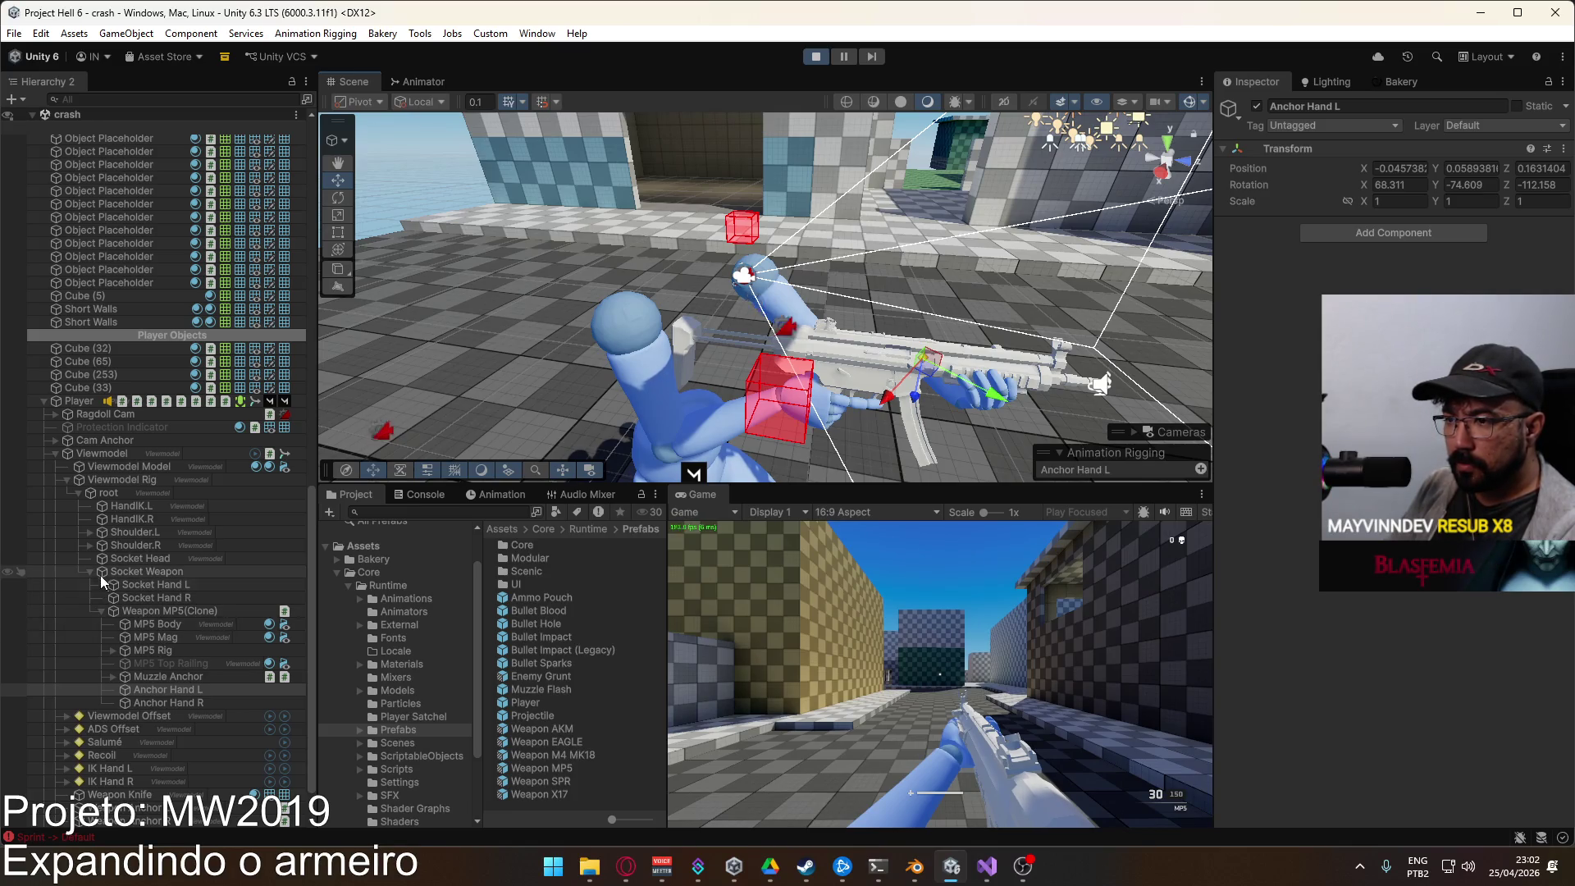
Step: Inspect Salumé and its Right constraint in the Hierarchy, then stop the running game
scroll(99, 688, down, 2)
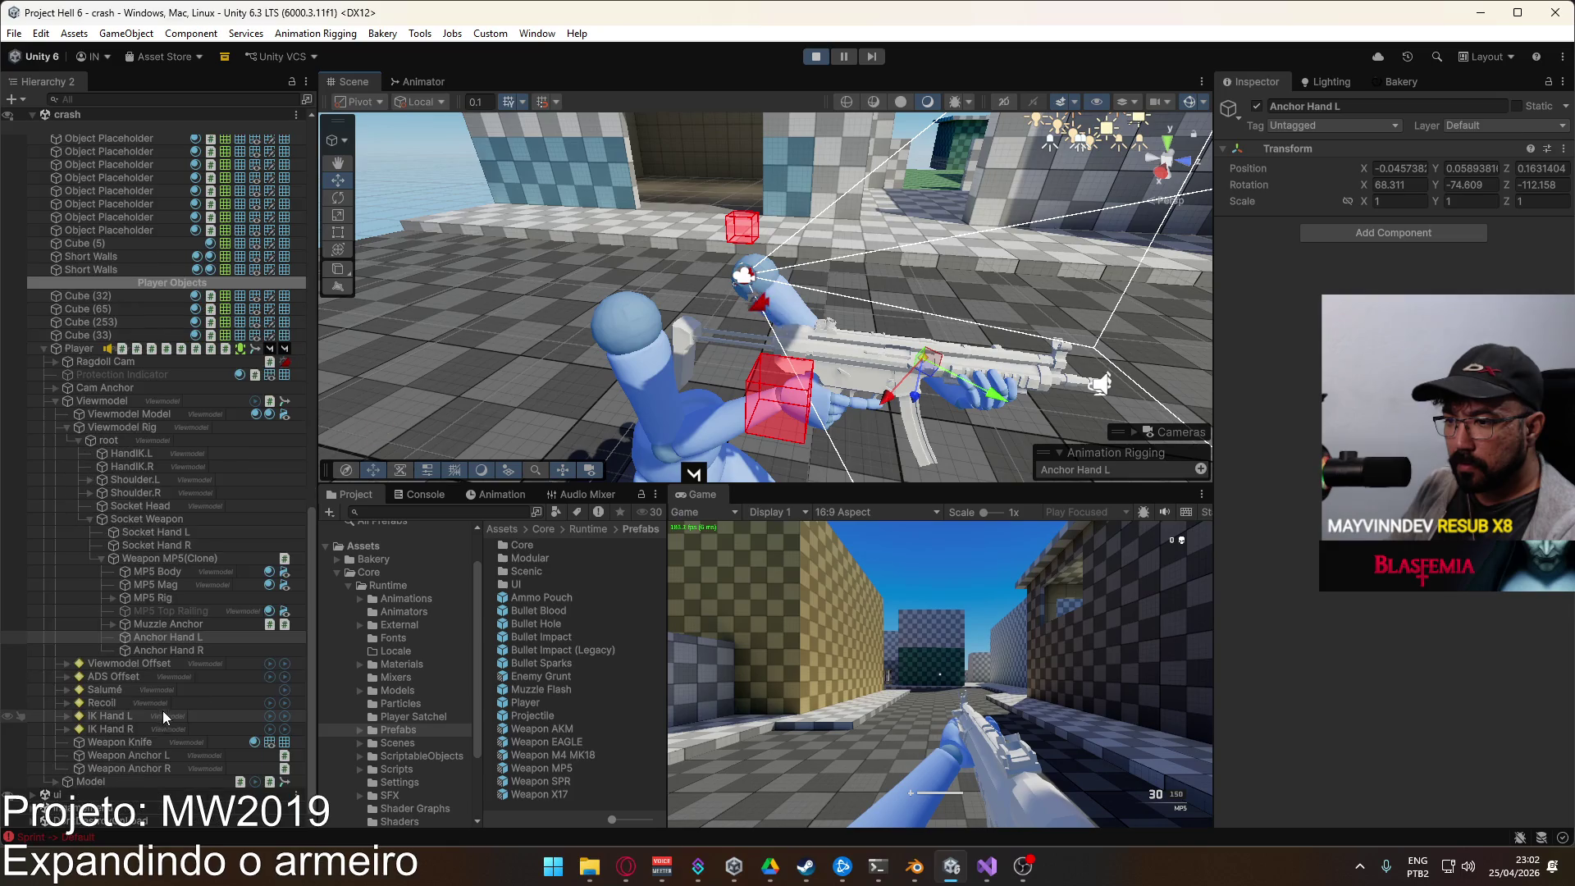
click(90, 691)
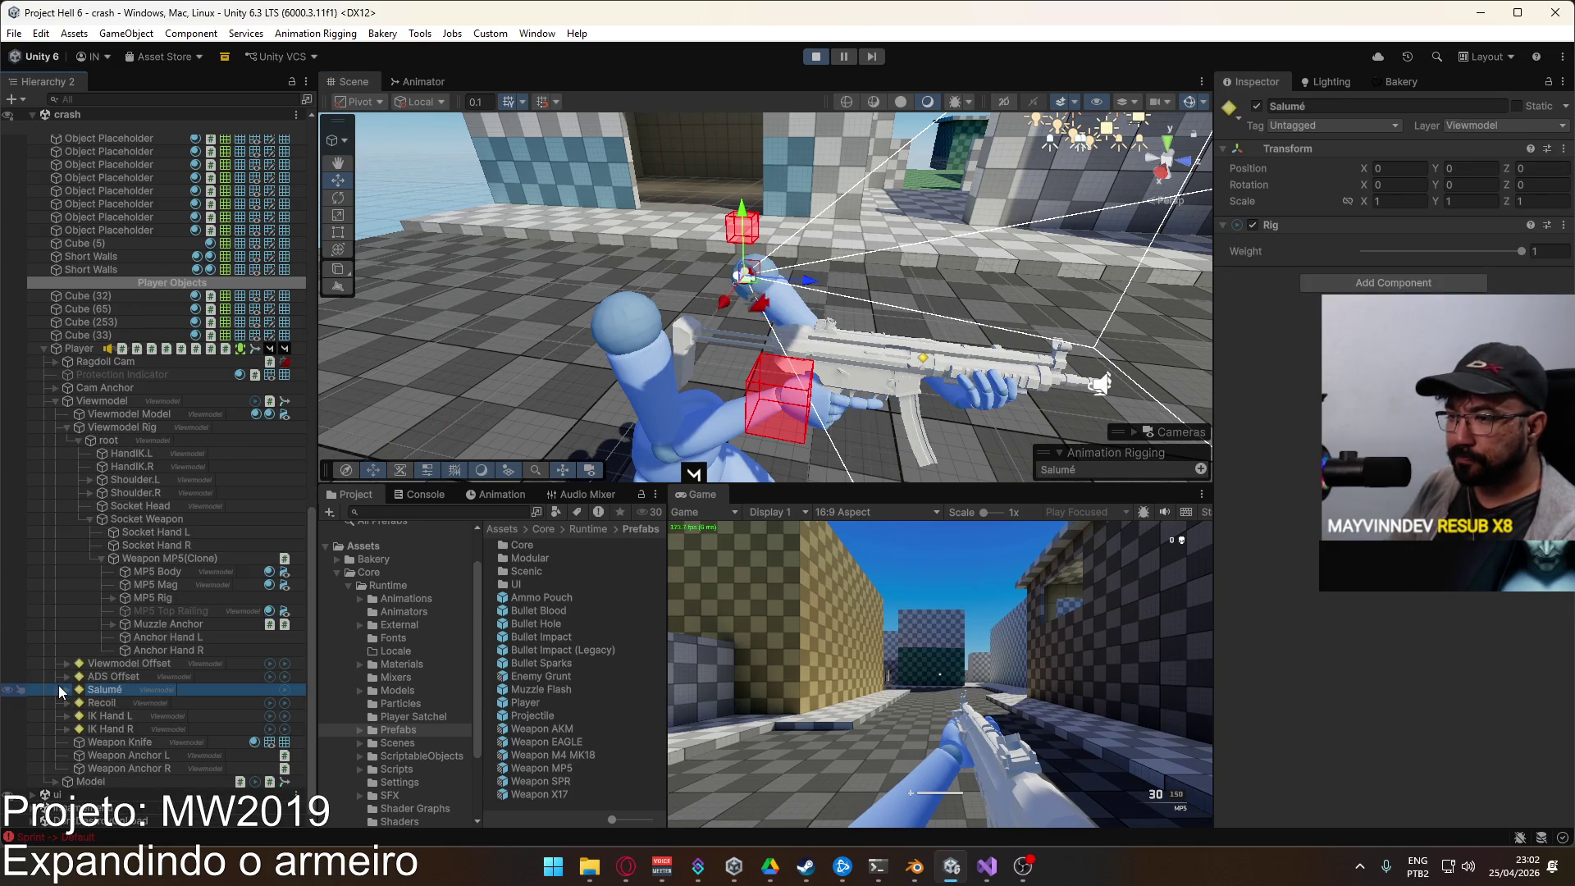
click(60, 691)
click(110, 715)
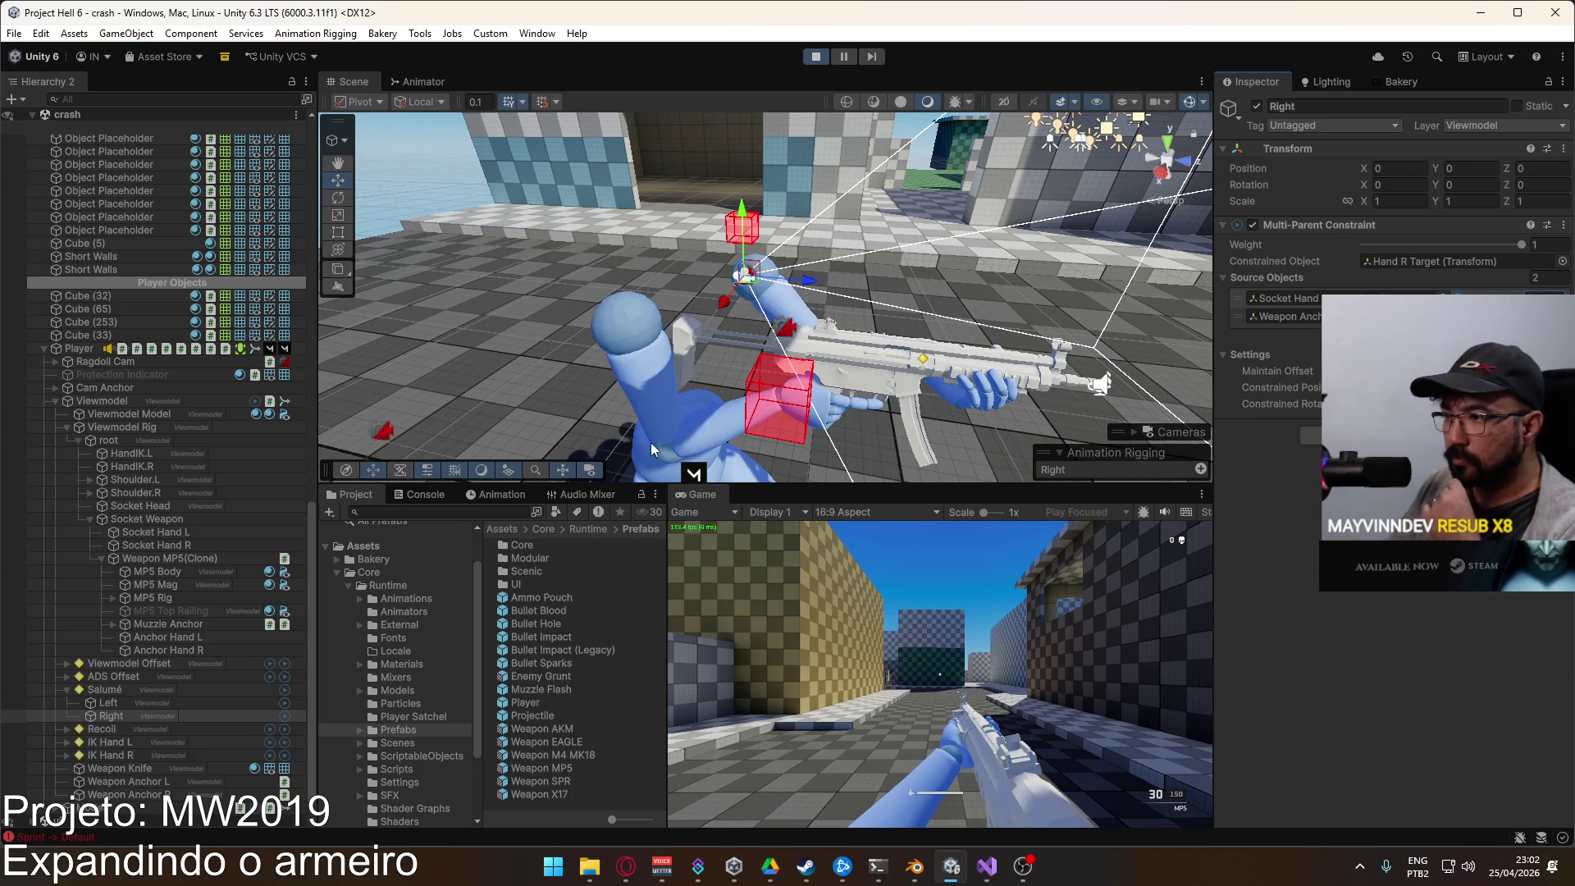
click(815, 55)
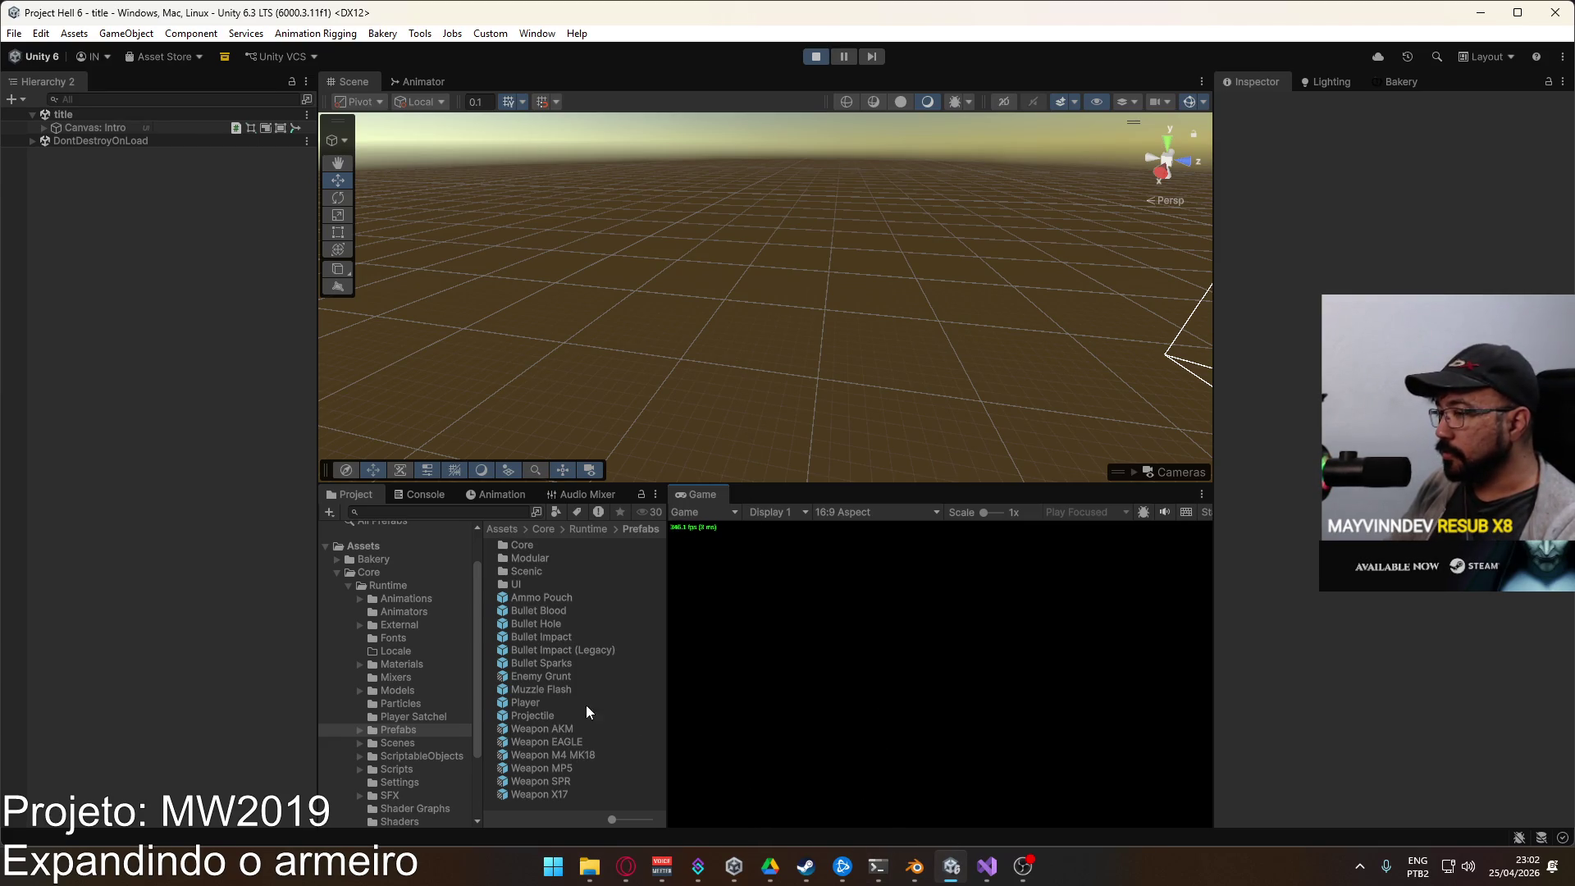
Step: Review the Database asset in ScriptableObjects, then host a match to load the crash level
click(415, 753)
click(525, 650)
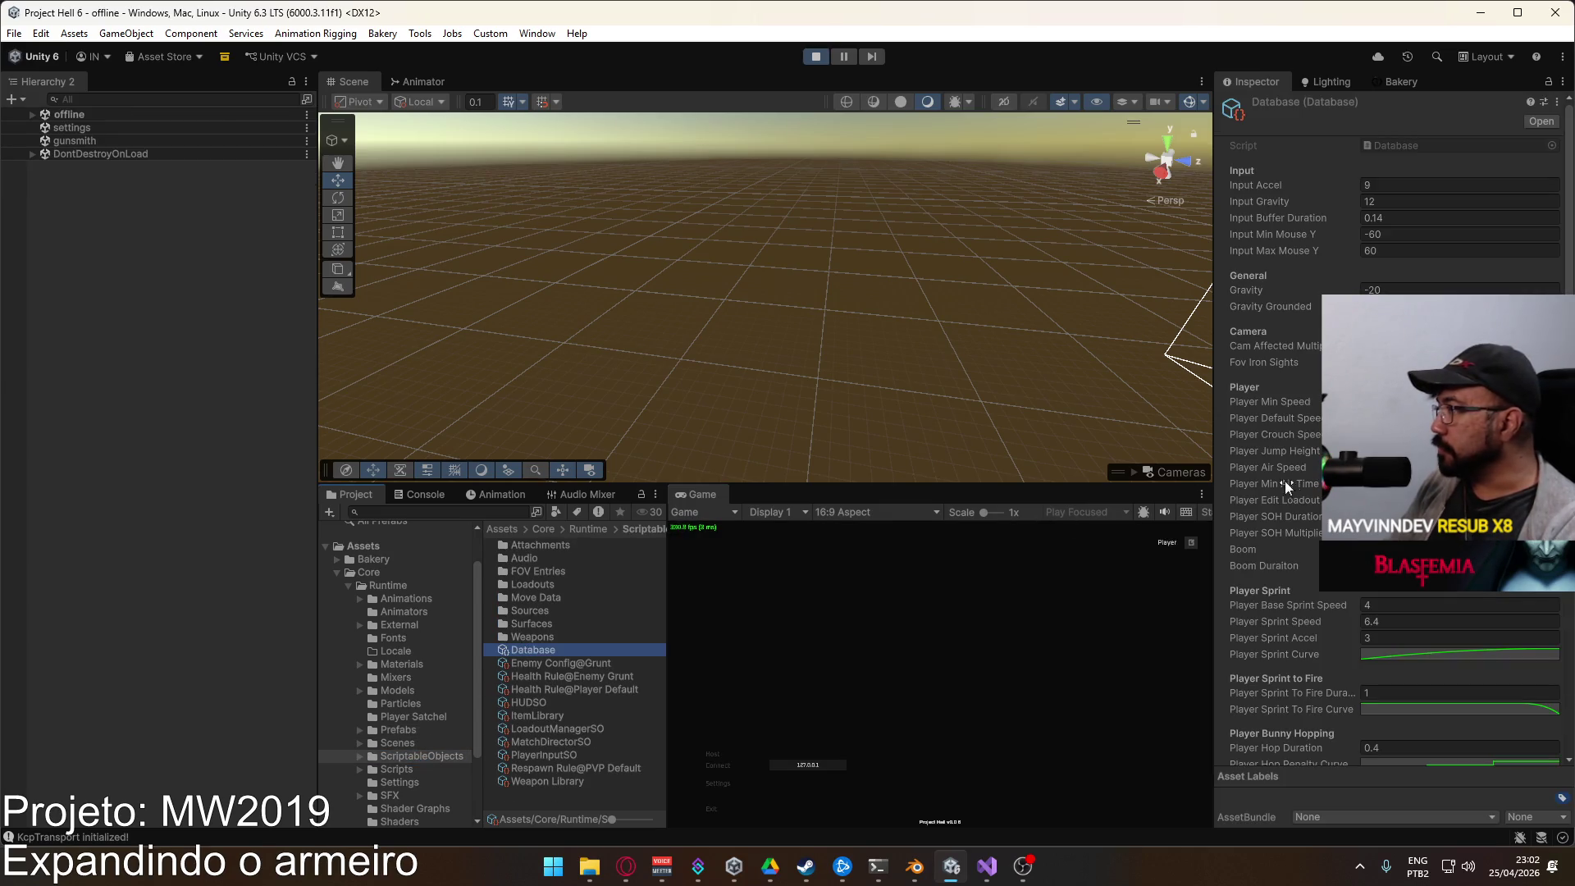
scroll(1394, 427, down, 12)
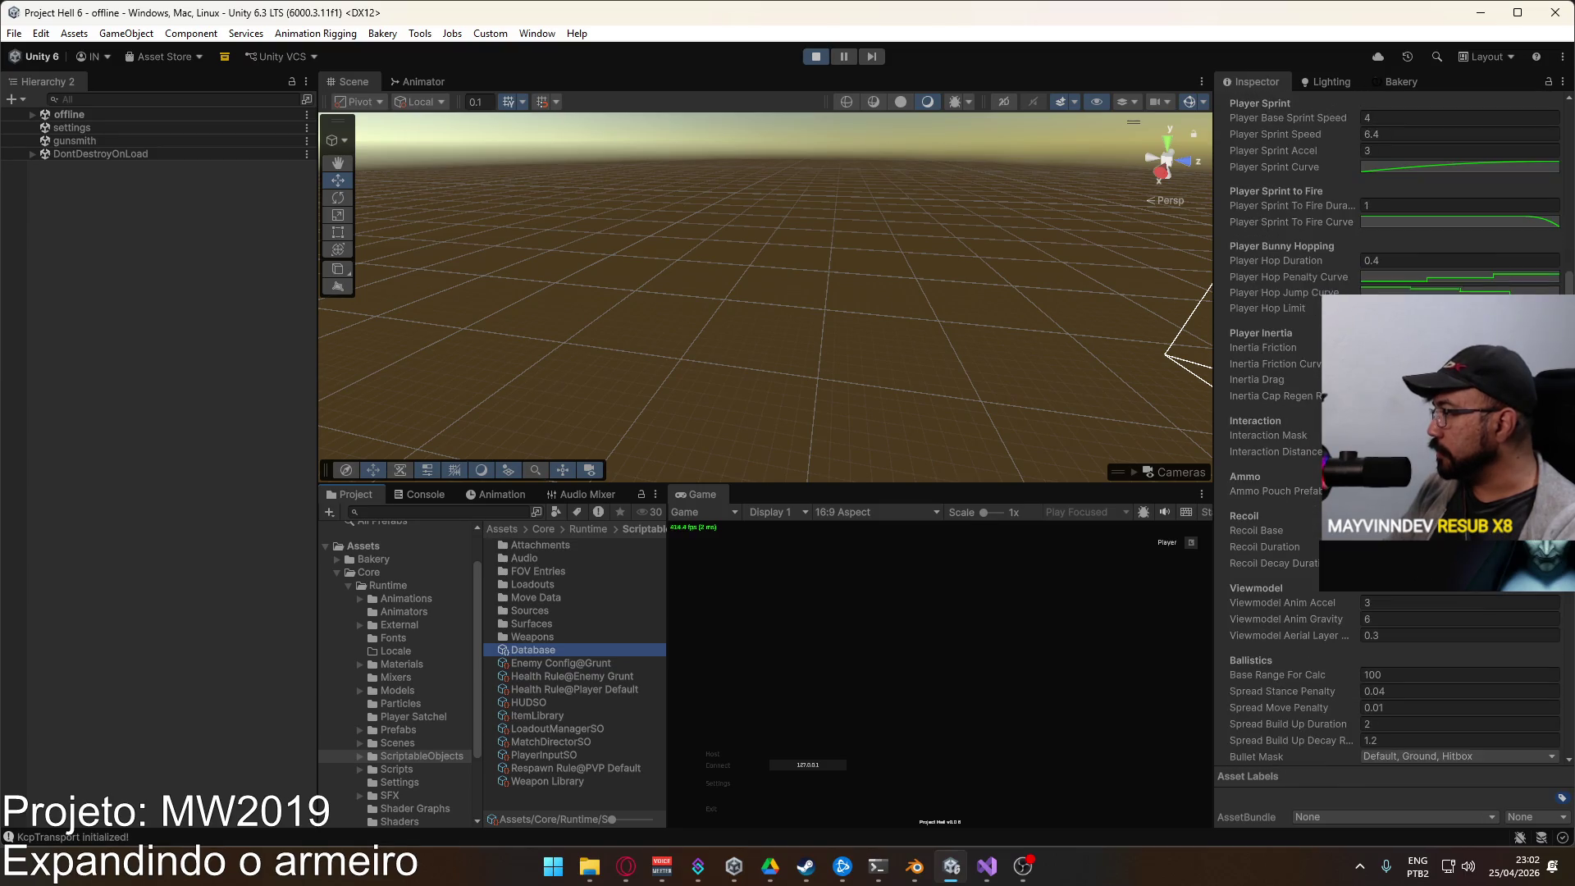
scroll(1395, 426, down, 10)
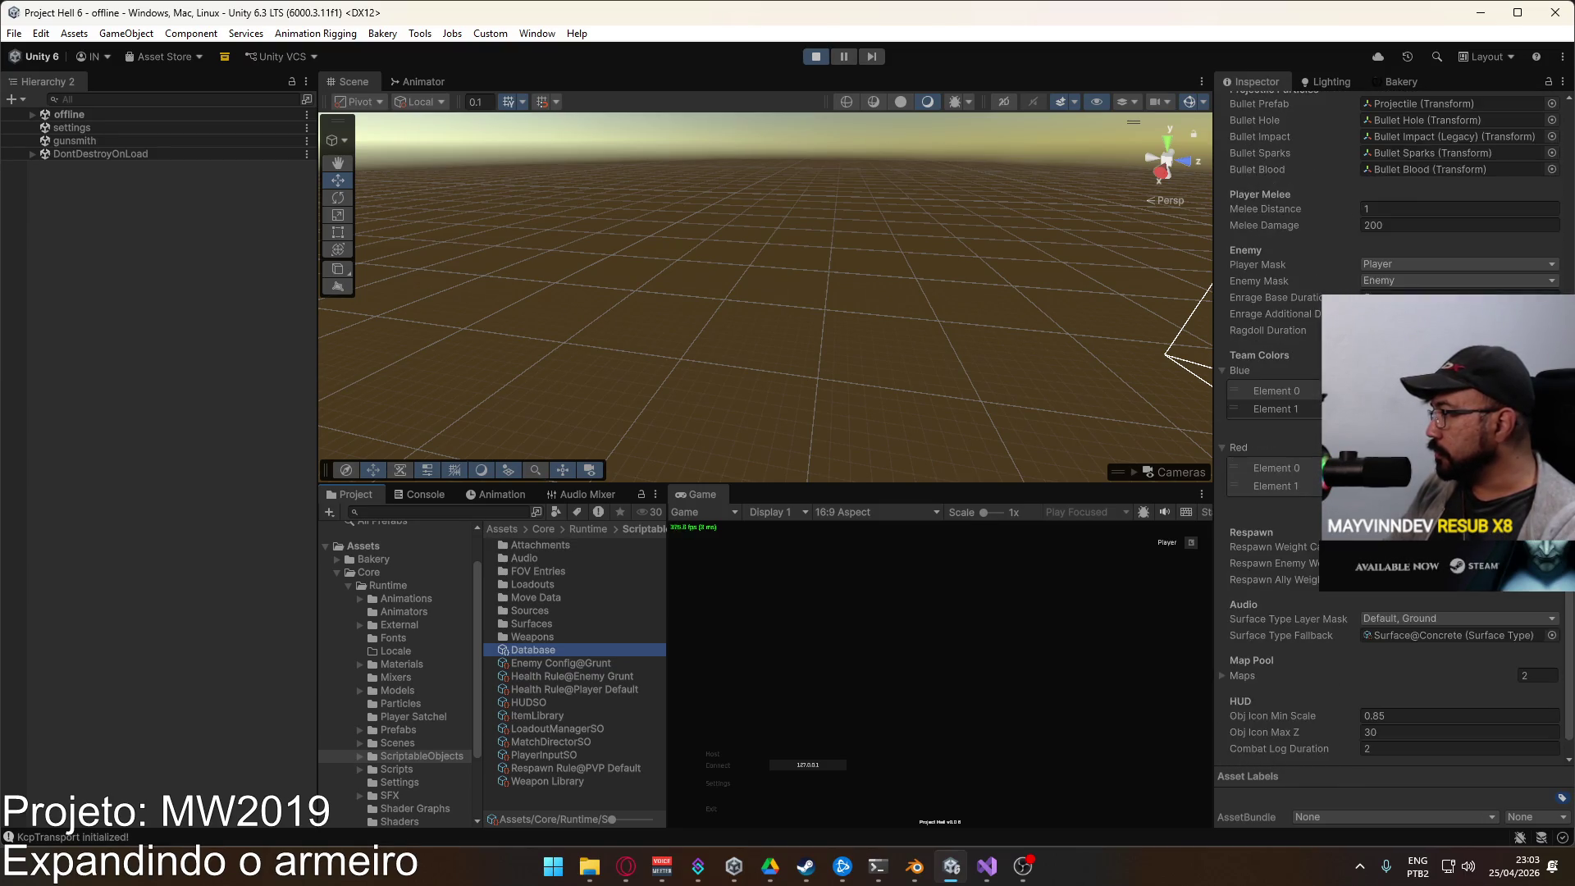
scroll(1394, 426, up, 3)
scroll(1394, 426, up, 10)
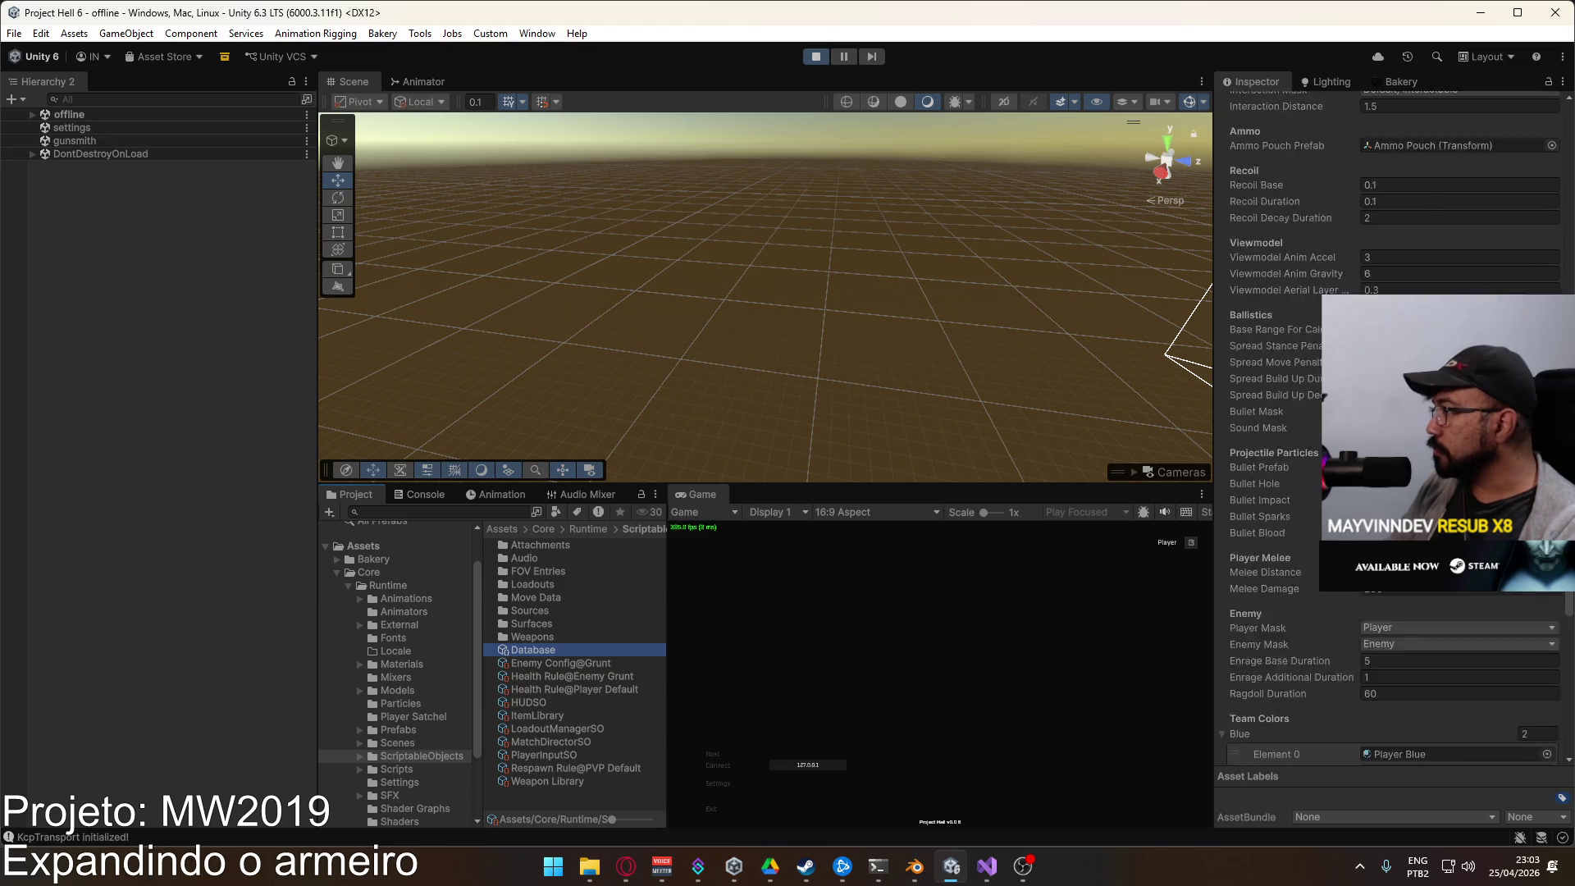
scroll(1312, 402, up, 10)
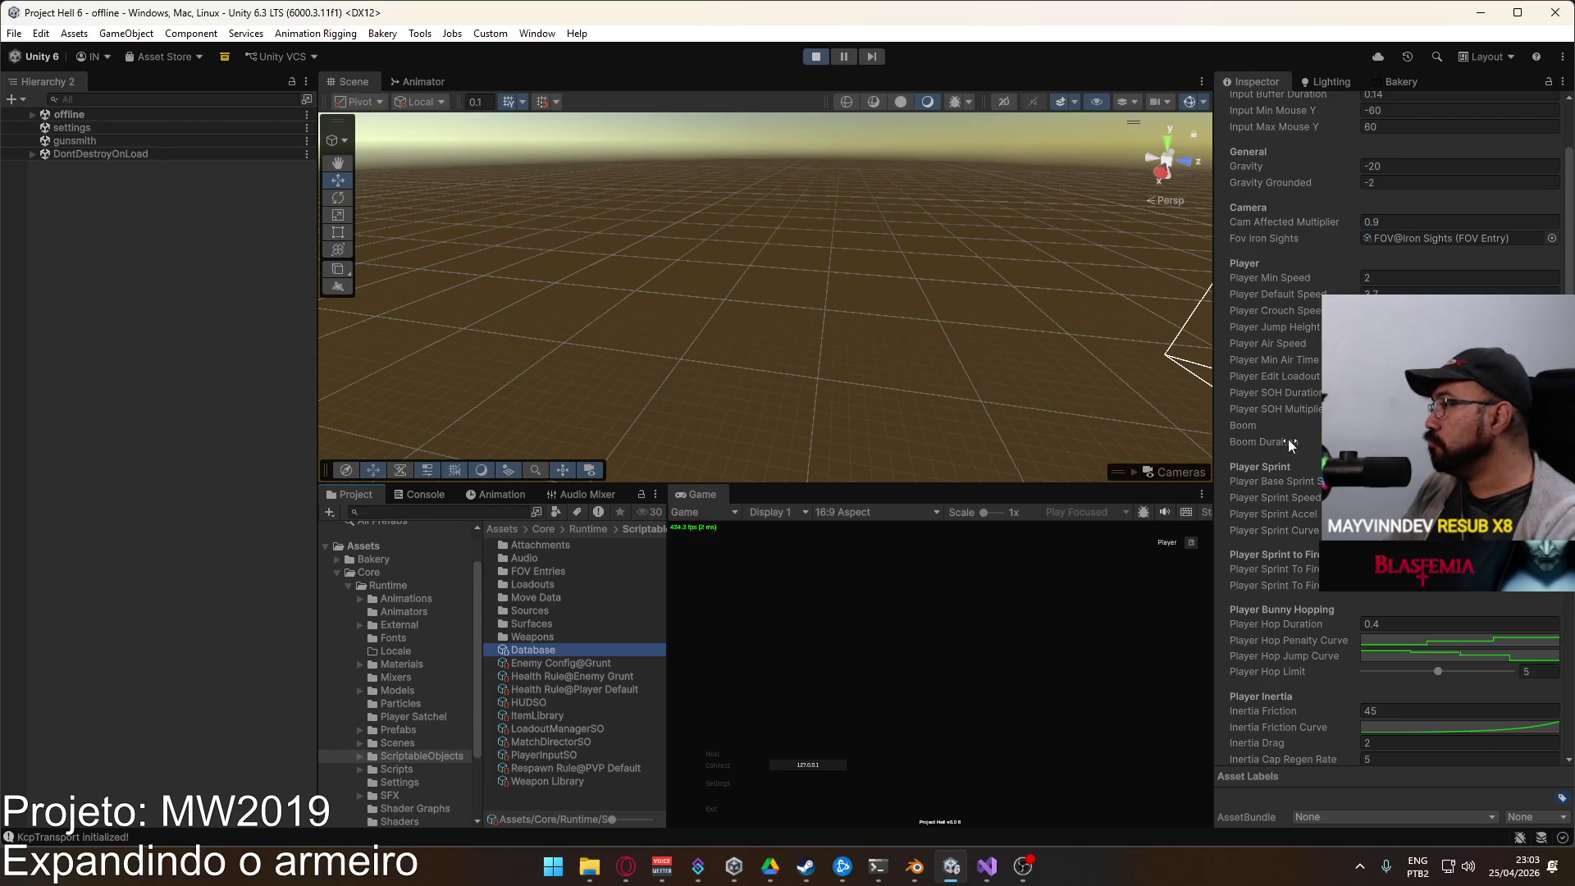
click(708, 754)
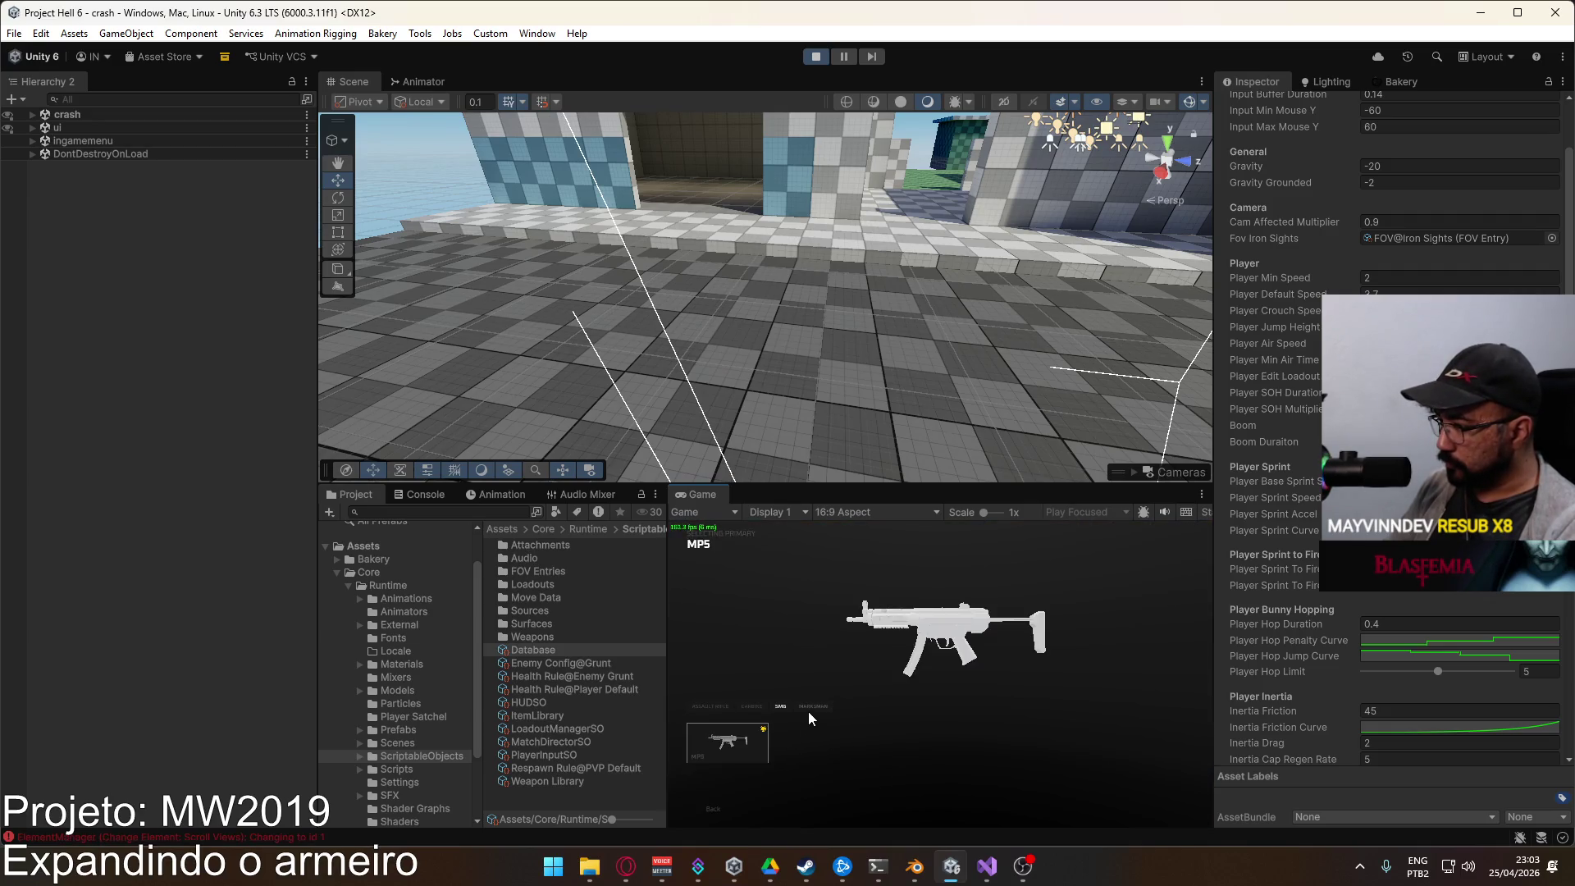
Step: Spawn into the crash level with the chosen weapon and walk into the courtyard
click(733, 740)
key(w)
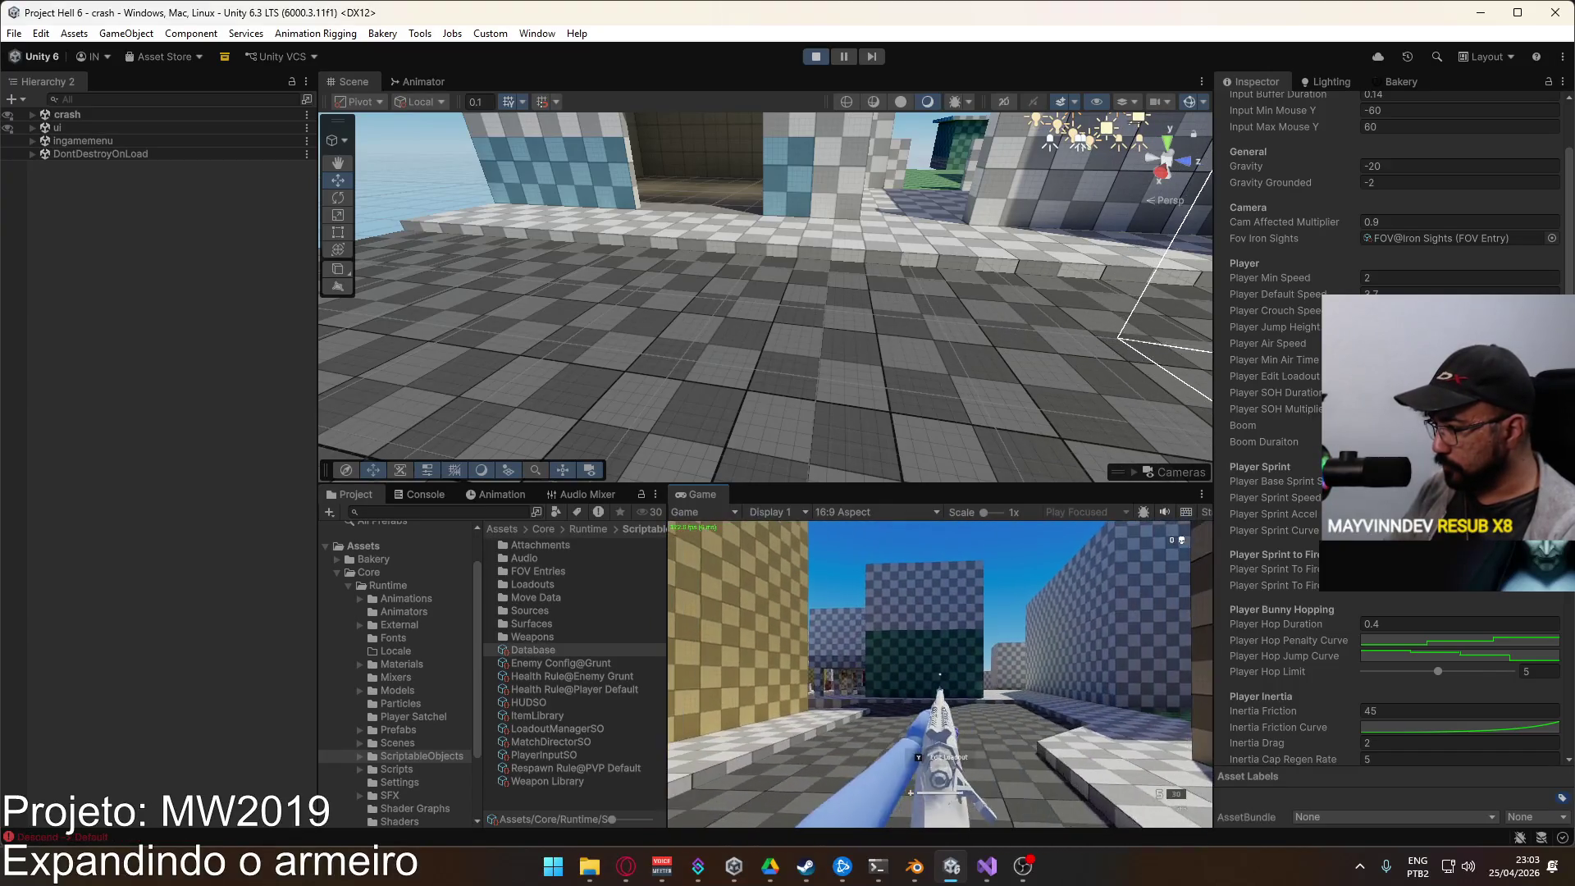
key(w)
Step: List the Runtime/Models folder's weapon models in the Project window
key(super)
key(super)
click(469, 490)
key(super)
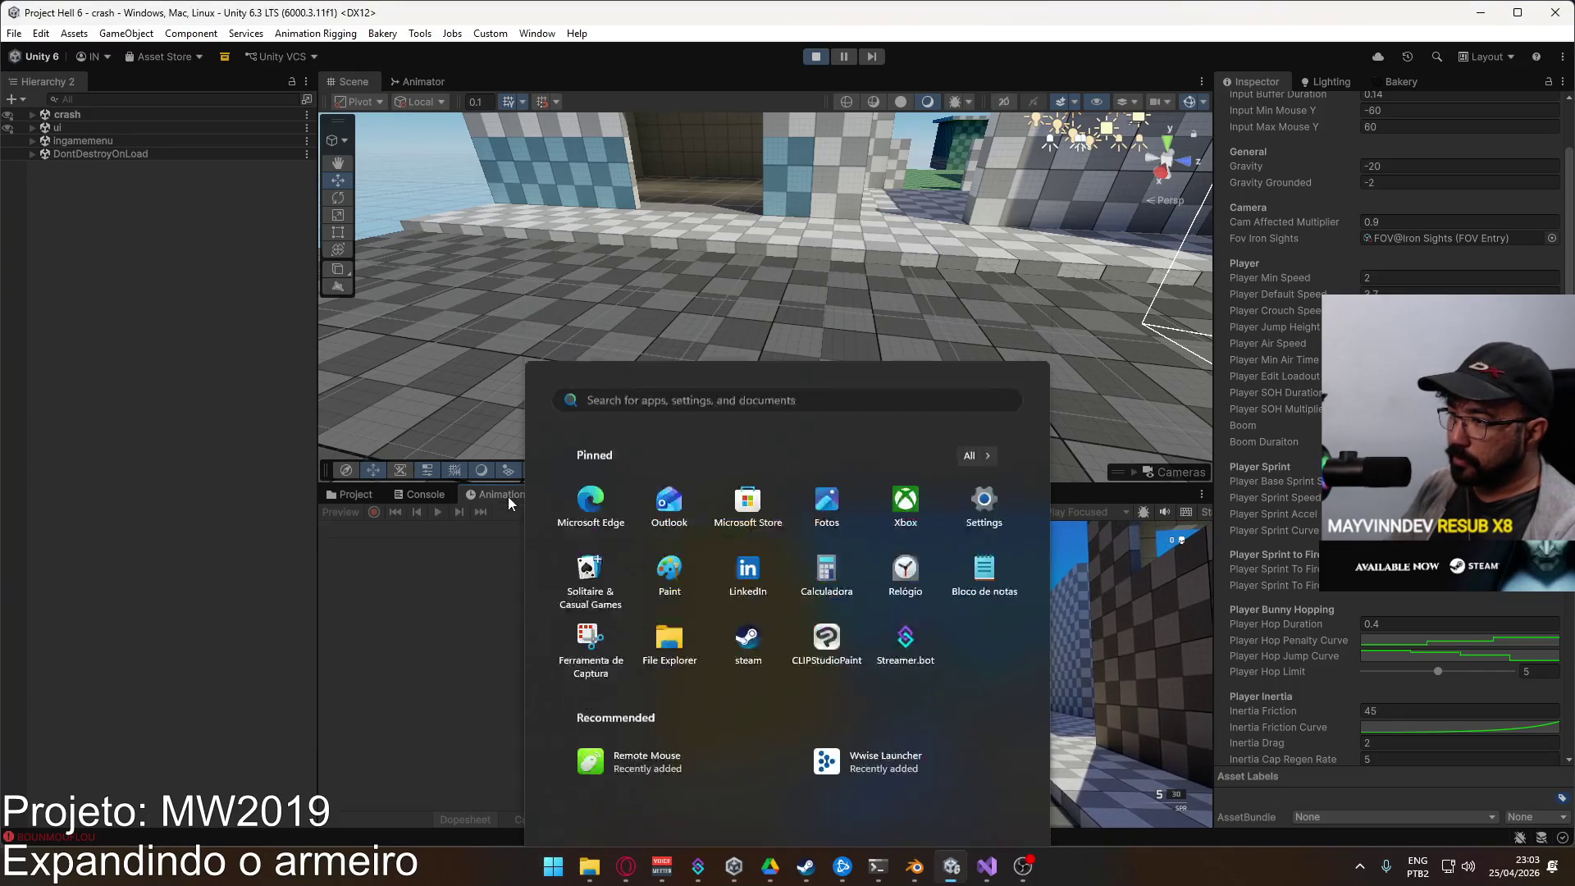
key(super)
click(355, 494)
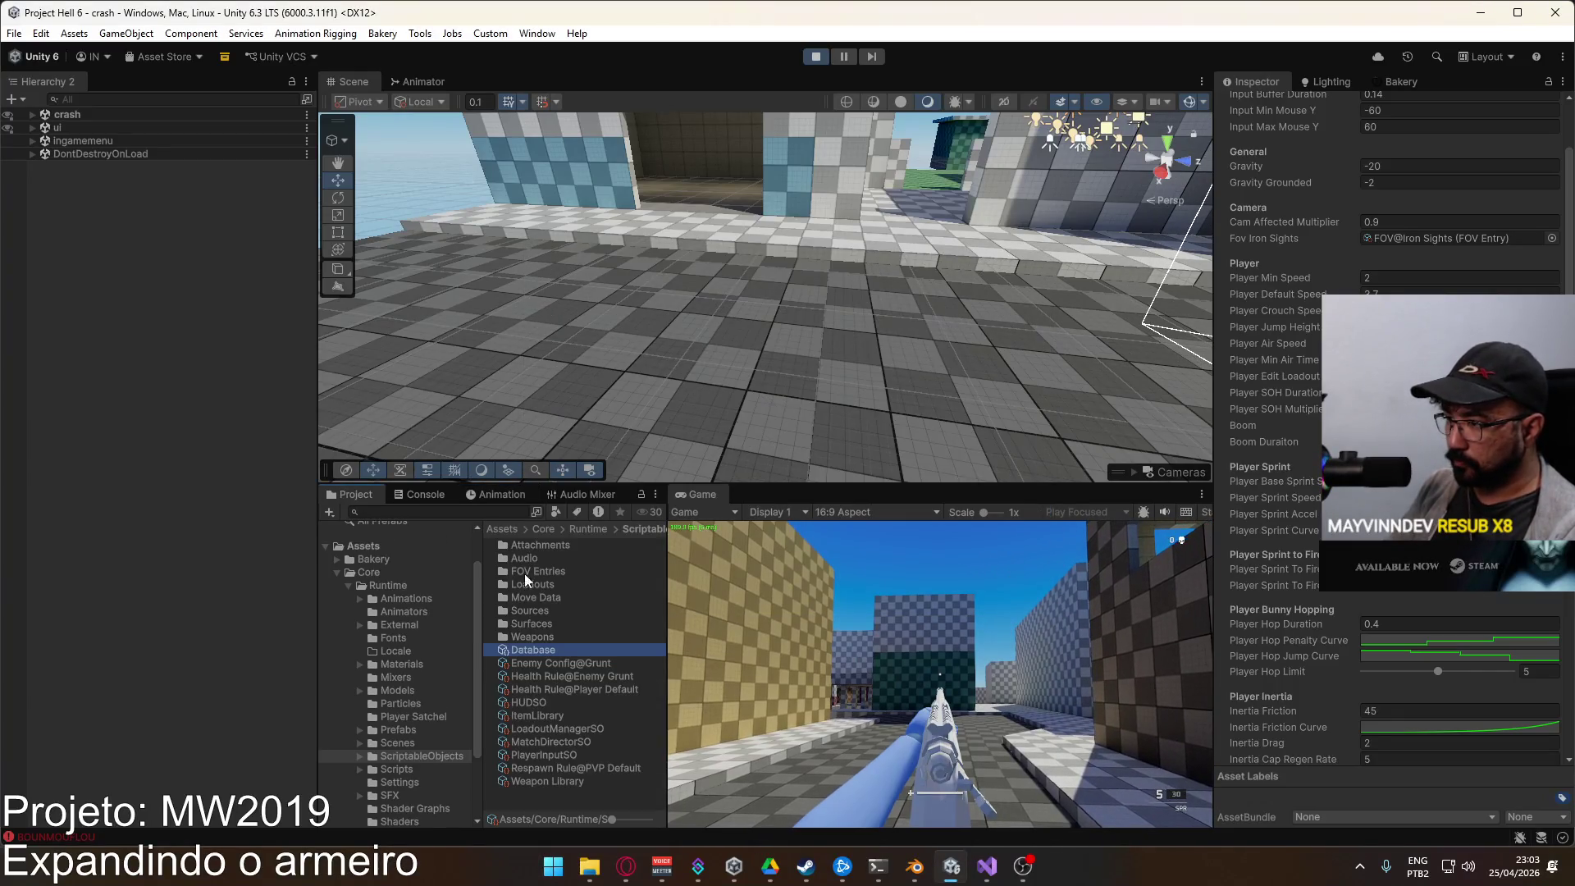
click(399, 689)
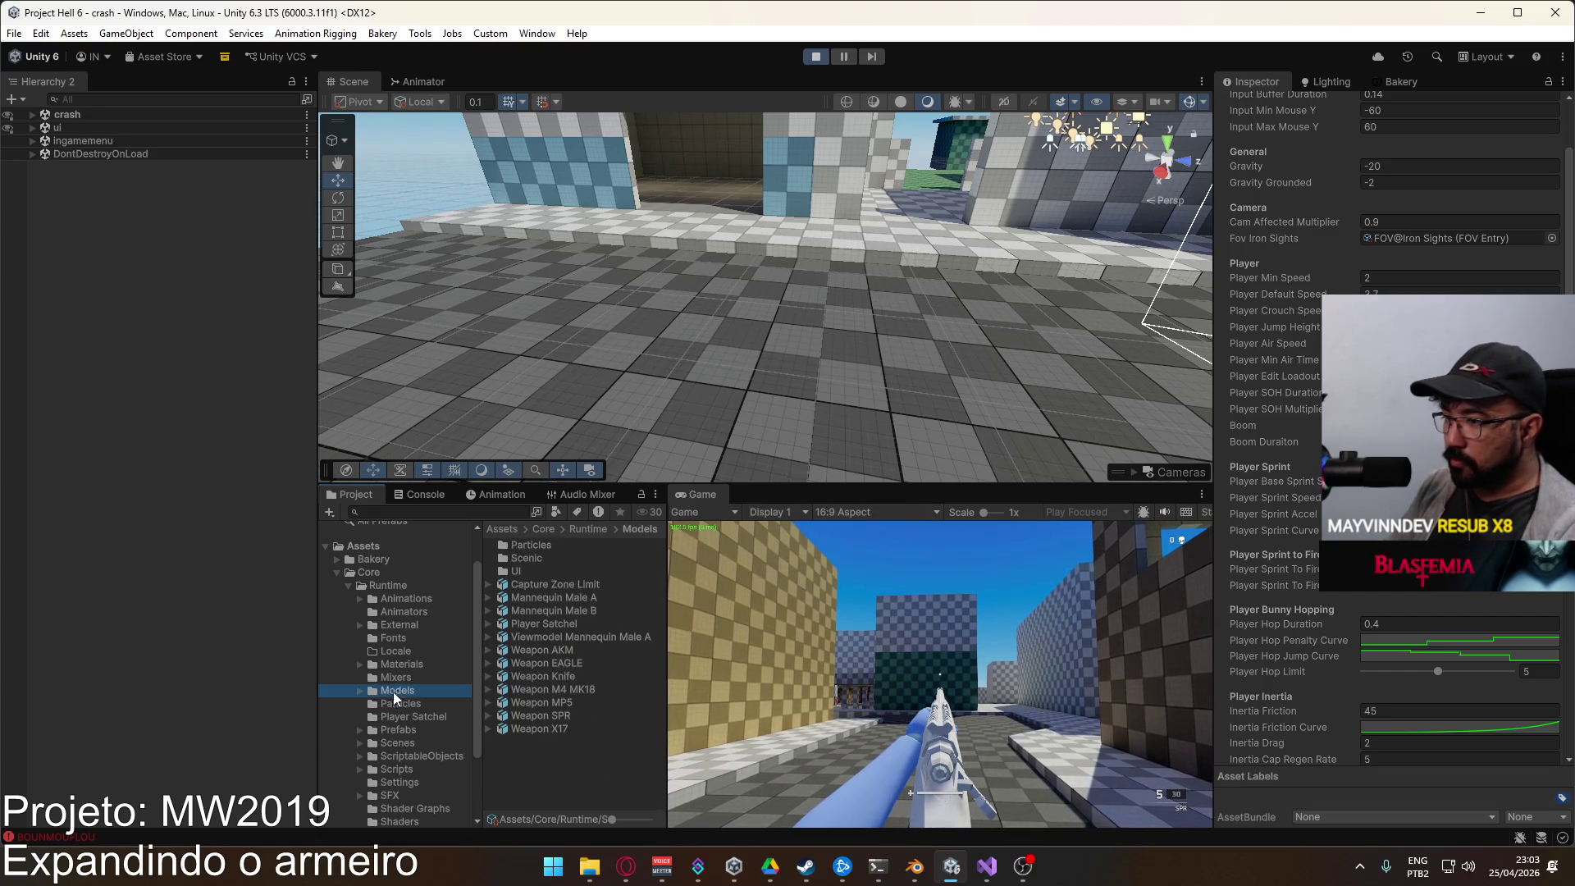
Step: Browse the Animations/Viewmodel clips in a widened asset list
click(401, 598)
double_click(535, 581)
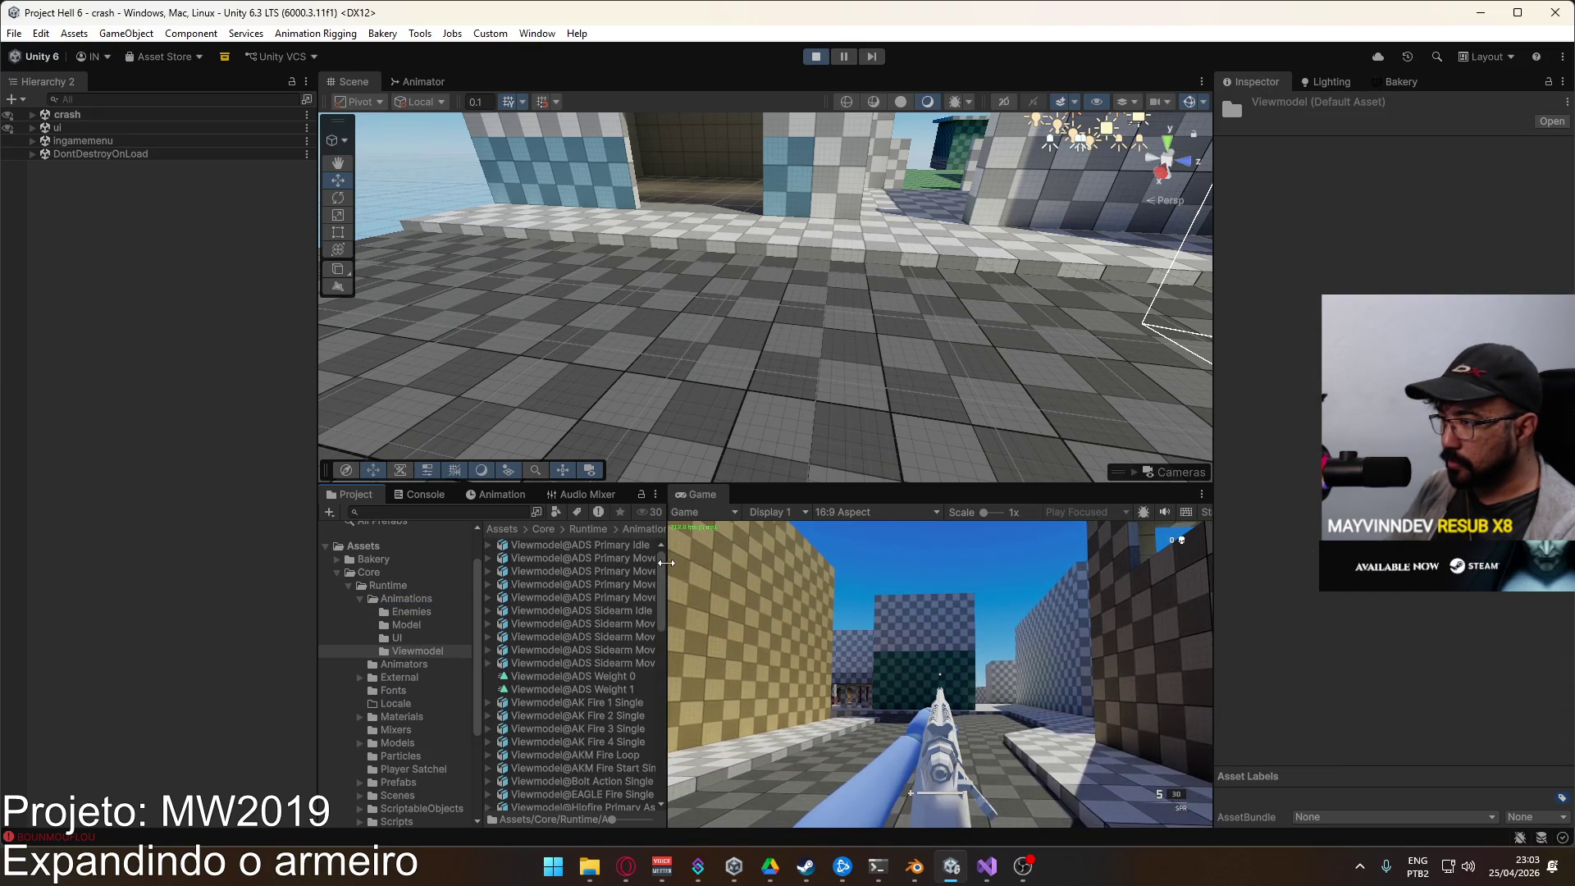
drag(666, 648, 803, 648)
scroll(624, 668, down, 10)
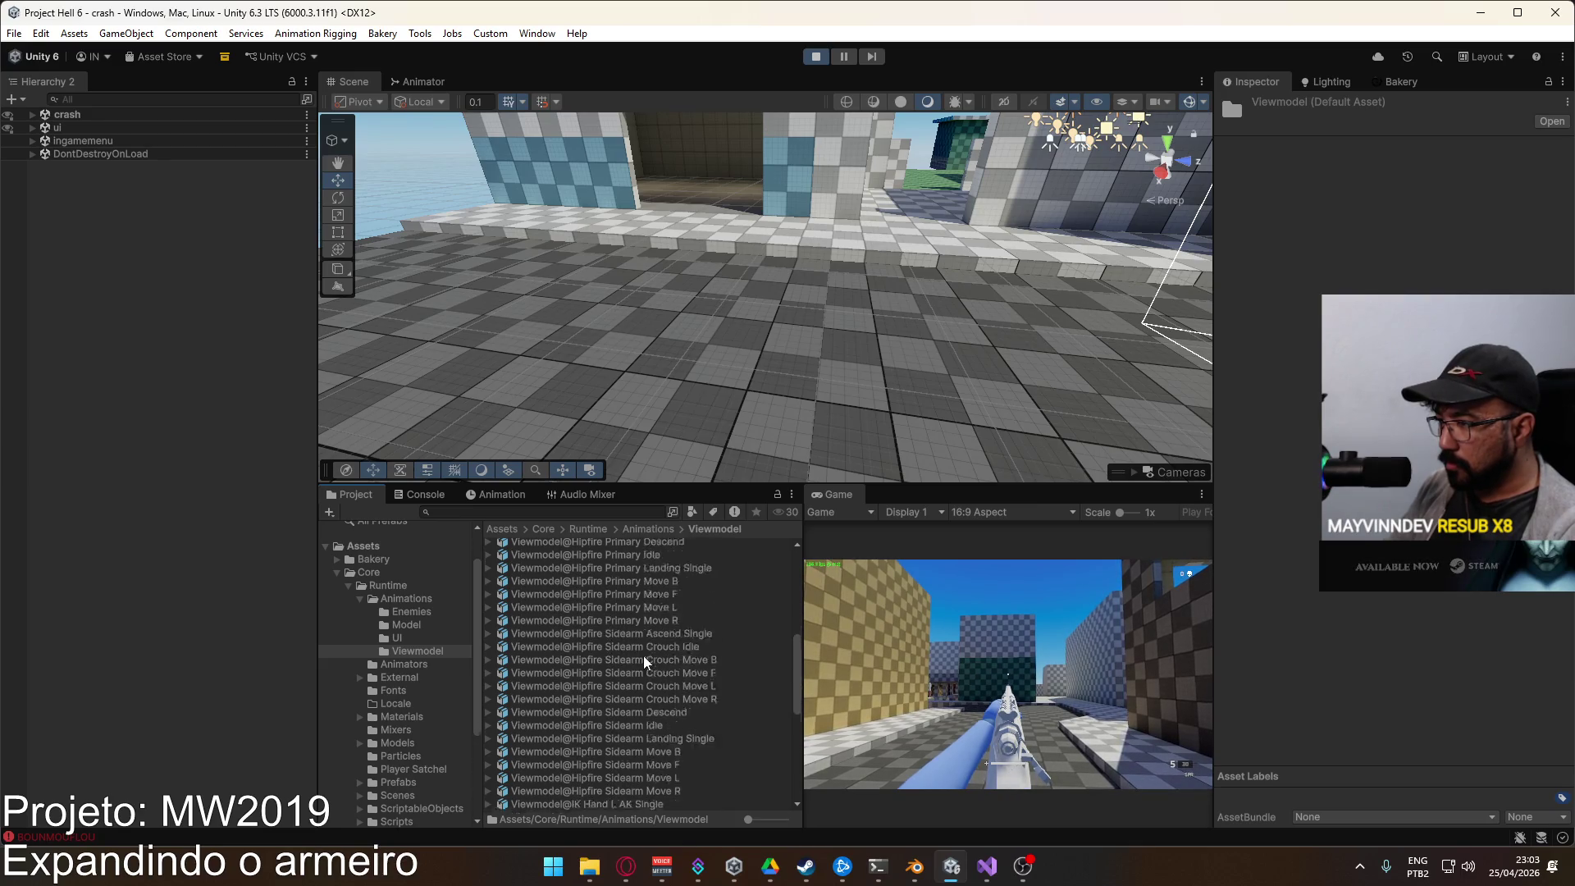
scroll(645, 662, down, 2)
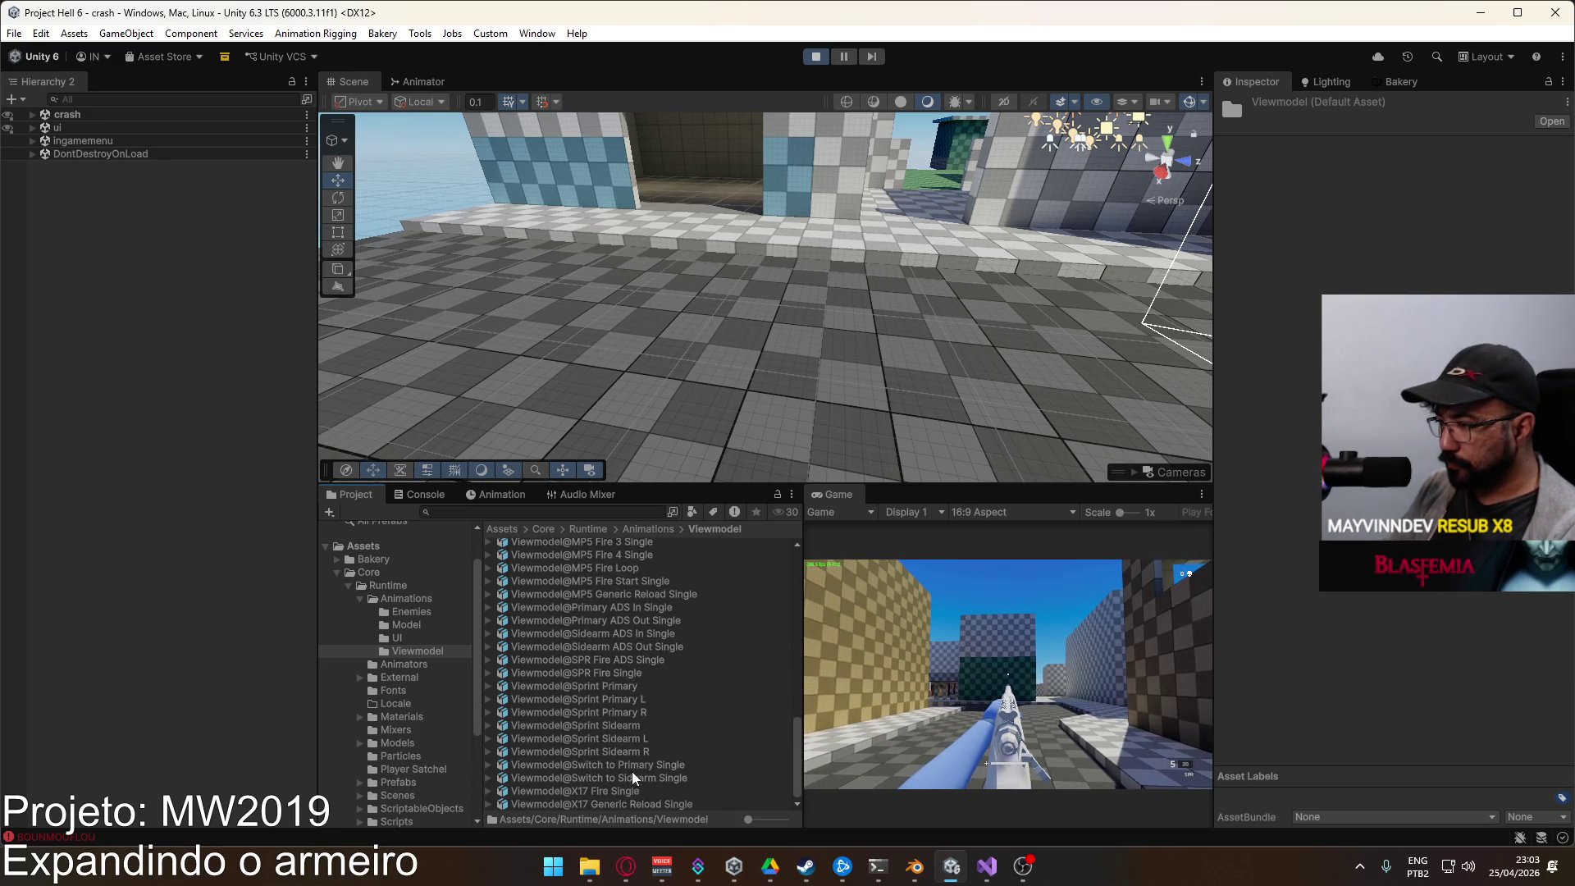
scroll(607, 699, up, 4)
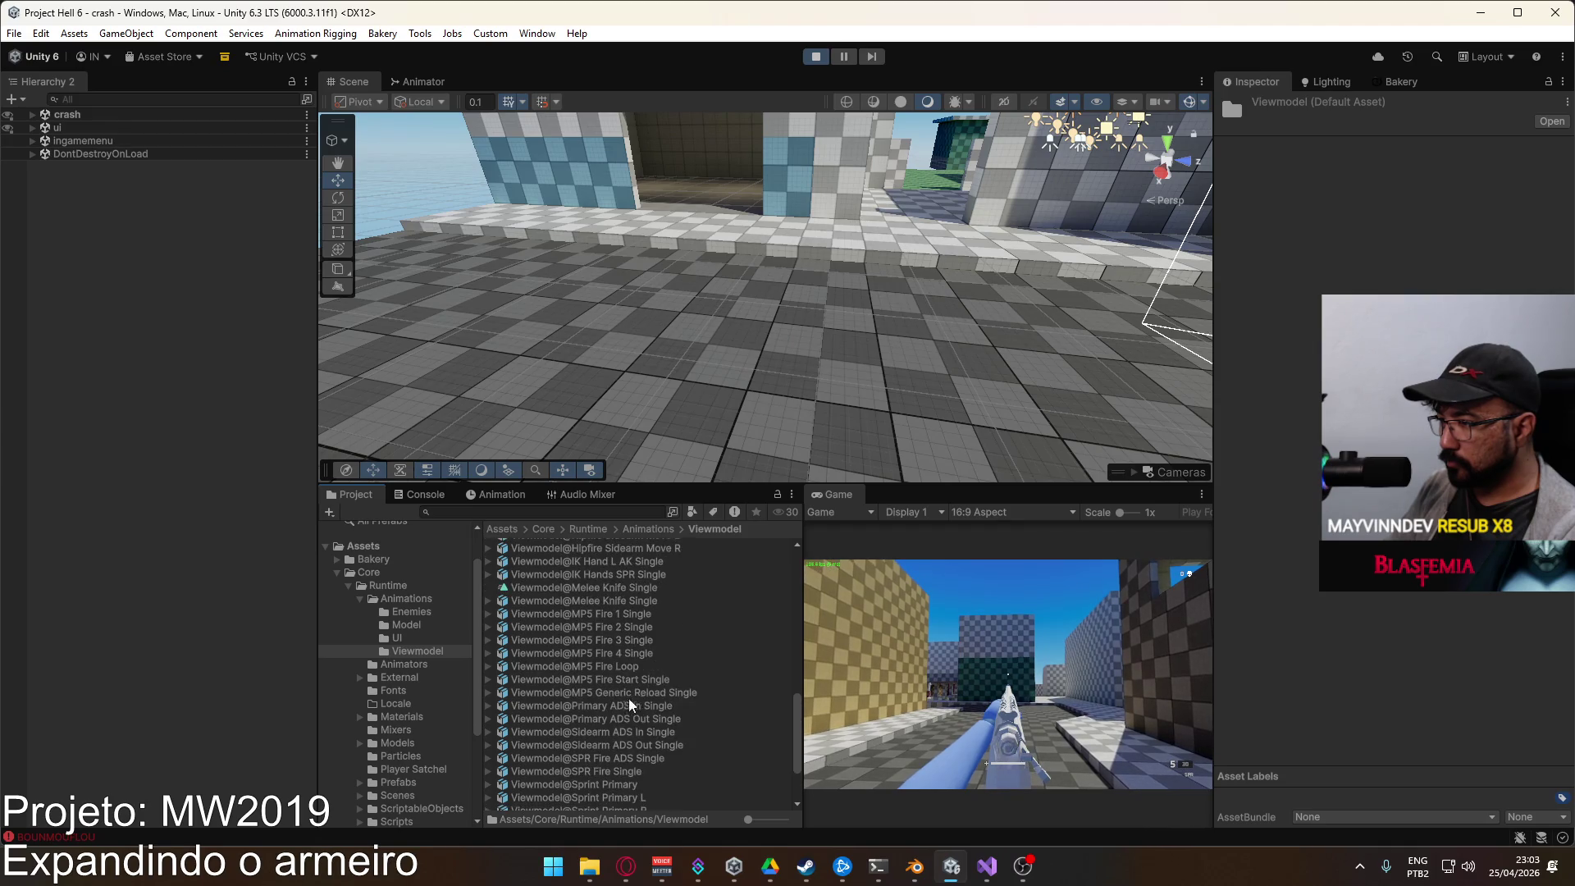
scroll(623, 674, up, 13)
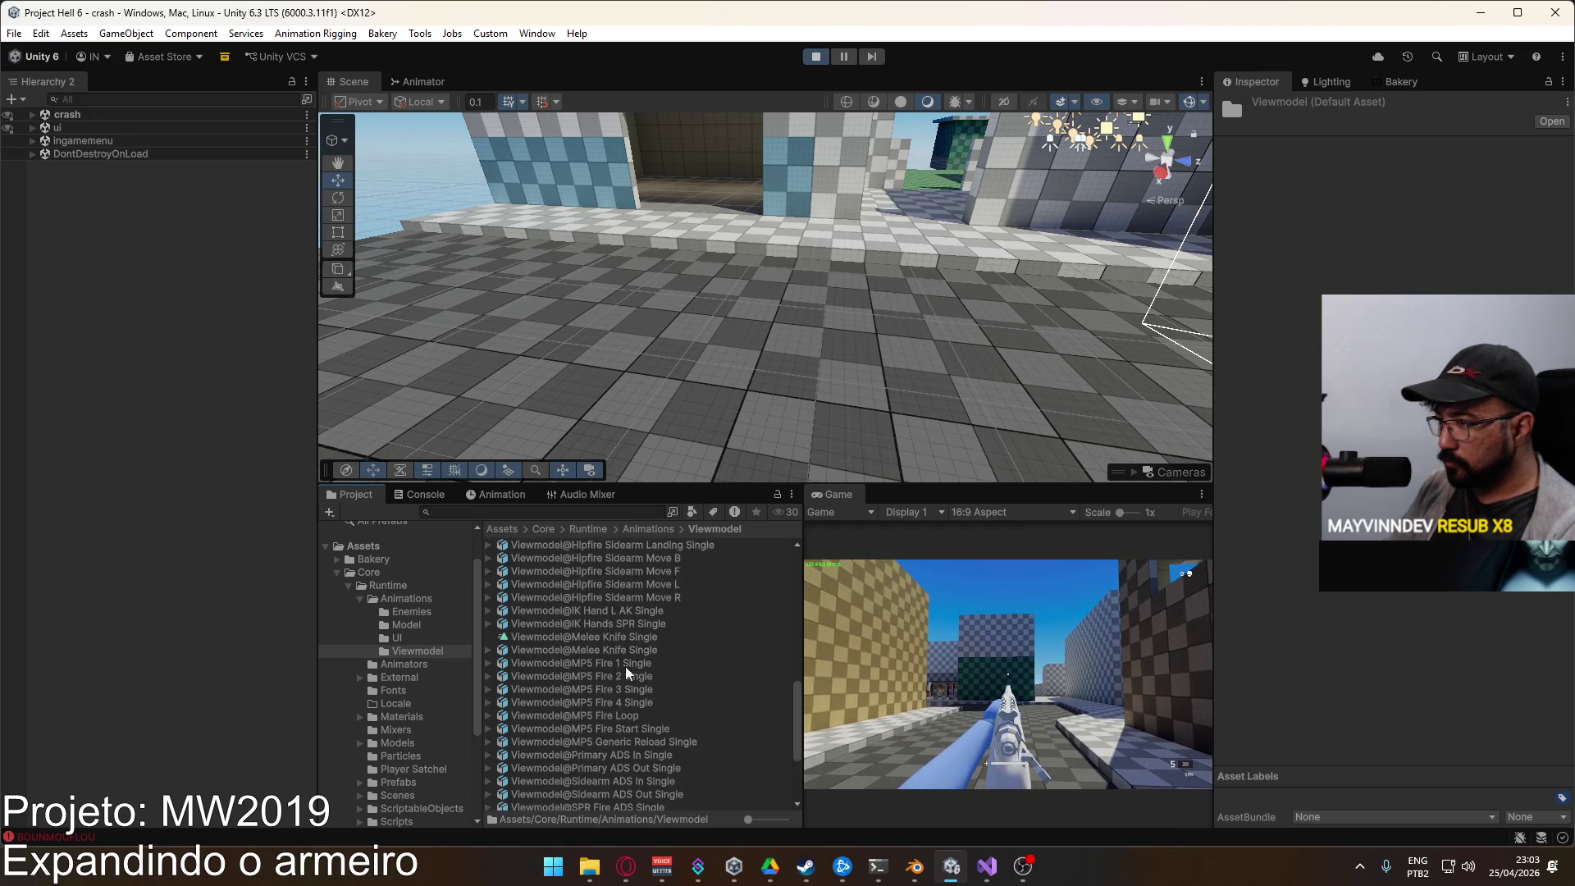
scroll(625, 673, up, 4)
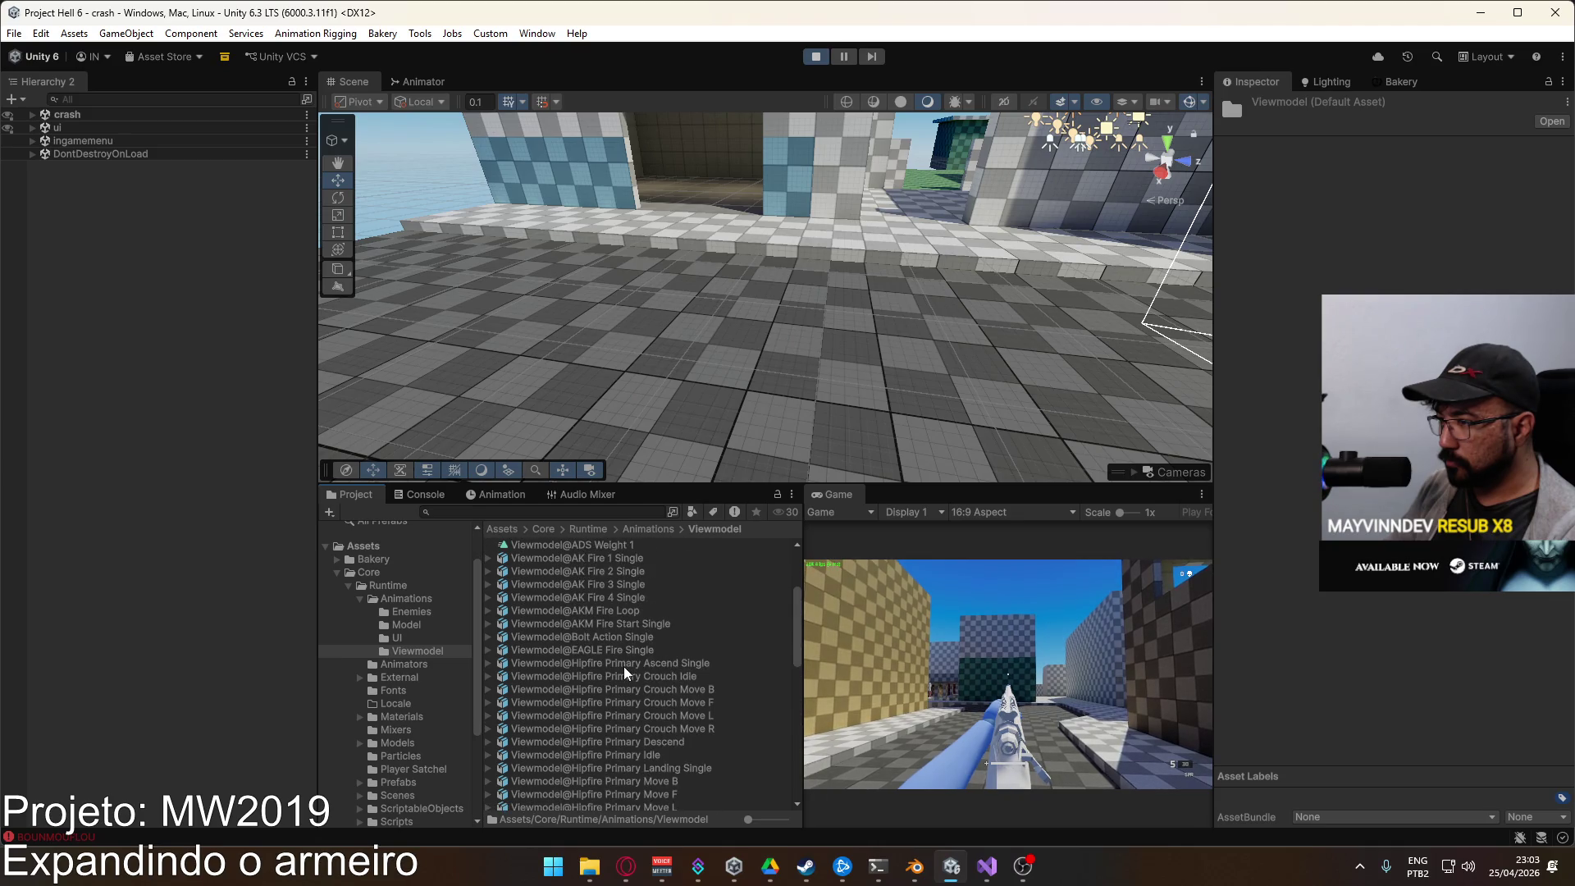
Step: Open the Viewmodel@Bolt Action Single clip's keyframe tracks in the Animation window
click(489, 638)
click(574, 688)
scroll(612, 692, up, 2)
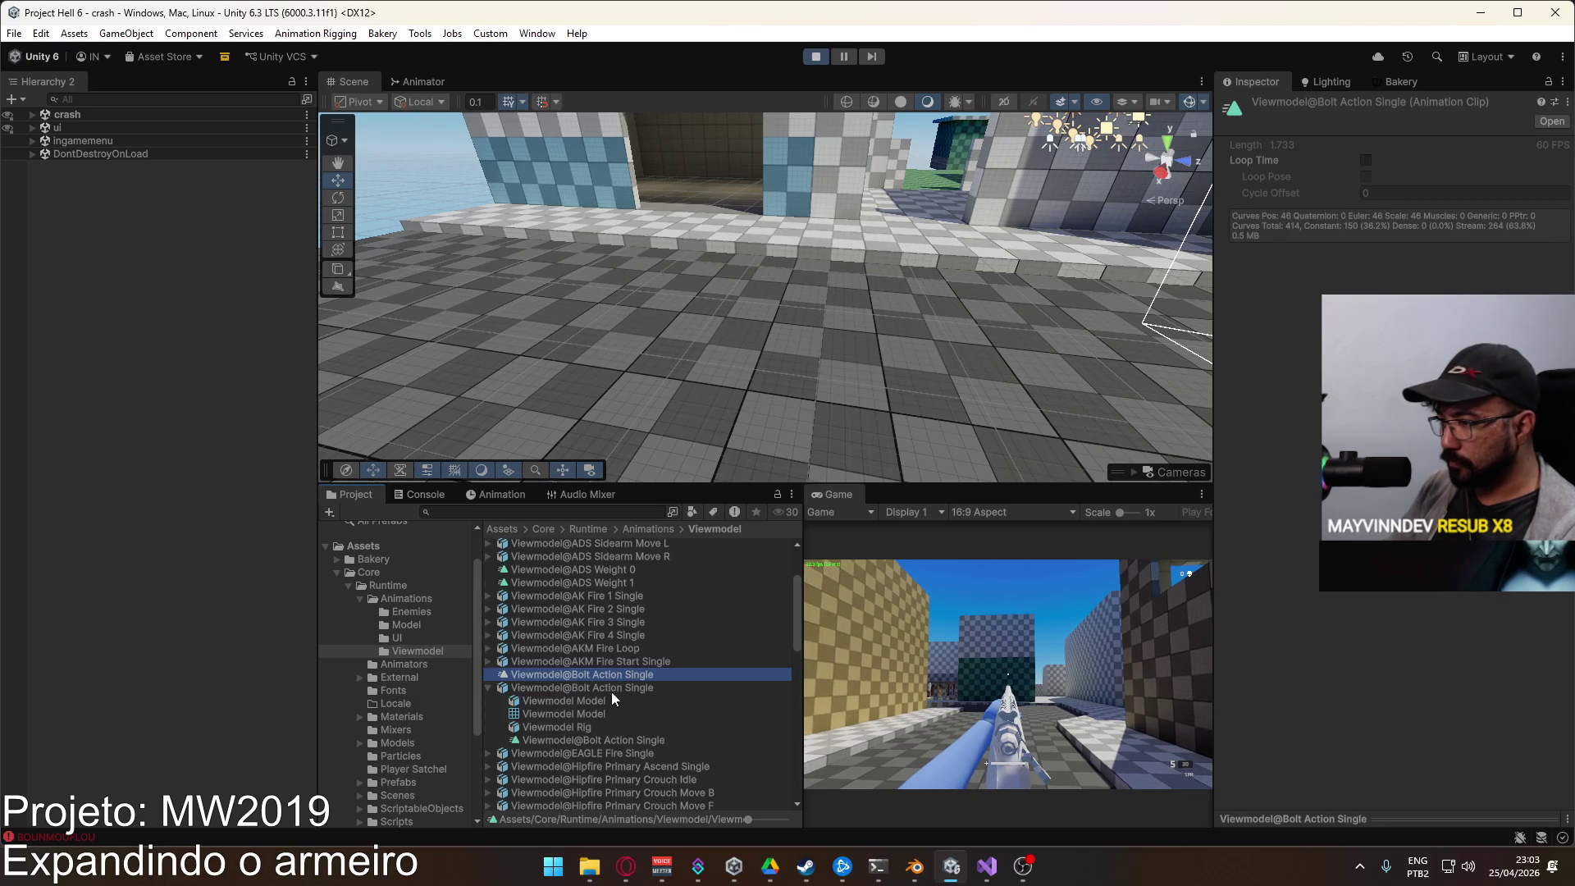
double_click(562, 676)
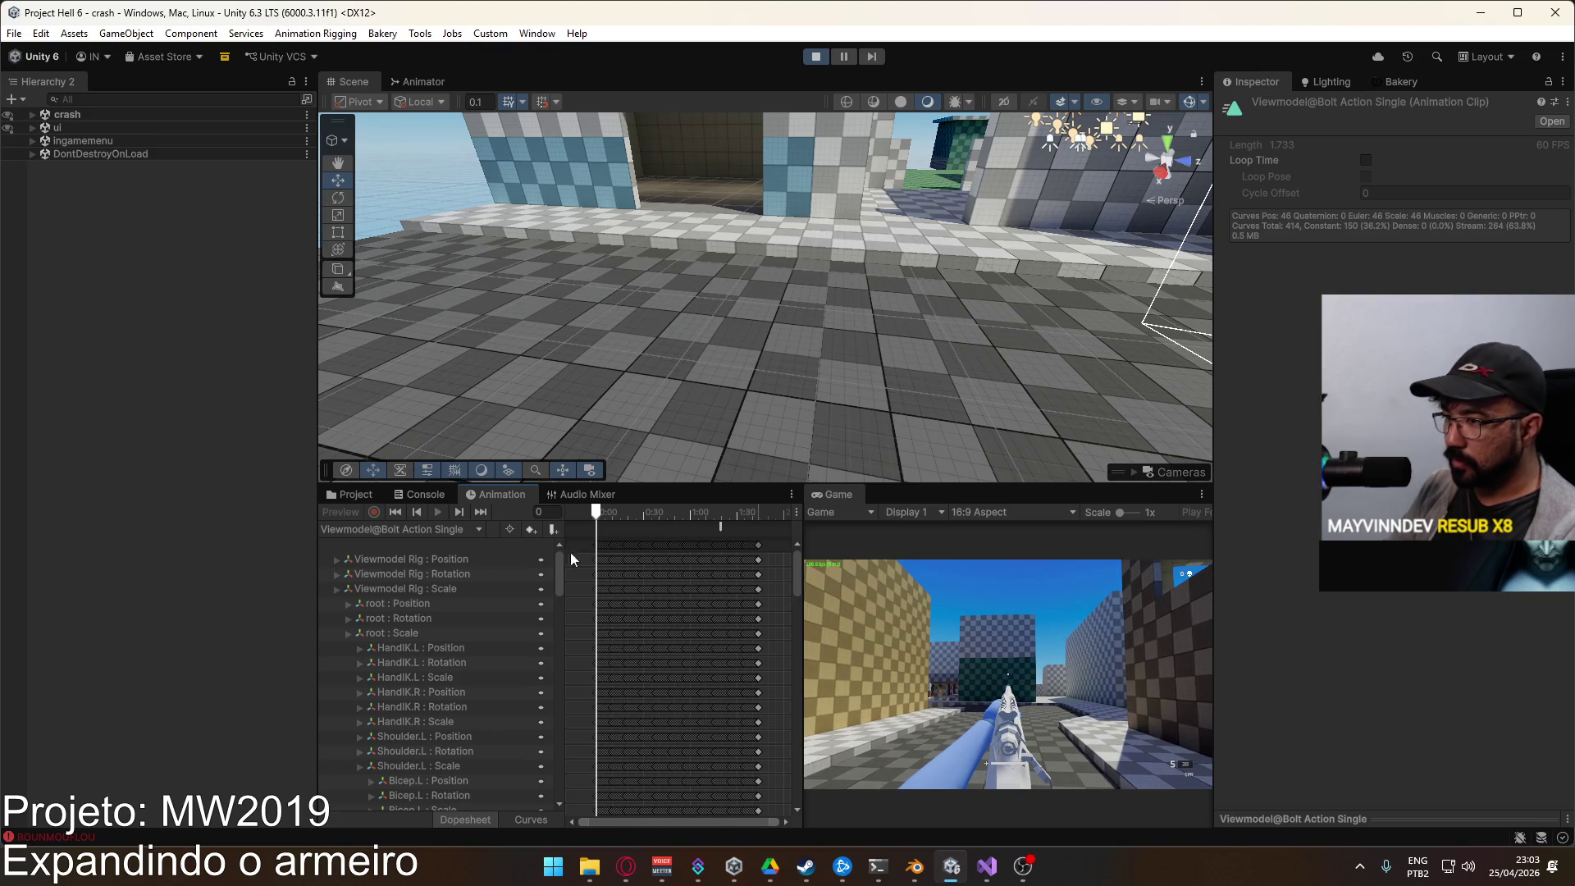
Step: Assign Viewmodel@Bolt Action Single as the Bolt Action state's motion in the Animator
click(420, 82)
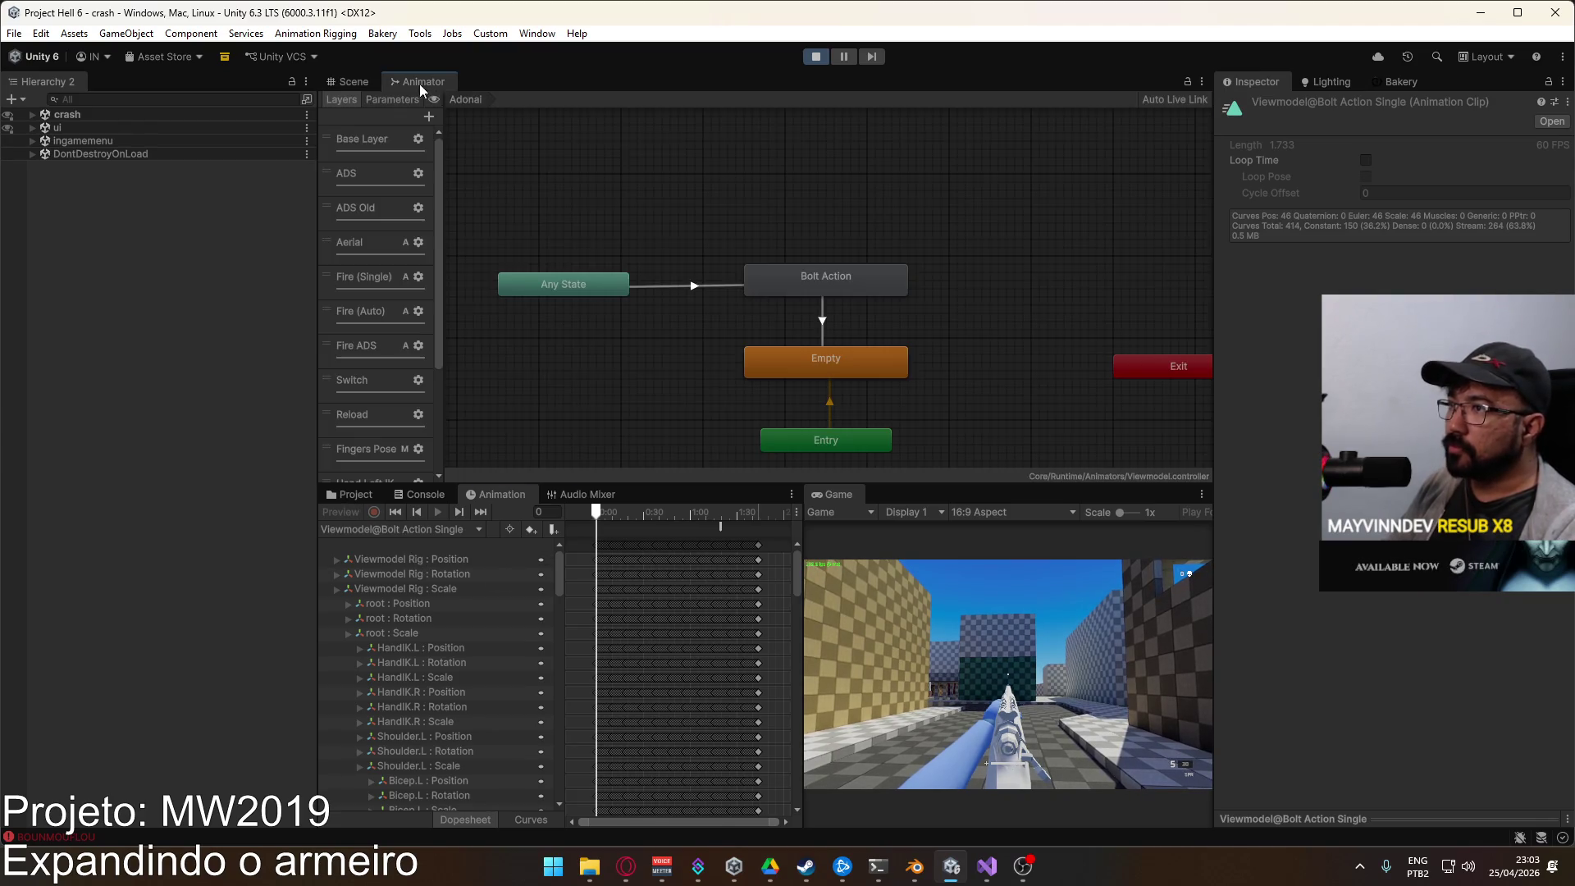
click(762, 277)
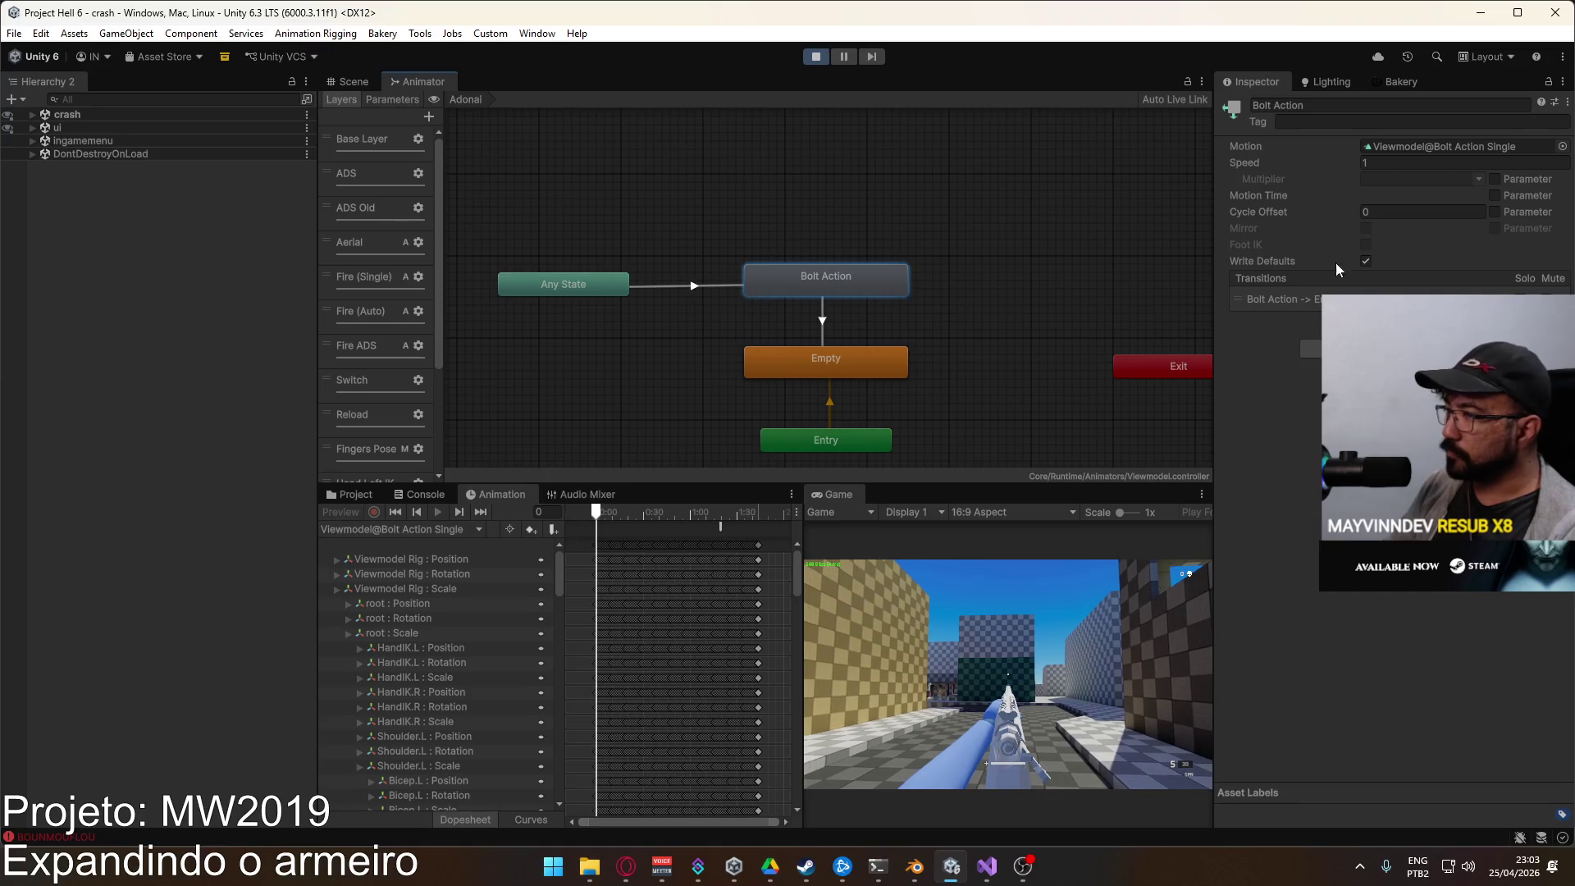
click(1562, 146)
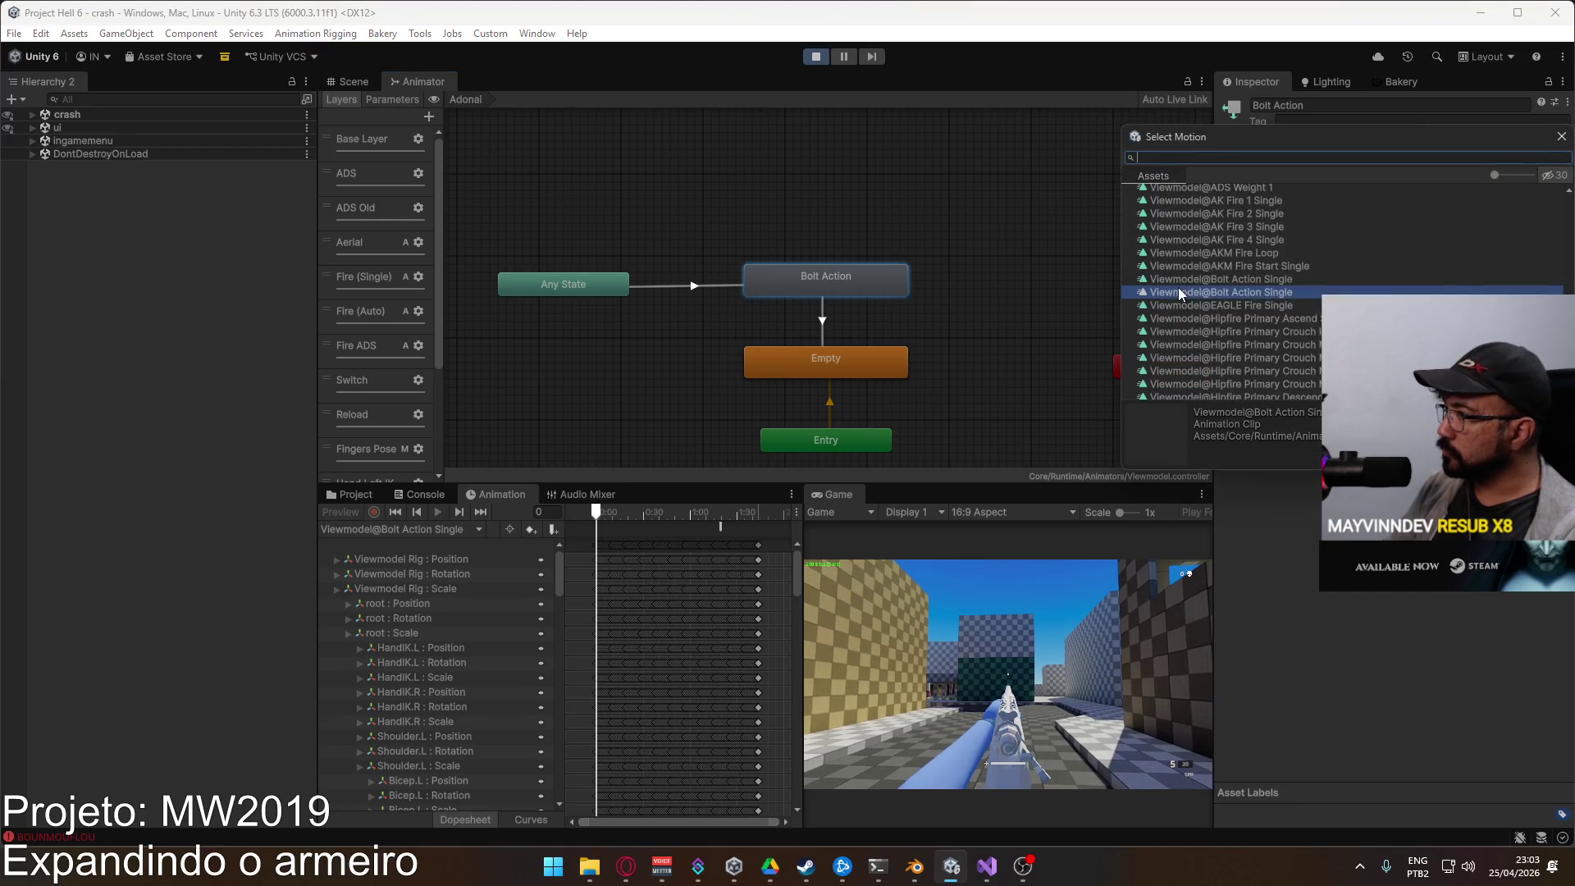
double_click(1267, 288)
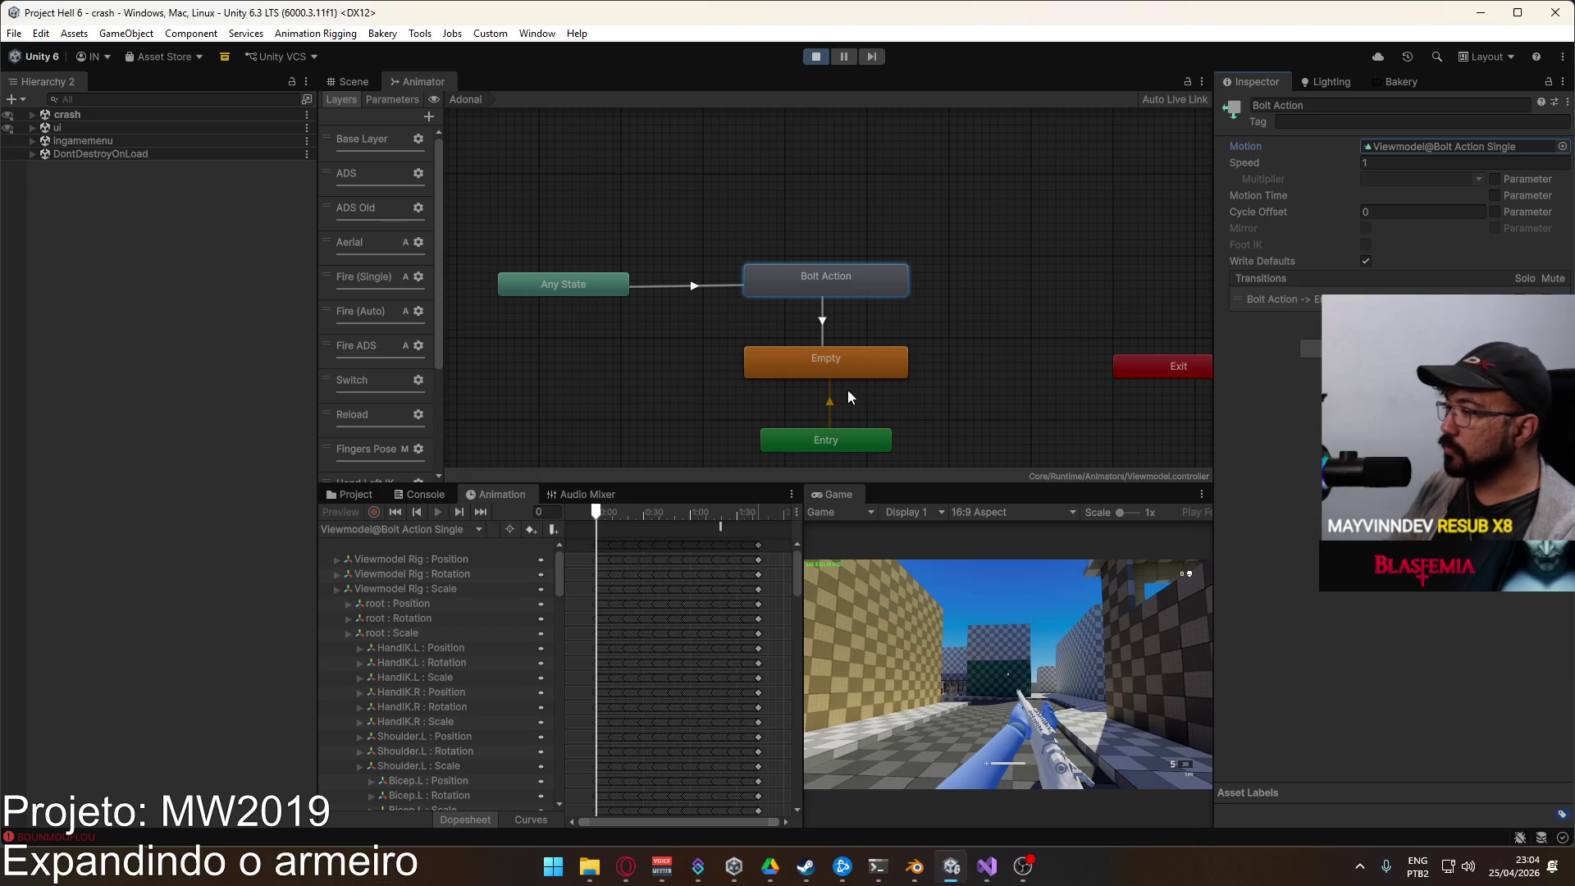
Step: Orbit the Scene view toward the player and select the Mannequin_MaleA model
click(351, 82)
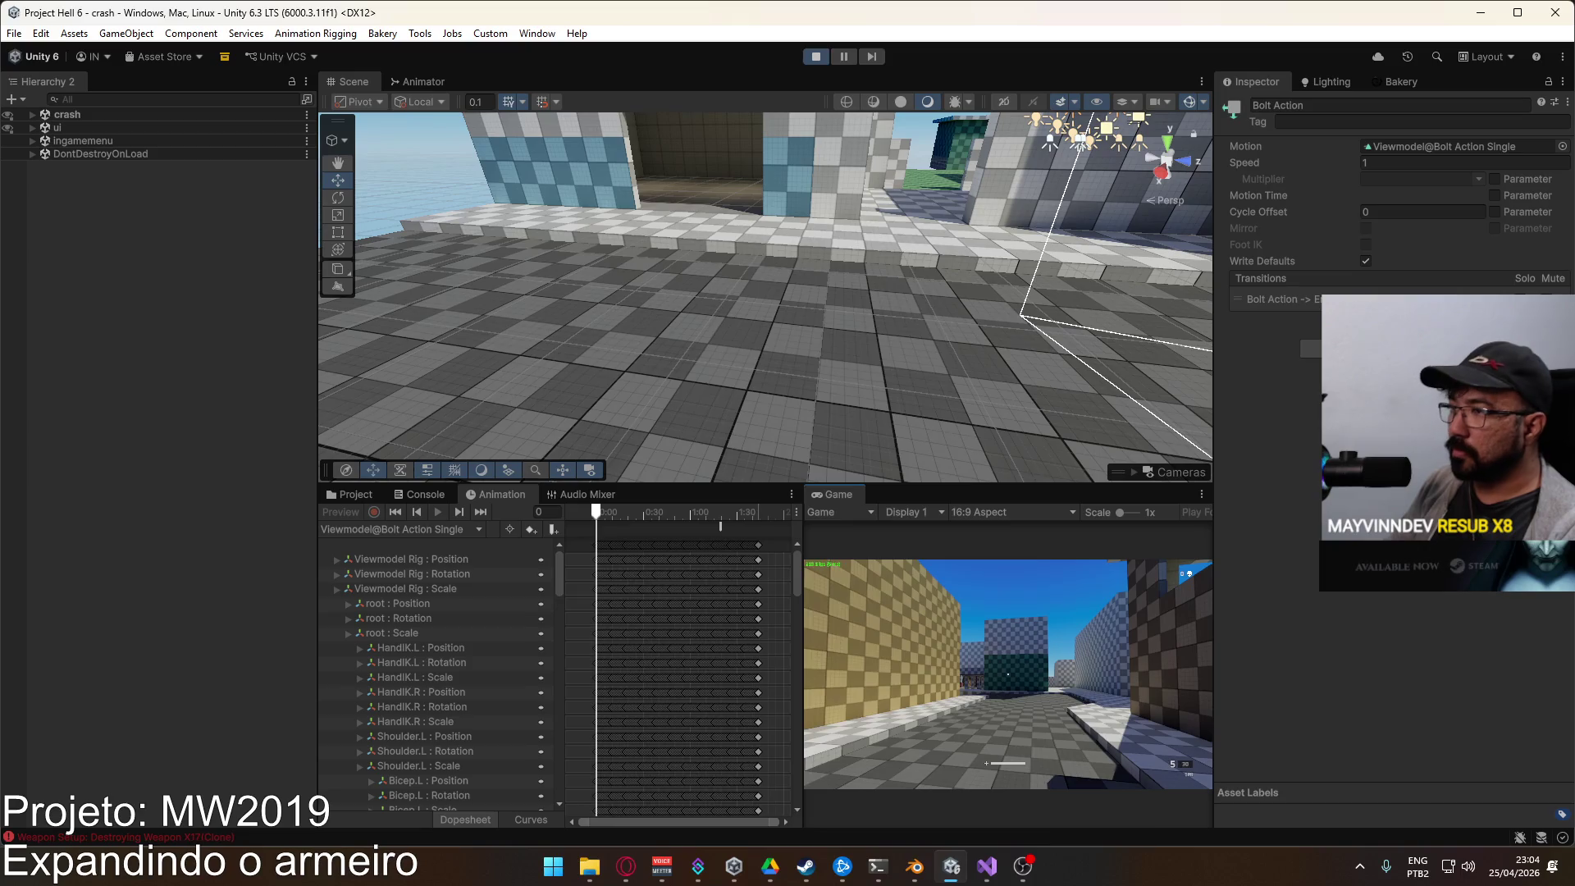
key(super)
click(351, 495)
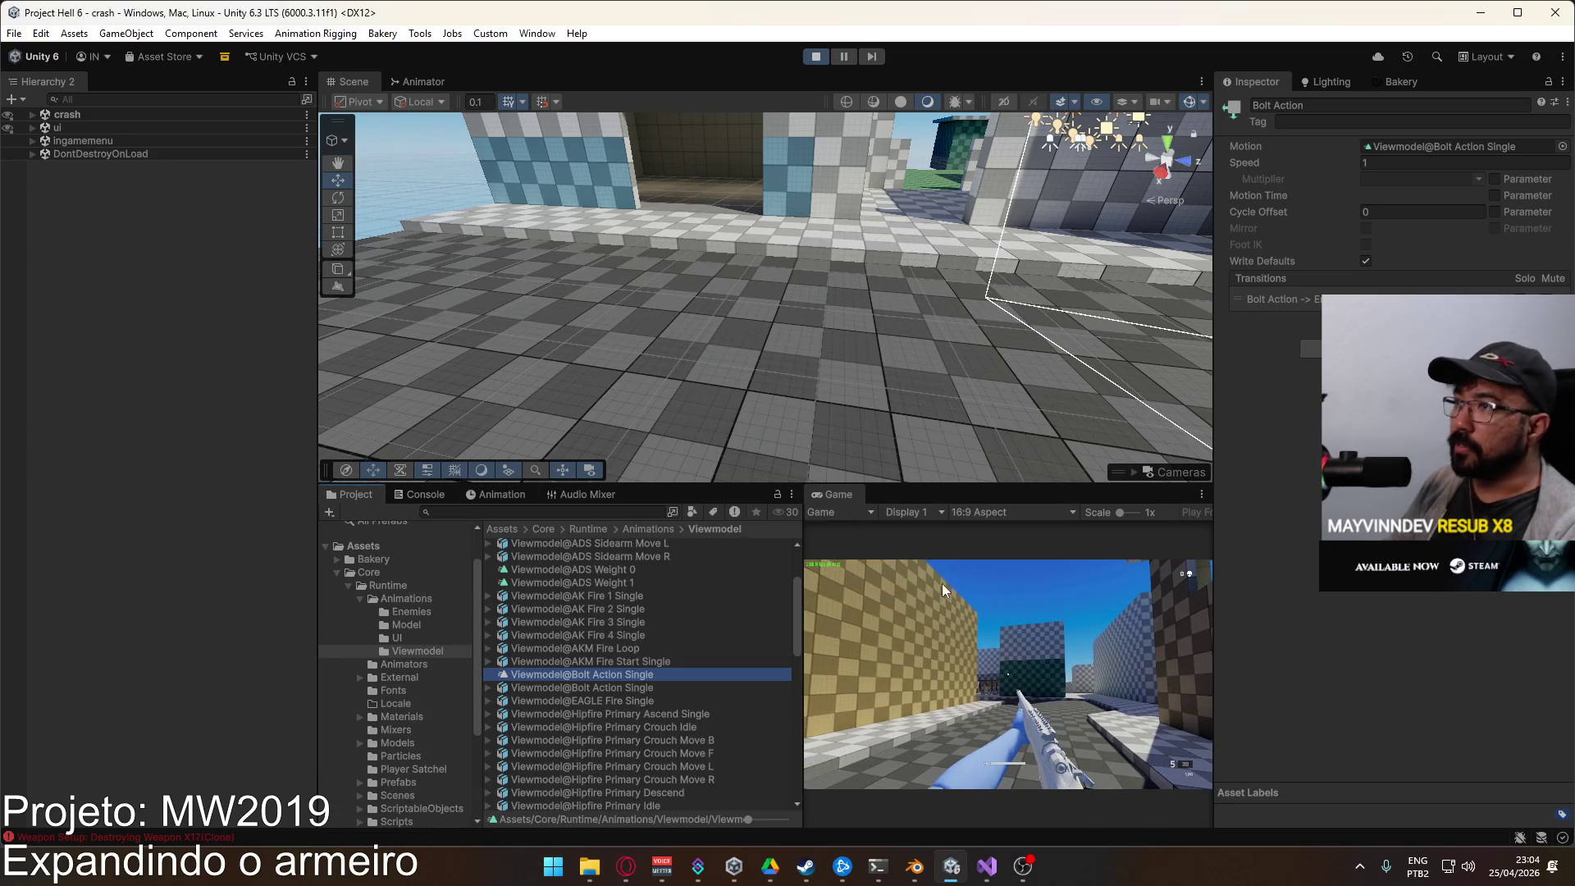
key(super)
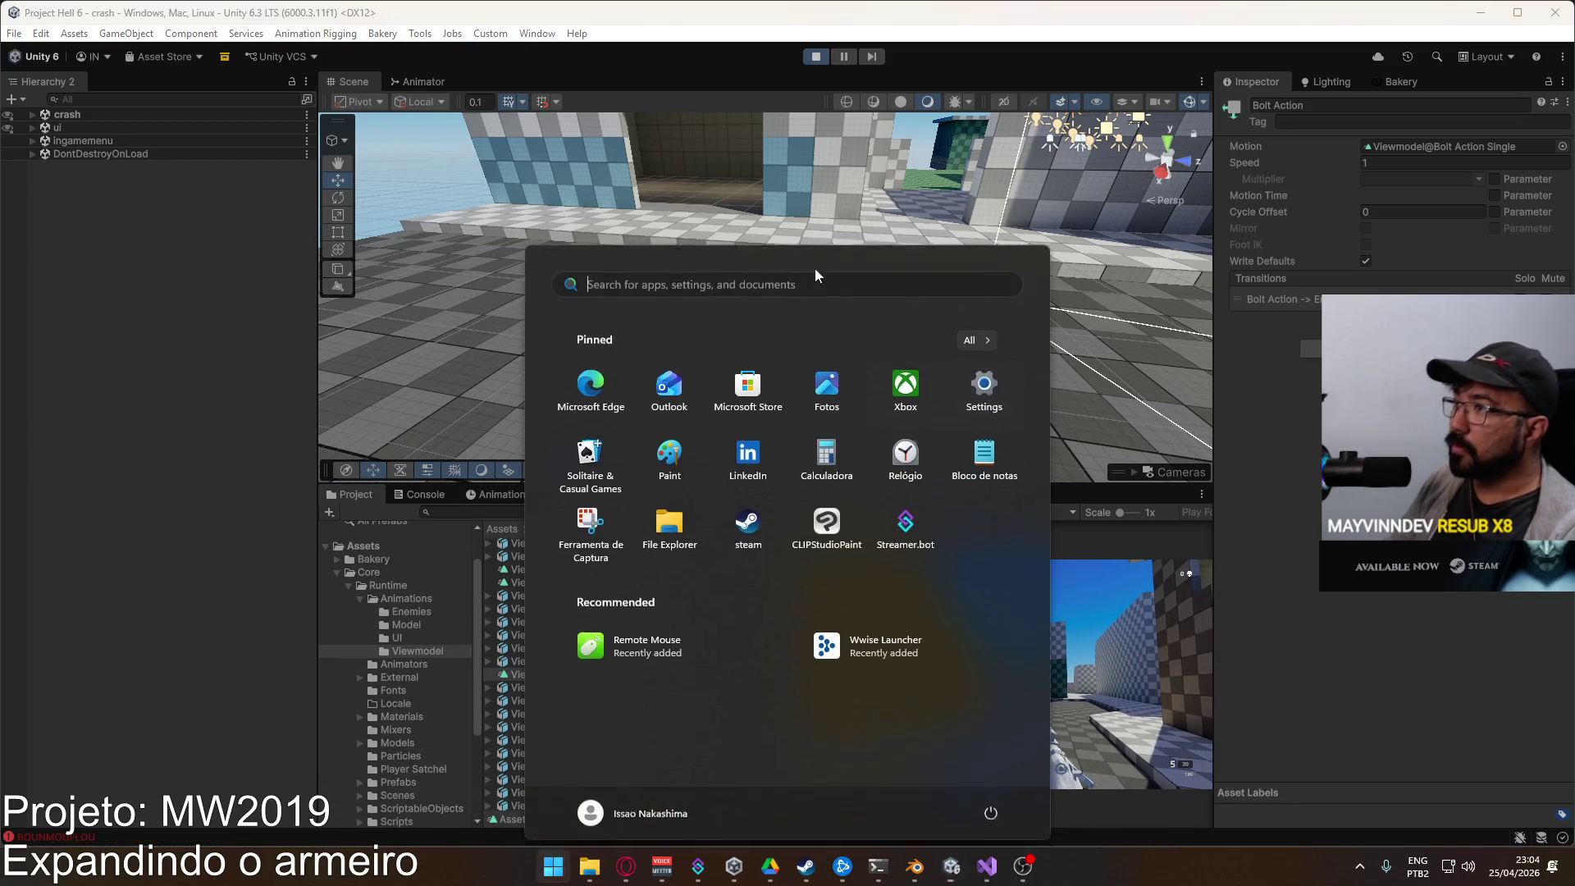
key(super)
mouse_move(498, 155)
mouse_down()
mouse_move(814, 211)
mouse_move(815, 279)
mouse_up()
click(845, 320)
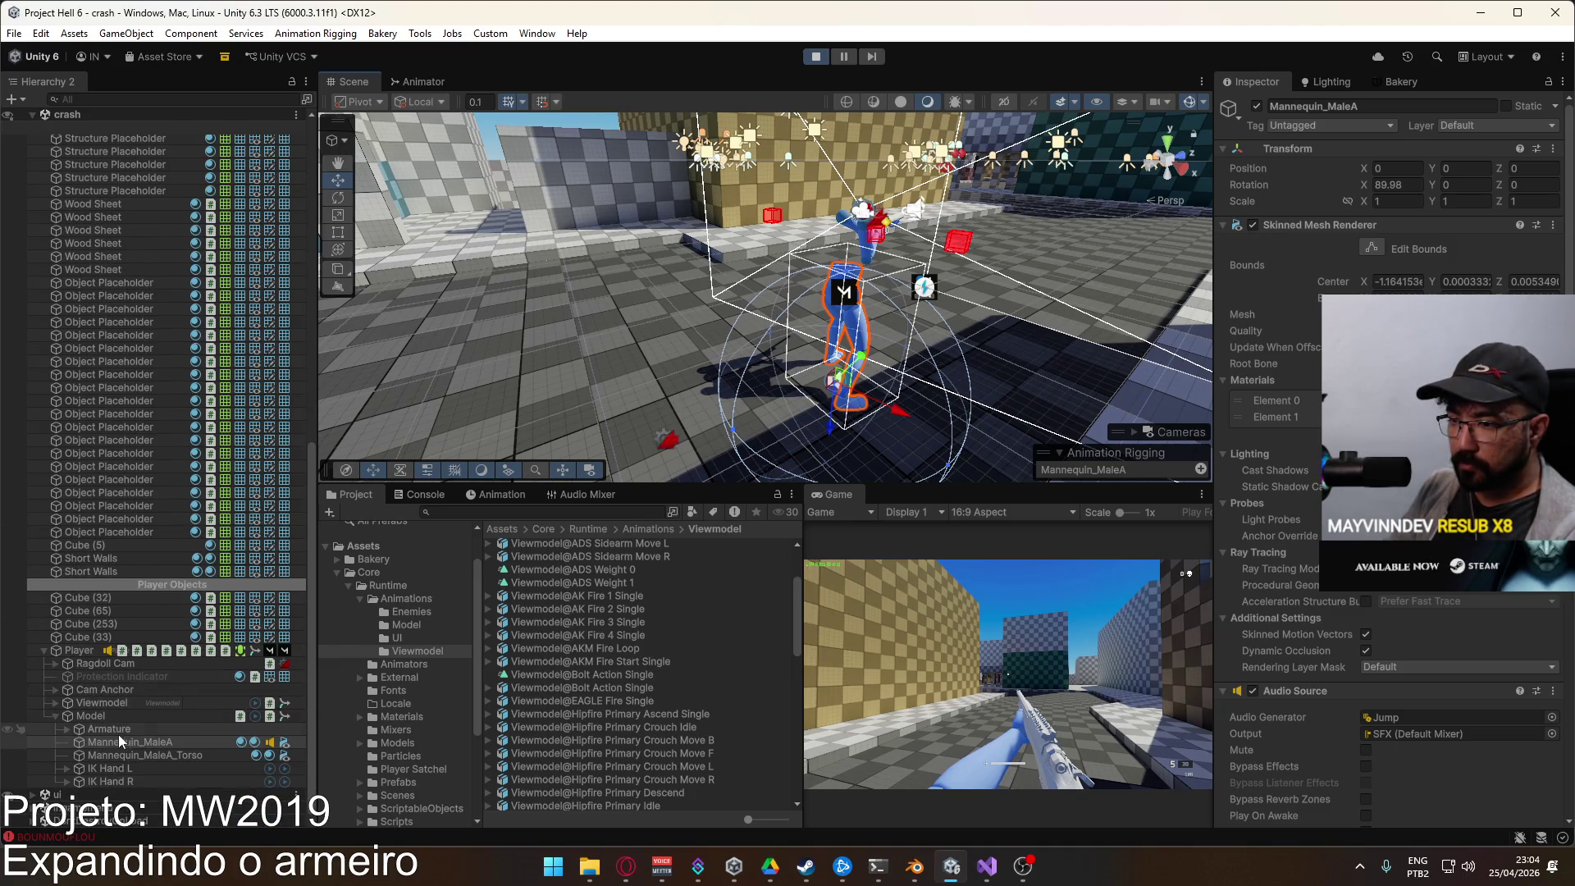
Step: Load the Viewmodel@Bolt Action Single clip on the Viewmodel and enable key recording
click(66, 713)
click(106, 768)
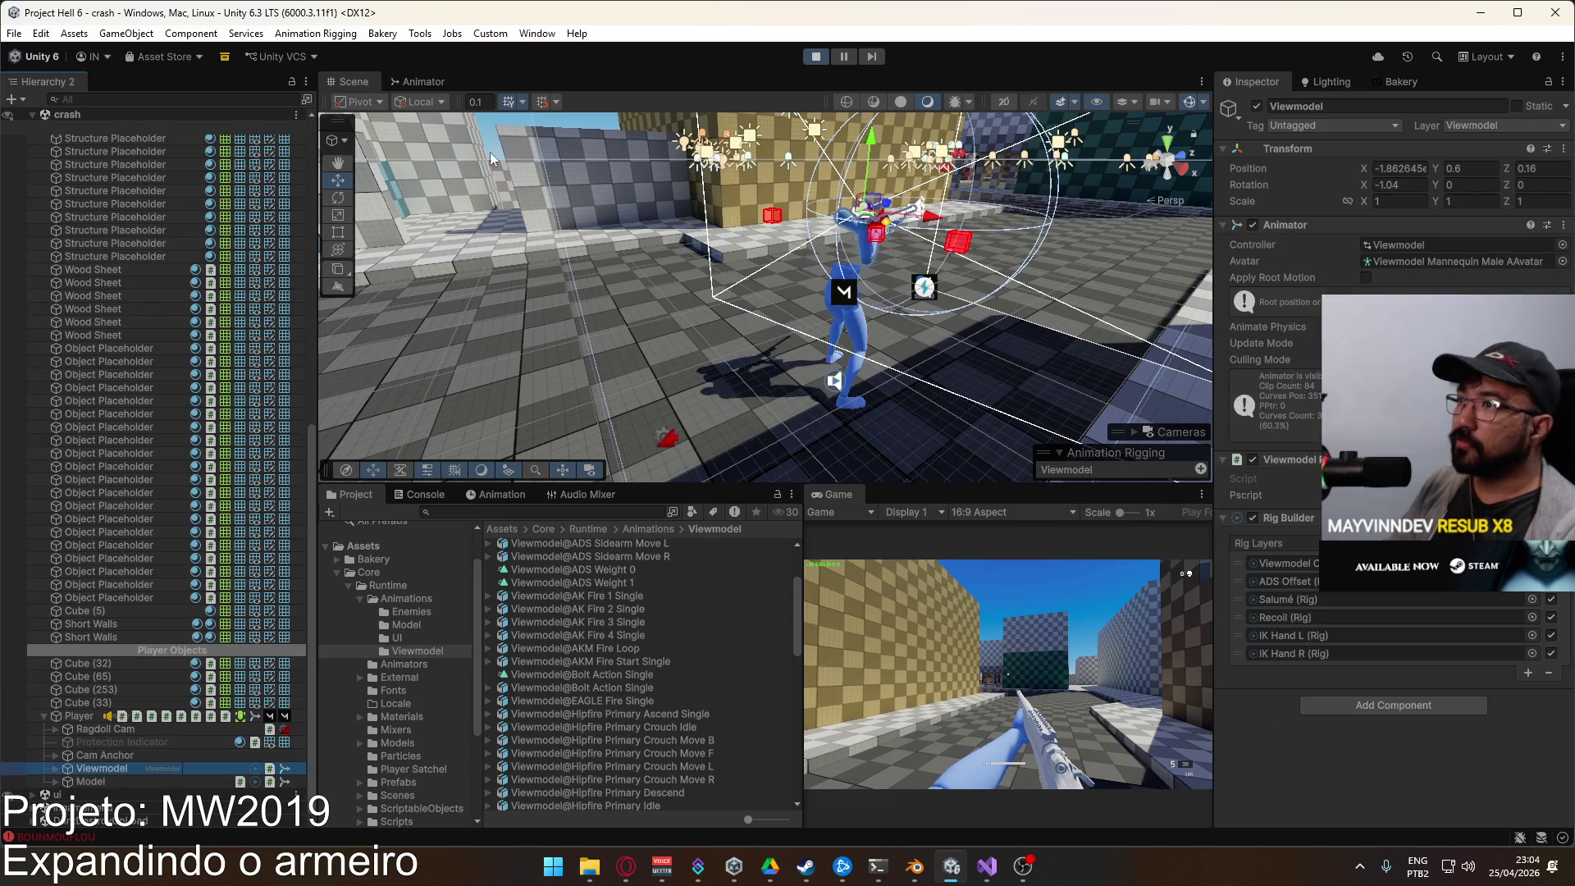
click(436, 82)
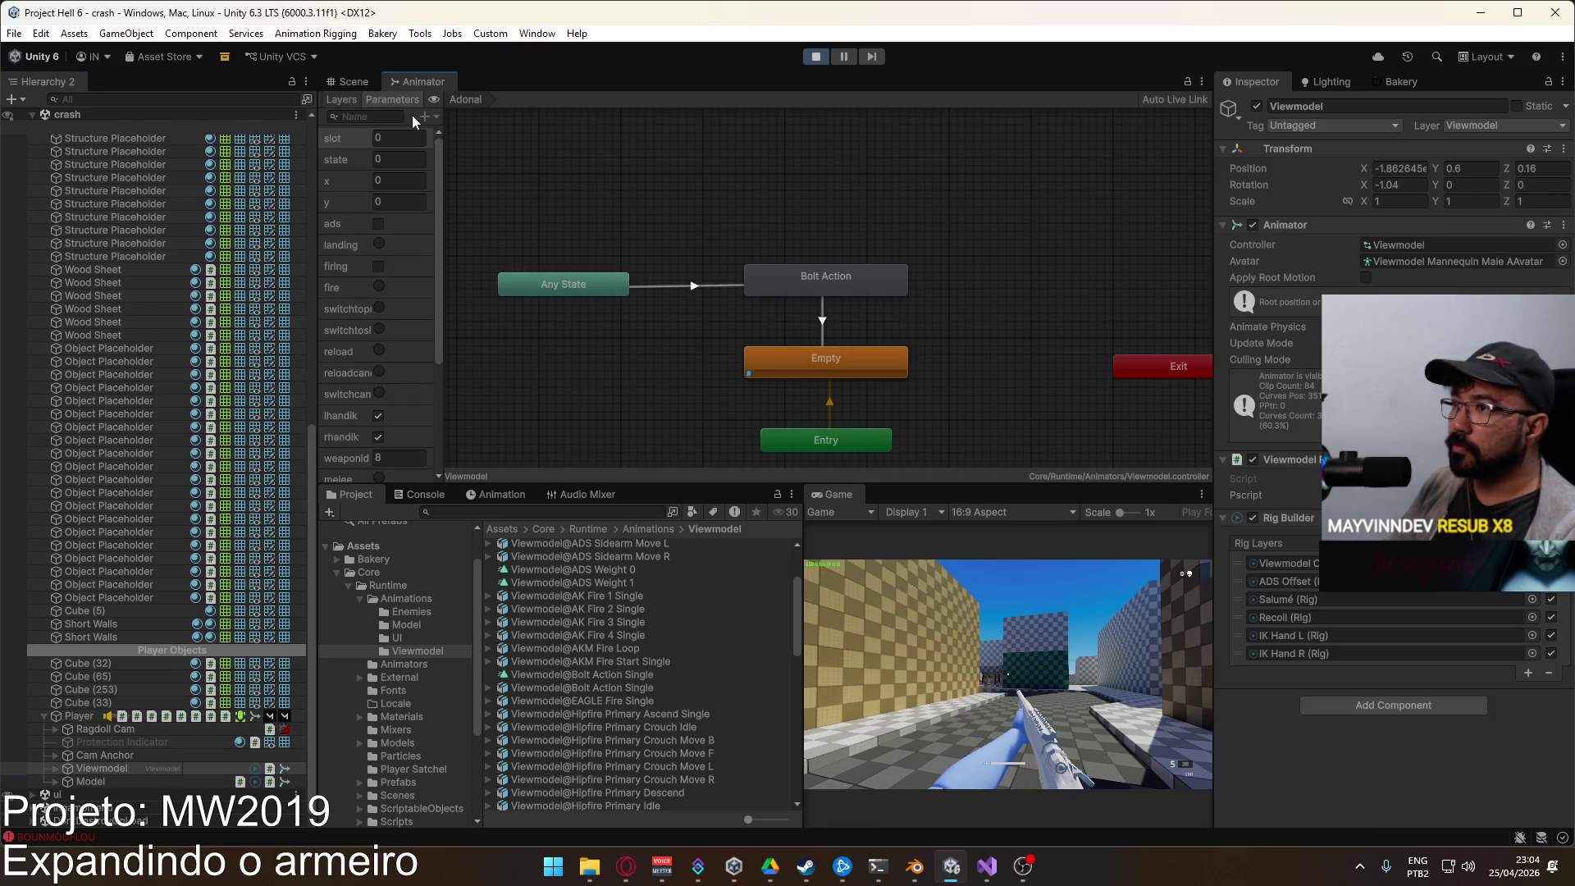
click(351, 82)
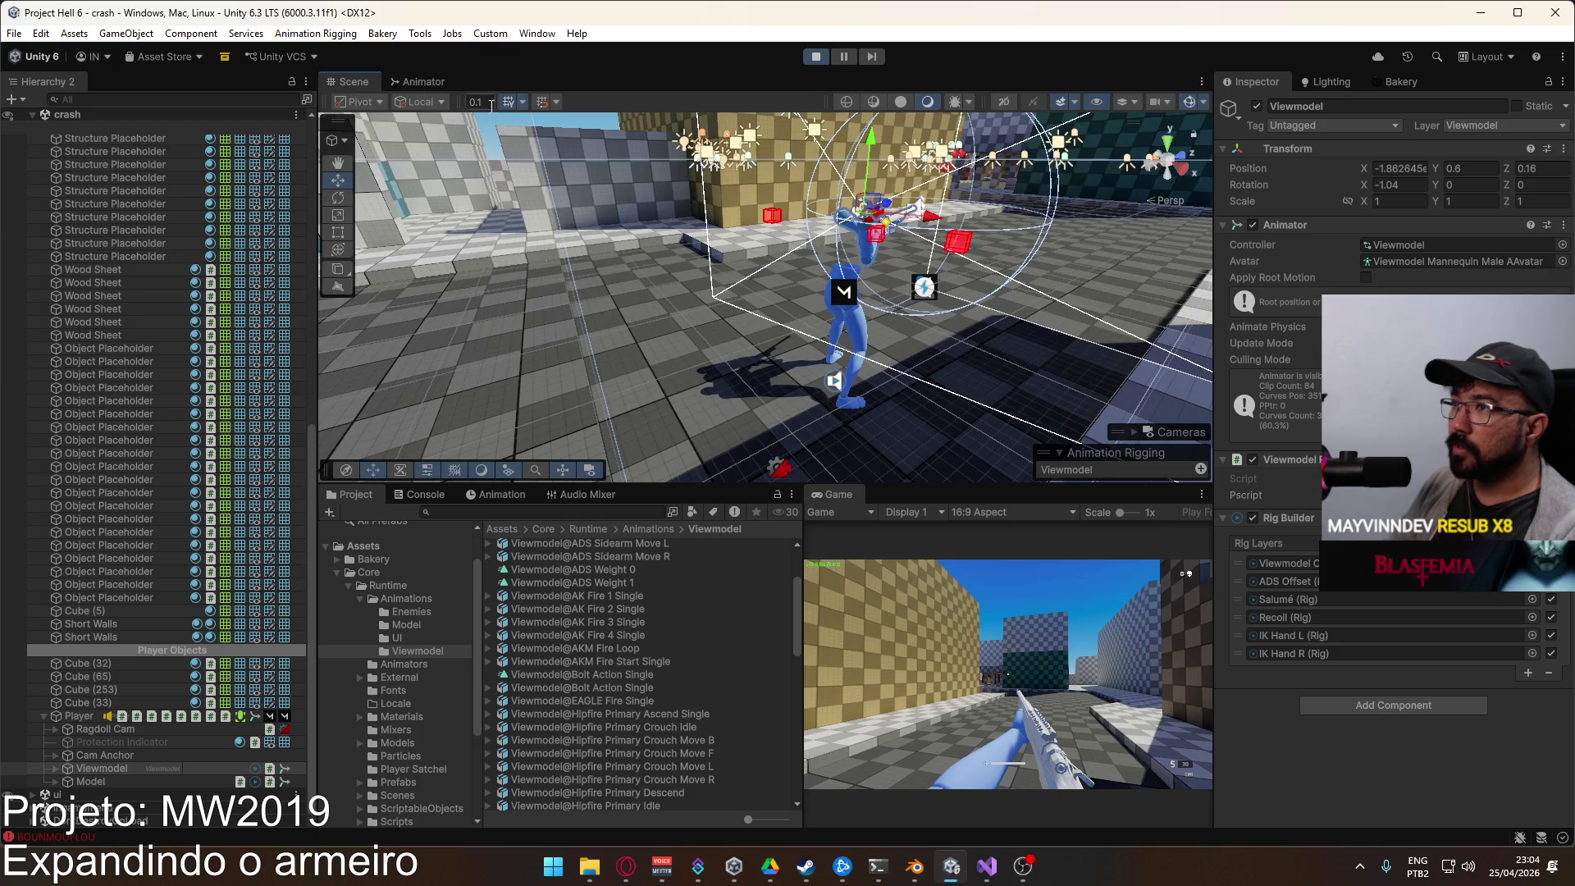
click(505, 495)
click(402, 530)
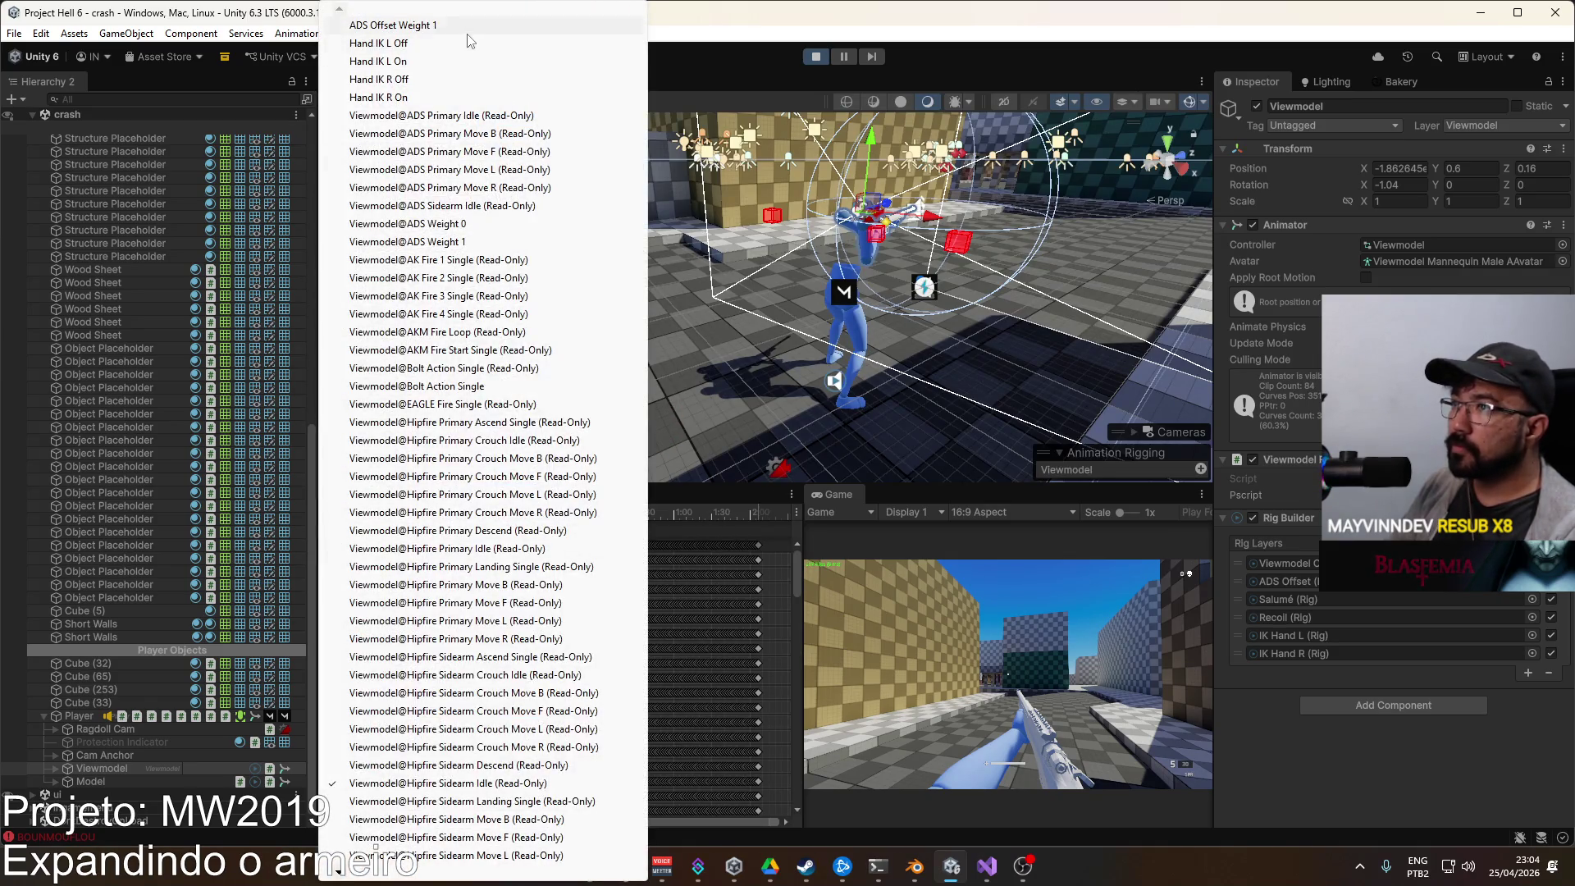
click(543, 387)
click(579, 558)
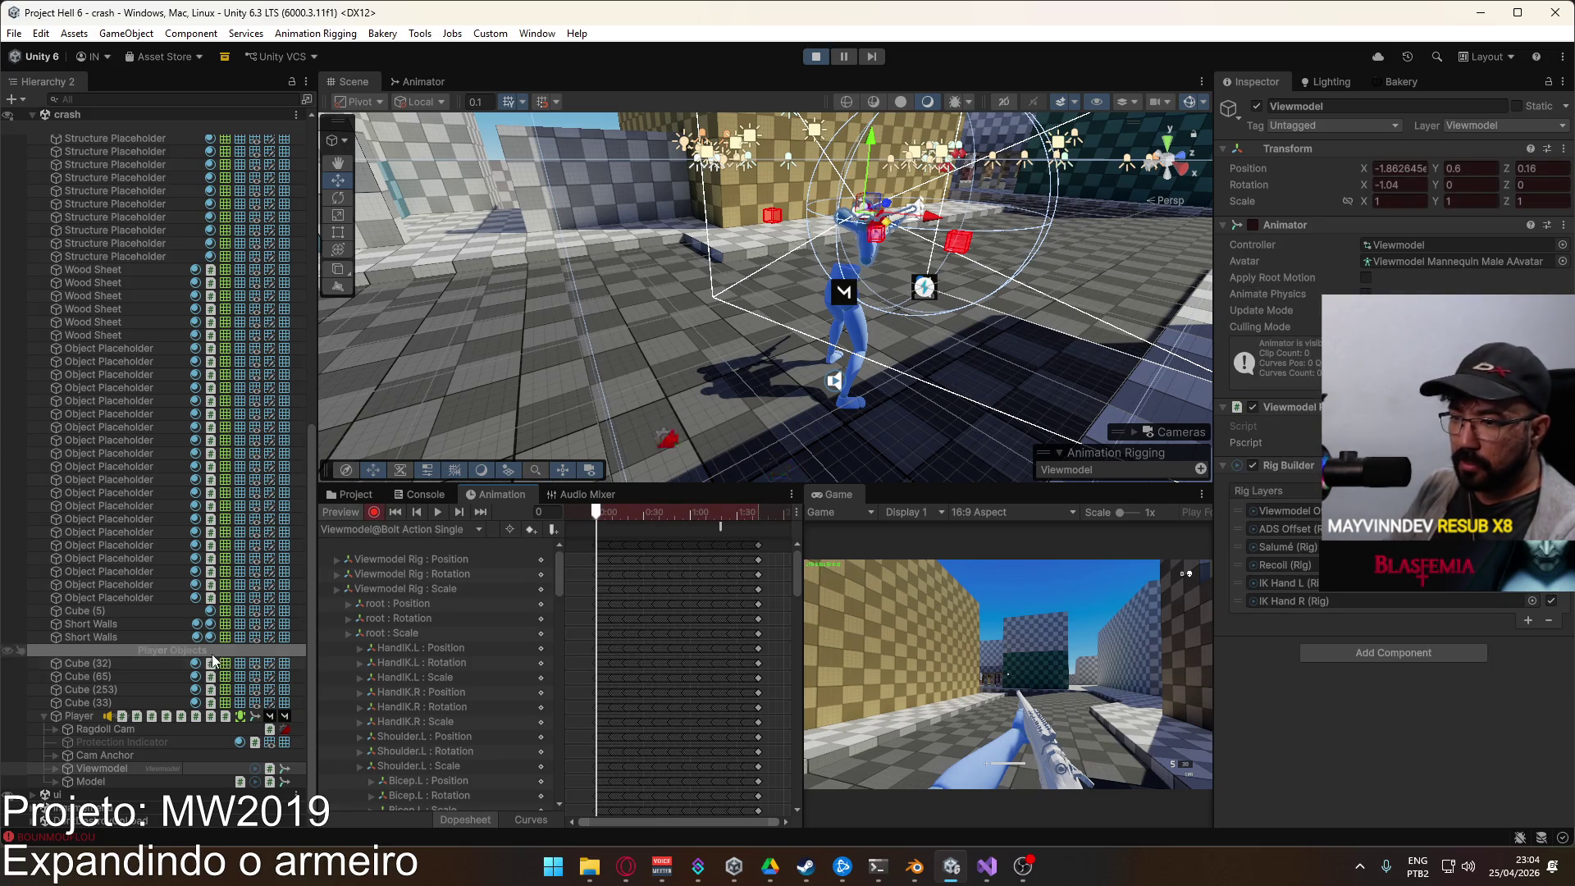
Step: Expand Viewmodel > Salumé and select both the Left and Right constraints
click(54, 771)
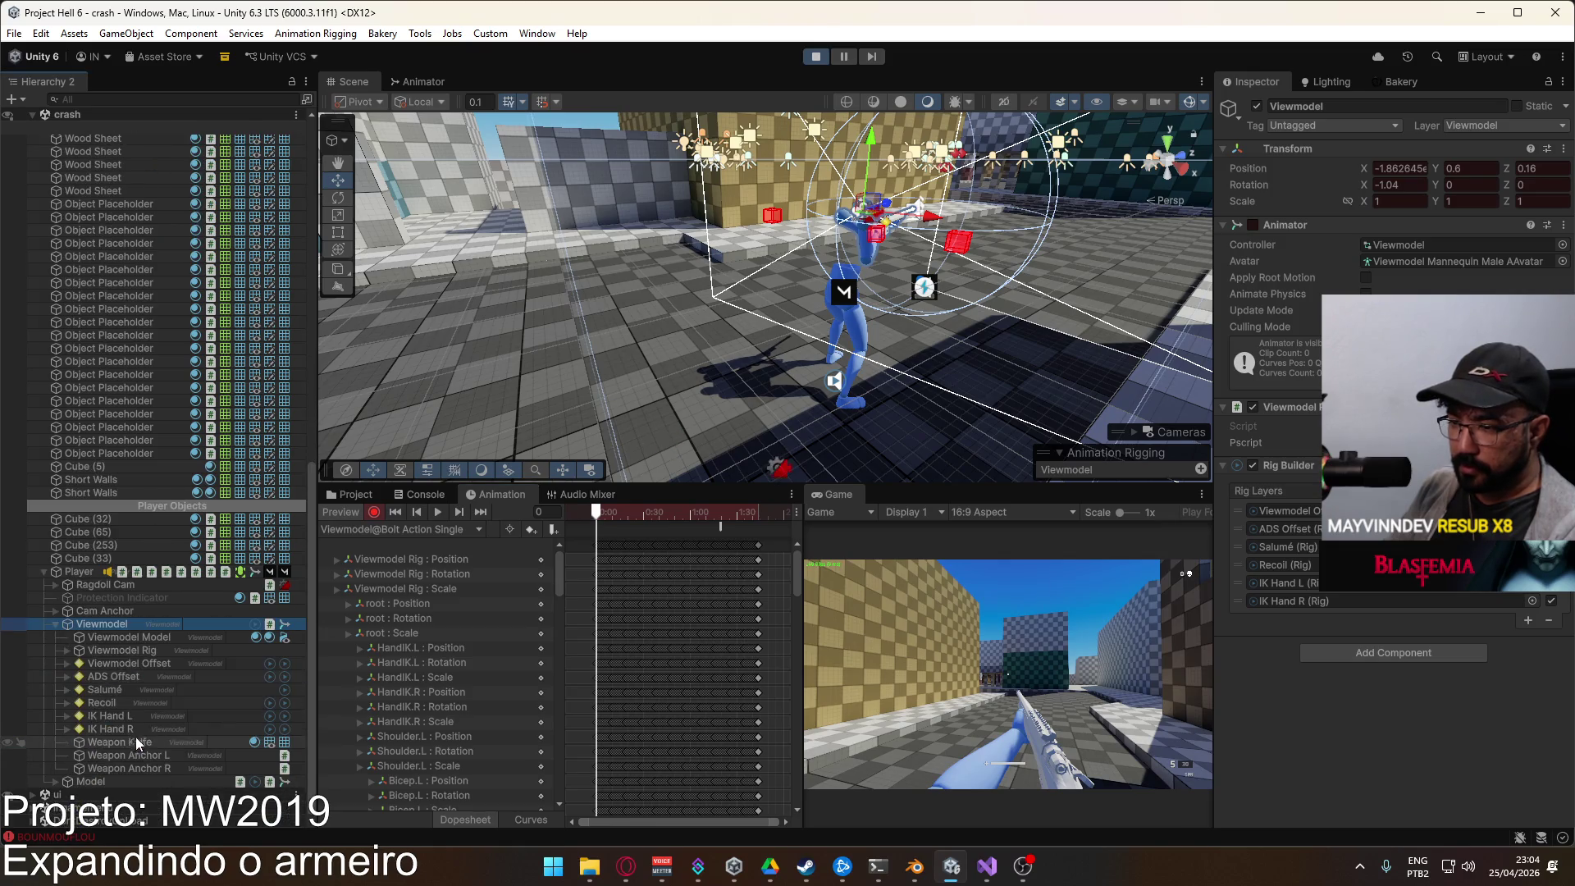
click(69, 689)
click(67, 690)
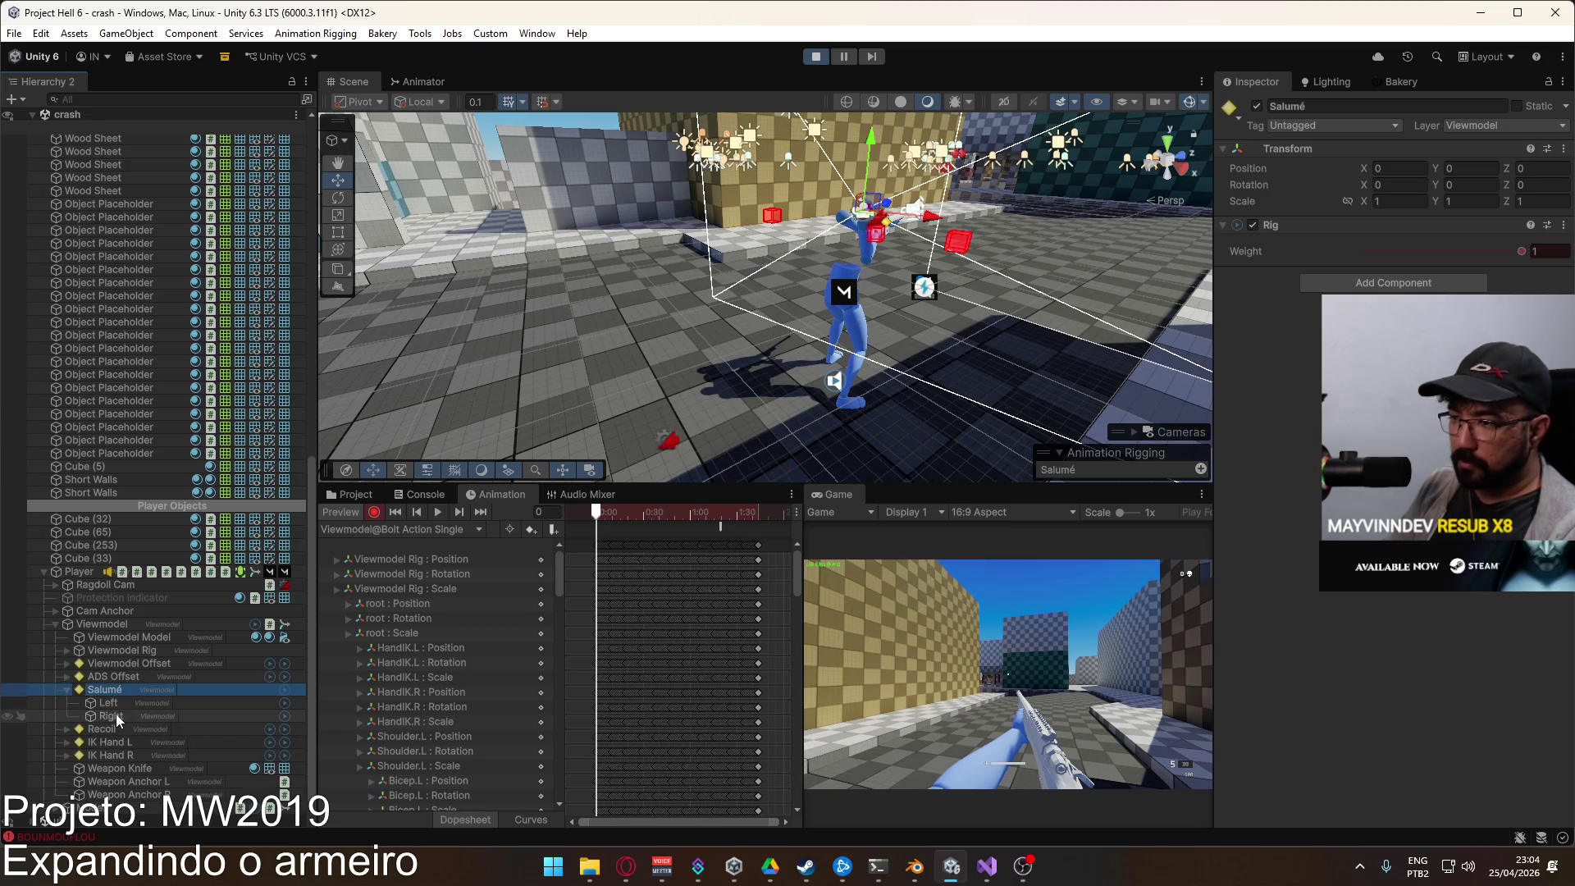
click(116, 714)
ctrl+click(120, 705)
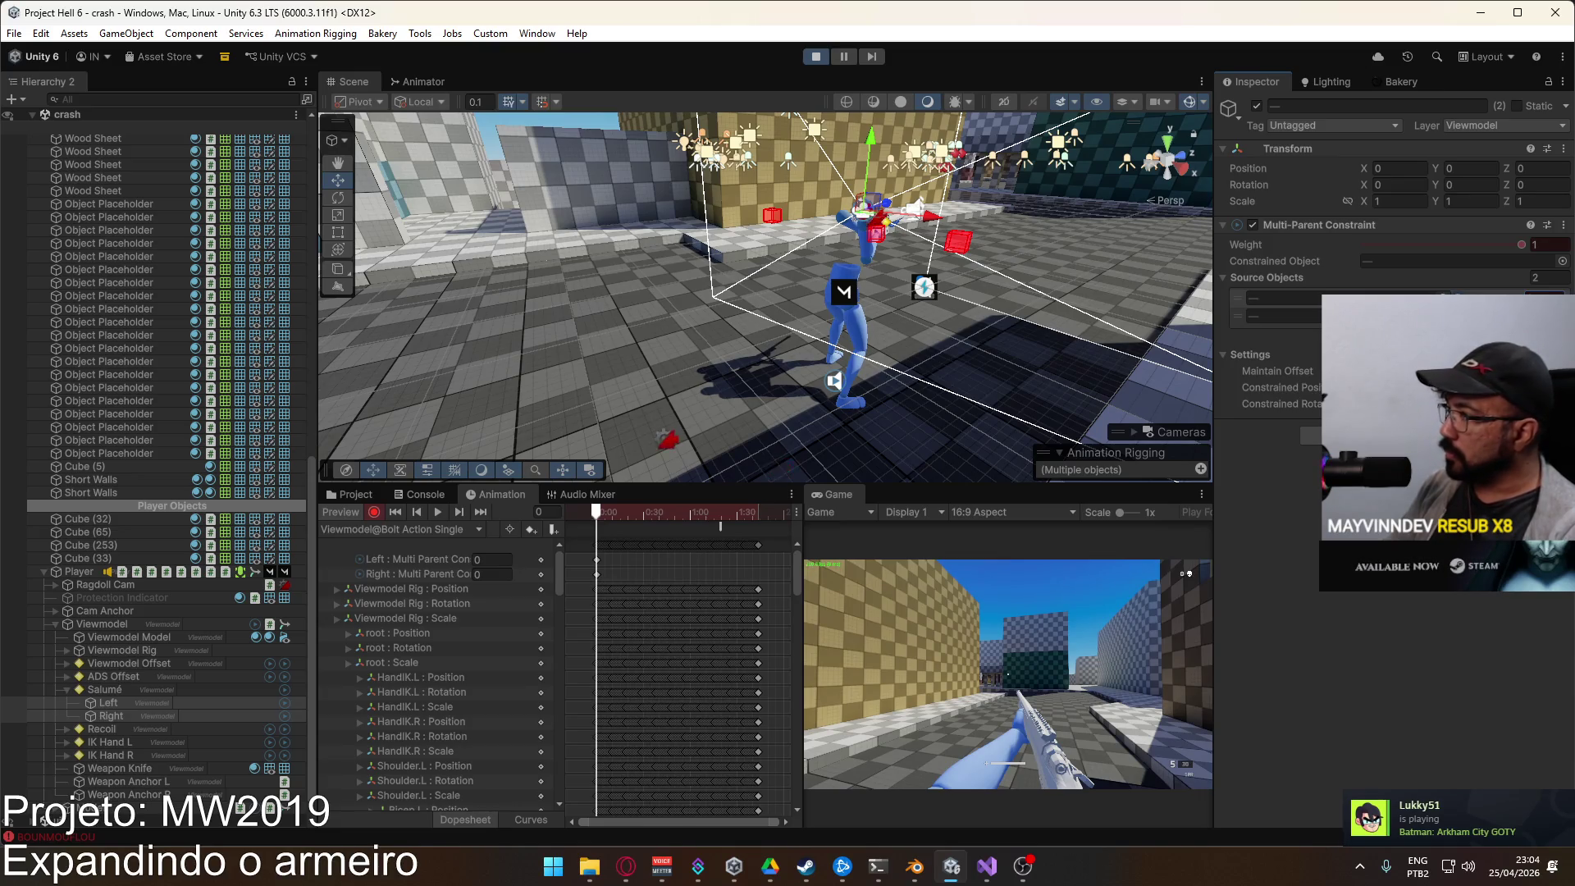
Step: At frame 10, key the first-source weights to 1 and second-source weights to 0
scroll(584, 604, up, 3)
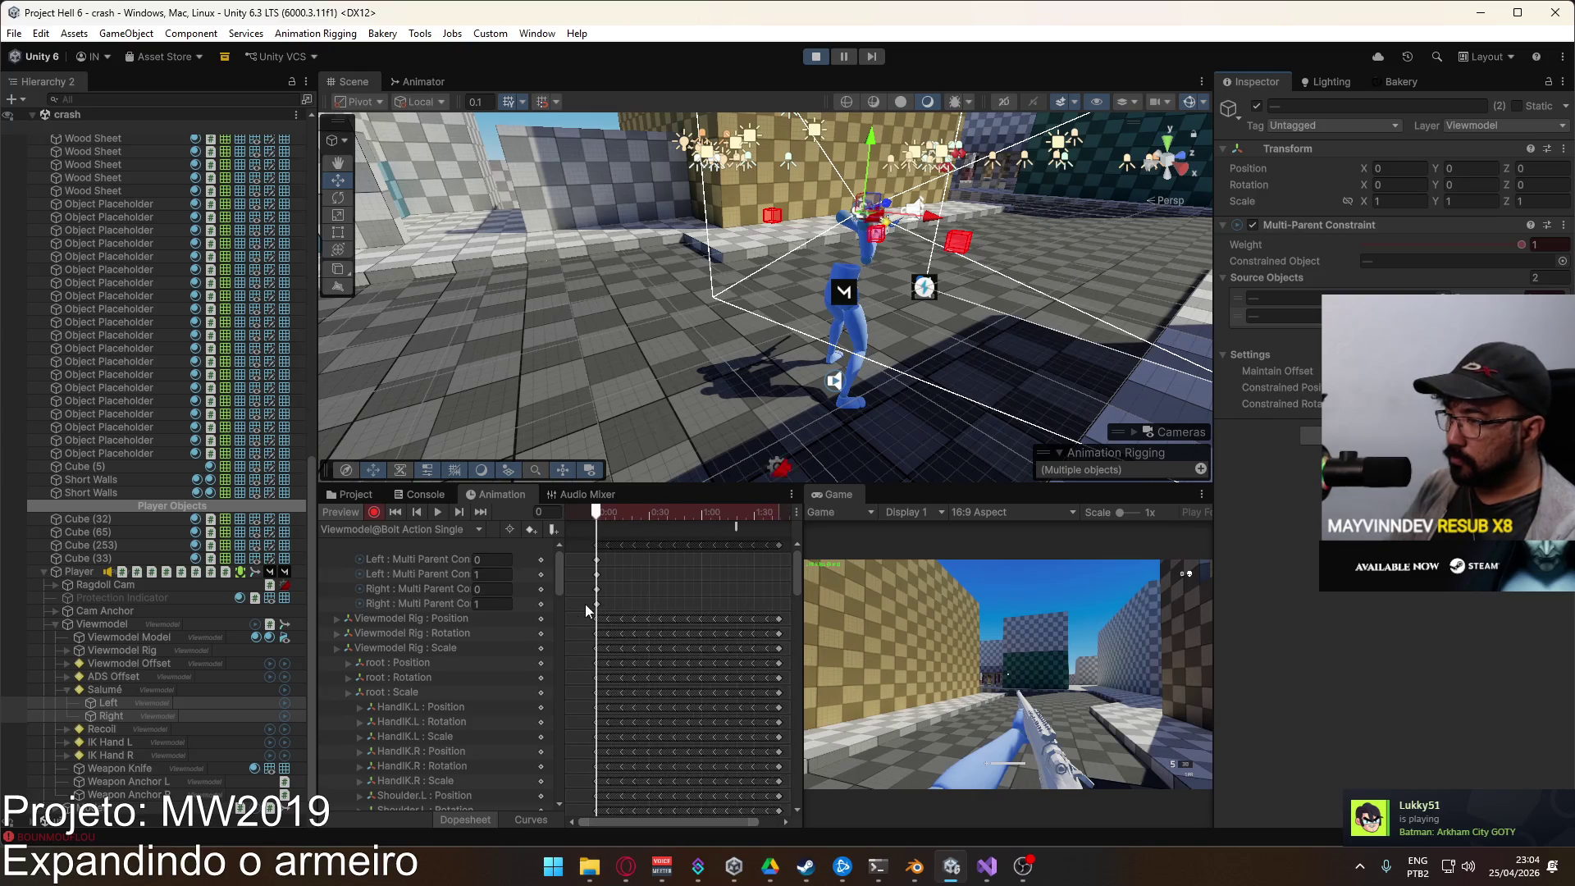
drag(591, 515, 618, 514)
text(1)
key(Return)
text(0)
key(Return)
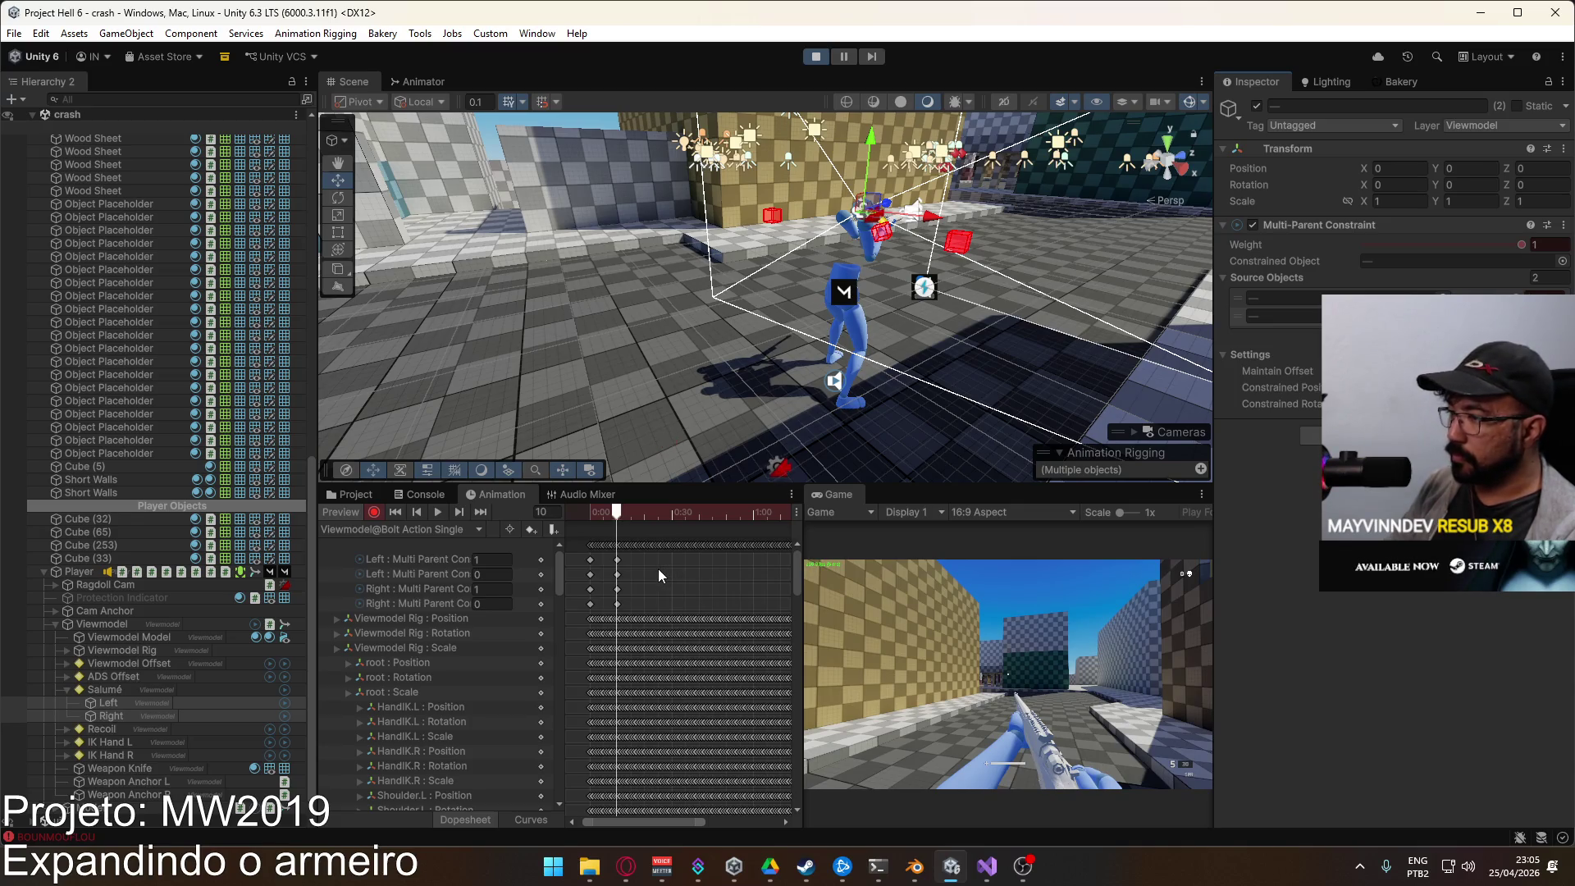
Step: At frame 95, key the first-source weights to 1
drag(595, 513, 691, 531)
scroll(707, 593, down, 3)
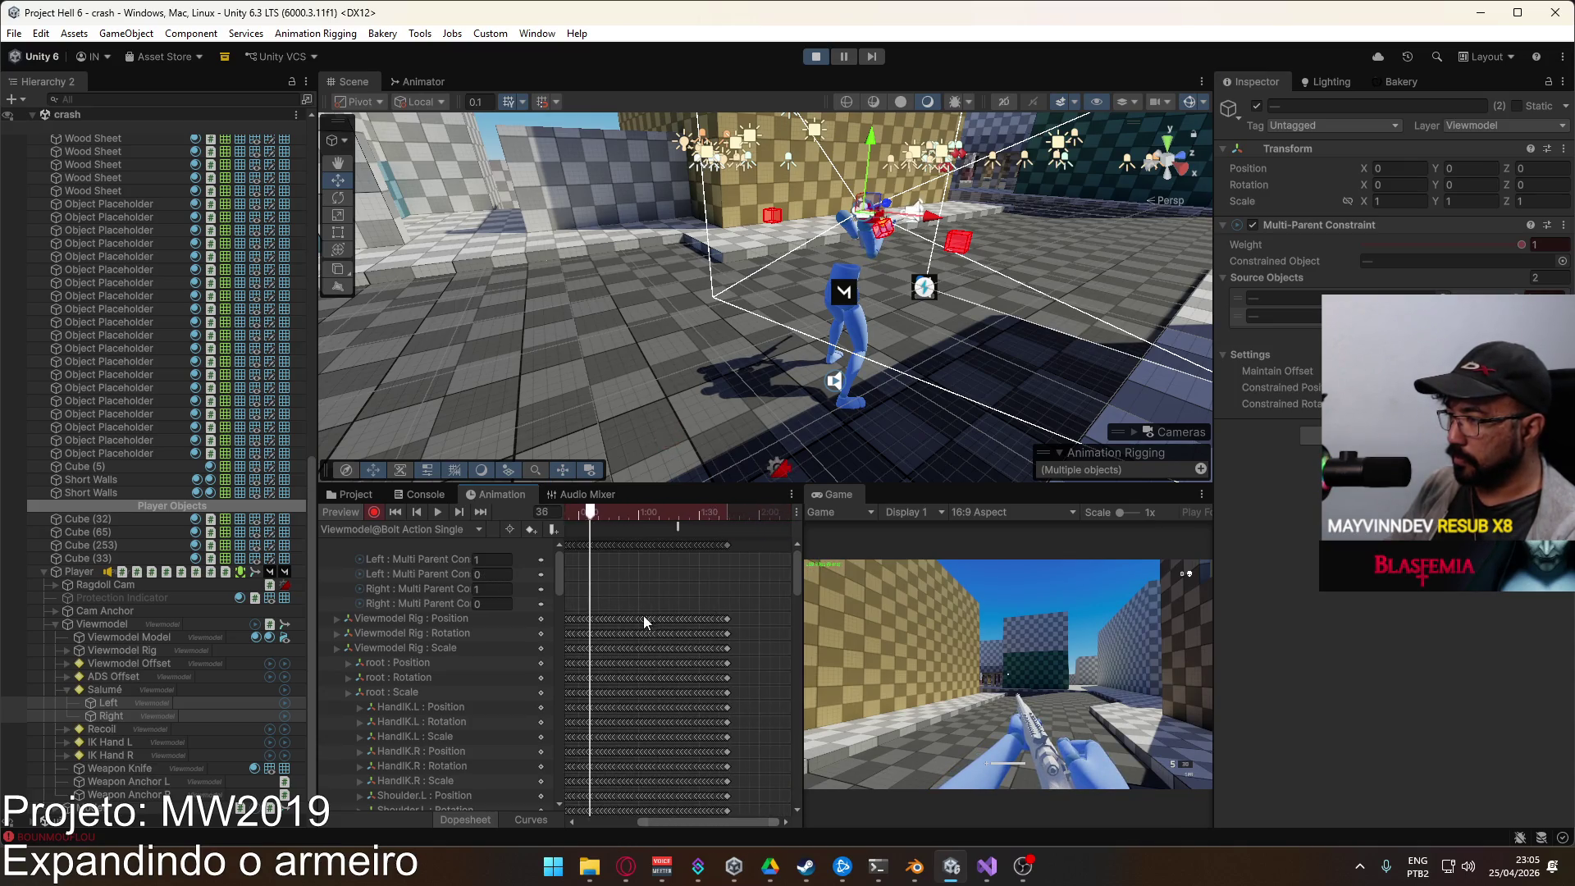
drag(602, 512, 728, 531)
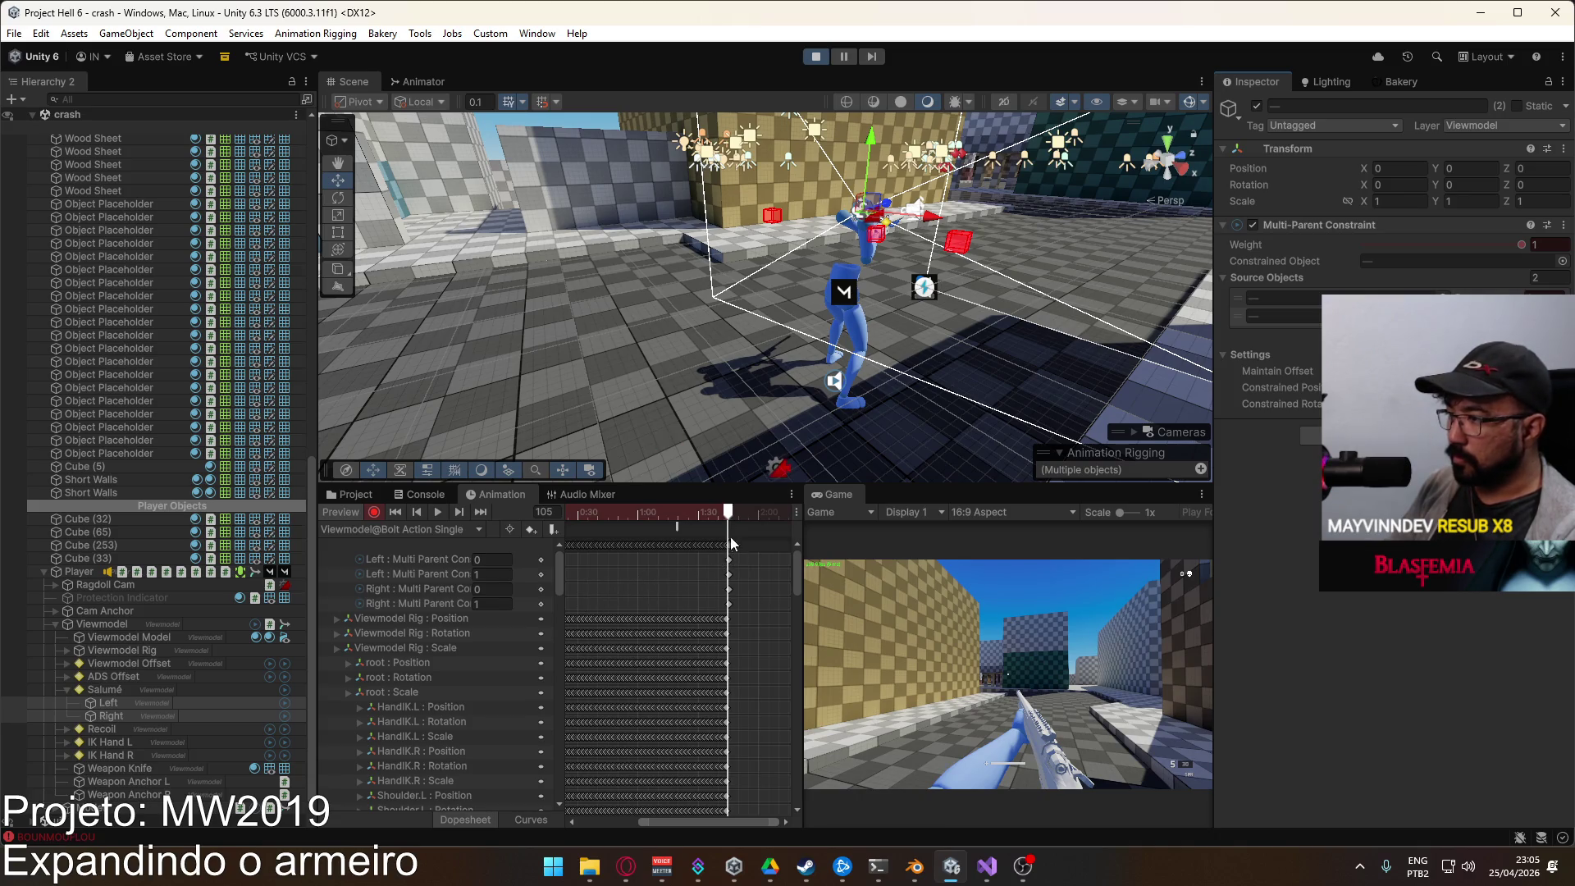
drag(725, 517, 705, 515)
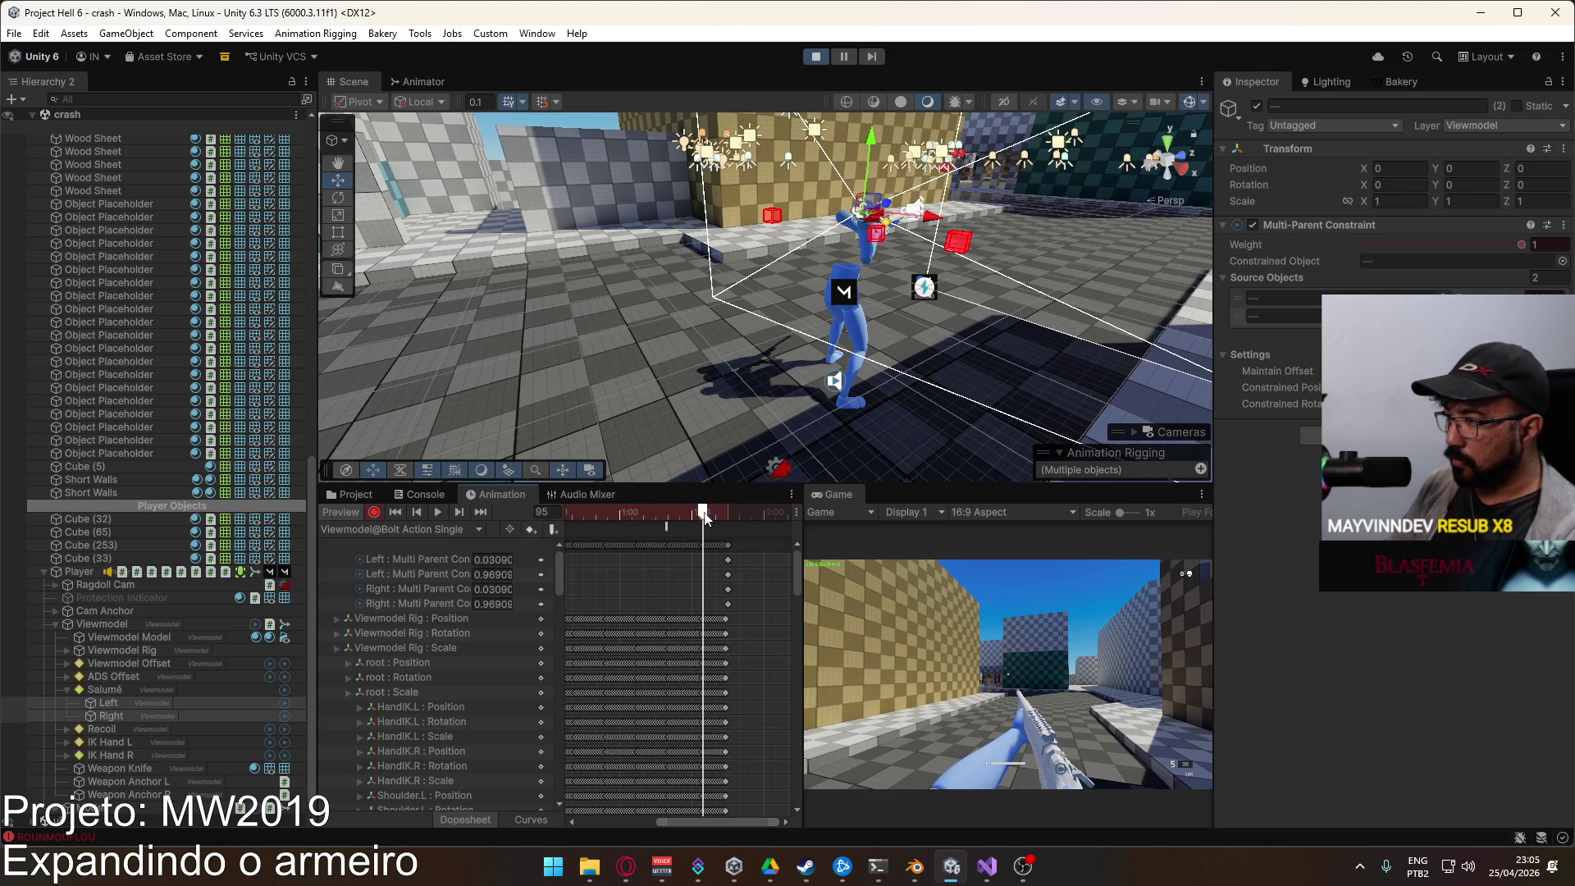
mouse_move(1476, 297)
mouse_down()
mouse_move(1525, 297)
mouse_move(1345, 315)
mouse_up()
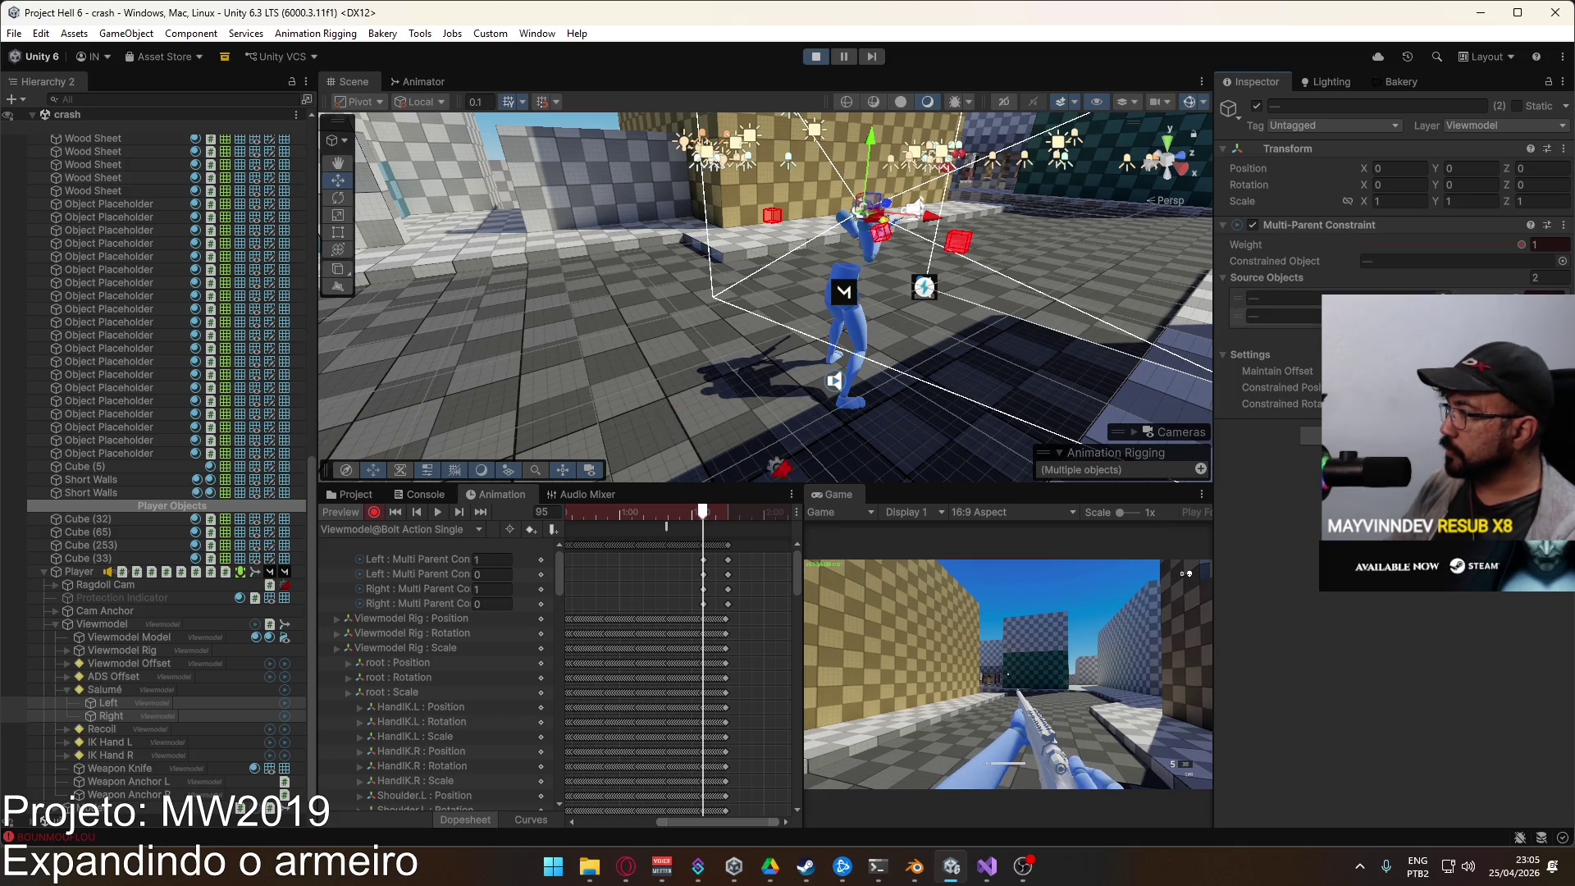
Step: Check the pose at frame 62, test the player in play, and select the 0:05 weight keys
drag(703, 513, 623, 517)
scroll(693, 563, down, 1)
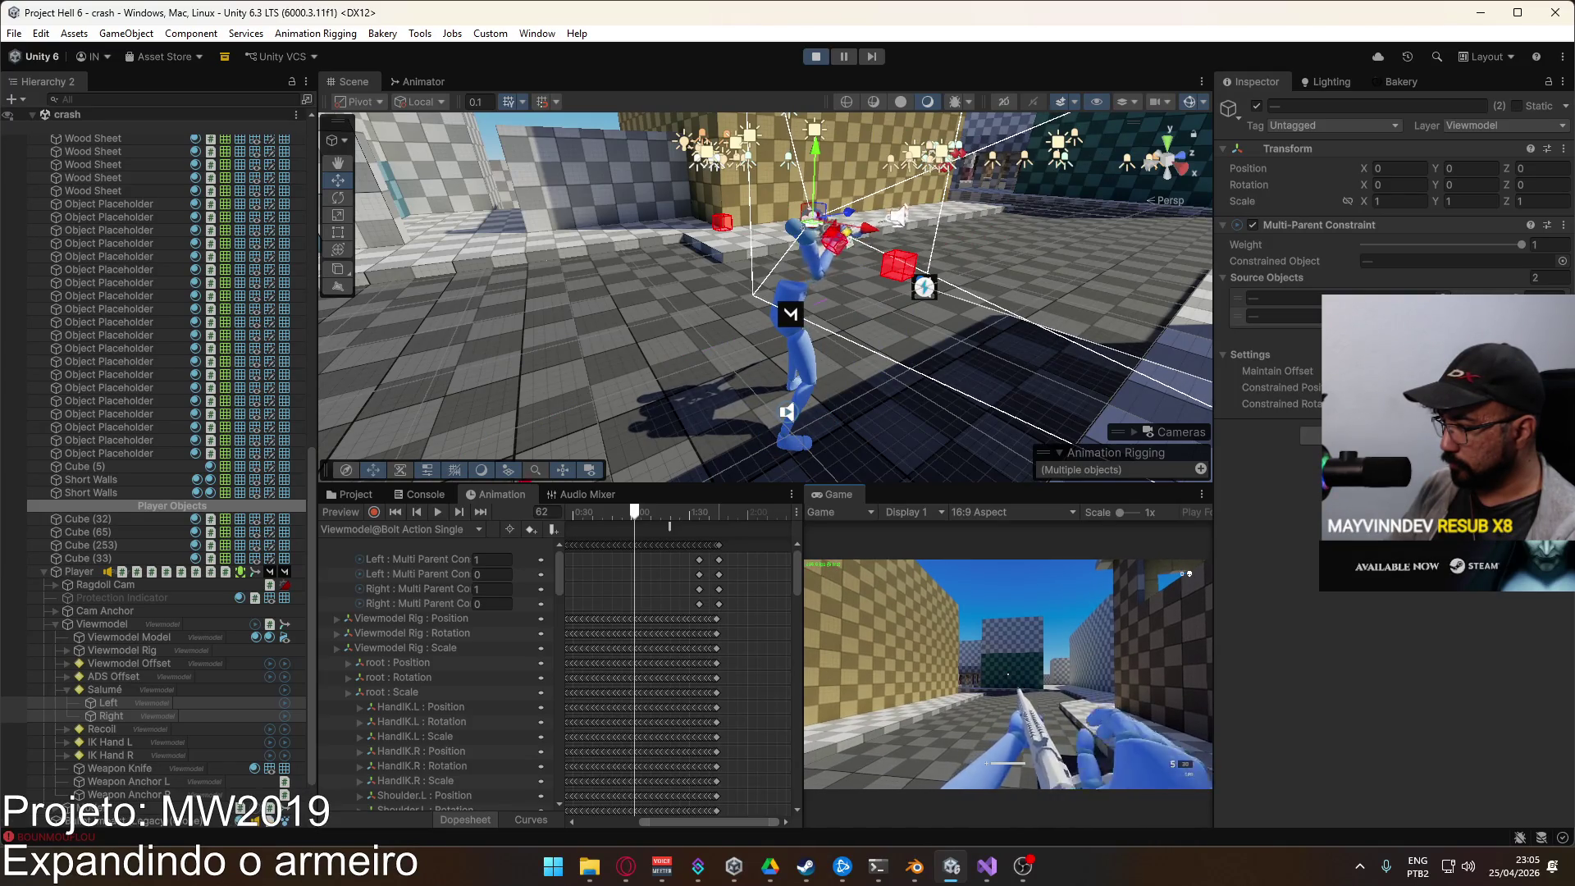
key(w)
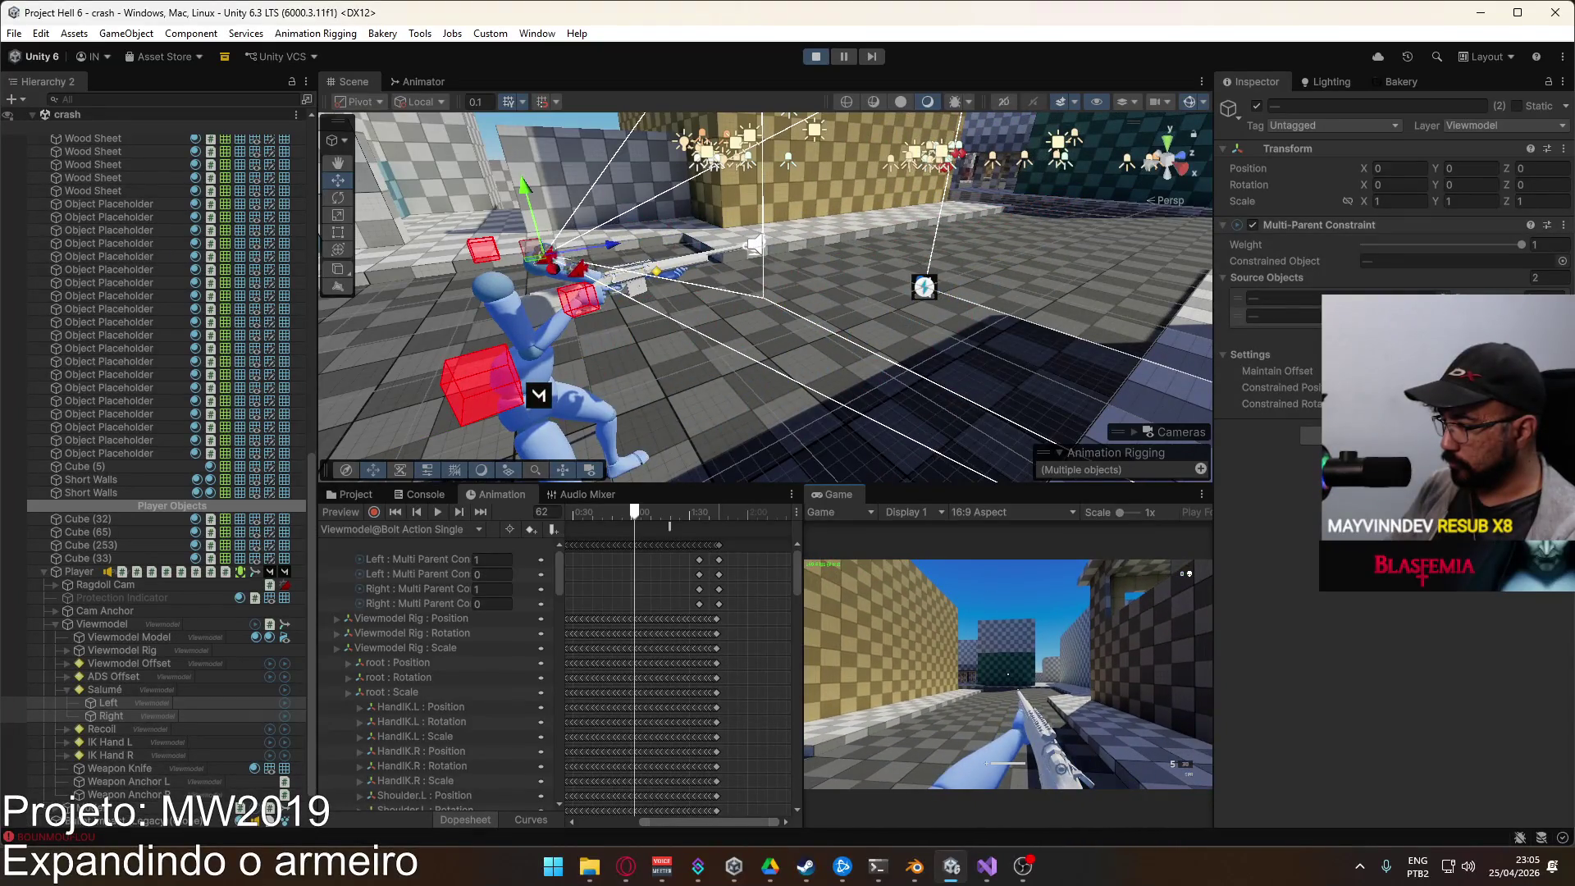
key(Escape)
scroll(675, 583, left, 3)
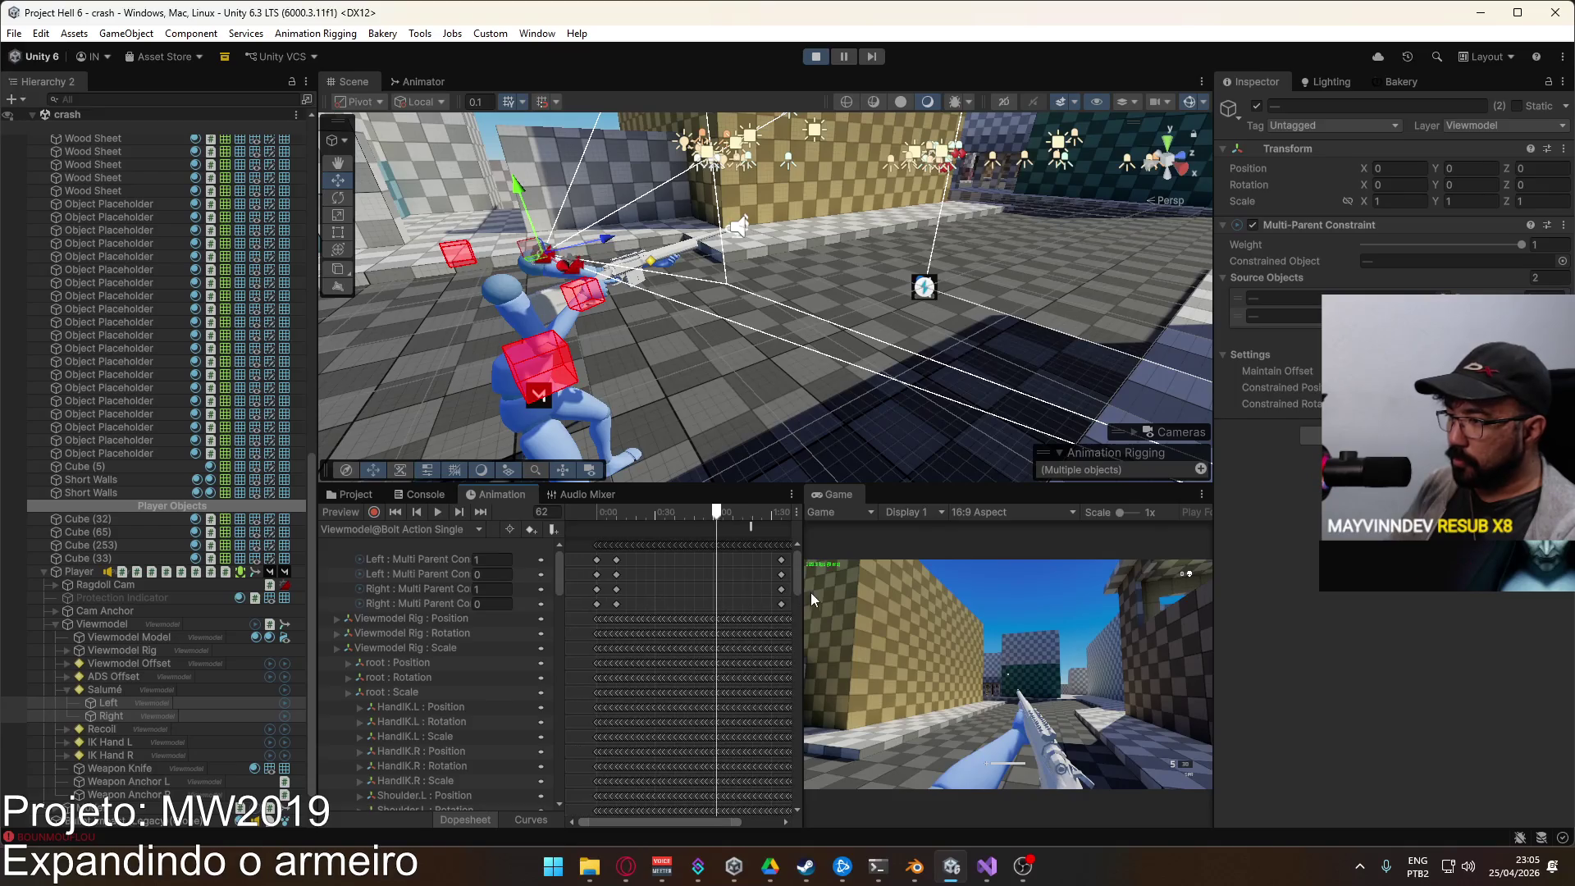
mouse_move(628, 557)
mouse_down()
mouse_move(613, 607)
mouse_move(603, 564)
mouse_move(729, 567)
mouse_move(690, 559)
mouse_move(685, 602)
mouse_move(708, 569)
mouse_up()
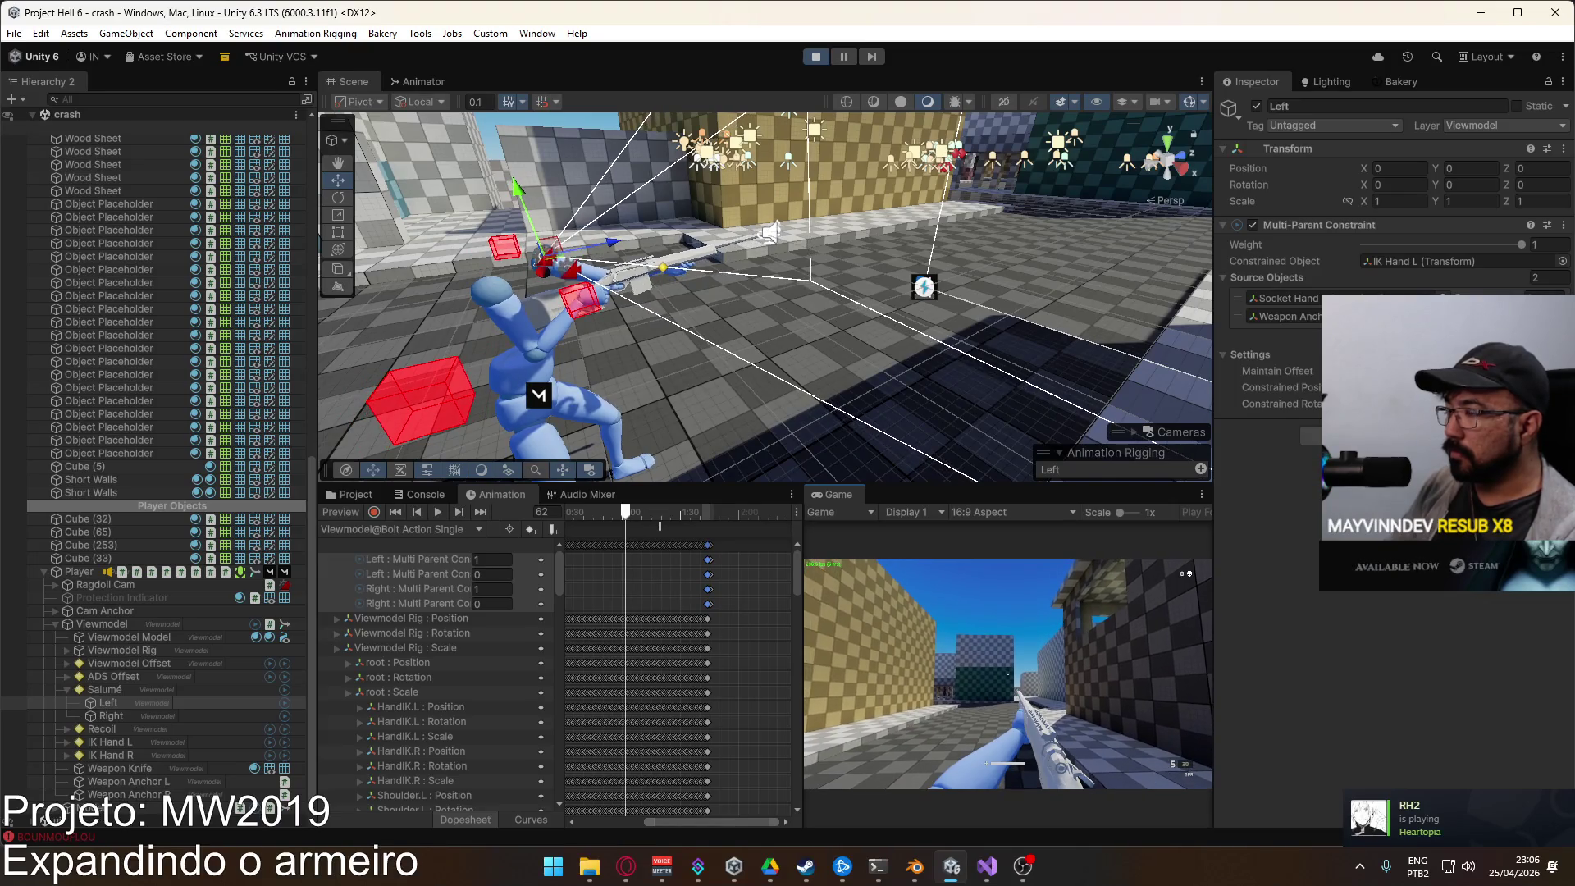
Step: Frame the rifle and arm, select IK Hand L, and orbit to a wide side view
key(super)
click(871, 61)
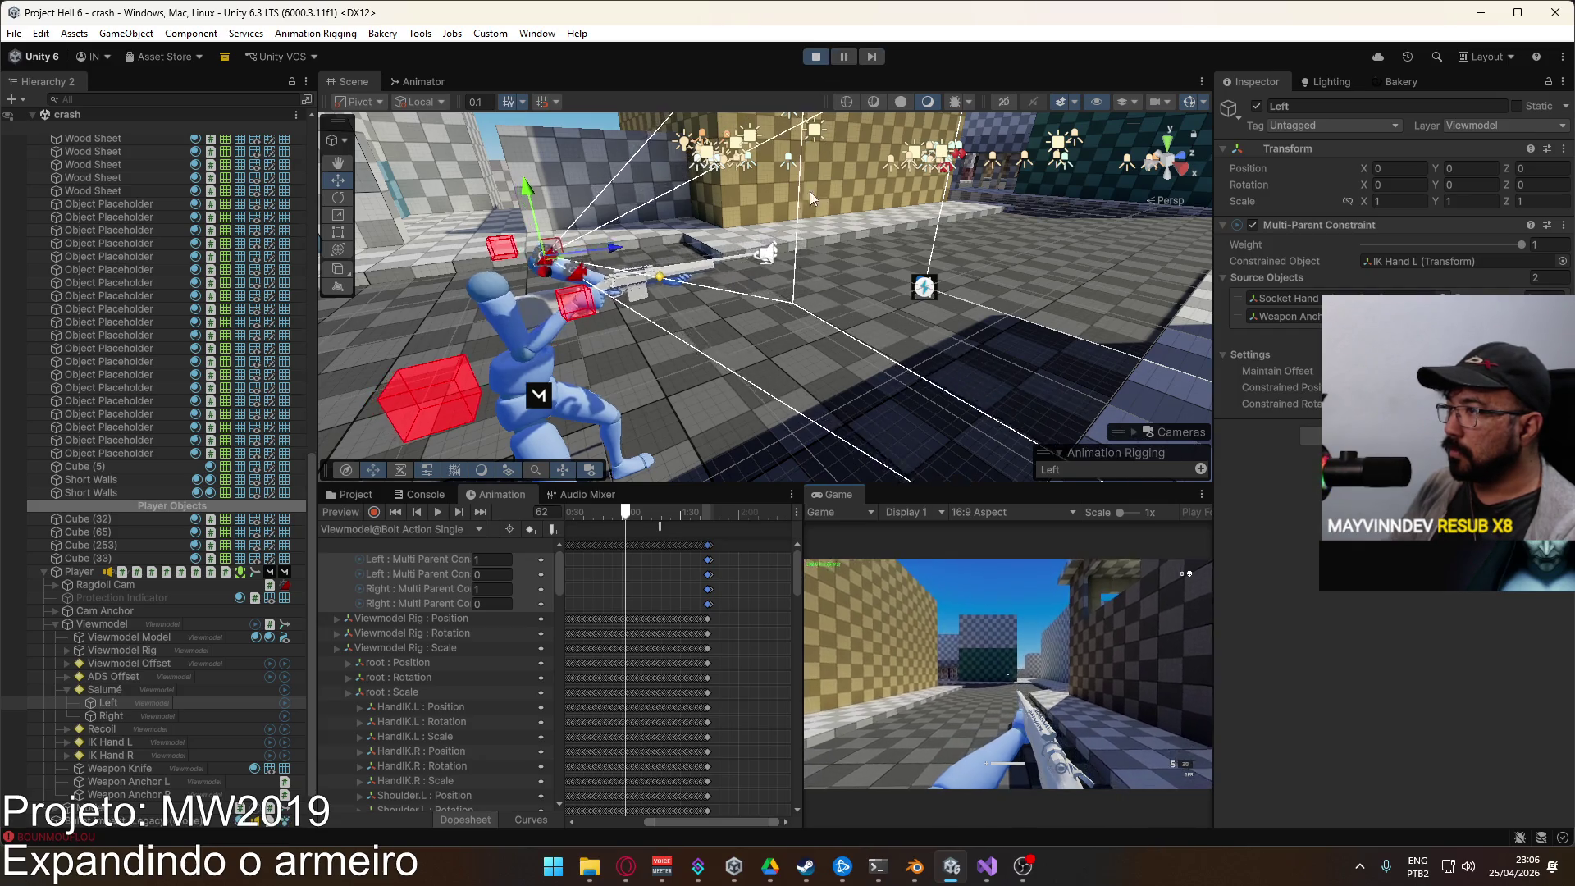
key(super)
click(973, 677)
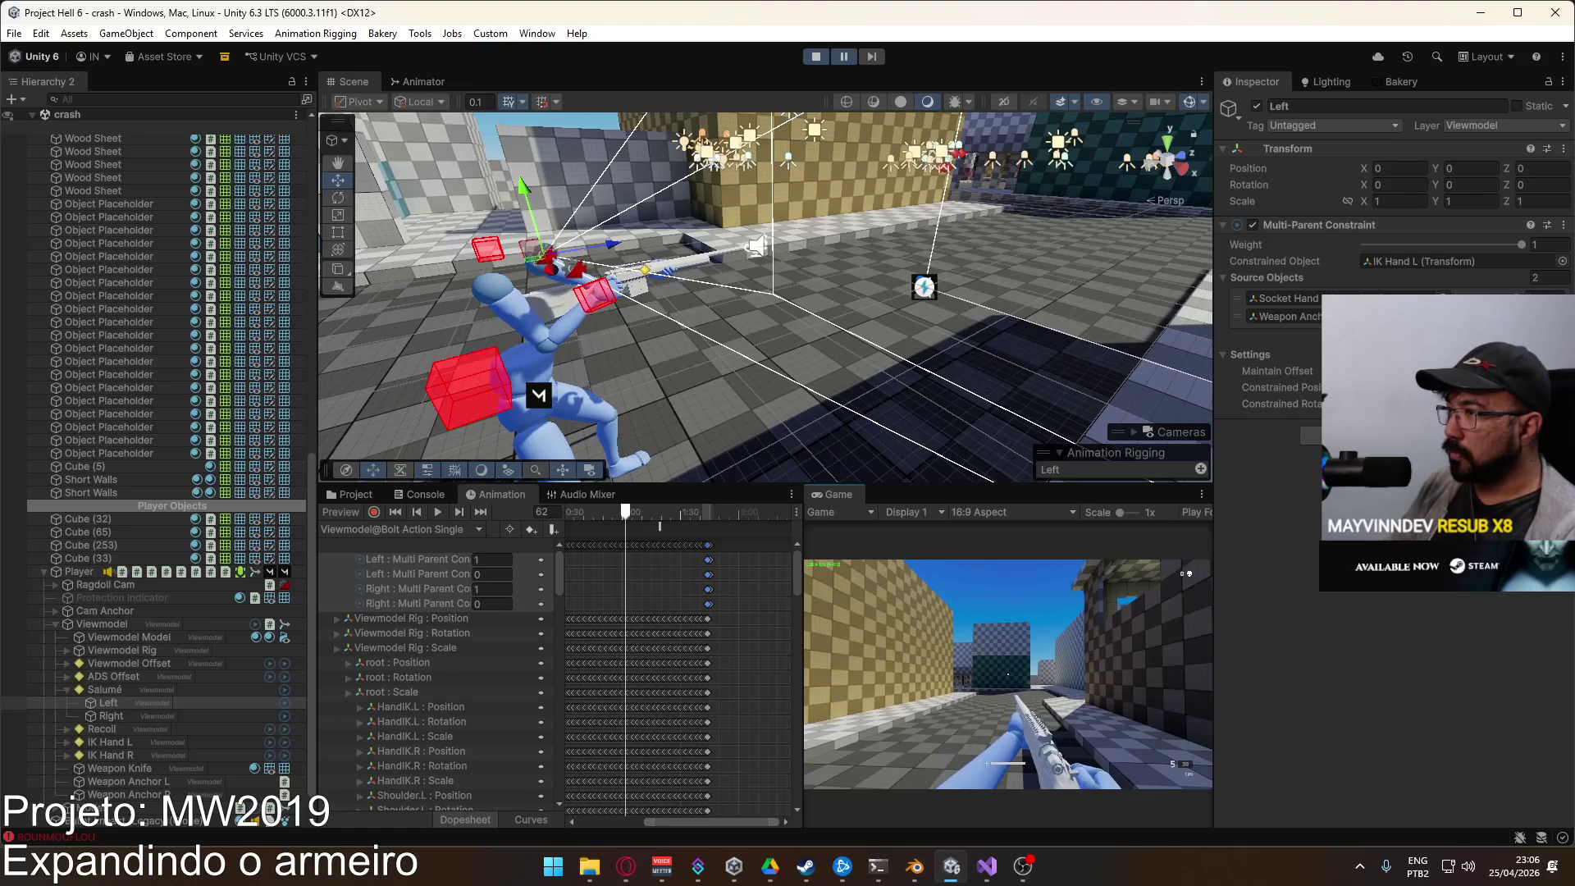
key(super)
click(608, 203)
key(f)
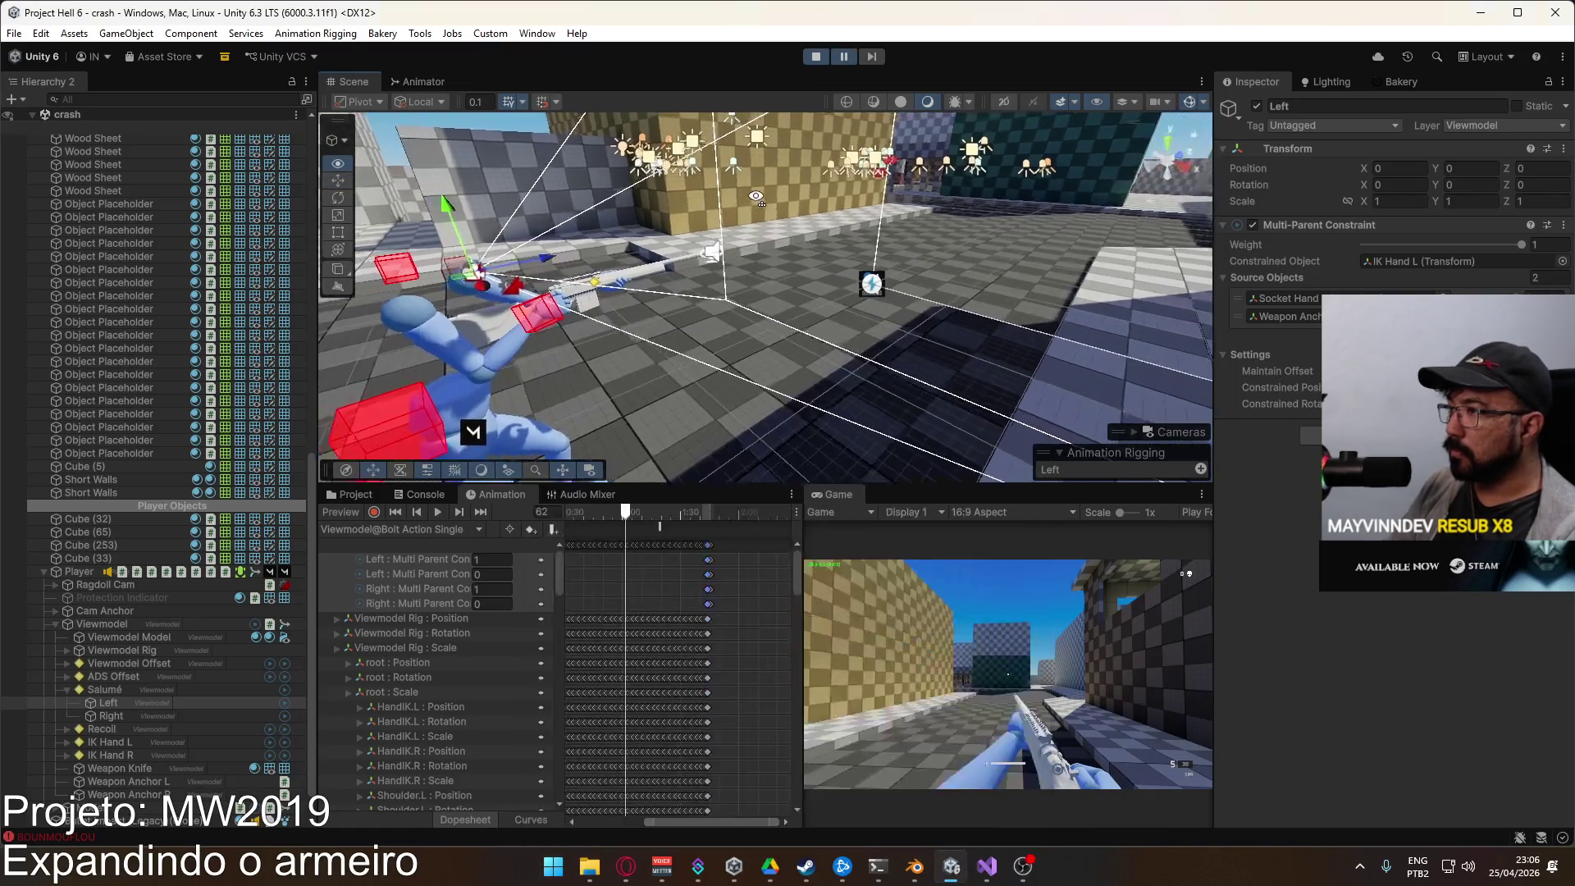
click(680, 339)
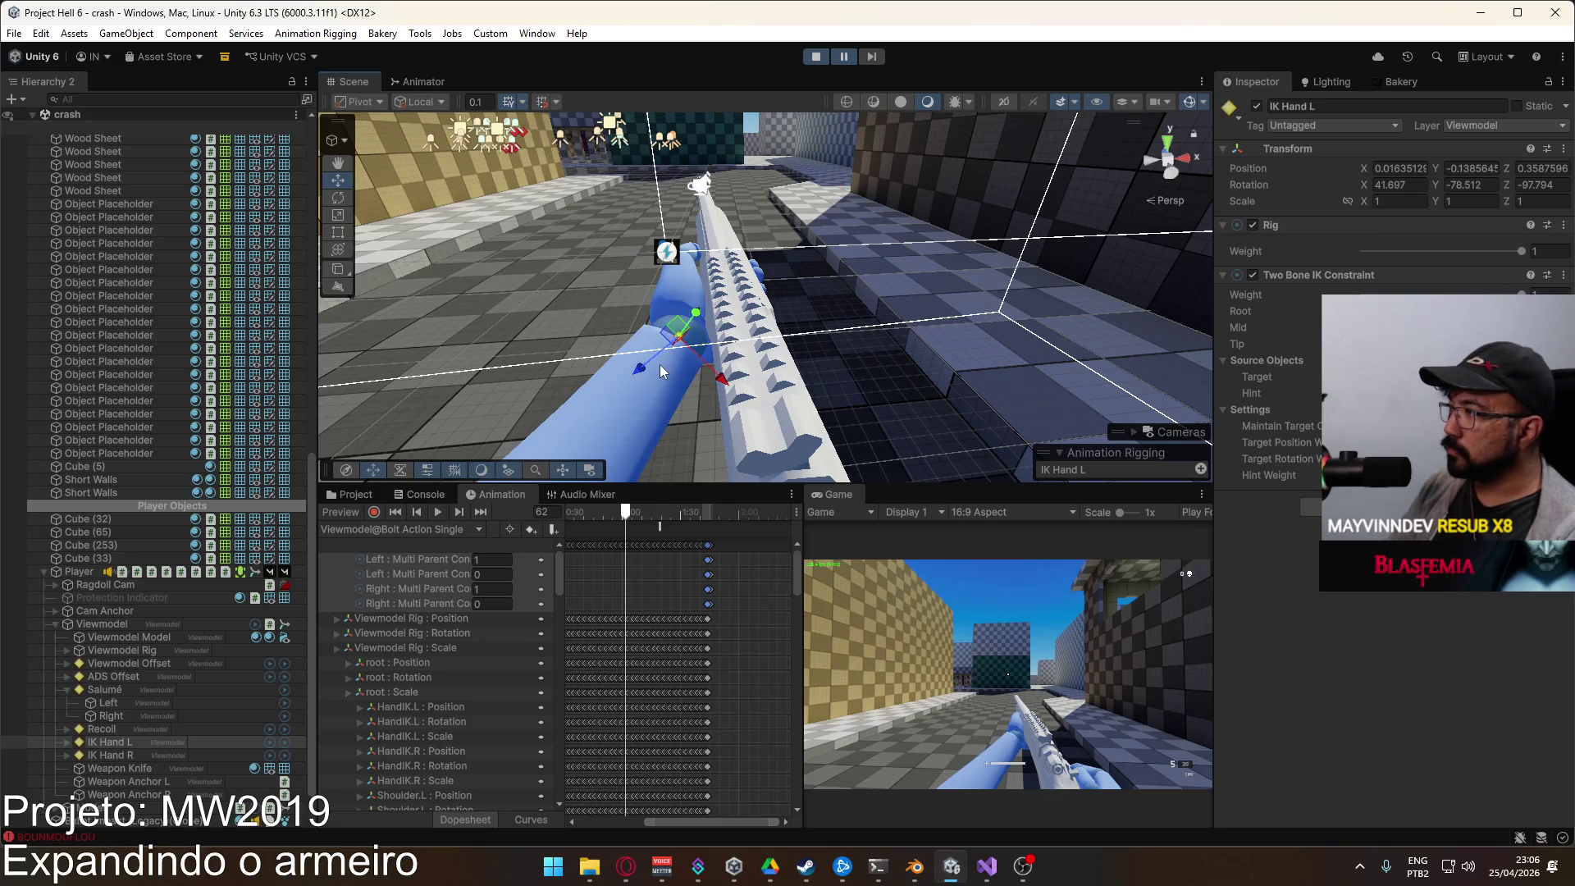
drag(608, 402, 475, 369)
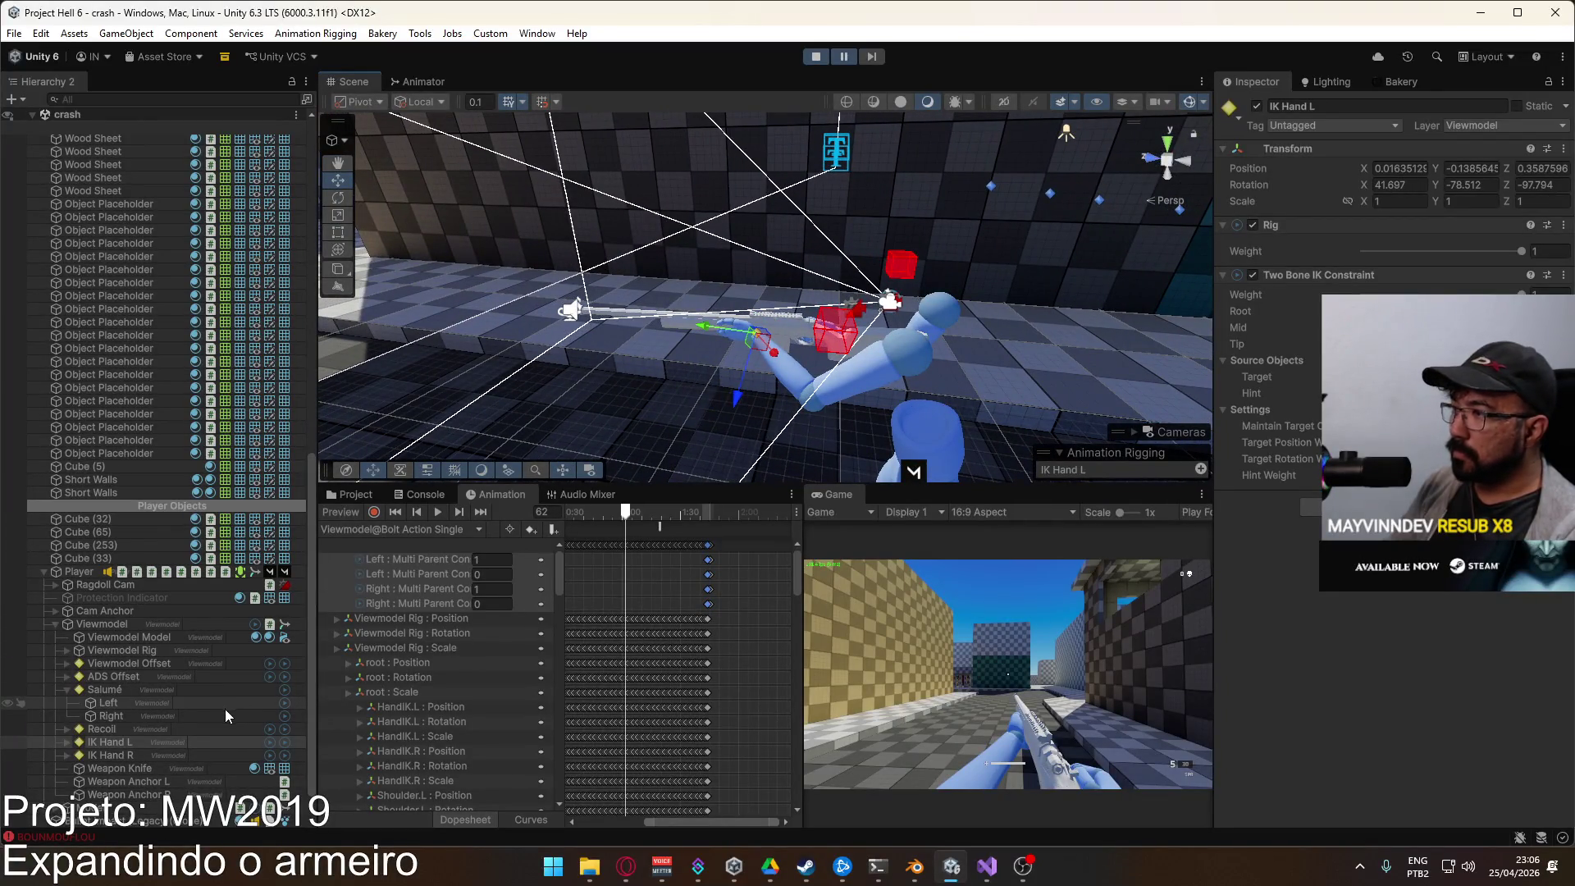
Step: Inspect Hand L Target and the Right and Left constraints' source objects
click(67, 742)
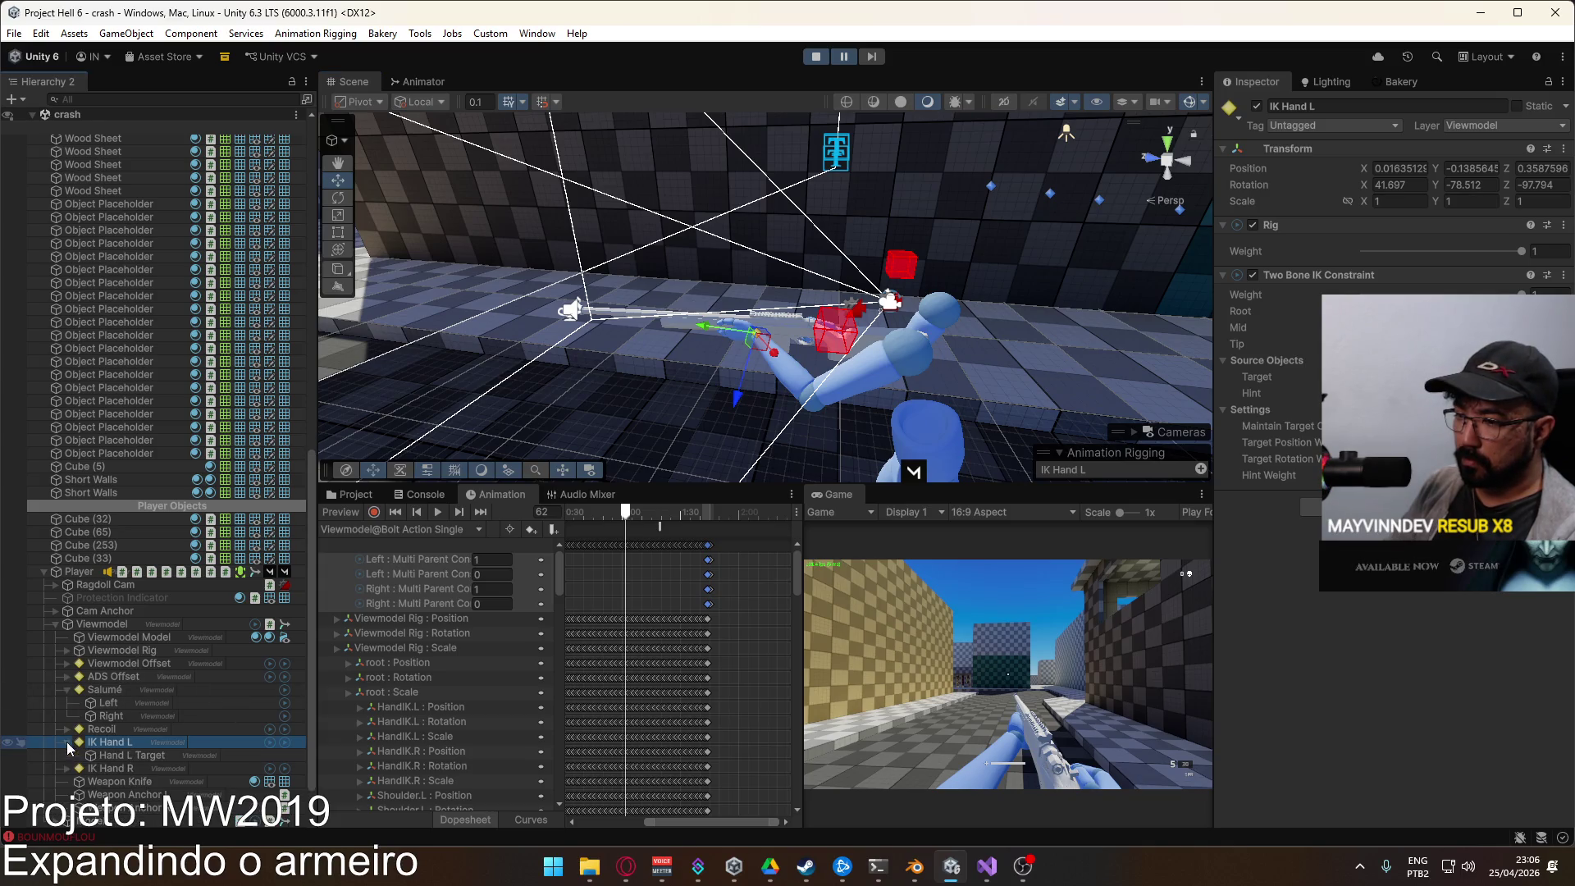
click(127, 755)
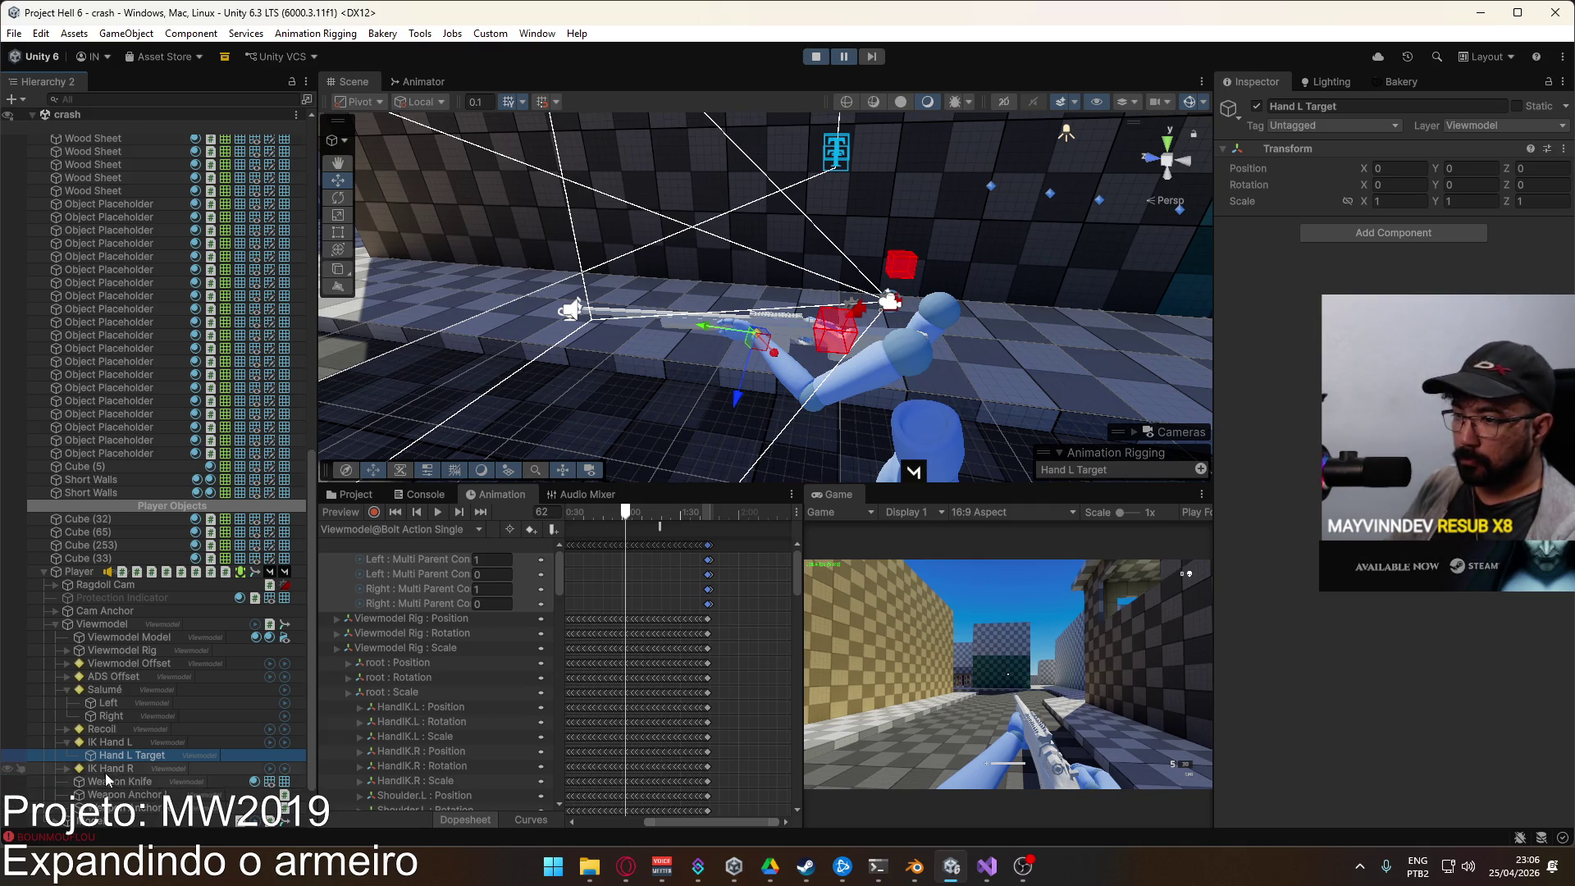
click(138, 712)
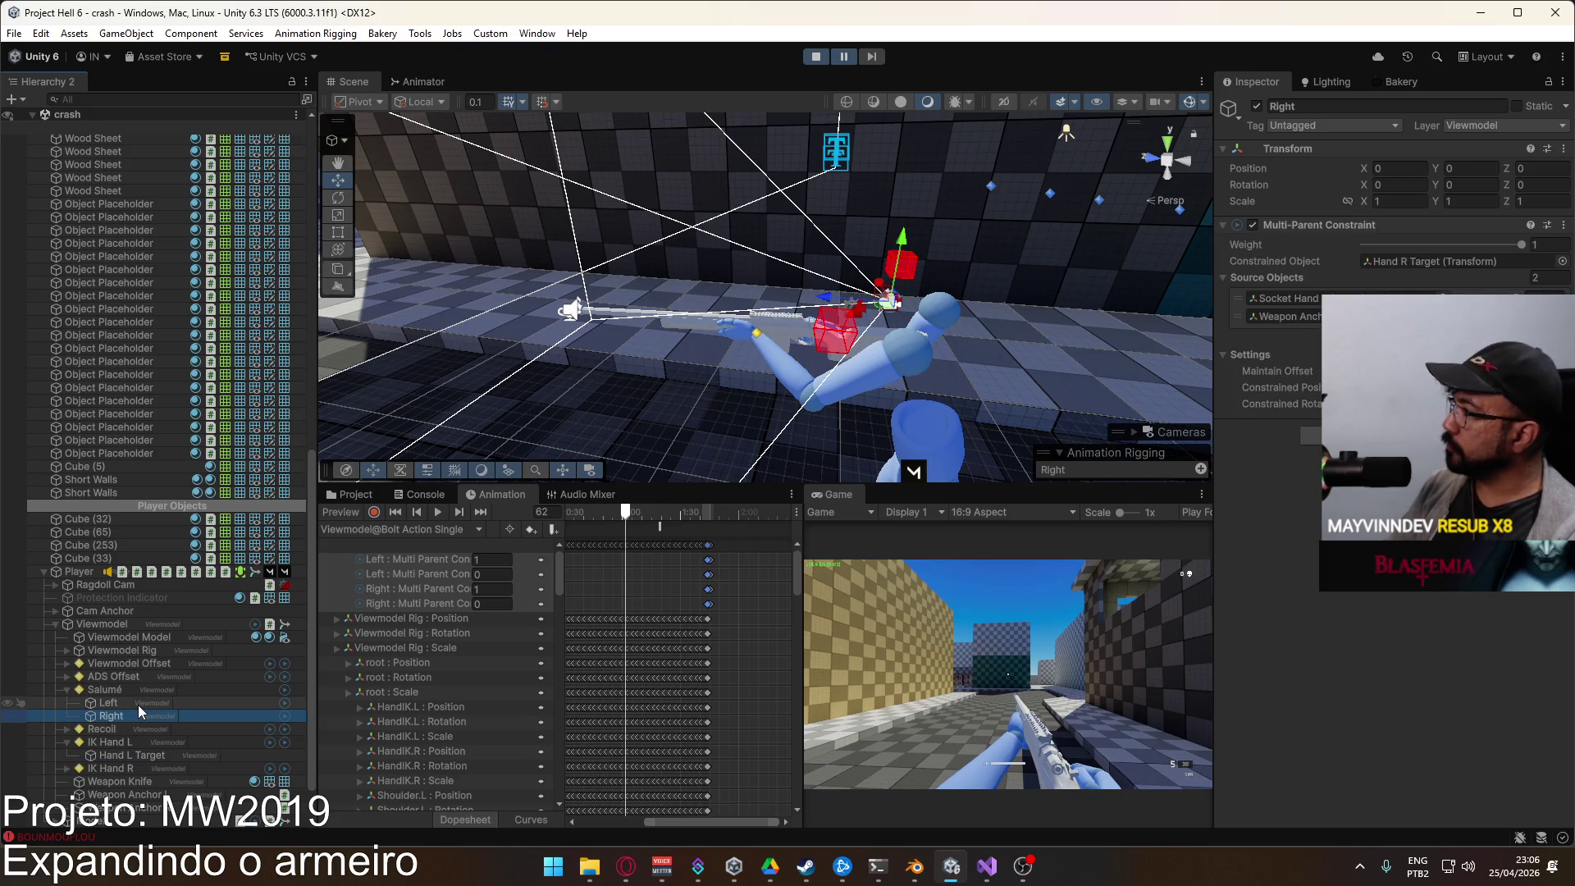
click(137, 706)
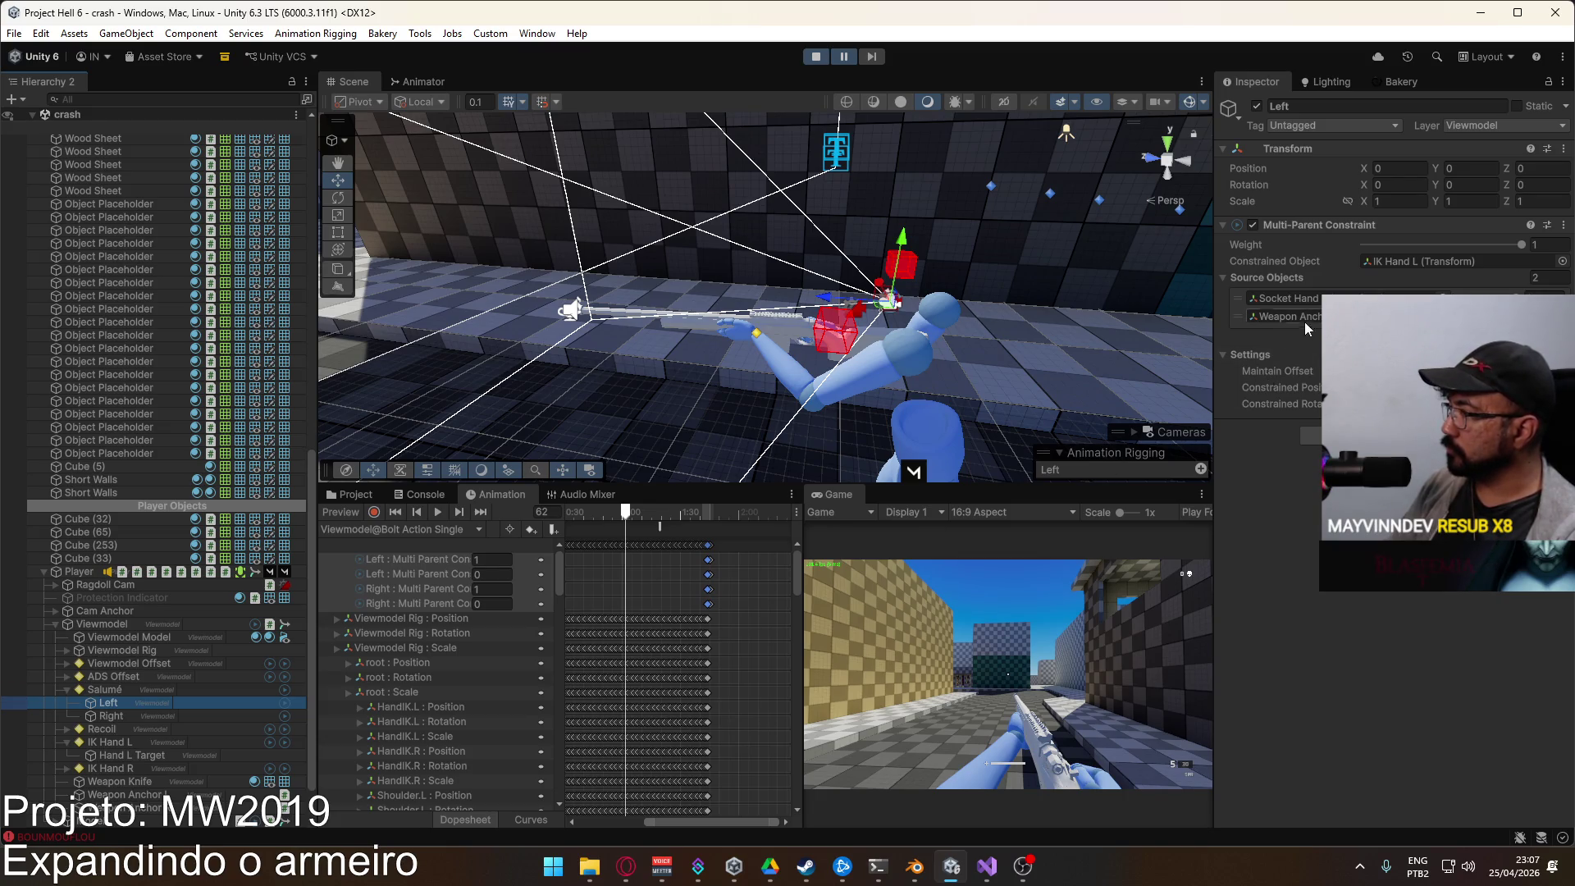
Step: Copy IK Hand L's Transform component
click(755, 340)
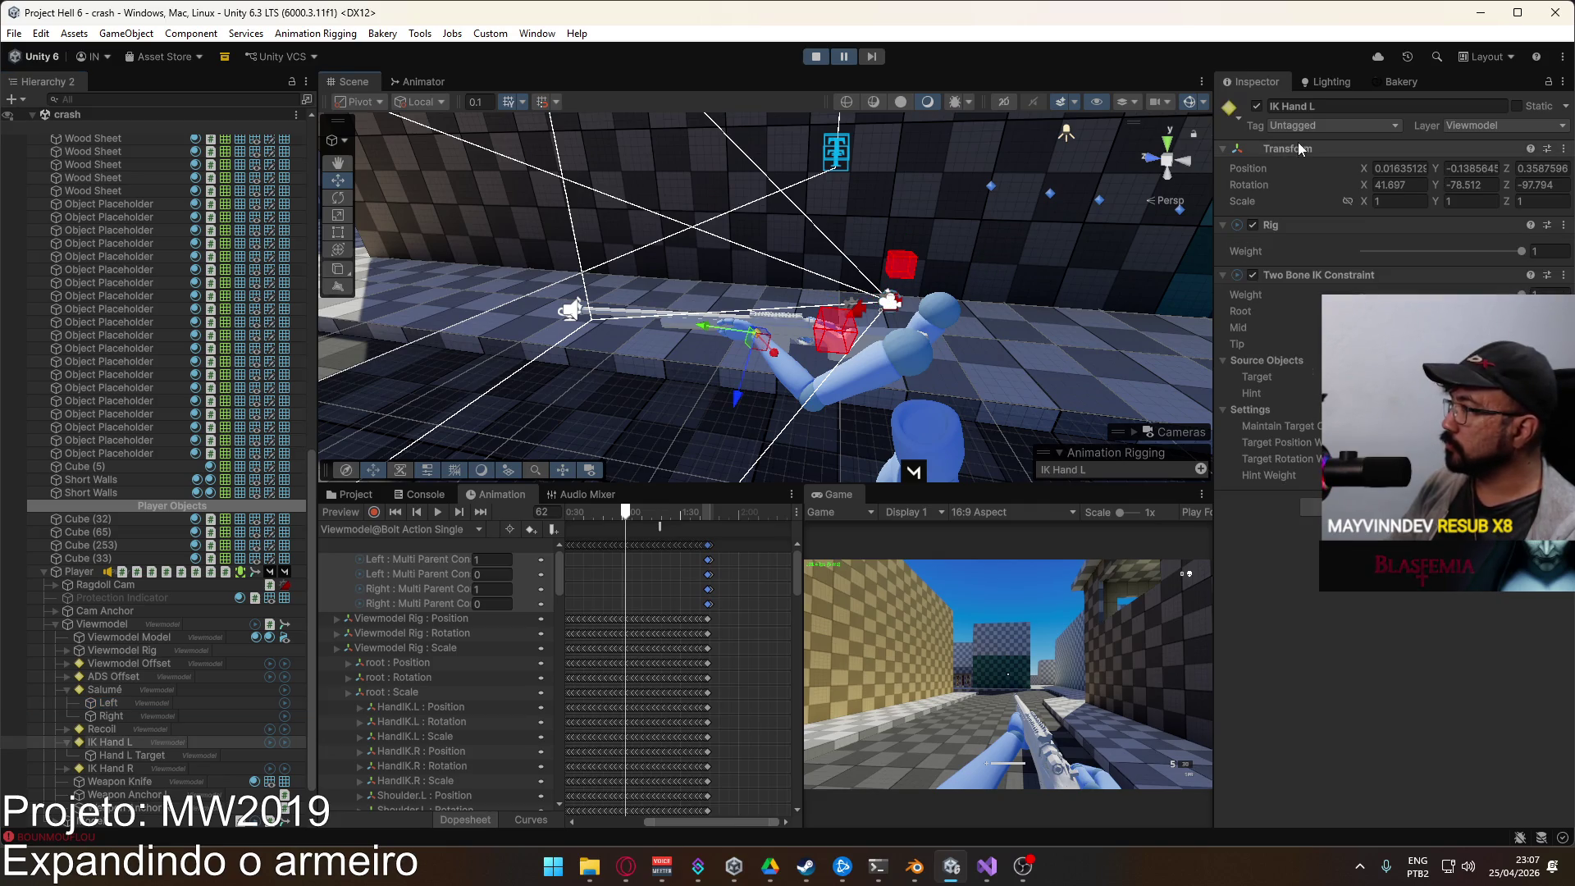
right_click(1277, 150)
mouse_move(1329, 281)
click(1168, 361)
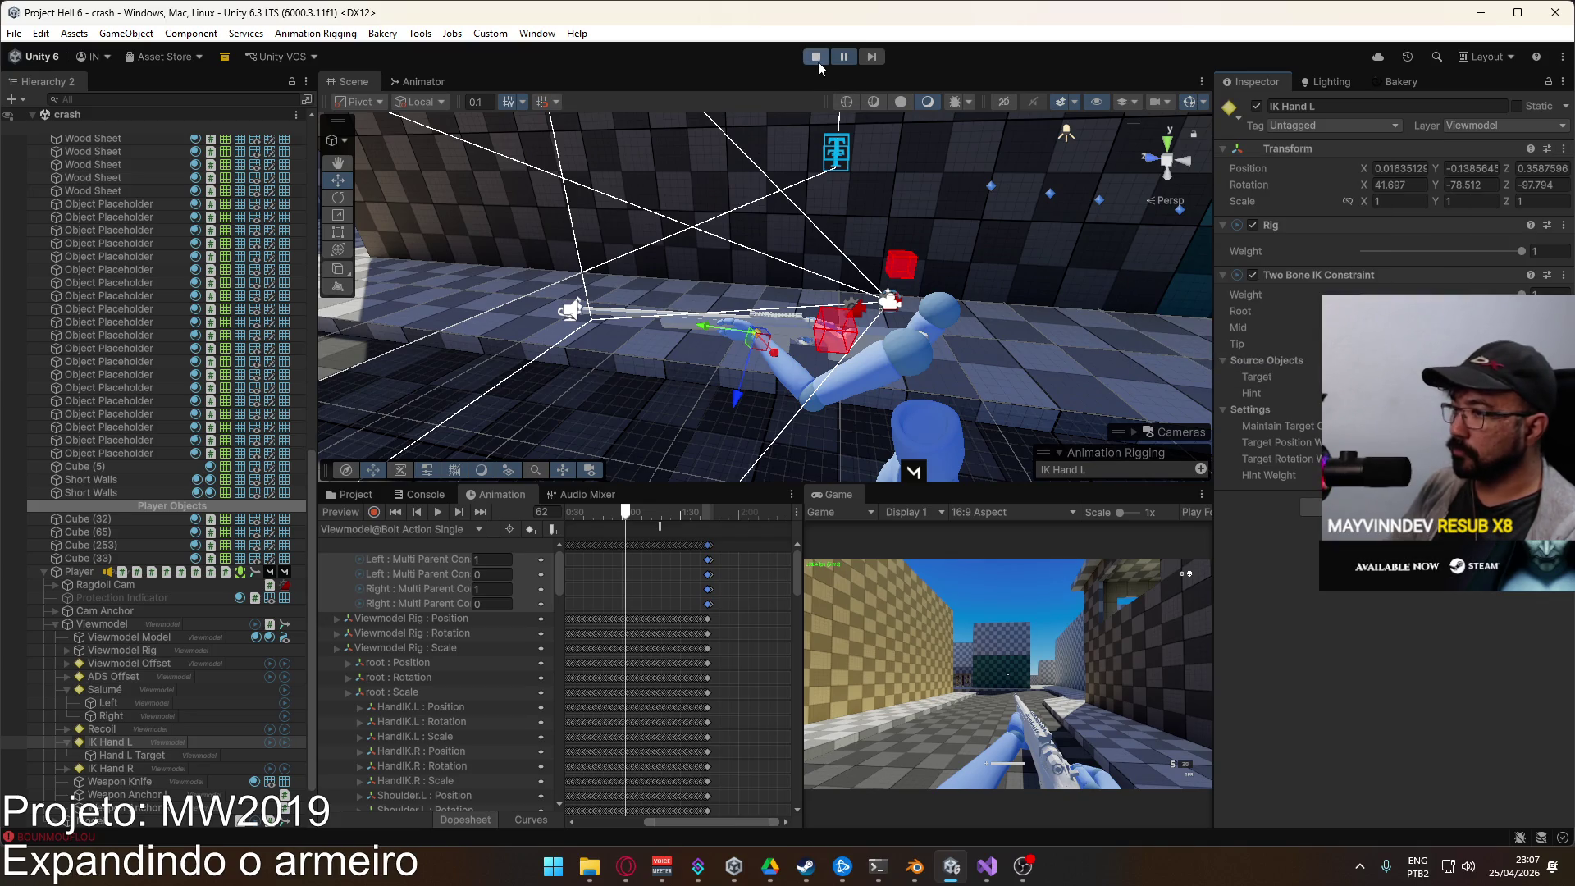
Step: Stop Play mode and open the Weapon SPR prefab from the Prefabs folder
click(816, 57)
click(344, 494)
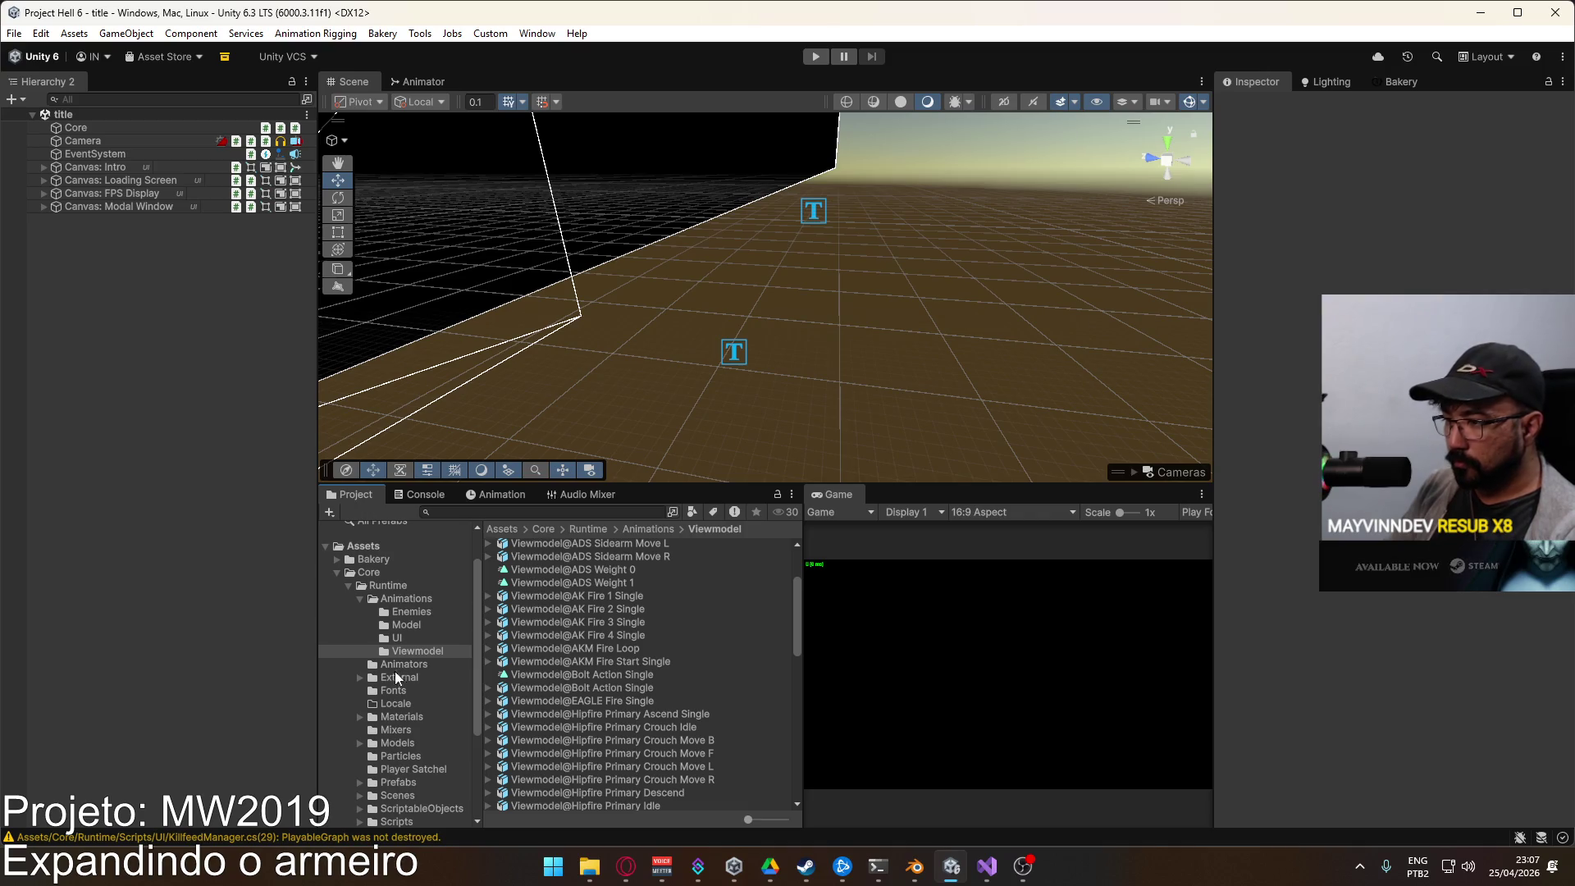
click(412, 784)
double_click(551, 778)
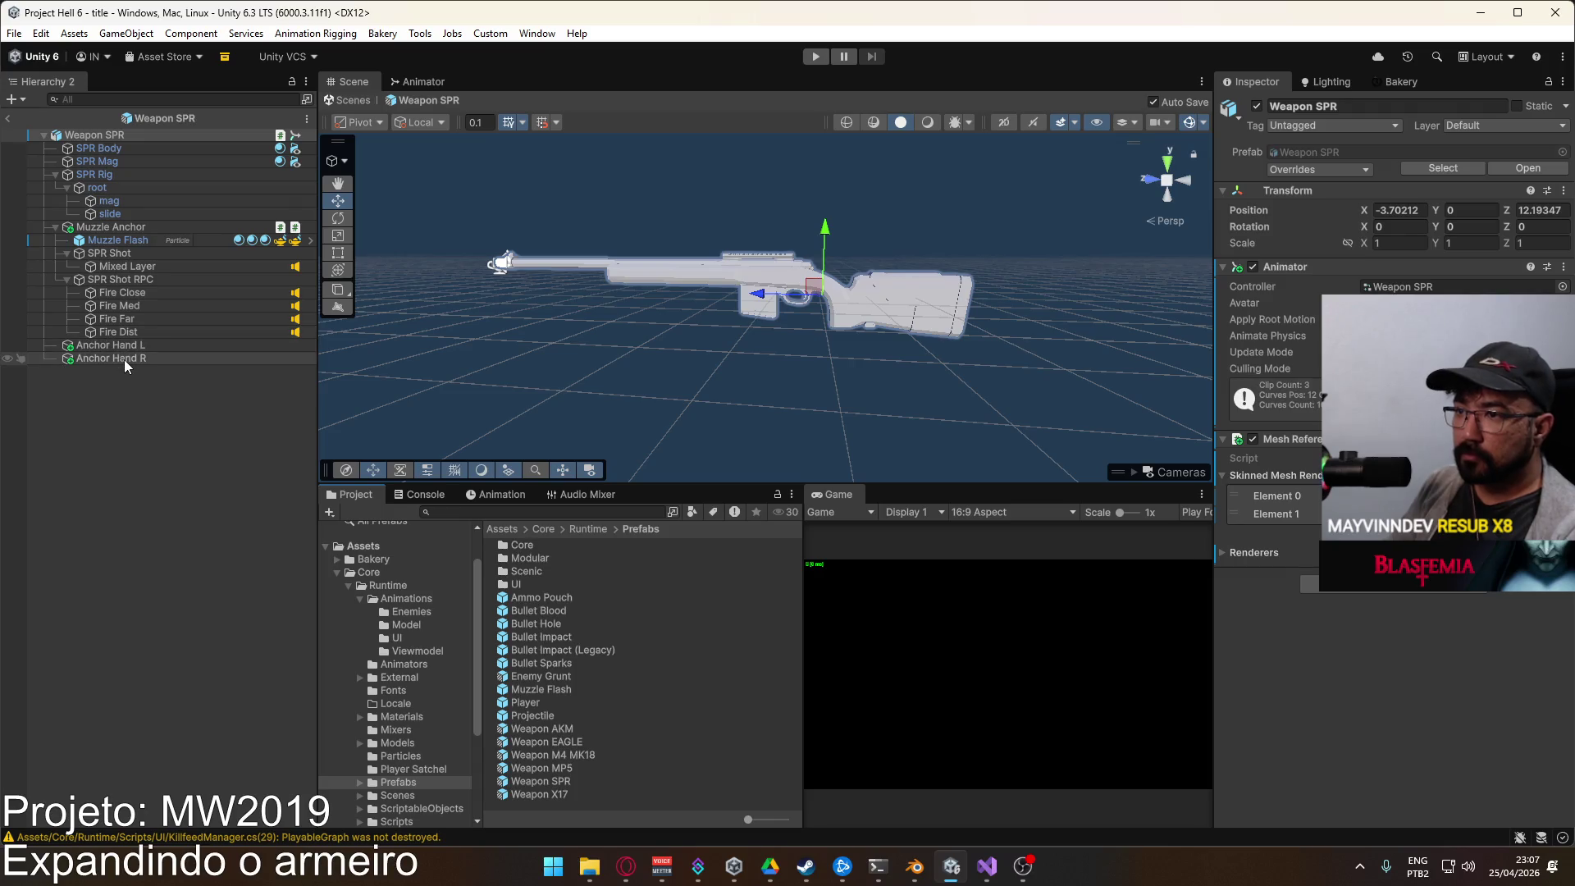
Step: Copy the Anchor Hand L Transform component values
click(124, 359)
click(123, 345)
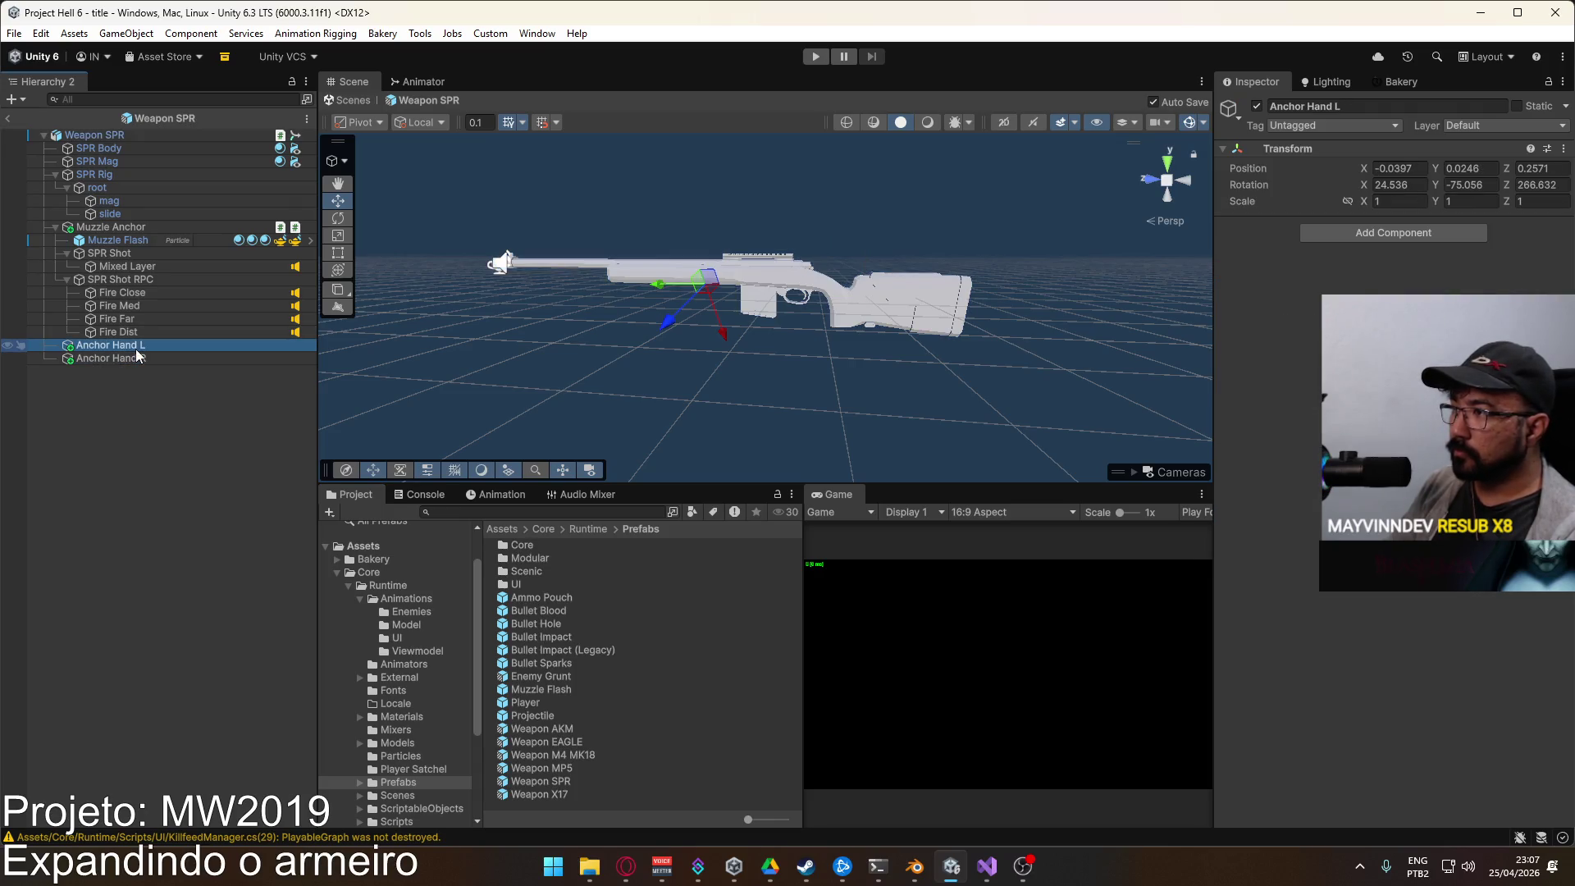
right_click(1318, 154)
mouse_move(1386, 280)
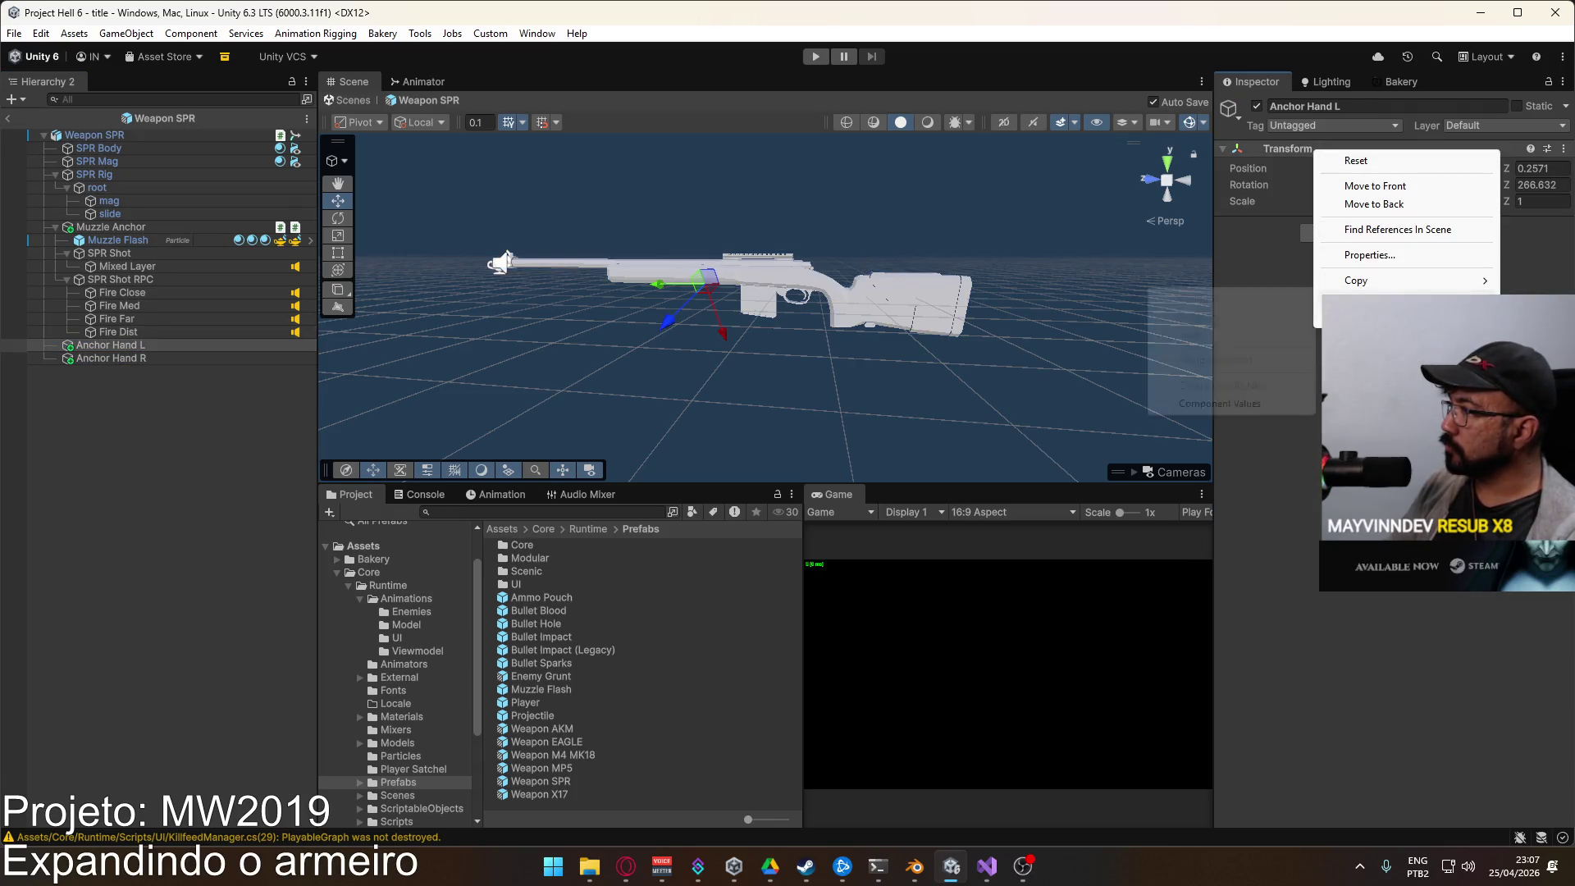
click(1222, 404)
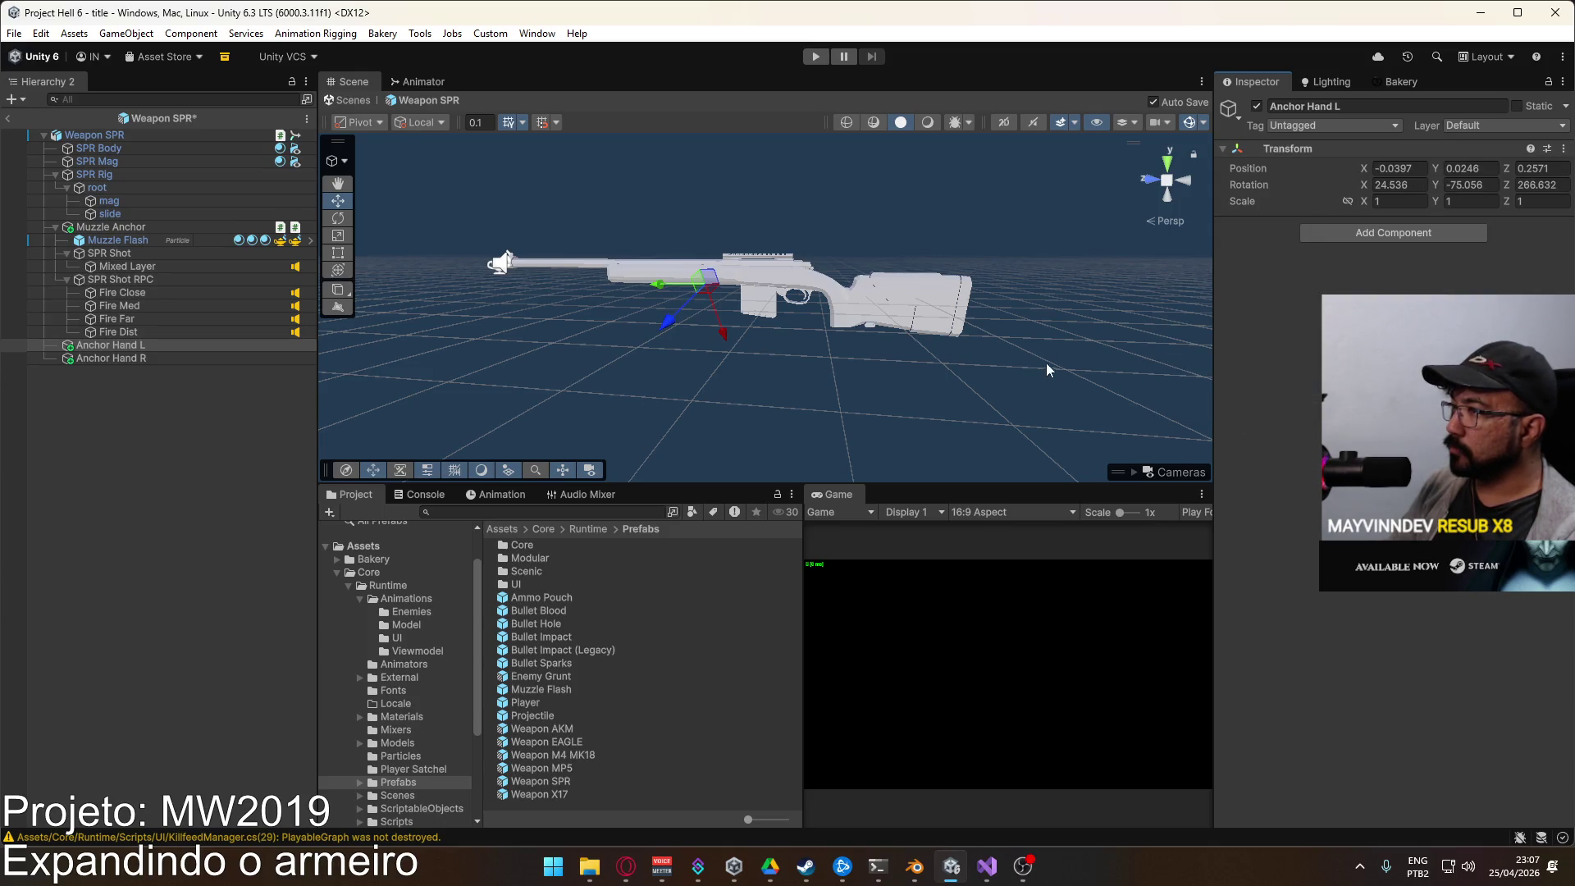
Step: Leave the Weapon SPR prefab for the title scene and enter Play mode
drag(940, 347, 647, 340)
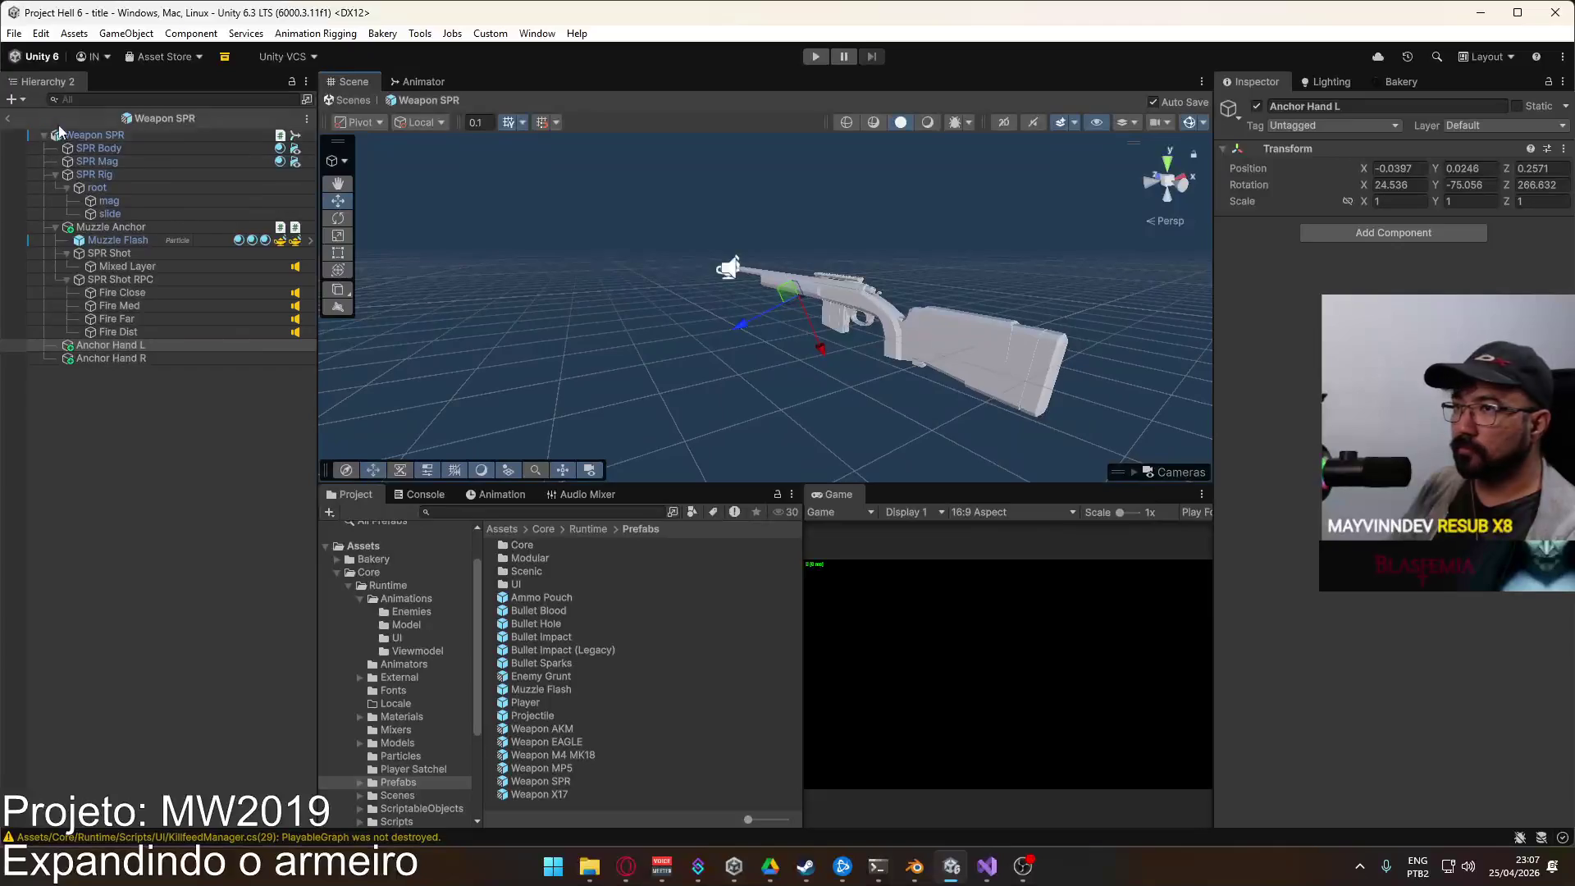
click(7, 119)
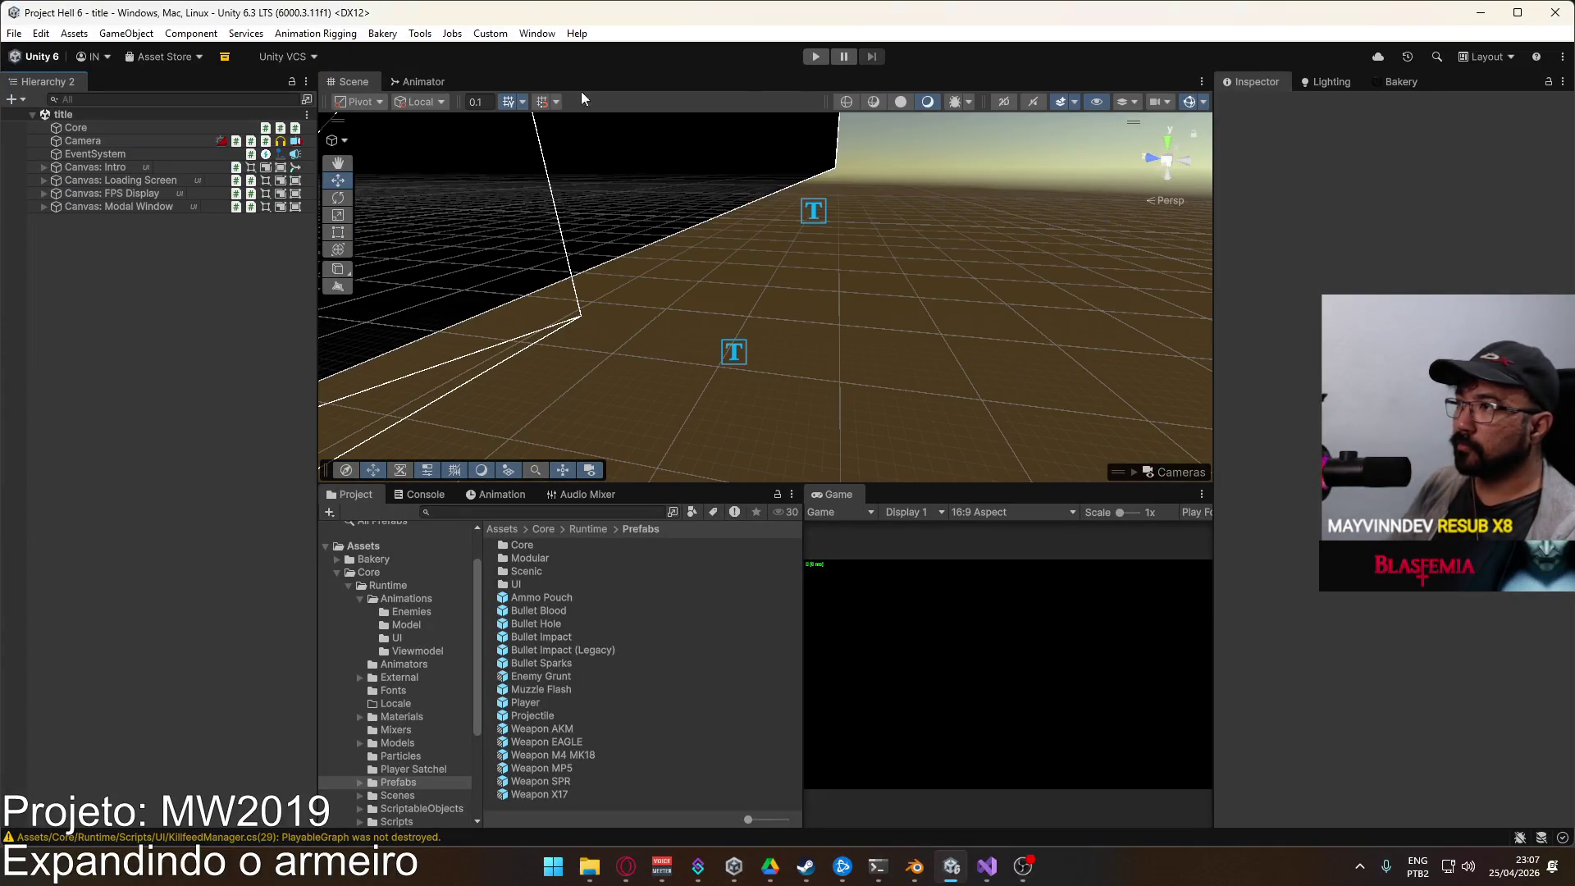
click(815, 56)
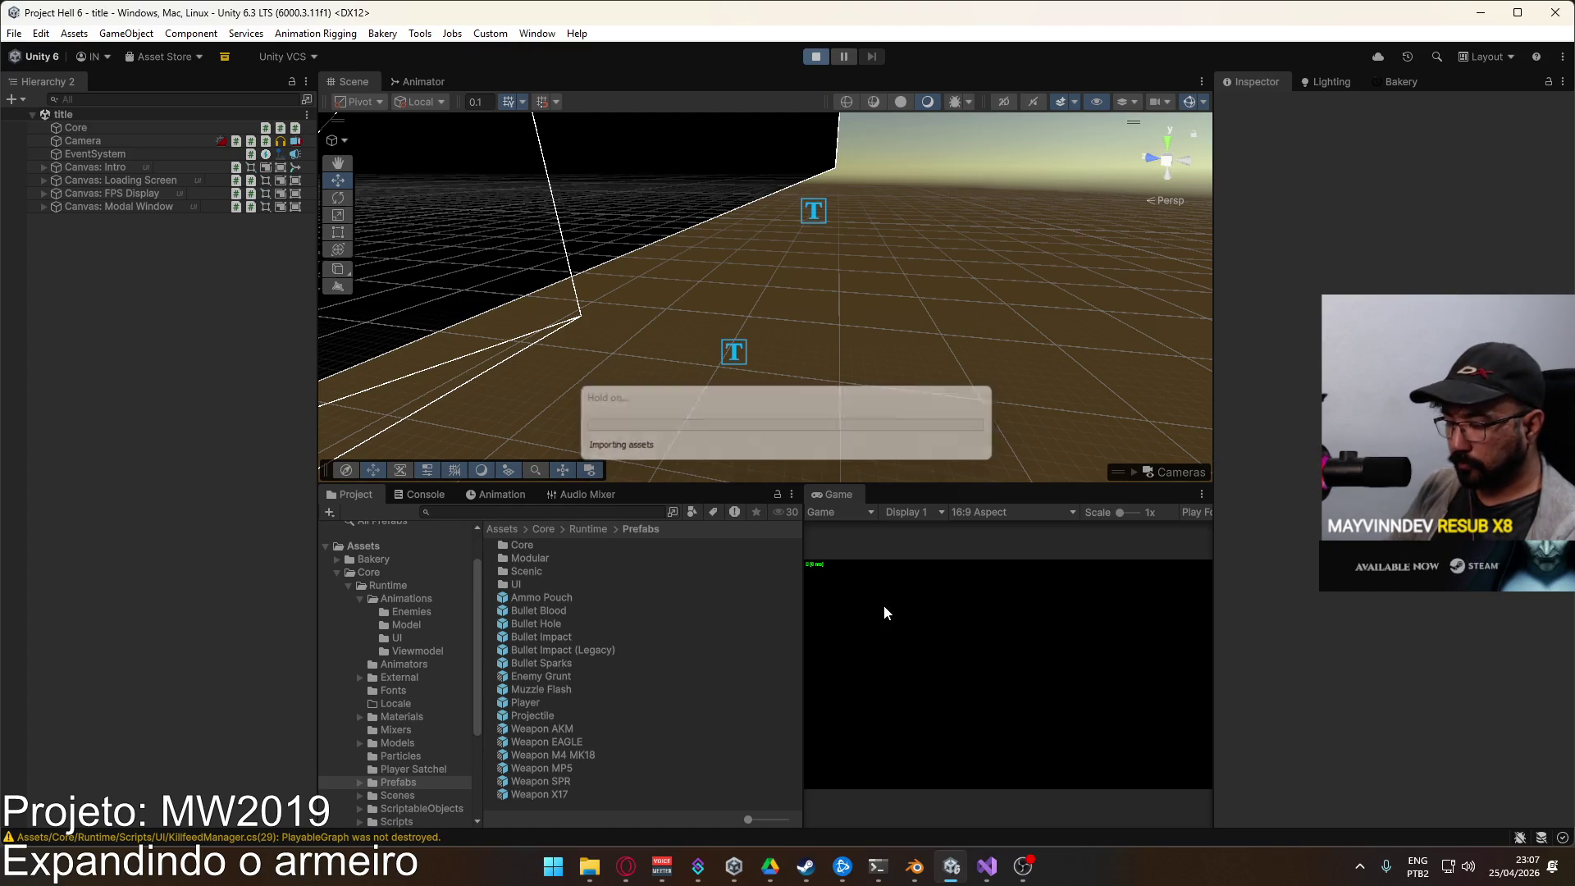
Step: Start a match, equip the SPR from the loadout, and run and jump outdoors
mouse_move(804, 607)
mouse_down()
mouse_move(711, 619)
mouse_move(727, 622)
mouse_up()
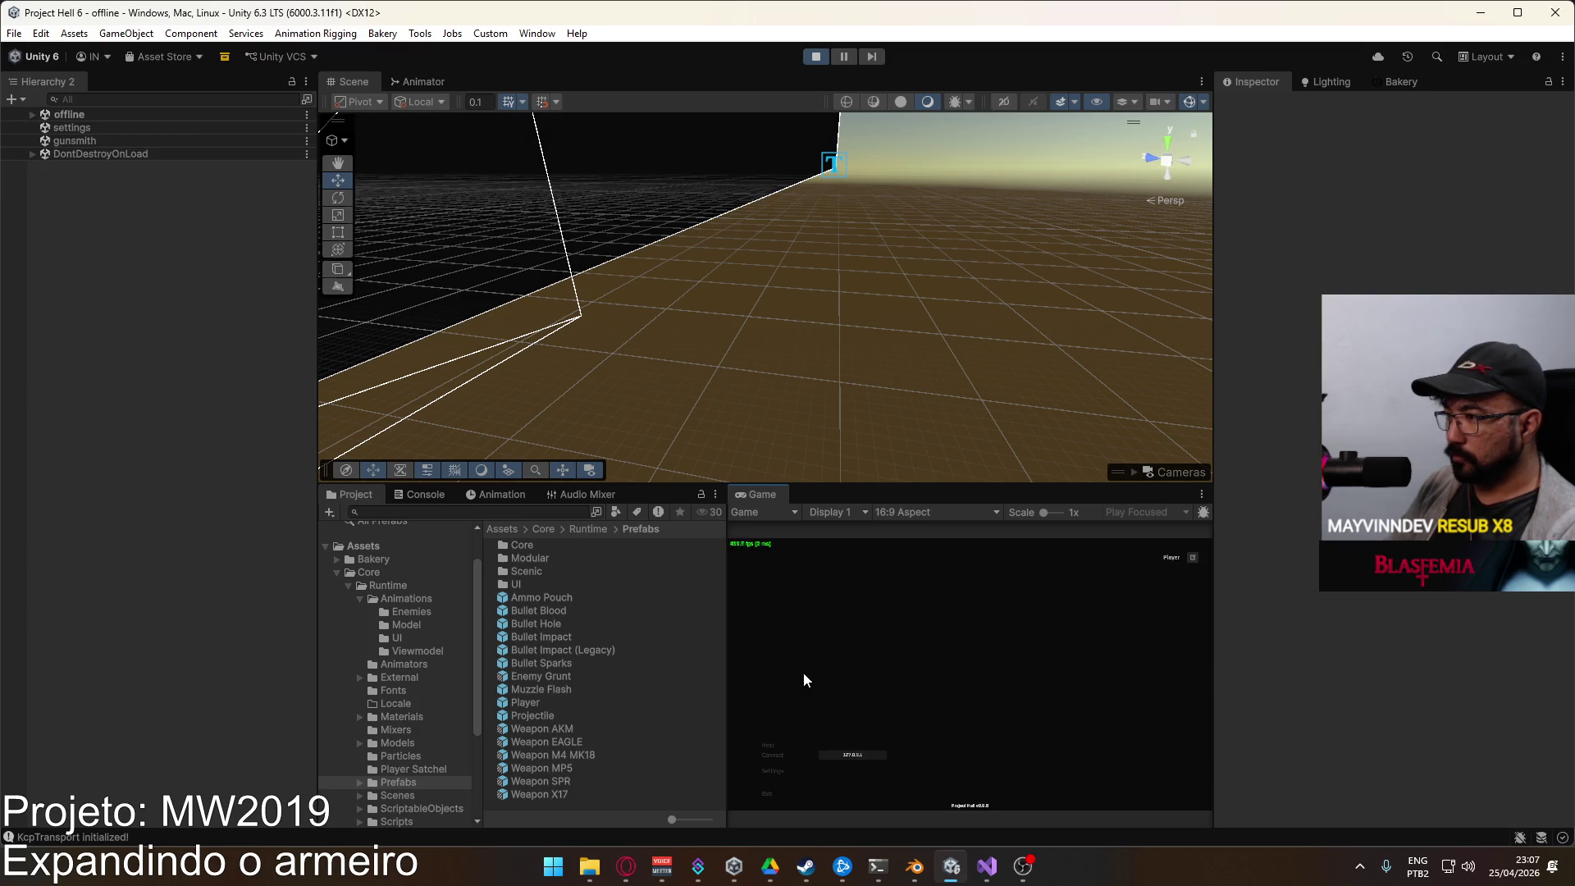
click(857, 792)
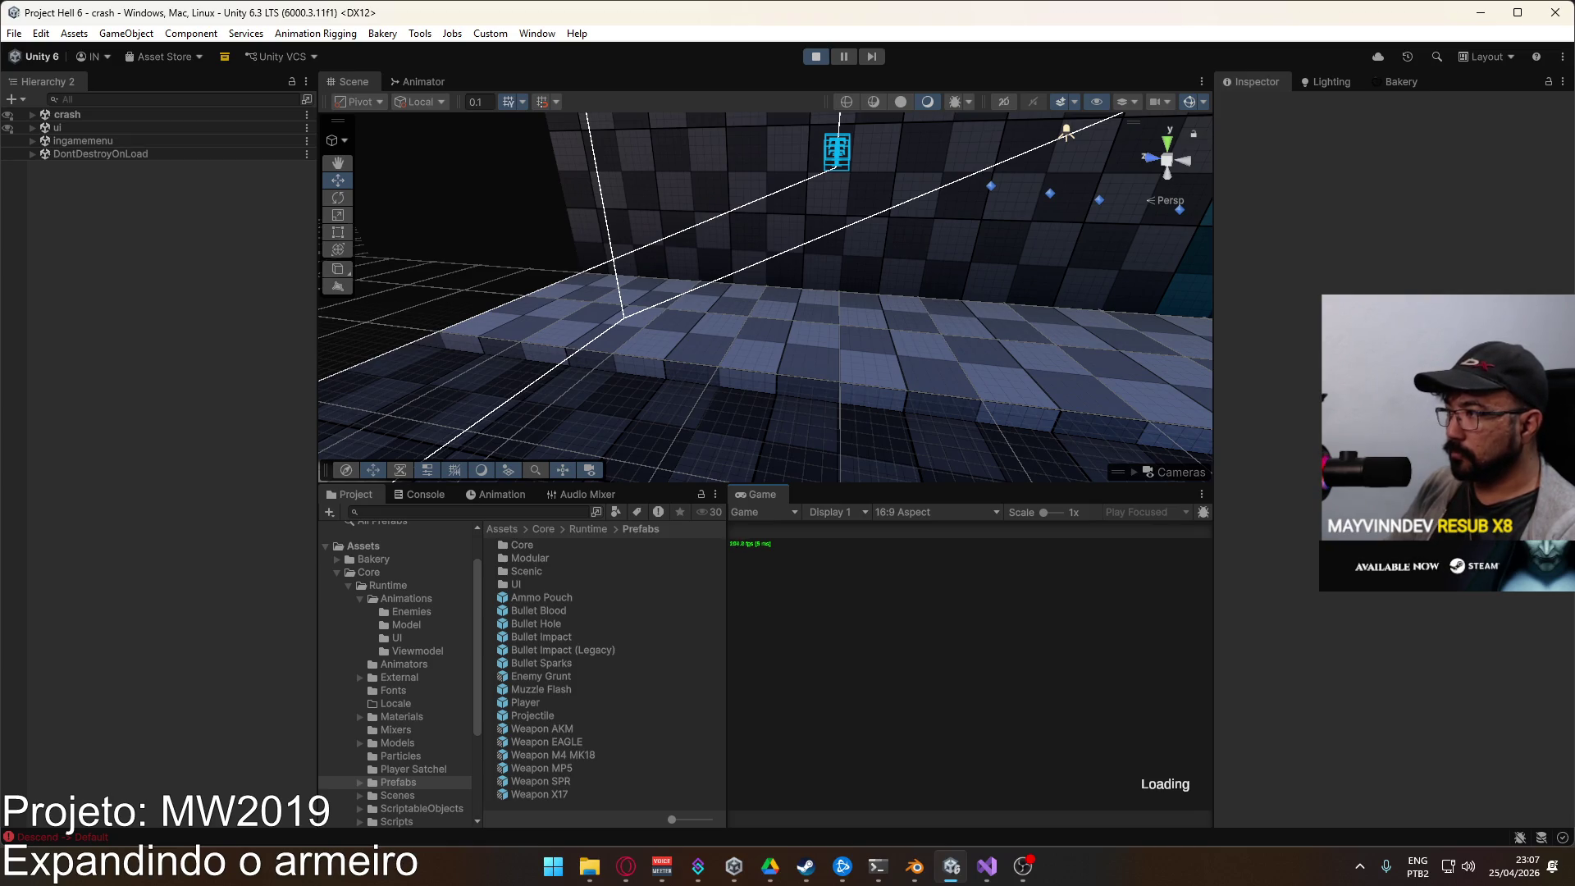
key(Escape)
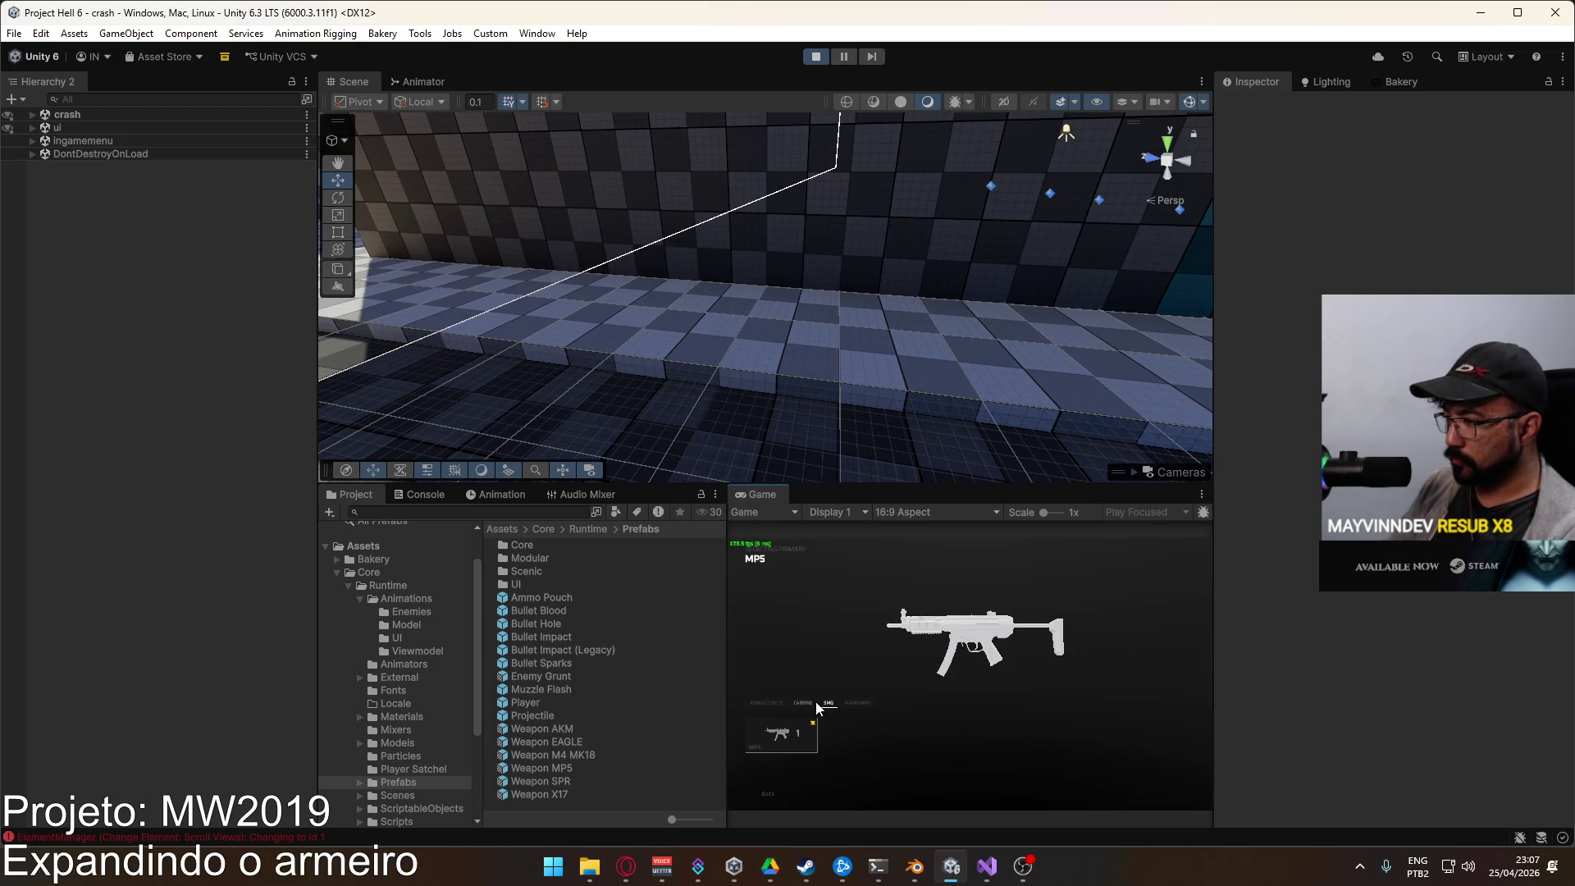
click(781, 734)
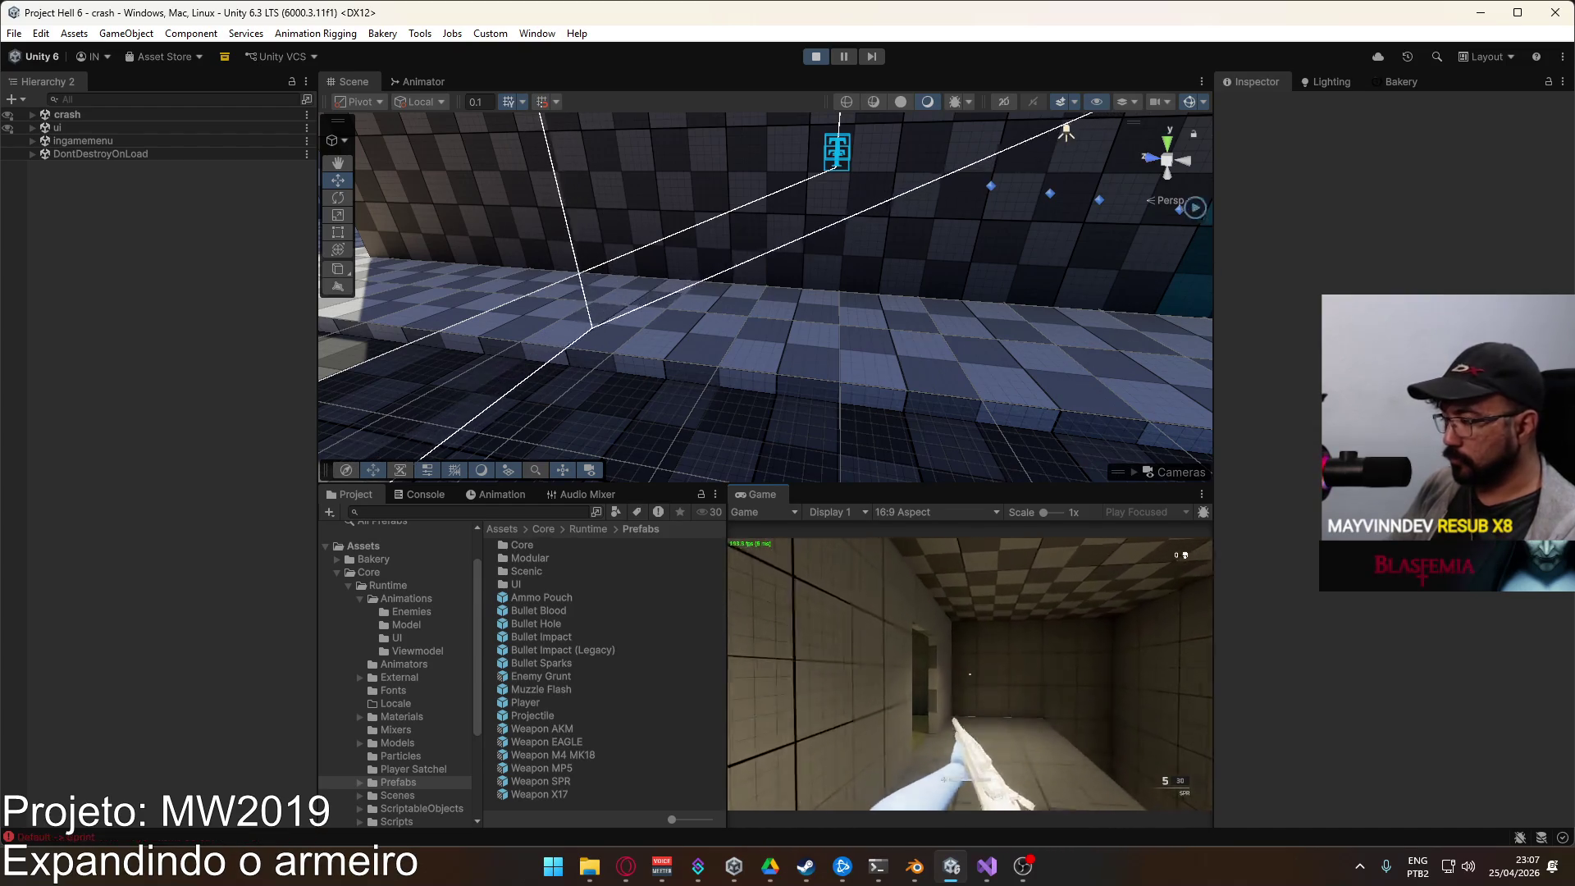
key(w)
key(space)
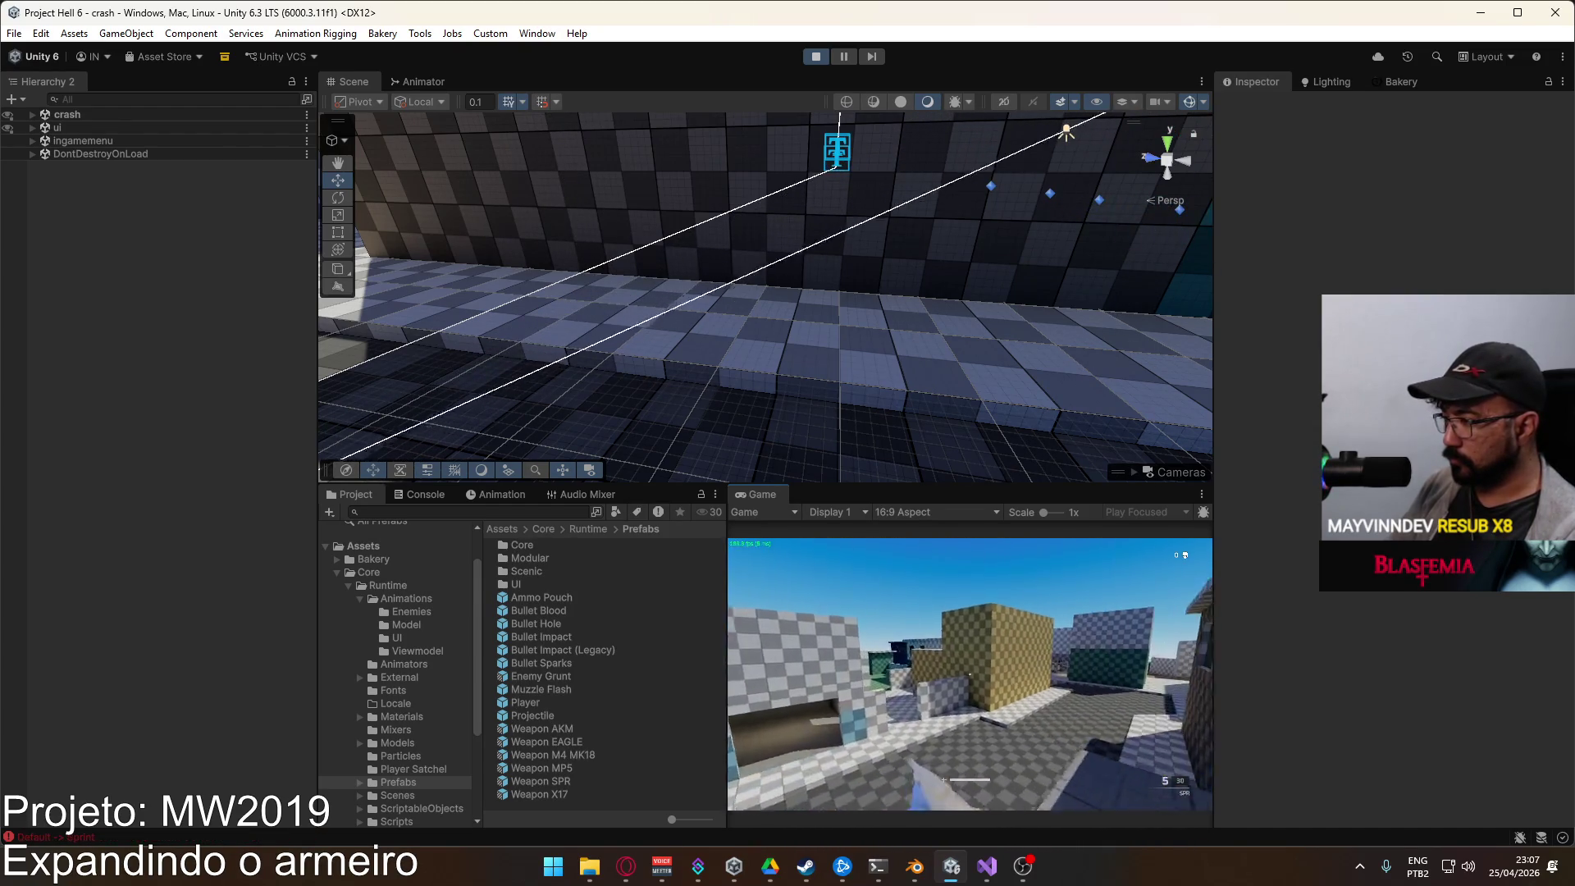
Step: Fly the scene camera over the player, then stop Play mode and pick a prefab
key(super)
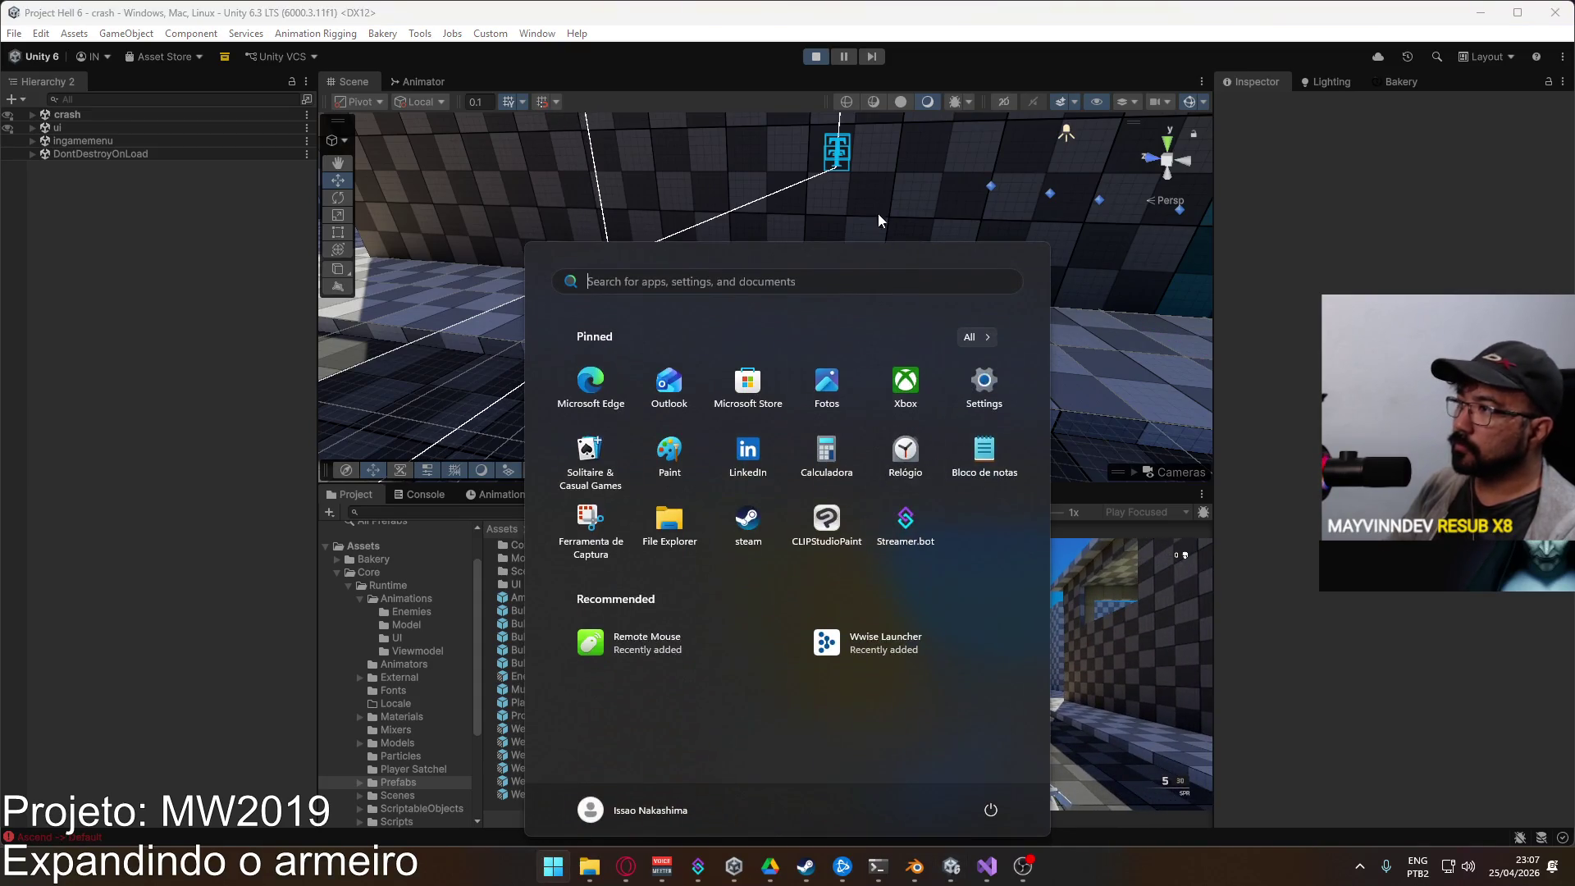
right_click(435, 216)
key(w)
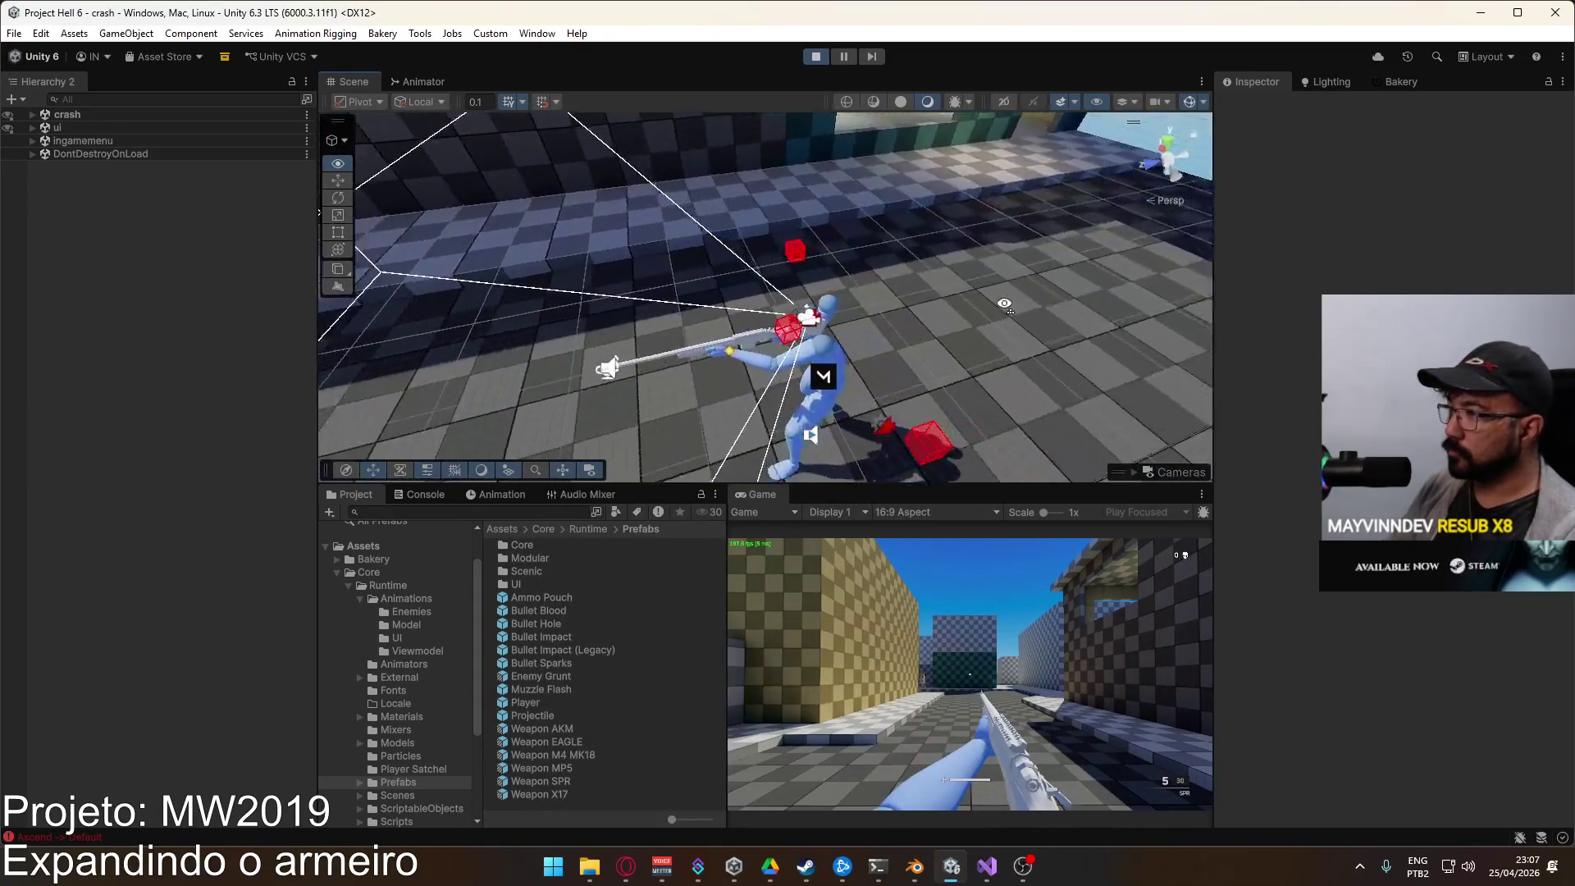
click(815, 55)
click(558, 717)
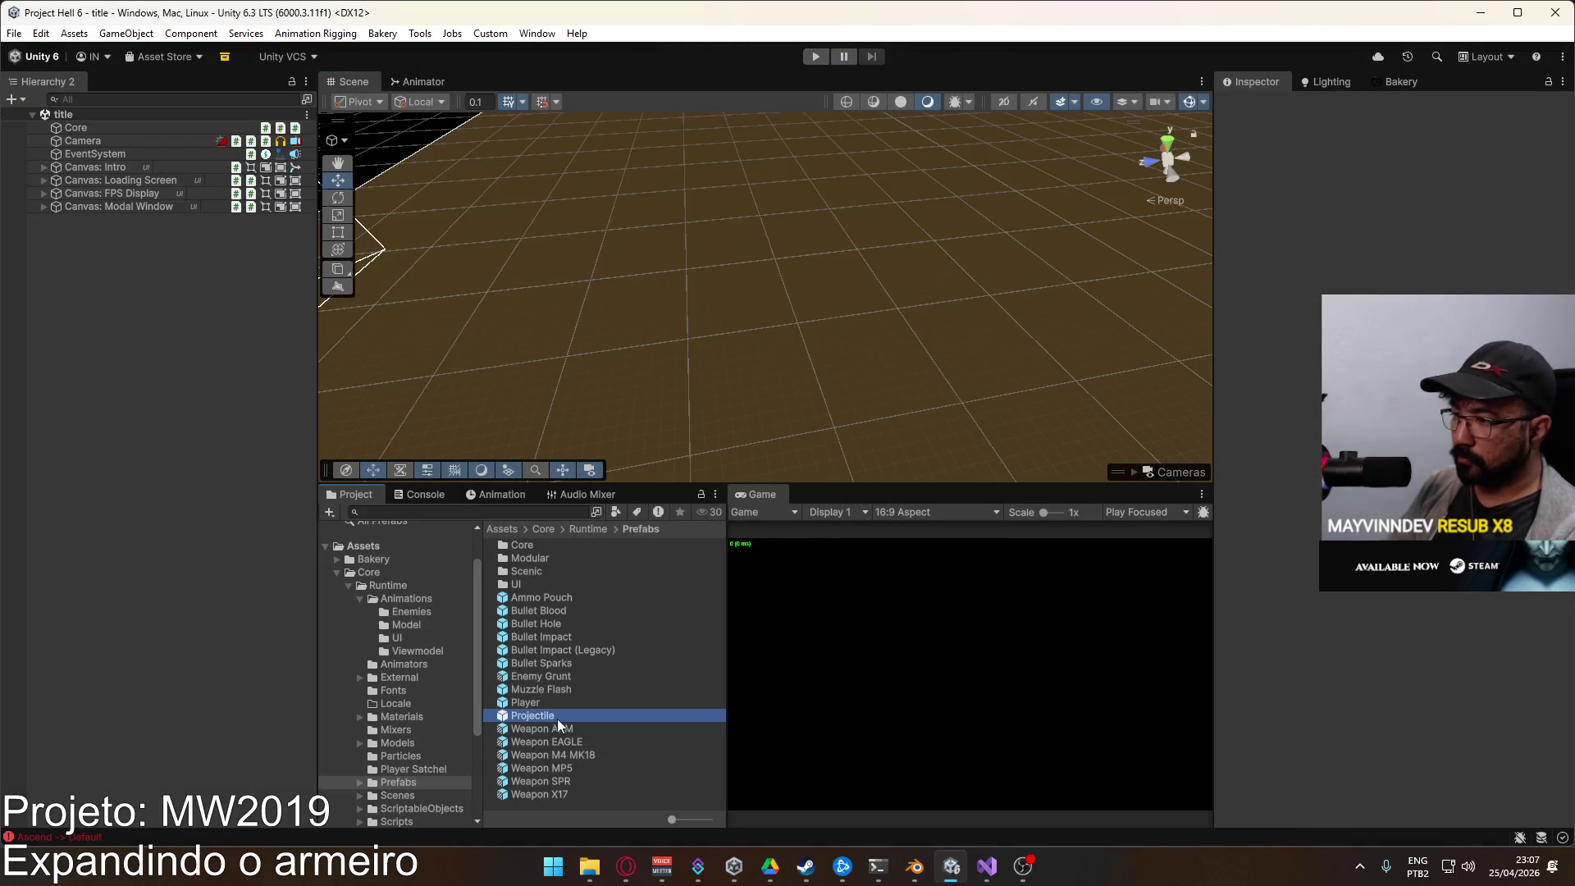
Step: In the Player prefab, set Hand L Target as the Left constraint's Constrained Object
double_click(550, 704)
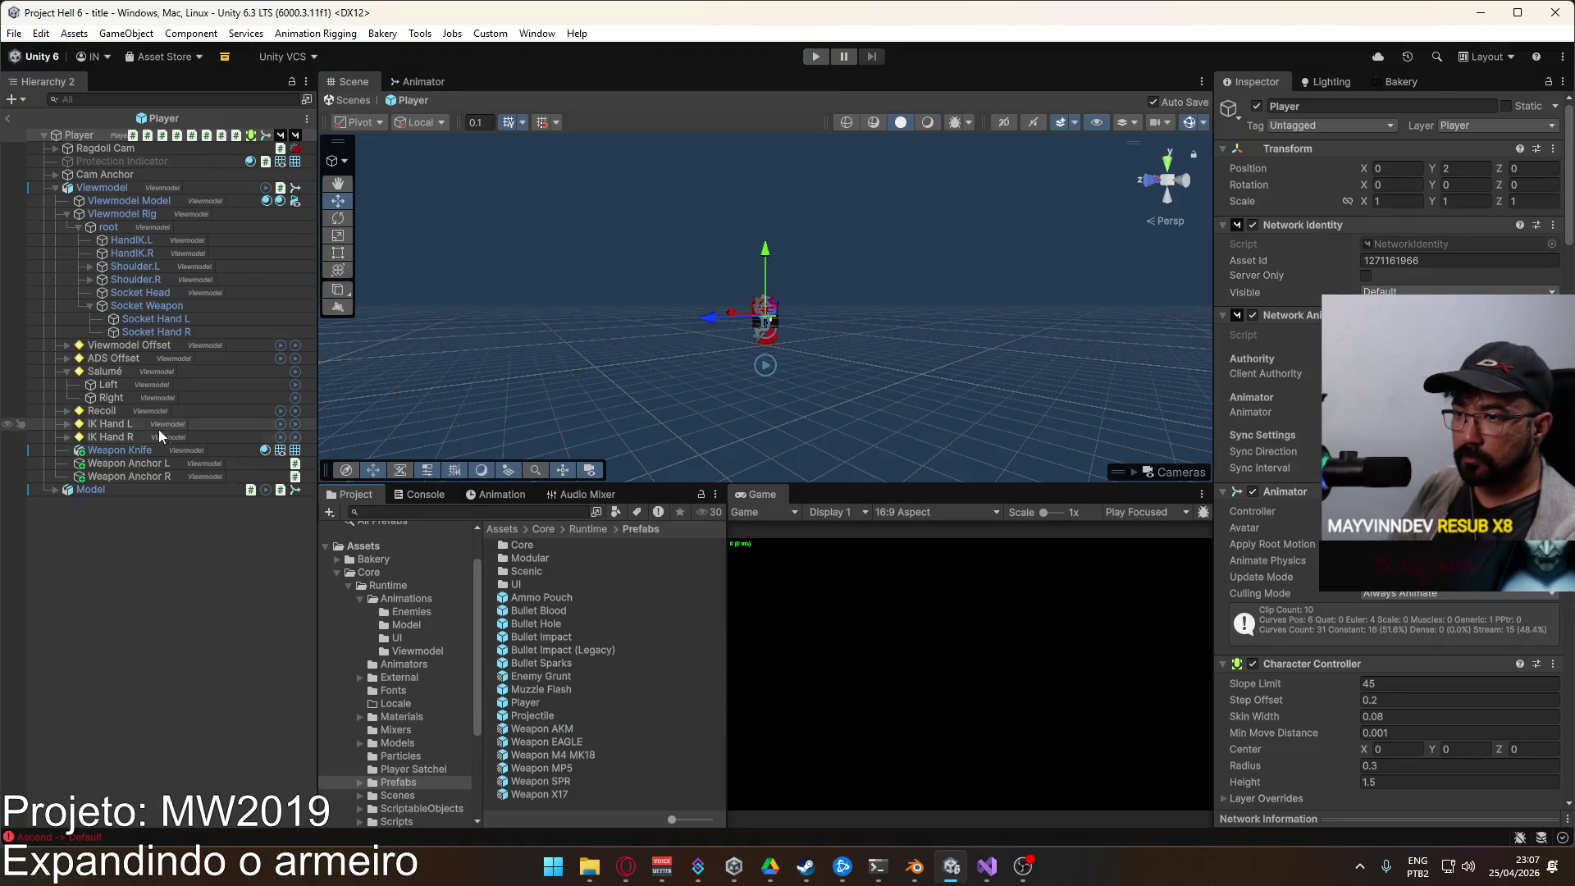
click(104, 389)
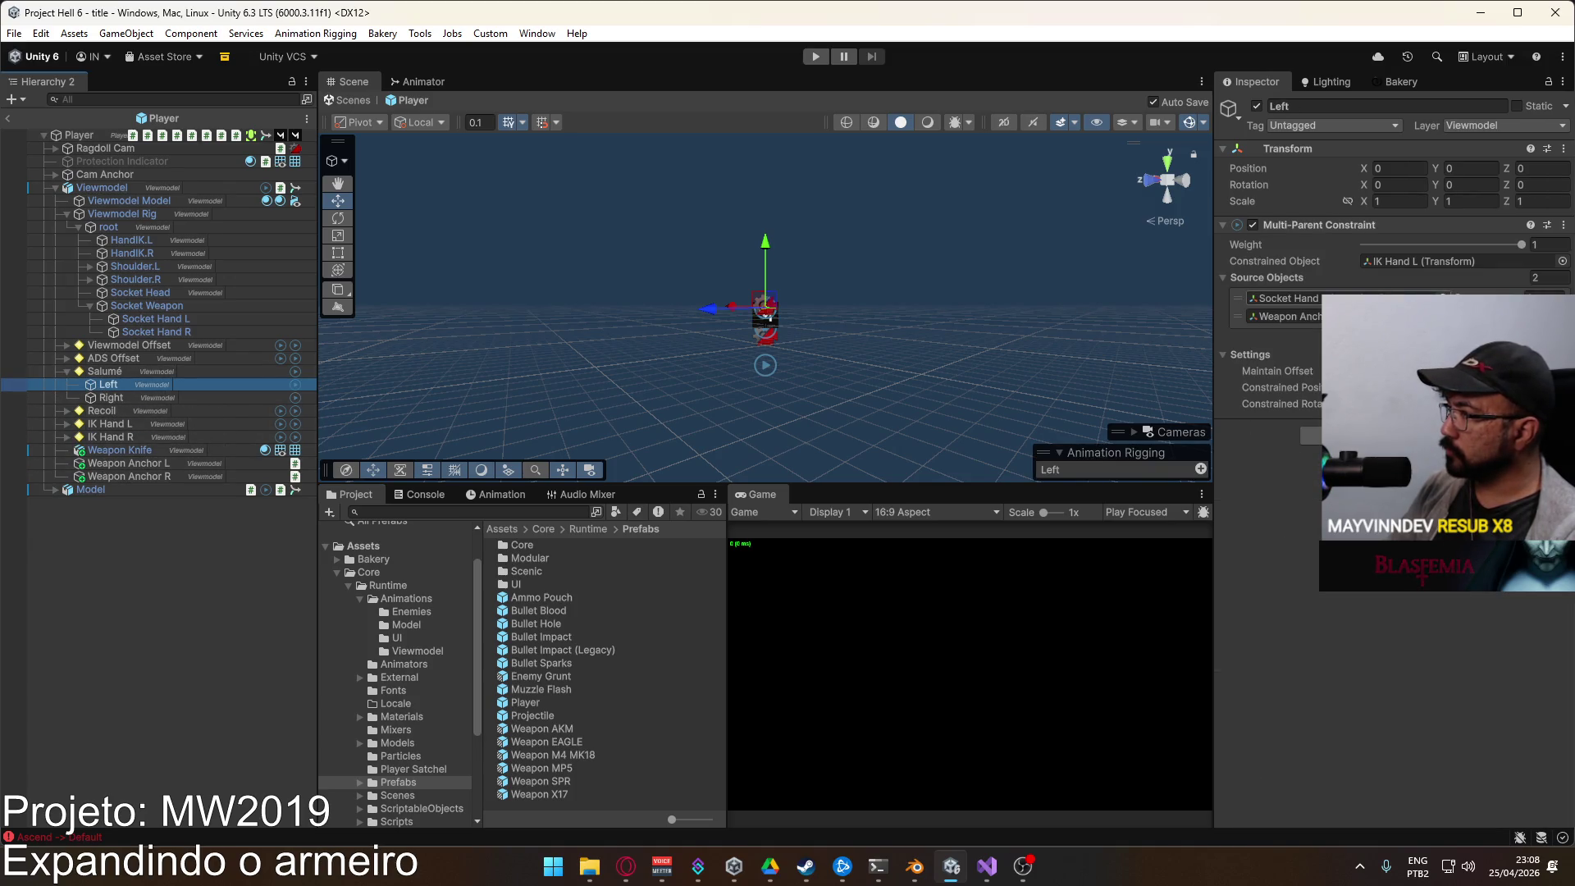
click(1411, 260)
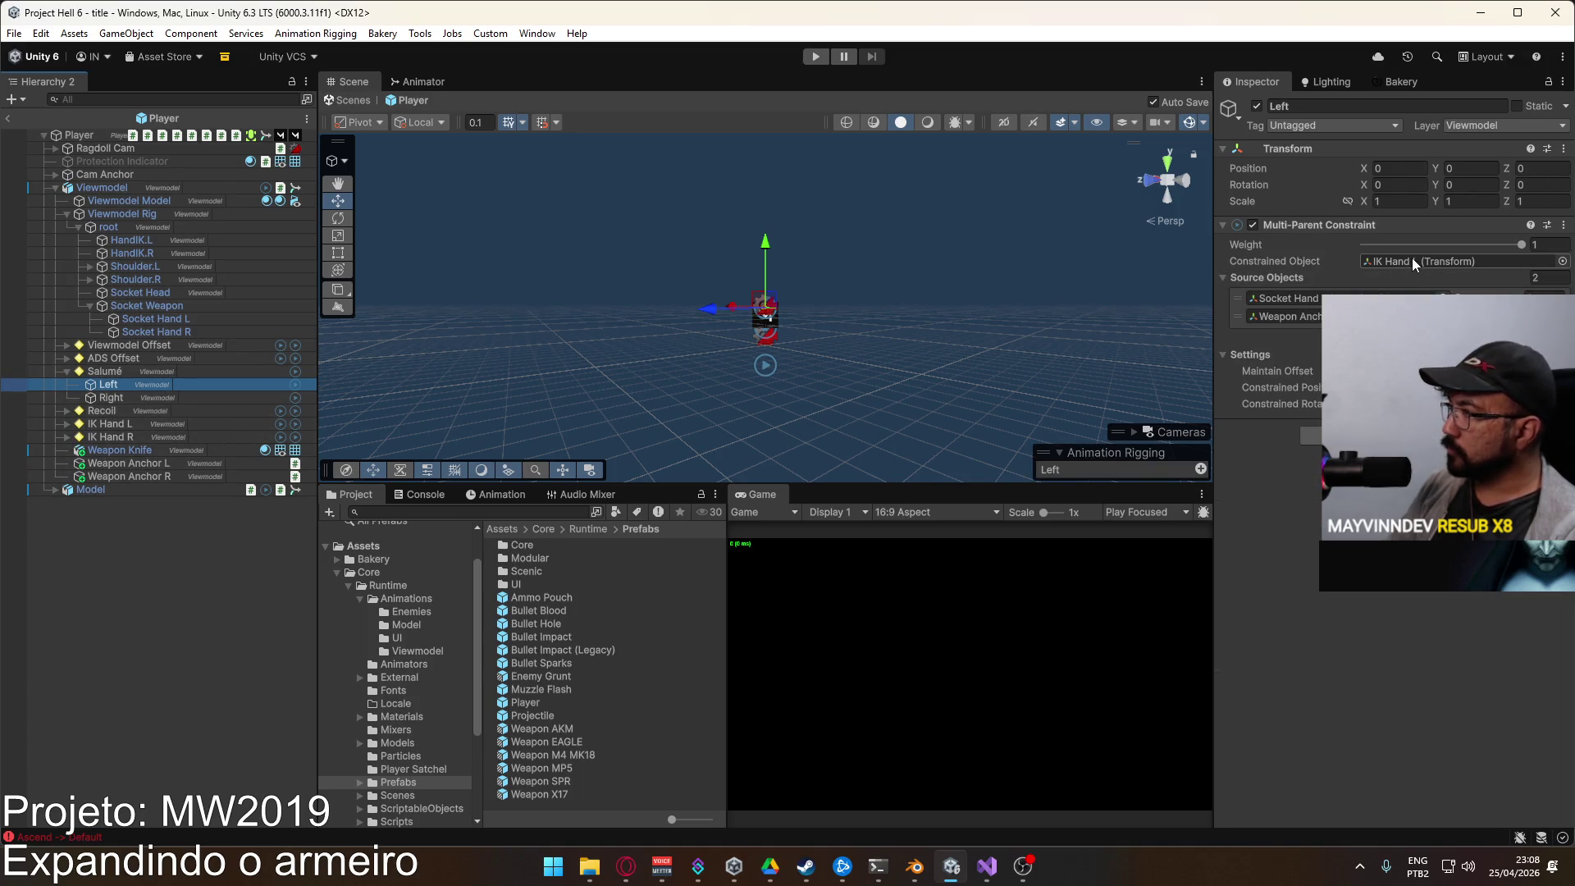
click(66, 423)
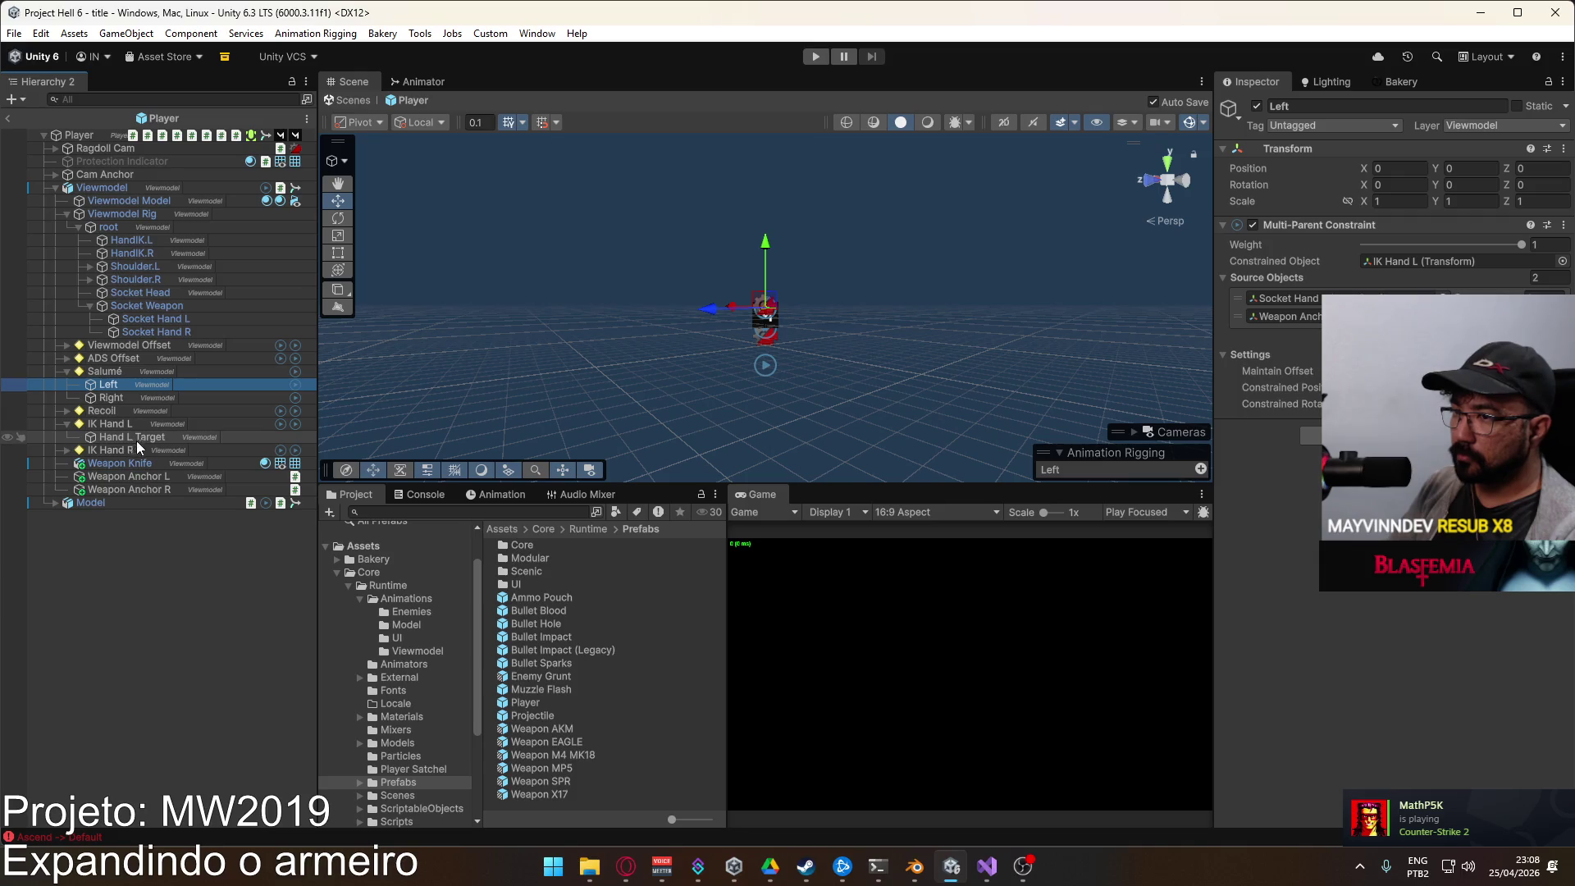
drag(141, 439, 1410, 260)
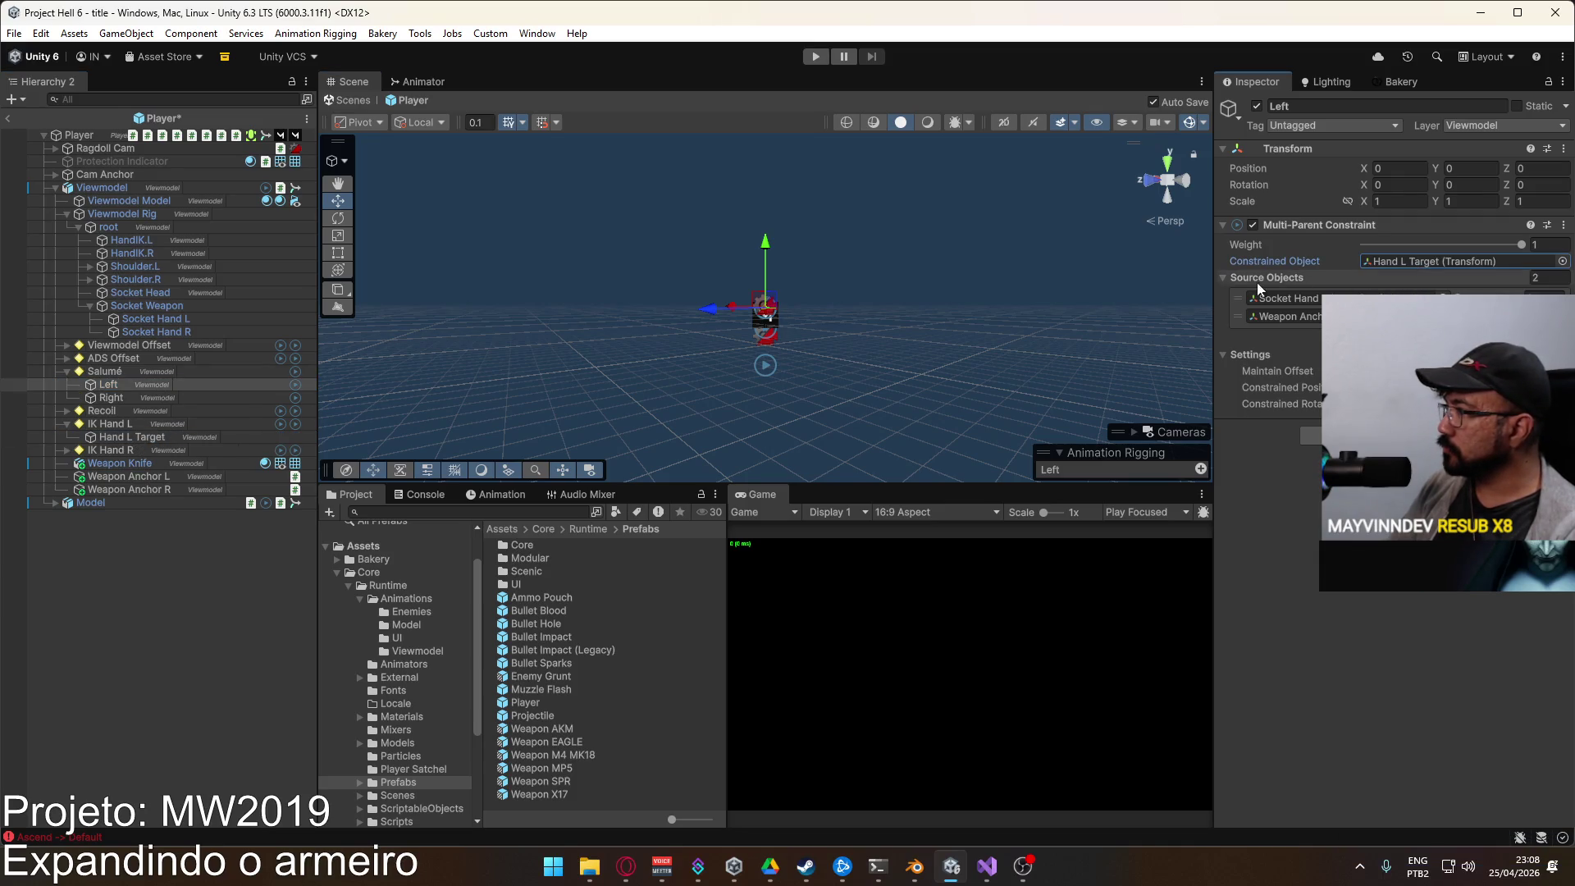
Step: Give Hand L Target and Hand R Target a yellow circle icon
click(65, 371)
click(66, 398)
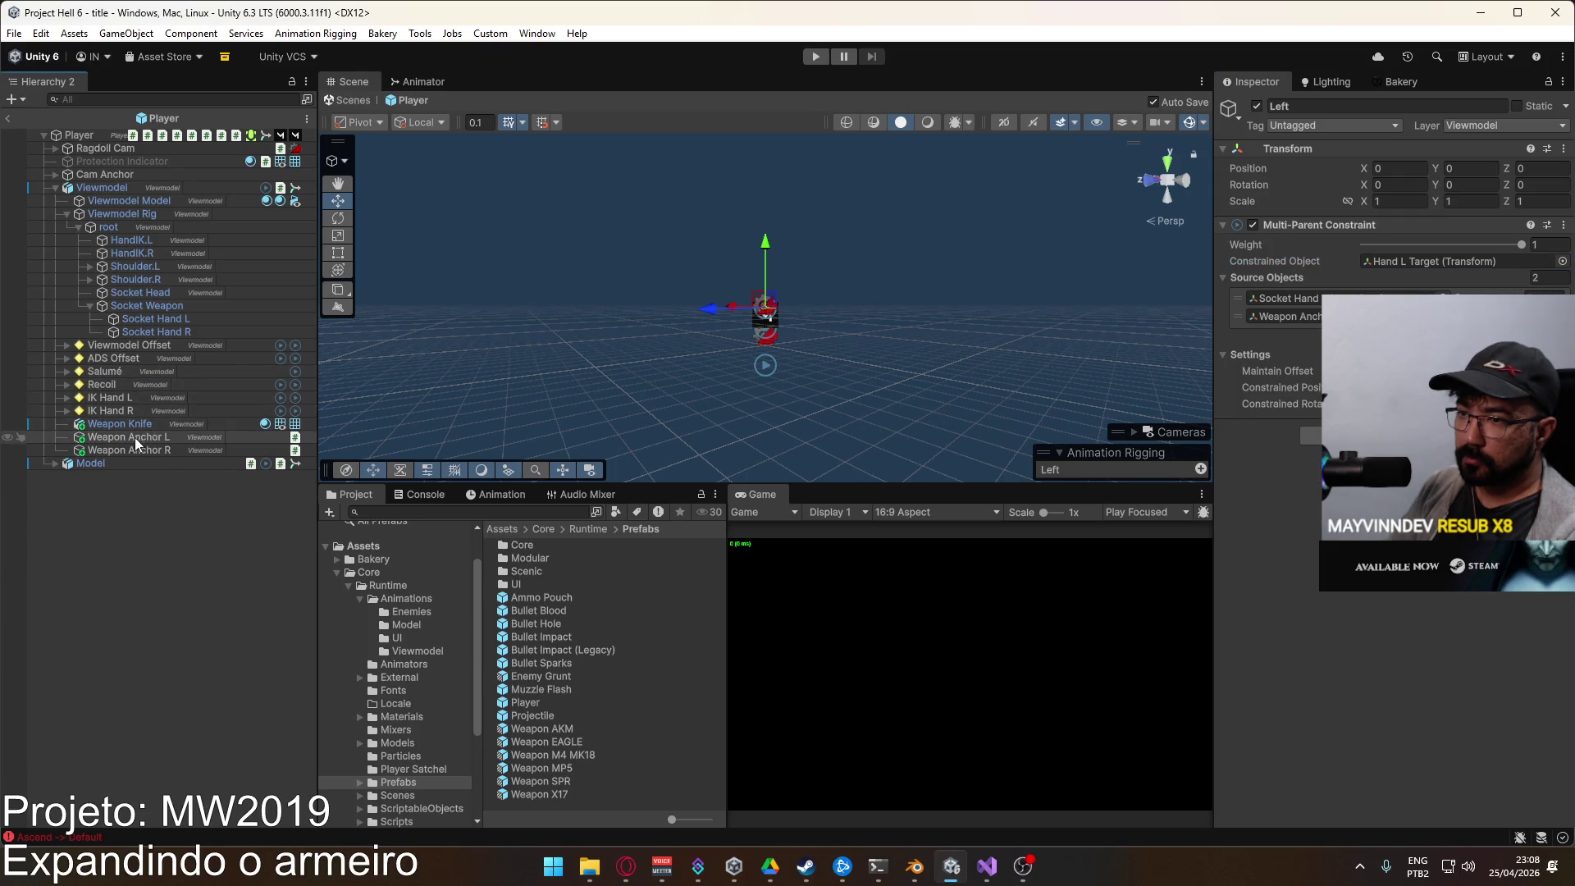
click(67, 411)
click(98, 398)
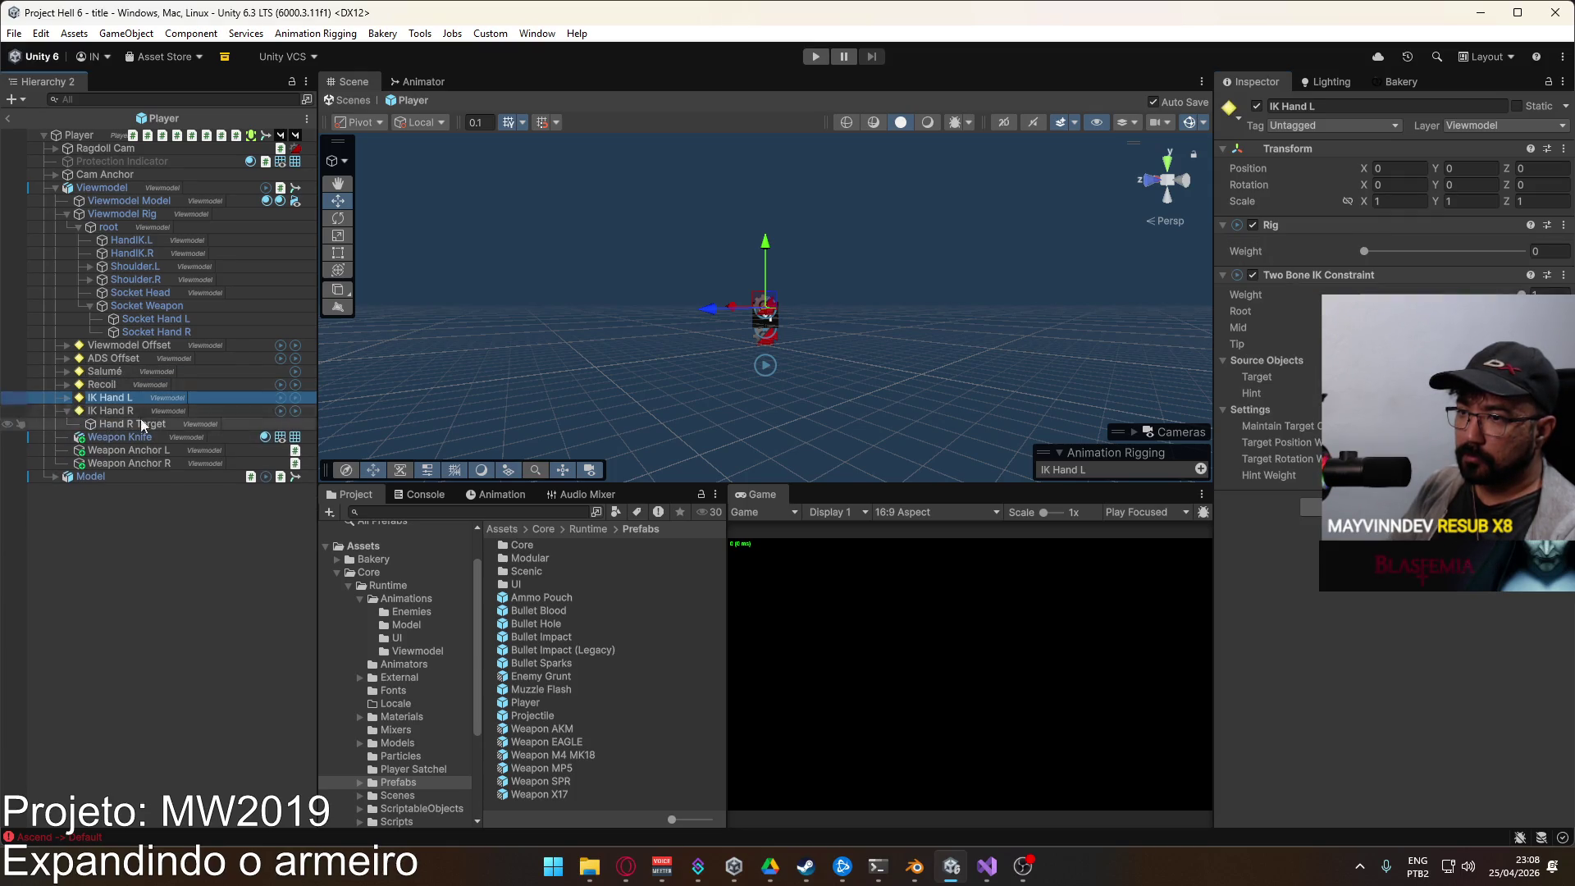
click(67, 398)
click(132, 410)
ctrl+click(152, 435)
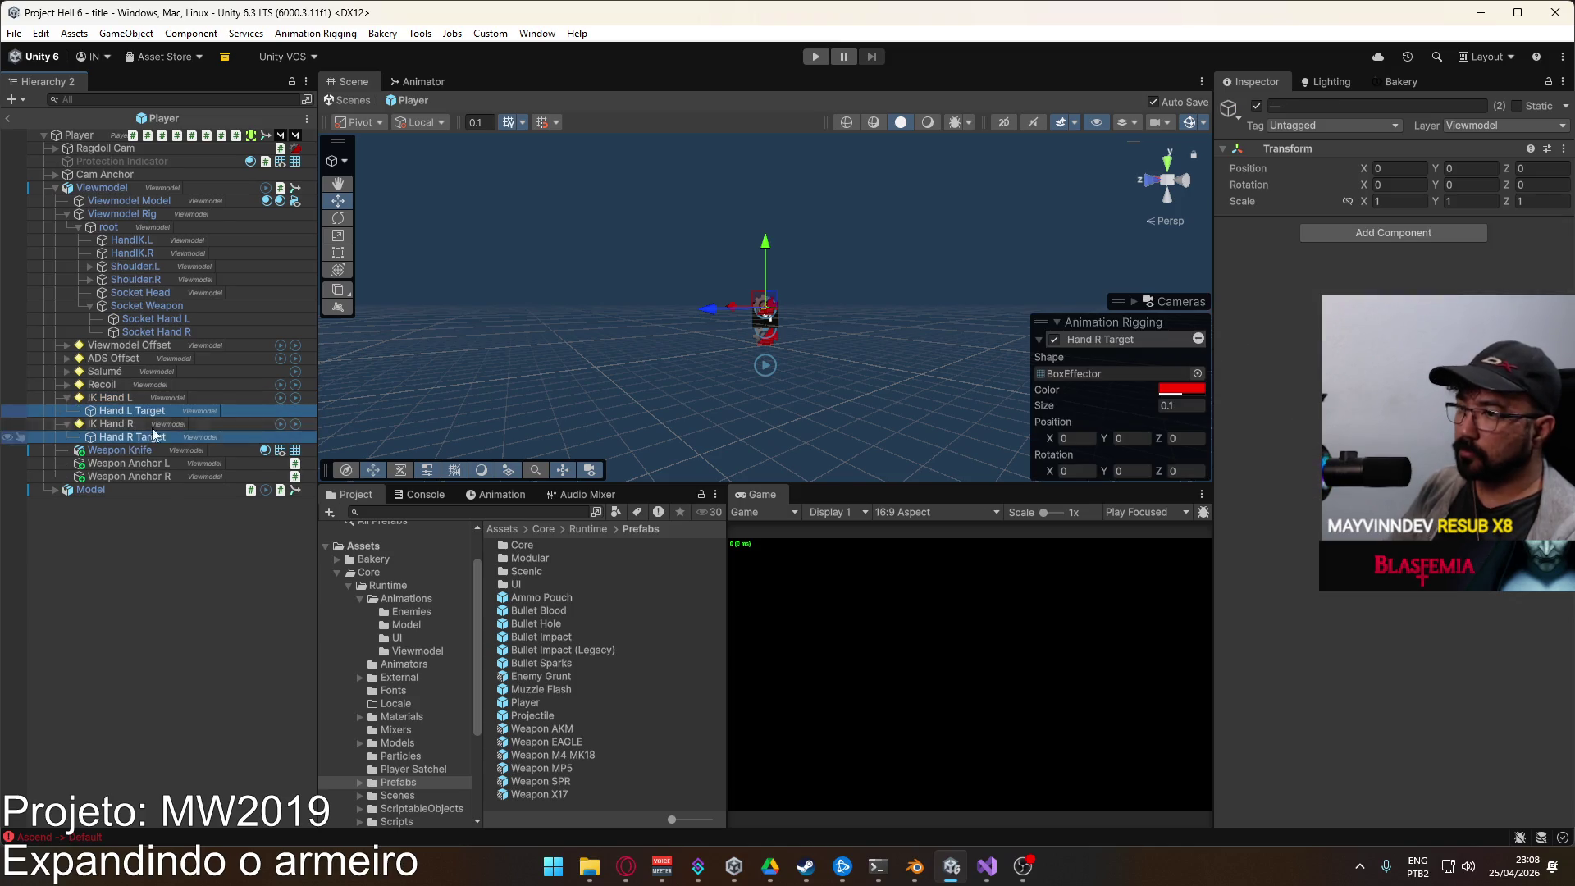
click(1230, 109)
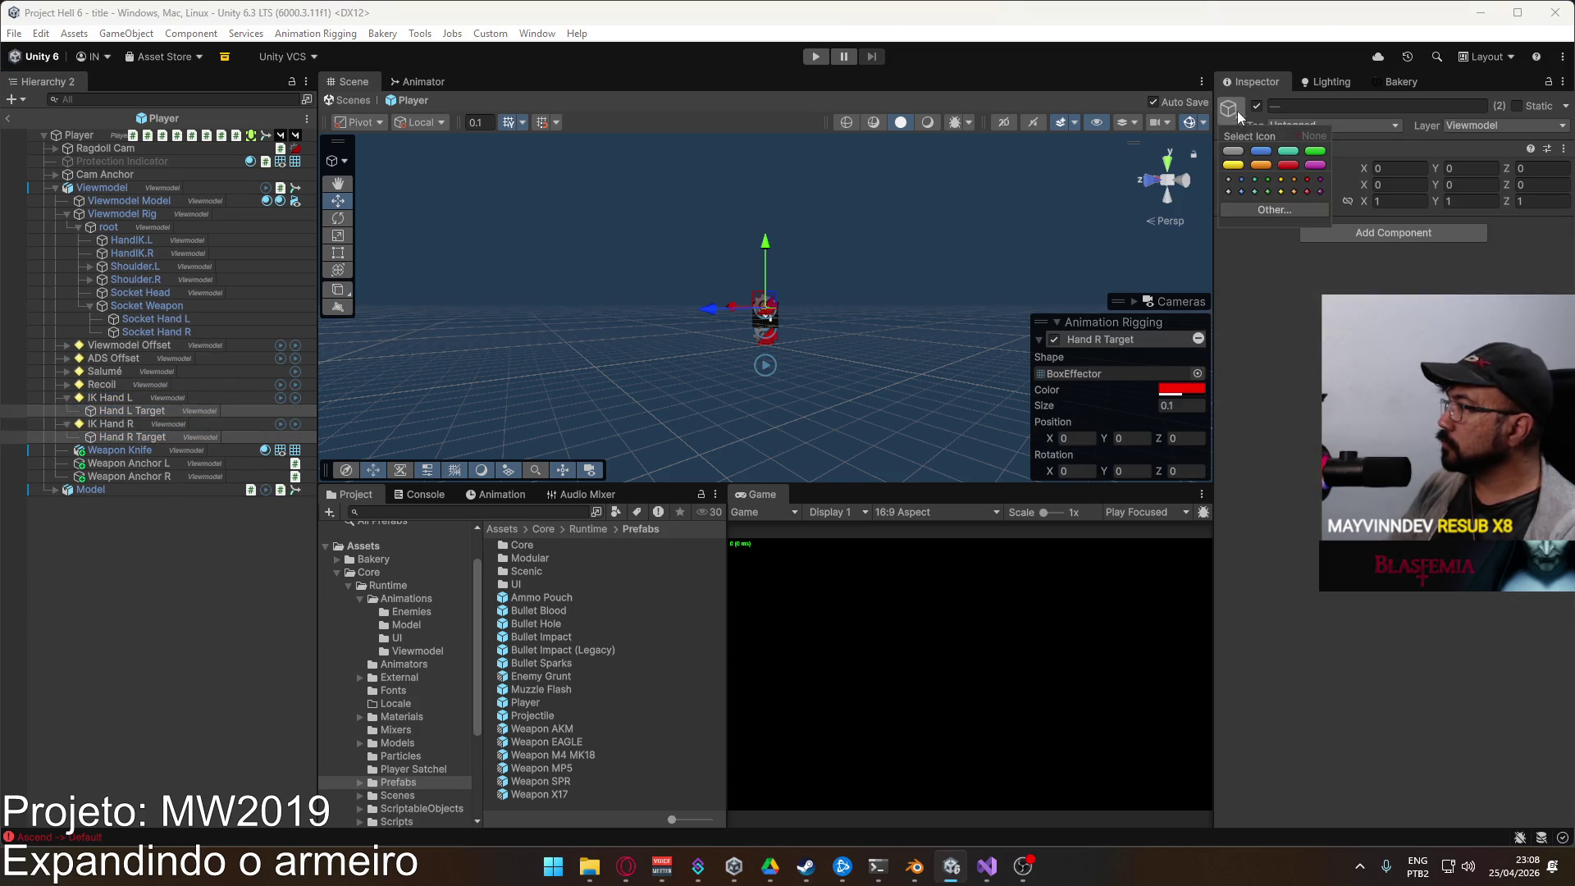
click(1281, 179)
Step: Leave the Player prefab for the title scene and enter Play mode
click(204, 549)
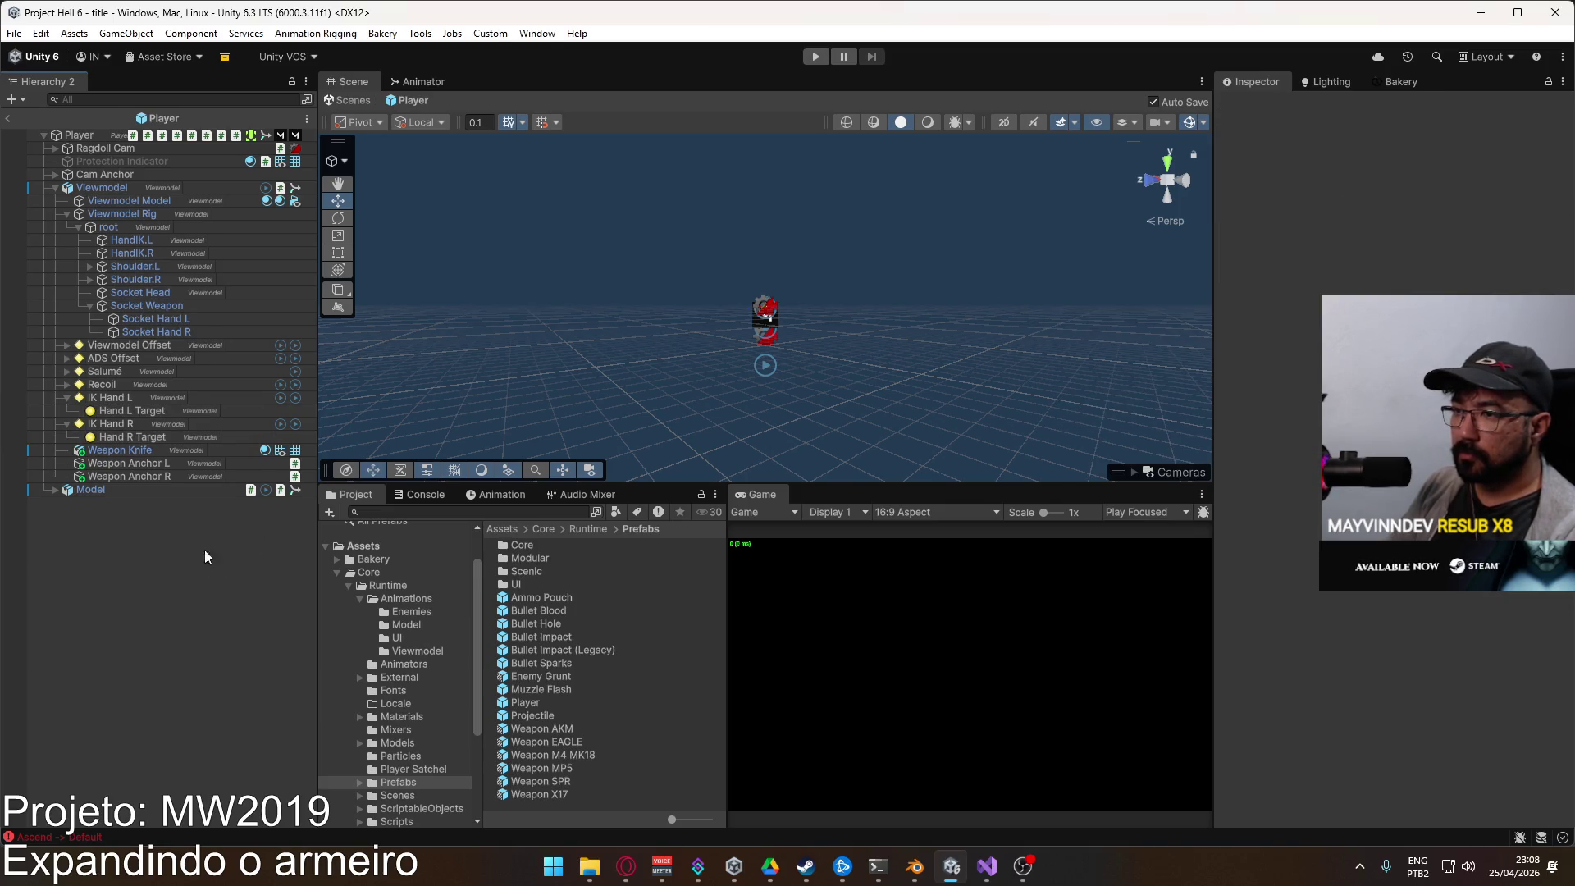
click(7, 117)
click(816, 57)
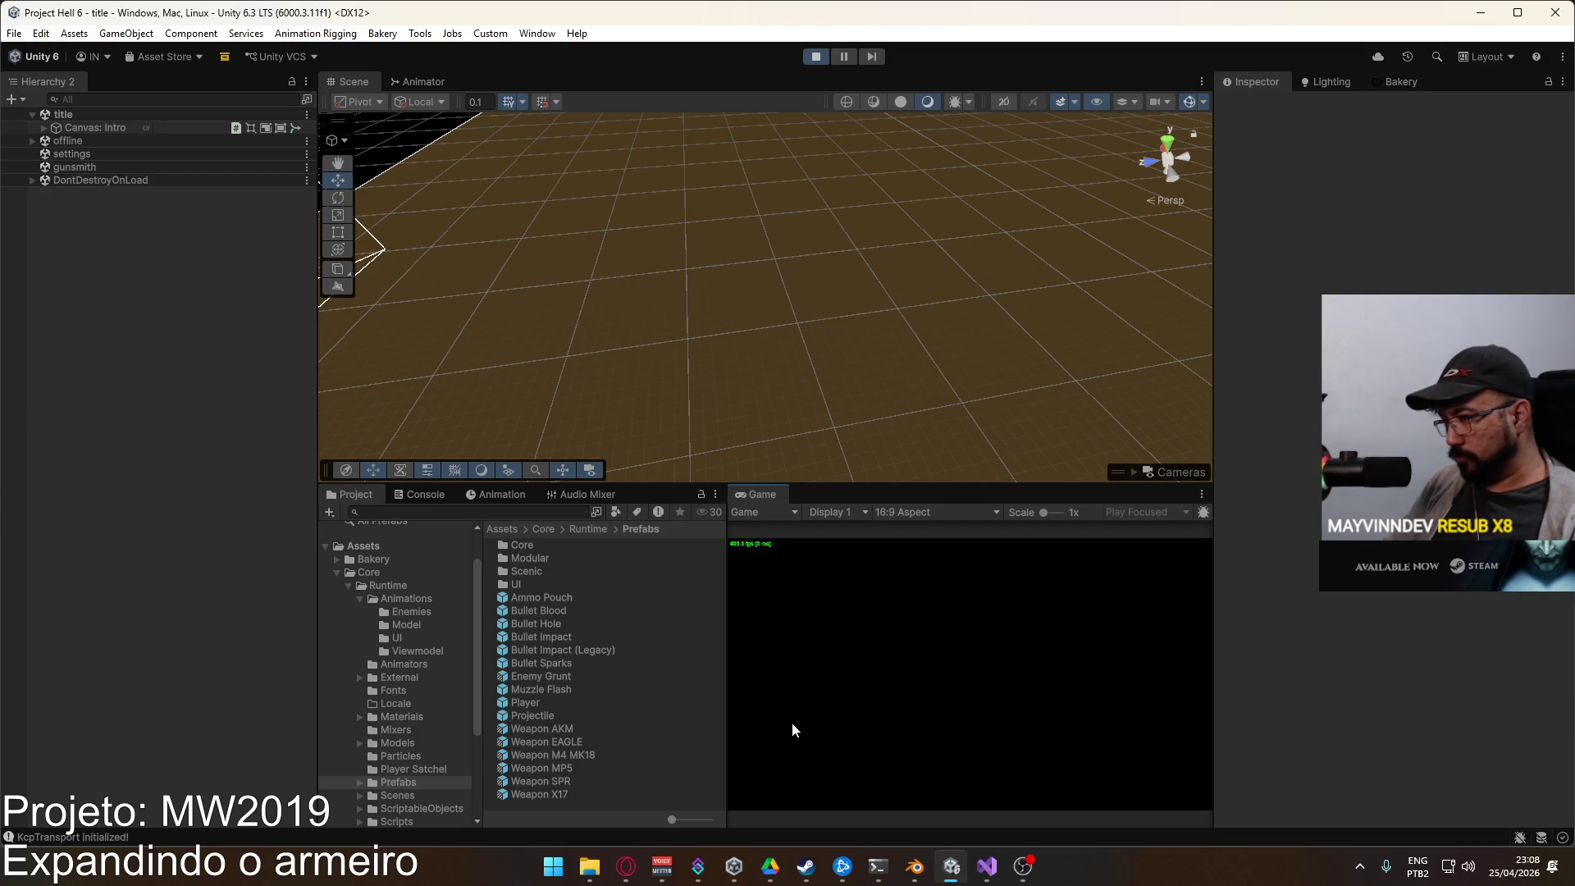
Step: Start the match and equip the MARKSMAN rifle from the loadout
click(871, 792)
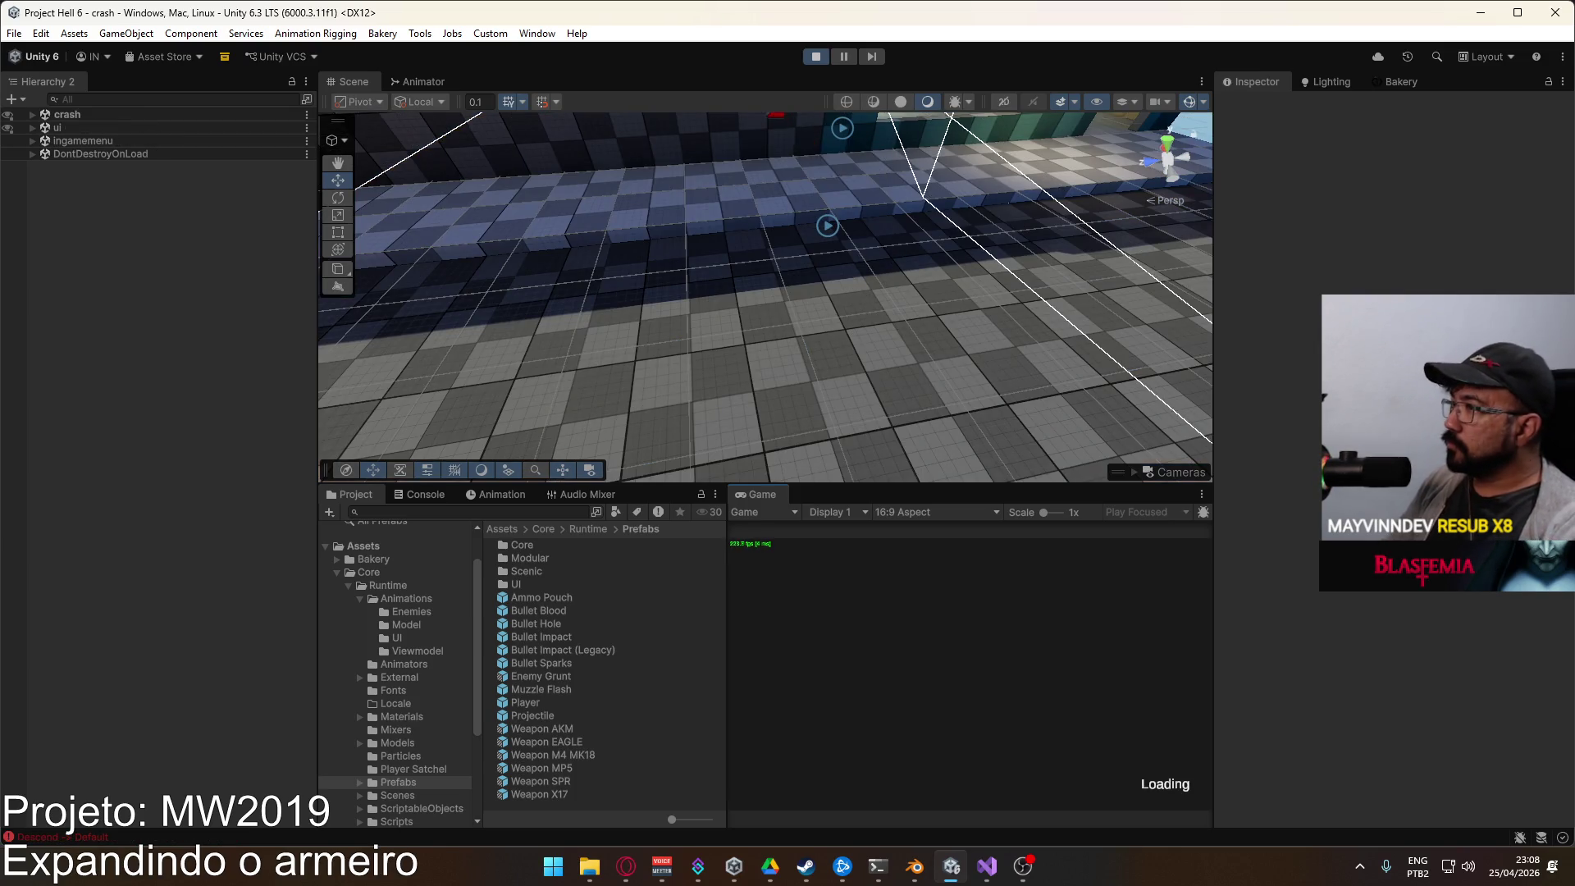
click(857, 702)
click(787, 736)
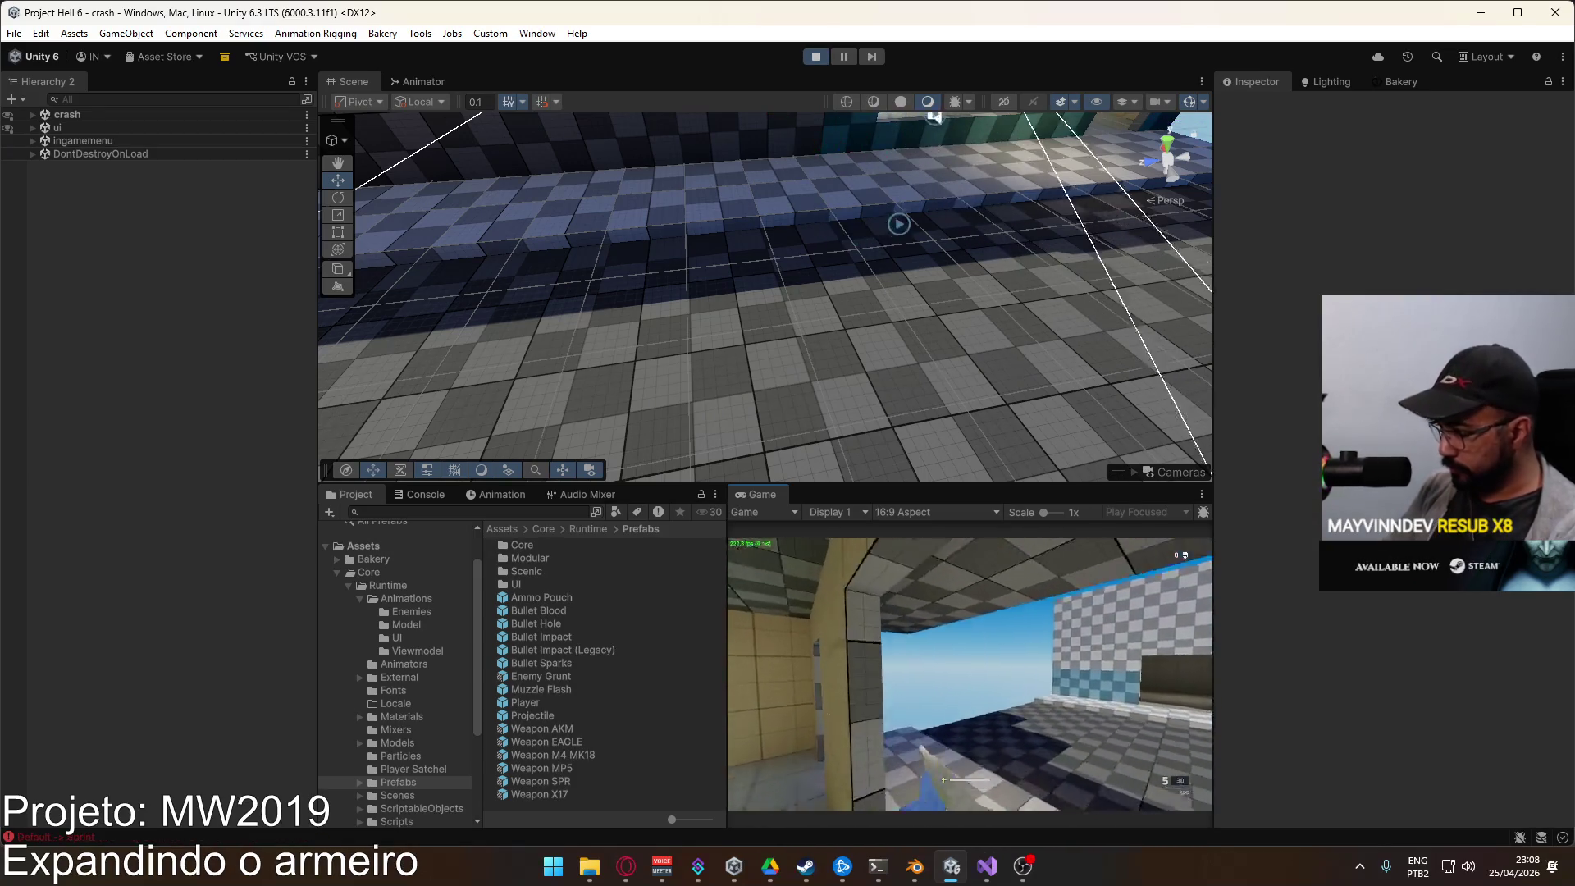
Step: Walk down the street, reload the rifle, then orbit the Scene view toward the character
key(w)
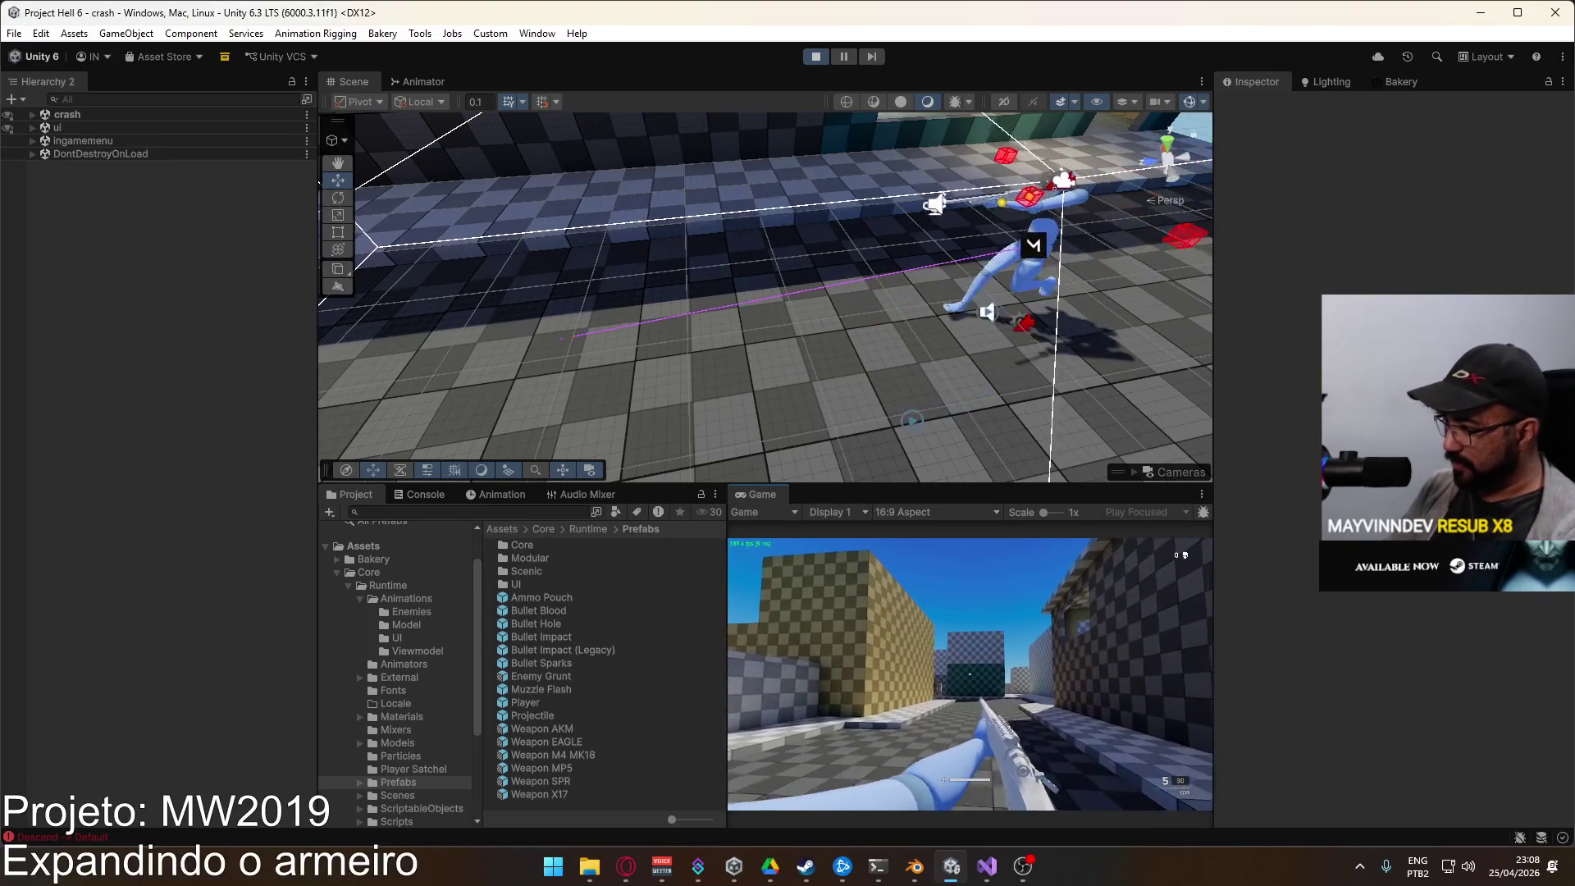
key(w)
key(r)
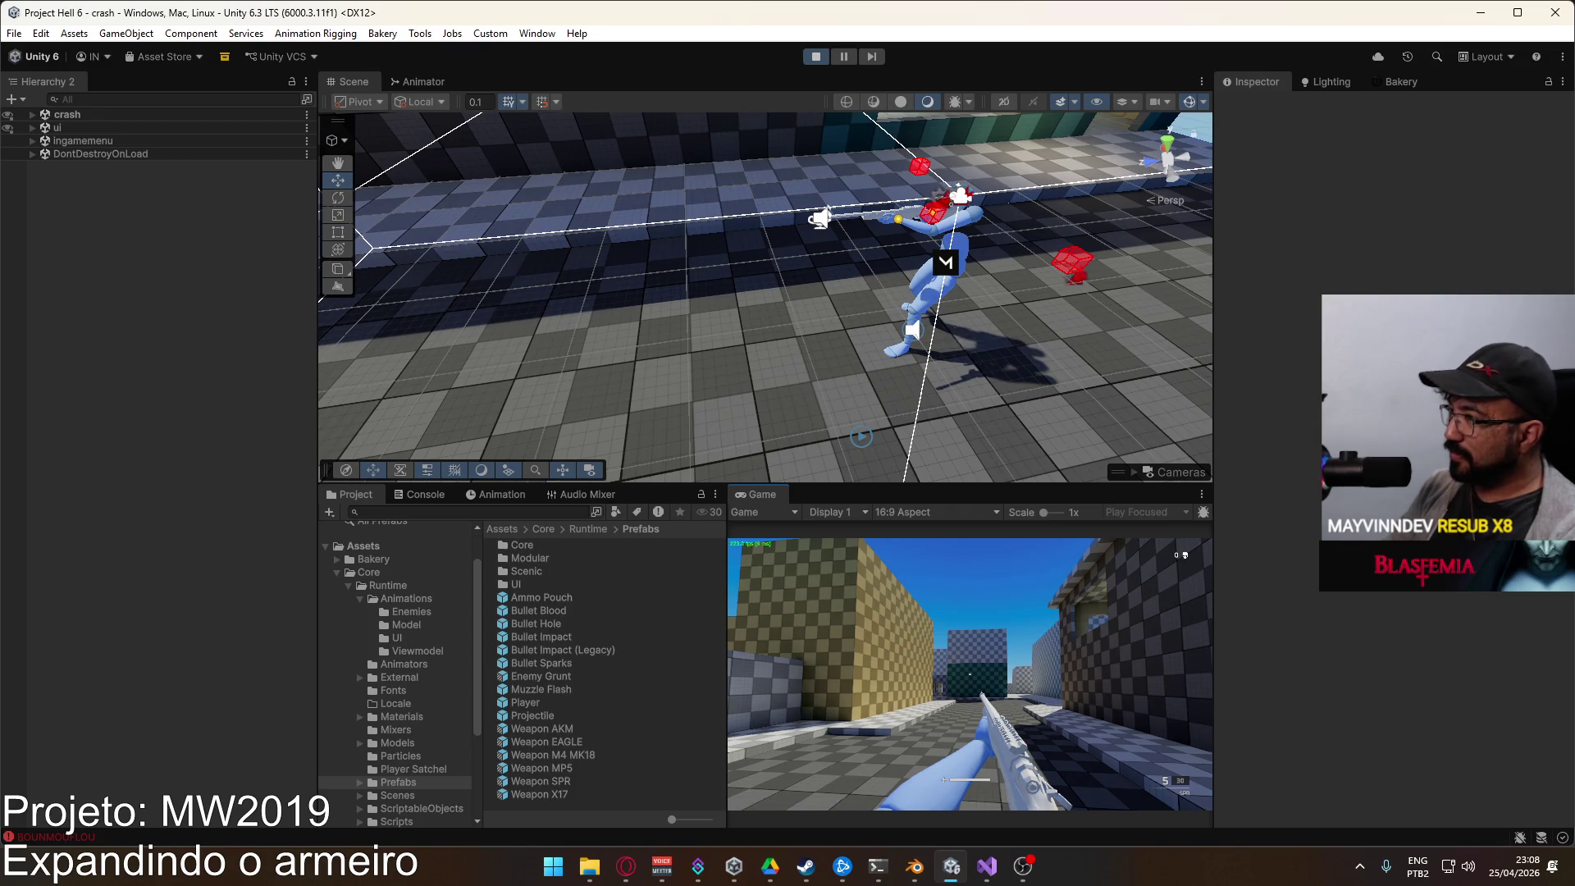
key(Escape)
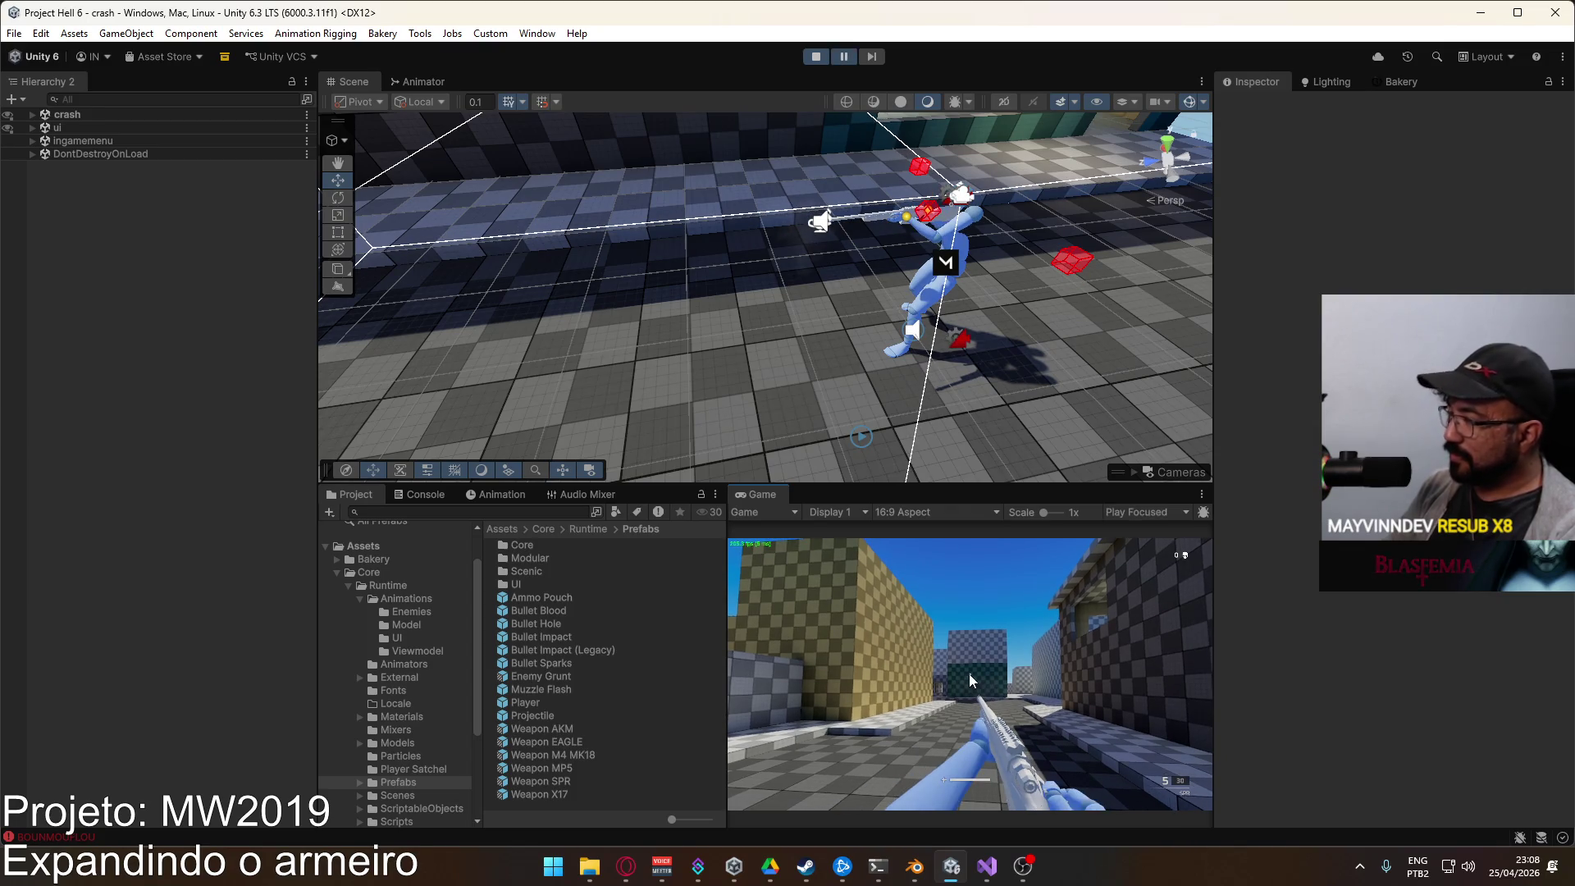
key(super)
drag(914, 226, 895, 221)
key(w)
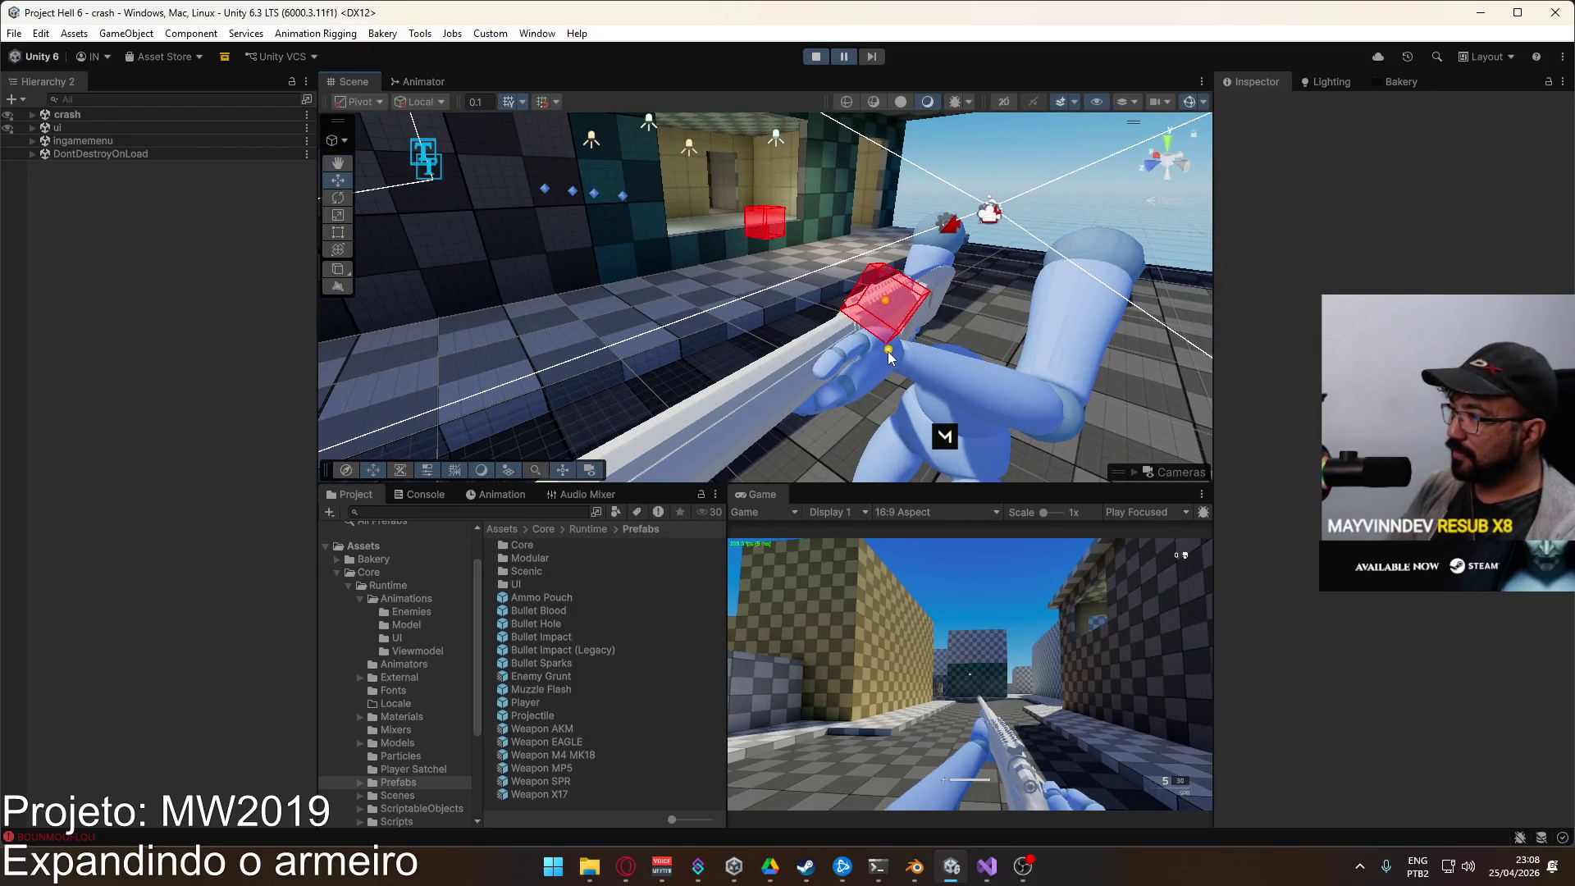
Step: Select Weapon Anchor L and orbit the Scene view around the weapon and hands
click(888, 353)
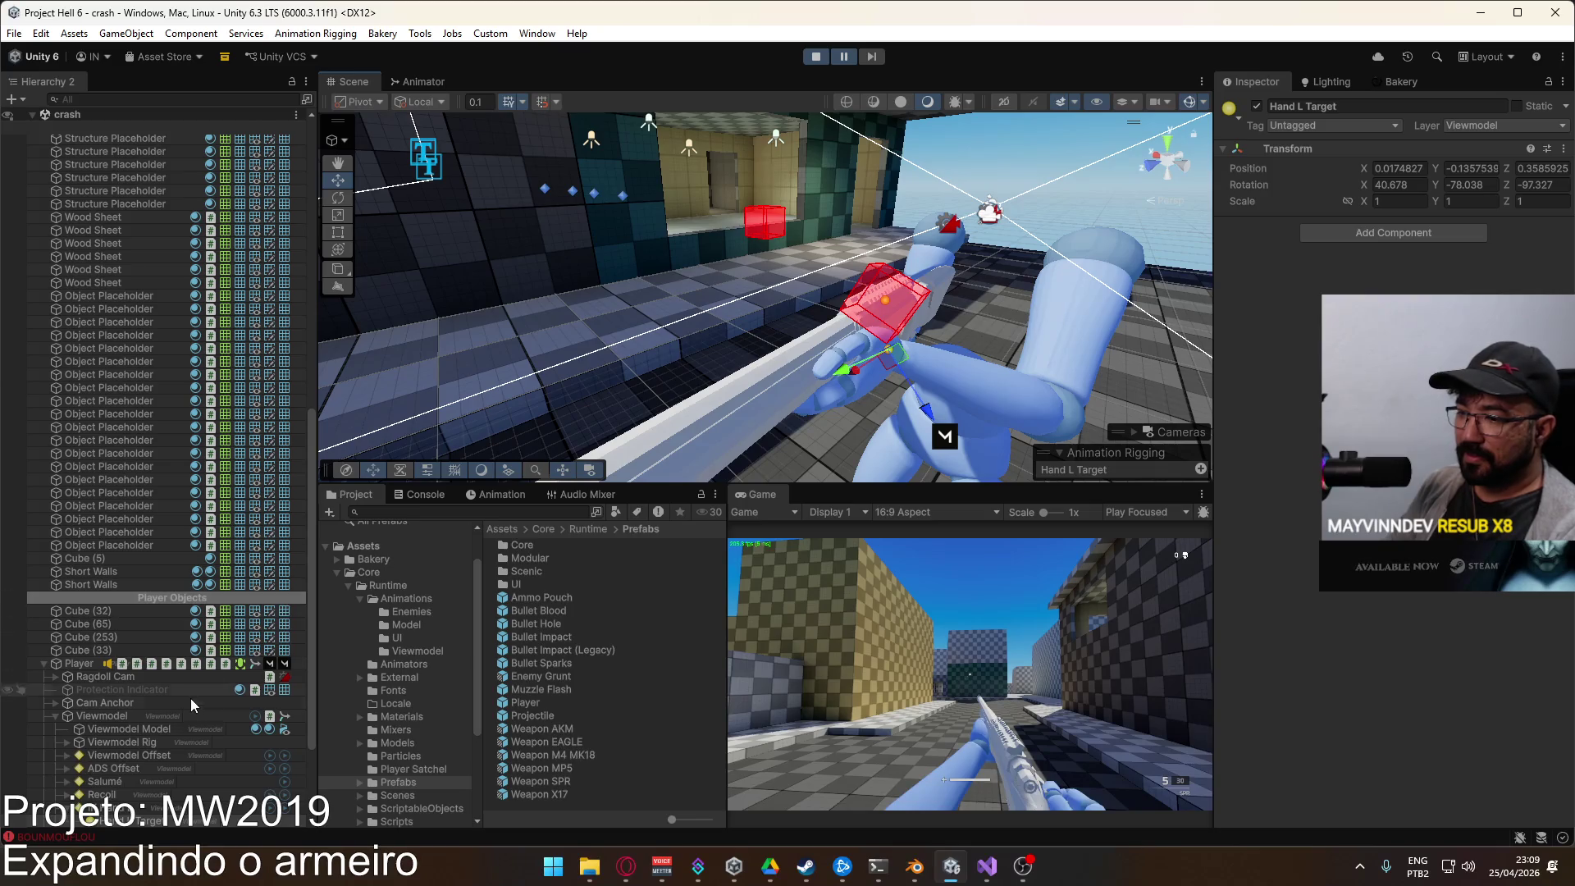
scroll(190, 697, down, 2)
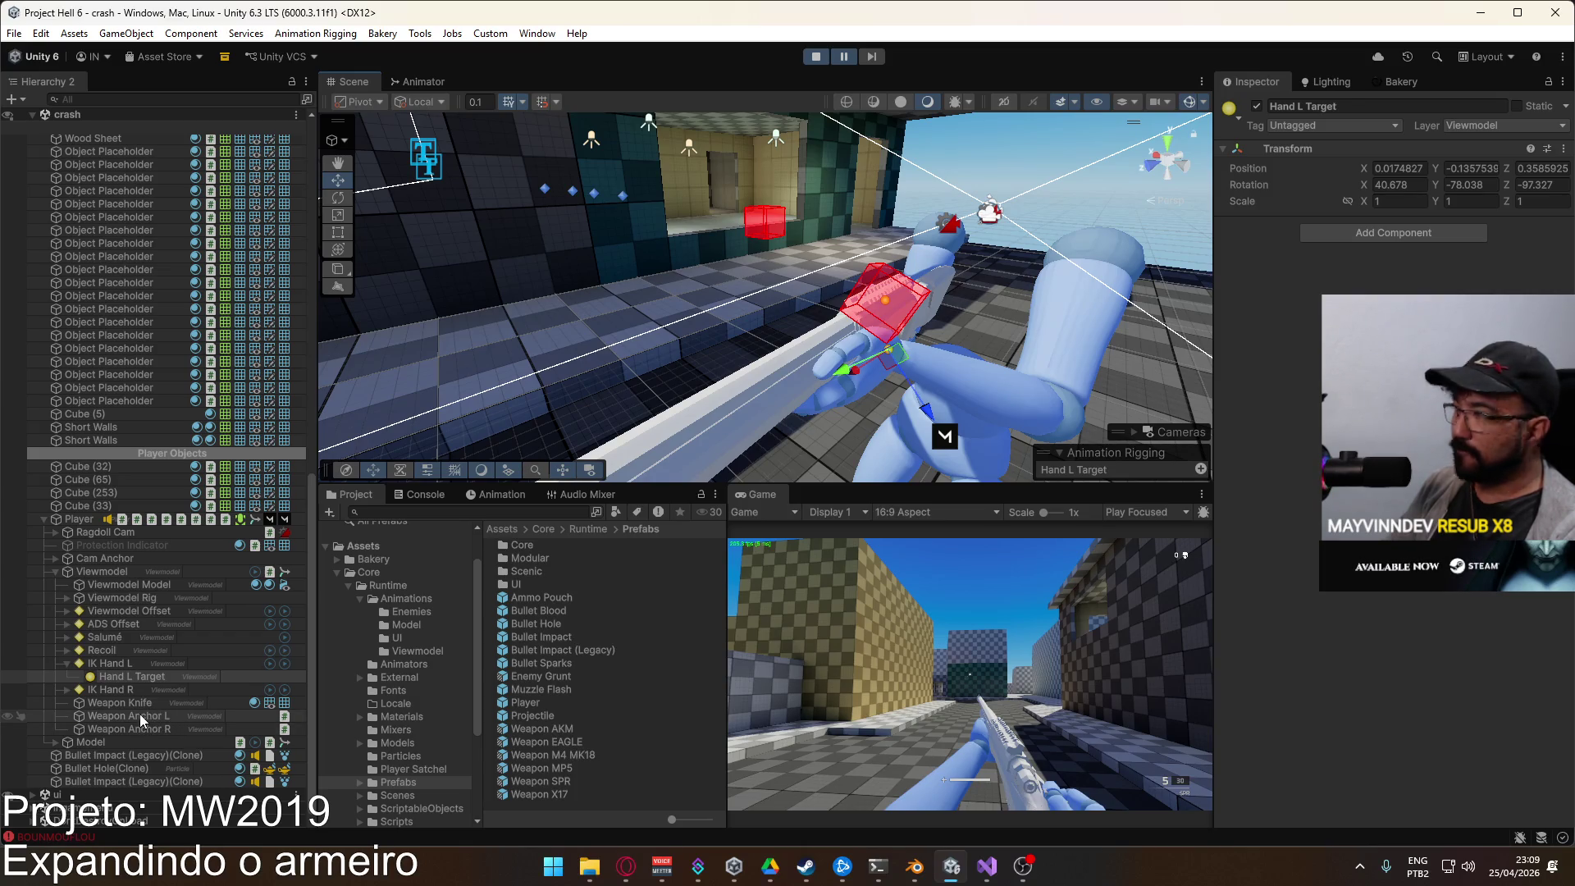
click(140, 715)
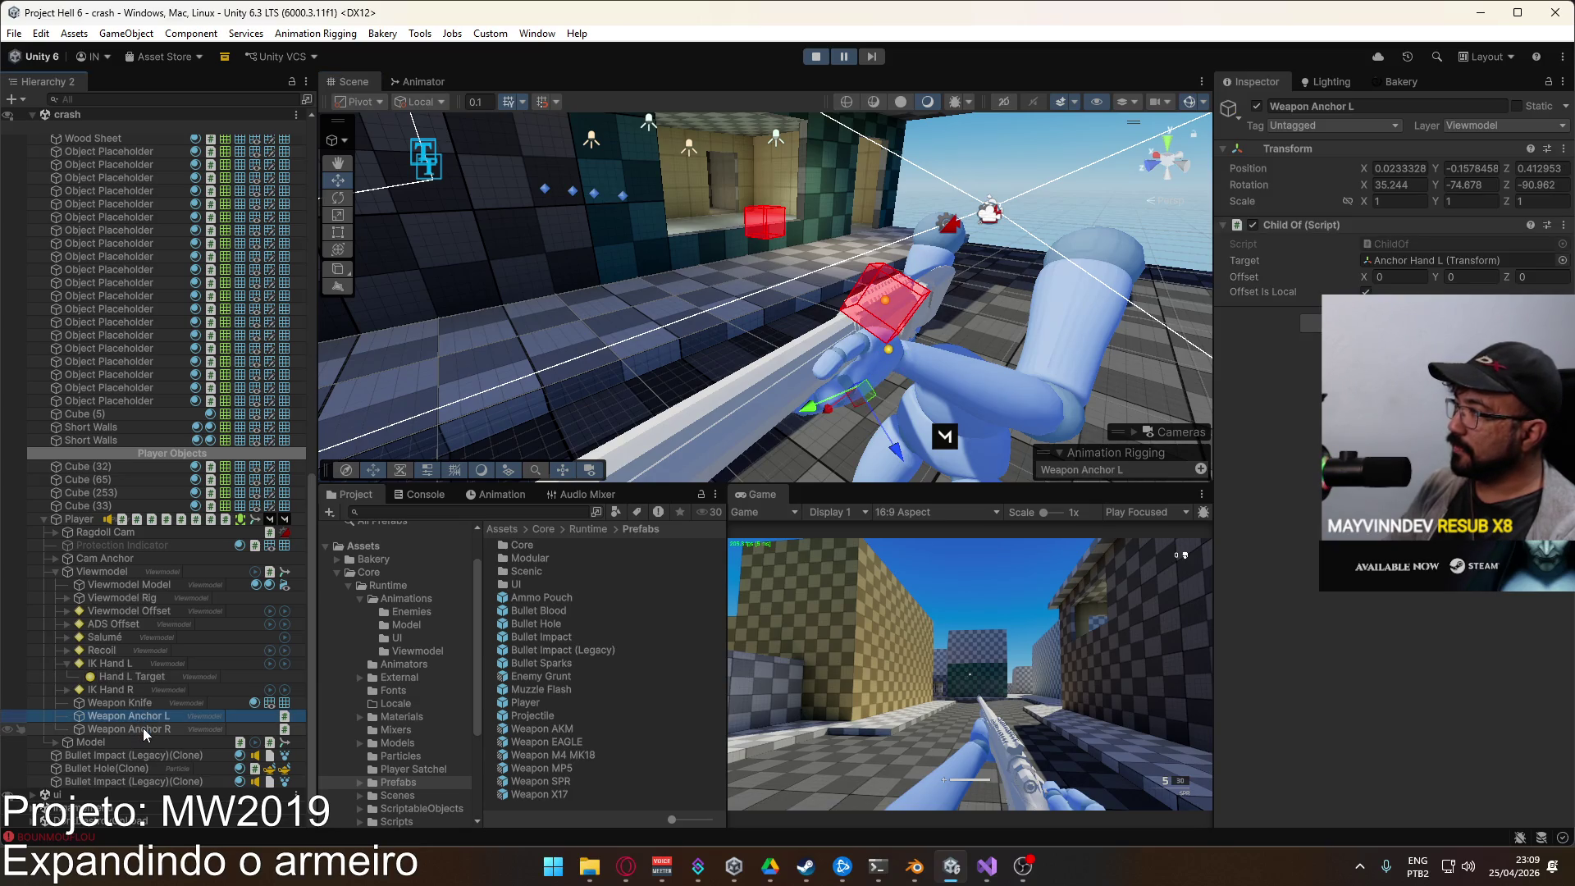
drag(492, 410, 603, 410)
click(139, 719)
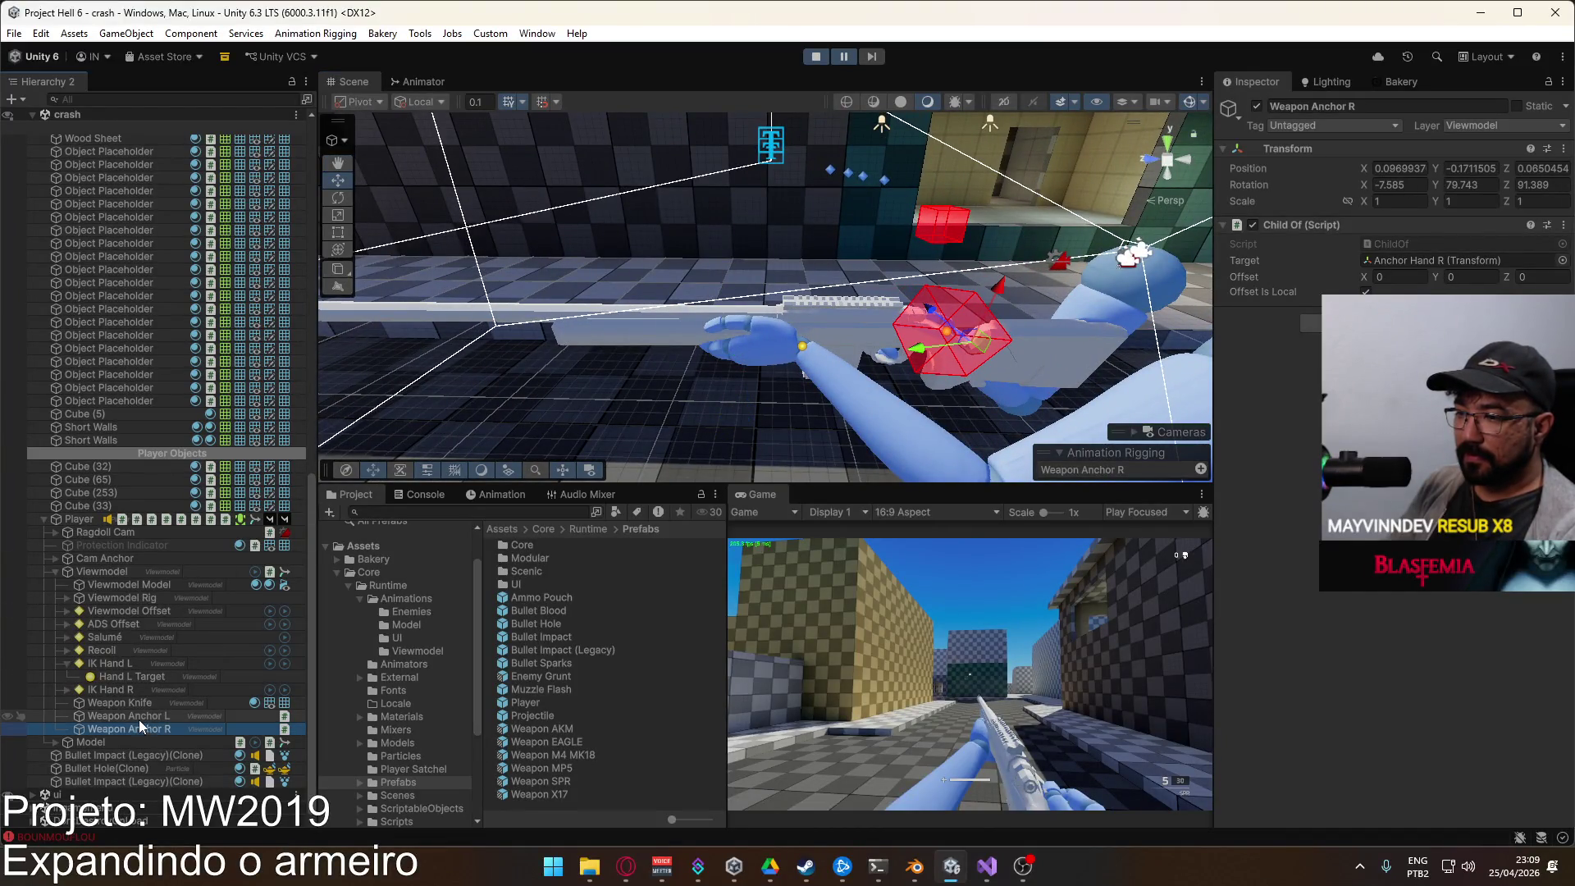
Step: Ping the Child Of target Anchor Hand L and expand Shoulder.L in the Hierarchy
click(1408, 266)
scroll(218, 727, down, 2)
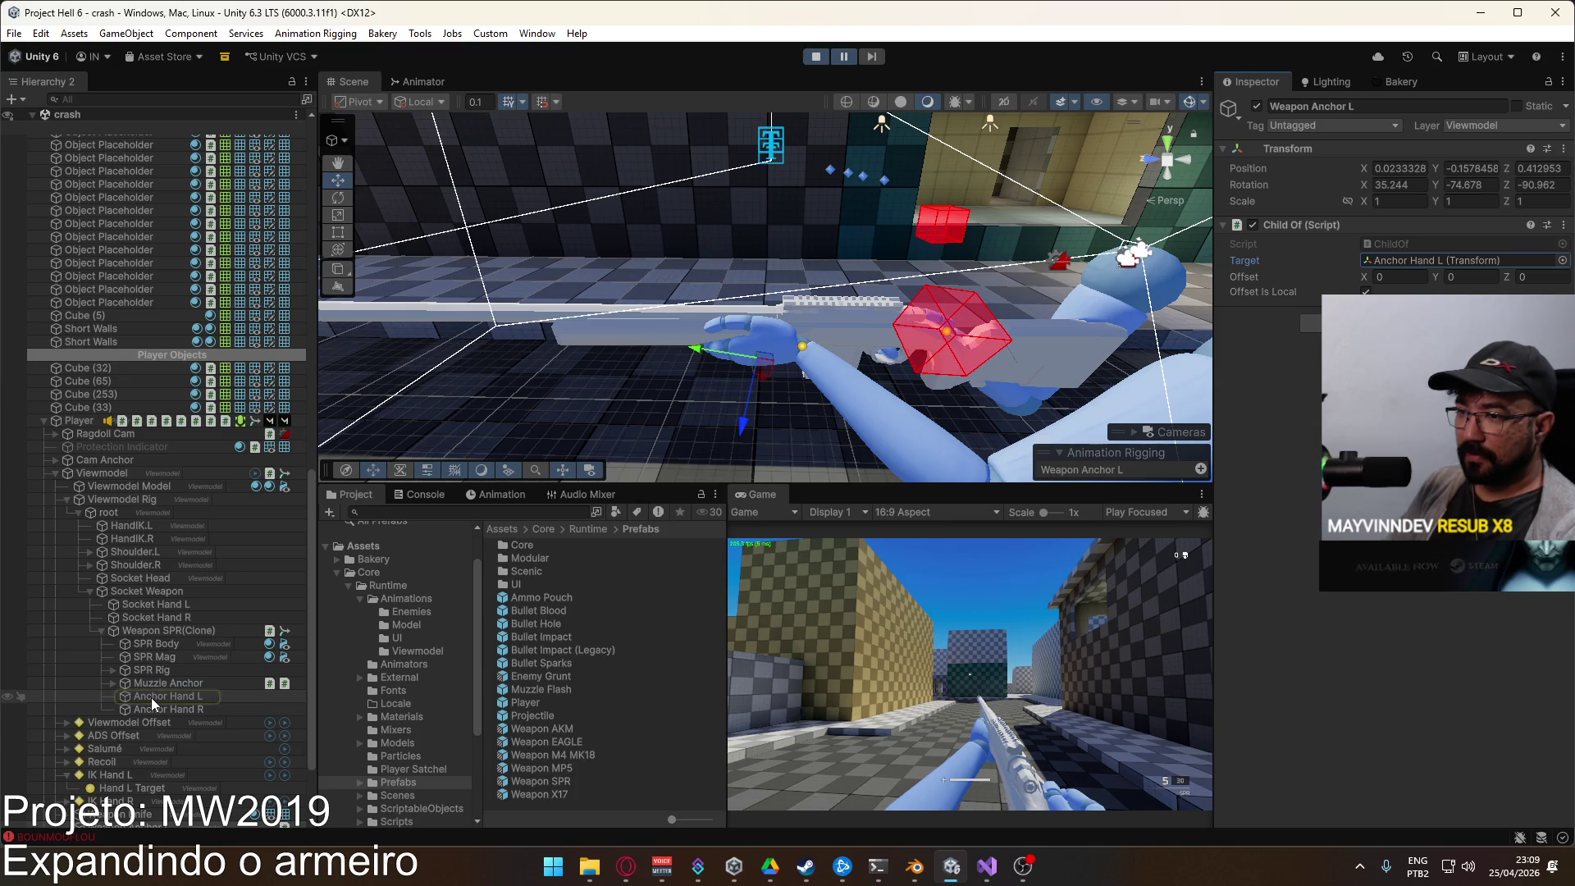
scroll(164, 735, down, 3)
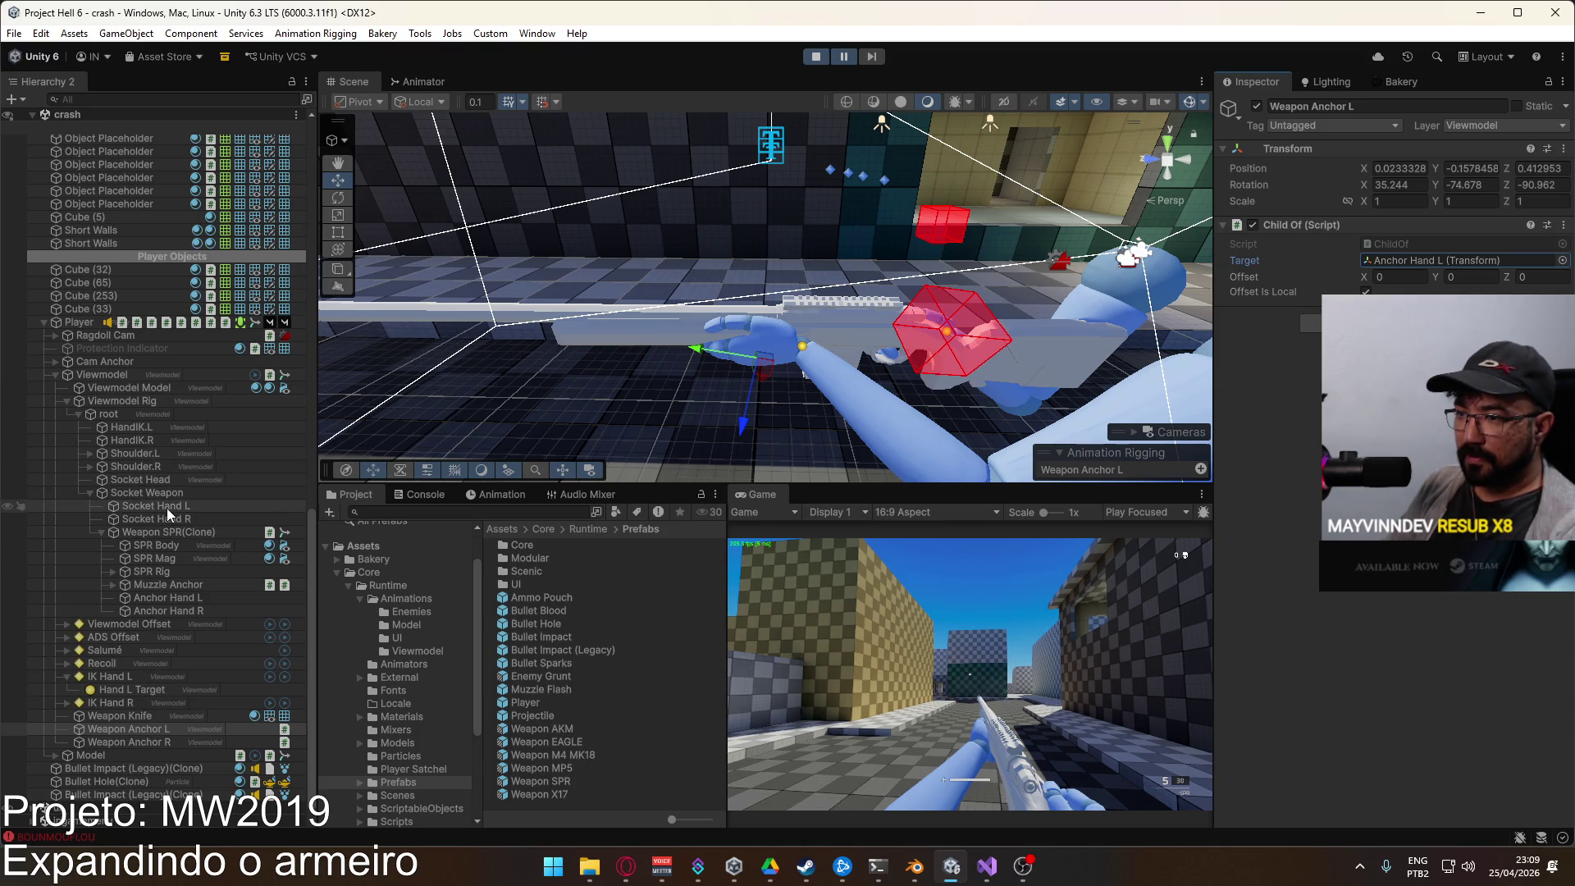
click(89, 454)
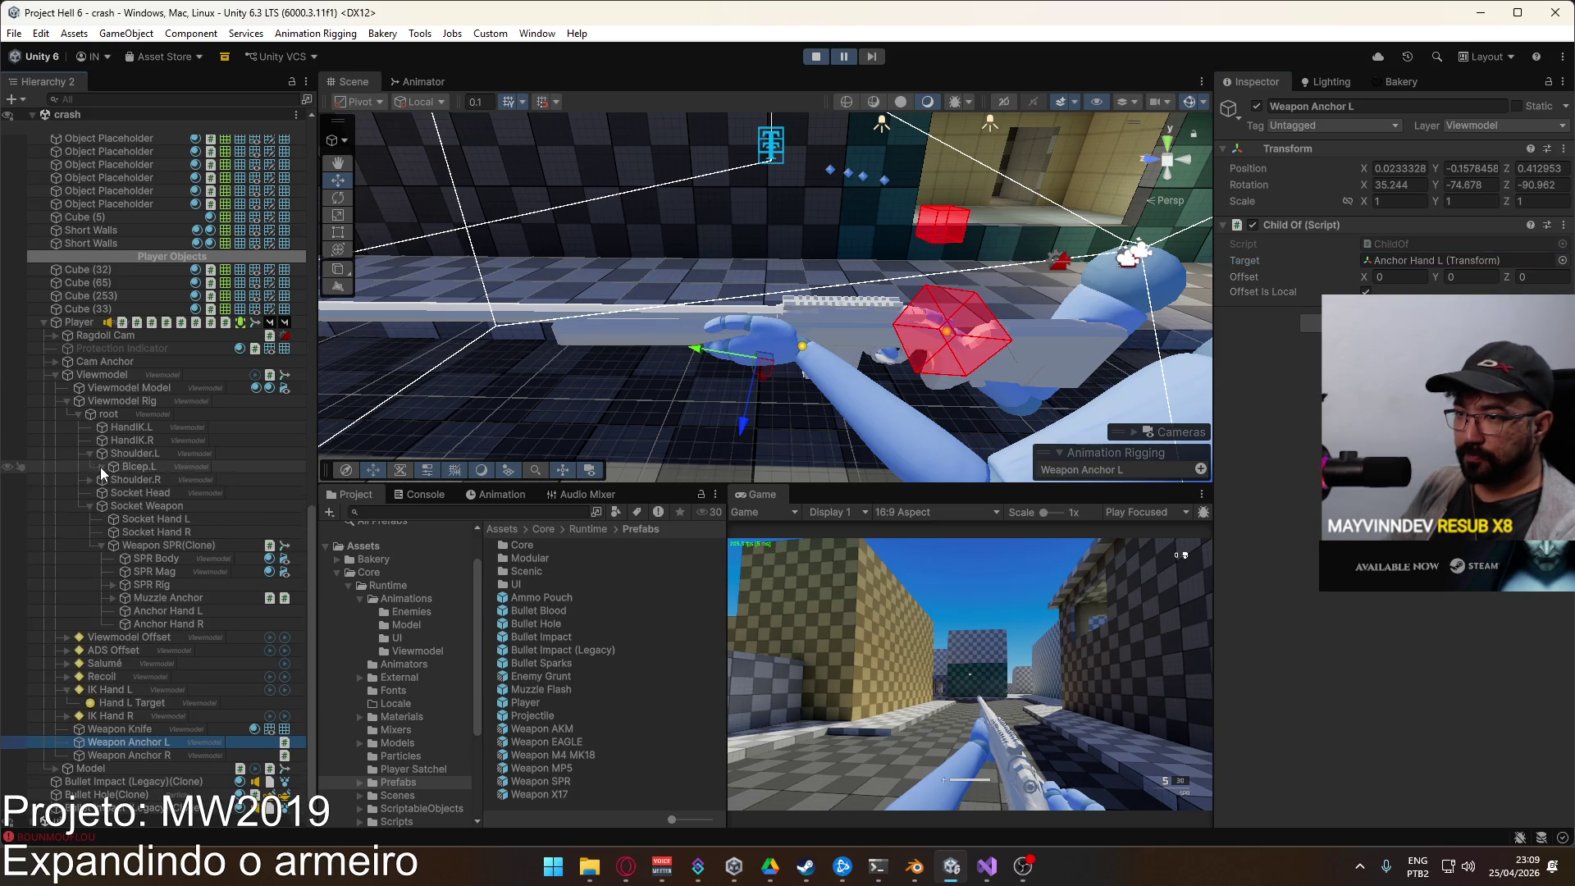
Step: Expand Bicep.L and Forearm.L down to Hand.L, and parent Anchor Hand L under Hand.L
click(102, 466)
click(105, 479)
click(112, 479)
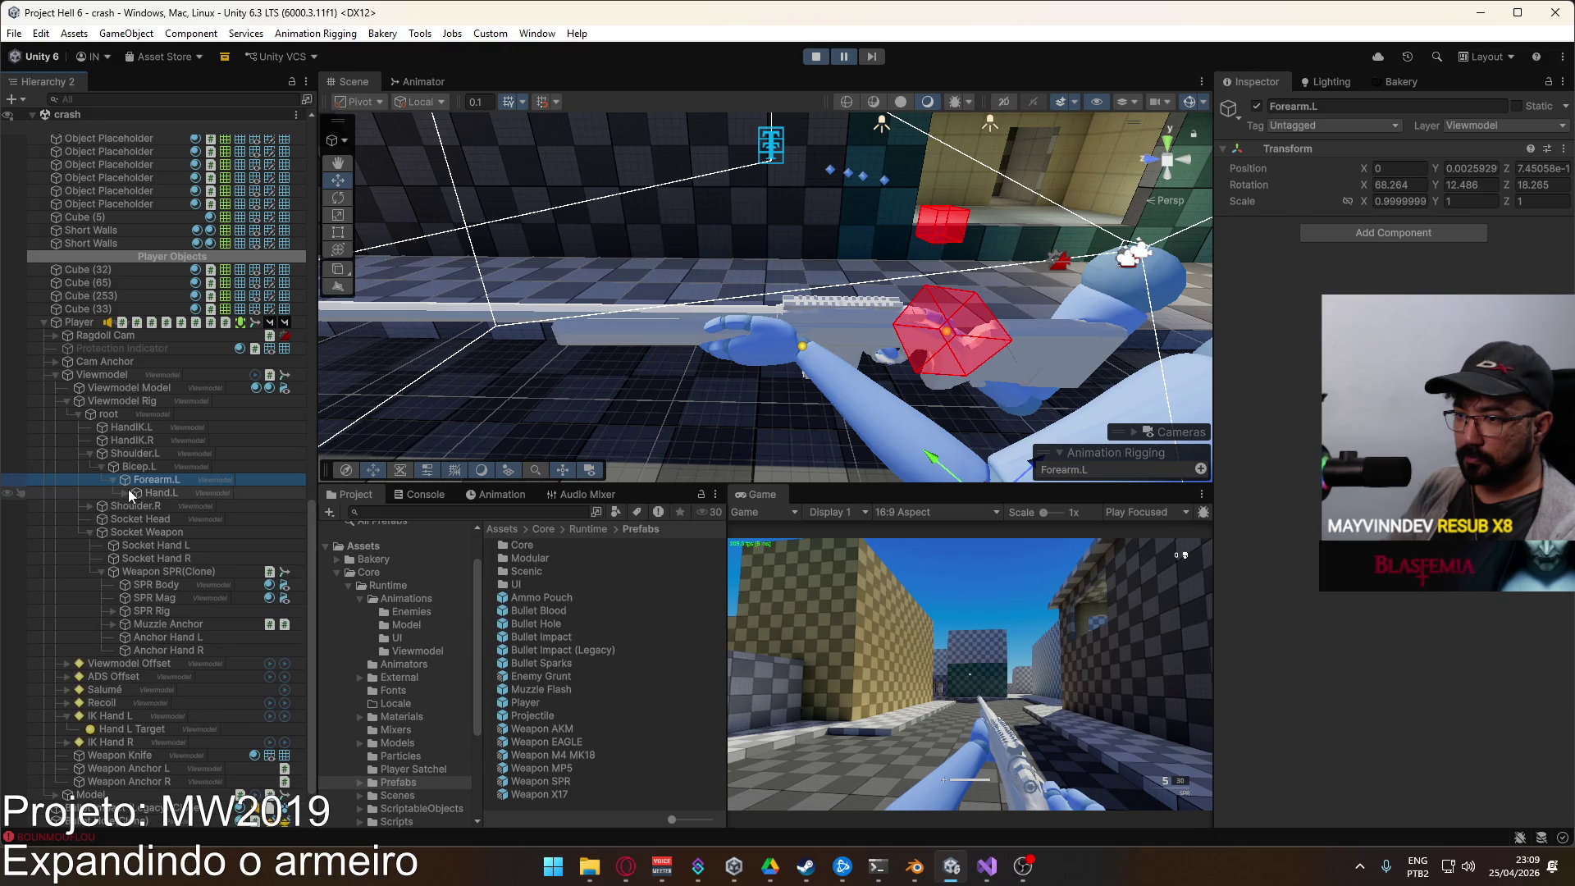
click(128, 490)
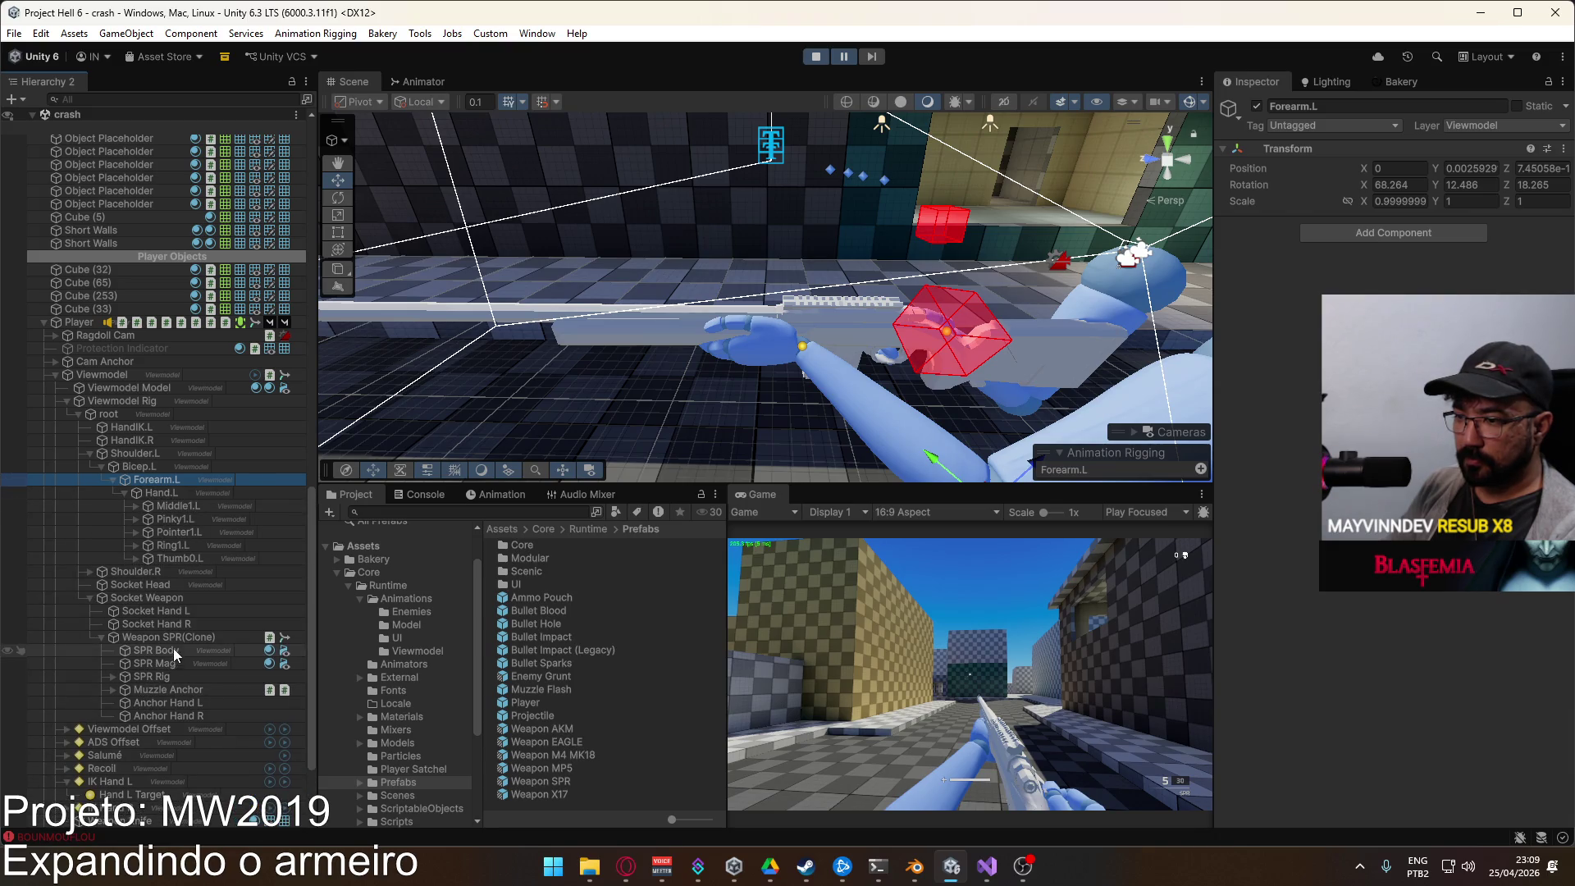
click(180, 702)
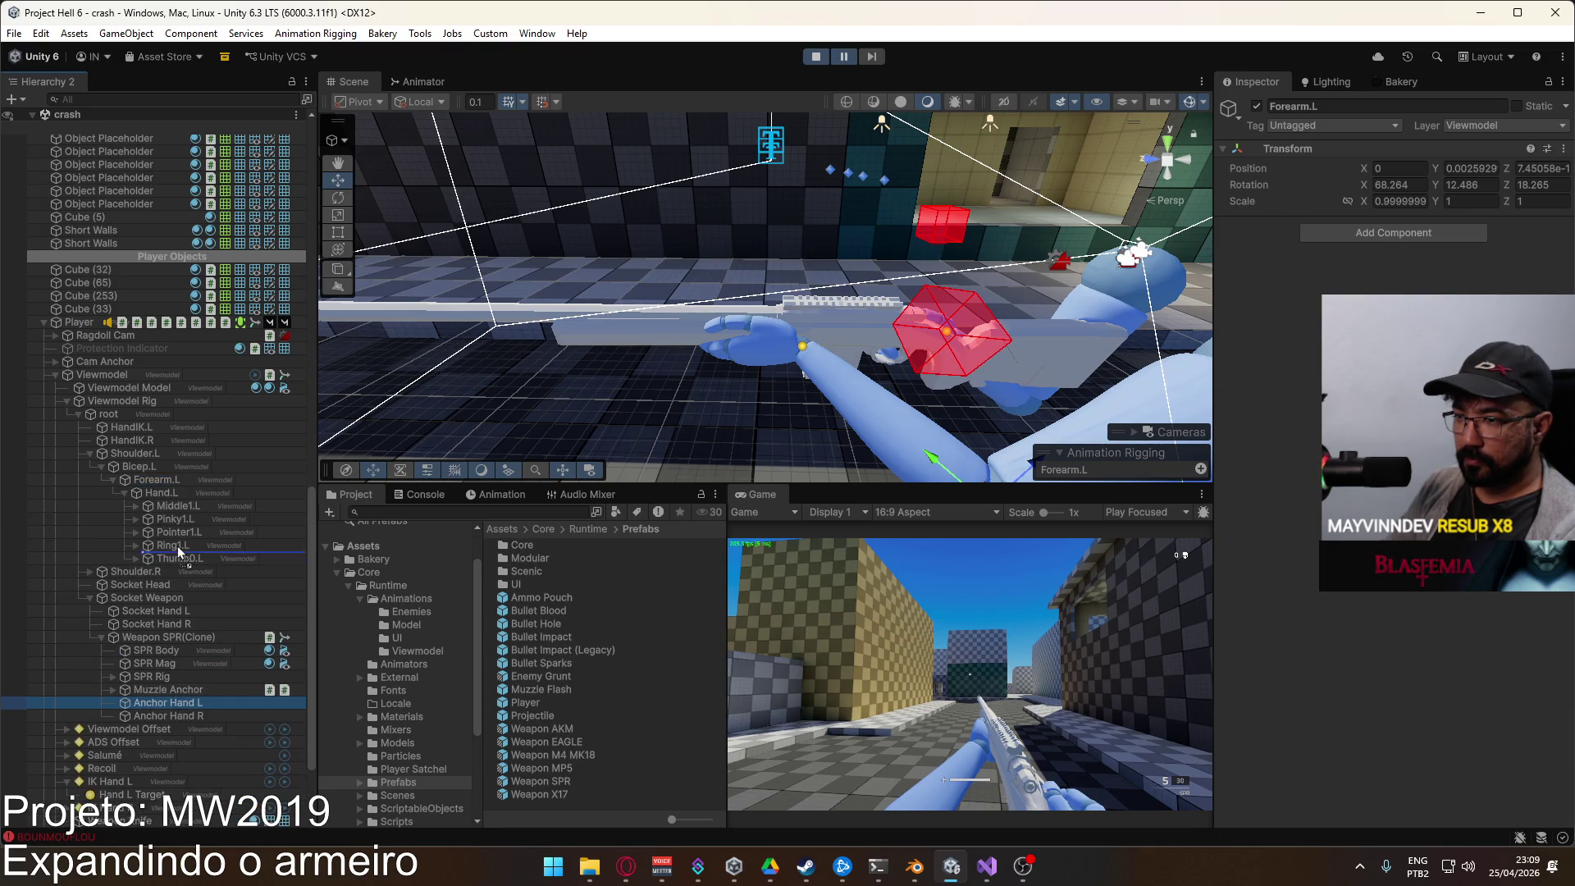
drag(171, 494, 171, 494)
Step: Set Anchor Hand L's Scale to 1, 1, 1
click(168, 490)
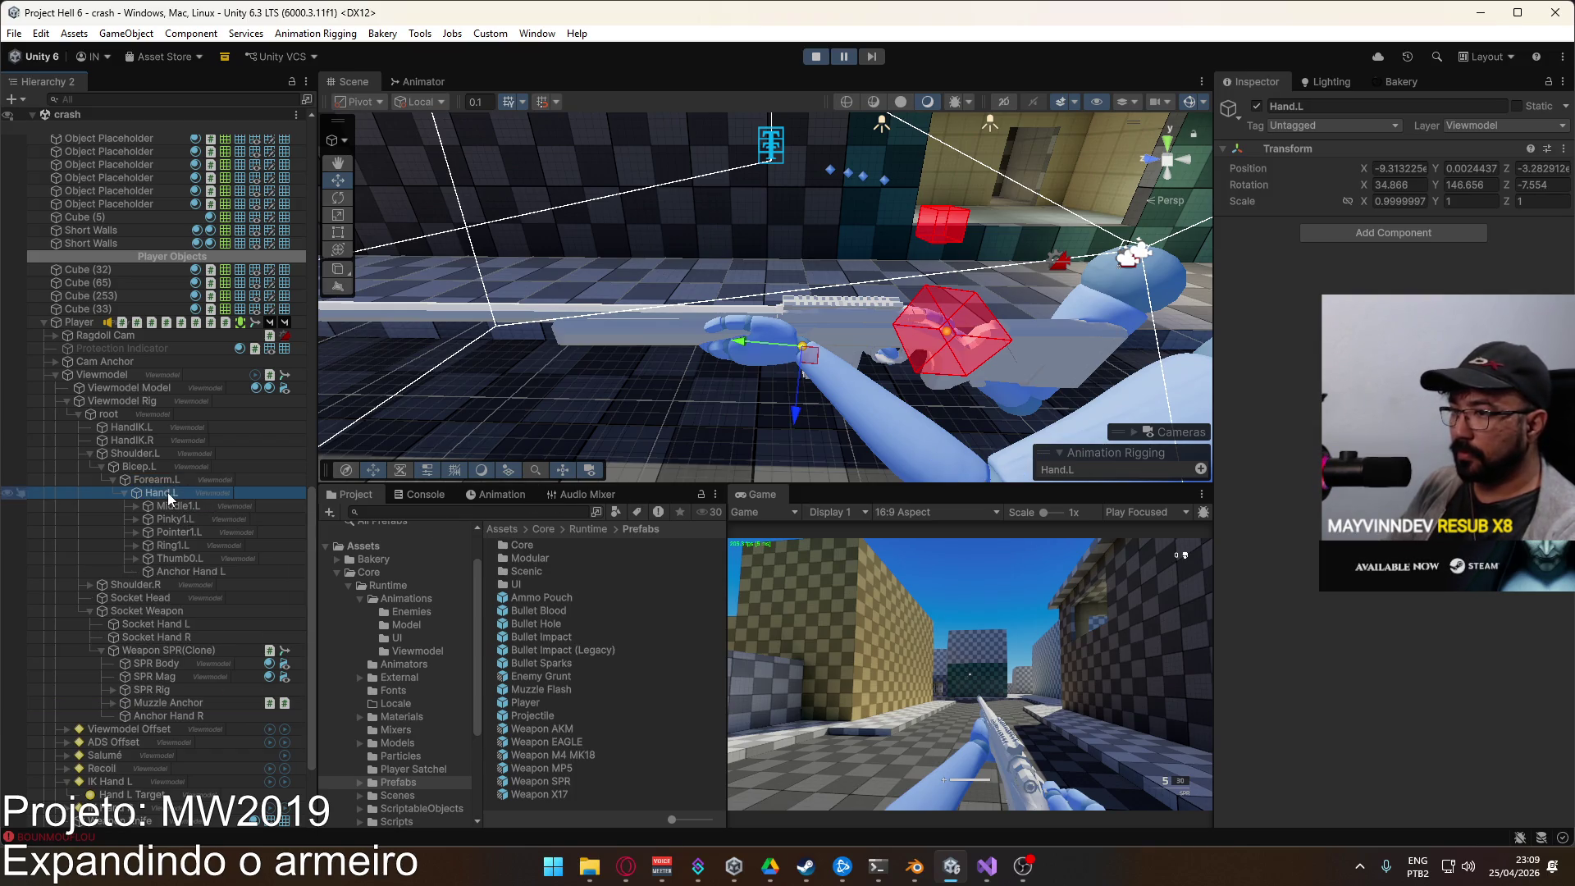
click(215, 570)
double_click(1417, 201)
text(1)
key(Tab)
text(1)
key(Tab)
text(1)
Step: Zero Anchor Hand L's Rotation and Position on all axes
click(1542, 185)
text(0)
key(shift+Tab)
text(0)
key(shift+Tab)
text(0)
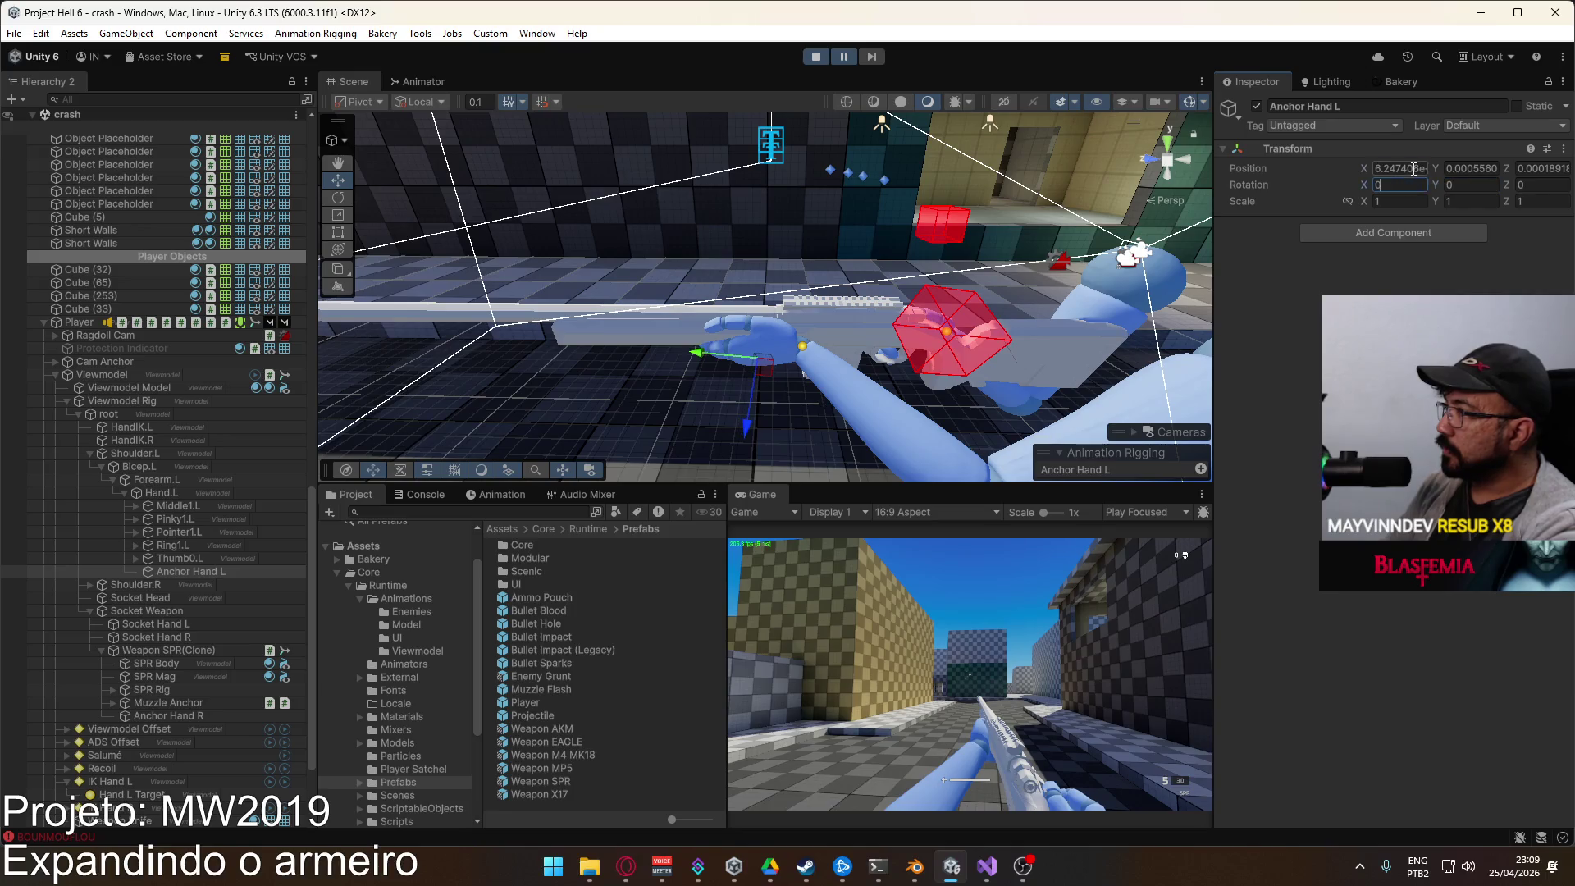
click(1399, 168)
text(0)
click(1474, 167)
text(0)
click(1527, 167)
text(0)
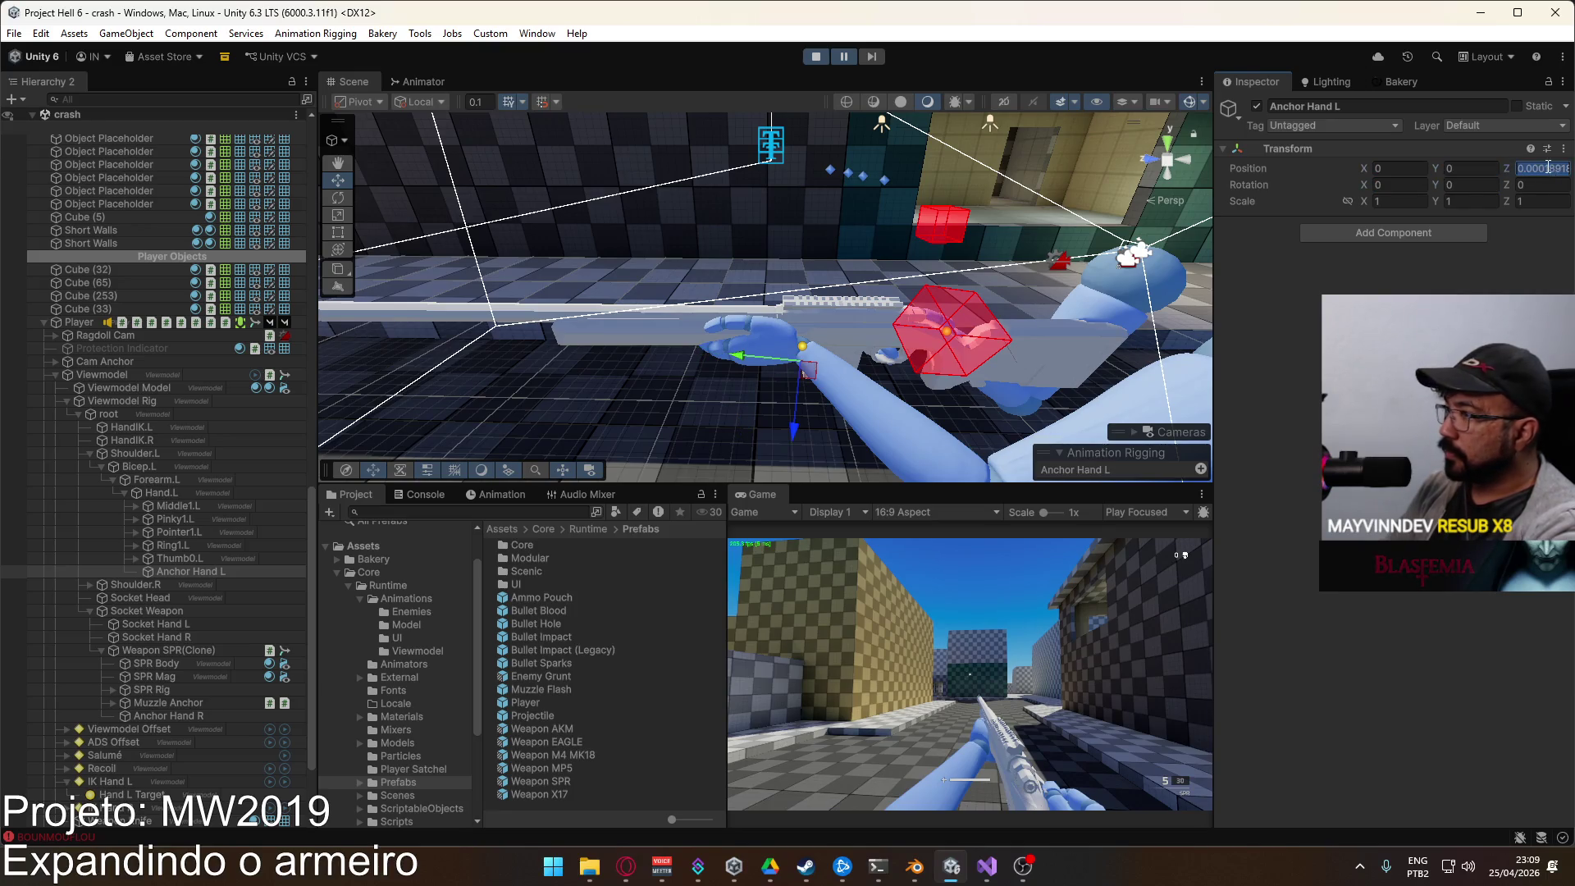
click(175, 574)
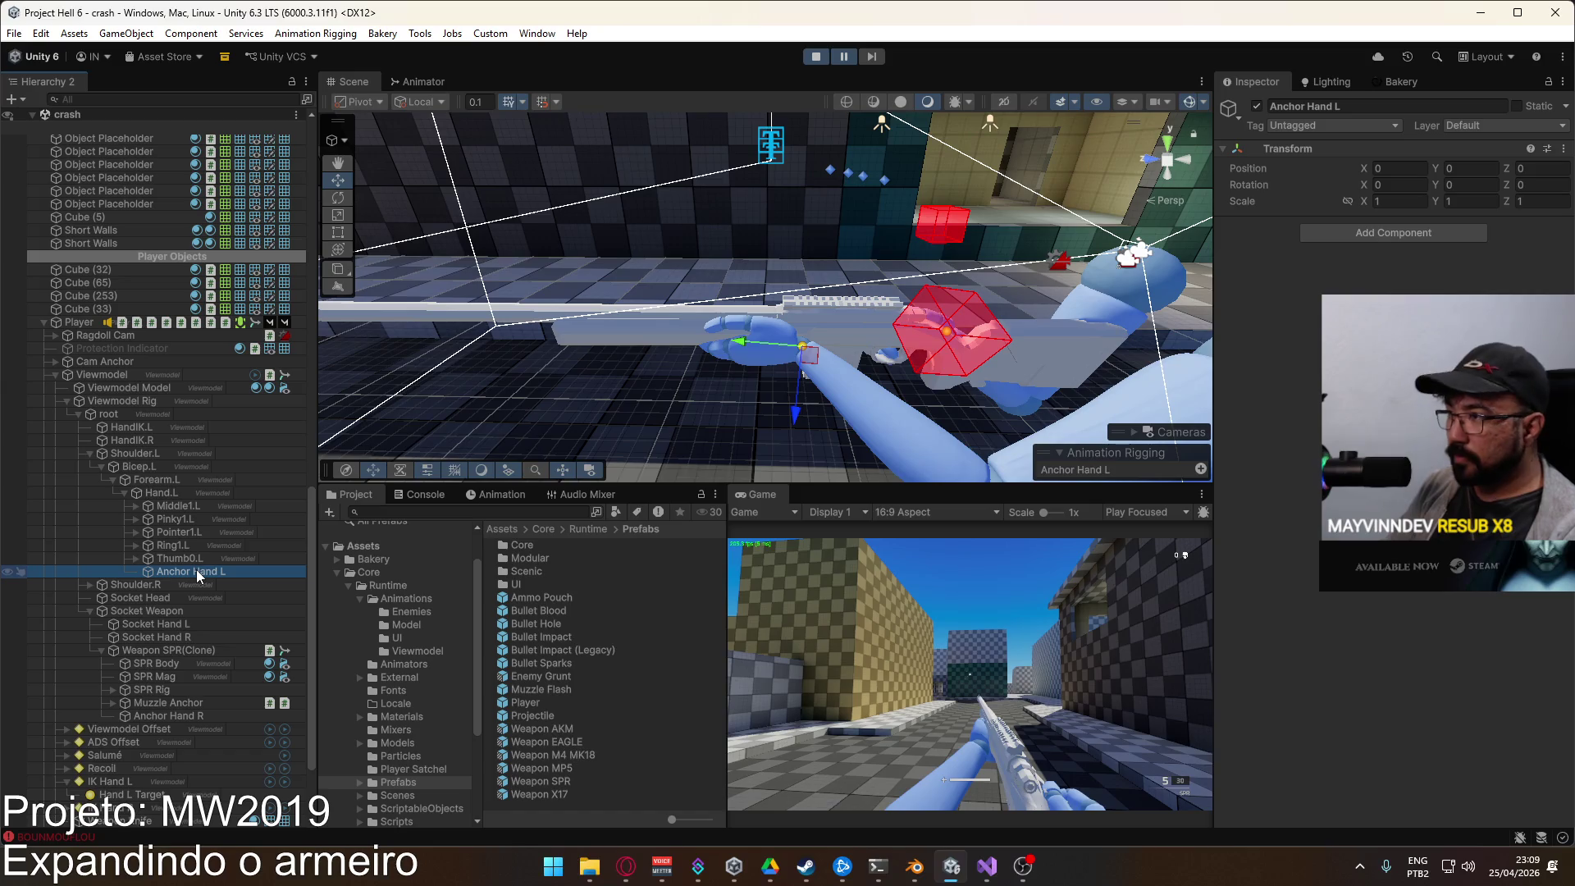
Step: Move Anchor Hand L back under Weapon SPR(Clone) and reset its Scale to 1
mouse_move(194, 571)
mouse_down()
mouse_move(170, 705)
mouse_move(184, 710)
mouse_up()
click(1395, 201)
text(1)
click(1529, 201)
text(1)
click(1491, 201)
text(1)
click(208, 716)
click(208, 703)
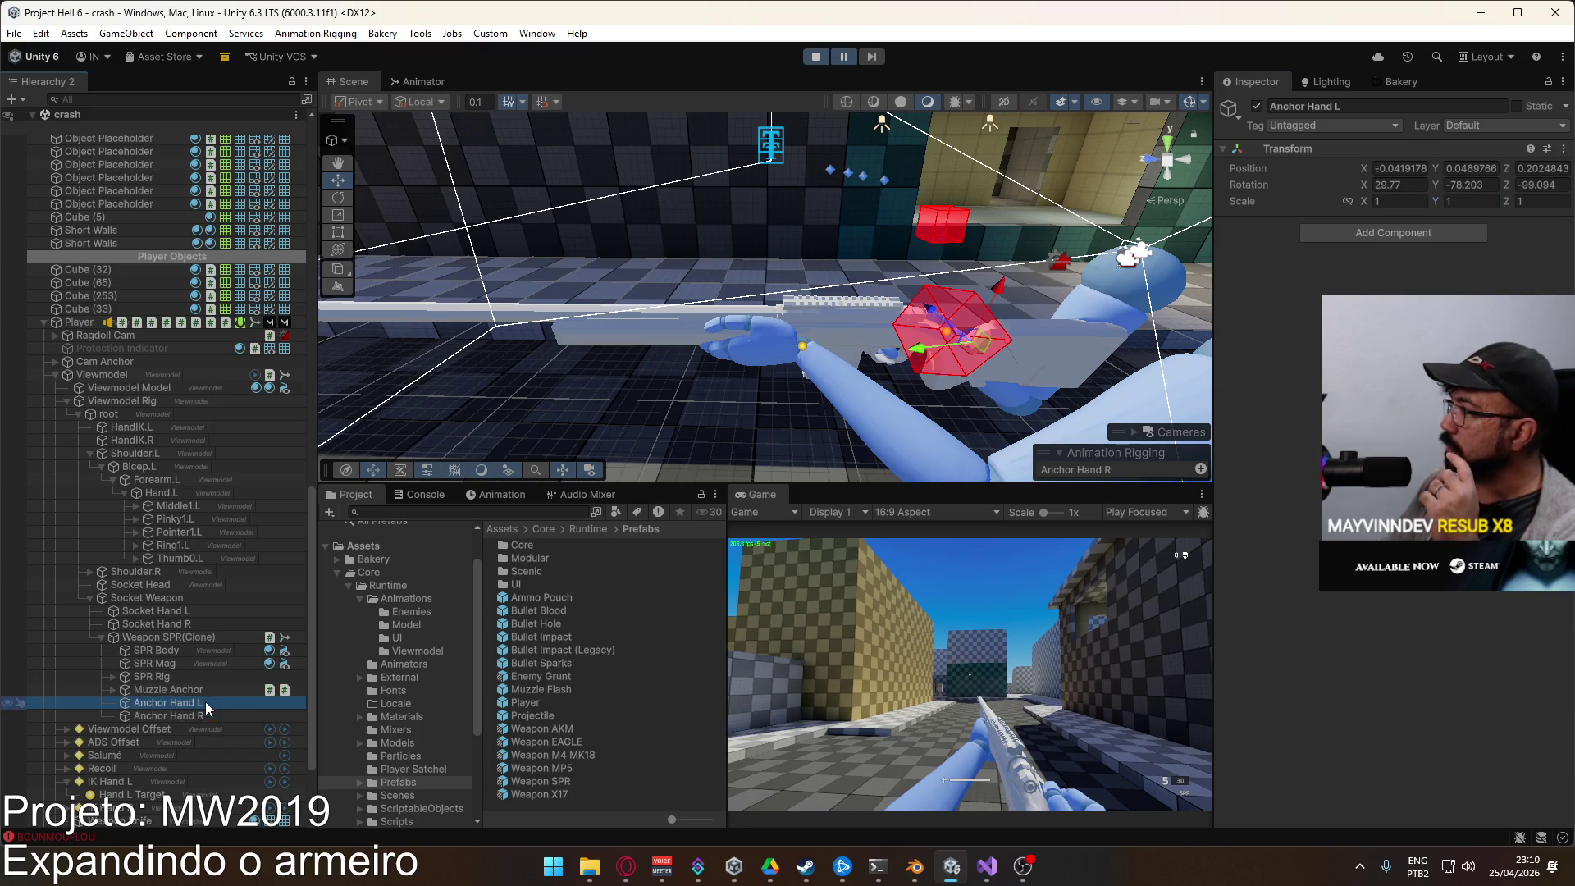
Step: Copy Anchor Hand L's Transform component
right_click(1290, 146)
mouse_move(1345, 278)
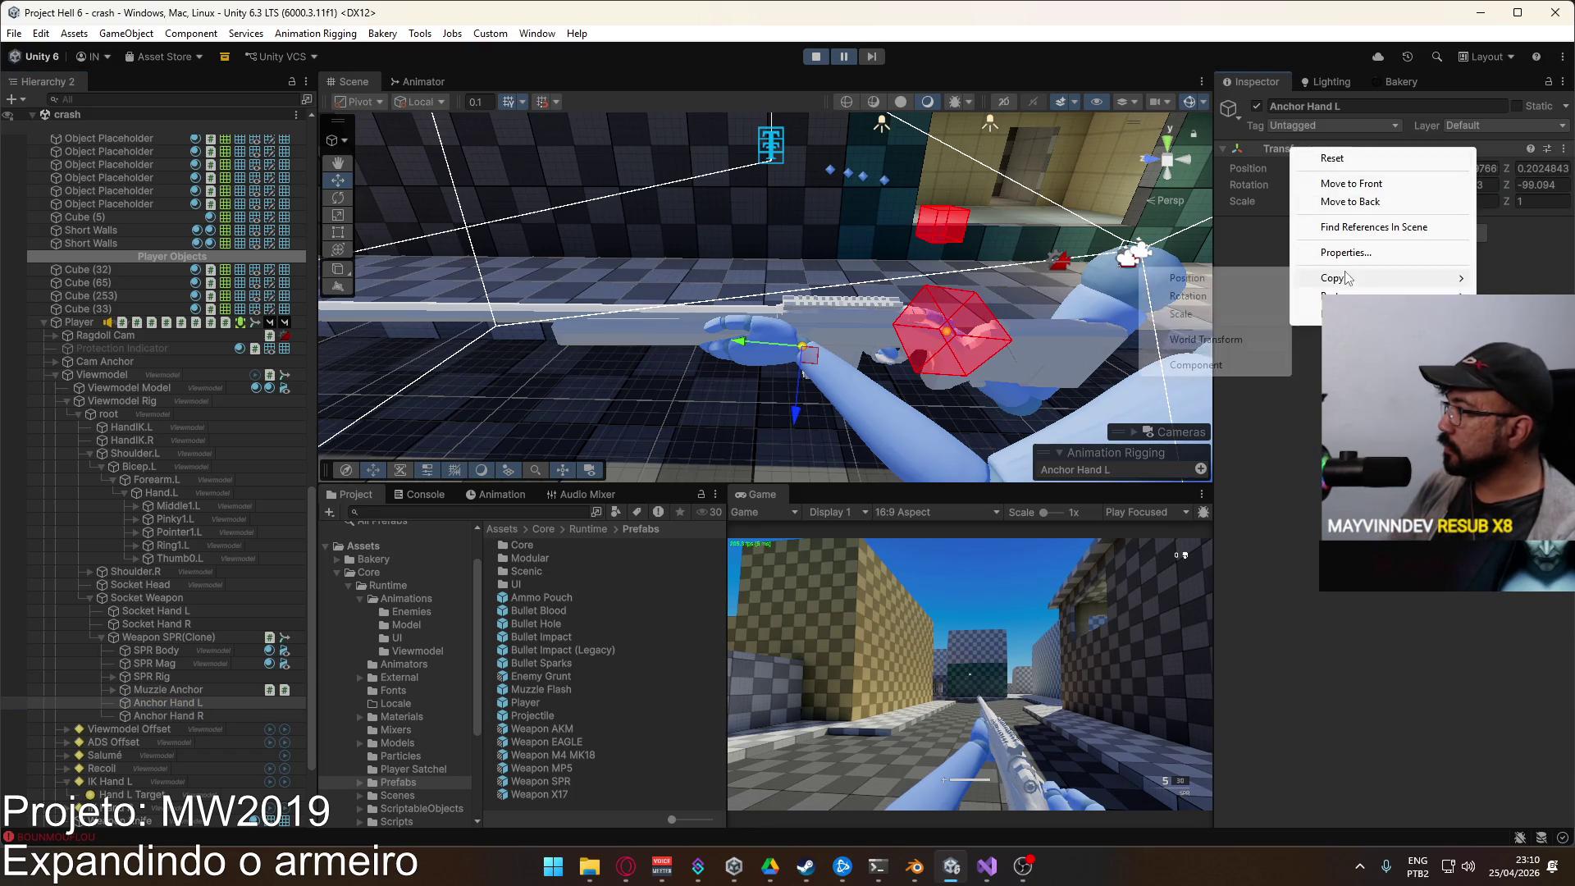
click(1196, 365)
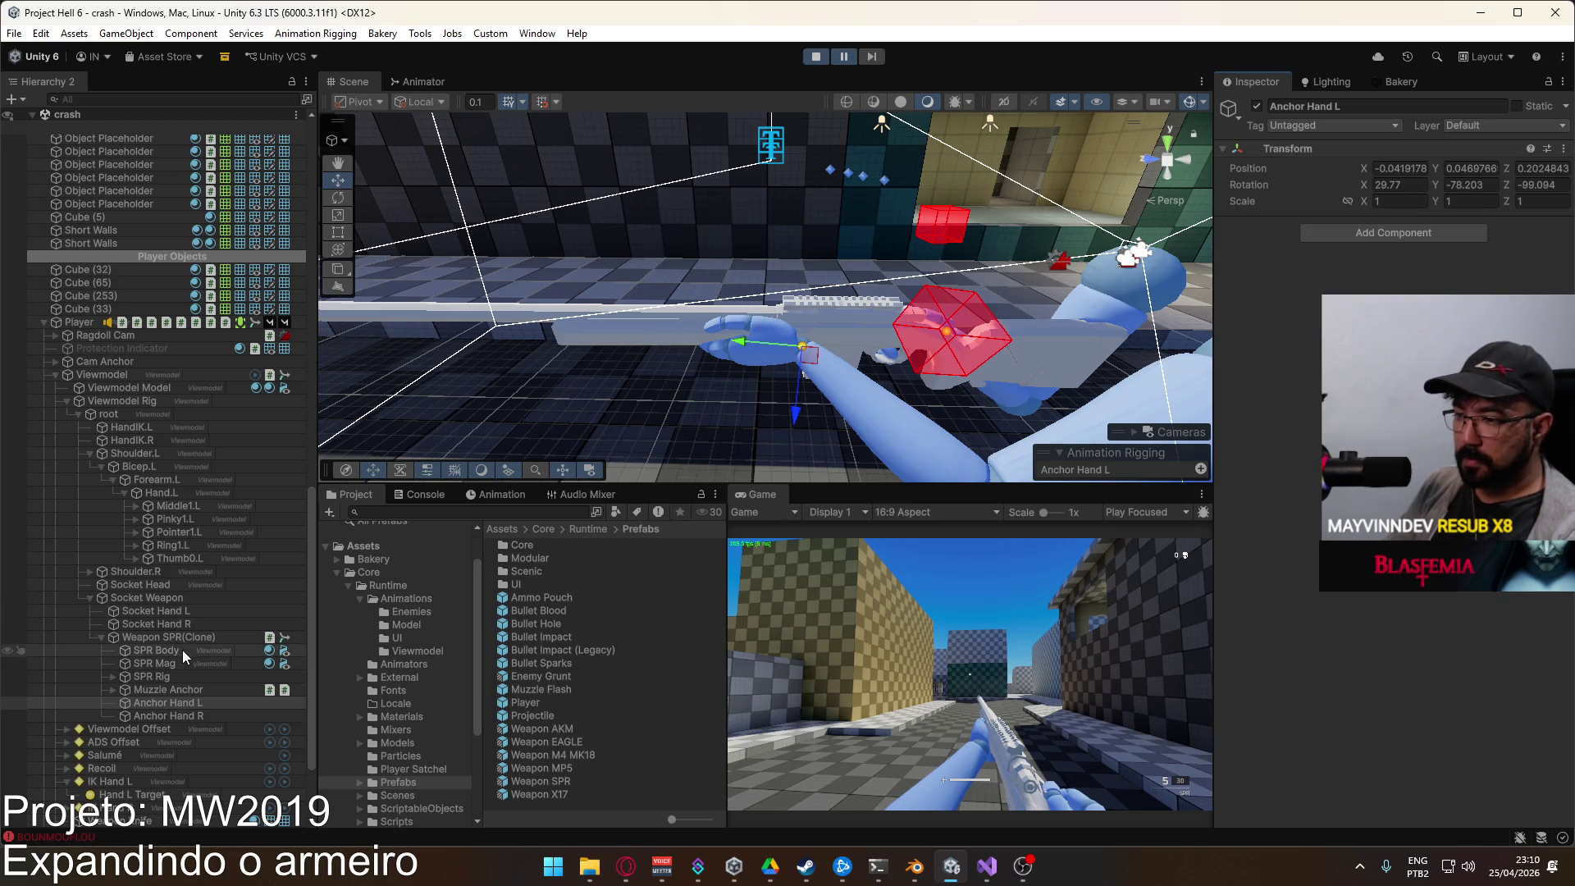
Step: Paste the copied Transform values onto Anchor Hand L in the Weapon SPR prefab, then exit Prefab Mode
double_click(561, 780)
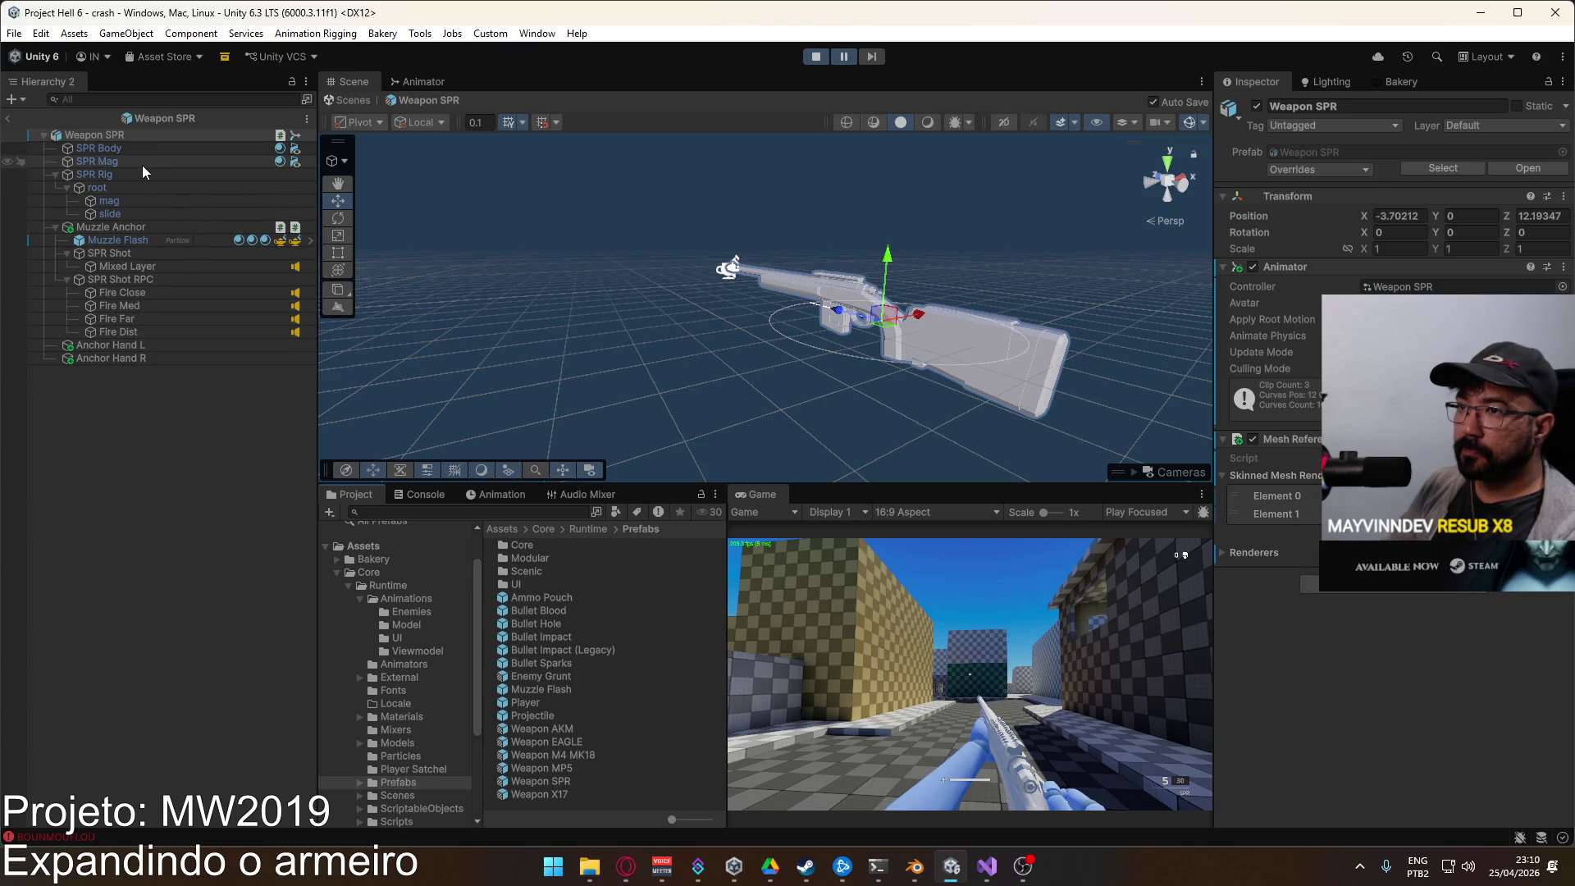
click(133, 344)
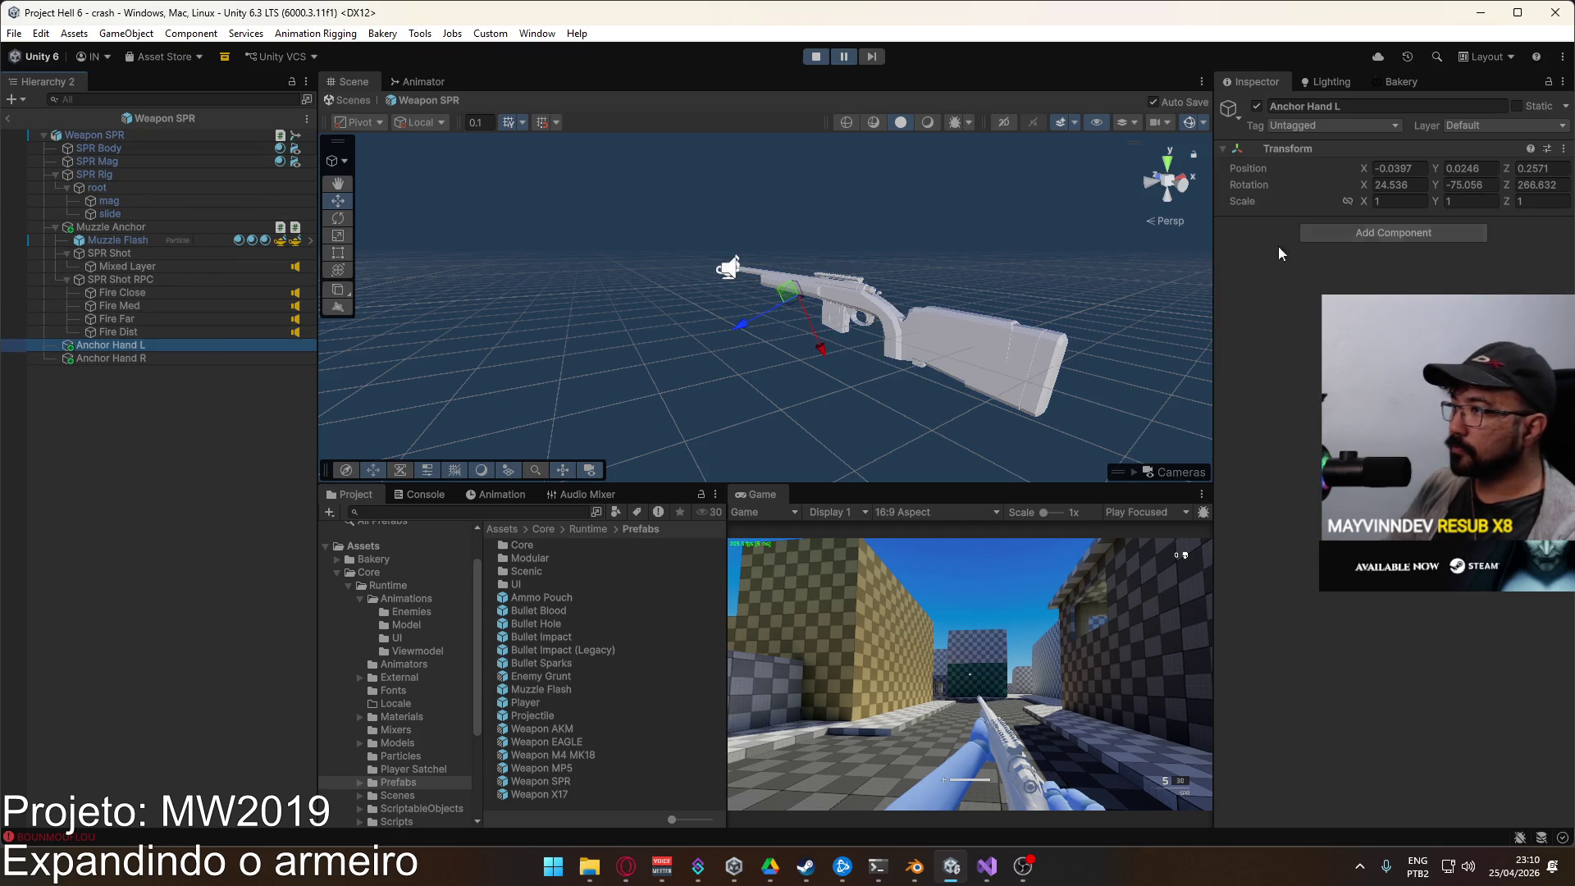
right_click(1283, 153)
mouse_move(1304, 302)
click(1195, 400)
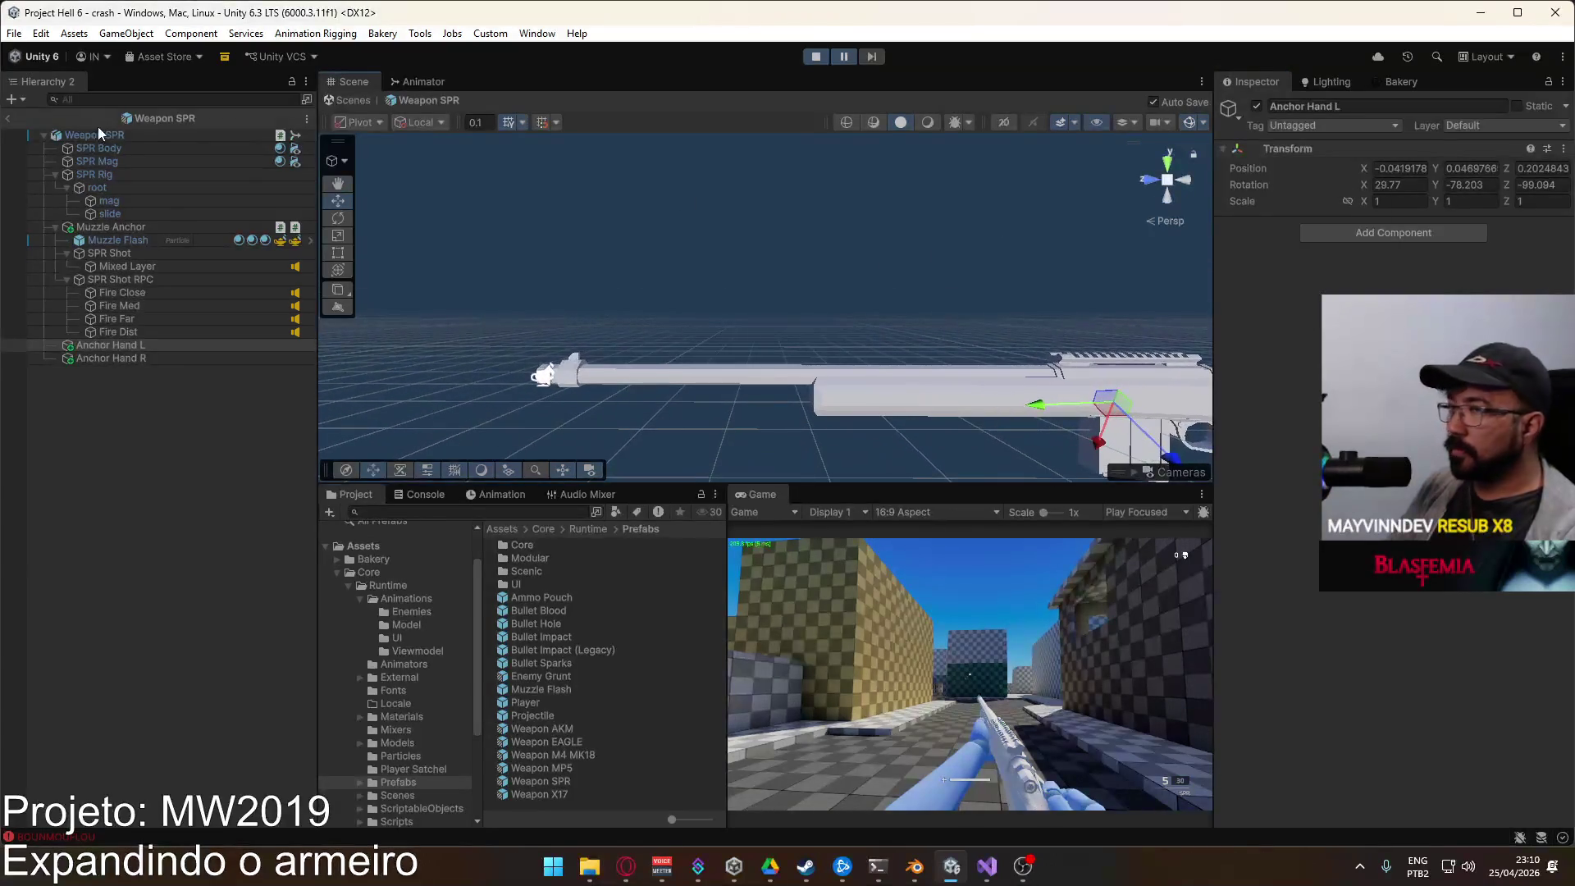
click(8, 119)
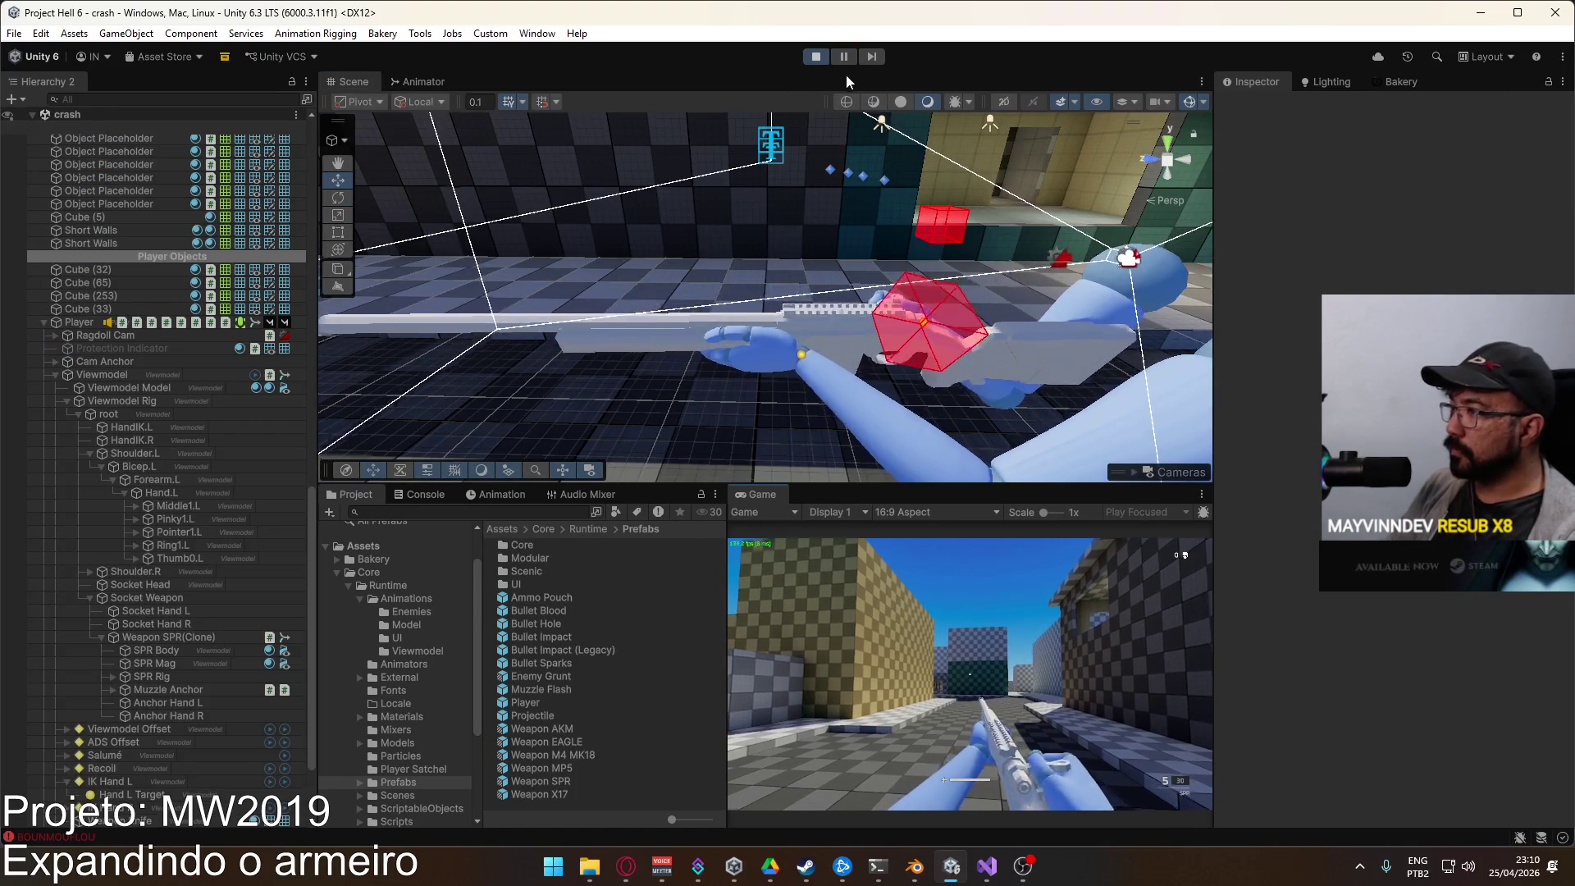
Step: With Hand L Target selected, load Viewmodel@Bolt Action Single in the Animation window and pick the Left weight track
key(super)
key(super)
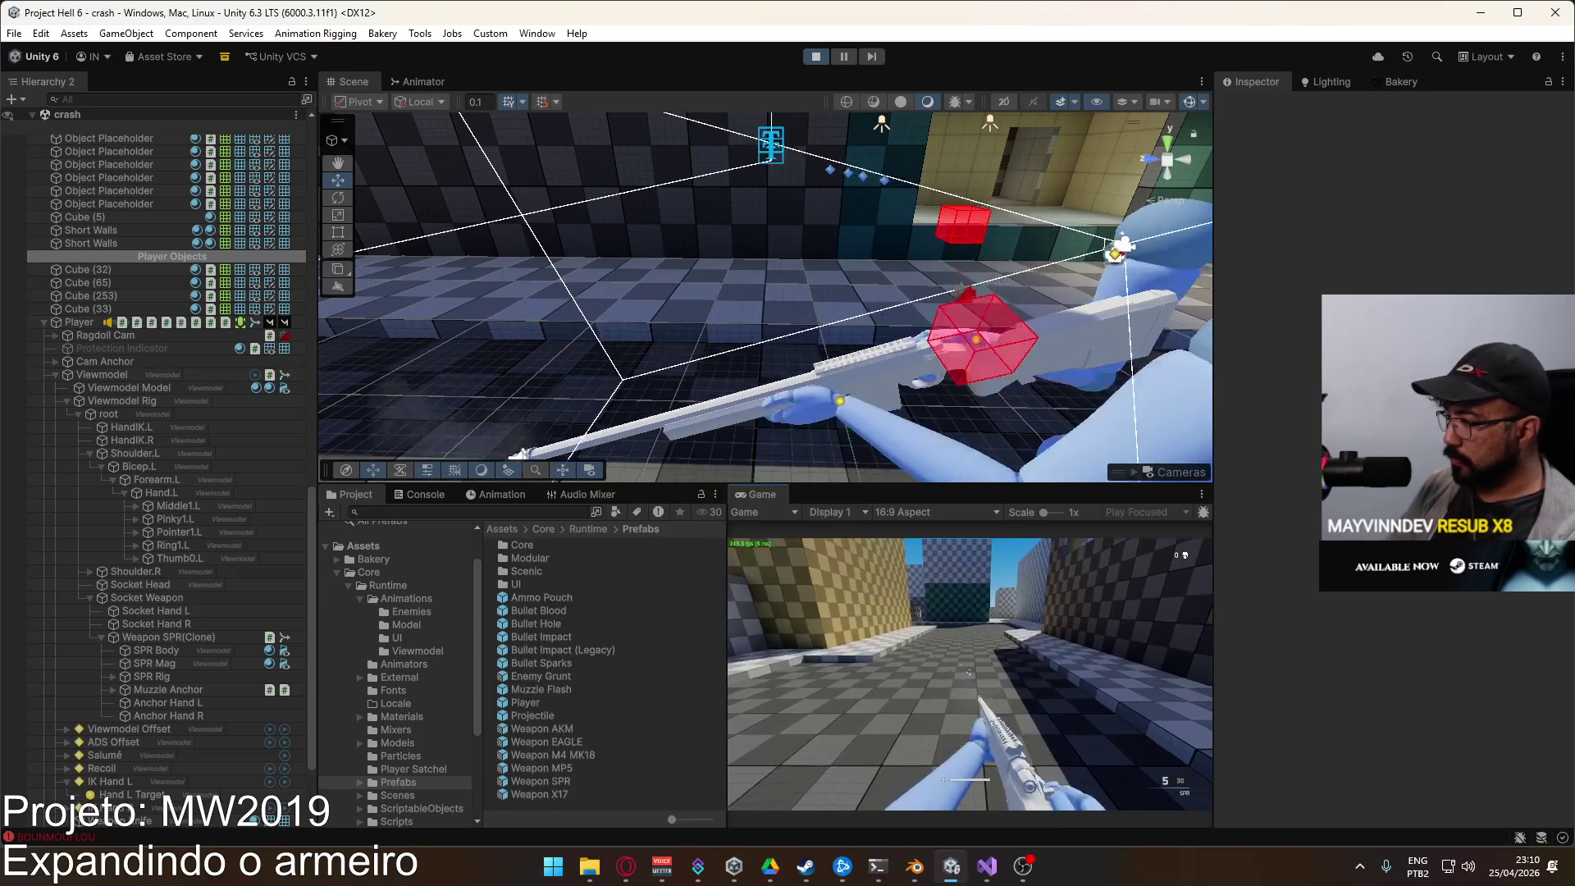
key(super)
key(super)
key(super)
key(super)
click(847, 415)
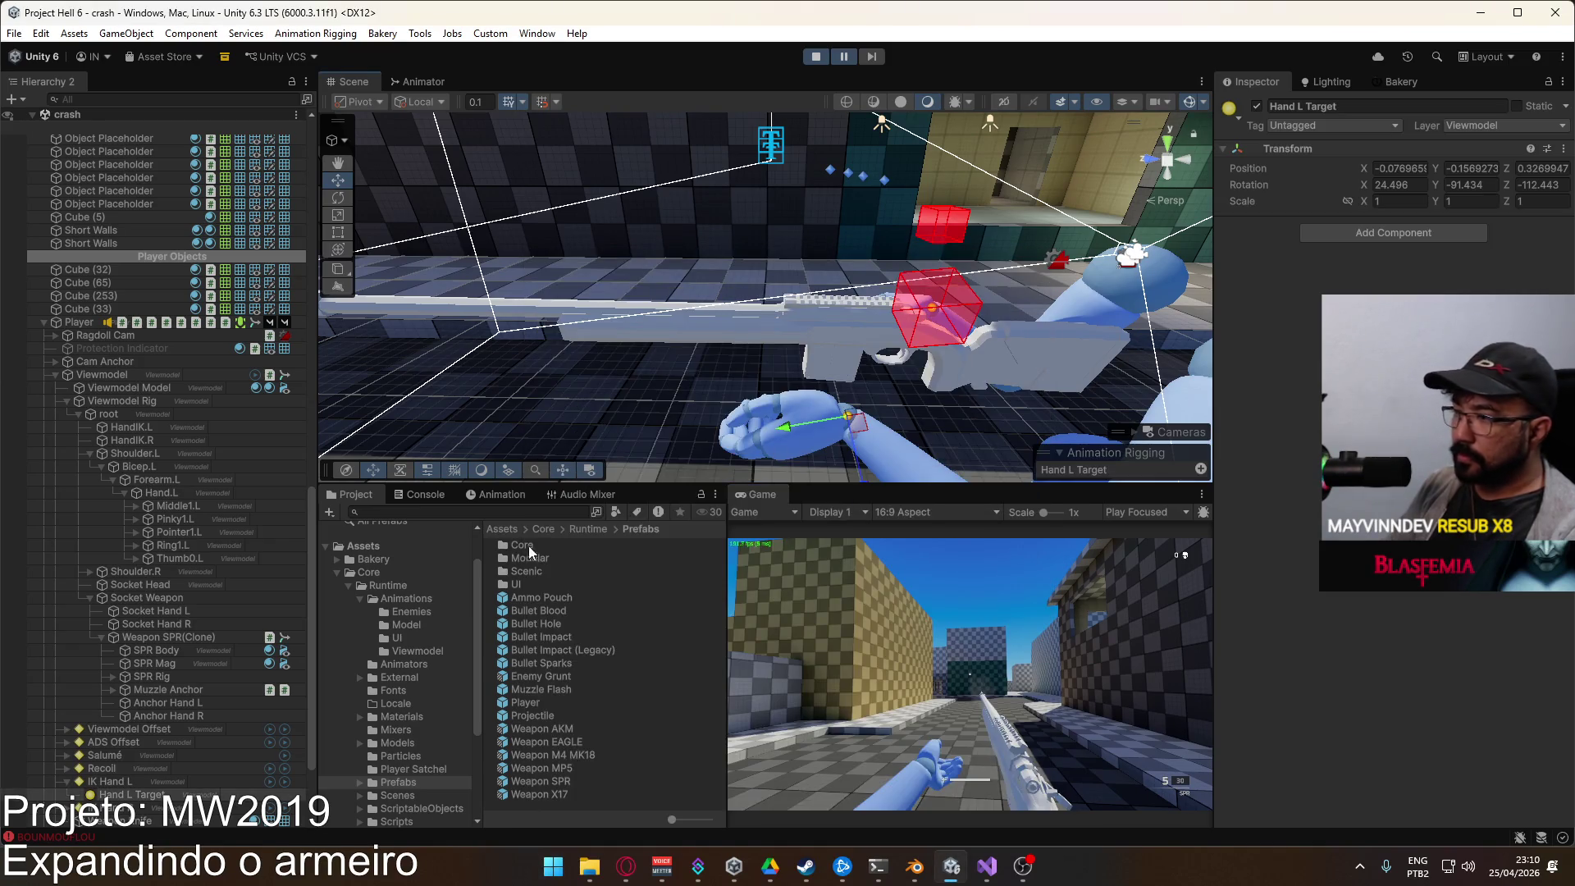
click(506, 493)
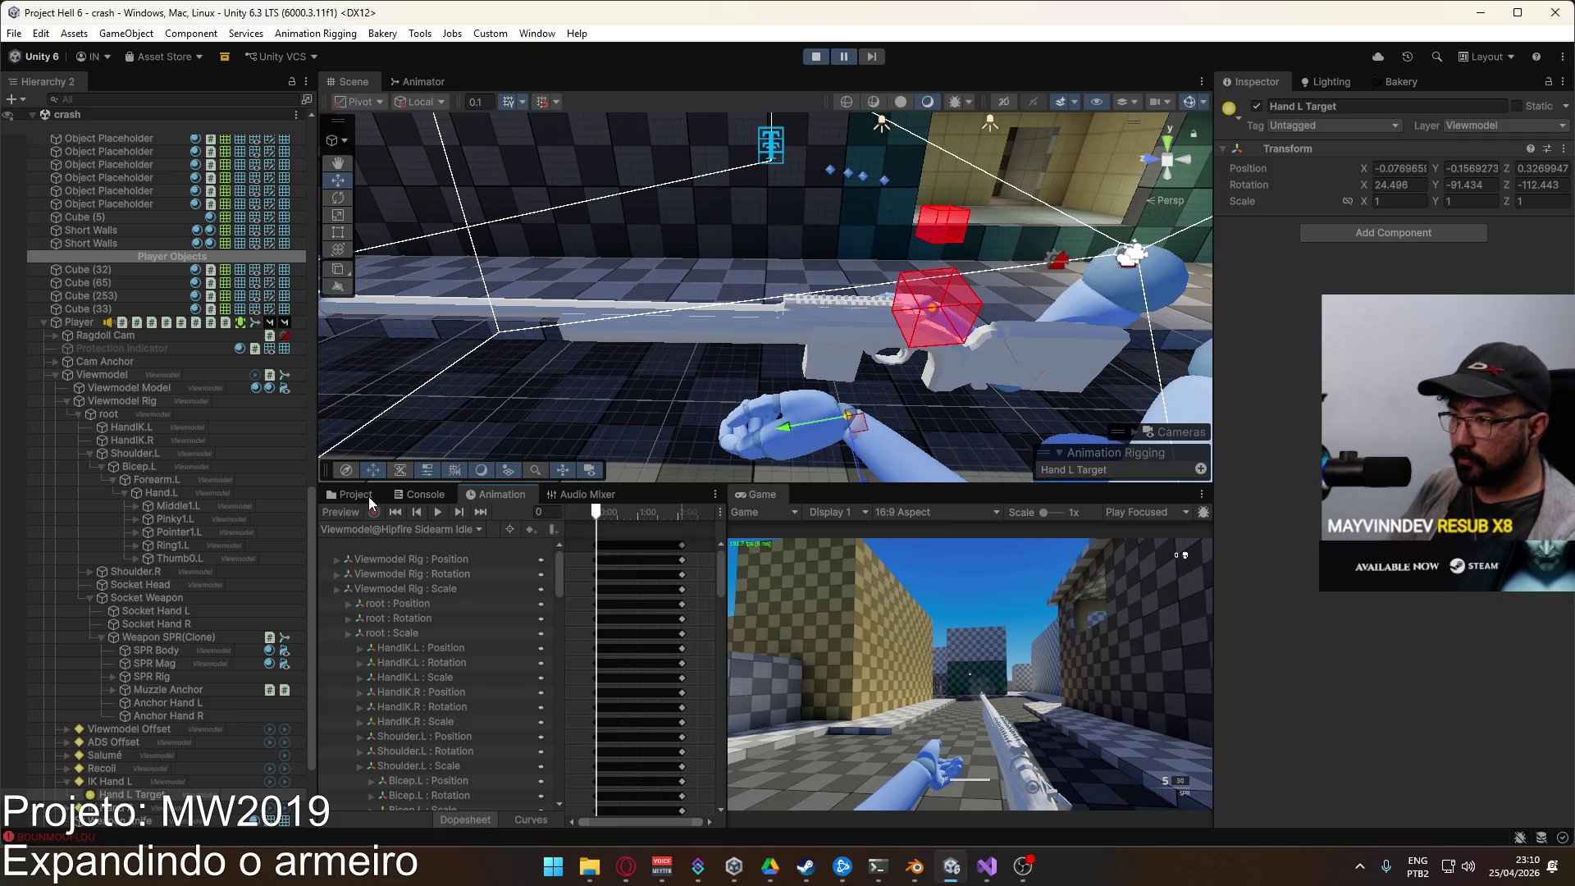
click(414, 525)
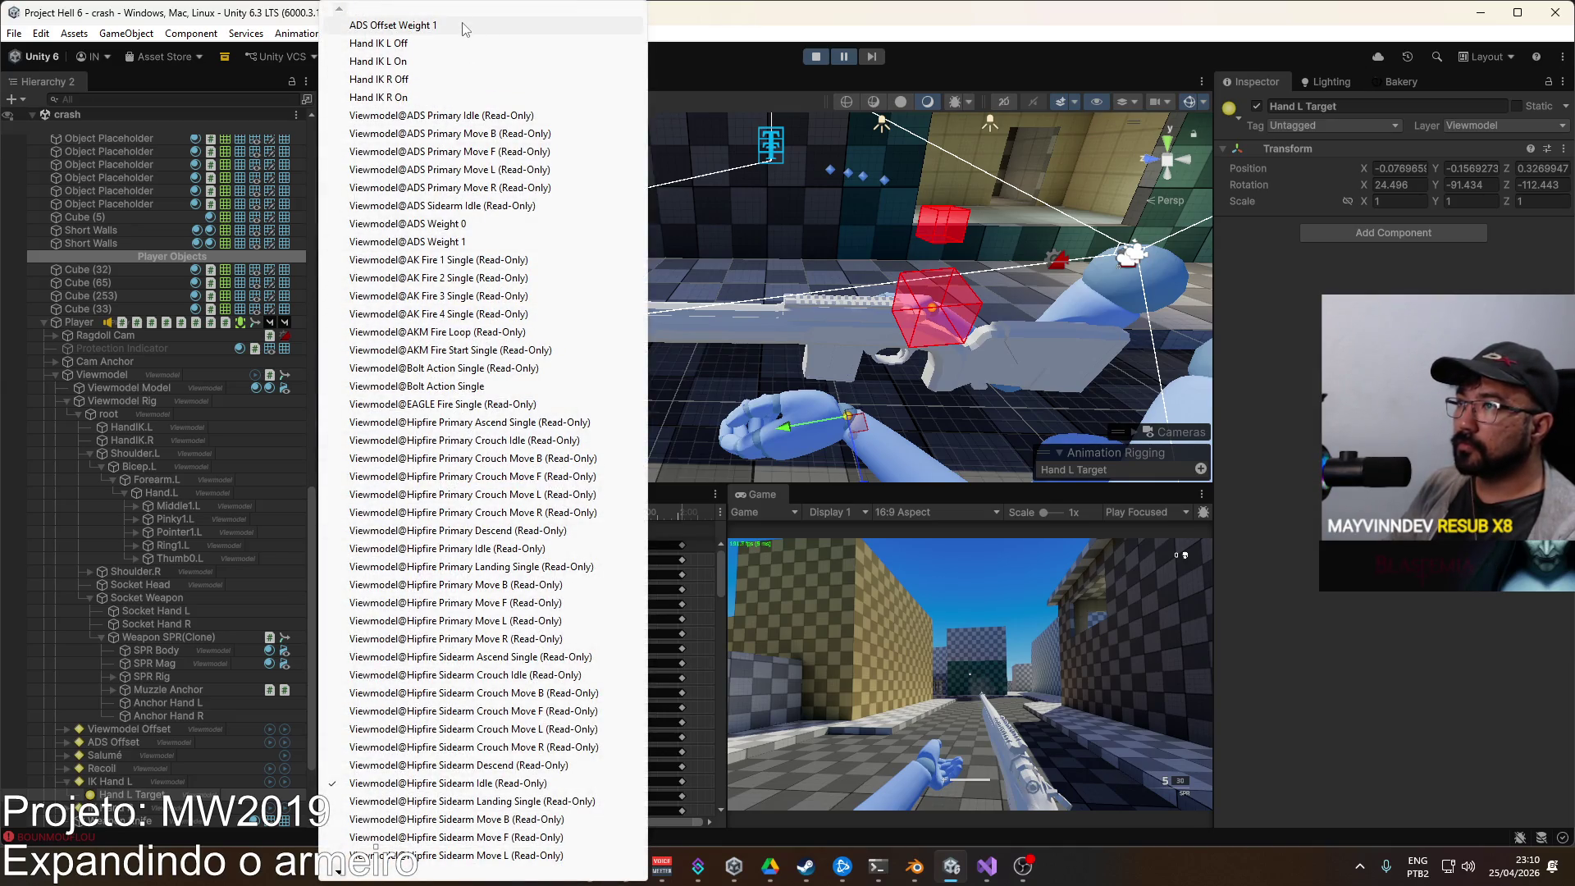
click(503, 387)
scroll(632, 602, up, 3)
click(419, 573)
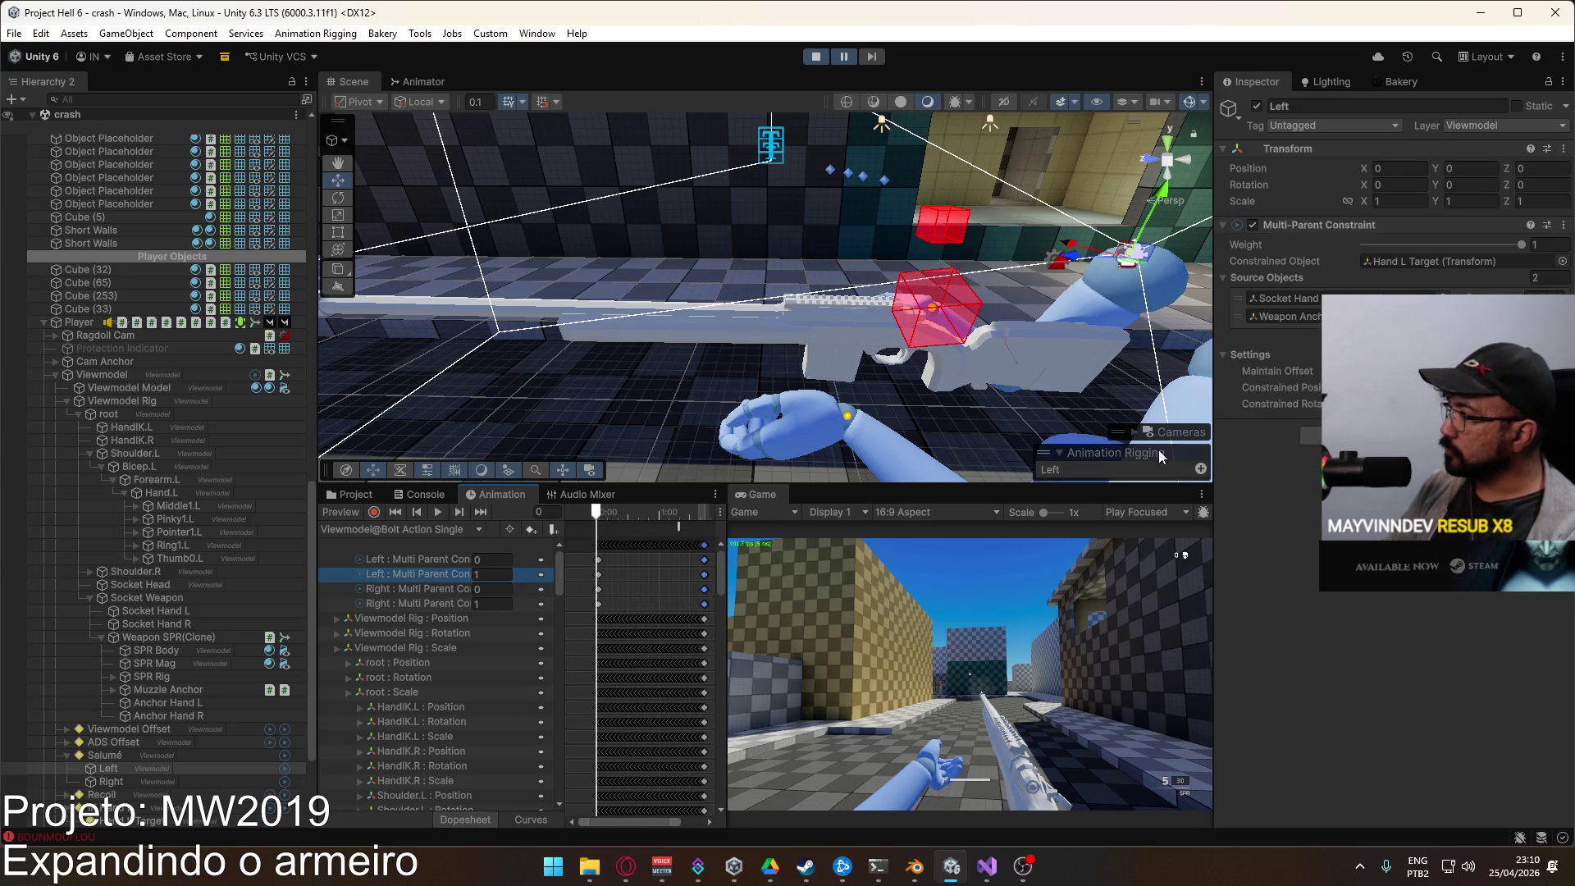
Step: Turn on recording and key the Left constraint weight to 1 at frame 0
scroll(615, 579, up, 3)
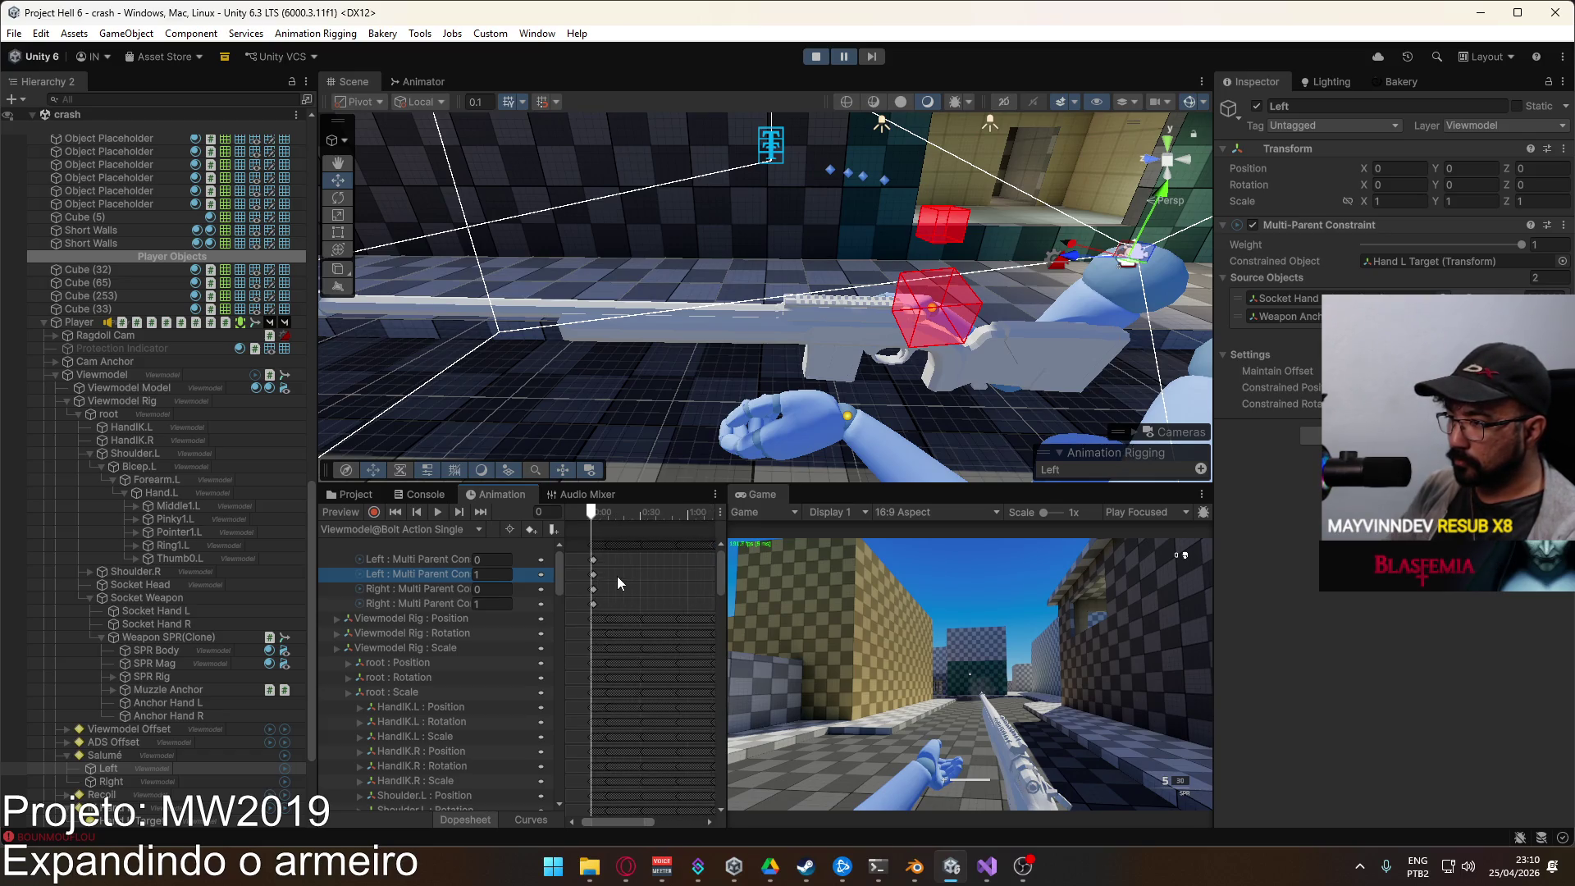
click(374, 512)
scroll(604, 572, up, 2)
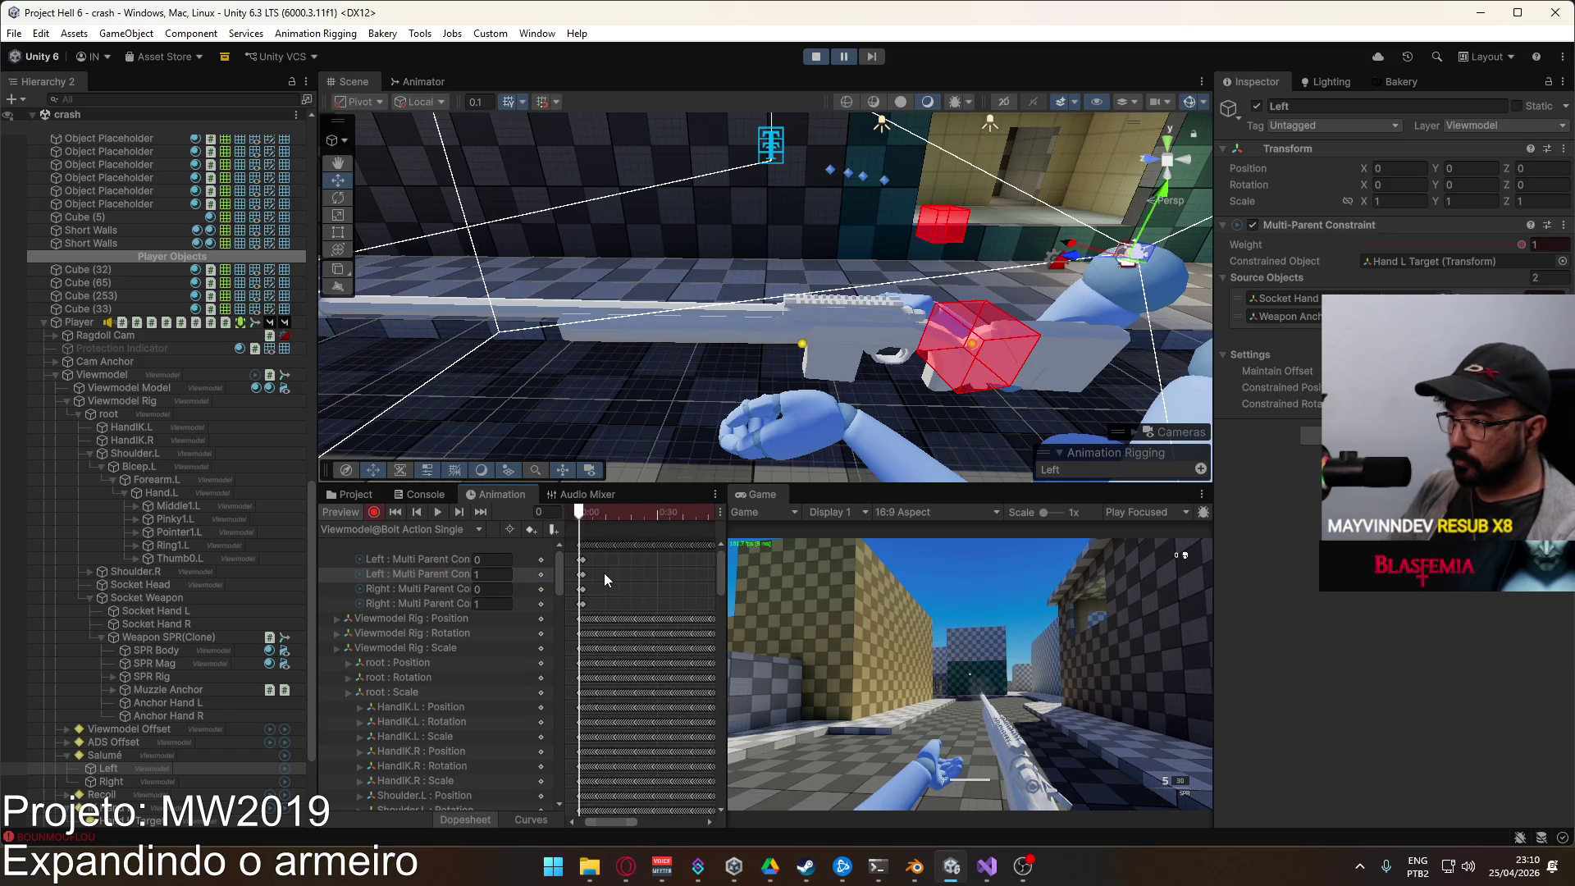
scroll(636, 571, up, 2)
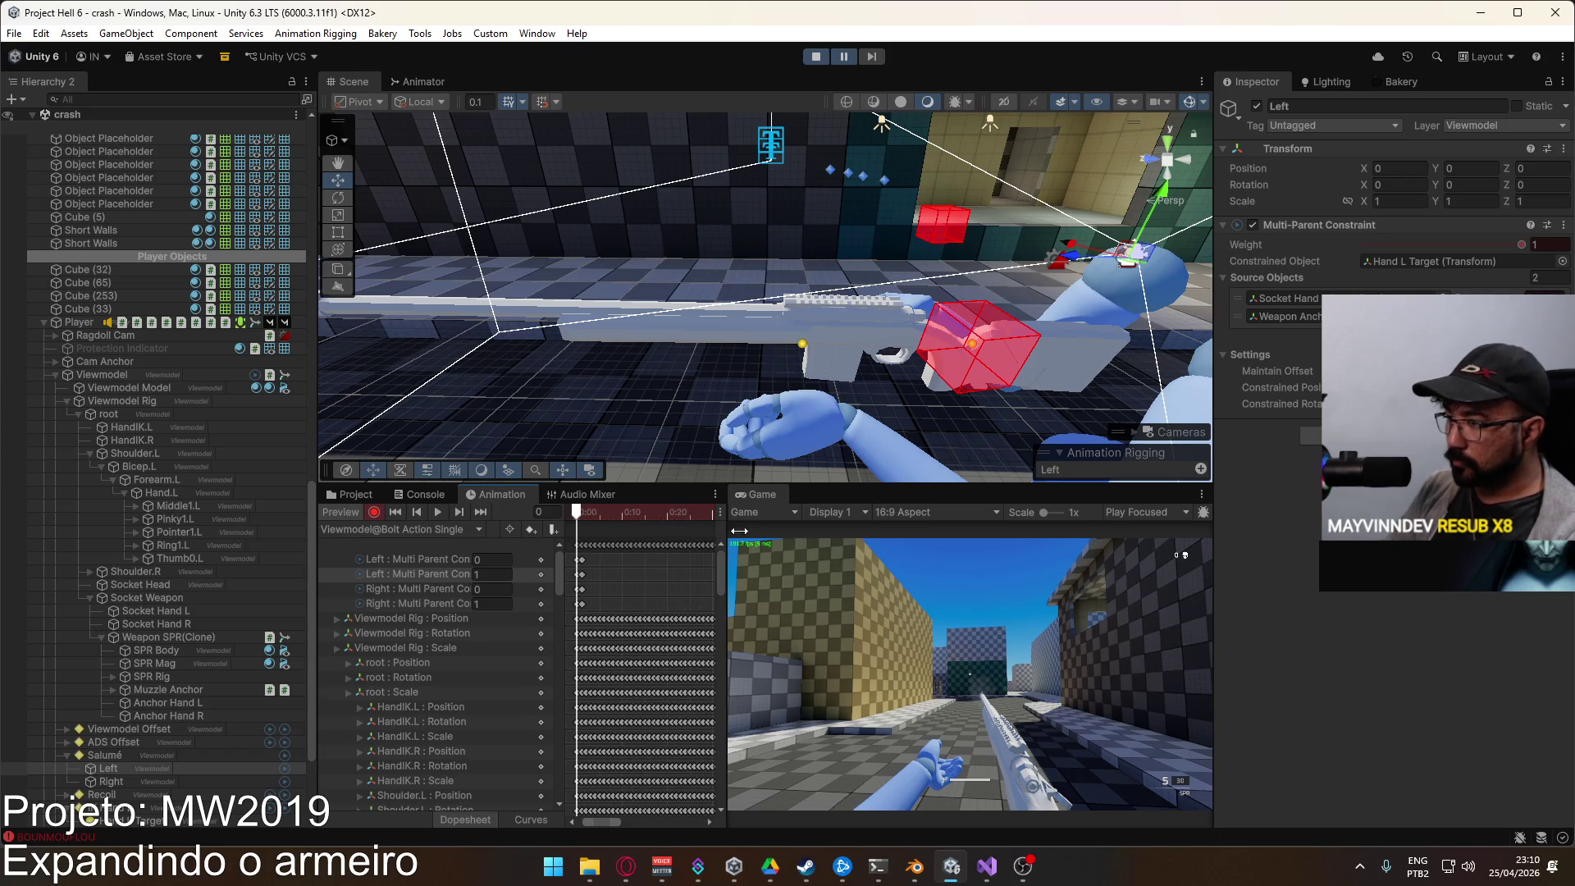
click(583, 511)
drag(583, 513, 583, 514)
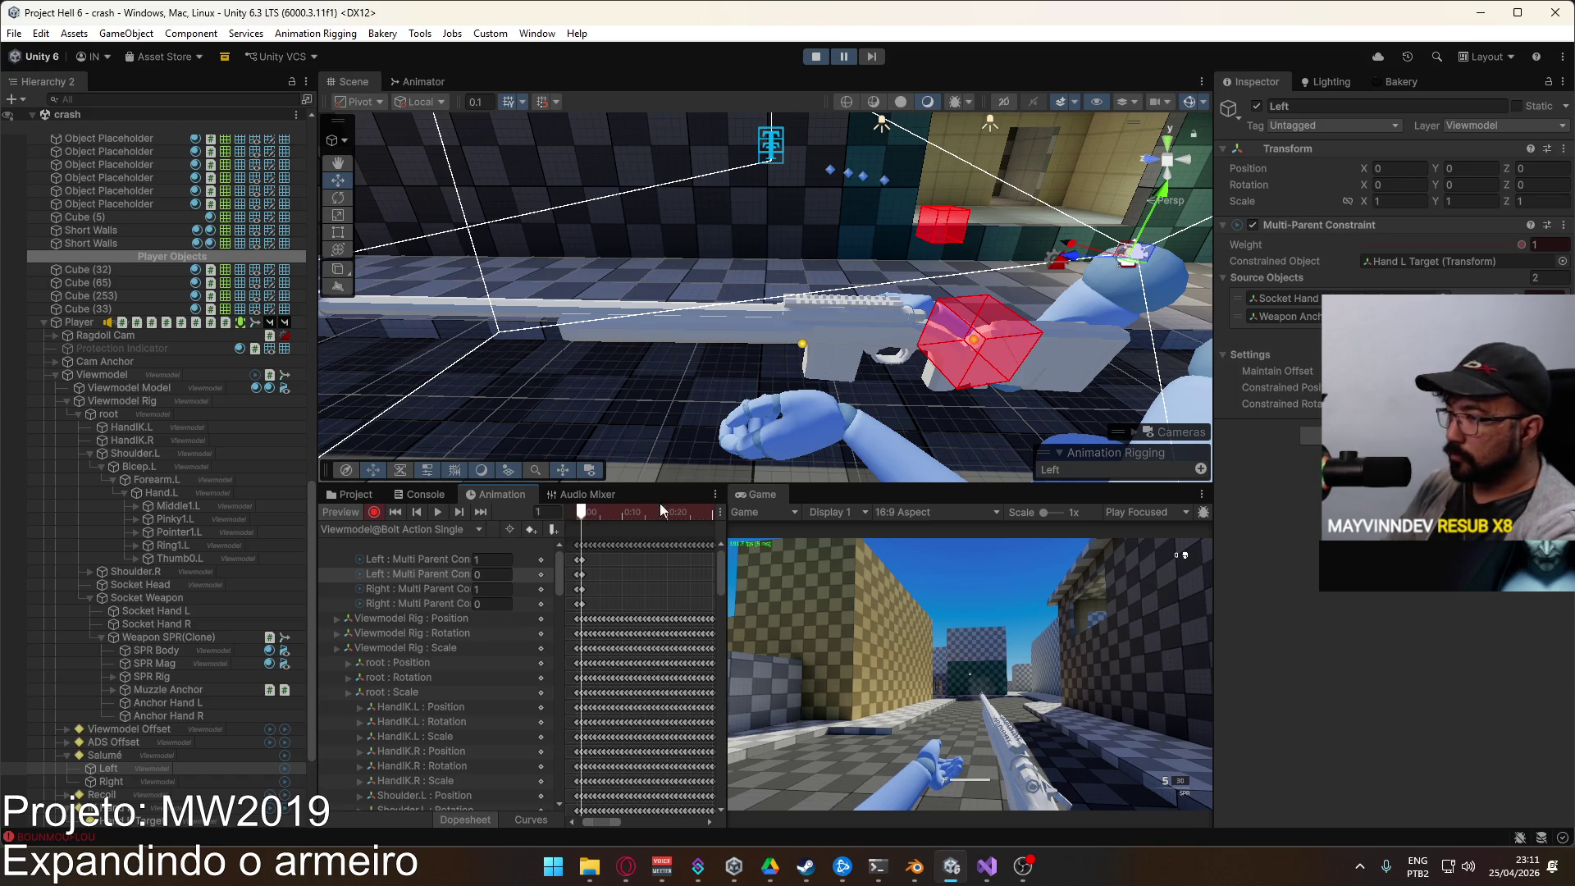
drag(583, 515, 575, 514)
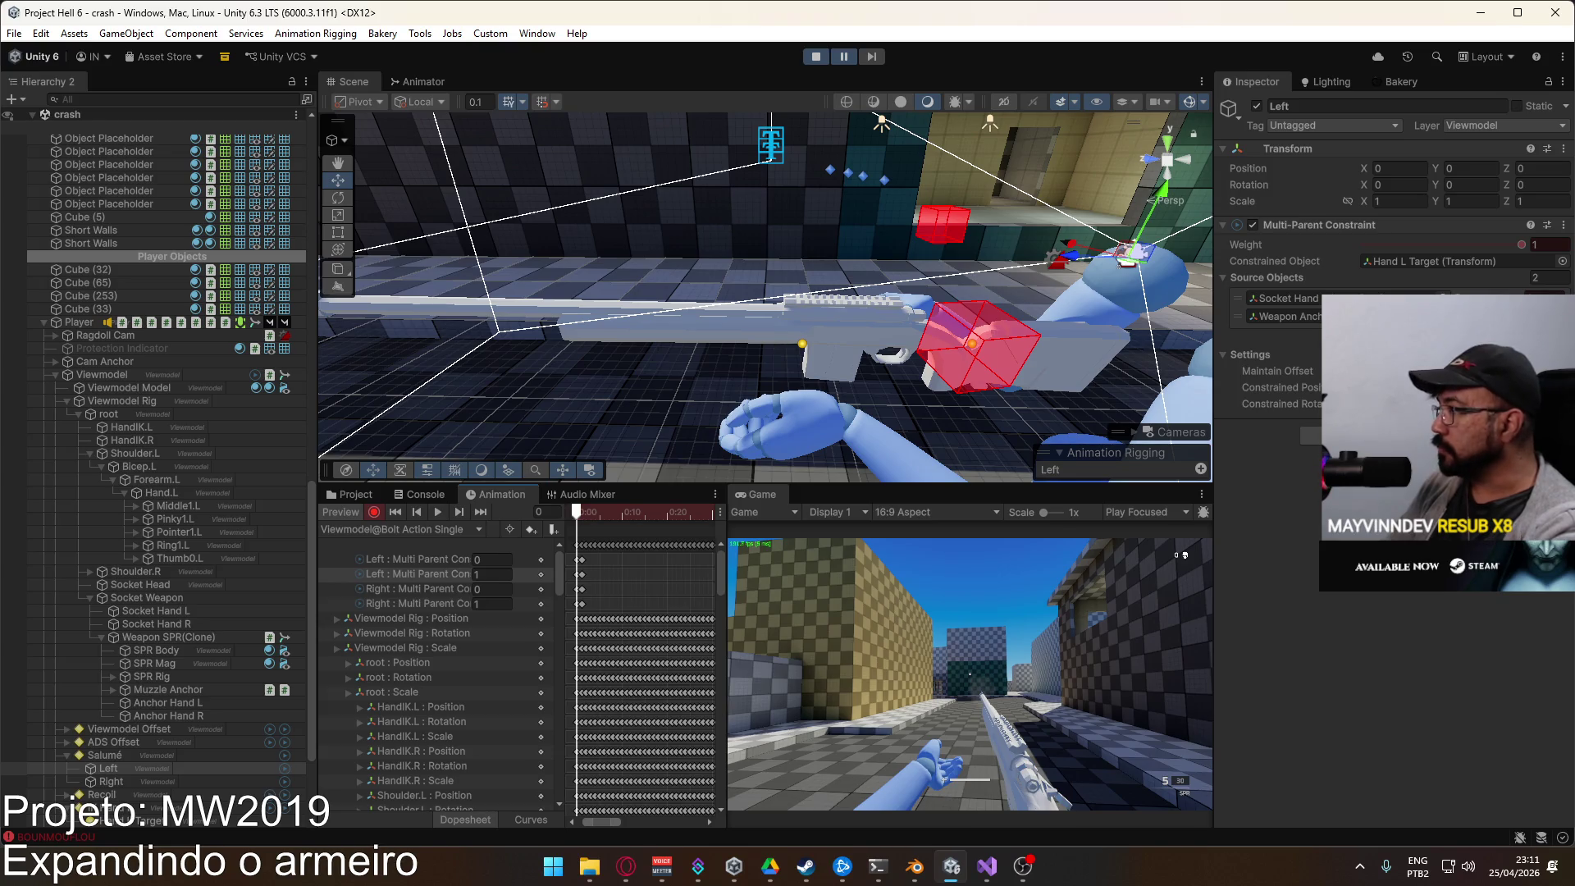
text(1)
key(Return)
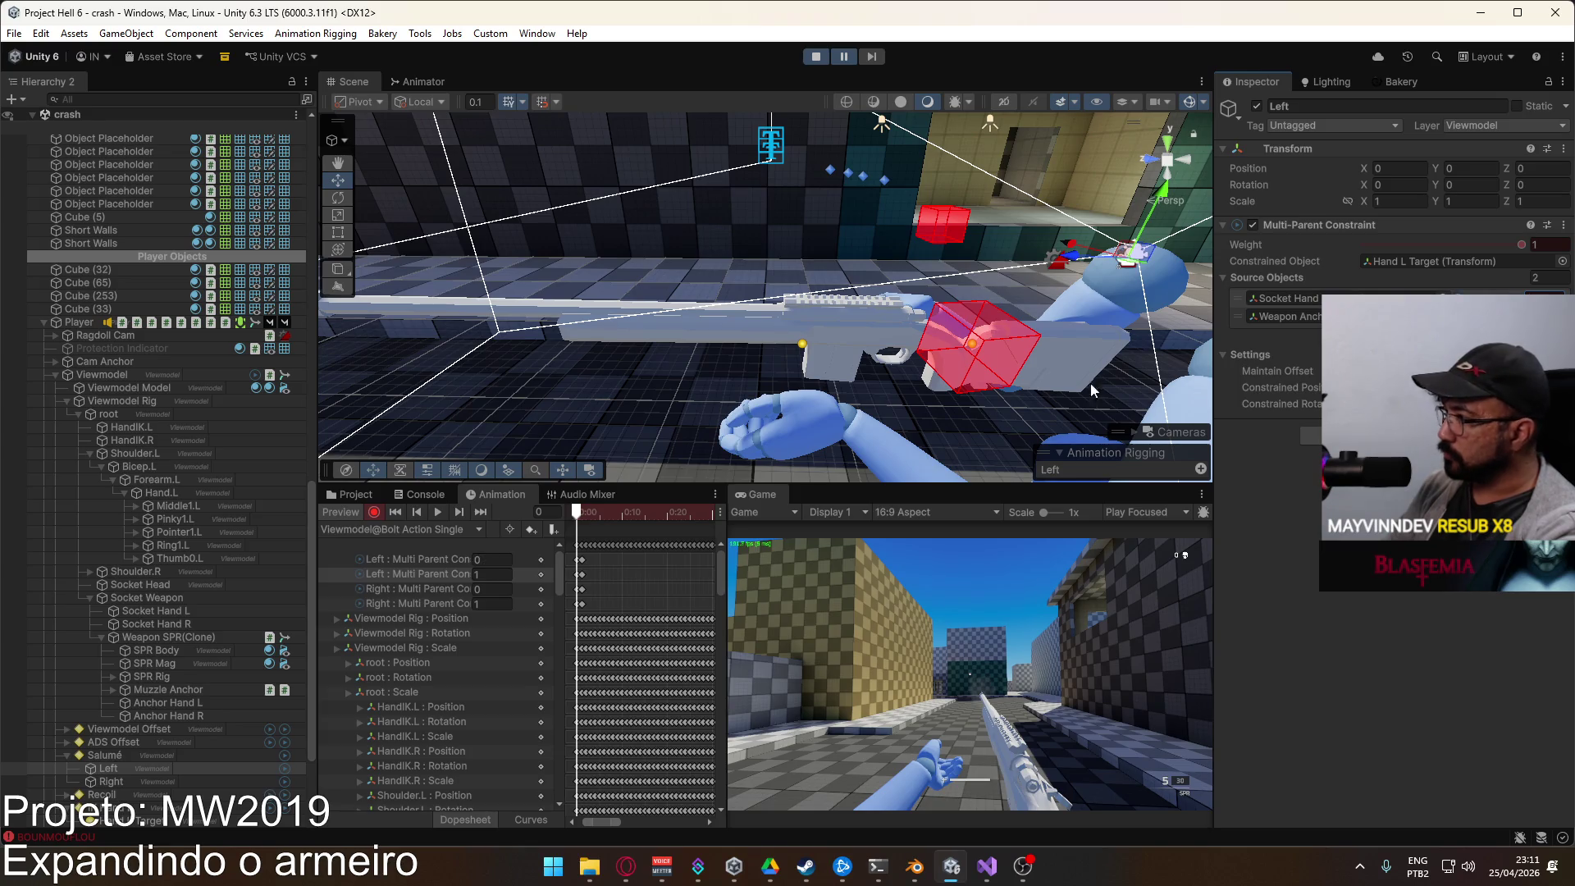
Step: Key the Left and Right Multi-Parent source weights at frames 1 and 2
drag(576, 511, 579, 514)
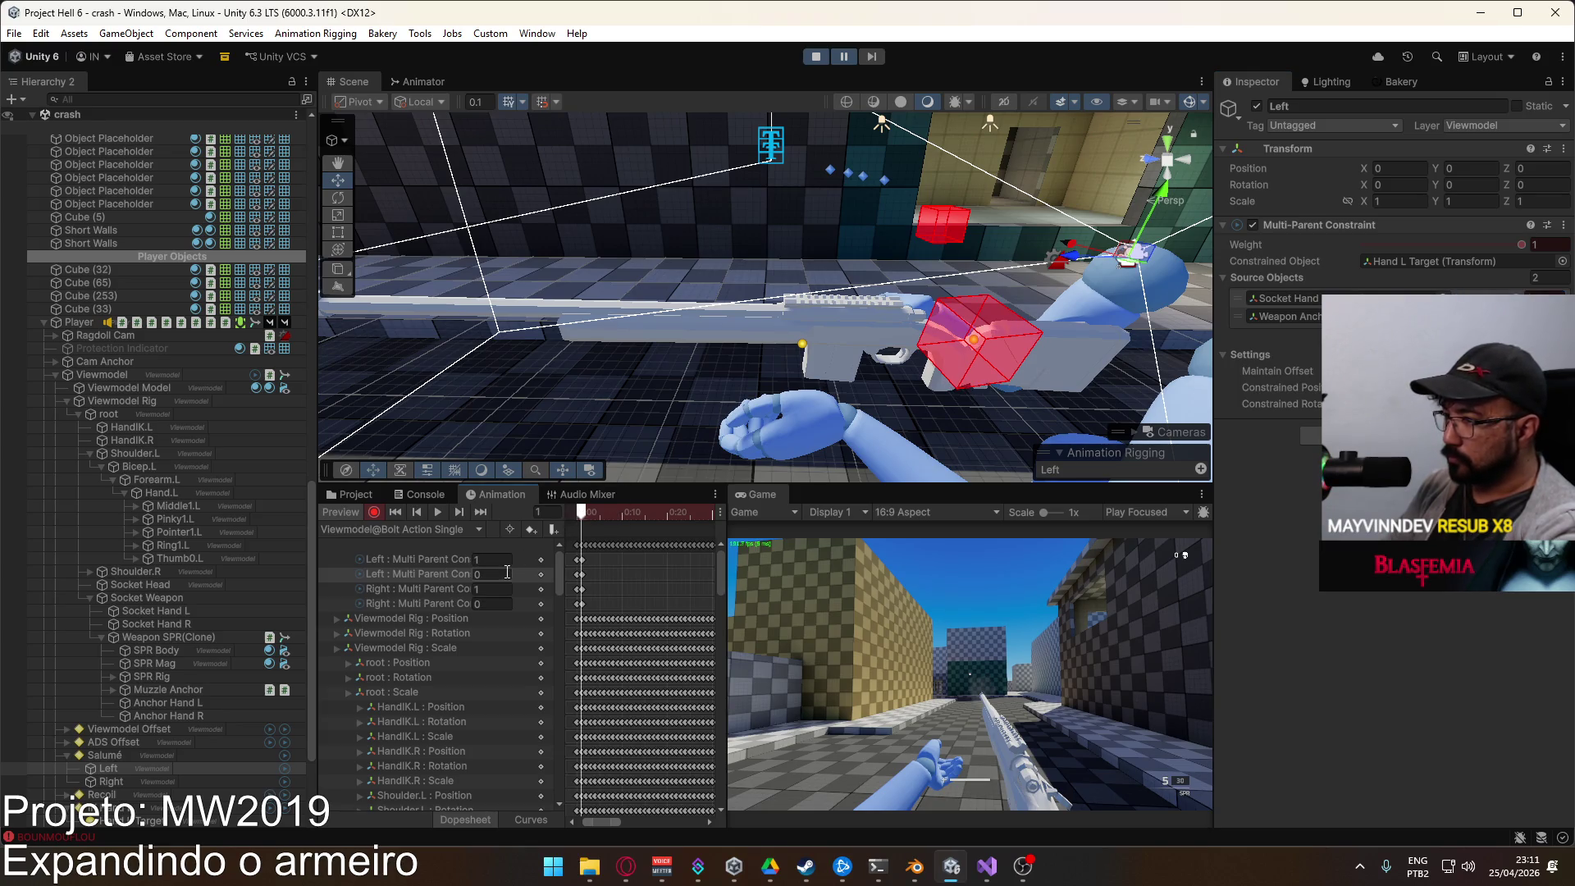
text(1)
click(503, 603)
text(1)
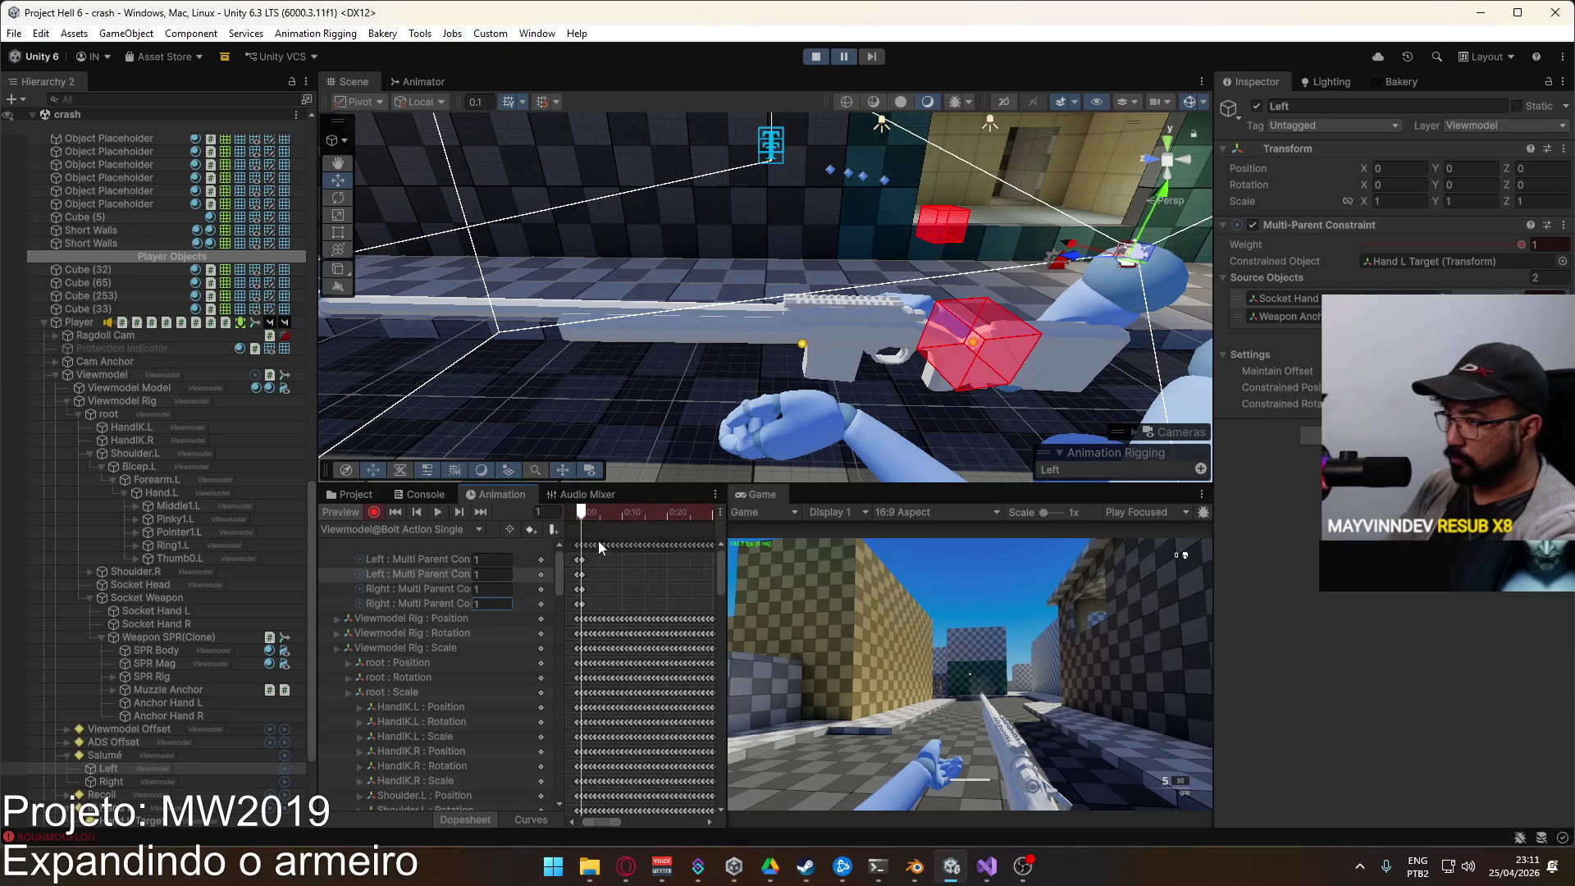
click(587, 514)
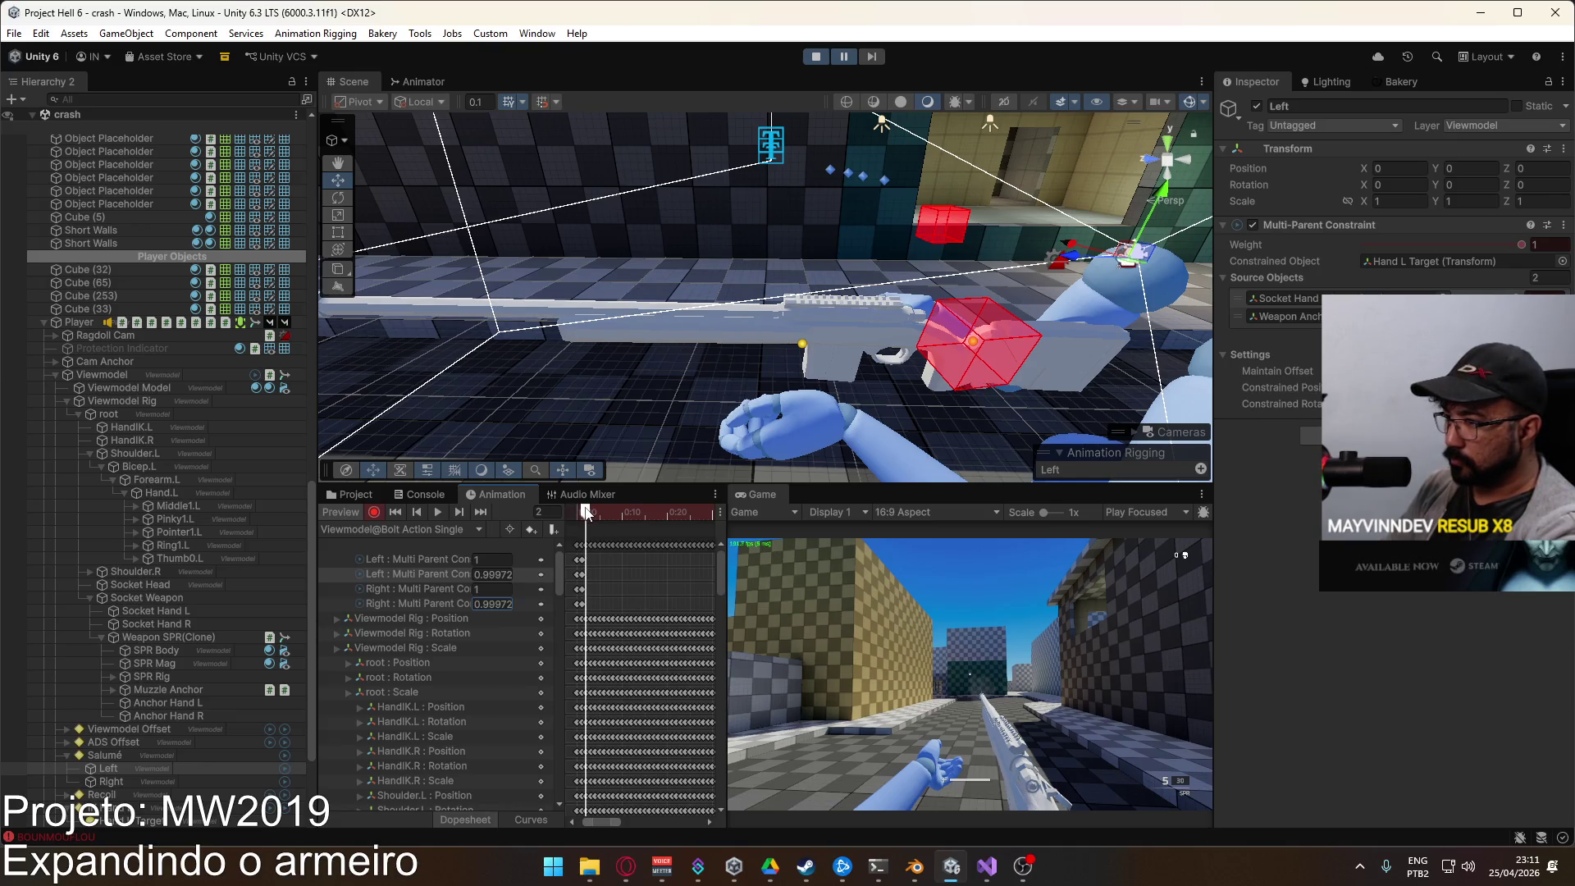
click(495, 576)
text(00)
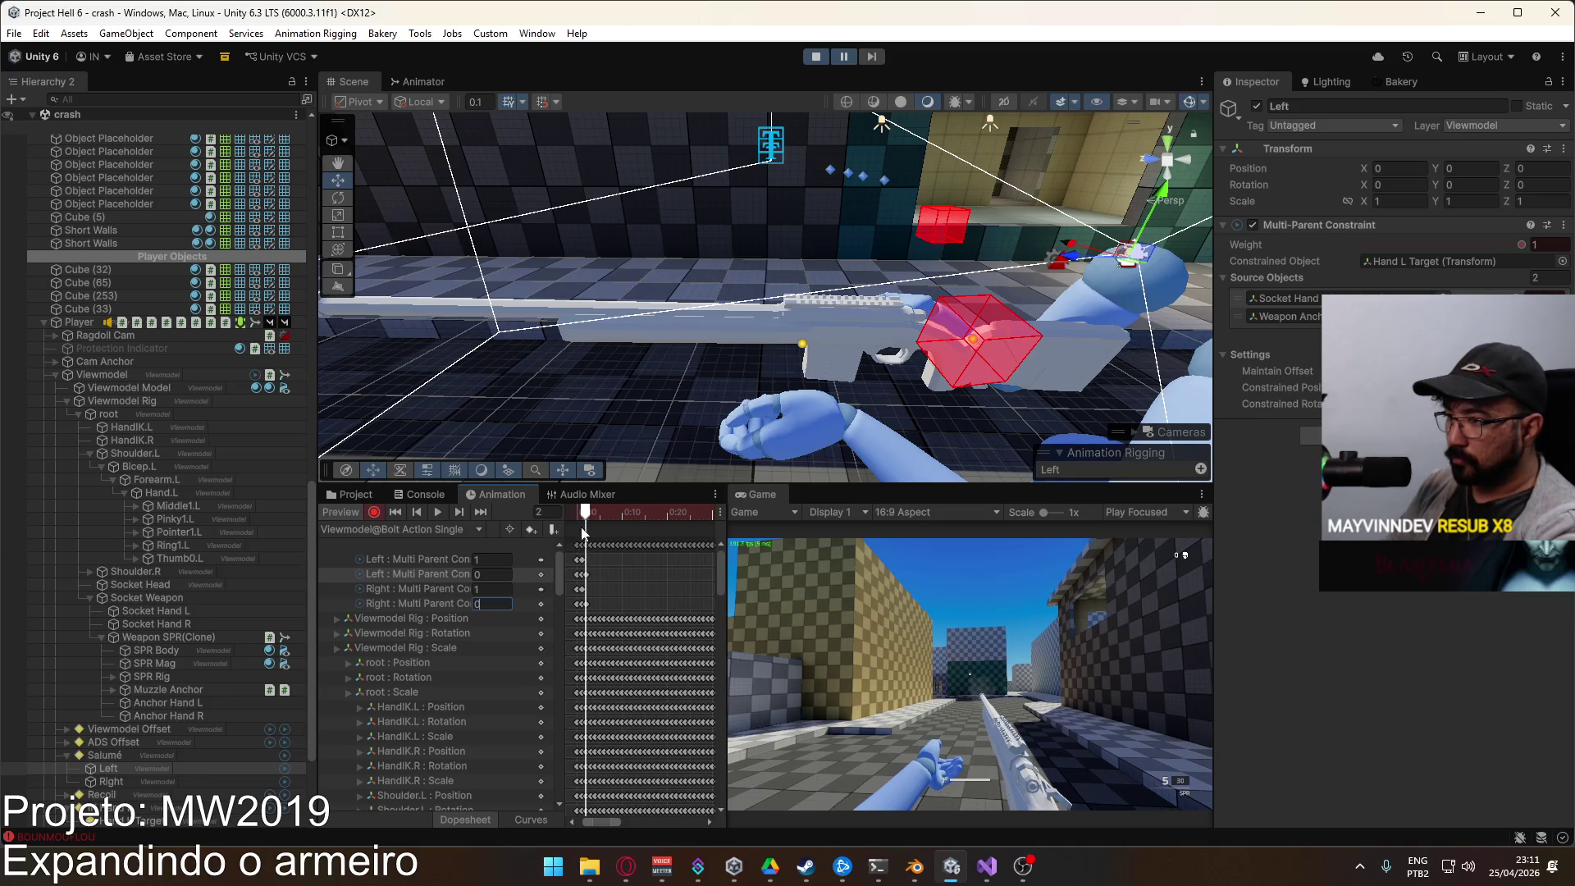
Step: Return to frame 0, turn off Preview, and refocus the running game
drag(587, 510, 577, 512)
click(343, 512)
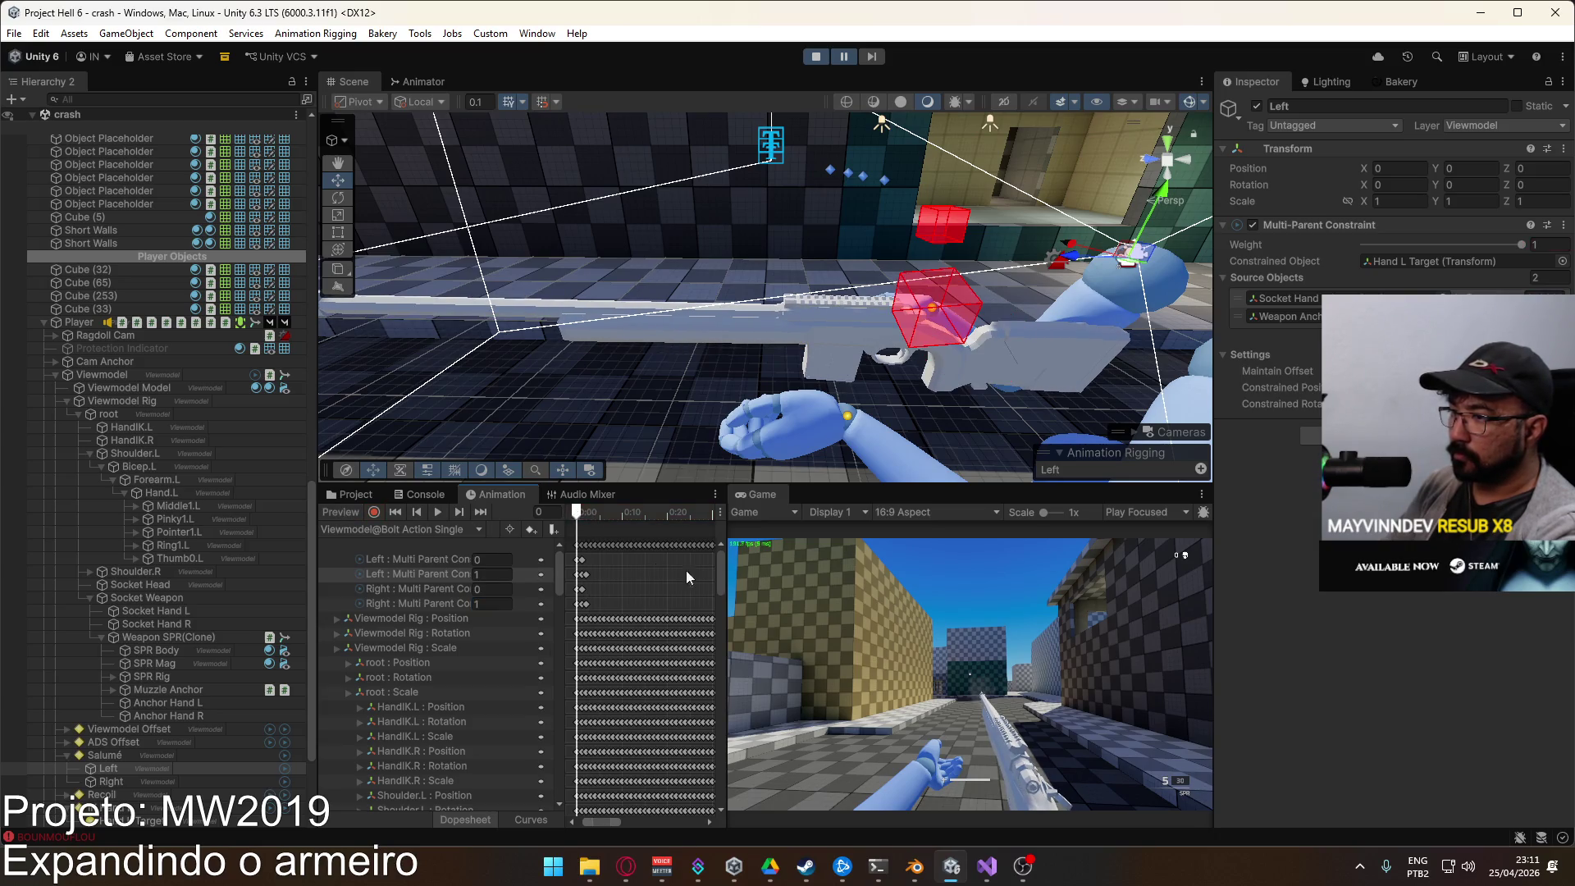
click(951, 614)
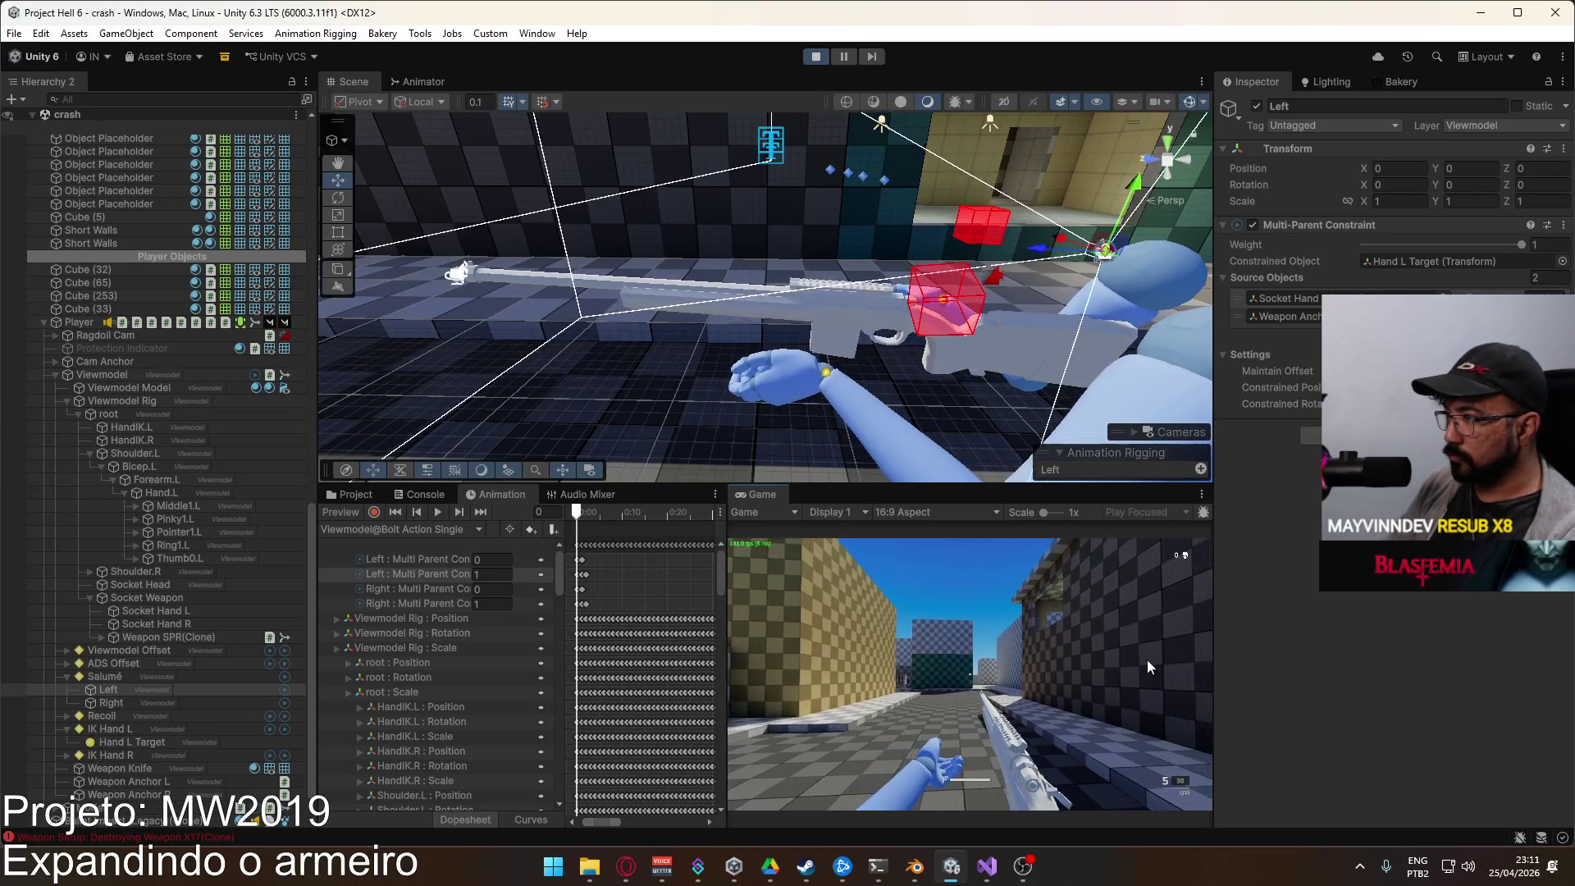
Step: Swap between the X17 pistol and SPR rifle in game and walk forward
key(2)
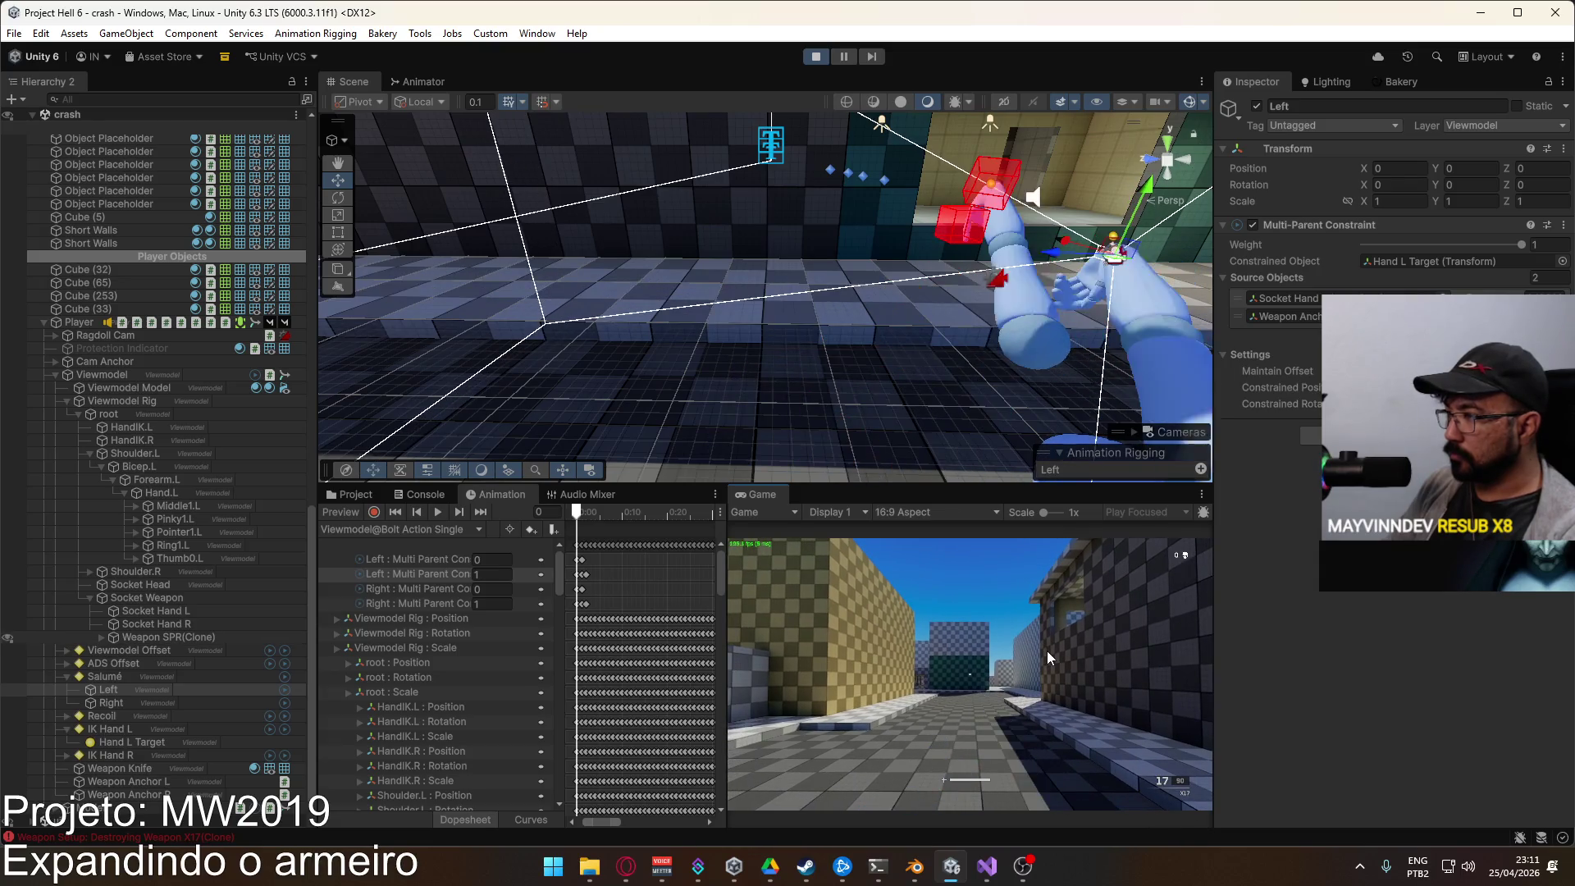
key(1)
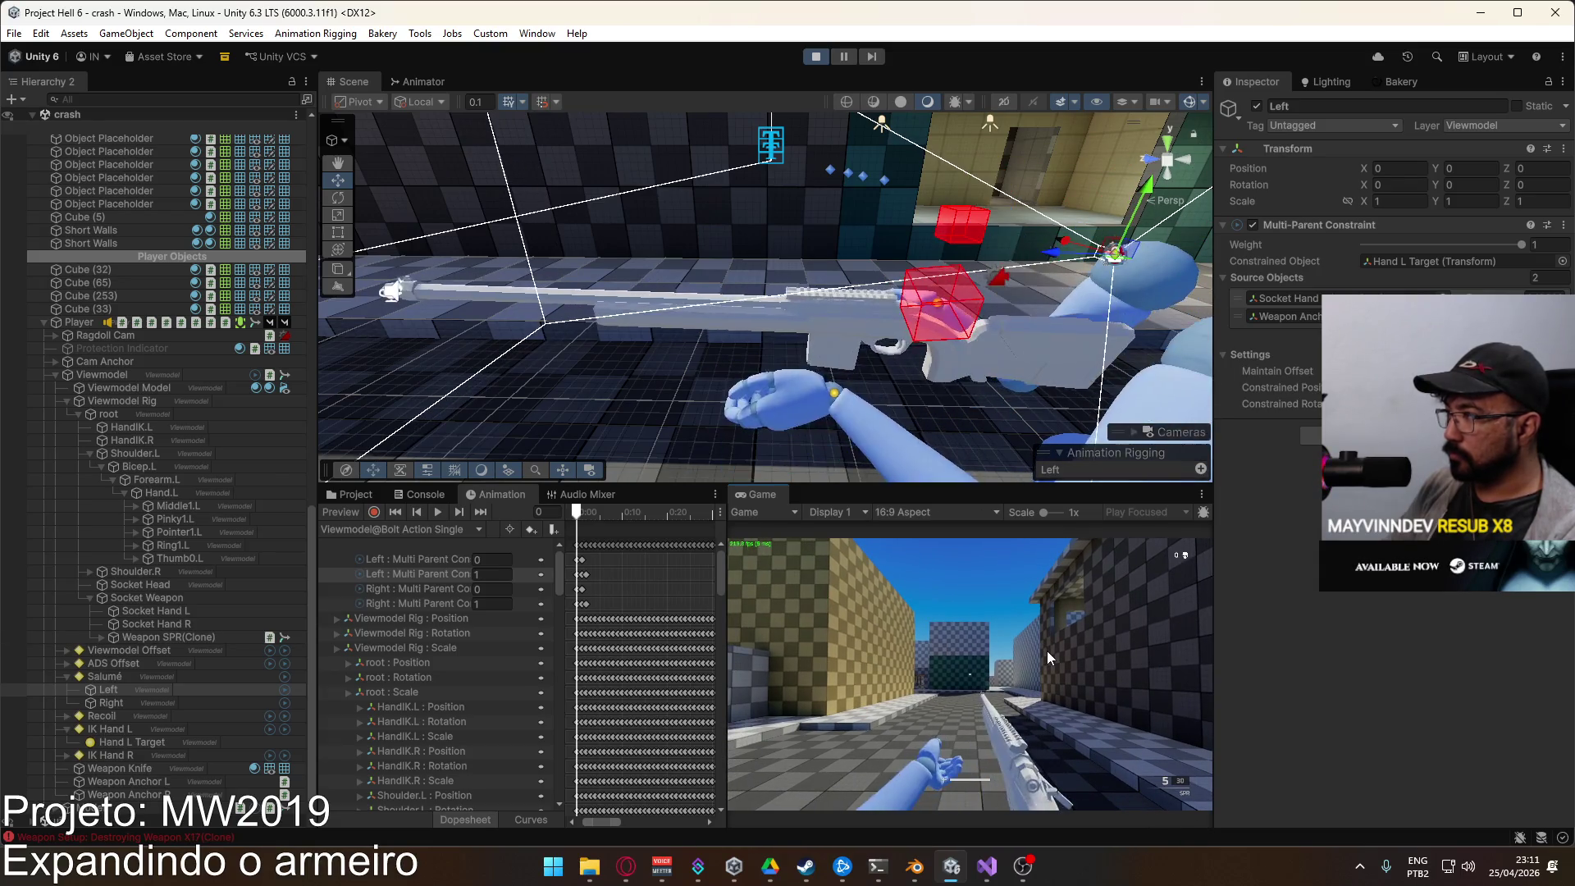
key(super)
key(super)
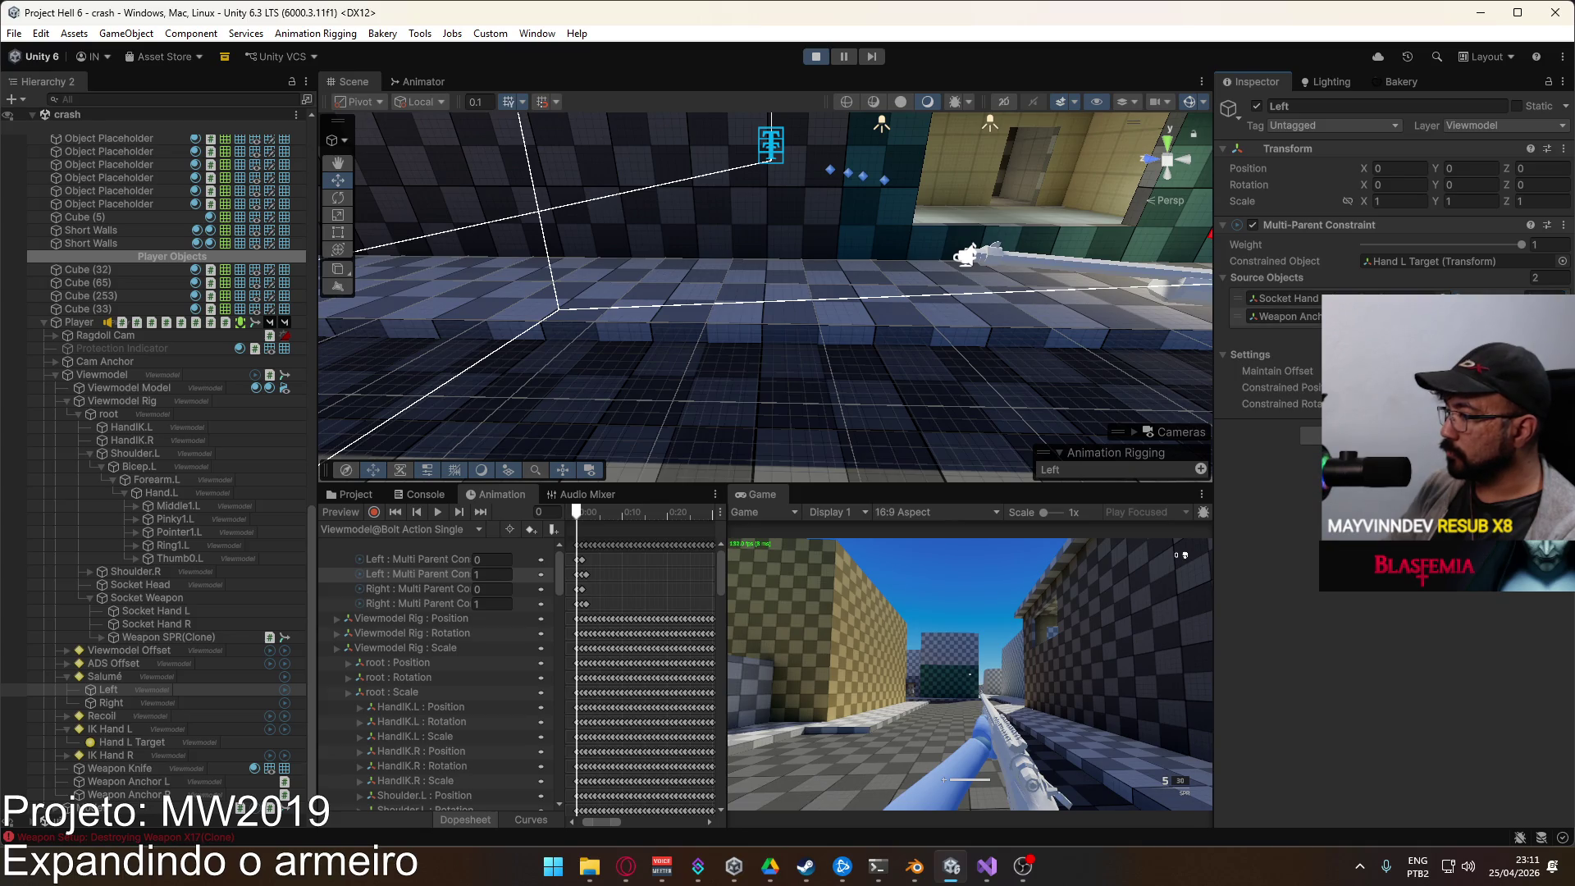
click(1008, 628)
key(w)
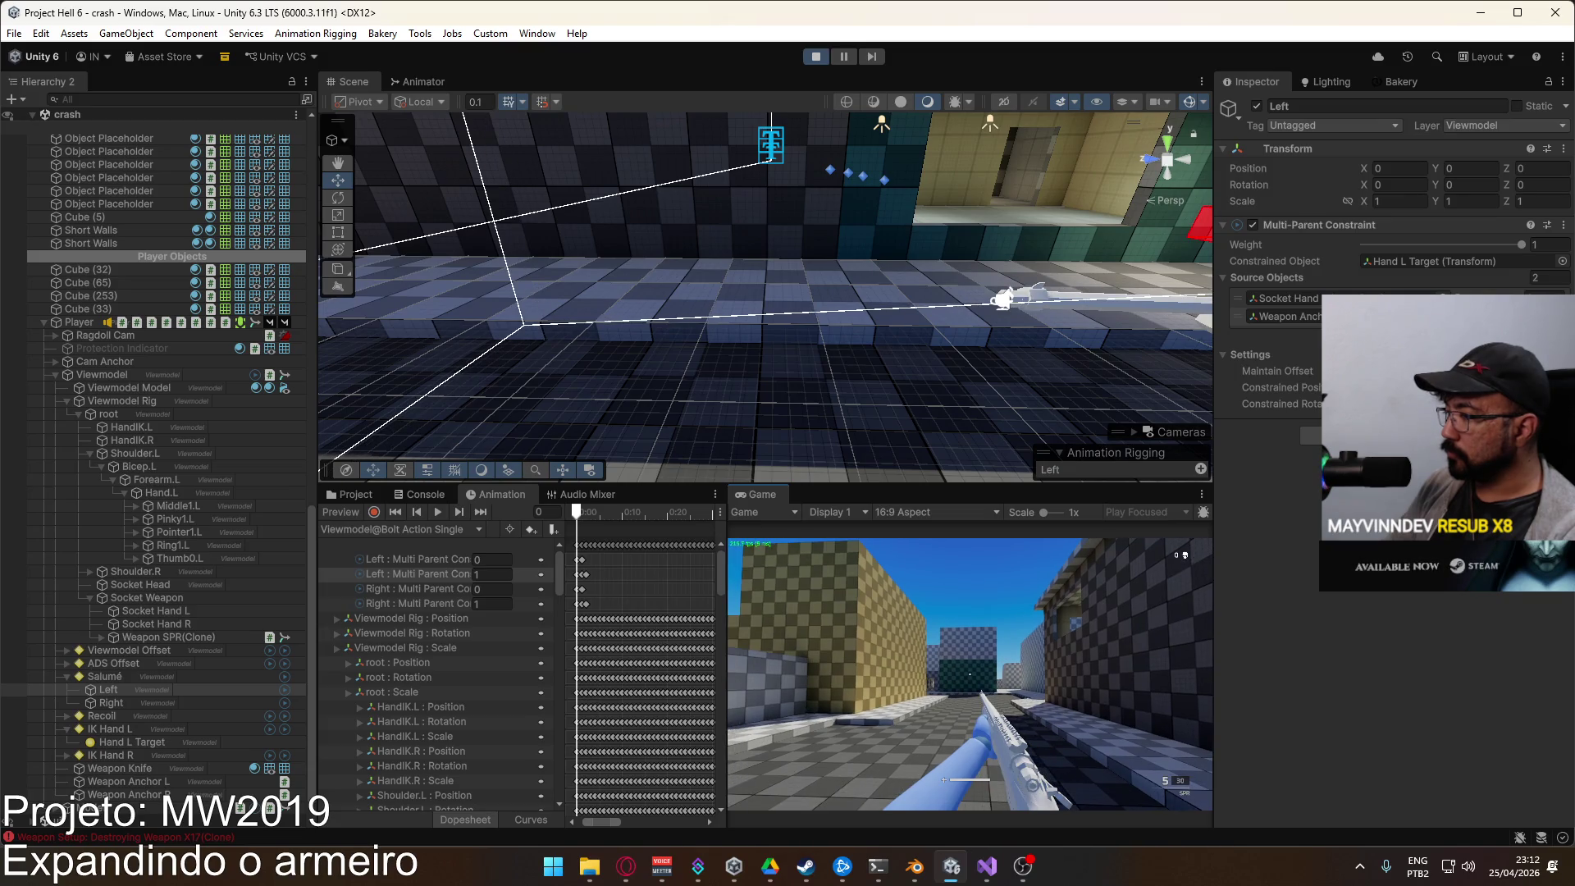
key(super)
Step: Re-equip the sniper rifle from the Marksman loadout and walk into the courtyard
click(816, 58)
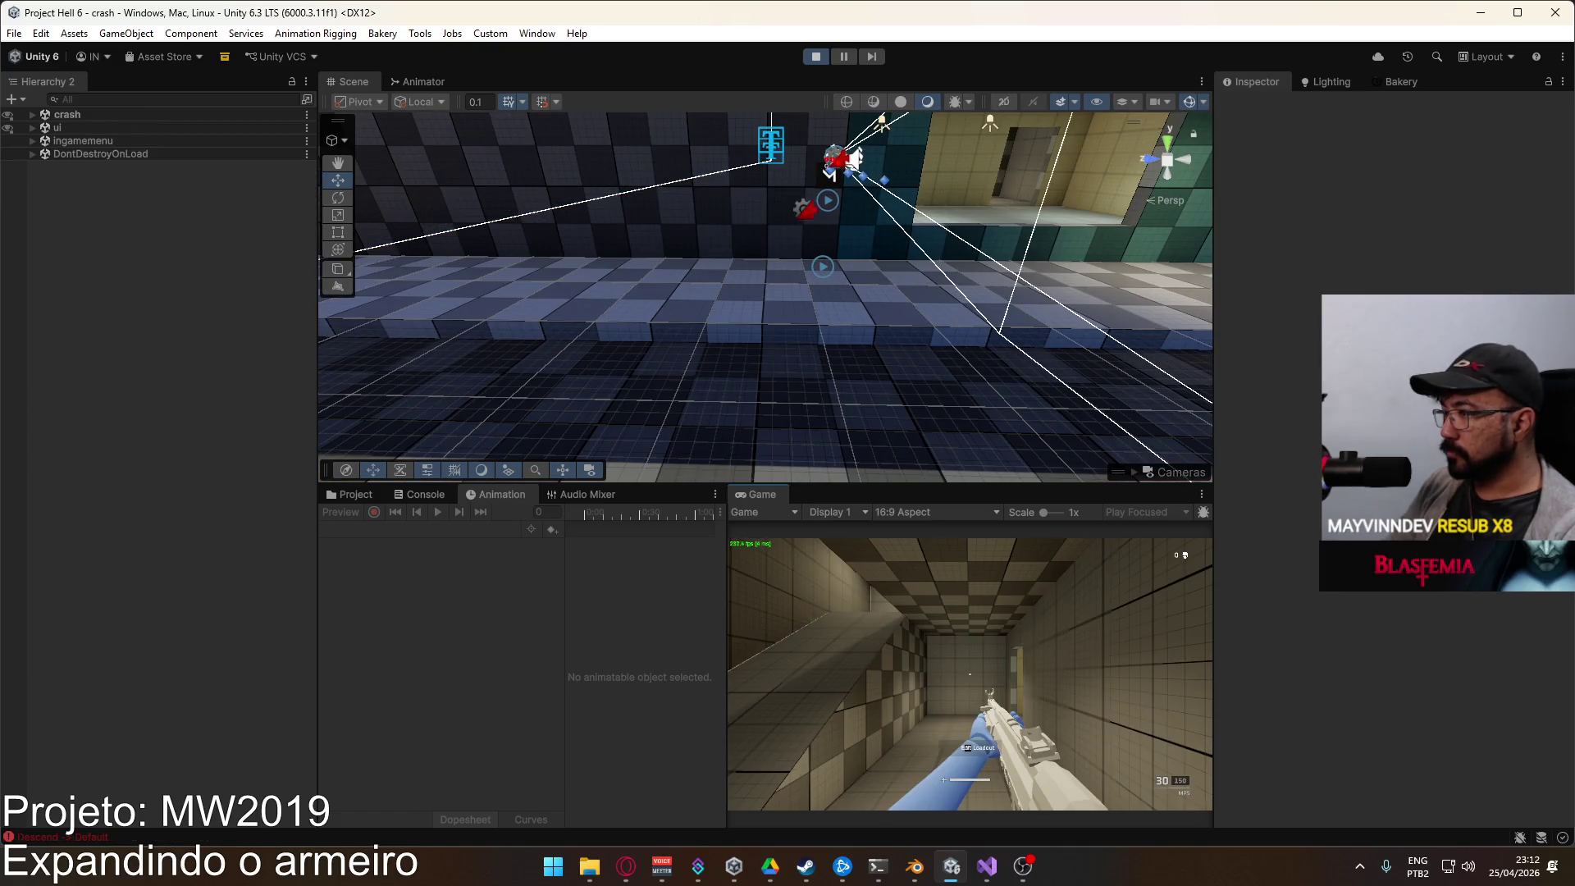
click(913, 767)
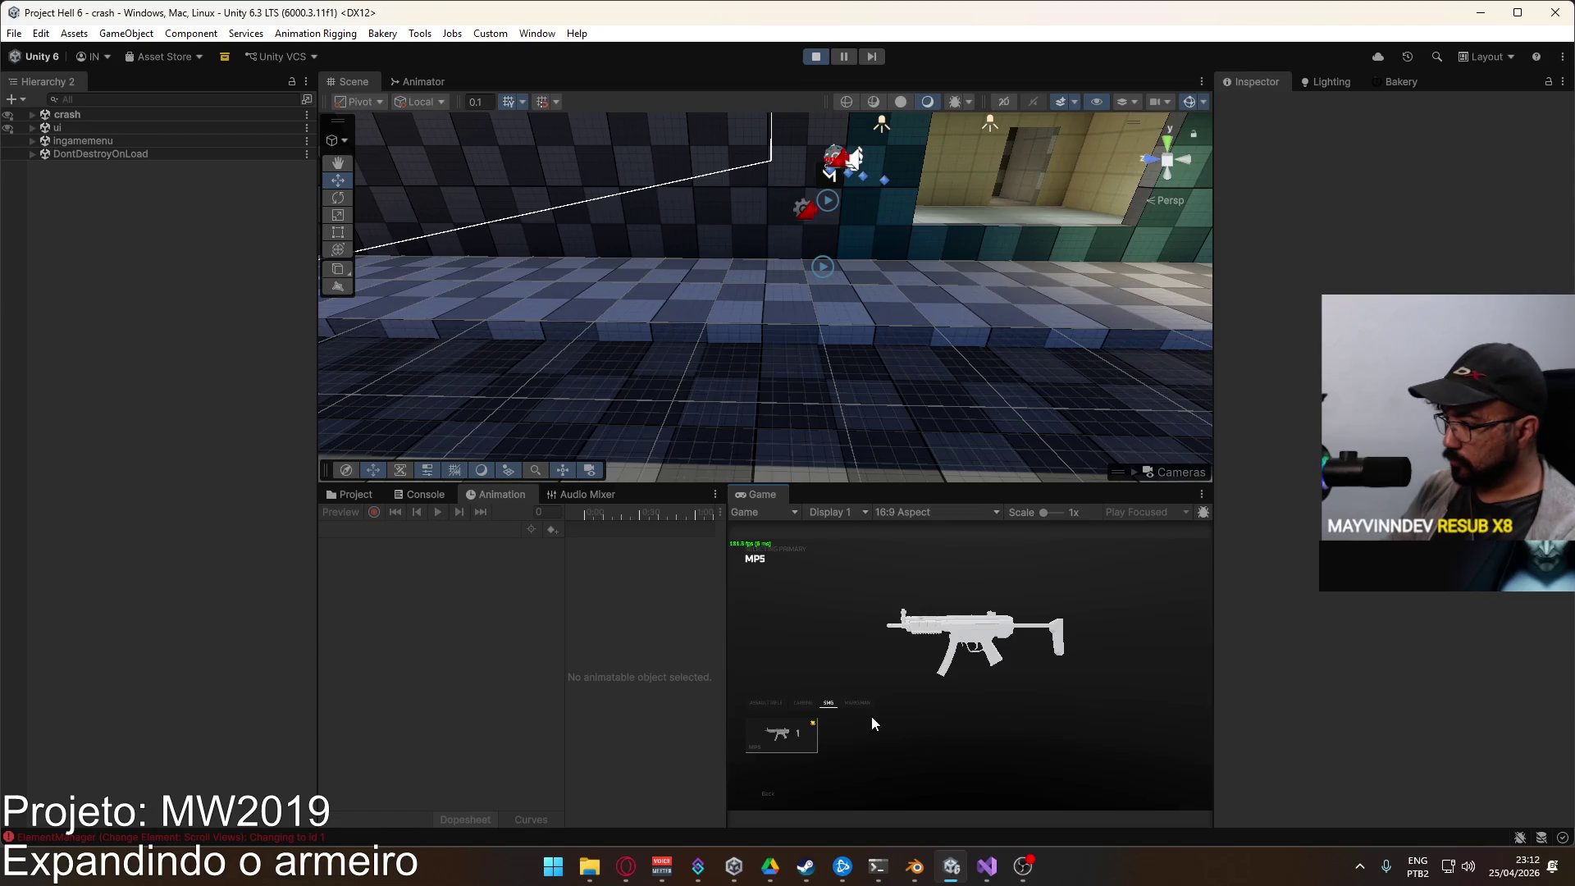
click(859, 703)
click(781, 734)
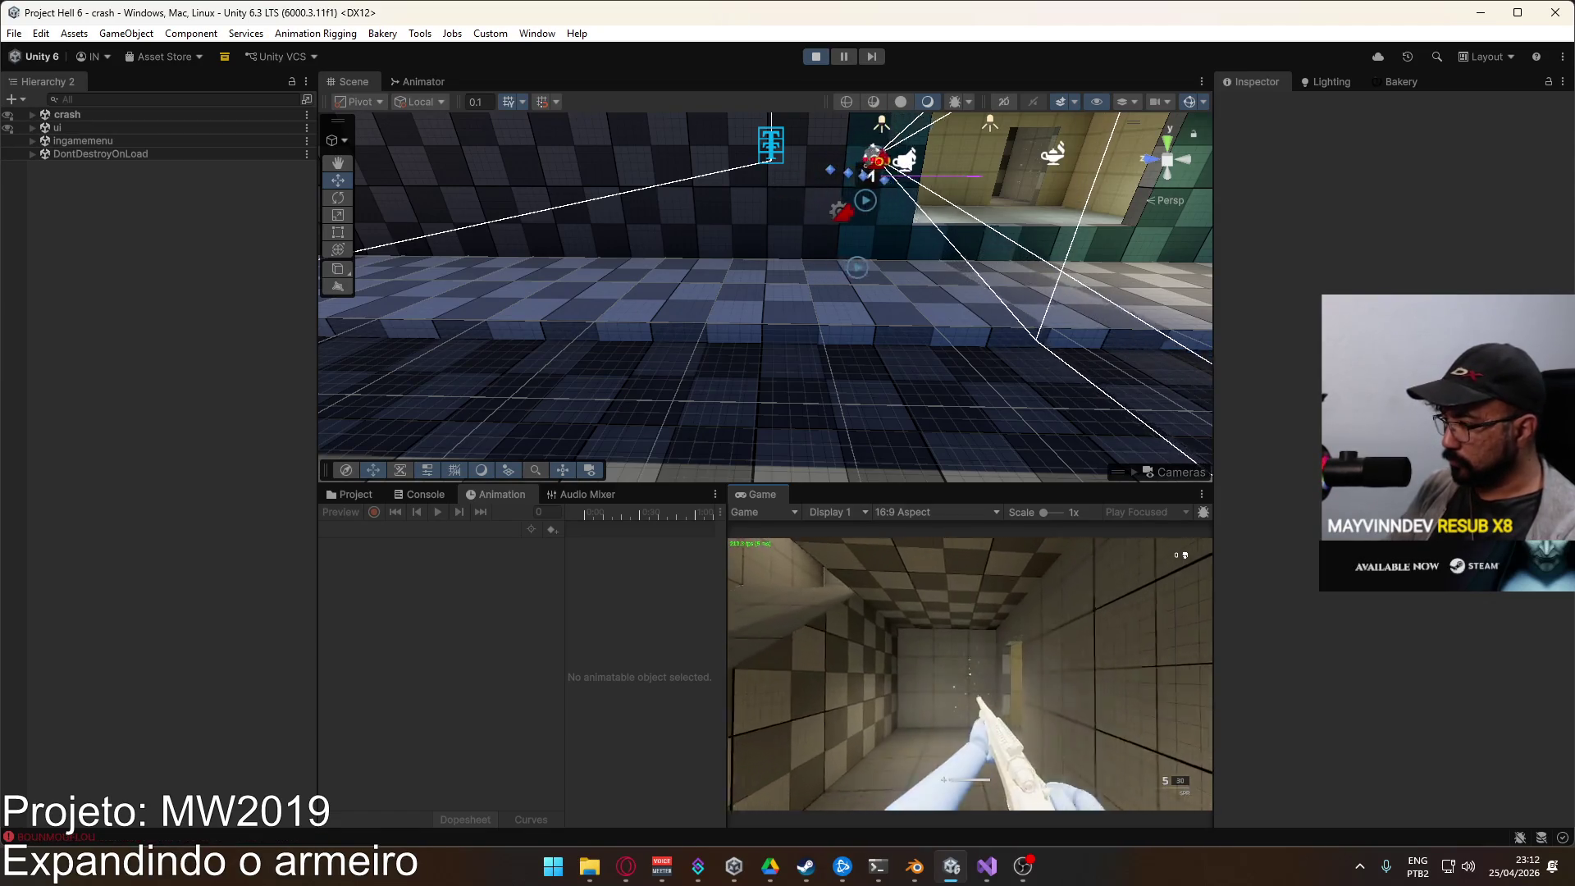
key(w)
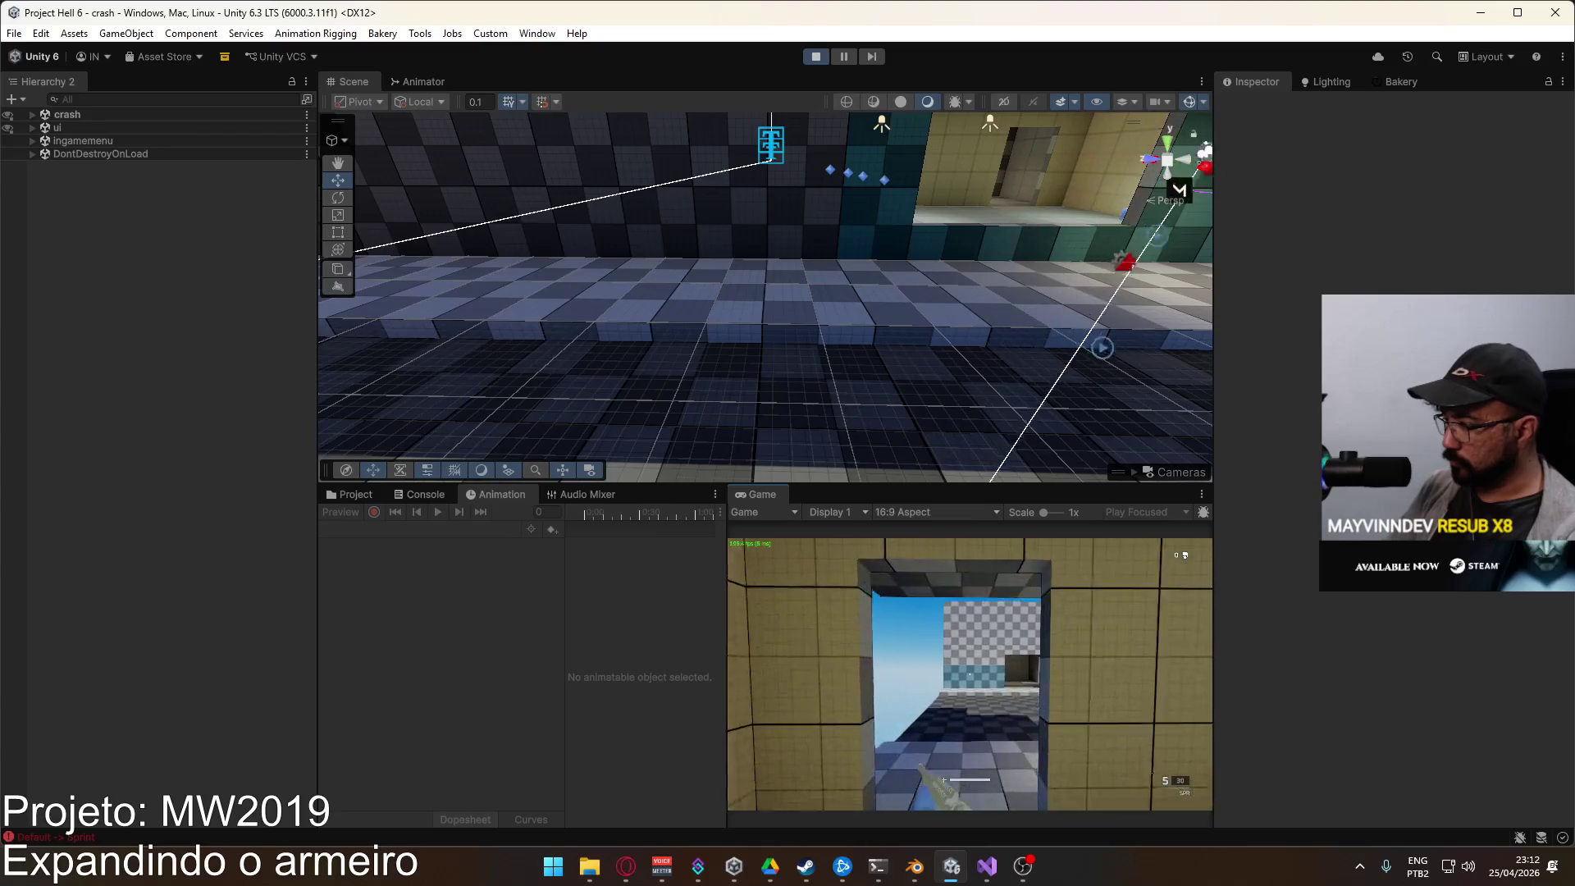
key(w)
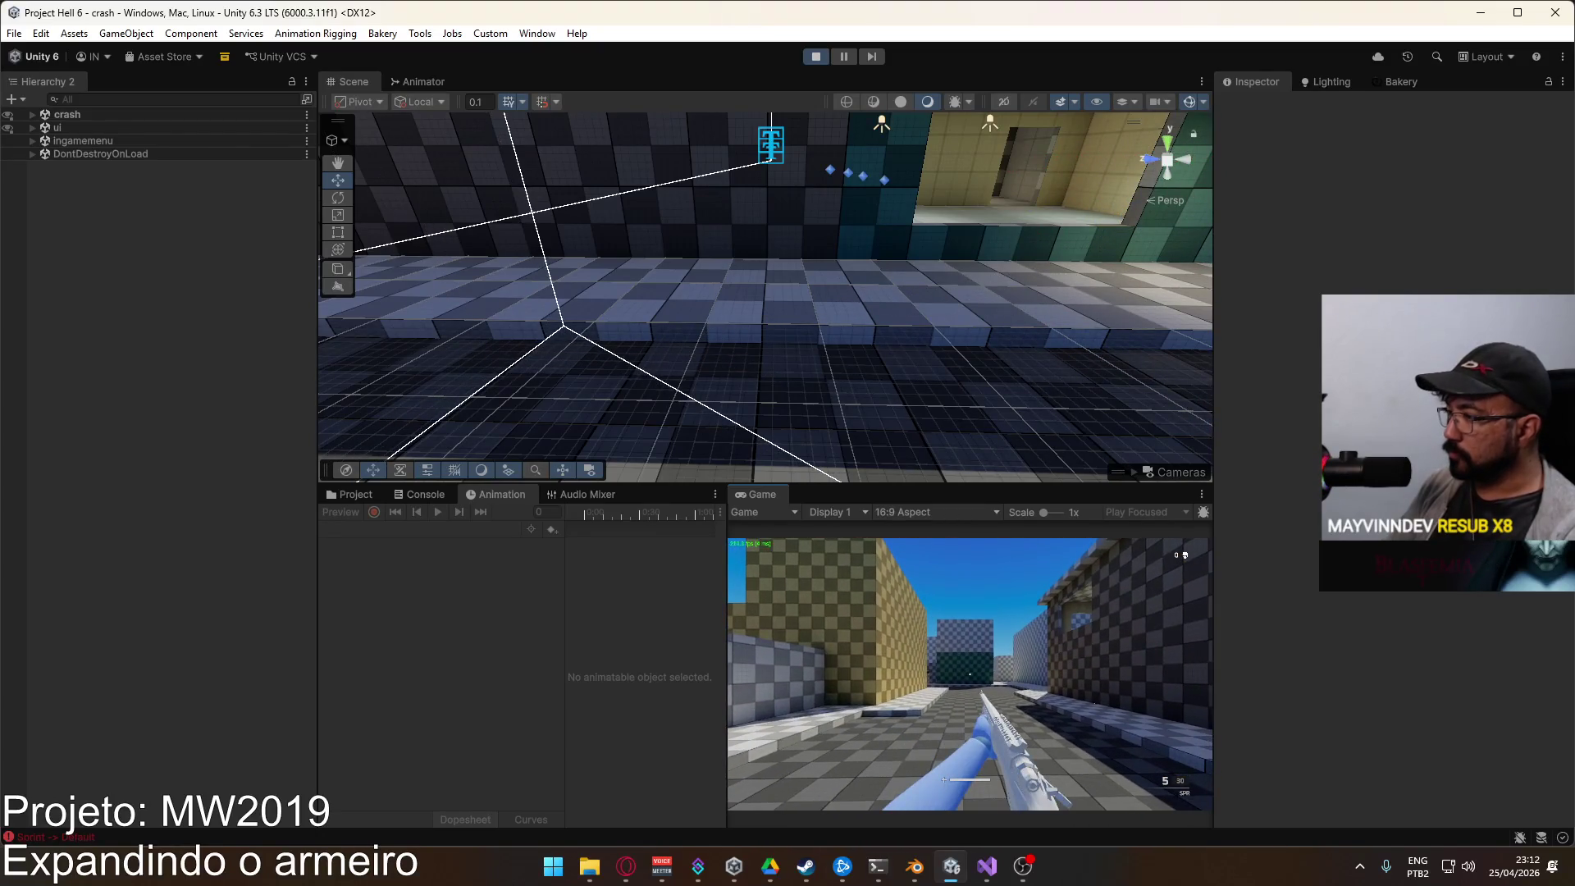
Step: Orbit the Scene view and select Hand L Target
key(super)
mouse_move(721, 270)
mouse_down()
mouse_move(772, 253)
mouse_move(654, 310)
mouse_move(744, 332)
mouse_up()
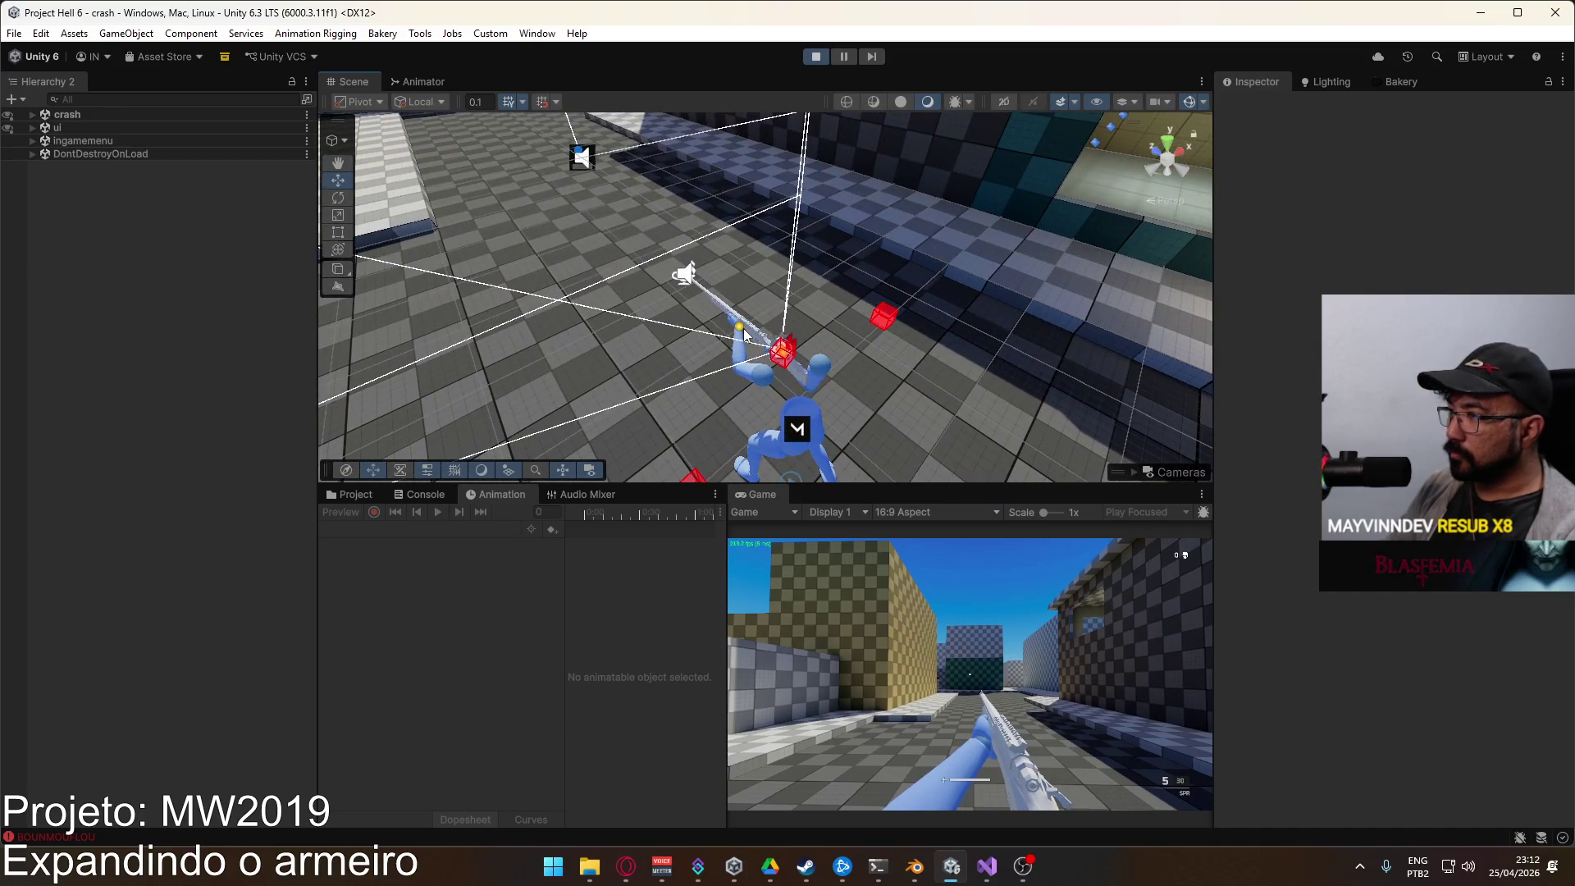
click(744, 333)
click(743, 332)
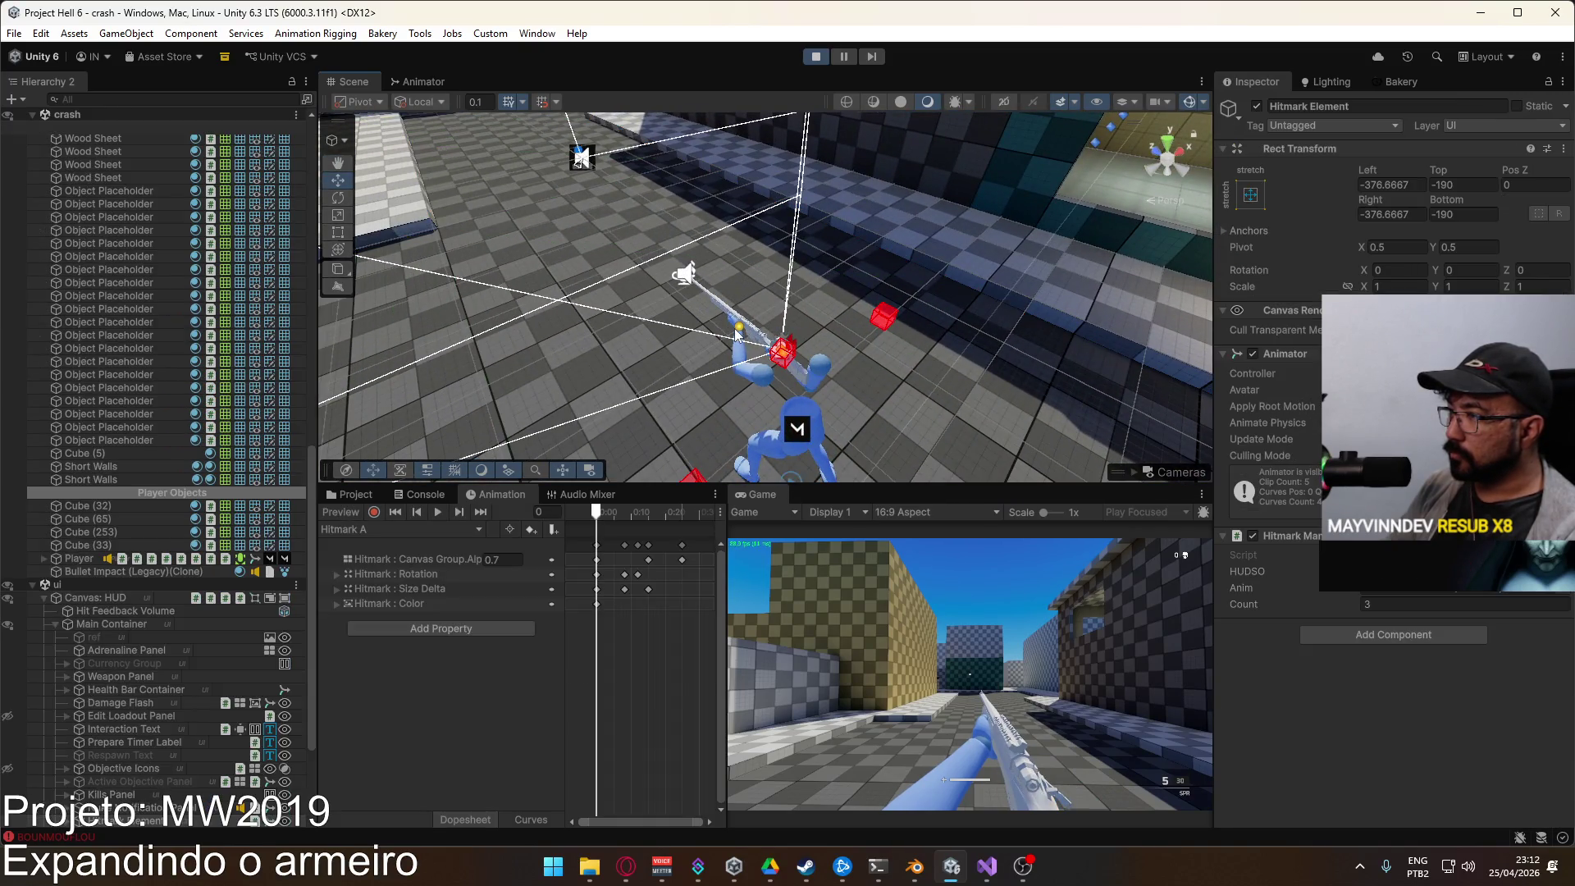
Step: Fire the rifle in the running game
click(931, 684)
key(super)
key(super)
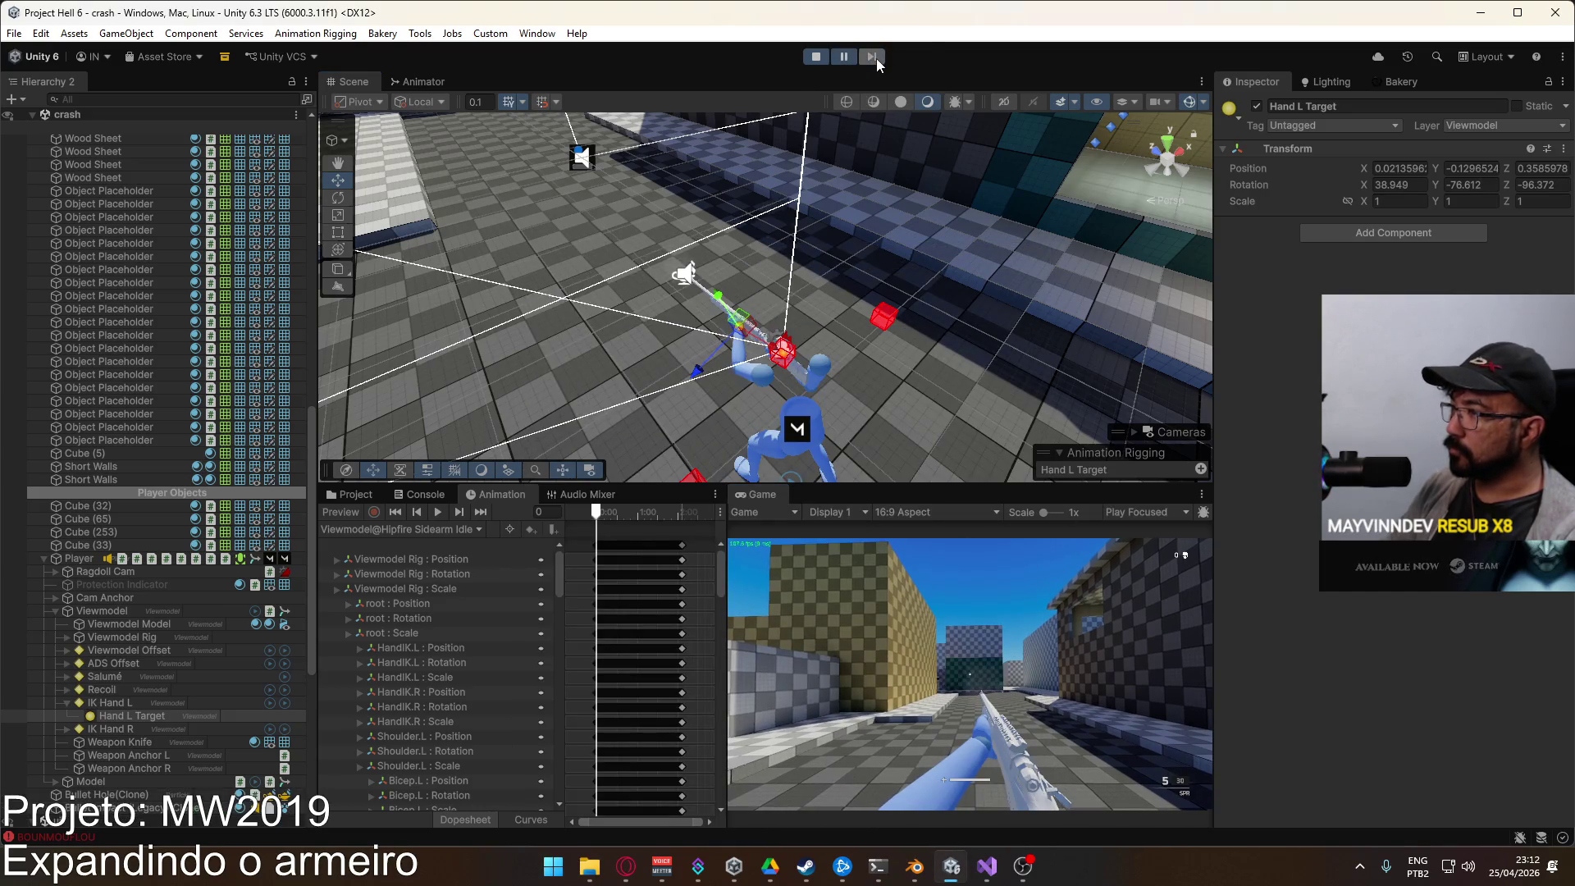
key(super)
key(super)
click(1022, 618)
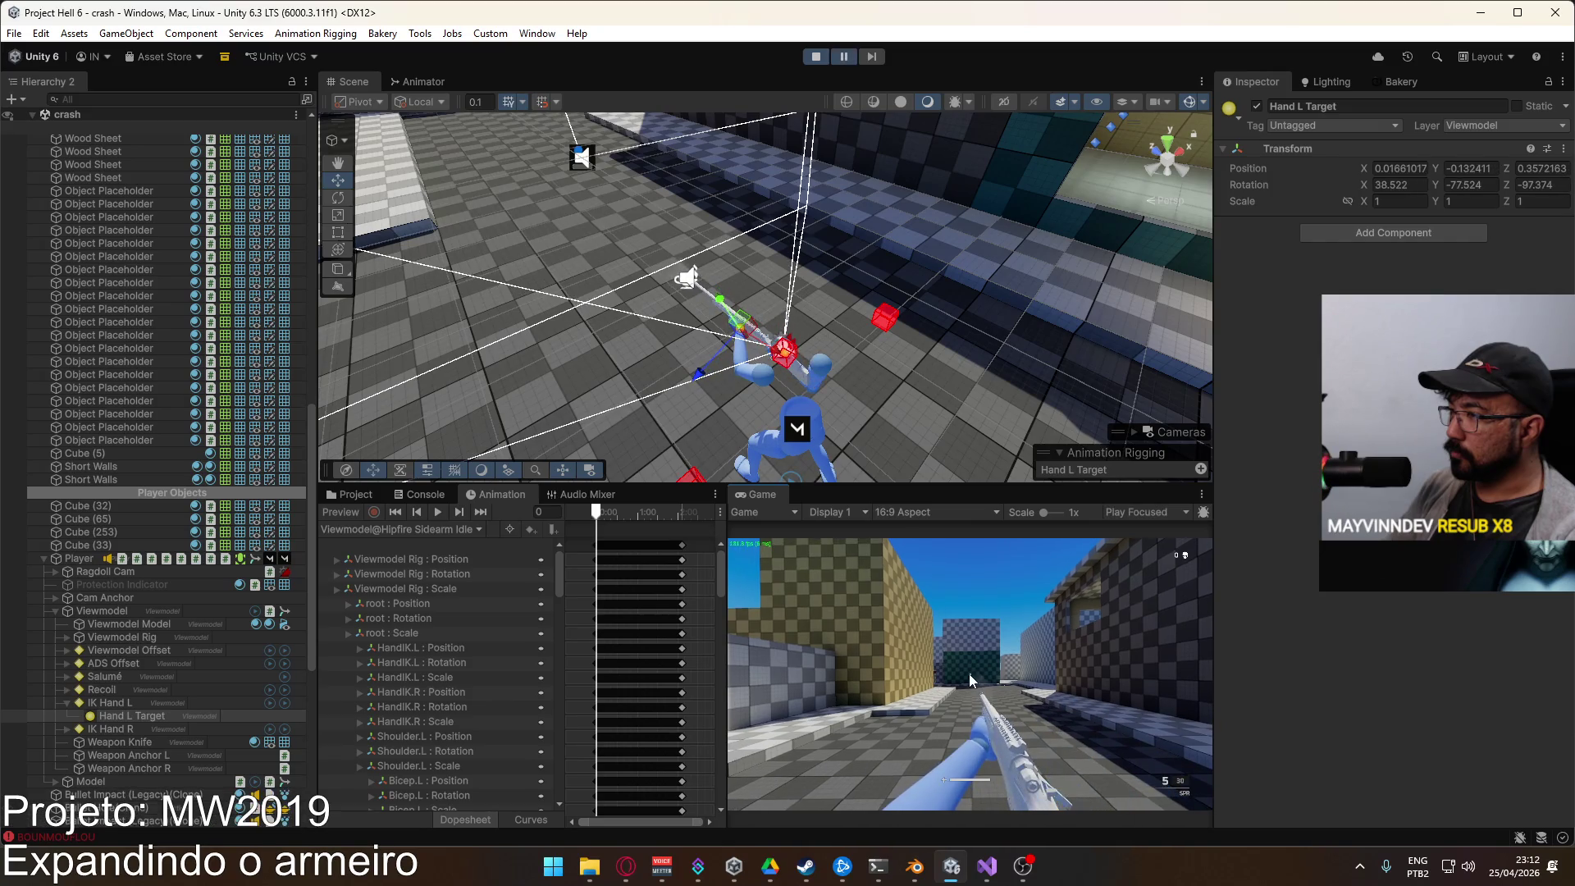
key(super)
key(super)
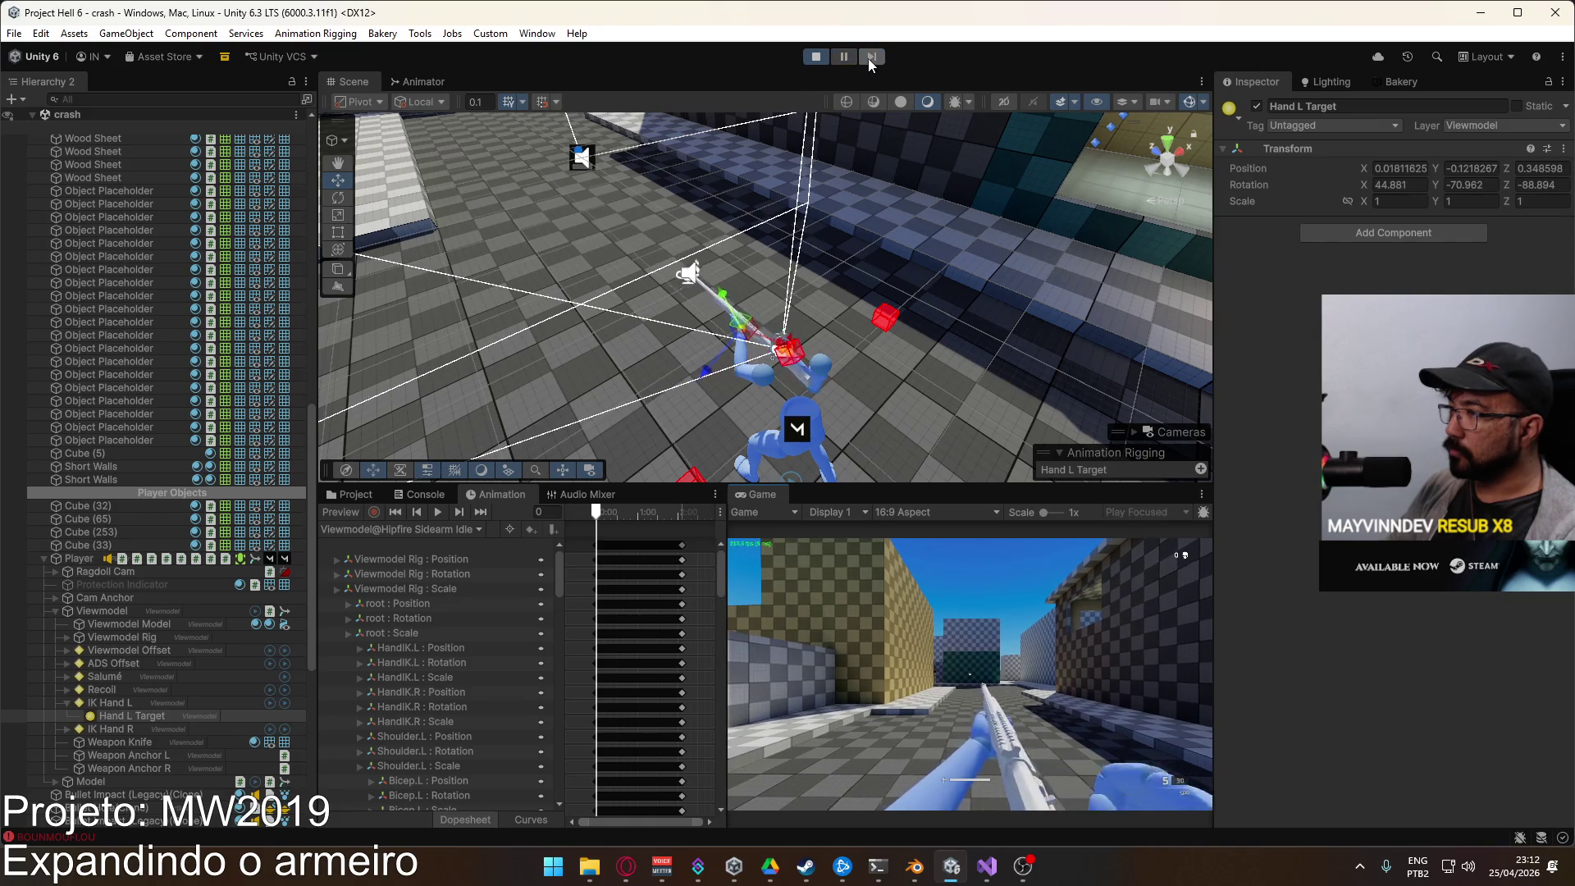
key(super)
key(super)
key(super)
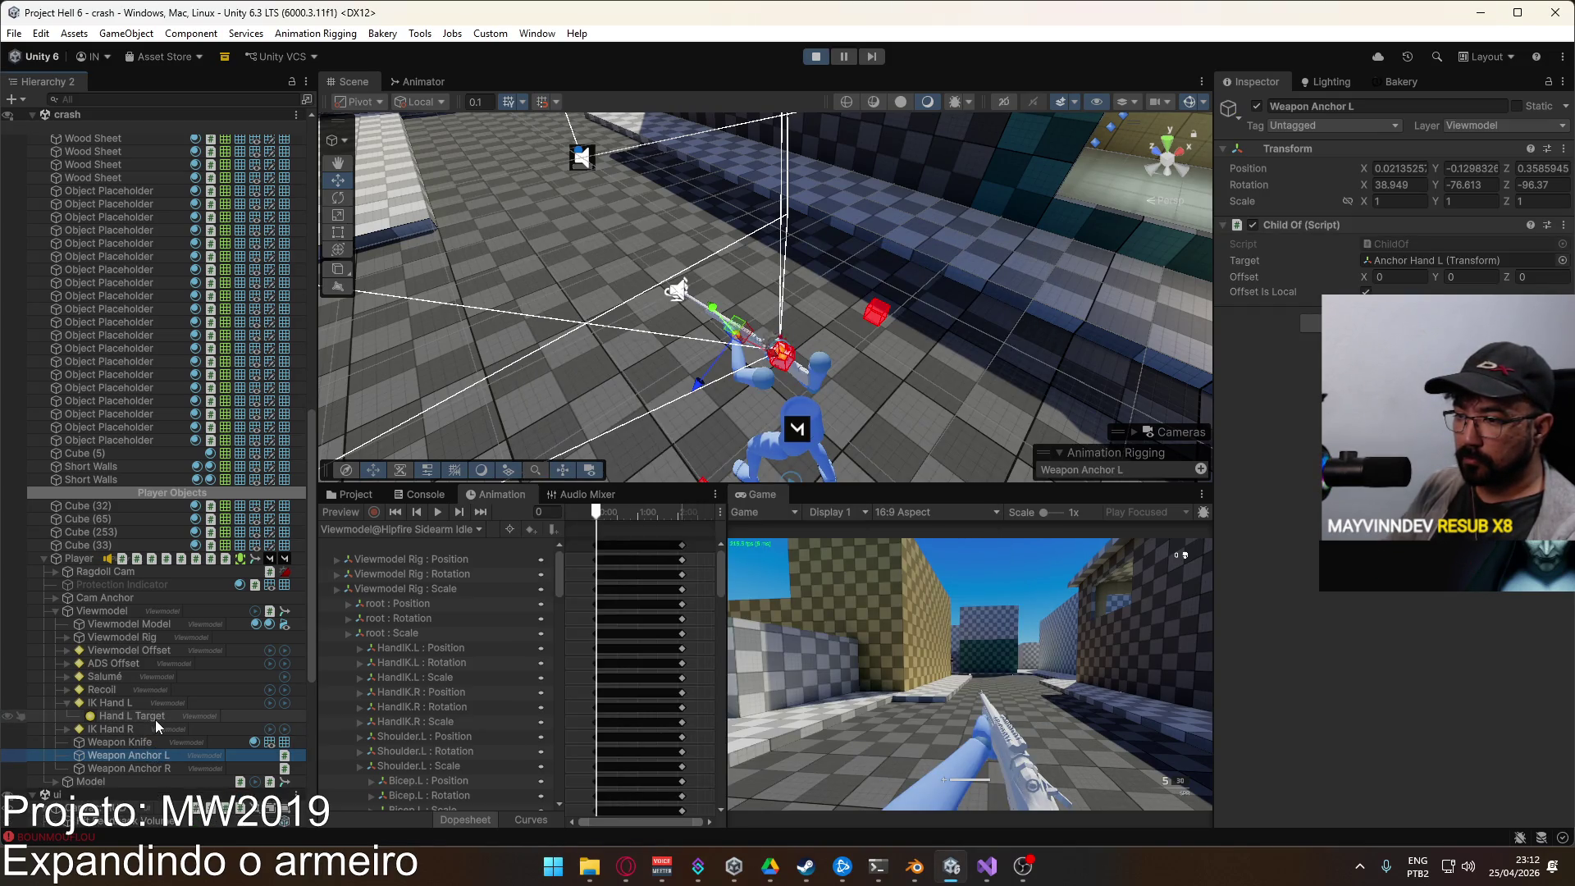
Step: Select Socket Hand L under Viewmodel Rig > root > Socket Weapon, preview frame 5, and view the Animator graph
click(67, 637)
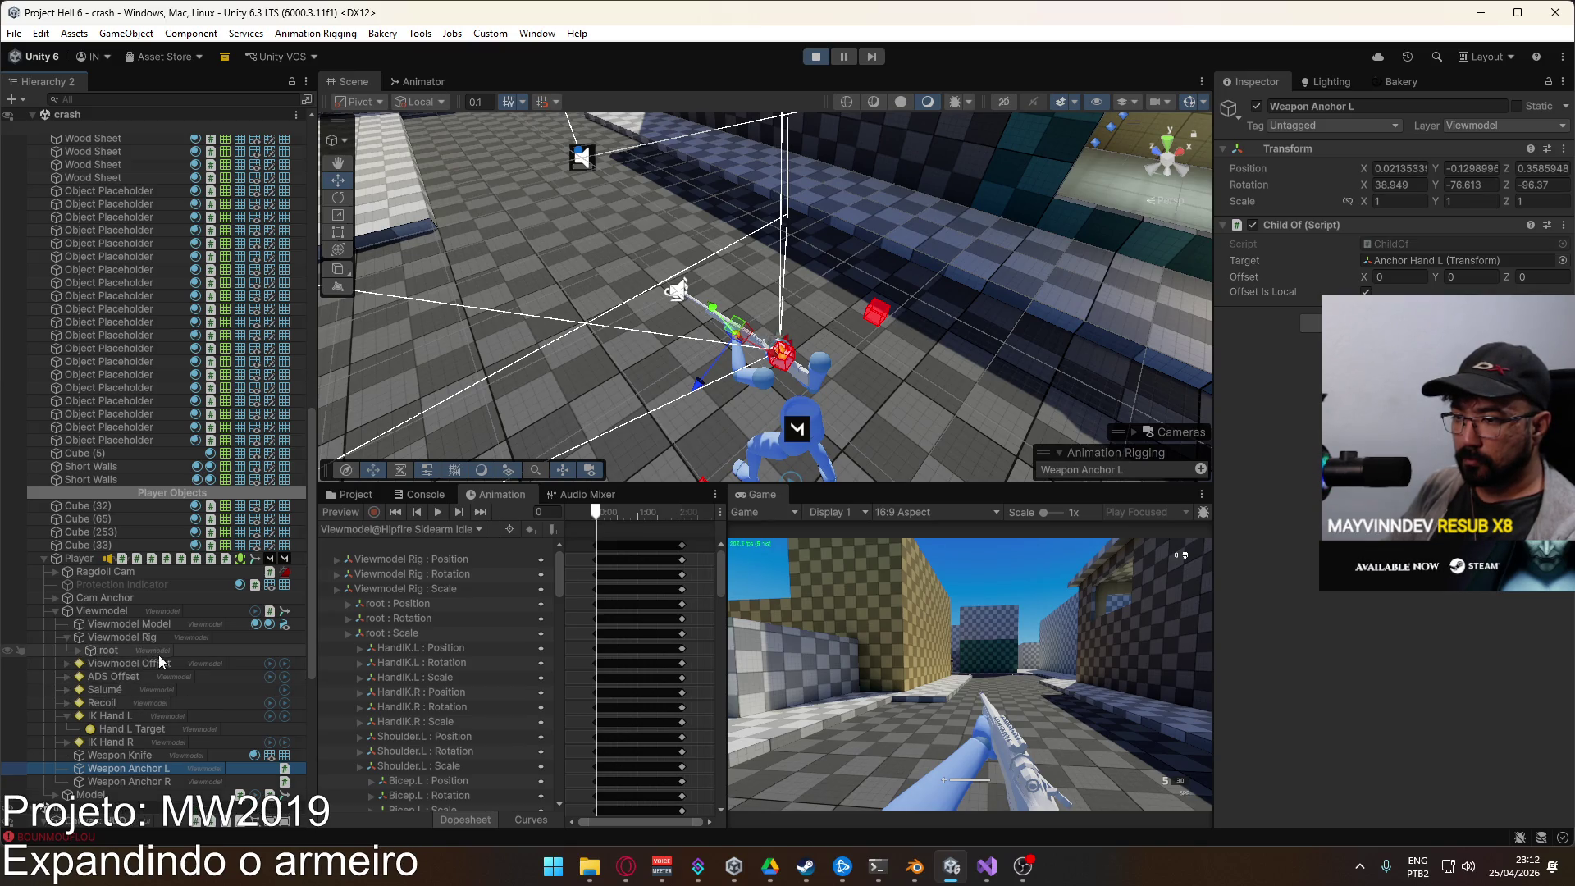
click(77, 651)
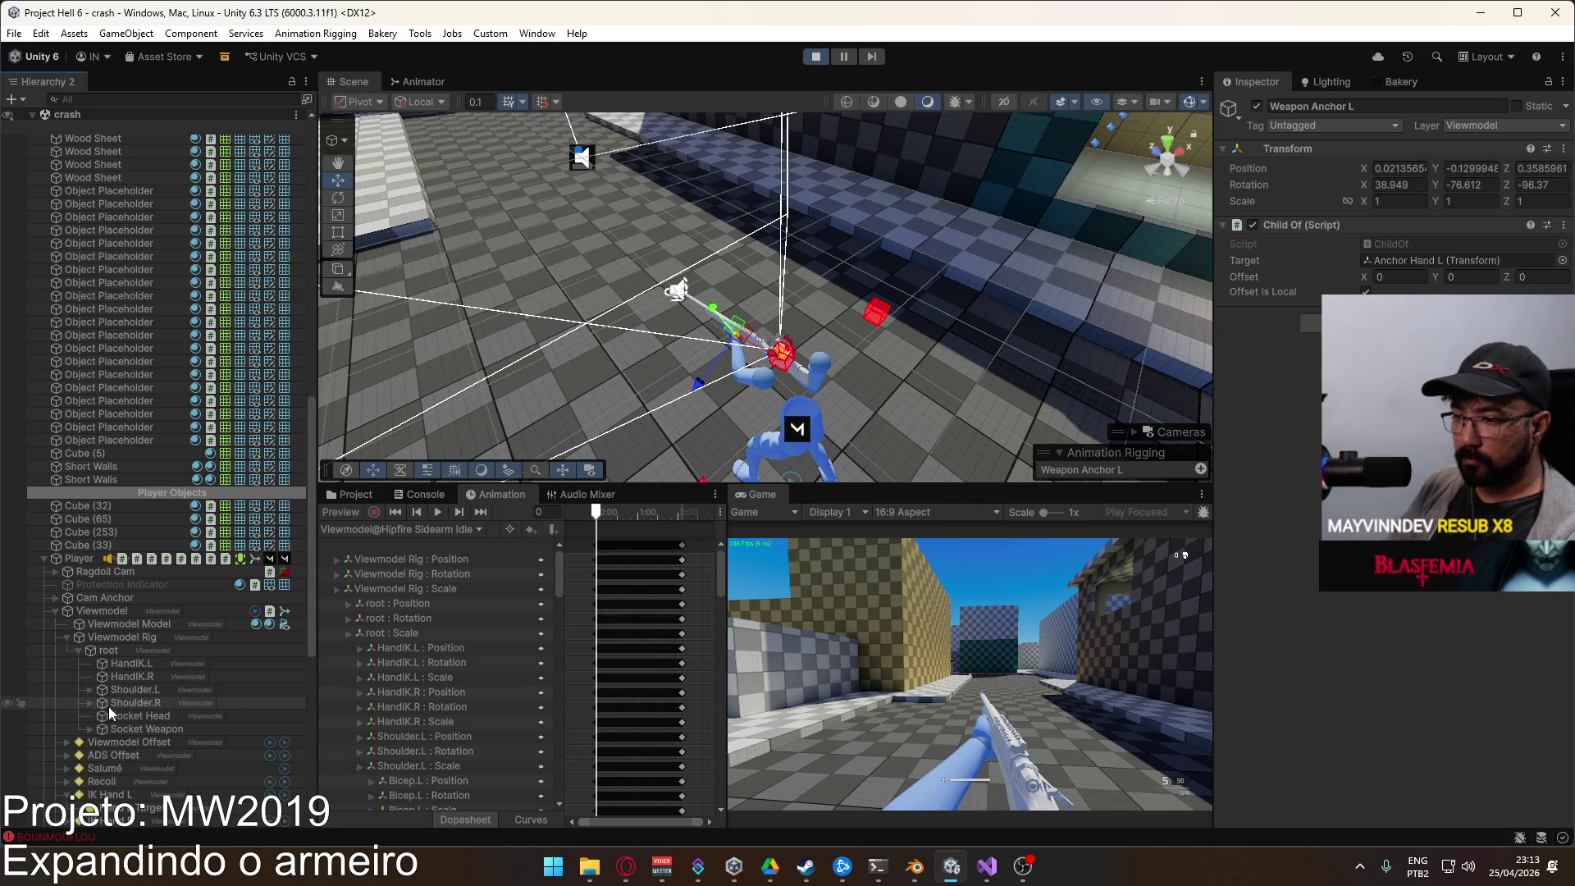
click(87, 729)
click(148, 741)
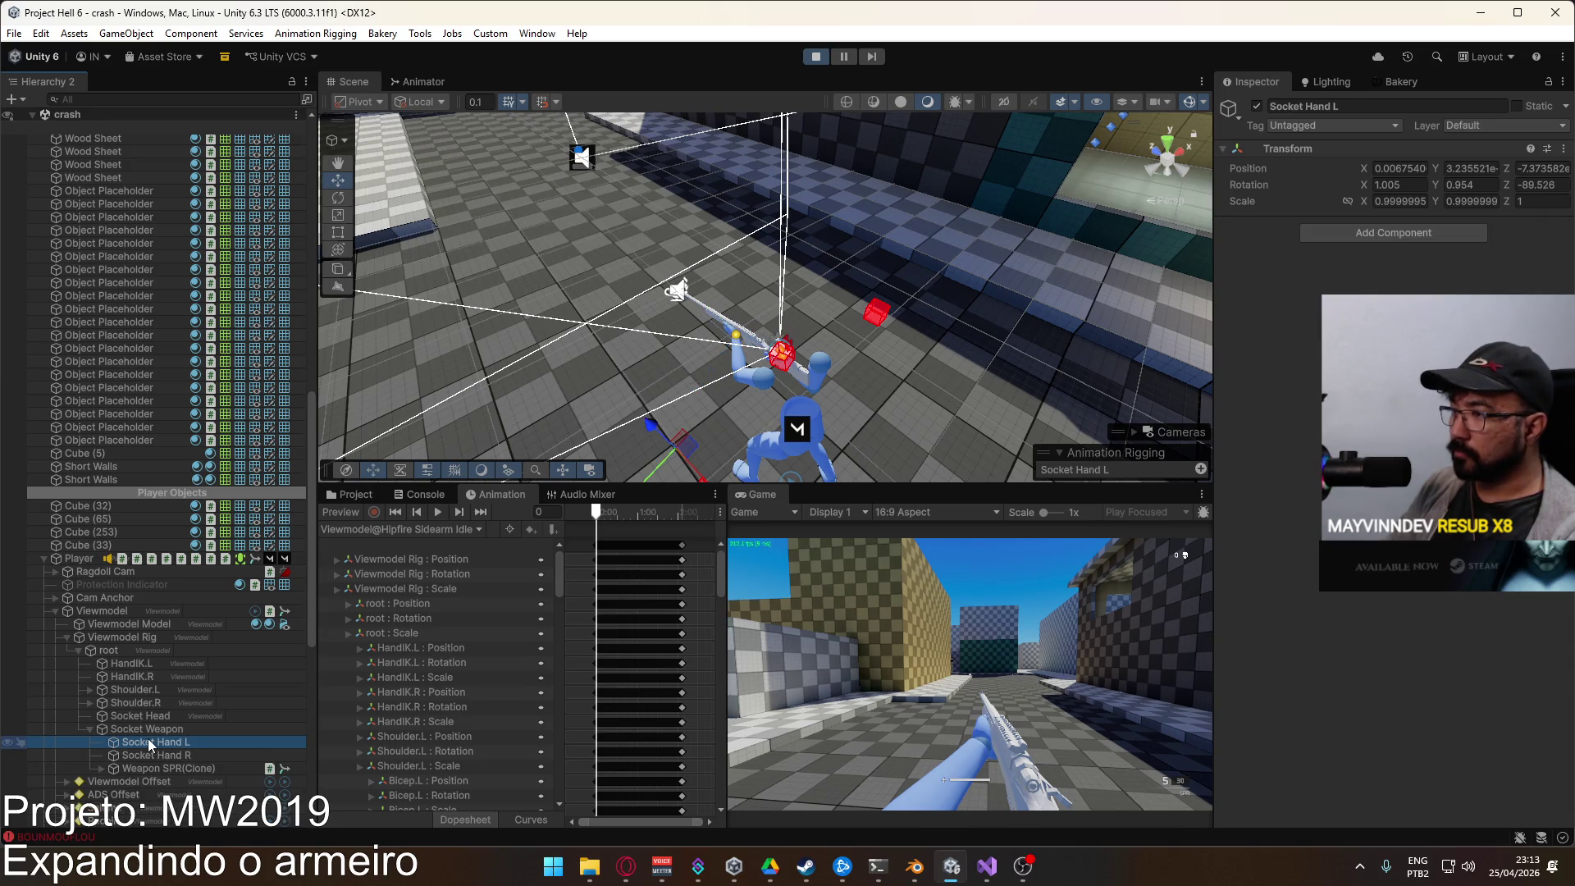
scroll(606, 566, up, 2)
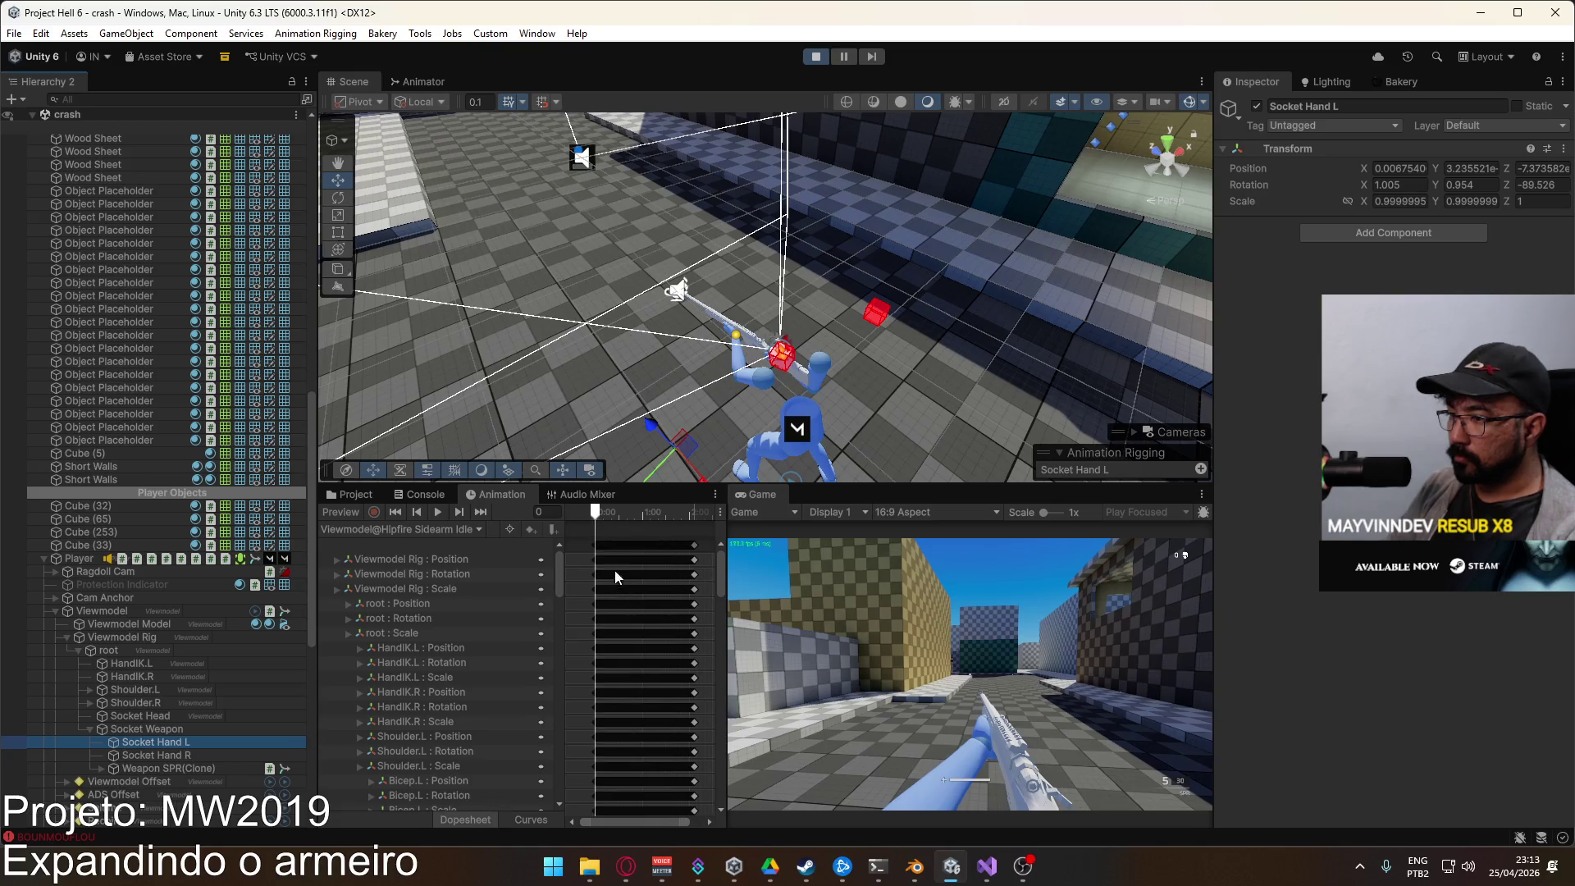
mouse_move(598, 516)
mouse_down()
mouse_move(615, 517)
mouse_move(595, 516)
mouse_up()
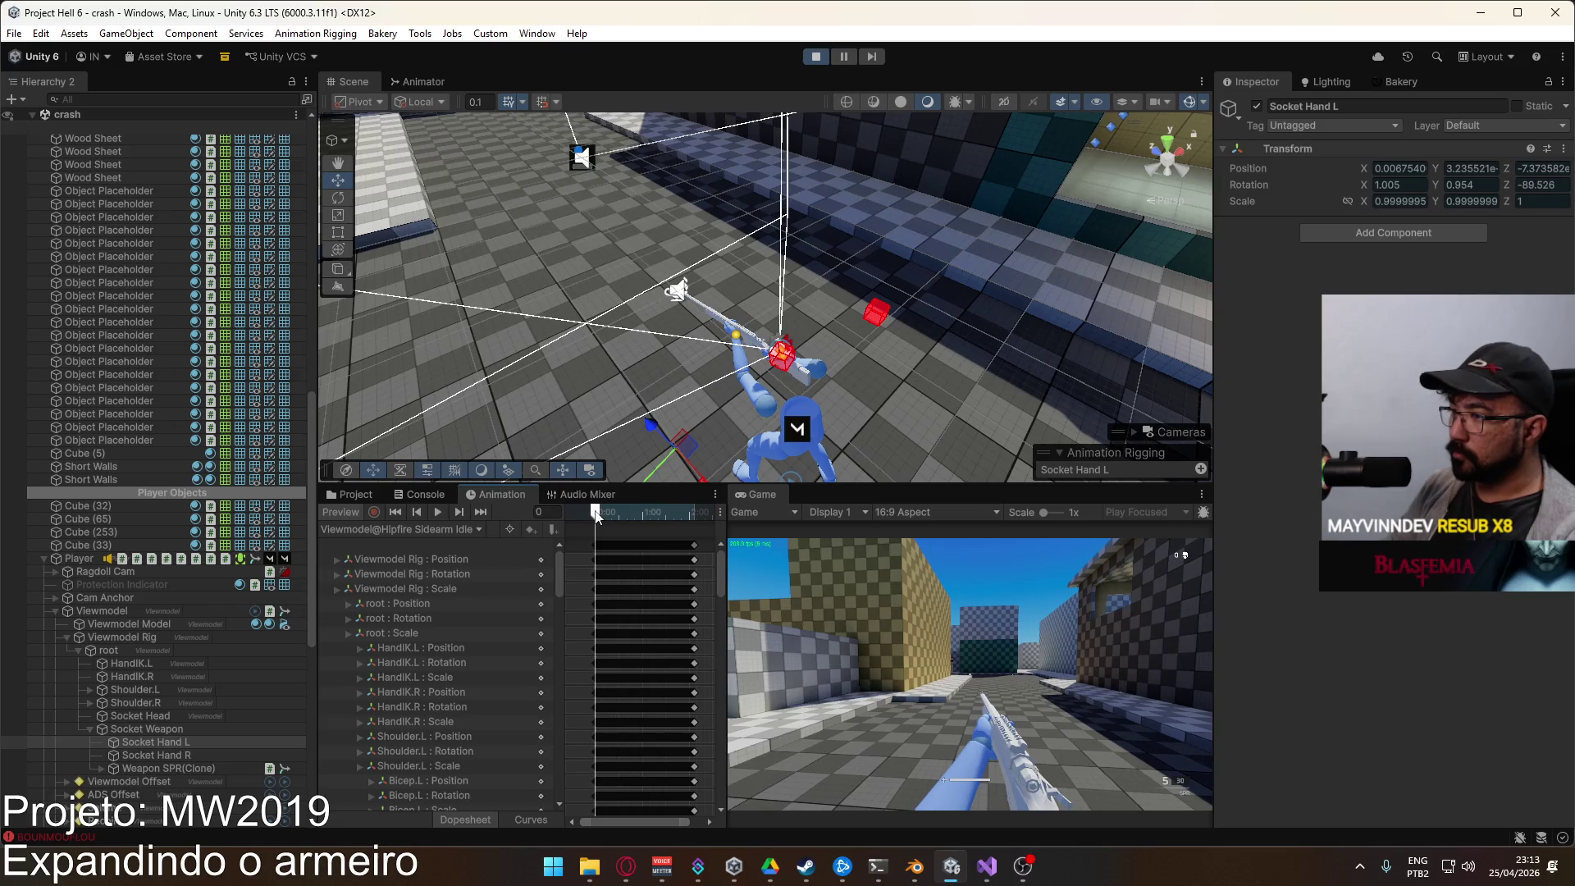
click(442, 79)
Step: Select the Any State to Bolt Action transition and expand its settings
click(792, 278)
click(691, 287)
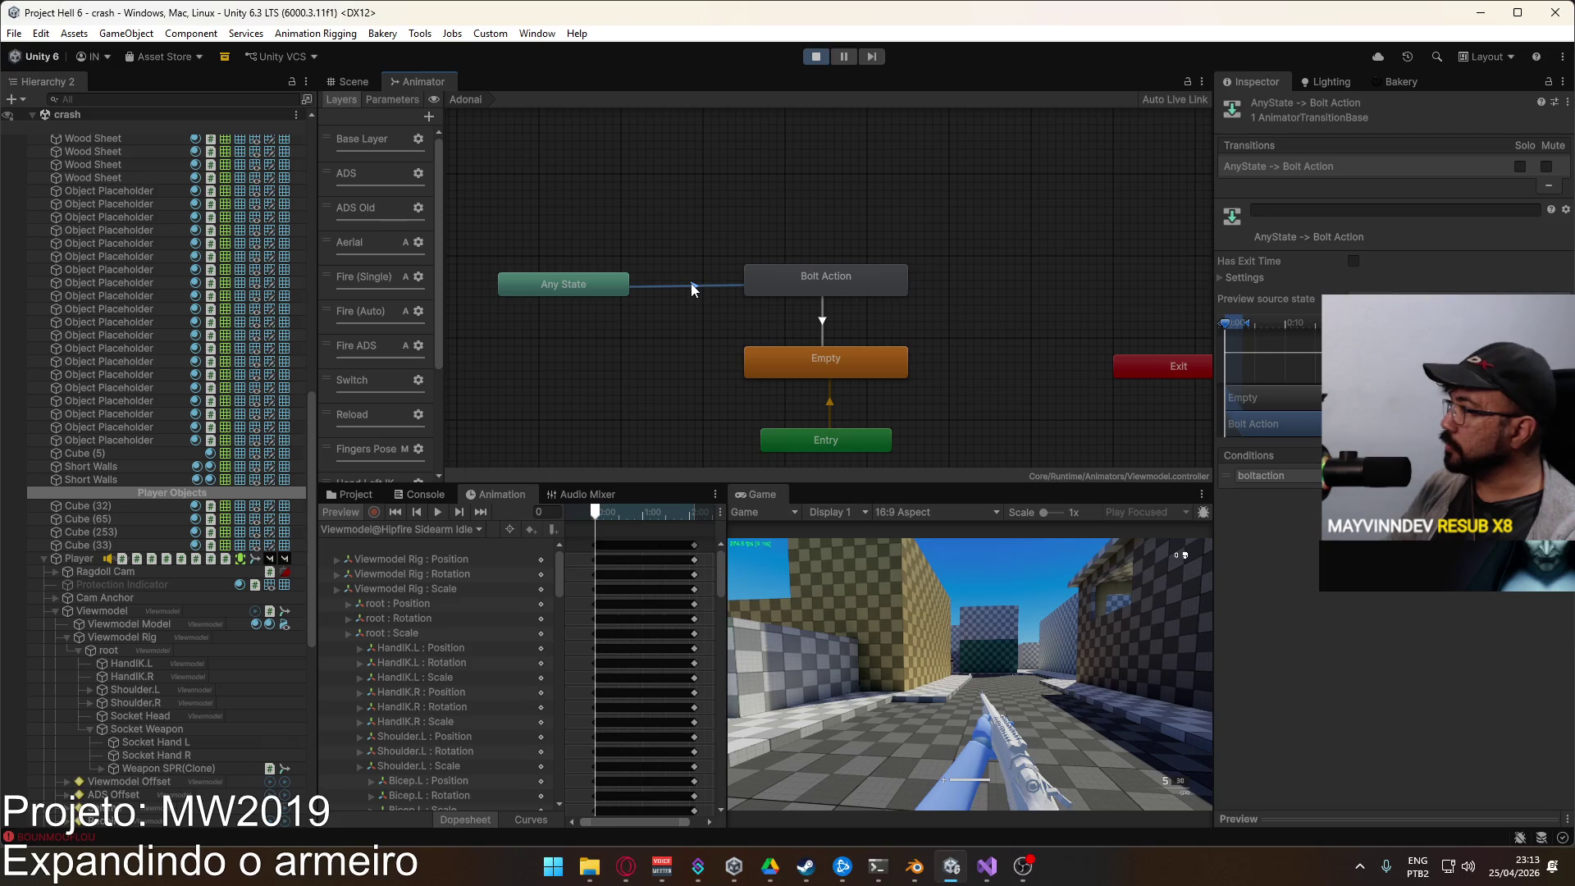
click(1223, 279)
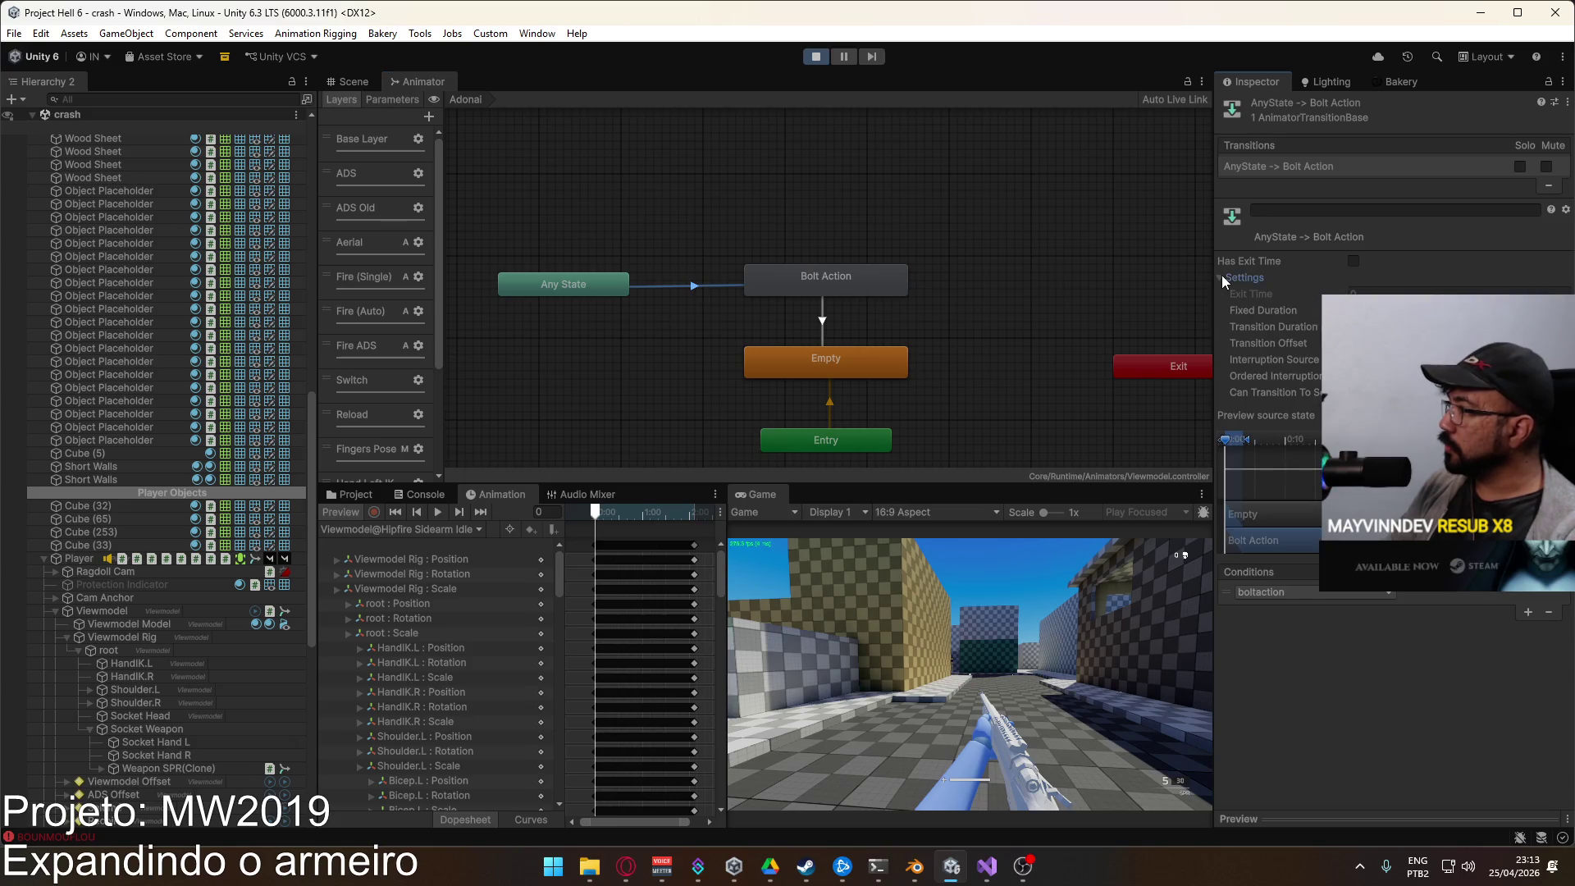
Step: Review the Bolt Action state and transition preview, then show the Project browser at Prefabs
click(866, 288)
click(692, 289)
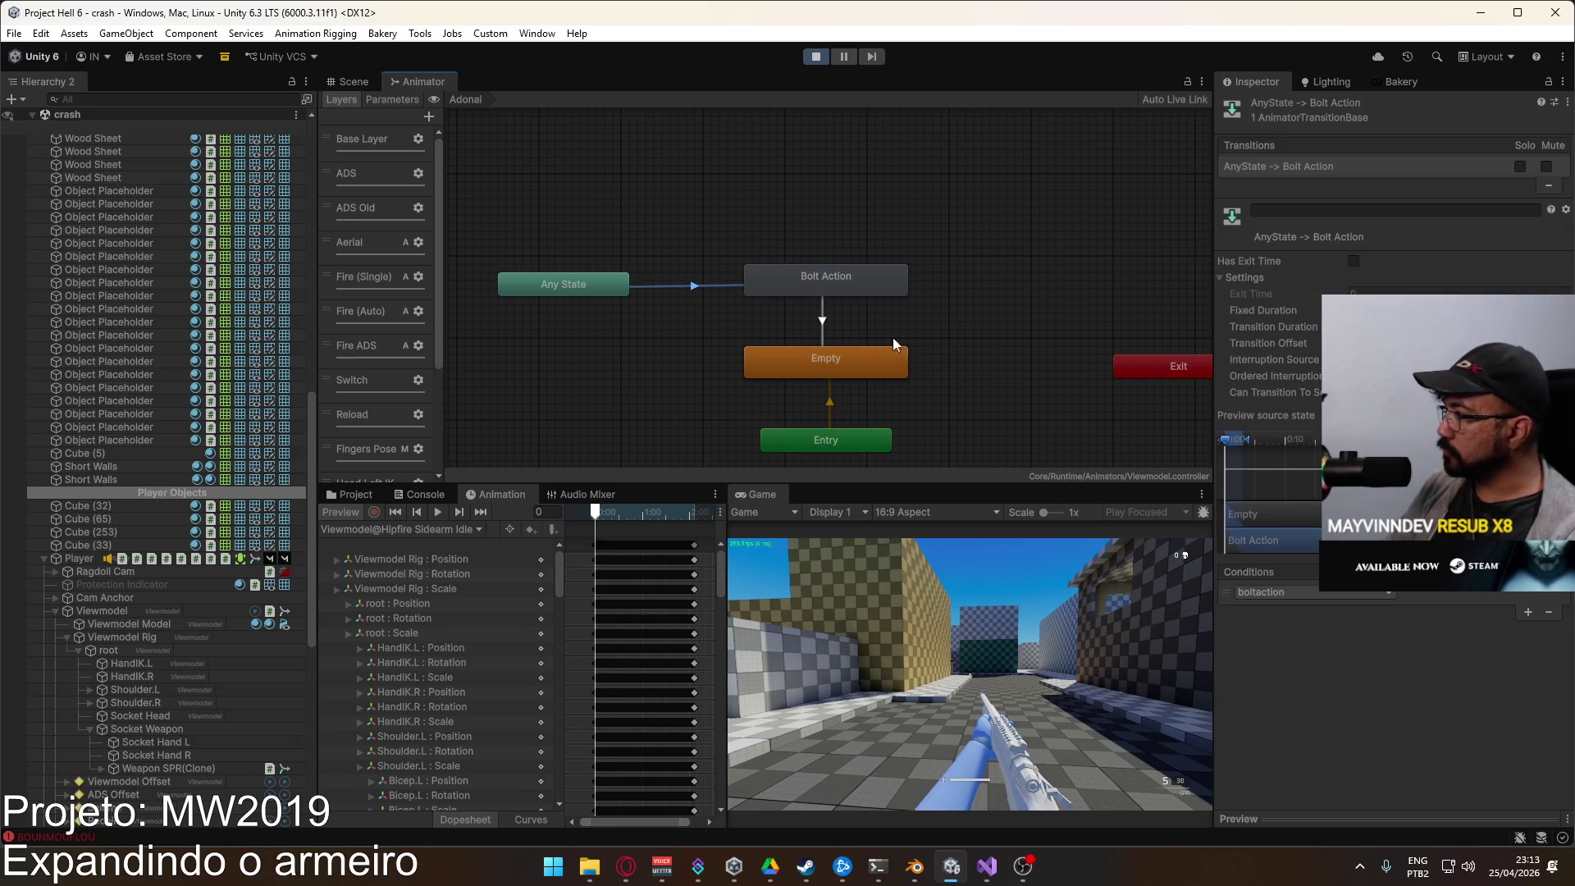
click(1332, 819)
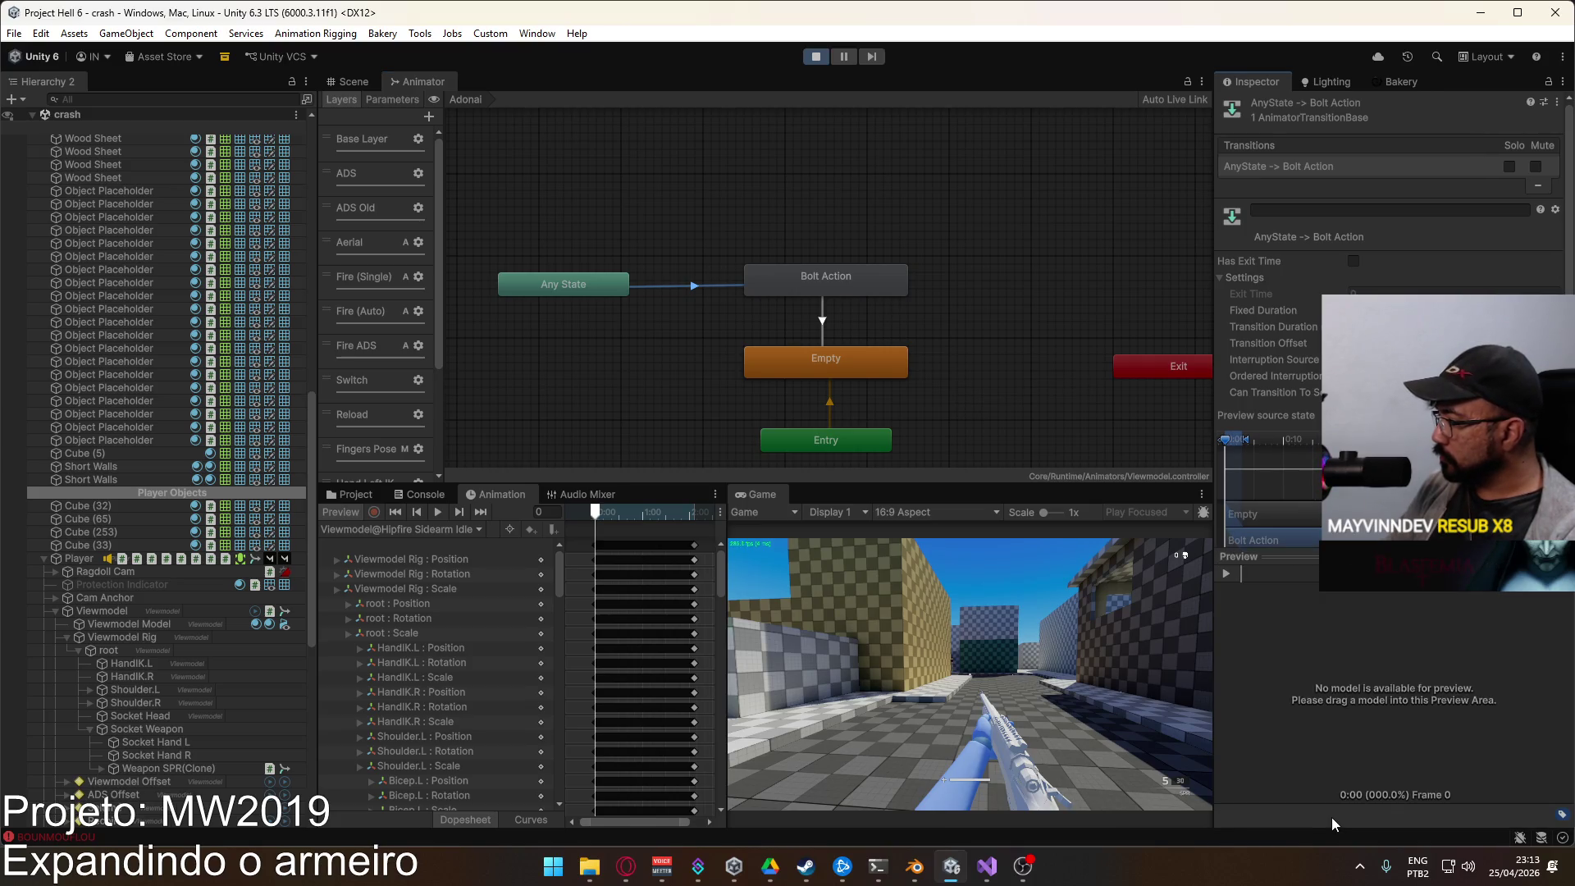
click(829, 283)
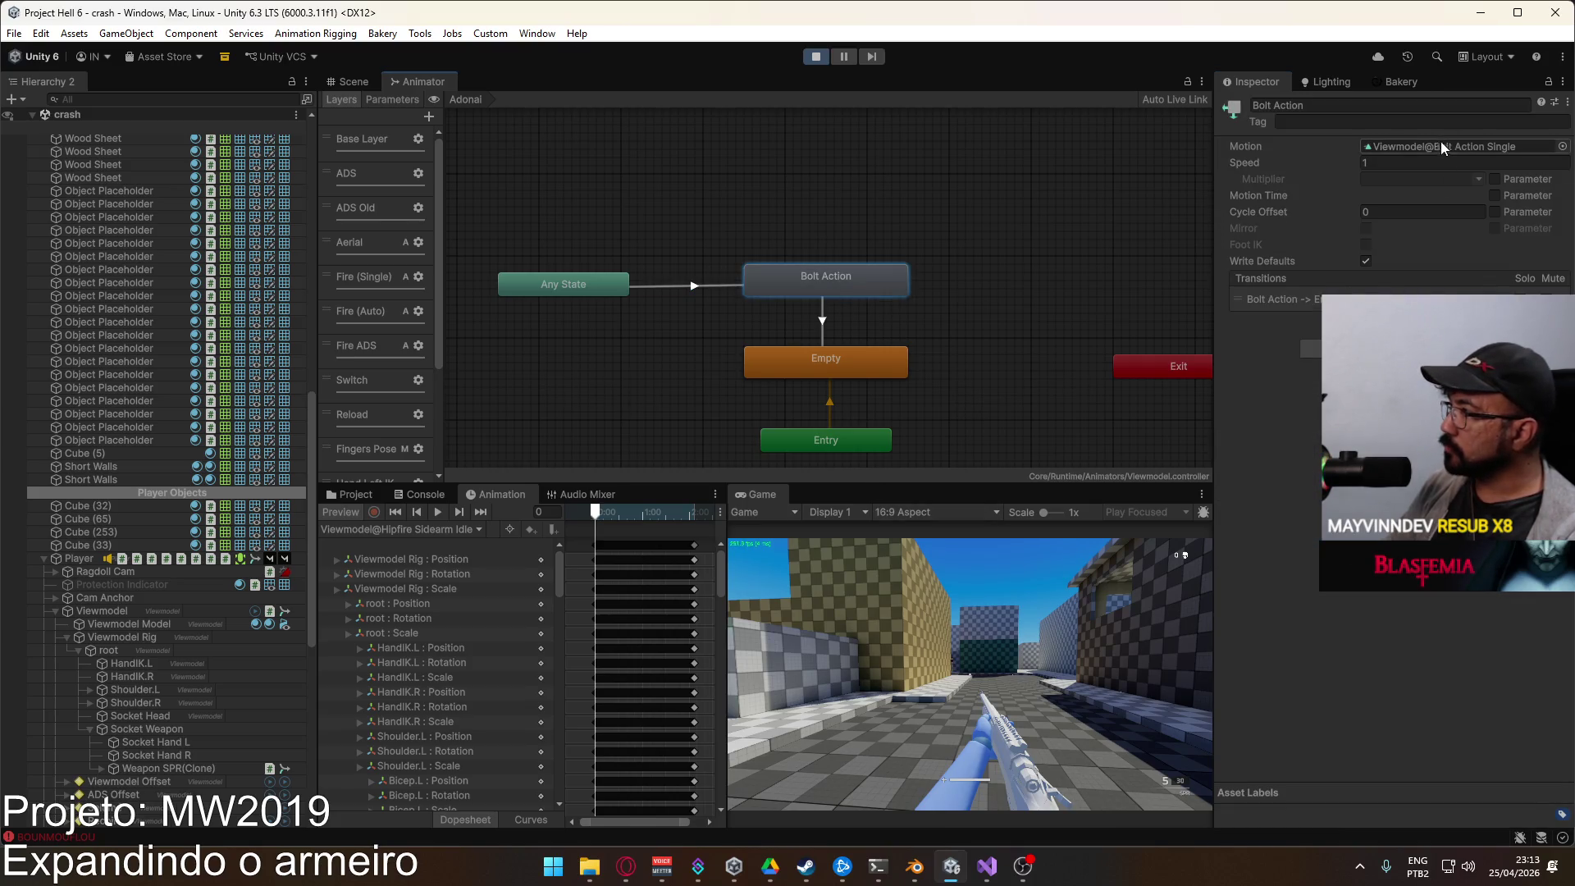
click(354, 494)
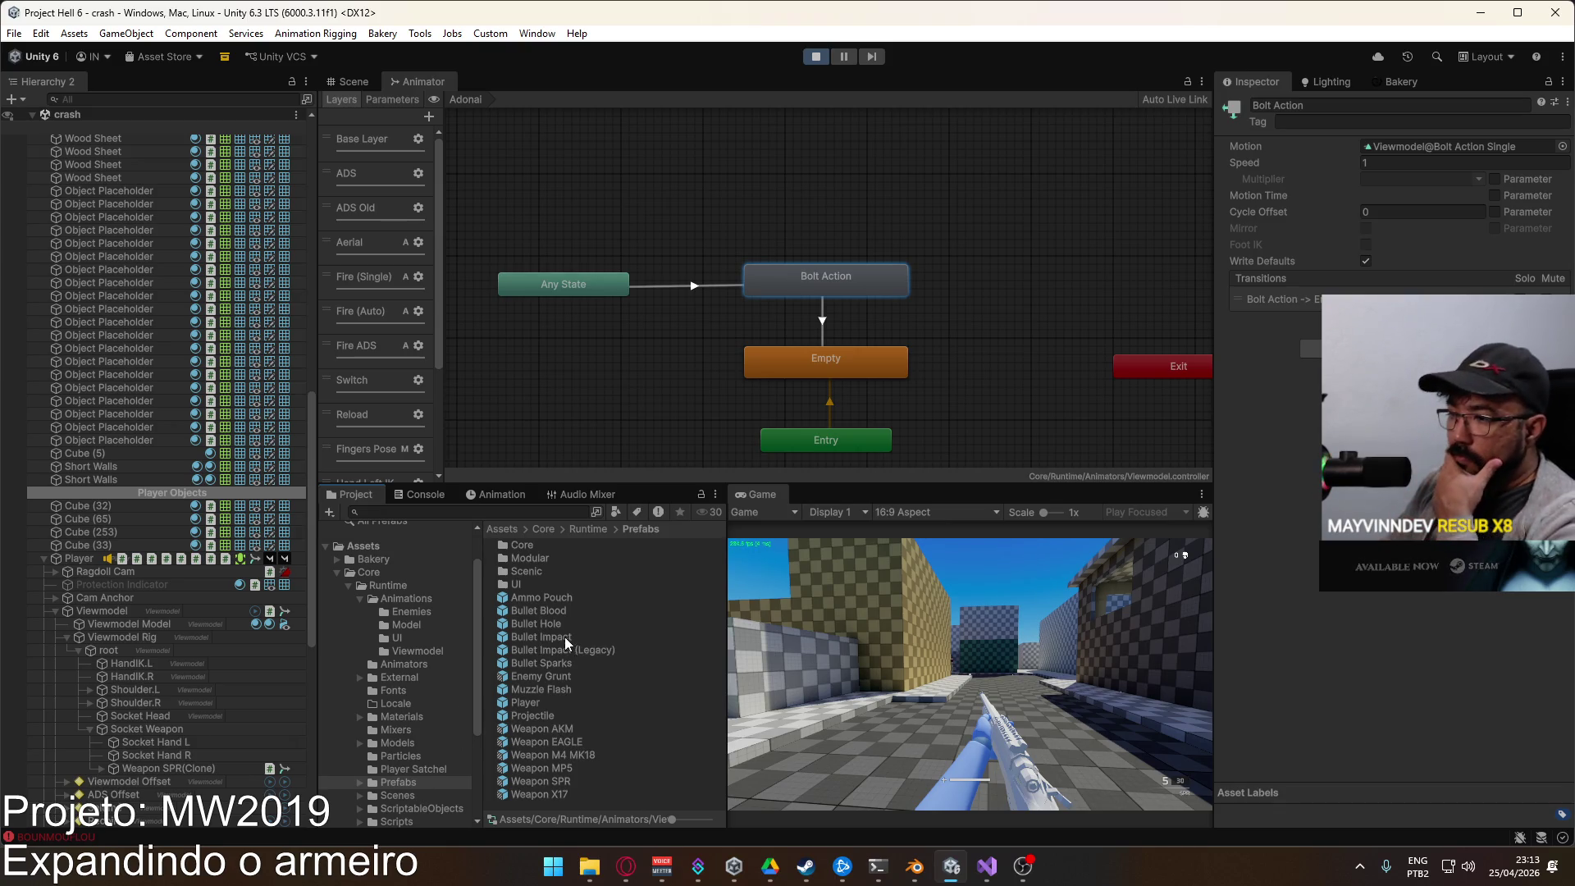
Step: Inspect the SPR@Bolt Action Single import settings, then return to the Runtime folder
click(405, 599)
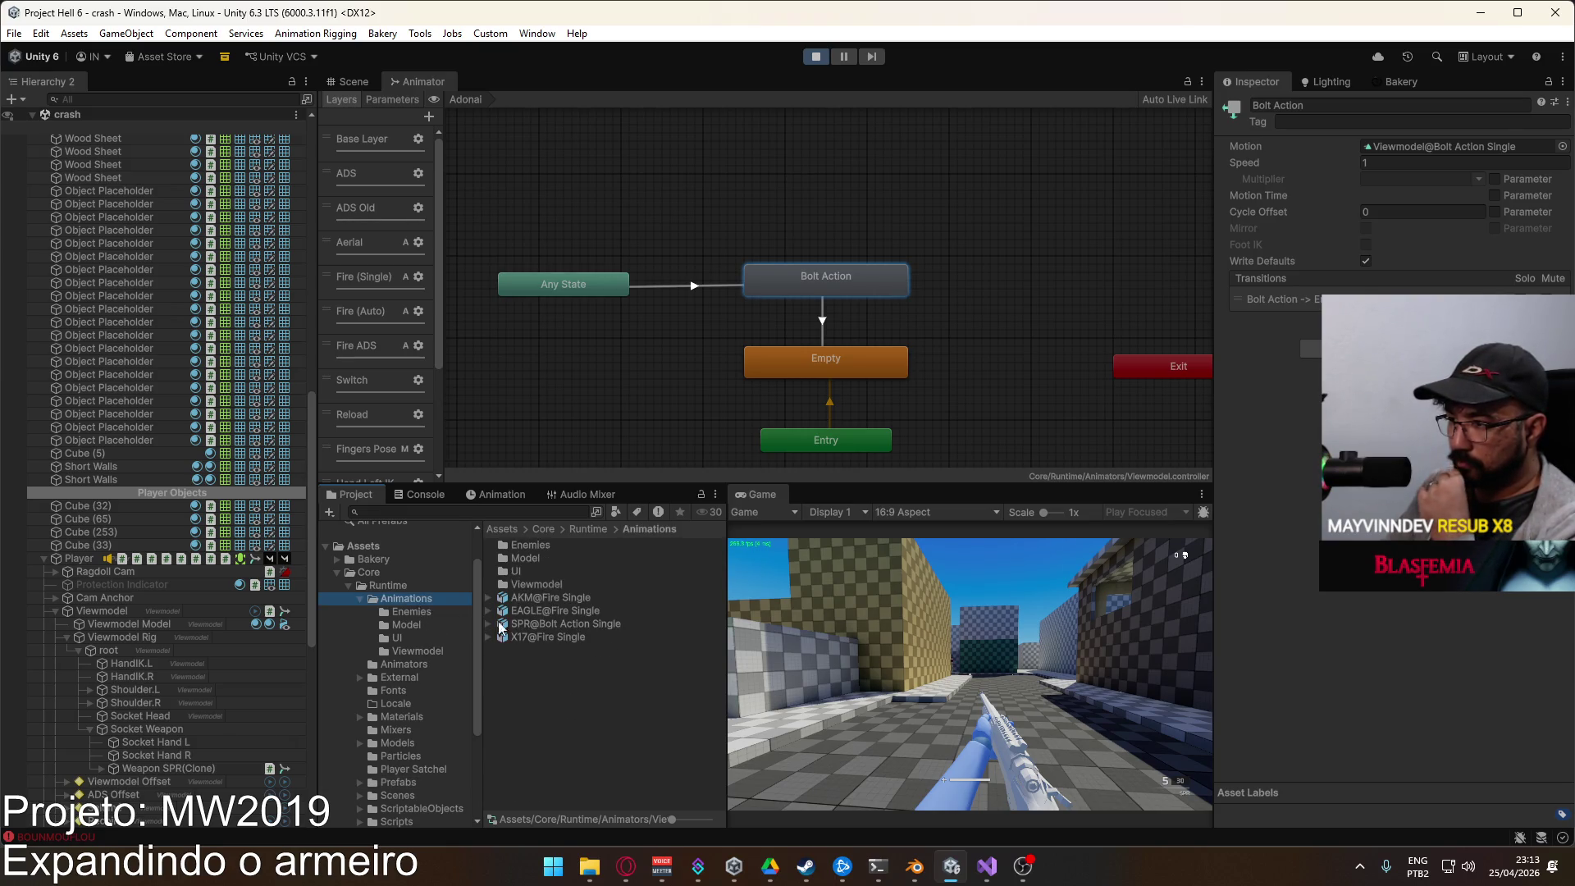
click(526, 625)
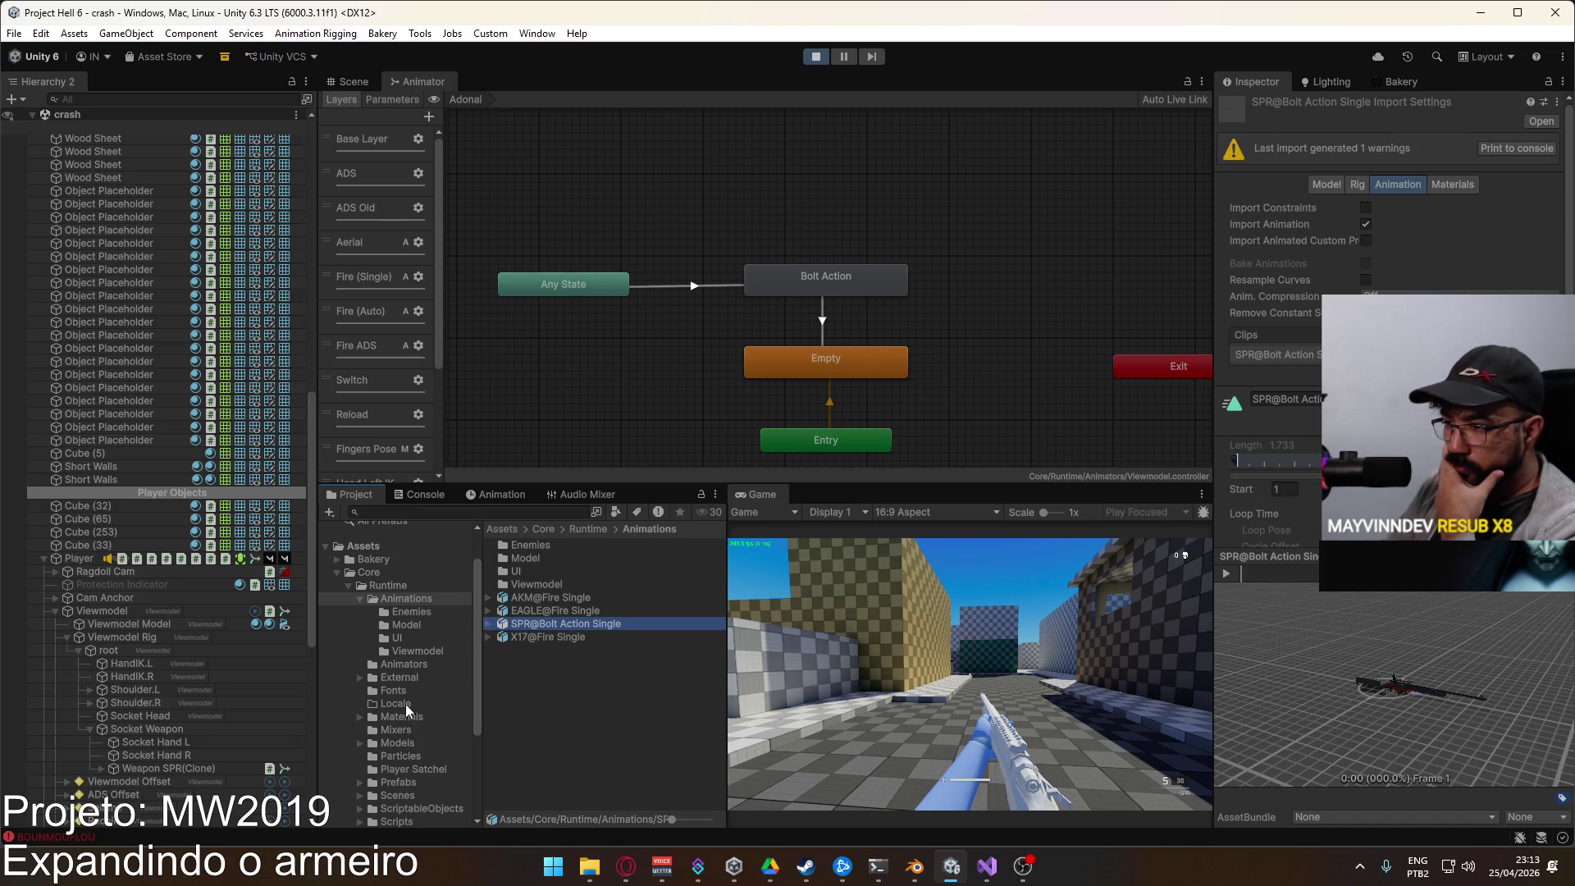
scroll(422, 747, down, 3)
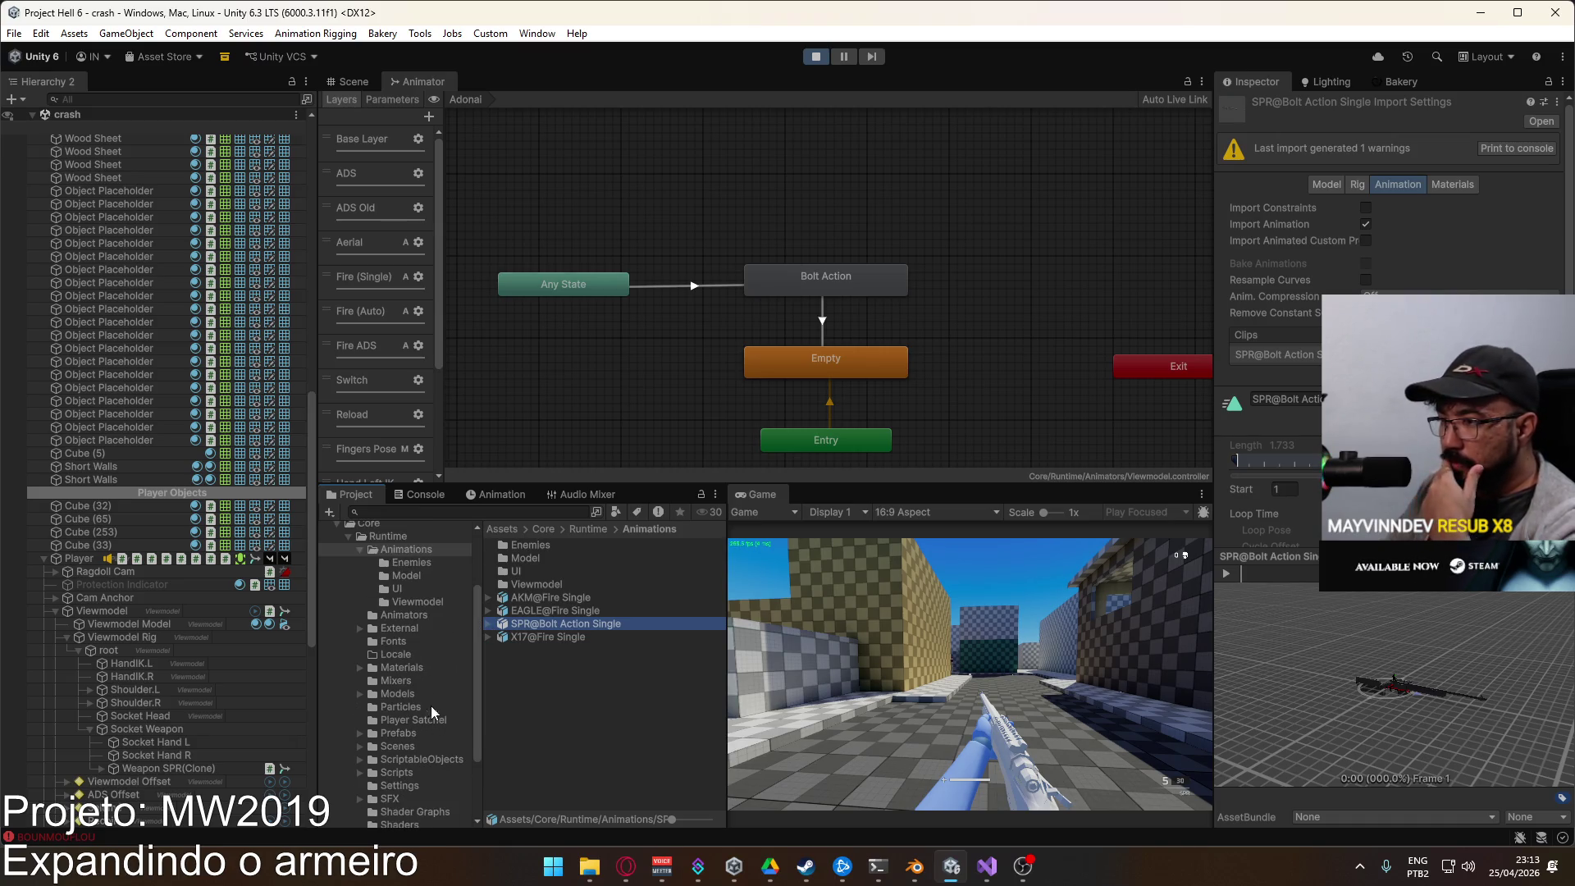
click(401, 539)
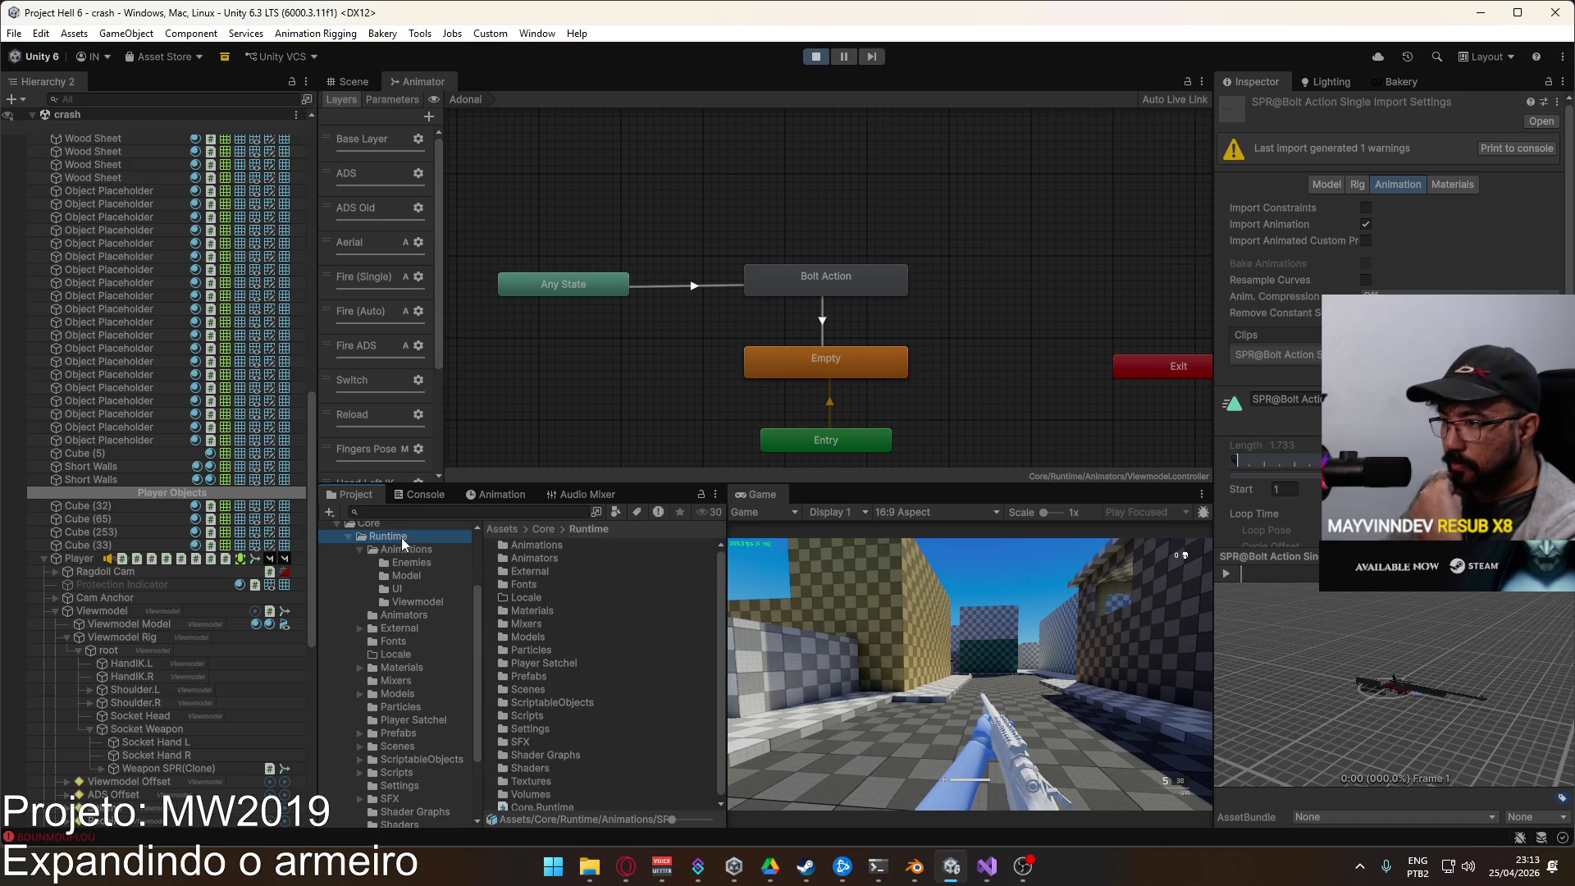
Step: Open Animations/Viewmodel, select Viewmodel@Bolt Action Single and scrub its 1.733-length clip preview
double_click(538, 545)
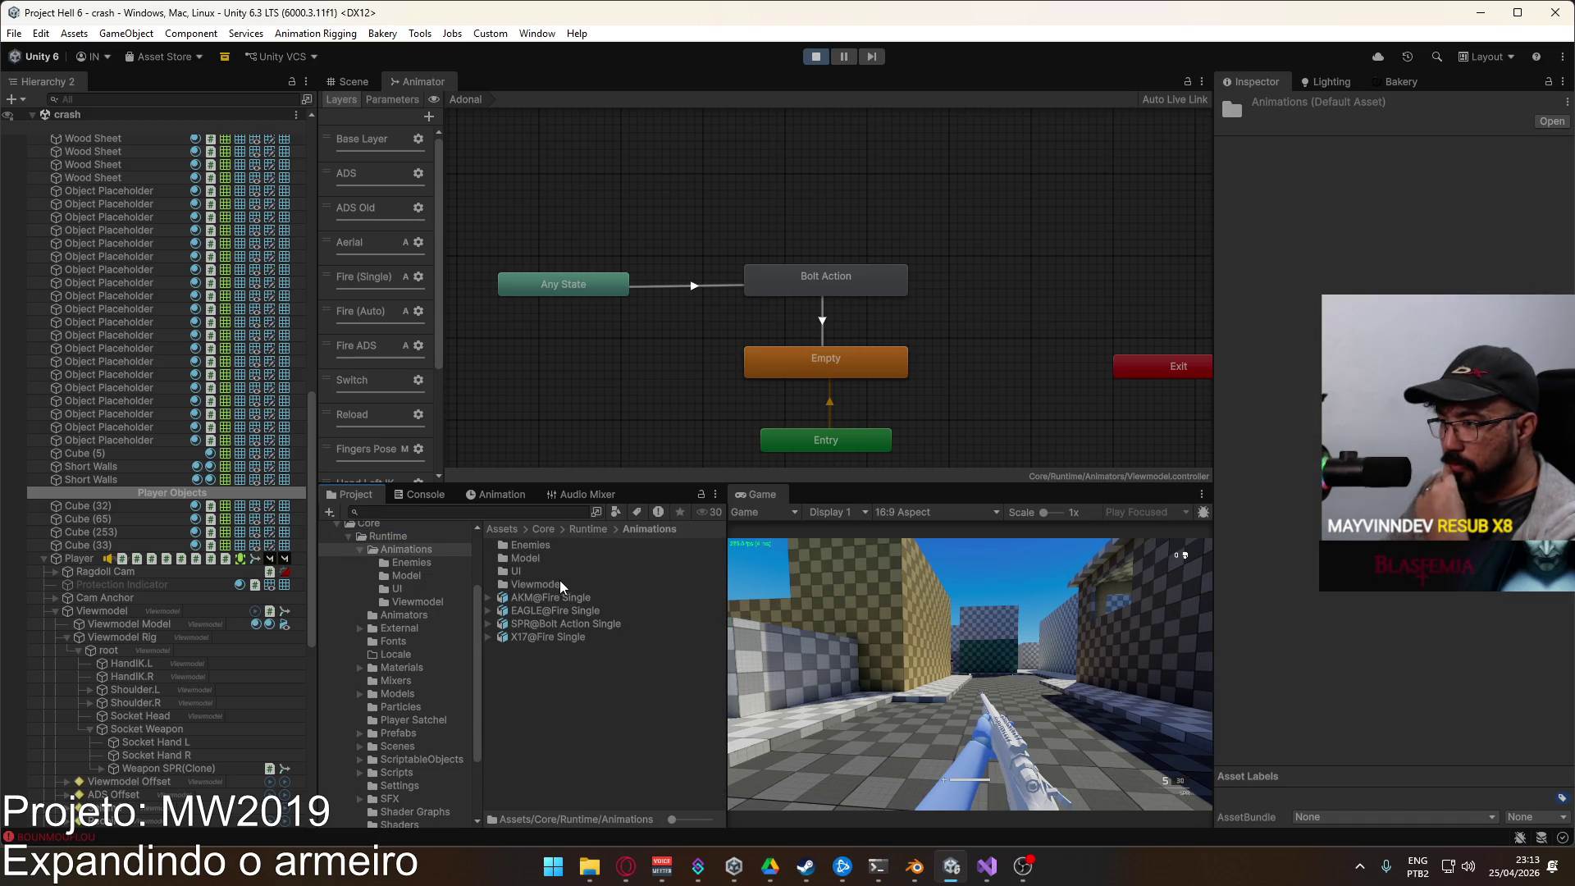
double_click(554, 582)
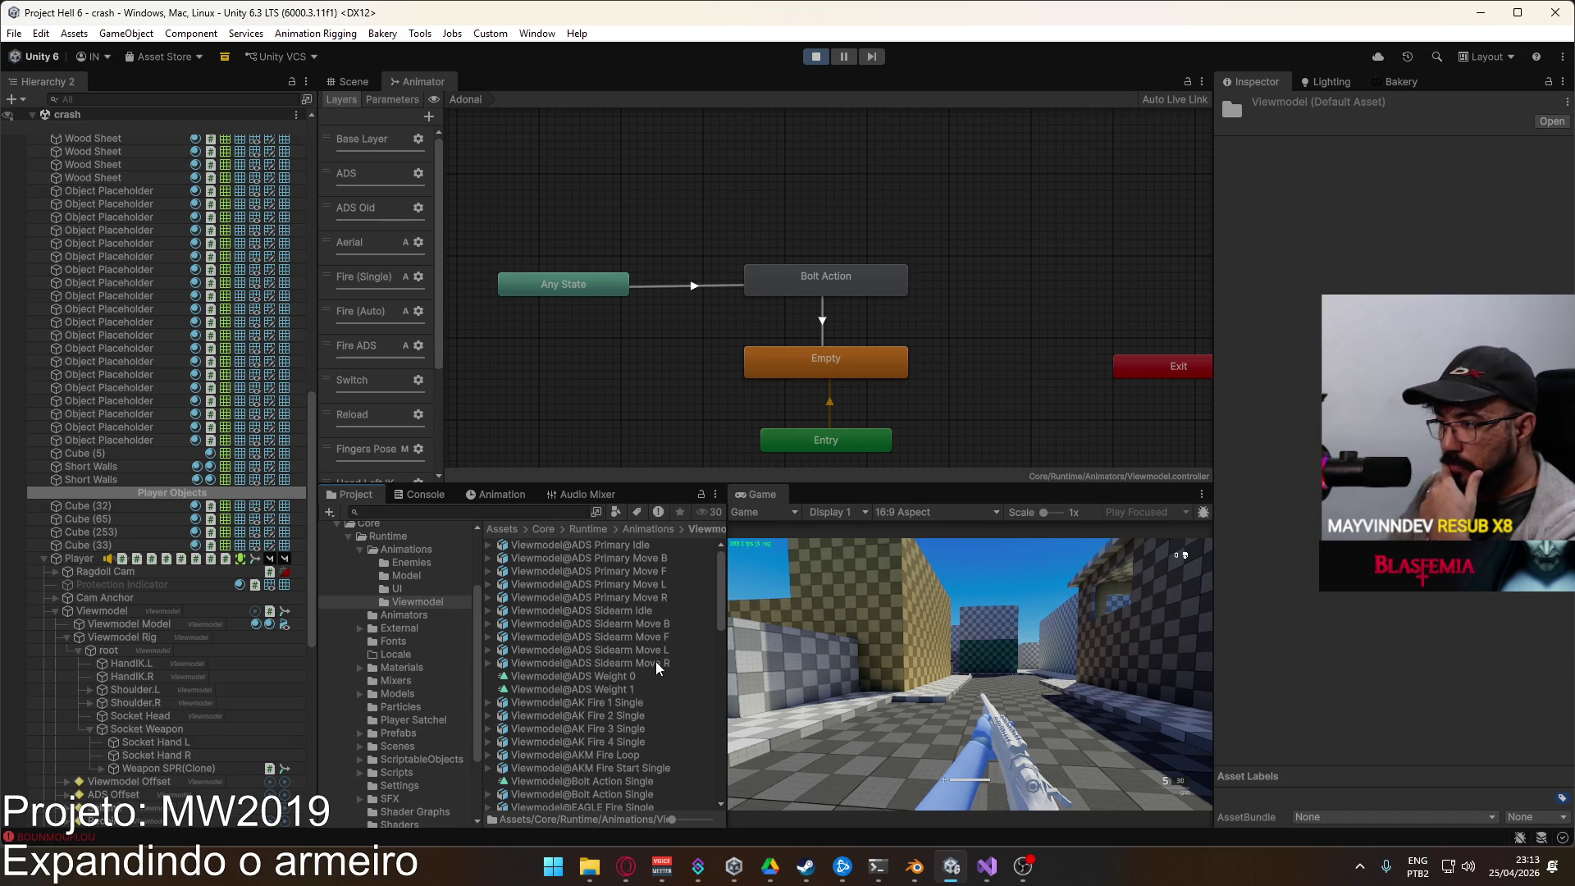
scroll(656, 668, down, 4)
scroll(656, 669, down, 10)
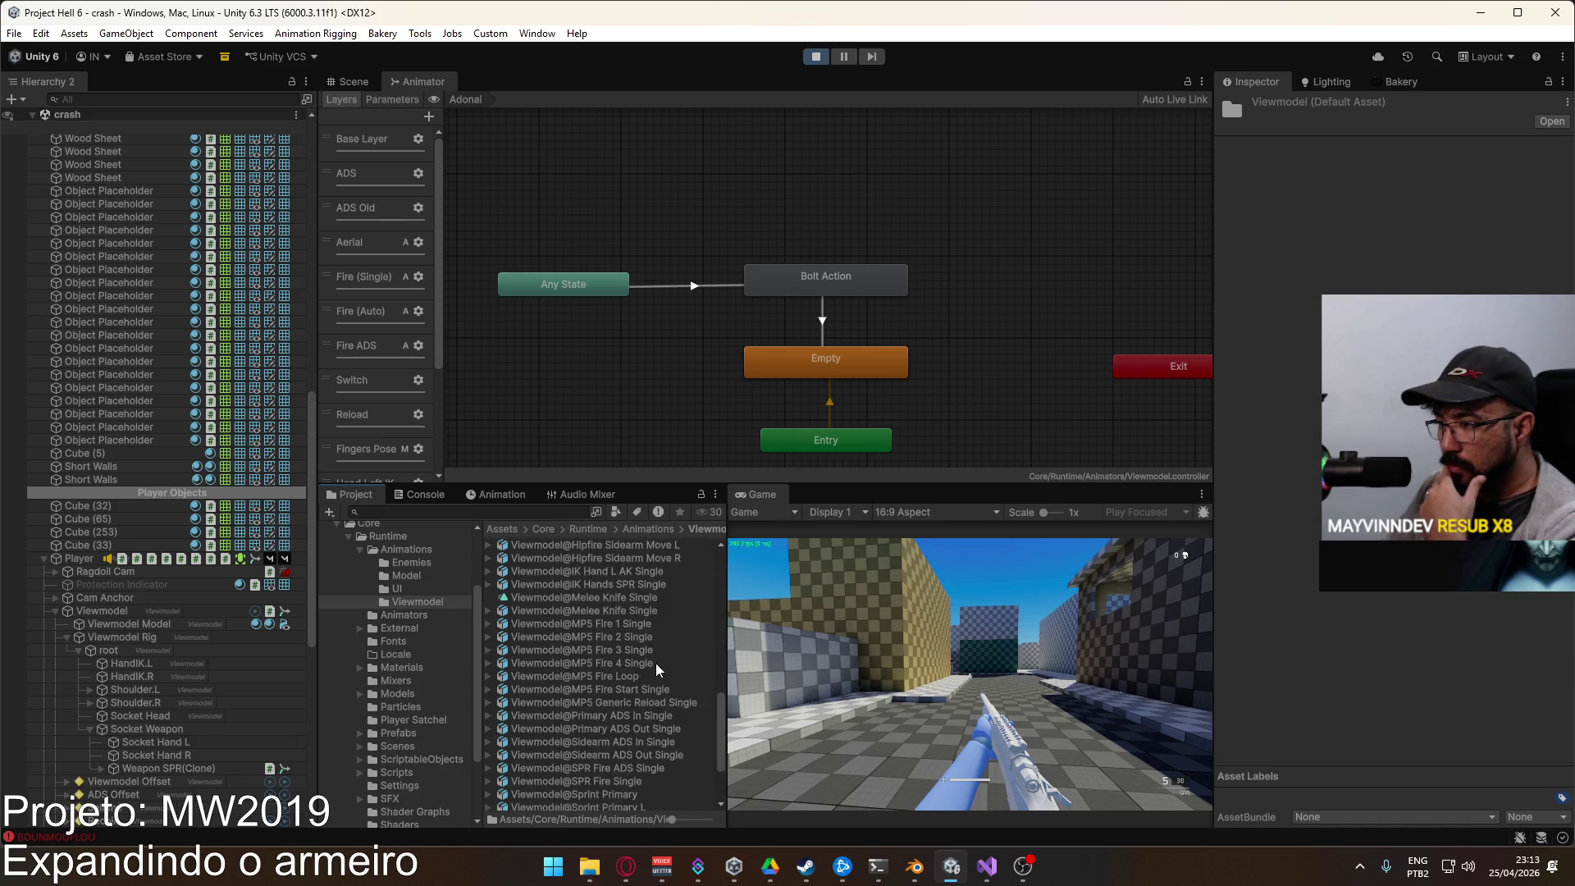
scroll(658, 675, up, 7)
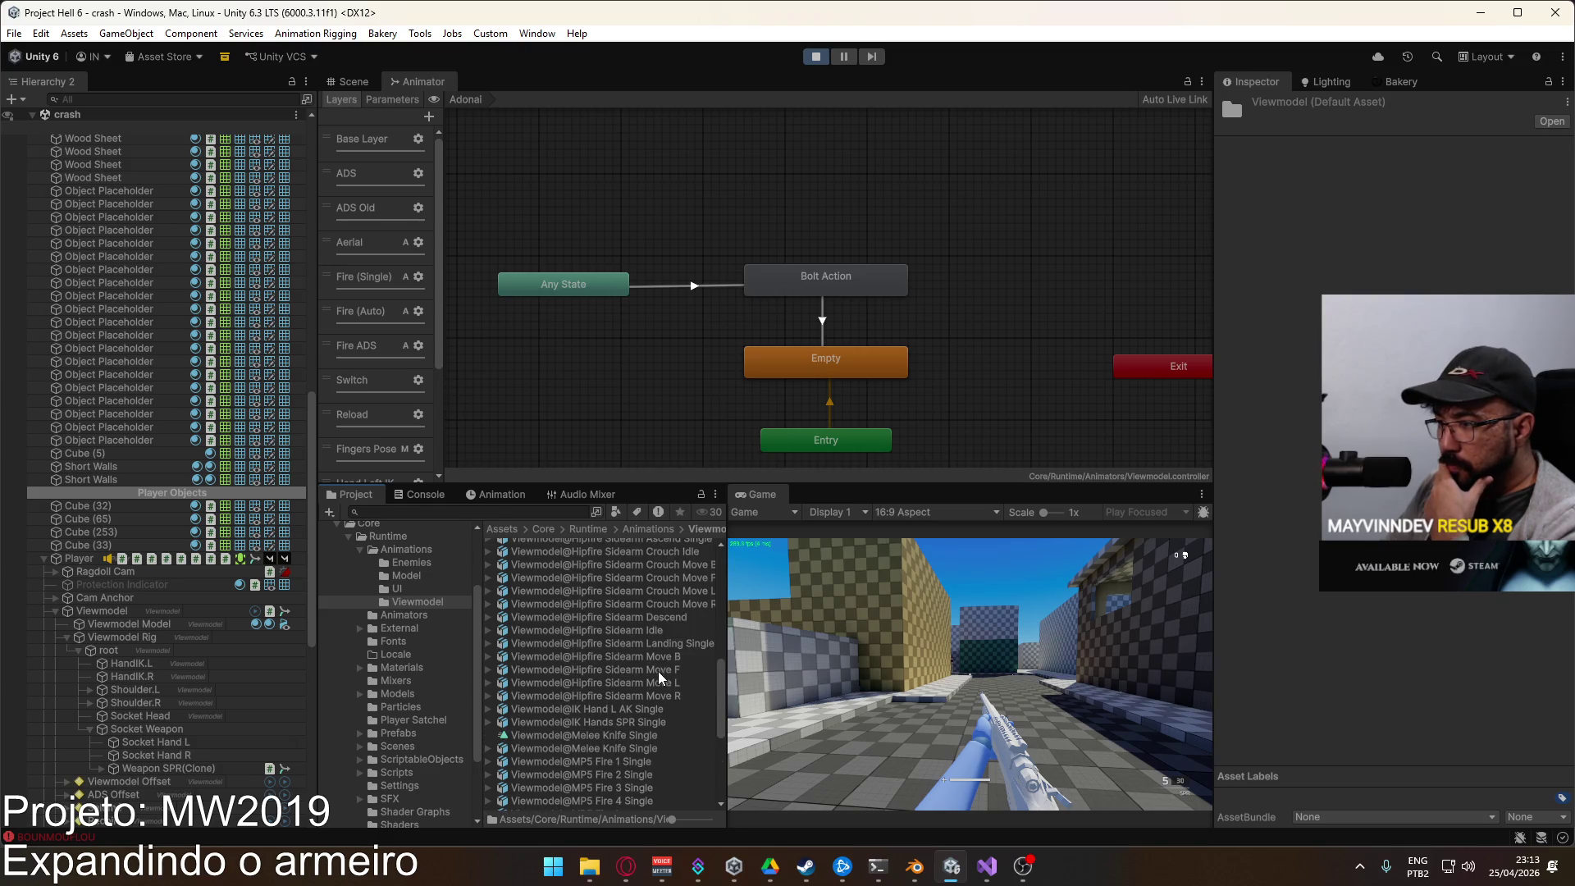
scroll(646, 740, up, 8)
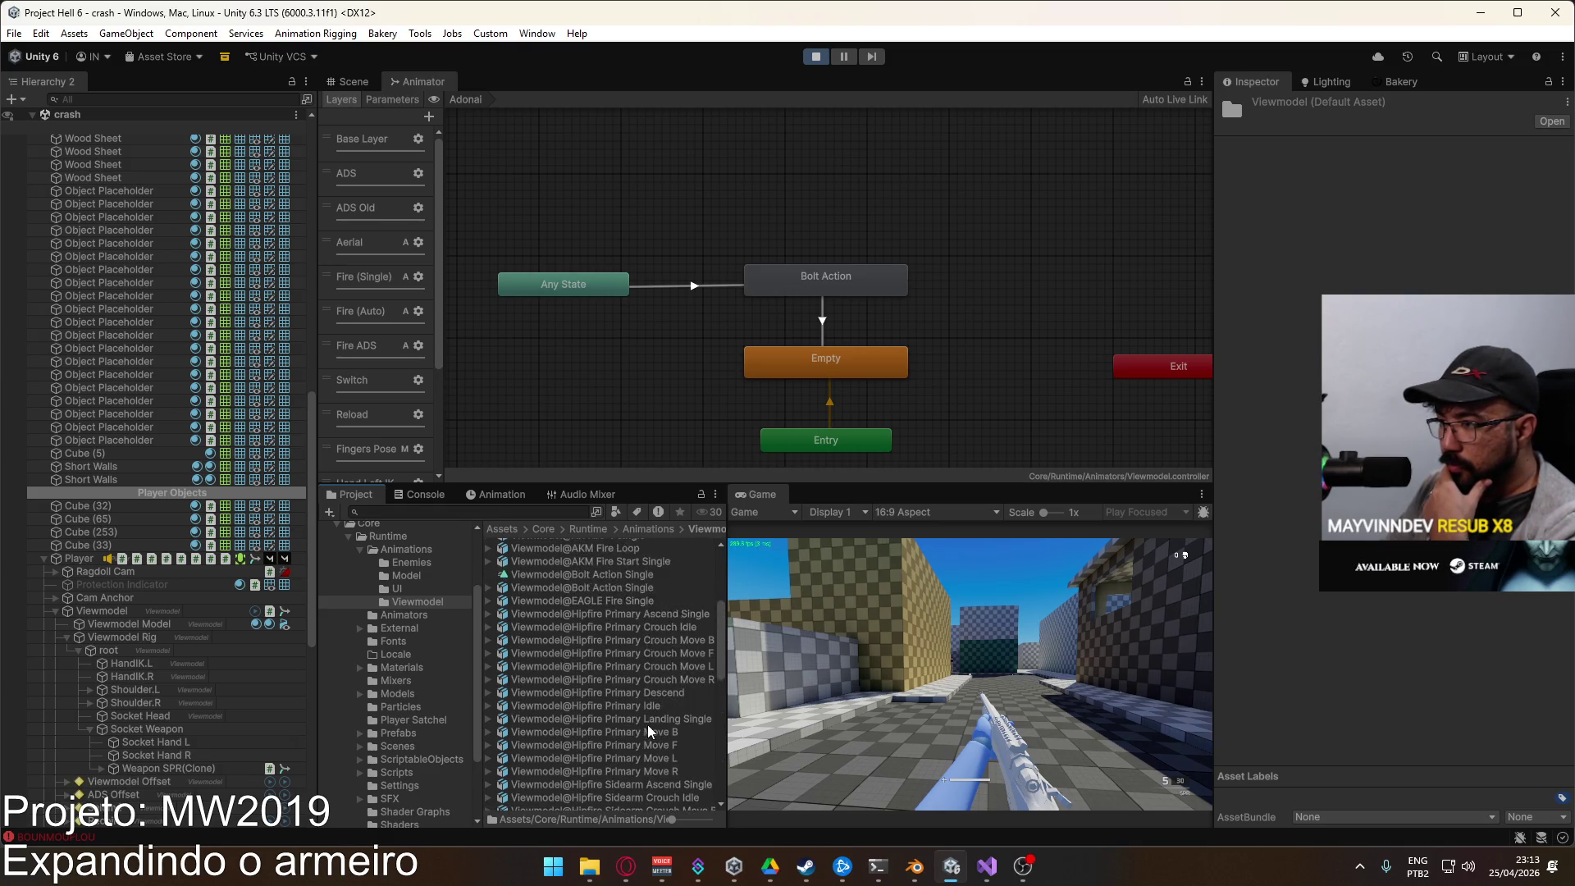
click(624, 625)
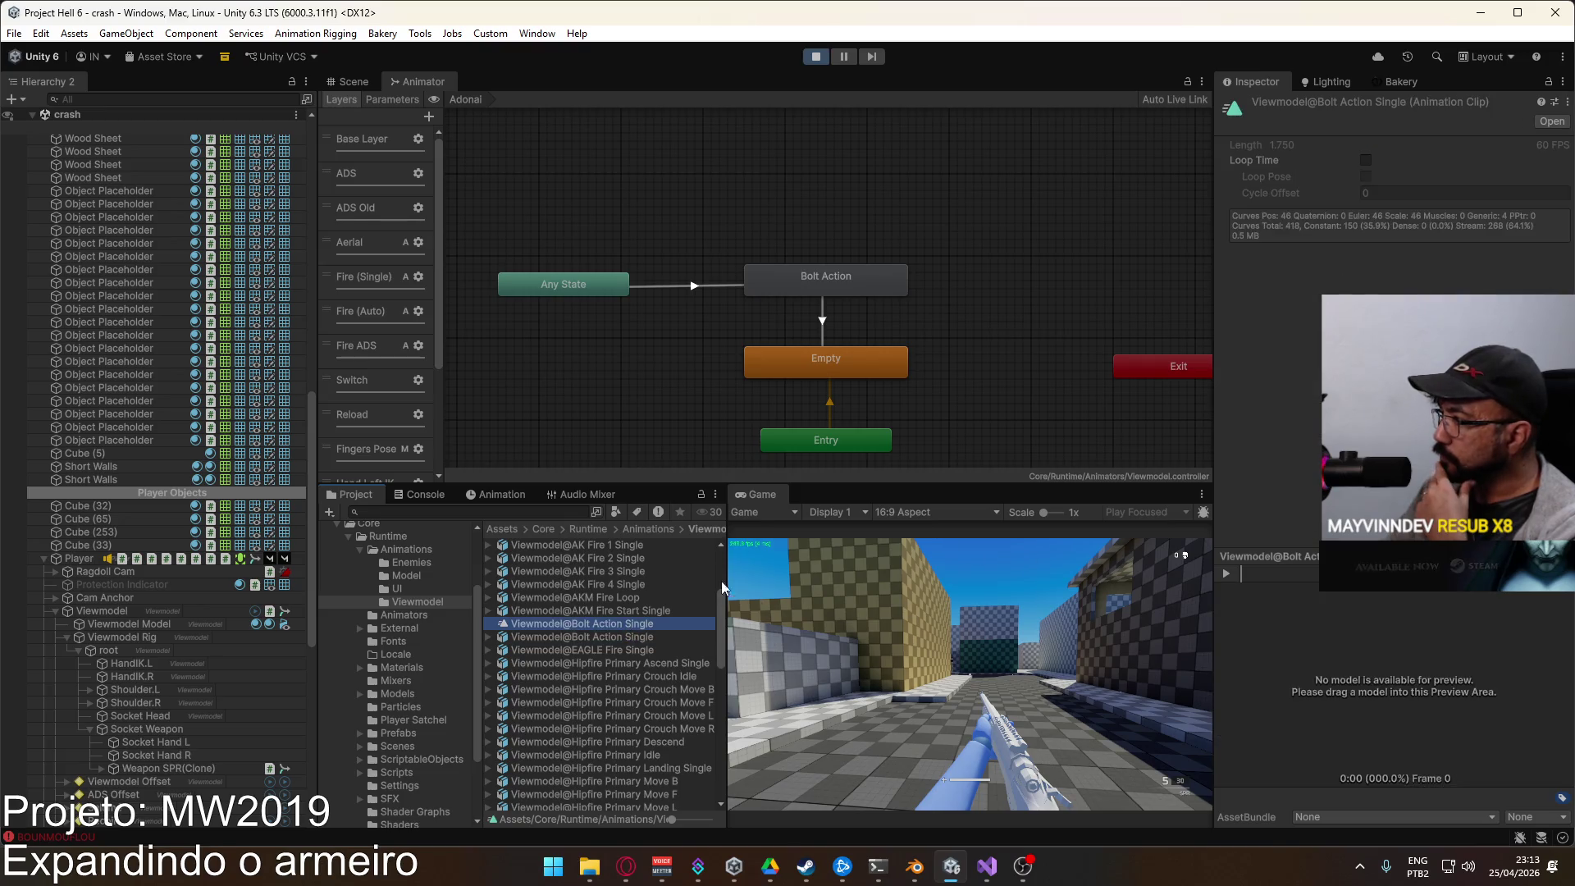
click(612, 636)
drag(1244, 574, 1261, 574)
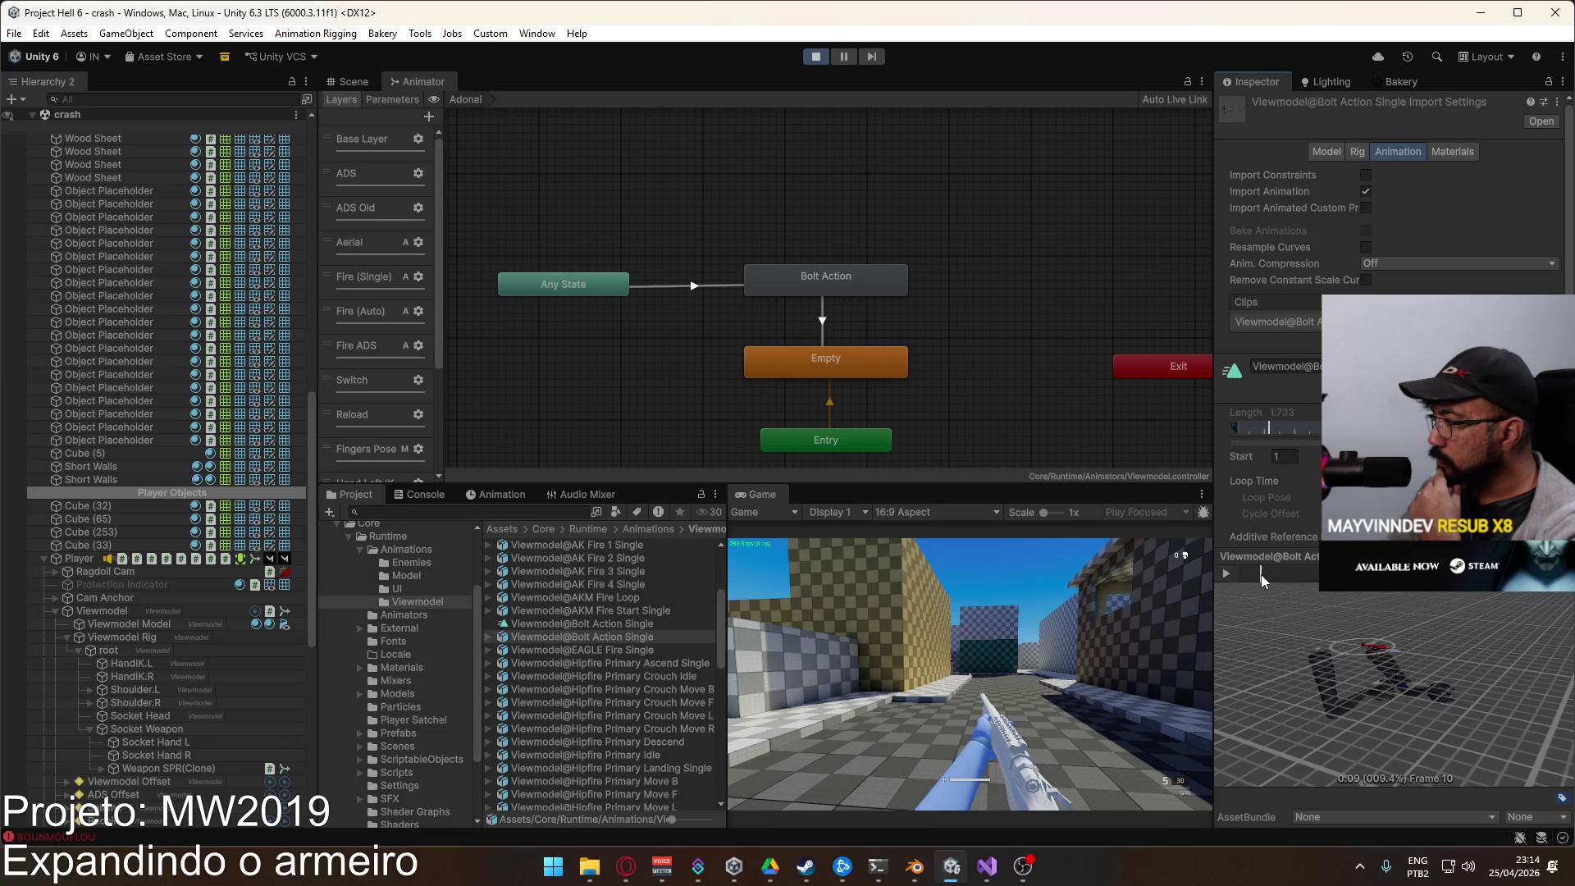
Step: Scrub the Any State to Bolt Action transition preview to frame 5, then select Viewmodel
click(841, 283)
click(724, 287)
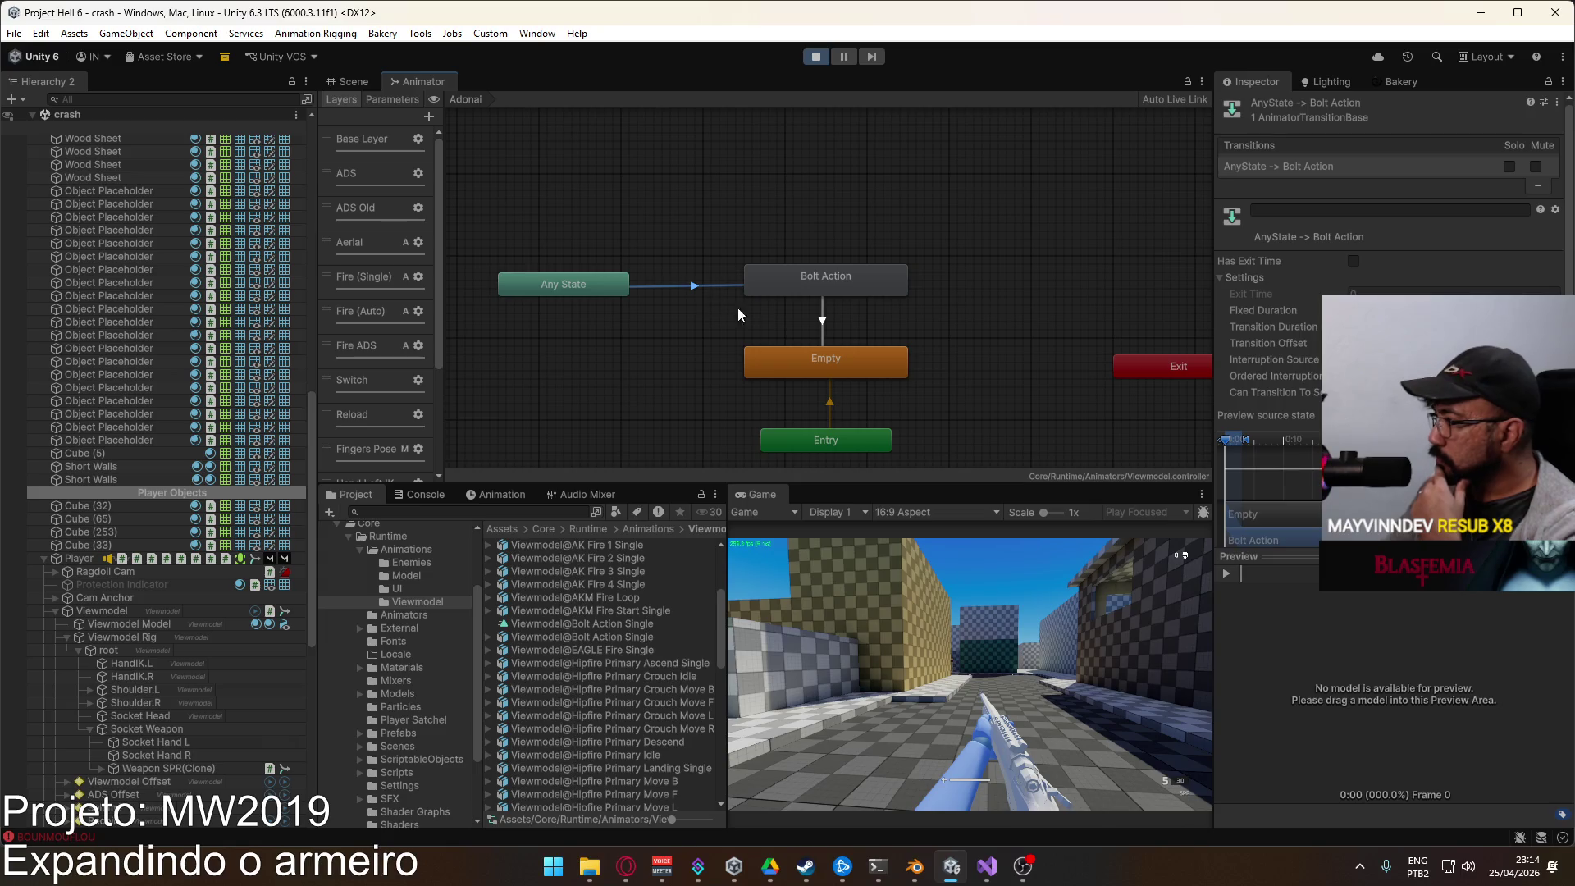
click(1278, 488)
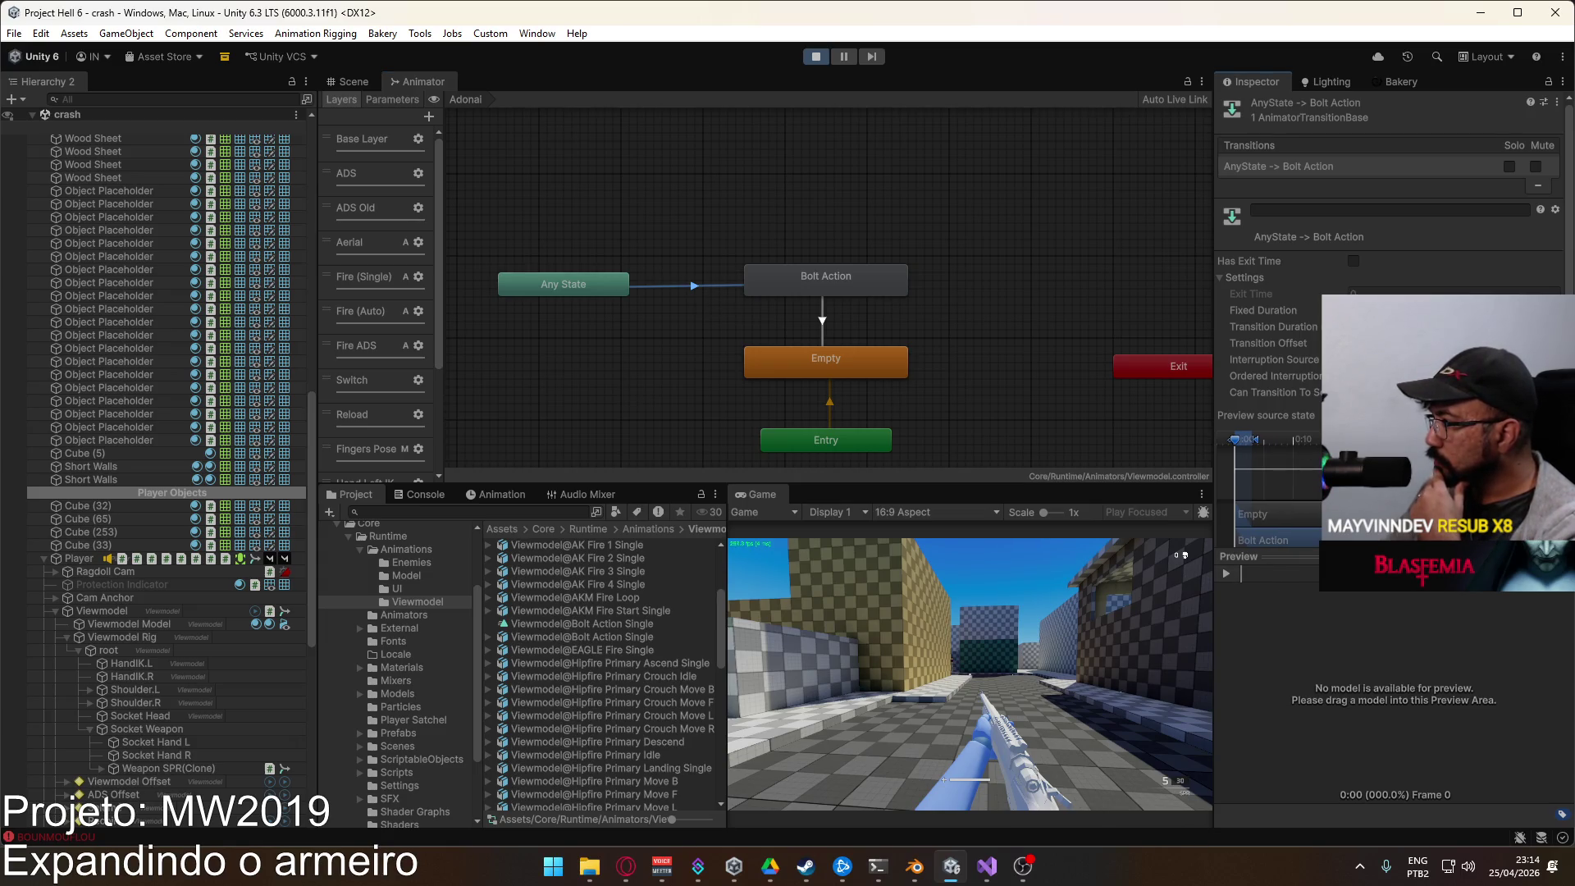
scroll(1279, 488, down, 3)
drag(1241, 381, 1253, 381)
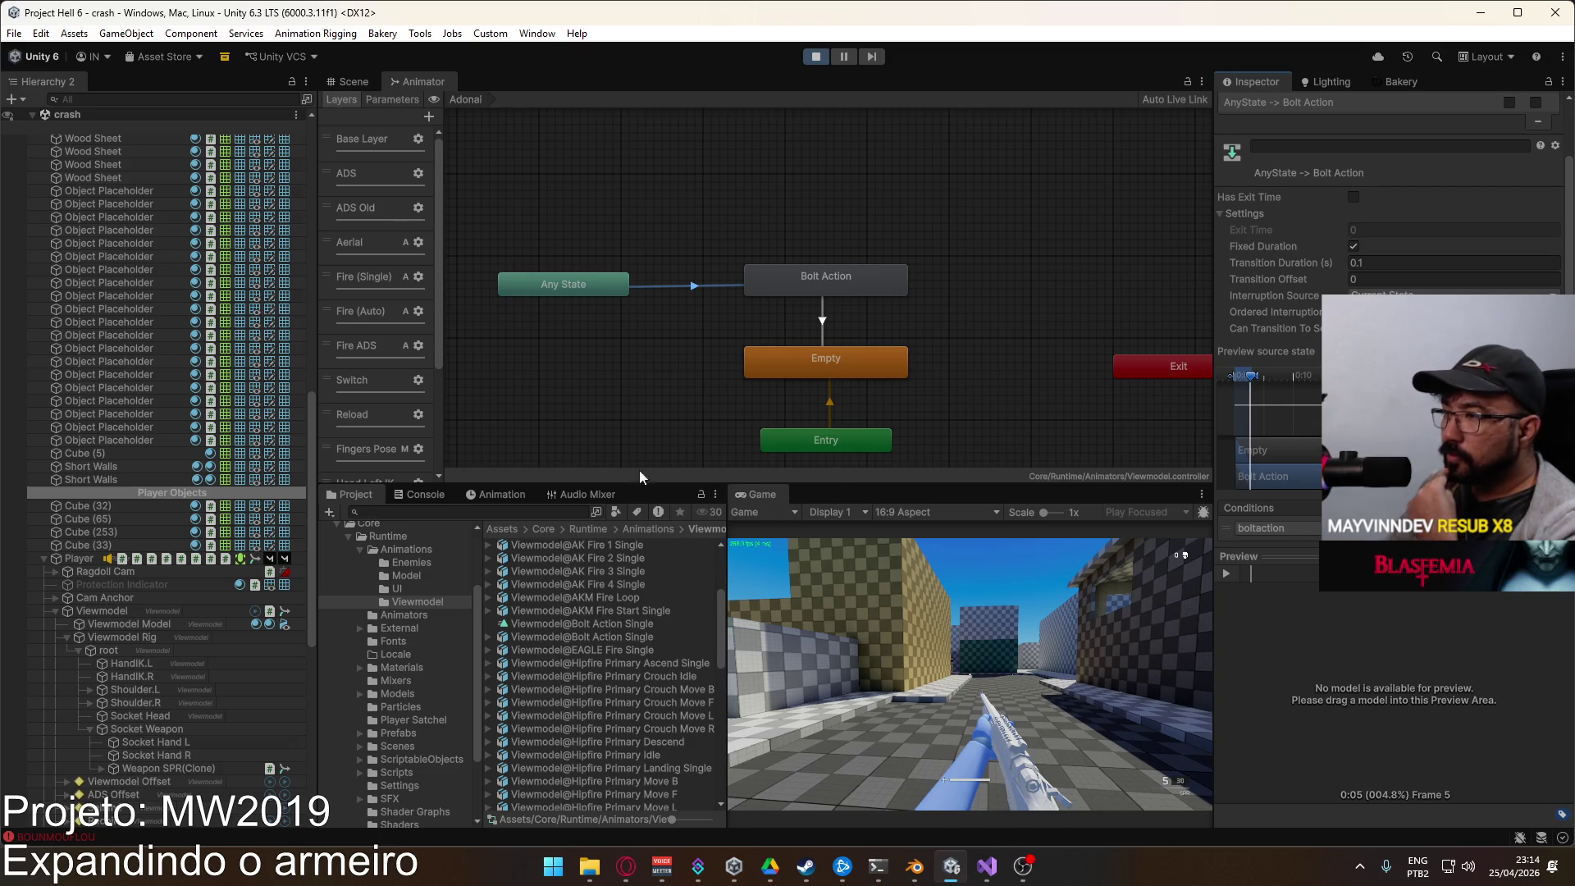
click(569, 628)
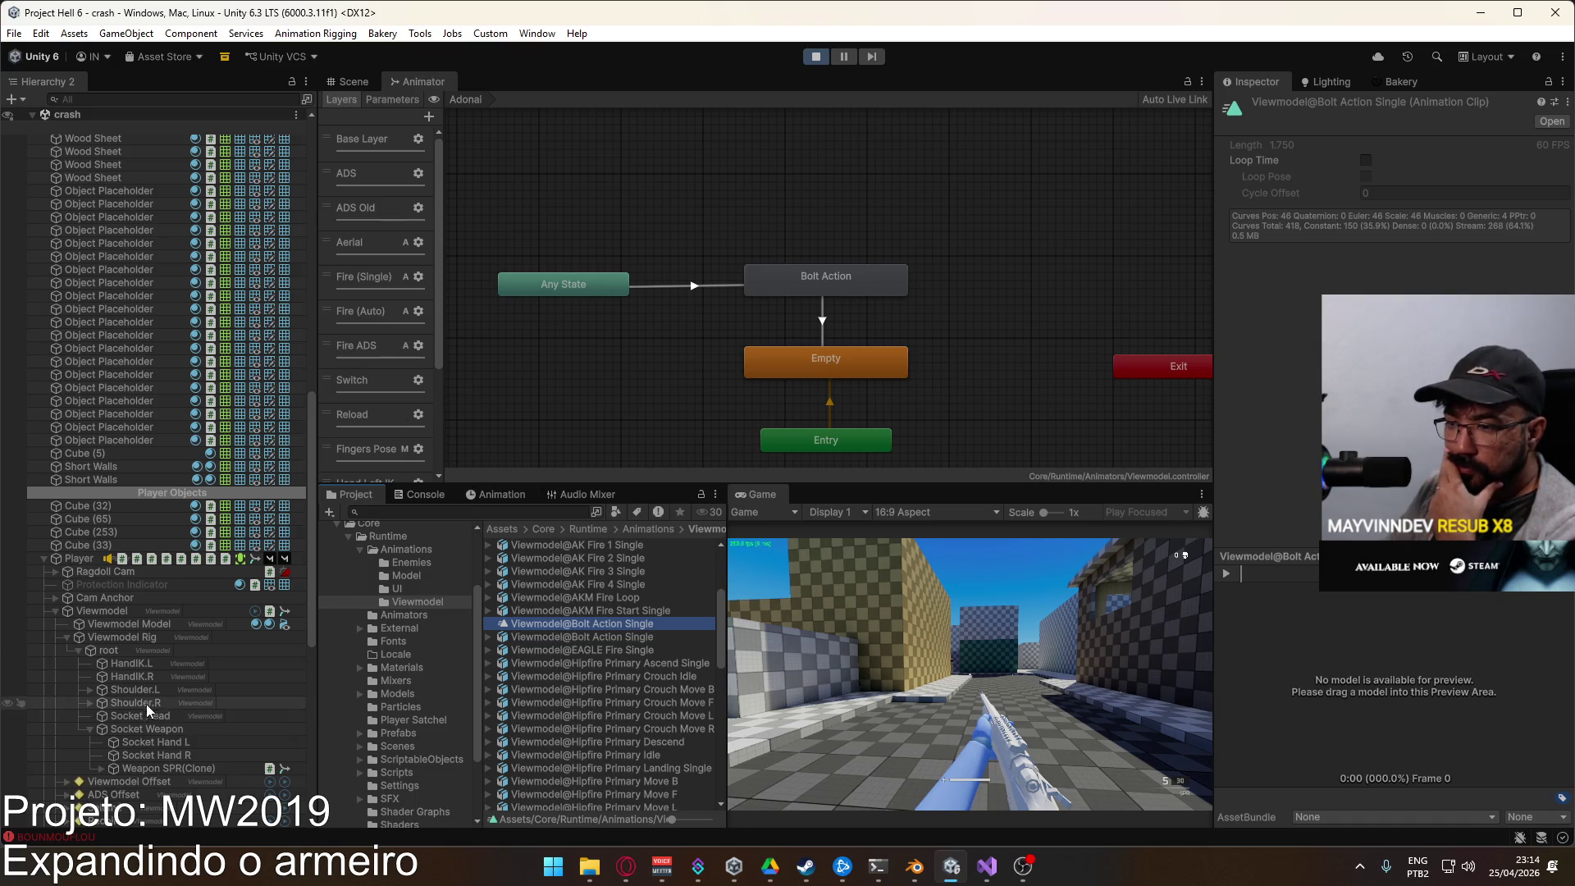
click(110, 609)
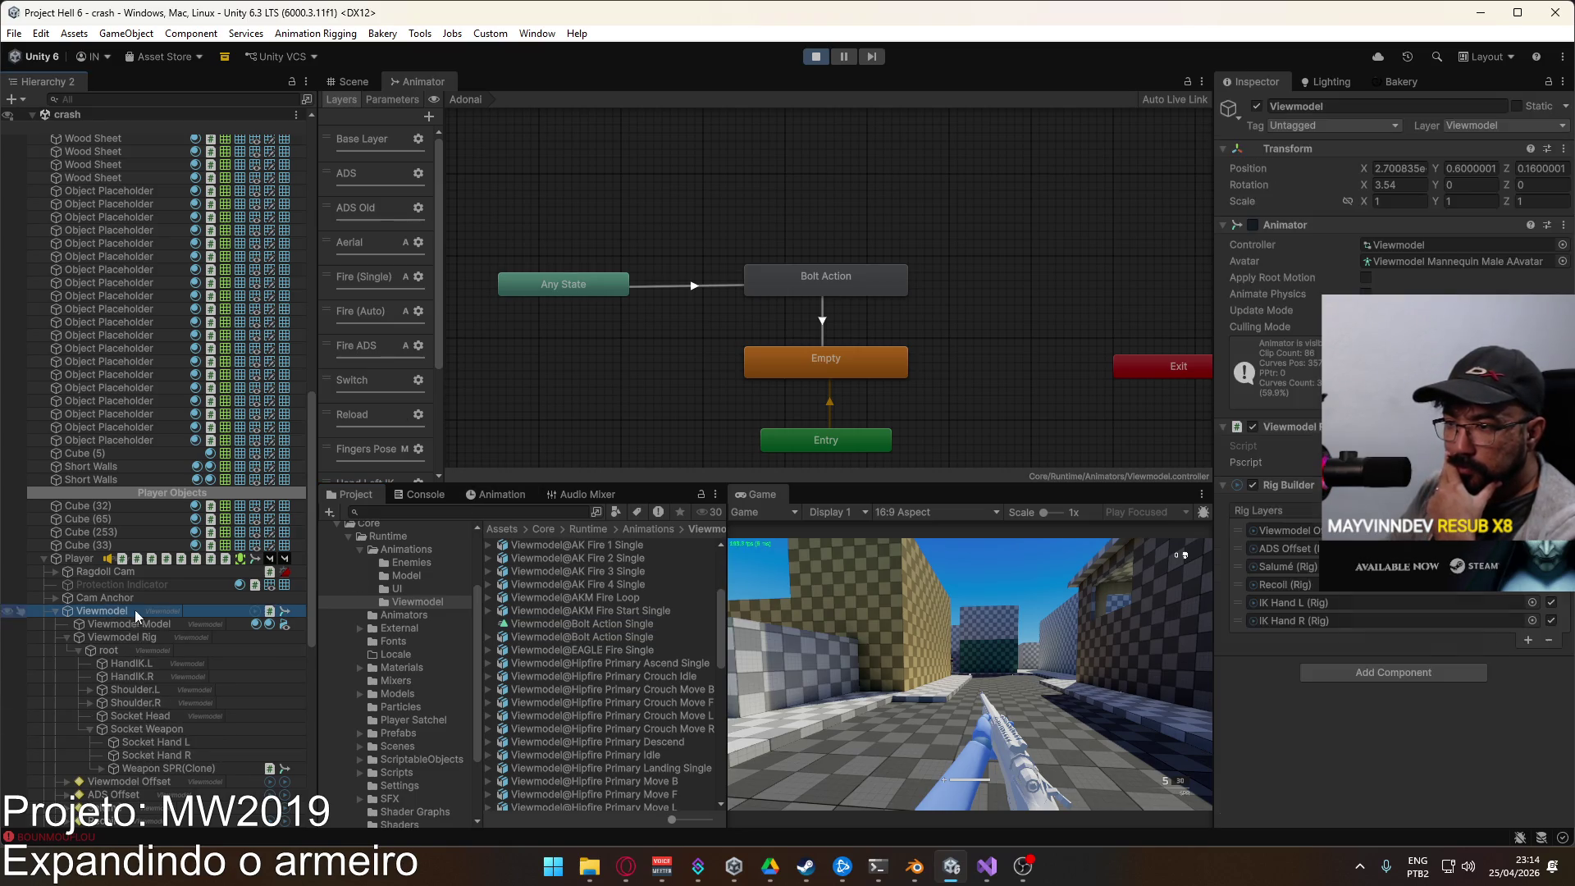
Step: Load the Viewmodel@Bolt Action Single clip in the Animation panel
click(435, 495)
click(491, 494)
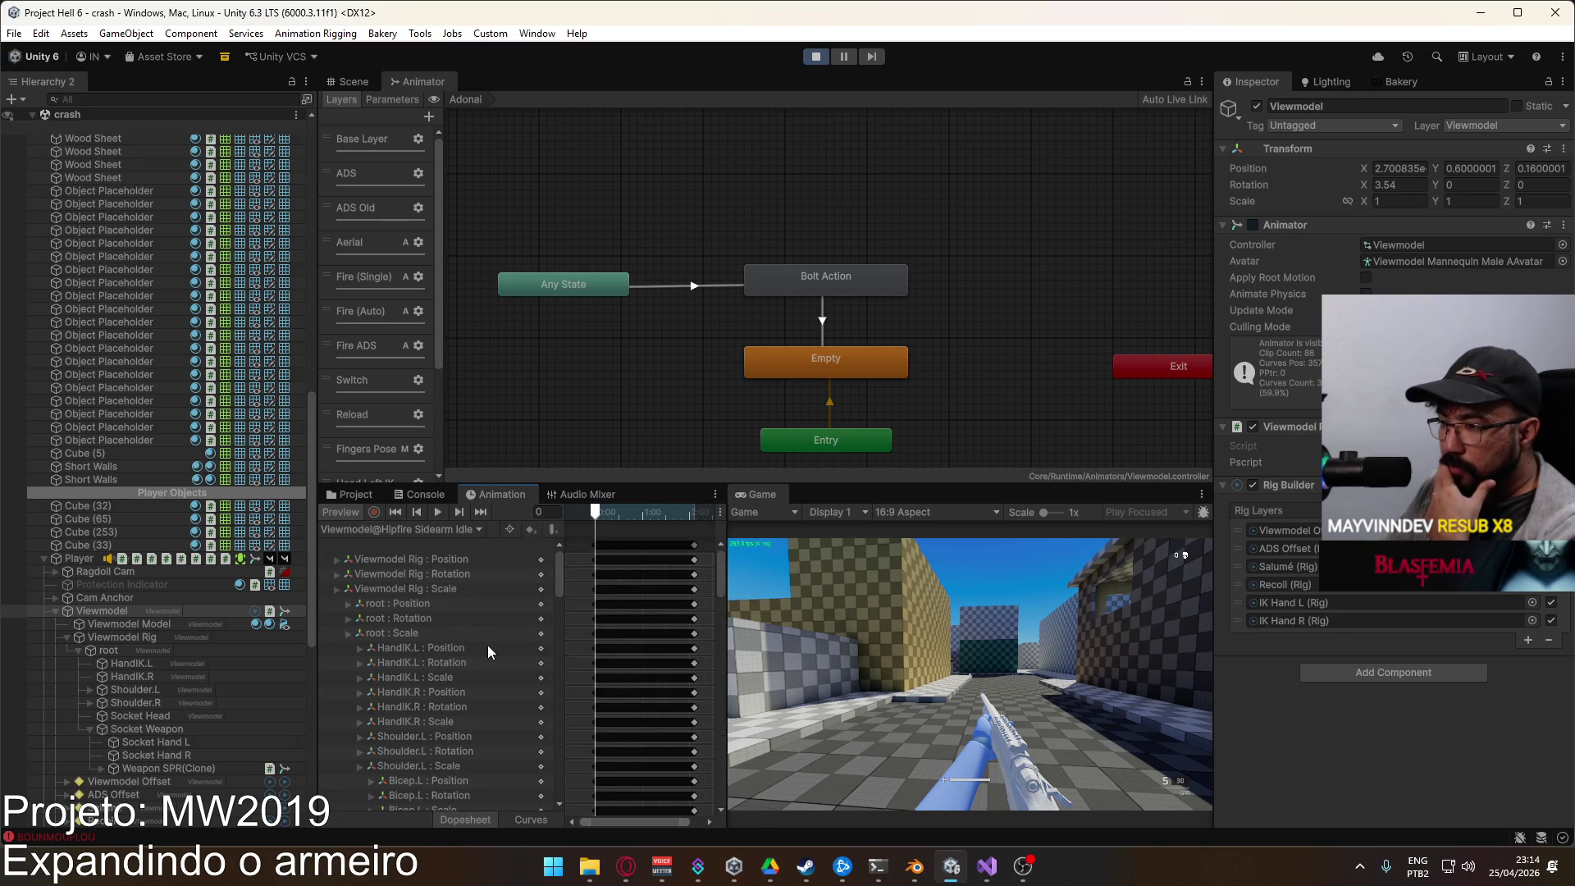
click(402, 529)
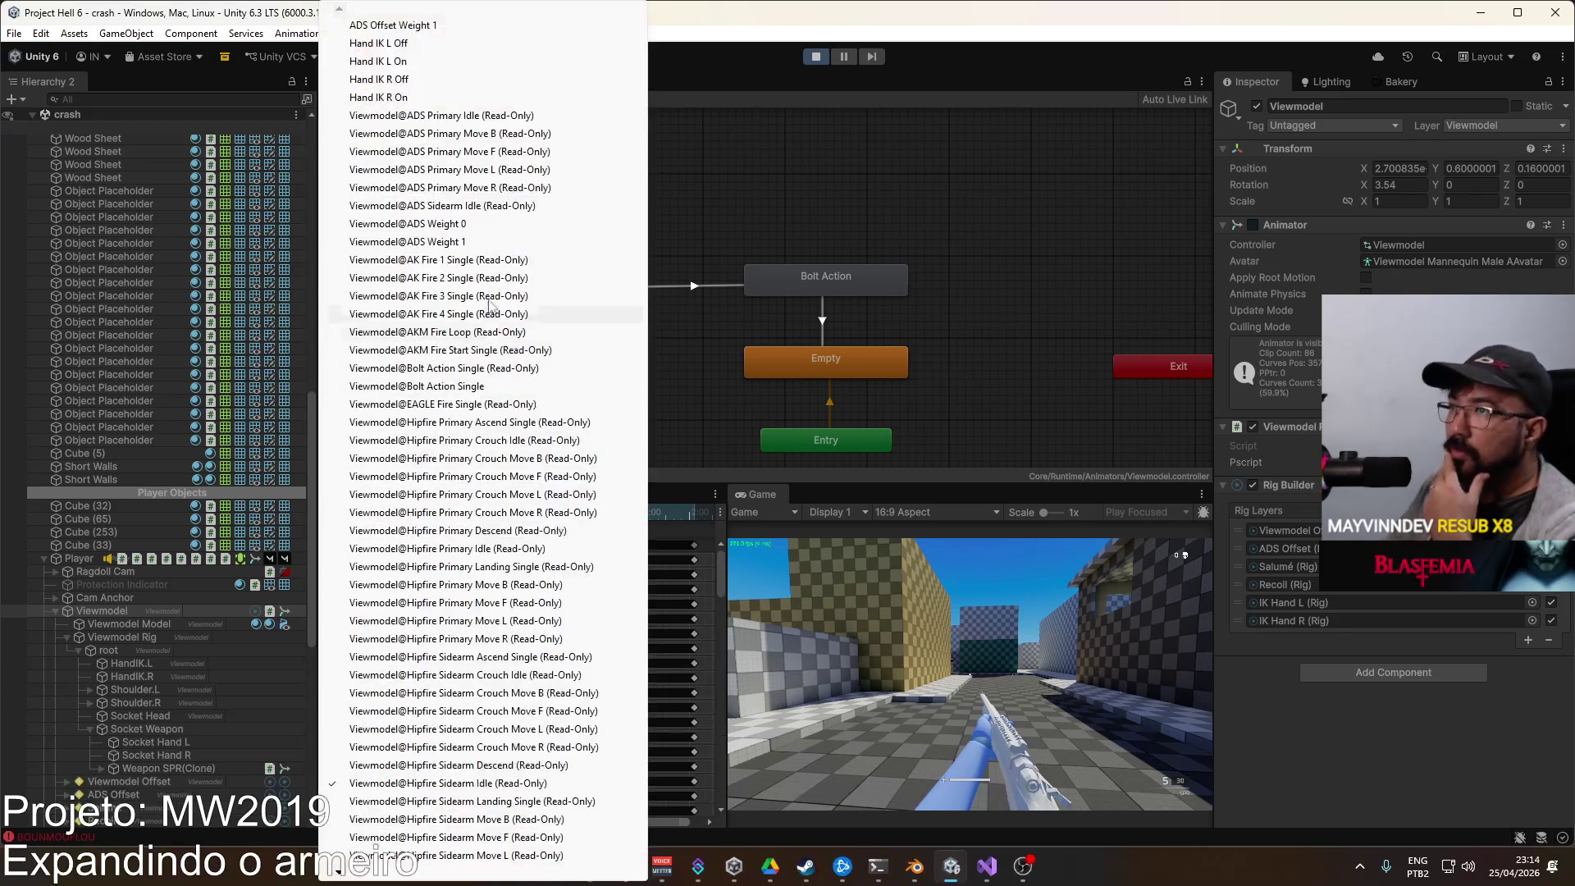
click(492, 385)
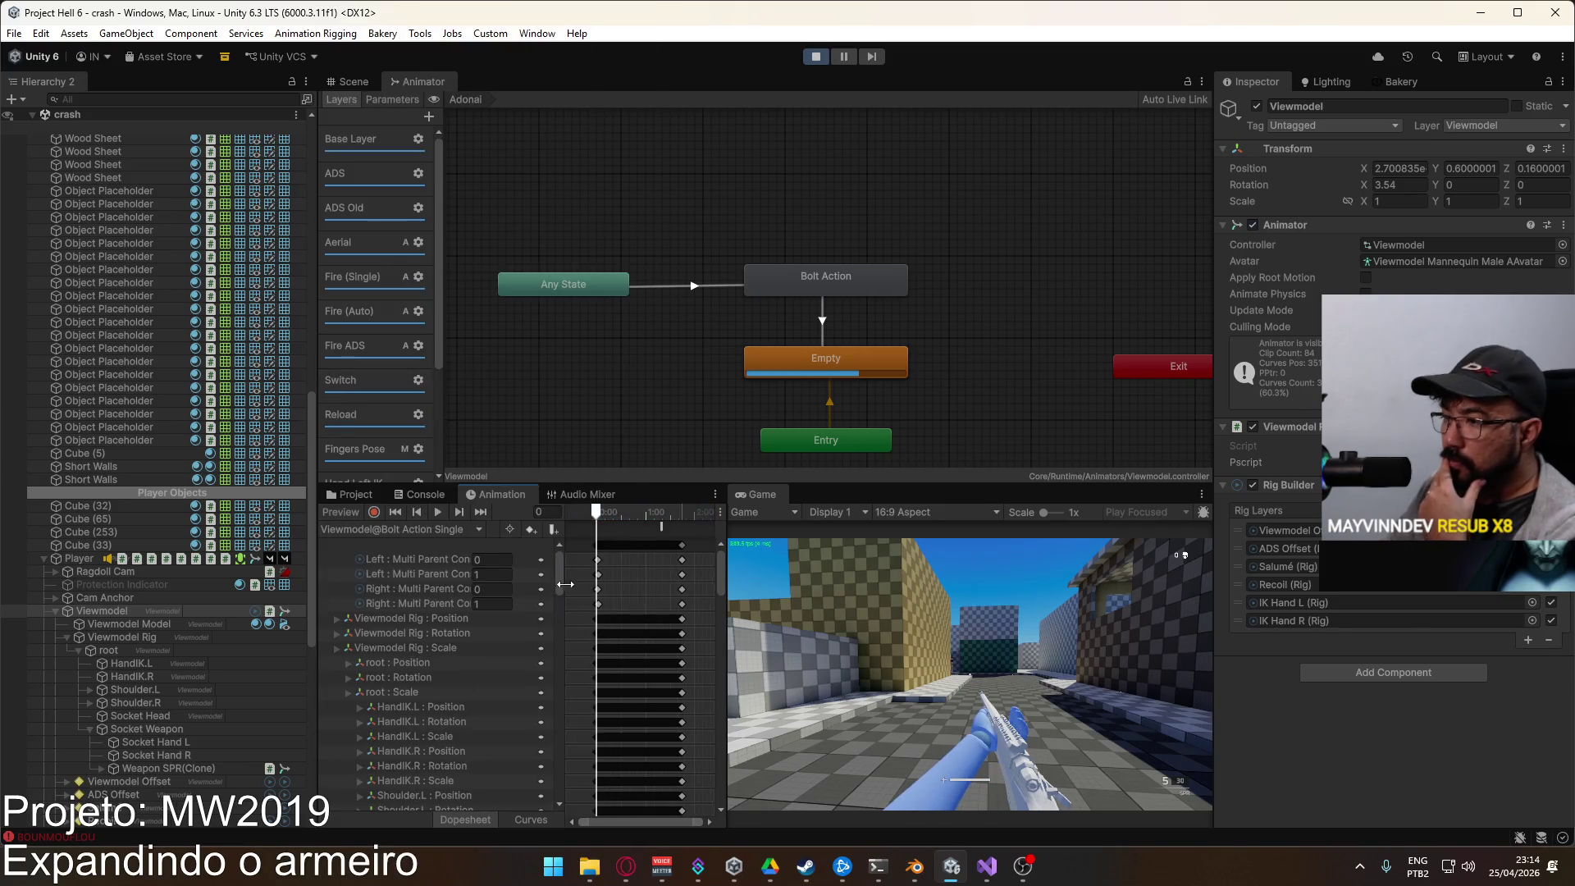
scroll(607, 596, up, 5)
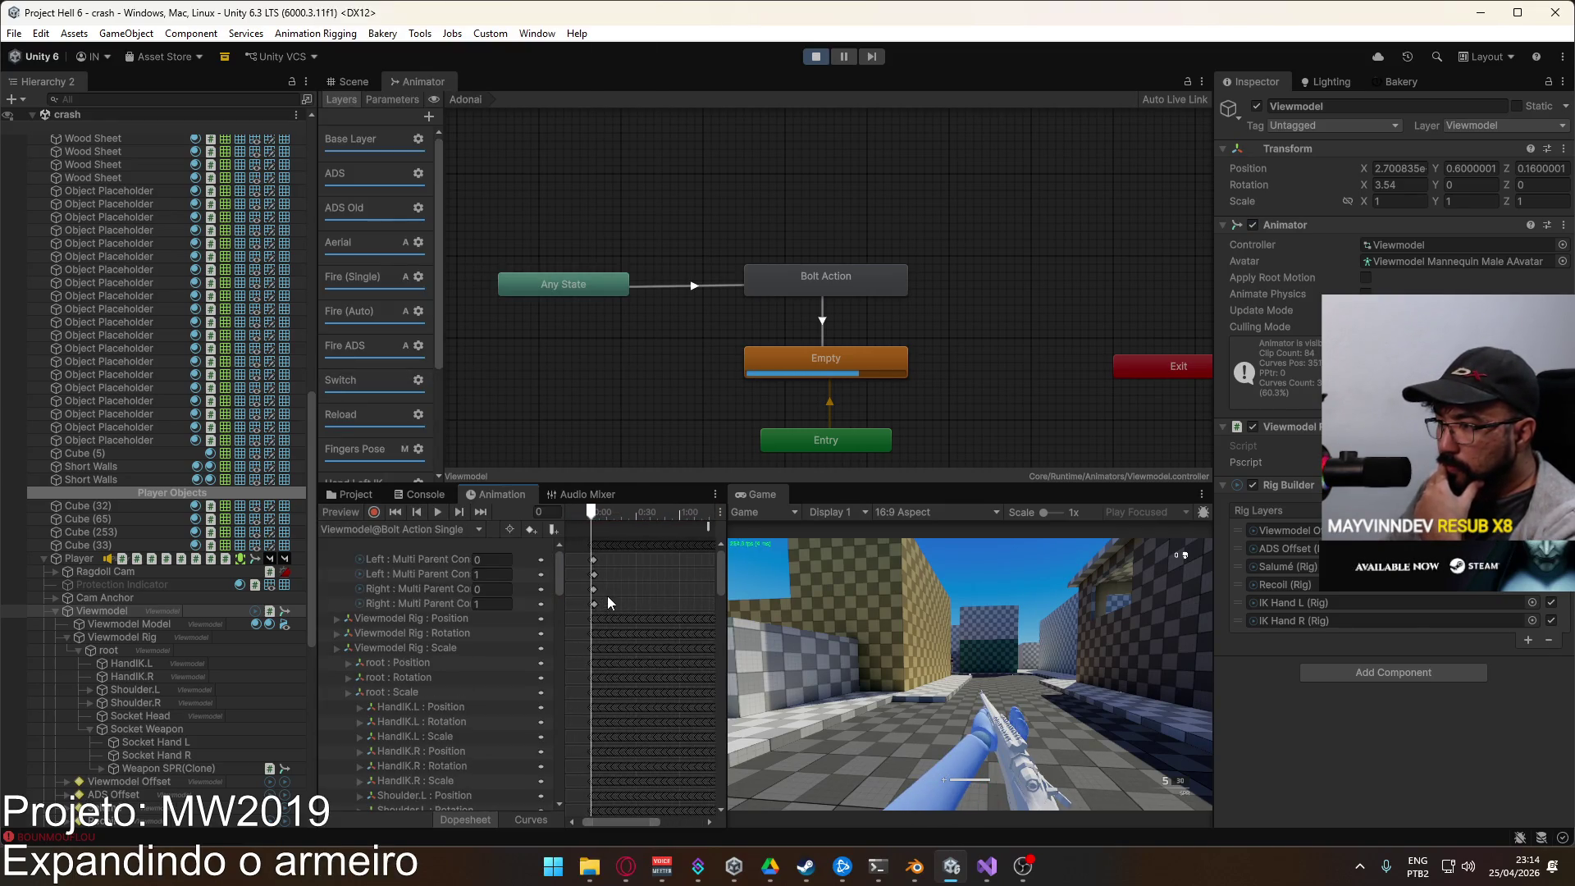
scroll(606, 587, up, 5)
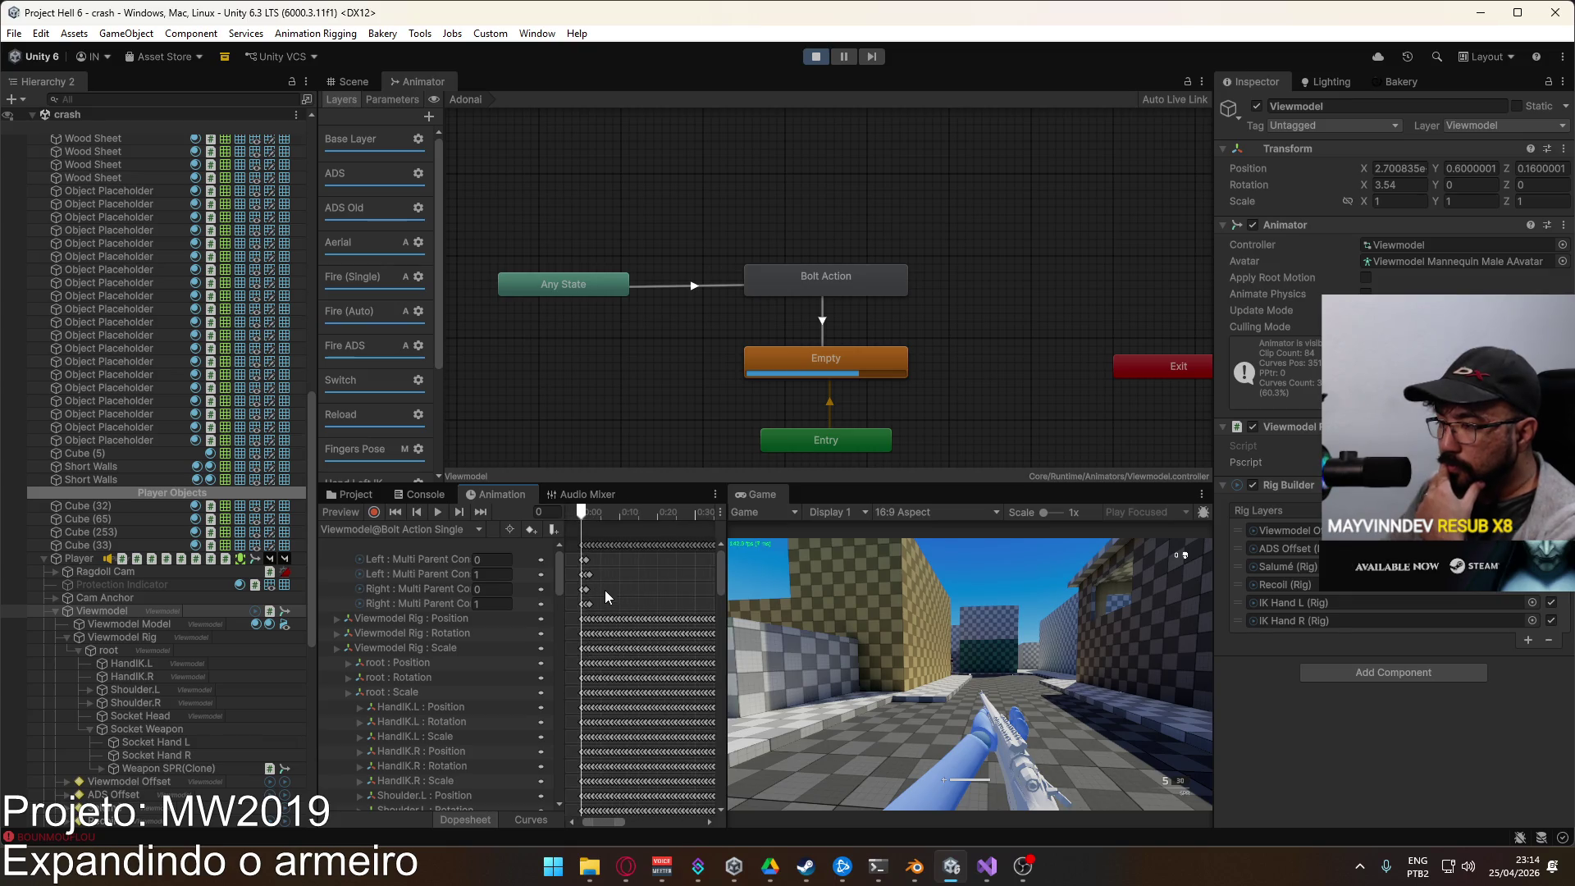
Step: Shift the four Multi Parent keyframes slightly earlier, to frame 11, and play back
mouse_move(574, 547)
mouse_down()
mouse_move(614, 585)
mouse_move(613, 611)
mouse_move(611, 517)
mouse_move(578, 515)
mouse_move(692, 524)
mouse_move(658, 548)
mouse_up()
click(593, 513)
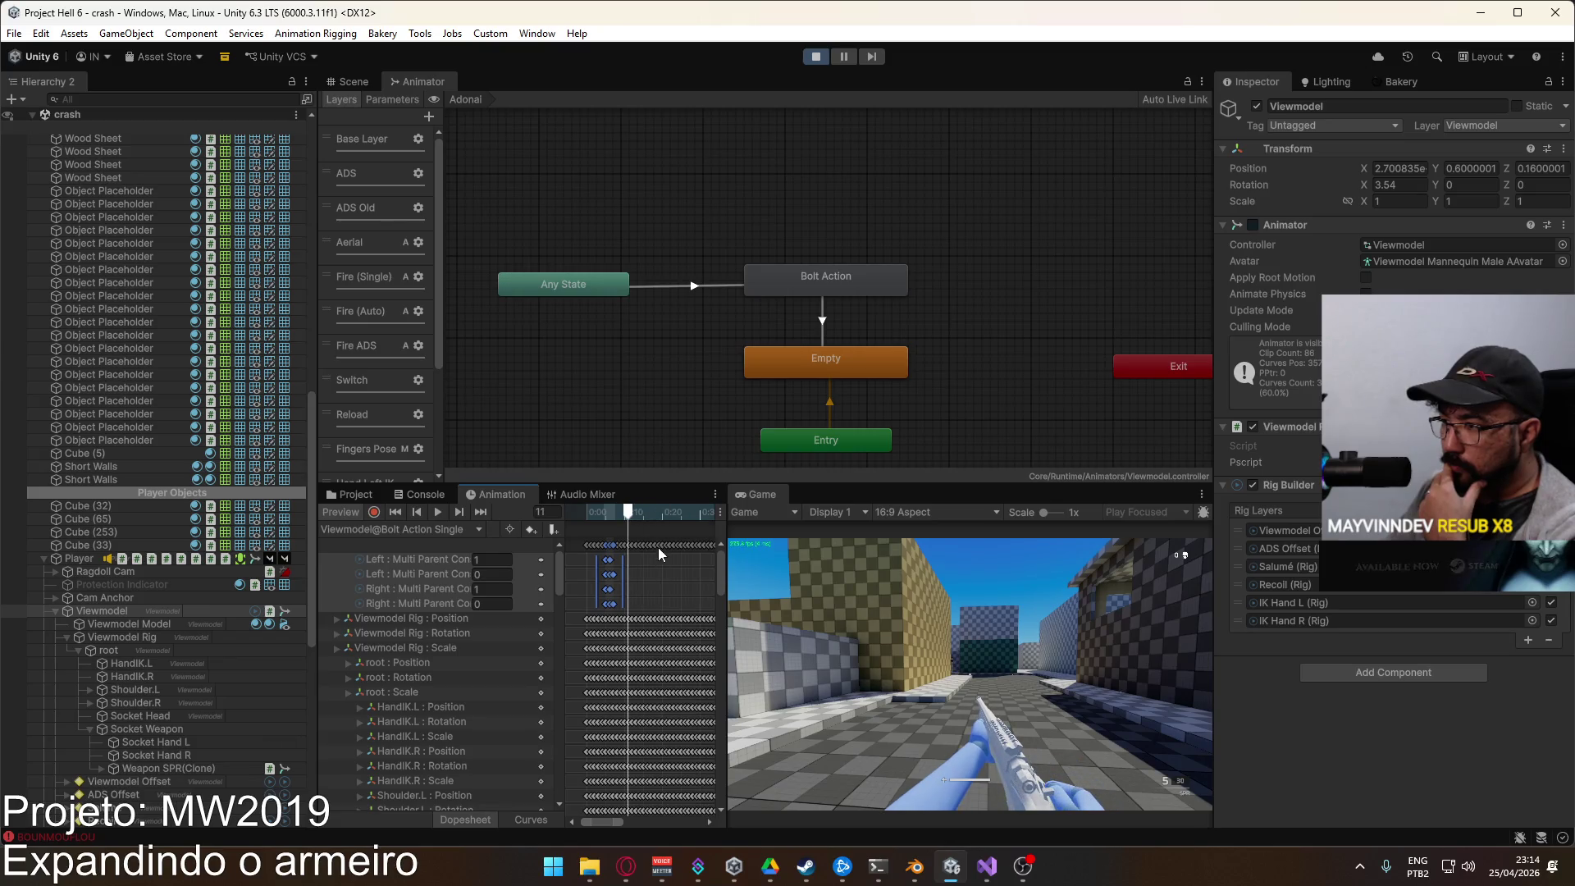
scroll(658, 627, down, 2)
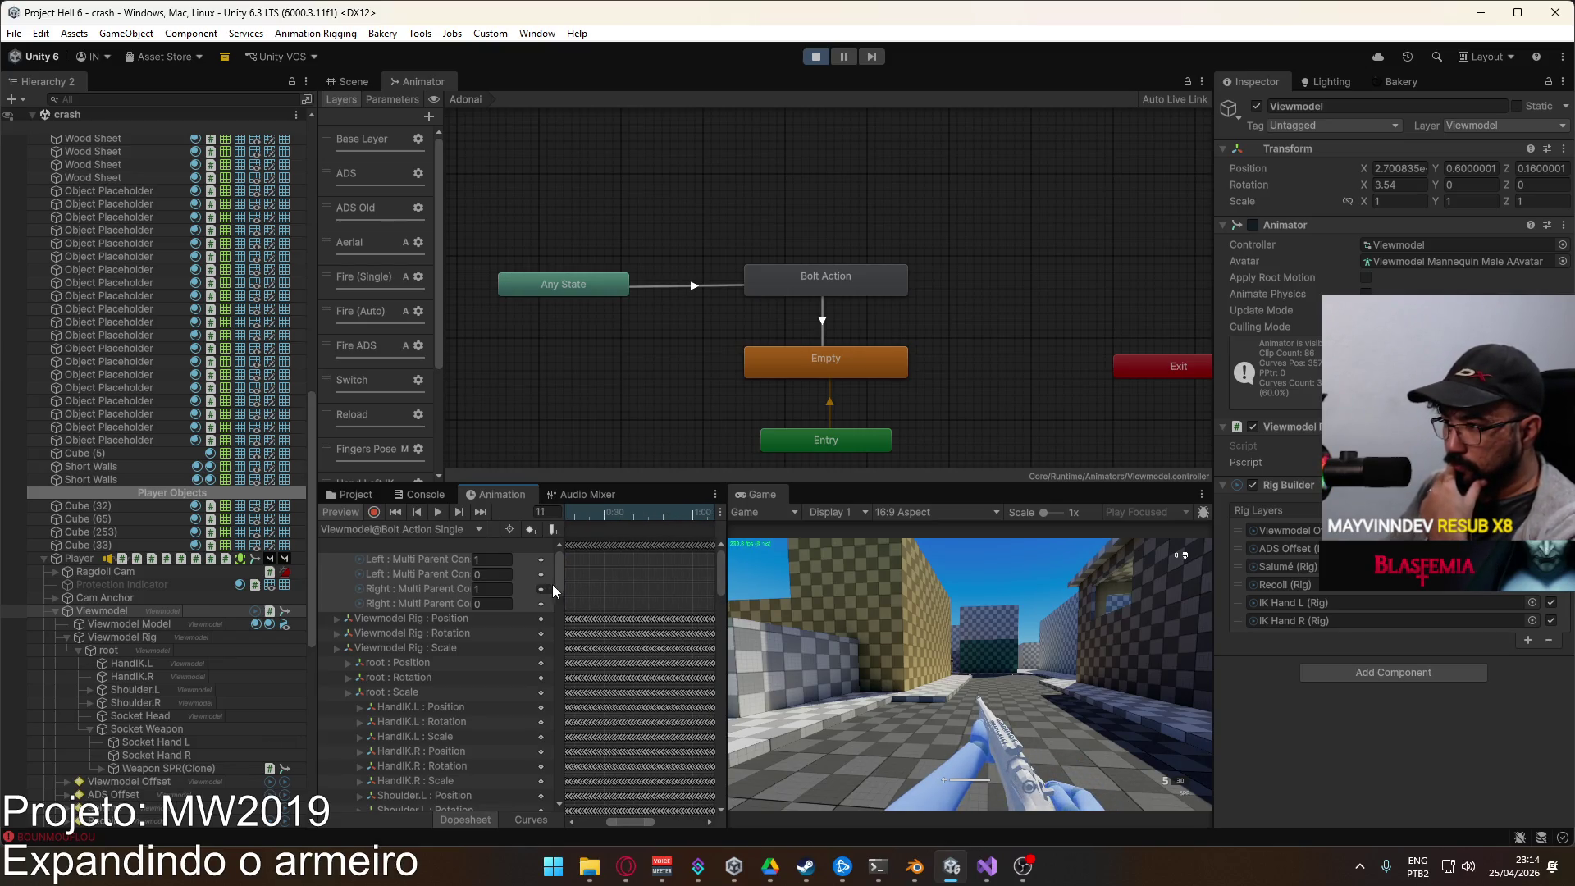
scroll(636, 594, down, 3)
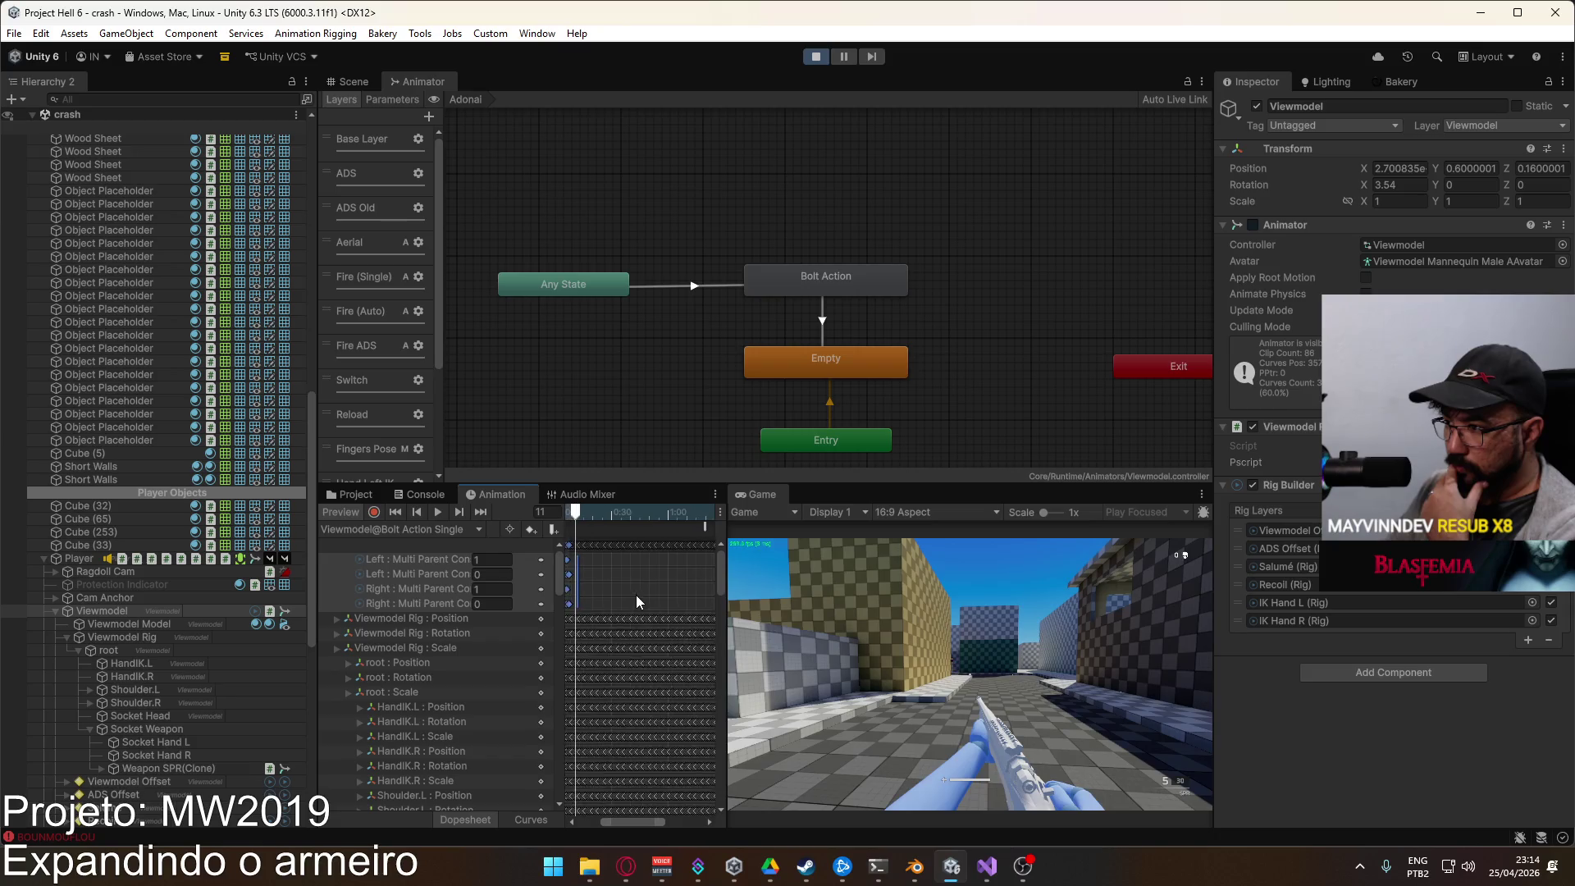
click(440, 513)
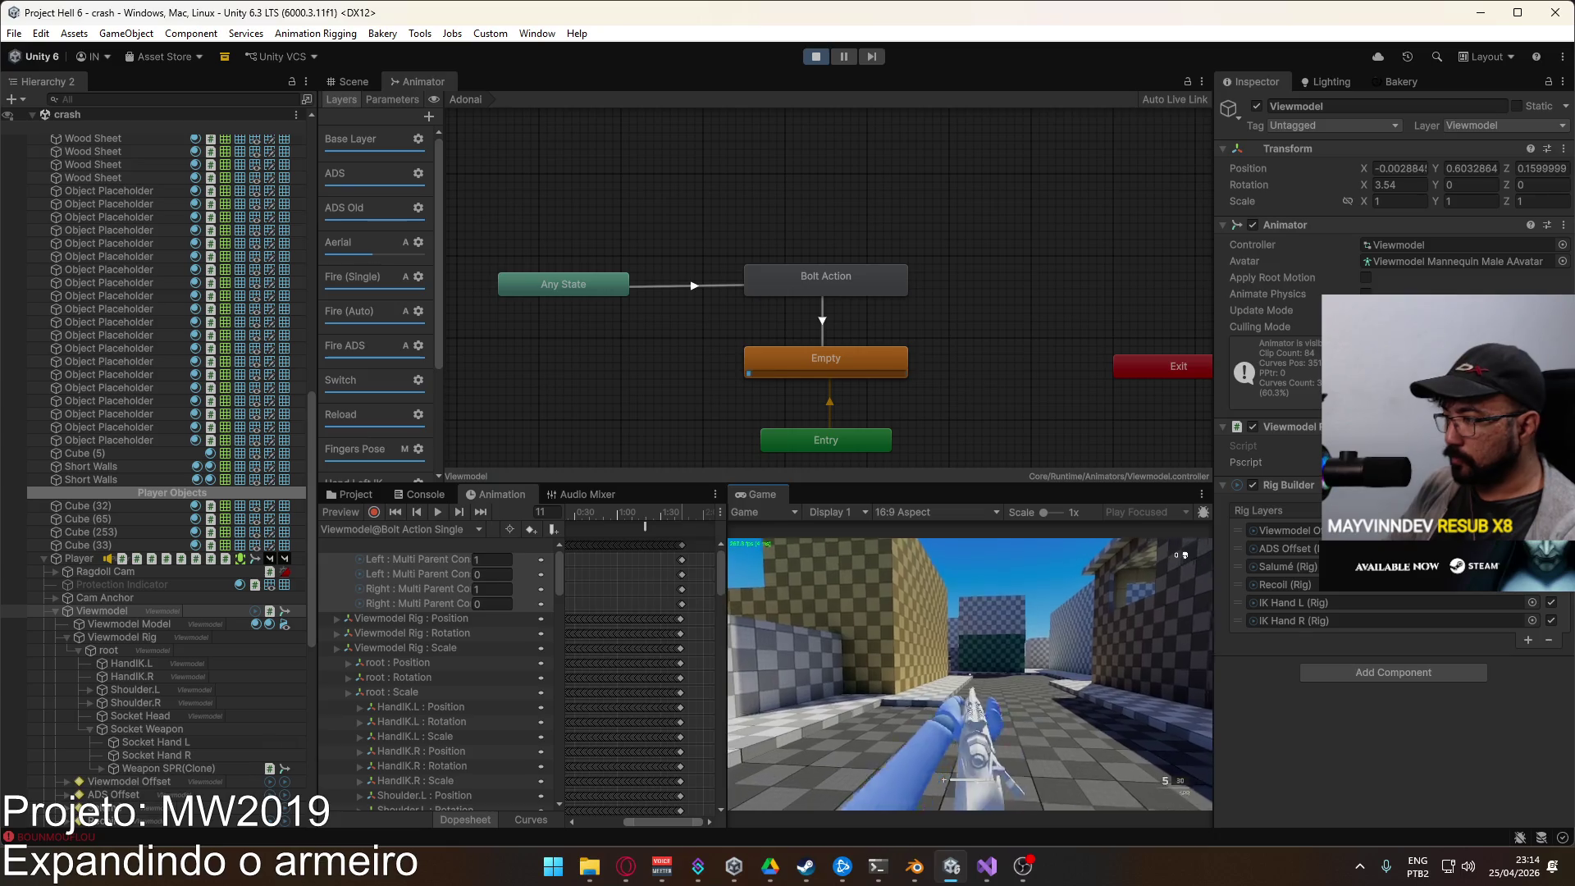
Step: In Play mode, switch to the X17 and back to the SPR rifle
key(2)
key(1)
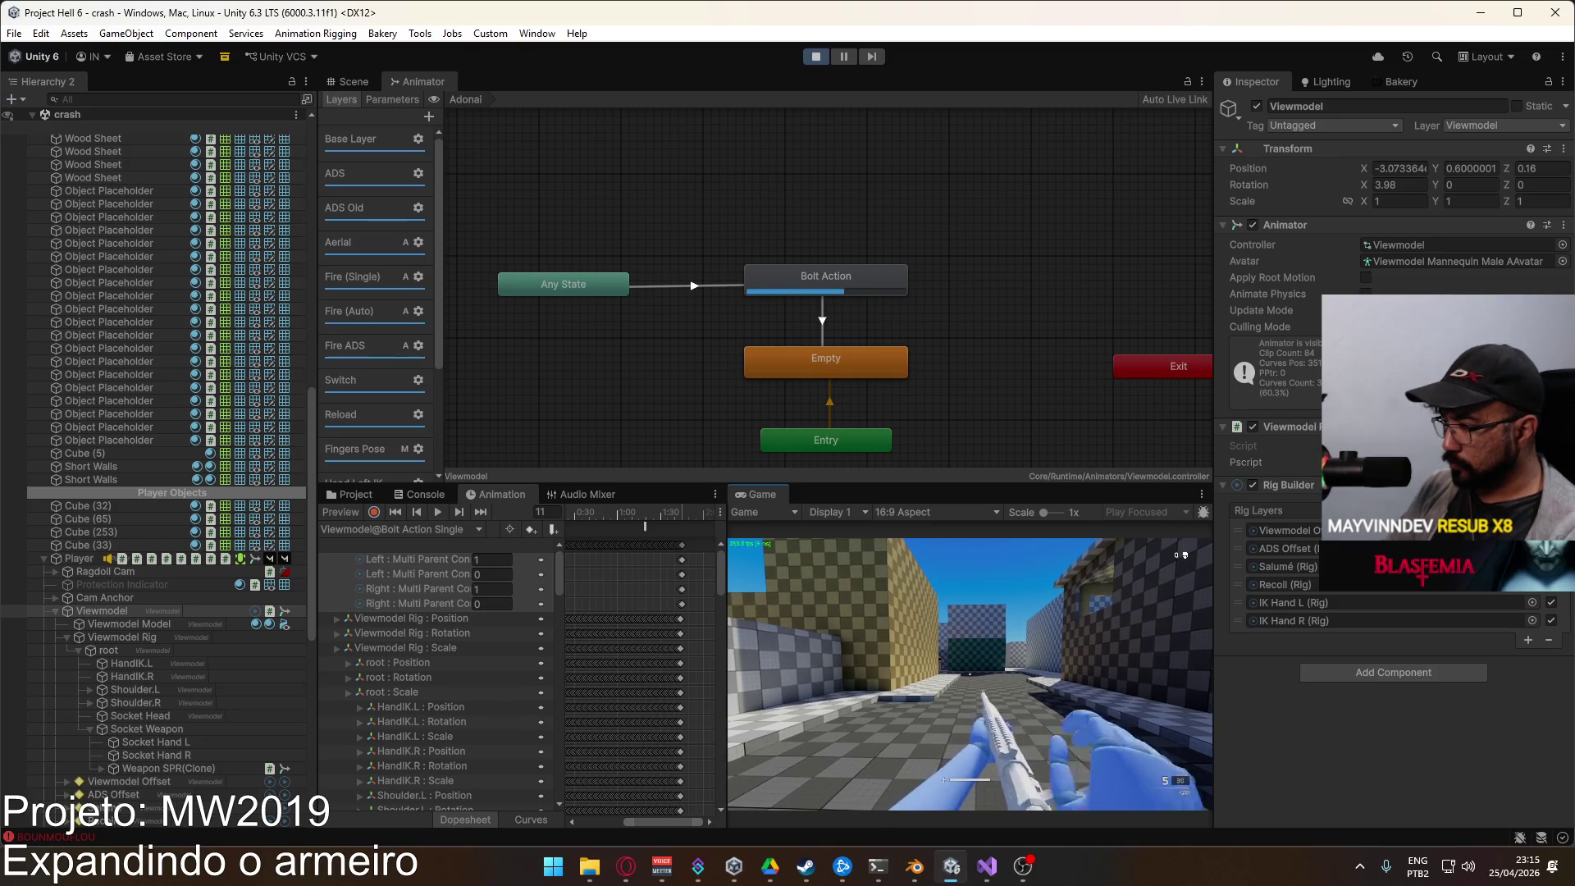
key(super)
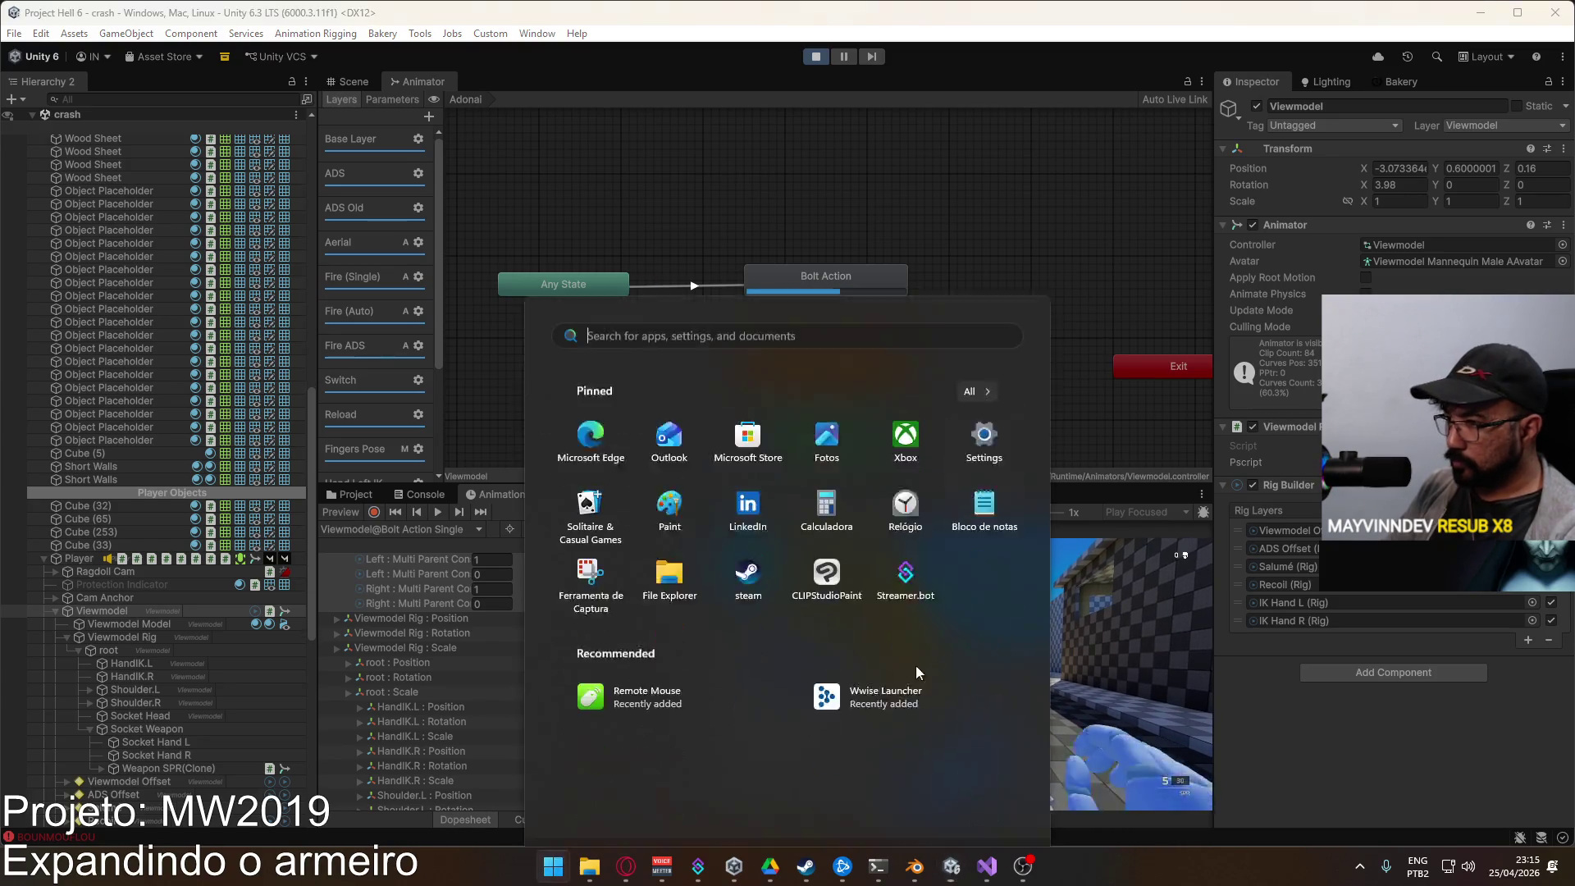
click(627, 599)
scroll(594, 579, up, 5)
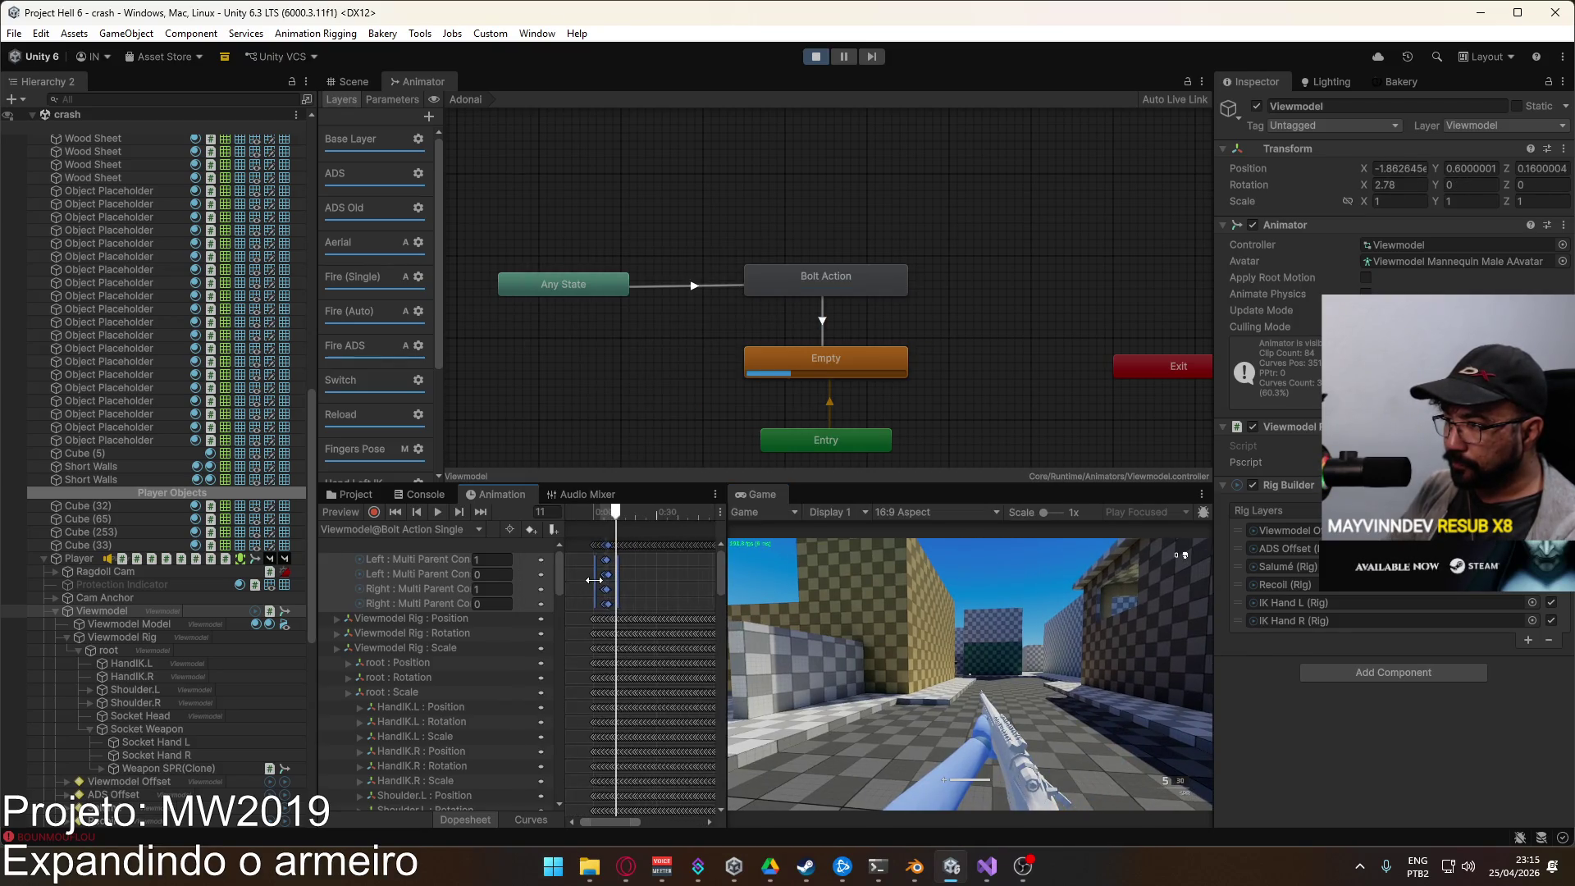
scroll(595, 581, up, 6)
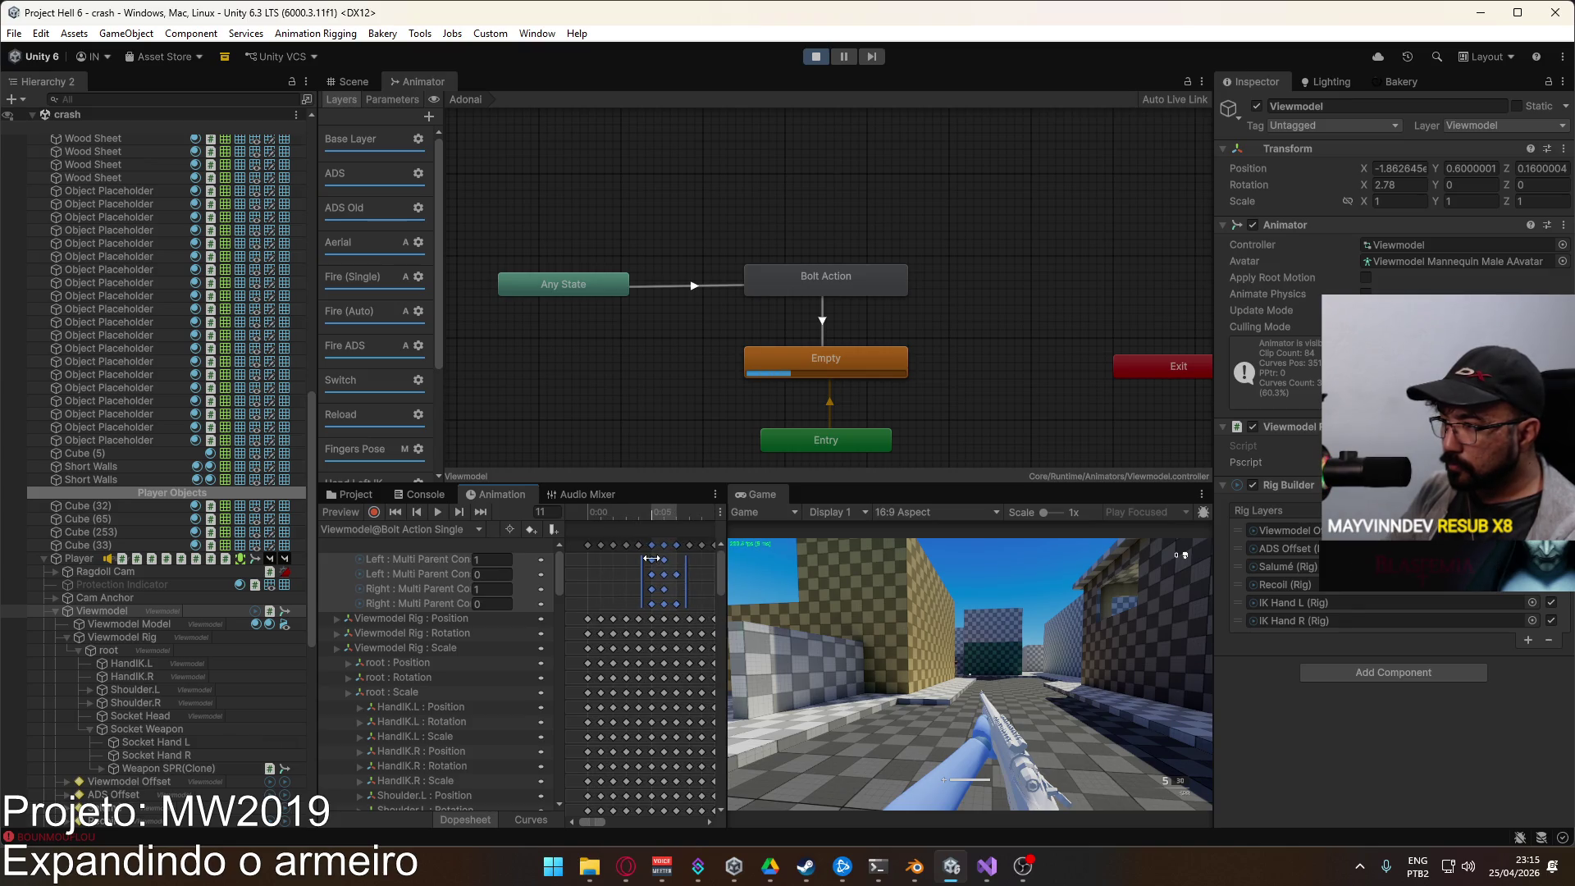
Step: Nudge the selected keyframes slightly later, swap weapons again, and widen the dopesheet
drag(656, 566, 669, 565)
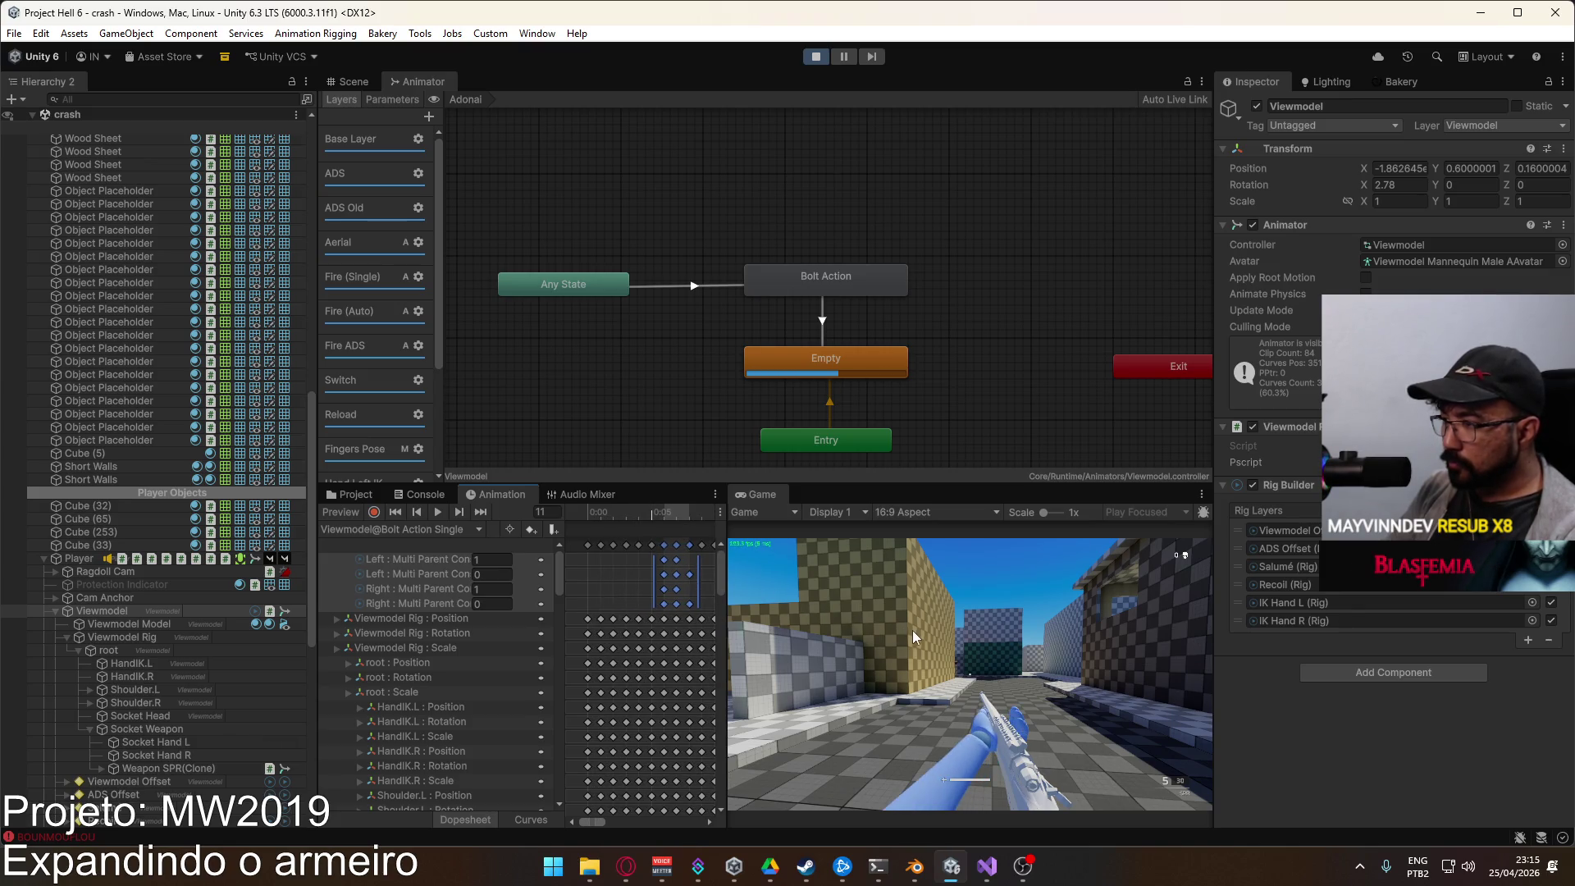
key(2)
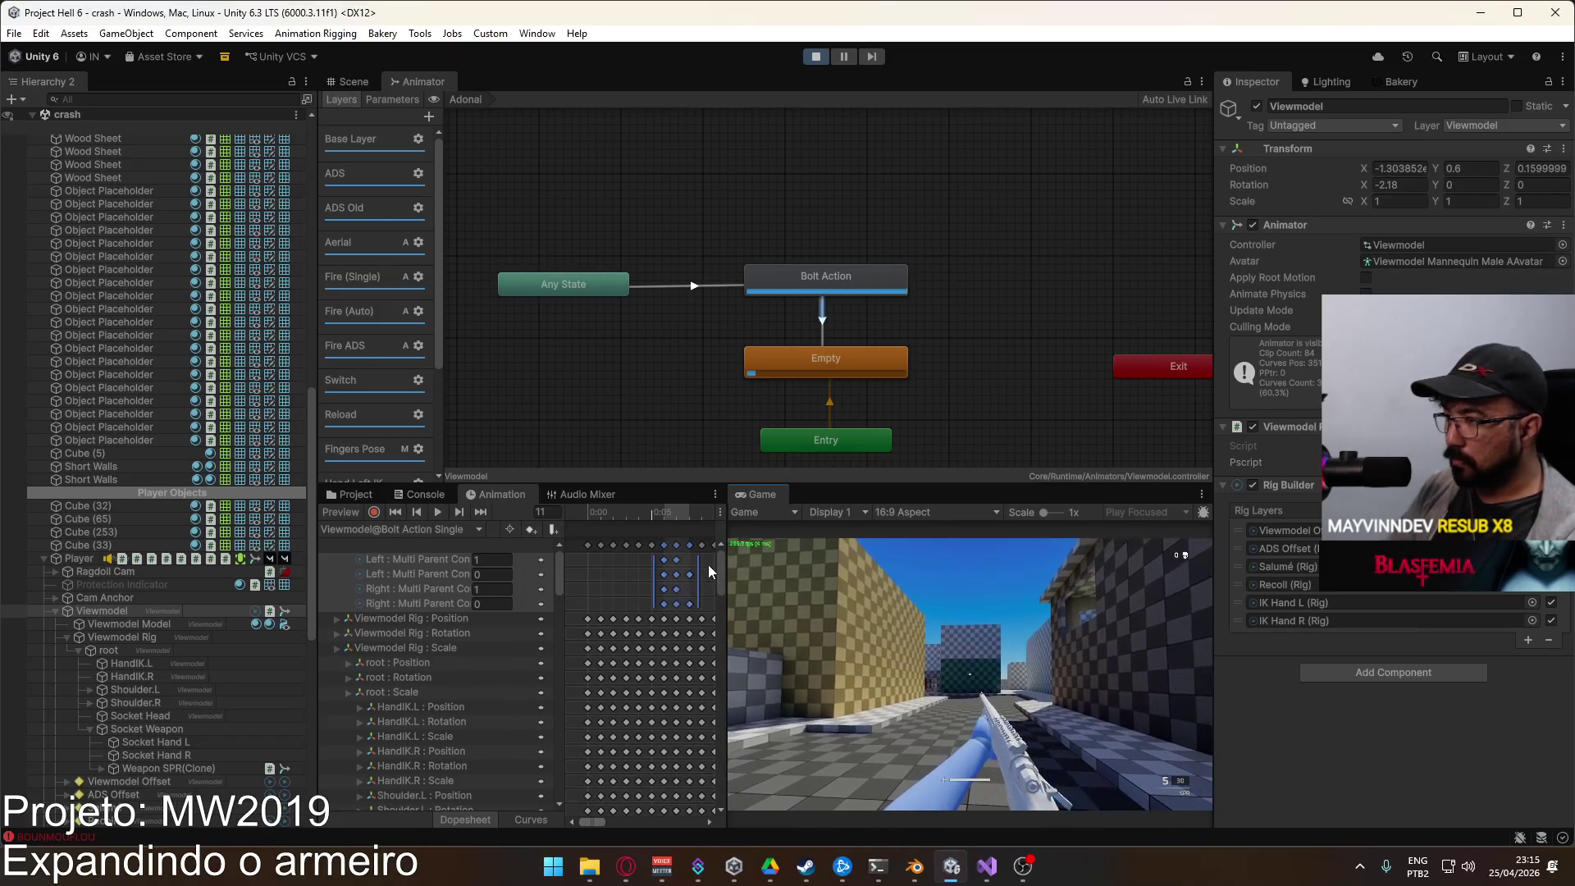
drag(723, 554, 900, 554)
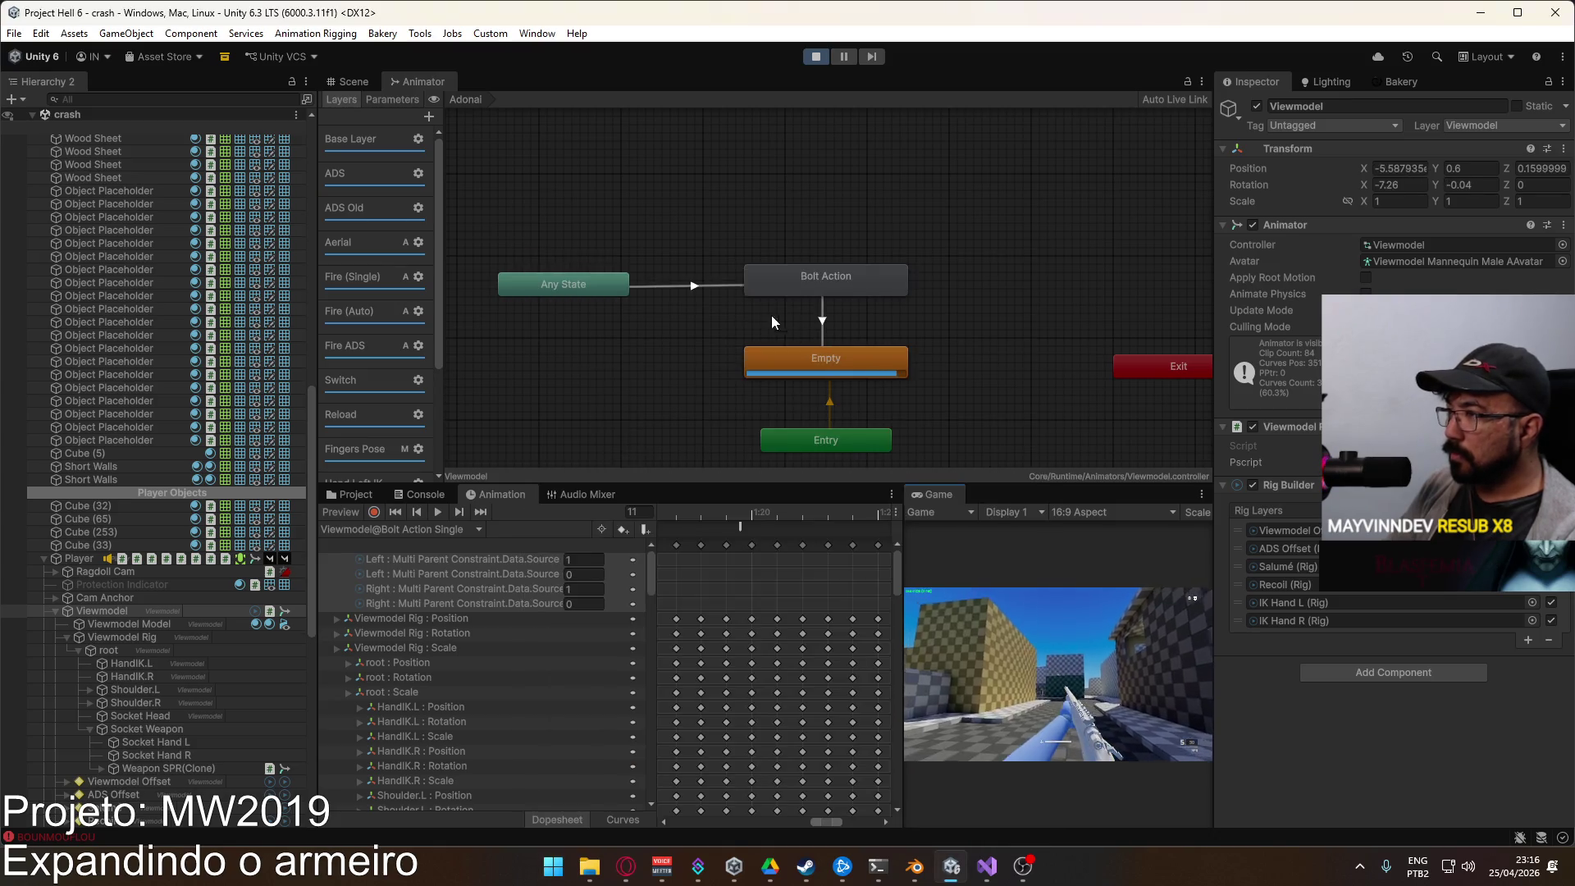
click(702, 285)
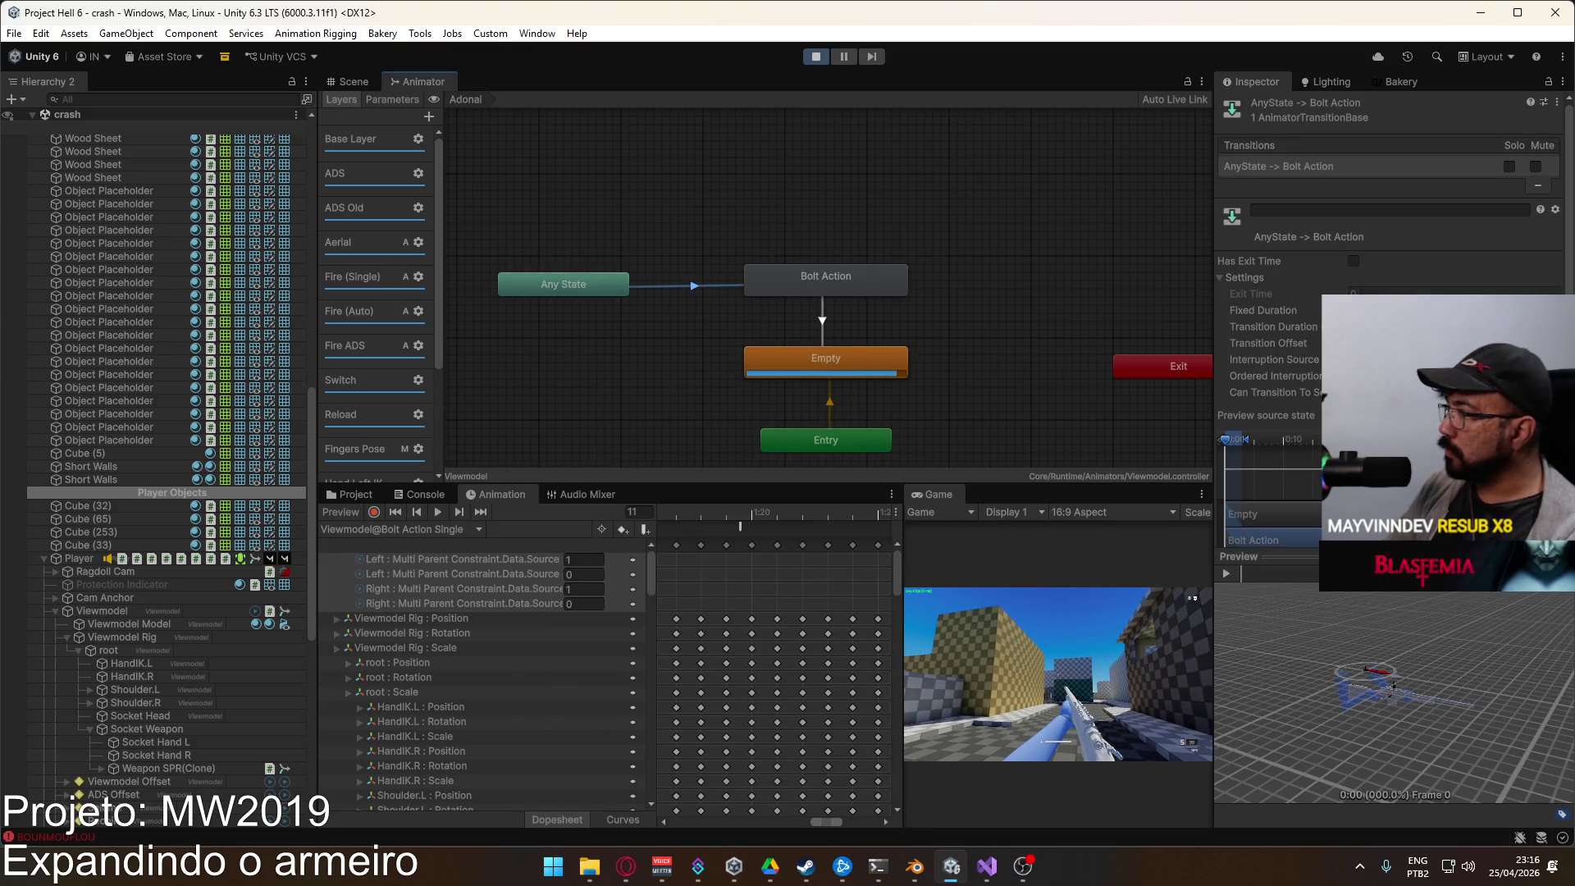
Step: Switch to the X17 and back to the SPR rifle in the running game
click(1002, 610)
key(2)
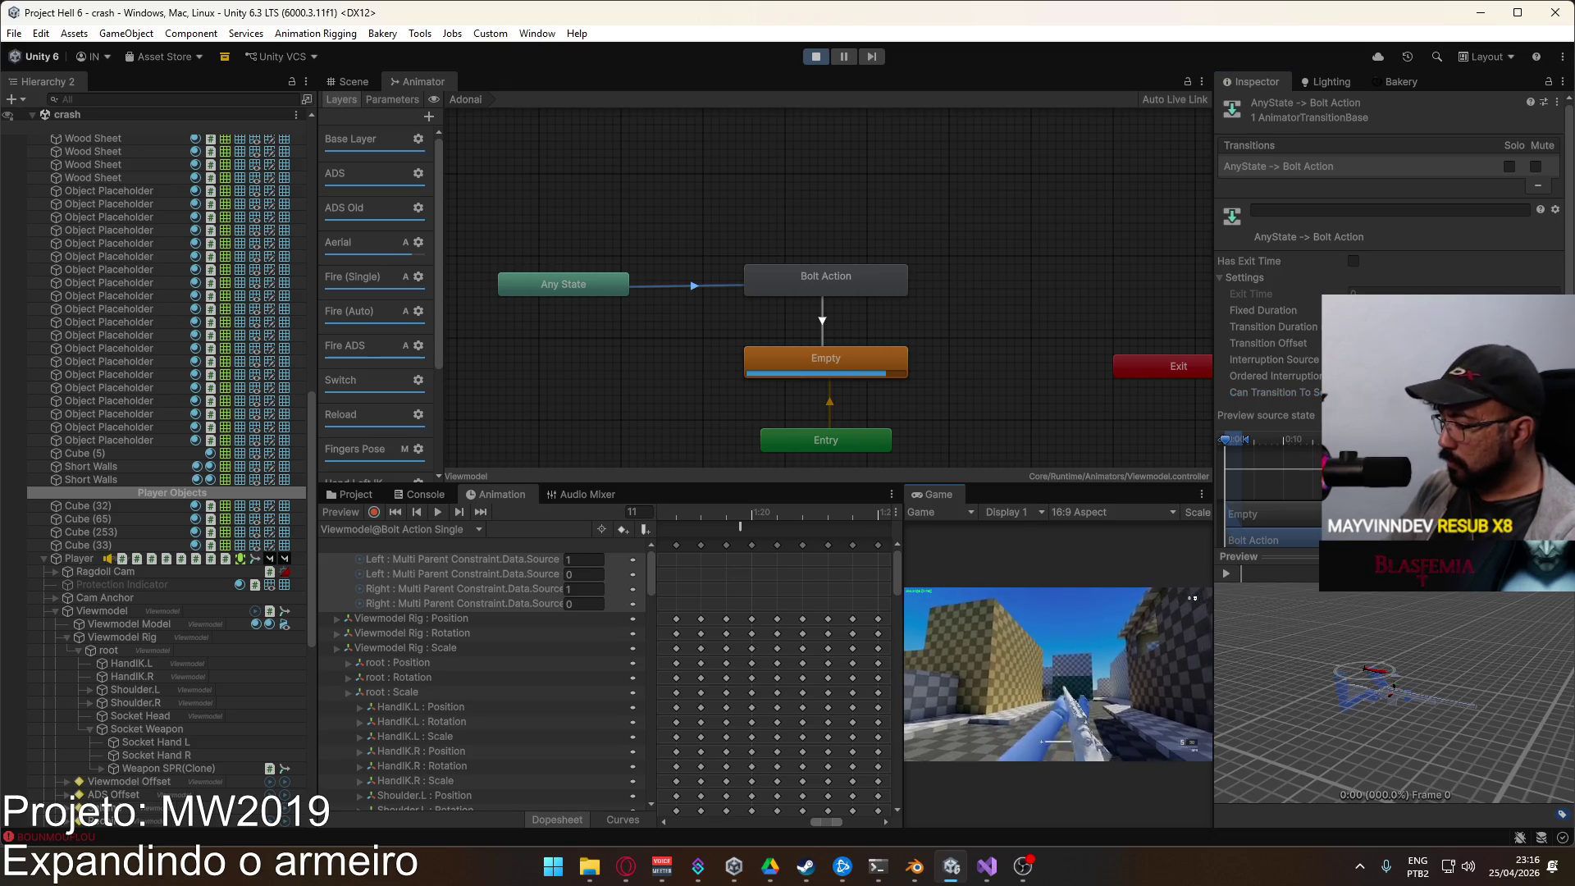
key(1)
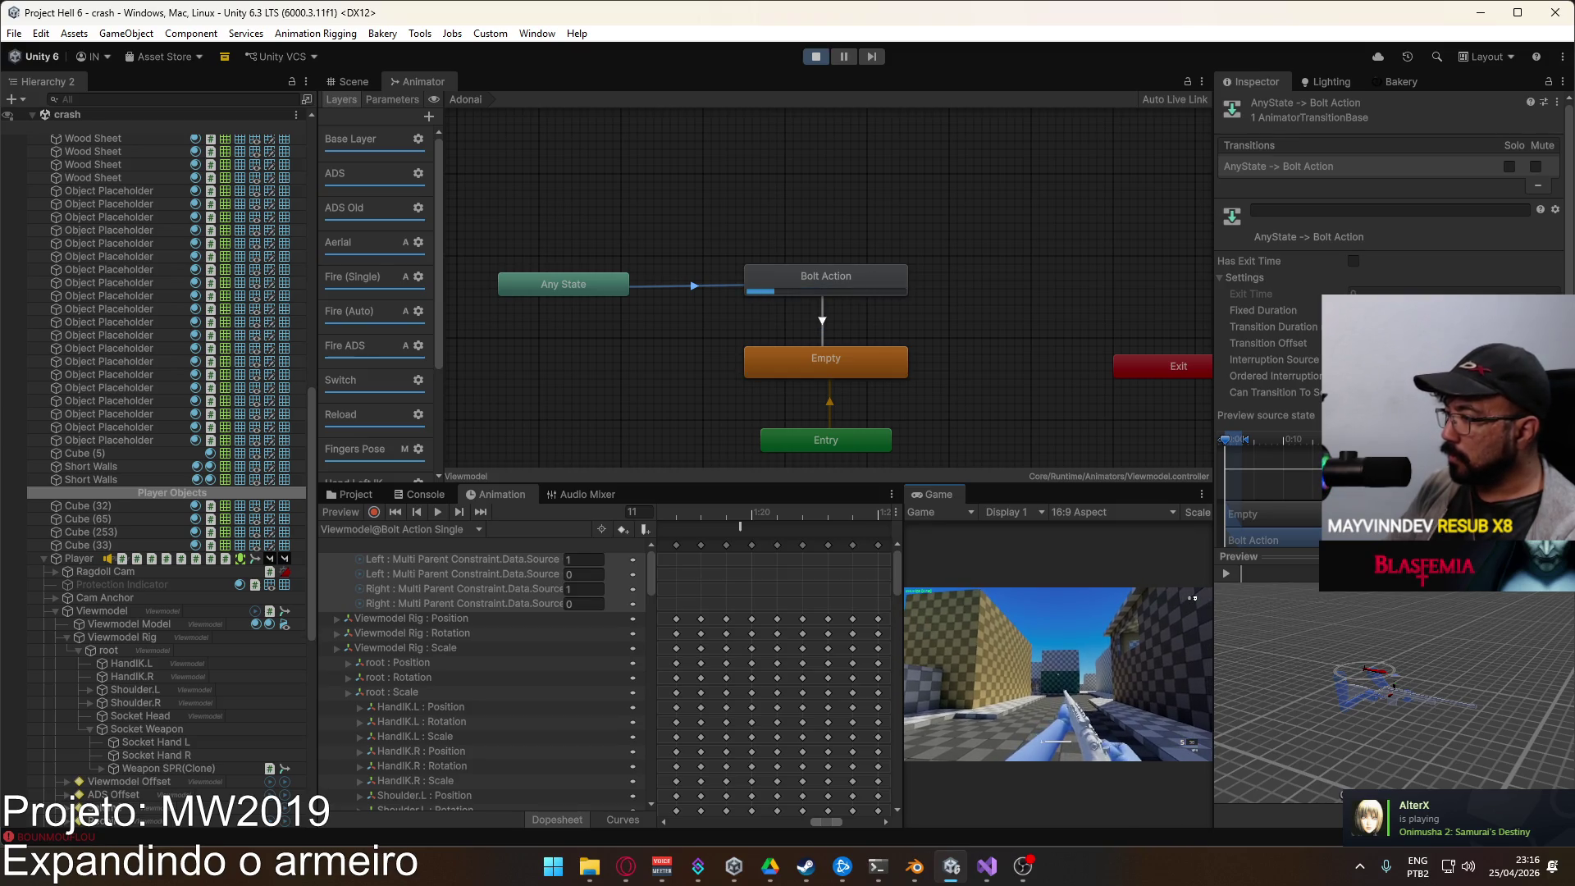
key(super)
key(super)
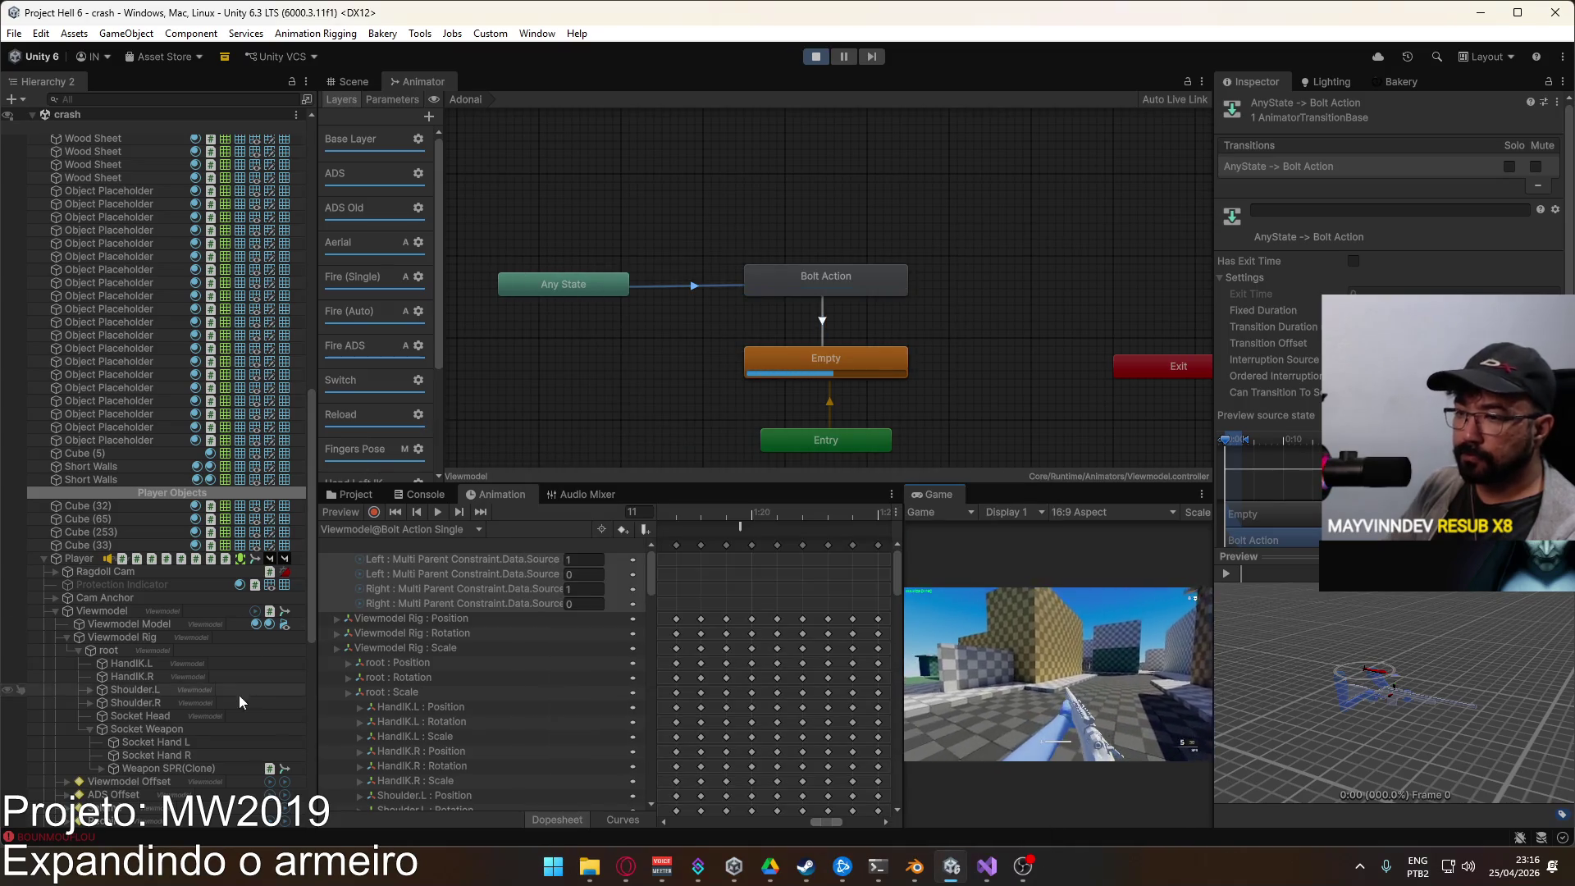
Step: Inspect the SPR weapon animator's Any State to Bolt Action transition, then show the Scene view
click(180, 769)
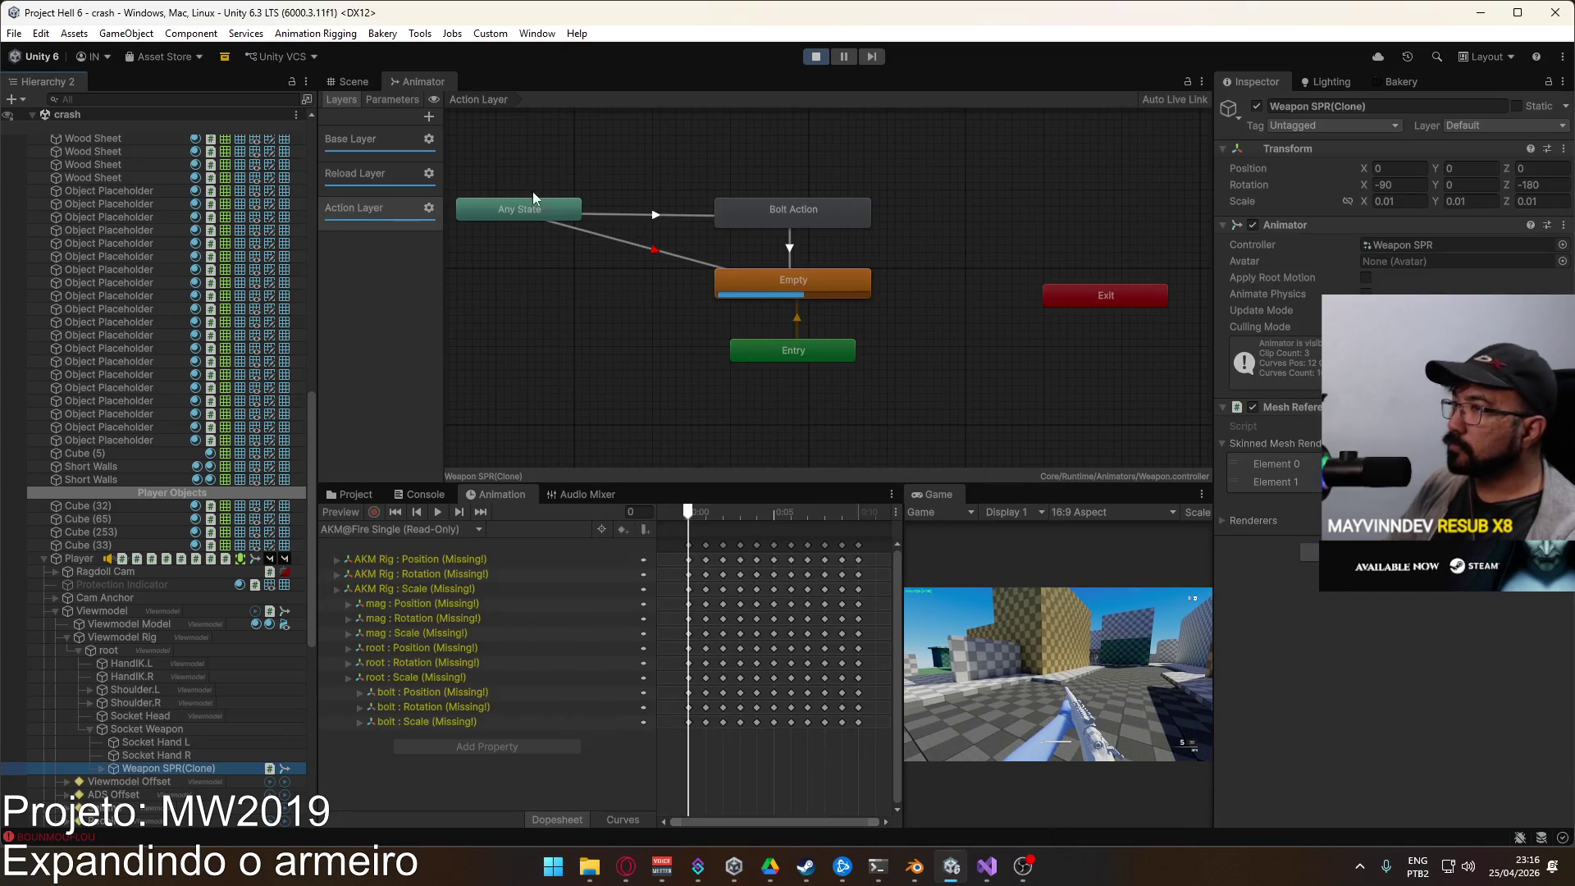
click(697, 216)
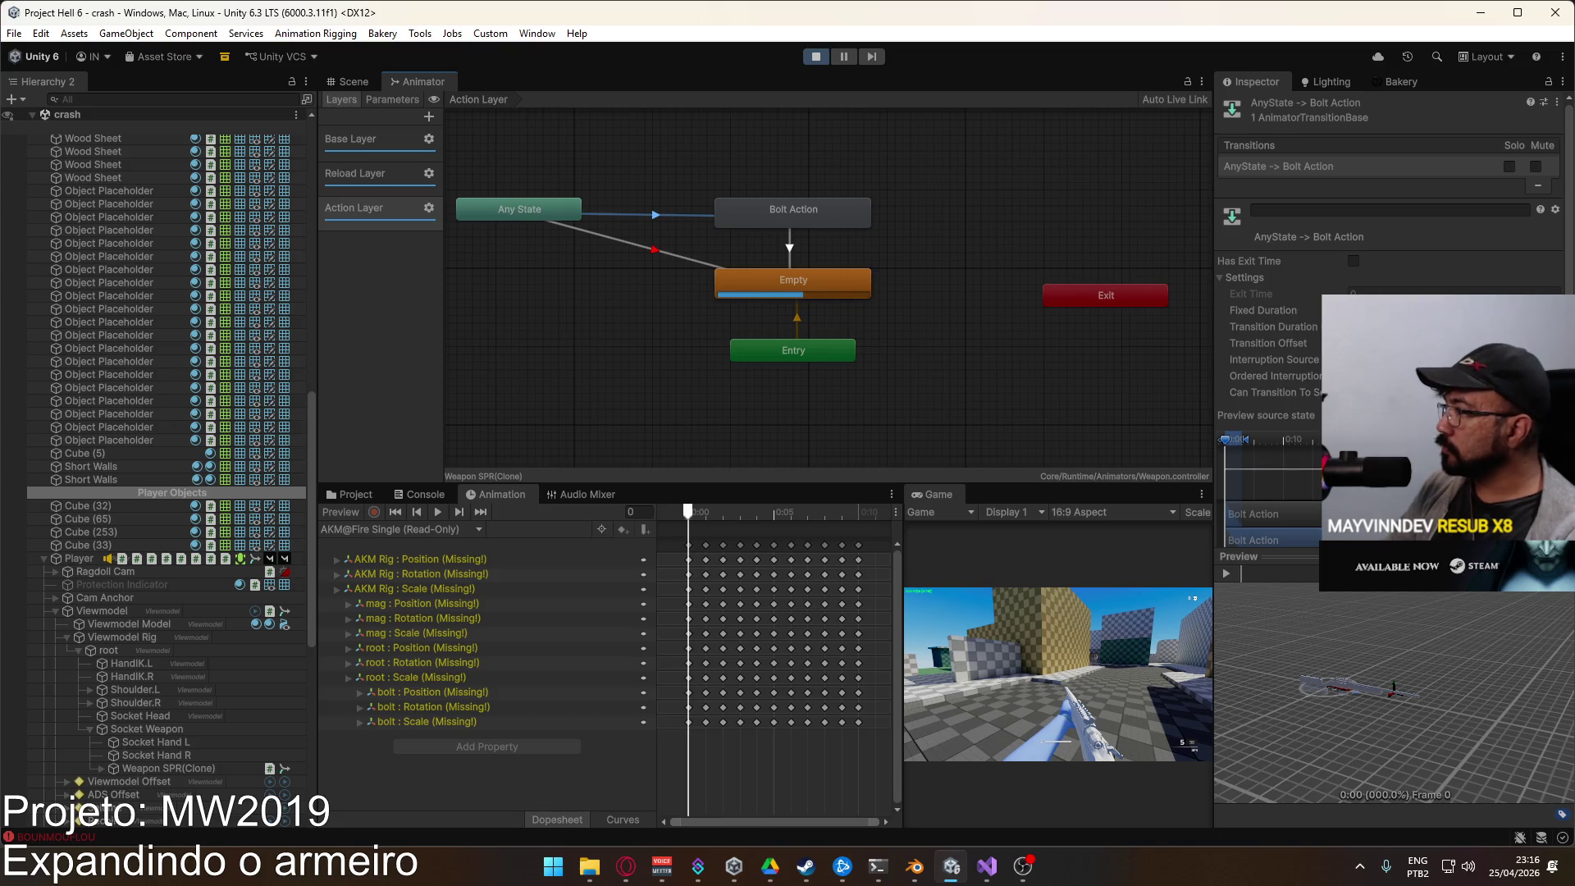
click(349, 81)
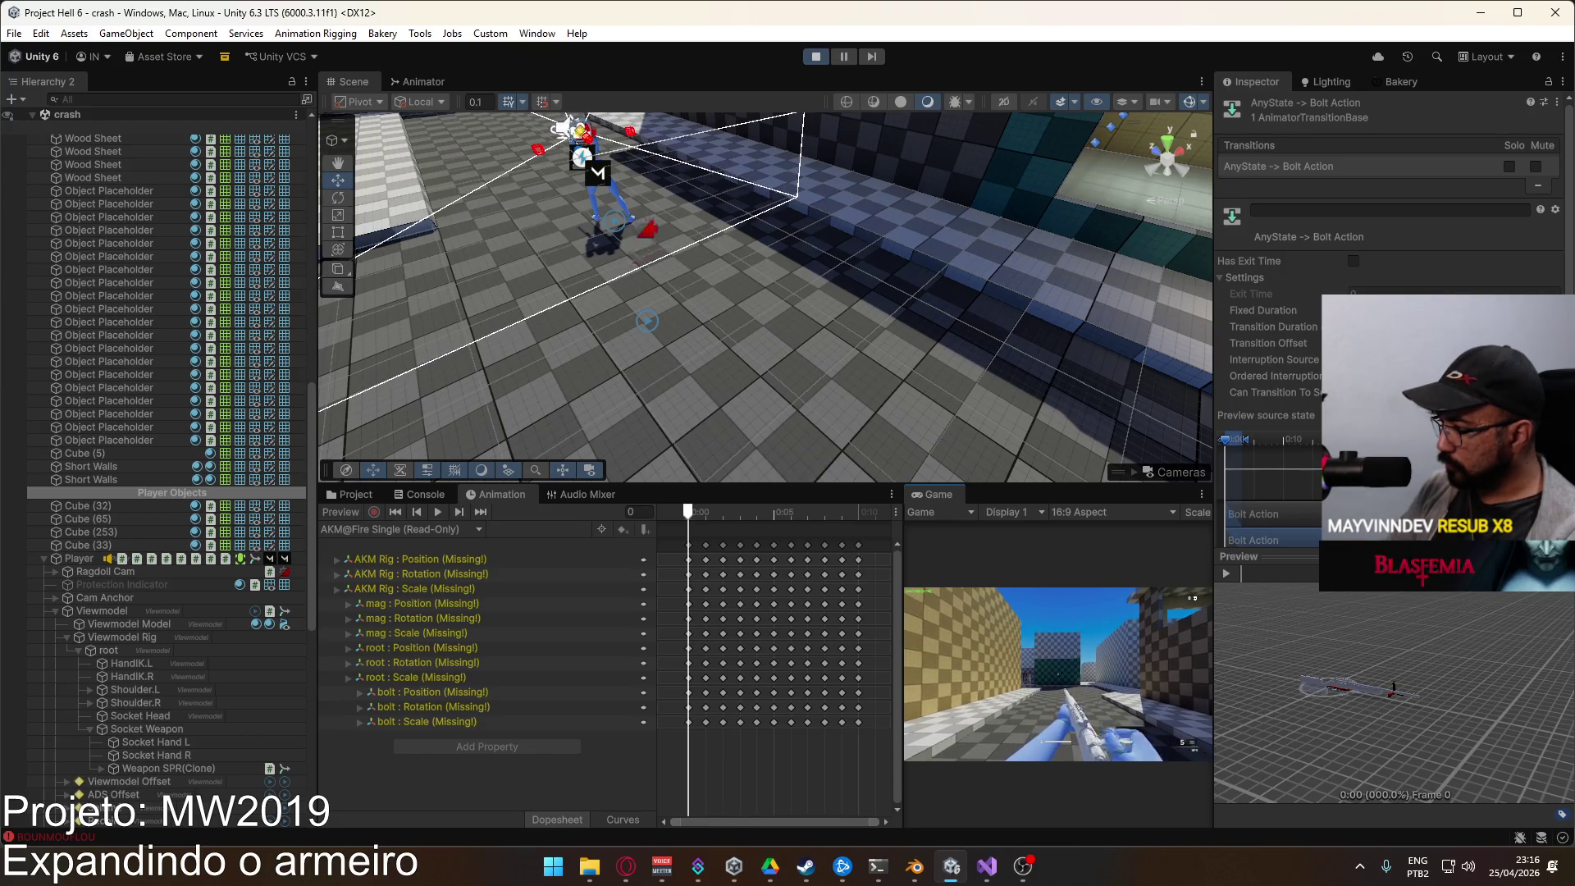
Step: Move the BoltActionEnd event later in the Viewmodel@Bolt Action Single clip
key(super)
key(super)
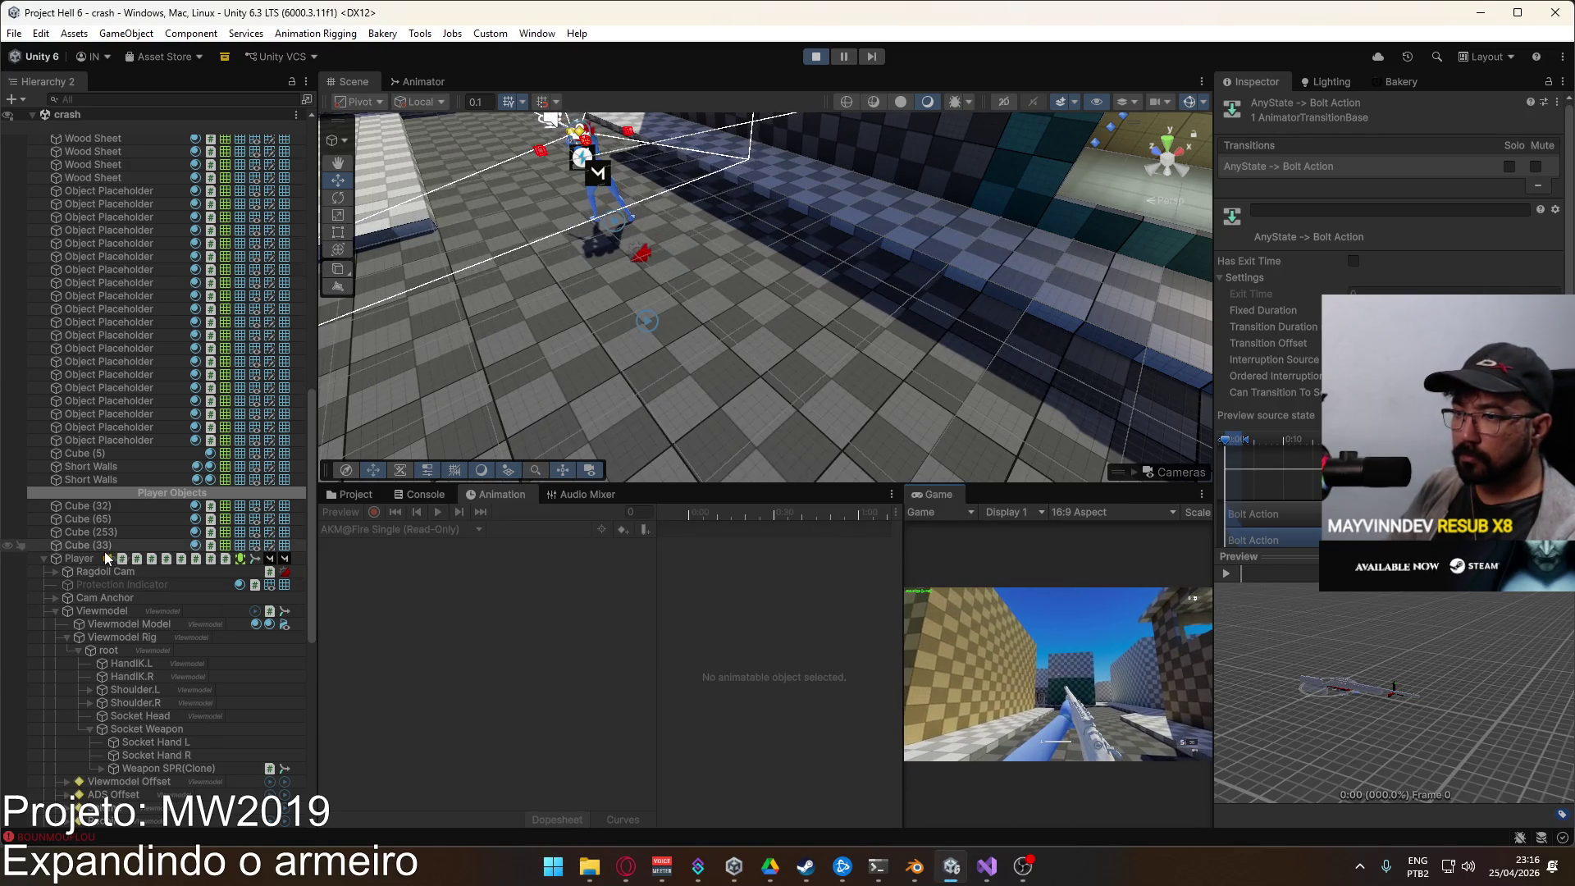
click(125, 612)
click(421, 528)
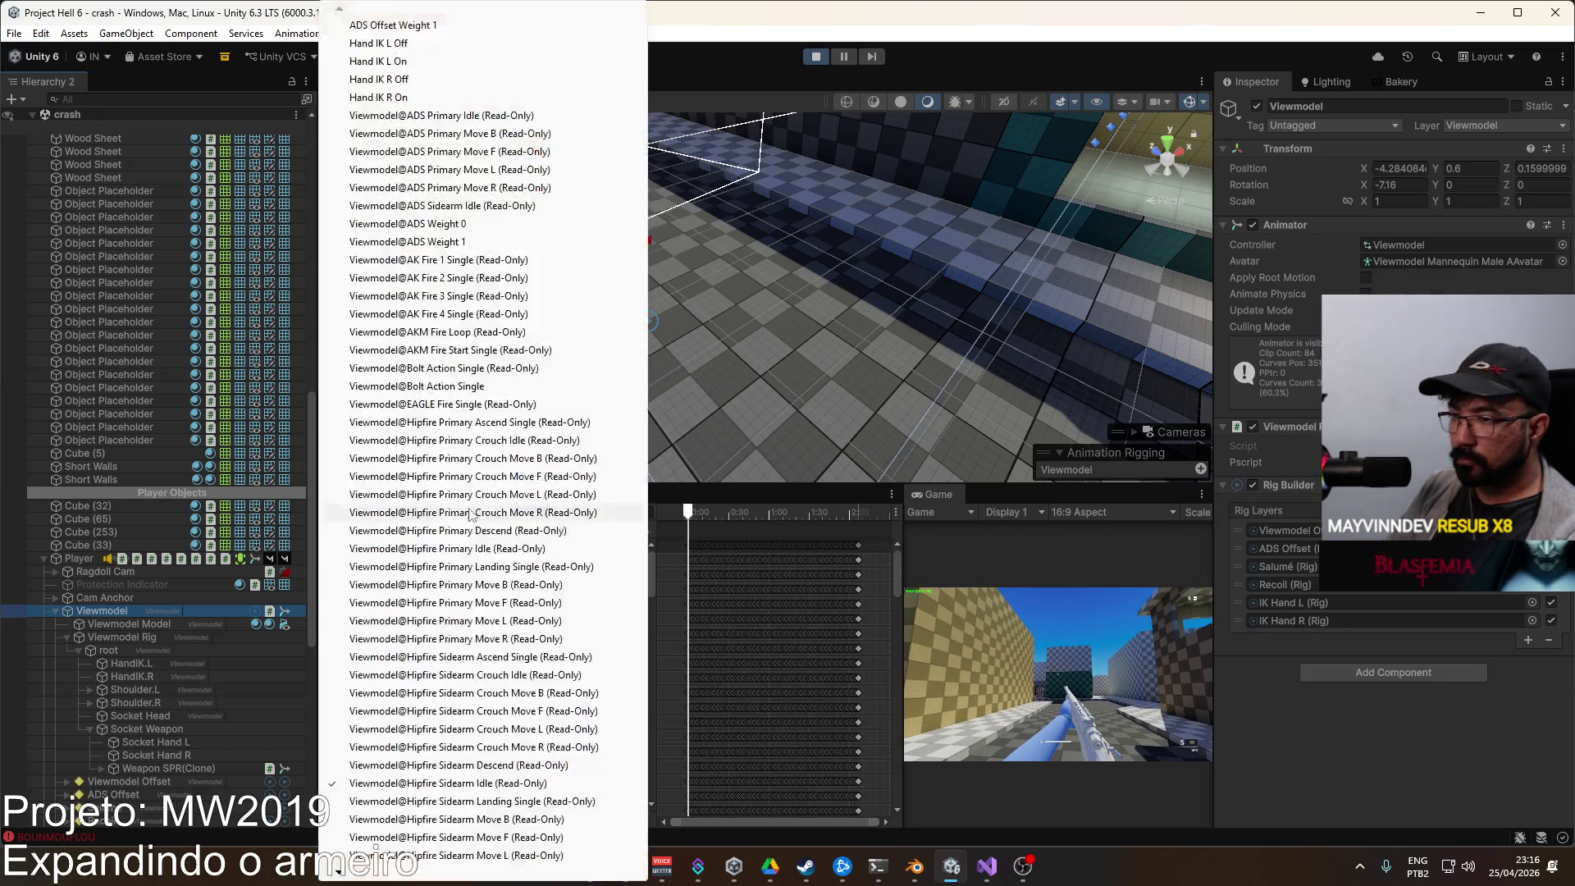
click(500, 386)
scroll(839, 542, up, 4)
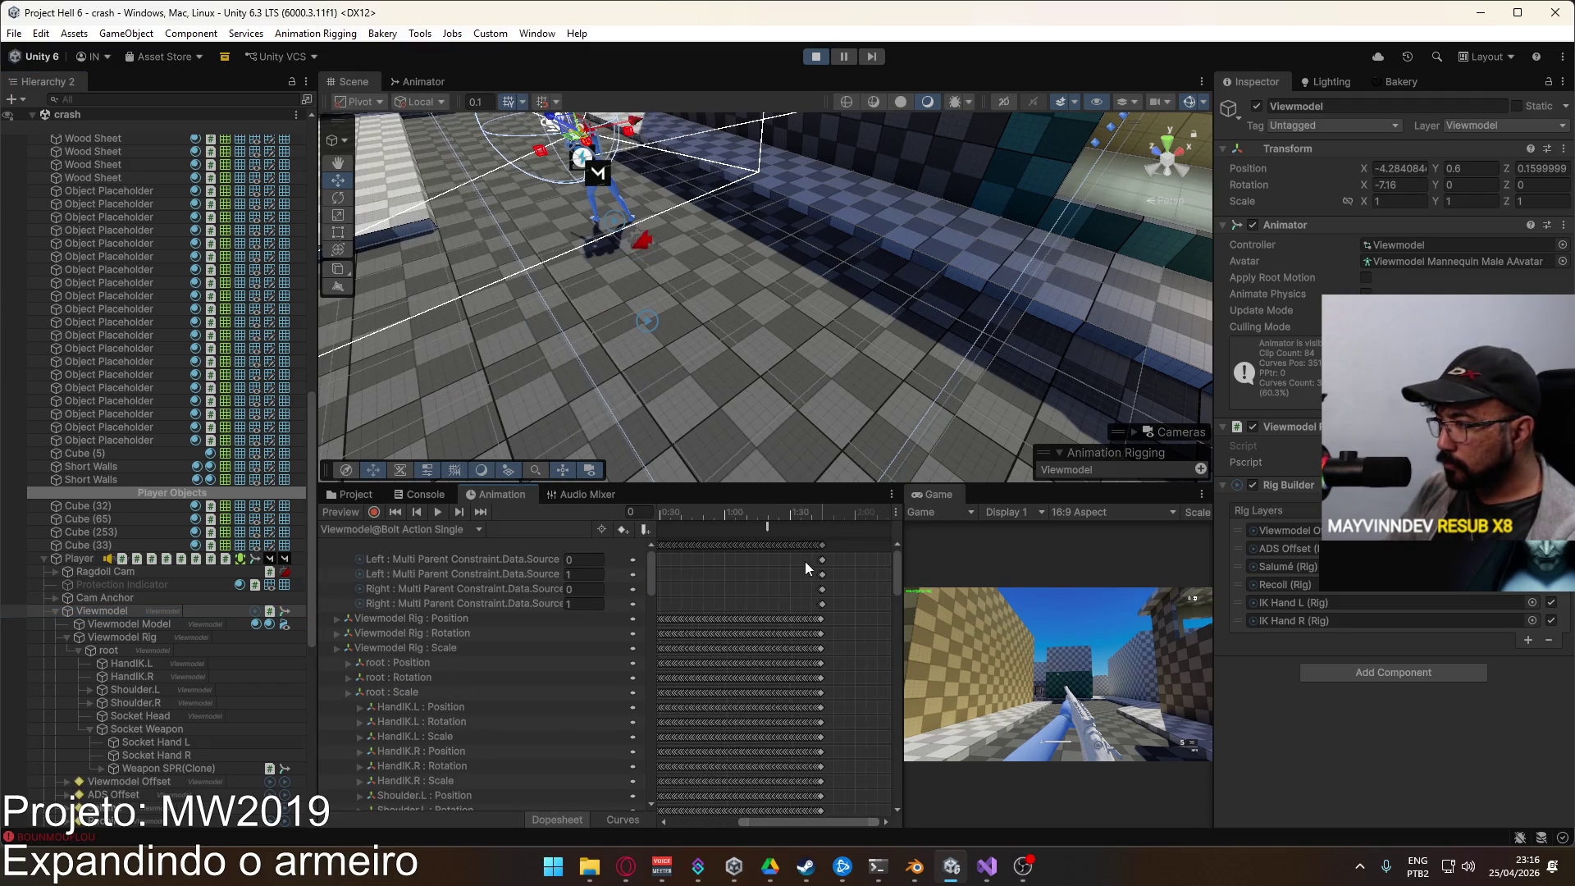
drag(746, 529, 794, 543)
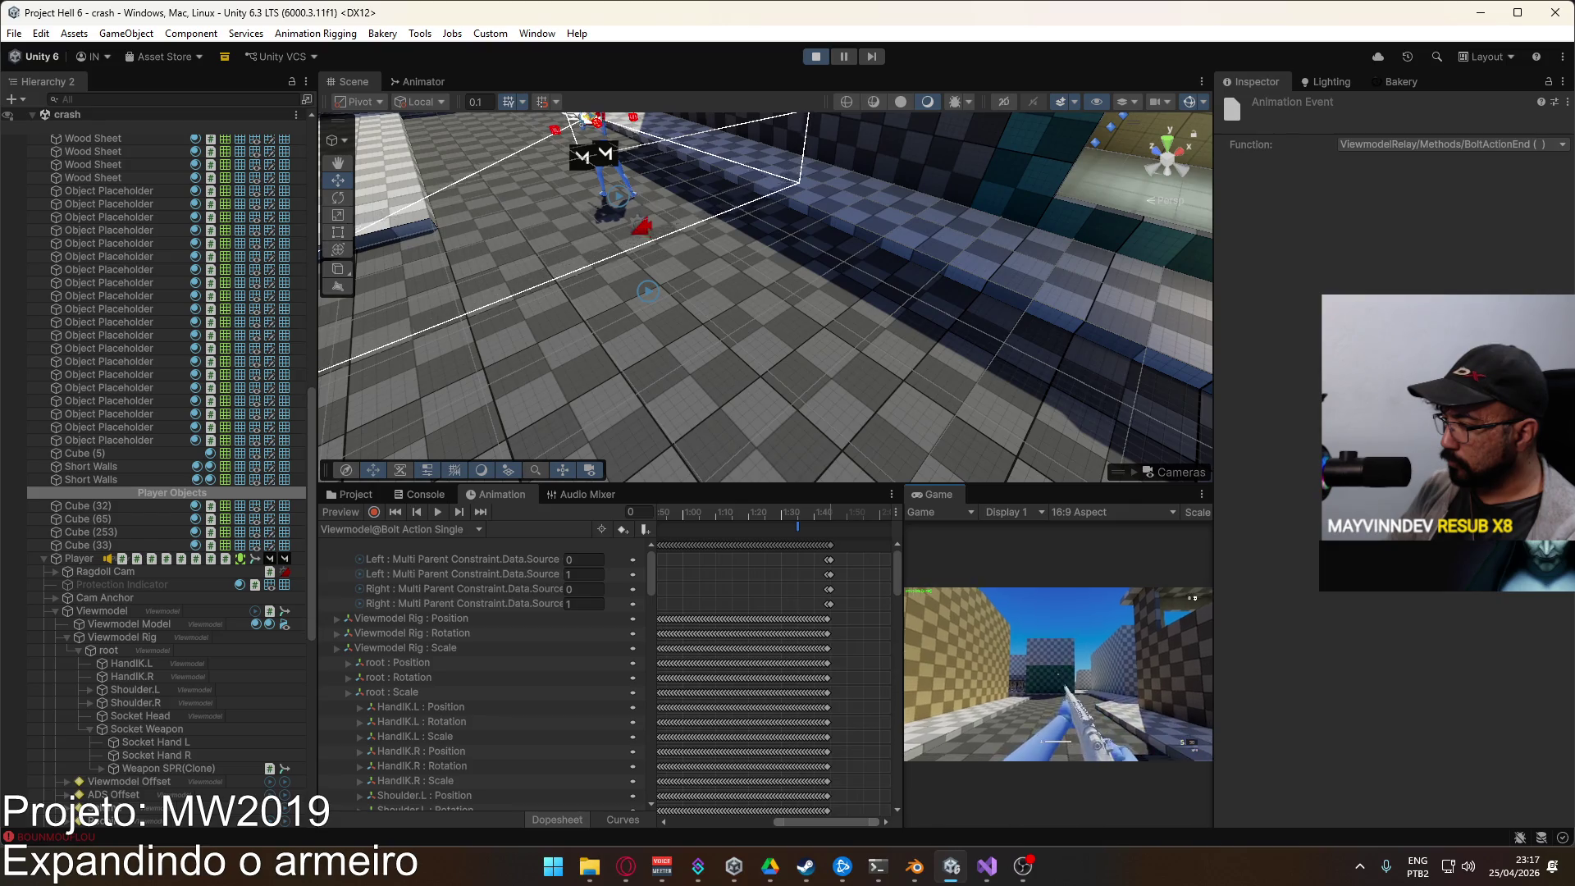
Step: Stop the running game and switch over to Blender
key(super)
key(super)
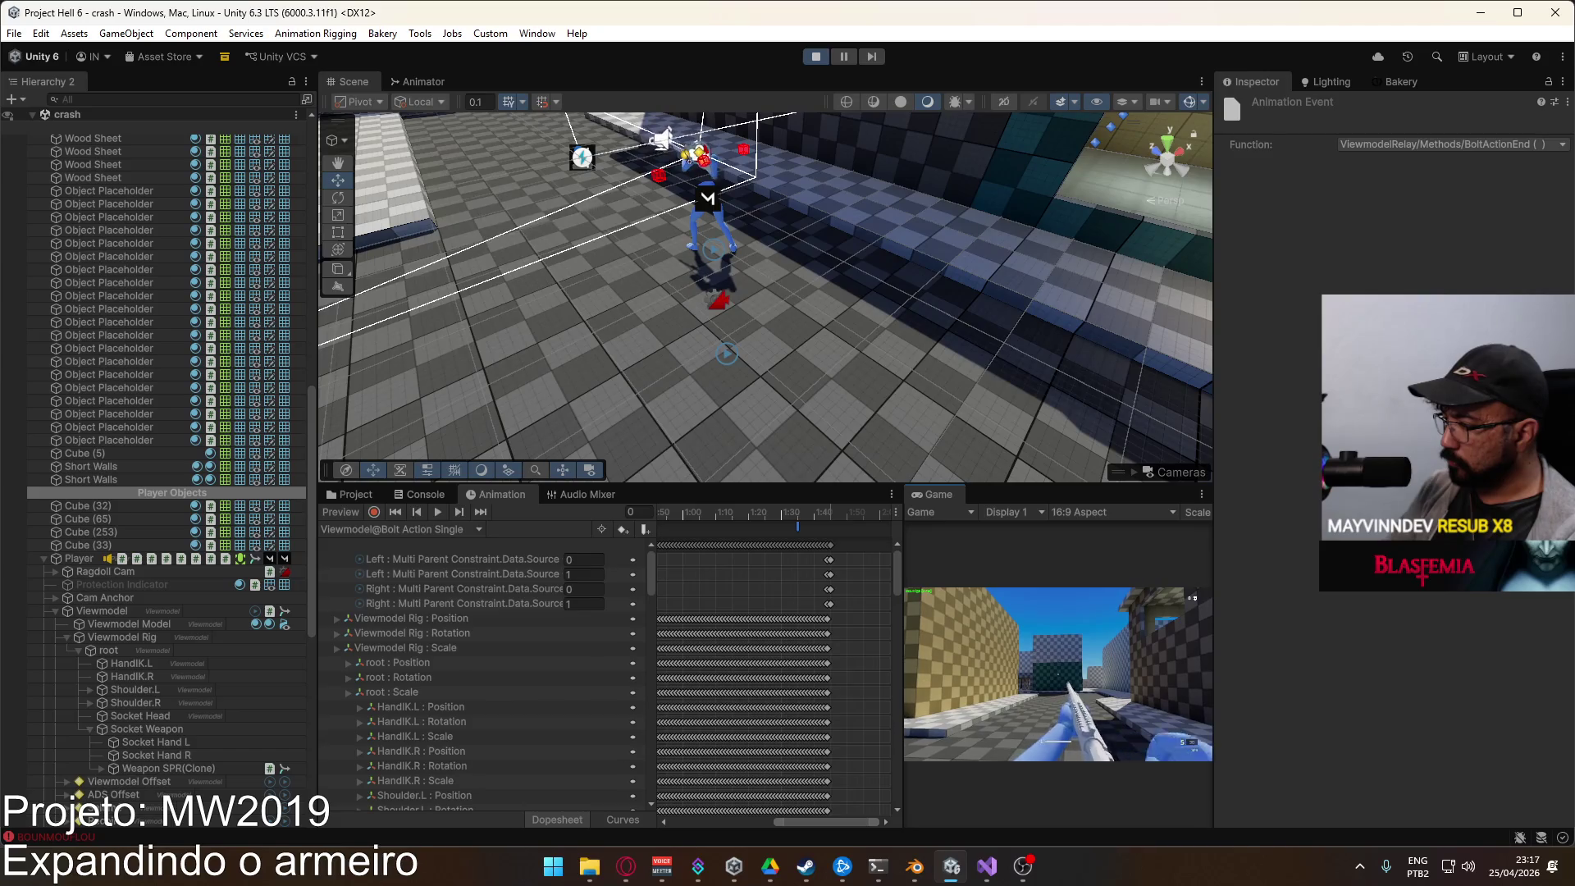
key(super)
click(861, 96)
click(816, 57)
click(986, 866)
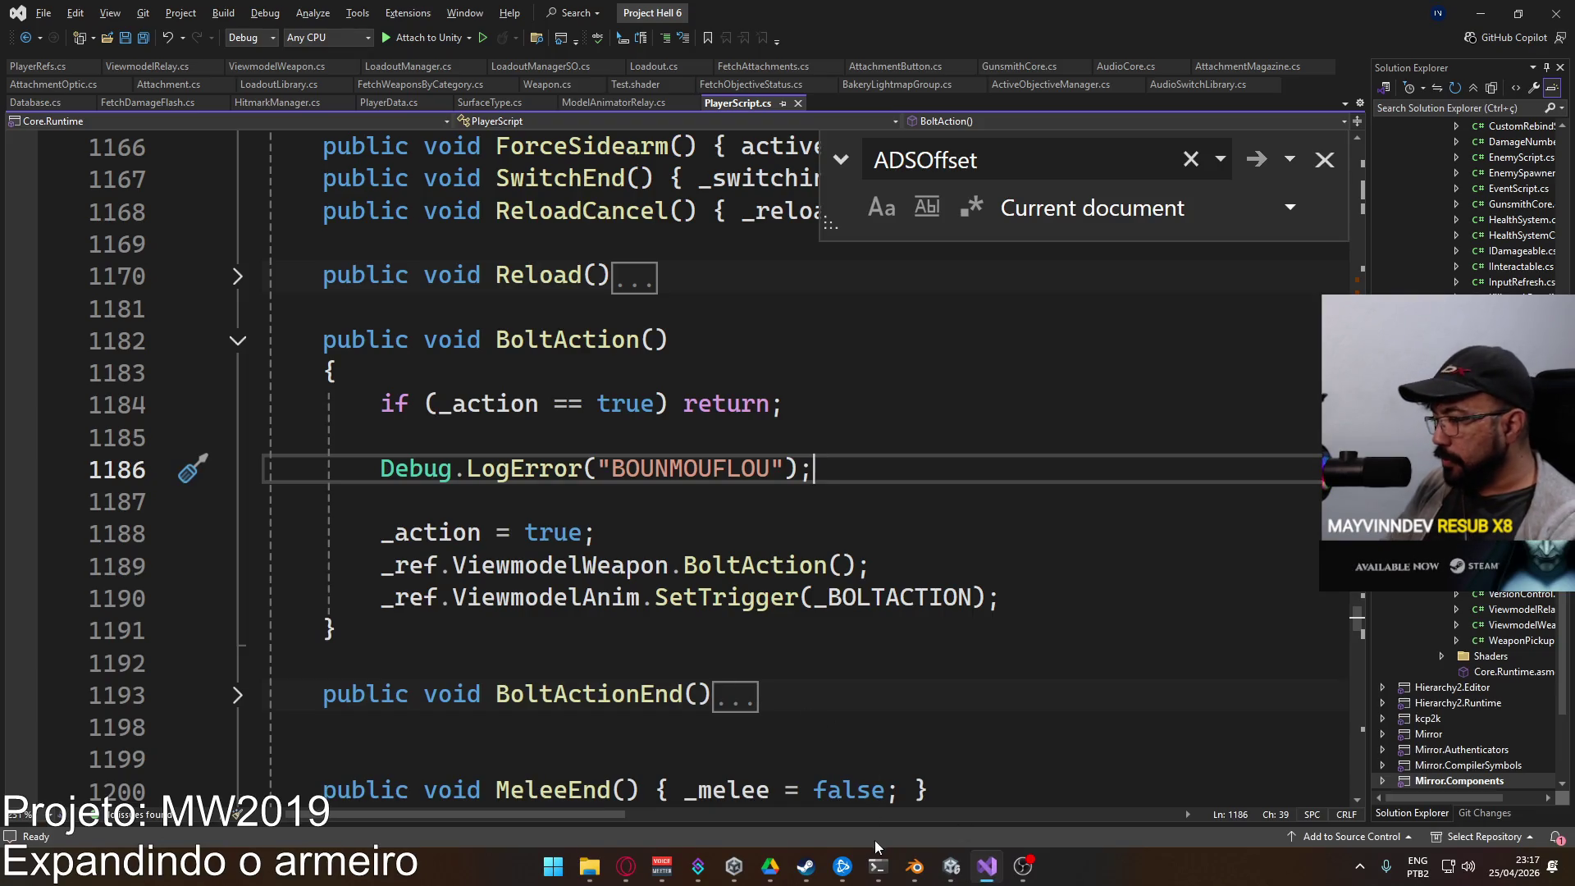
click(915, 866)
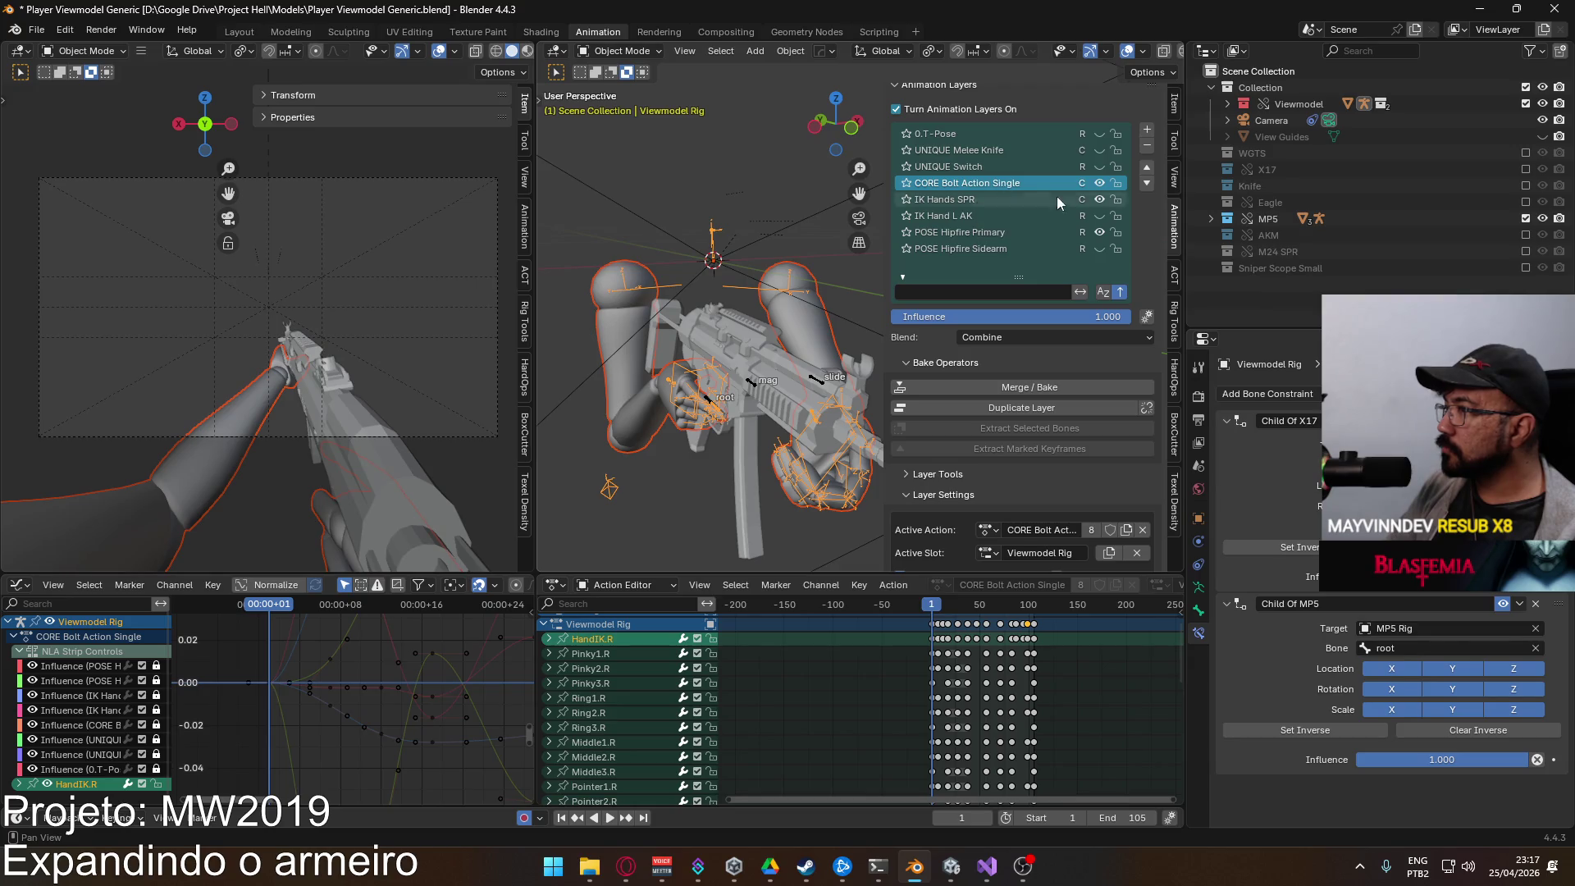
Step: On the MP5 rig, hide POSE Hipfire, show POSE ADS and preview the animation
scroll(1028, 261, up, 1)
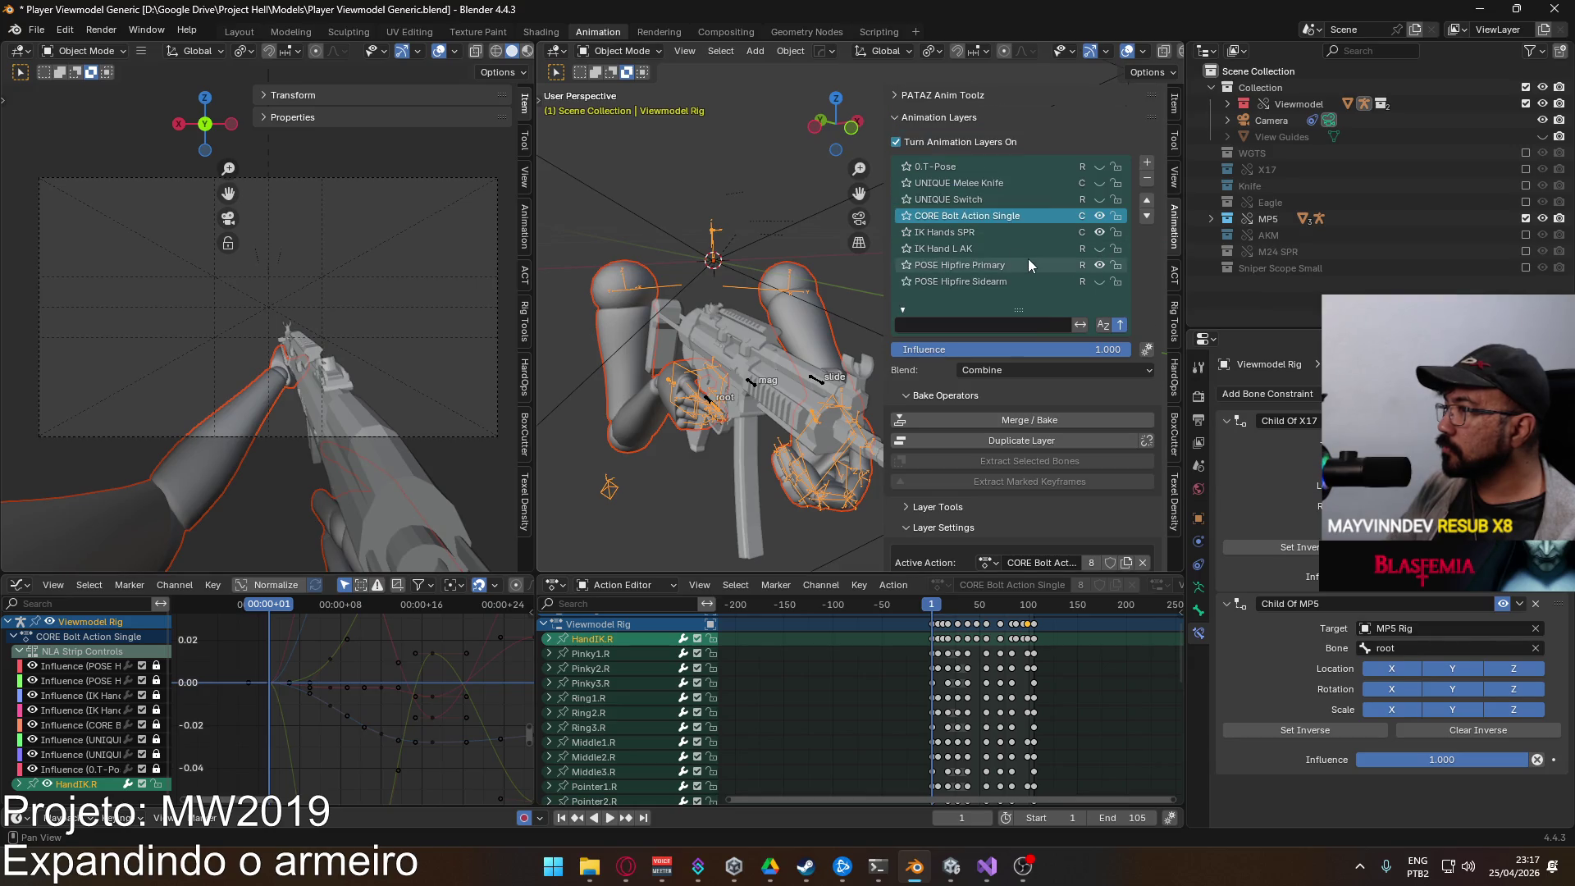
click(753, 389)
drag(1124, 184, 1115, 285)
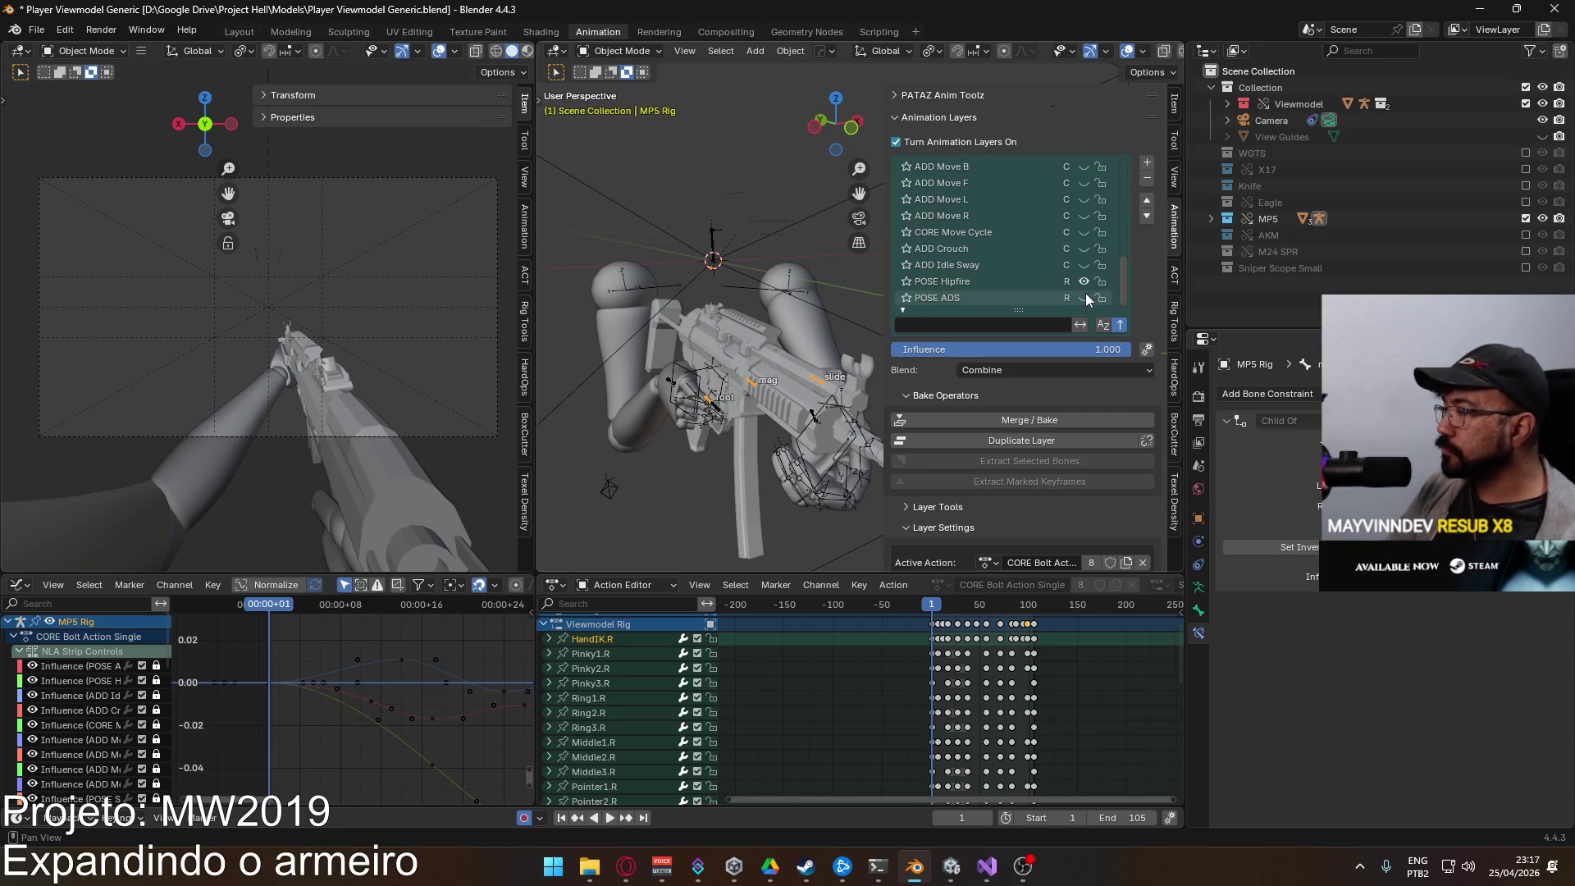
click(1084, 283)
click(1085, 296)
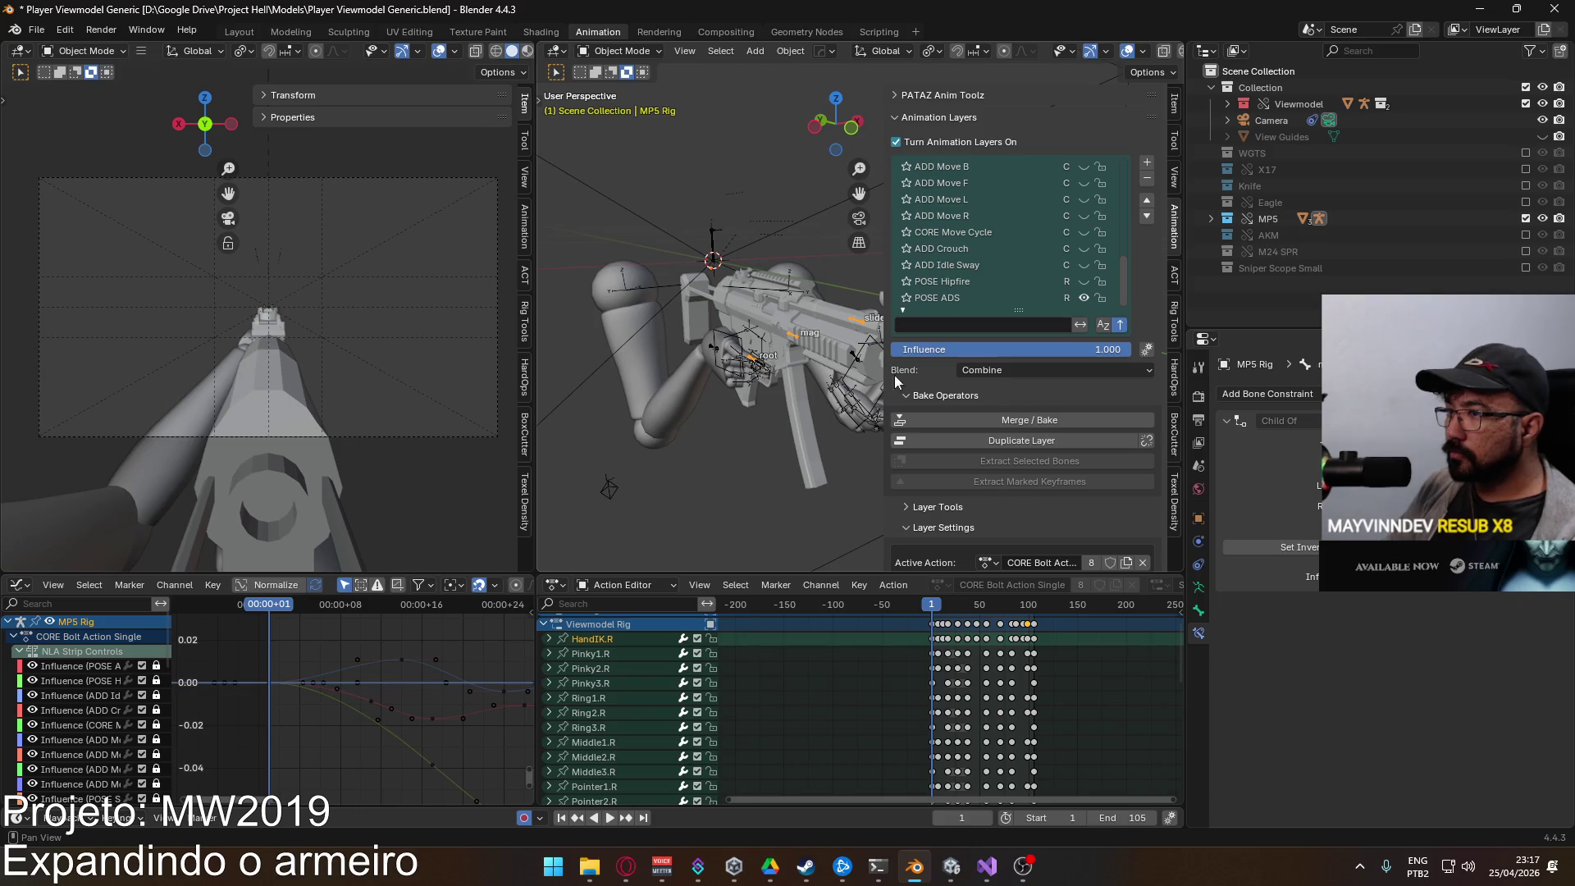
key(space)
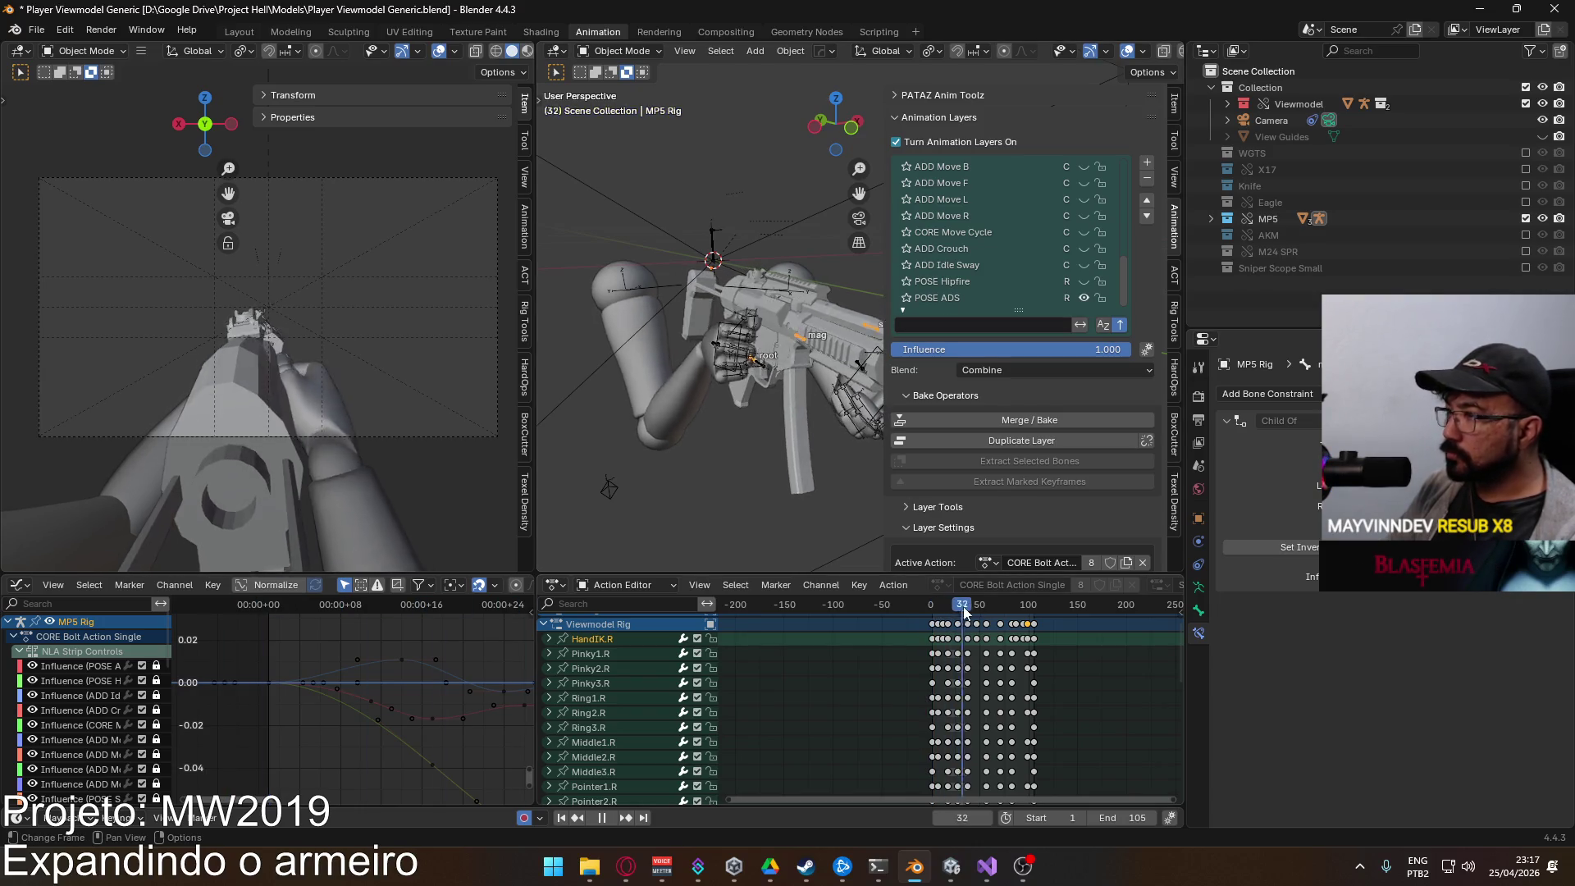
drag(1018, 606, 930, 603)
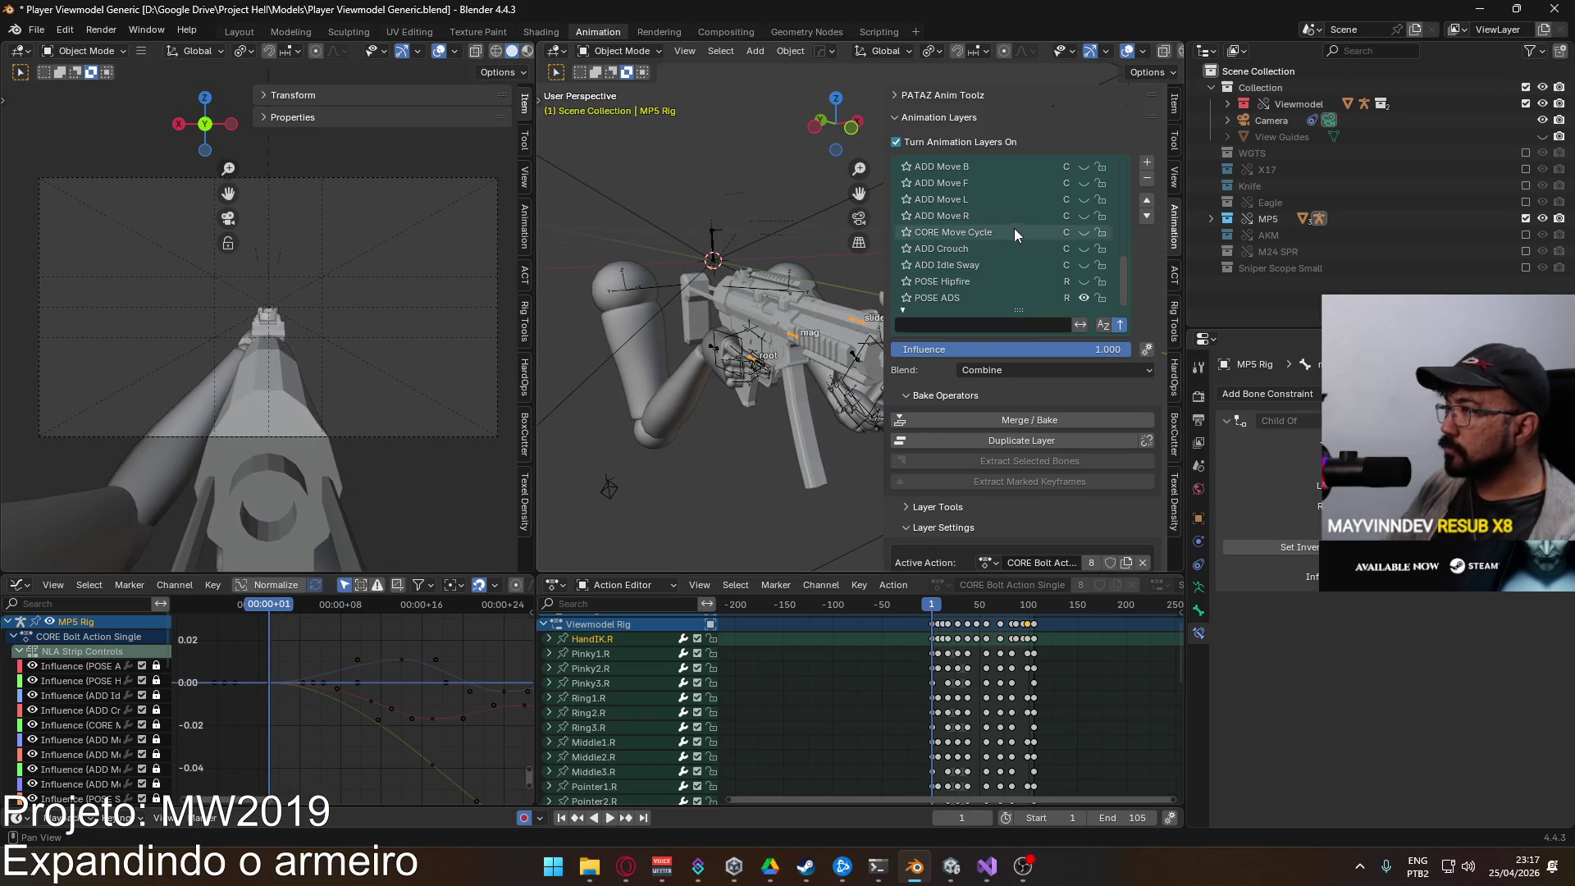
scroll(1038, 258, down, 5)
scroll(1050, 238, up, 5)
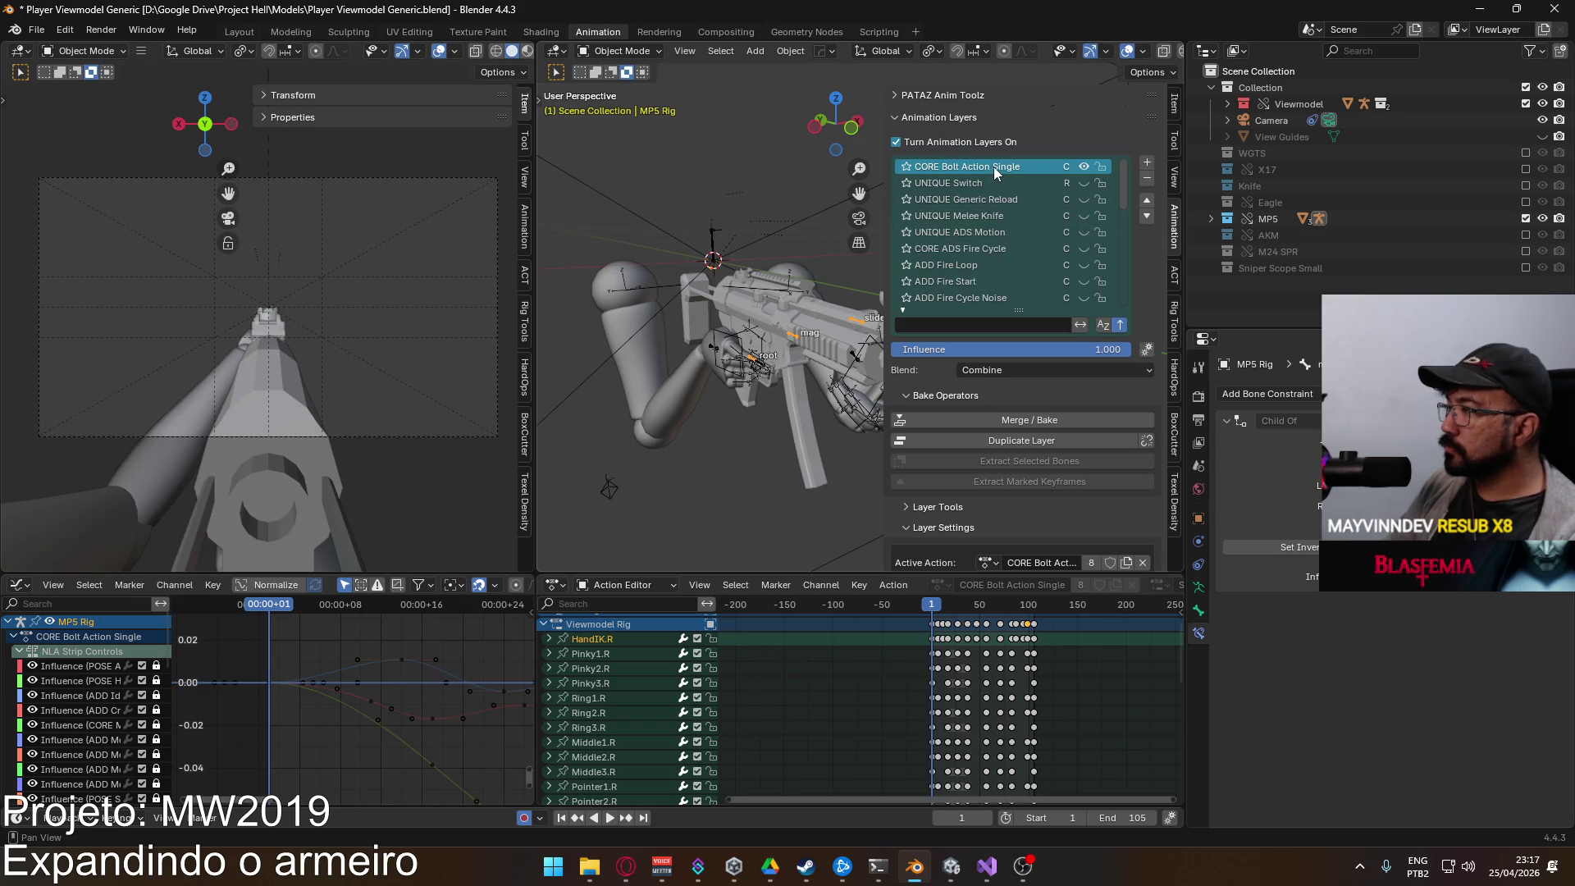
Step: Duplicate the CORE Bolt Action Single layer and rename it CORE ADS Bolt Action Single
click(1071, 441)
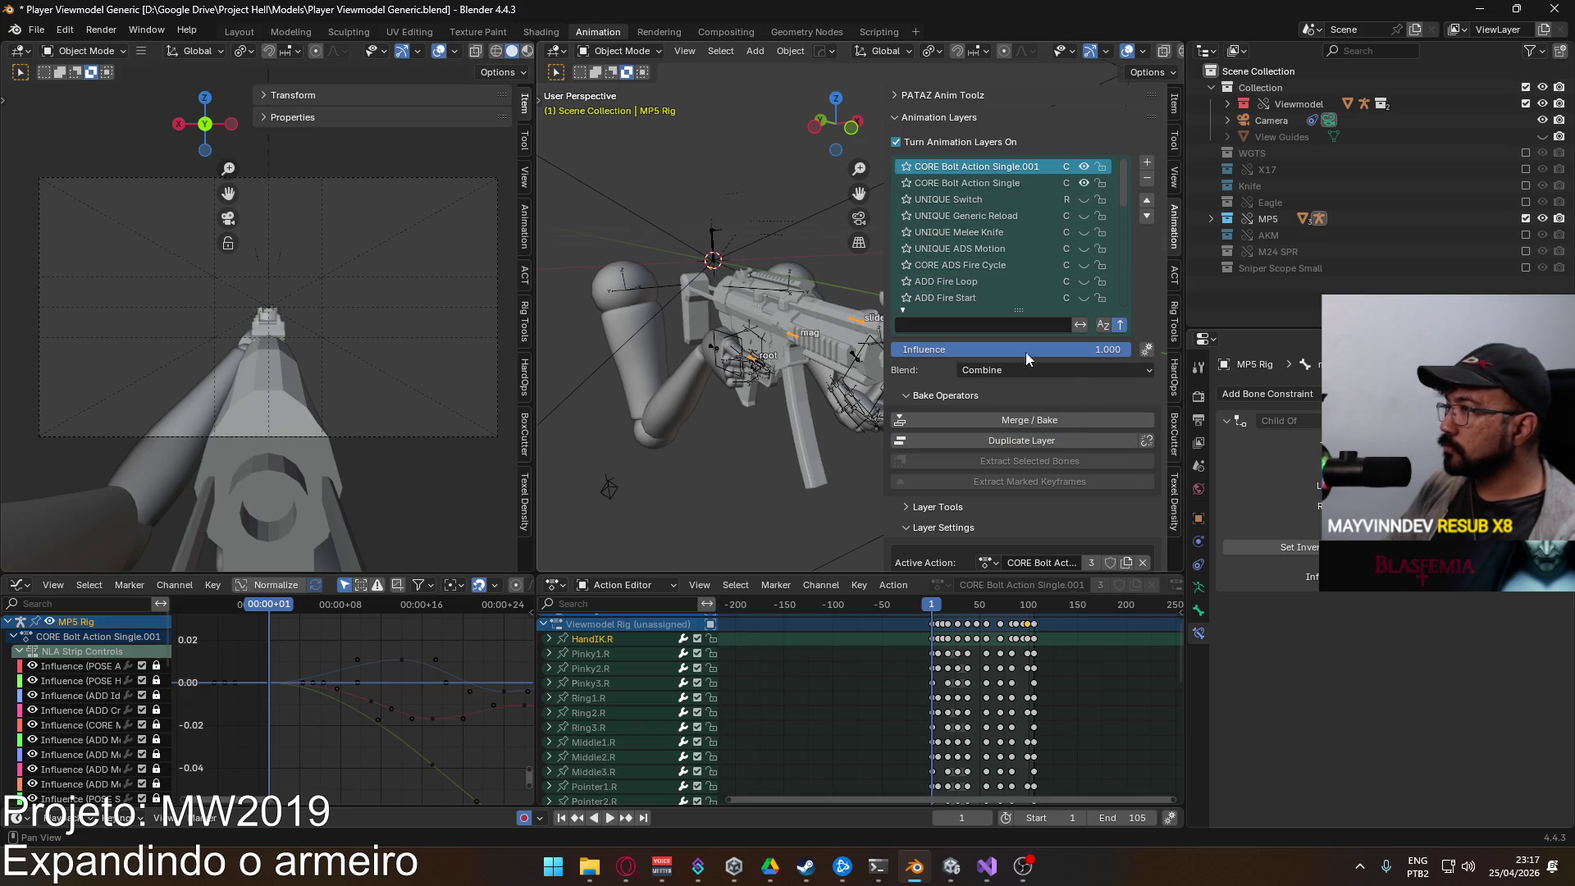
double_click(989, 168)
click(990, 168)
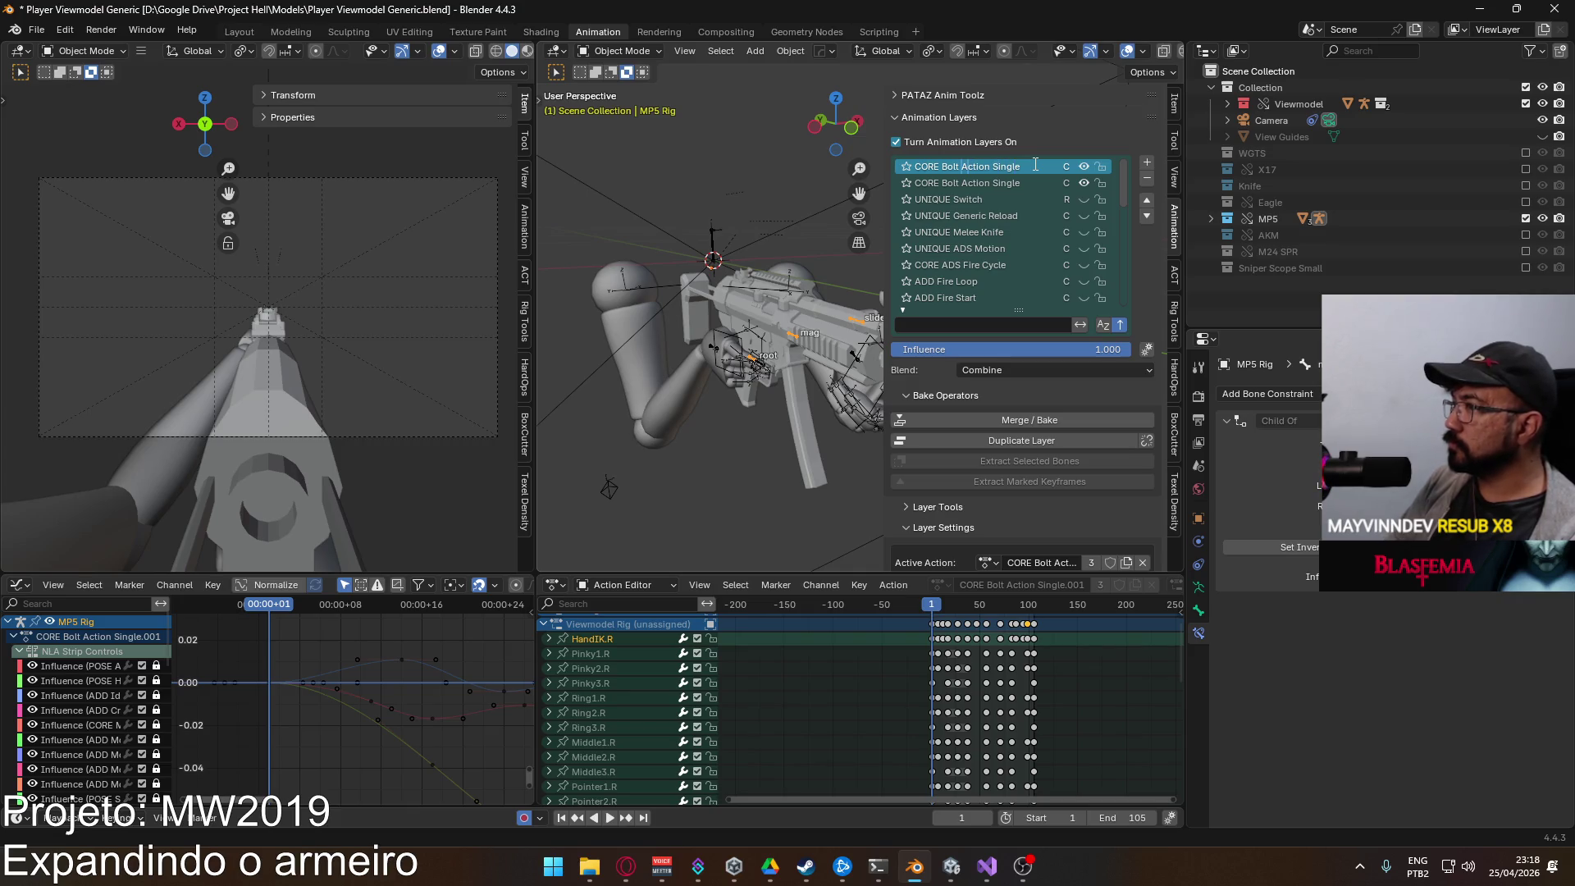
key(Return)
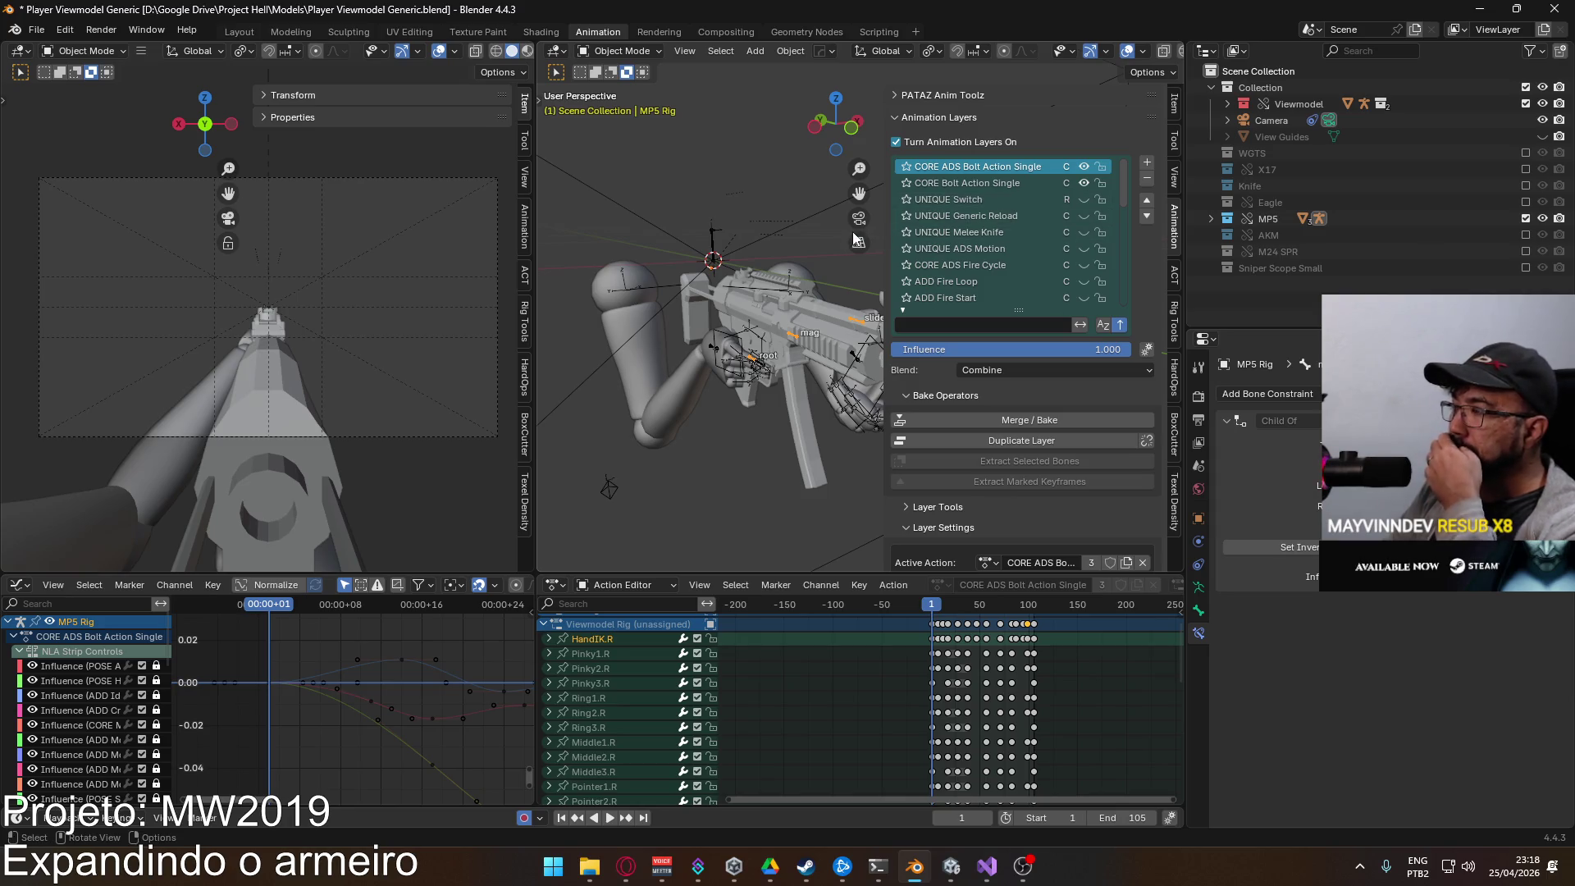
Step: Delete the keyframes after the first frame, then undo the deletion
drag(1066, 651, 935, 620)
key(x)
key(ctrl+z)
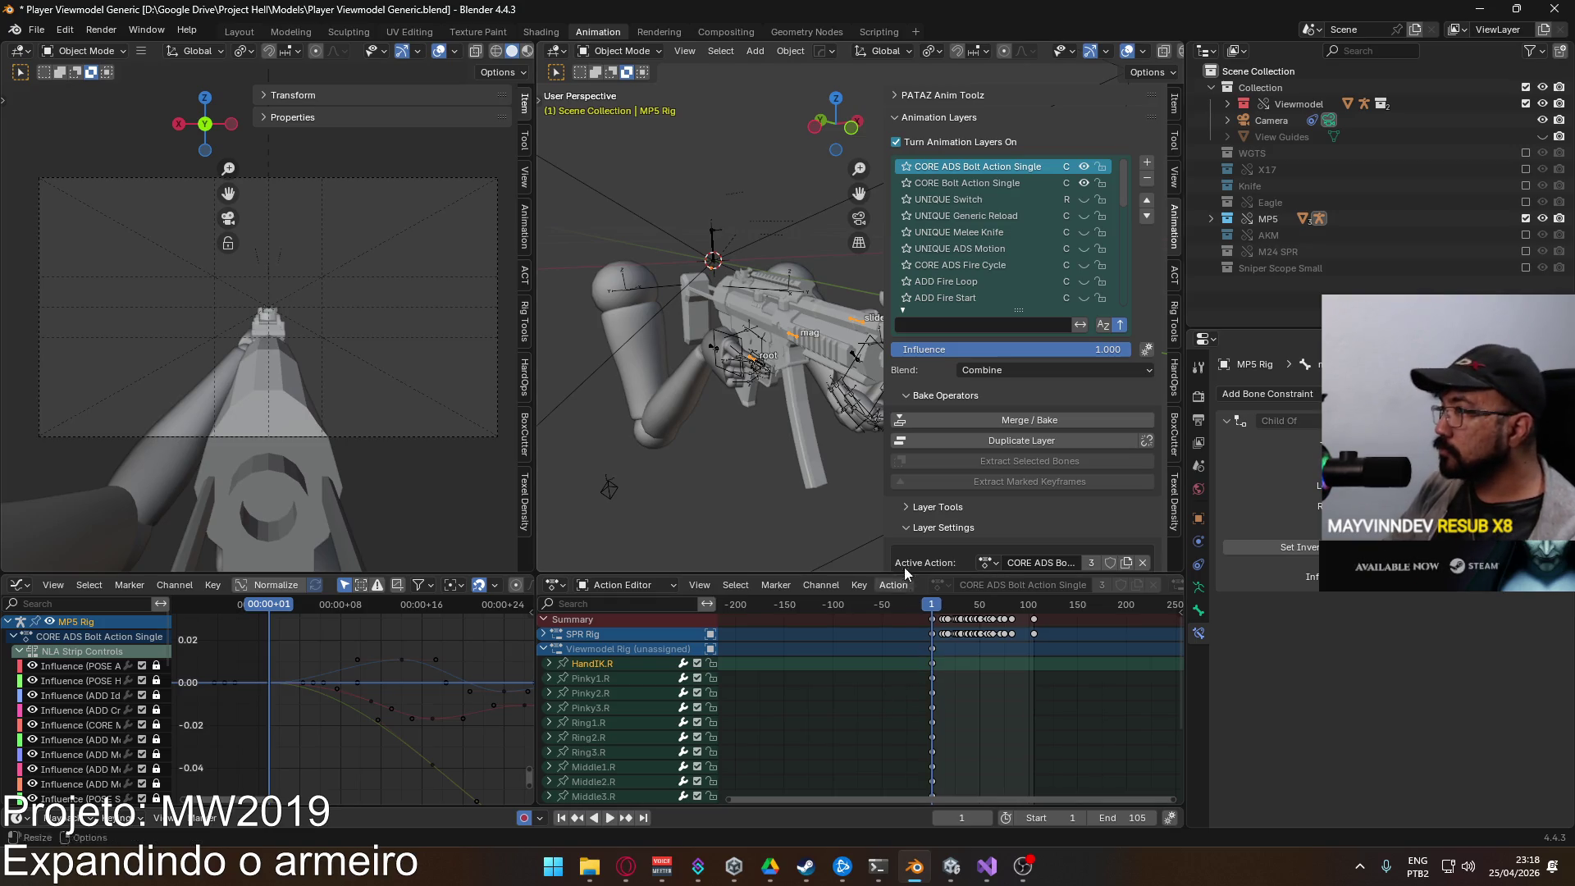
Step: Return to the CORE ADS layer, deselect keys and collapse the Viewmodel Rig channels
click(983, 187)
click(984, 168)
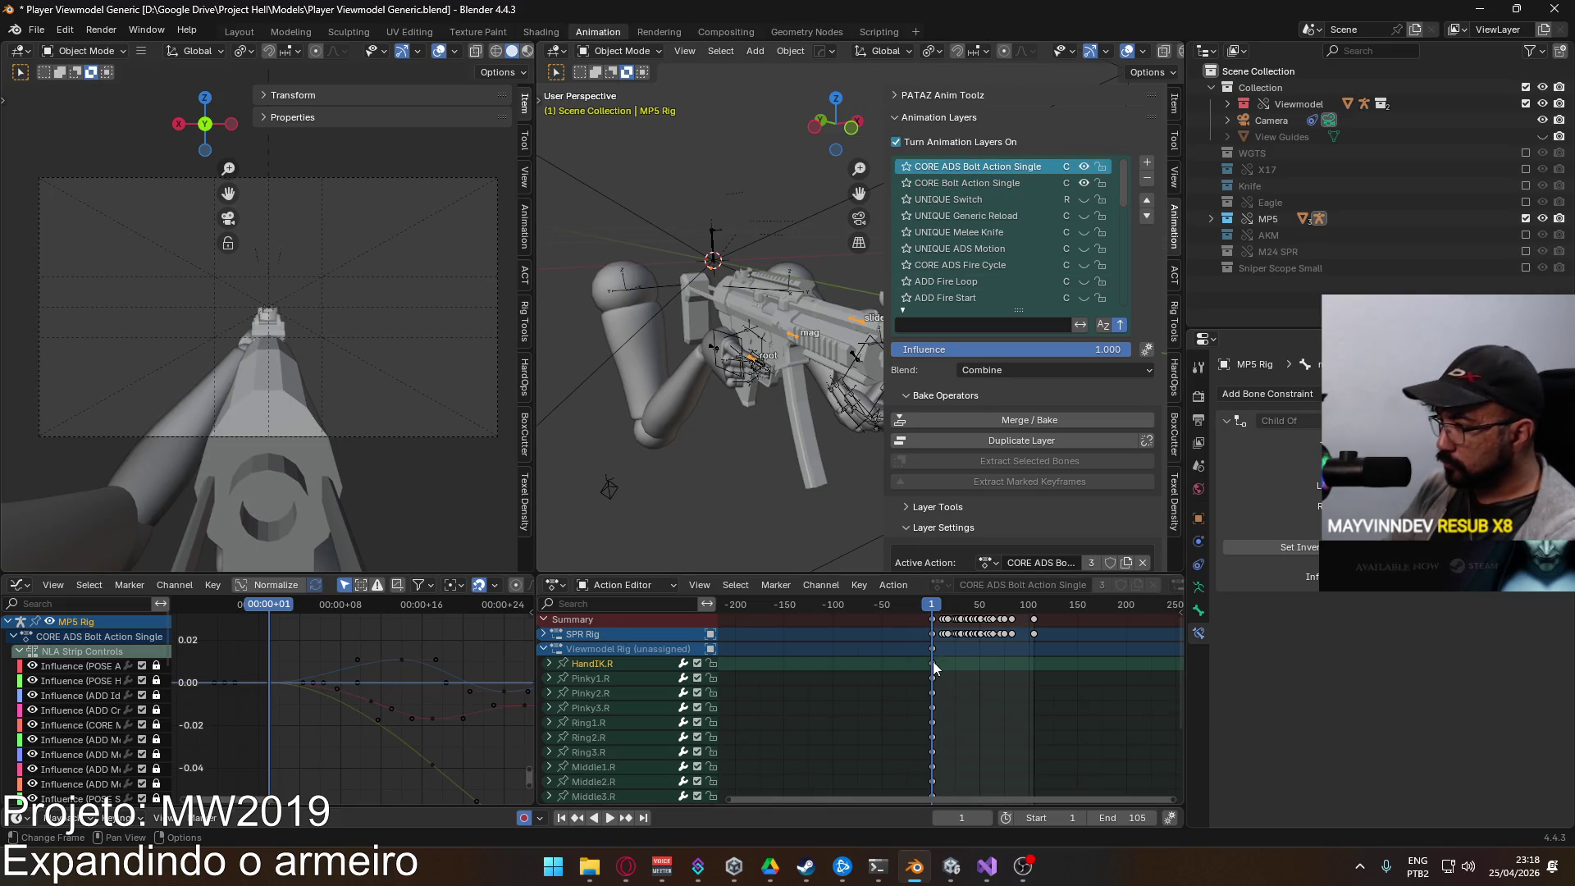
click(932, 667)
click(947, 661)
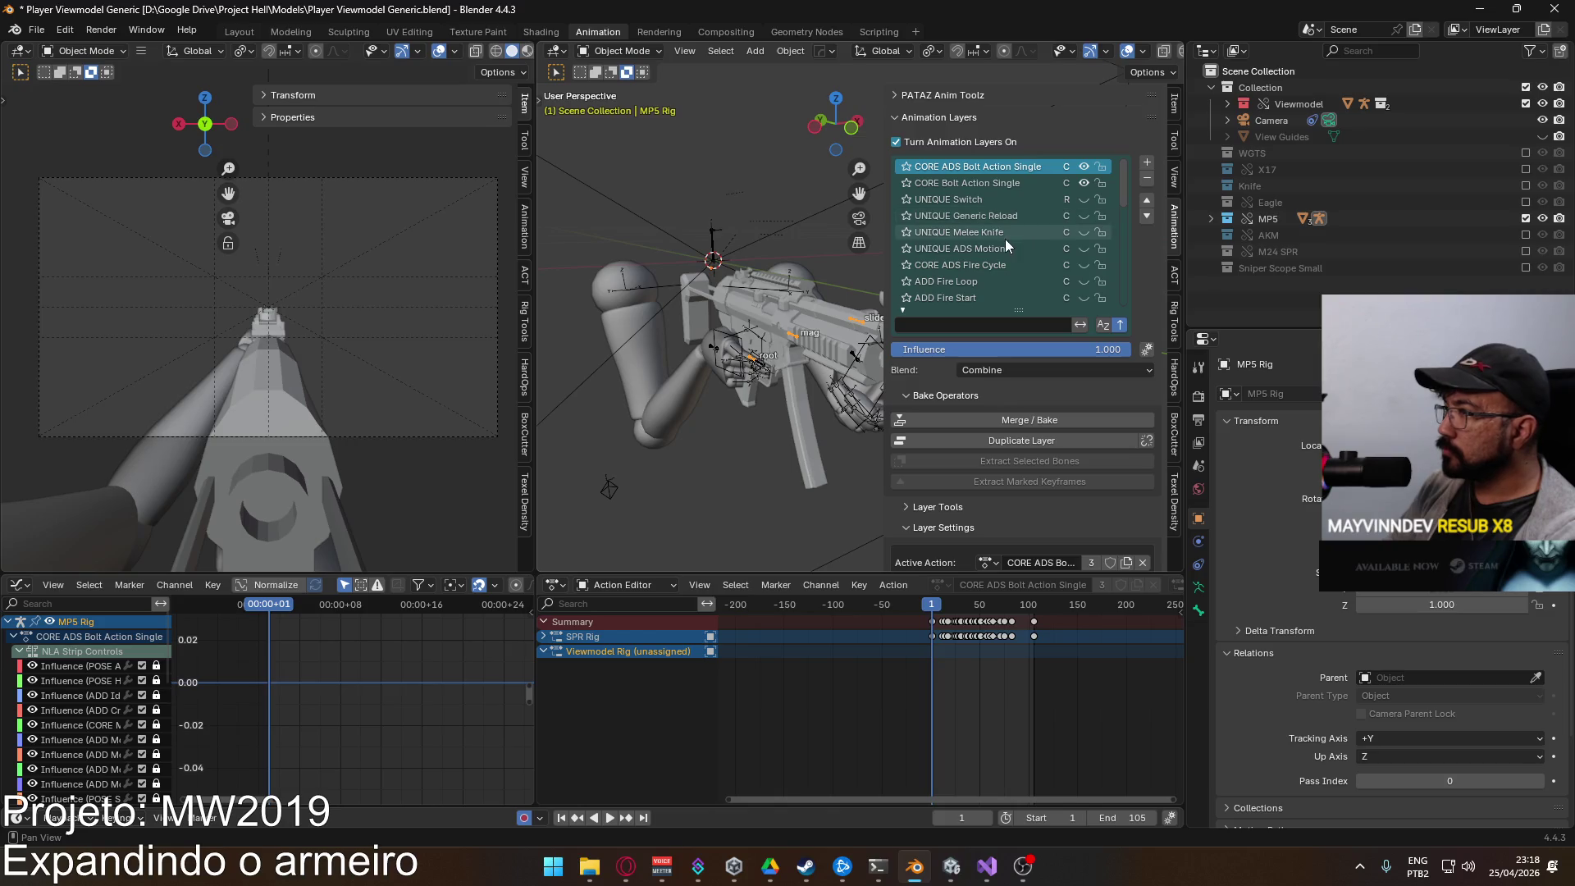
scroll(1056, 463, down, 3)
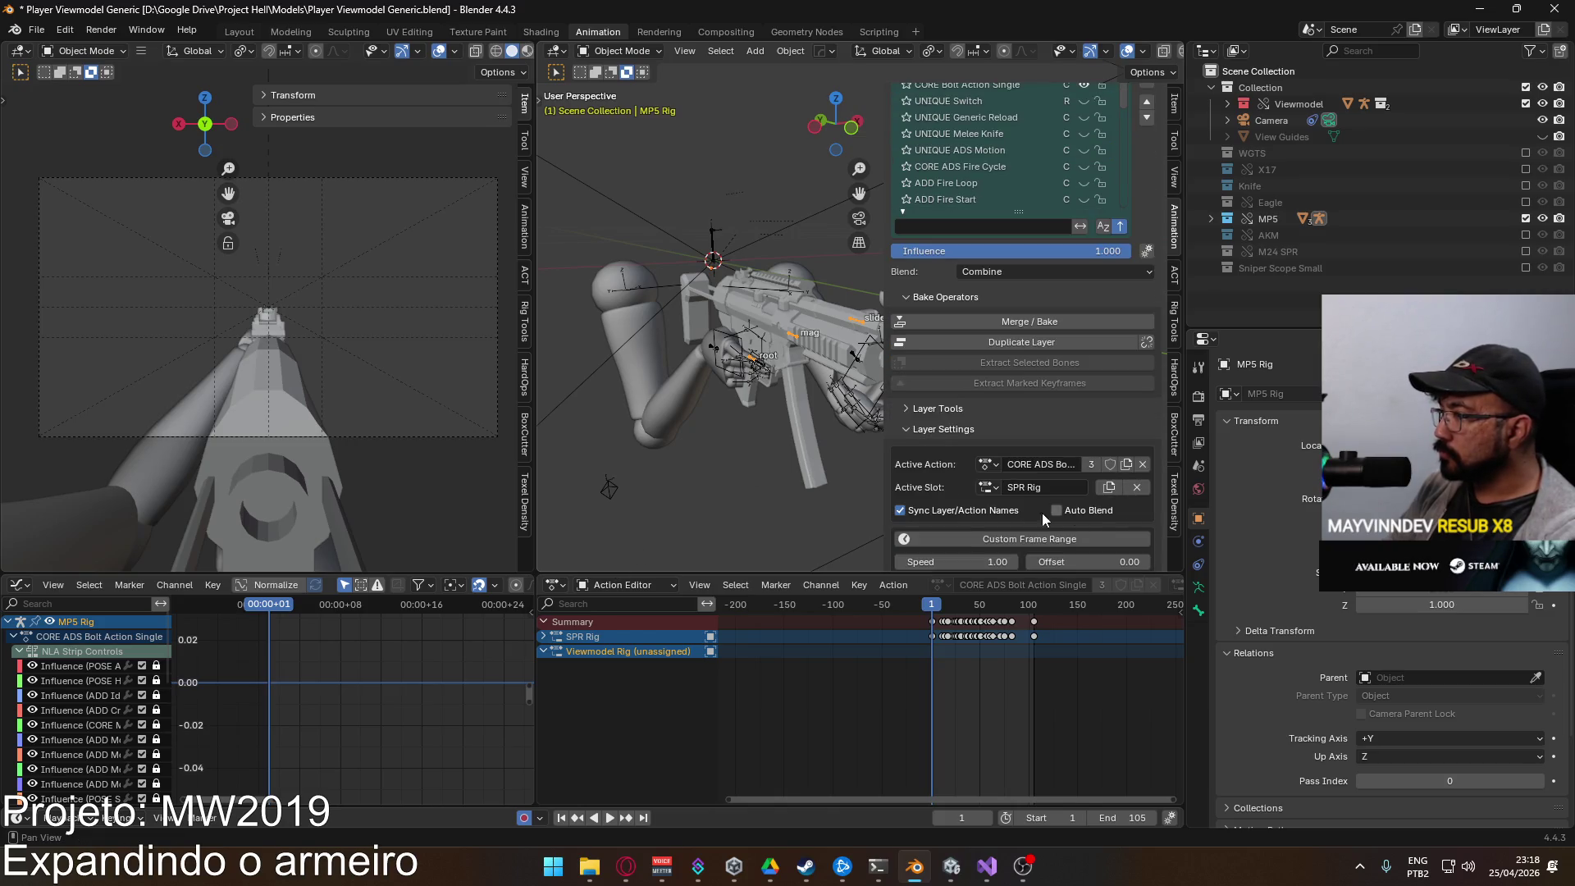
Step: Select the SPR rig root channel in Pose Mode, delete its later keys, and go to frame 2
click(543, 636)
click(607, 653)
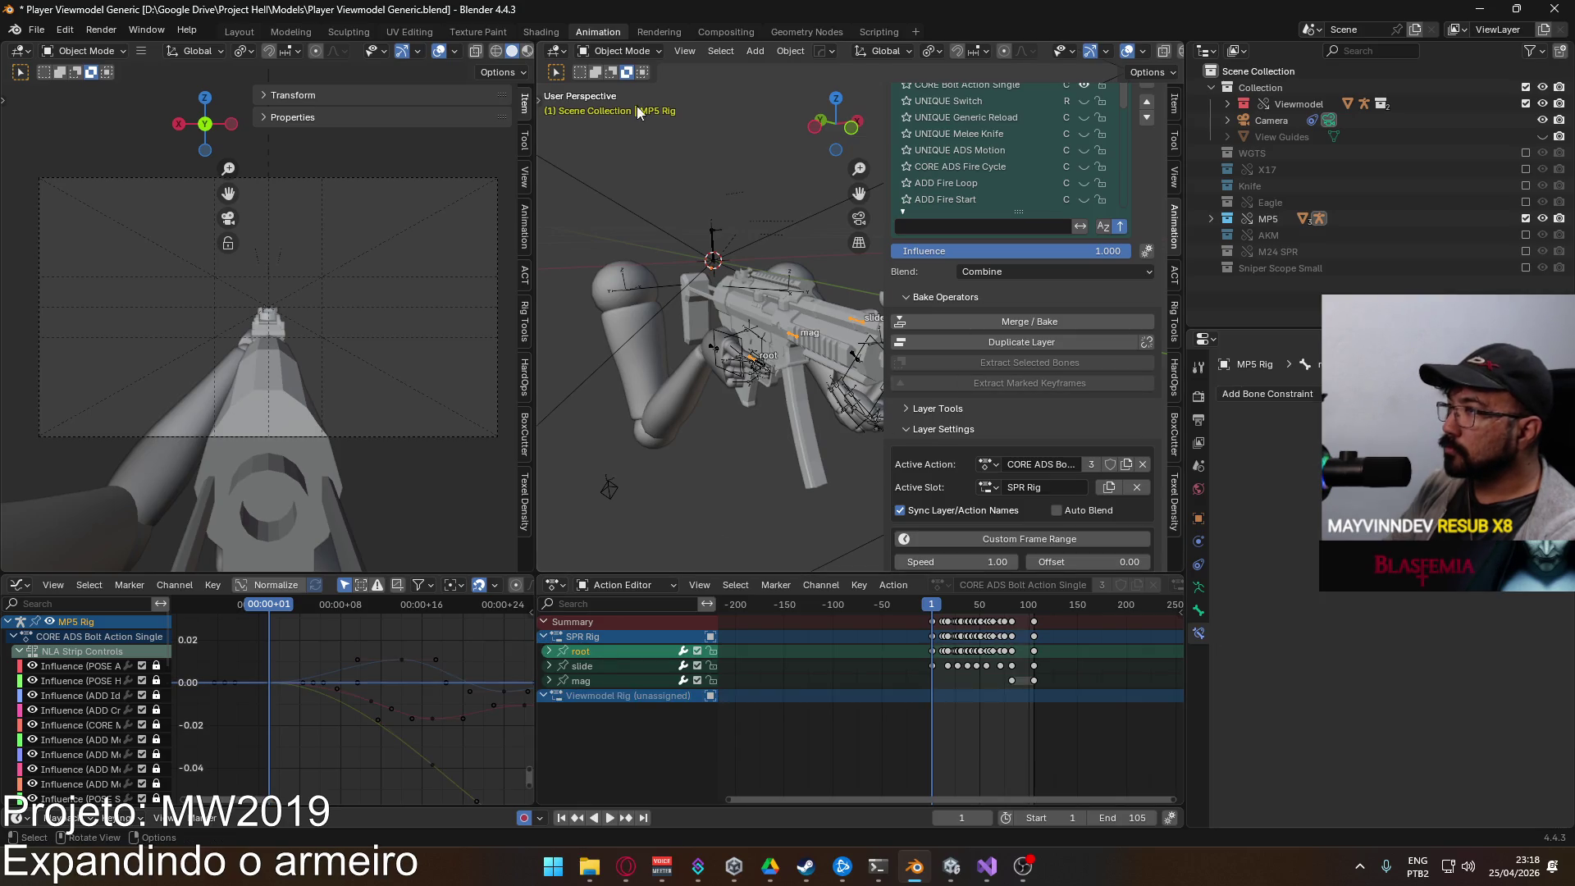
click(619, 50)
click(623, 105)
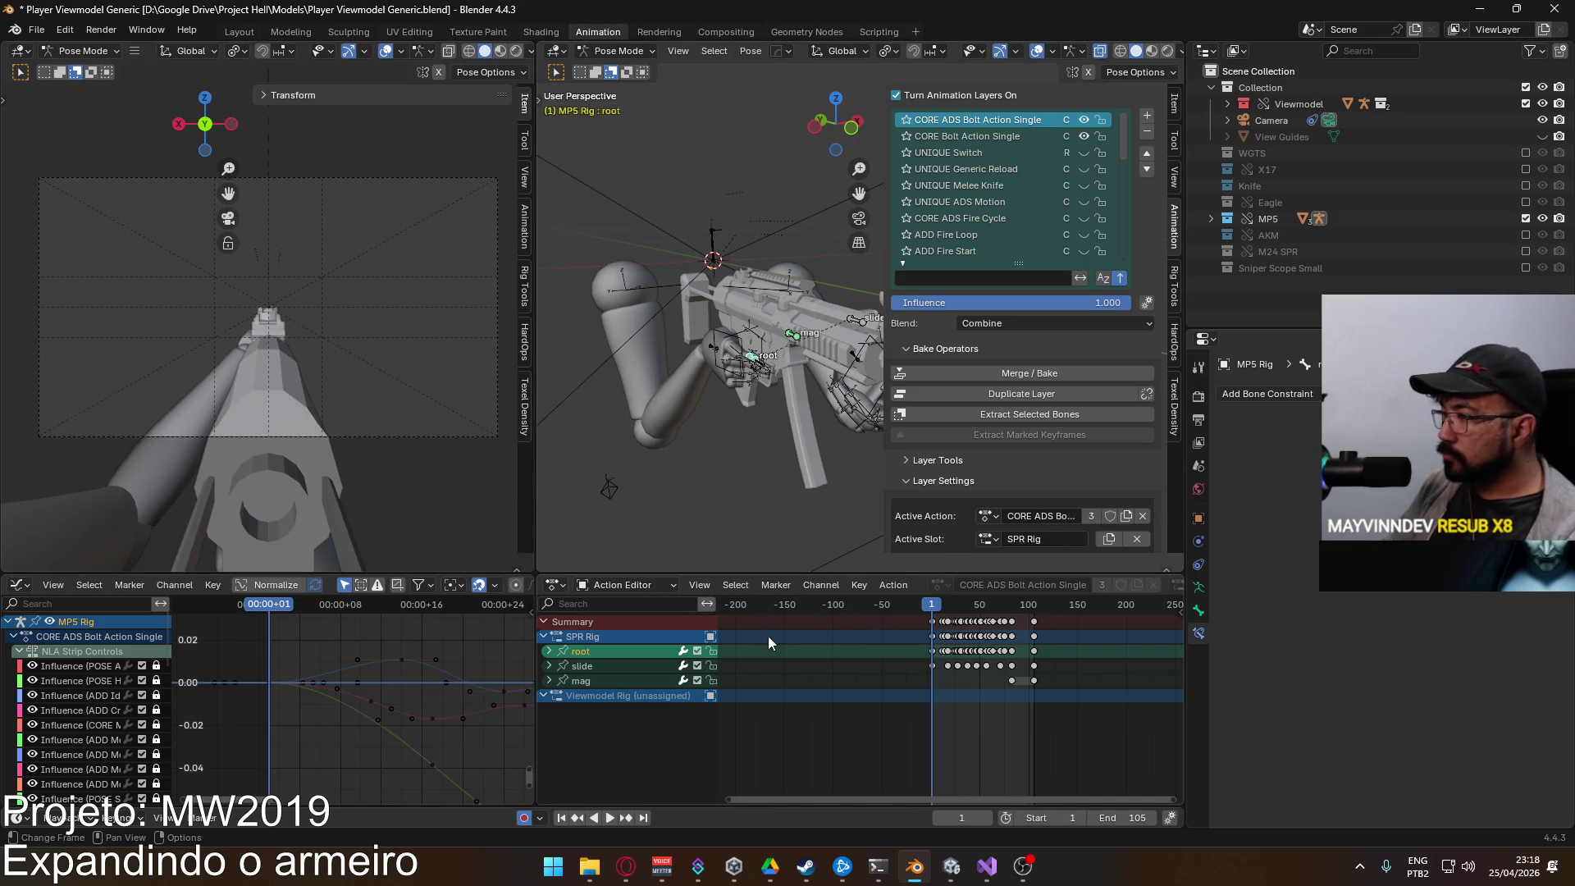
key(Delete)
key(Right)
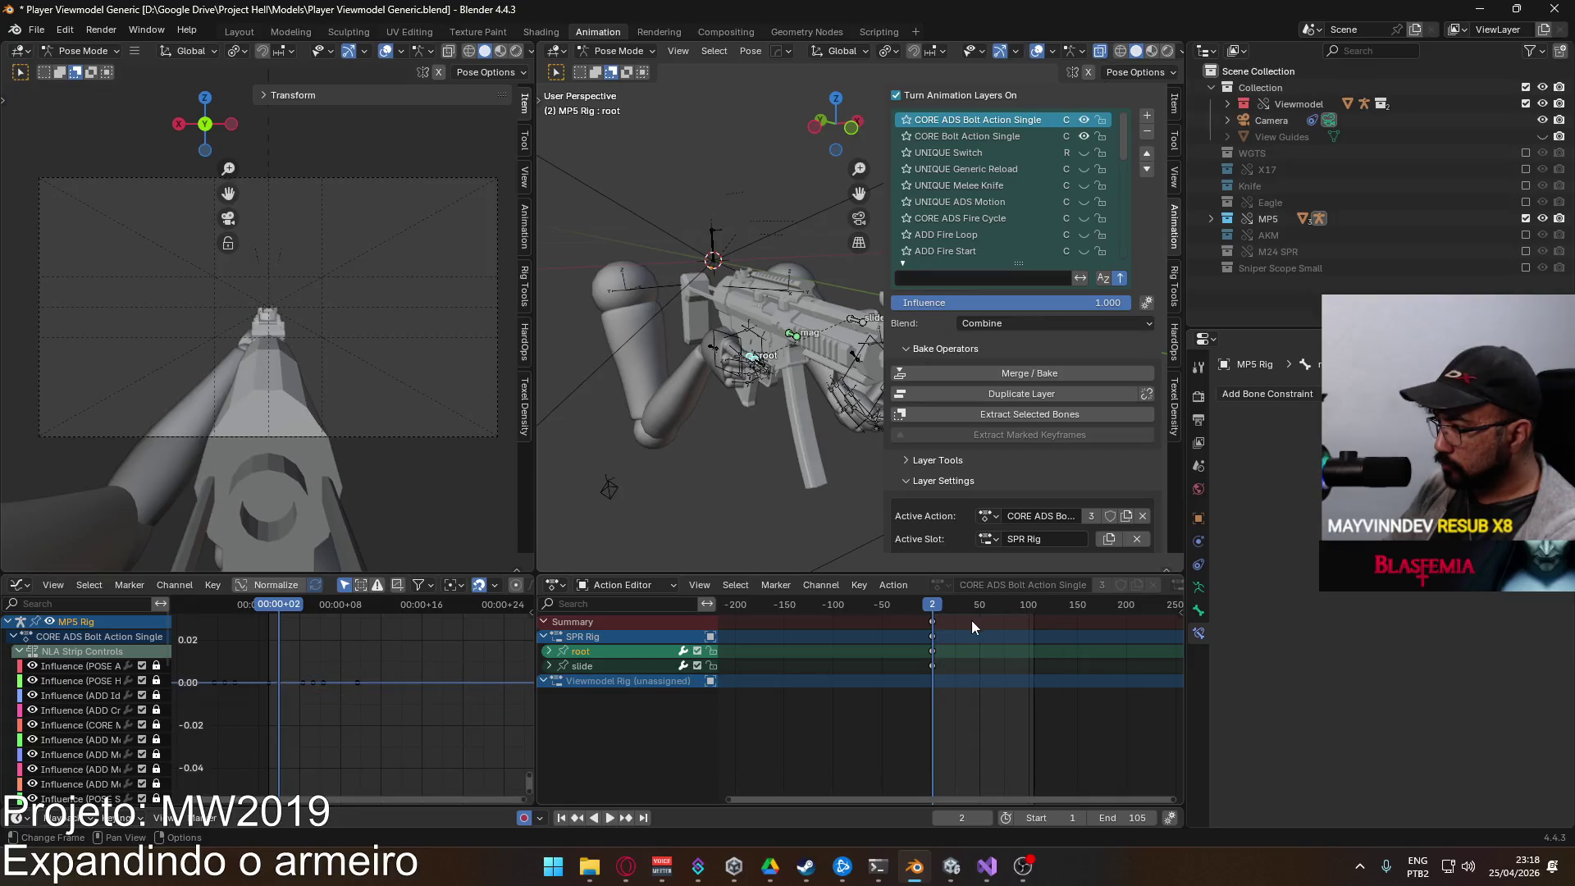
Step: Delete the frame-2 keys, key location and rotation, and play through to frame 30
drag(945, 659, 920, 675)
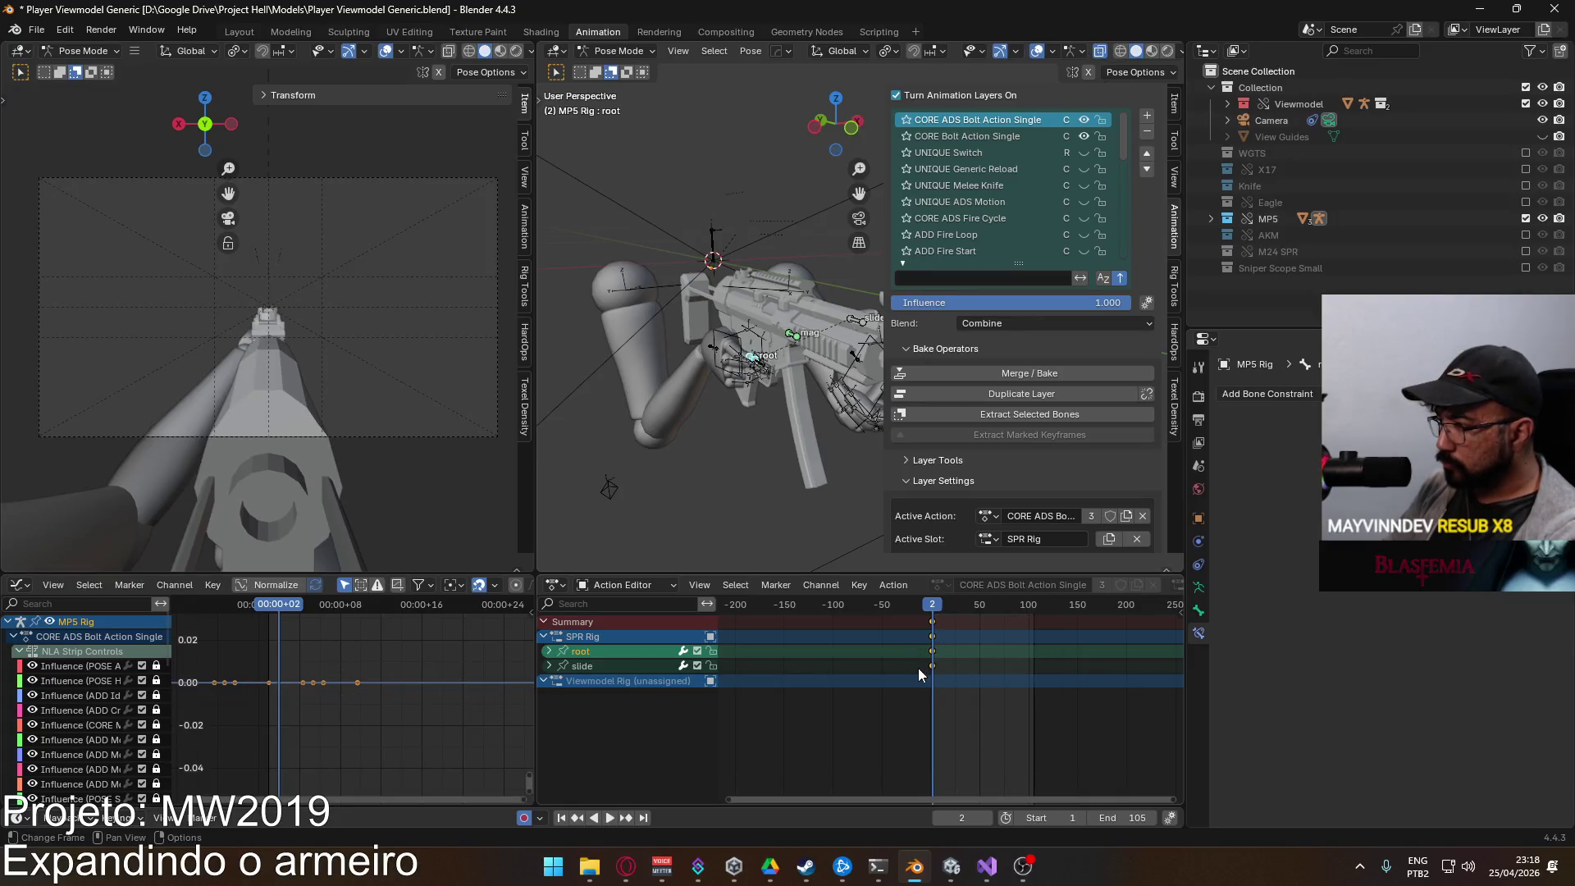
key(Delete)
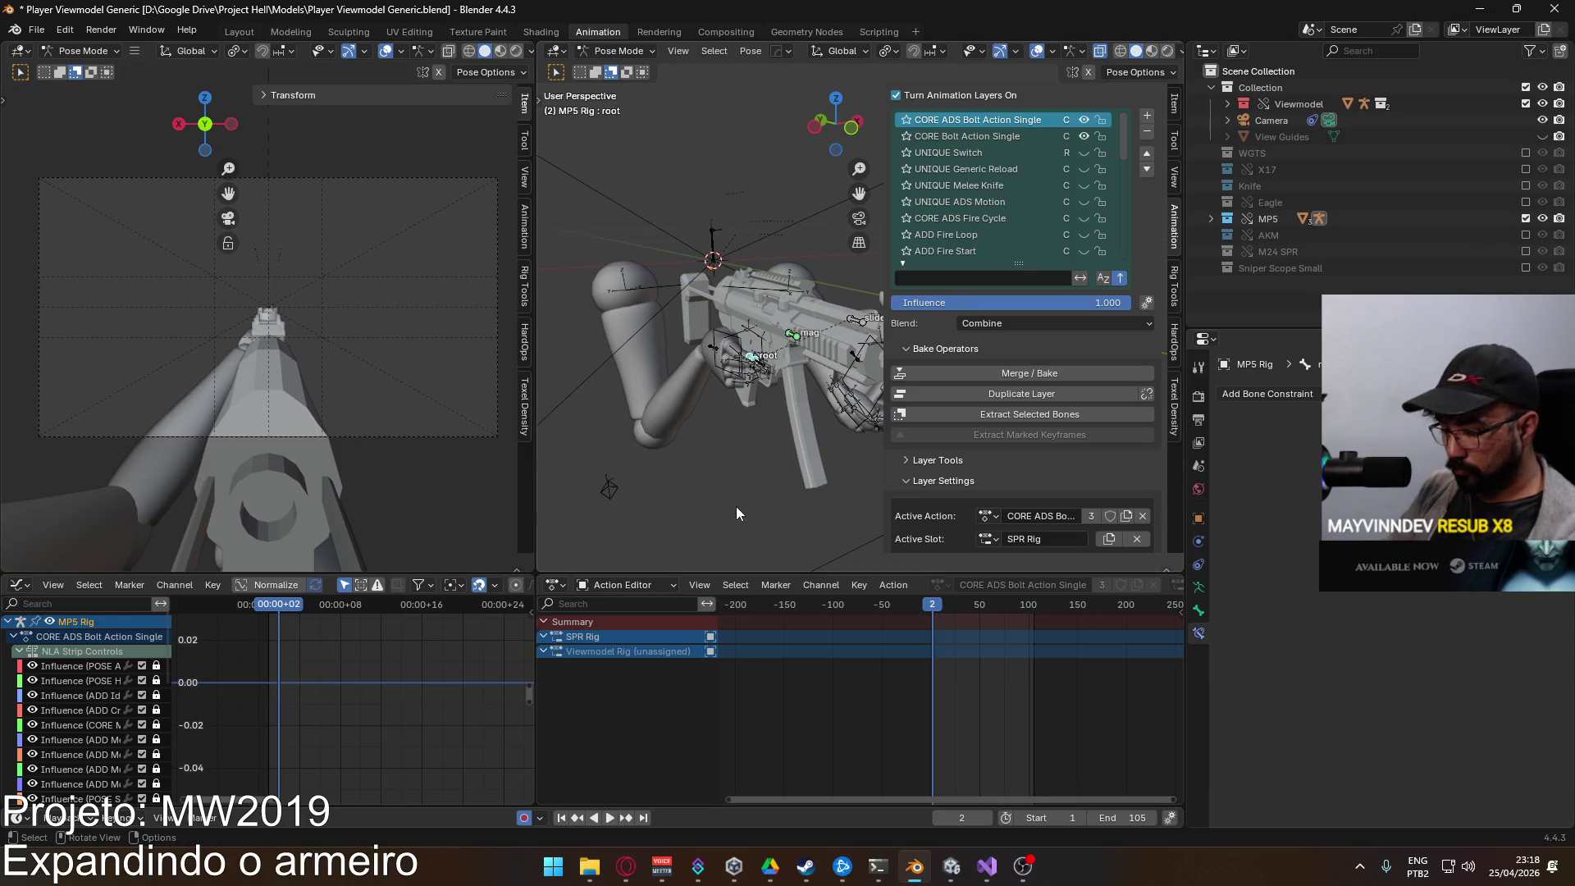
key(i)
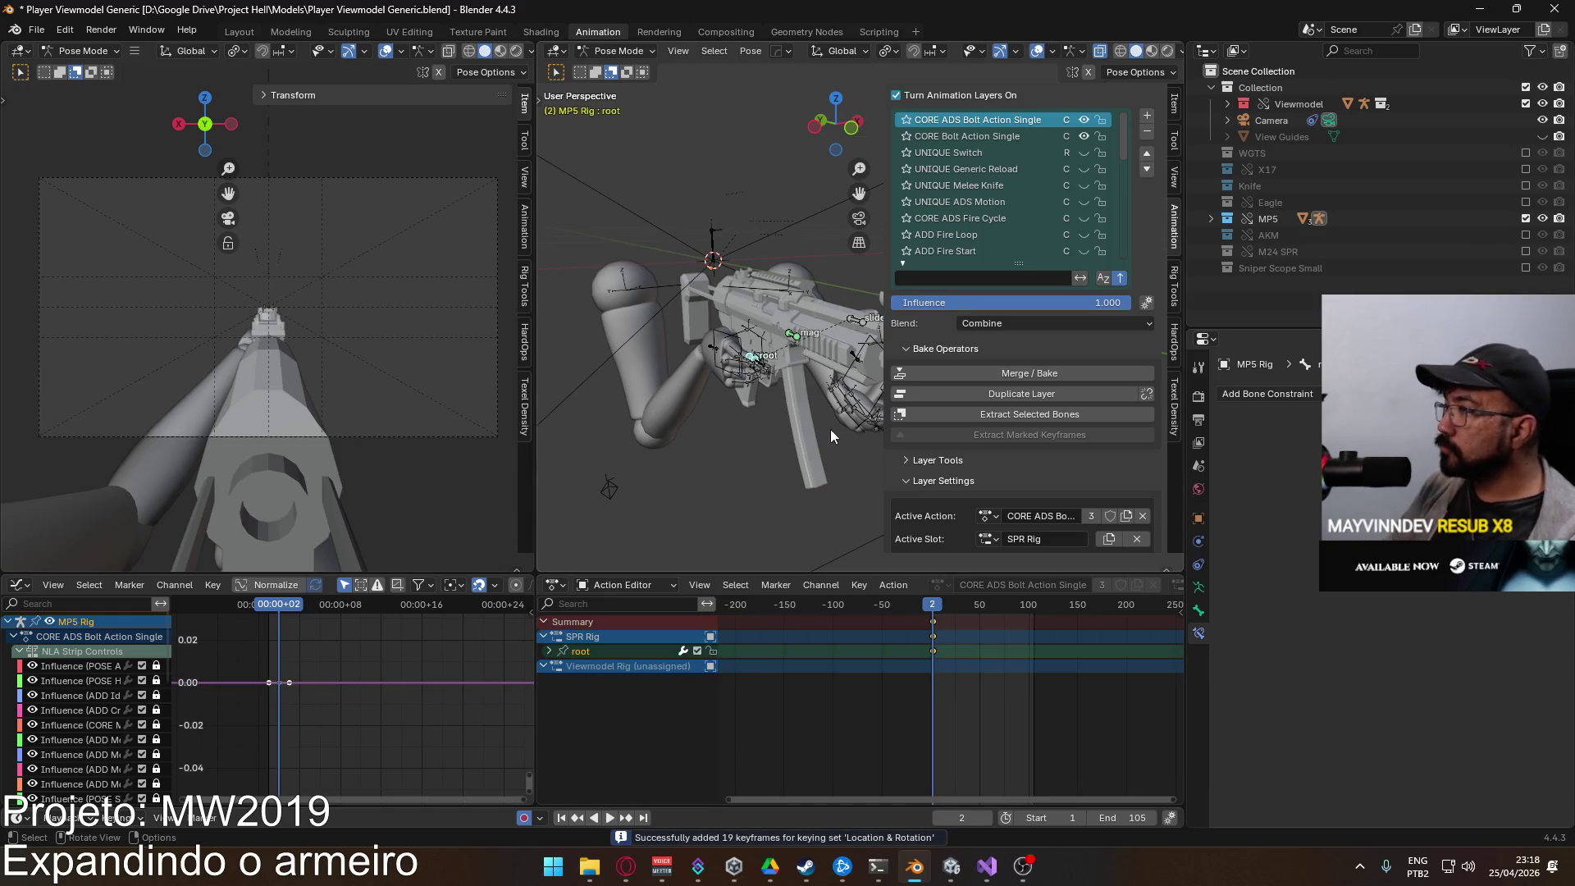
key(space)
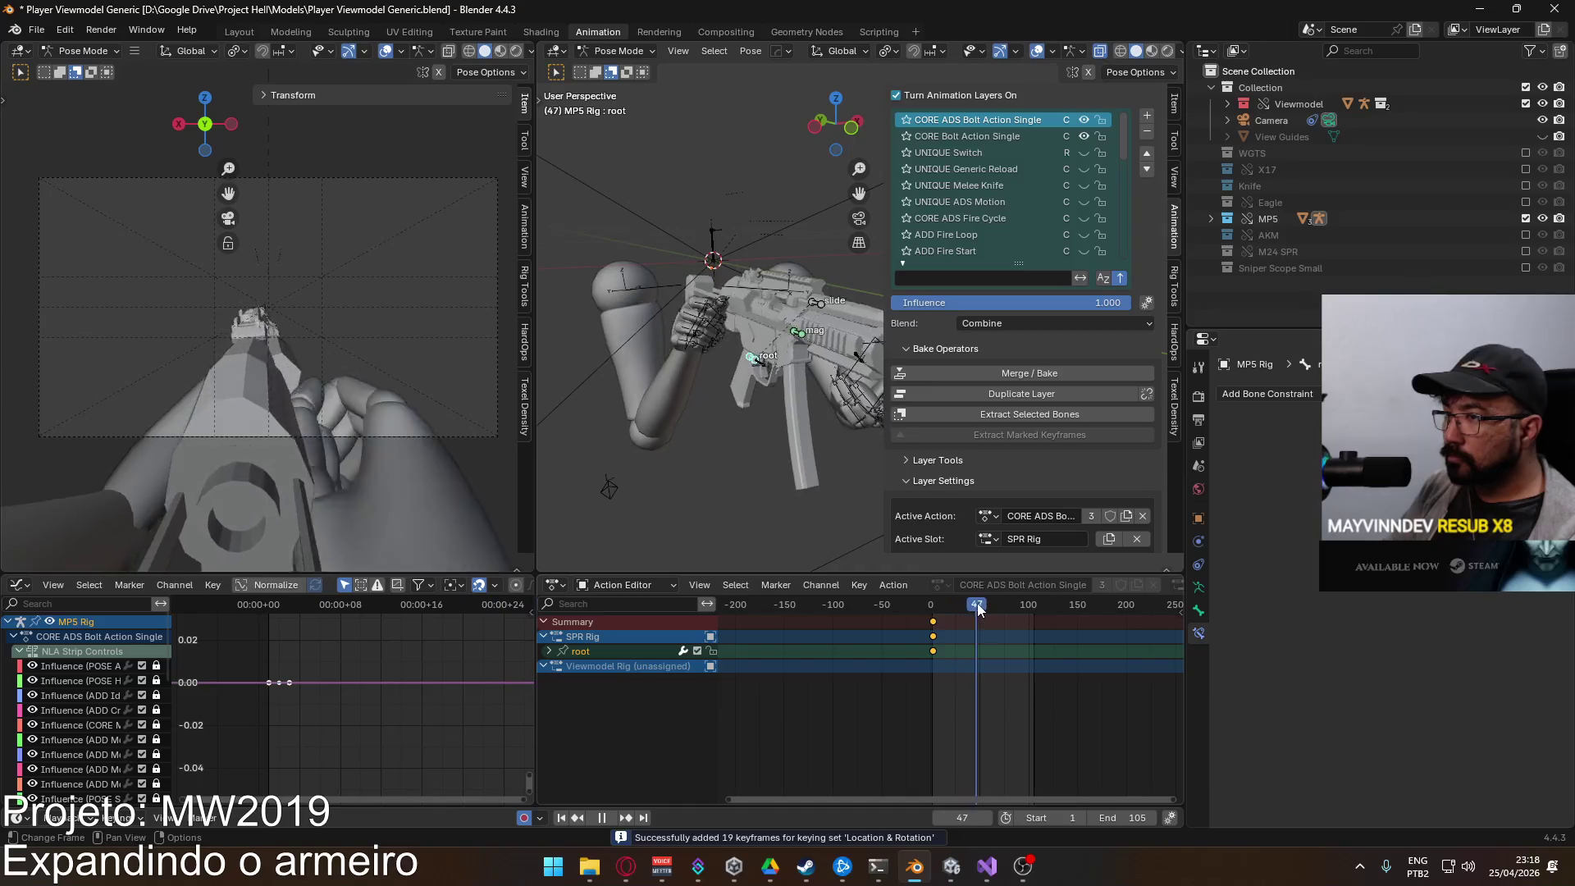
drag(1026, 613, 935, 617)
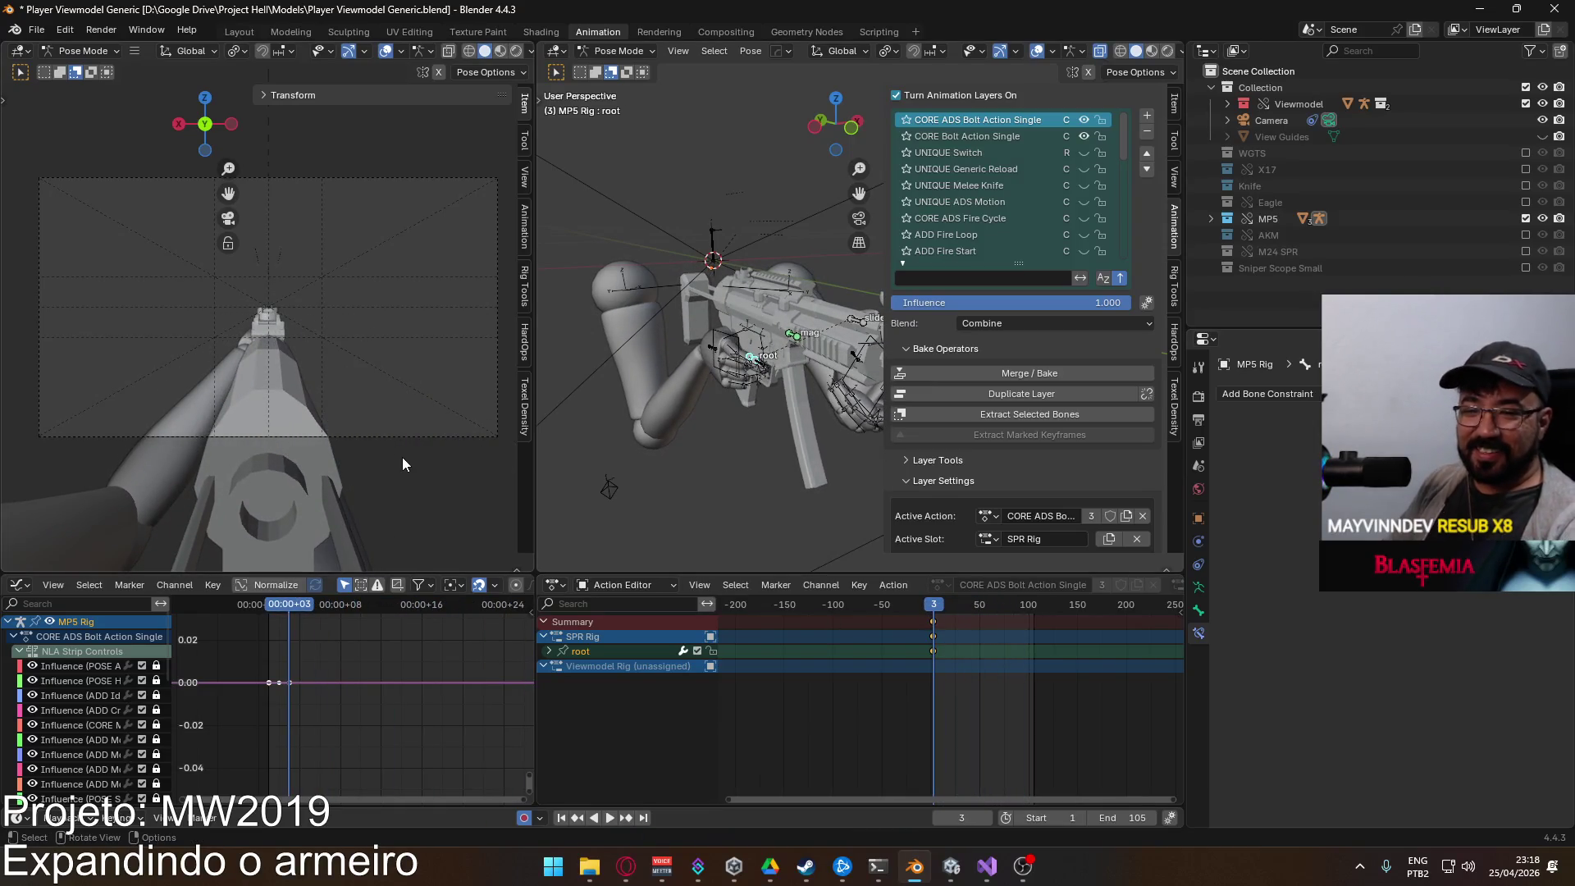
key(space)
click(933, 611)
mouse_move(956, 605)
mouse_down()
mouse_move(1037, 593)
mouse_move(933, 589)
mouse_up()
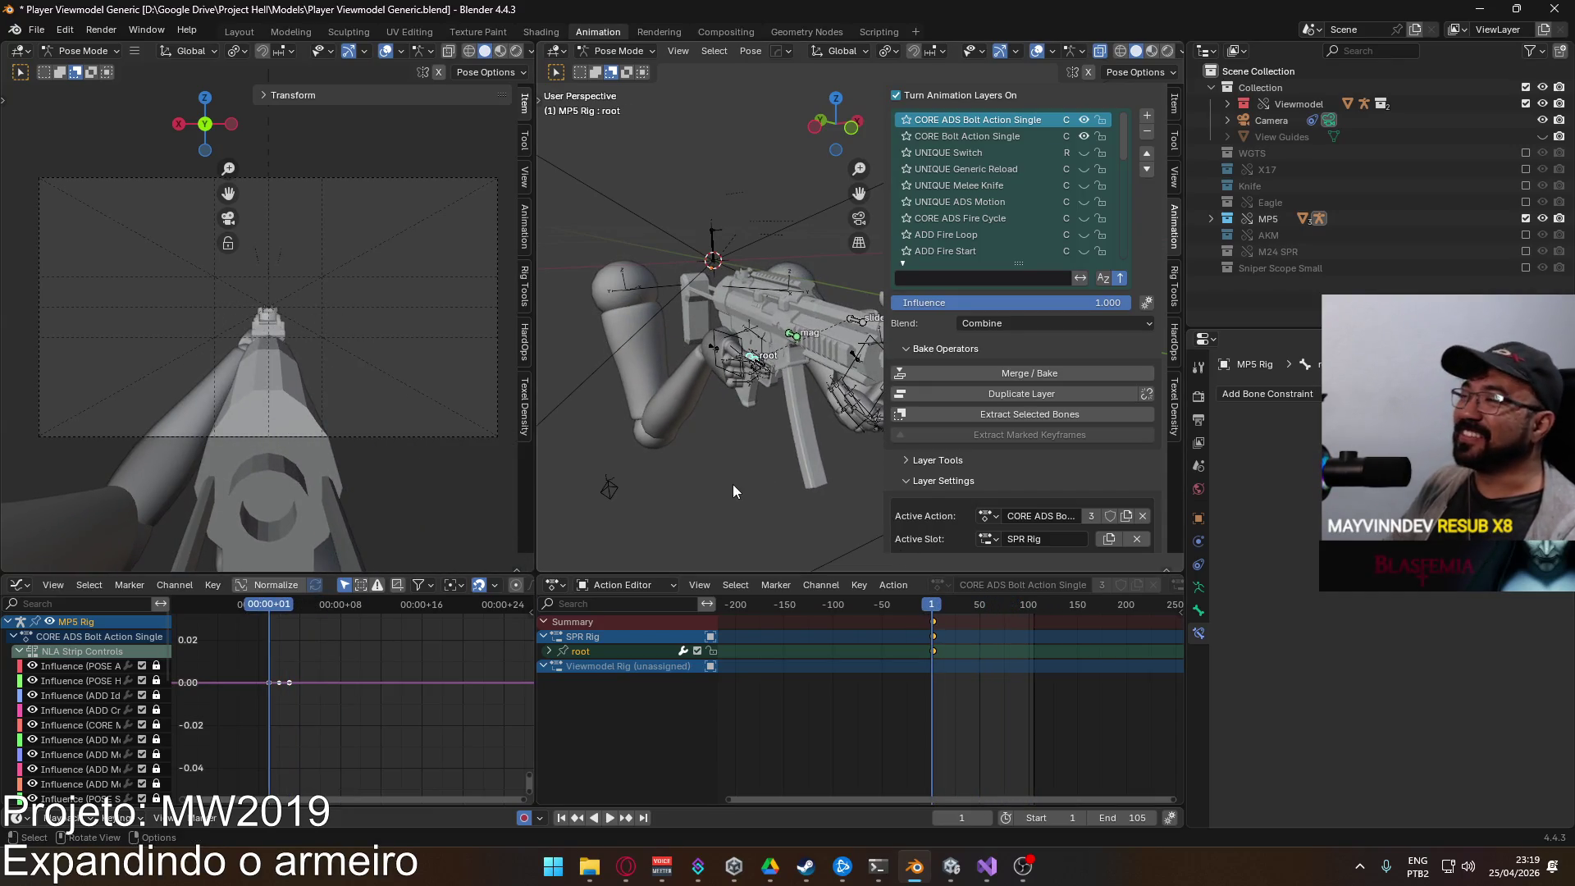
key(space)
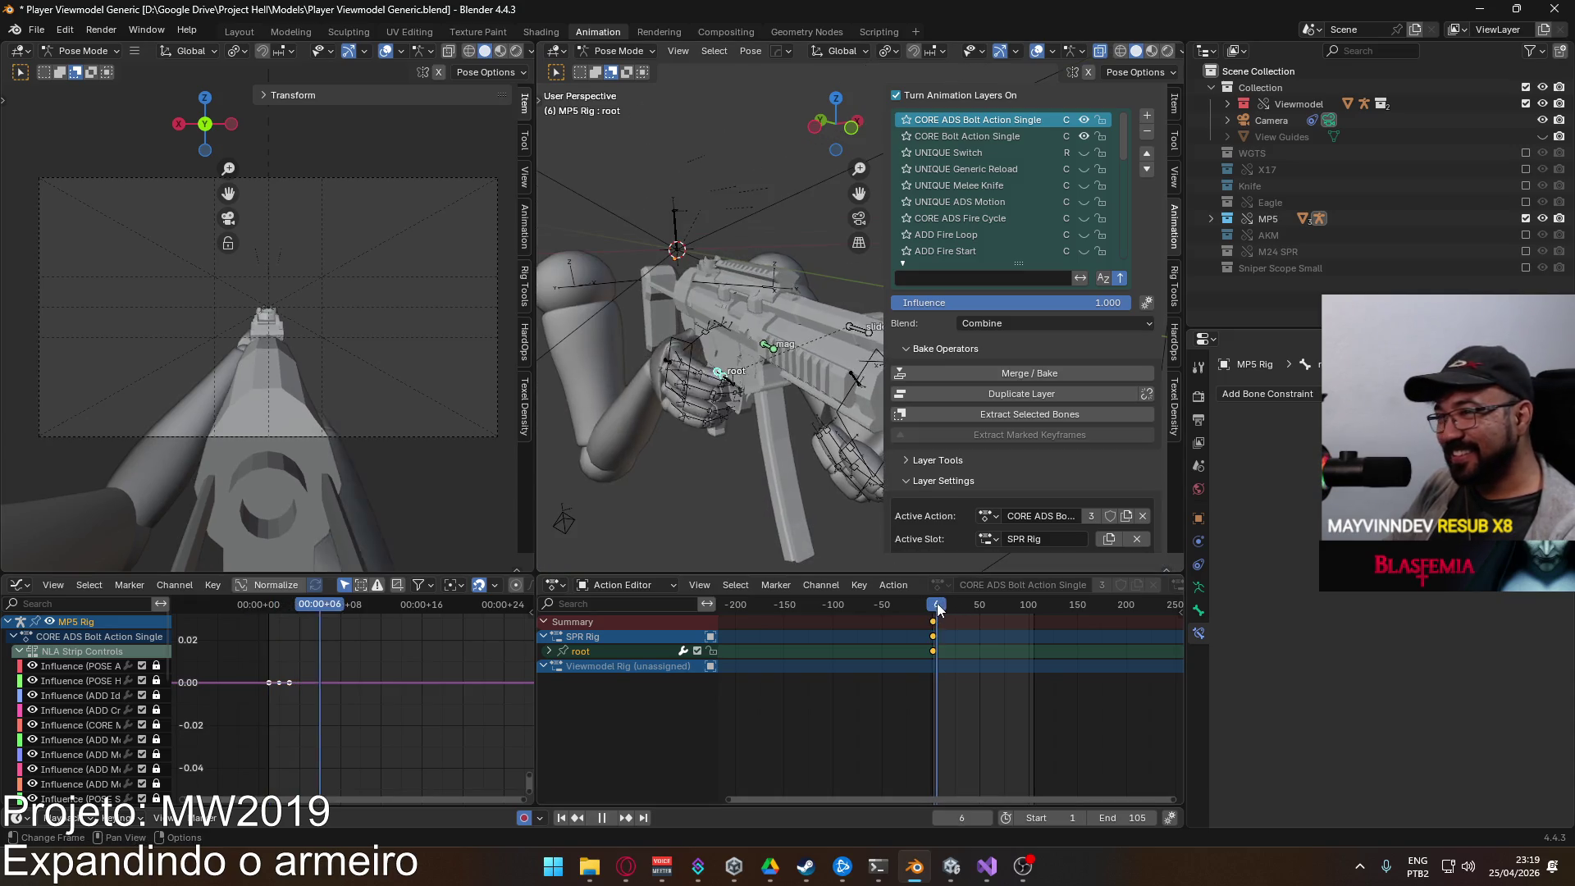
drag(940, 615, 959, 610)
key(space)
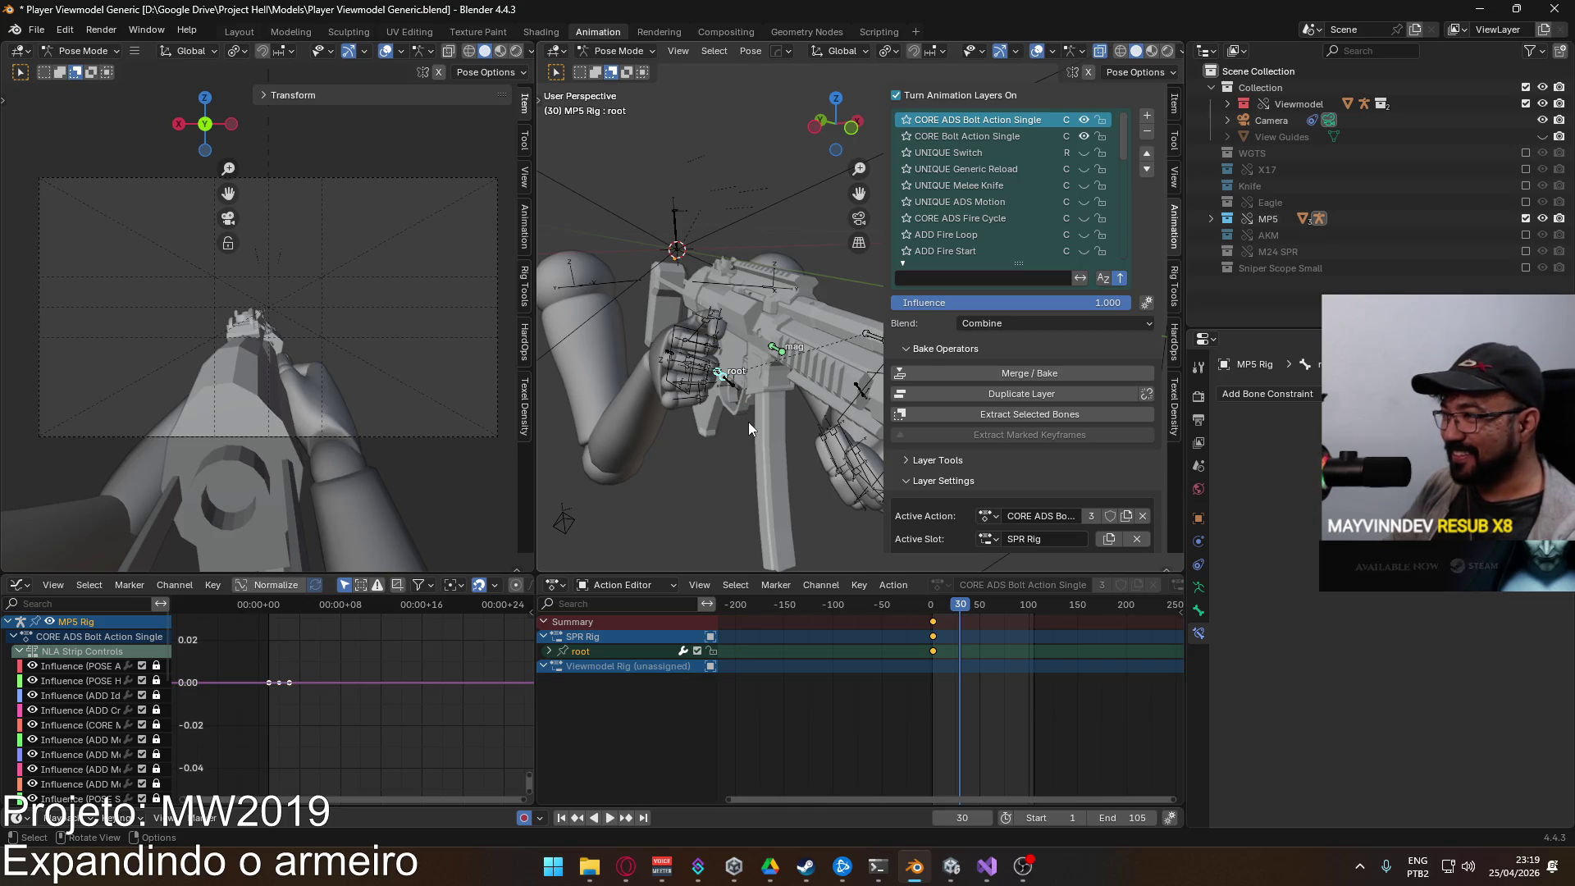
Step: Move the root bone along global X at frame 30, then cancel a second move at frame 60
key(g)
key(x)
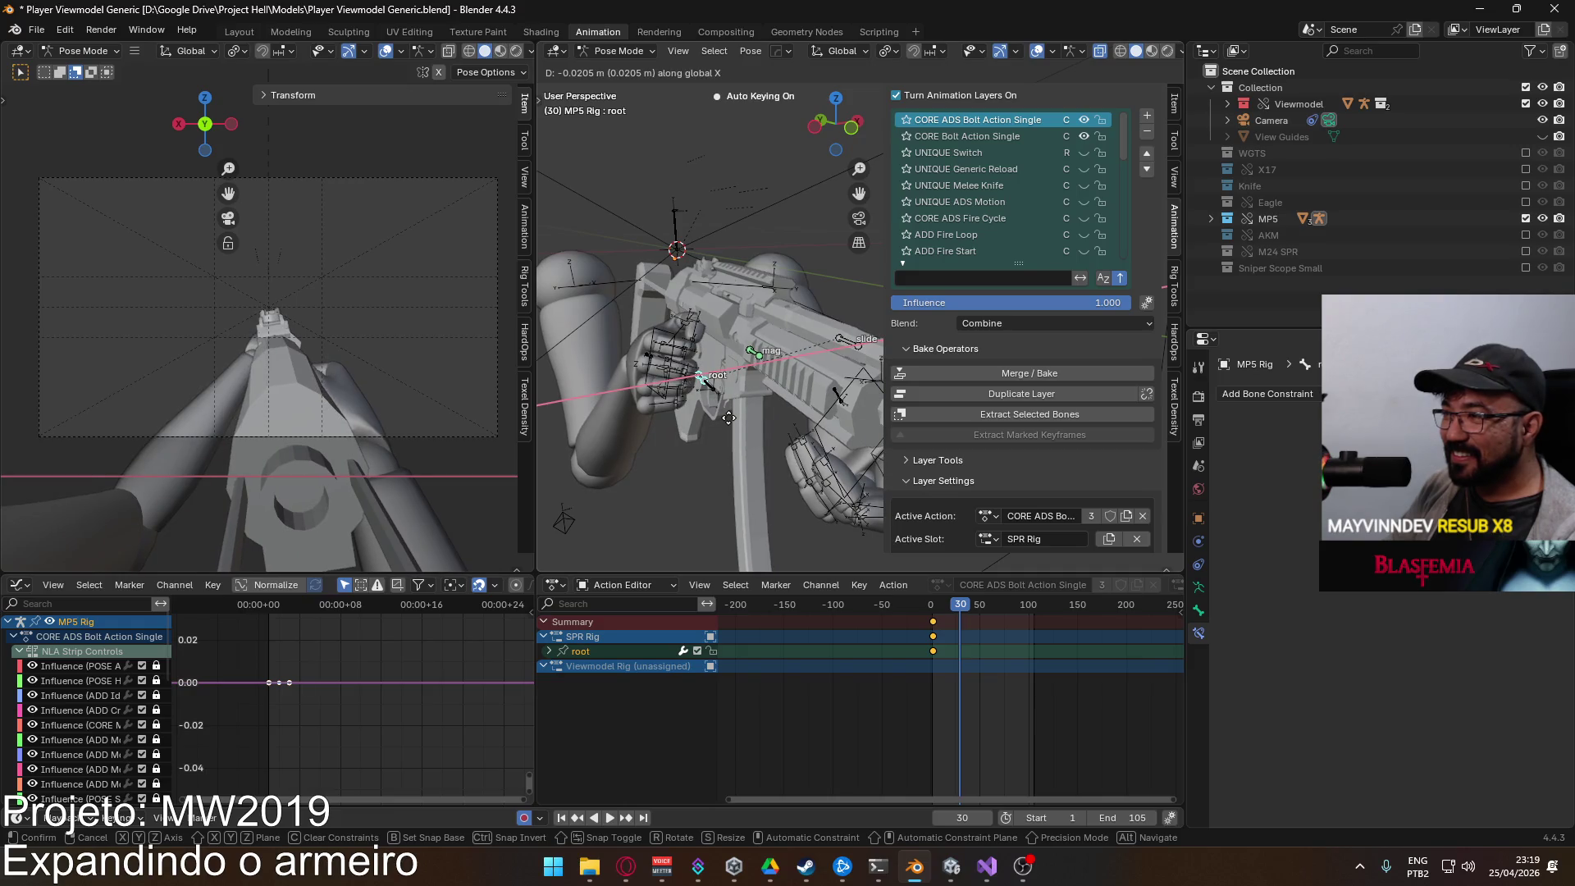
click(728, 419)
mouse_move(943, 604)
mouse_down()
mouse_move(925, 607)
mouse_move(989, 589)
mouse_up()
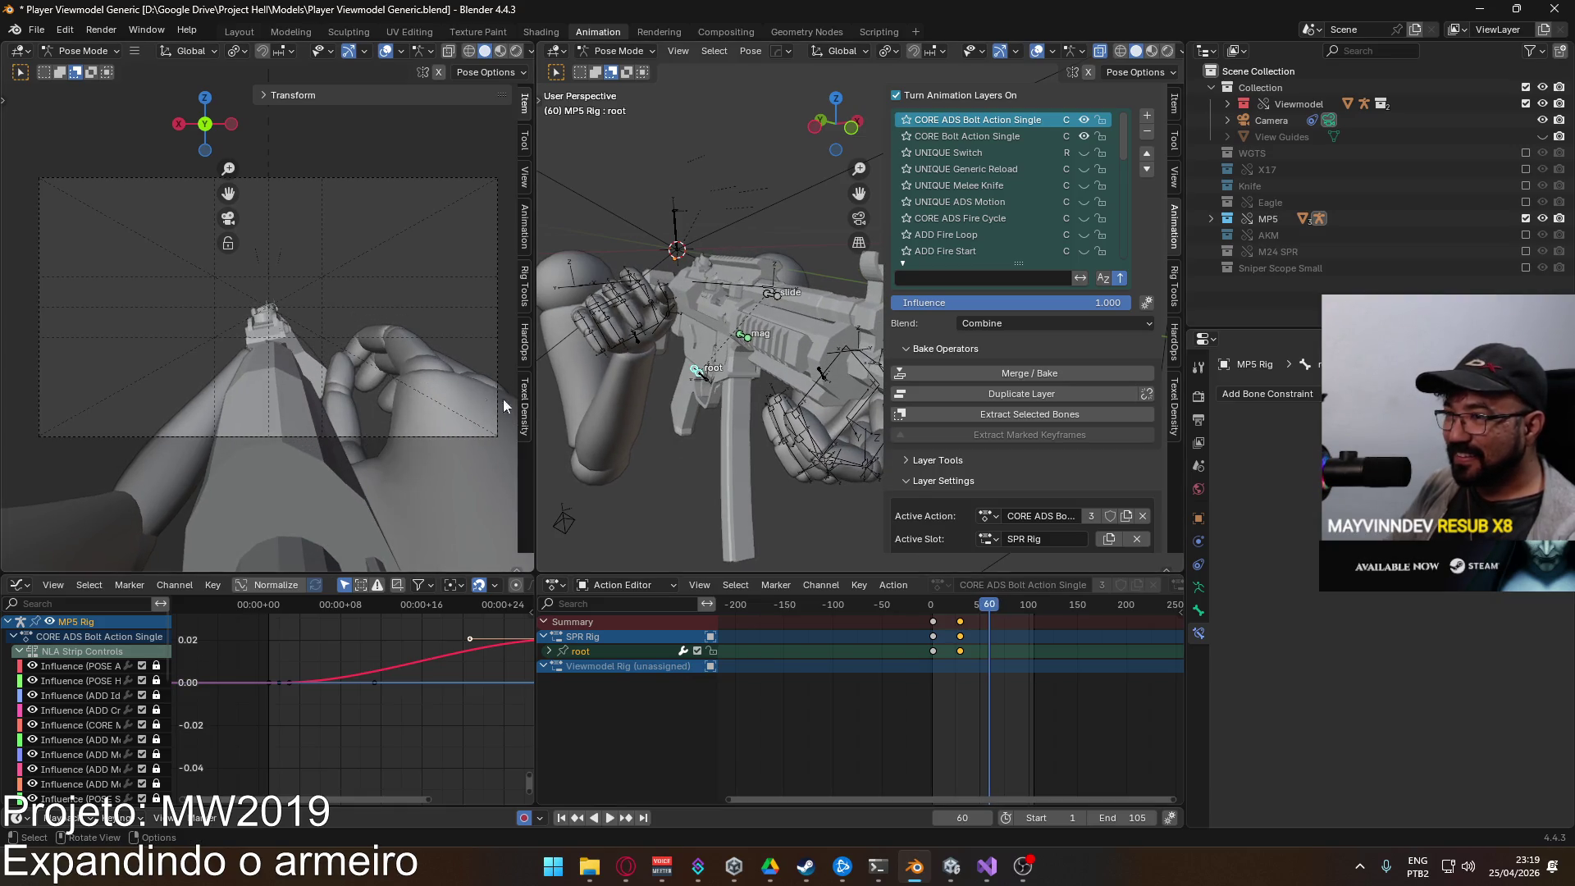
key(g)
key(x)
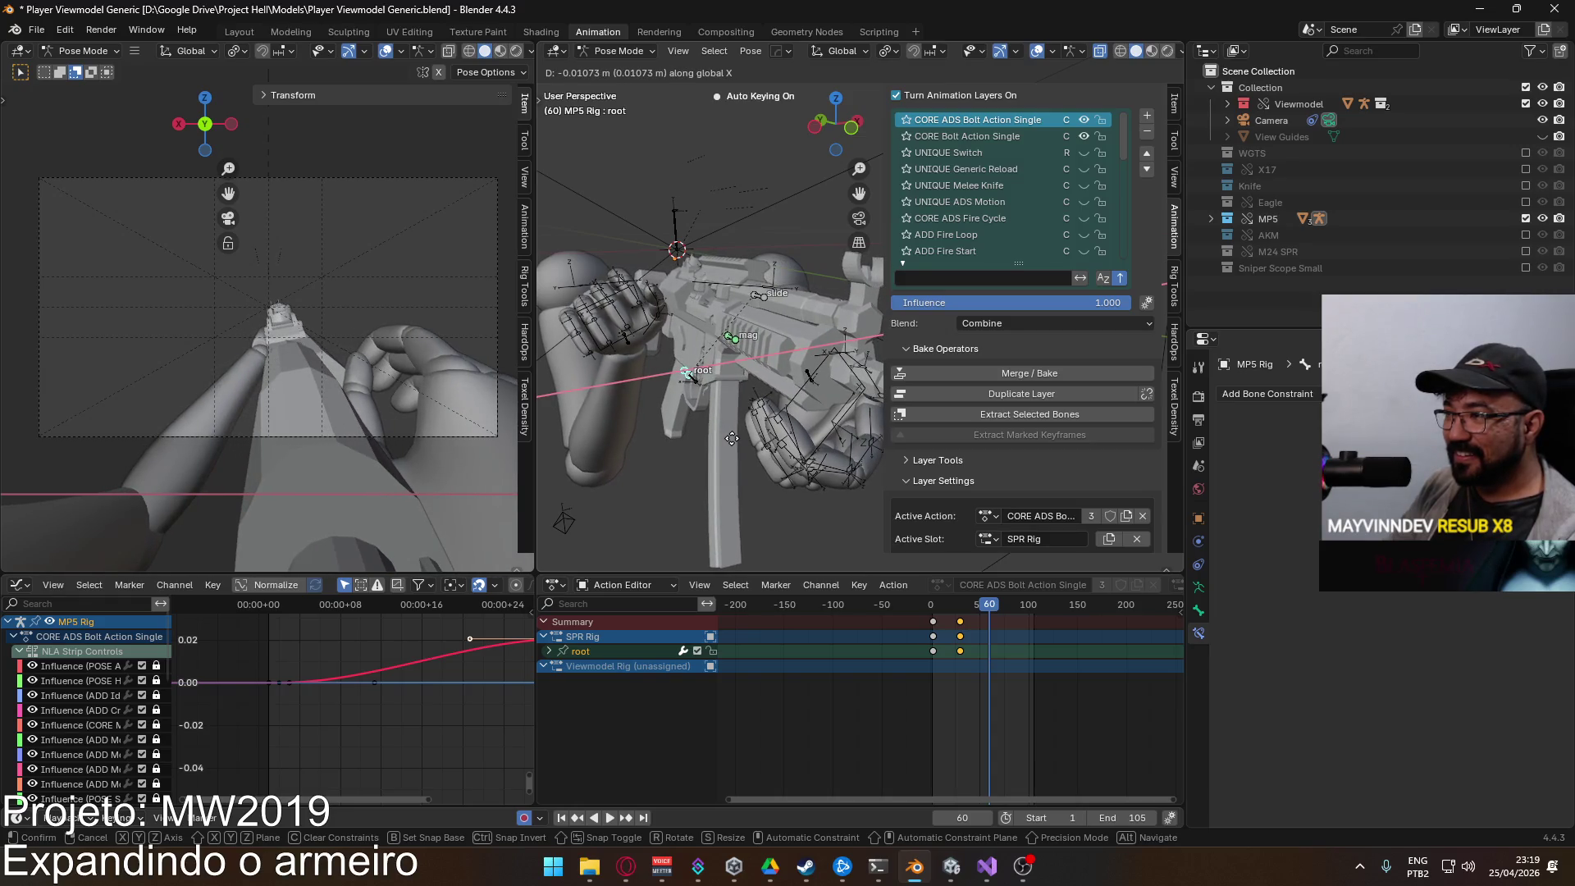
right_click(731, 438)
drag(935, 605, 935, 607)
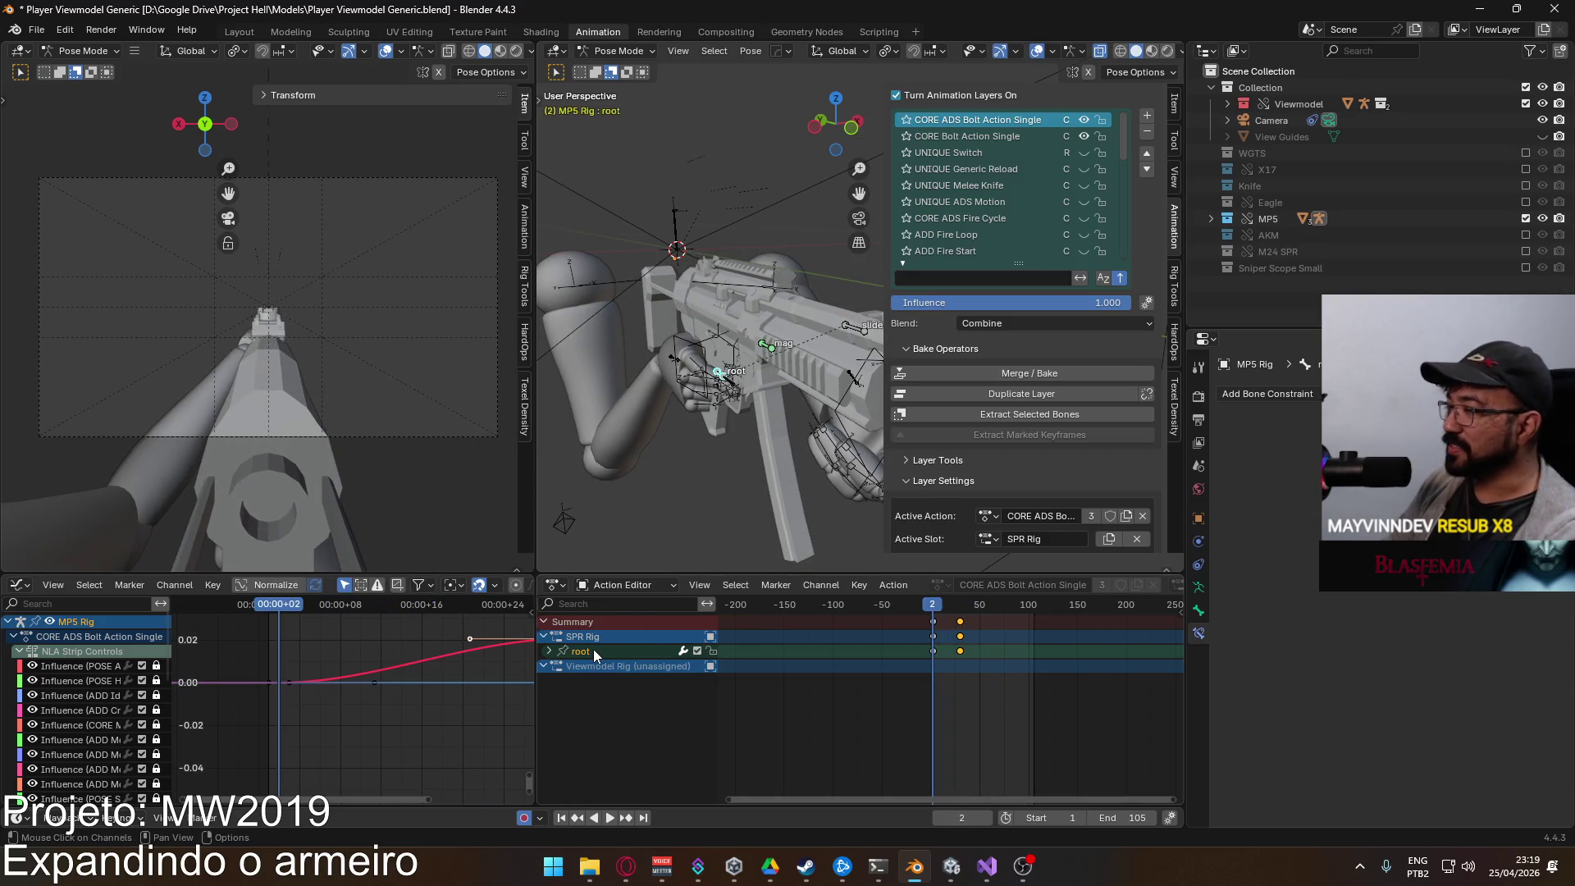
Step: Delete the root channel from the ADS layer, then select and copy all CORE Bolt Action Single keyframes
click(588, 652)
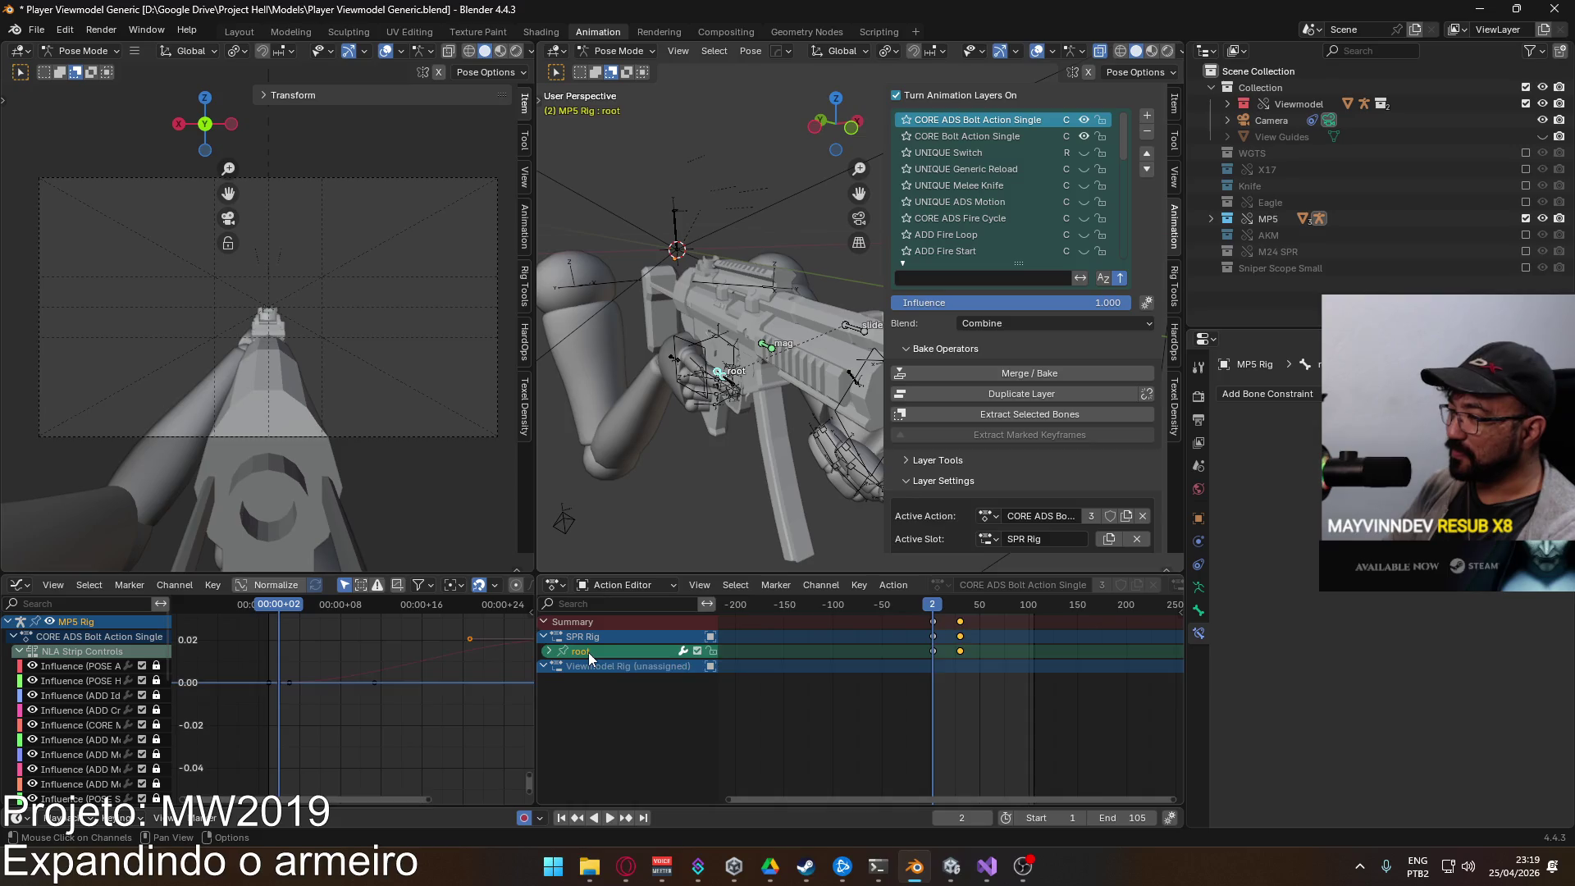
key(x)
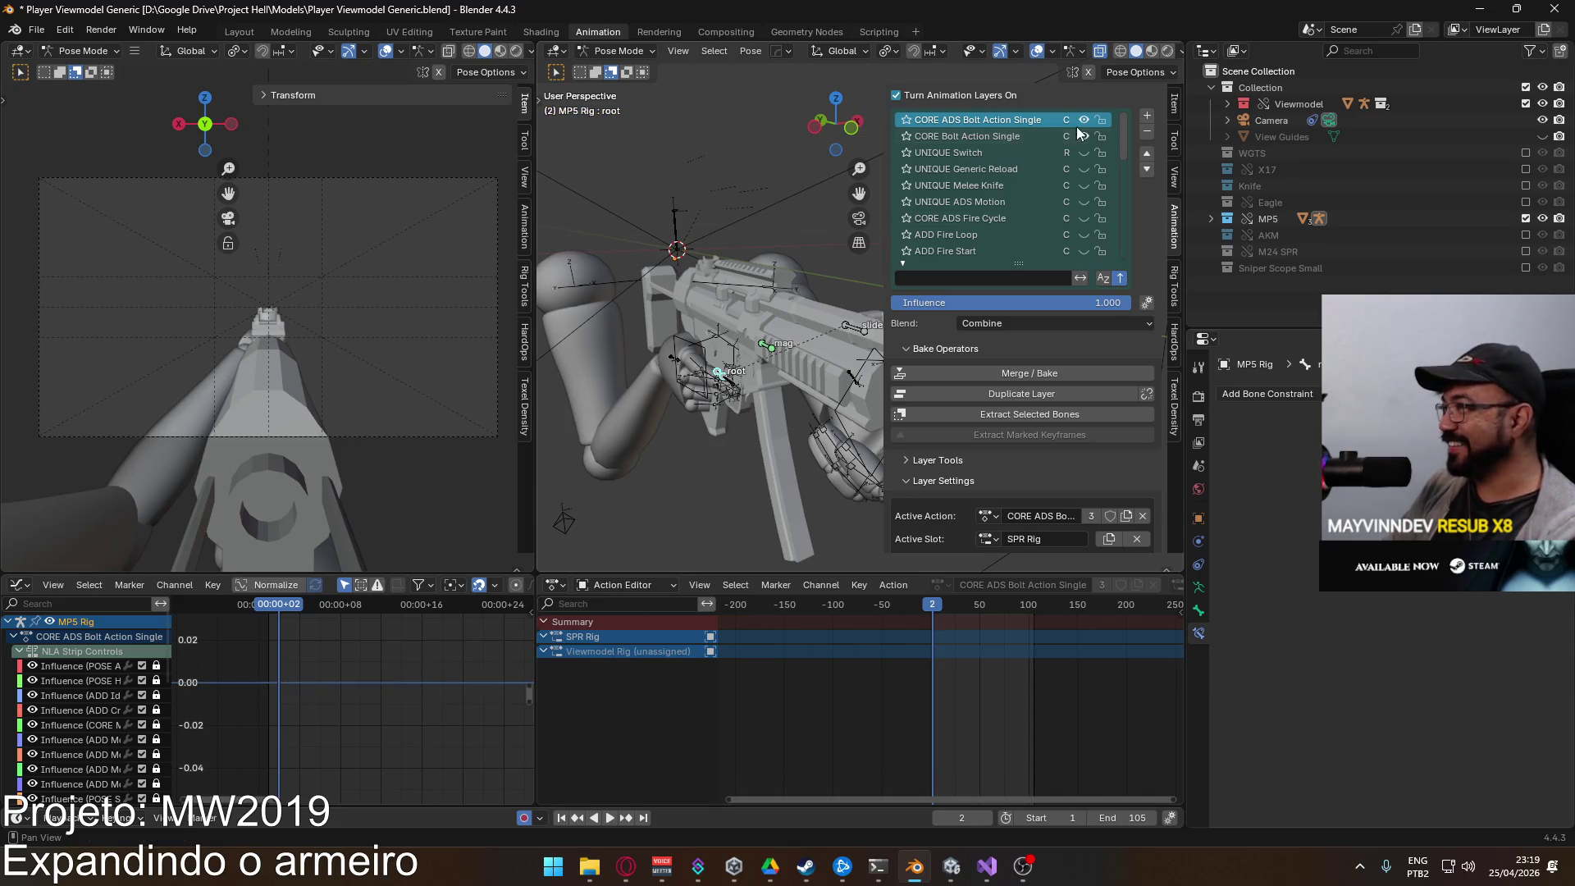
click(1064, 137)
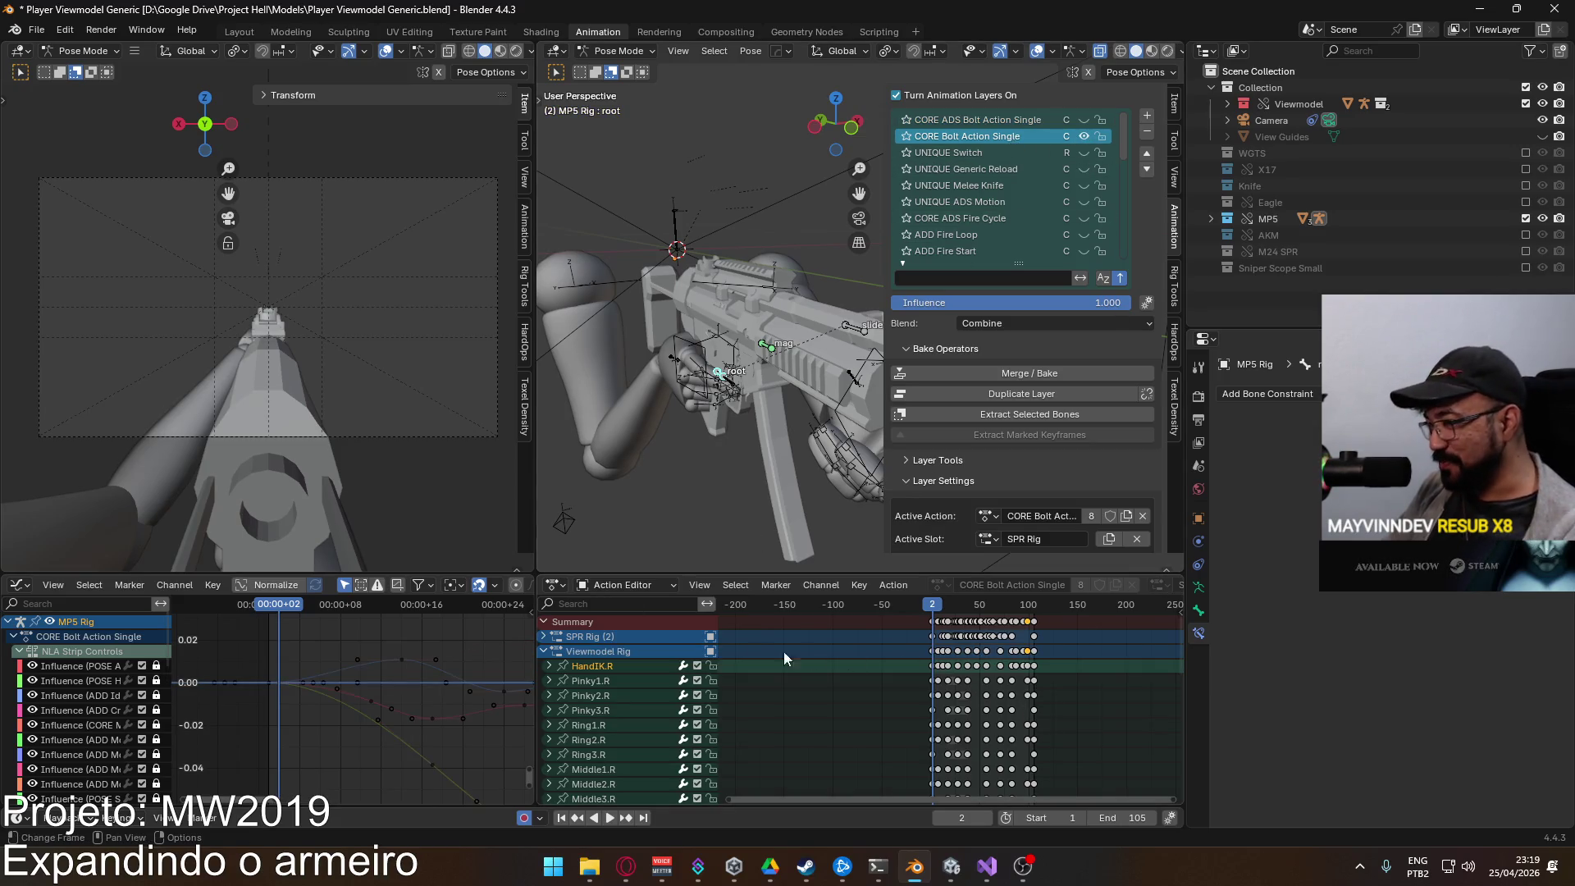
click(542, 651)
mouse_move(1063, 631)
mouse_down()
mouse_move(929, 630)
mouse_move(918, 658)
mouse_up()
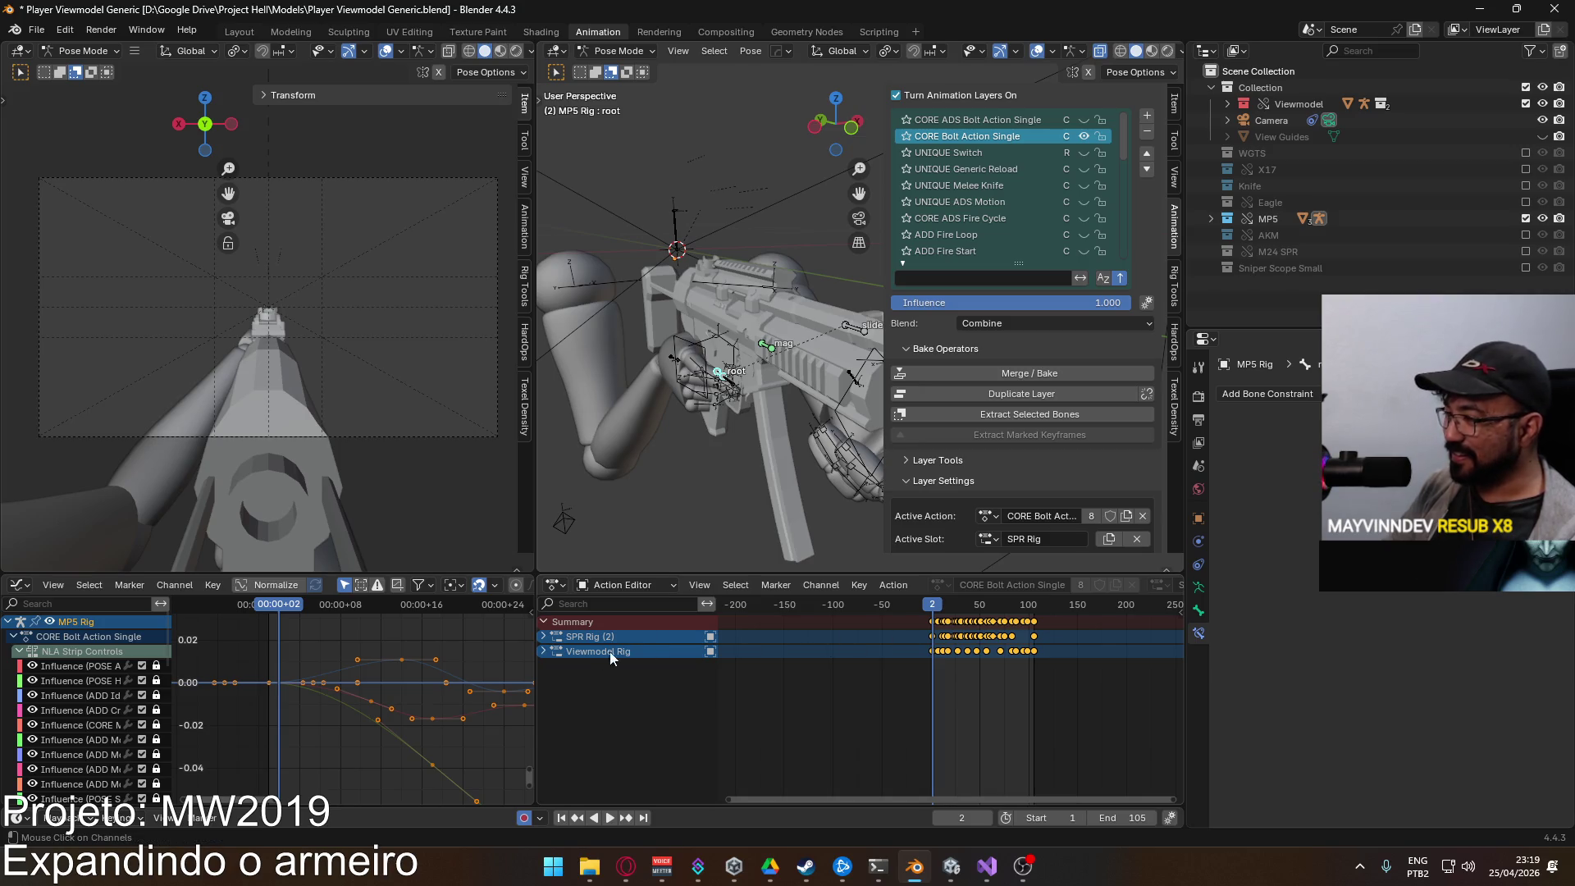
click(543, 651)
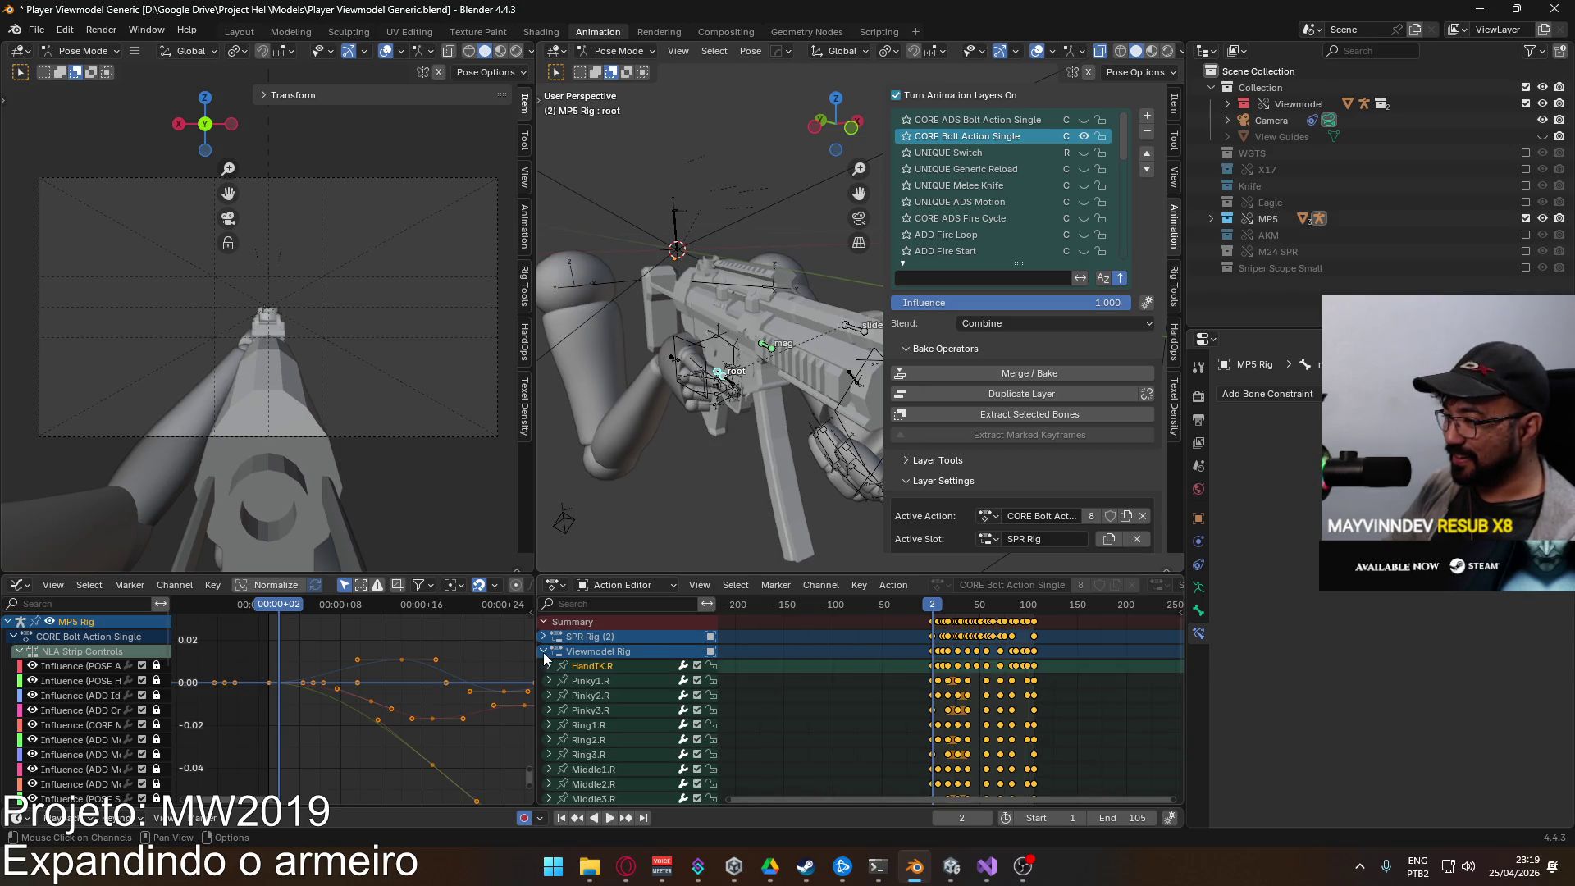
key(a)
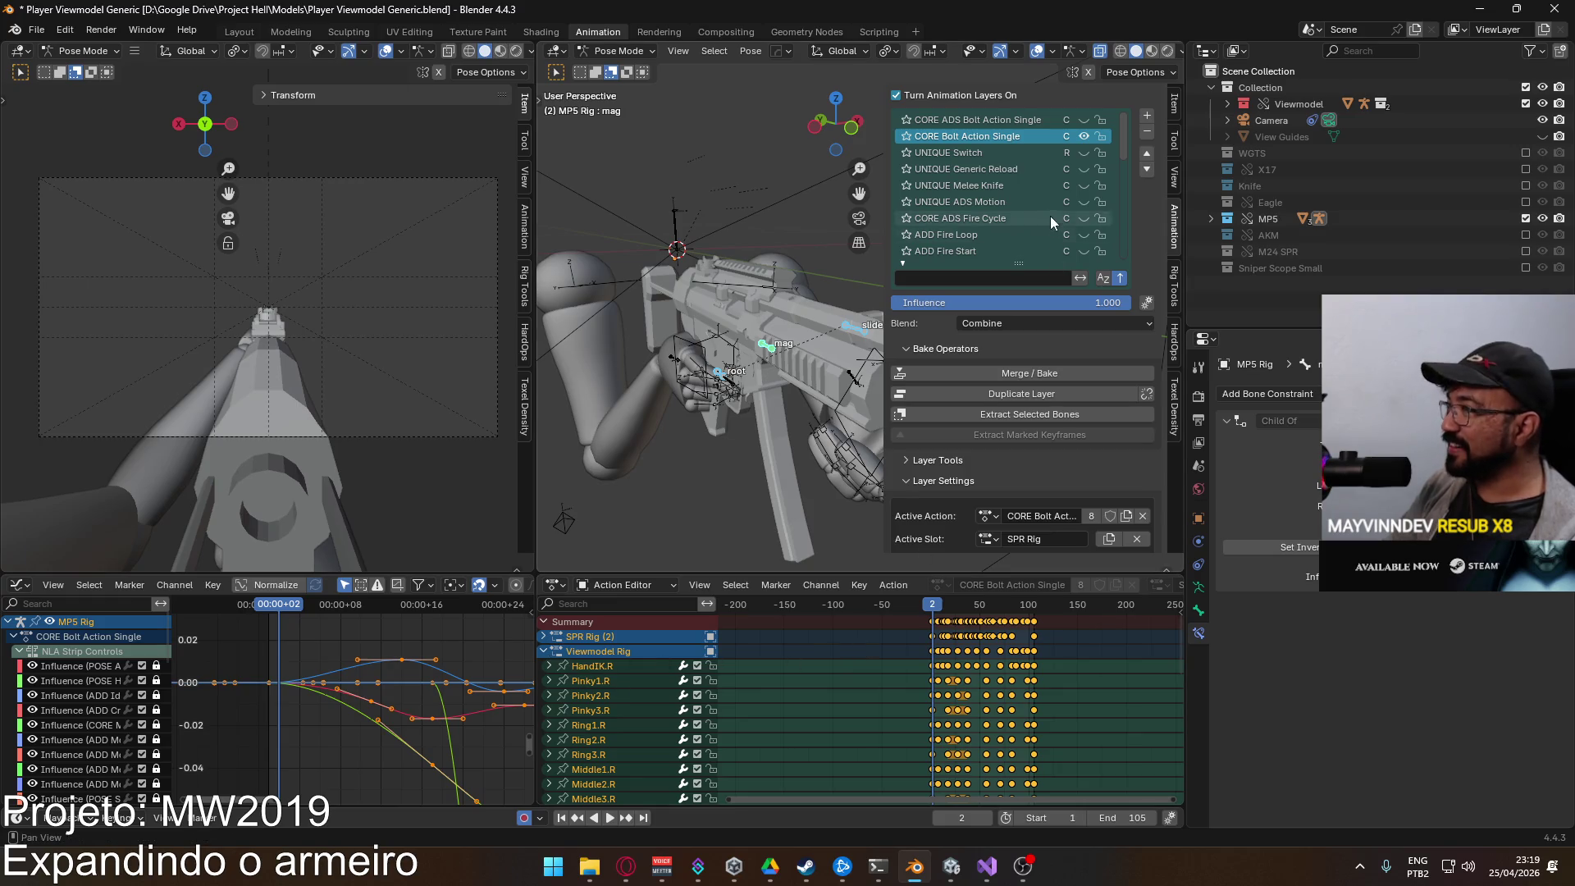
click(1082, 120)
Step: Save, key Location & Rotation on root, slide and mag, and paste the copied bolt-action keys
click(1026, 121)
key(ctrl+s)
key(ctrl+v)
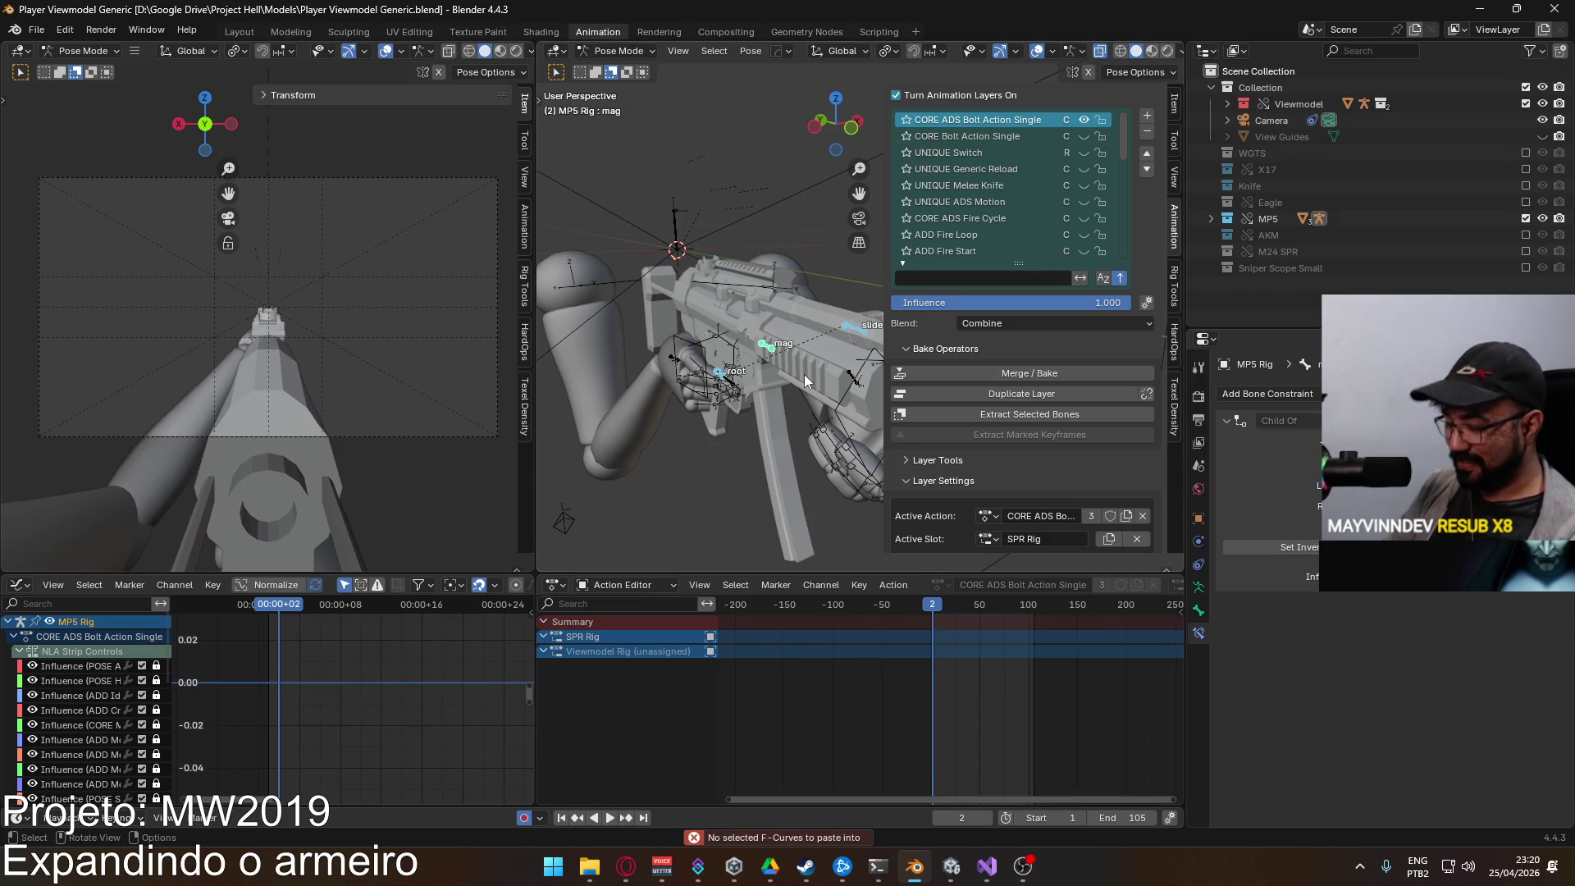
key(i)
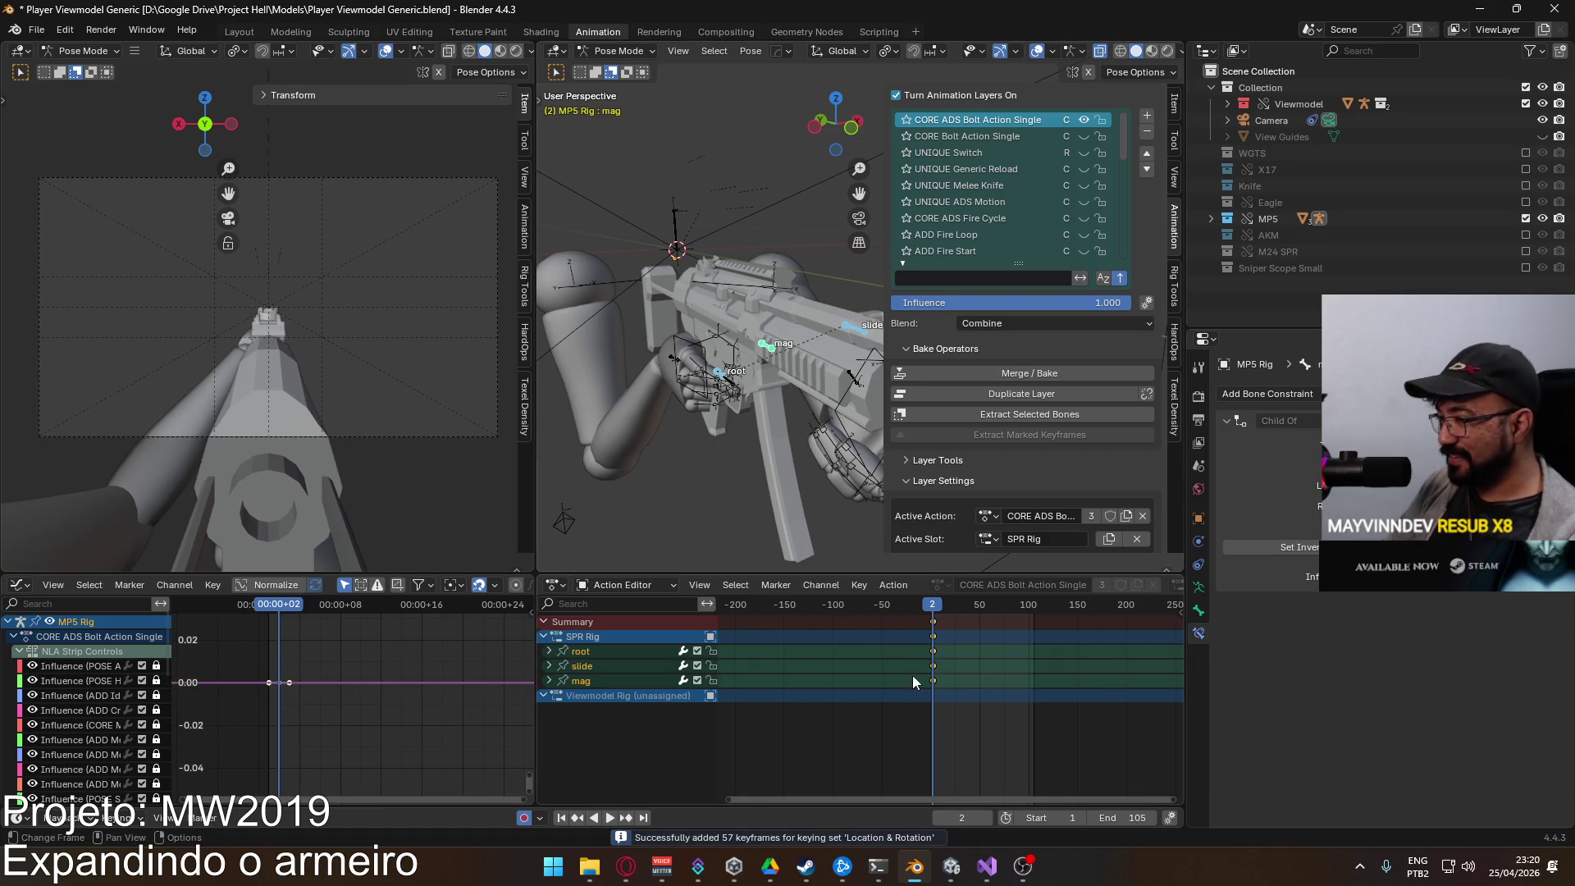
key(ctrl+v)
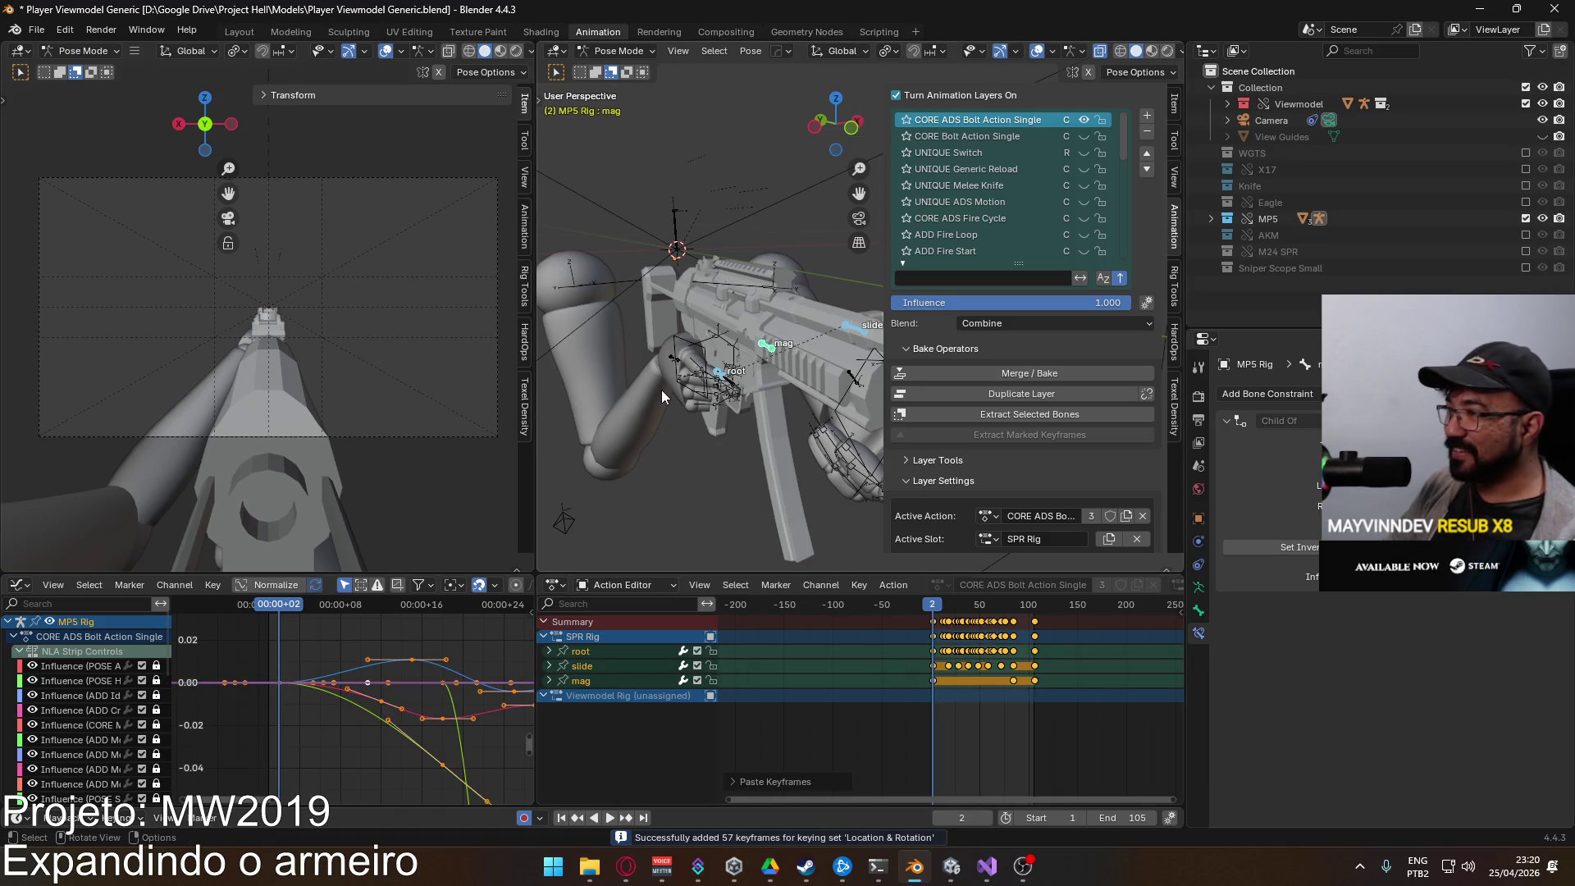
Step: Deselect all bones and switch back to Object Mode
click(693, 349)
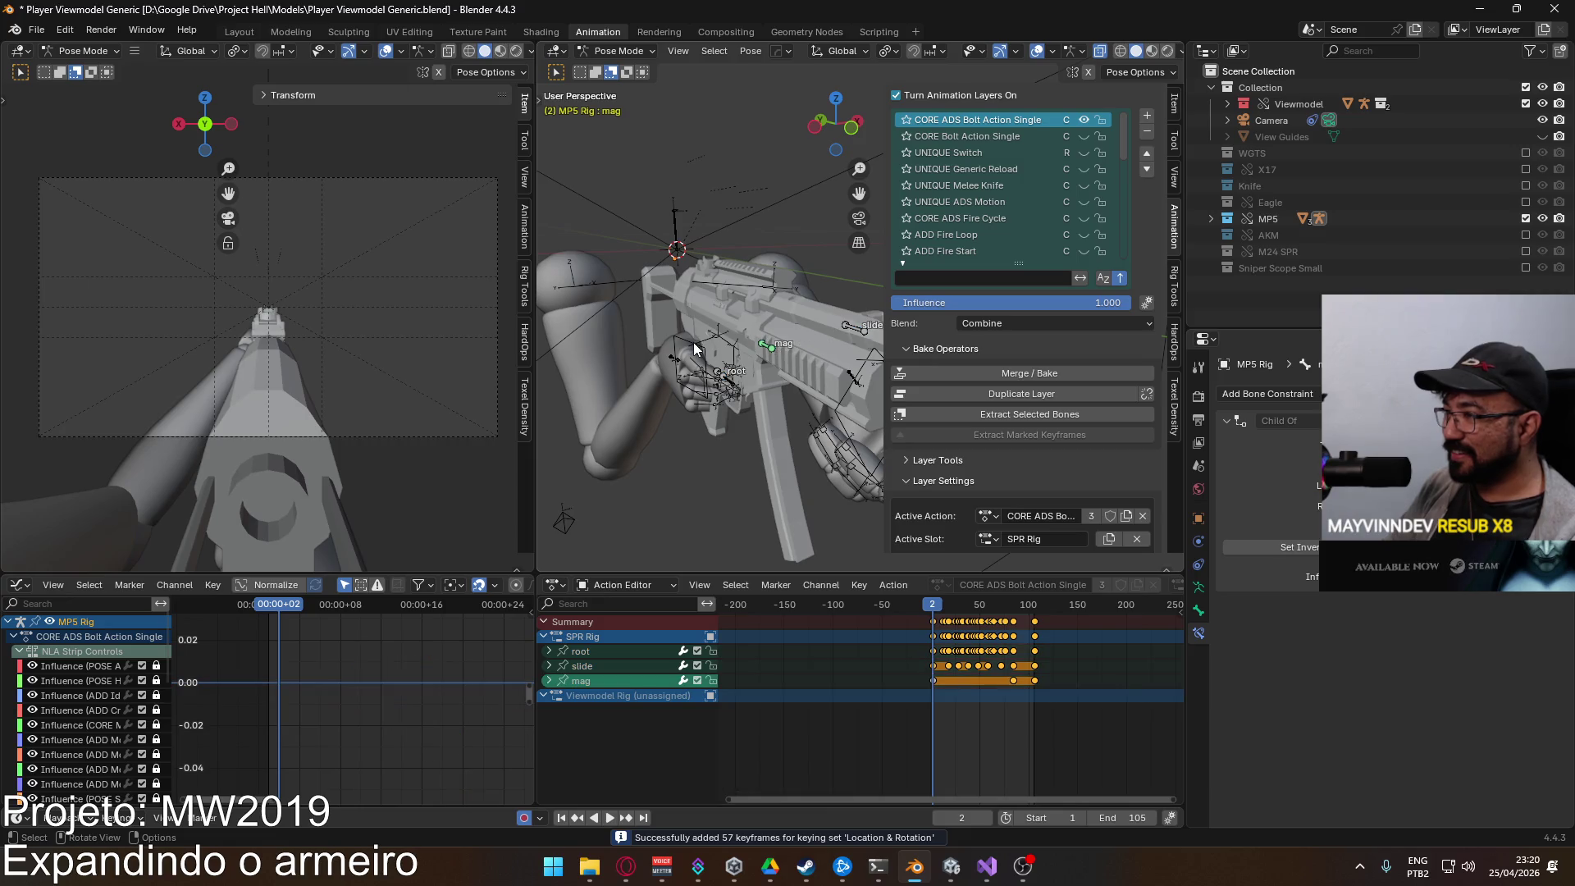
click(621, 51)
click(625, 69)
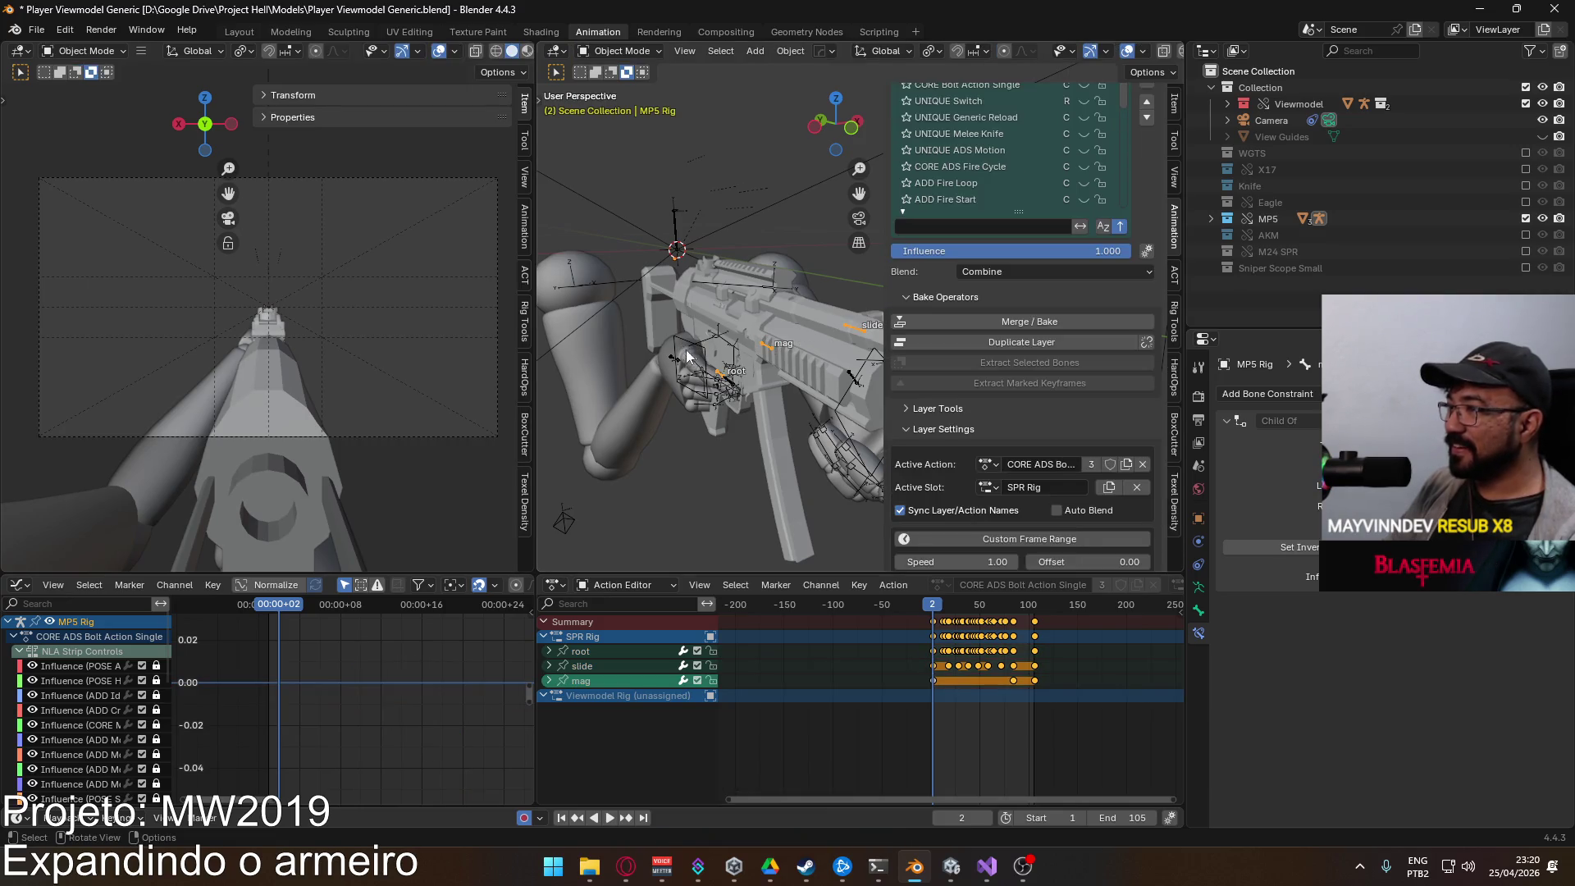
Step: Revert the Blender file to its saved version, saving once in between
key(a)
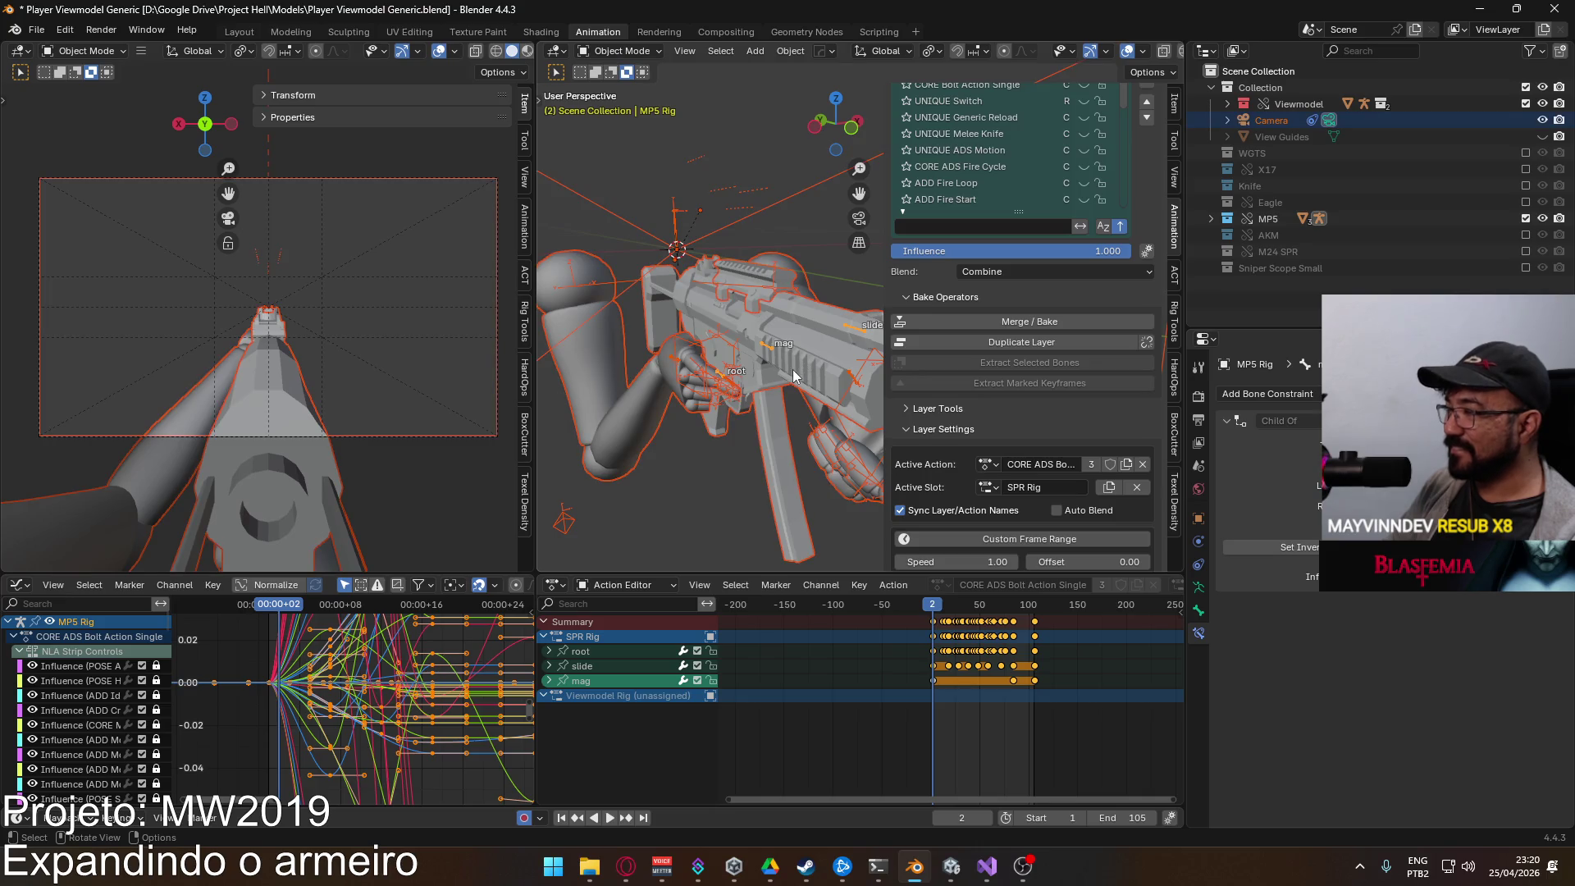
scroll(1148, 170, up, 3)
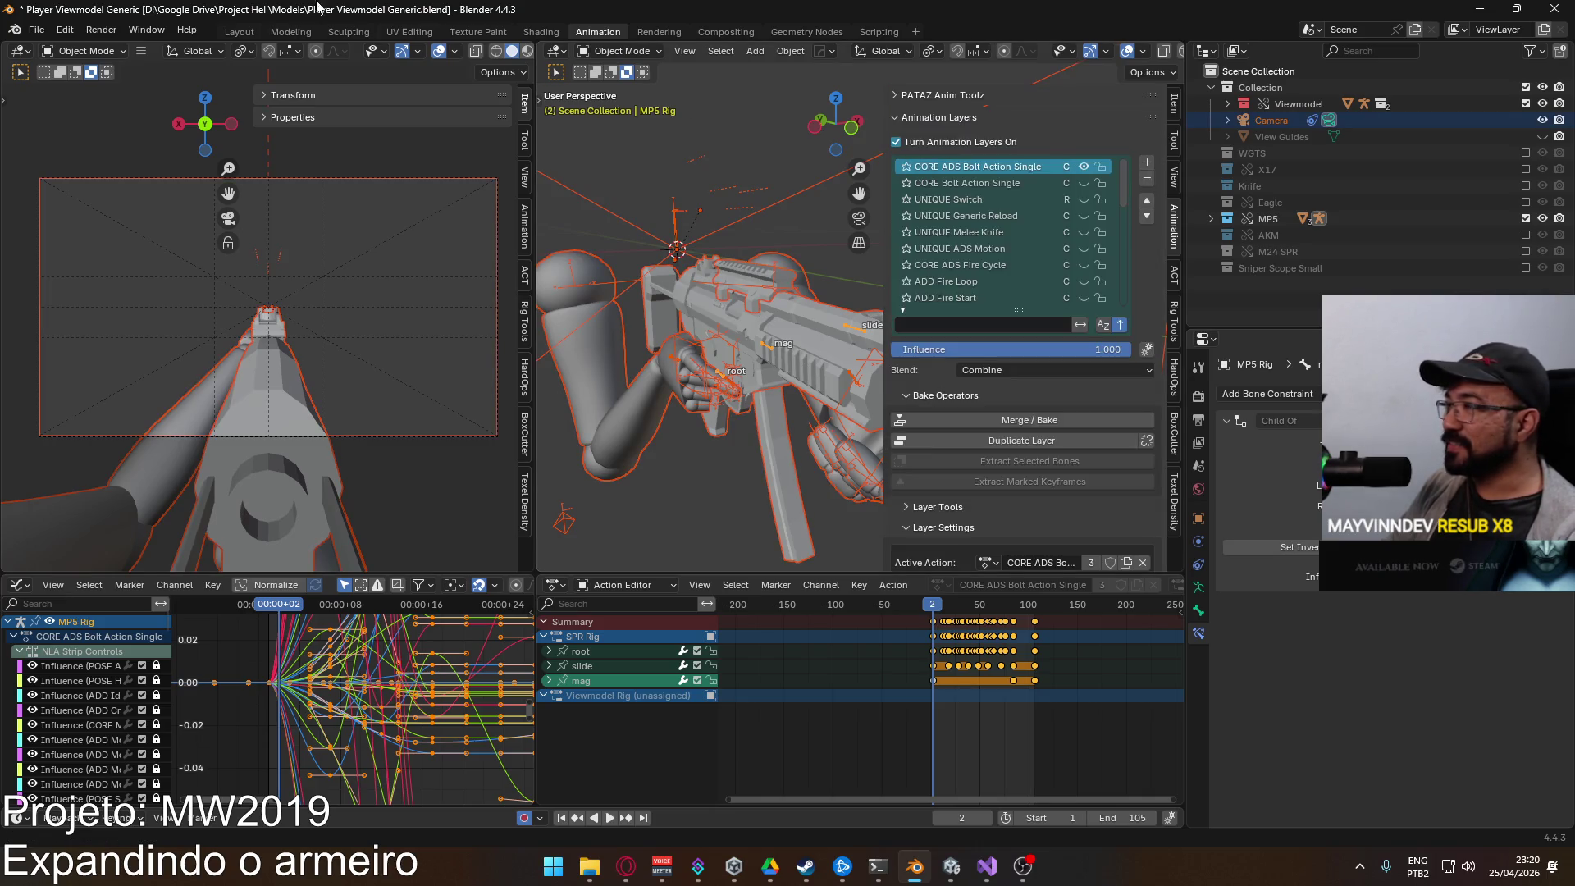
click(36, 30)
click(97, 105)
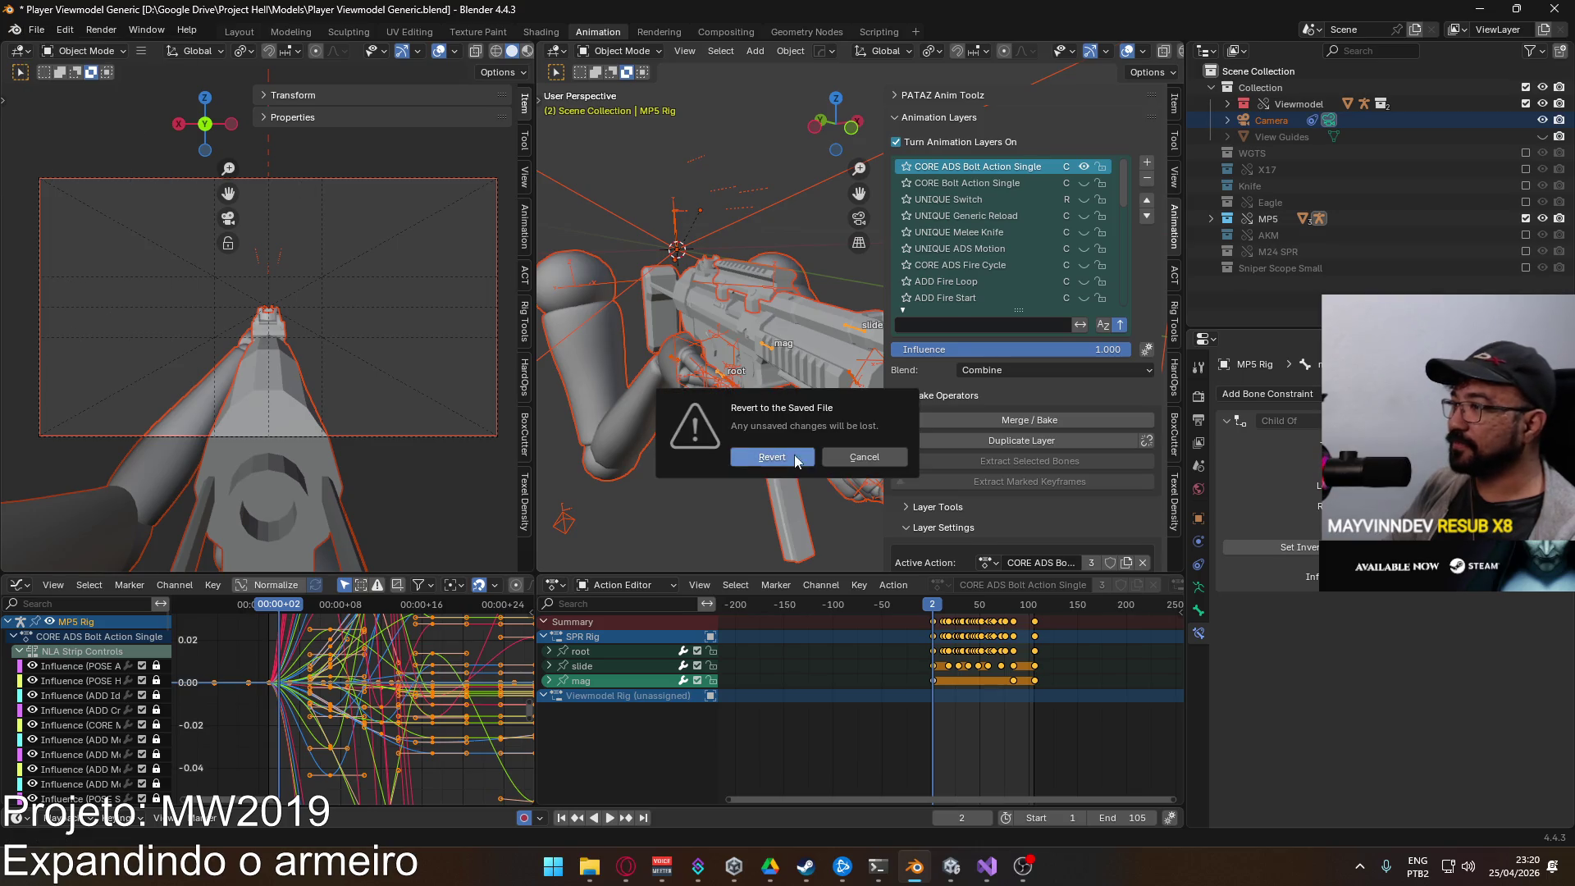
click(796, 461)
click(1147, 133)
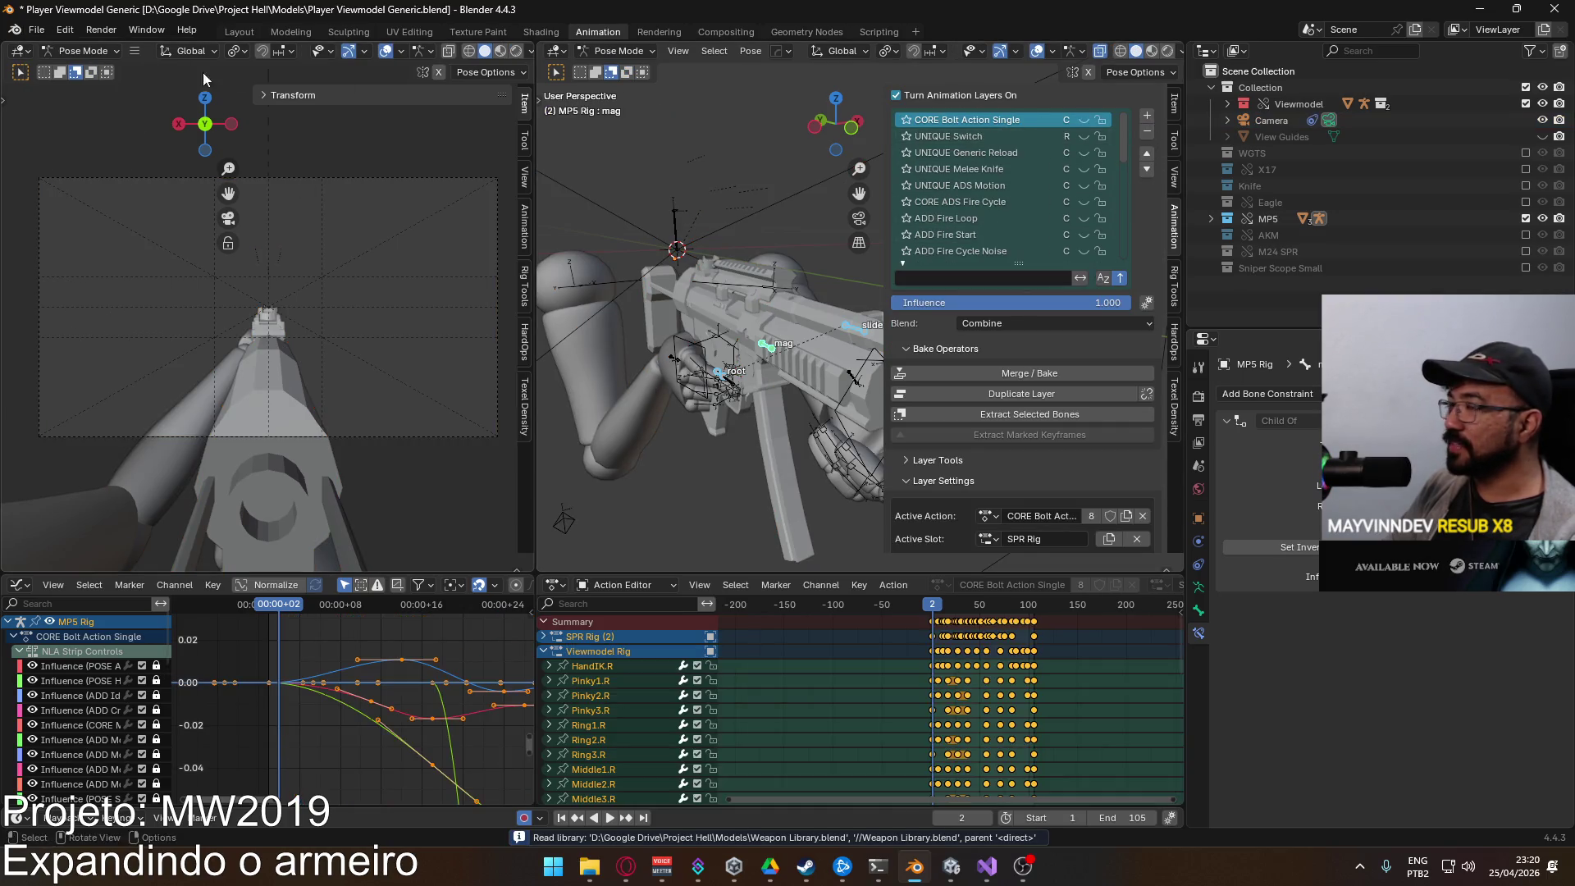
key(ctrl+s)
click(36, 29)
click(101, 105)
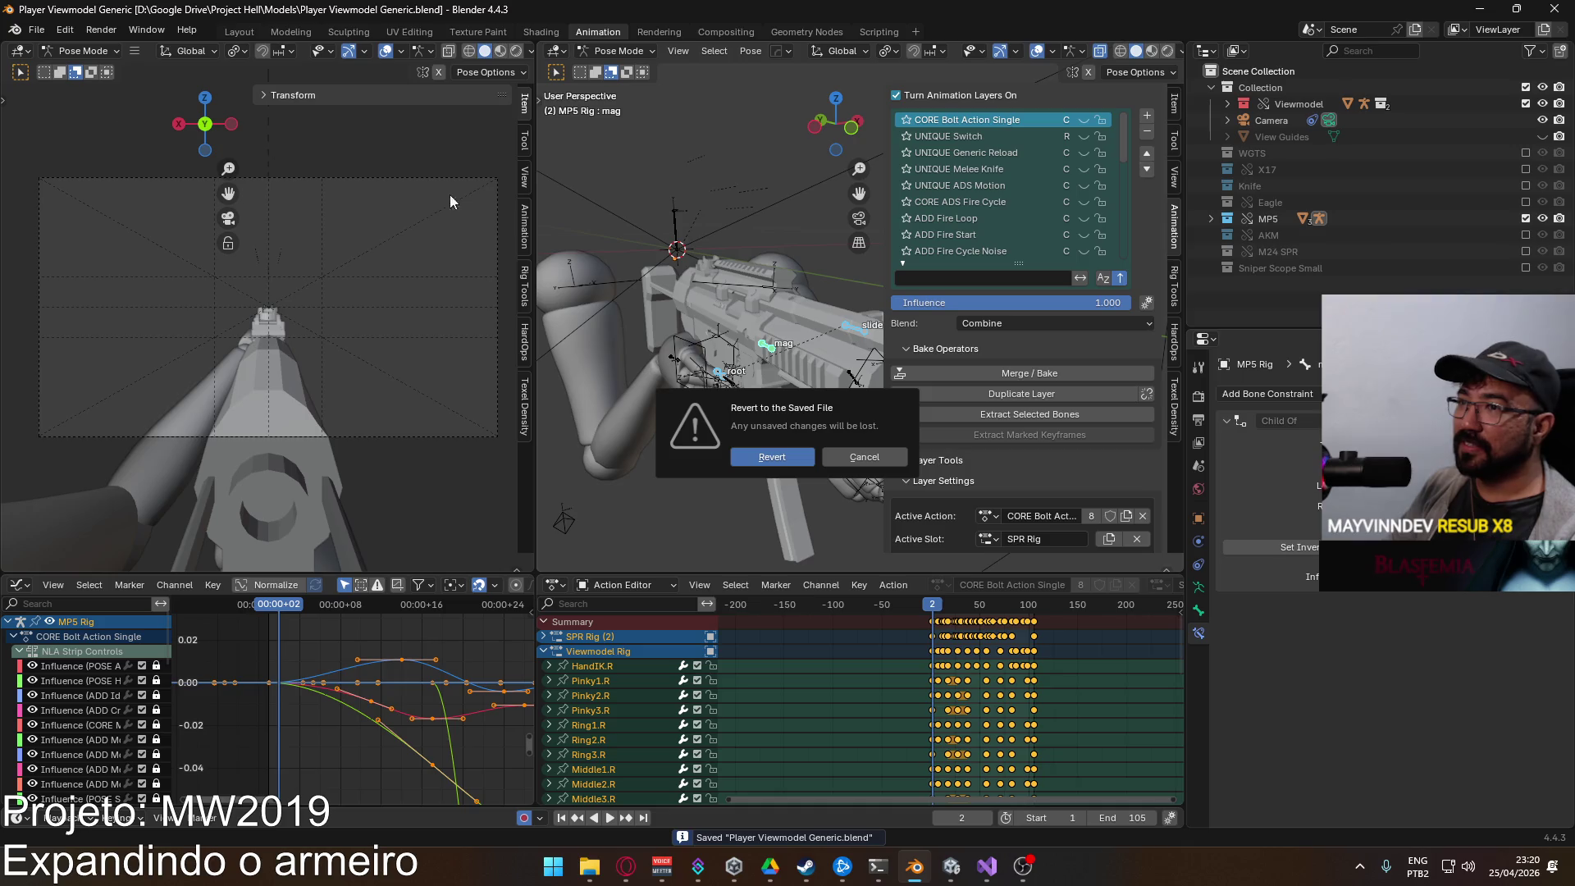
click(772, 454)
Step: Duplicate CORE Bolt Action Single and rename the copy to CORE ADS Bolt Action Single
click(1045, 393)
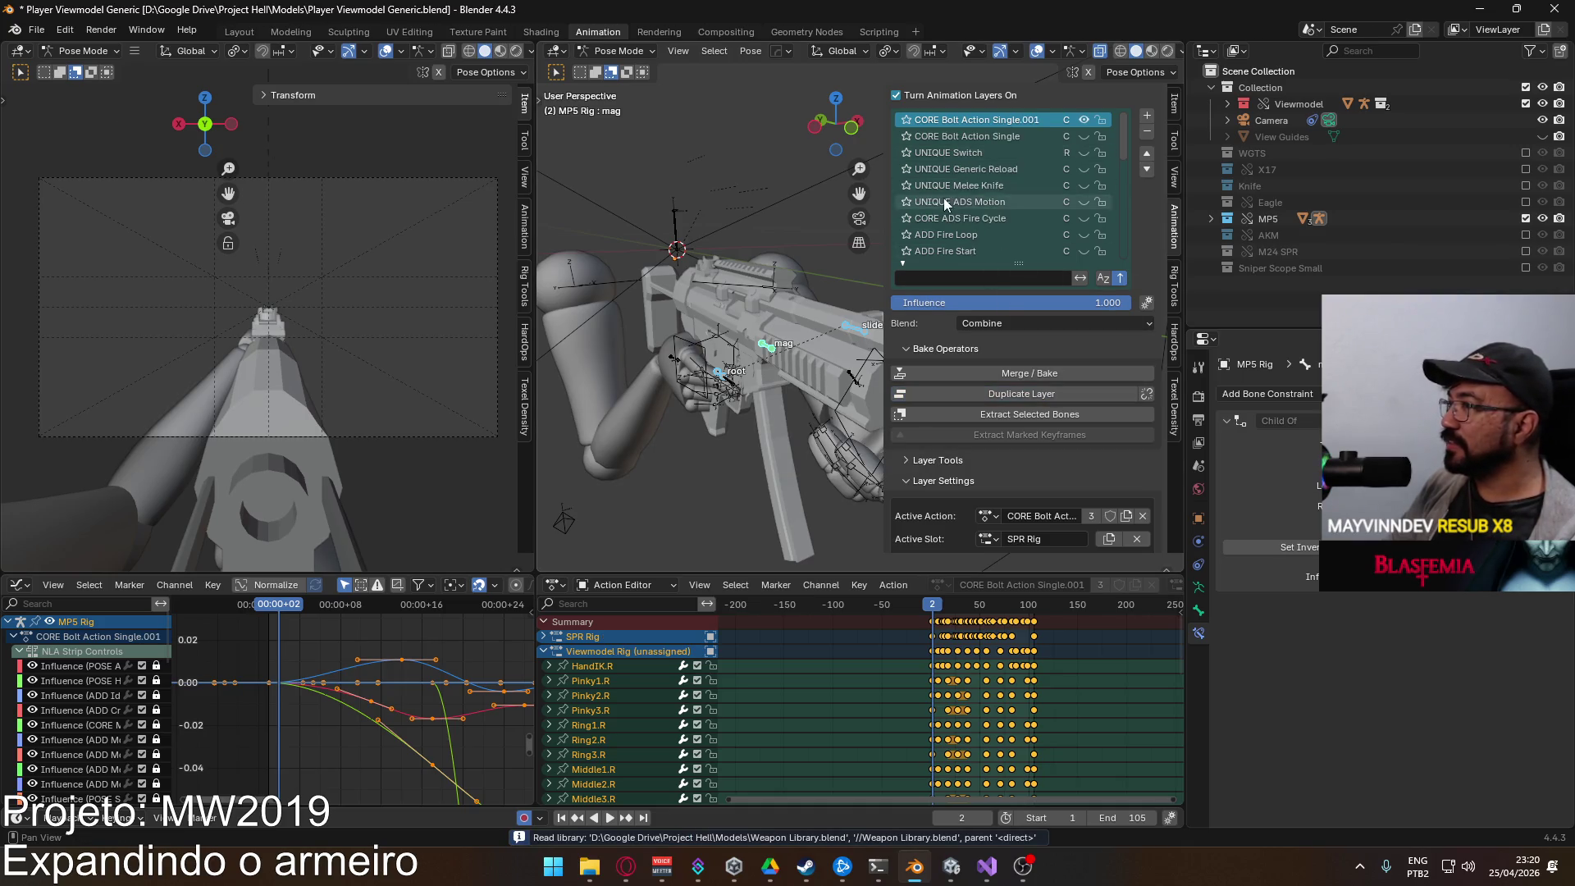
double_click(1005, 120)
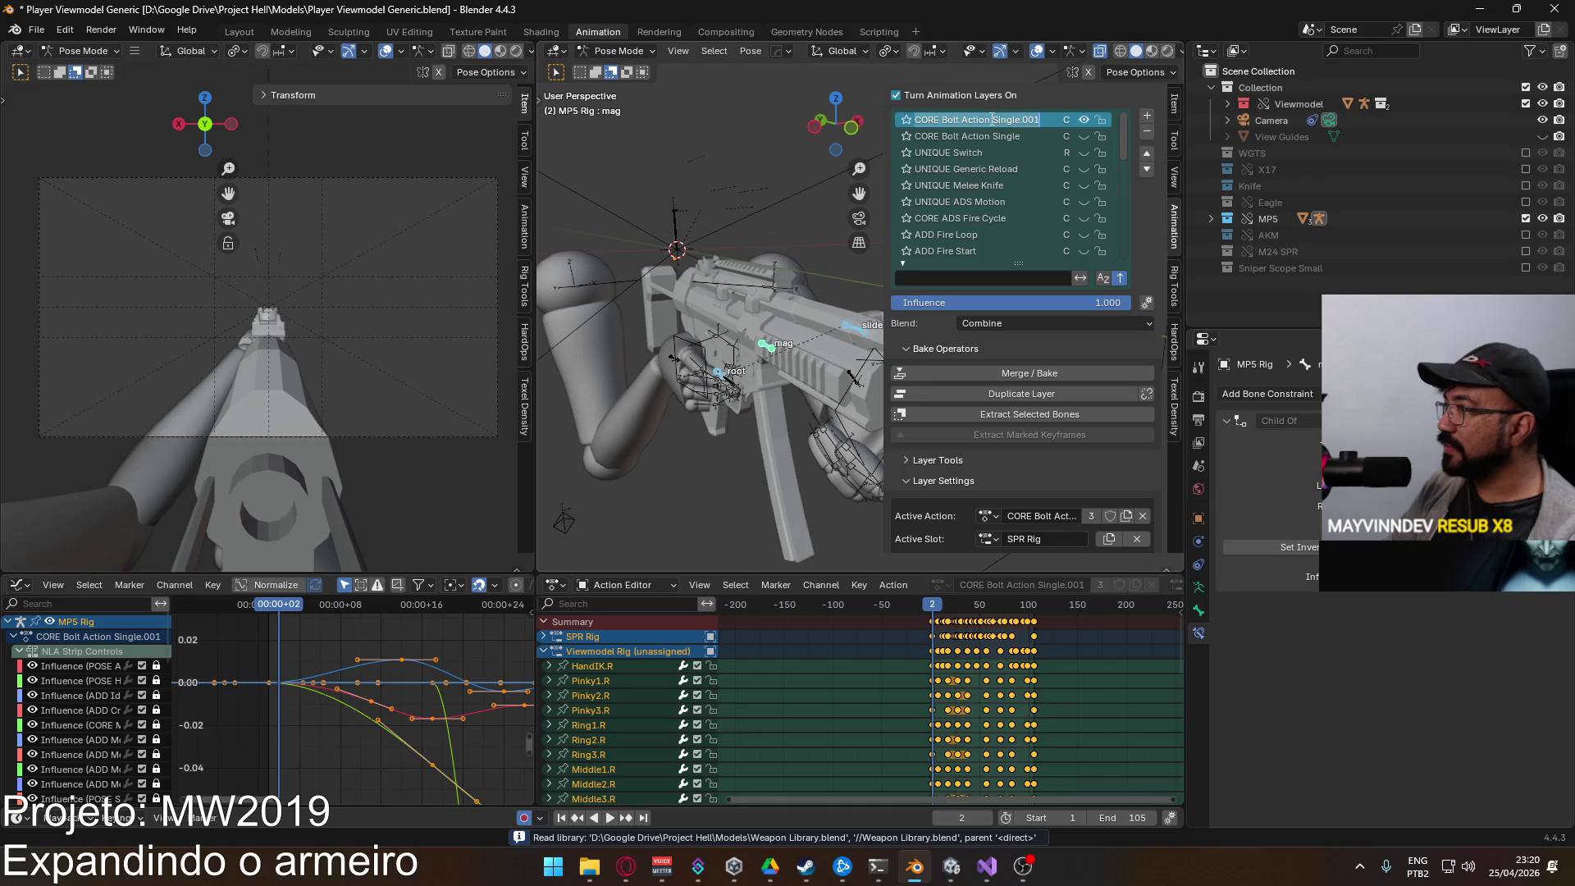
key(Escape)
click(943, 120)
text(ADS)
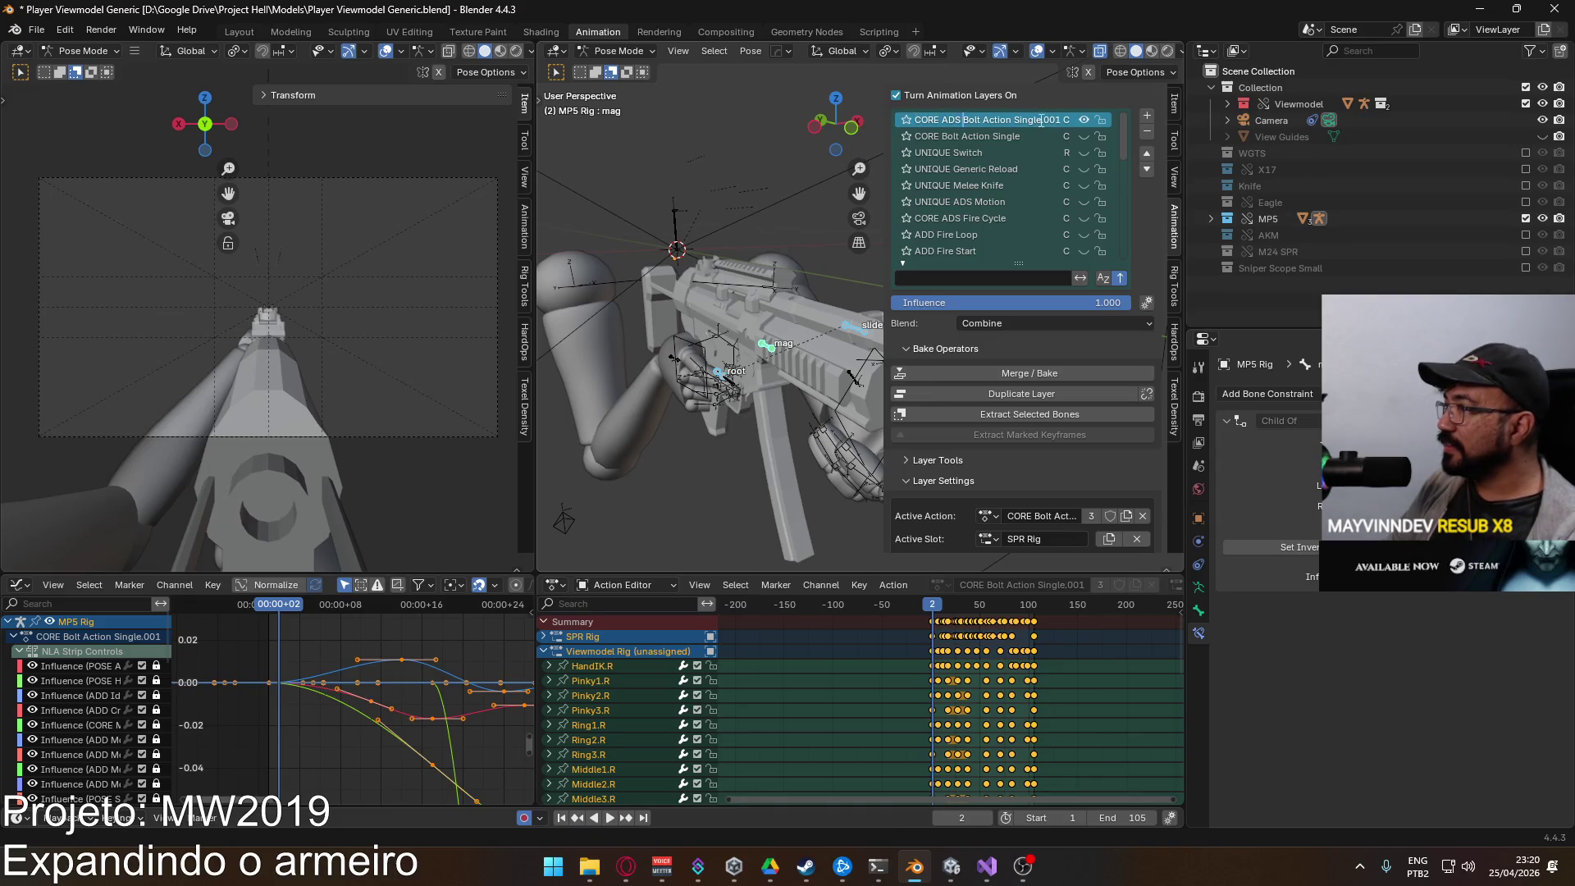
key(End)
key(BackSpace)
key(BackSpace)
key(BackSpace)
key(Return)
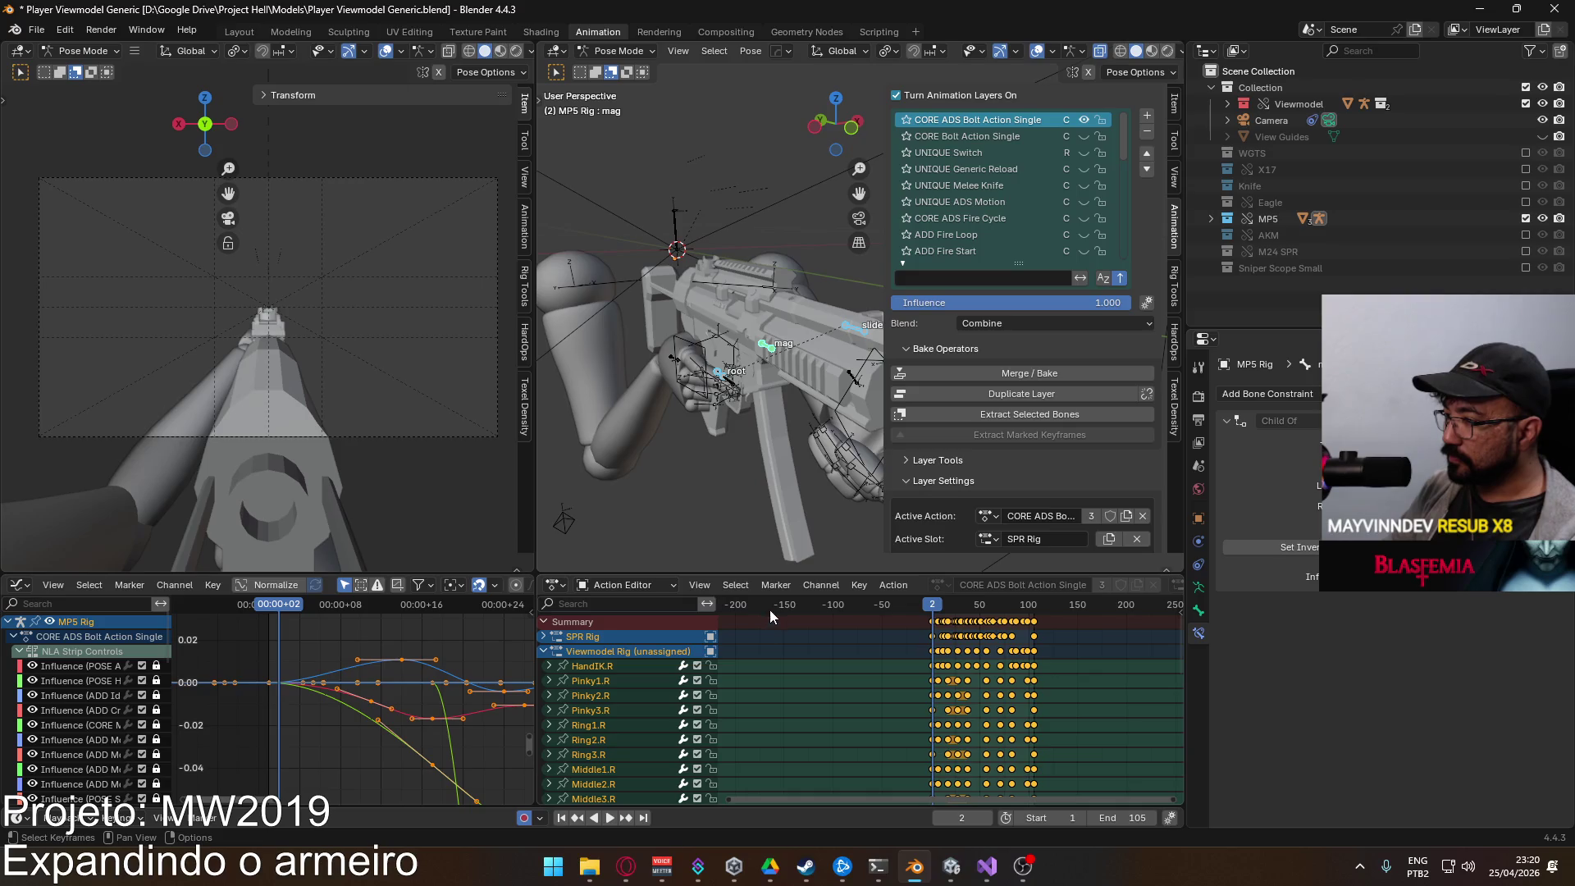
Step: Play the animation to preview the new layer, then stop and collapse the Viewmodel Rig group
key(space)
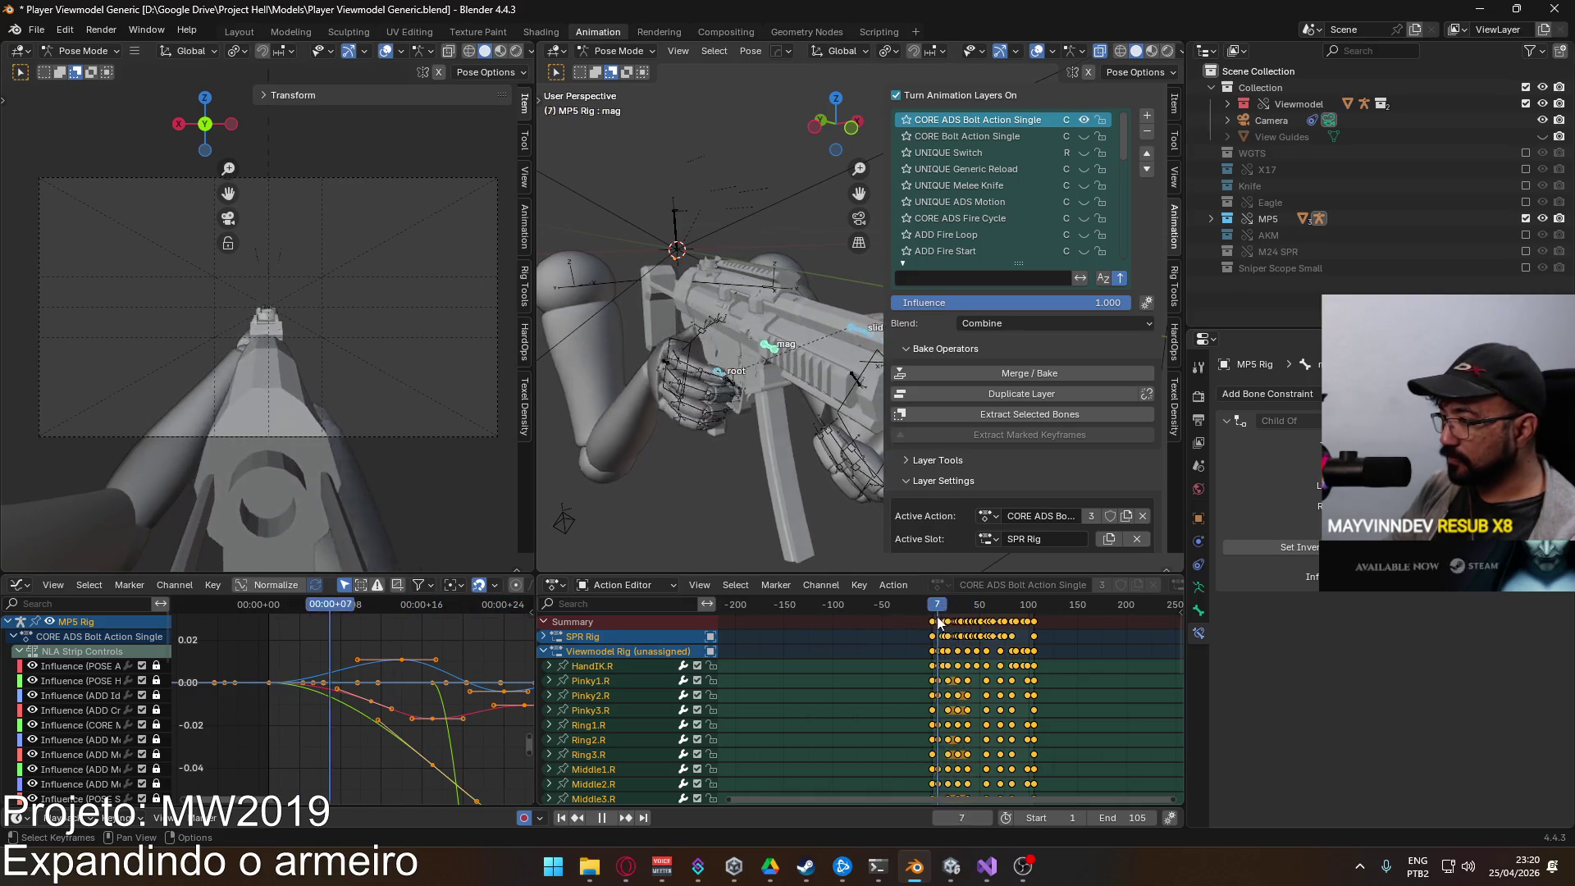
key(Escape)
click(544, 651)
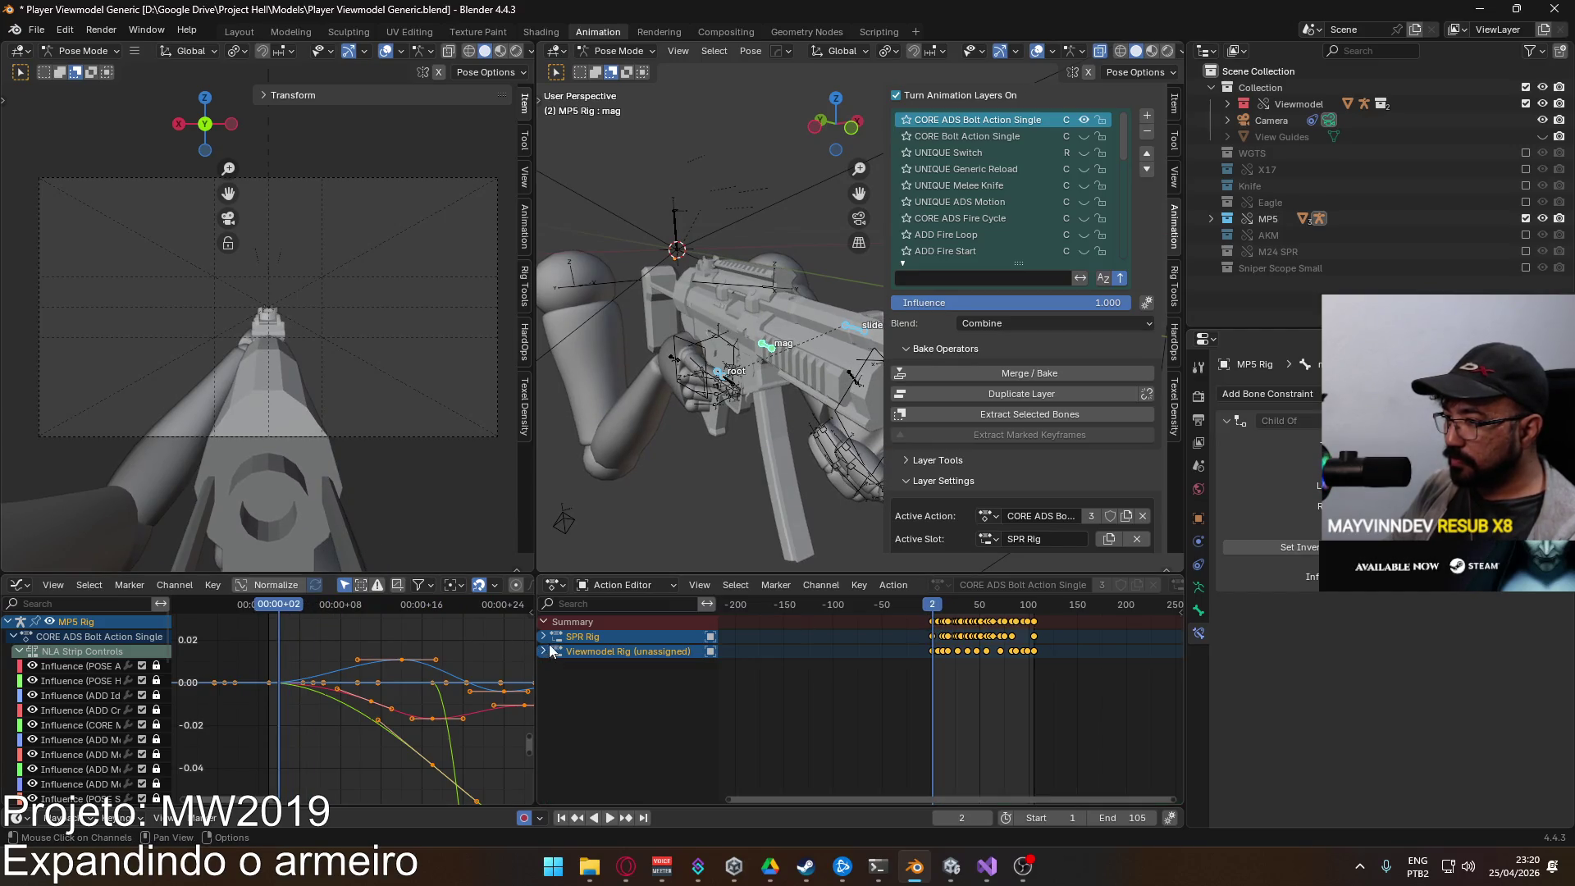
Step: Expand SPR Rig > root and show its location and quaternion curves fitted in the Graph Editor
click(542, 636)
click(625, 666)
click(622, 653)
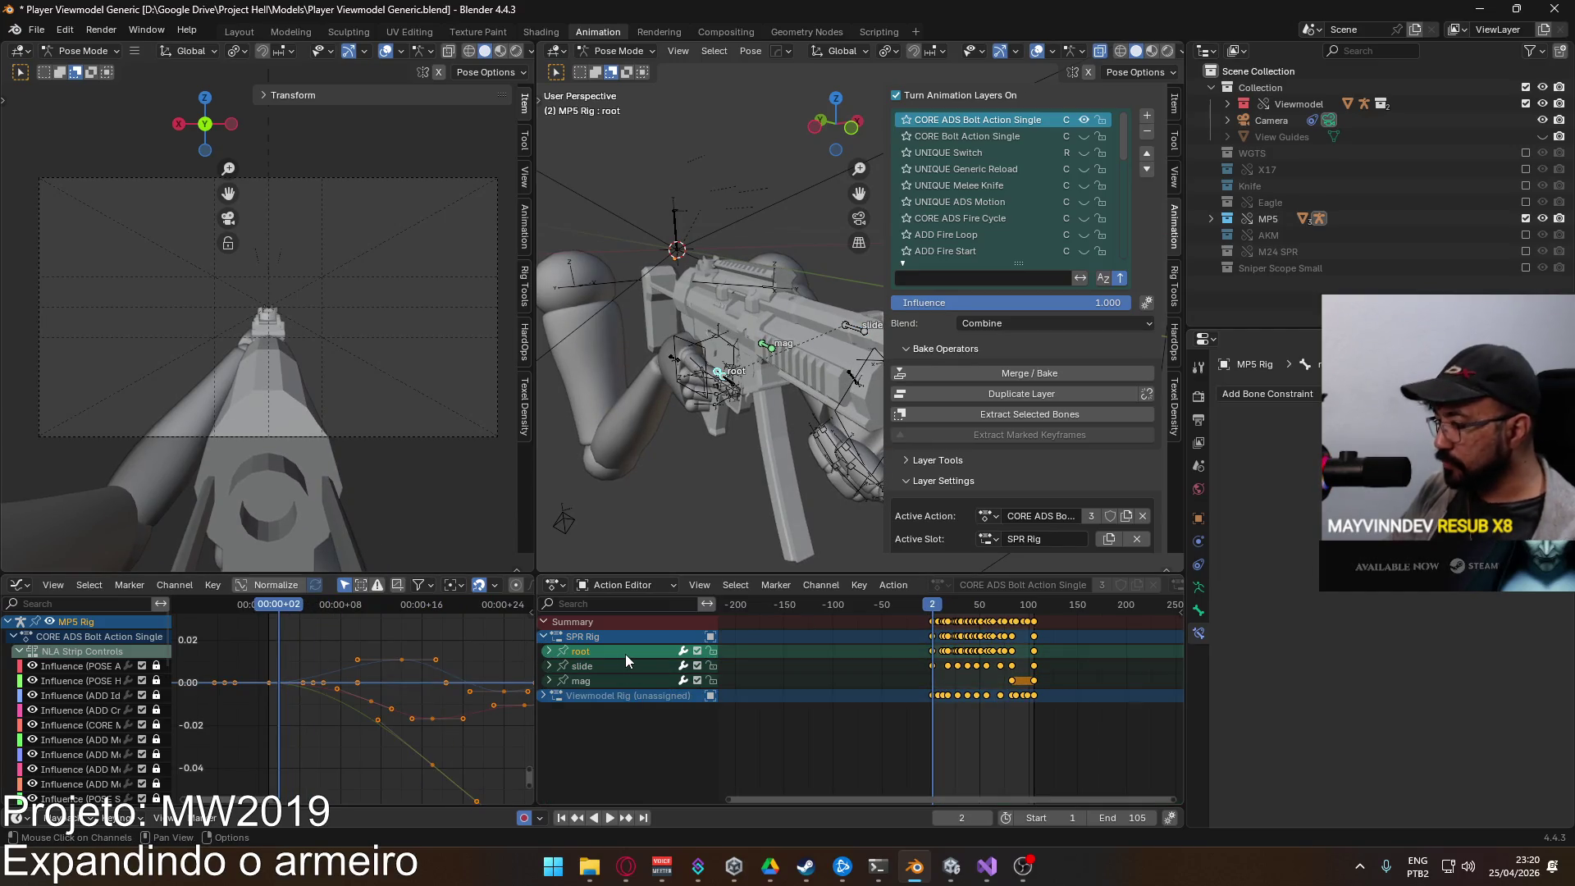
click(548, 651)
click(621, 680)
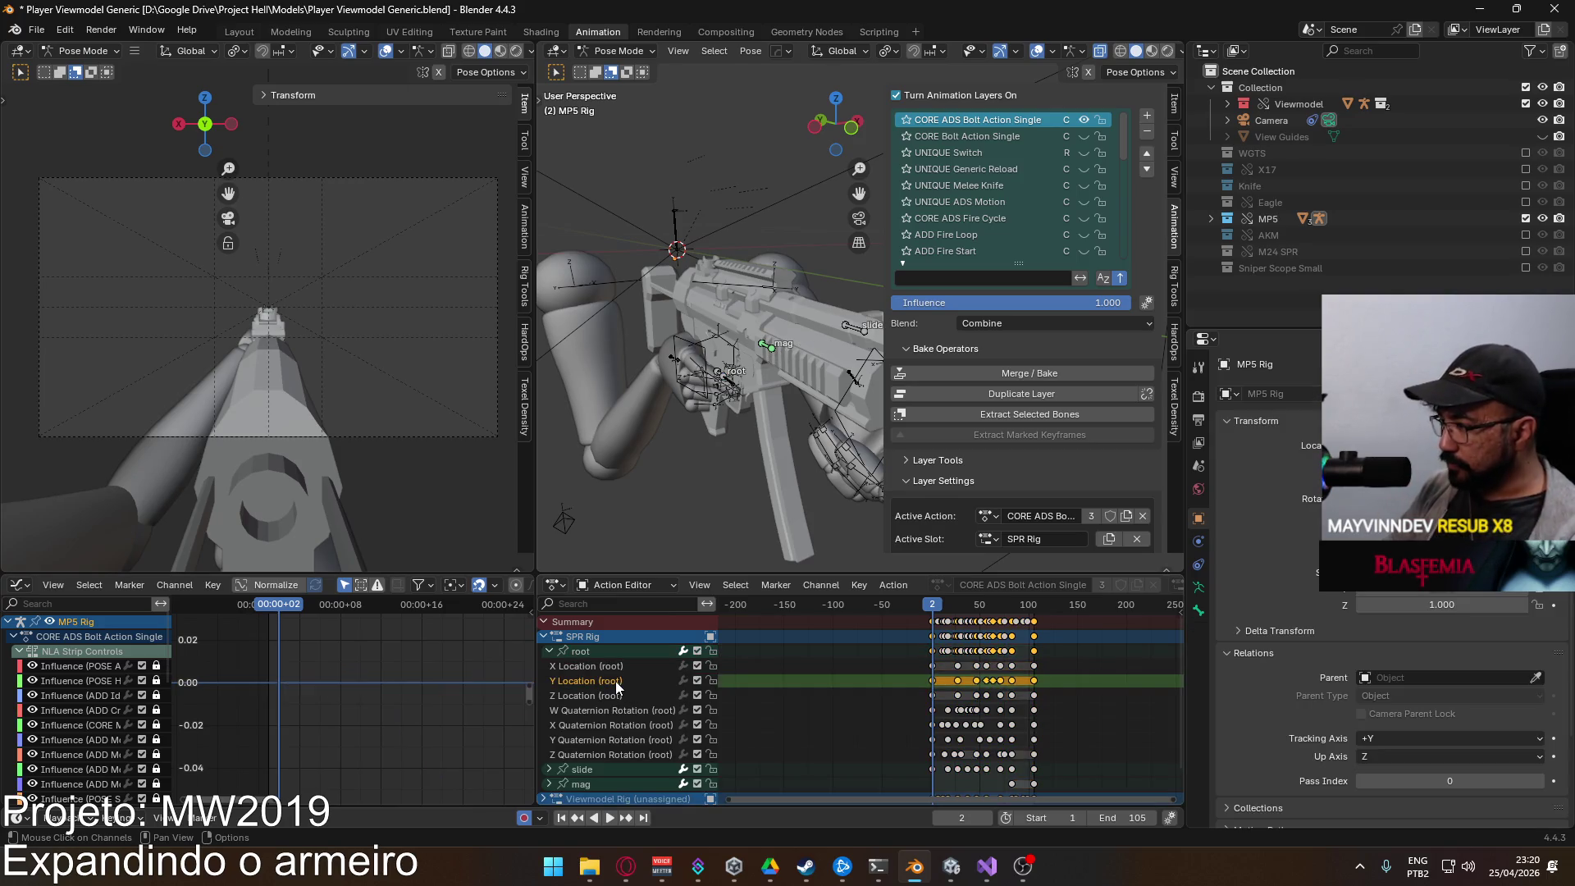
click(621, 696)
click(622, 710)
click(611, 725)
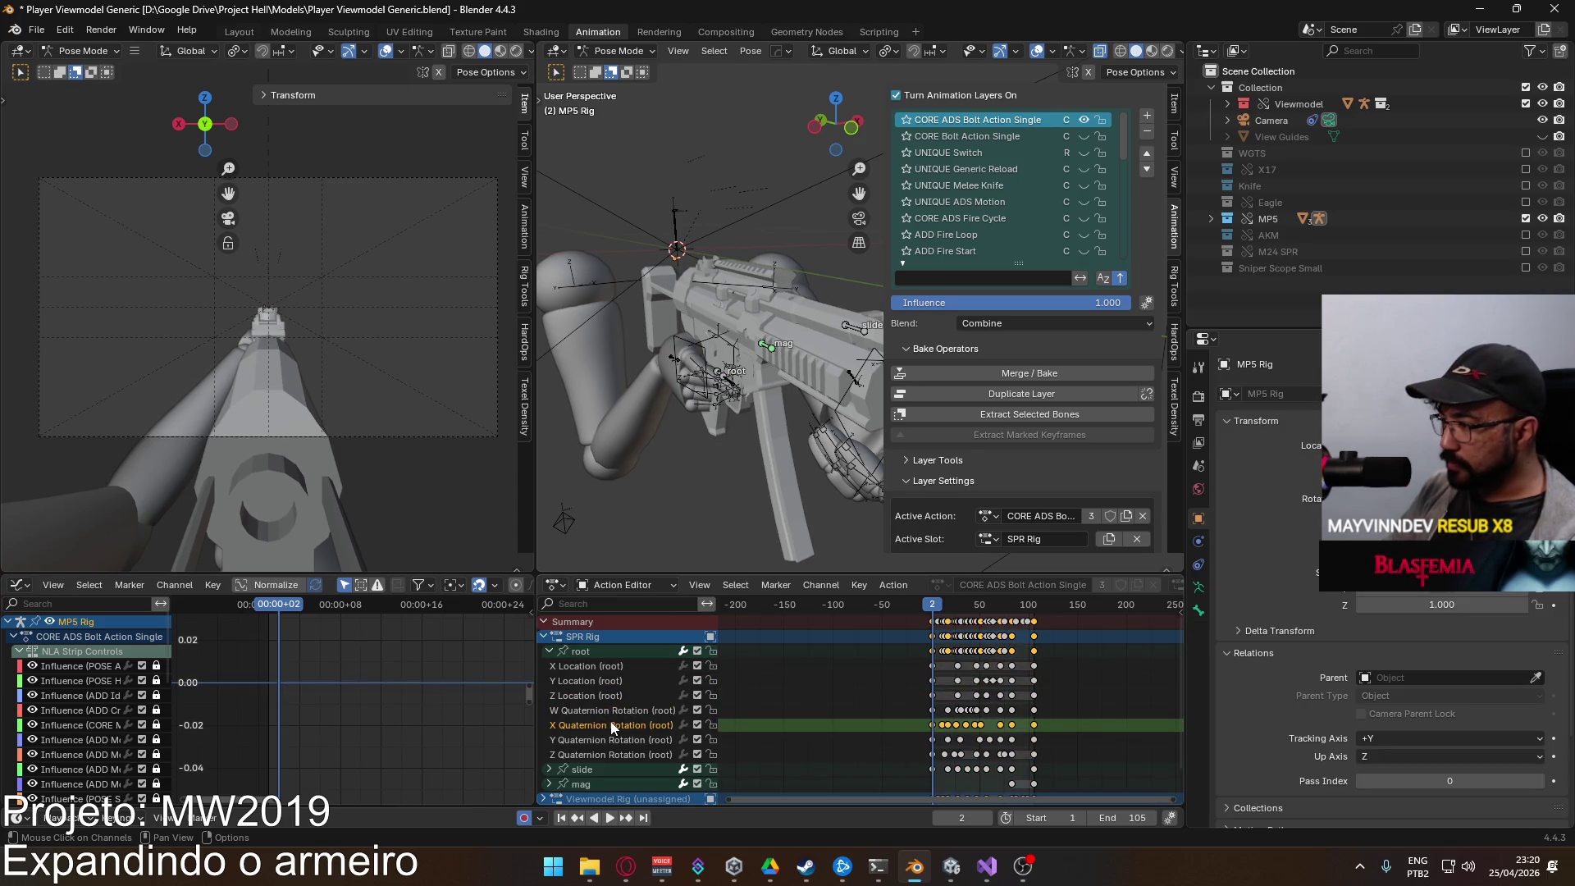
click(592, 654)
key(Home)
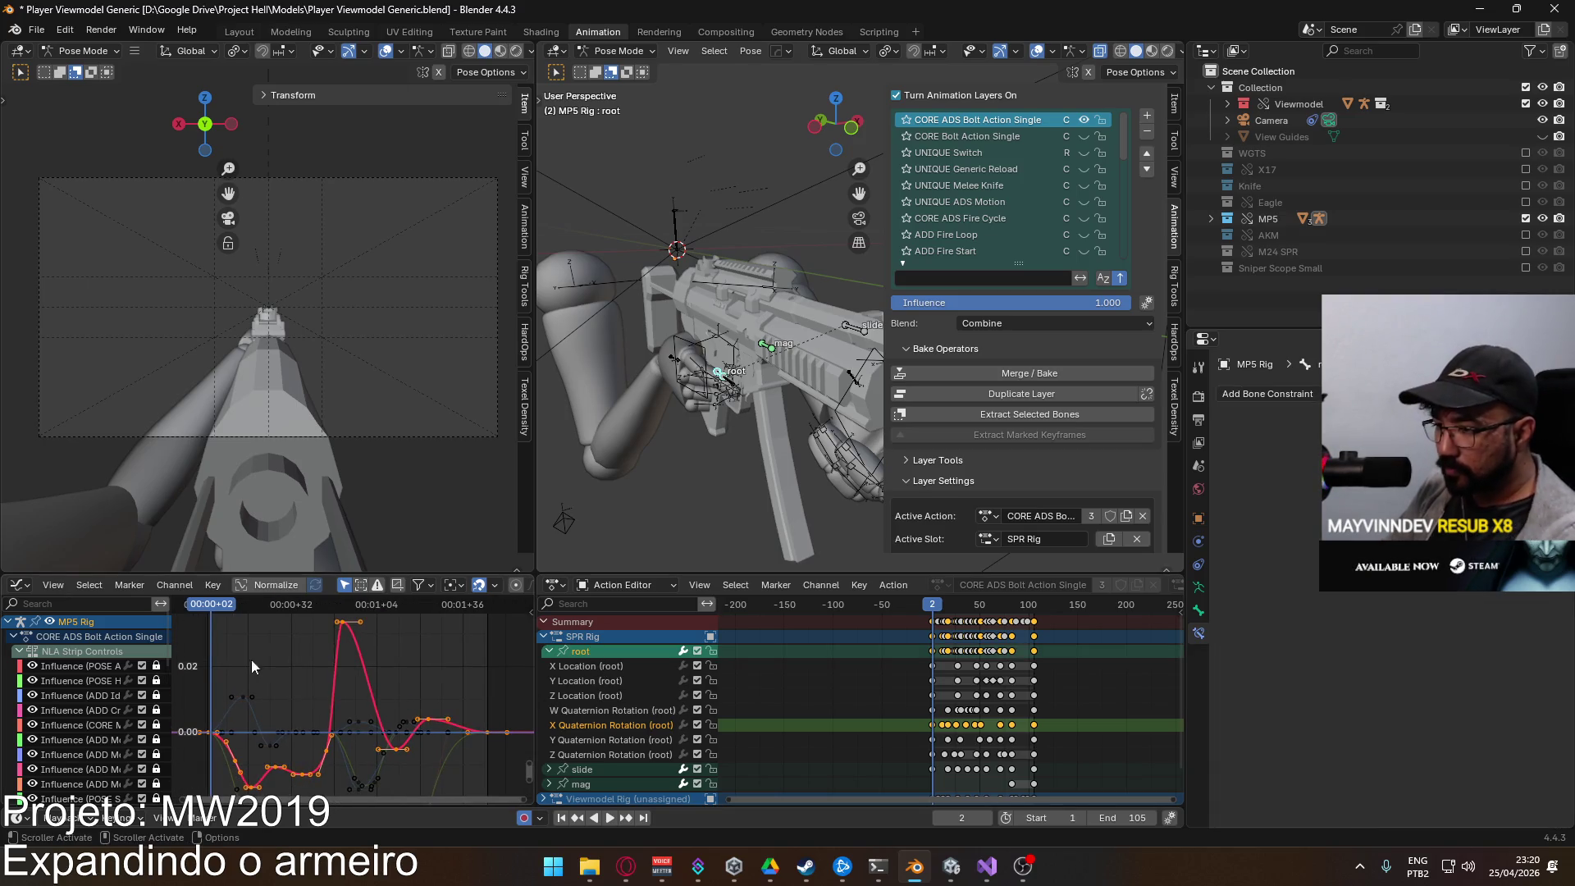
Step: Play the animation to check the root motion, stopping at frame 17
key(space)
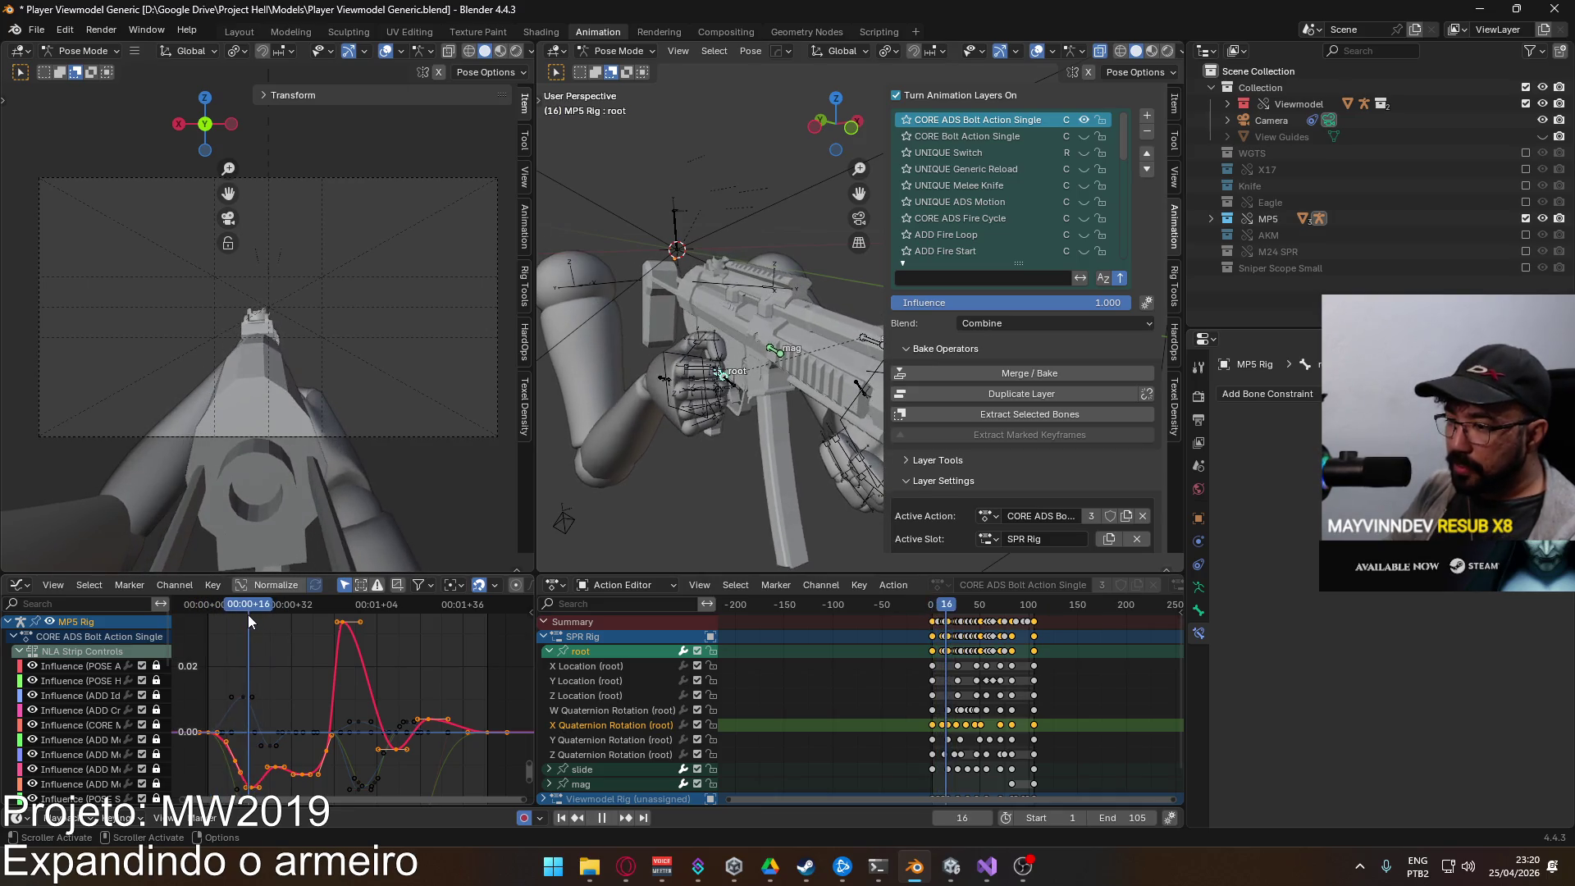
key(space)
scroll(299, 669, up, 2)
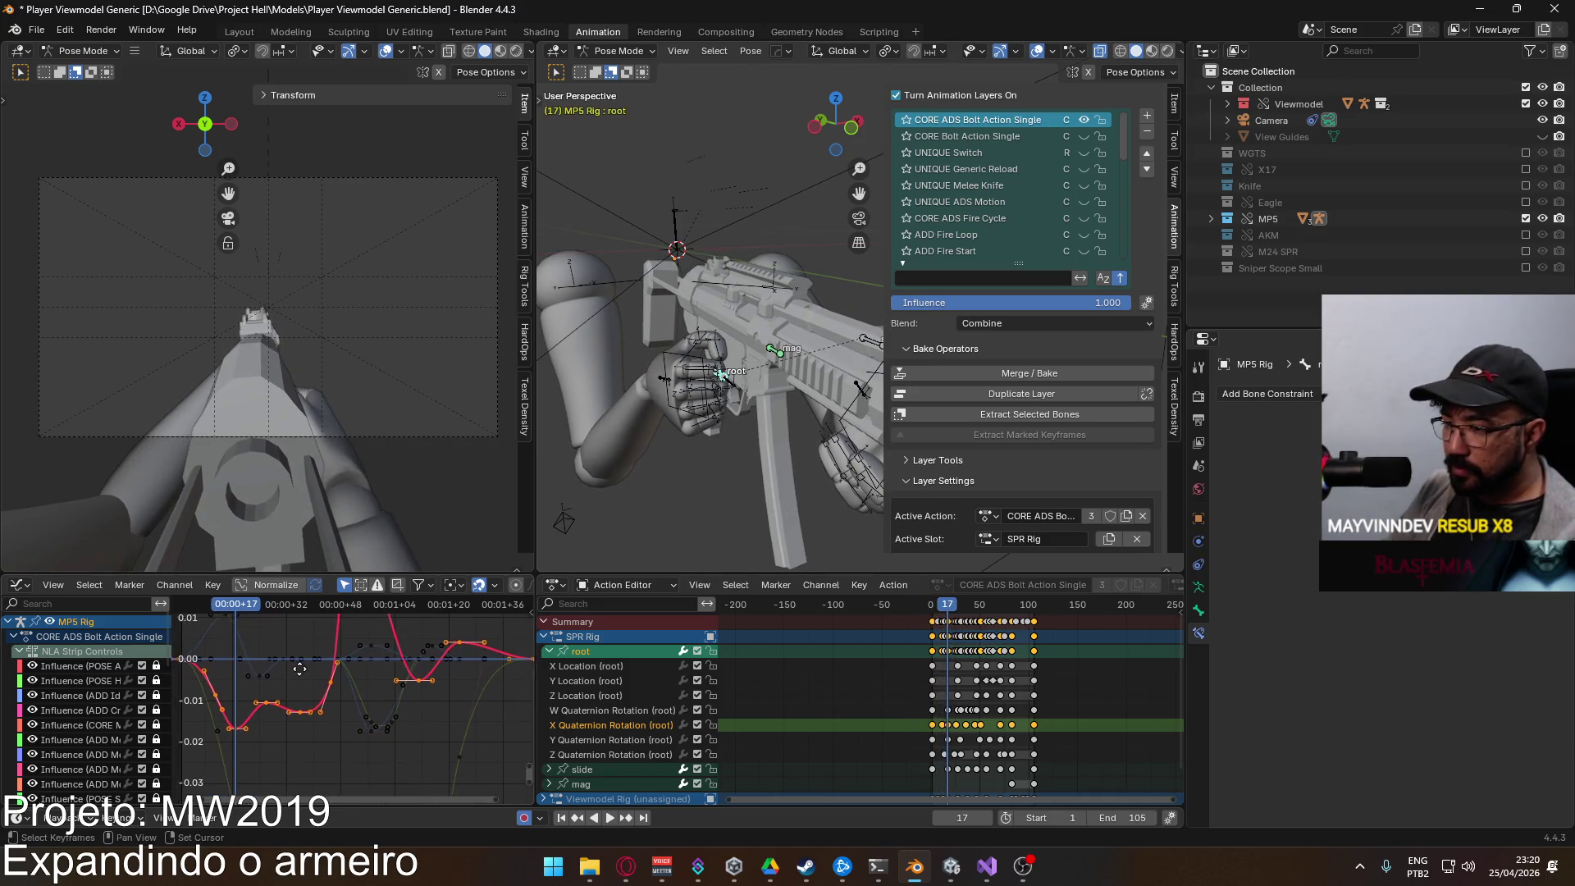
drag(326, 702, 328, 699)
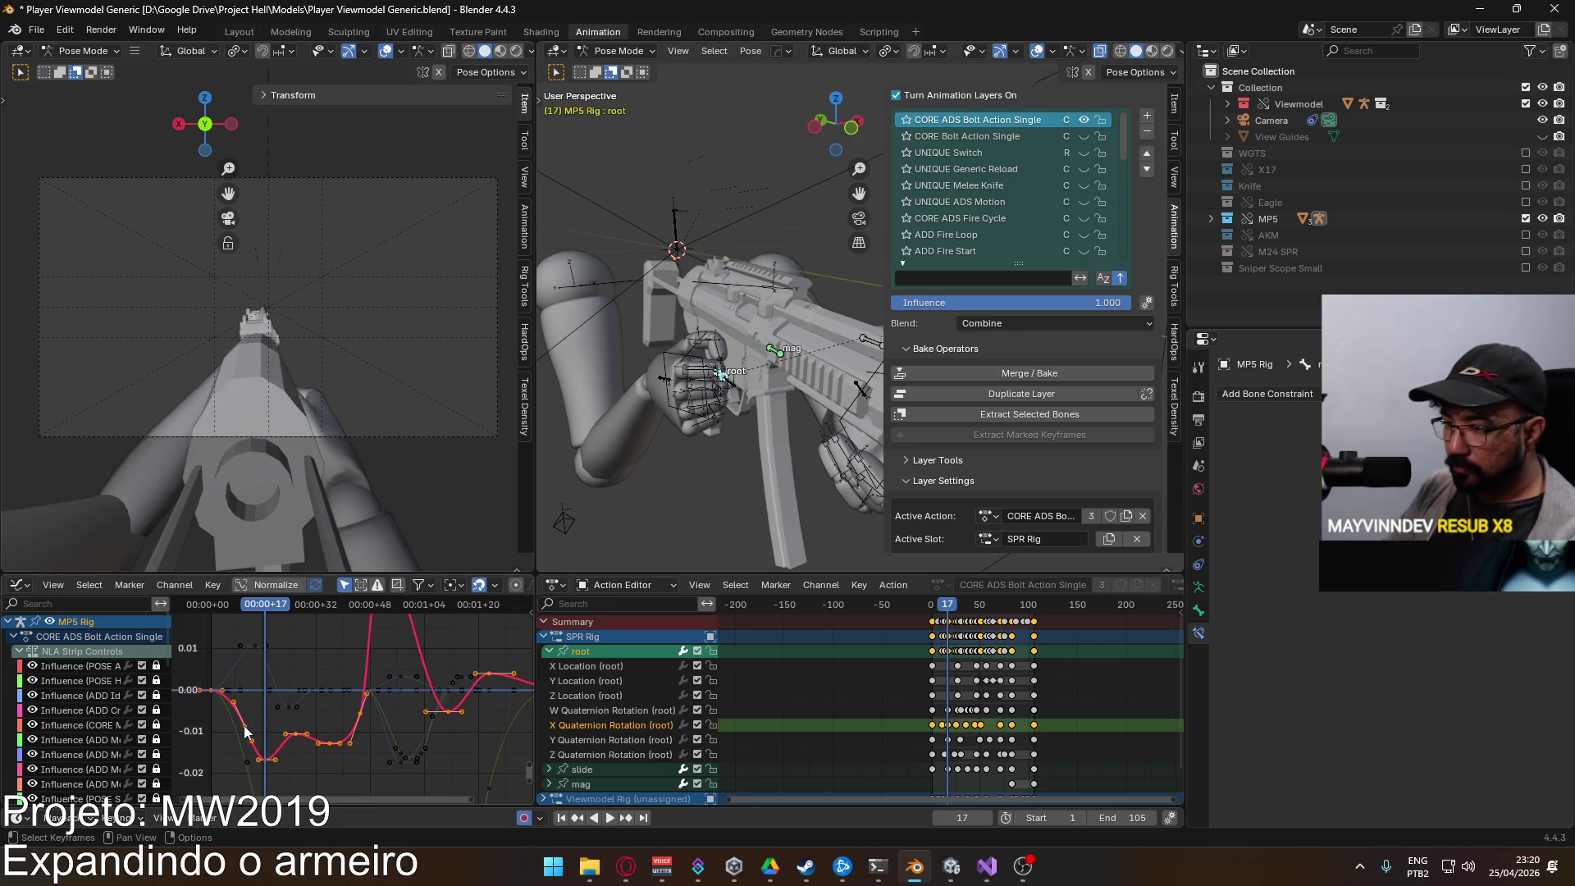
click(291, 743)
Step: Lower the middle keys on the red X Quaternion Rotation curve to about -0.01
drag(268, 754, 318, 748)
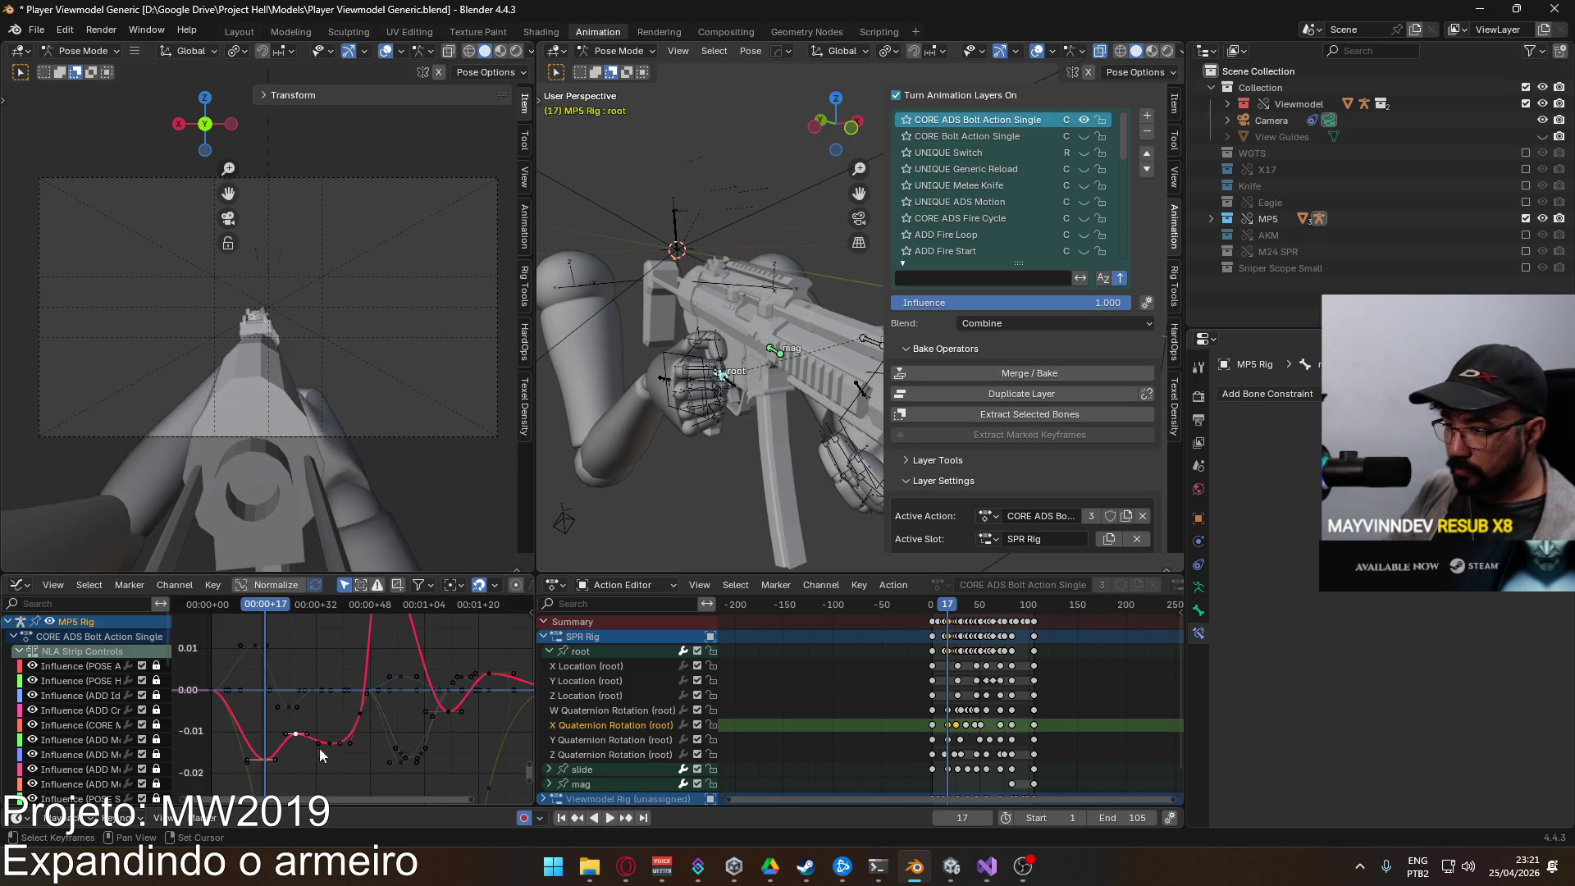
key(g)
key(y)
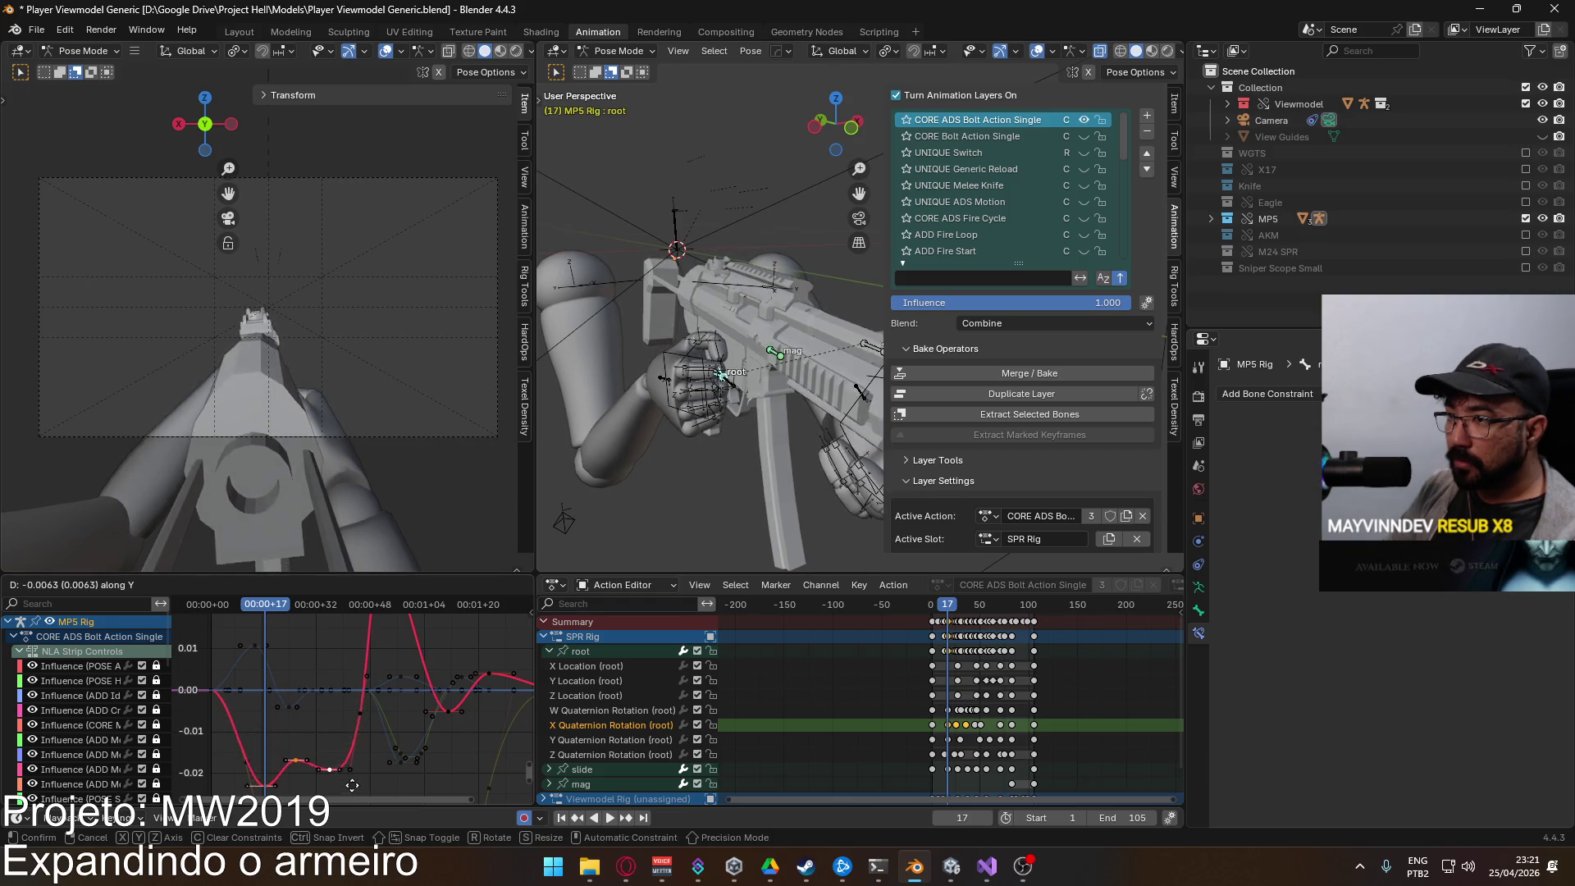
click(347, 738)
scroll(347, 738, down, 3)
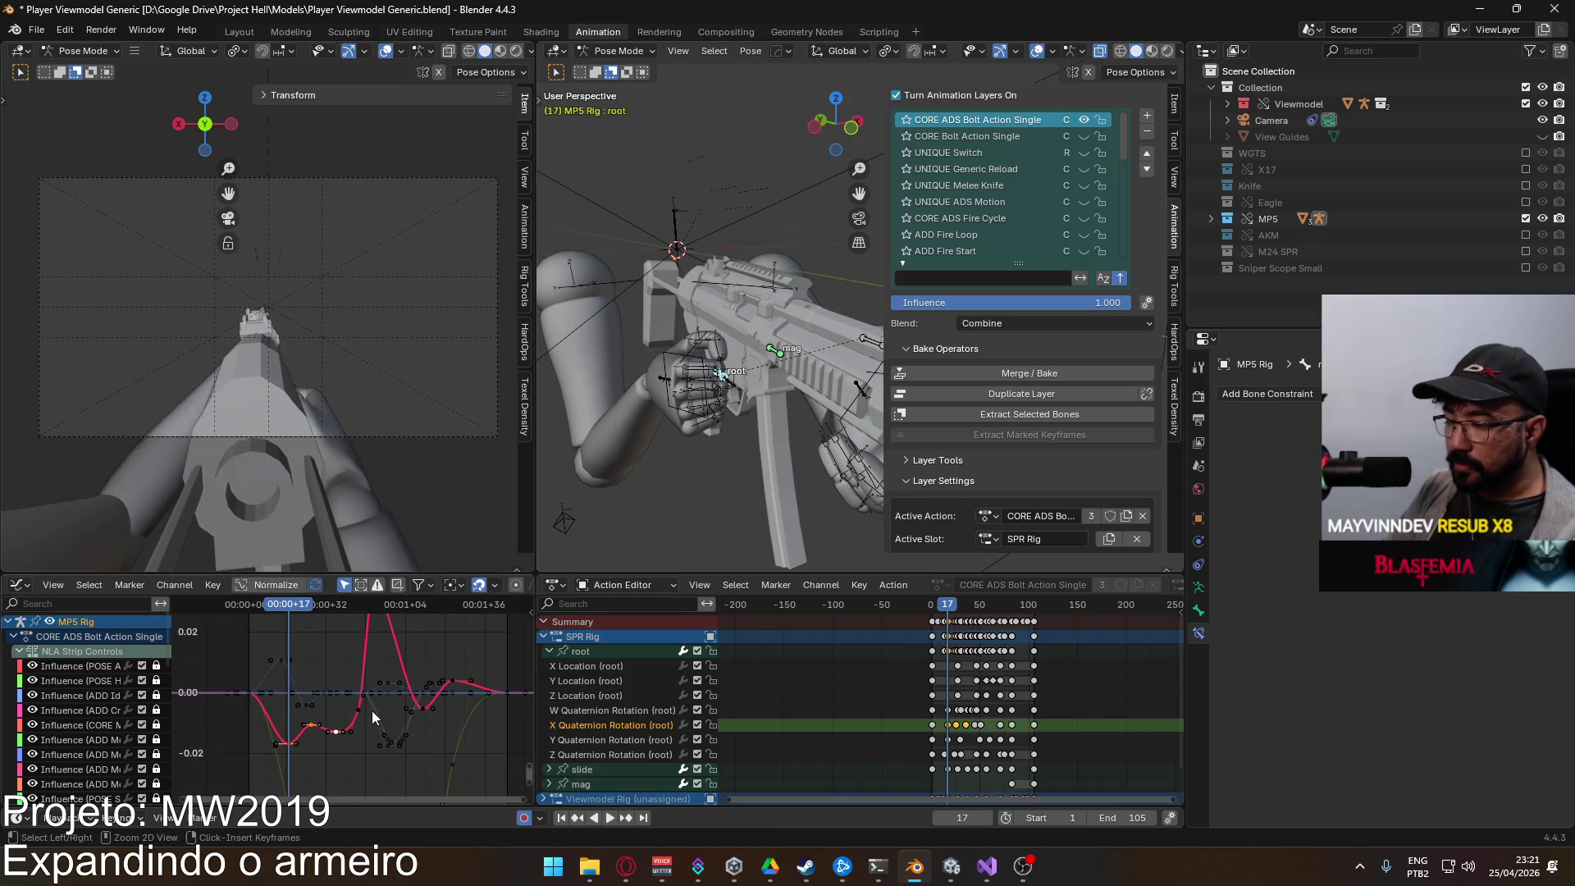
key(ctrl+z)
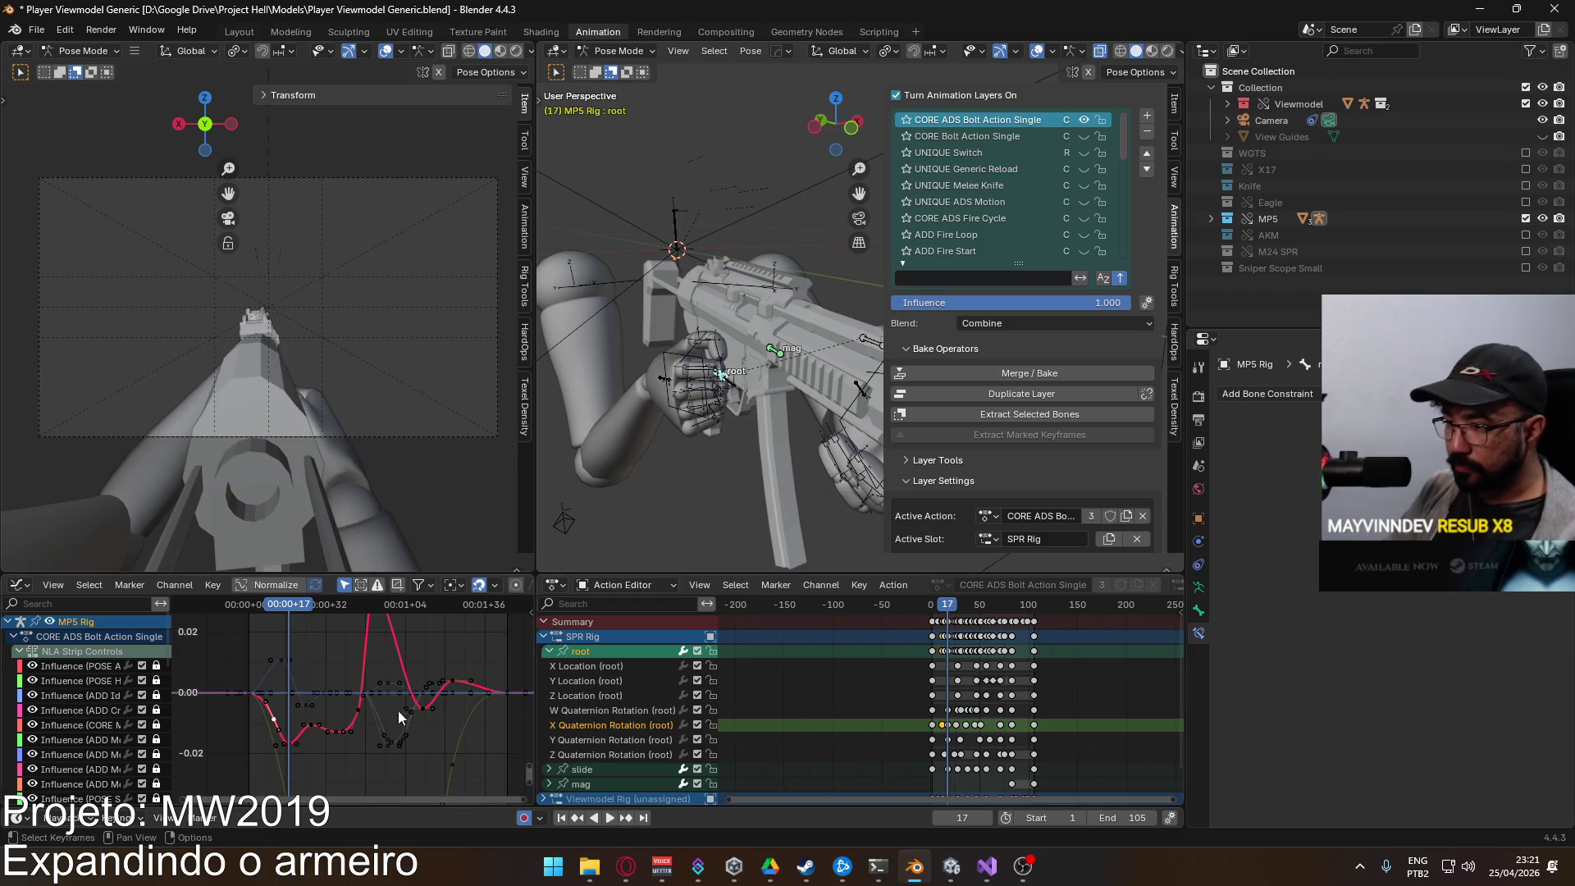
scroll(146, 788, down, 6)
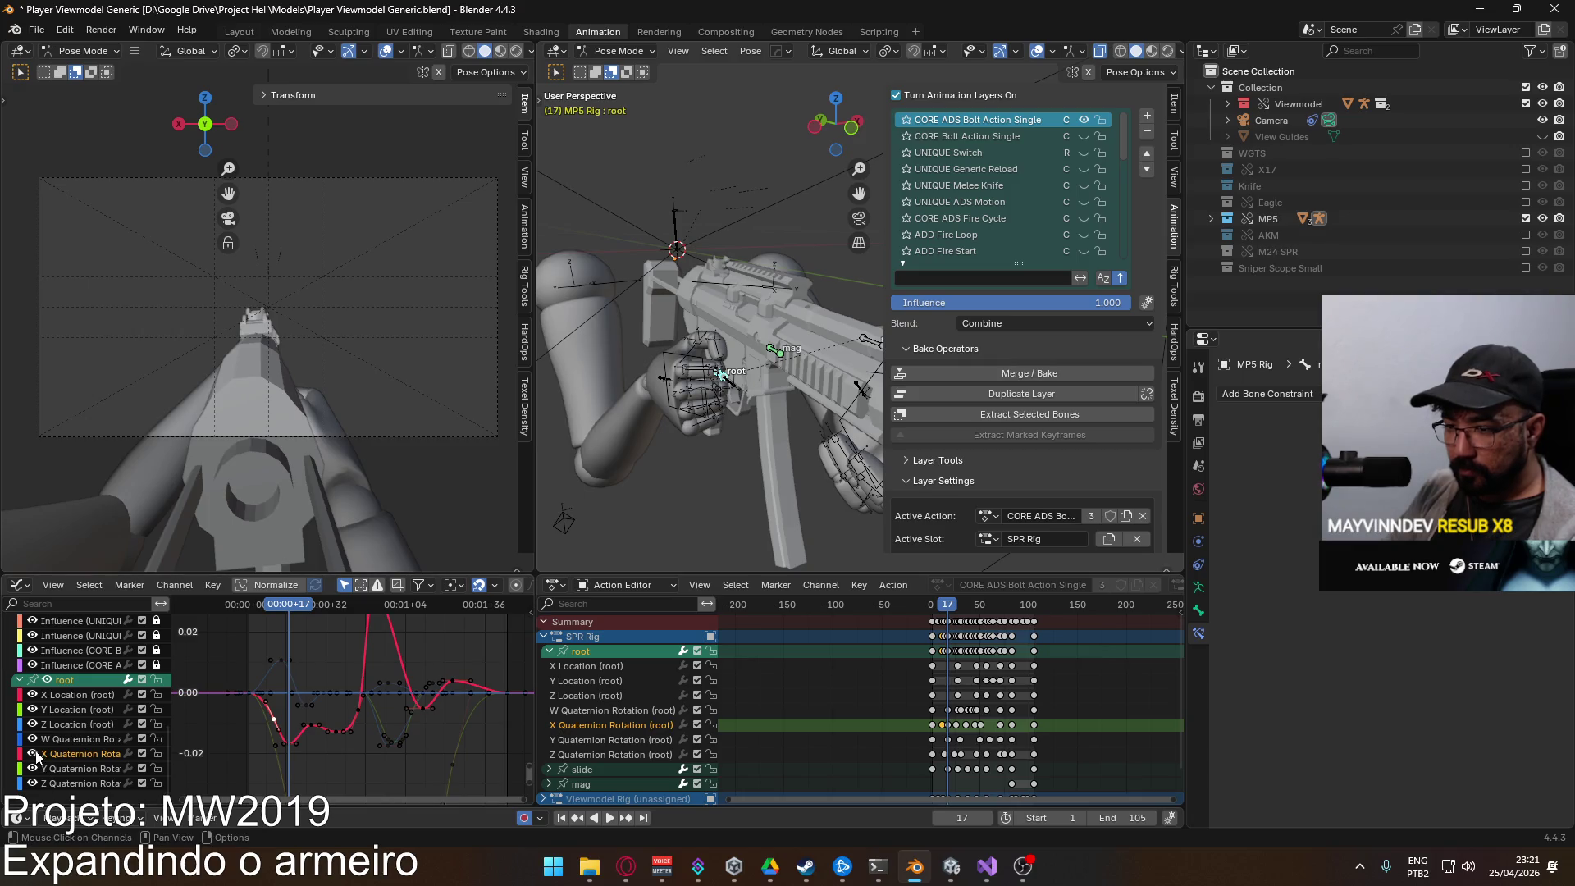
Step: Hide the root's location curves and show only its X, Y and Z Quaternion Rotation curves
drag(33, 739, 31, 783)
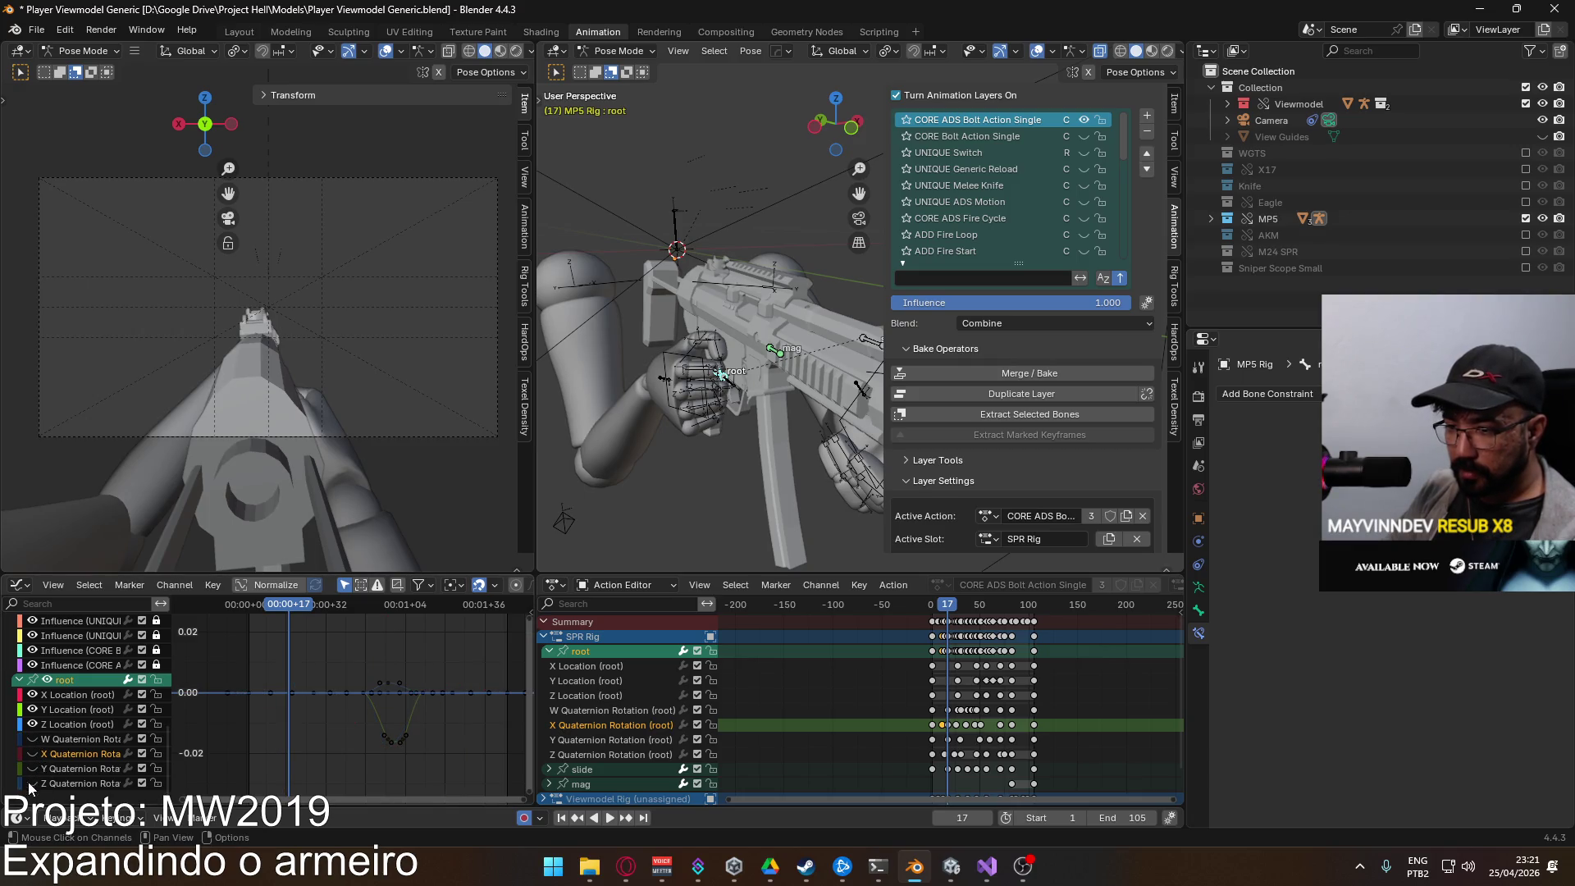
click(92, 693)
click(90, 710)
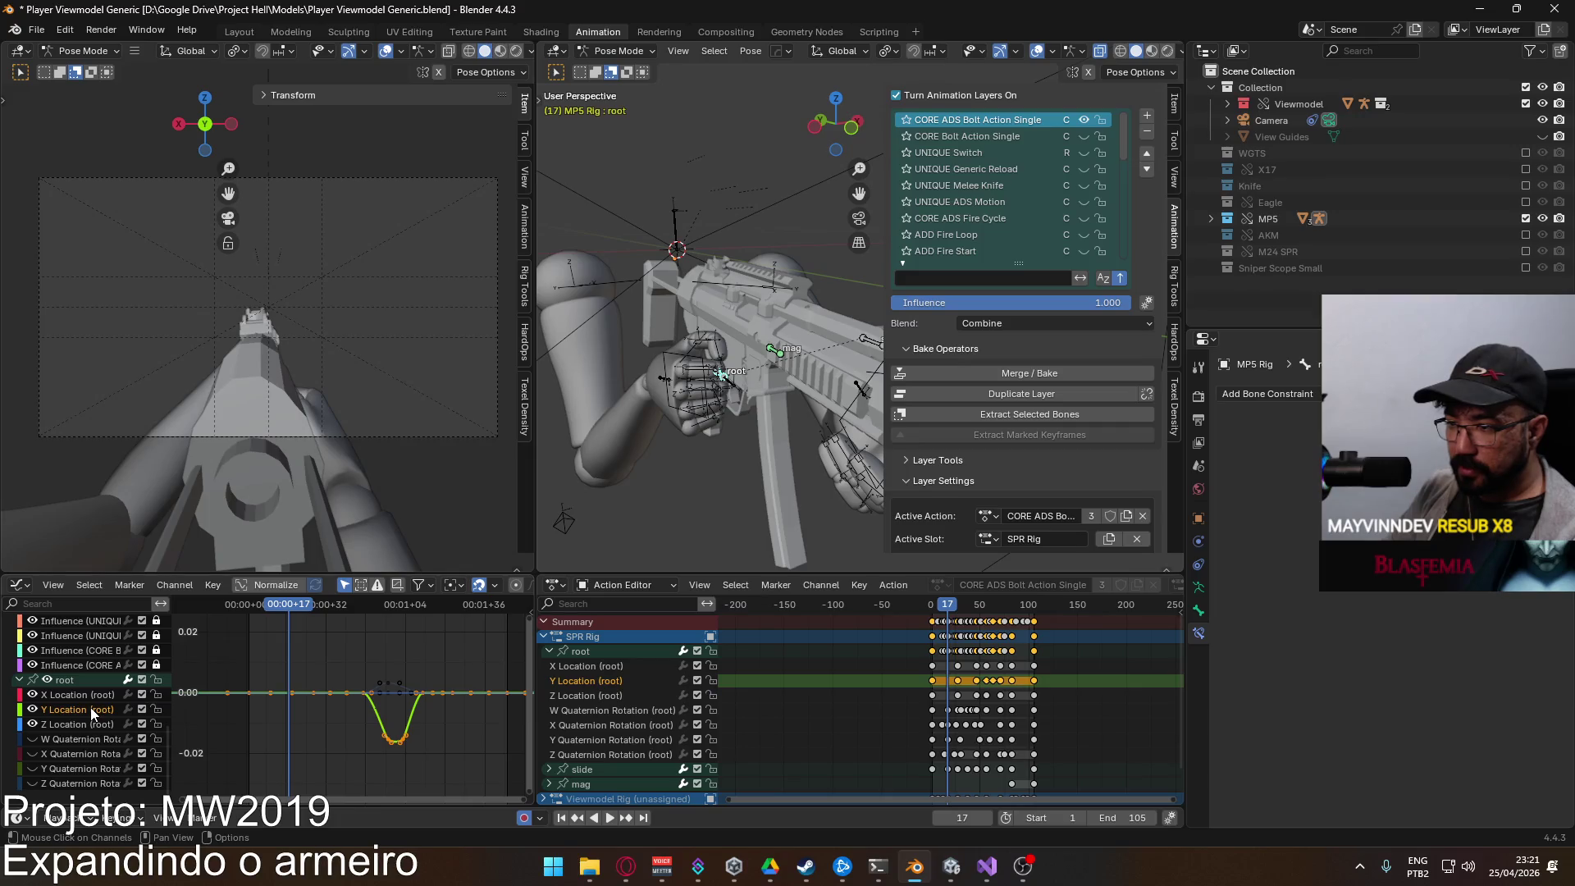
click(73, 721)
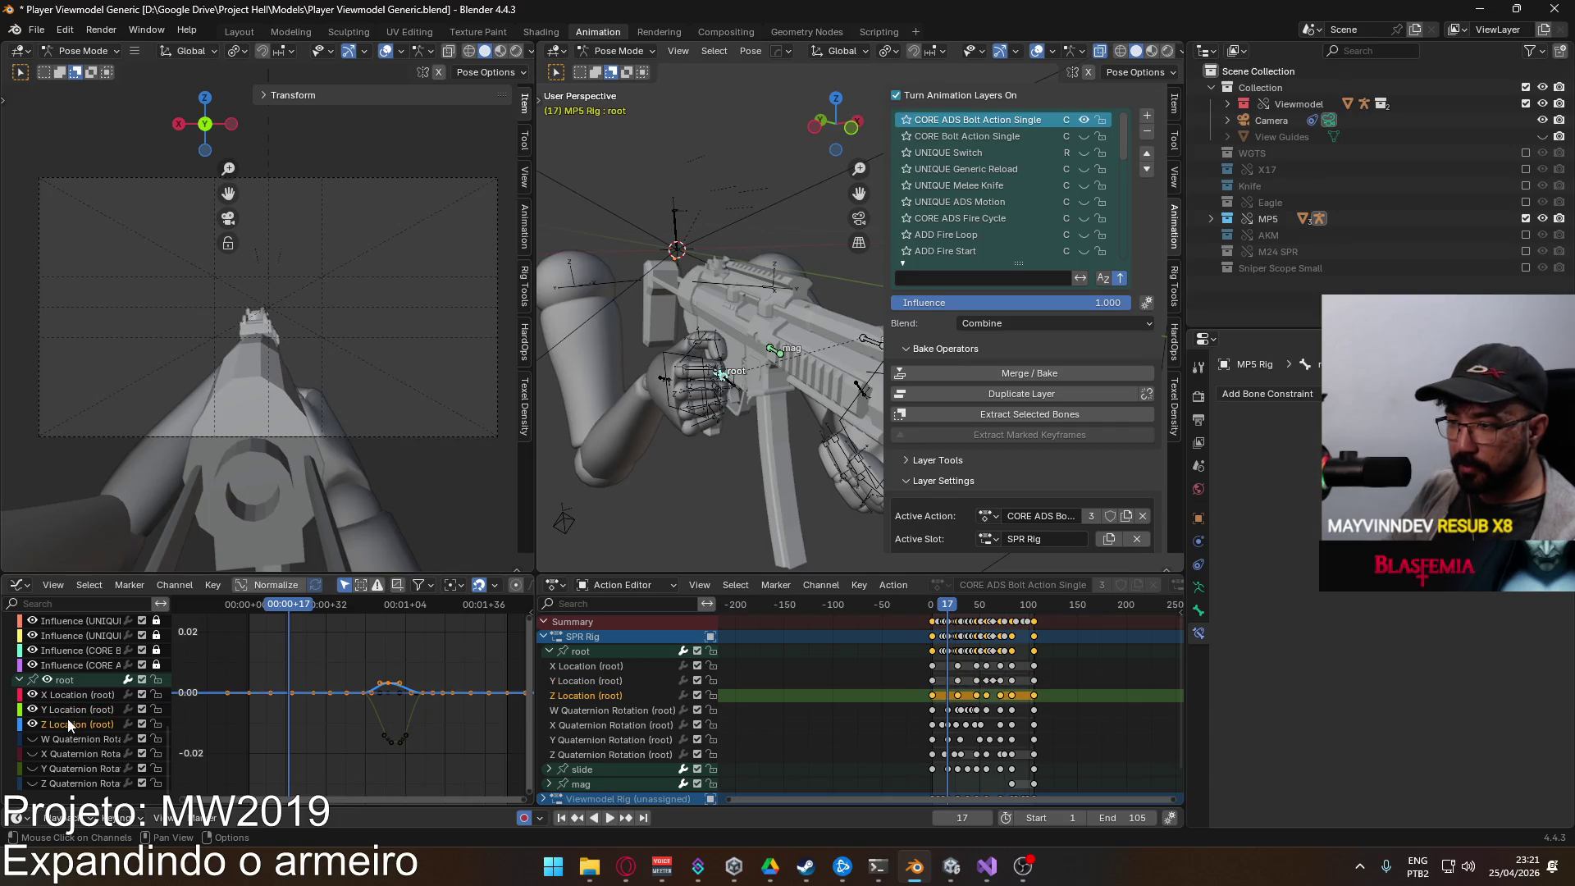
drag(32, 724, 30, 695)
click(33, 753)
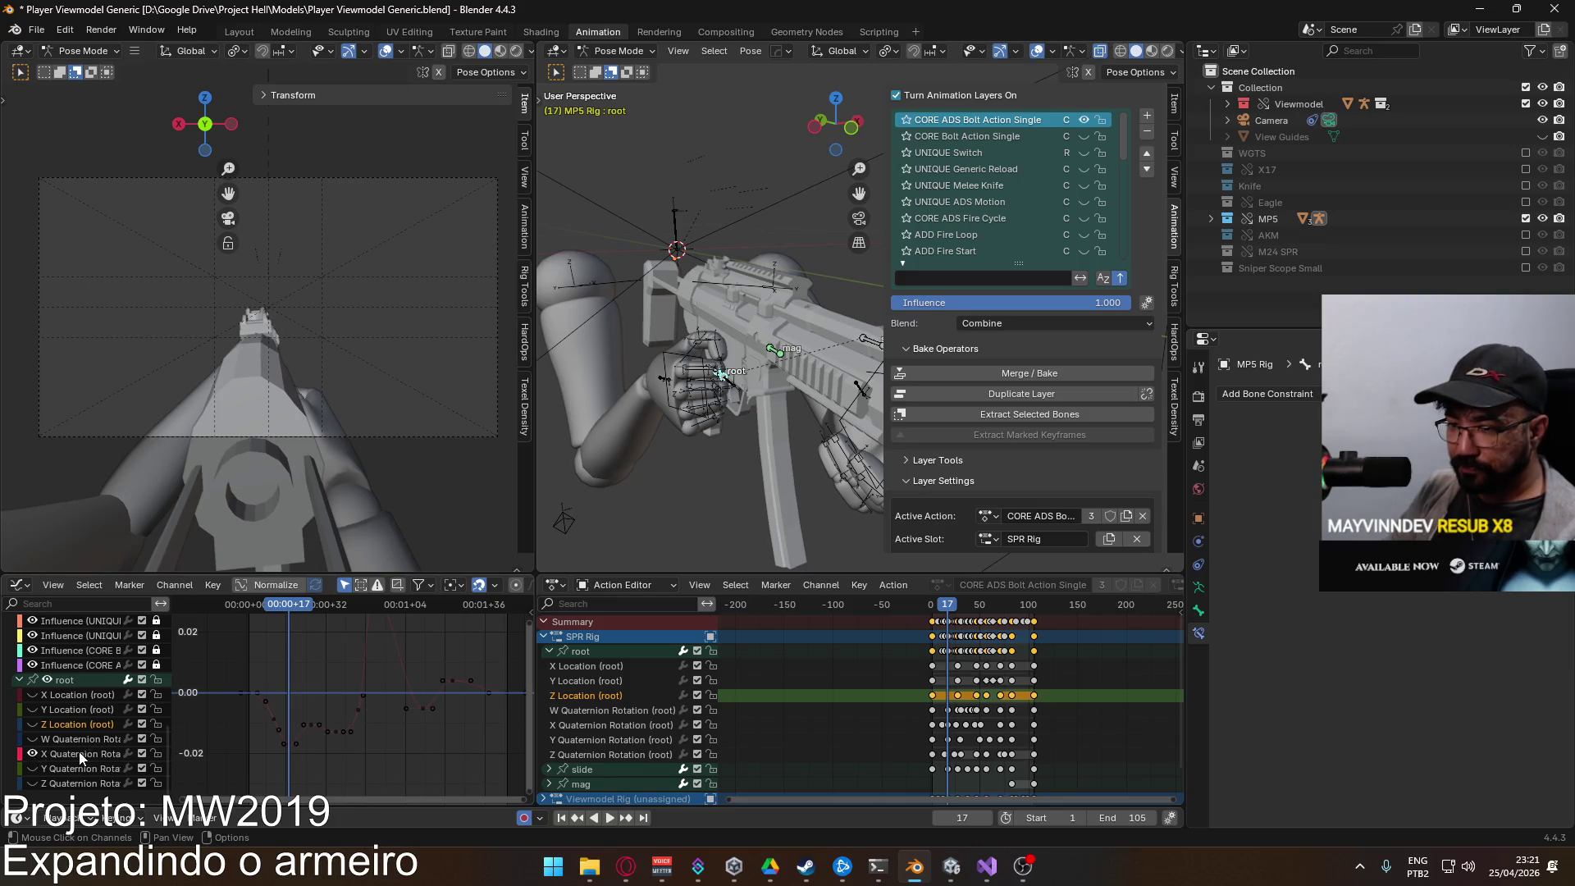
drag(32, 768, 34, 784)
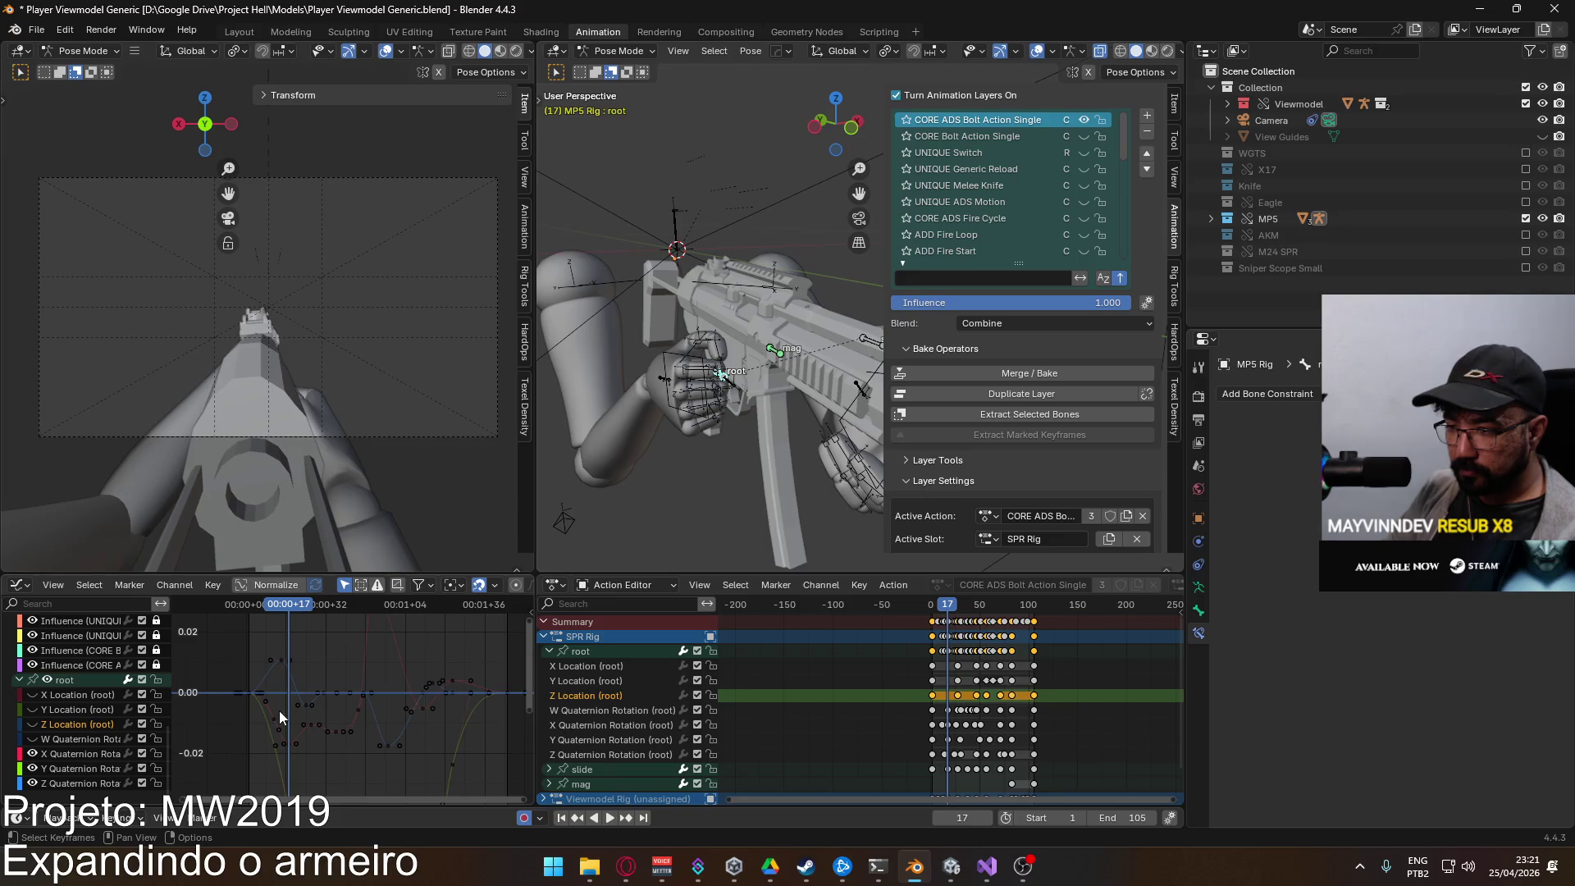
Step: At frame 14, grab the Z Quaternion Rotation peak key to move it down
mouse_move(295, 613)
mouse_down()
mouse_move(253, 611)
mouse_move(281, 617)
mouse_up()
scroll(269, 665, up, 2)
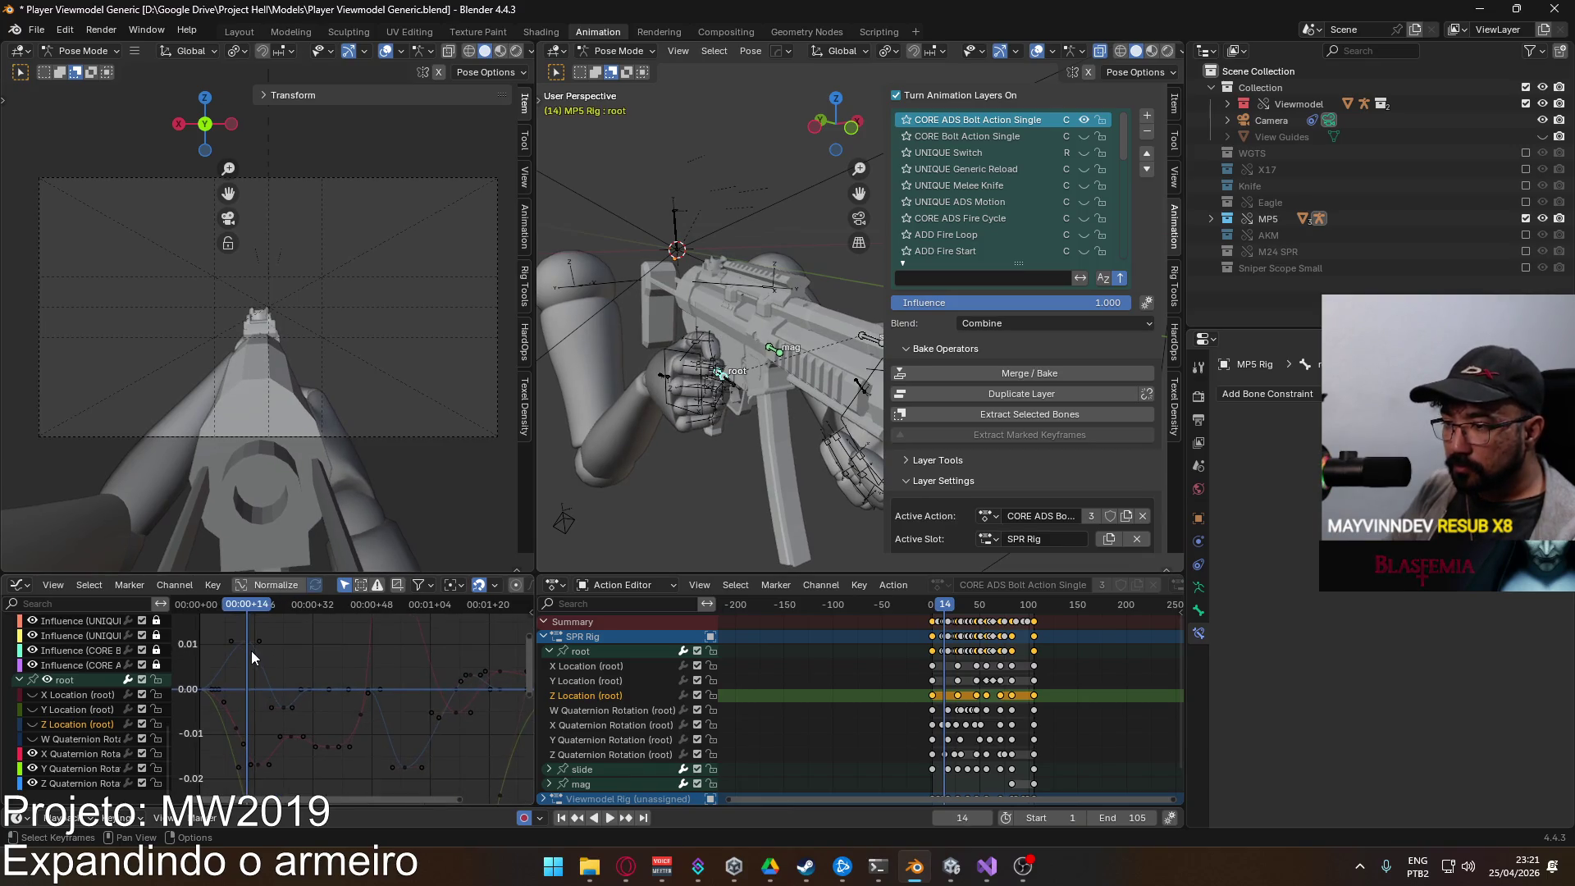
click(251, 651)
key(g)
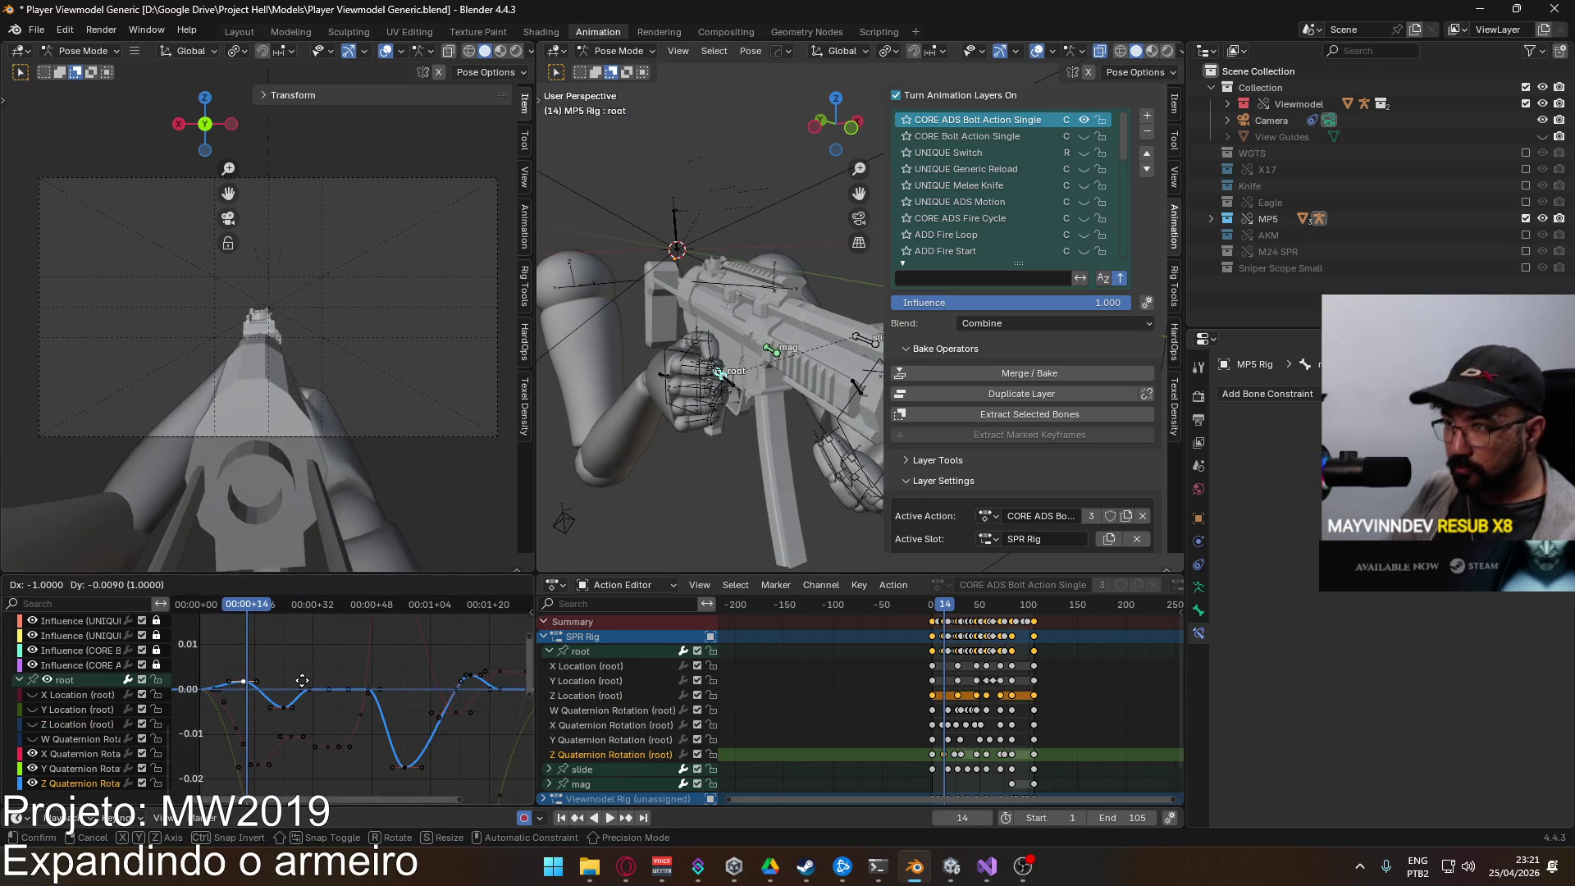
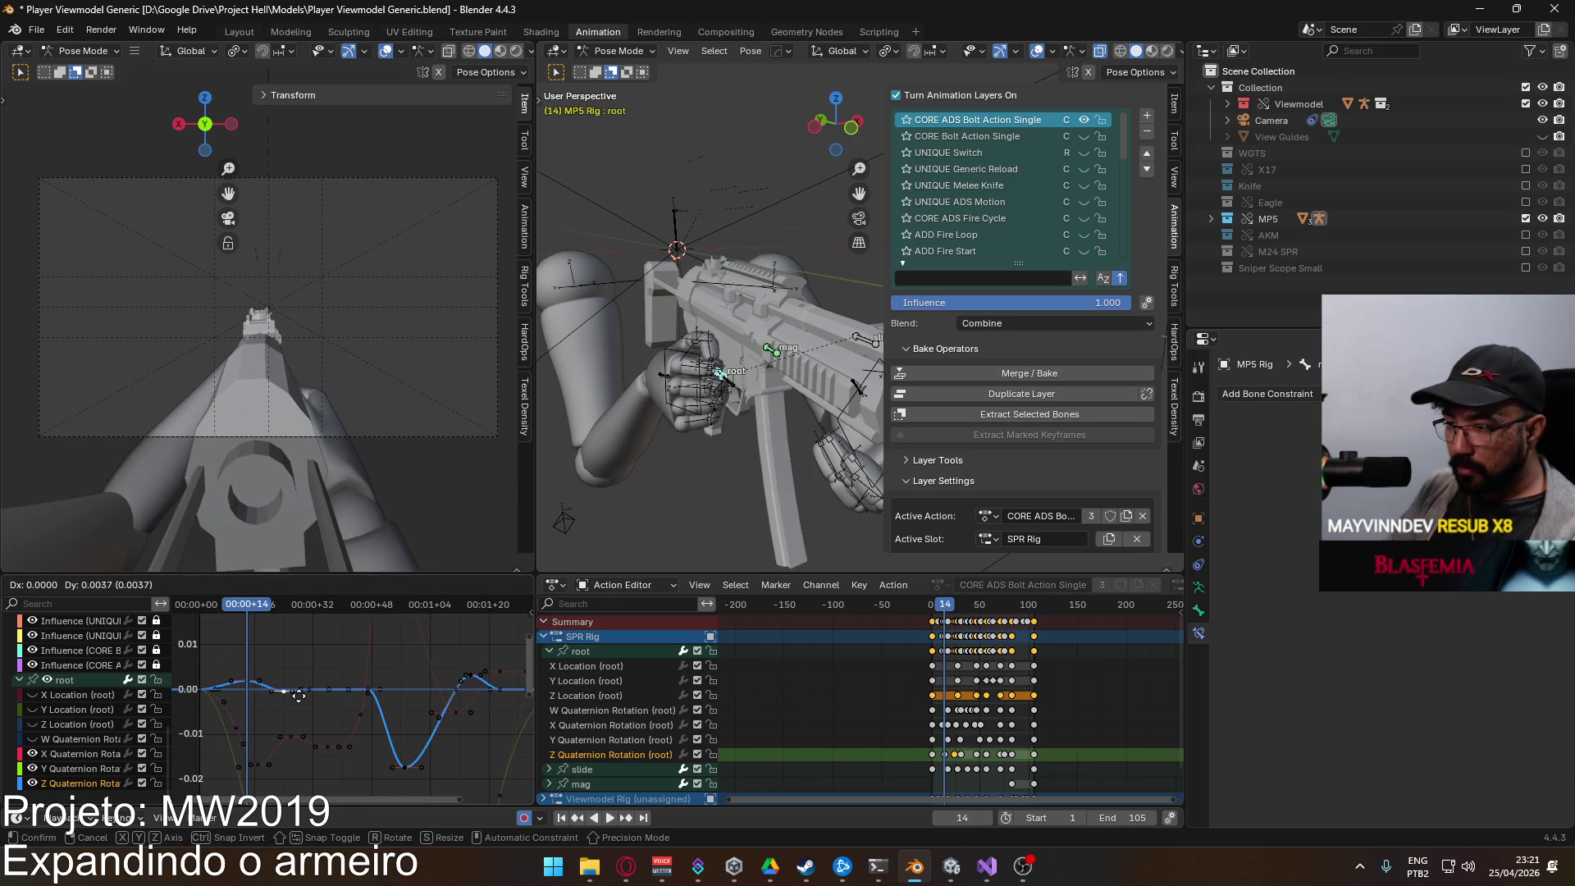
Step: Select the root bone's X Quaternion Rotation curve in the Graph Editor
click(298, 698)
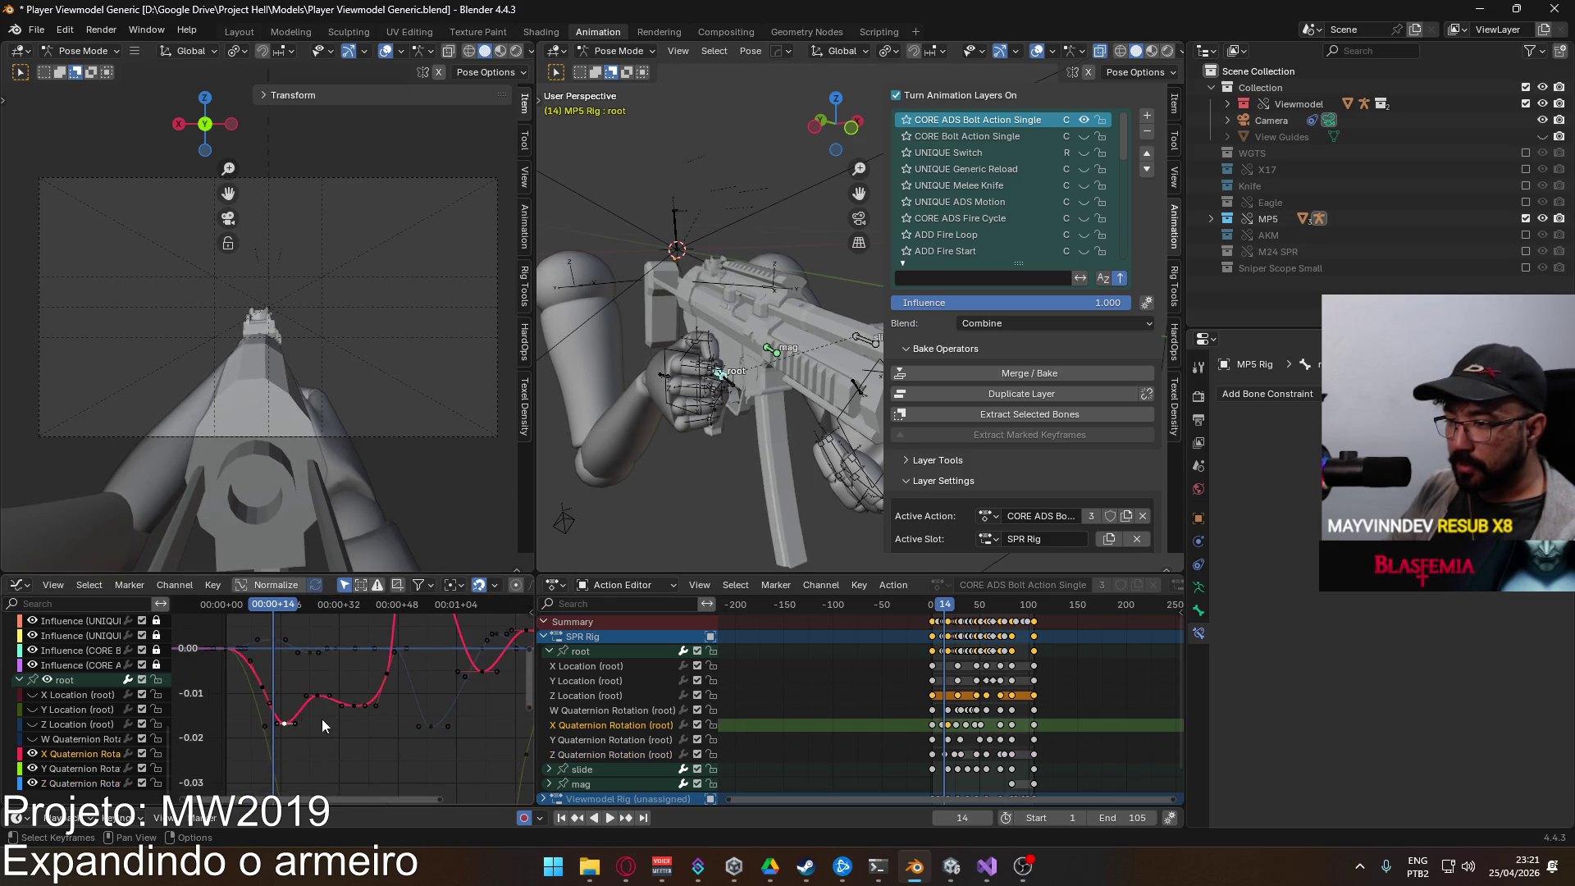
click(321, 725)
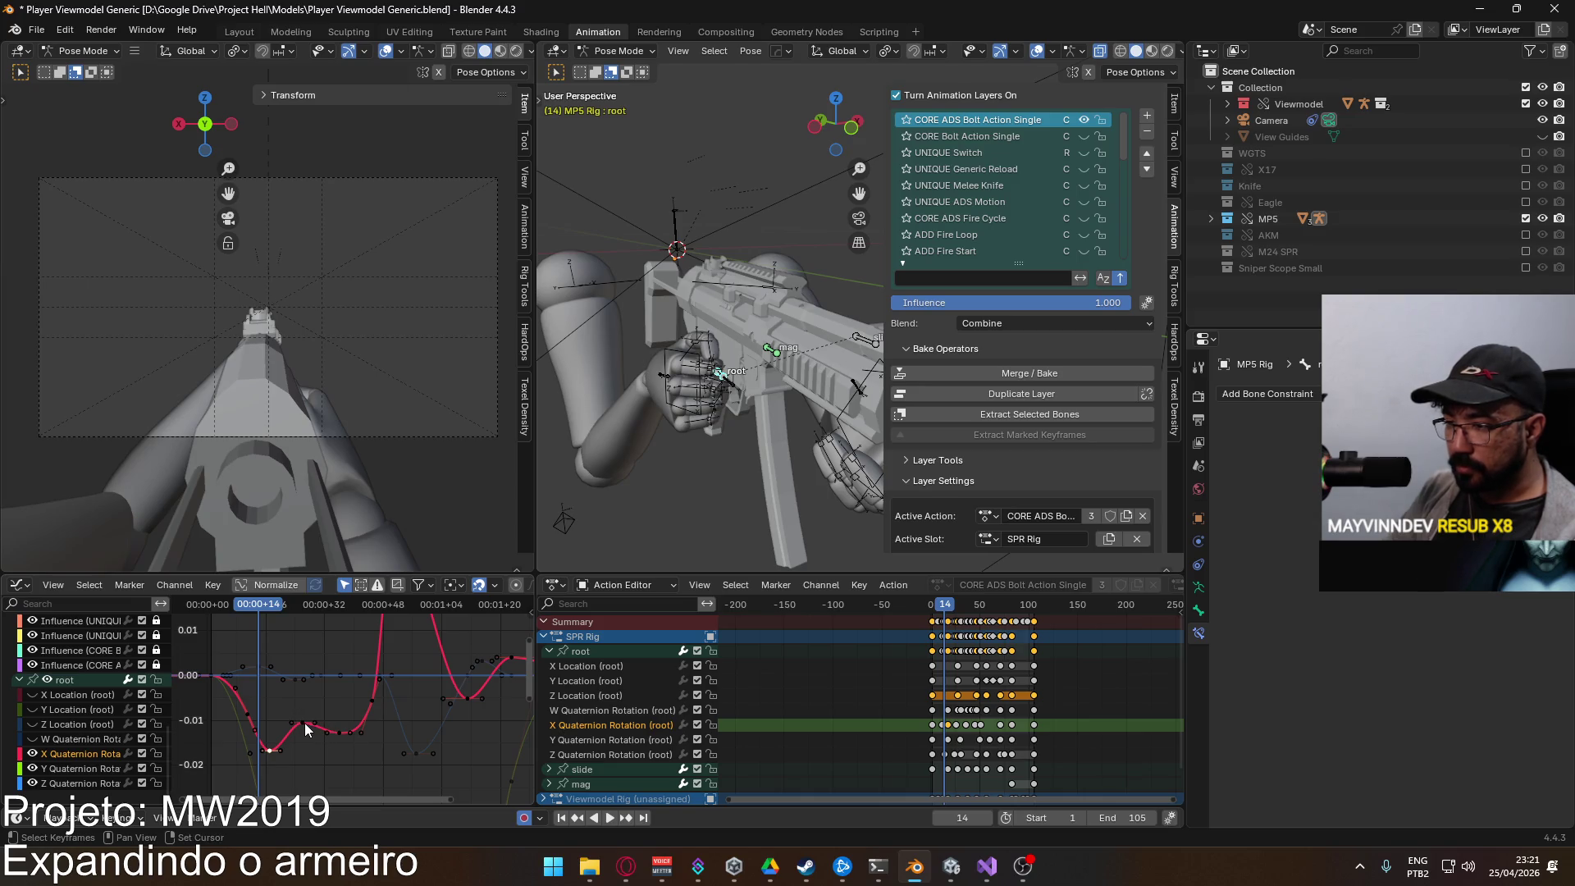
key(g)
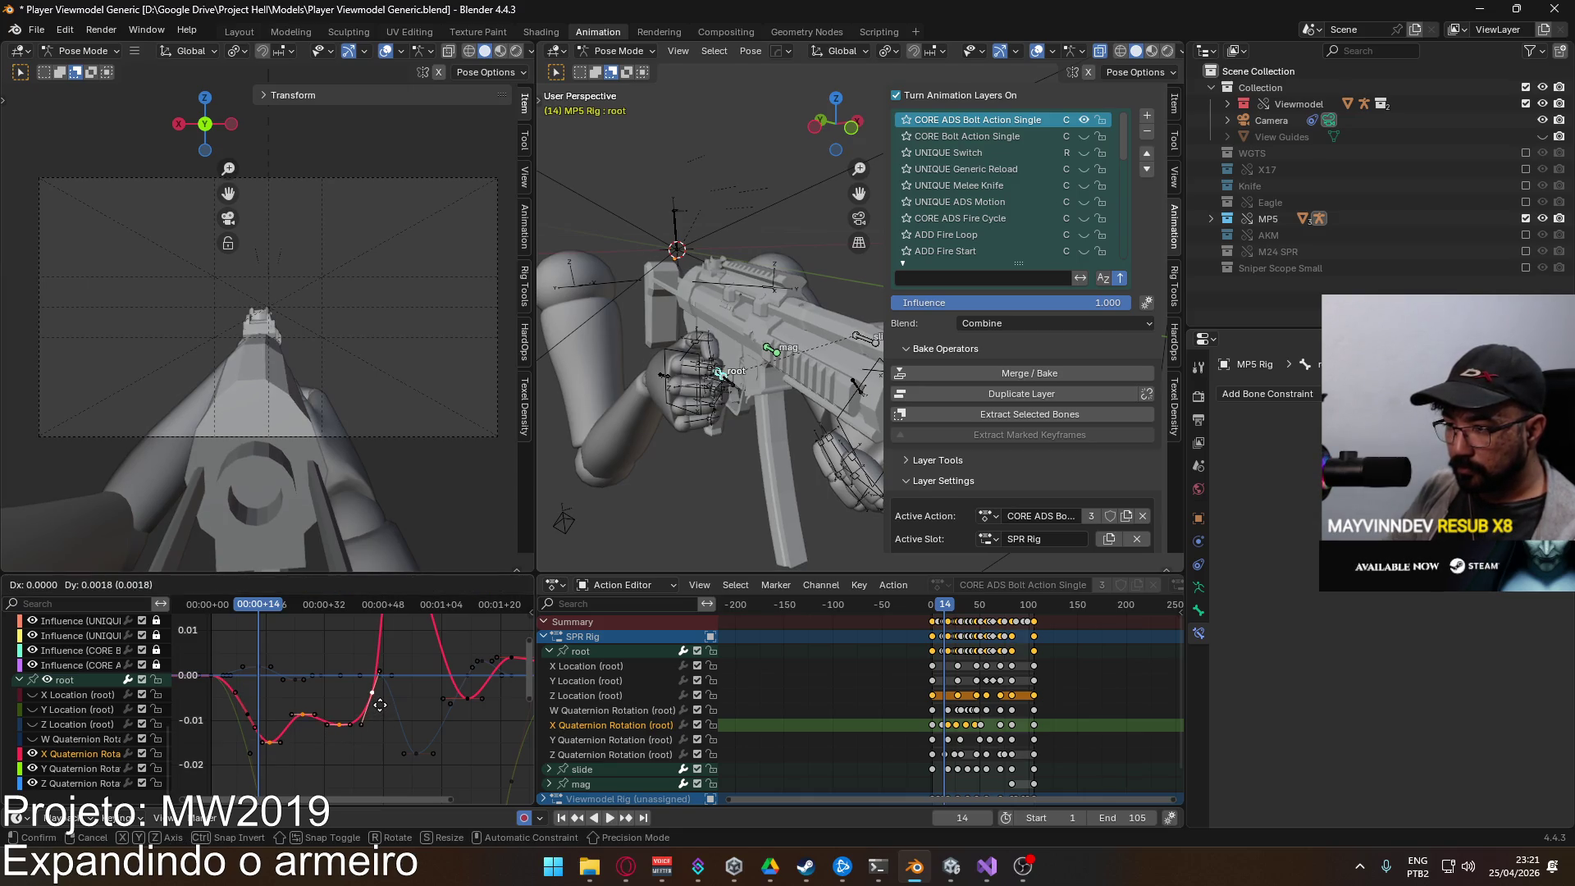
key(Escape)
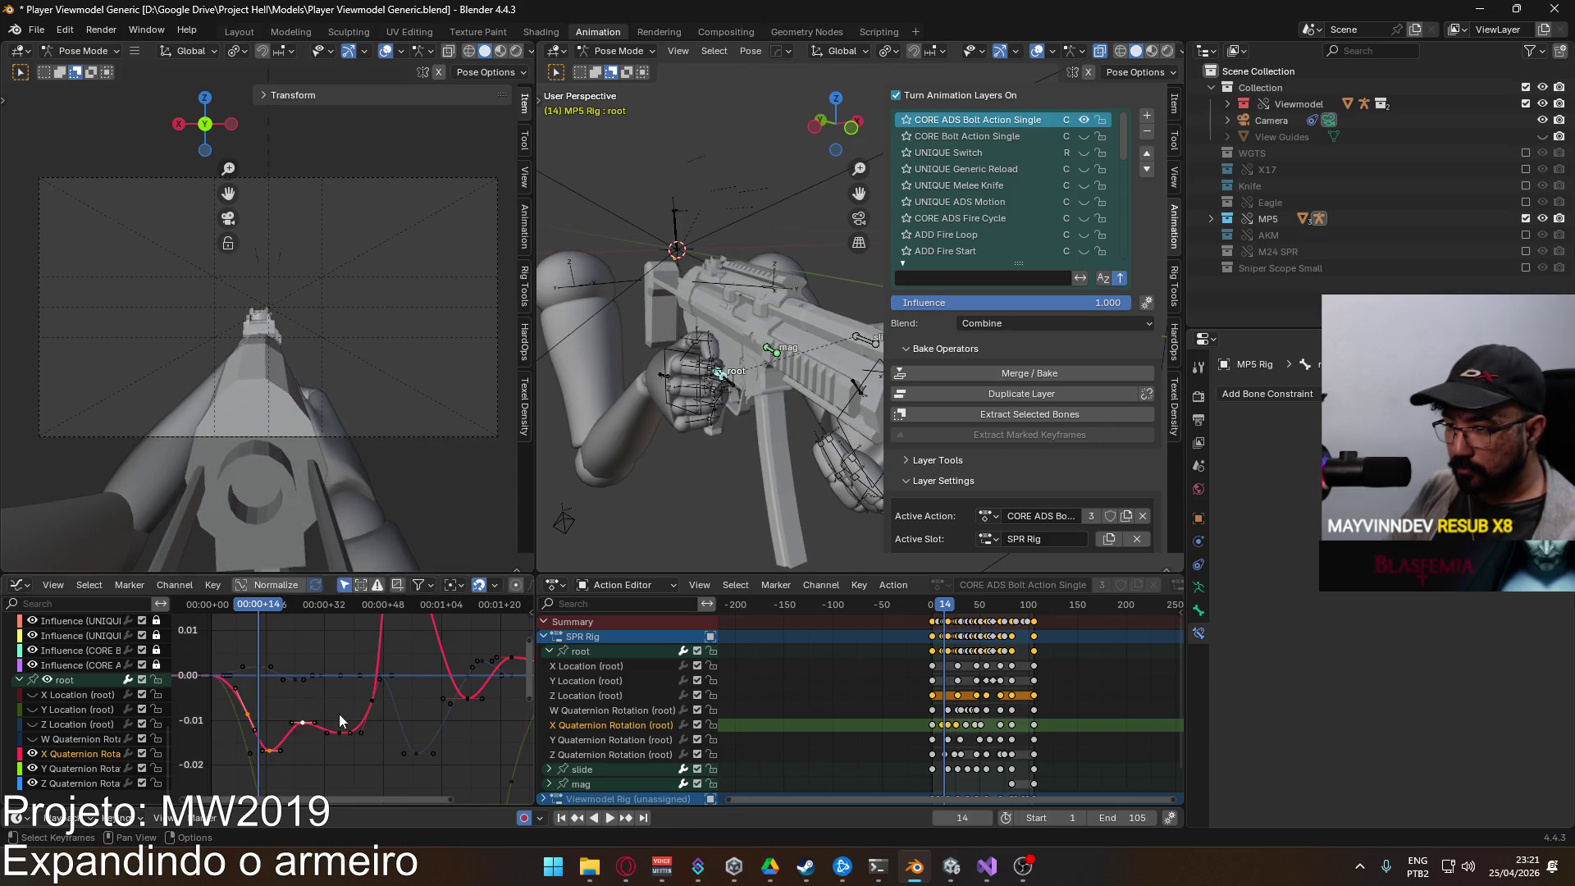
scroll(338, 713, down, 2)
scroll(358, 710, up, 2)
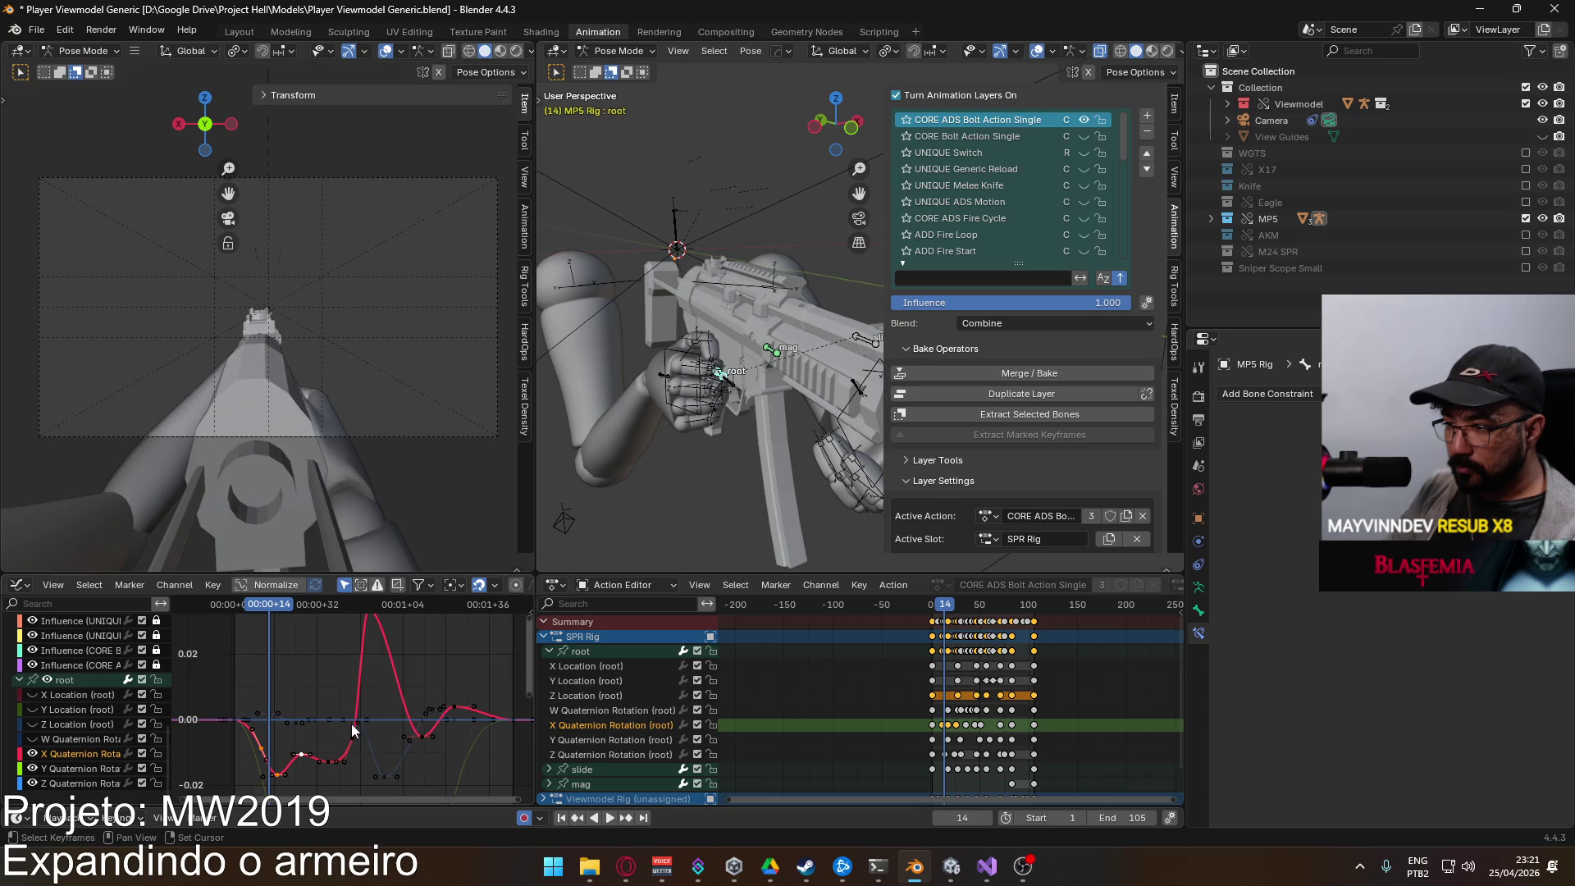
Step: Flatten the X Quaternion Rotation dip keys by scaling and shifting their values
click(328, 762)
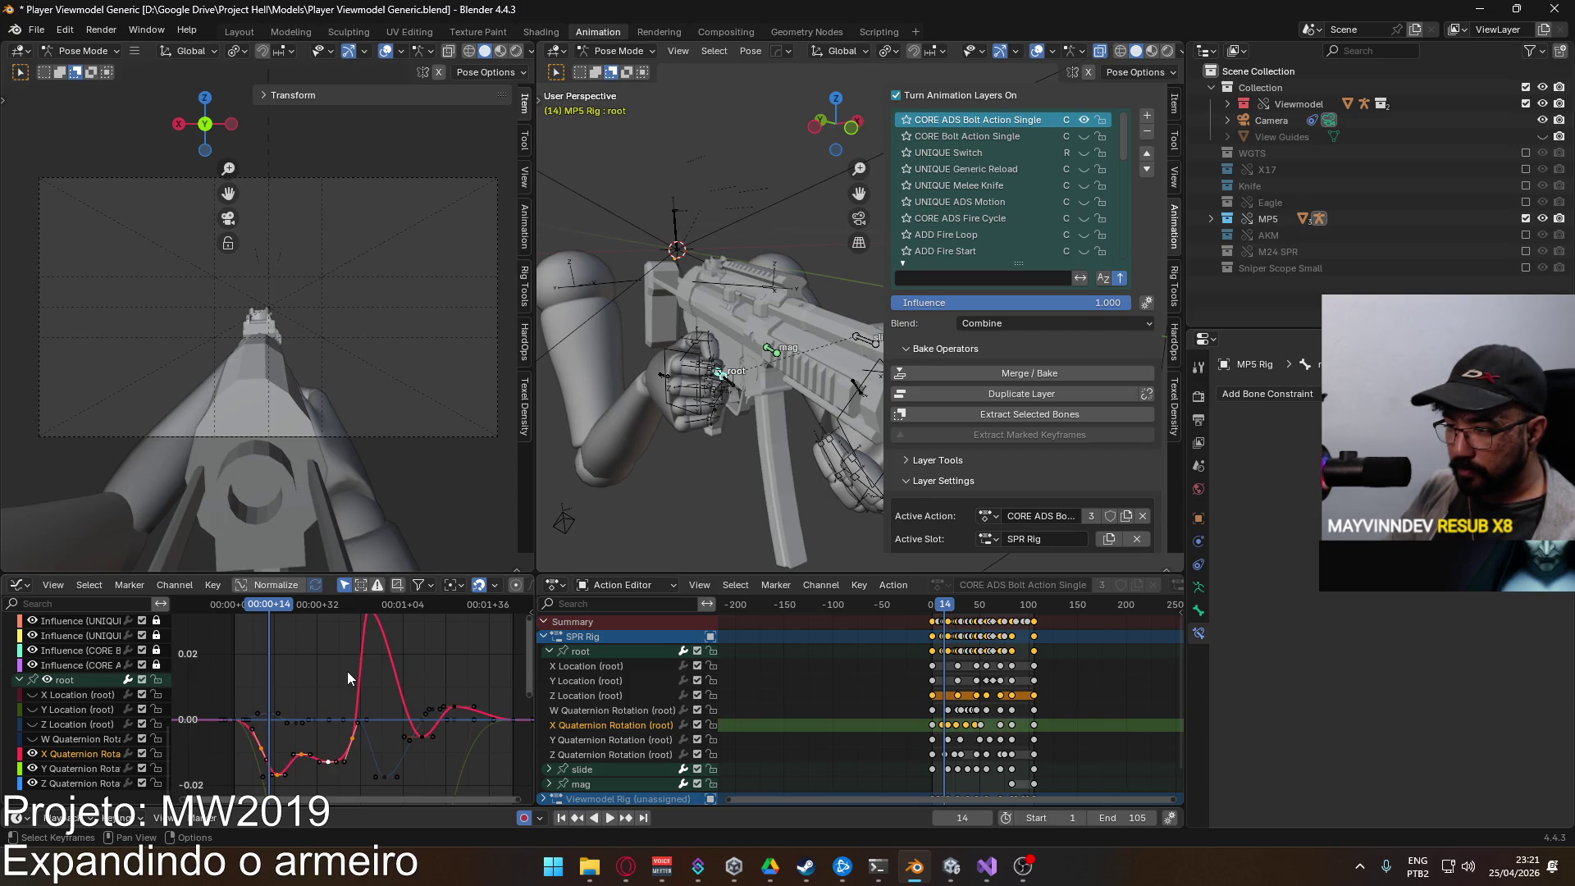
key(s)
key(y)
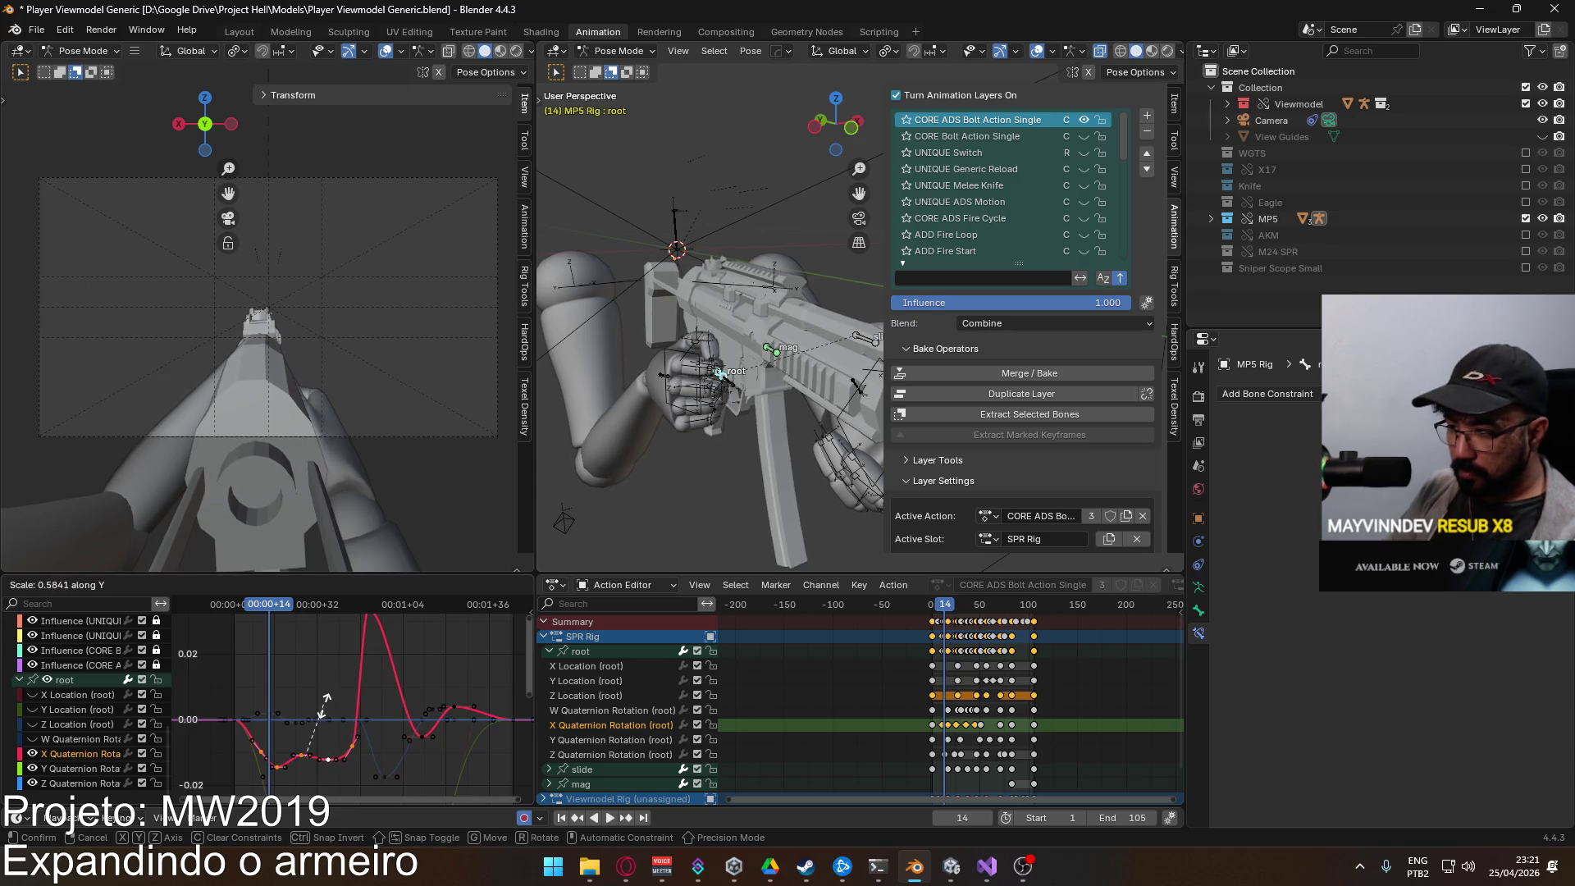
click(320, 718)
key(g)
key(y)
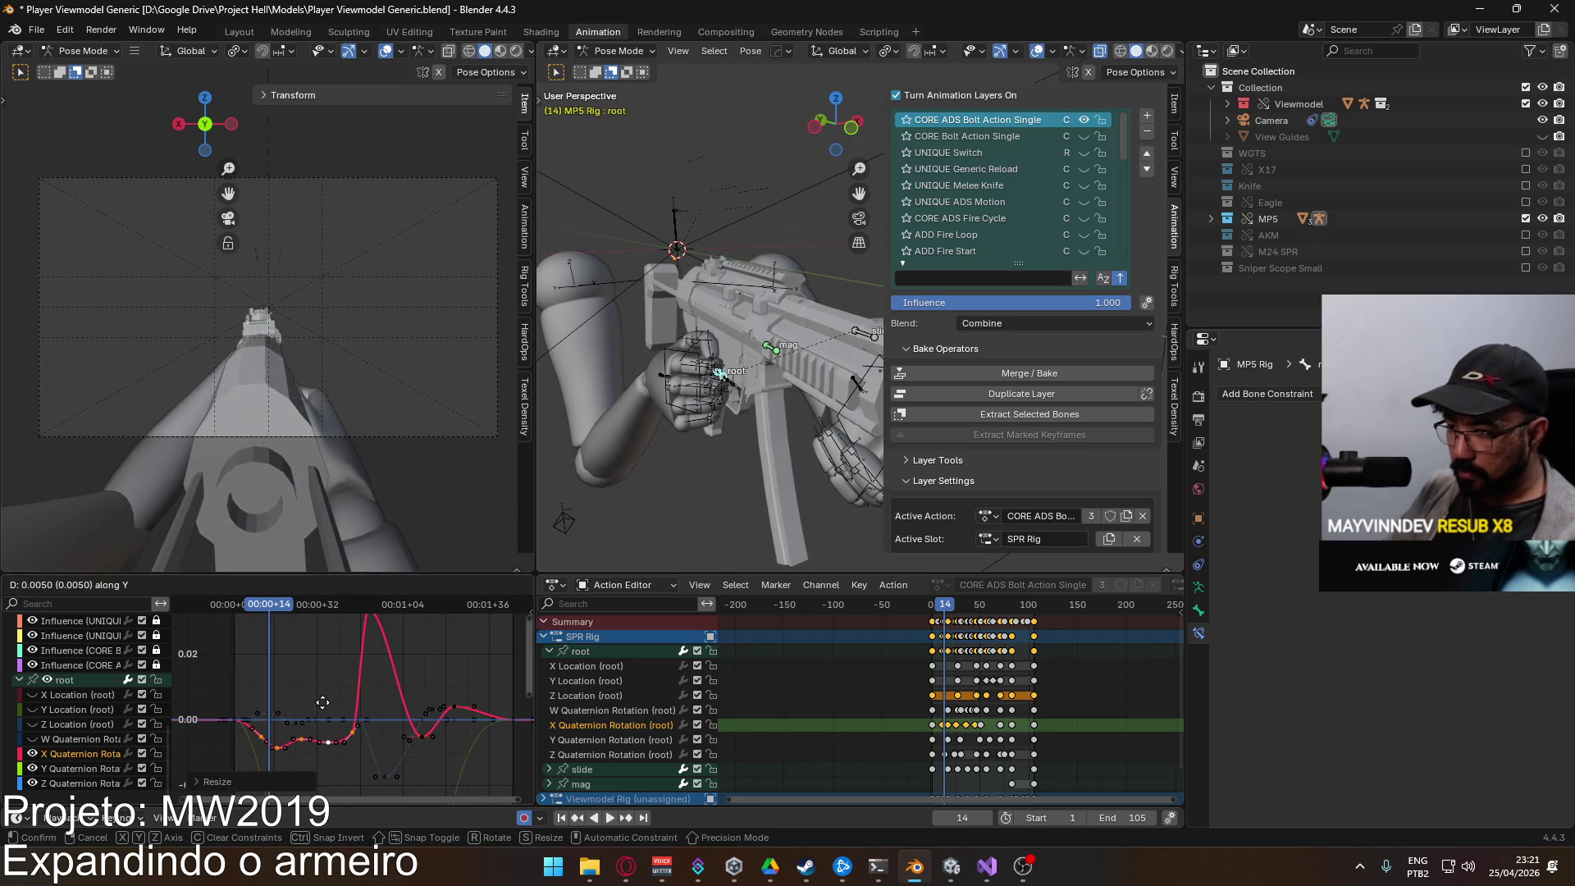
click(323, 694)
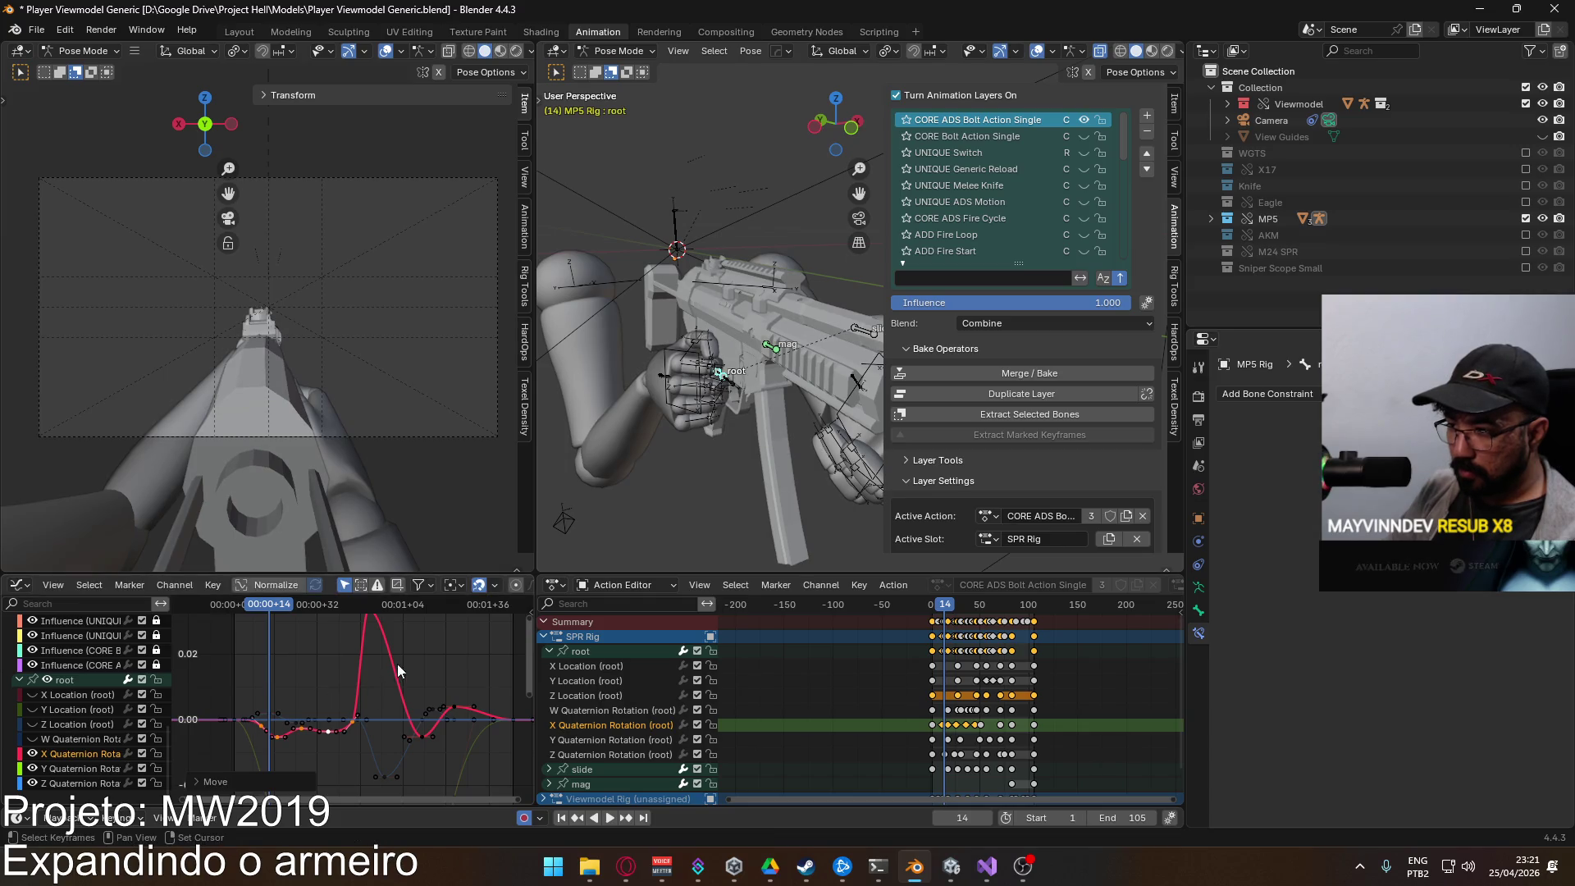
Step: Lower the X Quaternion Rotation curve's big peak keyframe
click(351, 658)
key(g)
key(y)
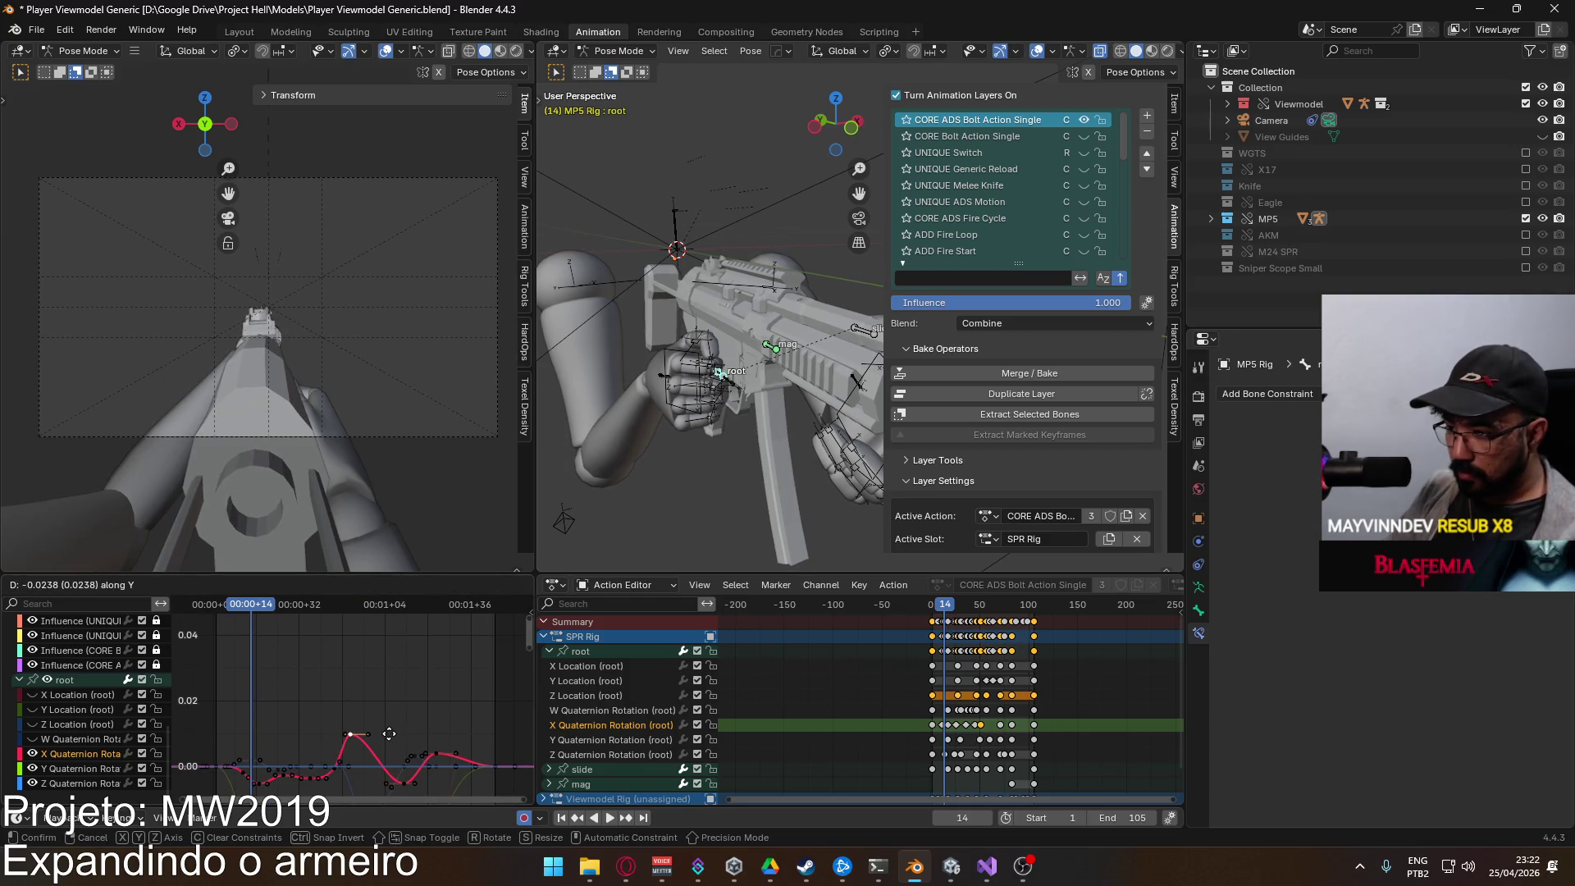
click(388, 736)
Step: Reduce and lower the X Quaternion Rotation keys following the peak
click(419, 721)
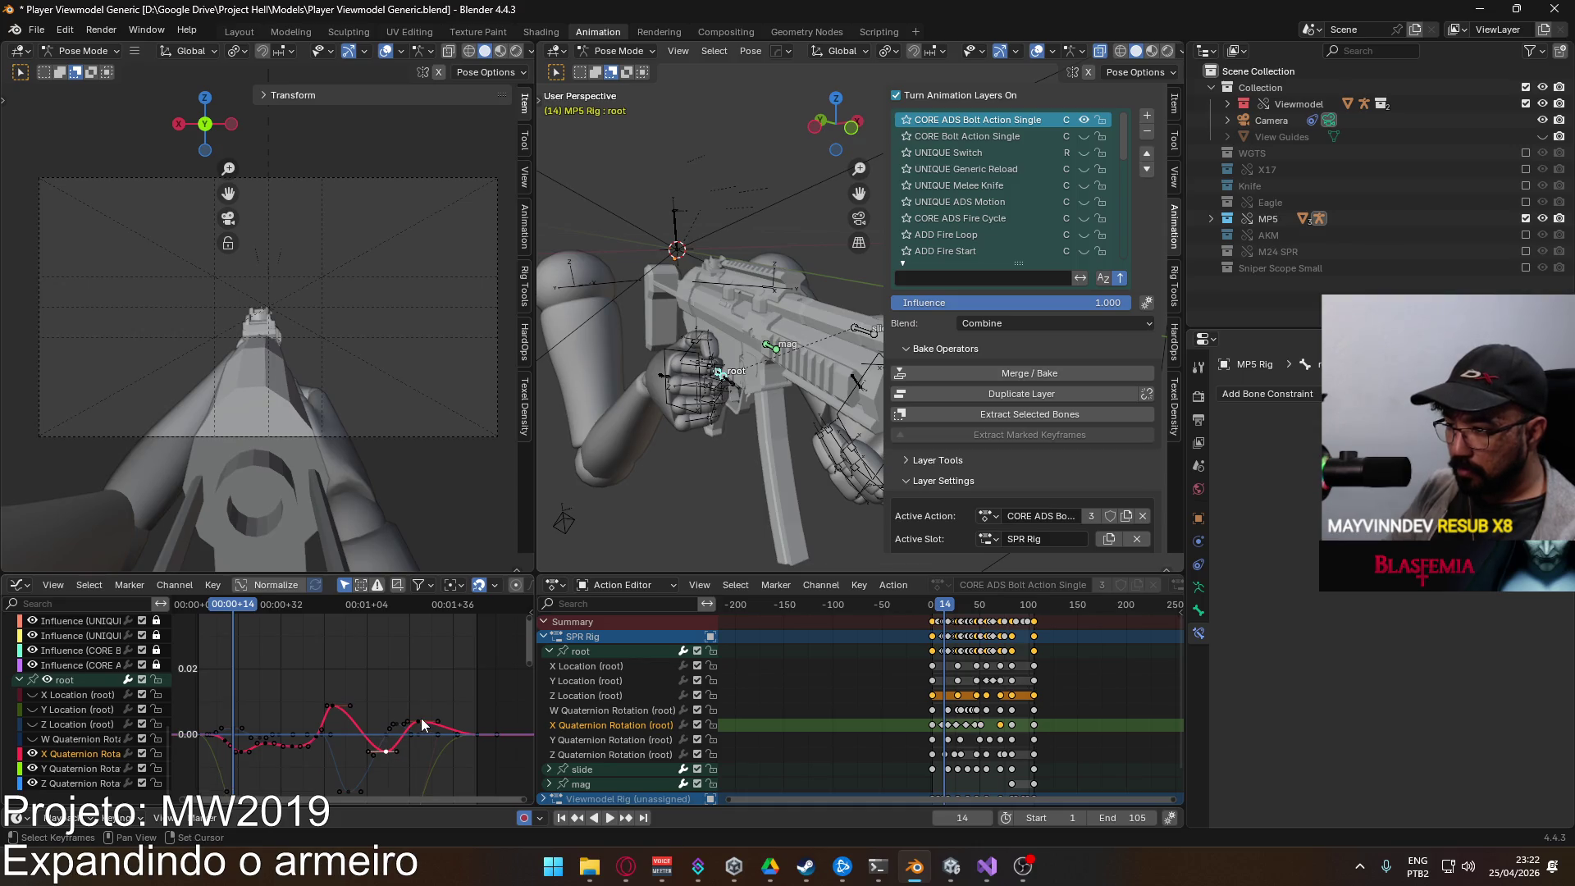
key(s)
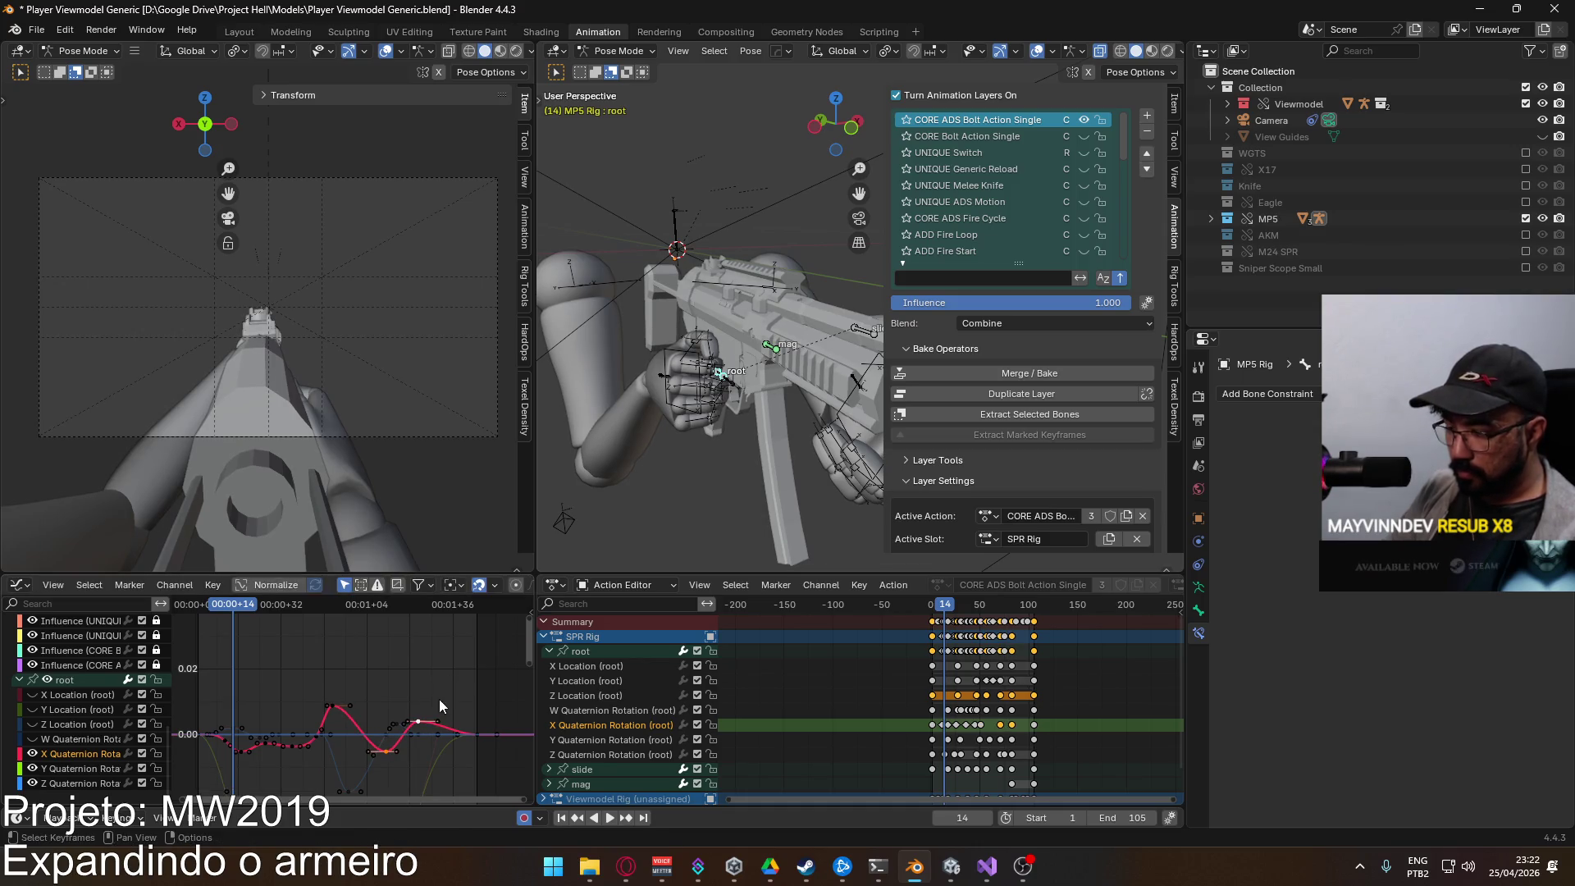
key(y)
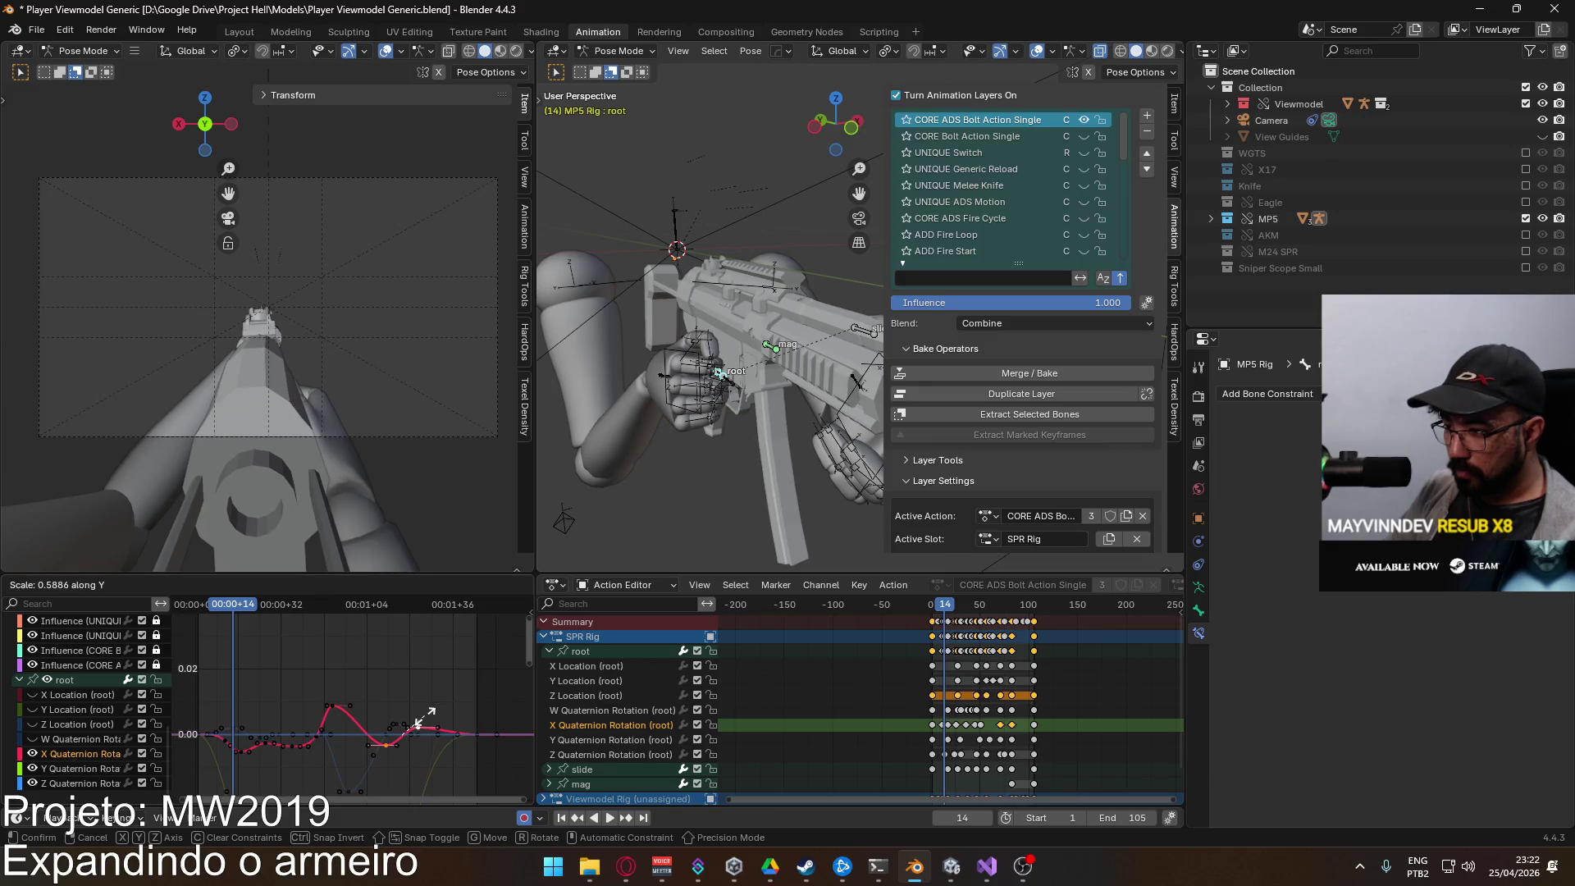
click(433, 735)
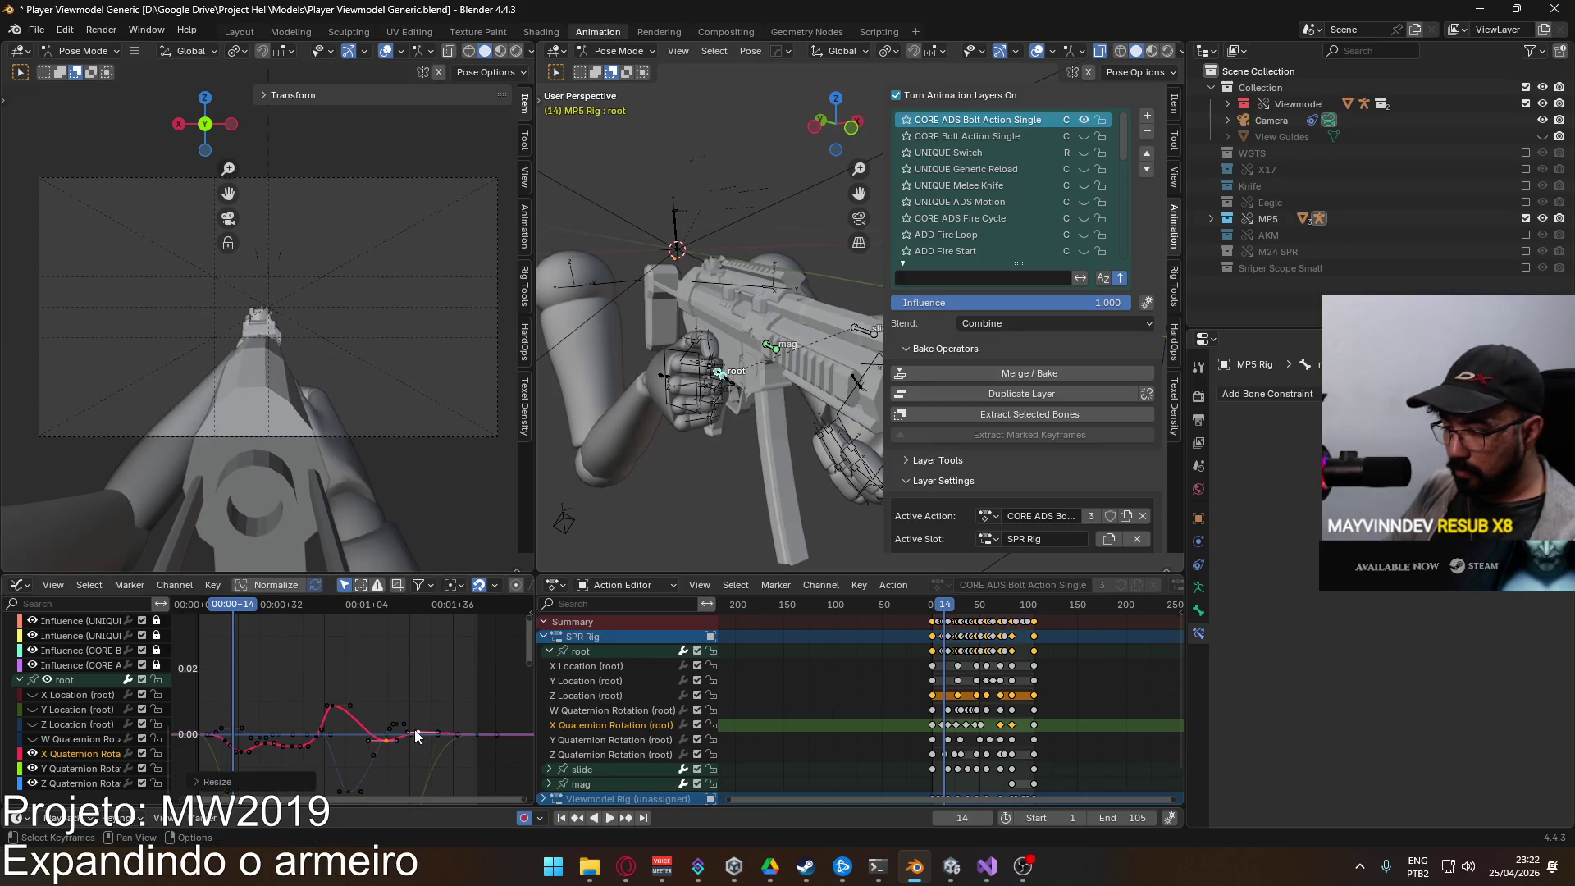
scroll(443, 738, up, 1)
key(g)
key(y)
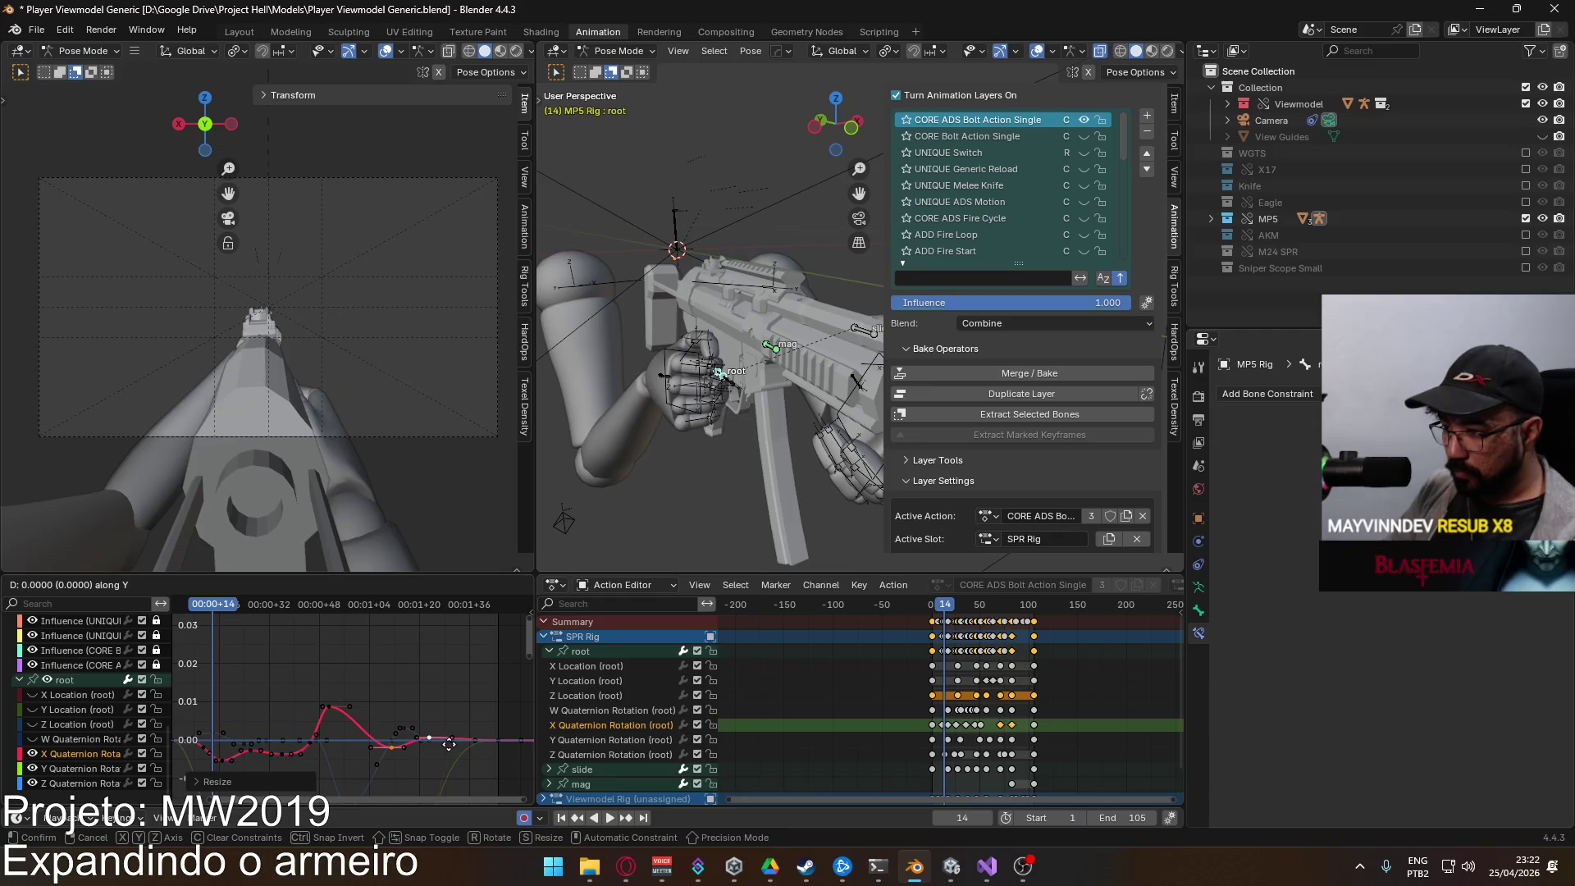
click(447, 743)
Step: Scrub the timeline to preview the toned-down rotation motion
mouse_move(270, 608)
mouse_down()
mouse_move(249, 616)
mouse_move(359, 617)
mouse_up()
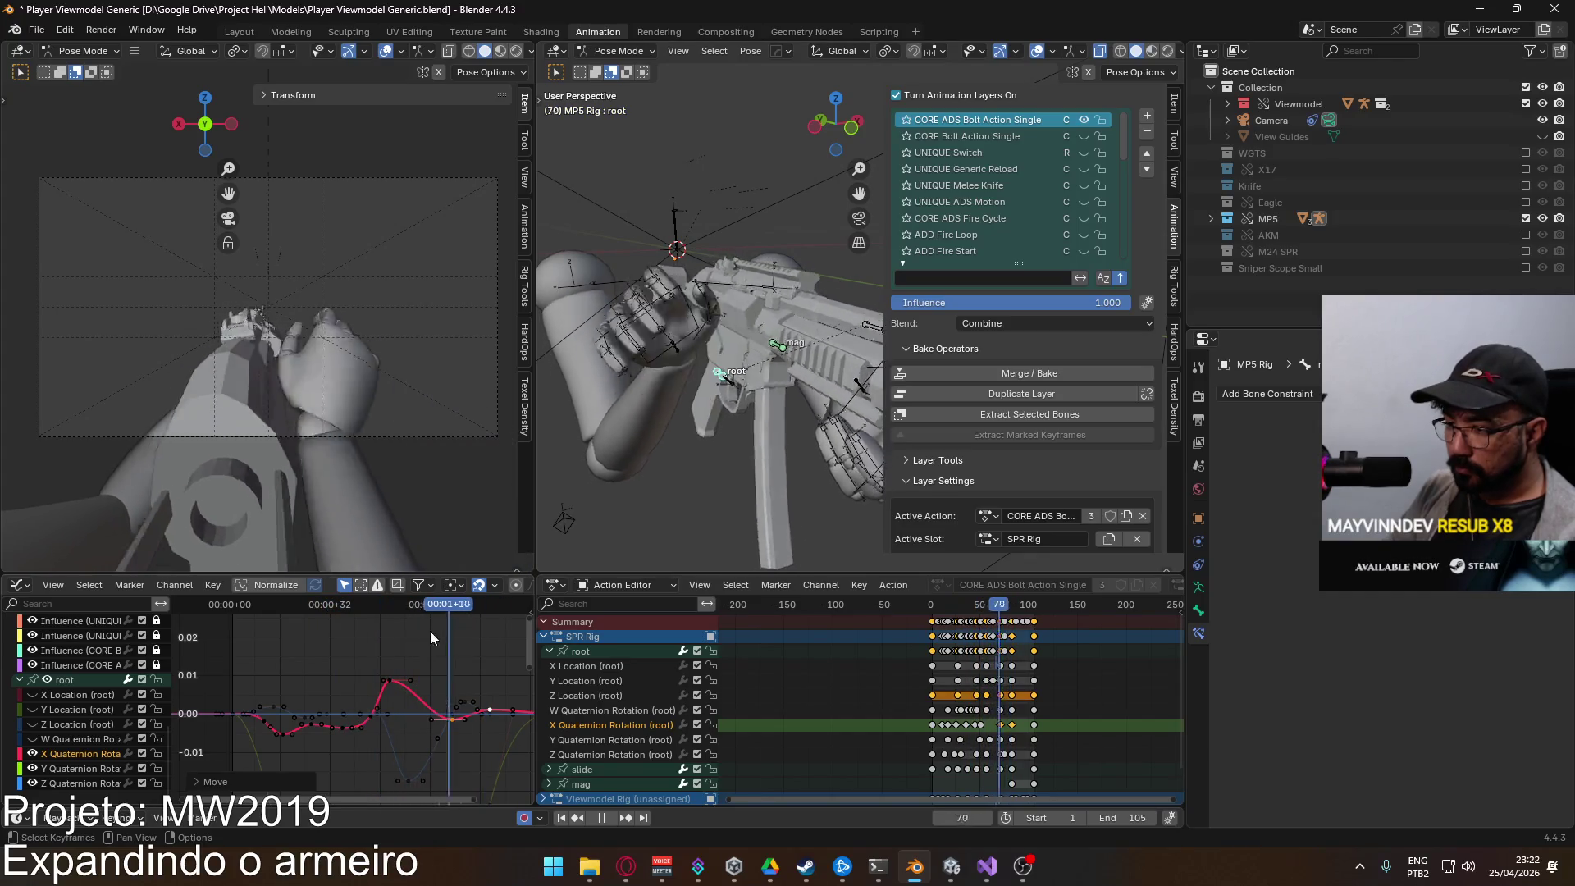
shift+right_click(238, 641)
key(space)
mouse_move(351, 720)
mouse_down()
mouse_move(367, 619)
mouse_move(289, 763)
mouse_up()
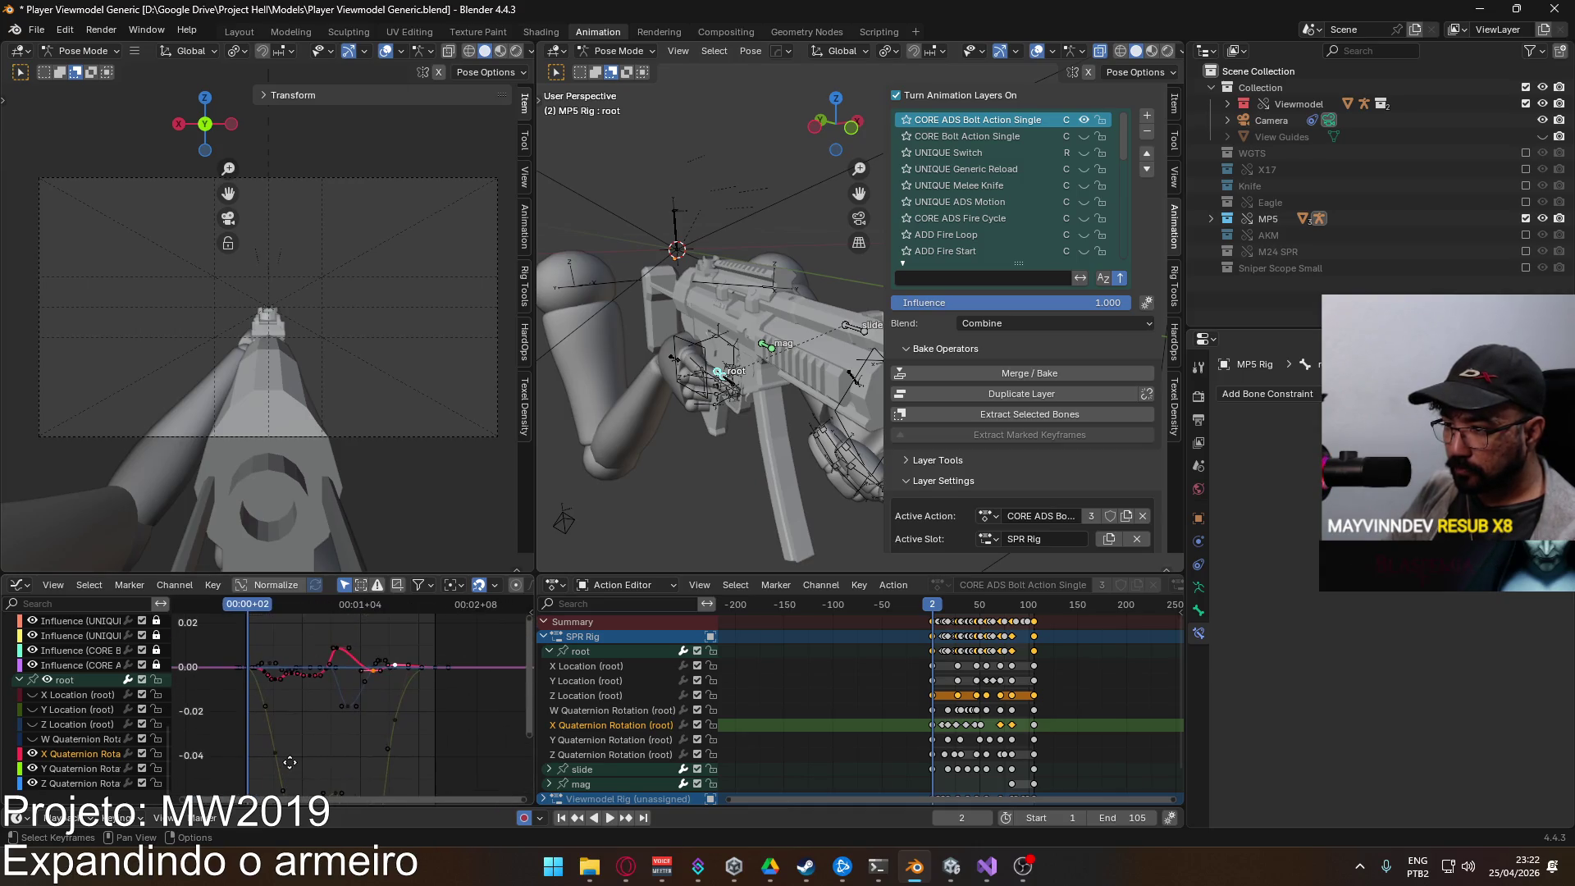
click(281, 752)
Step: Box-select the root Y Quaternion Rotation dip keys and scale them shallower
click(338, 684)
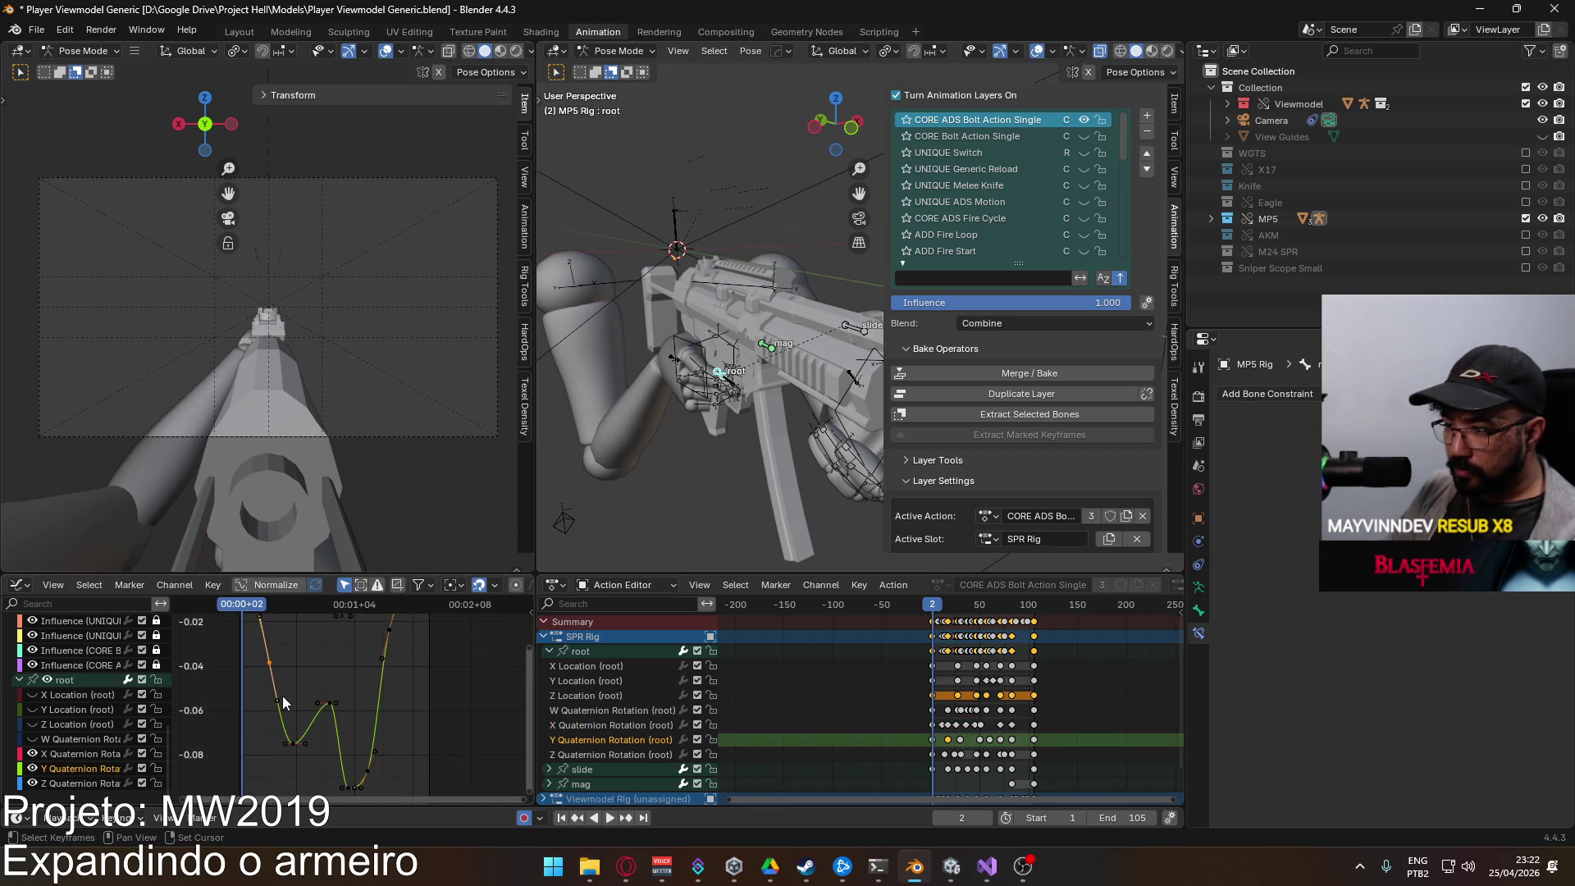
drag(292, 692, 391, 806)
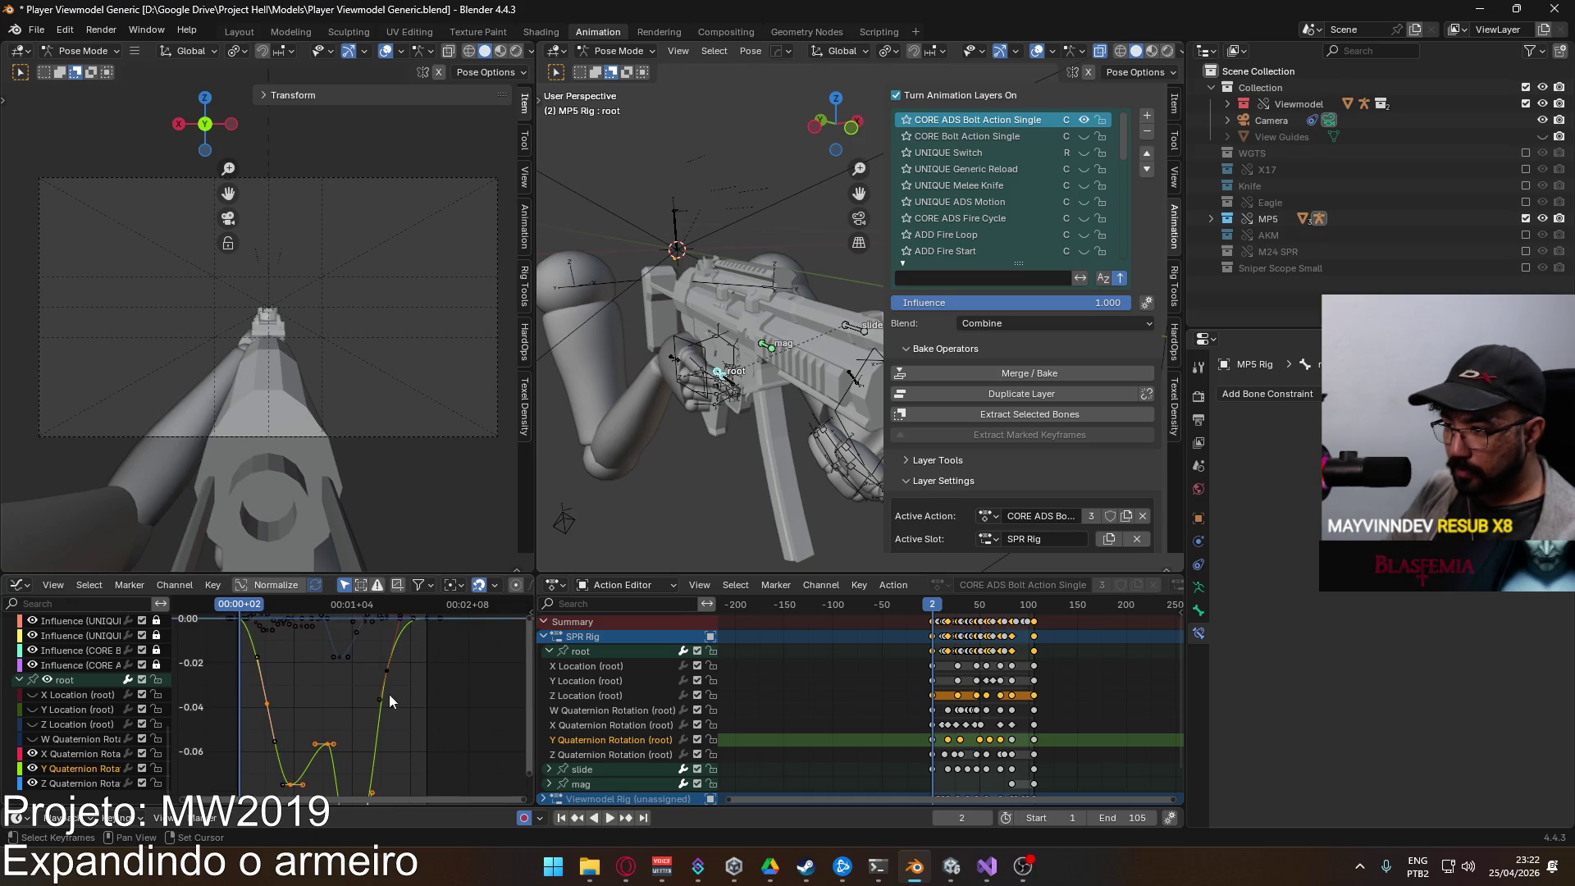
drag(391, 671, 412, 714)
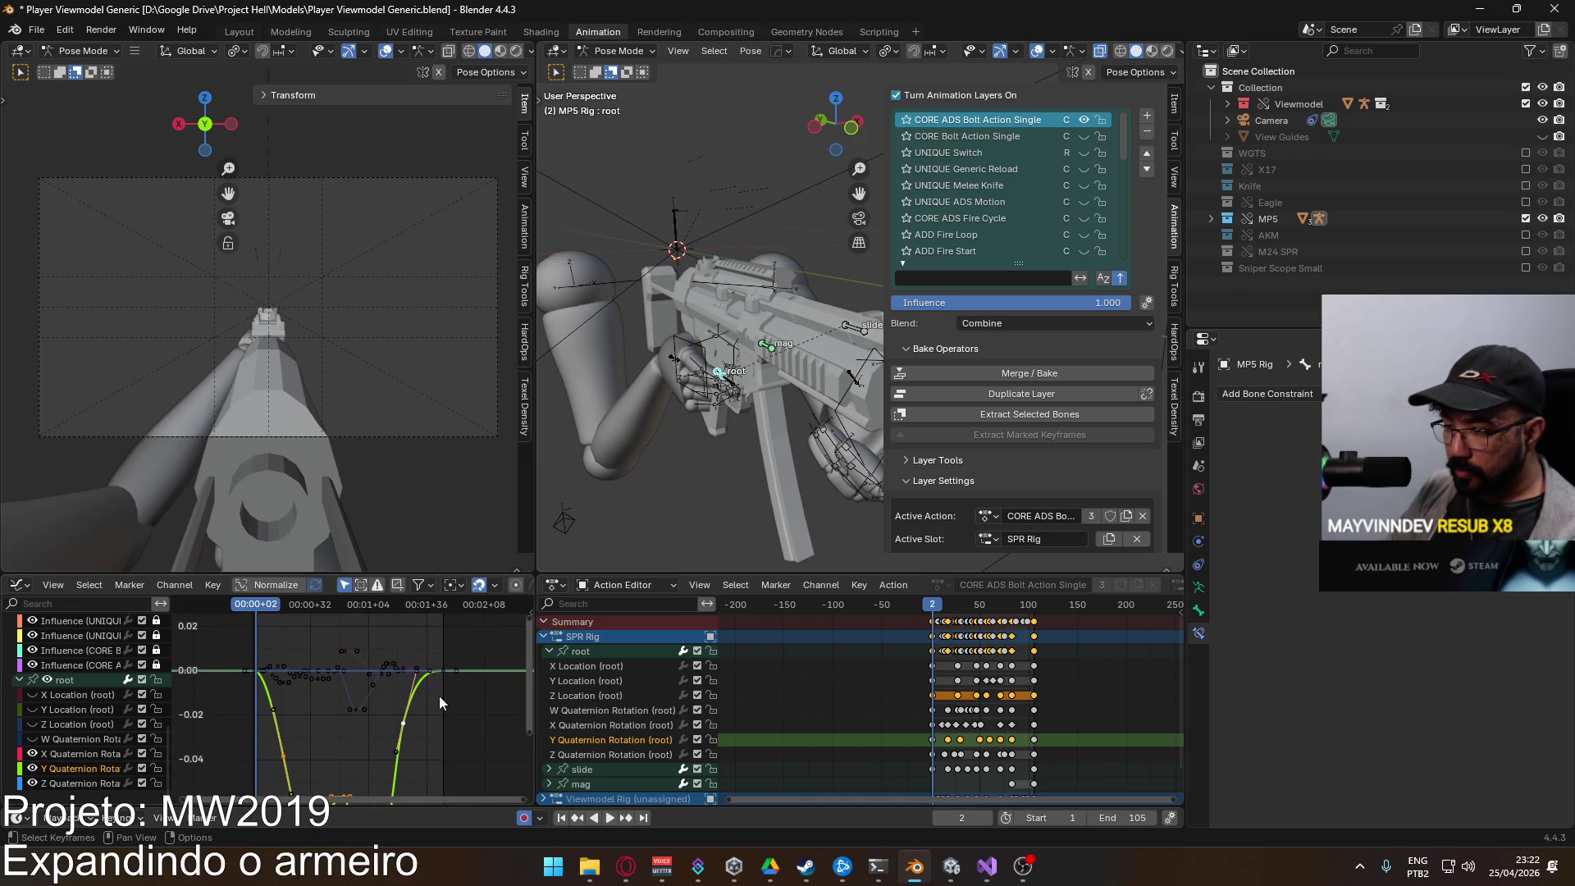
key(s)
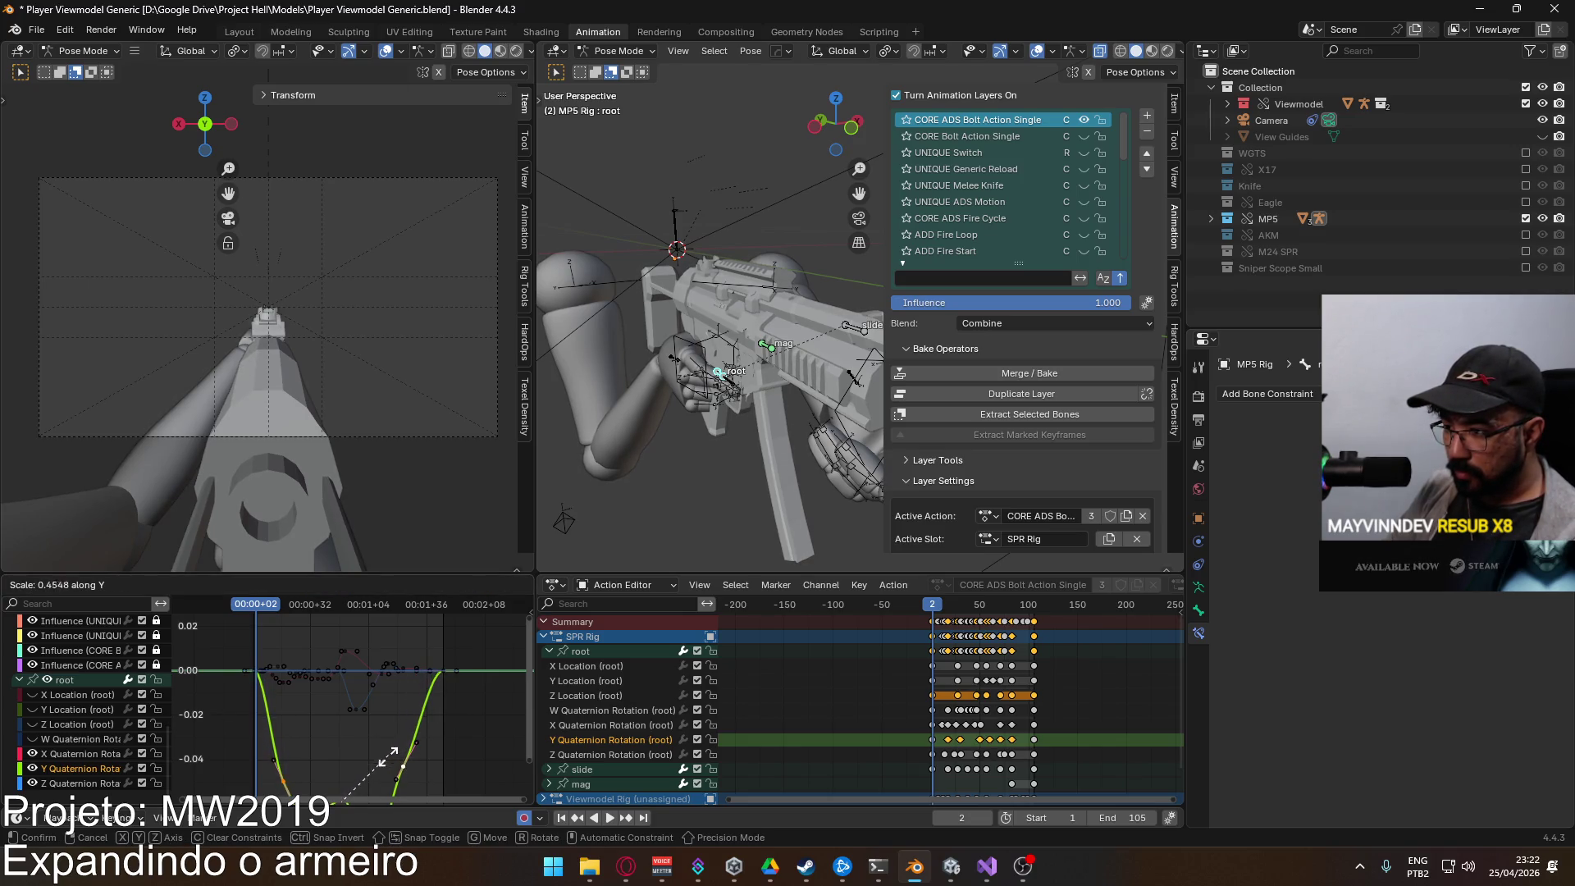
click(374, 773)
drag(375, 772, 364, 714)
Step: Move the dip keys vertically so the curve bottoms out near -0.03
key(g)
click(367, 632)
scroll(386, 721, up, 2)
key(g)
key(y)
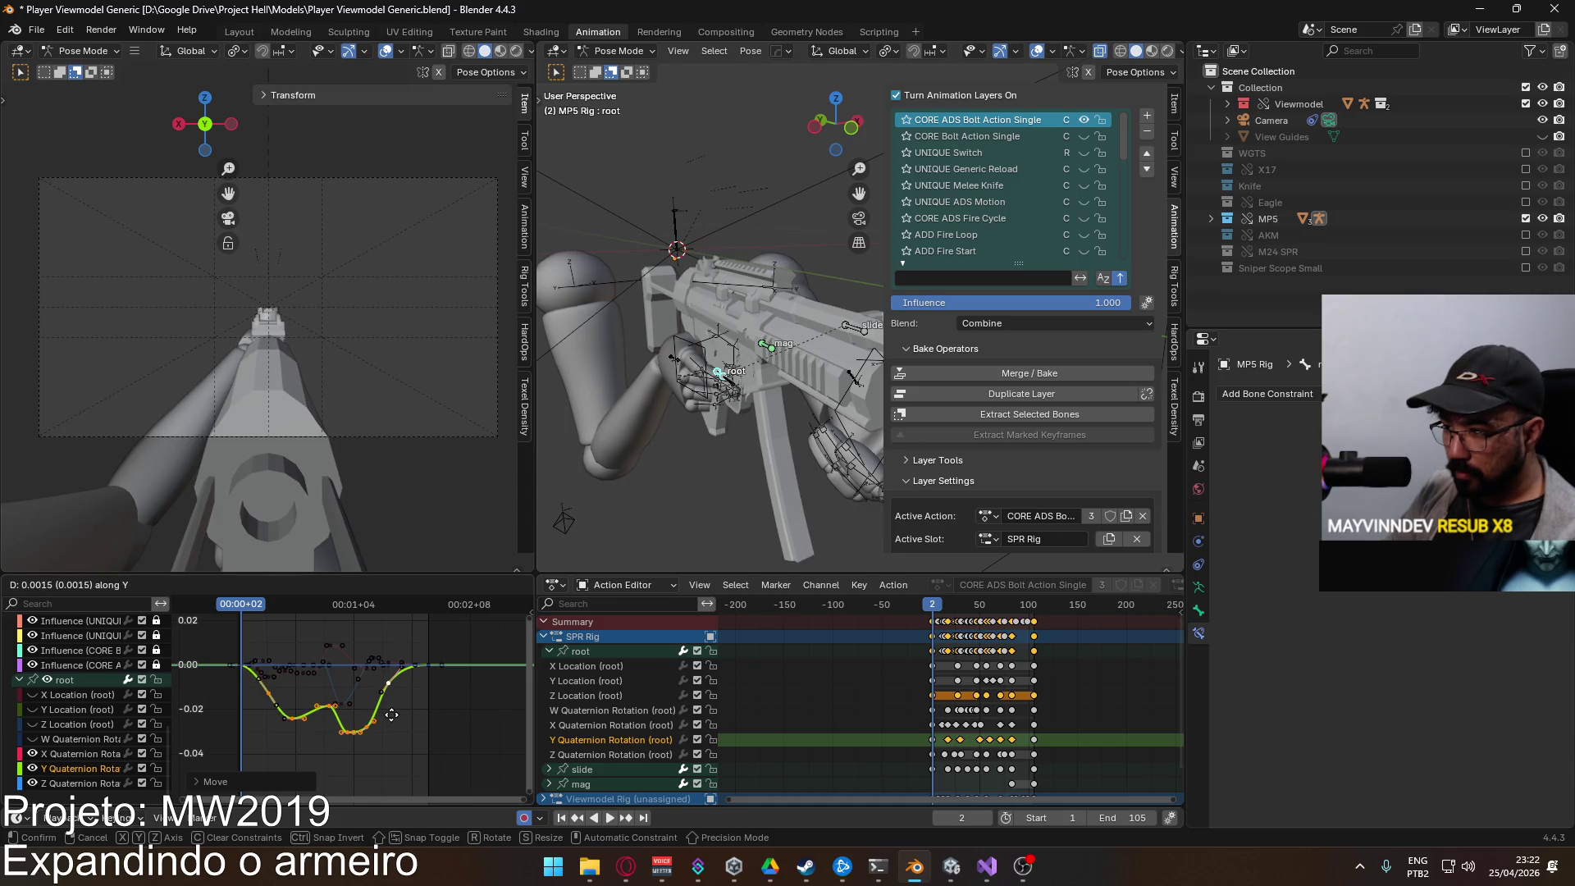
click(391, 714)
Step: Play back the motion and set the dip keys' handles to Auto Clamped
key(space)
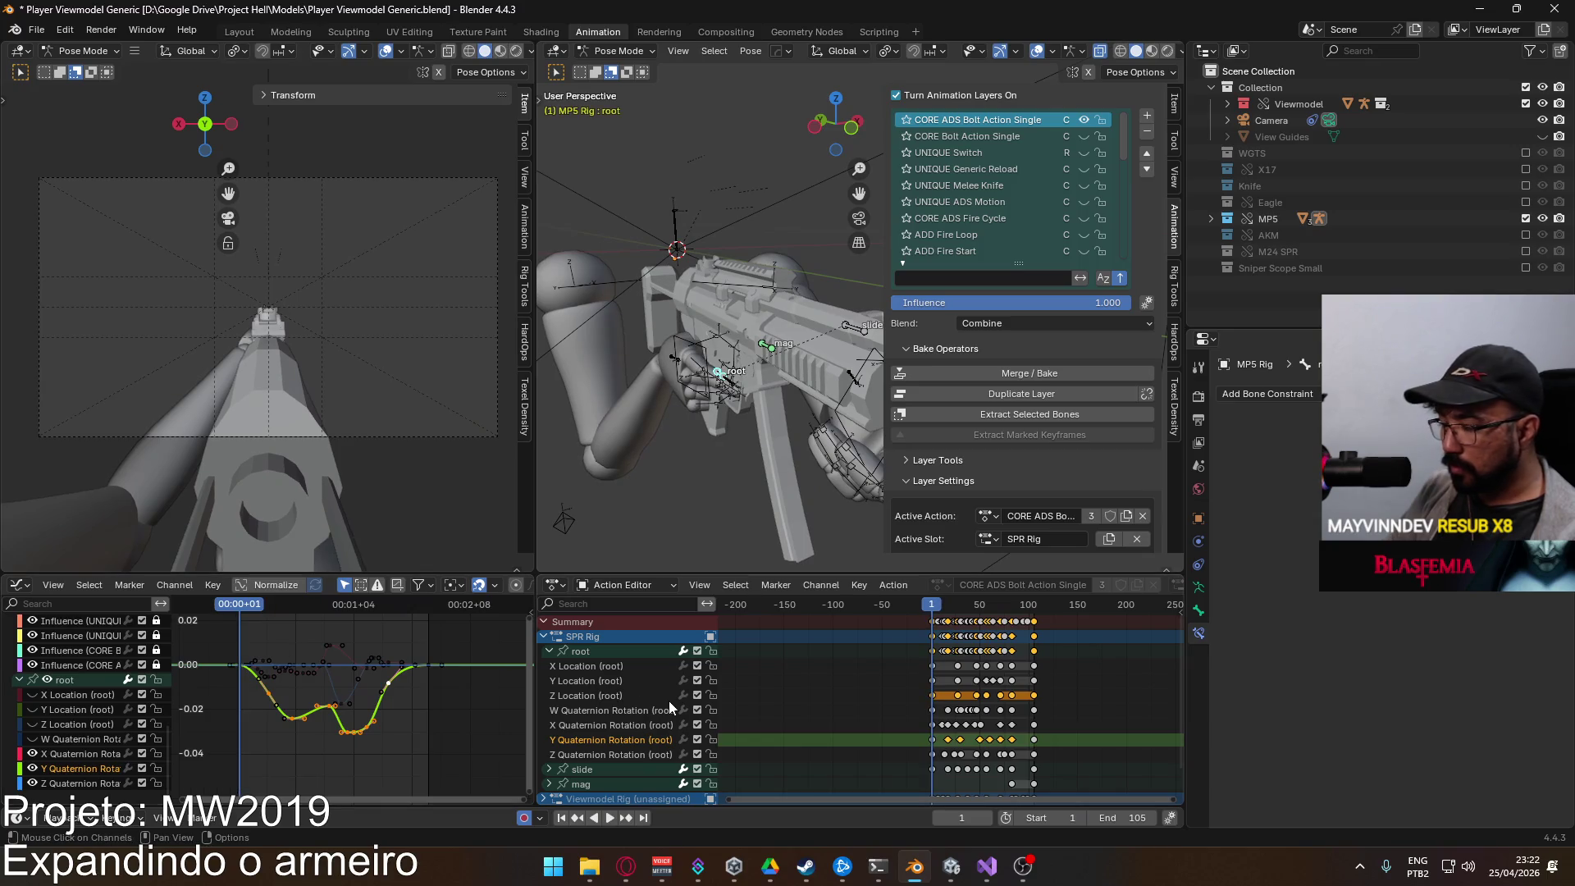
key(v)
click(303, 704)
scroll(379, 702, up, 1)
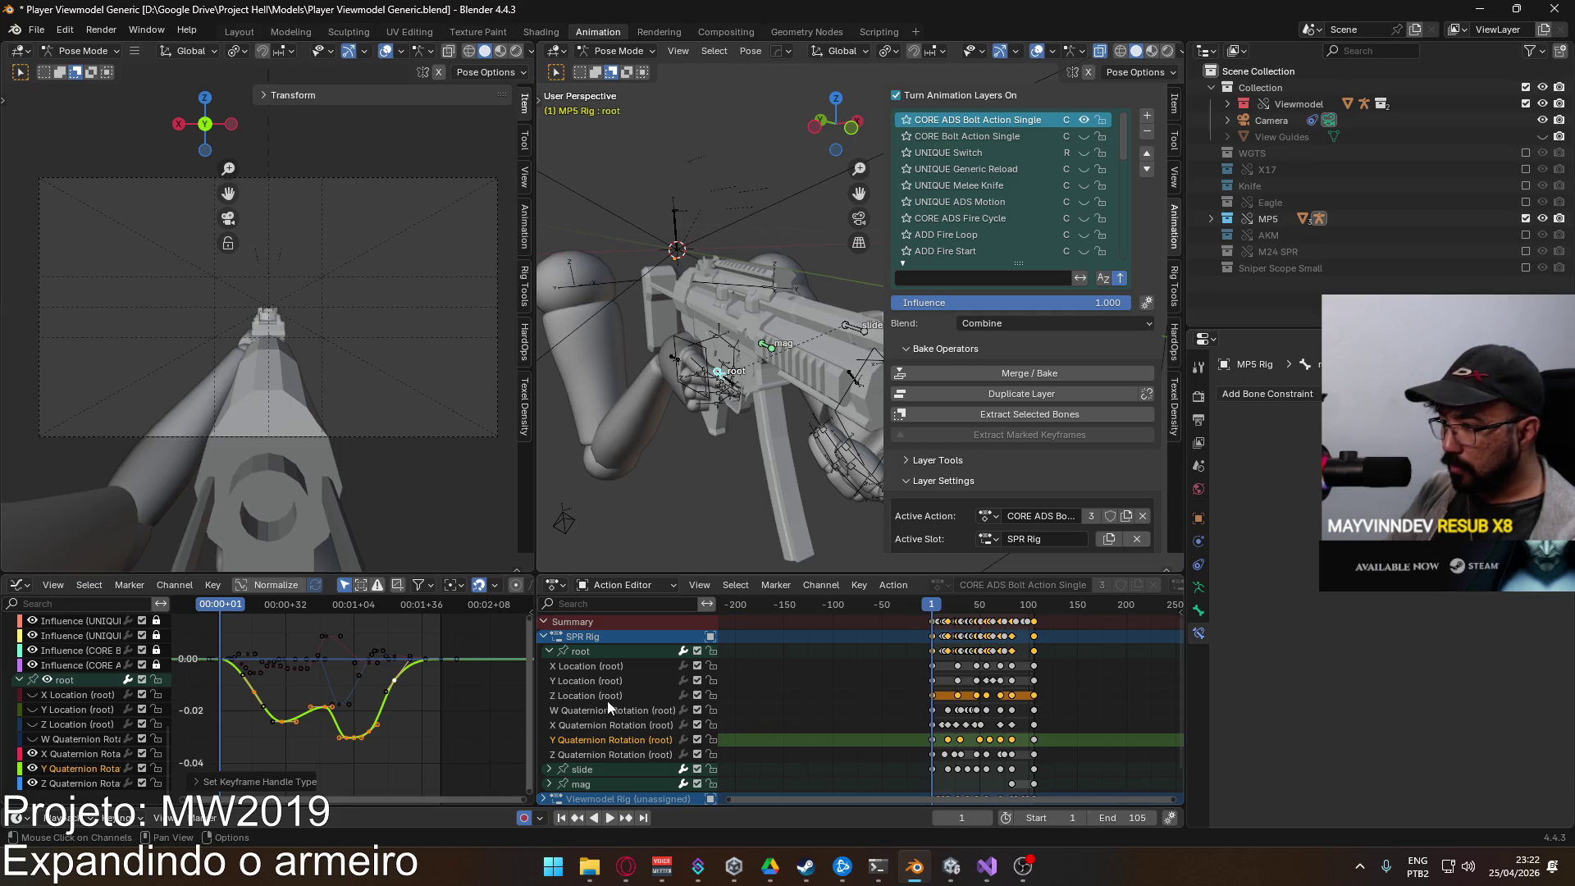
click(604, 669)
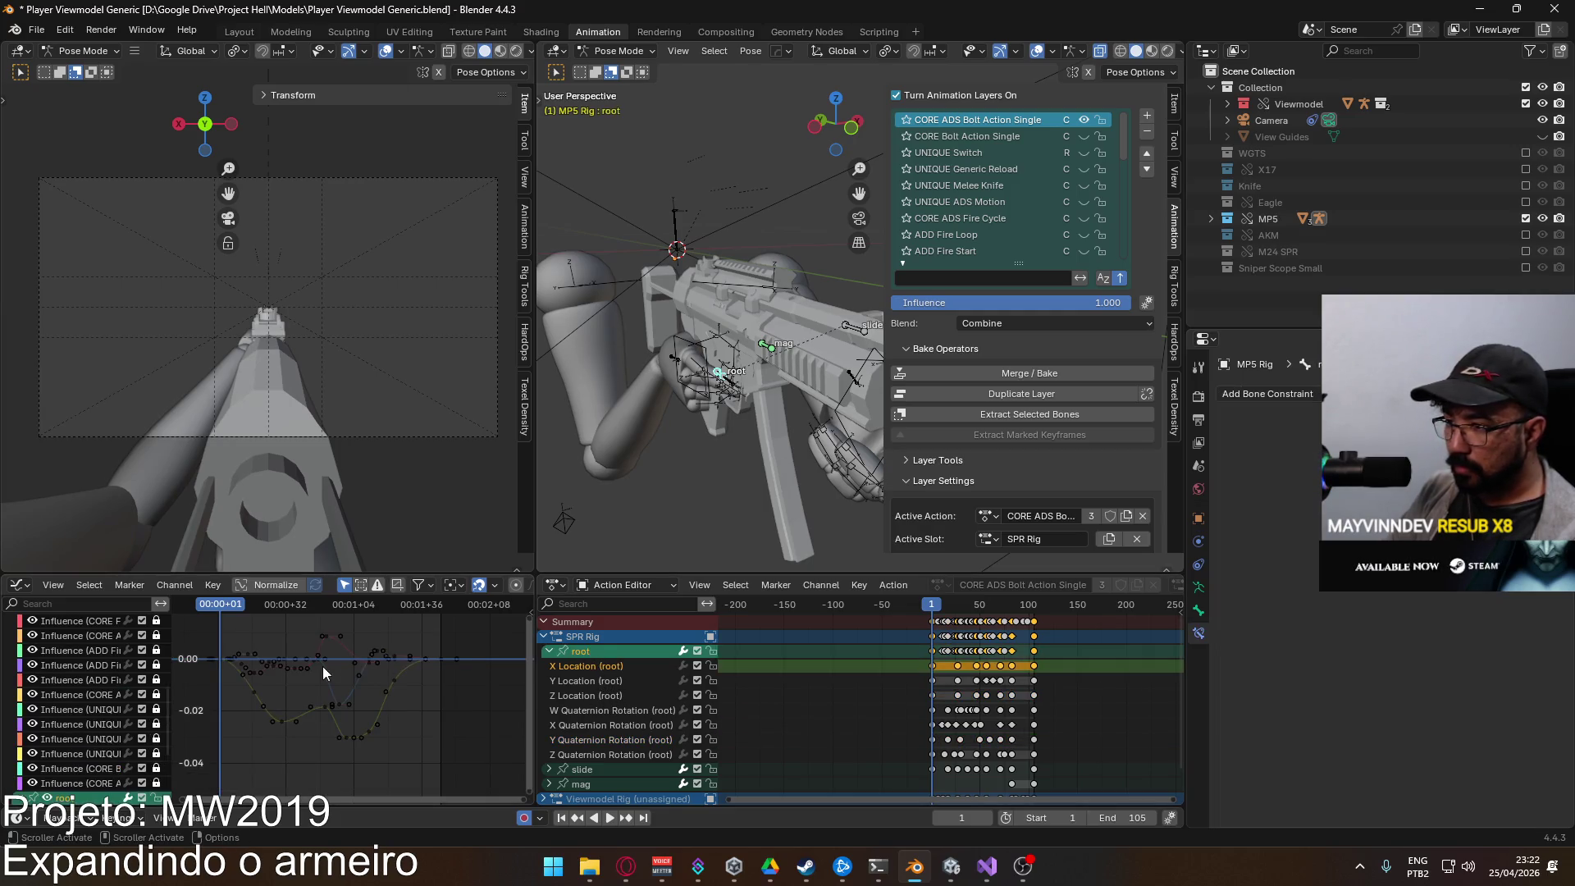
Step: Show the root bone's location channels and review the animation at frame 27
scroll(244, 686, down, 1)
scroll(82, 693, down, 2)
click(37, 719)
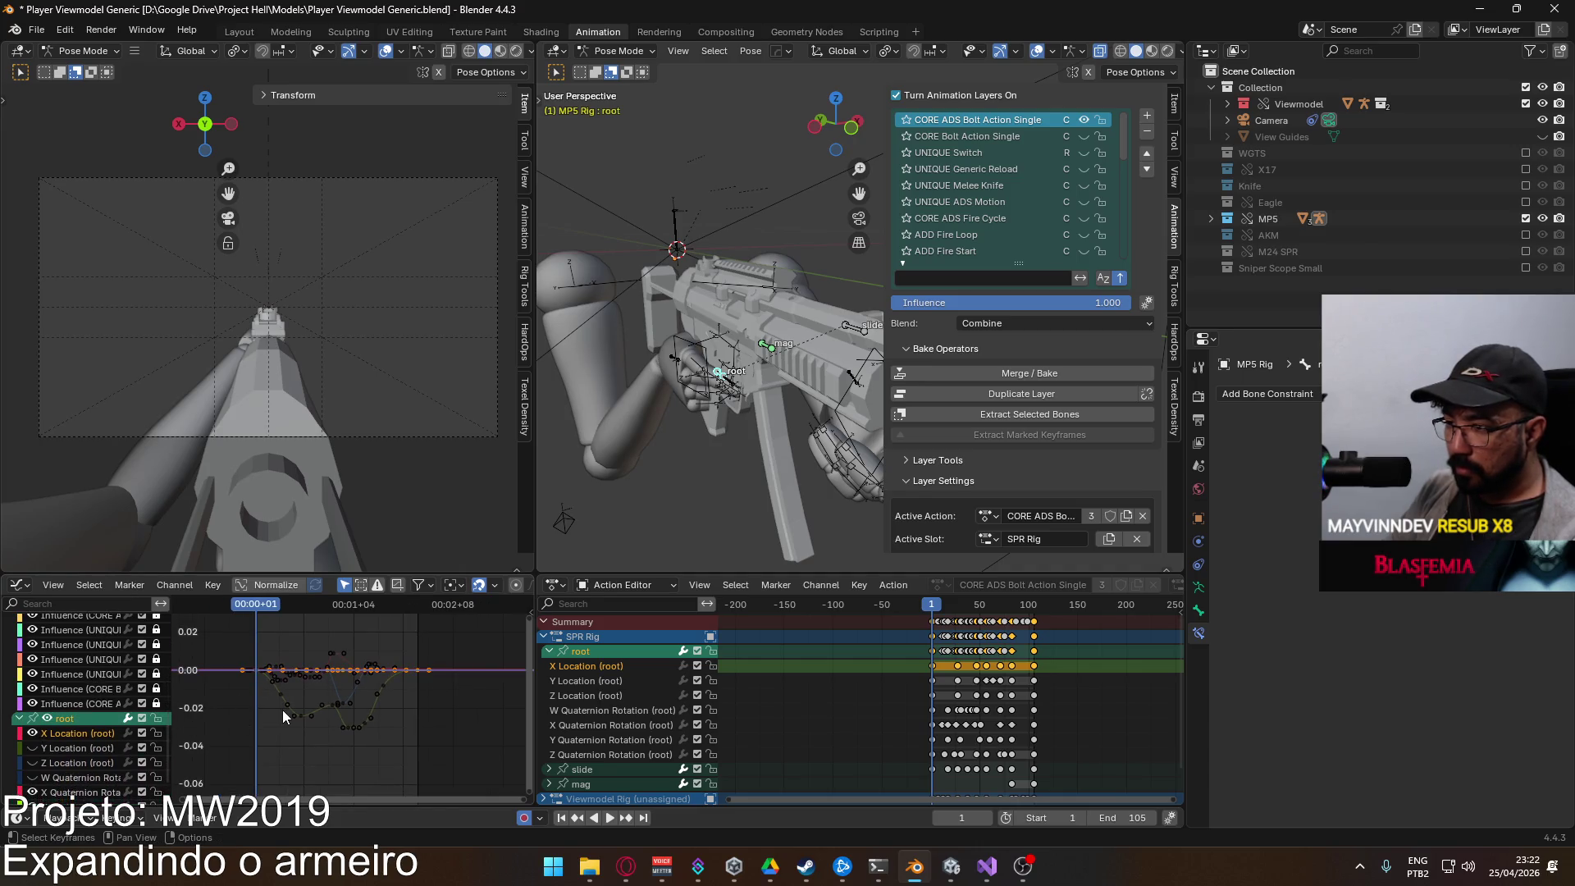
scroll(337, 699, up, 3)
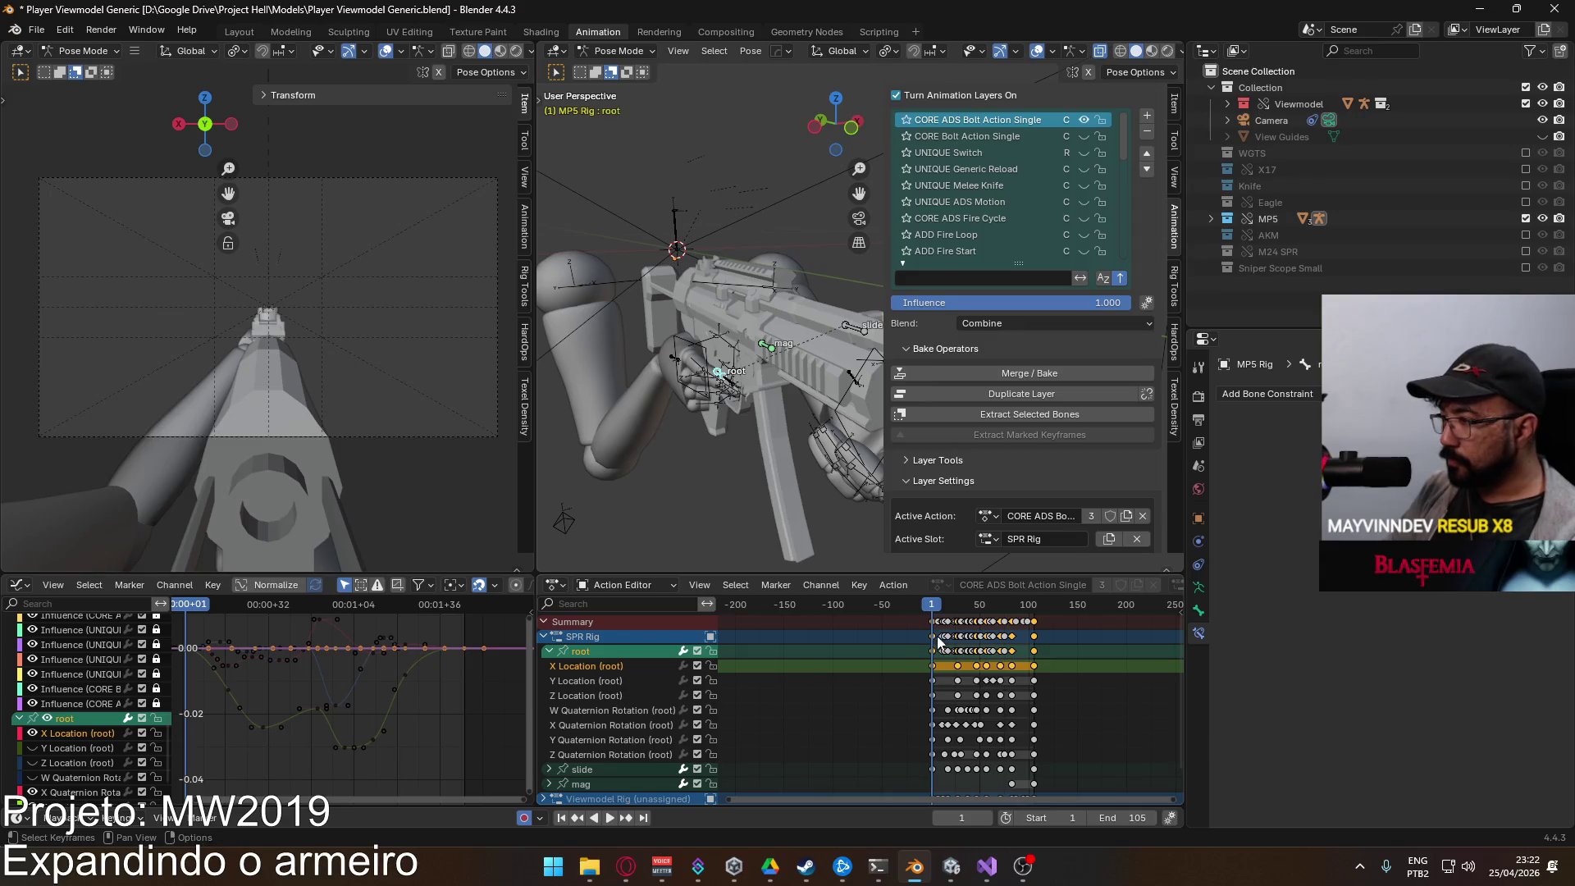
key(space)
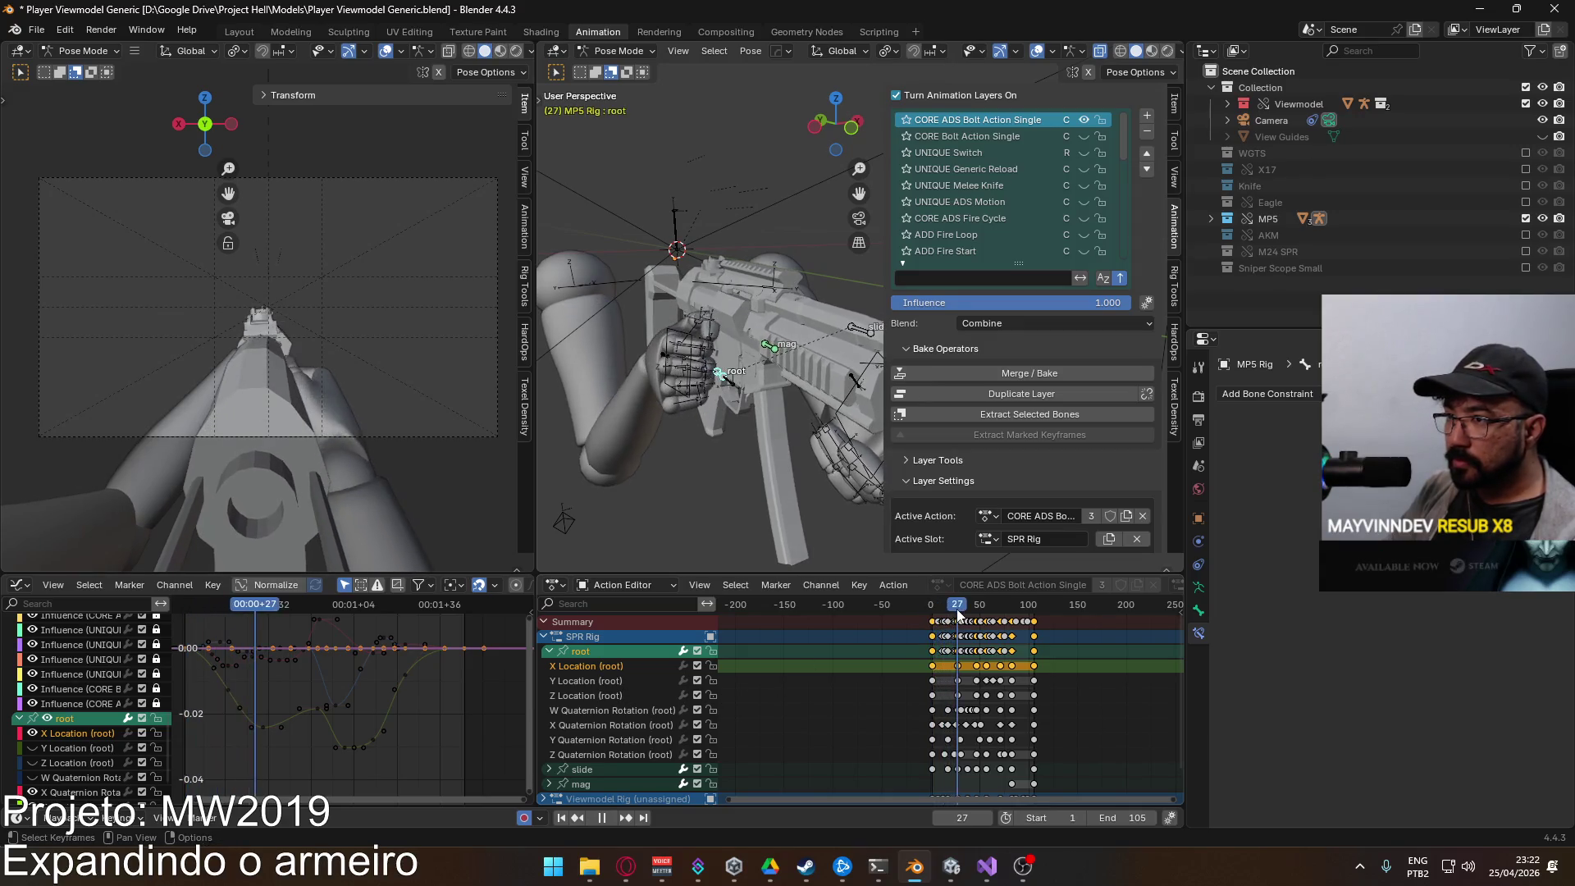
drag(962, 608, 957, 610)
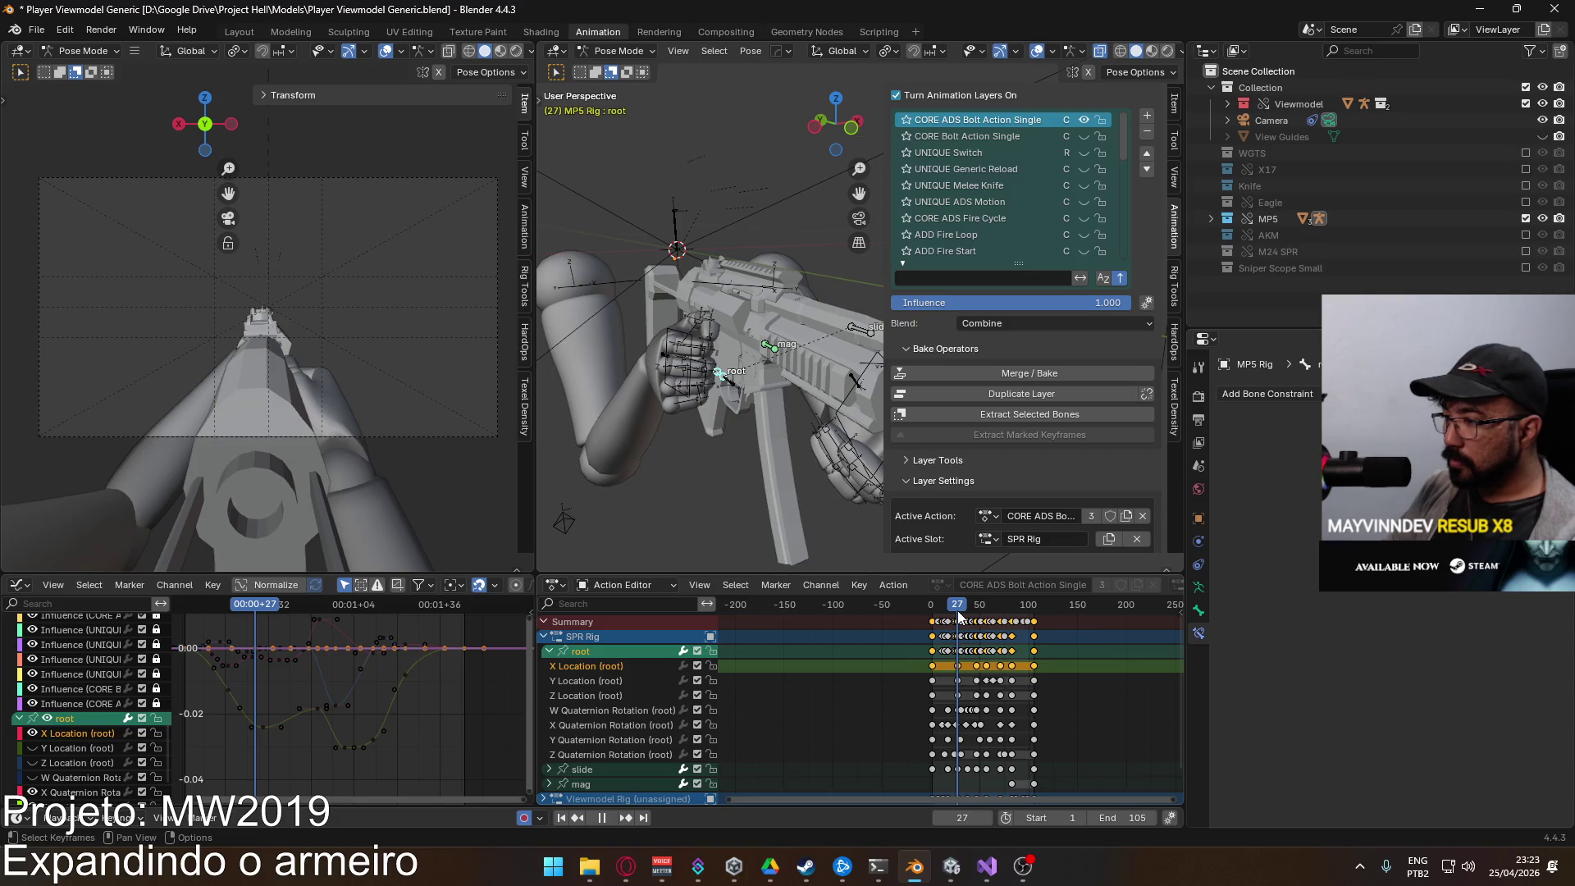
scroll(379, 553, up, 2)
scroll(246, 677, up, 5)
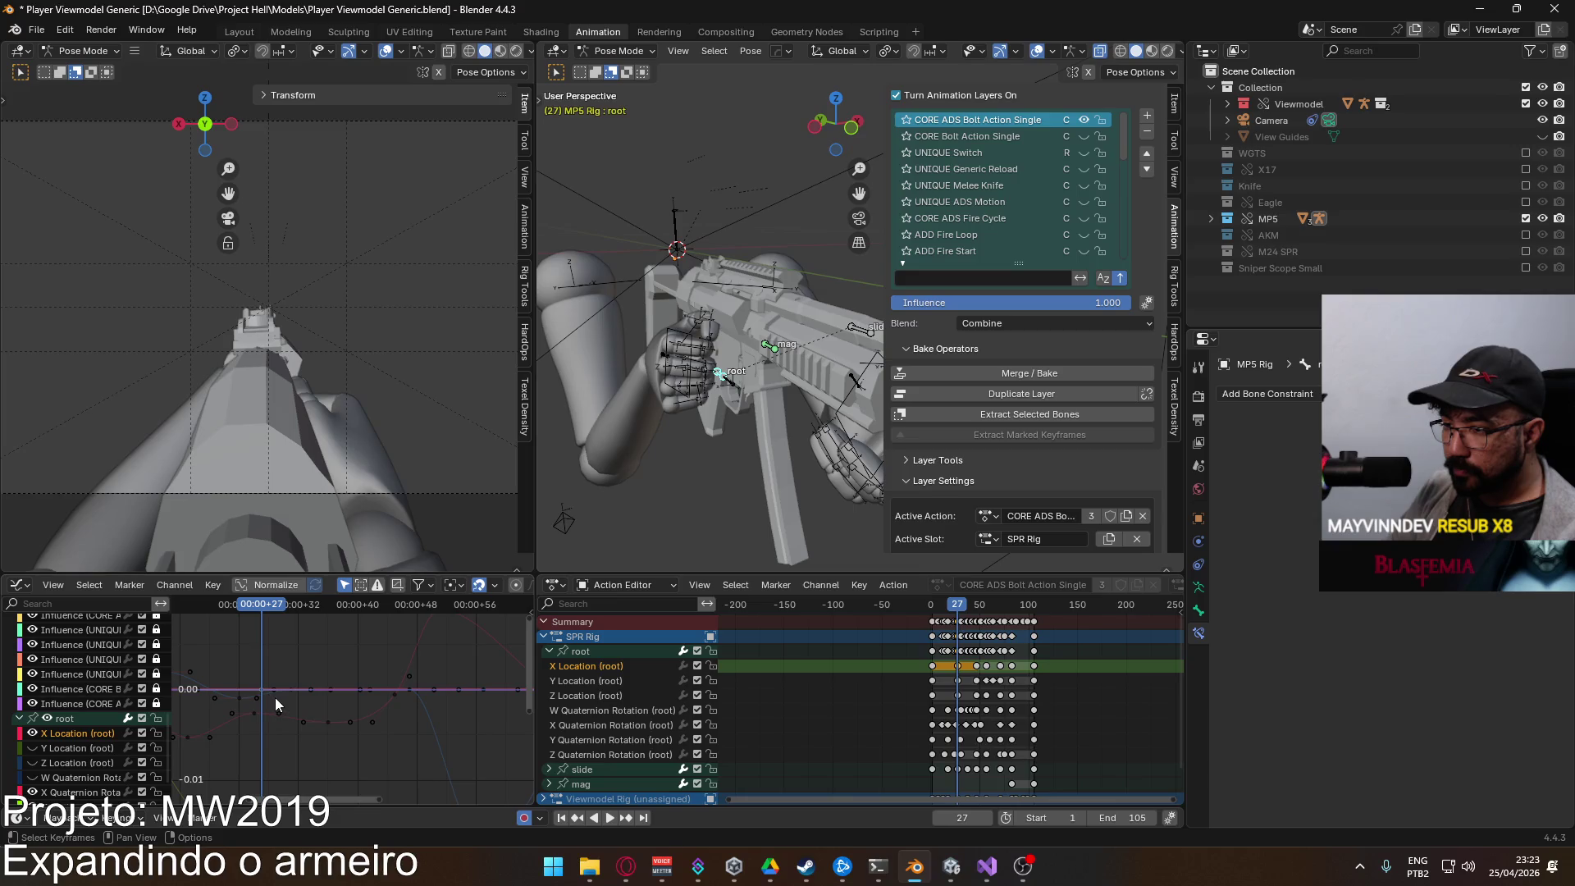
Step: Raise the middle root X Location key about 0.0057 into a bump and replay
click(308, 691)
key(g)
key(y)
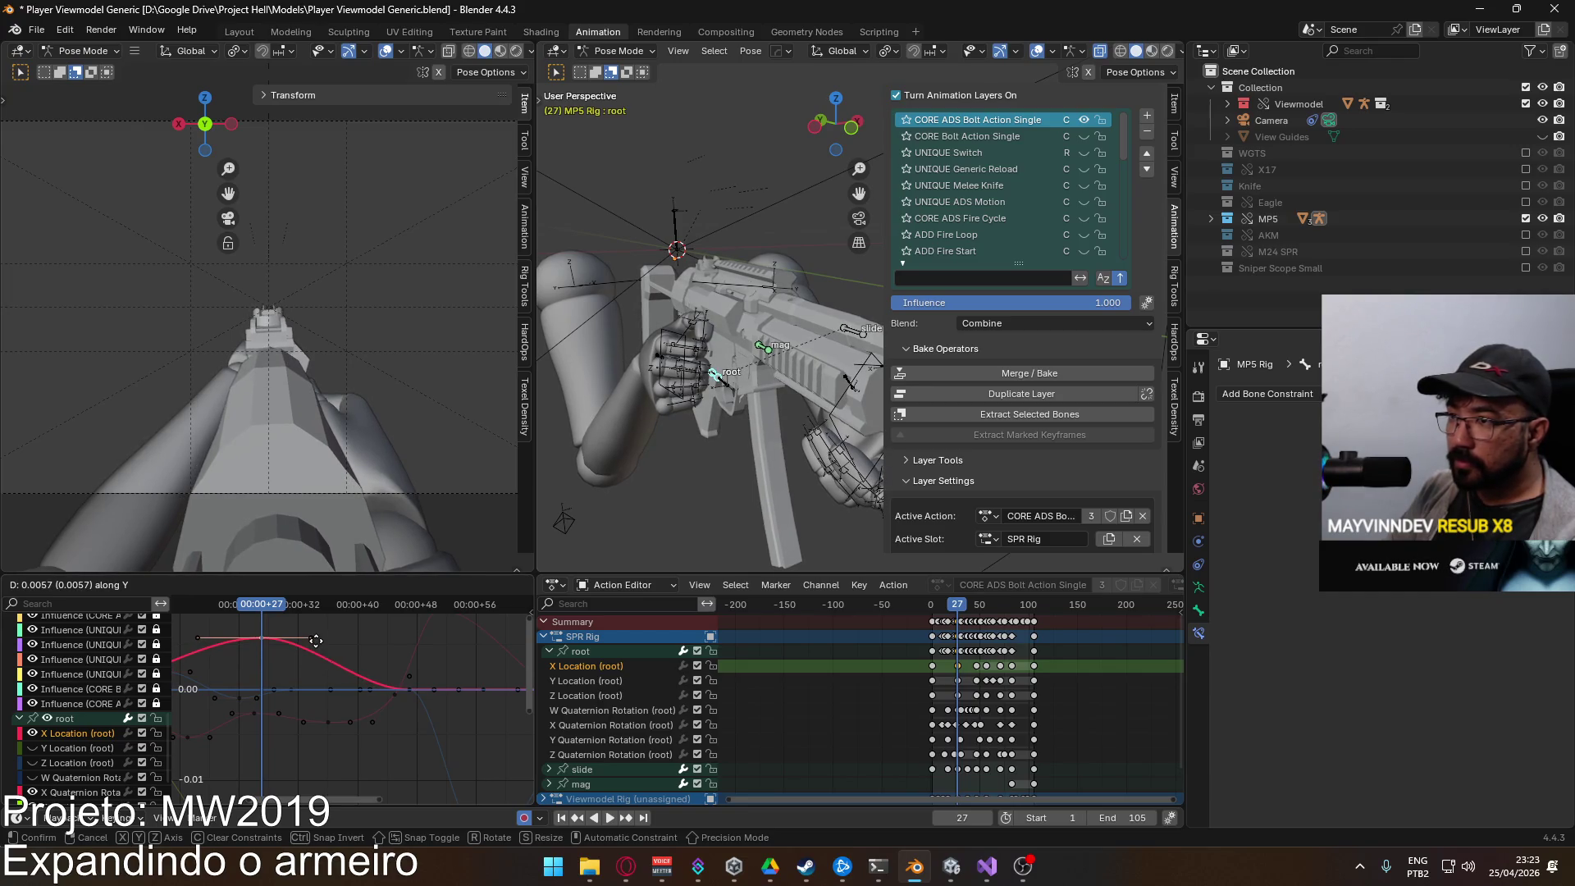
click(316, 641)
scroll(292, 656, down, 3)
mouse_move(306, 602)
mouse_down()
mouse_move(205, 622)
mouse_move(366, 605)
mouse_move(297, 602)
mouse_move(374, 612)
mouse_up()
key(space)
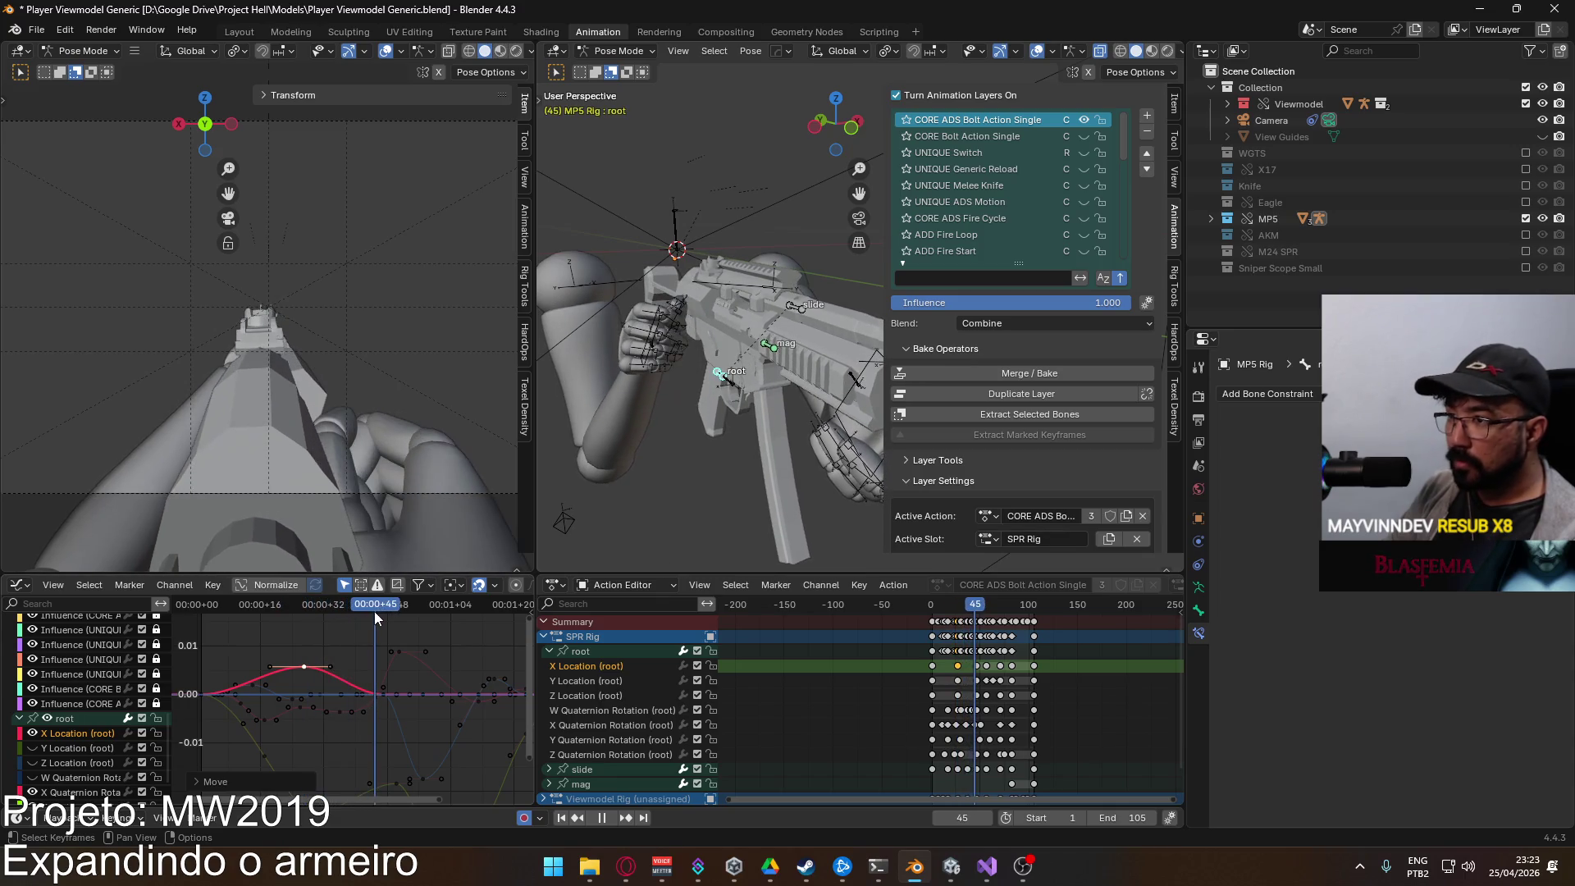
scroll(401, 686, up, 2)
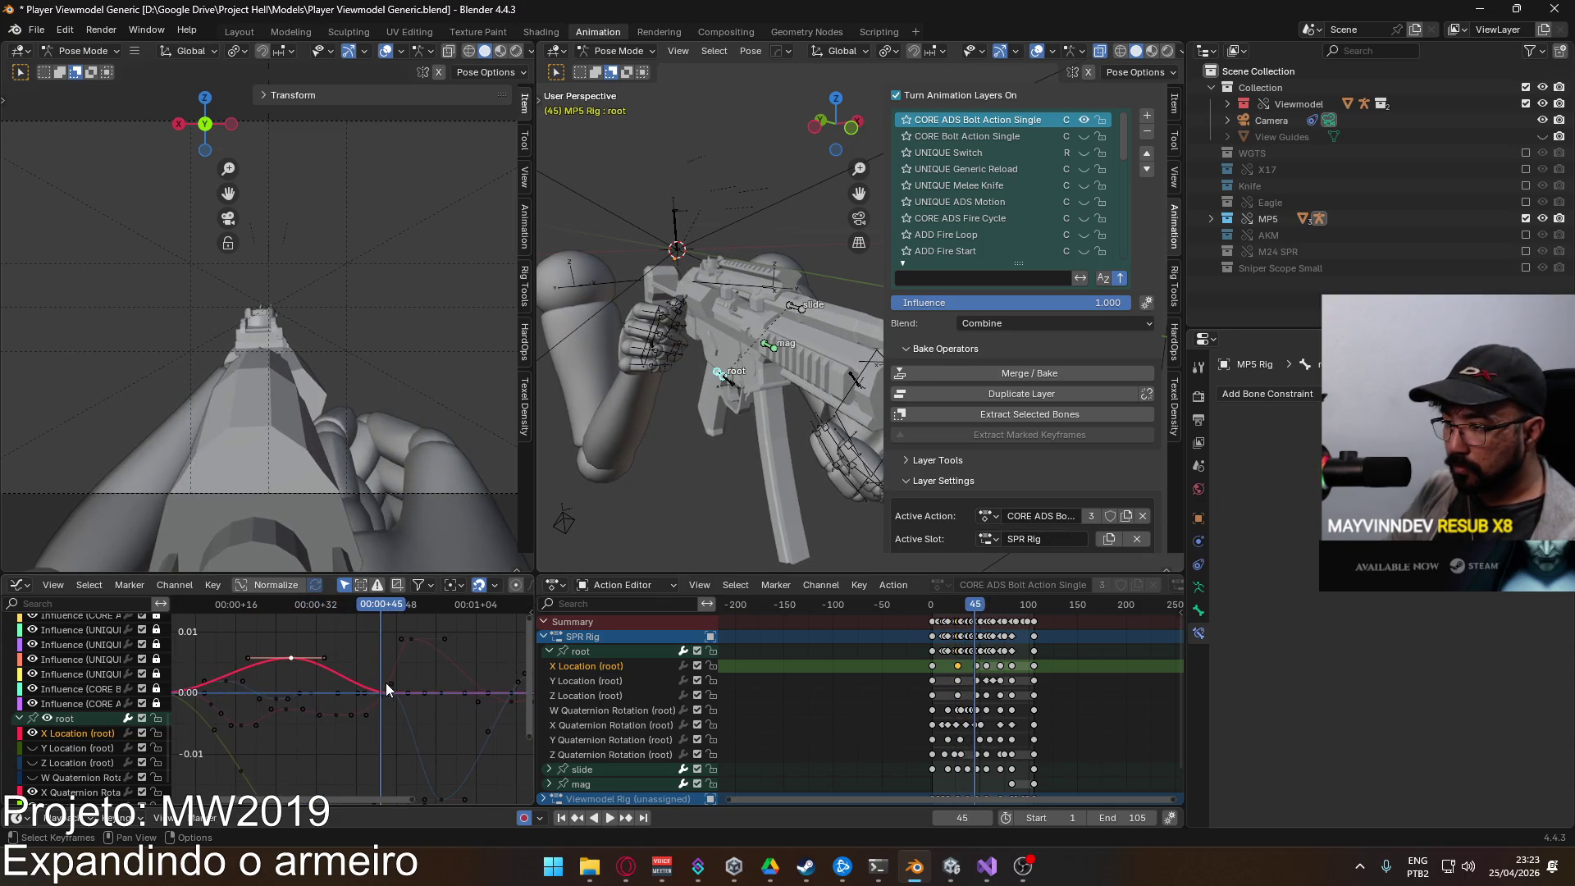
Step: Display the root's curves and select the X Location peak key
click(390, 685)
click(377, 689)
click(380, 694)
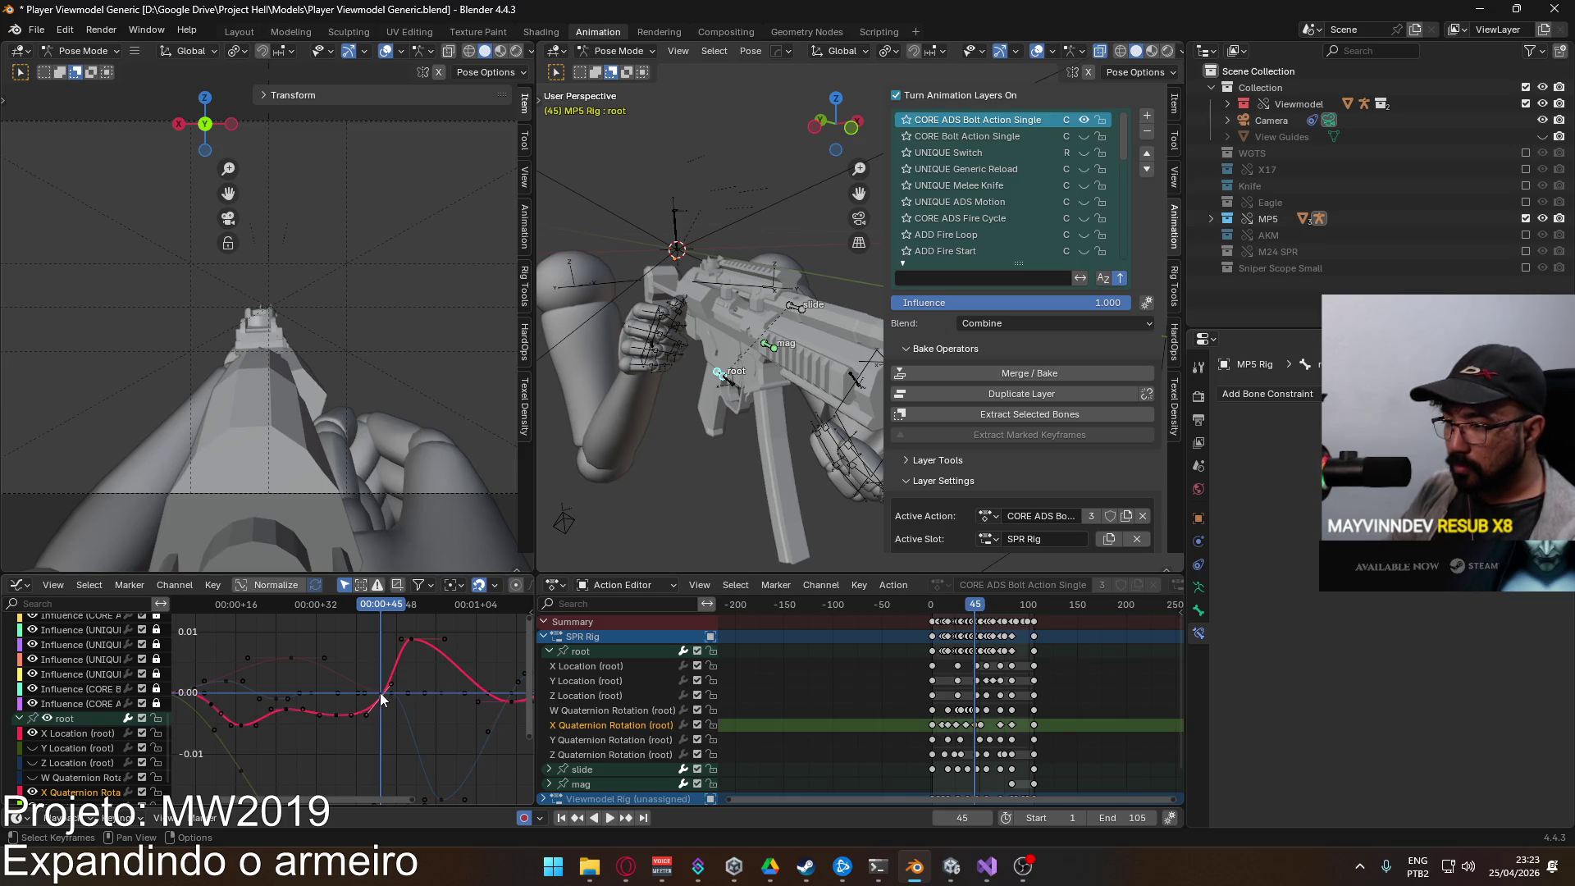
click(289, 658)
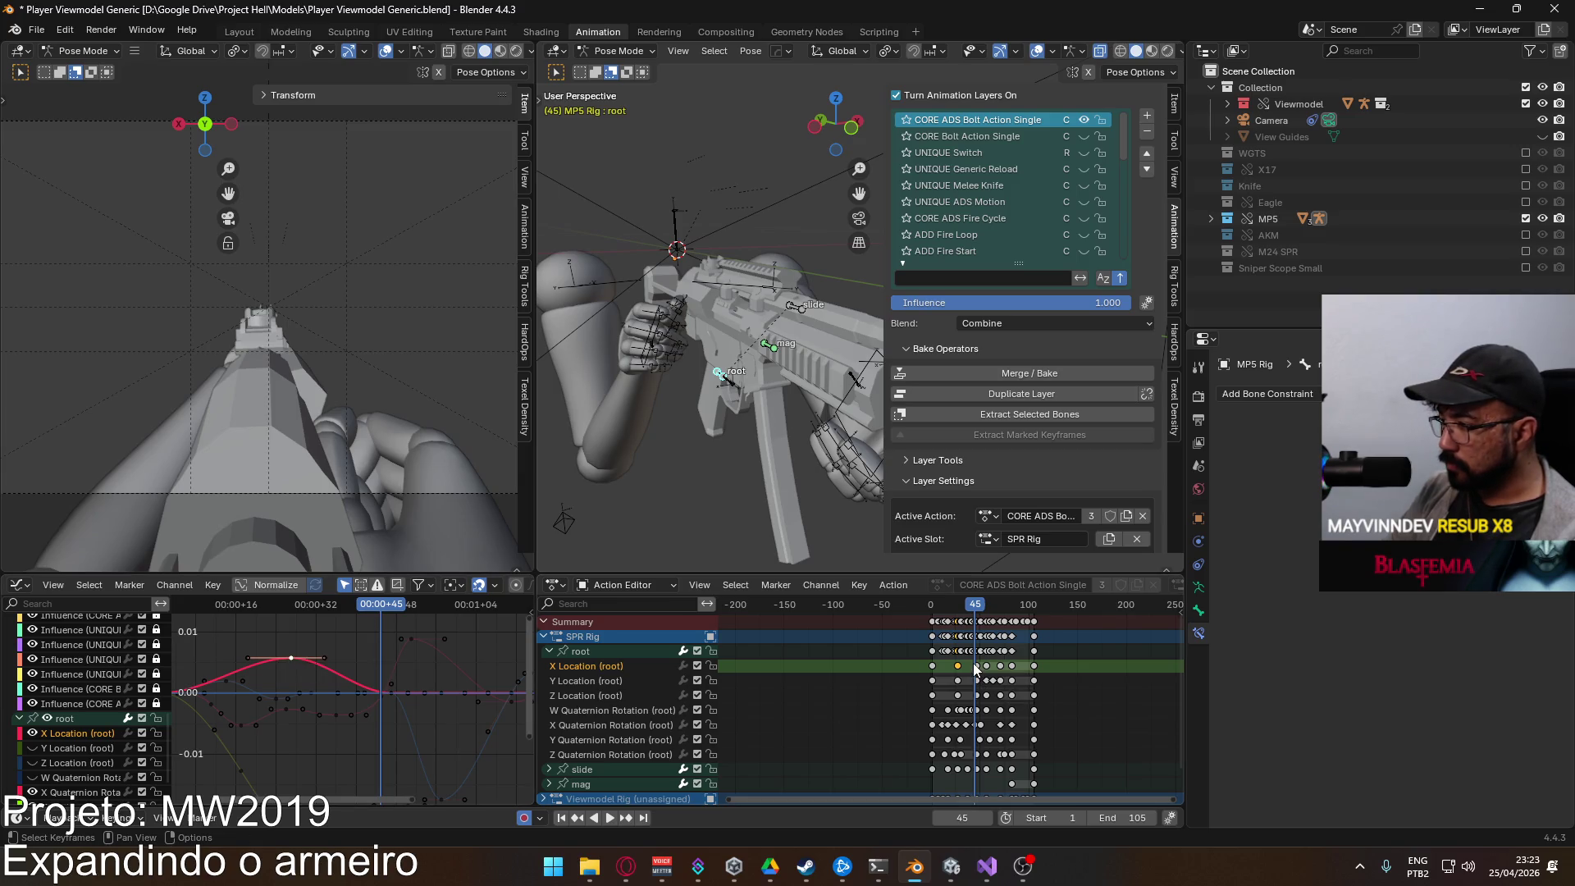
Step: Raise the X Location key at frame 47 and play back the result
key(Right)
key(Right)
click(392, 694)
key(g)
mouse_move(427, 663)
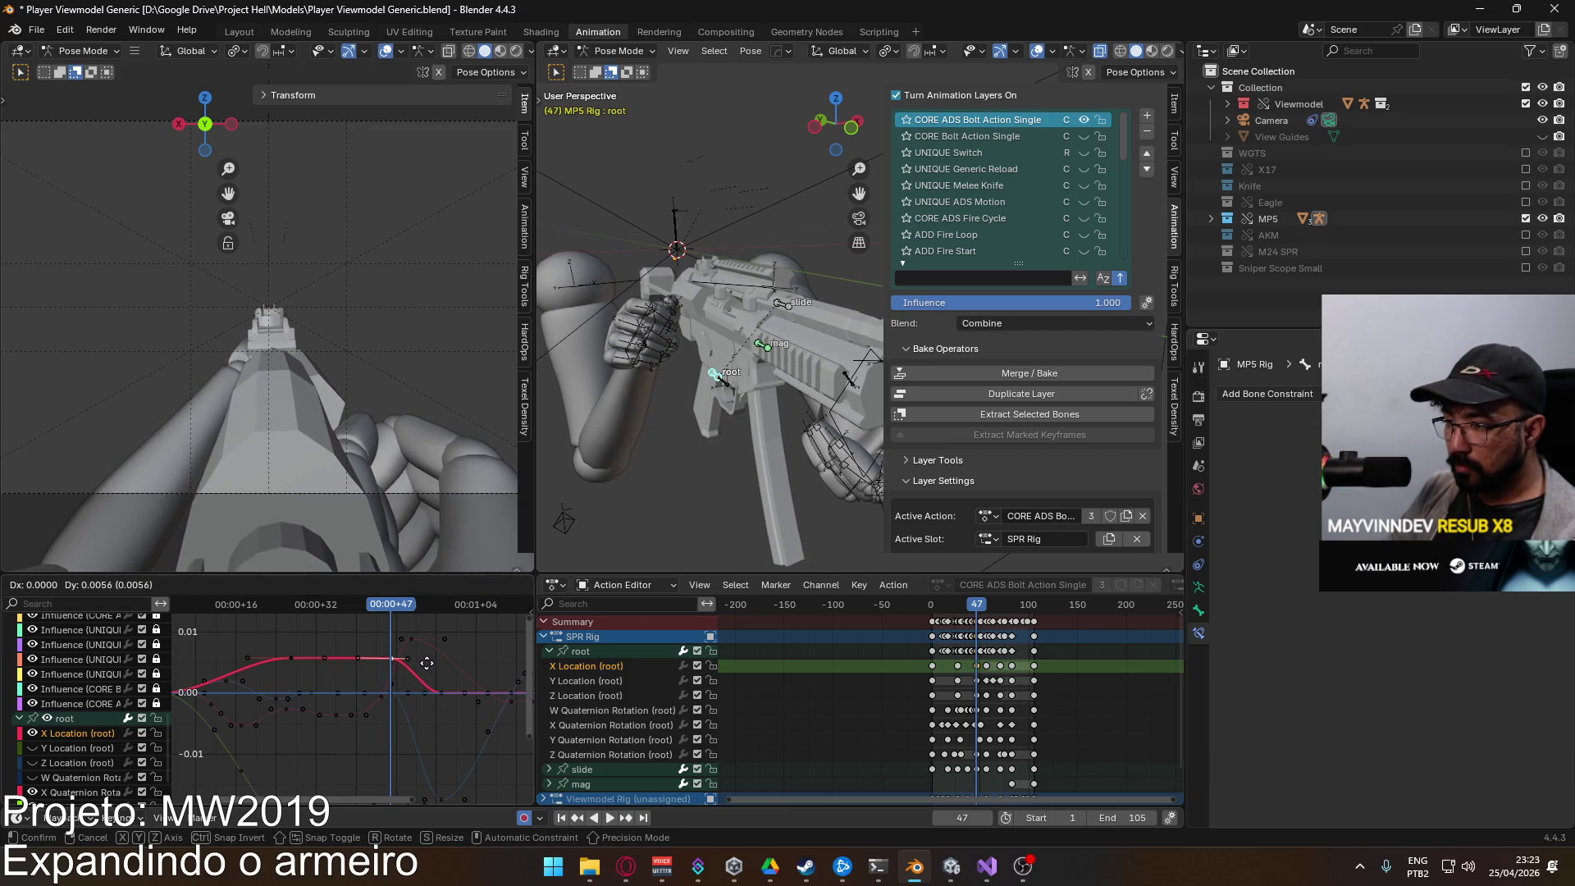
click(427, 662)
key(shift+Left)
key(space)
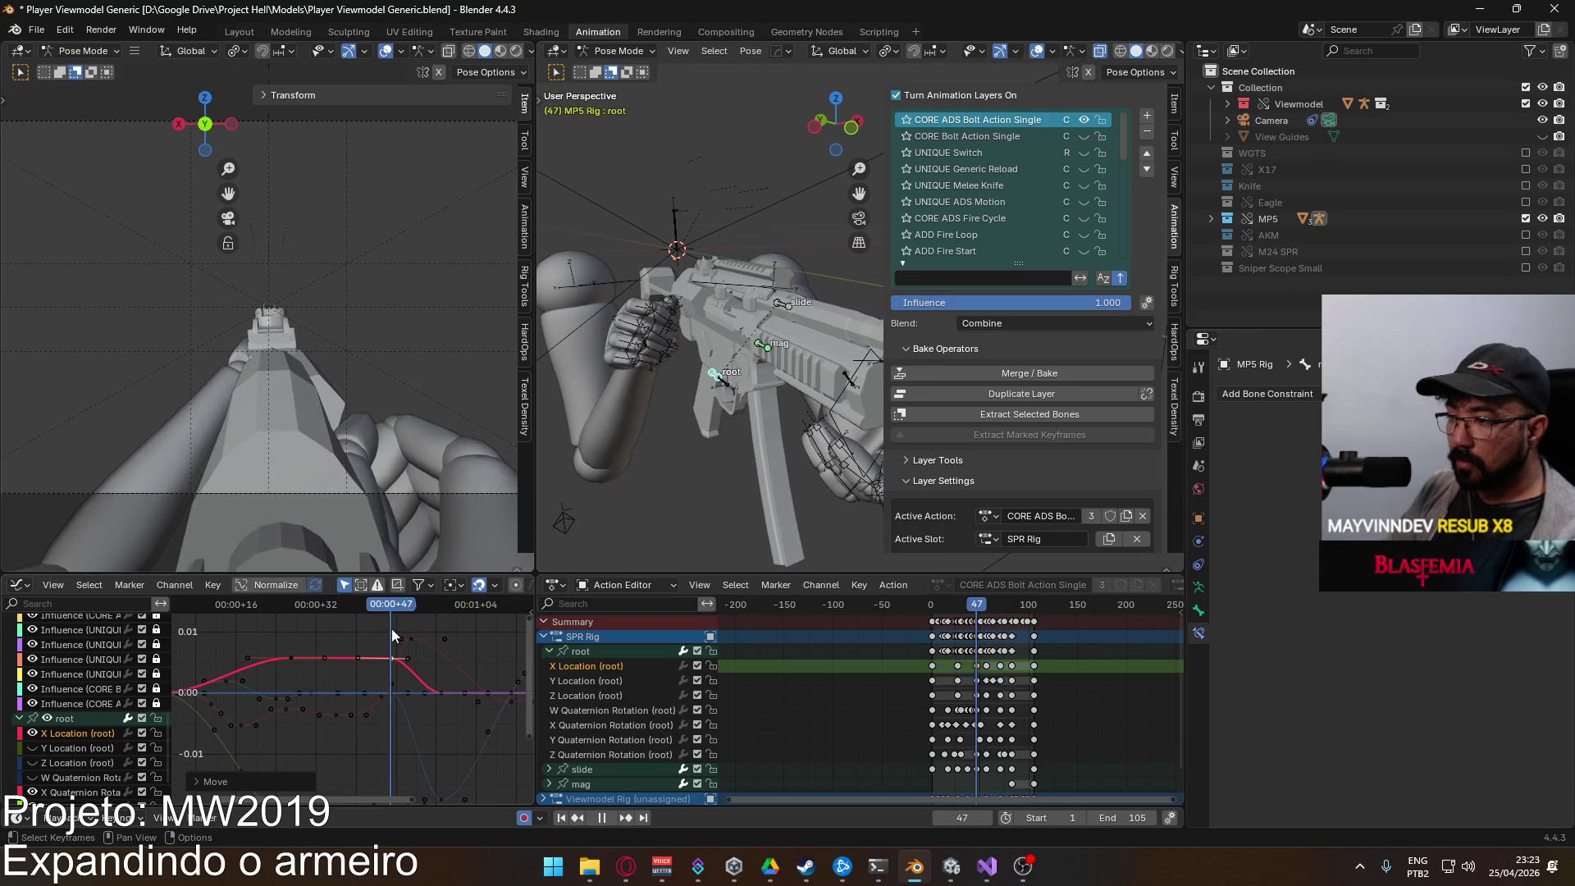
key(space)
Step: Raise the X Location key at frame 57 to extend the sideways hold
click(441, 692)
key(g)
key(y)
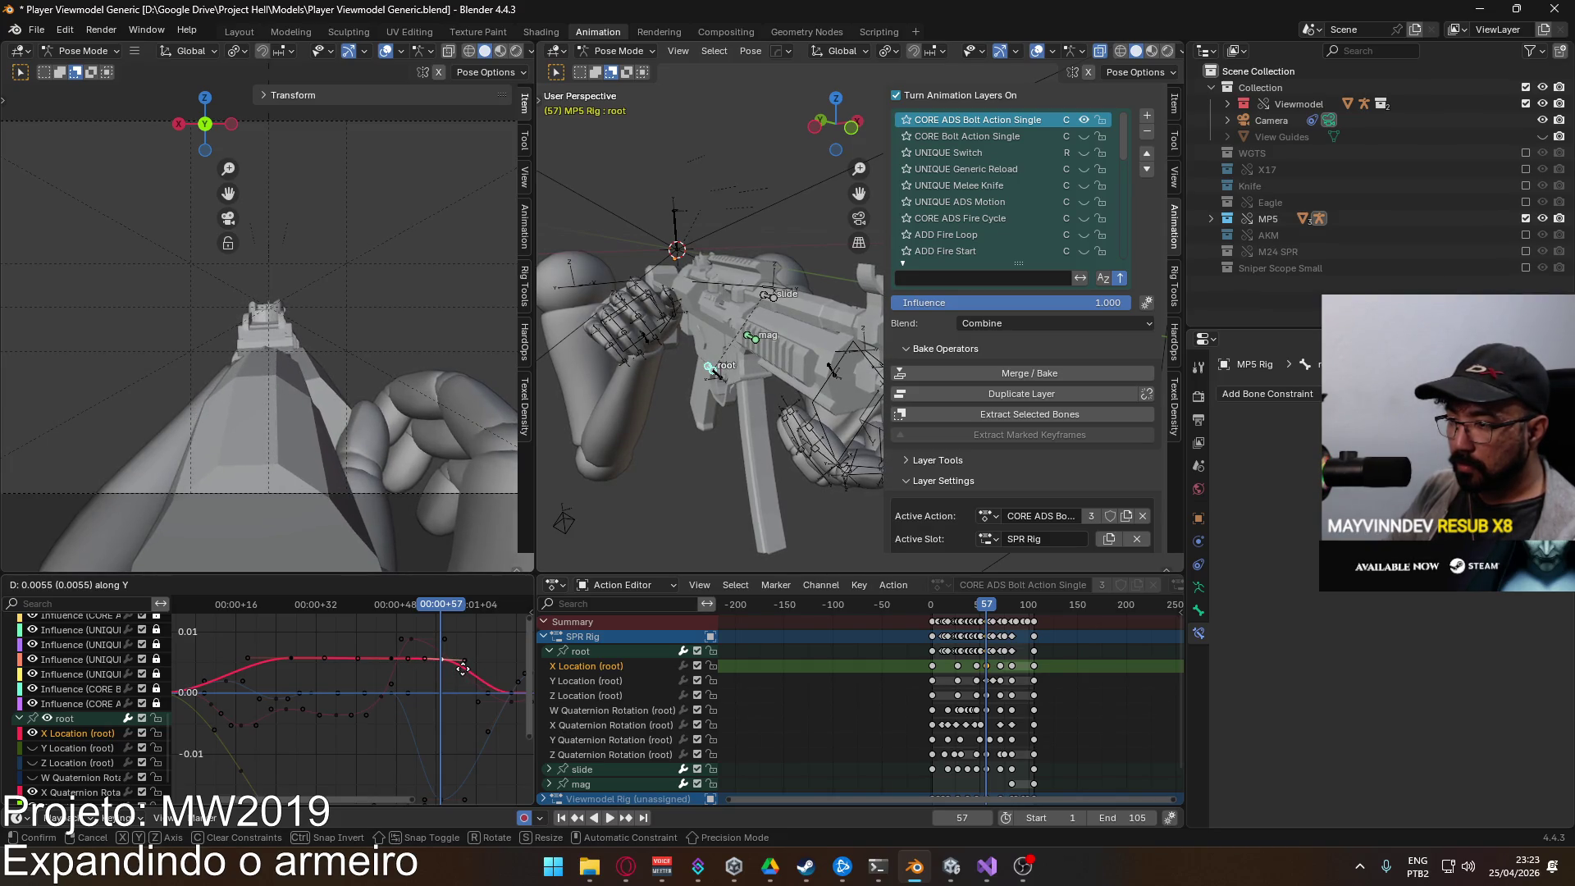
click(464, 669)
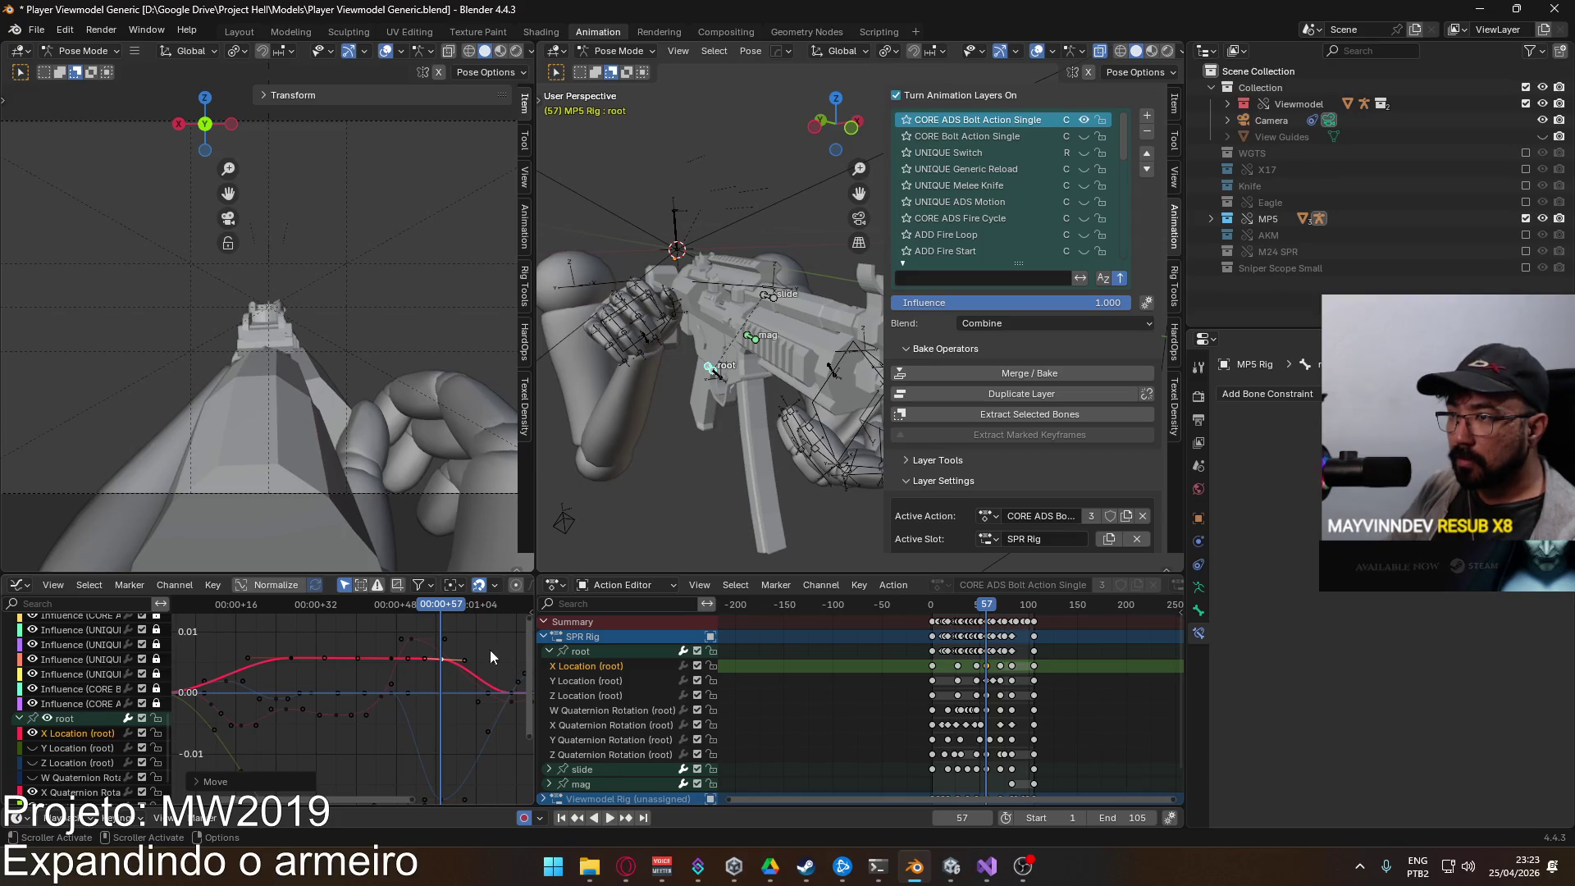
key(space)
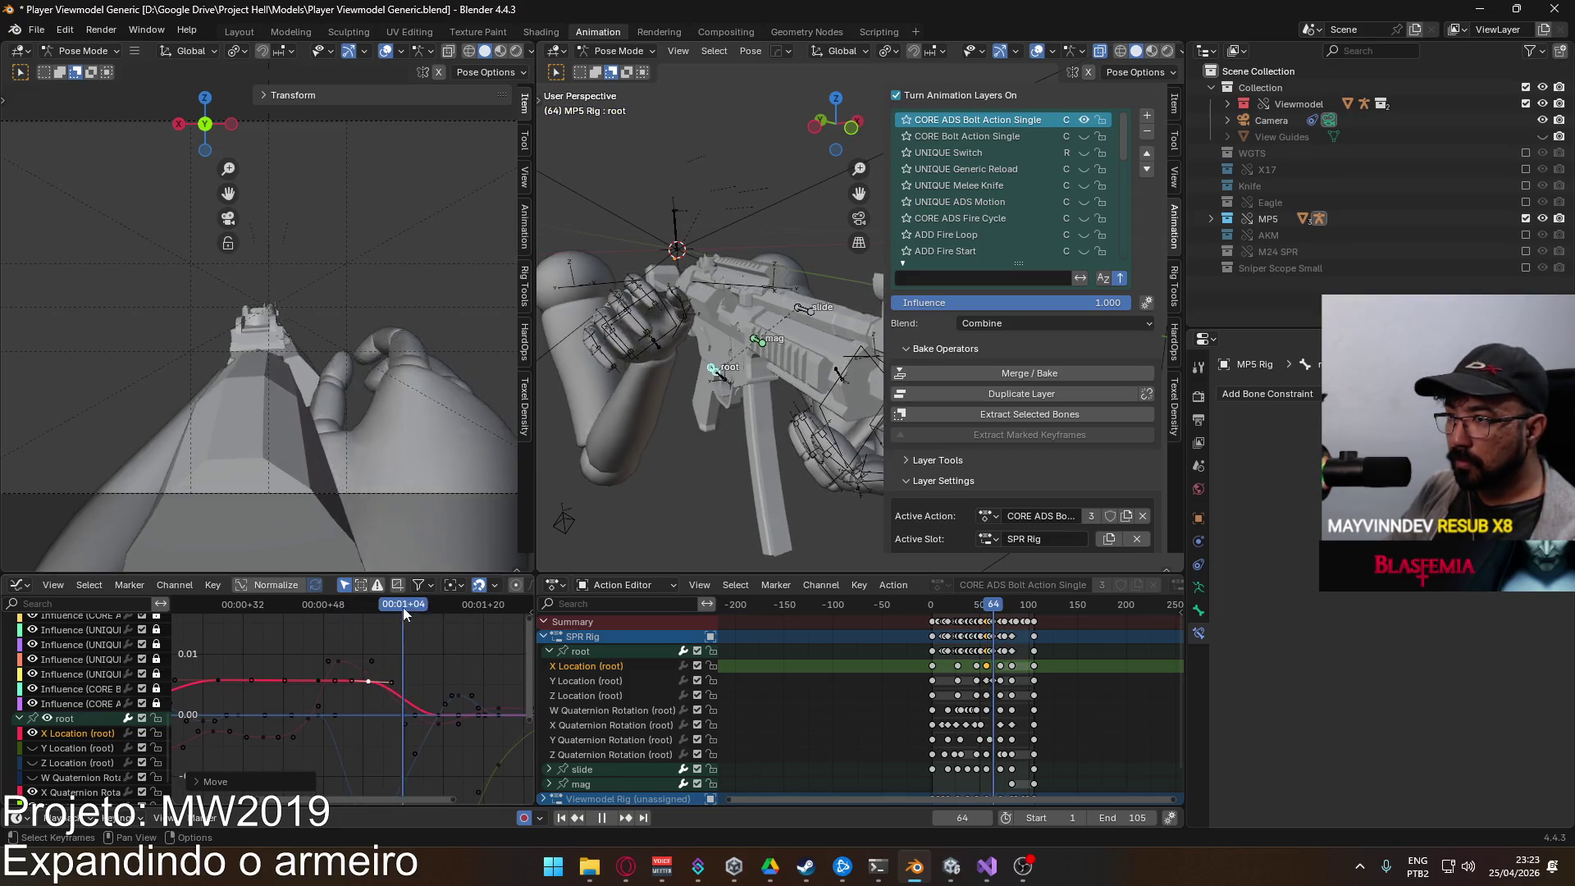
key(space)
Step: Raise the X Location key at frame 71, then review the full curve
click(440, 713)
key(g)
key(y)
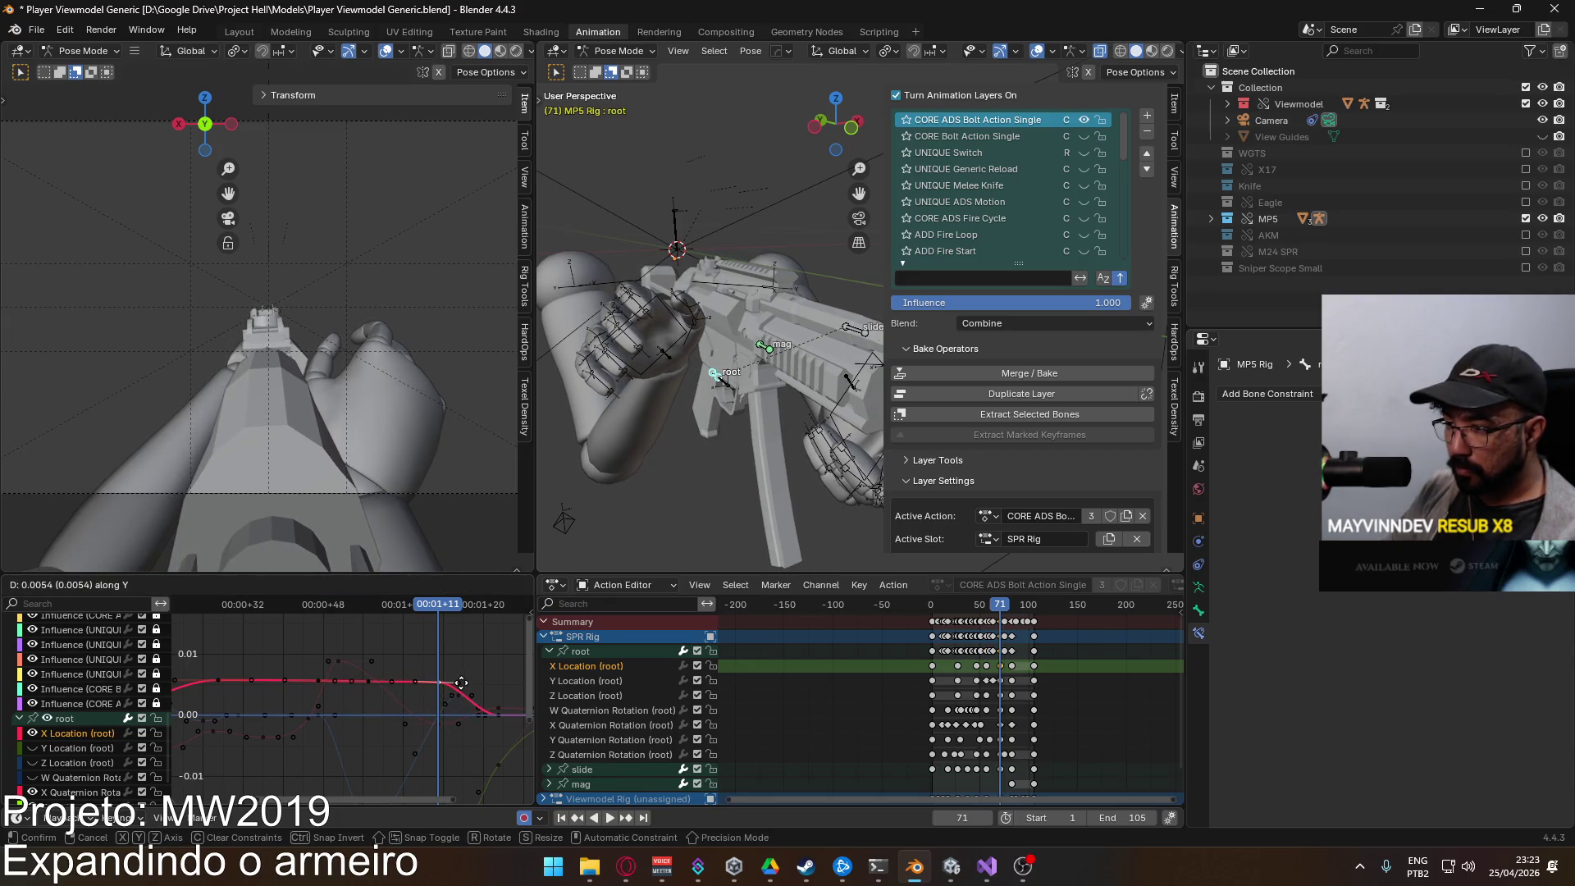
click(462, 683)
key(space)
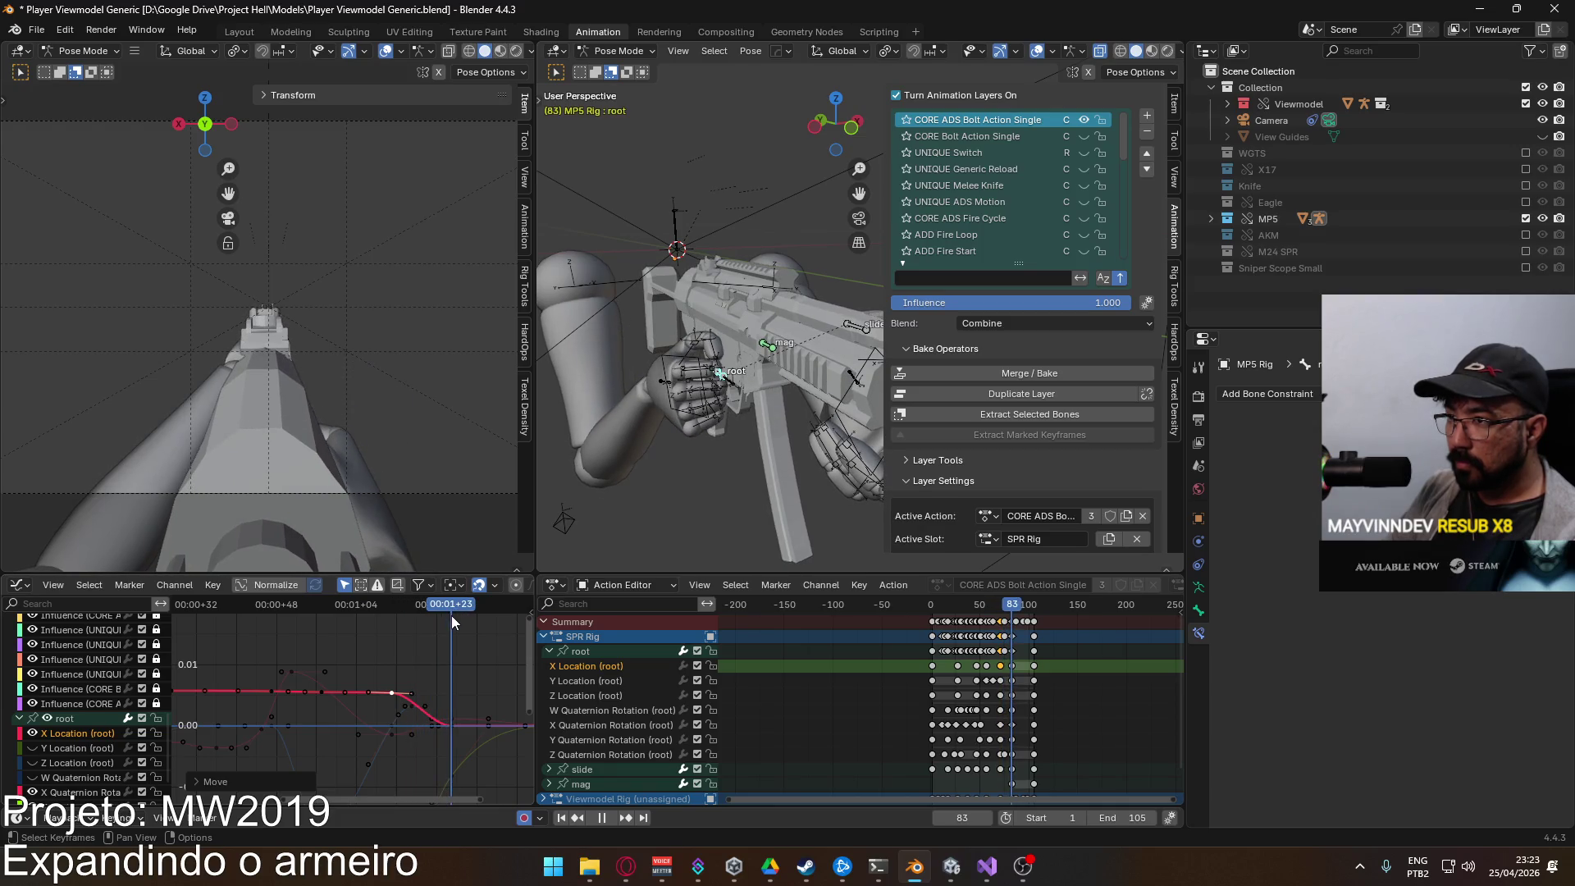
key(space)
key(Home)
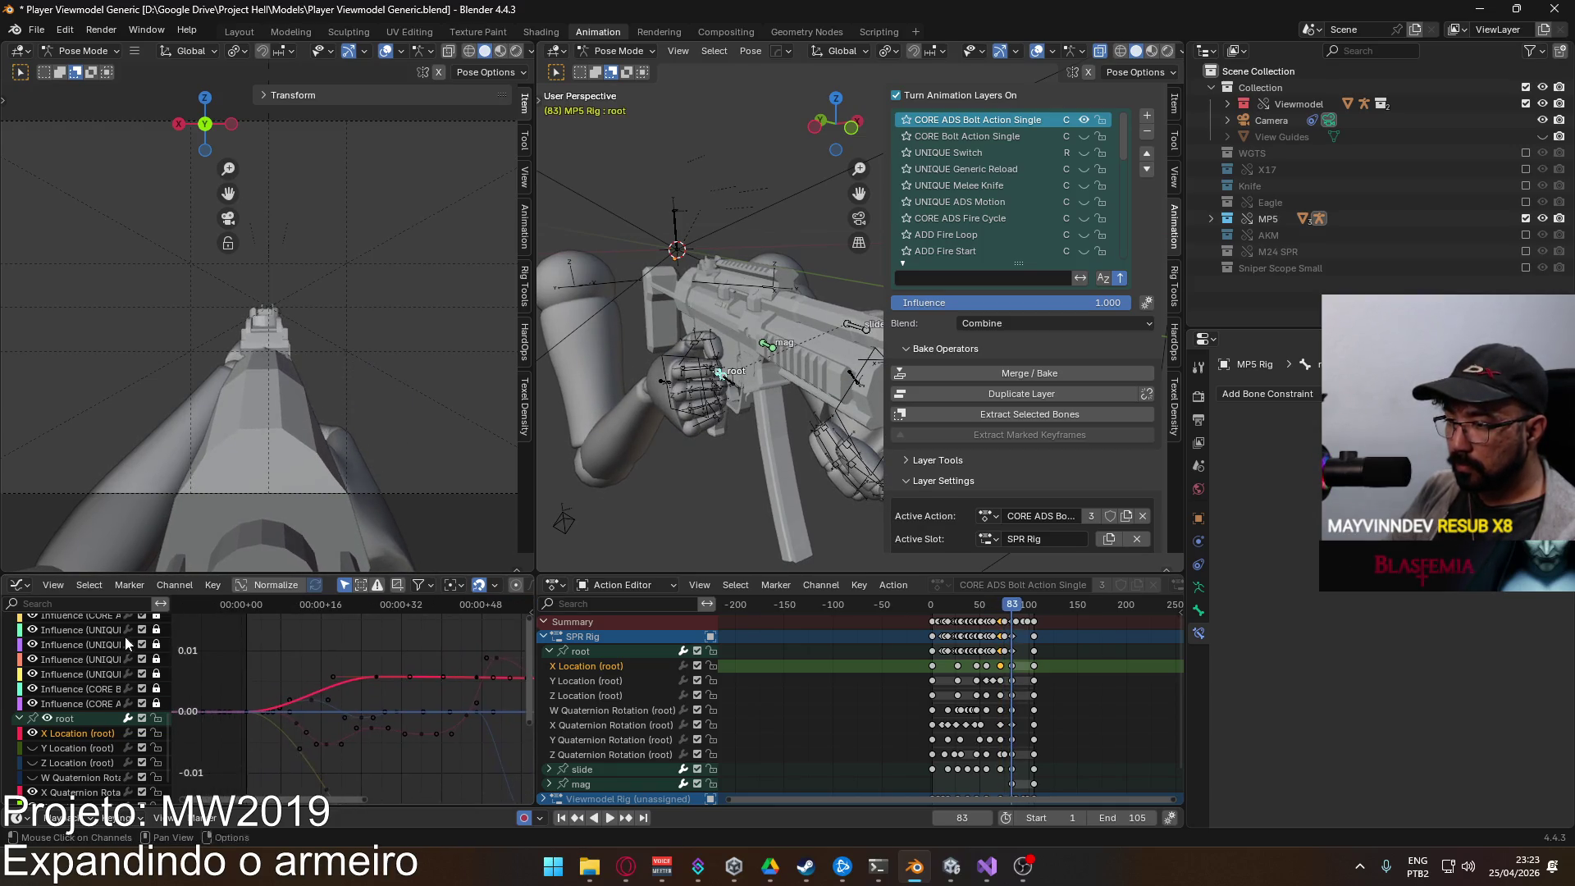
drag(325, 605, 246, 606)
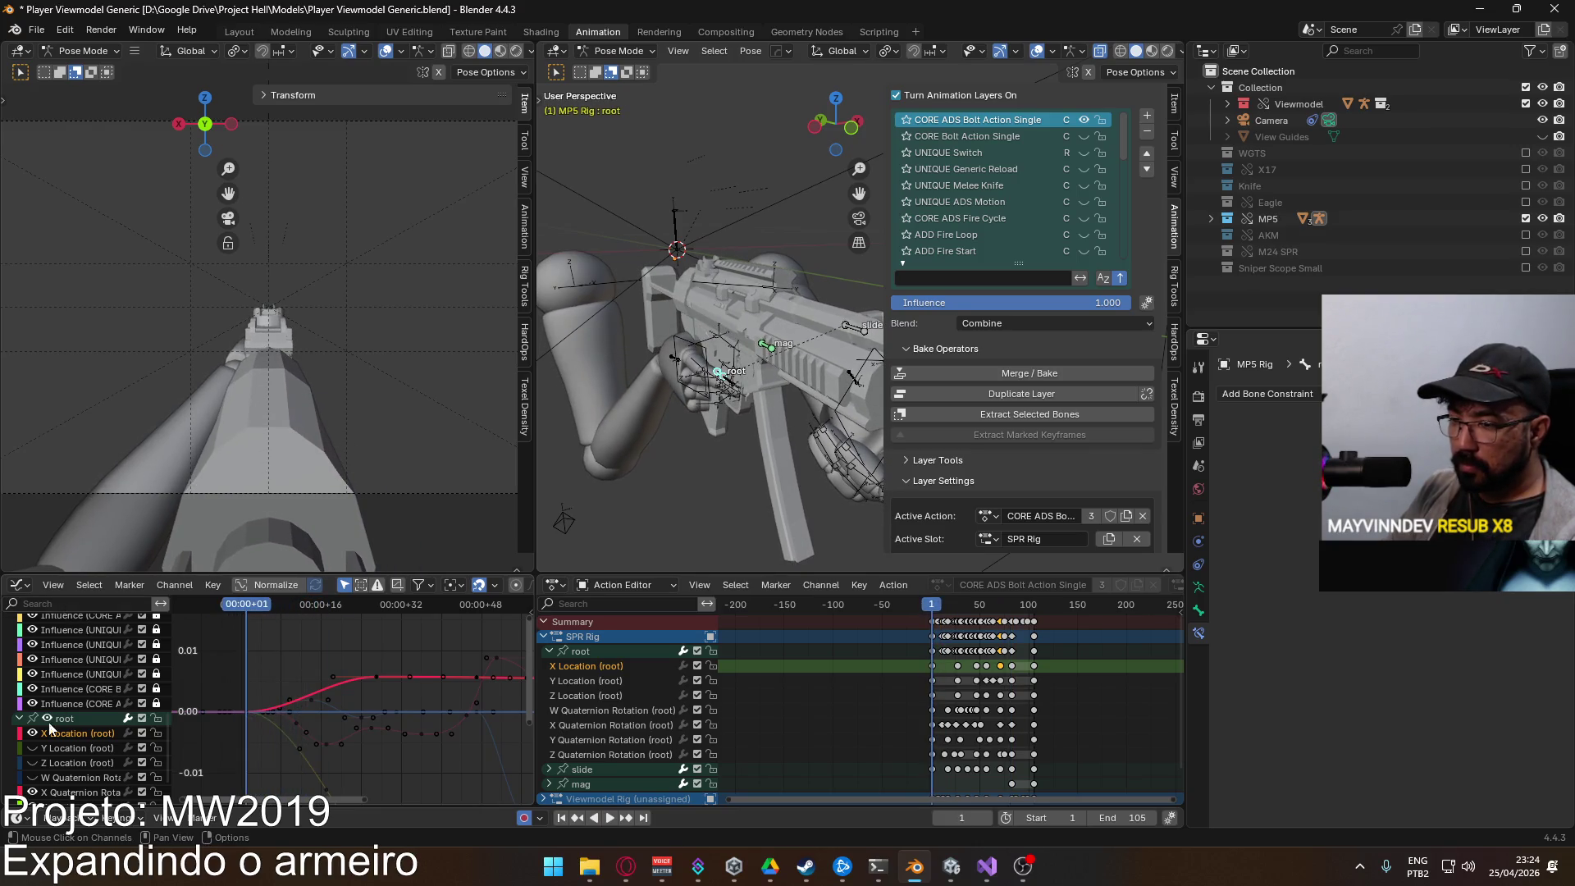
click(74, 747)
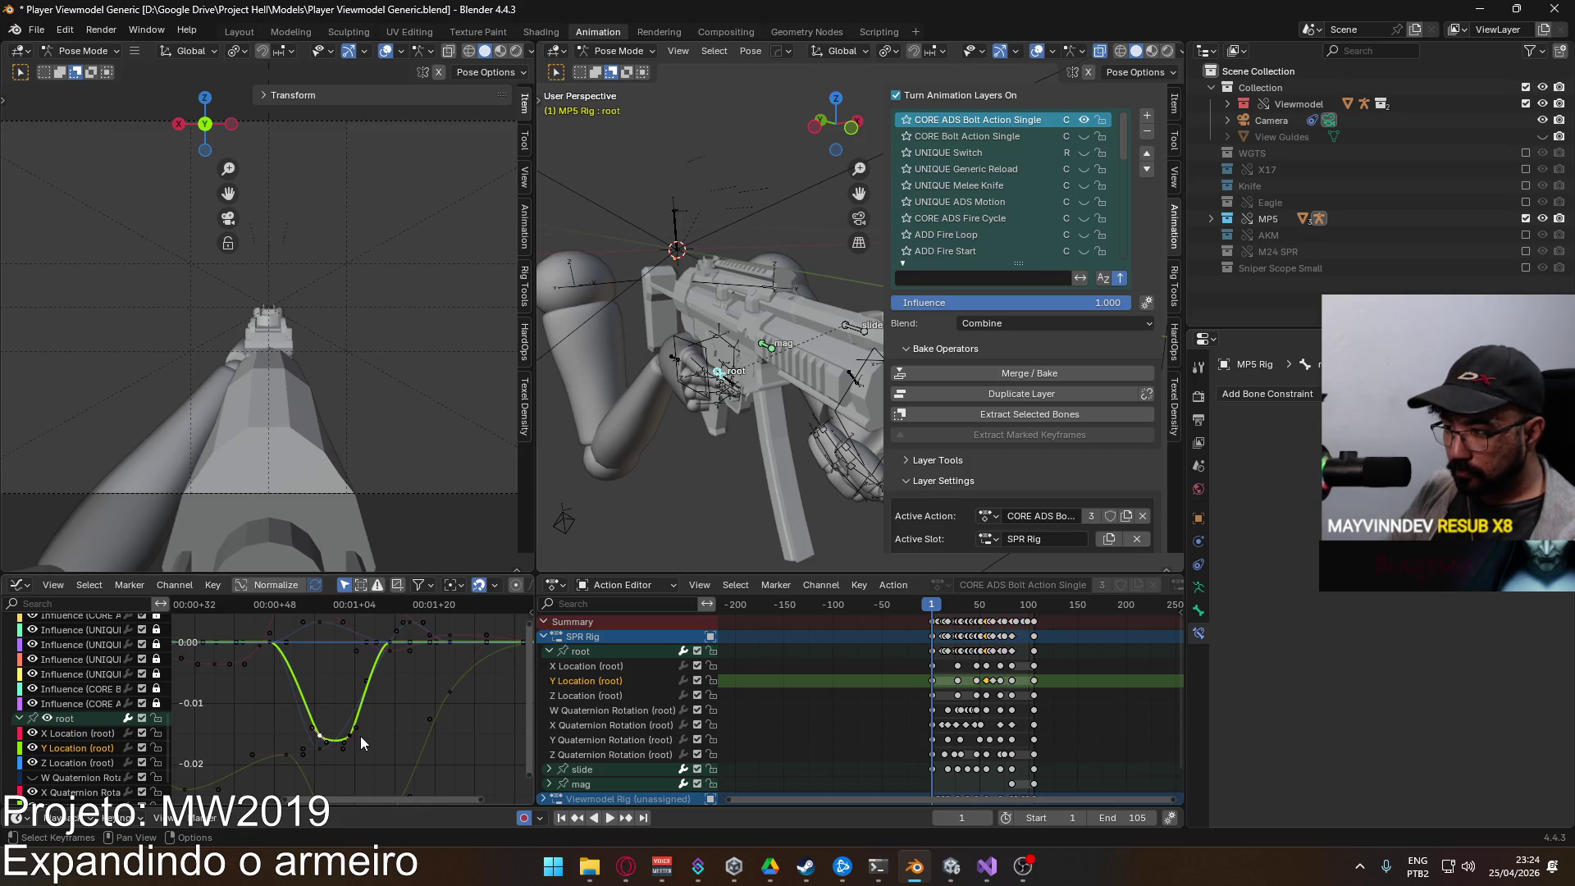
Step: Adjust the selected root Y Location key values and review around frame 56
key(g)
key(y)
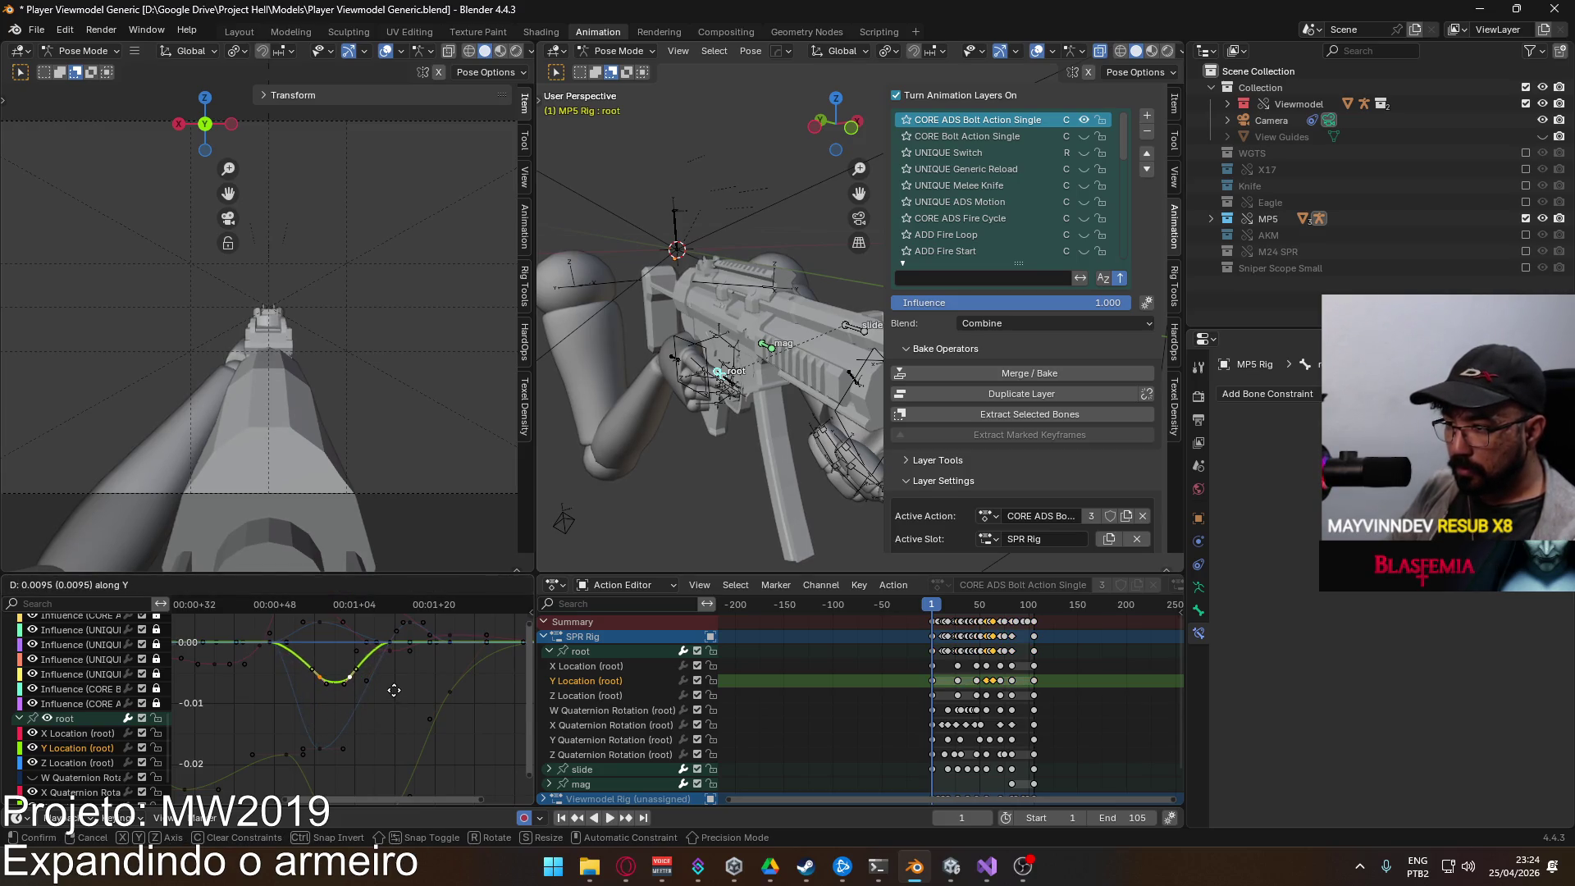
click(394, 690)
key(space)
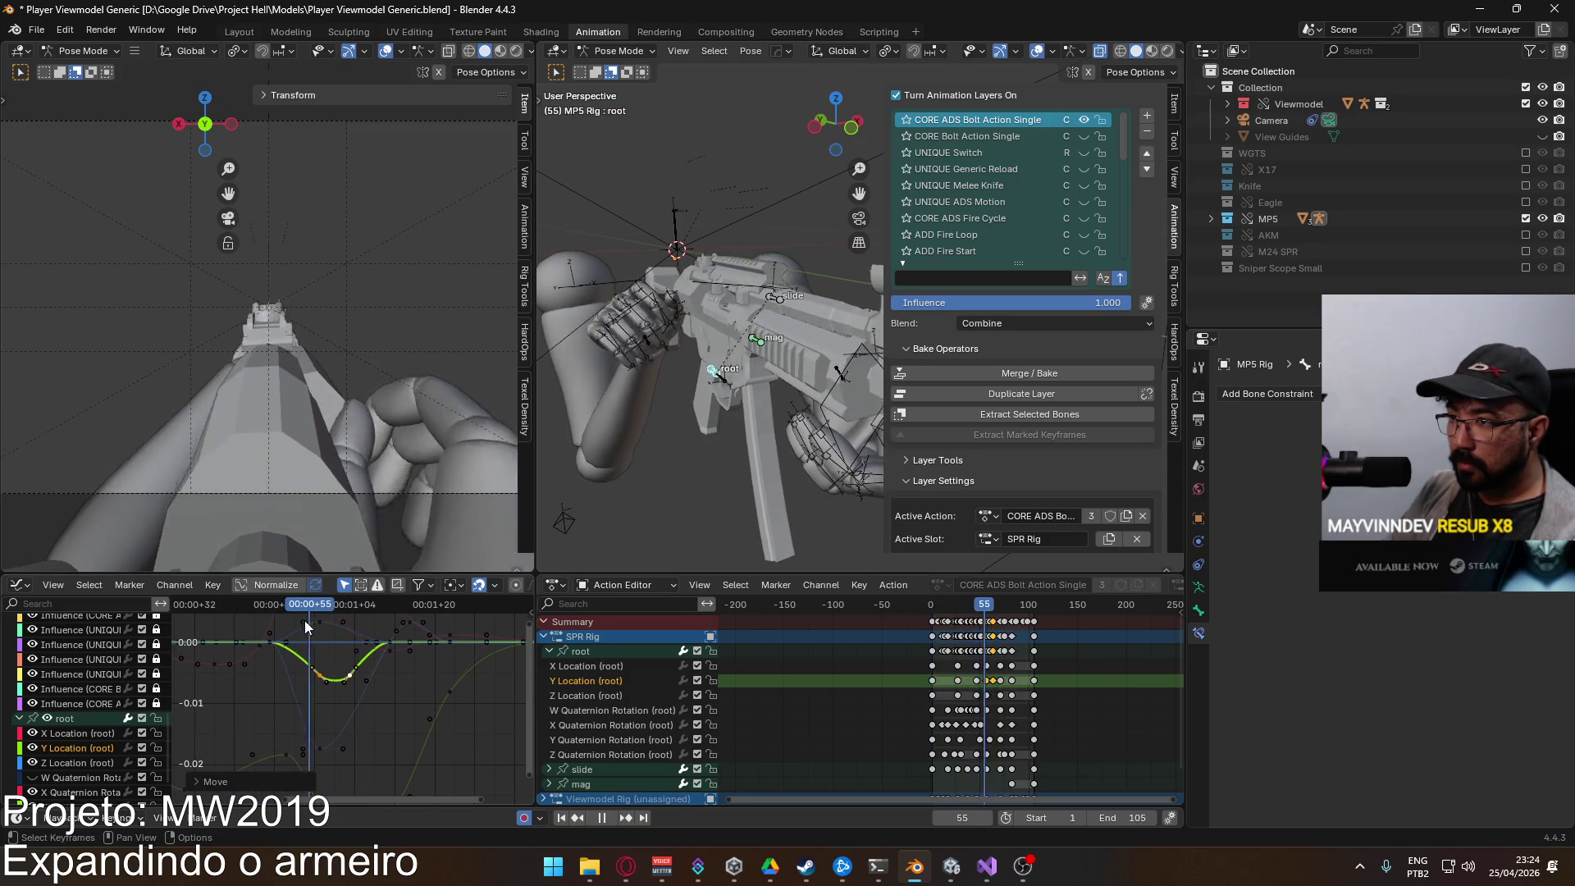
drag(336, 625, 269, 618)
scroll(380, 691, up, 1)
Step: Shift the Y Location dip keys earlier in time
key(g)
click(344, 685)
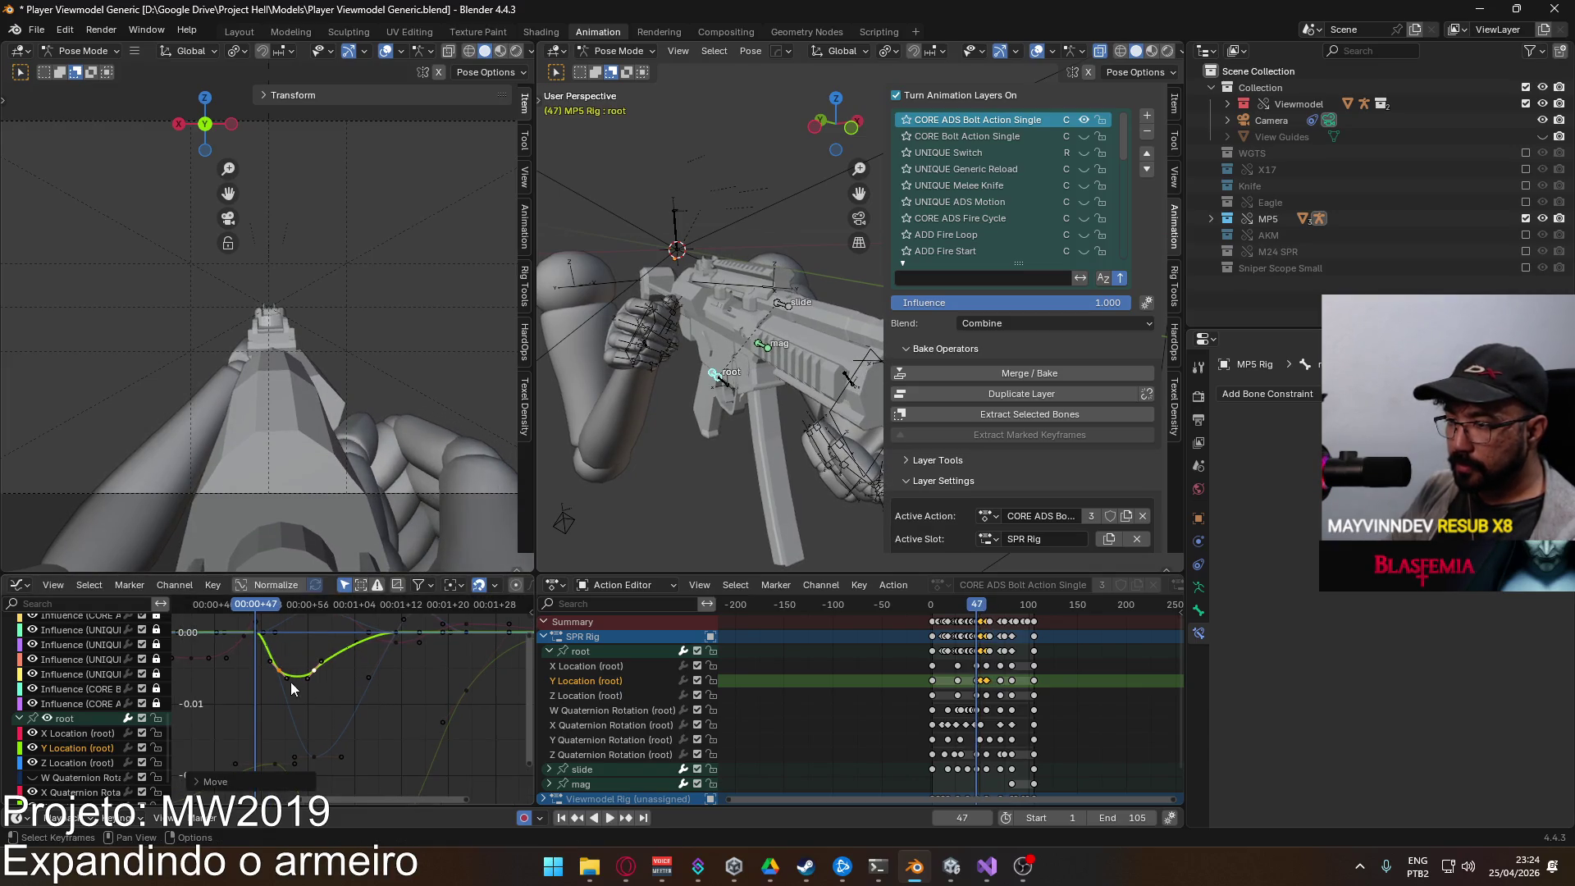
key(g)
click(302, 681)
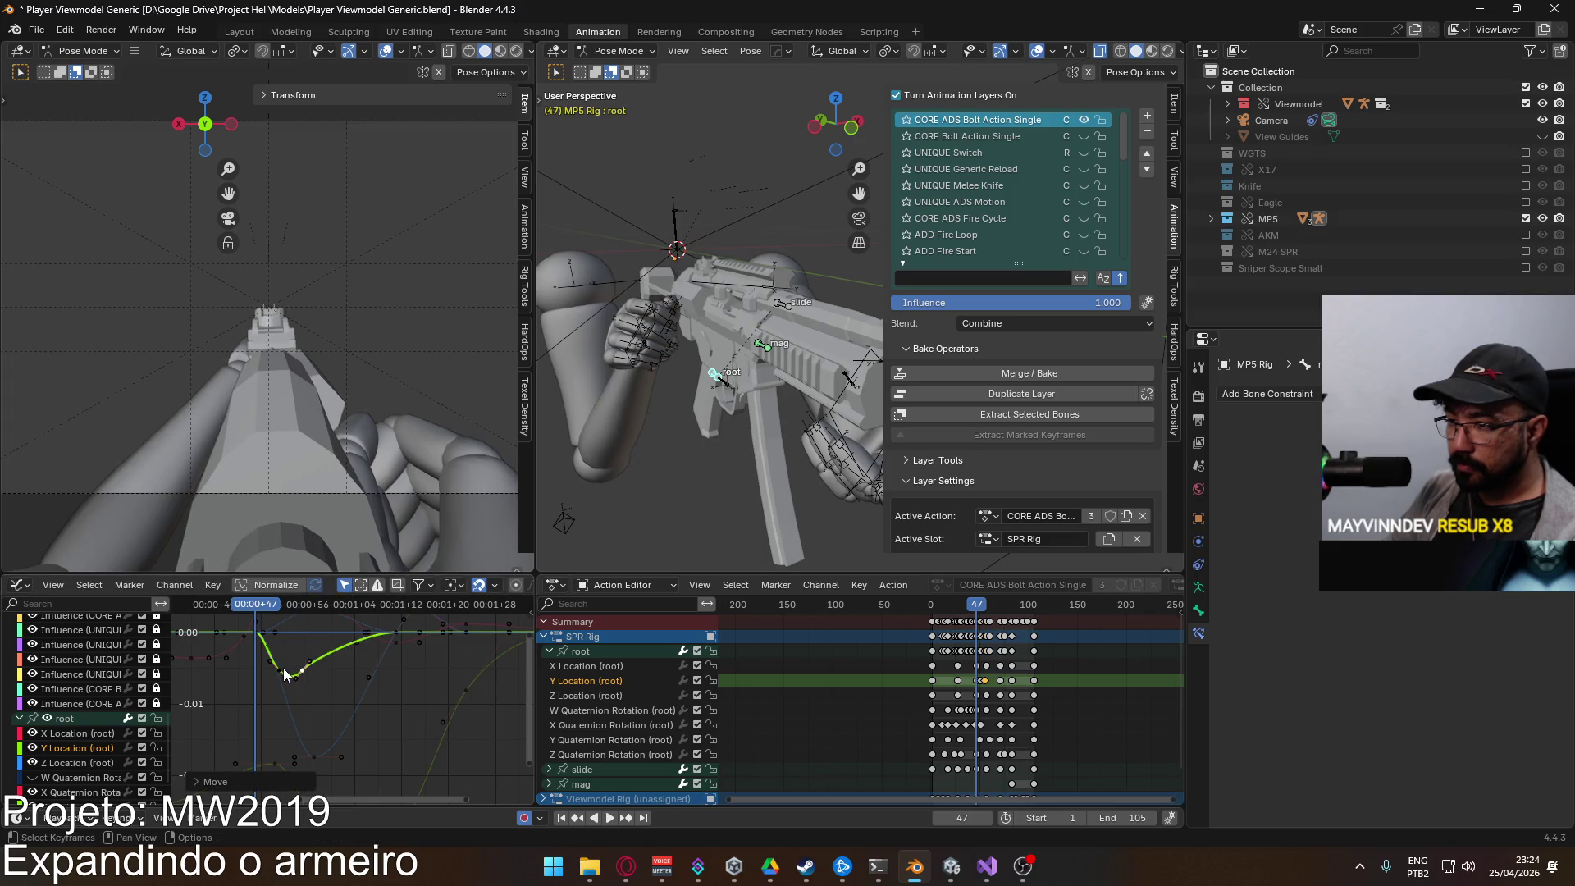
key(space)
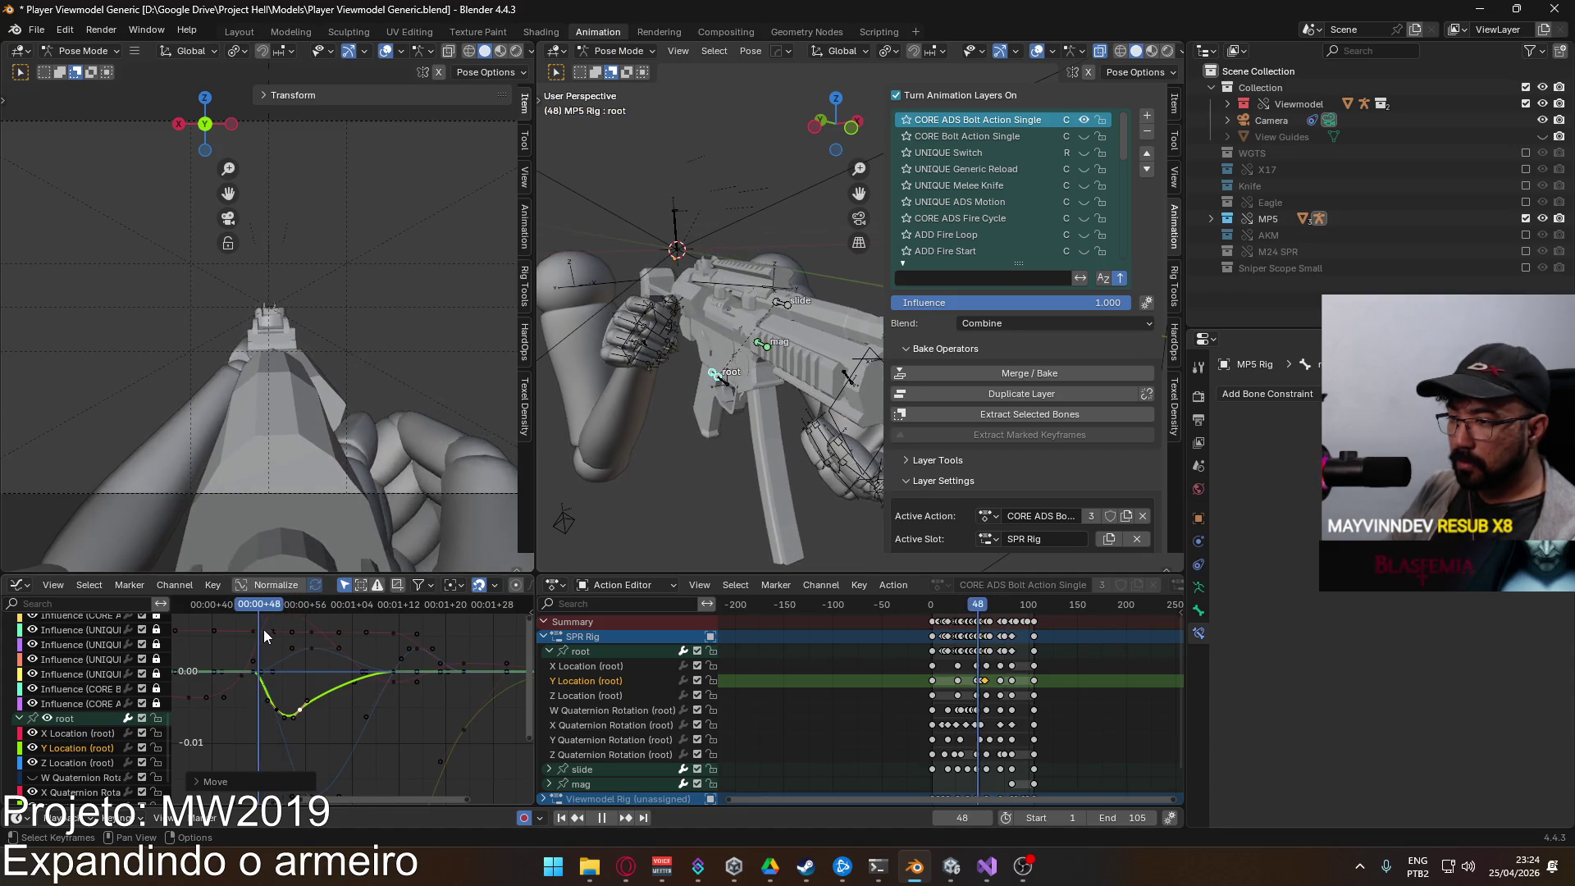
key(space)
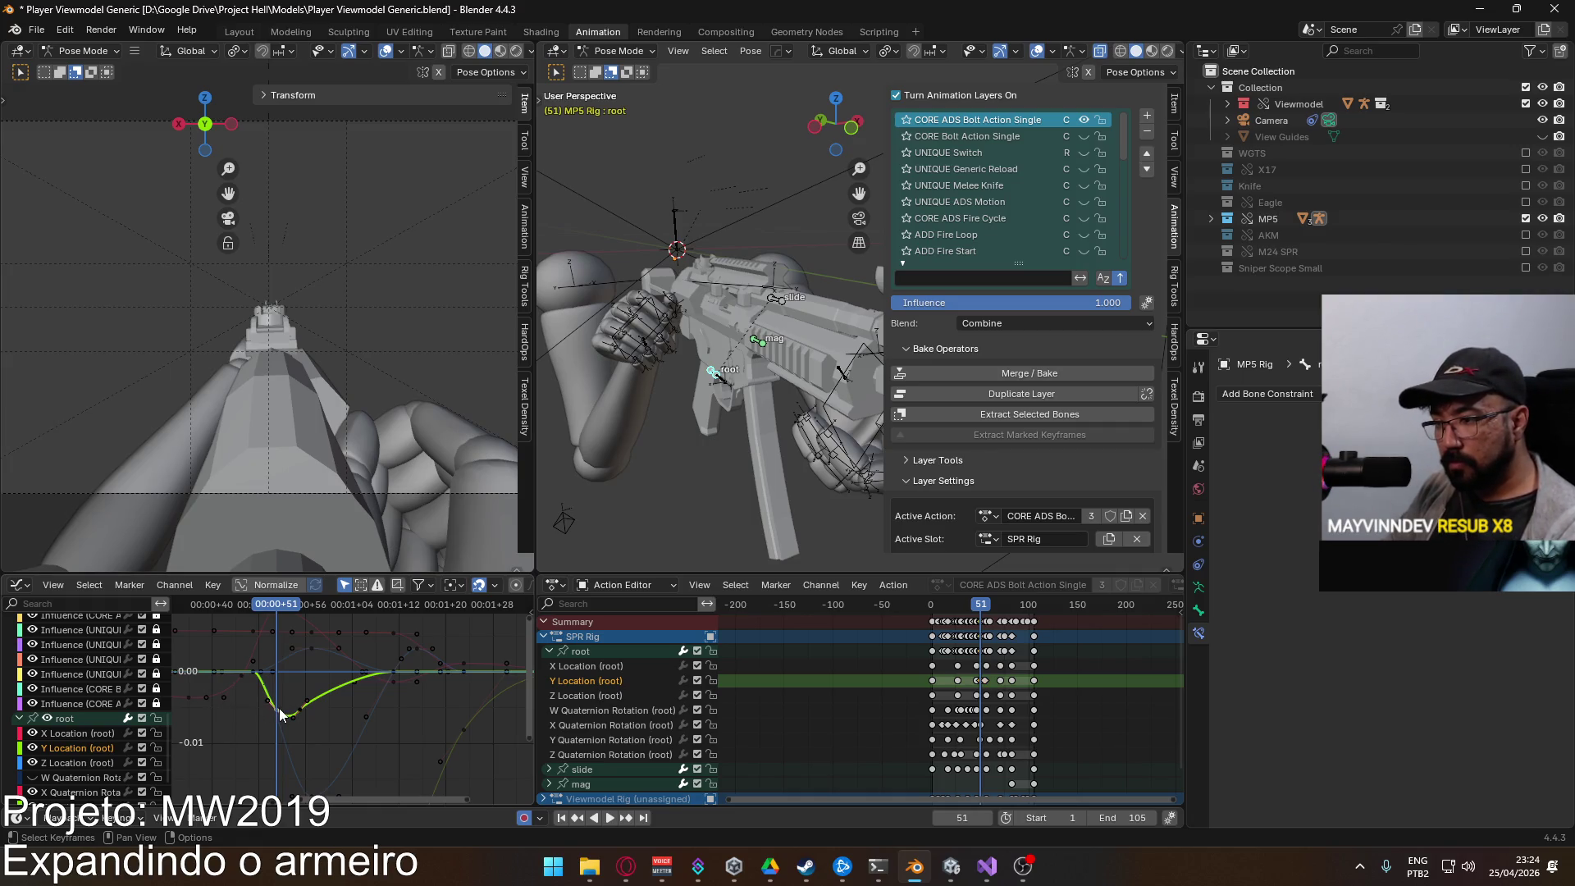
Step: Lower the Y Location dip keys to deepen the dip
key(g)
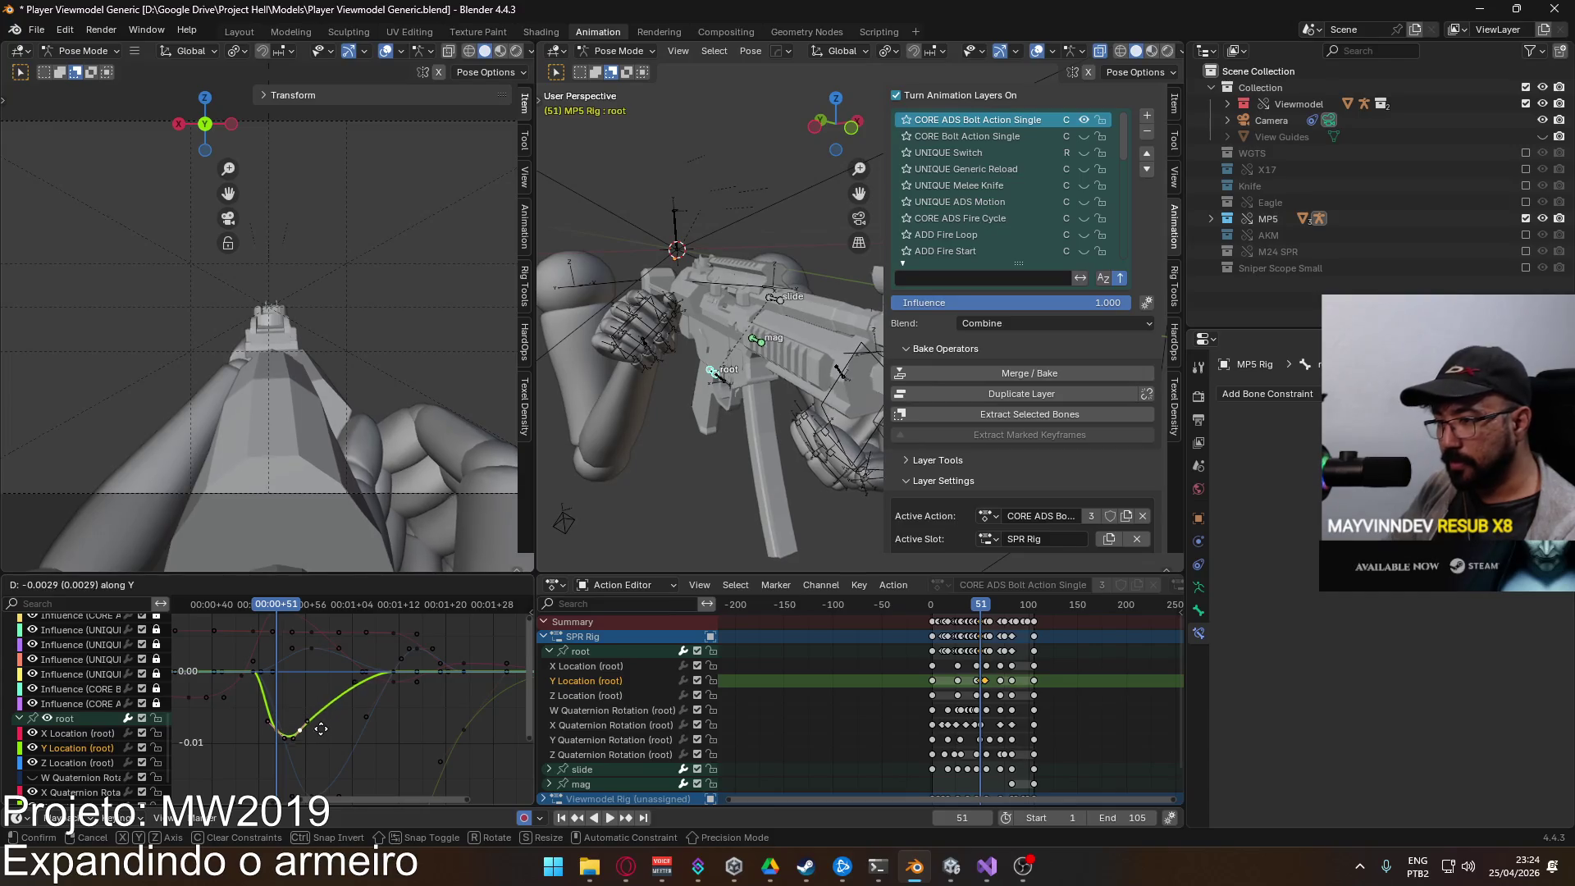
click(310, 743)
key(space)
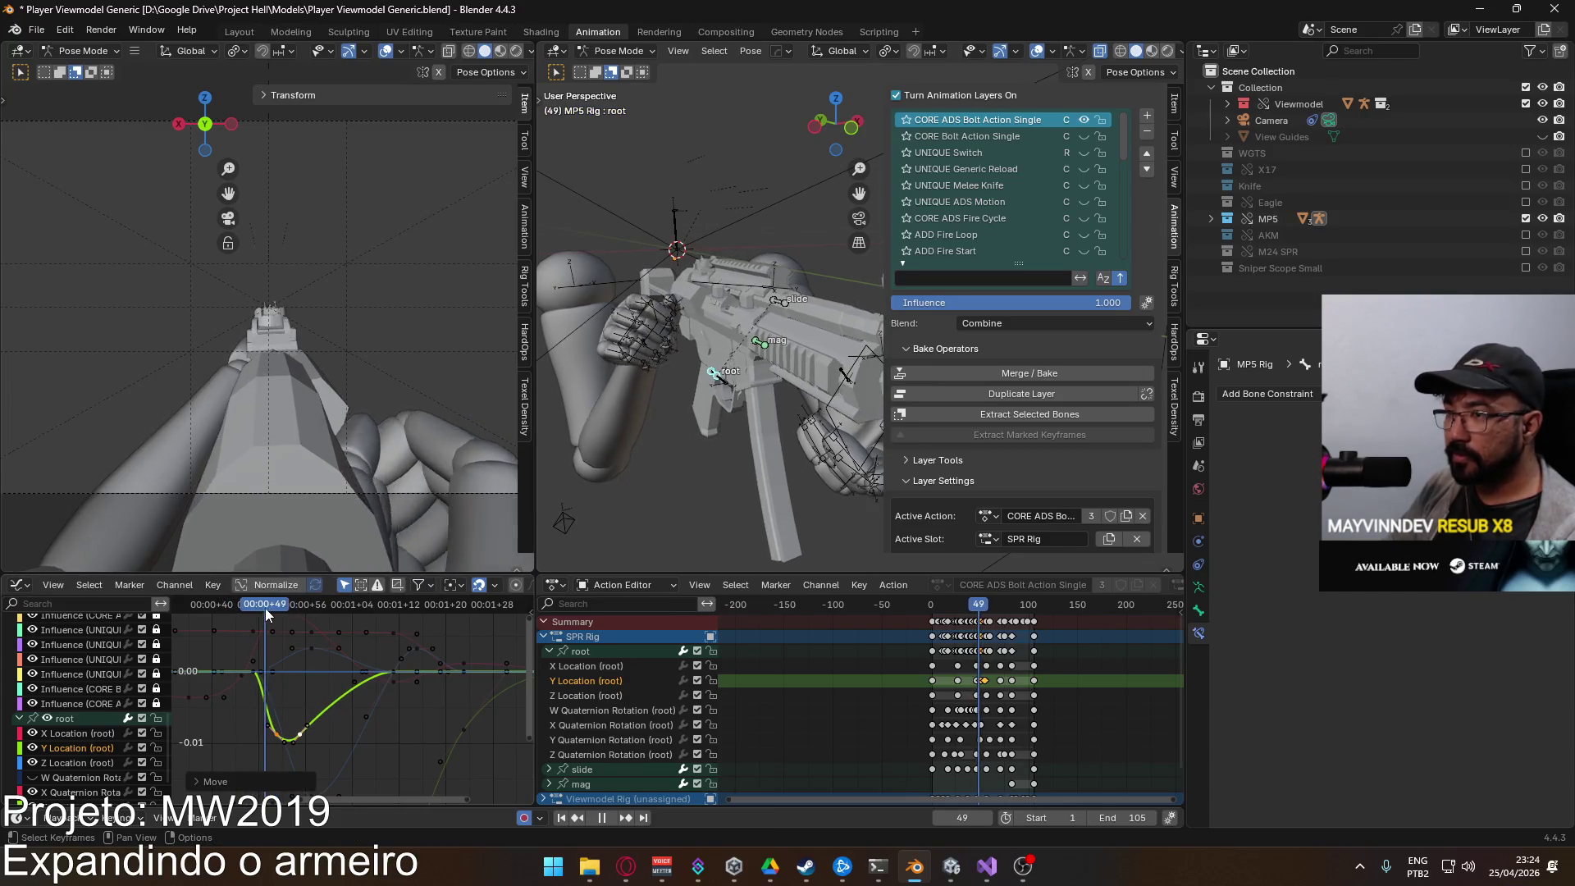
drag(357, 605, 302, 607)
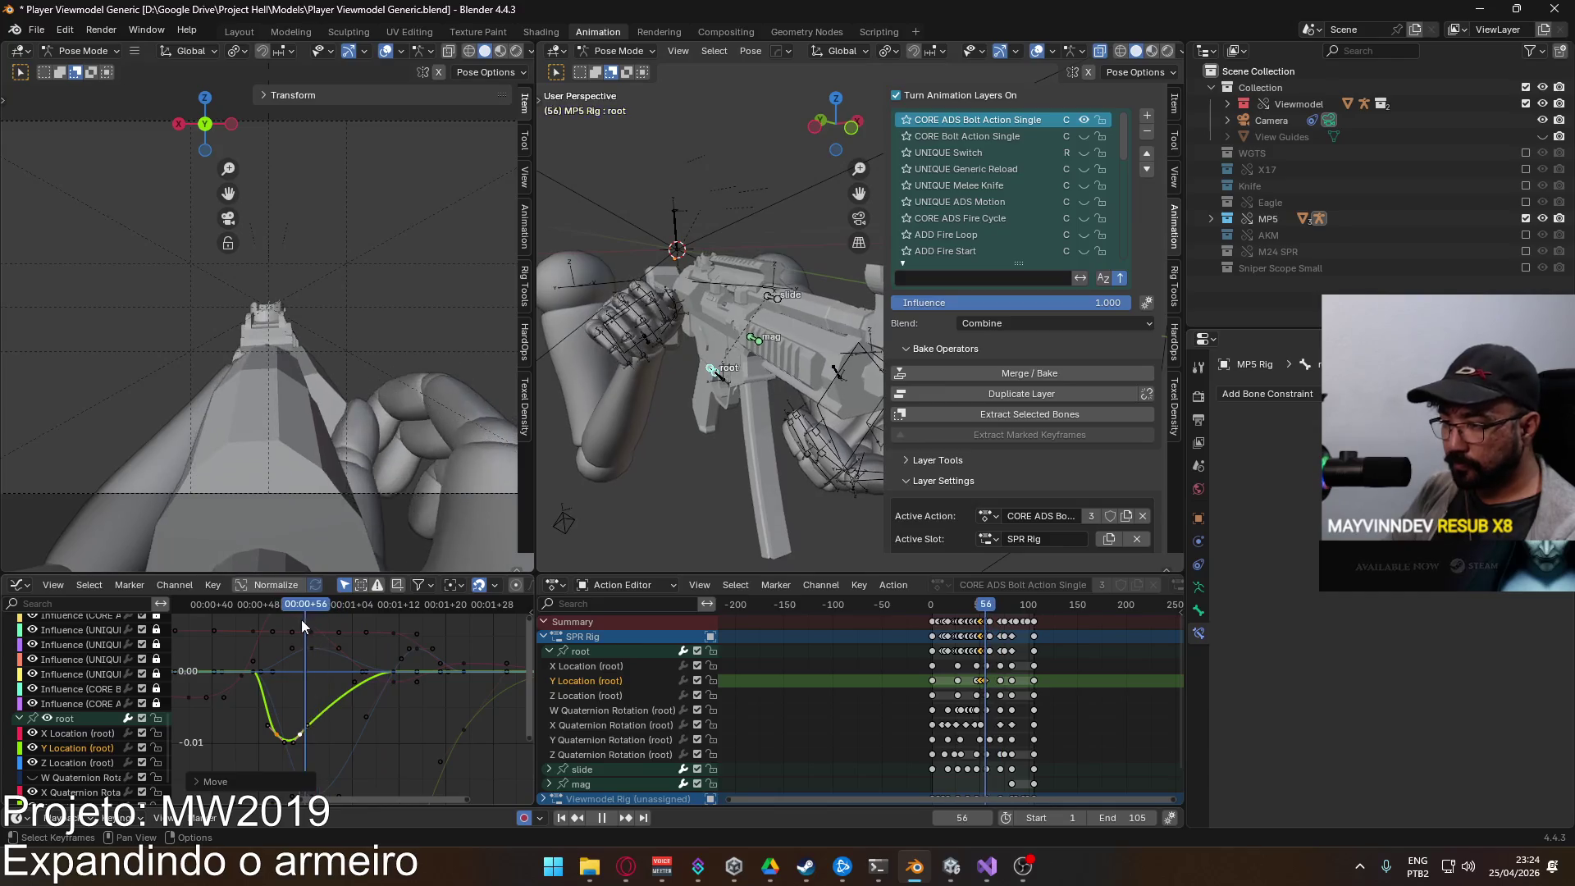
key(space)
Step: Smooth the recovery by raising the post-dip key and rotating its handles
key(g)
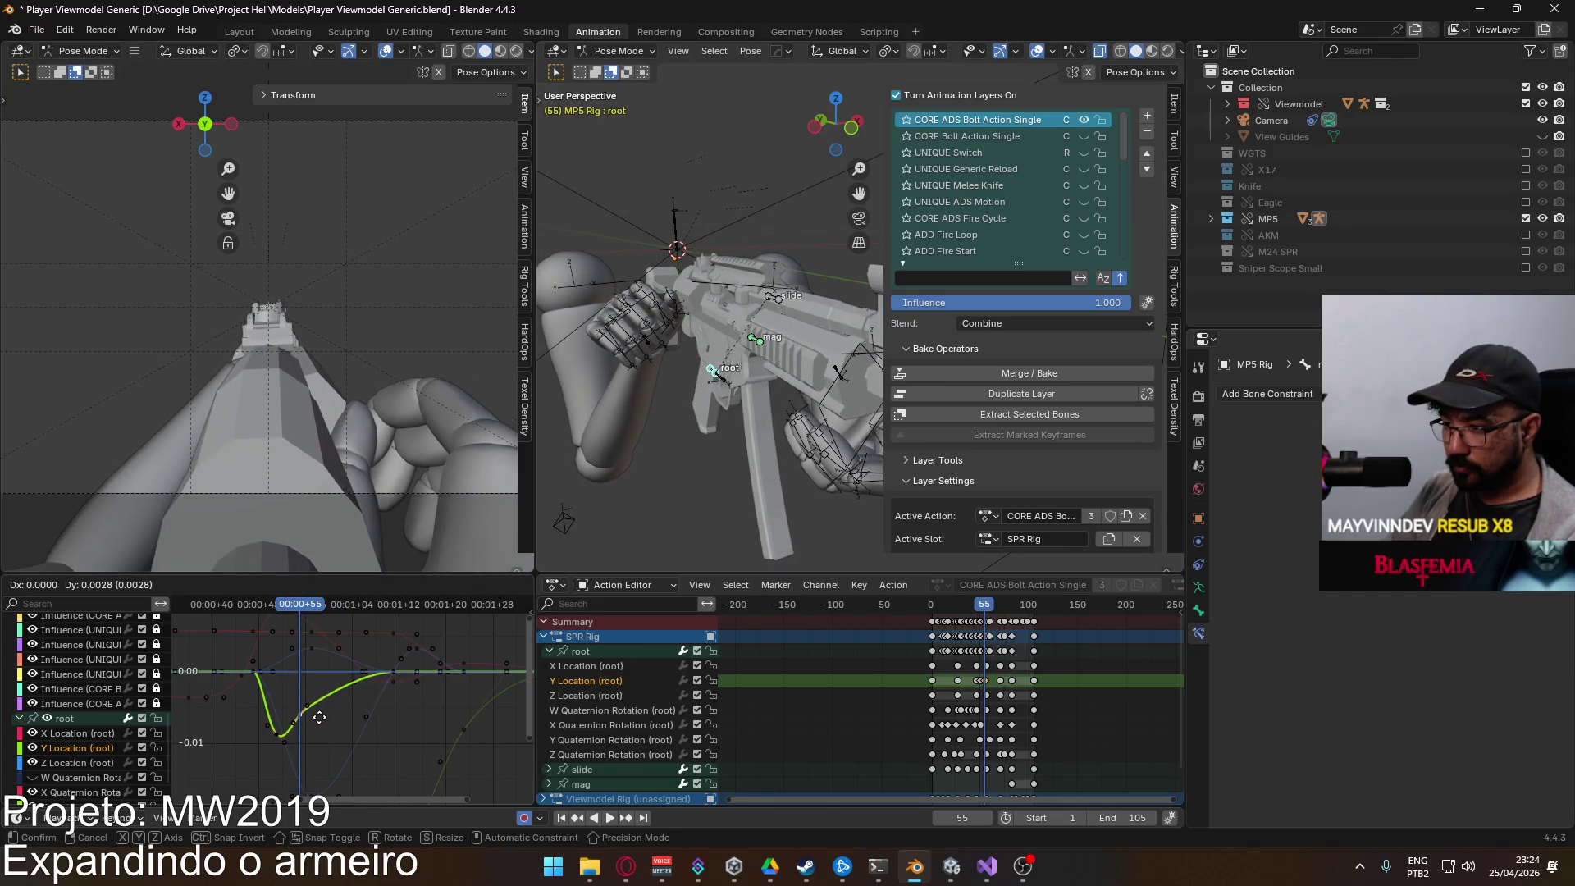
click(318, 707)
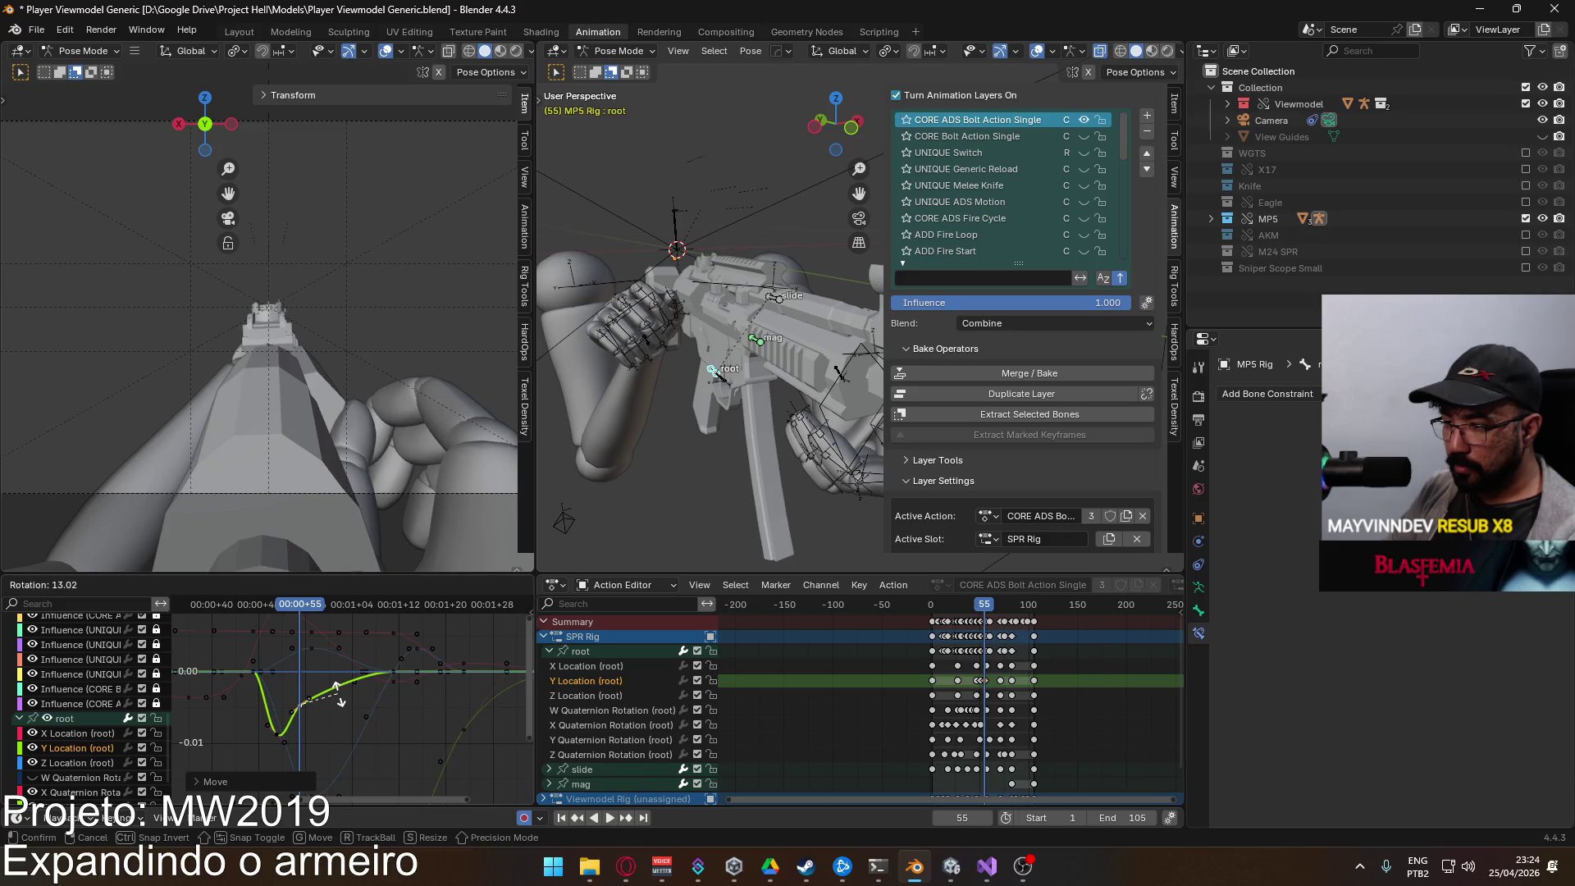
click(337, 689)
key(g)
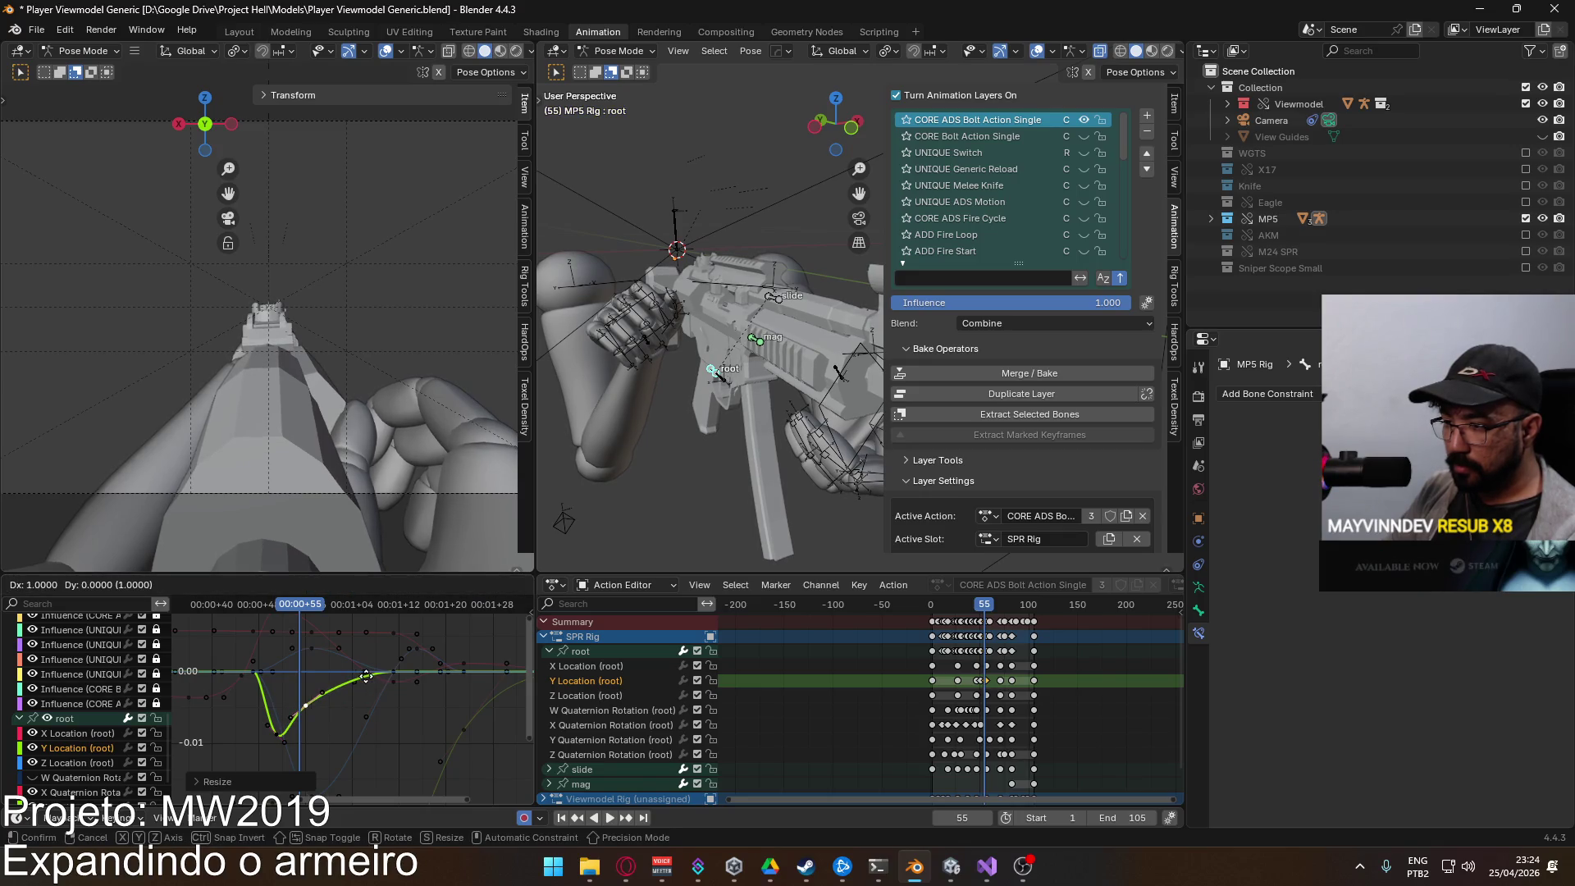
click(350, 684)
key(r)
click(321, 664)
Step: Scrub to frame 58 to check the smoother ease back to rest
mouse_move(304, 612)
mouse_down()
mouse_move(264, 612)
mouse_move(461, 628)
mouse_move(440, 632)
mouse_up()
scroll(392, 686, down, 3)
scroll(419, 656, up, 2)
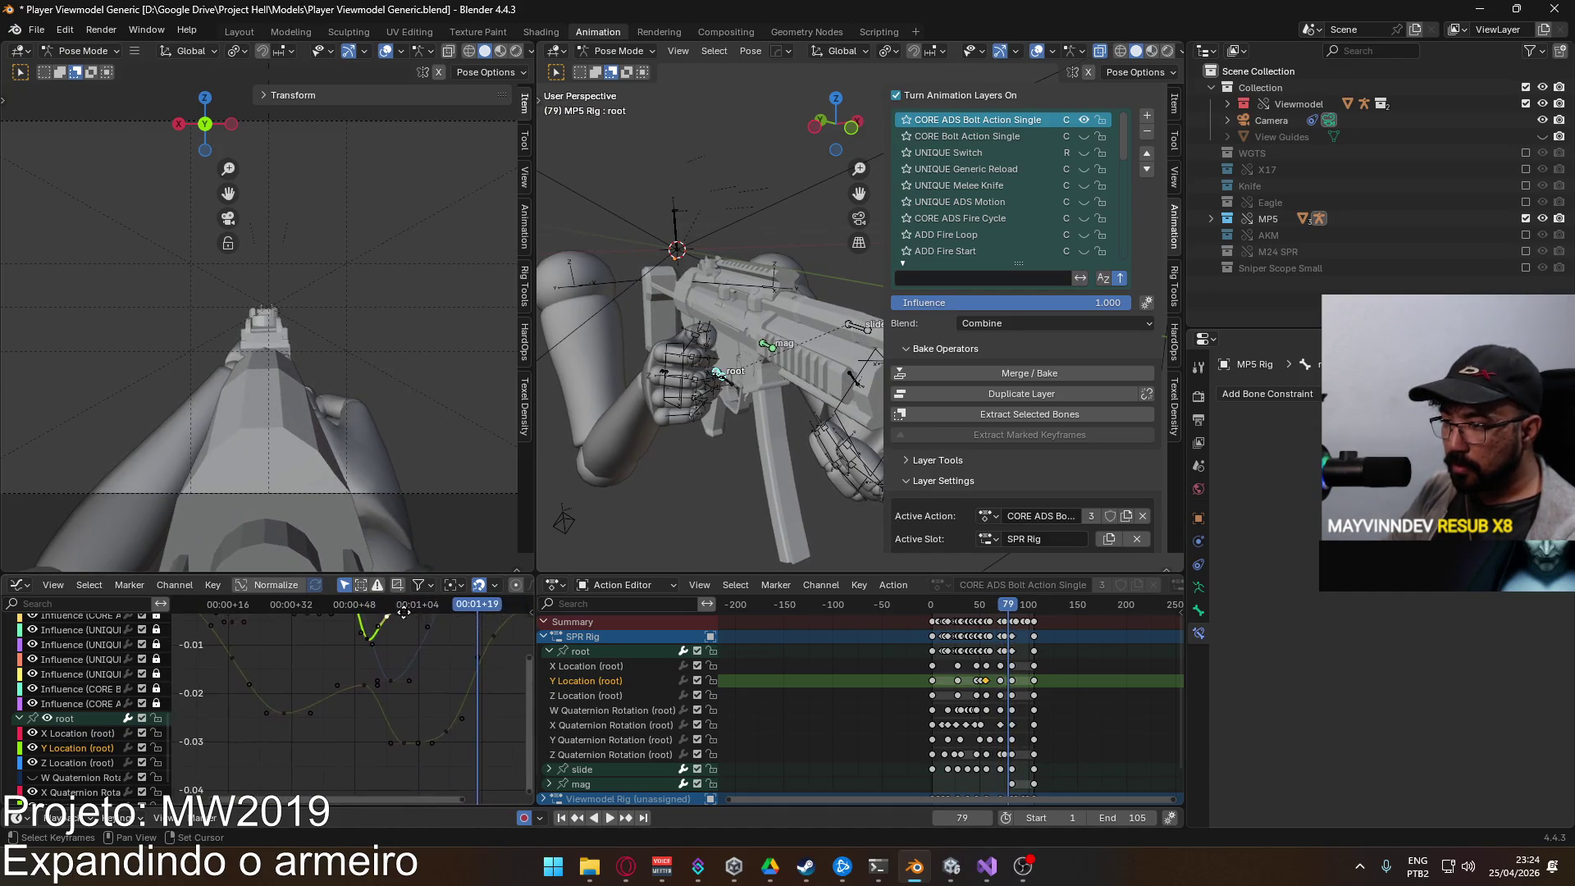
scroll(121, 751, down, 2)
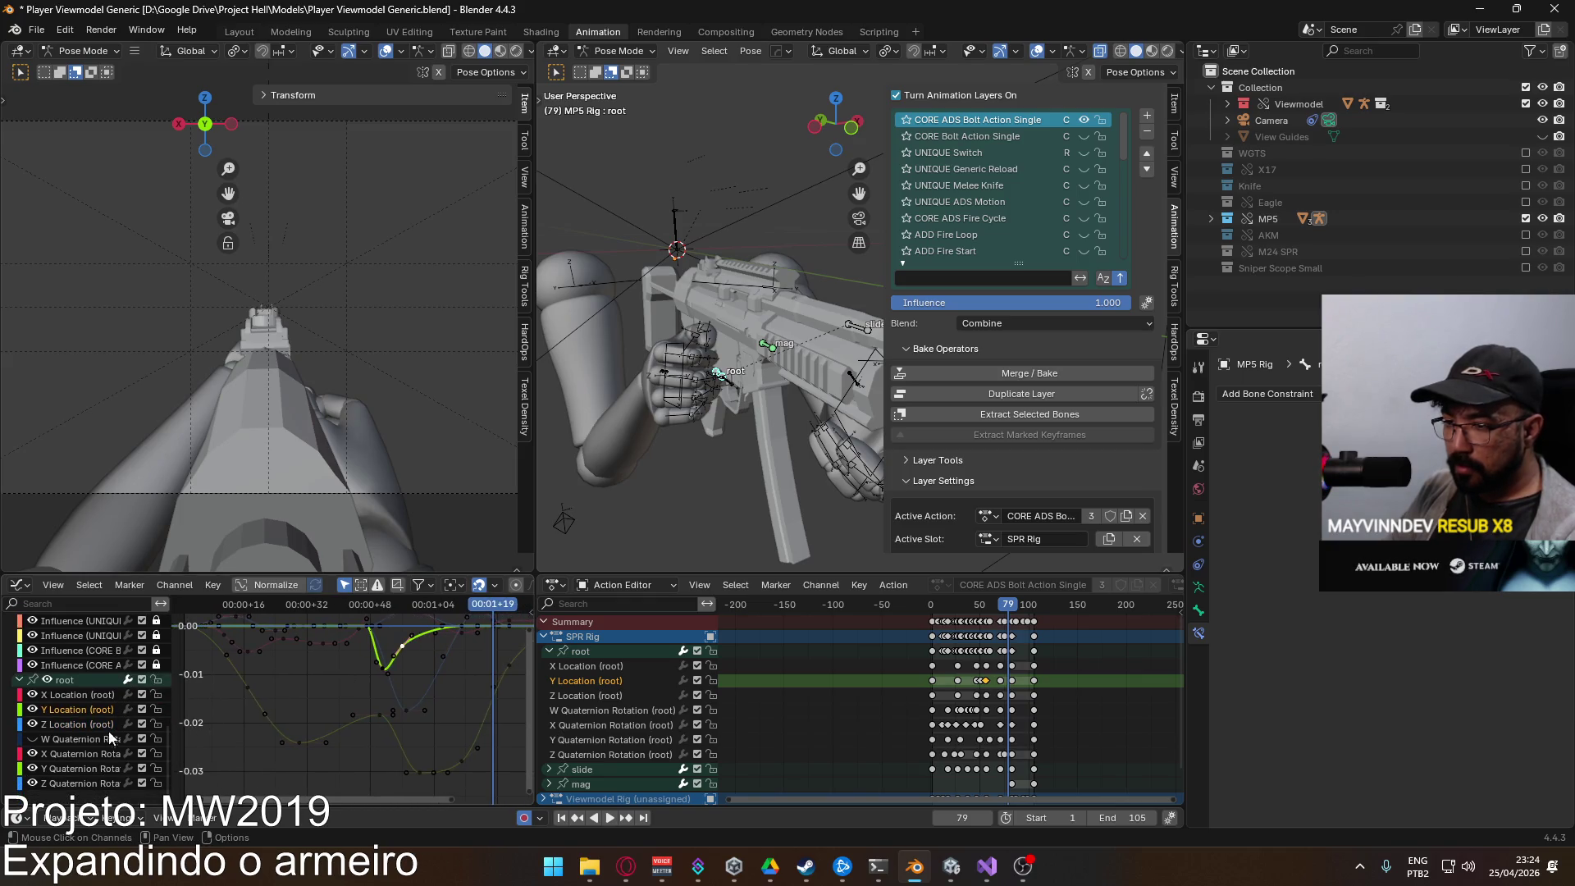
click(97, 768)
Step: Show the root Z Quaternion Rotation curve, flatten its peak key vertically, and raise it slightly
key(Home)
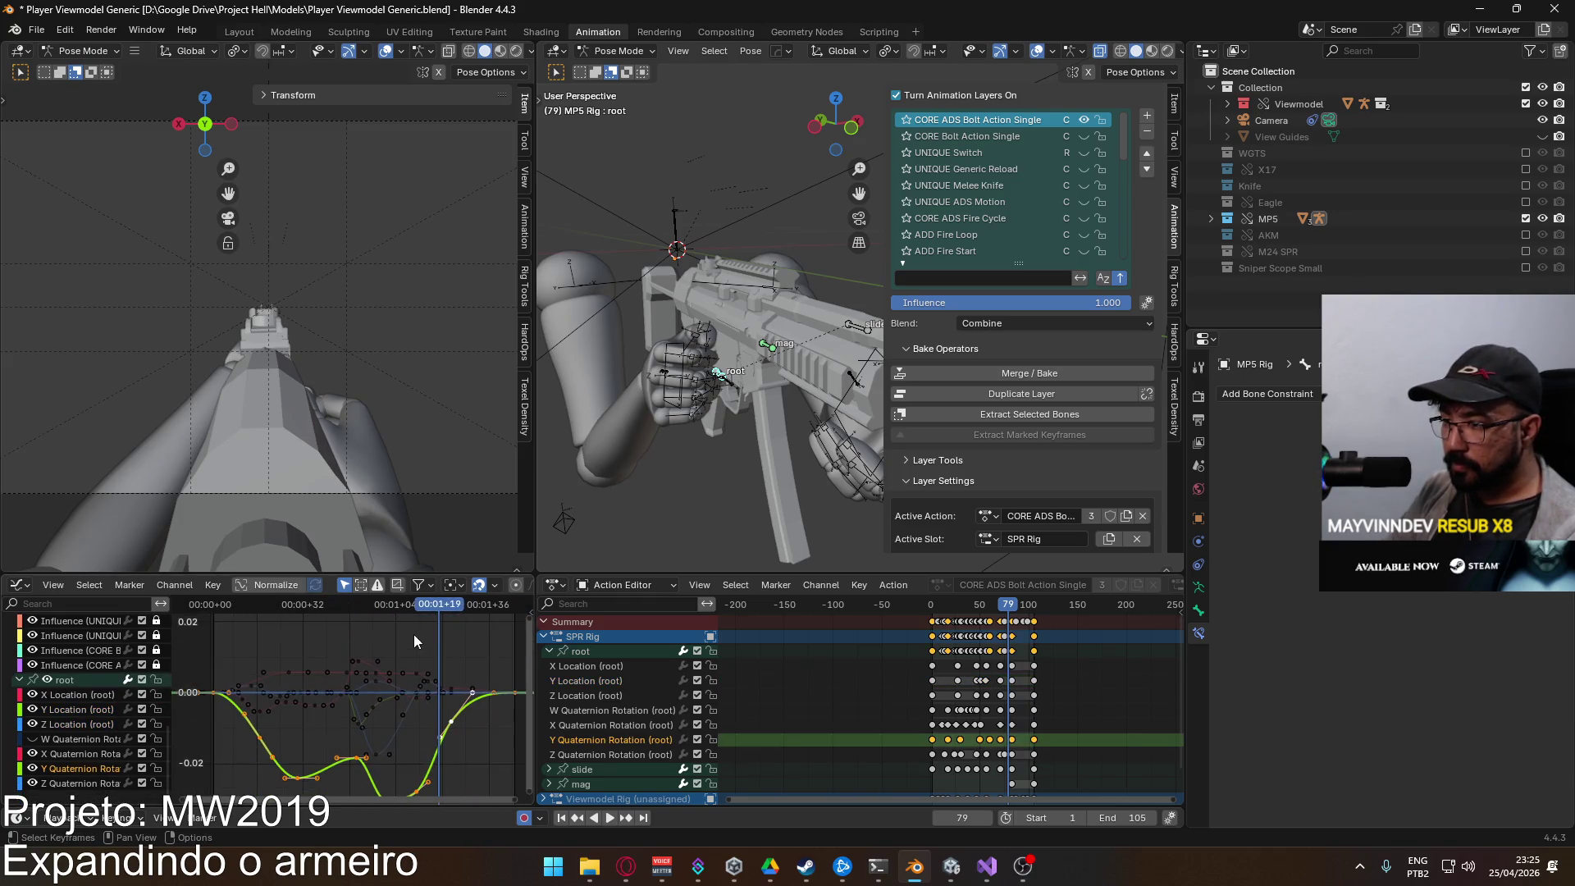
mouse_move(426, 601)
mouse_down()
mouse_move(210, 625)
mouse_move(380, 623)
mouse_move(366, 628)
mouse_up()
click(72, 784)
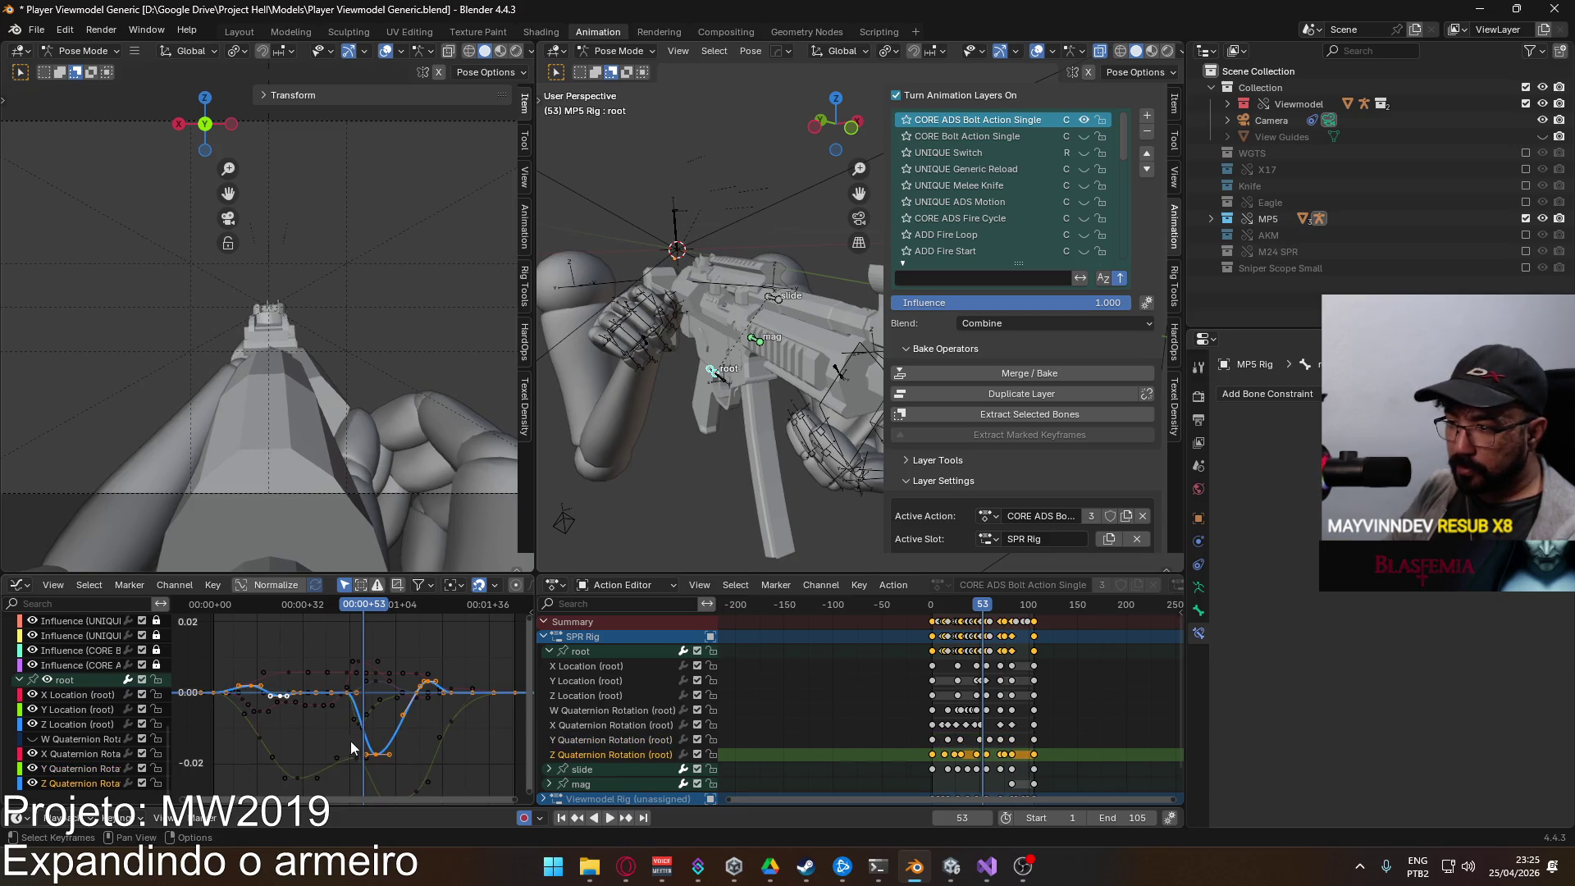
scroll(351, 740, up, 4)
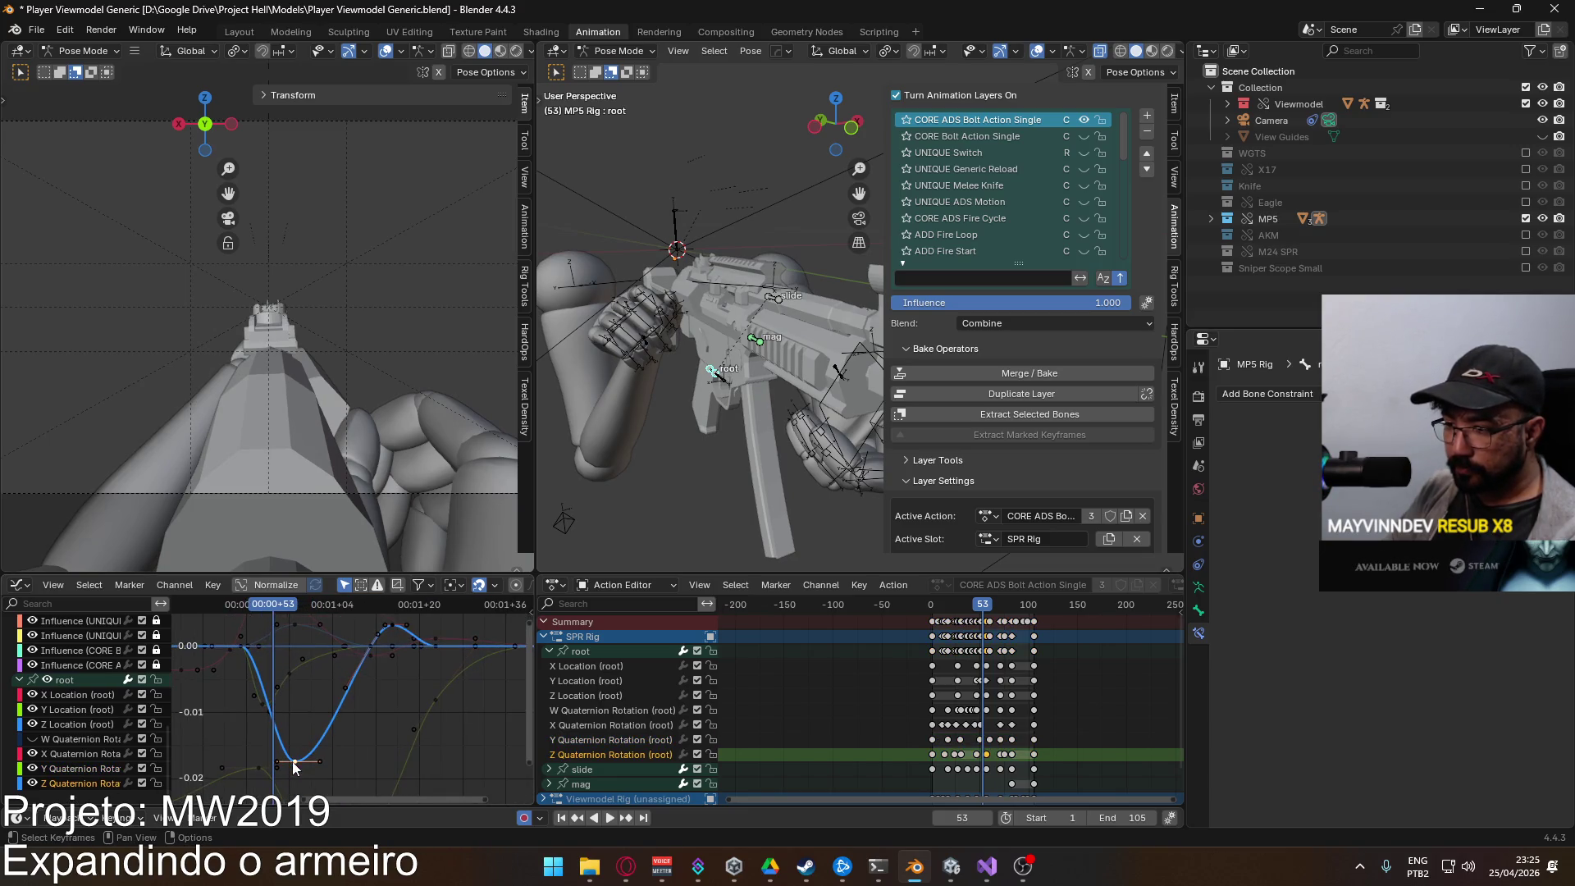
scroll(373, 677, right, 1)
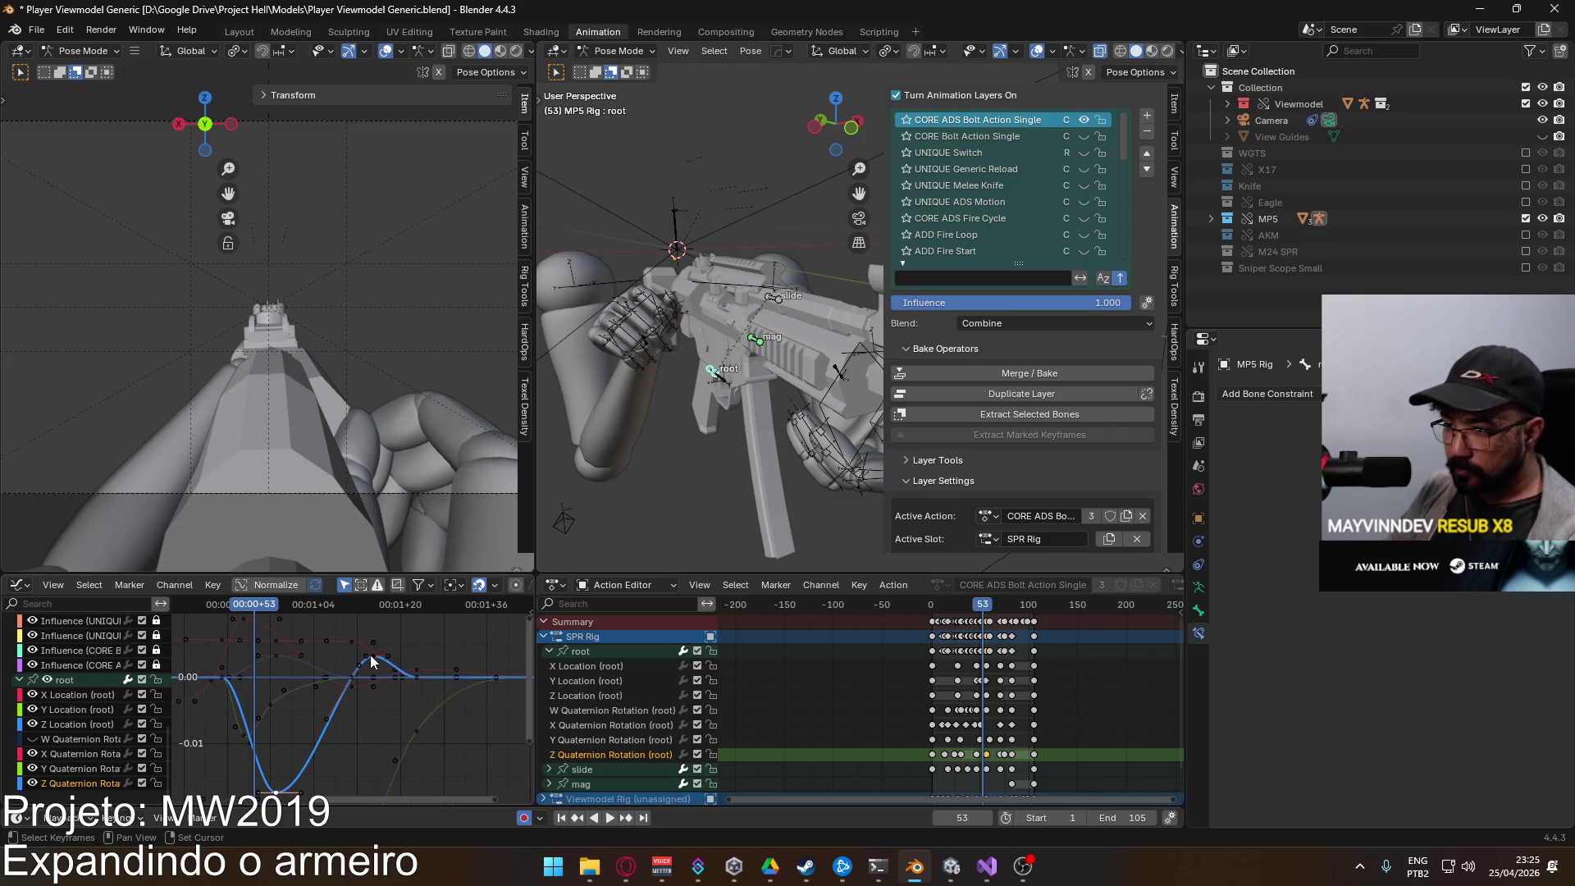
key(s)
key(y)
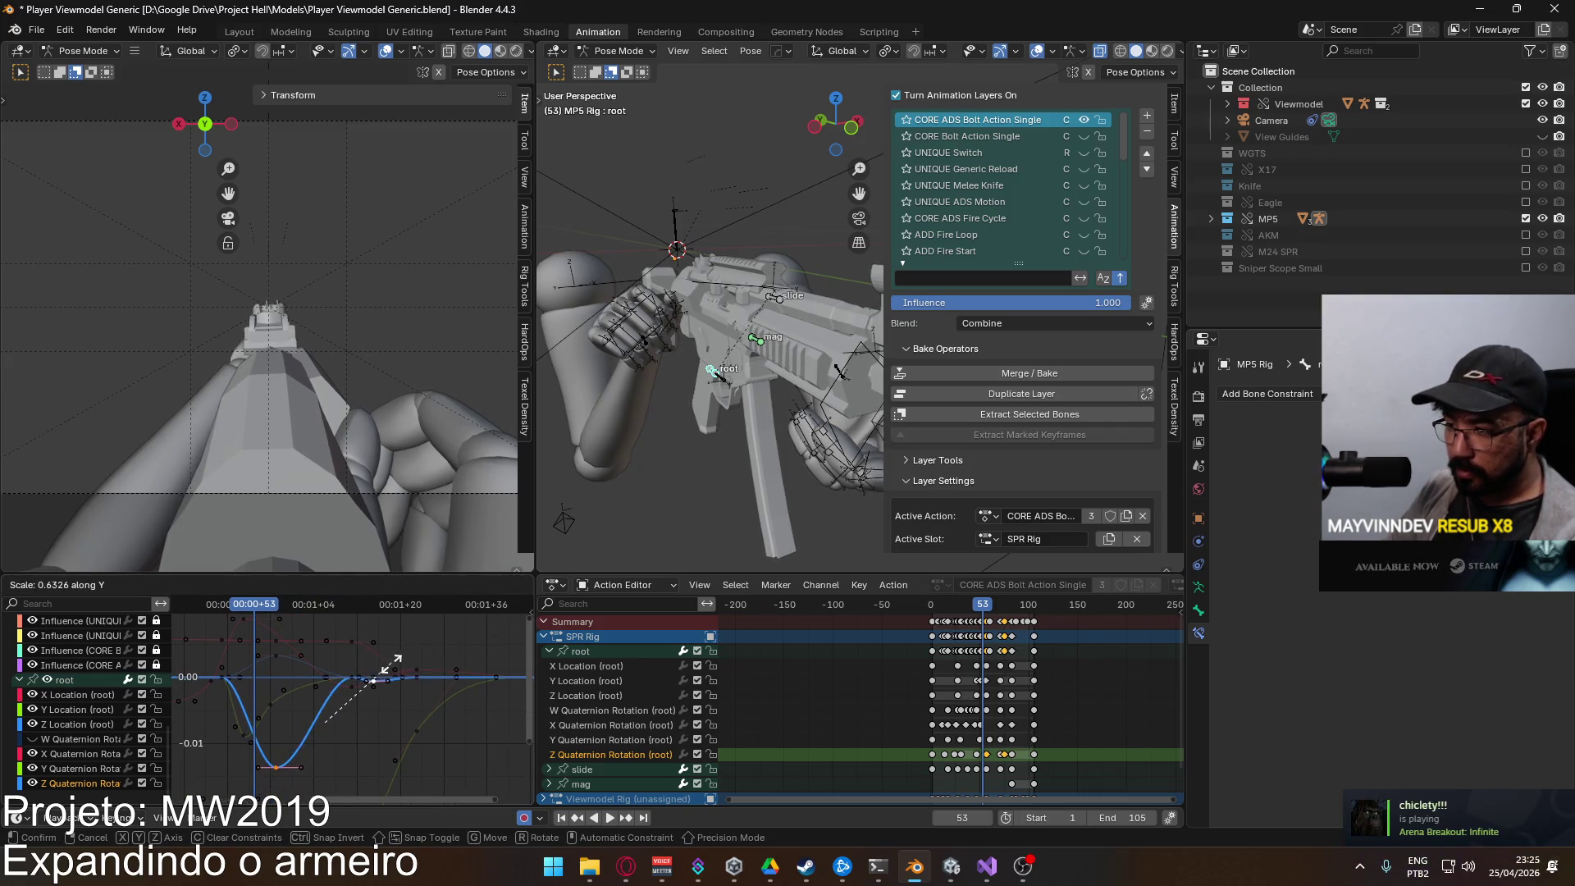
click(365, 679)
key(g)
key(y)
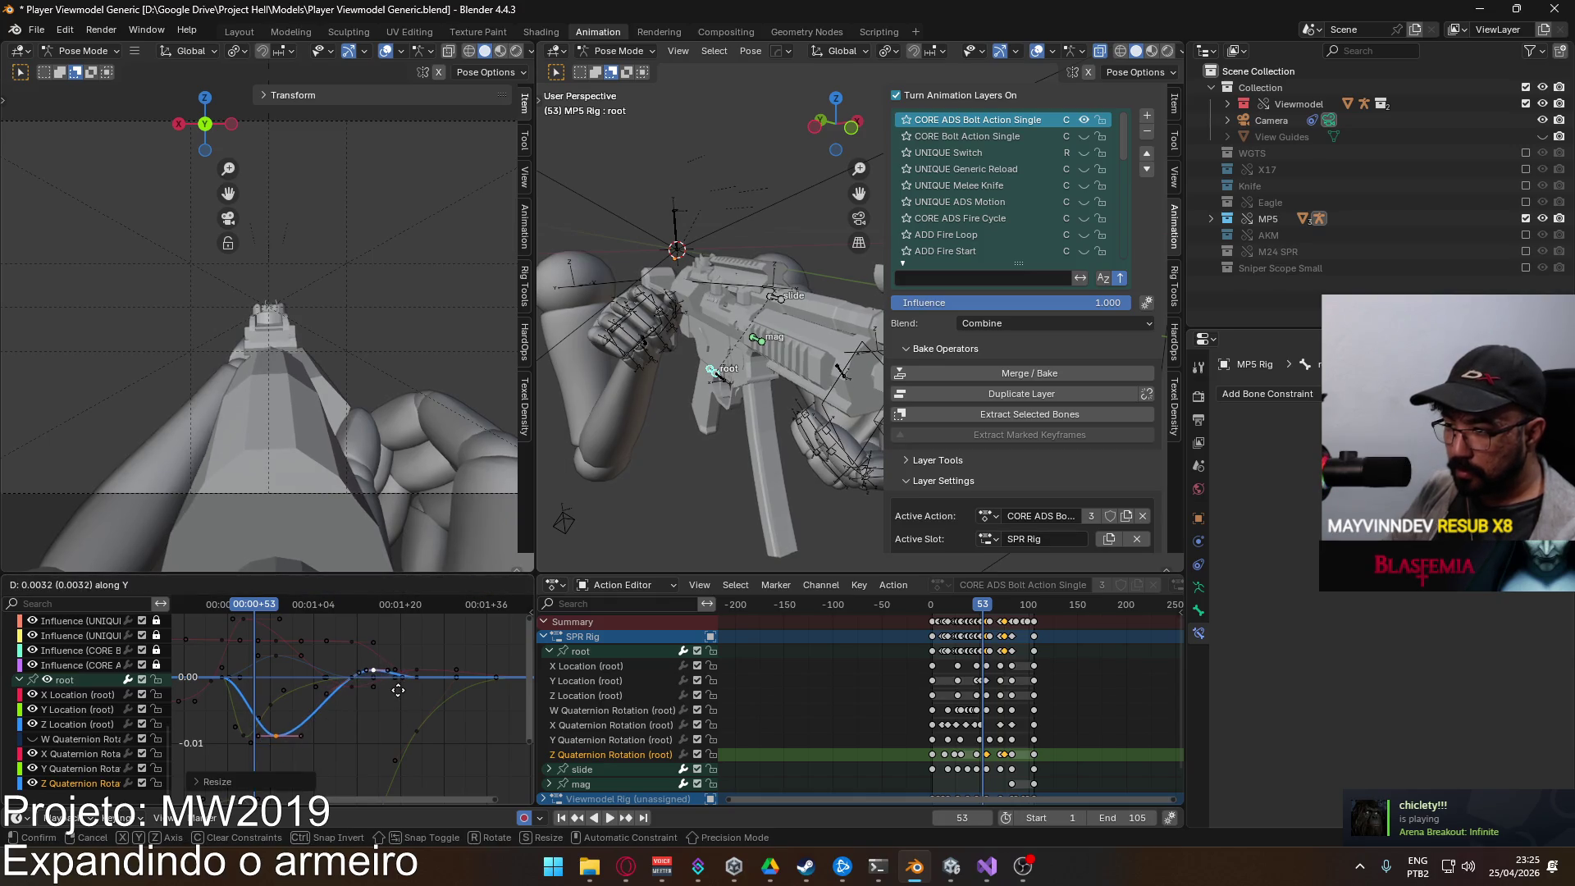
click(397, 687)
Step: Rescale and nudge the rotation keys vertically again, then scrub through frames to check the pose
key(s)
key(y)
click(402, 675)
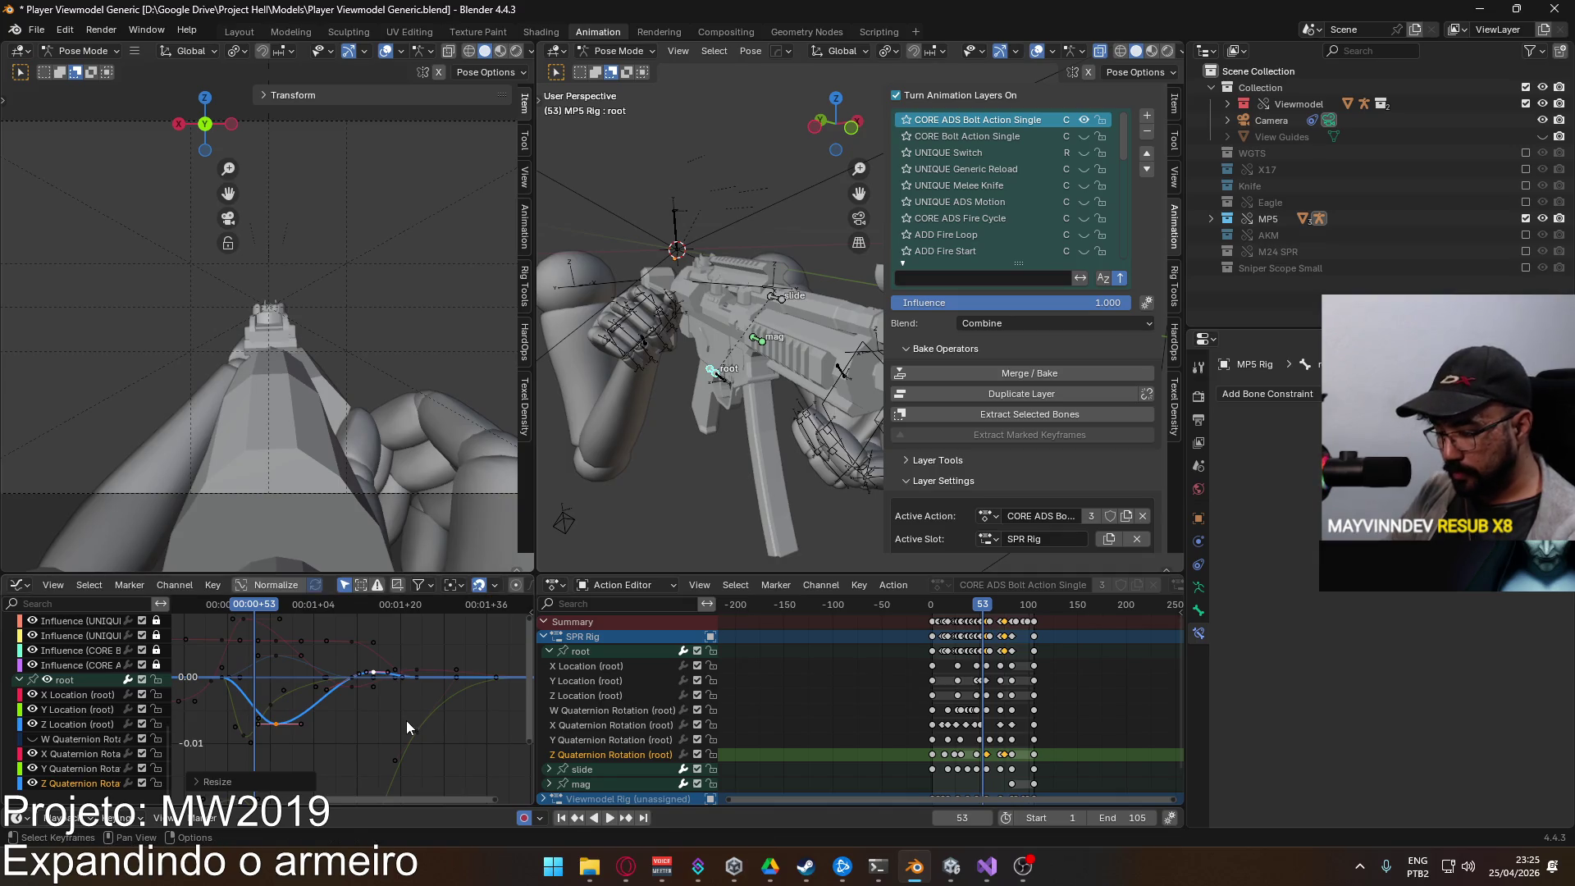
key(g)
key(y)
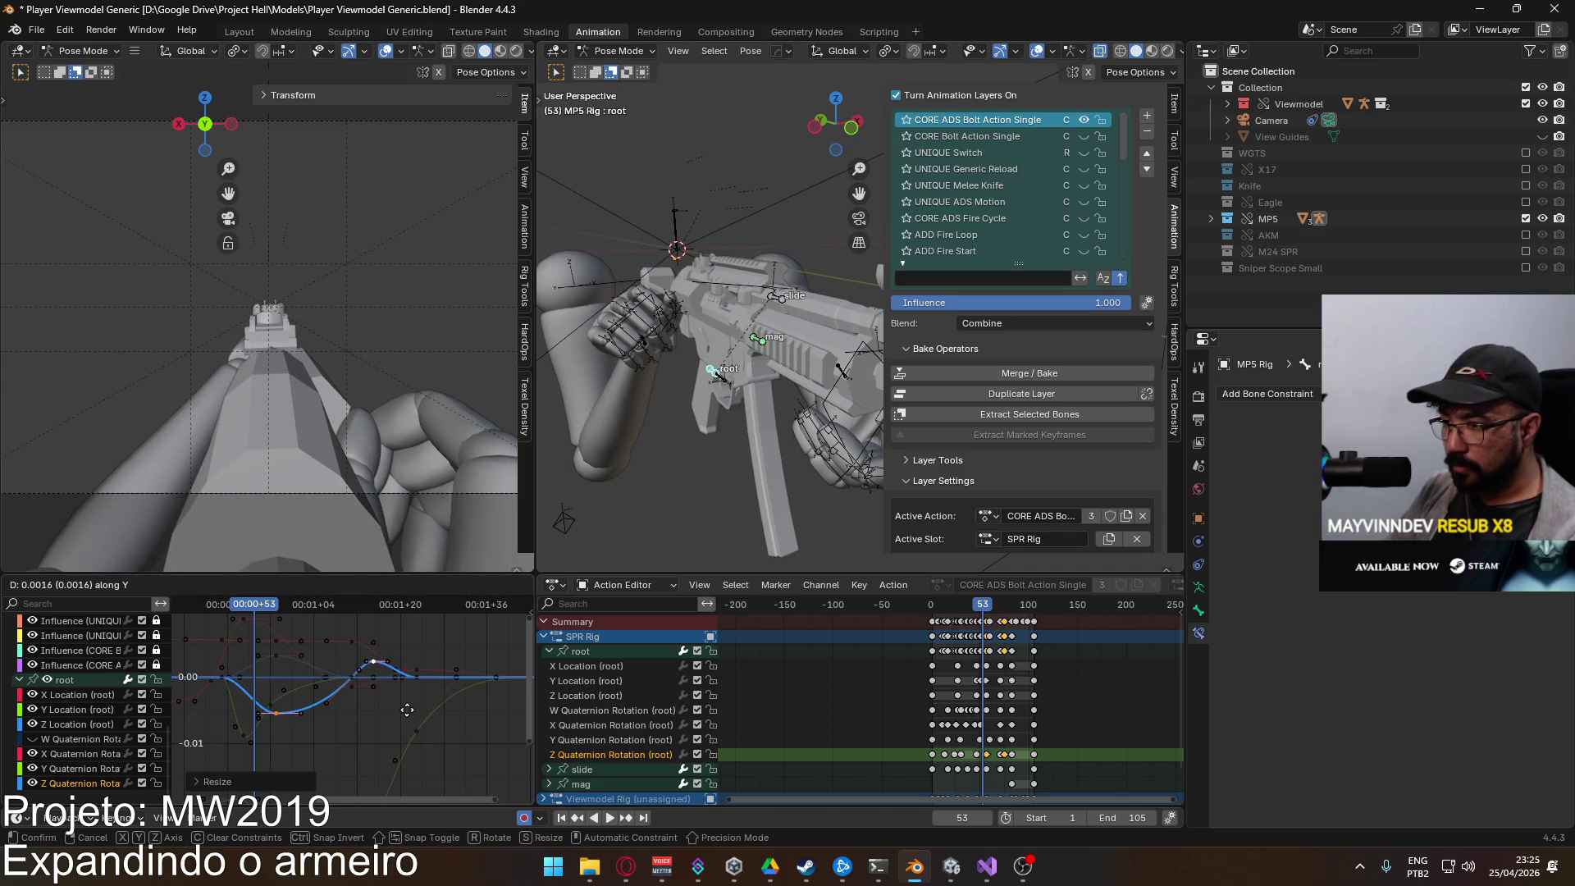
click(407, 709)
key(s)
key(y)
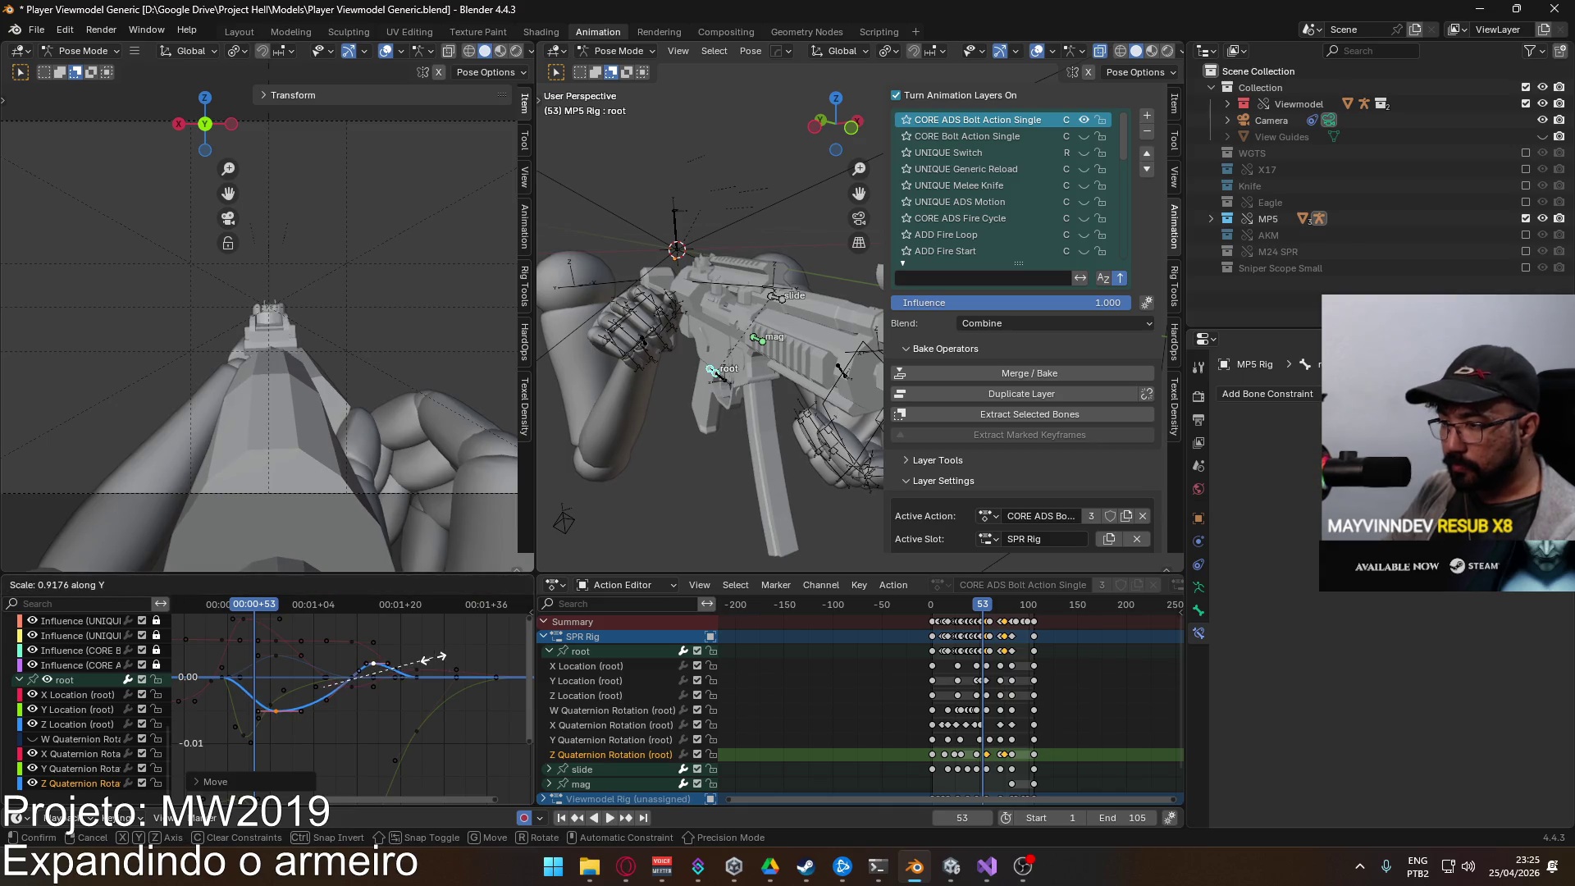
click(424, 662)
mouse_move(253, 604)
mouse_down()
mouse_move(221, 614)
mouse_move(498, 634)
mouse_move(476, 639)
mouse_up()
scroll(433, 666, down, 5)
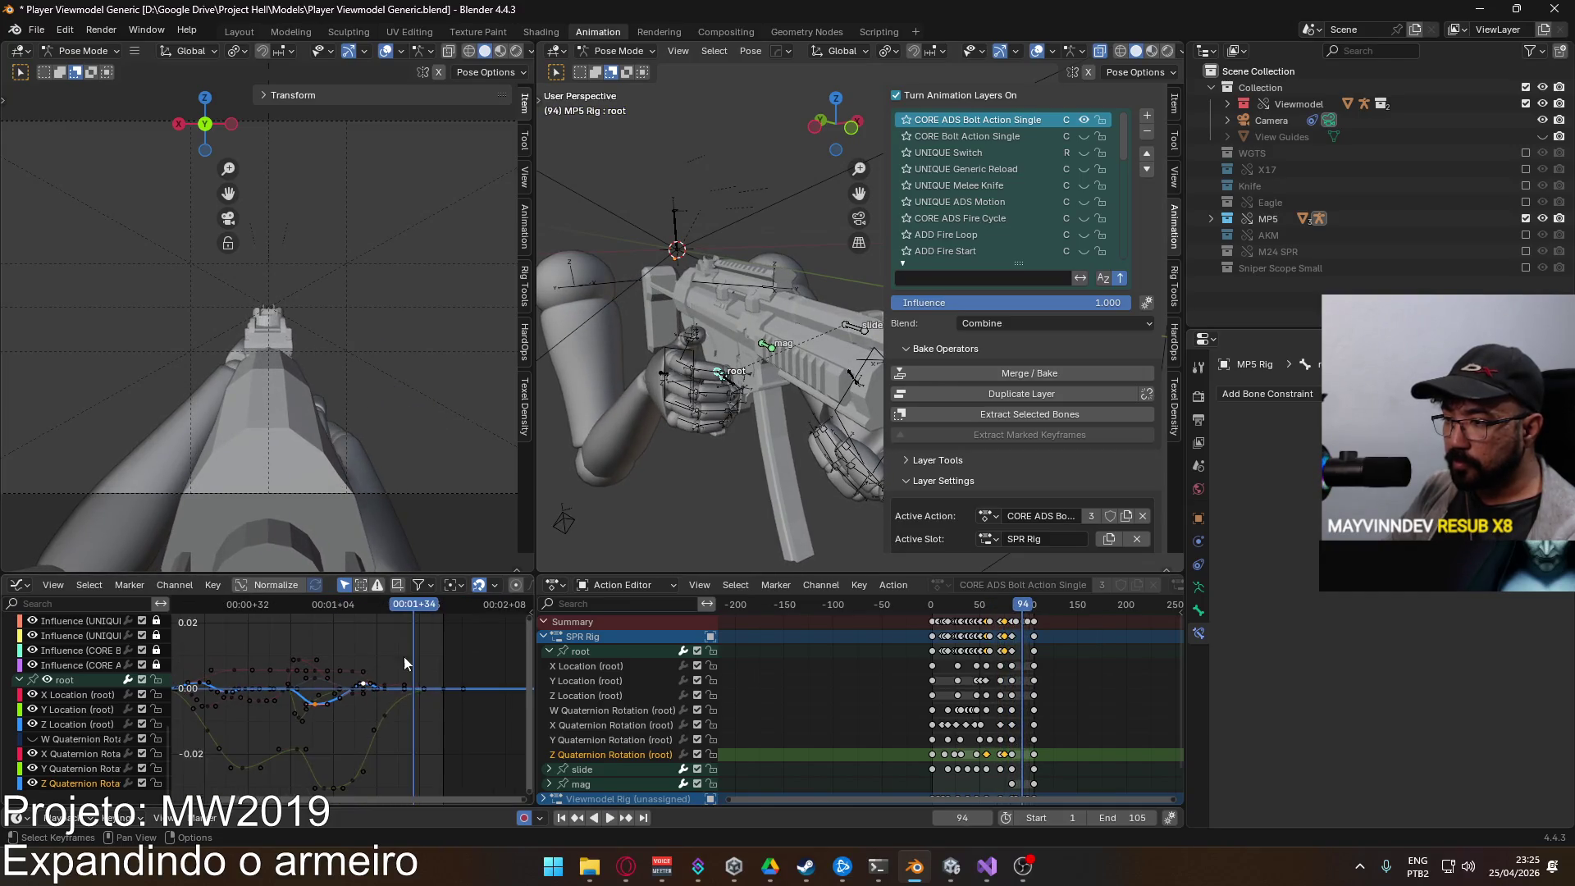
key(space)
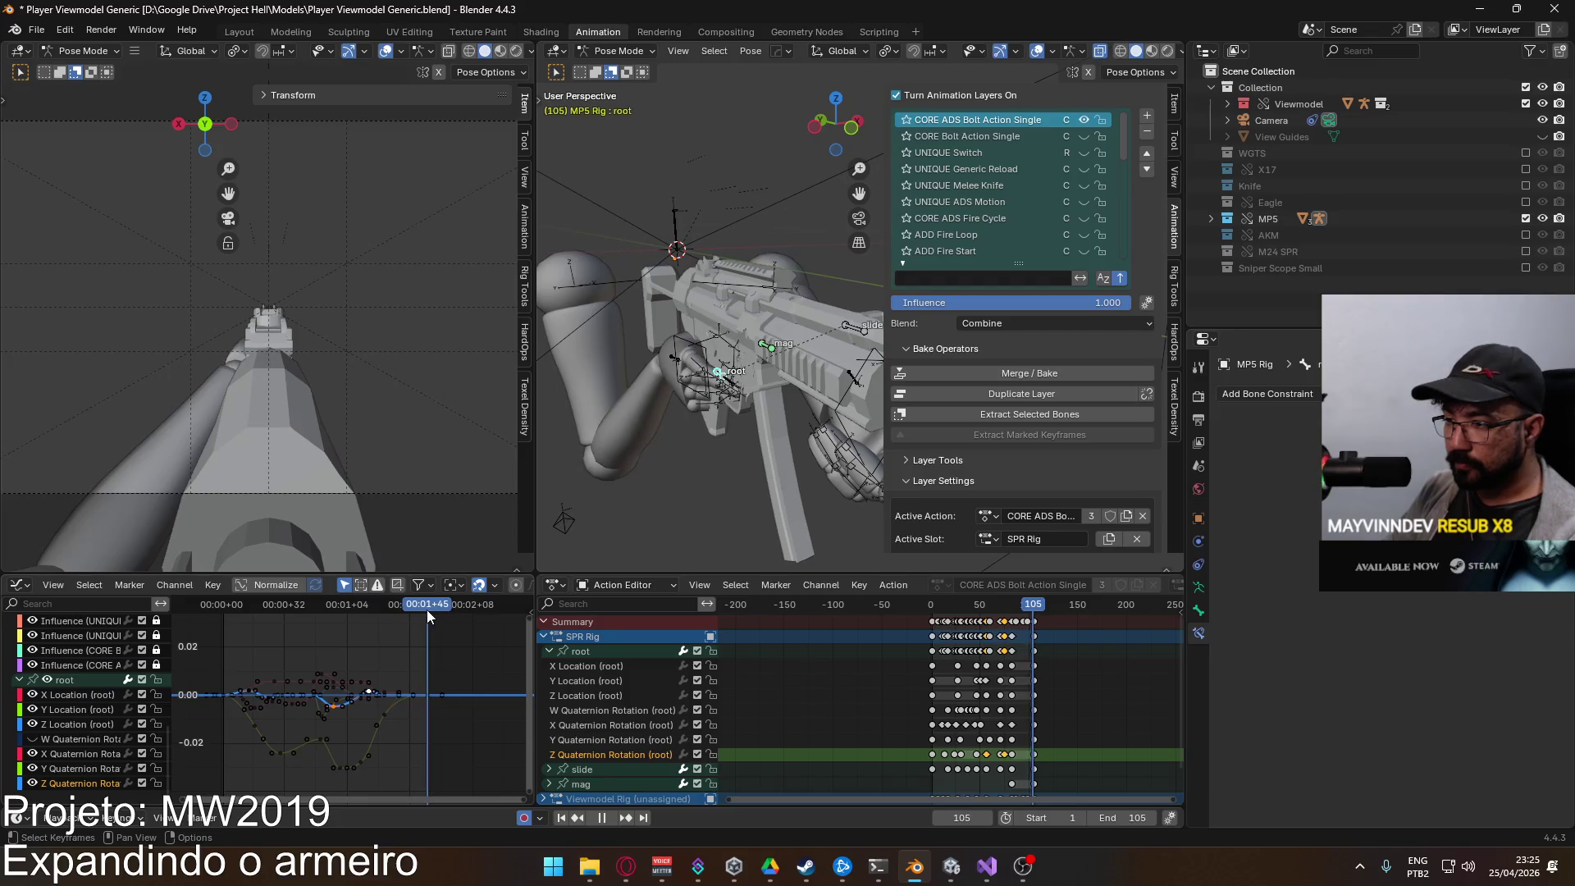
key(space)
click(223, 613)
key(space)
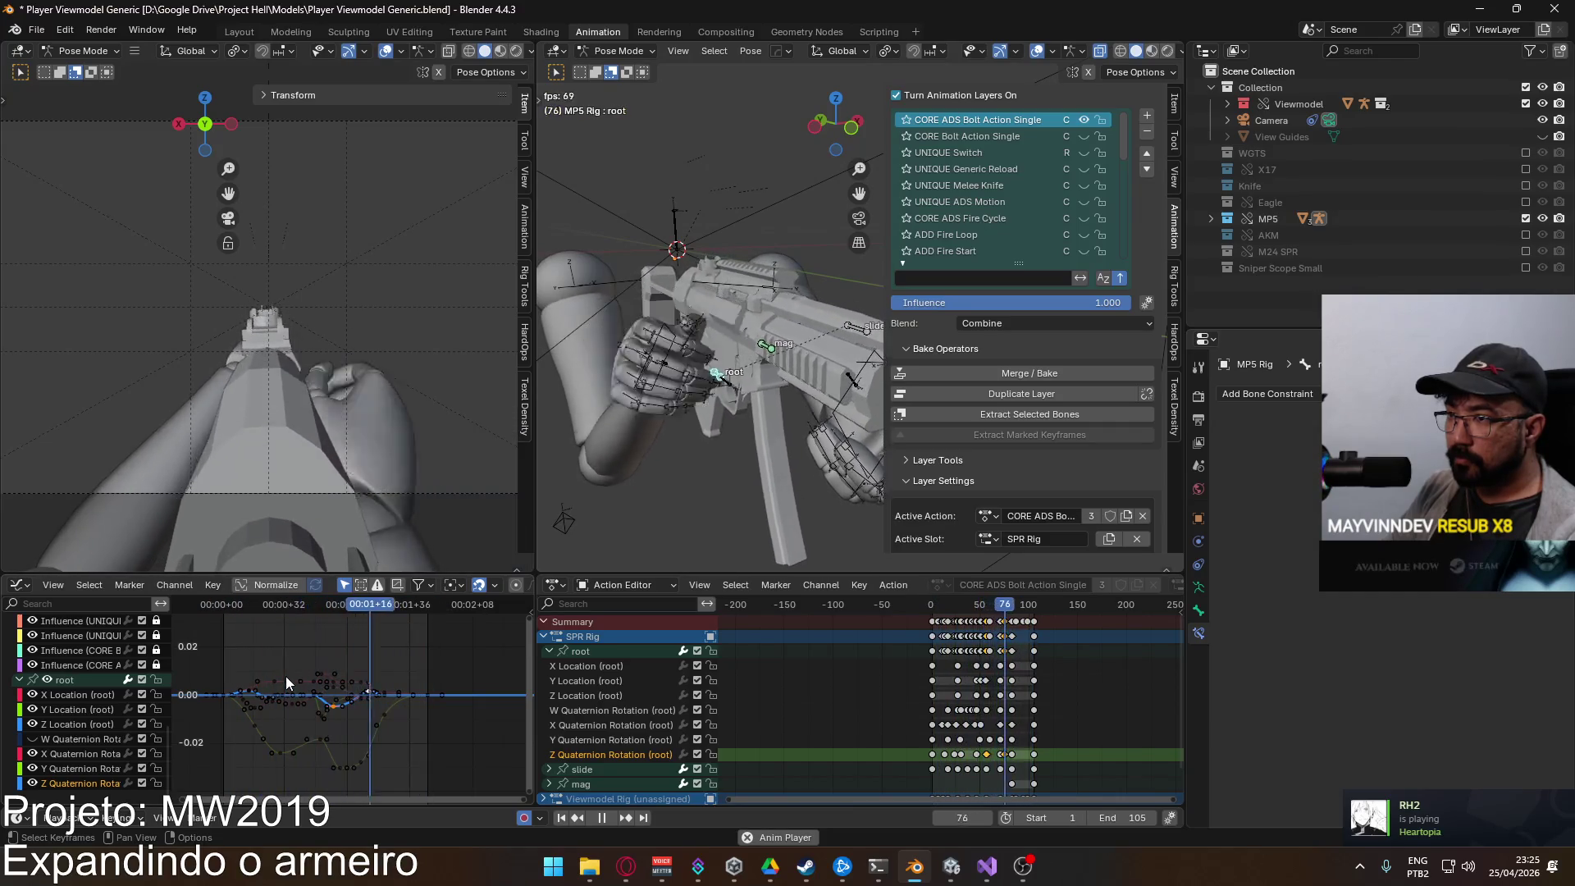
scroll(287, 681, up, 3)
mouse_move(288, 607)
mouse_down()
mouse_move(245, 612)
mouse_move(373, 605)
mouse_move(192, 616)
mouse_move(244, 618)
mouse_up()
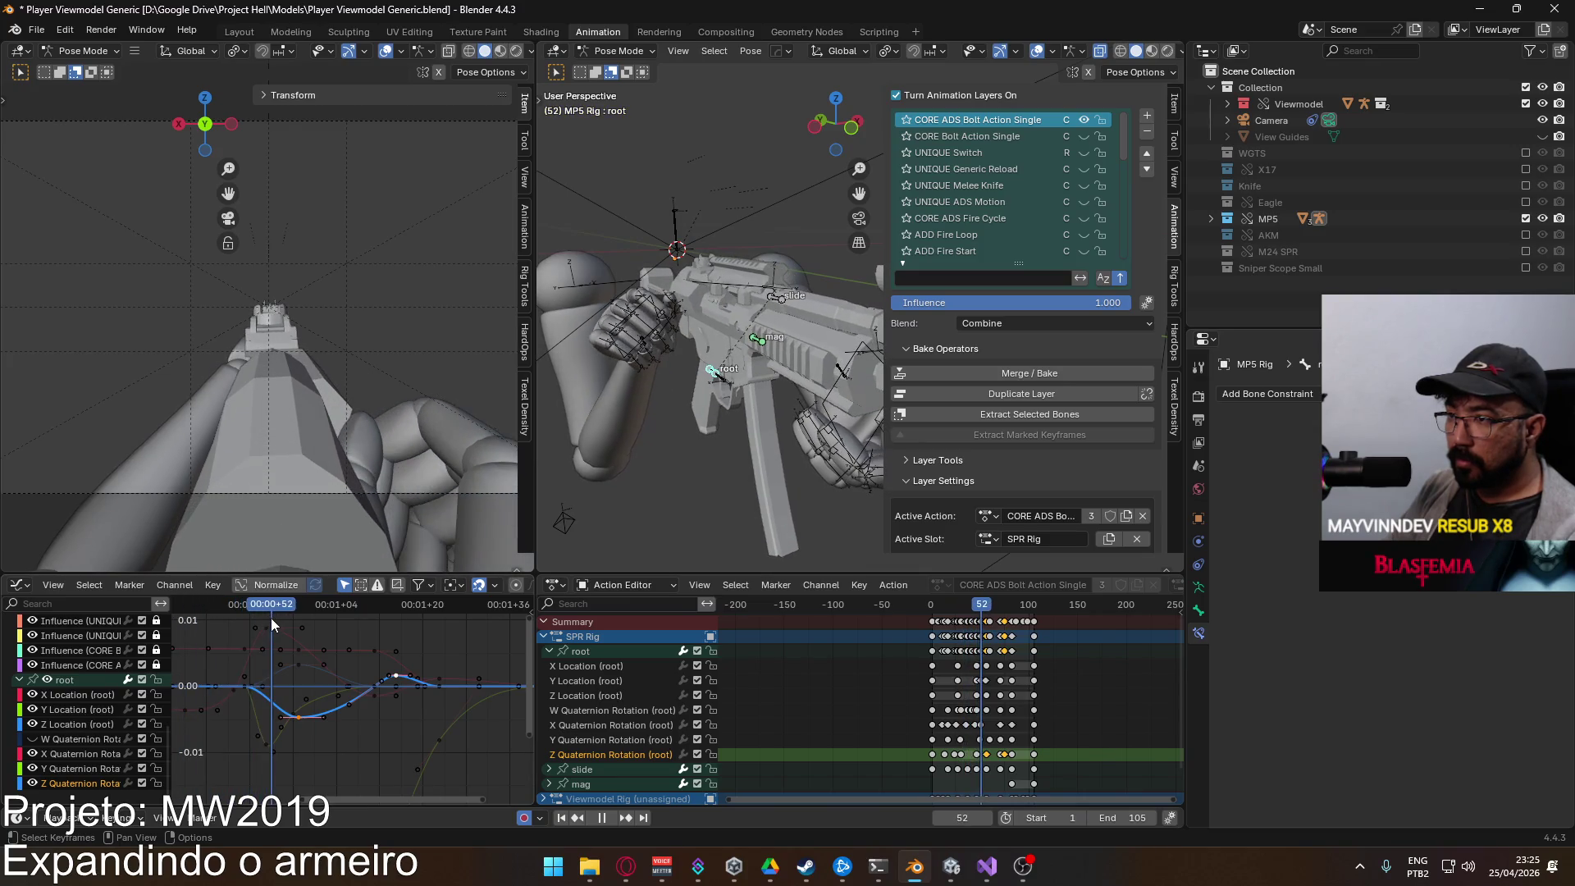
key(Escape)
Step: Box-select the root Y Location keys and slide them a few frames earlier
scroll(266, 722, up, 1)
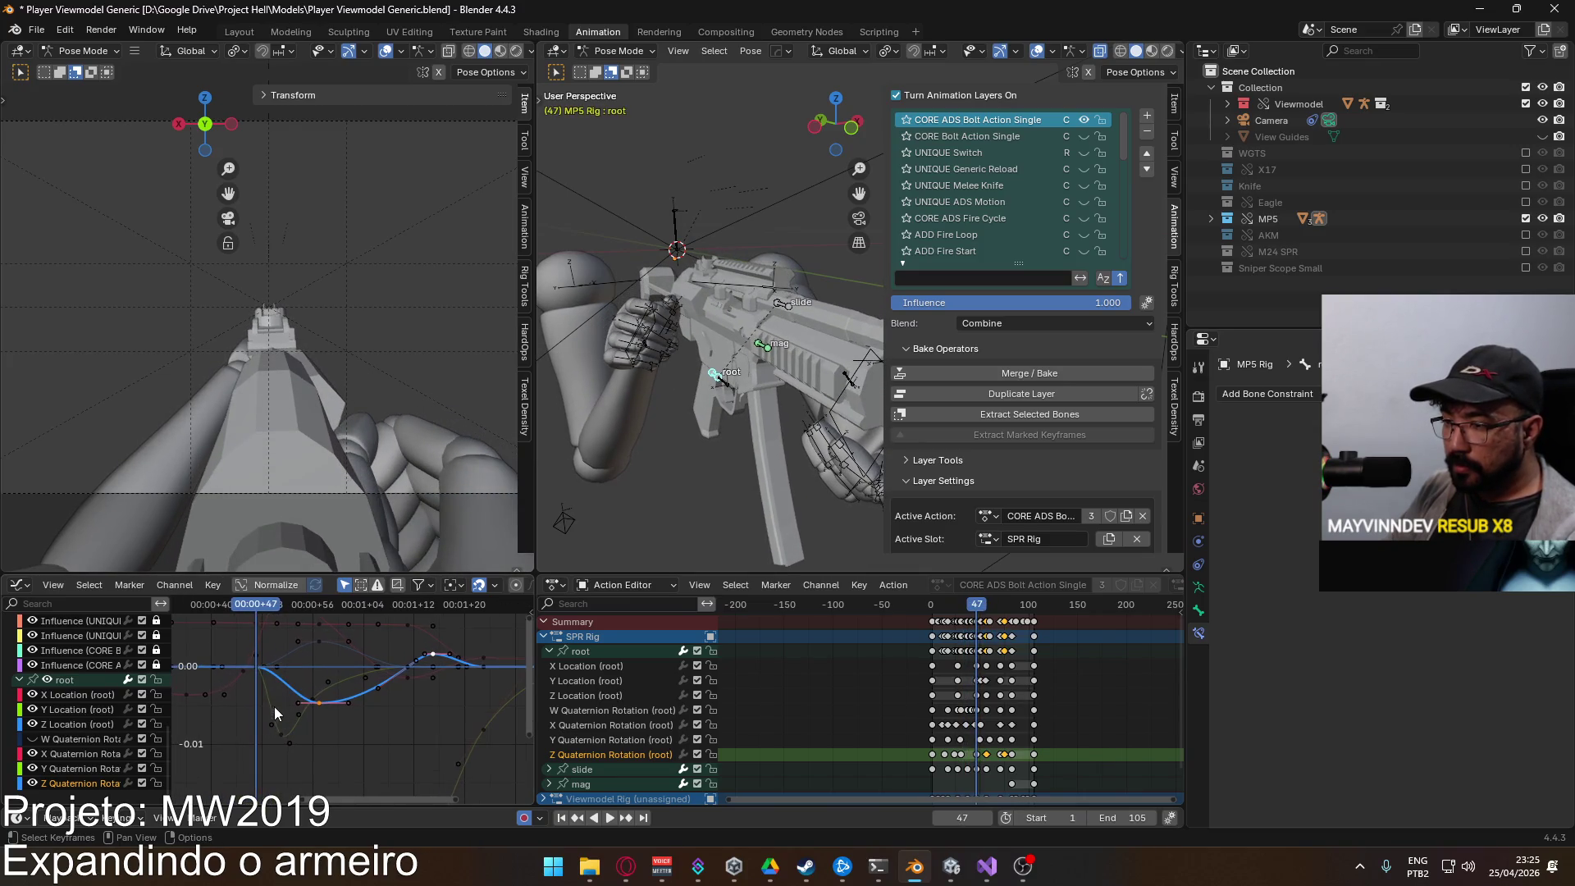
click(281, 741)
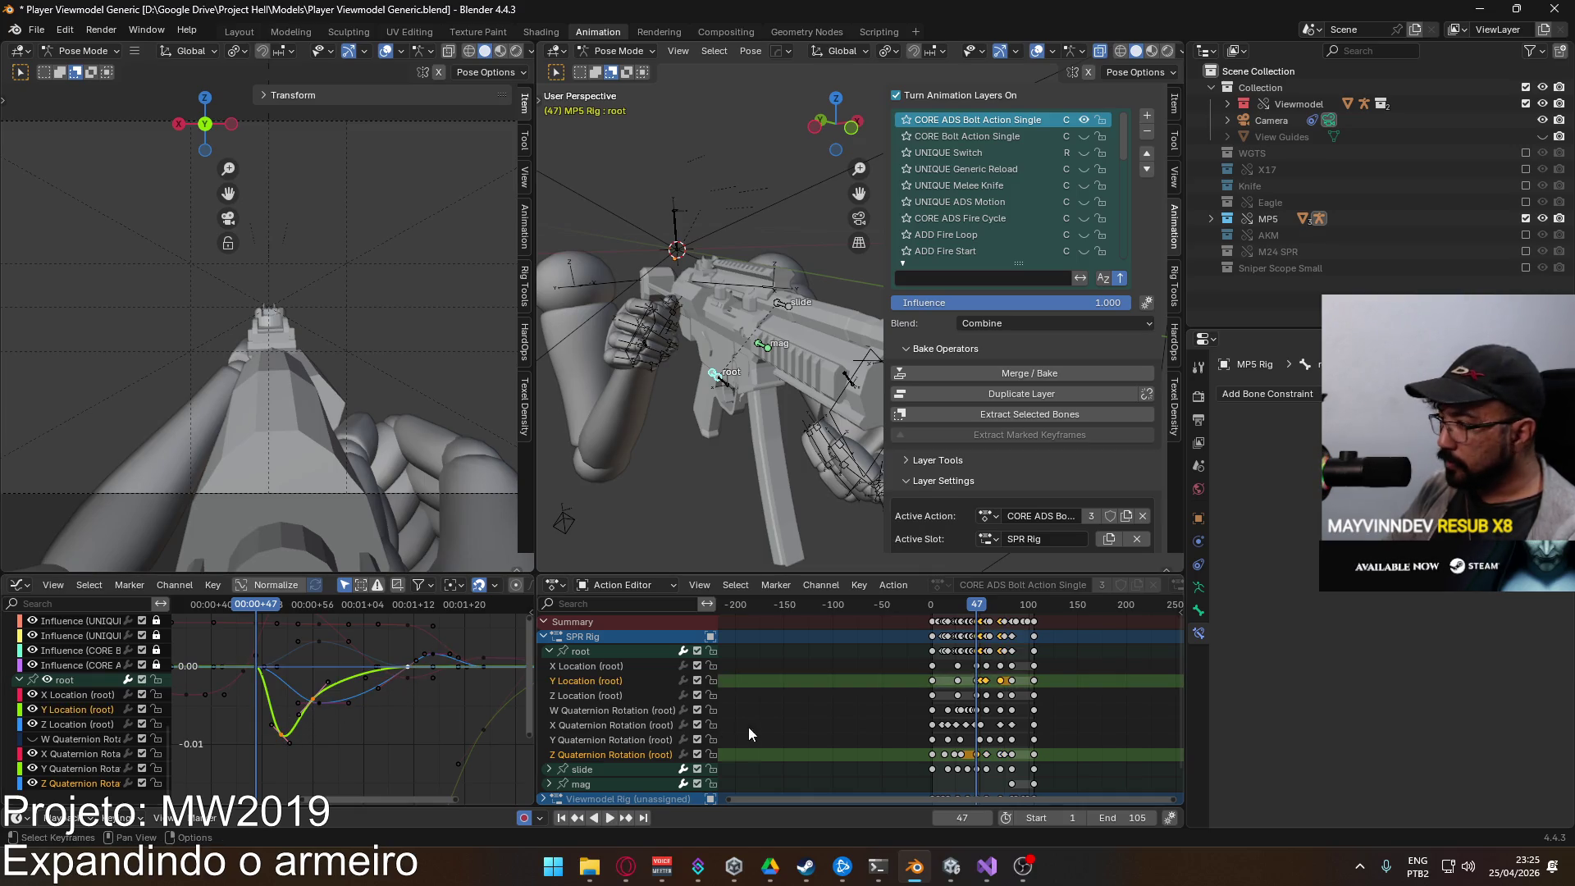
key(b)
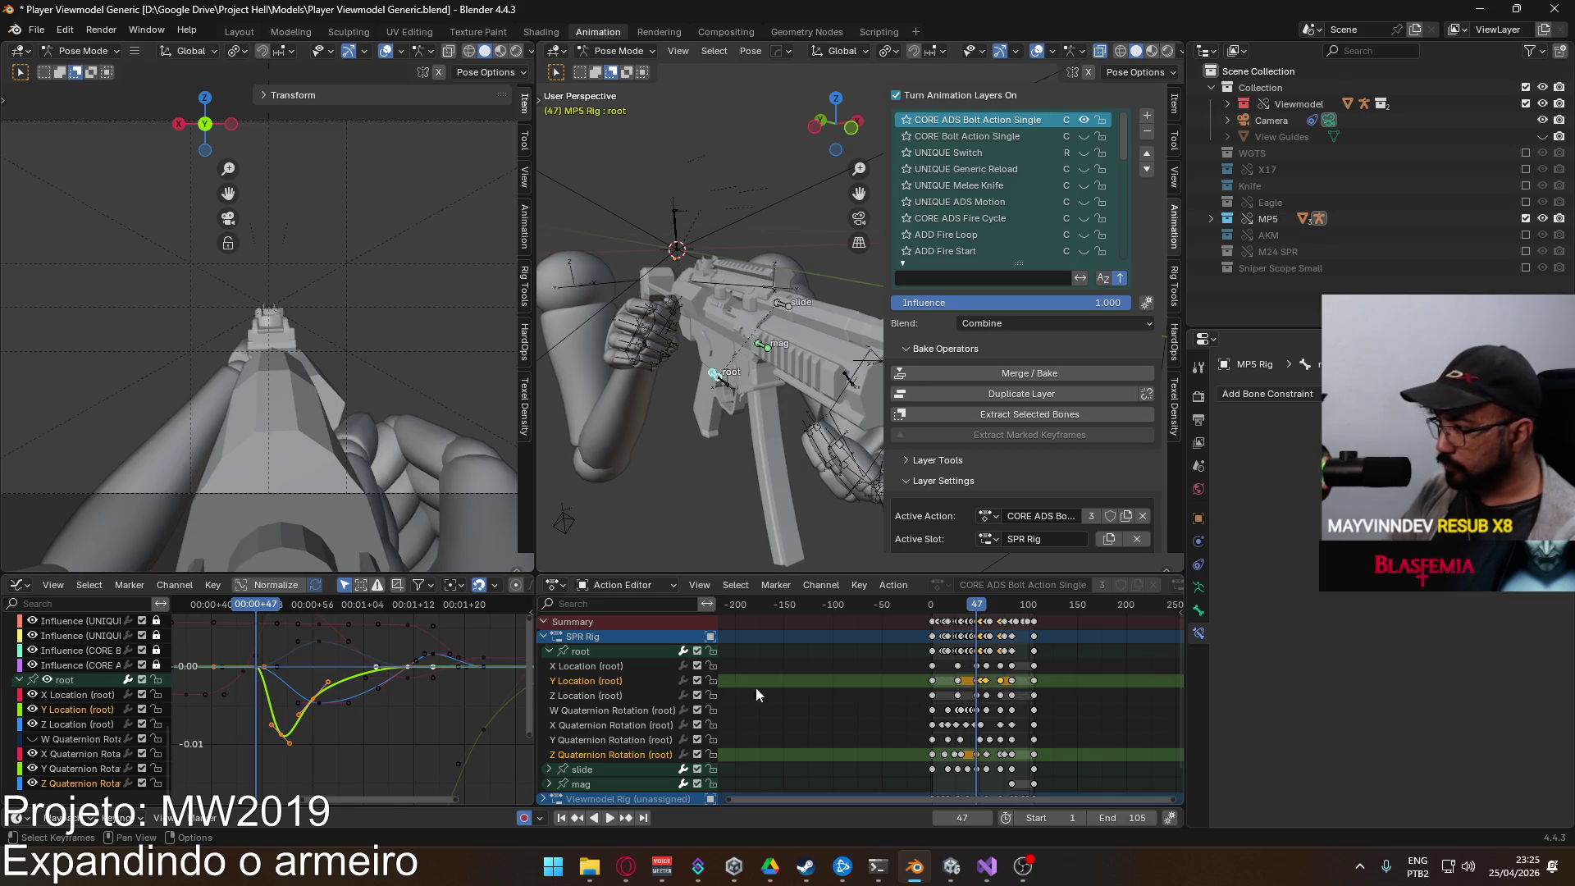
key(KP_Decimal)
key(g)
key(y)
key(x)
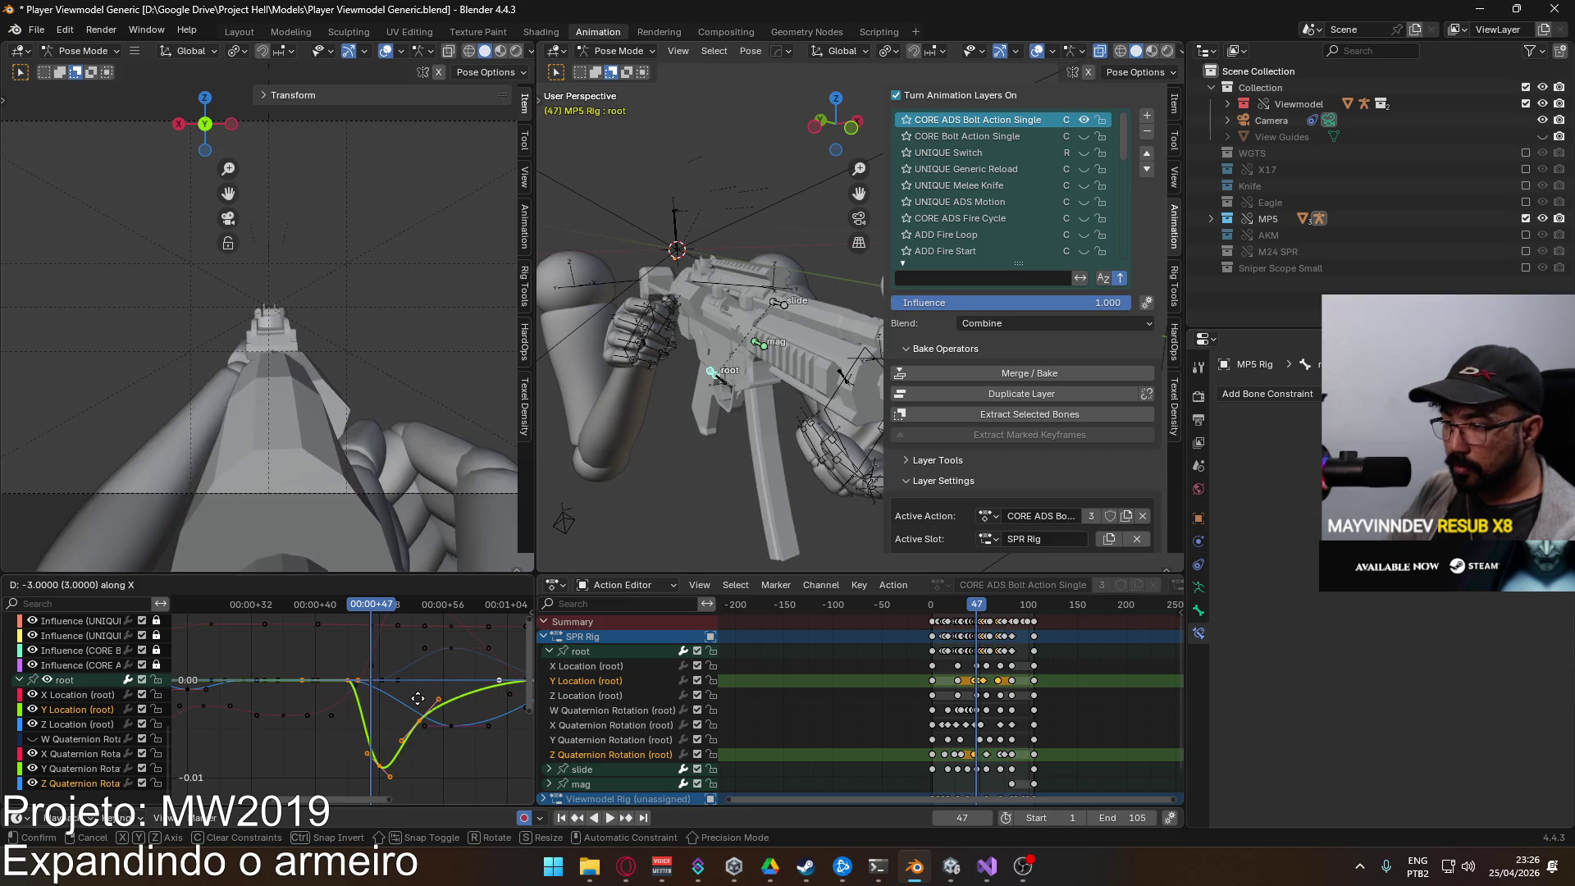
click(410, 698)
Step: Preview the new timing and reposition a single Y Location key near frame 67
key(shift+ctrl+space)
mouse_move(349, 618)
mouse_down()
mouse_move(505, 621)
mouse_move(183, 623)
mouse_move(517, 625)
mouse_move(415, 628)
mouse_move(430, 634)
mouse_up()
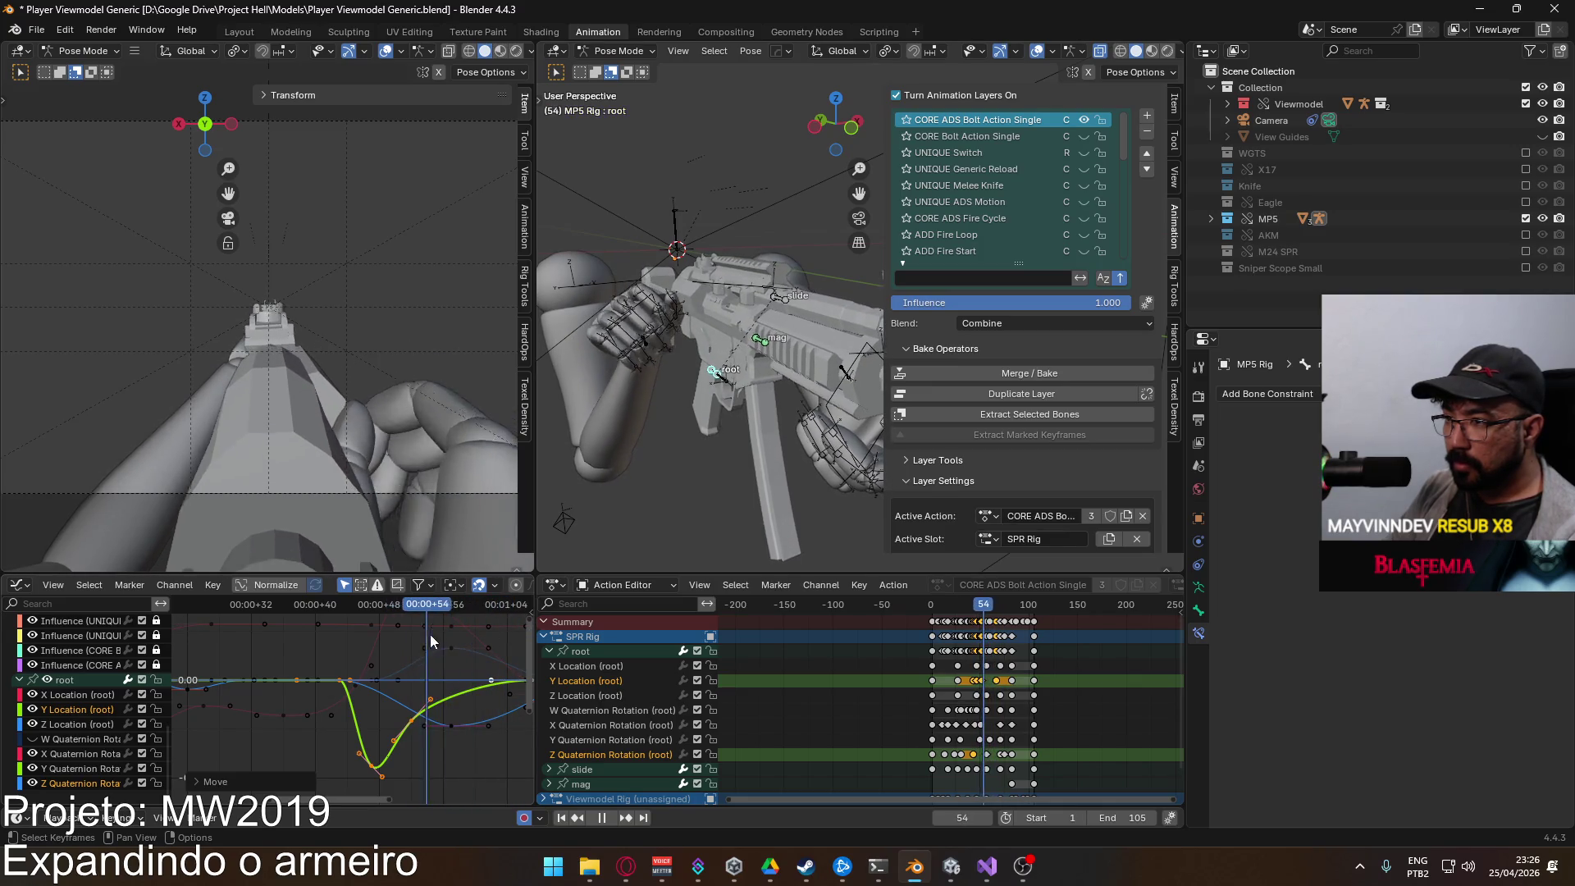
key(space)
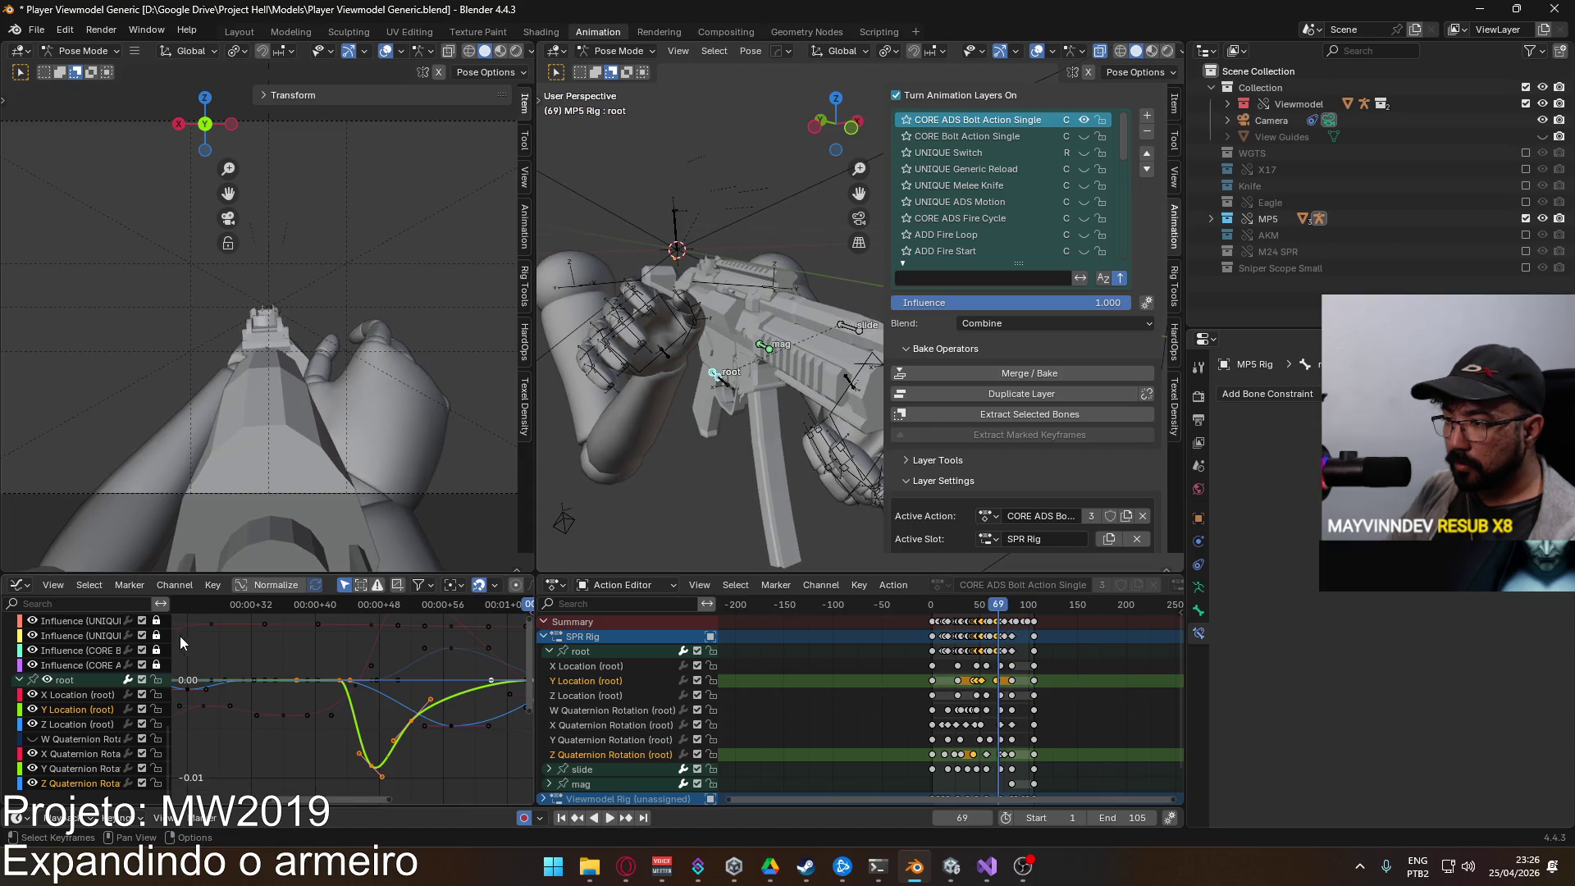
scroll(328, 656, down, 3)
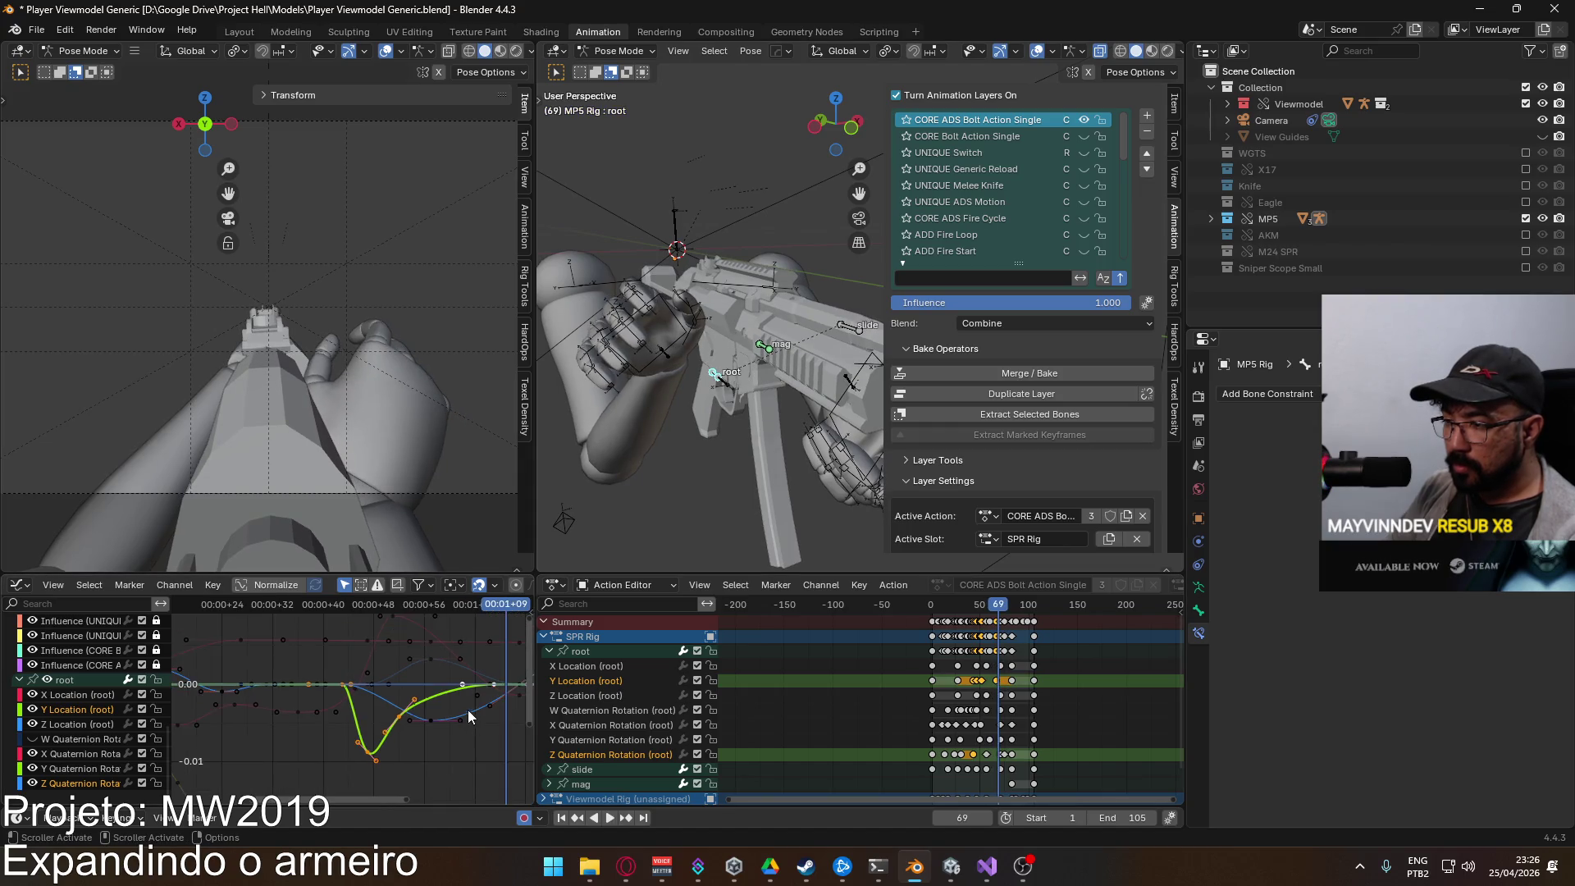
click(439, 607)
click(346, 716)
key(g)
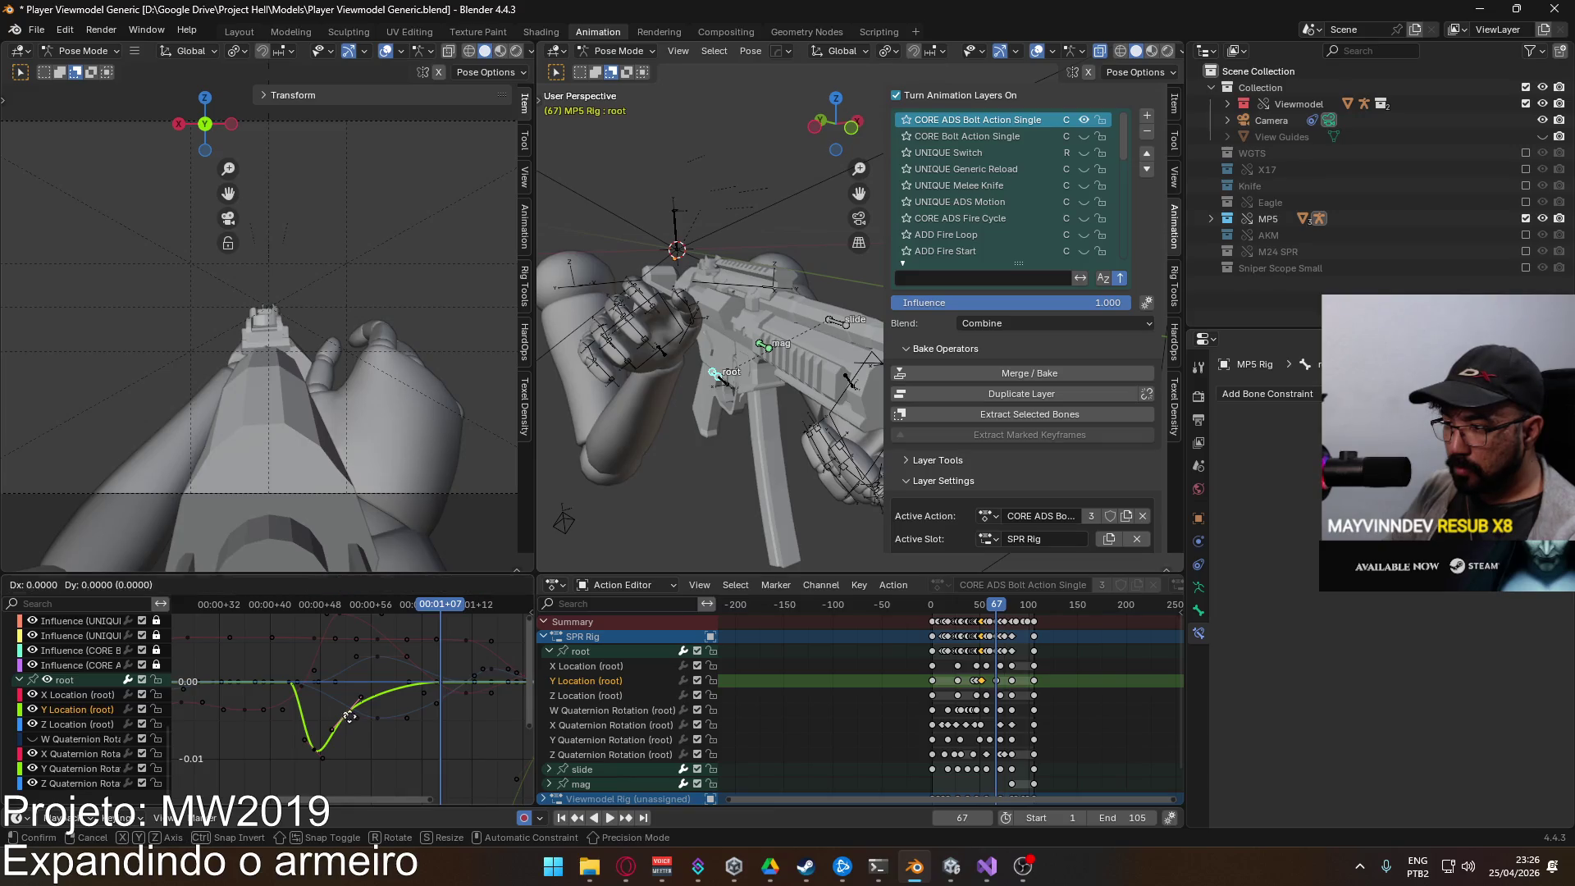
click(367, 720)
scroll(382, 661, left, 2)
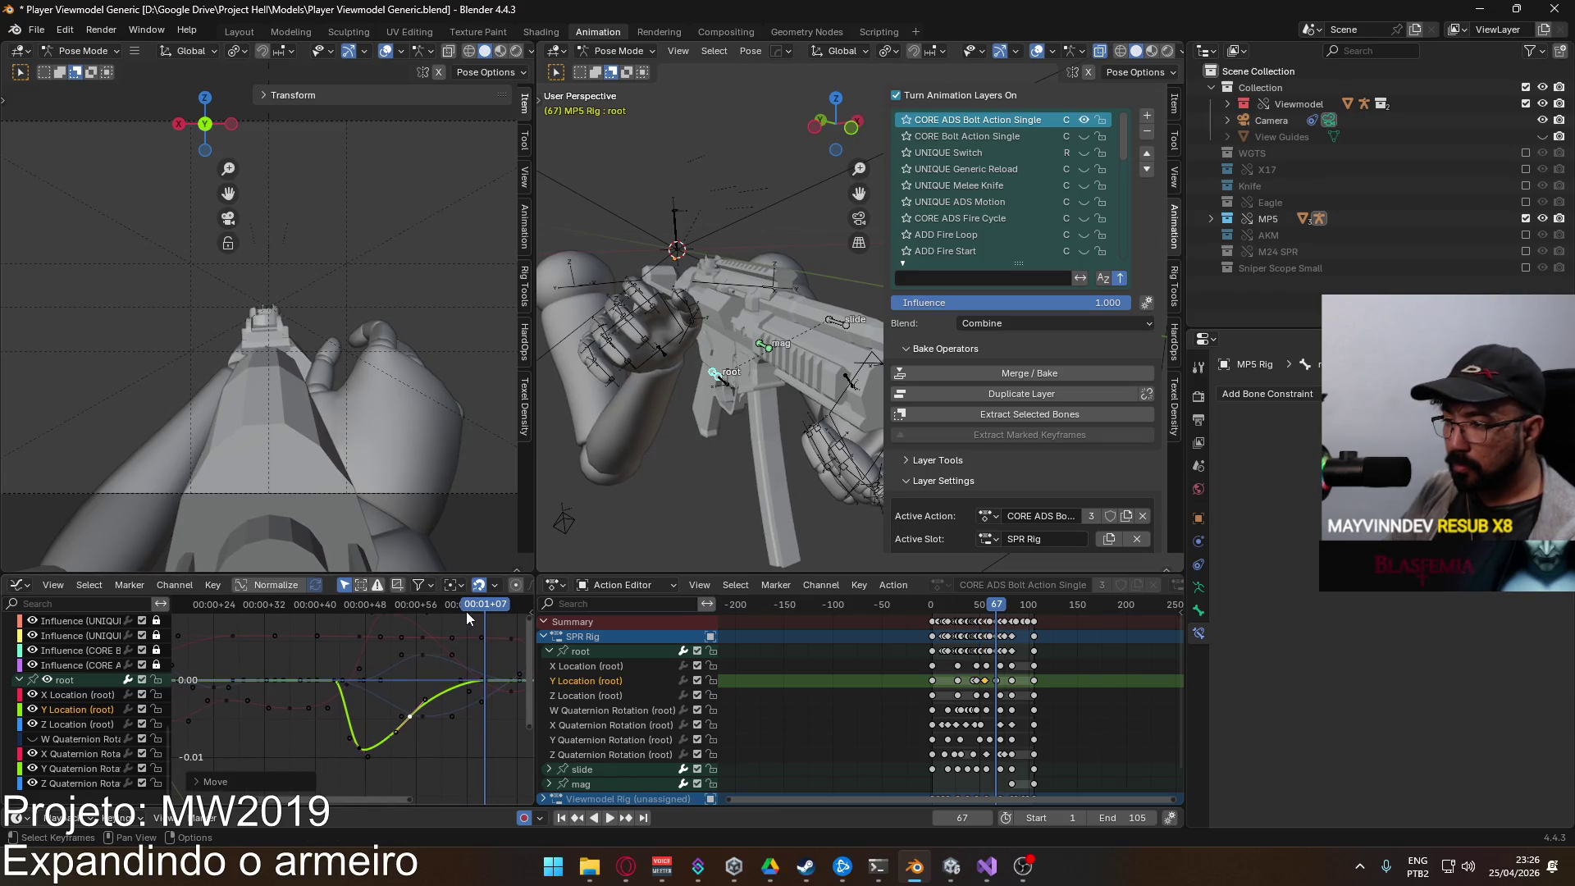
Step: Lower the root Z Location peak key around frame 57 and reshape the curve's handle
key(space)
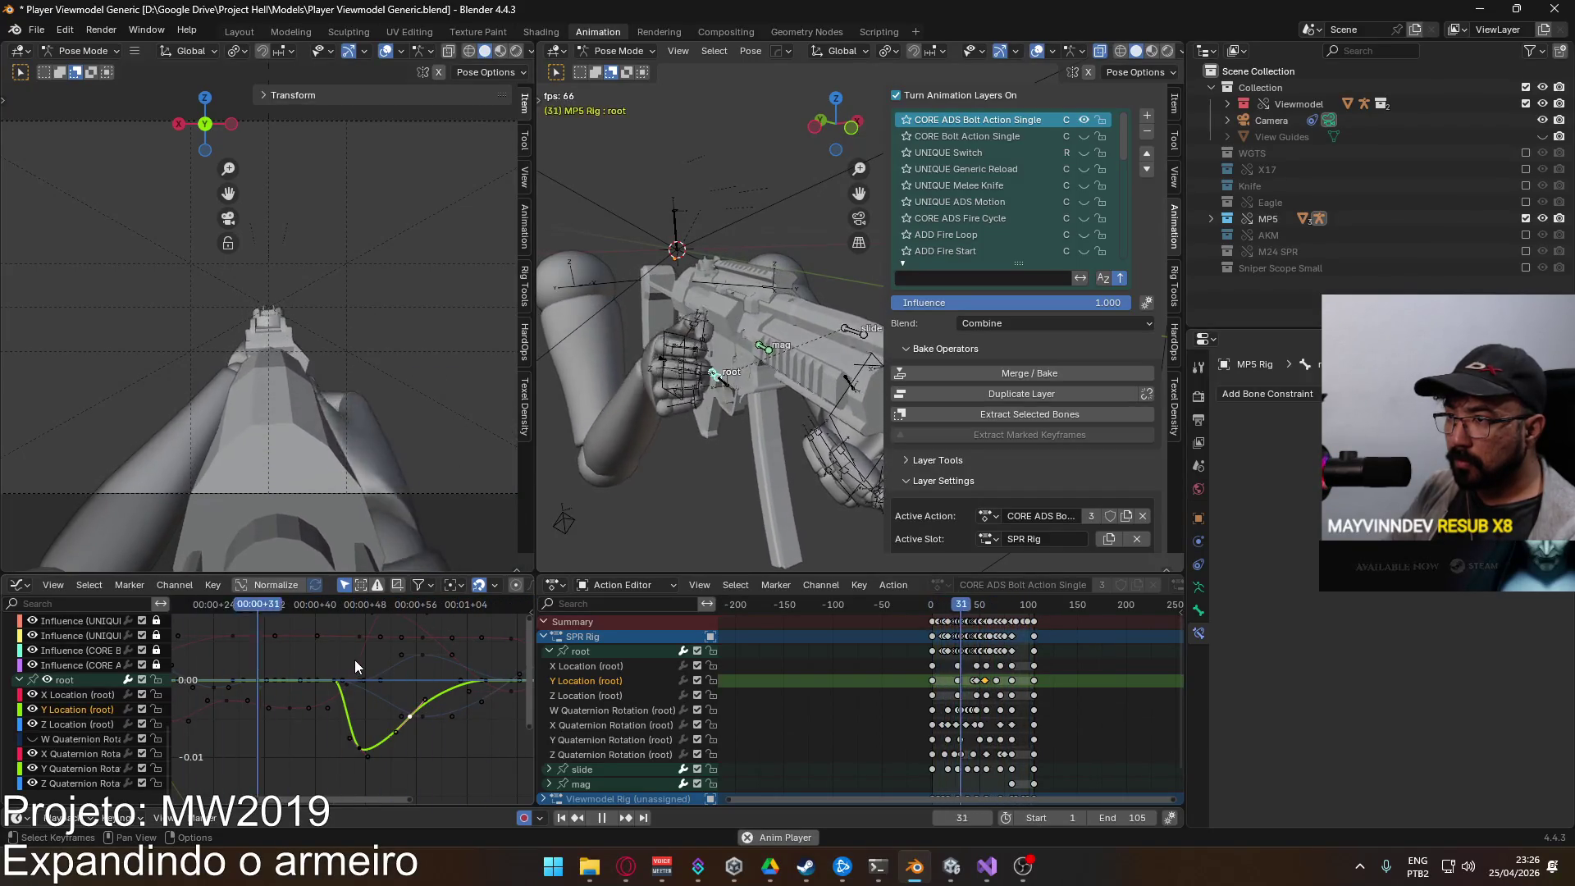
mouse_move(464, 605)
mouse_down()
mouse_move(402, 616)
mouse_move(444, 613)
mouse_move(421, 617)
mouse_up()
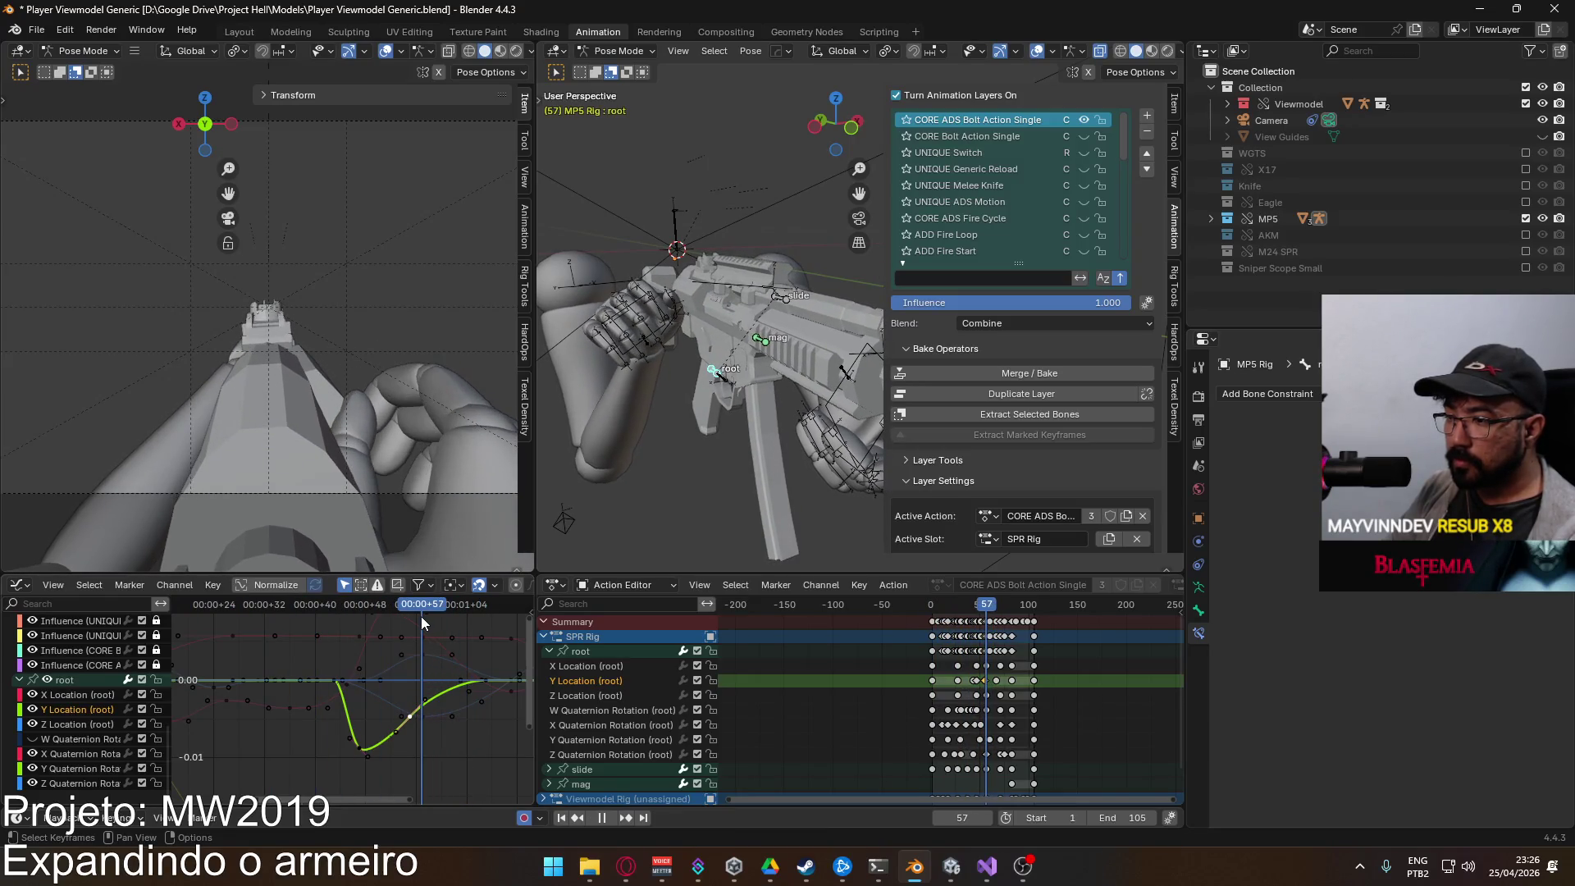
click(435, 656)
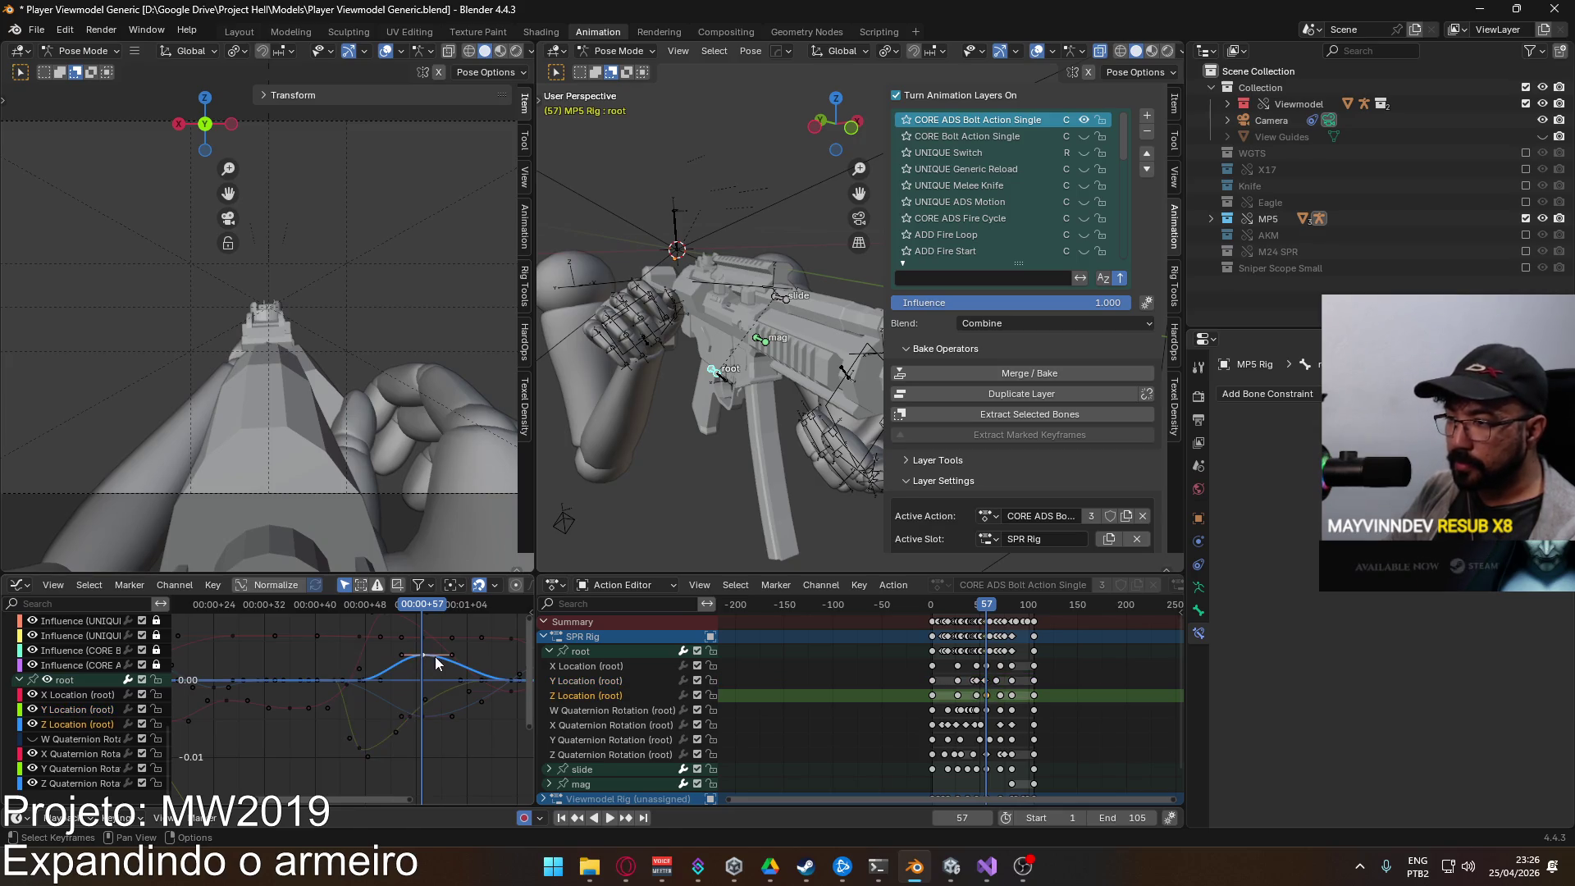
key(g)
click(432, 668)
scroll(456, 679, up, 3)
scroll(261, 697, left, 4)
click(385, 697)
key(g)
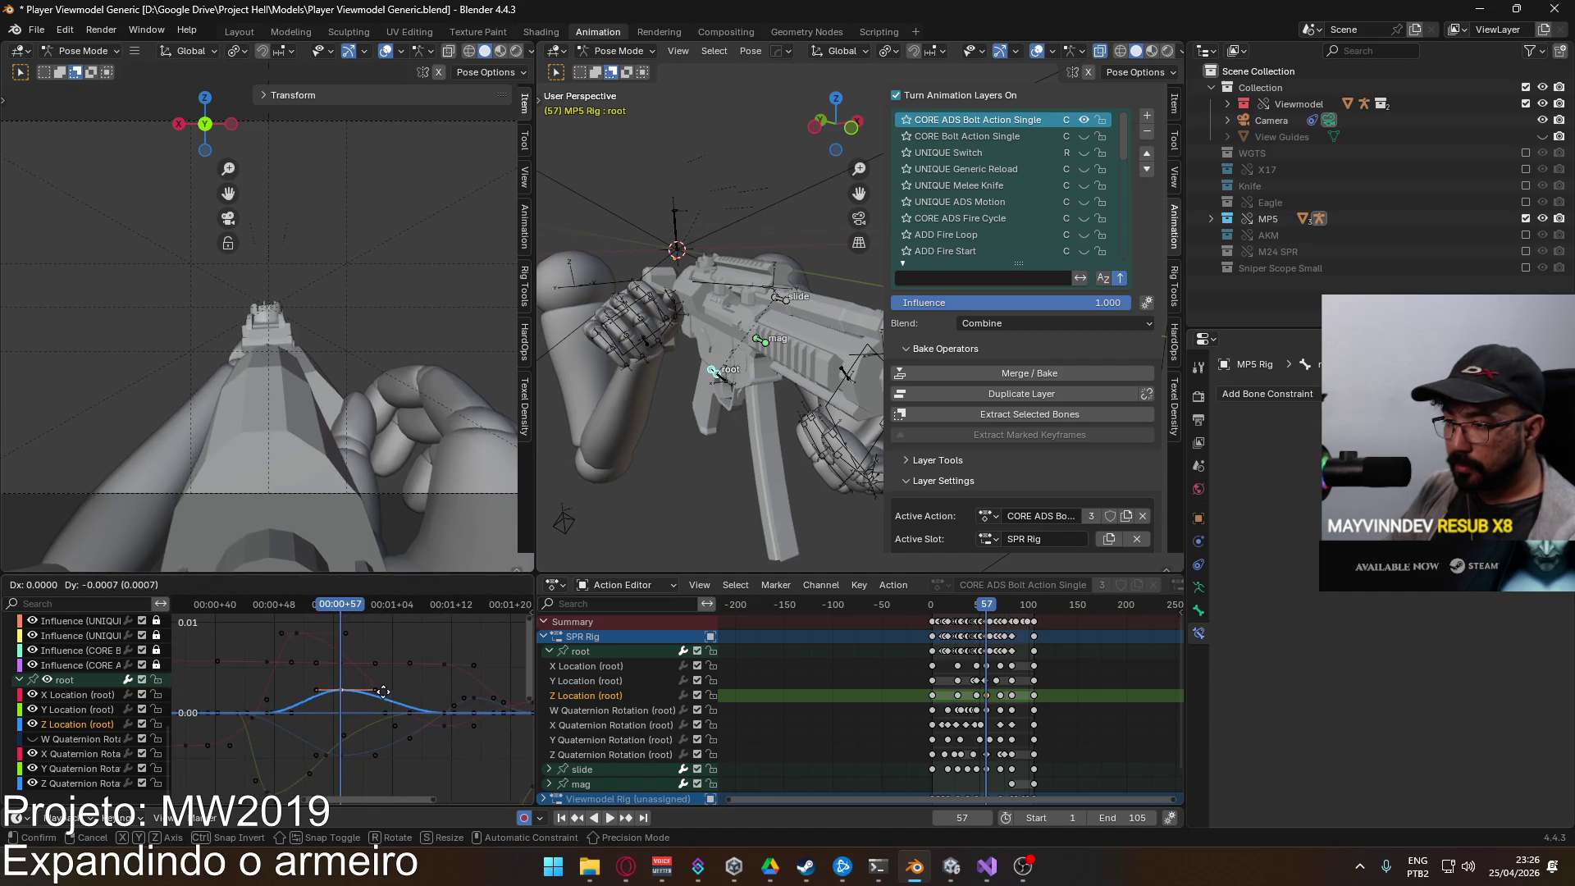
click(388, 700)
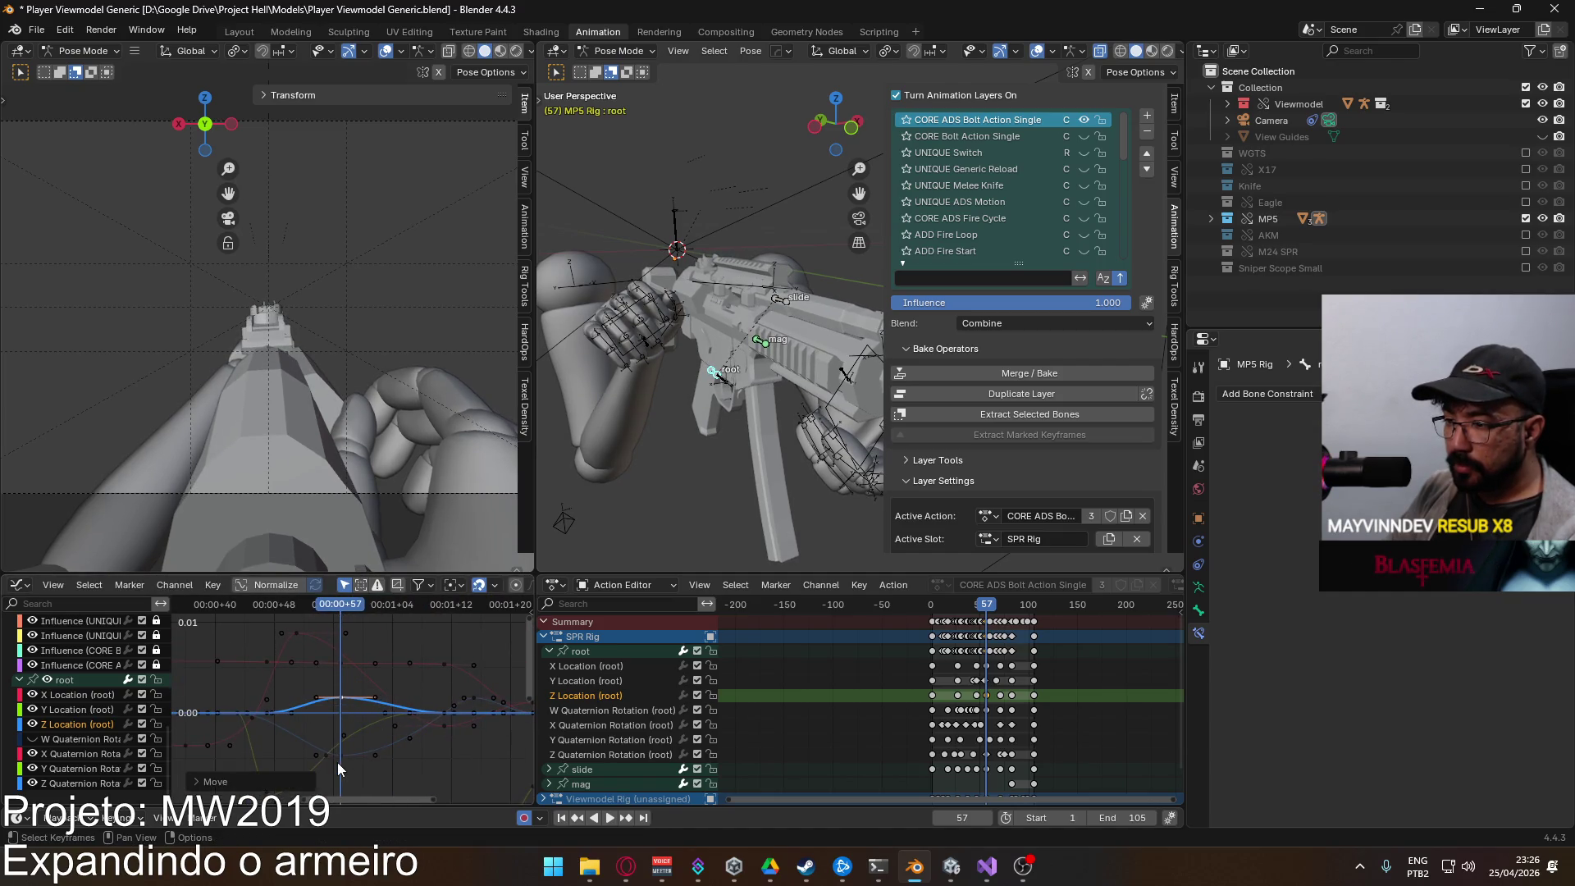
Step: Move the root Z Quaternion Rotation keys slightly and scrub to review the motion
click(337, 760)
key(g)
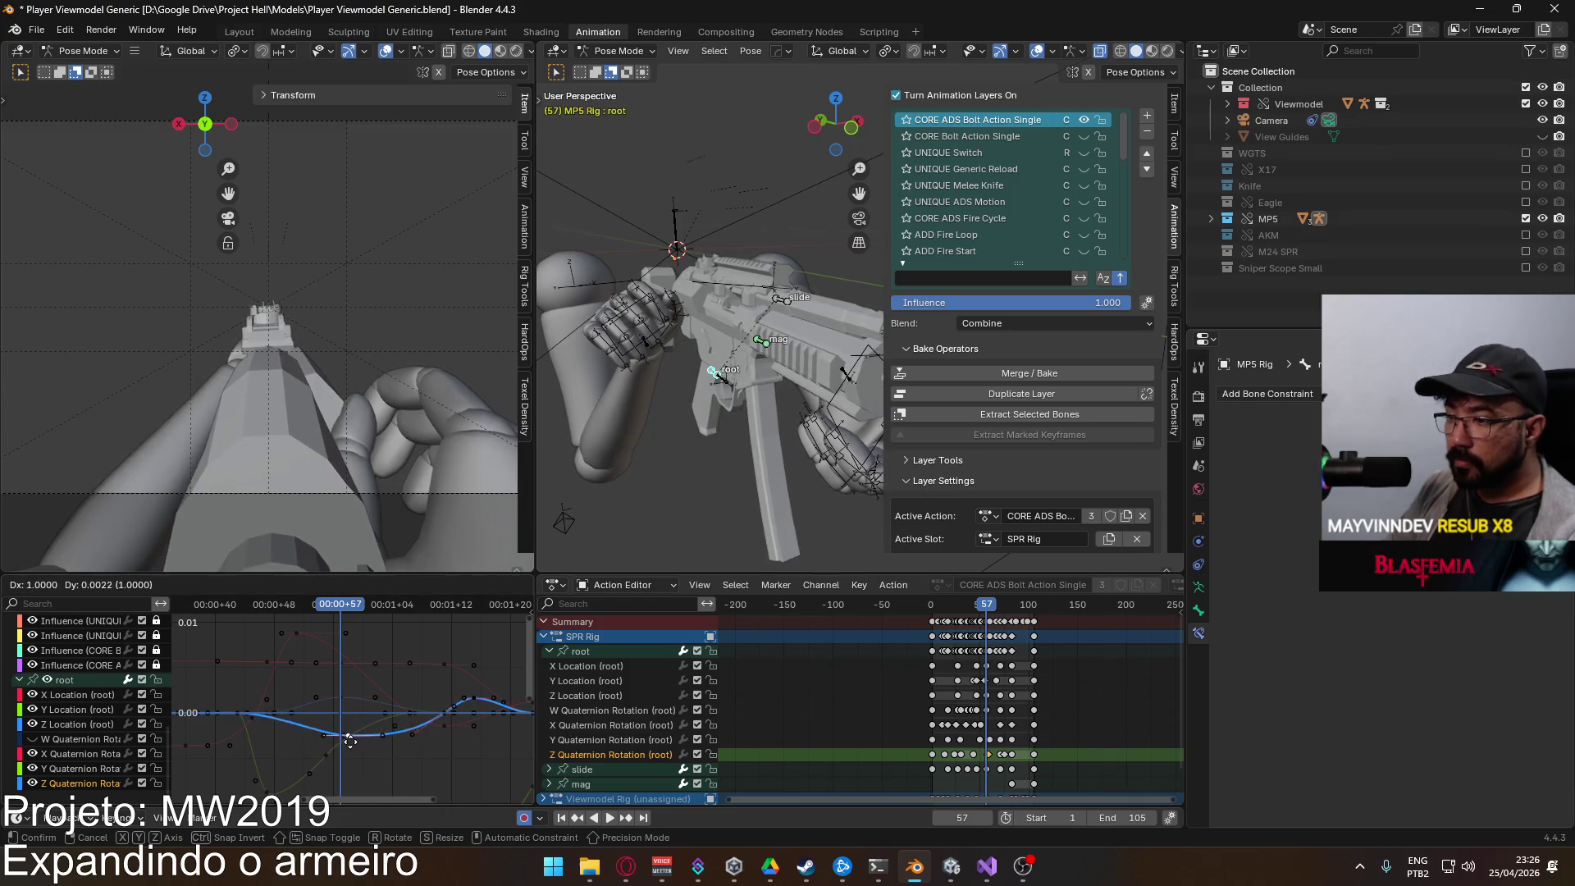
key(Escape)
key(g)
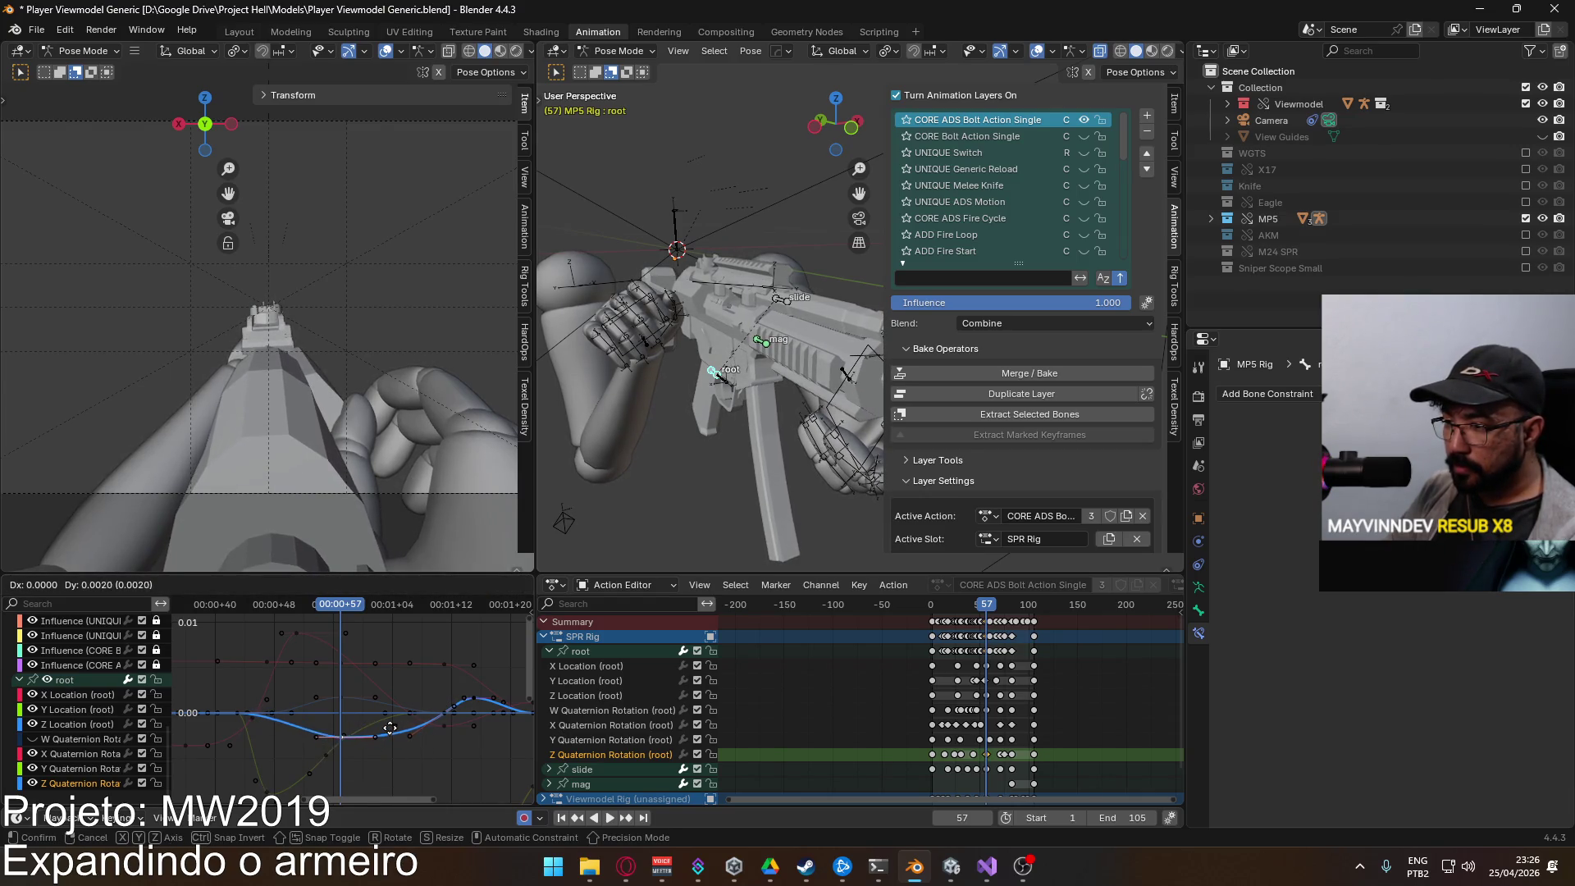
click(390, 728)
drag(475, 705, 478, 702)
mouse_move(362, 609)
mouse_down()
mouse_move(239, 609)
mouse_move(361, 613)
mouse_move(239, 624)
mouse_move(342, 626)
mouse_up()
scroll(359, 719, down, 3)
scroll(359, 719, down, 2)
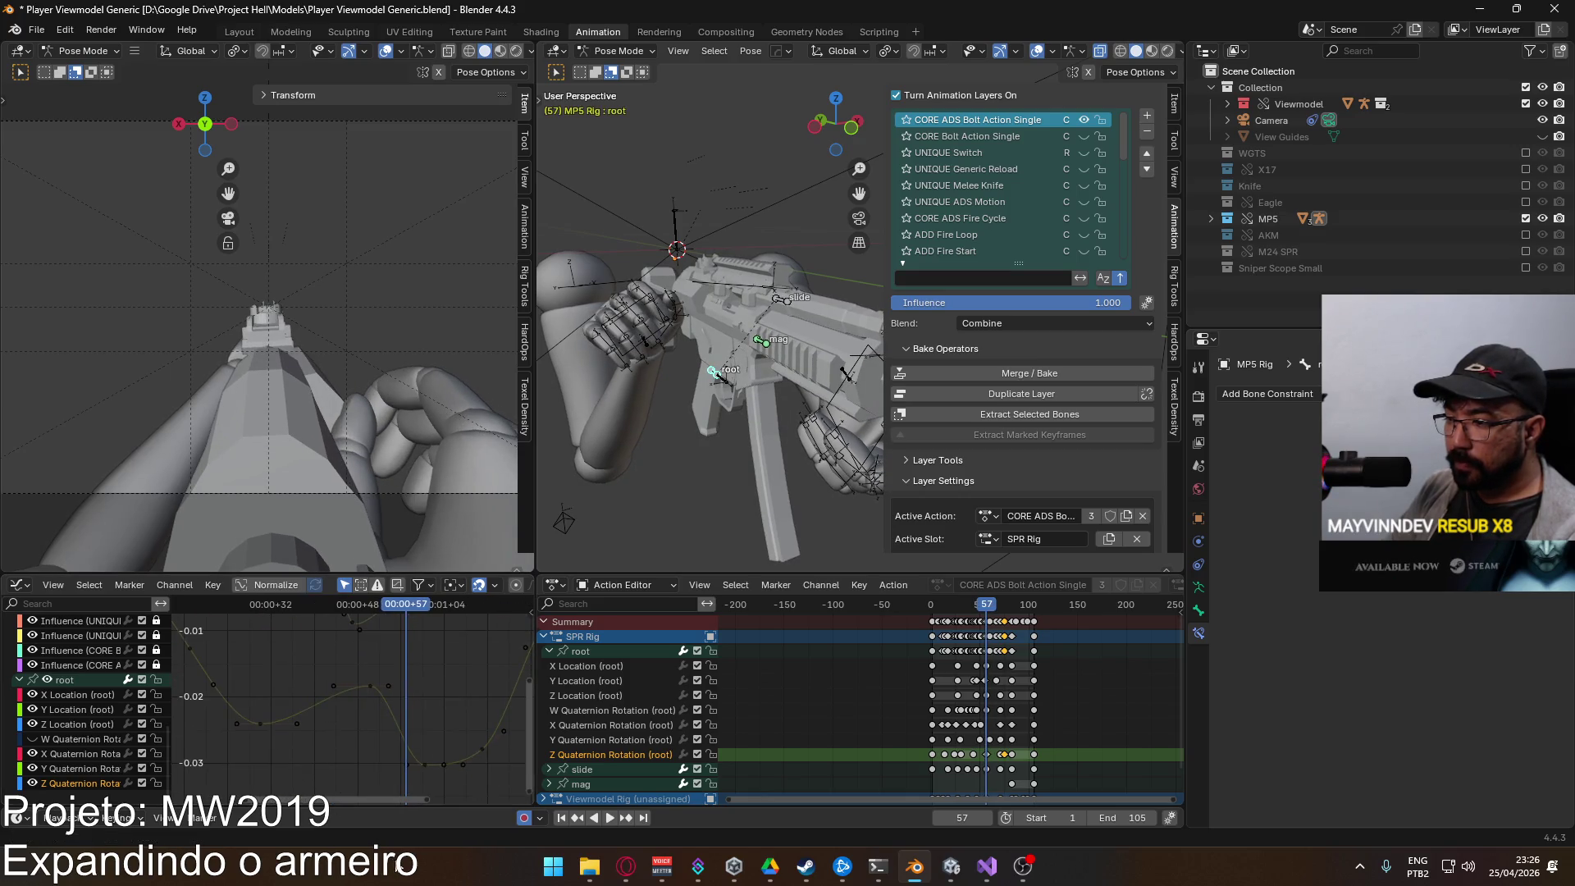
scroll(343, 812, right, 2)
scroll(353, 809, up, 2)
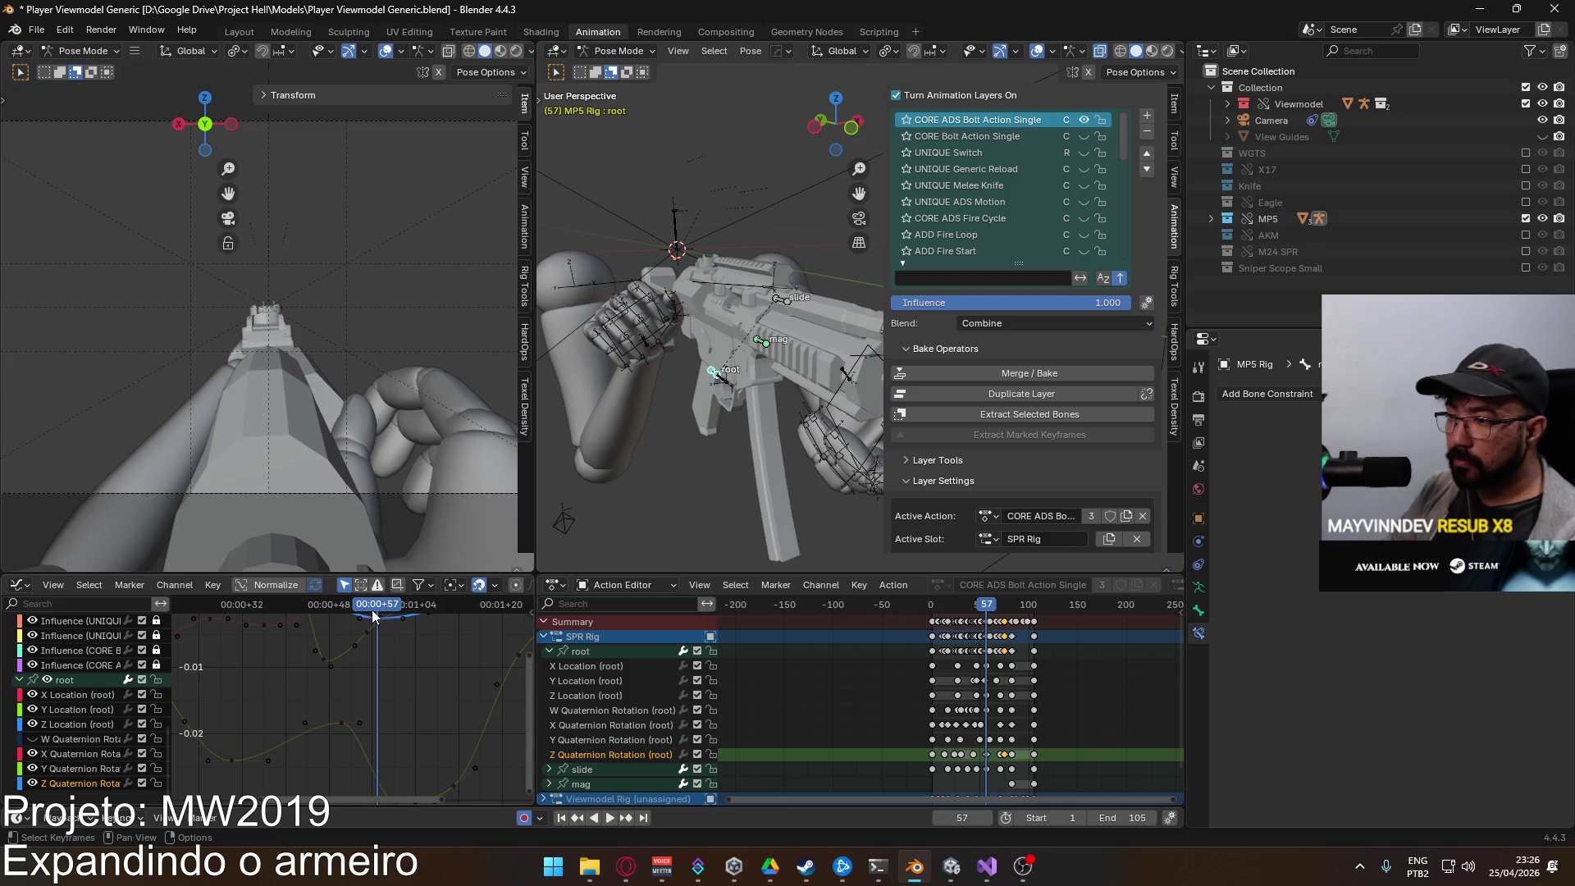
key(space)
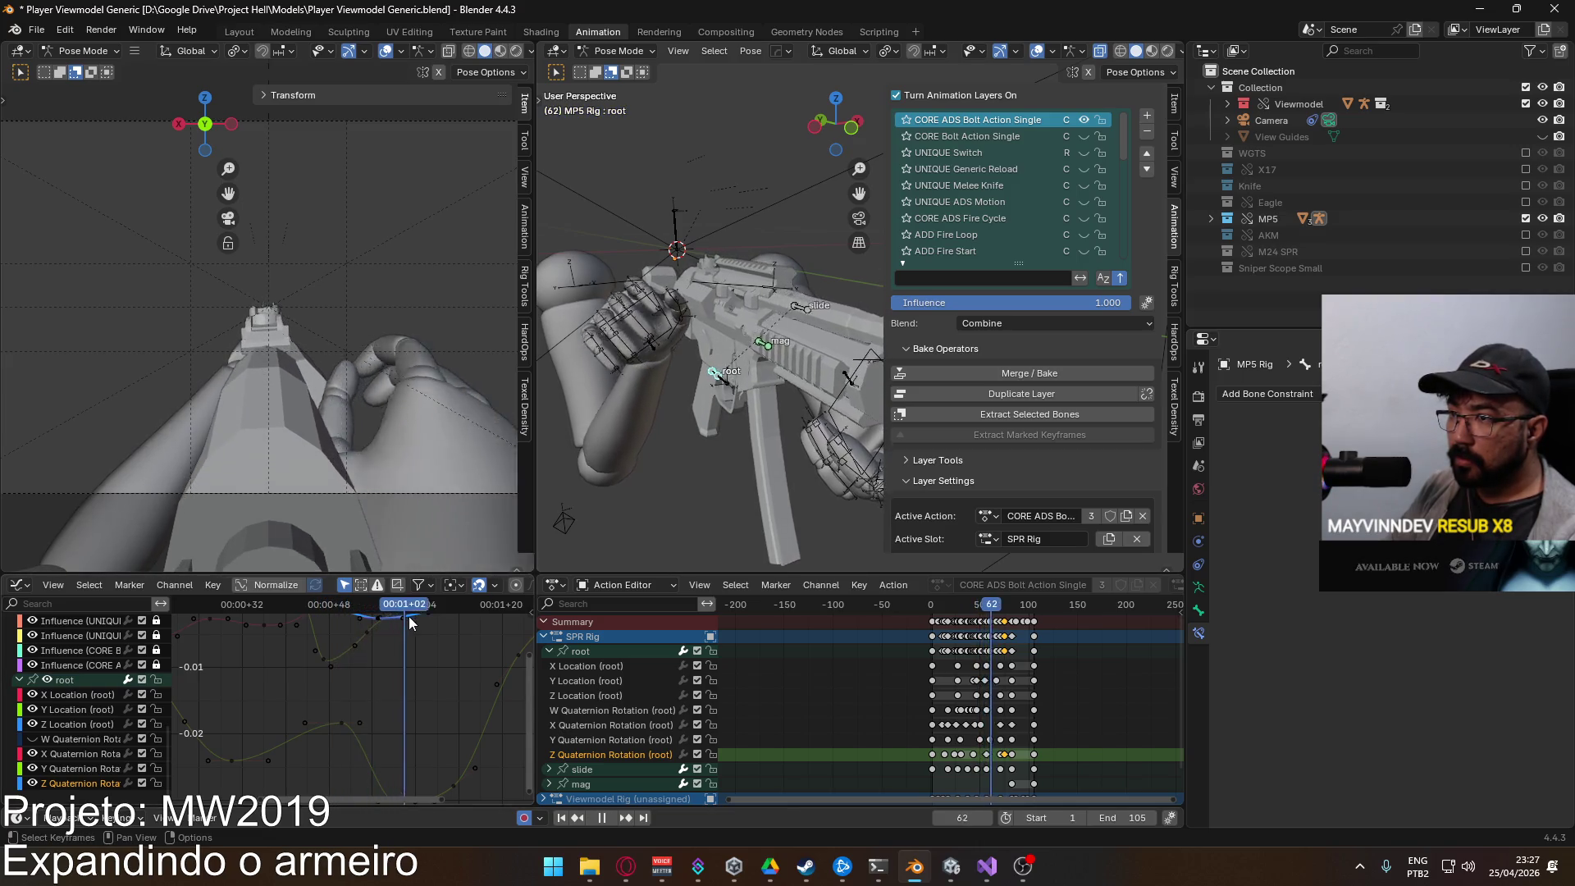
key(space)
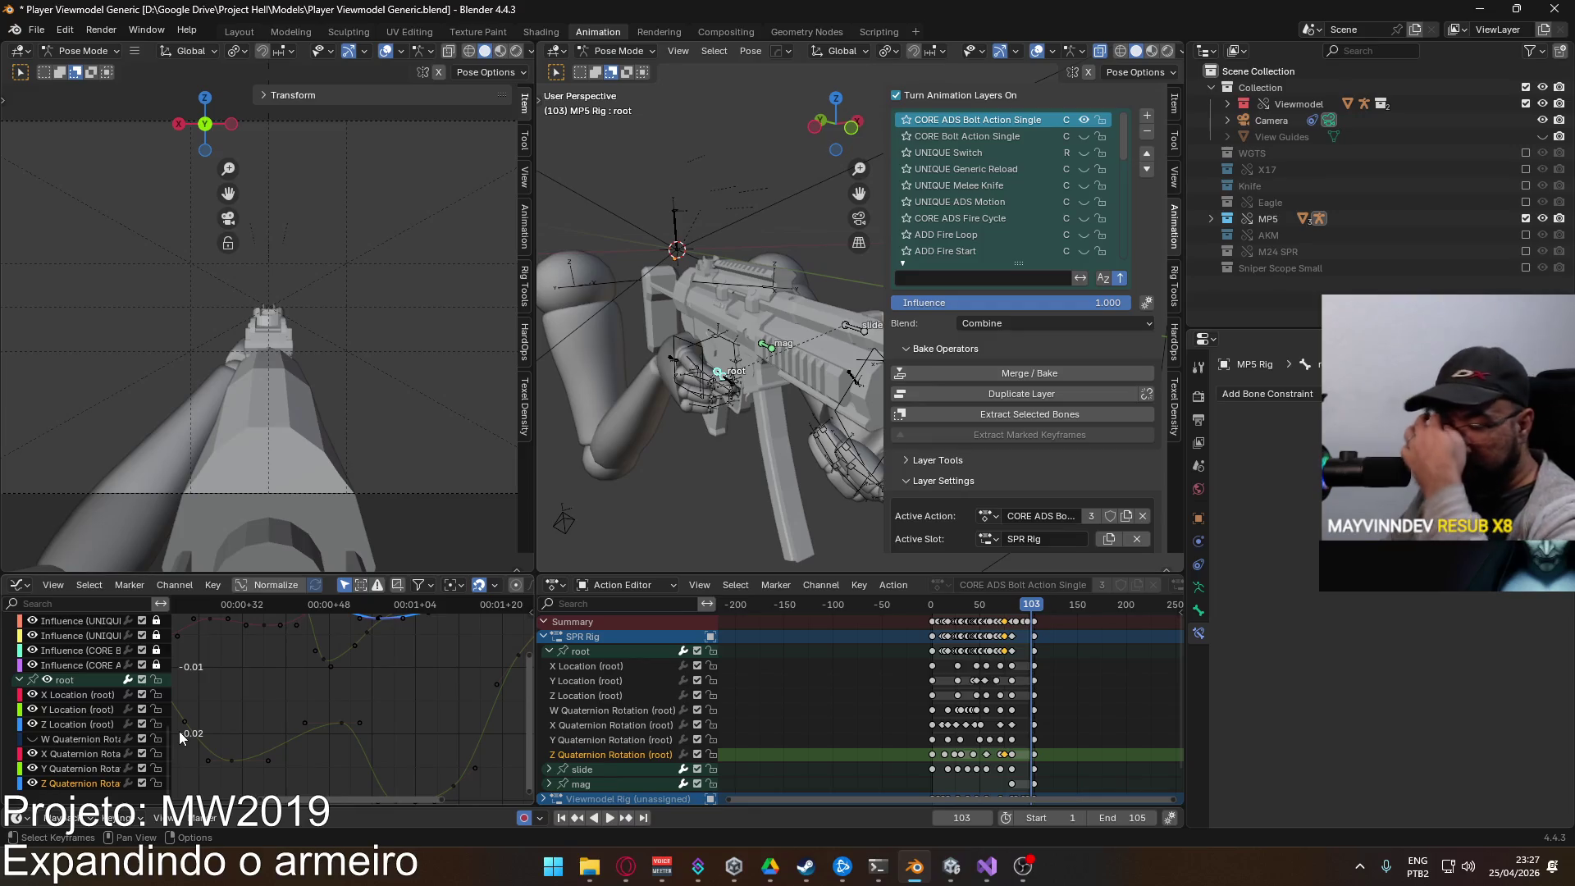
scroll(445, 711, down, 5)
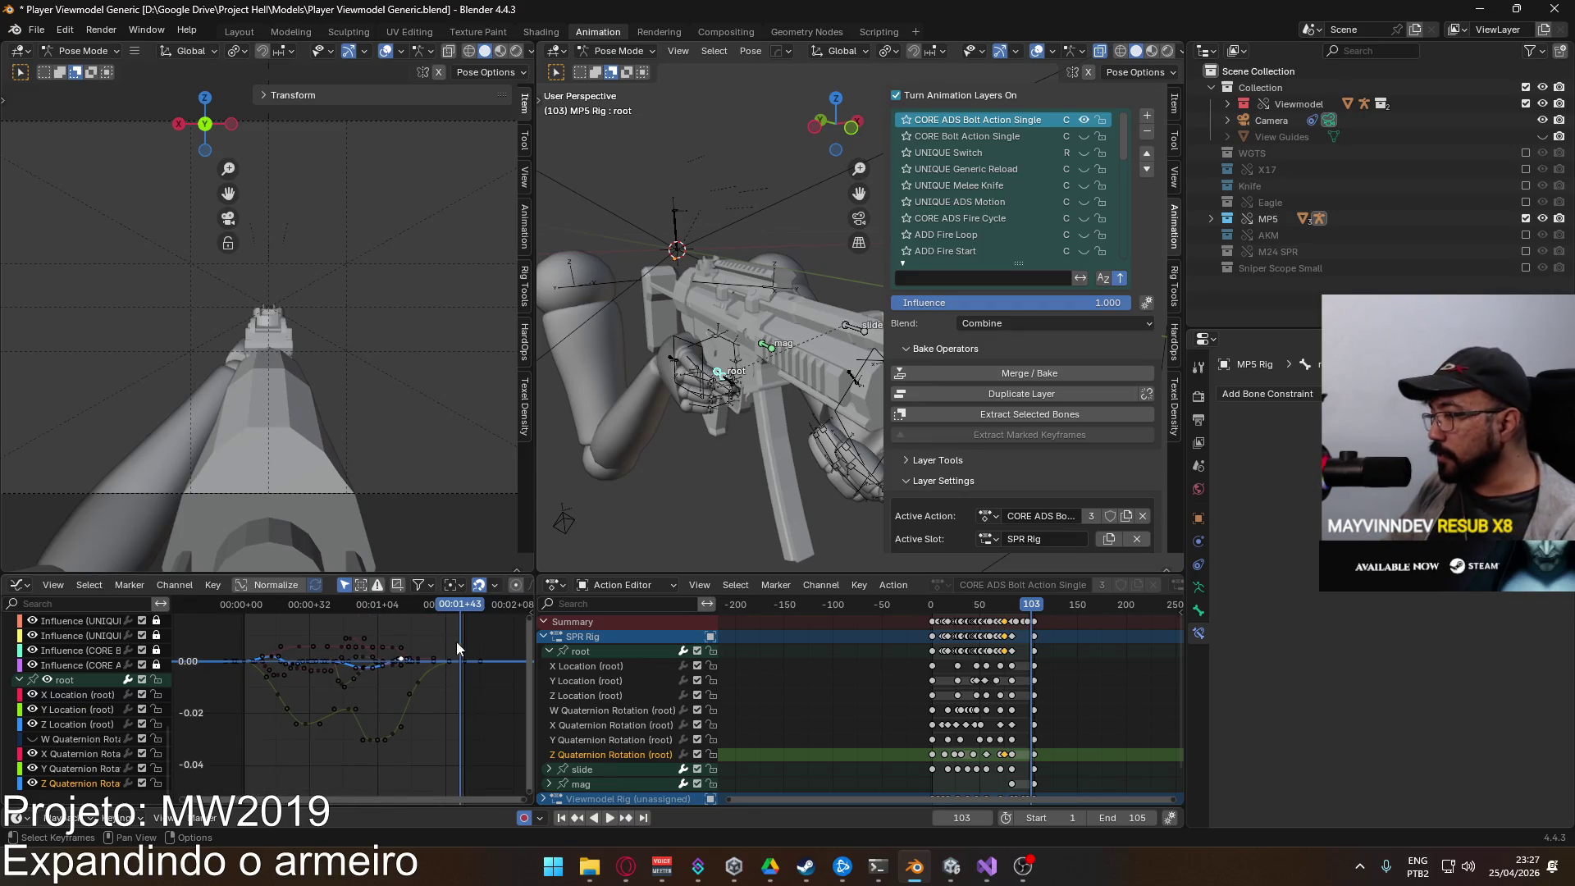
scroll(899, 710, right, 2)
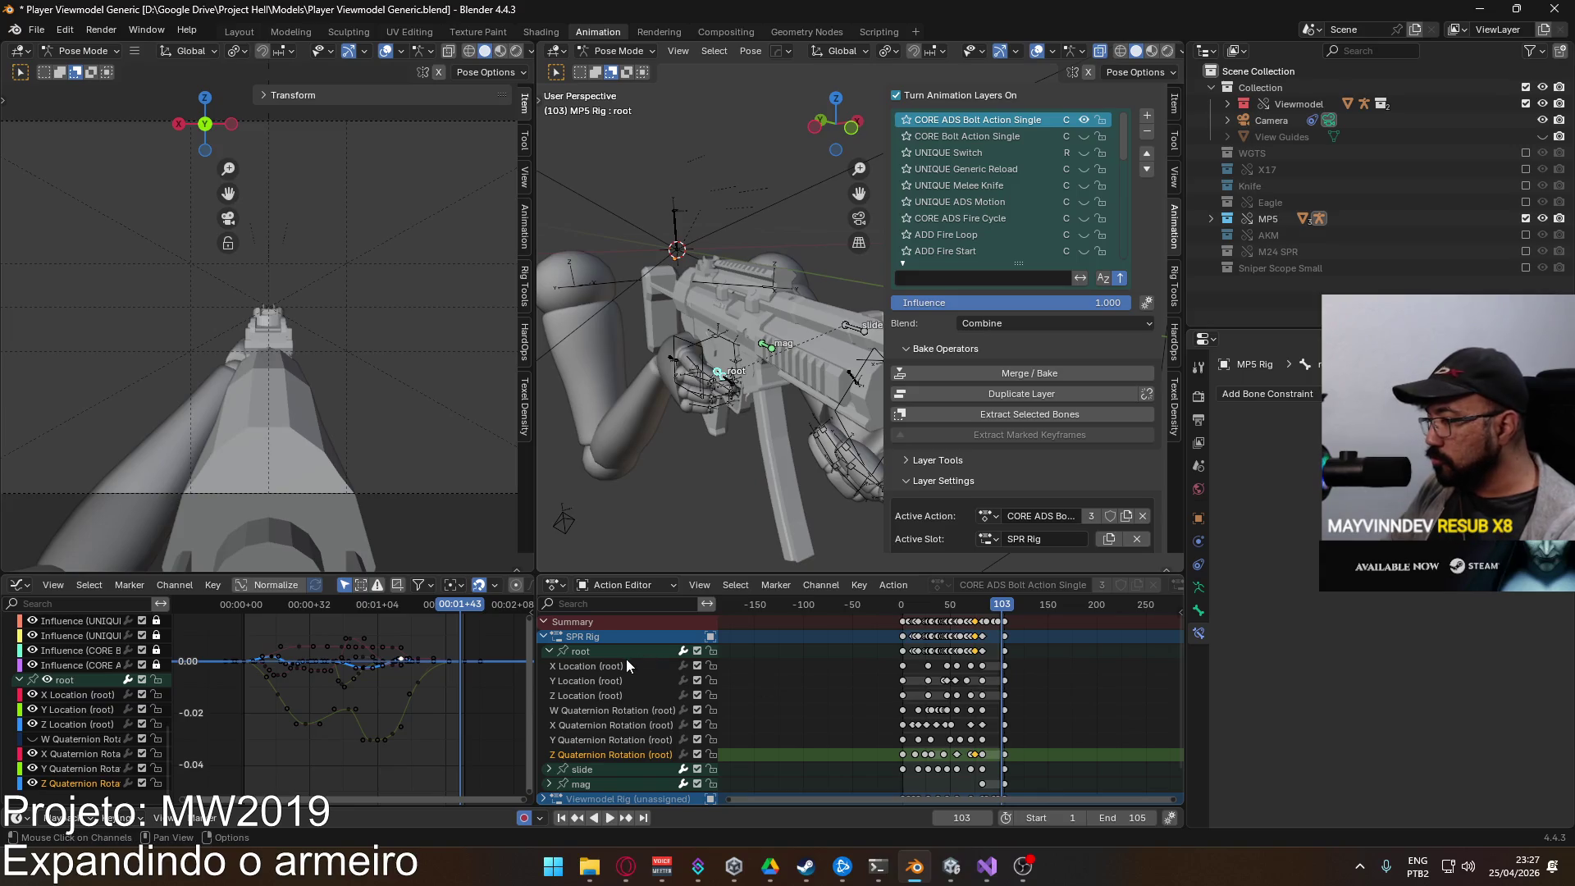
click(549, 652)
click(654, 680)
scroll(368, 775, down, 3)
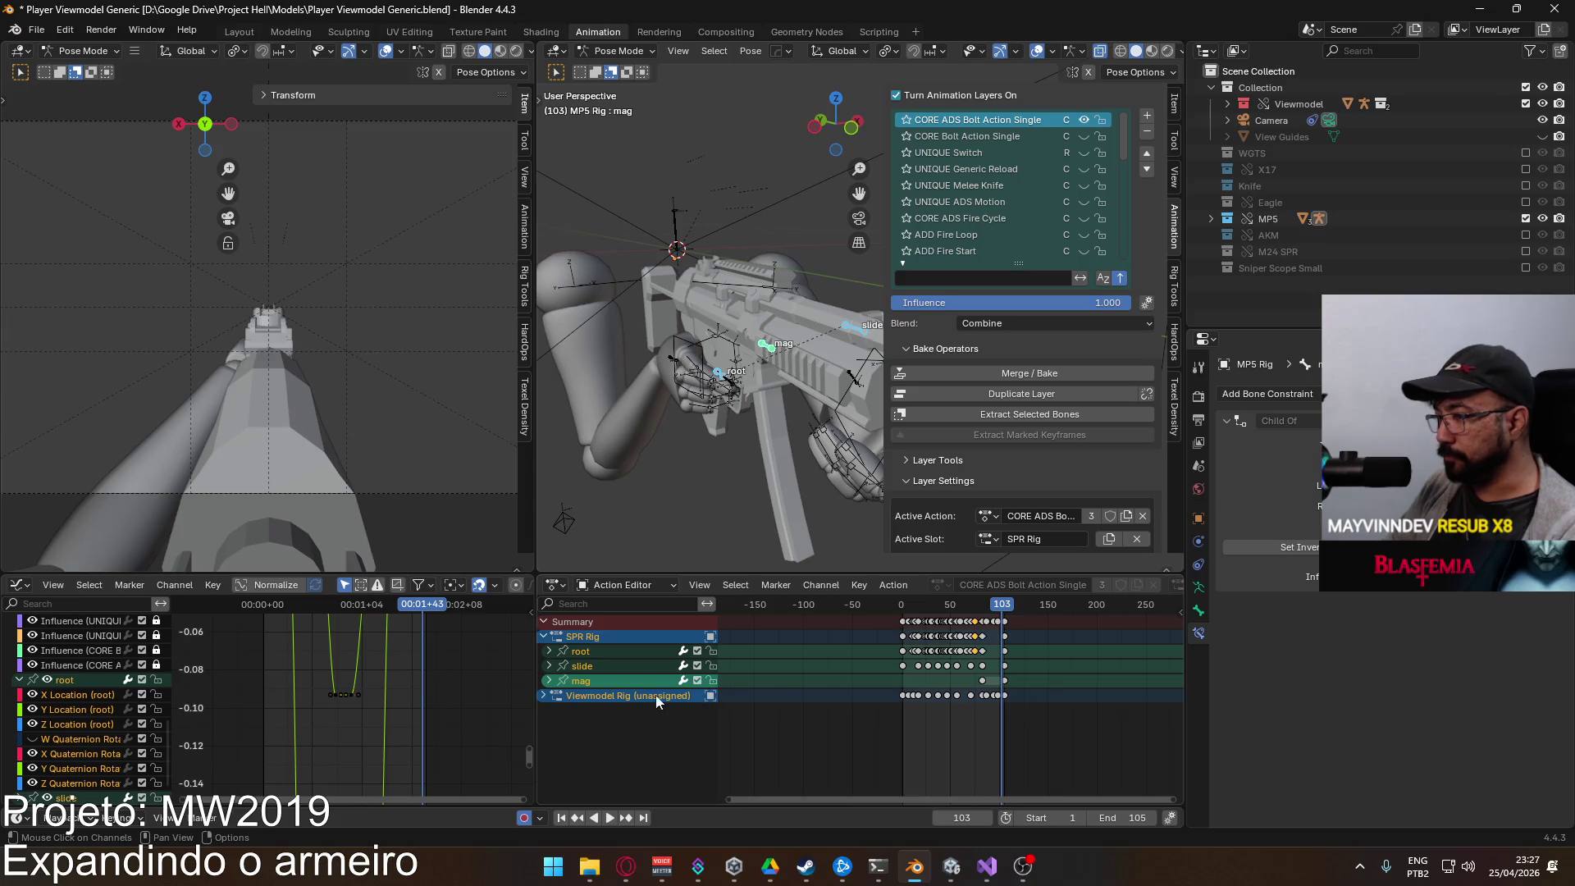
click(606, 652)
click(605, 638)
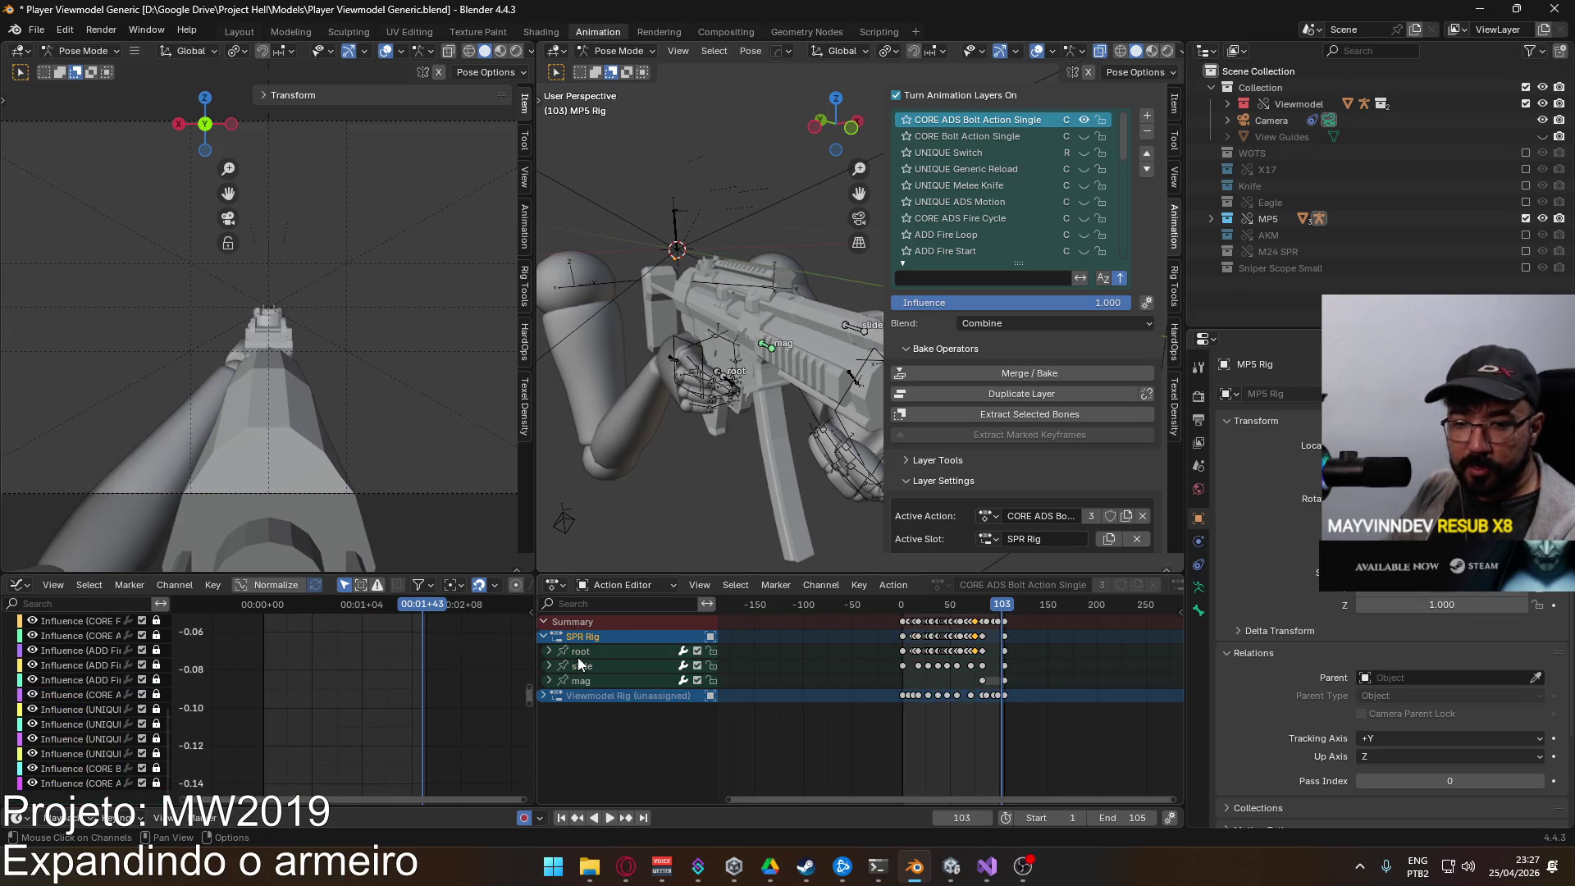
scroll(1002, 667, up, 4)
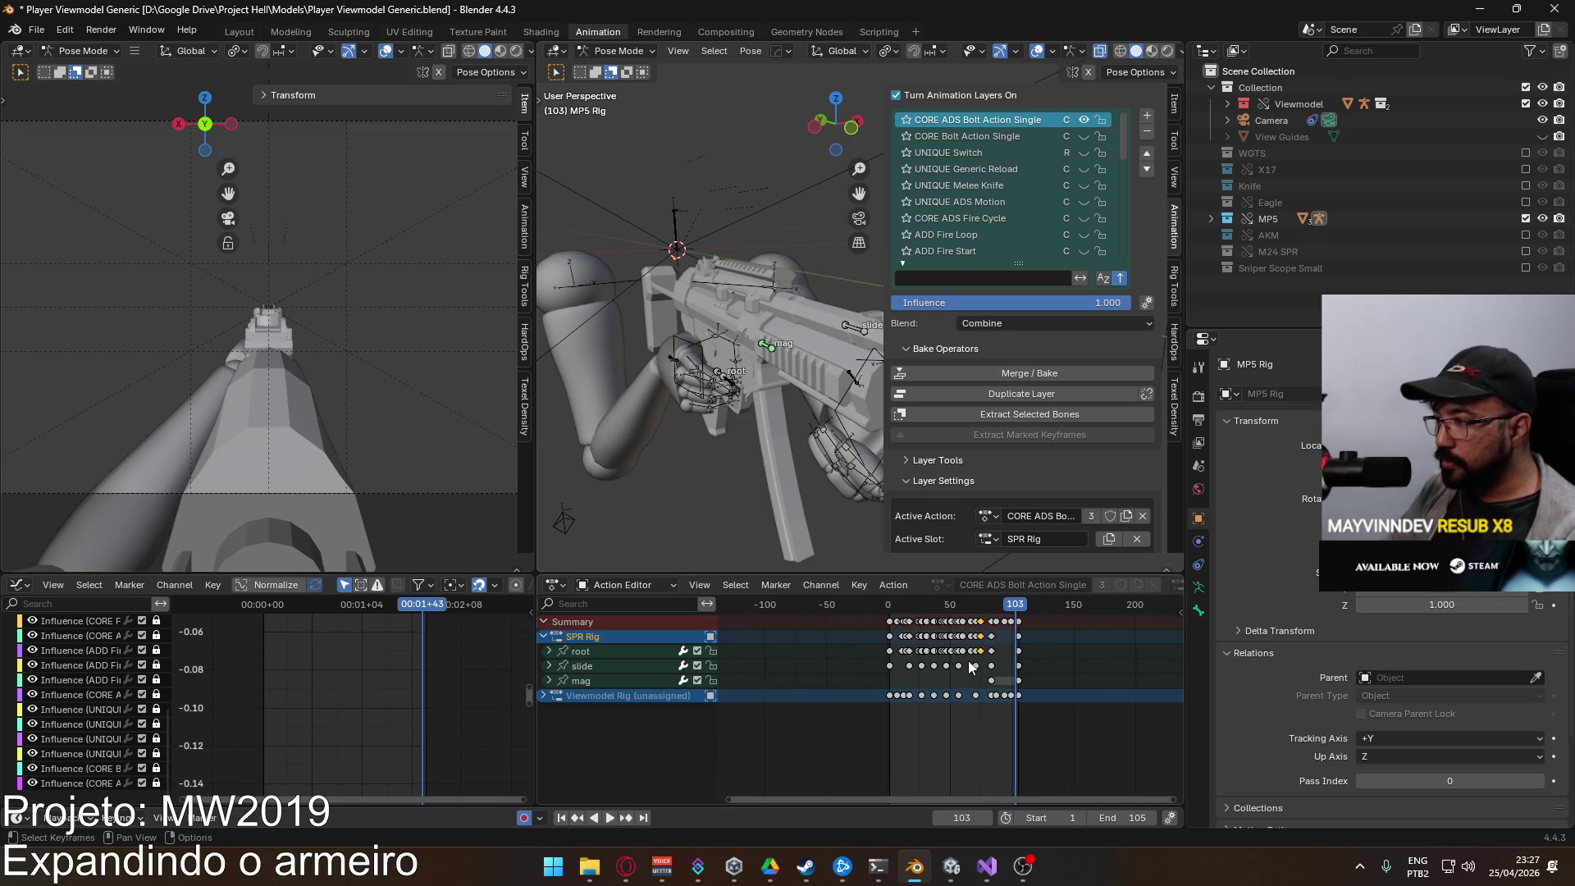
key(space)
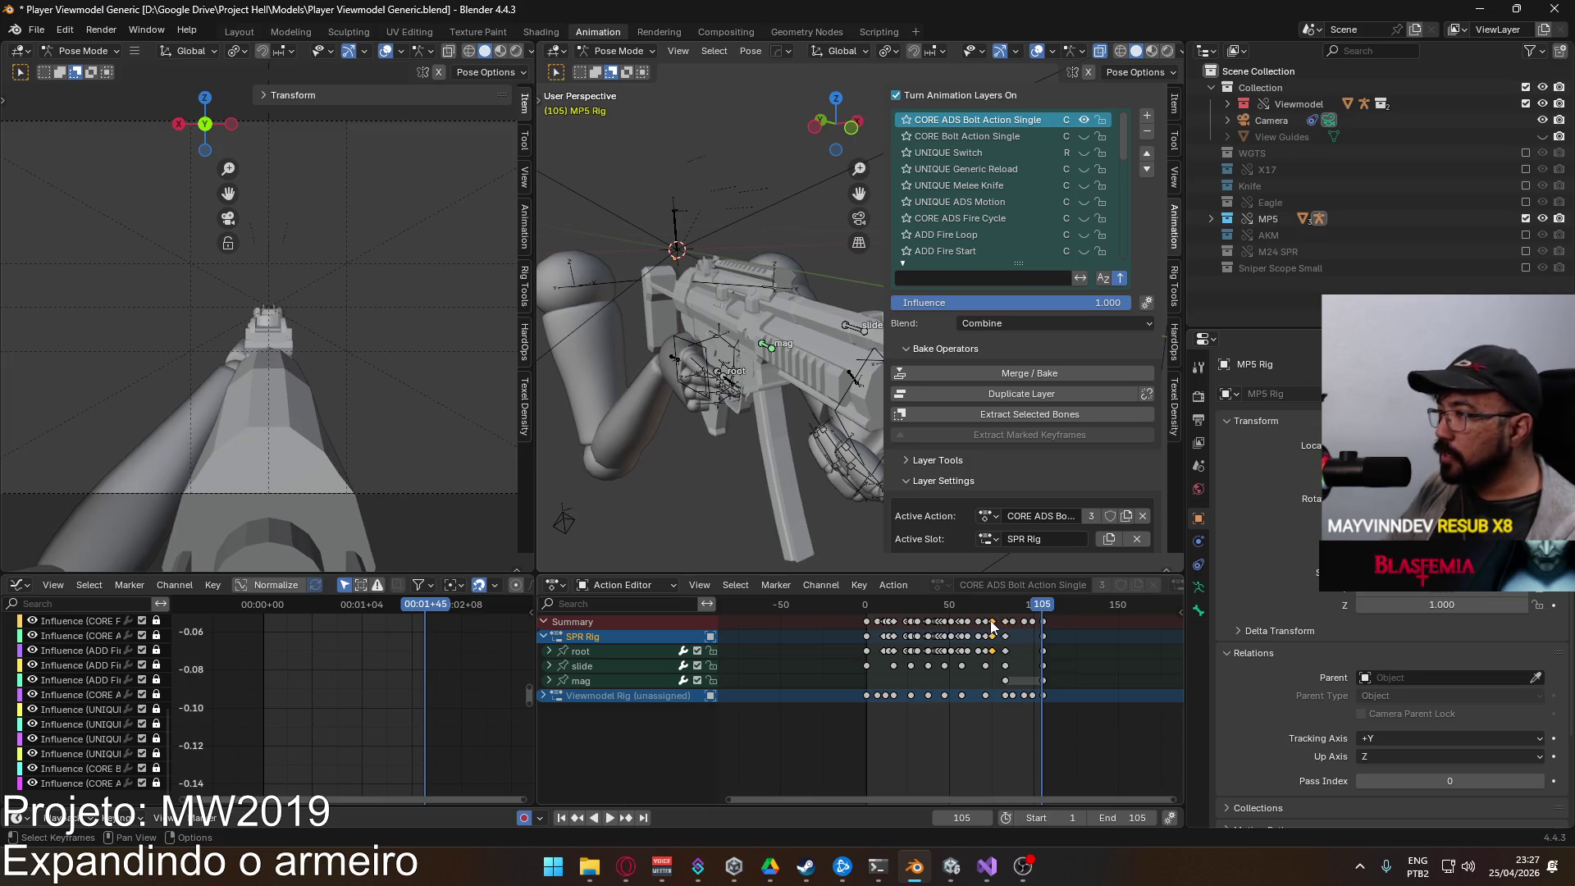
key(space)
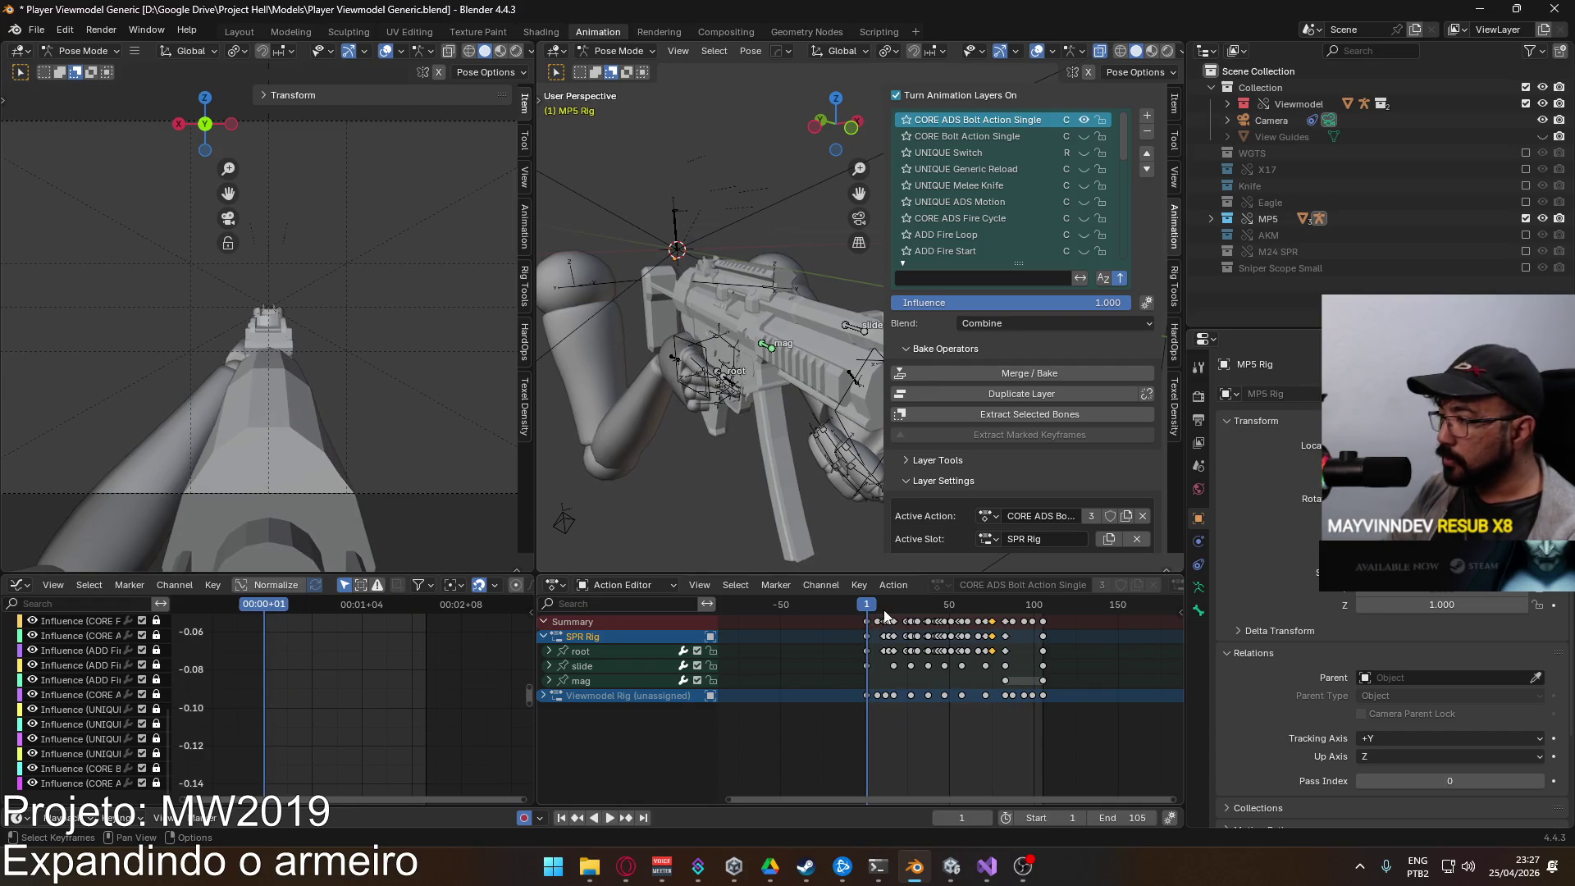
mouse_move(906, 607)
mouse_down()
mouse_move(1065, 614)
mouse_move(864, 631)
mouse_up()
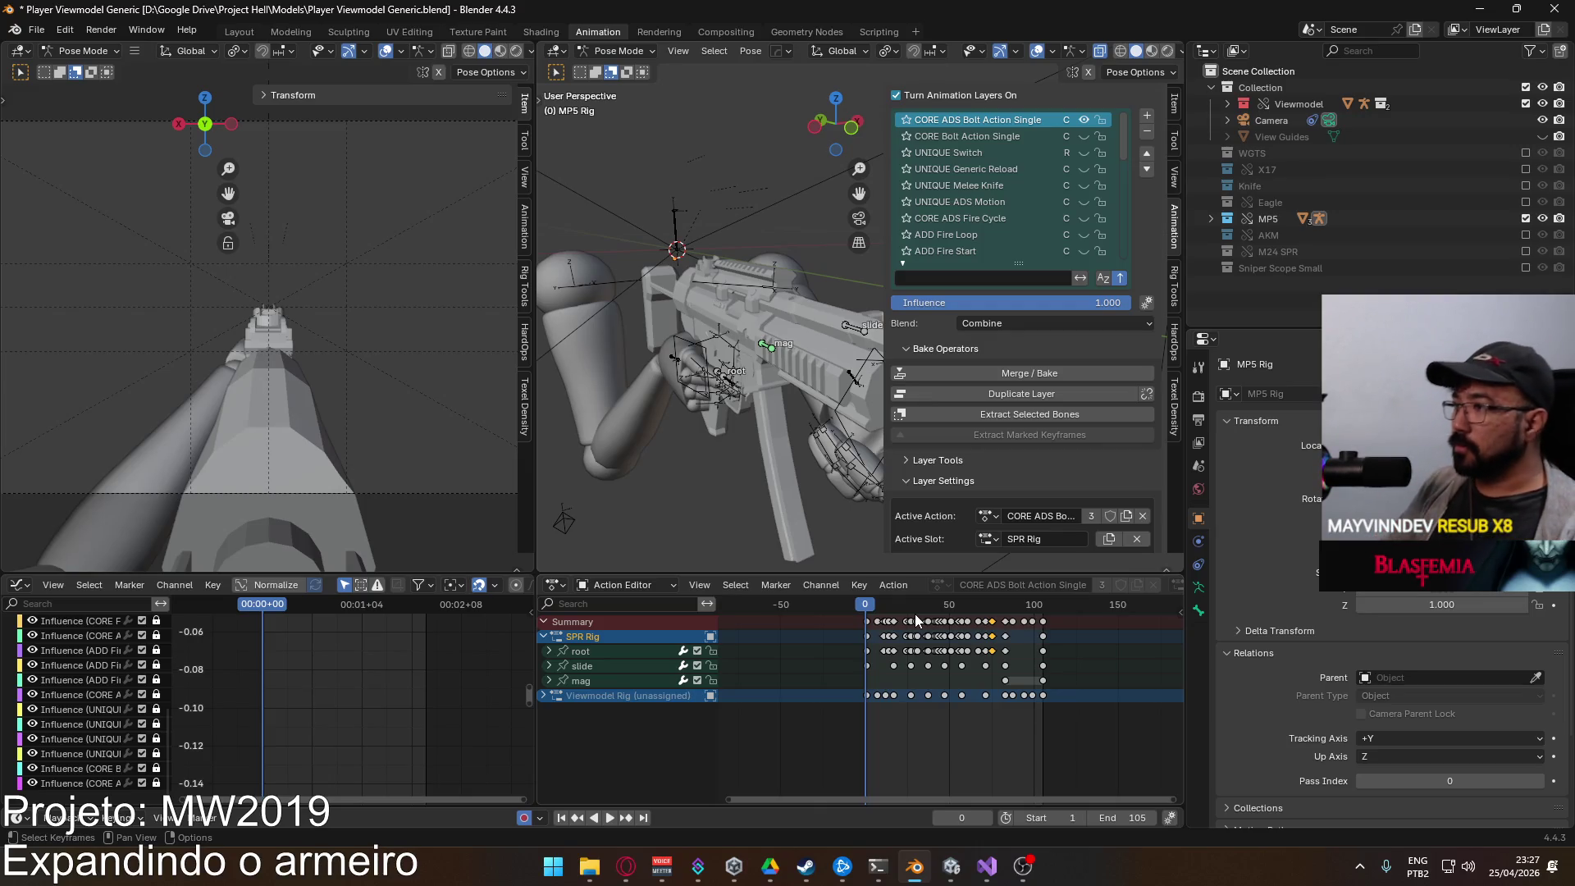
scroll(897, 661, up, 1)
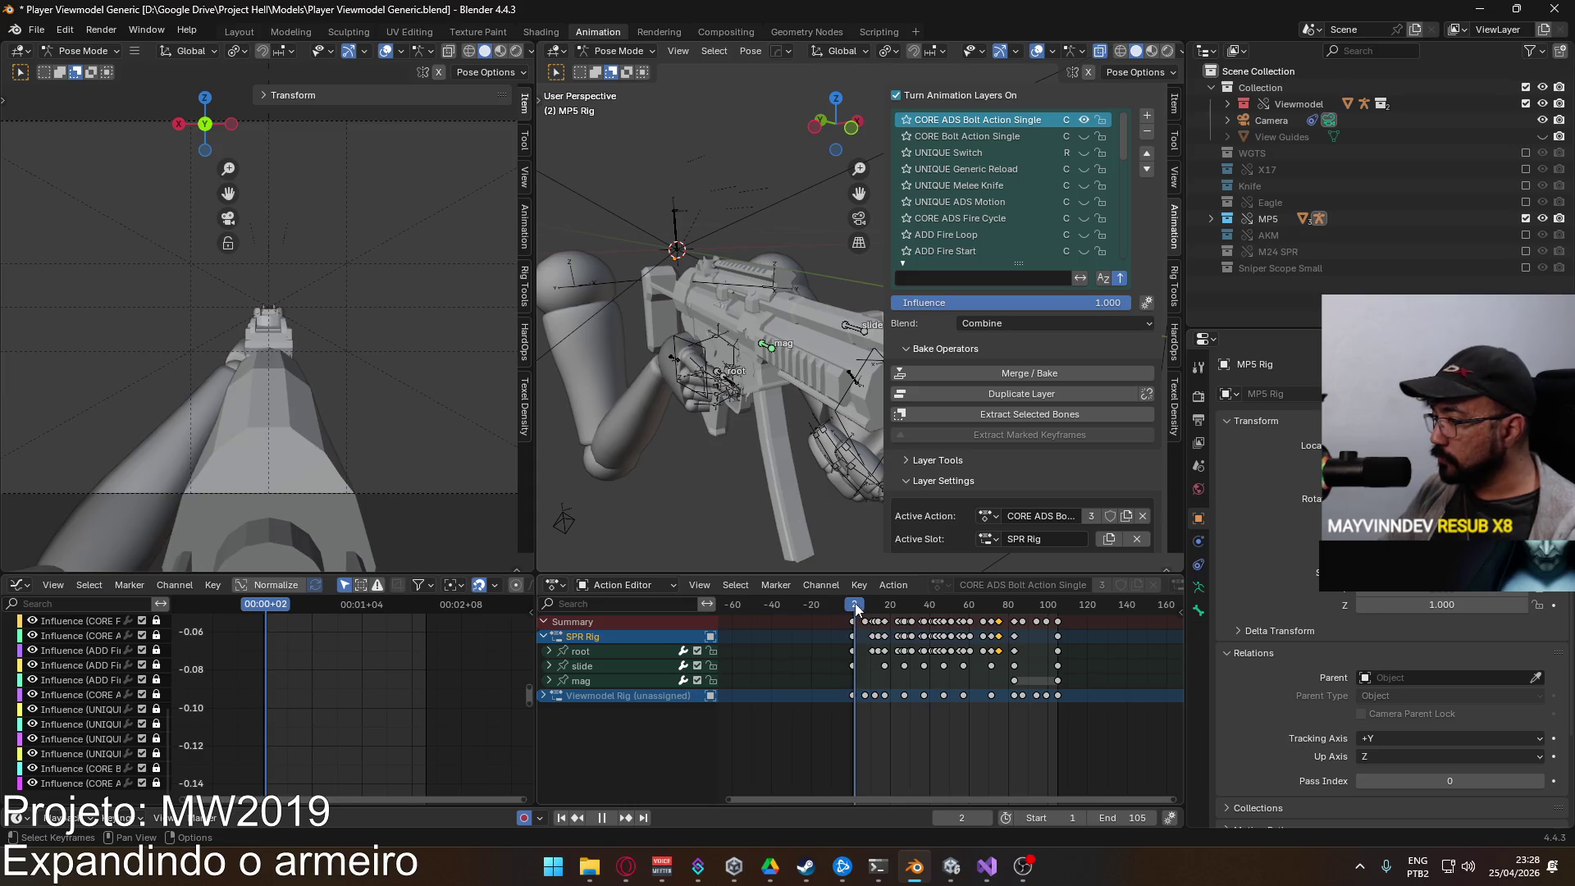
key(space)
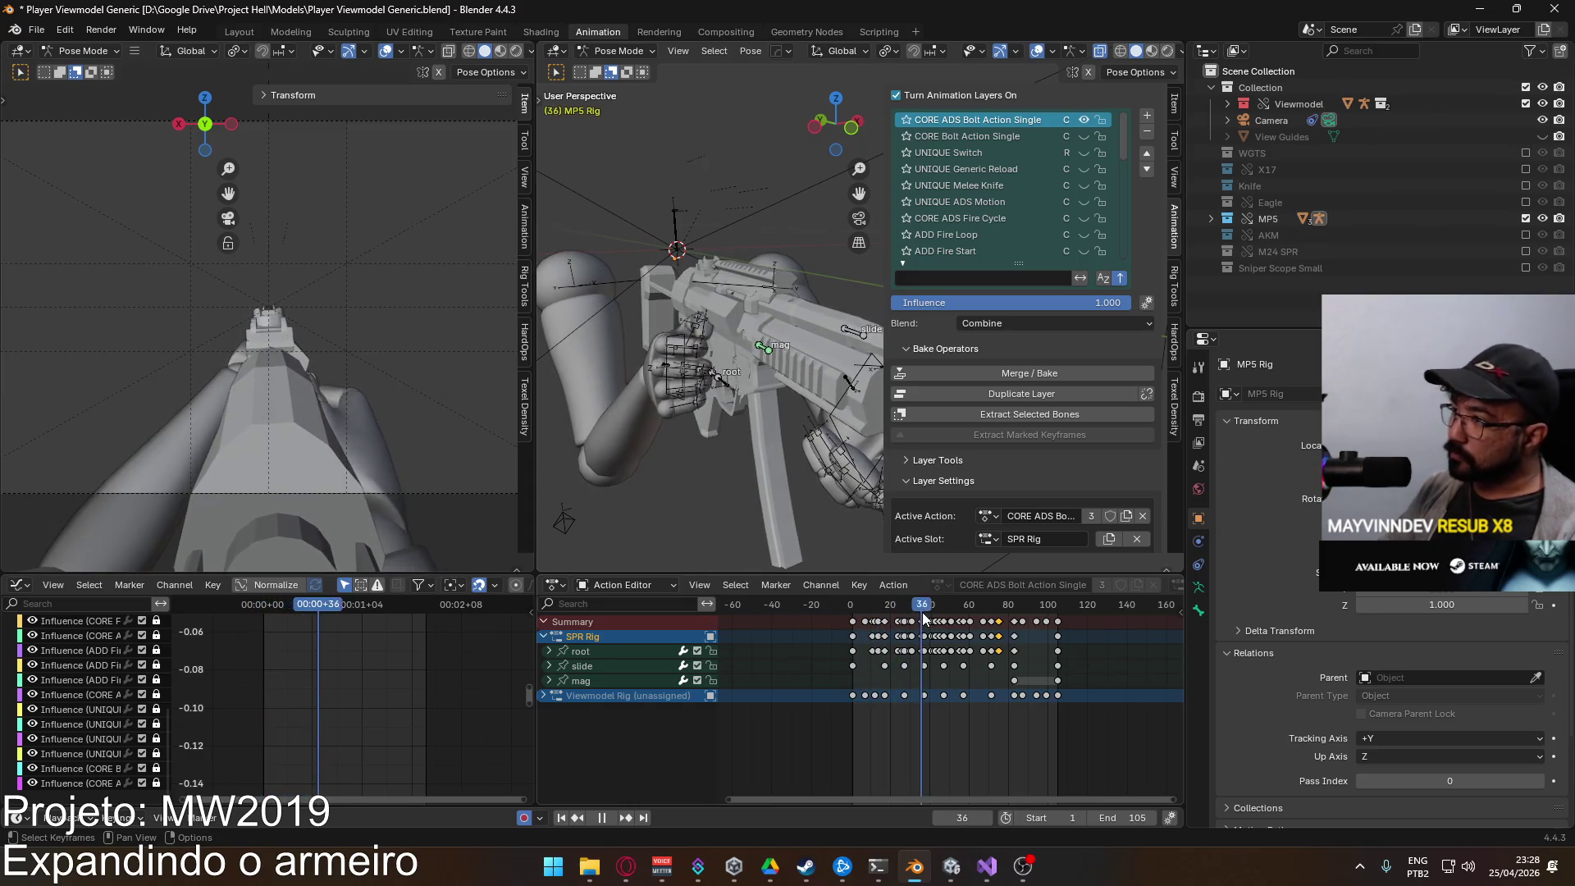
mouse_move(1012, 621)
mouse_down()
mouse_move(1056, 618)
mouse_move(852, 629)
mouse_move(1056, 637)
mouse_up()
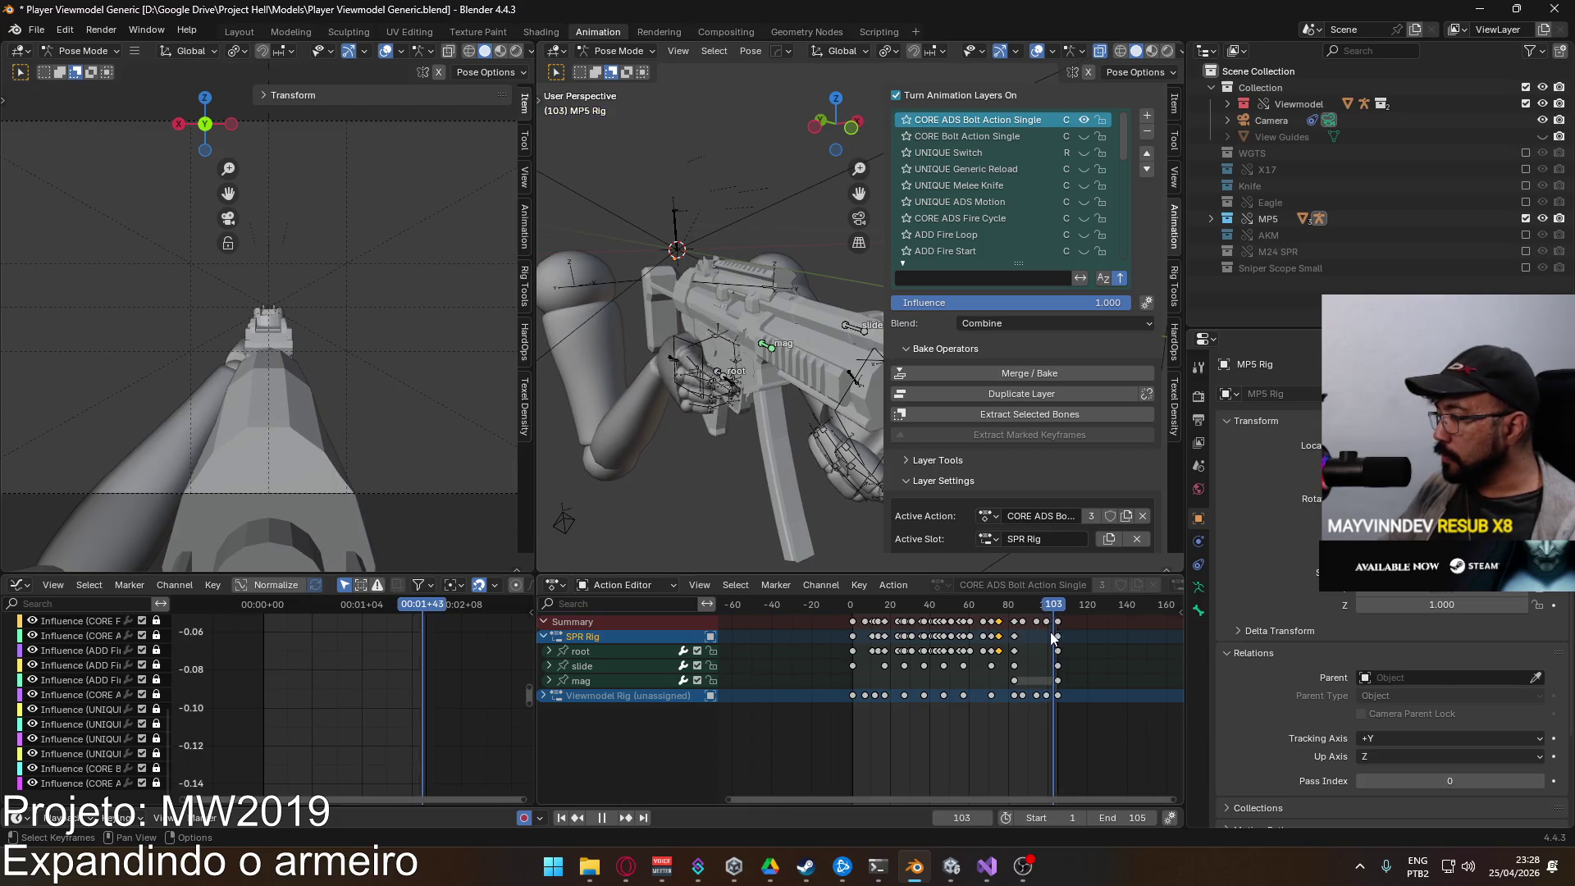
mouse_move(1011, 643)
mouse_down()
mouse_move(853, 632)
mouse_move(1059, 636)
mouse_move(853, 630)
mouse_up()
Step: Return to Object Mode, select the Viewmodel Rig armature, and save the .blend file
click(581, 680)
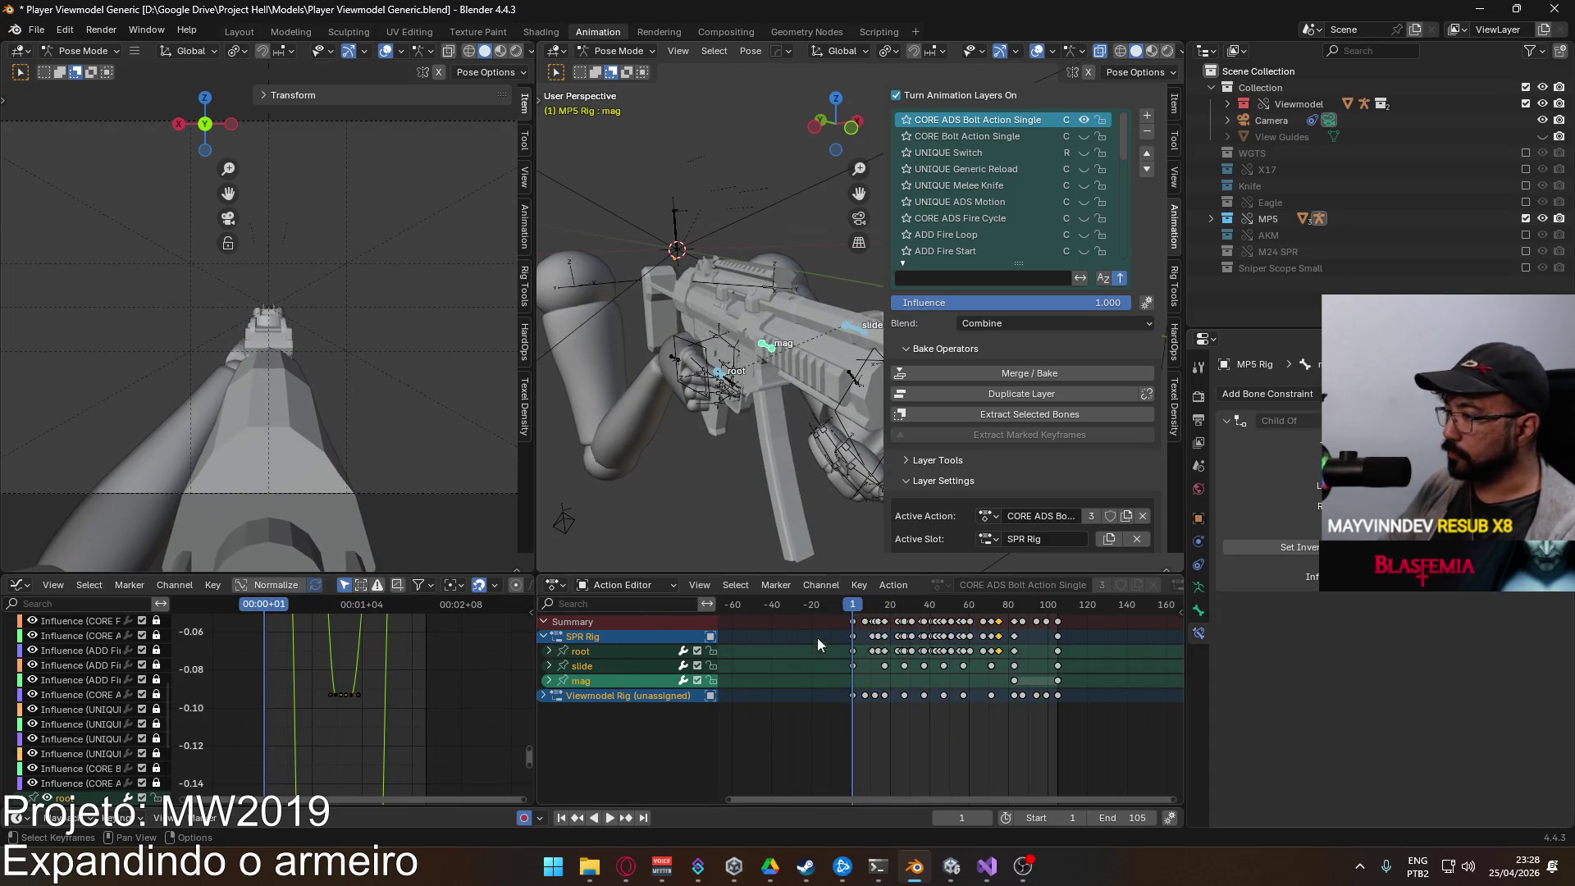
drag(1122, 151, 1117, 258)
key(ctrl+s)
key(ctrl+Tab)
mouse_move(746, 364)
mouse_down()
mouse_move(751, 347)
mouse_move(702, 373)
mouse_move(720, 348)
mouse_move(745, 371)
mouse_up()
click(746, 372)
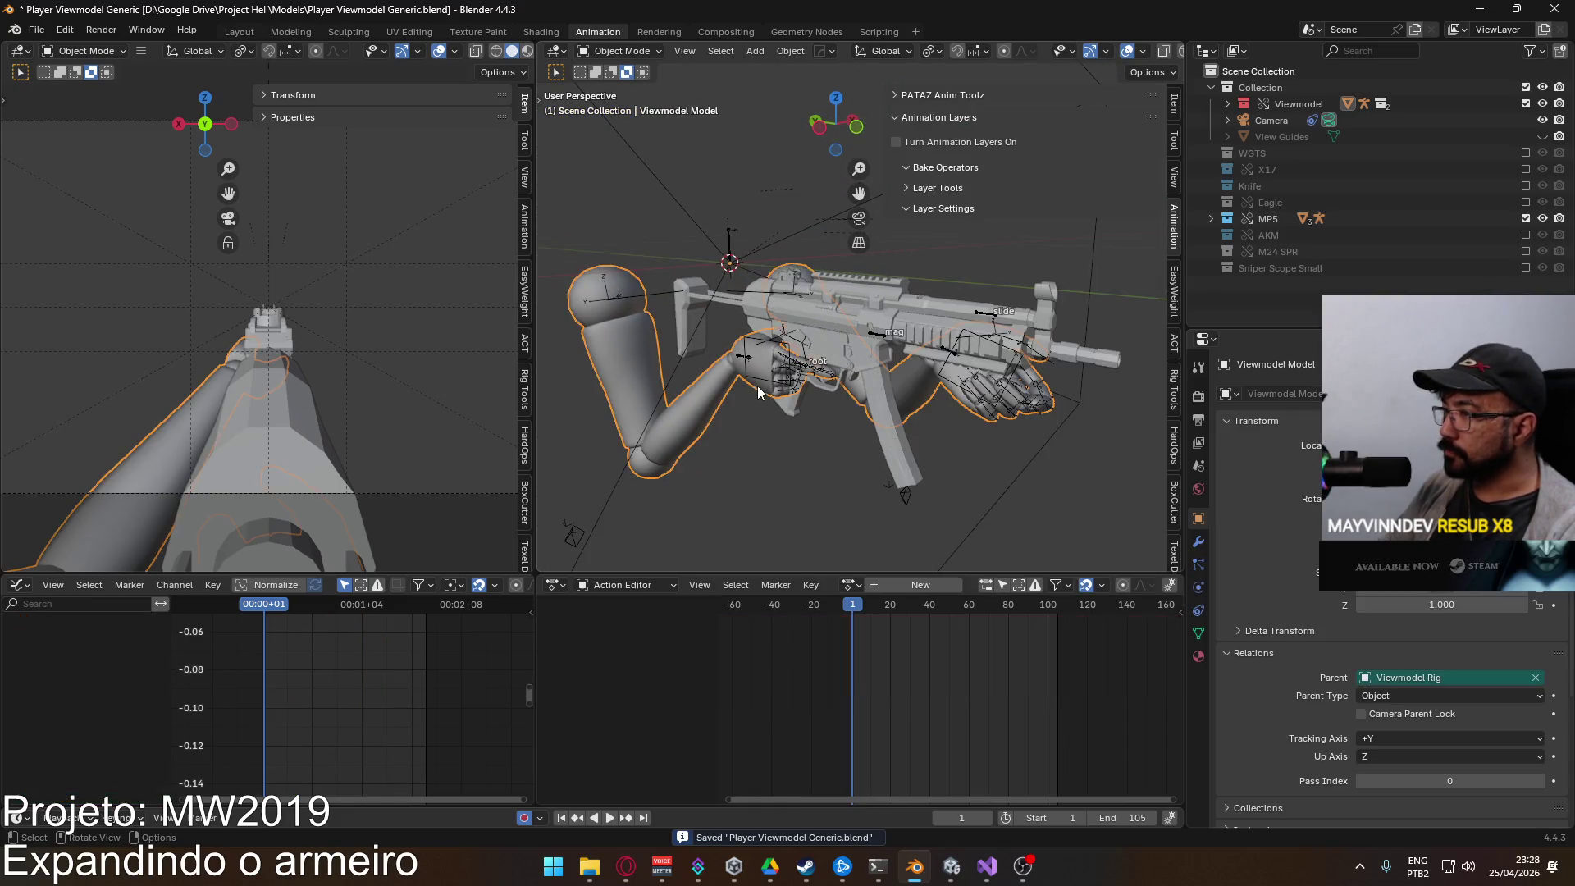
key(ctrl+s)
Step: Start an FBX export using the Unity export preset
click(34, 31)
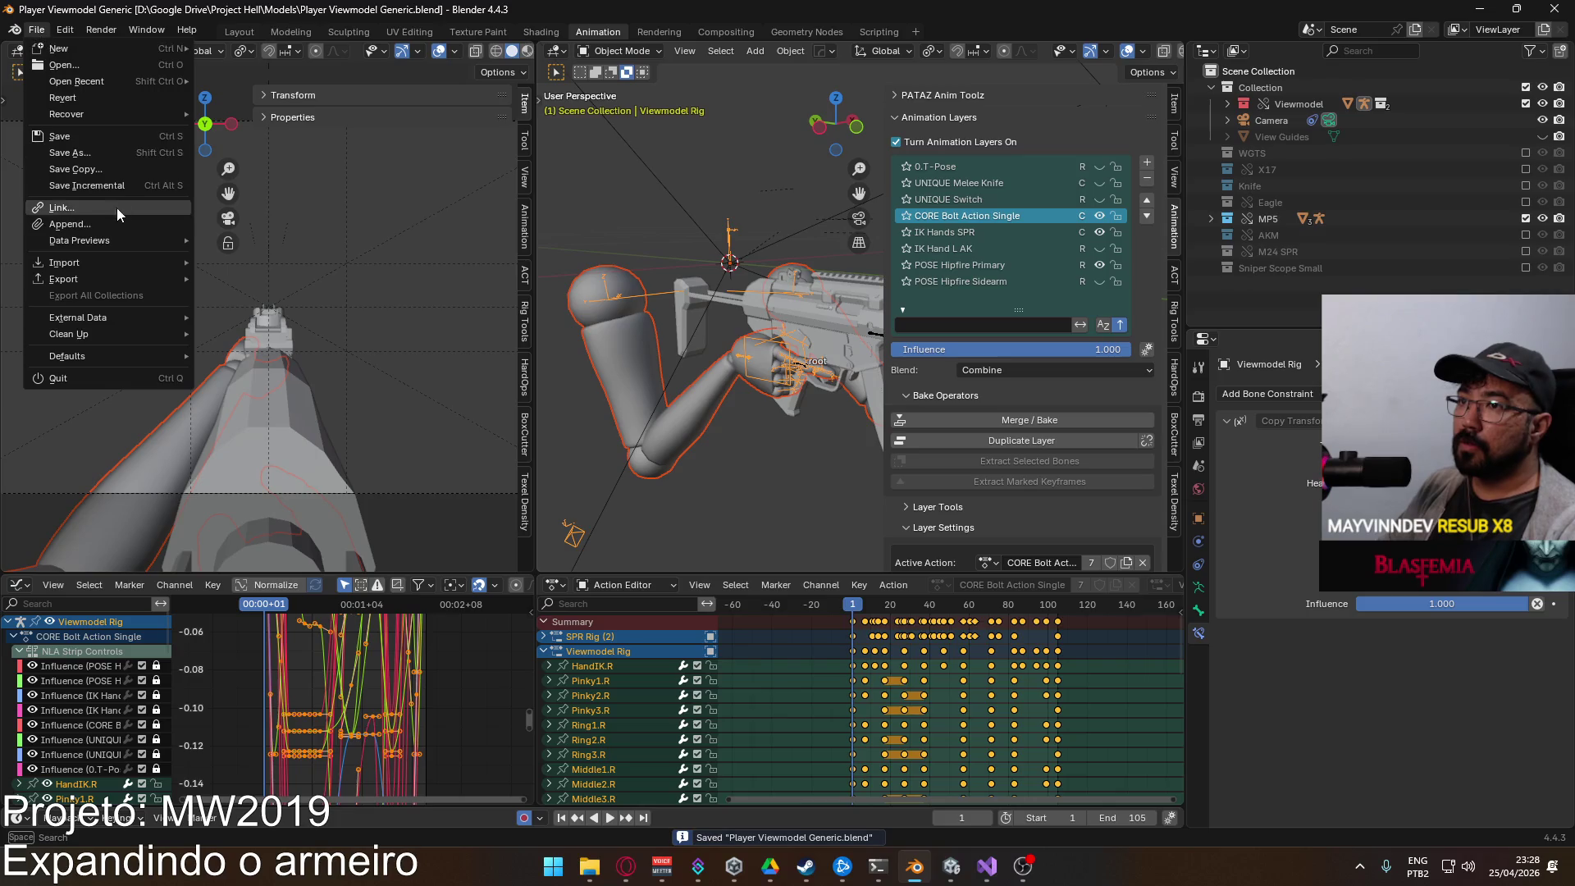
mouse_move(115, 278)
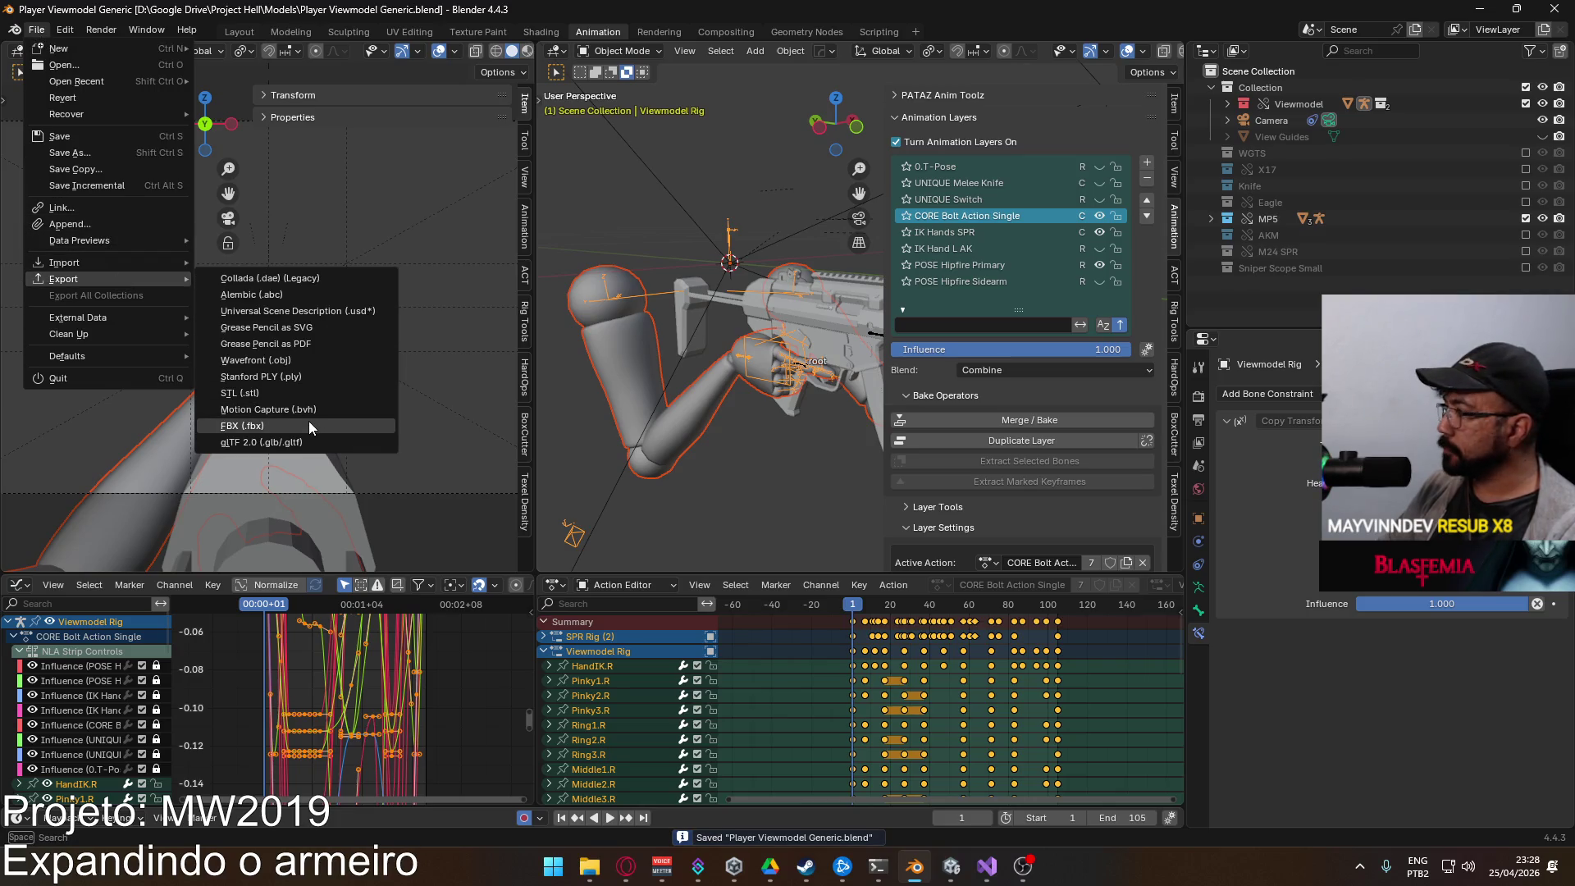
click(308, 425)
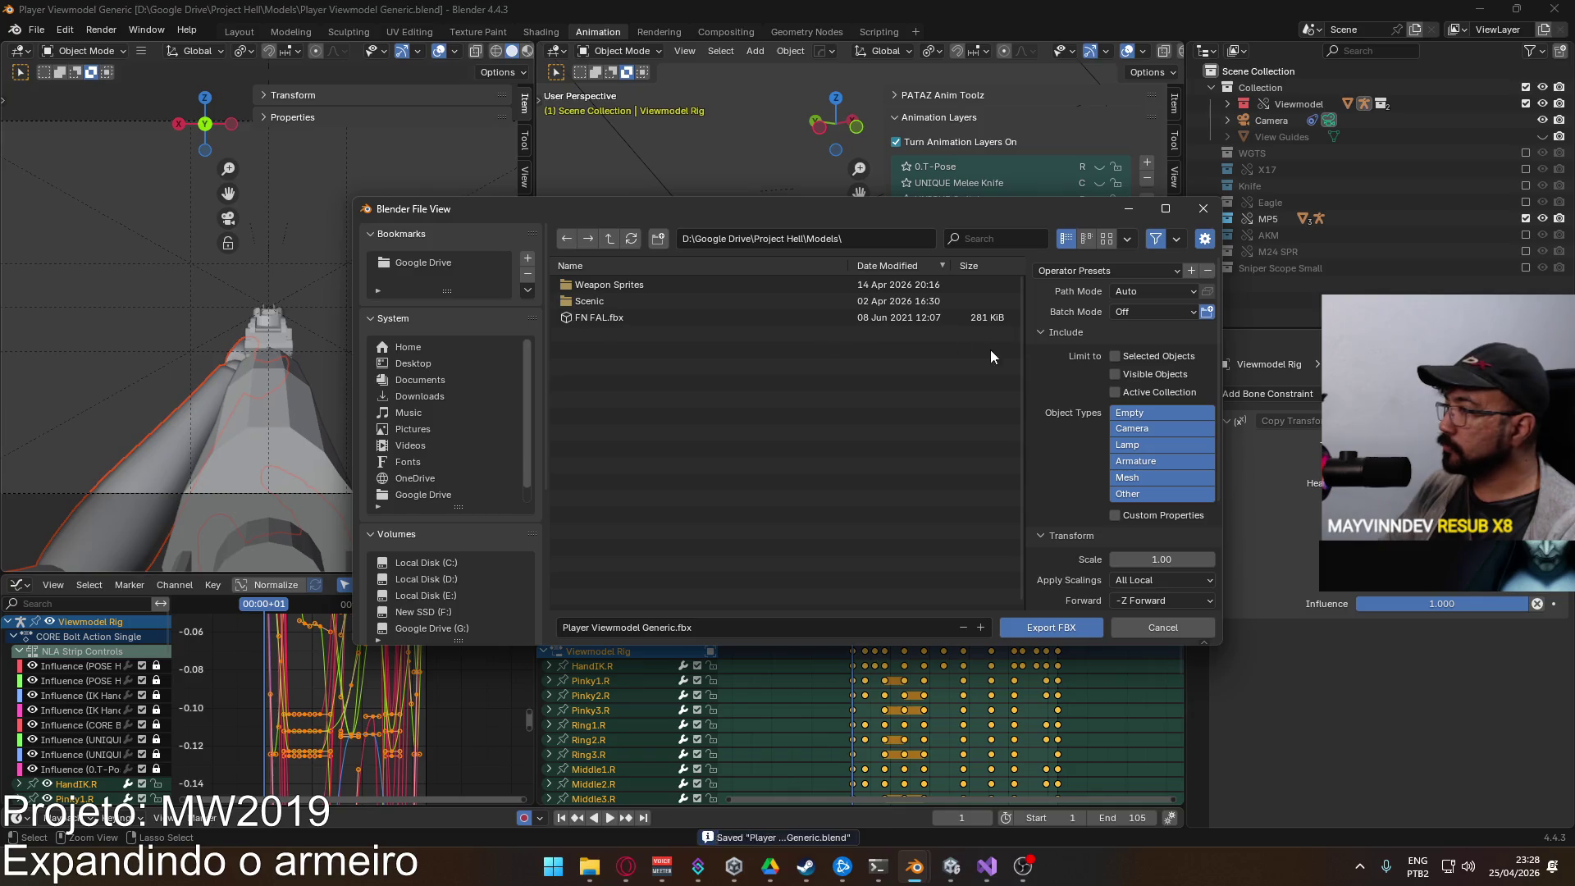
click(1139, 293)
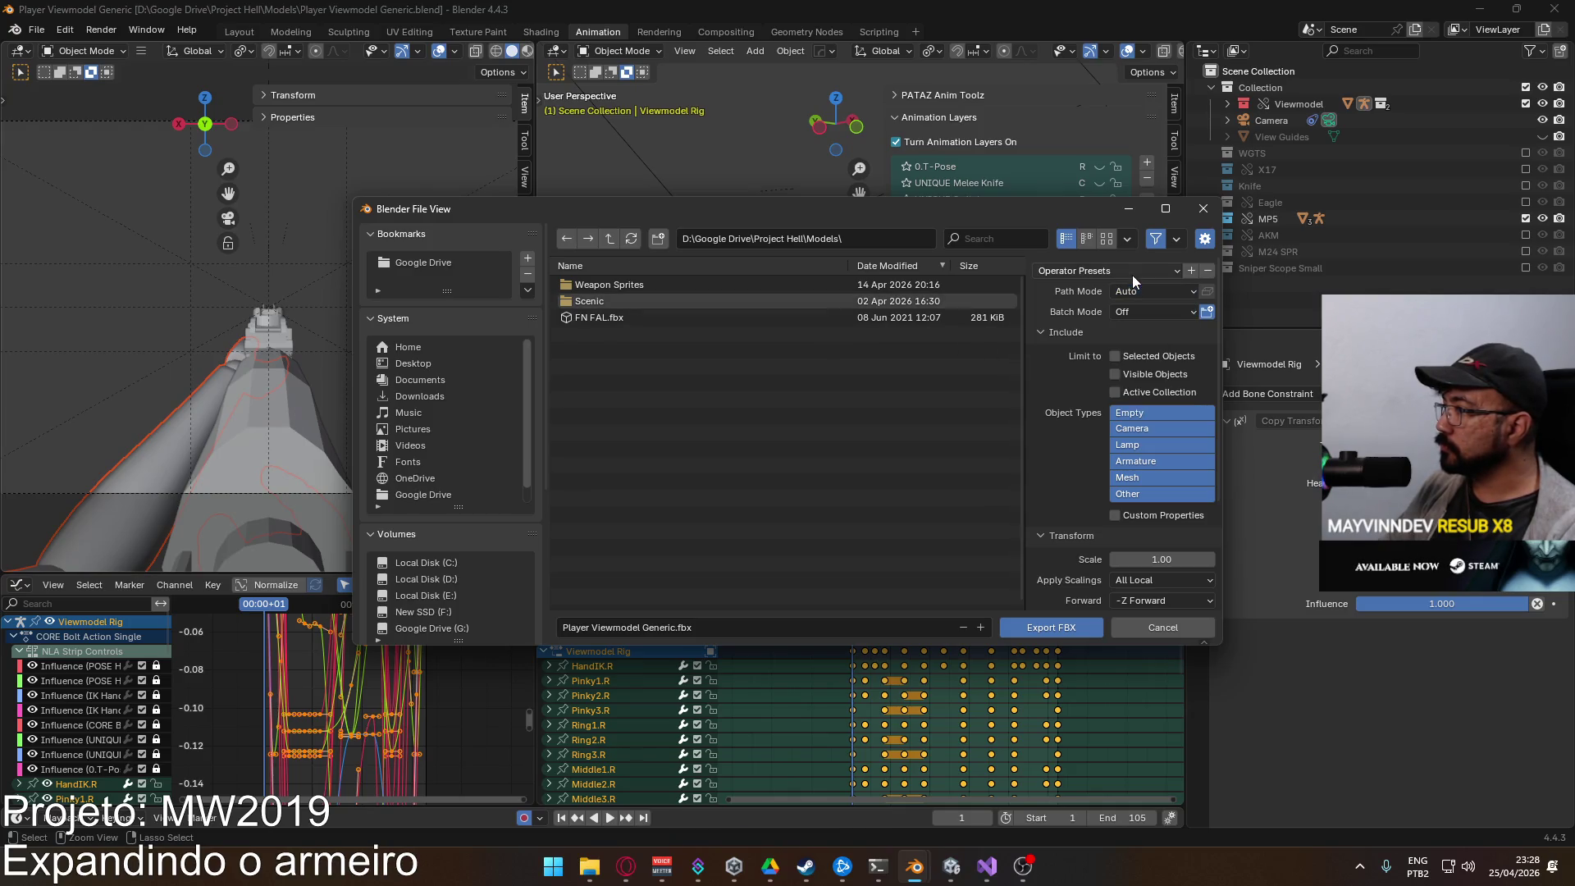
click(1132, 274)
click(1087, 317)
scroll(494, 549, down, 5)
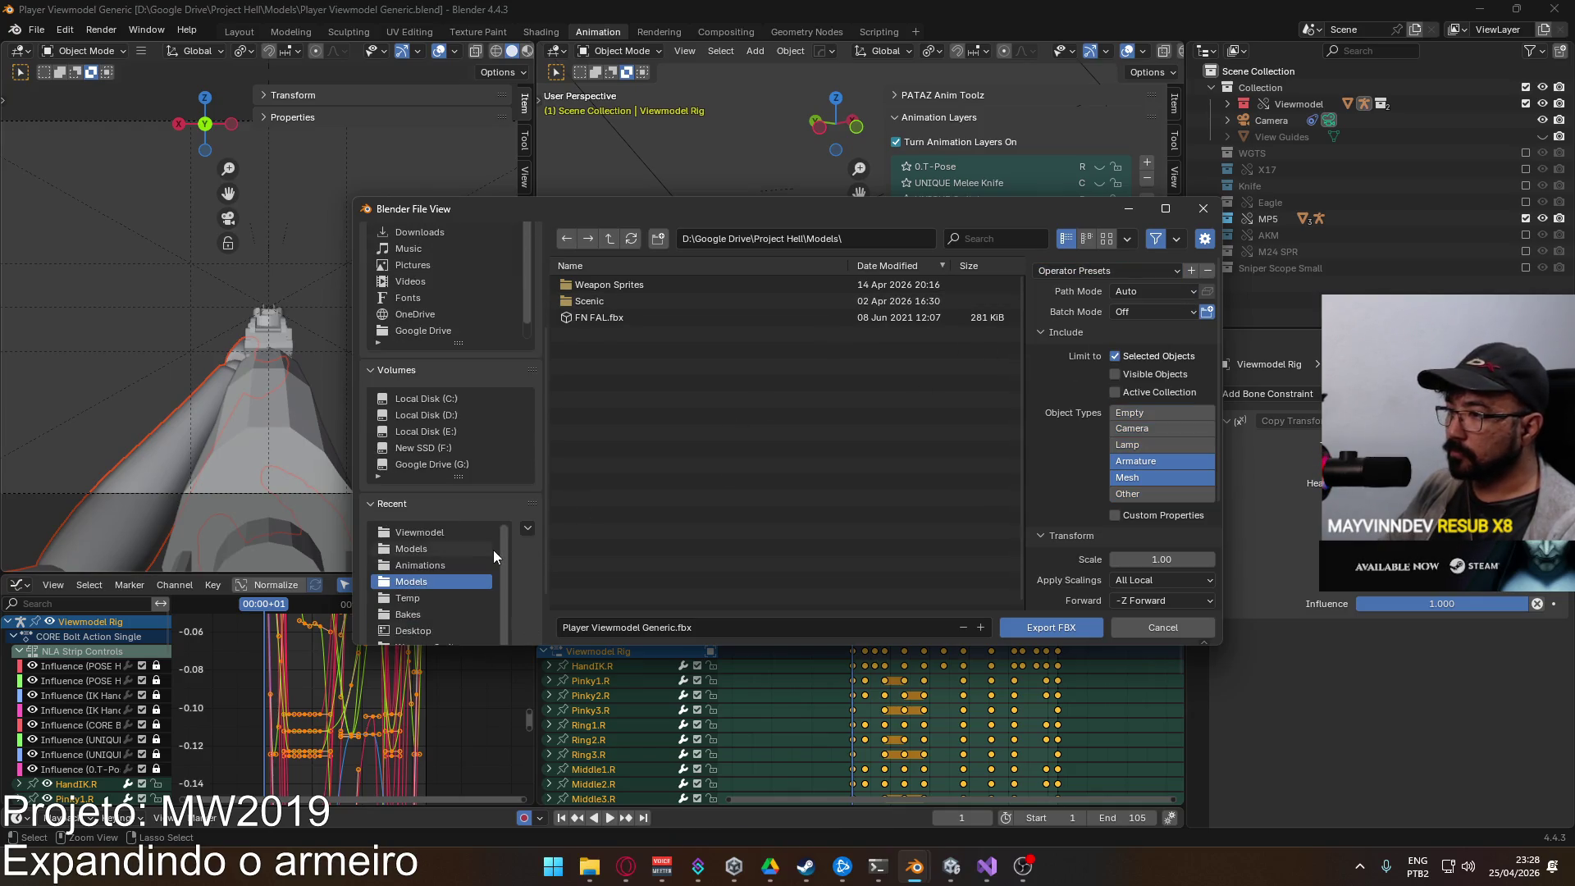
Step: Target the Viewmodel animations folder and name the file Viewmodel@Bolt Action ADS Single.fbx
click(430, 548)
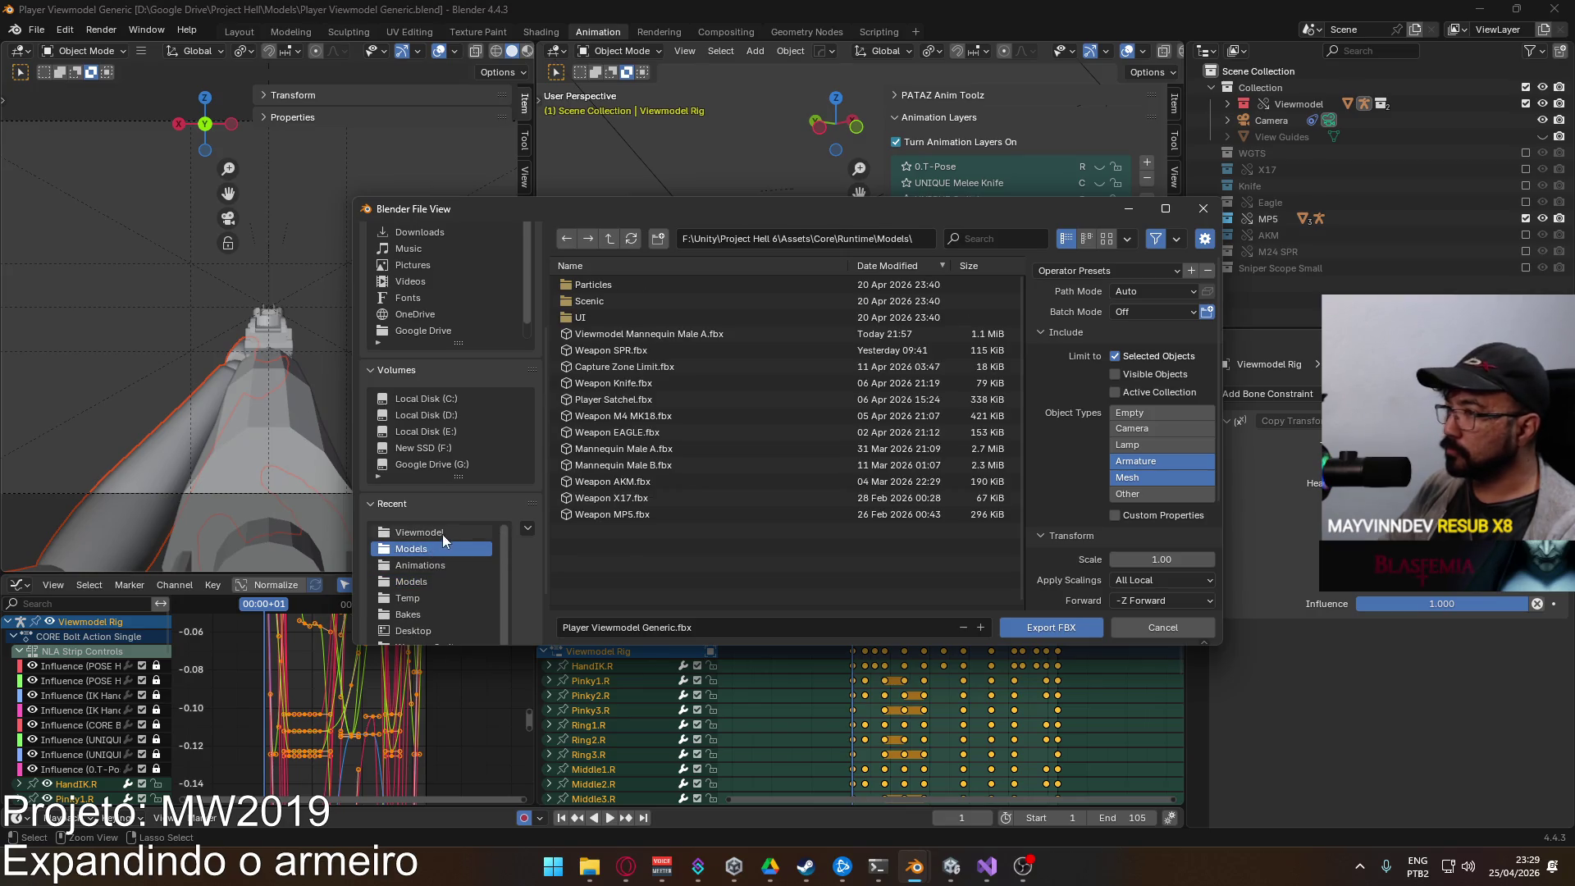
click(441, 533)
click(735, 282)
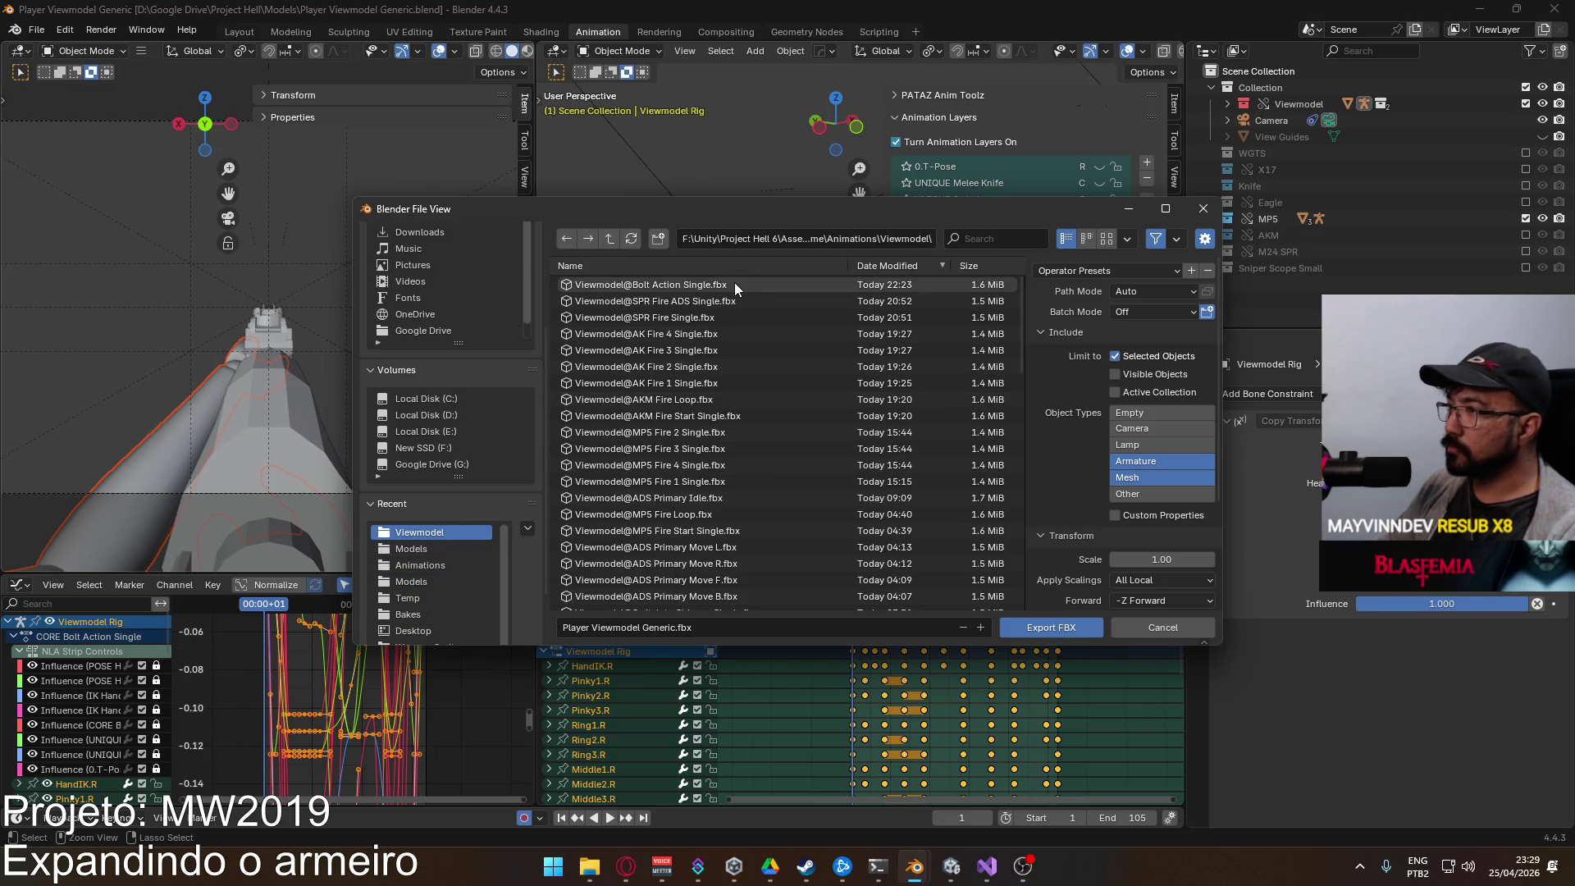
click(675, 628)
click(669, 627)
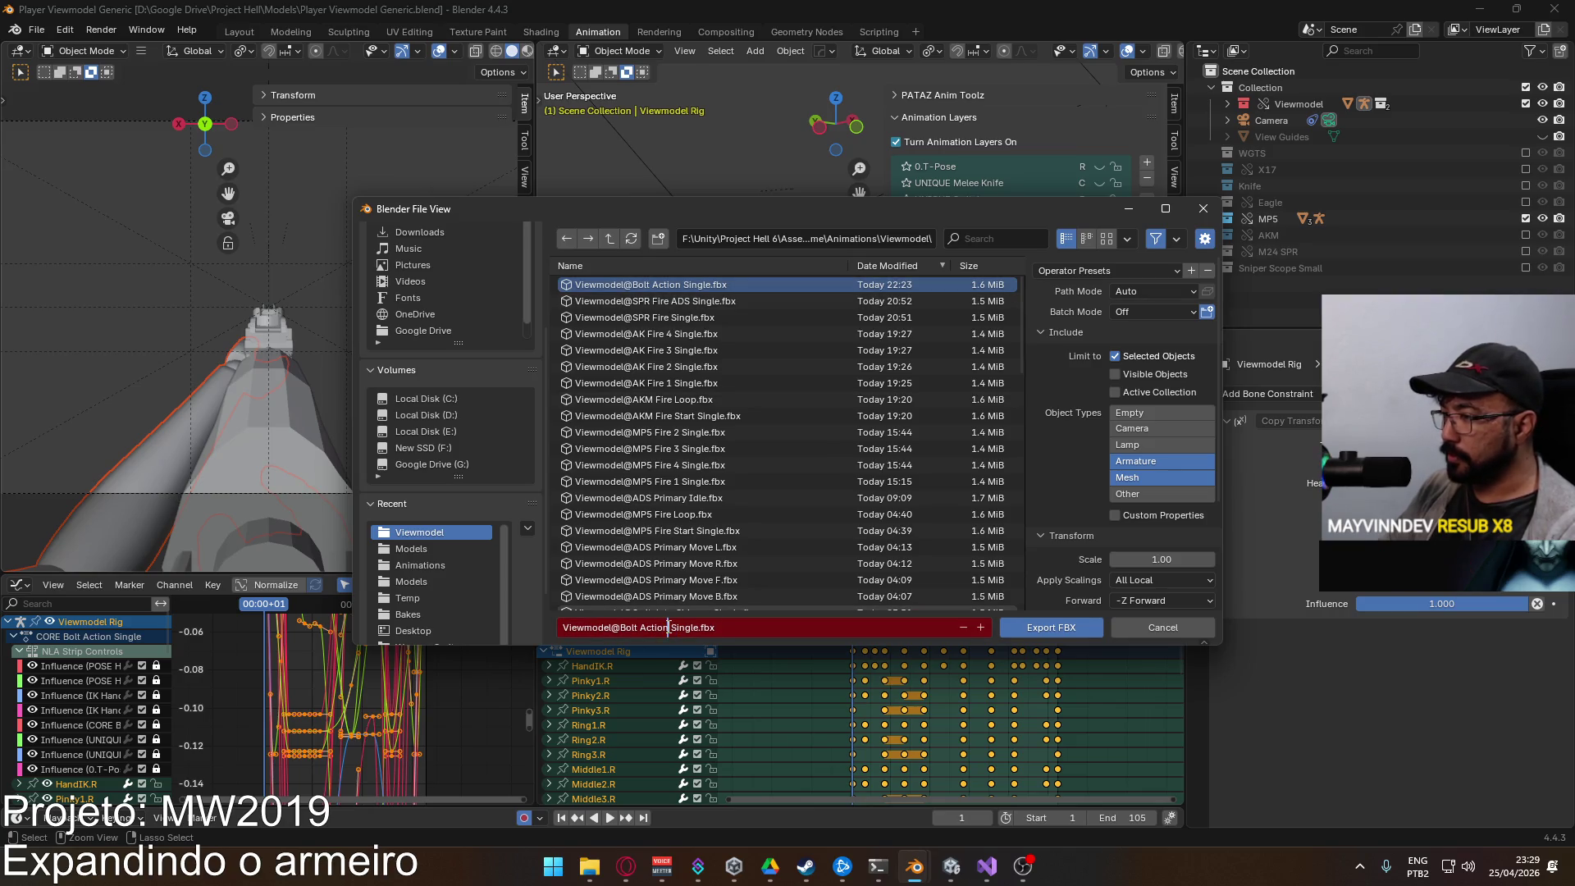
text(ADS)
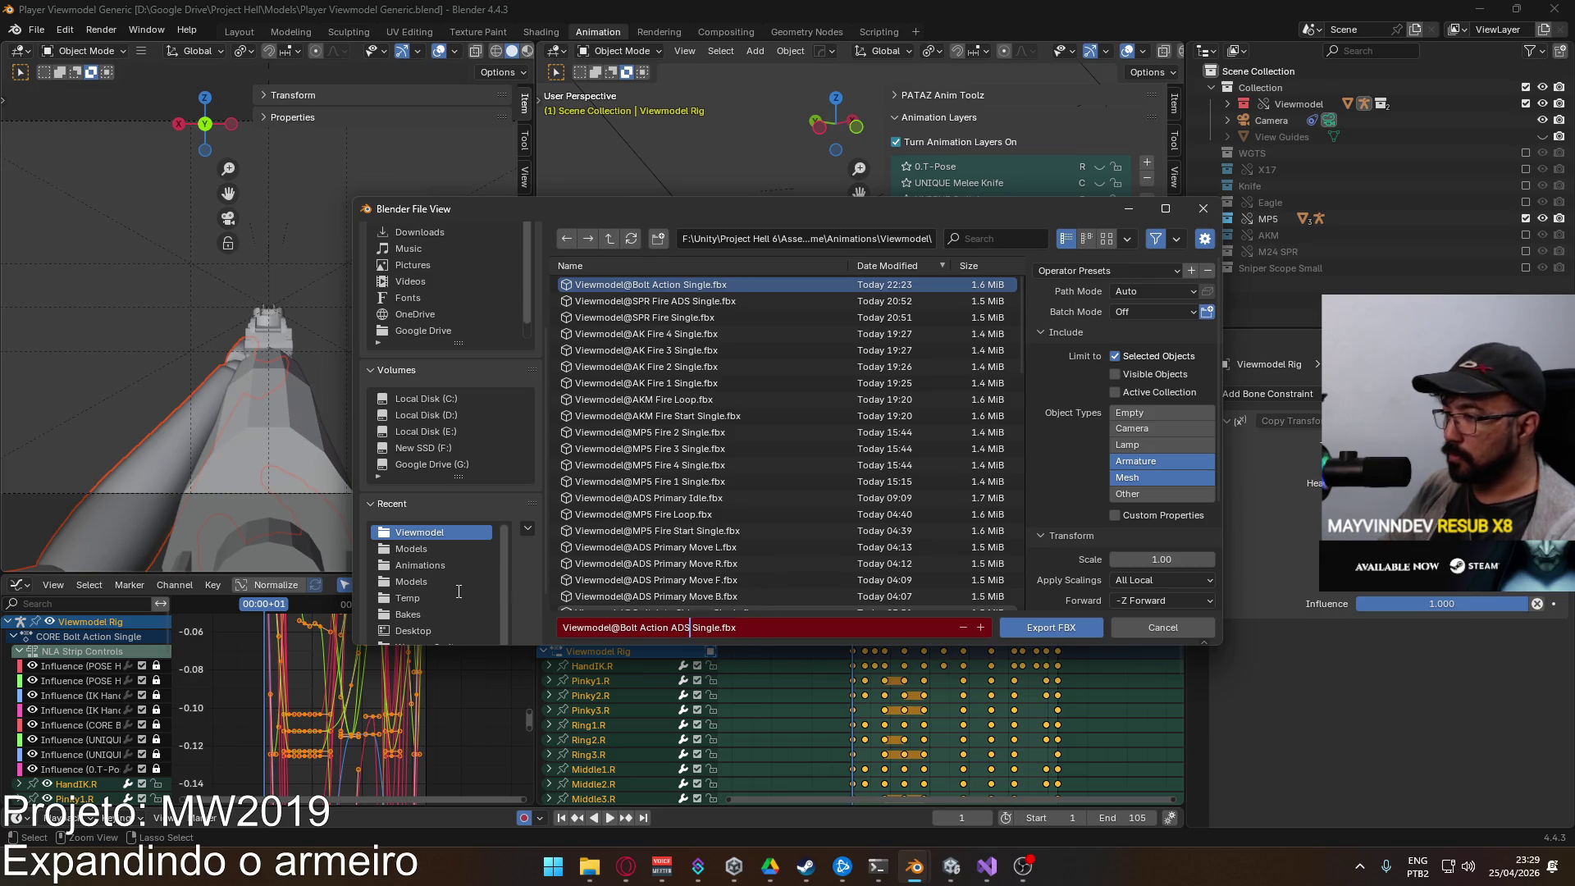
key(Return)
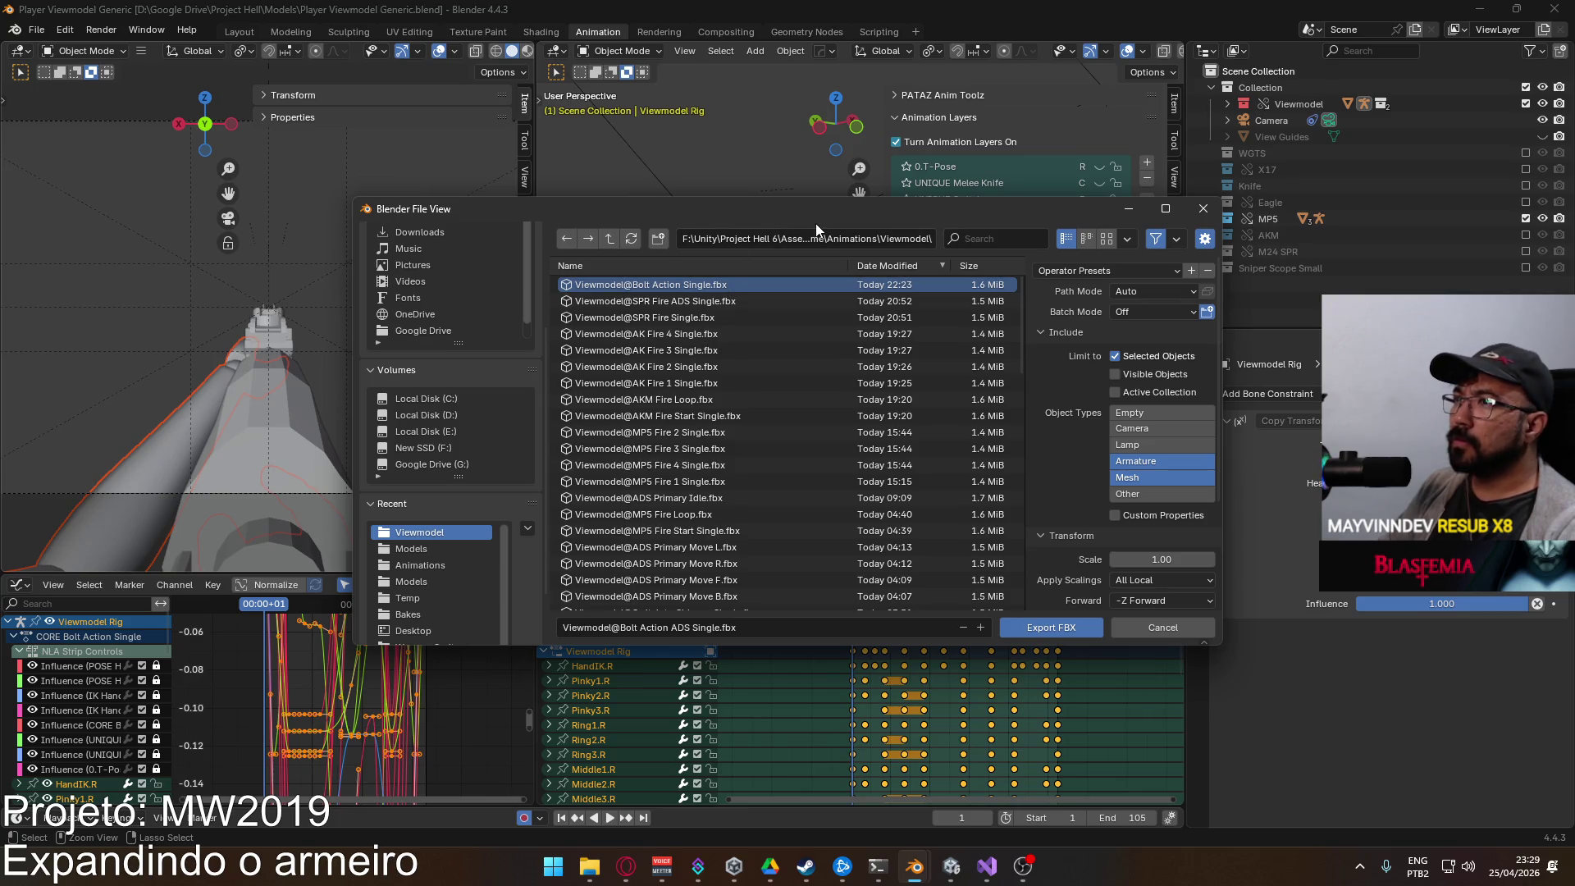
mouse_move(822, 223)
mouse_down()
mouse_move(886, 474)
mouse_move(876, 248)
mouse_move(860, 289)
mouse_move(827, 282)
mouse_up()
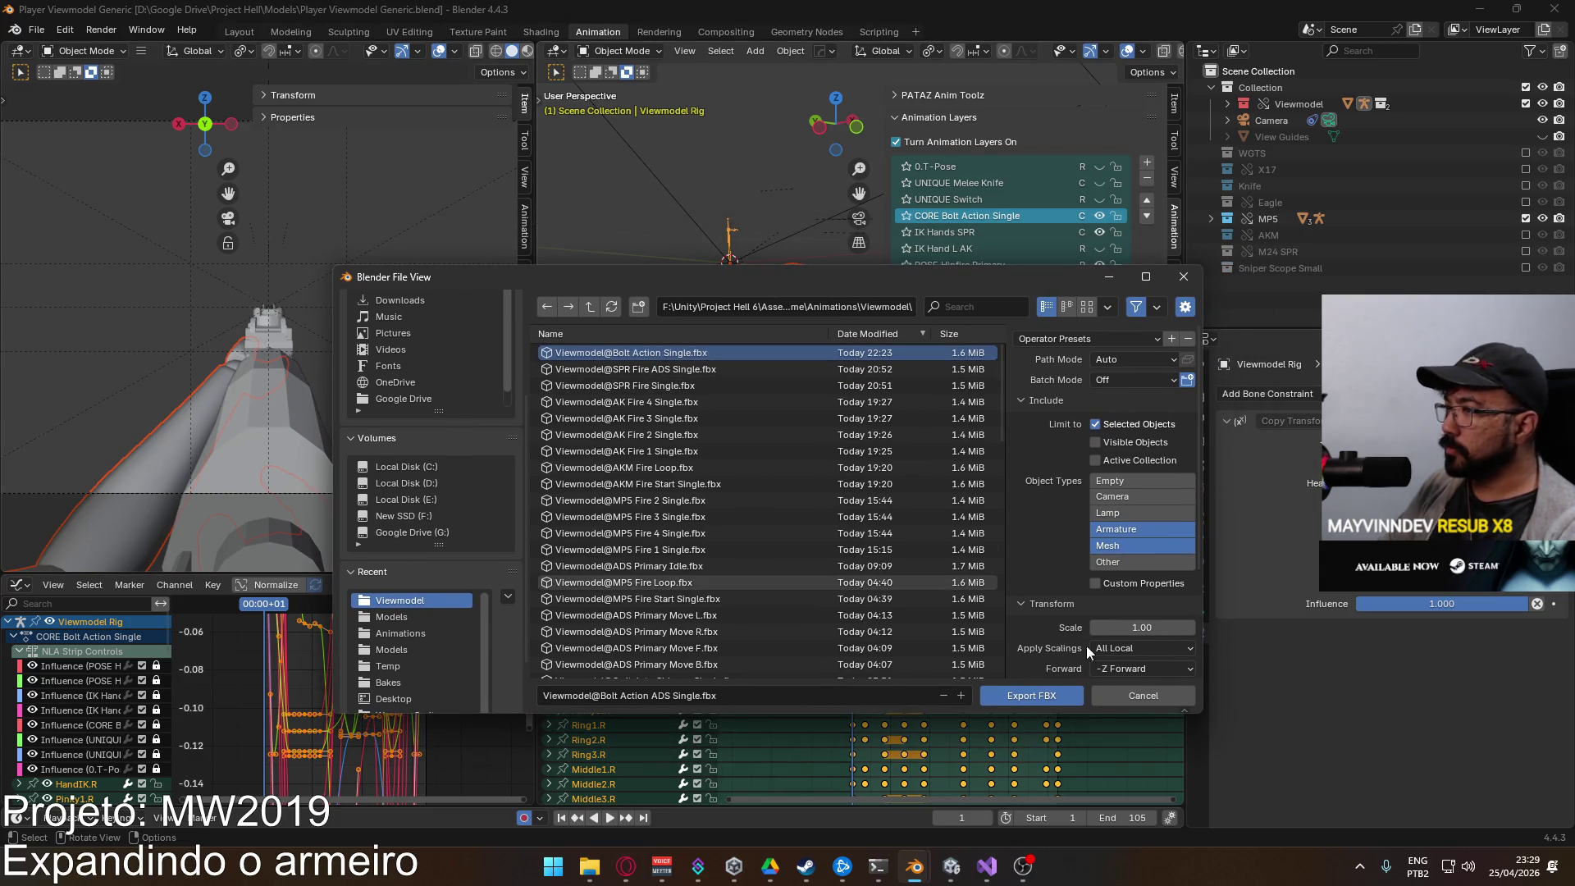
click(695, 695)
key(End)
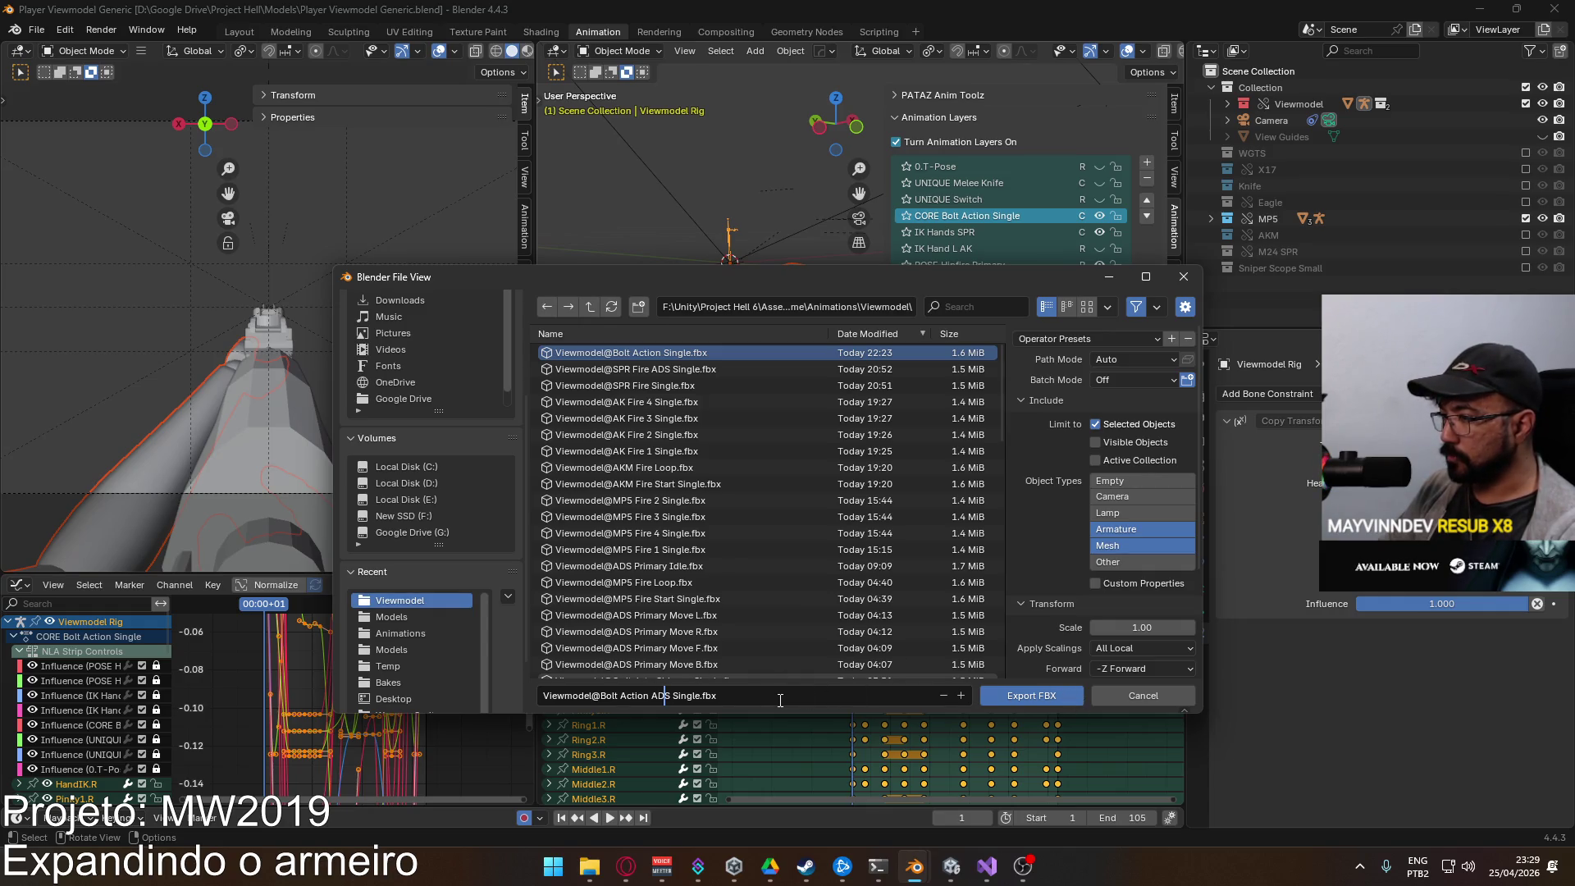
Step: Export the FBX, save the .blend, and move over to Unity
click(1015, 699)
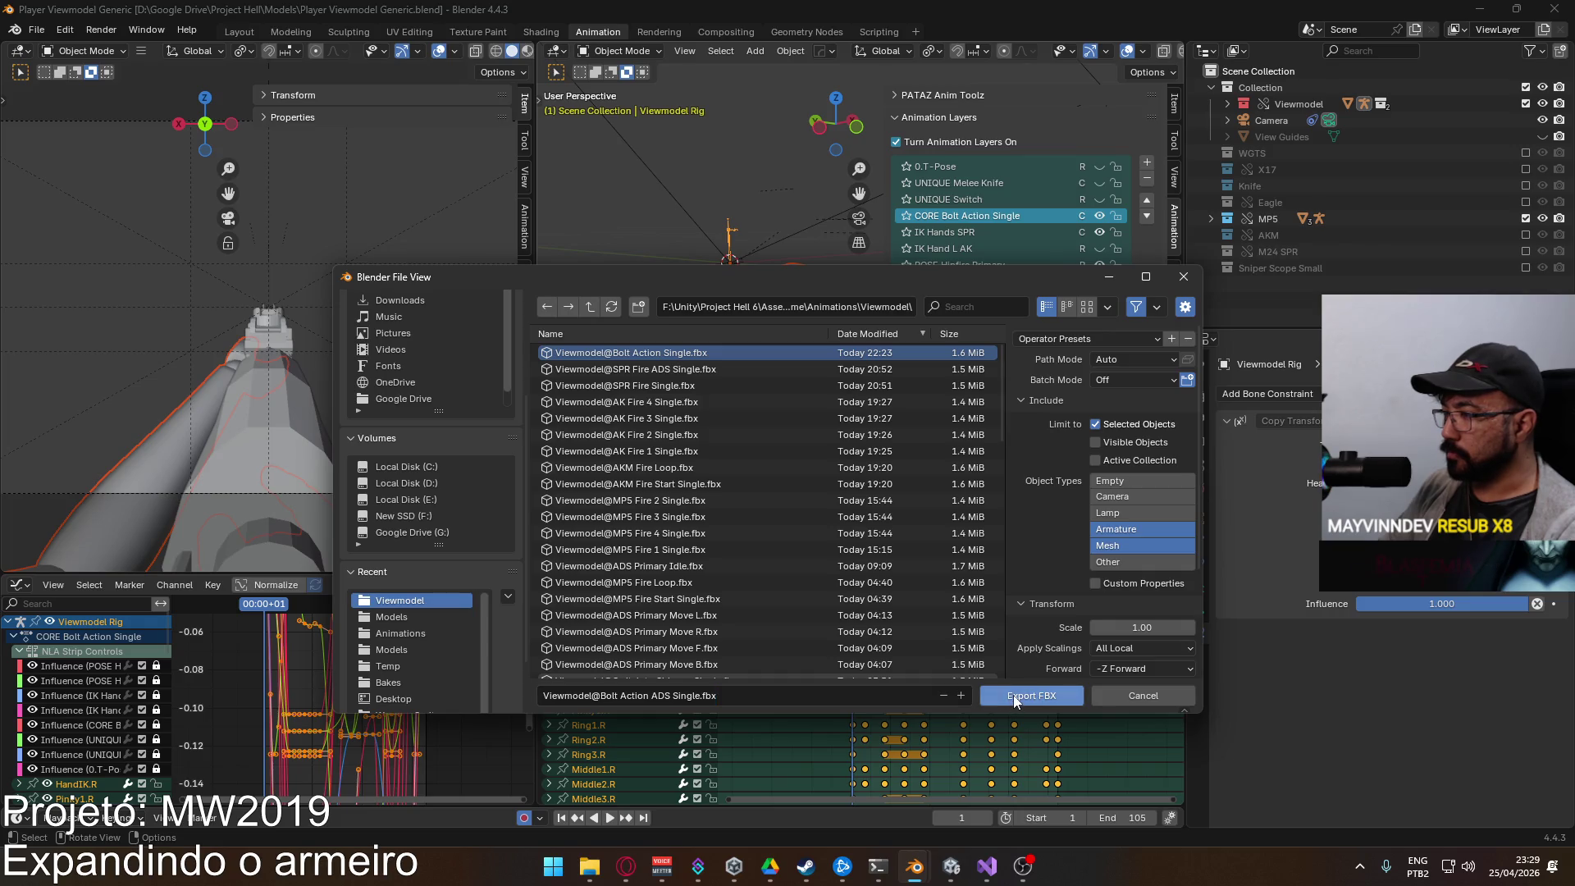
mouse_move(949, 869)
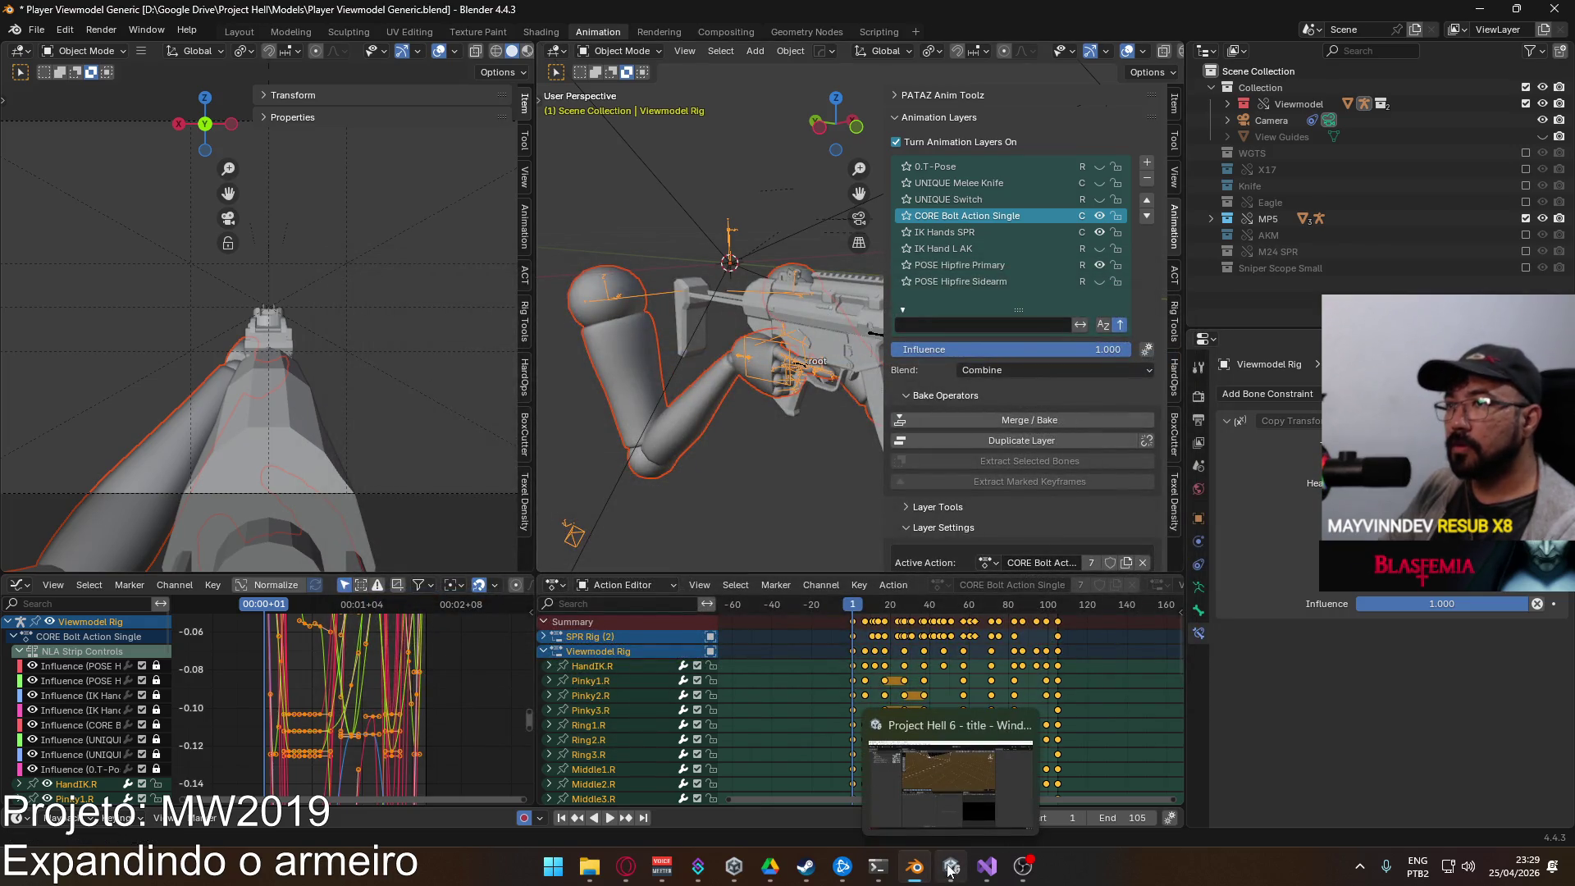
key(ctrl+s)
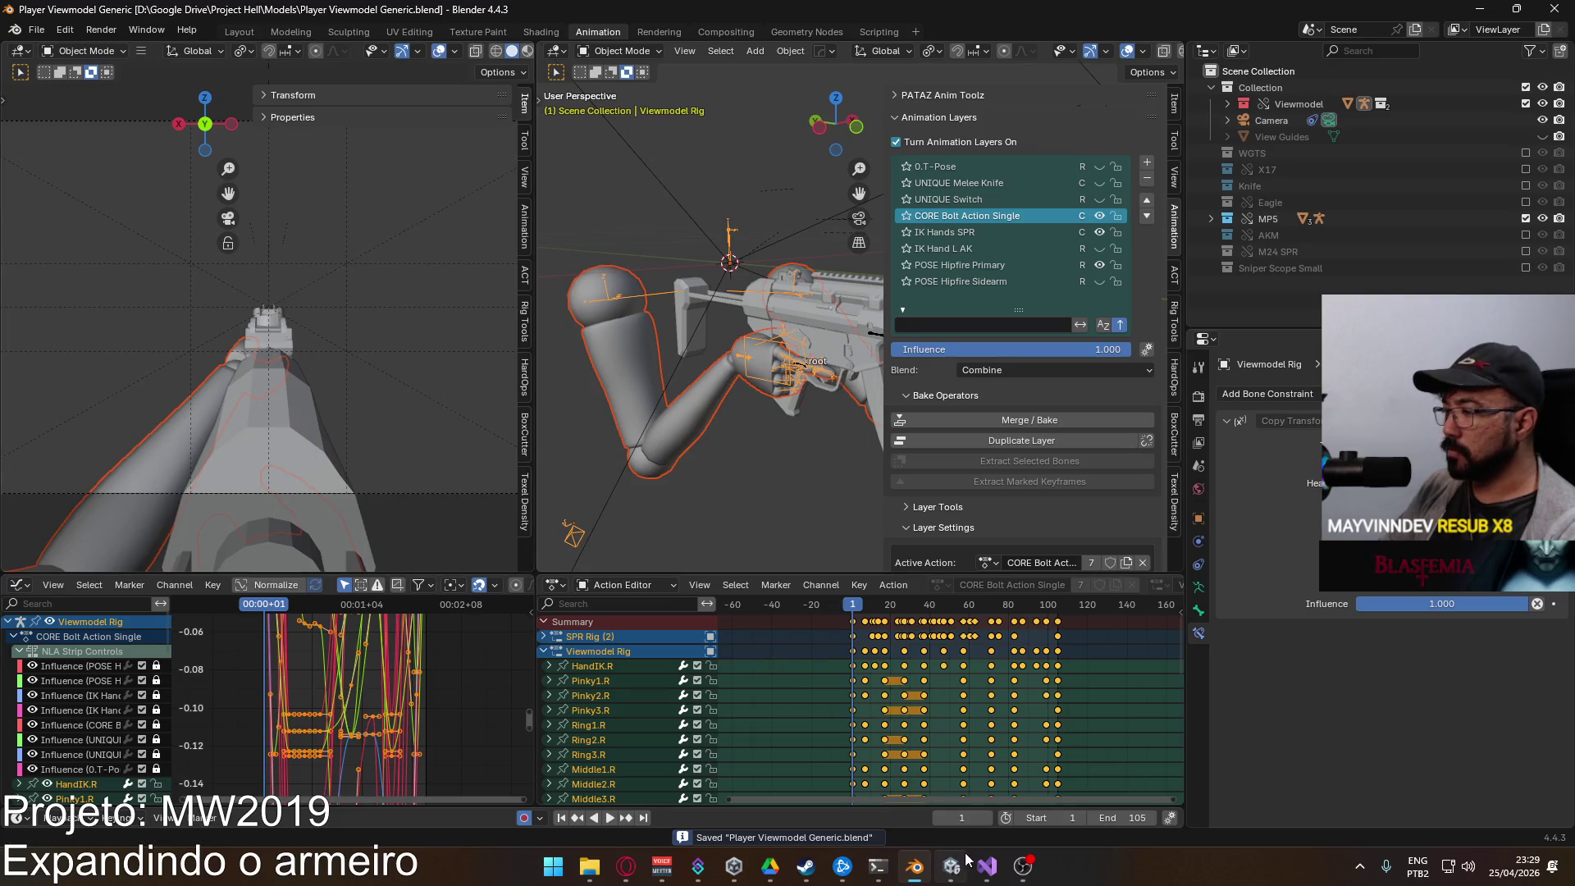
click(963, 867)
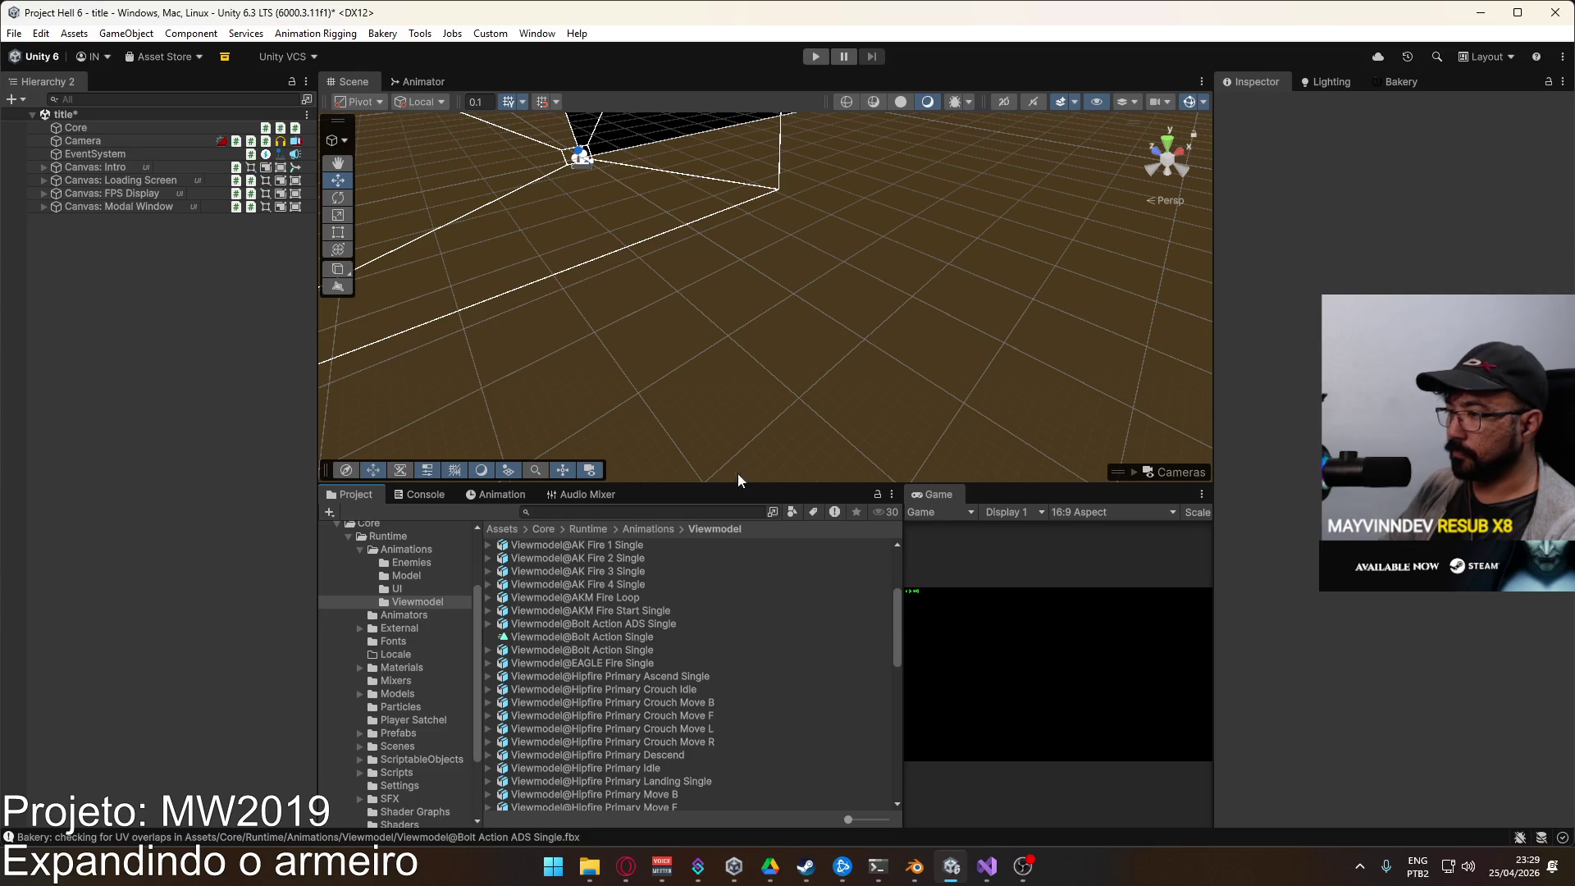
Step: Test in play mode, then reimport the Viewmodel@Bolt Action ADS Single FBX
click(811, 59)
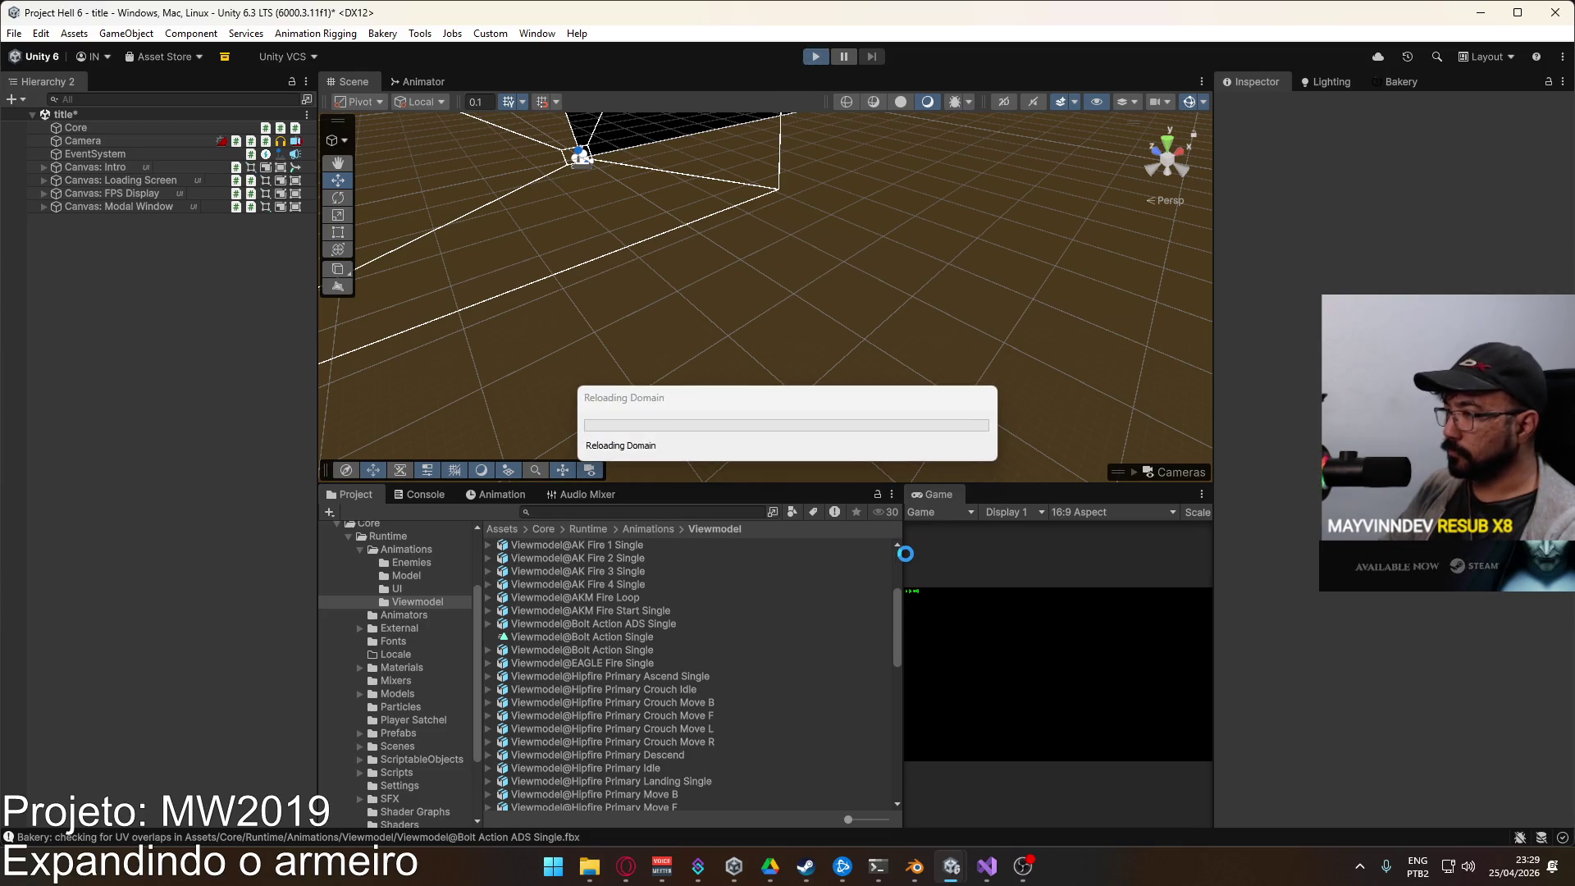
click(814, 59)
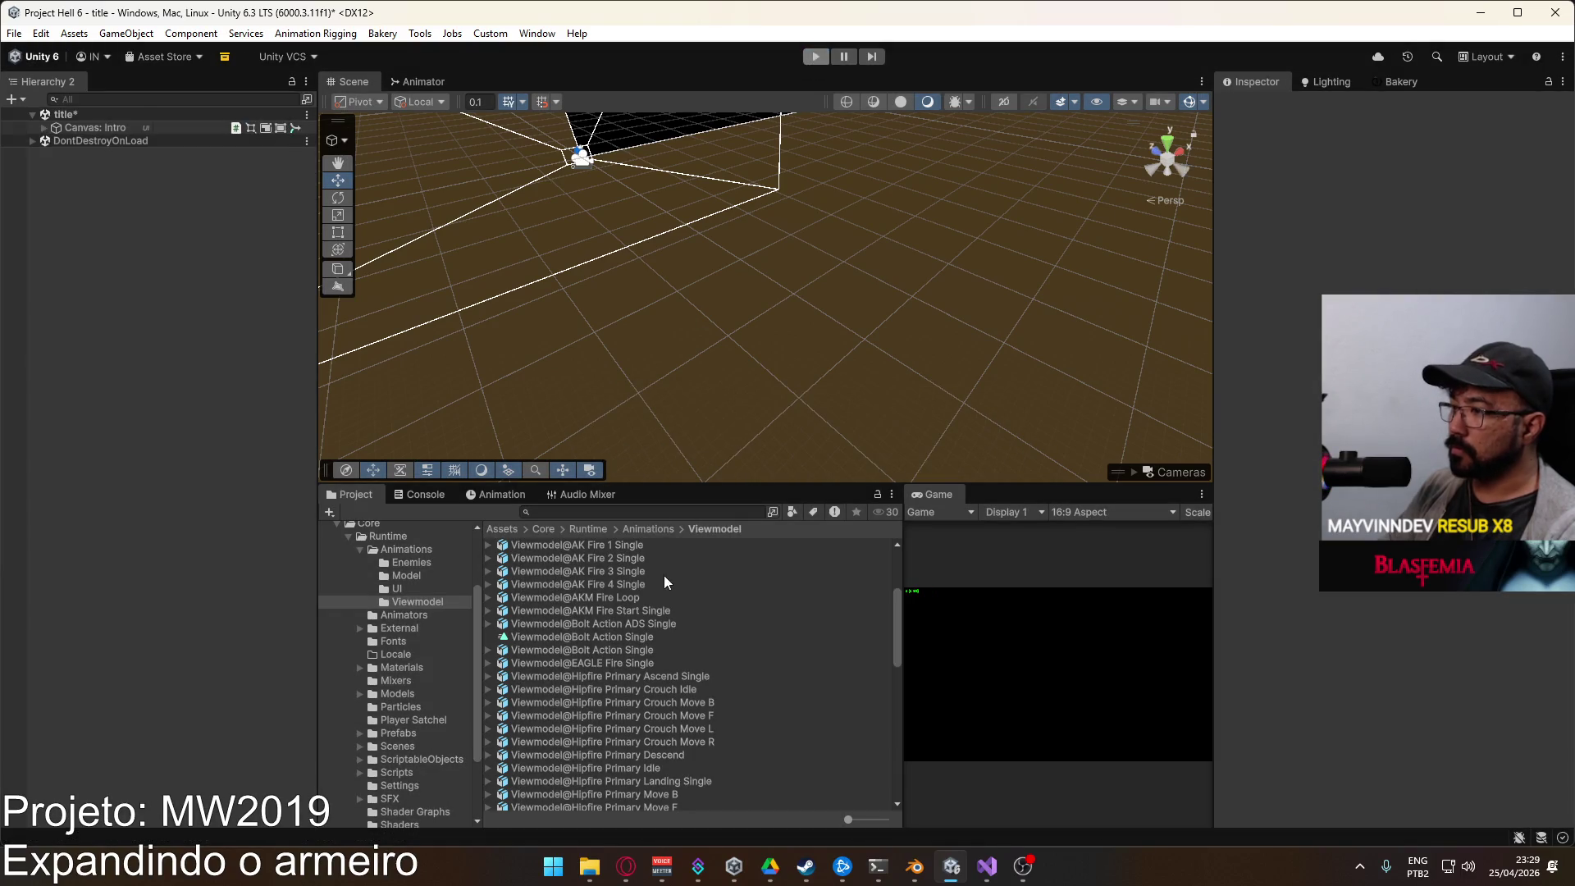
click(633, 621)
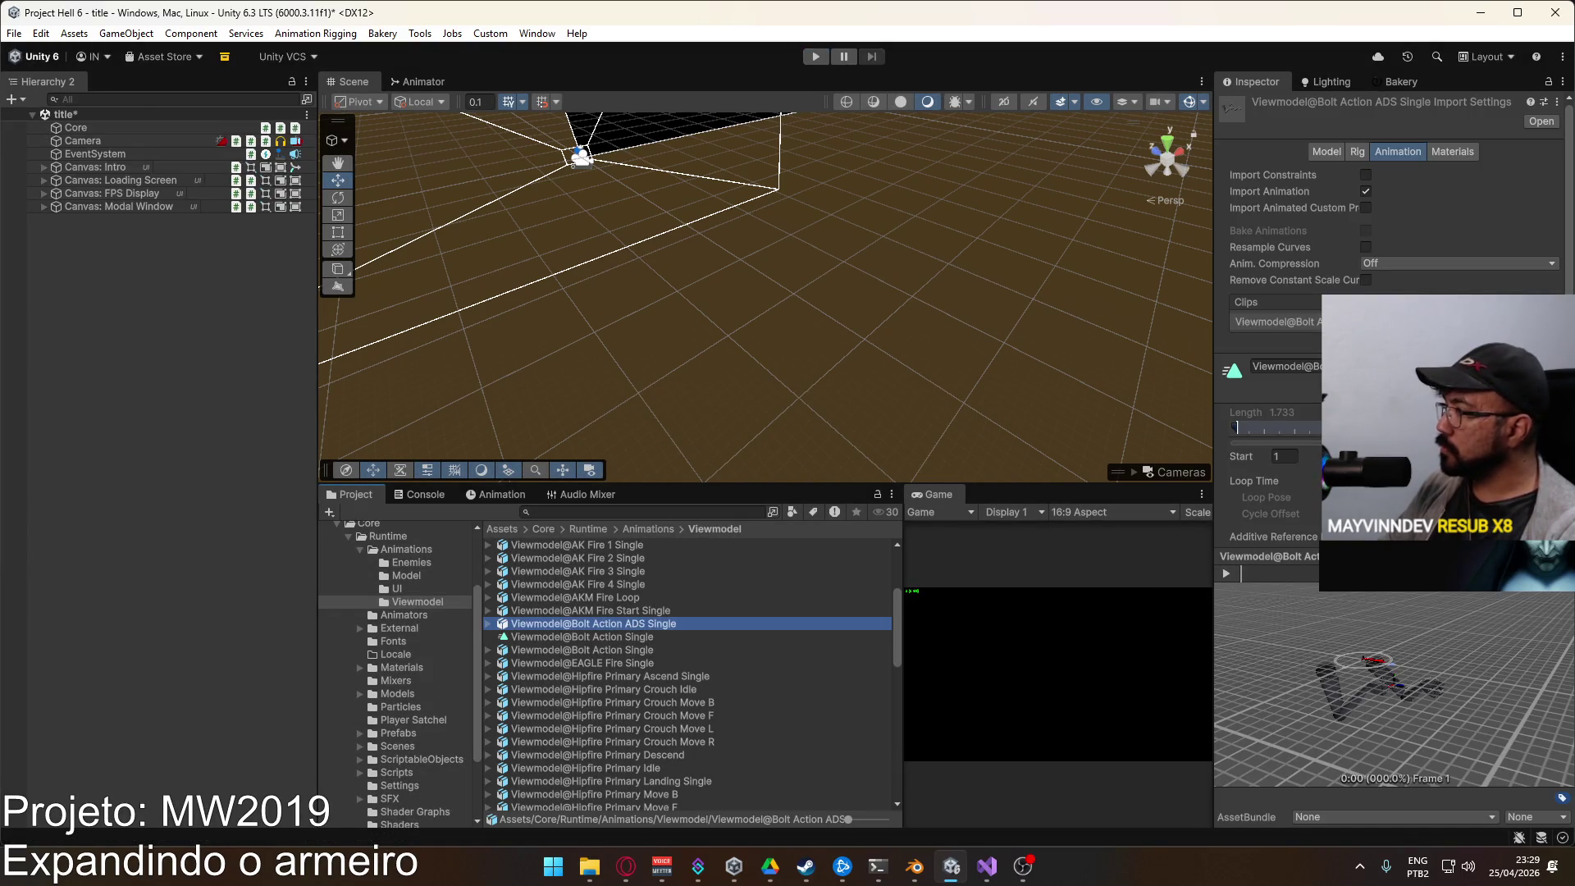
click(489, 625)
click(574, 650)
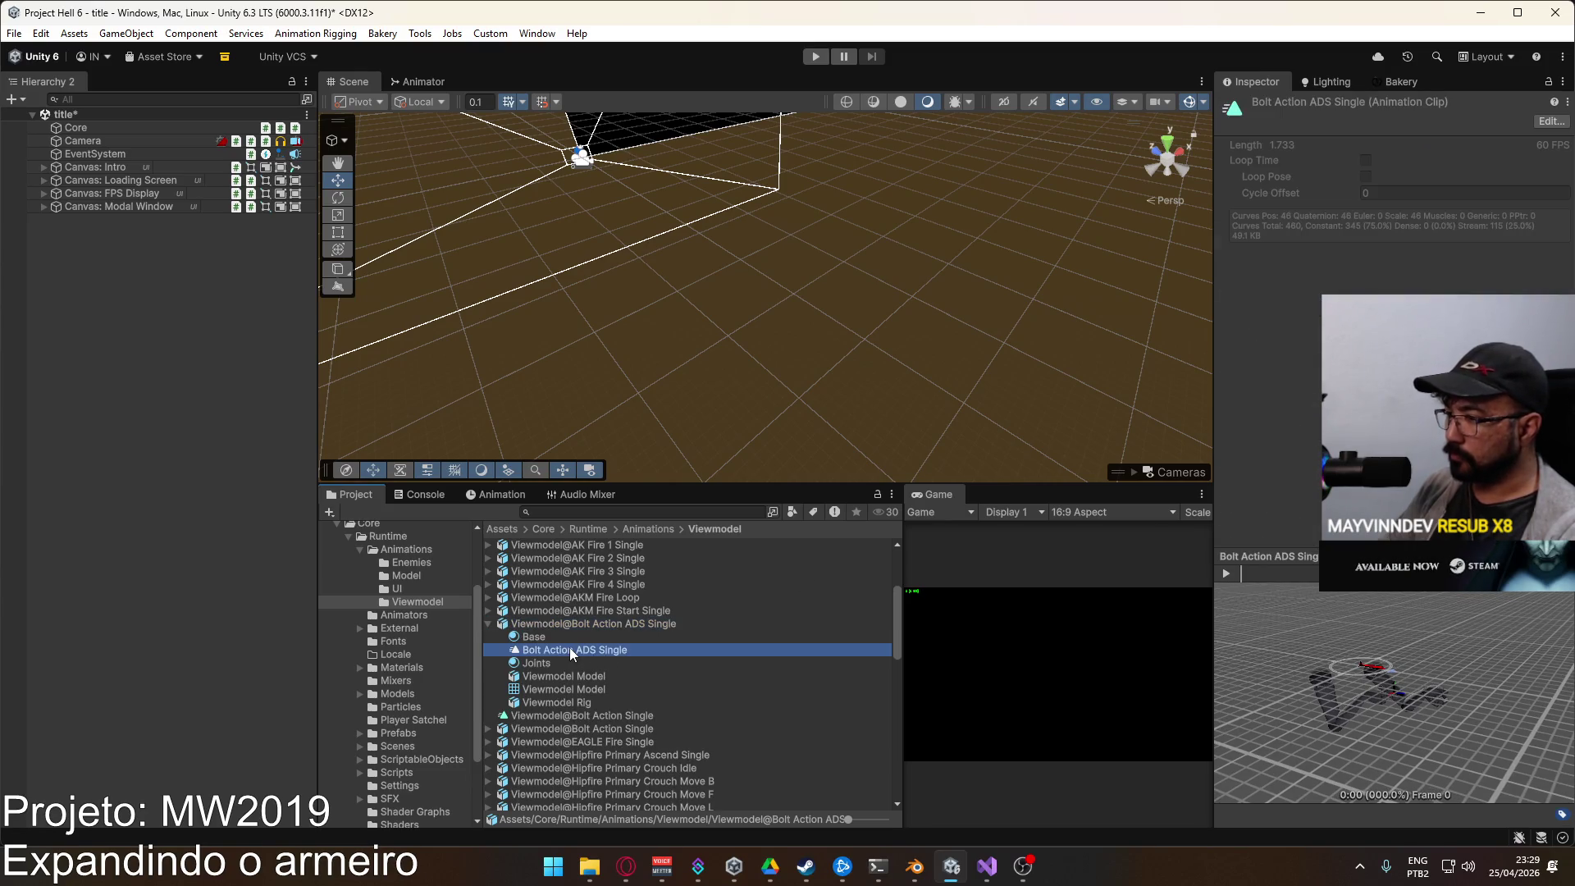
right_click(569, 648)
click(538, 625)
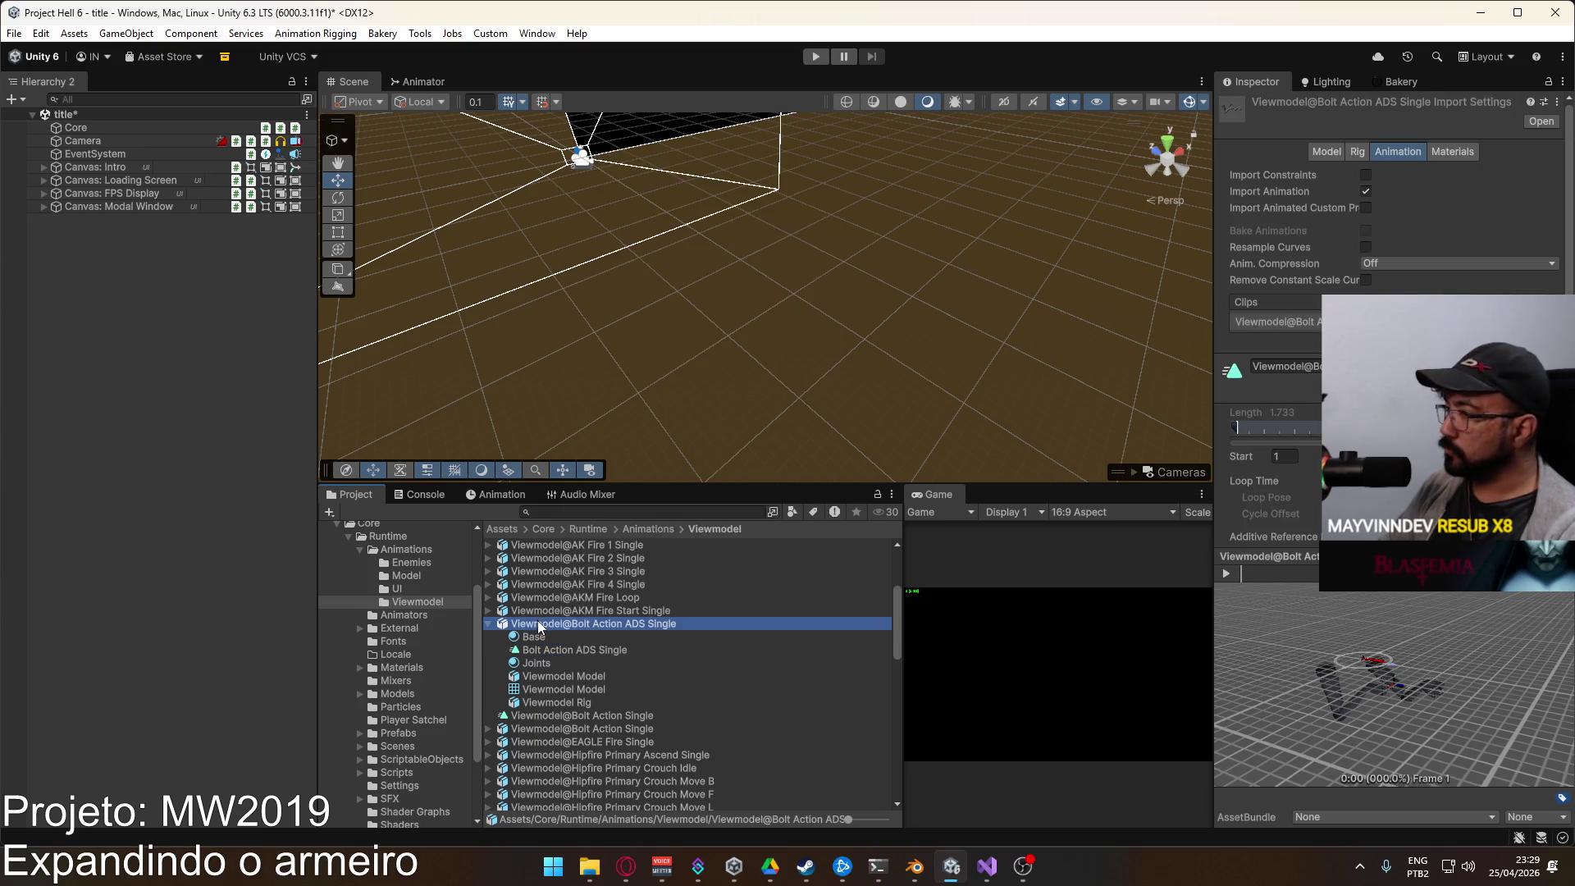
right_click(539, 625)
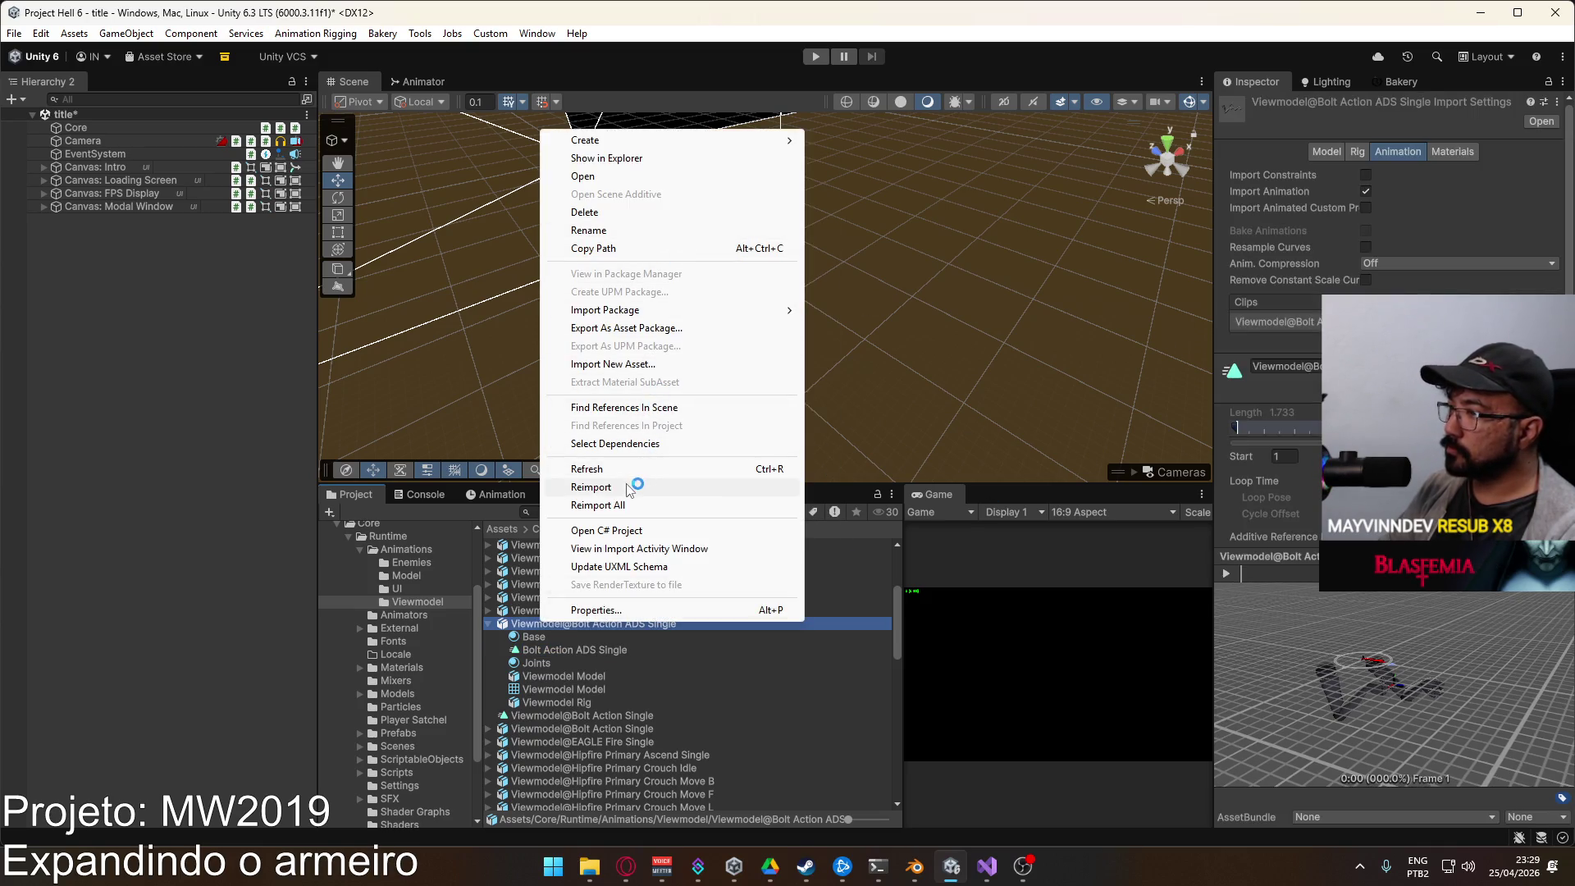
click(632, 487)
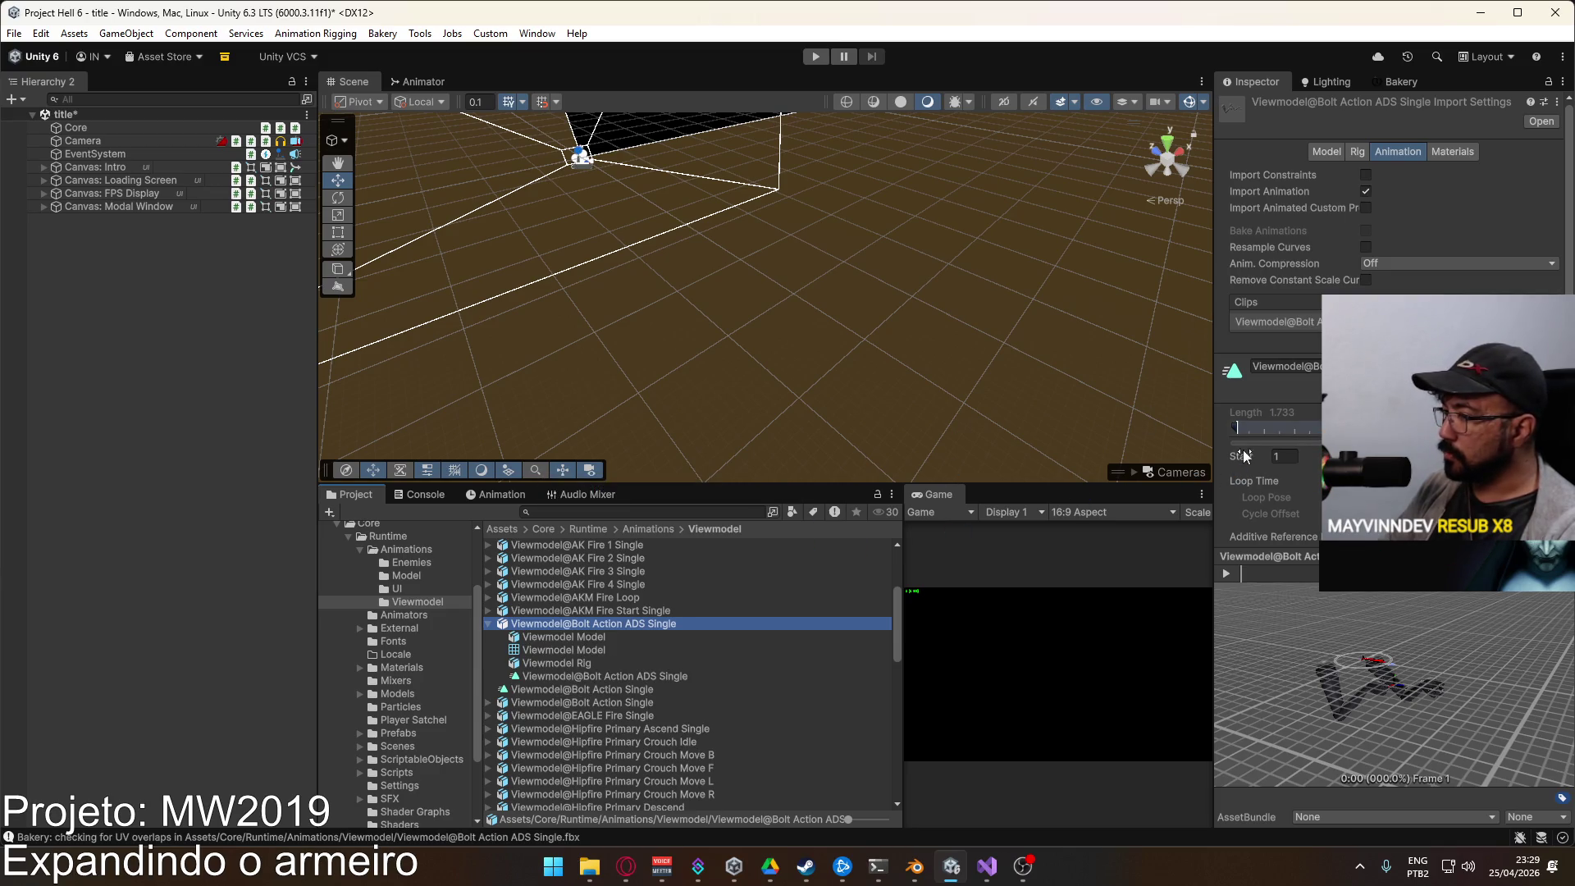
Step: Confirm the clip spans frames 1–105, collapse the asset, and show the Action Layer graph
scroll(1271, 369, down, 4)
scroll(1272, 369, up, 2)
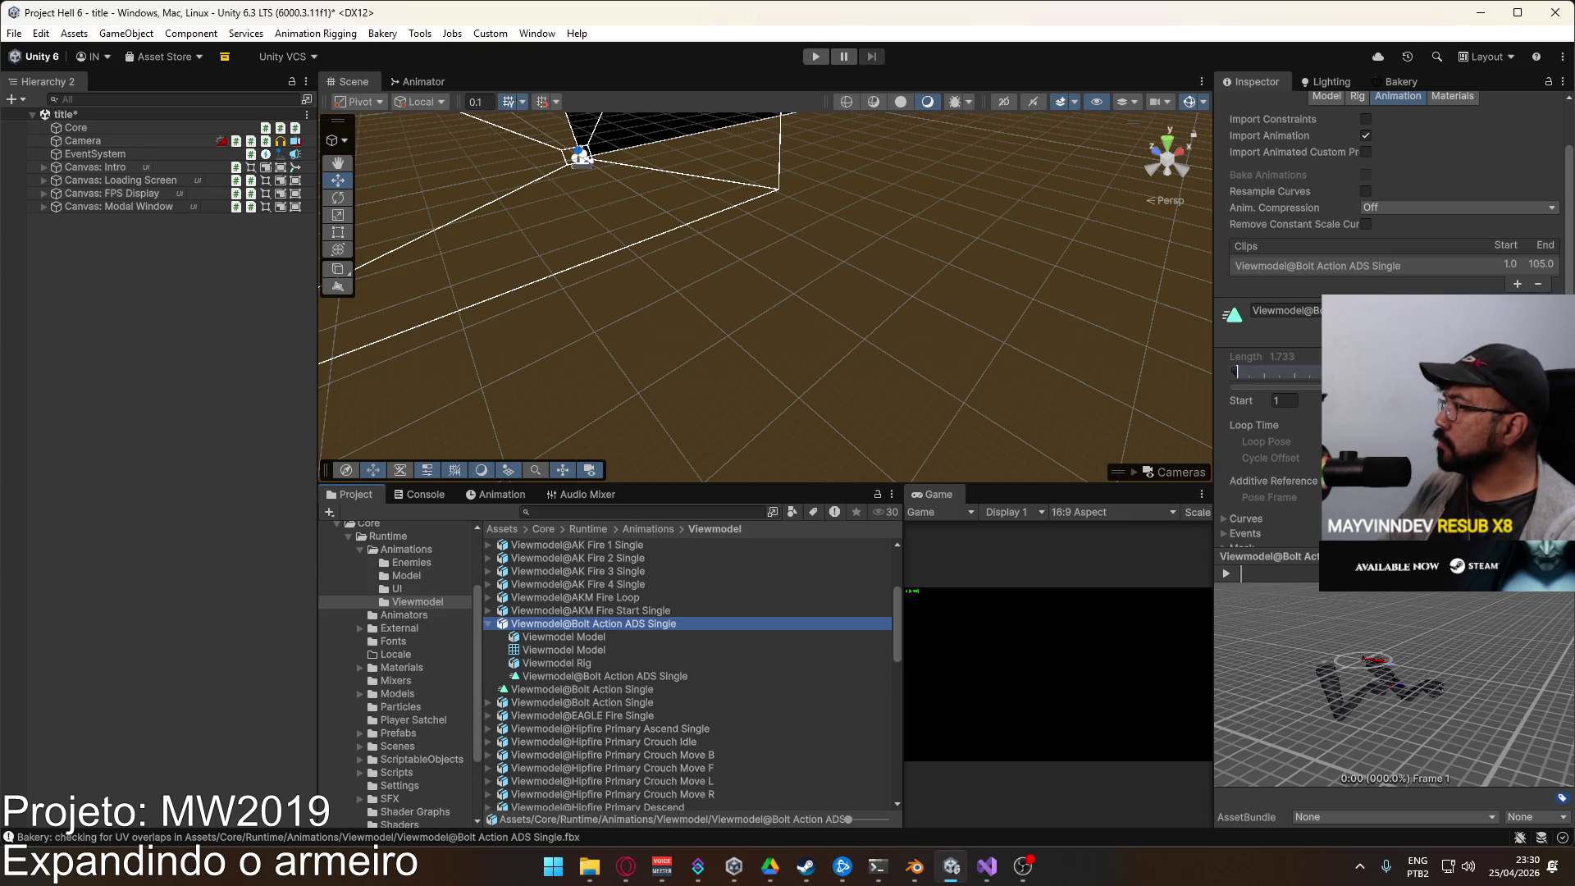
click(597, 636)
key(Up)
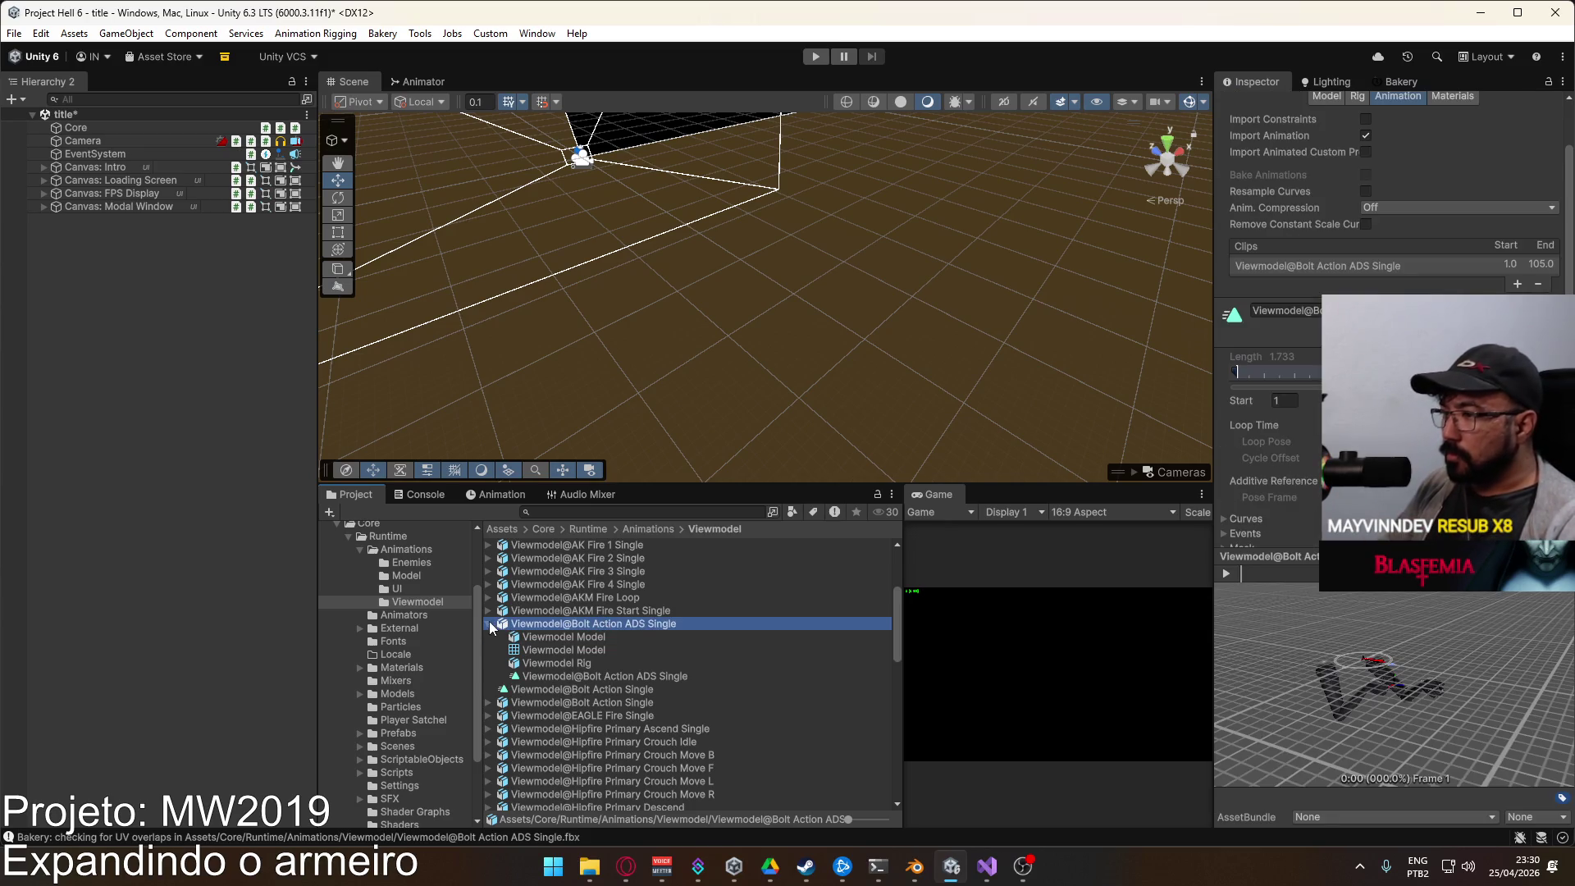
click(490, 624)
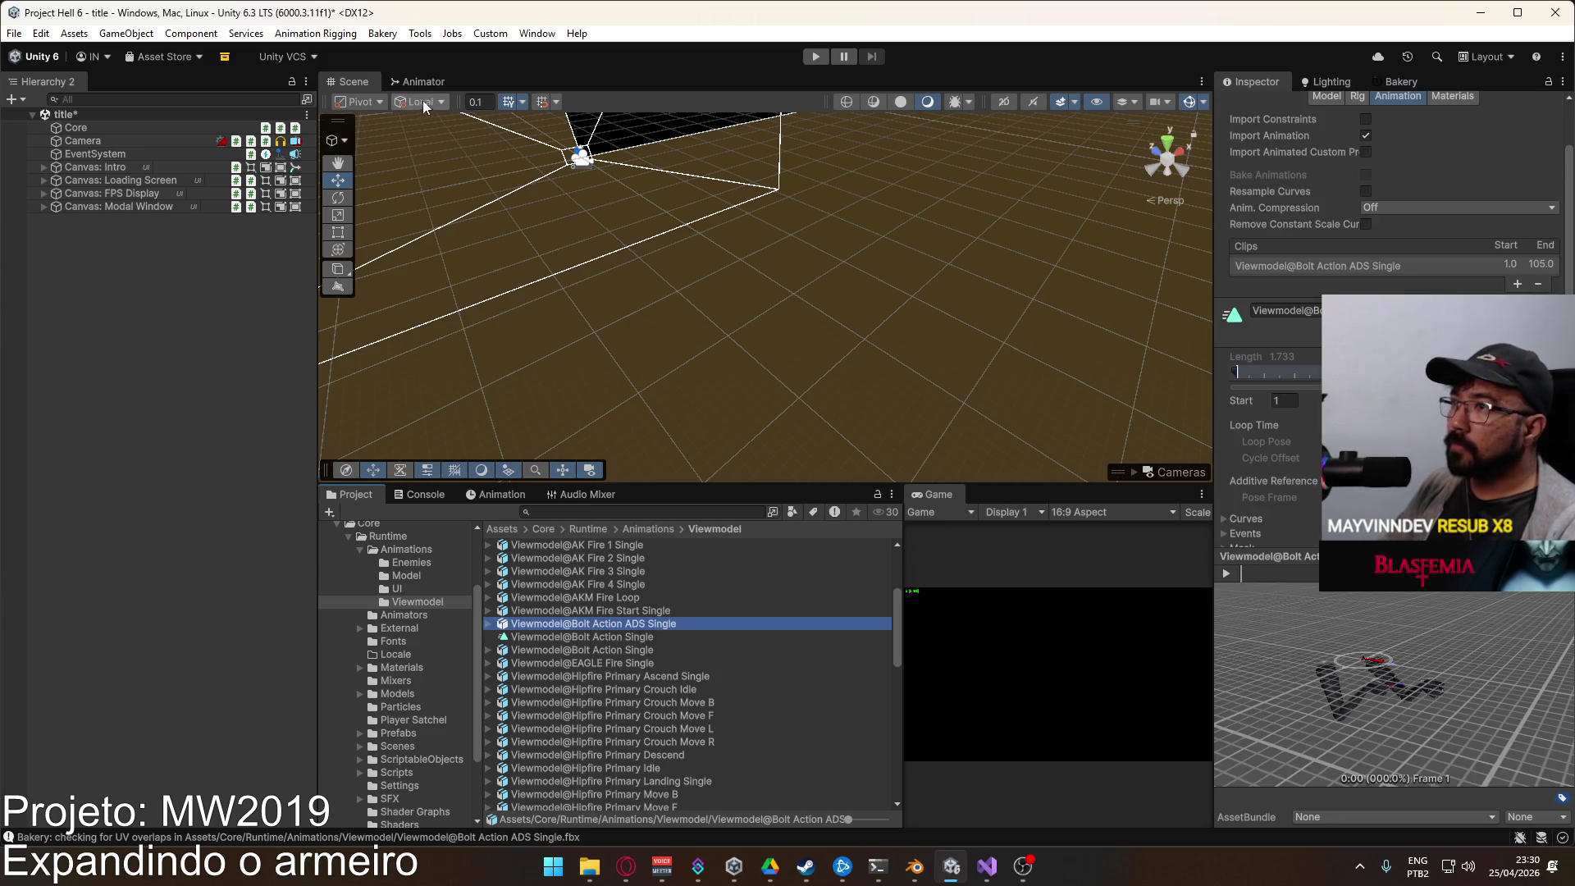
click(423, 82)
click(732, 263)
Step: Add a temporary New State to the right of Bolt Action in the Action Layer
mouse_move(732, 263)
mouse_down()
mouse_move(709, 170)
mouse_move(662, 243)
mouse_move(534, 211)
mouse_move(601, 166)
mouse_move(640, 195)
mouse_move(610, 245)
mouse_move(575, 255)
mouse_up()
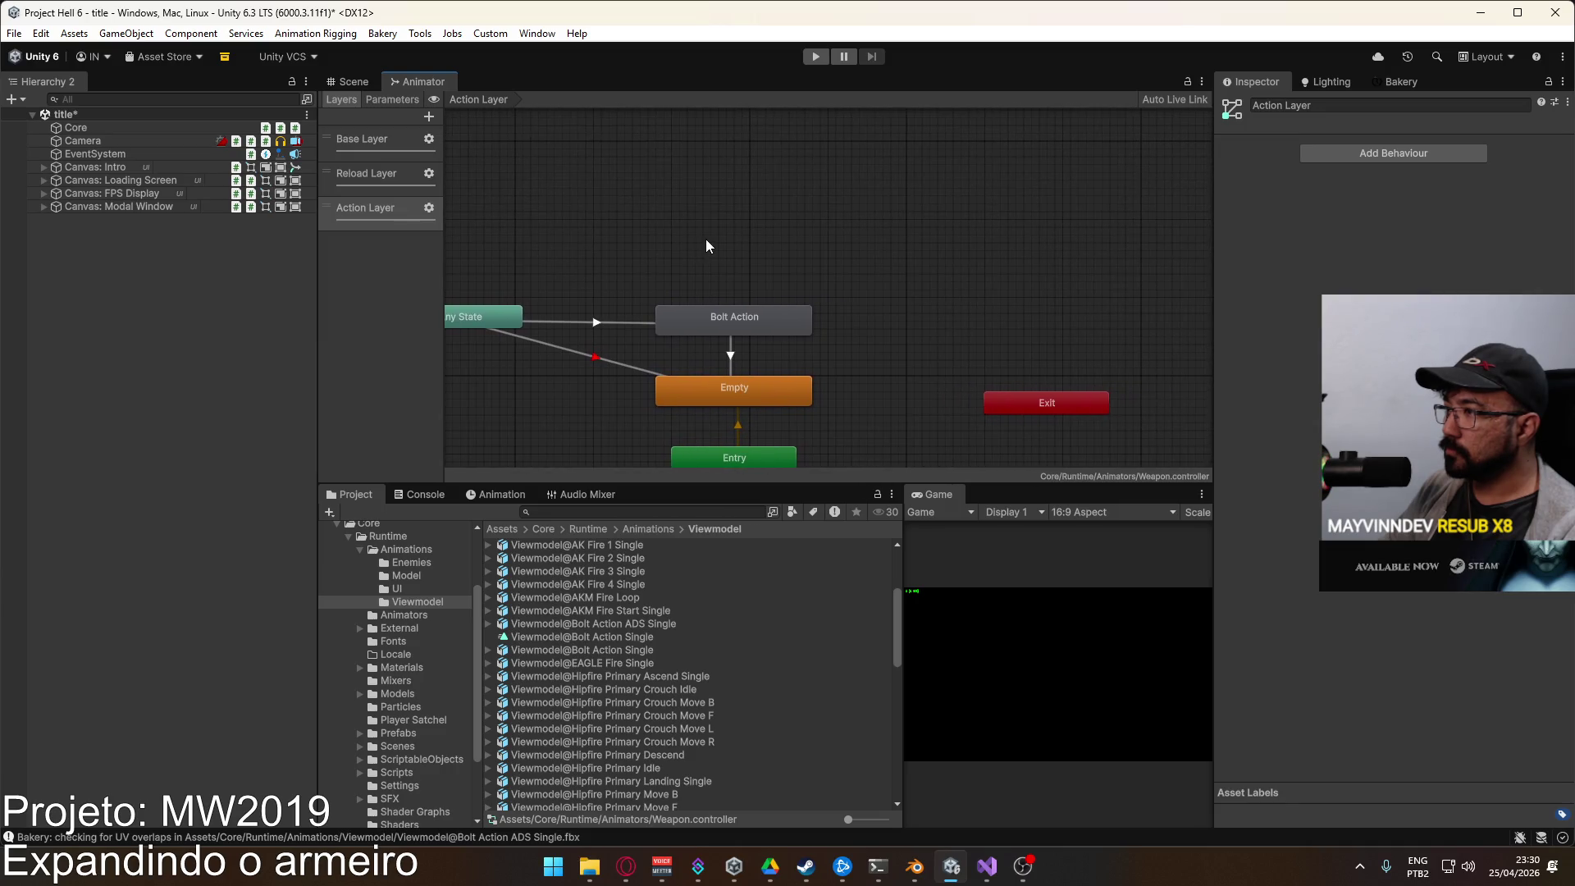
right_click(707, 246)
mouse_move(780, 249)
click(935, 250)
mouse_move(716, 268)
mouse_down()
mouse_move(853, 263)
mouse_move(927, 327)
mouse_up()
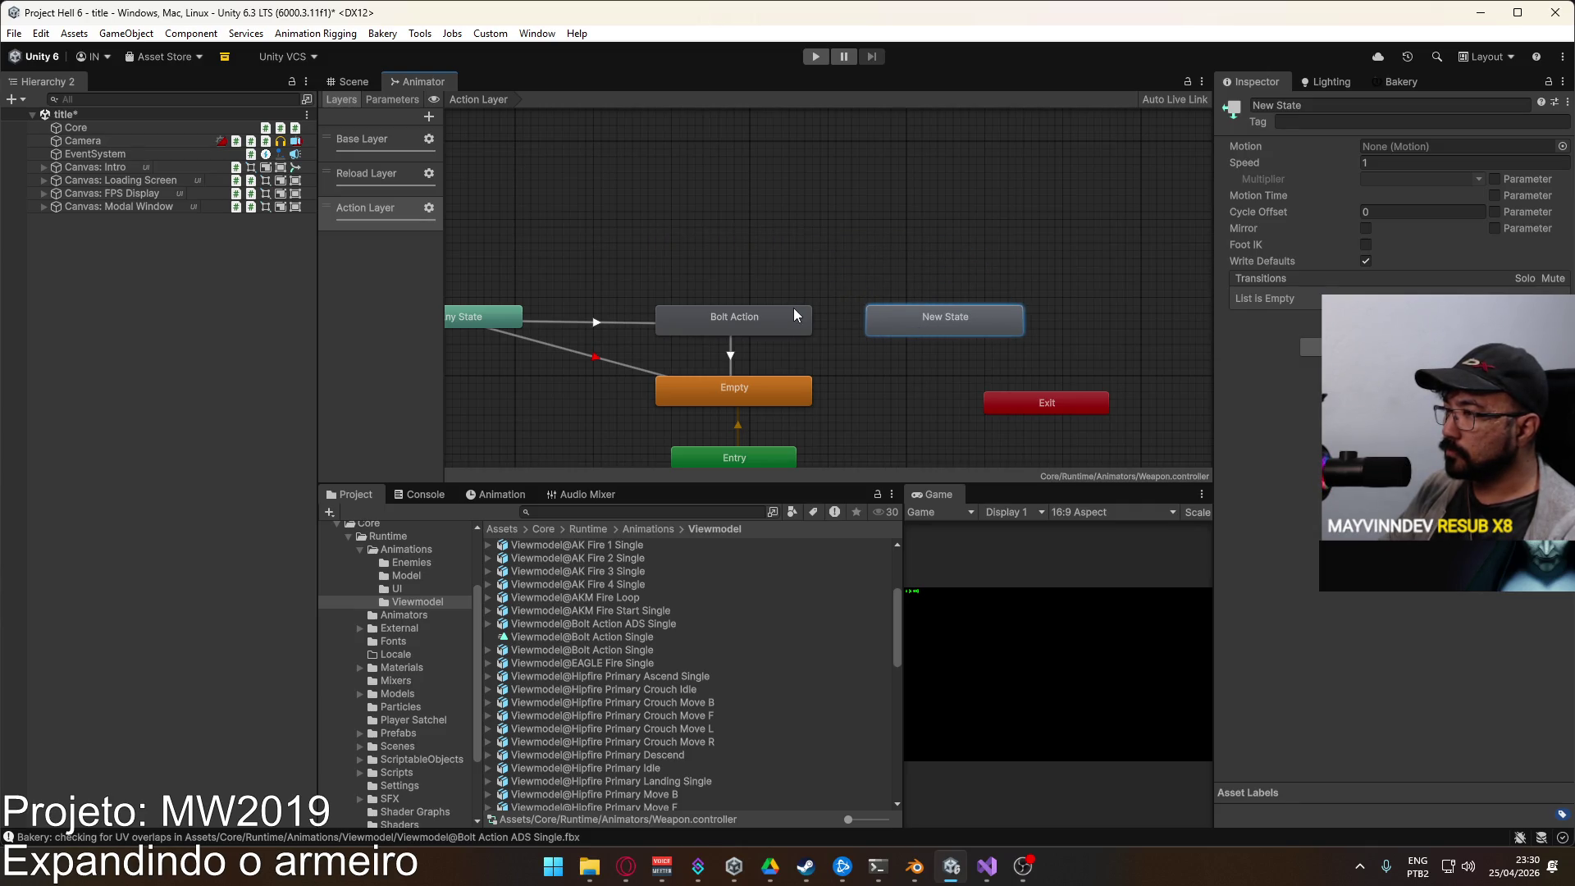
mouse_move(781, 313)
mouse_down()
mouse_move(771, 255)
mouse_move(786, 250)
mouse_up()
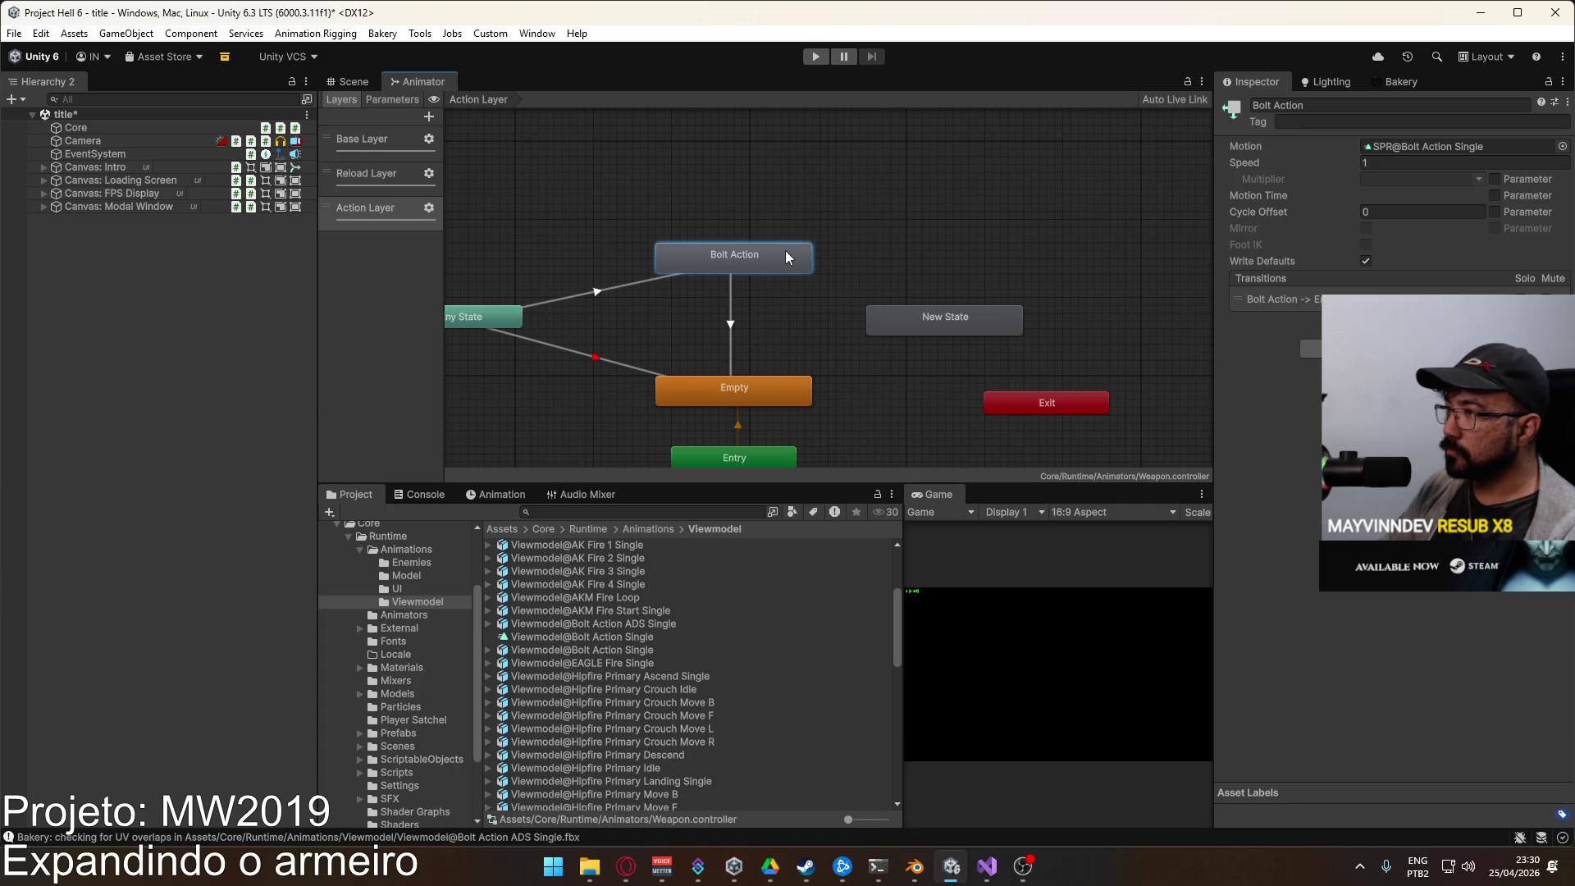
Step: Link Any State to New State, pasting the Bolt Action transition's settings and conditions
right_click(511, 318)
click(613, 325)
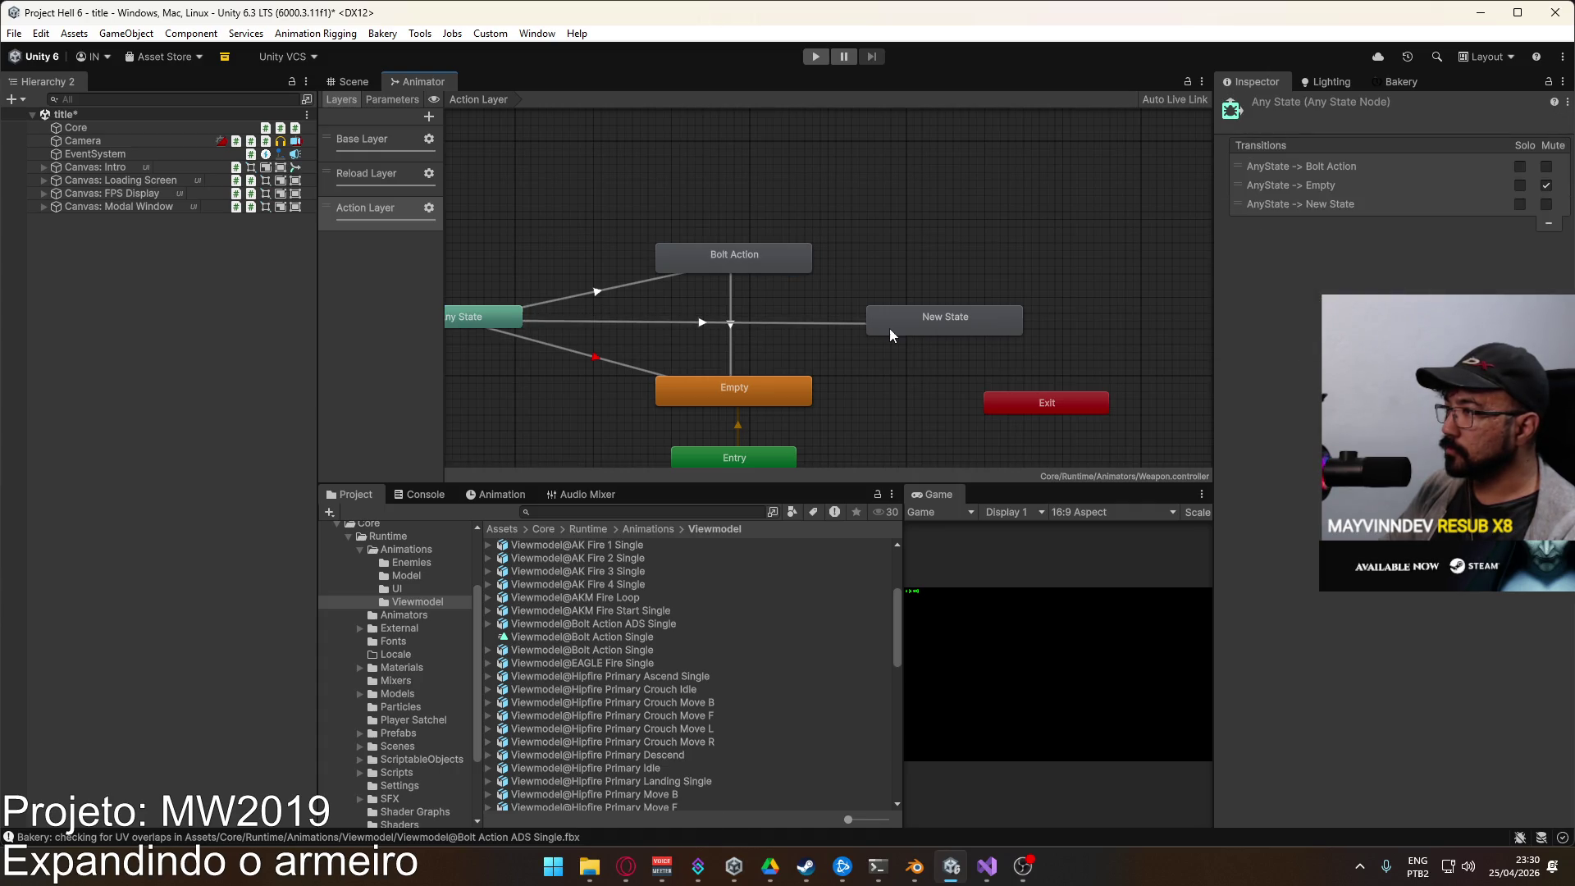
click(889, 328)
click(596, 292)
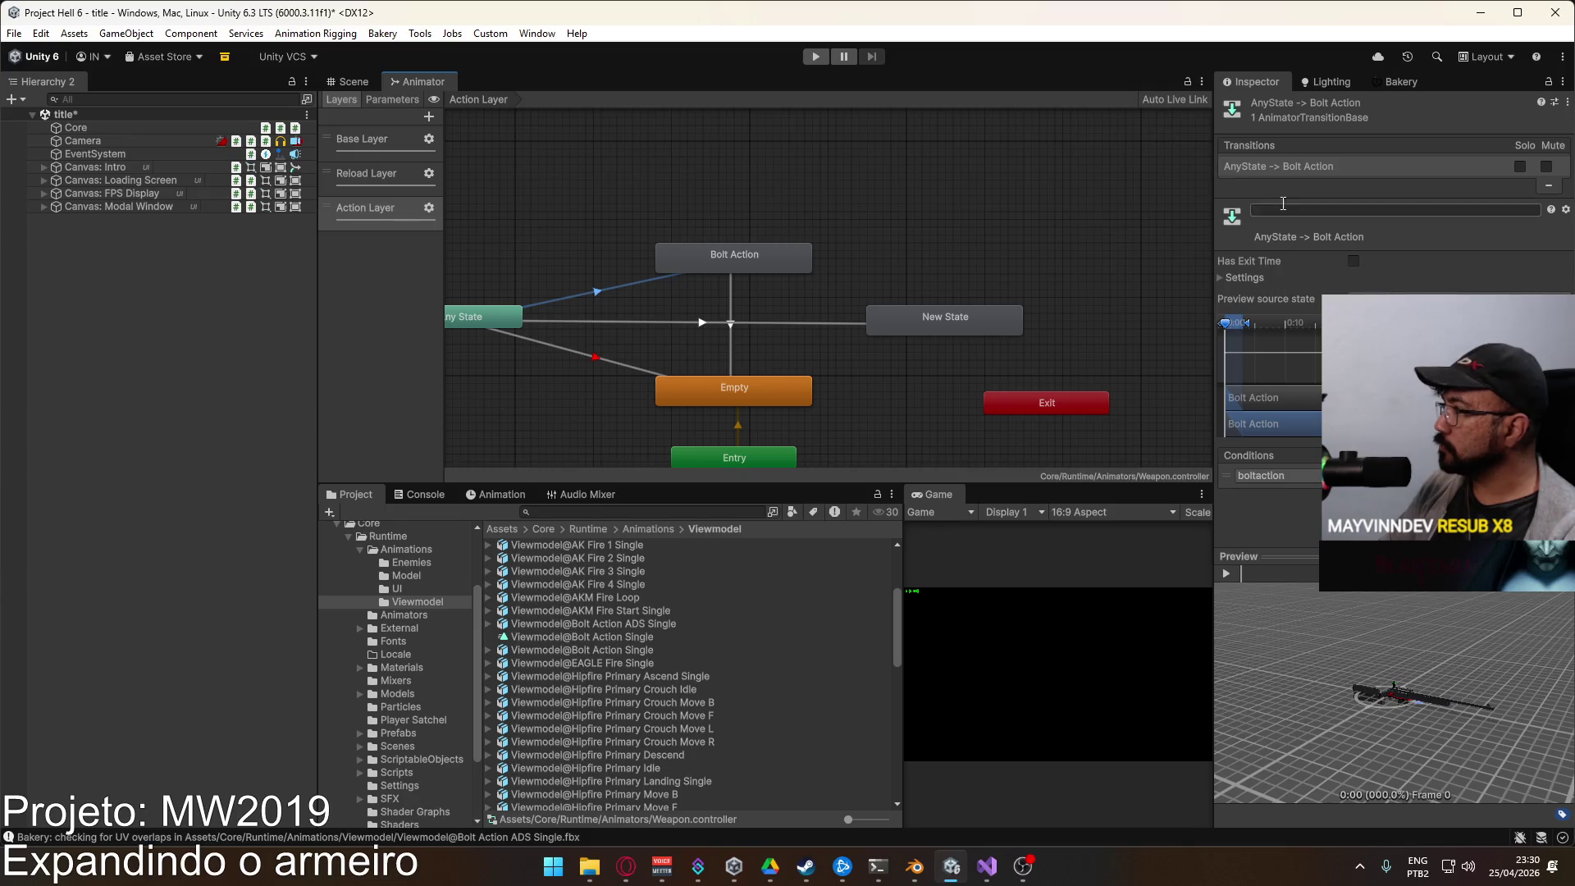
right_click(1311, 172)
click(1348, 177)
click(653, 322)
right_click(1315, 168)
click(1354, 229)
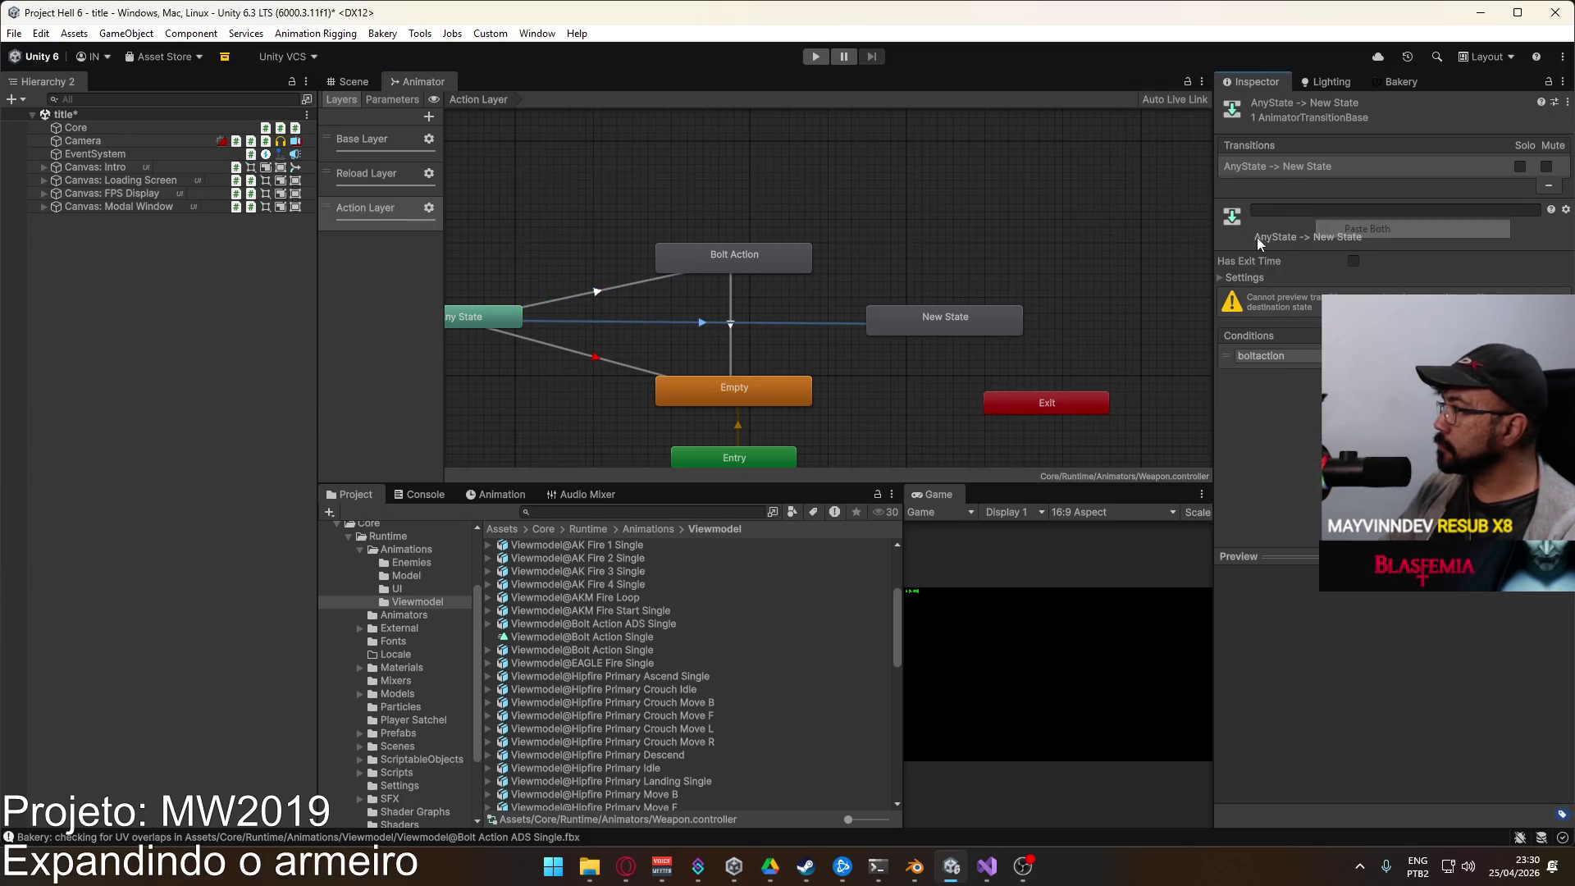
Step: Change the interruption source on the Any State → New State transition
click(1222, 278)
click(1460, 359)
click(1460, 390)
click(763, 333)
click(649, 318)
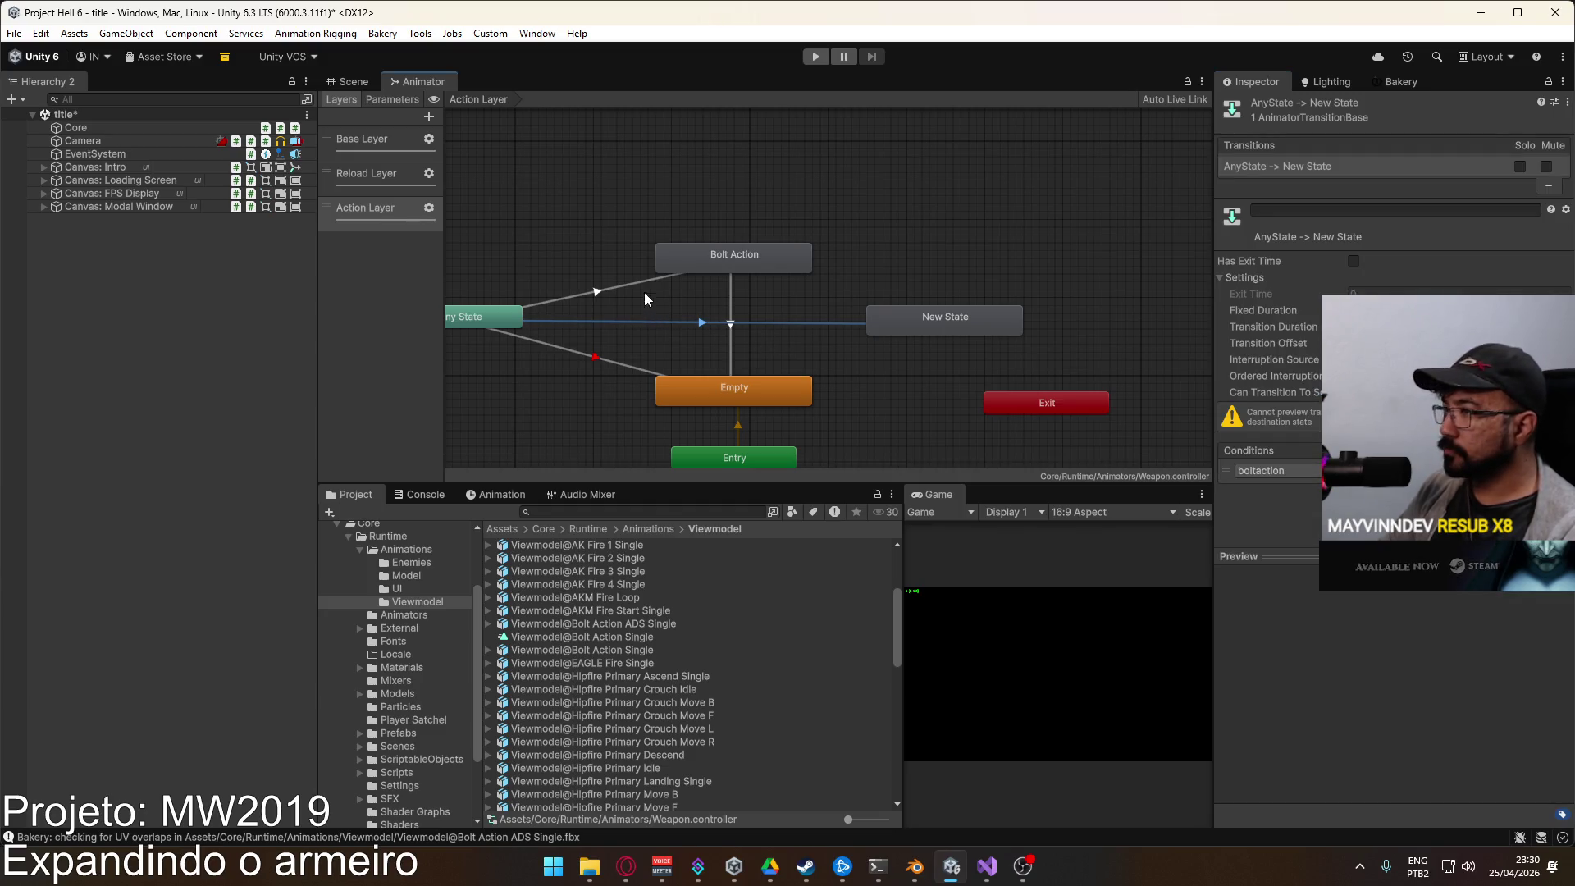
Step: Add a condition to the Any State → Bolt Action transition and review its parameter choices
click(645, 282)
scroll(1394, 246, down, 1)
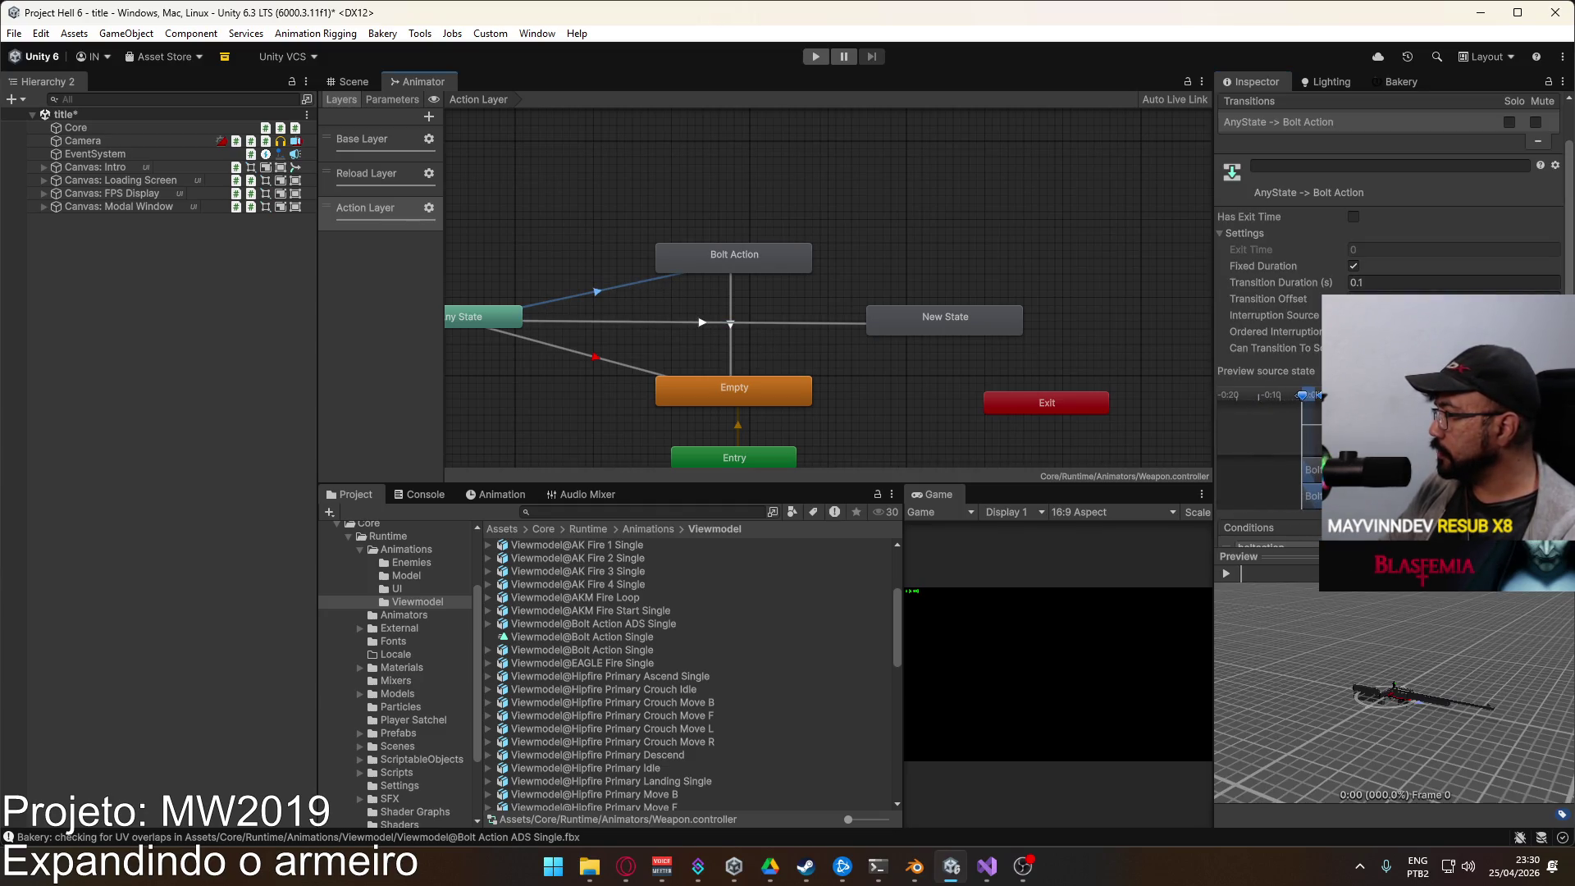
scroll(1395, 328, down, 1)
click(1542, 545)
click(1299, 529)
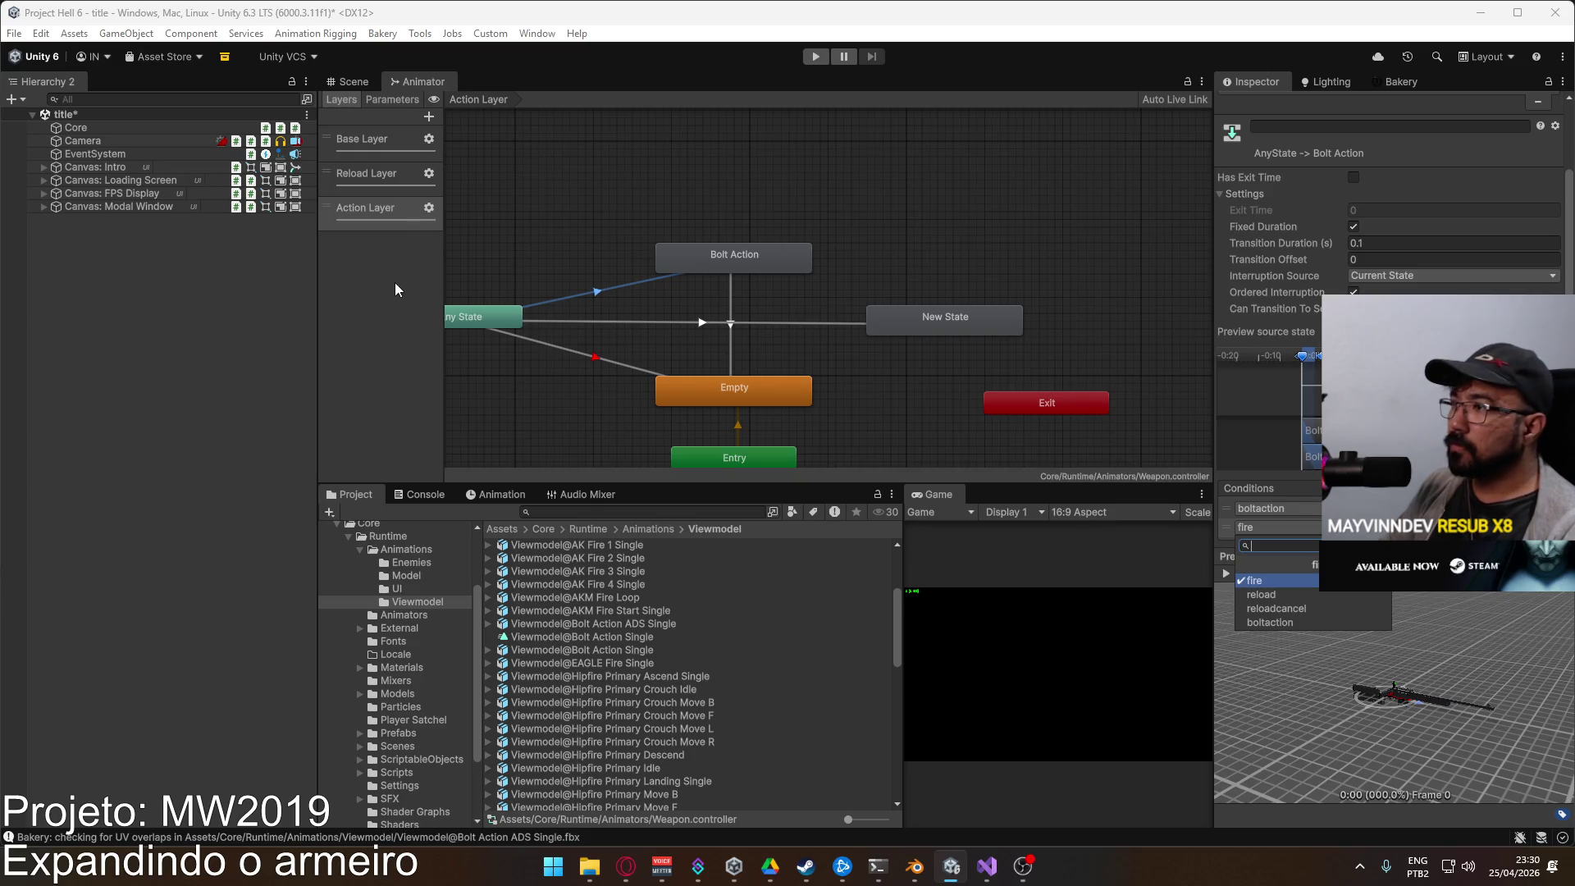
click(877, 208)
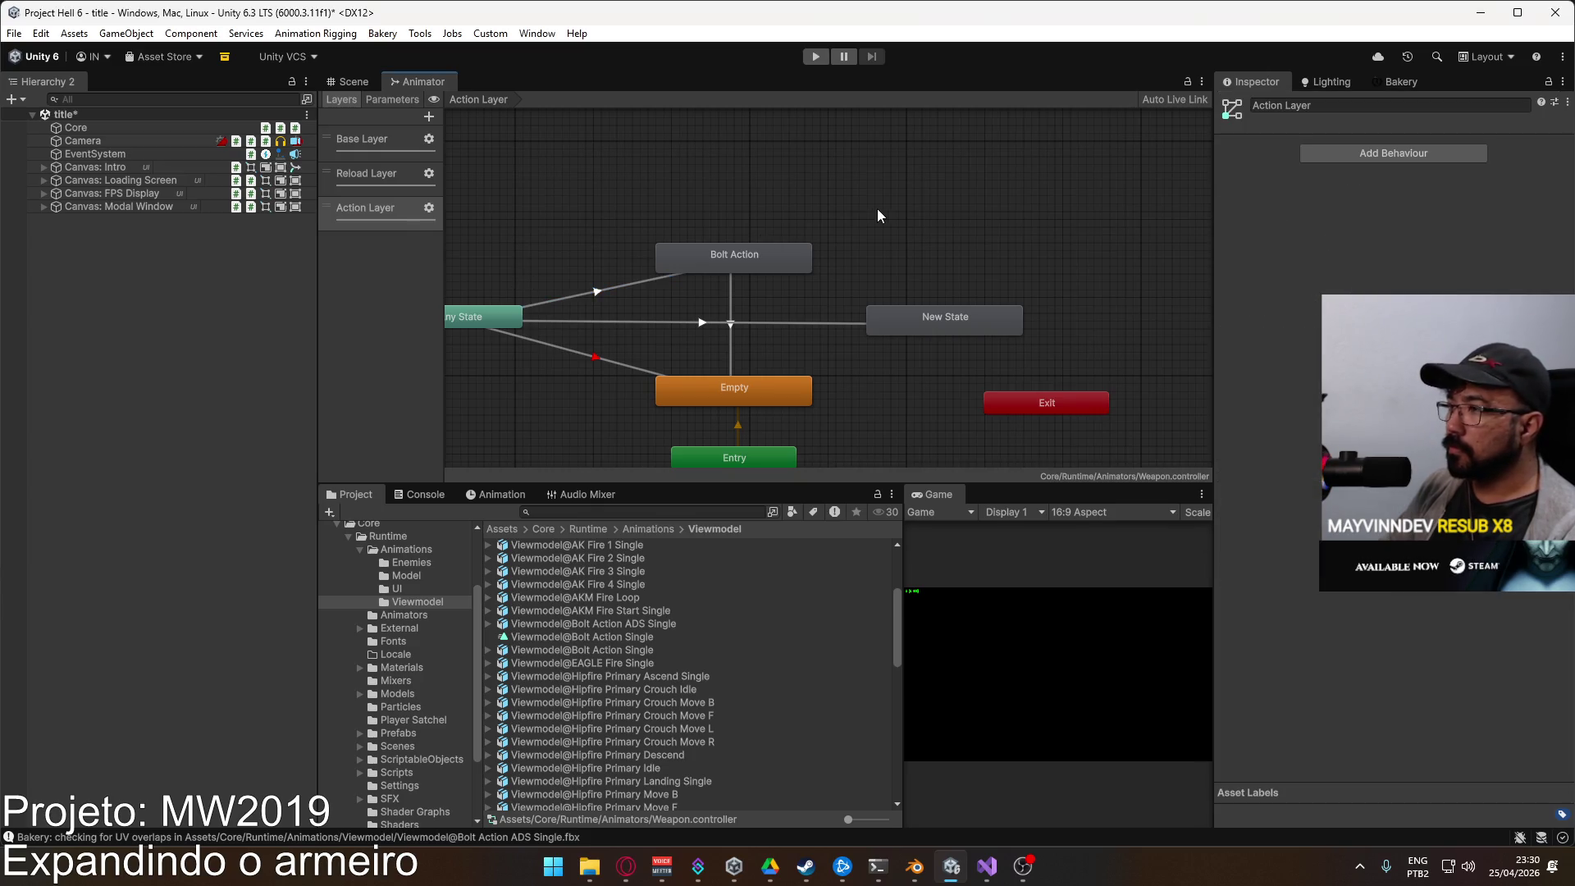
Step: Delete the temporary New State, place Bolt Action beside Any State, and save the scene
click(749, 262)
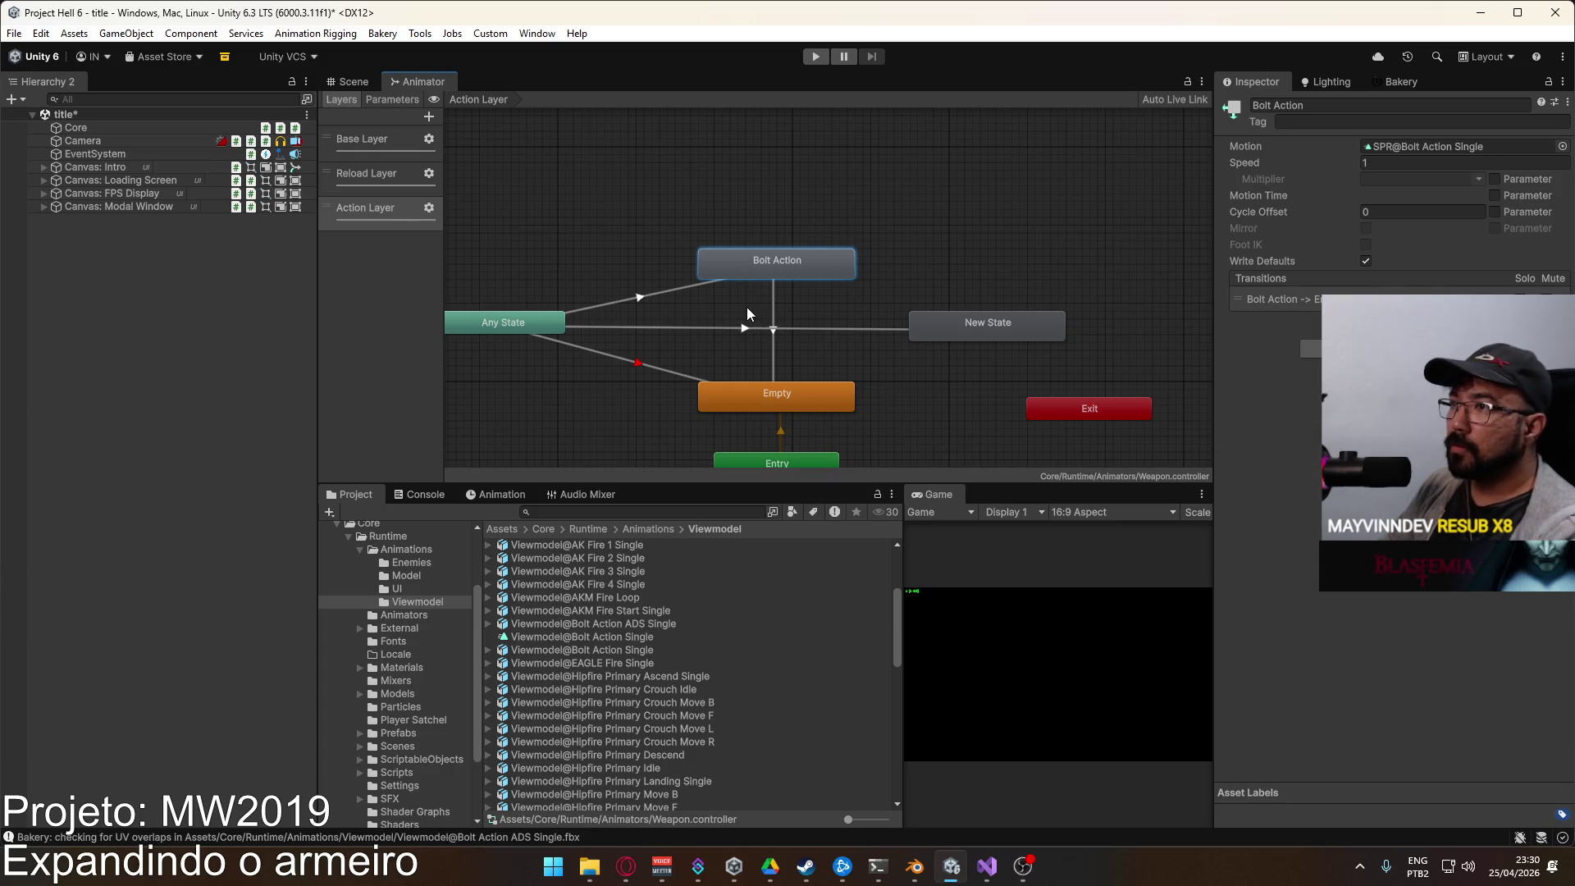
click(960, 322)
key(Delete)
drag(763, 277, 761, 332)
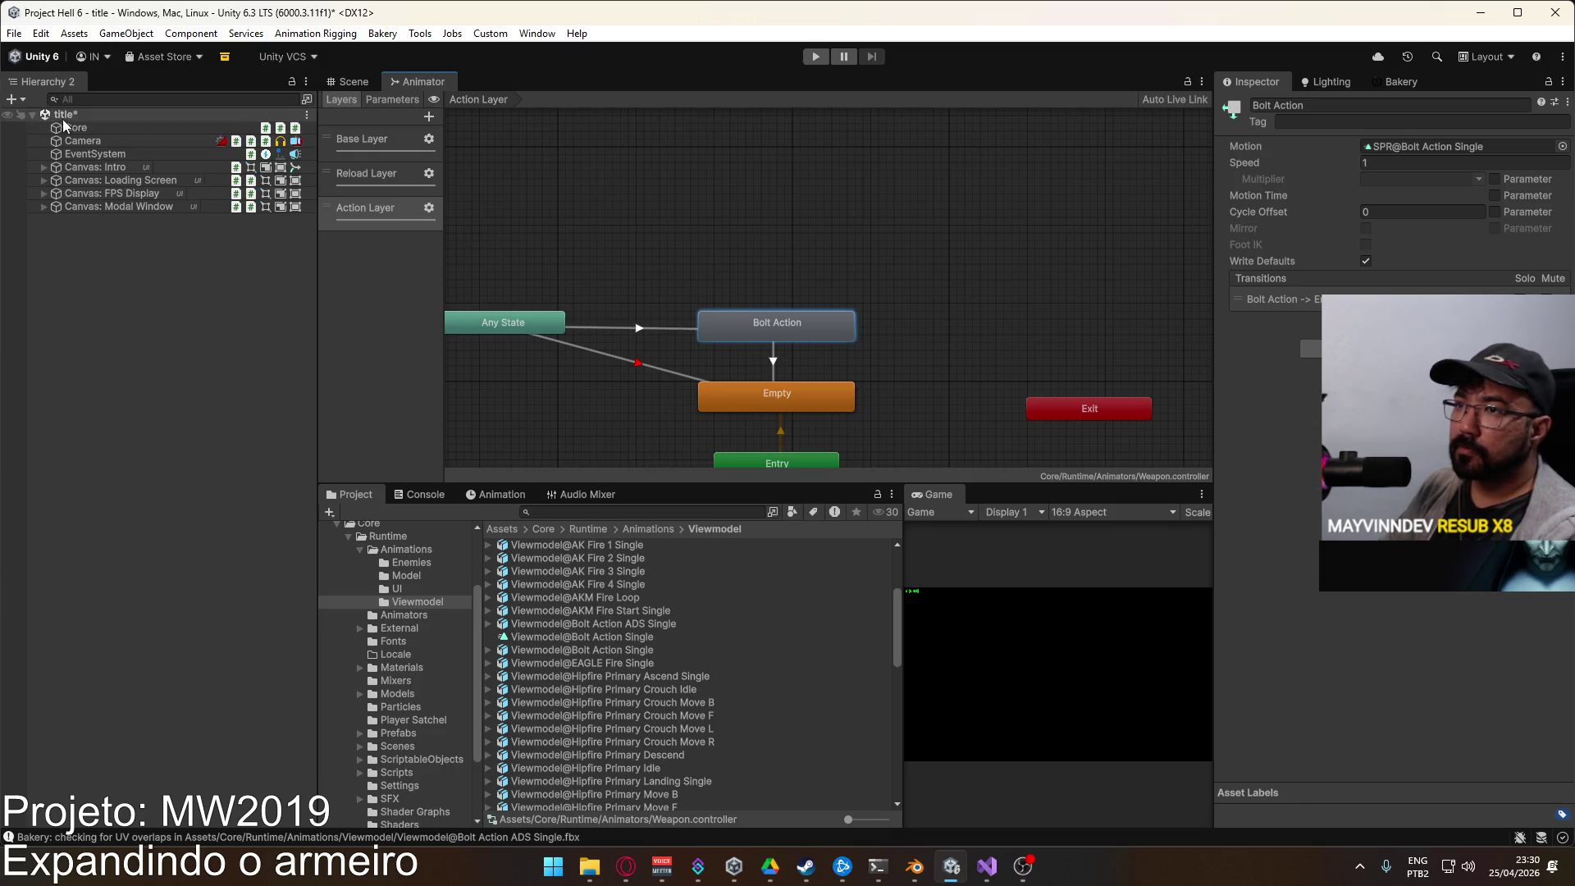
key(ctrl+s)
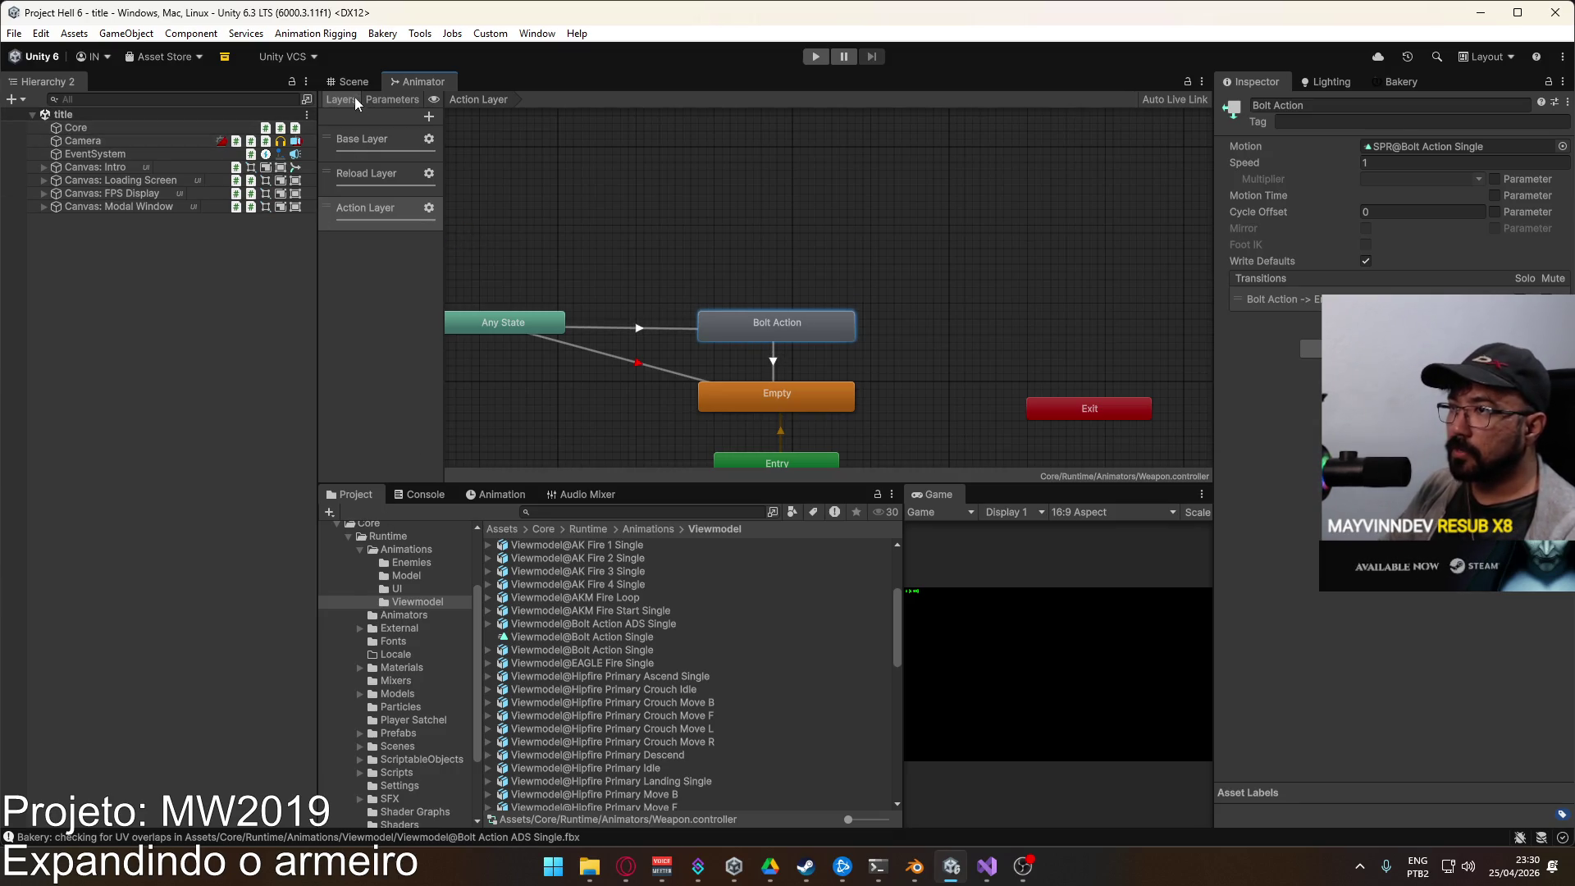
Step: Browse the project folder tree into the Animators and Viewmodel animations folders
scroll(408, 660, up, 3)
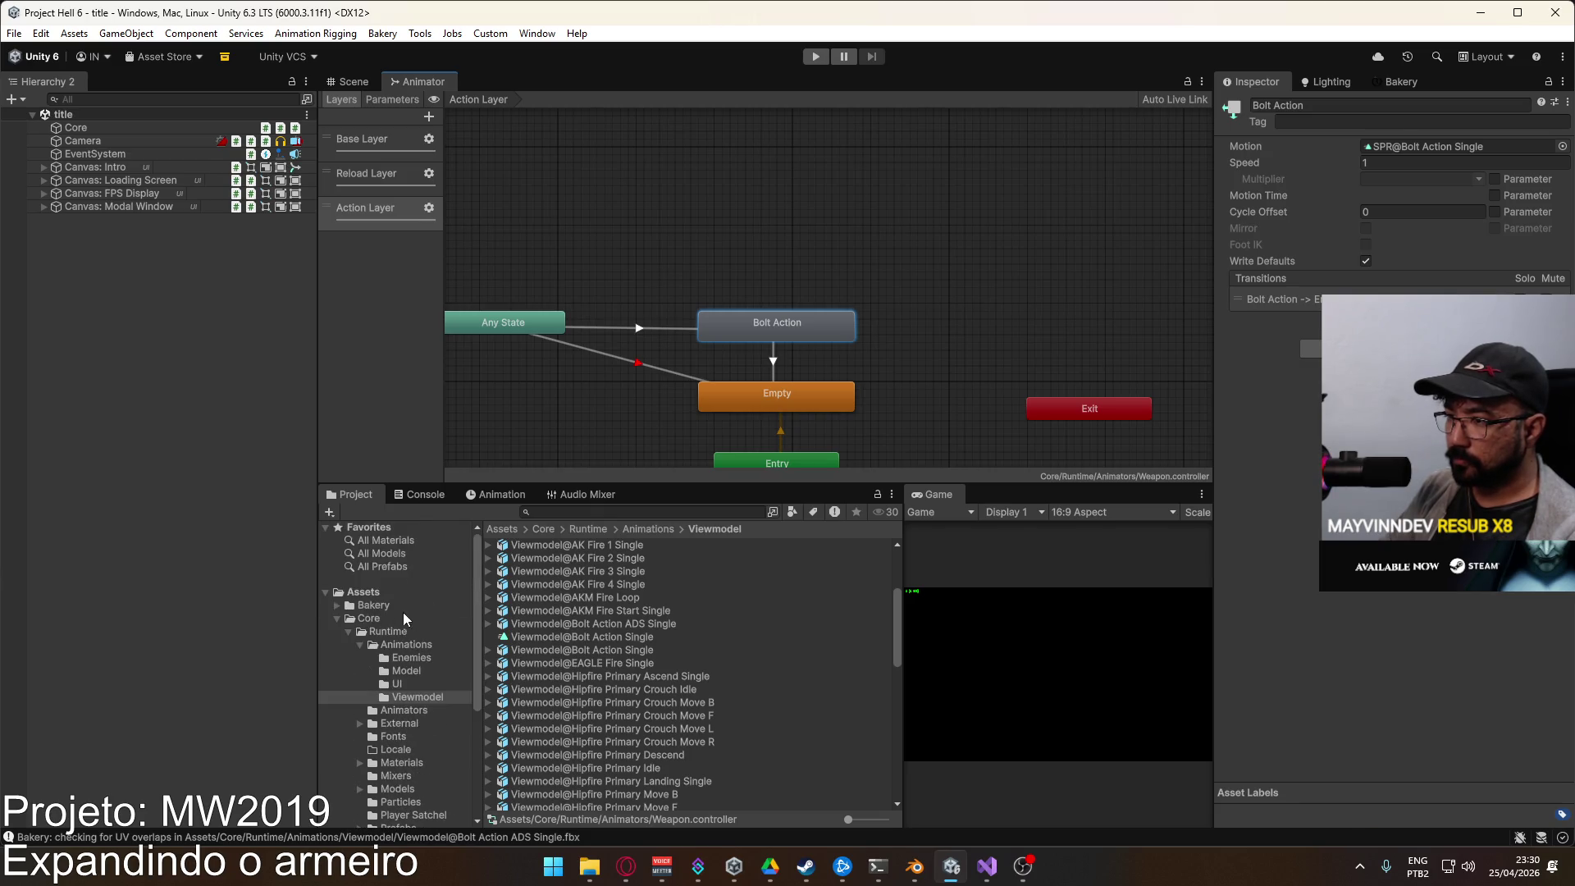
click(403, 647)
click(404, 710)
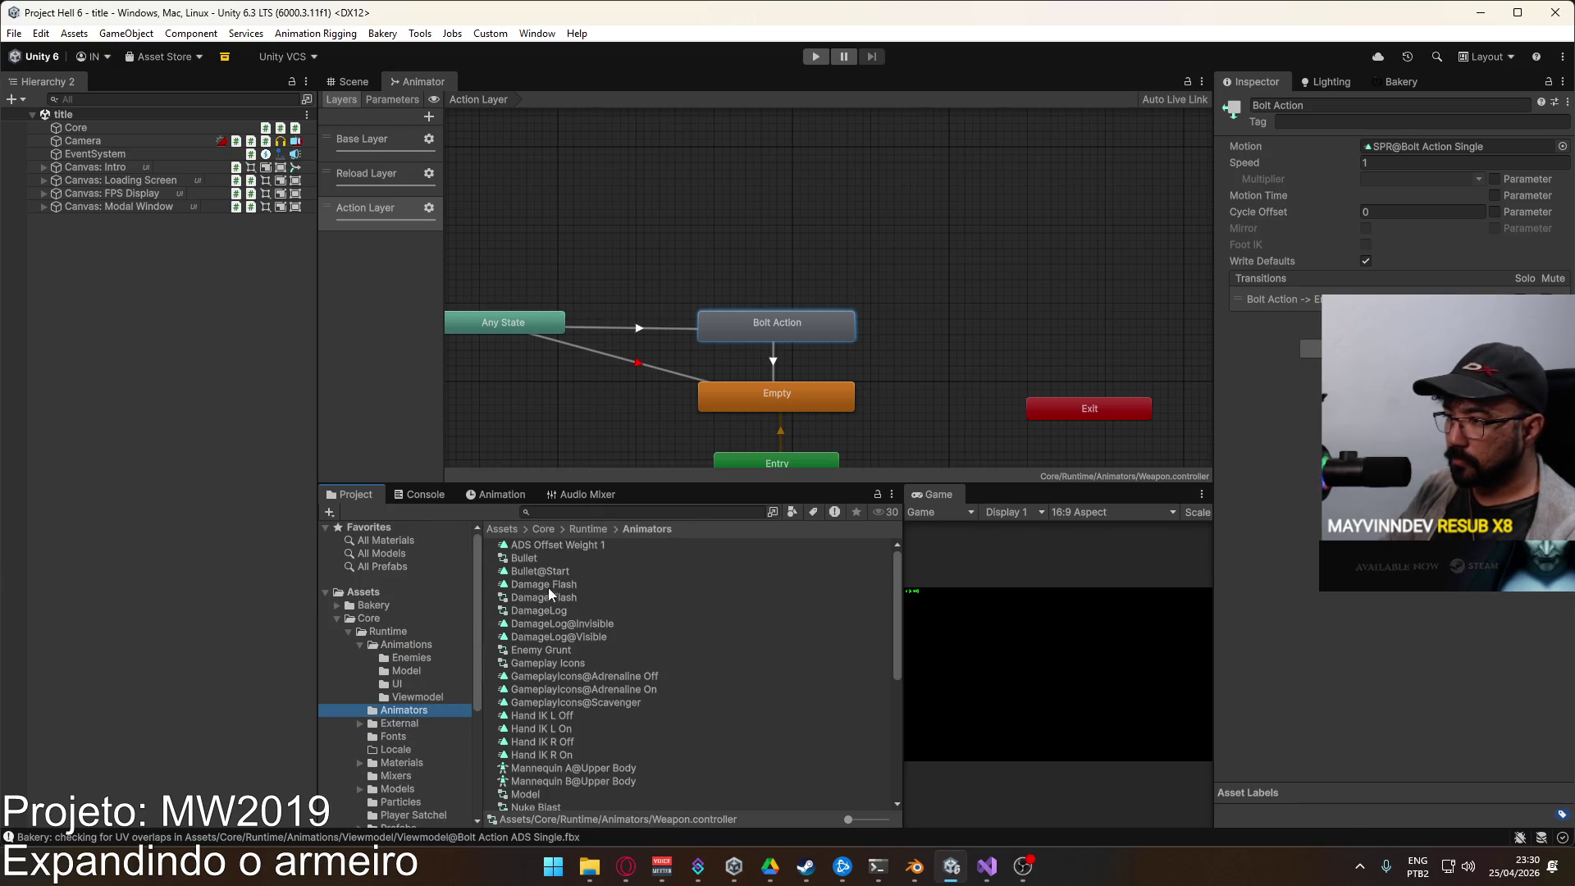
drag(898, 572, 879, 717)
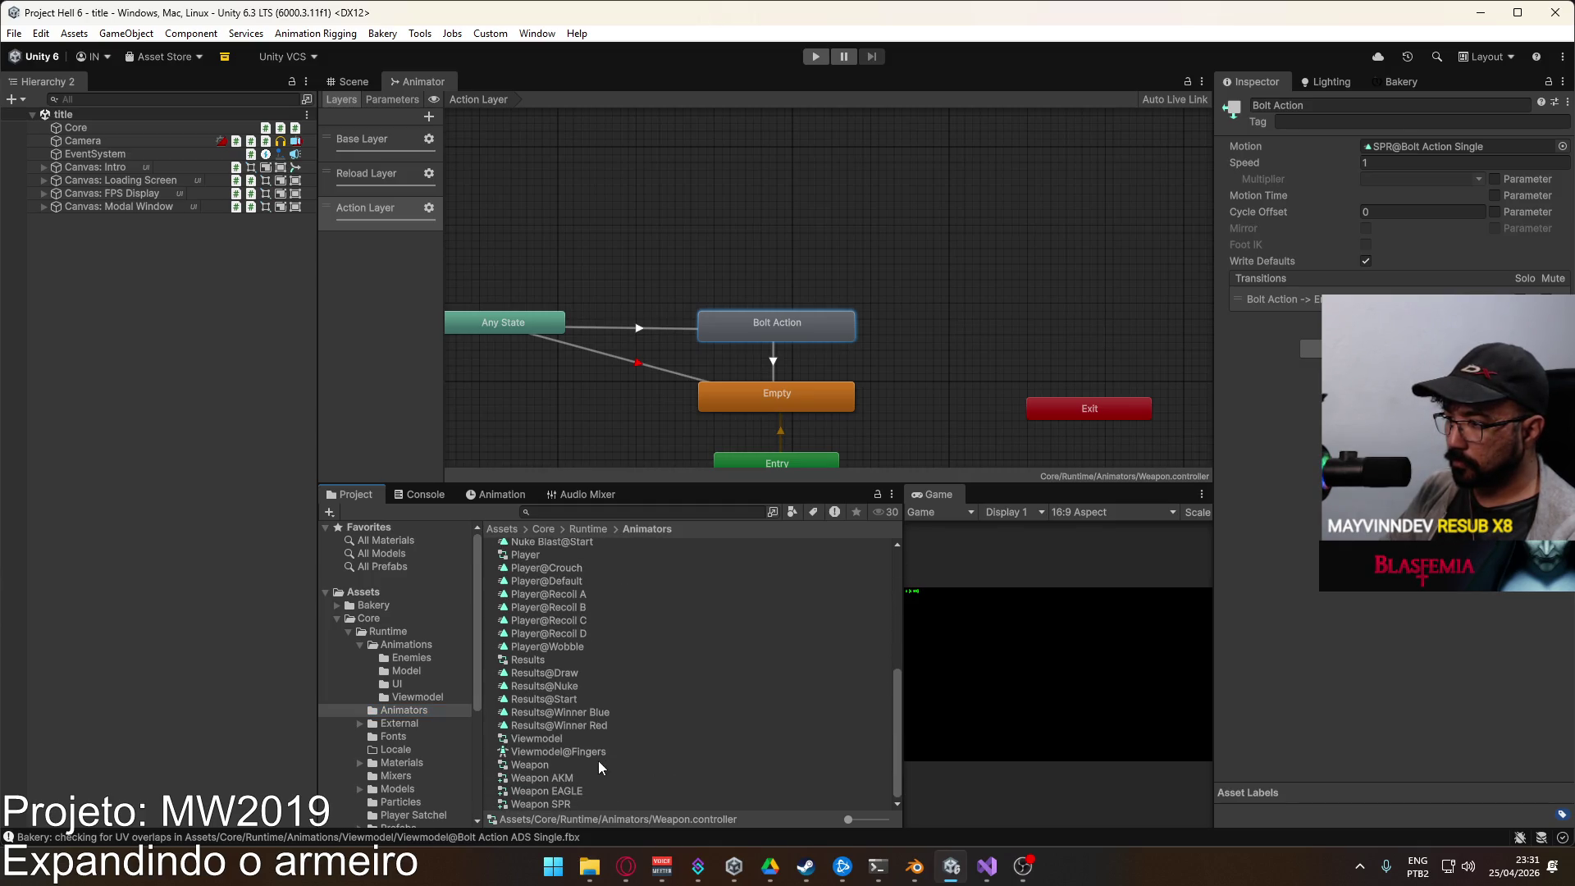
scroll(587, 694, up, 10)
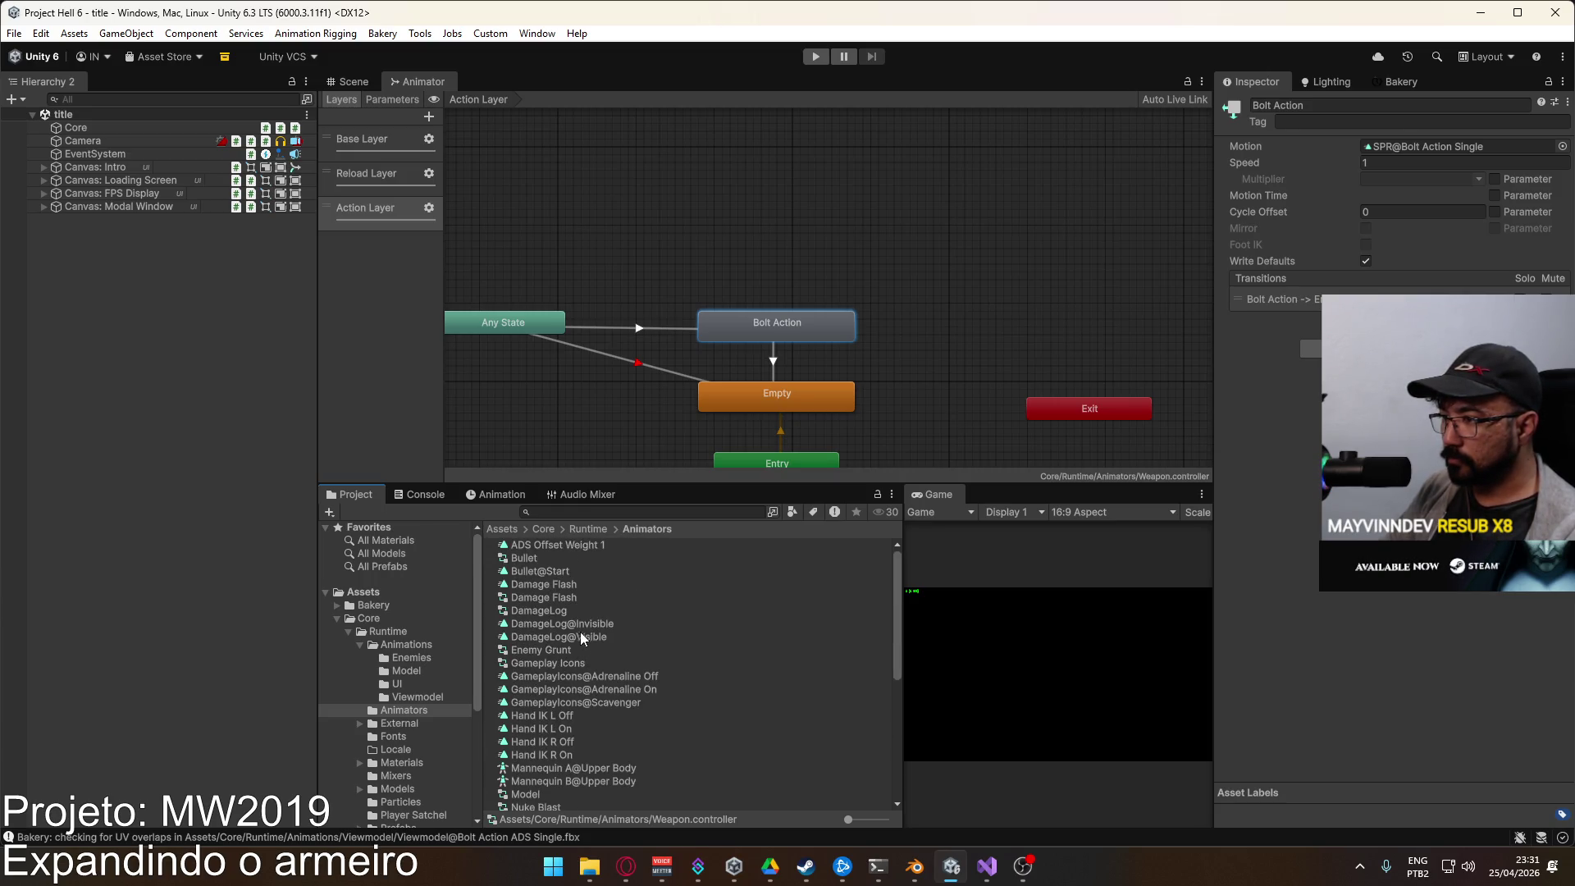
scroll(622, 606, down, 8)
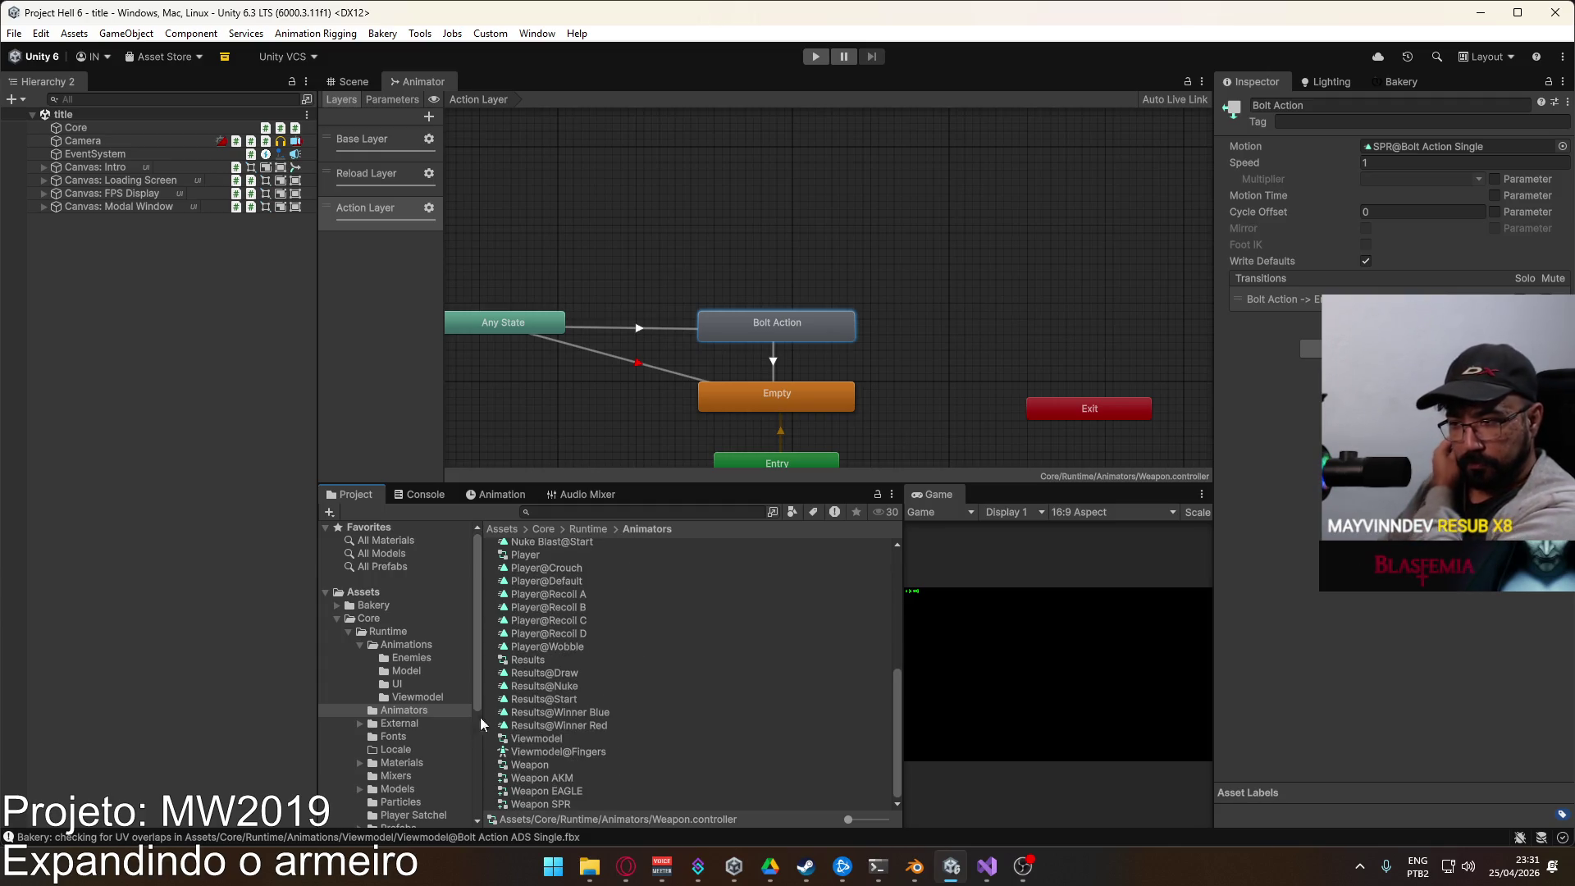
click(420, 696)
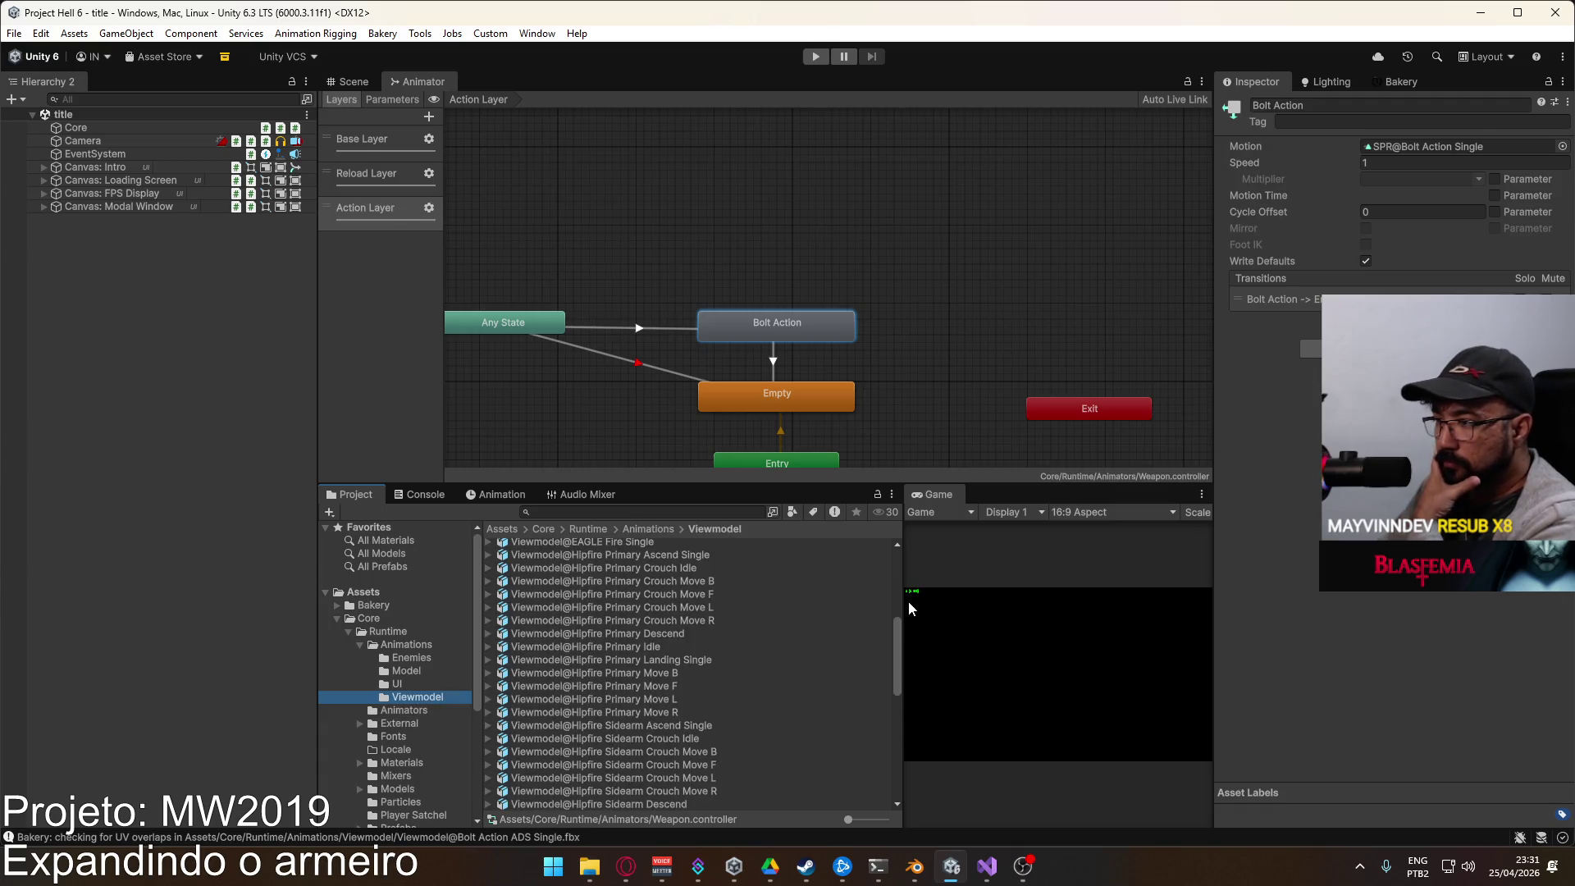
mouse_move(901, 626)
mouse_down()
mouse_move(908, 551)
mouse_move(893, 773)
mouse_up()
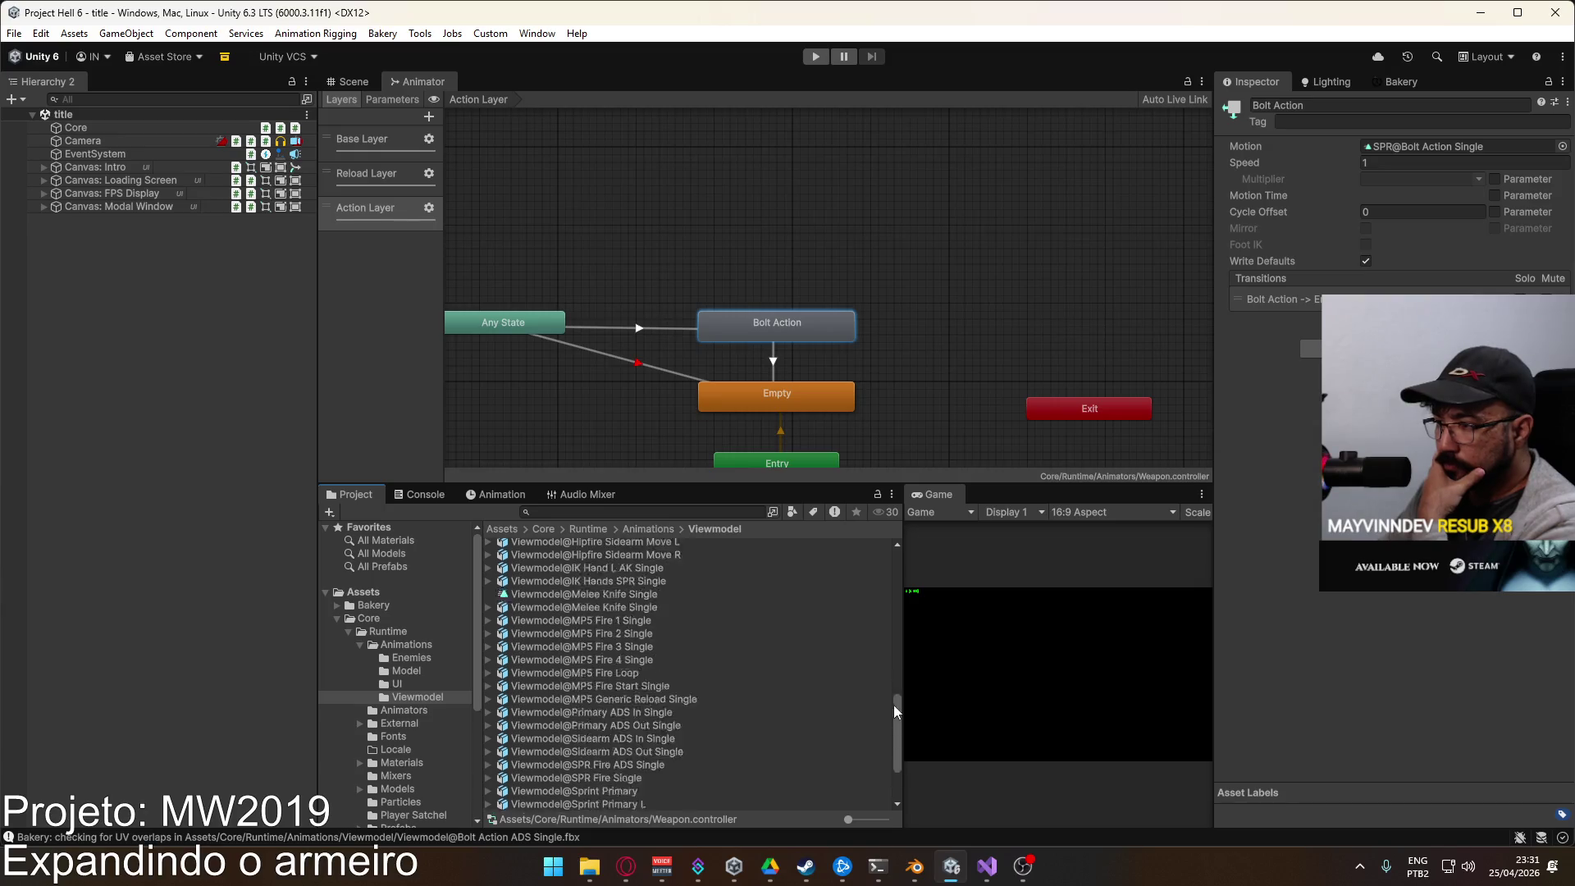
drag(893, 706, 896, 566)
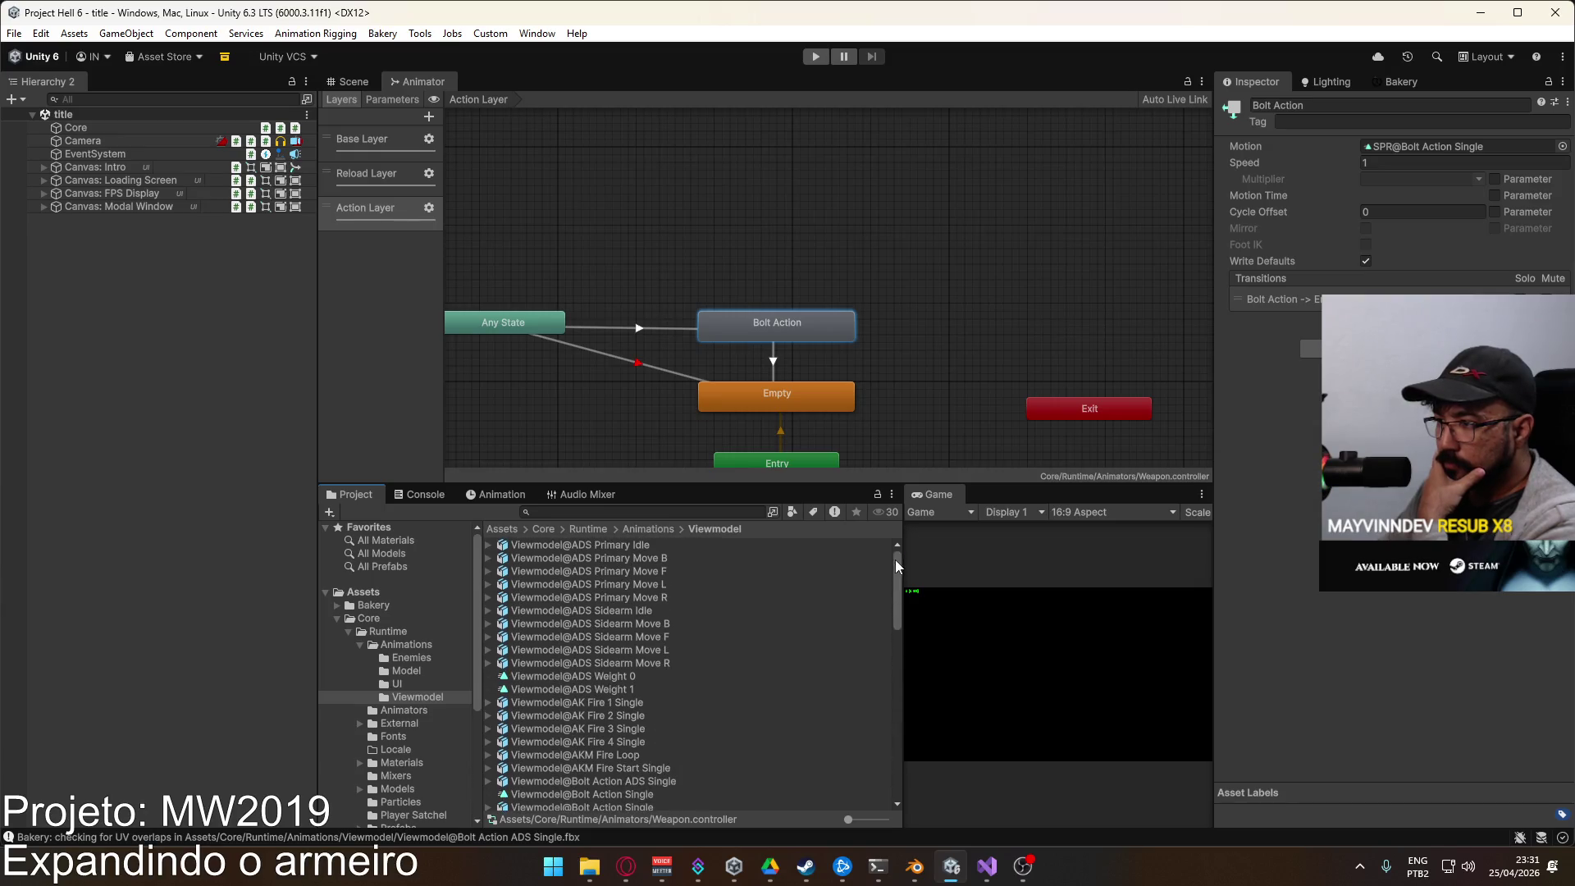
Step: Load the Viewmodel animator controller from Animators and display its Adonal layer's state graph
click(415, 711)
mouse_move(898, 574)
mouse_down()
mouse_move(893, 633)
mouse_move(802, 775)
mouse_up()
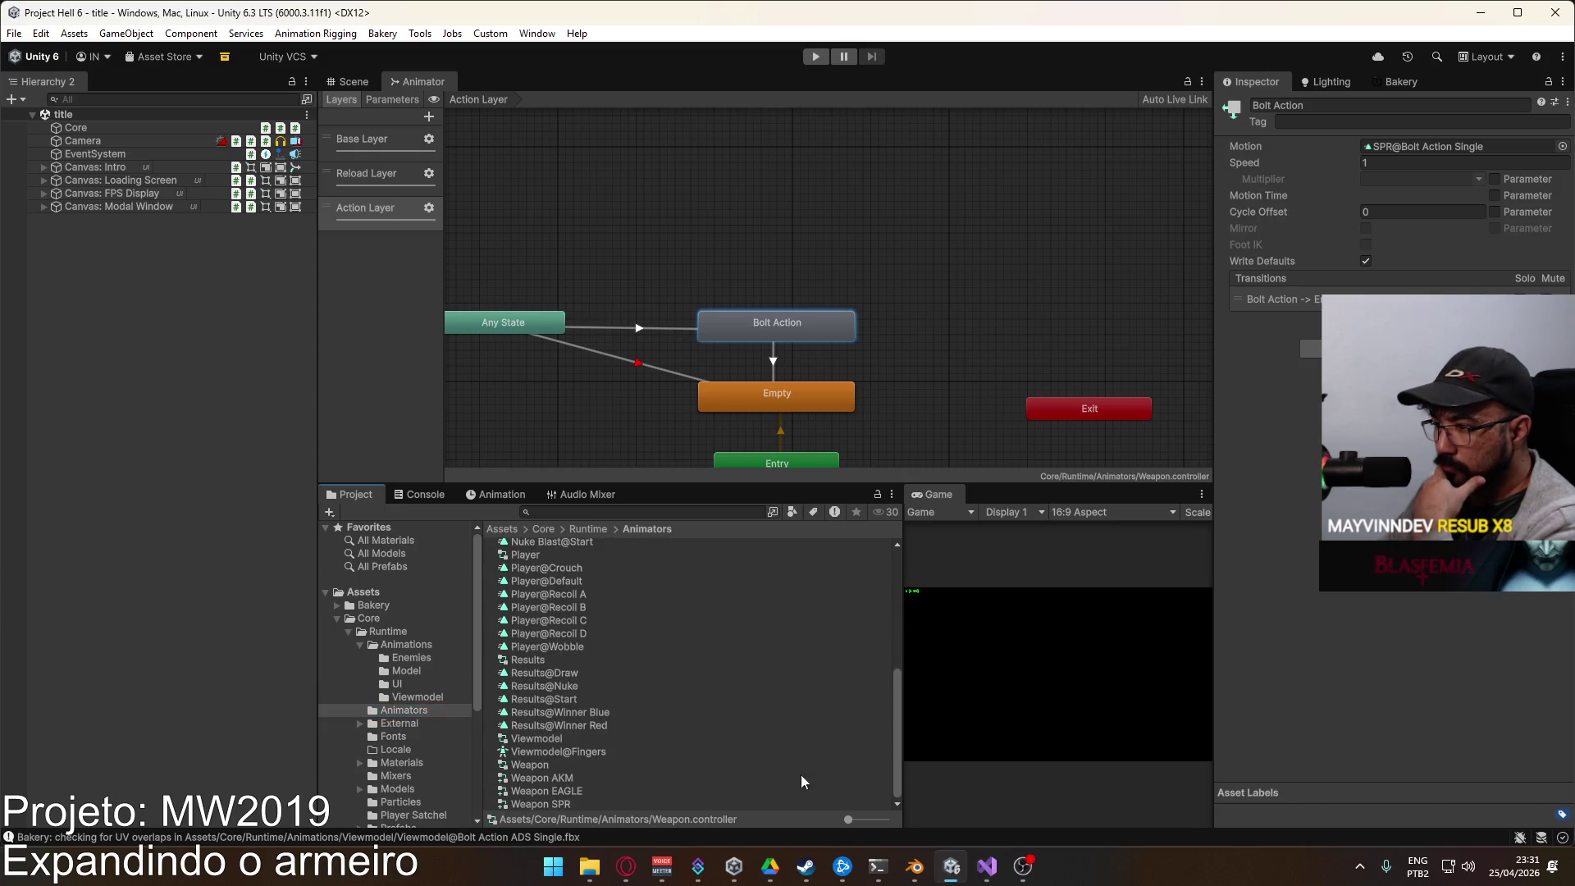
click(551, 741)
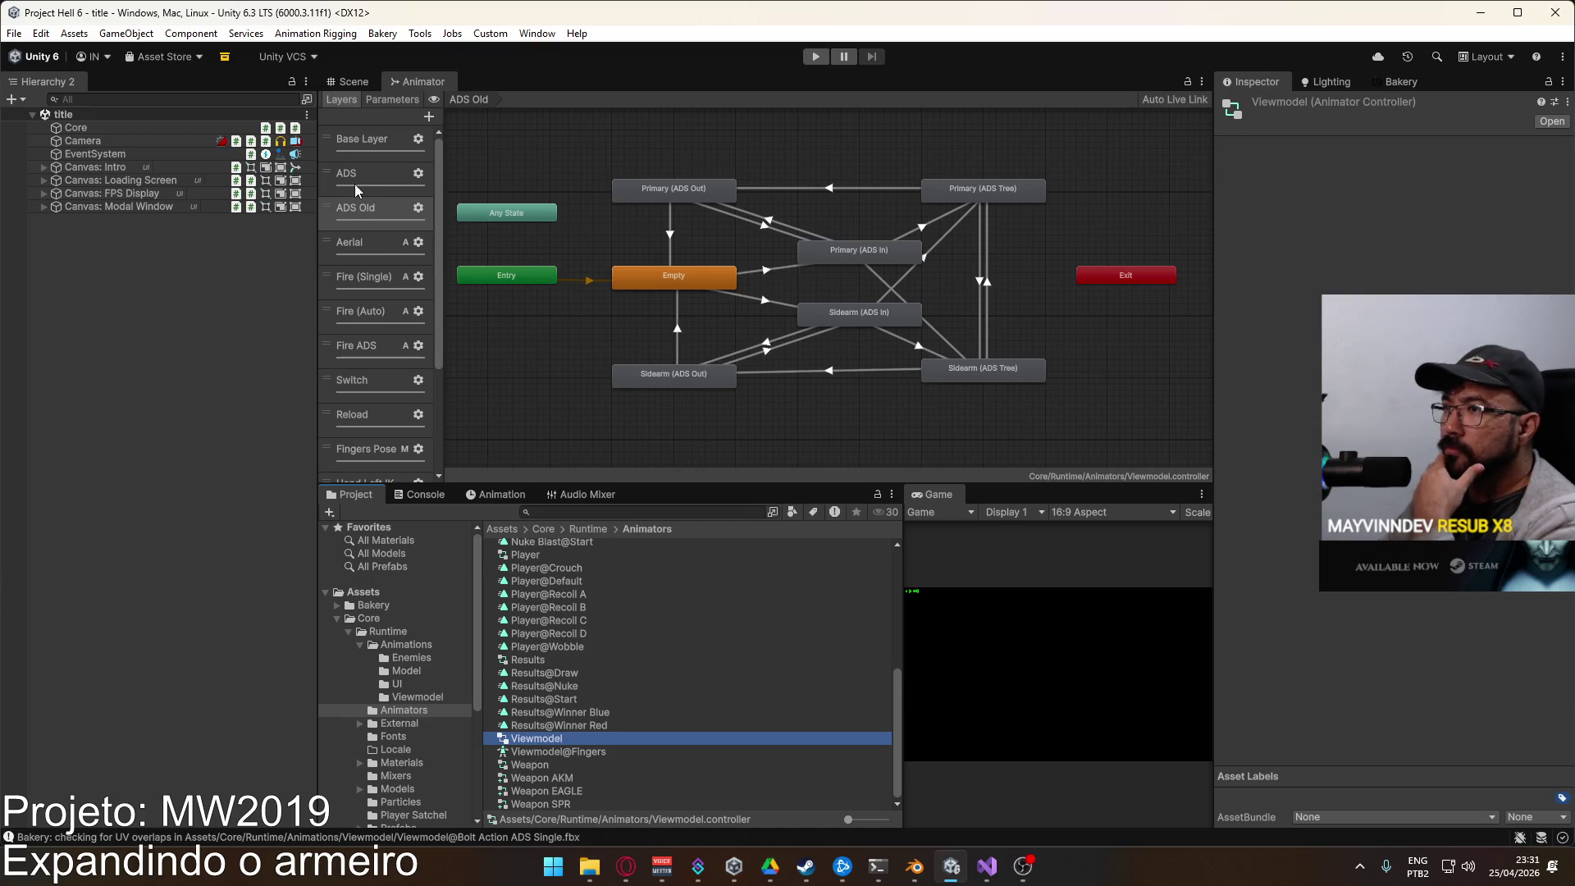
scroll(357, 242, down, 5)
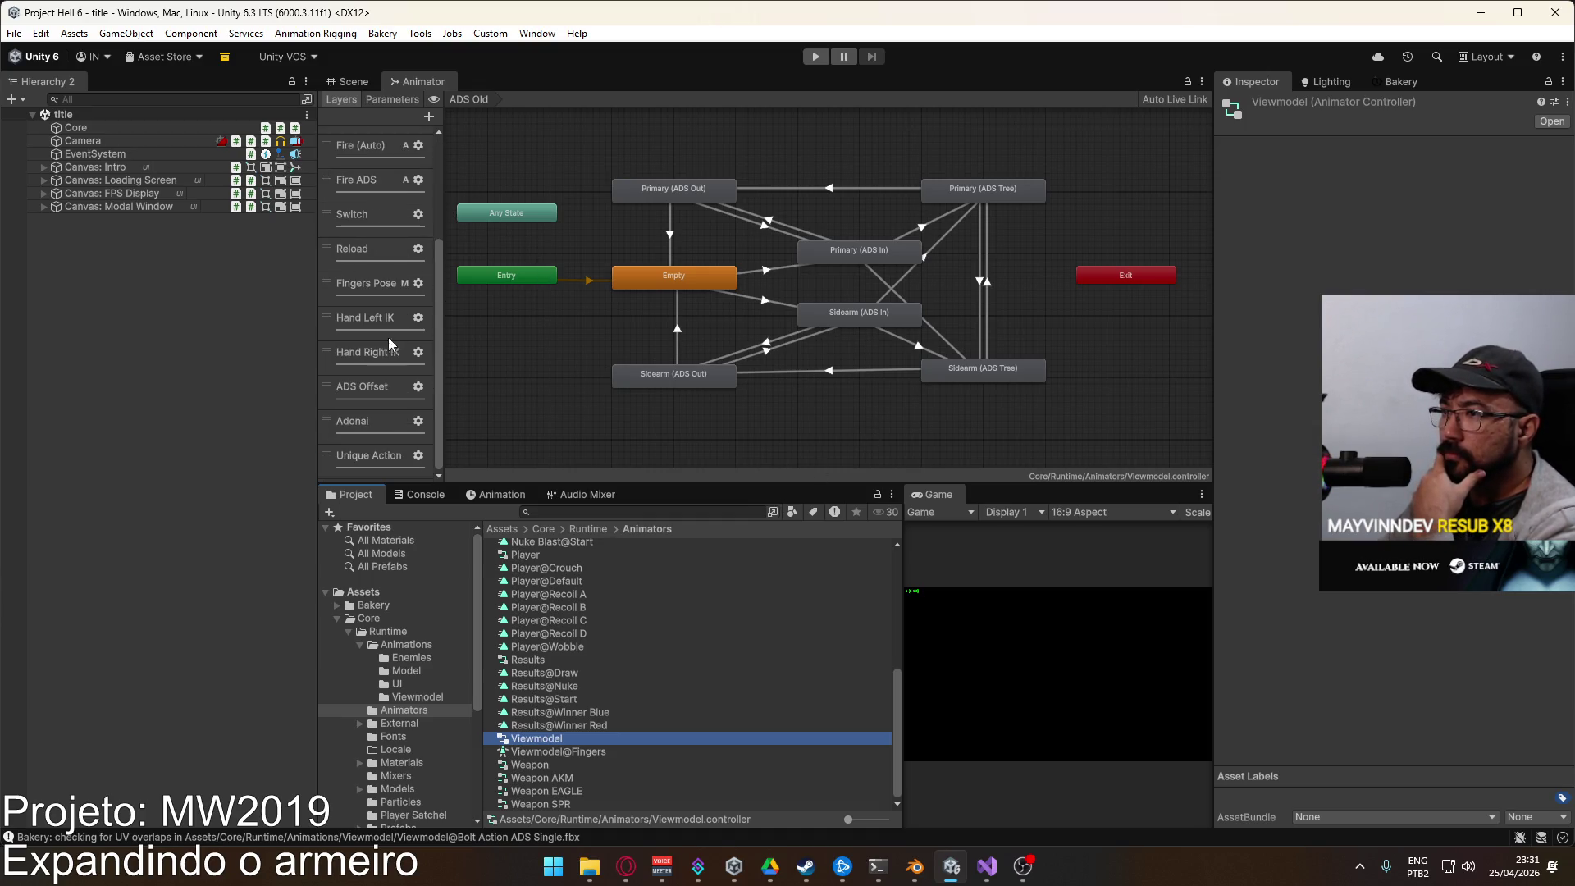
click(380, 421)
Step: Copy Any State, its transition and Bolt Action, and paste a duplicate Bolt Action state
scroll(697, 272, up, 3)
mouse_move(697, 272)
mouse_down()
mouse_move(849, 307)
mouse_move(779, 254)
mouse_up()
click(779, 254)
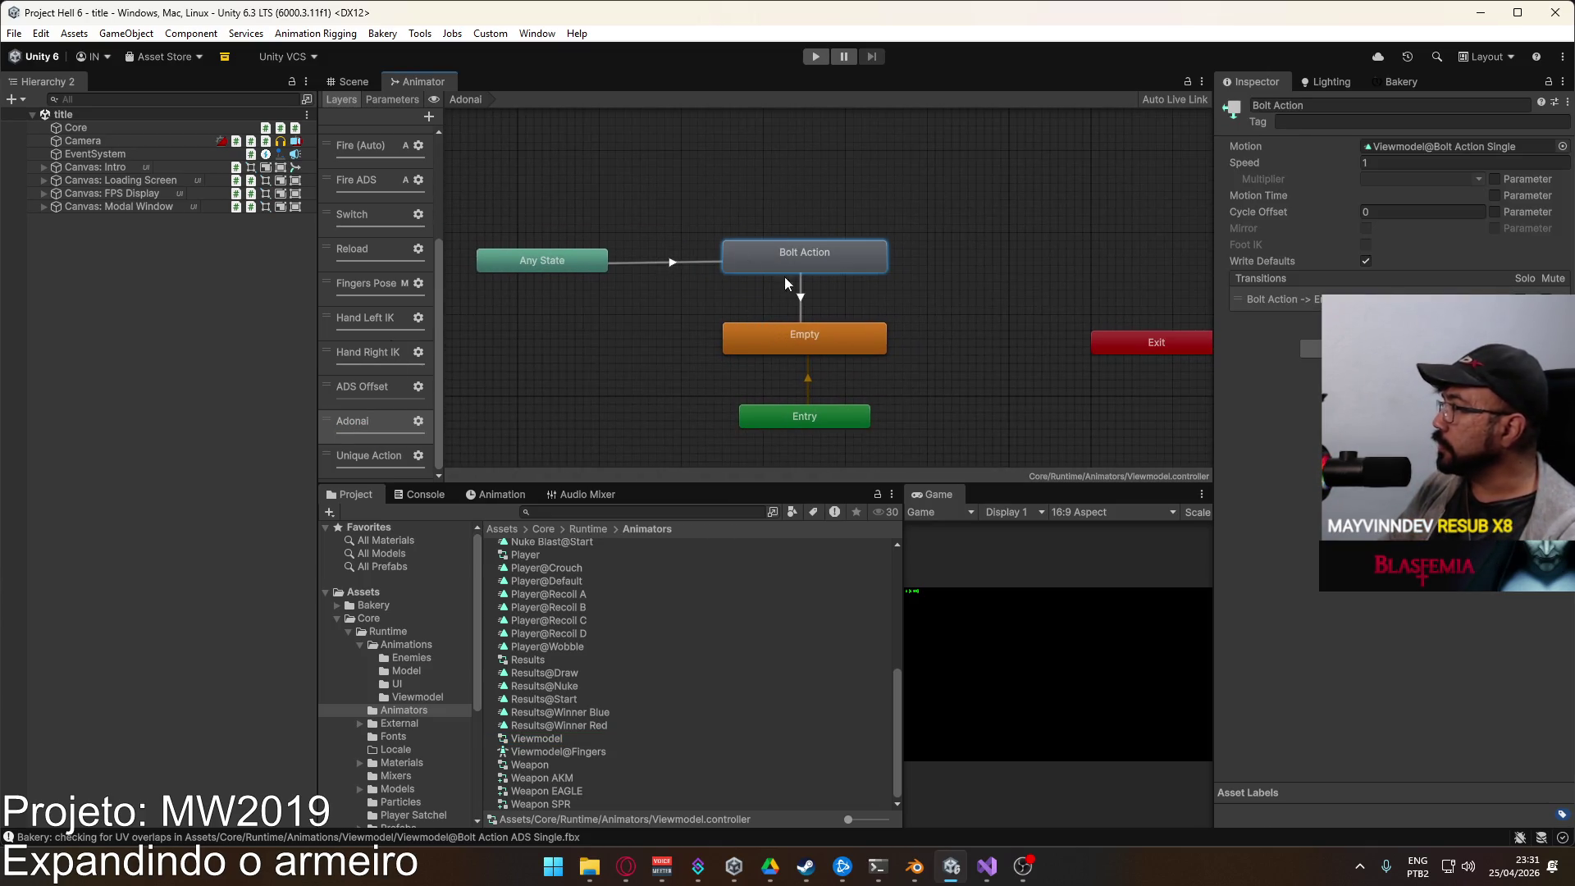
click(643, 263)
drag(705, 217, 885, 328)
click(672, 250)
drag(633, 214, 892, 321)
click(661, 259)
mouse_move(550, 206)
mouse_down()
mouse_move(859, 281)
mouse_move(892, 308)
mouse_move(886, 326)
mouse_move(885, 313)
mouse_move(640, 319)
mouse_move(605, 339)
mouse_move(617, 334)
mouse_up()
key(ctrl+c)
click(579, 373)
key(ctrl+v)
drag(587, 271, 578, 257)
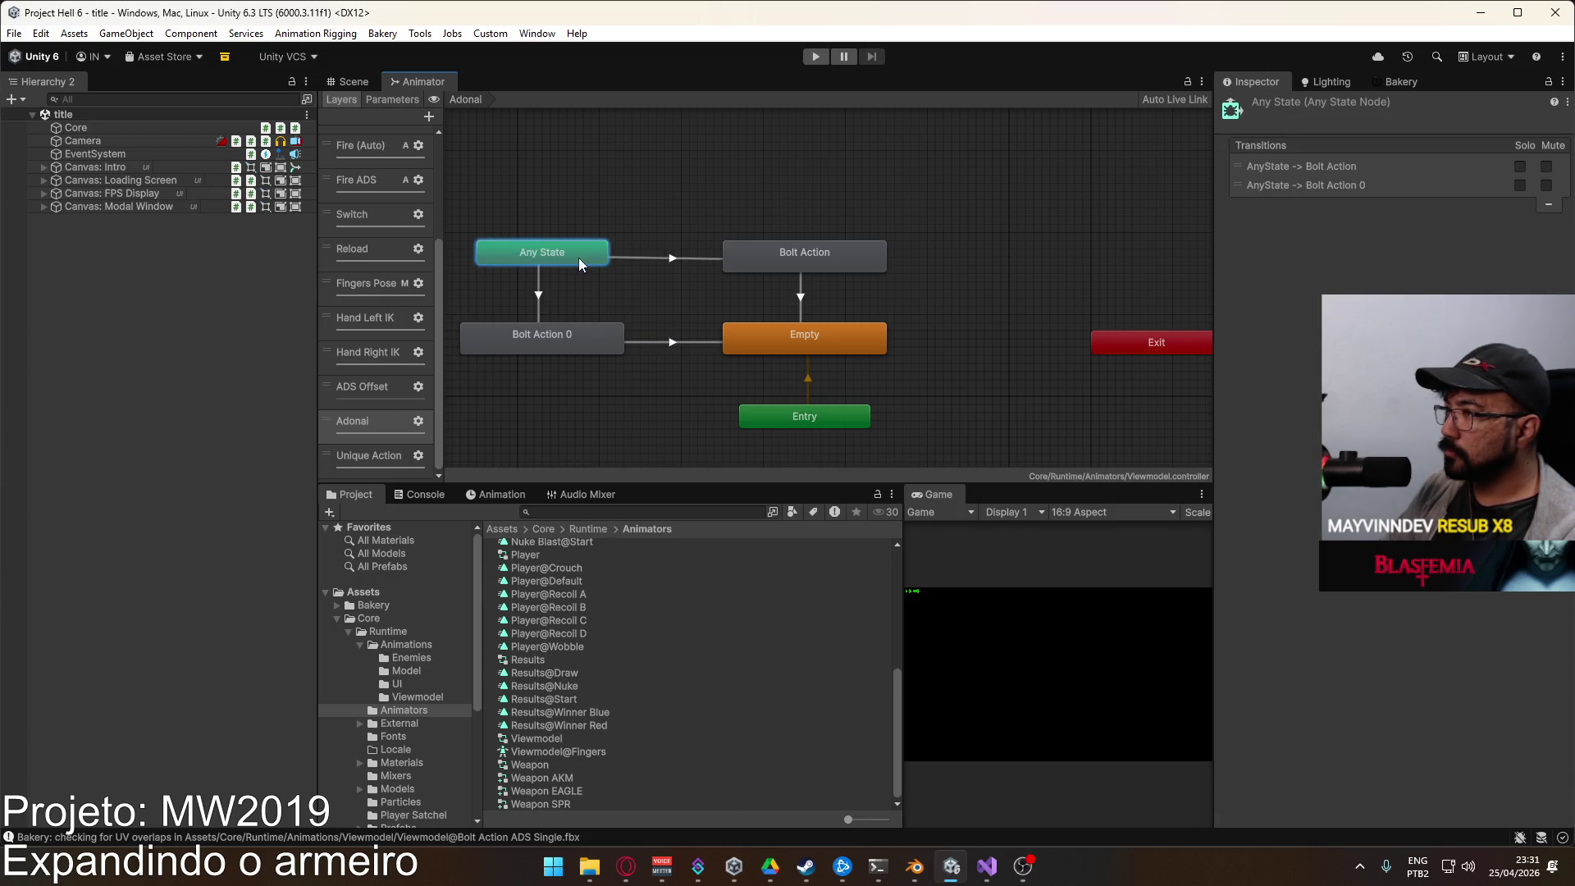
Step: Add an ads condition to the Any State to Bolt Action transition
click(656, 258)
click(783, 258)
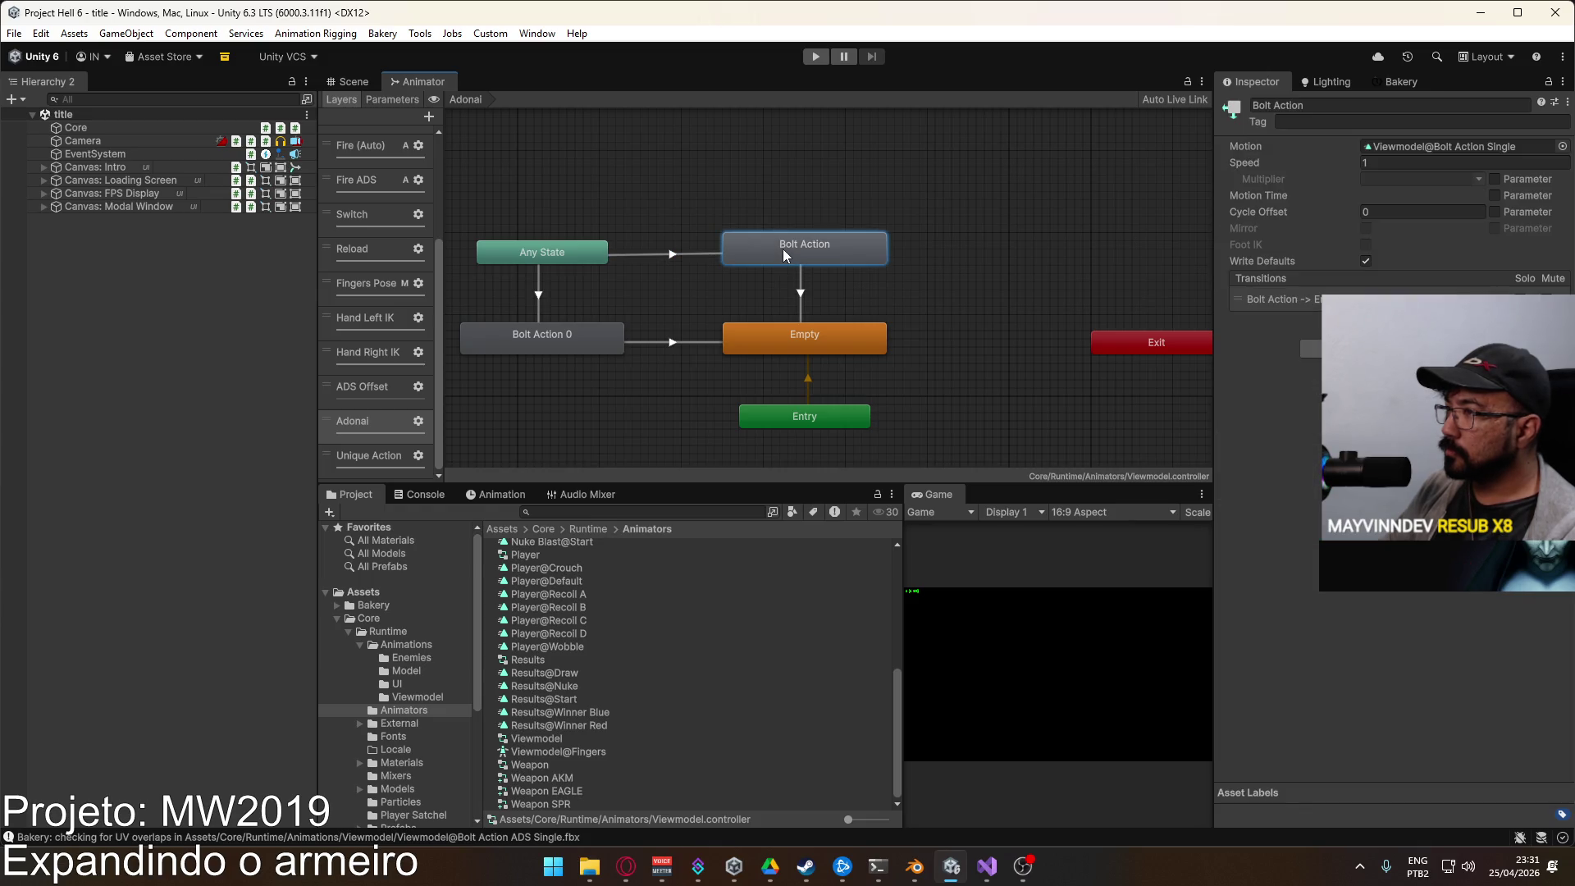
click(645, 246)
drag(586, 253, 572, 257)
click(620, 243)
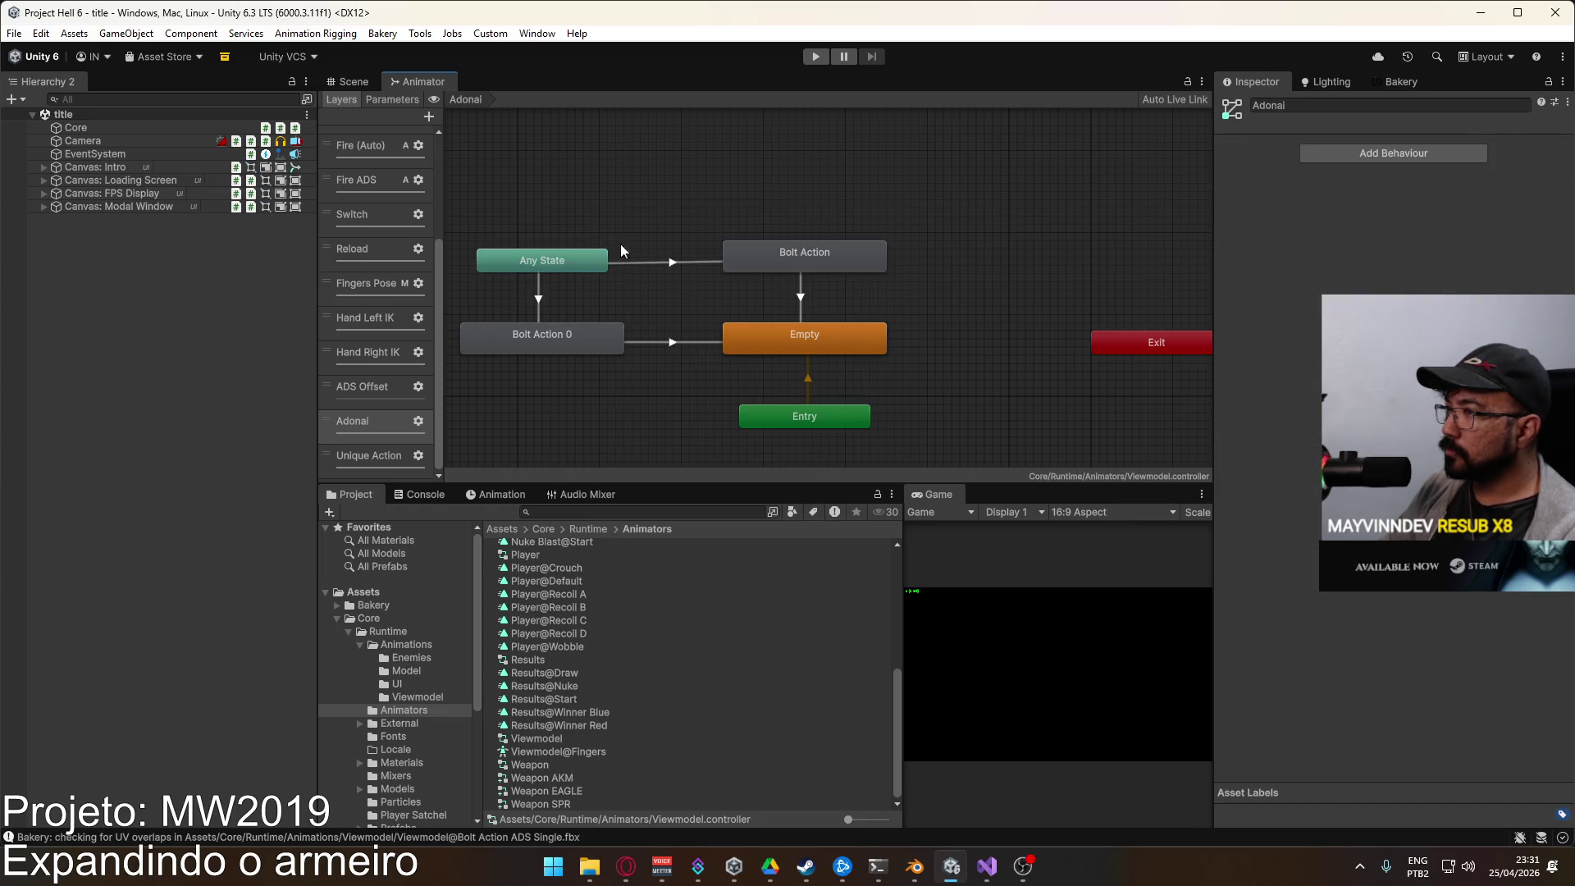
click(690, 262)
scroll(1271, 328, down, 2)
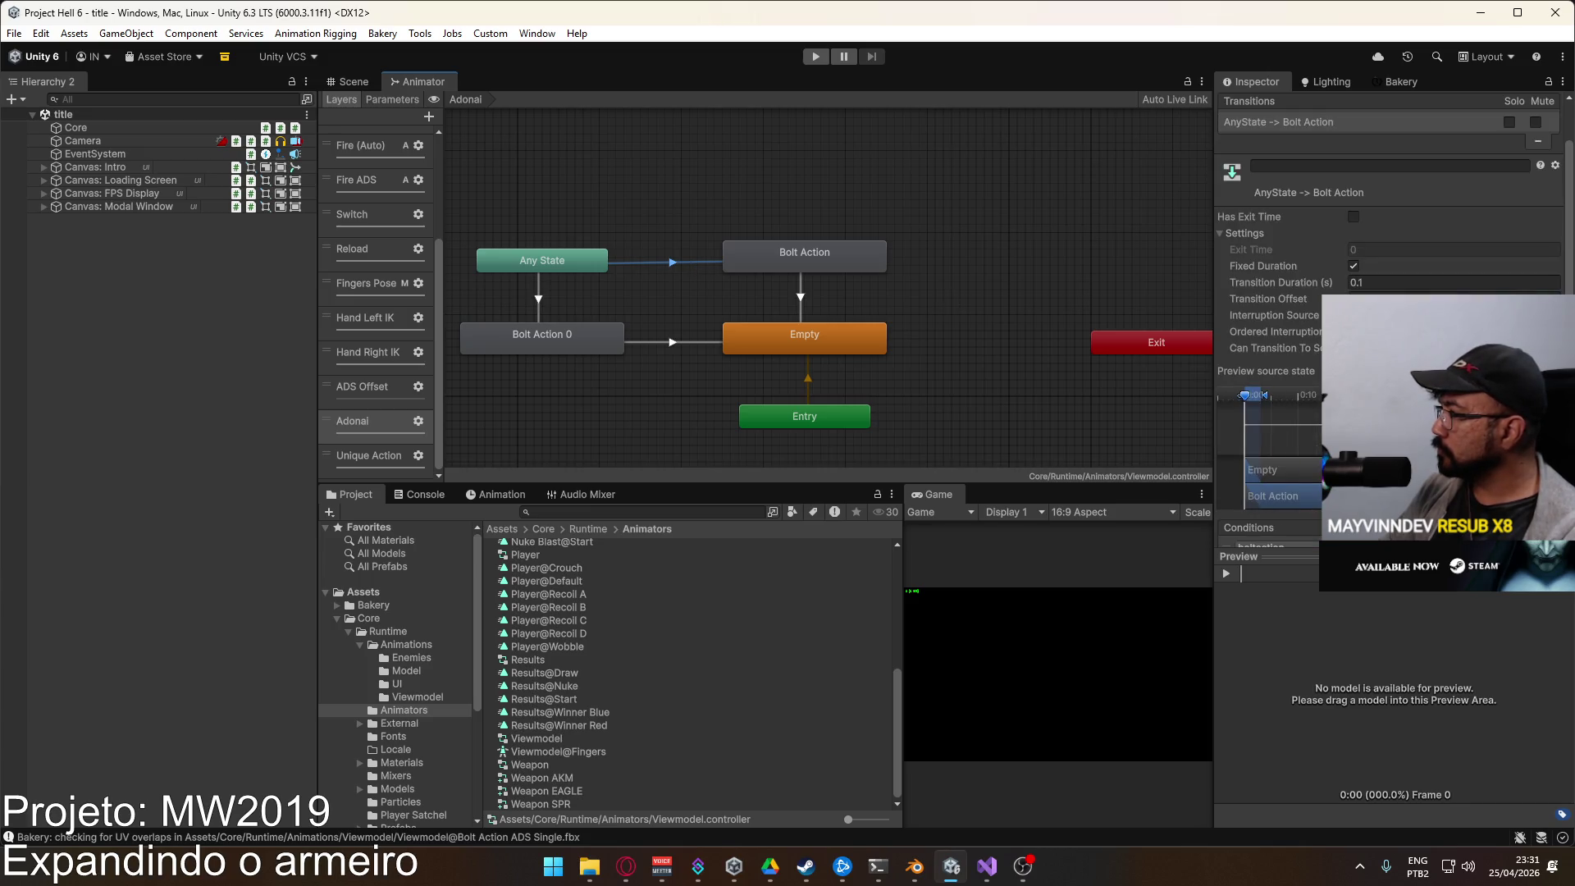
scroll(1271, 246, down, 2)
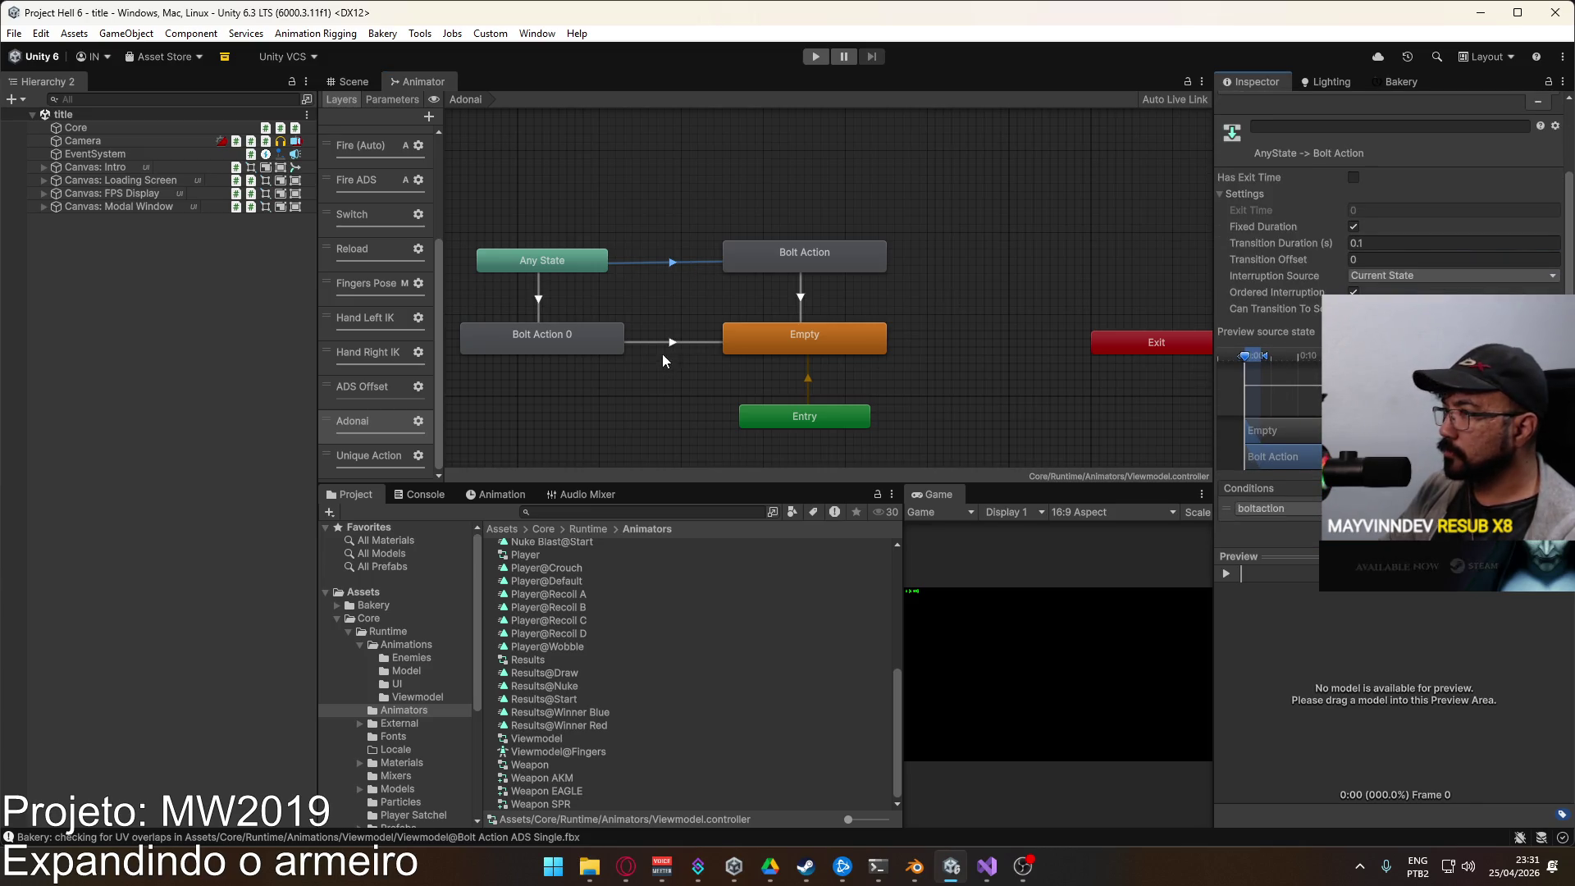
click(538, 310)
click(674, 266)
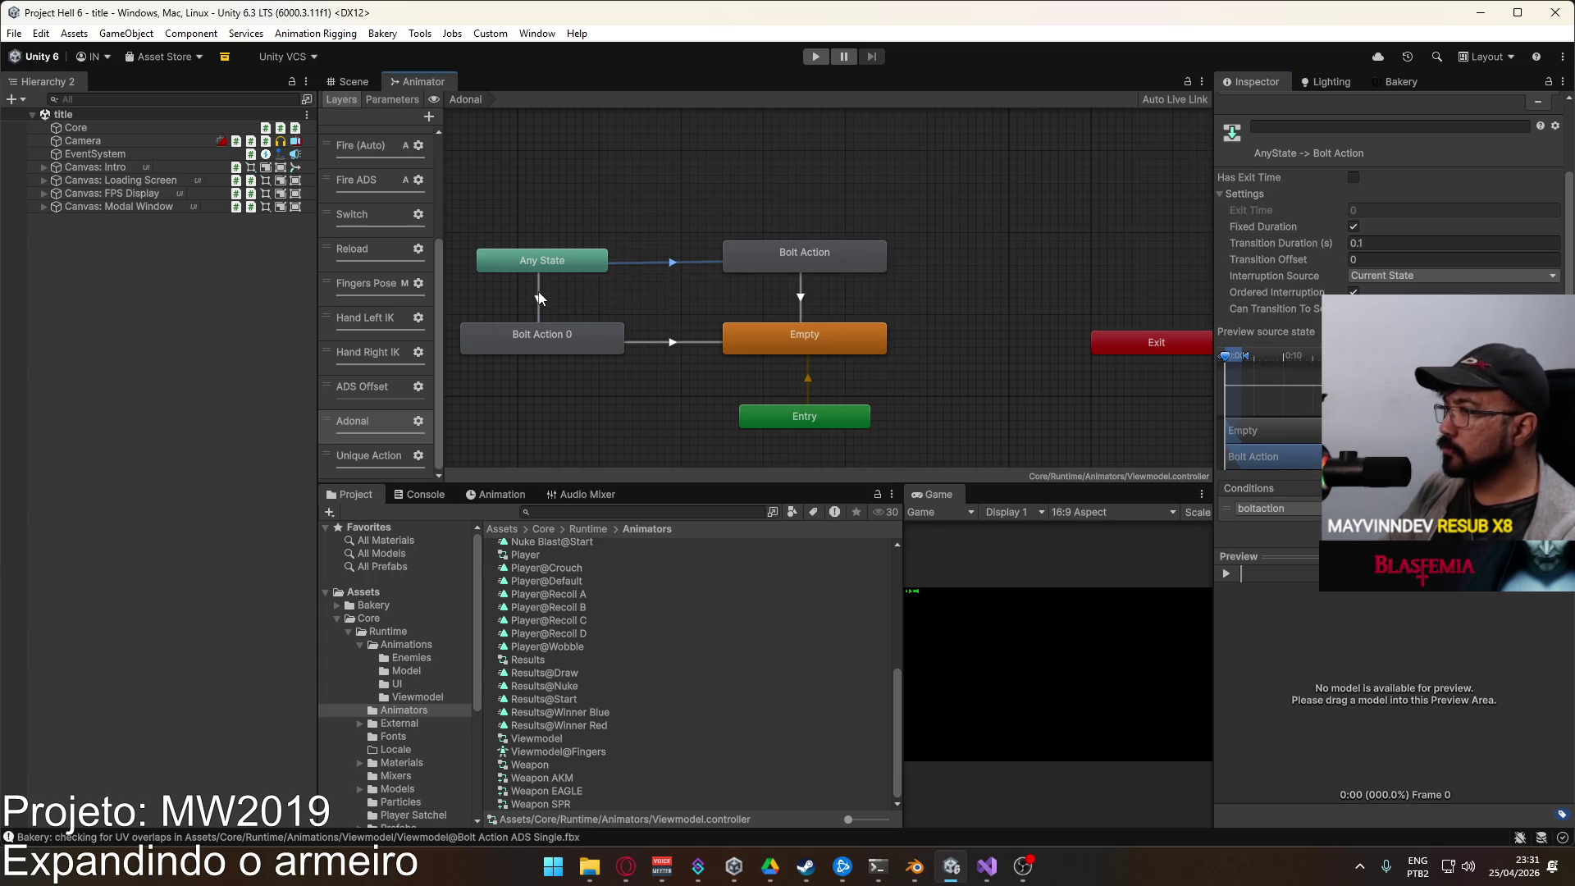
click(1304, 510)
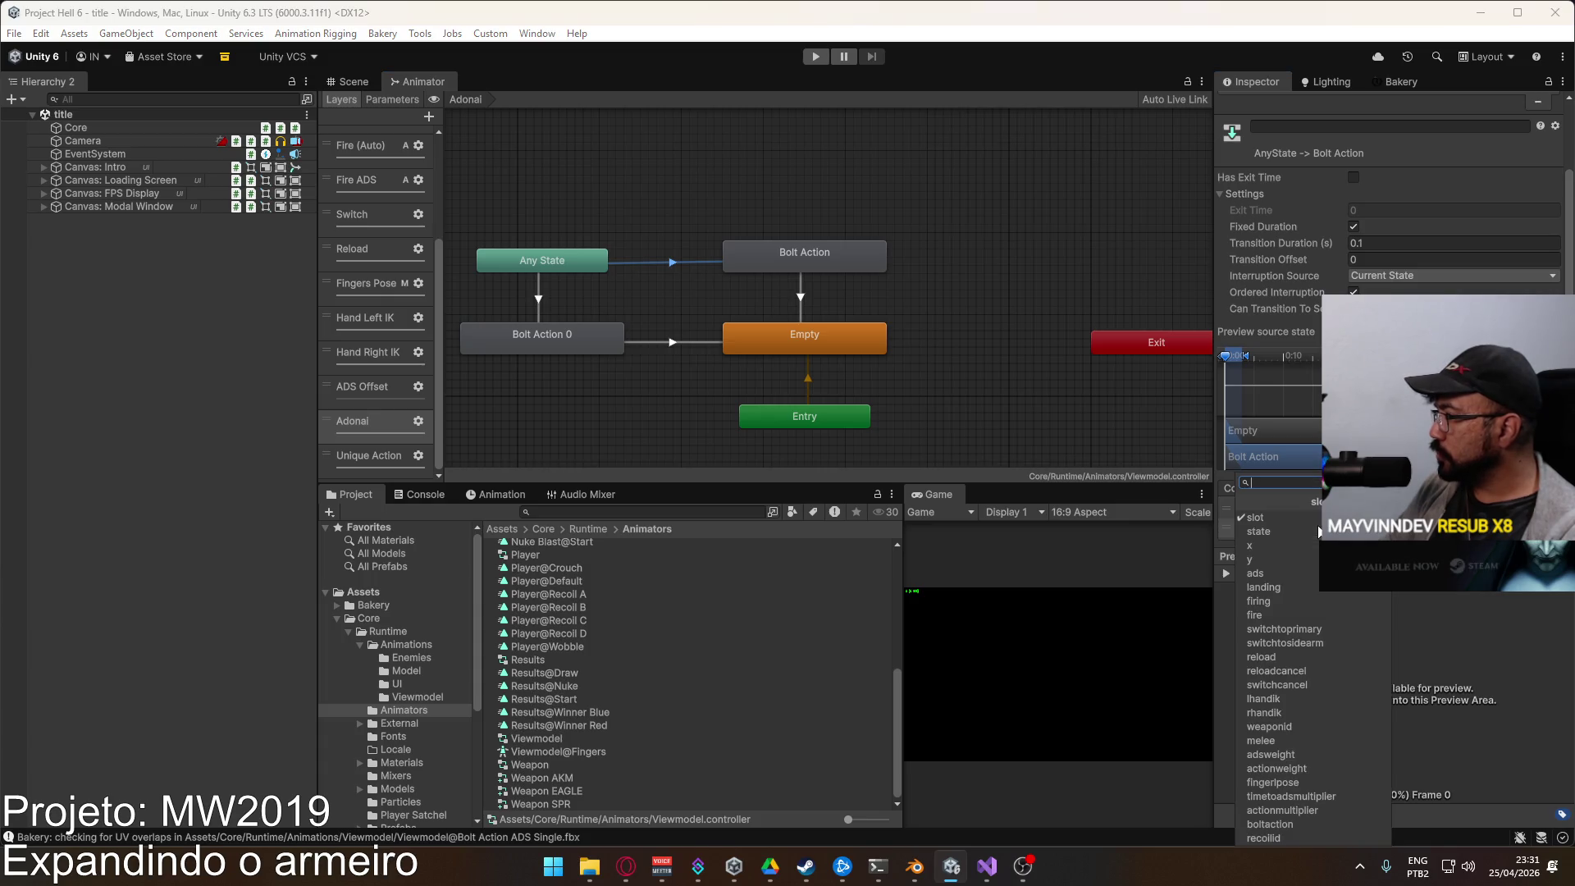
click(1254, 573)
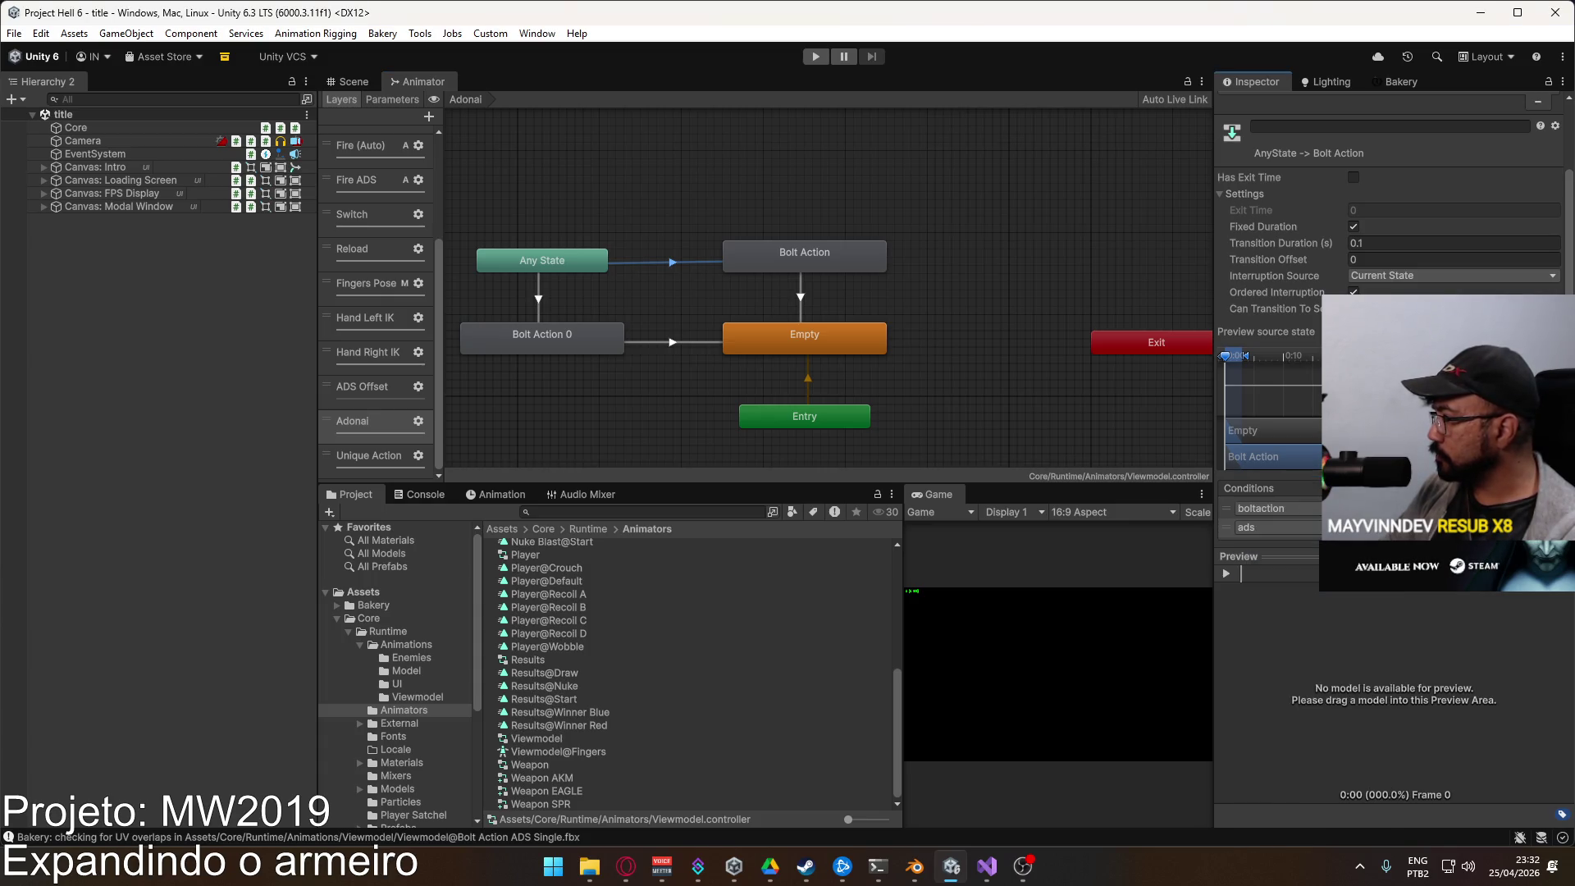
Step: Give the Any State to Bolt Action 0 transition a second condition using ads
click(531, 310)
click(1304, 509)
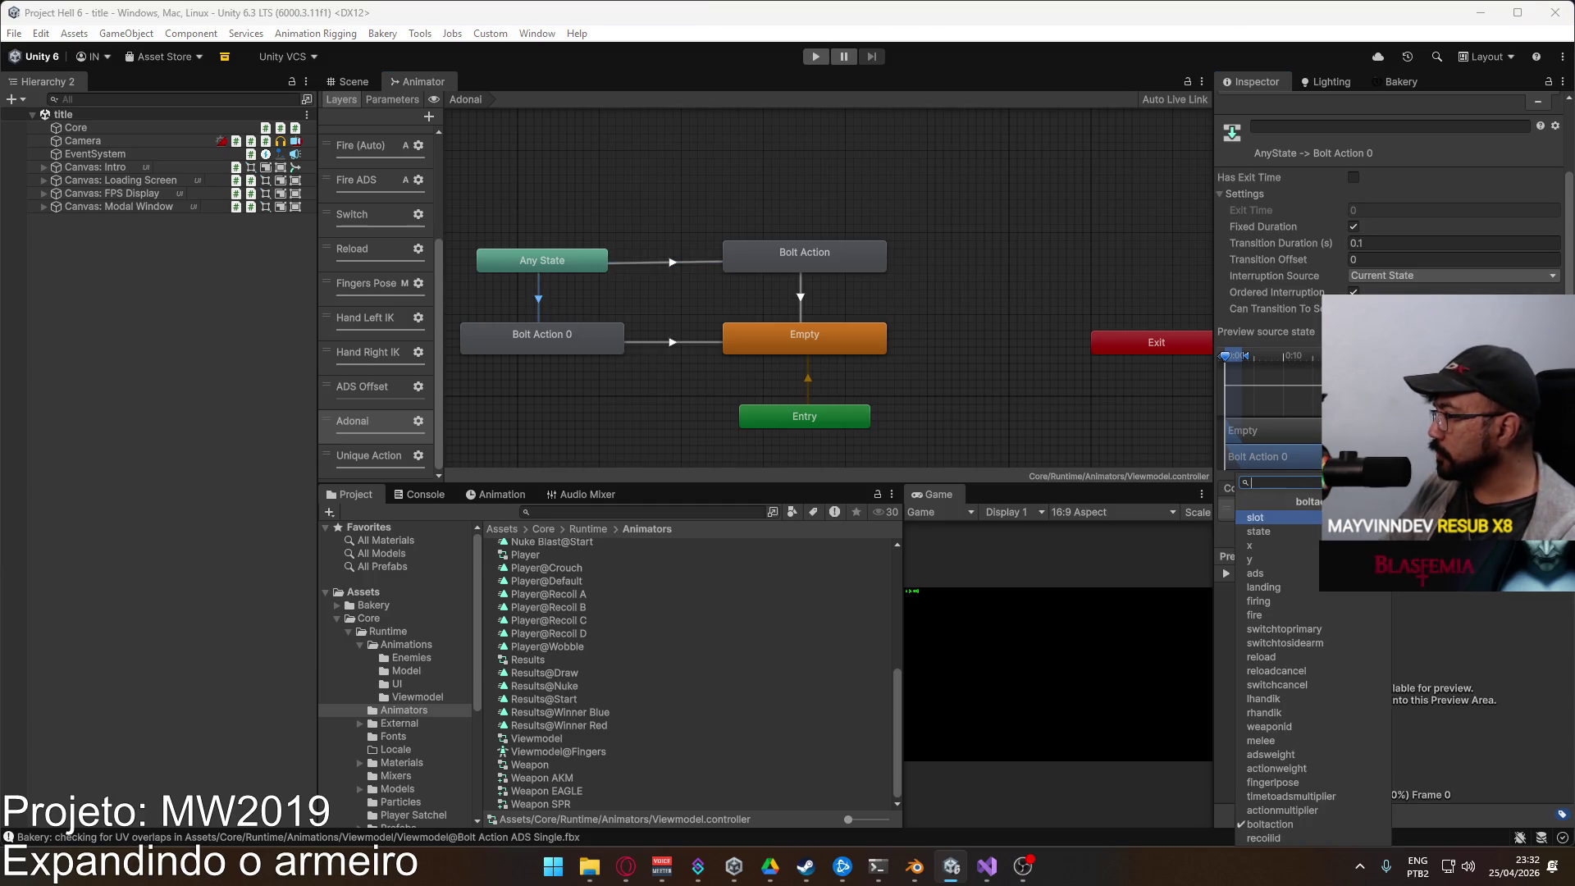
click(1255, 516)
click(1275, 509)
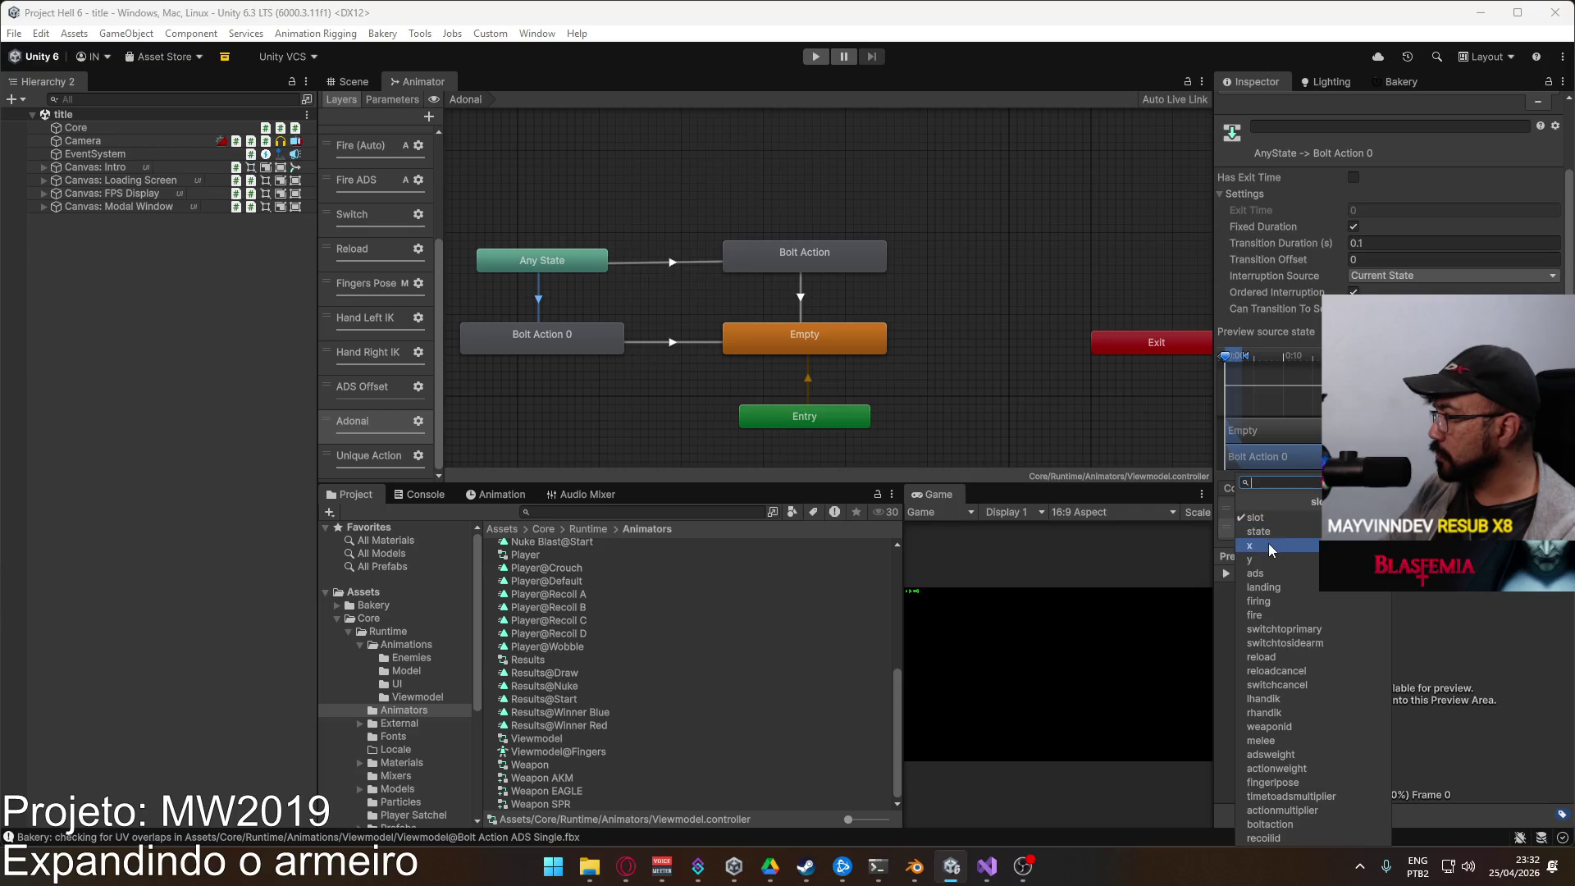
click(1254, 573)
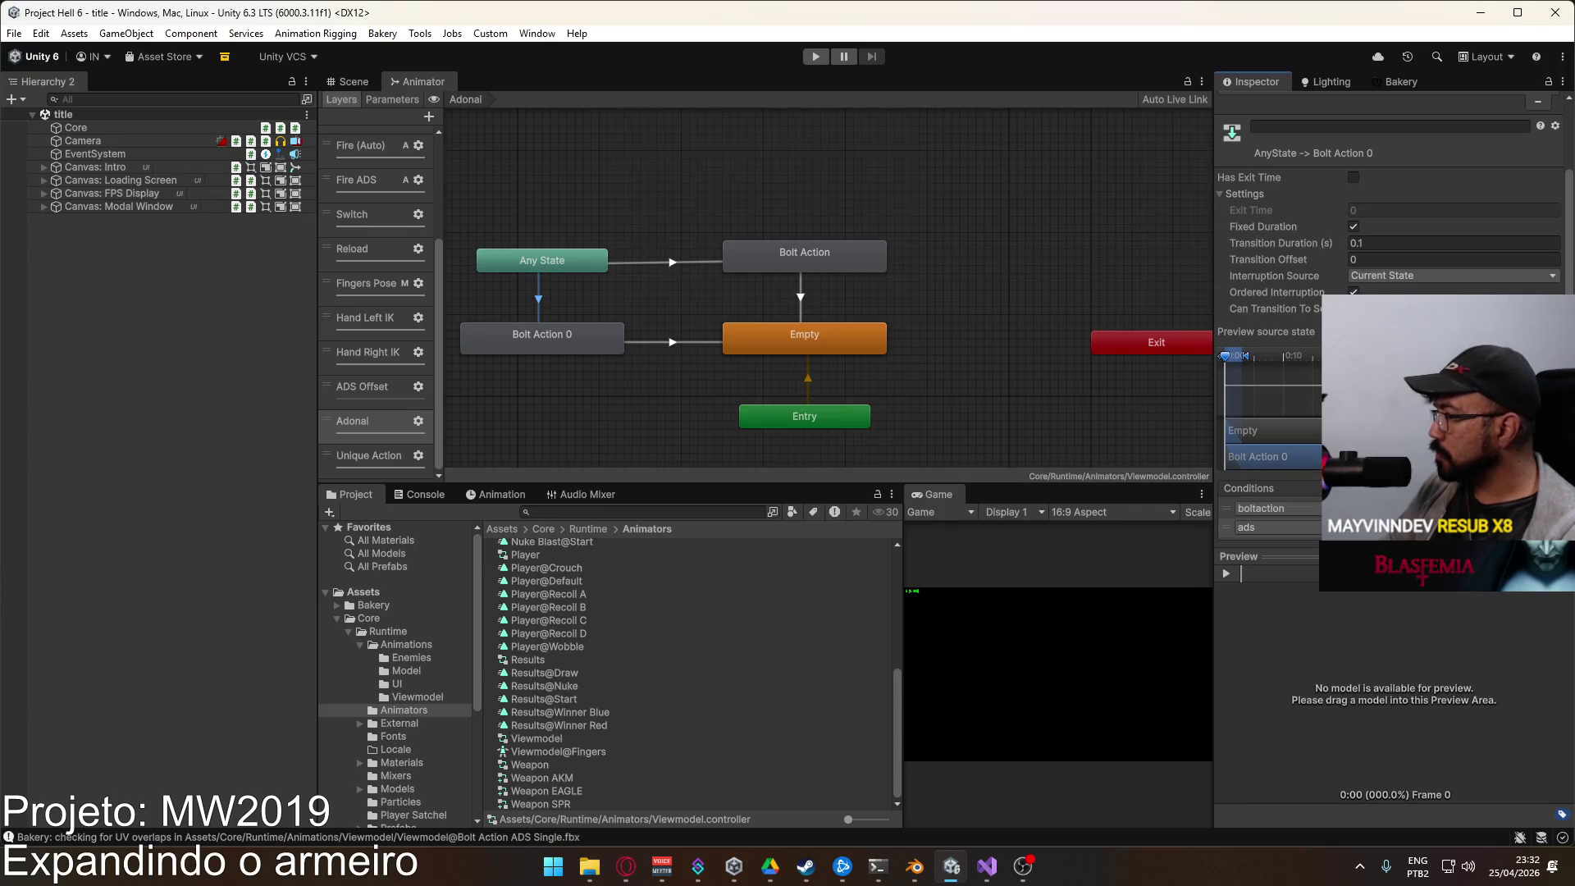
Step: Rename Bolt Action 0 to Bolt Action ADS and reposition it in the graph
click(548, 337)
click(1349, 105)
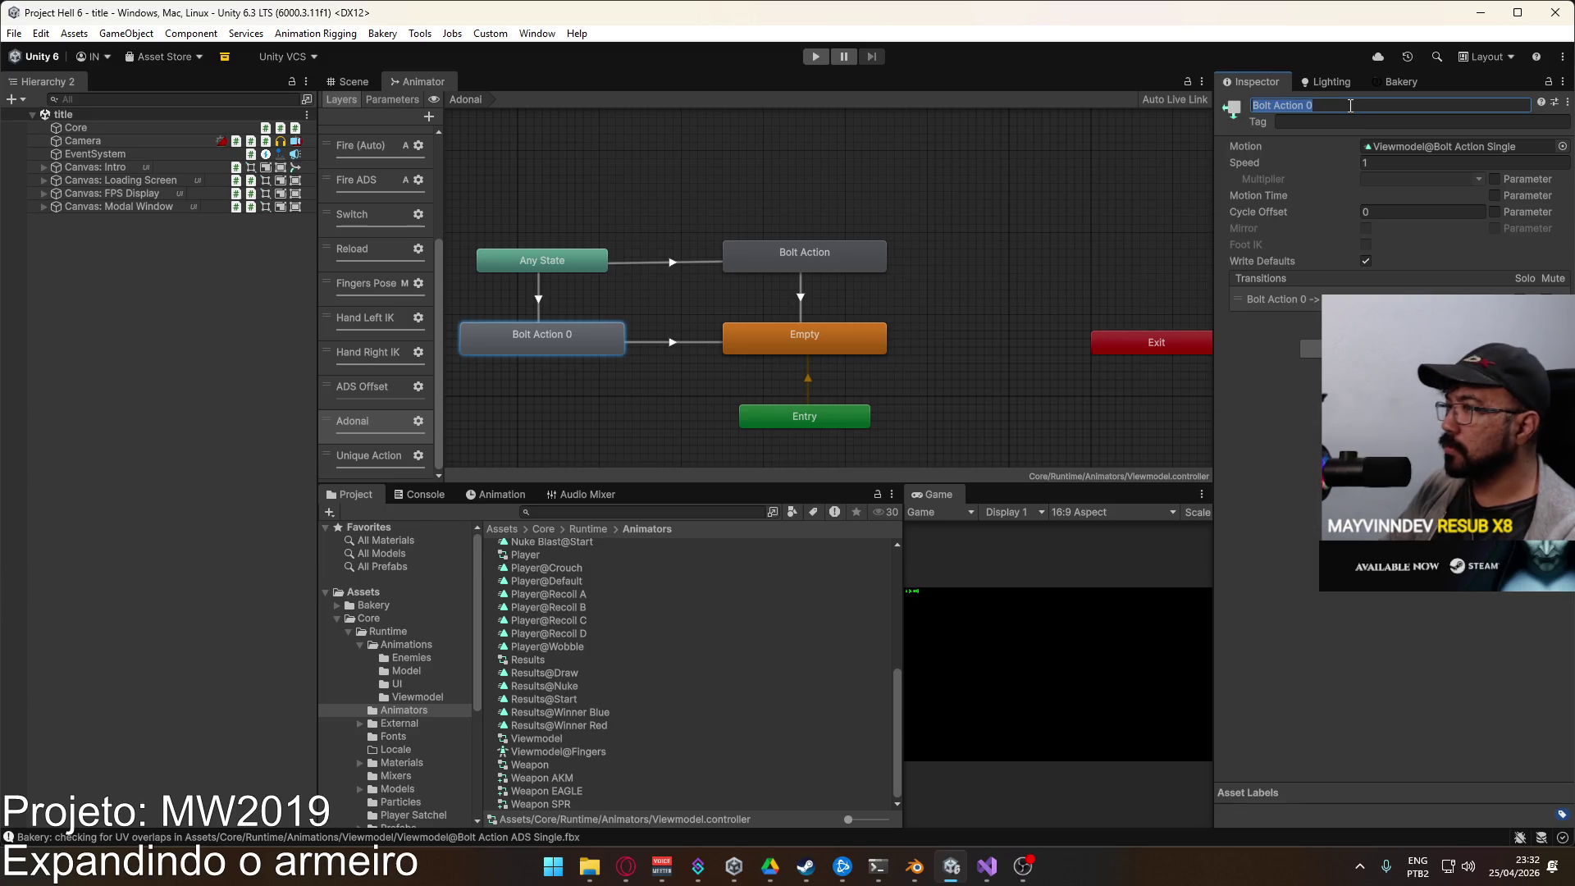
text(Bolt Action)
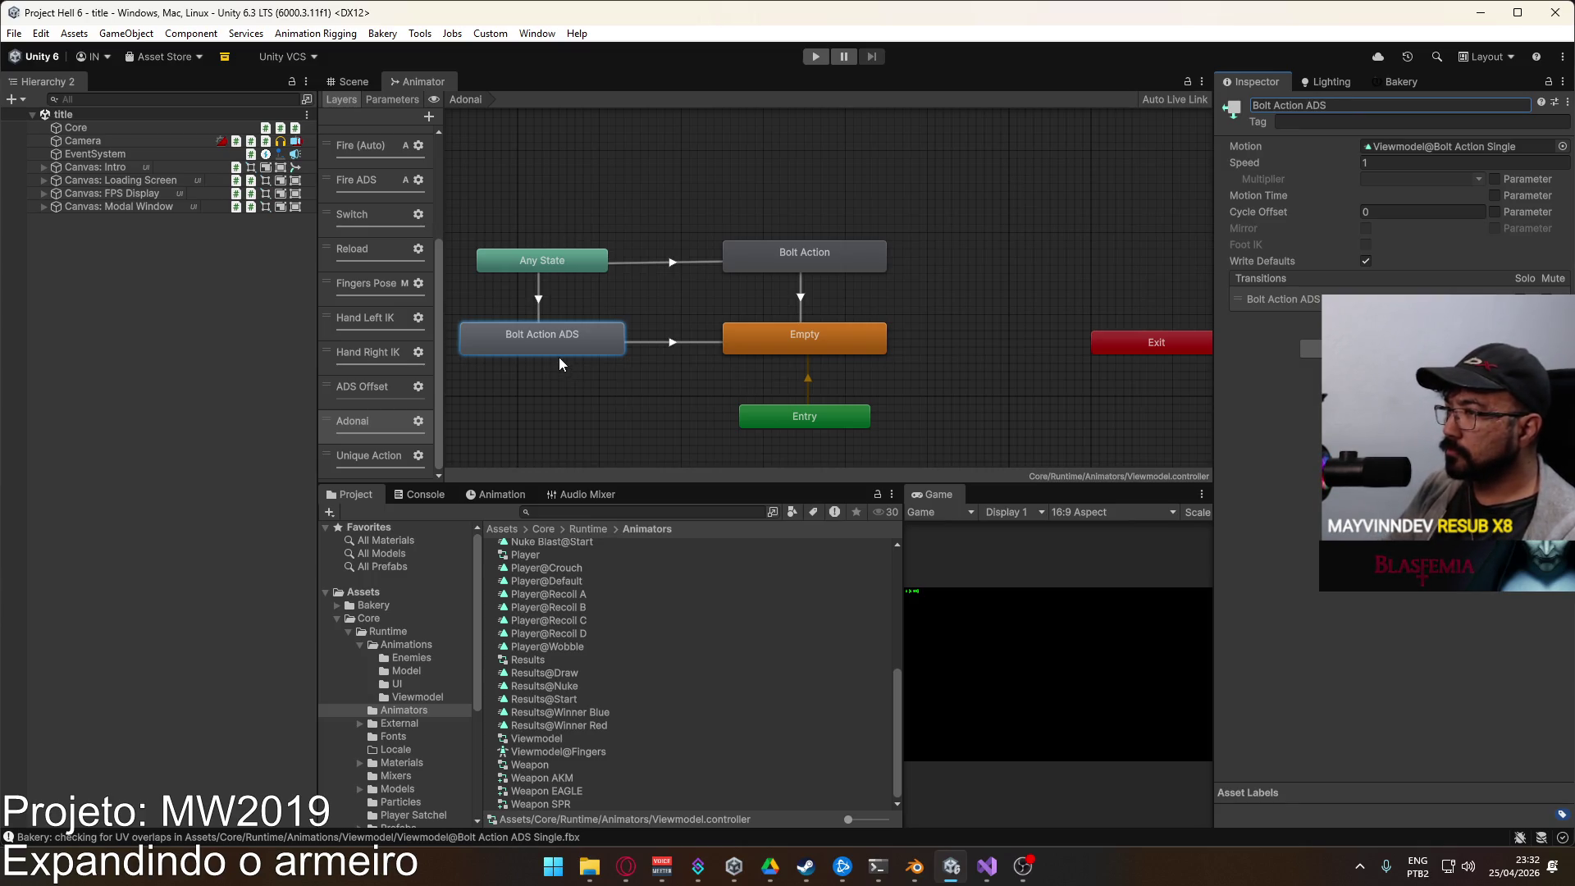
drag(553, 341, 1022, 191)
mouse_move(1024, 197)
mouse_down()
mouse_move(849, 223)
mouse_move(549, 341)
mouse_up()
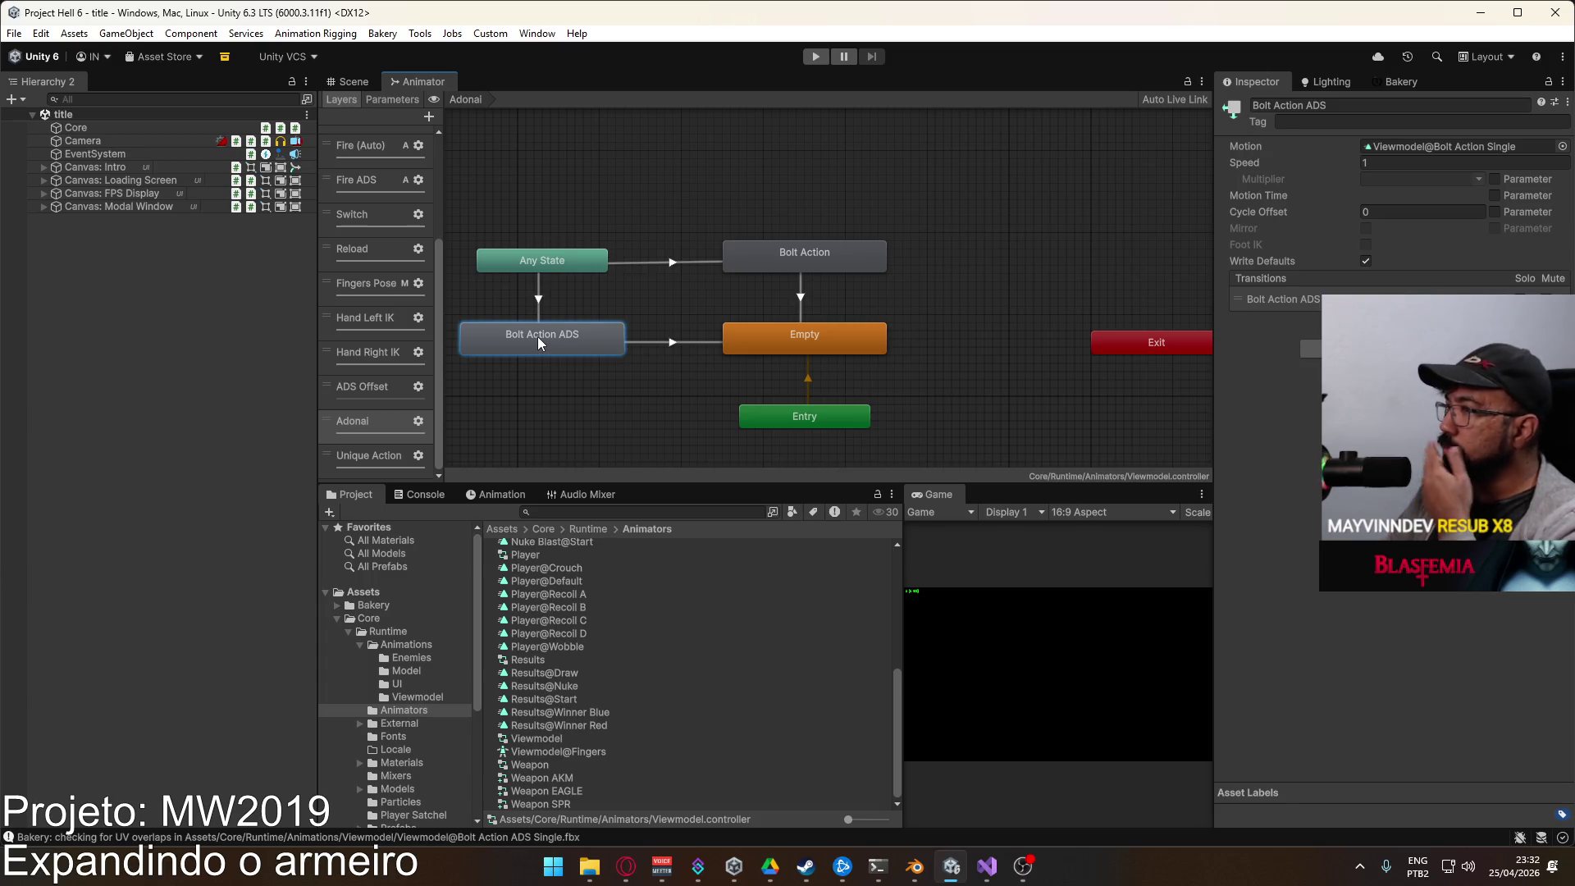
Step: Delete the Bolt Action ADS state after checking the animator's parameter list
click(394, 99)
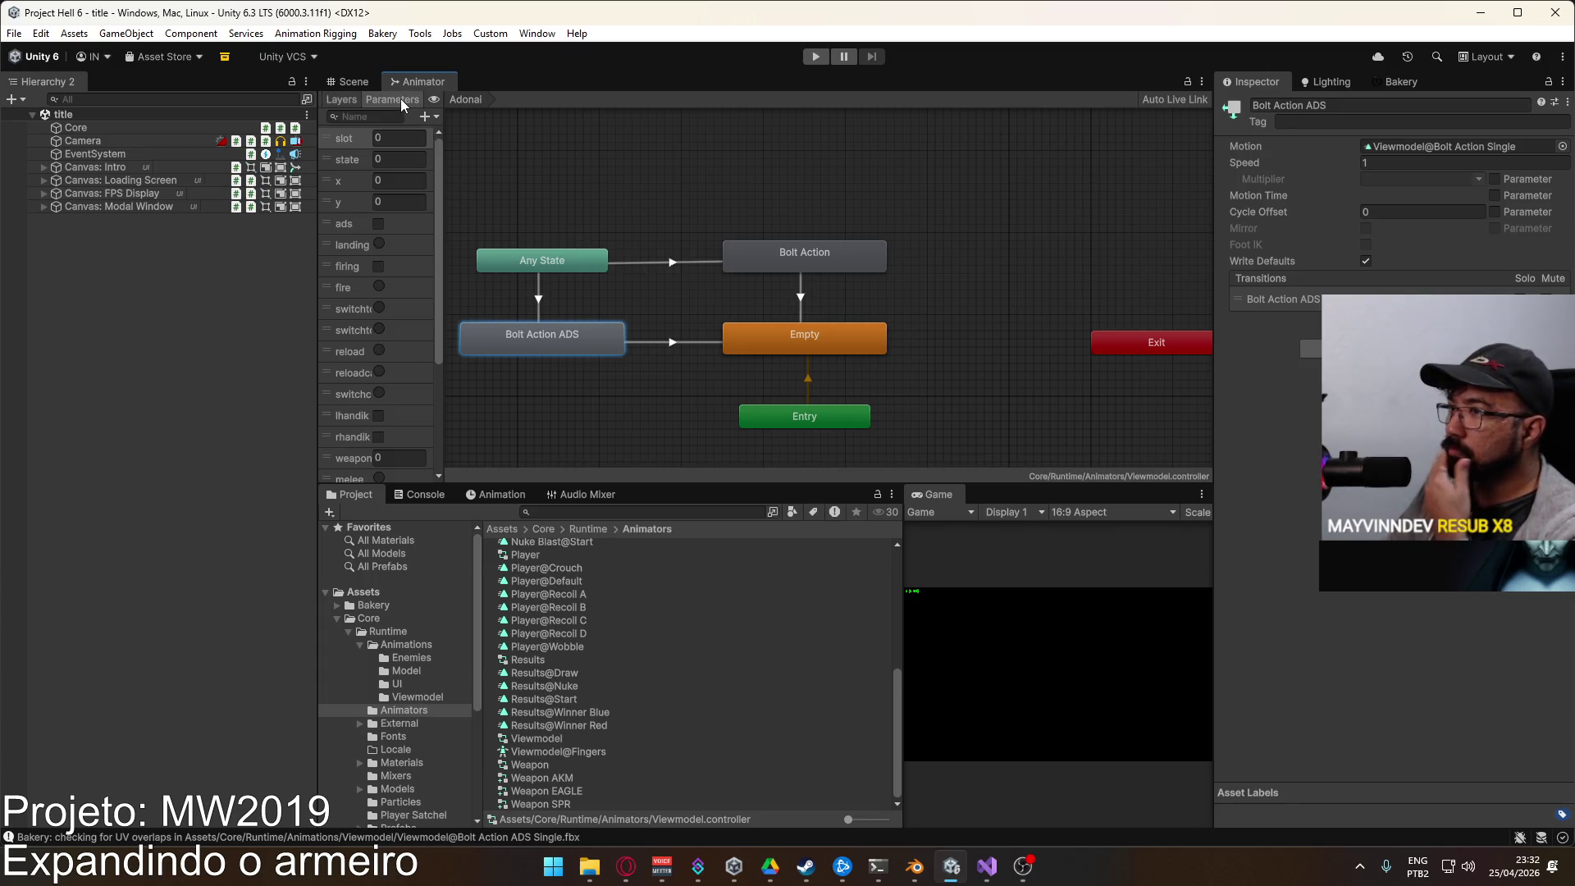
scroll(396, 365, down, 3)
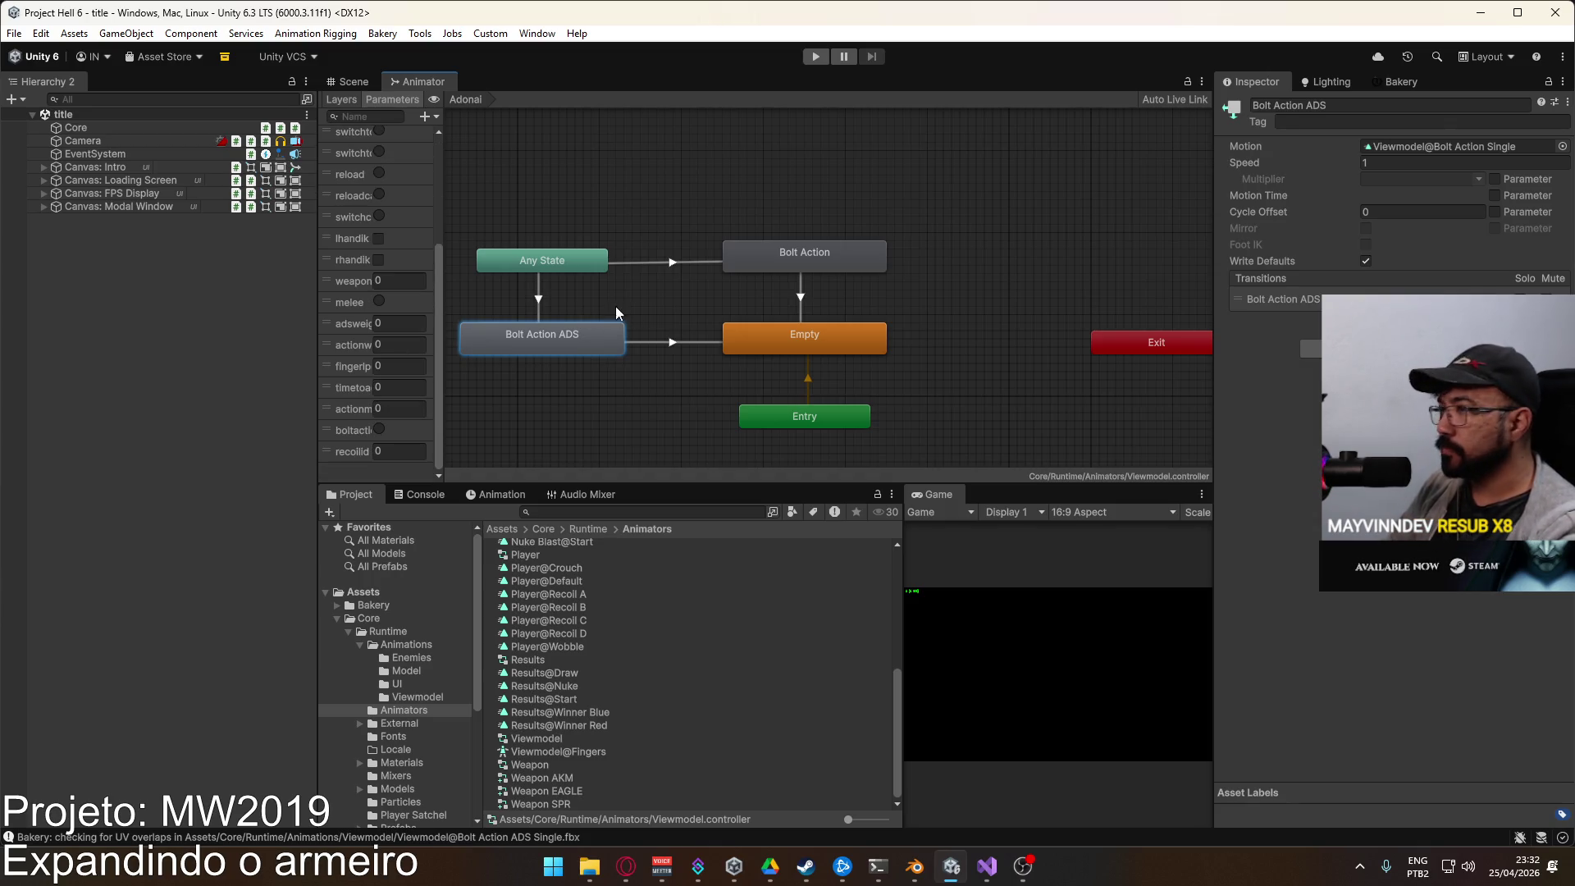
key(Delete)
click(774, 262)
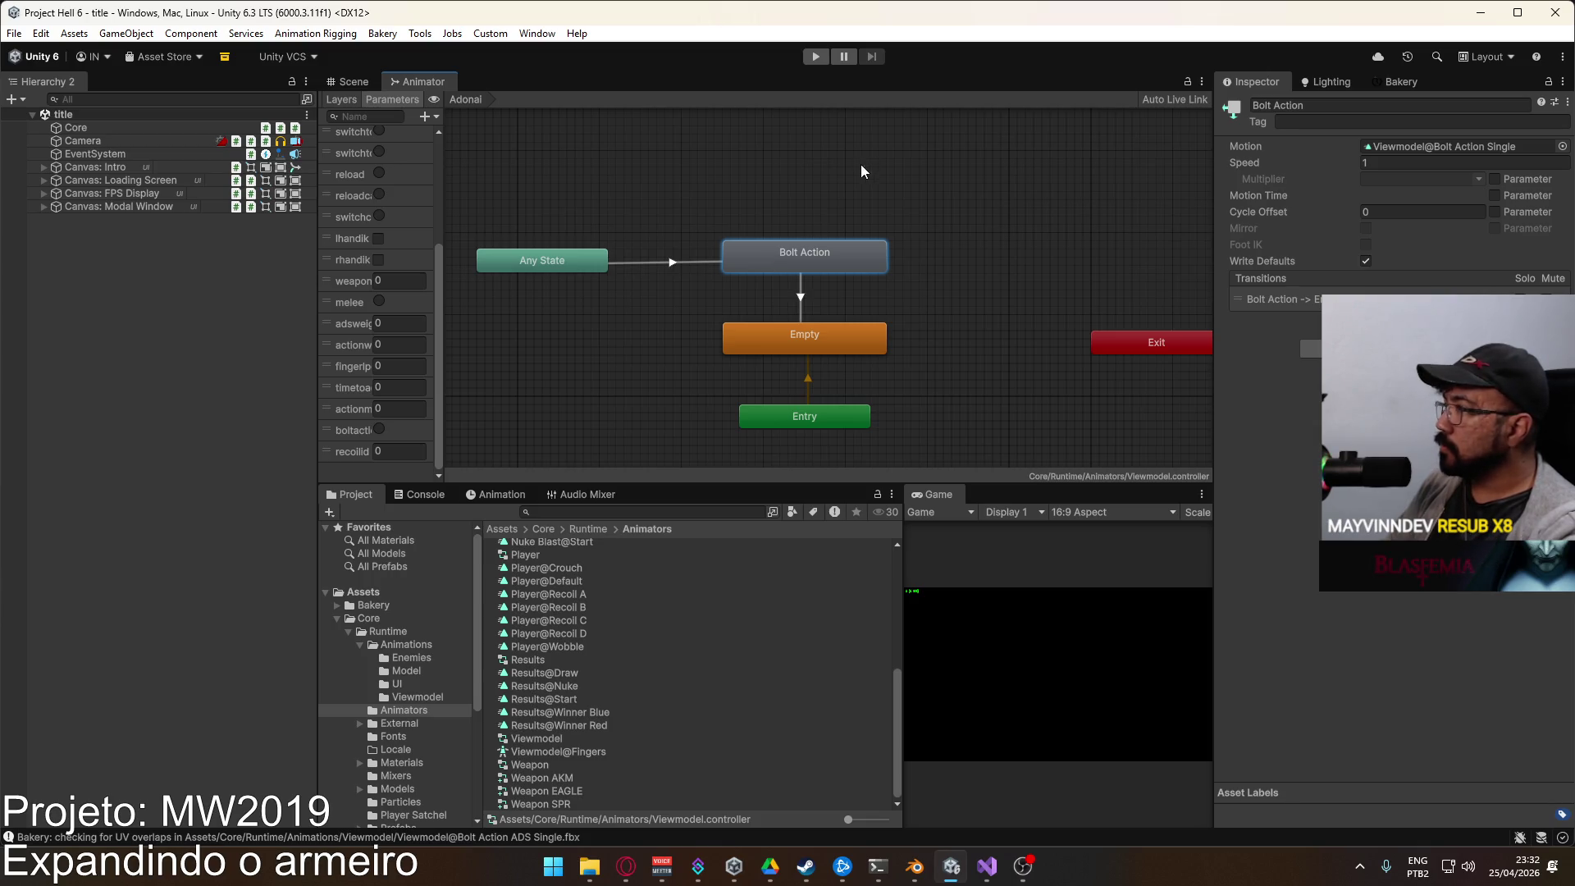
Step: Create a separate Blend Tree state in the graph, then delete it again
right_click(1467, 149)
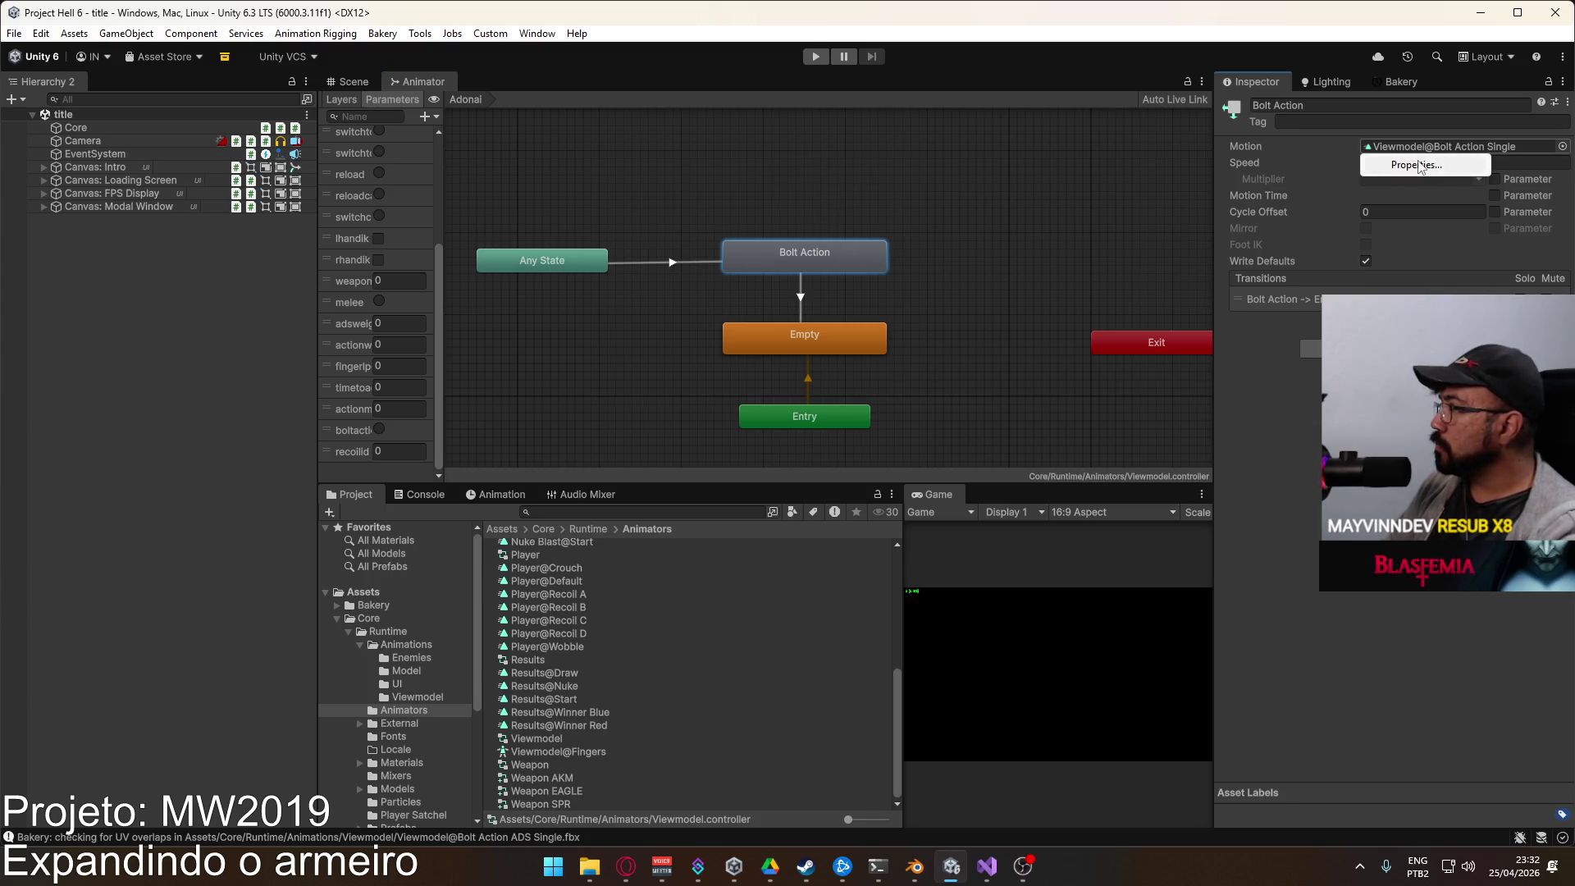
click(1285, 310)
right_click(805, 179)
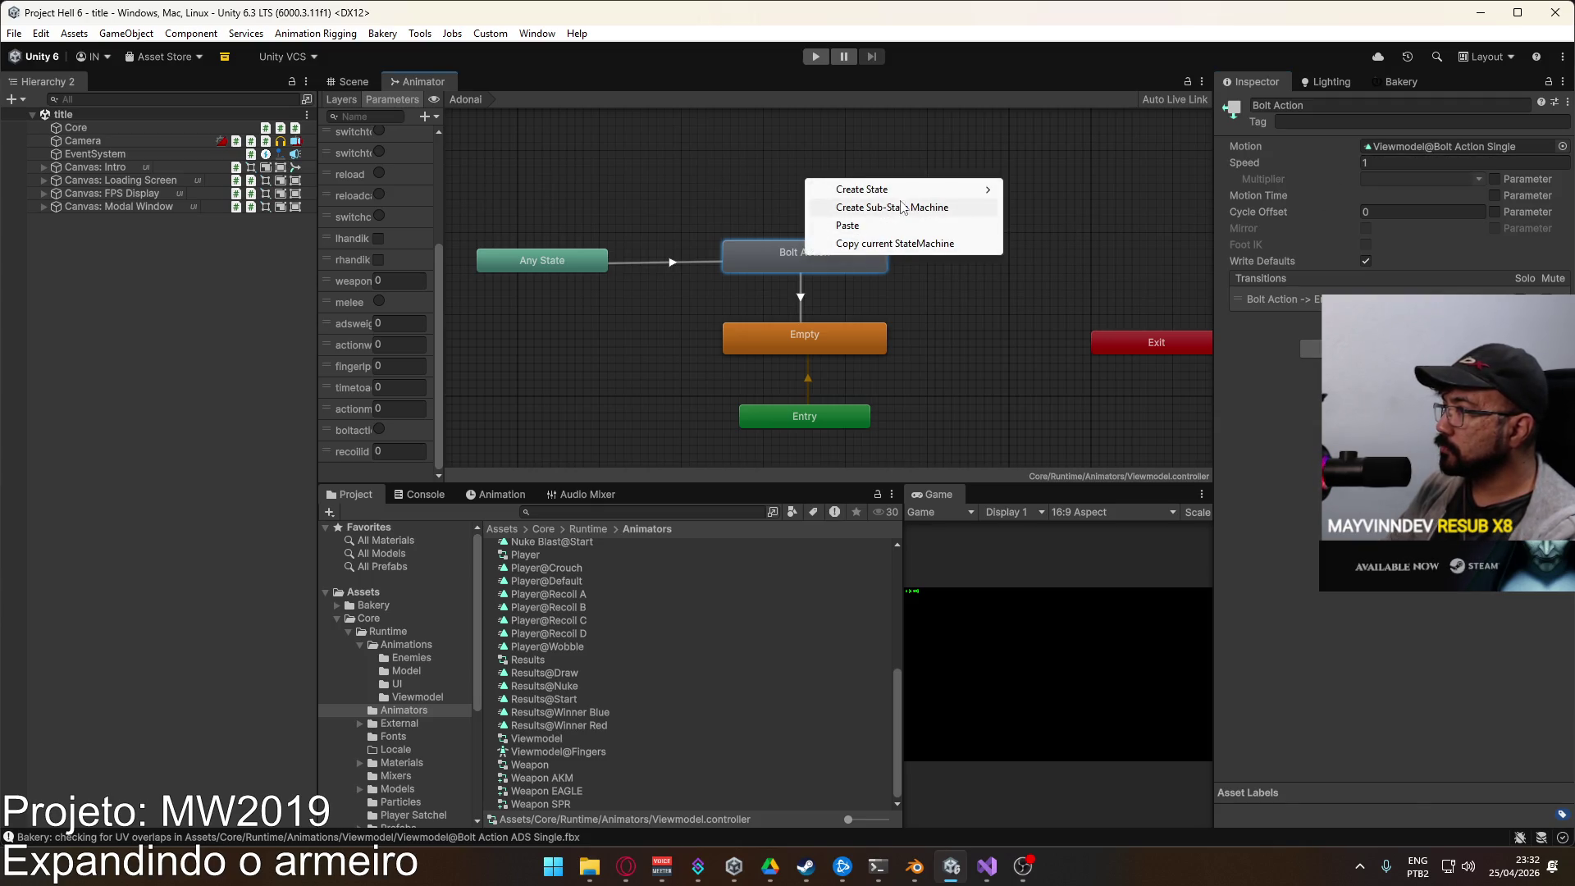
click(1091, 225)
drag(894, 197, 808, 218)
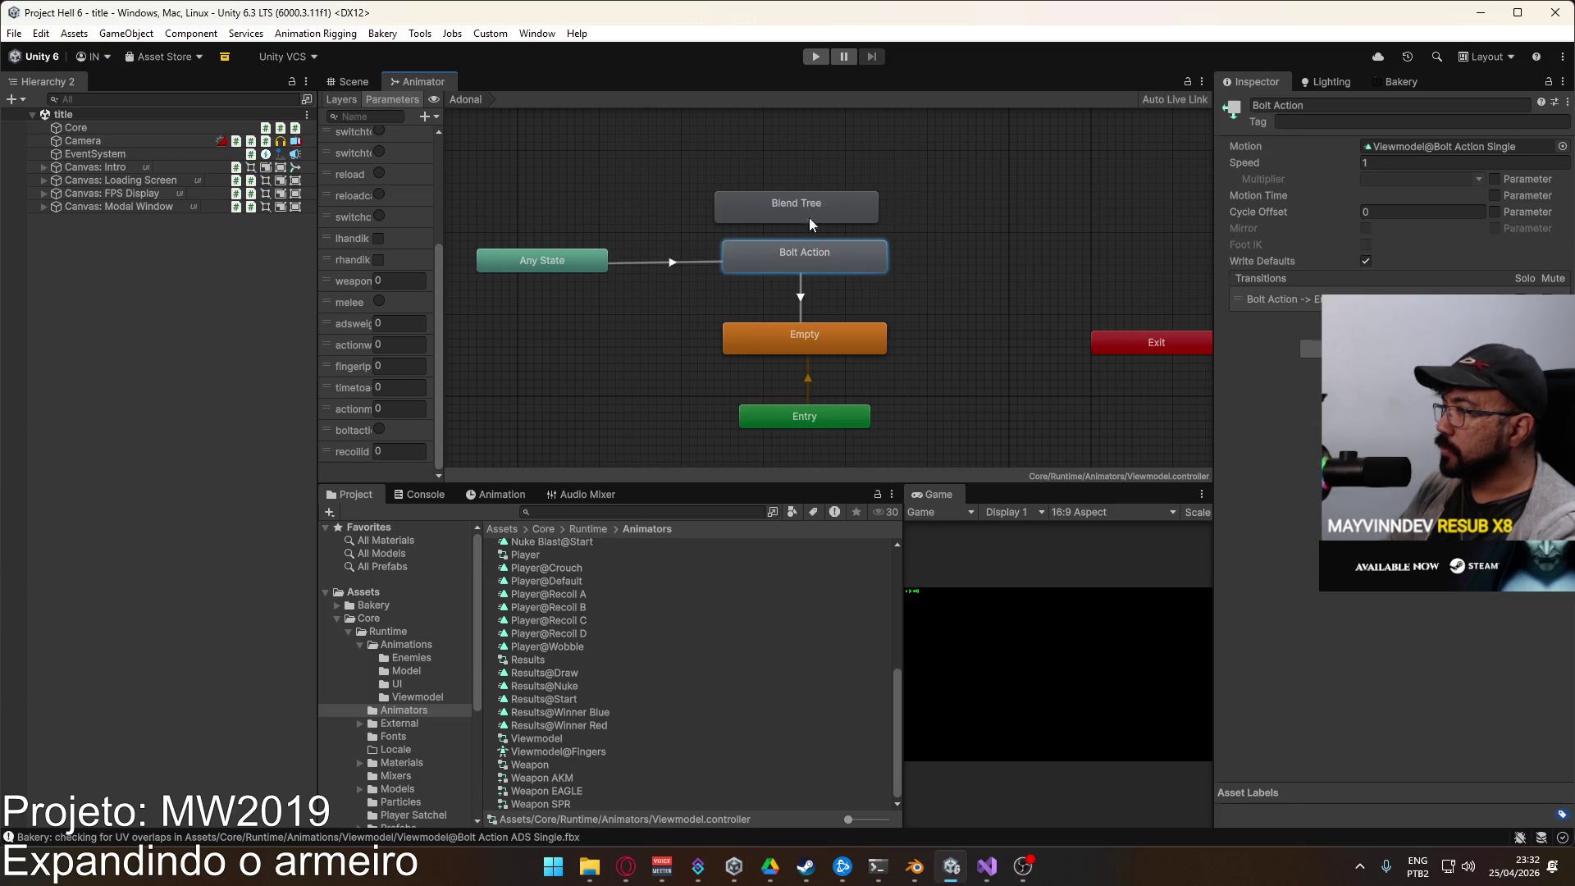
click(716, 262)
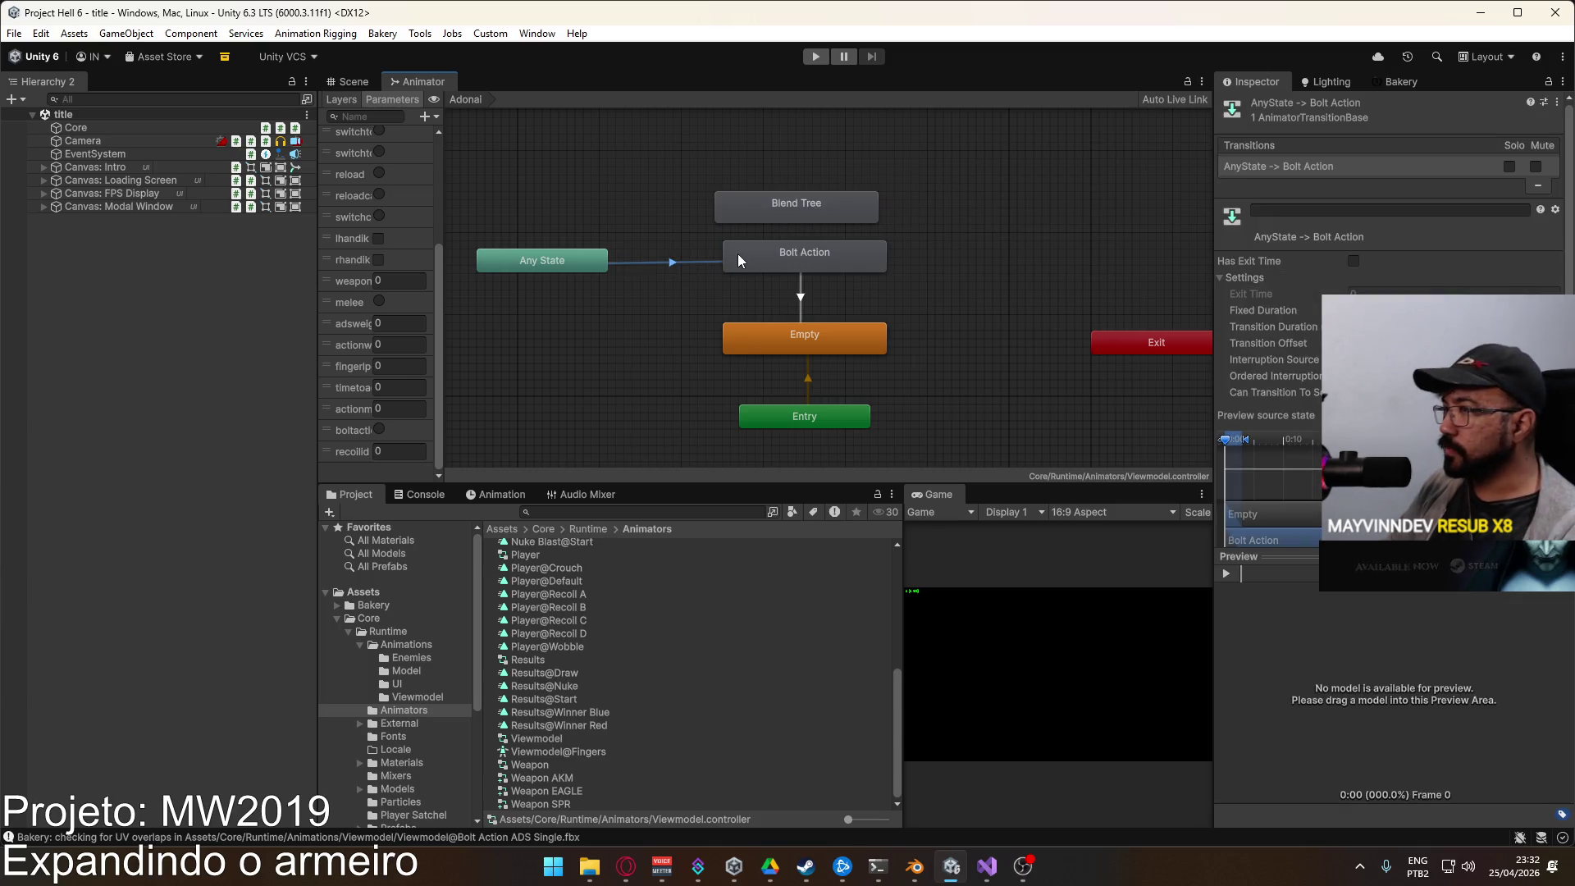
click(743, 259)
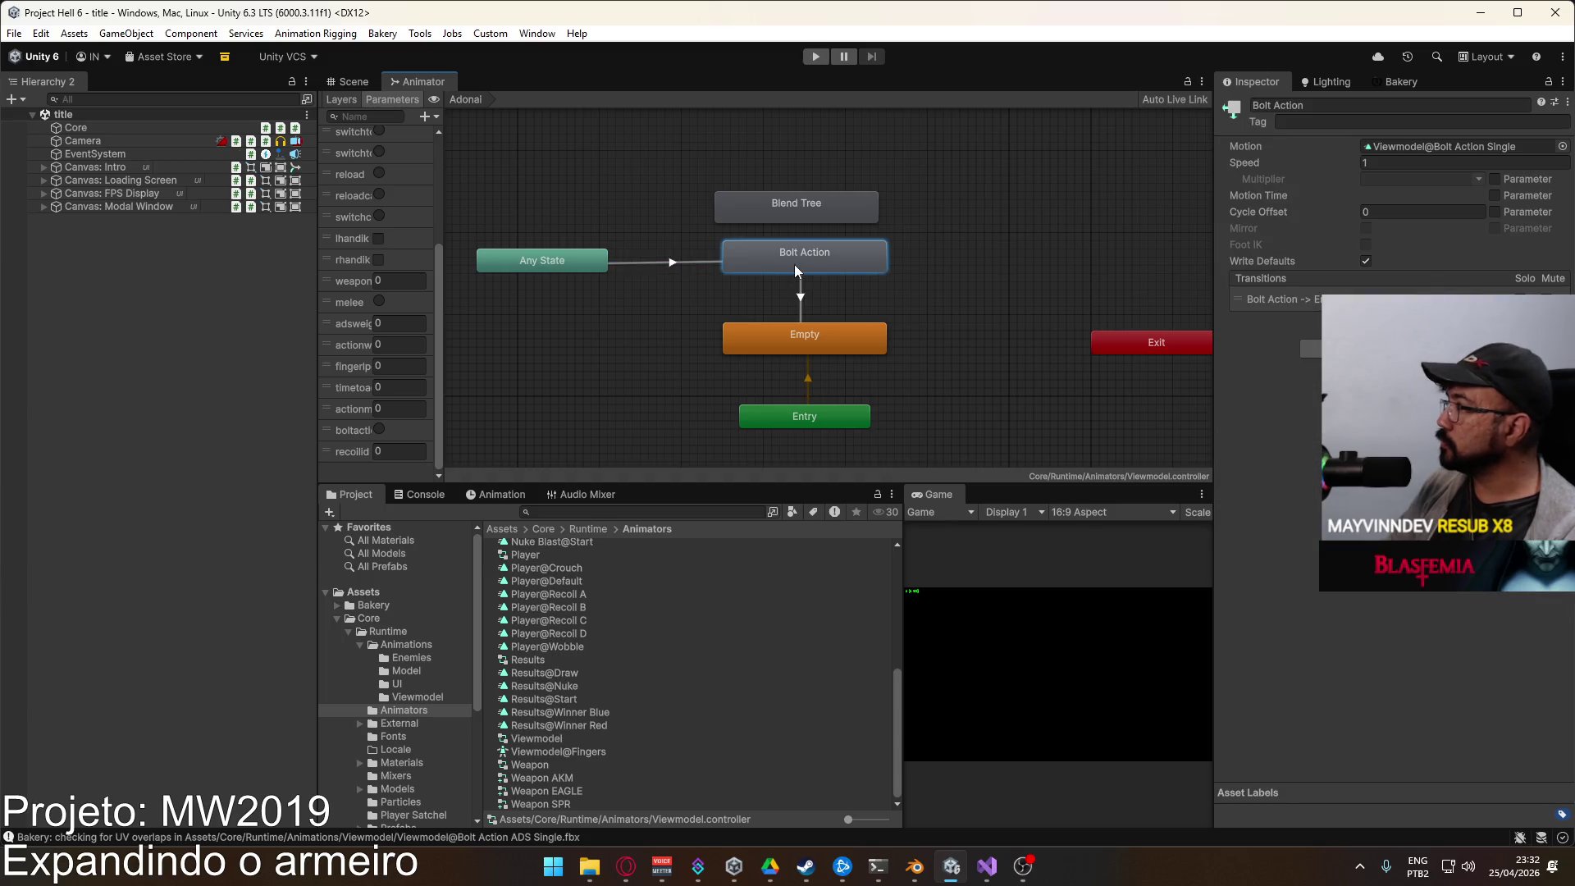
right_click(797, 270)
click(817, 201)
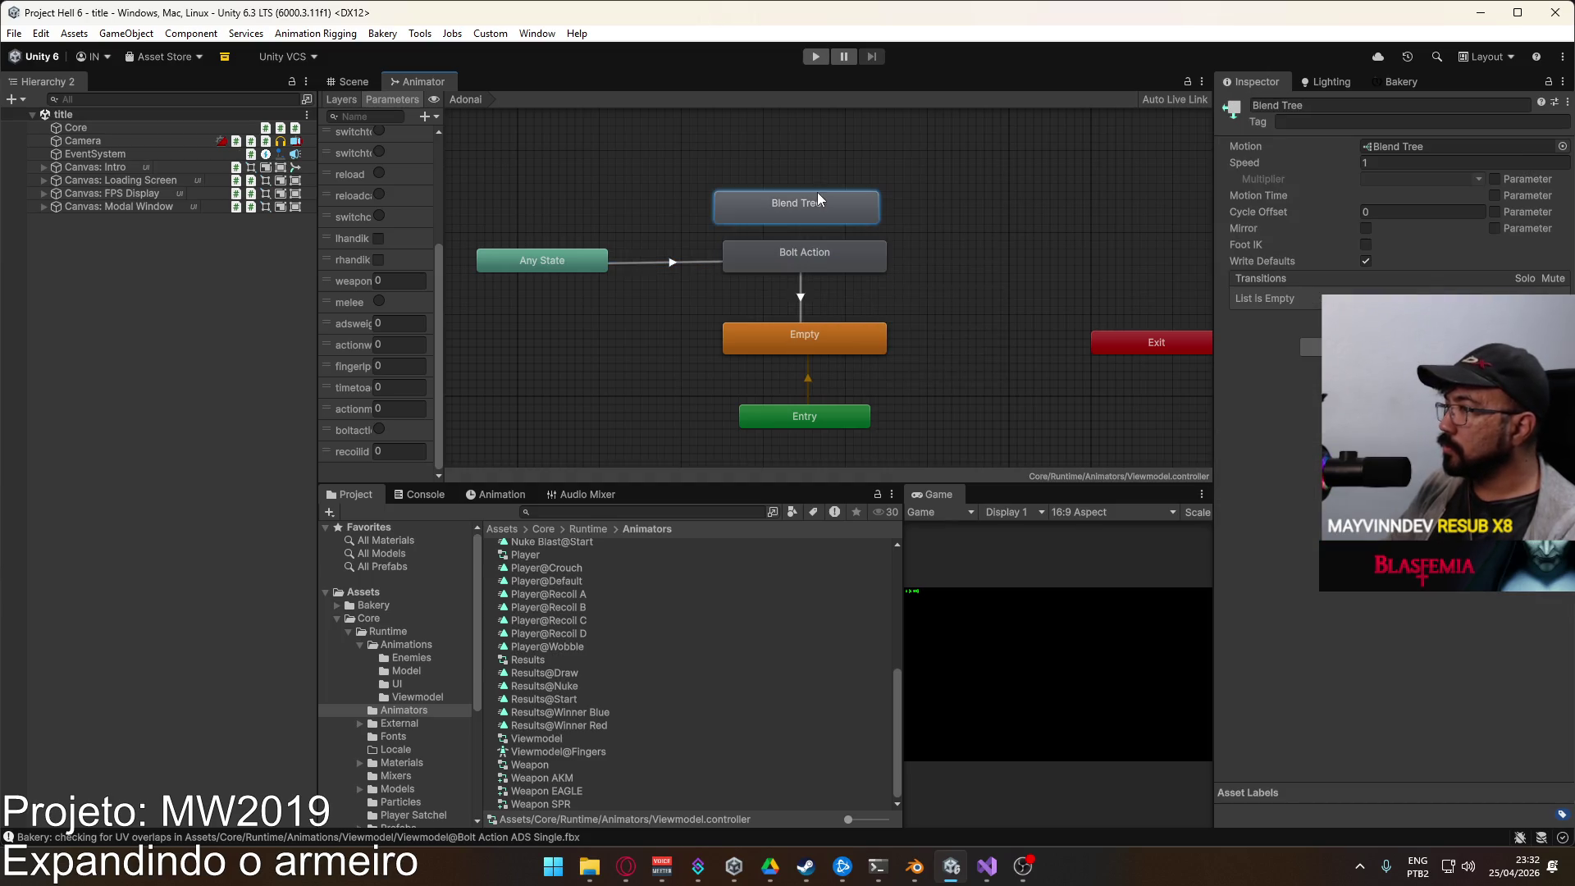
key(Delete)
Step: Give the Bolt Action state a new blend tree motion named 'Bolt Action Blend Tree'
right_click(829, 262)
click(957, 328)
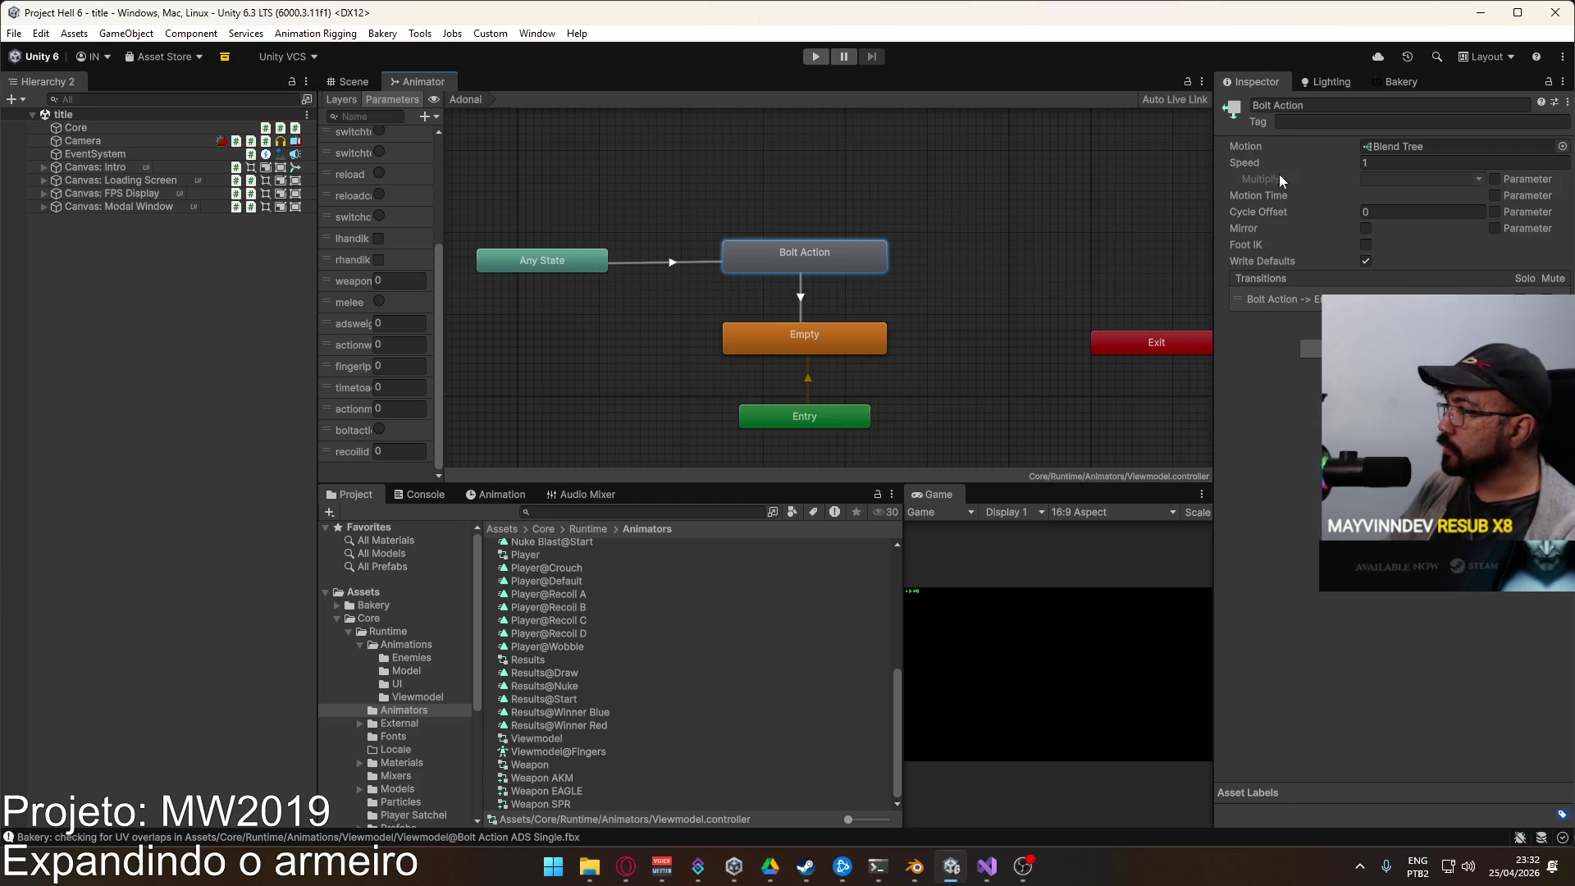
double_click(1388, 146)
click(1359, 104)
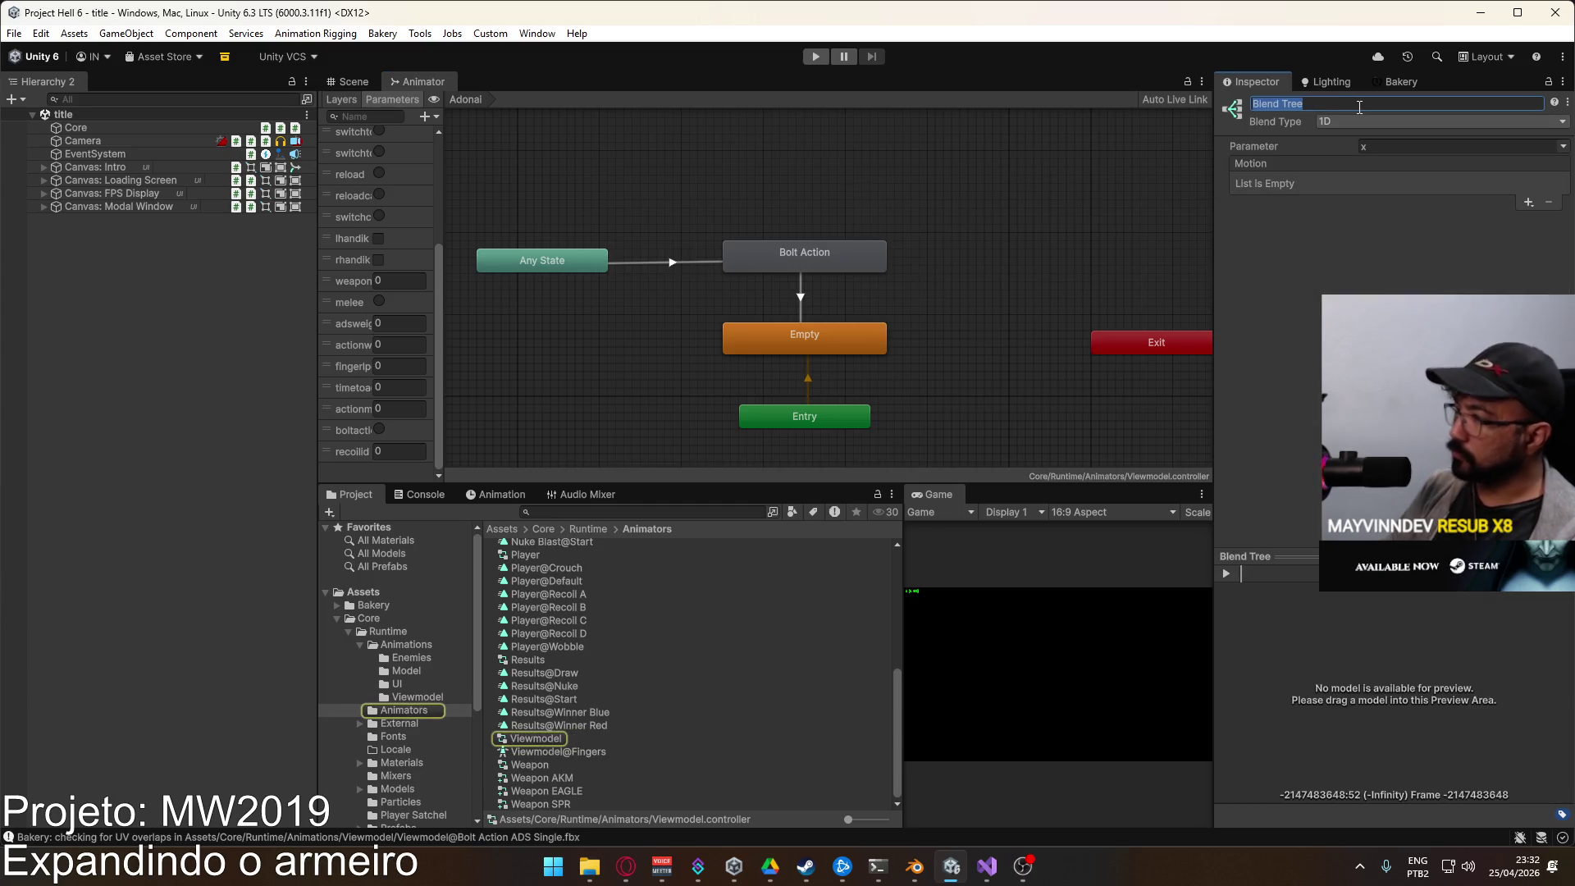
text(Bolt Action Blend T)
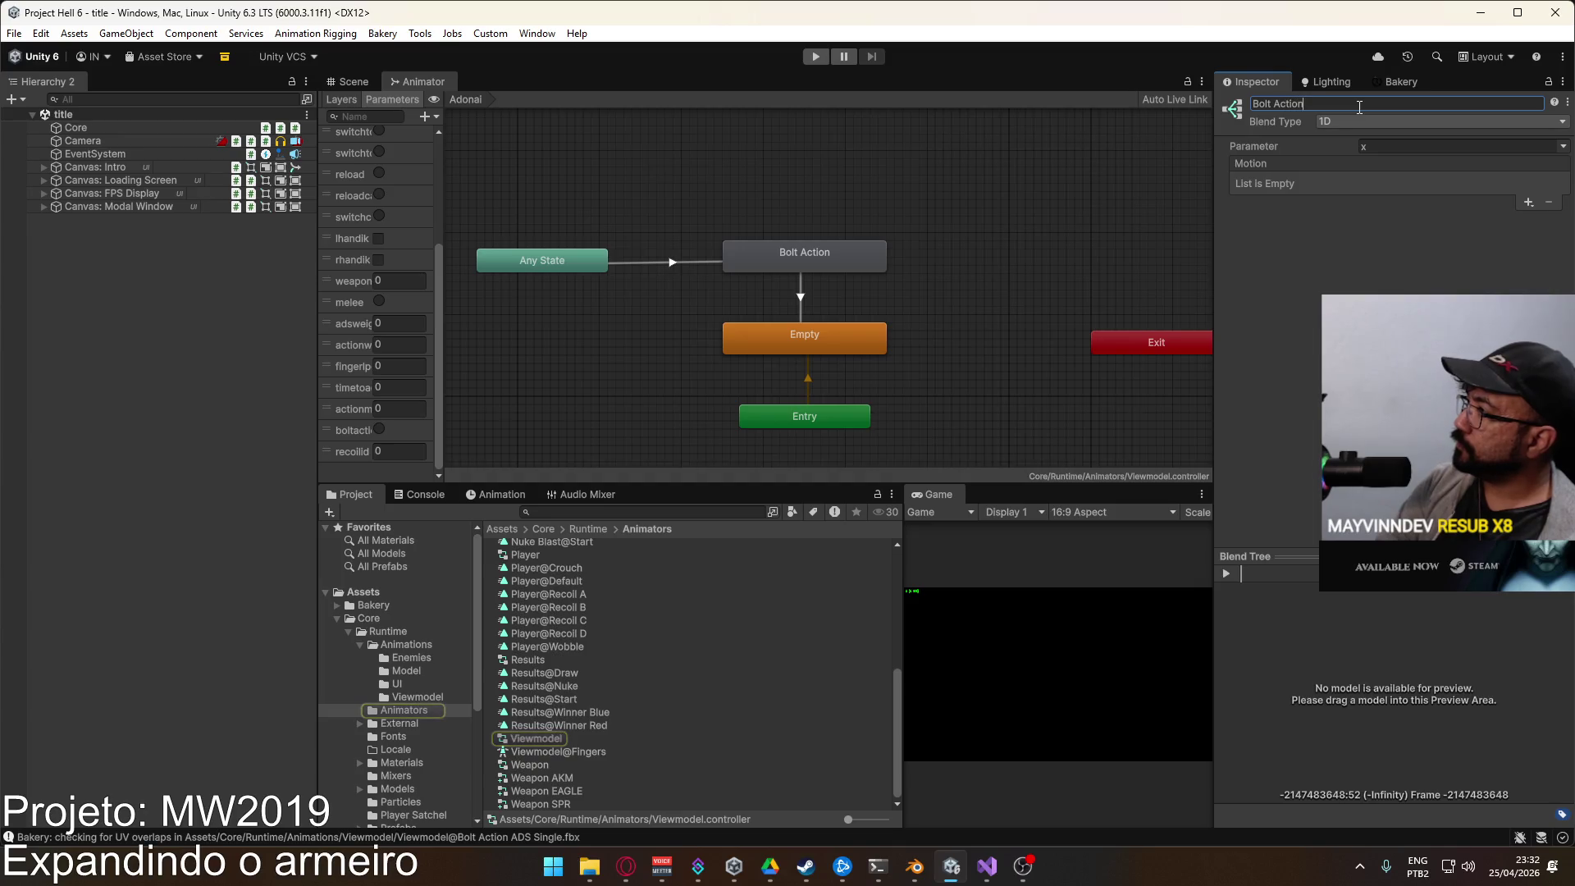
text(ree)
key(Return)
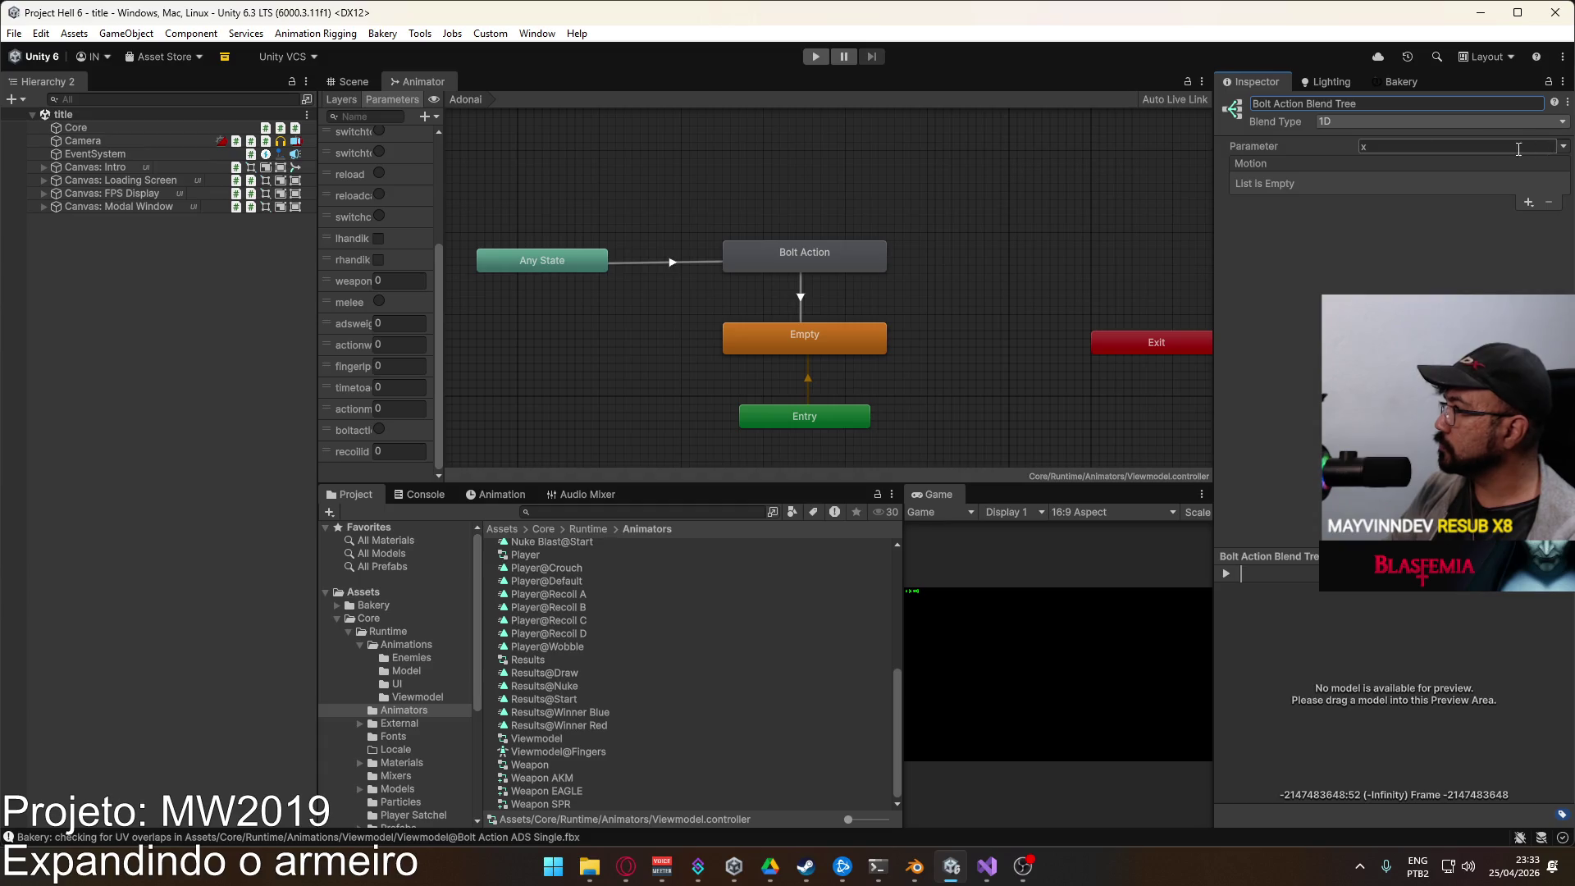
Step: Rename the state to 'Bolt Action Tree' and bring up its blend tree's parameter choices
click(814, 254)
click(1363, 104)
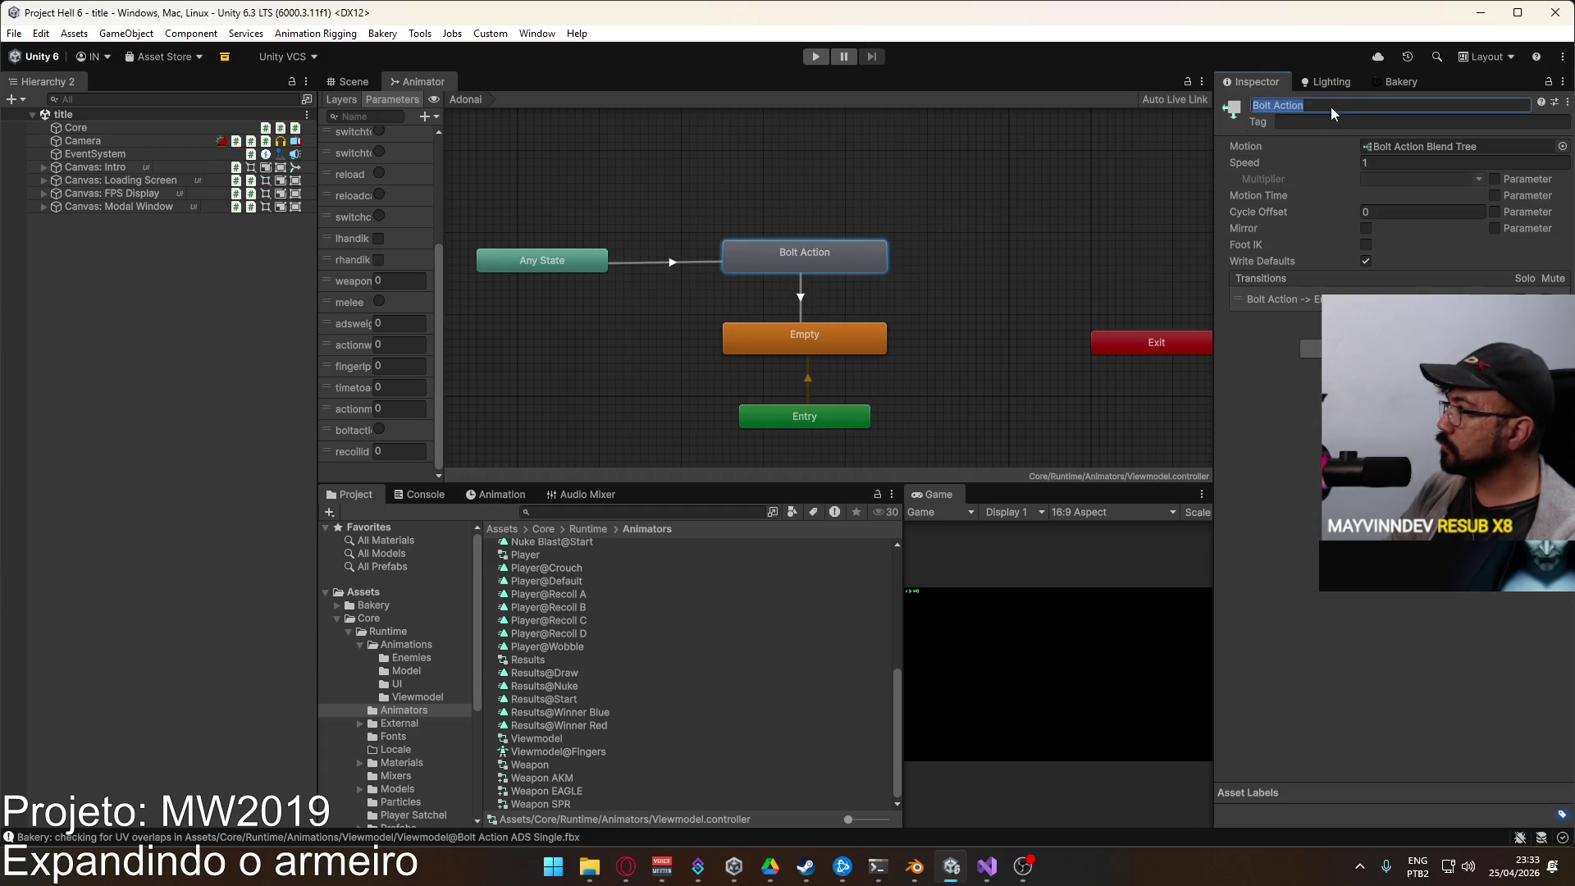
text(e)
key(Return)
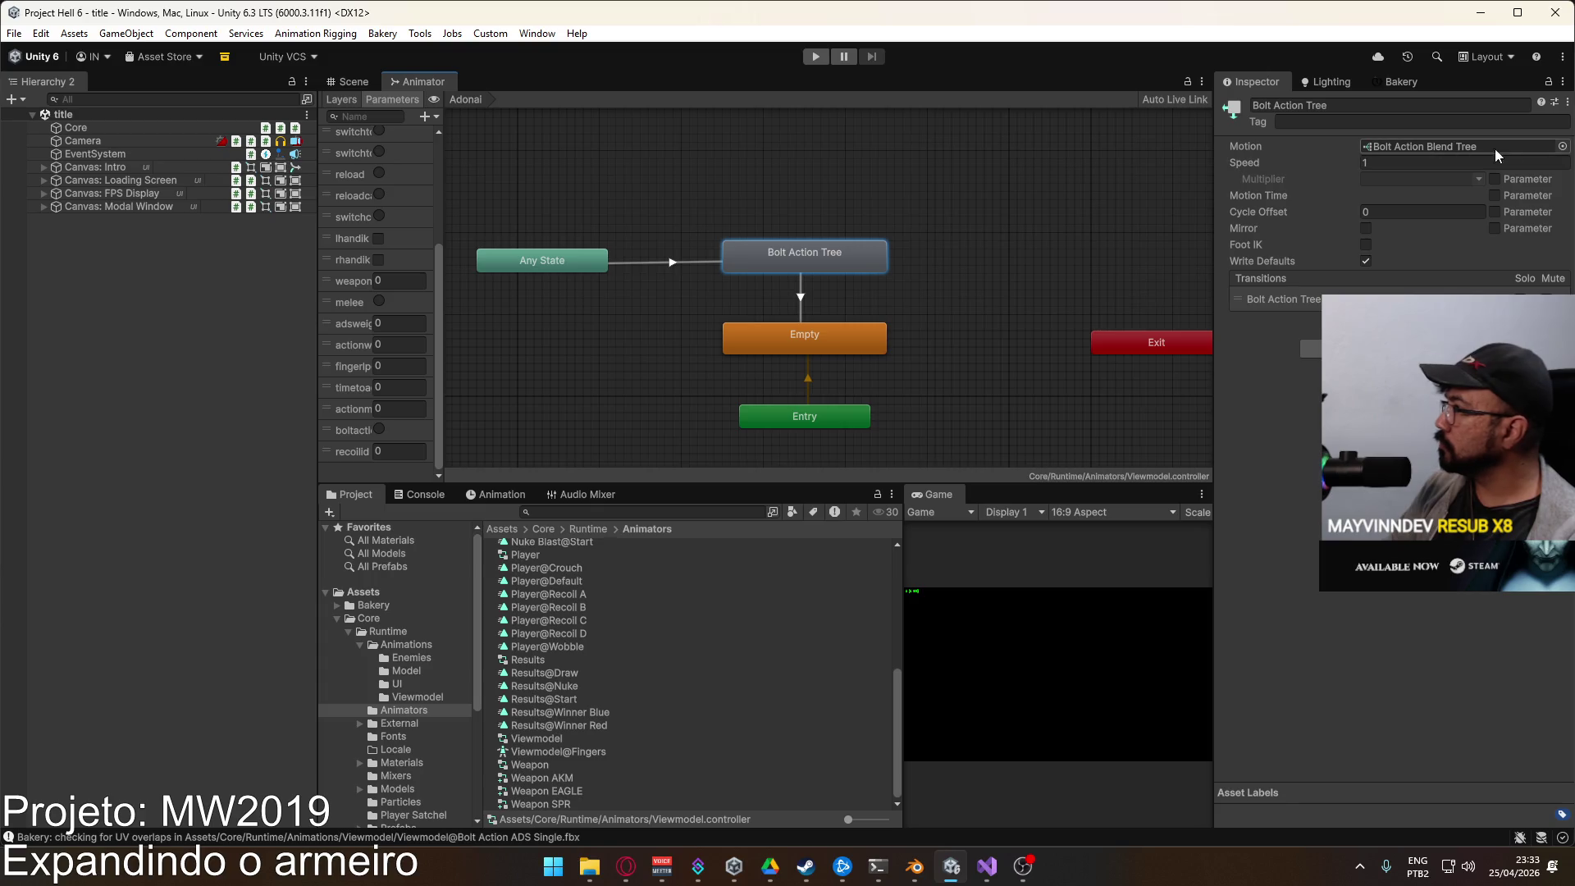
double_click(1462, 148)
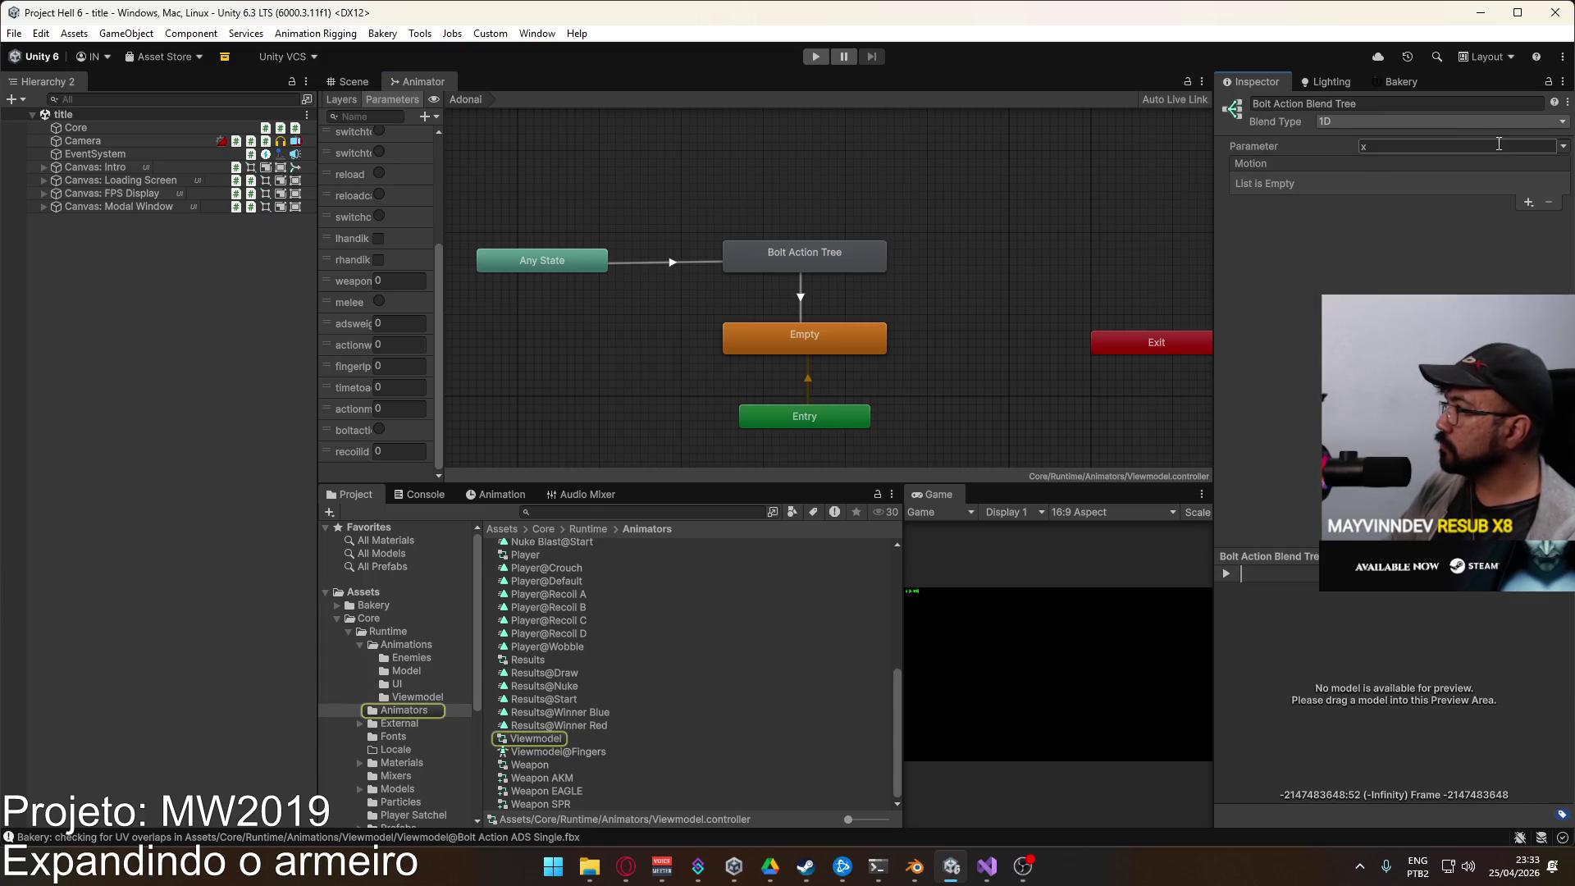
click(1557, 144)
Step: Drive the blend tree with adsweight, add motion slots, and assign Viewmodel@Bolt Action Single first
click(1468, 220)
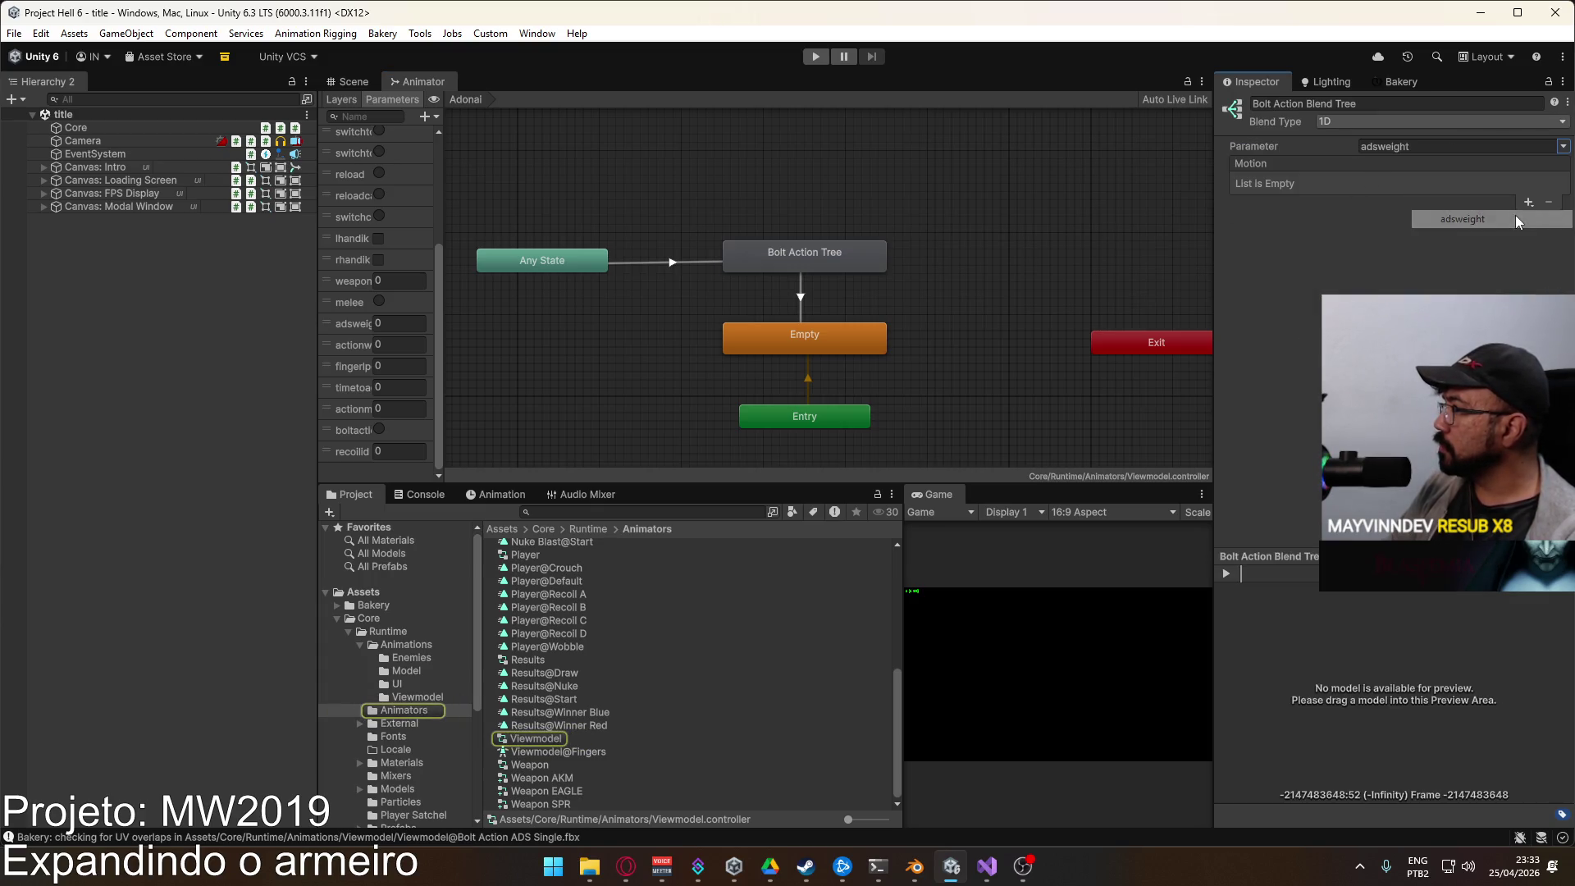
click(1528, 203)
click(1468, 217)
click(1528, 204)
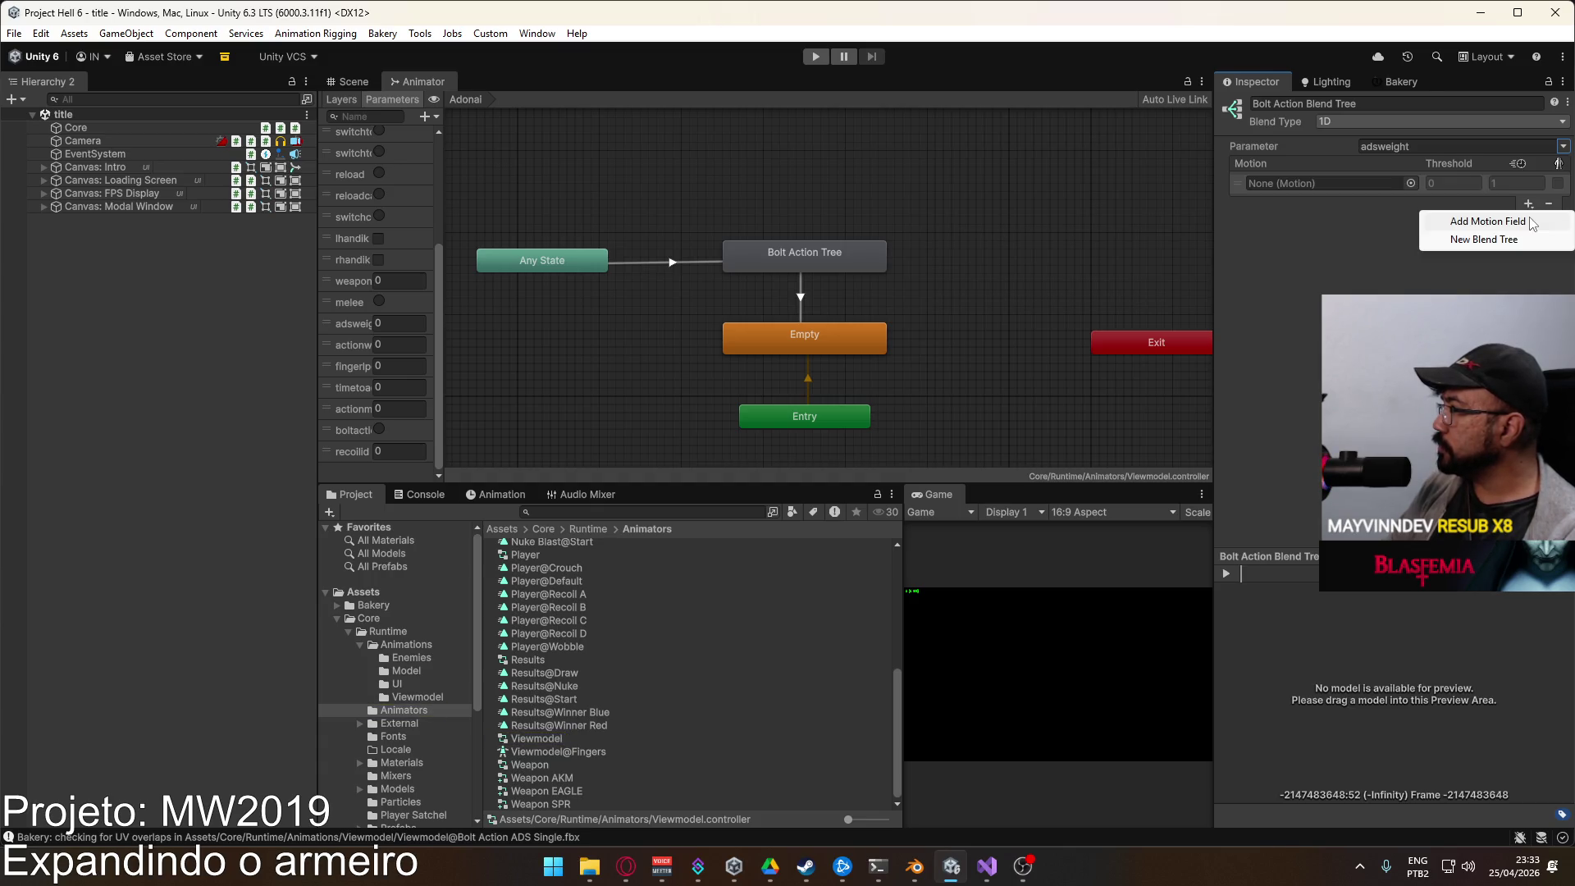
click(1465, 218)
click(1410, 237)
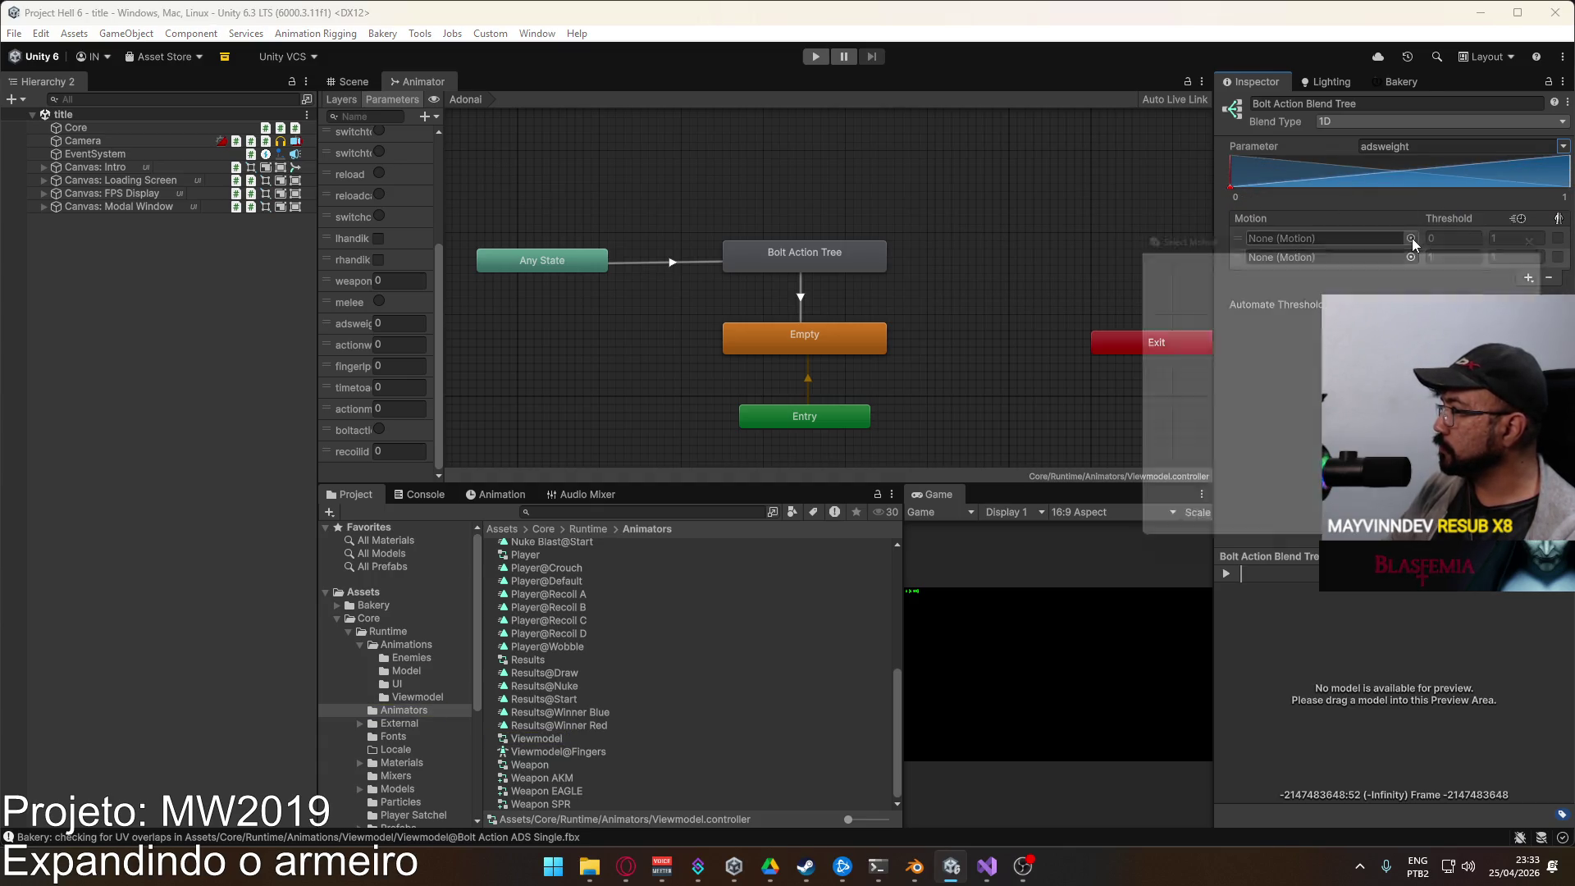
text(b)
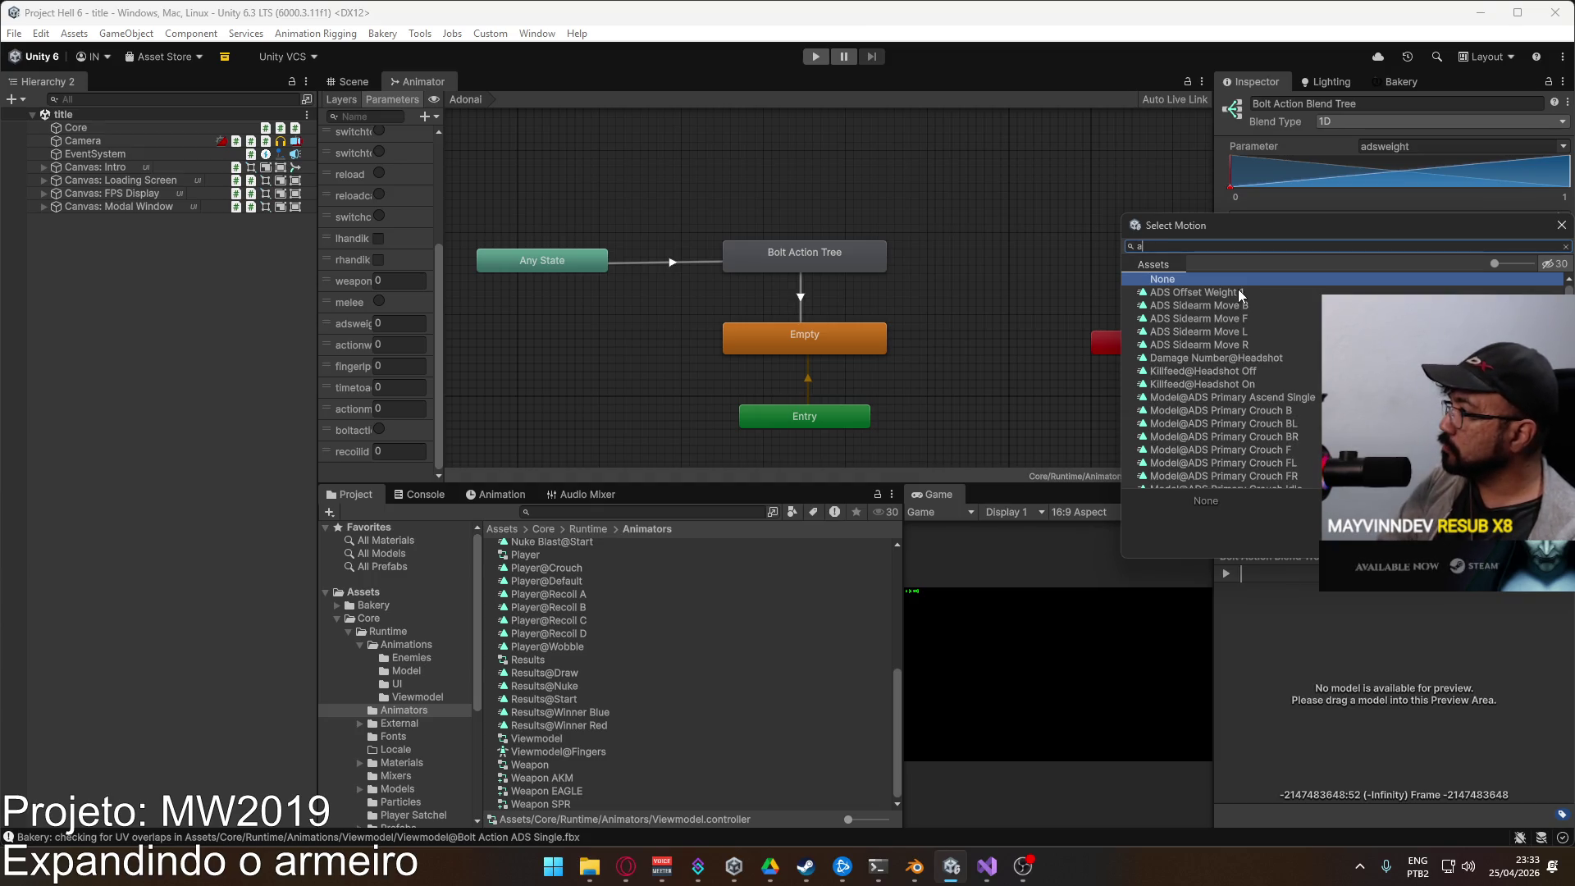
text(olt)
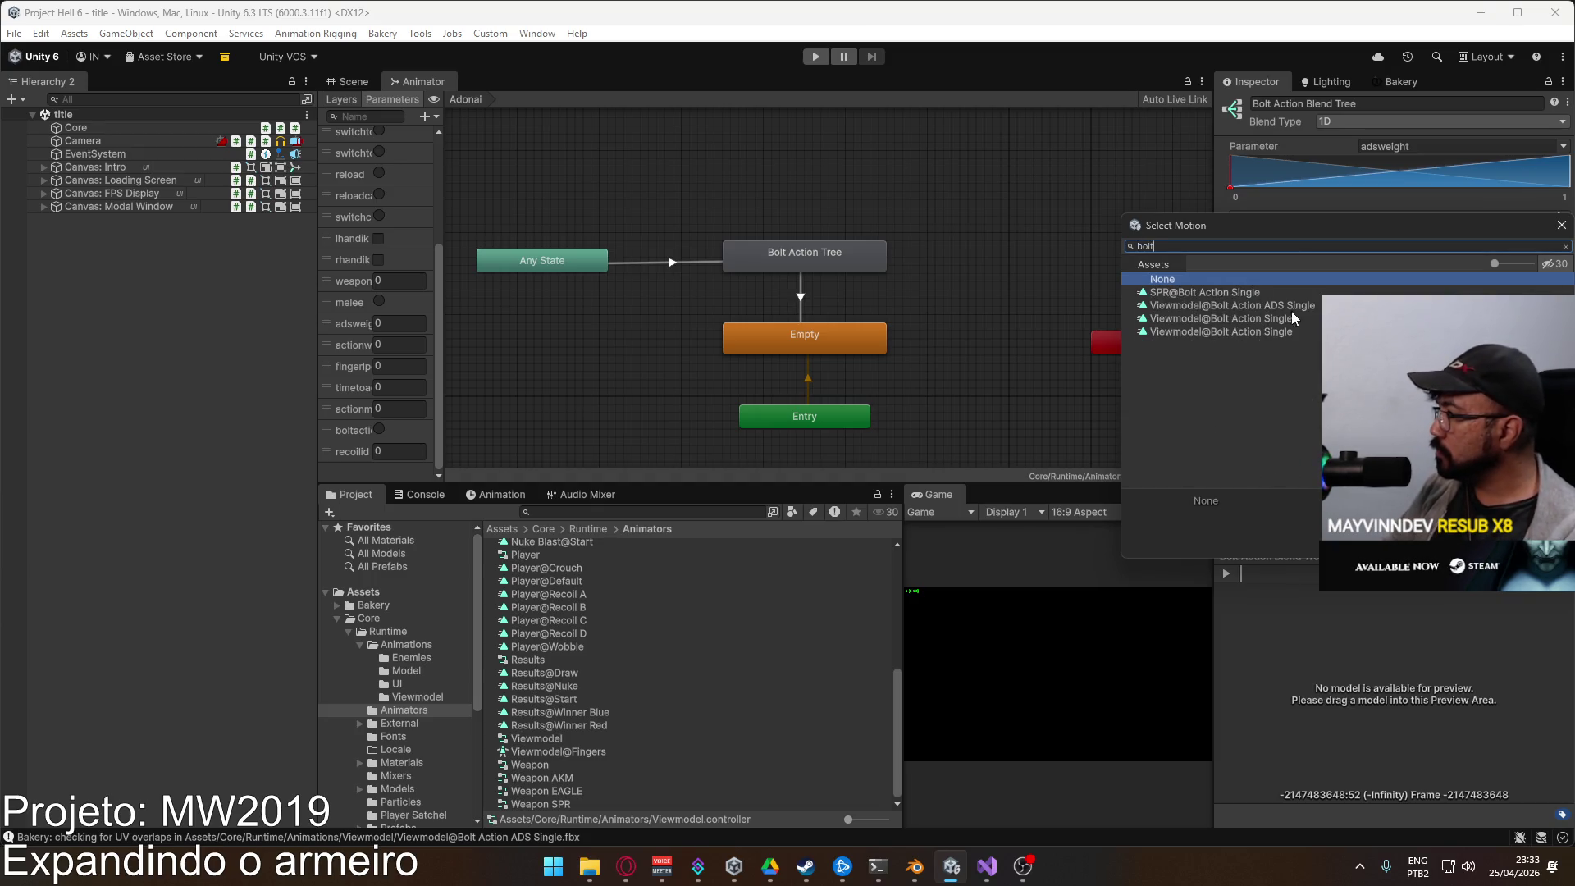
click(1242, 332)
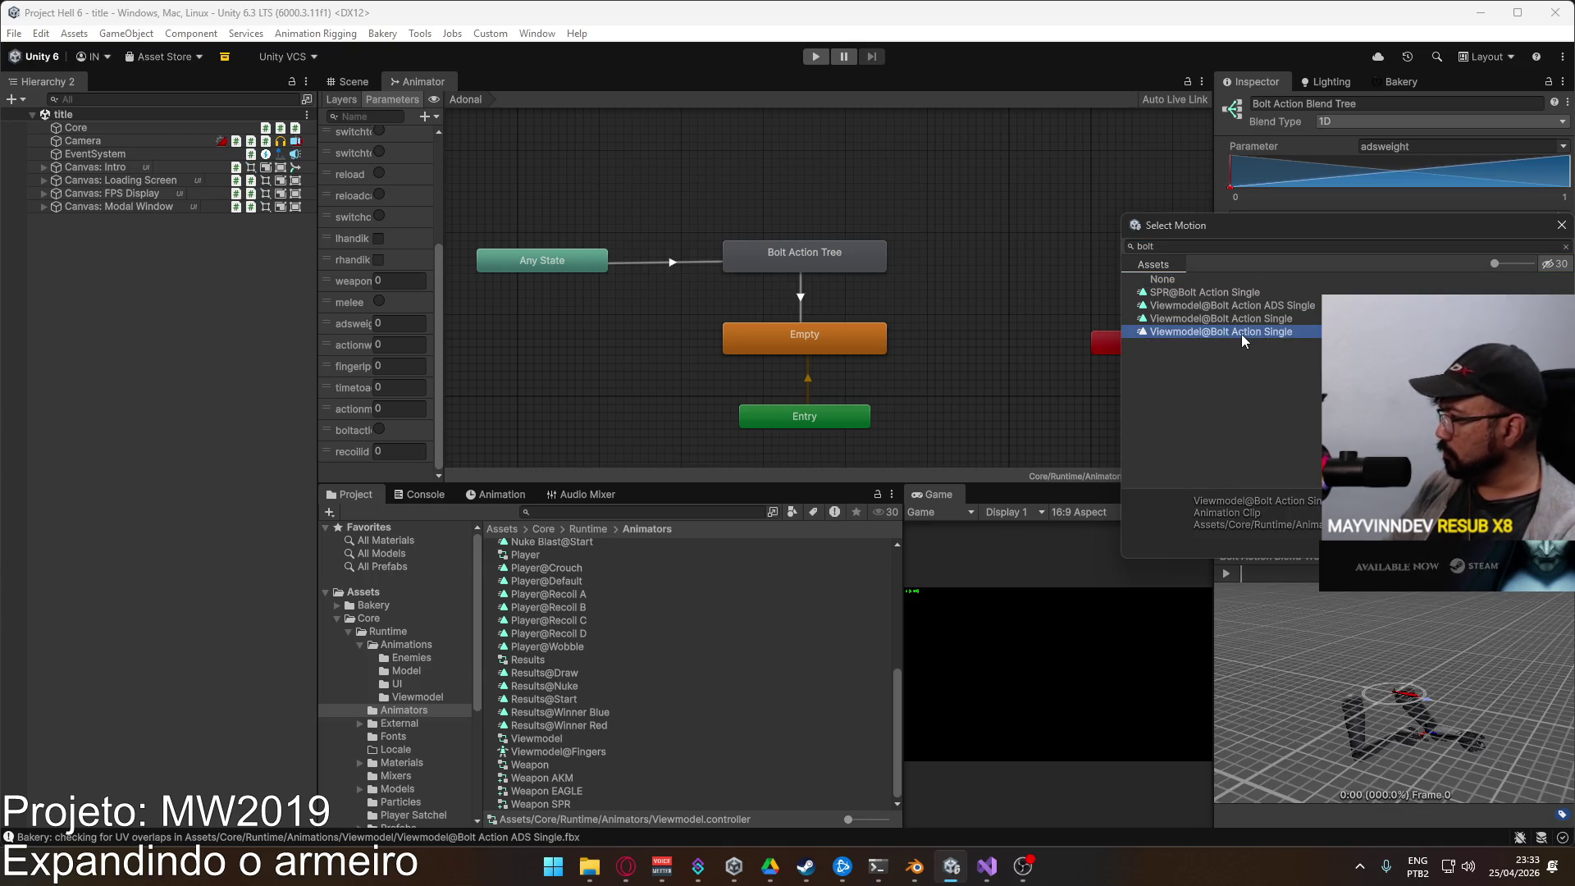
click(1248, 321)
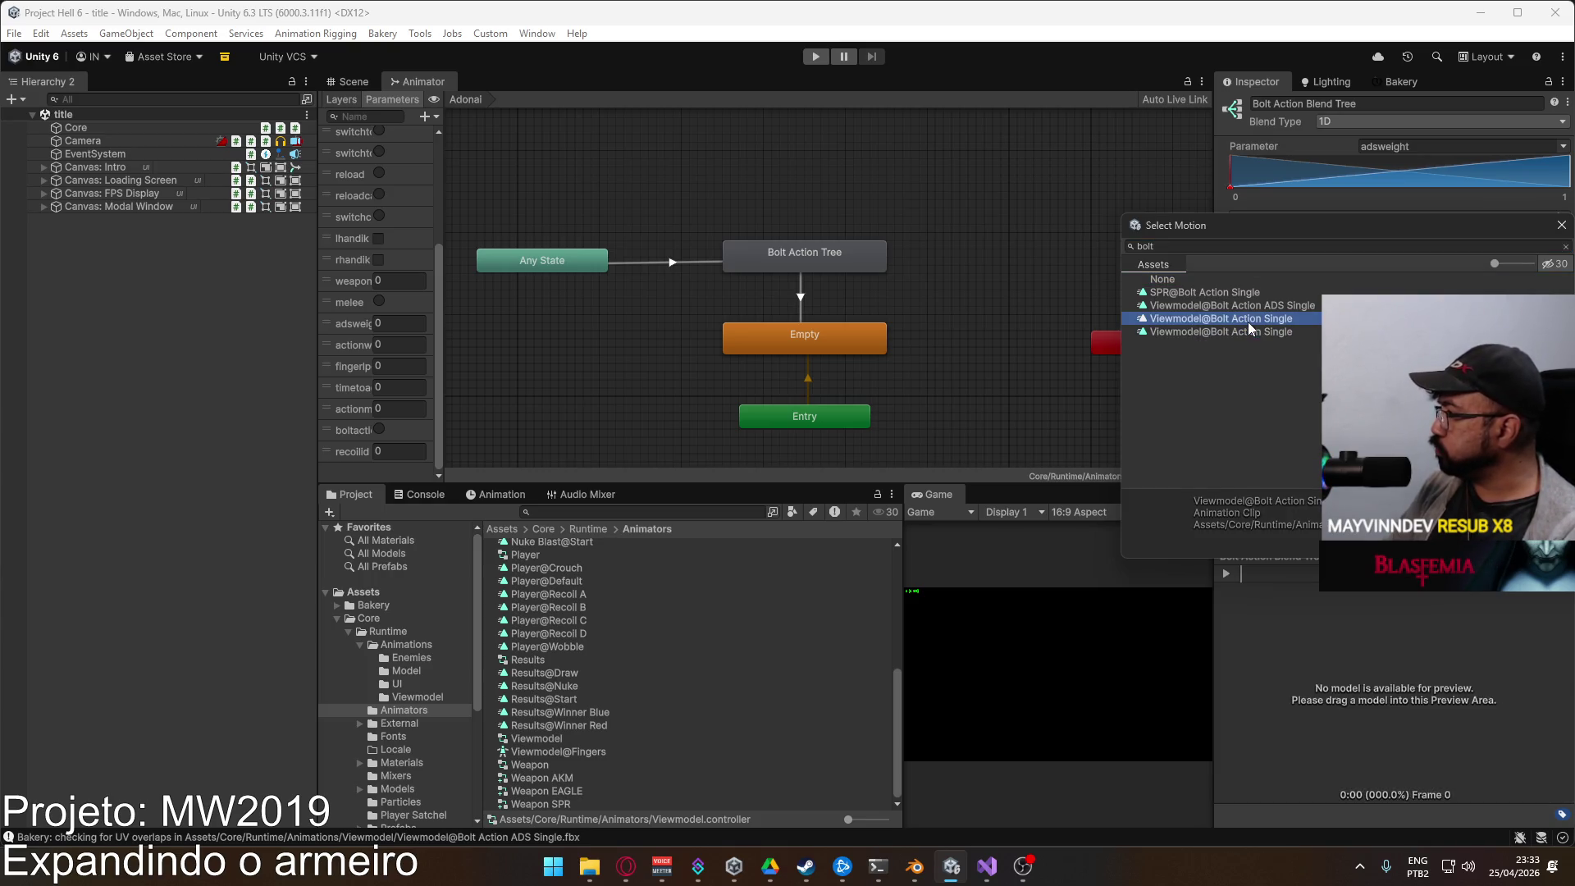
double_click(1247, 320)
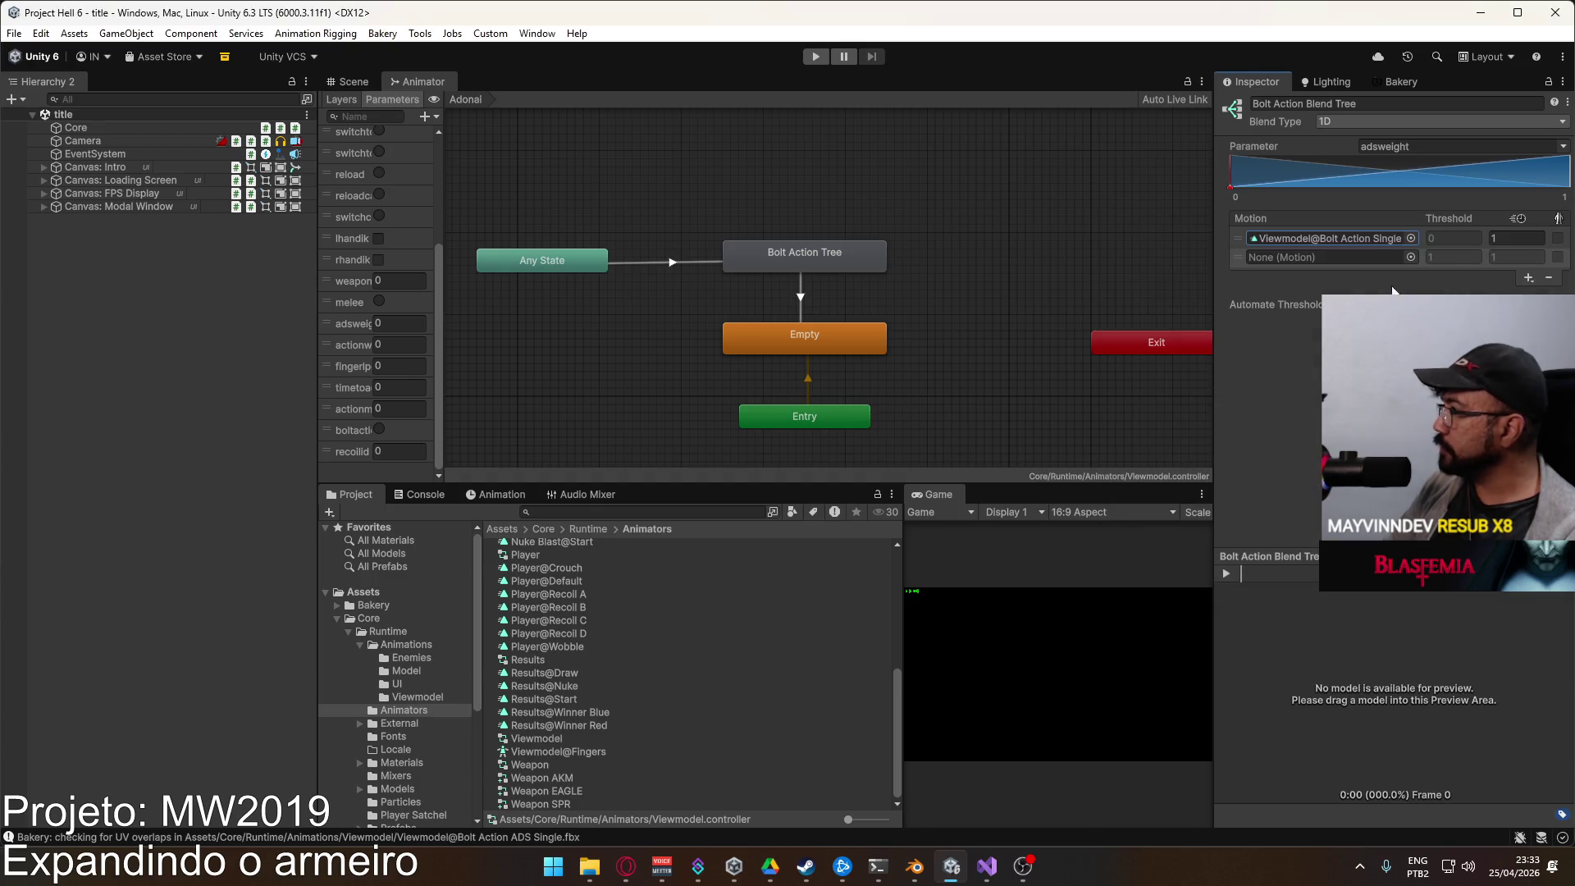
Step: Duplicate the ADS clip out of the Bolt Action ADS Single model as a standalone asset
click(1358, 238)
click(598, 674)
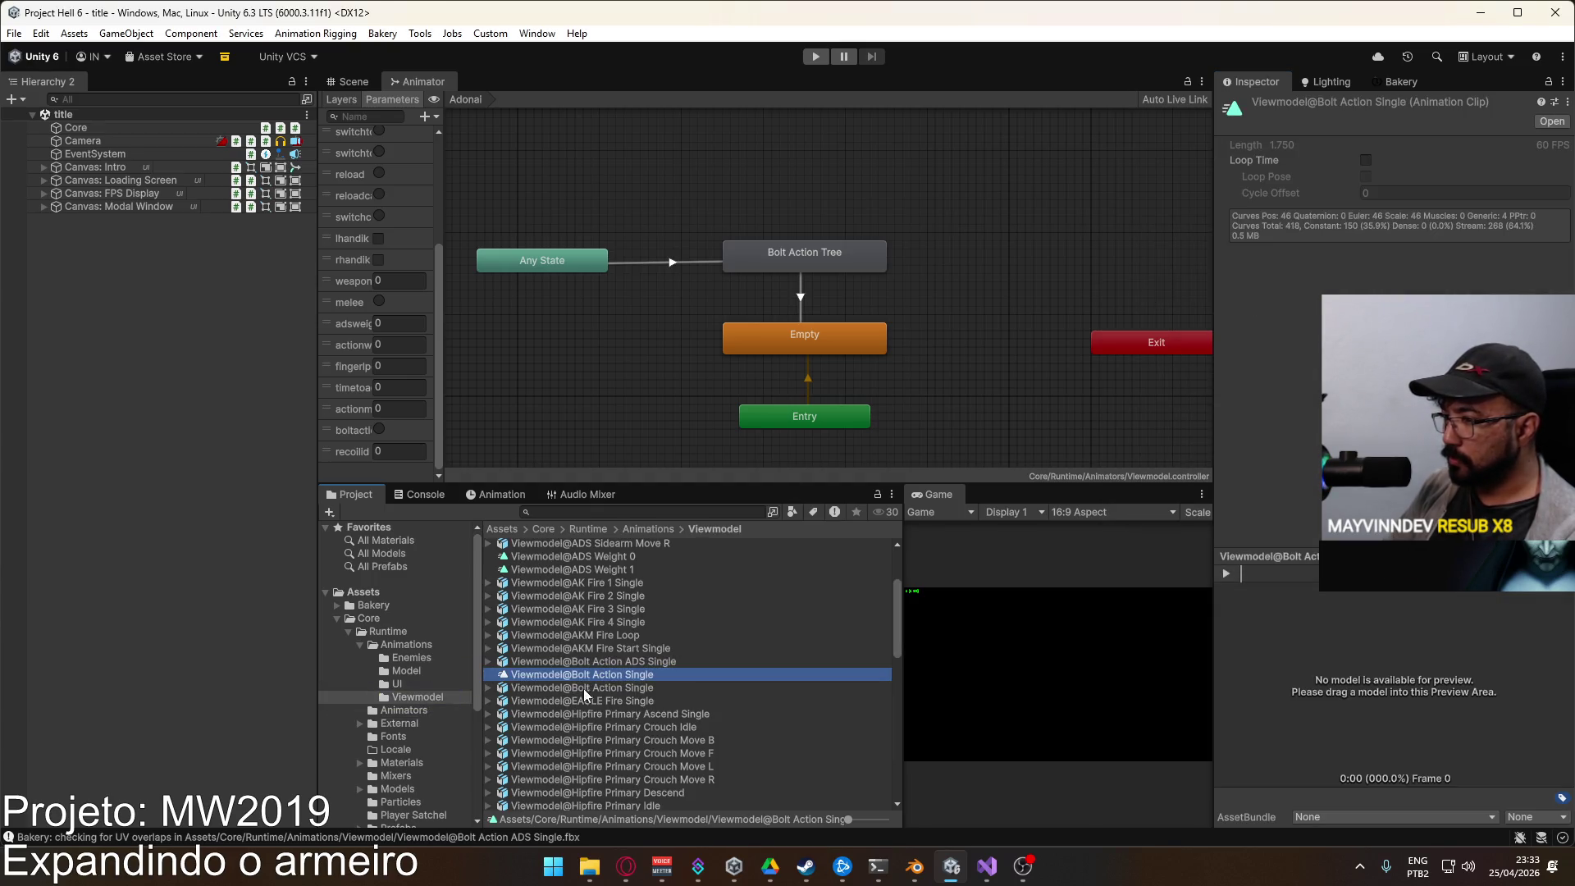
click(489, 661)
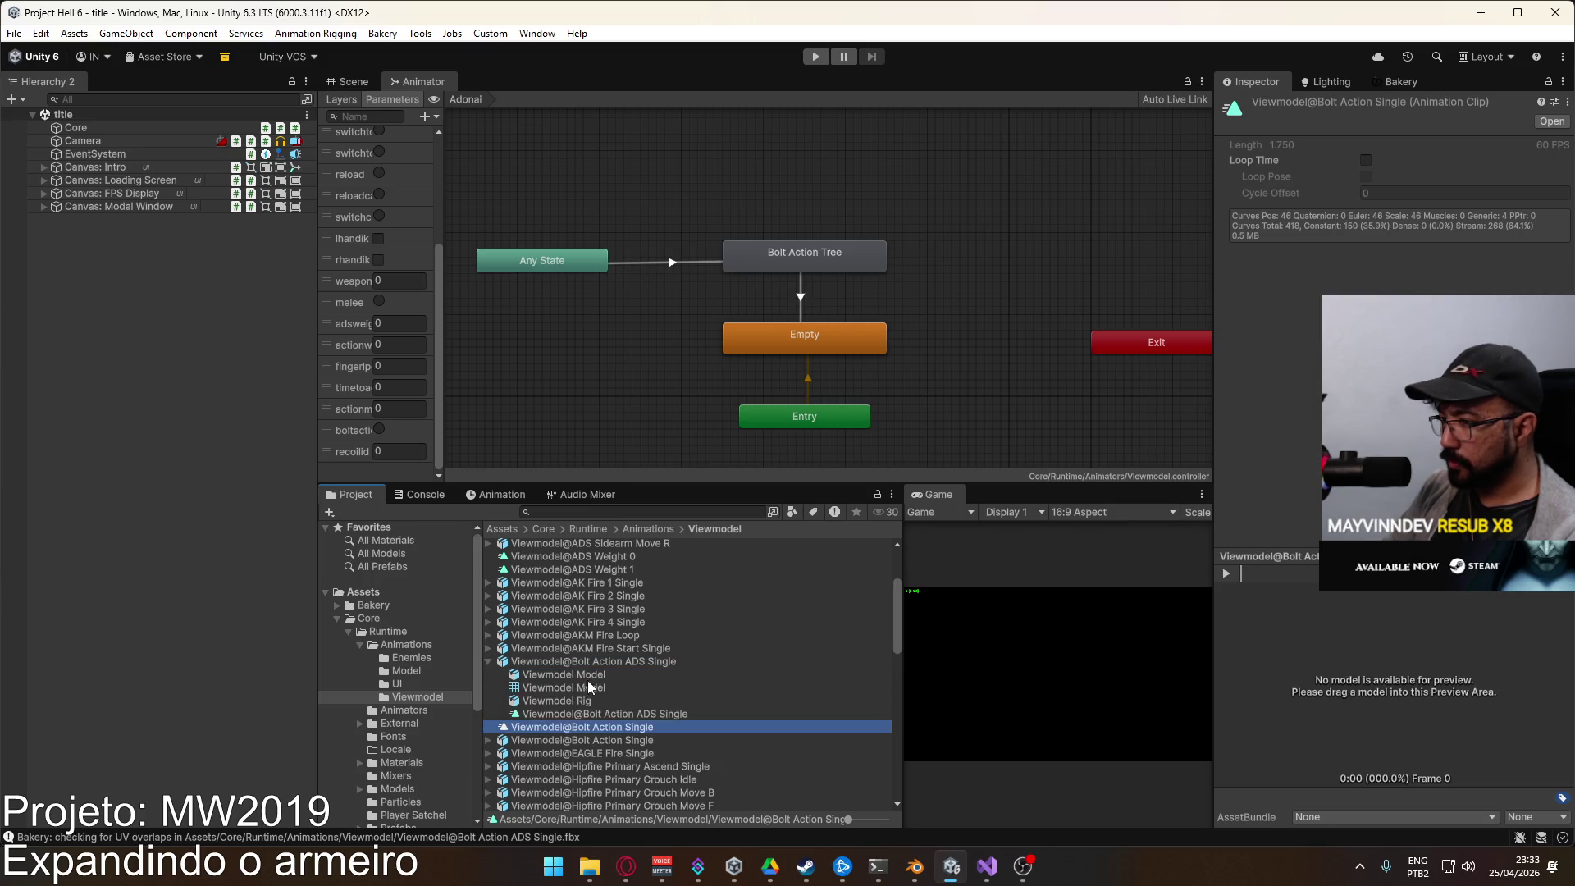
click(577, 718)
key(ctrl+d)
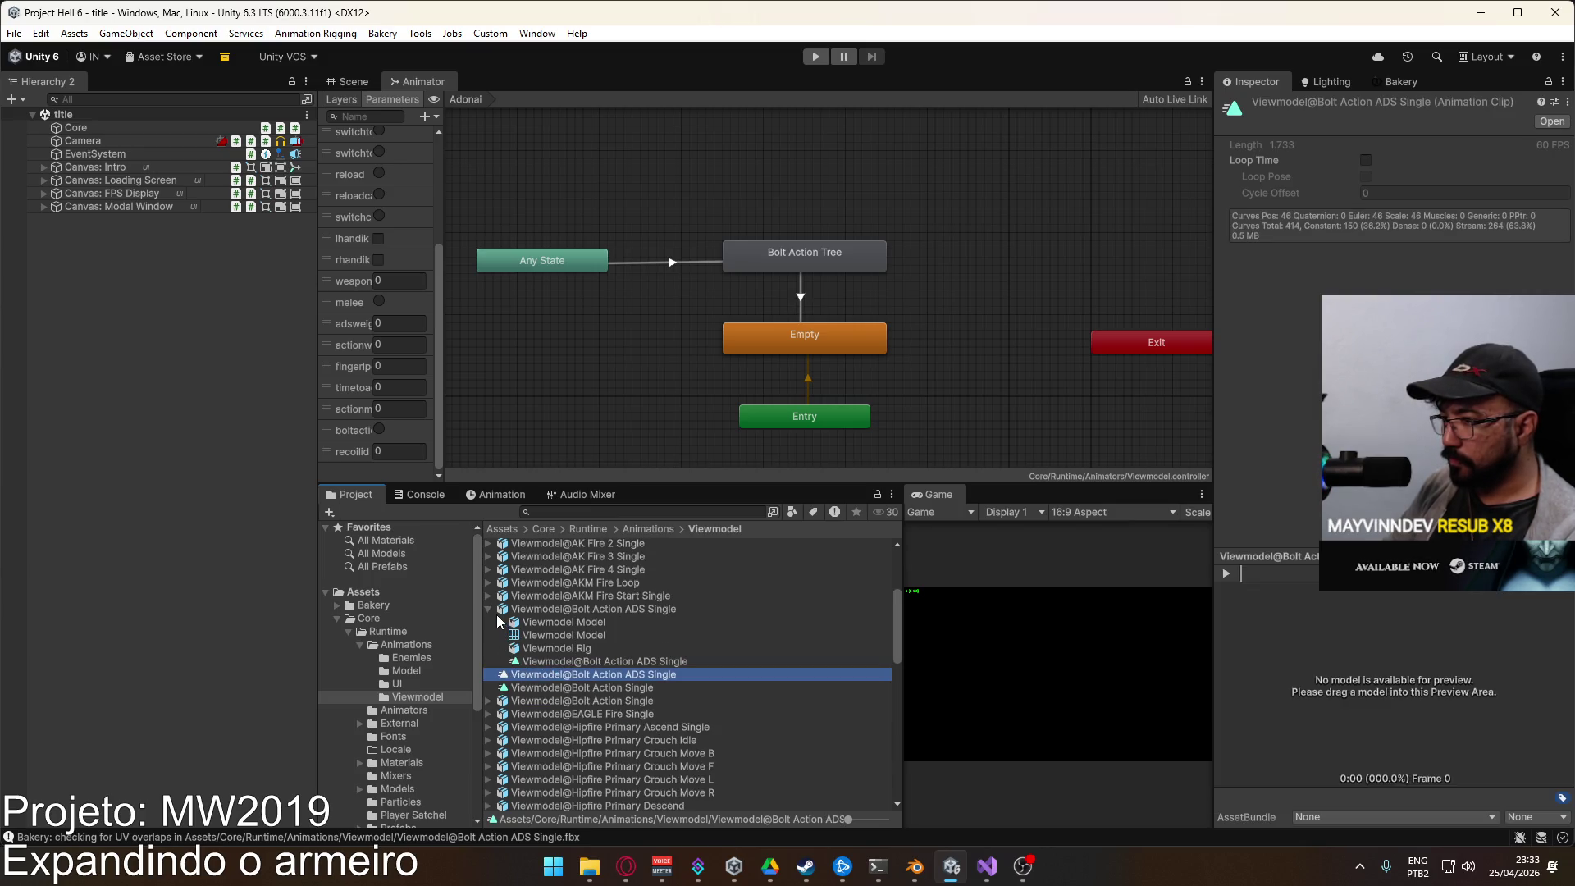
click(489, 610)
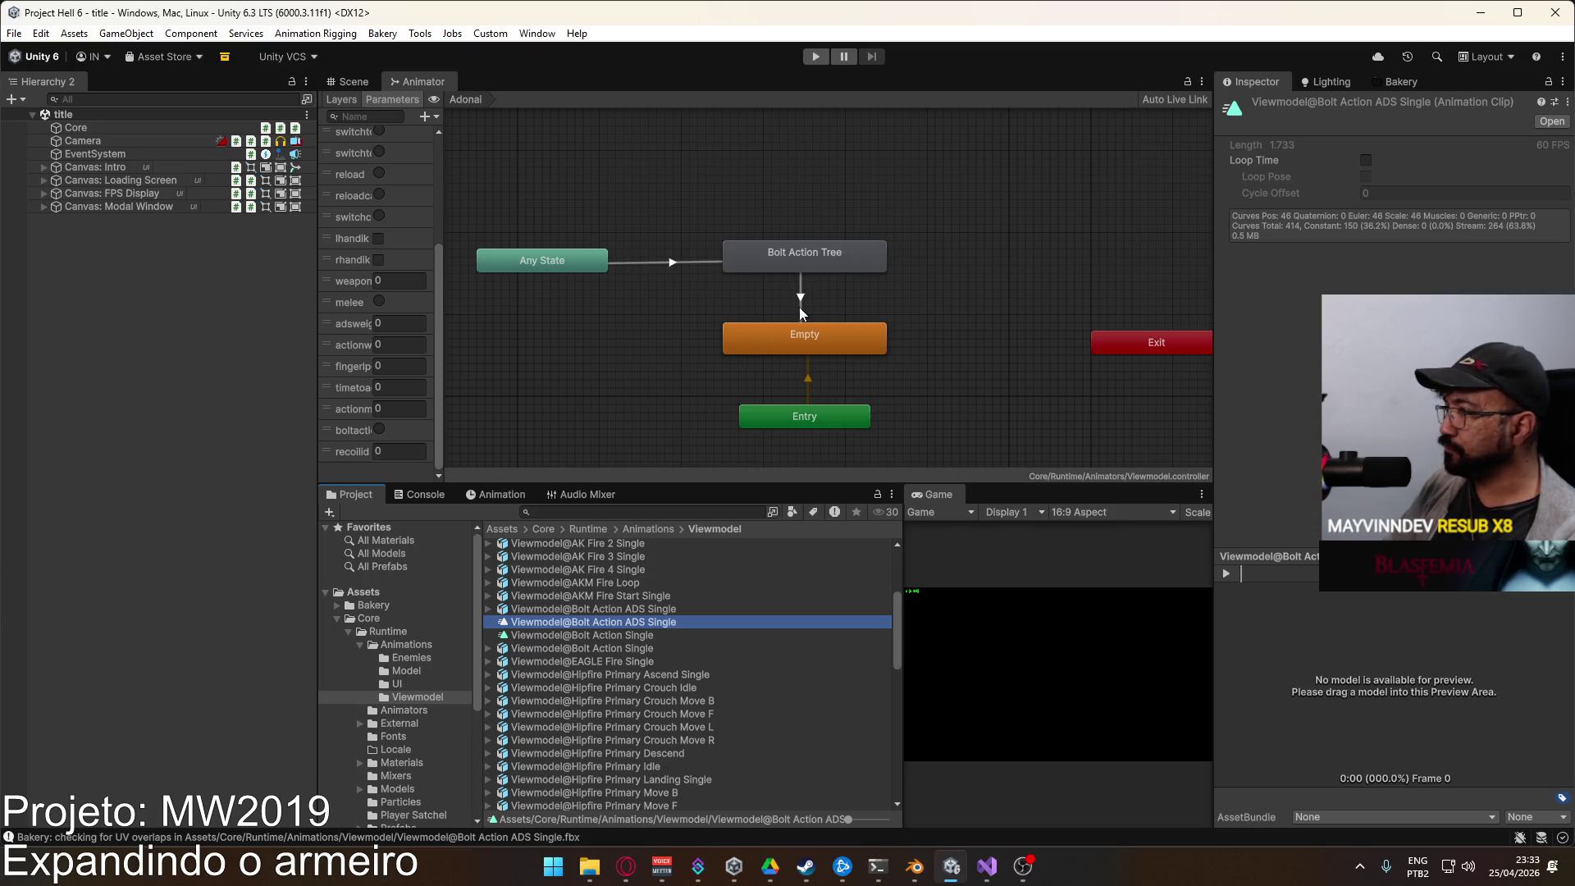
Step: Put the Bolt Action ADS Single clip into the blend tree's second motion slot
click(806, 261)
double_click(808, 260)
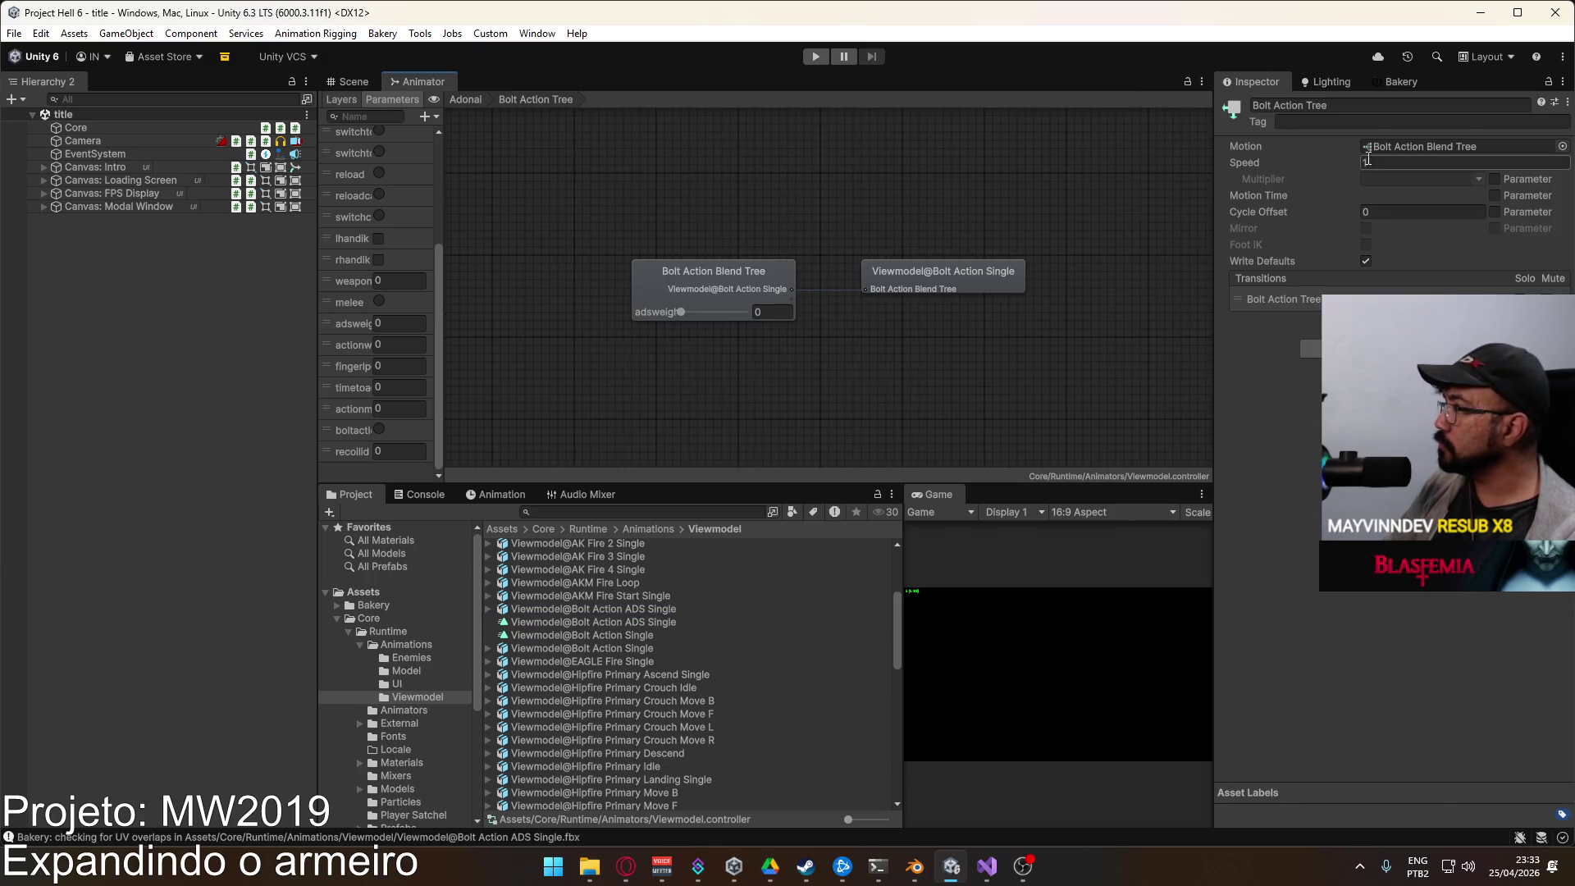
click(894, 276)
click(943, 295)
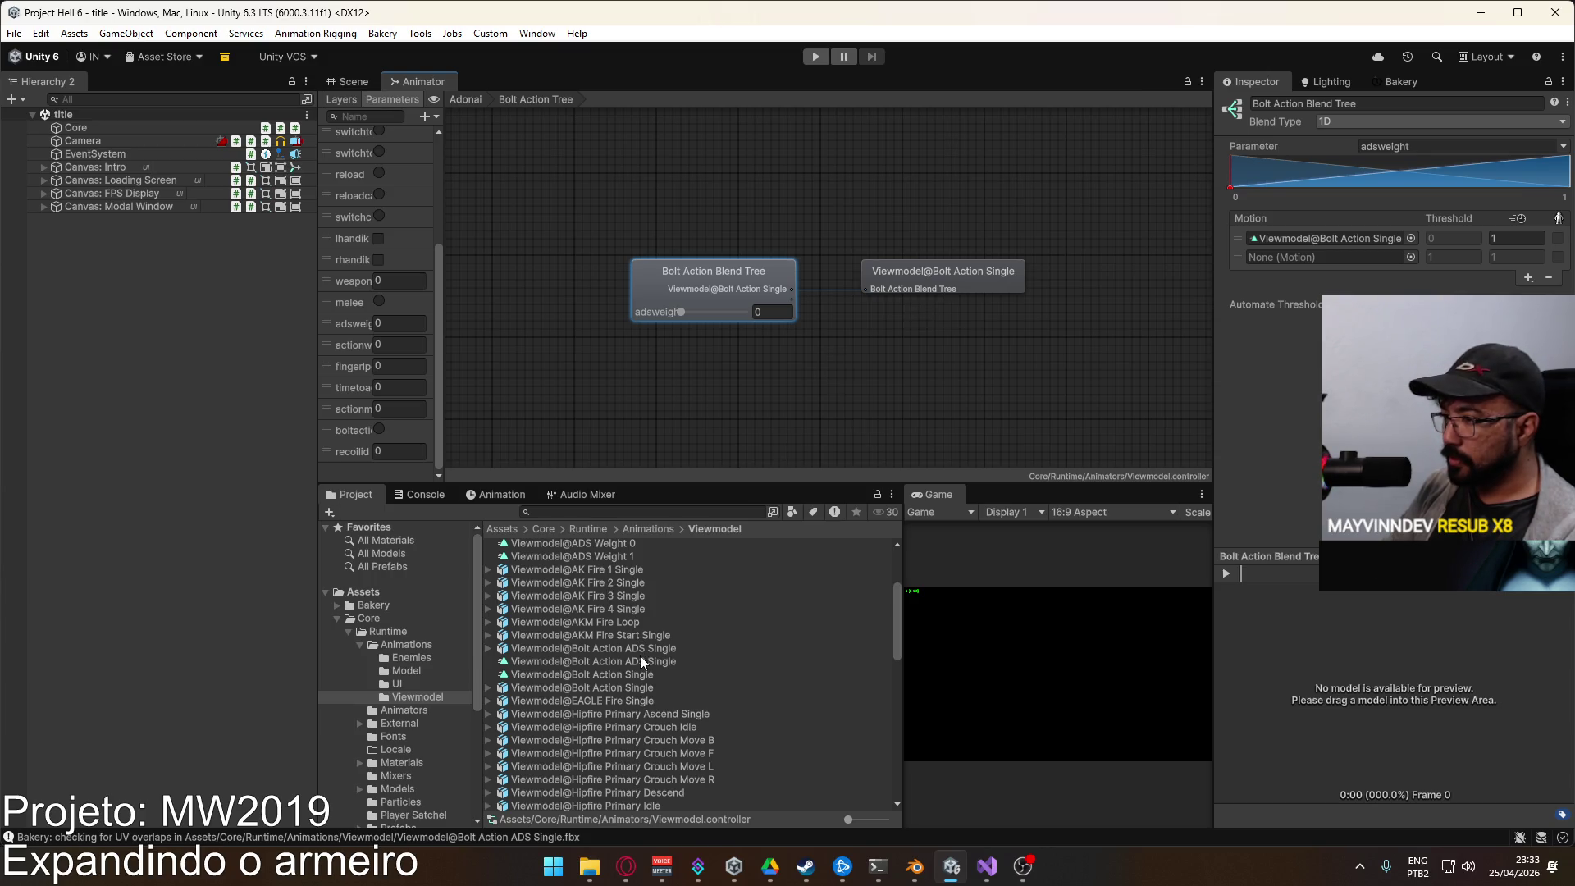
drag(631, 662, 1346, 258)
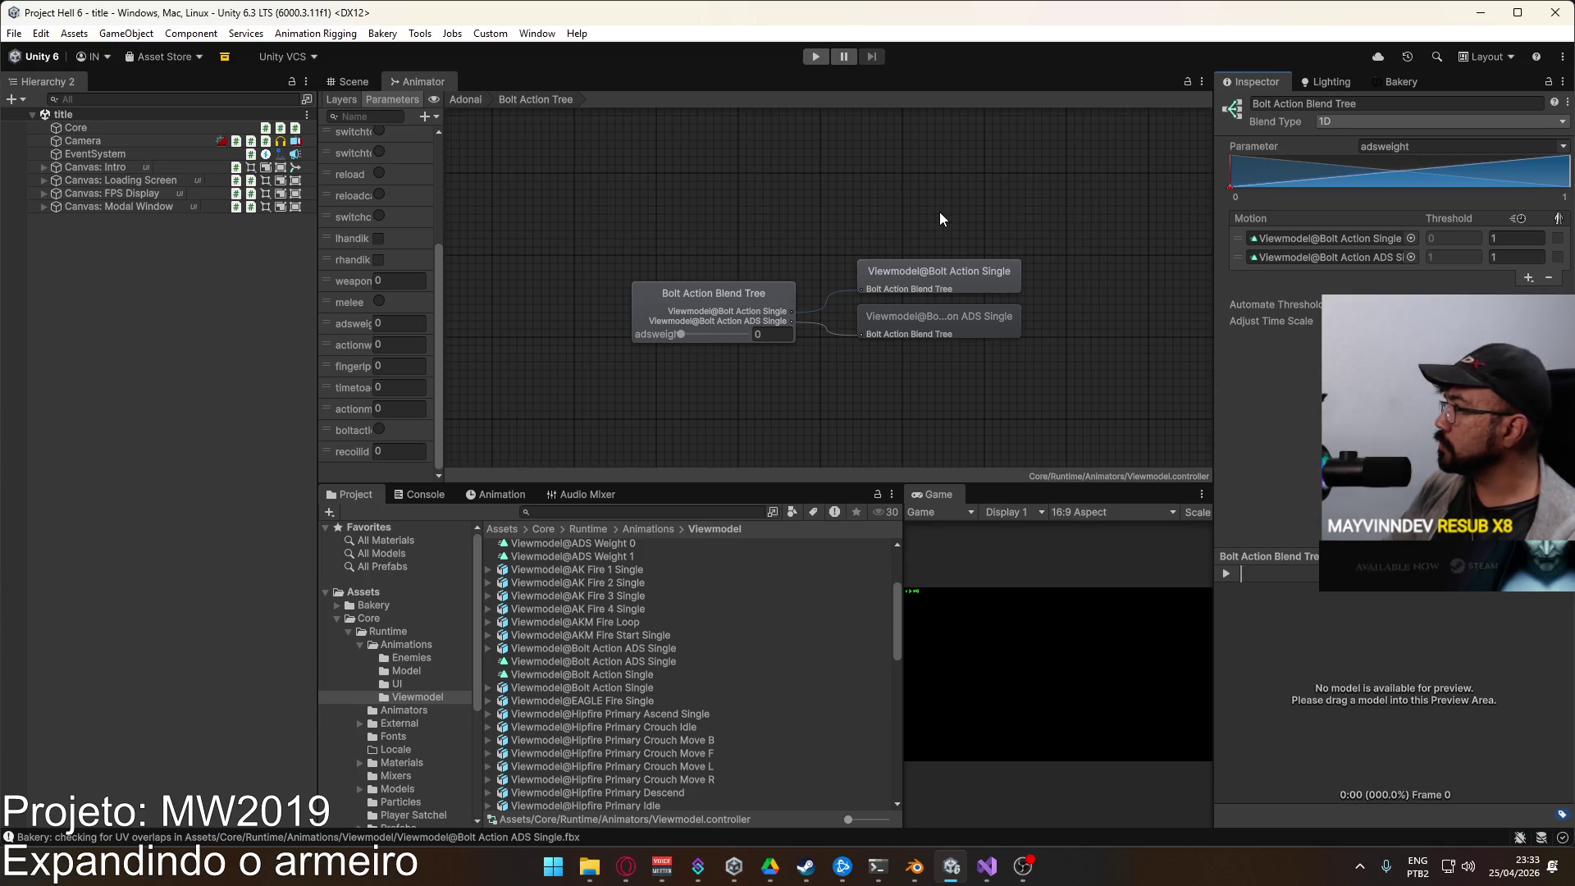
double_click(879, 218)
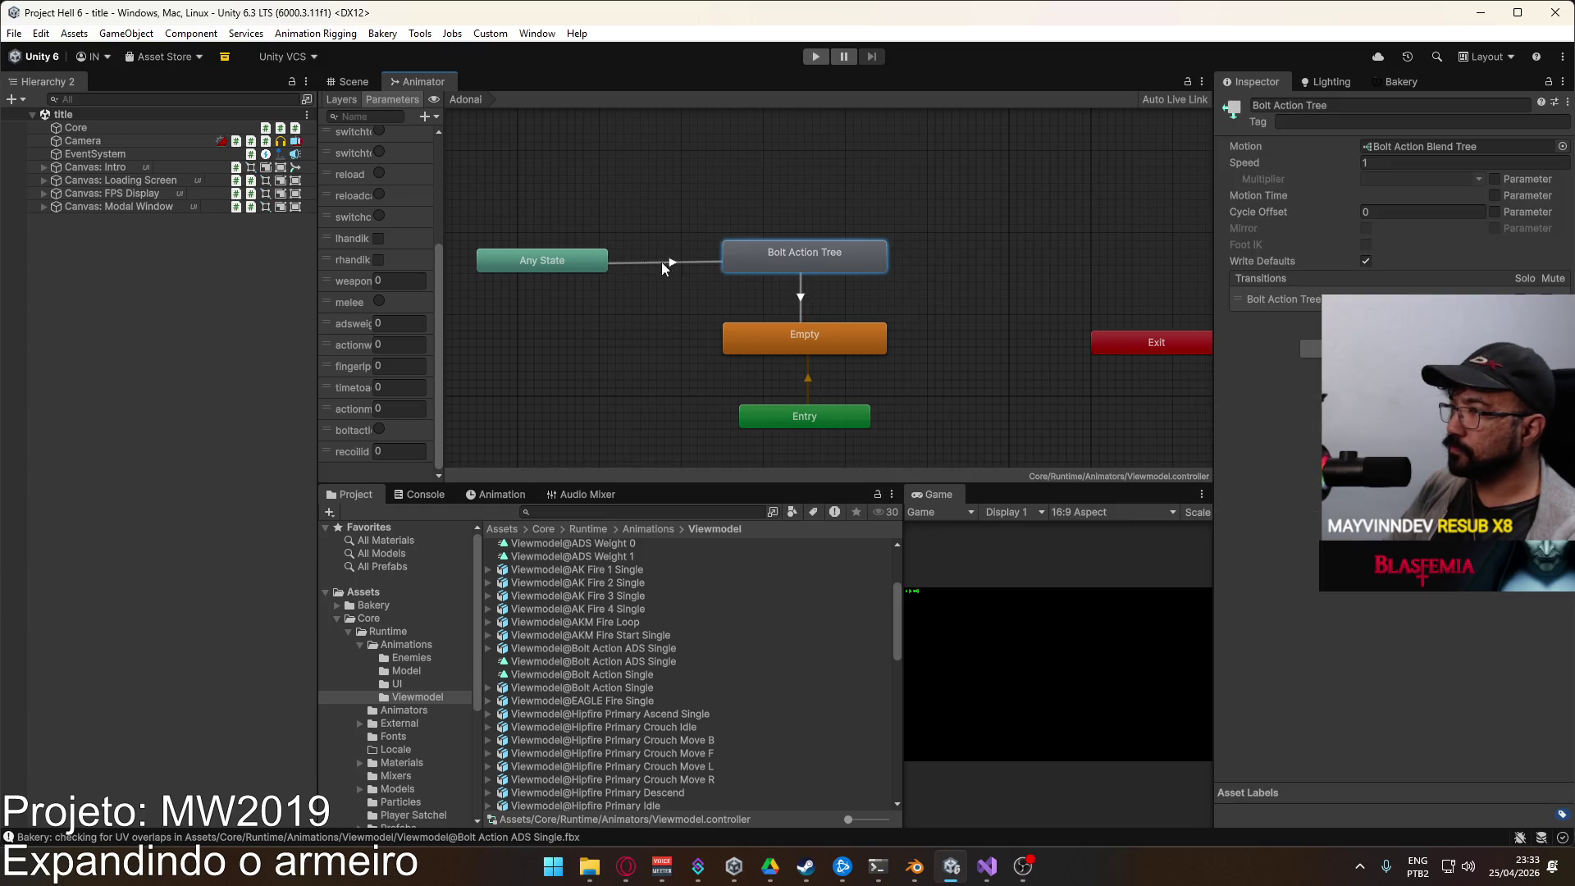
click(592, 264)
Step: Run the game, switch the loadout to the bolt-action rifle, and walk around testing it
click(713, 154)
click(349, 82)
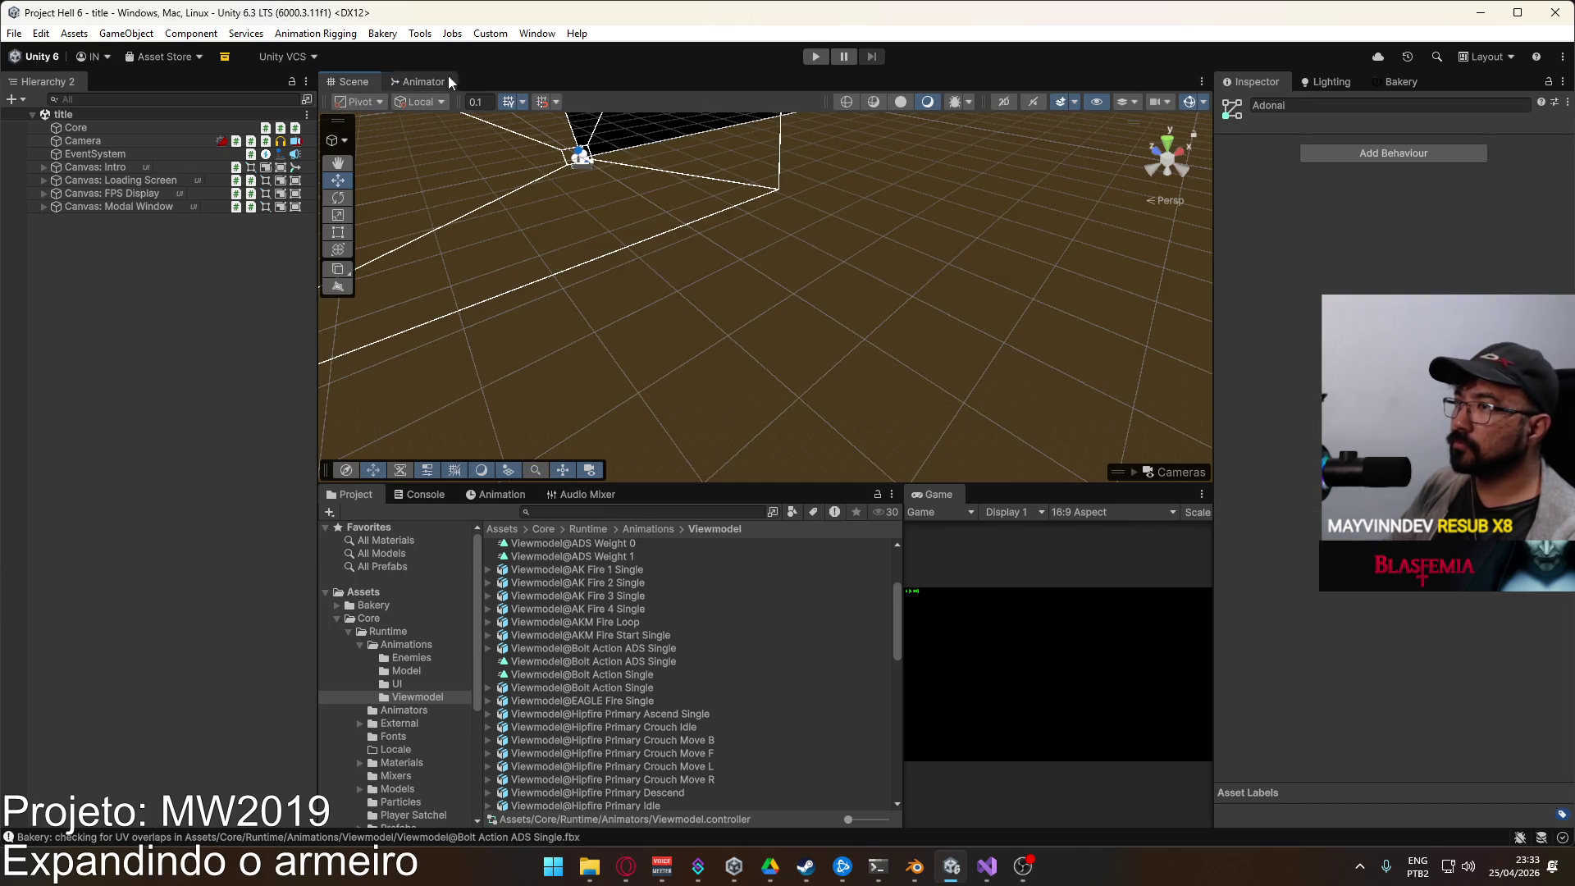
click(815, 55)
drag(901, 590, 727, 589)
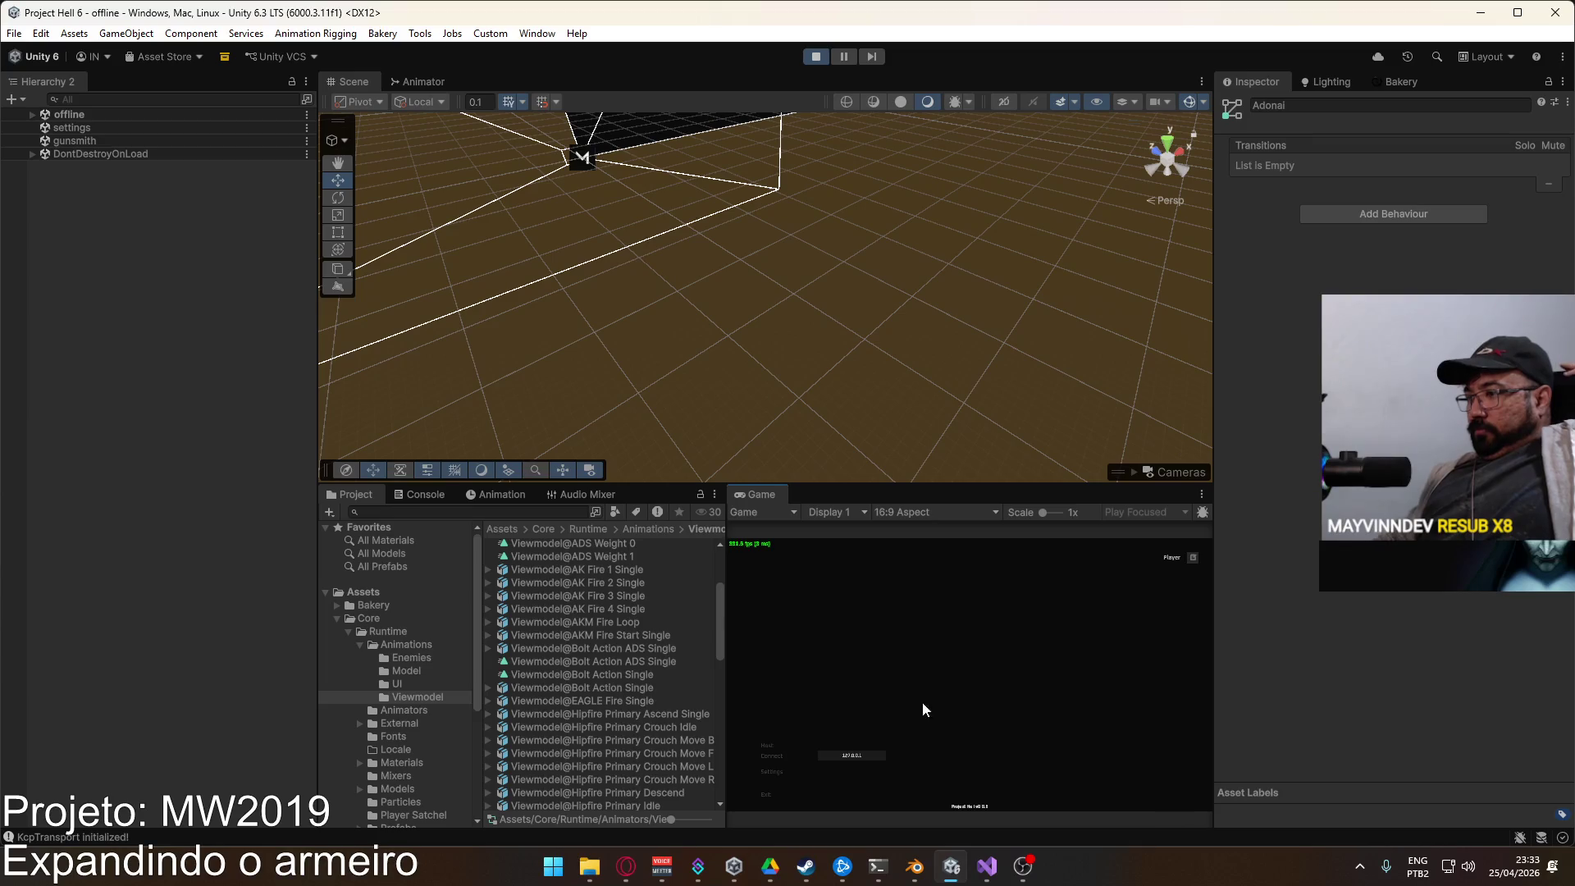
click(764, 752)
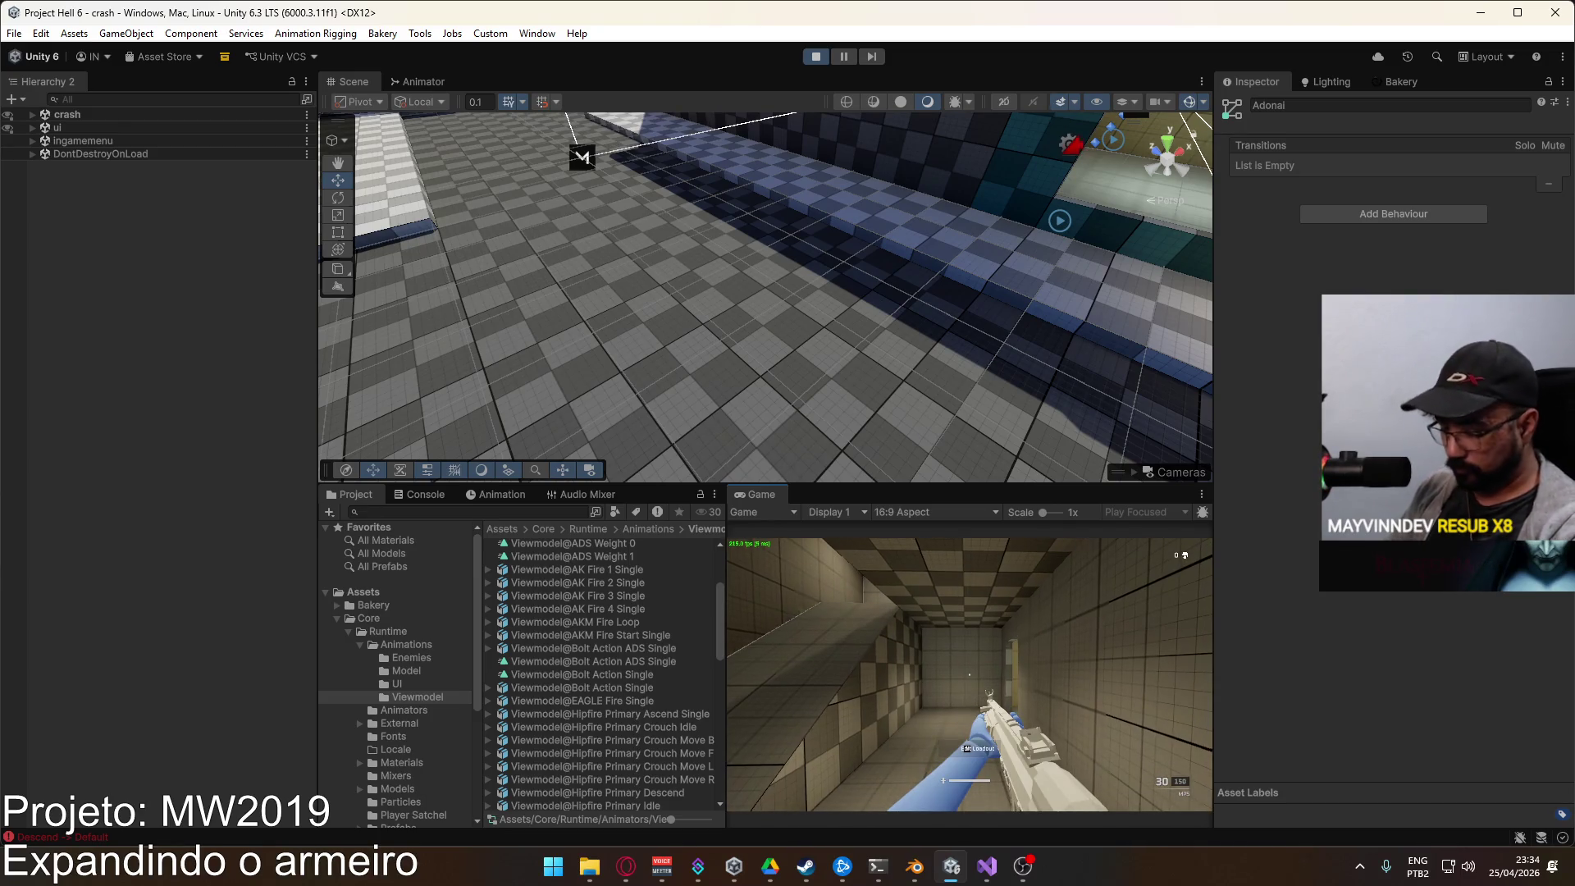
key(e)
click(971, 697)
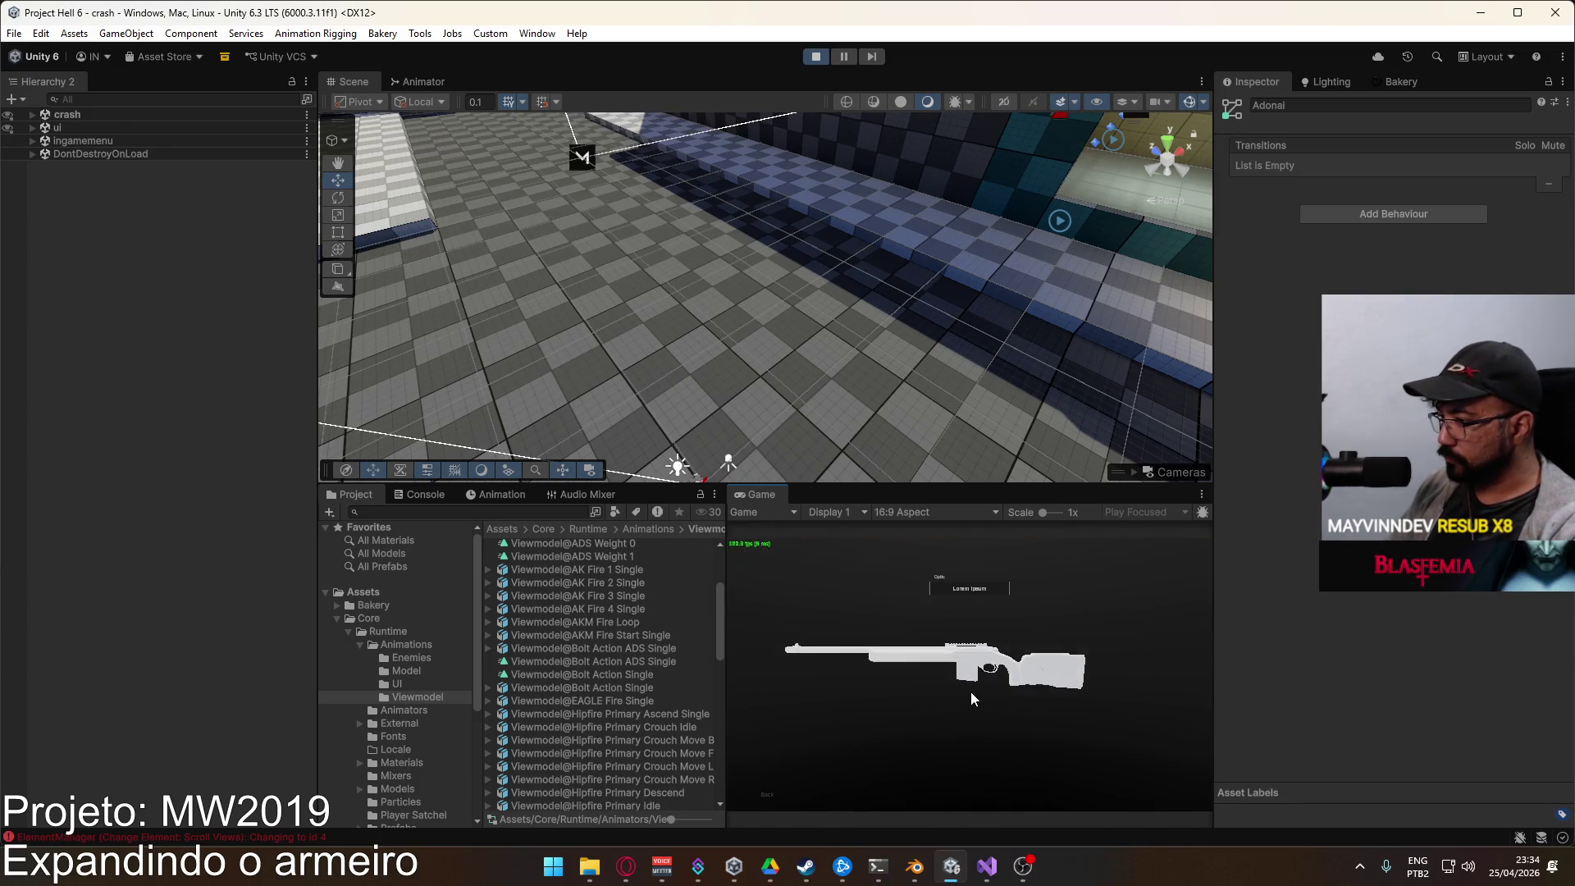
key(e)
key(w)
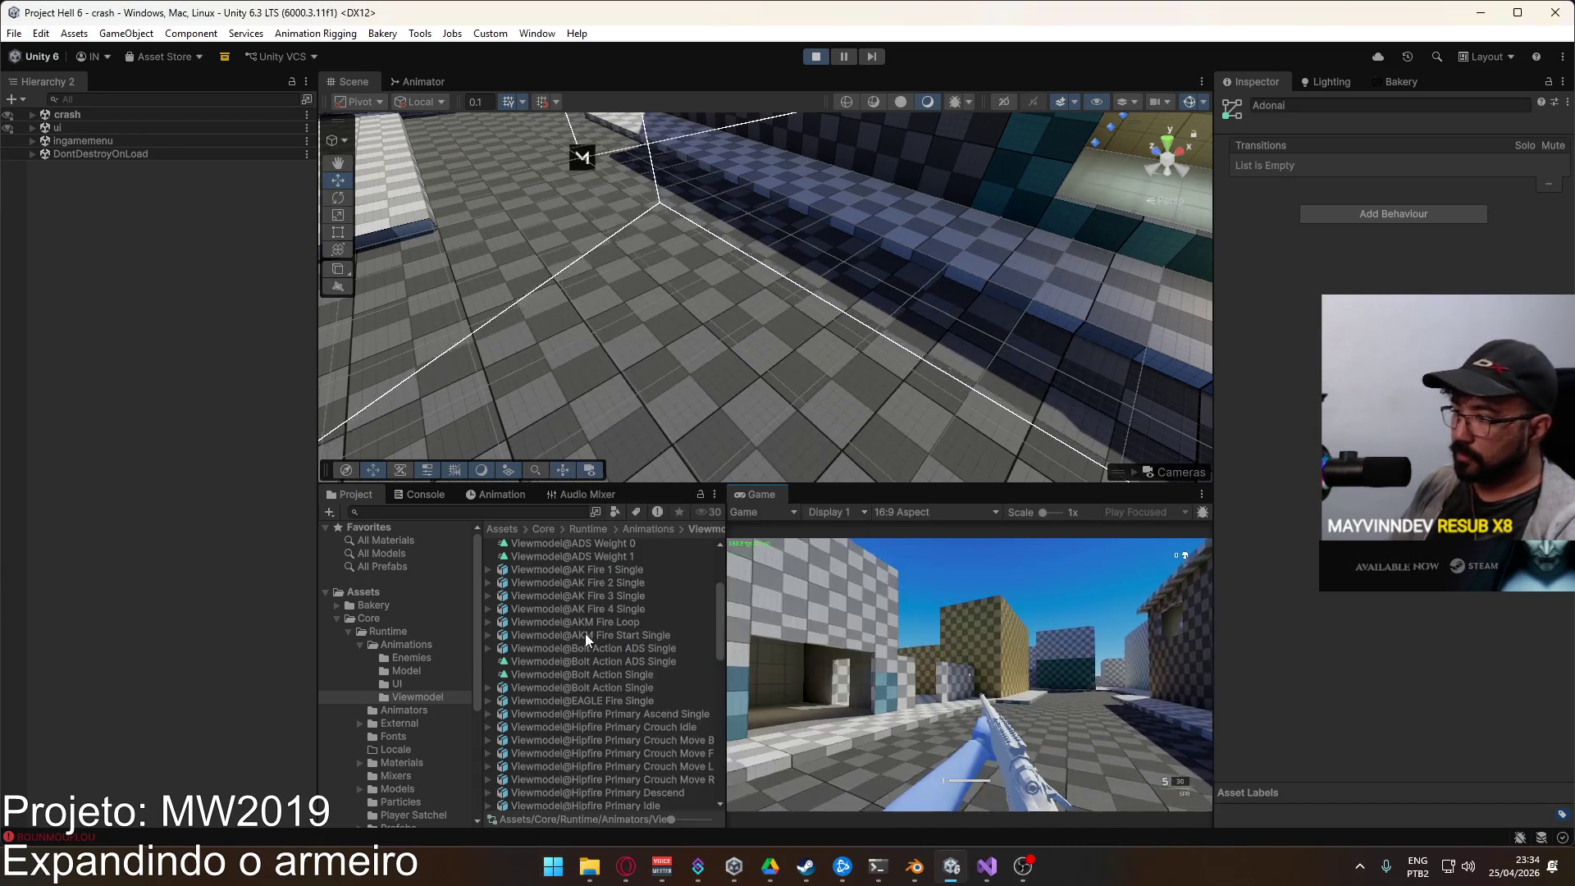
Step: Open the Viewmodel@Bolt Action Single clip's keyframes in the Animation window
click(572, 673)
click(872, 668)
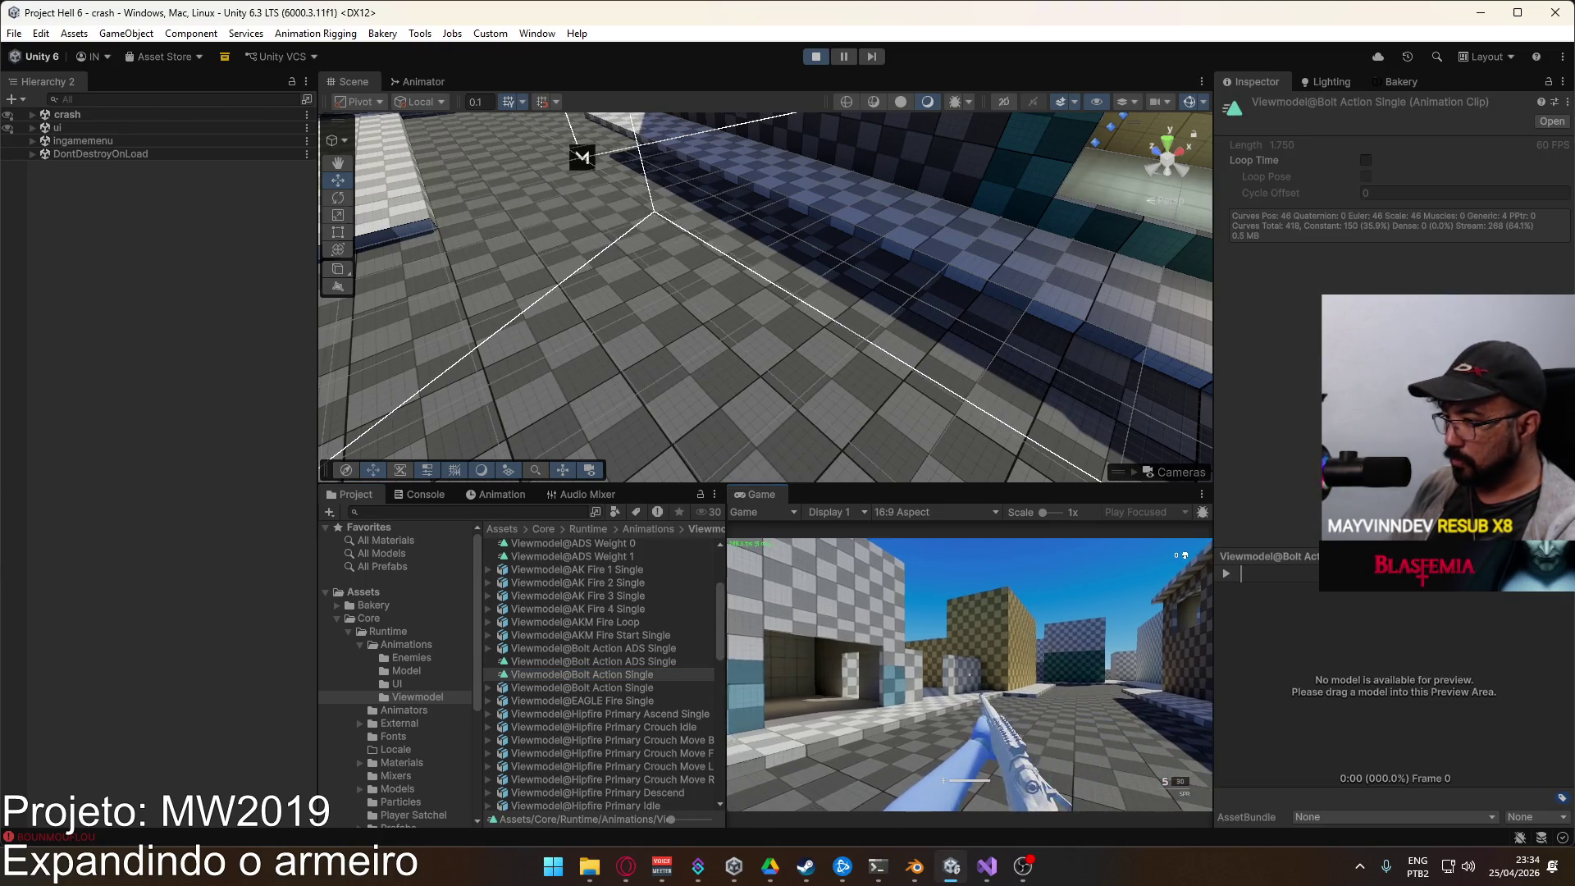
key(Escape)
click(618, 686)
click(631, 671)
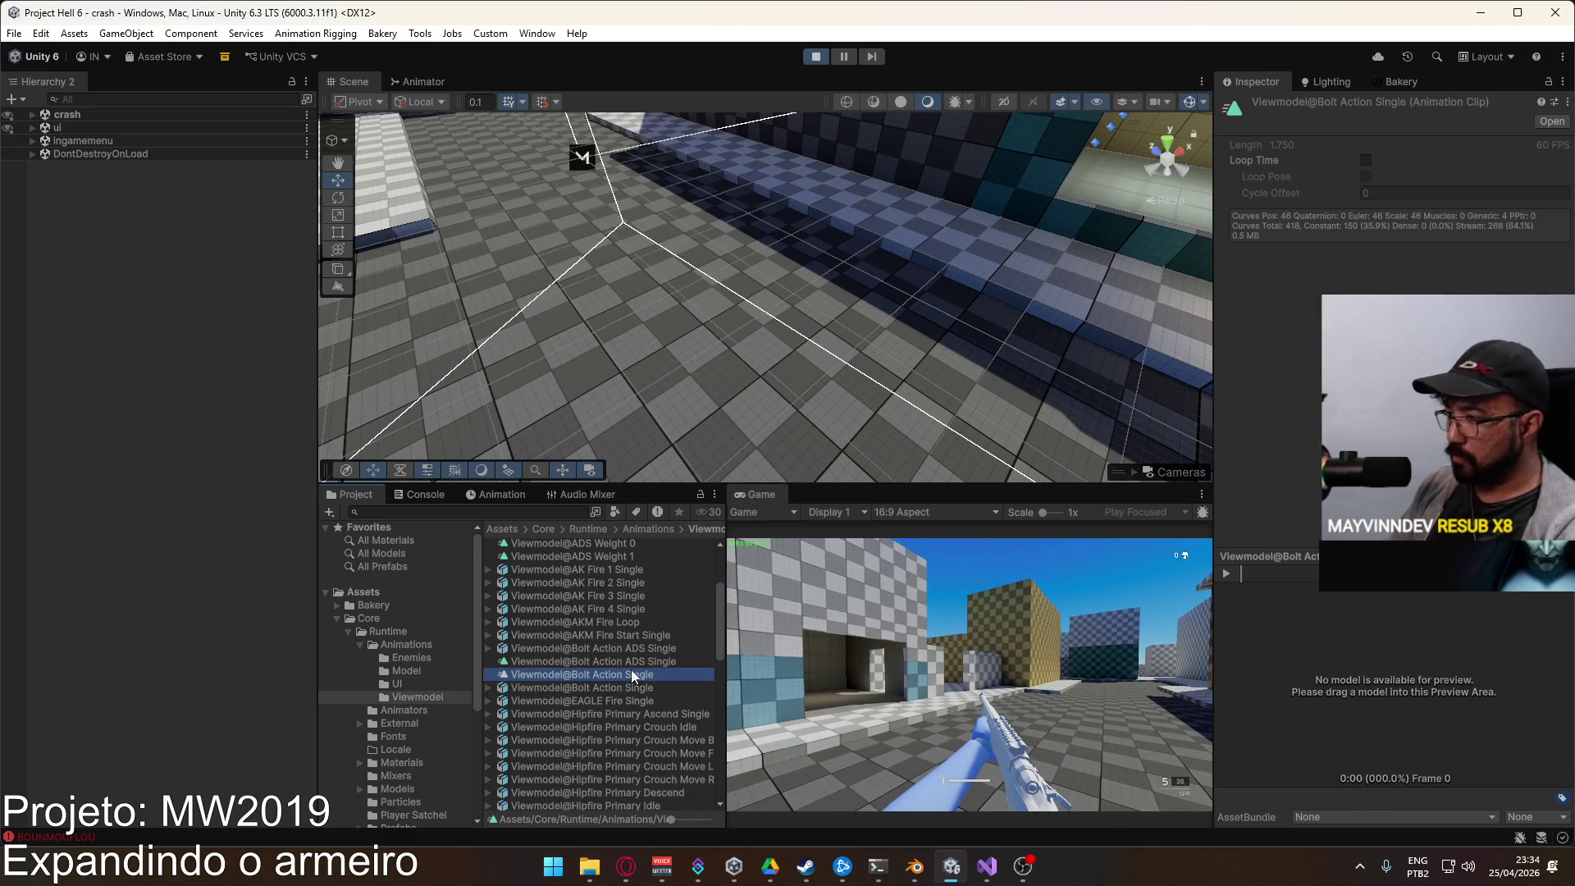
double_click(632, 677)
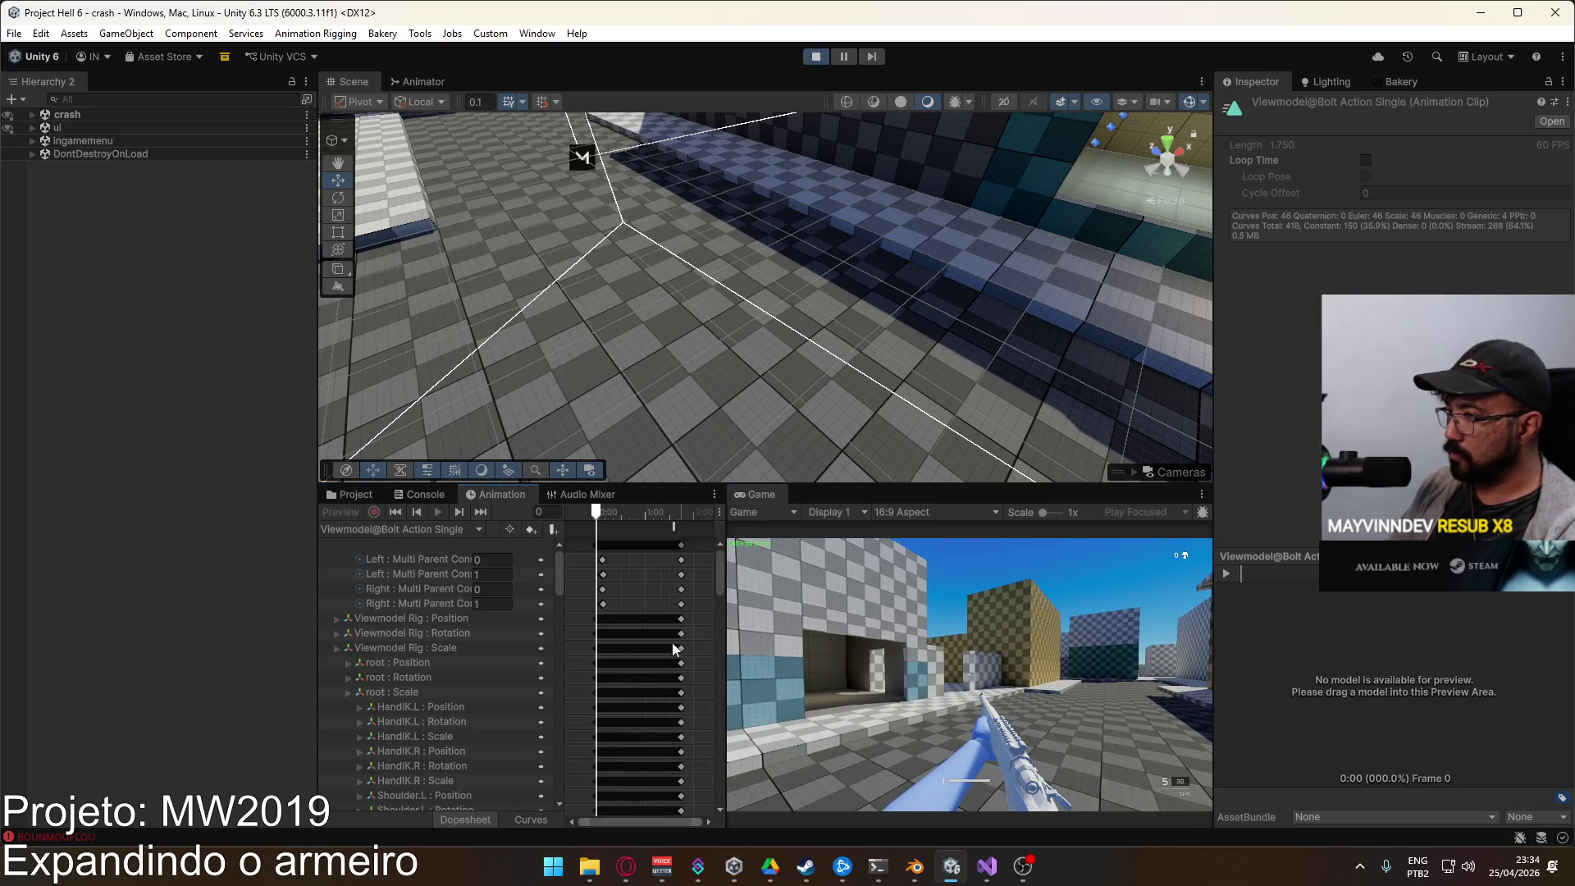
click(681, 525)
scroll(674, 570, up, 2)
click(671, 528)
scroll(673, 534, up, 2)
click(652, 513)
scroll(654, 520, up, 1)
click(649, 514)
click(654, 527)
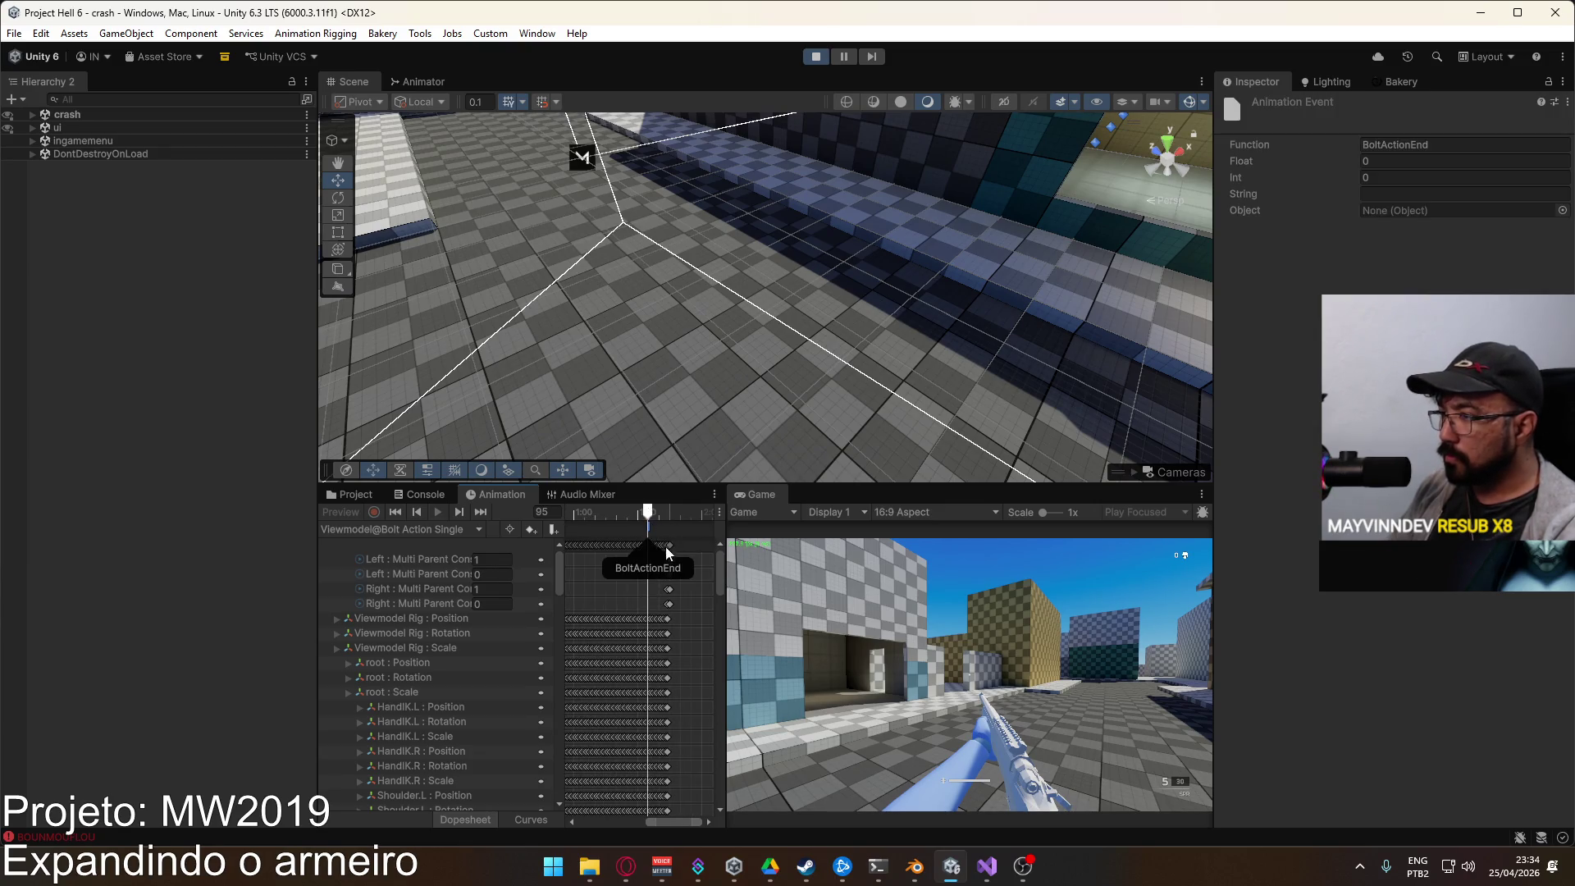
click(354, 494)
double_click(602, 661)
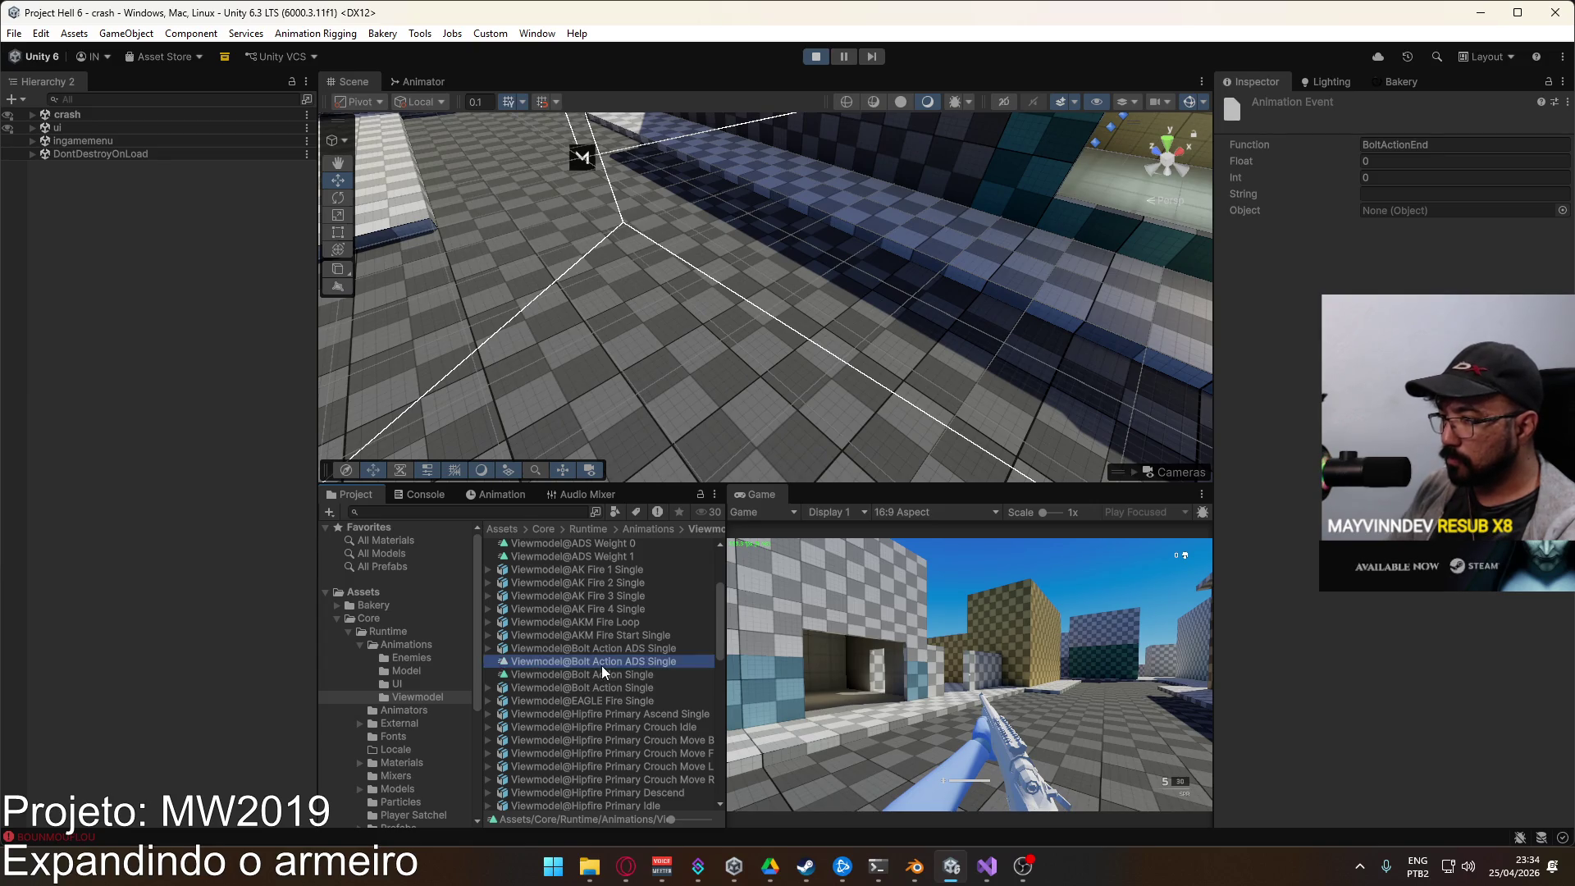
scroll(686, 566, up, 1)
click(676, 513)
click(678, 525)
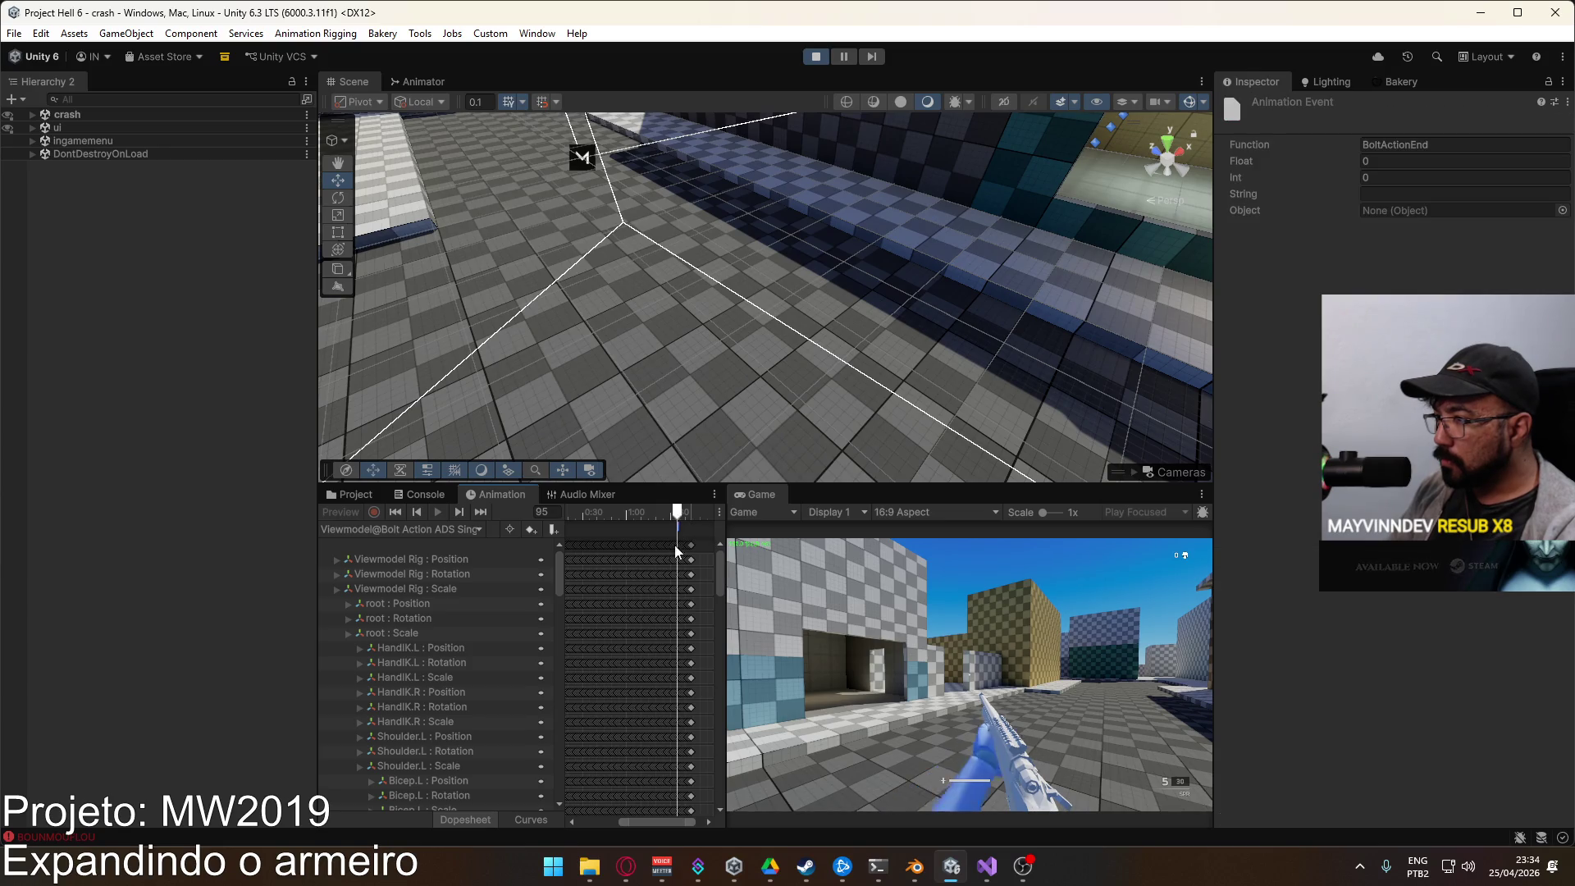
click(355, 495)
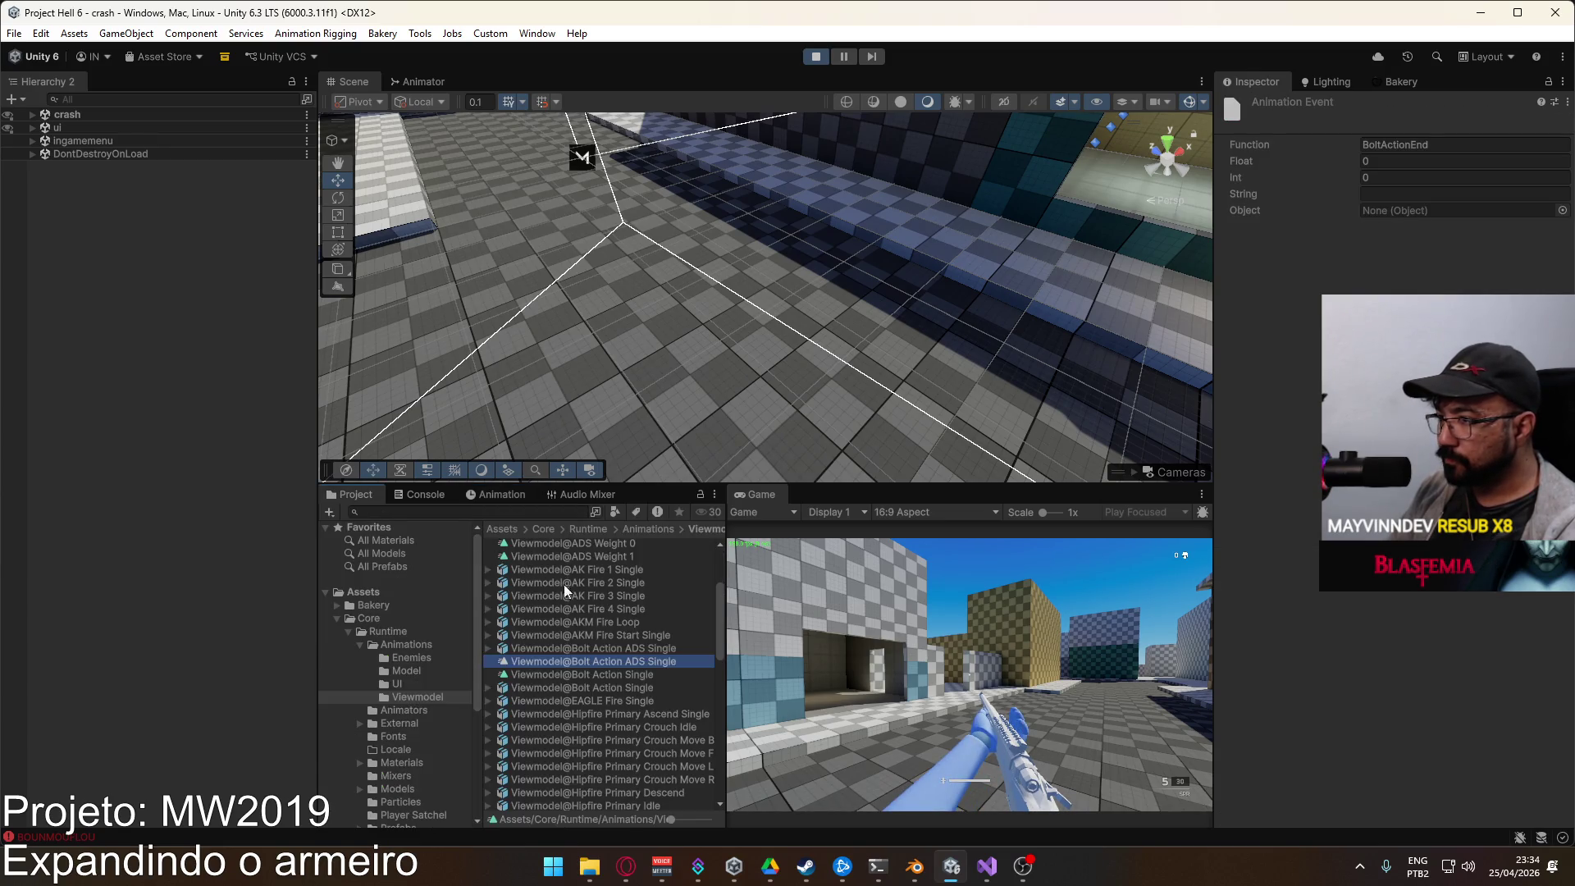
double_click(596, 676)
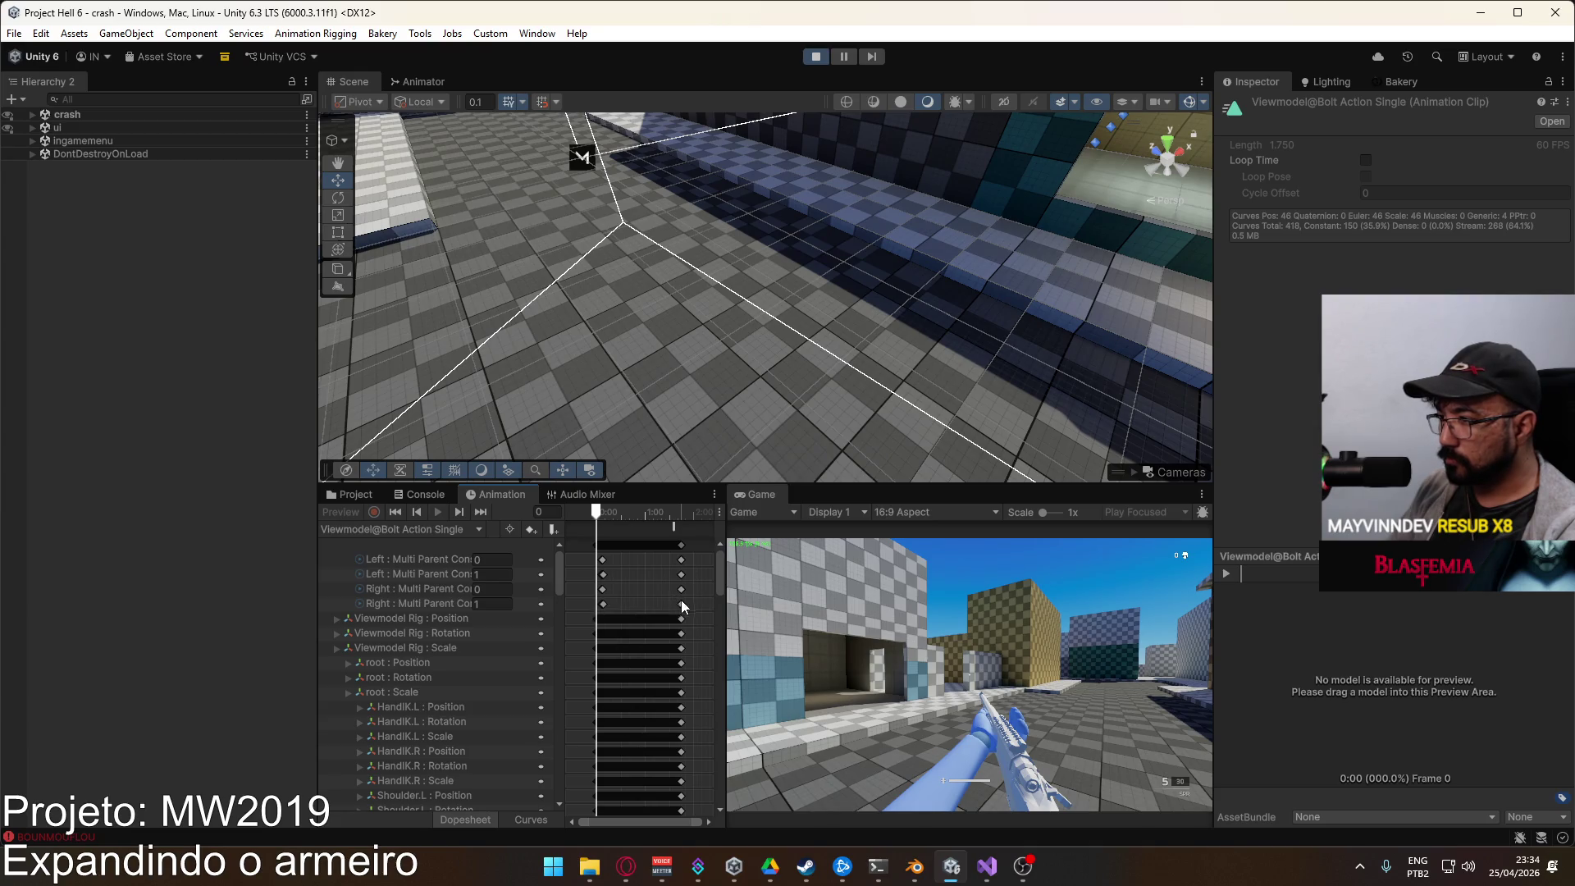
mouse_move(693, 617)
mouse_down()
mouse_move(578, 574)
mouse_move(572, 549)
mouse_up()
scroll(627, 590, up, 1)
scroll(629, 589, up, 4)
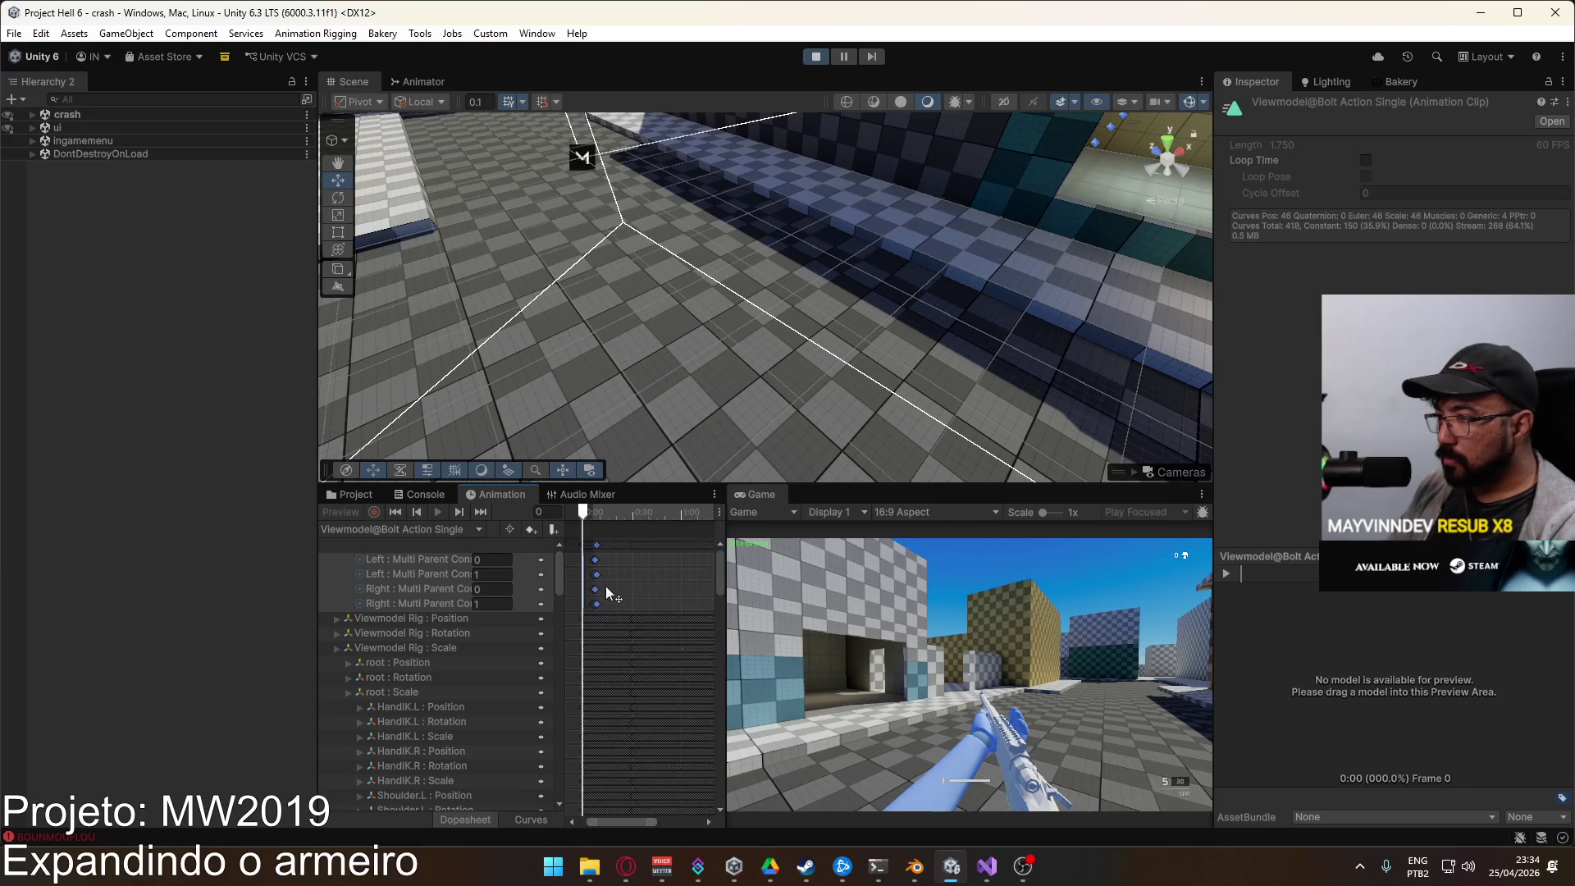
scroll(605, 583, up, 3)
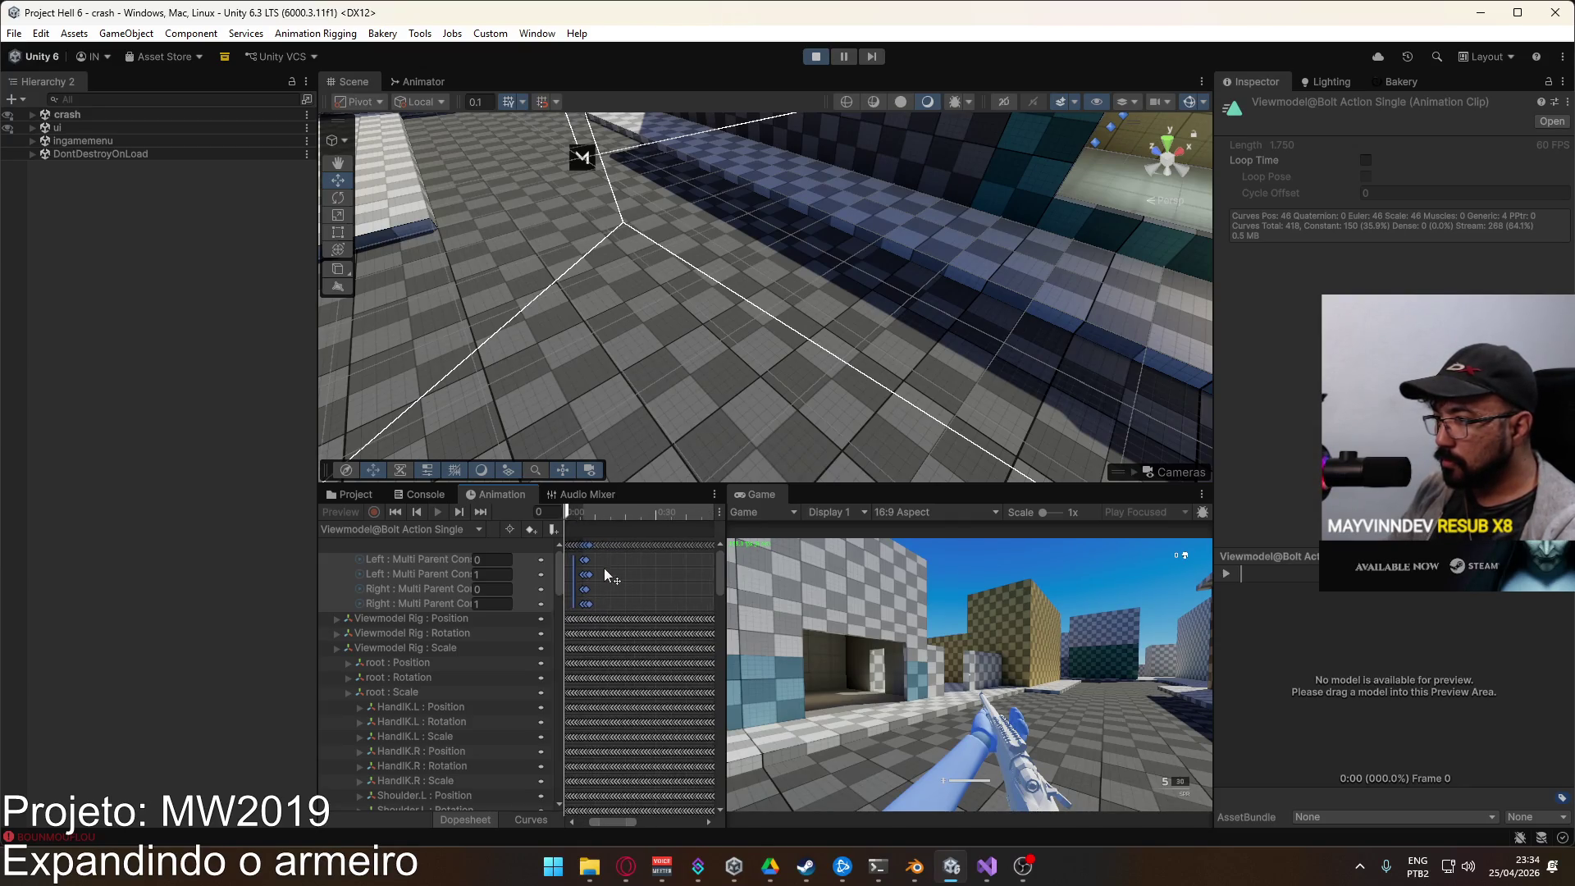
scroll(620, 584, up, 3)
click(576, 512)
drag(577, 512, 603, 512)
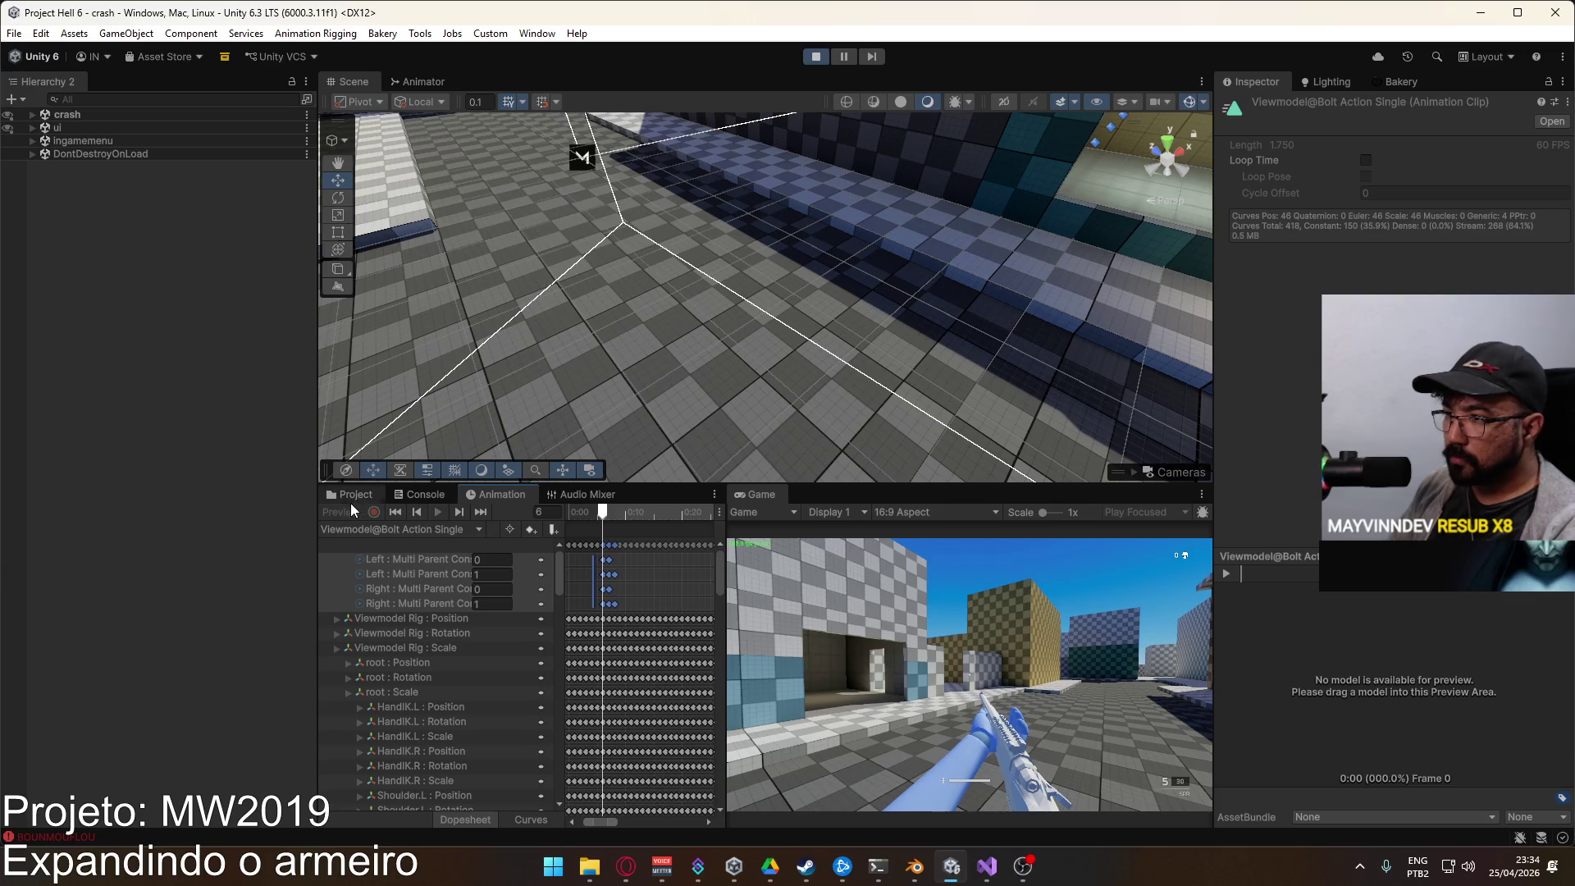
Step: Open the Bolt Action ADS Single clip, change its preview frame, and inspect the BoltActionEnd event
click(357, 497)
double_click(598, 676)
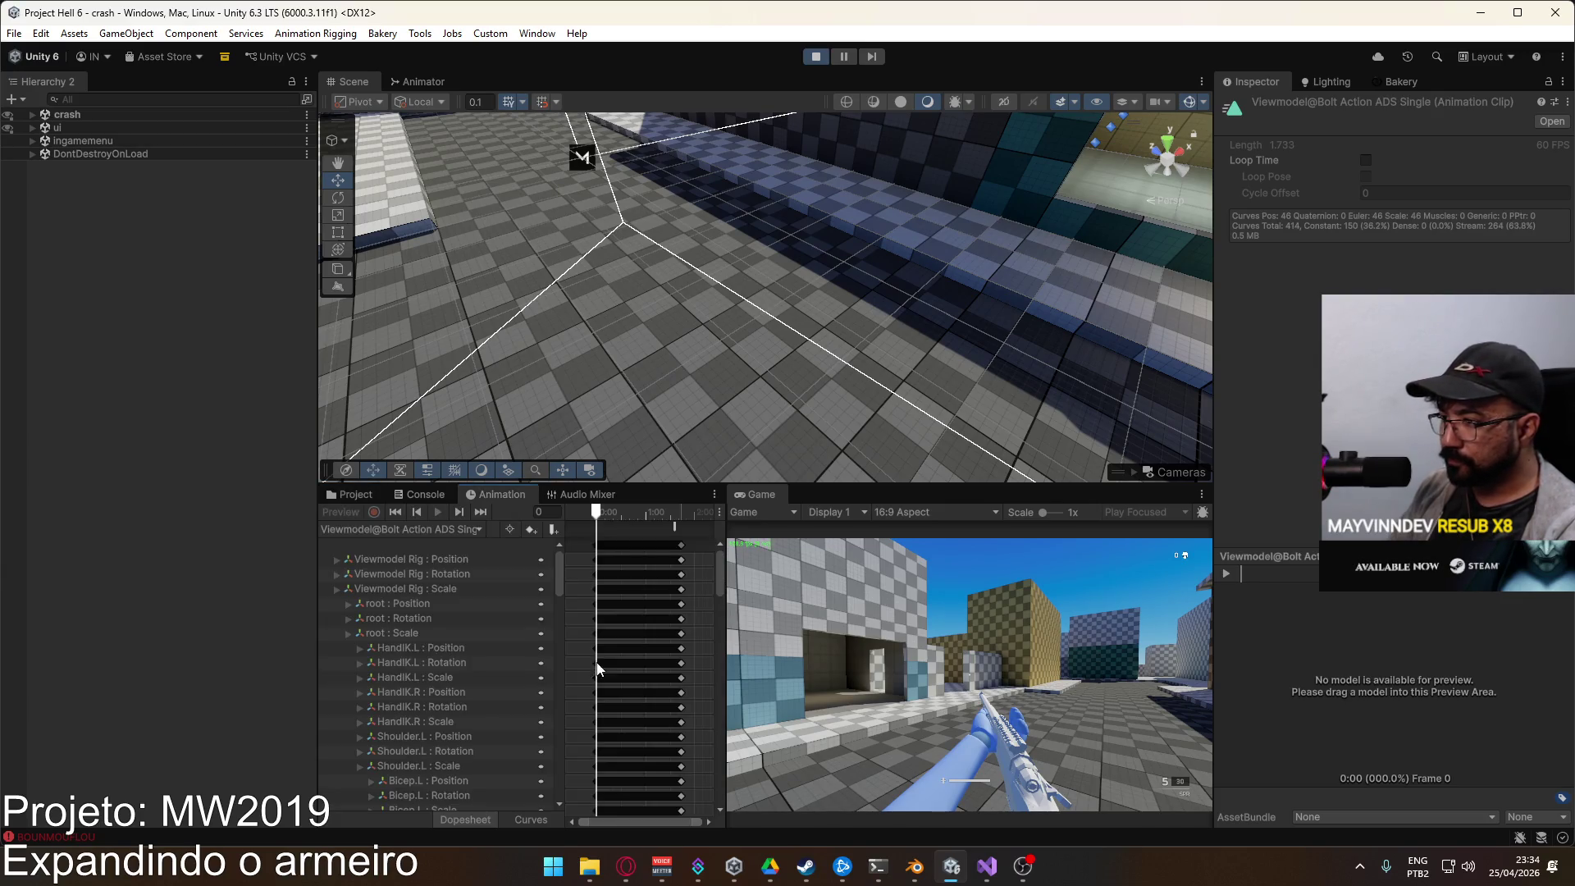
click(546, 512)
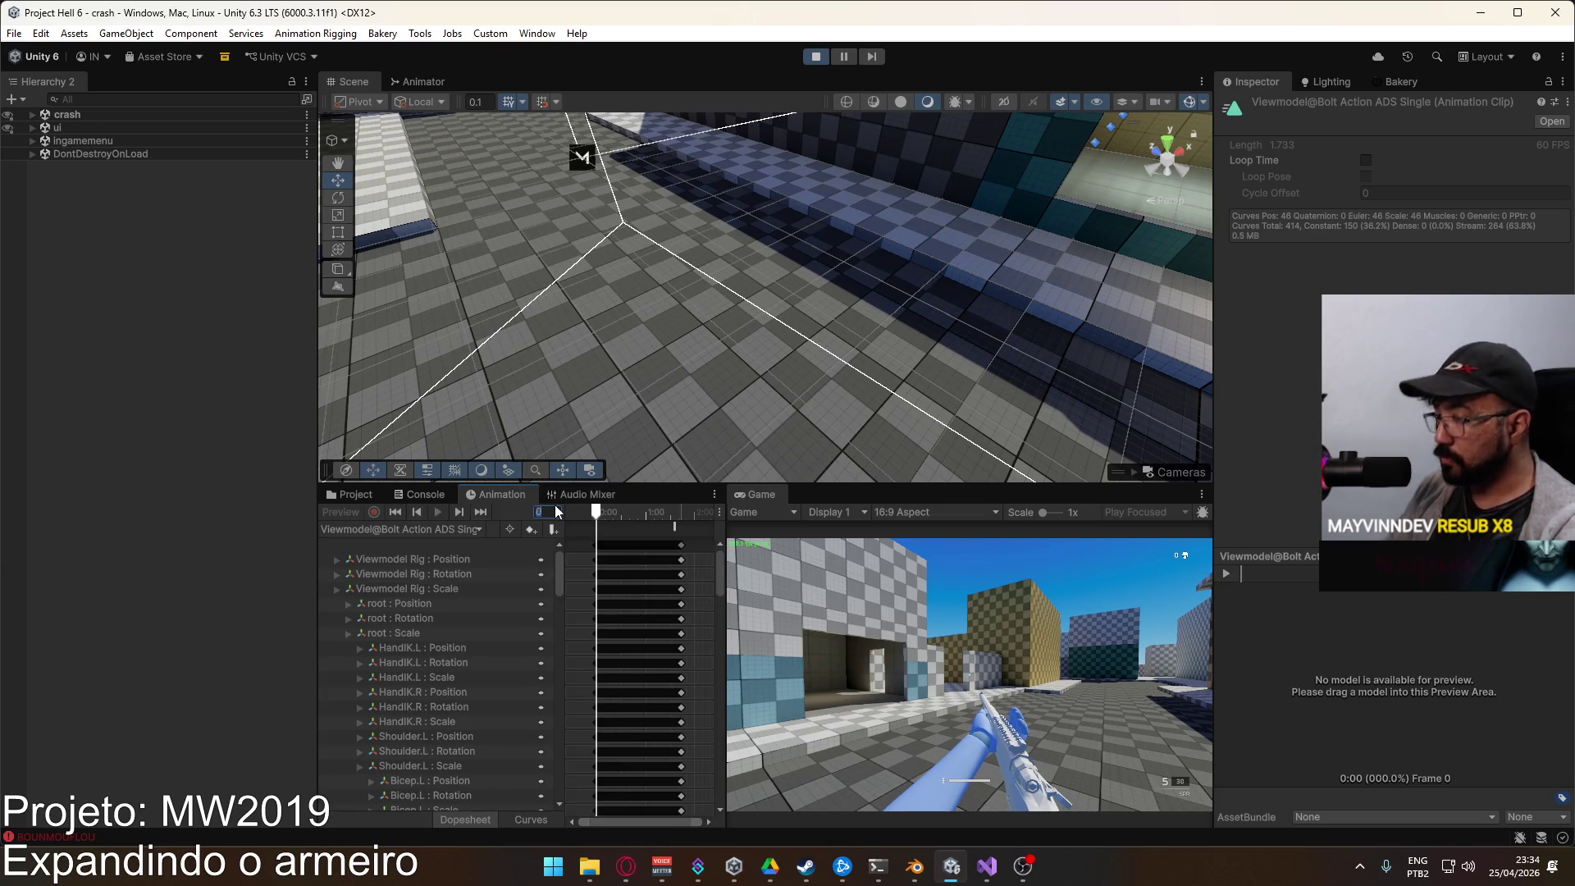
text(6Unit)
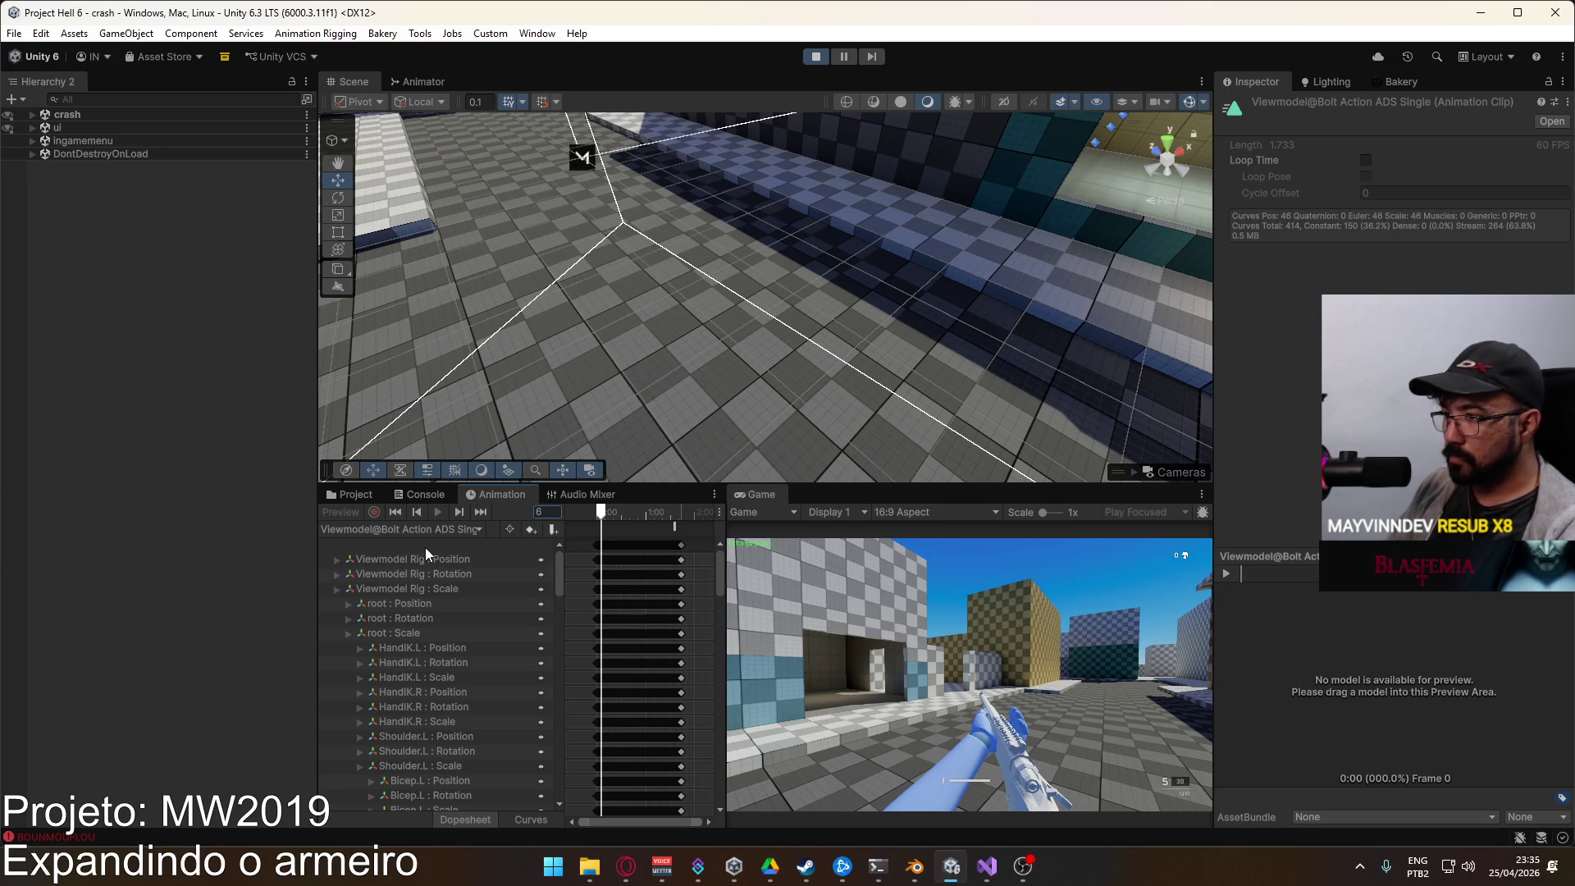
click(427, 559)
click(641, 566)
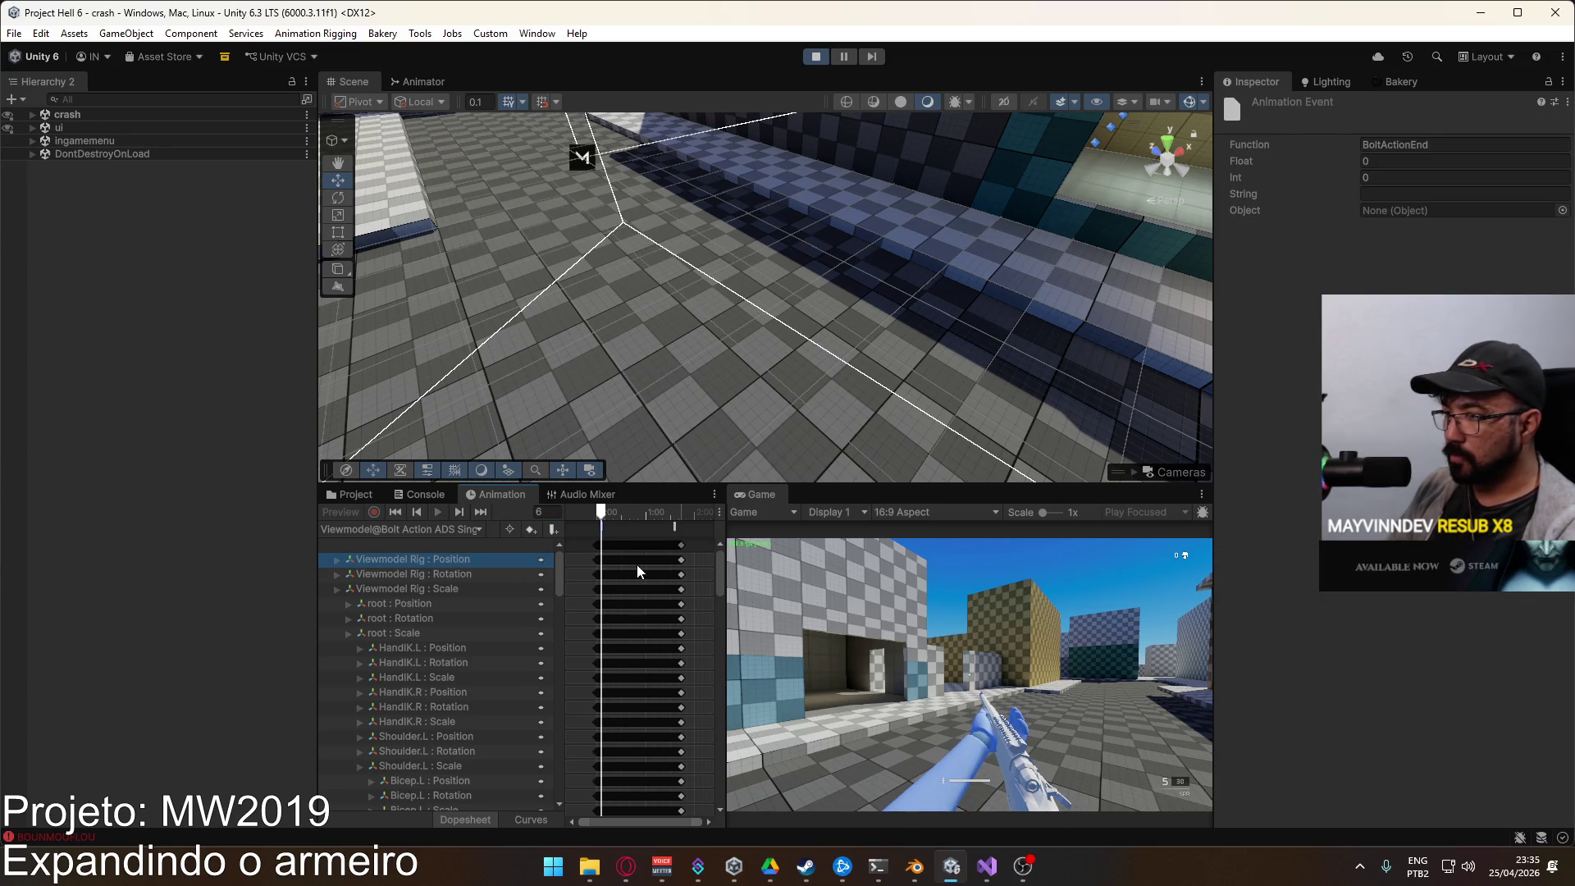
click(588, 554)
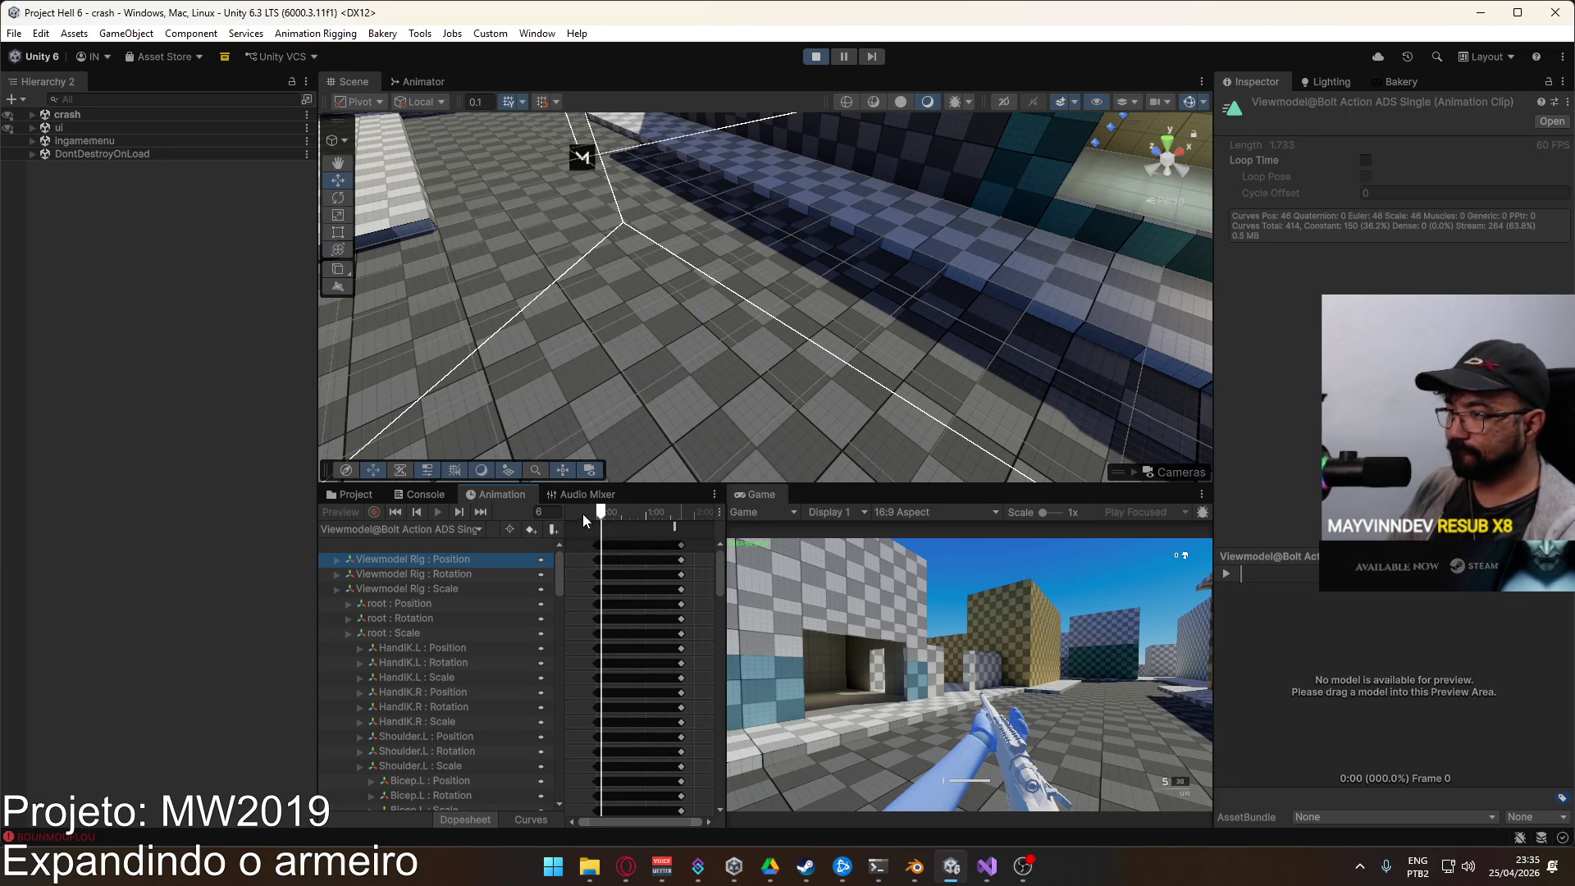
Step: Return to the Project panel's Viewmodel animation clips folder
scroll(549, 597, down, 10)
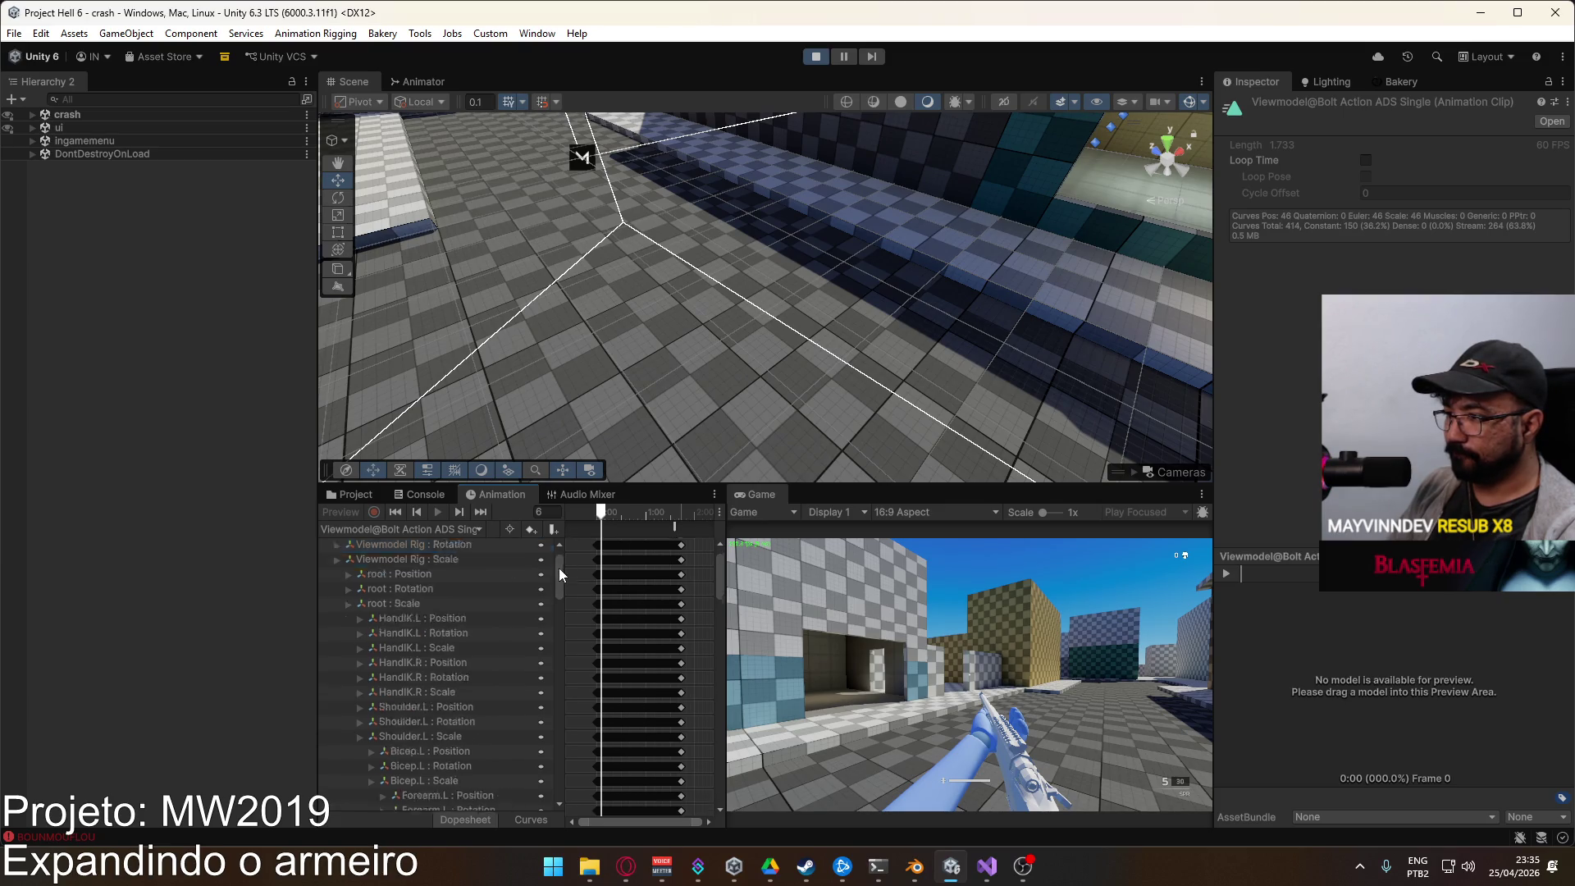
scroll(549, 597, up, 15)
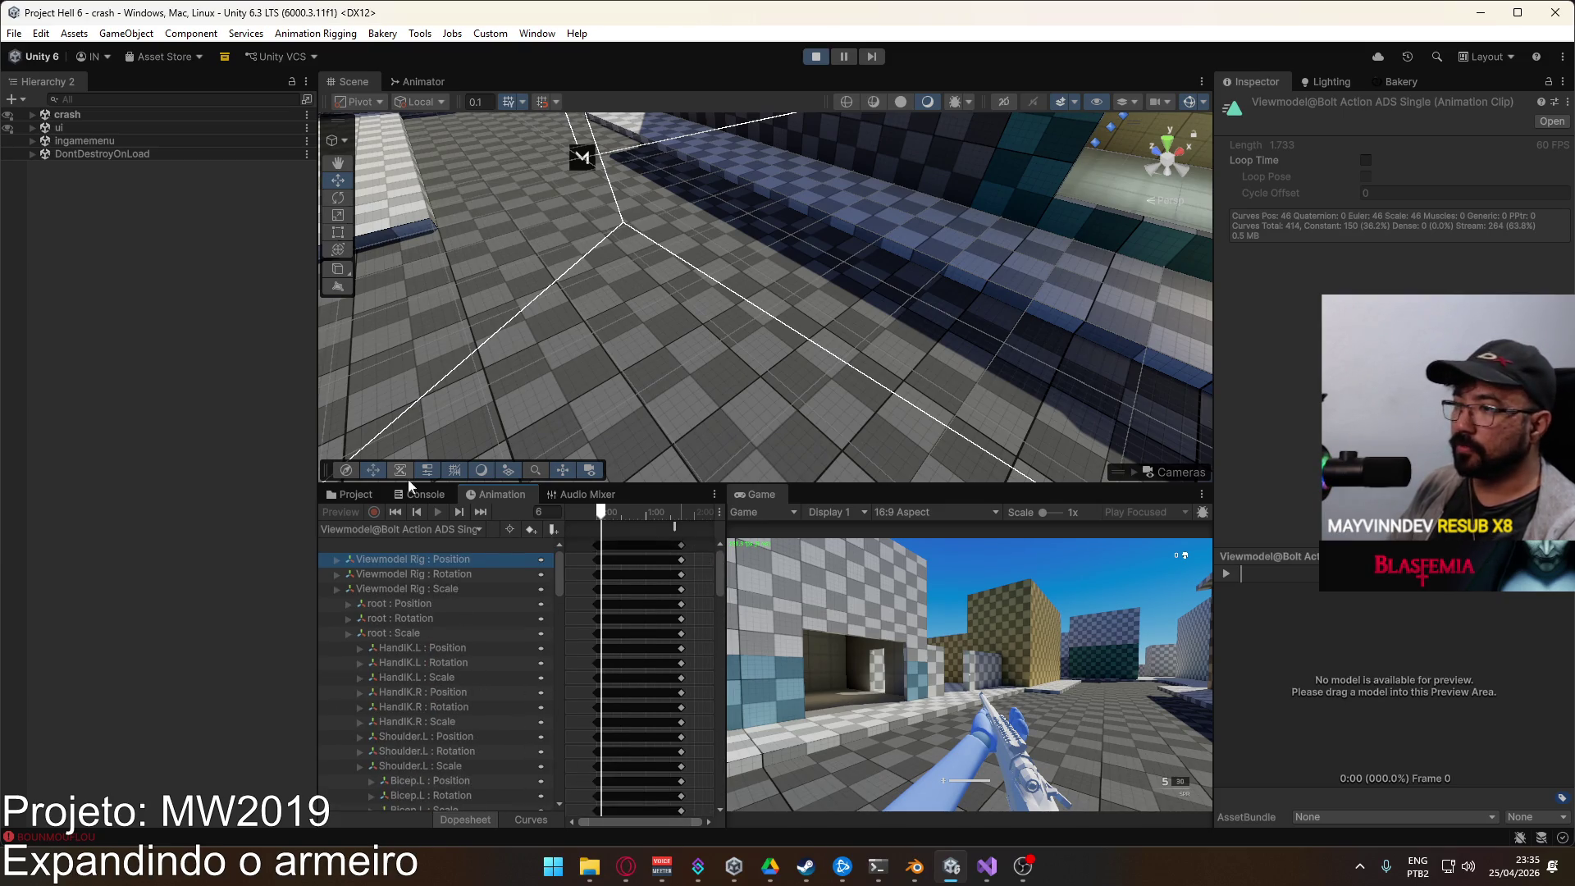
click(372, 498)
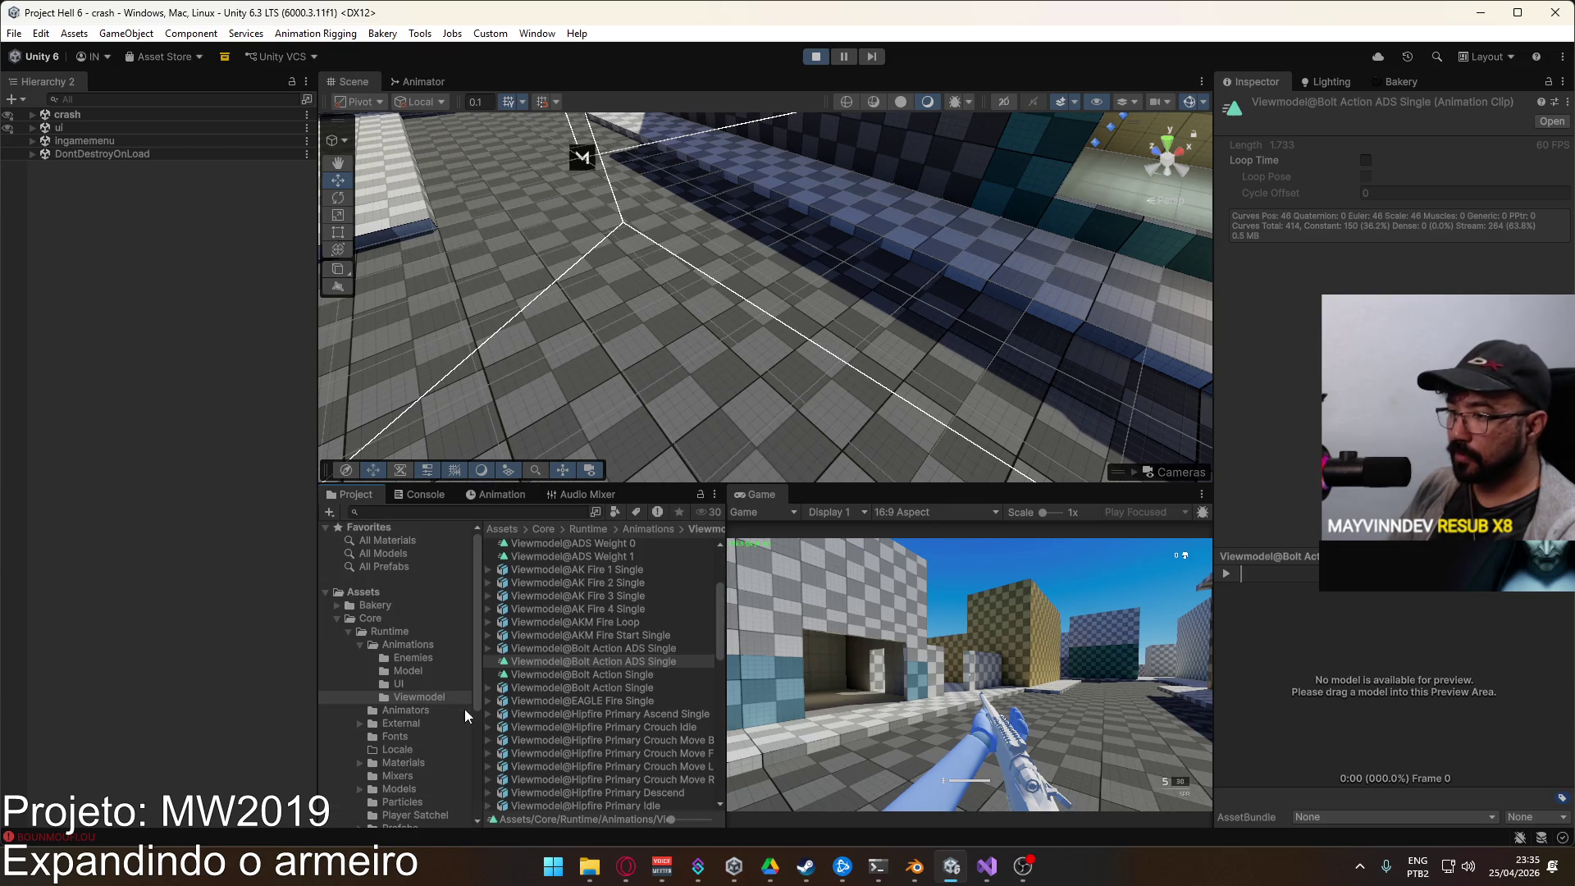
Step: Select the Viewmodel object under crash > Player in the hierarchy
click(34, 116)
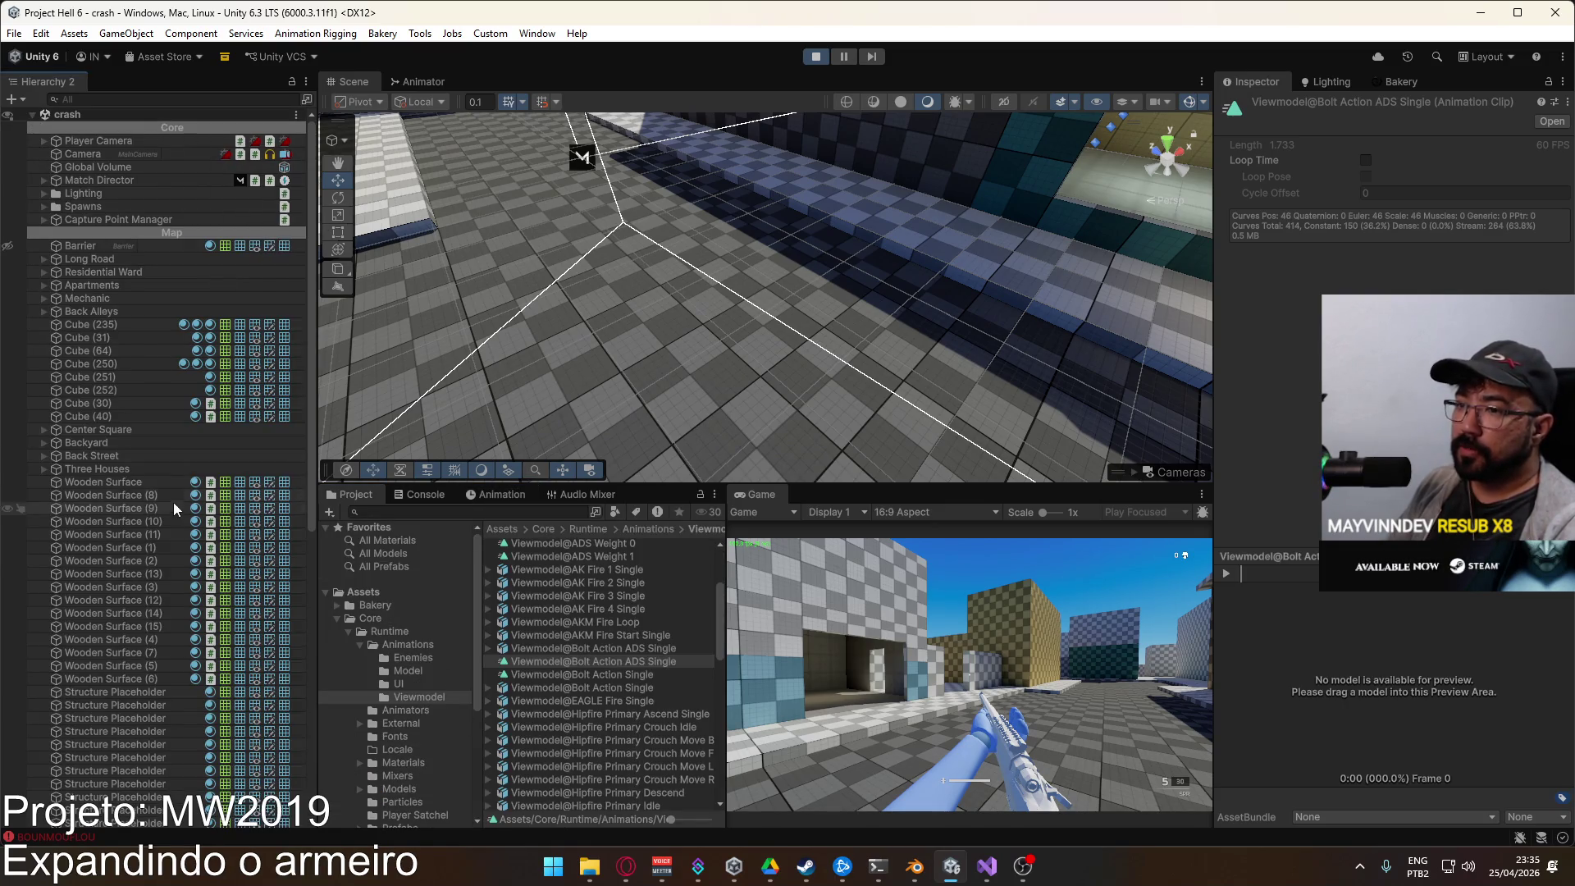
scroll(164, 344, down, 3)
scroll(177, 358, down, 7)
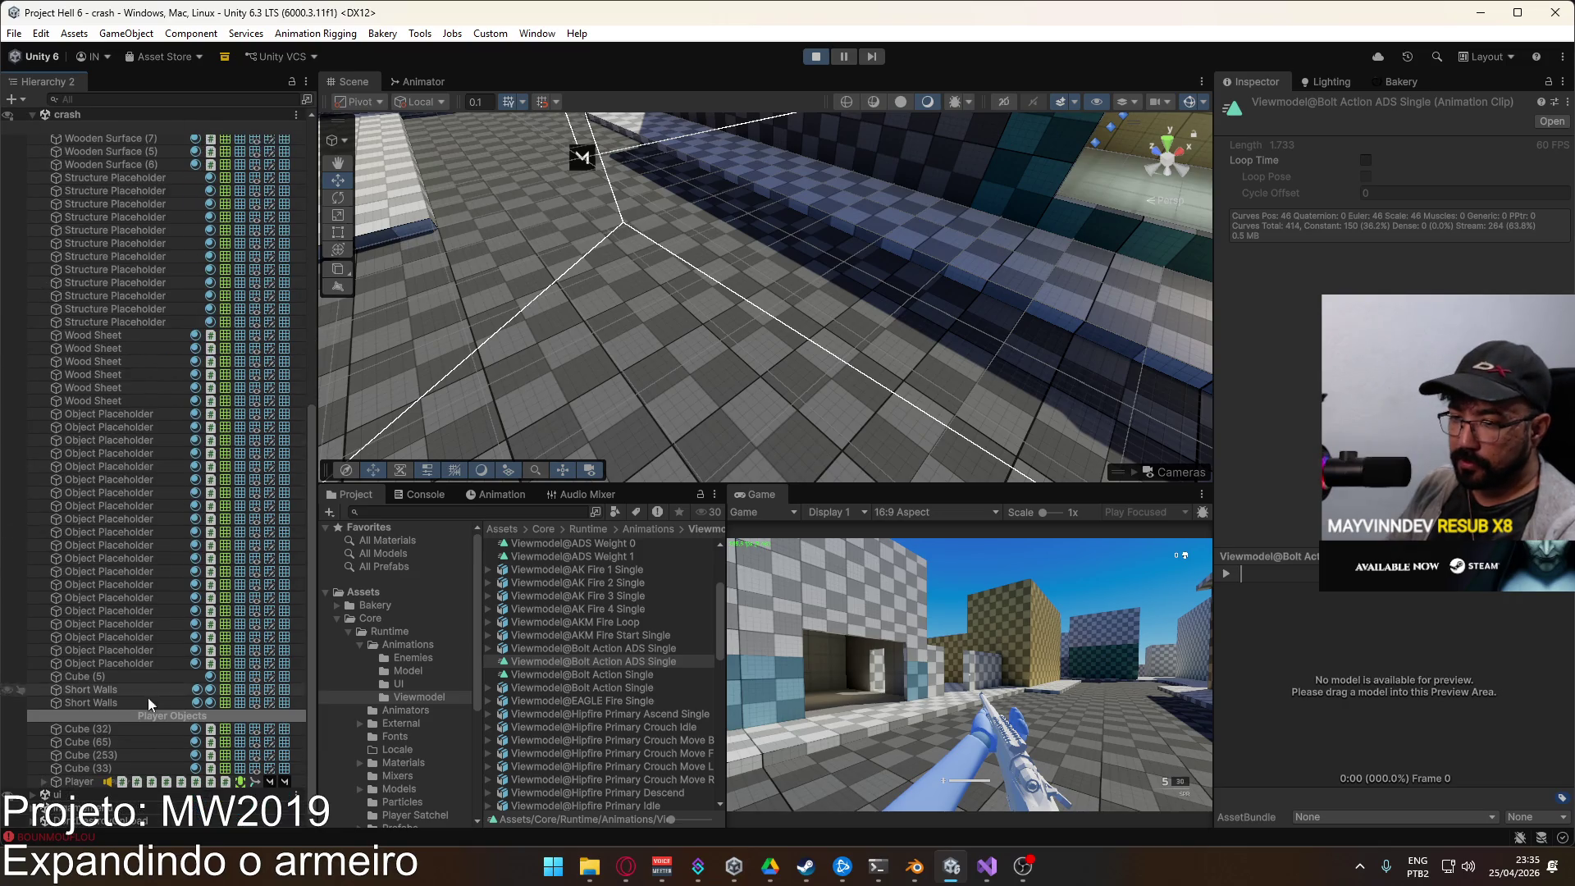
click(85, 780)
click(494, 495)
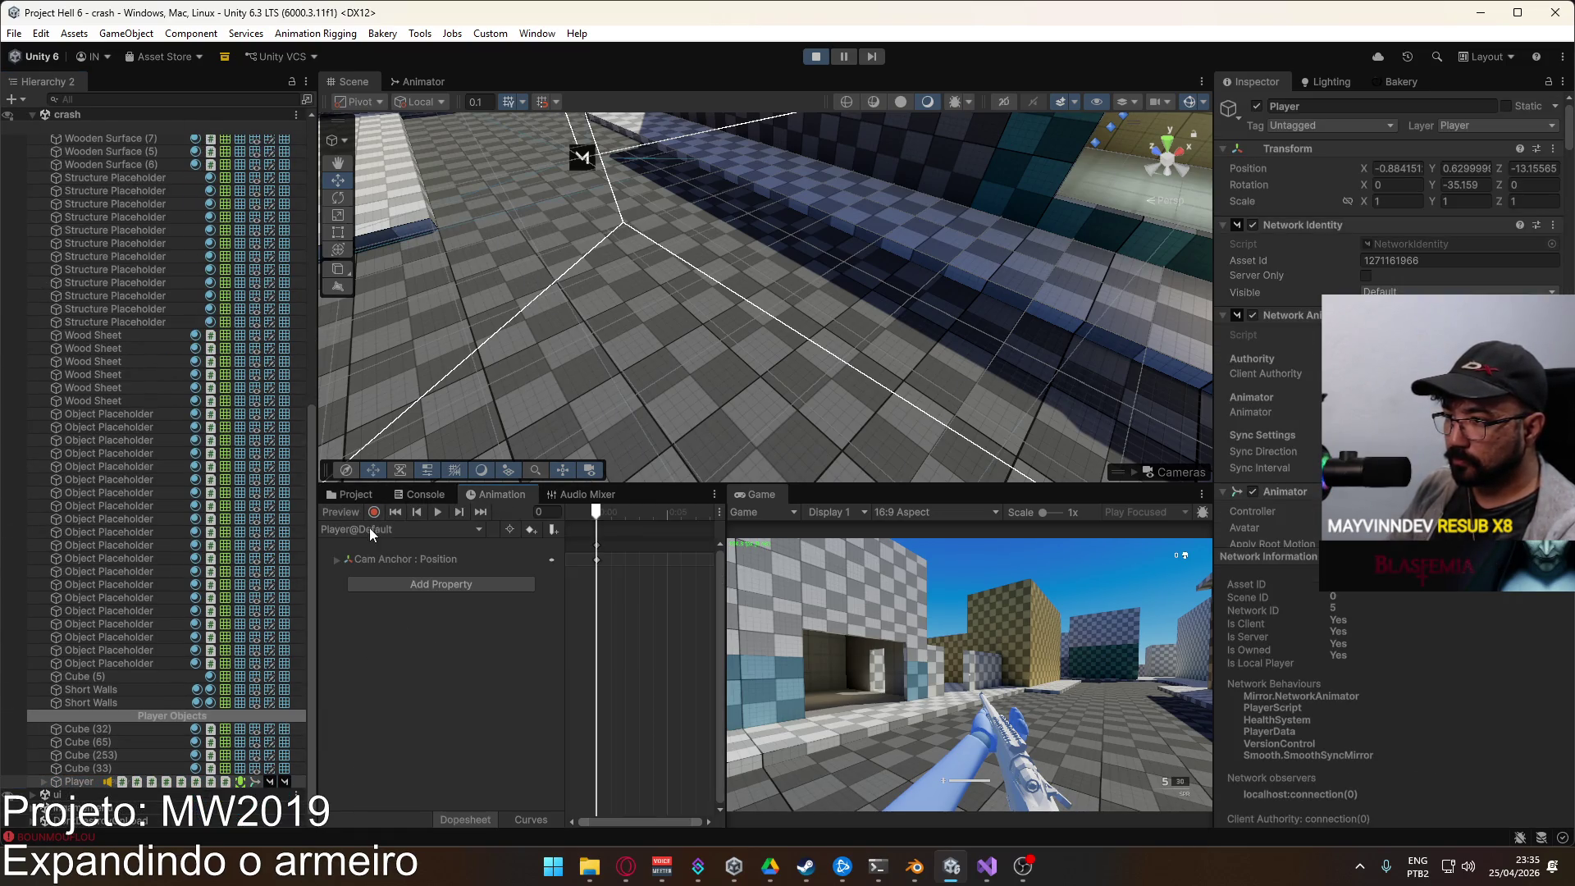
click(398, 529)
click(43, 781)
scroll(123, 738, down, 3)
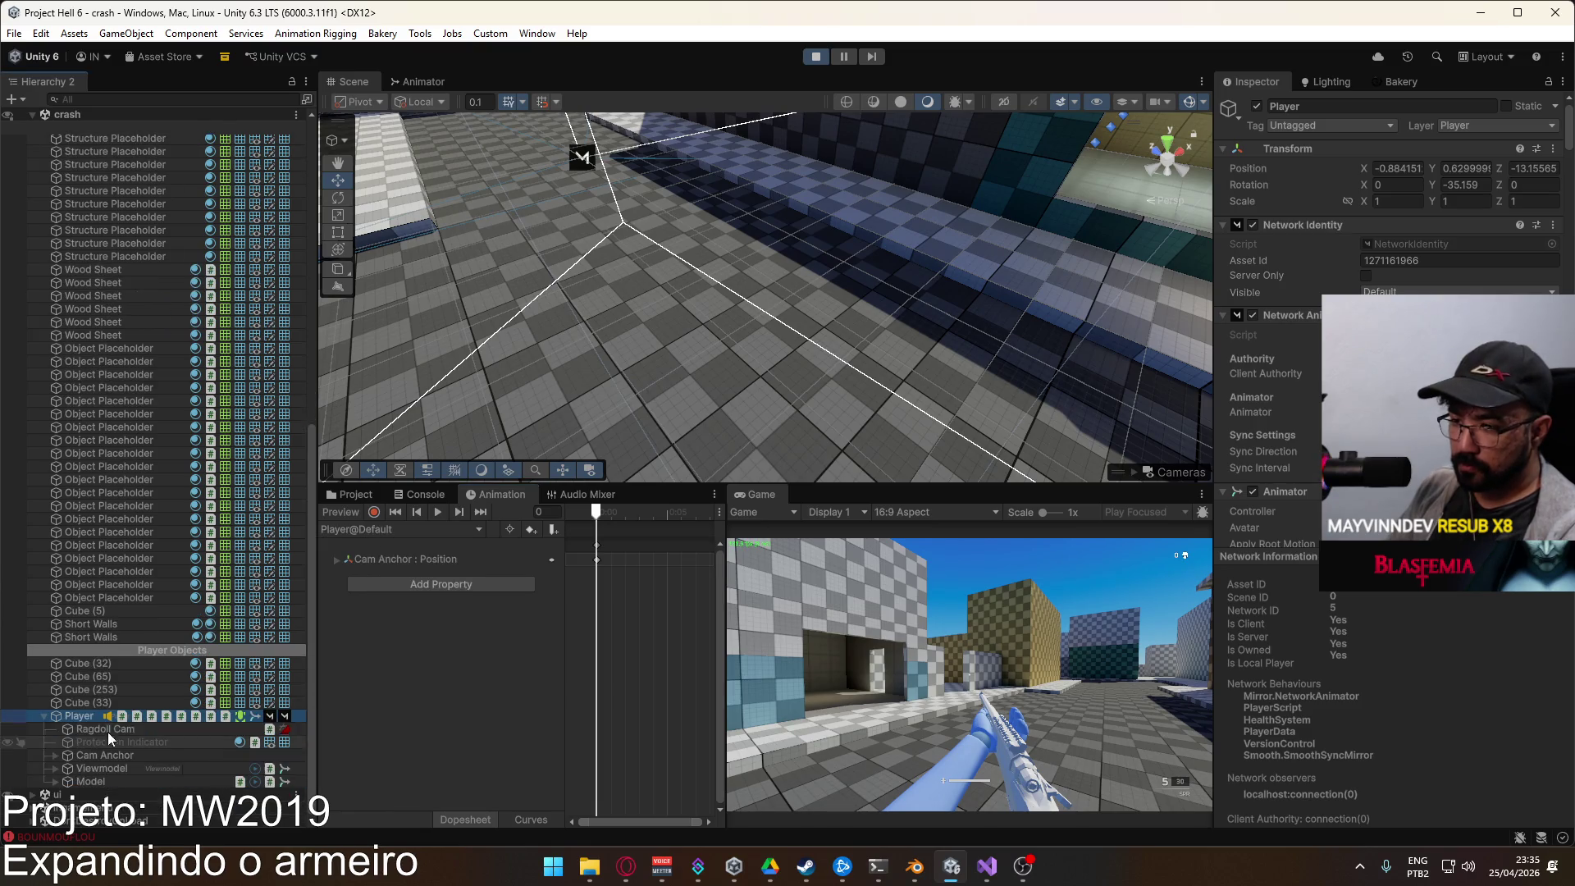
click(102, 768)
Step: Open the Bolt Action ADS Single clip, then switch the Animation window to Bolt Action Single
click(400, 529)
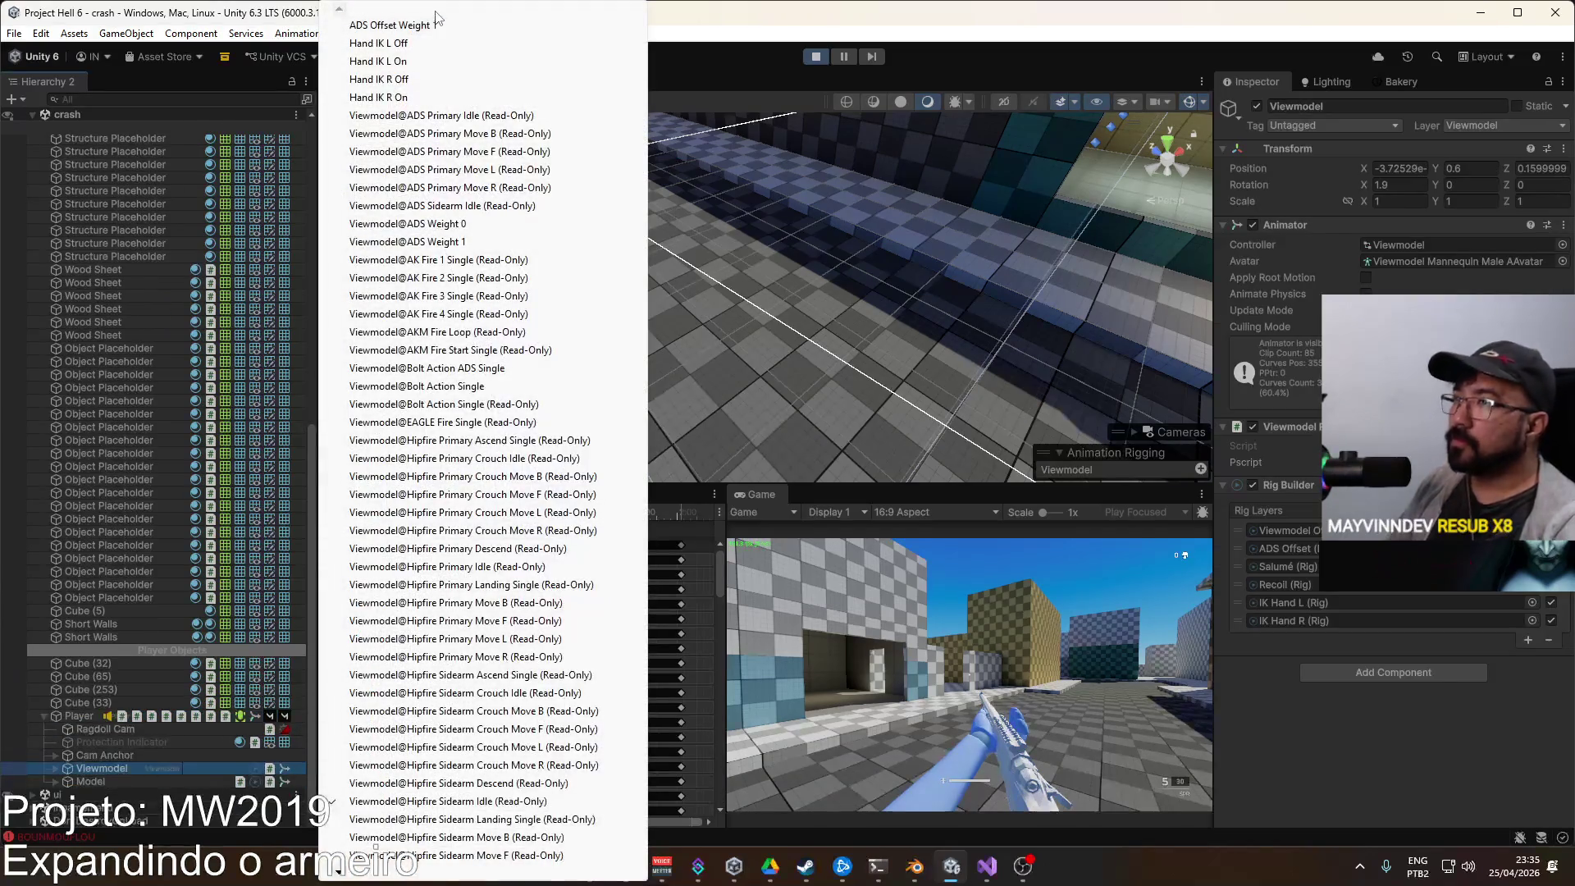
click(492, 367)
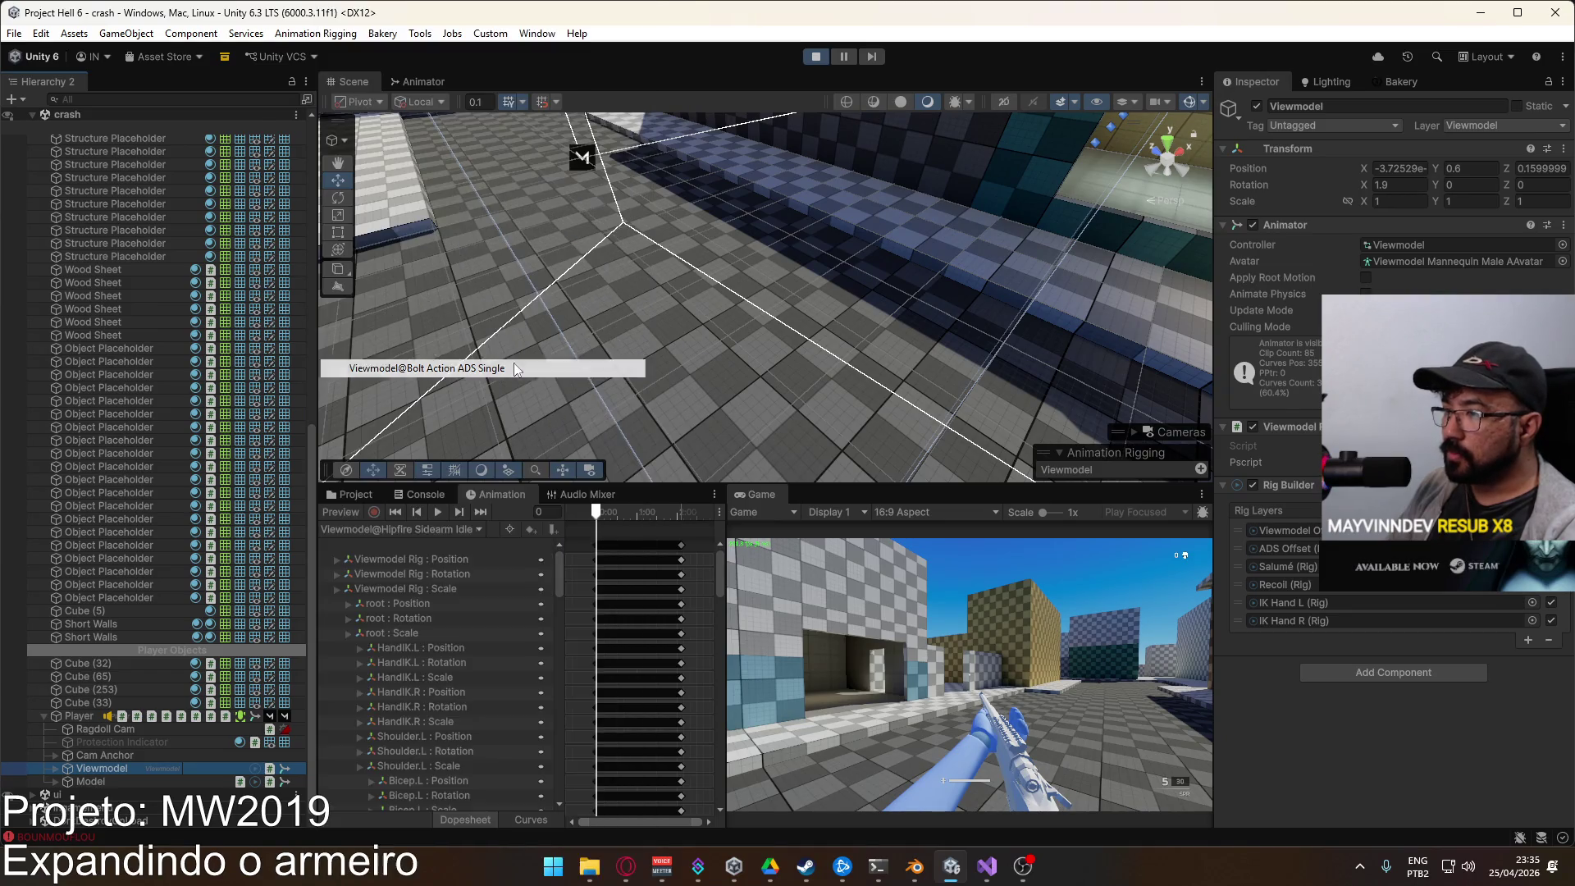
click(382, 515)
scroll(611, 594, up, 3)
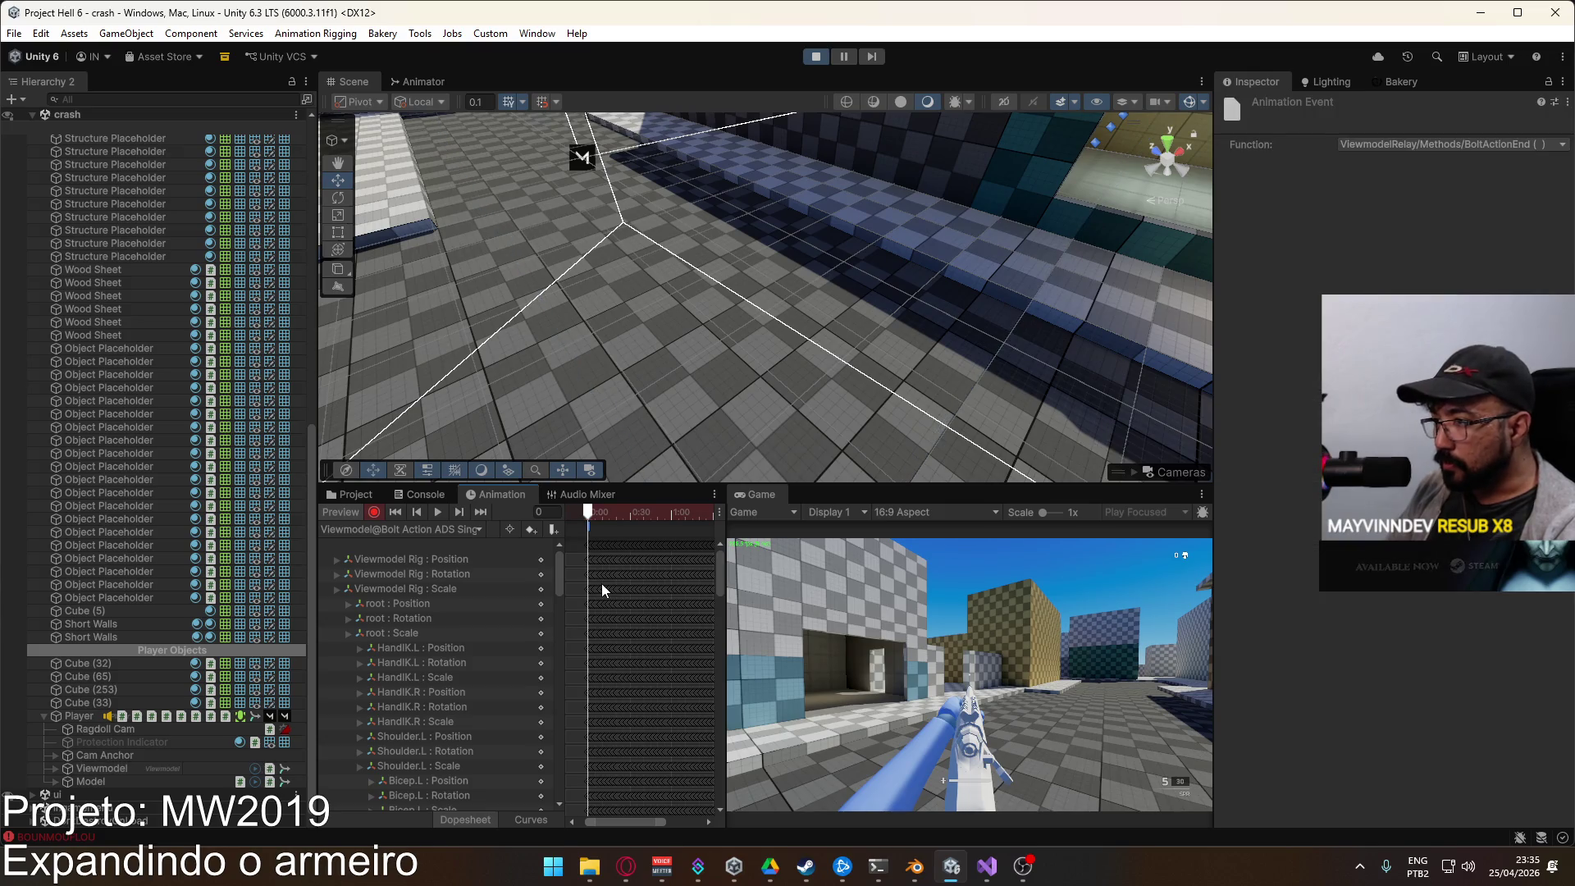
scroll(642, 570, down, 1)
scroll(643, 581, down, 2)
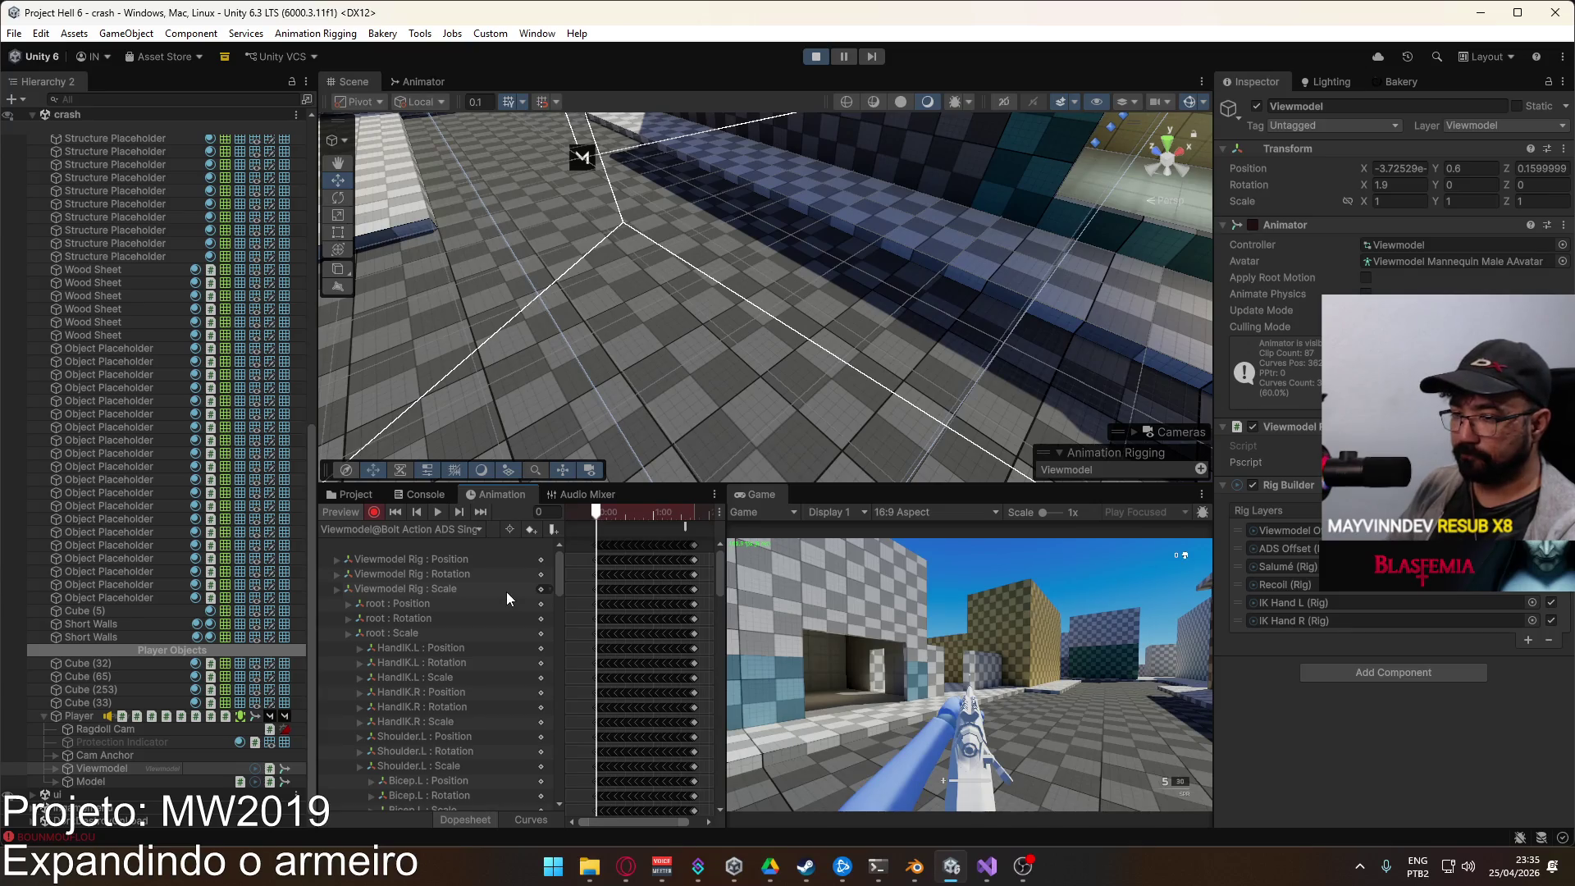
scroll(601, 554, up, 1)
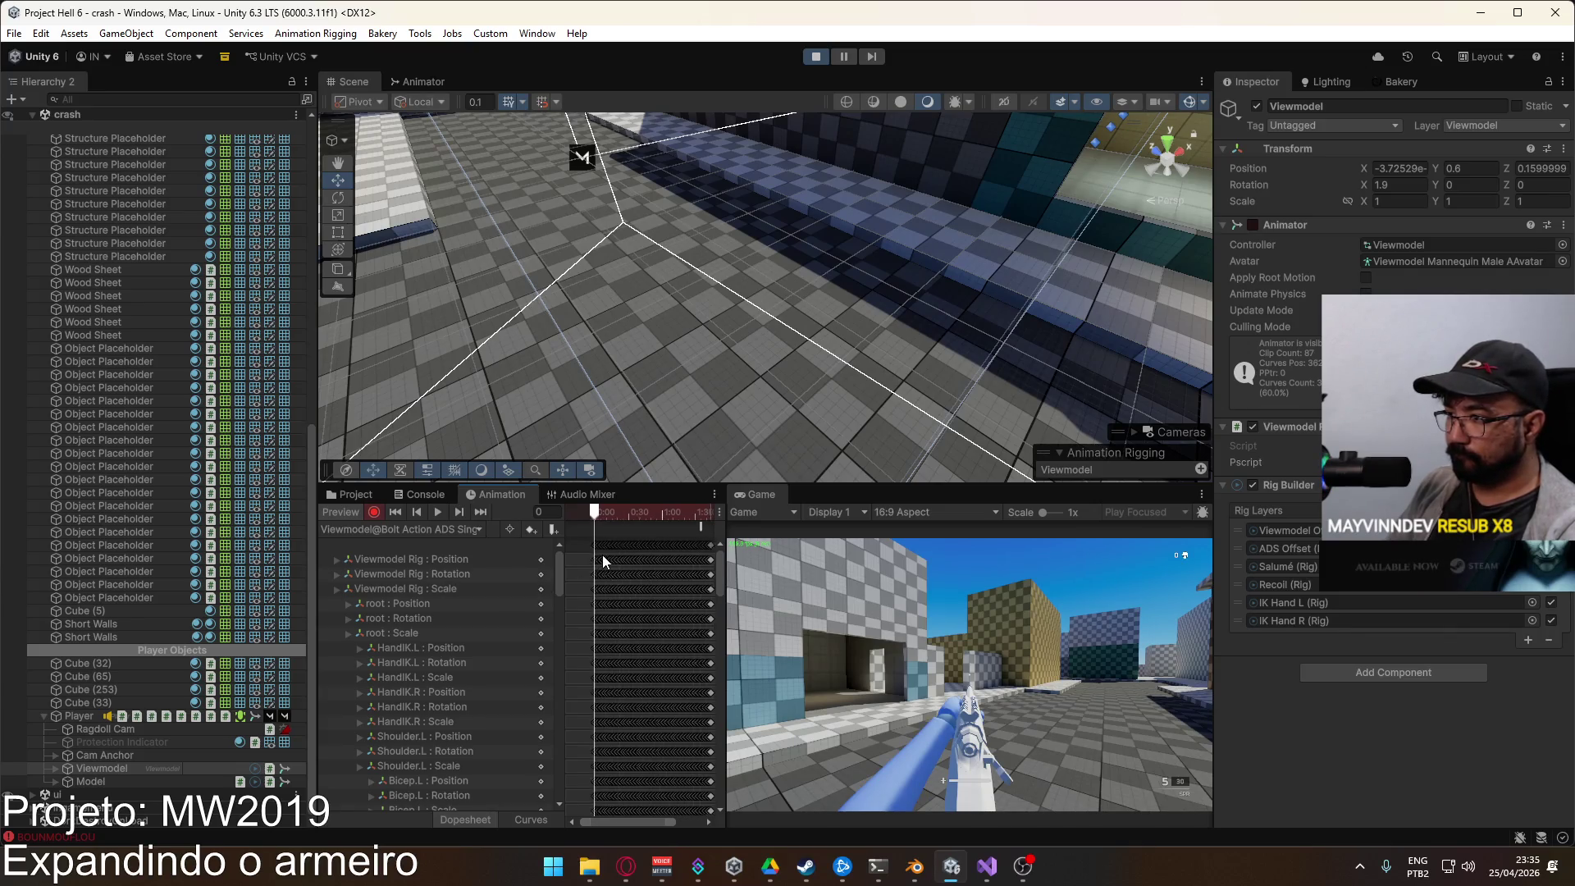
click(425, 531)
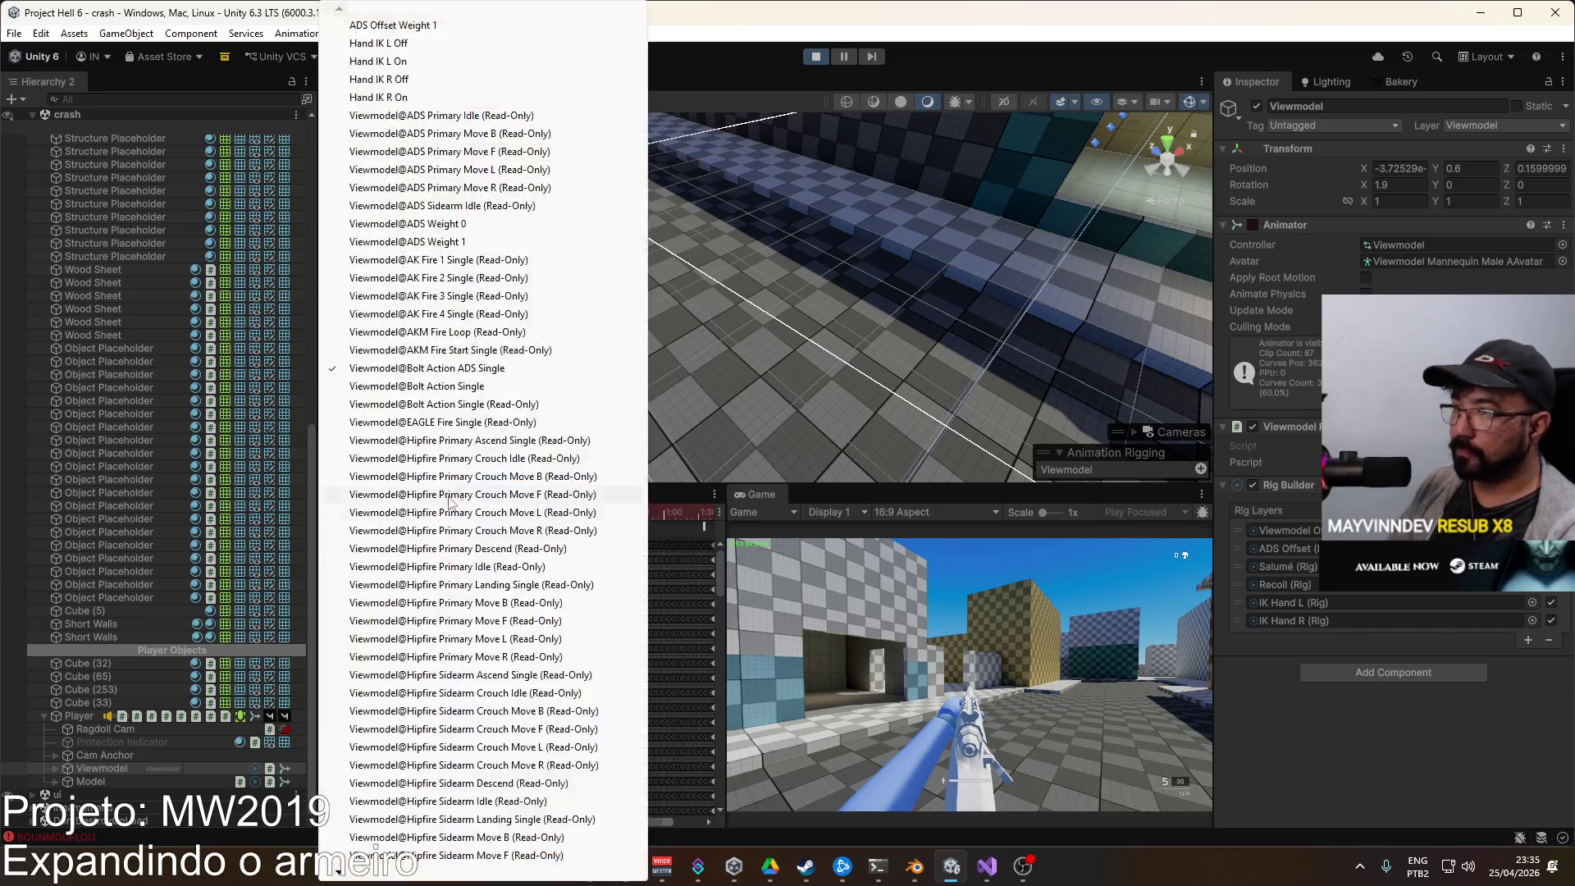
click(497, 387)
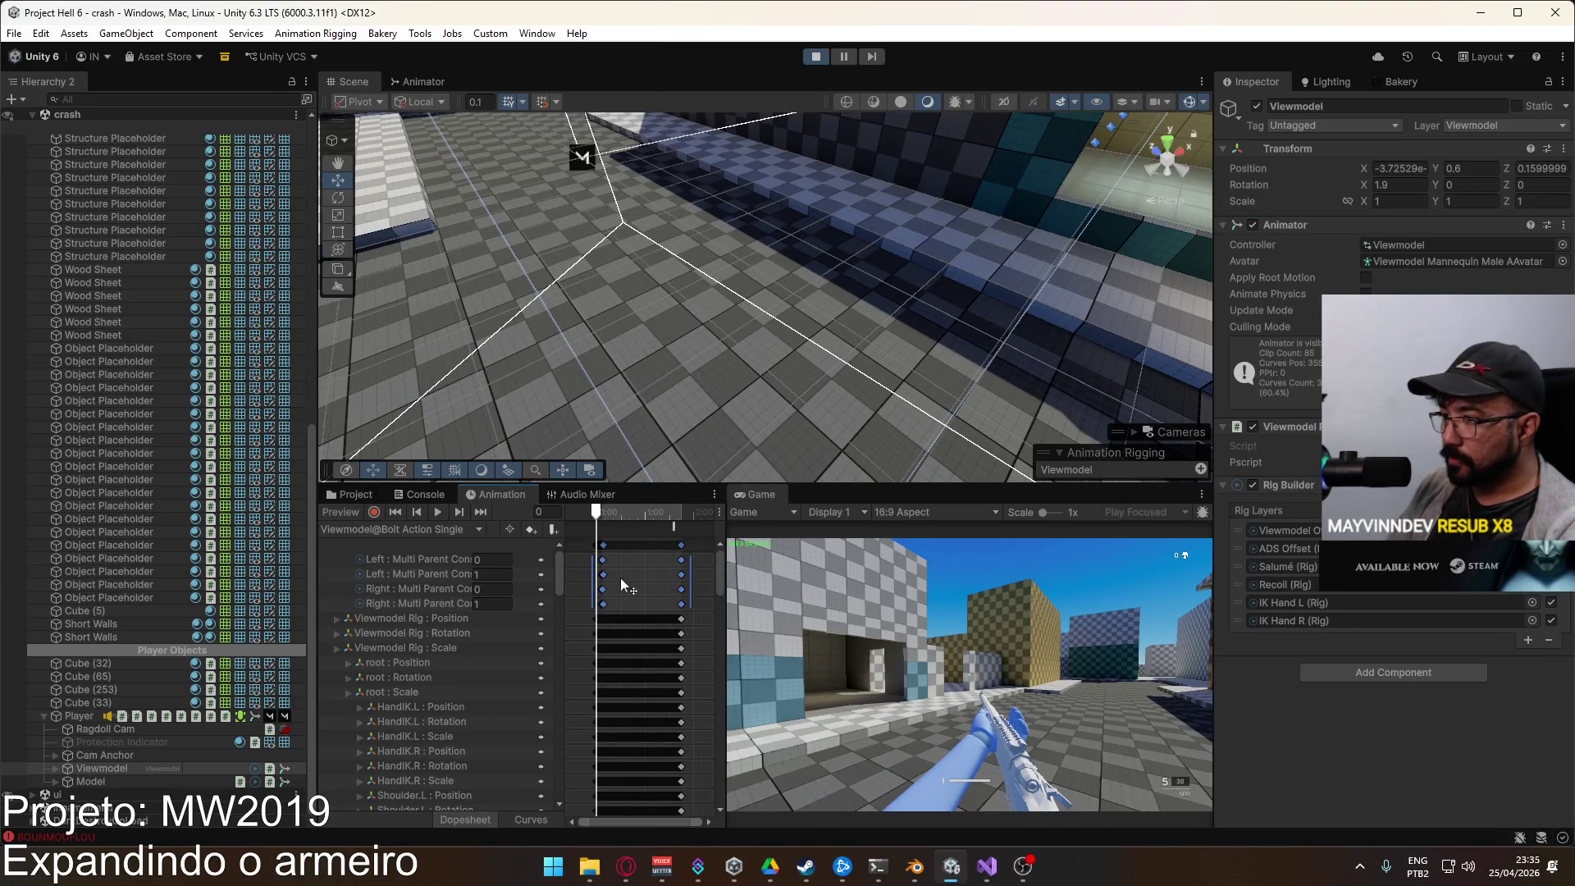
Step: Copy the four Multi Parent constraint weight tracks and paste them into Bolt Action ADS Single
click(429, 561)
shift+click(446, 603)
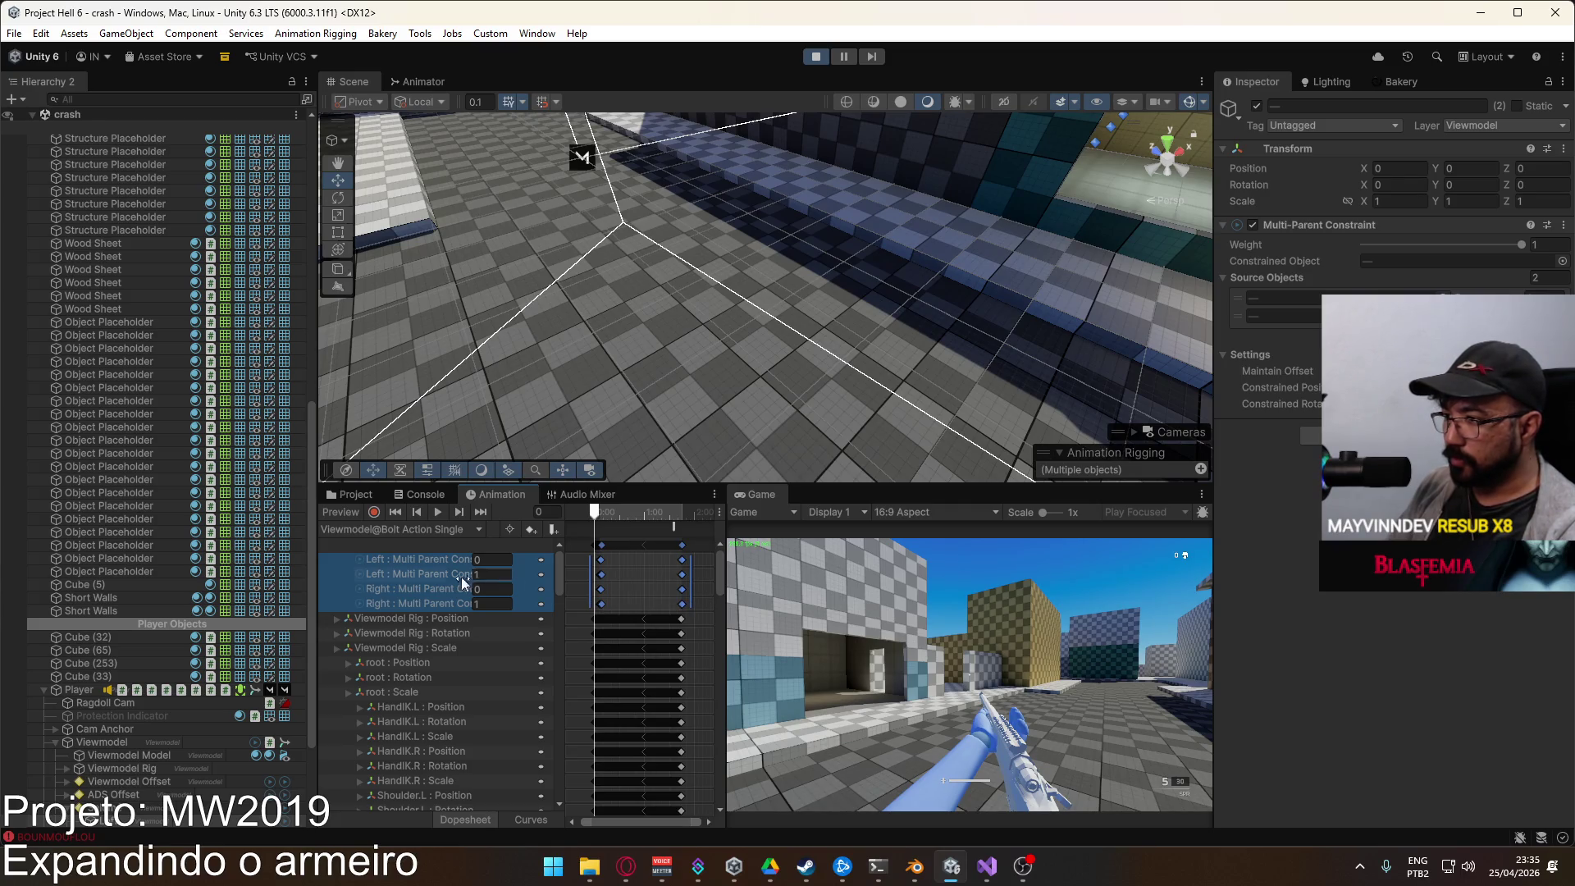
click(392, 530)
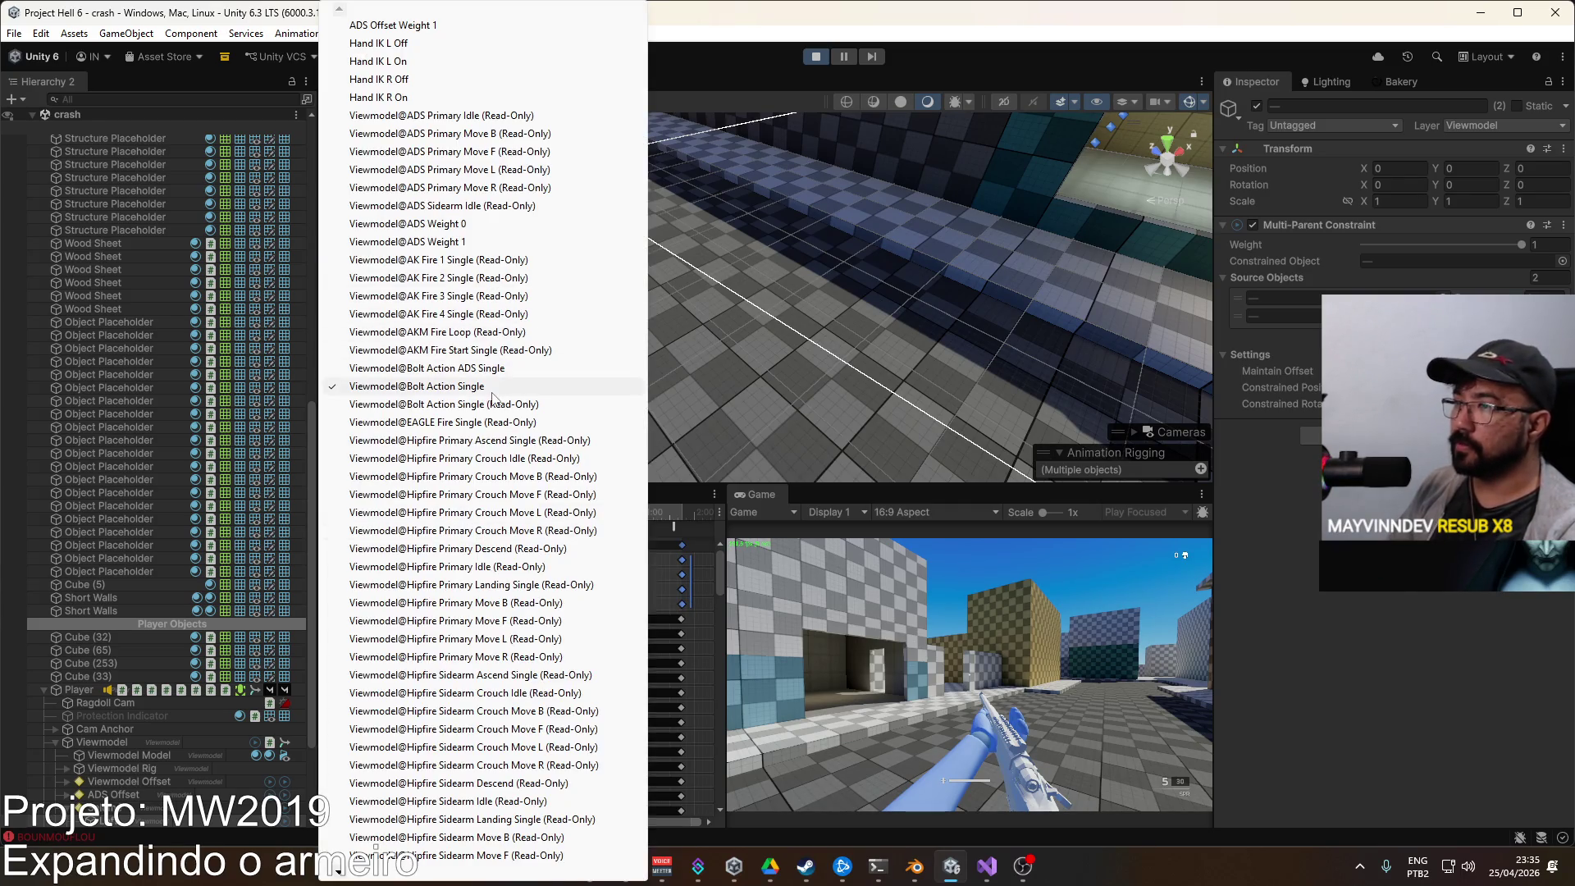
click(418, 368)
key(ctrl+v)
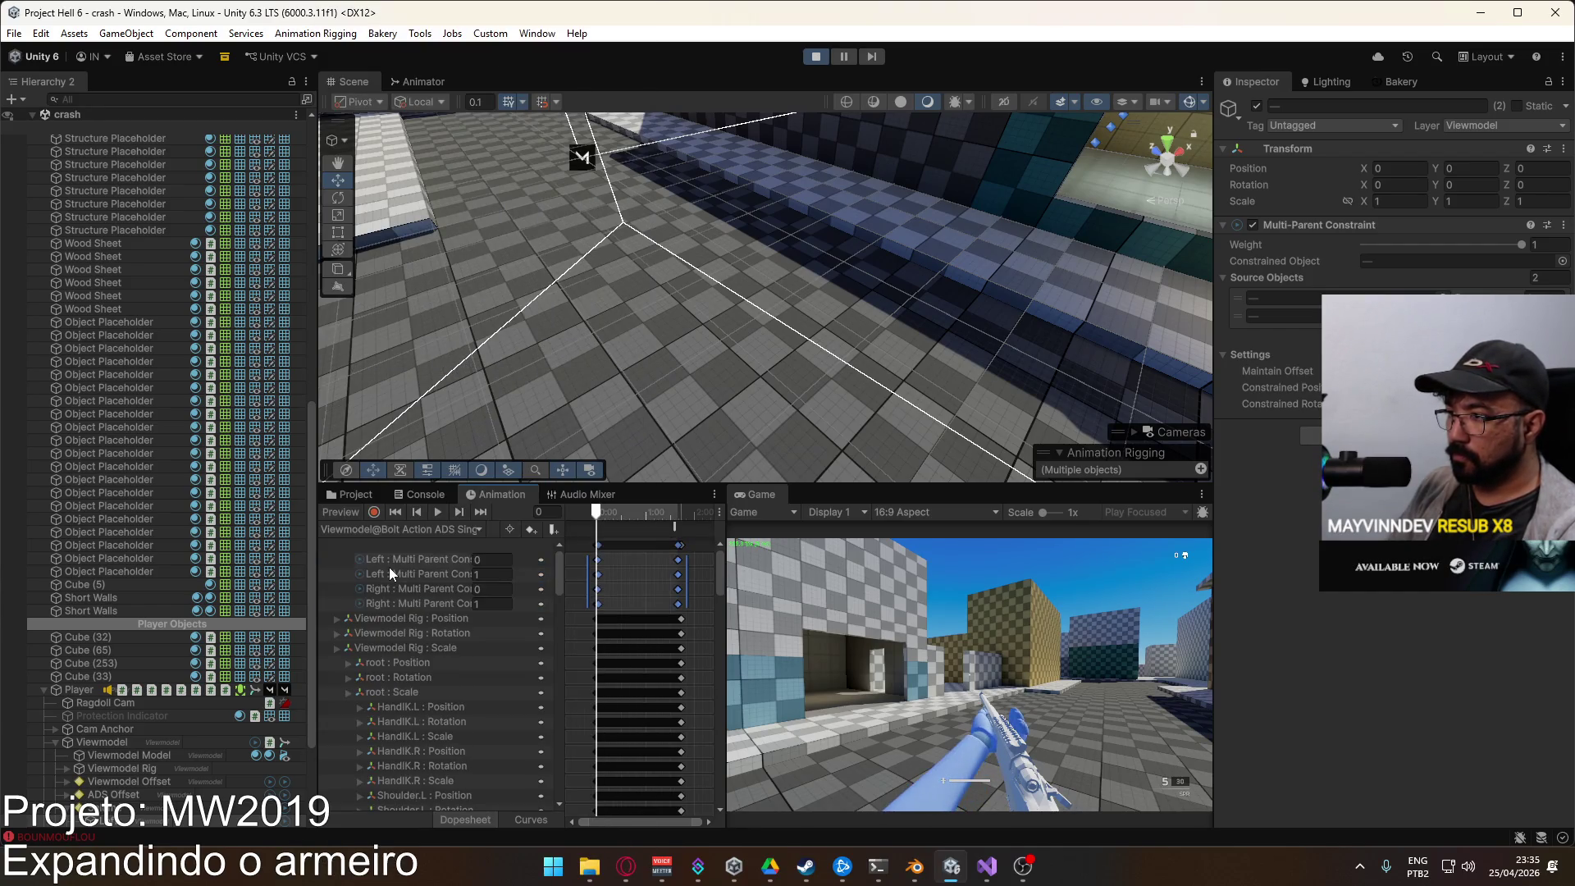
Step: Scrub the ADS clip to frames 6 and 35 to check the pasted constraint poses
scroll(615, 586, up, 3)
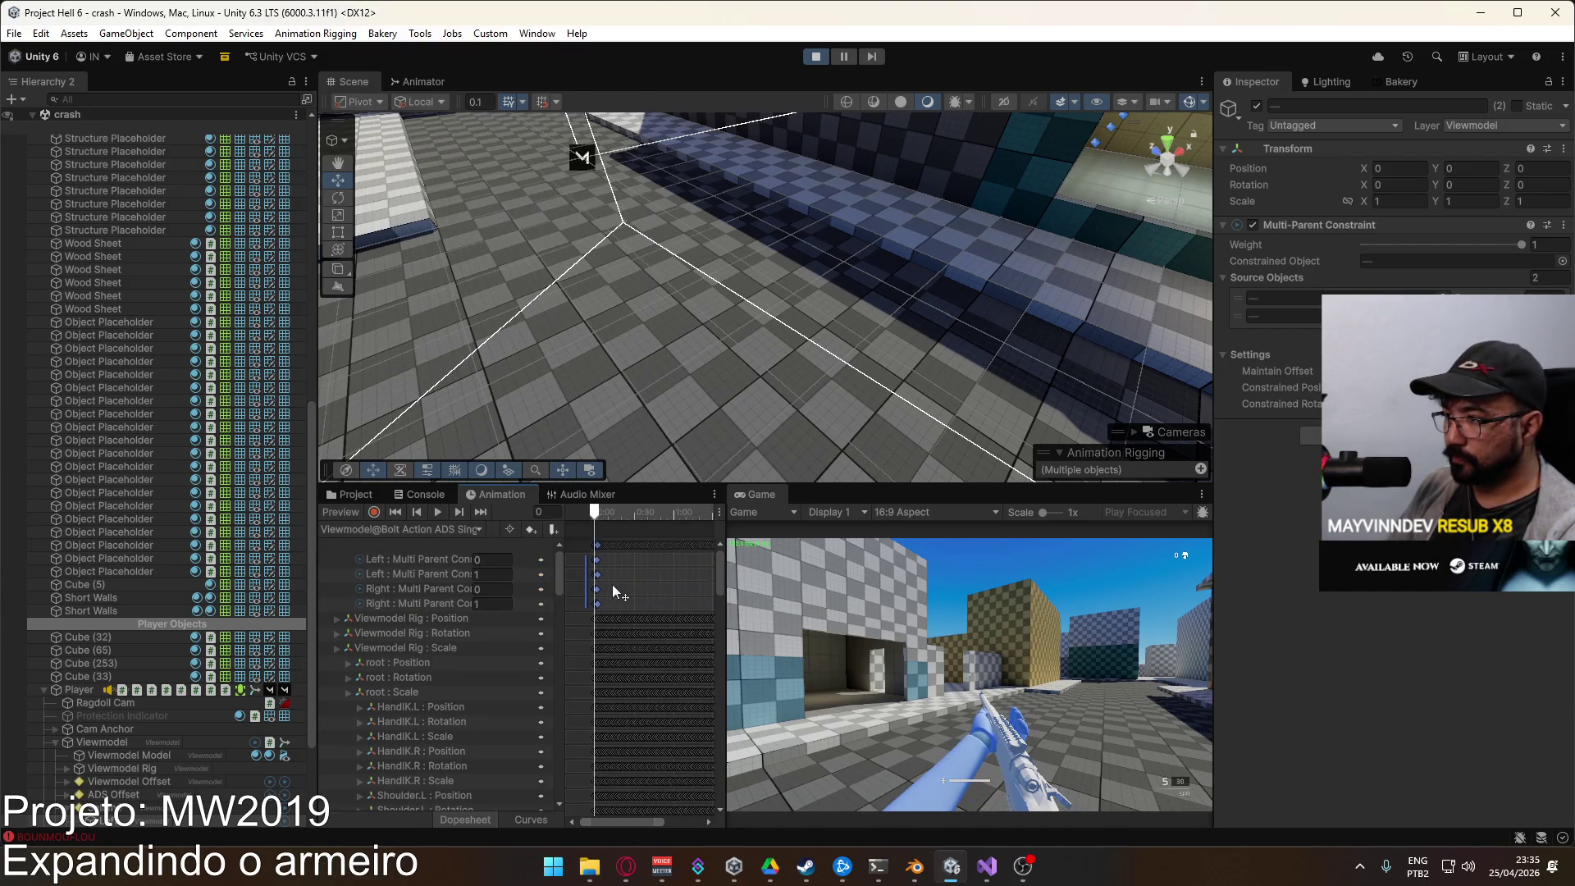
scroll(602, 579, up, 3)
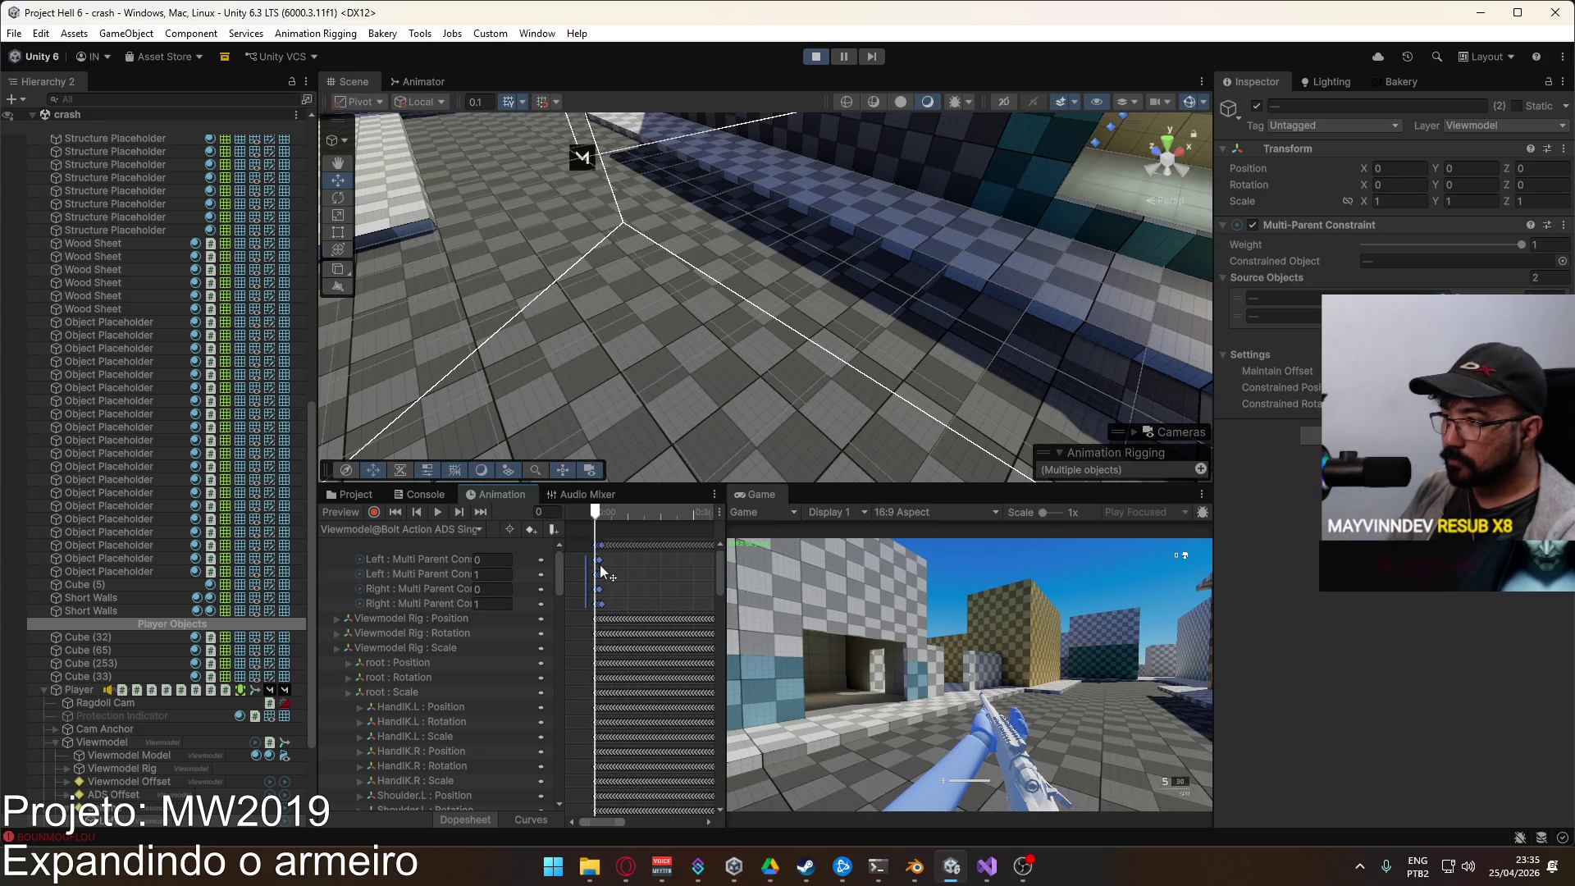
mouse_move(590, 510)
mouse_down()
mouse_move(637, 525)
mouse_move(619, 566)
mouse_move(636, 566)
mouse_up()
scroll(636, 566, down, 8)
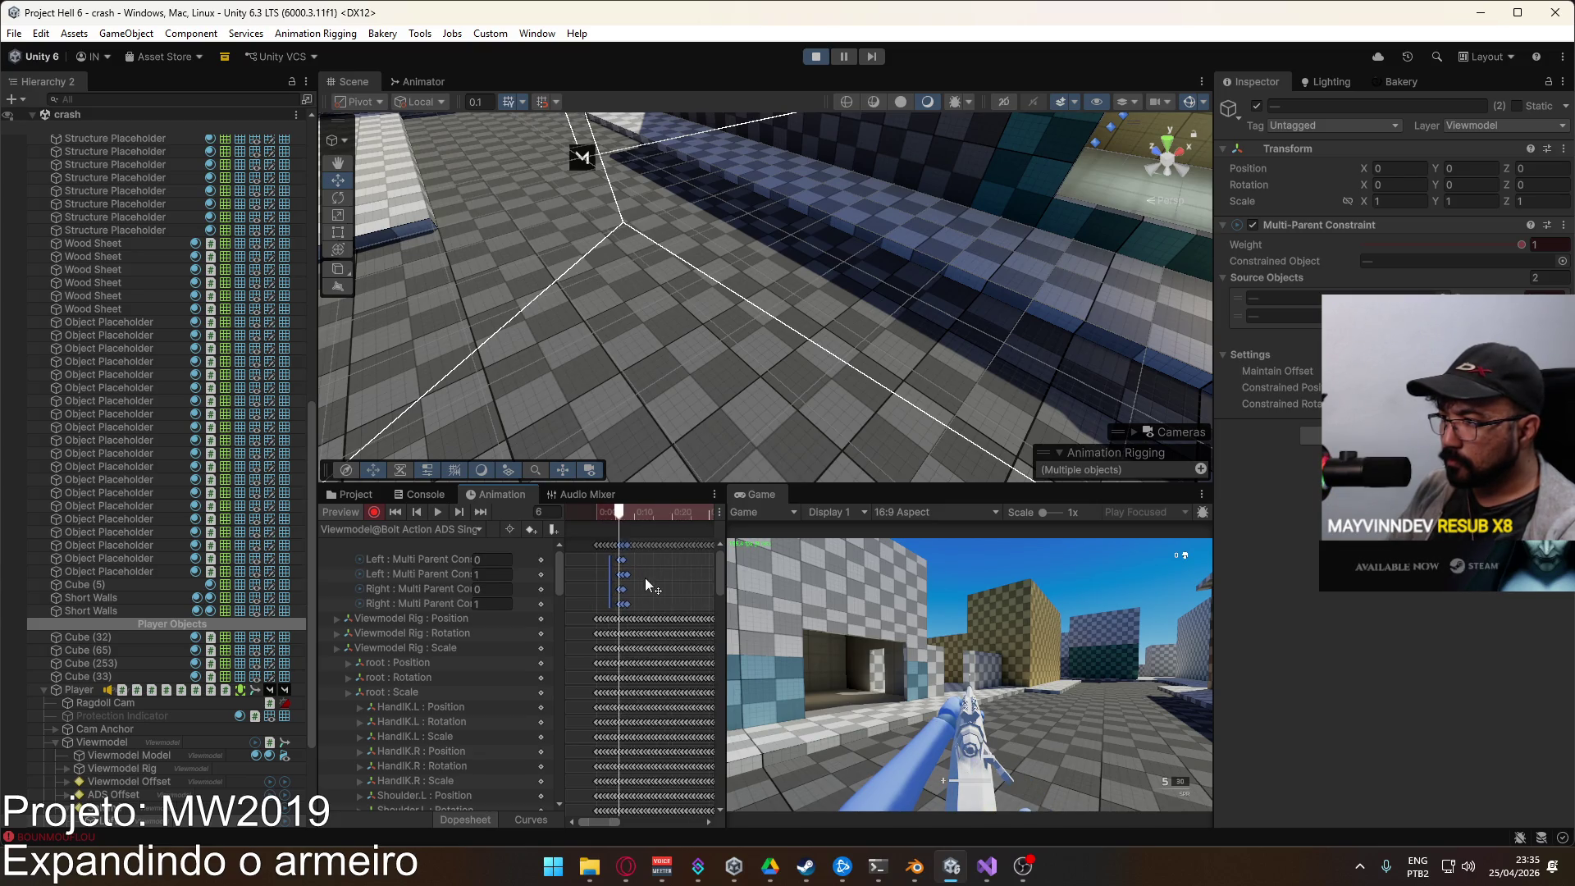
scroll(603, 573, up, 8)
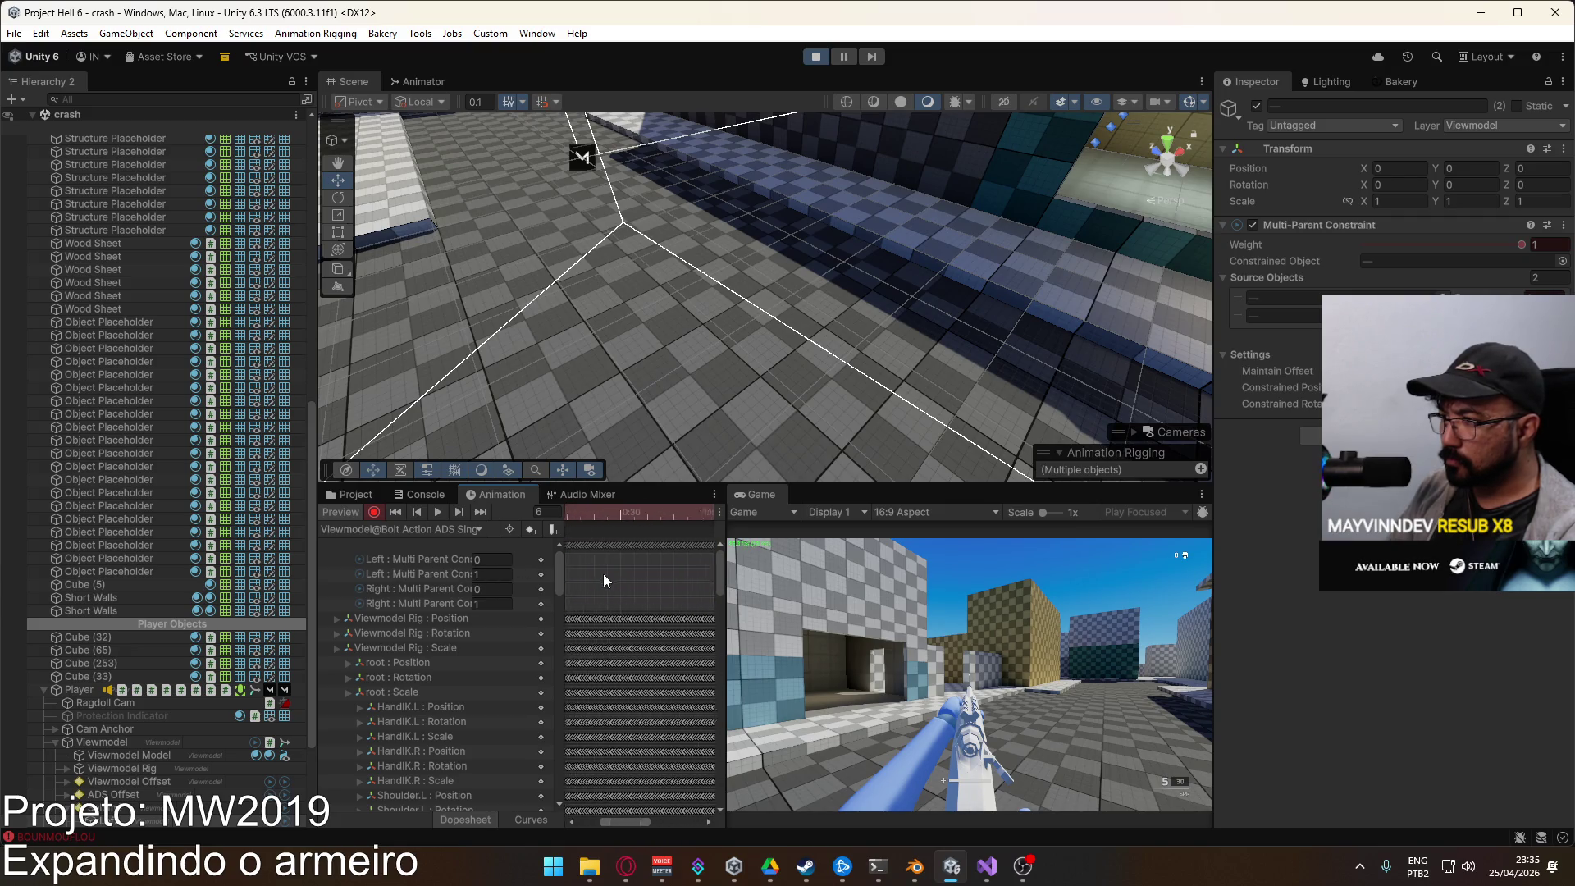
mouse_move(577, 511)
mouse_down()
mouse_move(711, 525)
mouse_move(585, 531)
mouse_up()
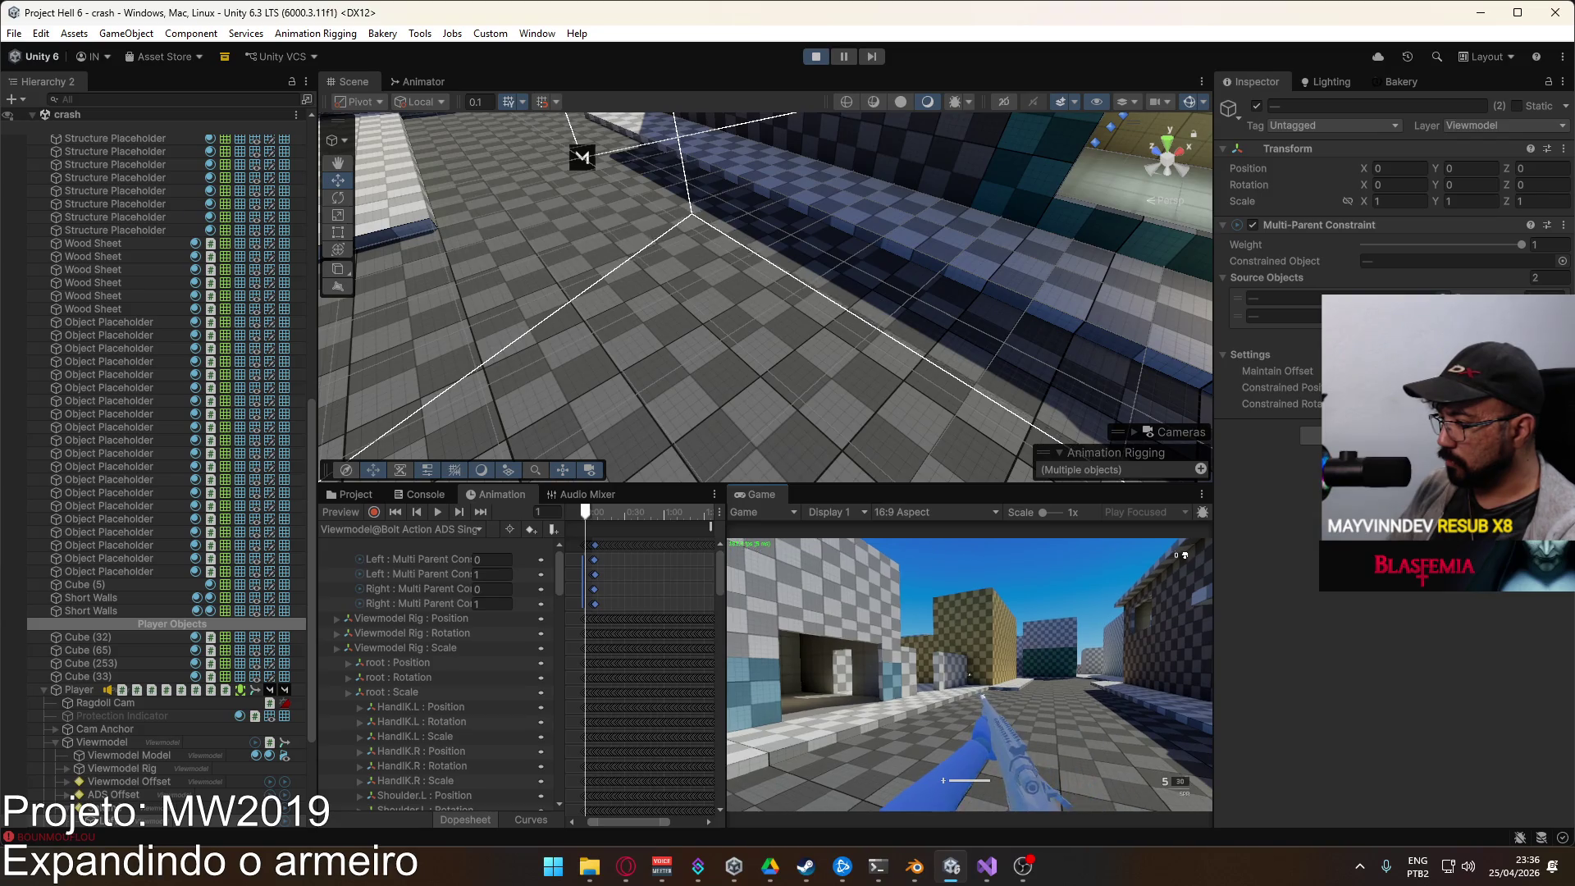
key(super)
key(super)
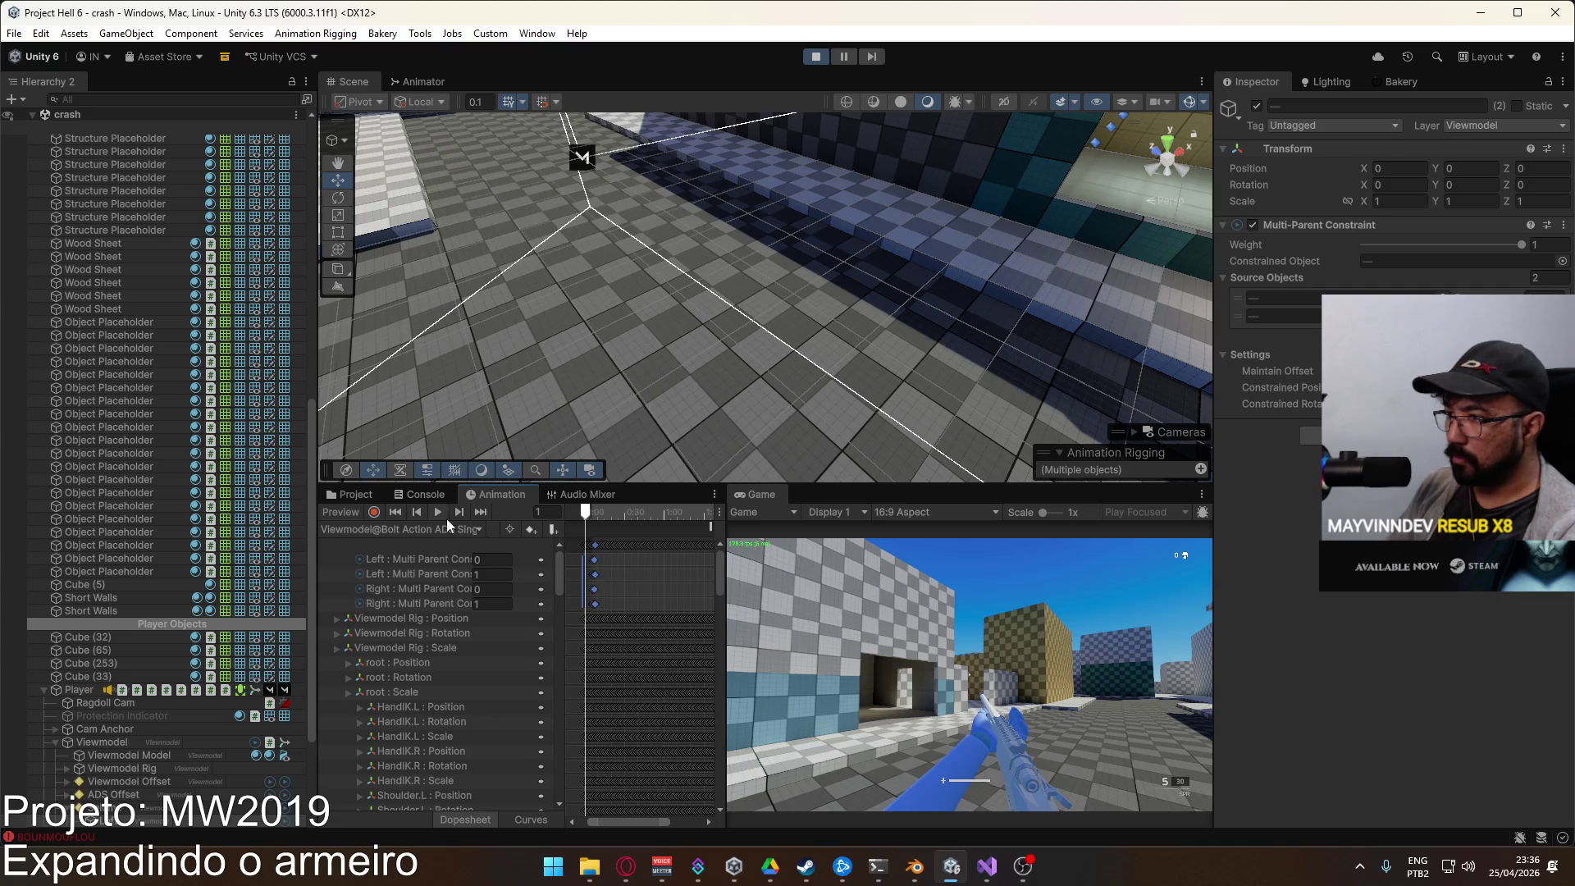
click(368, 493)
Step: Take control of the player in the running game to test the bolt action, then release input
click(968, 672)
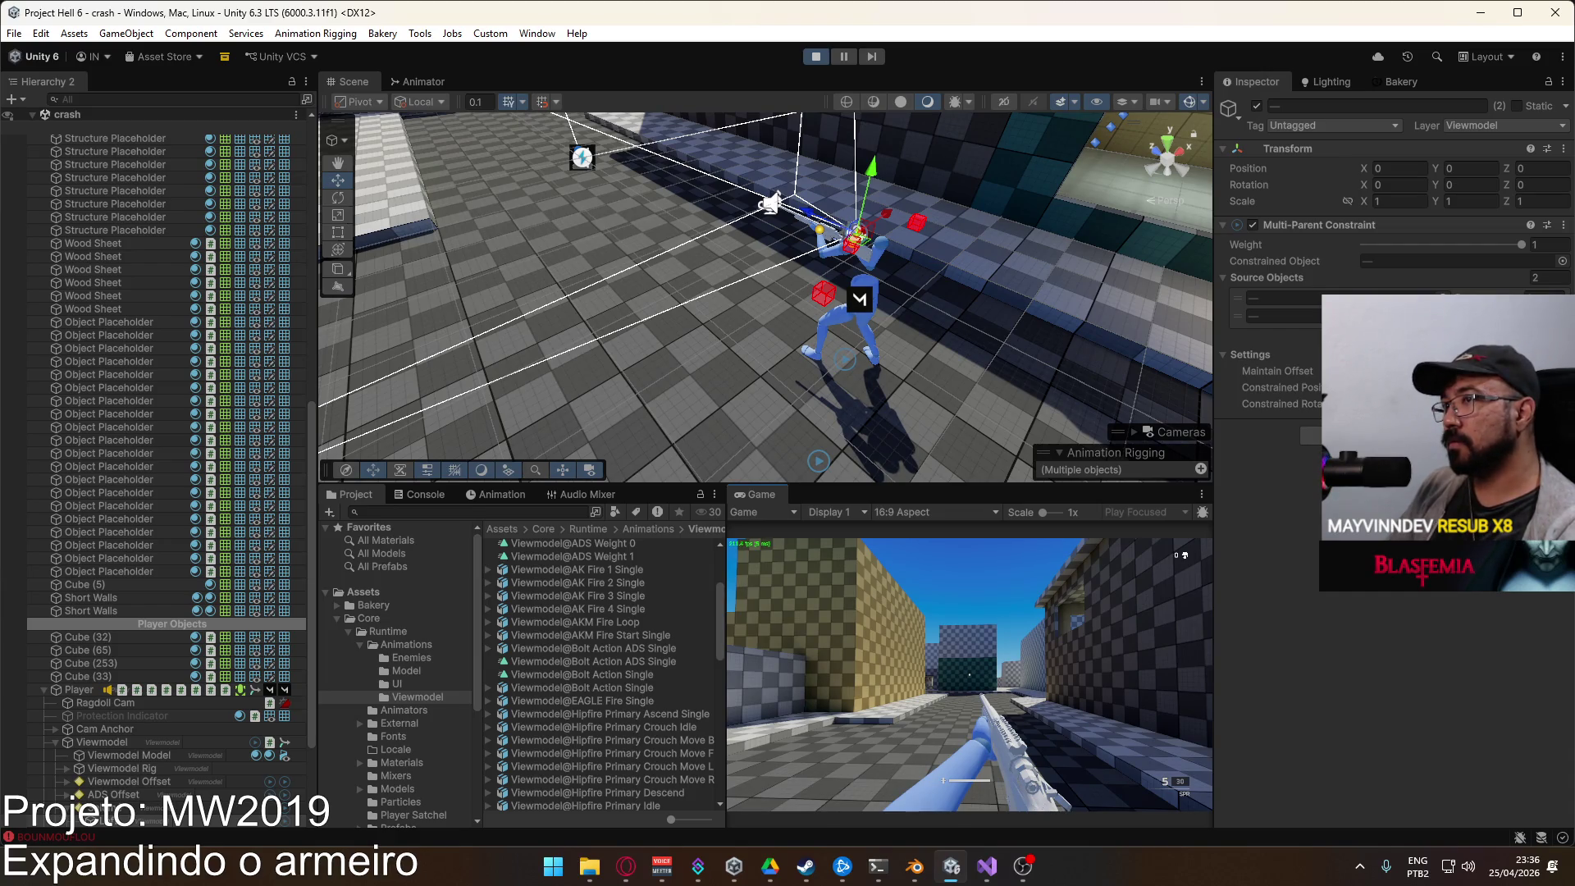
key(super)
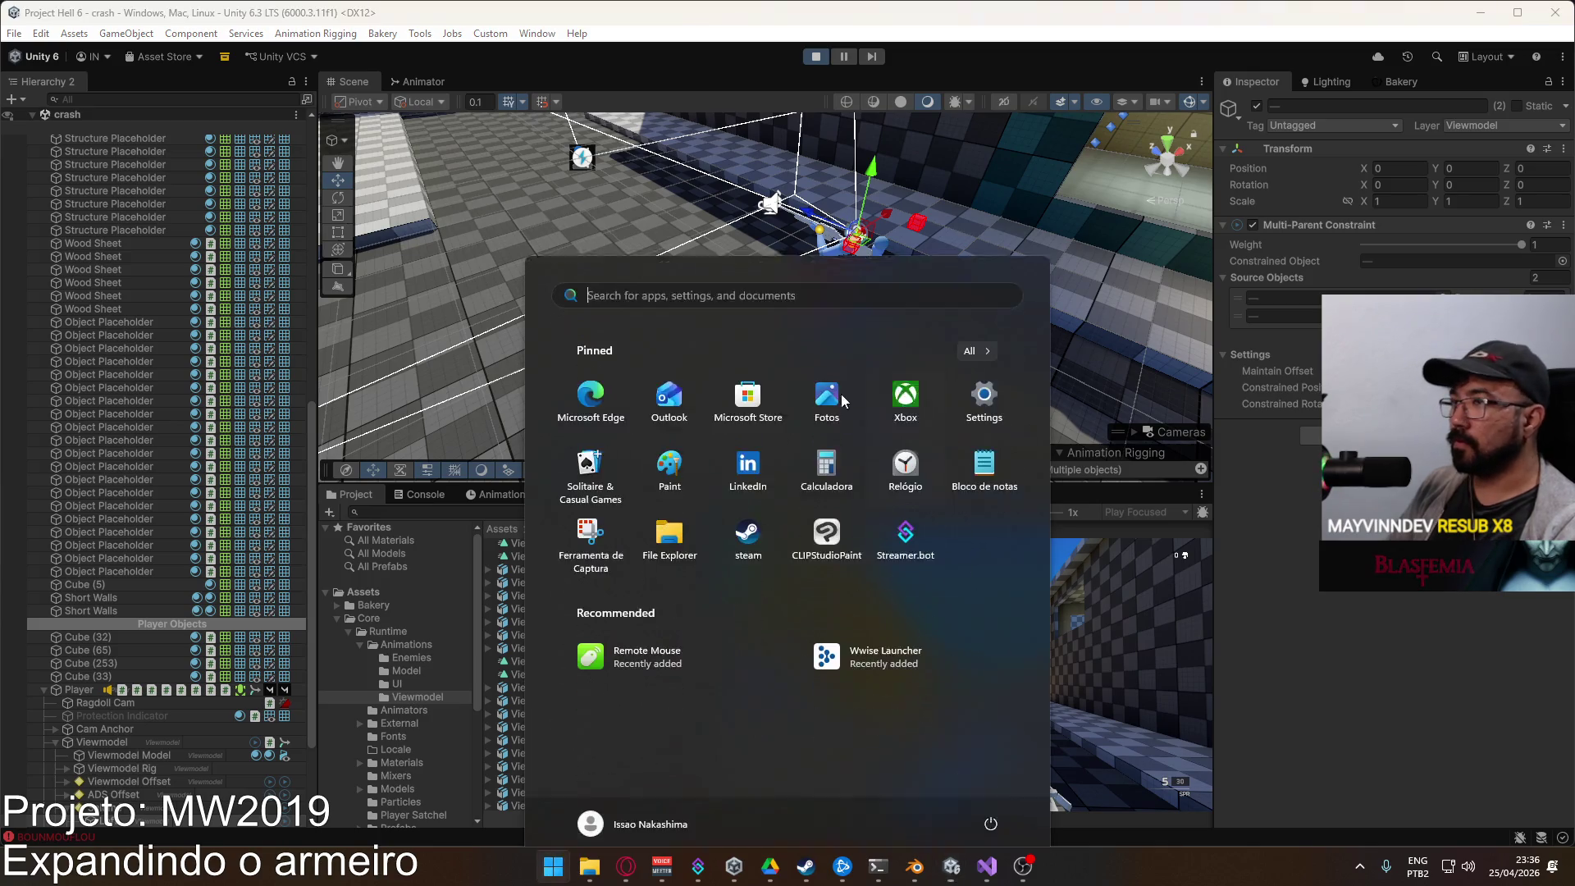
Step: Delete the ads condition from the Any State to Bolt Action Tree transition, leaving boltaction
key(super)
click(433, 82)
click(676, 263)
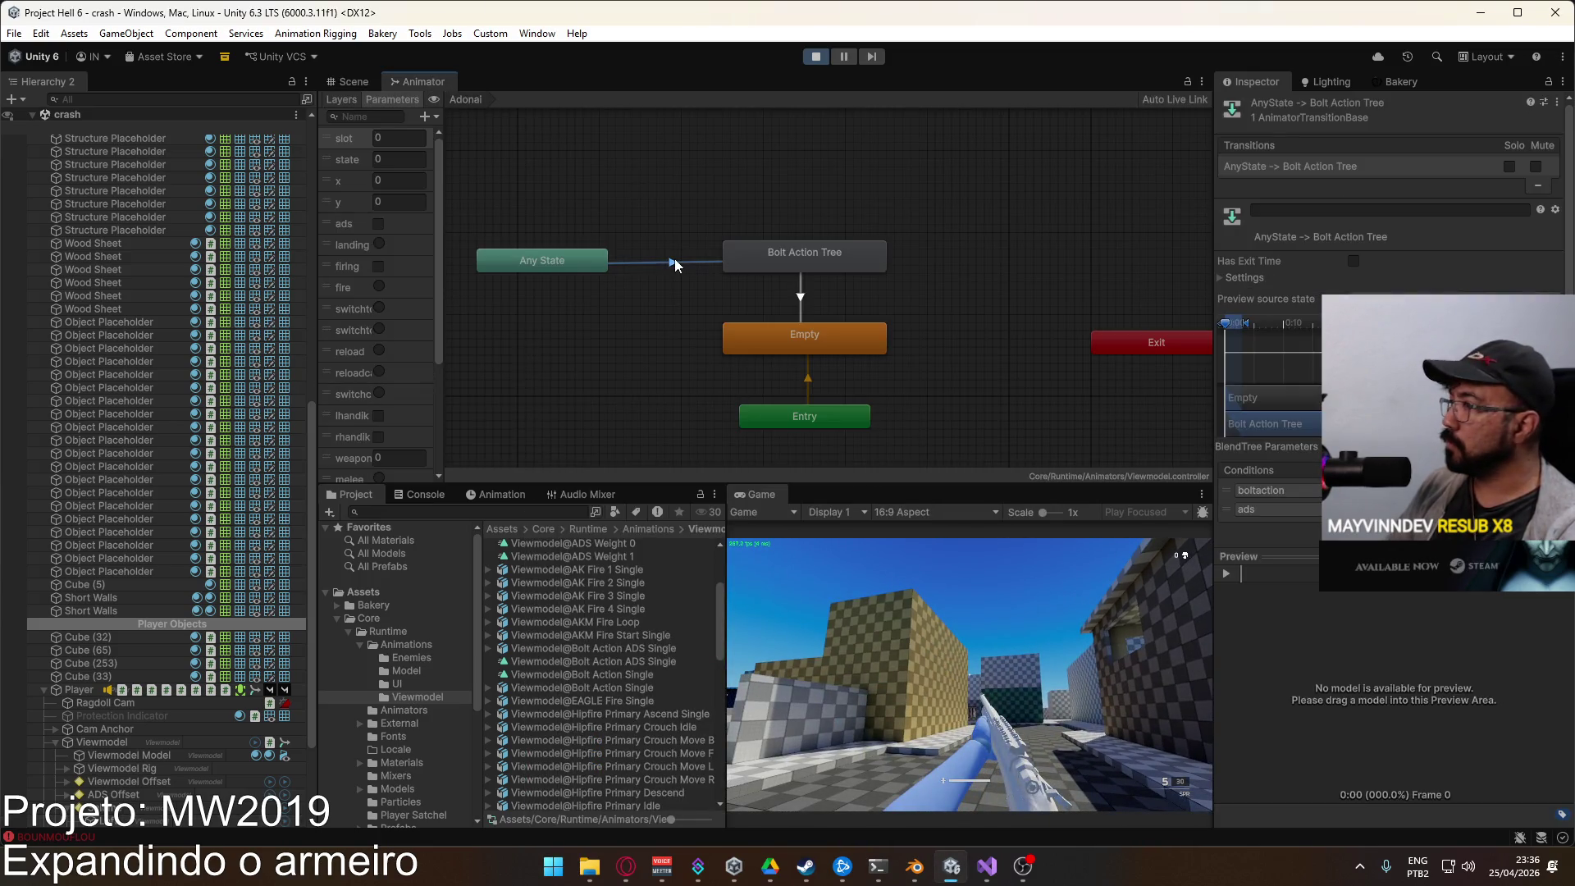
click(1247, 509)
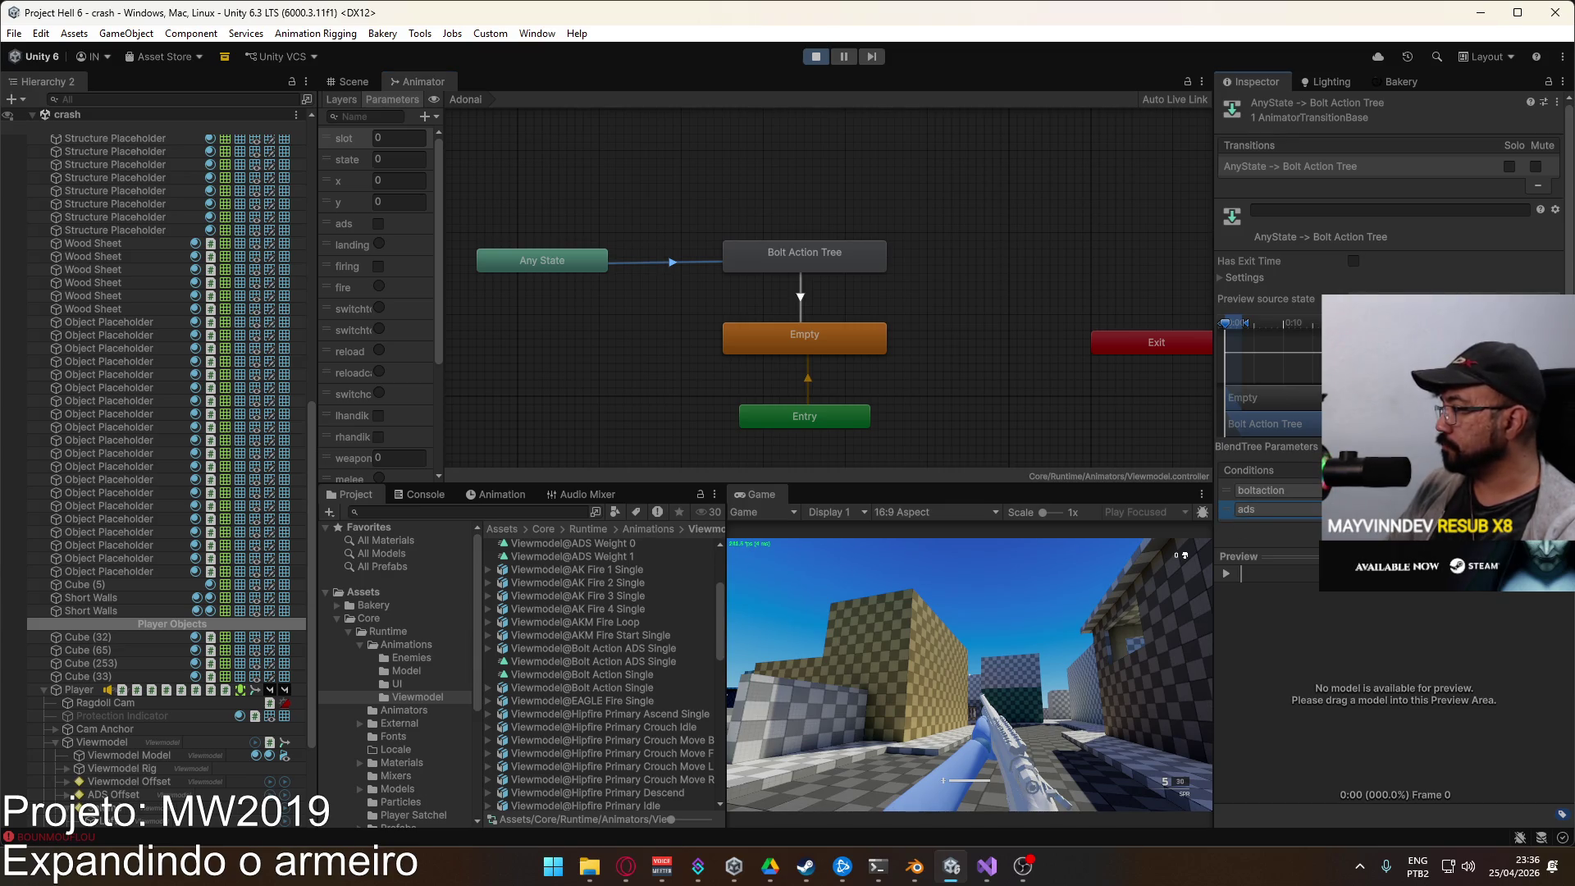
key(Delete)
click(801, 291)
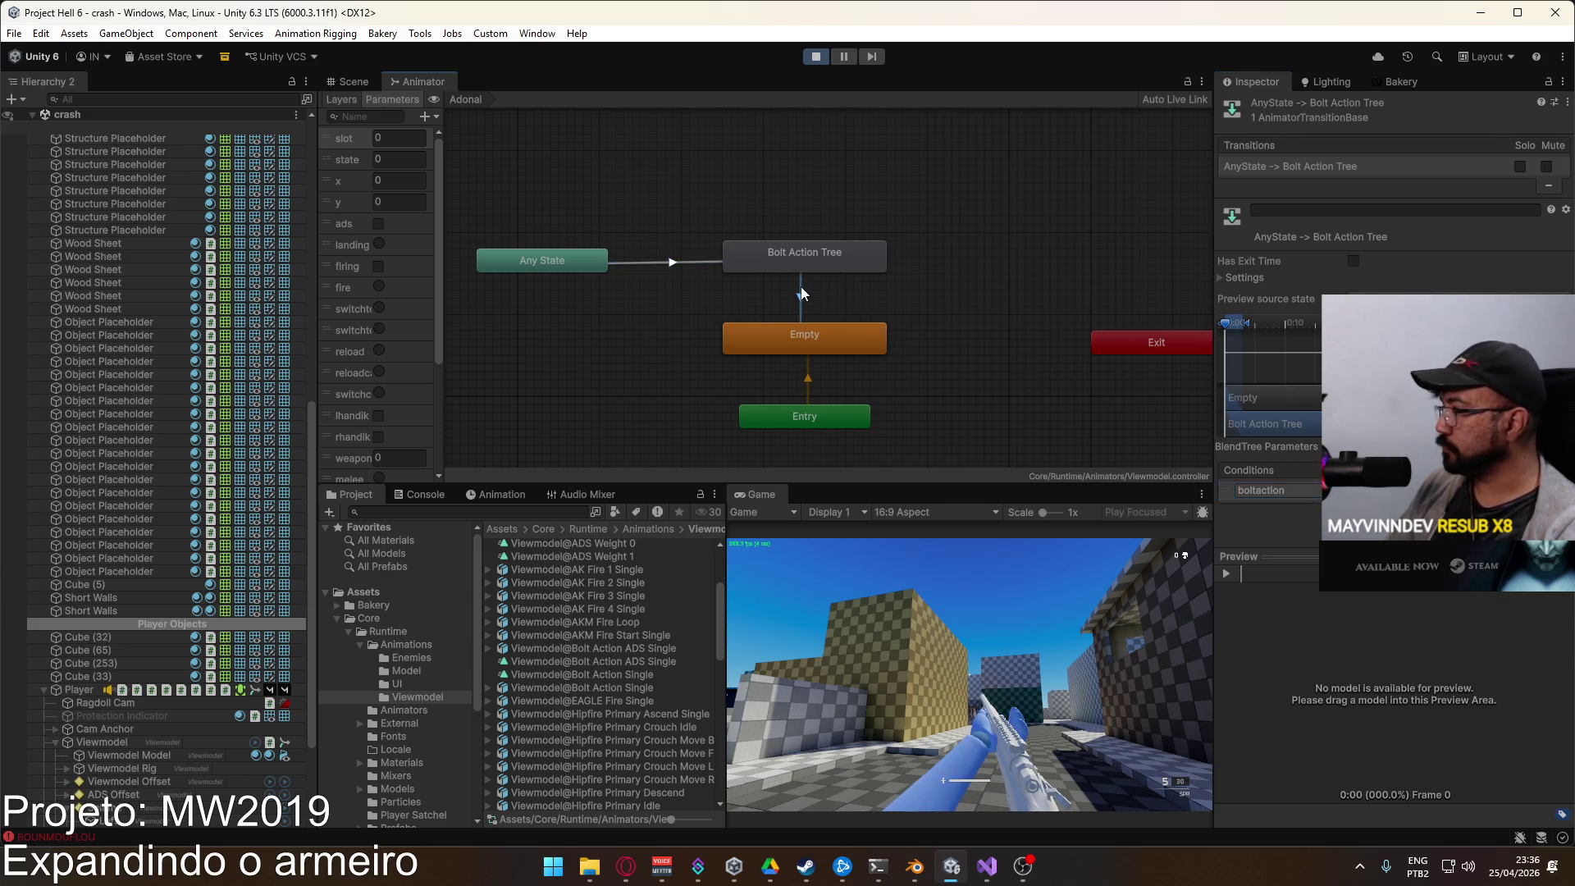
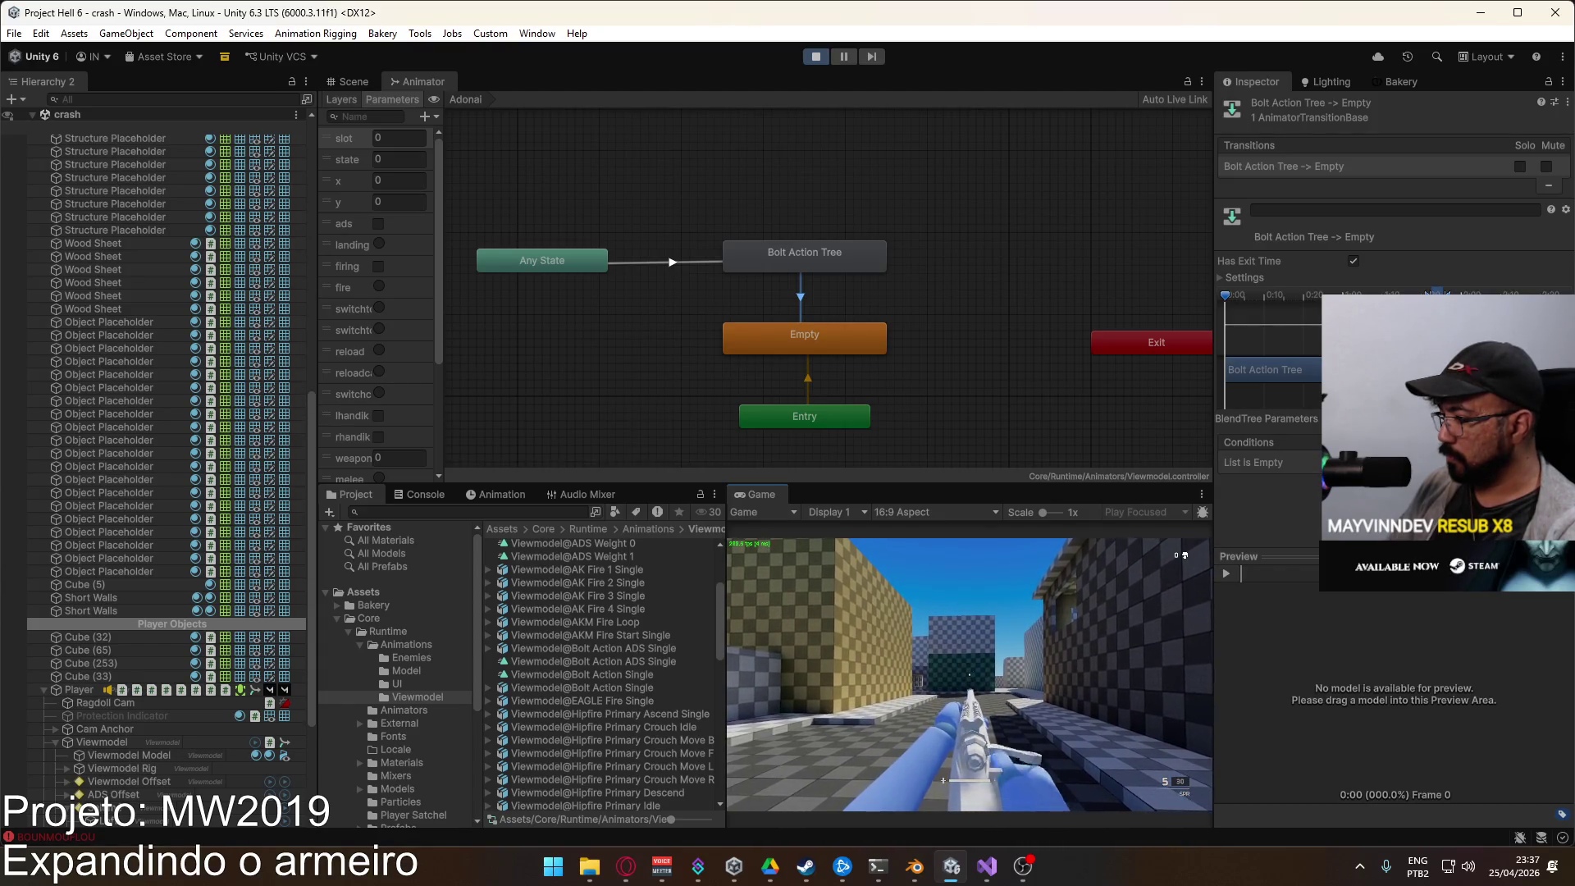
Step: Stop the Unity play test and bring the Blender animation file to the front
key(super)
key(super)
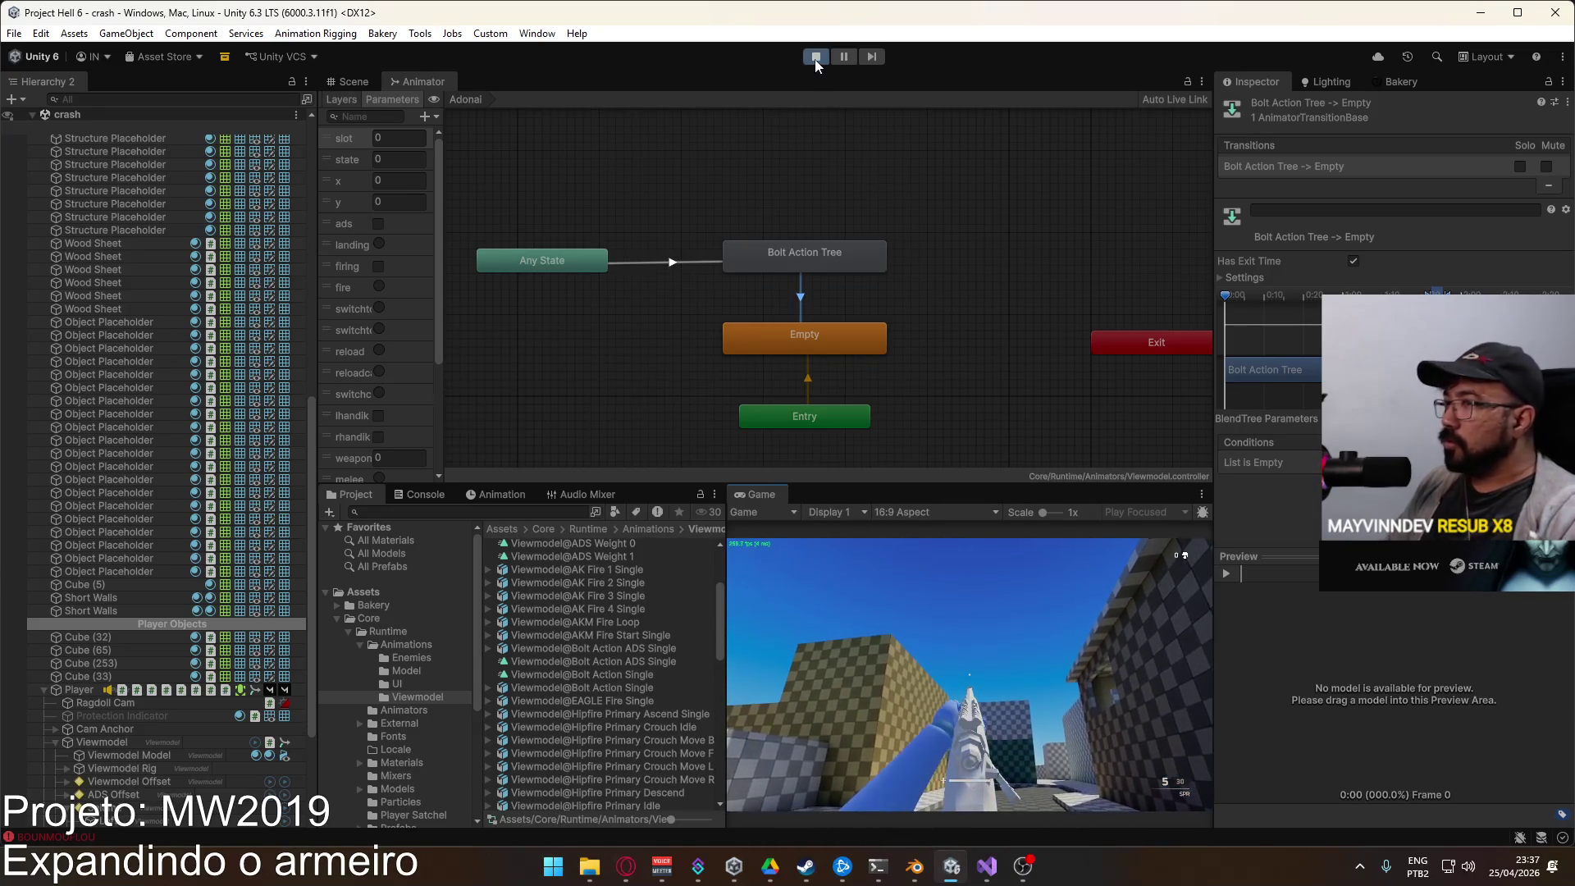
click(814, 59)
click(915, 868)
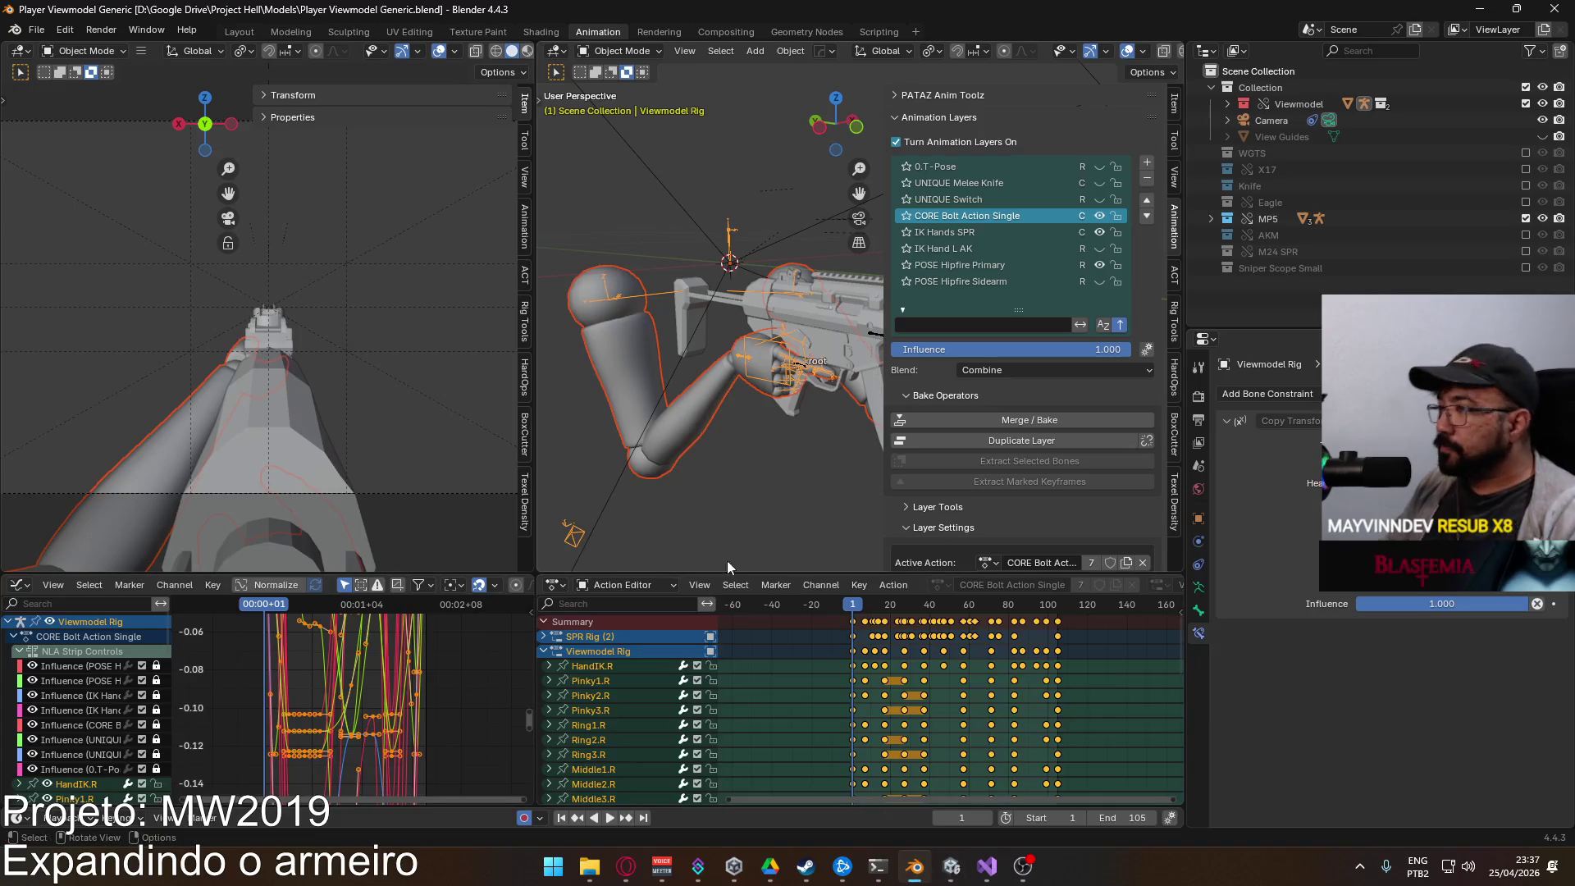
Step: Hide the CORE Bolt Action Single layer and make the MP5 Rig the active object
click(1100, 216)
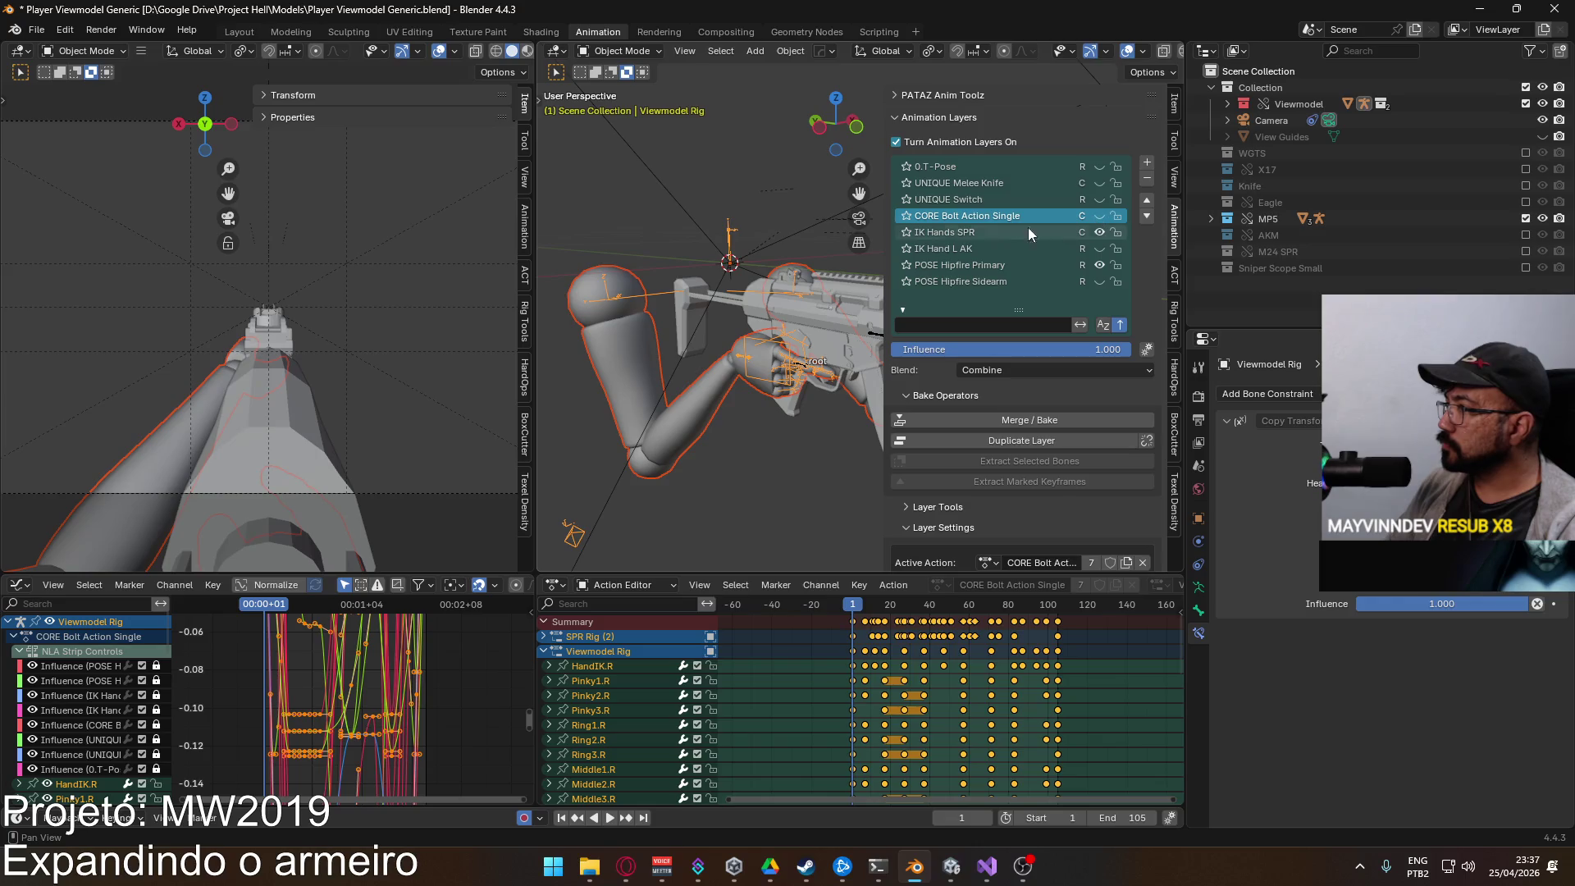
click(817, 378)
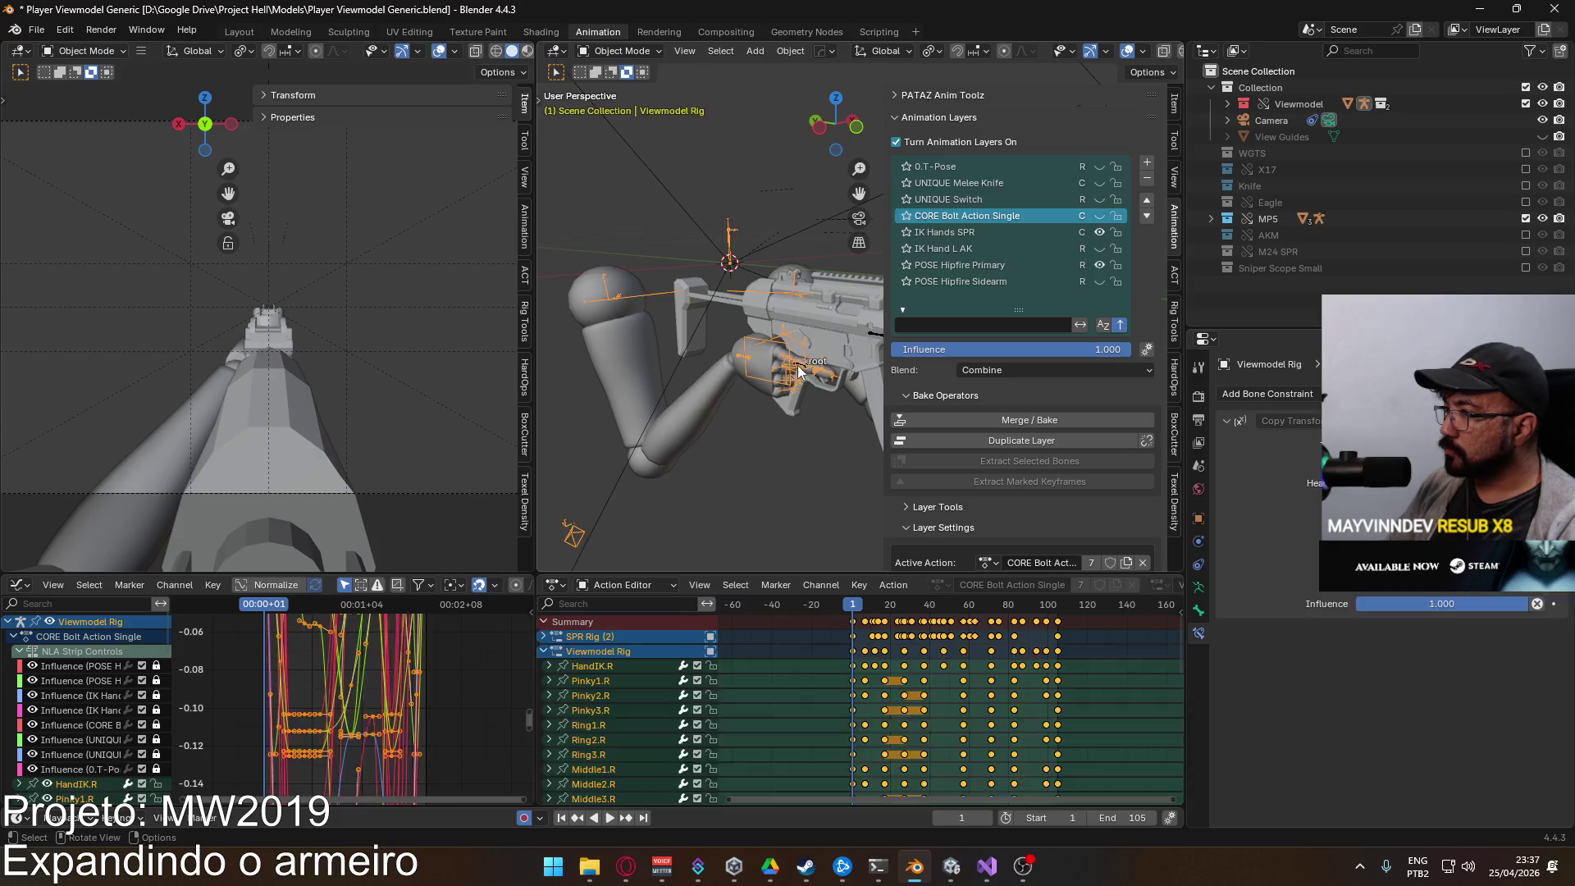
click(797, 366)
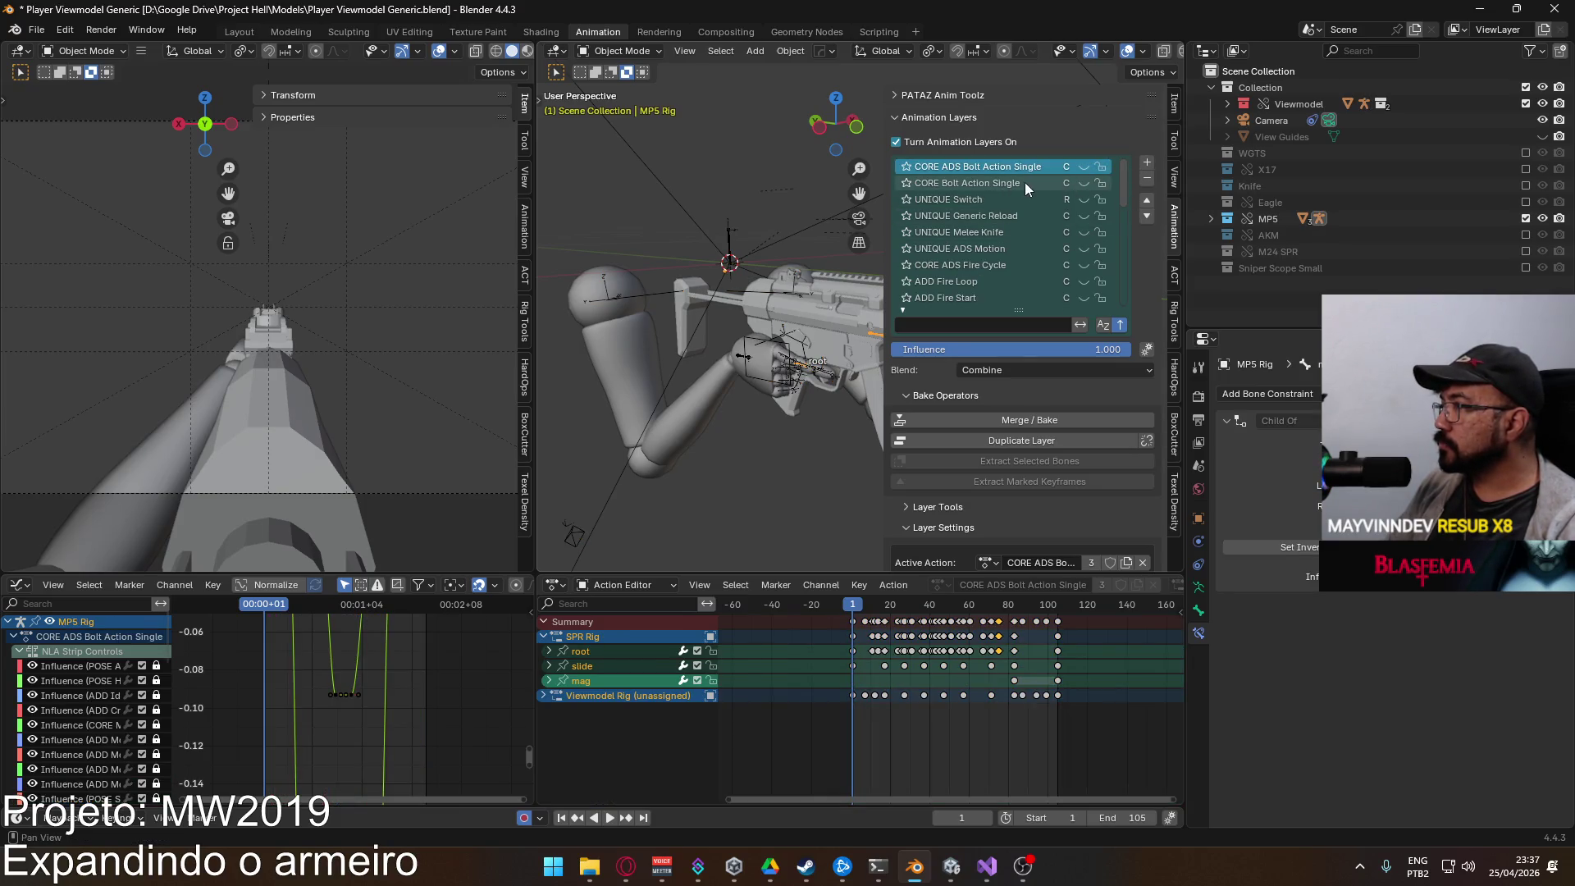
Step: Mute the POSE ADS layer to drop the aim pose
drag(1121, 188, 1119, 293)
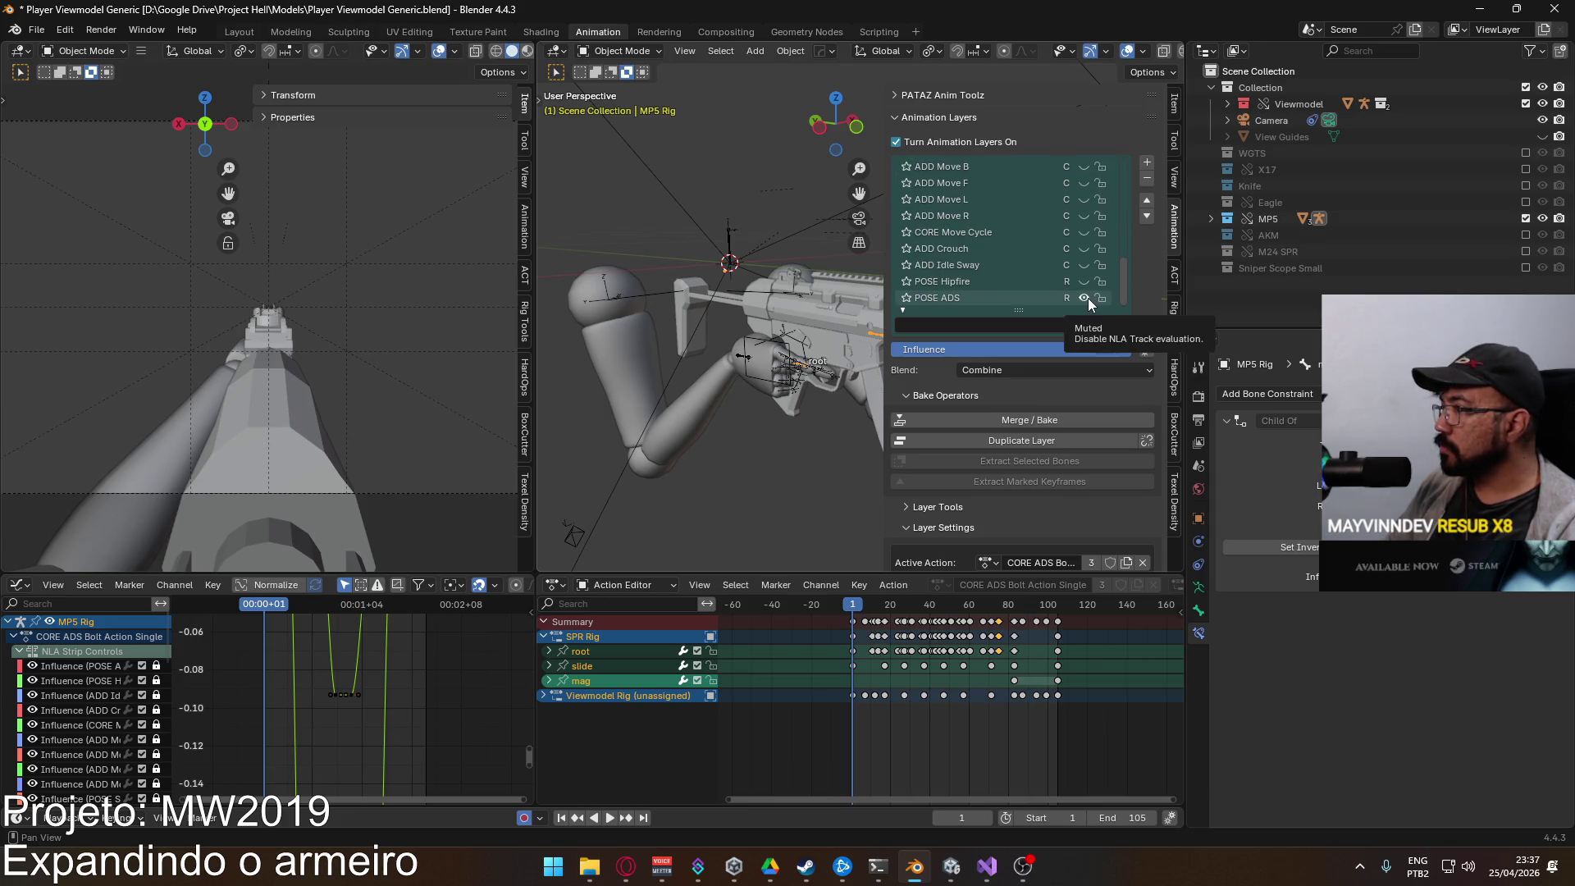
click(1088, 281)
scroll(1066, 271, up, 3)
scroll(1080, 277, up, 12)
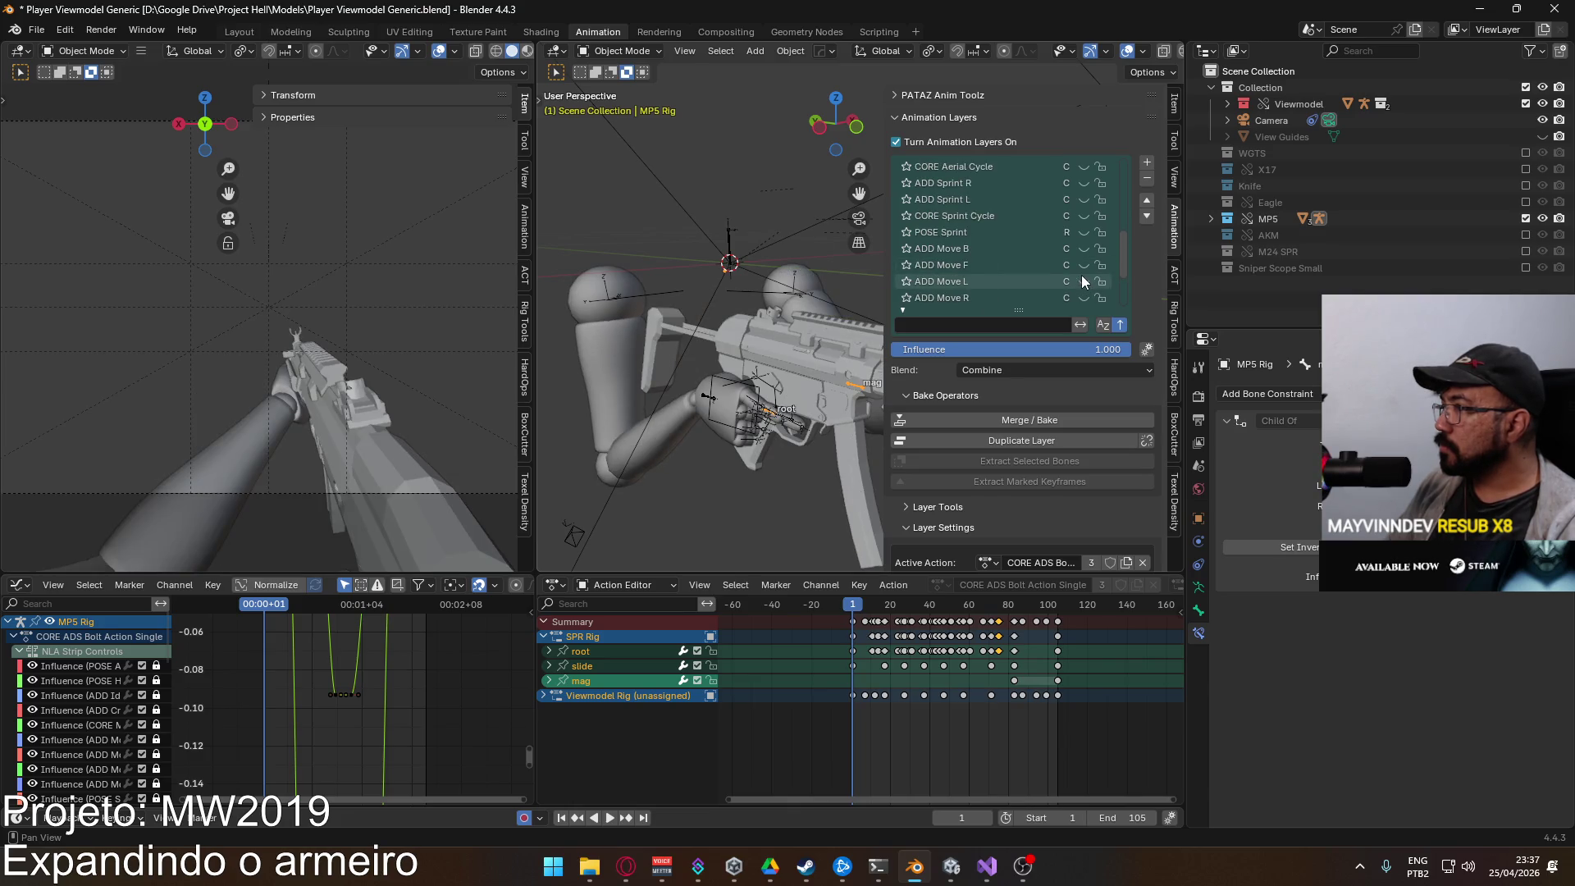
scroll(1080, 279, up, 1)
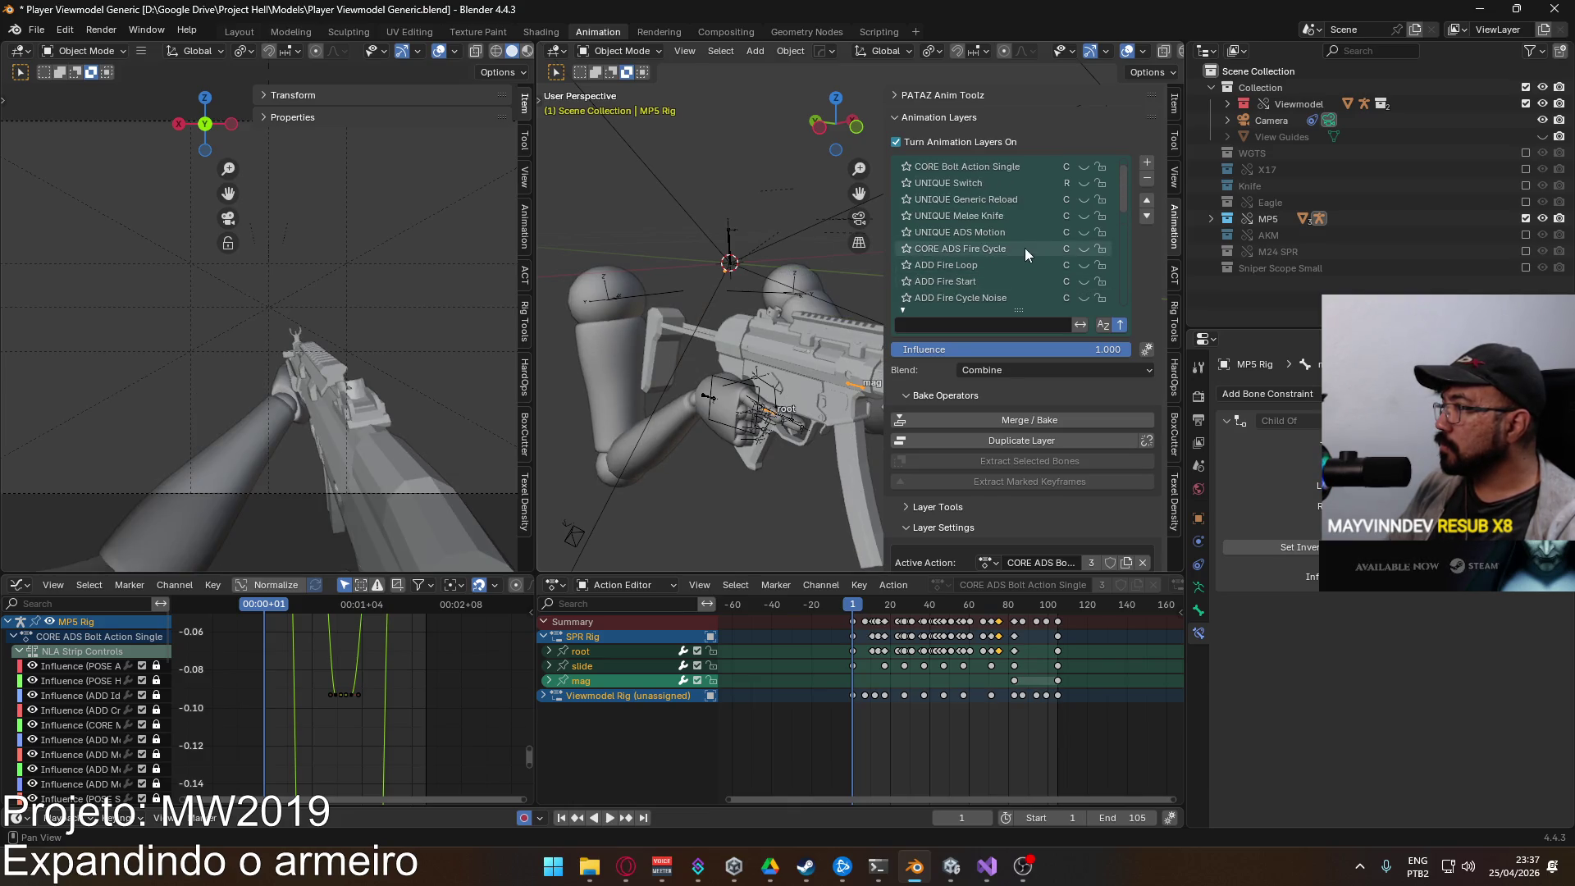
scroll(1025, 246, up, 1)
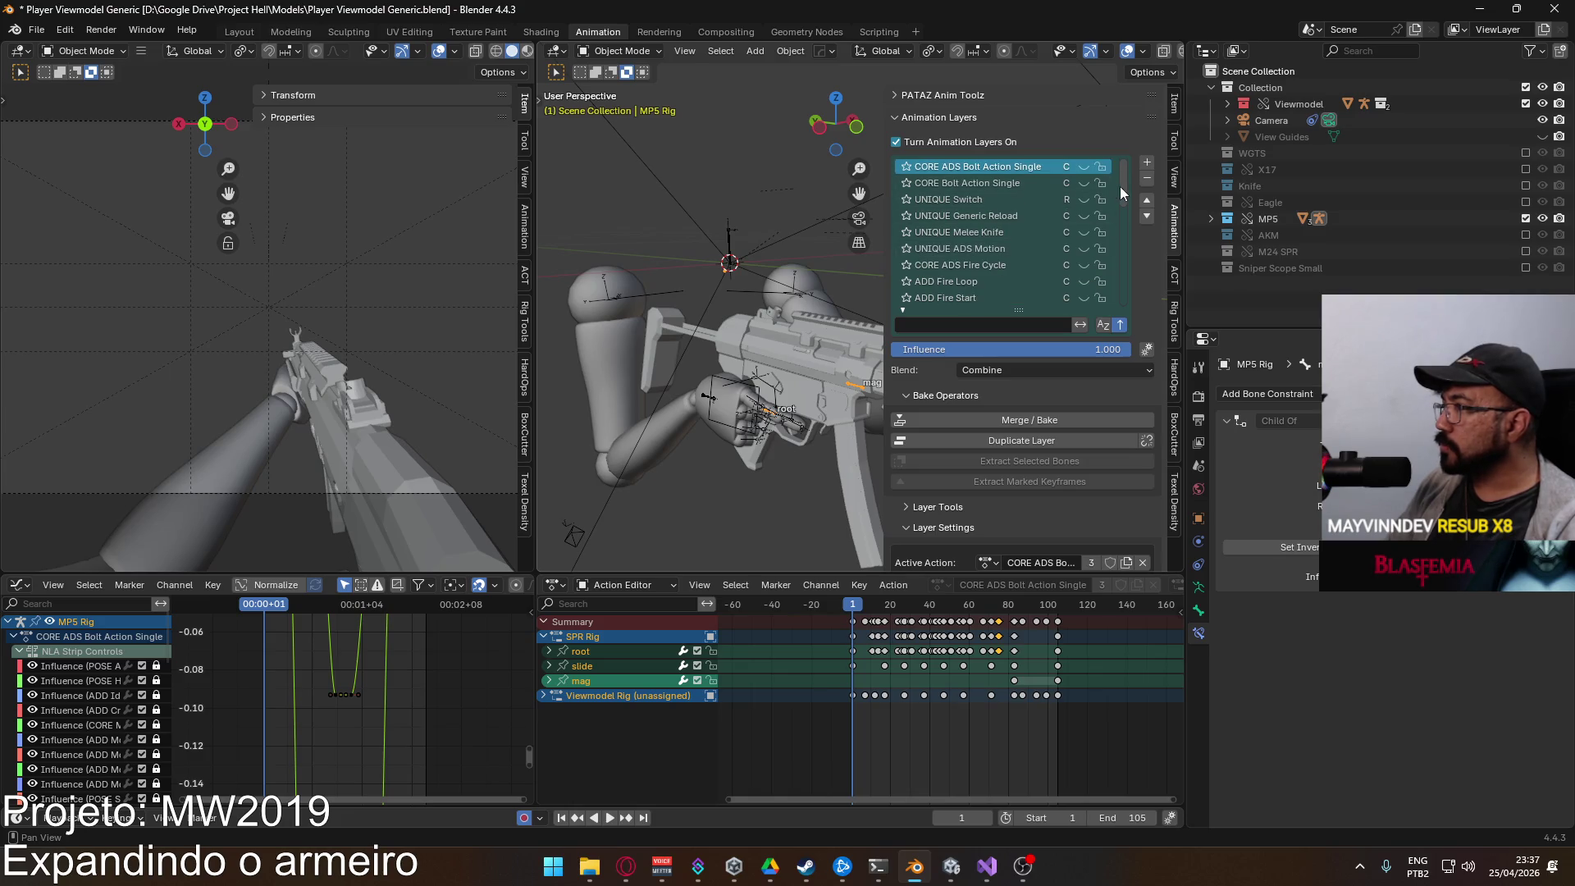
drag(1123, 187, 1110, 287)
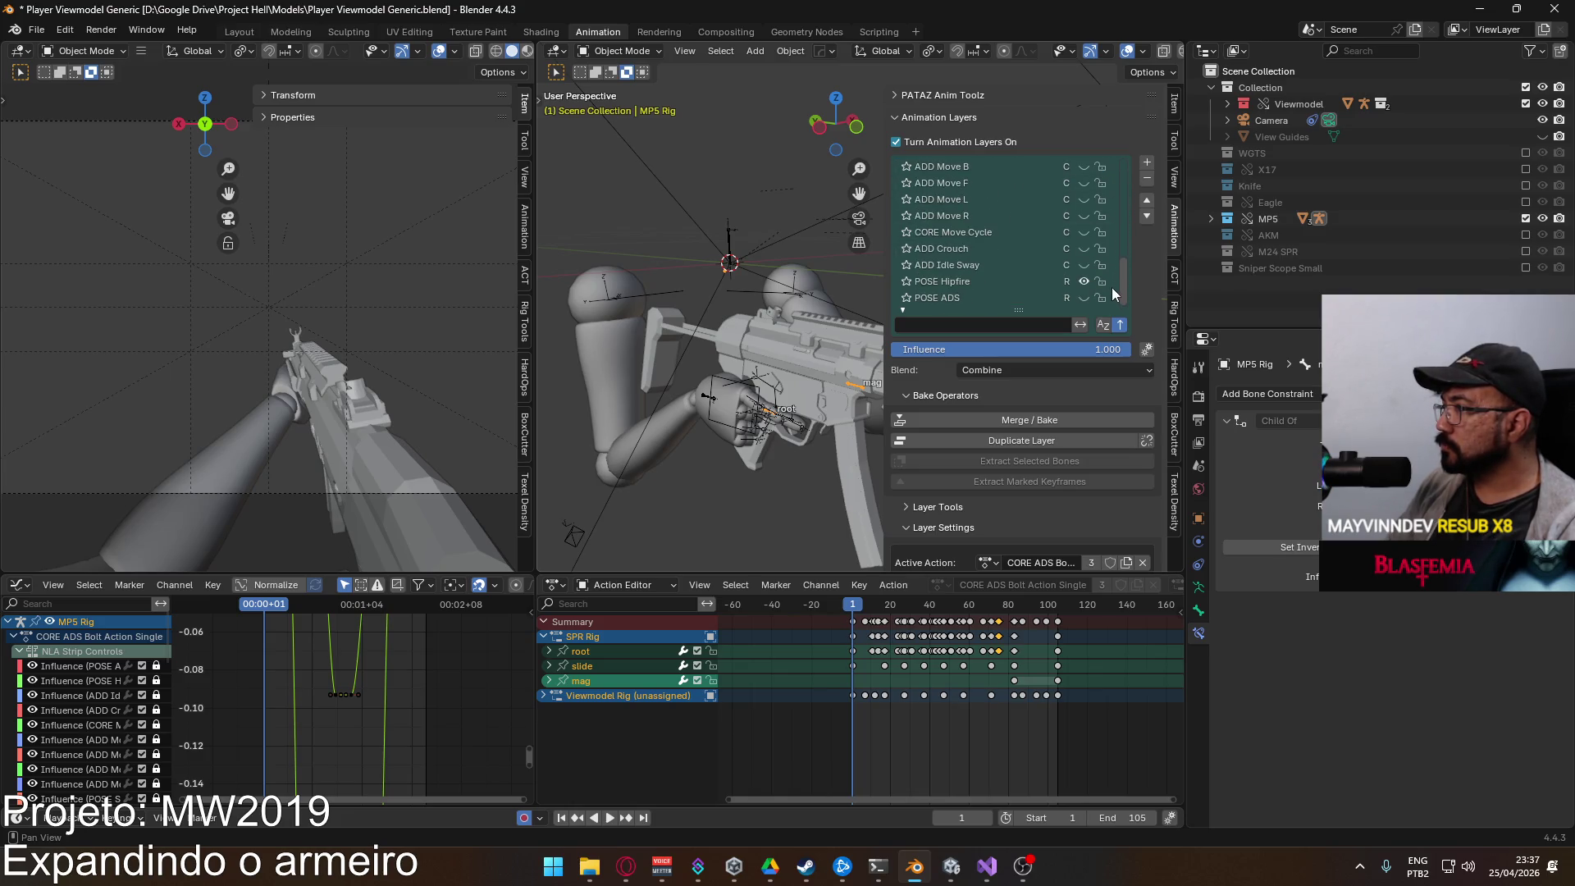
Step: Make CORE ADS Fire Single the active animation layer and turn its visibility on
click(1027, 282)
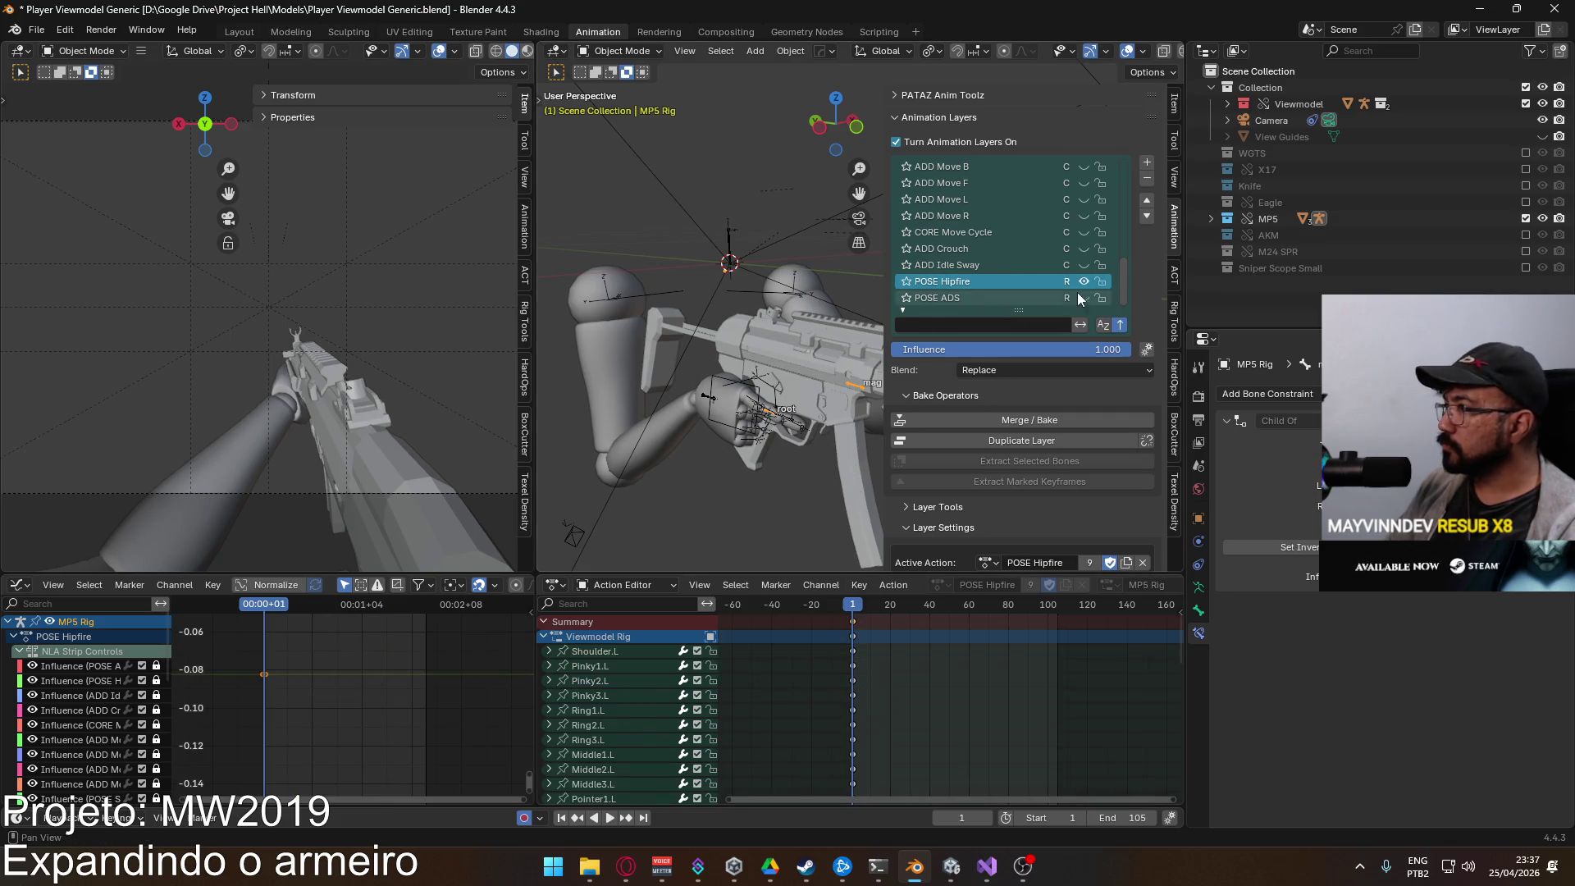
scroll(1046, 282, up, 3)
scroll(1046, 283, up, 4)
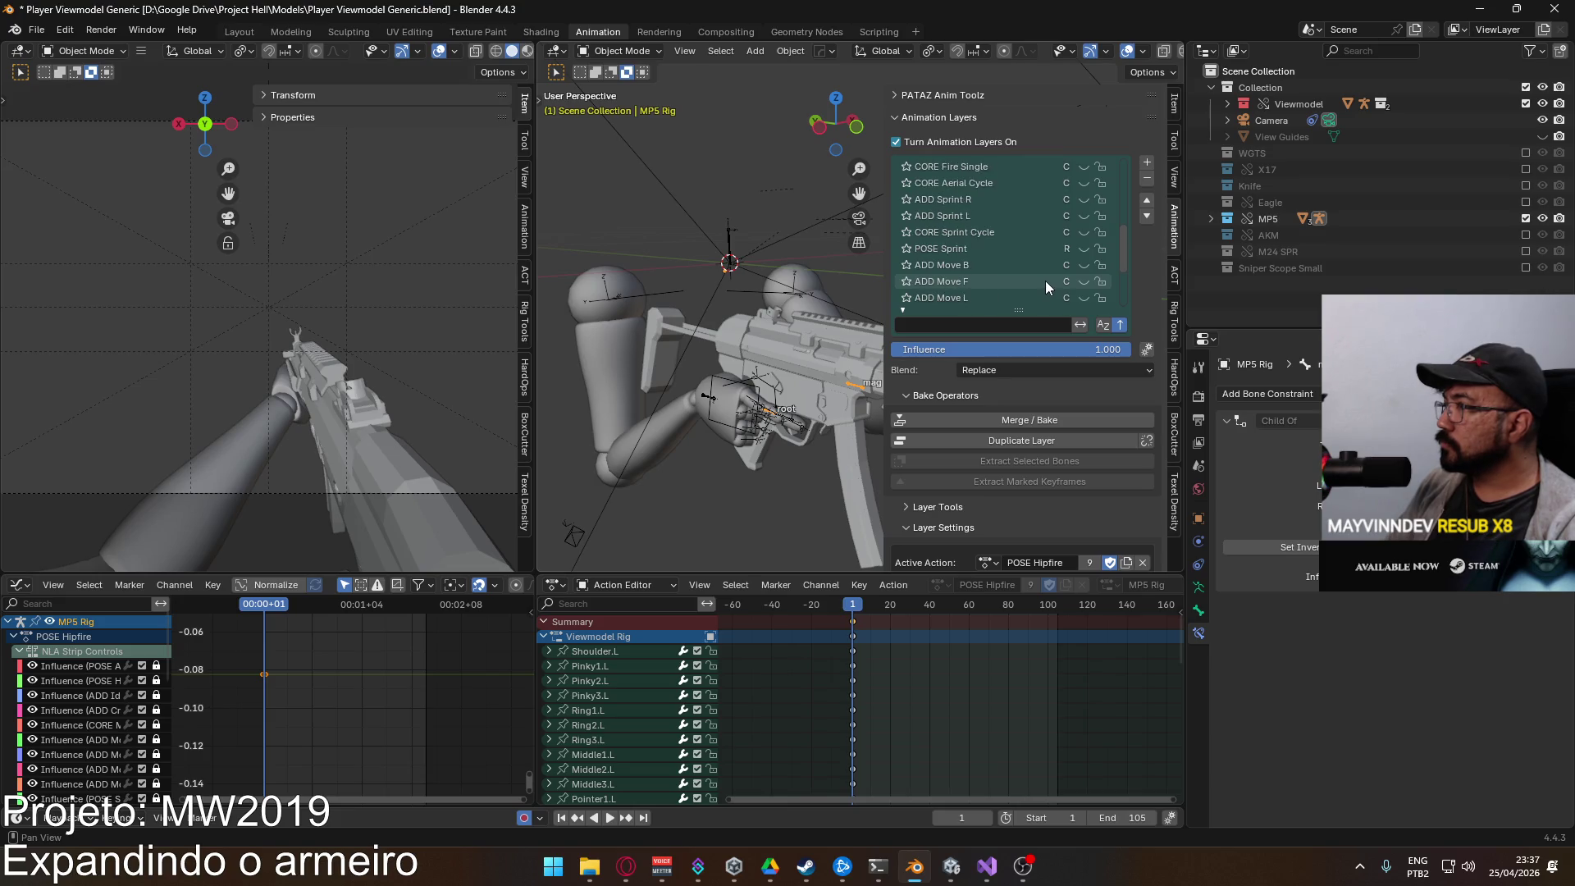
scroll(995, 225, up, 2)
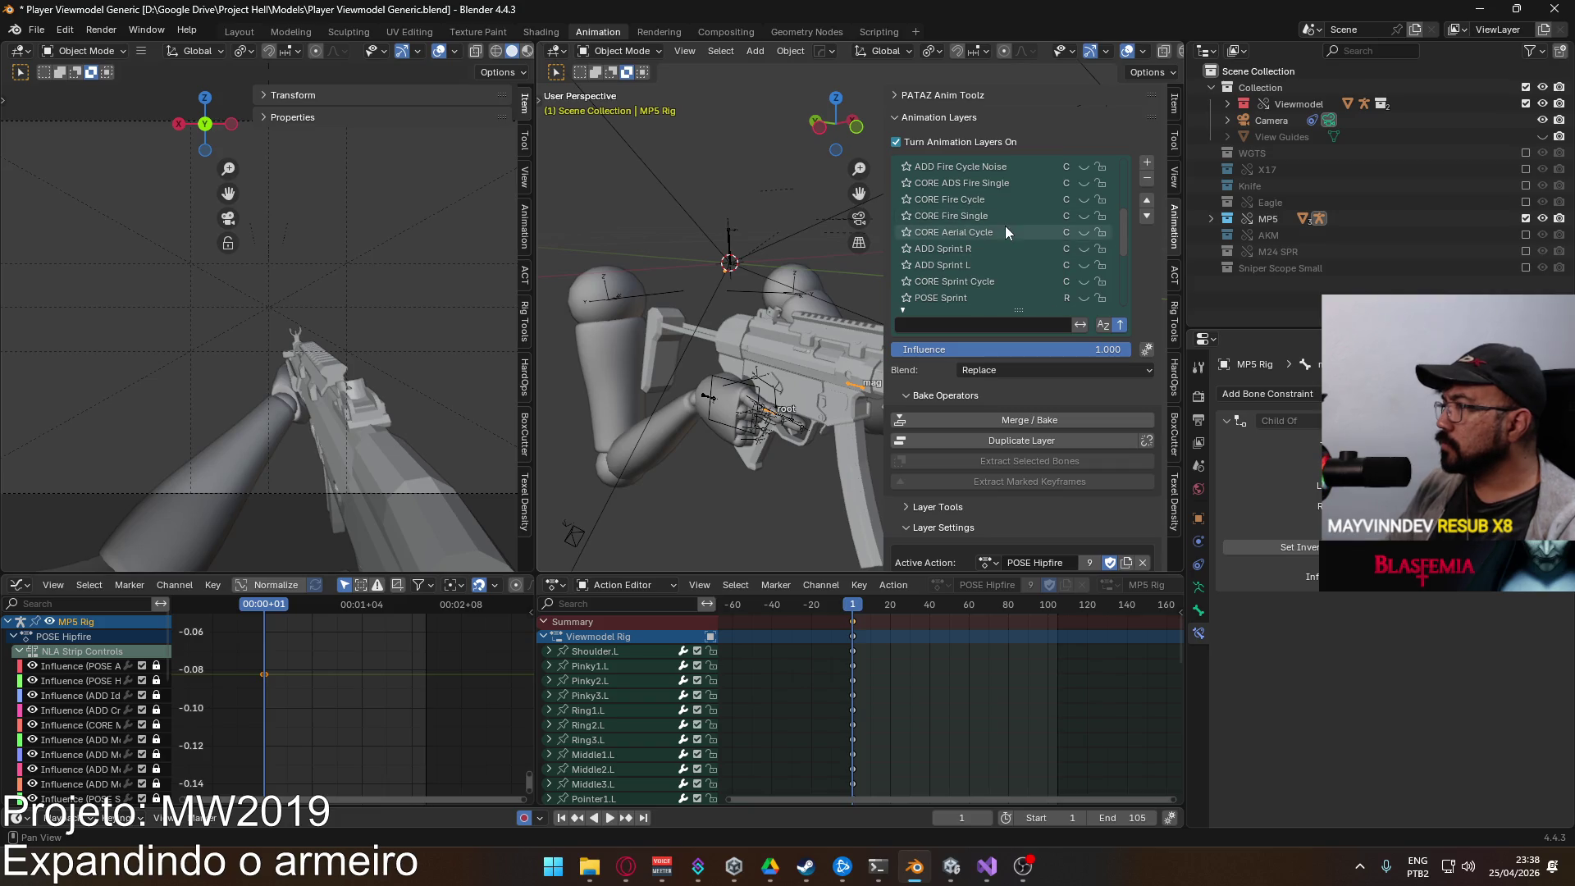
scroll(1017, 221, up, 1)
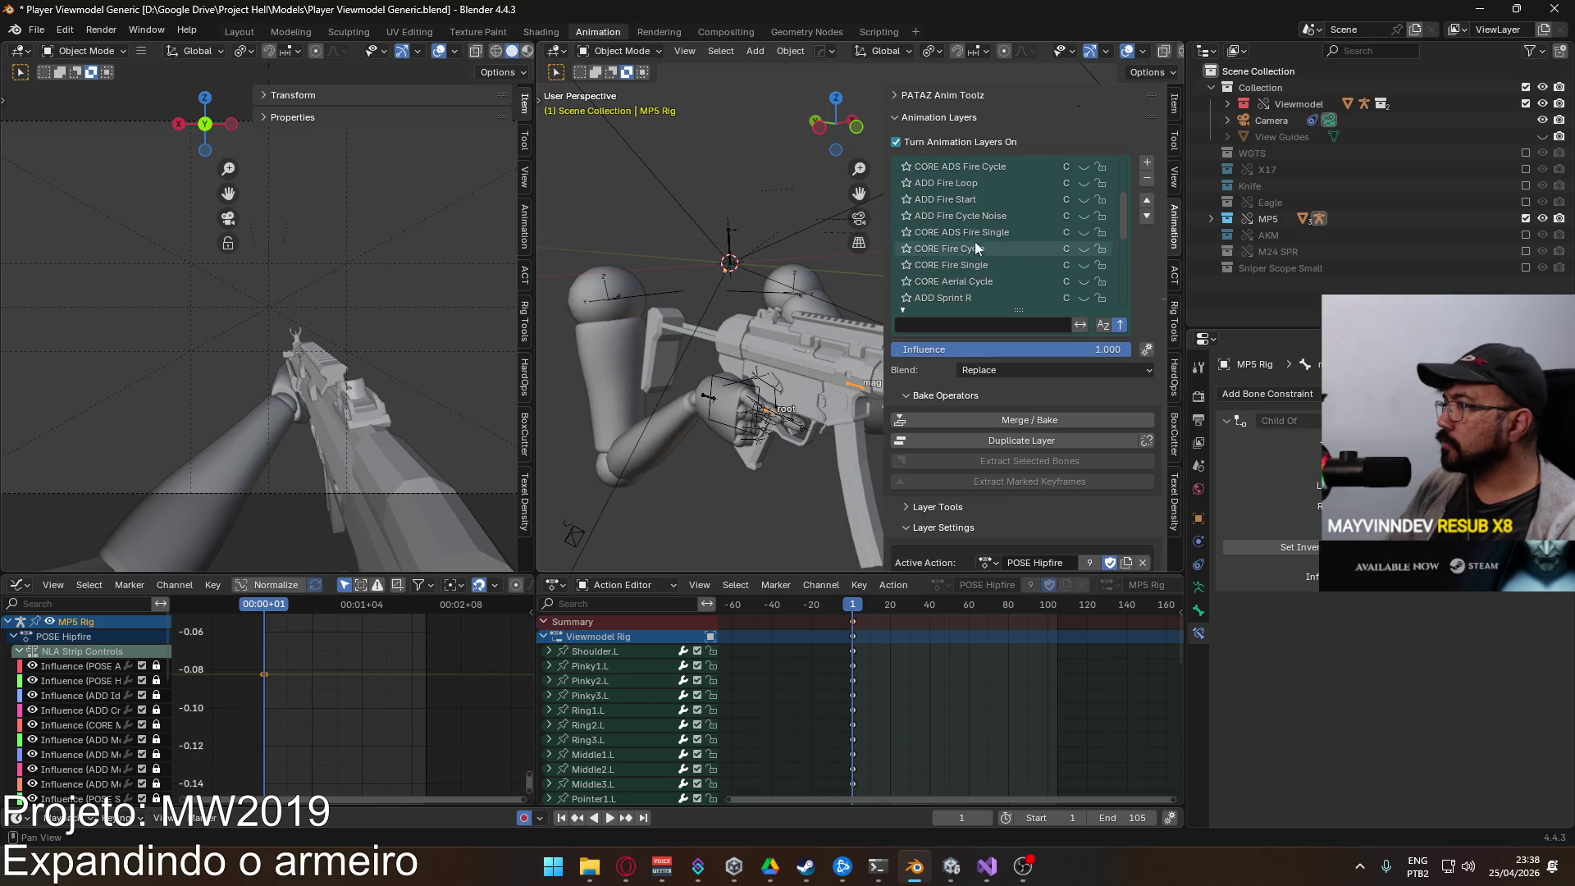
scroll(1007, 239, up, 4)
scroll(1007, 239, up, 4)
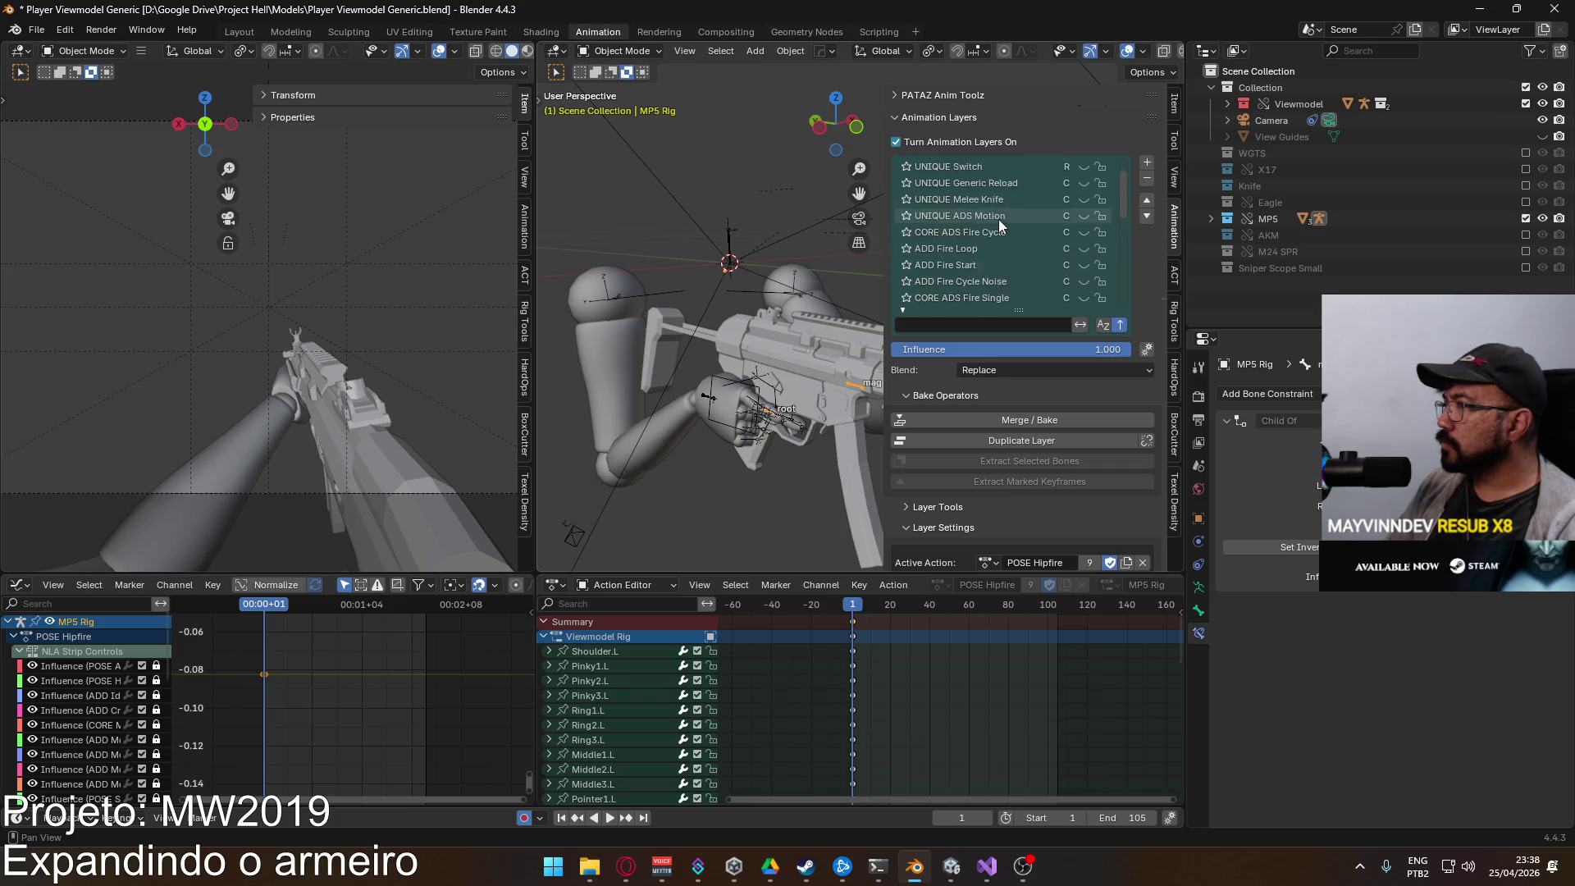
scroll(1011, 233, down, 2)
scroll(999, 280, down, 2)
click(1006, 264)
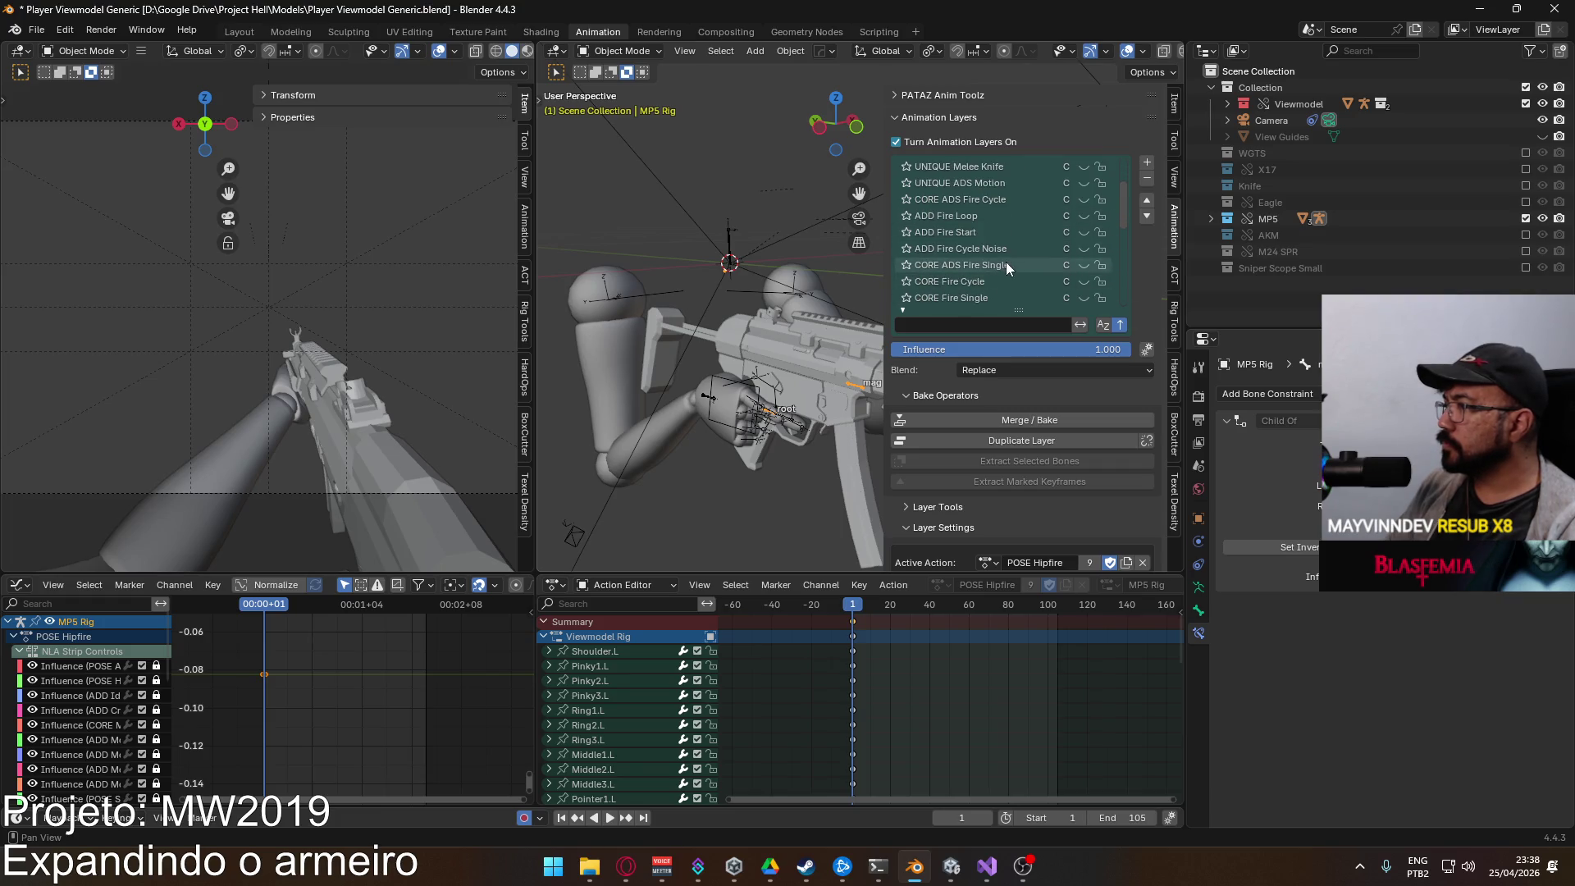
click(1081, 266)
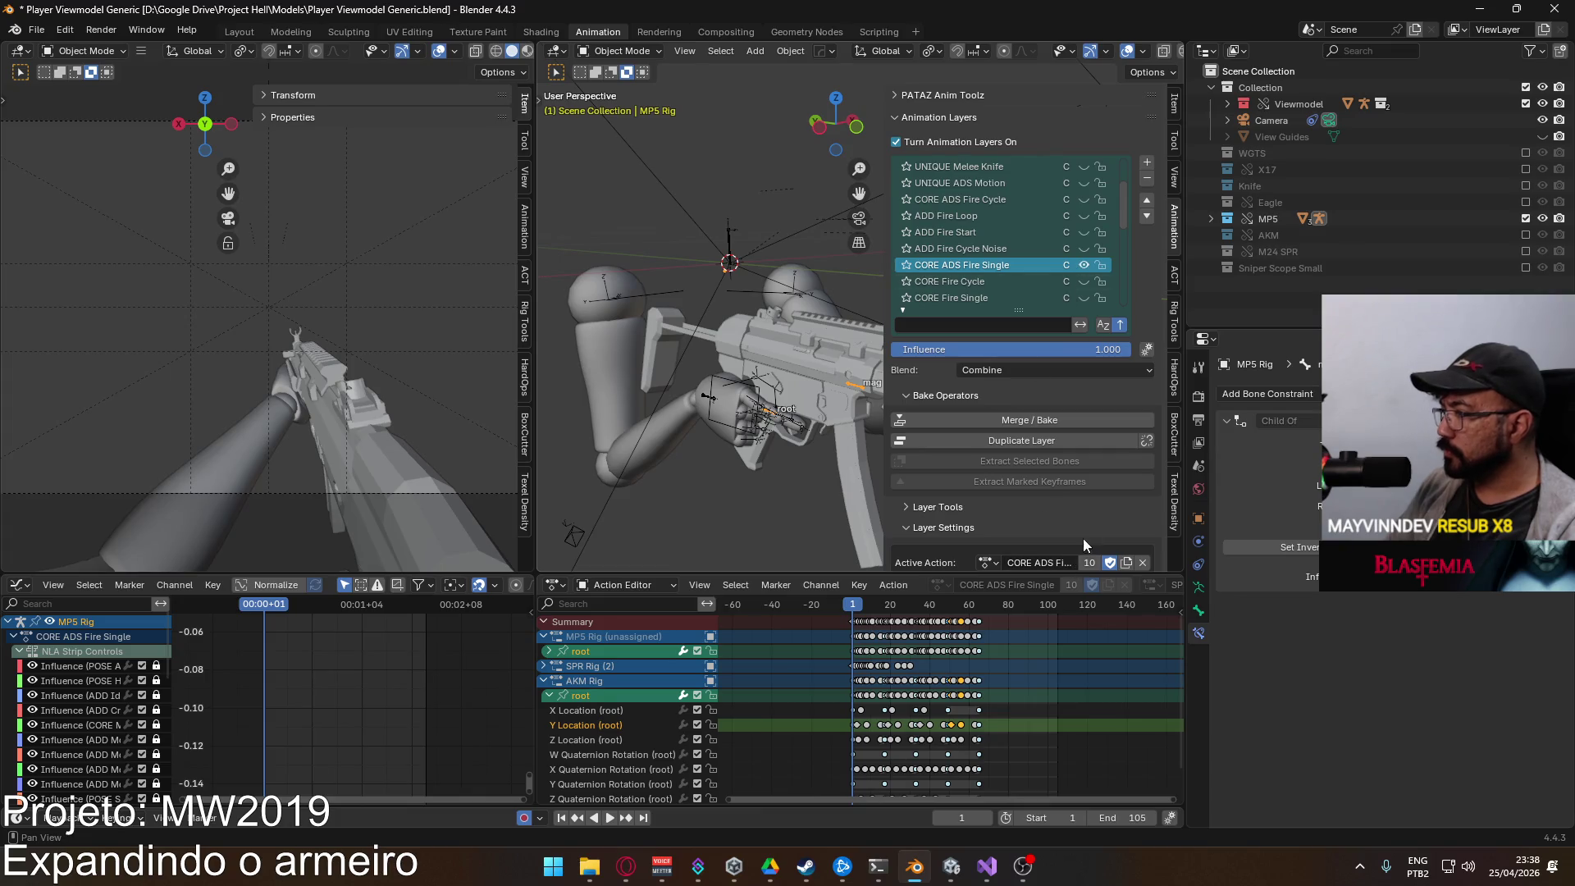
Step: Preview the animation, collapse the AKM Rig channels and expand the SPR Rig channels
scroll(1086, 434, down, 3)
key(space)
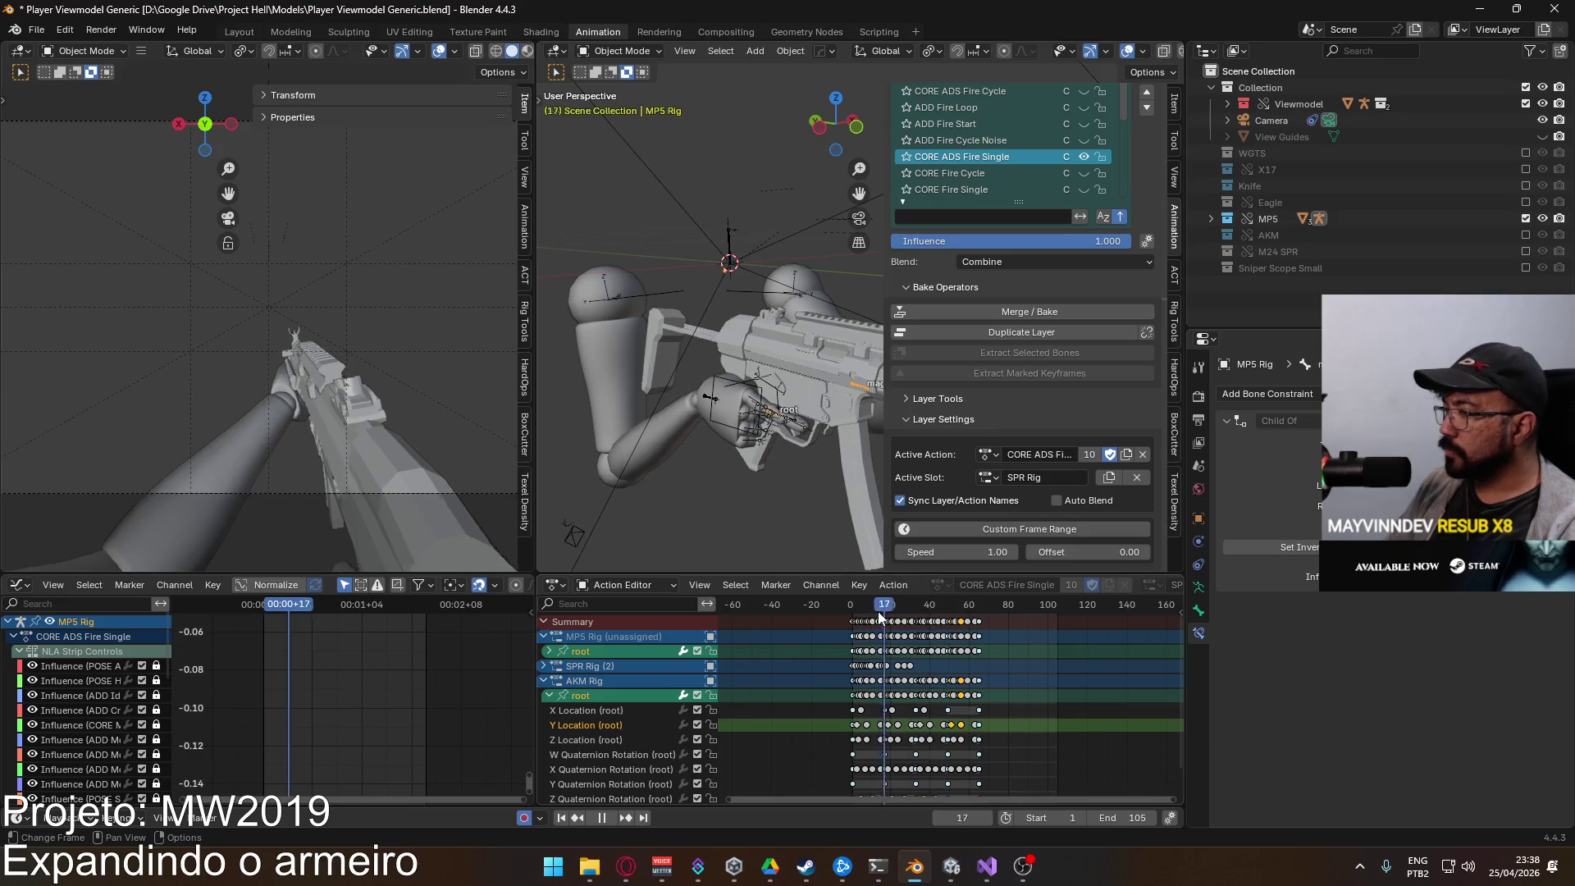
key(Escape)
click(550, 694)
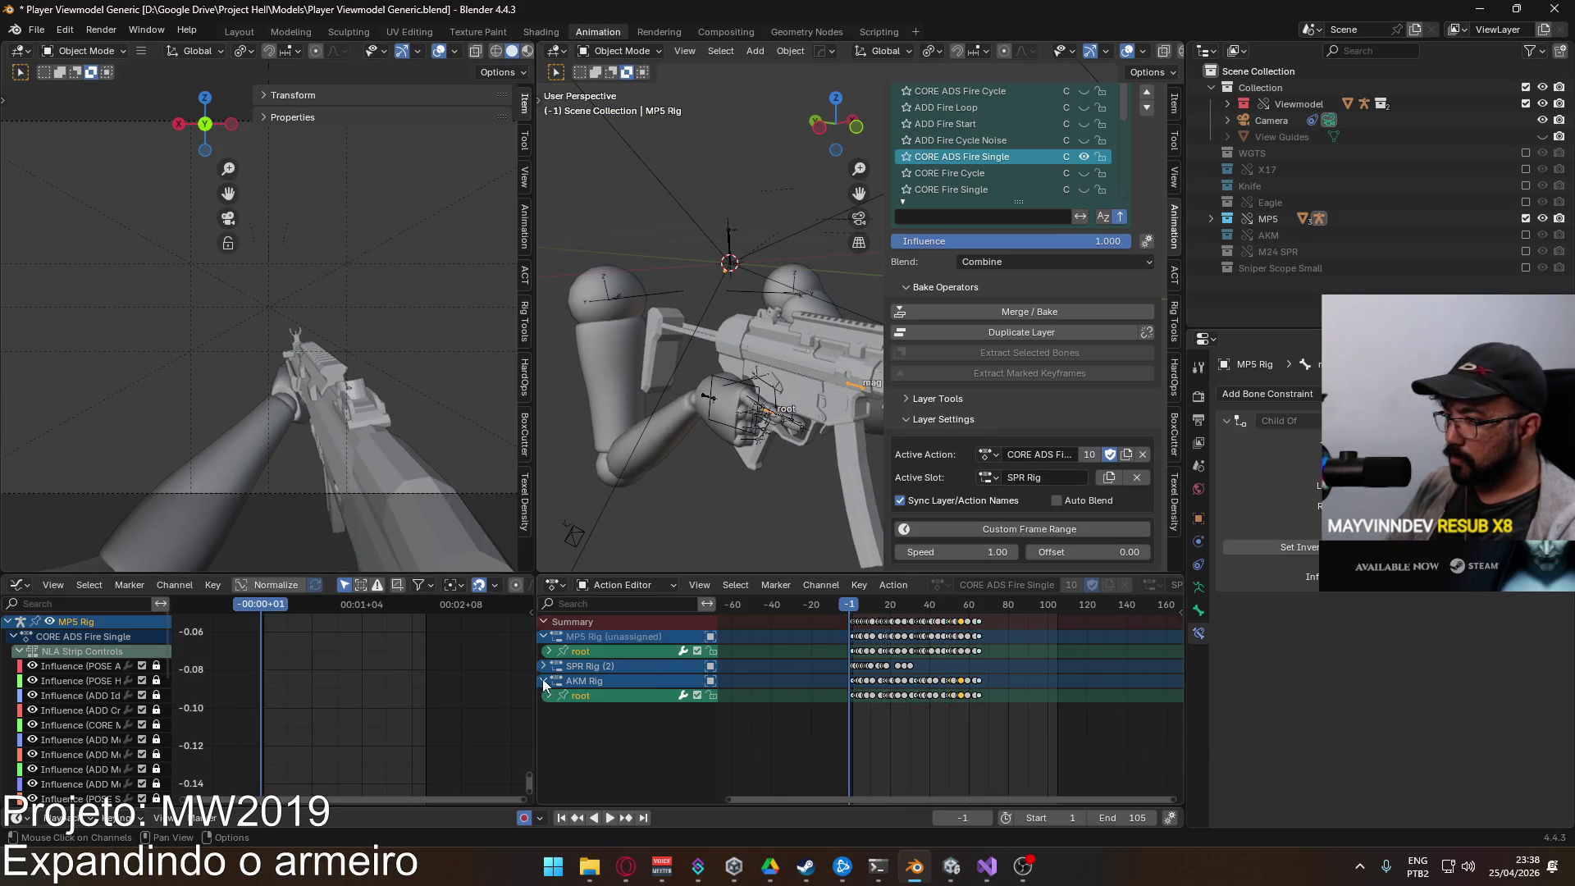
click(543, 681)
click(543, 666)
key(space)
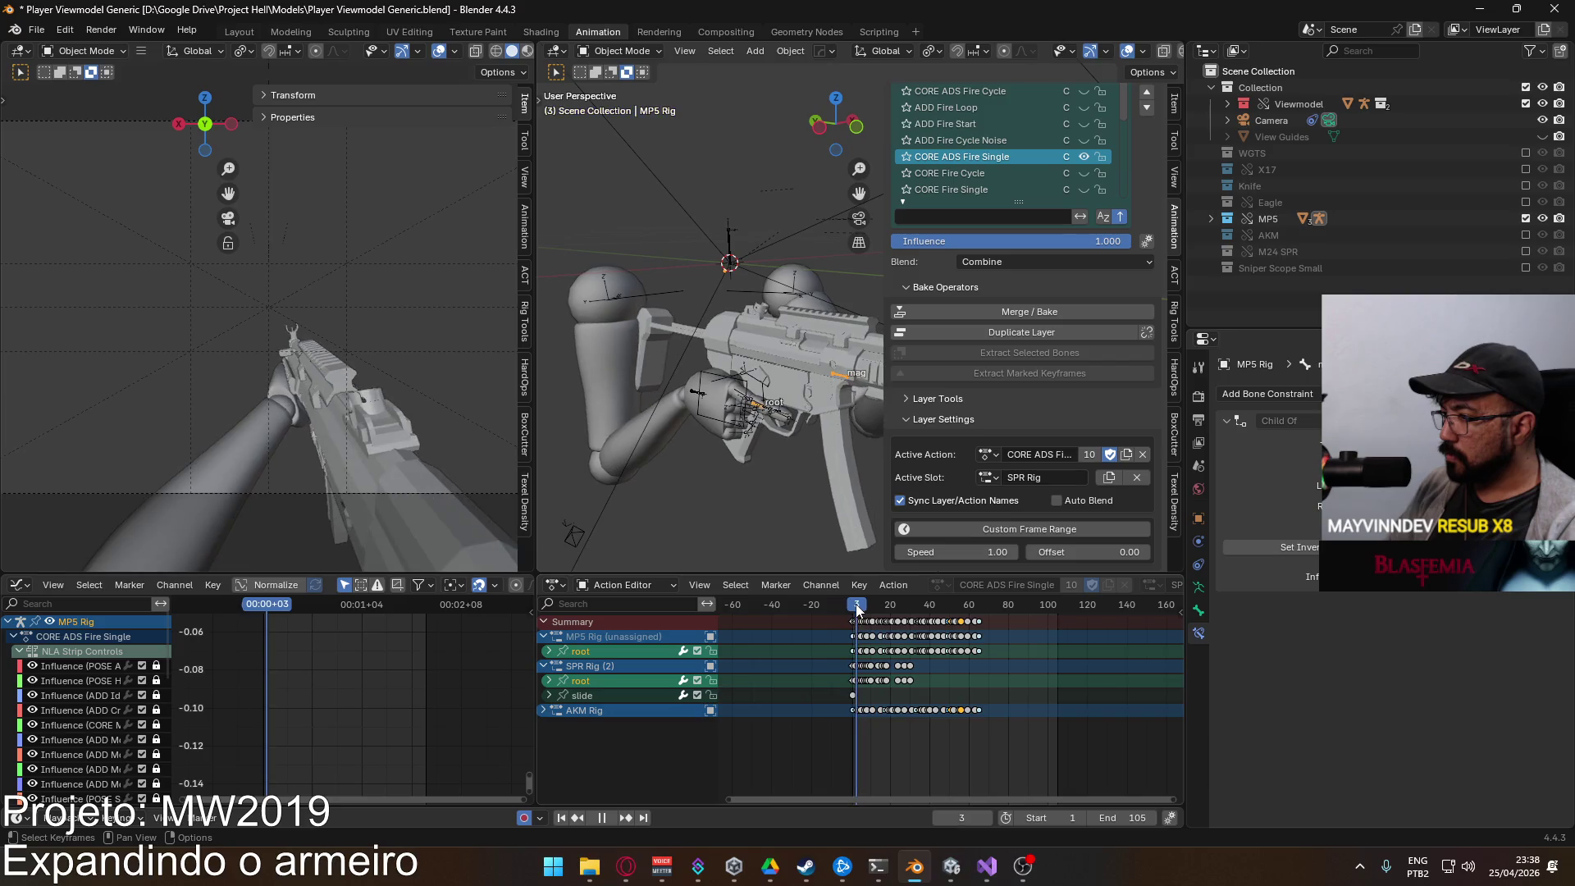
Step: Set the scene's end frame to 30 and switch back to Unity
drag(925, 607, 911, 606)
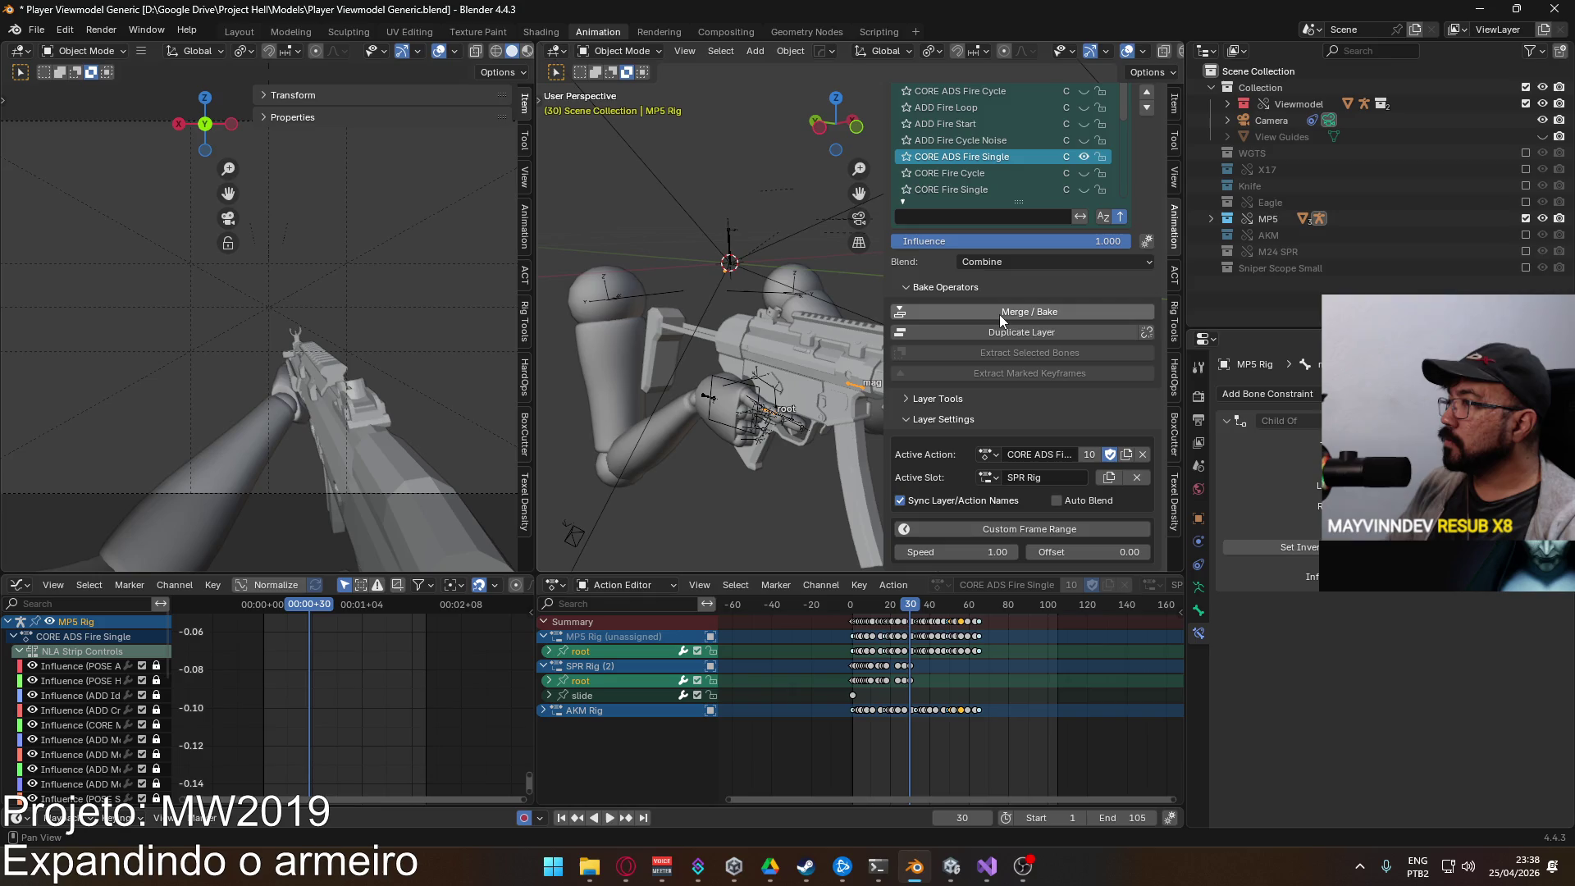
key(space)
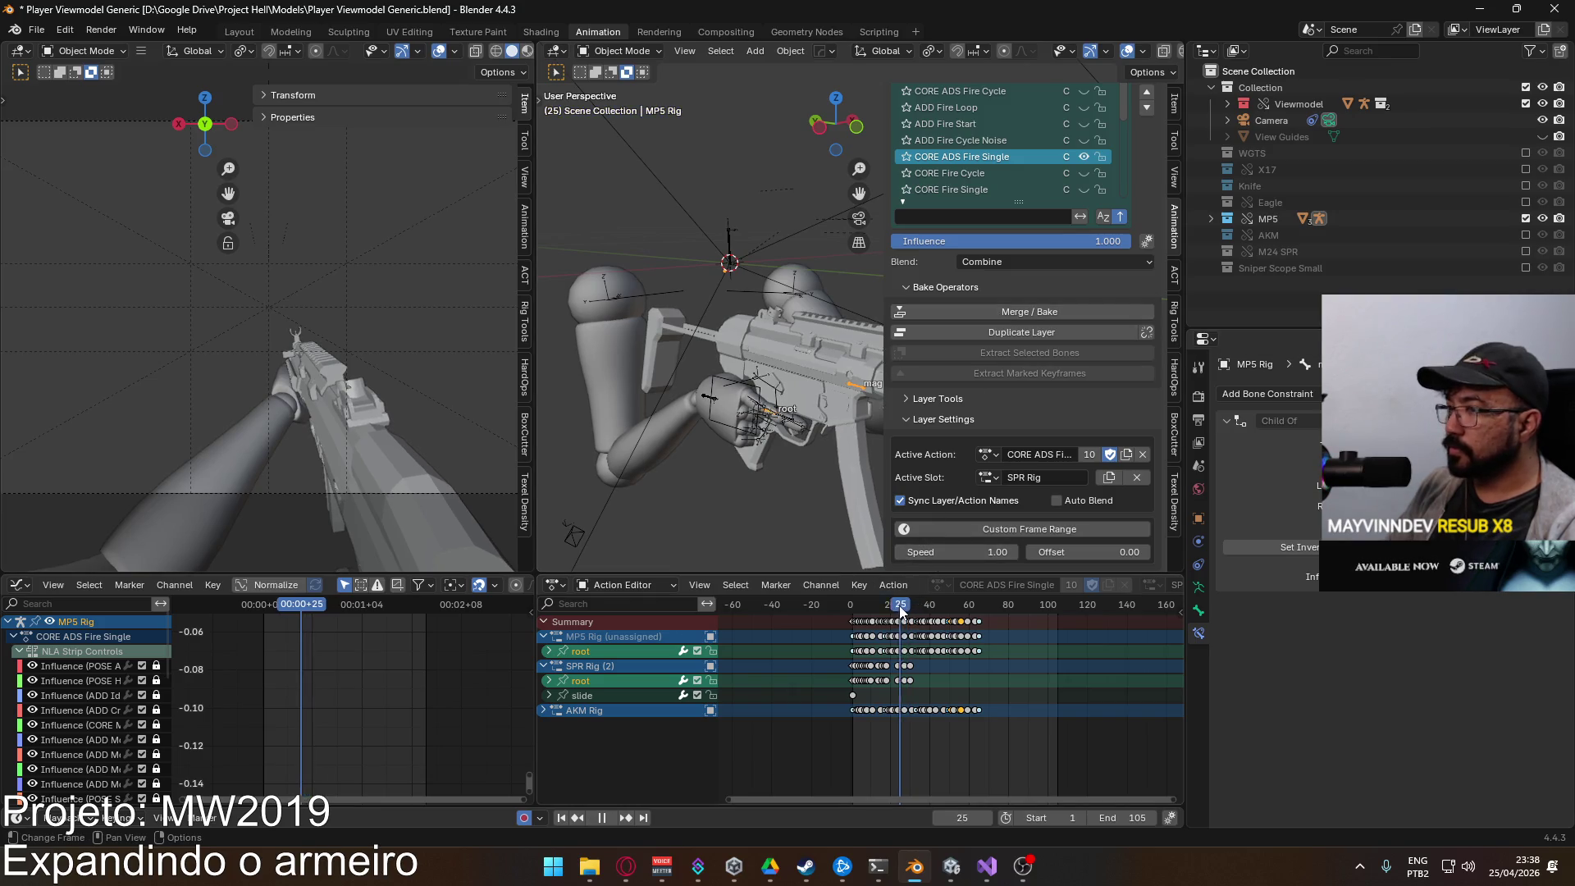
click(851, 608)
drag(851, 607, 913, 604)
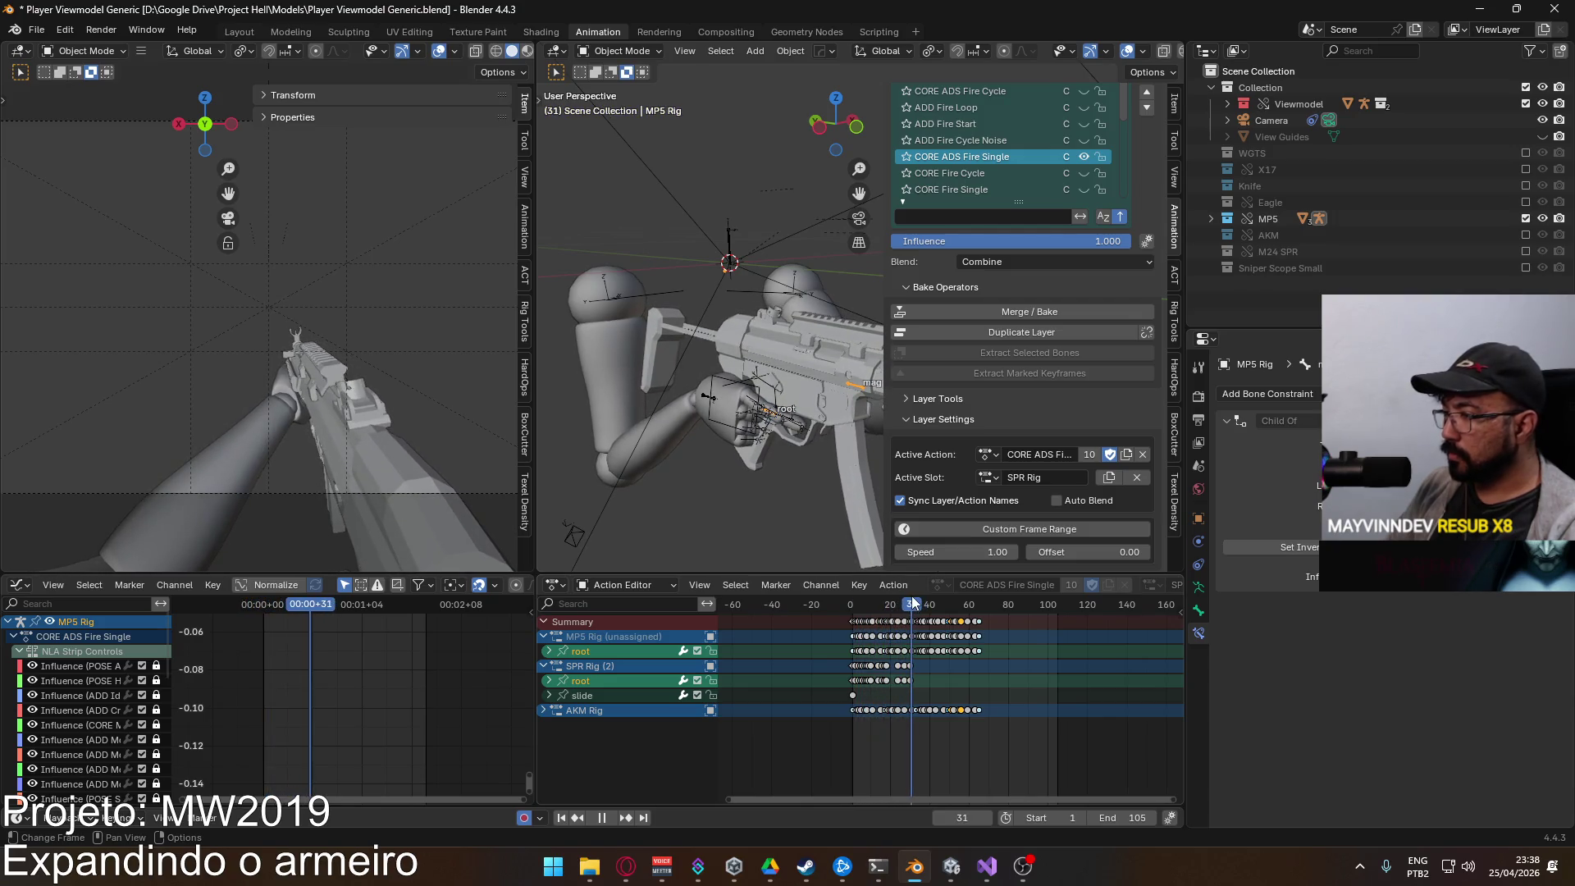
scroll(888, 607, up, 4)
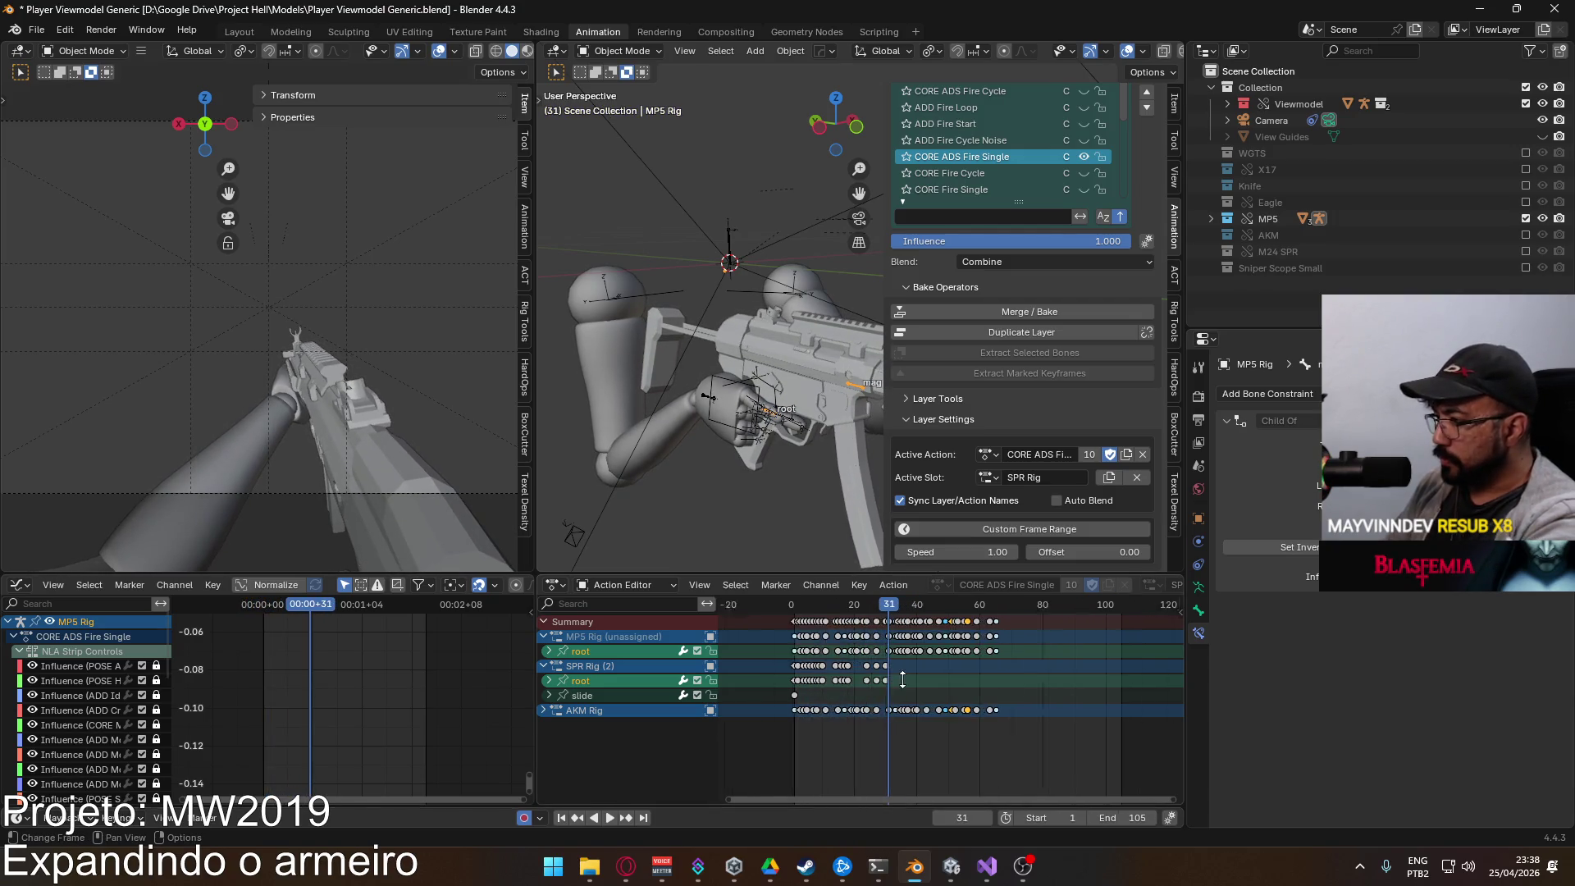
click(854, 606)
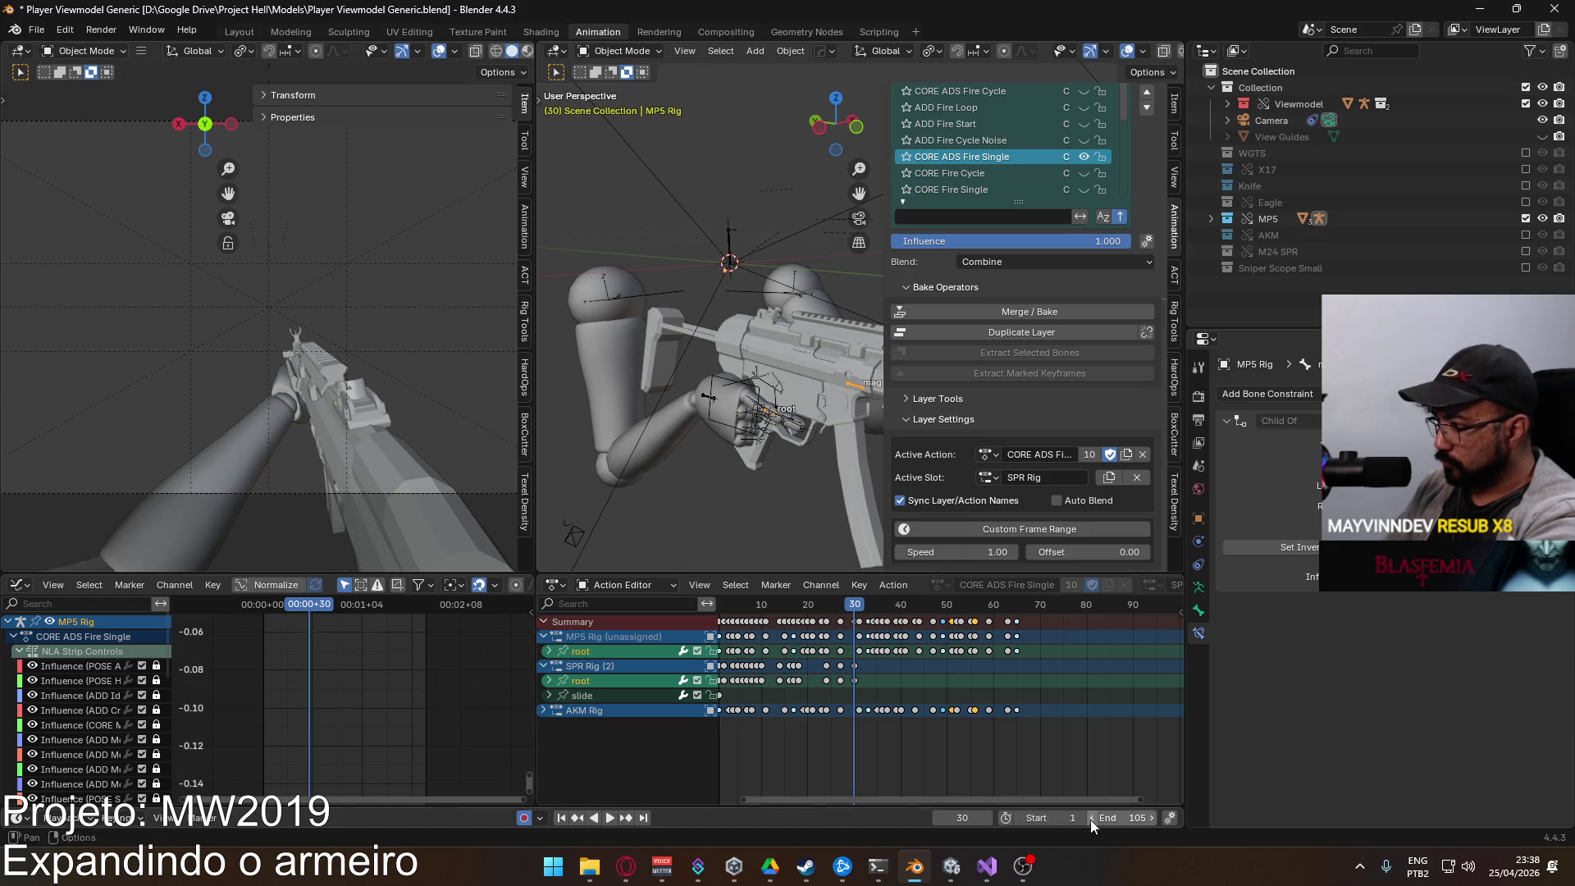
key(ctrl+End)
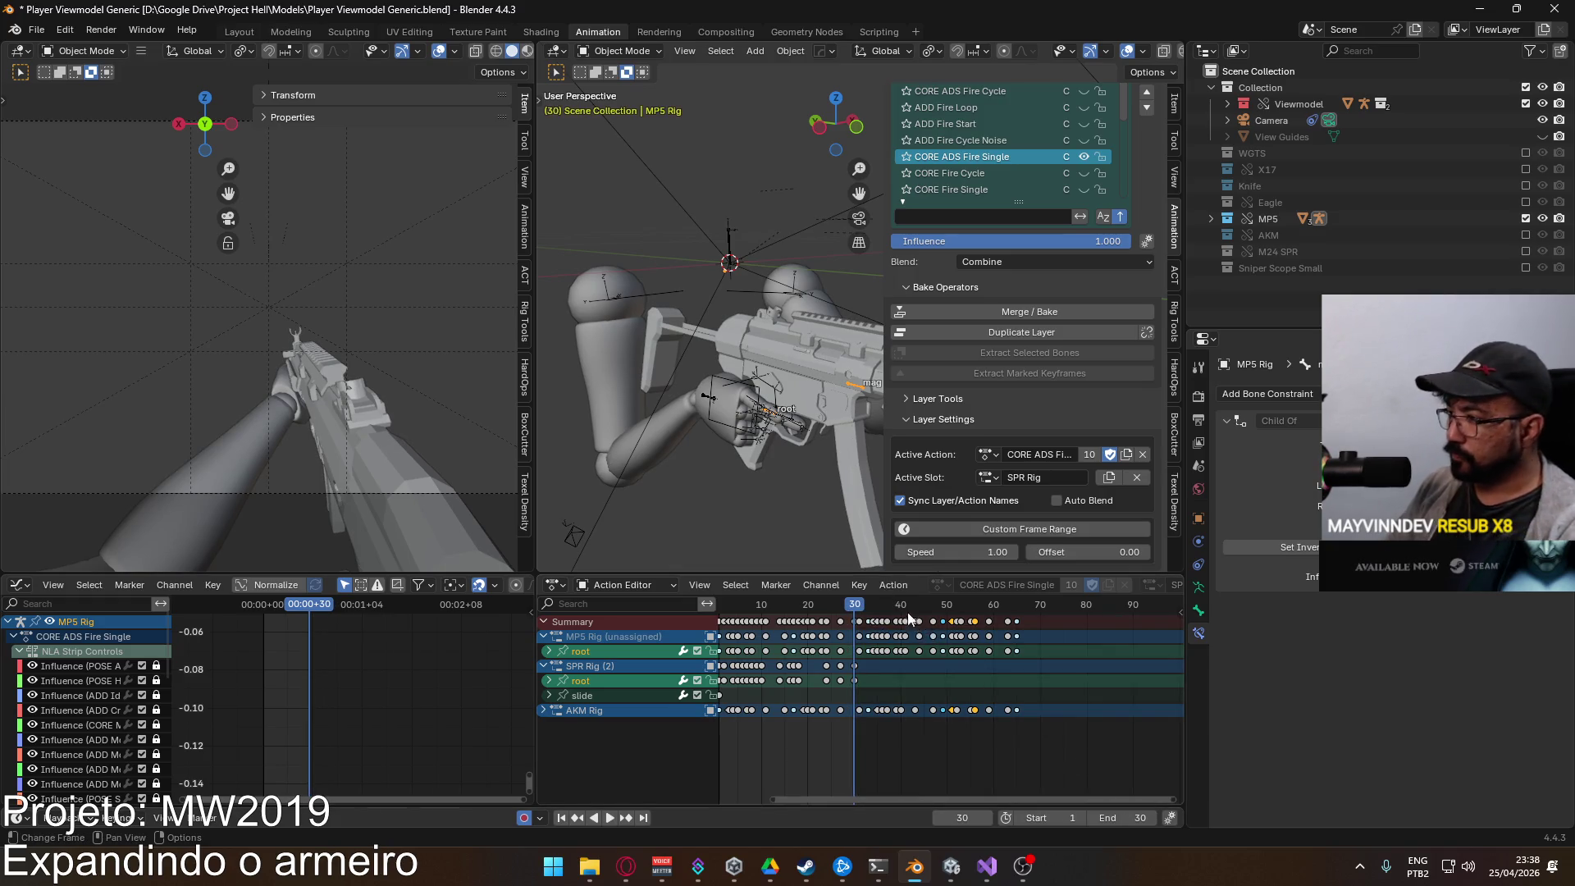
scroll(909, 617, left, 5)
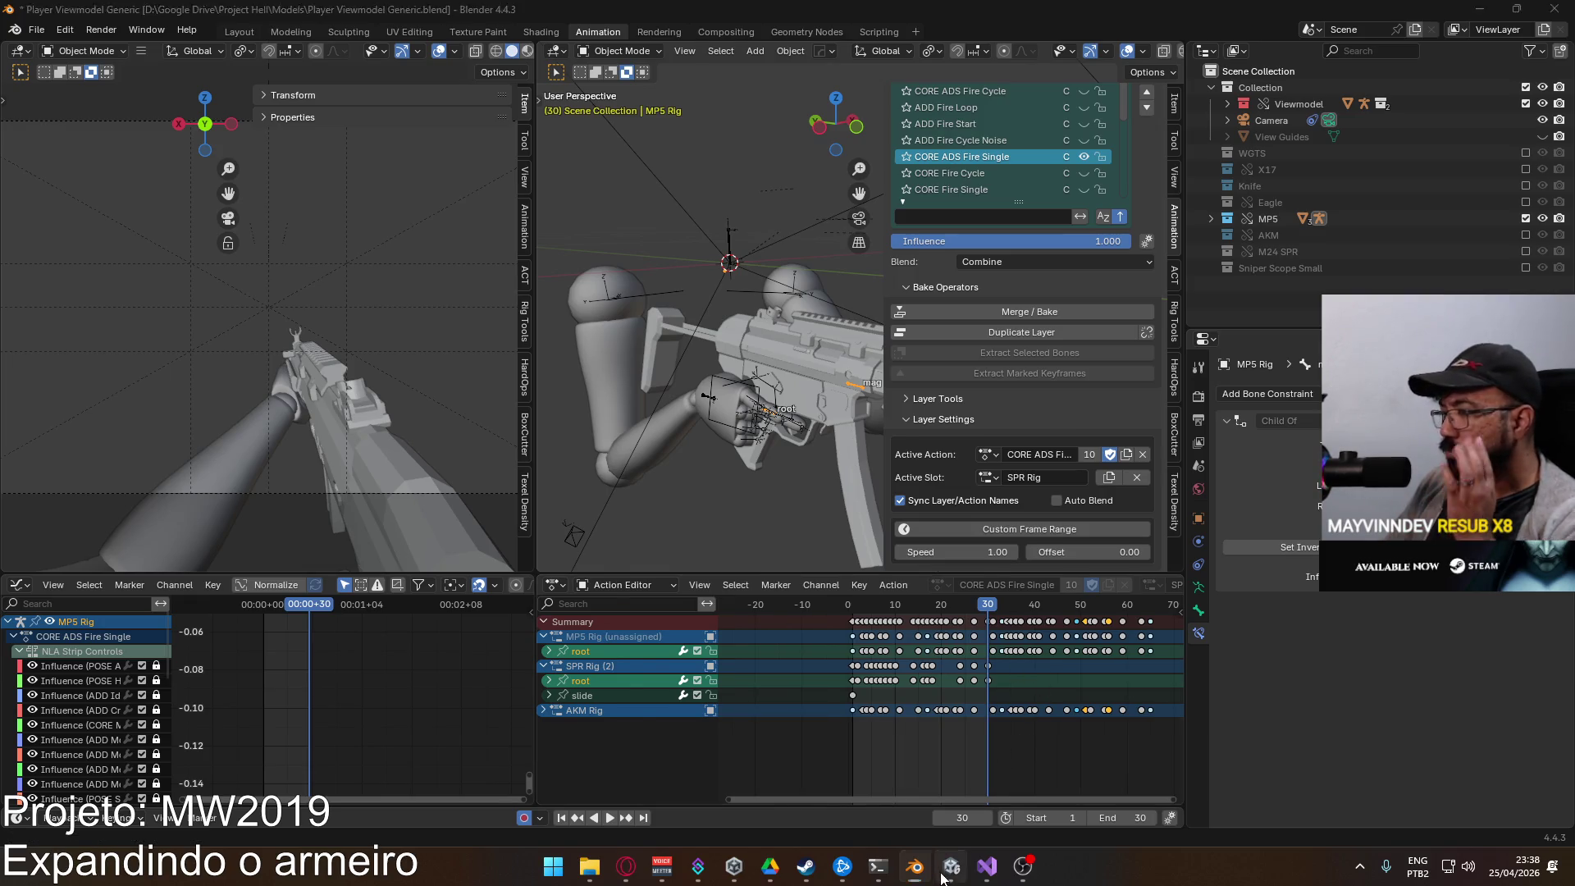
click(943, 874)
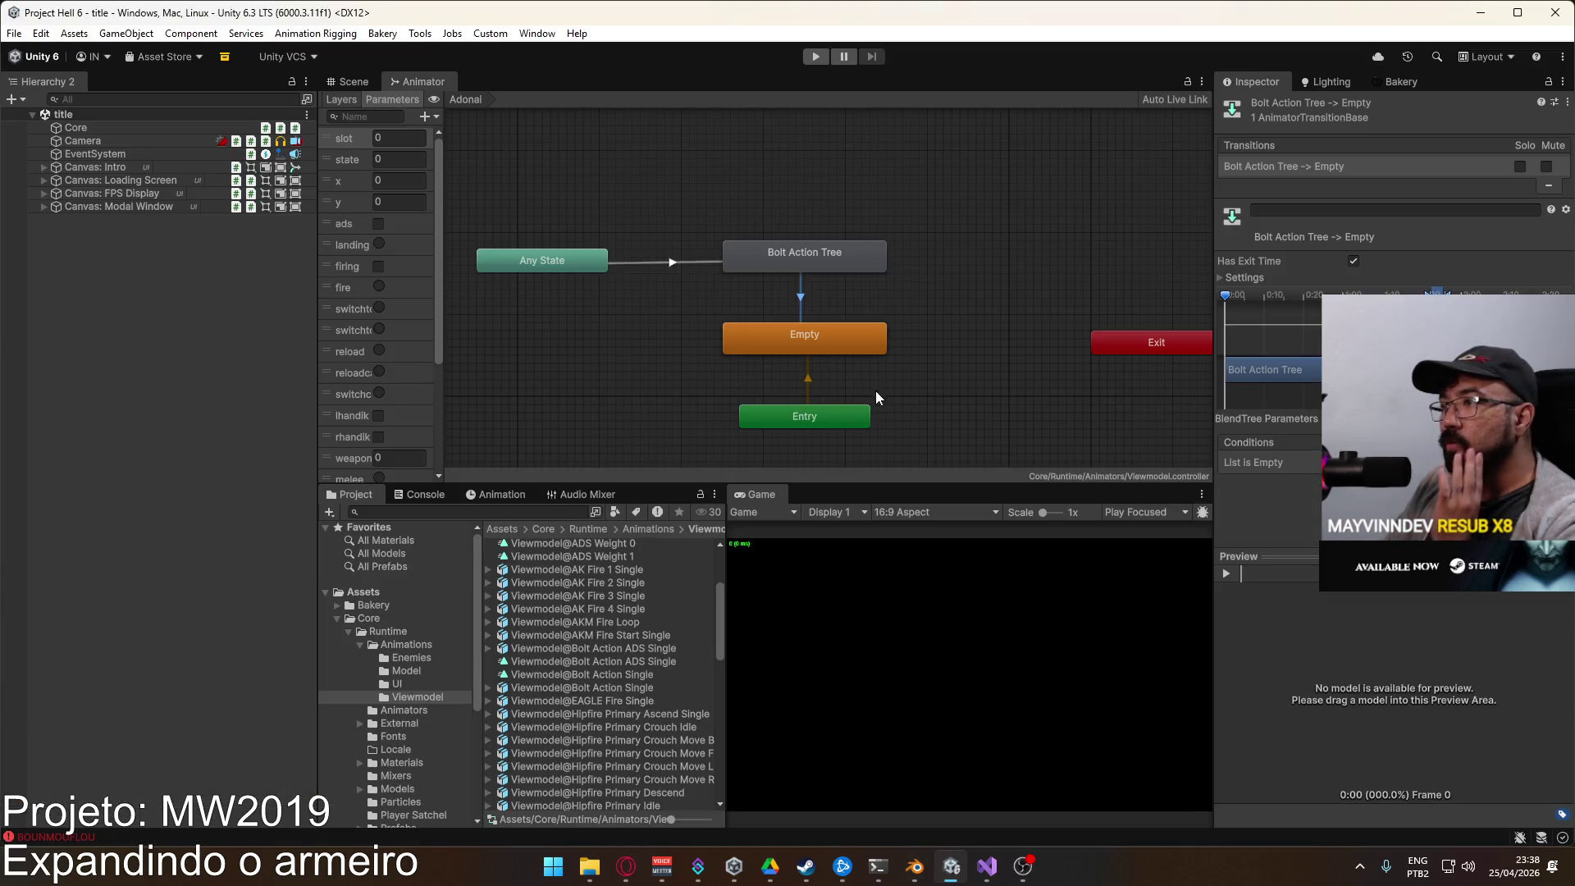
Step: Open the Fire ADS layer's Fire blend tree and select it to view its motions
click(343, 96)
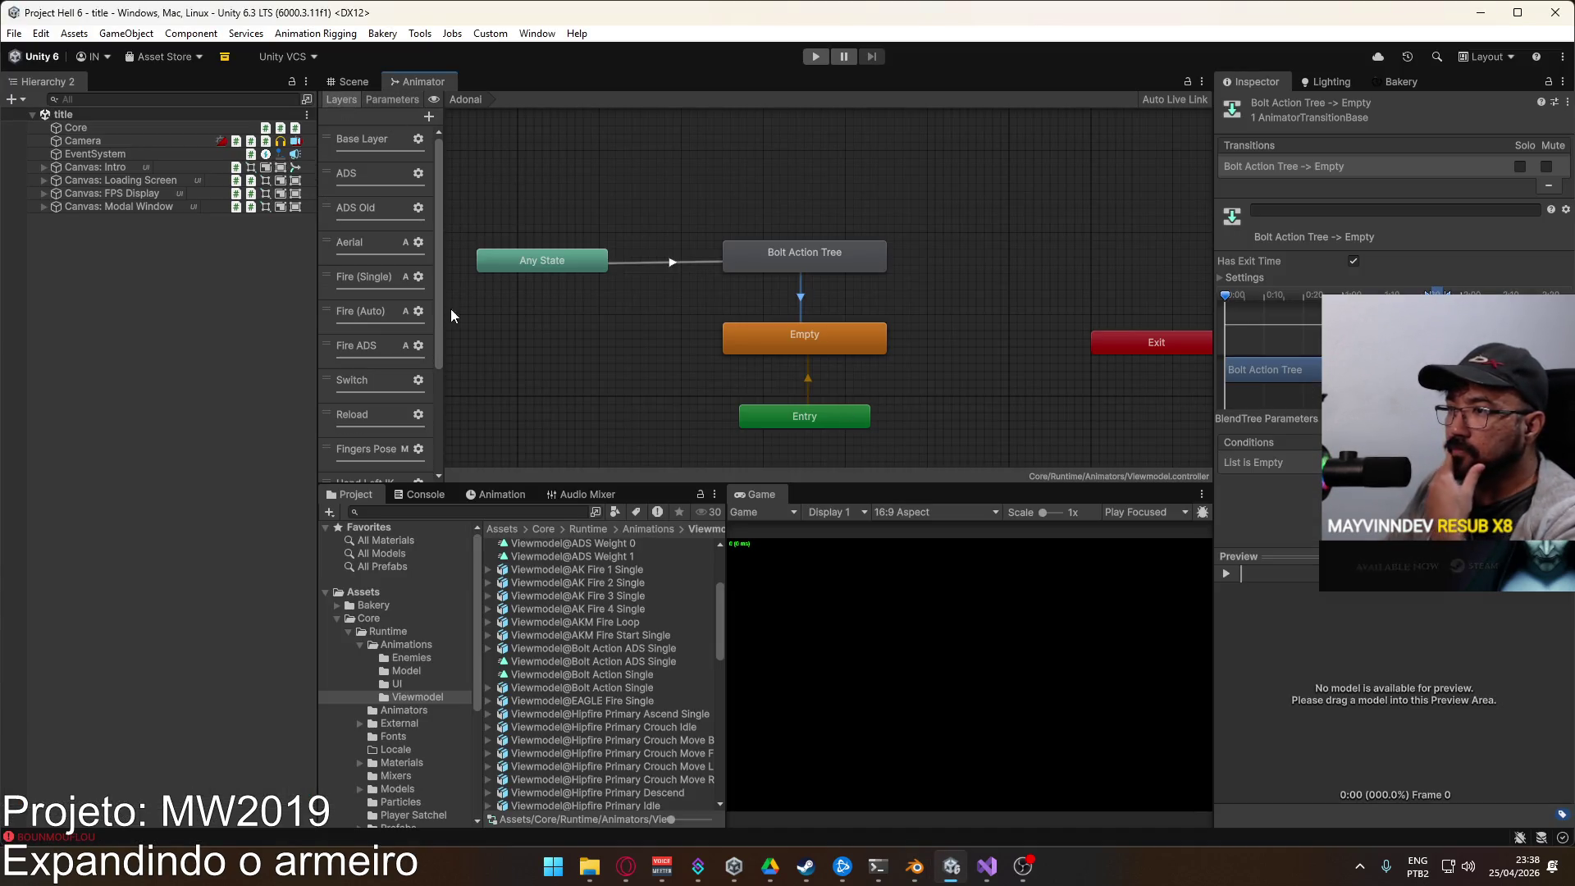
click(379, 353)
double_click(775, 258)
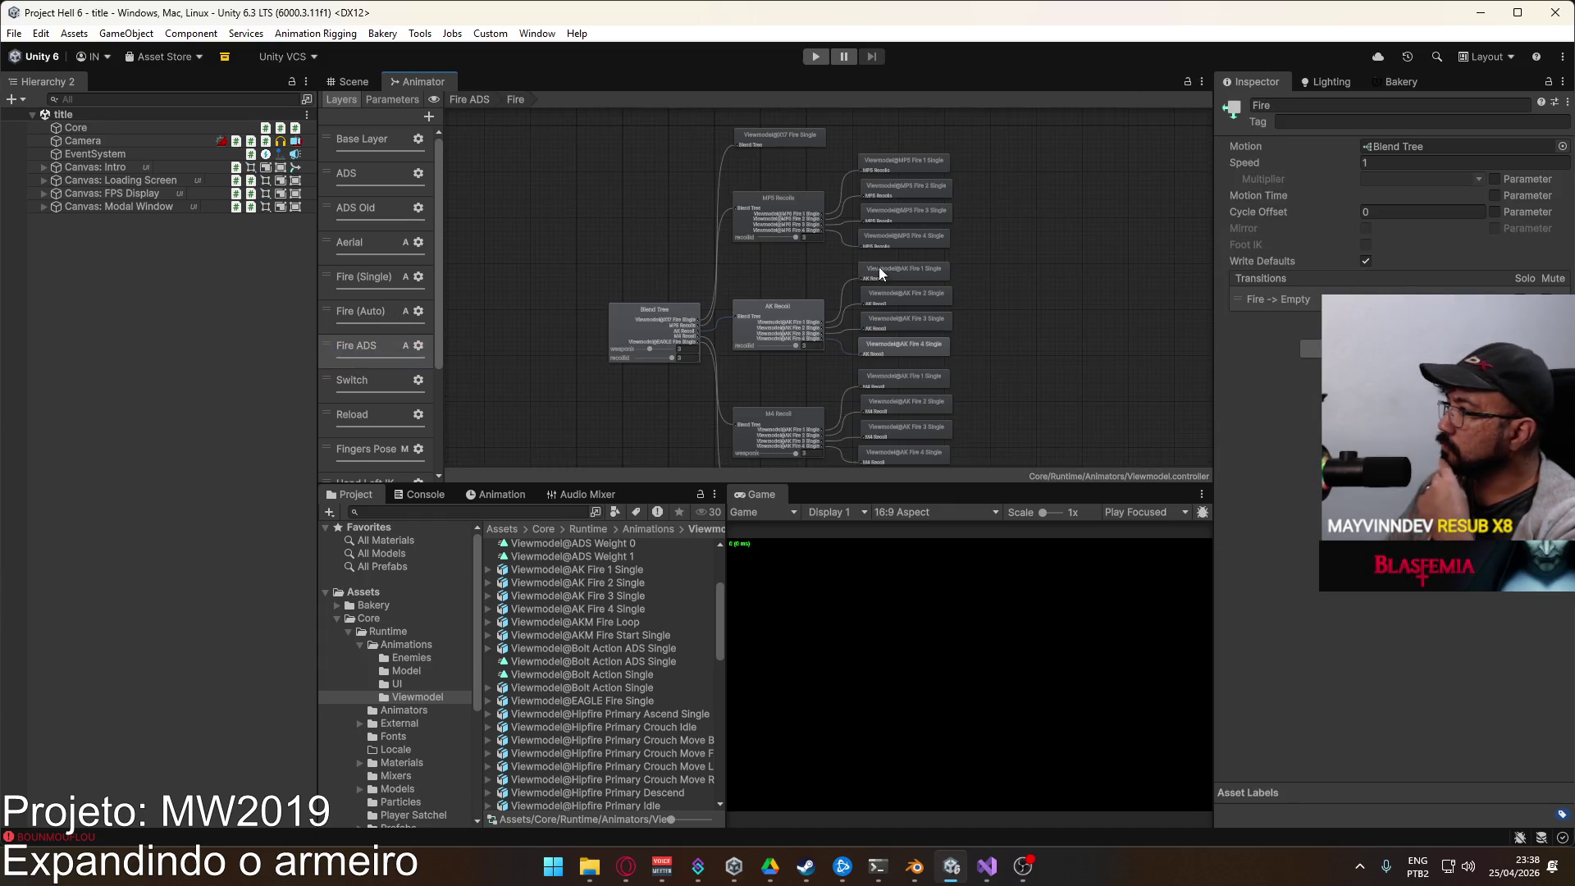
drag(734, 353, 734, 246)
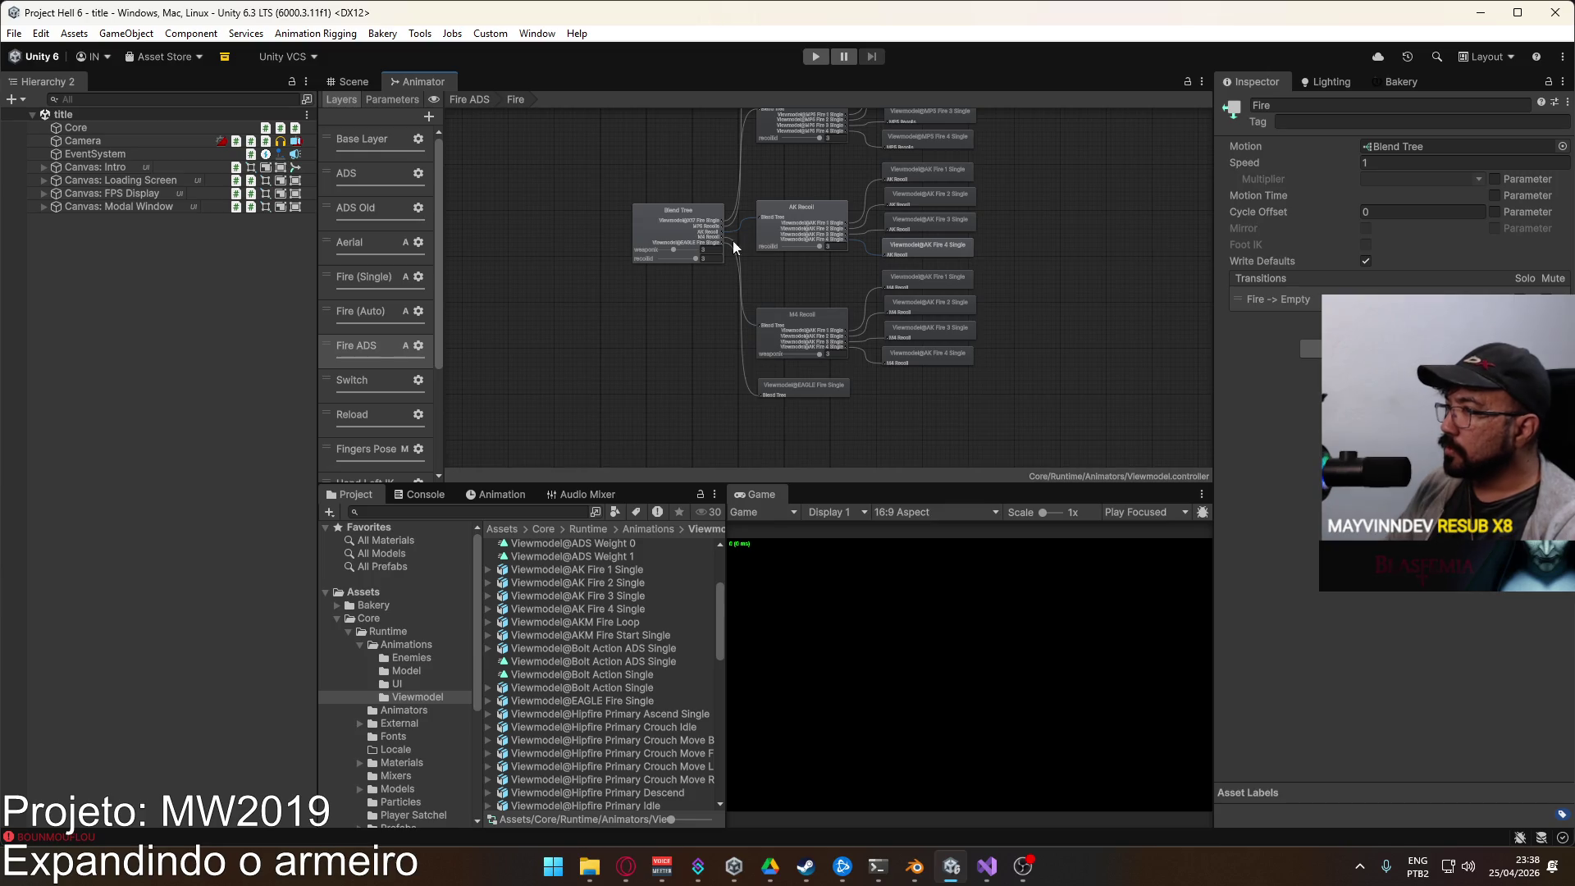
click(658, 218)
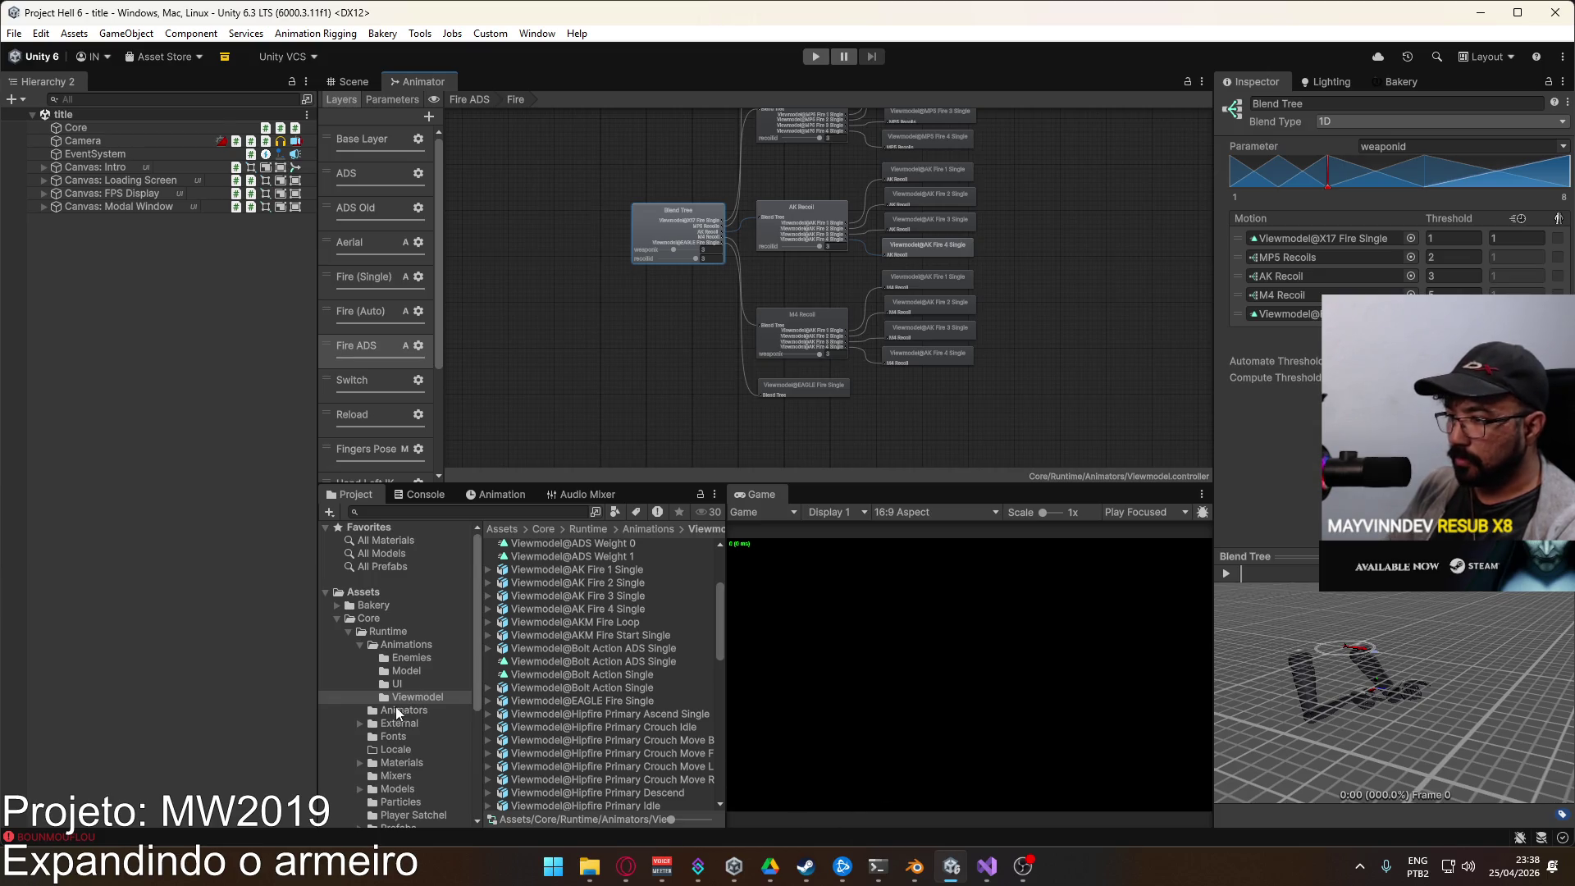
Step: Select the Weapon SPR asset in ScriptableObjects/Weapons to inspect it
scroll(398, 712, down, 3)
click(400, 756)
double_click(531, 636)
click(549, 715)
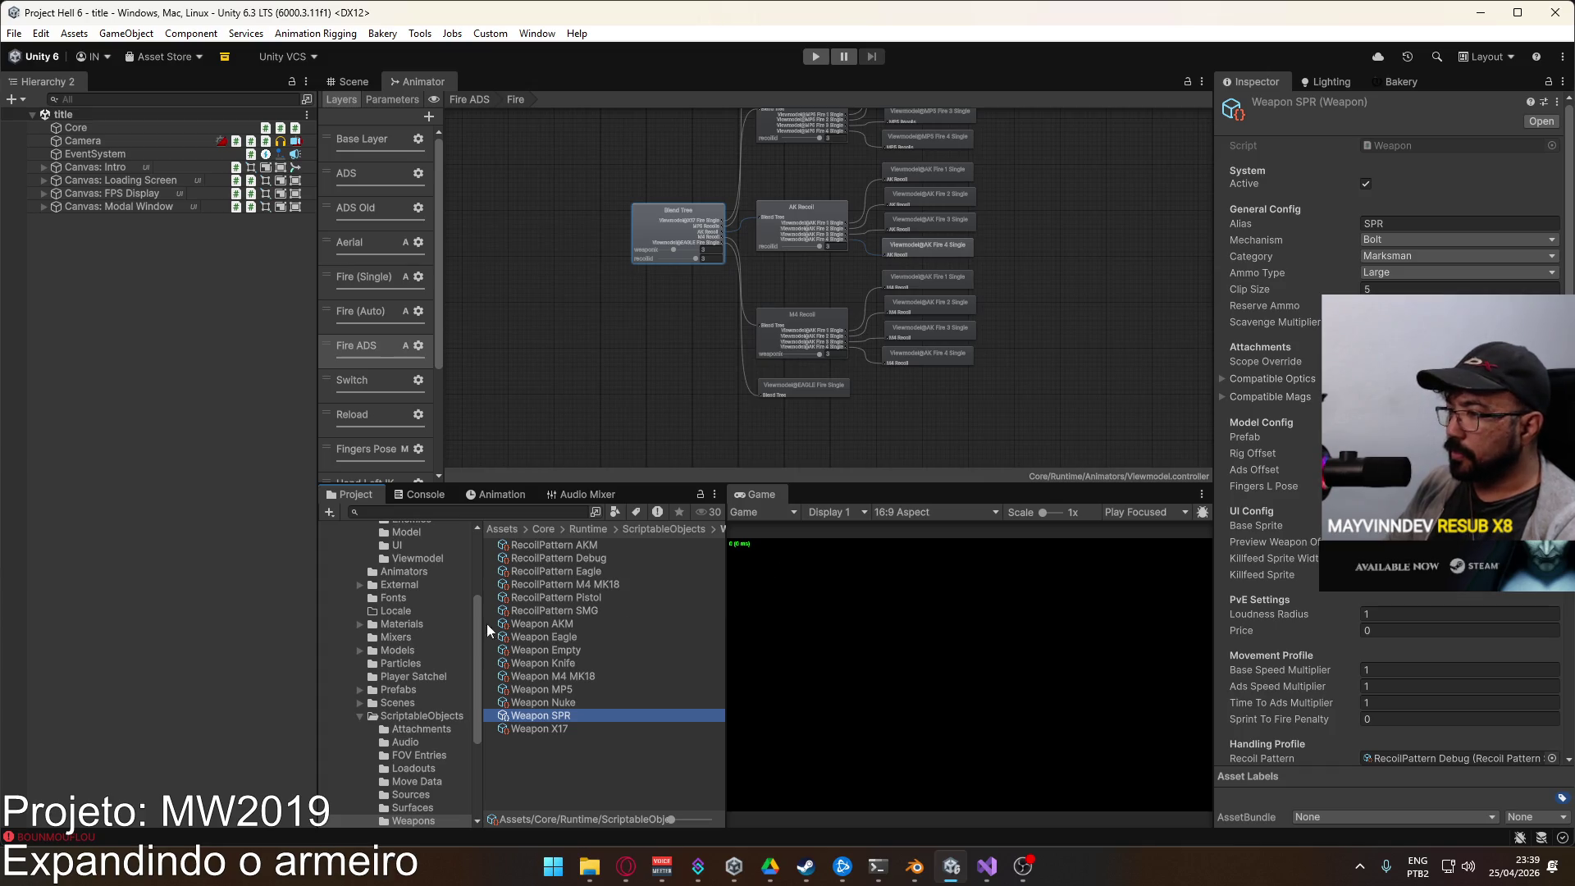
Step: Inspect the Weapon Library's list of weapons, then reopen the Weapons folder
click(407, 719)
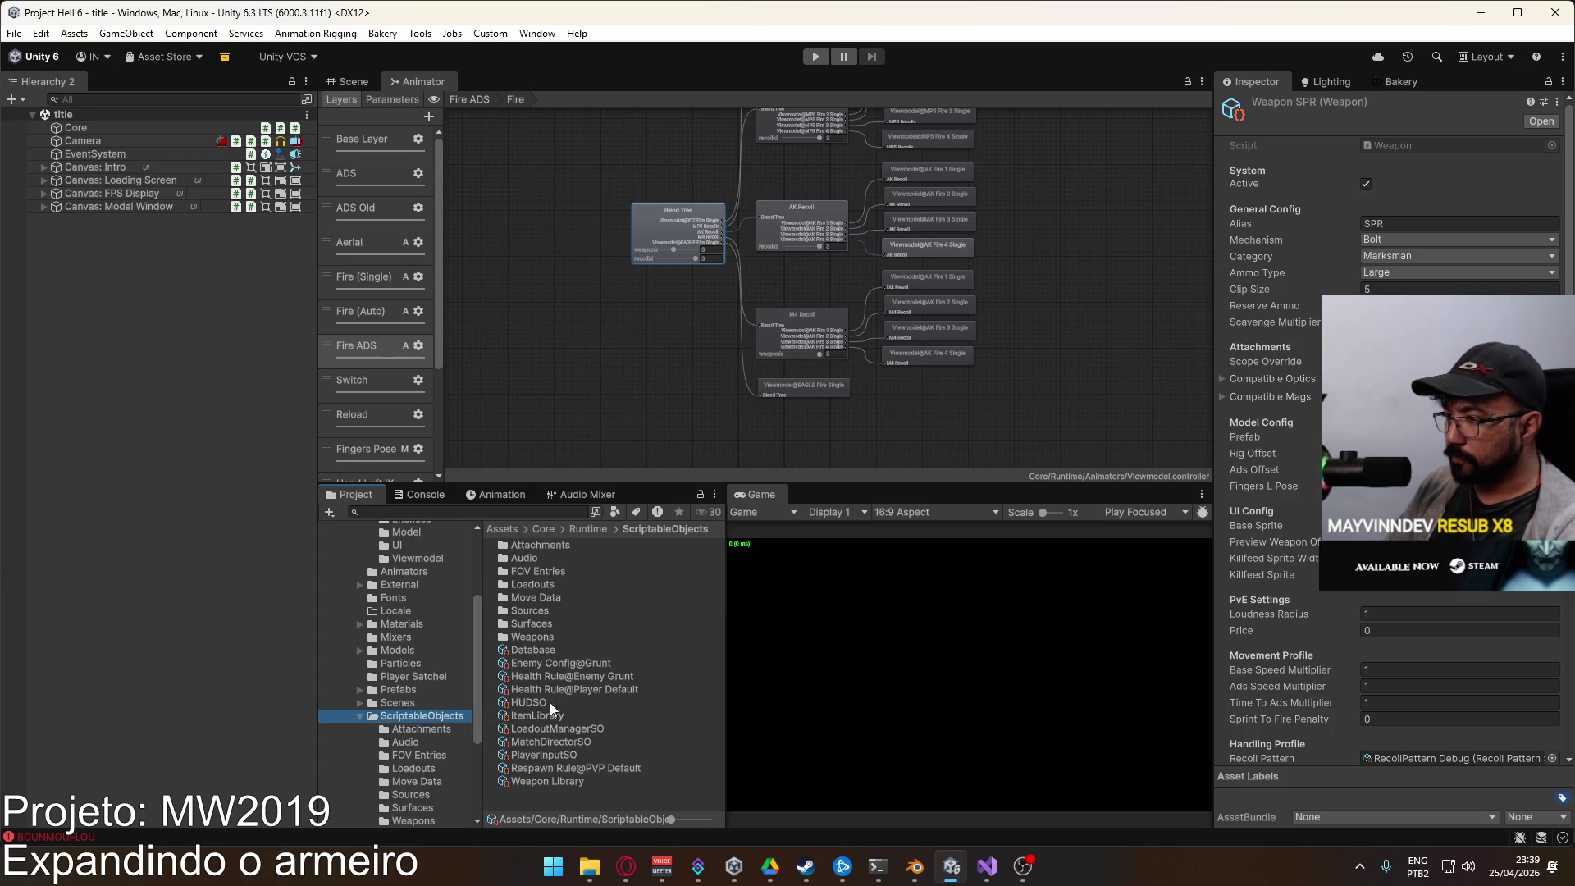
click(555, 780)
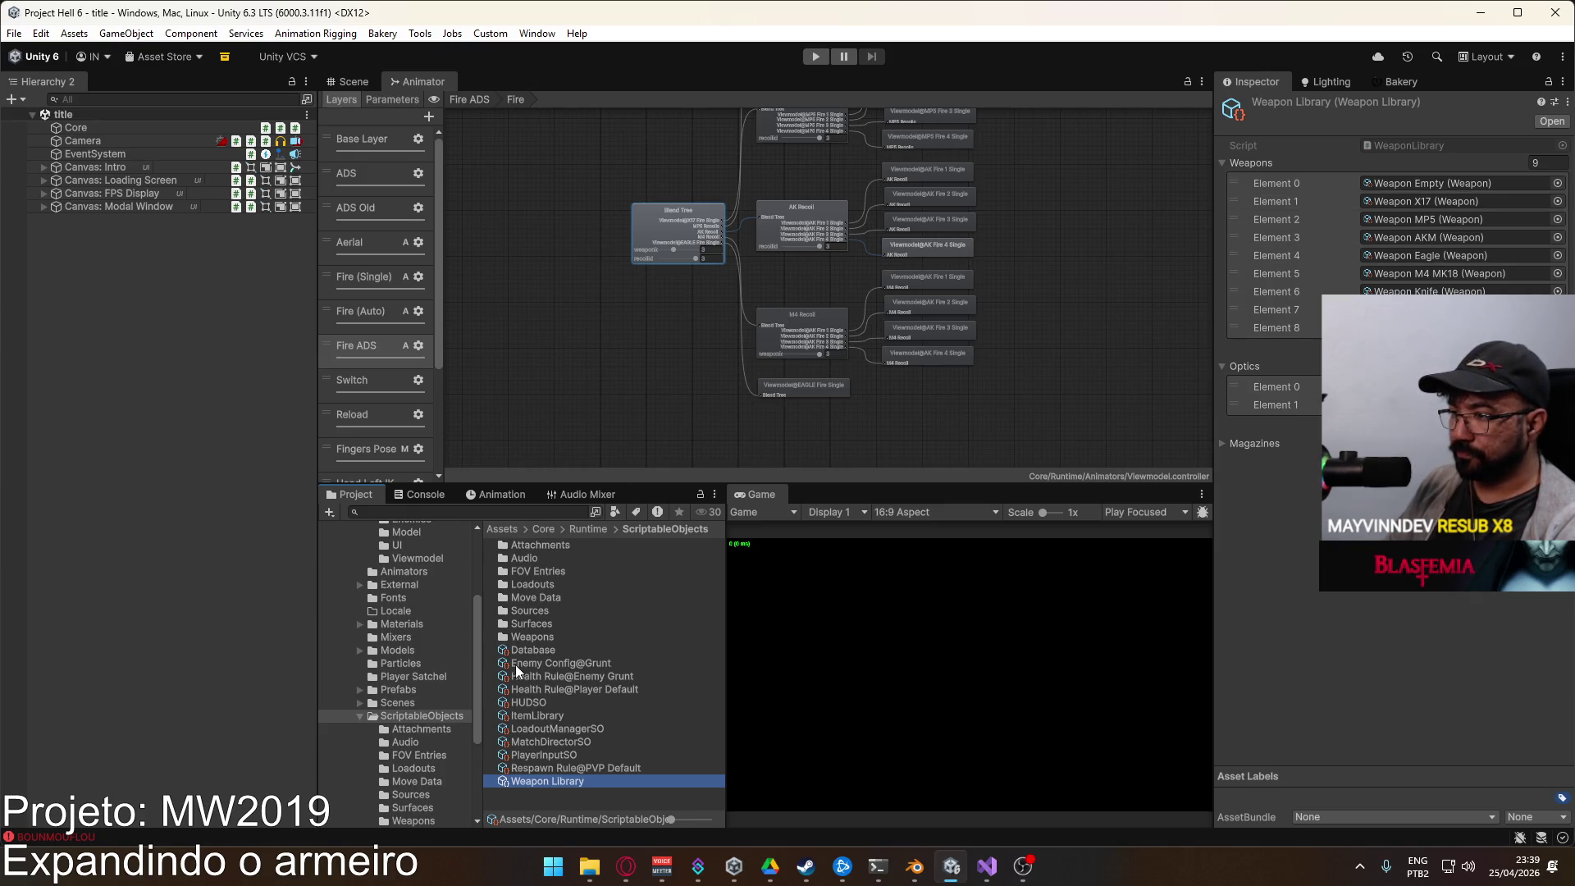
scroll(446, 717, down, 3)
click(430, 721)
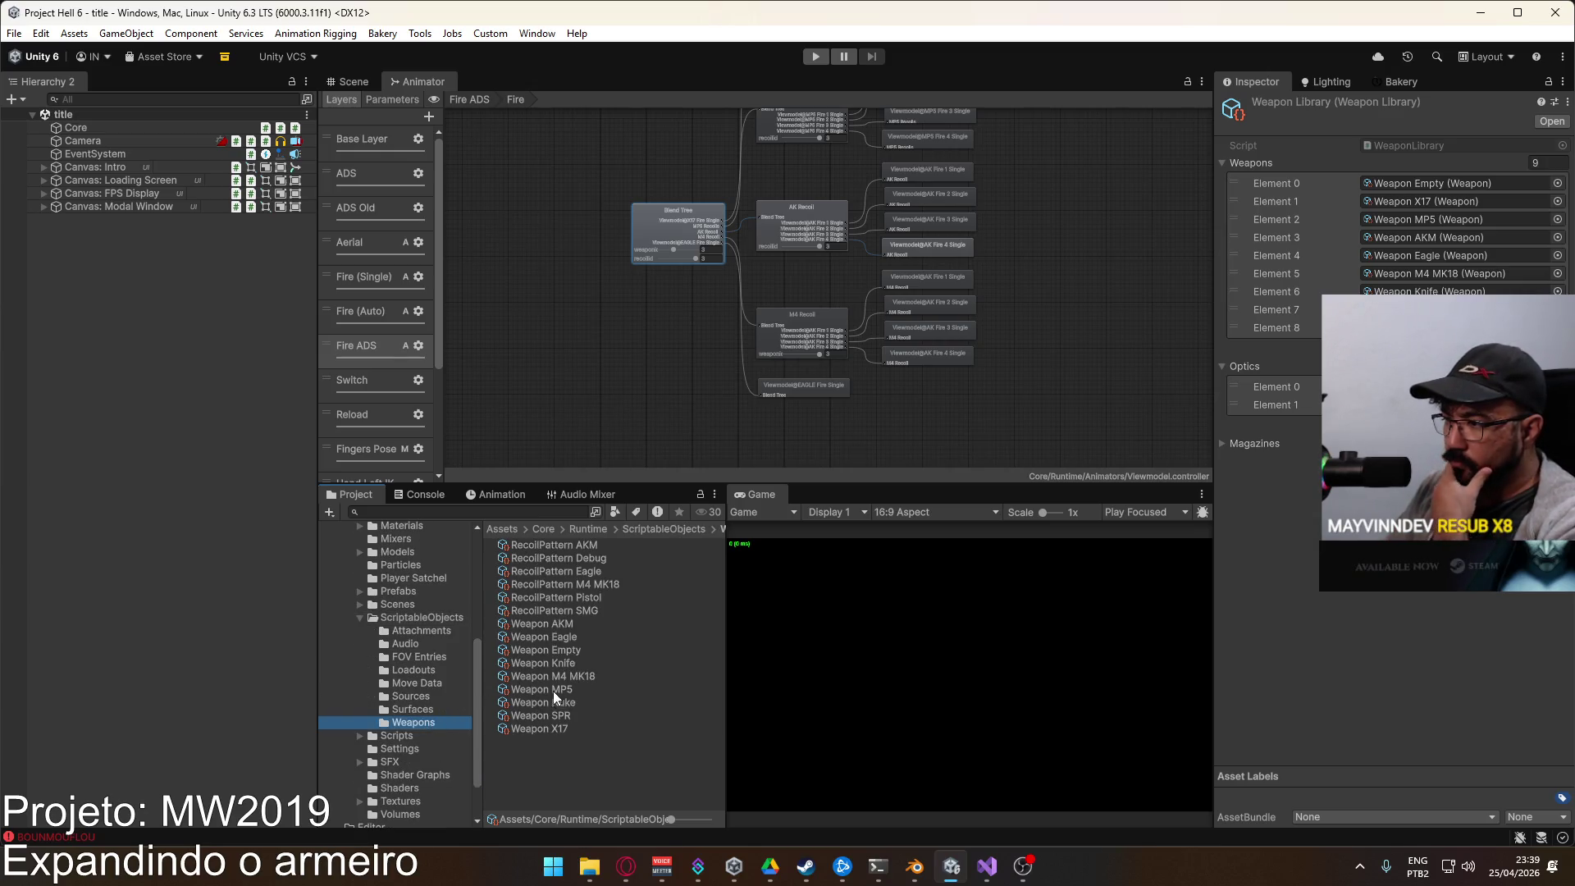
Step: Move the EAGLE Fire Single motion above M4 Recoil in the Fire ADS blend tree
click(673, 212)
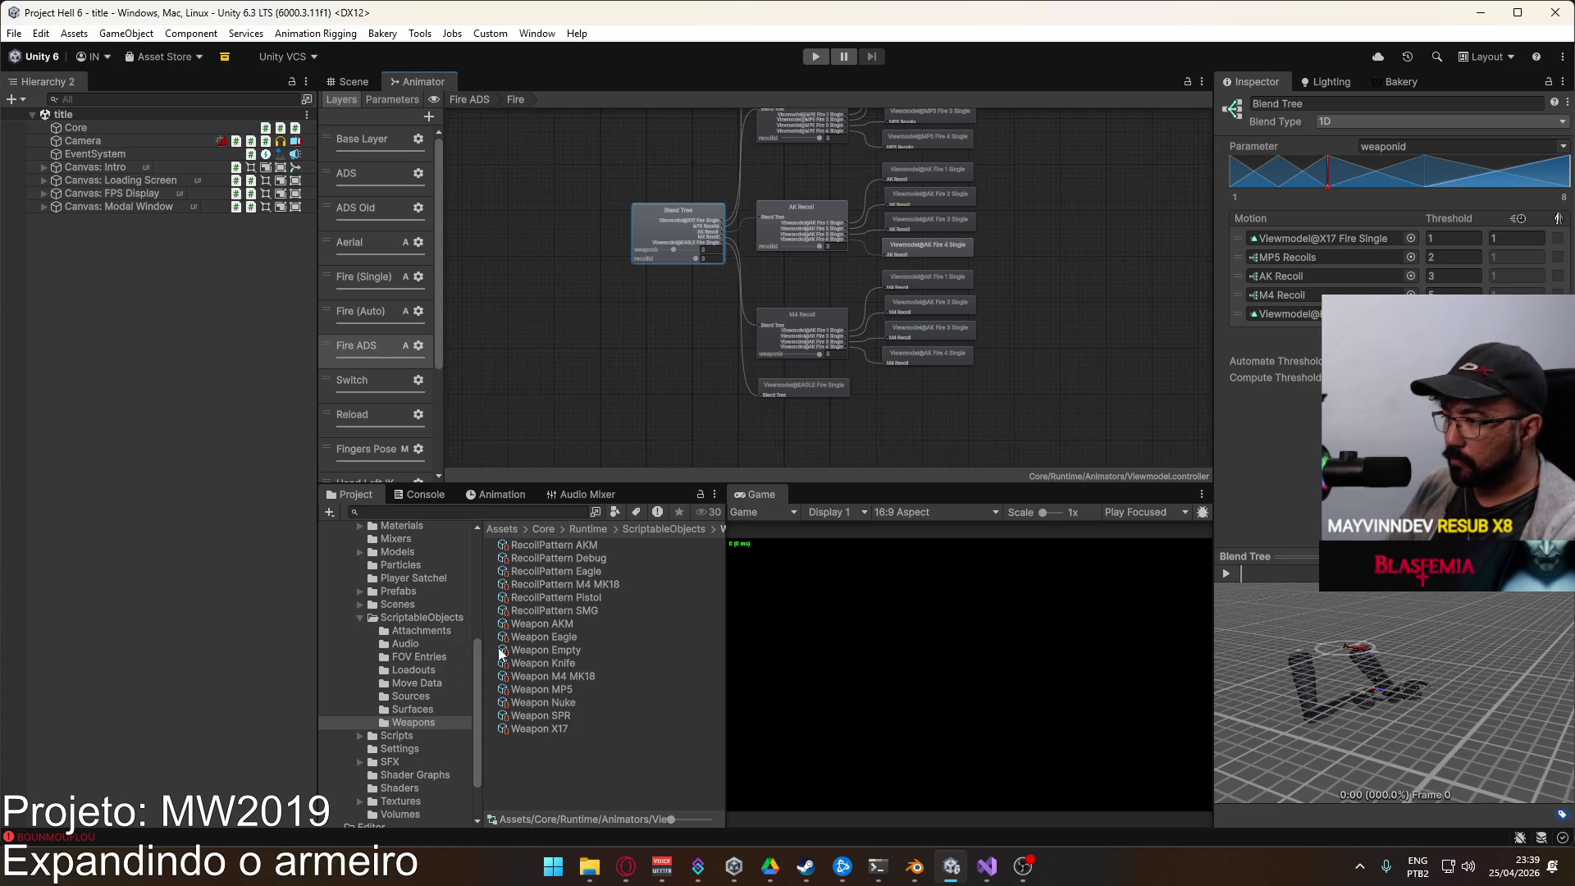
click(415, 617)
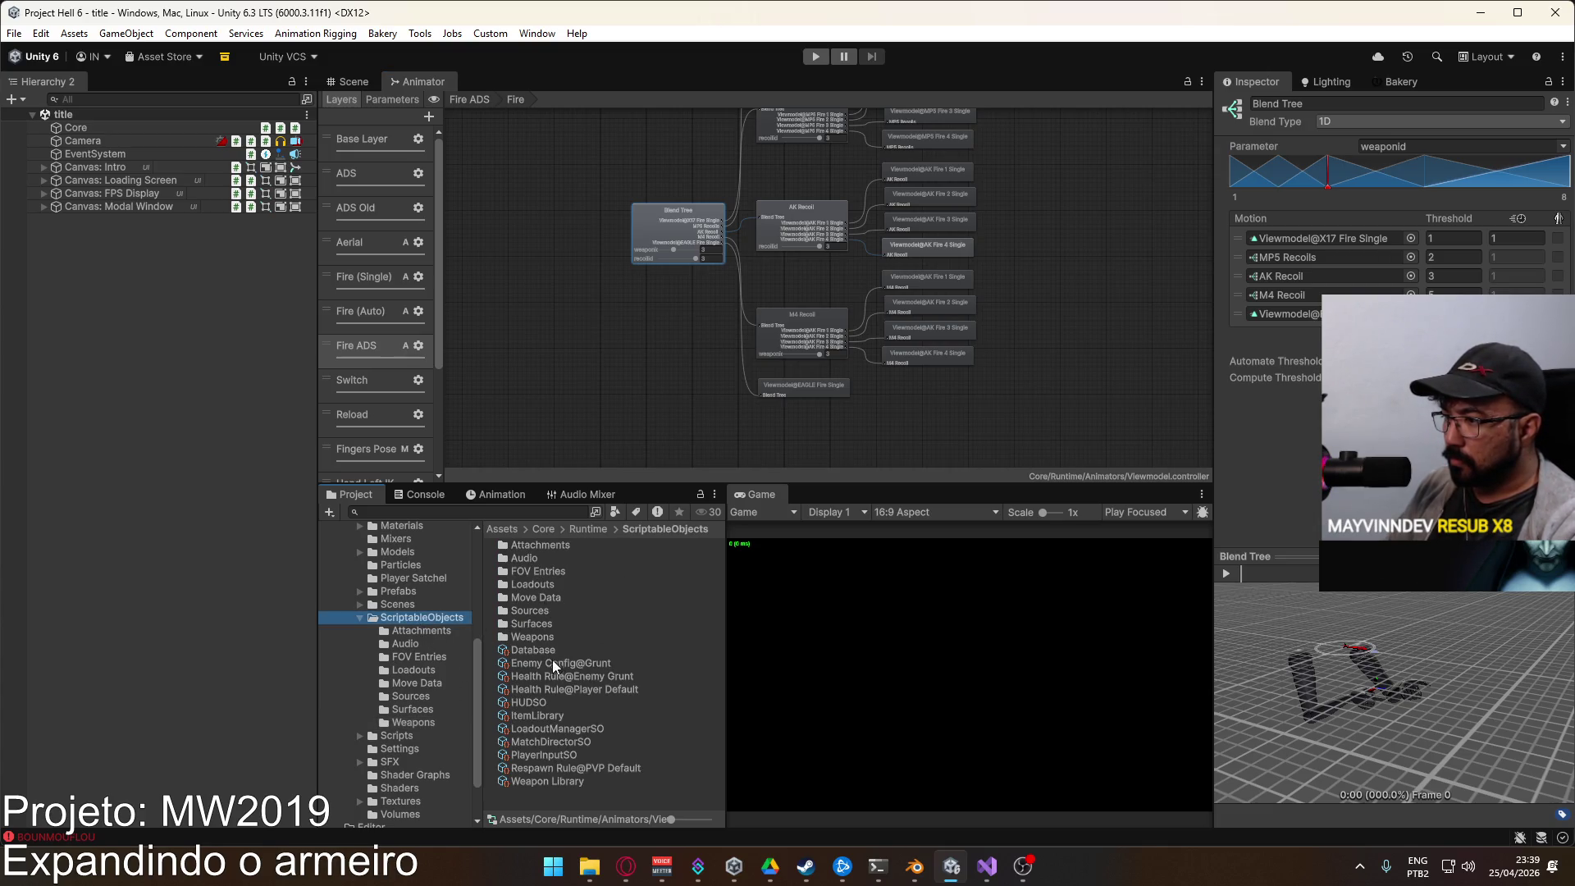
click(548, 781)
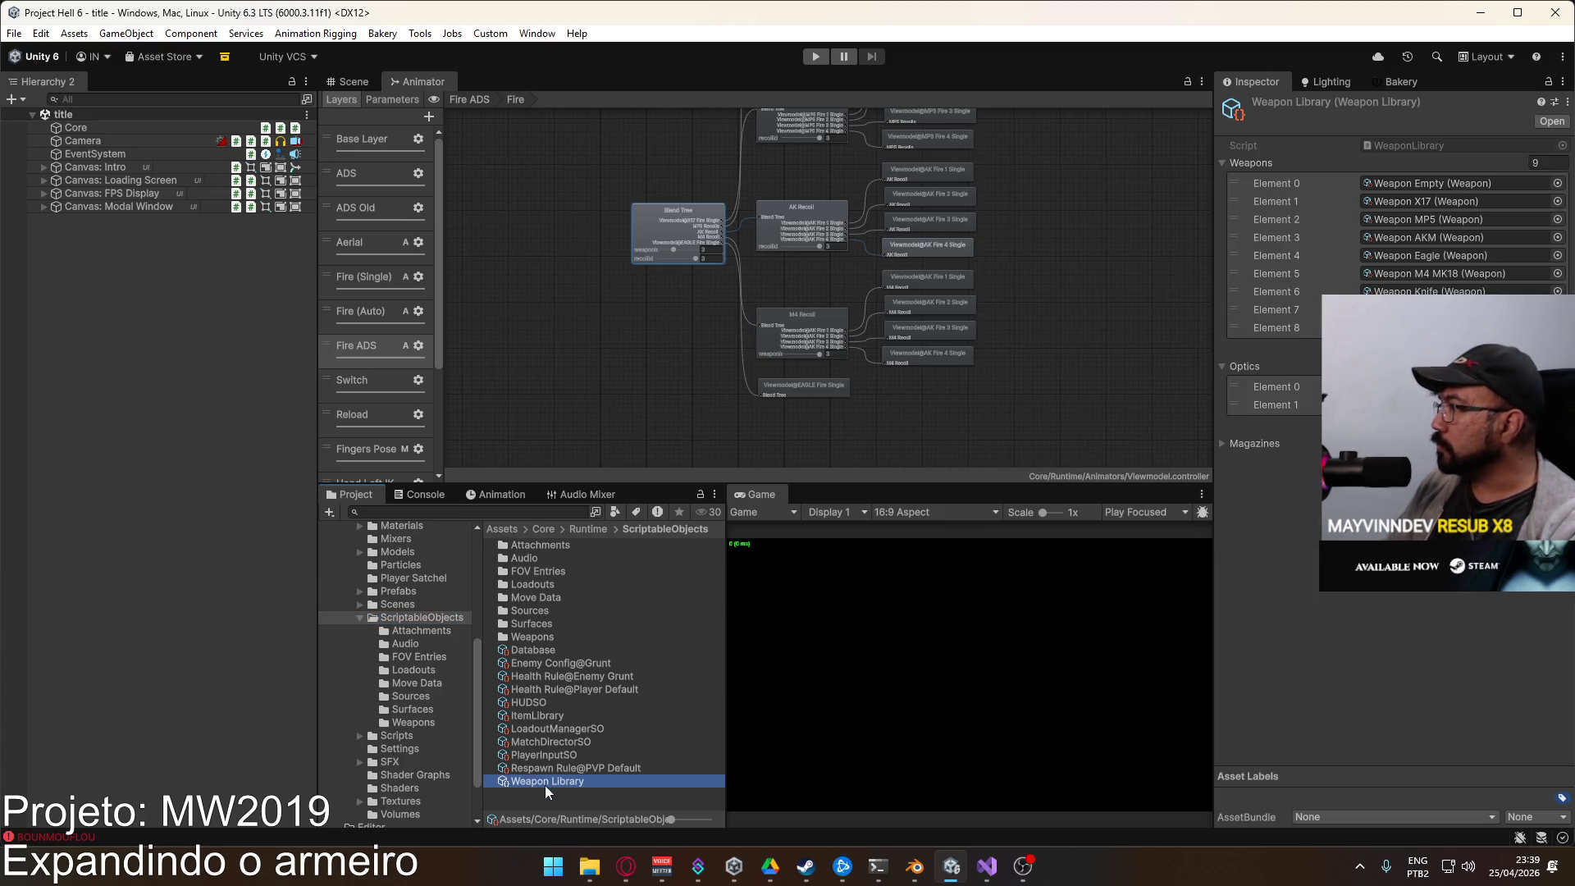
click(651, 212)
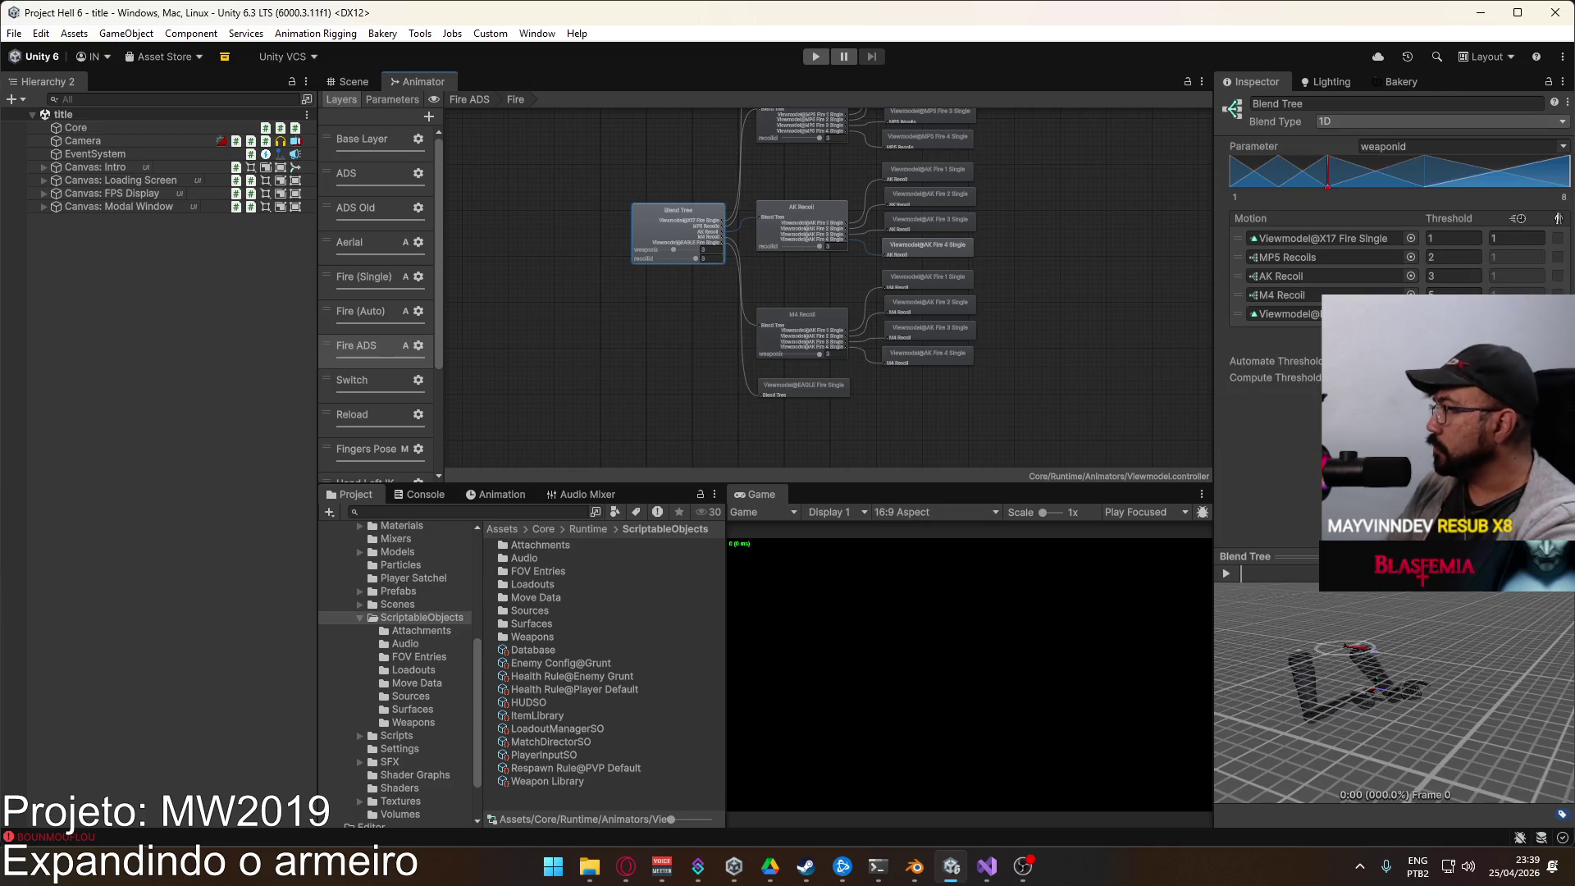
drag(1238, 313, 1237, 294)
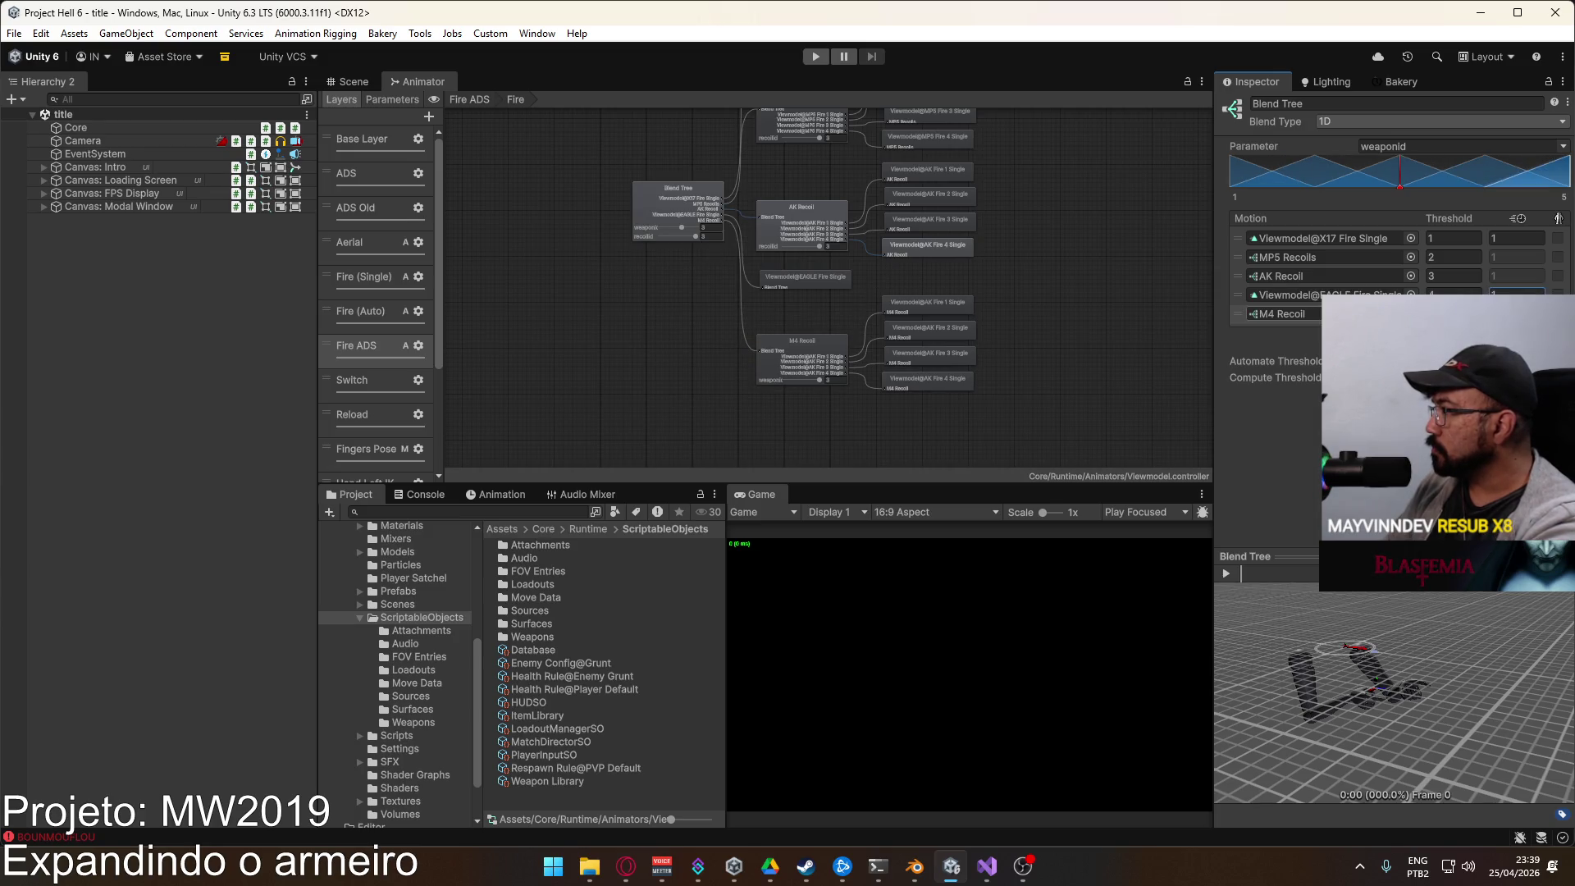
Step: Add a new motion slot holding Viewmodel@SPR Fire Single to the blend tree
click(1550, 349)
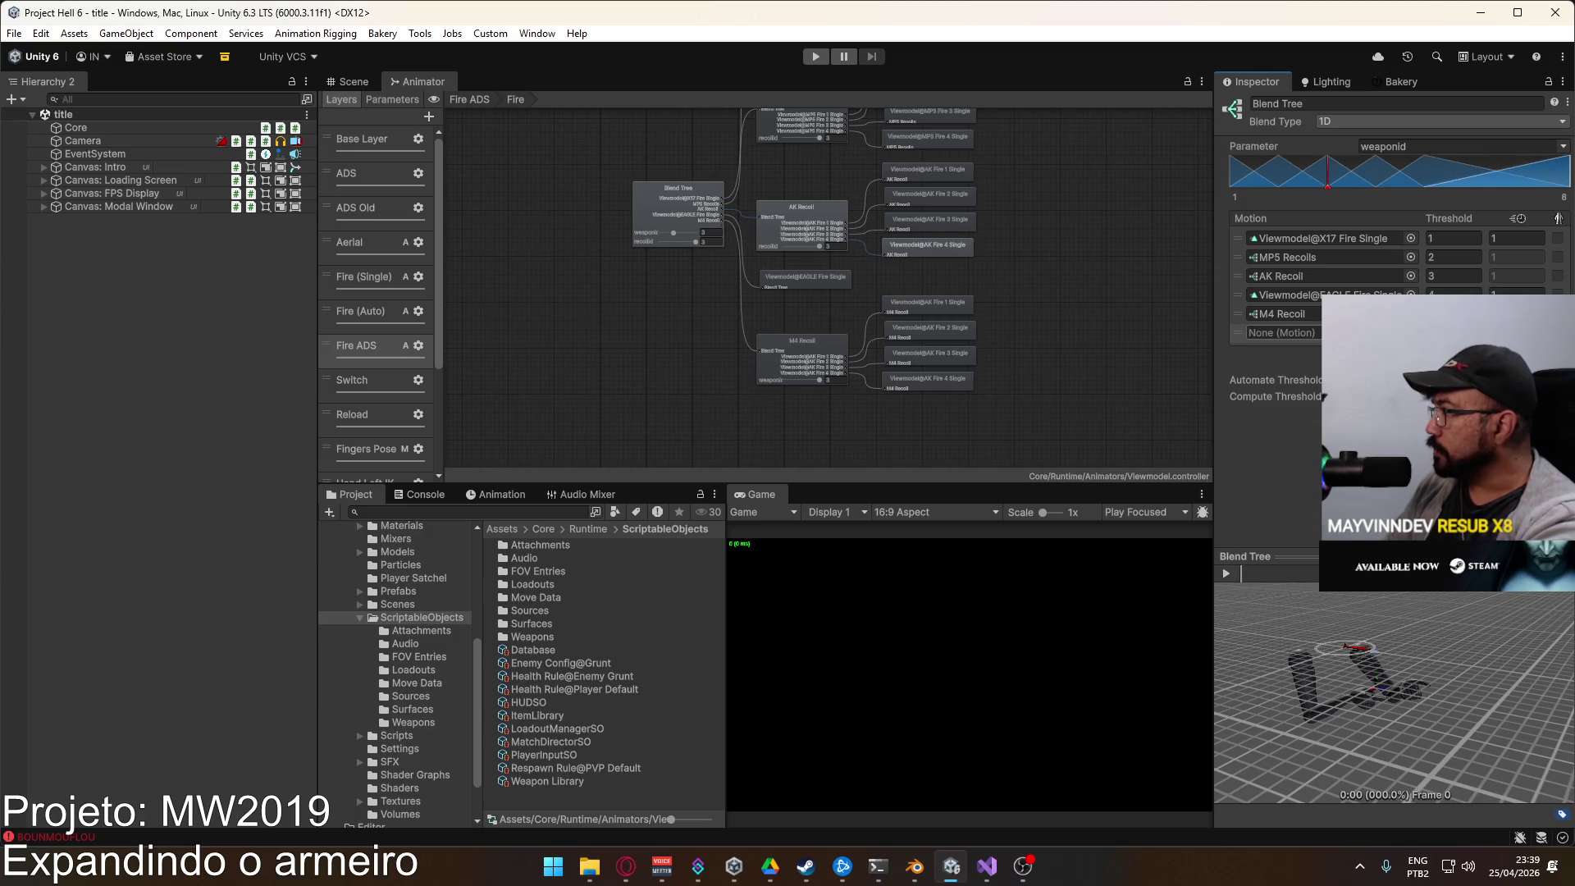
click(1411, 333)
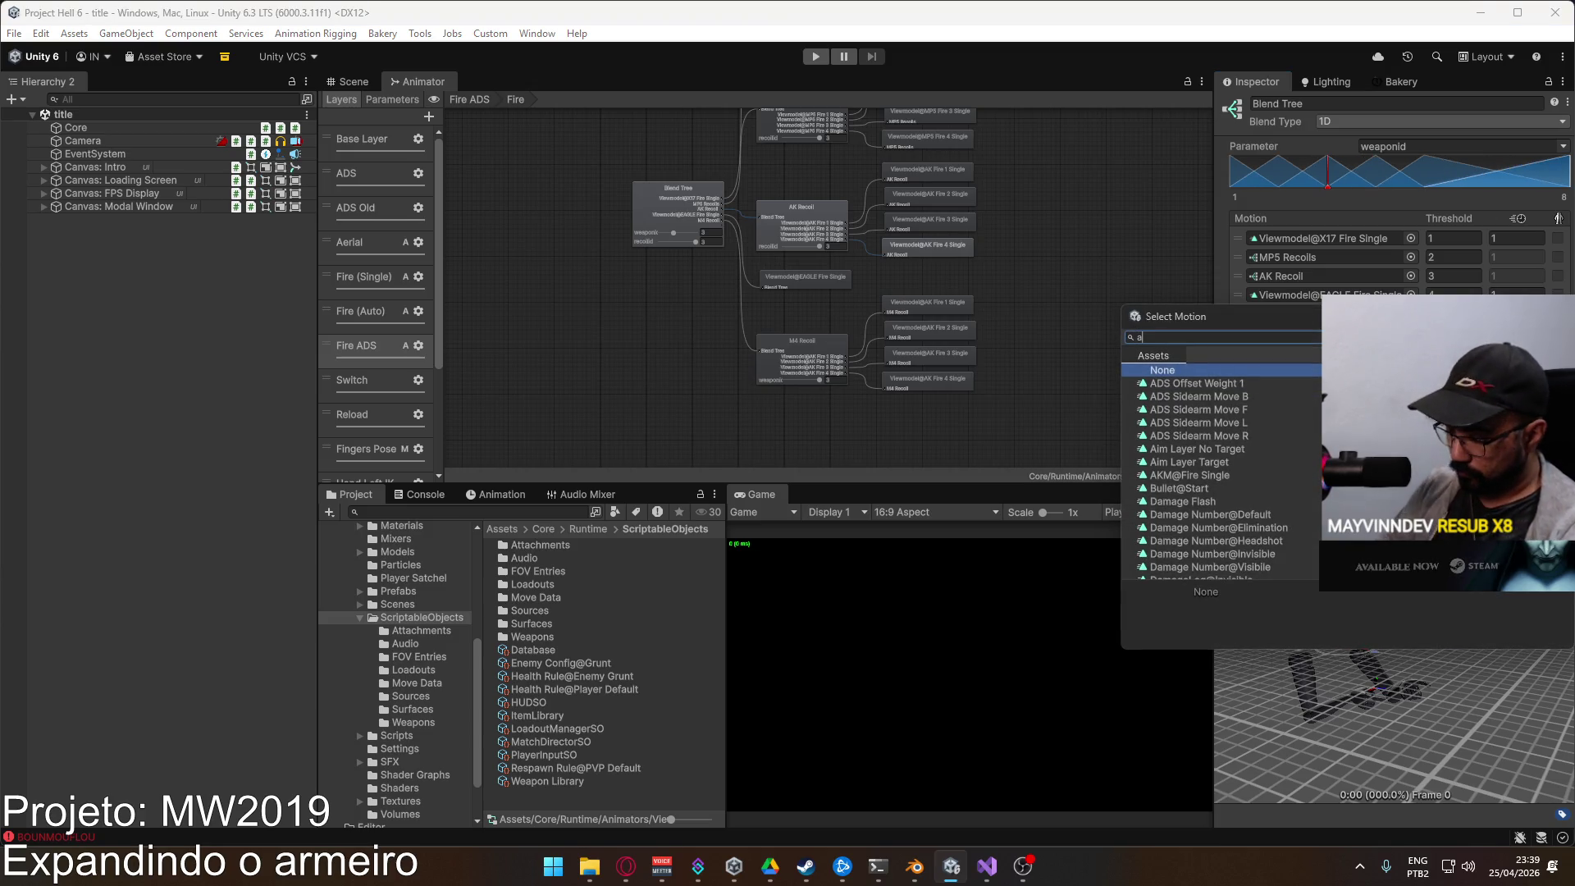
text(viewmodel@sp)
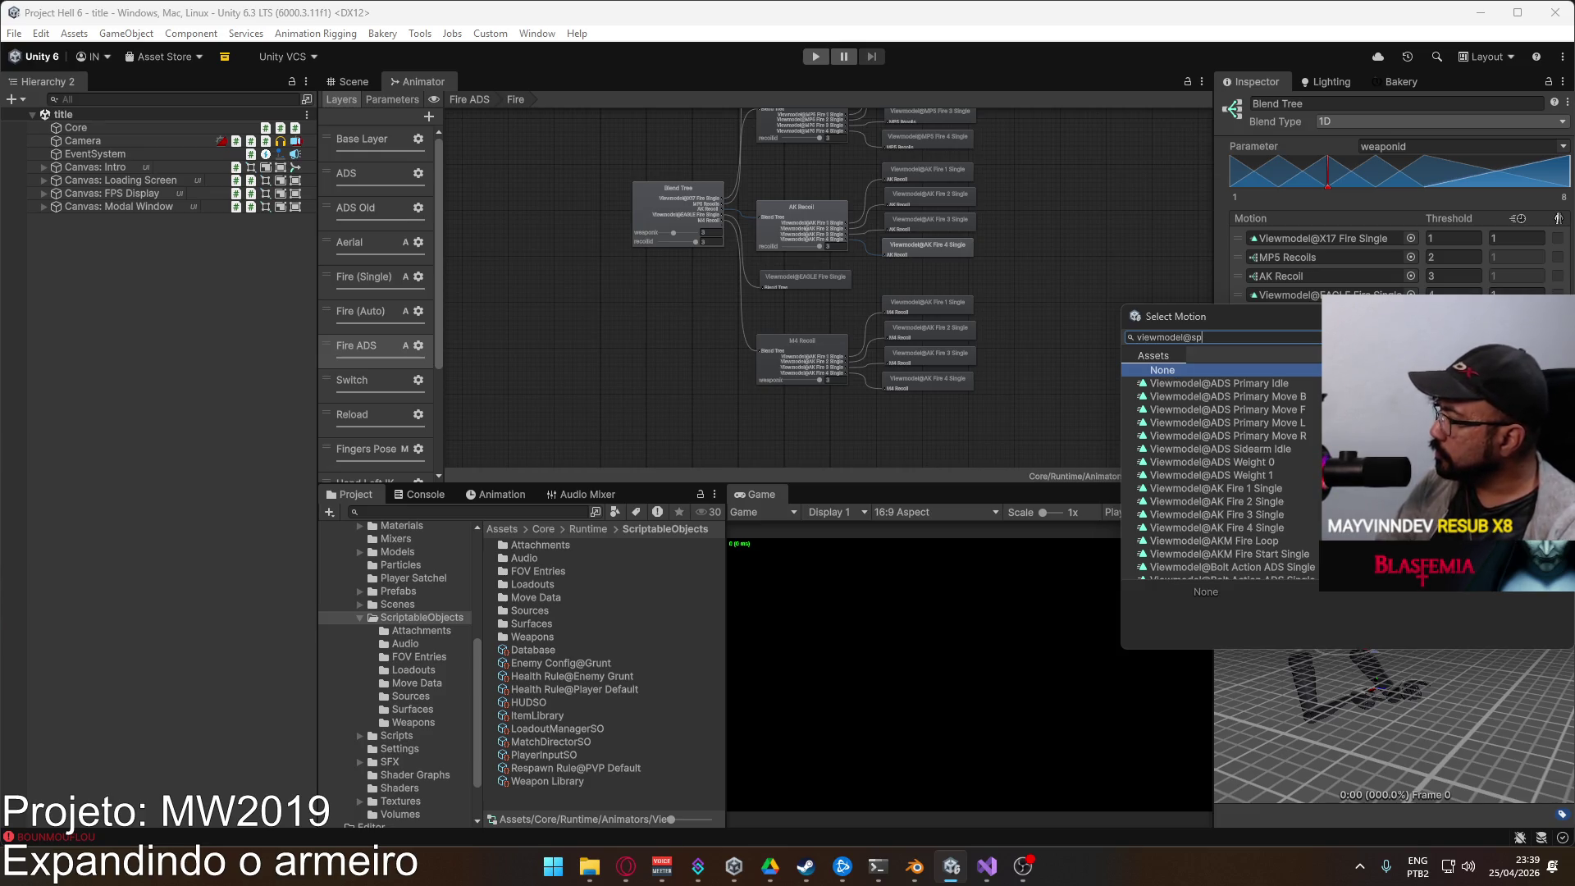
text(r)
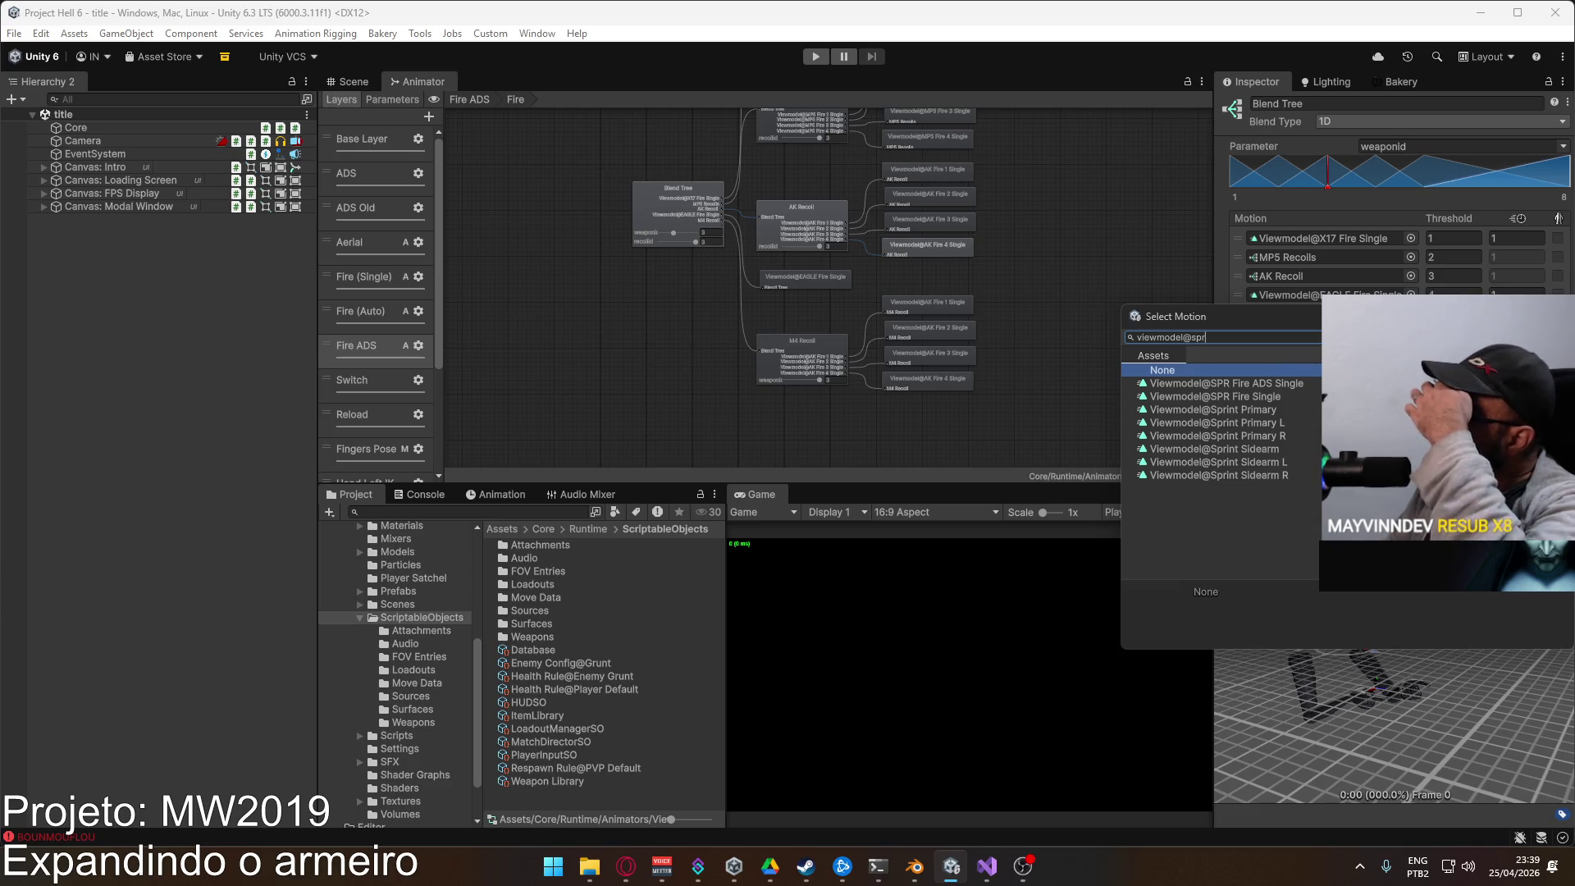
double_click(1213, 396)
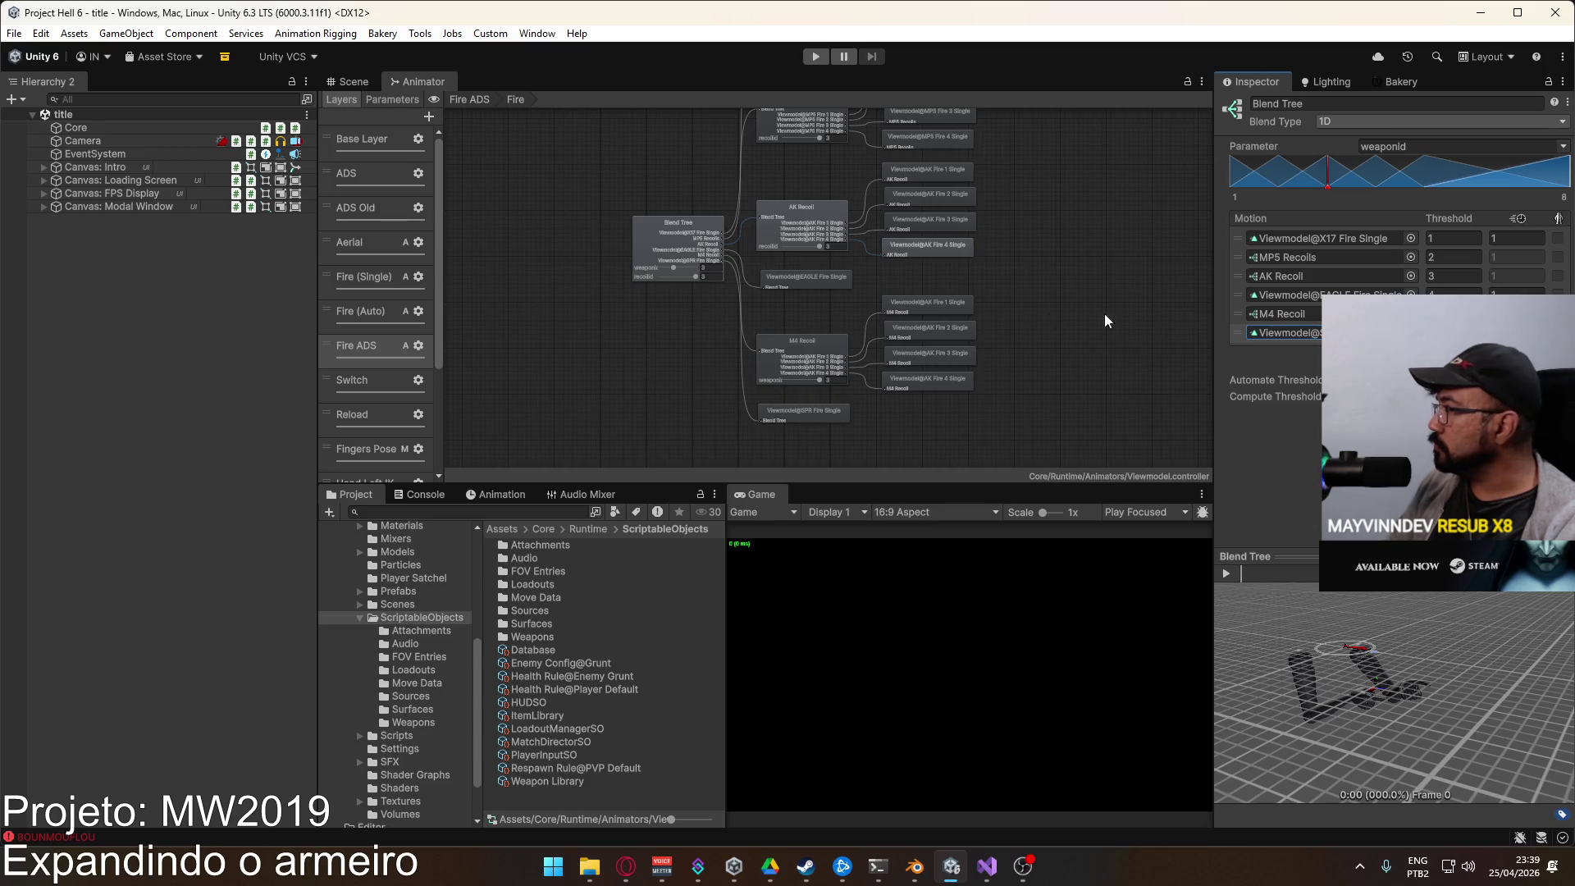
Step: Reopen the Fire state's blend tree and inspect the SPR Fire Single node
double_click(943, 278)
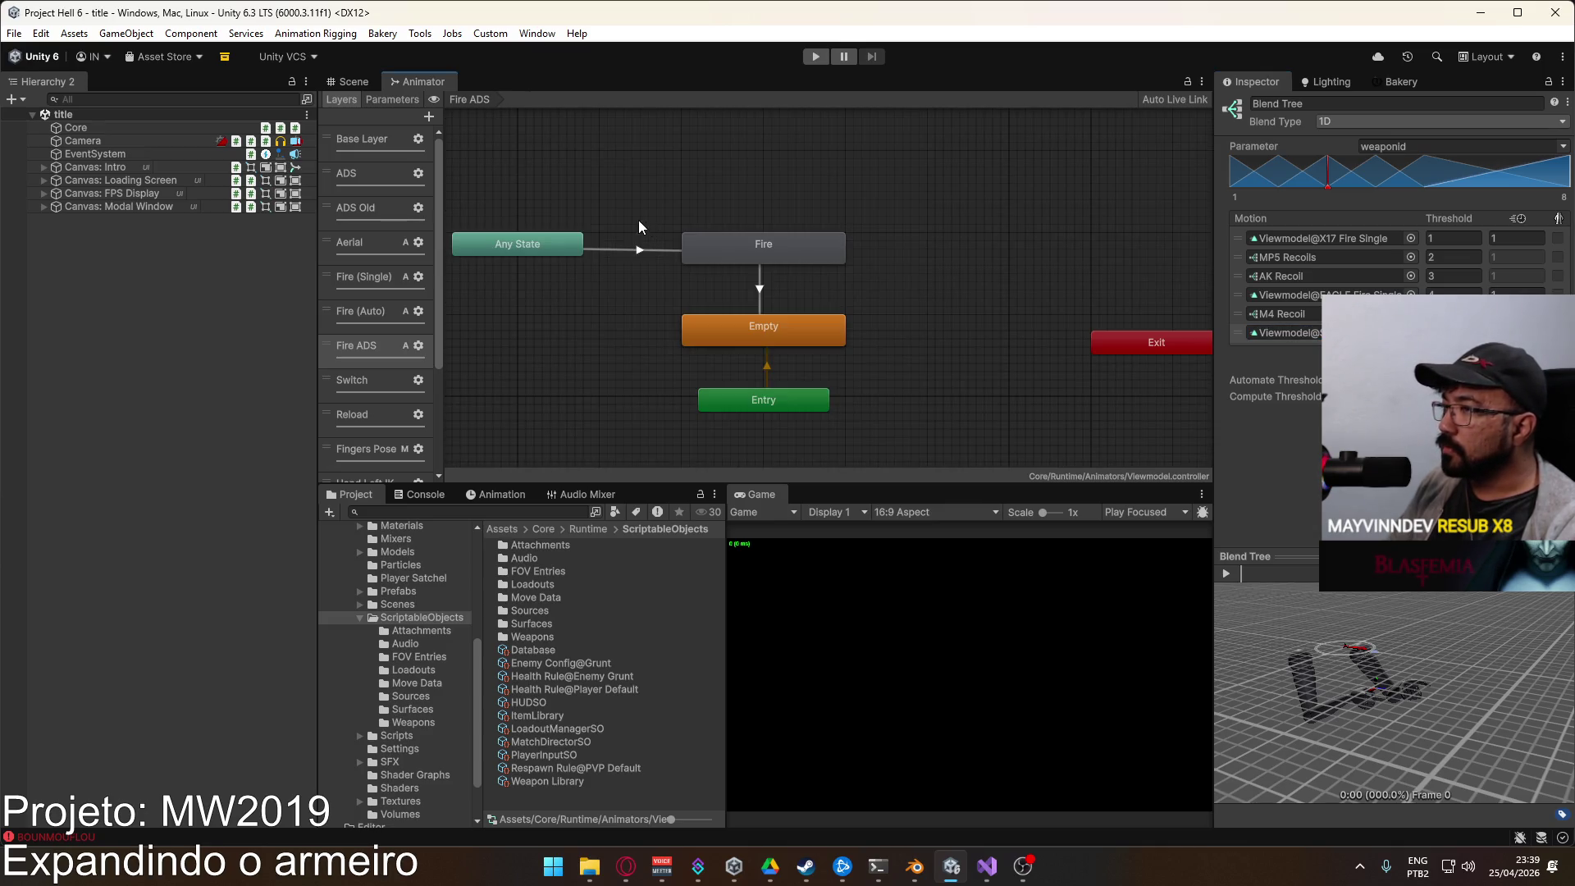
double_click(750, 253)
scroll(827, 366, up, 5)
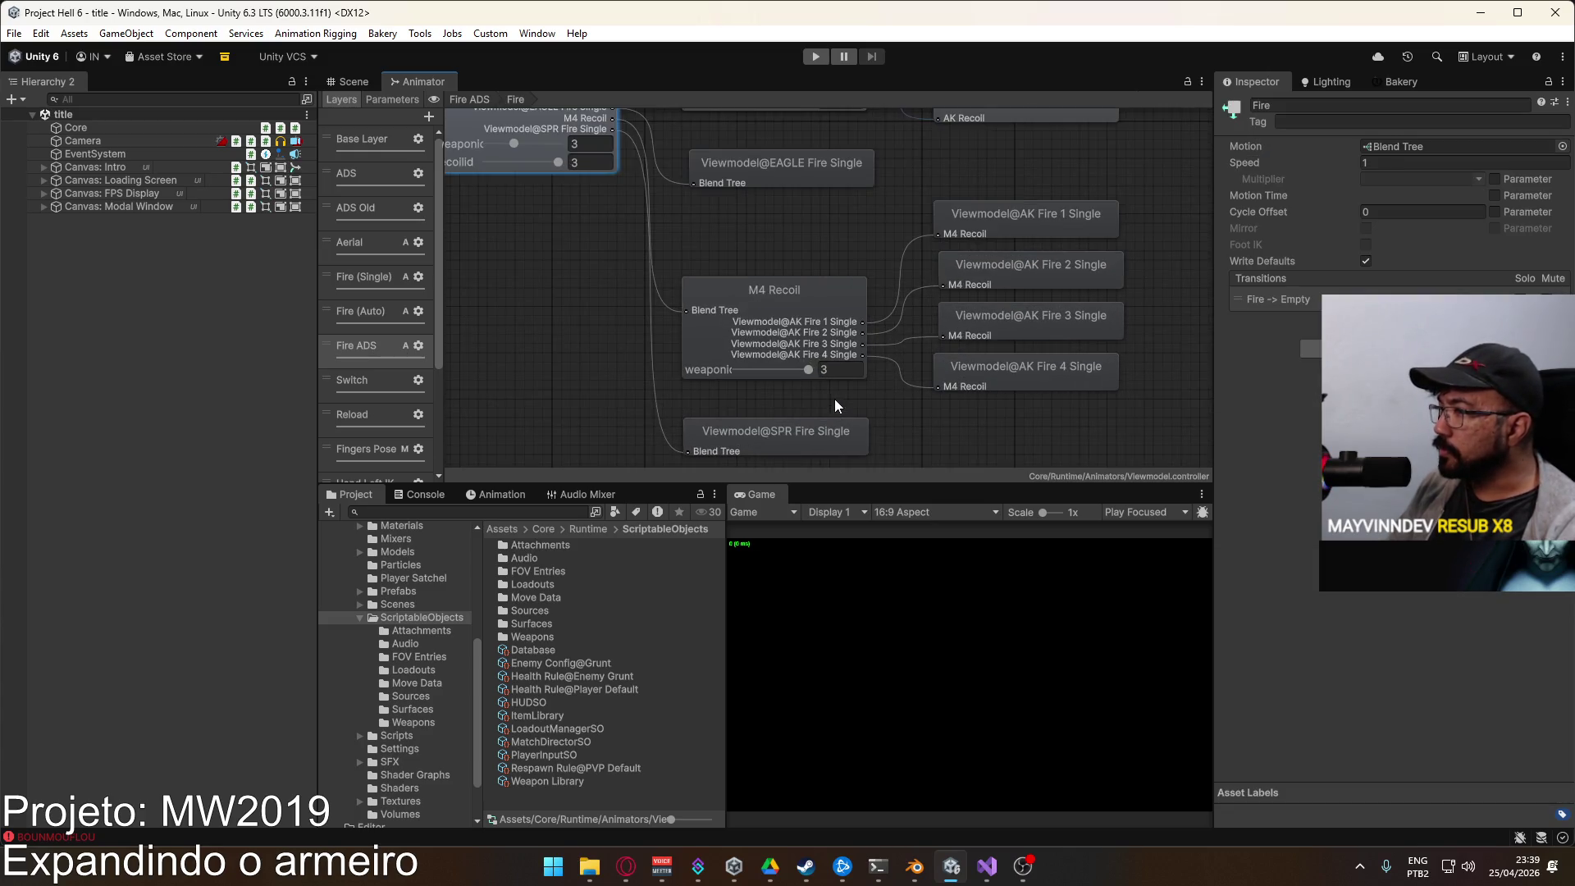
scroll(858, 384, down, 3)
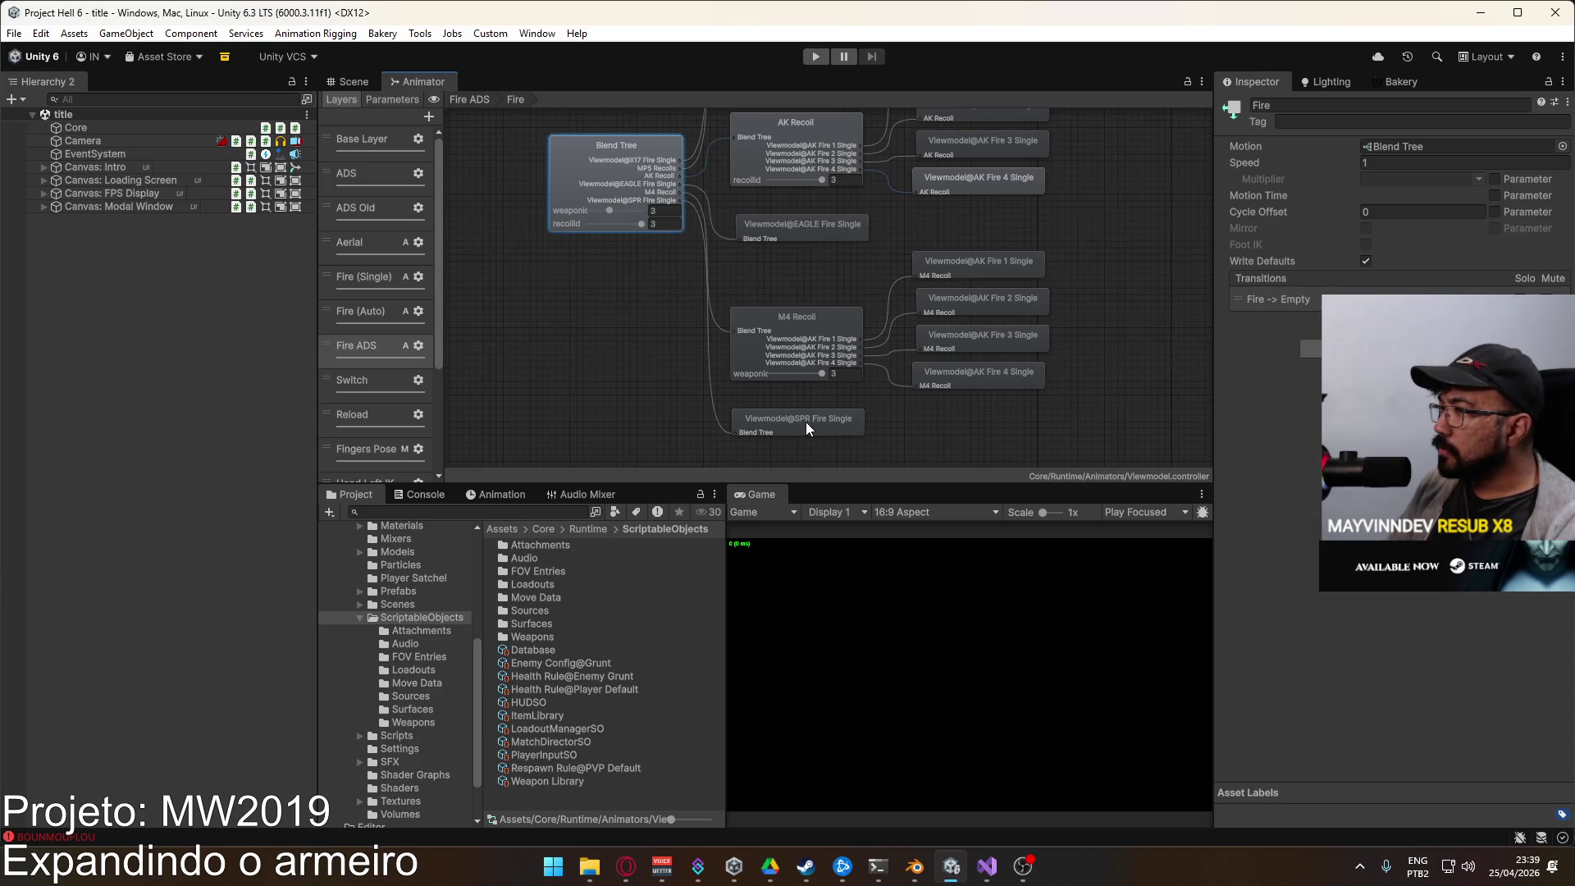
mouse_move(878, 228)
mouse_down()
mouse_move(864, 458)
mouse_move(848, 373)
mouse_move(861, 205)
mouse_up()
drag(815, 349, 811, 308)
click(802, 354)
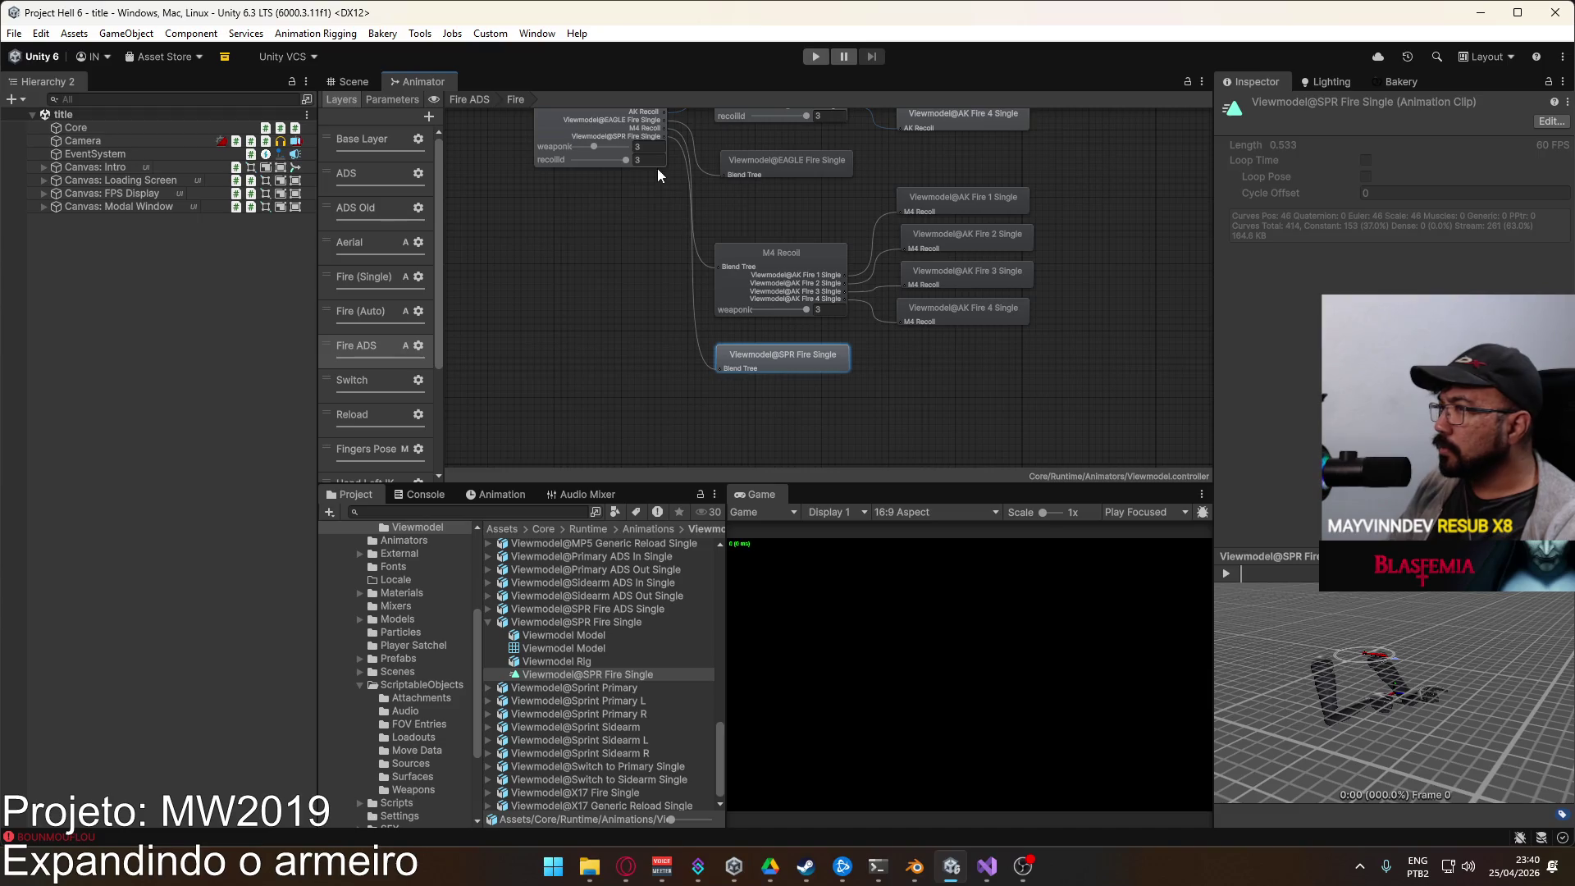
Step: Replace the SPR slot's clip with Viewmodel@SPR Fire ADS Single
click(546, 123)
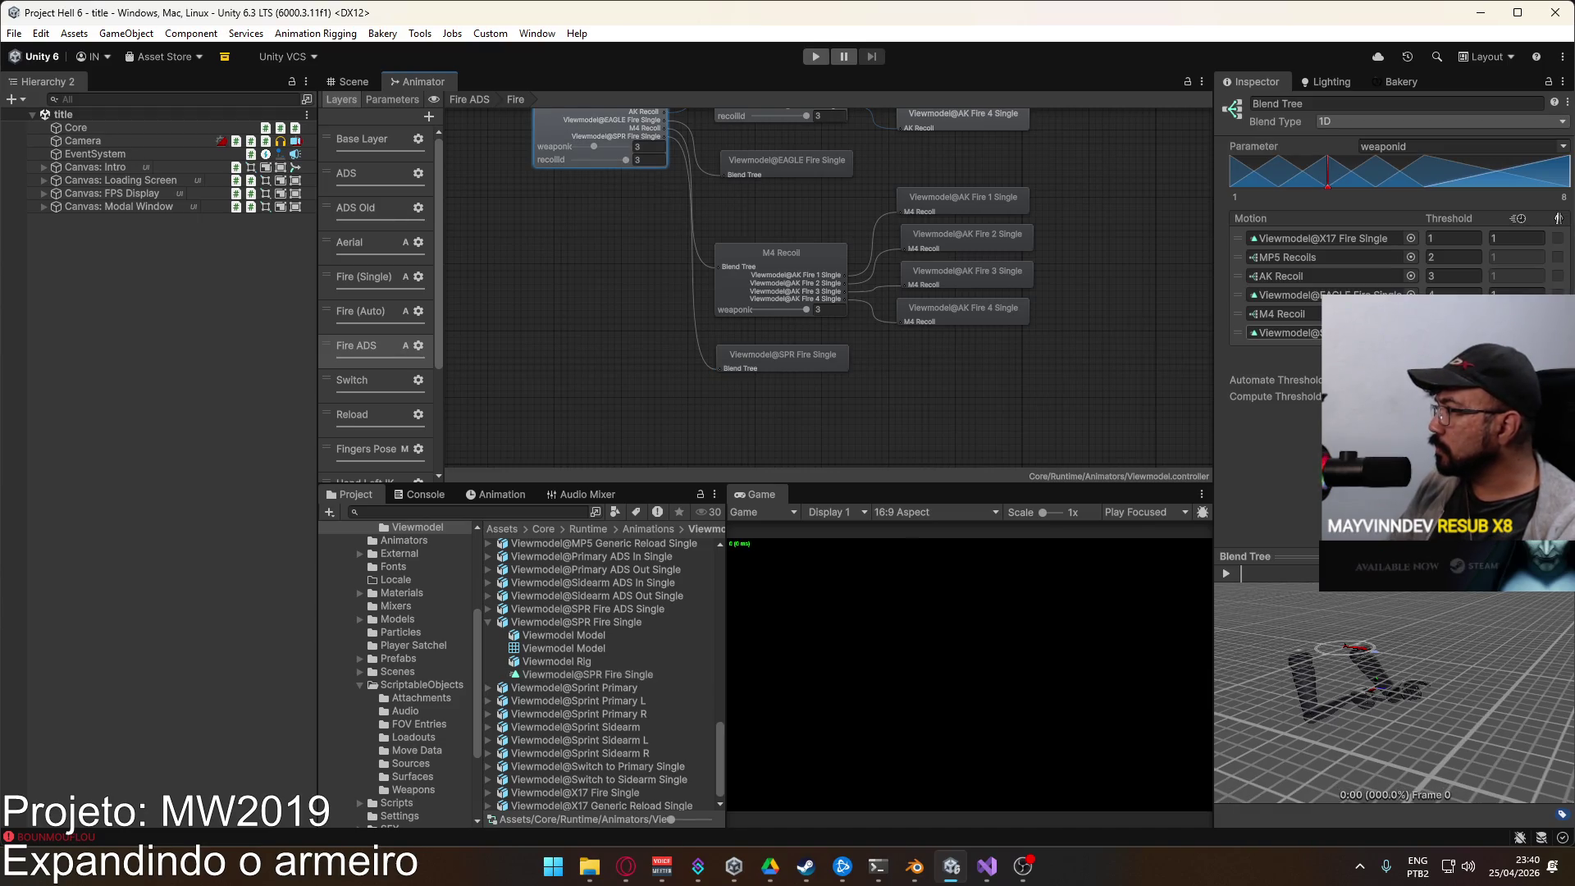
click(1411, 332)
double_click(1295, 460)
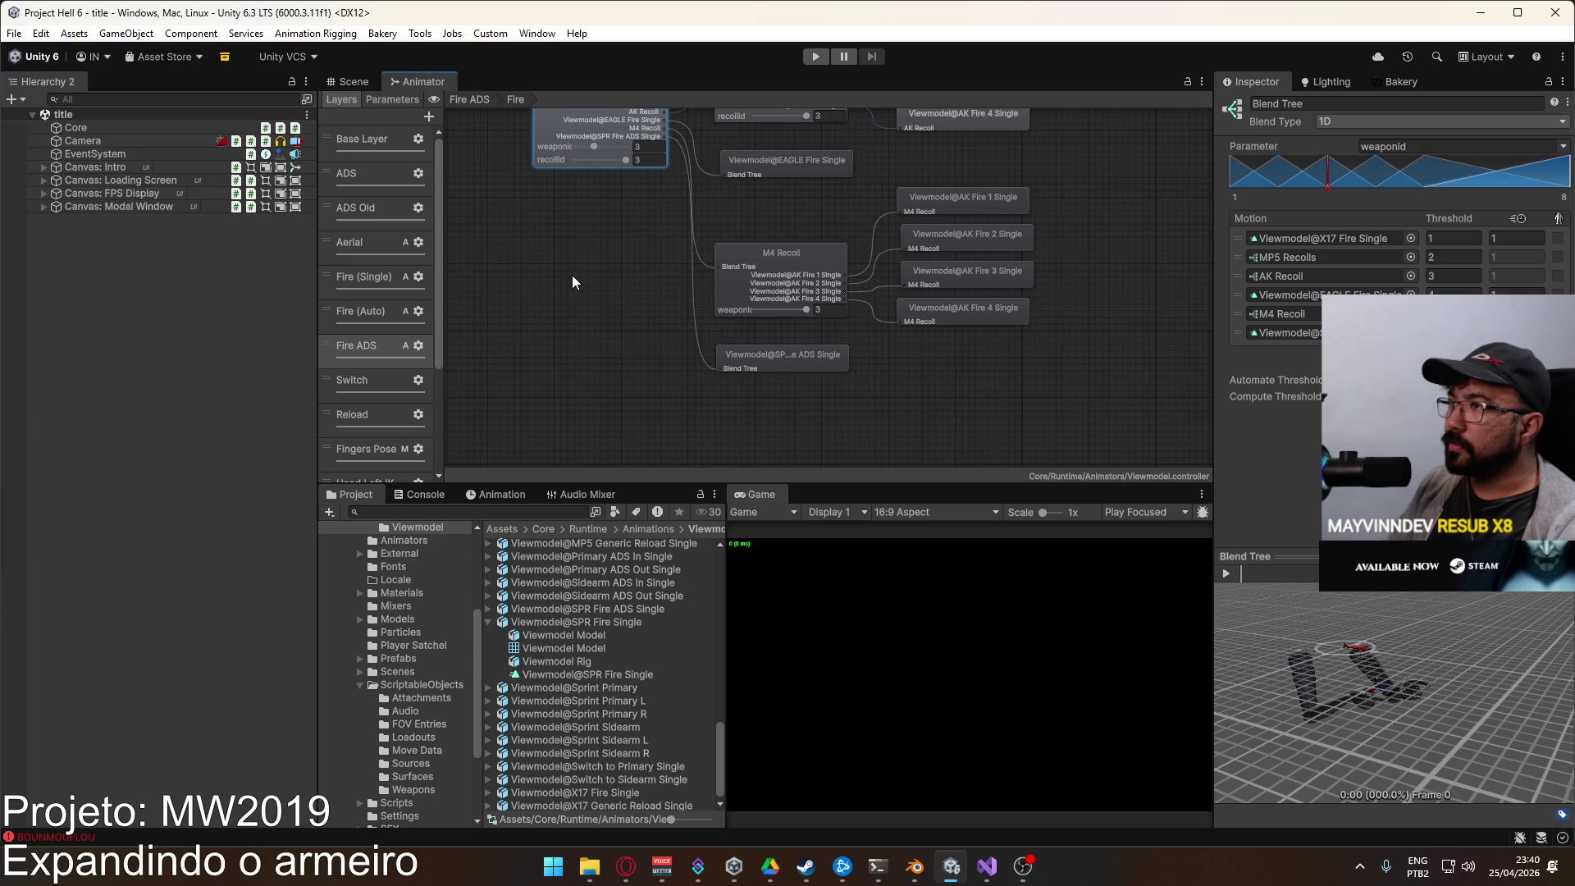
click(371, 286)
Step: Open the Fire (Single) layer's Fire blend tree and select it
click(375, 282)
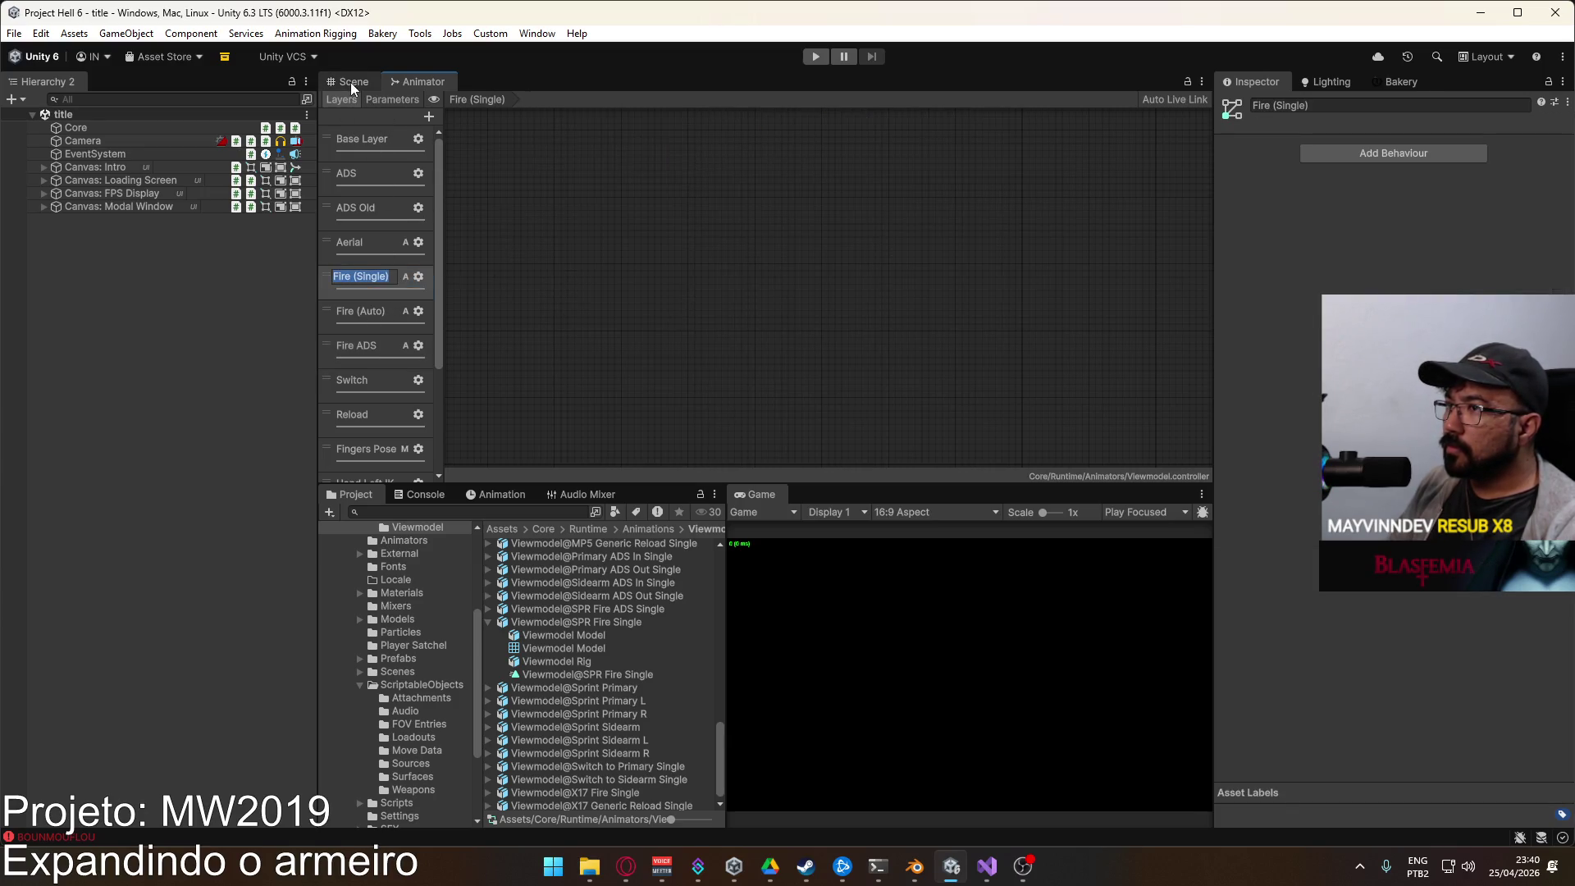
click(351, 82)
click(421, 81)
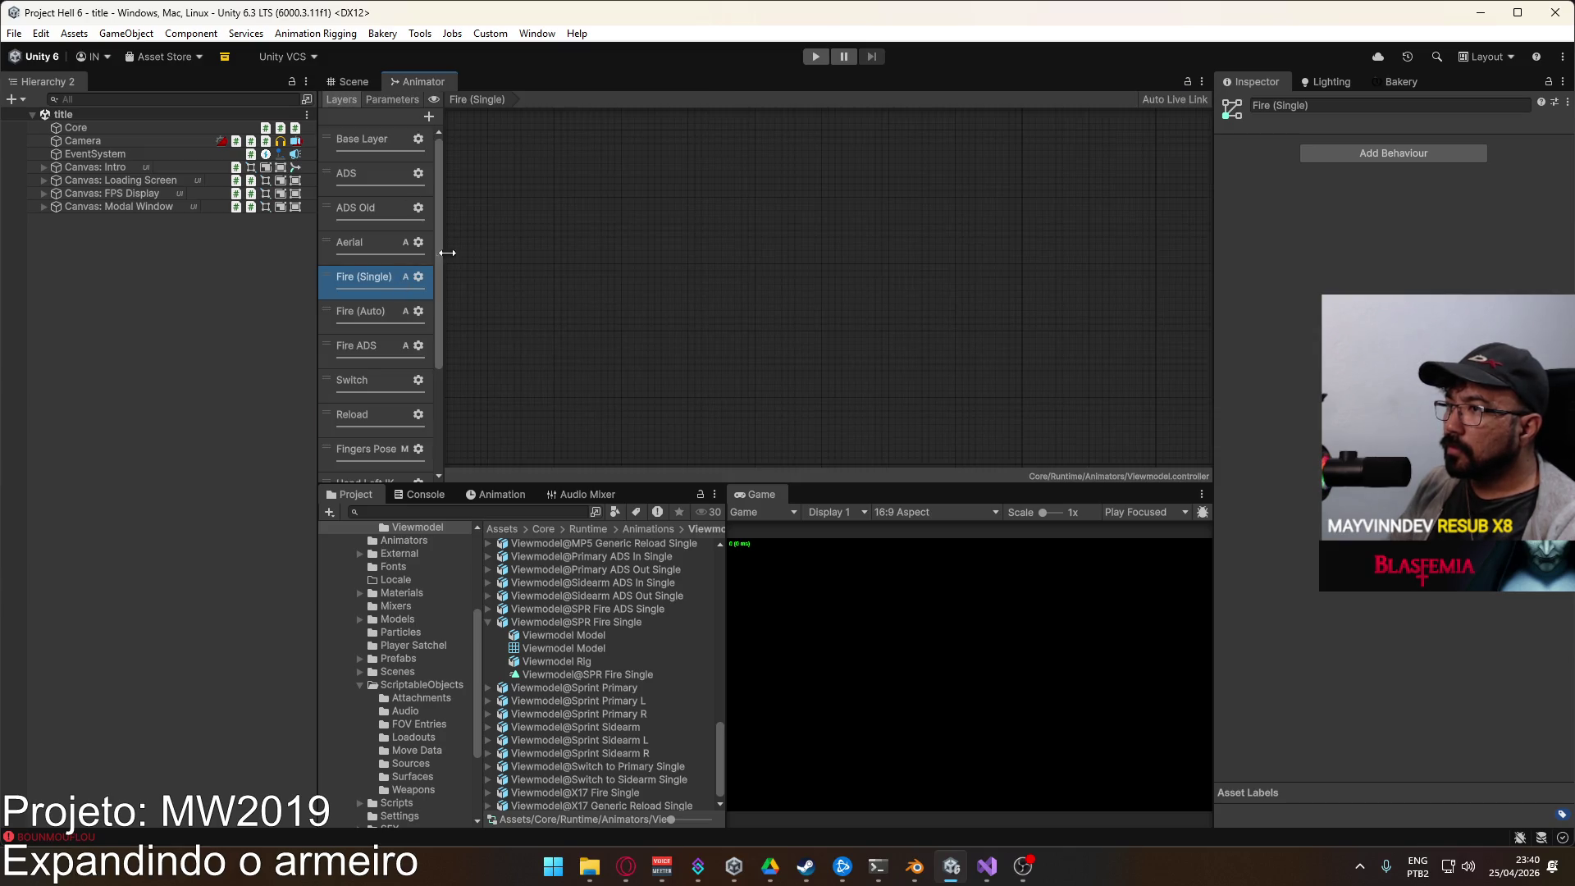
double_click(725, 215)
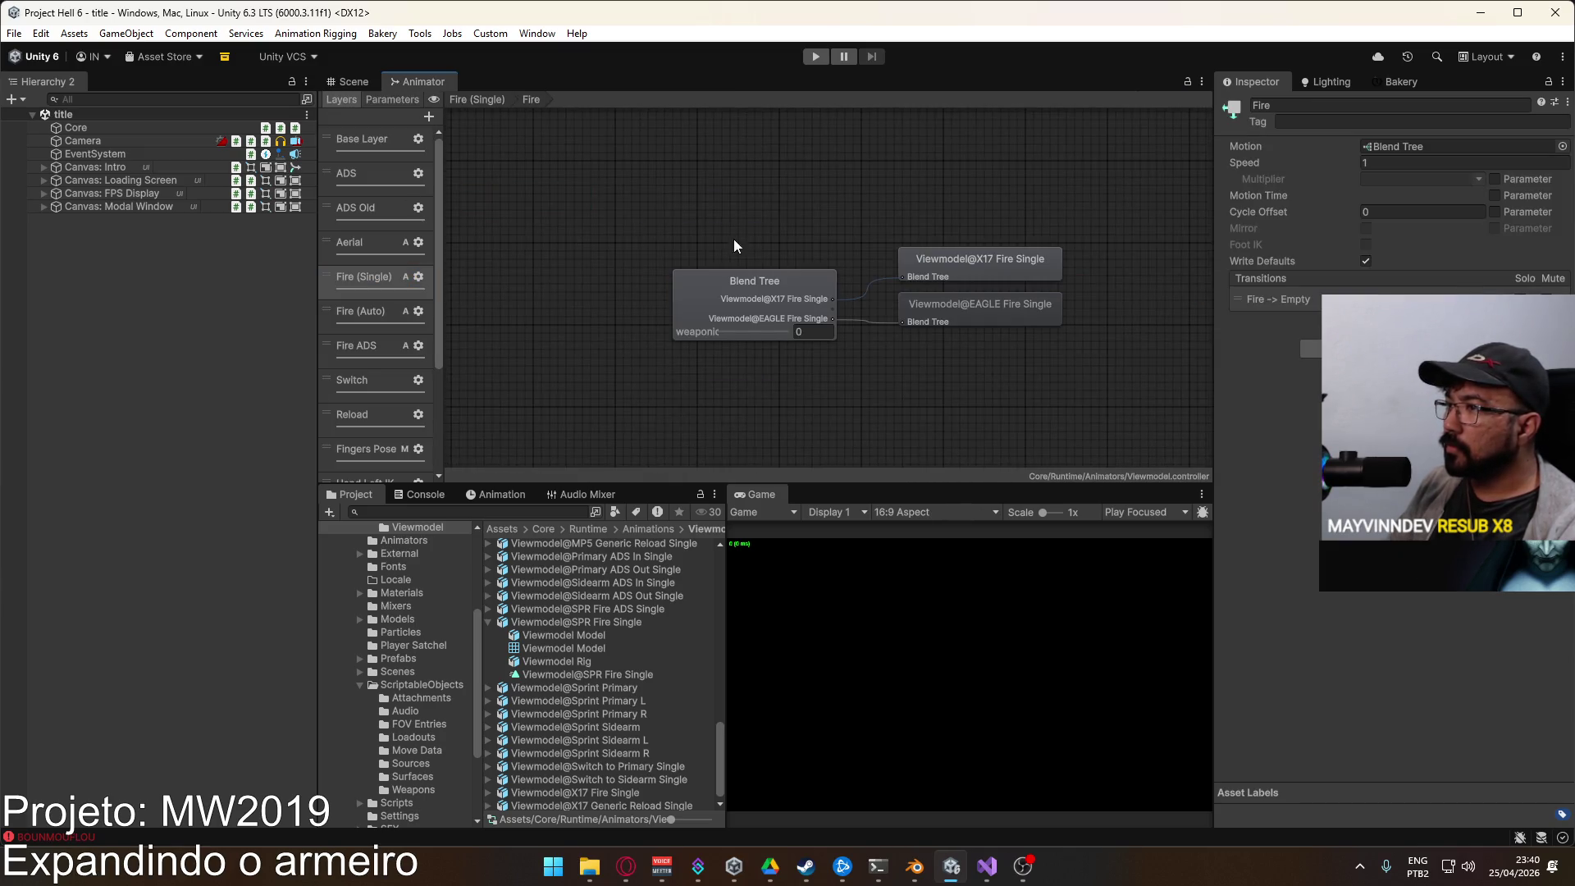
click(787, 283)
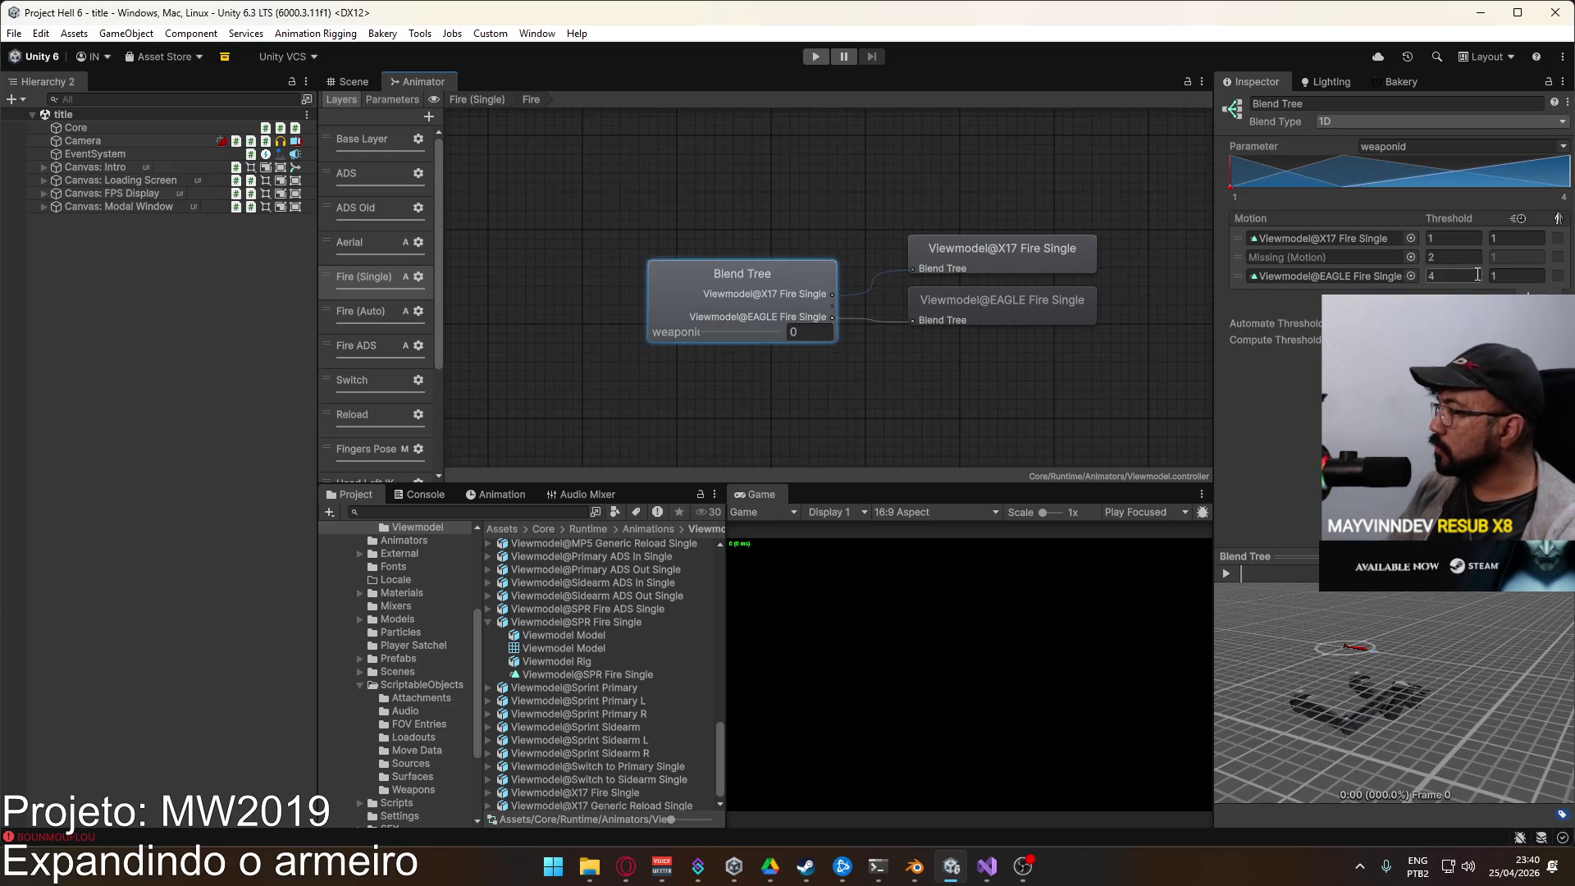
Step: Add Viewmodel@SPR Fire Single at threshold 8 and remove the leftover empty slot
click(1527, 293)
click(1542, 308)
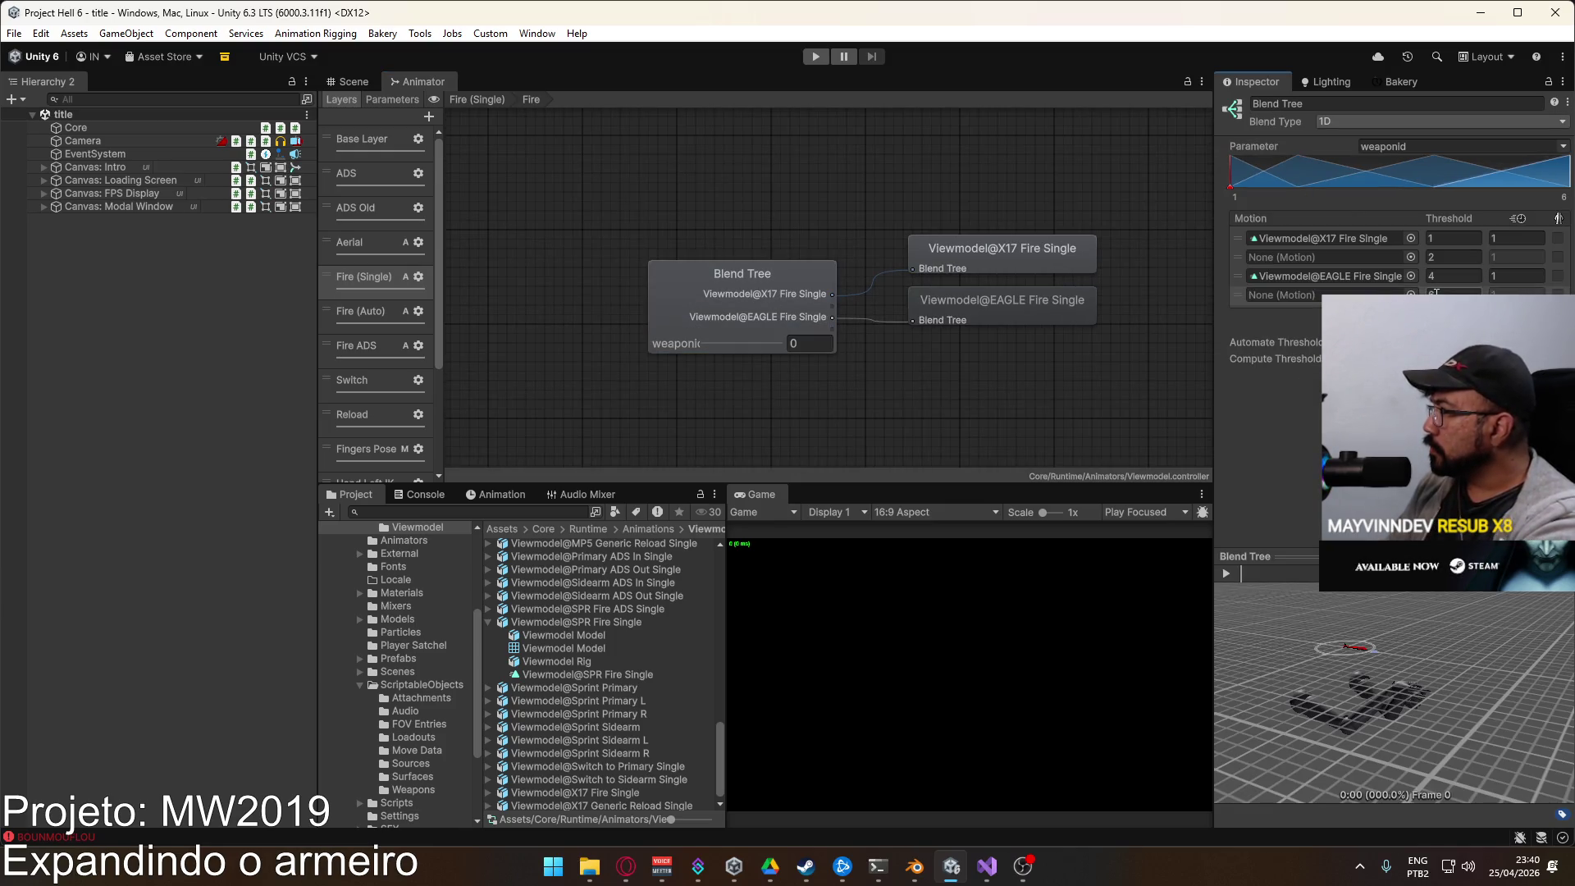
text(8)
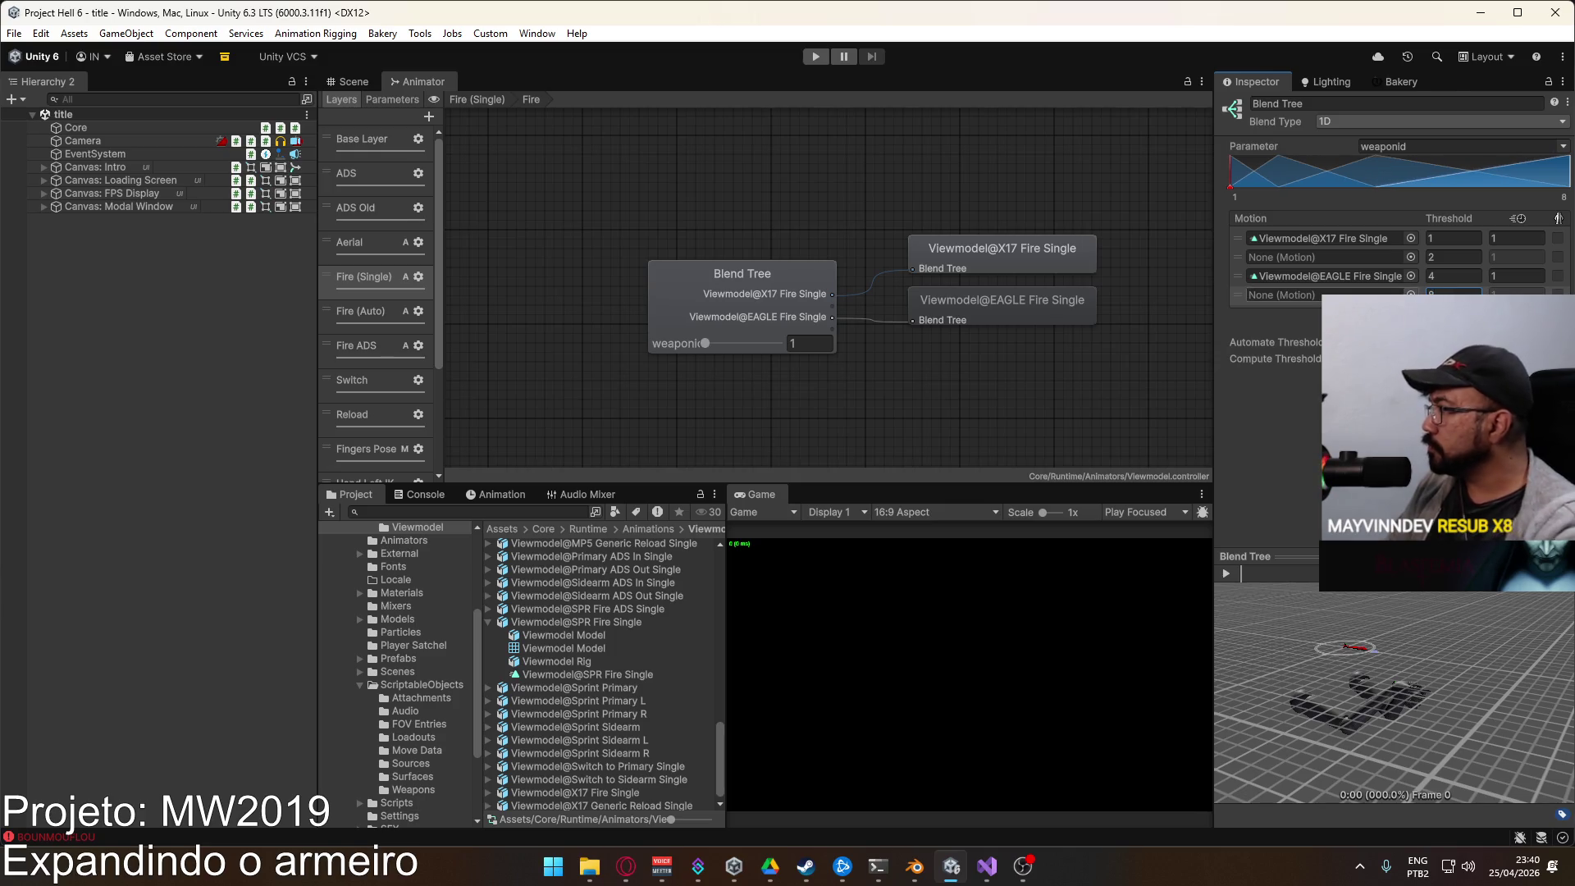
click(1411, 294)
text(f)
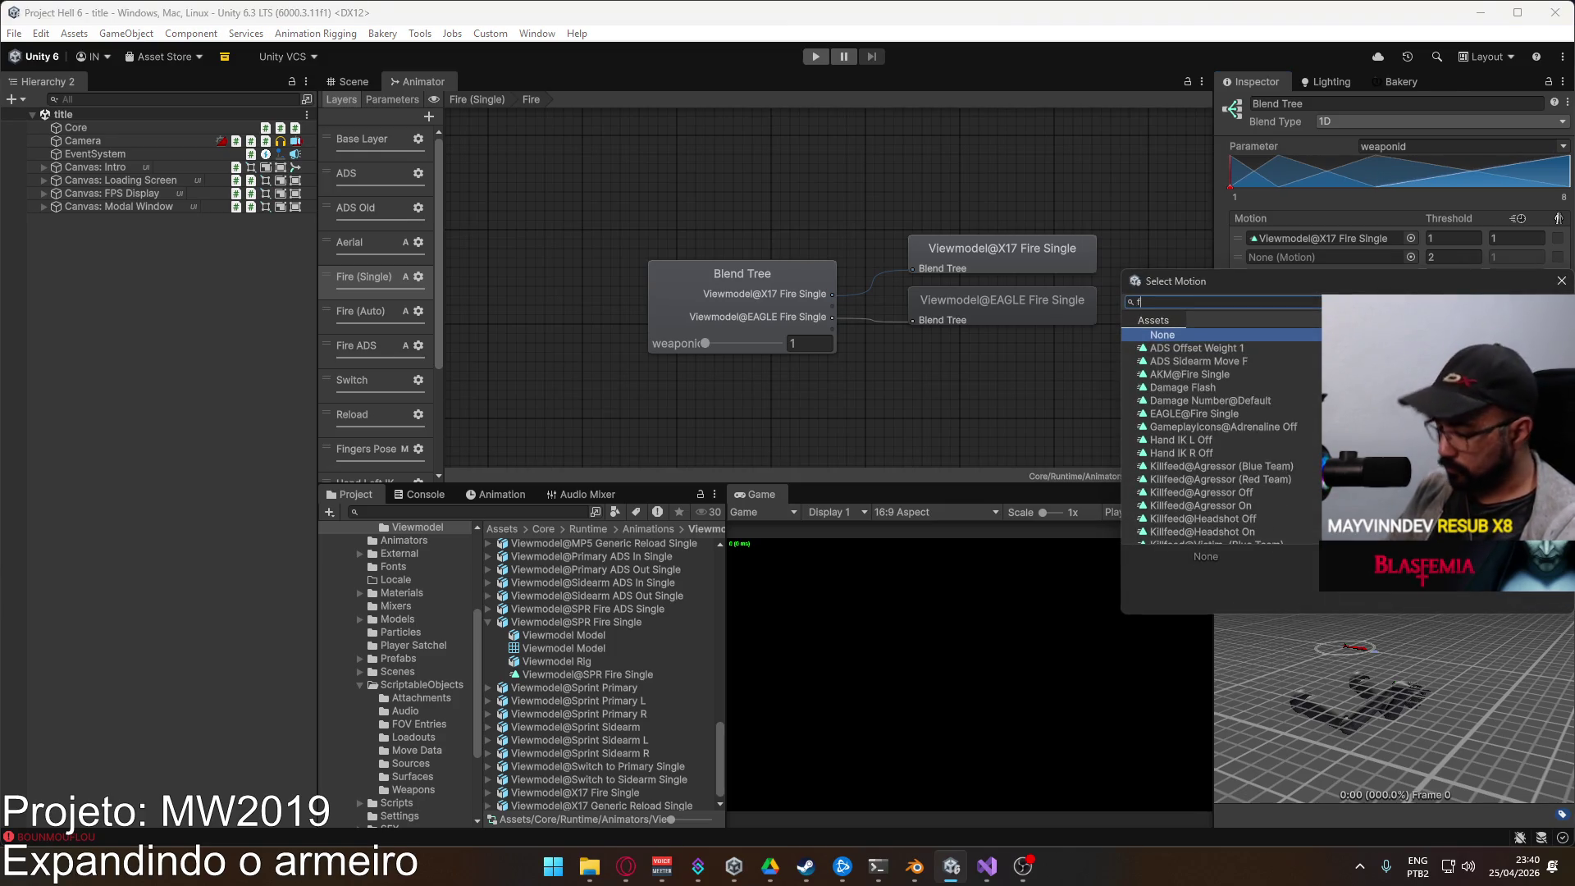
text(ire)
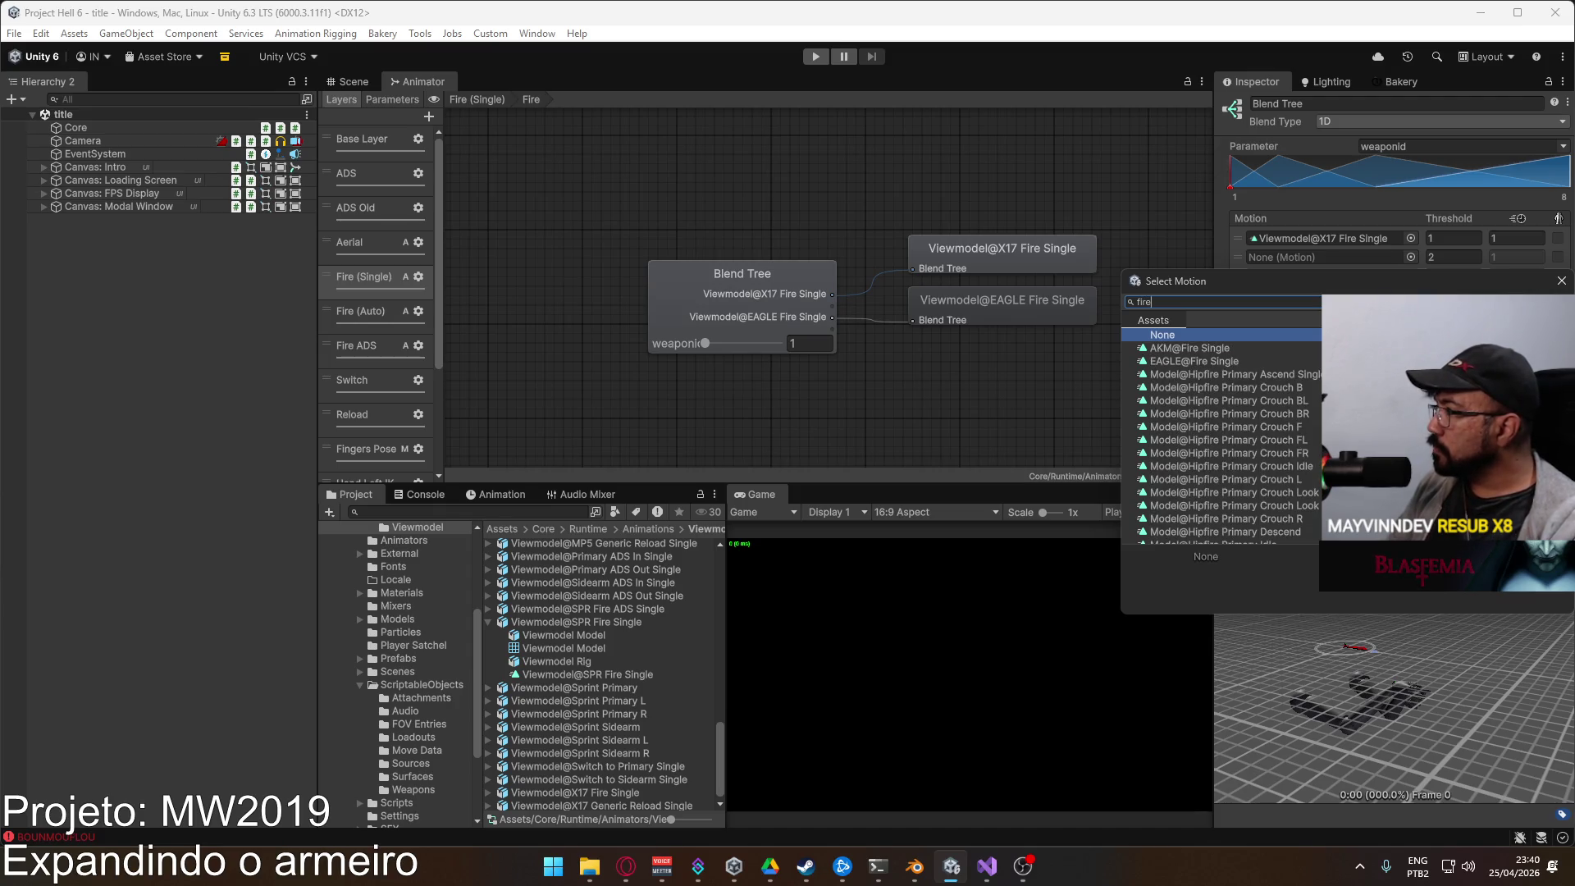
text( spr)
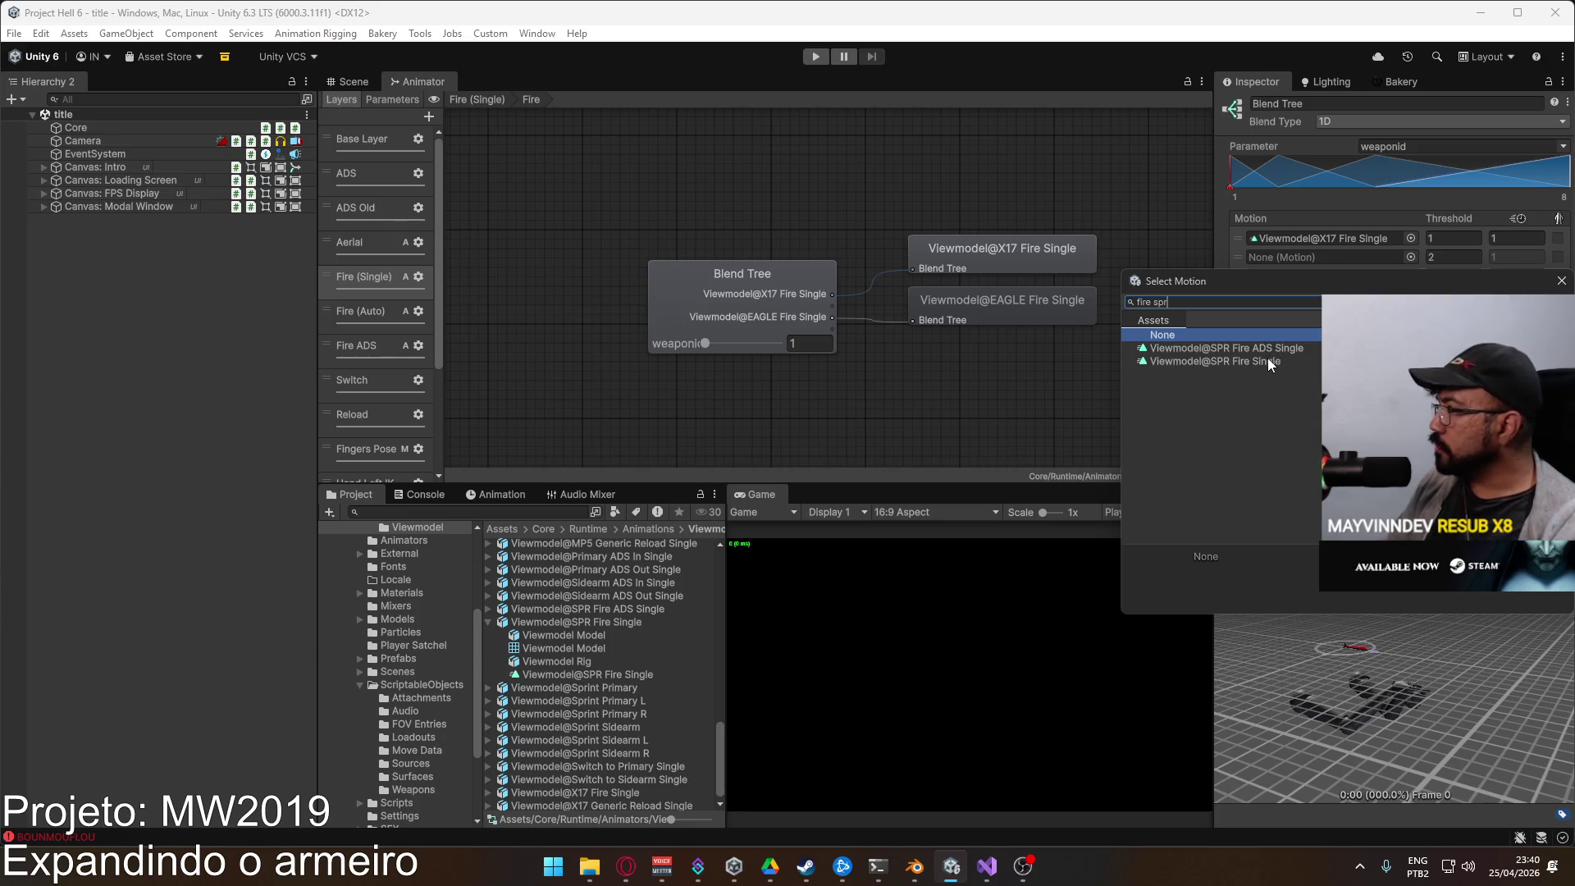
double_click(1267, 357)
click(1243, 258)
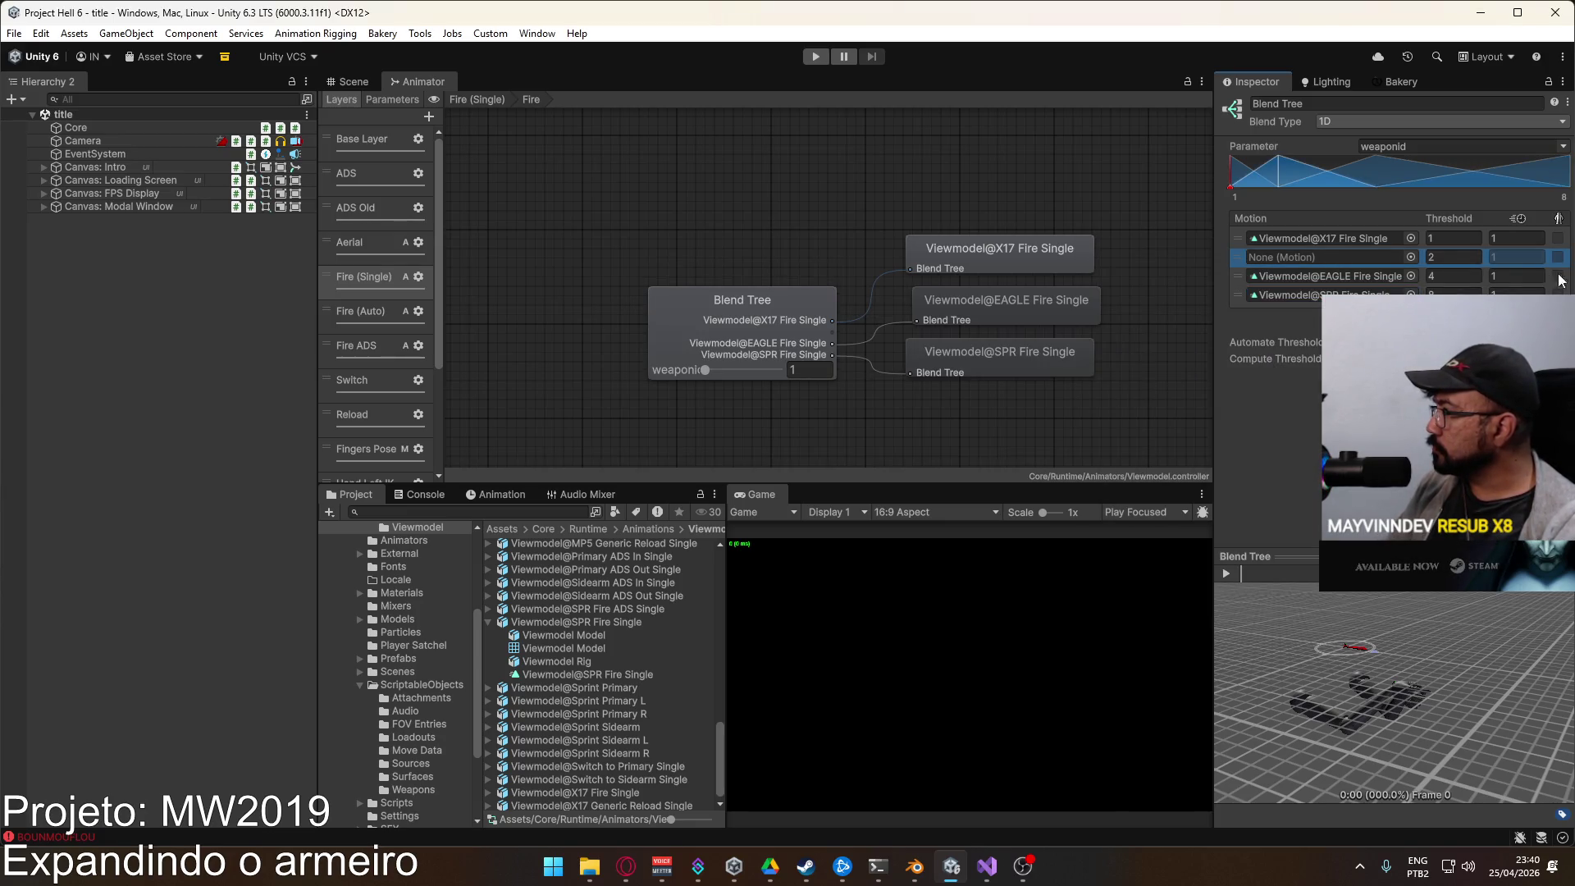
click(1553, 310)
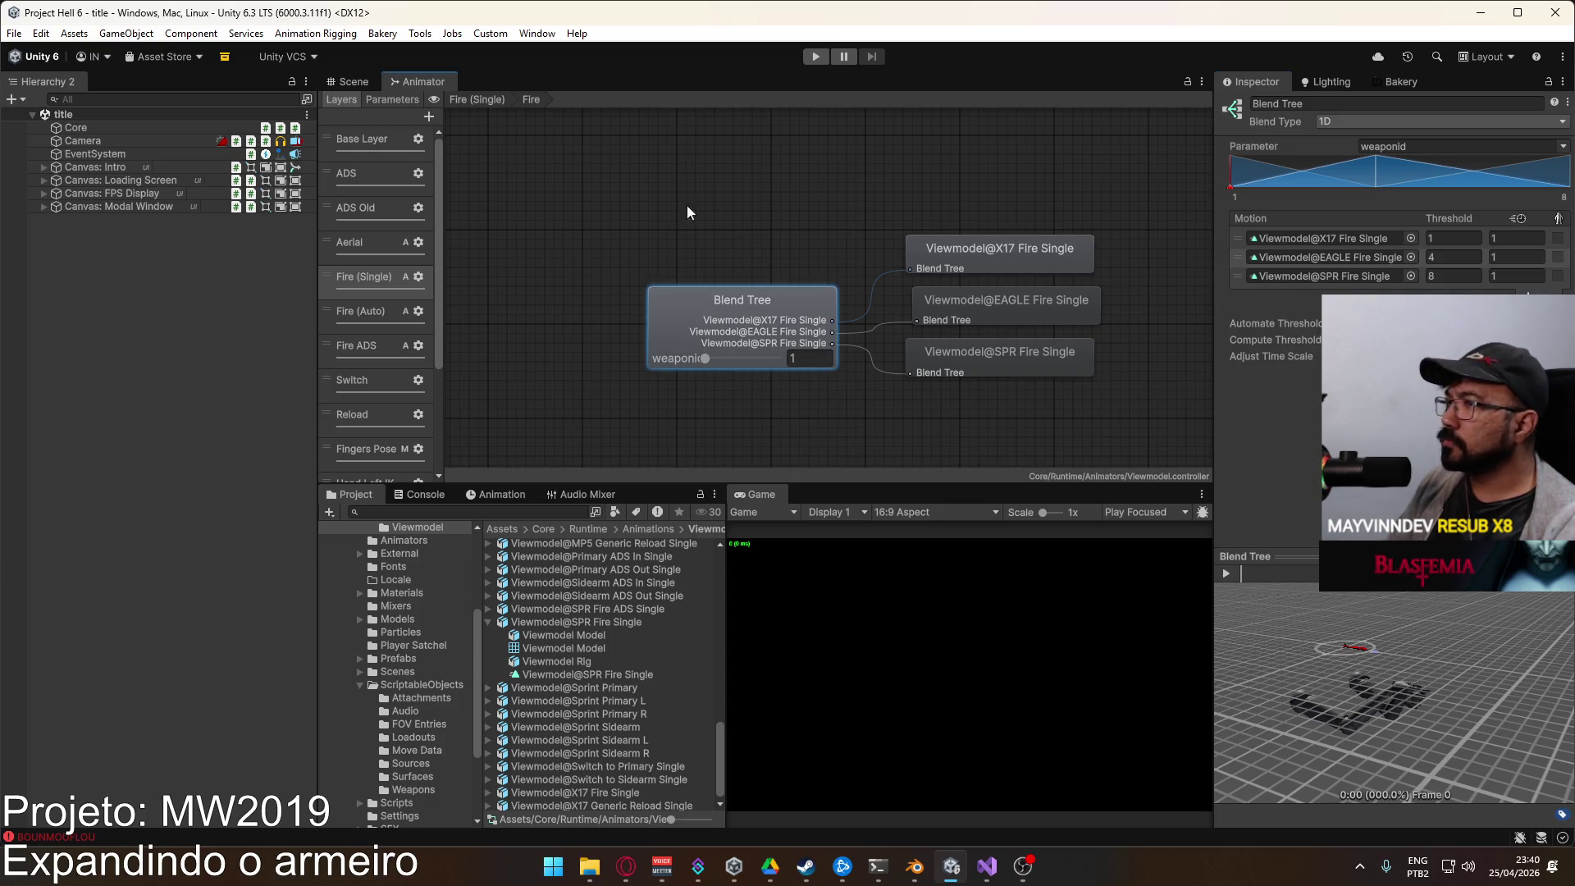
Step: Return to the Scene view and start the game in Play mode
click(349, 82)
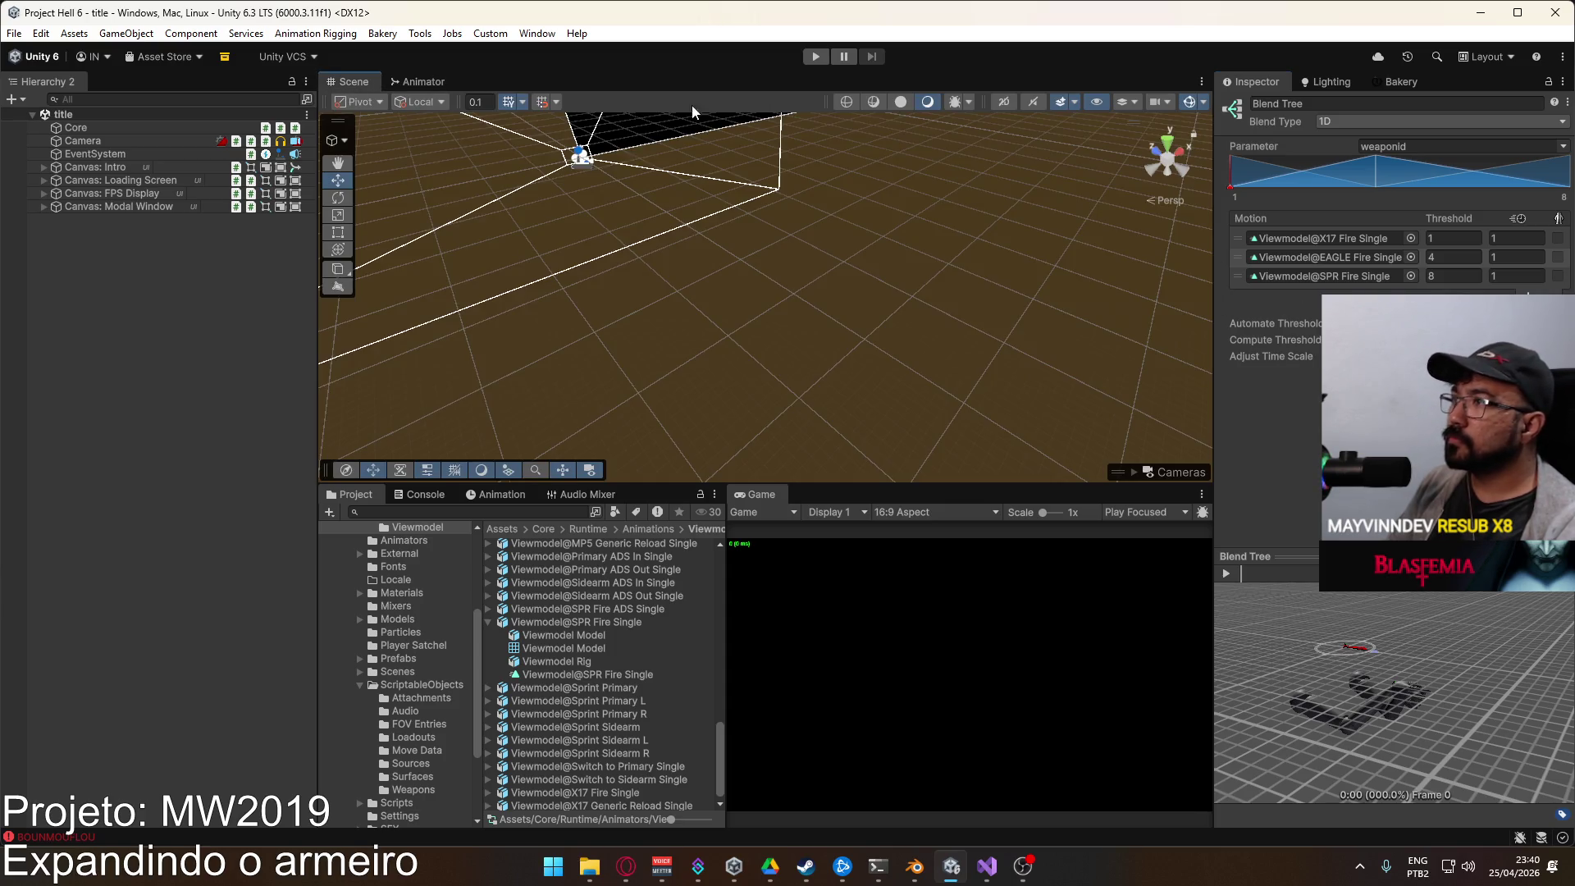
click(812, 57)
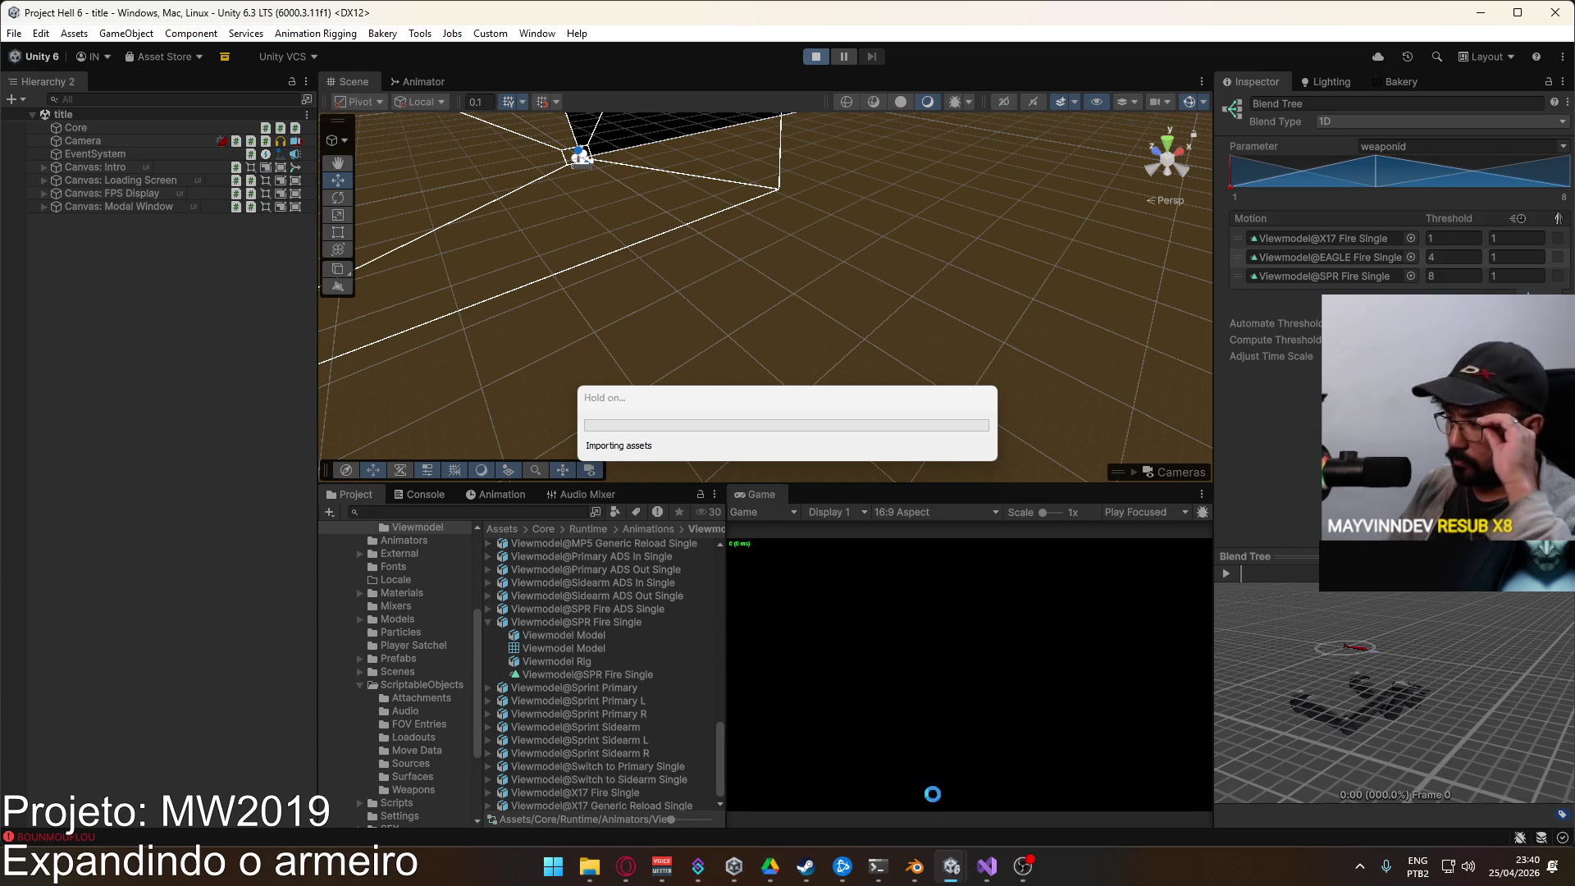
click(985, 865)
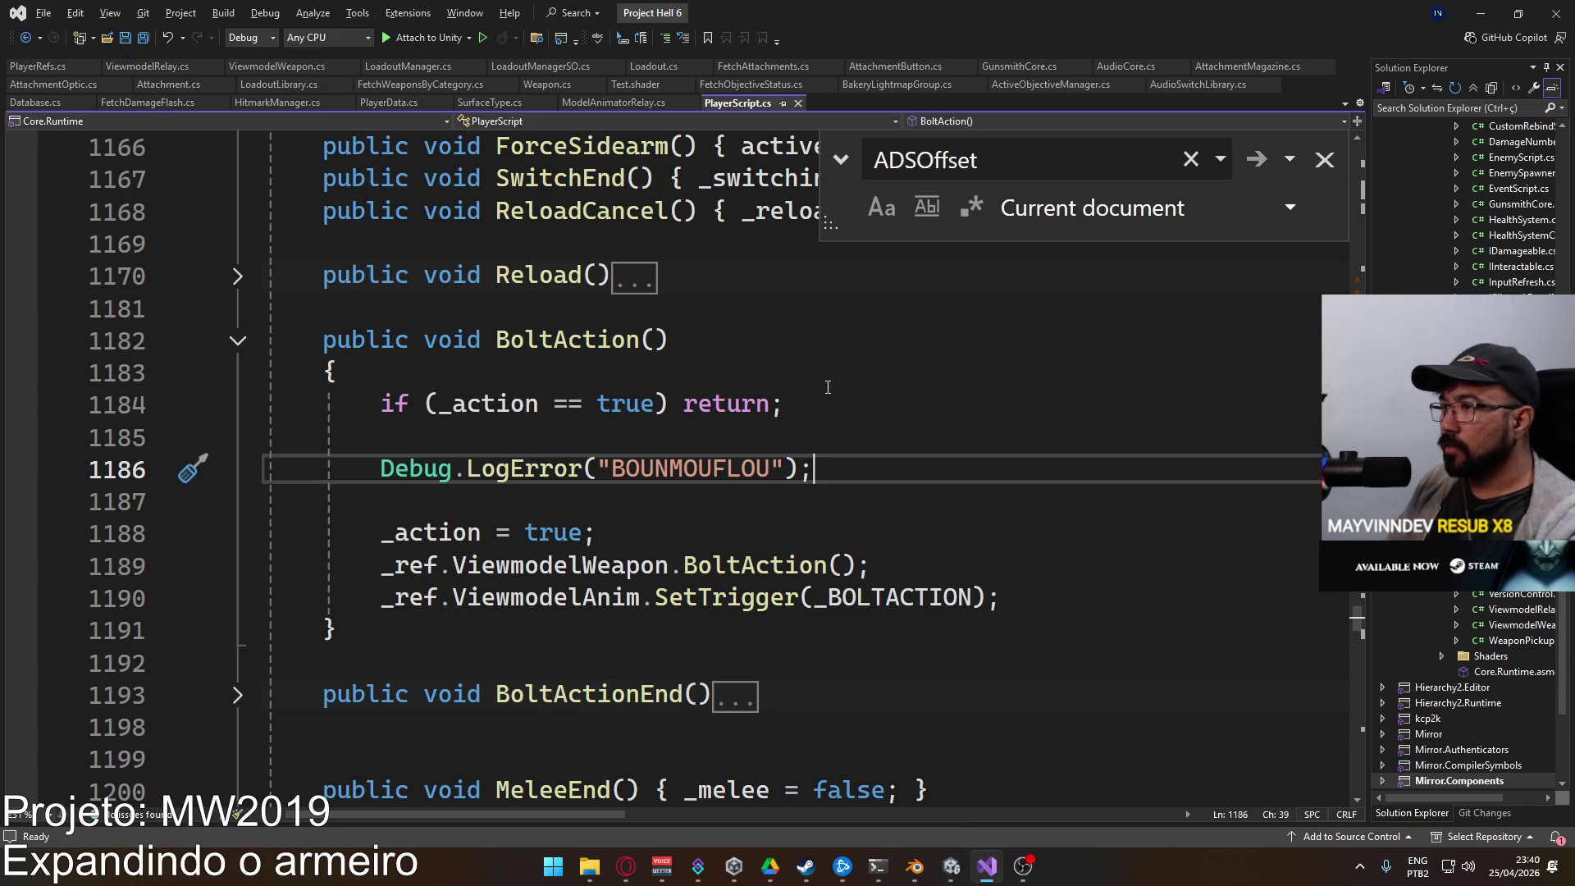
Step: Delete the BOUNMOUFLOU Debug.LogError line from BoltAction, then toggle Unity's Play mode
click(820, 468)
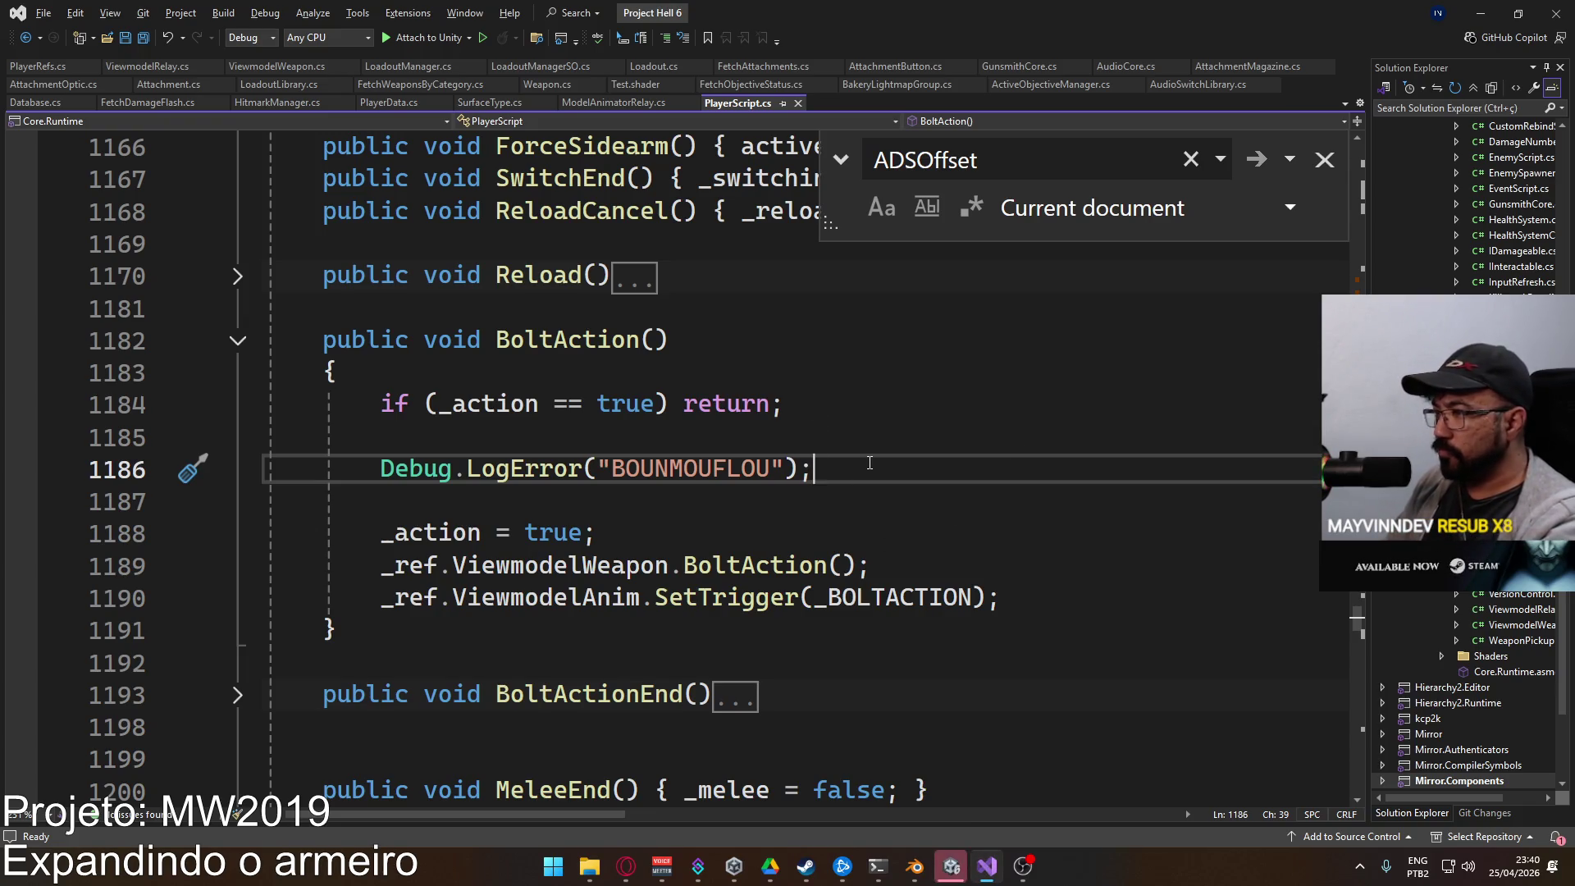
key(shift+Up)
key(BackSpace)
scroll(869, 462, down, 15)
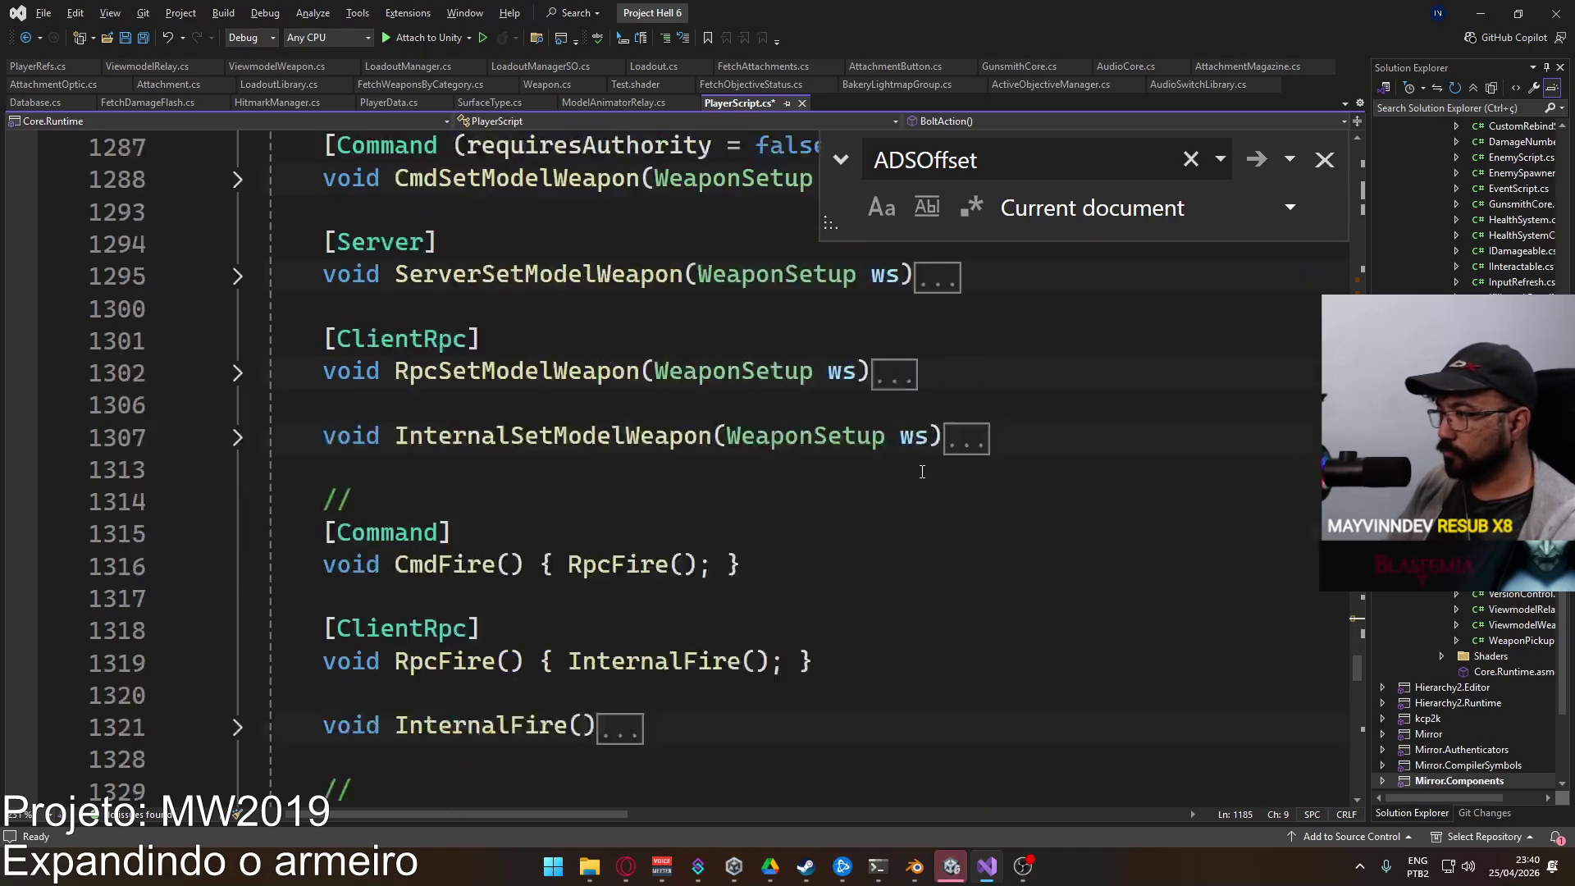
scroll(922, 472, down, 6)
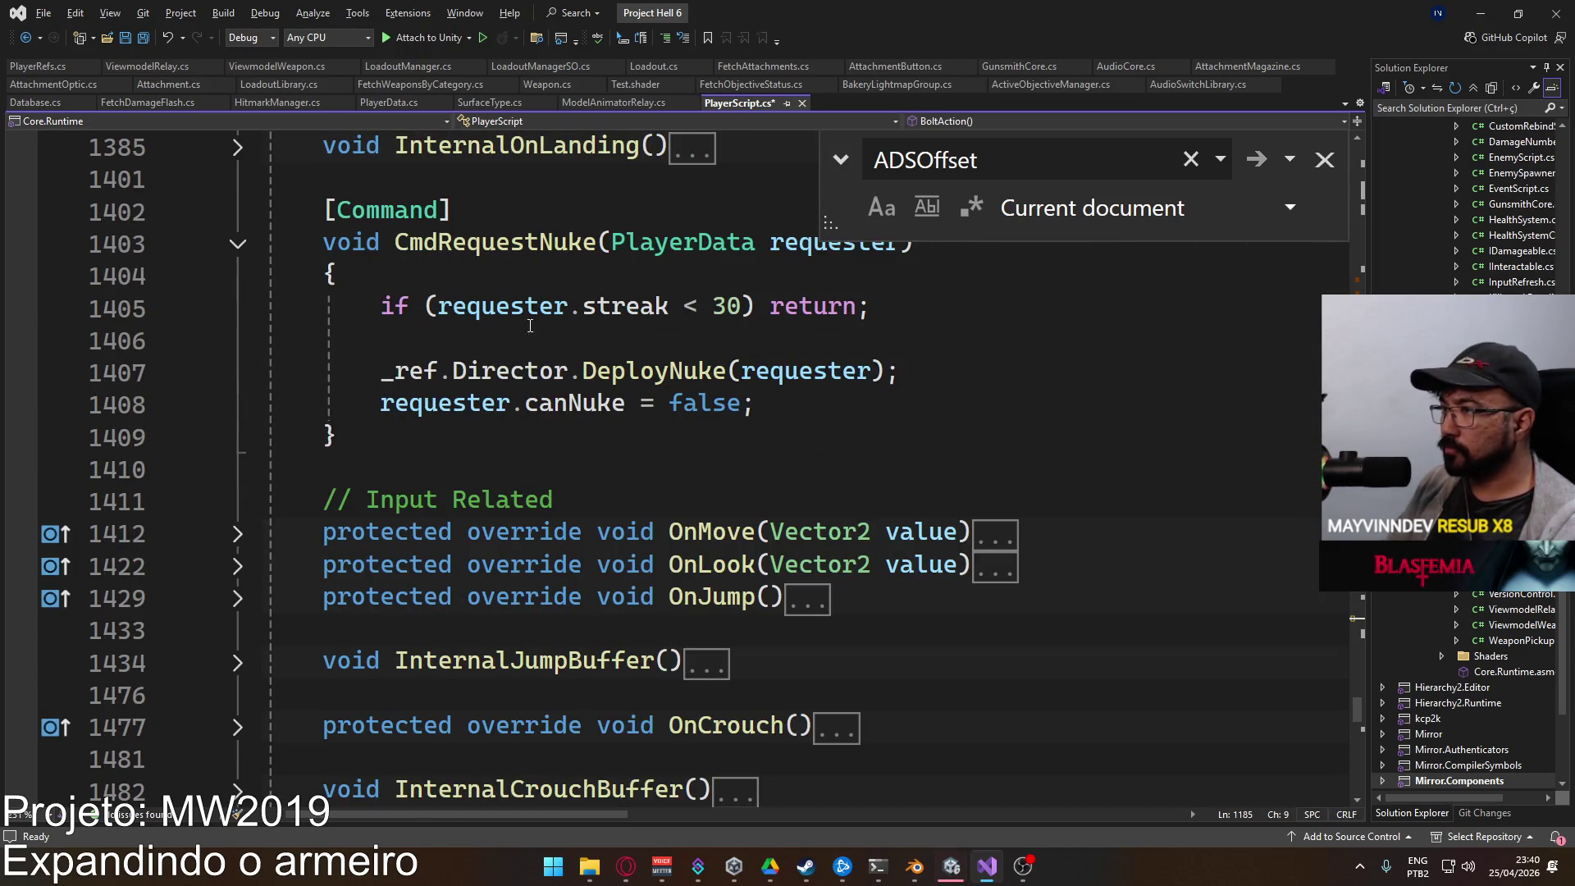
scroll(711, 374, down, 12)
scroll(736, 385, down, 4)
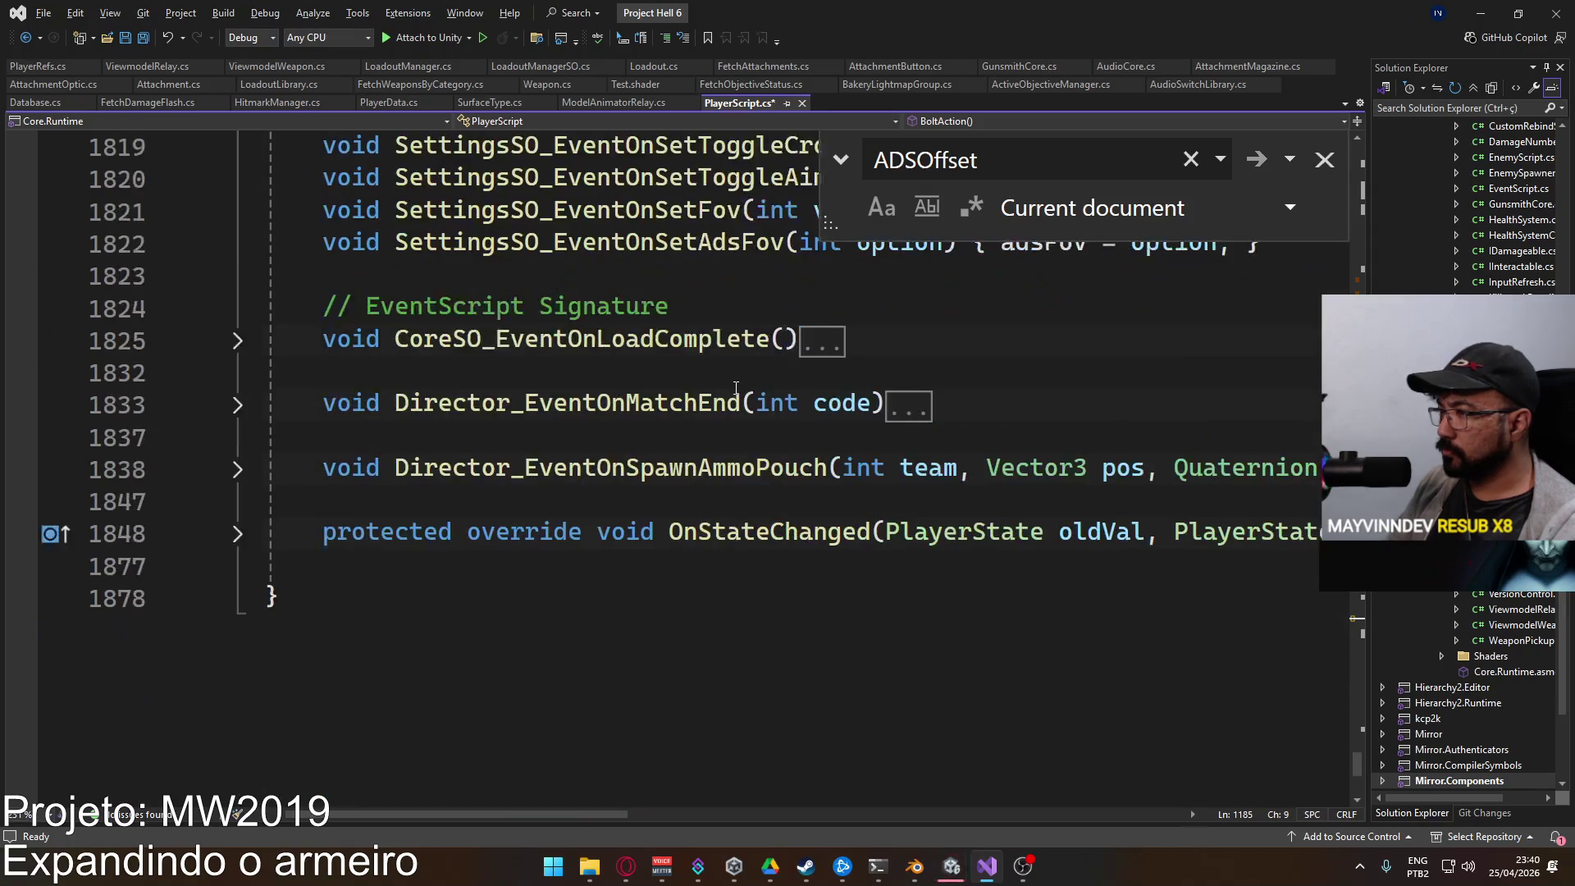
click(952, 863)
click(815, 56)
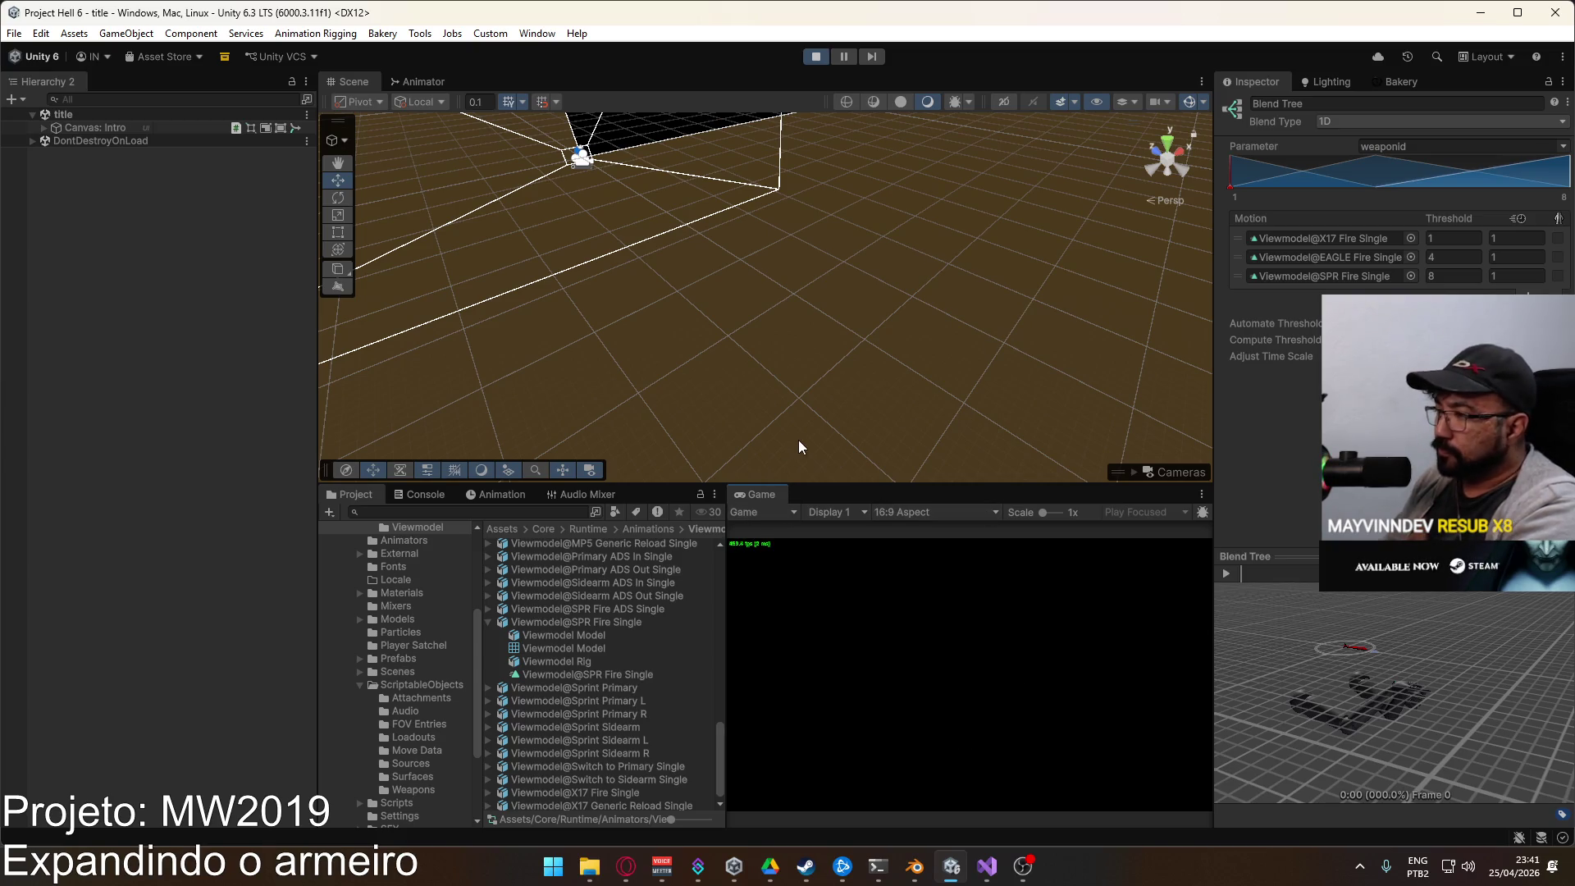
Step: Host a match and equip the sniper rifle from the loadout screen
mouse_move(724, 592)
mouse_down()
mouse_move(664, 592)
mouse_move(727, 590)
mouse_up()
click(771, 745)
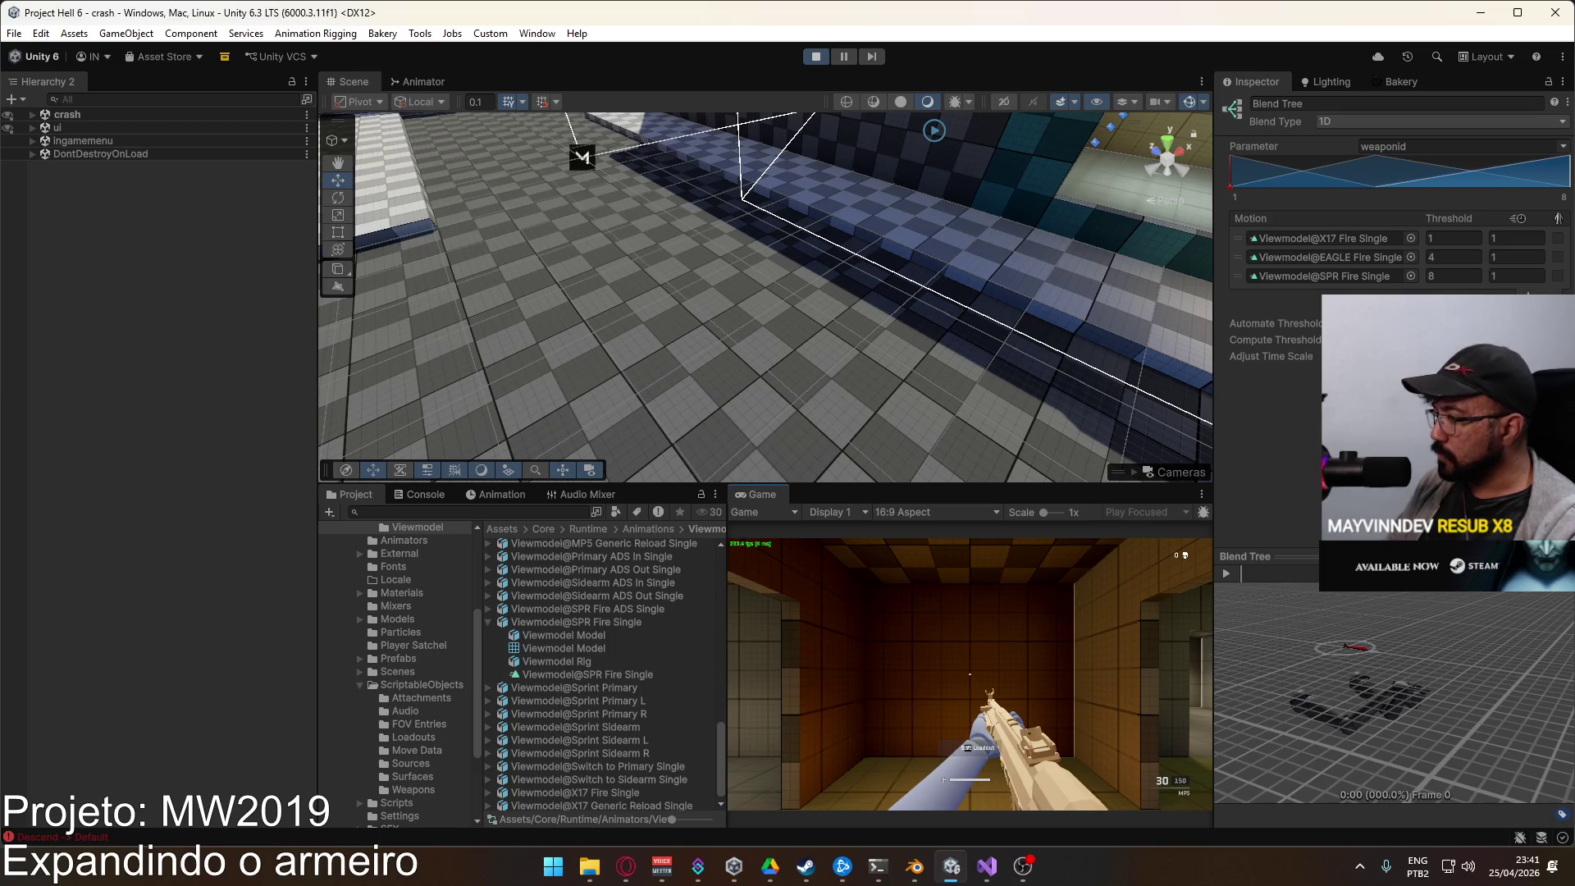
key(Escape)
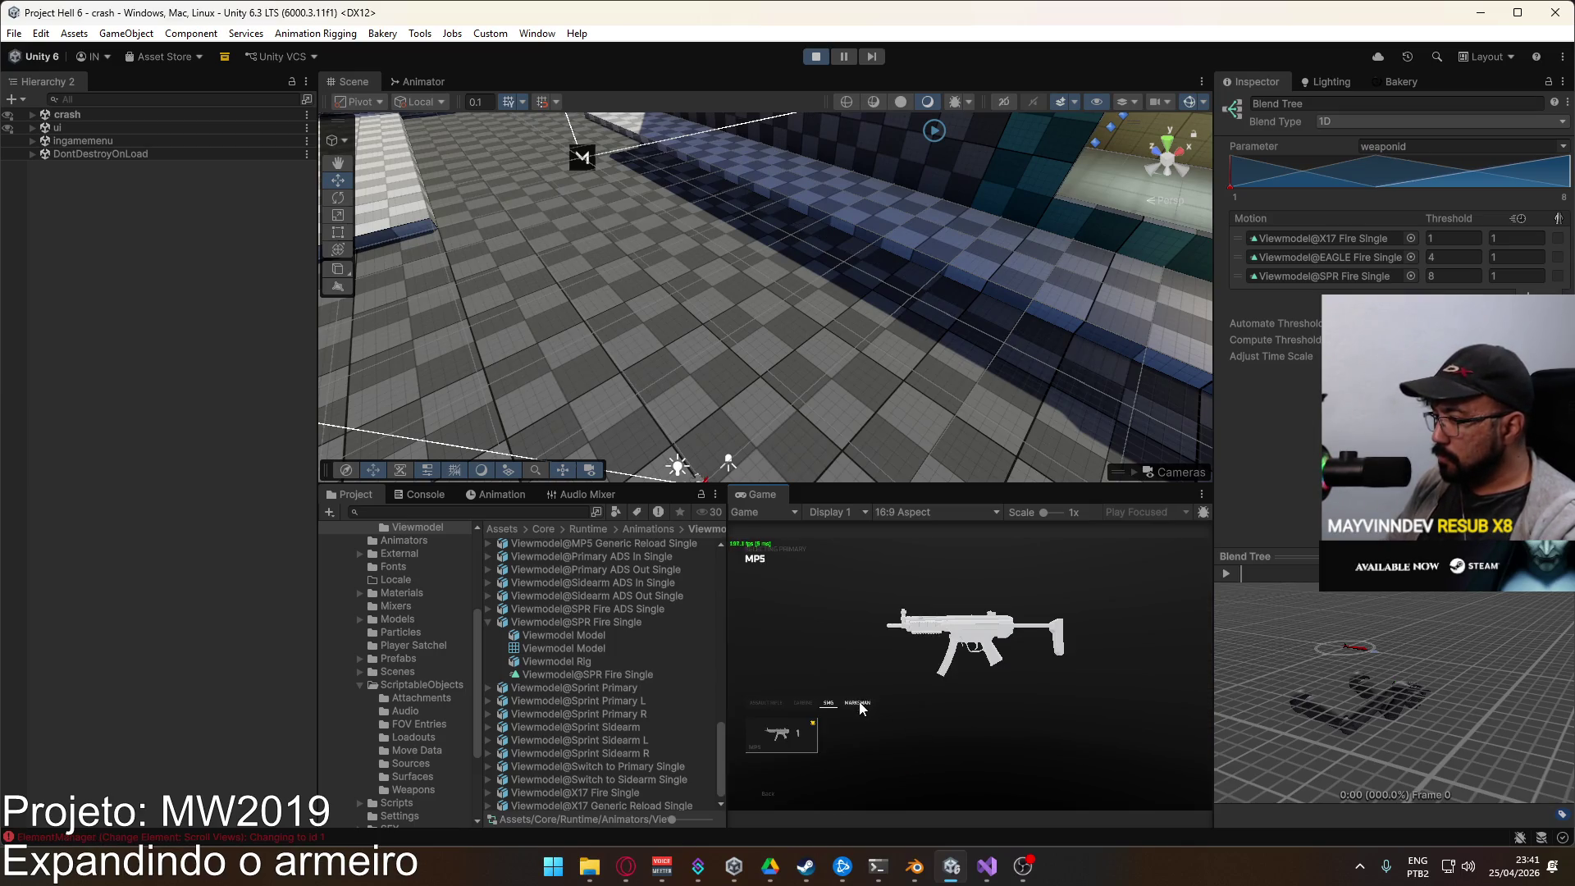
scroll(859, 696, down, 1)
key(Escape)
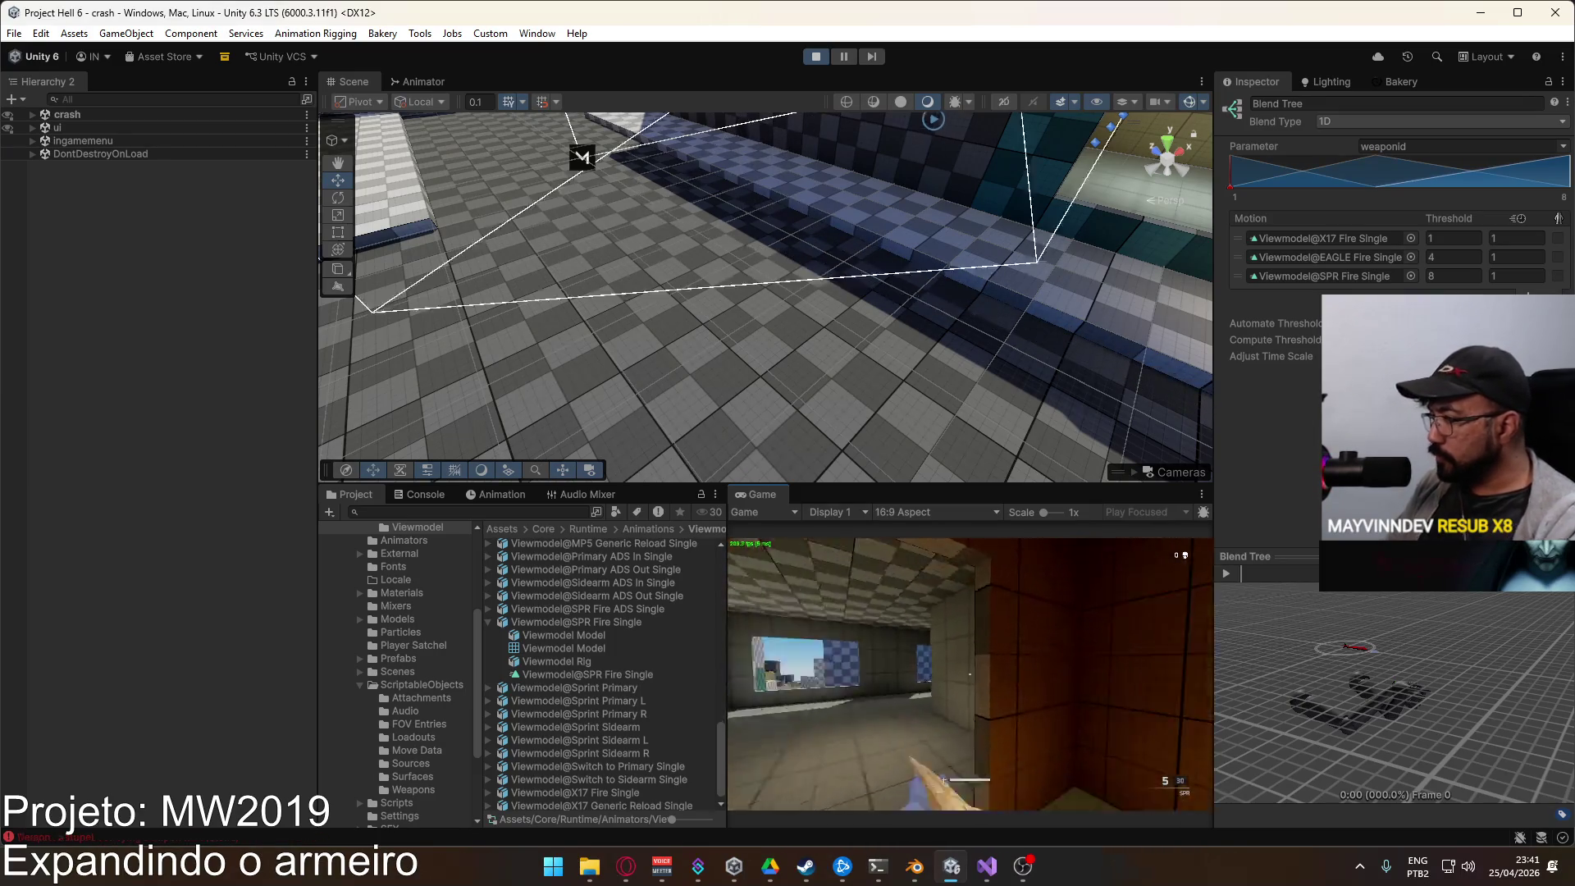
Step: Walk forward, aim down sights and fire the SPR to check its animation
key(w)
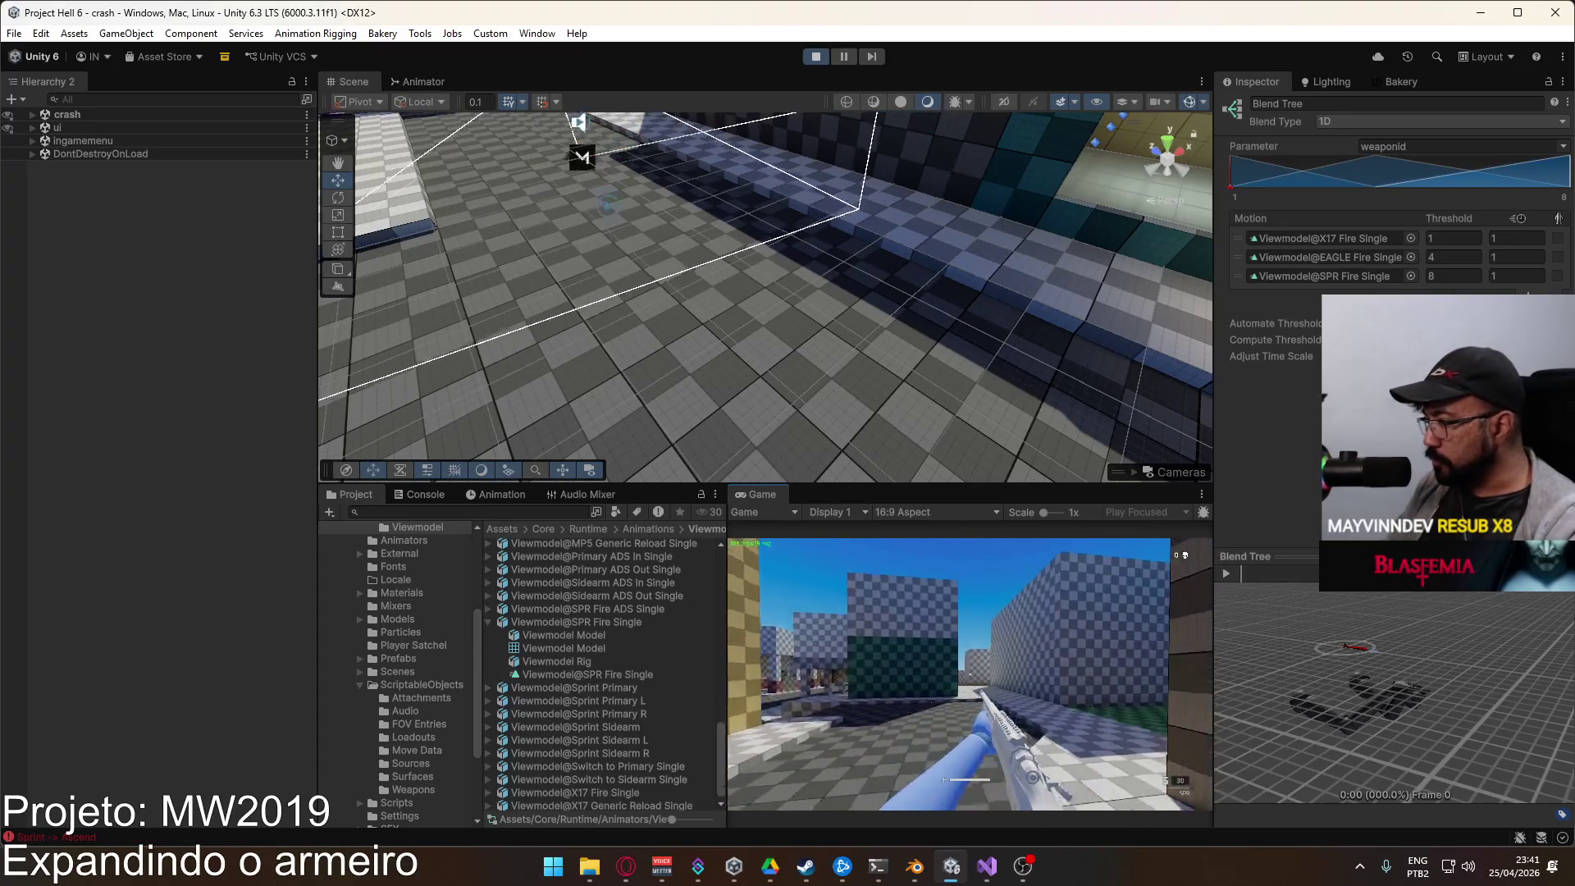
key(w)
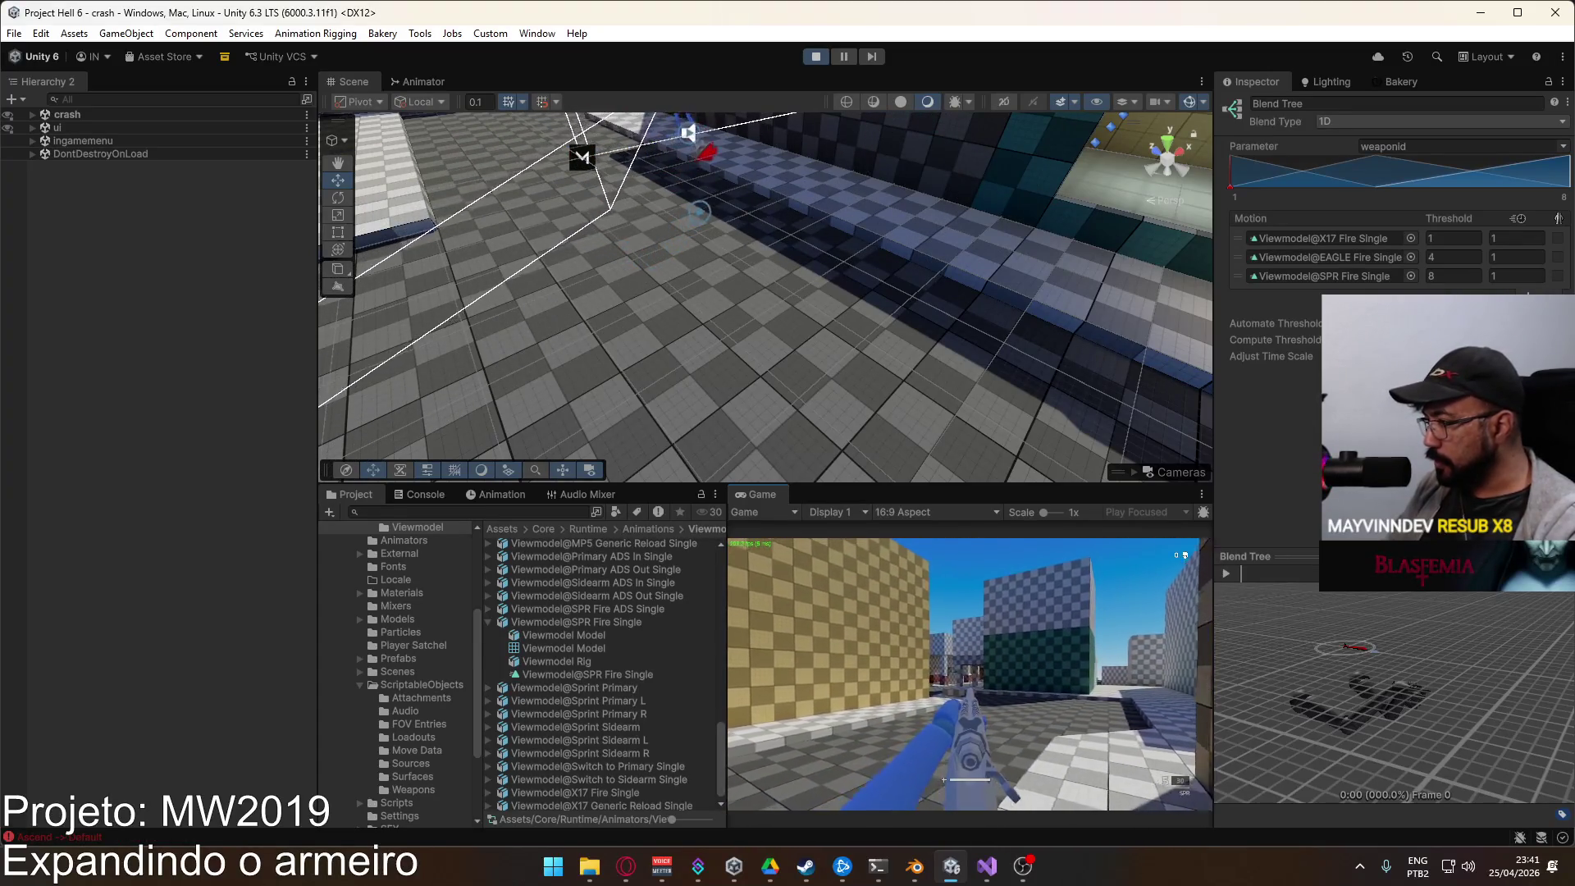
key(w)
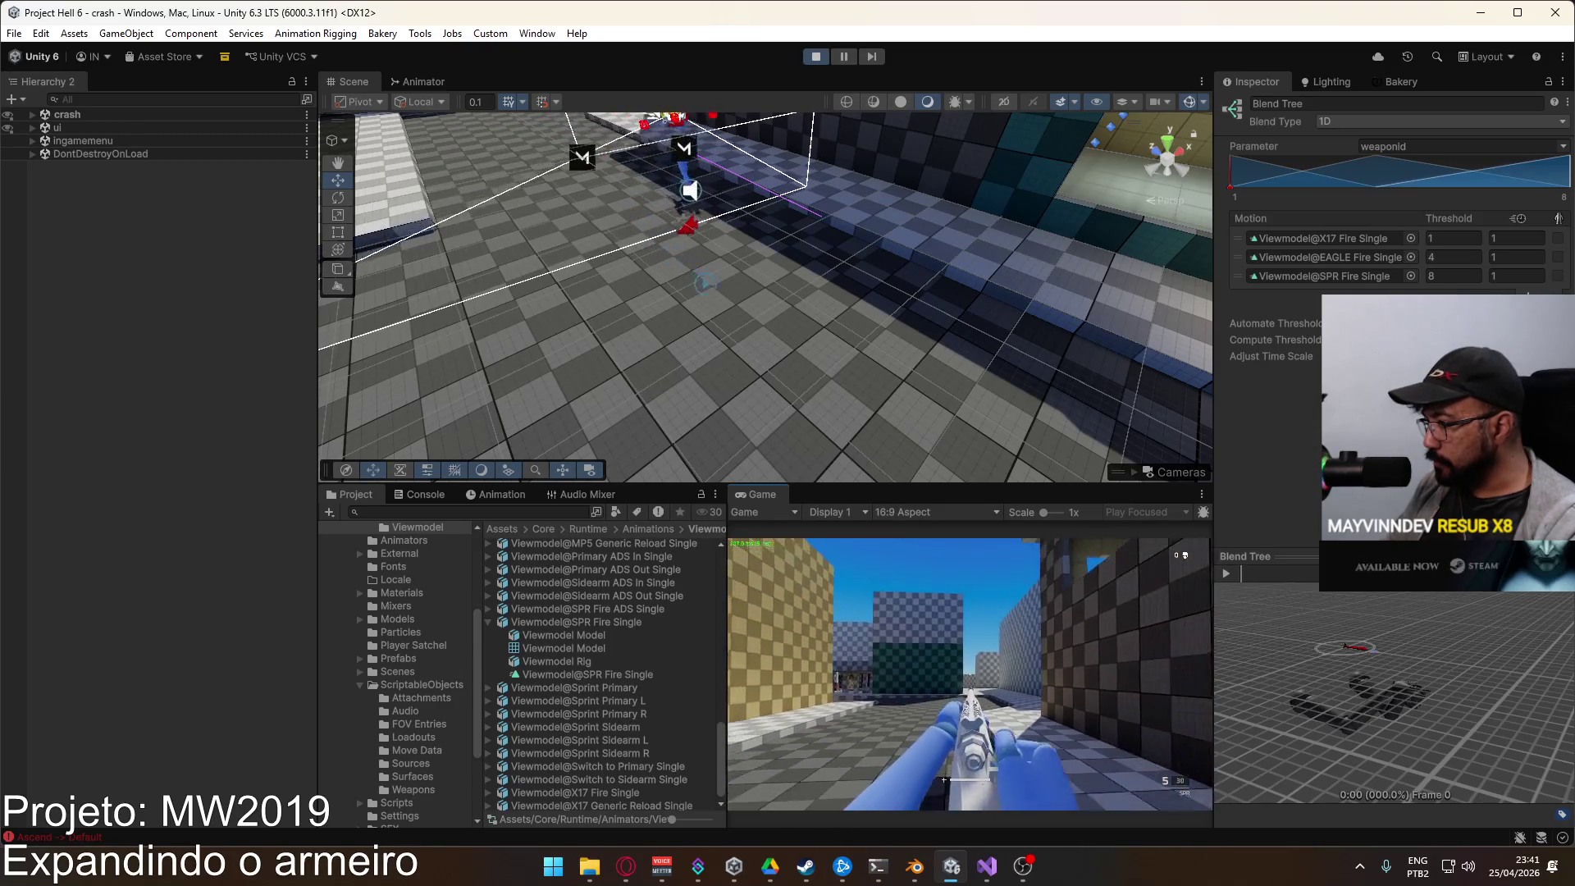
key(w)
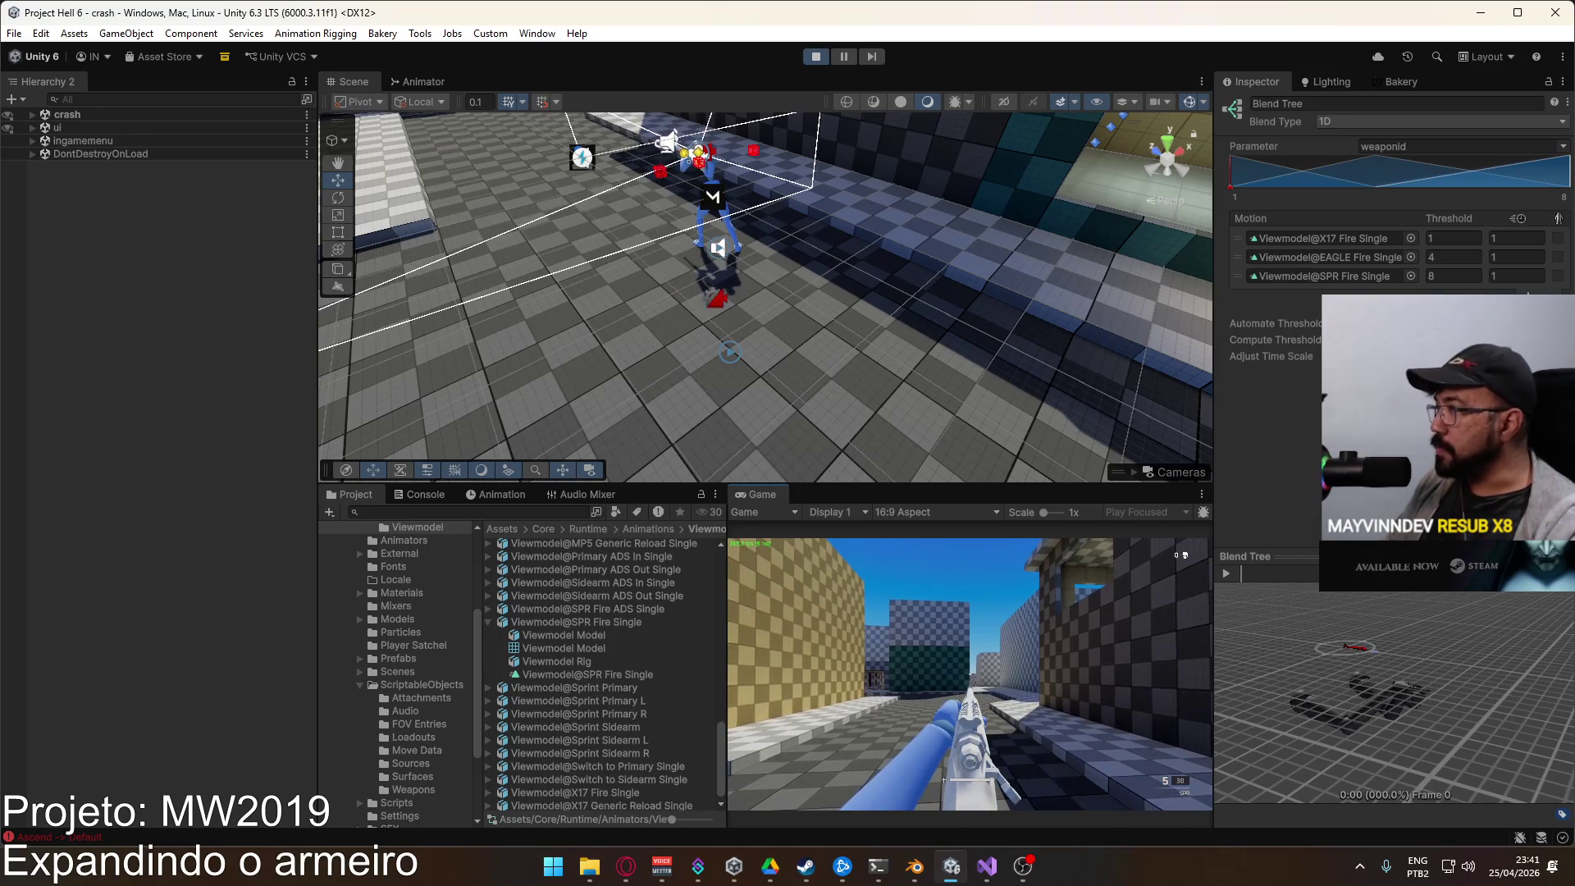
key(w)
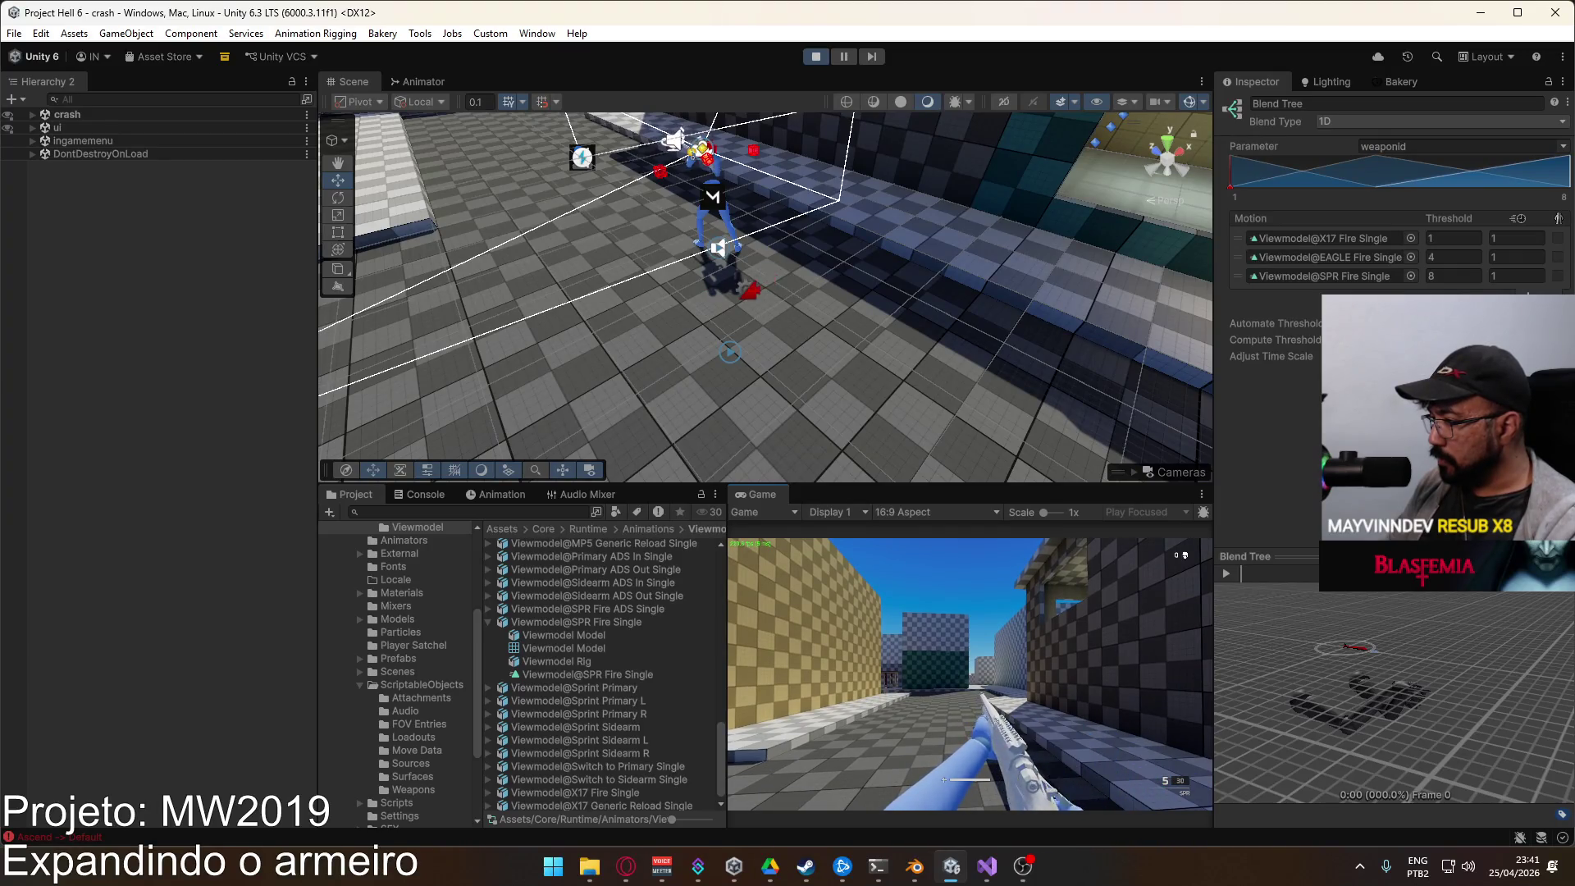
key(super)
key(Escape)
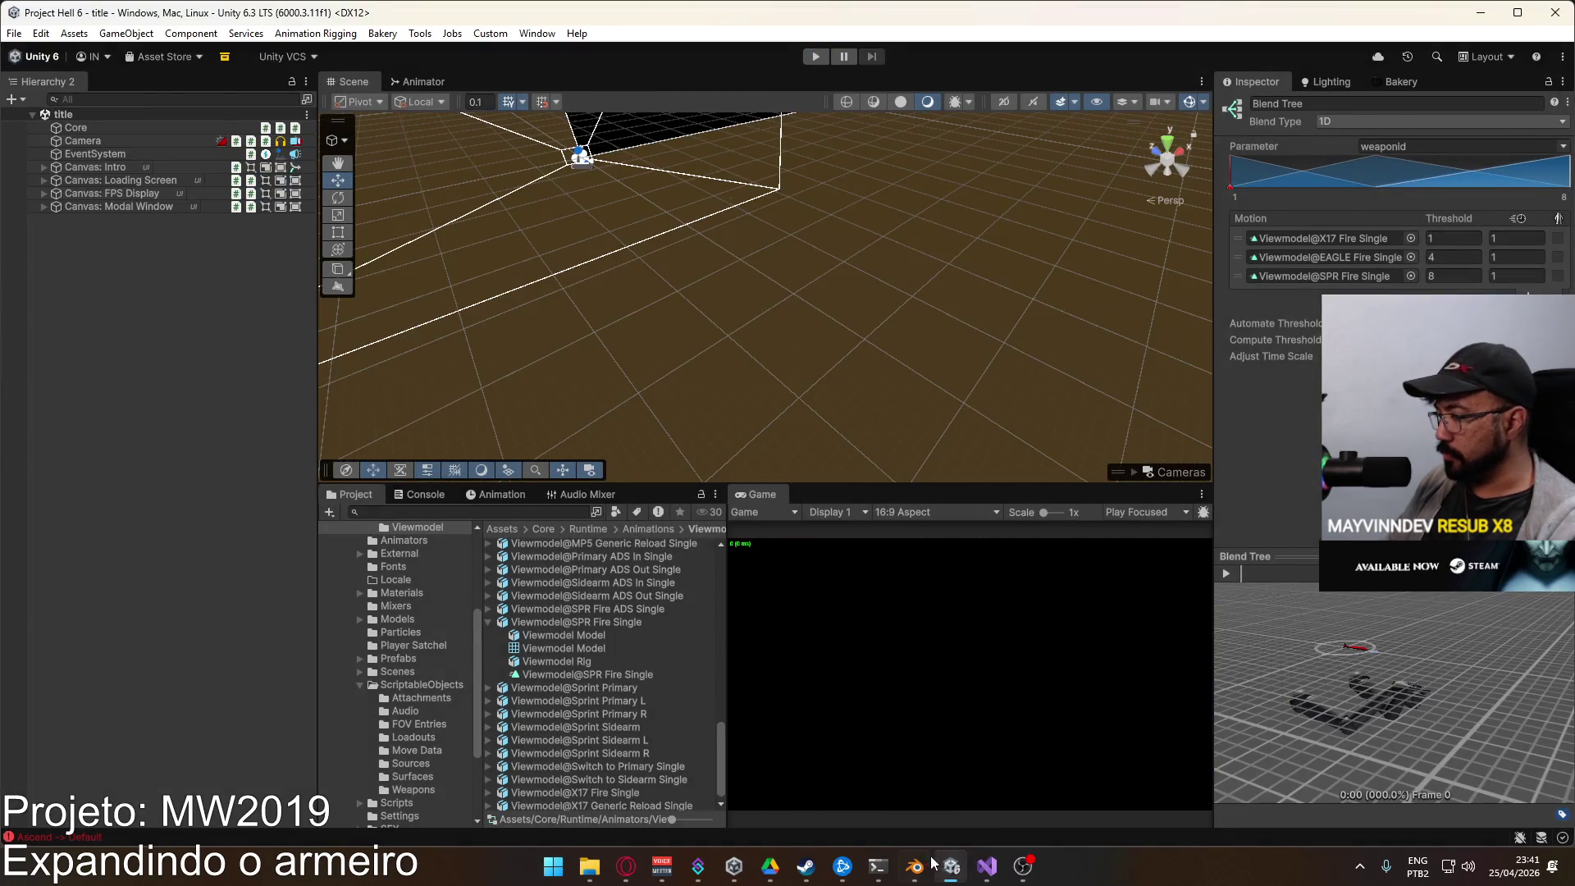
Step: In Blender, show CORE ADS Fire Single and replay it up to frame 30
key(alt+Tab)
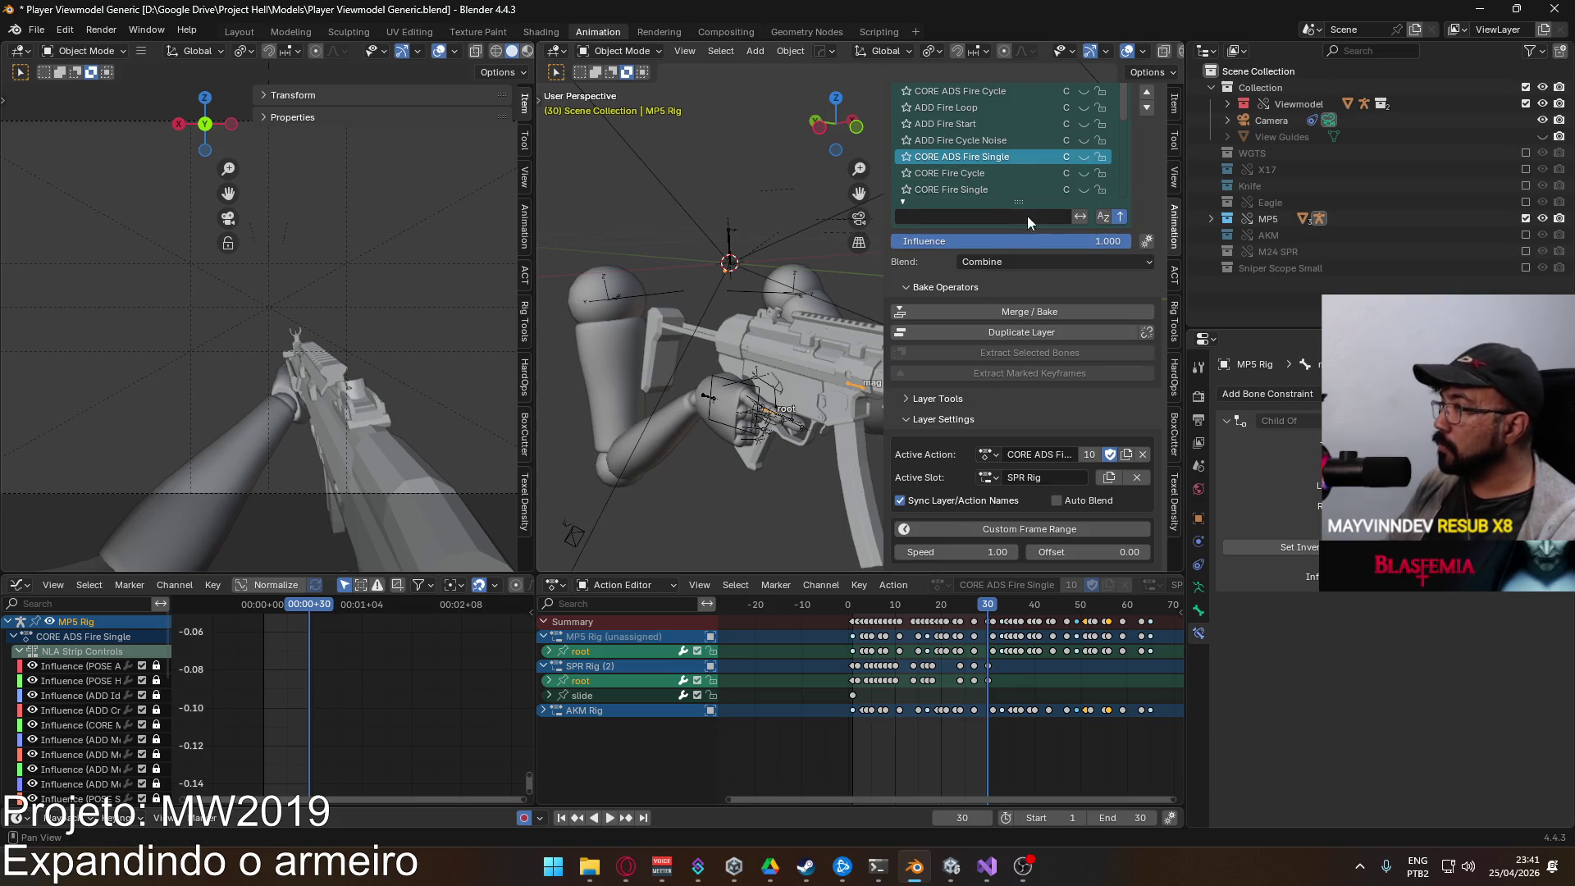
click(1082, 157)
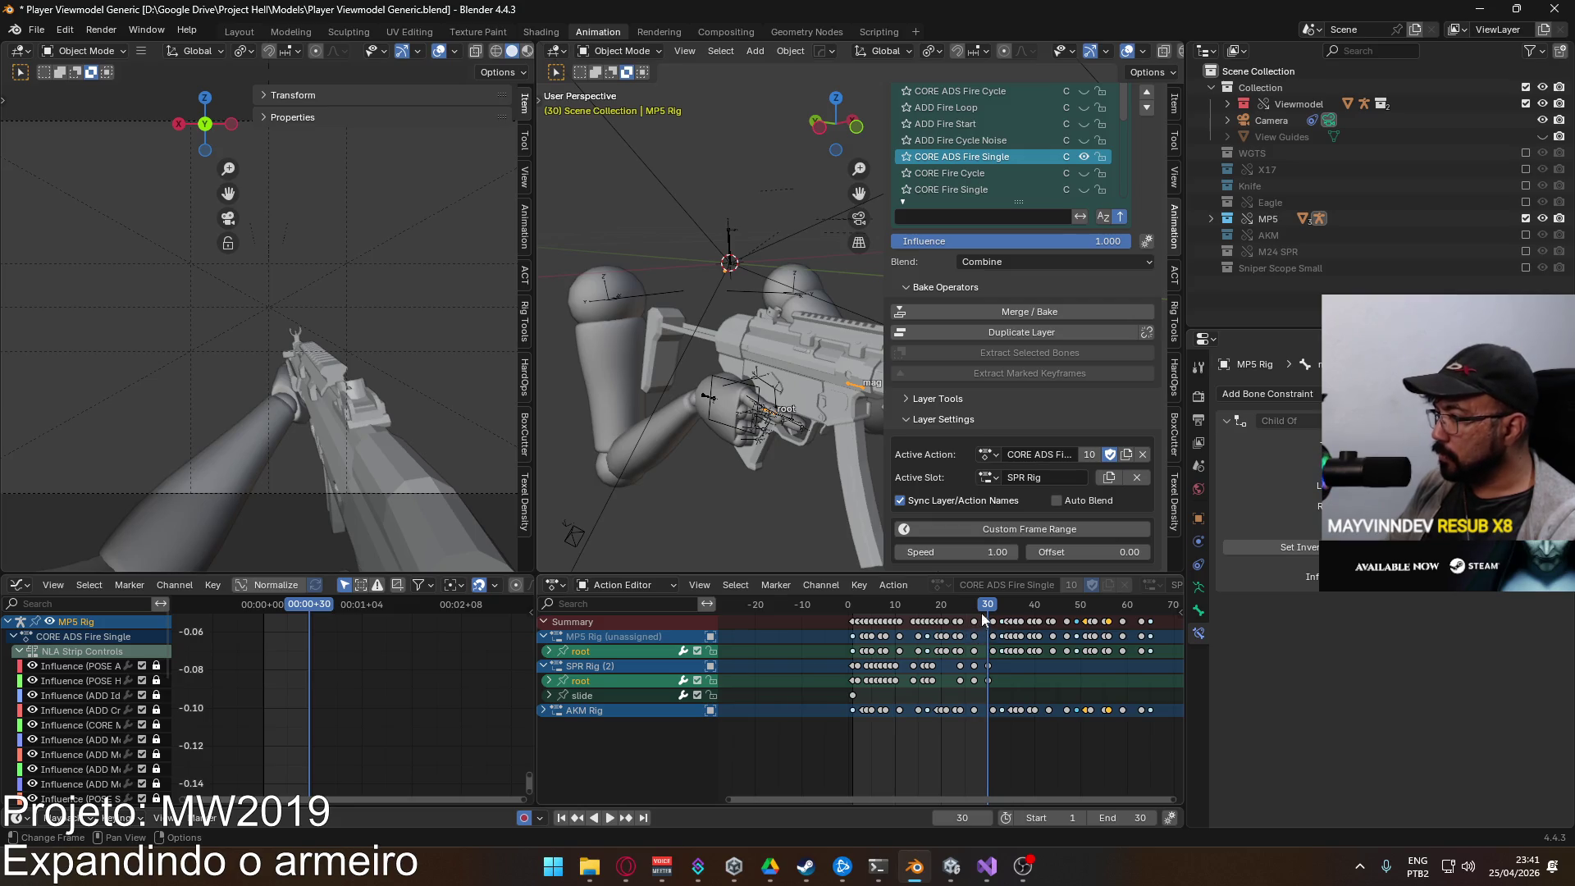
key(space)
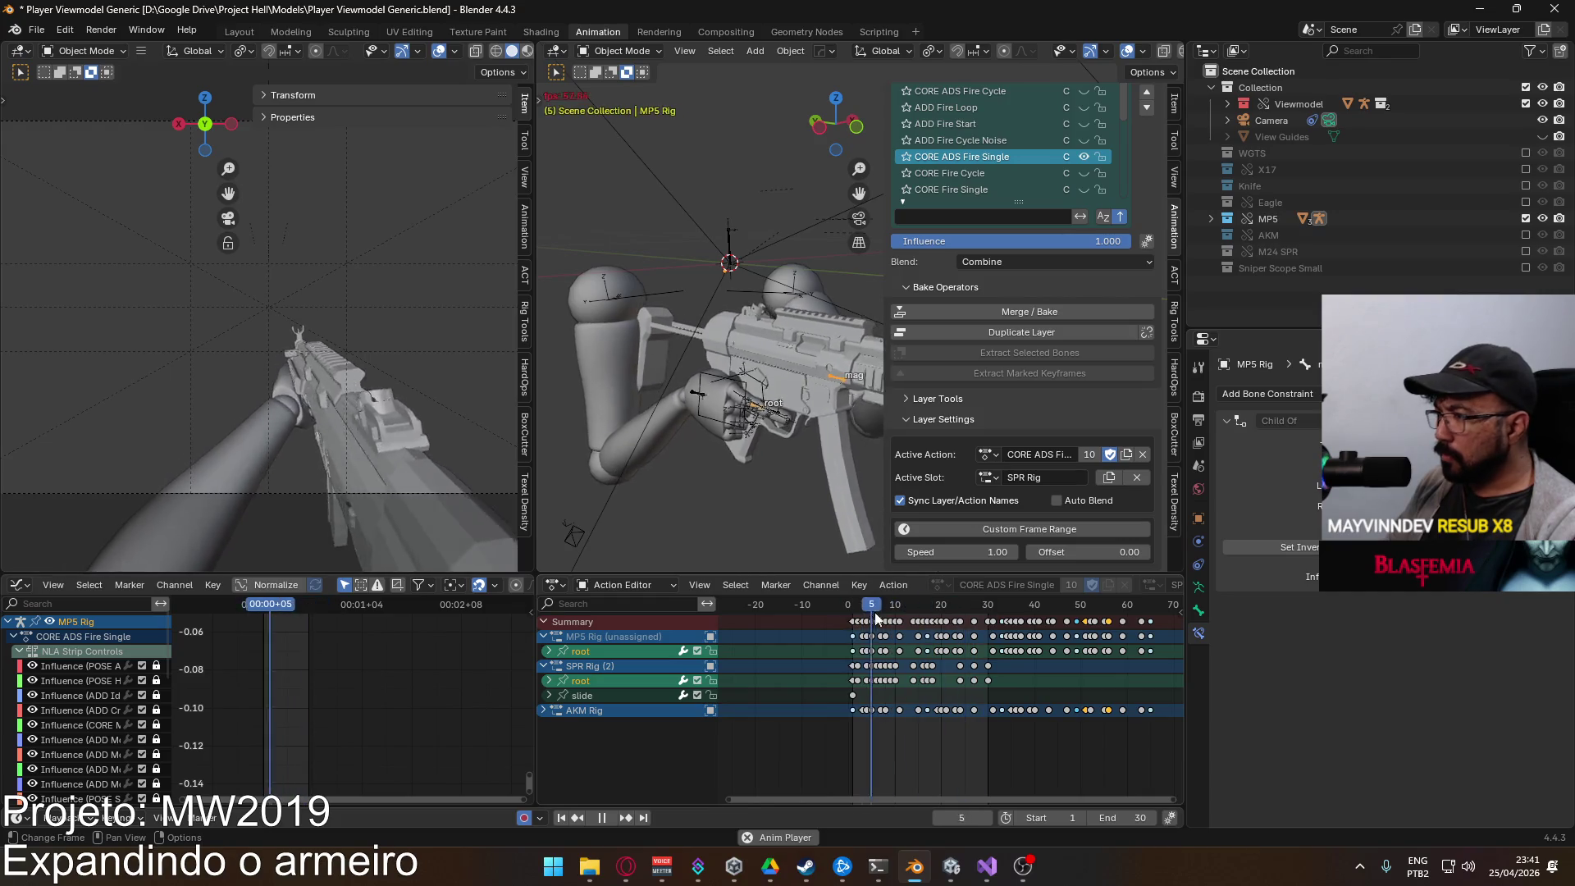
key(space)
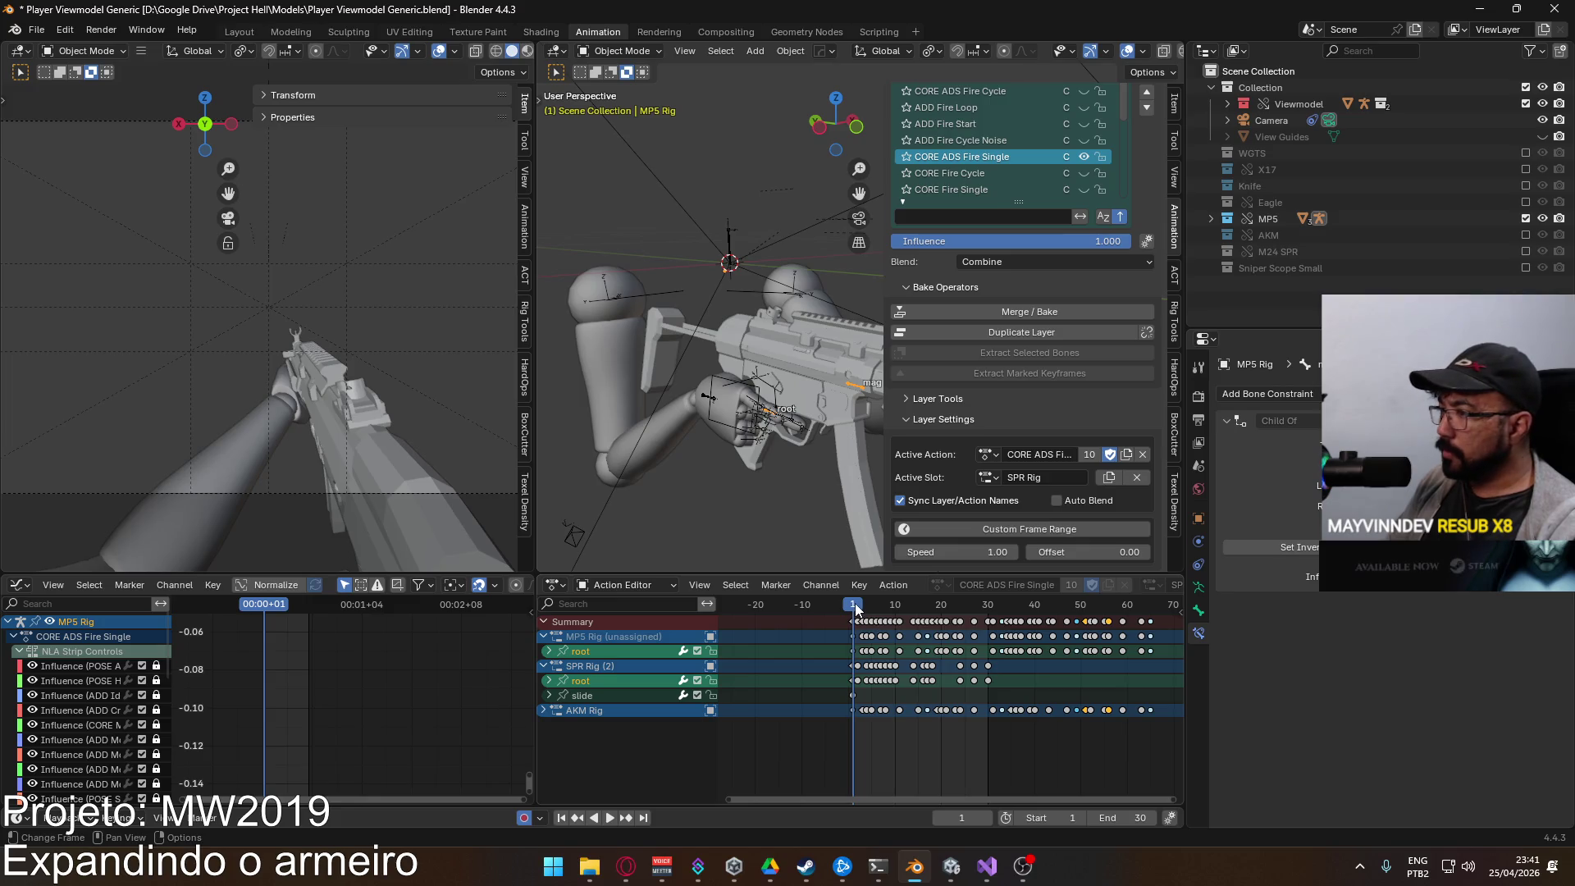
key(space)
drag(916, 607, 987, 604)
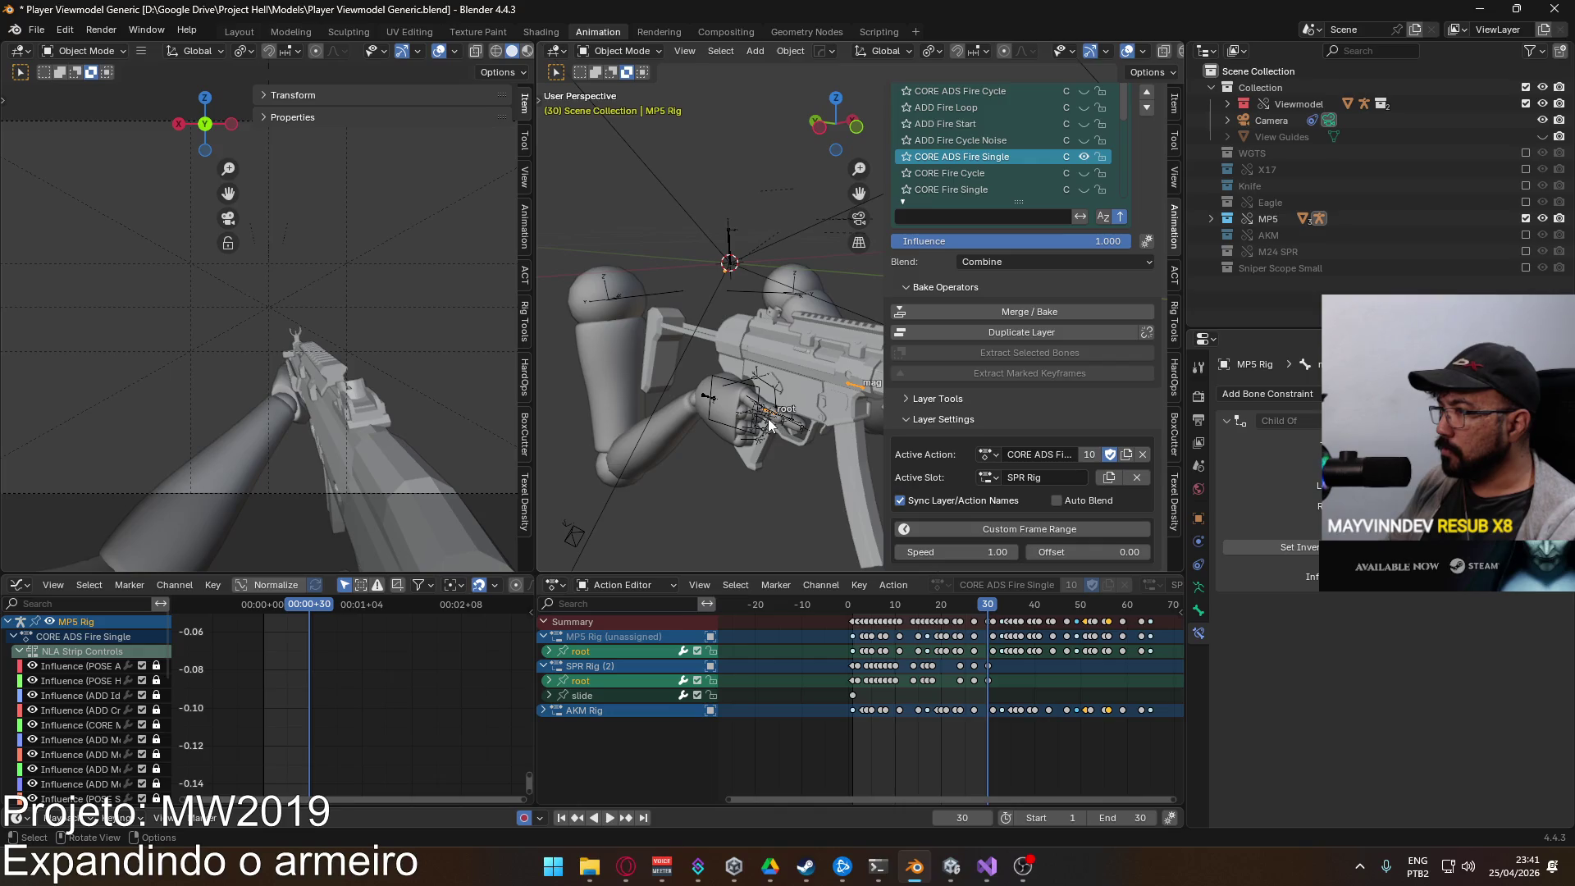
Step: Save the file and export the selected viewmodel mesh and rig as Viewmodel@Bolt Action ADS Single.fbx
shift+click(720, 433)
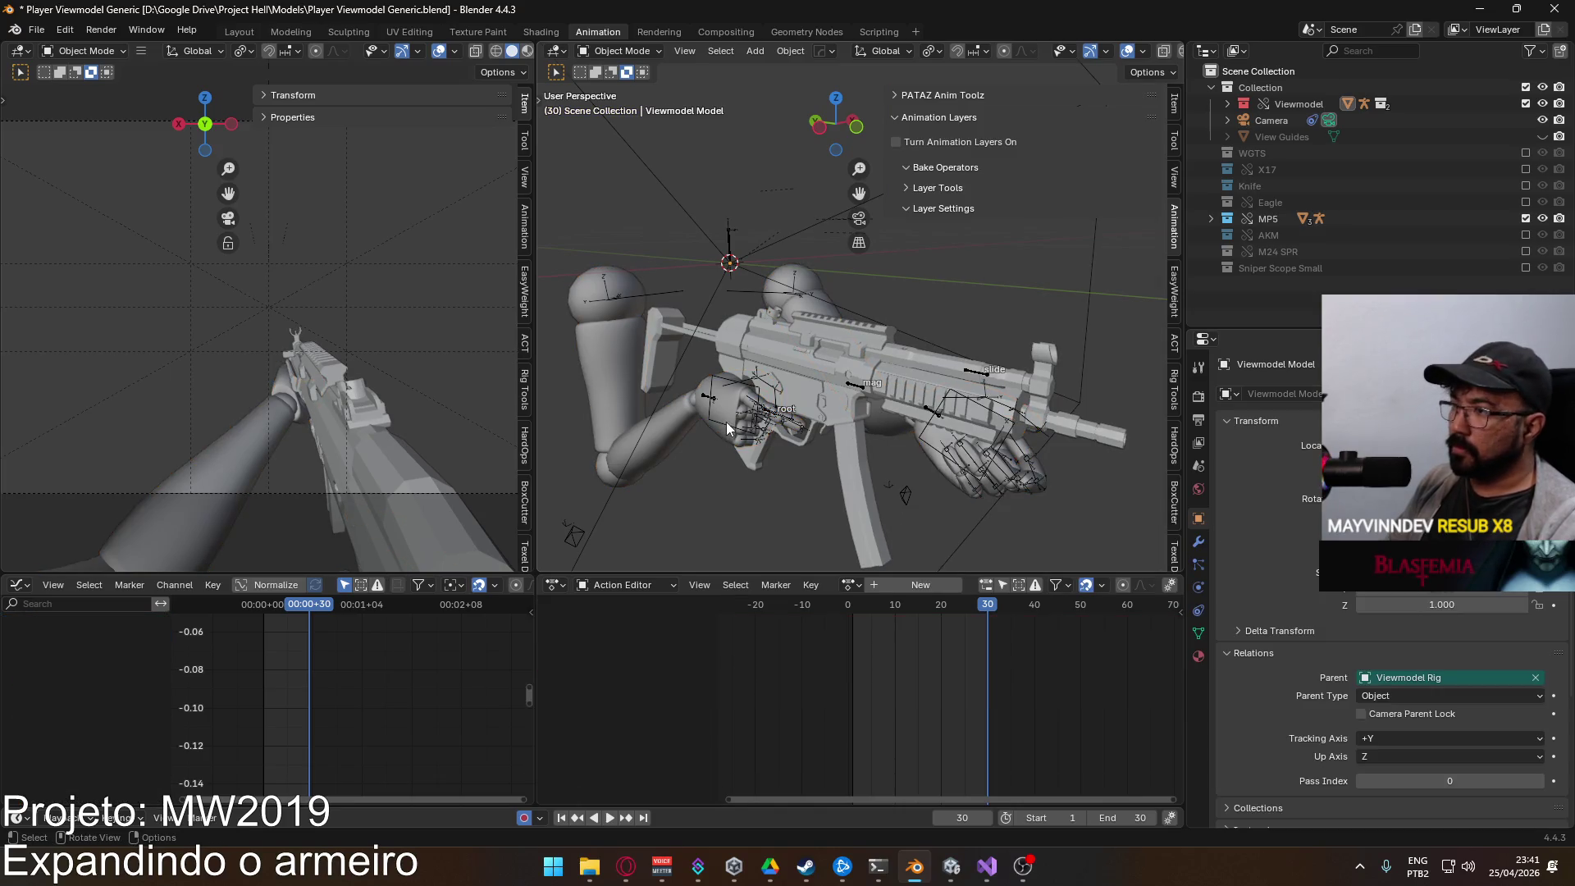
shift+click(720, 433)
shift+click(721, 433)
key(ctrl+s)
click(37, 30)
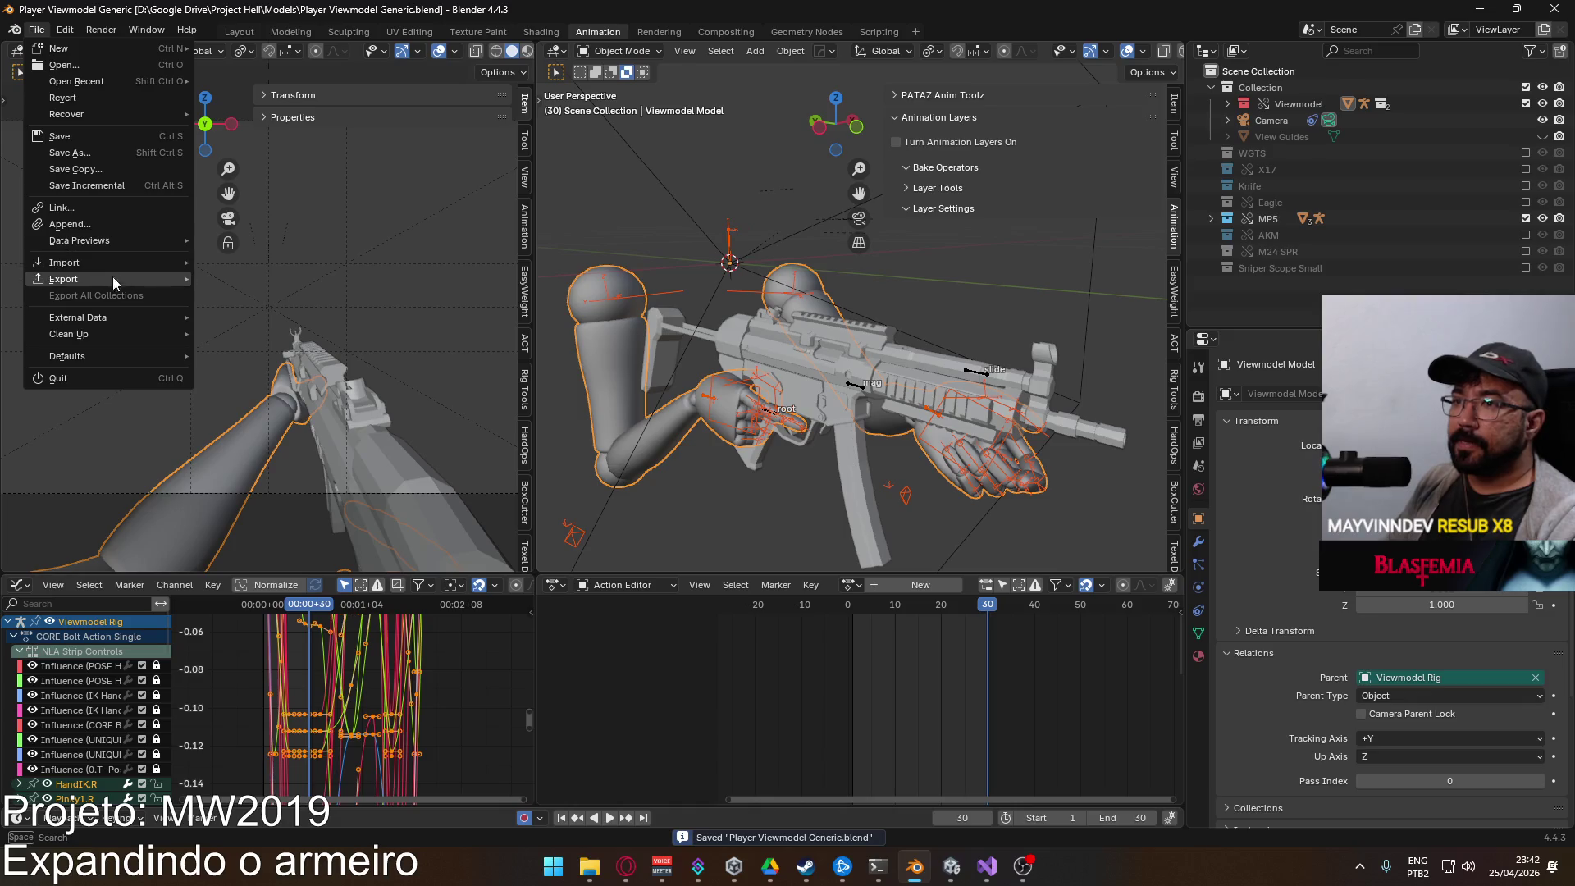
mouse_move(111, 283)
click(303, 413)
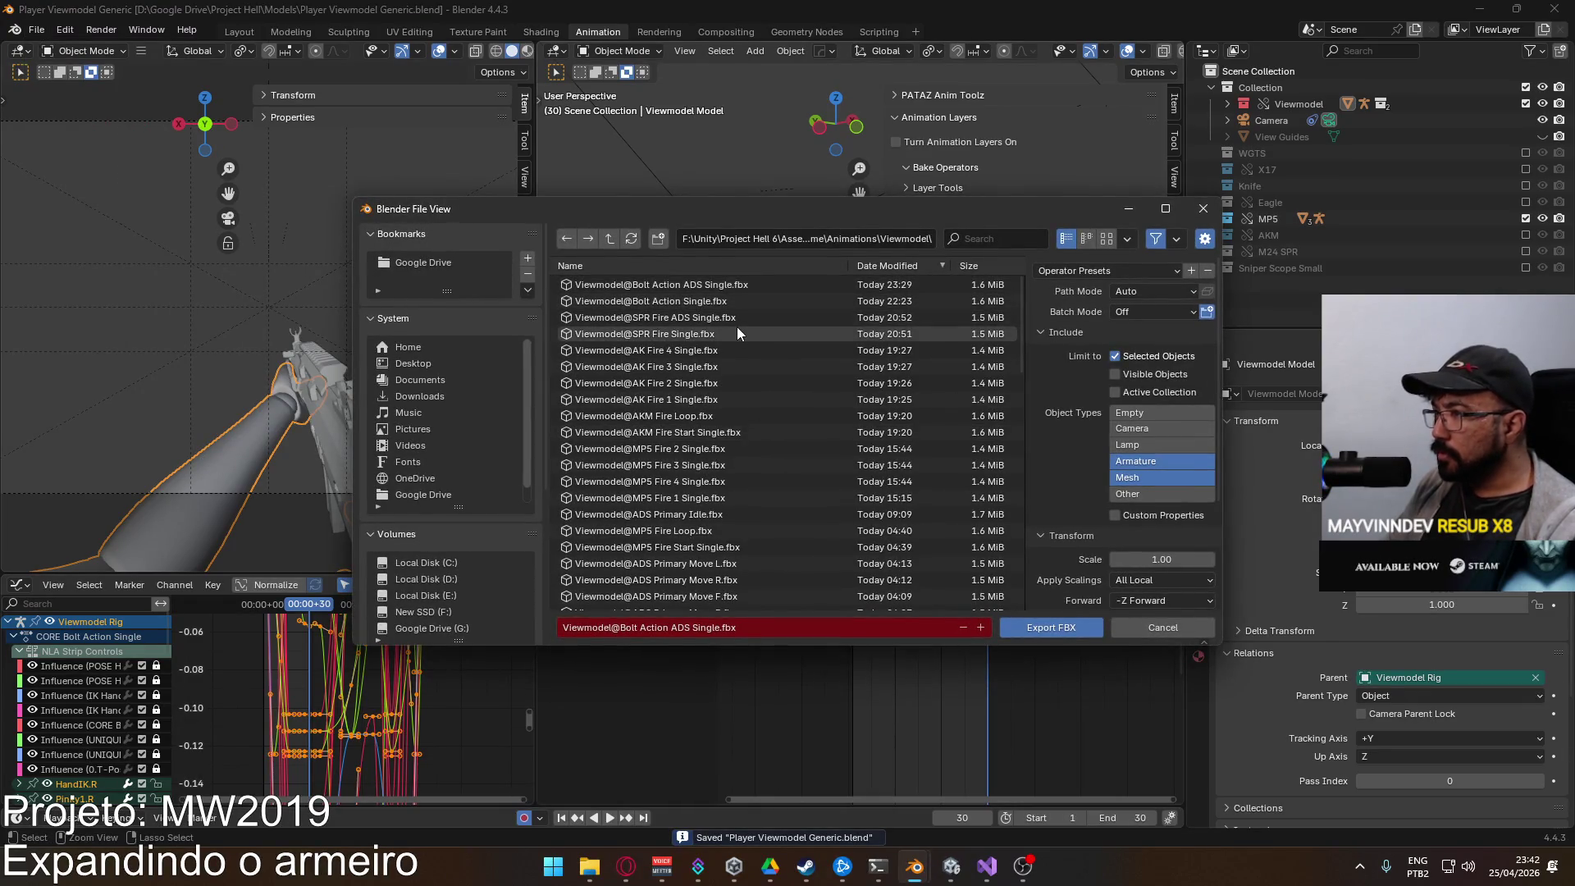
key(Return)
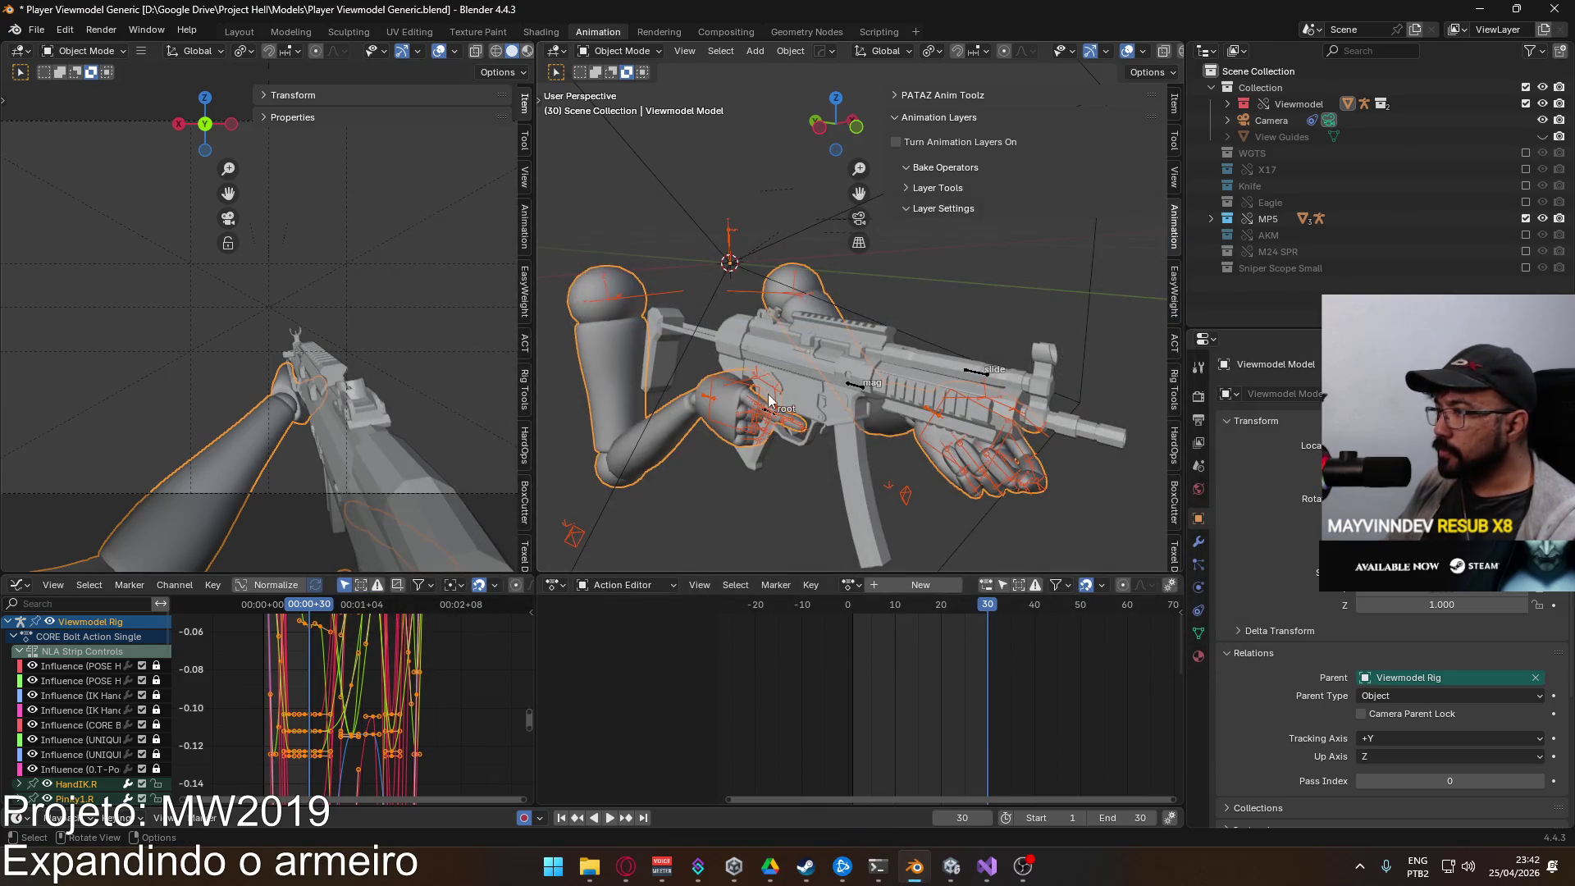
Step: Select the MP5 Rig, hide the CORE ADS Fire Single layer and activate CORE Fire Single
click(770, 400)
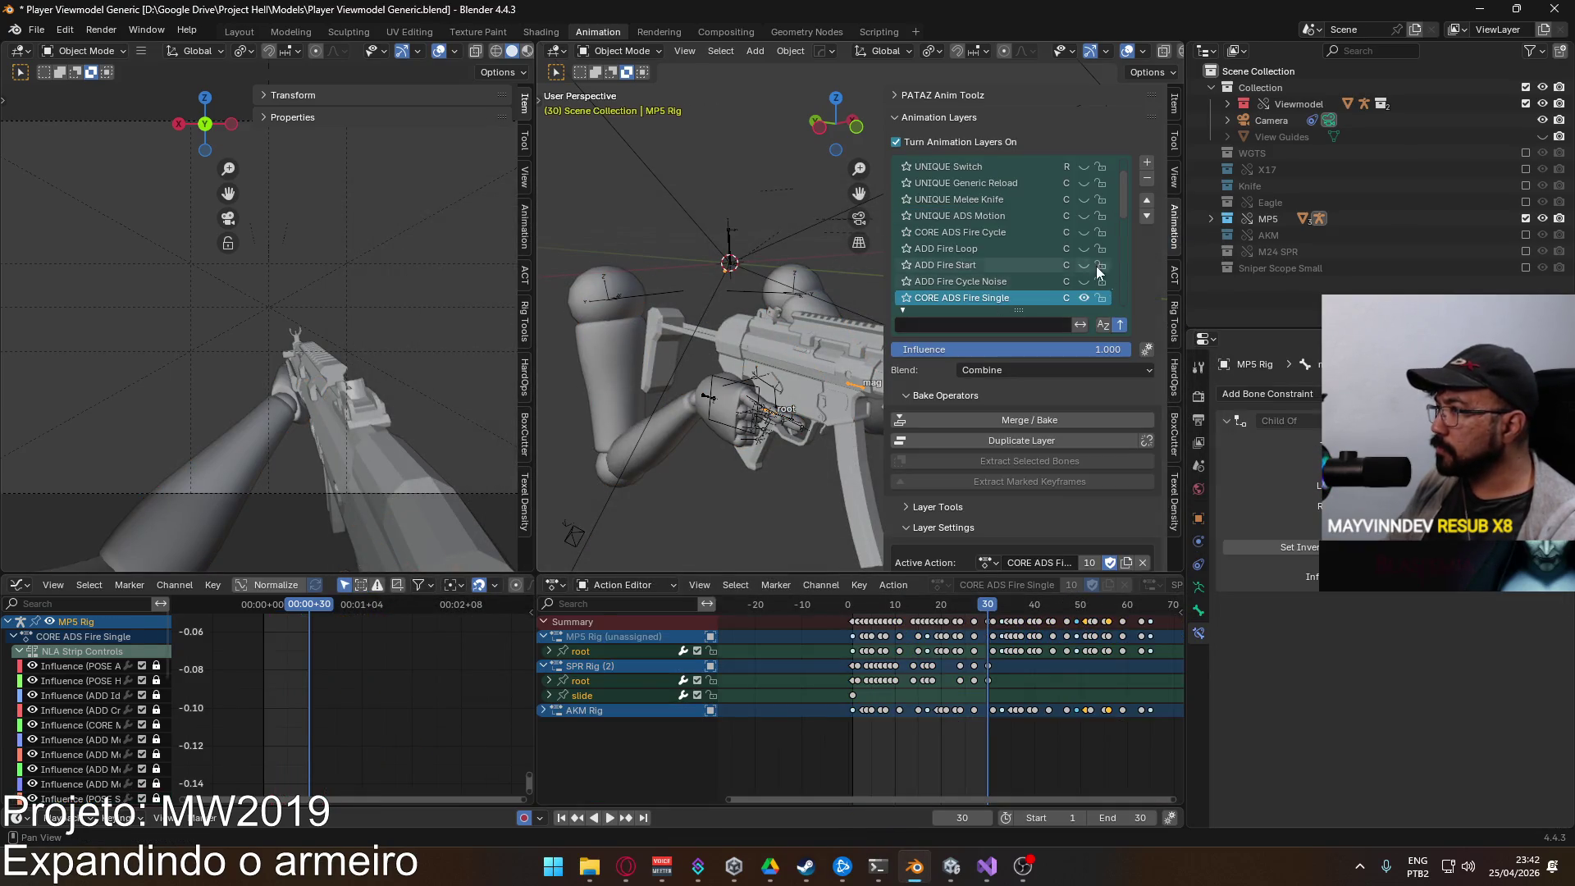
scroll(1067, 263, down, 1)
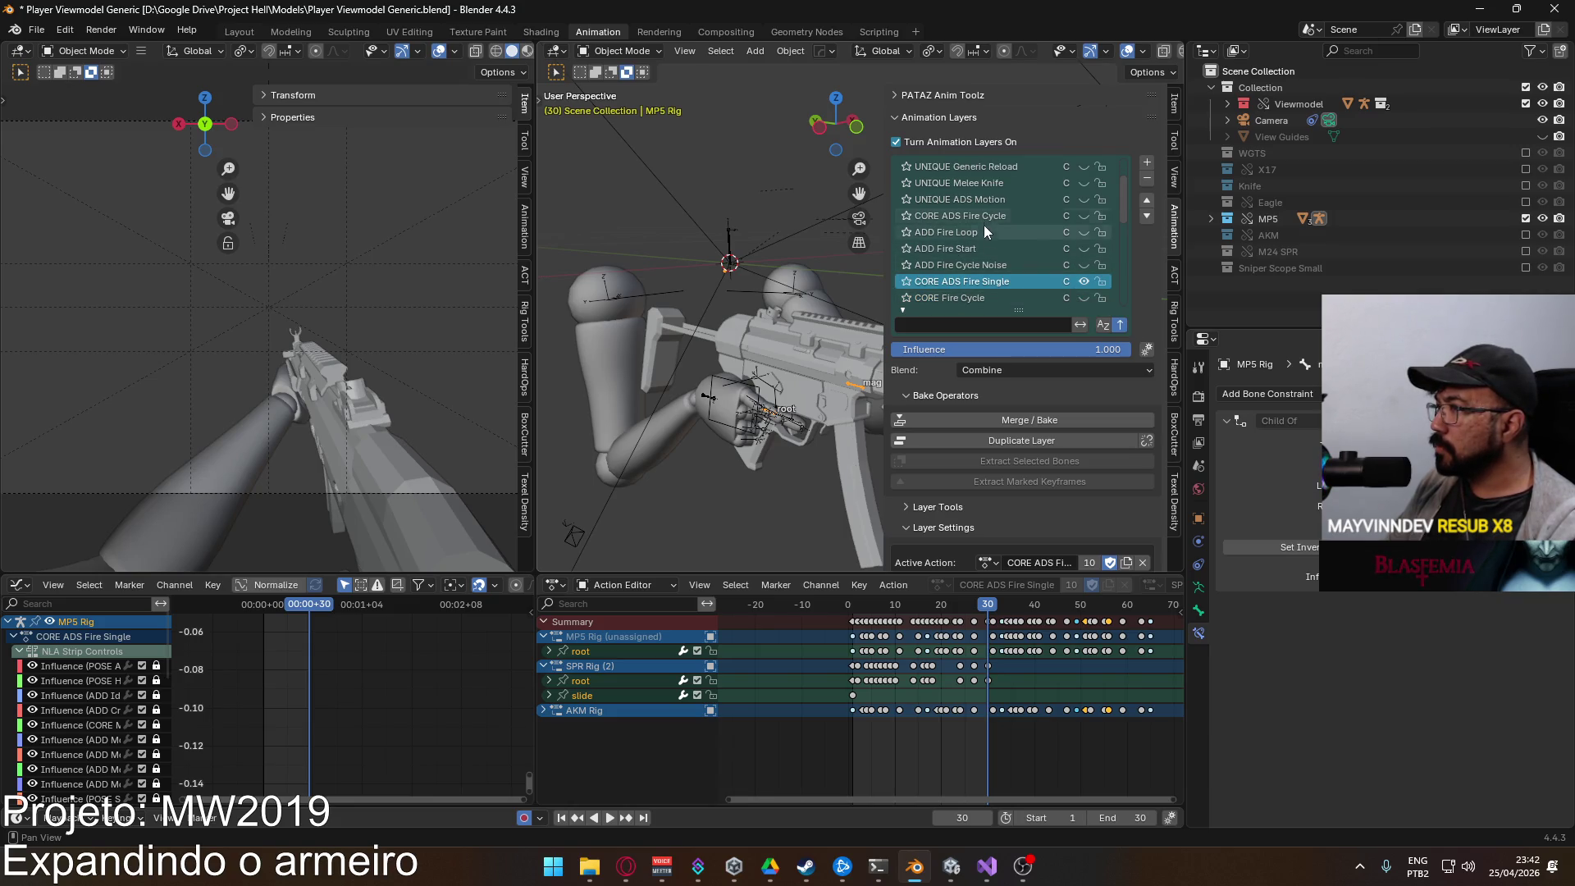
scroll(1022, 270, down, 2)
click(1083, 250)
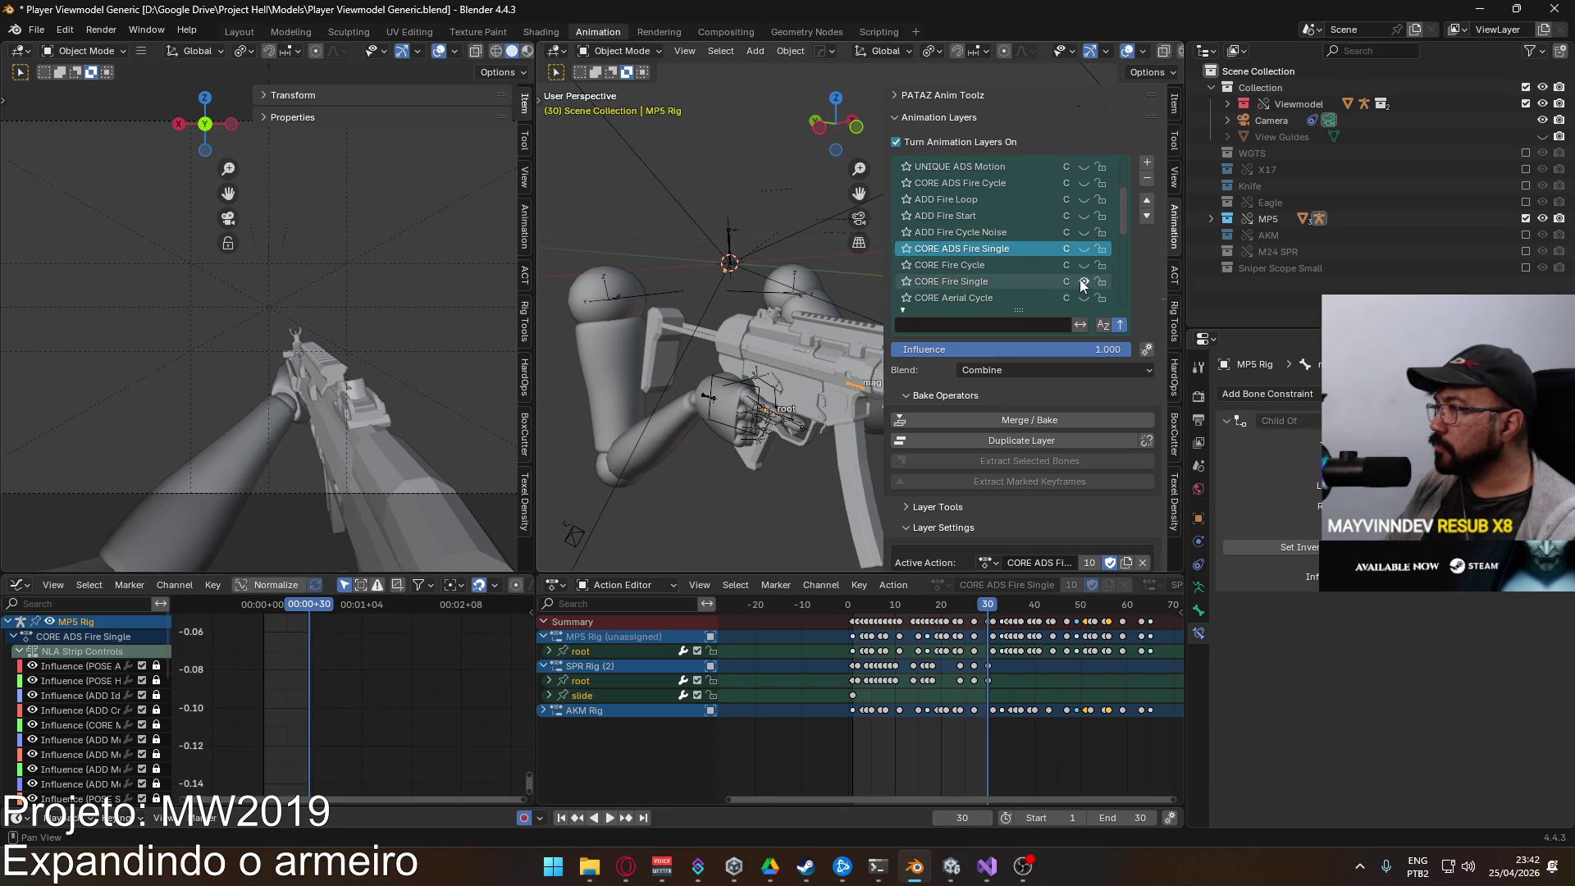
click(1083, 283)
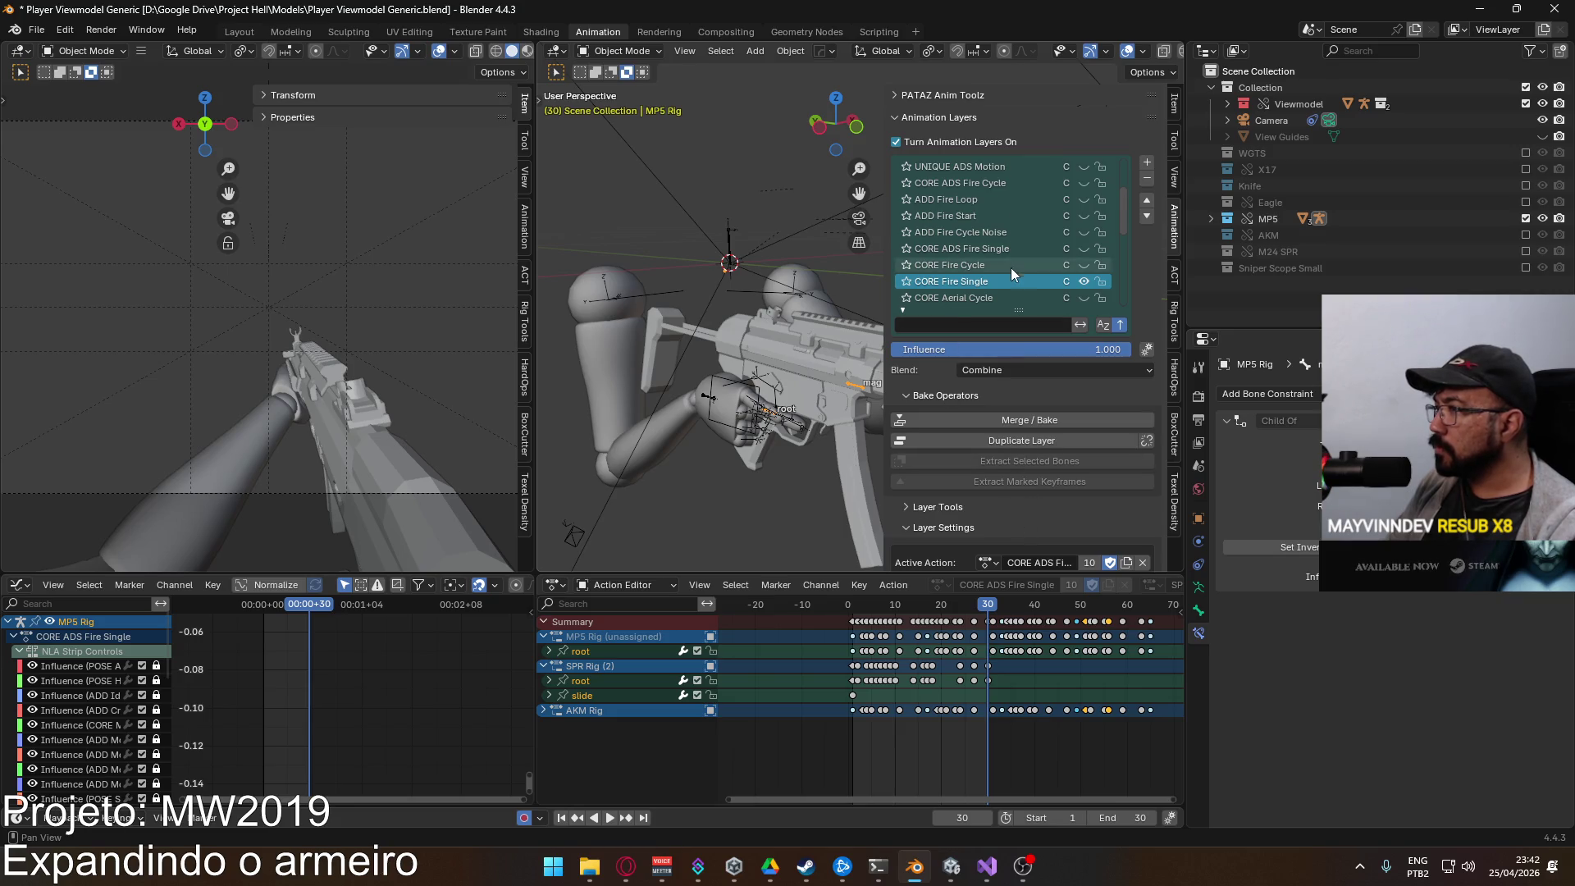
Step: Play and scrub through the fire animation to preview it
scroll(1010, 268, down, 2)
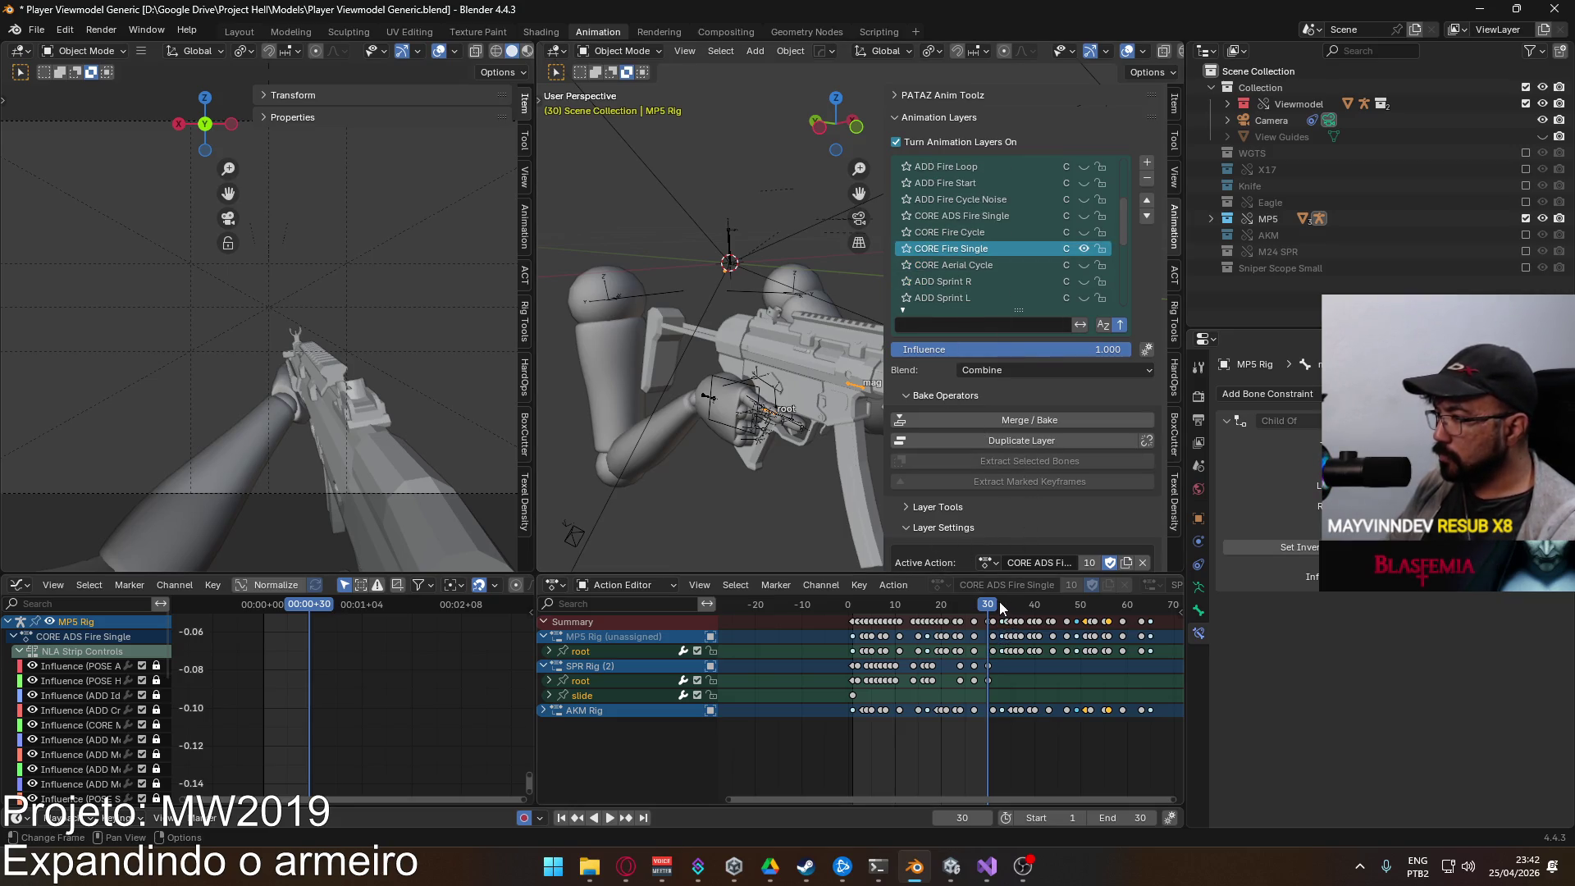
key(space)
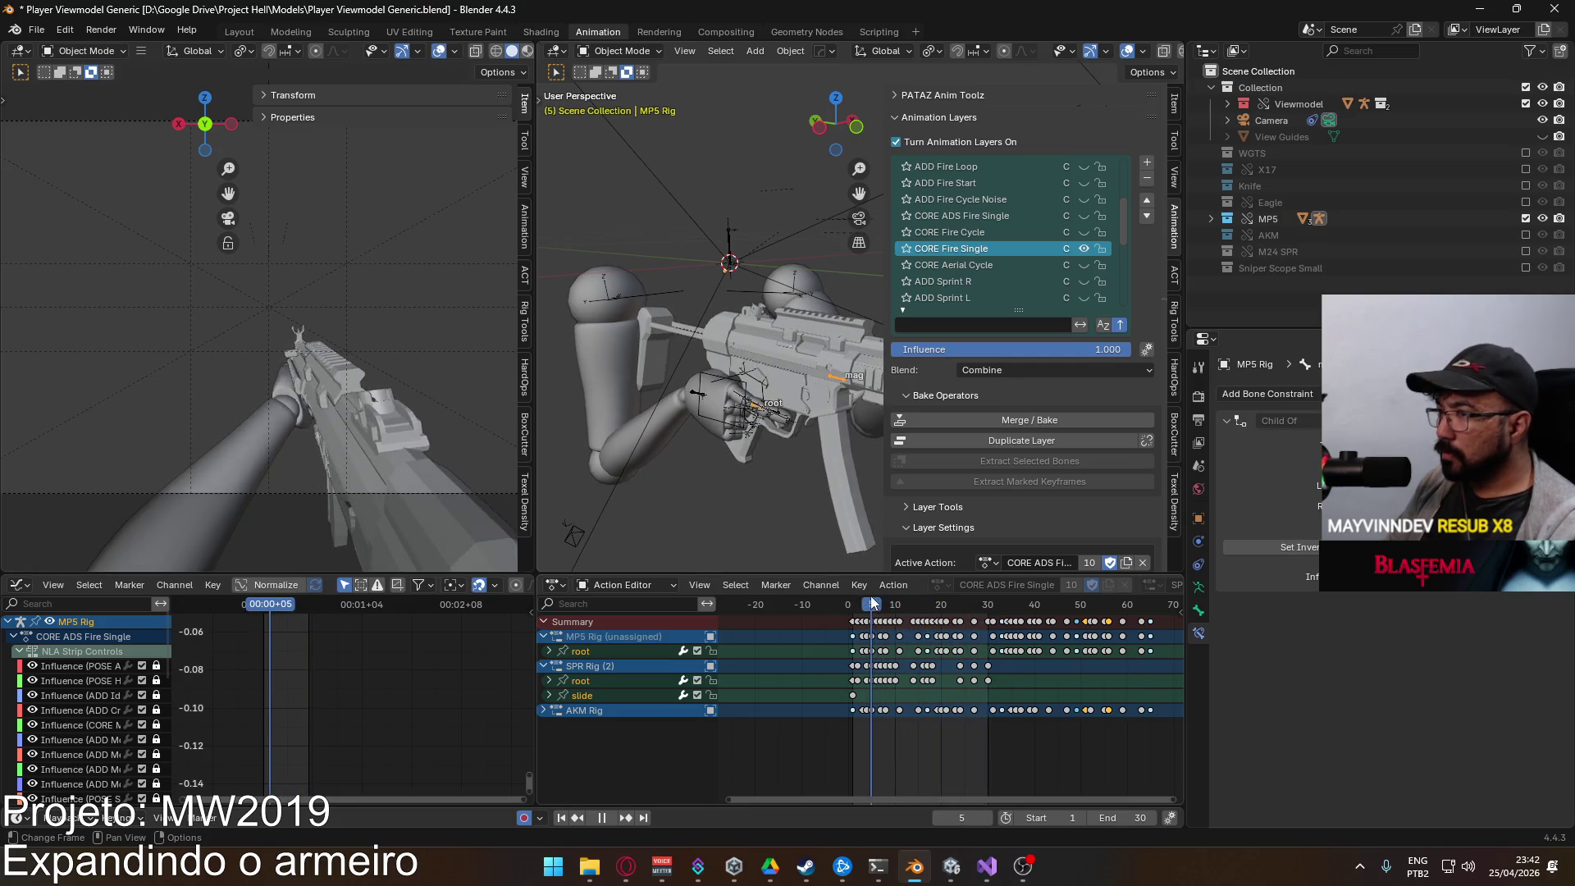
click(853, 607)
mouse_move(853, 607)
mouse_down()
mouse_move(984, 607)
mouse_move(853, 613)
mouse_up()
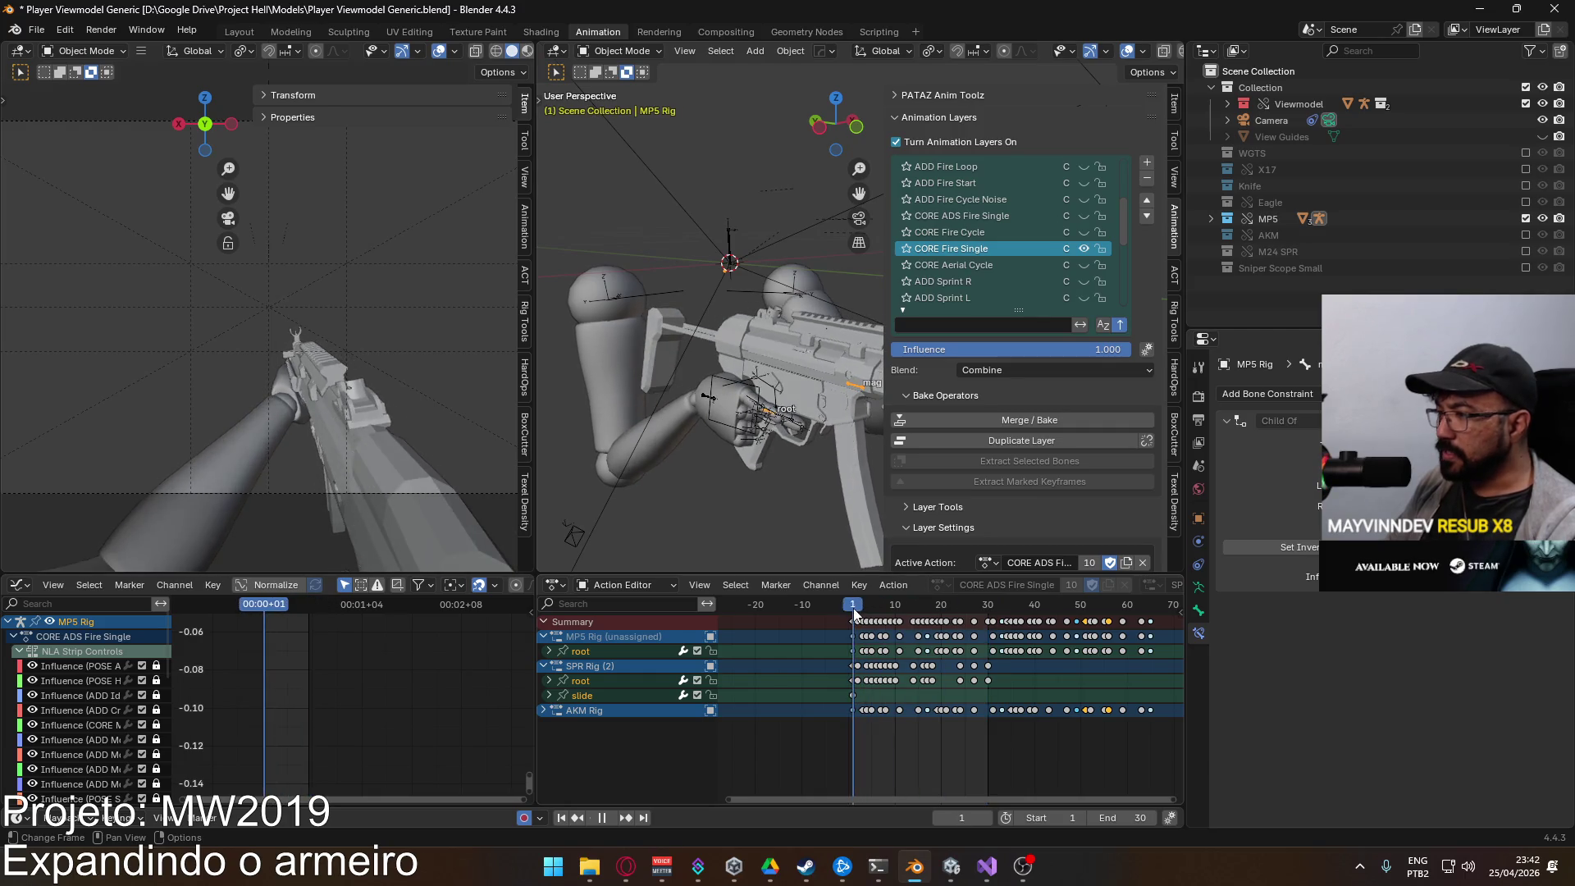
key(Escape)
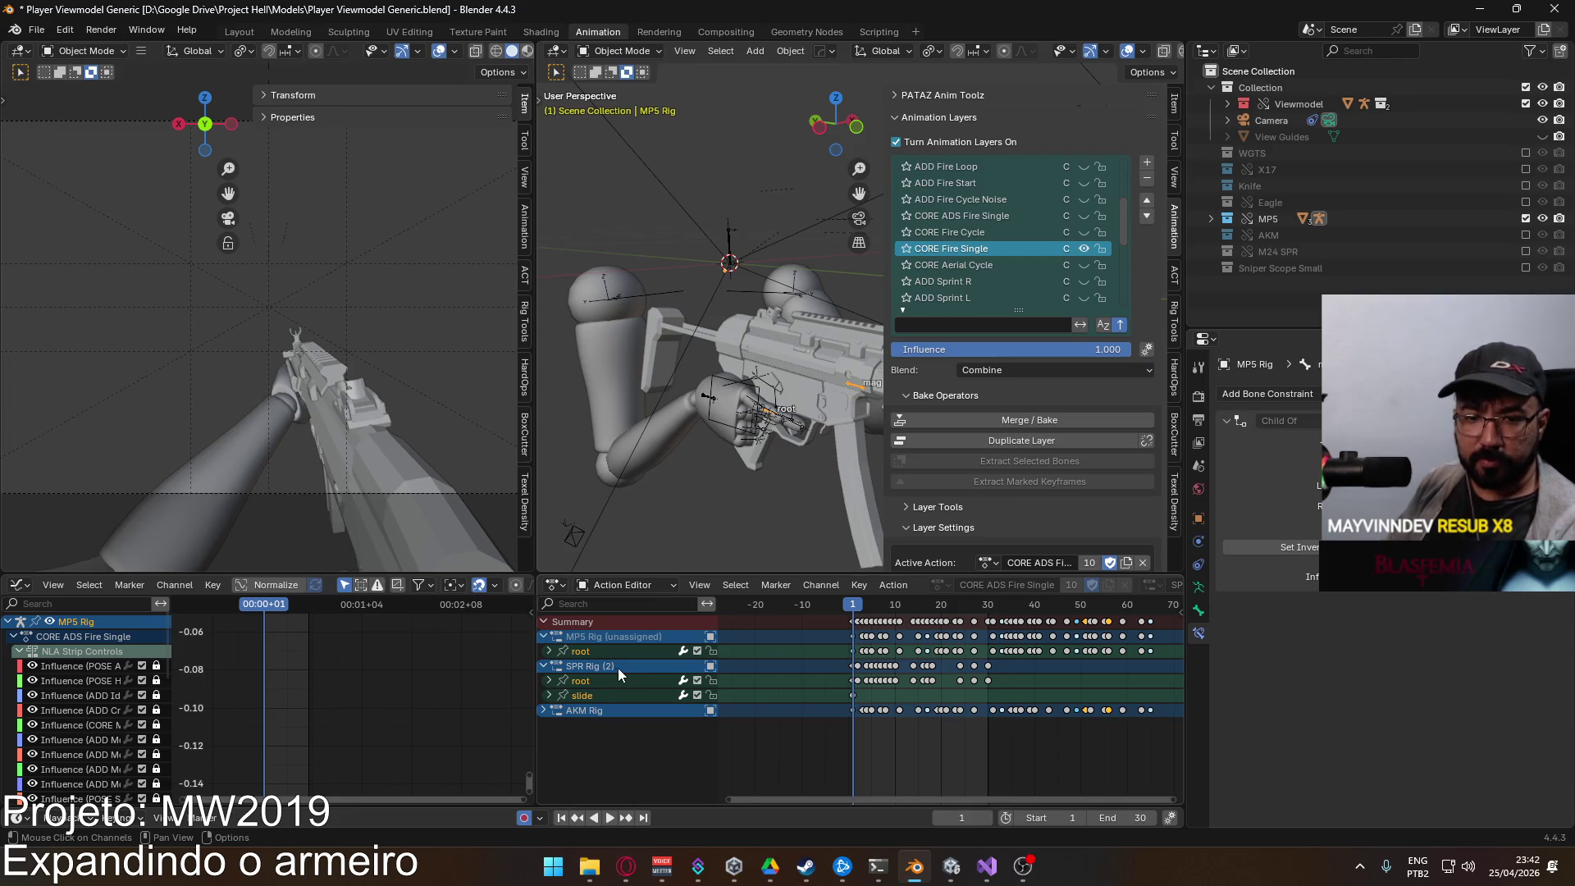
Step: Expand the SPR Rig root channels, select Z Quaternion Rotation (root) and frame its curve
click(548, 681)
scroll(778, 707, up, 4)
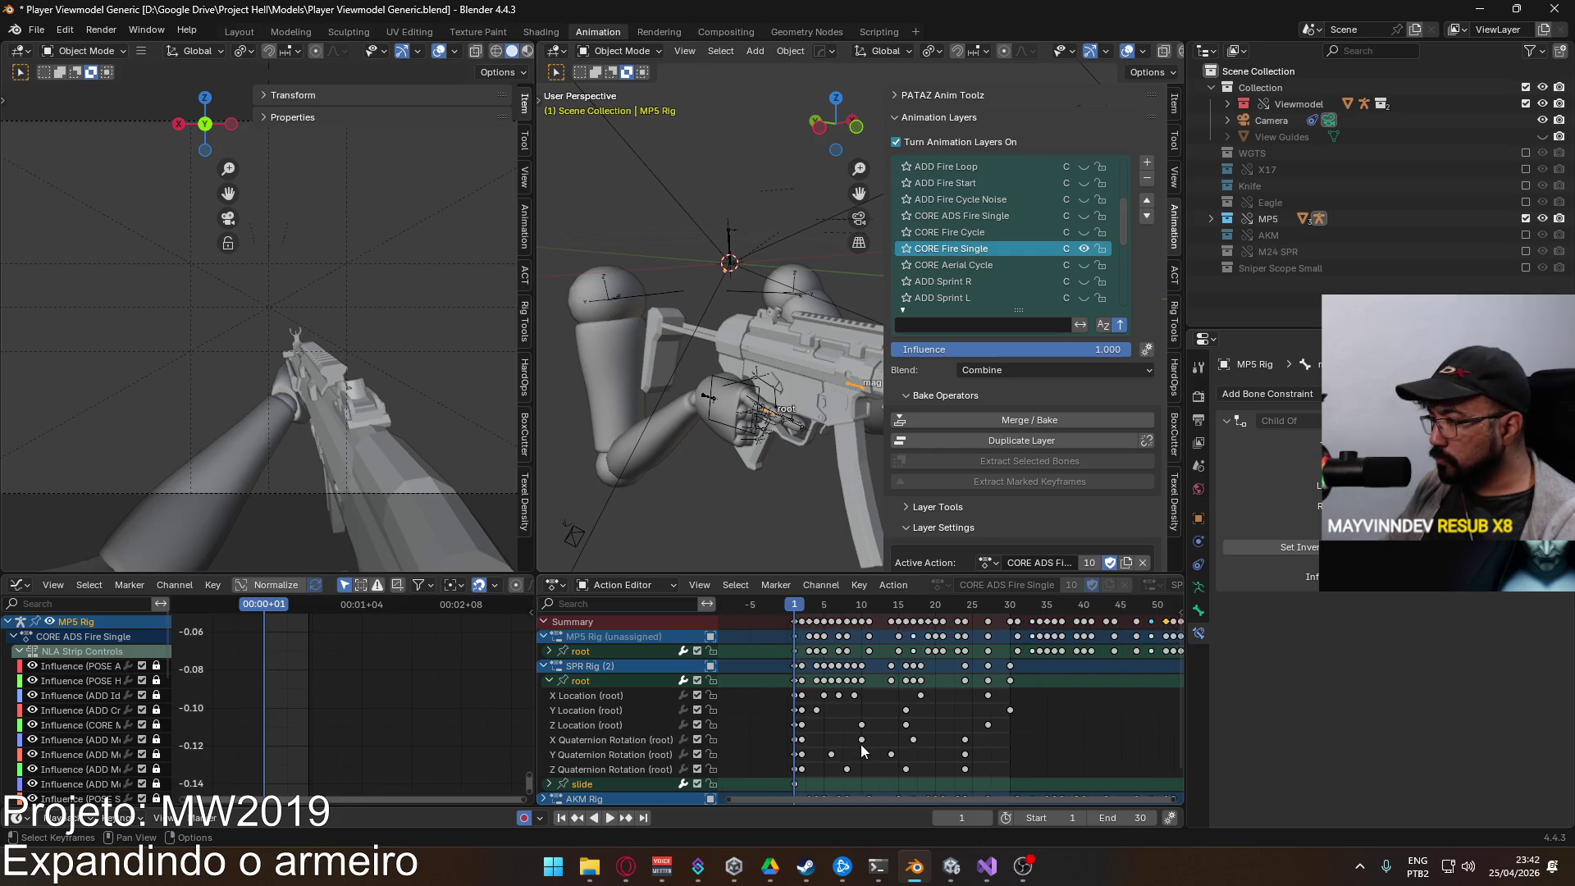
key(space)
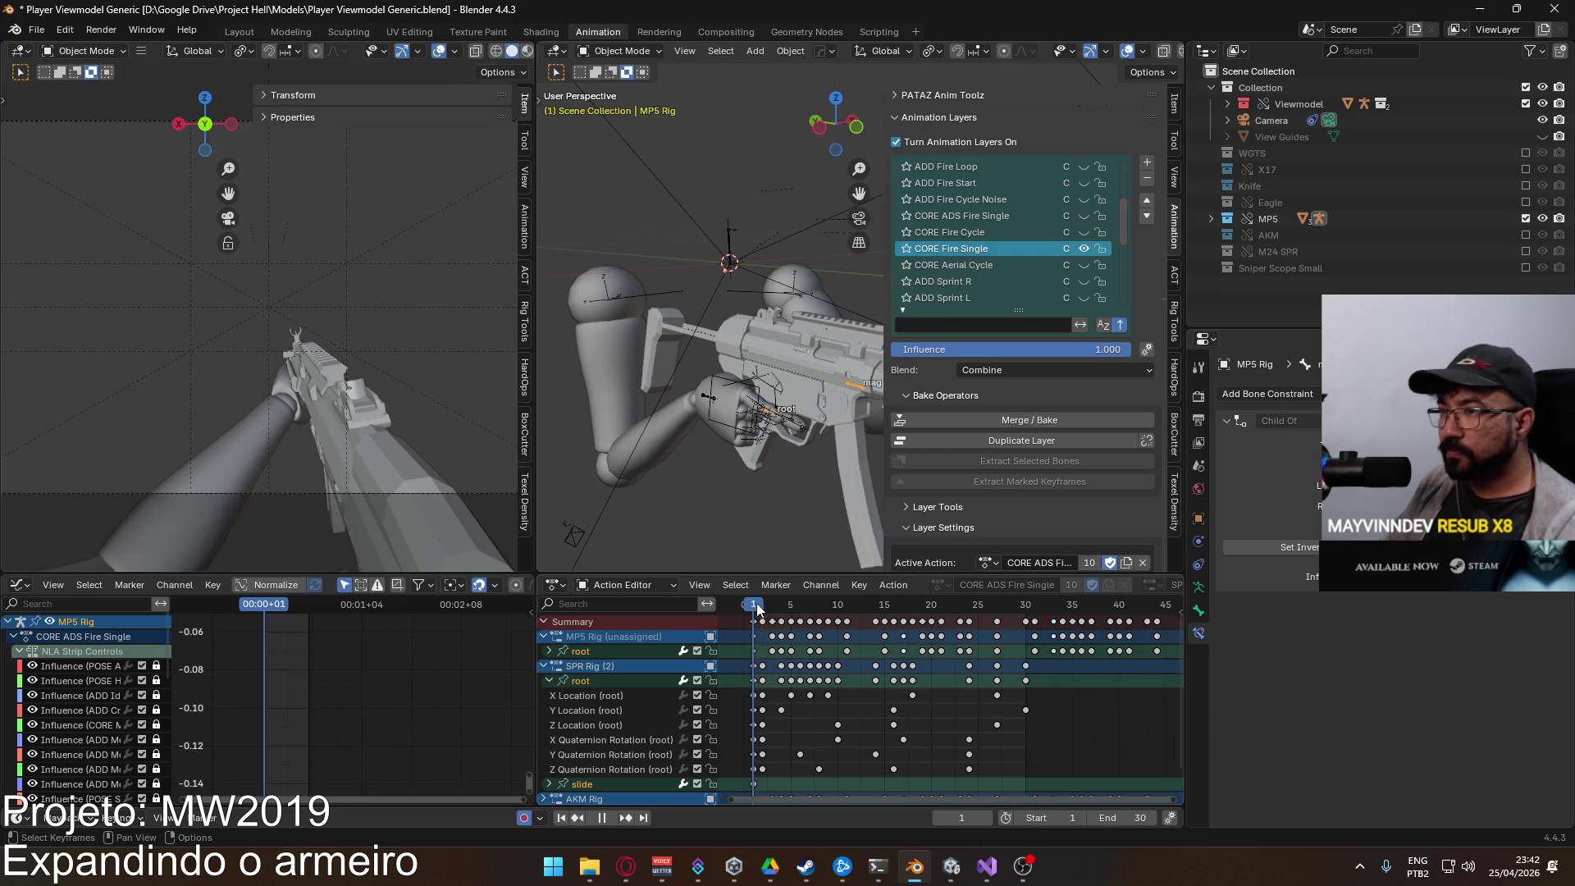
key(space)
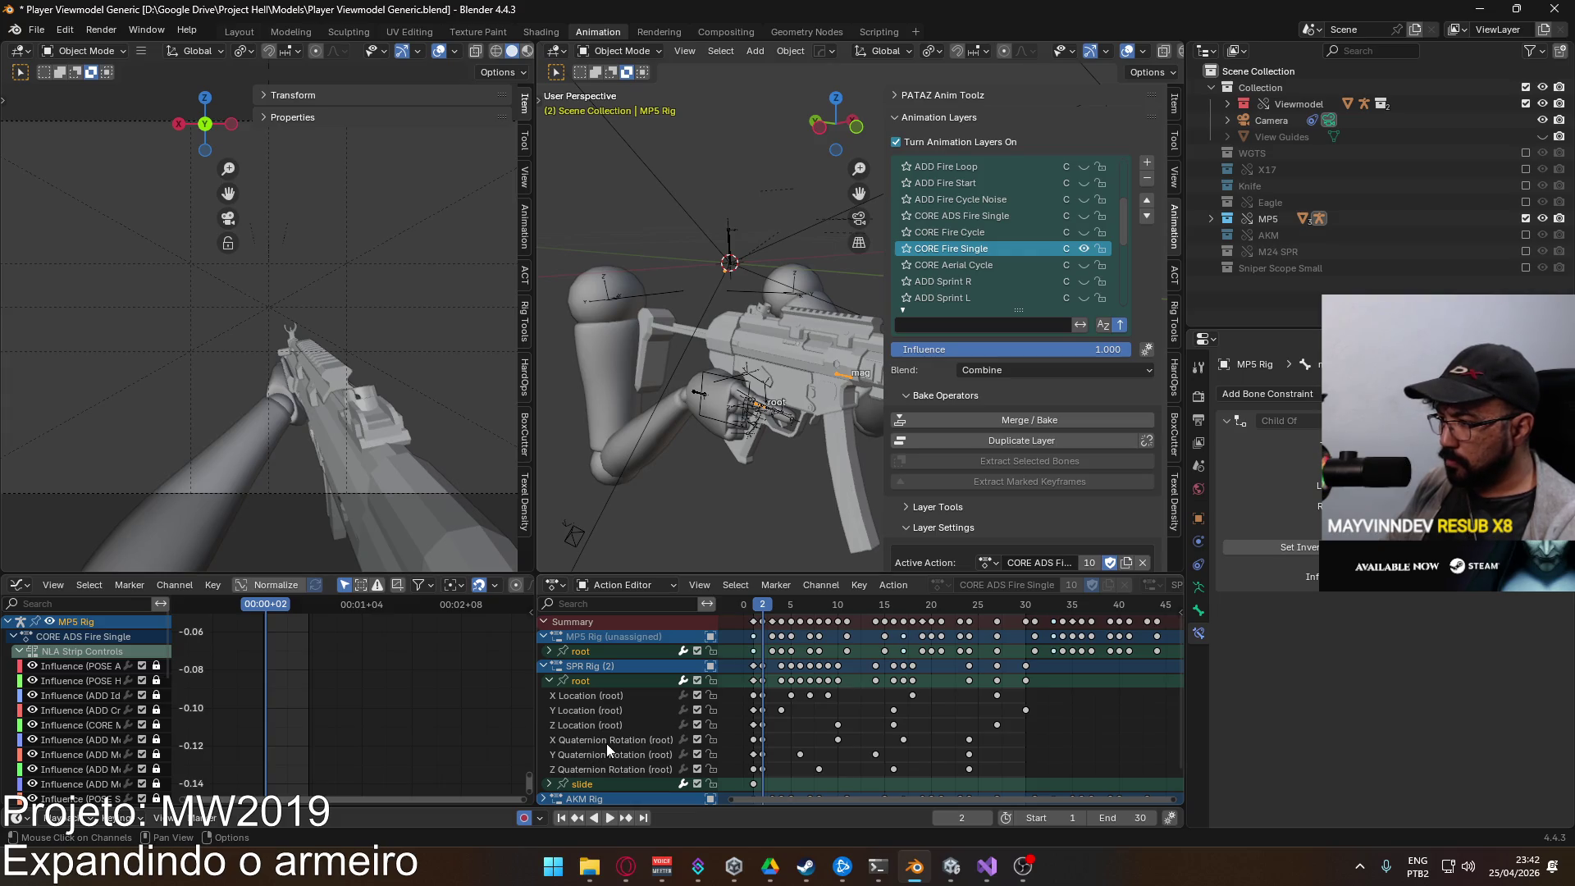
click(607, 769)
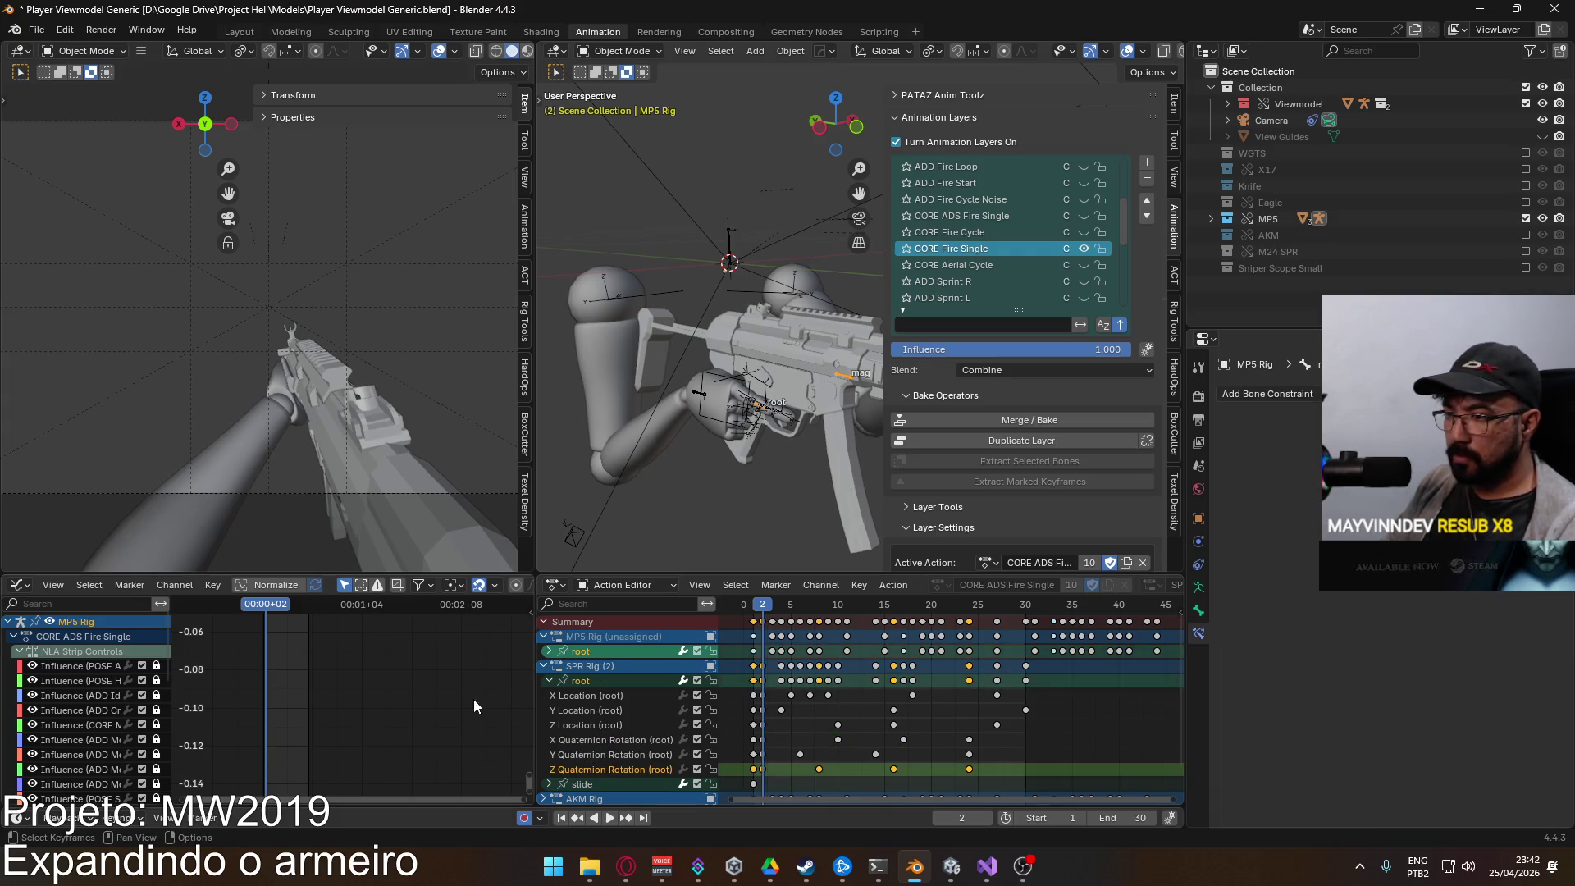
click(13, 637)
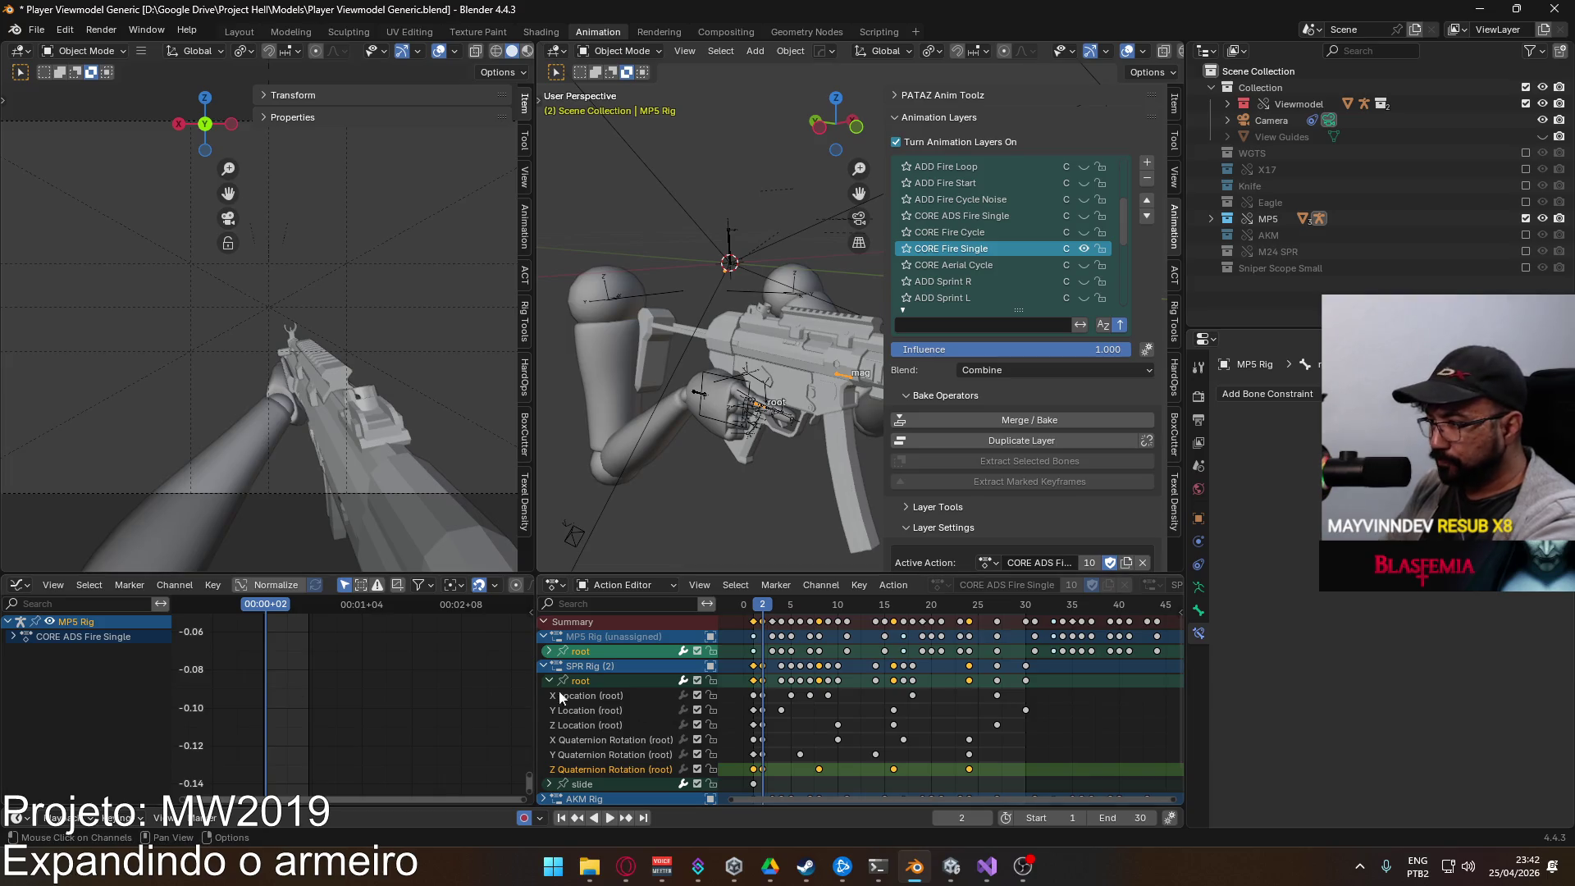
key(Home)
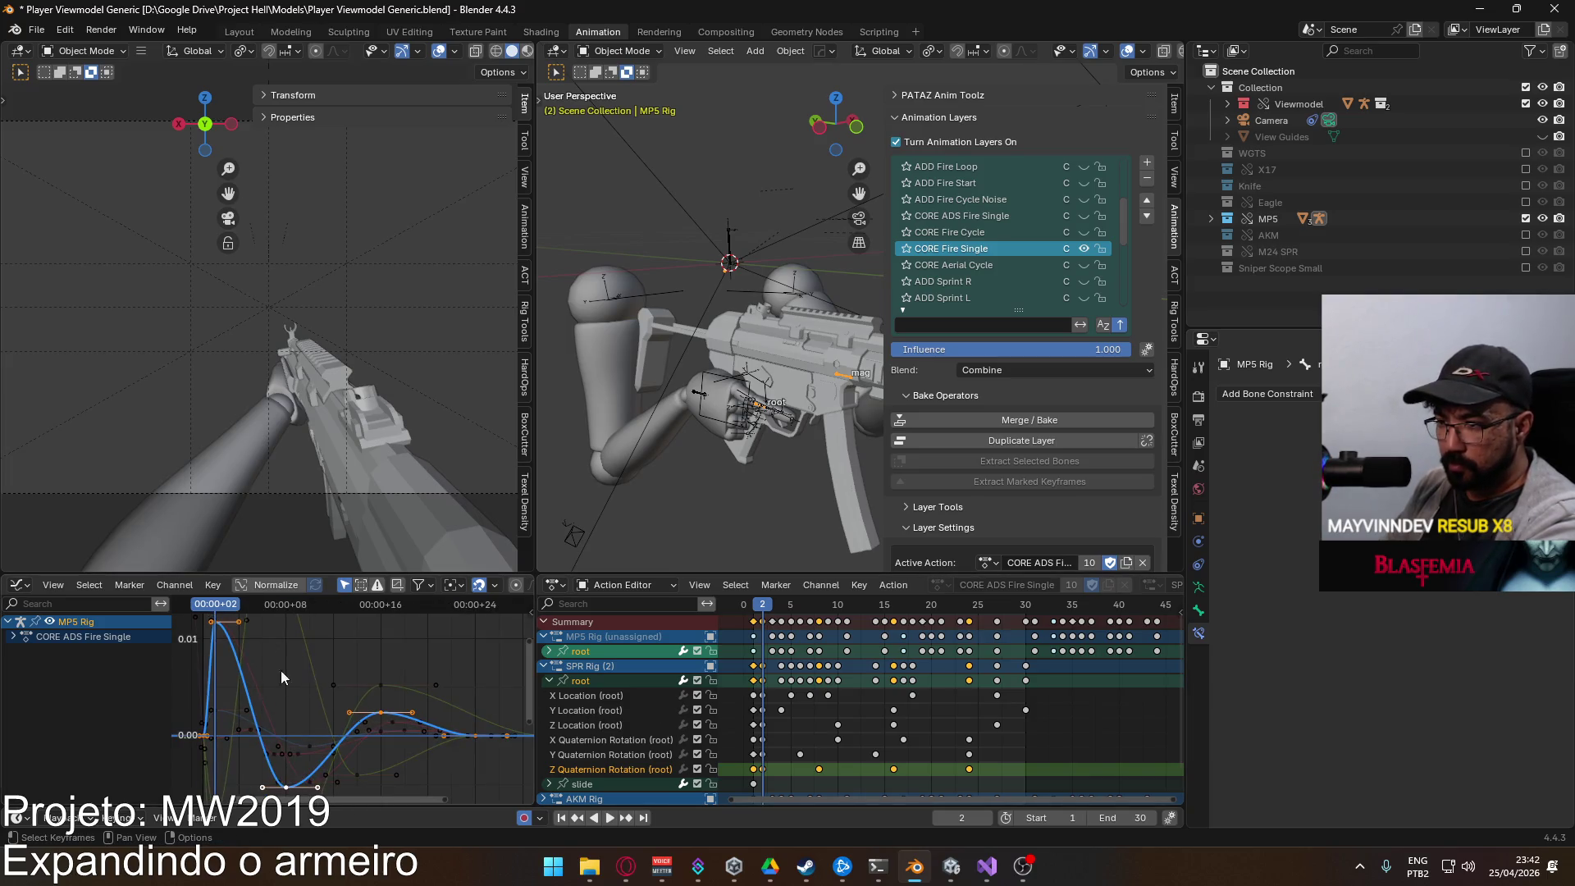
Step: Centre the graph and shift the selected Z Quaternion Rotation keys to new timings
scroll(287, 671, down, 3)
scroll(299, 658, up, 2)
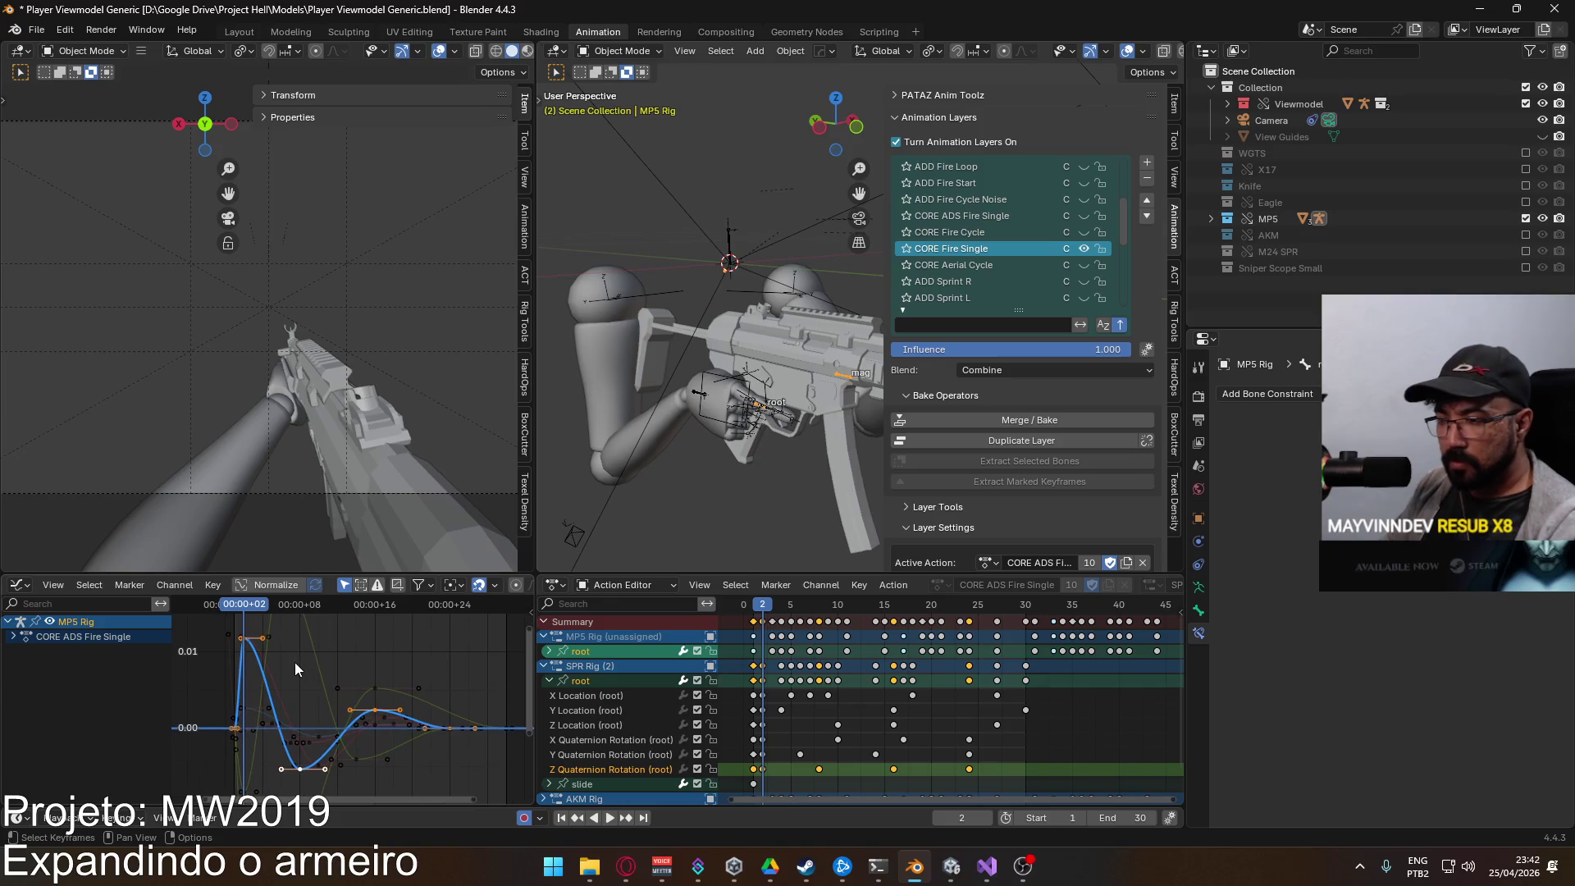
drag(330, 686, 331, 696)
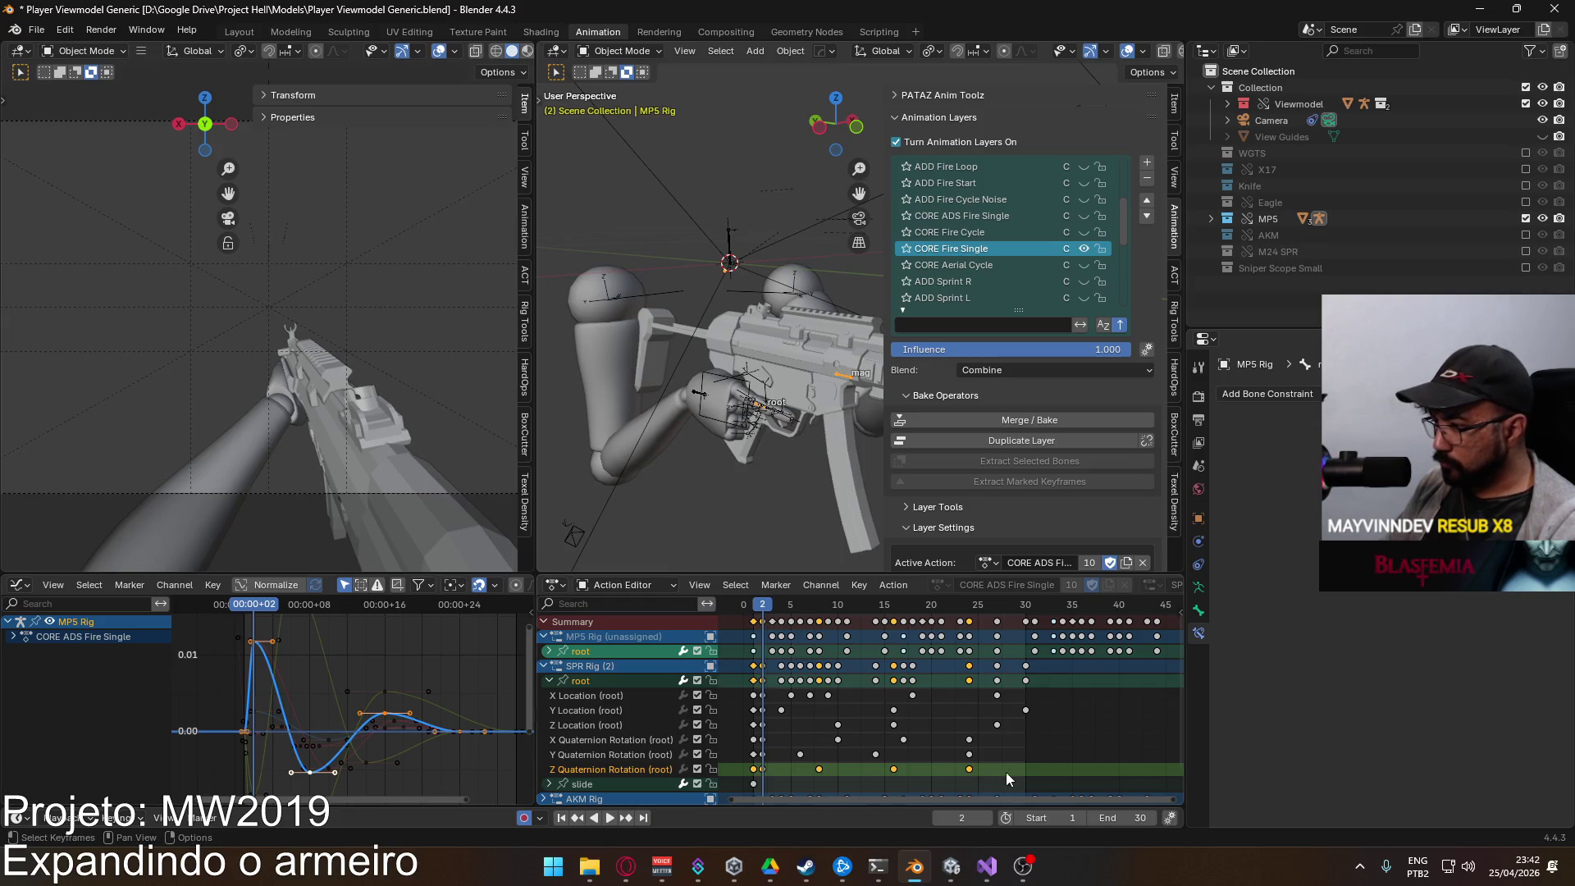
key(g)
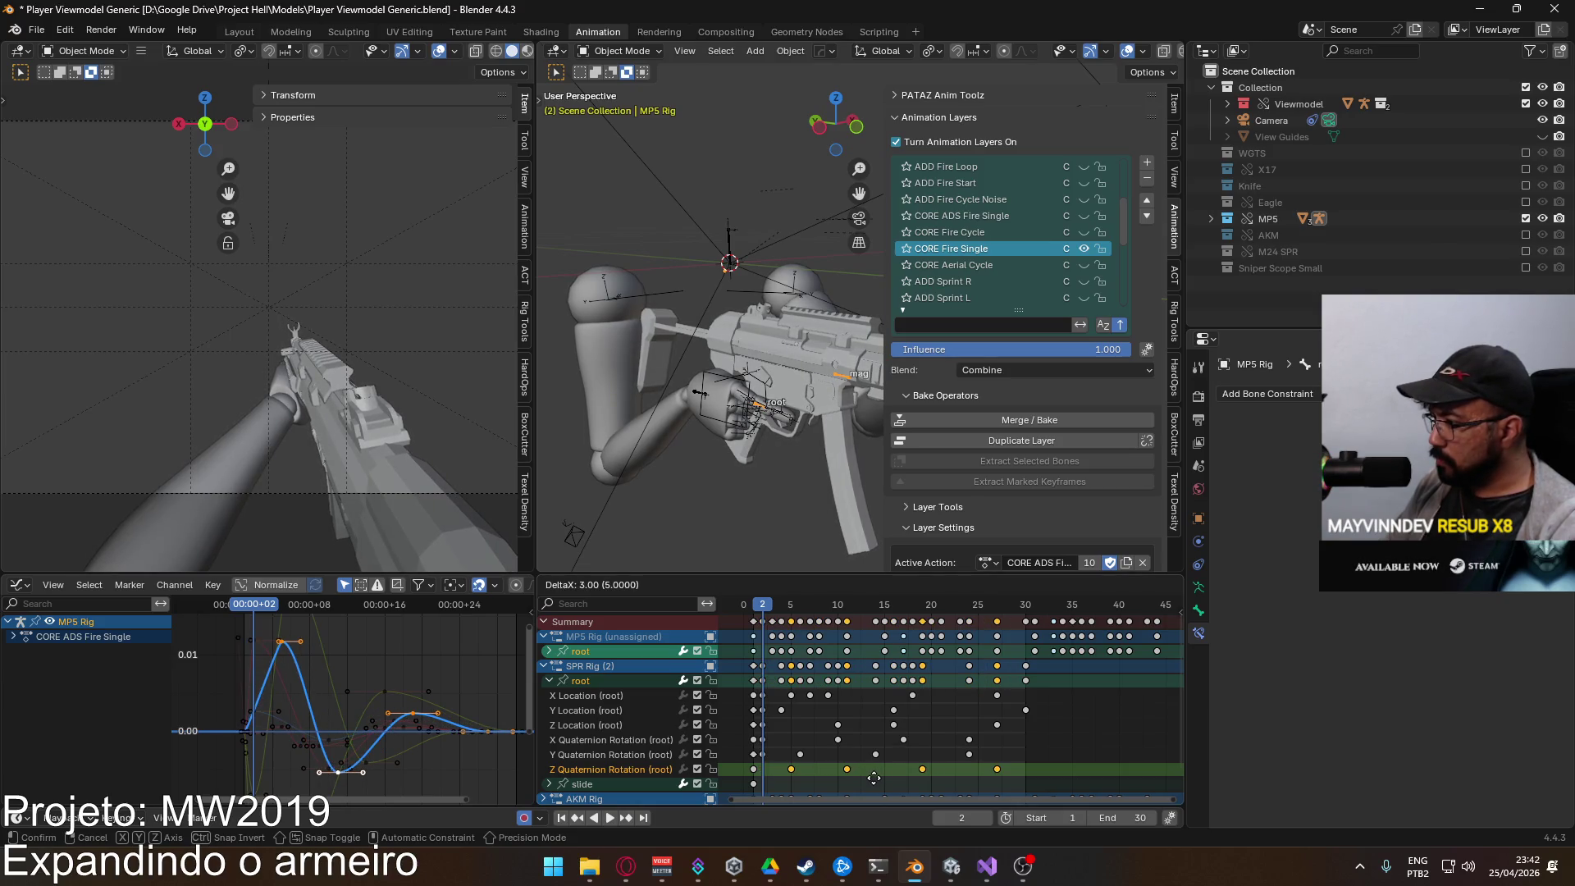
click(903, 779)
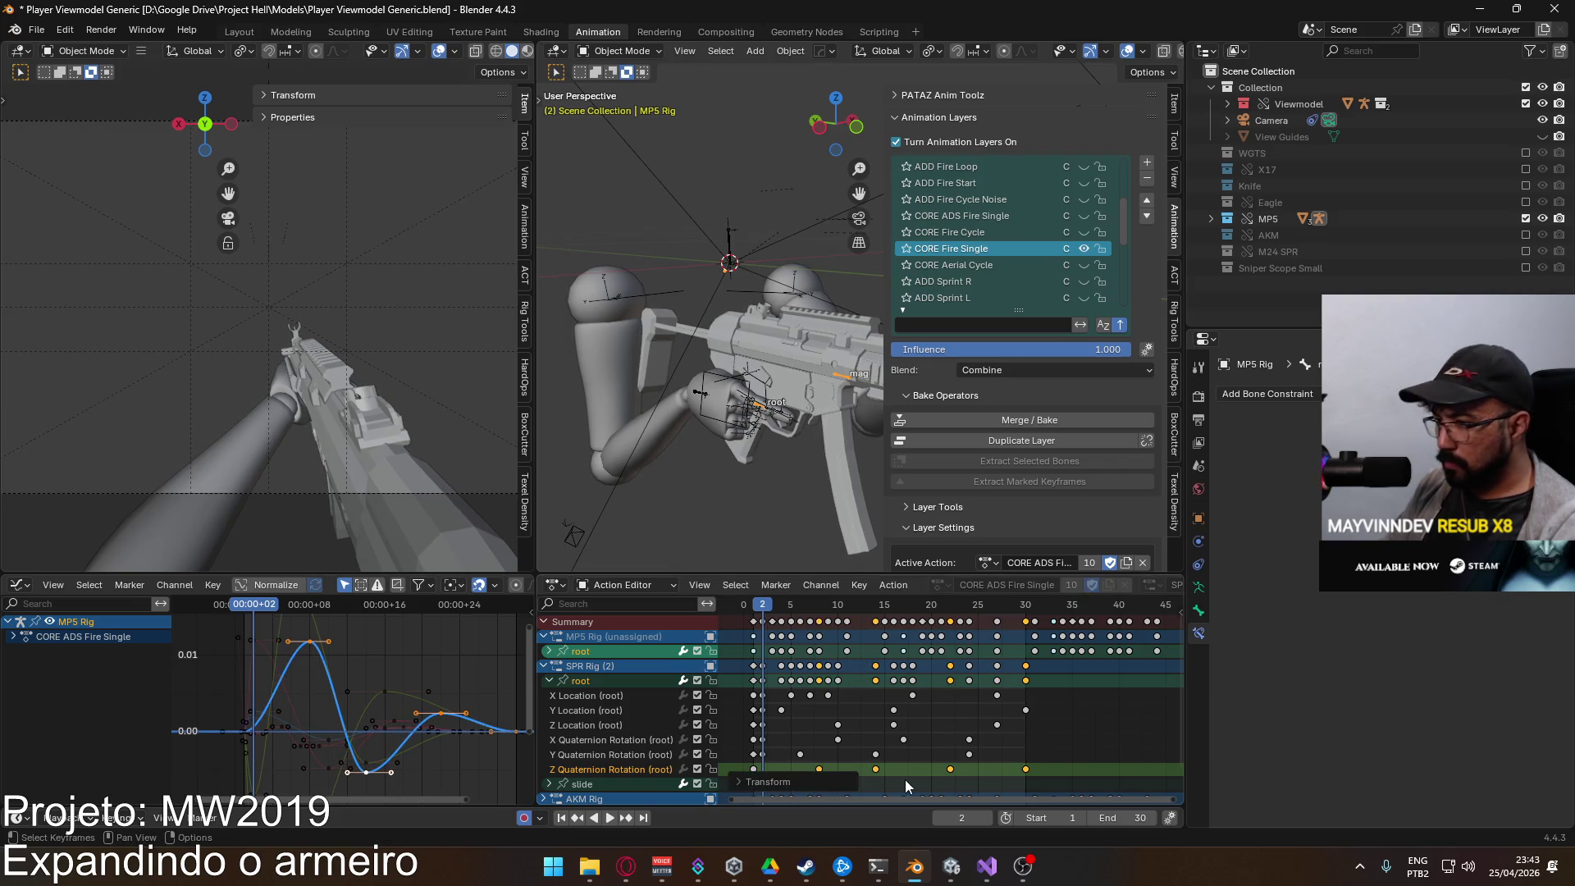
Step: Retime the frame-8 peak key along time only, then play and scrub to check the recoil
click(310, 641)
key(g)
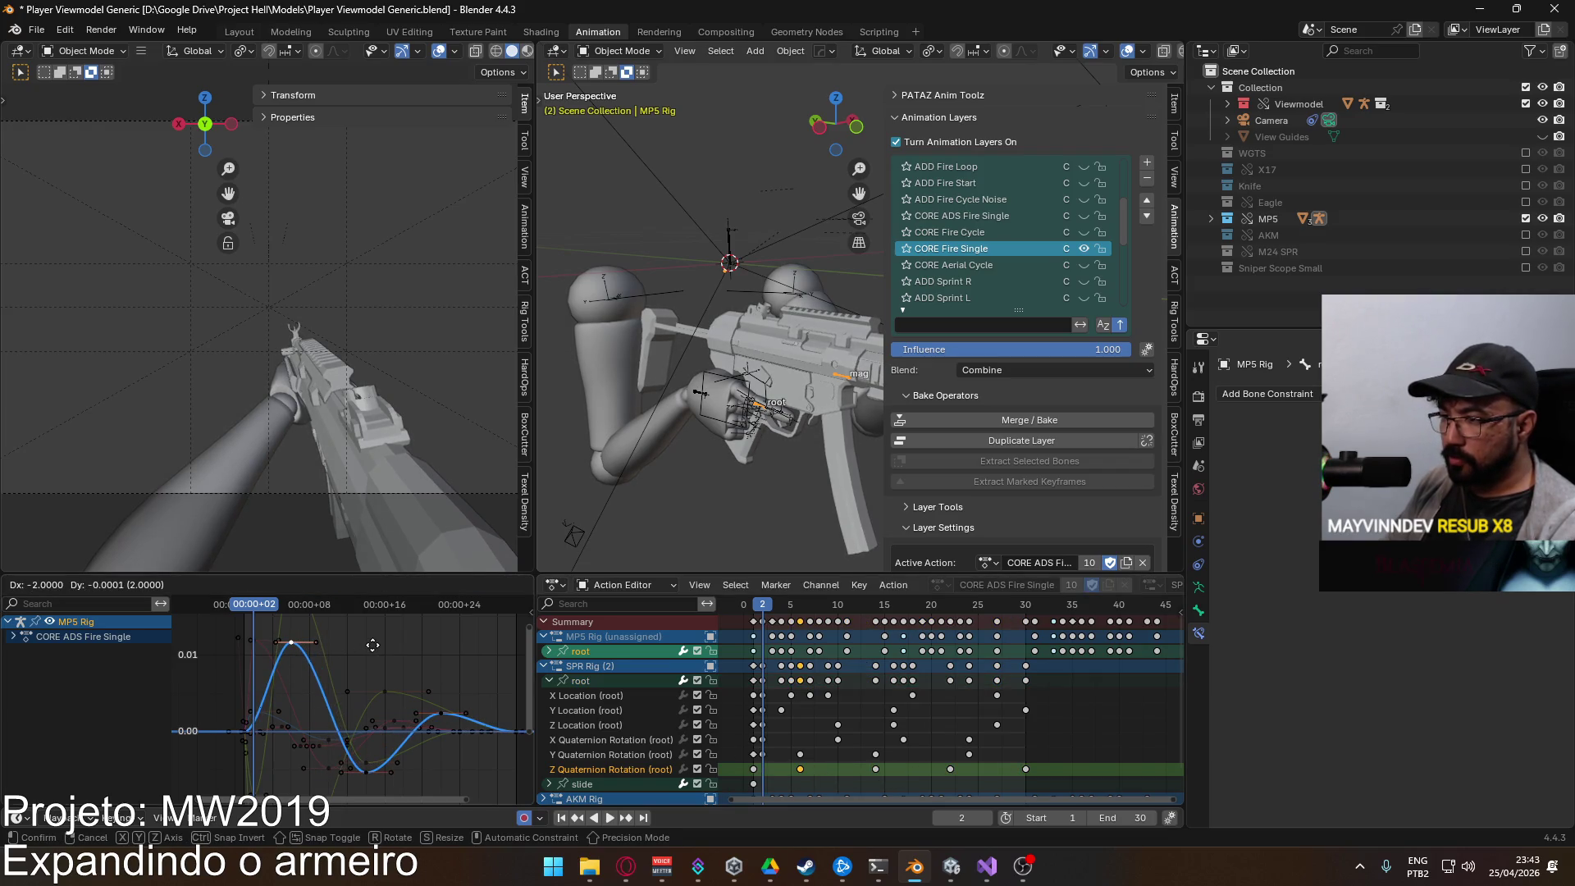
key(x)
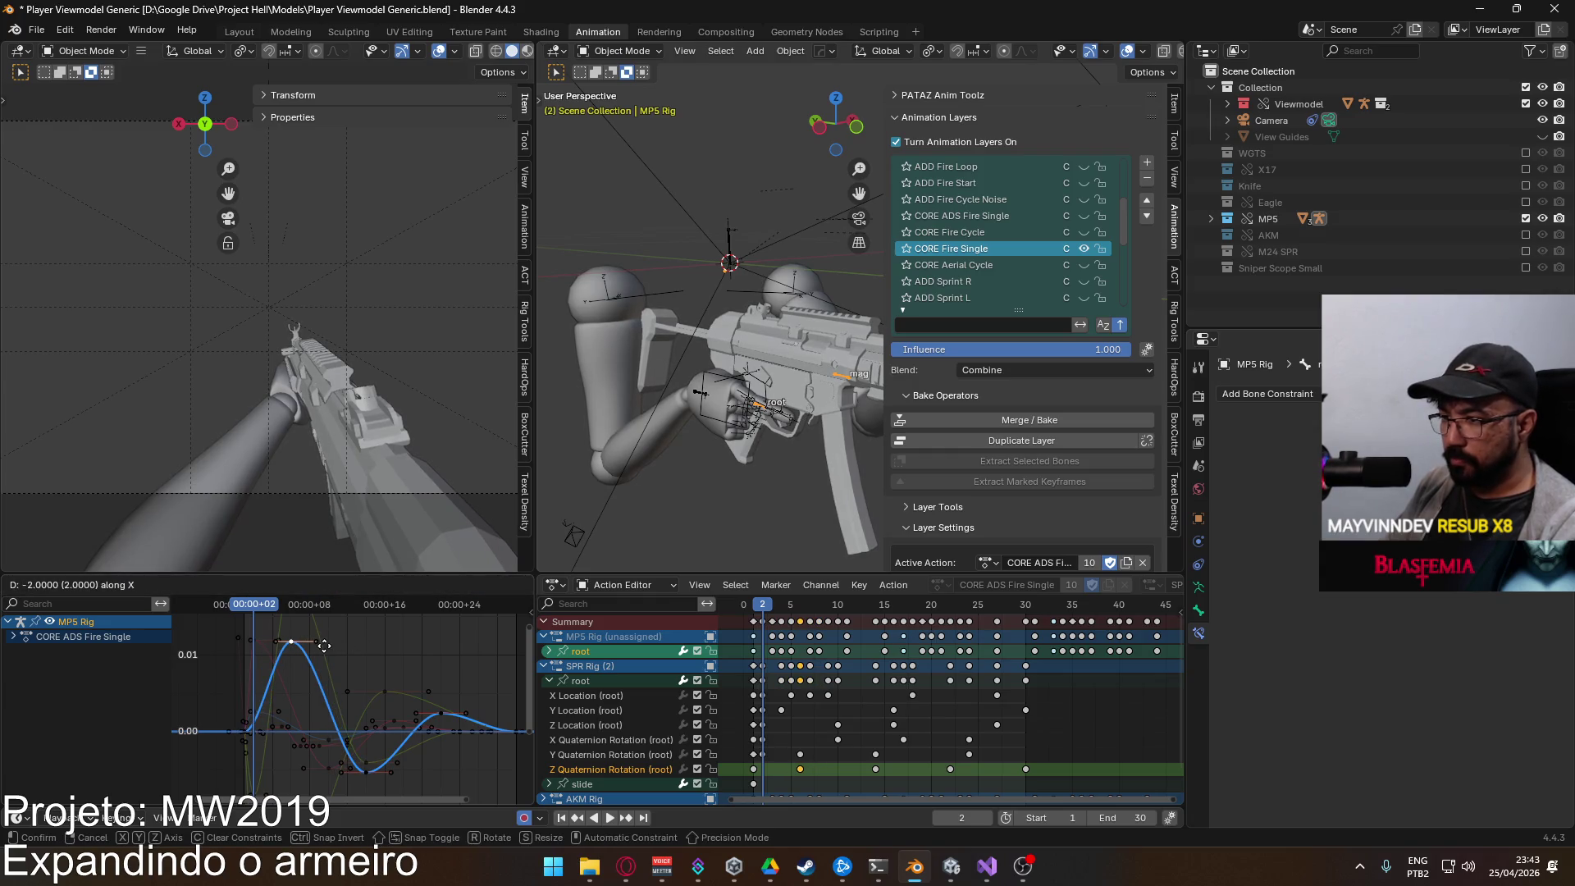
click(325, 645)
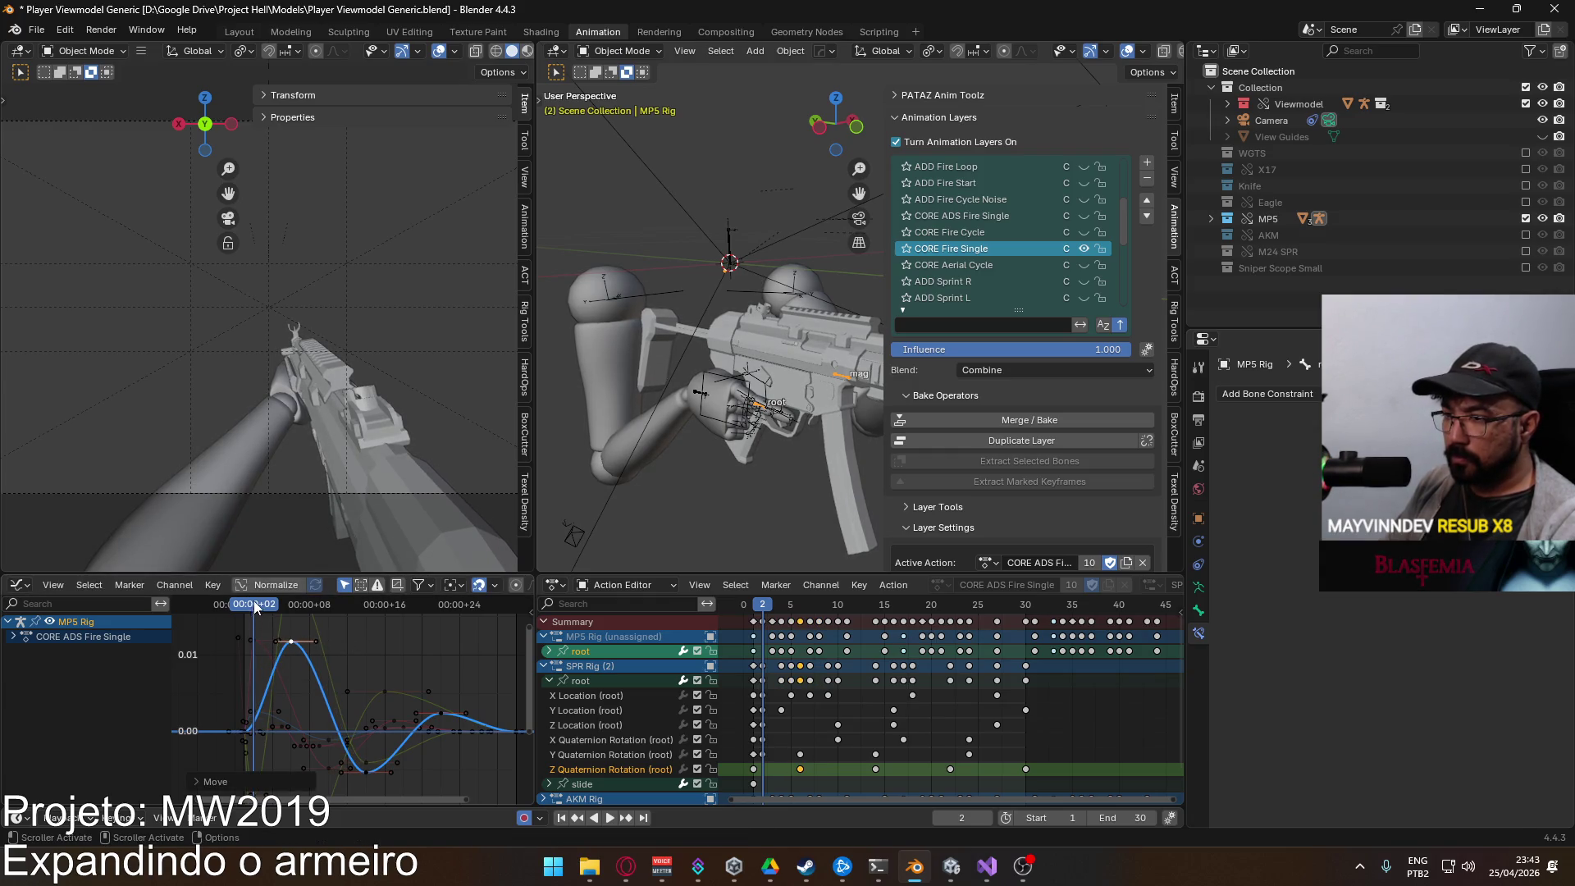
key(space)
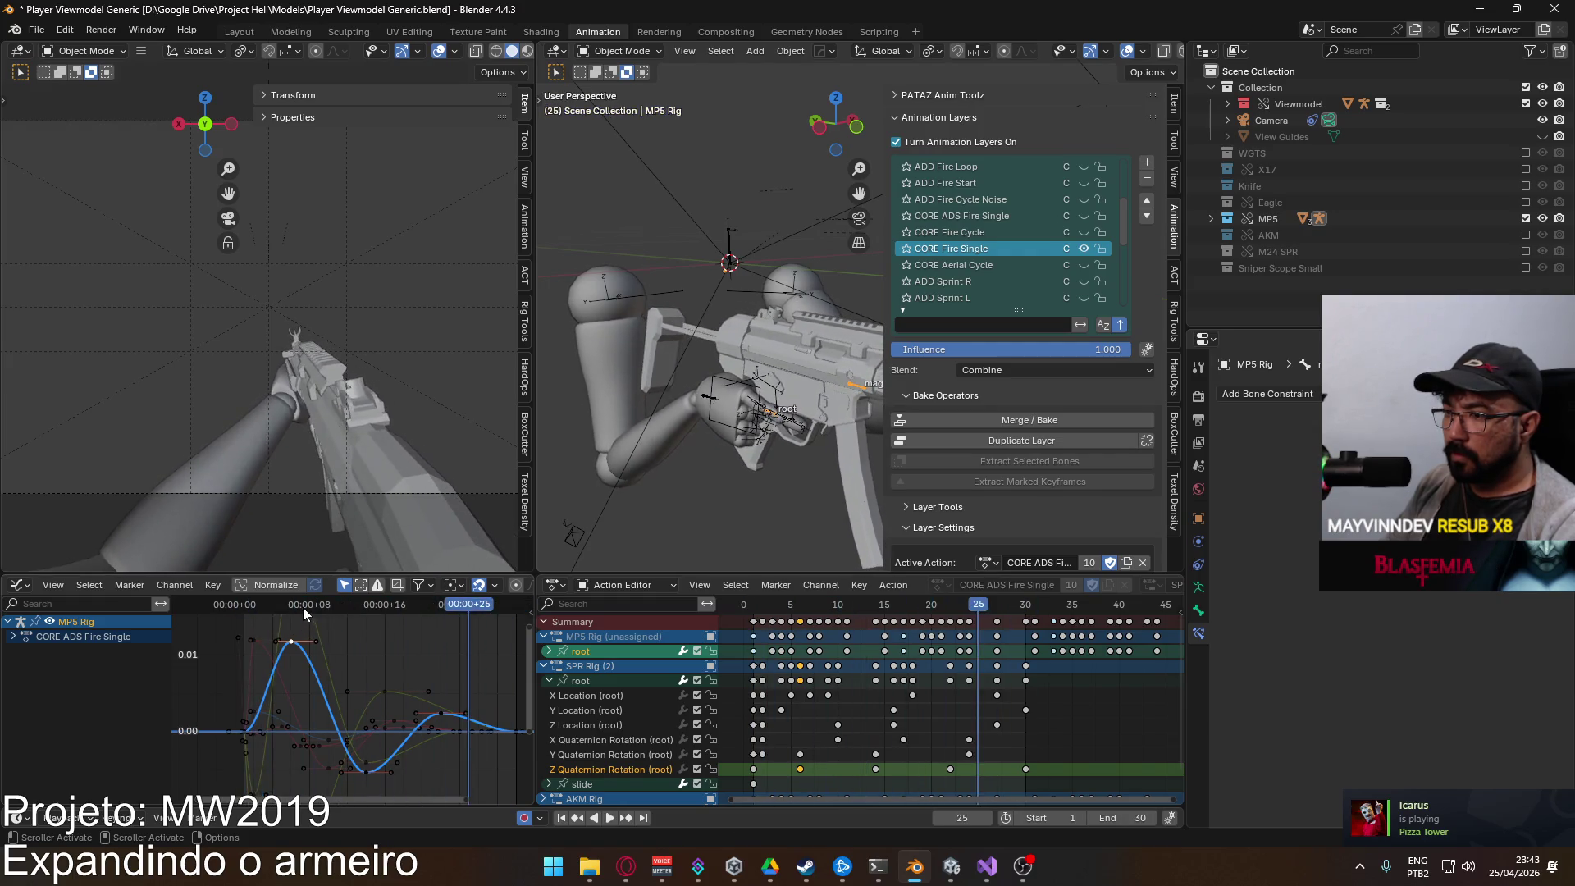
key(Escape)
mouse_move(244, 608)
mouse_down()
mouse_move(321, 610)
mouse_move(246, 613)
mouse_up()
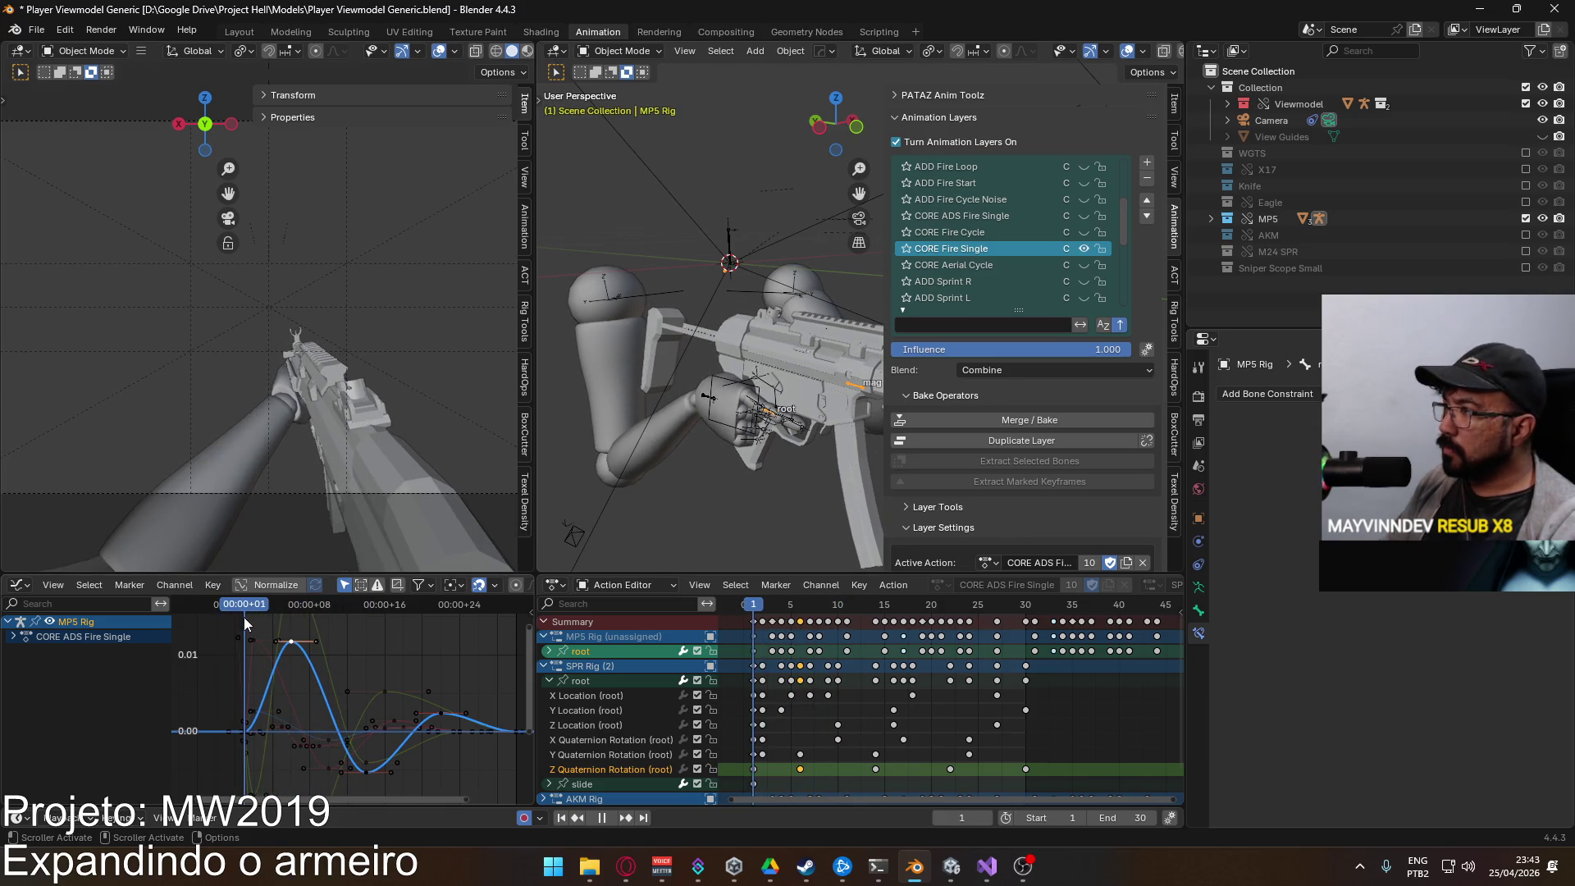
Step: Raise the peak key of the X Quaternion Rotation (root) curve in value only
click(266, 647)
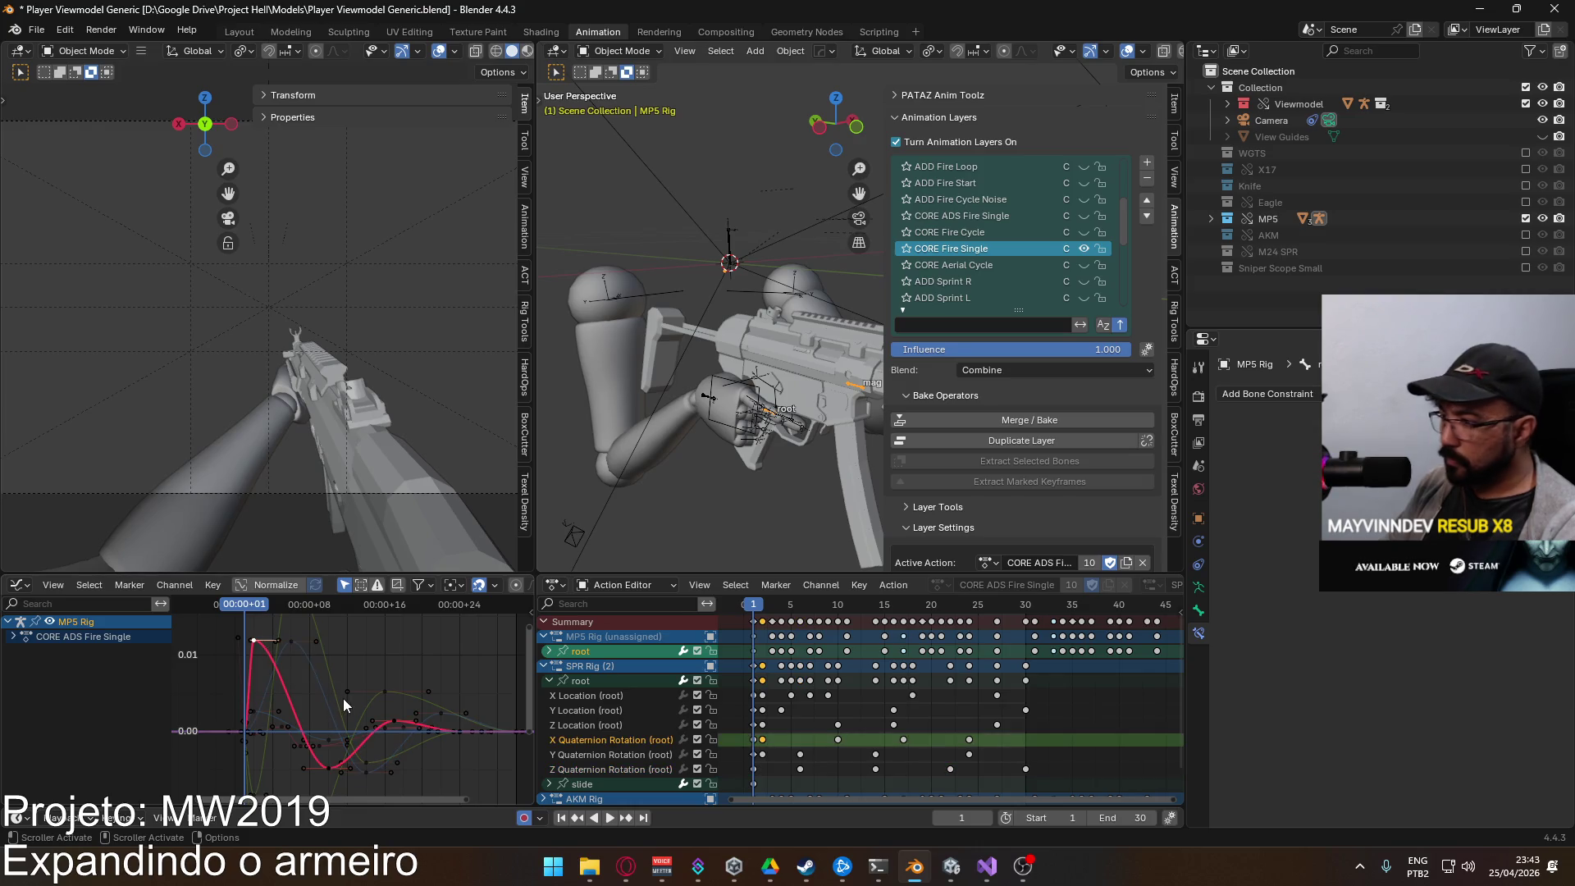
key(space)
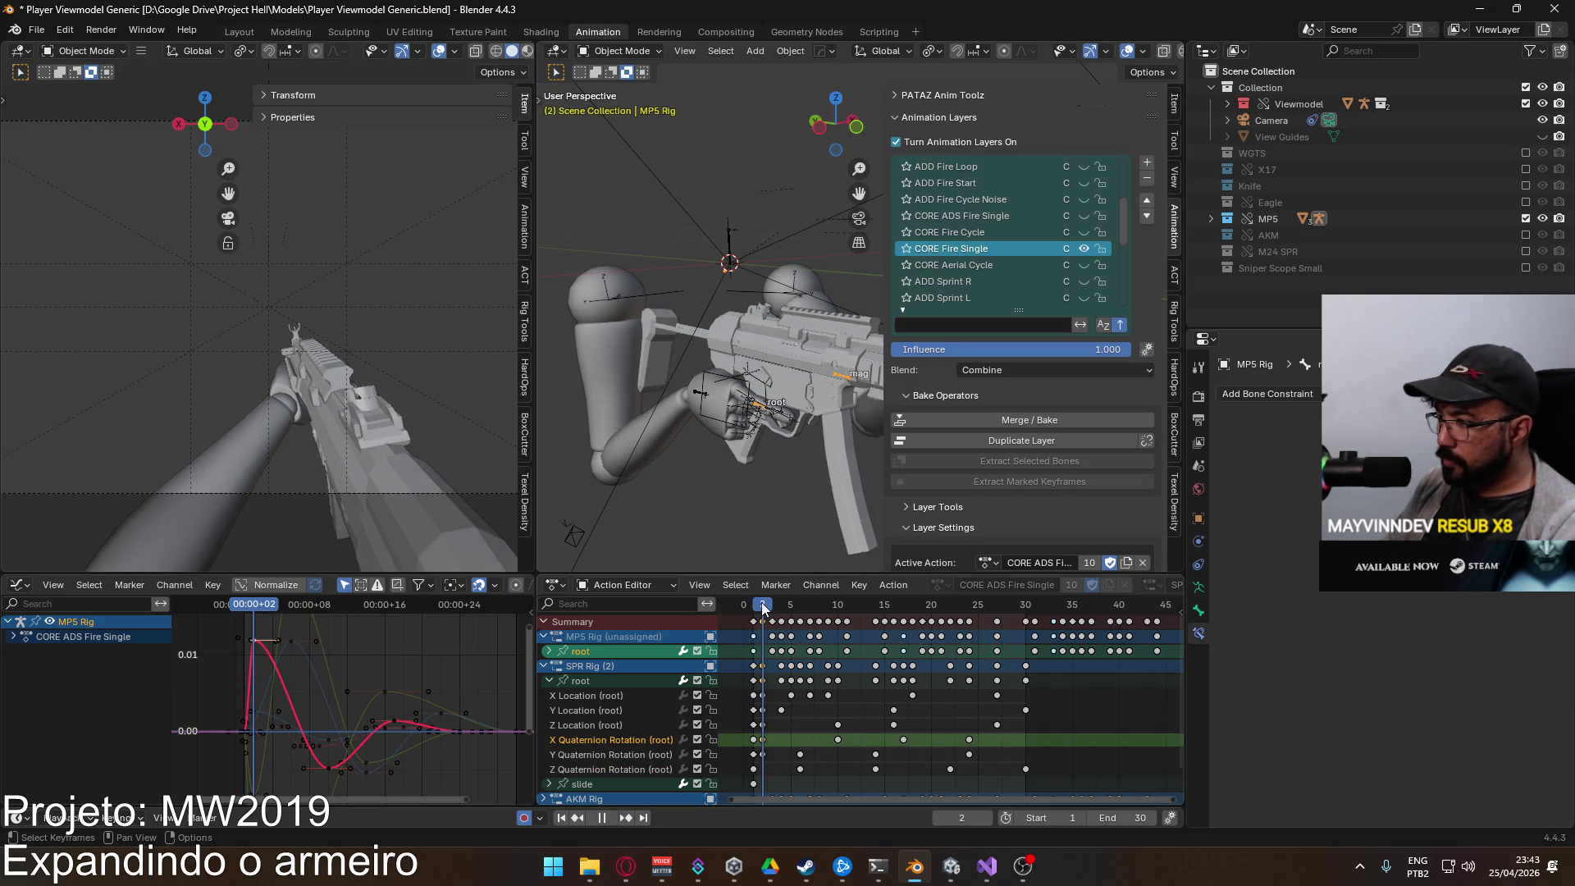
key(g)
click(361, 671)
key(g)
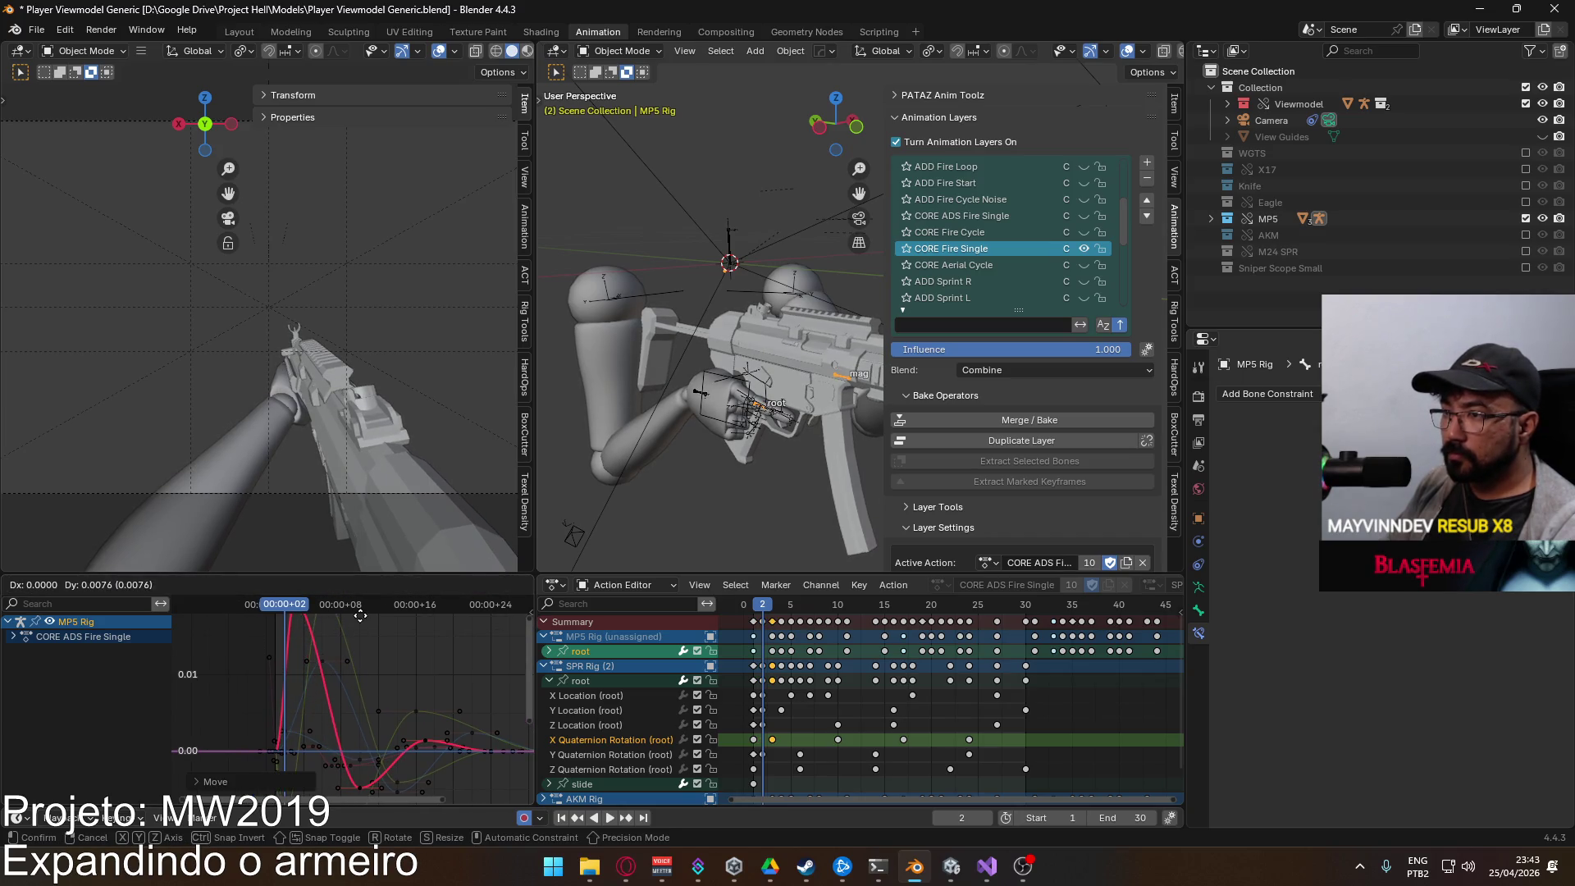
right_click(361, 619)
scroll(369, 657, down, 5)
key(g)
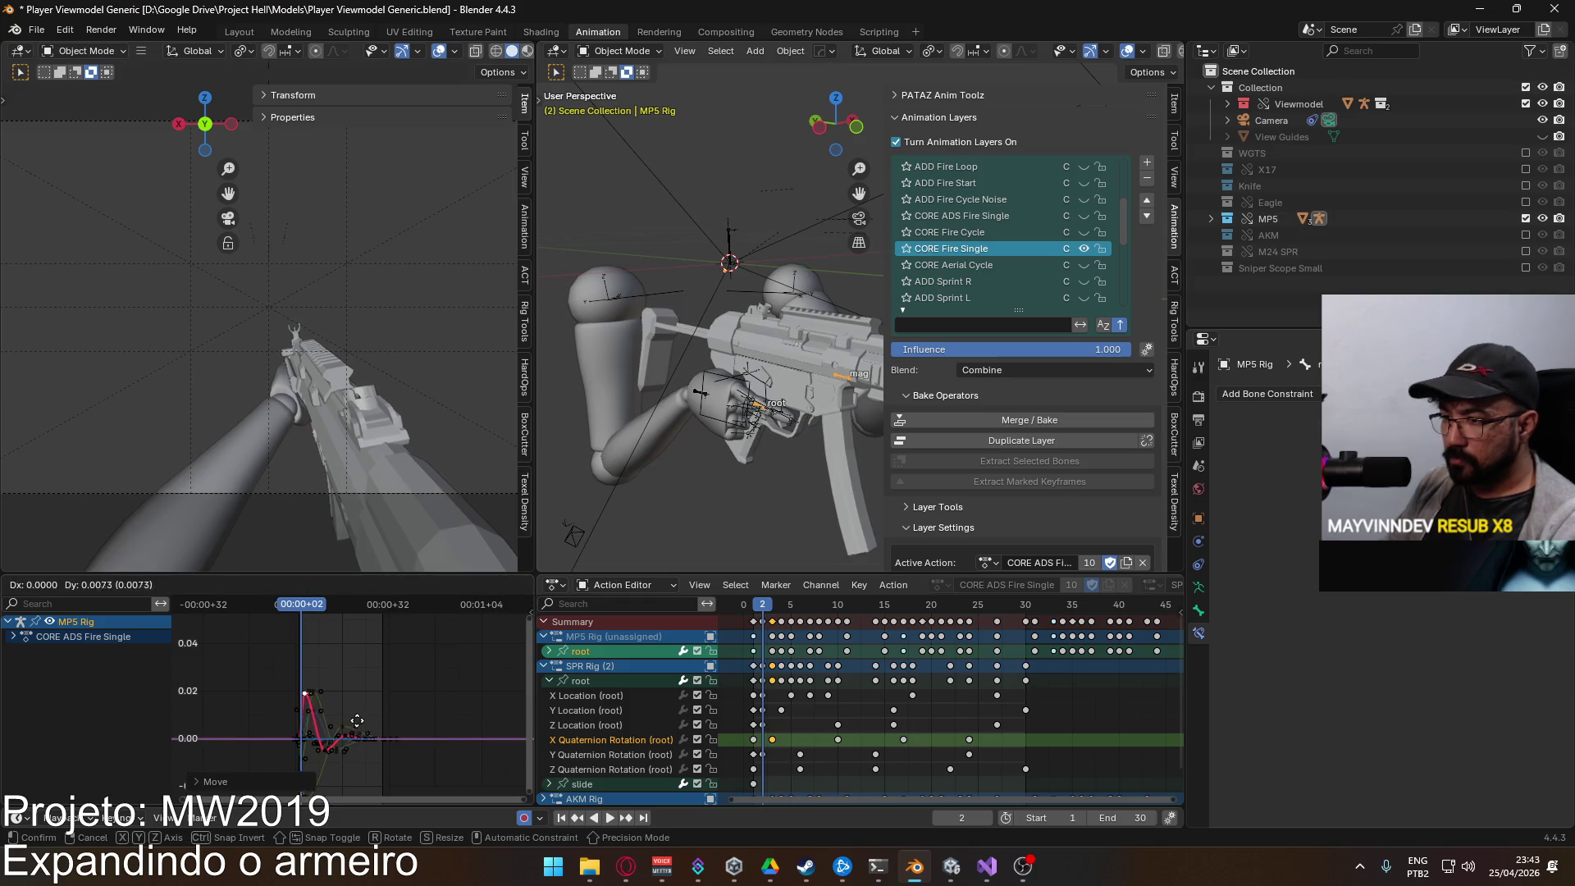
key(y)
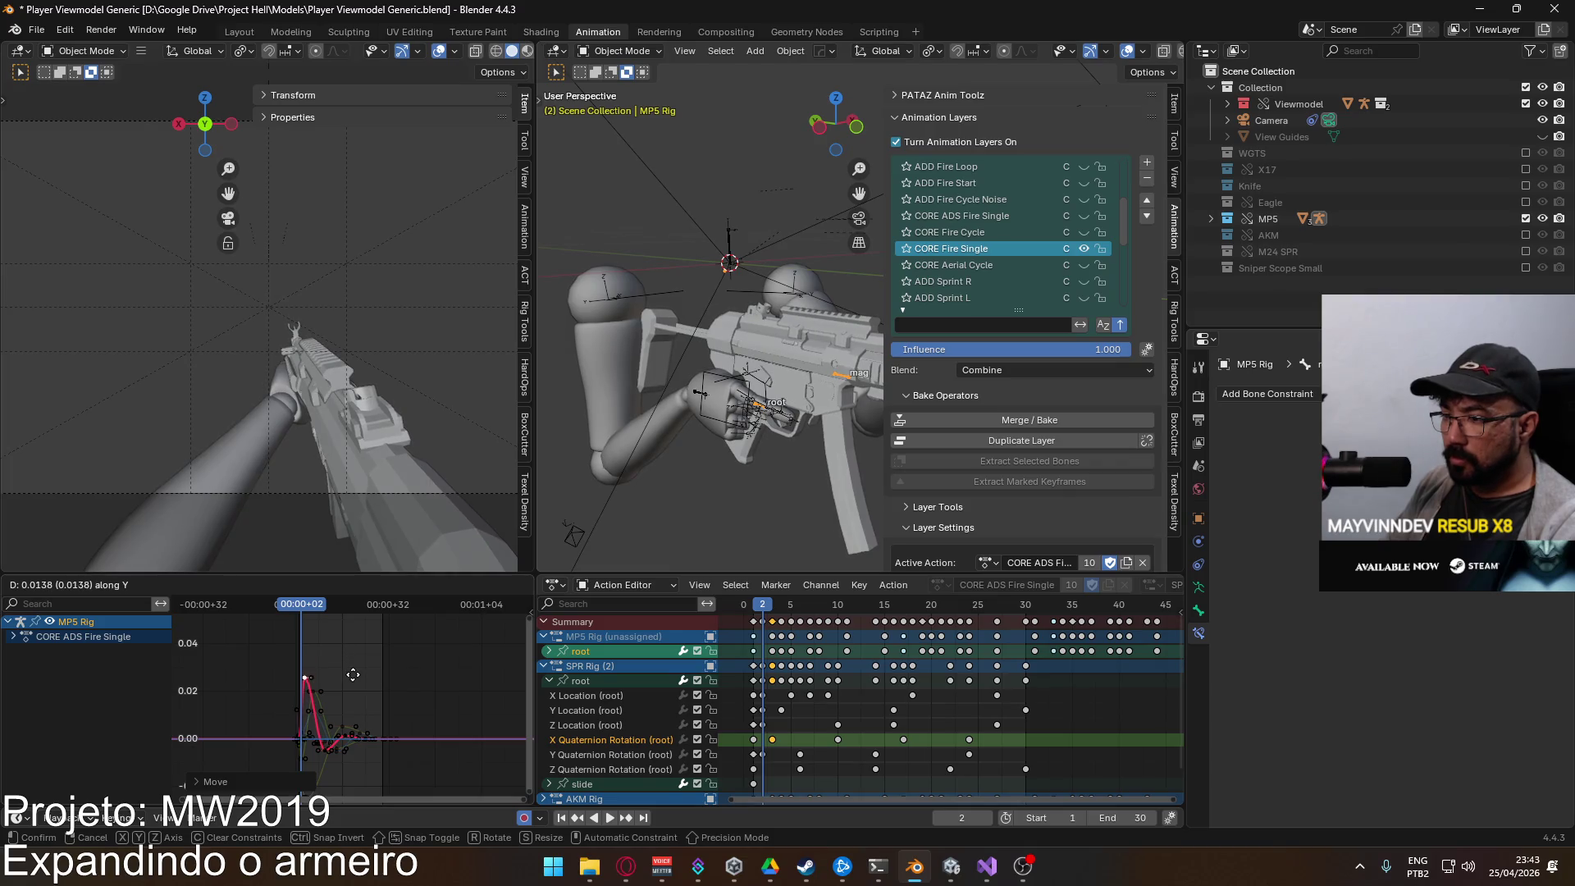
click(353, 674)
Step: Scrub and play the animation to preview the raised peak, then save the blend file
scroll(341, 721, up, 3)
mouse_move(269, 608)
mouse_down()
mouse_move(256, 604)
mouse_move(368, 615)
mouse_move(249, 621)
mouse_move(368, 626)
mouse_move(246, 628)
mouse_move(315, 626)
mouse_move(259, 635)
mouse_up()
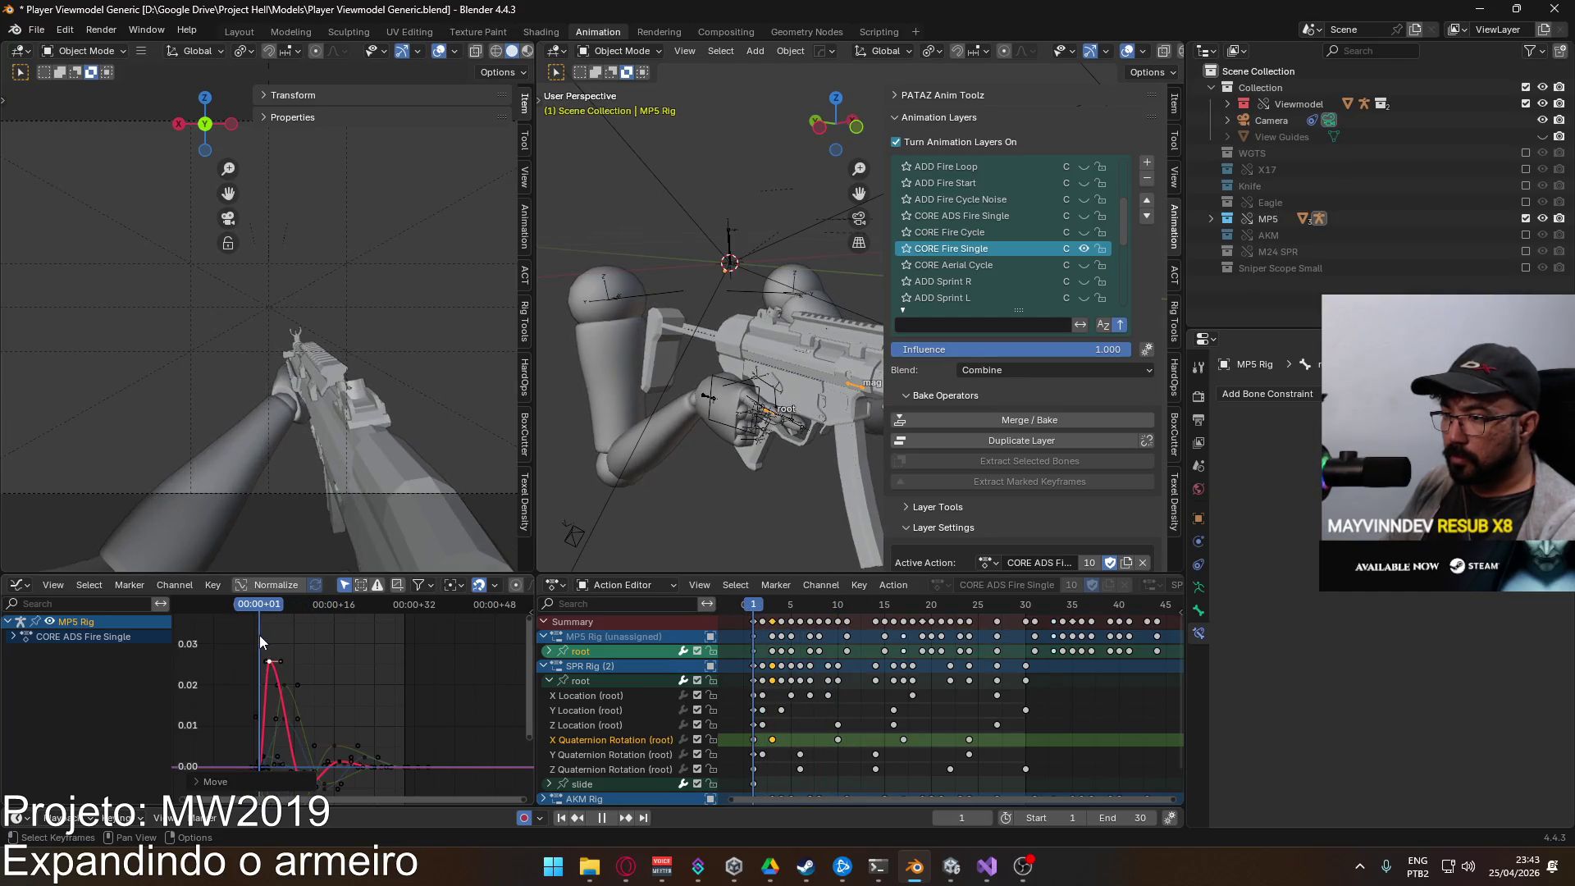
key(space)
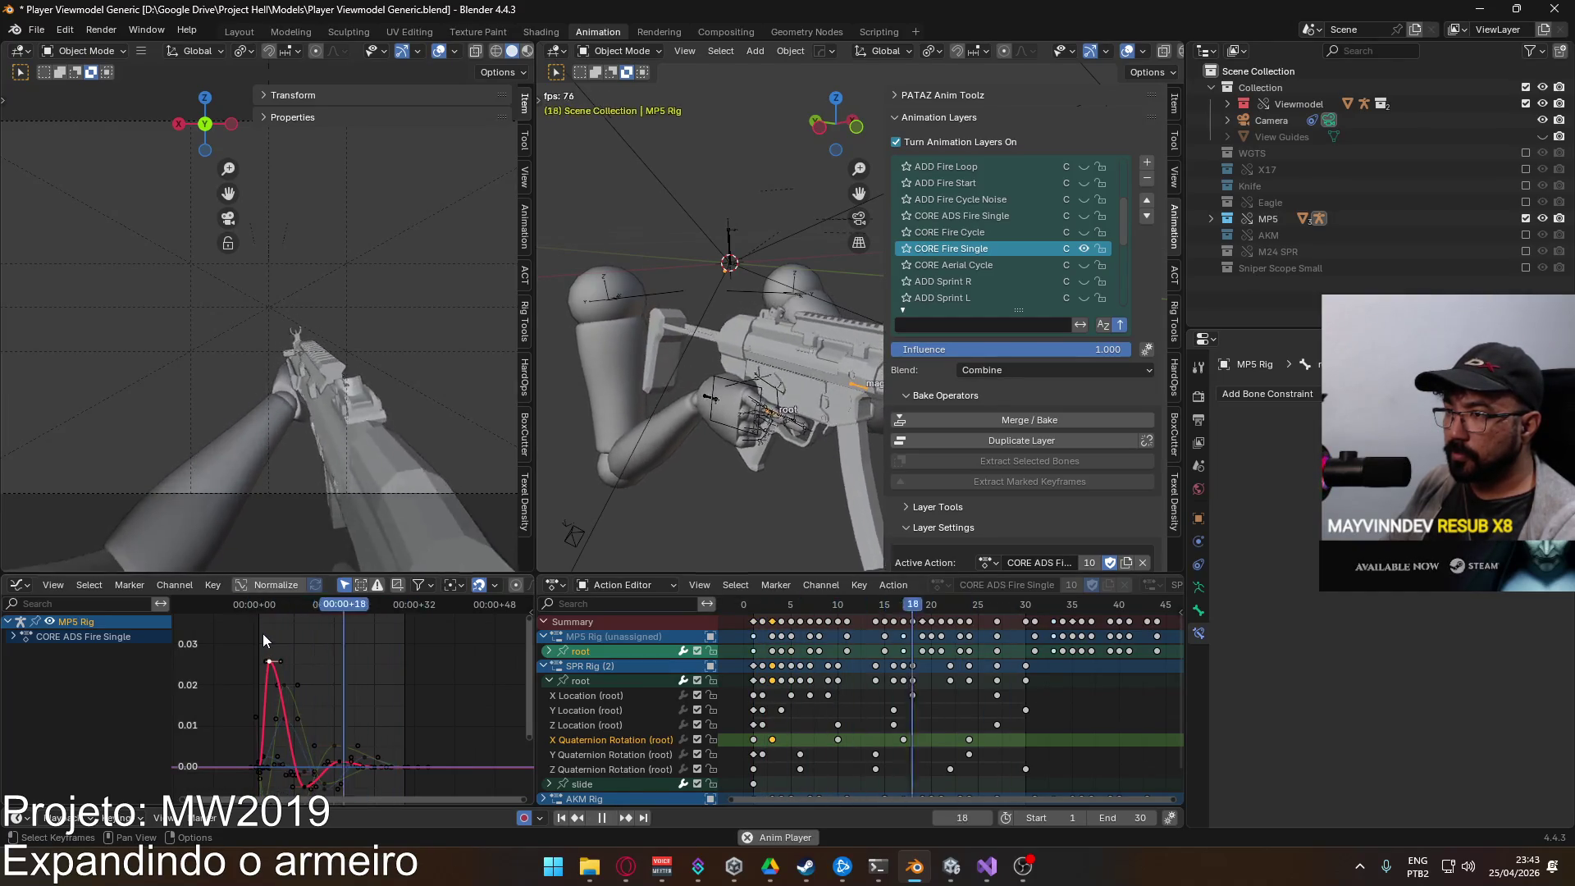
key(space)
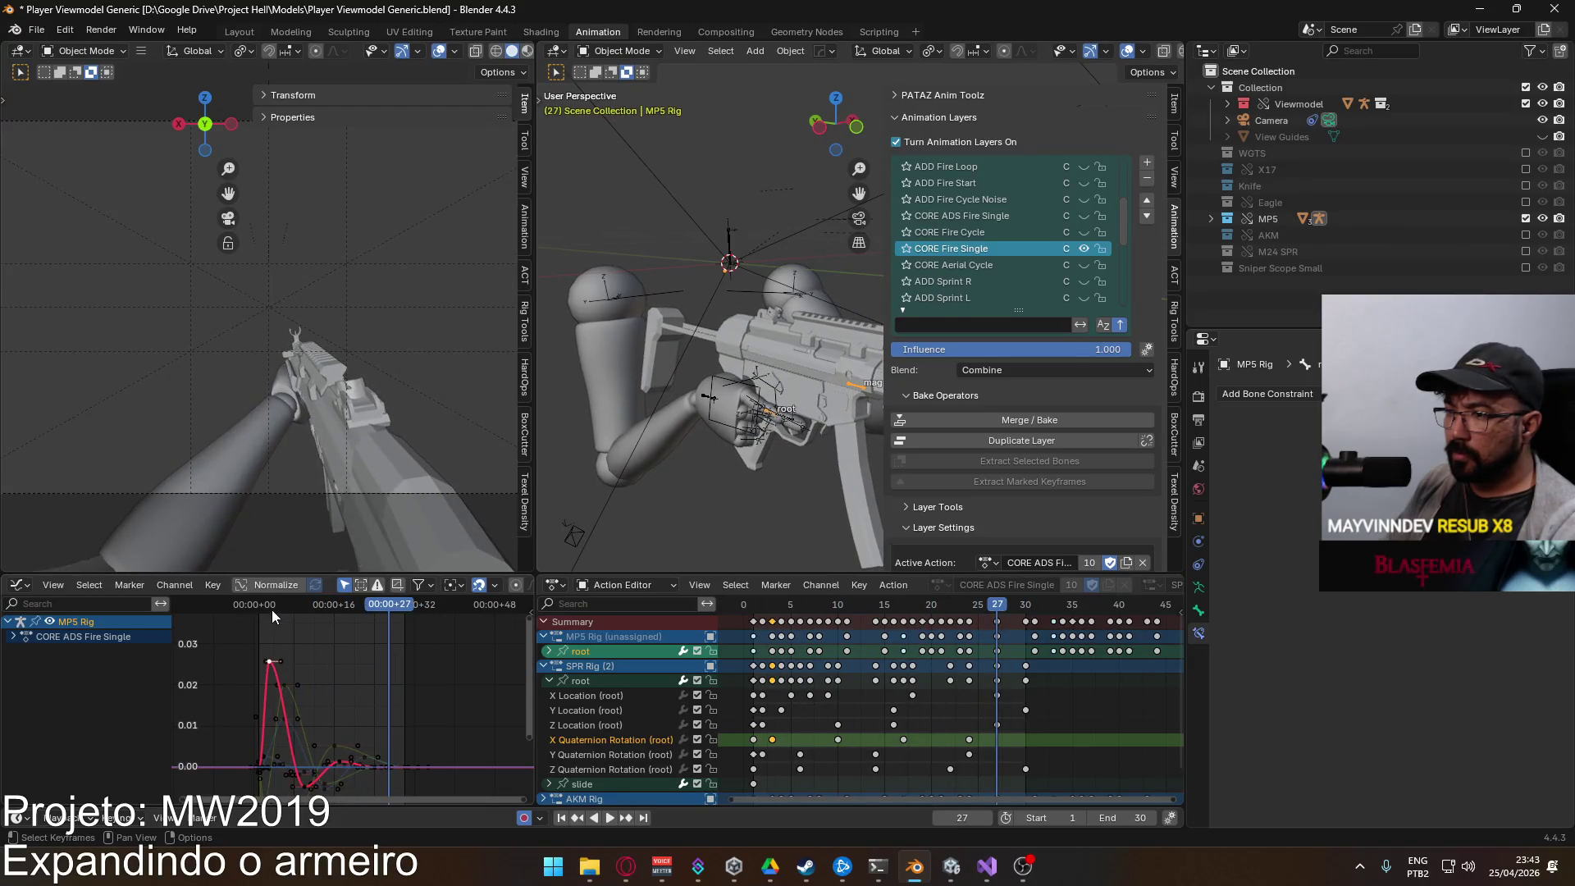
key(space)
click(259, 607)
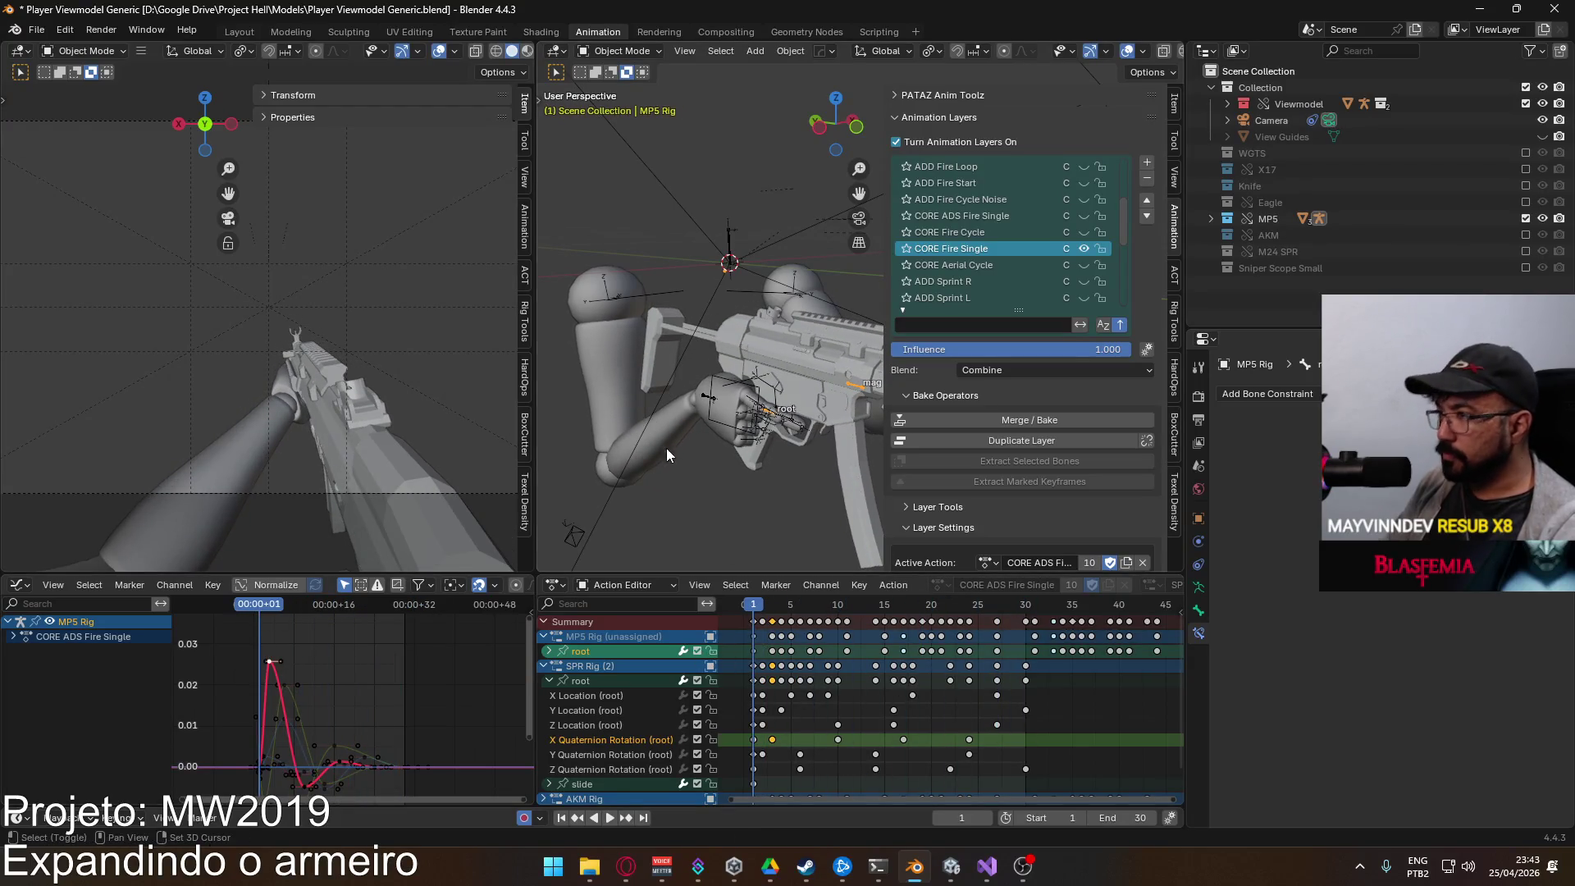
key(ctrl+s)
click(612, 386)
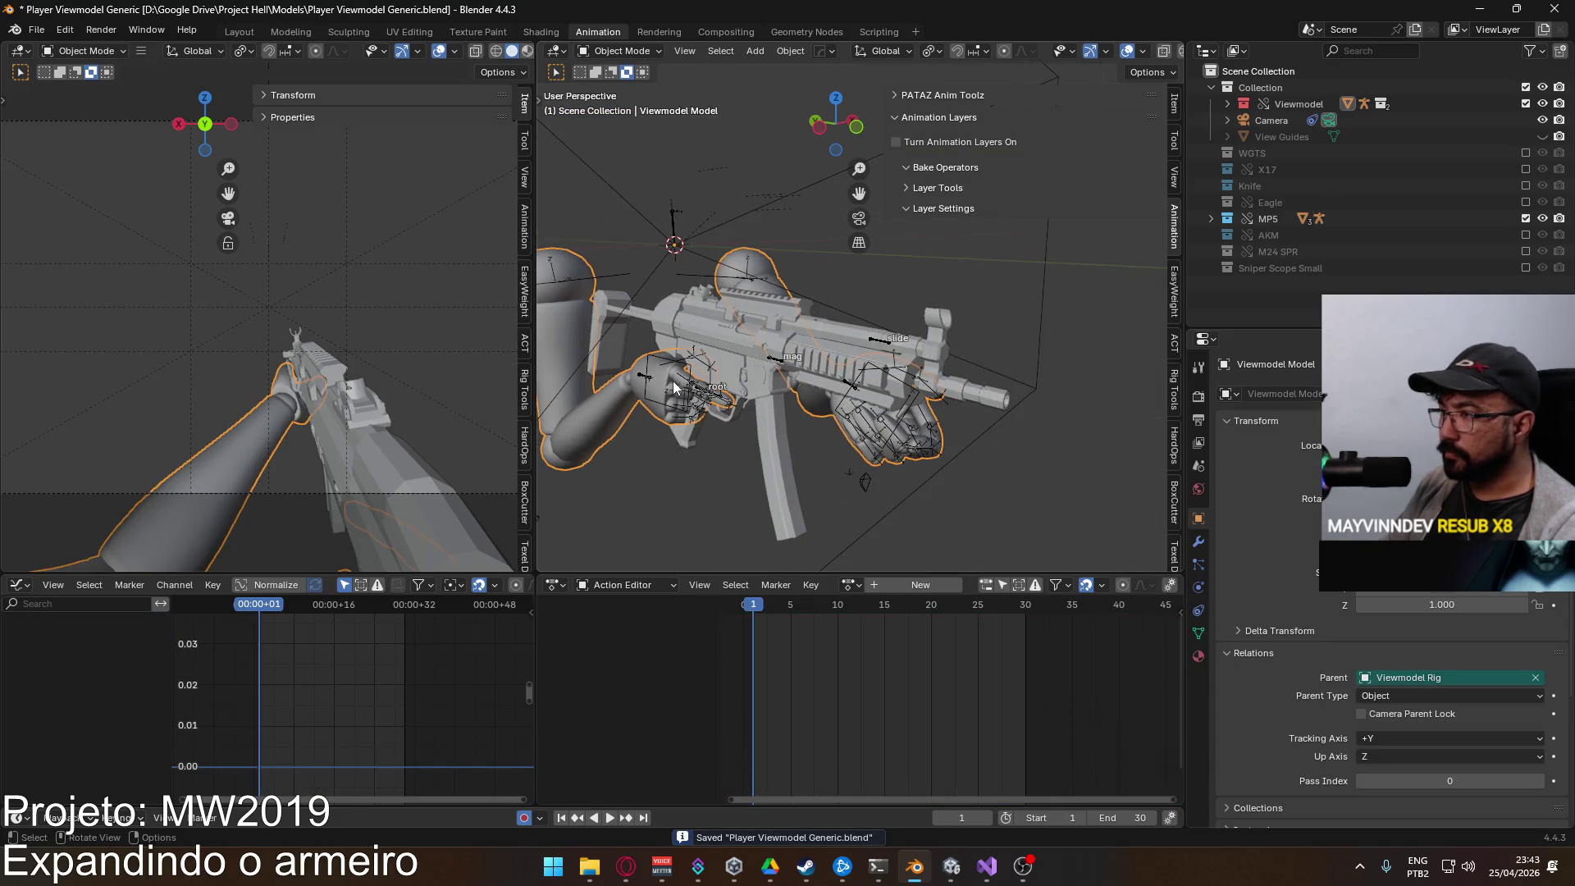
Step: Save, export the Viewmodel Rig over Viewmodel@SPR Fire Single.fbx, and switch to Unity
scroll(640, 384, up, 2)
click(673, 381)
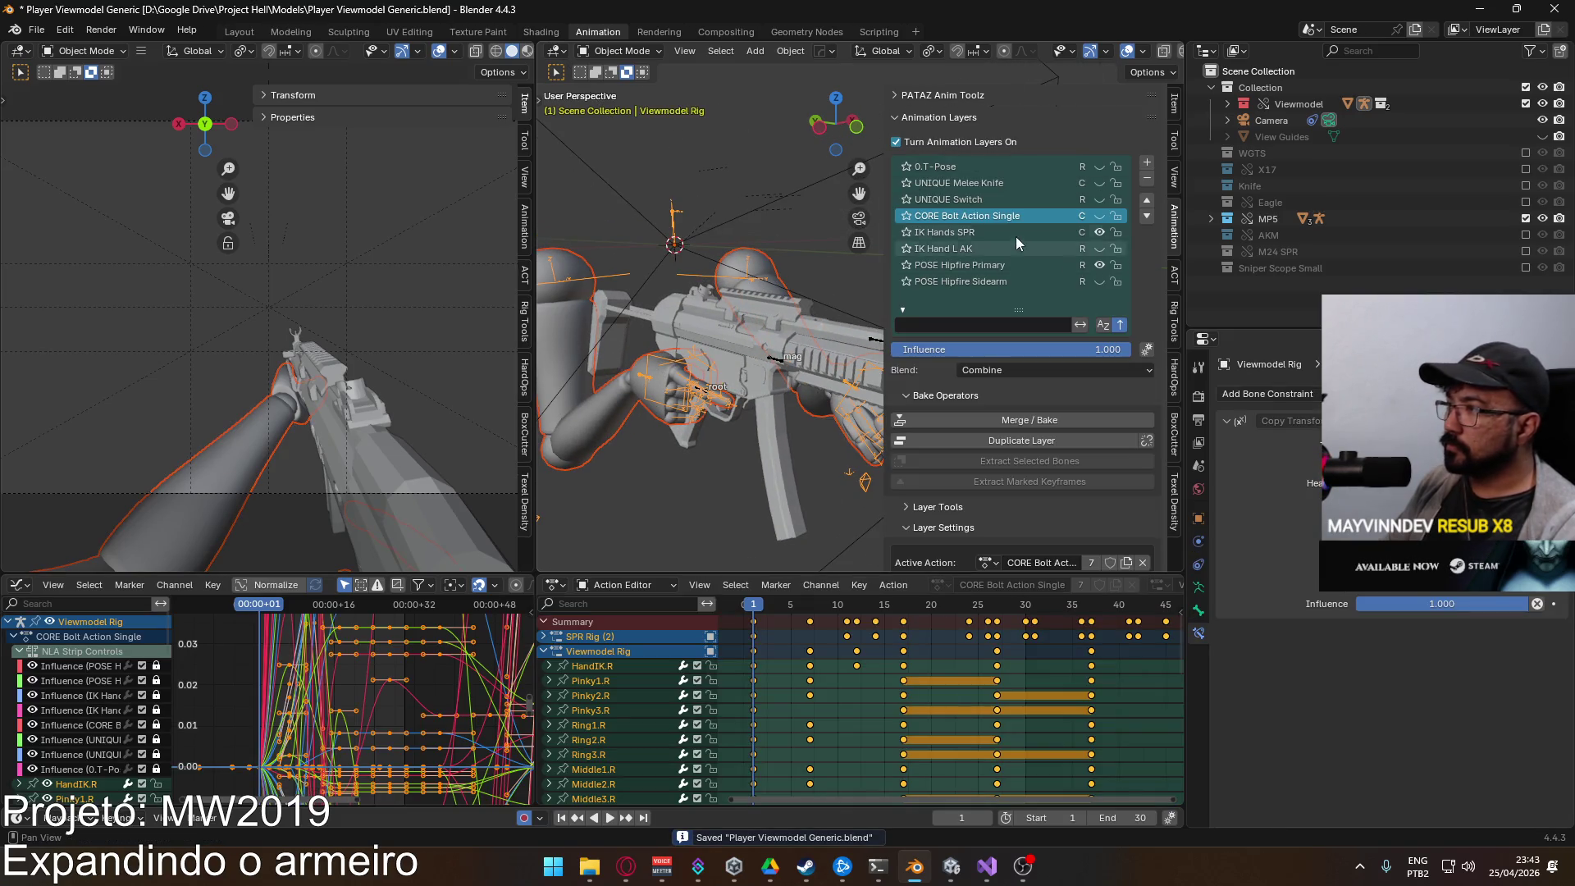
key(ctrl+s)
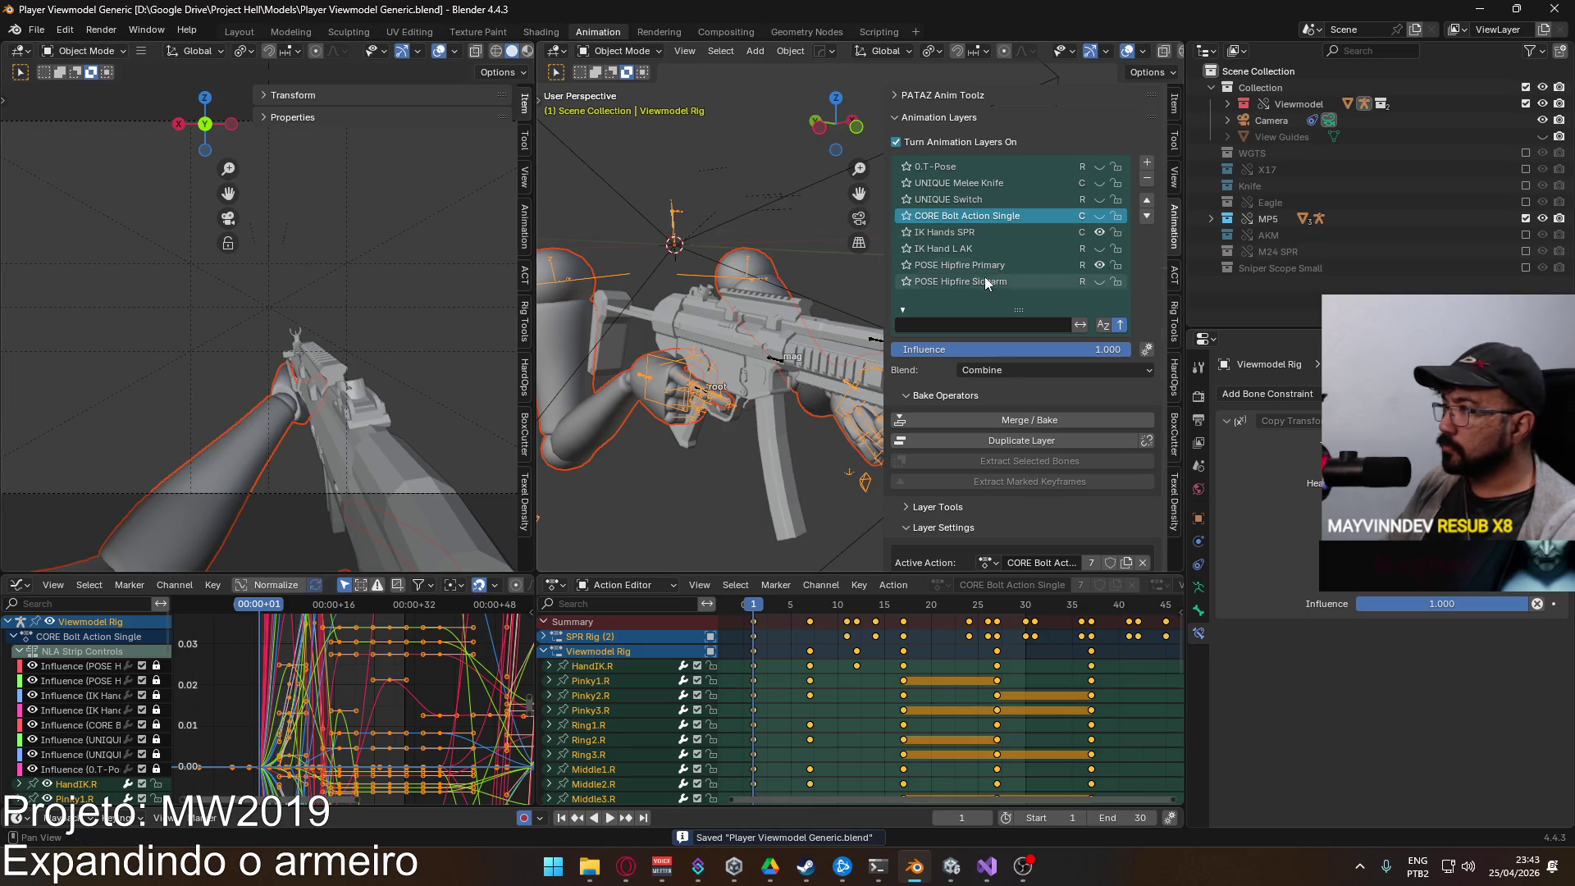
click(36, 29)
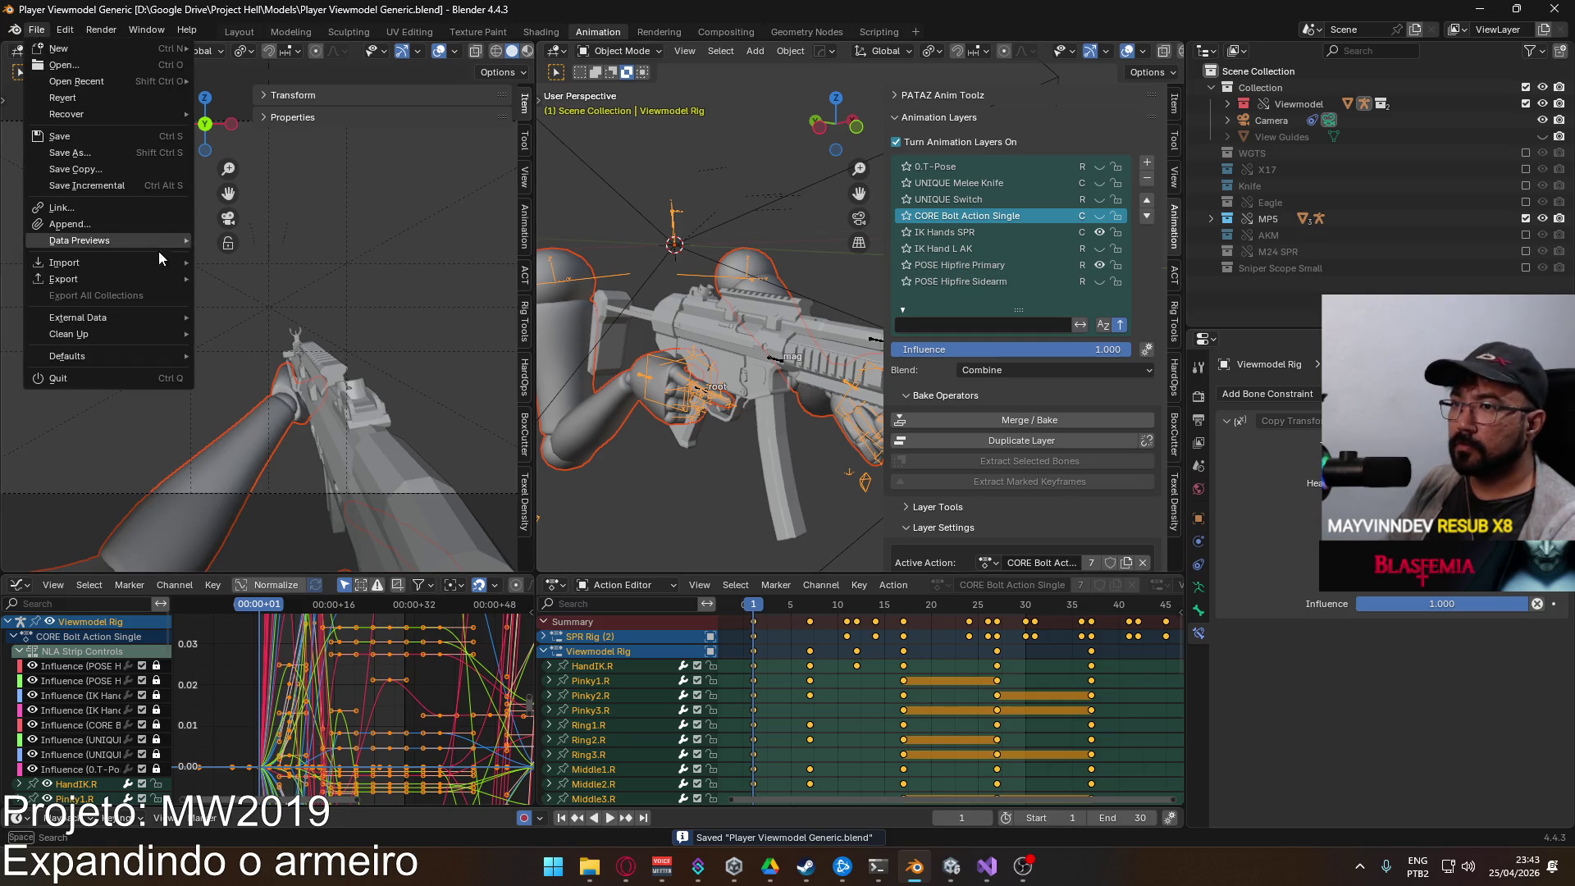
mouse_move(132, 279)
click(310, 426)
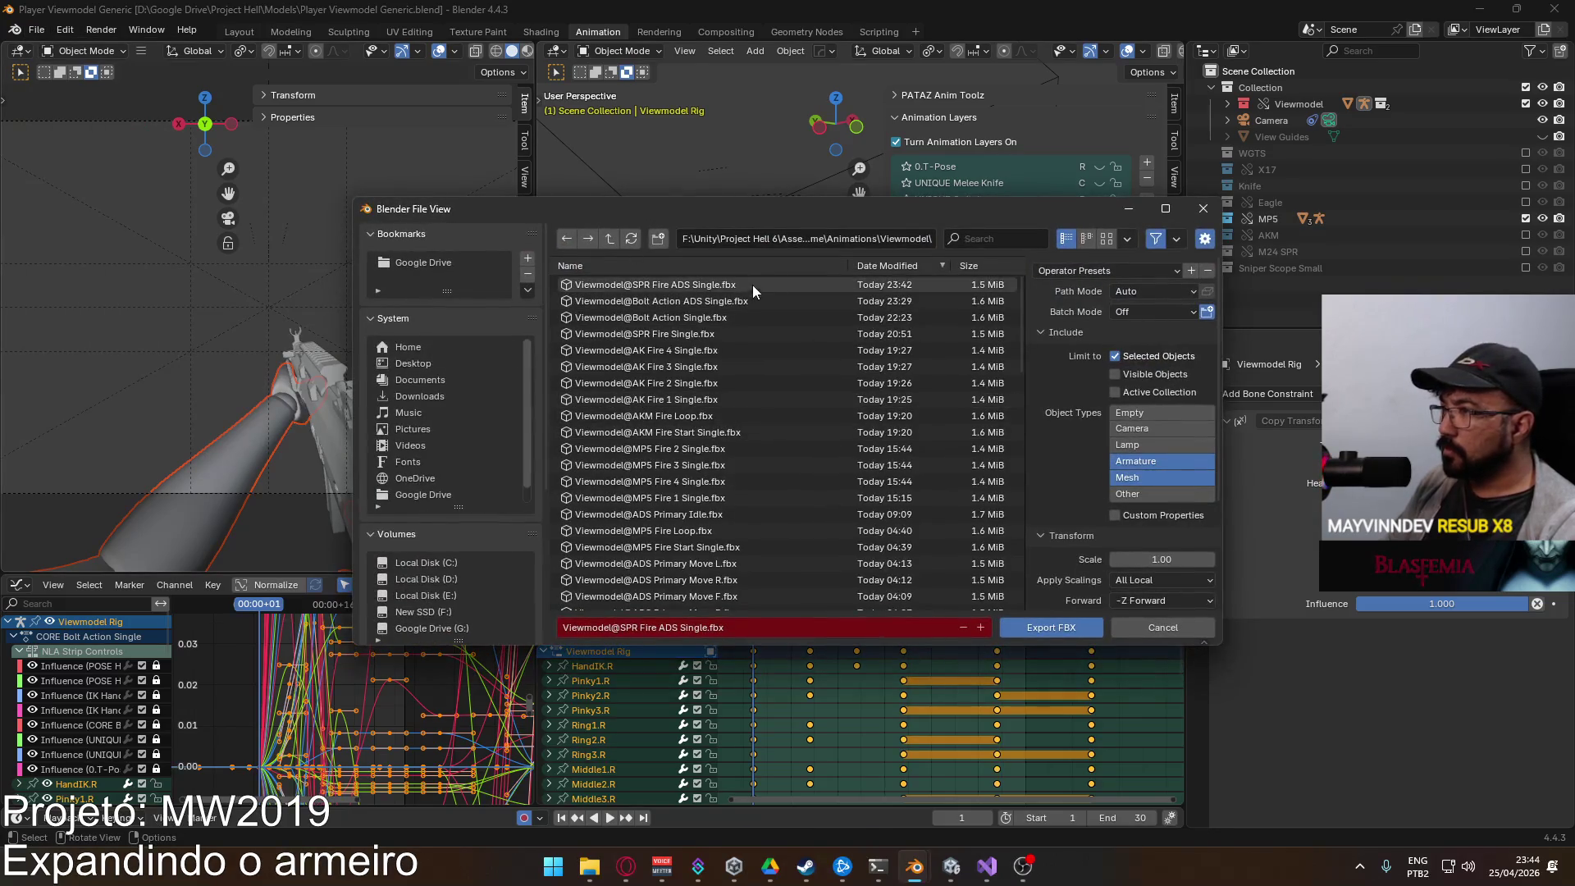
double_click(730, 331)
click(955, 868)
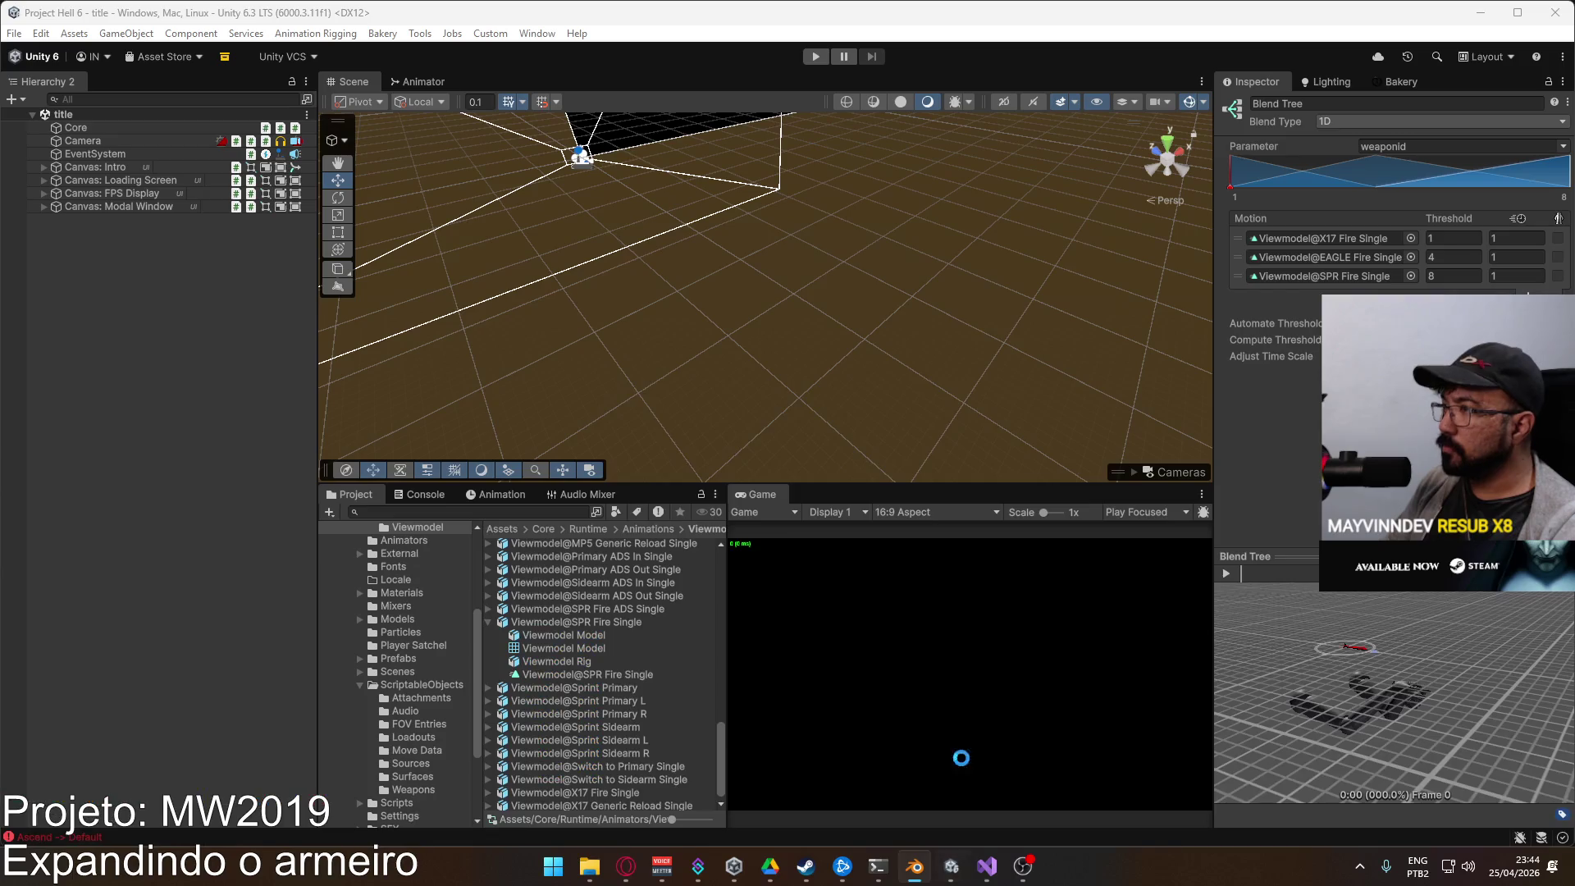
Step: Enter Play mode, host a match in the crash level, and reach first person with the SPR rifle
click(815, 58)
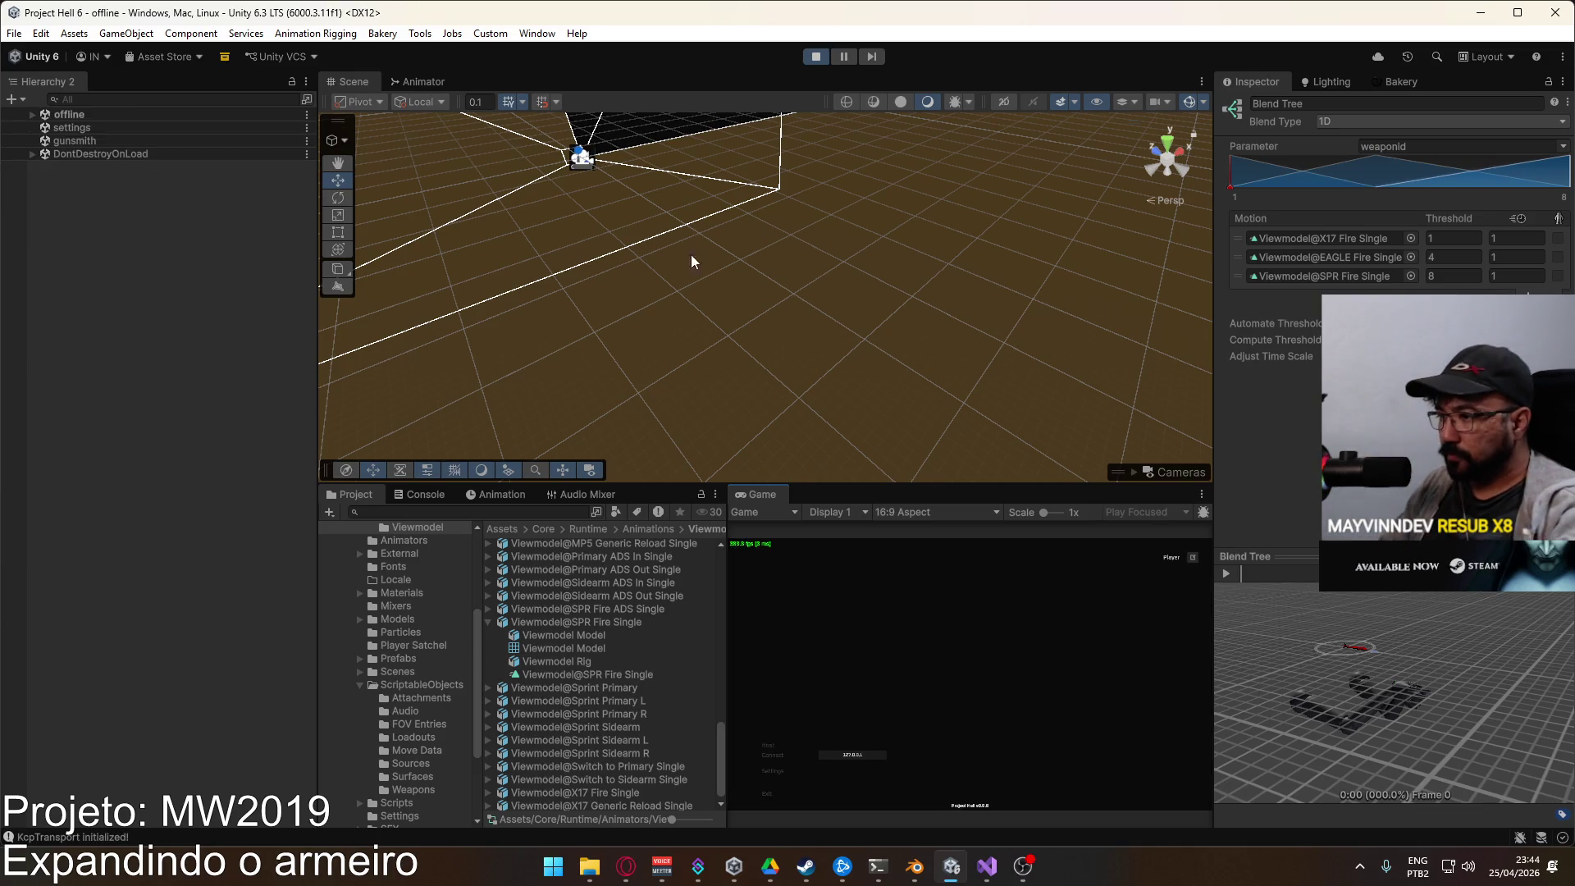
click(489, 622)
click(771, 746)
click(867, 797)
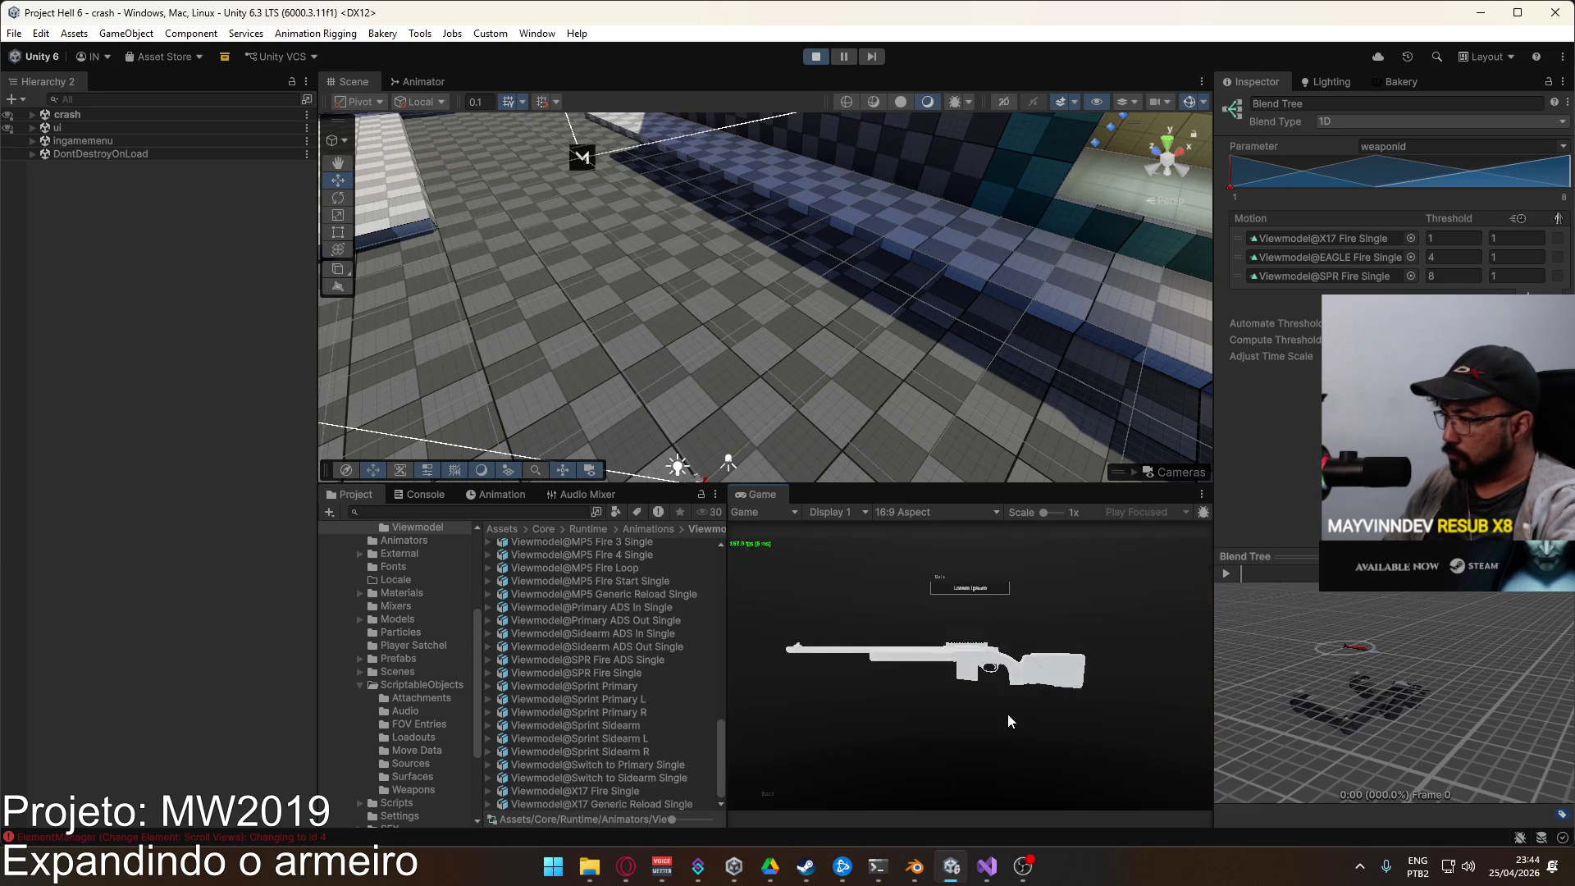
click(1008, 720)
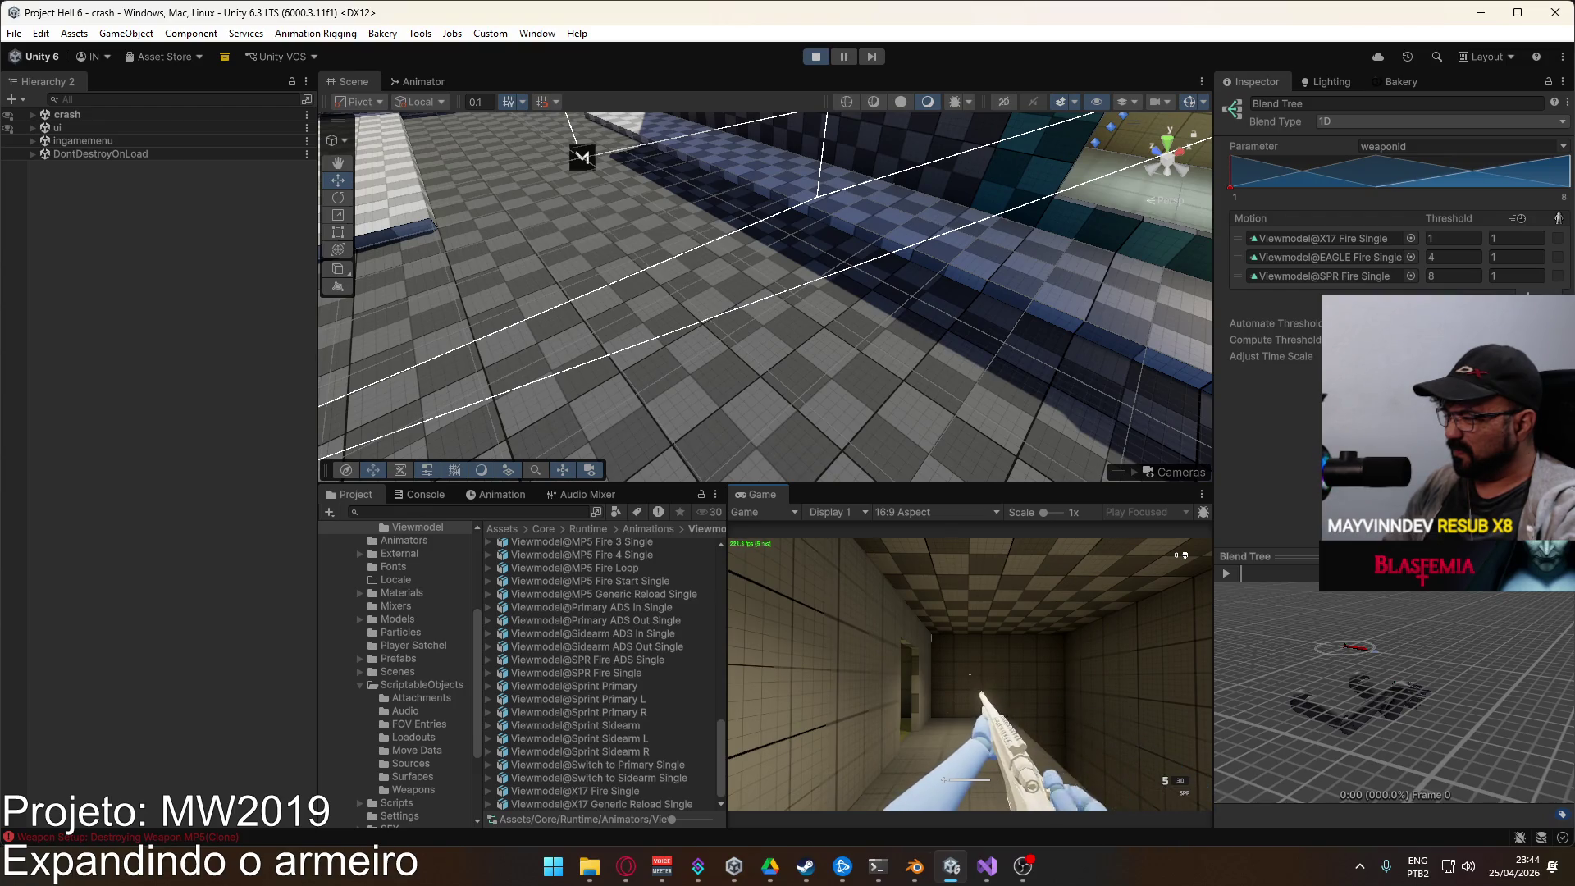
key(Escape)
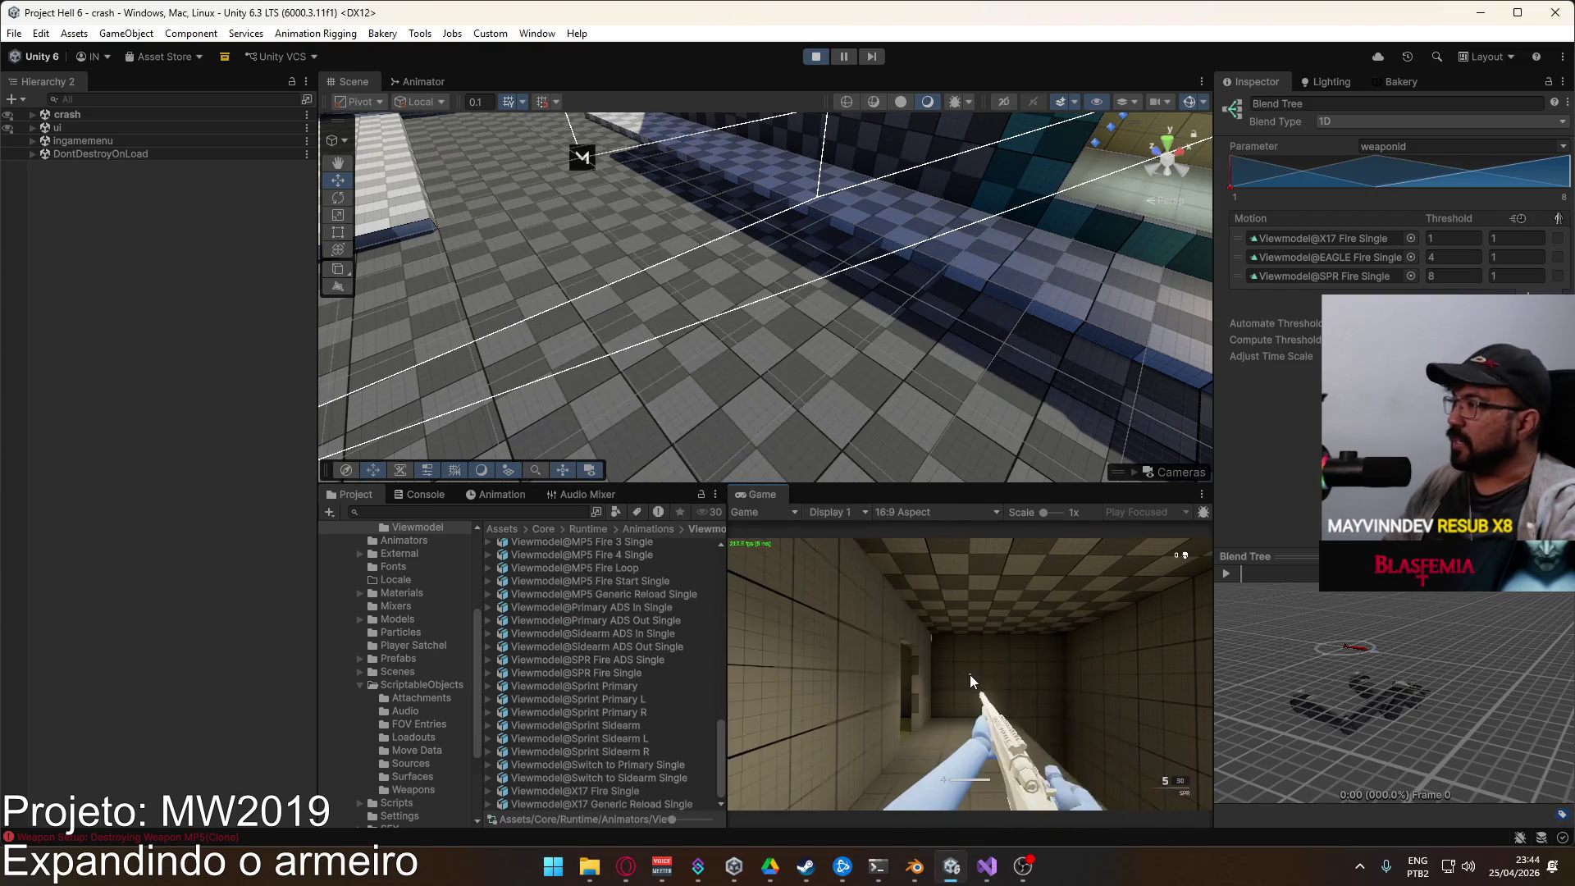
key(super)
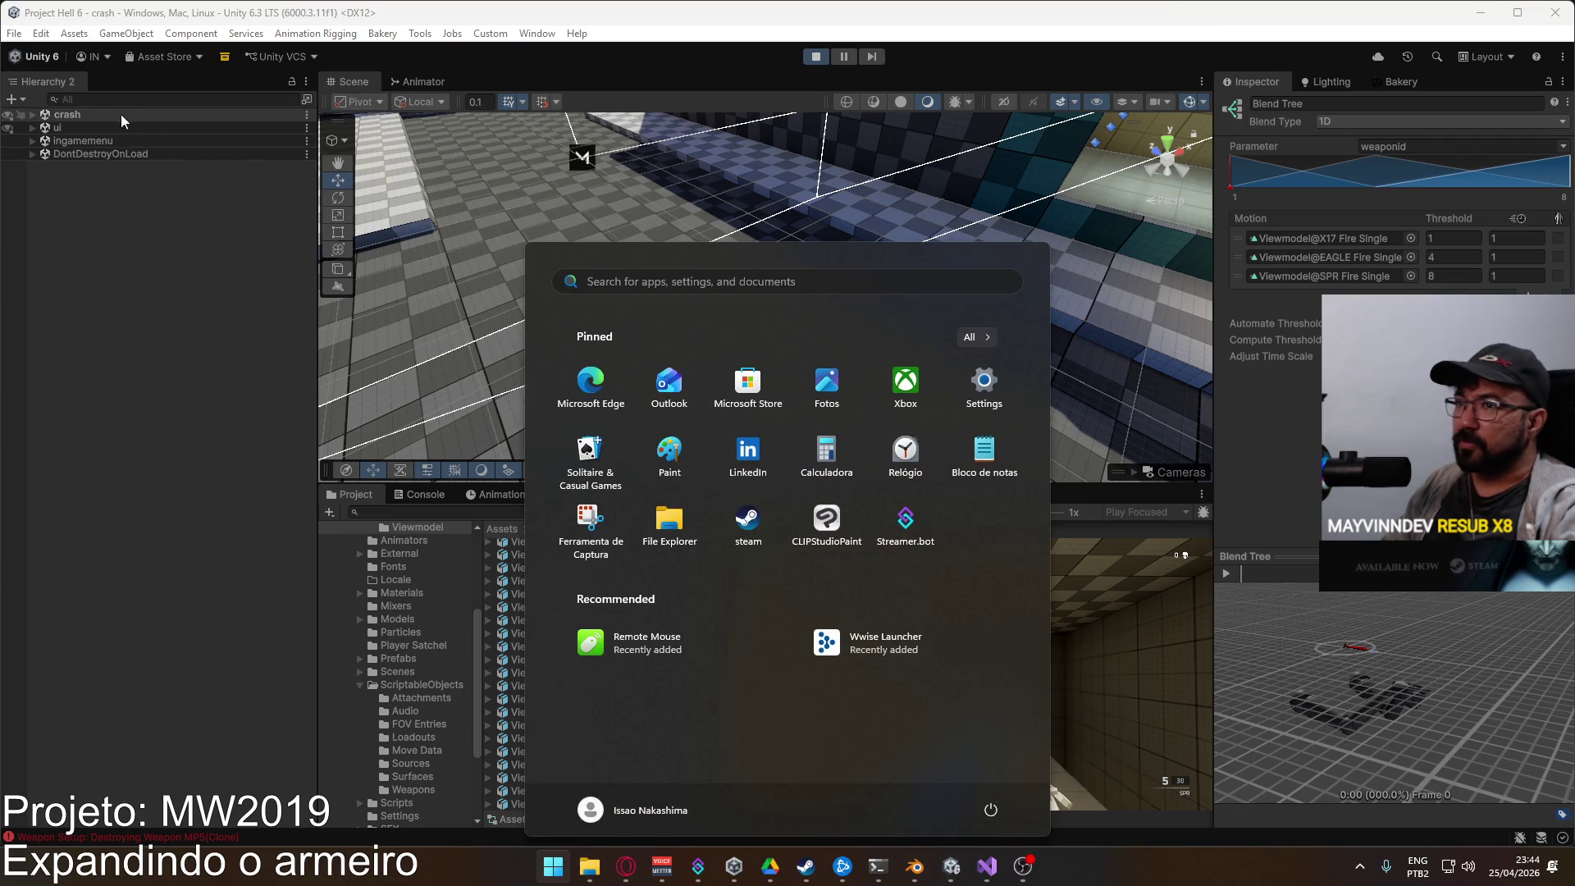
Step: Expand the crash scene and Player hierarchy and select the Viewmodel object
click(31, 113)
click(30, 114)
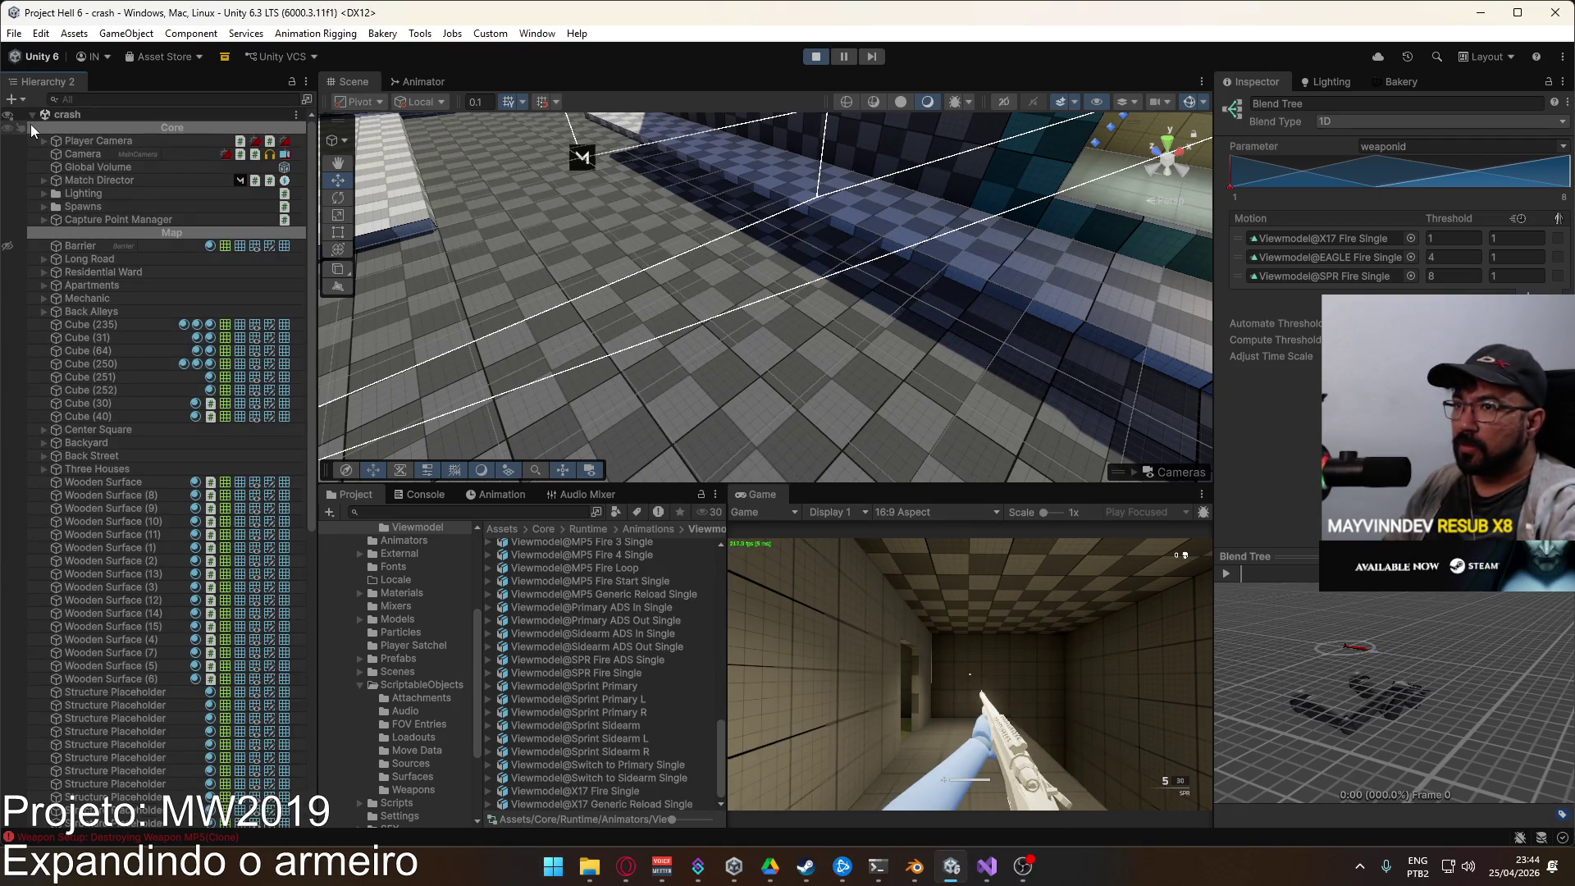
scroll(187, 379, down, 8)
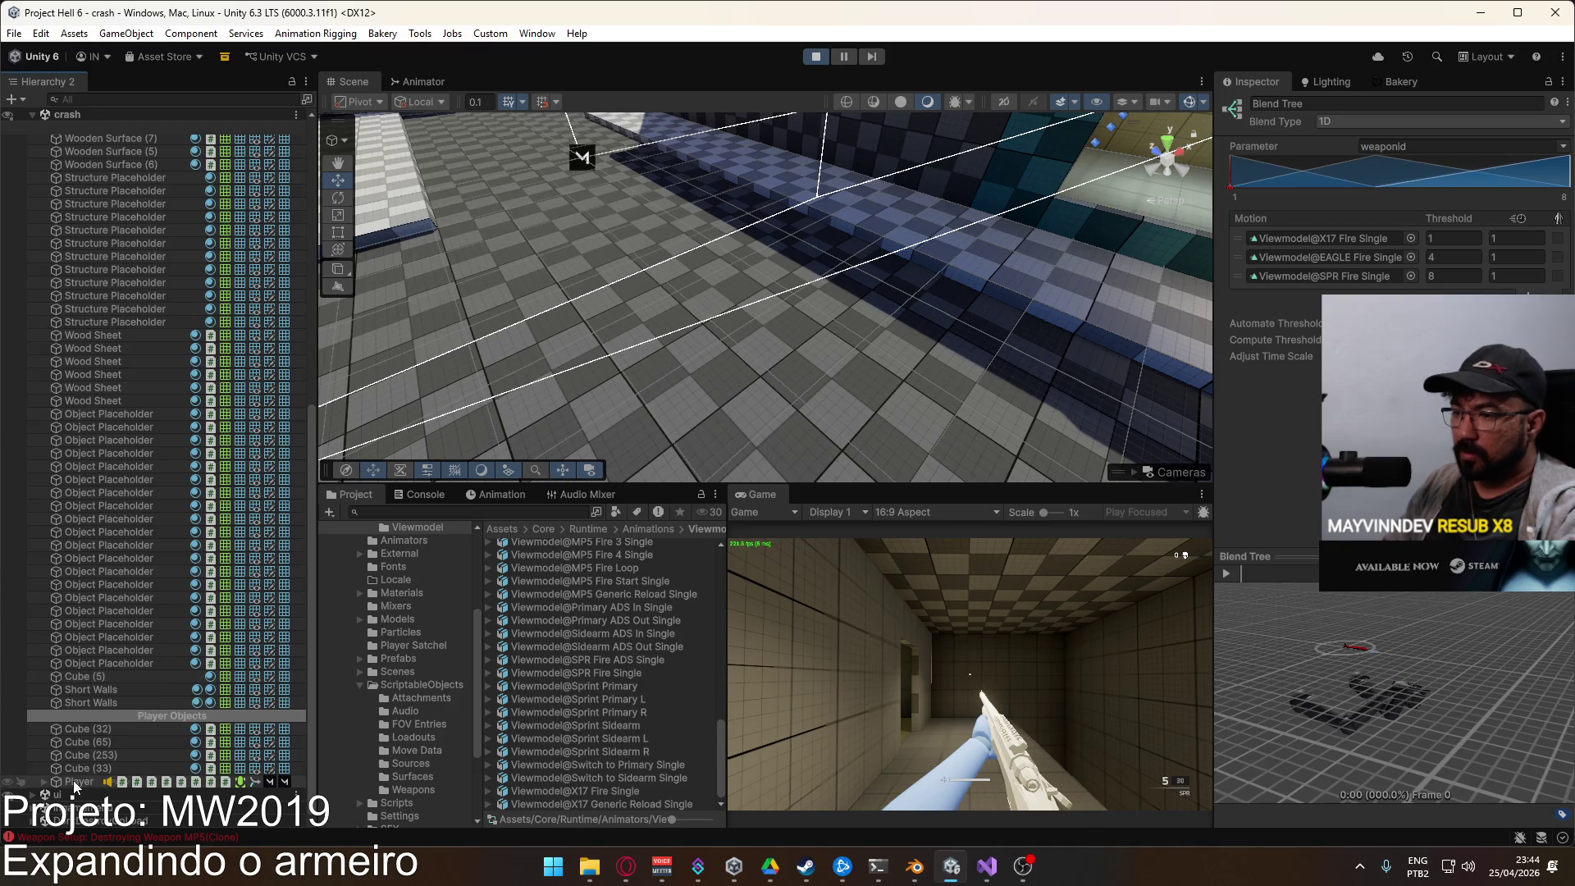
click(47, 781)
click(45, 780)
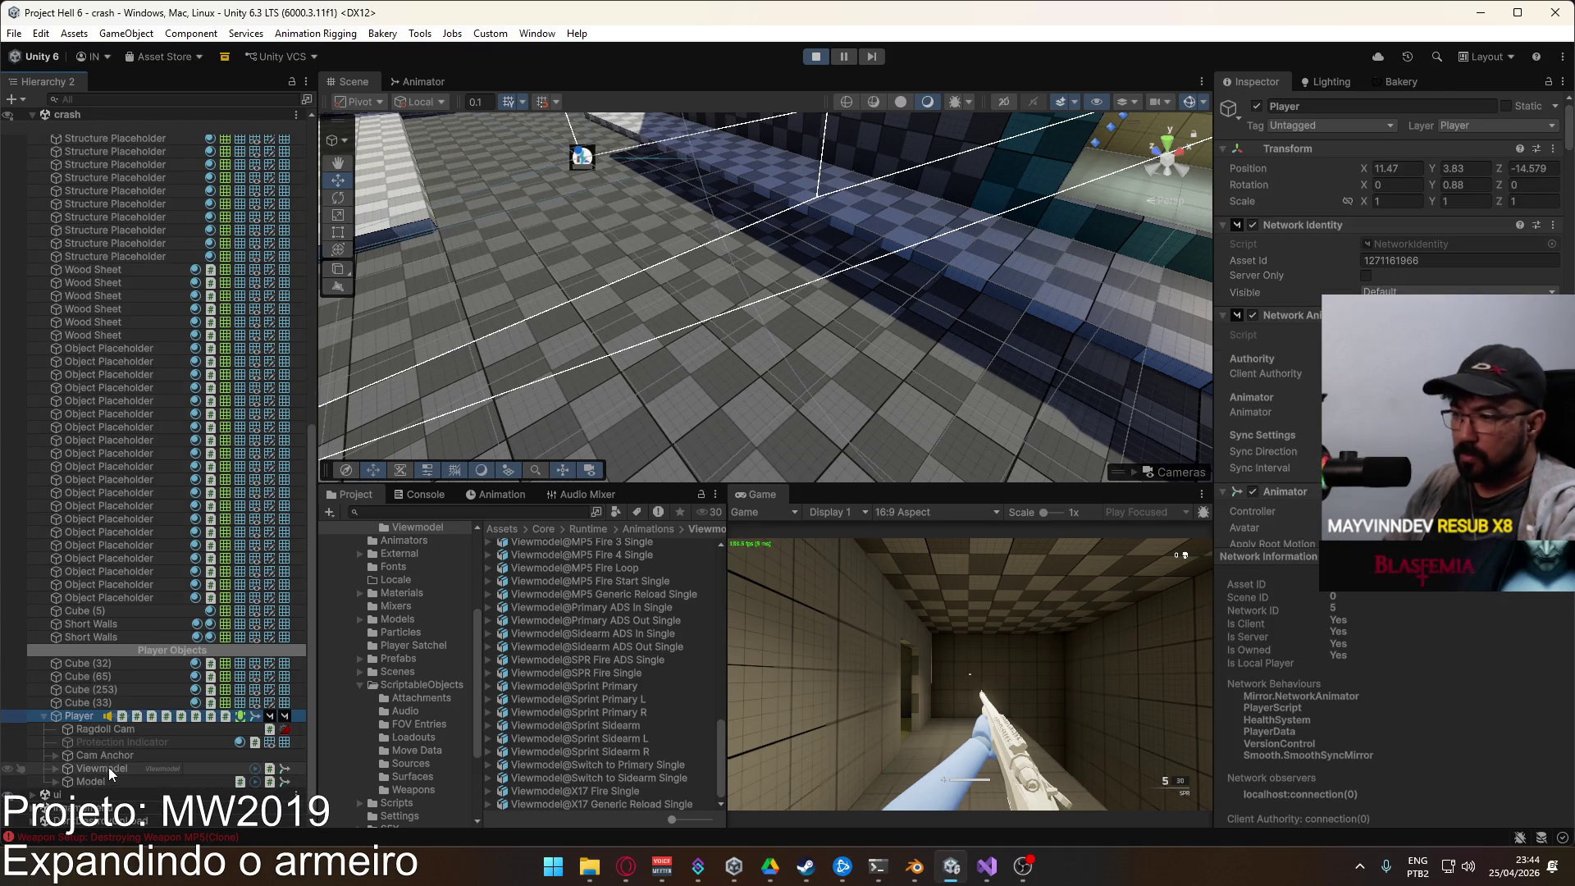
click(108, 766)
Step: Inspect the Fire ADS layer's Fire blend tree and SPR Fire ADS Single clip, then return to Blender
click(424, 81)
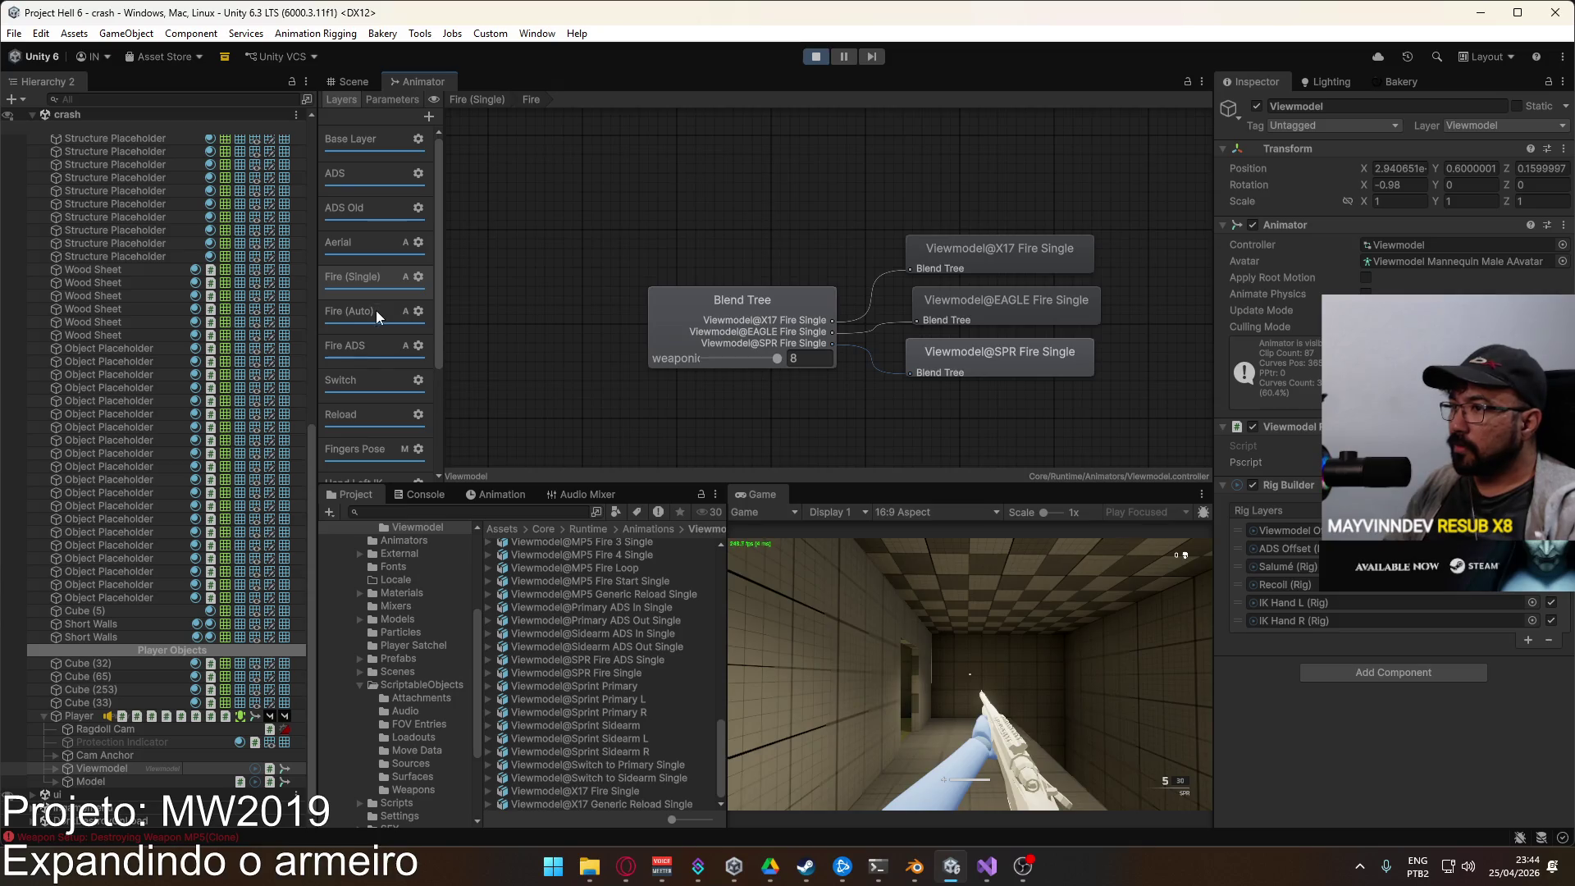
click(373, 346)
double_click(956, 254)
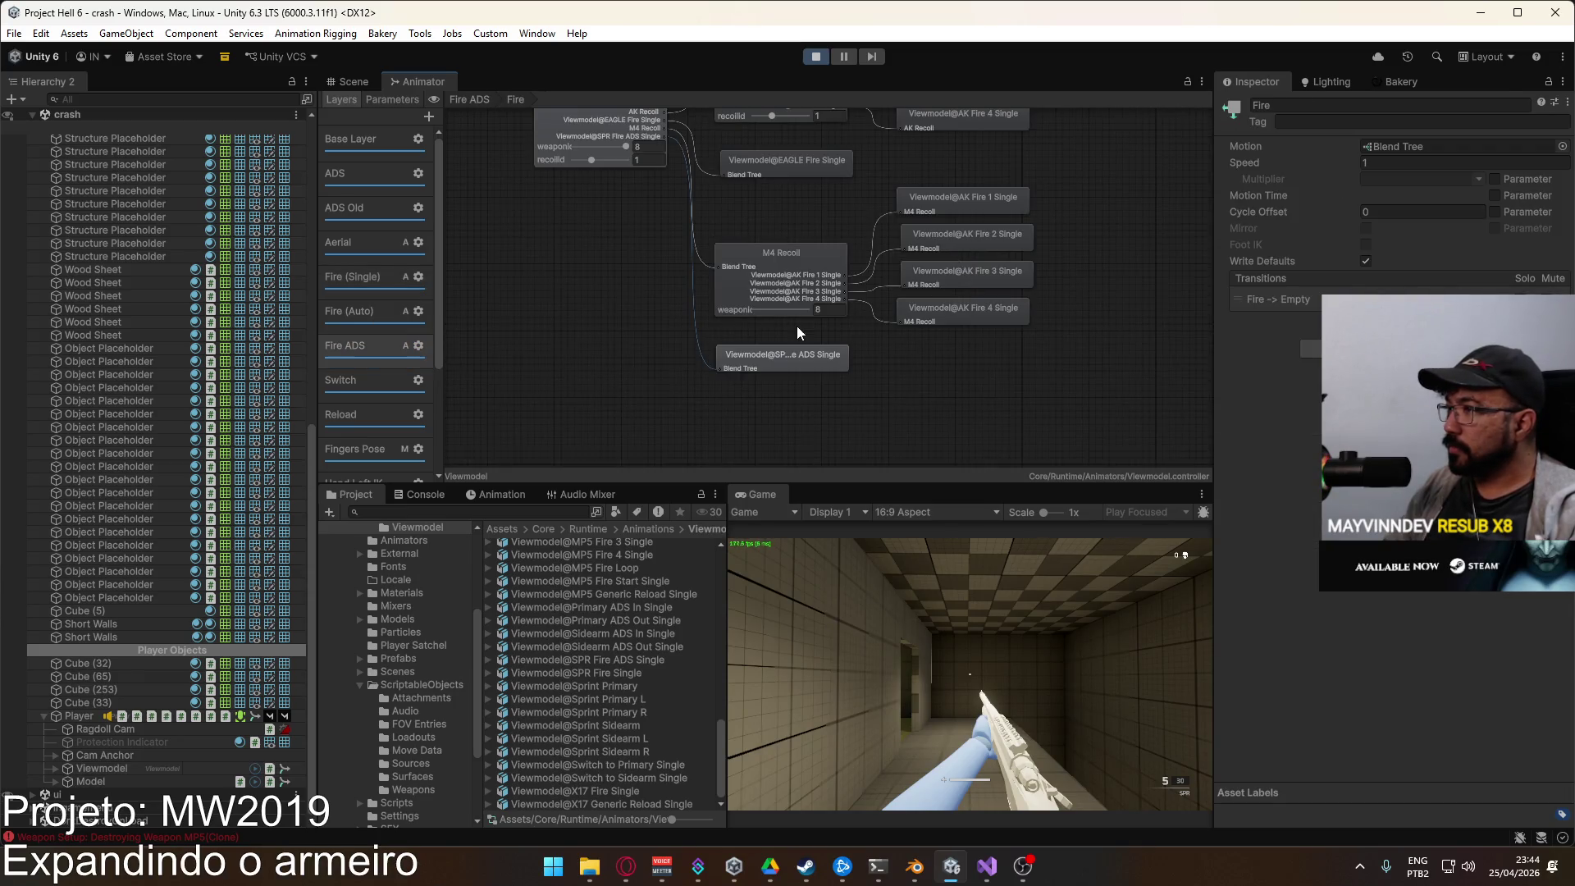
click(800, 366)
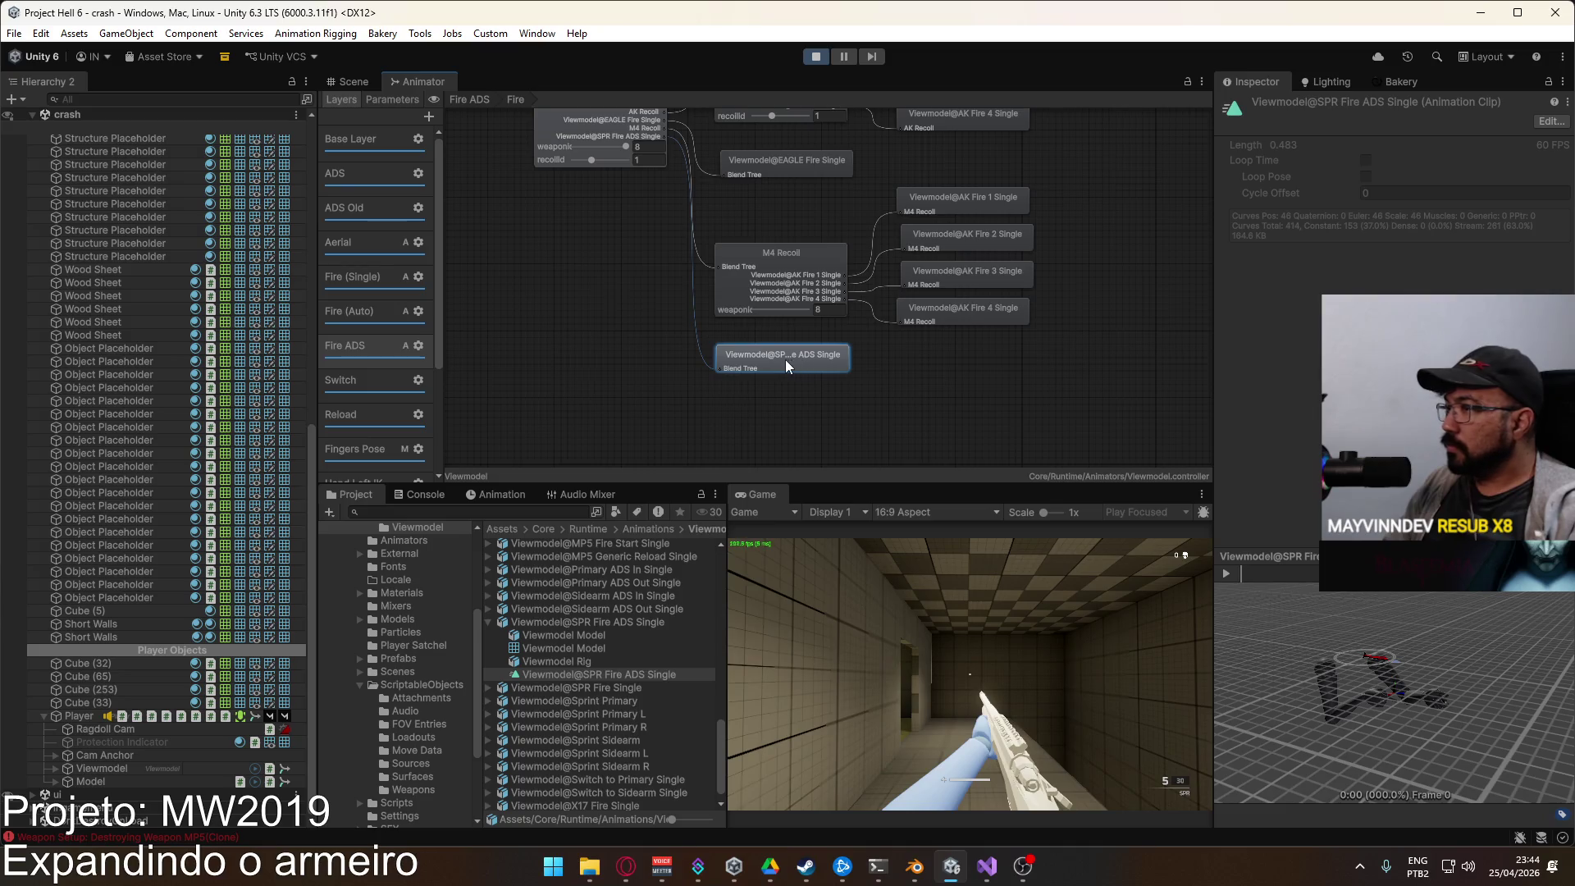
click(594, 134)
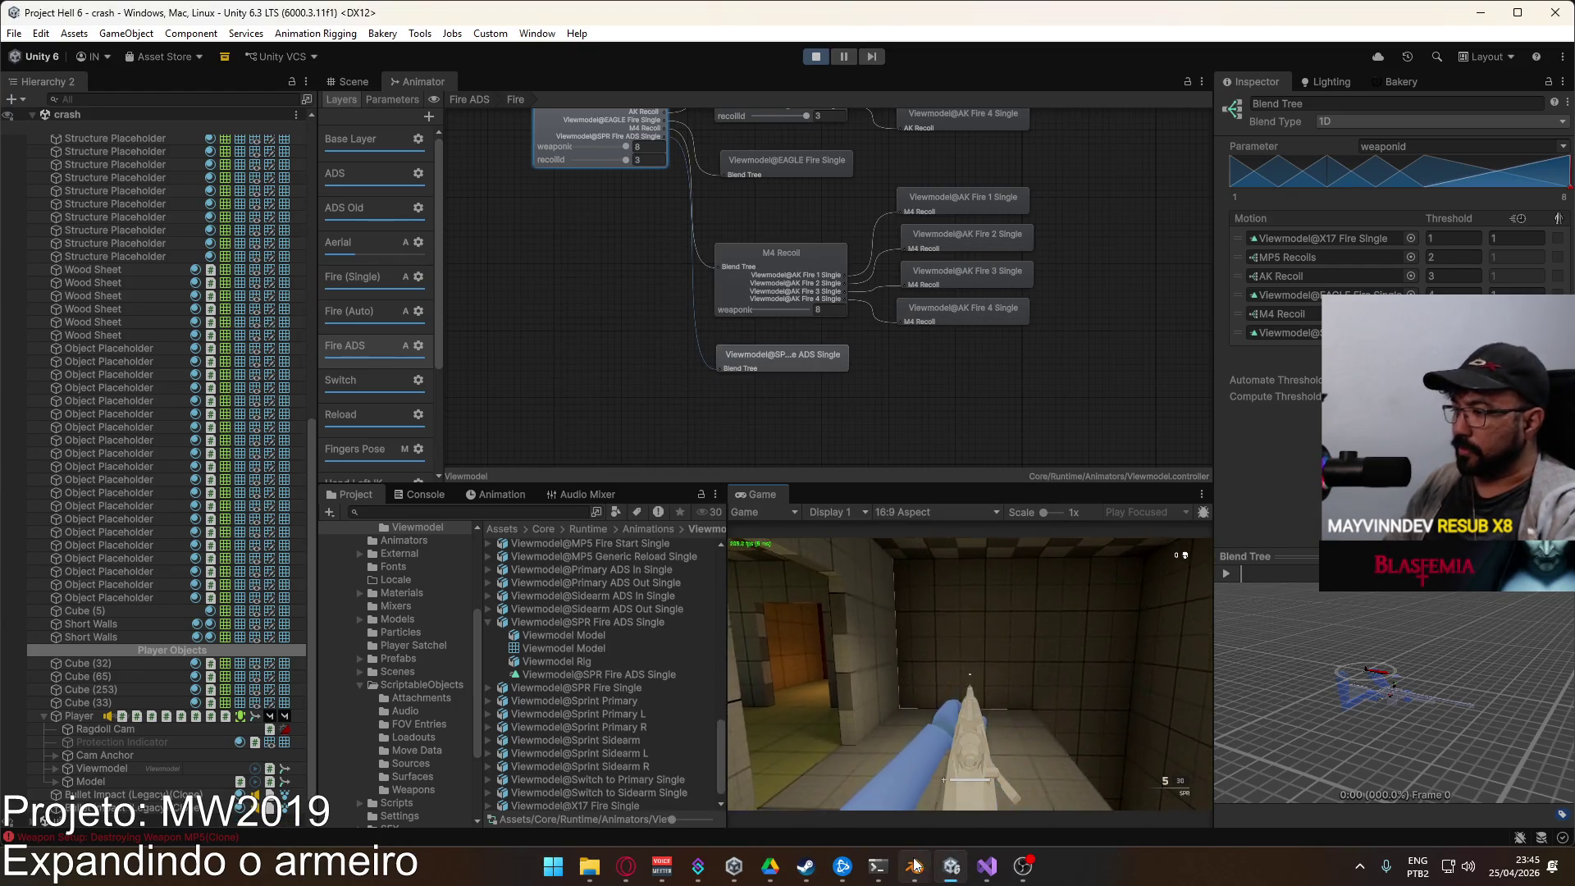
key(alt+Tab)
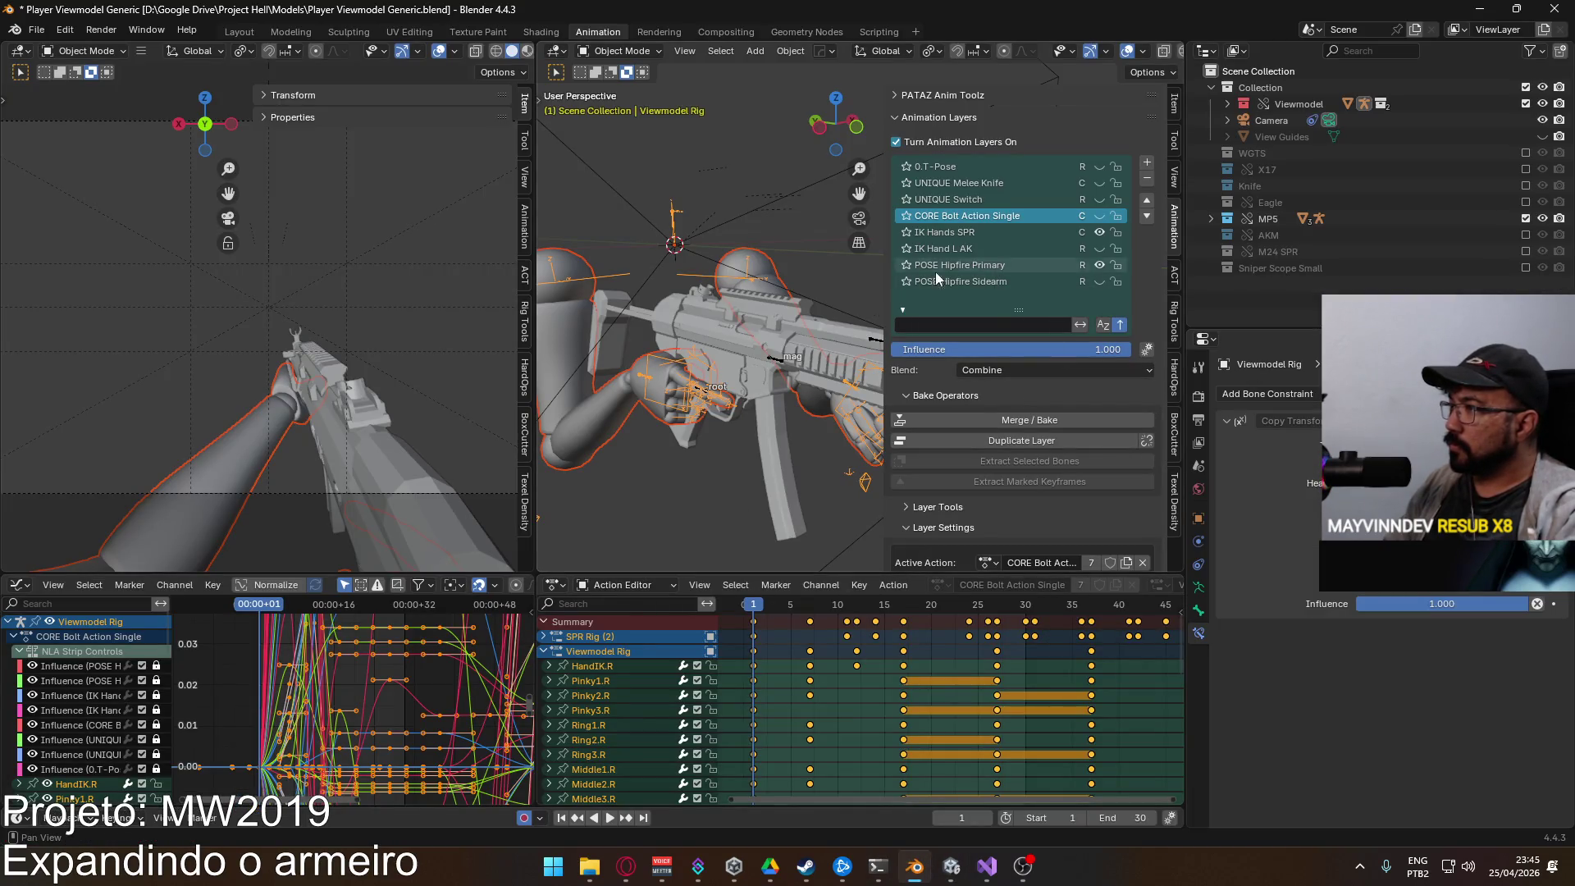
Step: Select the MP5 Rig and make its CORE Fire Single layer selected and visible
click(784, 365)
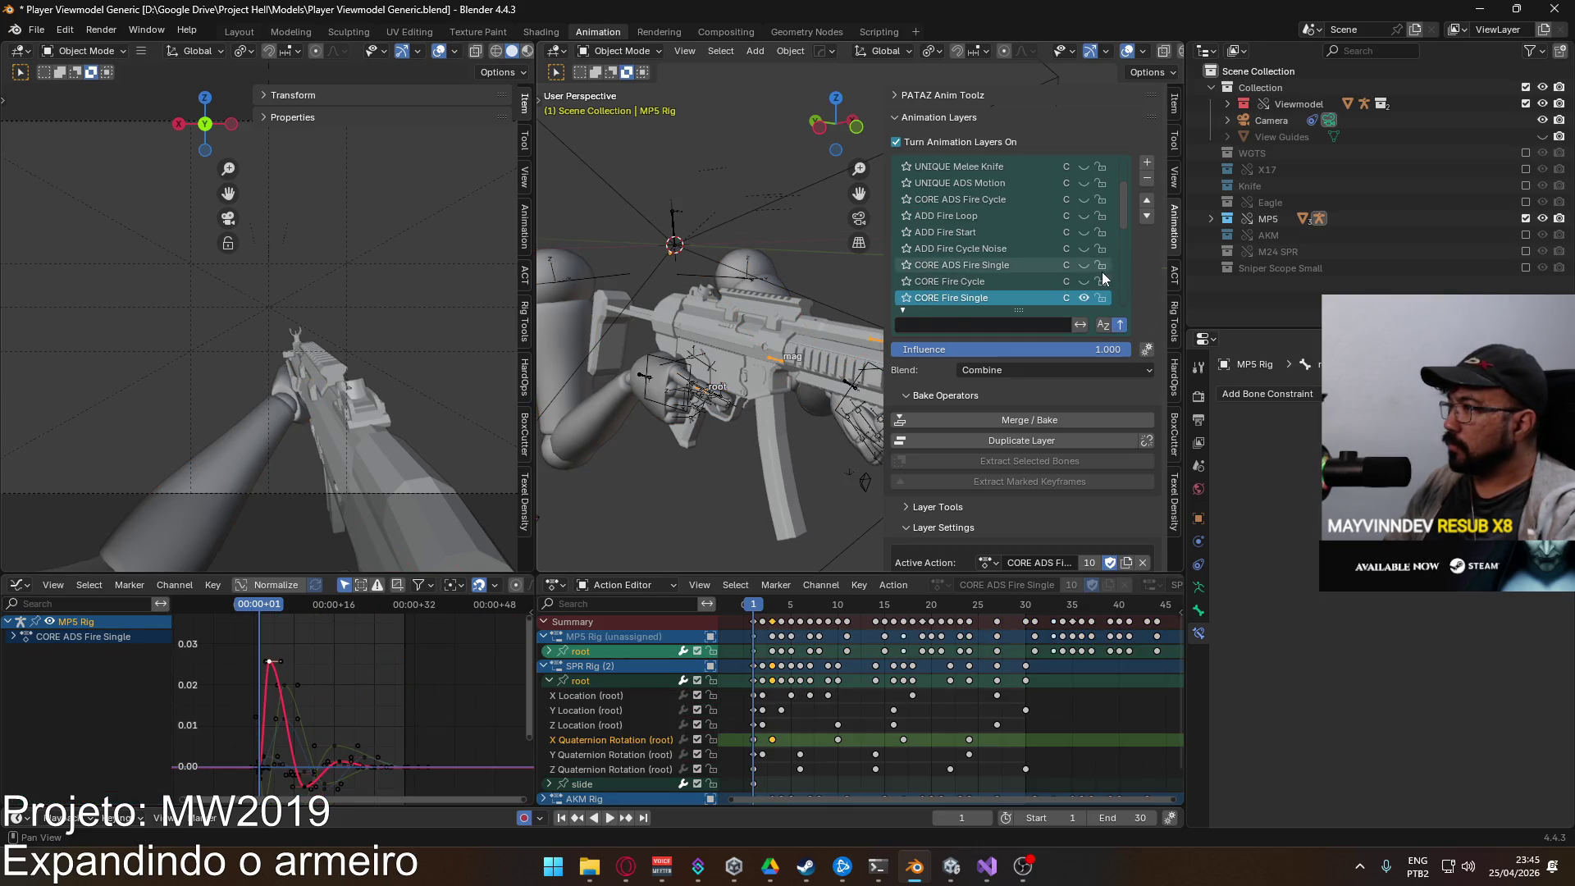
scroll(1104, 279, down, 5)
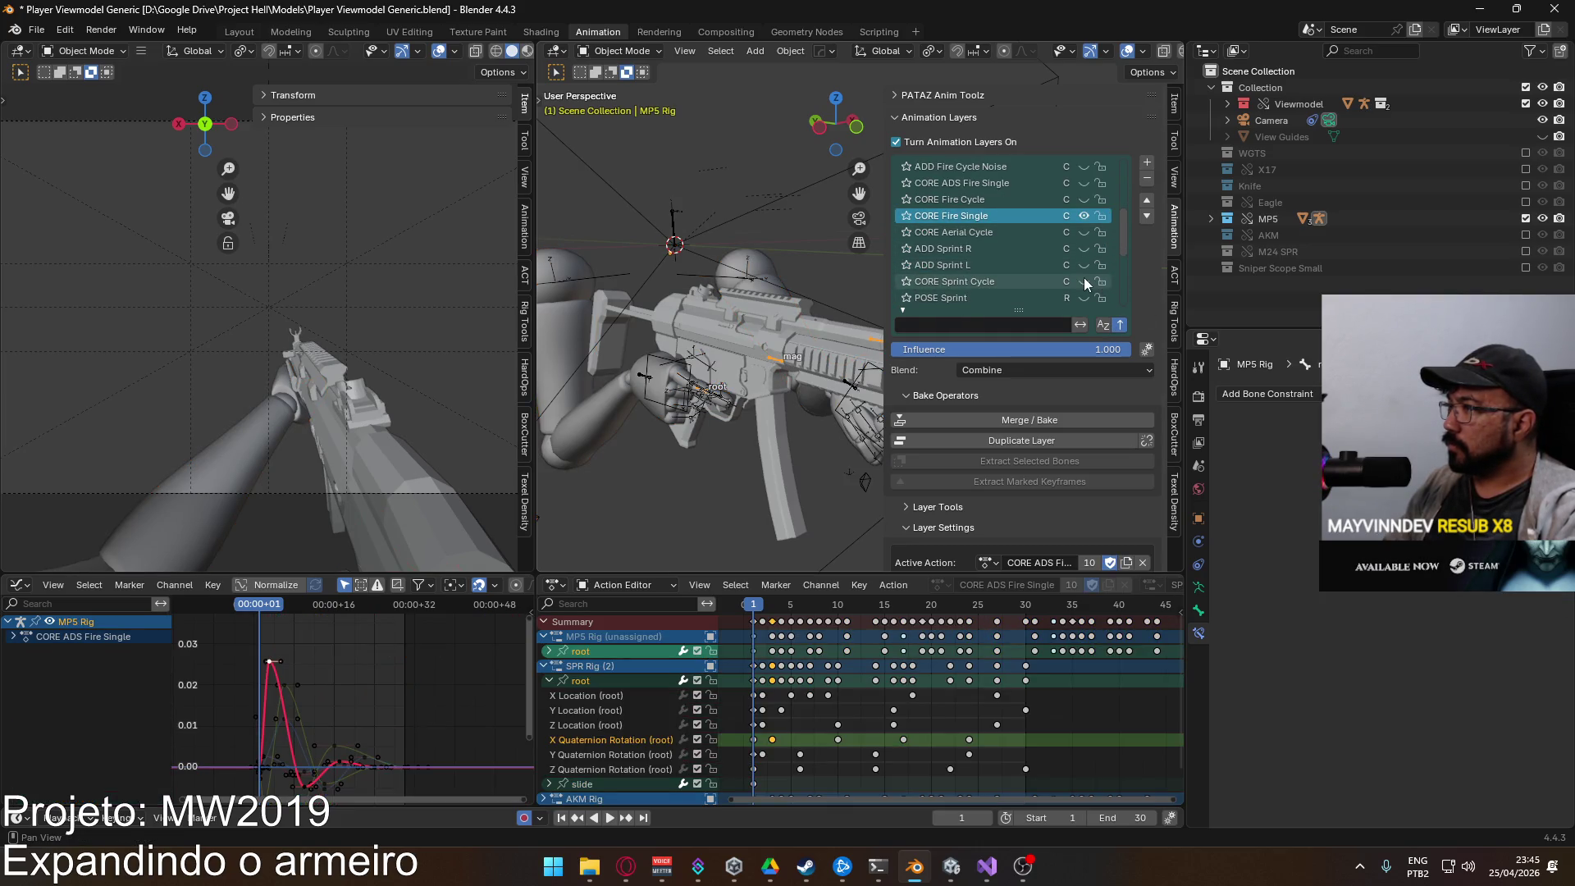
scroll(1094, 234, up, 2)
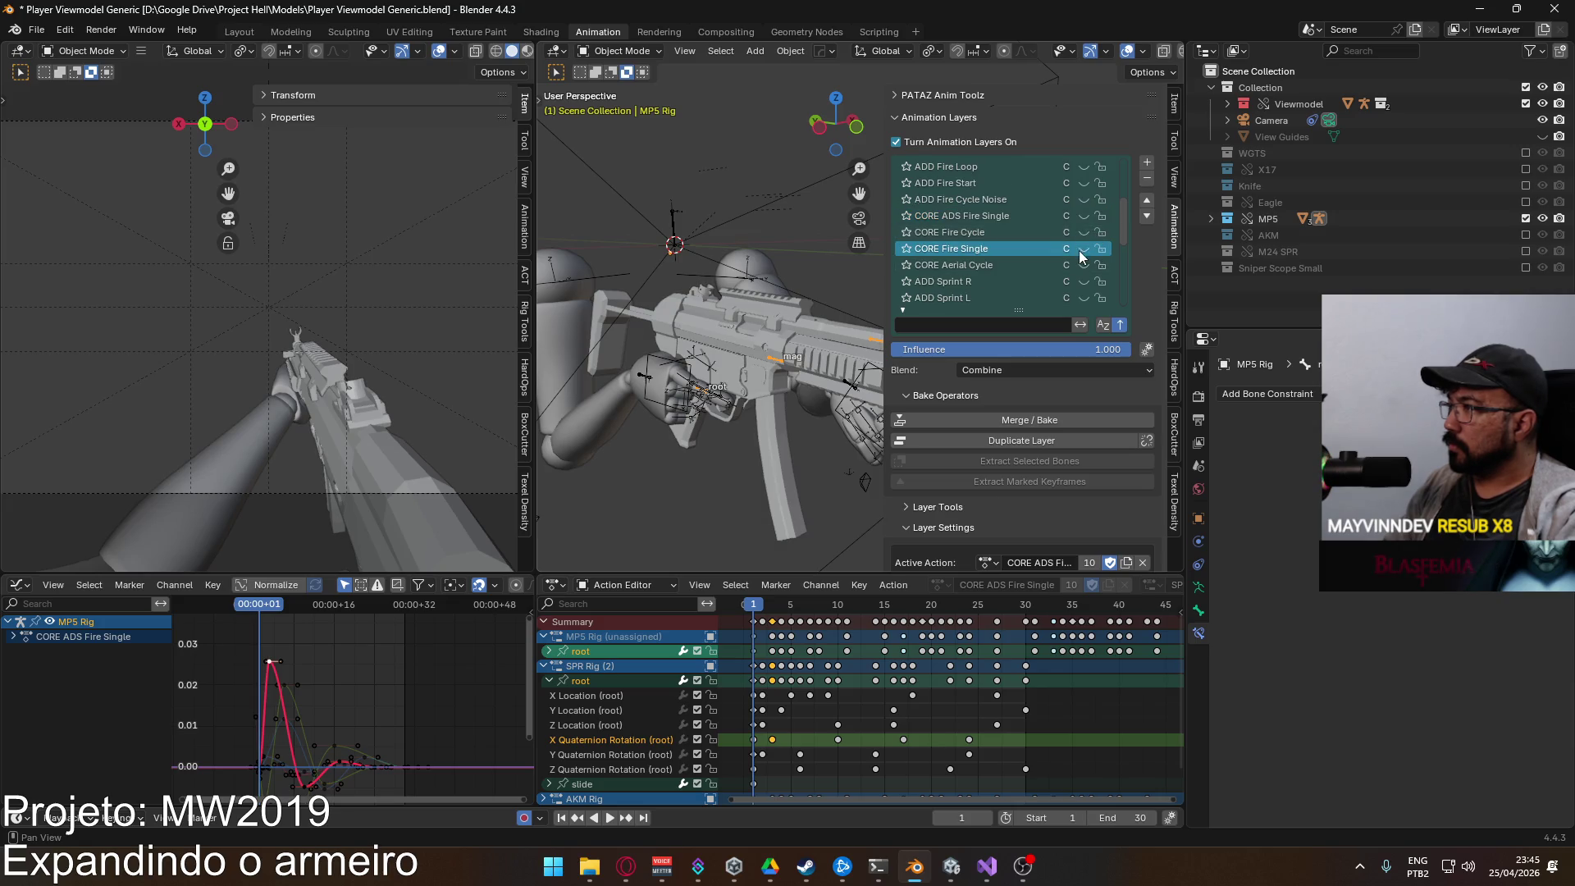
click(1018, 218)
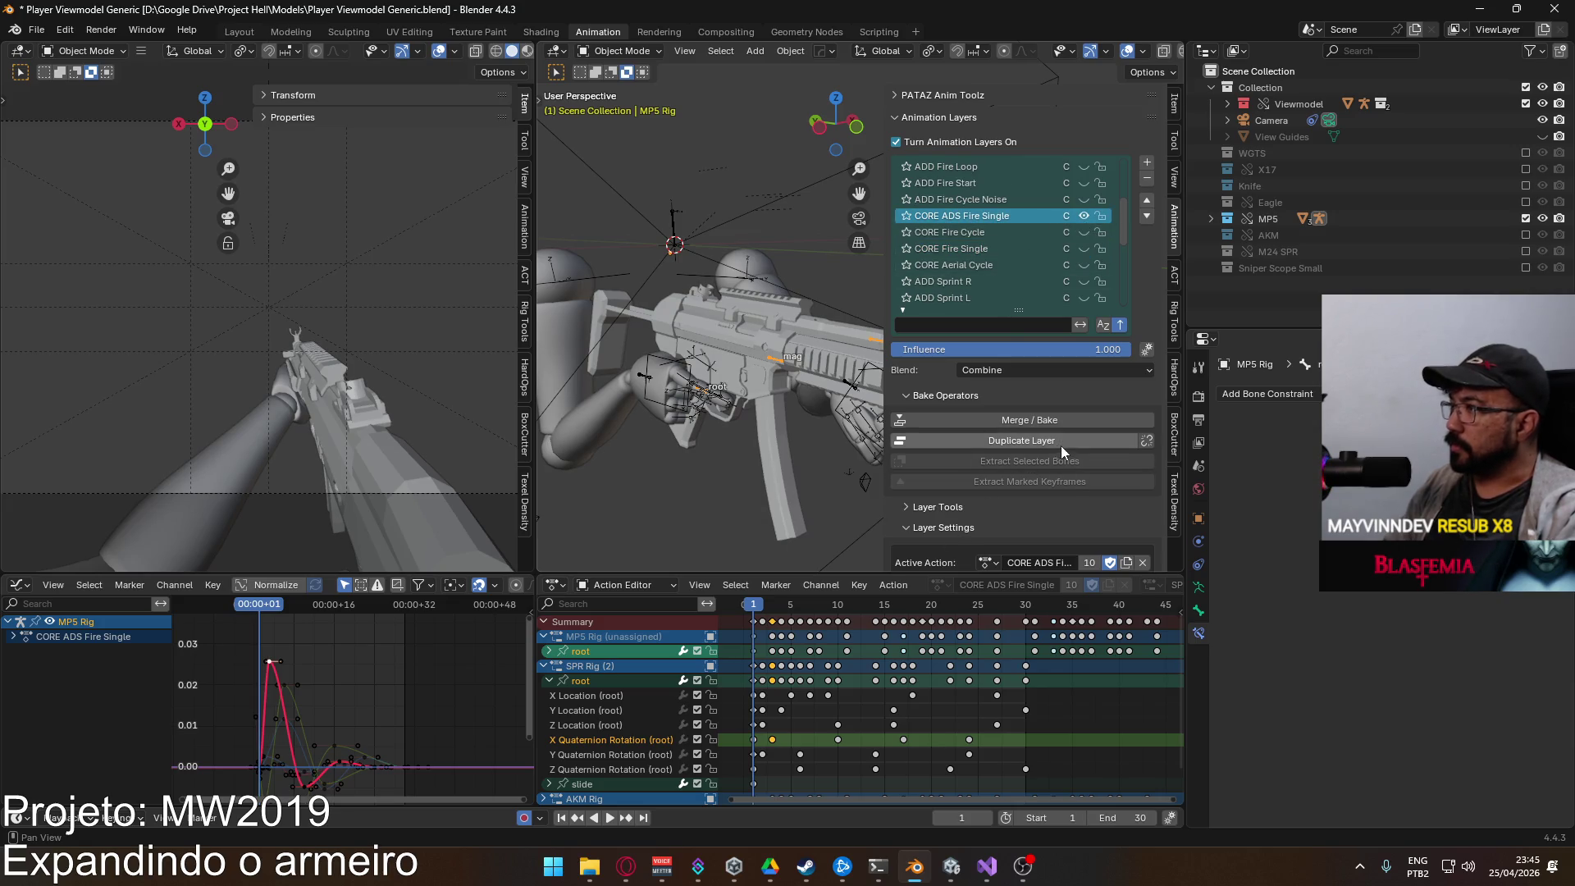
scroll(996, 487, down, 2)
scroll(997, 487, down, 1)
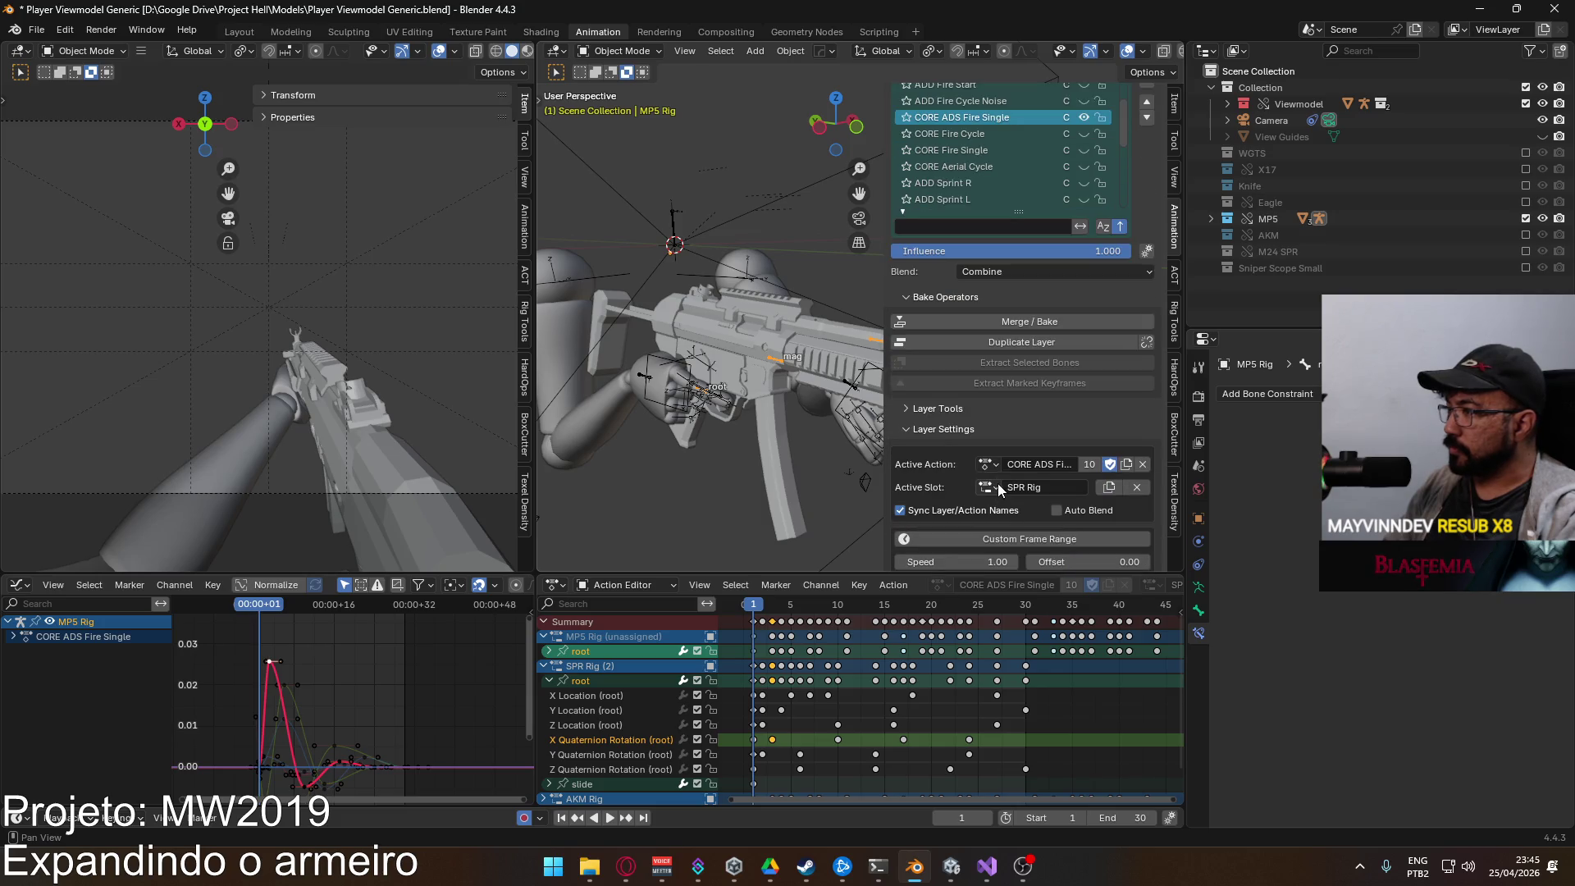
click(1001, 154)
click(1002, 121)
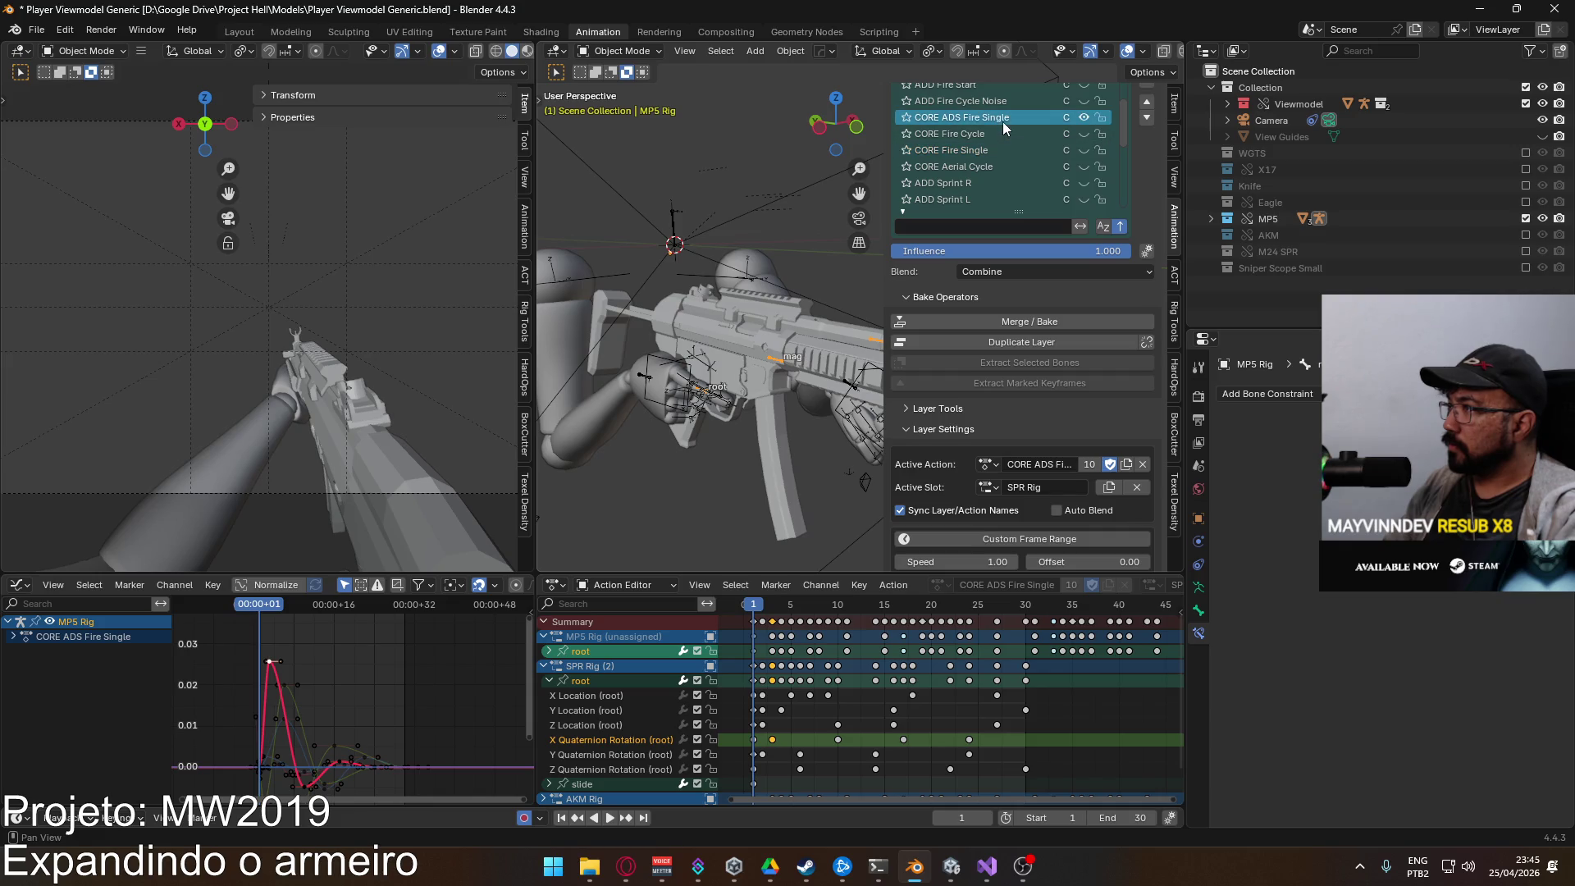
click(988, 152)
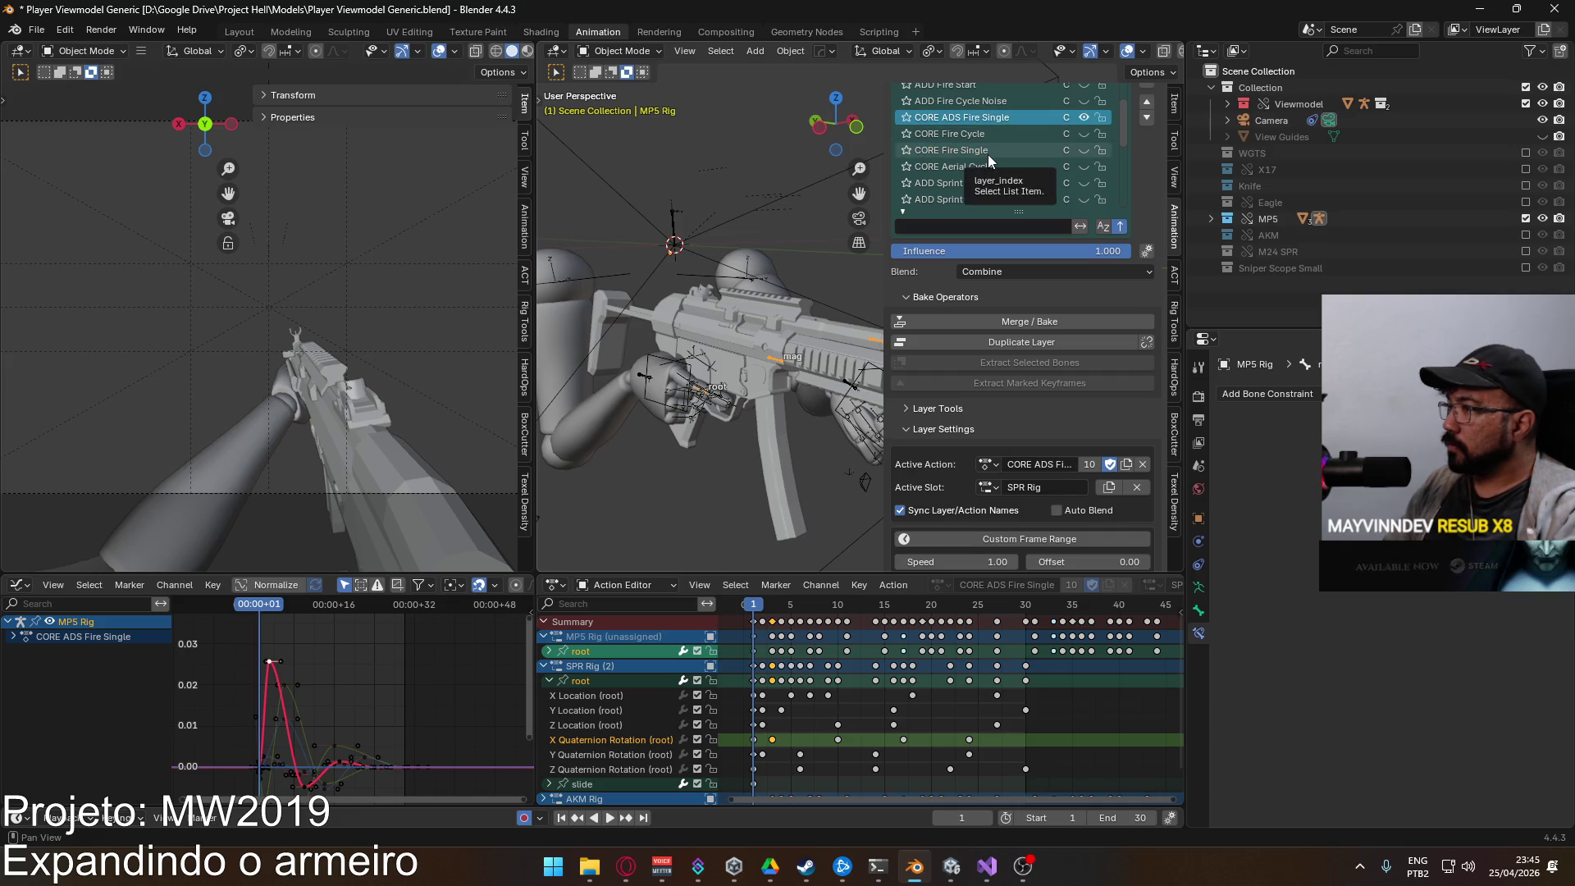
click(1083, 150)
Step: Assign the CORE Fire Single action to the layer and play it back
click(988, 465)
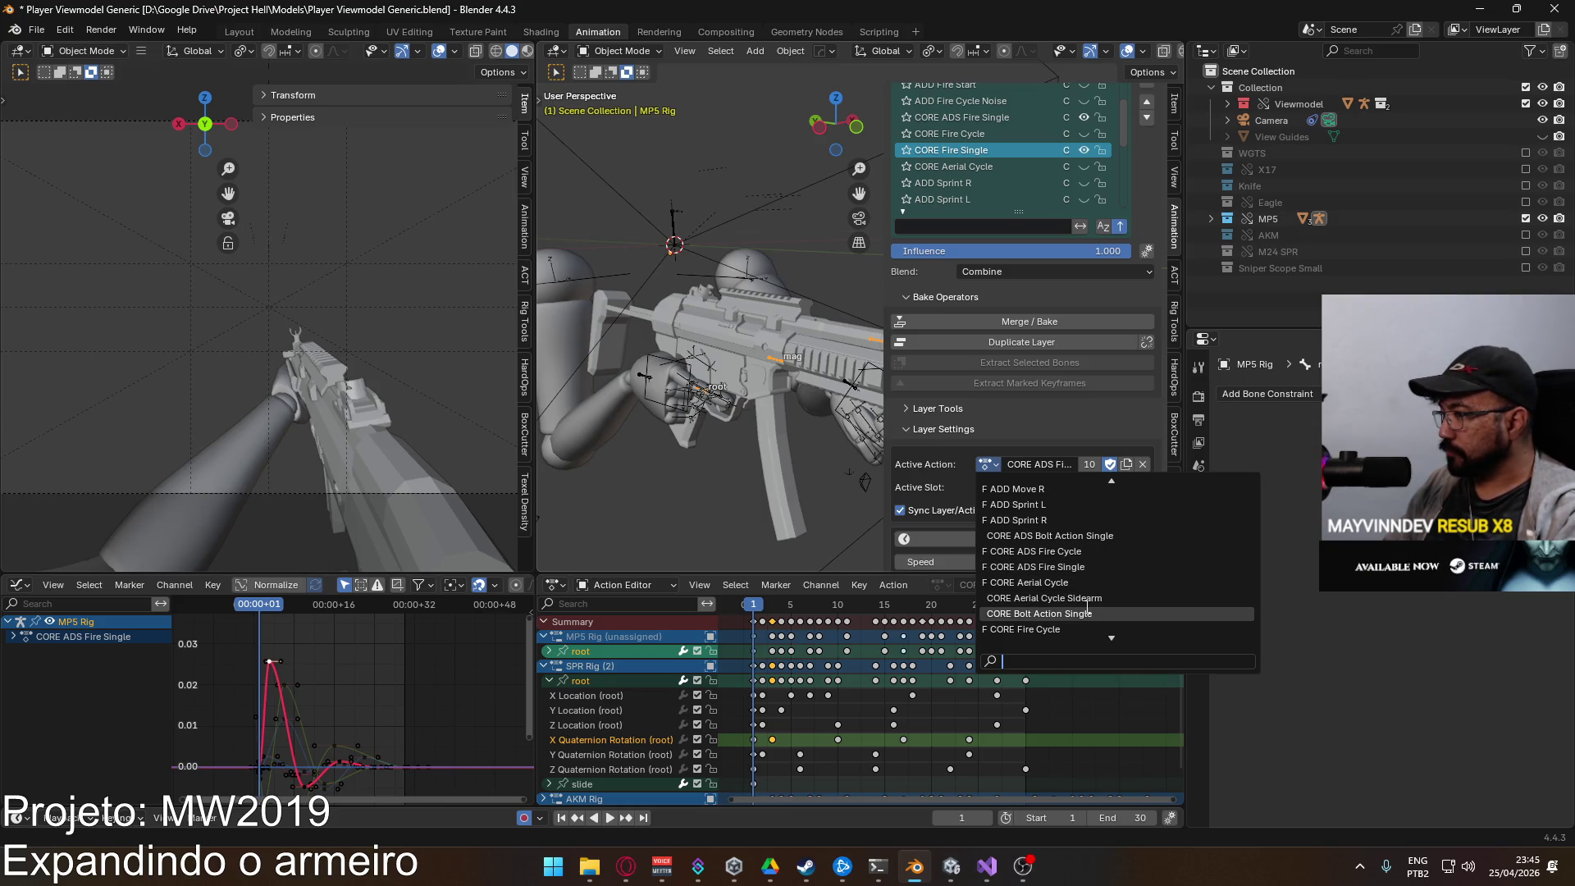
scroll(1111, 556, down, 6)
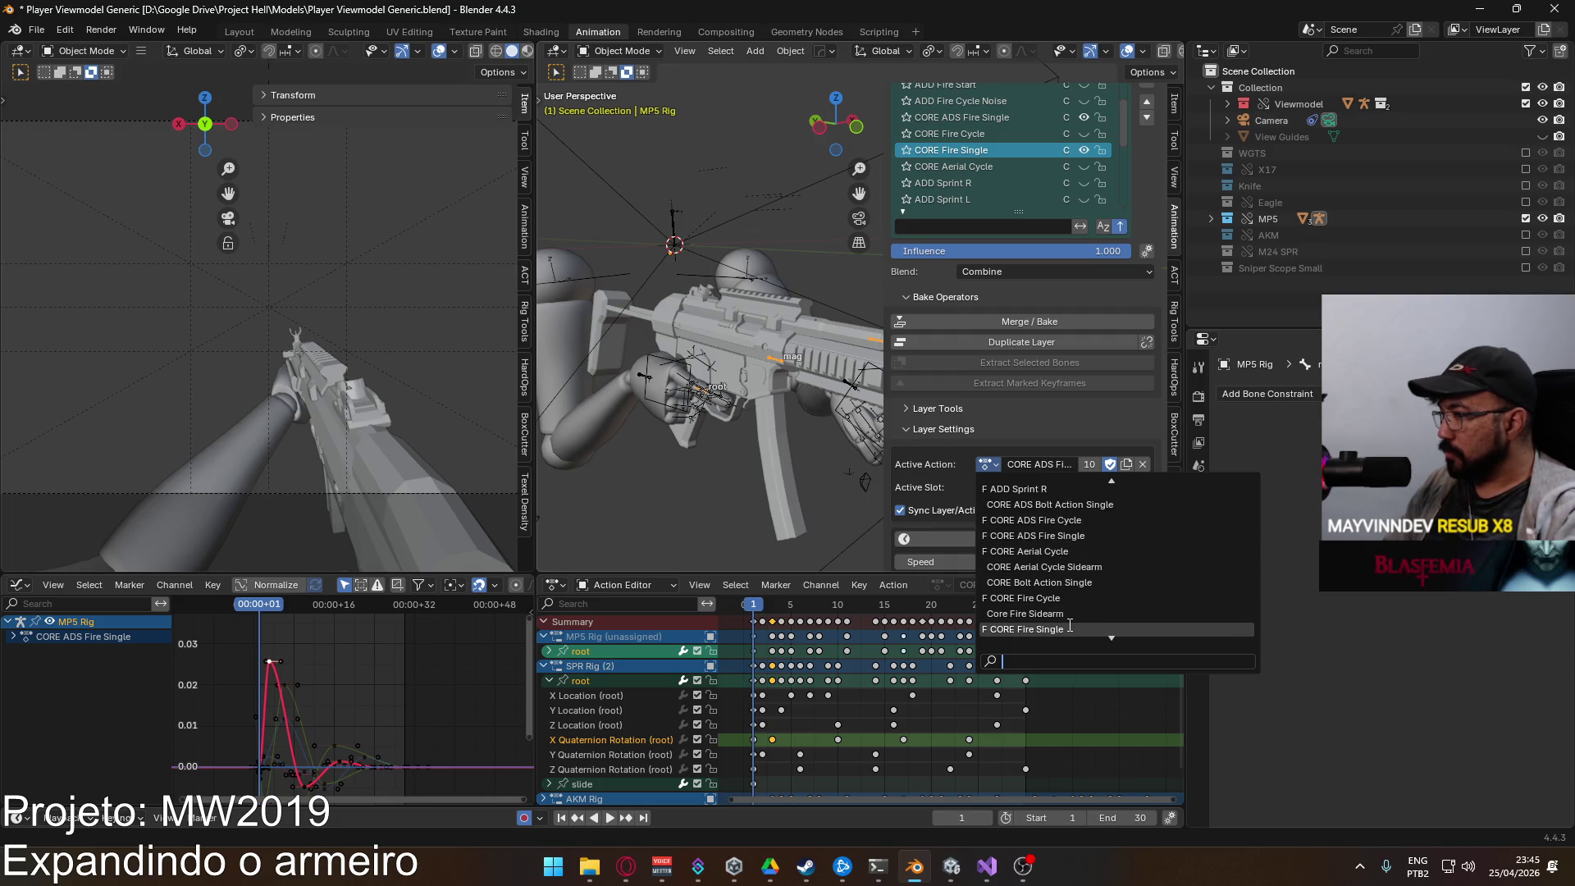
click(1069, 628)
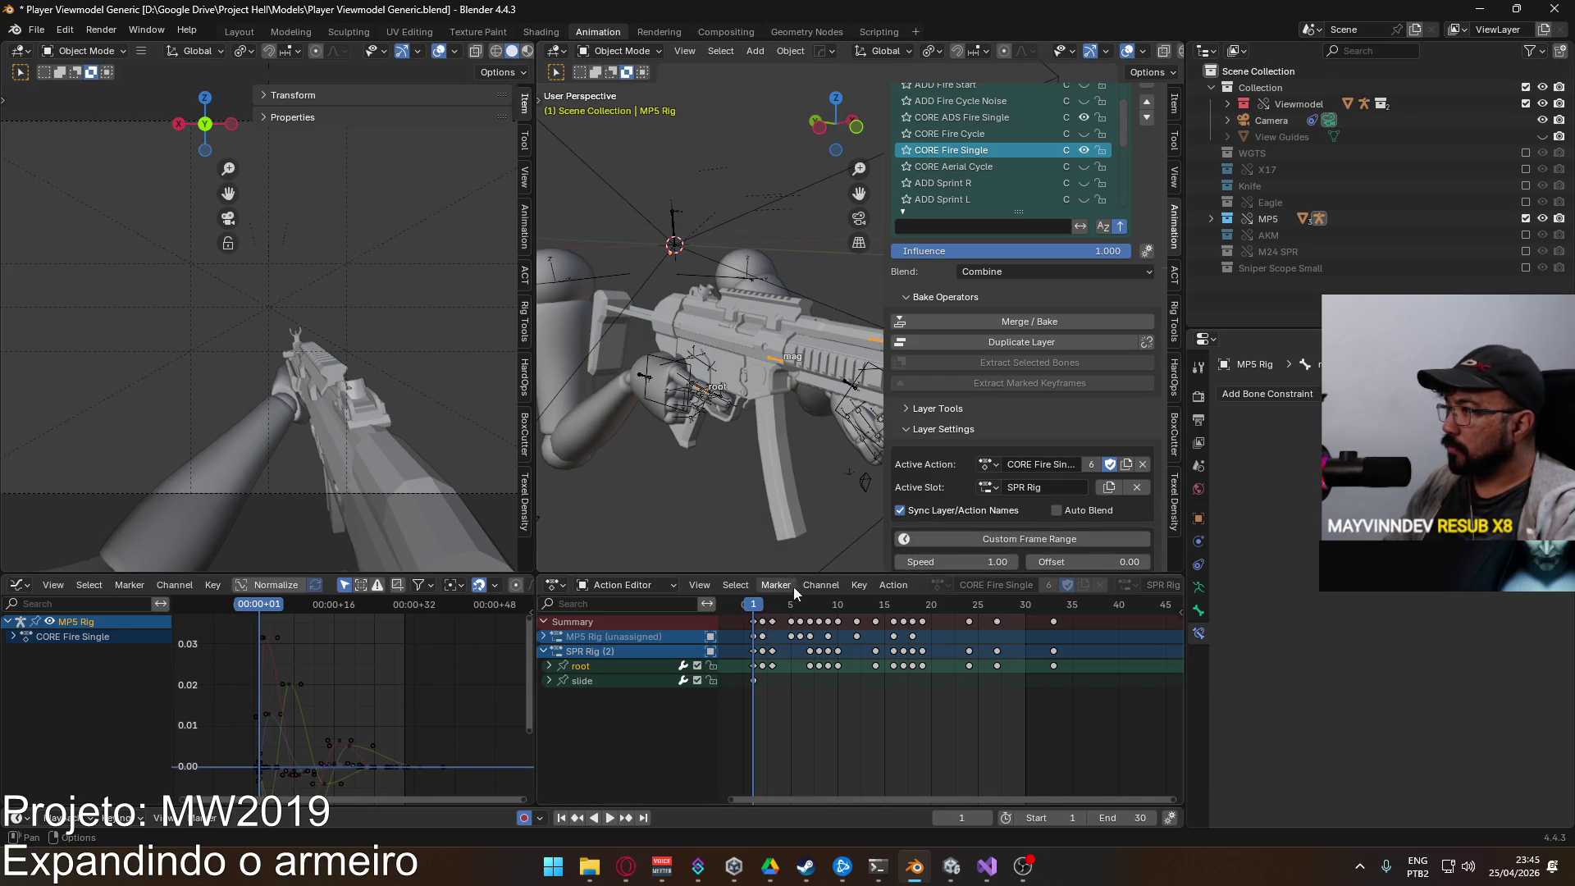
key(space)
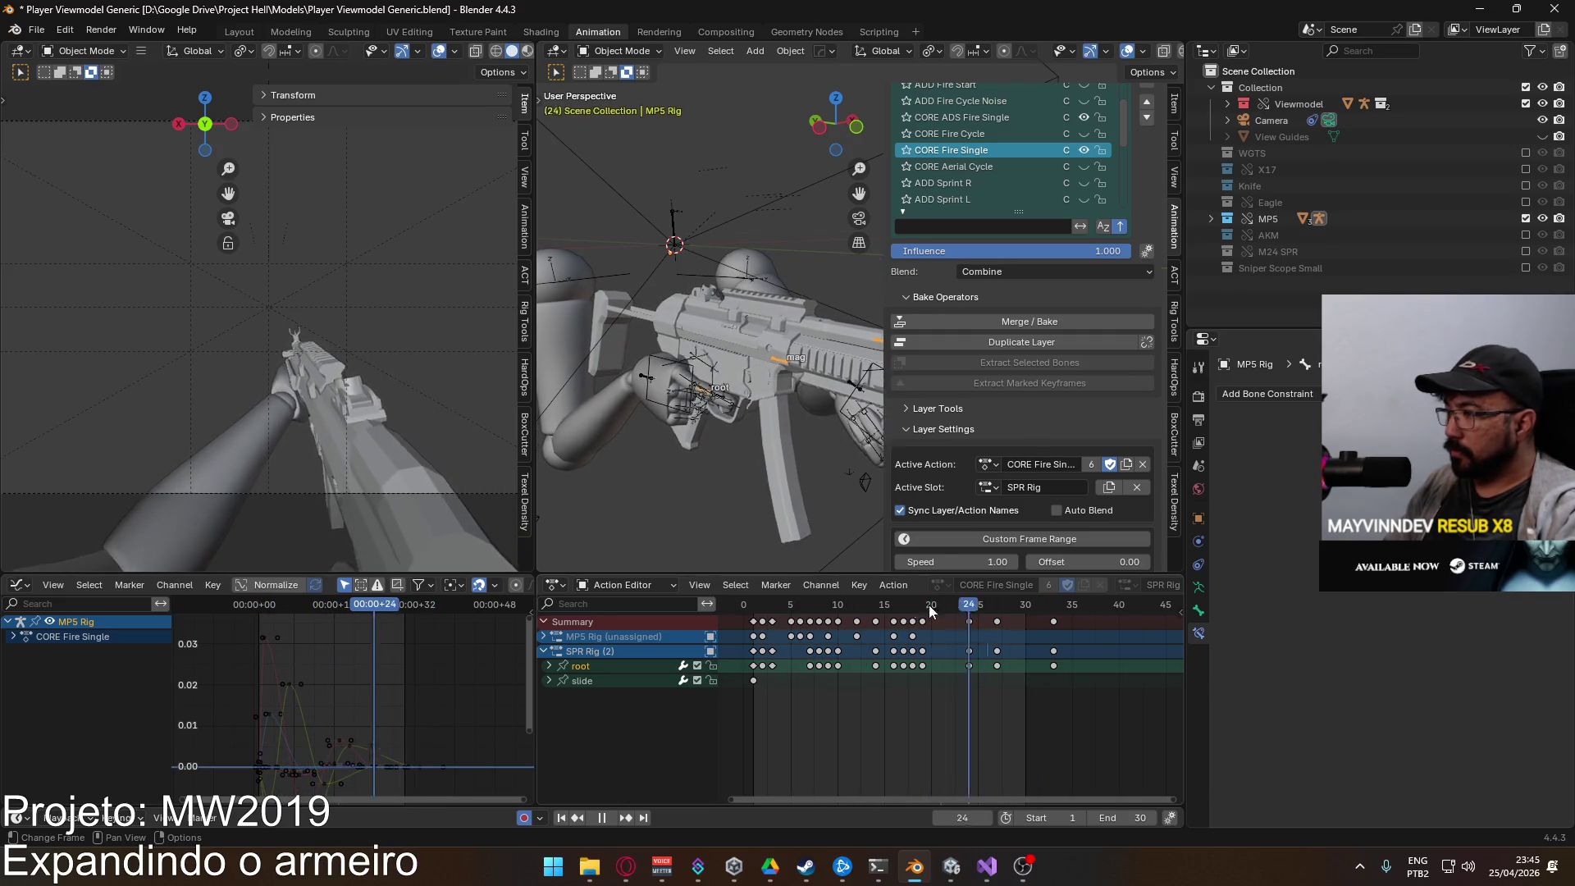
key(space)
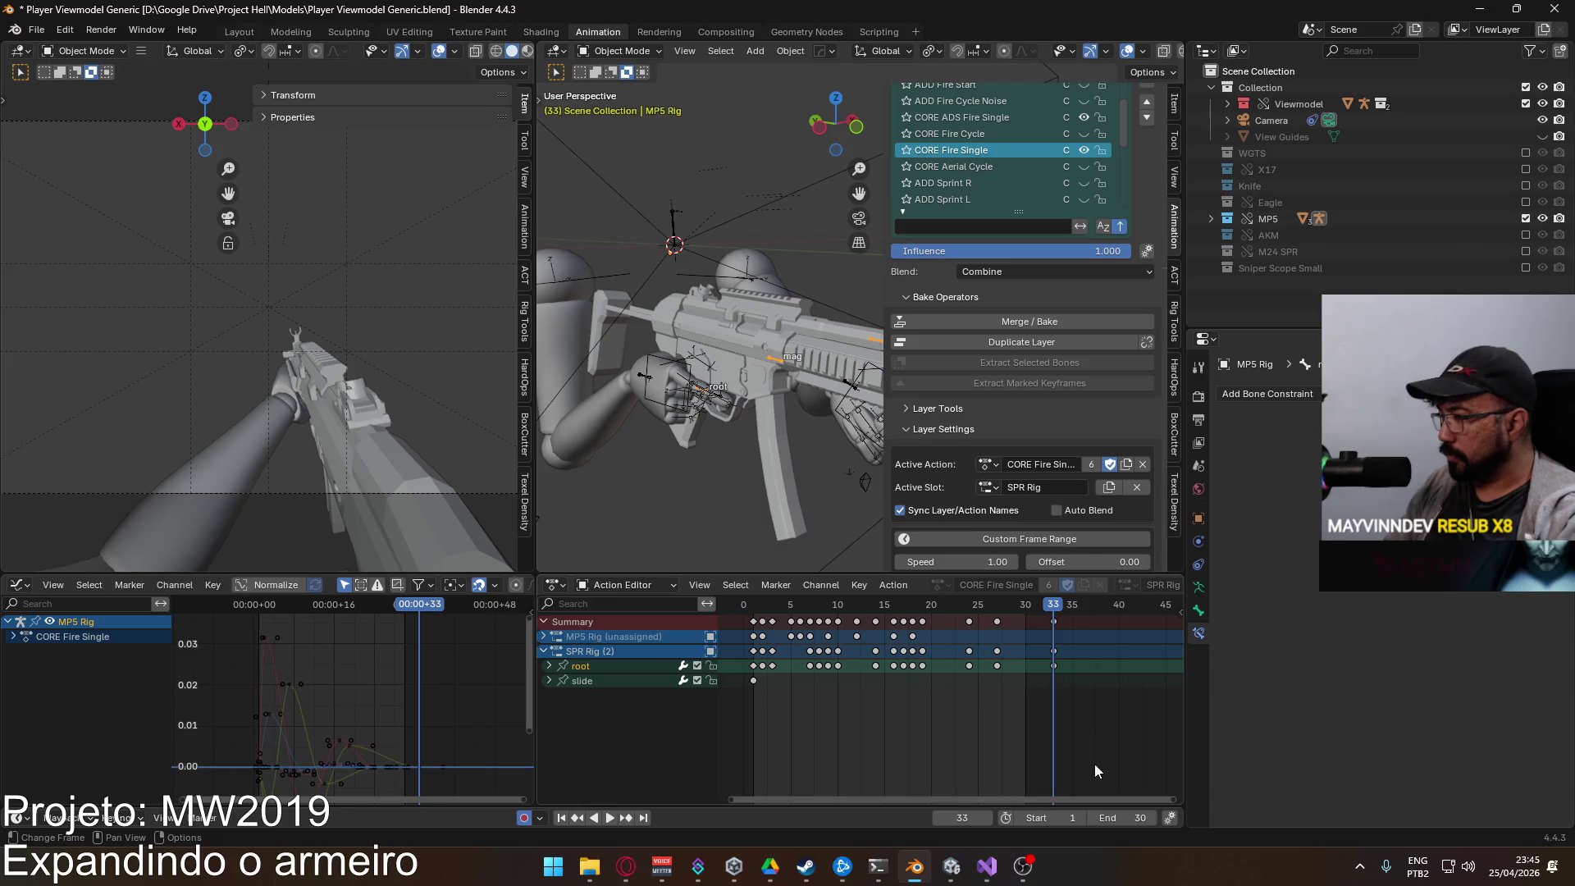
Step: Set the playback end frame to 33 and save the blend file
text(3)
key(Return)
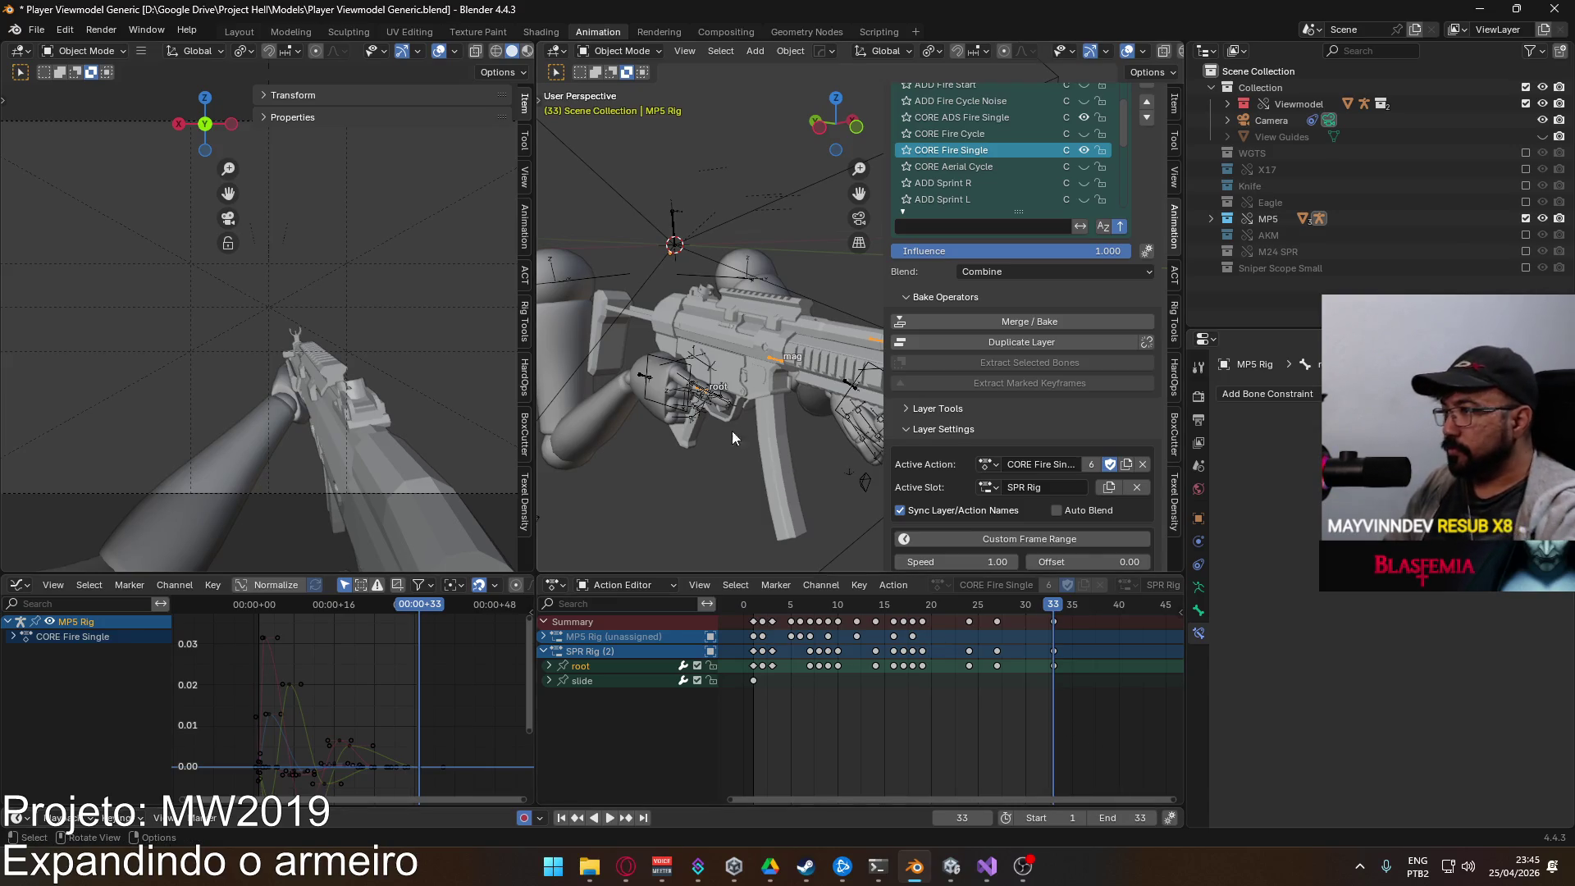
click(656, 402)
key(ctrl+s)
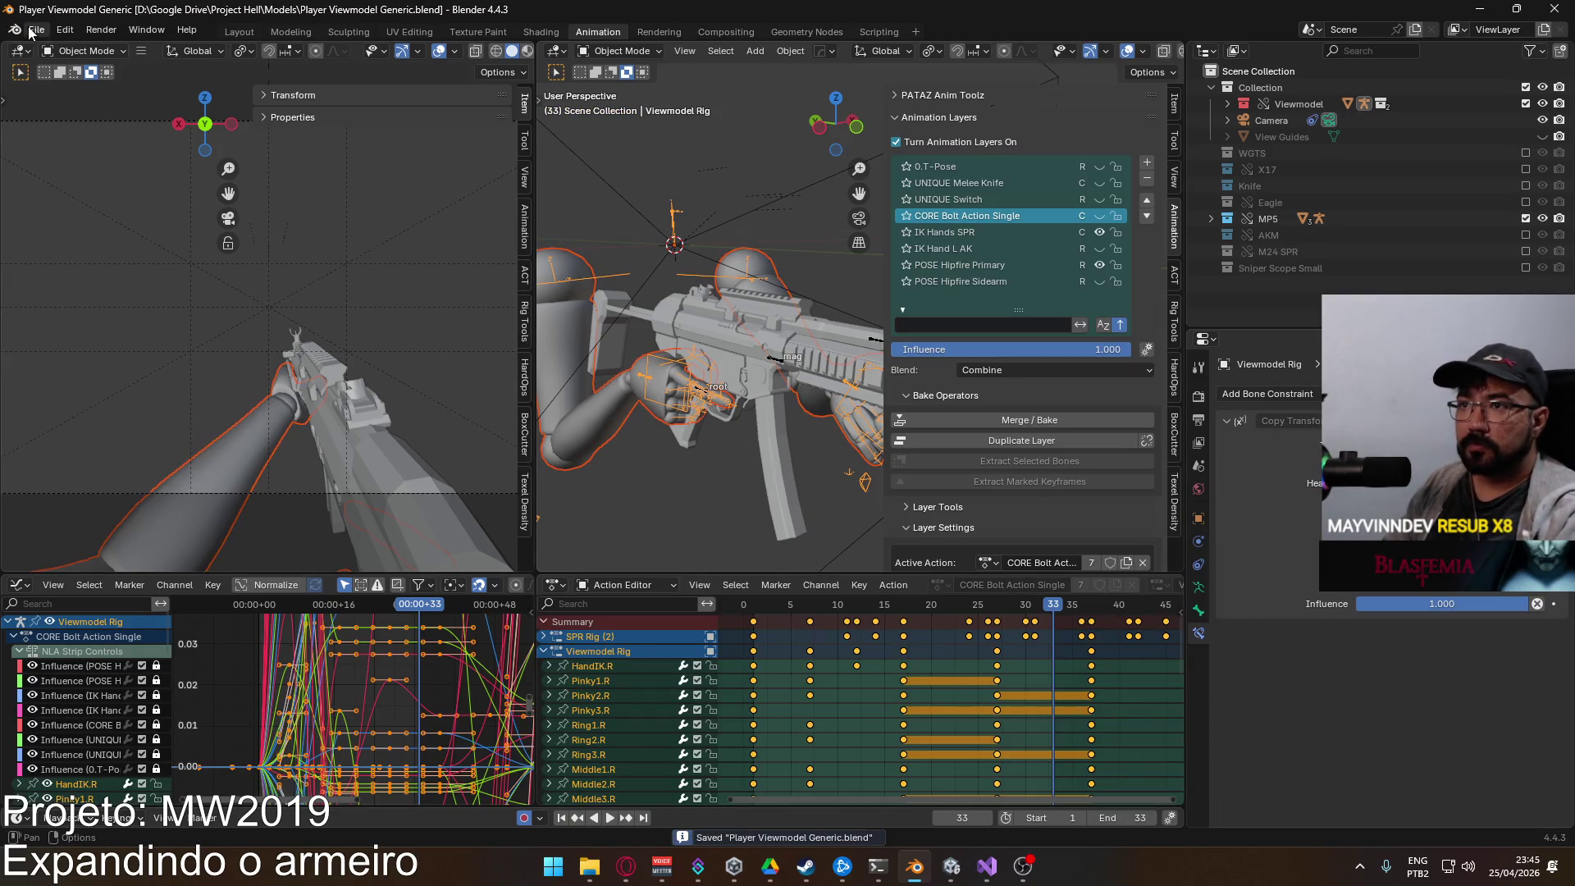
click(36, 30)
mouse_move(144, 286)
click(332, 413)
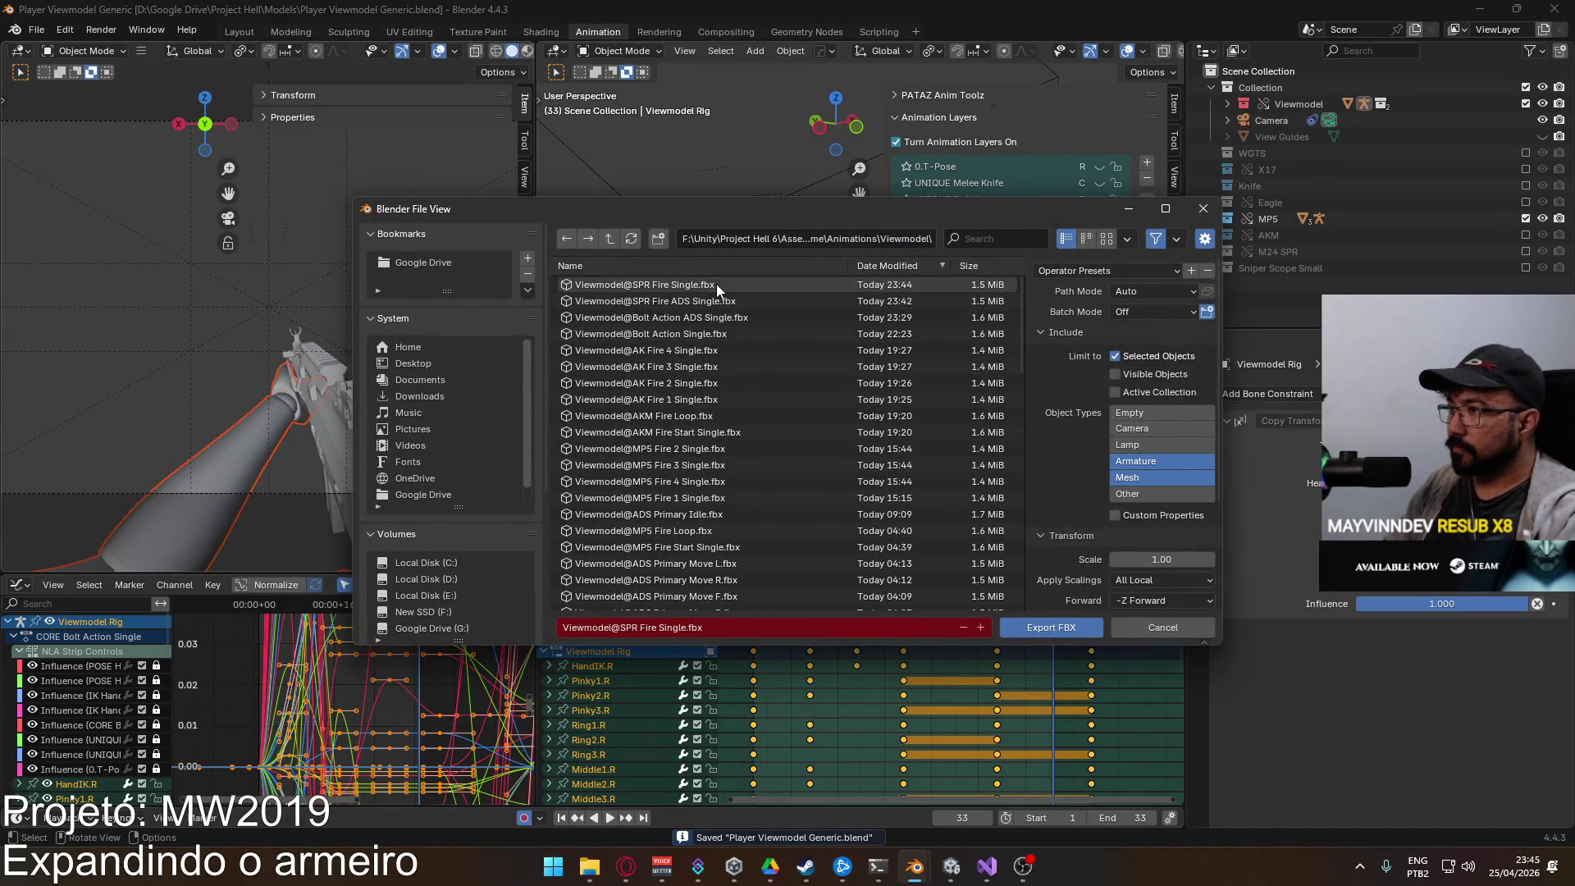
double_click(715, 283)
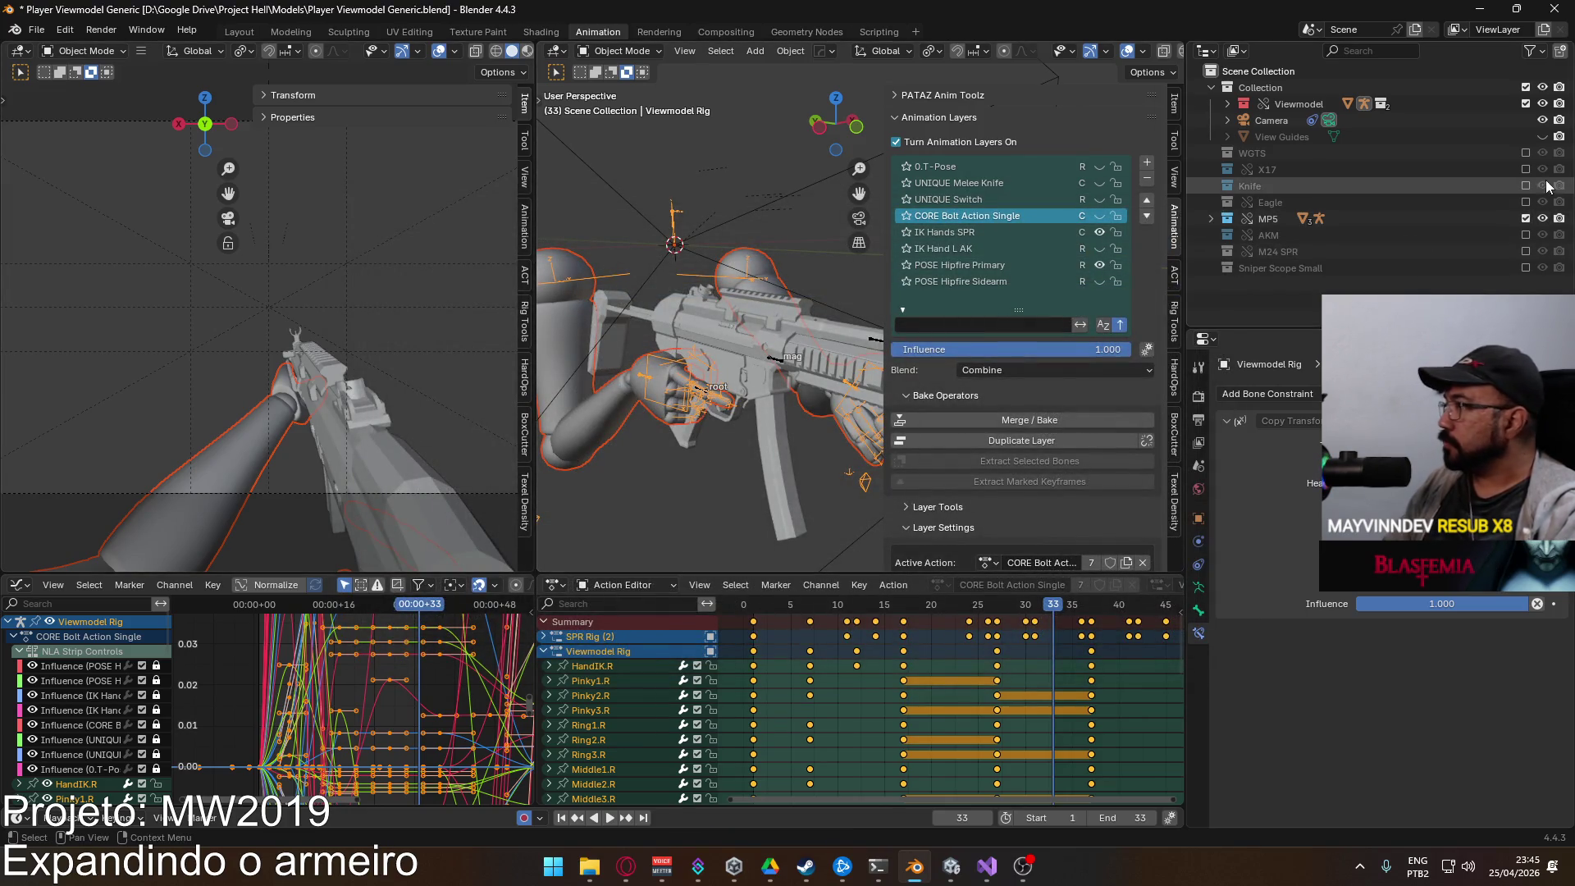
click(1523, 218)
Step: Enable the M24 SPR rifle and Sniper Scope Small, with SPR Rig as the active object
click(1524, 252)
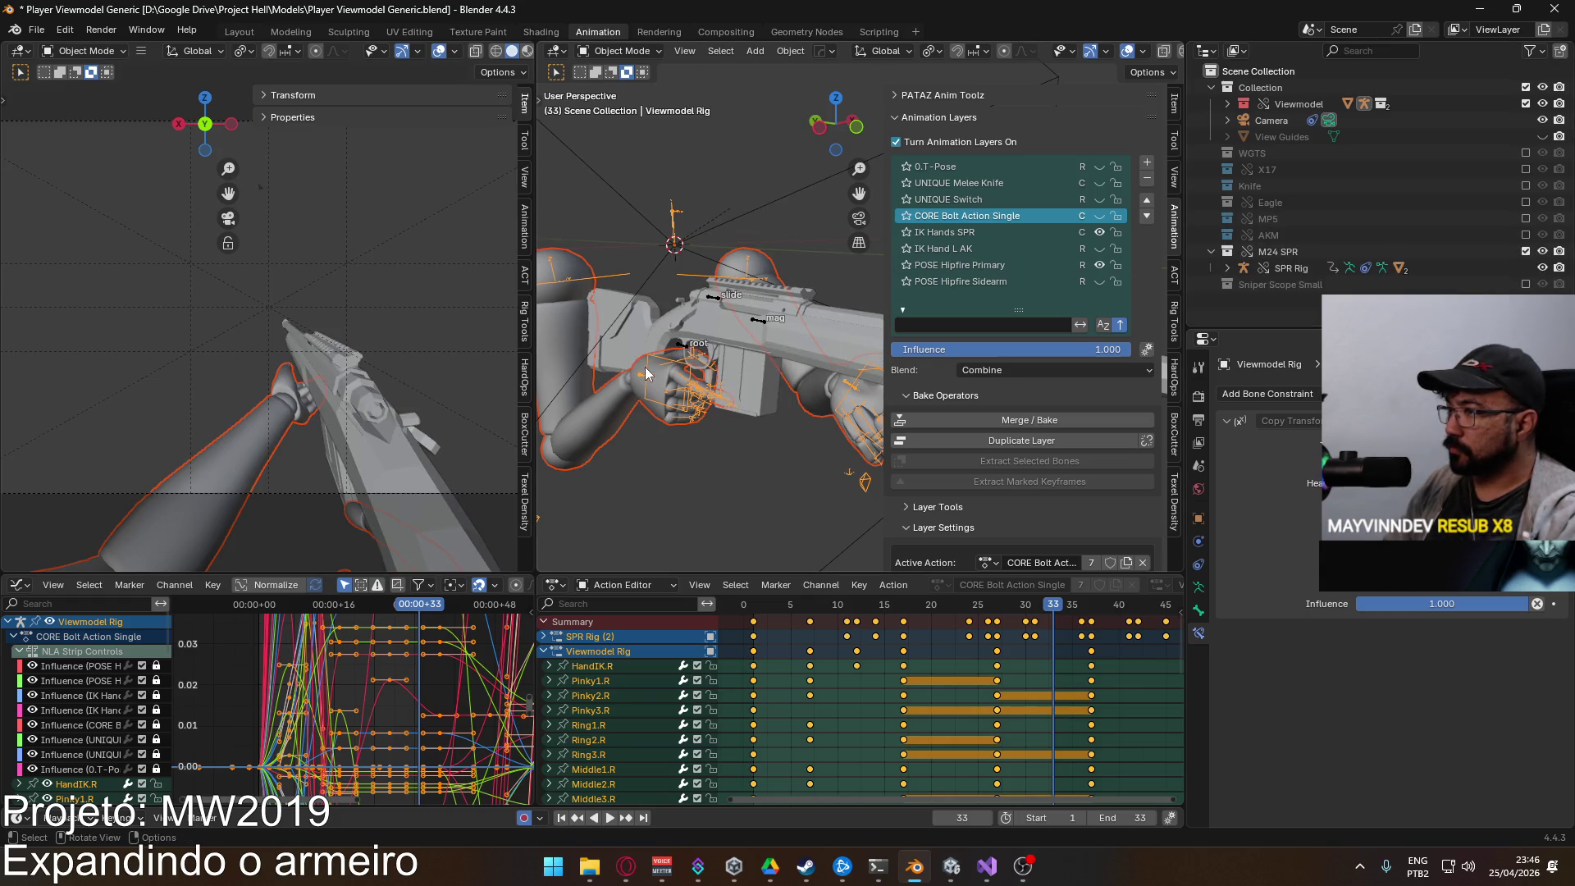
click(681, 348)
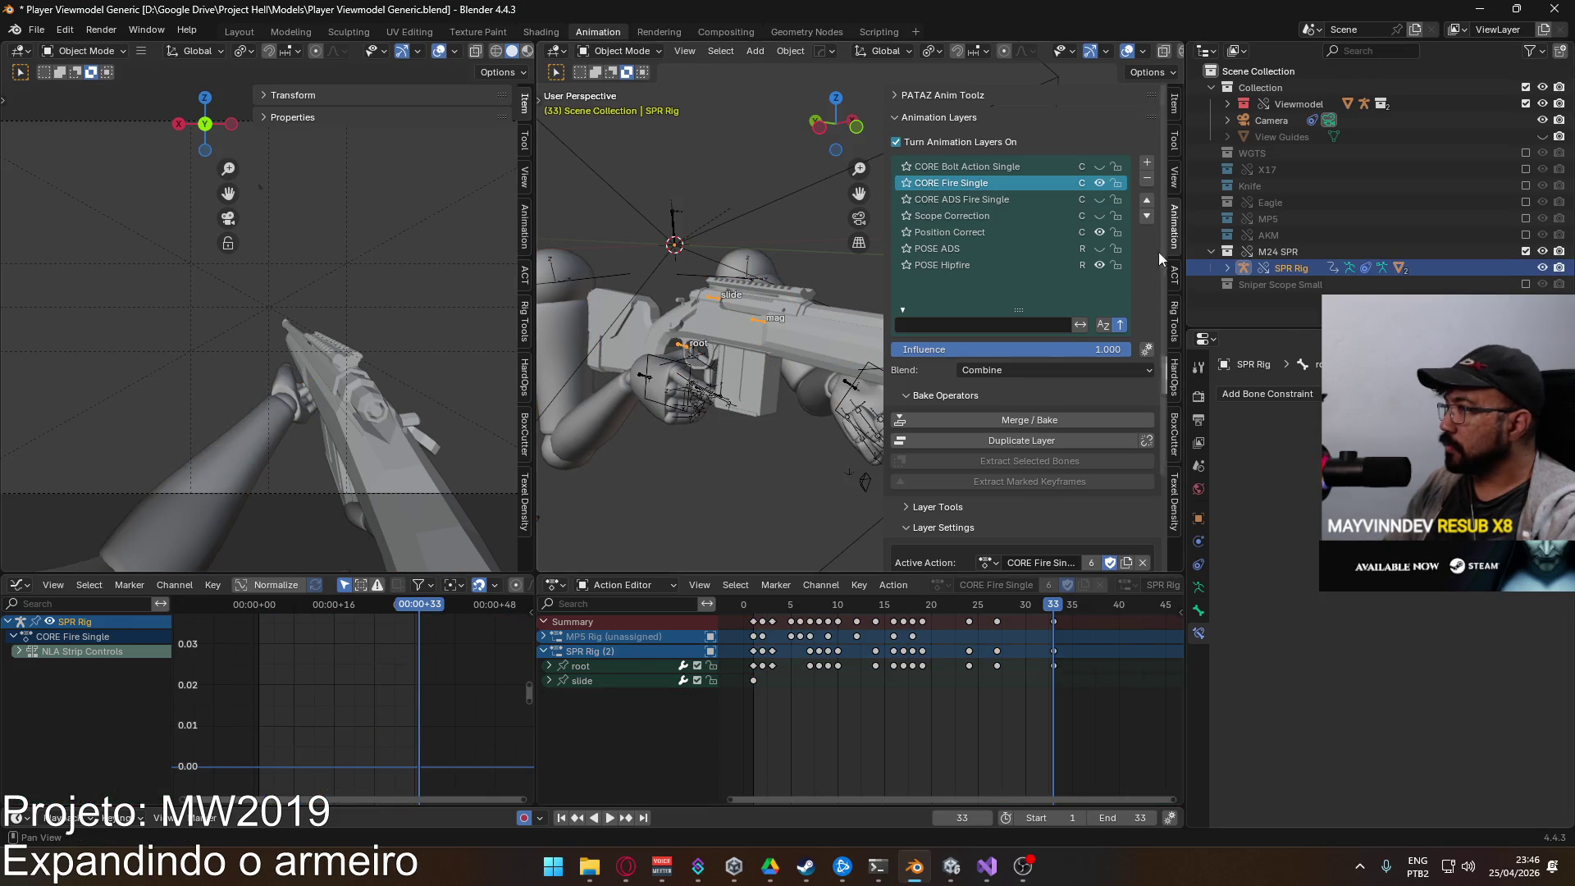
click(1525, 284)
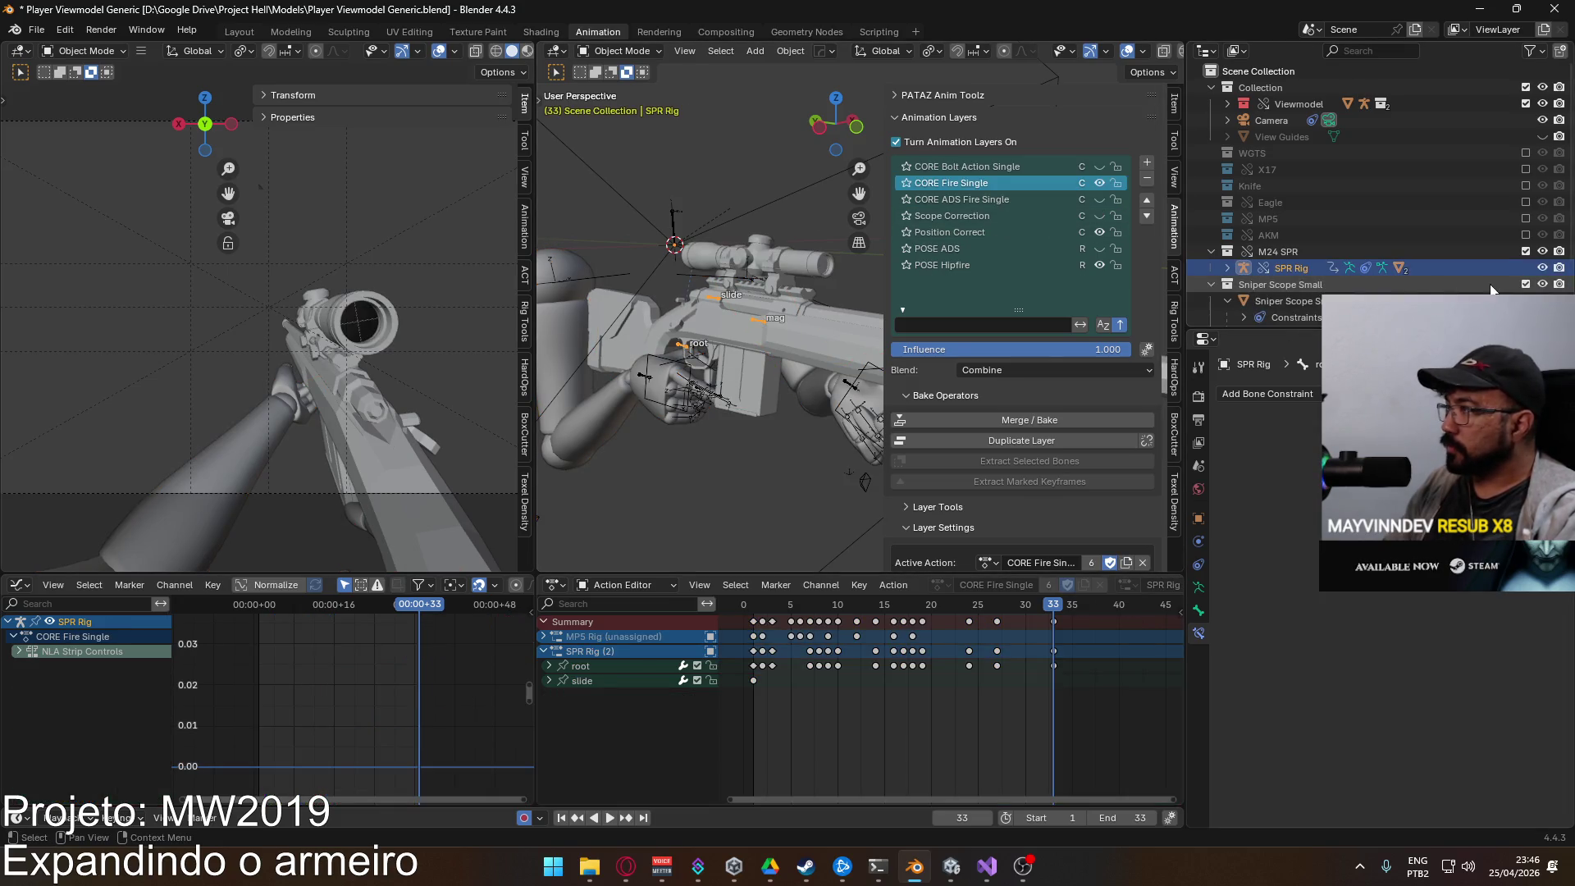
Step: Toggle the Scope Correction and POSE ADS layers, then disable Position Correct
scroll(1296, 269, down, 2)
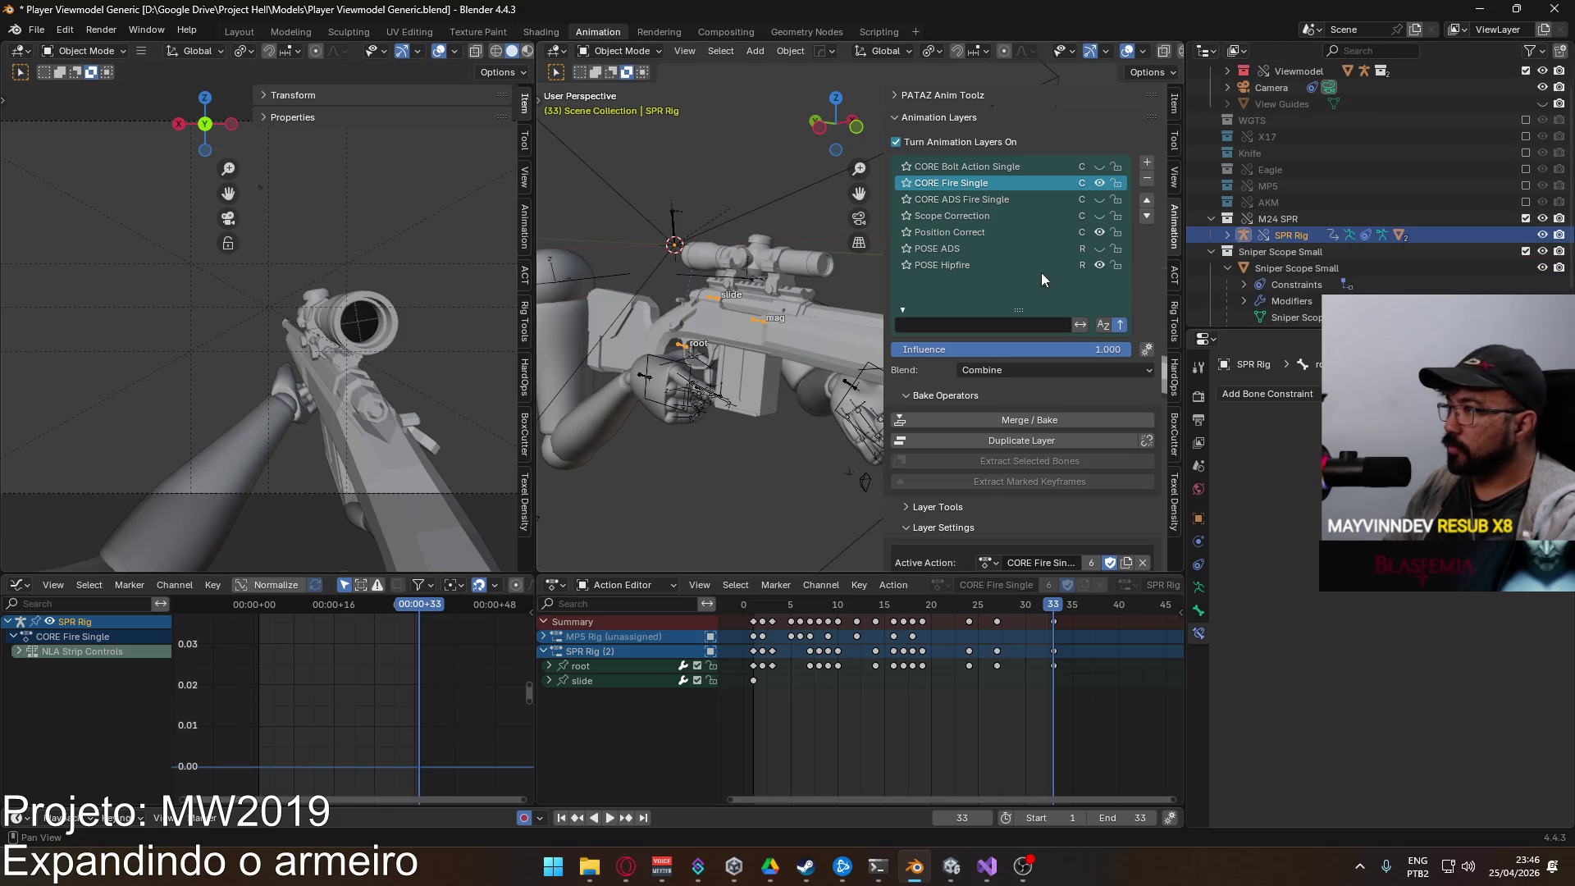
click(1099, 215)
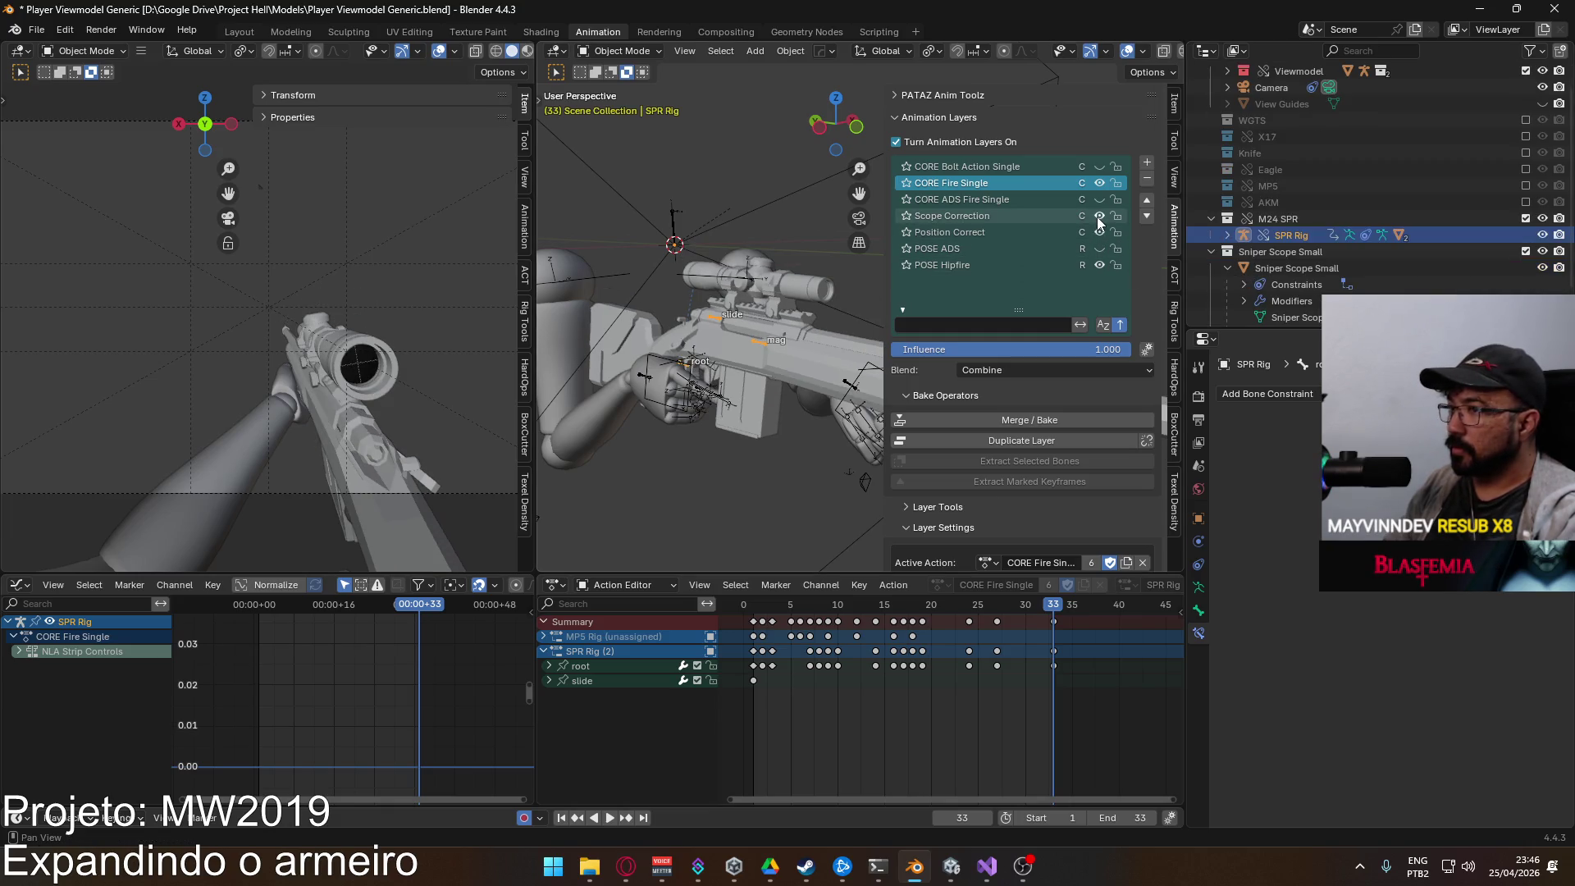
click(1099, 215)
click(1098, 250)
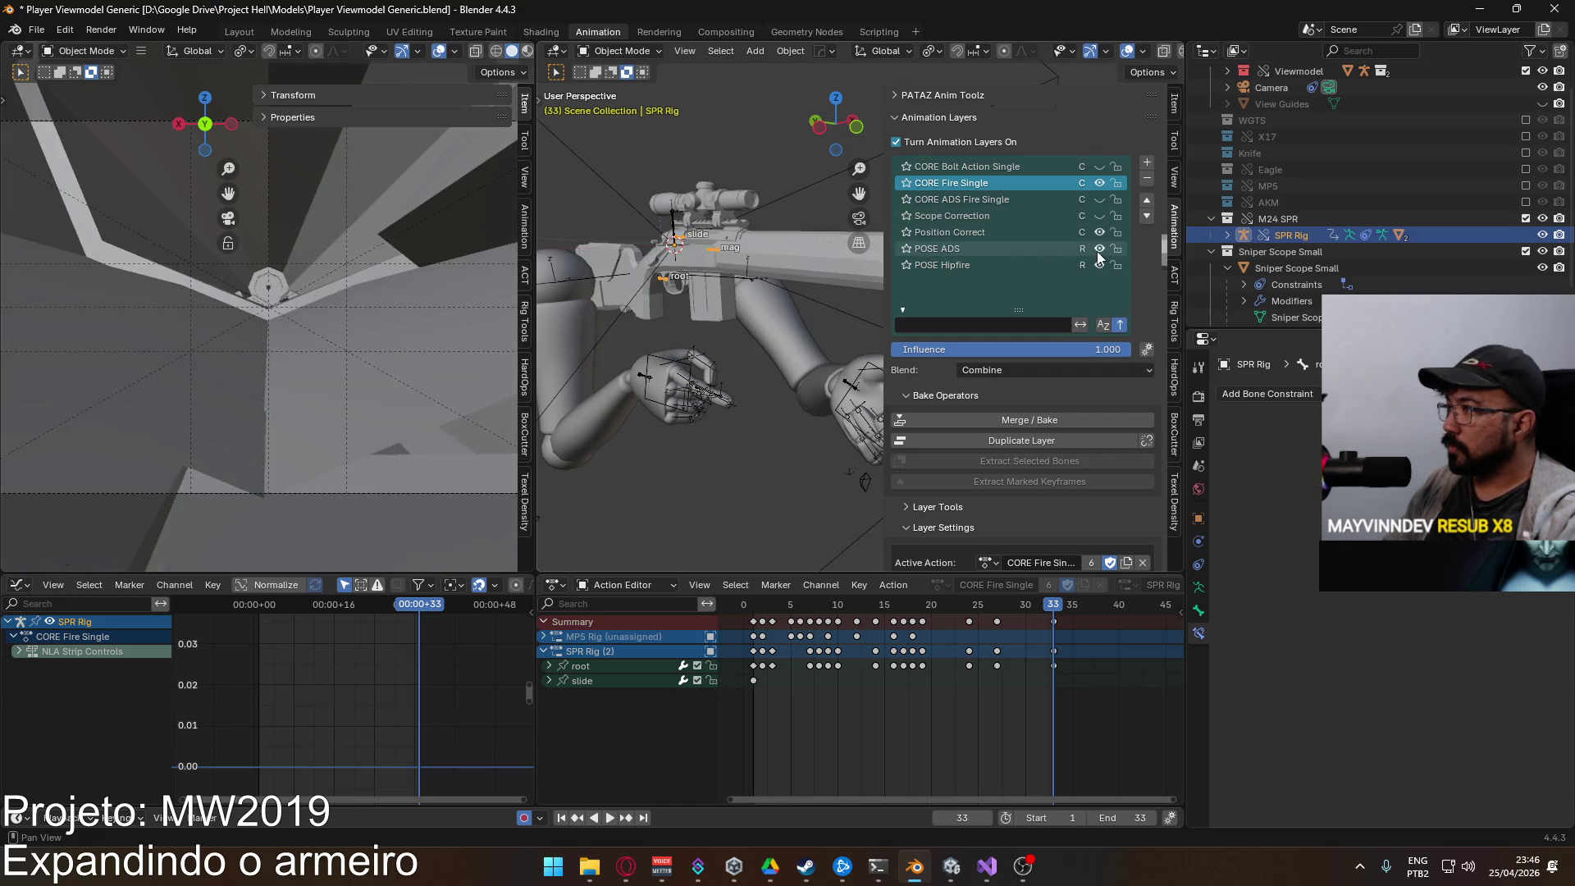
click(1099, 216)
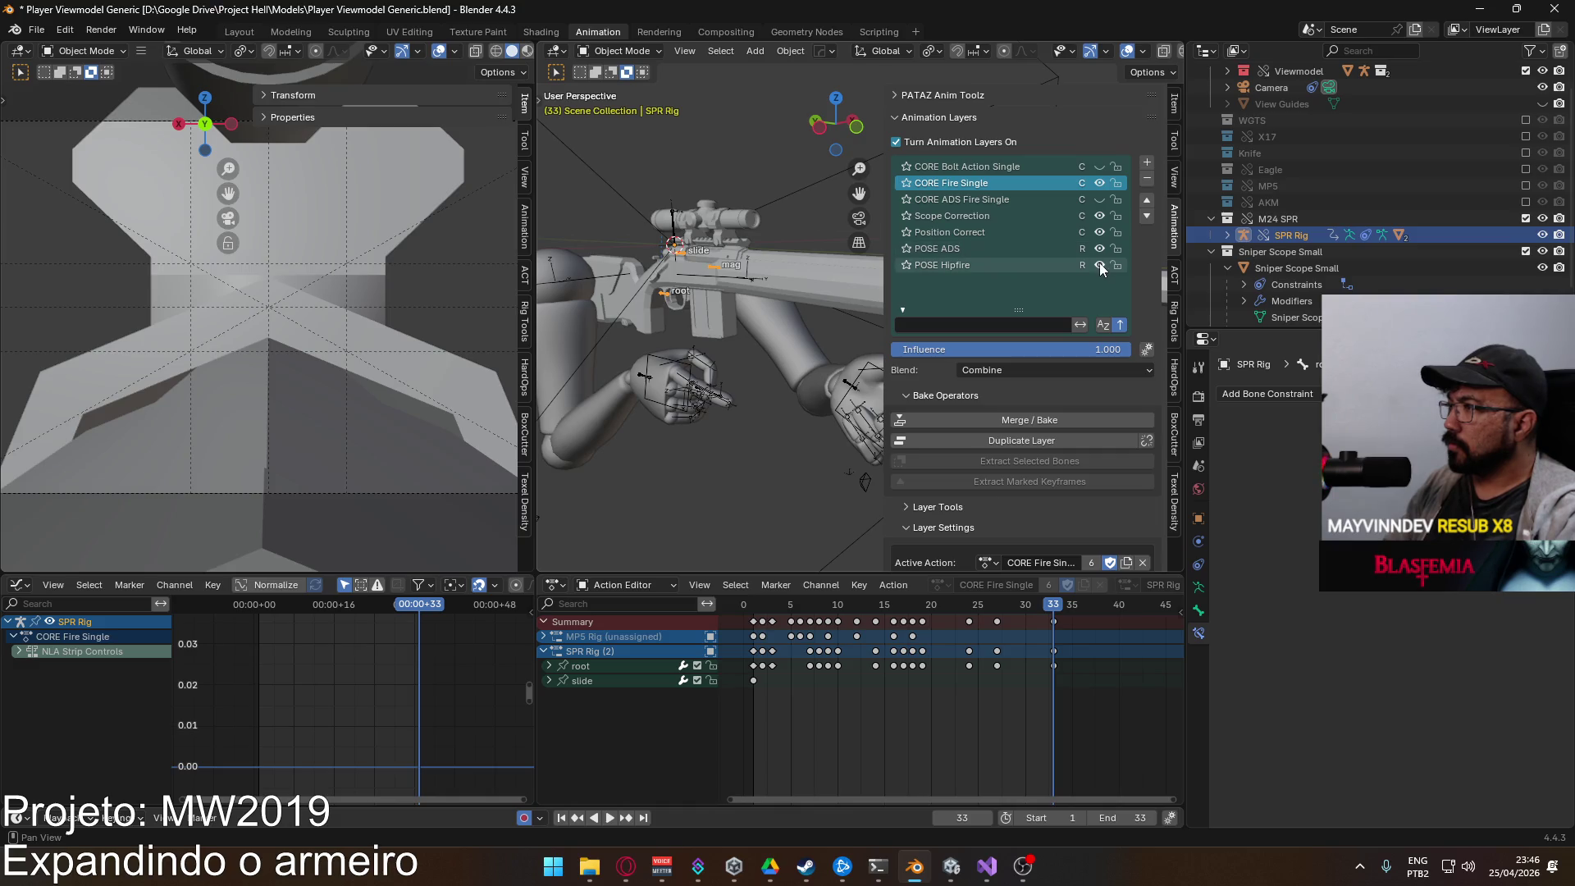
click(1100, 233)
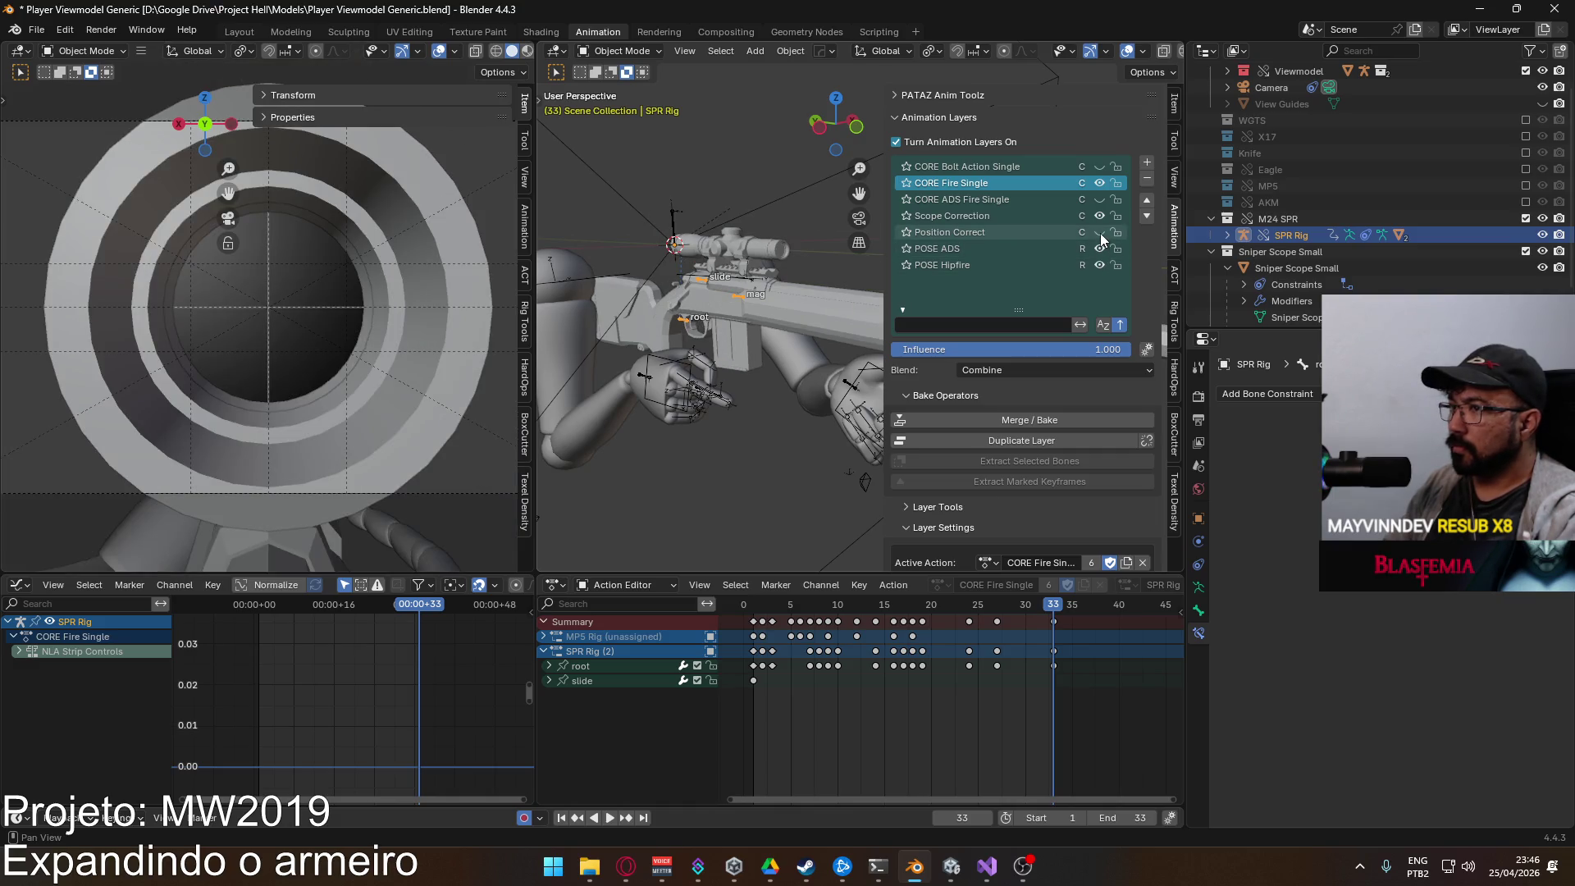
Step: Make CORE ADS Fire Single the active layer and scrub through the ADS fire animation
key(space)
click(771, 604)
drag(771, 605, 758, 605)
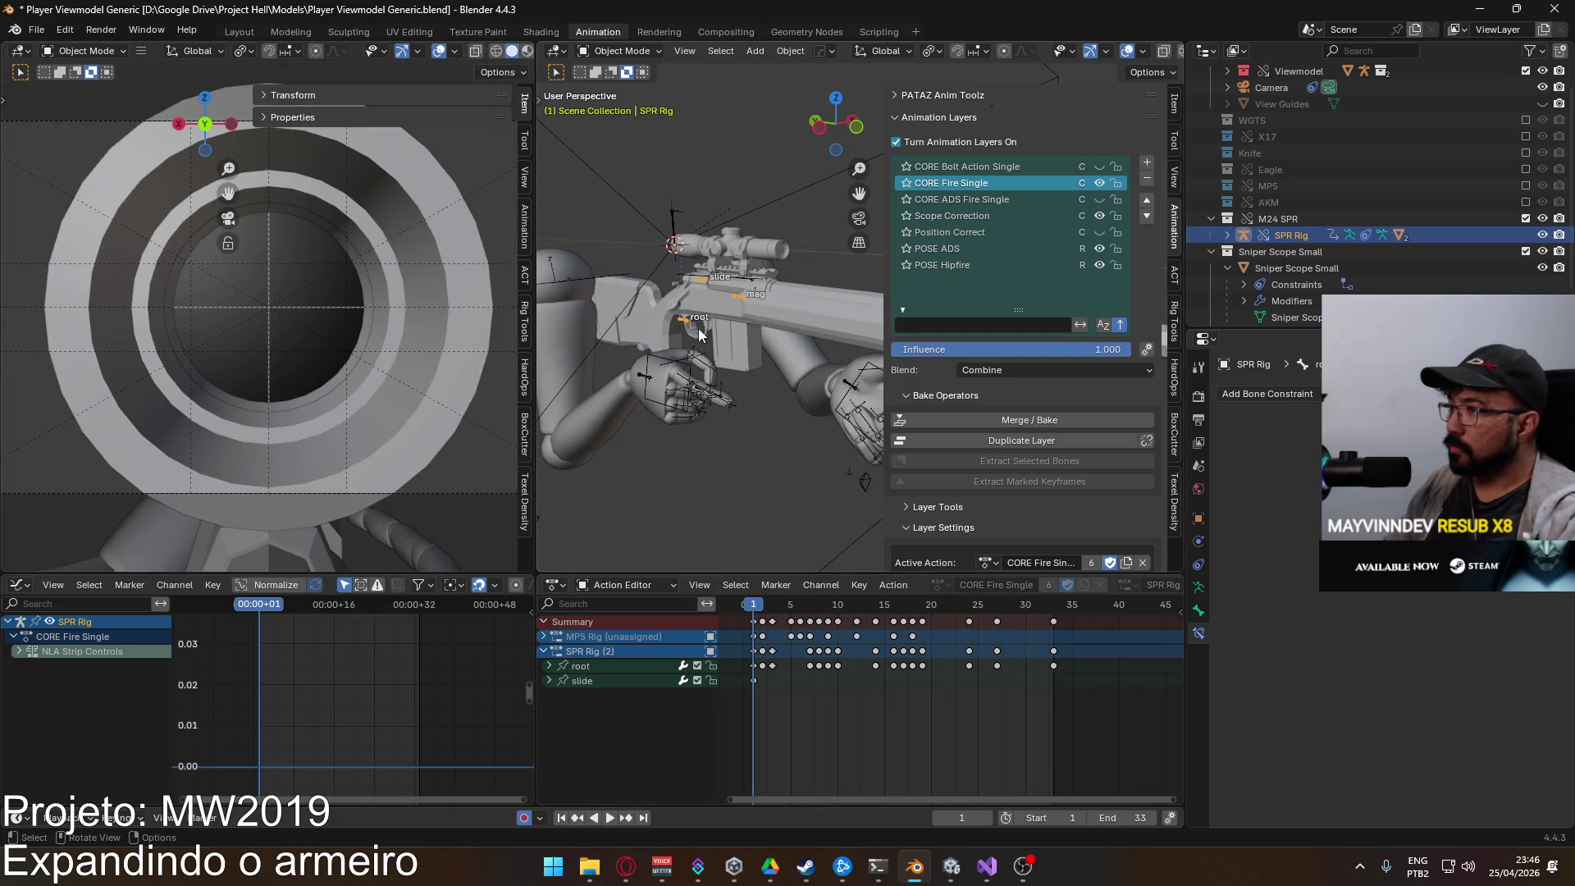
click(993, 199)
mouse_move(755, 605)
mouse_down()
mouse_move(799, 603)
mouse_move(752, 613)
mouse_up()
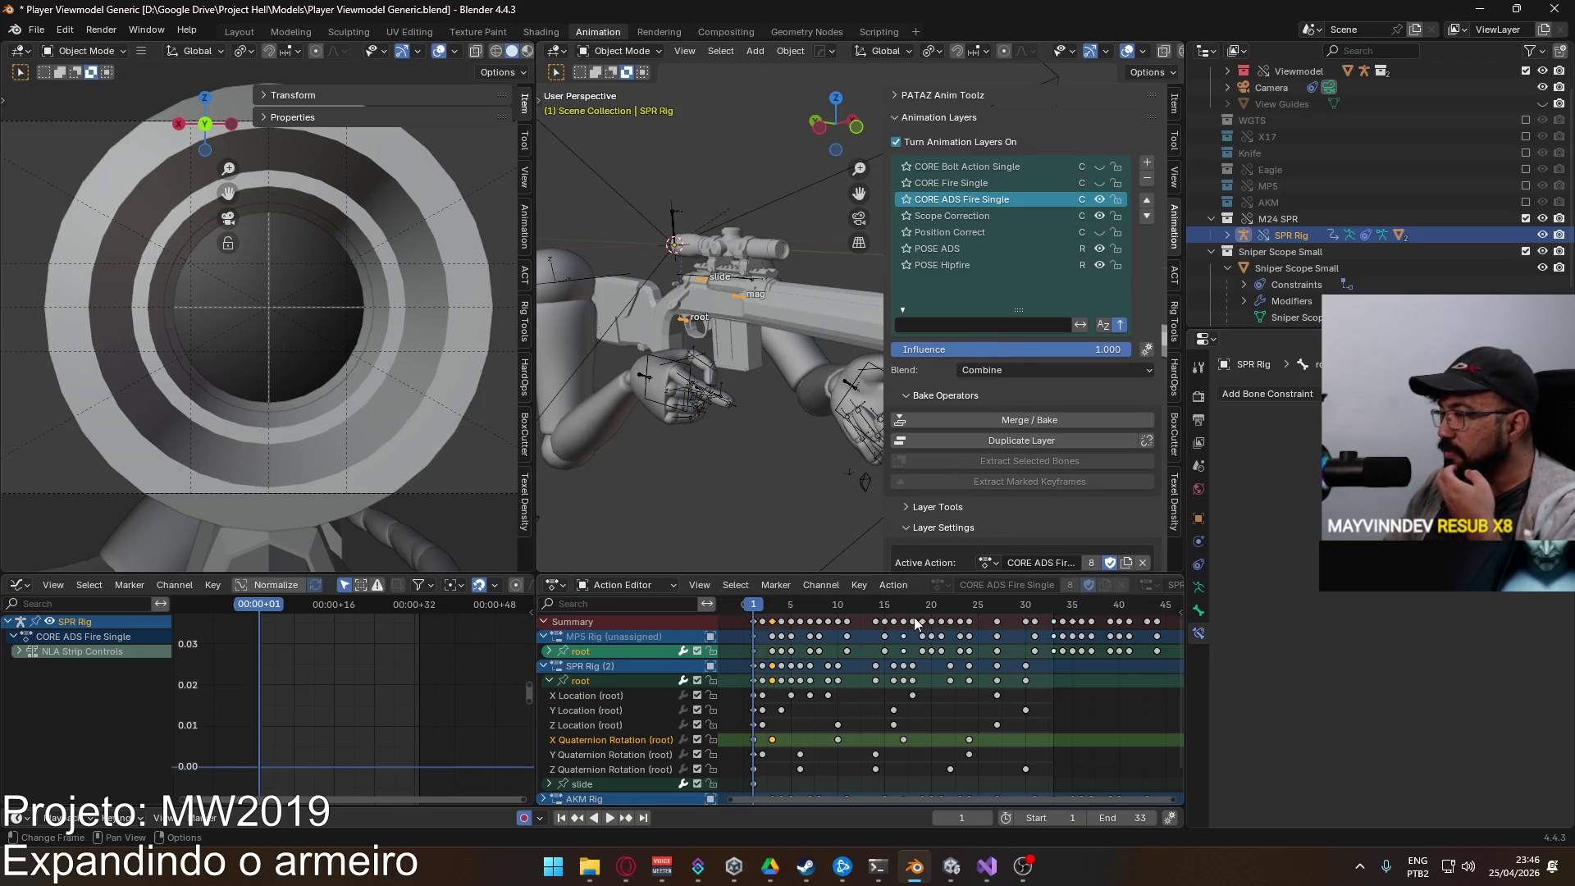
scroll(1060, 391, down, 2)
scroll(1059, 391, down, 1)
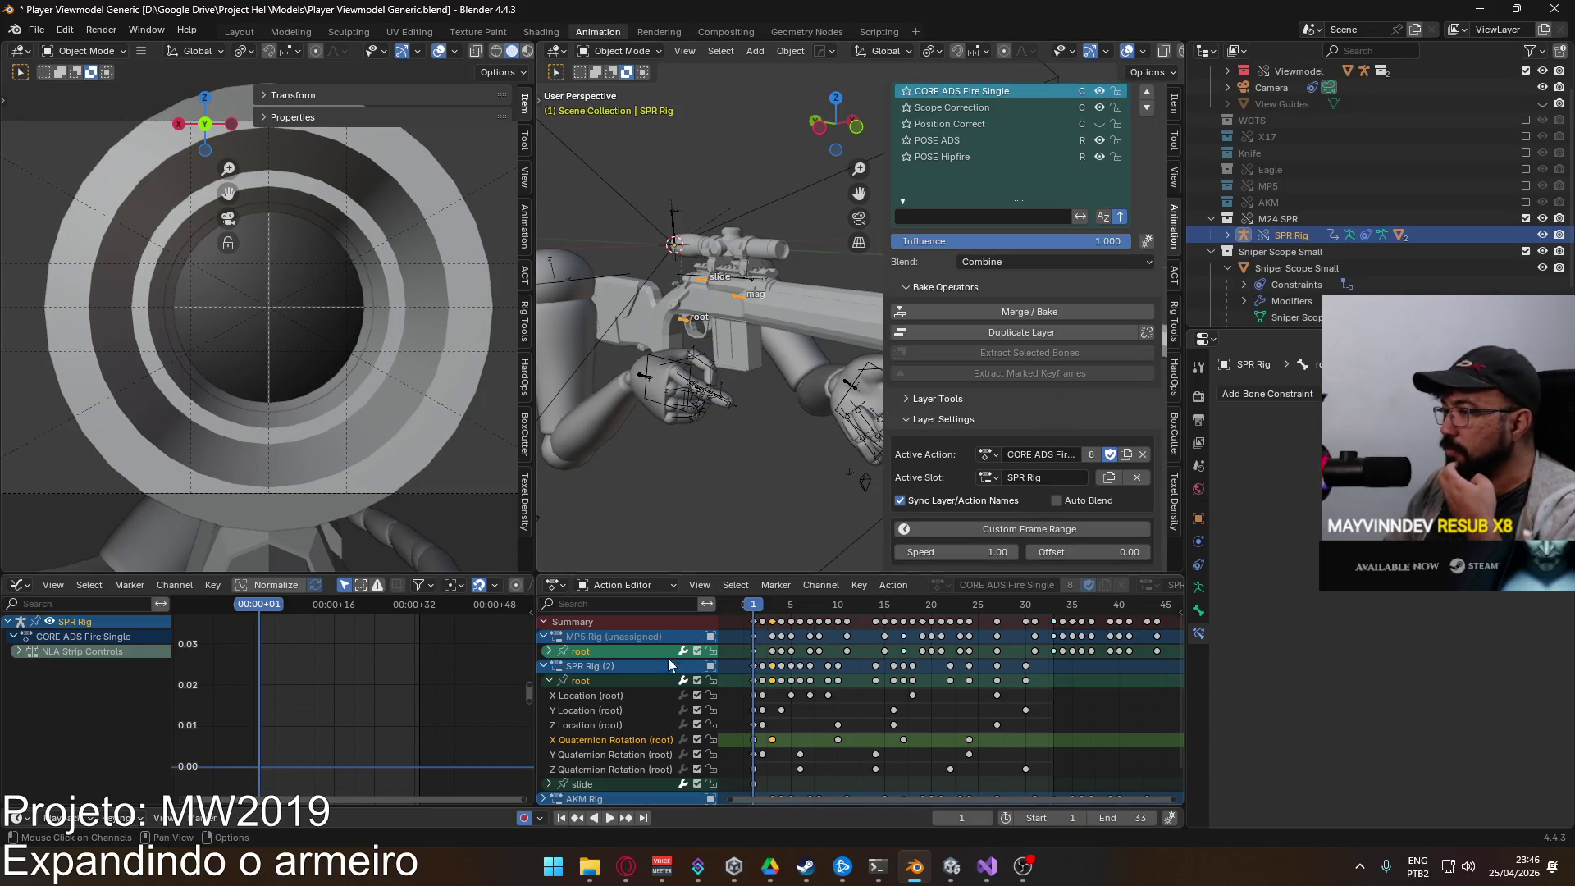
Step: Select the root channel, pick the CORE ADS Fire Single action, and review its playback
click(594, 681)
click(988, 453)
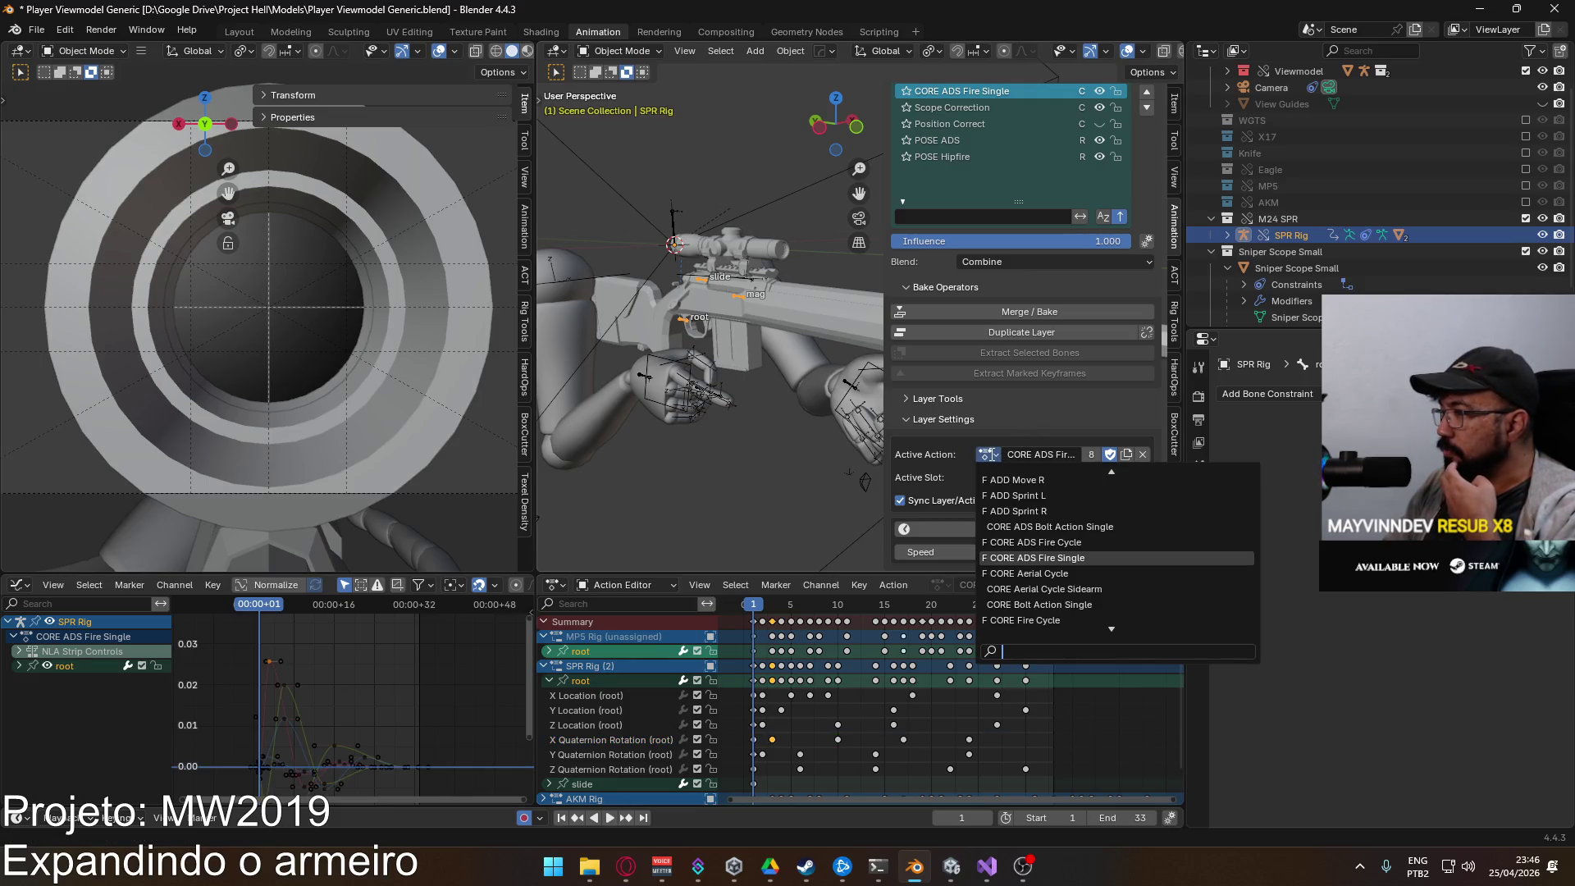
key(space)
mouse_move(780, 605)
mouse_down()
mouse_move(892, 613)
mouse_move(736, 620)
mouse_up()
key(Escape)
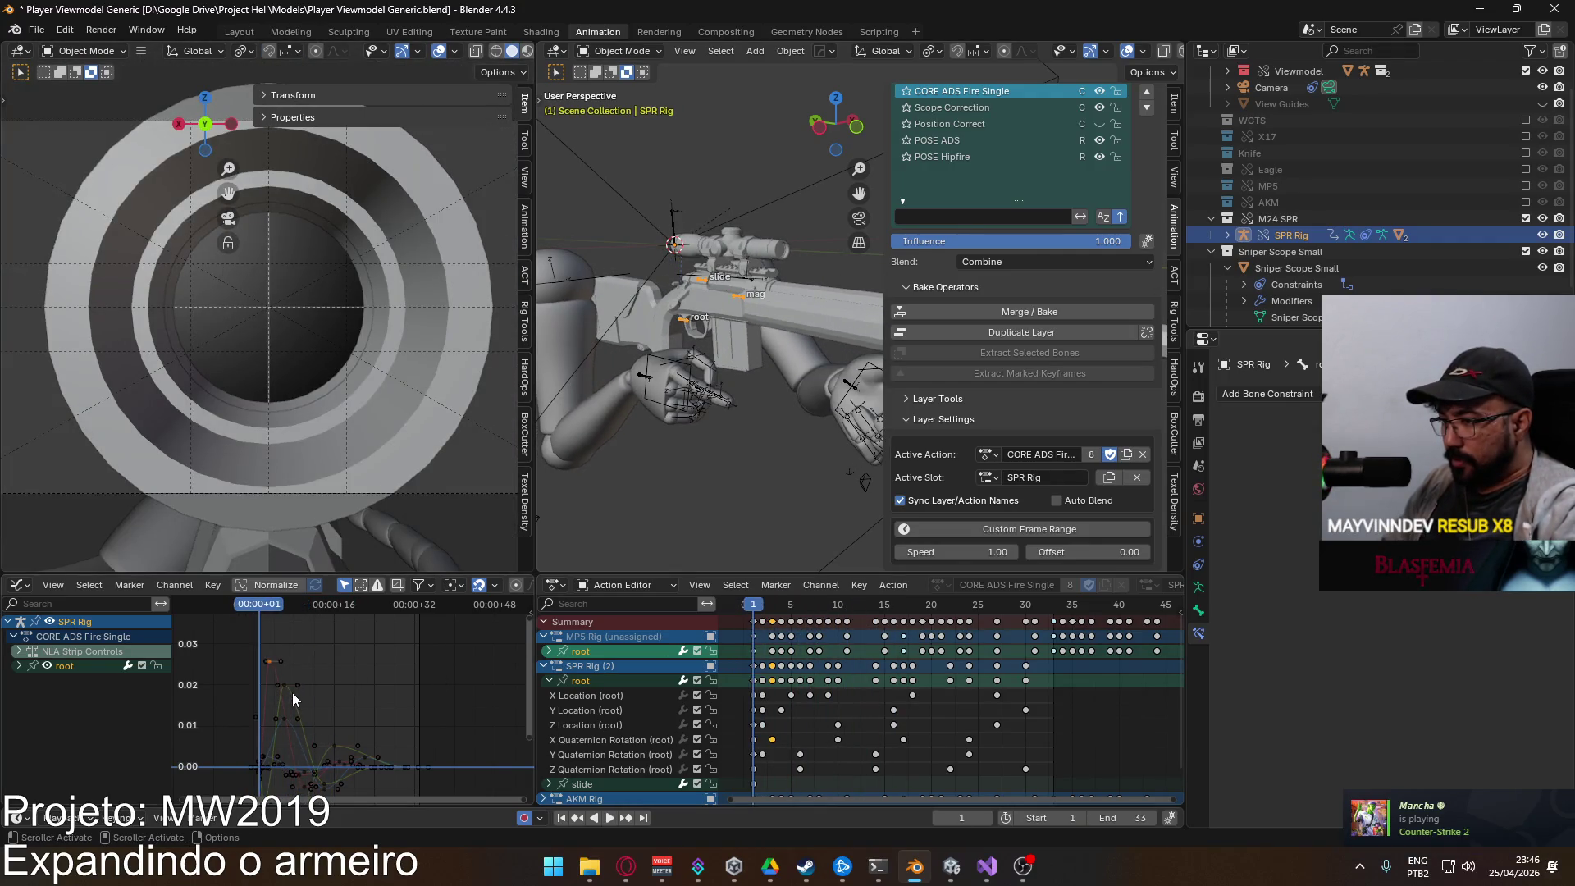
Step: Play the fire animation to check the root's Y Quaternion Rotation and Y Location curves
click(318, 707)
click(285, 687)
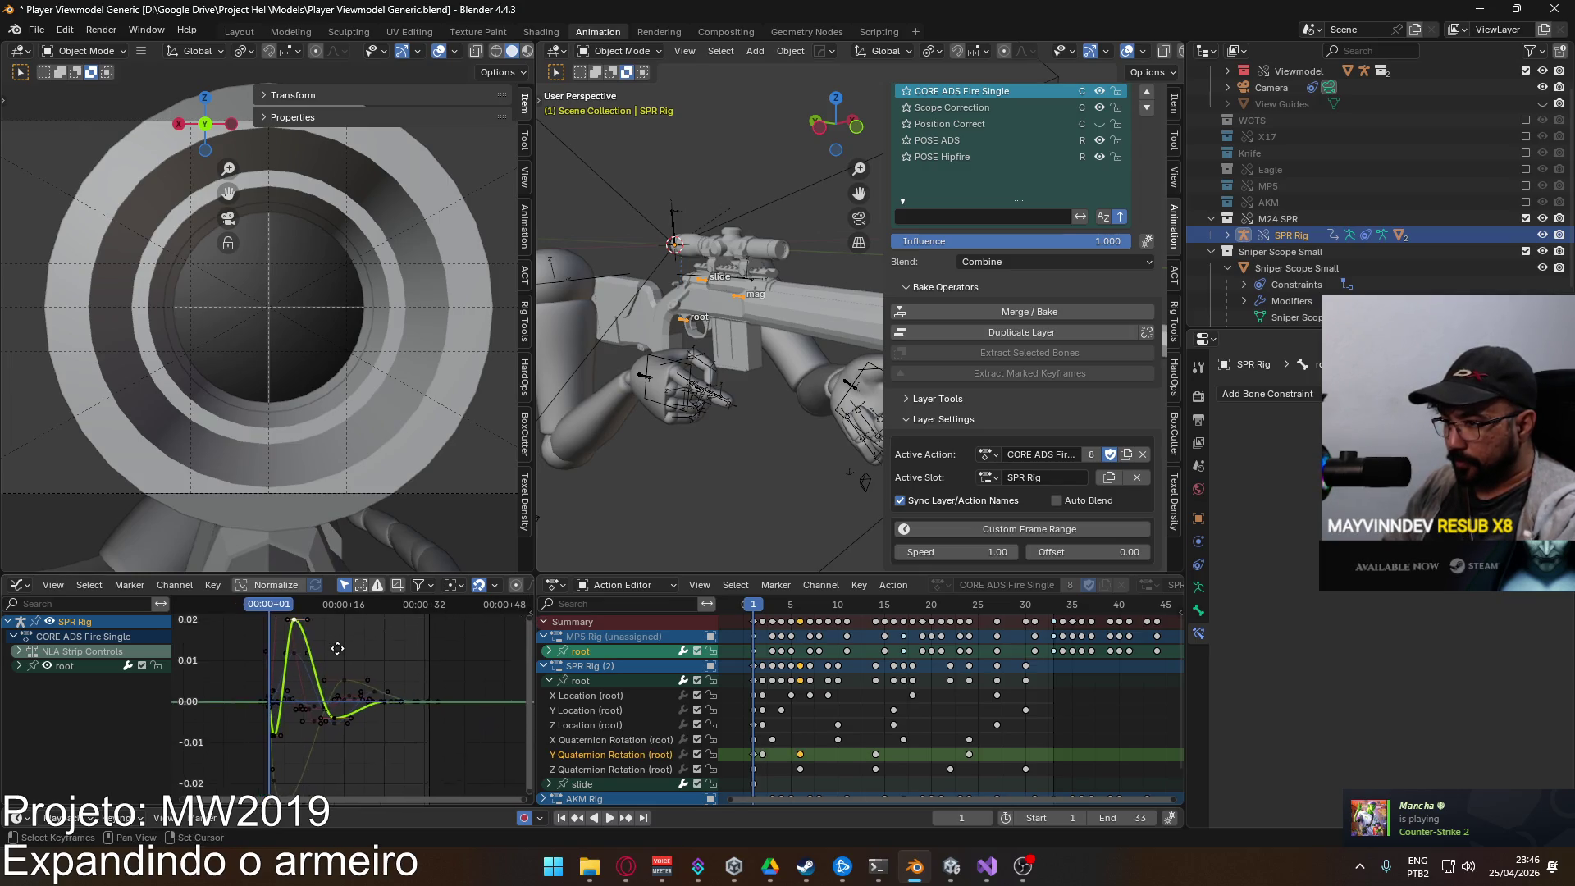
key(space)
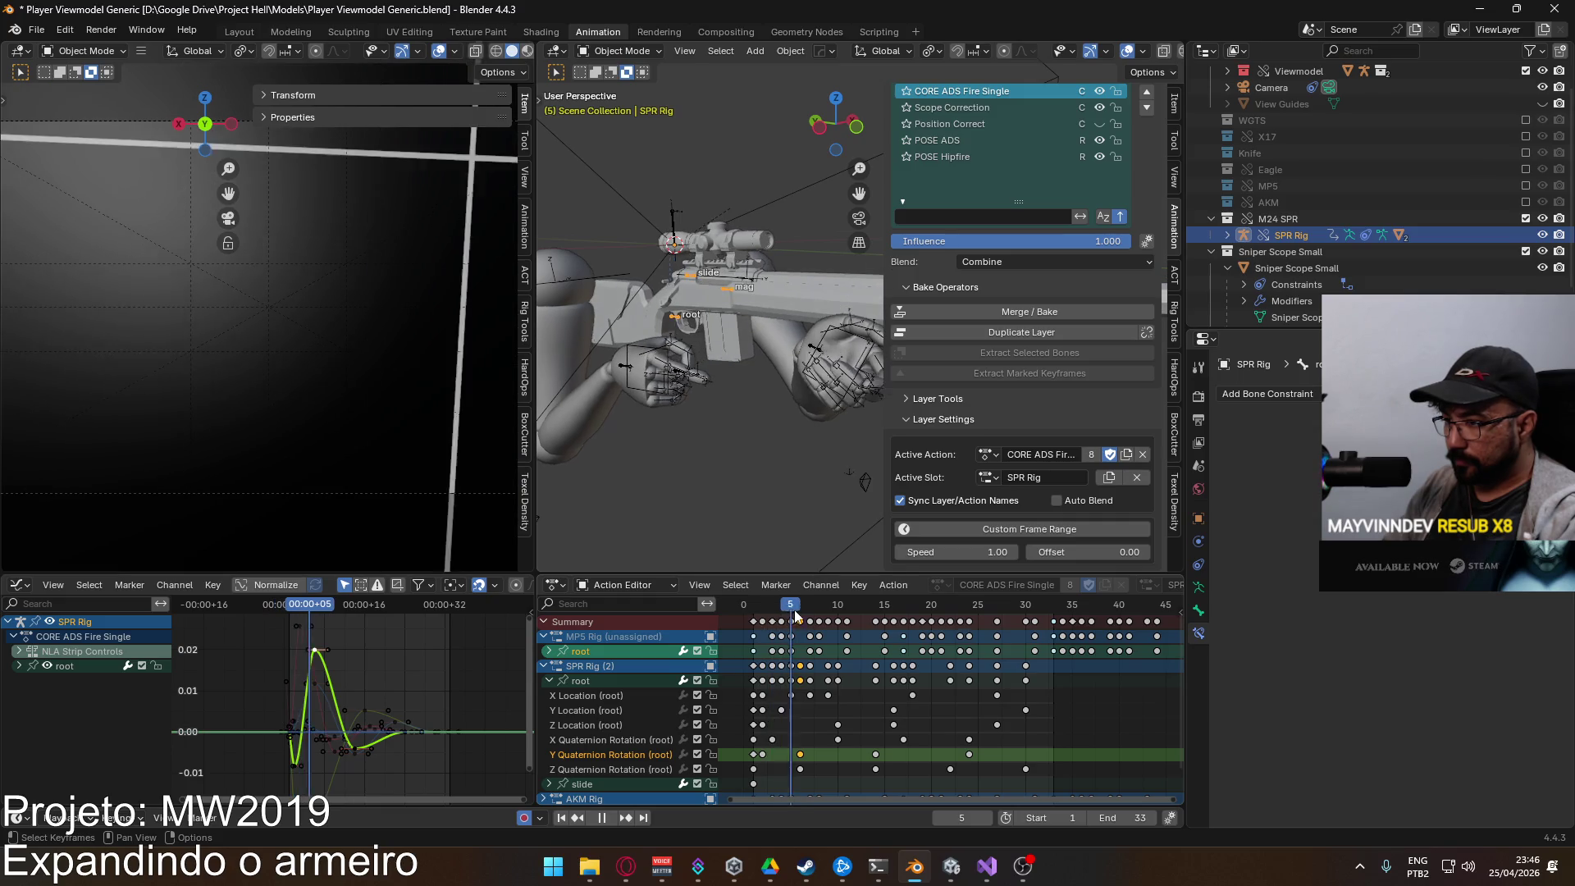
key(Escape)
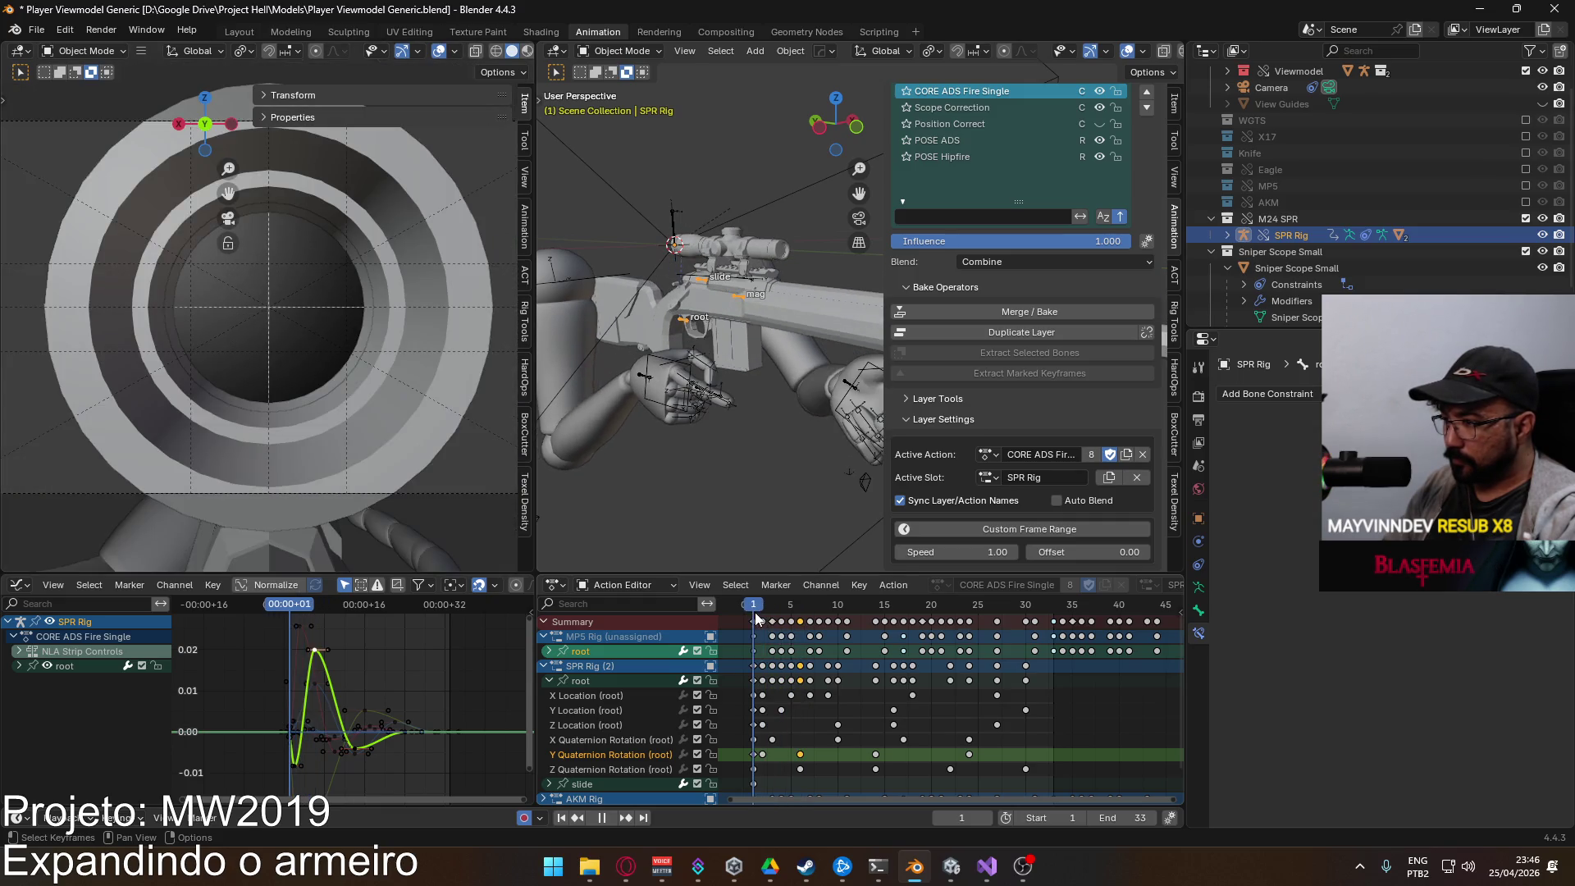
click(582, 711)
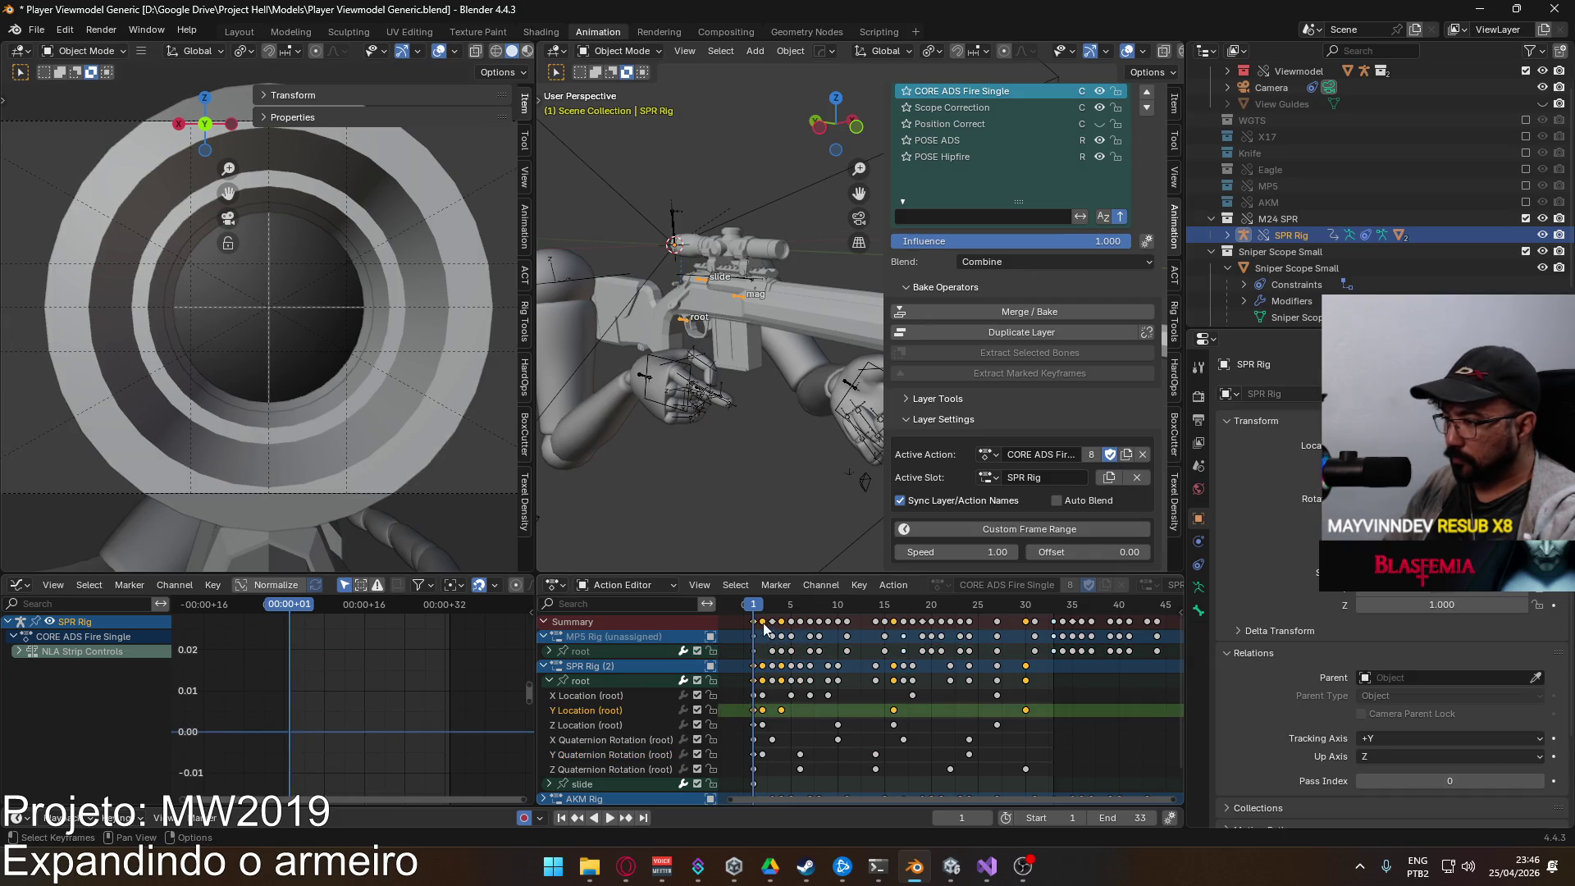
key(space)
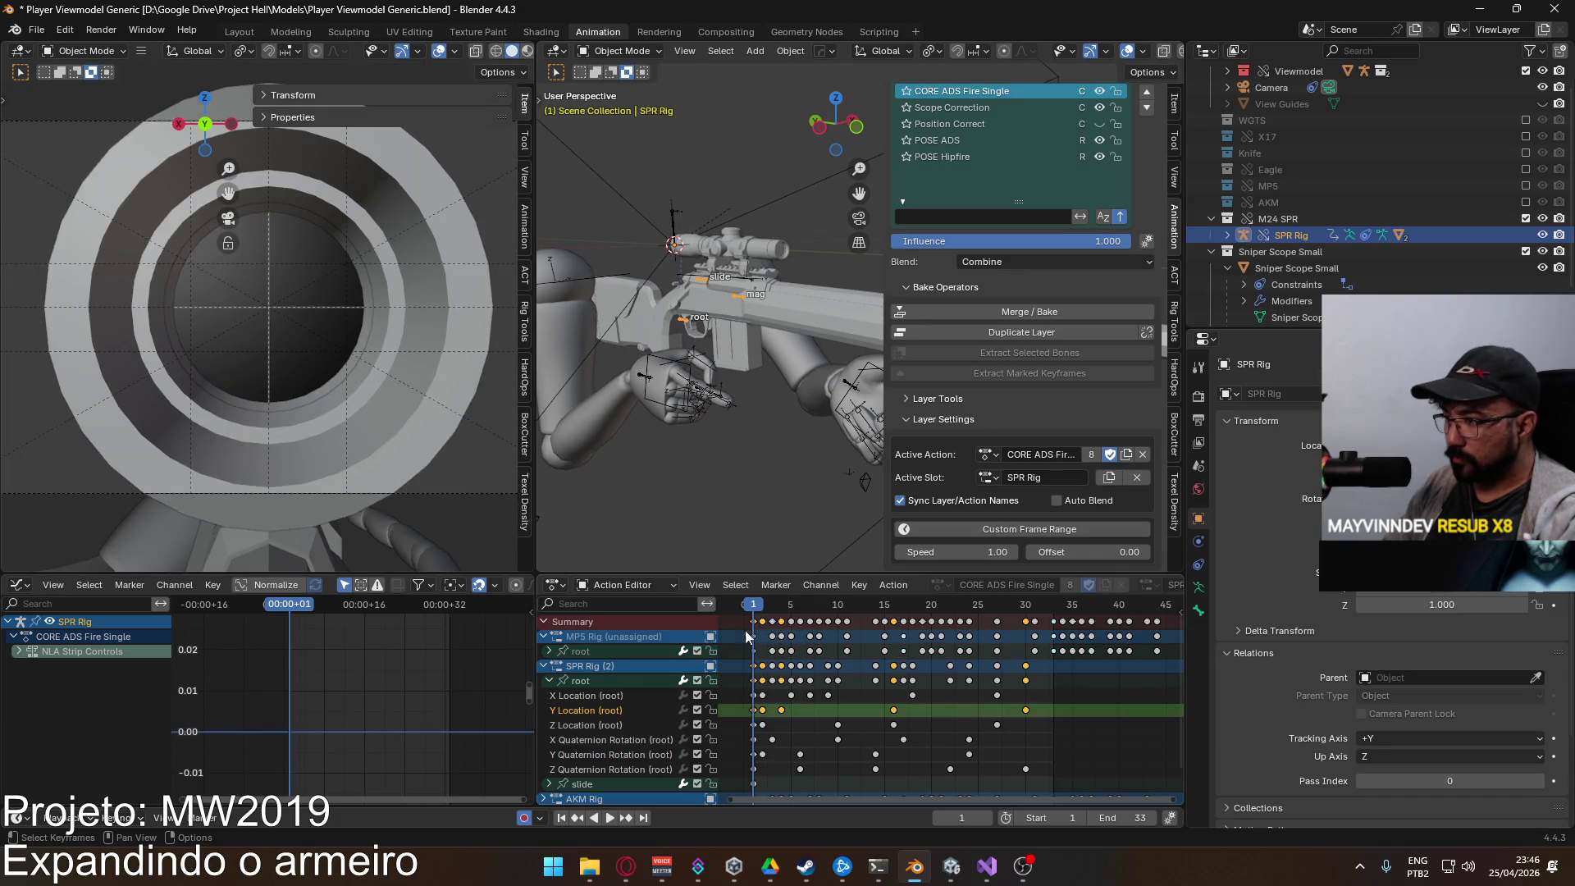
Step: Fit the root curves in the graph view and play the animation from the start
click(599, 681)
key(Home)
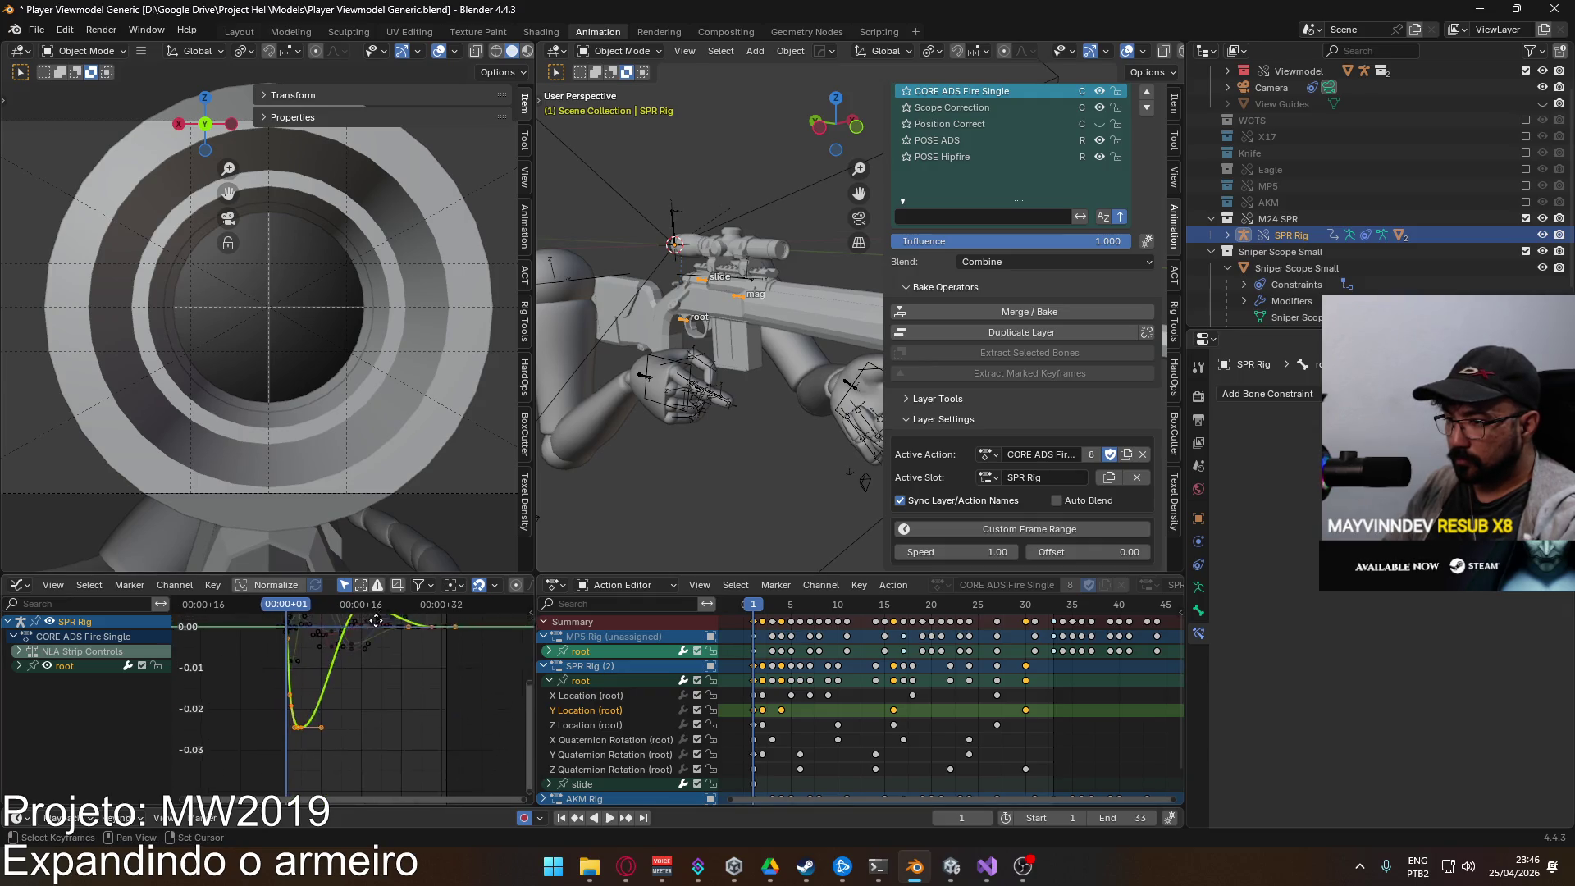
drag(376, 620, 368, 669)
key(space)
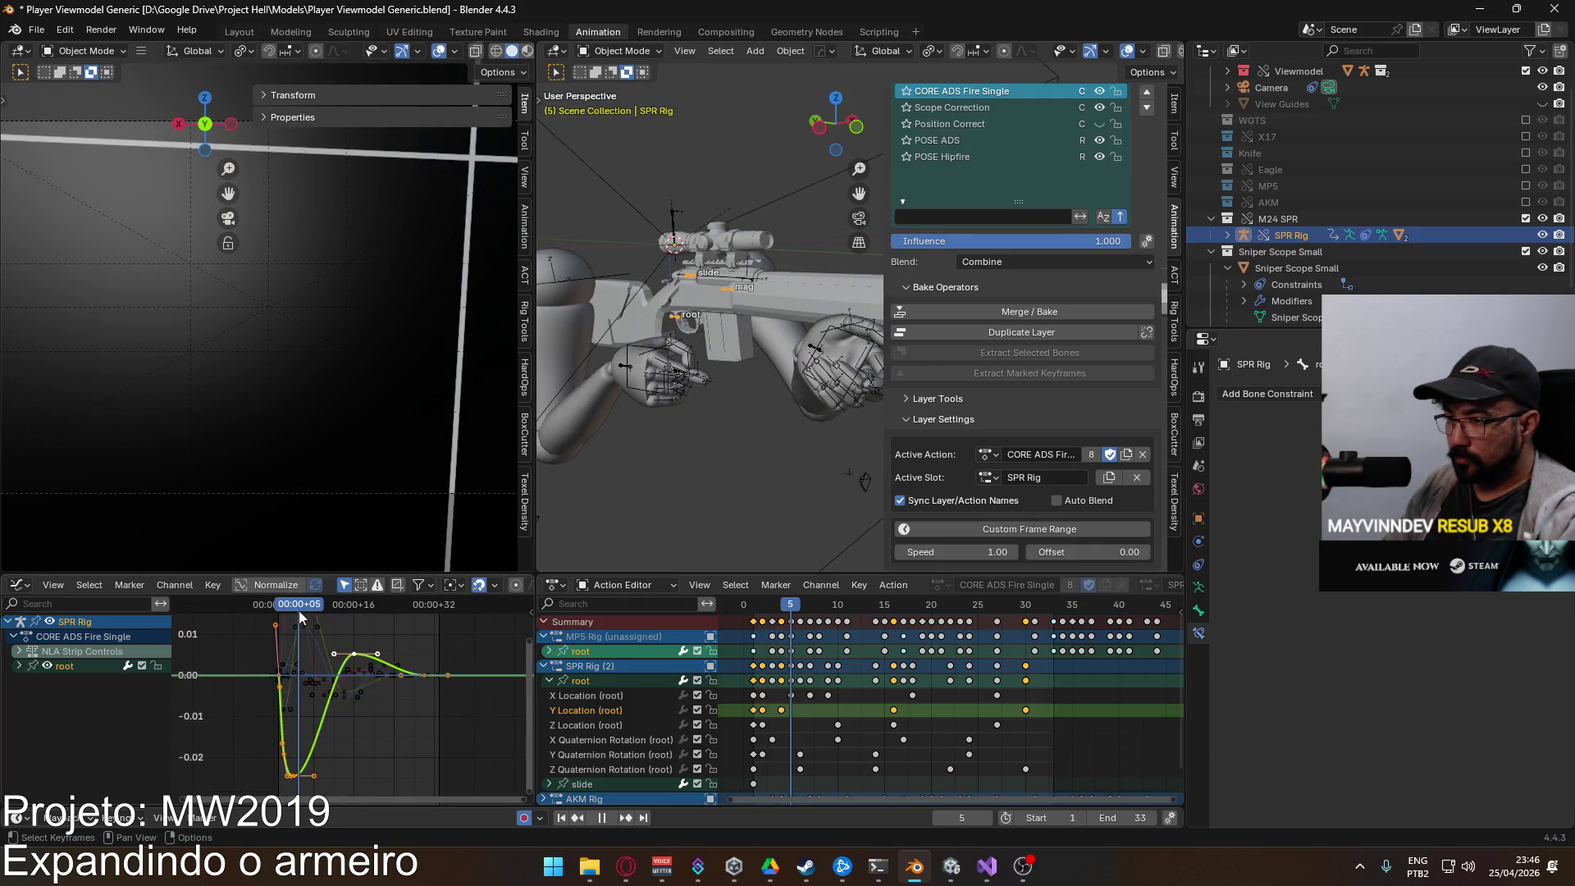
Step: Move the selected root keys vertically twice along the value axis
scroll(343, 767, down, 1)
key(g)
key(y)
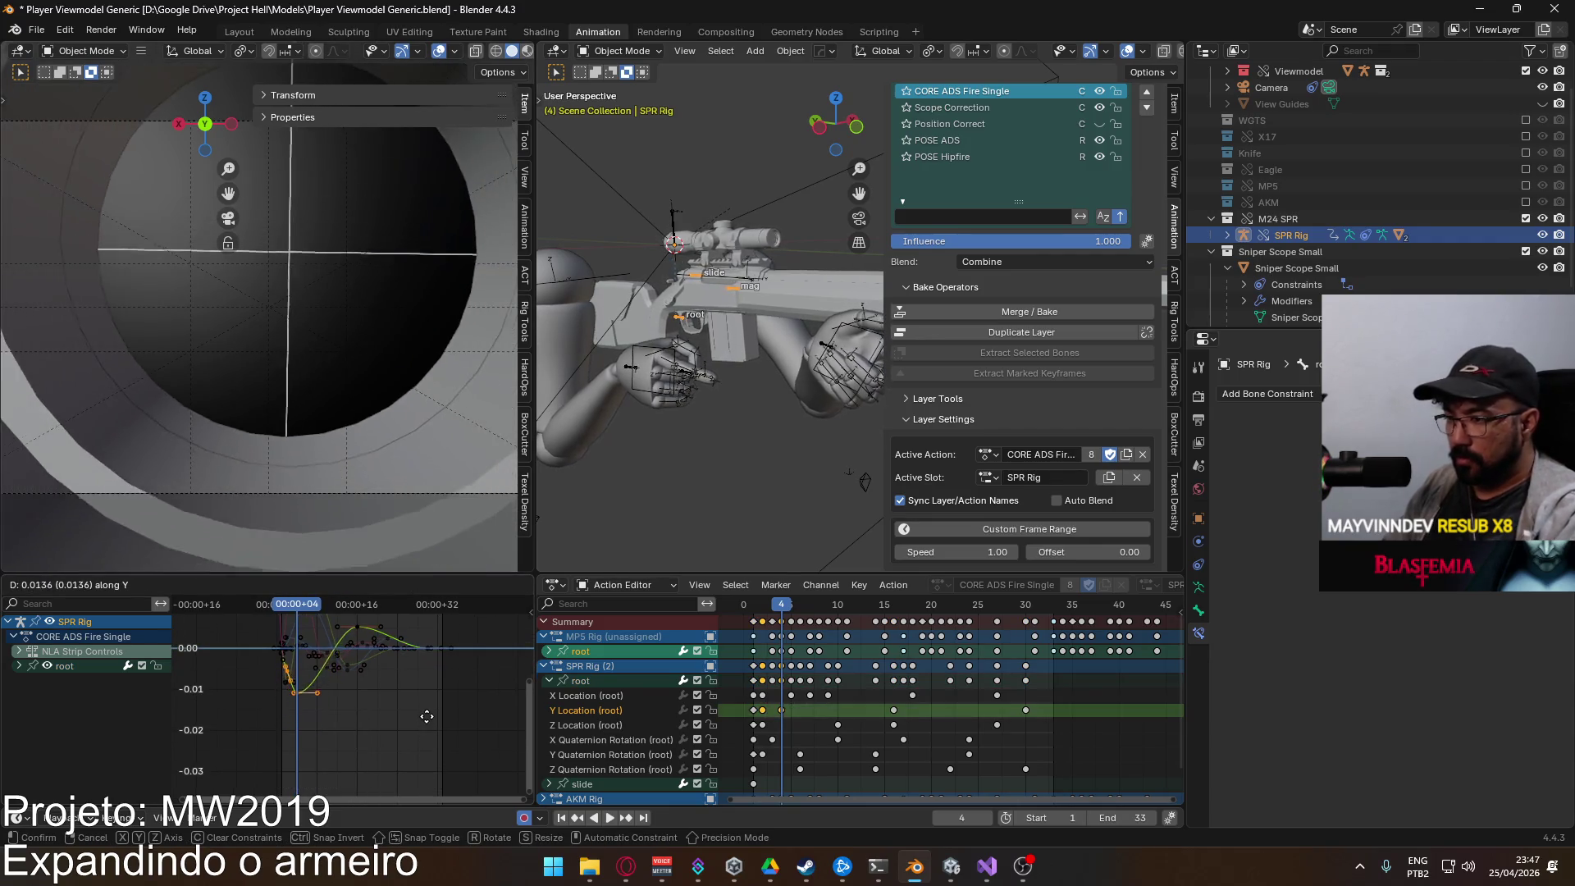
click(409, 662)
scroll(377, 648, up, 1)
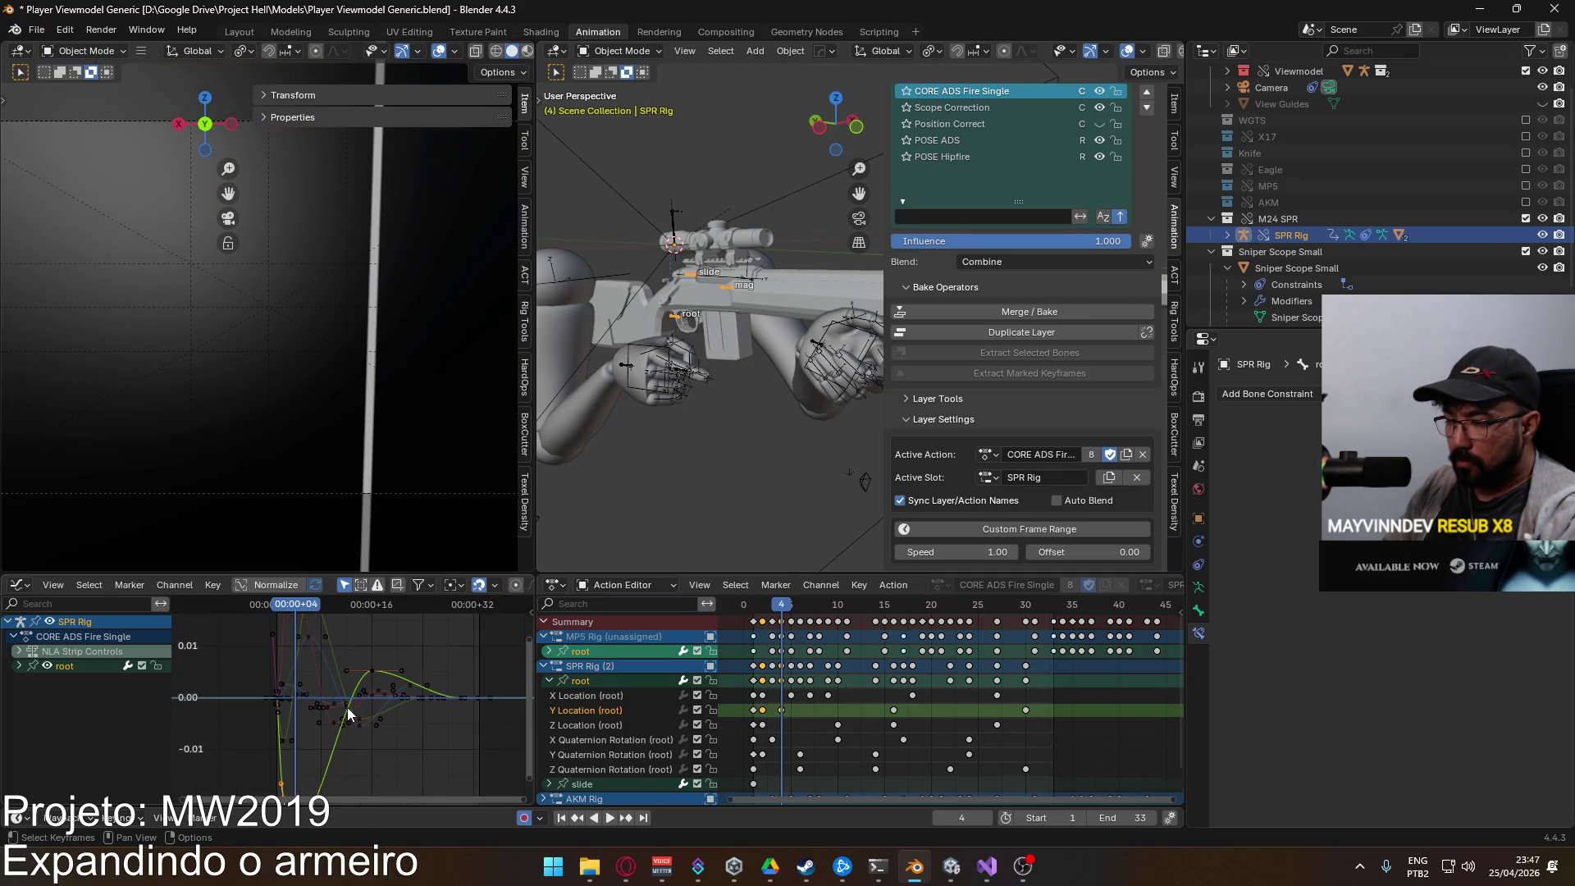
scroll(349, 714, down, 1)
key(g)
key(y)
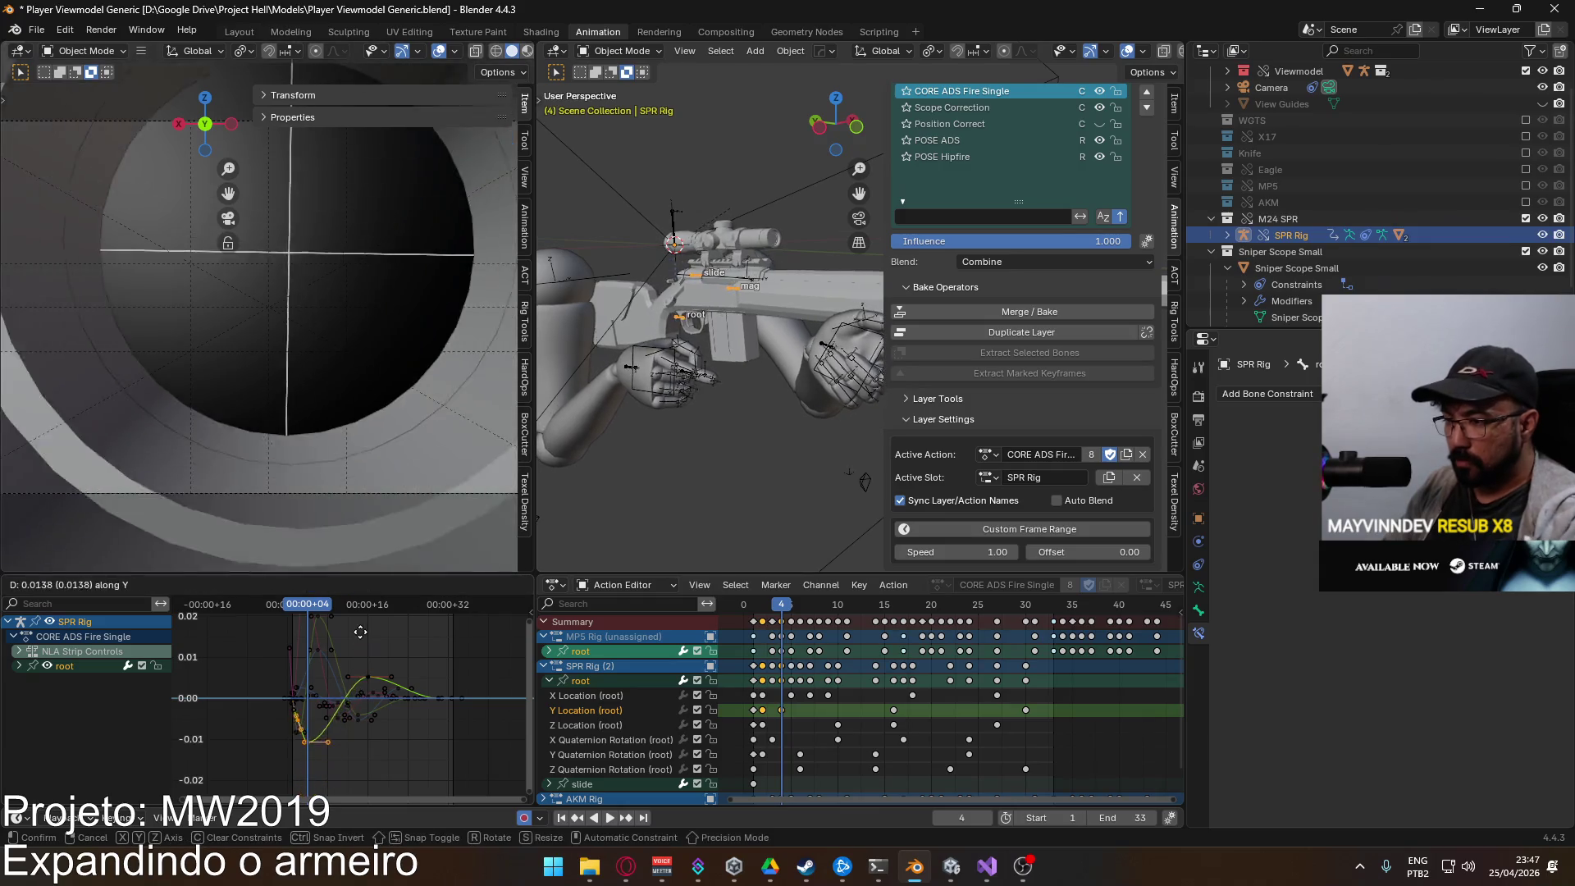
click(363, 622)
scroll(335, 703, up, 2)
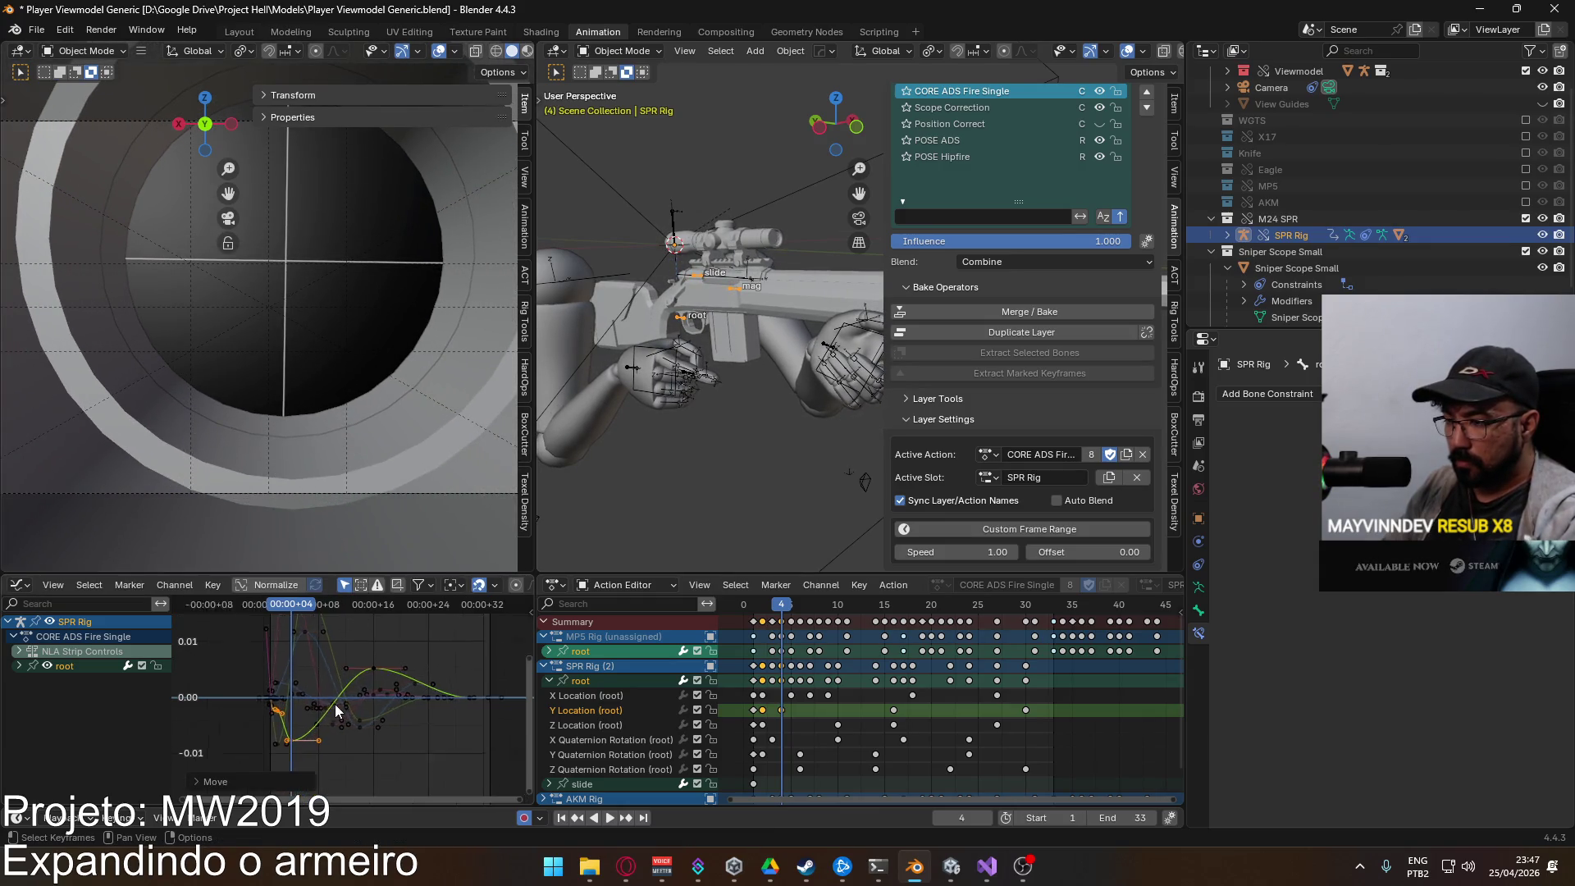
Step: Select the frame-4 Y Location key and review playback stopped on frame 4
click(762, 712)
click(784, 711)
click(758, 609)
key(space)
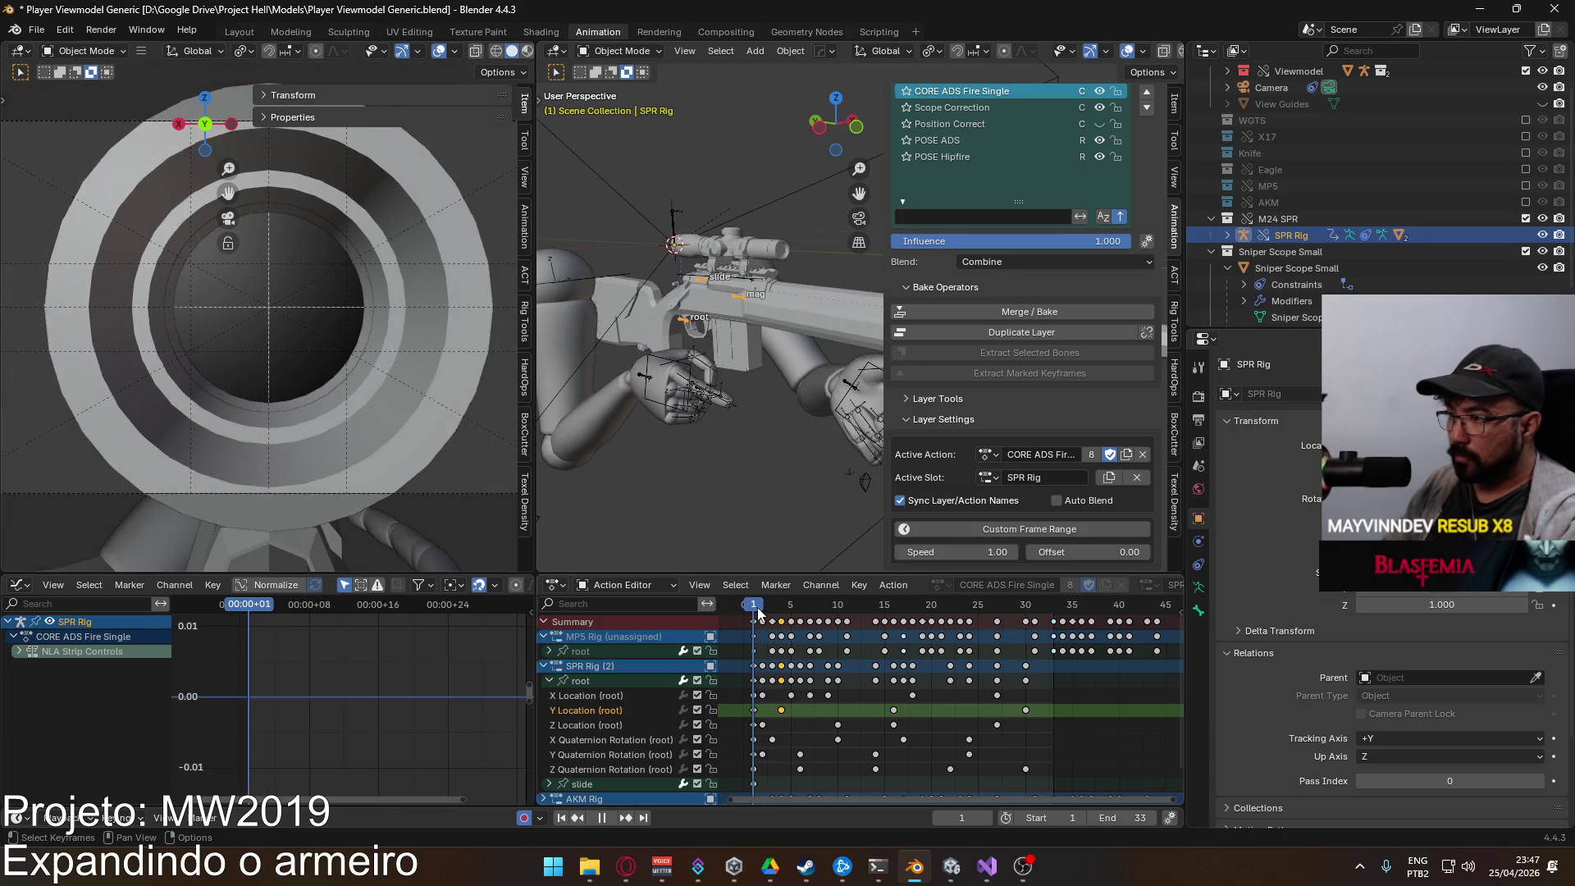
drag(758, 614, 779, 615)
key(space)
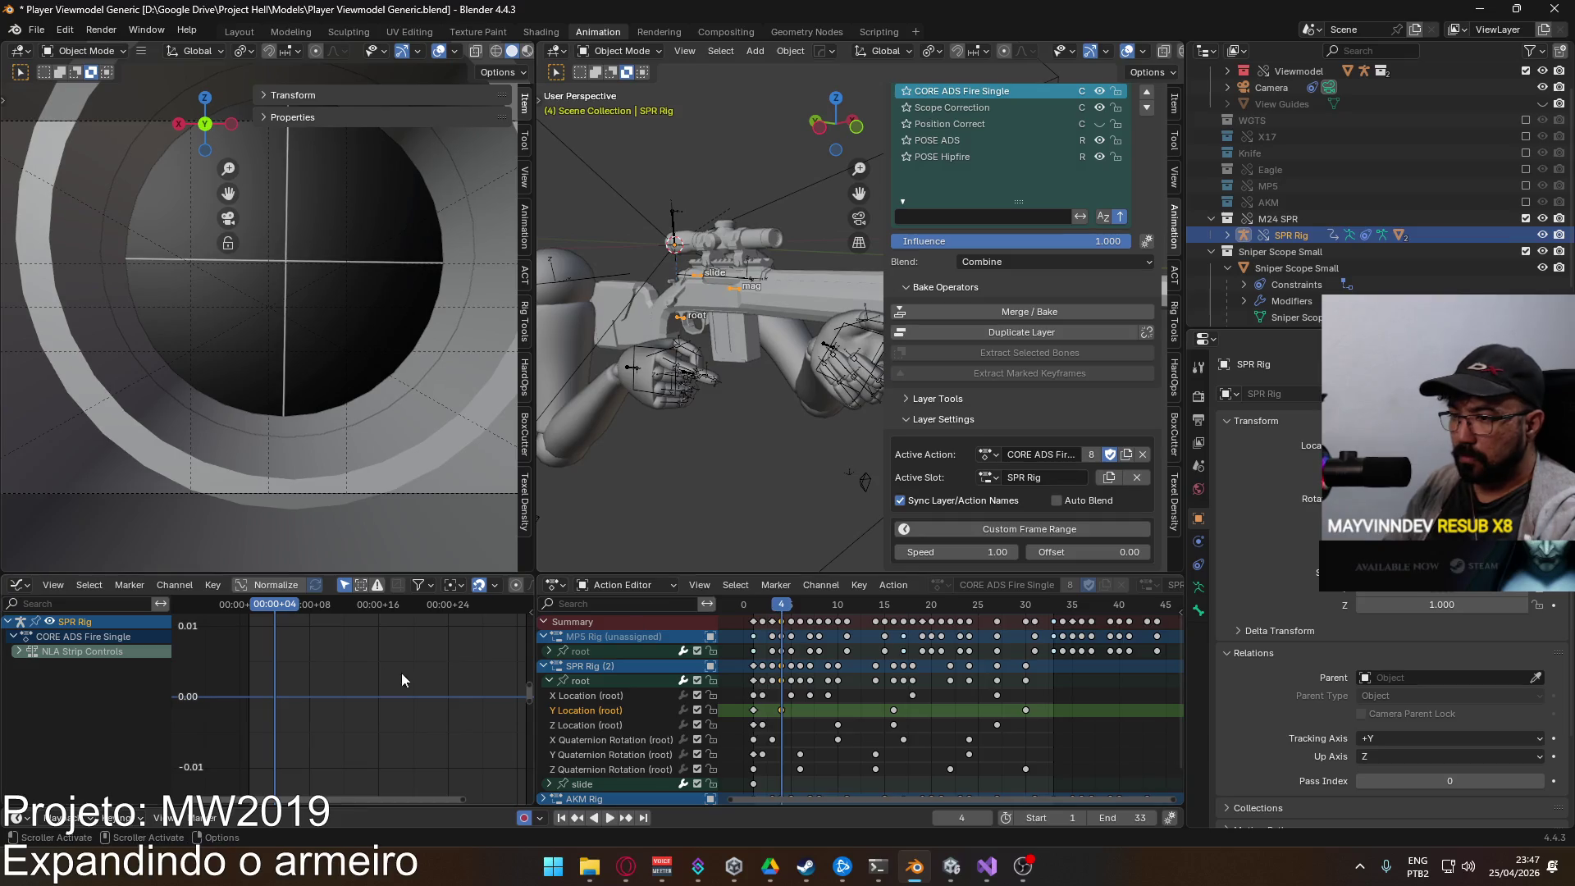
Step: Raise the selected Y Location key and change the frame-0 key's handle type
click(584, 651)
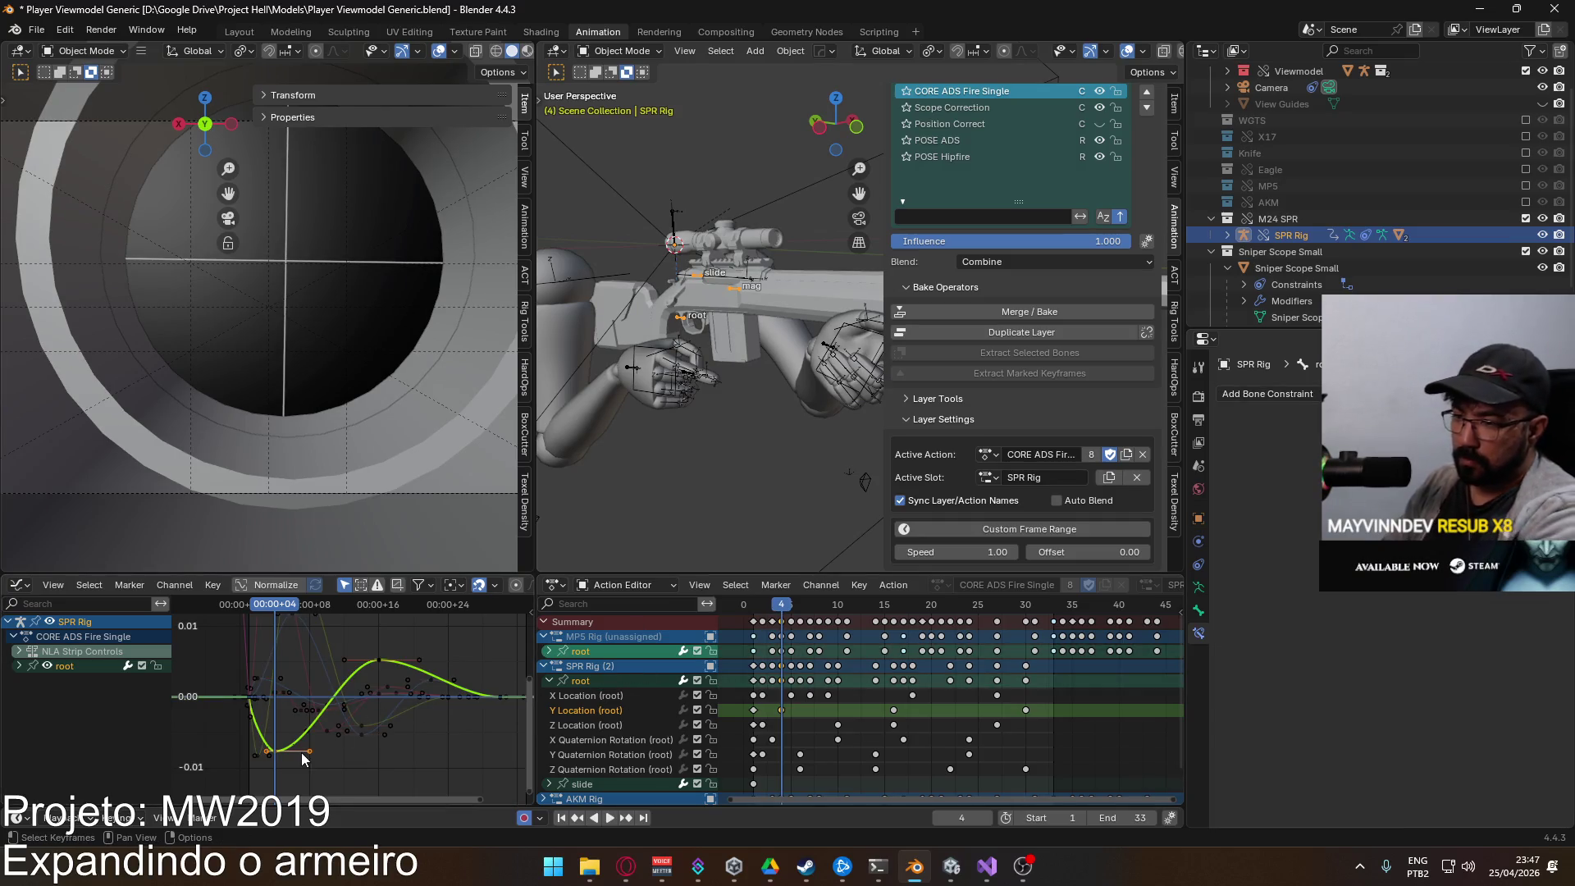
drag(308, 749, 257, 707)
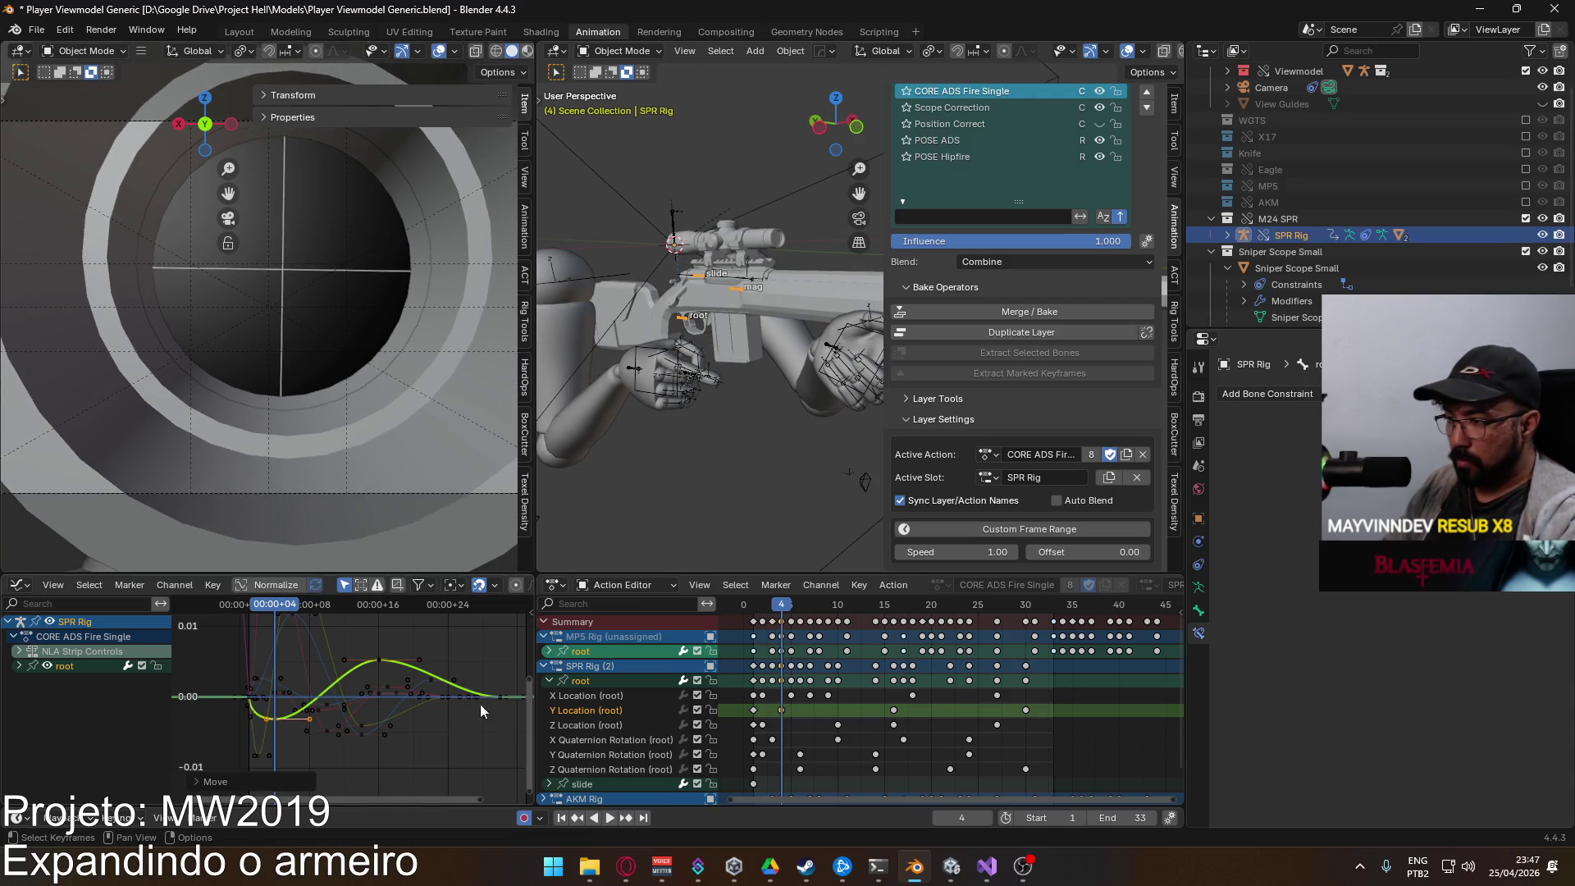
click(752, 710)
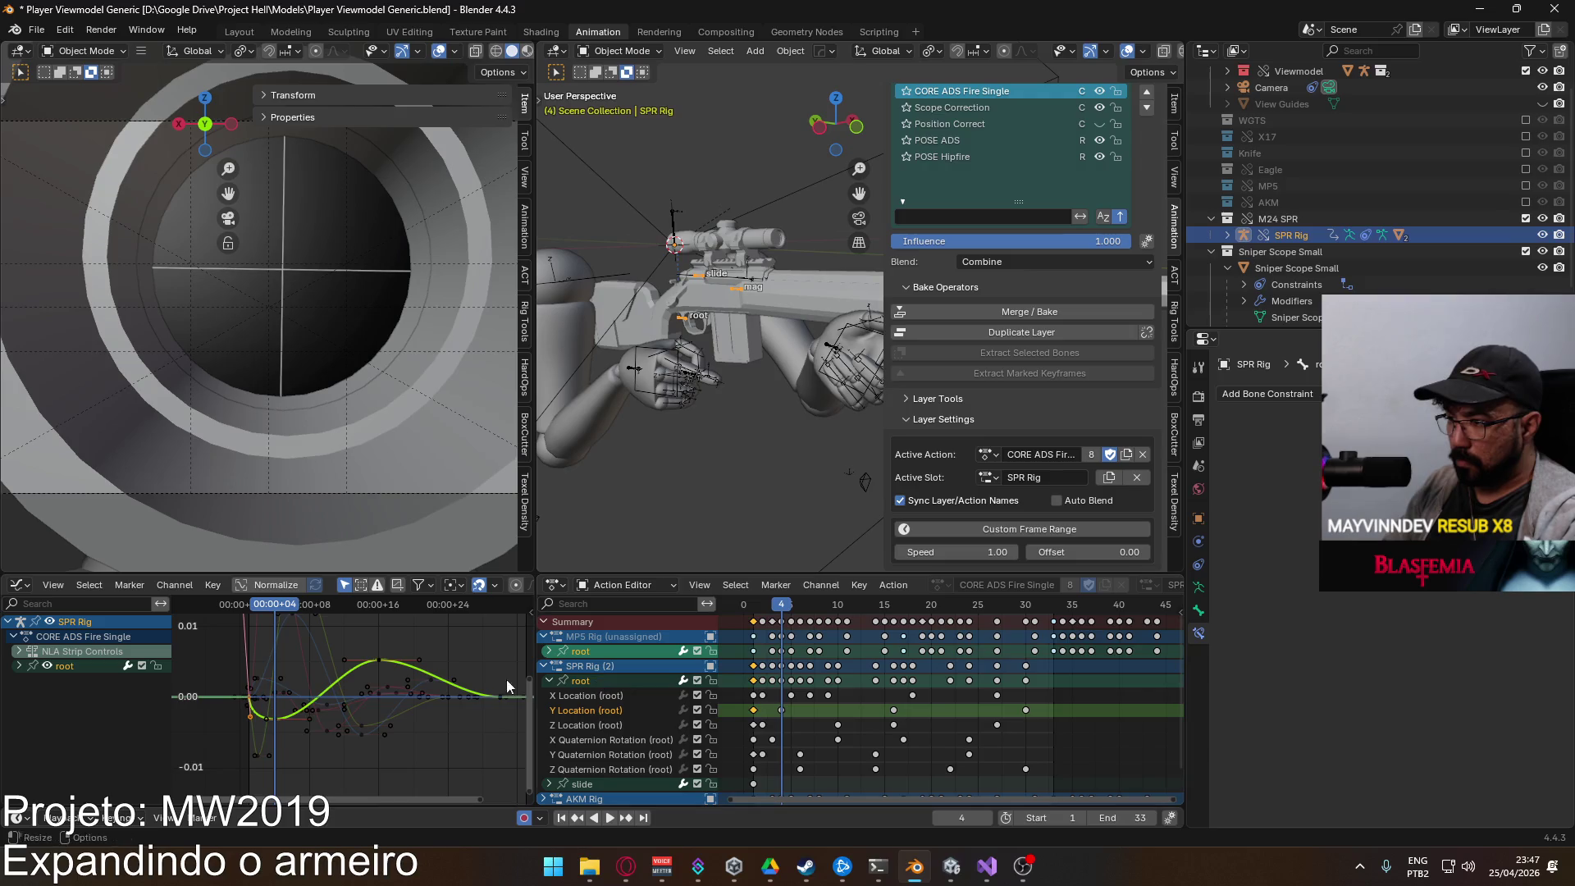
key(v)
click(300, 715)
scroll(283, 713, up, 1)
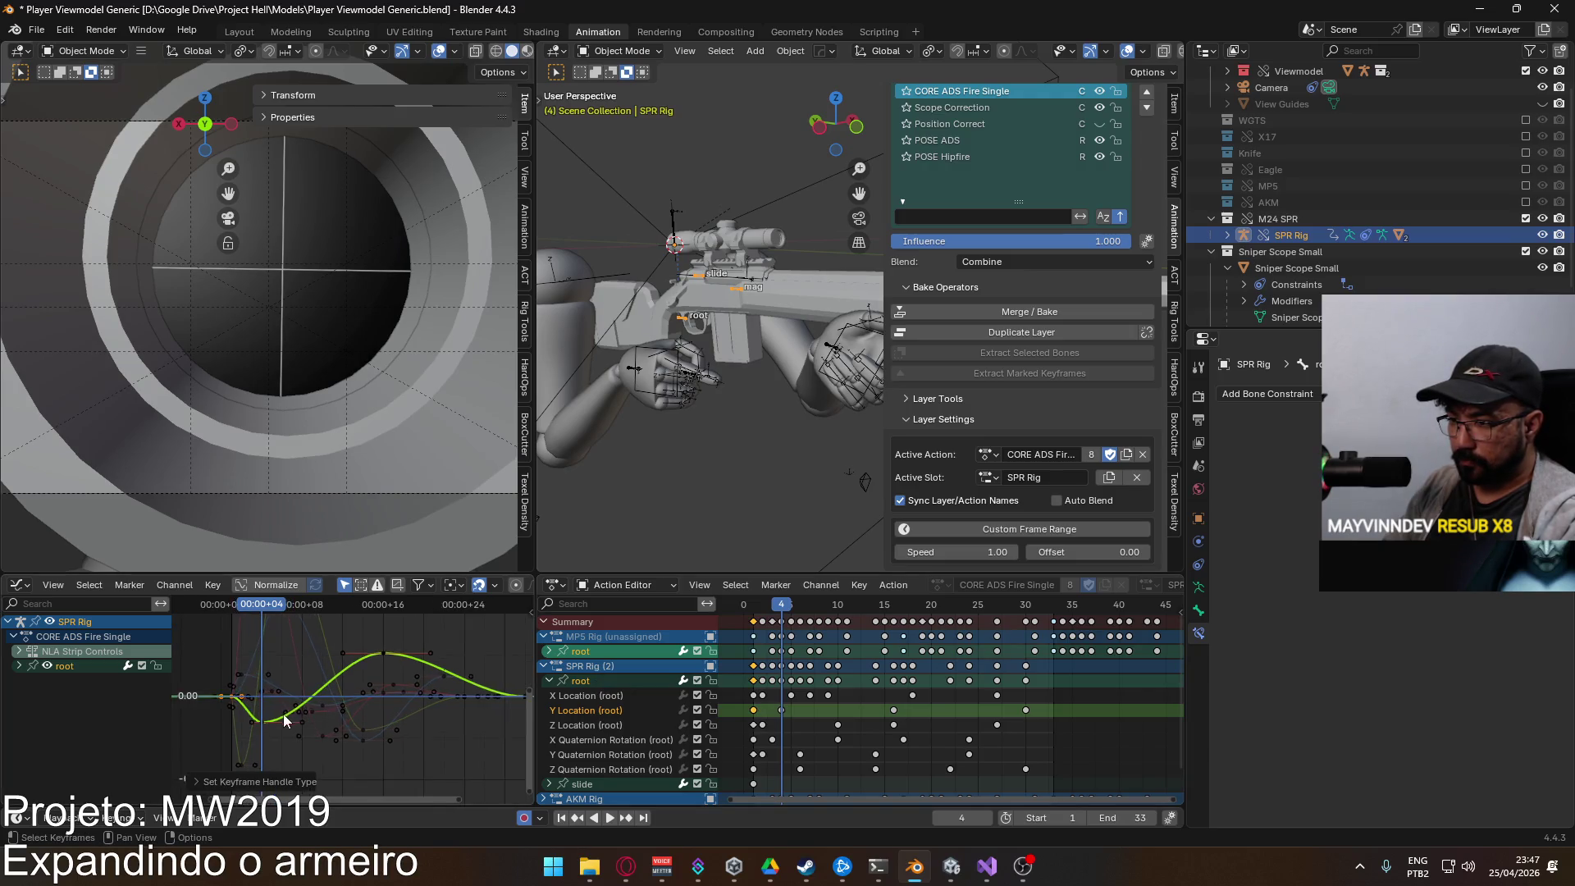
Step: Raise the frame-4 Y Location key by 0.0015 and scrub to frame 3
click(248, 720)
key(g)
key(y)
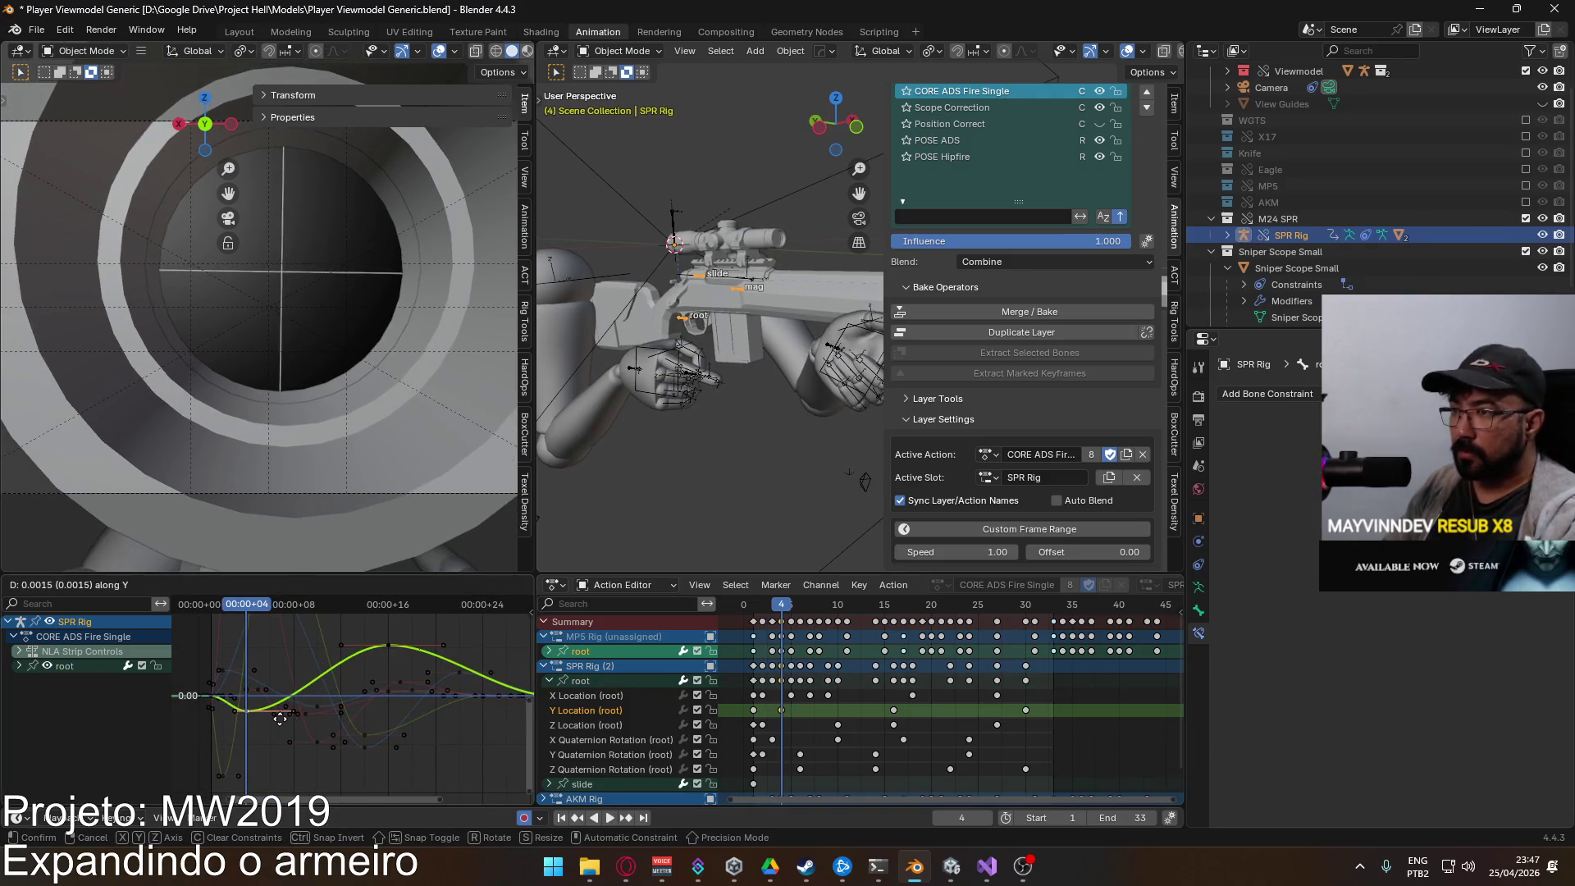
click(279, 720)
mouse_move(238, 604)
mouse_down()
mouse_move(214, 608)
mouse_move(243, 612)
mouse_up()
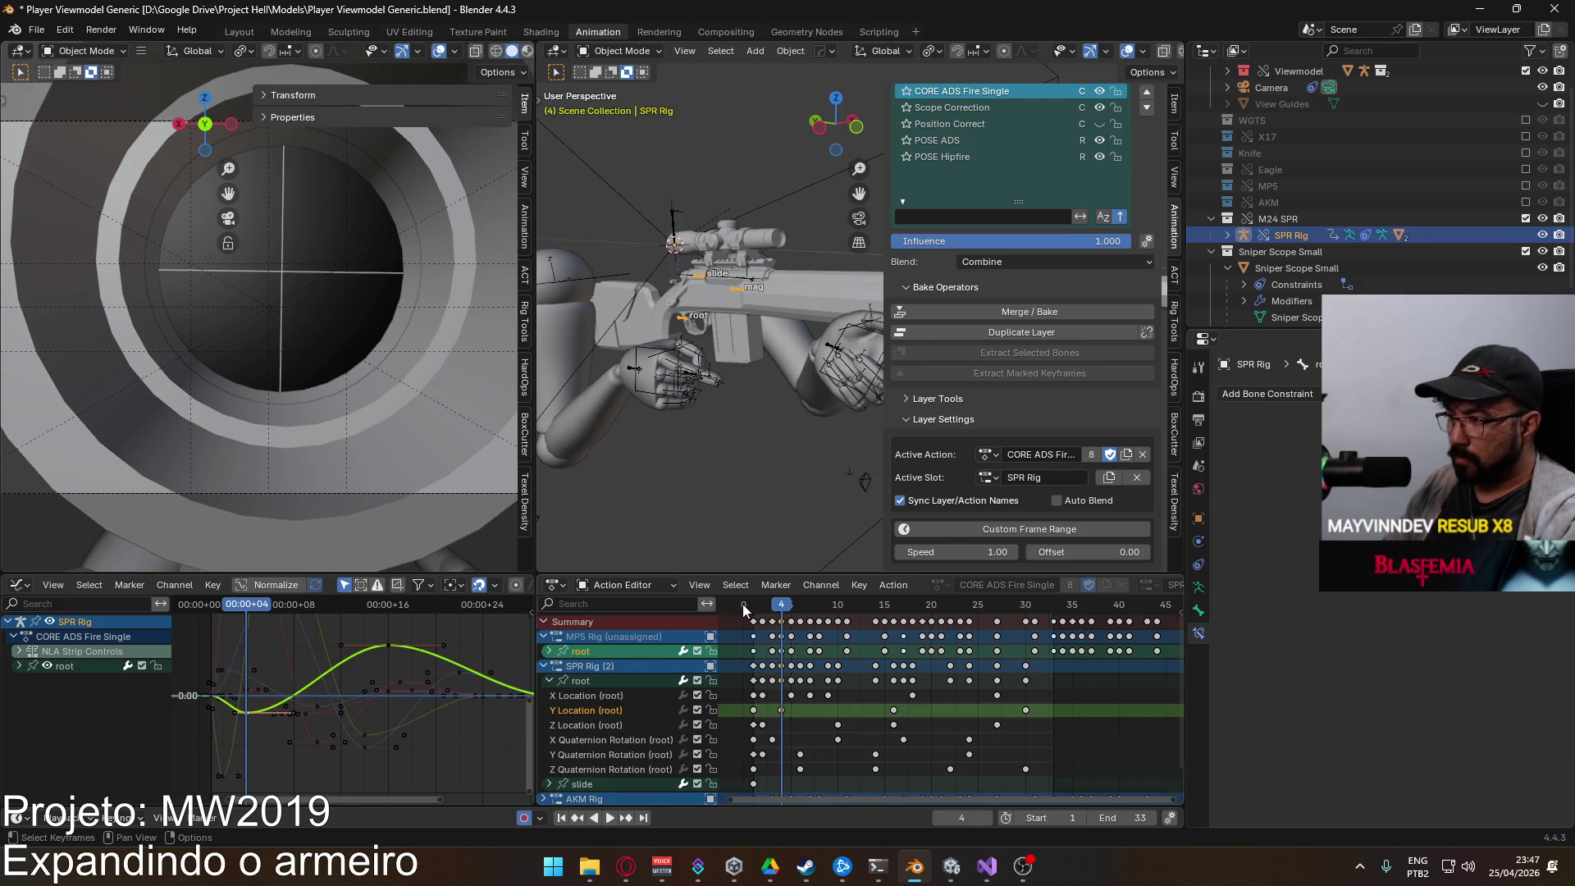
click(772, 605)
Step: Lower the peak key of the root's X Quaternion Rotation curve
click(631, 738)
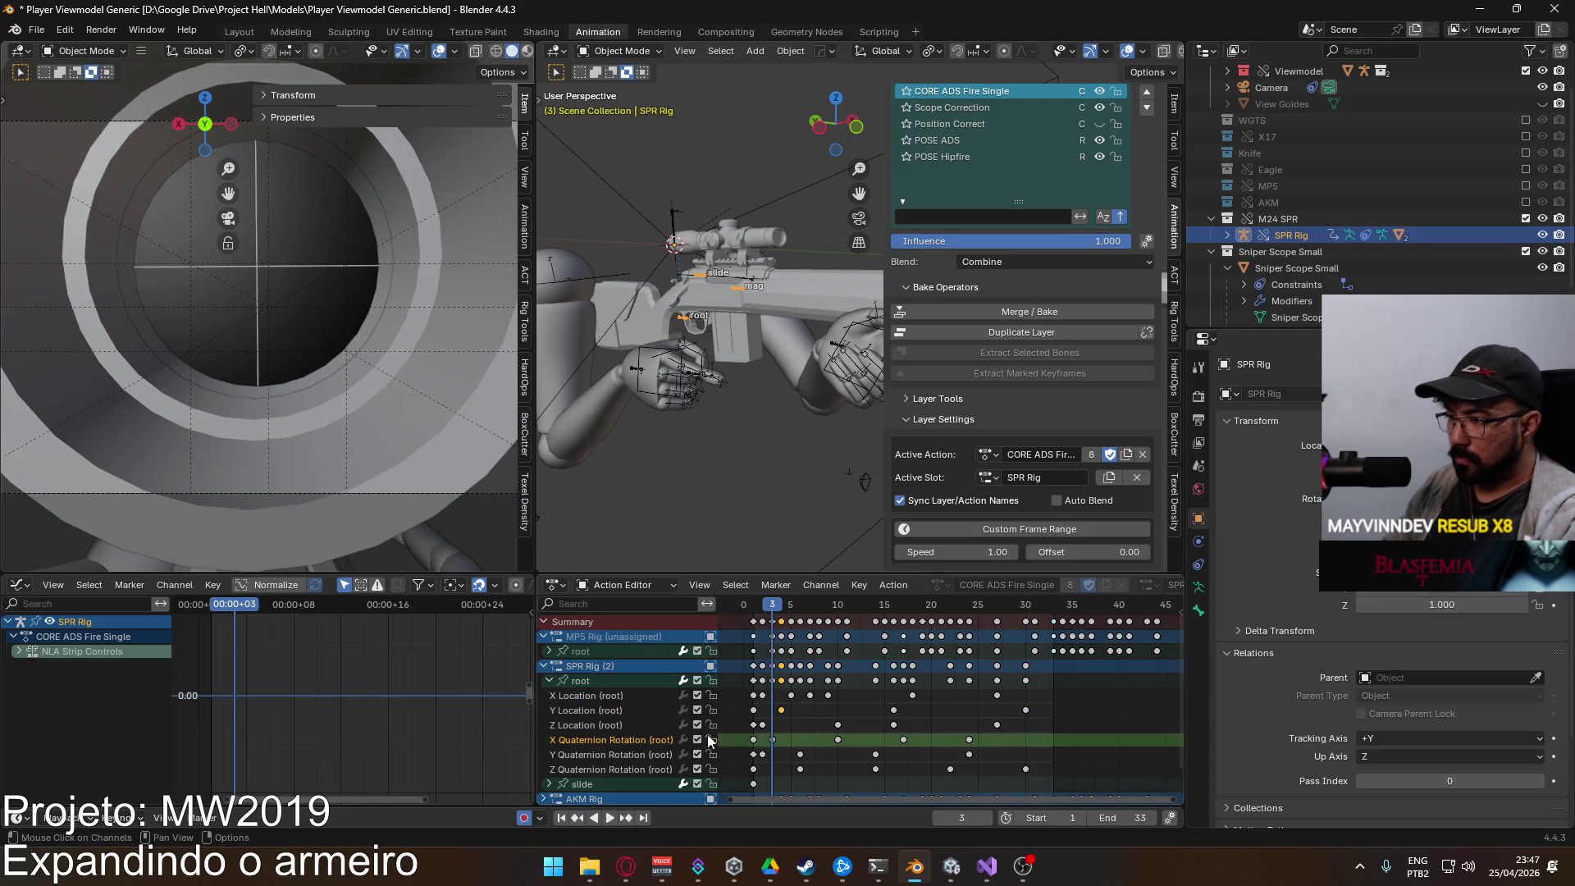
click(592, 684)
key(Home)
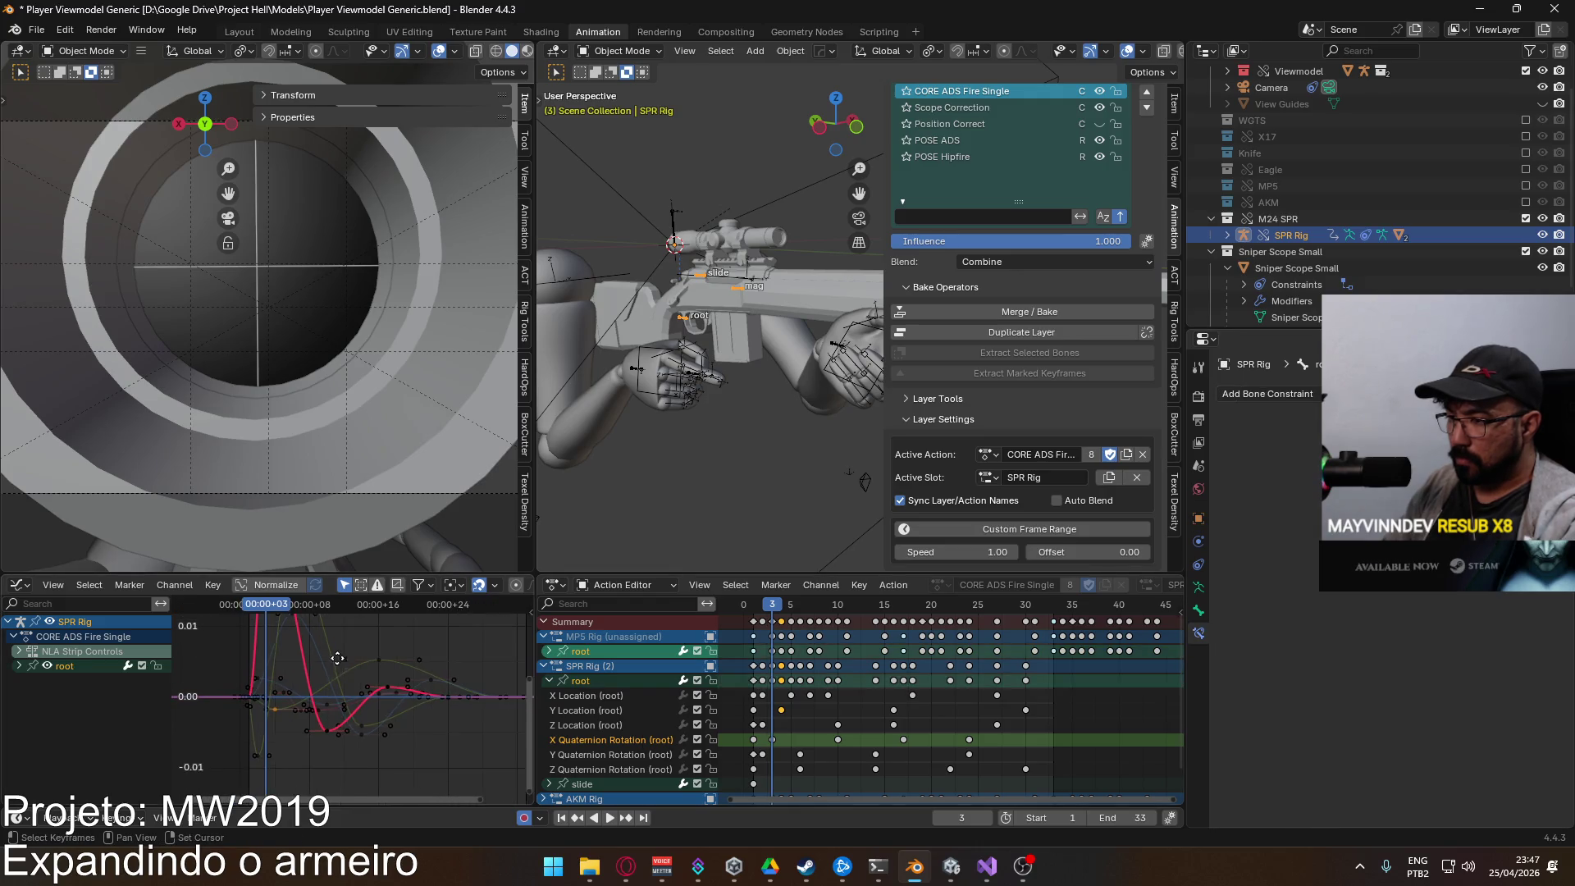
scroll(356, 707, down, 1)
click(305, 636)
key(g)
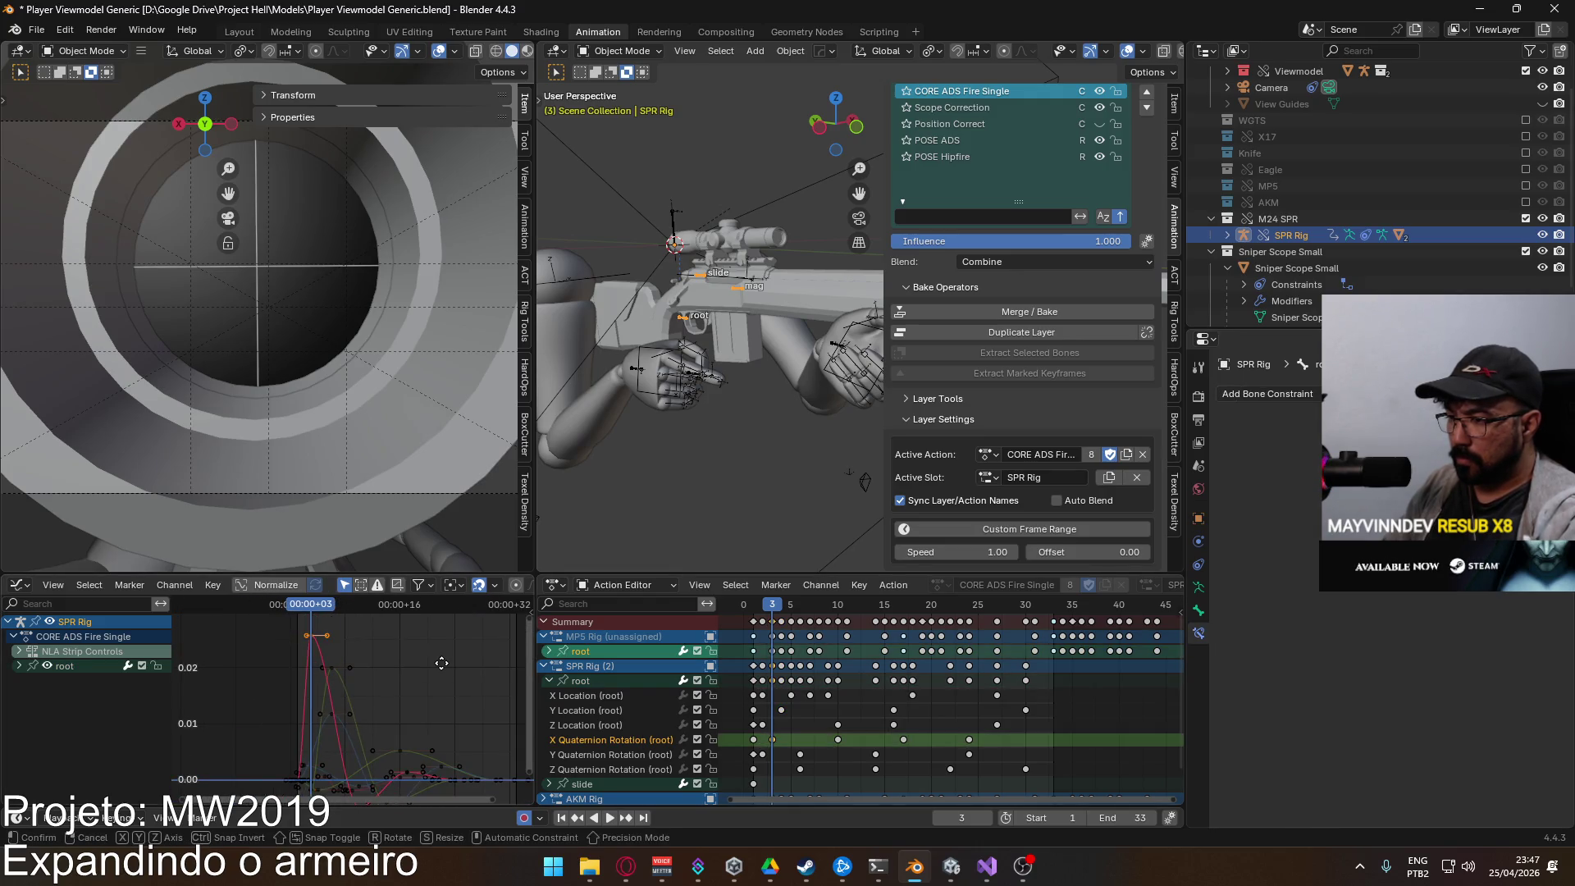
key(y)
click(445, 751)
scroll(359, 671, up, 1)
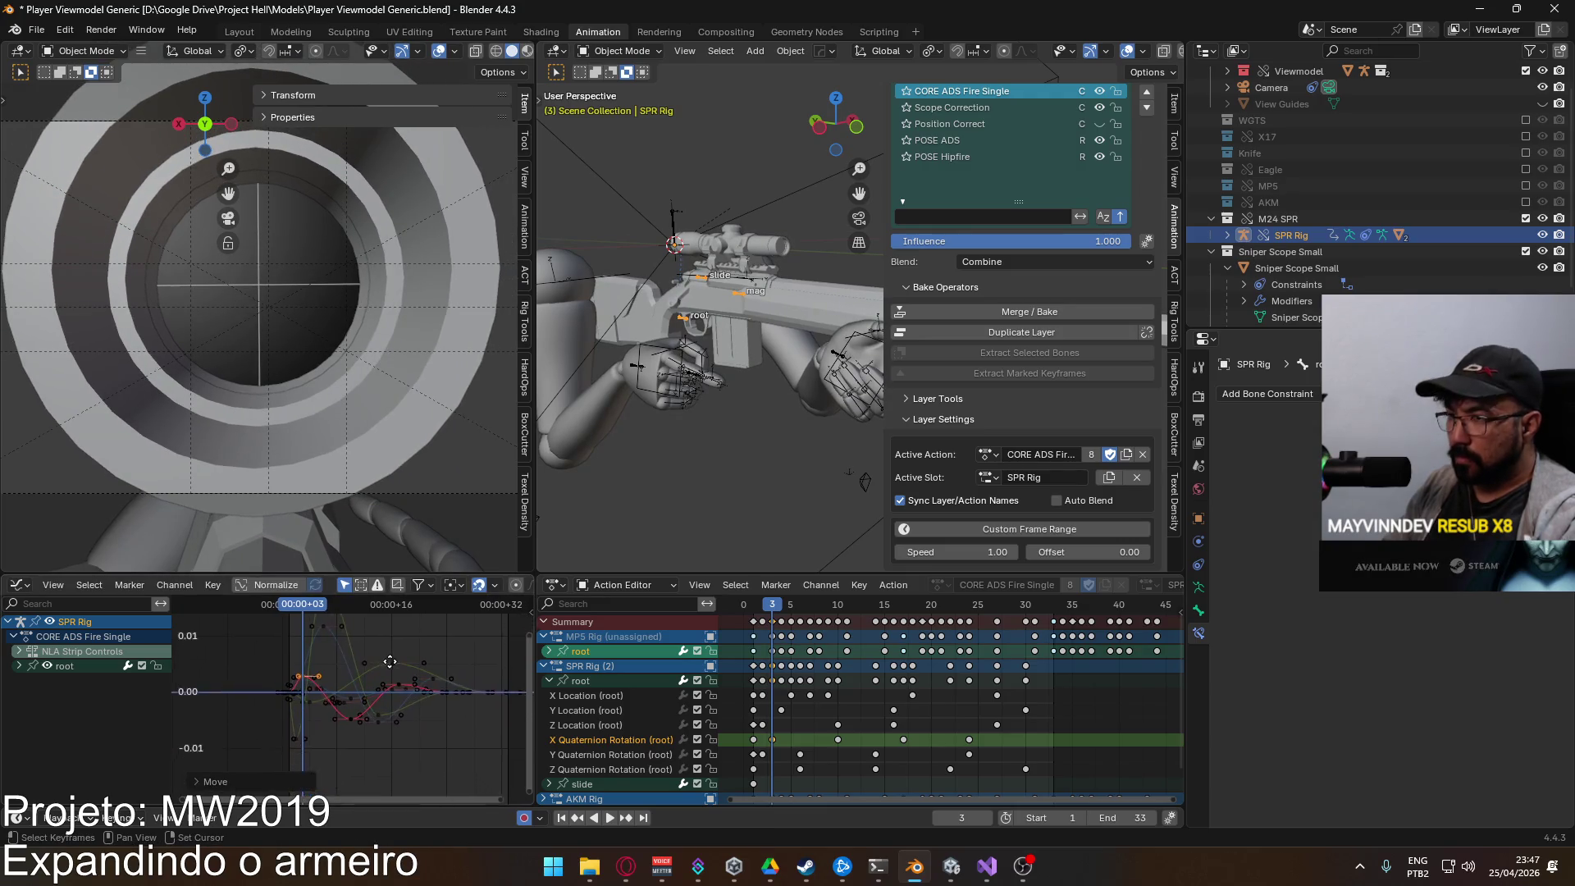
Step: Even out the later X Quaternion Rotation keys and scrub from frame 3 to 9
key(g)
key(y)
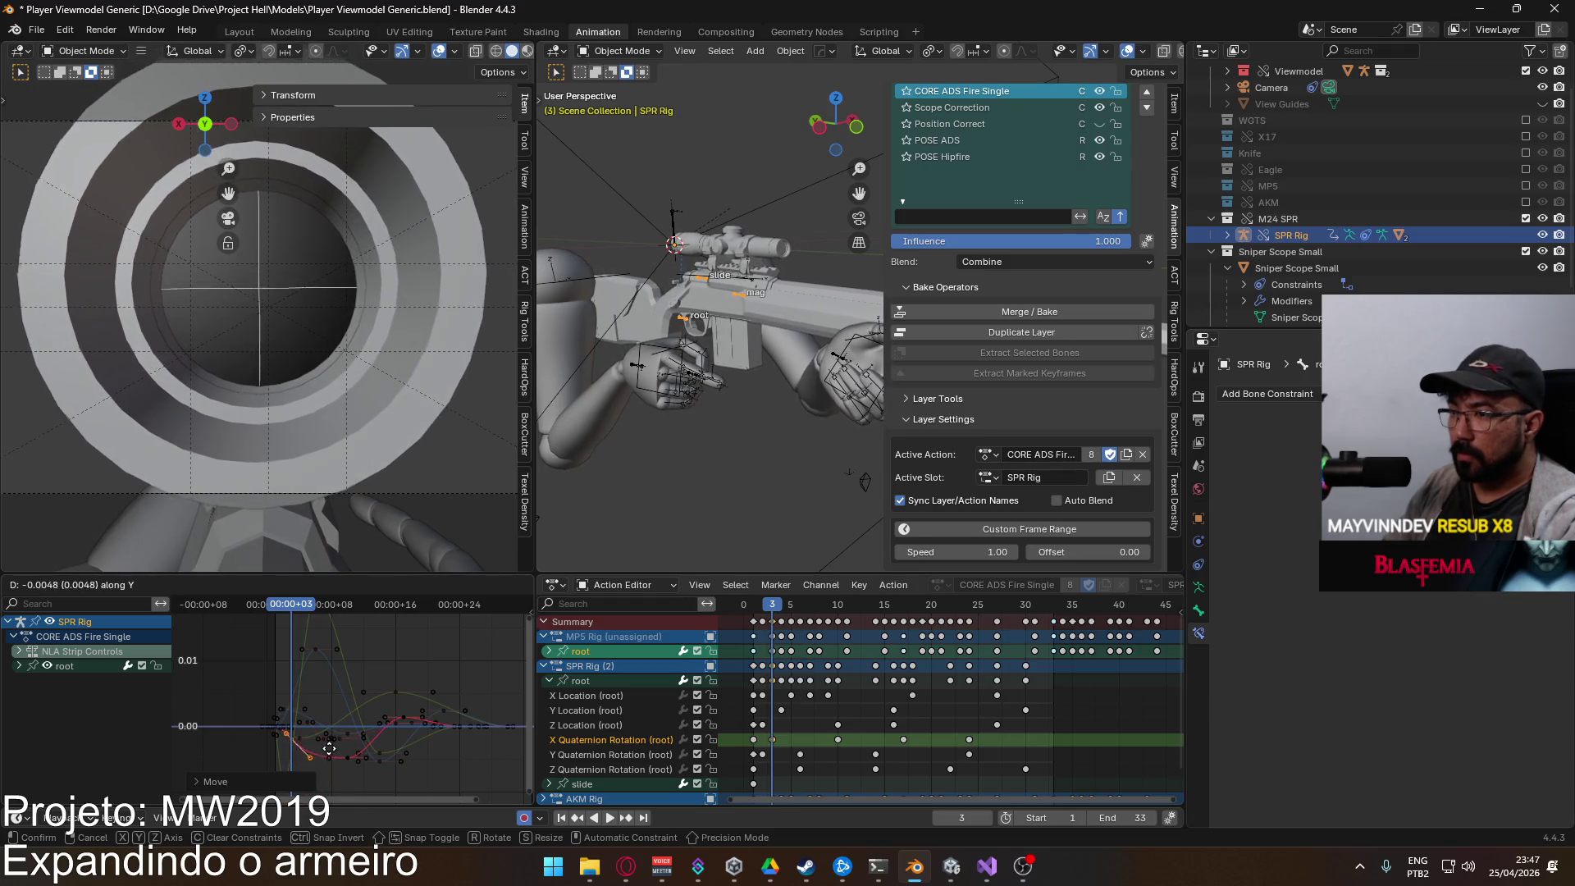
click(333, 712)
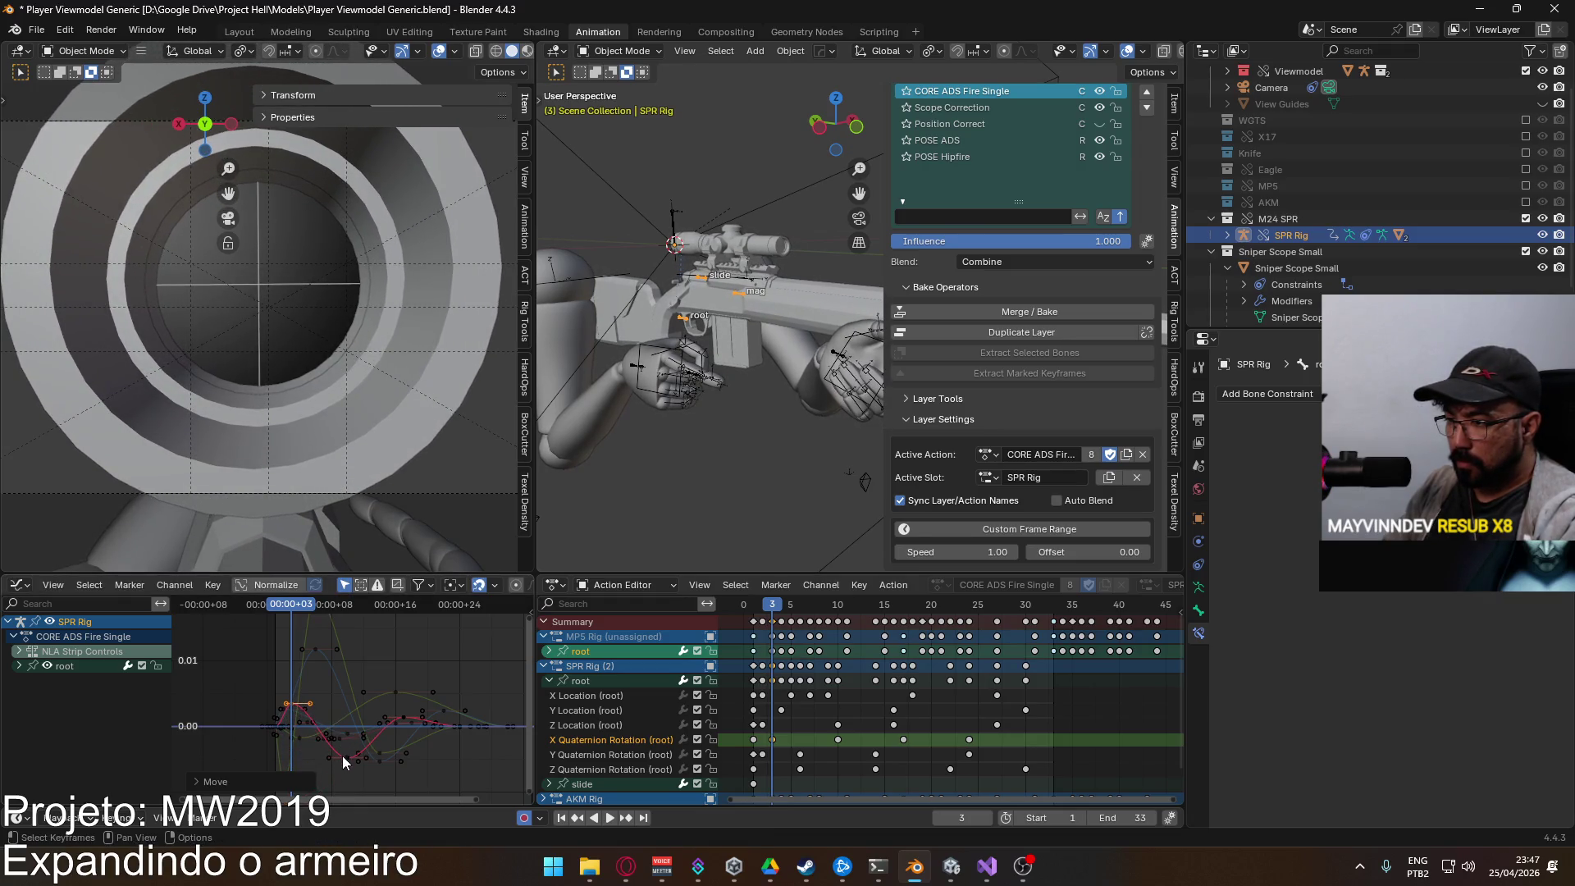
key(Home)
key(y)
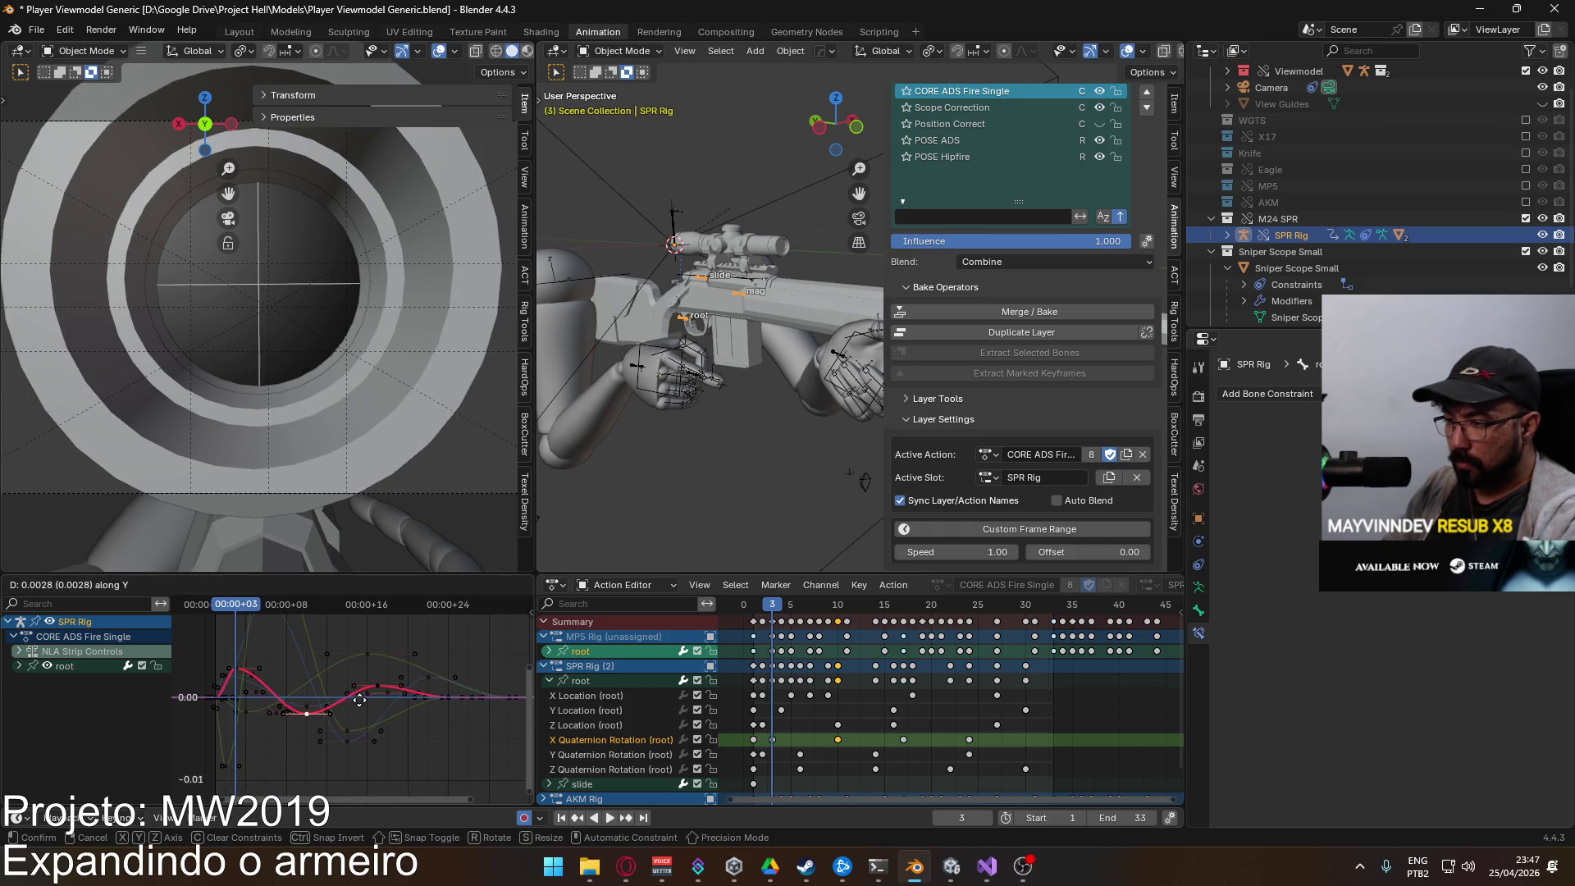
click(359, 700)
click(376, 689)
key(g)
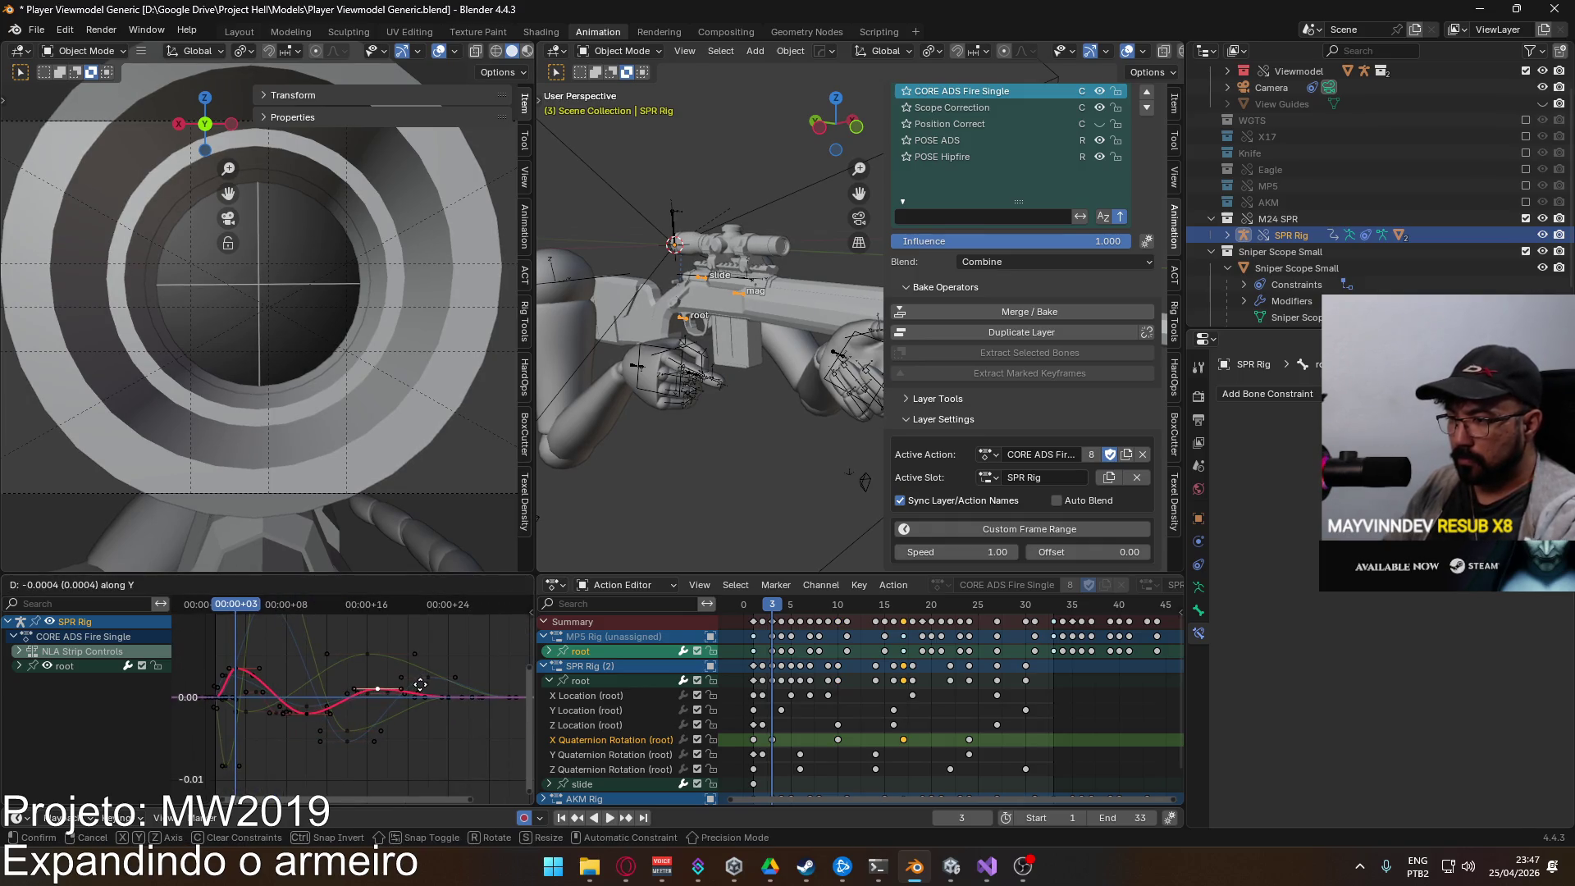
click(375, 688)
mouse_move(255, 613)
mouse_down()
mouse_move(213, 607)
mouse_move(410, 617)
mouse_move(216, 626)
mouse_up()
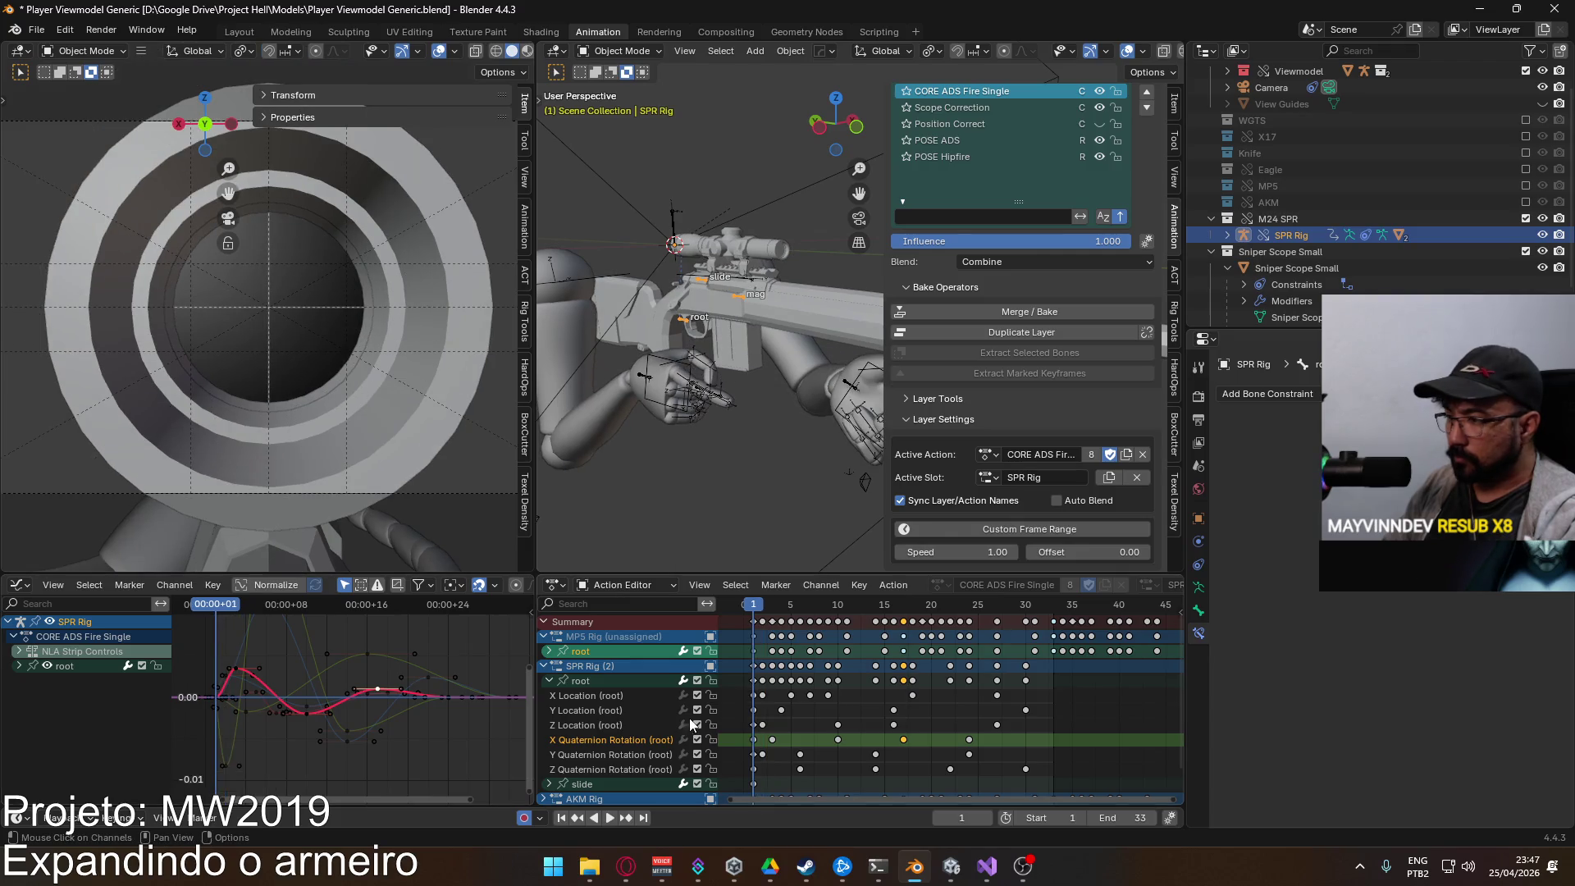
Step: Replay the recoil while toggling the Z Quaternion Rotation curve, then re-enable all root curves
click(631, 769)
click(580, 680)
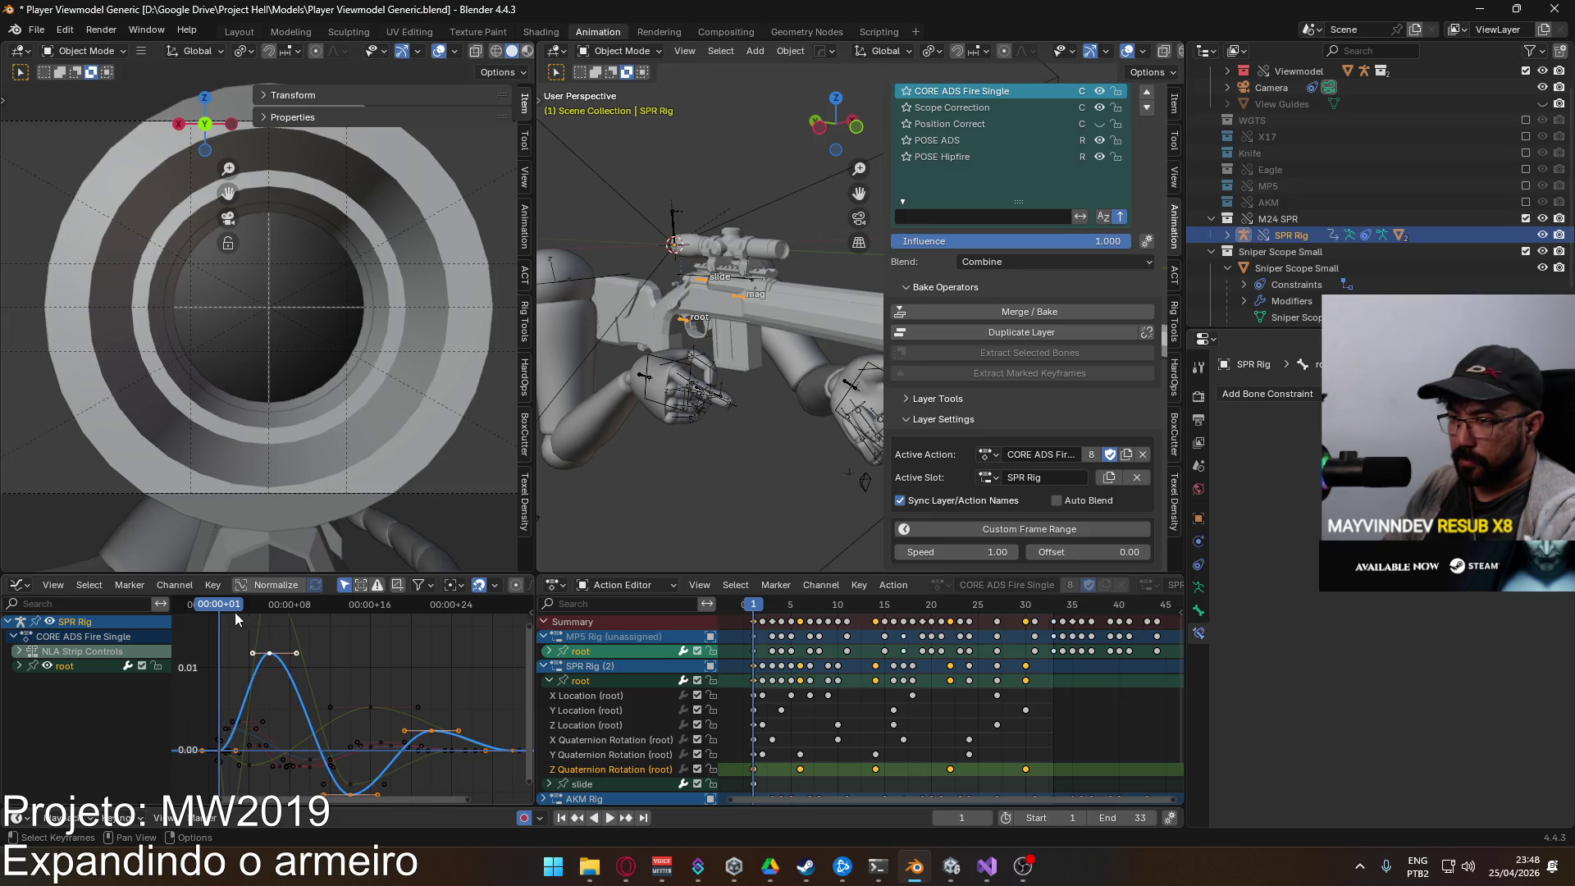
key(space)
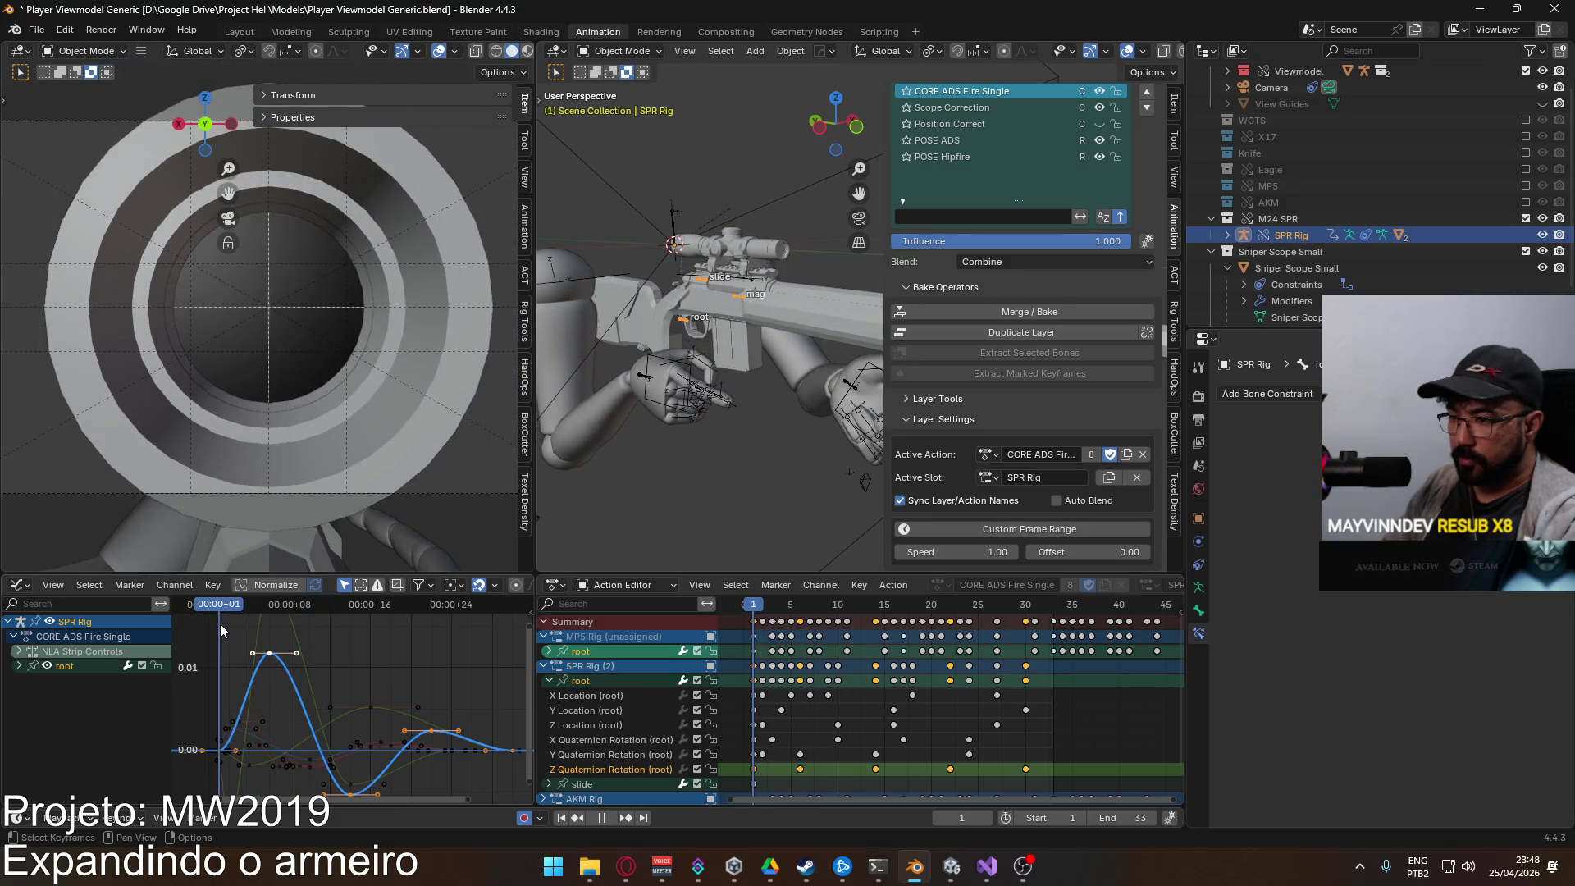
key(space)
click(697, 768)
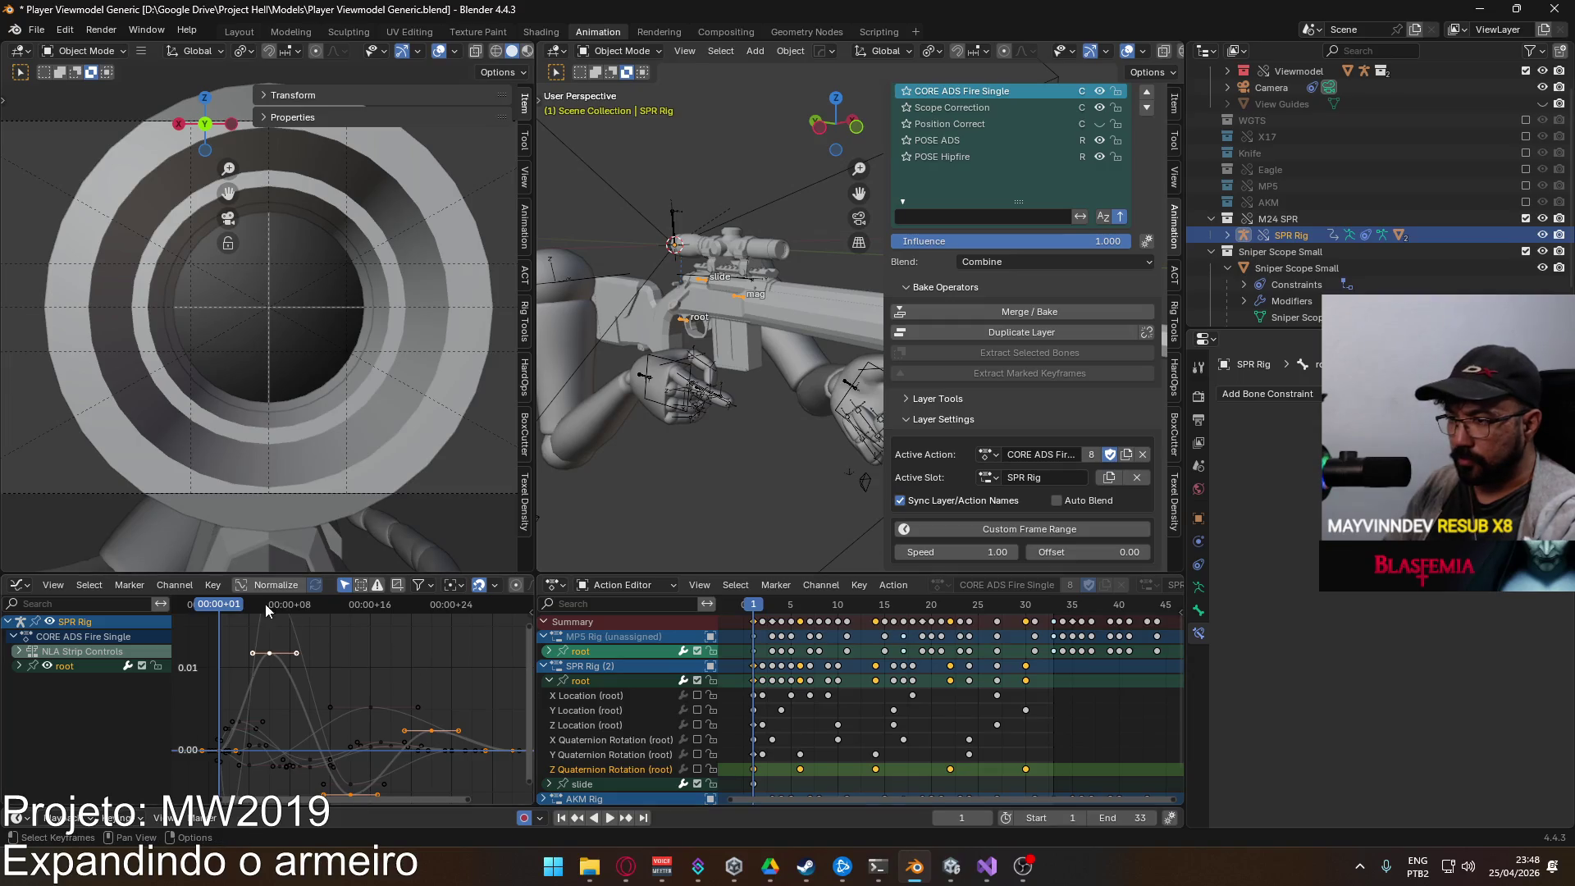
click(697, 768)
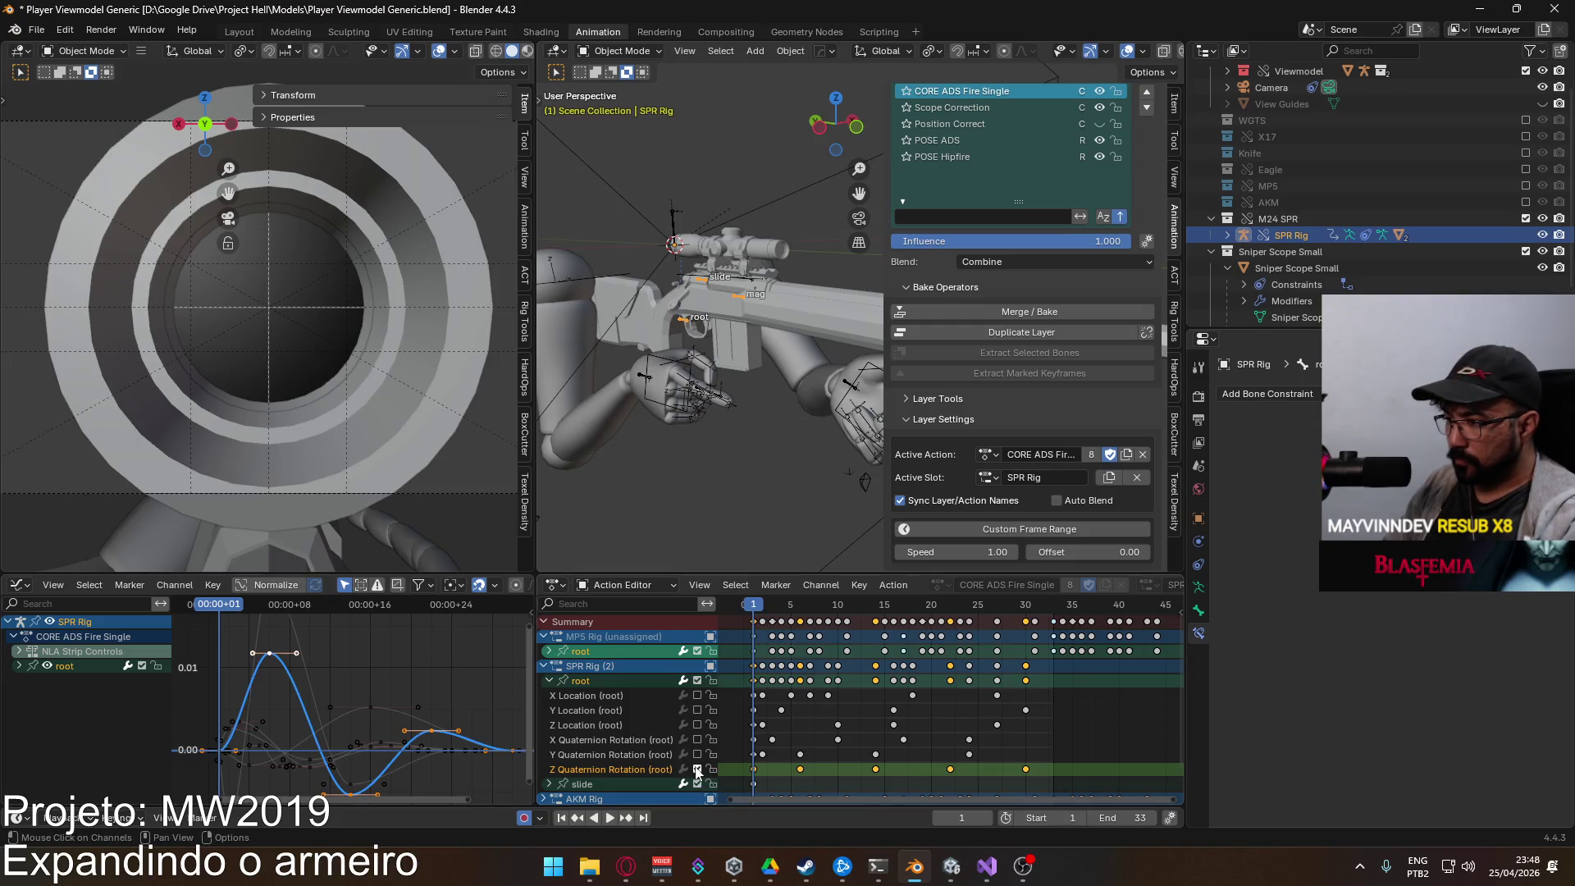
key(space)
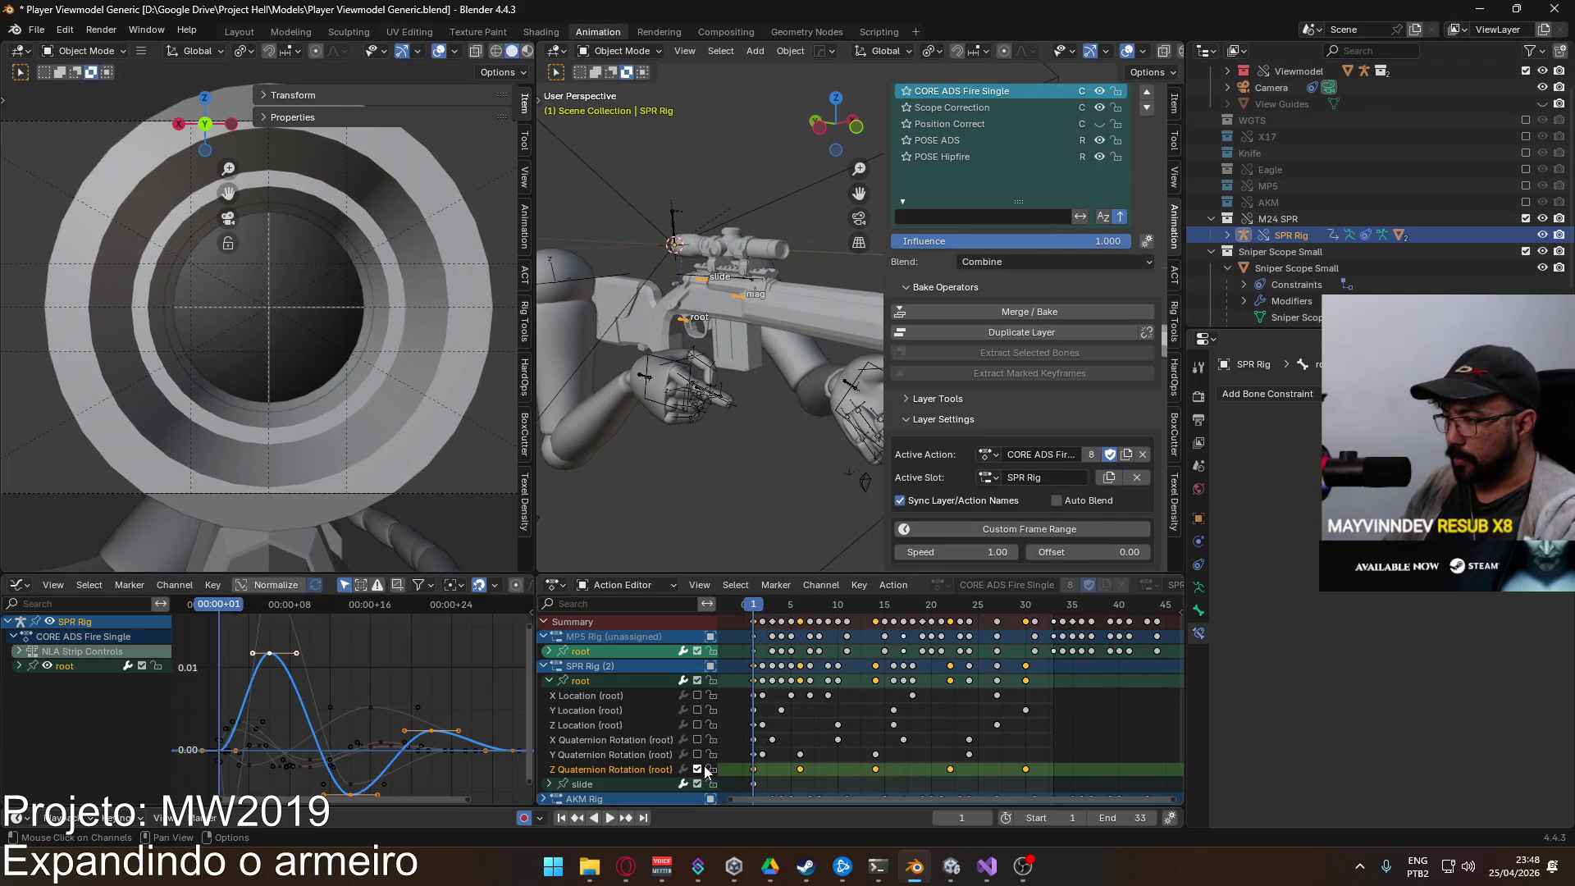
drag(698, 754, 696, 703)
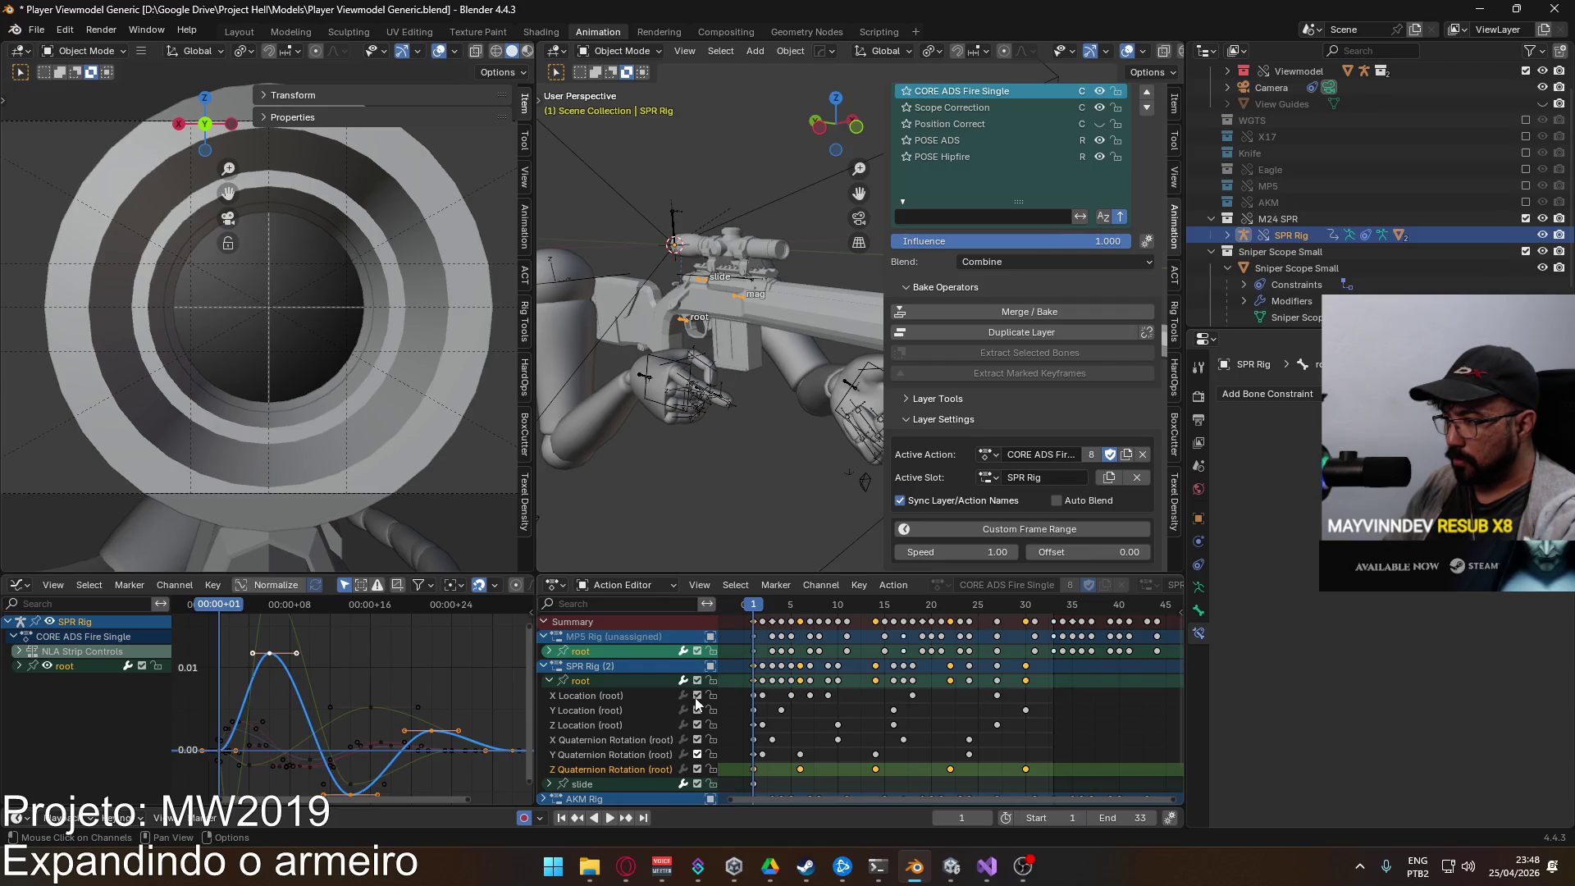
click(609, 754)
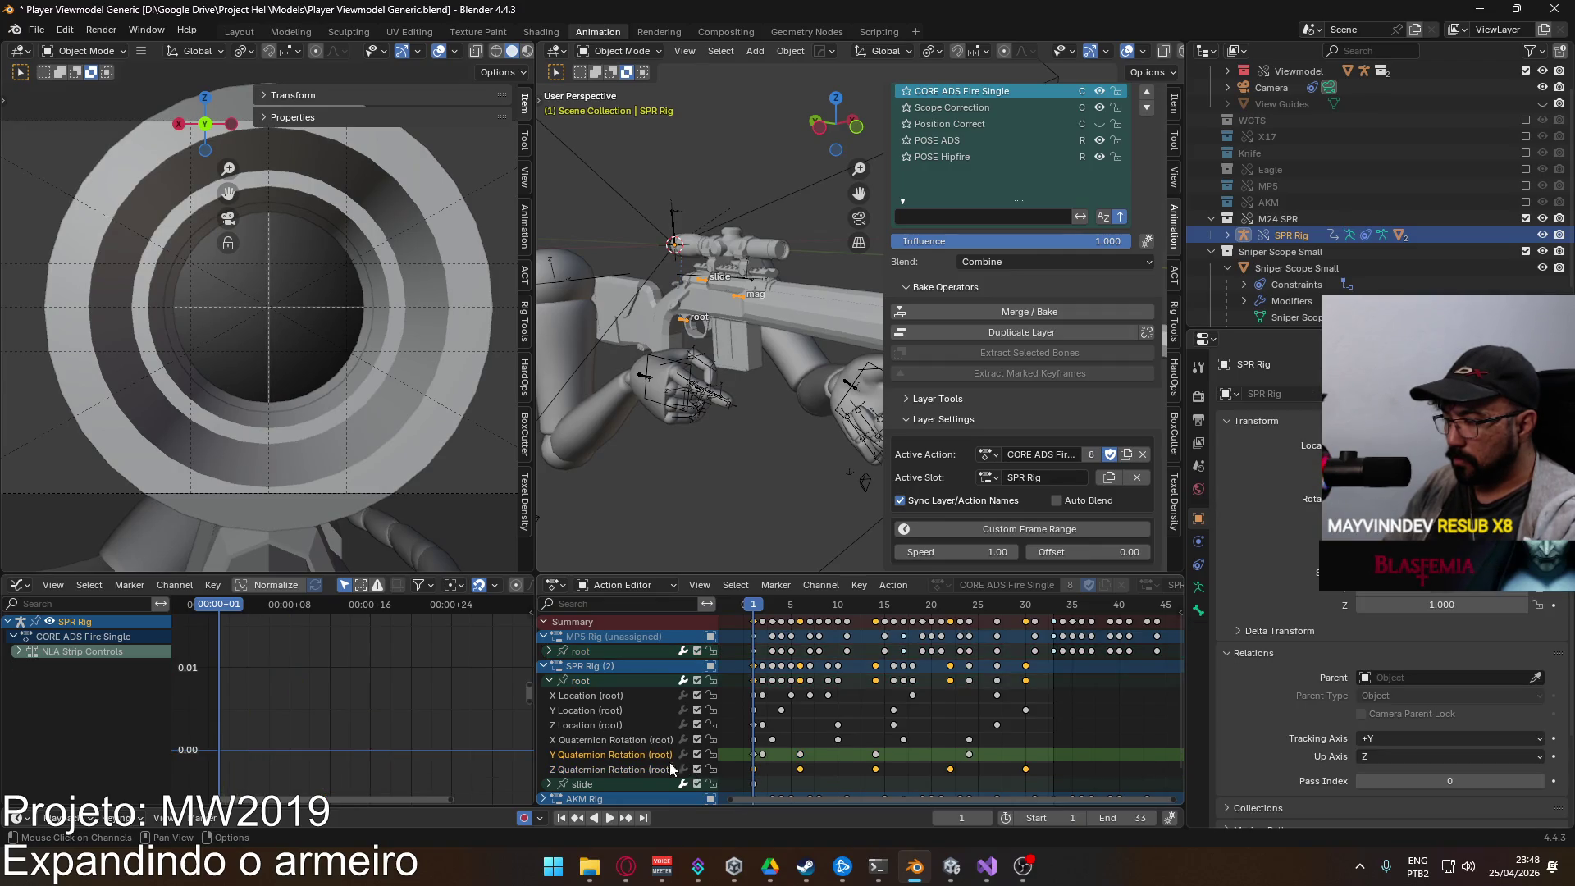
Step: Lower the peak key of the root's Y Quaternion Rotation curve
click(605, 684)
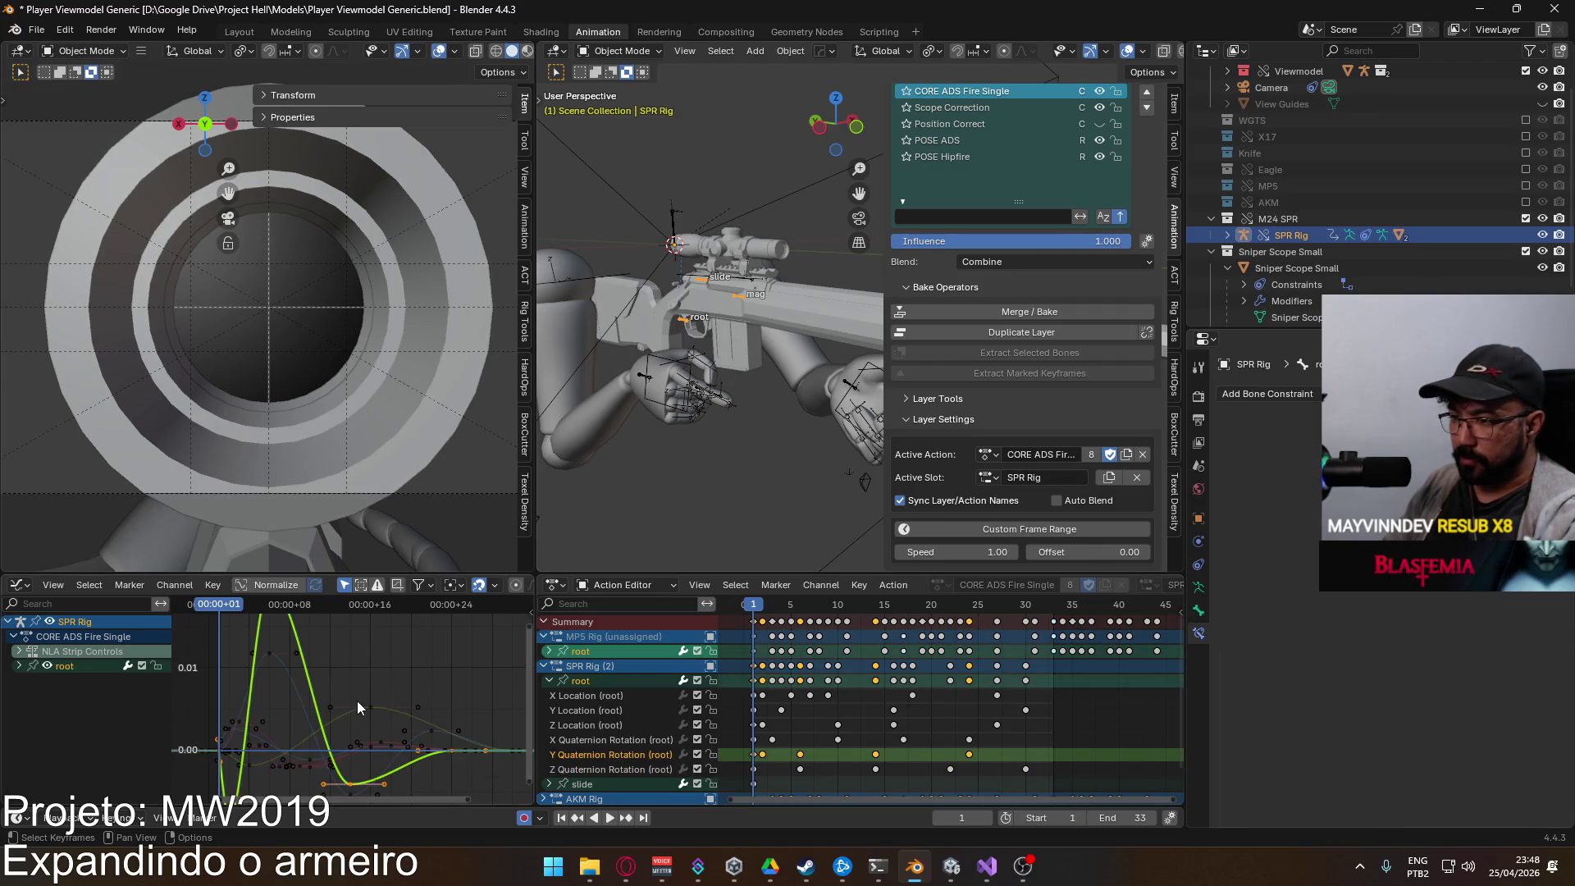
scroll(356, 700, down, 3)
click(288, 766)
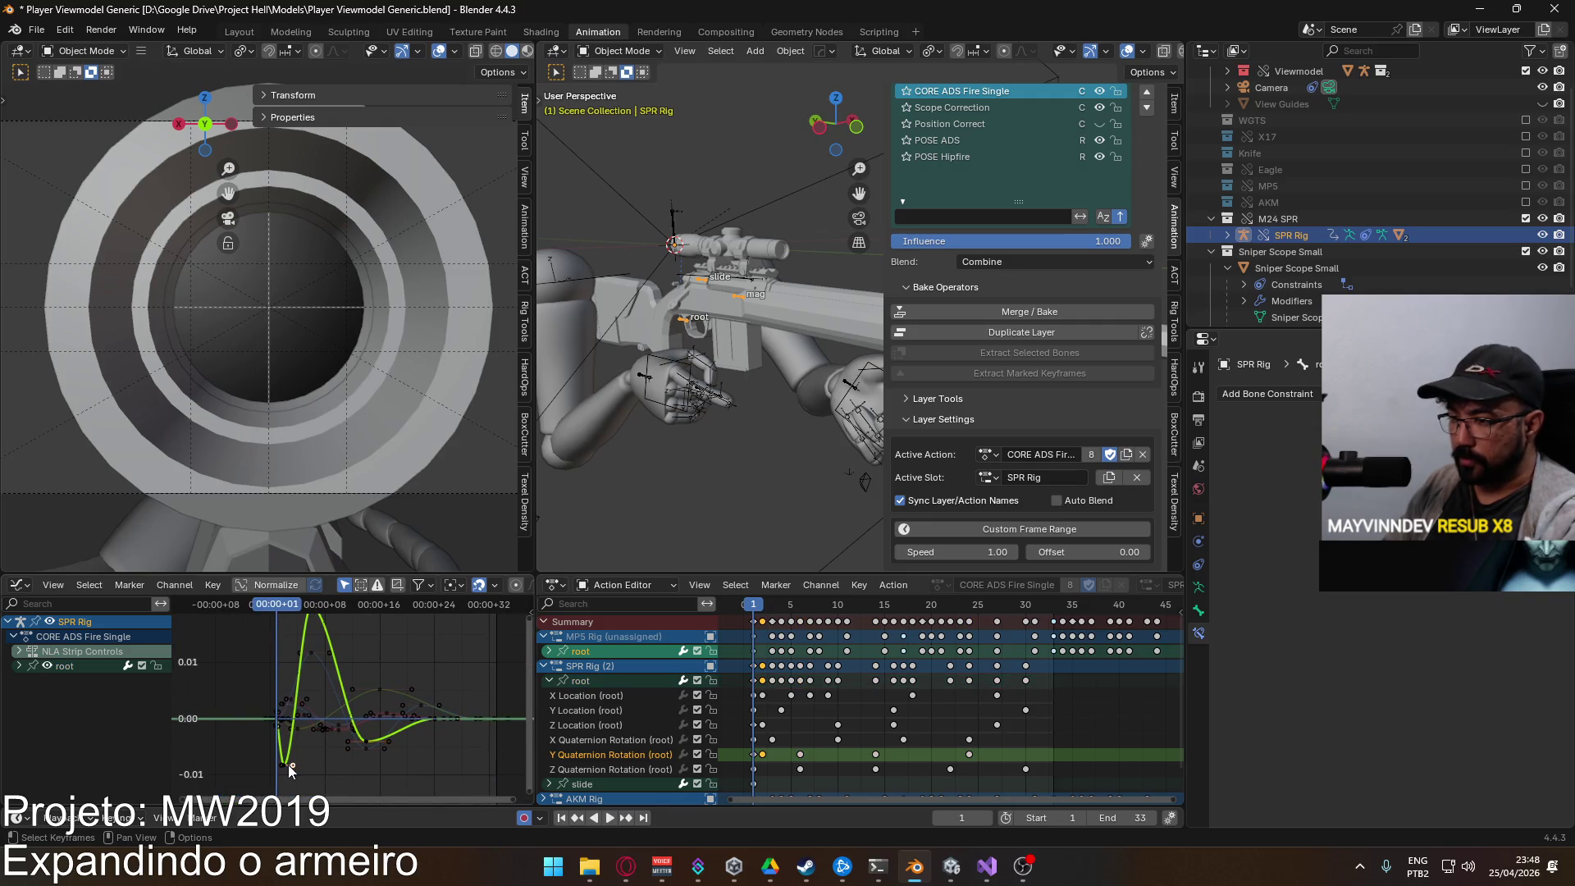
click(318, 643)
key(g)
click(386, 741)
scroll(394, 746, up, 2)
Step: Raise the frame-15 key, then move the dip key to frame 3 and raise it
click(394, 736)
key(g)
click(452, 715)
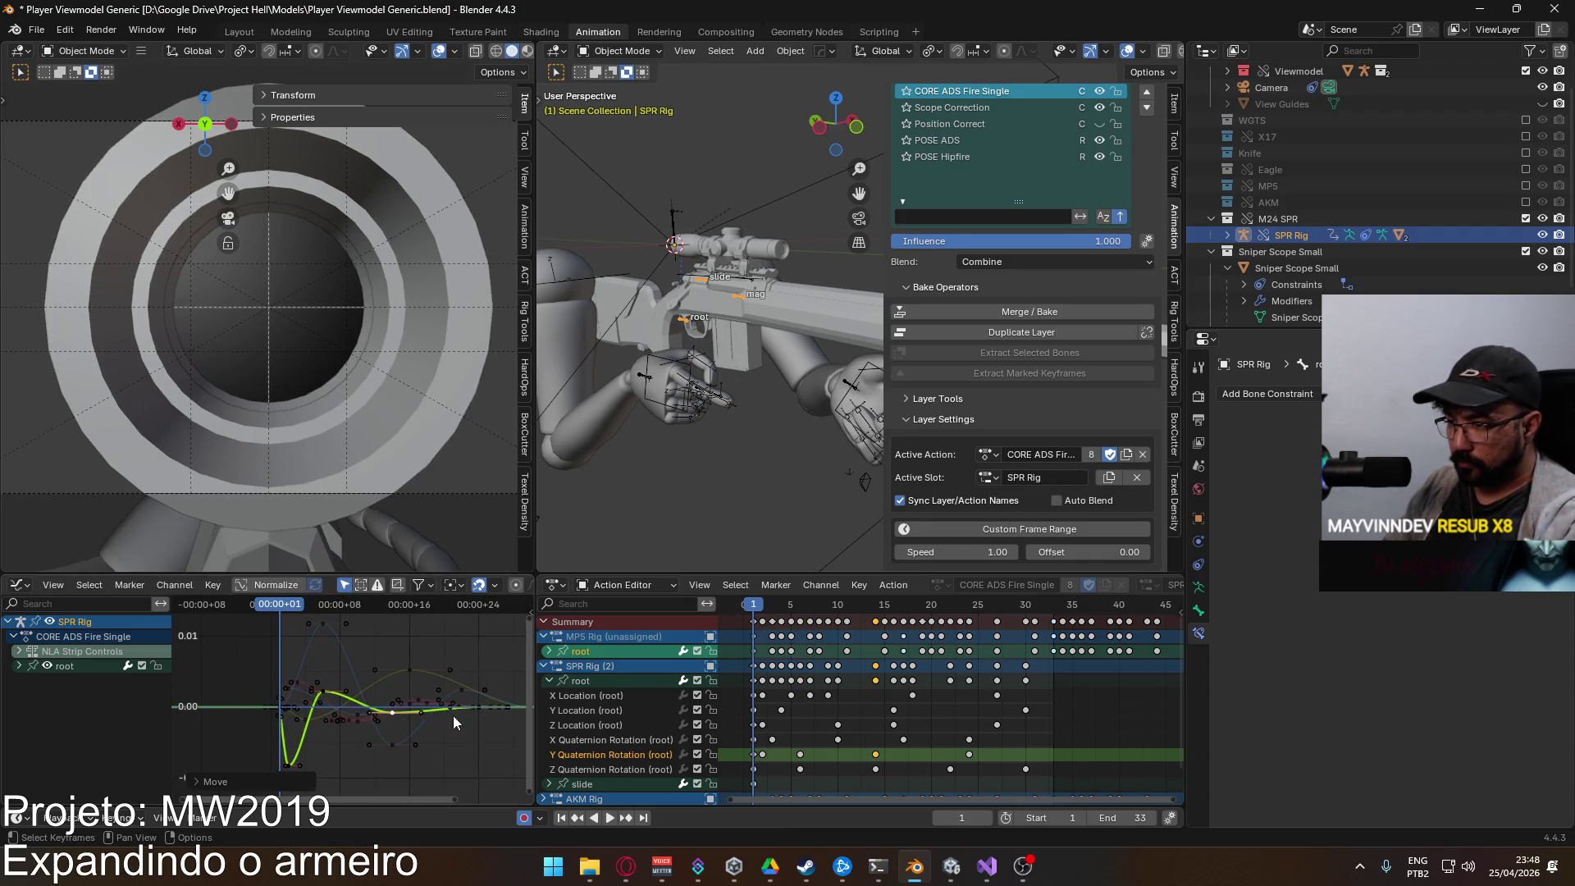
click(305, 735)
key(g)
click(361, 742)
key(g)
key(y)
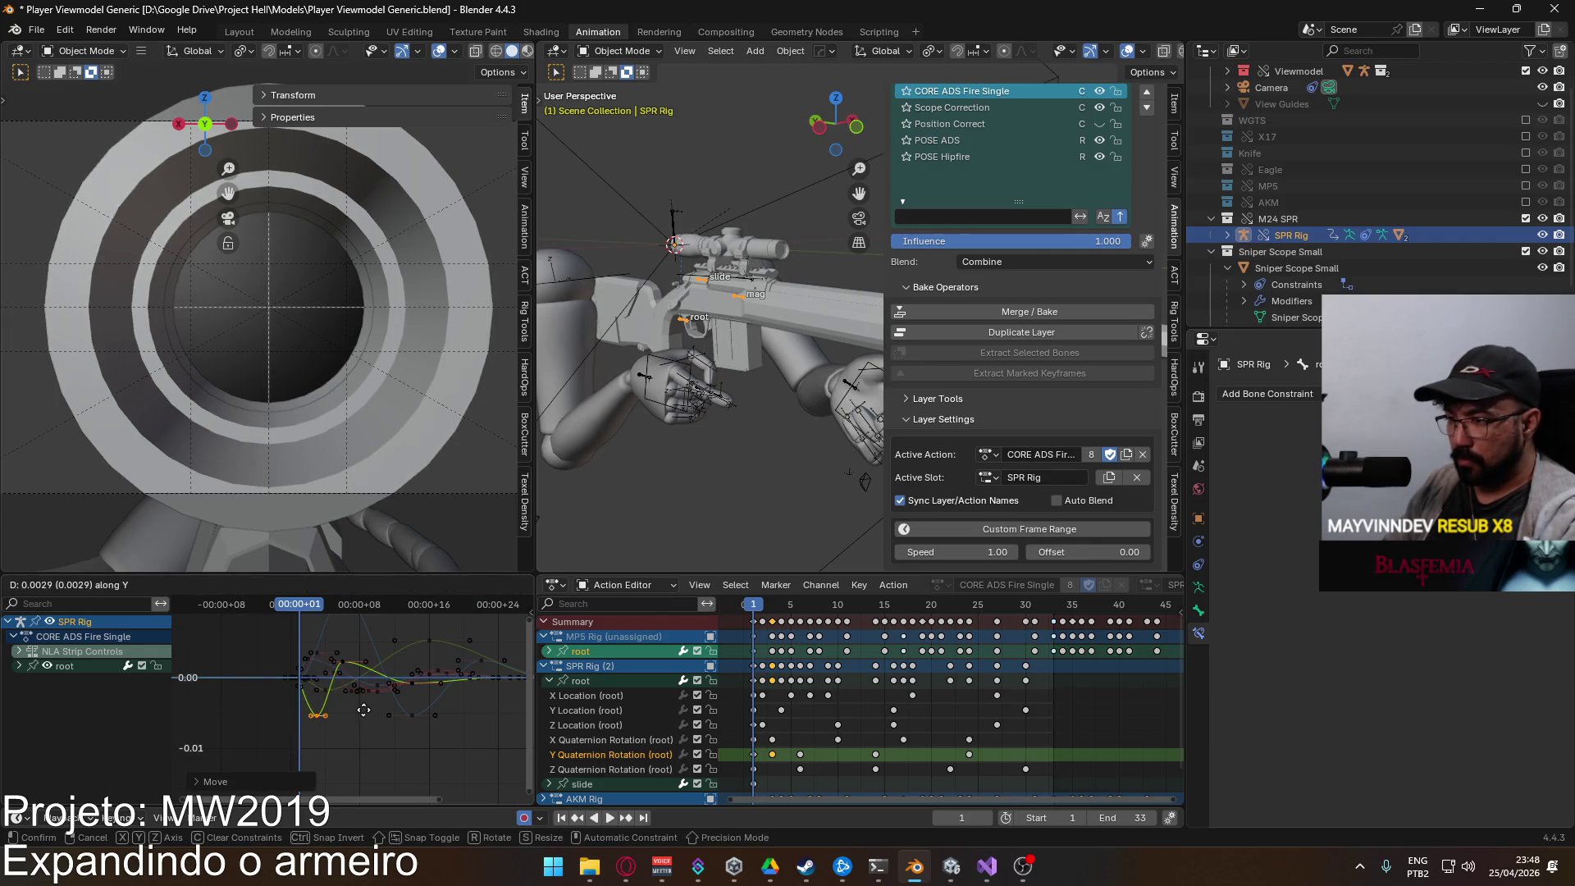
click(365, 703)
scroll(345, 697, up, 4)
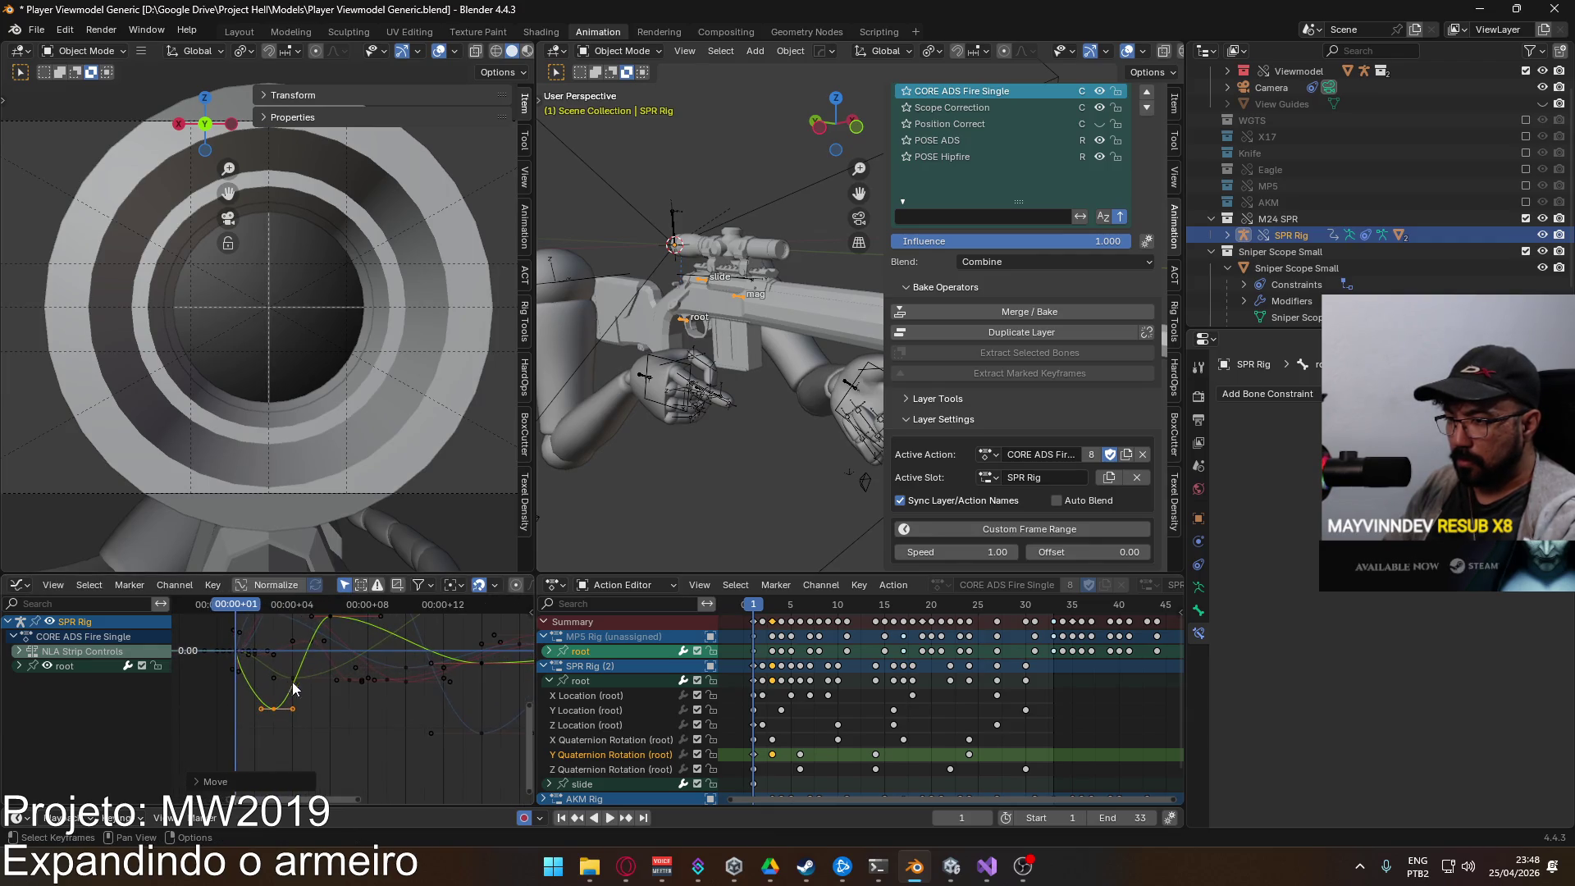
Step: Give the selected Y Quaternion Rotation keys a new handle type and replay the animation
click(756, 754)
key(v)
click(795, 749)
click(589, 682)
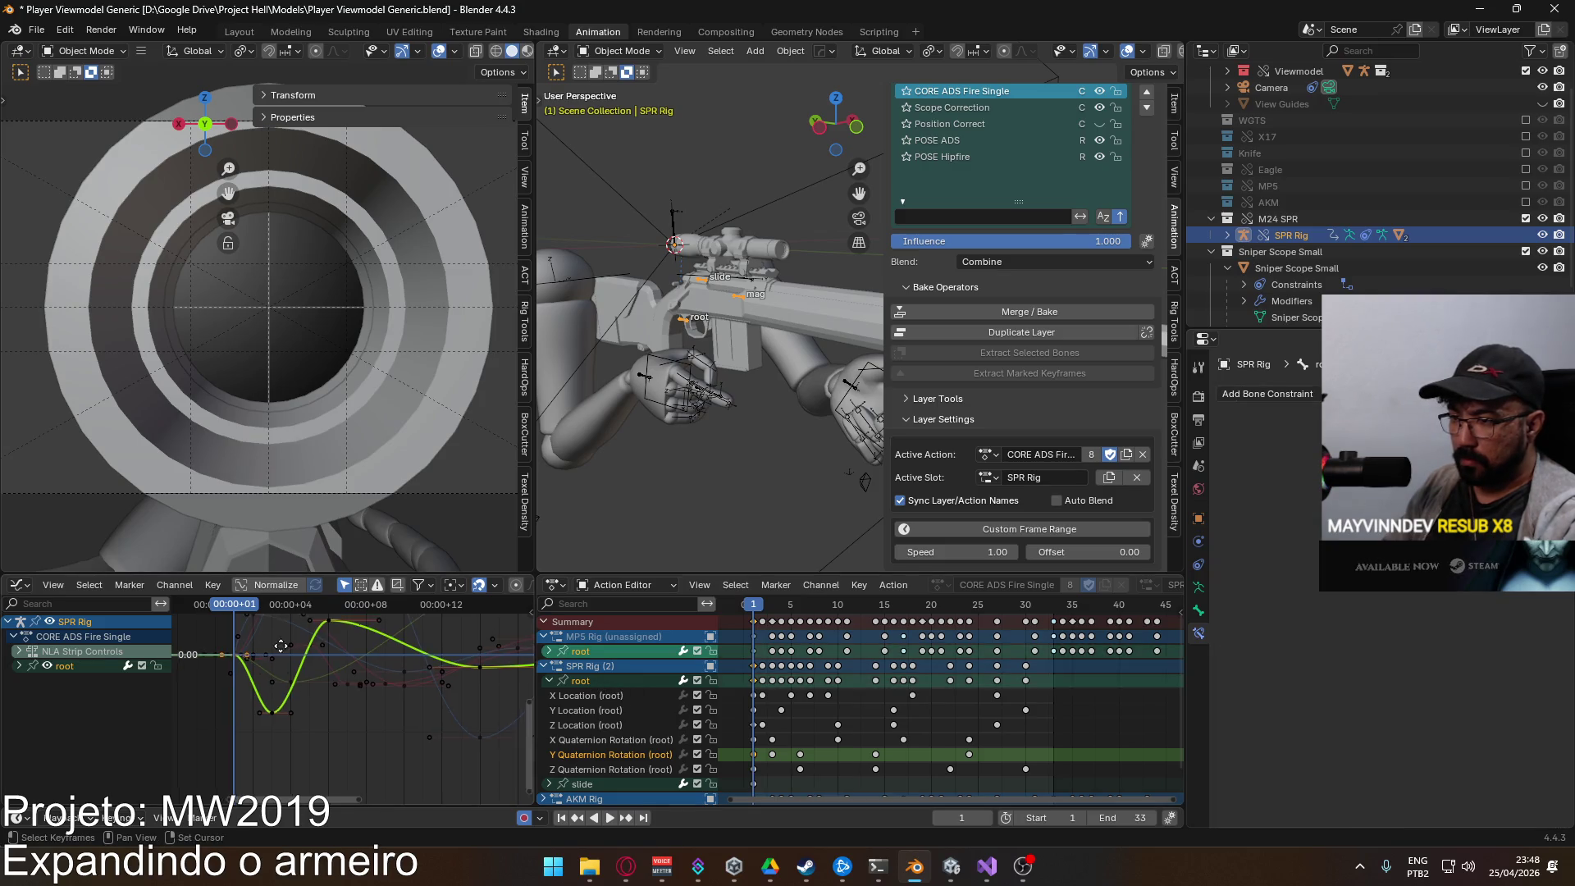
key(space)
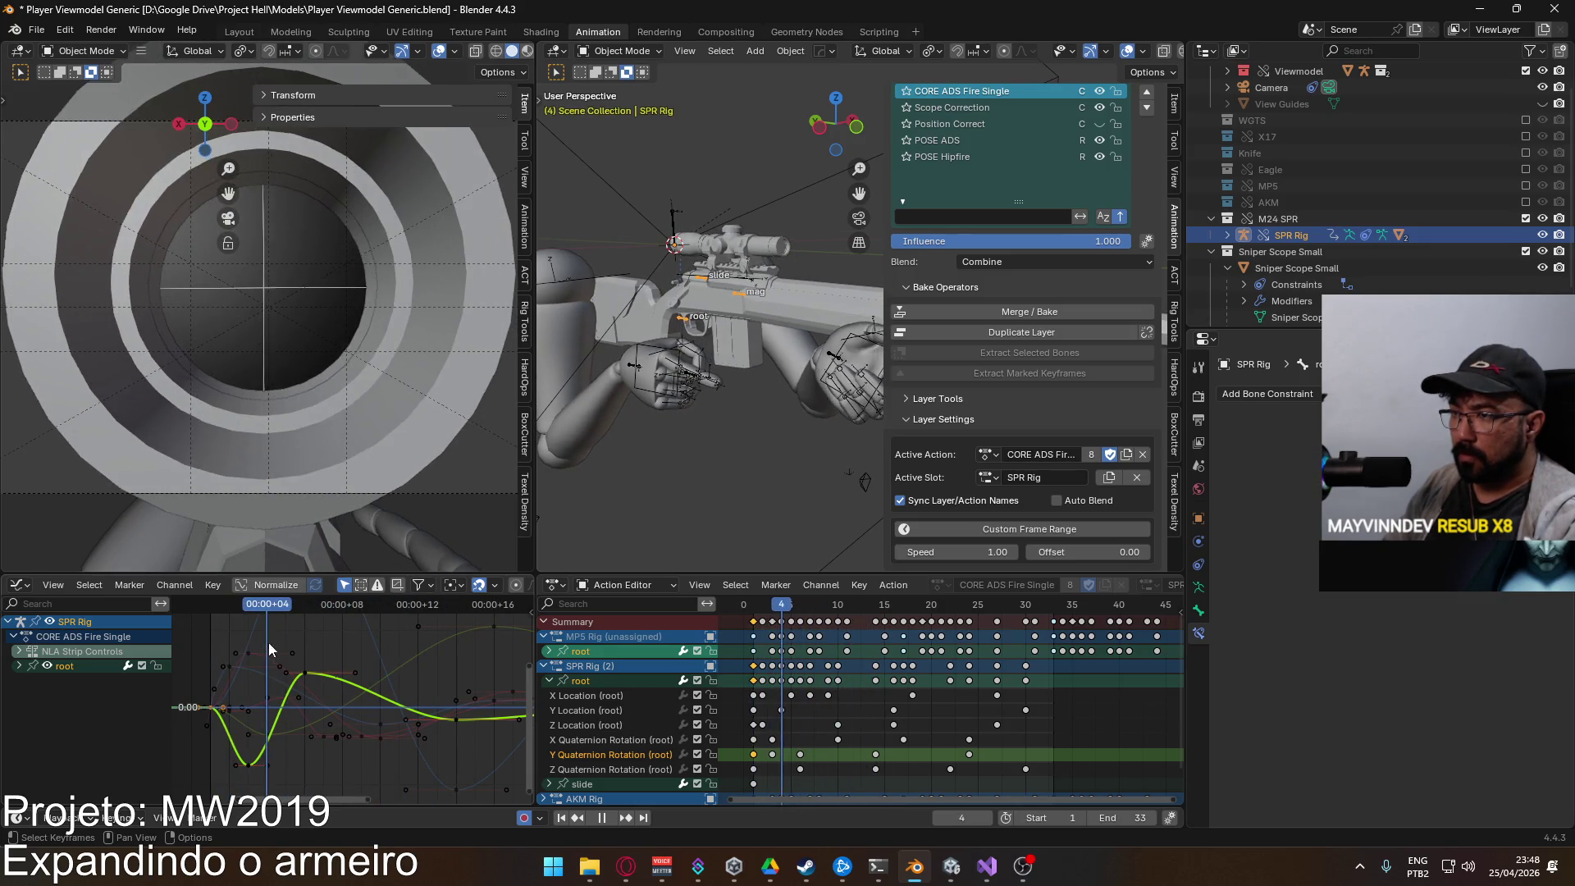
key(Escape)
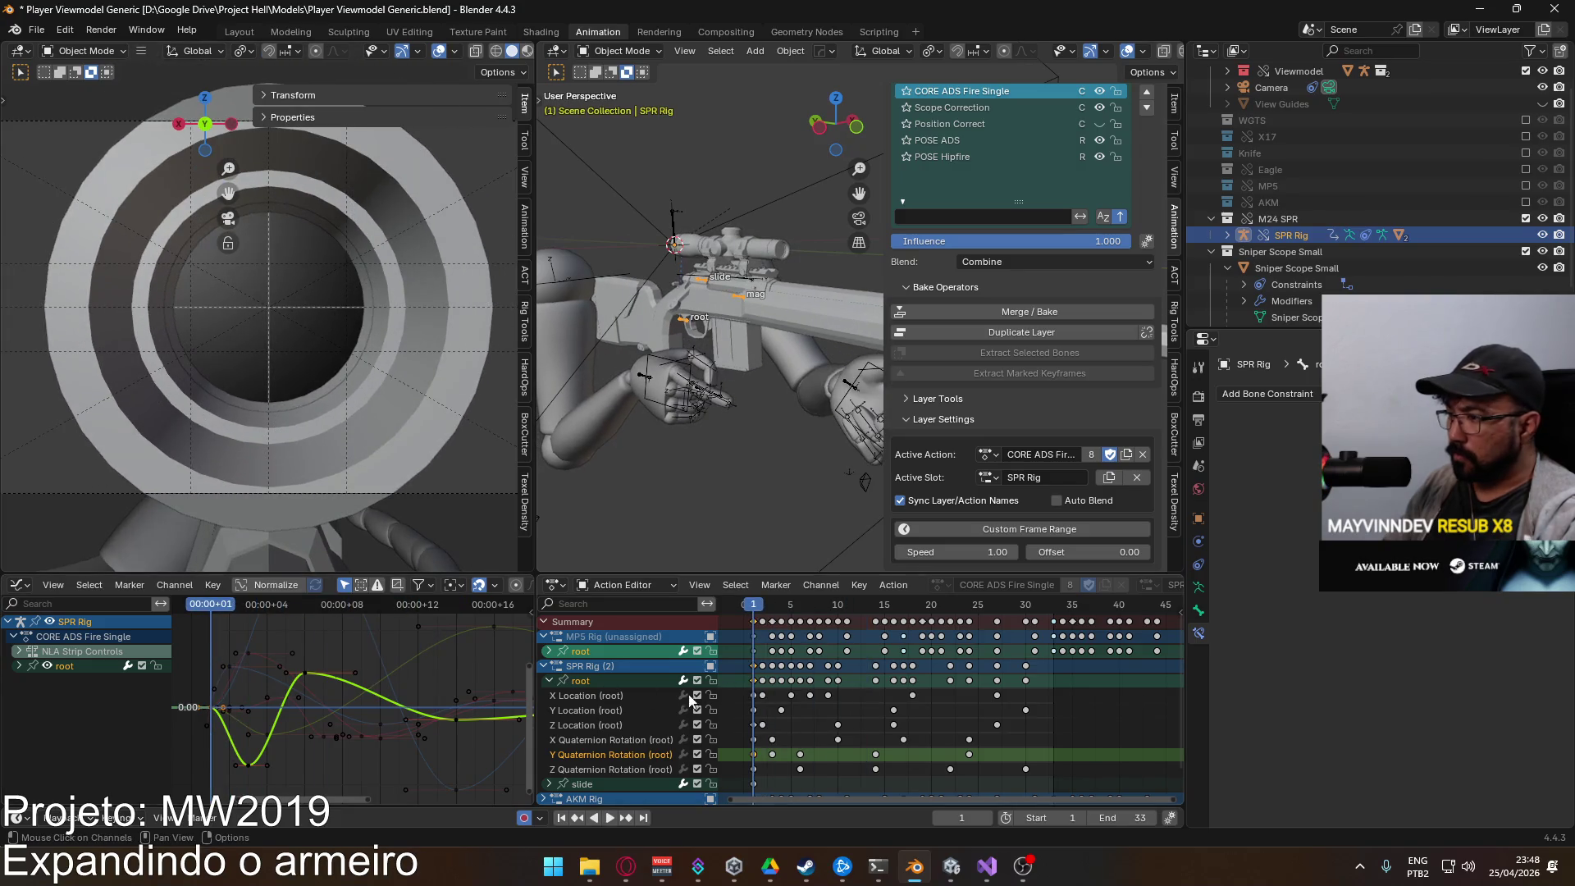
click(627, 695)
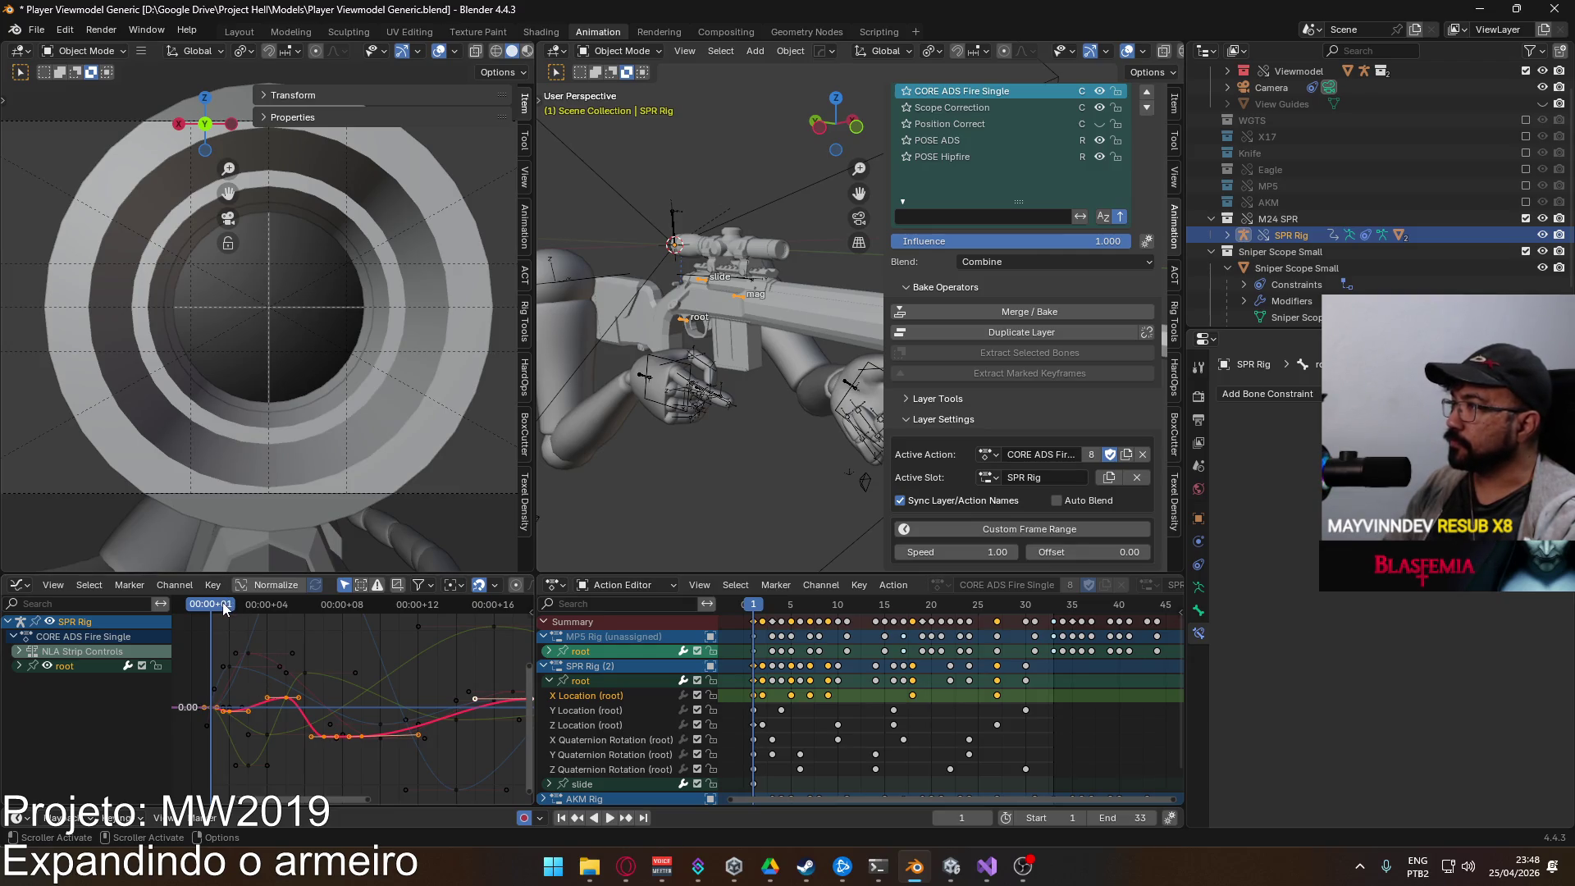
Step: Play and scrub through the fire animation, stopping on frame 5
key(space)
mouse_move(240, 604)
mouse_down()
mouse_move(404, 617)
mouse_move(220, 614)
mouse_move(367, 617)
mouse_move(209, 632)
mouse_up()
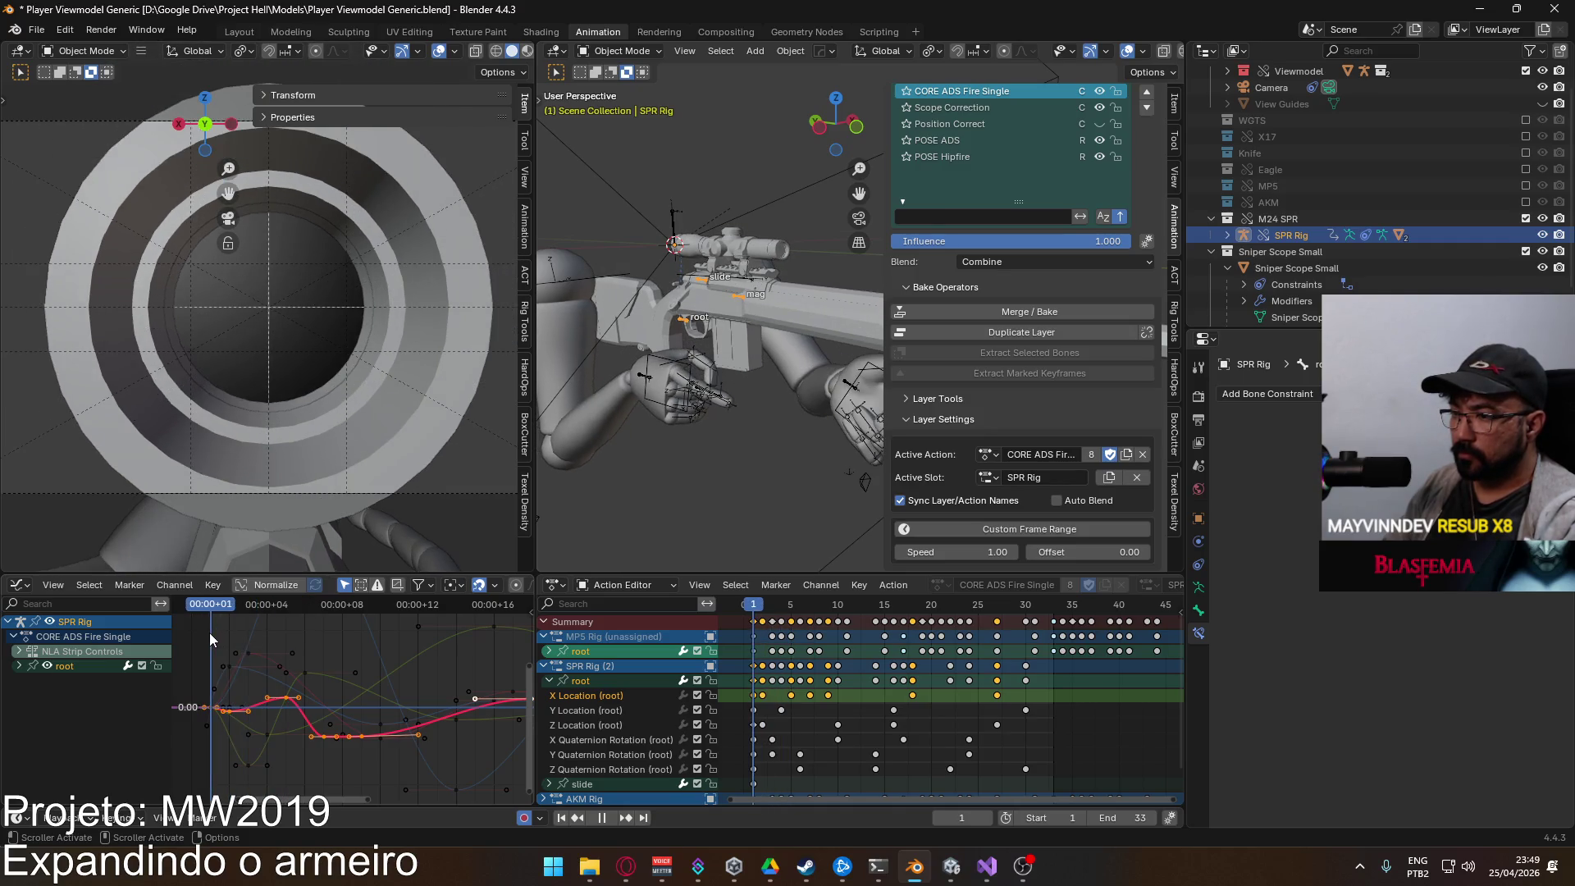
key(space)
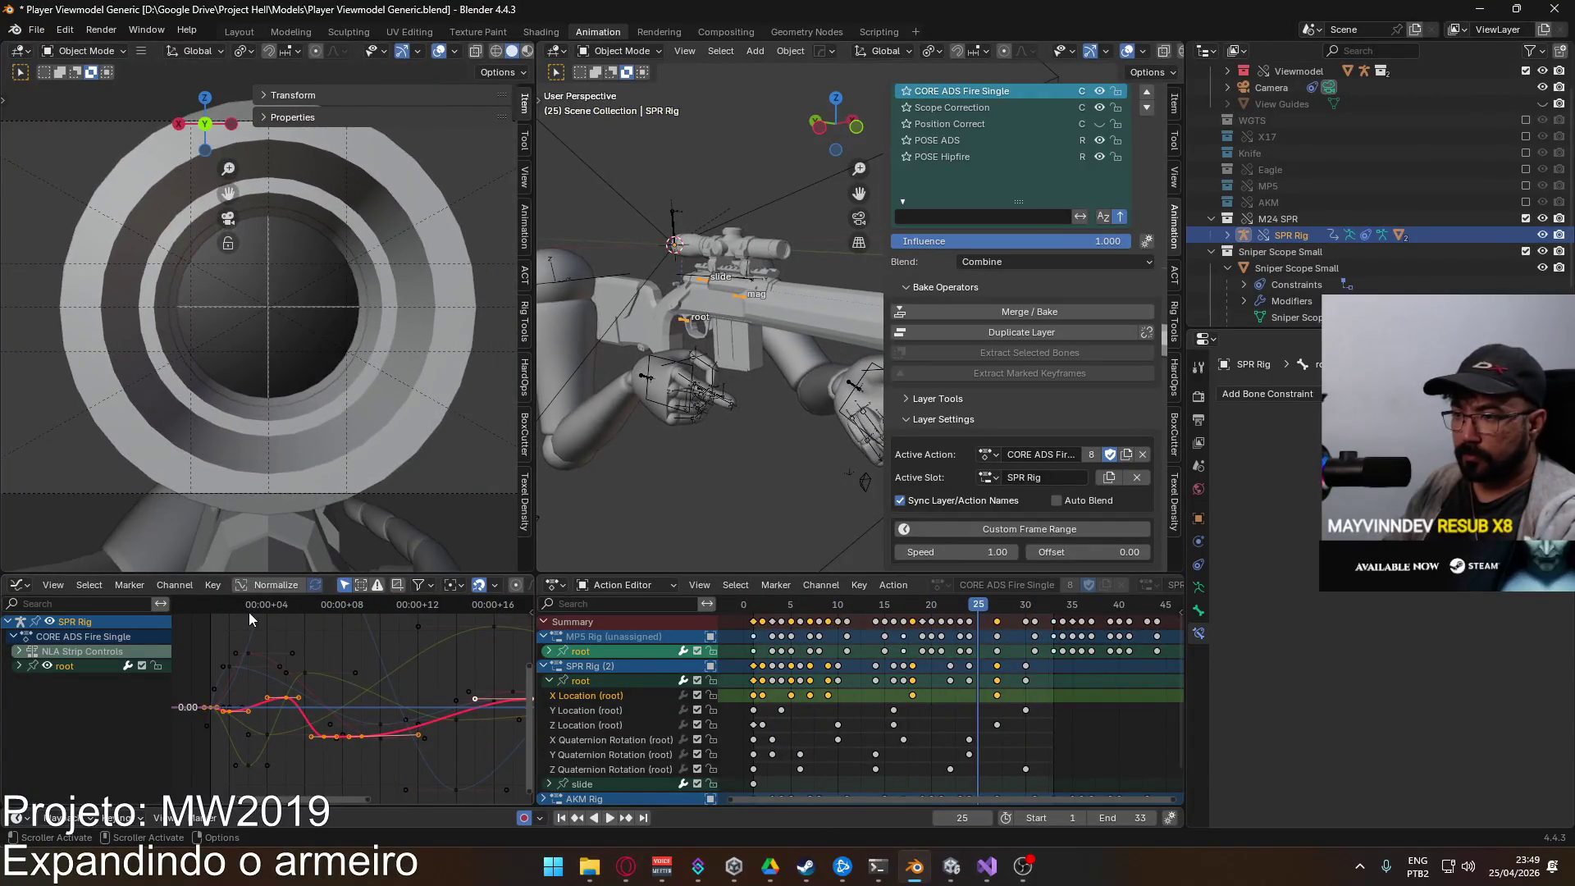
click(200, 612)
drag(210, 613, 284, 622)
Step: Delete the X Location keys from frame 5 onward and scrub back to the start
drag(1021, 700, 781, 695)
key(Delete)
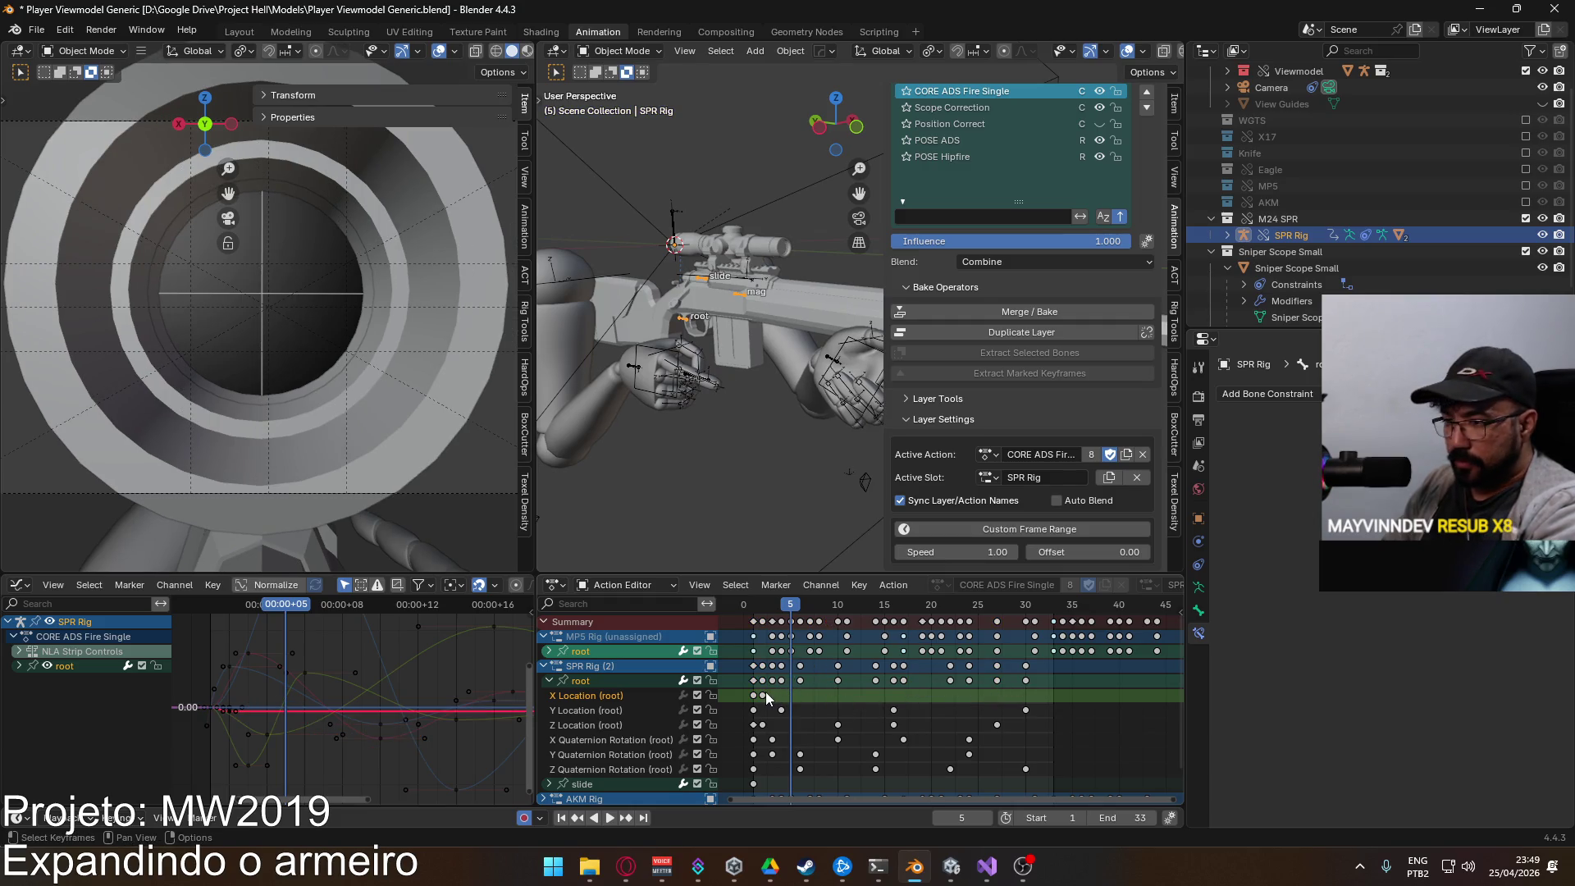
mouse_move(785, 613)
mouse_down()
mouse_move(742, 617)
mouse_move(925, 619)
mouse_move(752, 649)
mouse_up()
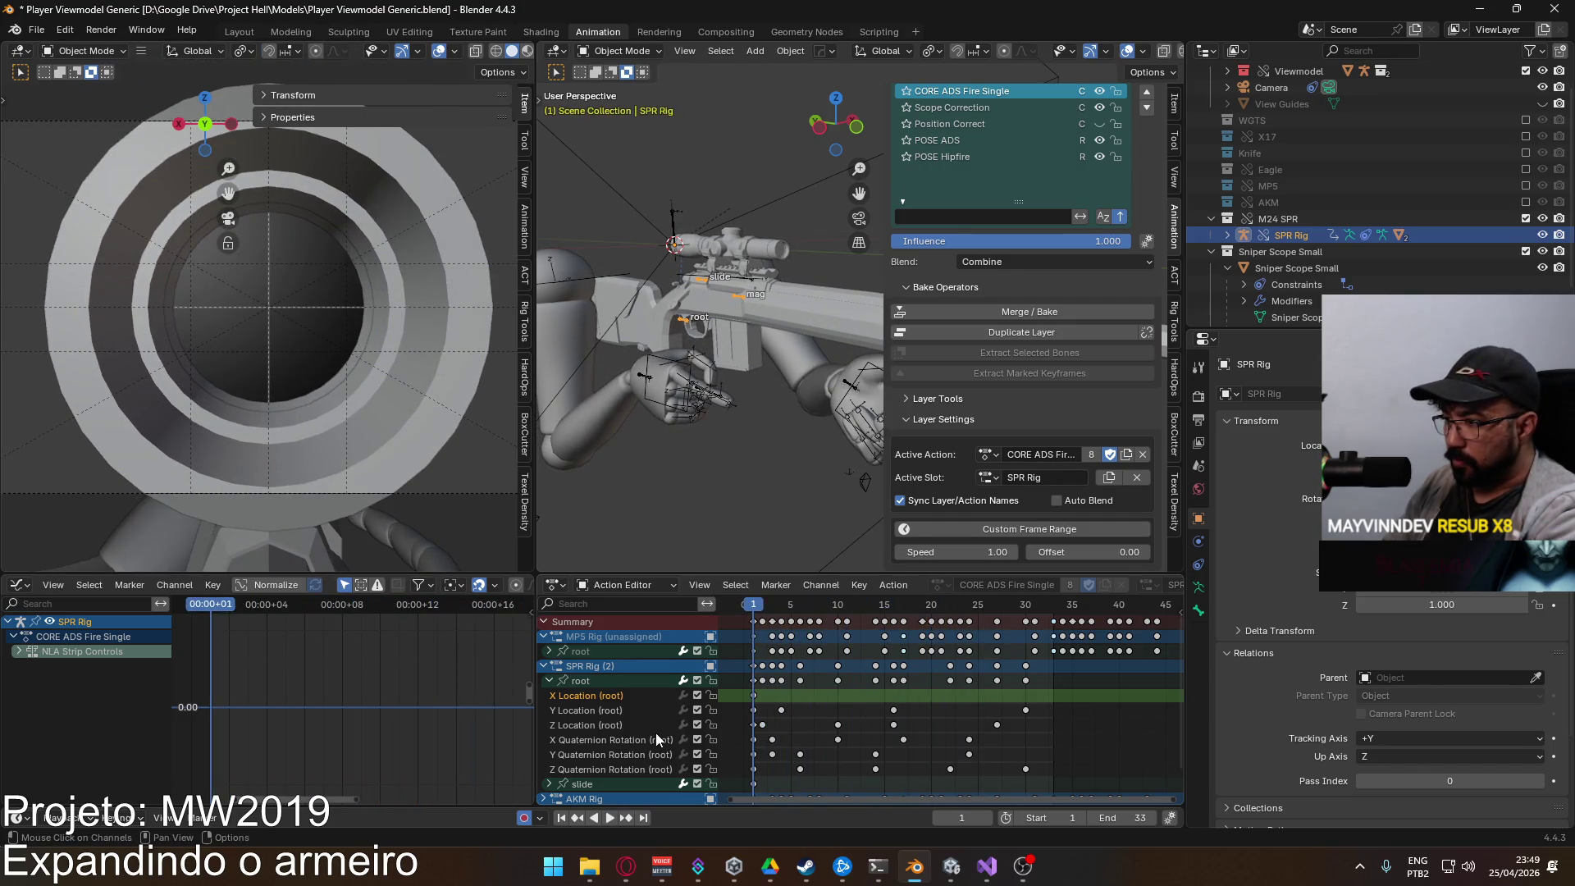
click(630, 726)
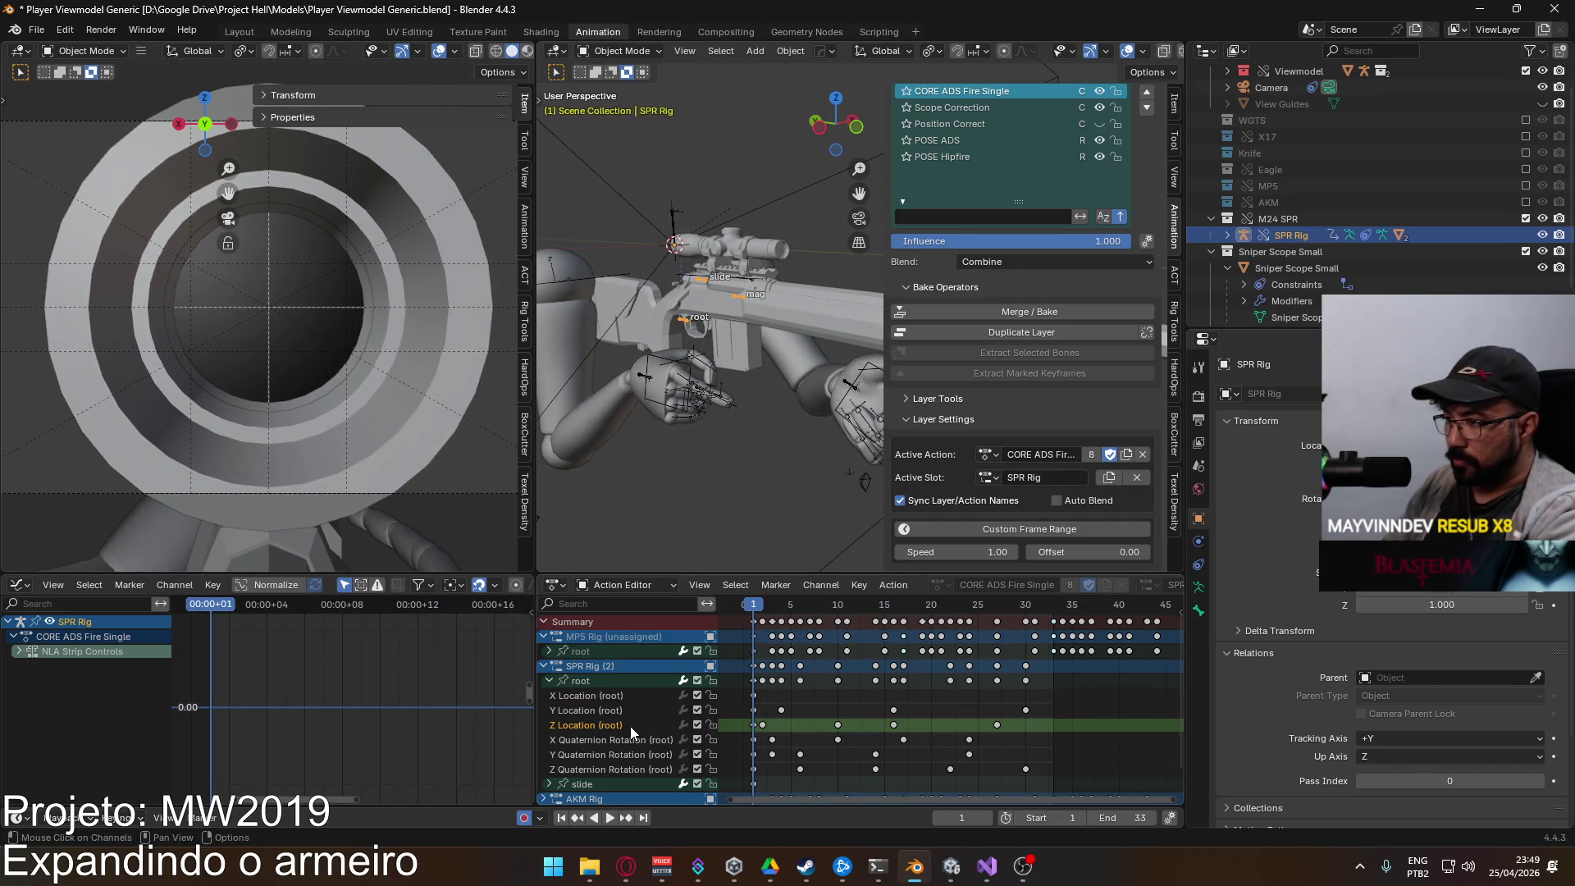
Step: Show the root bone's curves and try nudging Z Location keys and handle types, cancelling each move
click(592, 683)
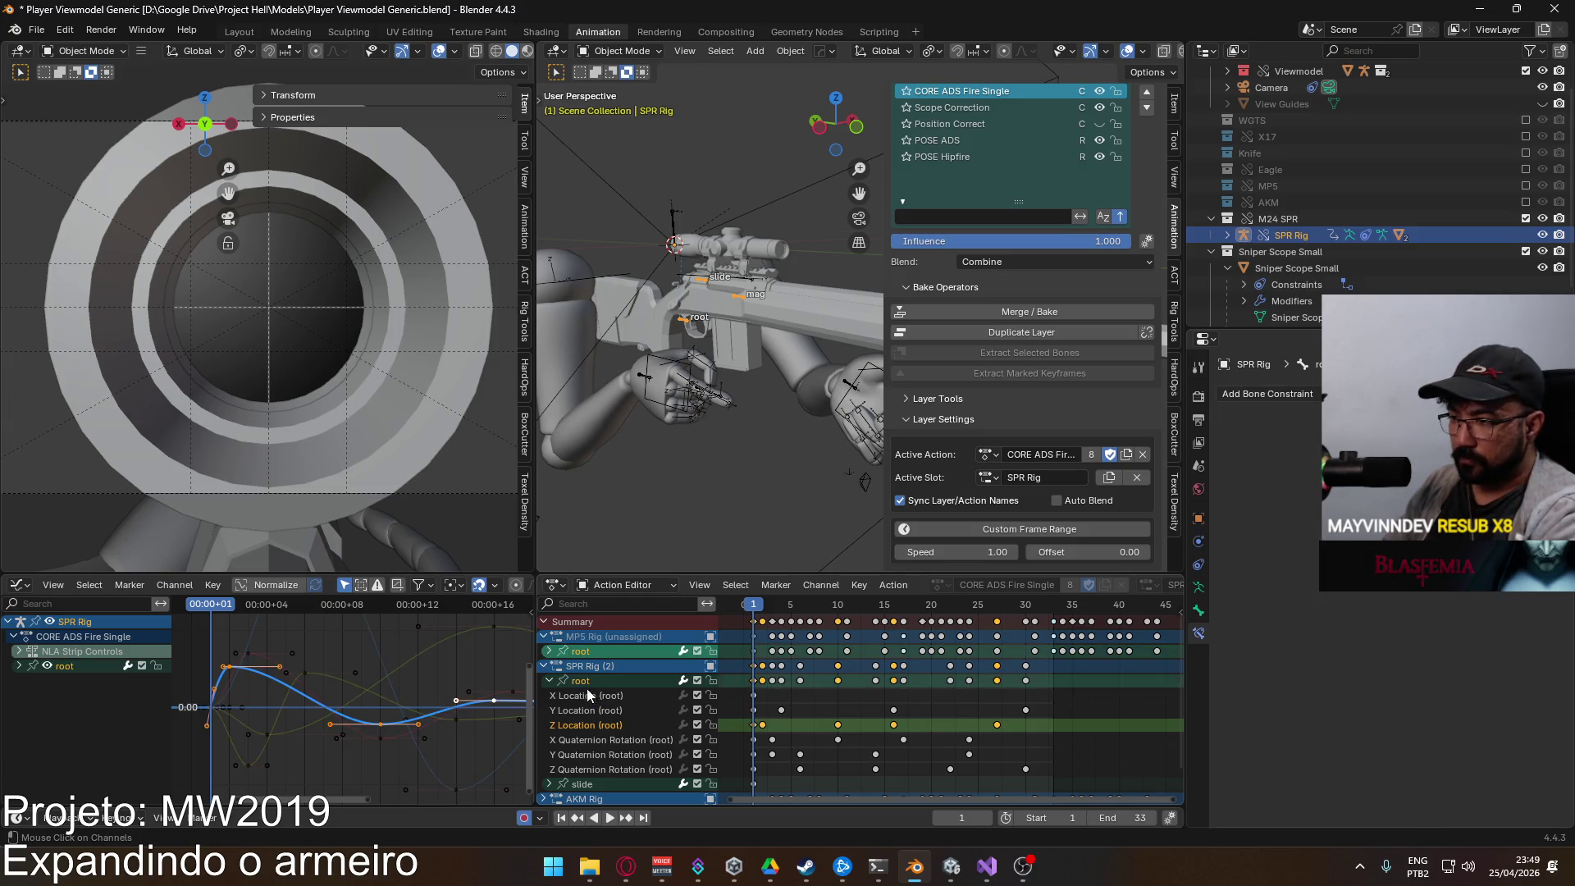
scroll(235, 668, left, 3)
drag(289, 668, 303, 690)
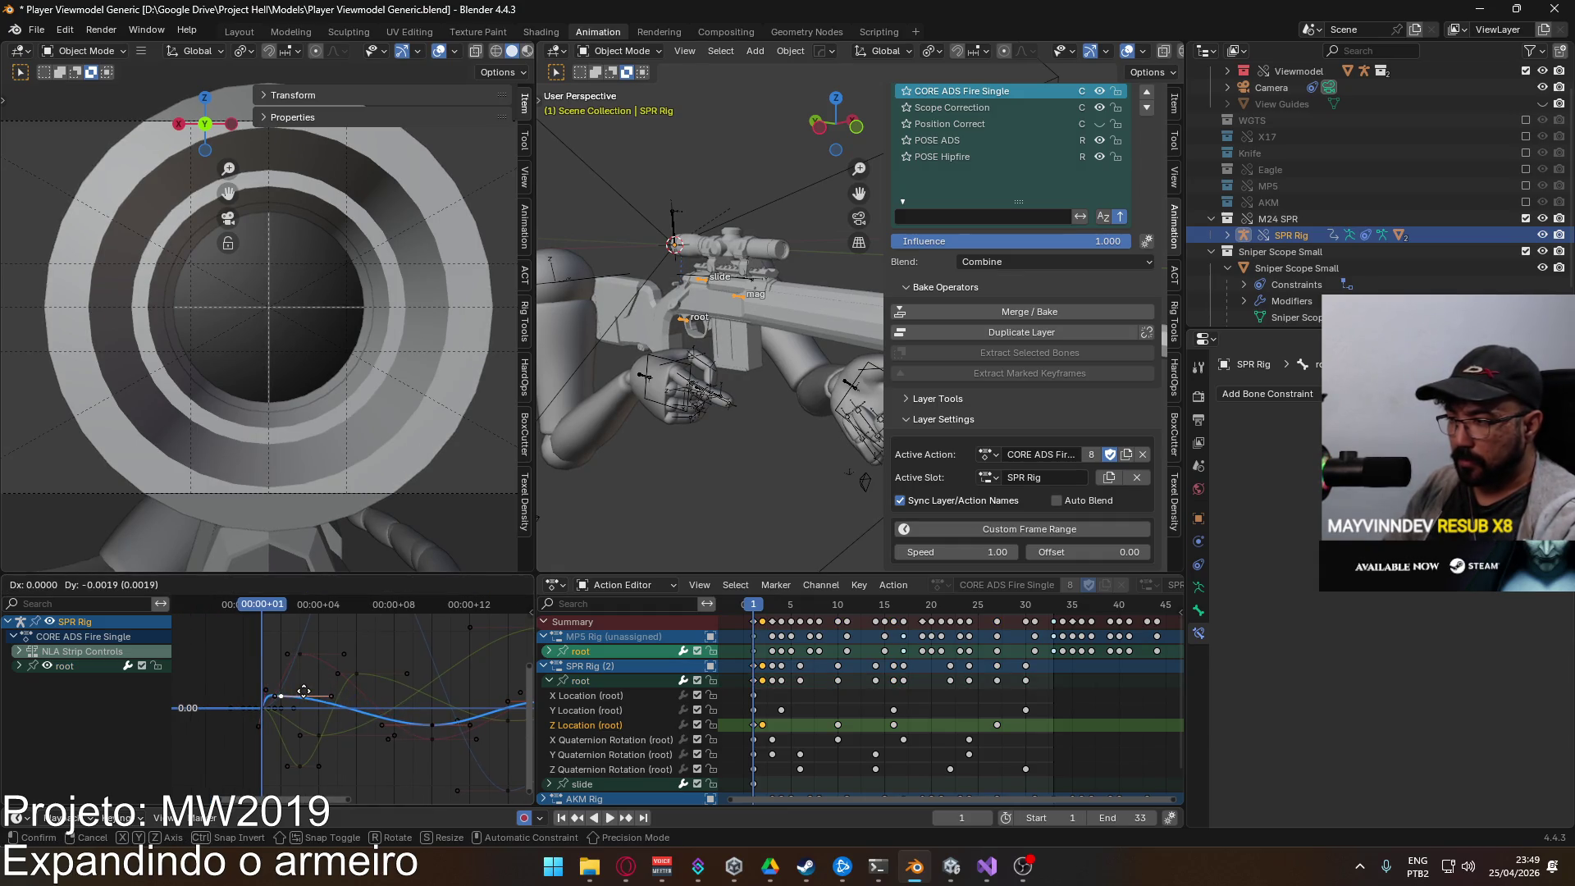
key(Escape)
click(751, 726)
key(v)
click(750, 727)
click(602, 682)
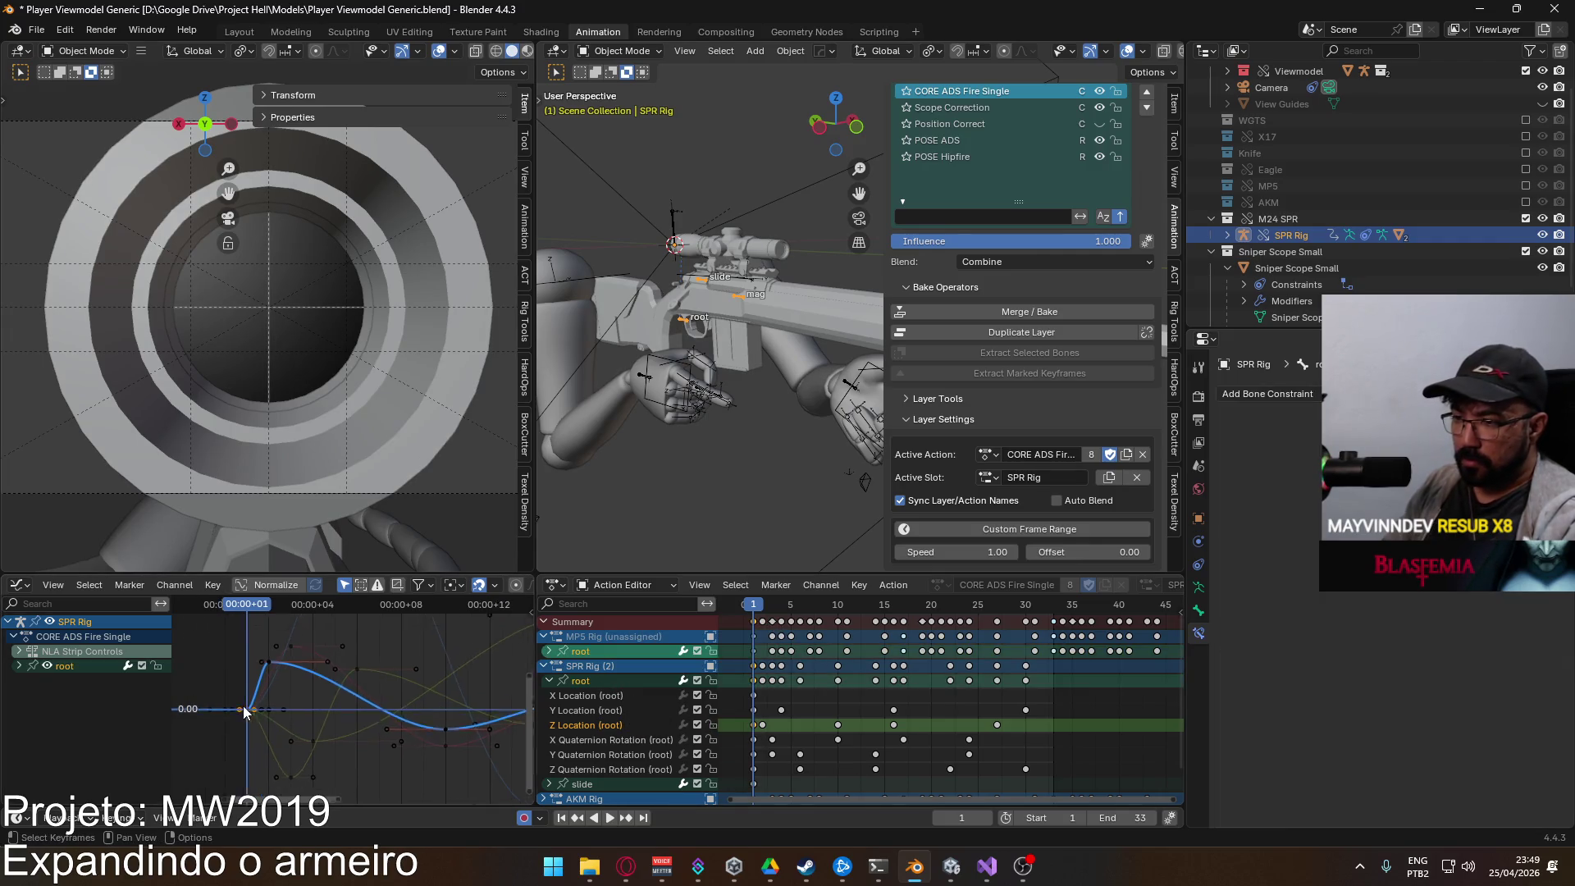
drag(241, 648, 290, 636)
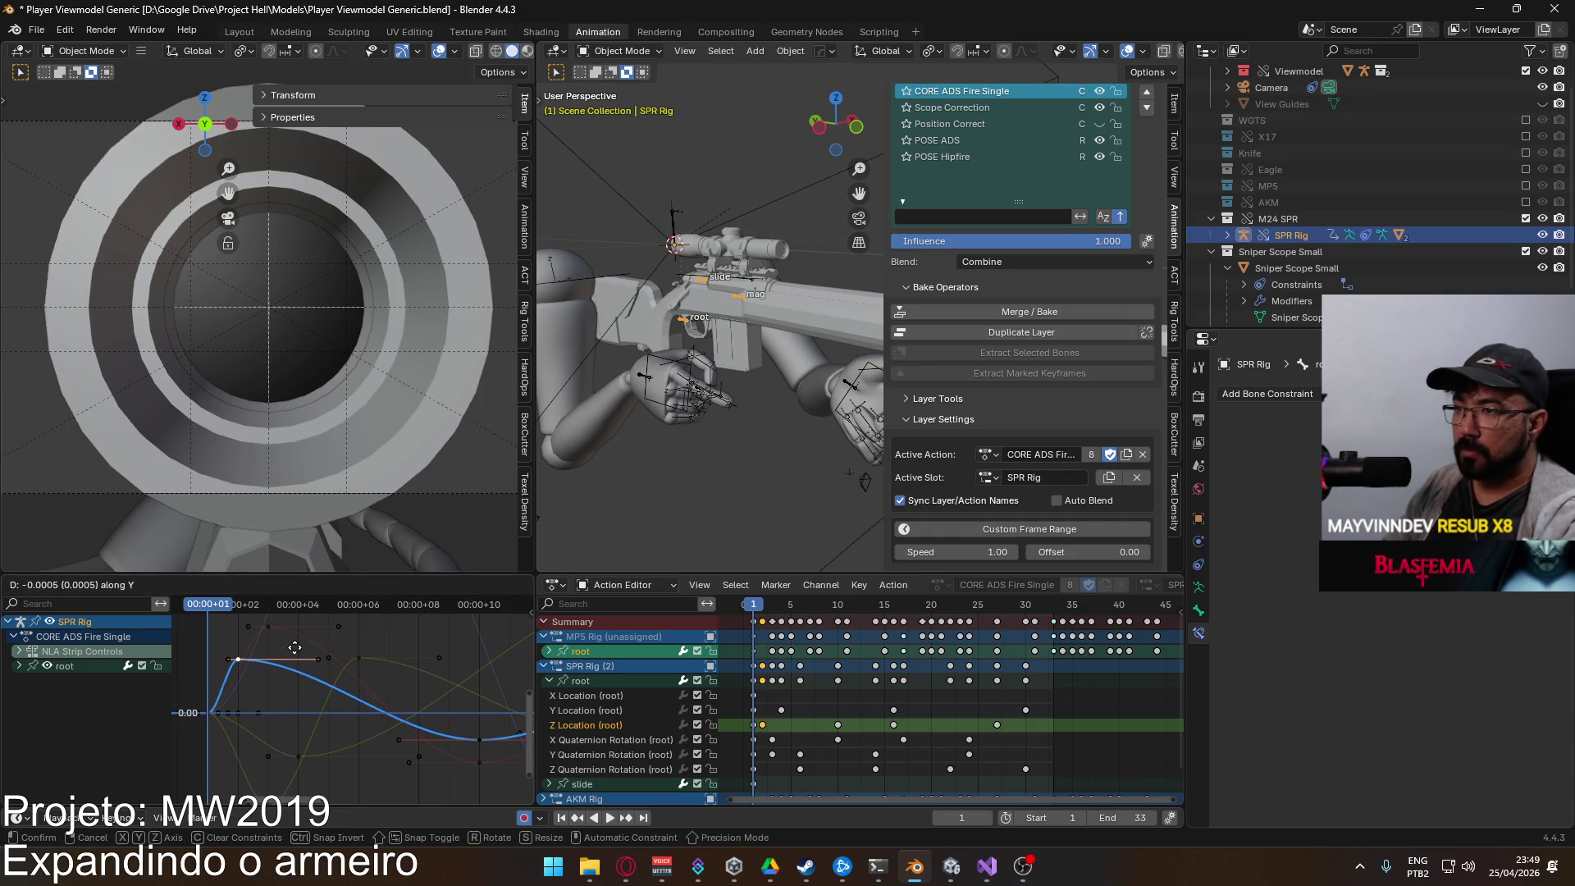
key(Escape)
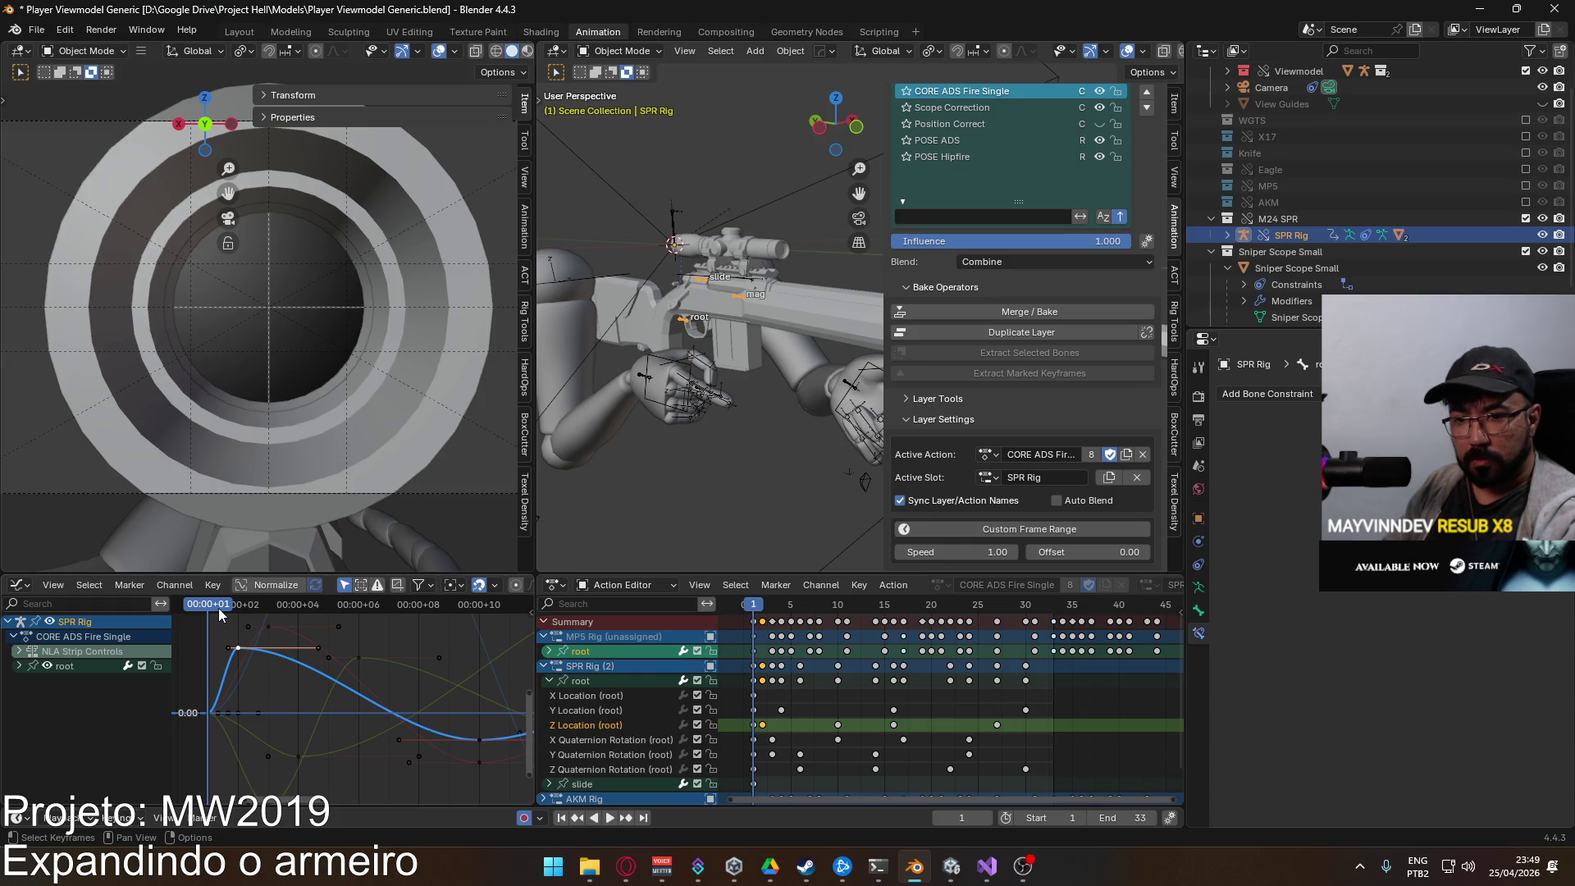
Step: Raise the frame-2 Z Location key and adjust the frame-10 key's height, values only
click(238, 612)
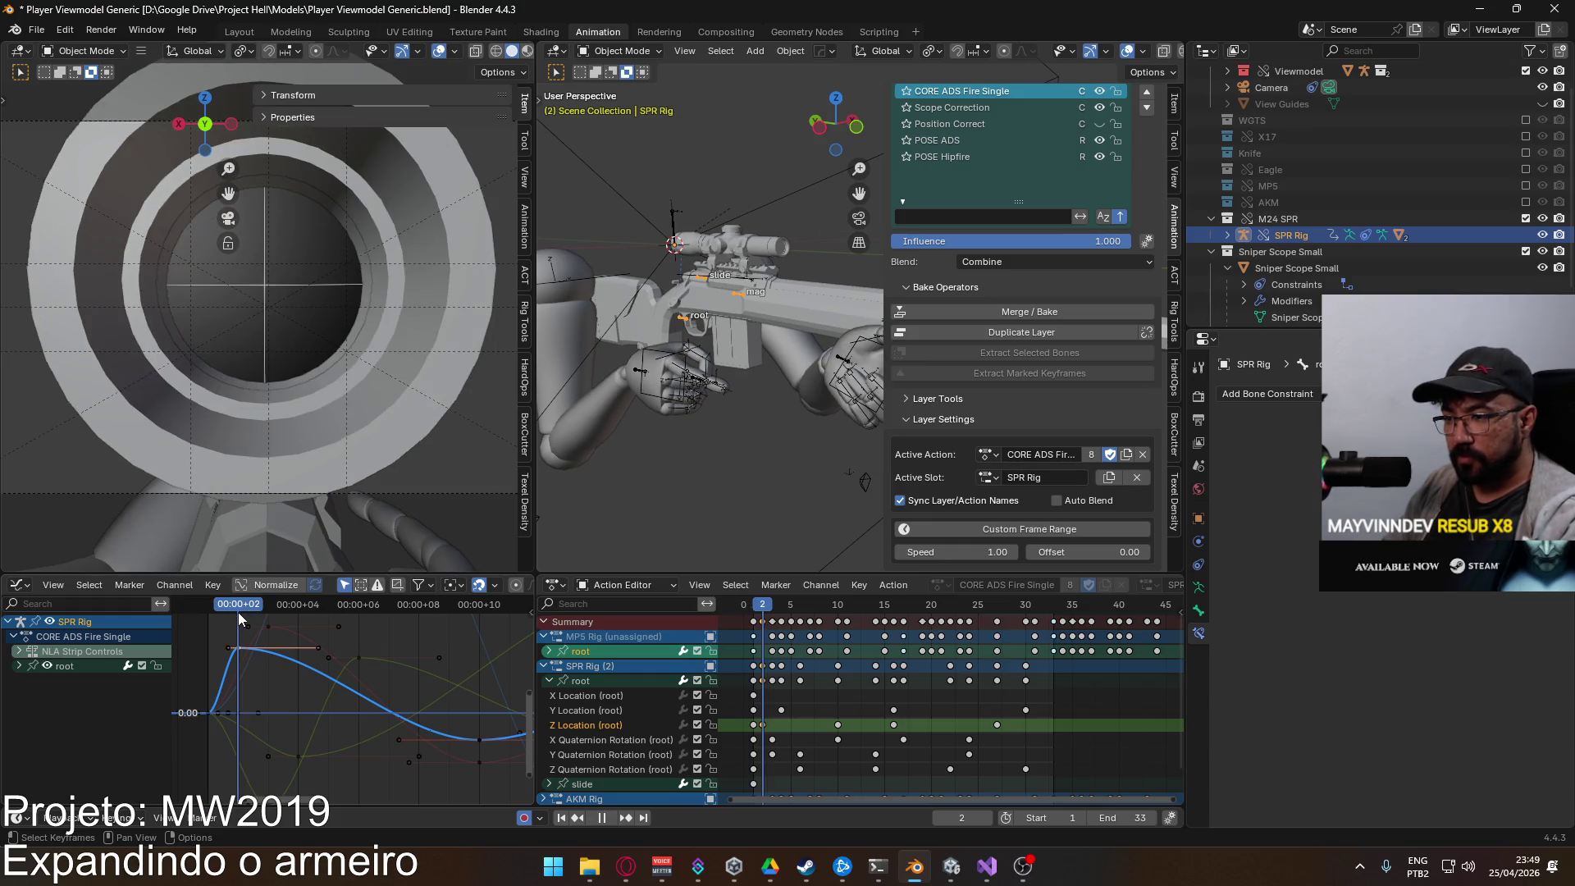
key(g)
key(y)
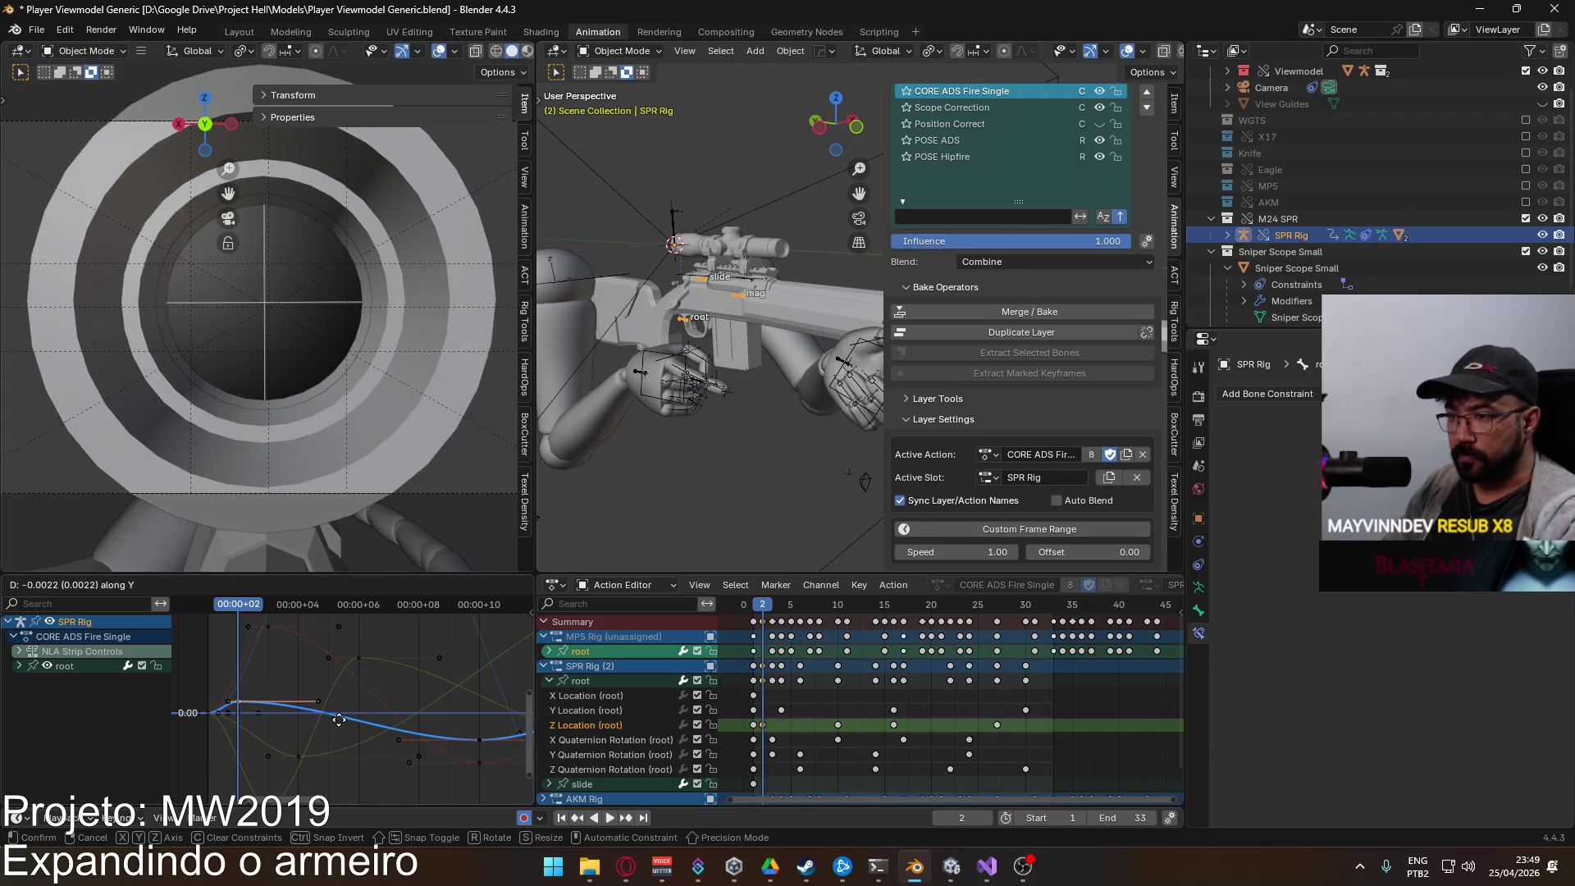
click(413, 710)
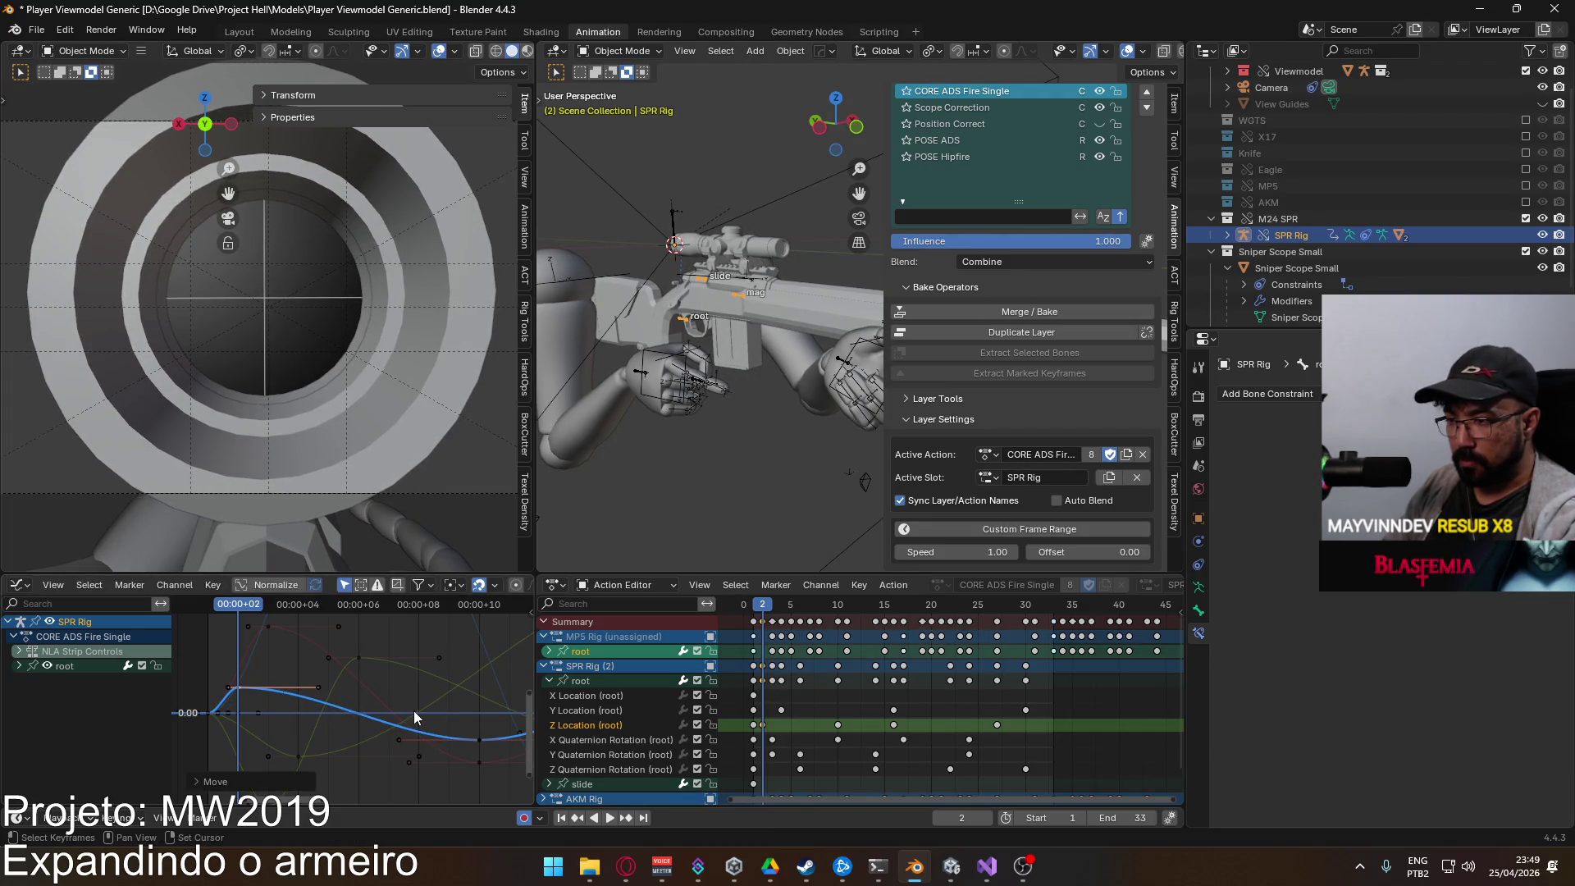
scroll(397, 727, right, 3)
click(397, 727)
key(g)
key(y)
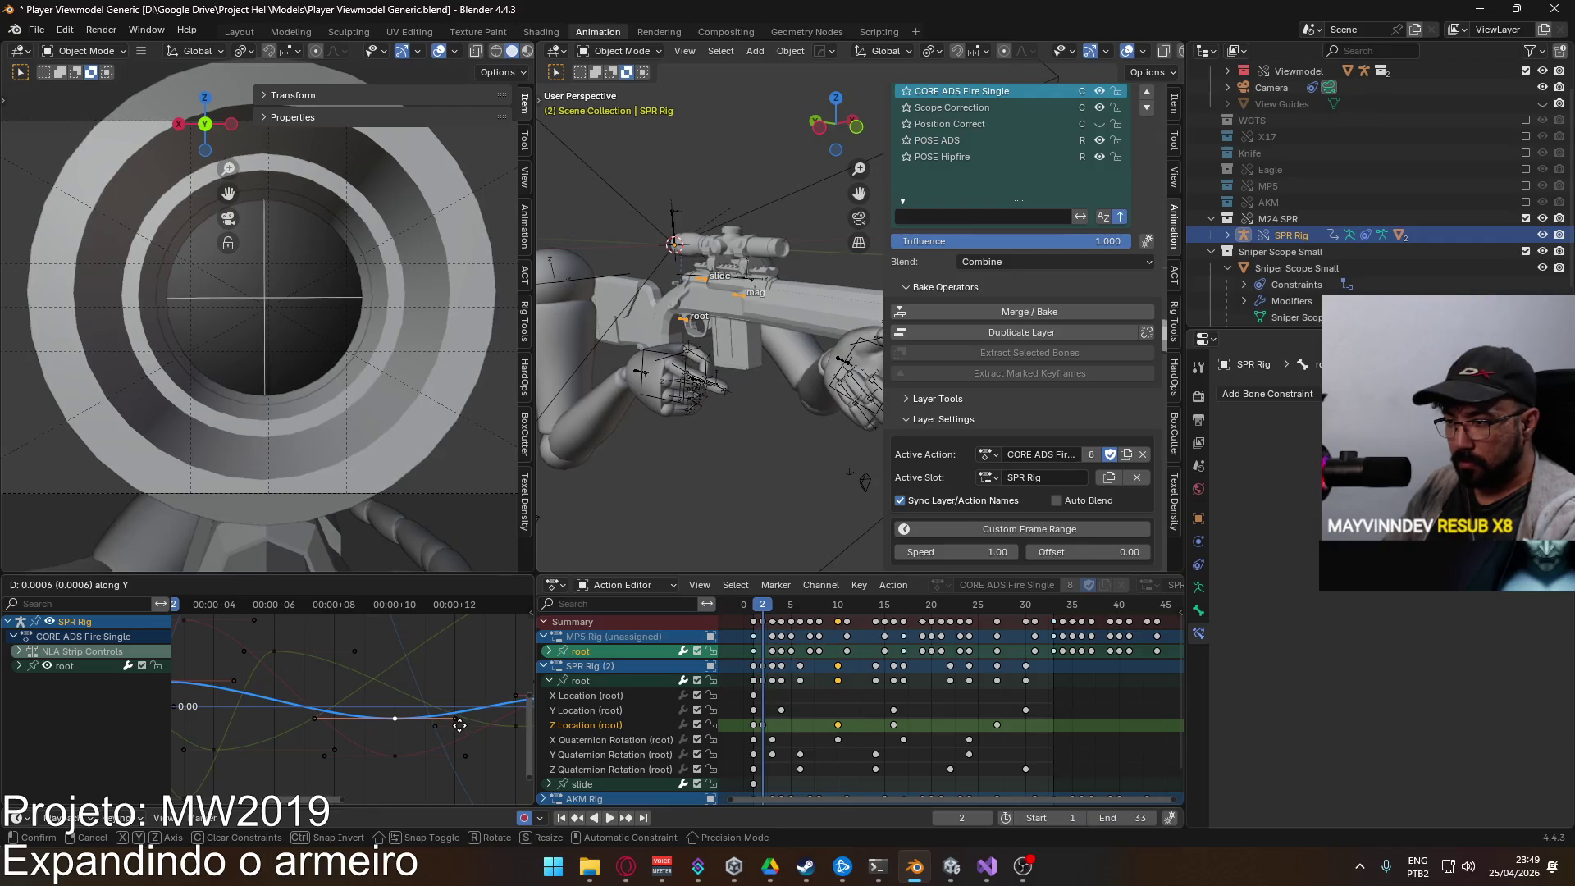
click(459, 725)
Step: Reposition the frame-16 Z Location key and play back to preview the kick
scroll(287, 711, right, 3)
click(387, 710)
scroll(456, 695, right, 5)
scroll(249, 684, left, 2)
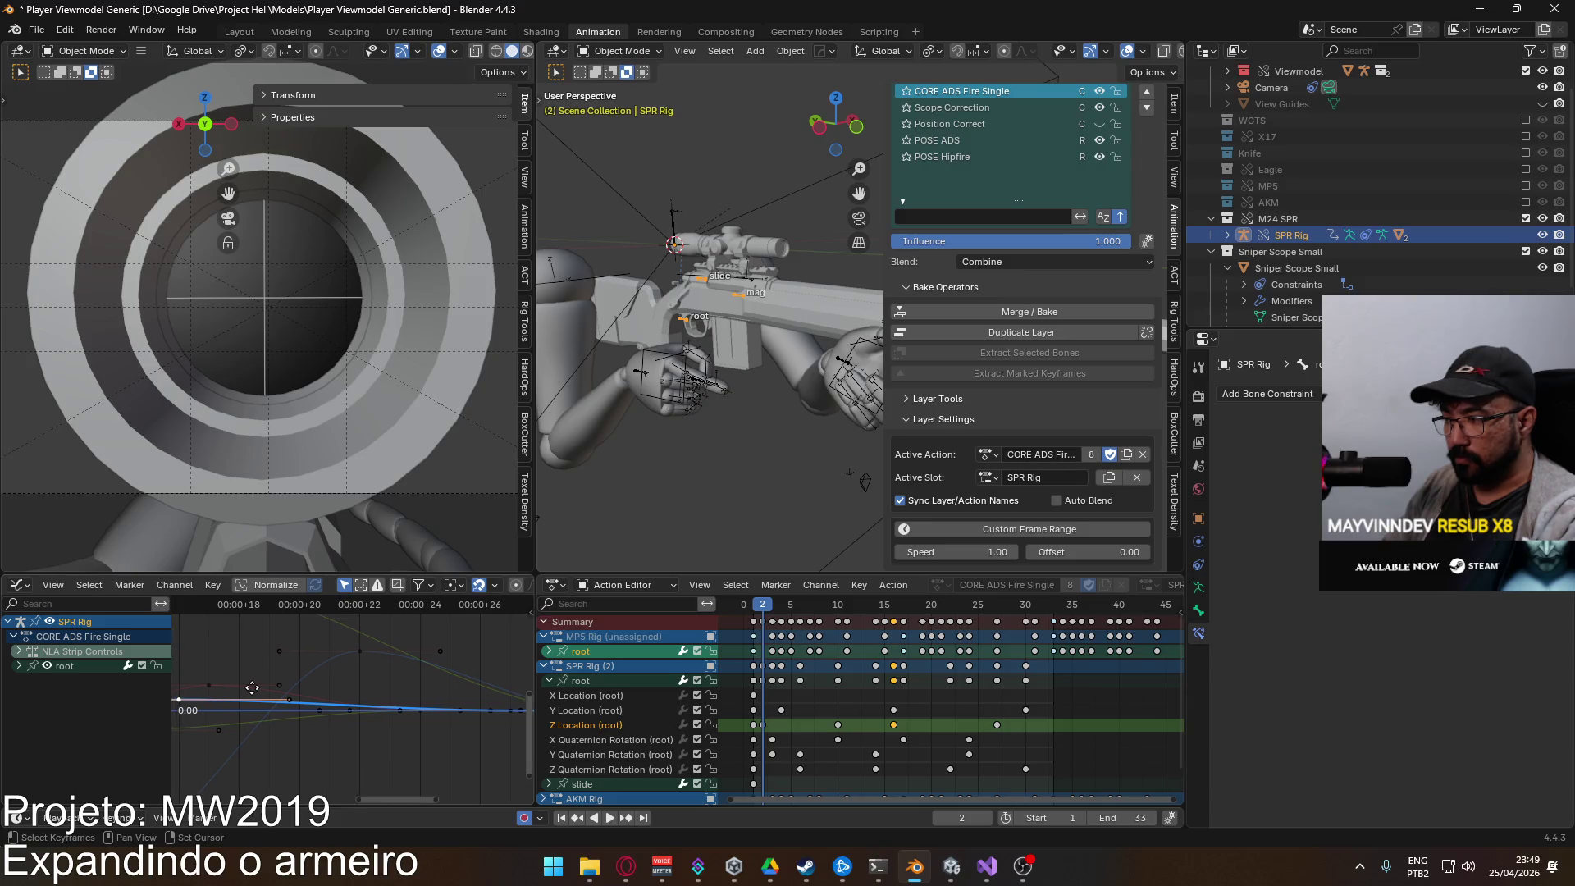
scroll(283, 696, left, 3)
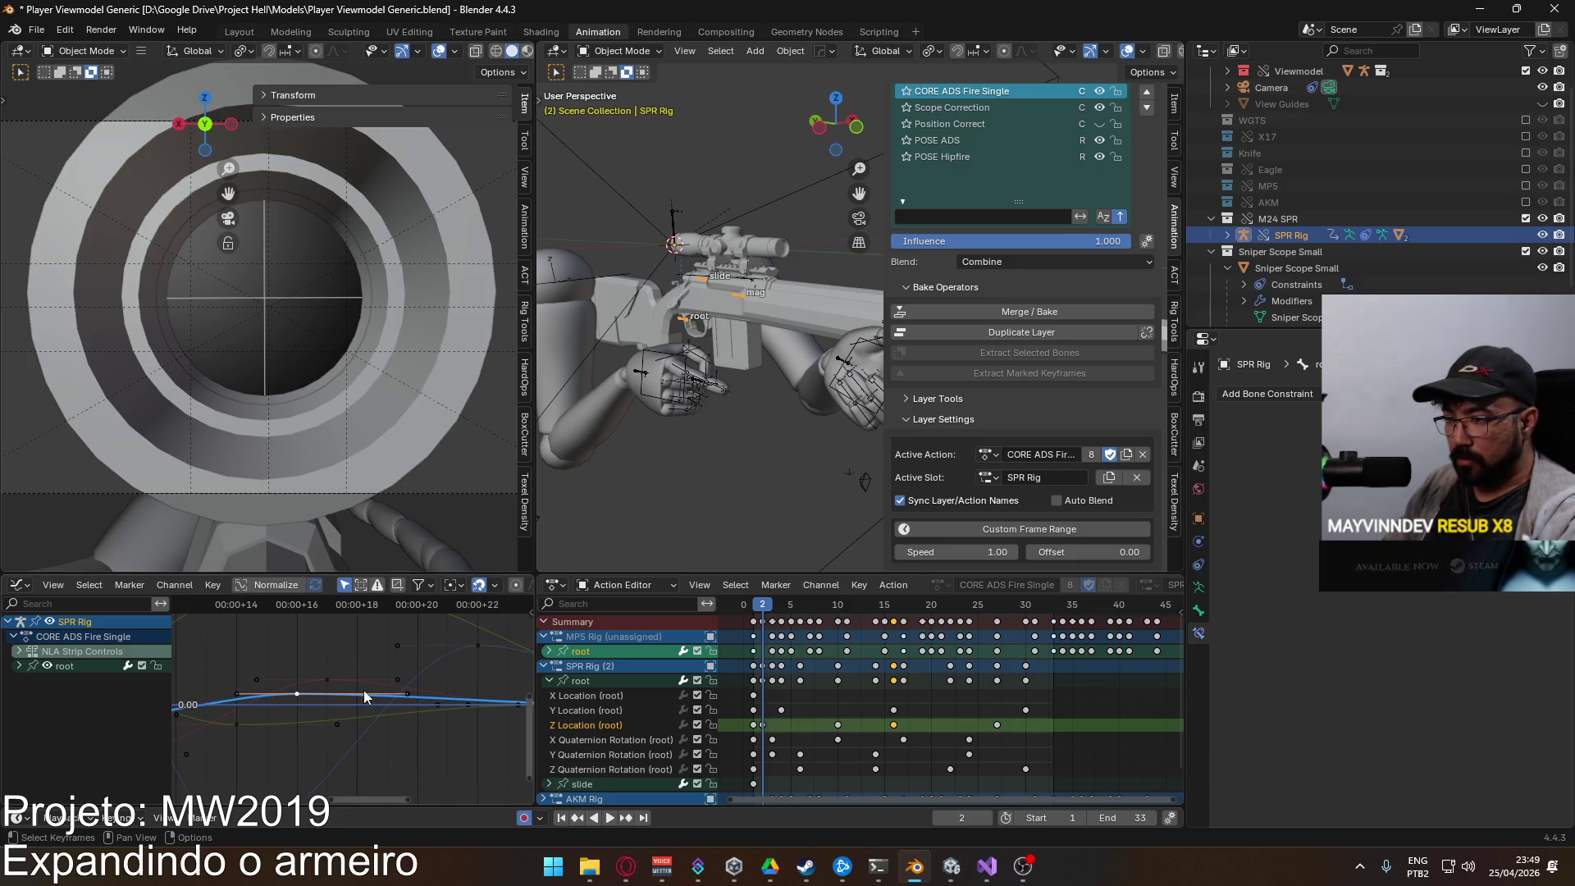
key(g)
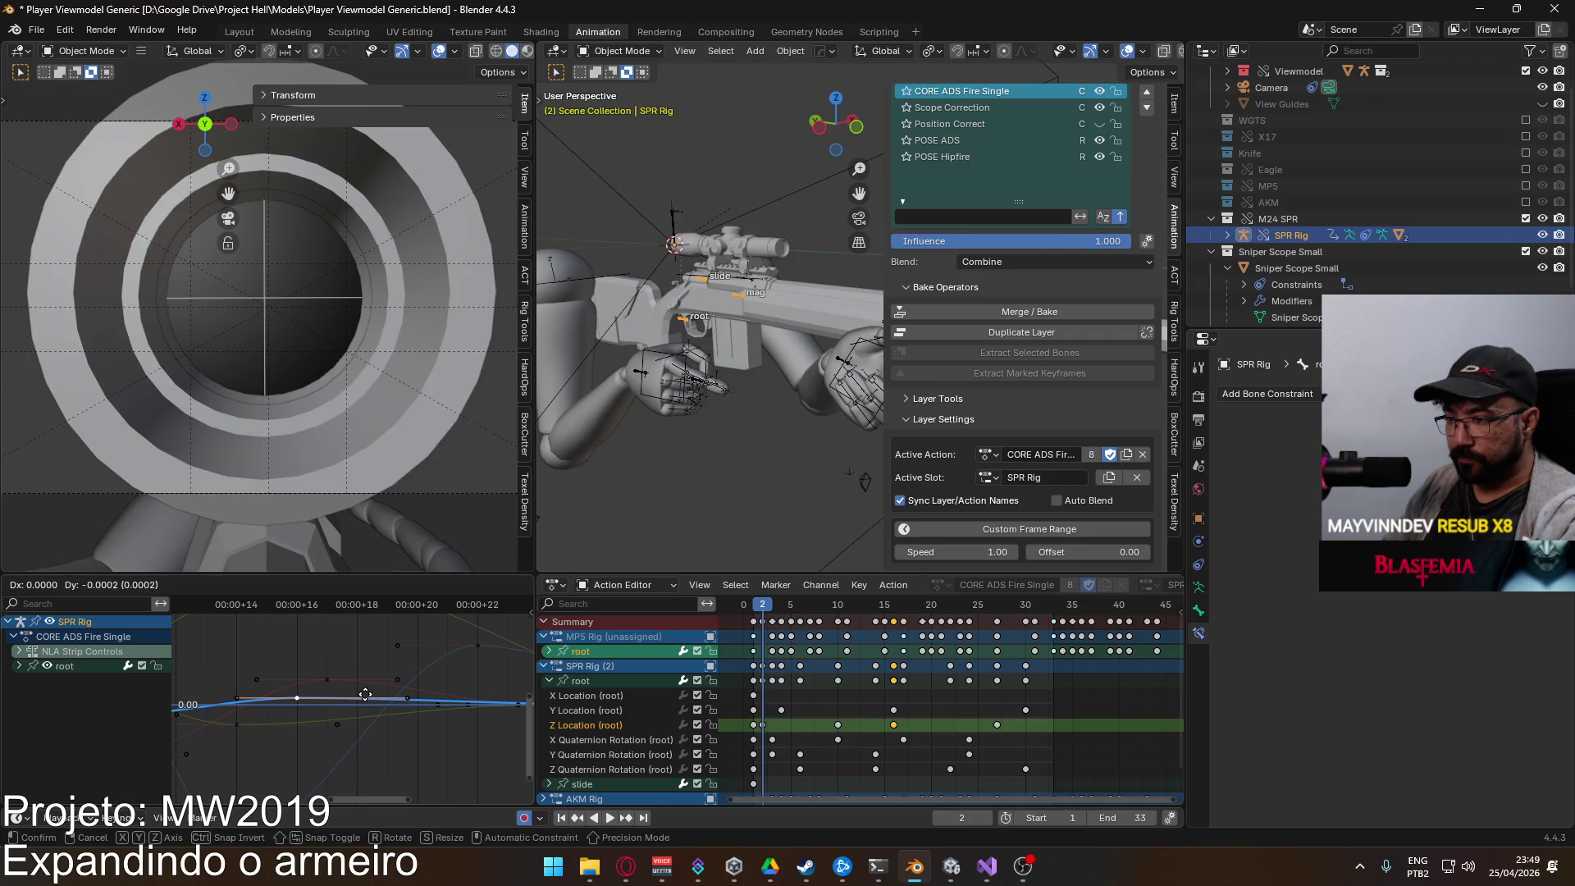
click(365, 695)
scroll(360, 697, down, 5)
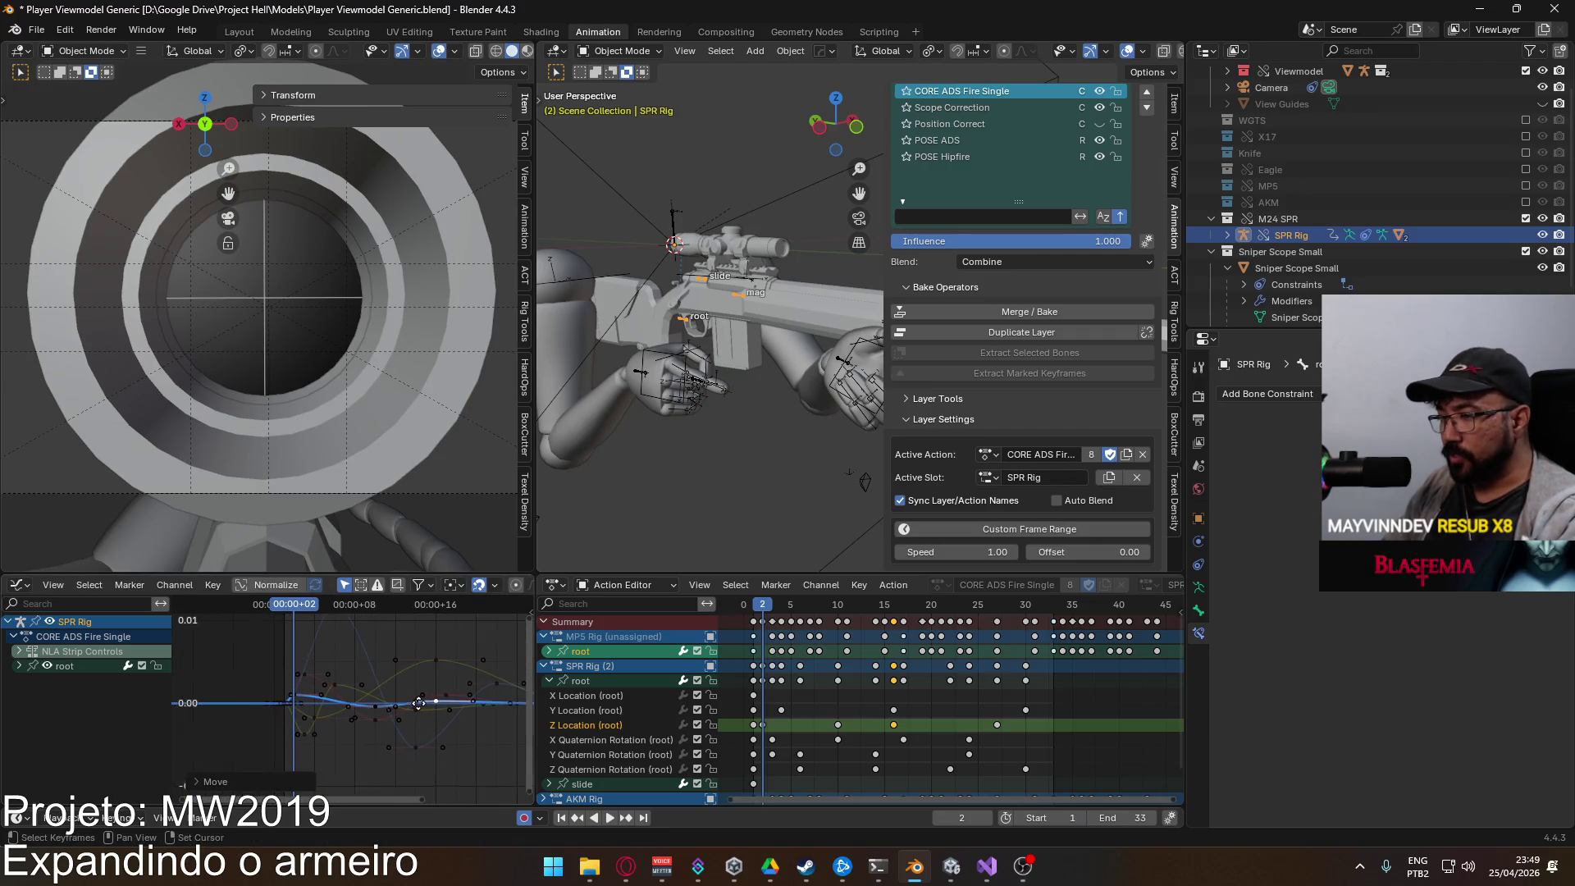
key(space)
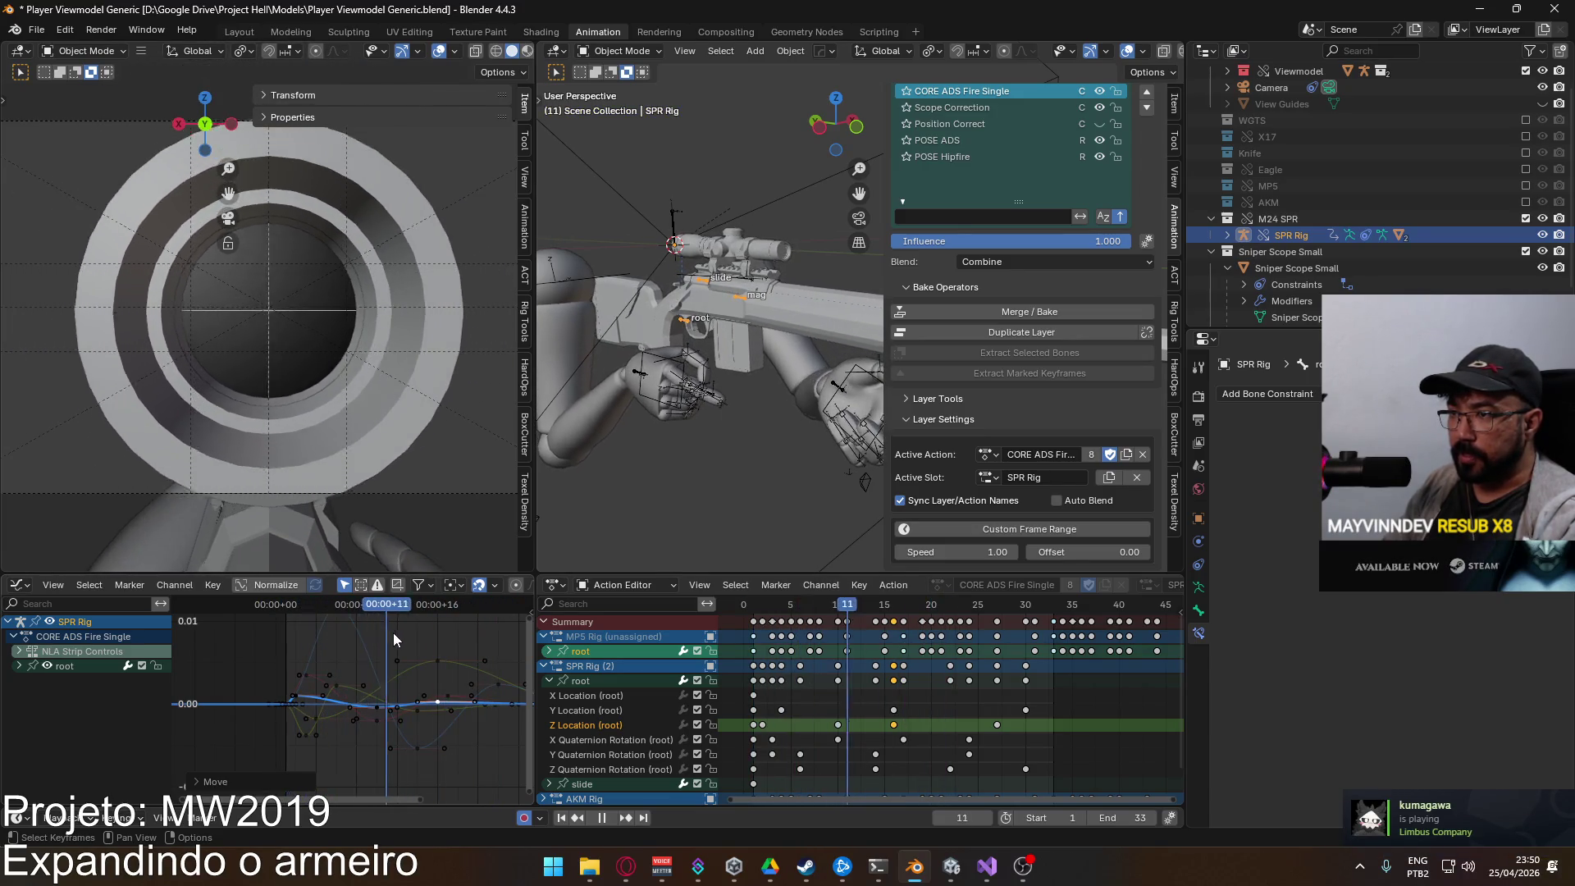
key(Escape)
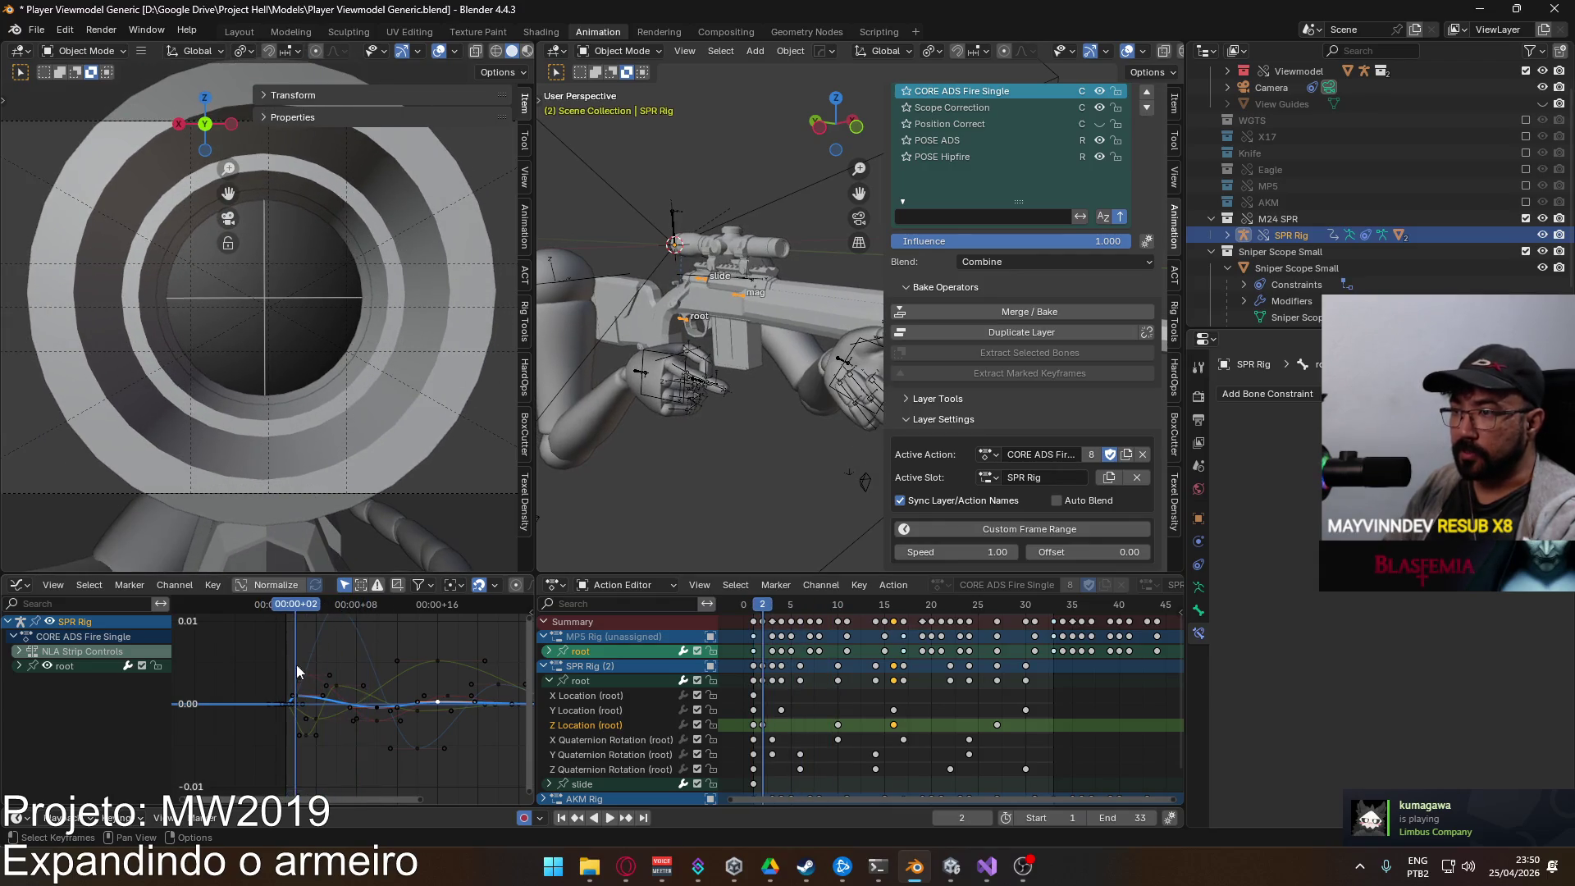
Step: Nudge the selected Z Location key's height again and step forward to frame 12
scroll(289, 700, up, 3)
key(g)
key(y)
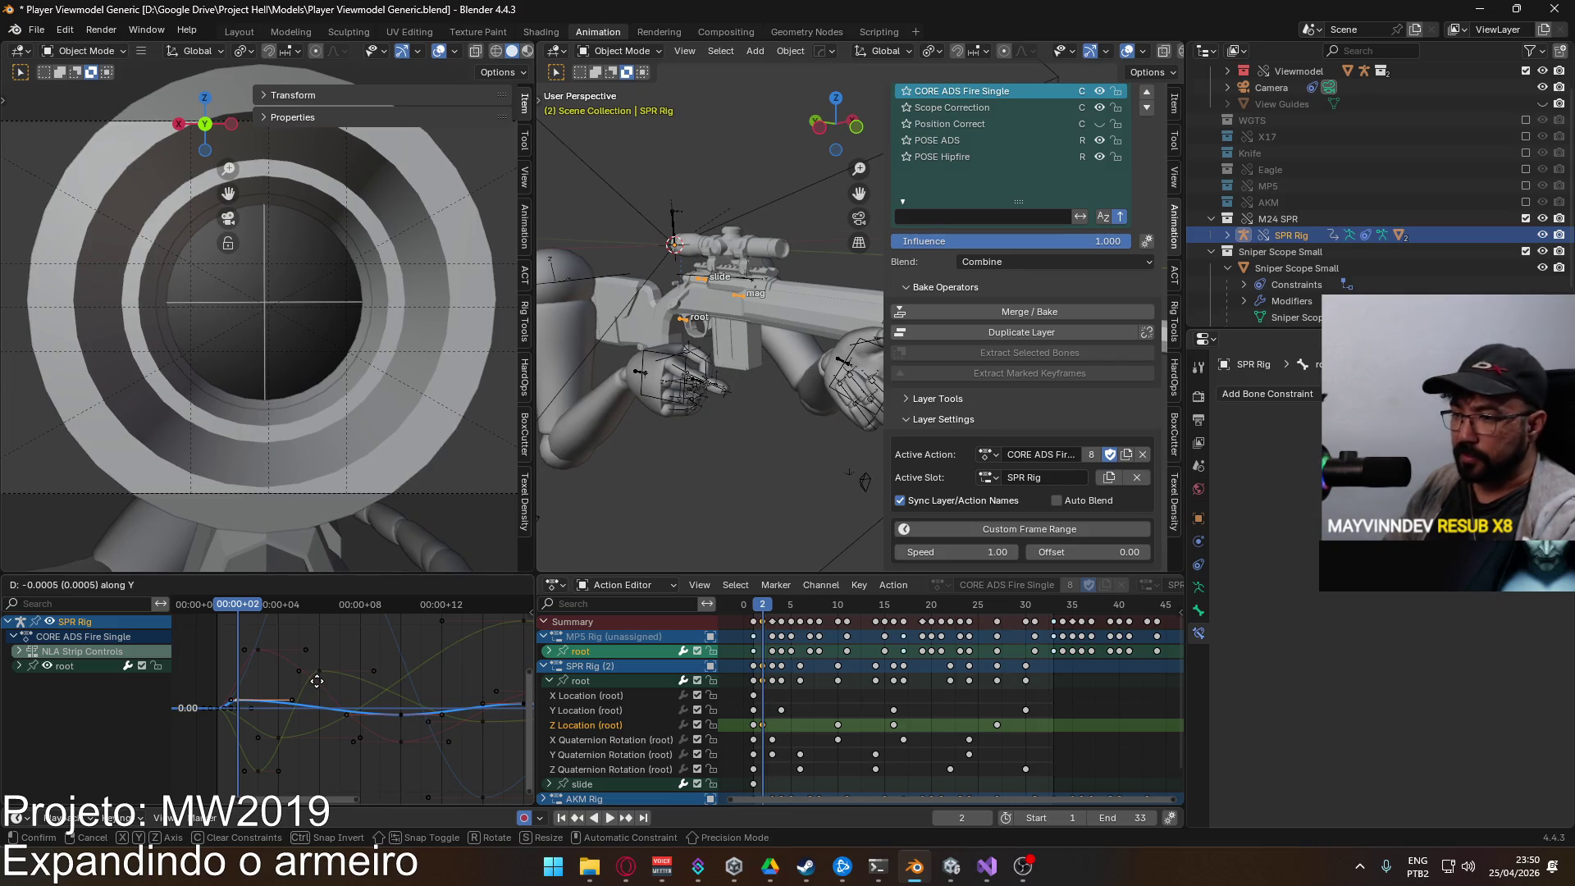
click(317, 682)
mouse_move(236, 607)
mouse_down()
mouse_move(219, 607)
mouse_move(451, 642)
mouse_move(386, 652)
mouse_up()
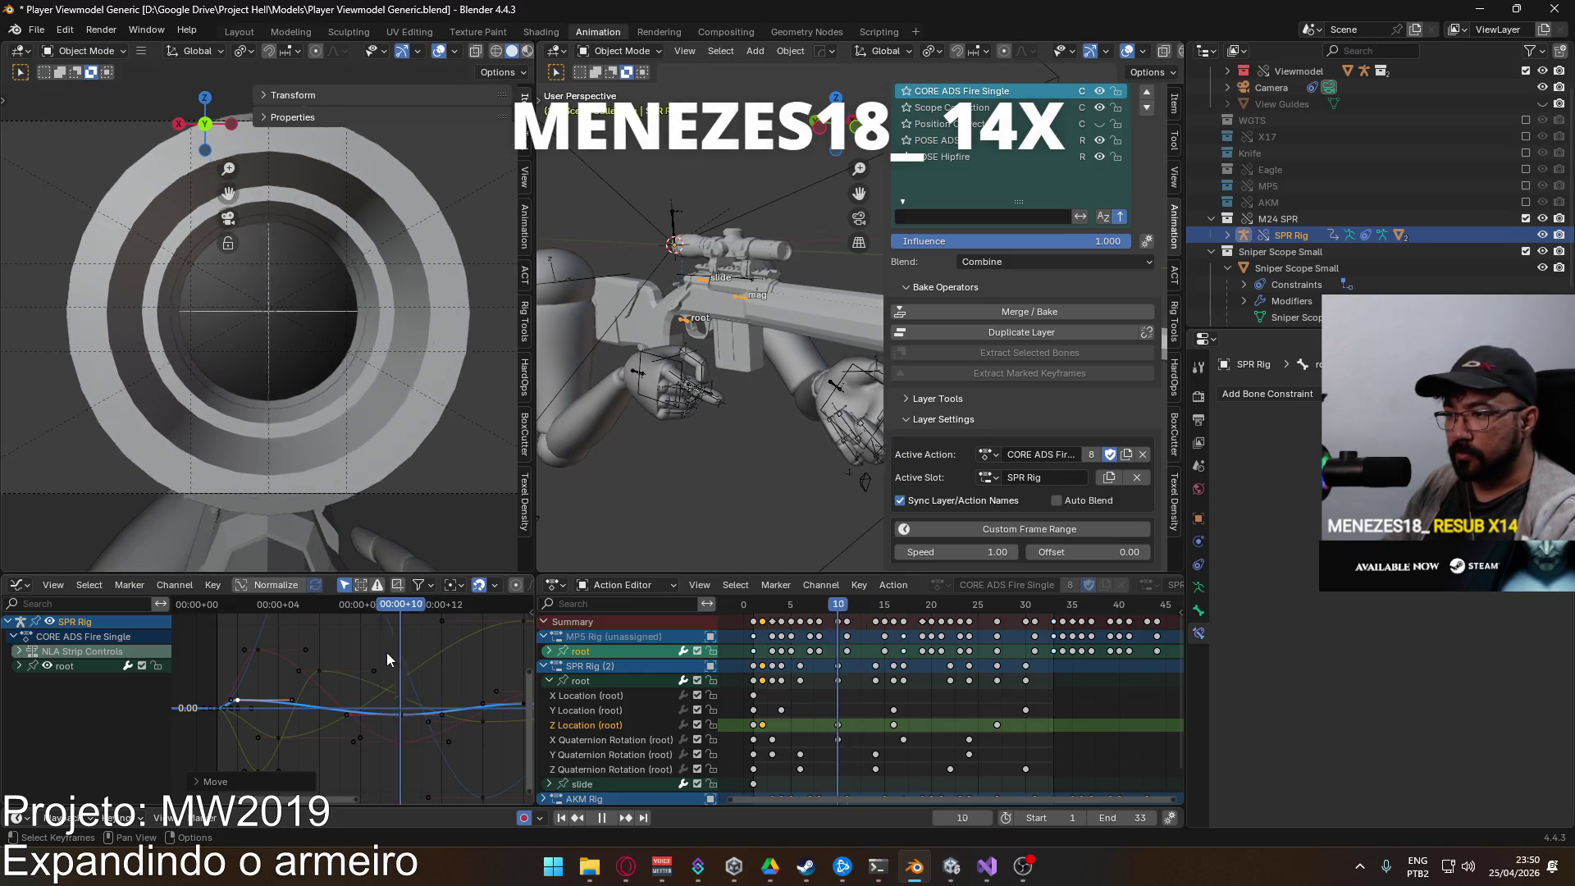
Step: Re-adjust the Z Location key near frame 10, play back, then select the Y Quaternion Rotation curve
click(412, 714)
scroll(412, 714, up, 2)
key(g)
key(y)
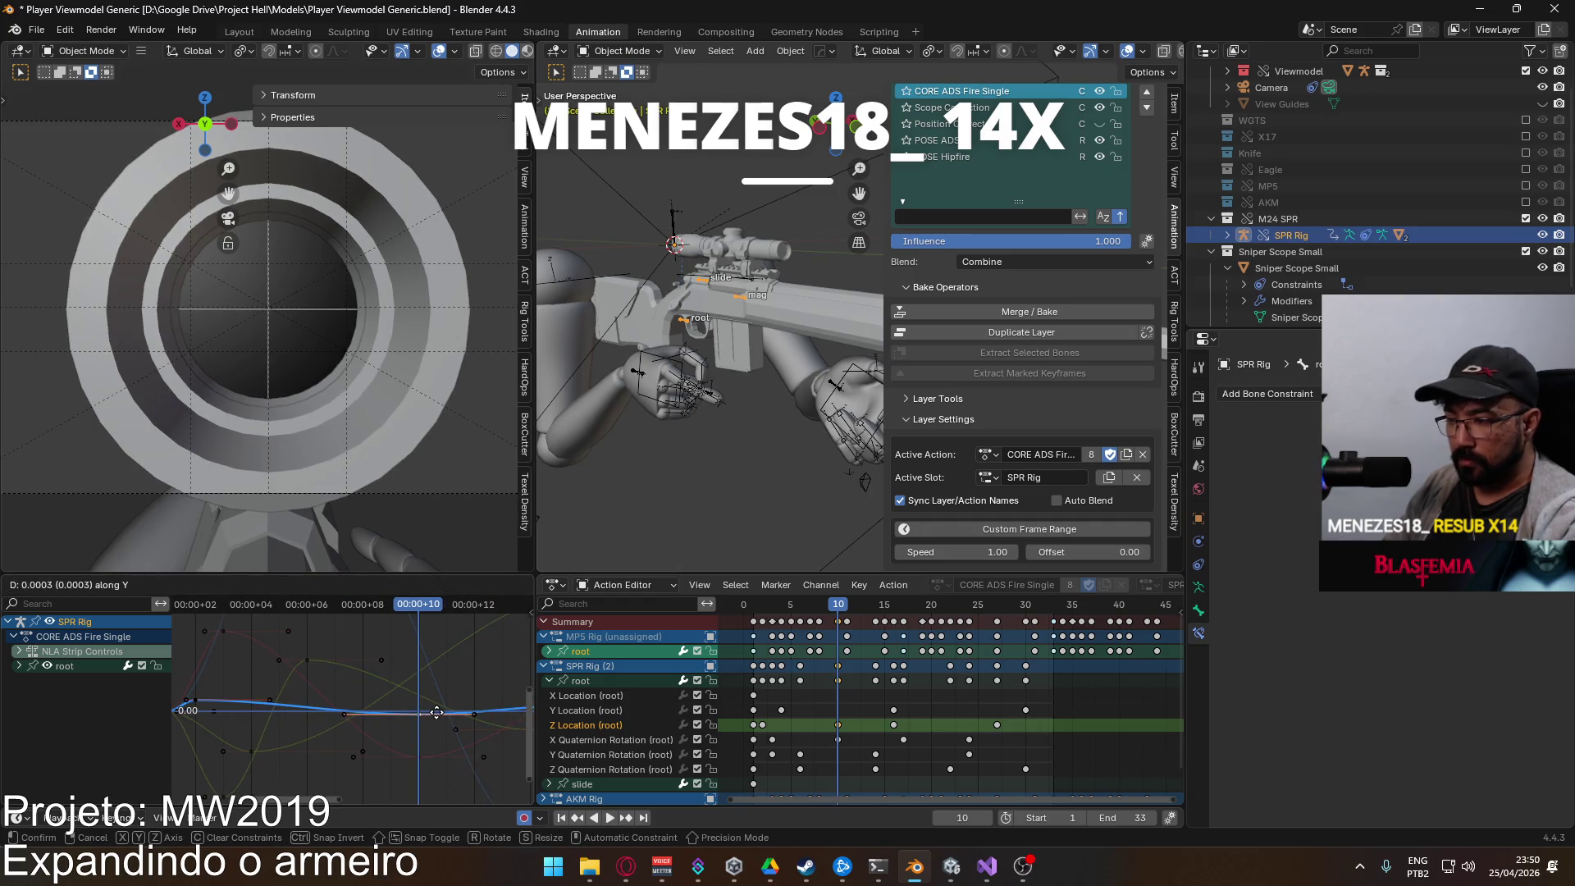
click(439, 719)
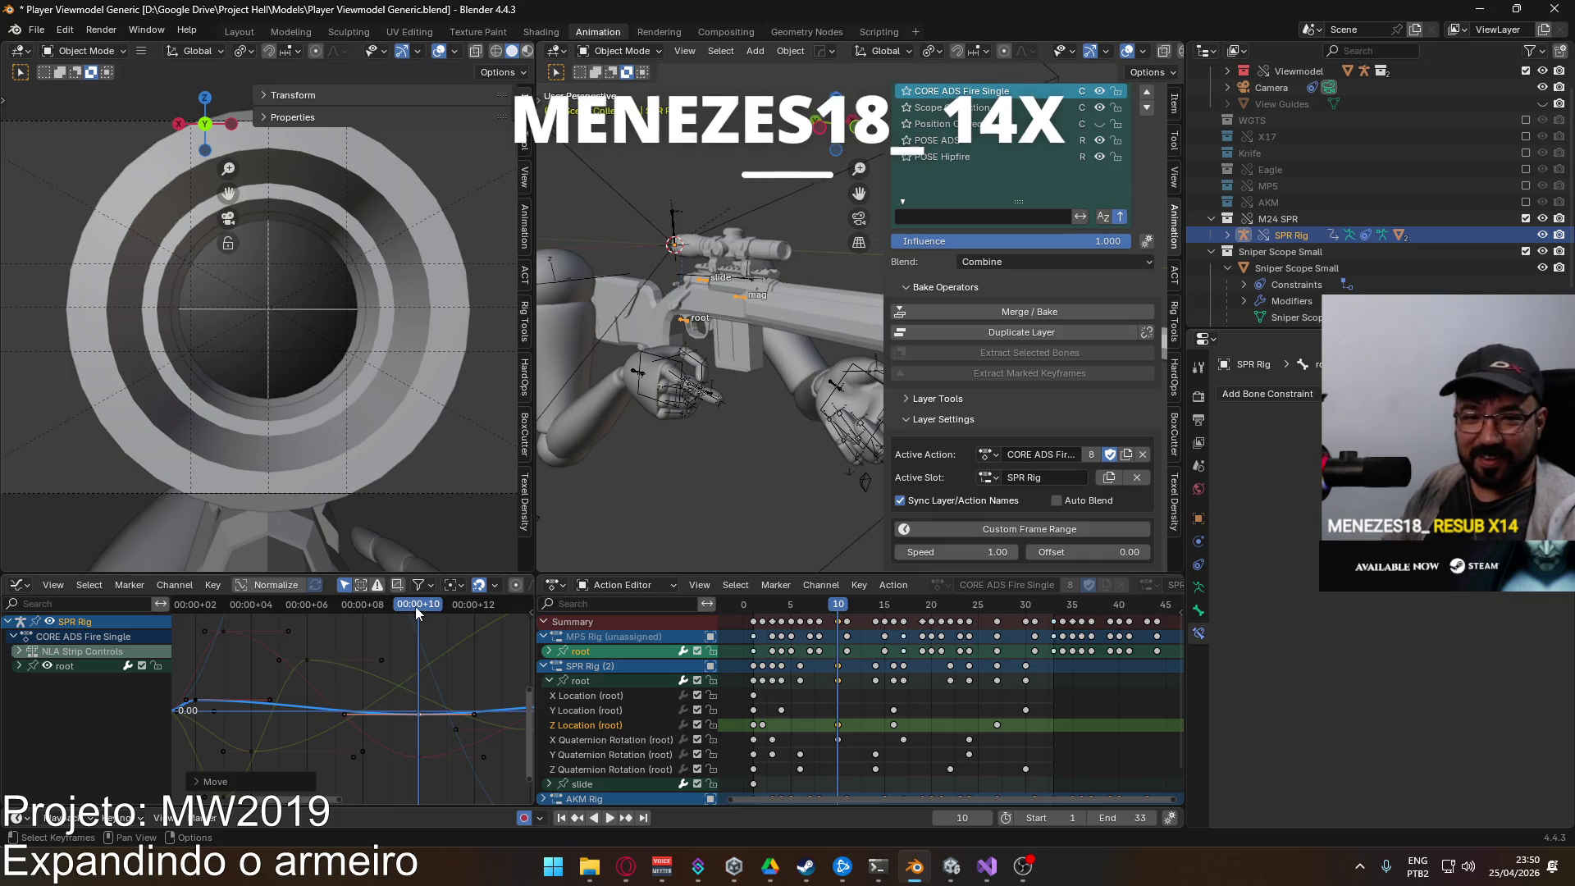
key(space)
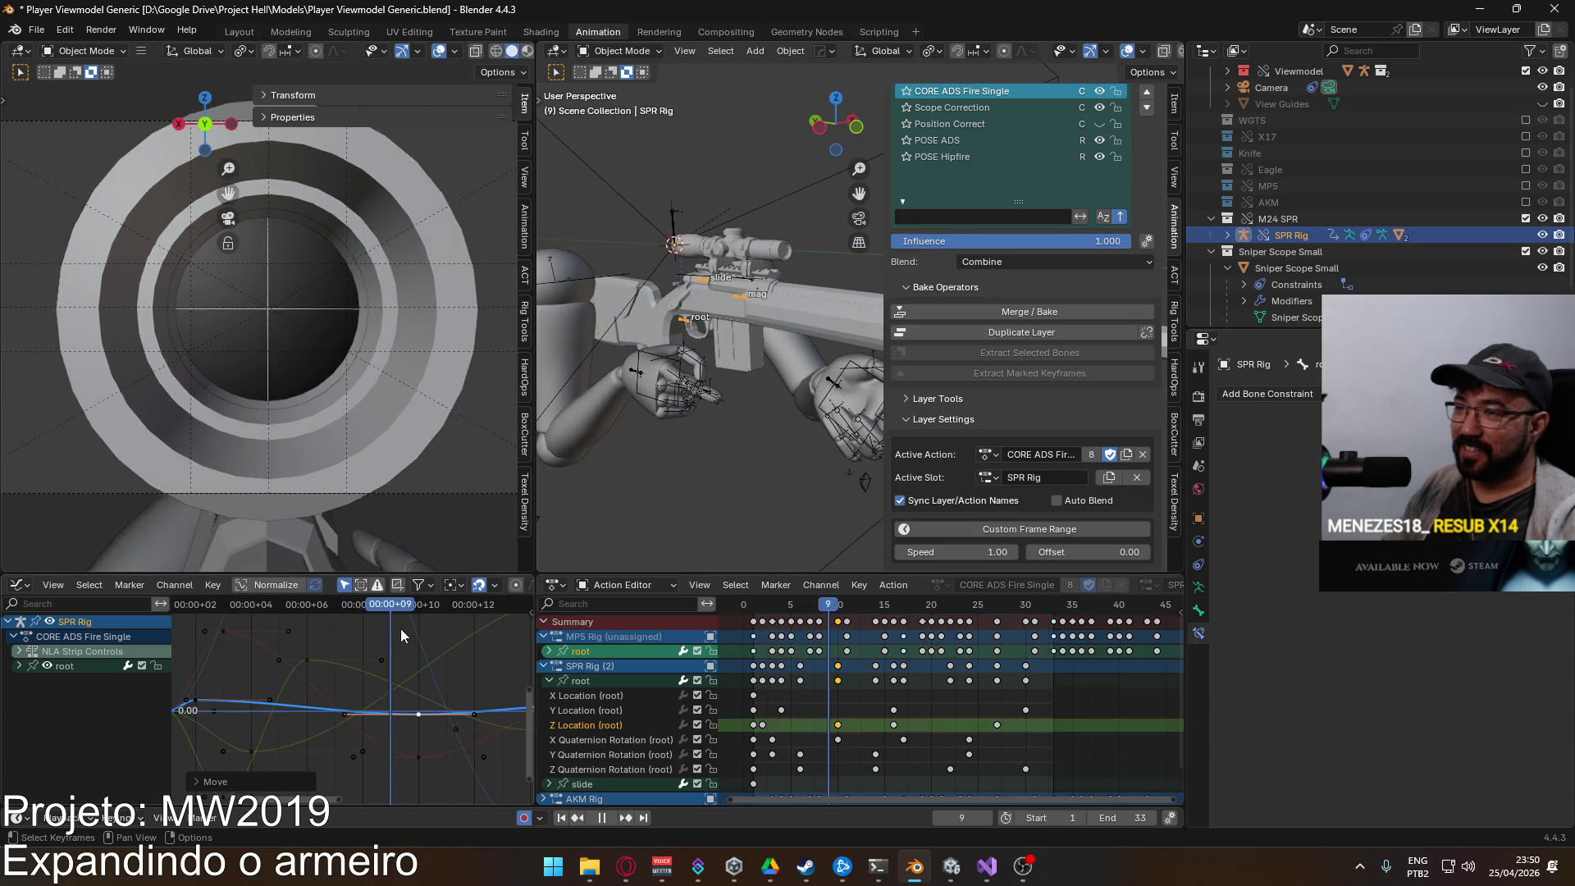
key(space)
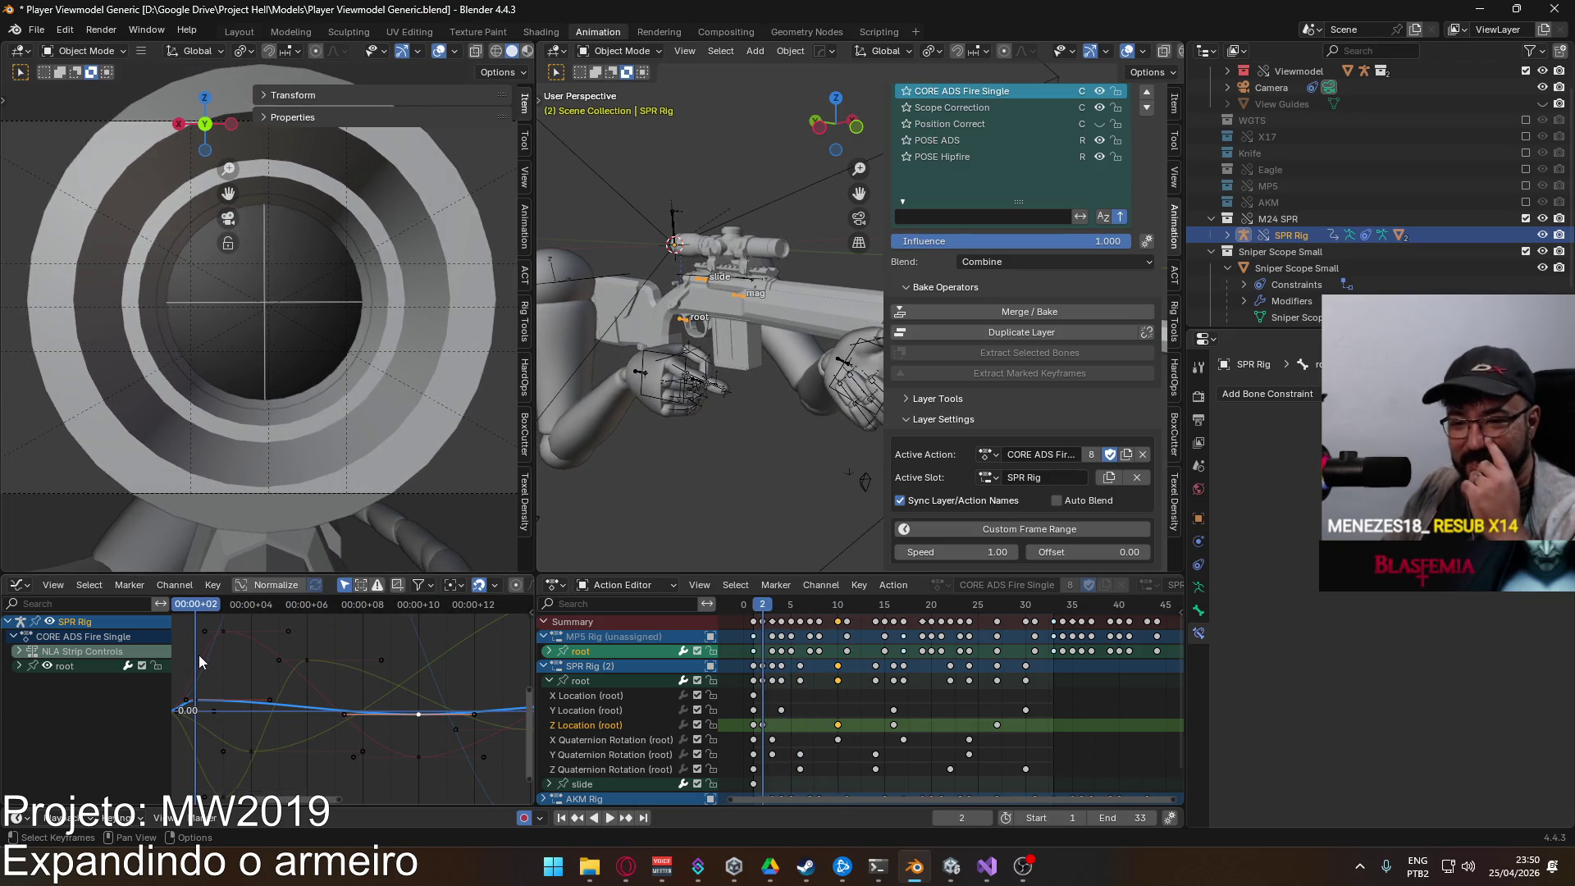
key(Home)
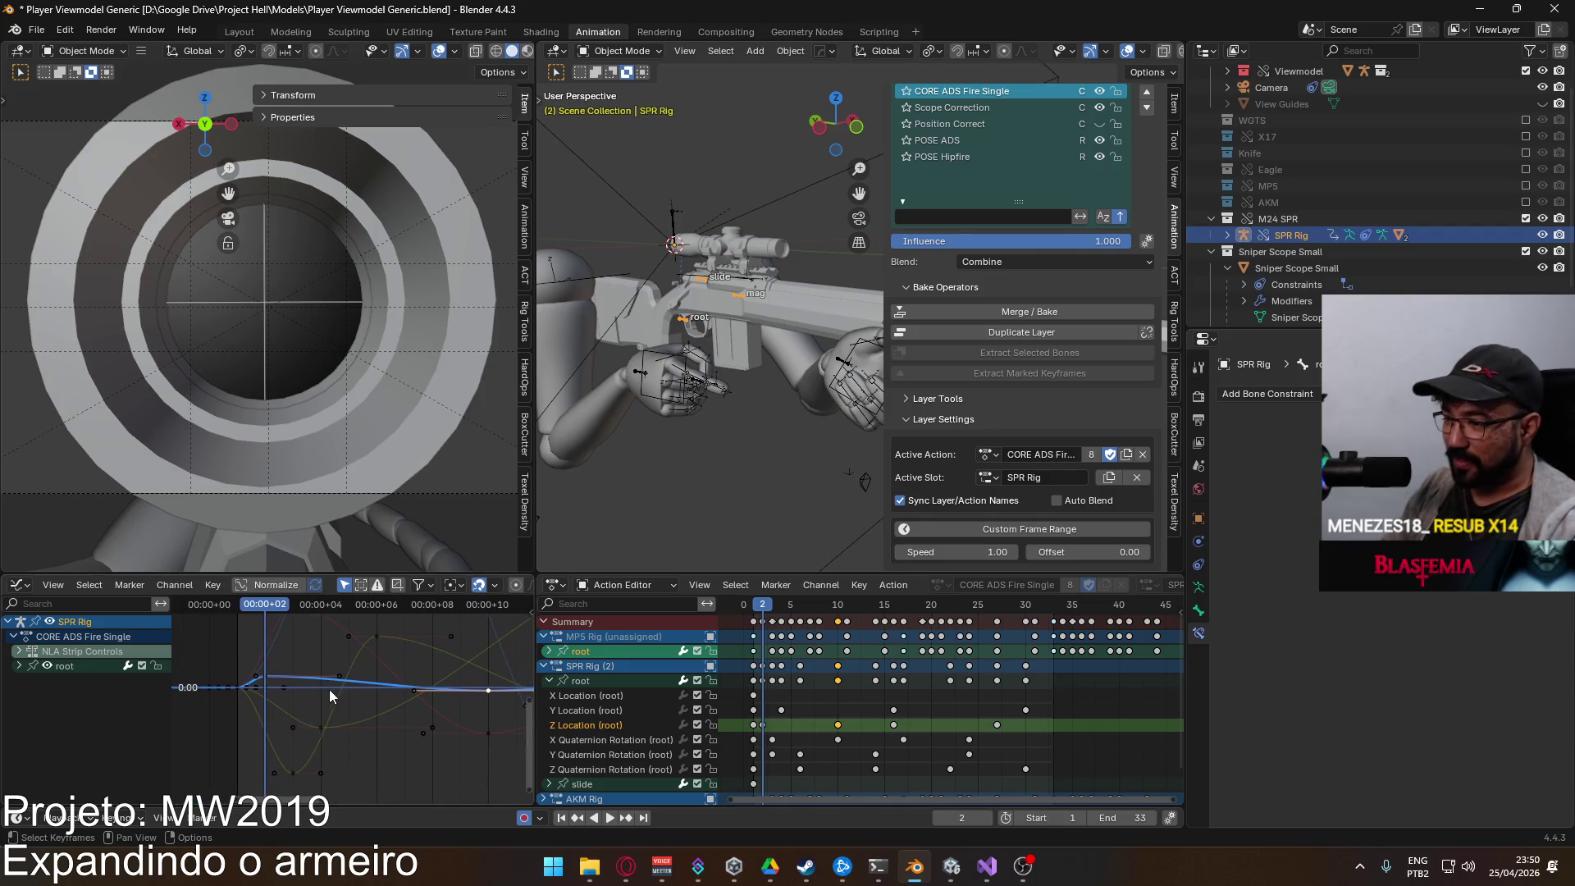
click(296, 773)
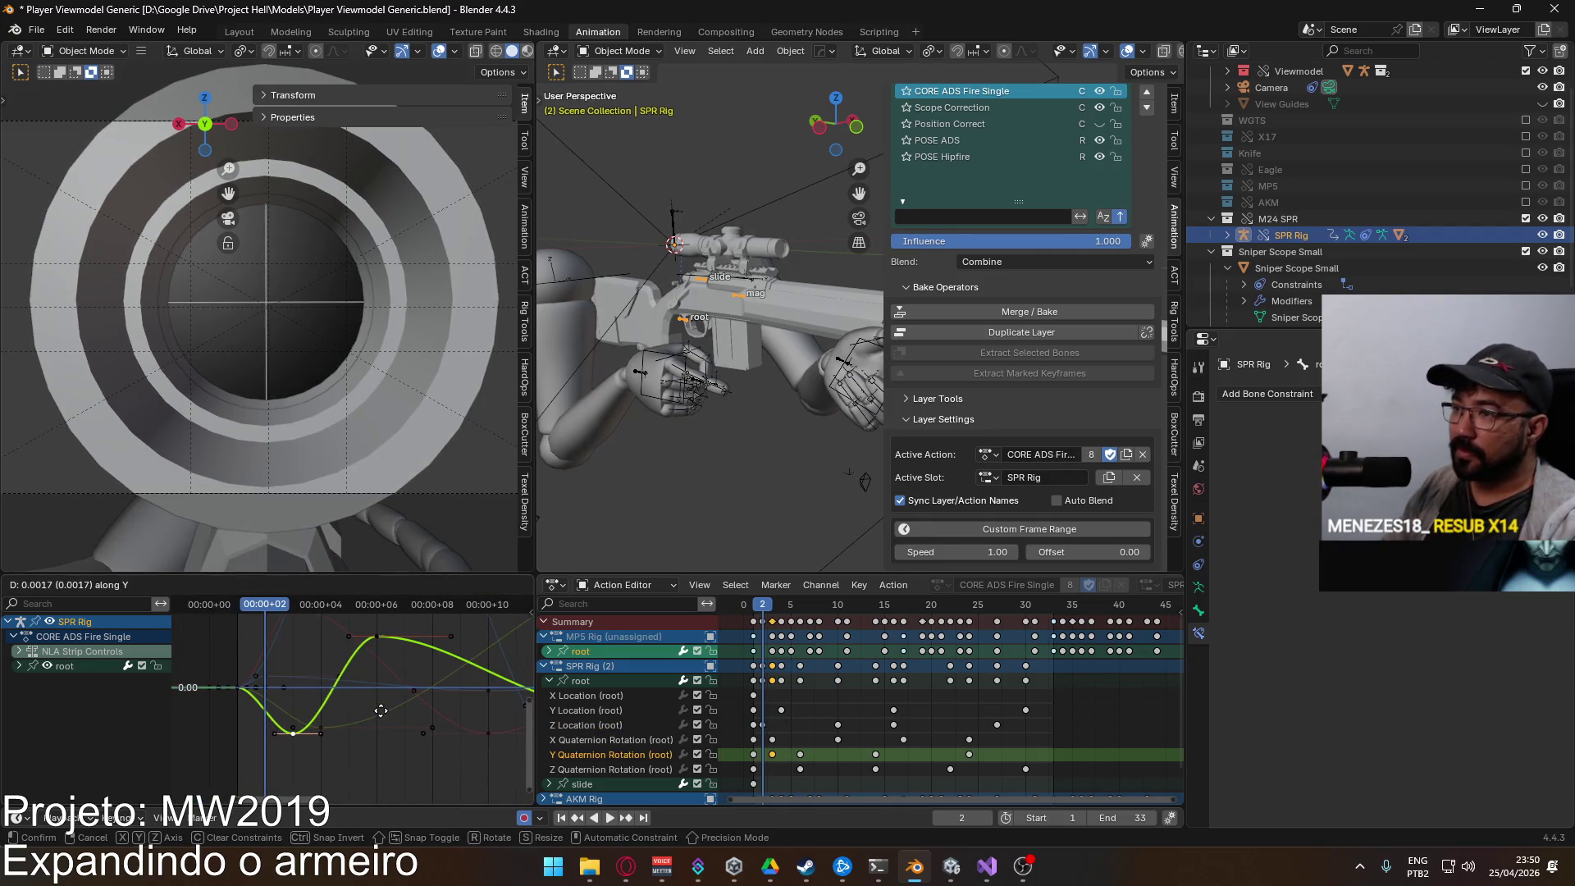
Step: Preview the Y Quaternion Rotation curve and select its peak key at frame 6
key(Home)
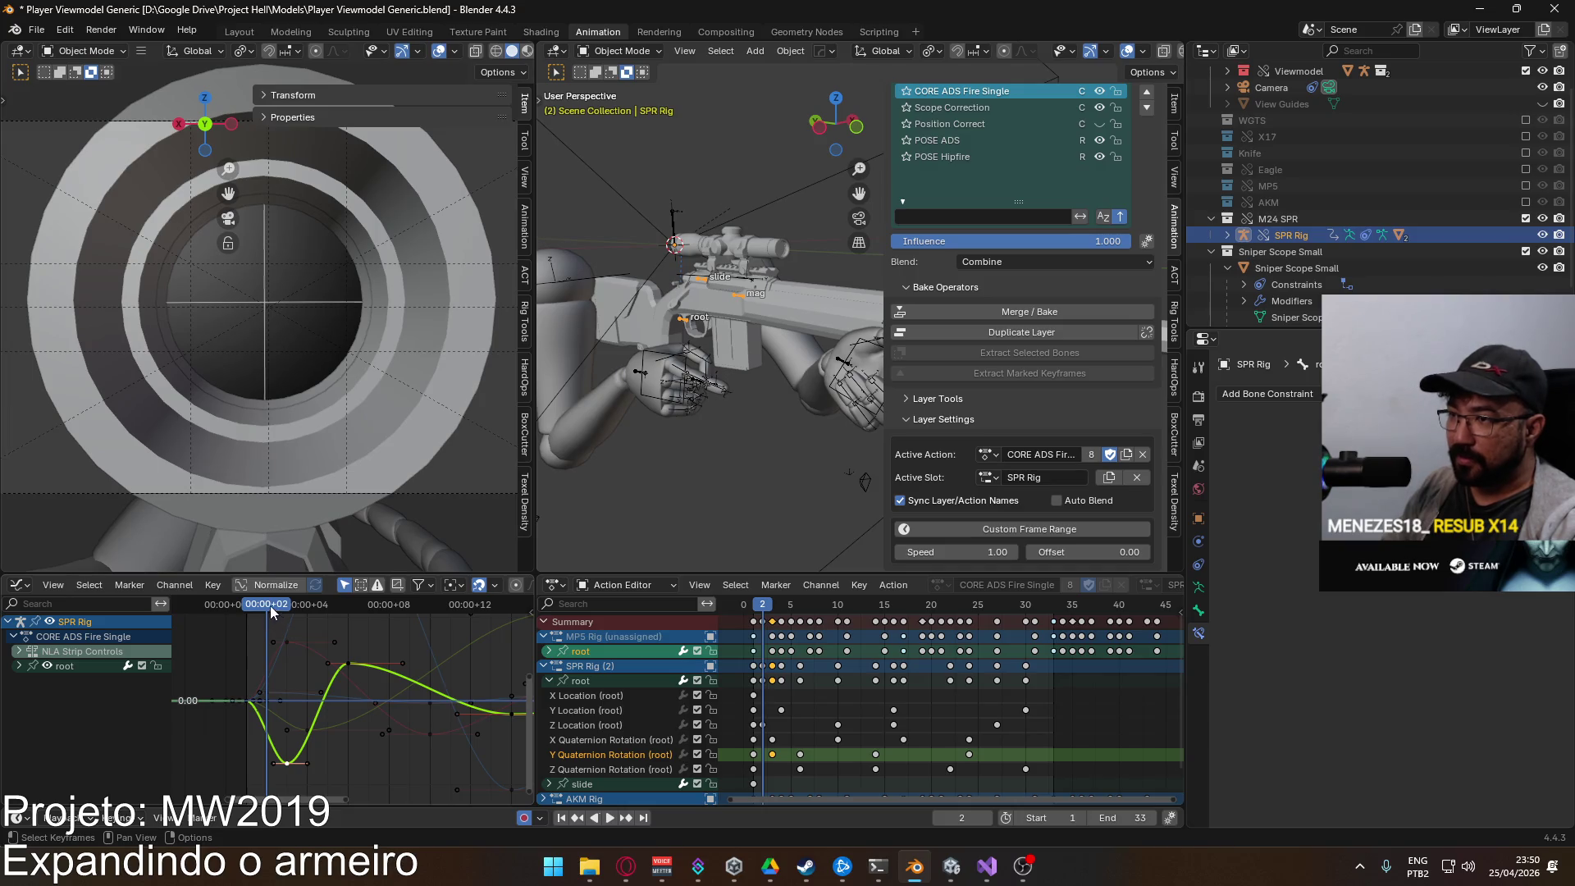
key(space)
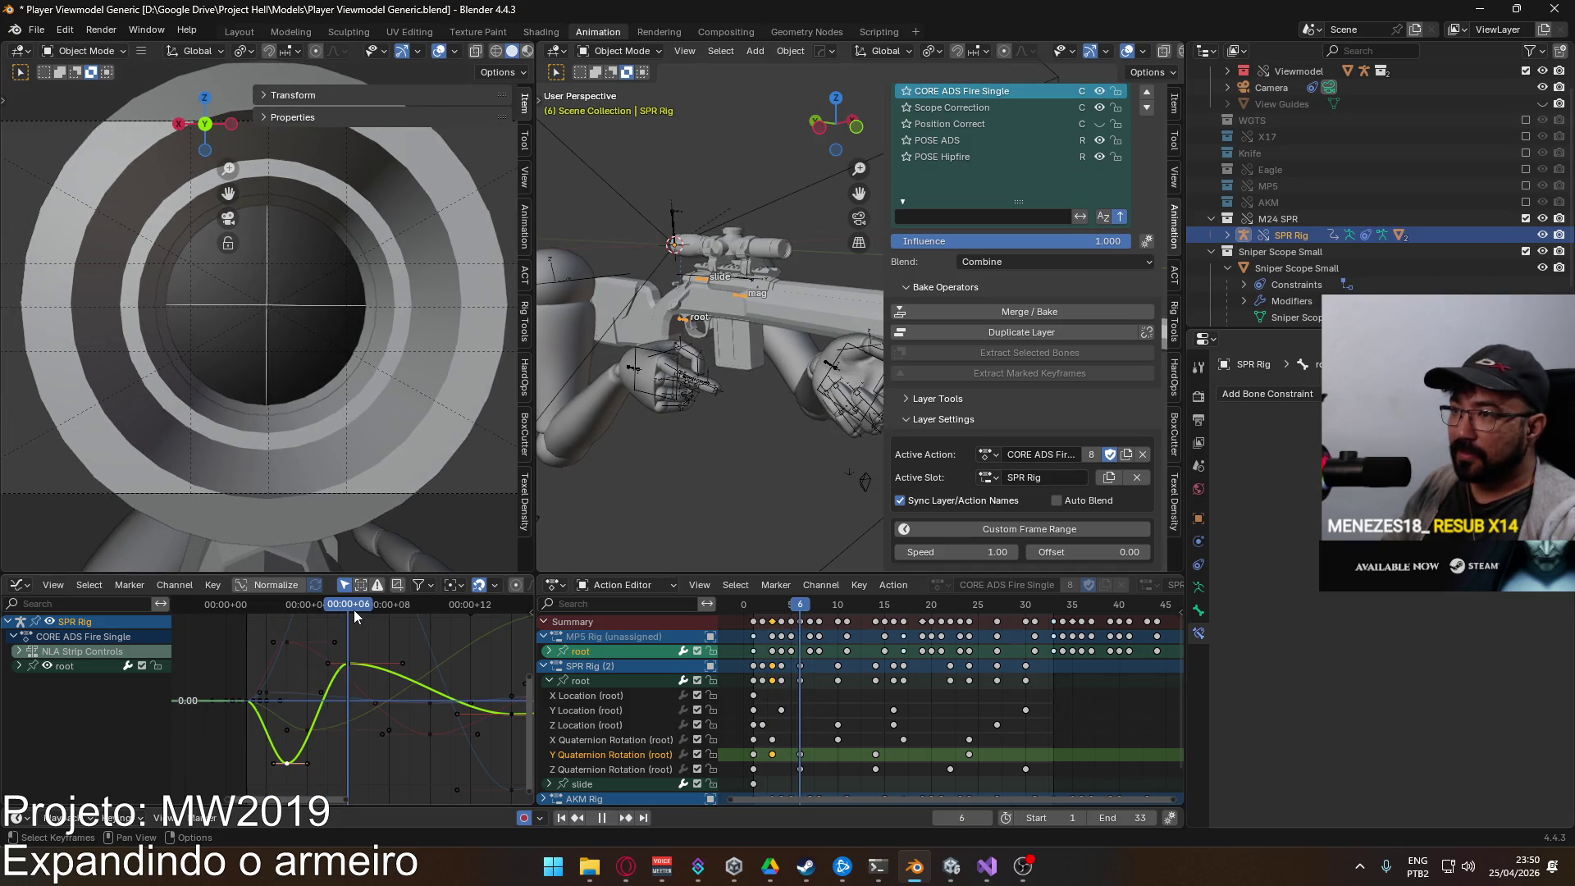
key(space)
click(353, 663)
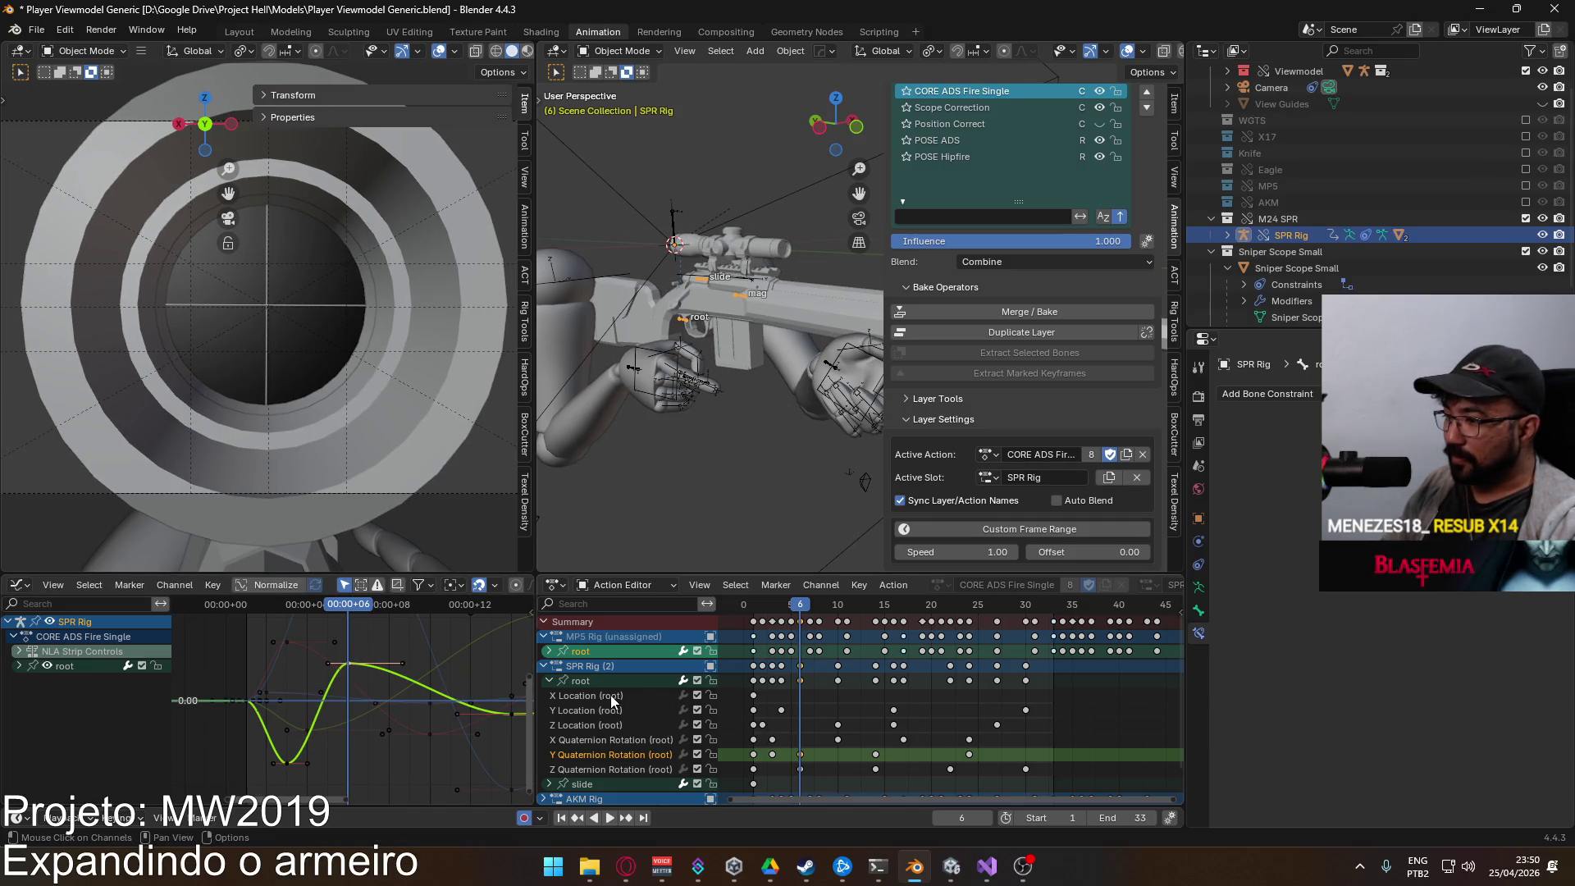
Step: Lower the peak key of the Z Quaternion Rotation curve
click(623, 769)
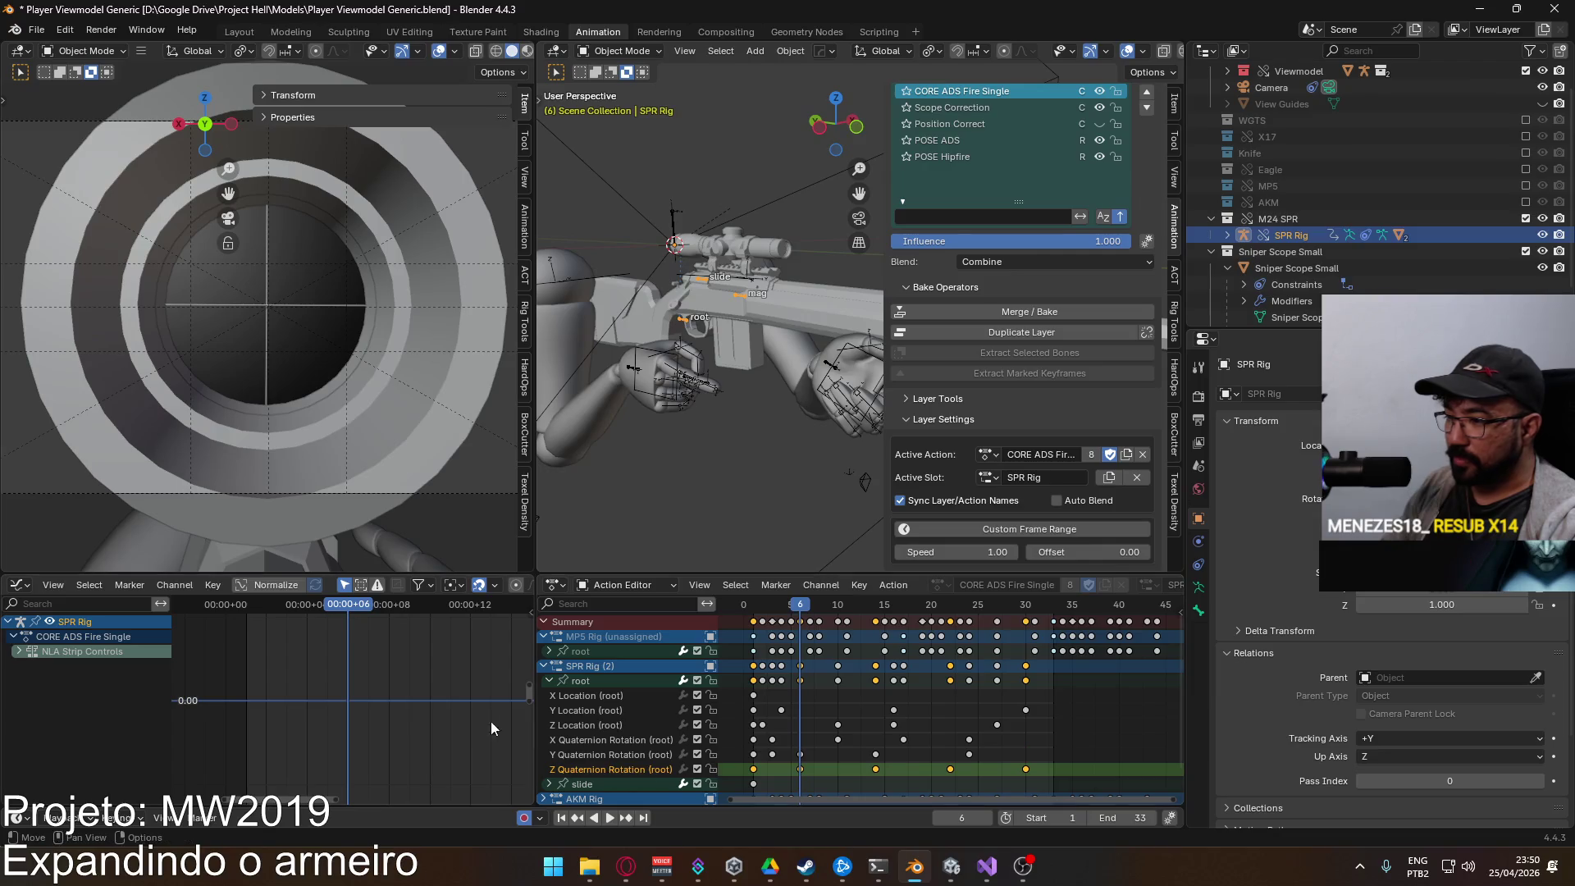
key(Home)
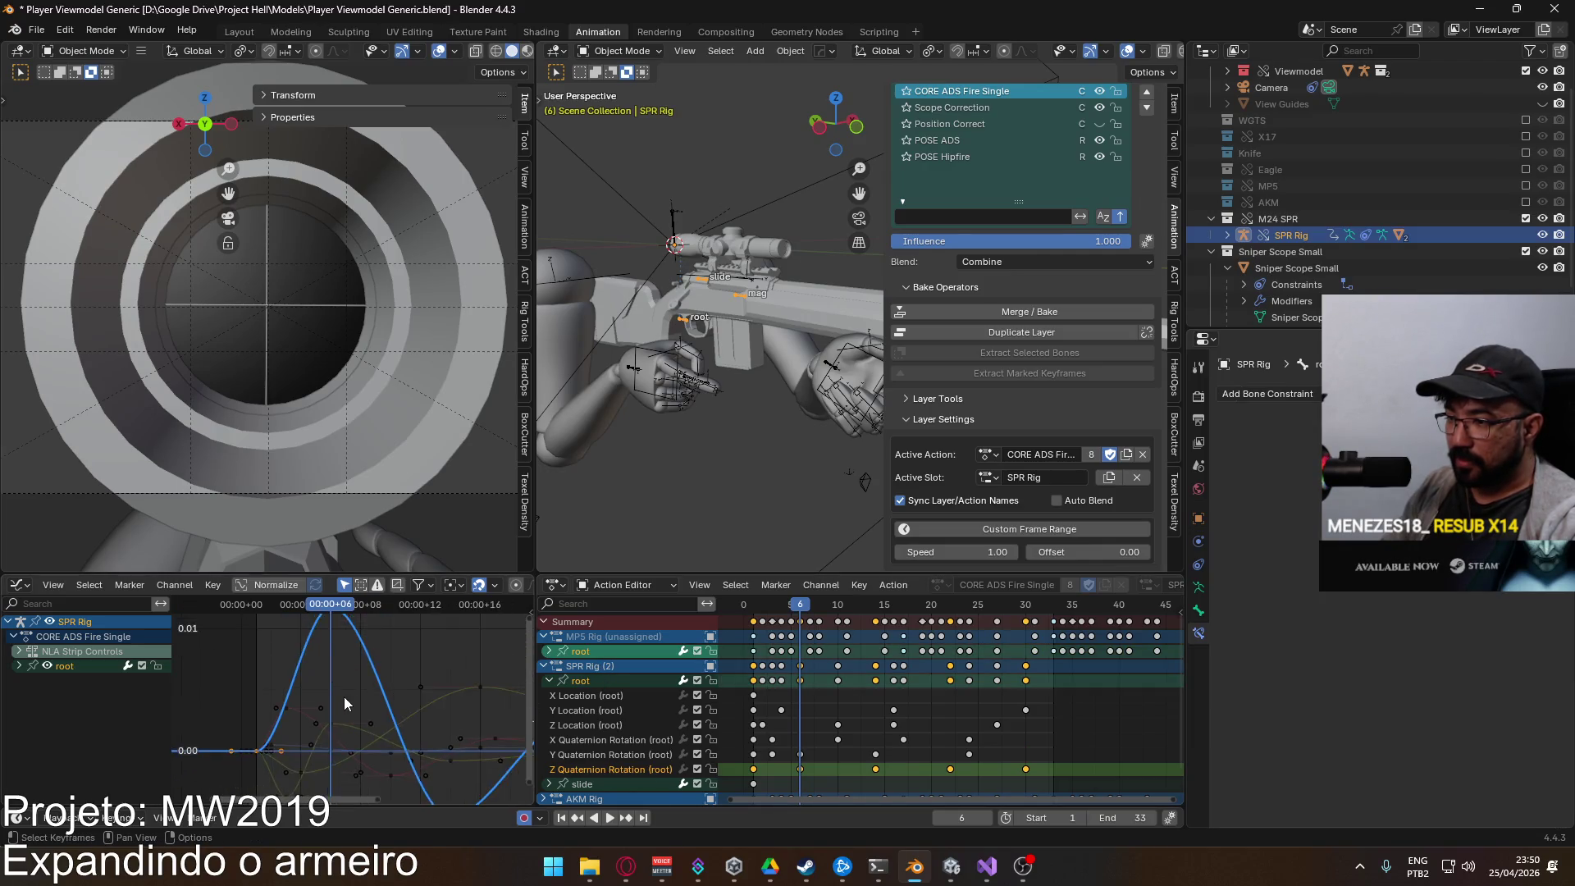
click(342, 631)
key(g)
key(y)
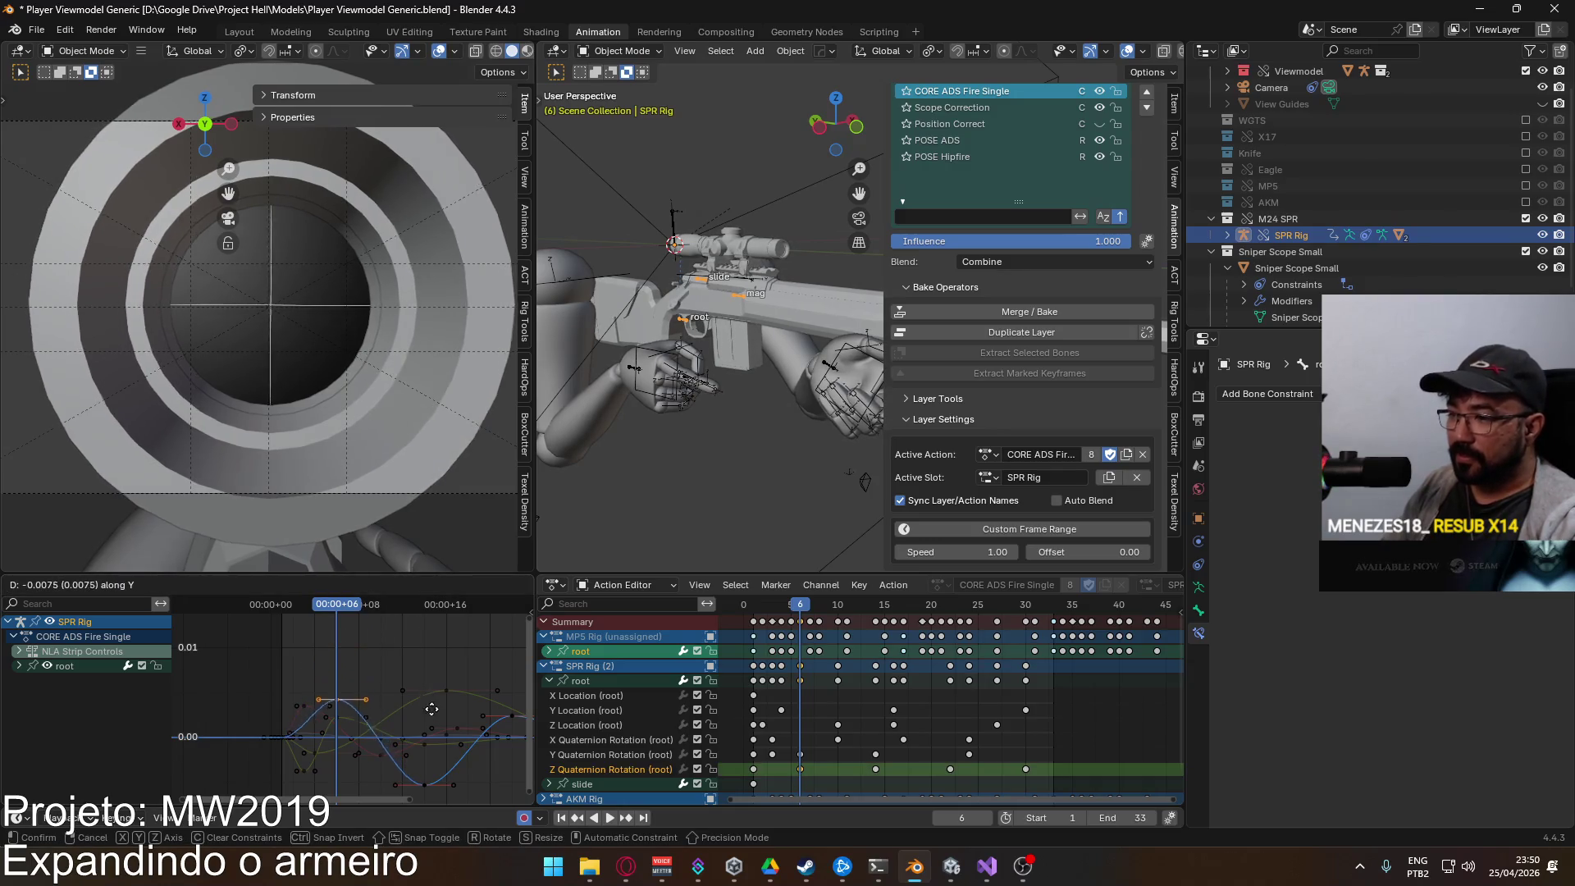
click(429, 699)
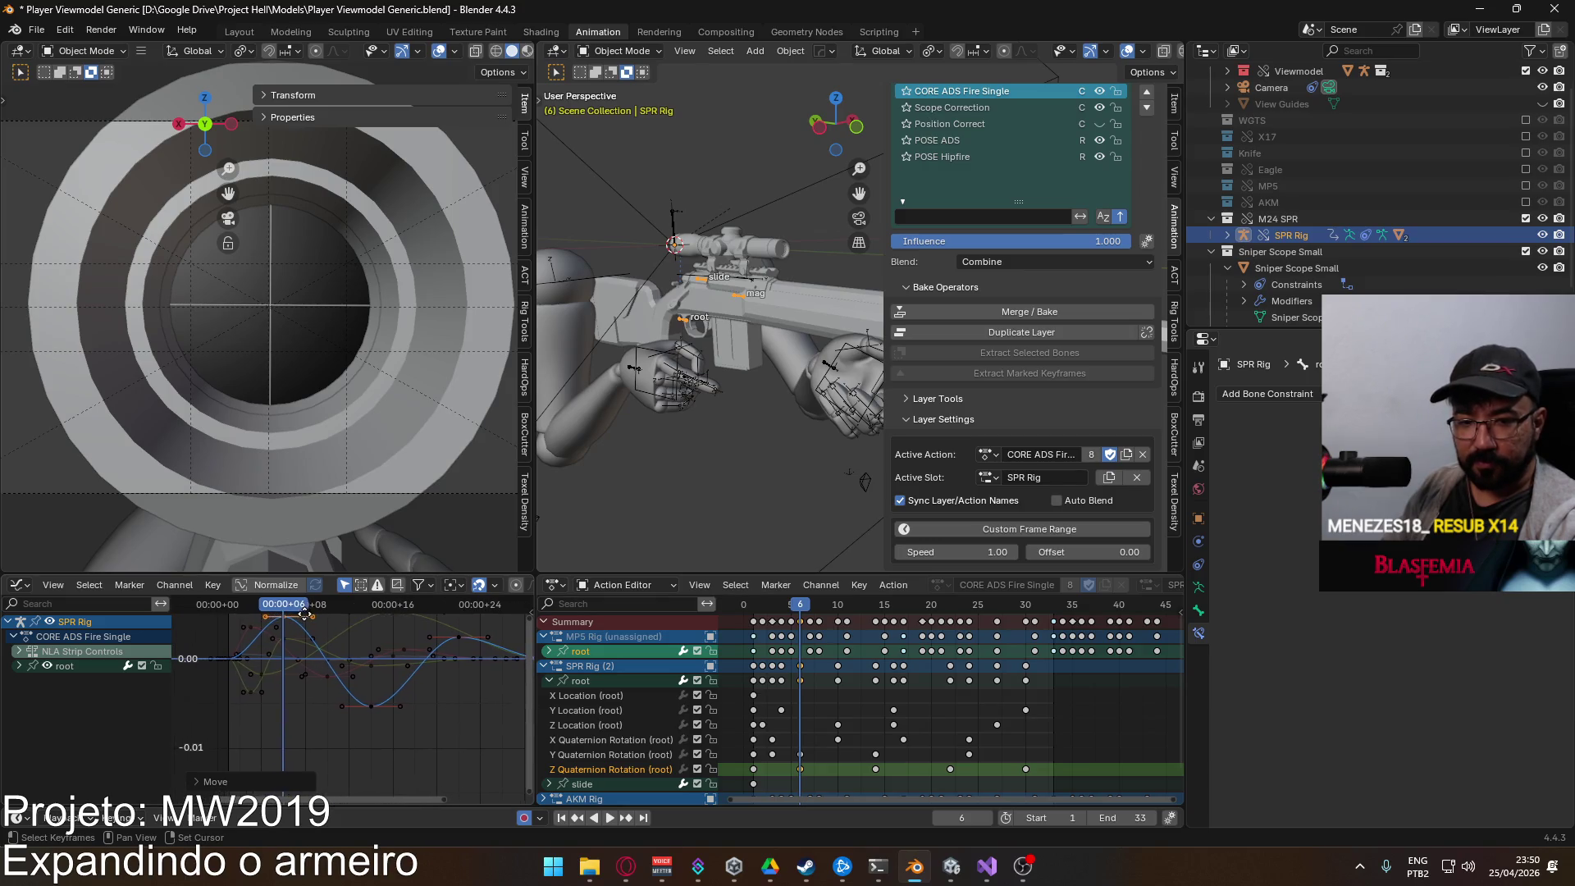
Step: Raise the Z rotation trough key and lower the following peak key
click(373, 705)
key(g)
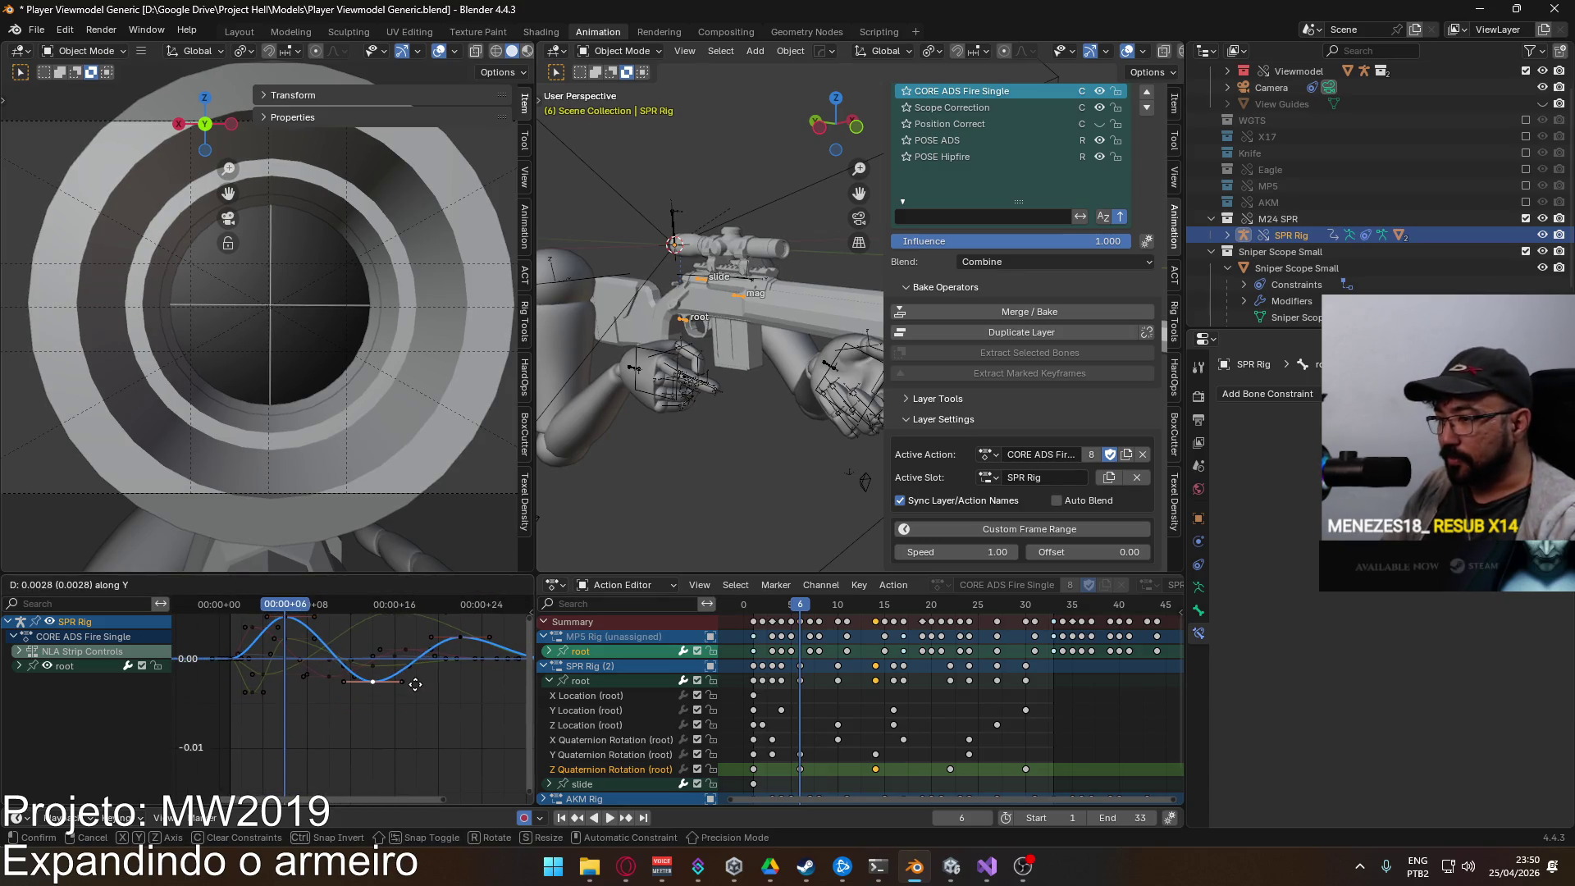
click(415, 681)
click(441, 650)
key(g)
key(y)
click(401, 678)
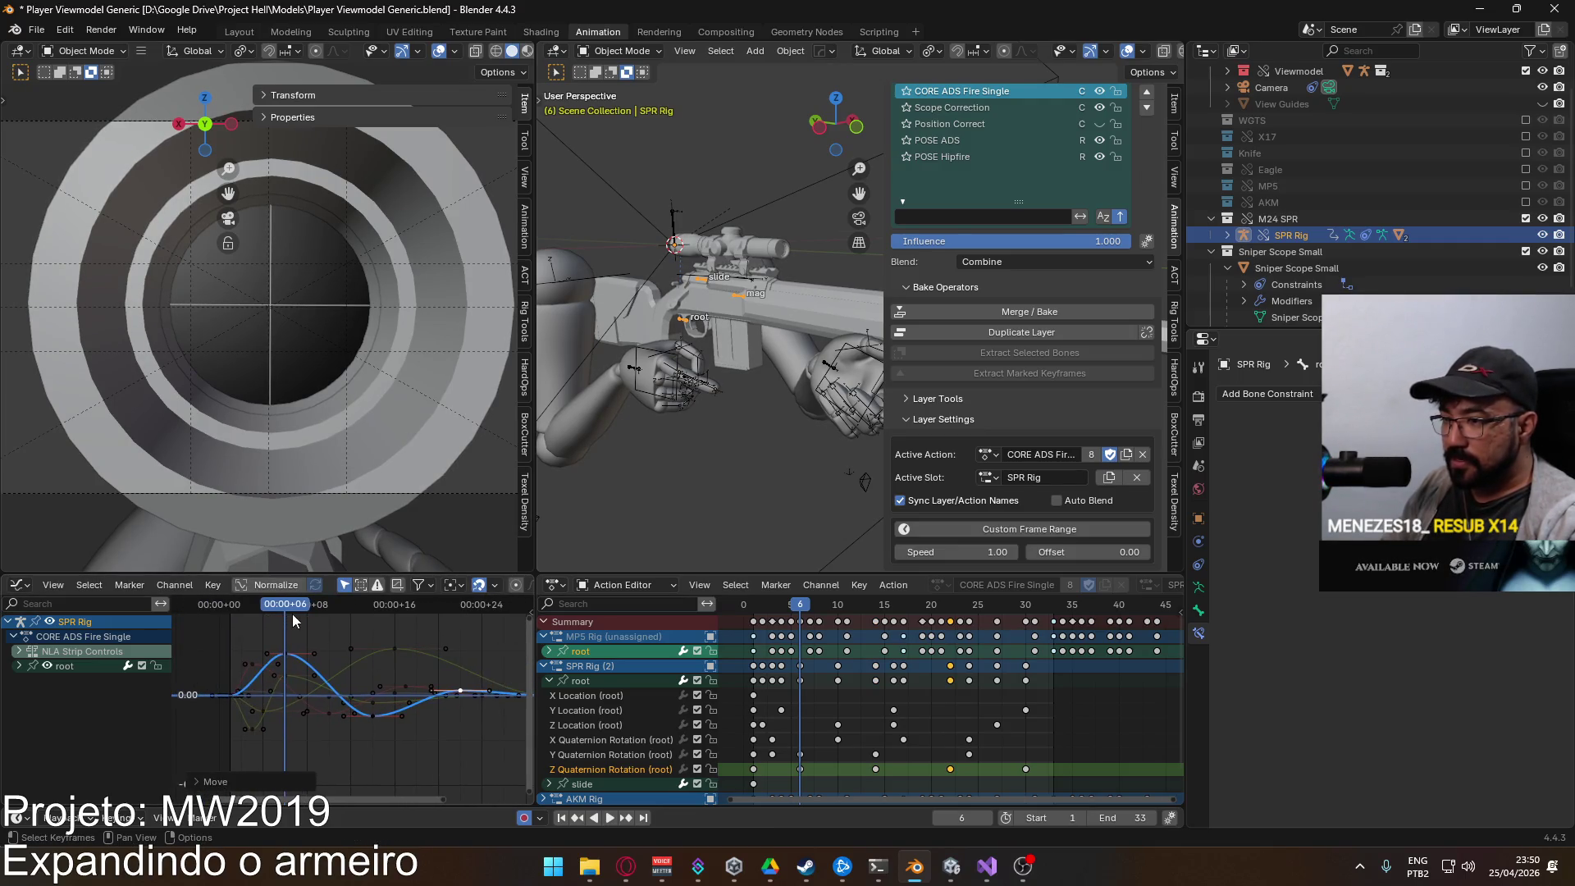
Step: Play back and scrub through the softened Z Quaternion Rotation motion from frame 1
click(228, 612)
key(space)
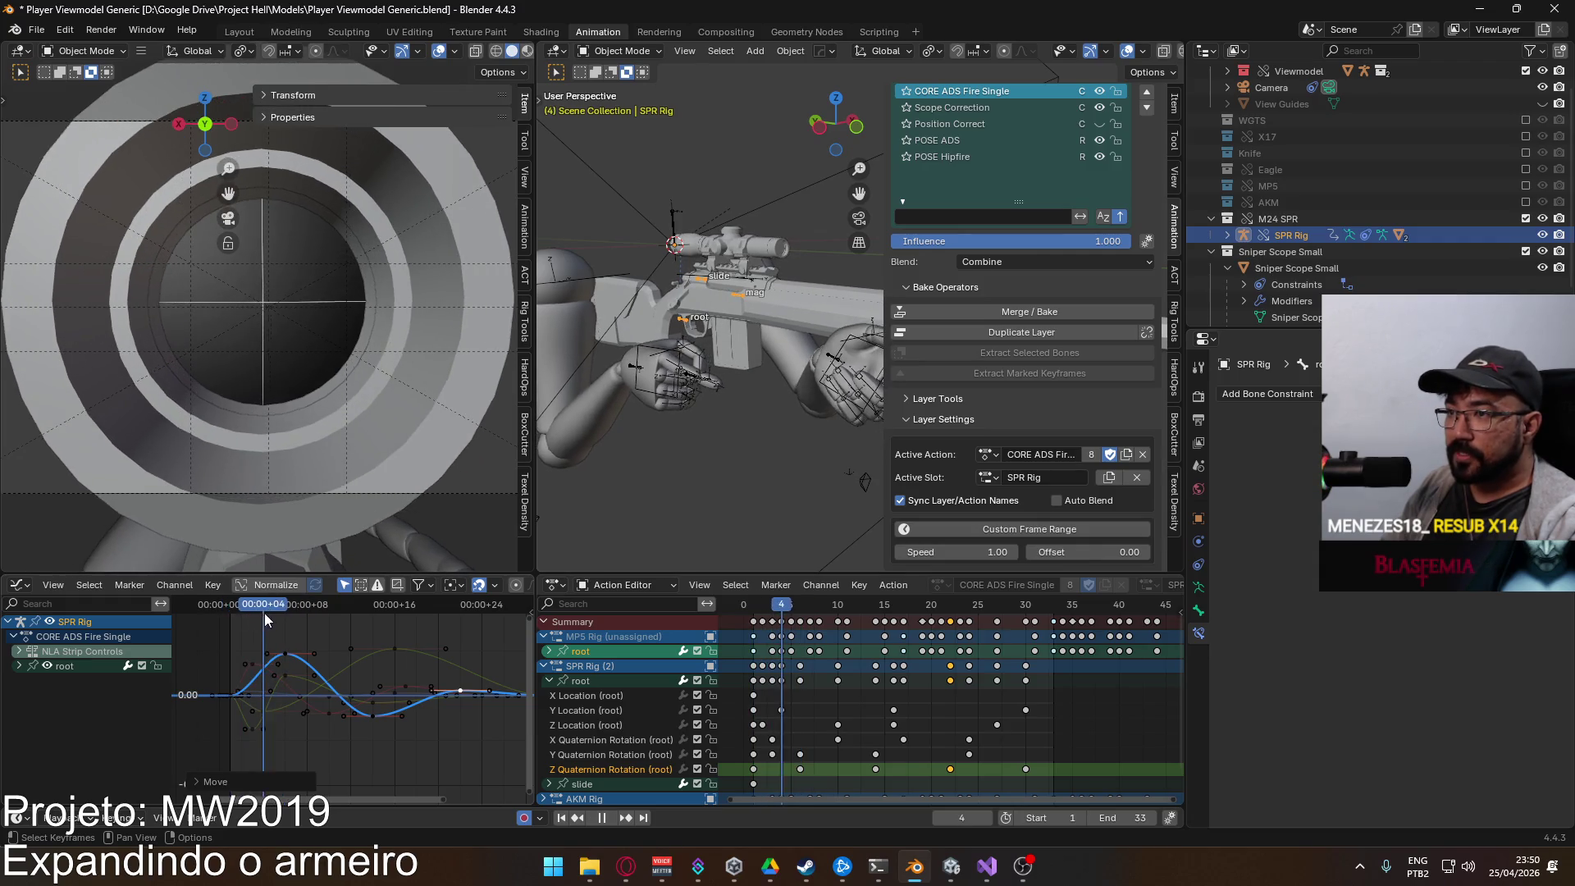
key(space)
click(284, 618)
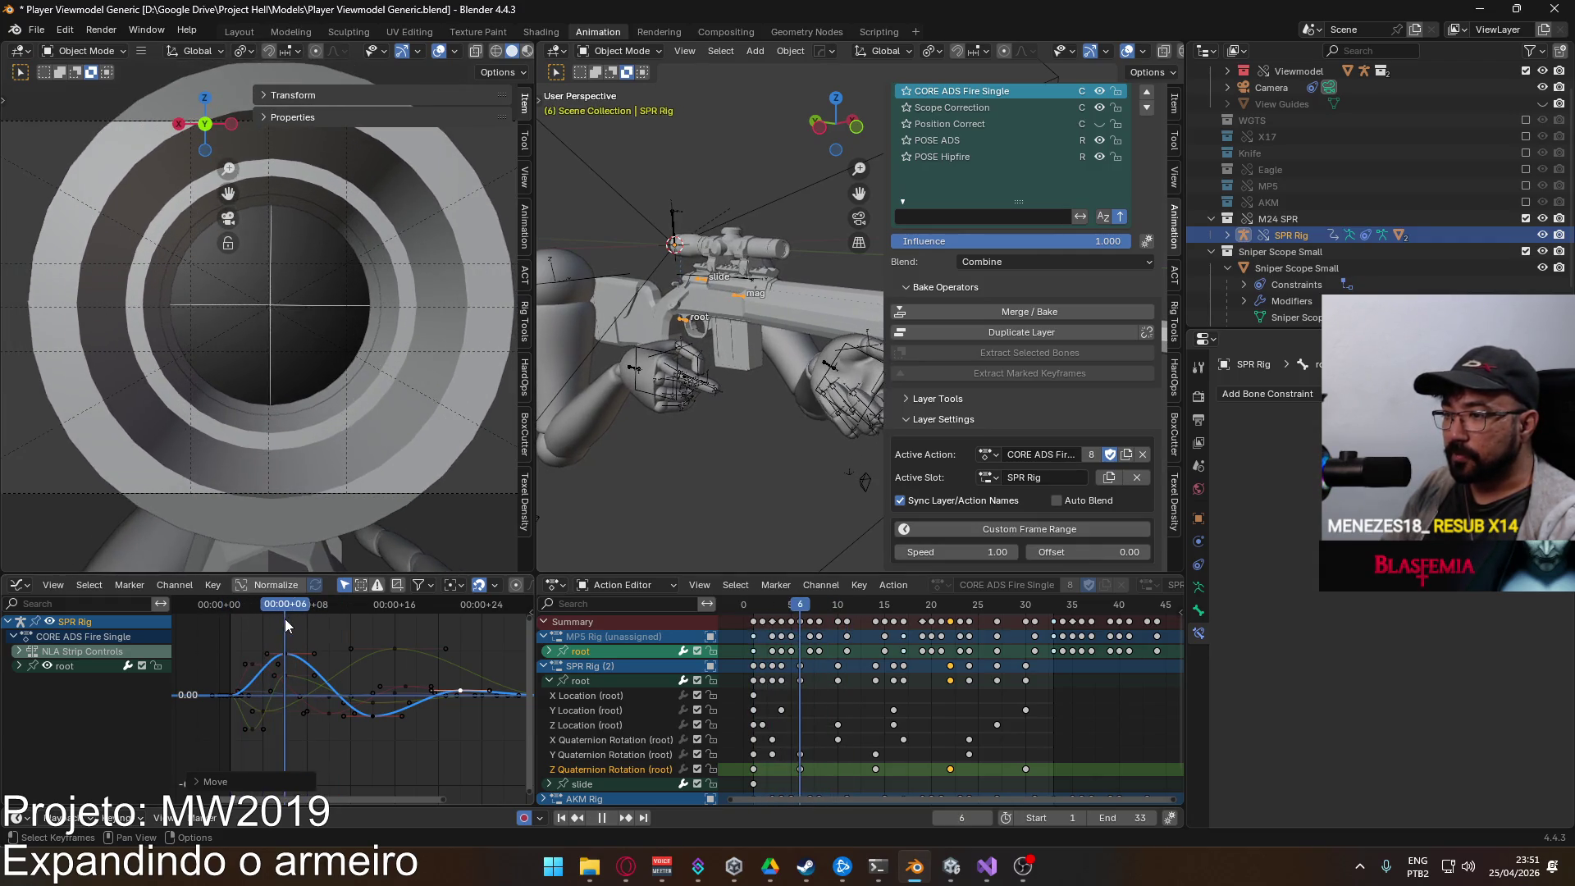
double_click(613, 770)
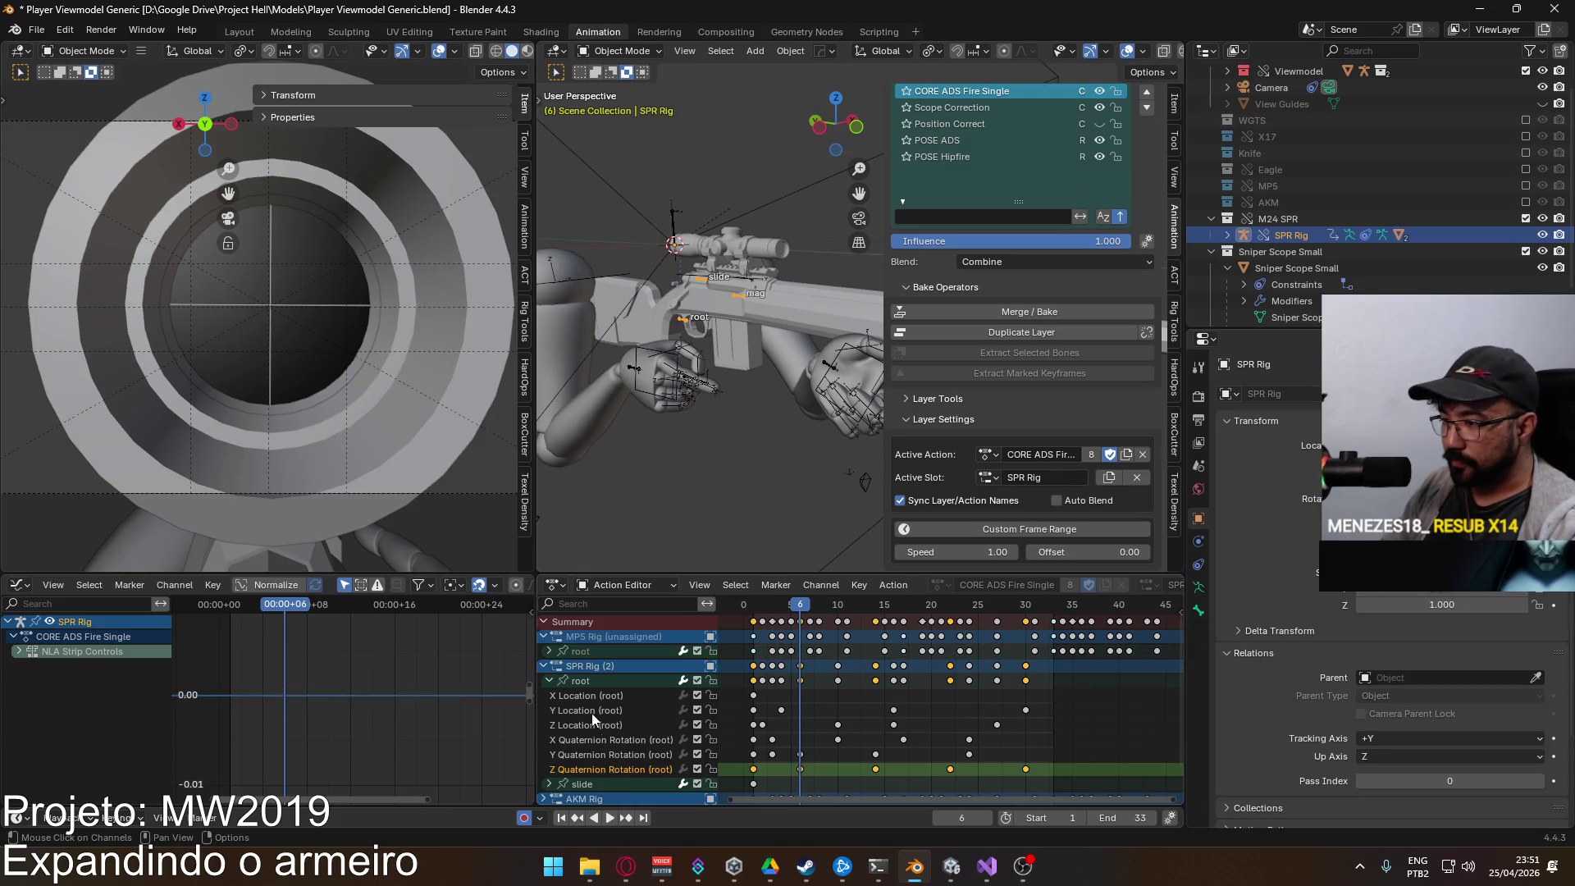
key(Home)
scroll(347, 693, up, 2)
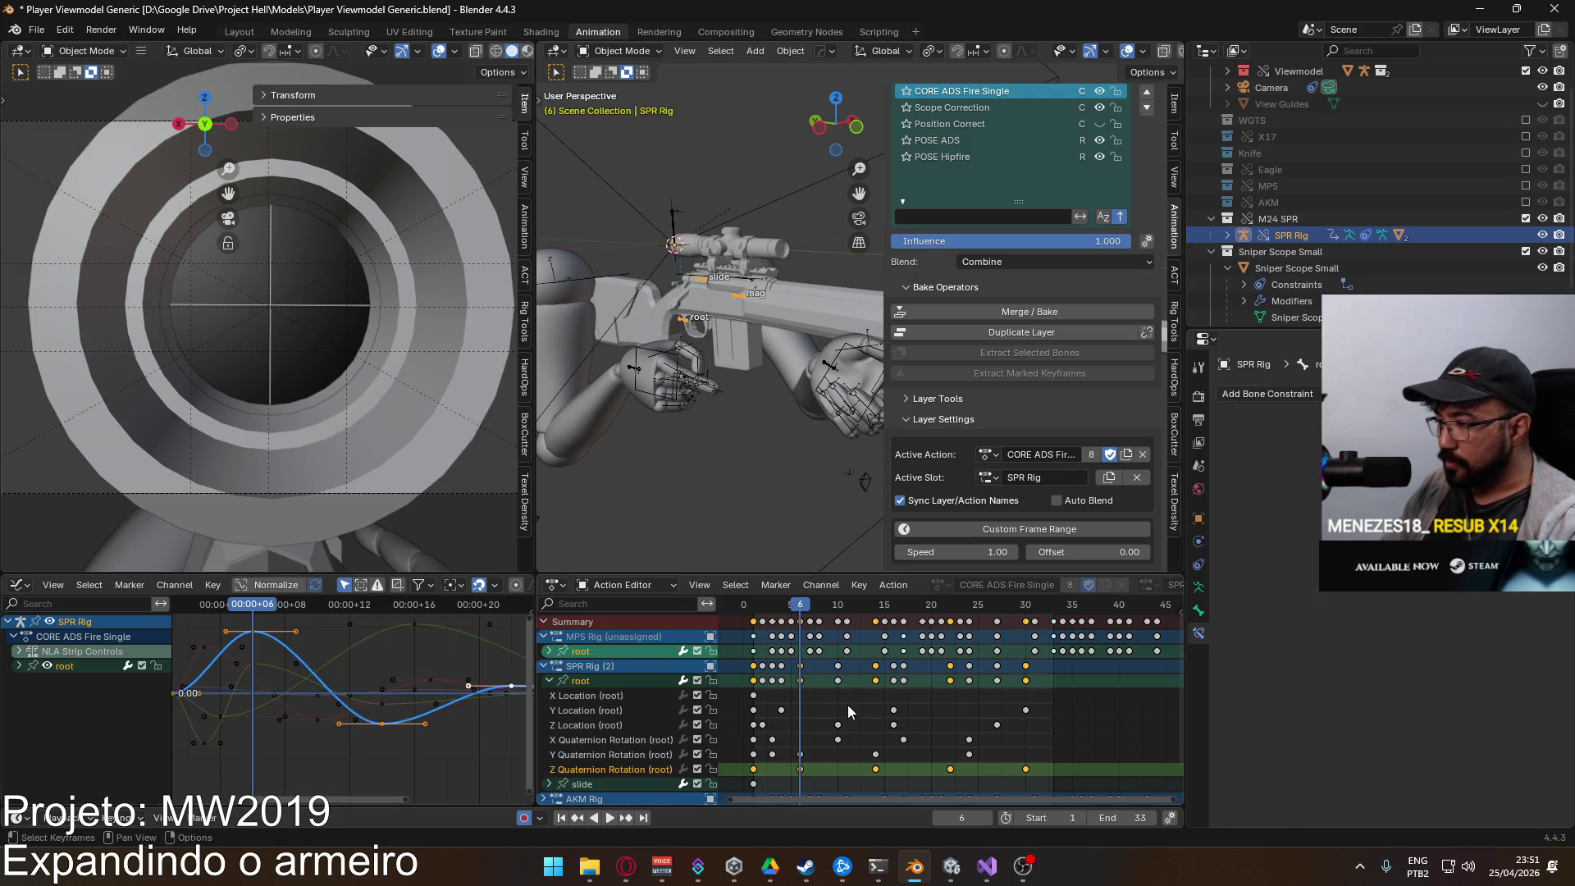
key(space)
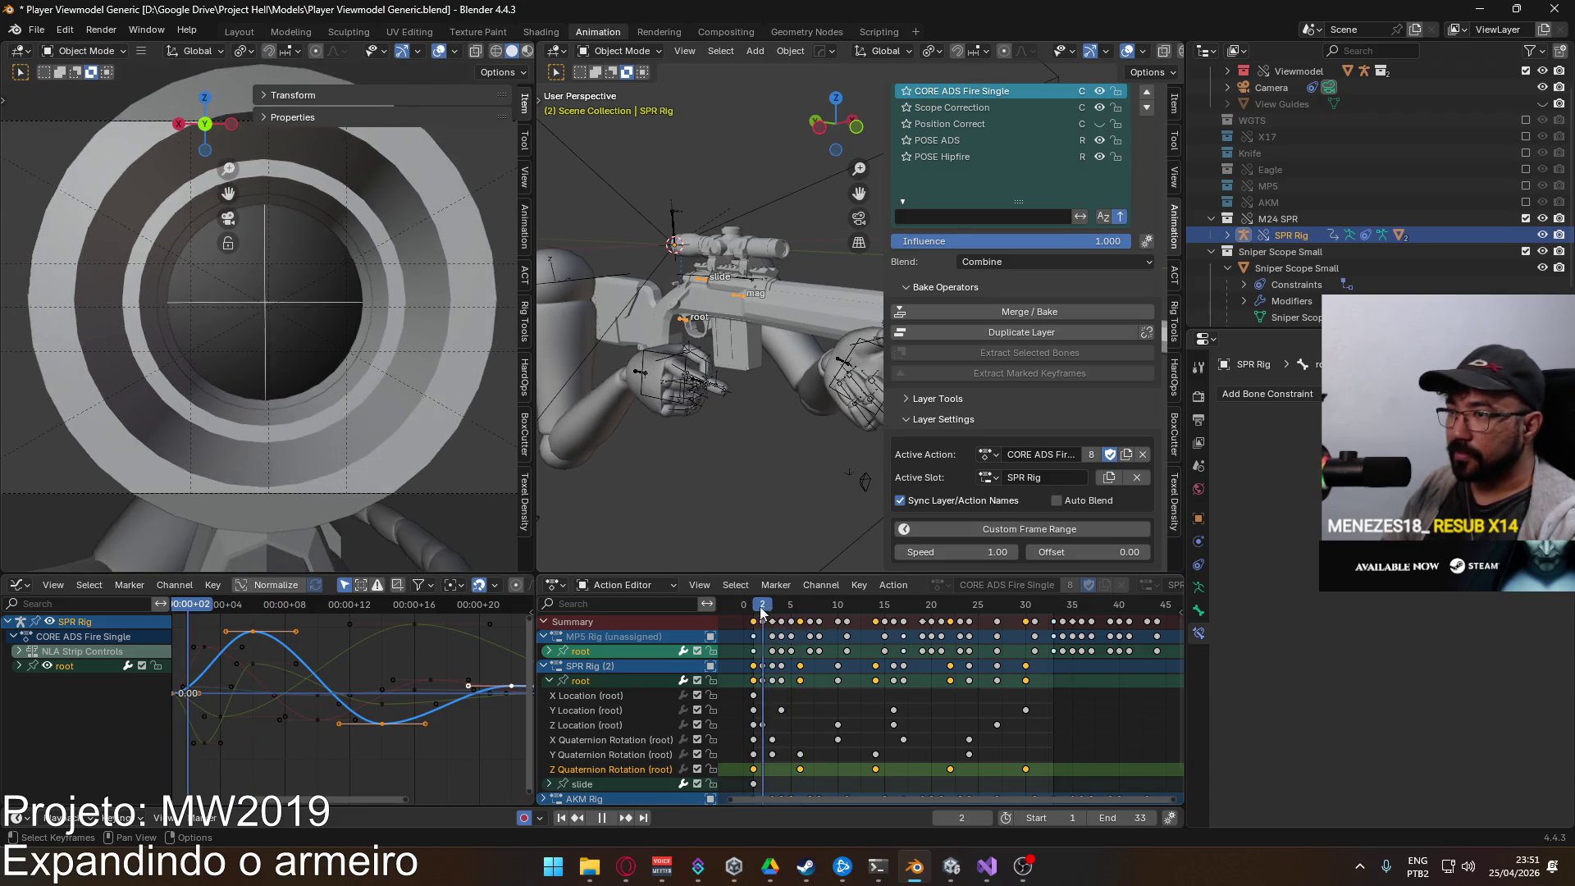
mouse_move(814, 603)
mouse_down()
mouse_move(851, 605)
mouse_move(726, 611)
mouse_move(1044, 632)
mouse_move(896, 637)
mouse_up()
key(Escape)
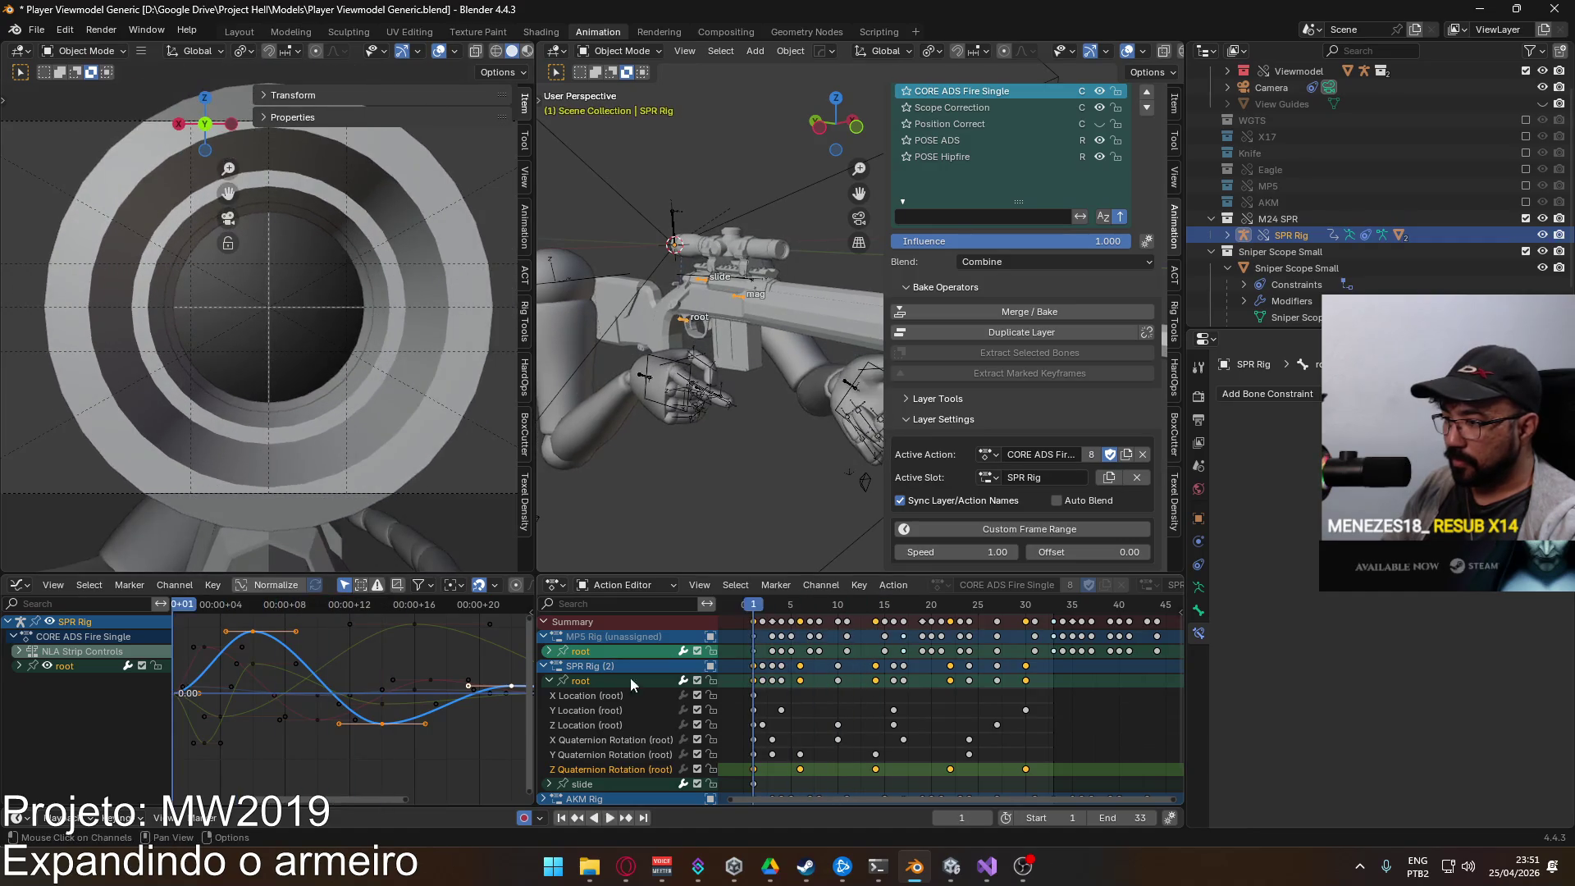
Step: Flatten the peak of the root's Y Location curve and play back to check
click(588, 710)
click(588, 681)
key(Home)
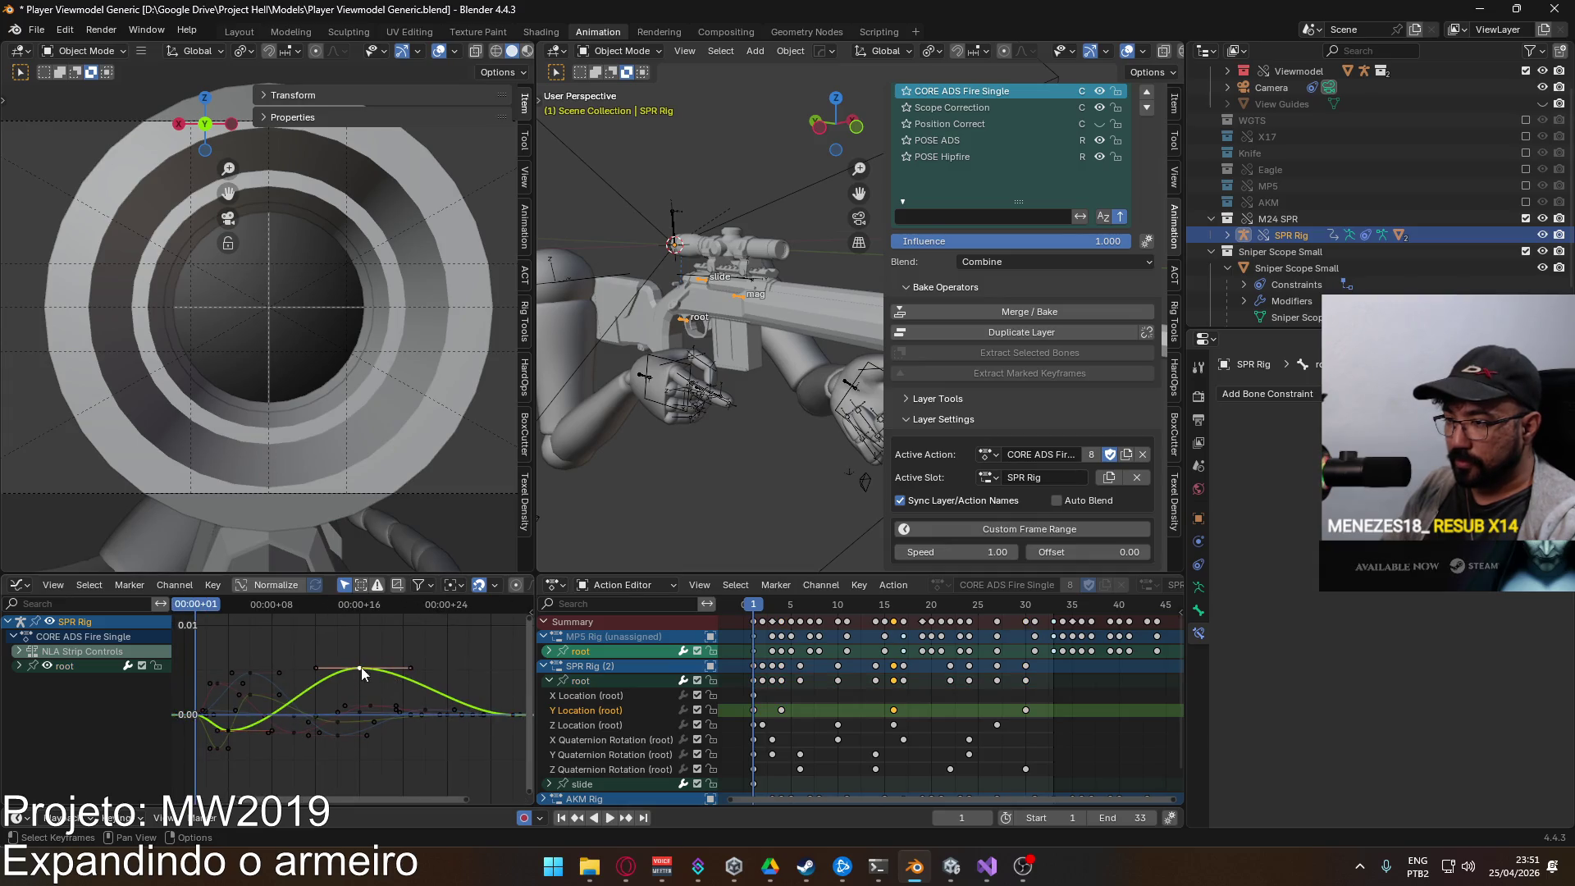
key(g)
key(y)
click(400, 712)
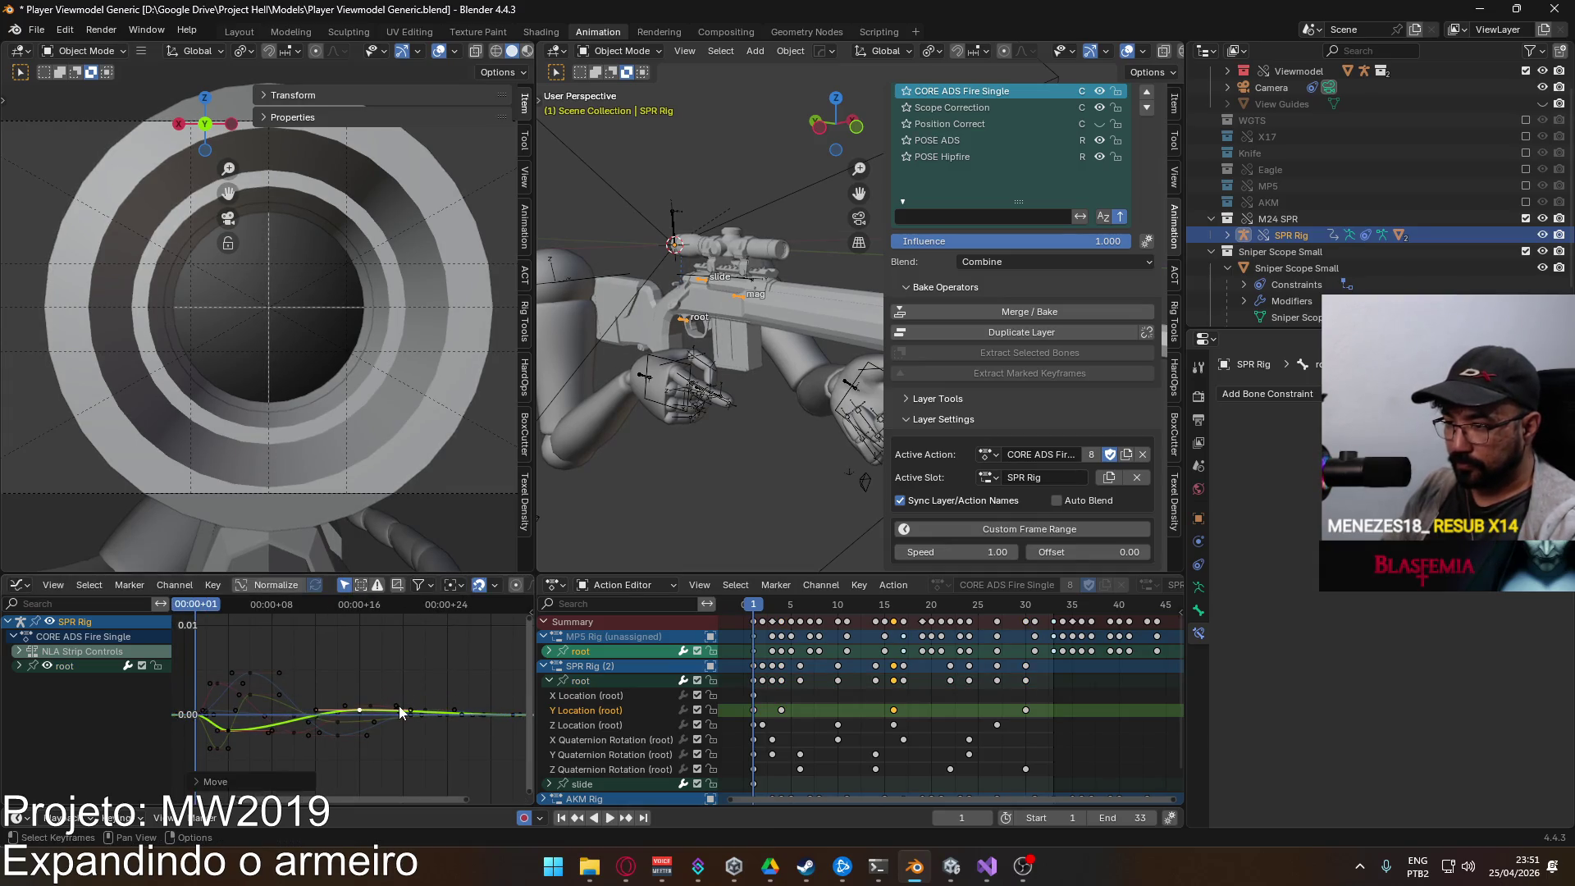
scroll(330, 699, up, 1)
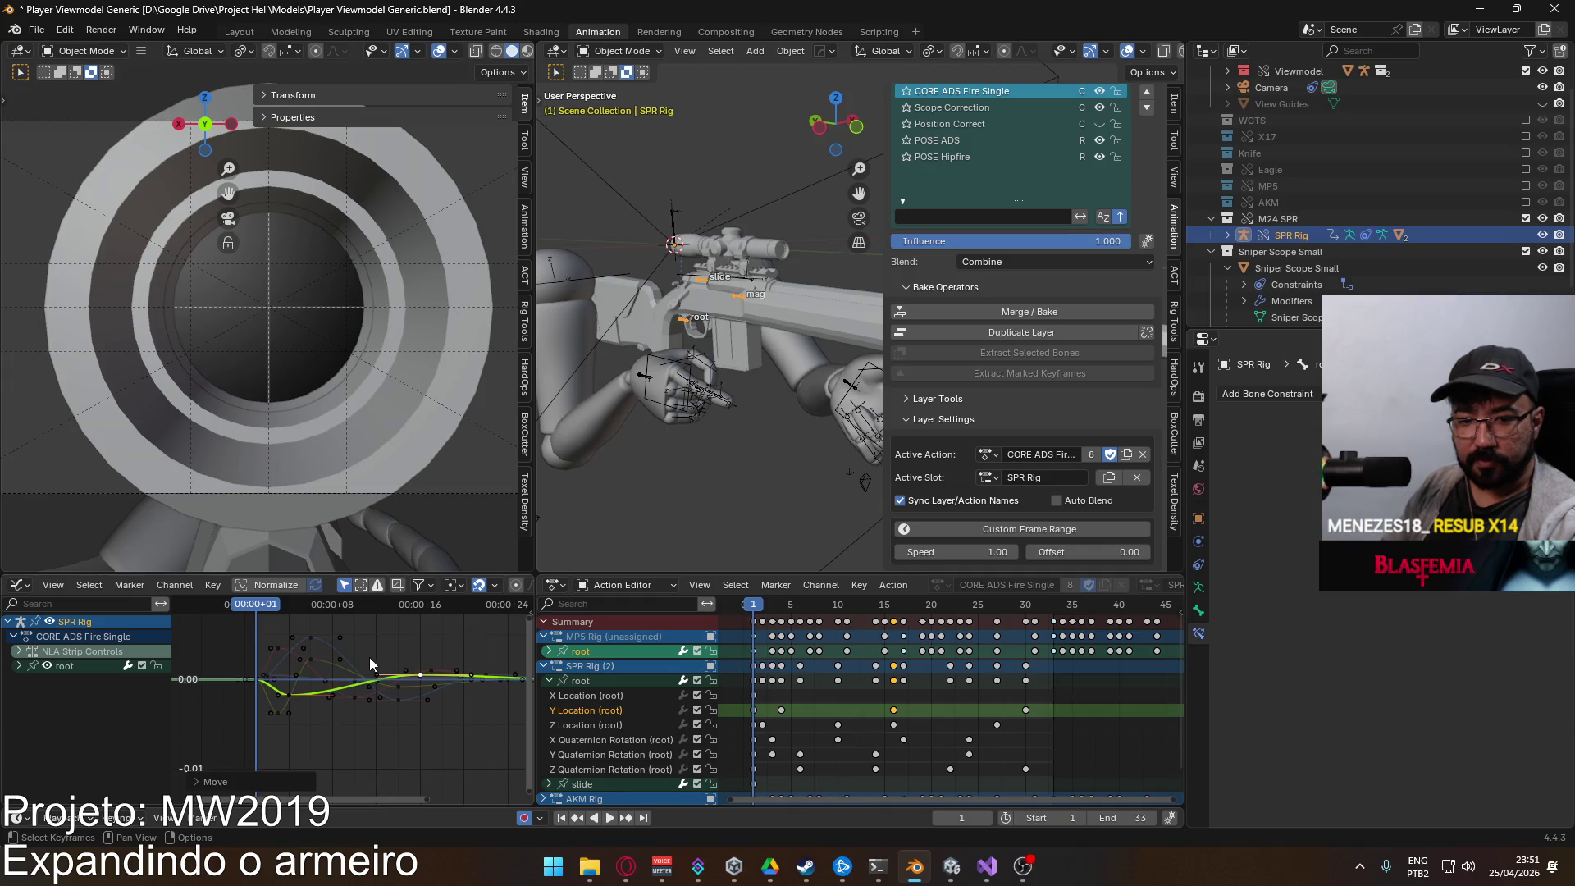
scroll(416, 668, up, 1)
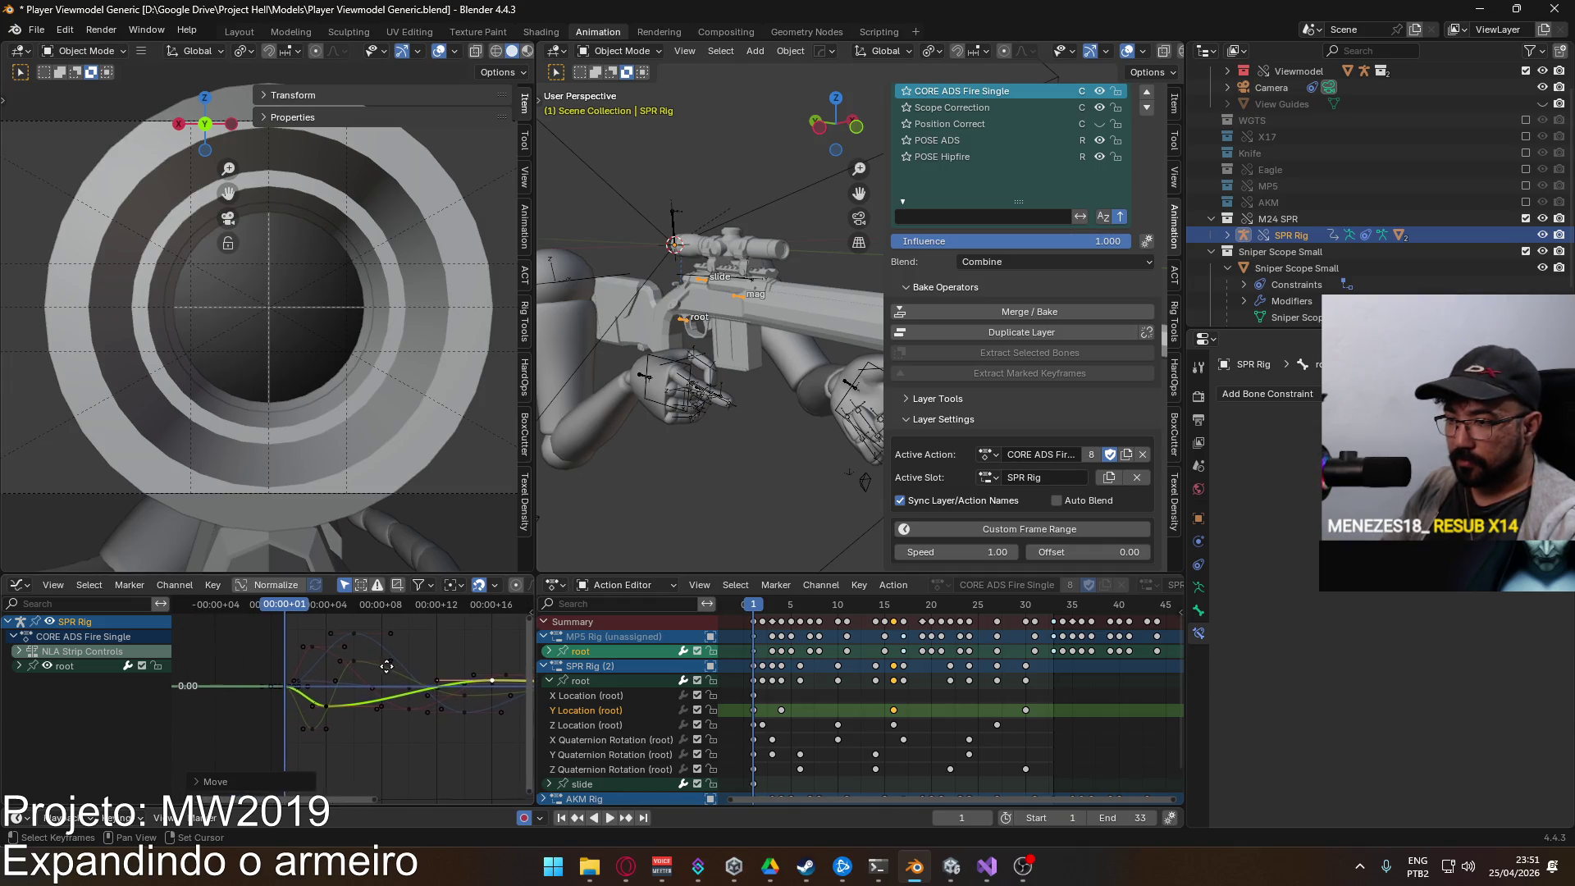
key(space)
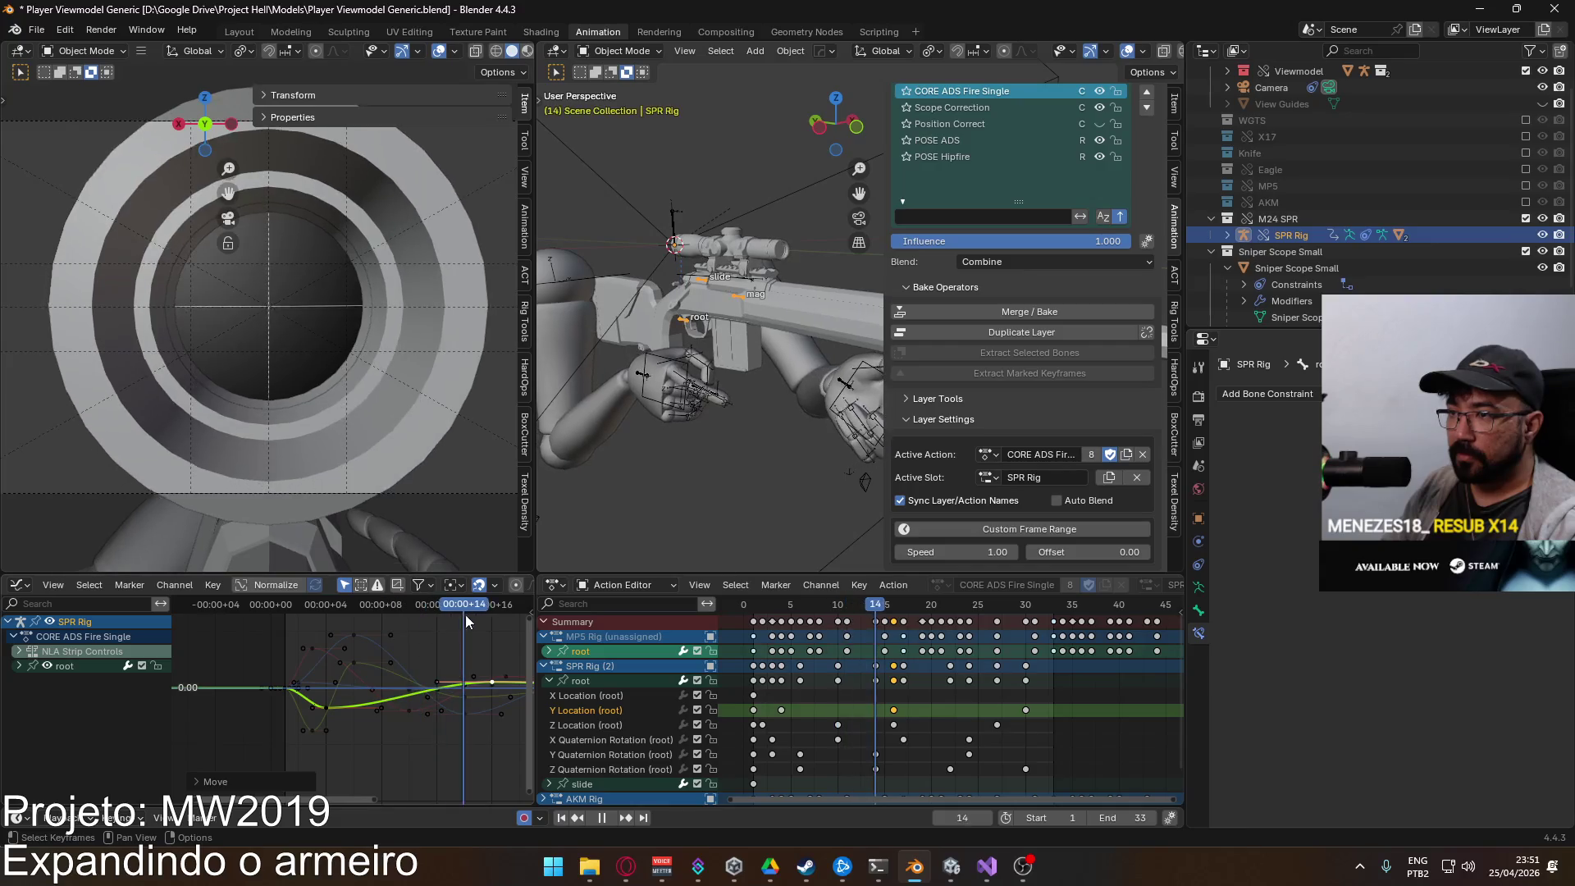
key(space)
Step: Deepen the Y Location dip at frame 4 after scrubbing through the animation
scroll(456, 672, down, 2)
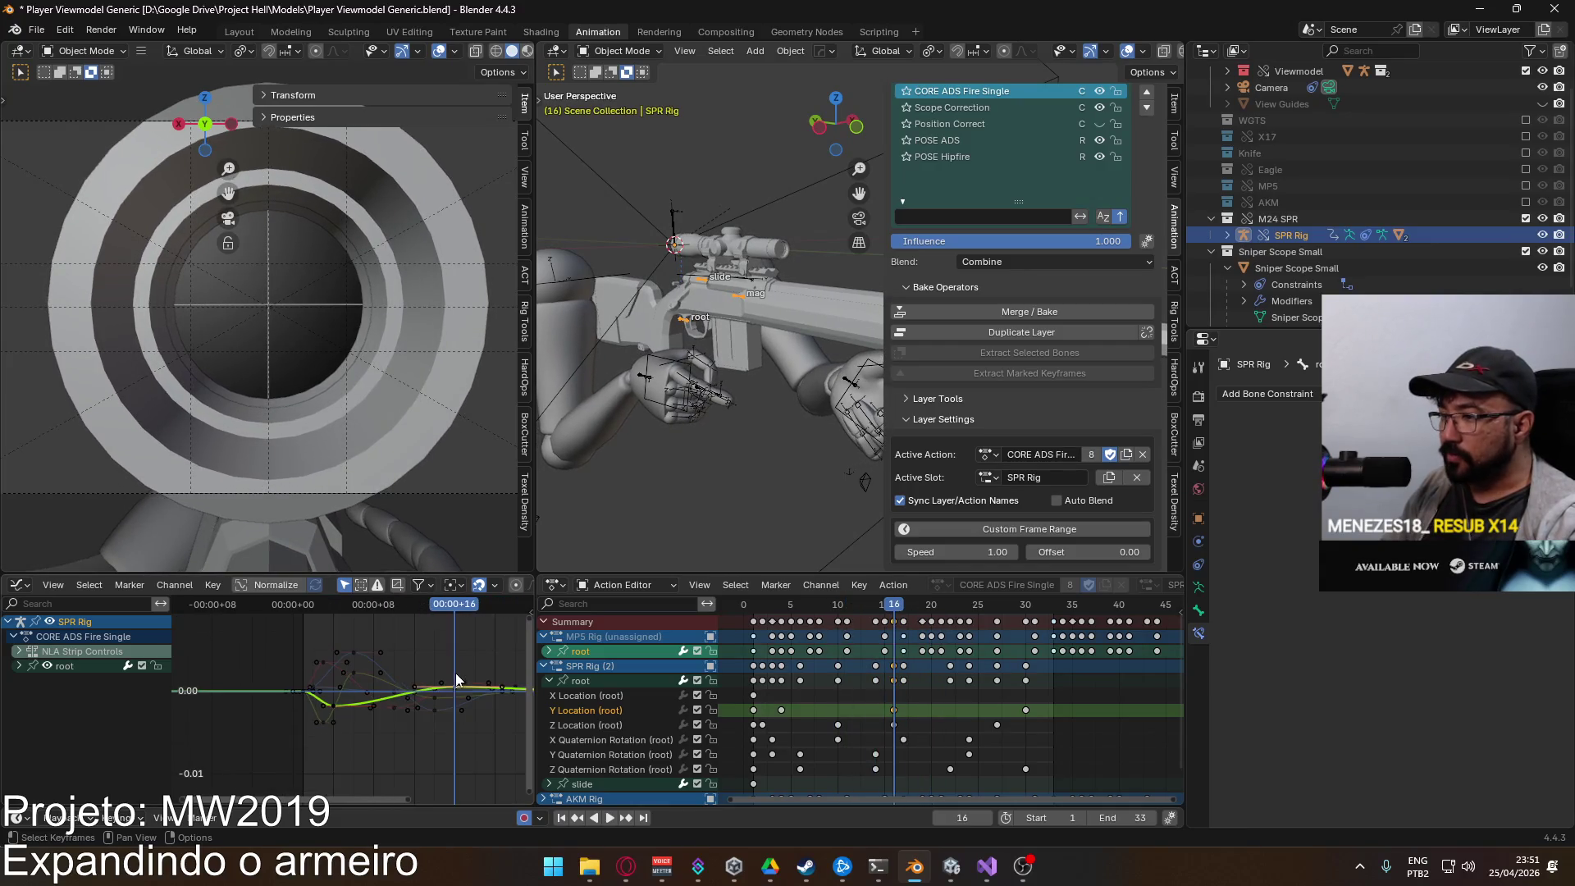
drag(314, 674, 309, 675)
mouse_move(342, 614)
mouse_down()
mouse_move(495, 609)
mouse_move(226, 608)
mouse_move(448, 631)
mouse_move(254, 633)
mouse_up()
key(space)
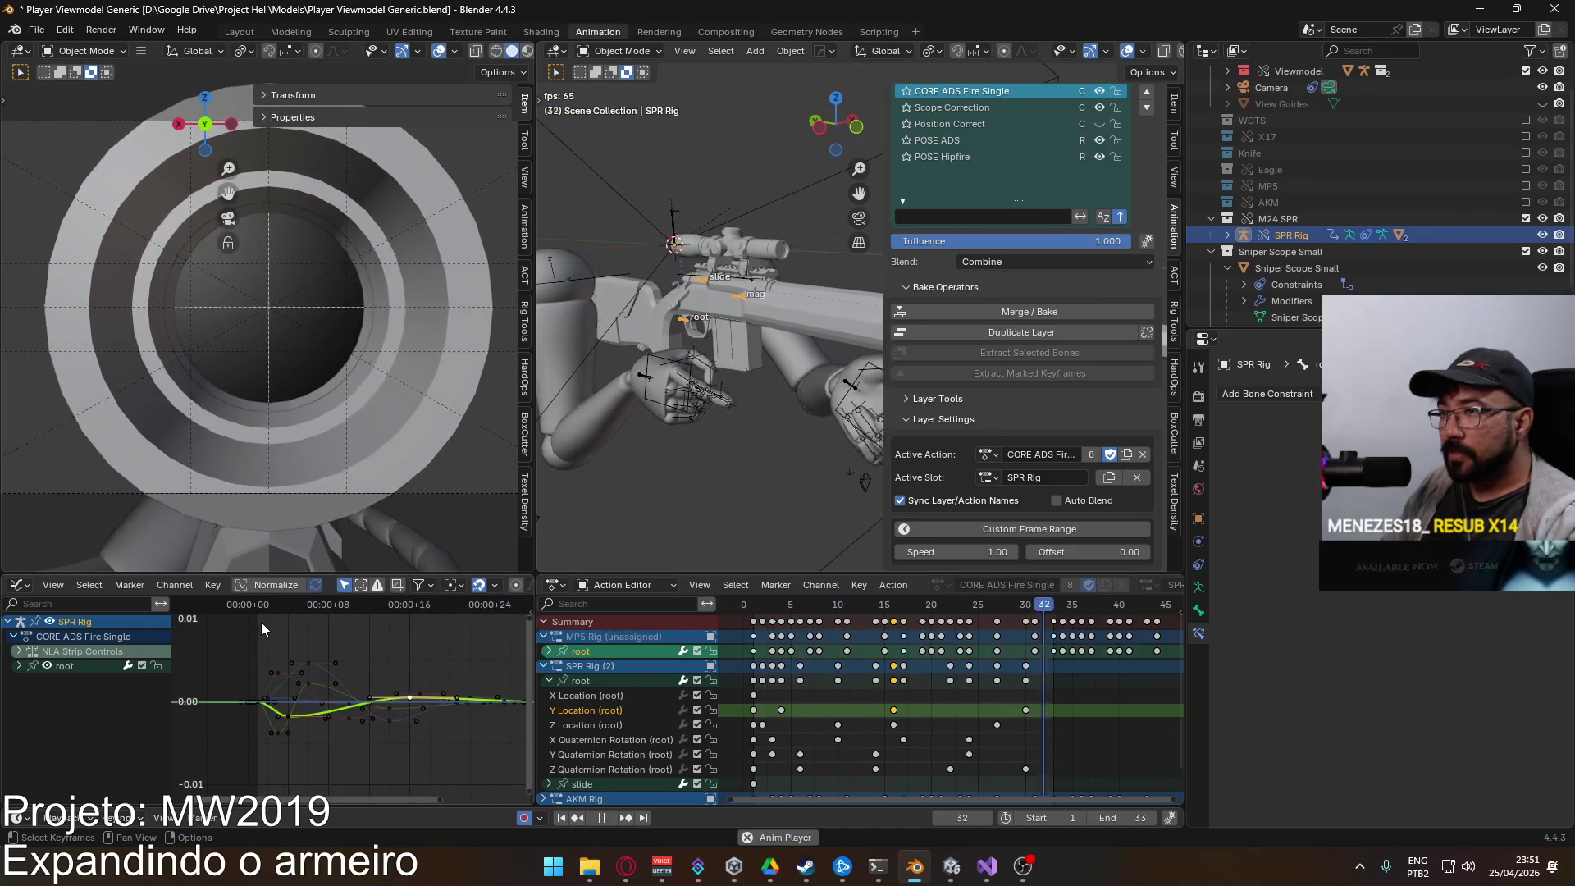
key(space)
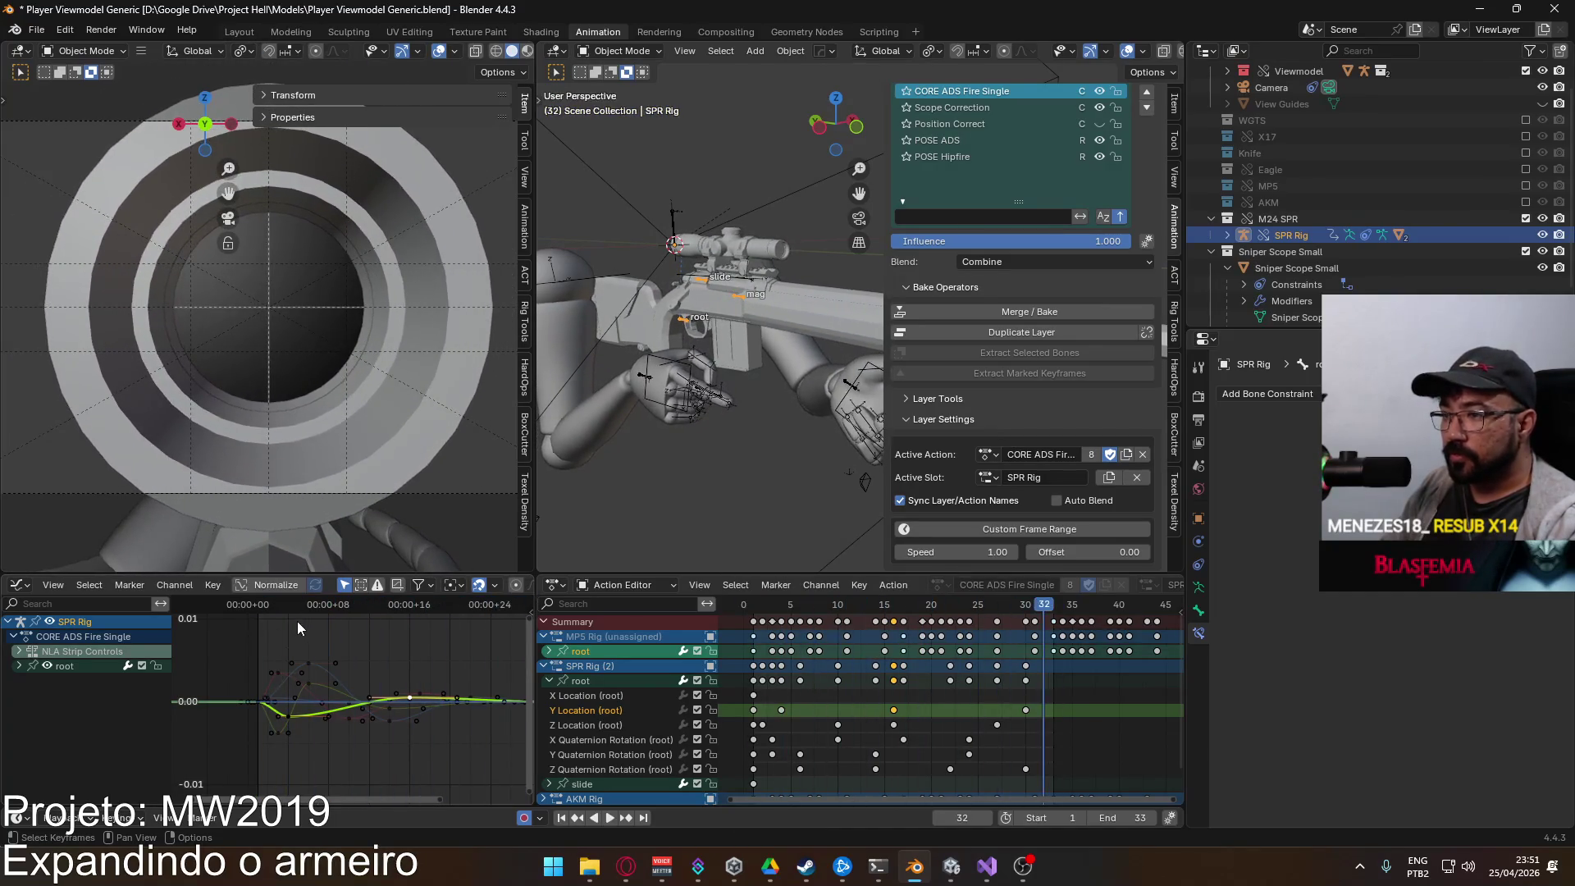
mouse_move(287, 613)
mouse_down()
mouse_move(262, 614)
mouse_move(288, 617)
mouse_up()
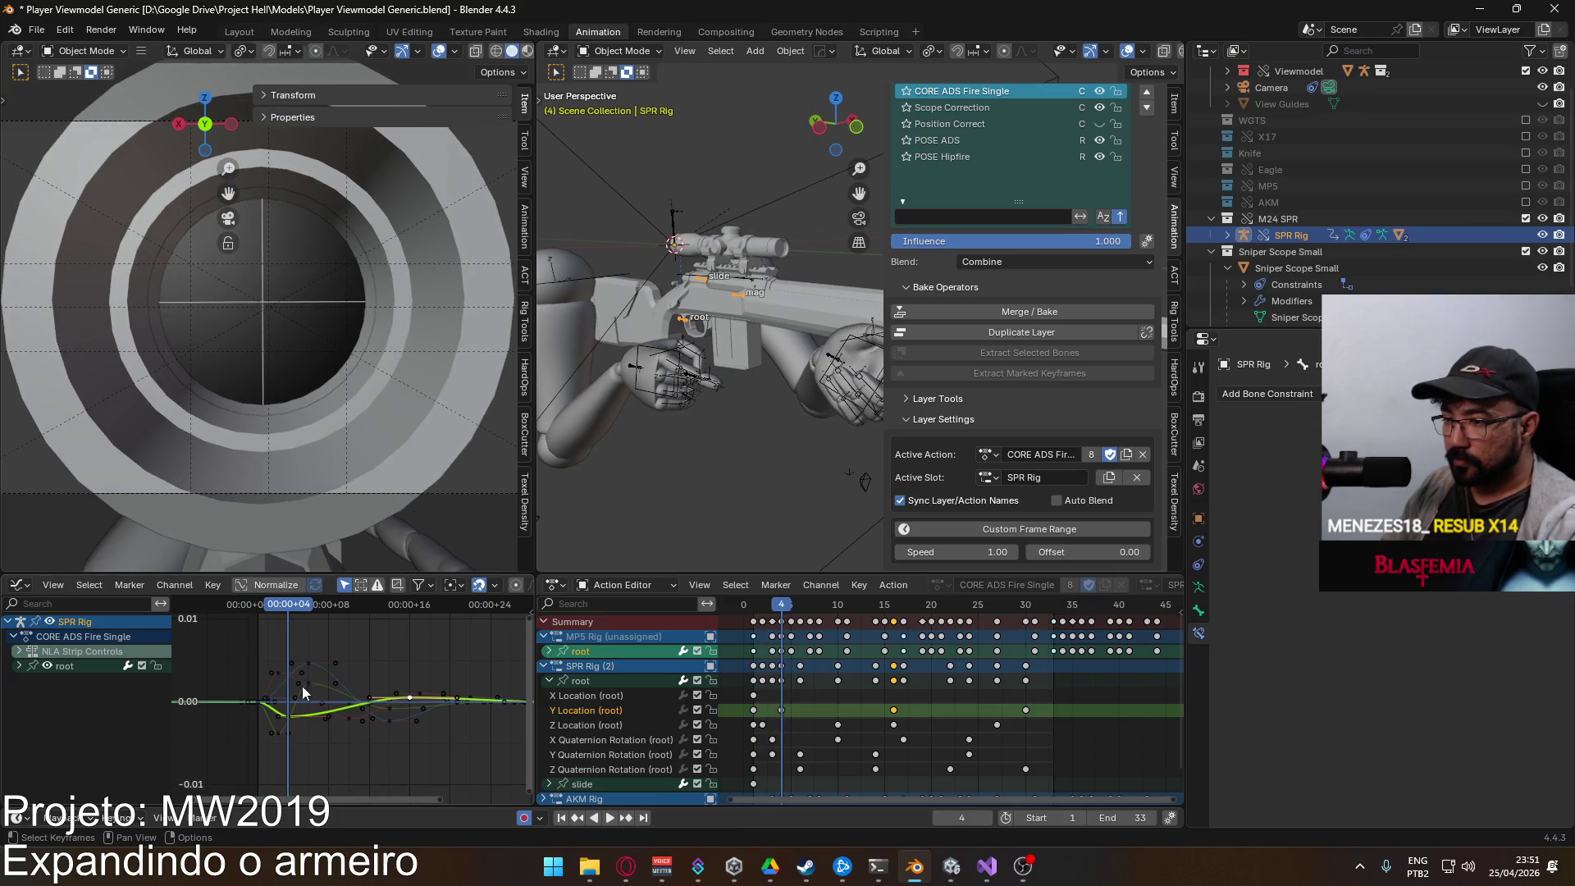
key(g)
key(y)
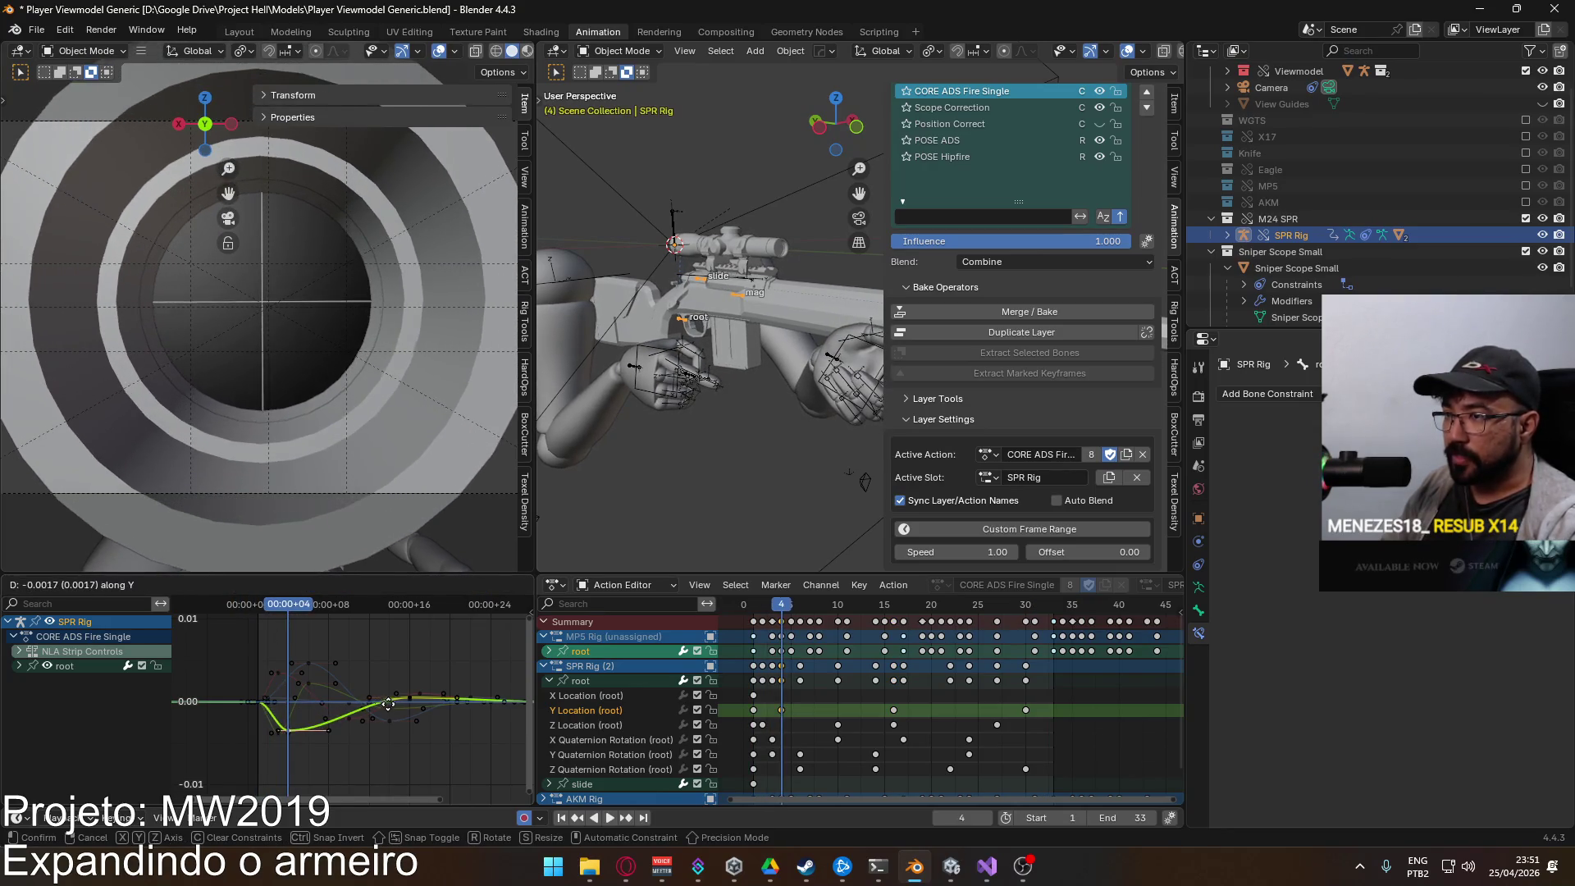
click(388, 701)
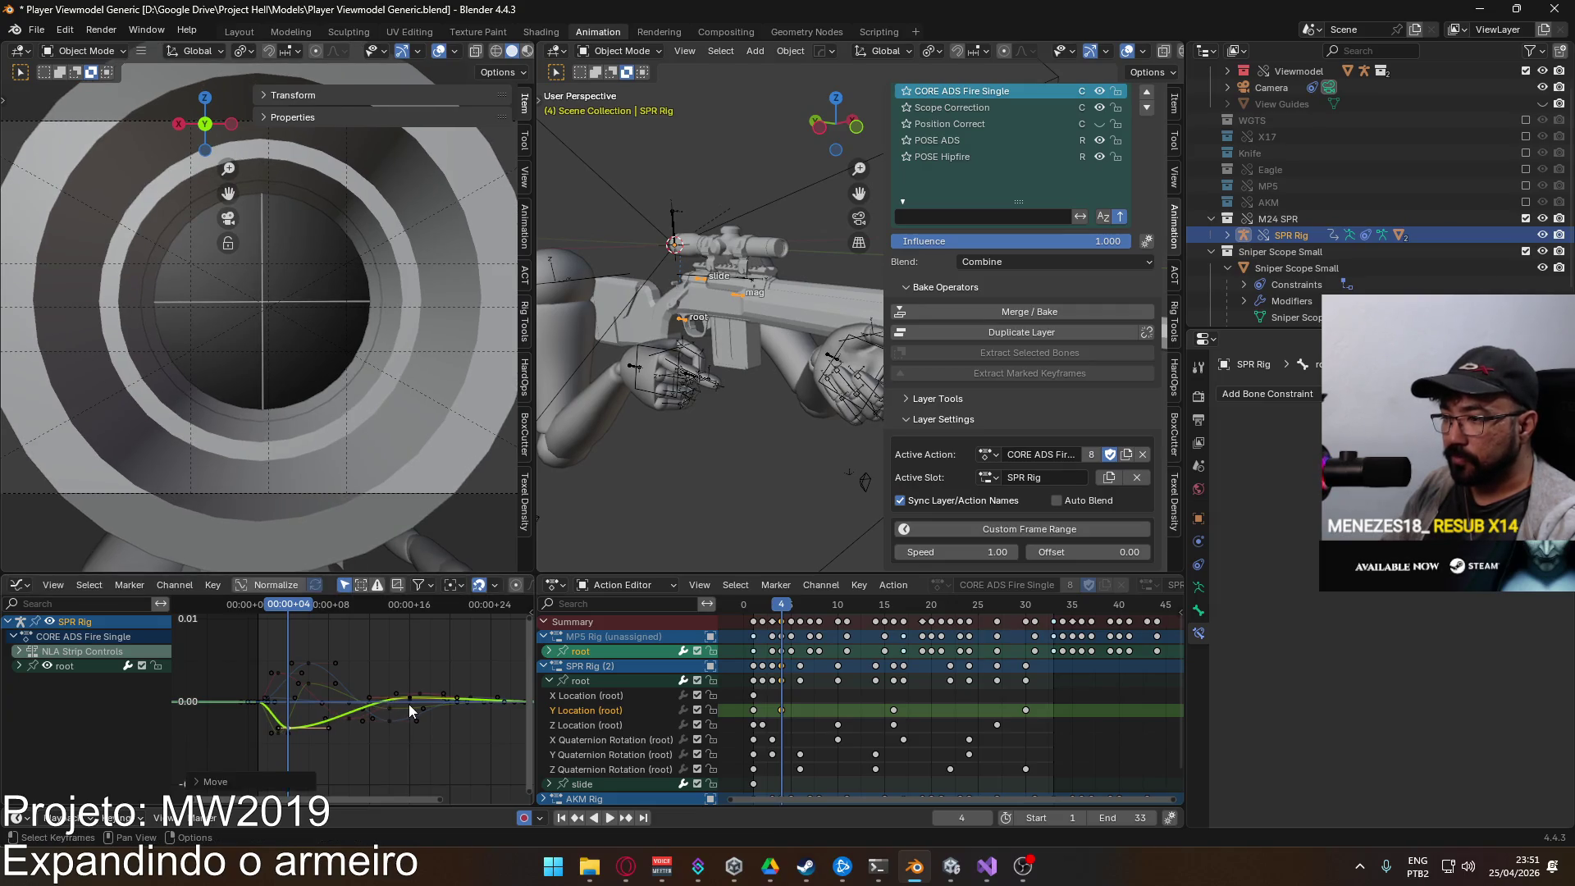
Step: Slide the frame-15 Y Location key earlier to about frame 13 and play back
click(408, 704)
scroll(457, 699, up, 1)
key(g)
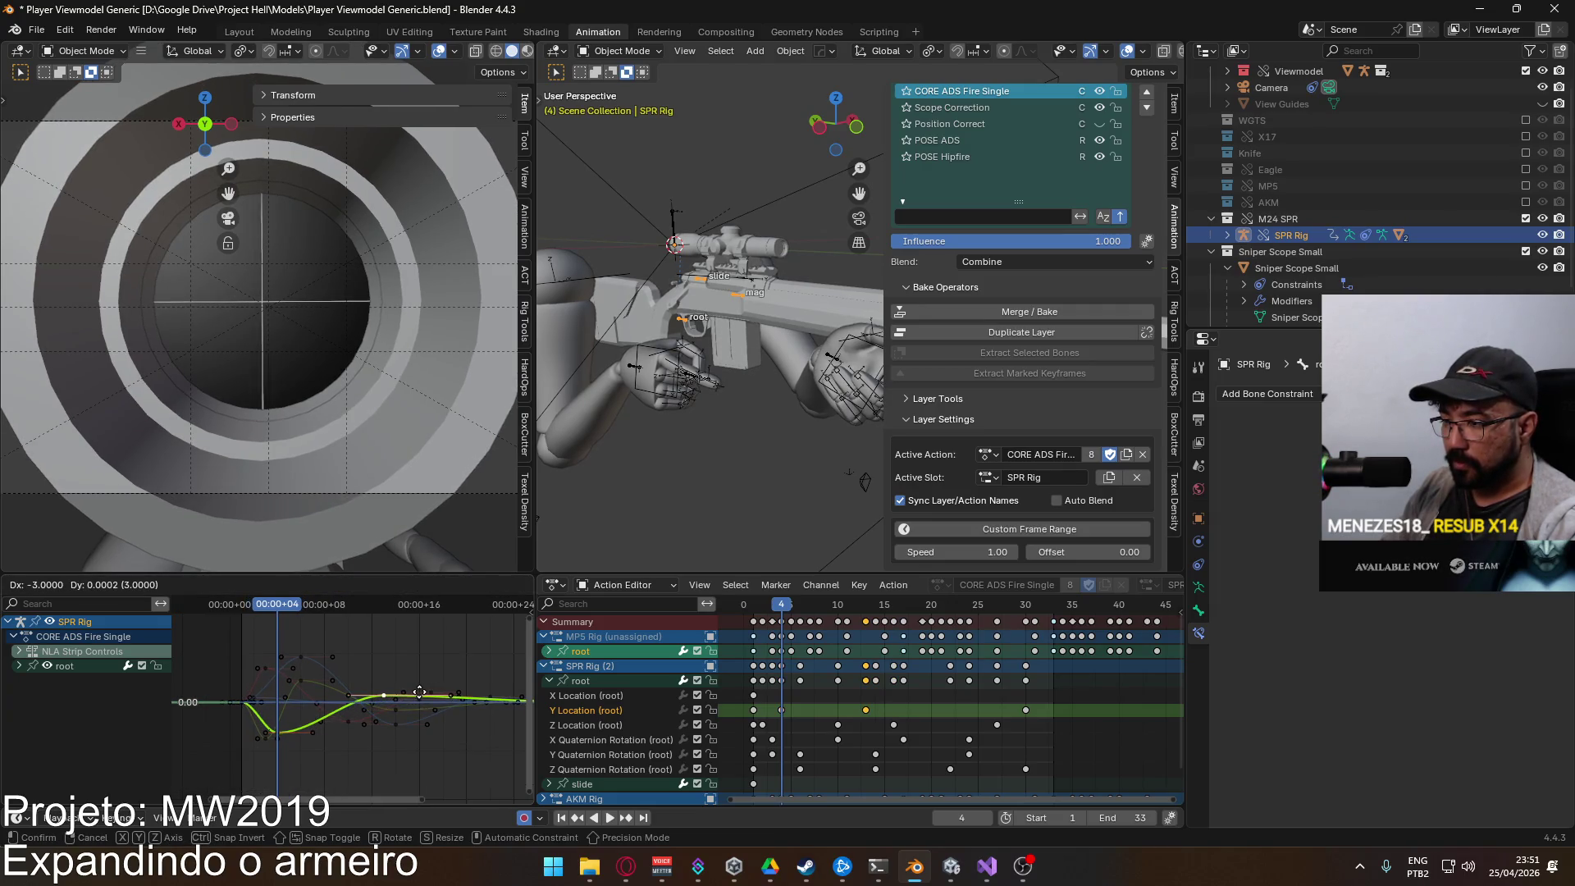
click(417, 692)
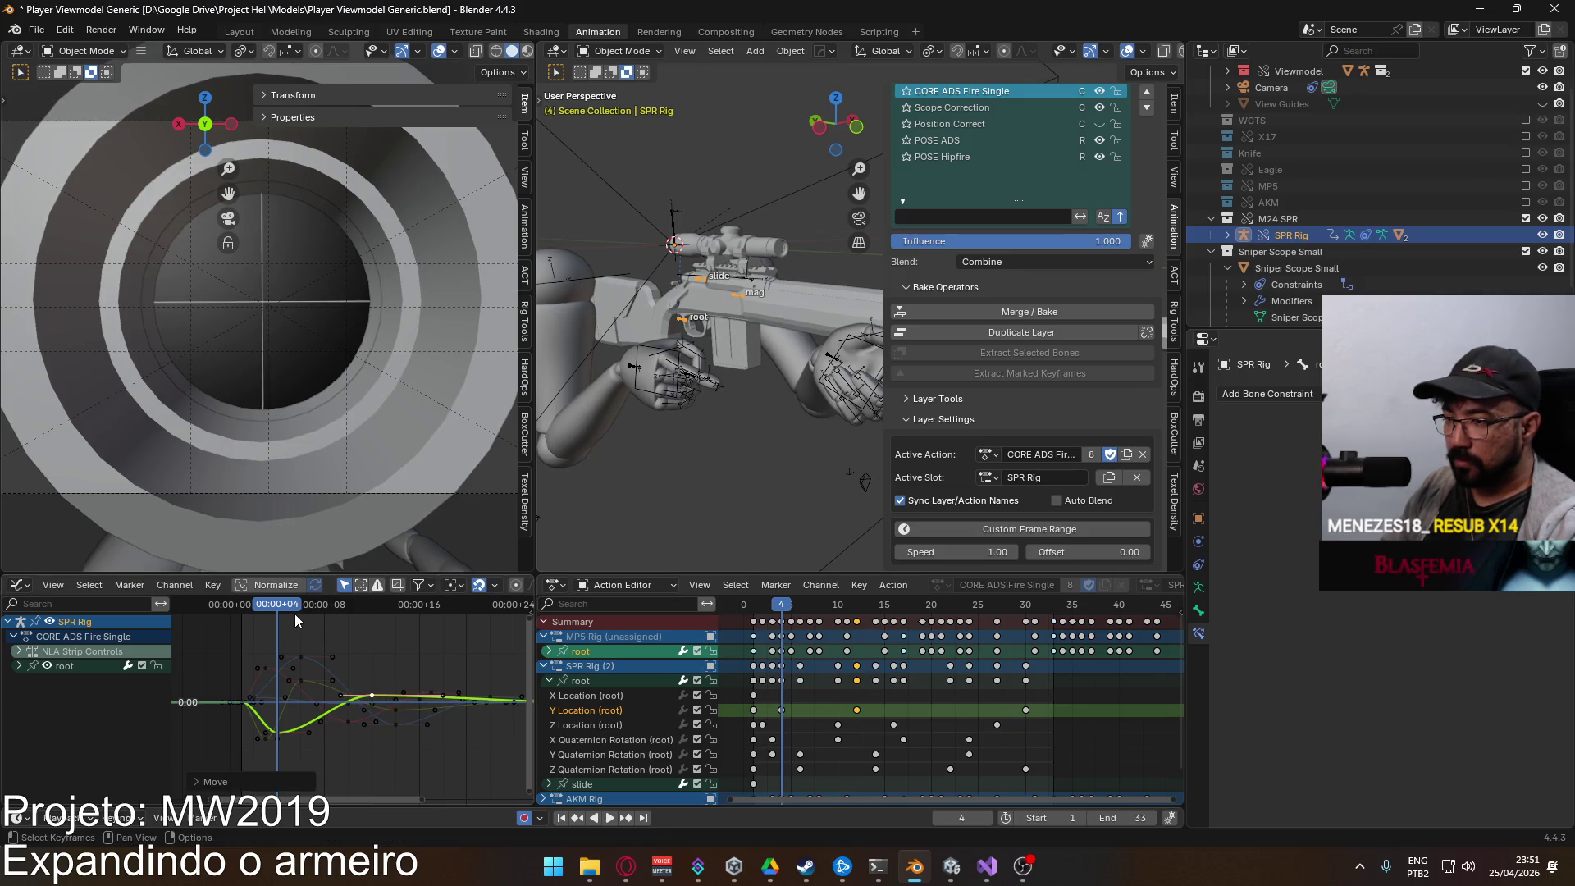
key(space)
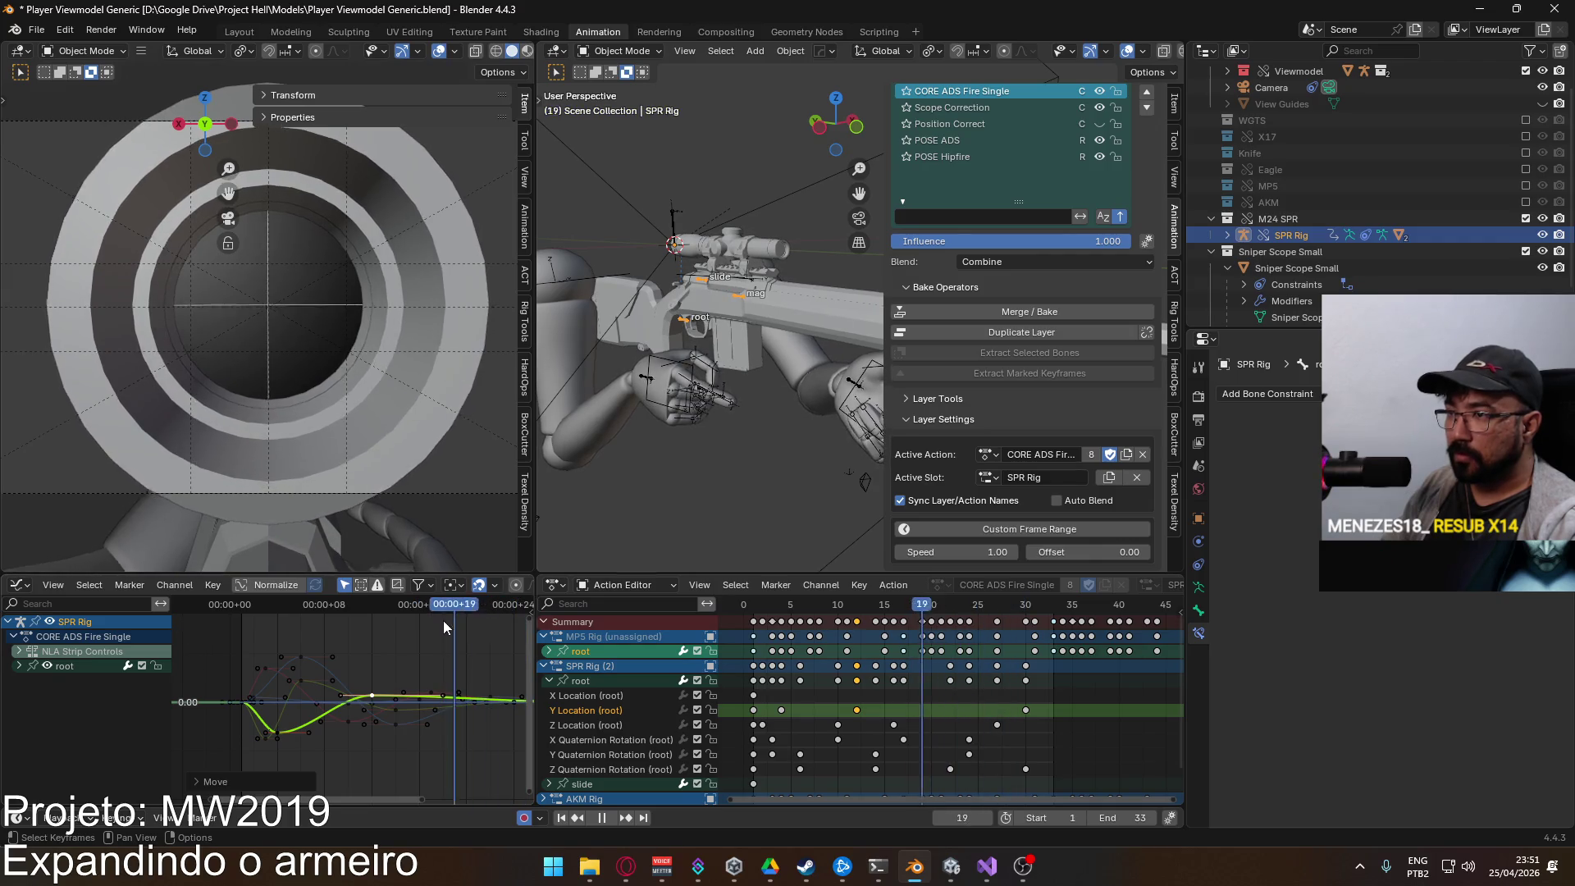
key(space)
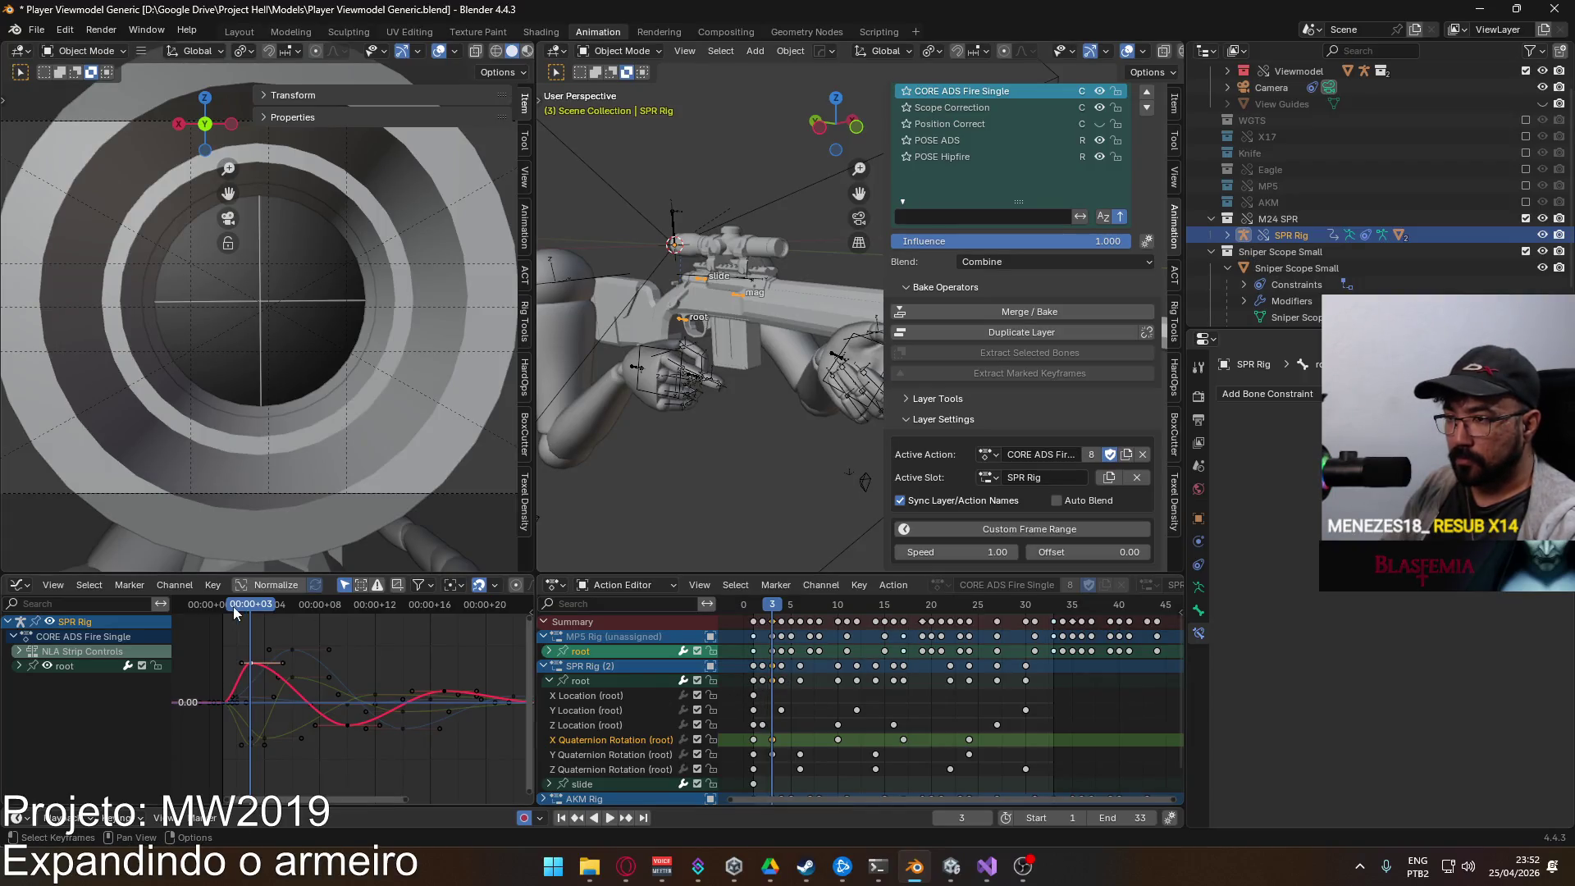
Step: Play the fire animation with the X Quaternion Rotation curve, stopping at frame 3
key(space)
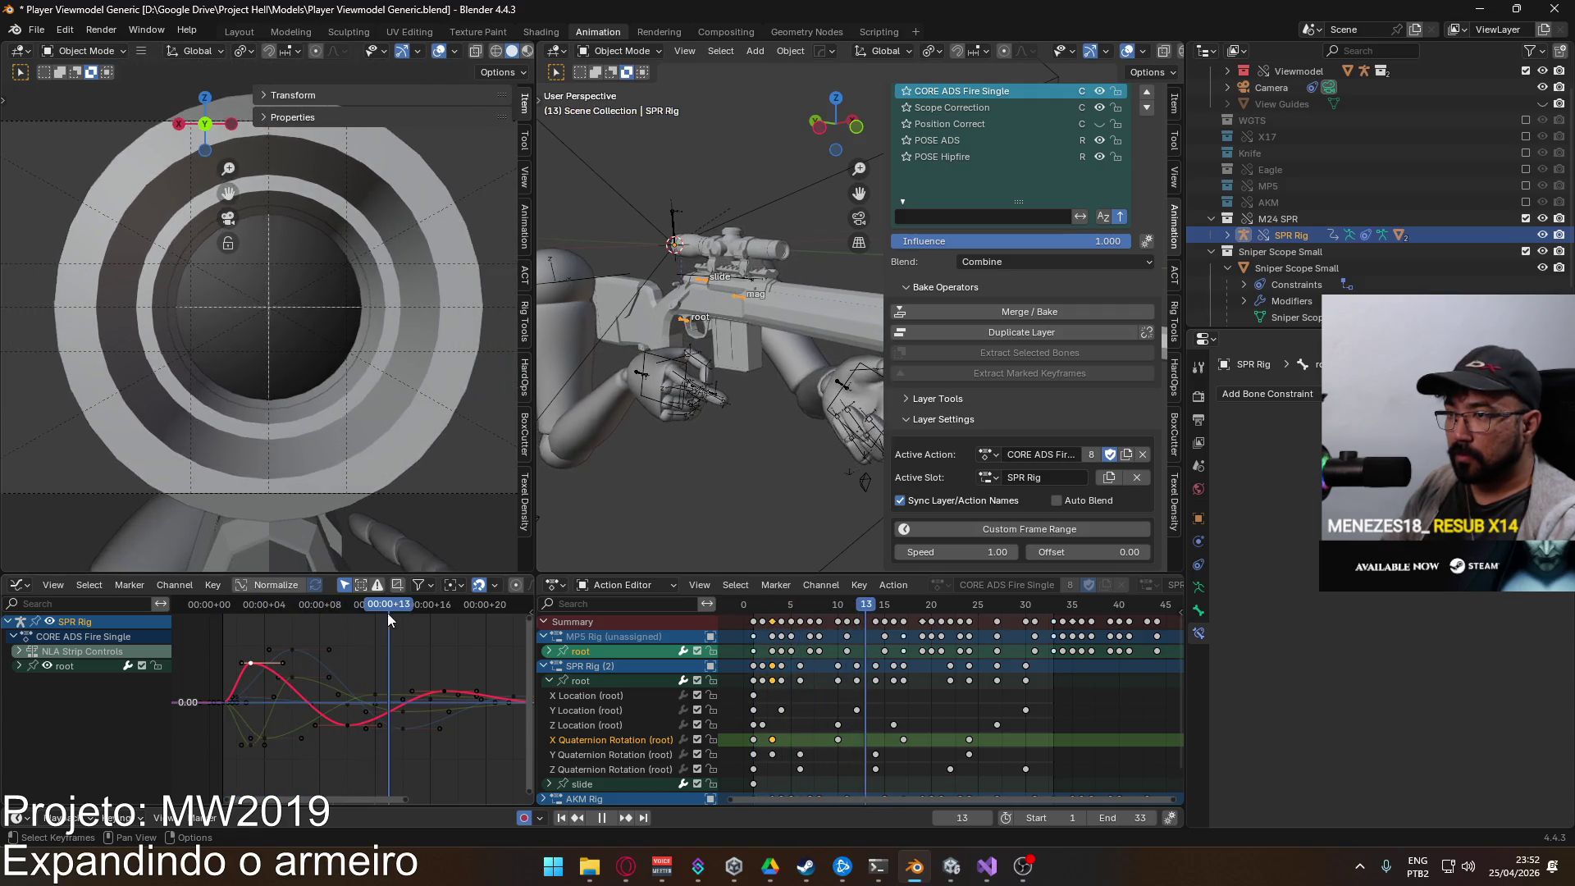
key(Escape)
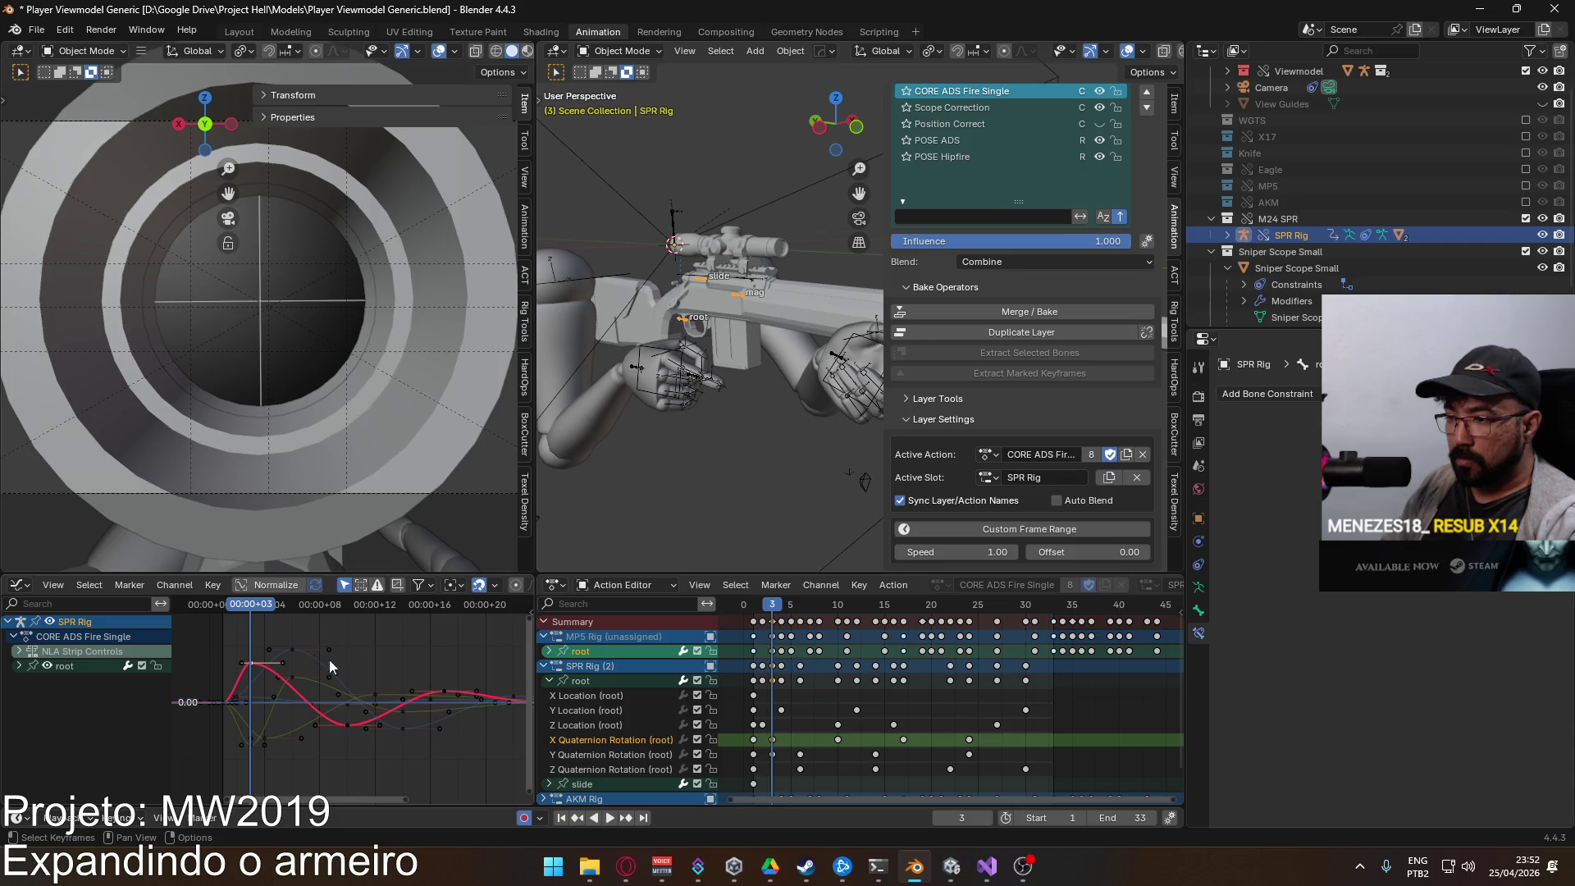
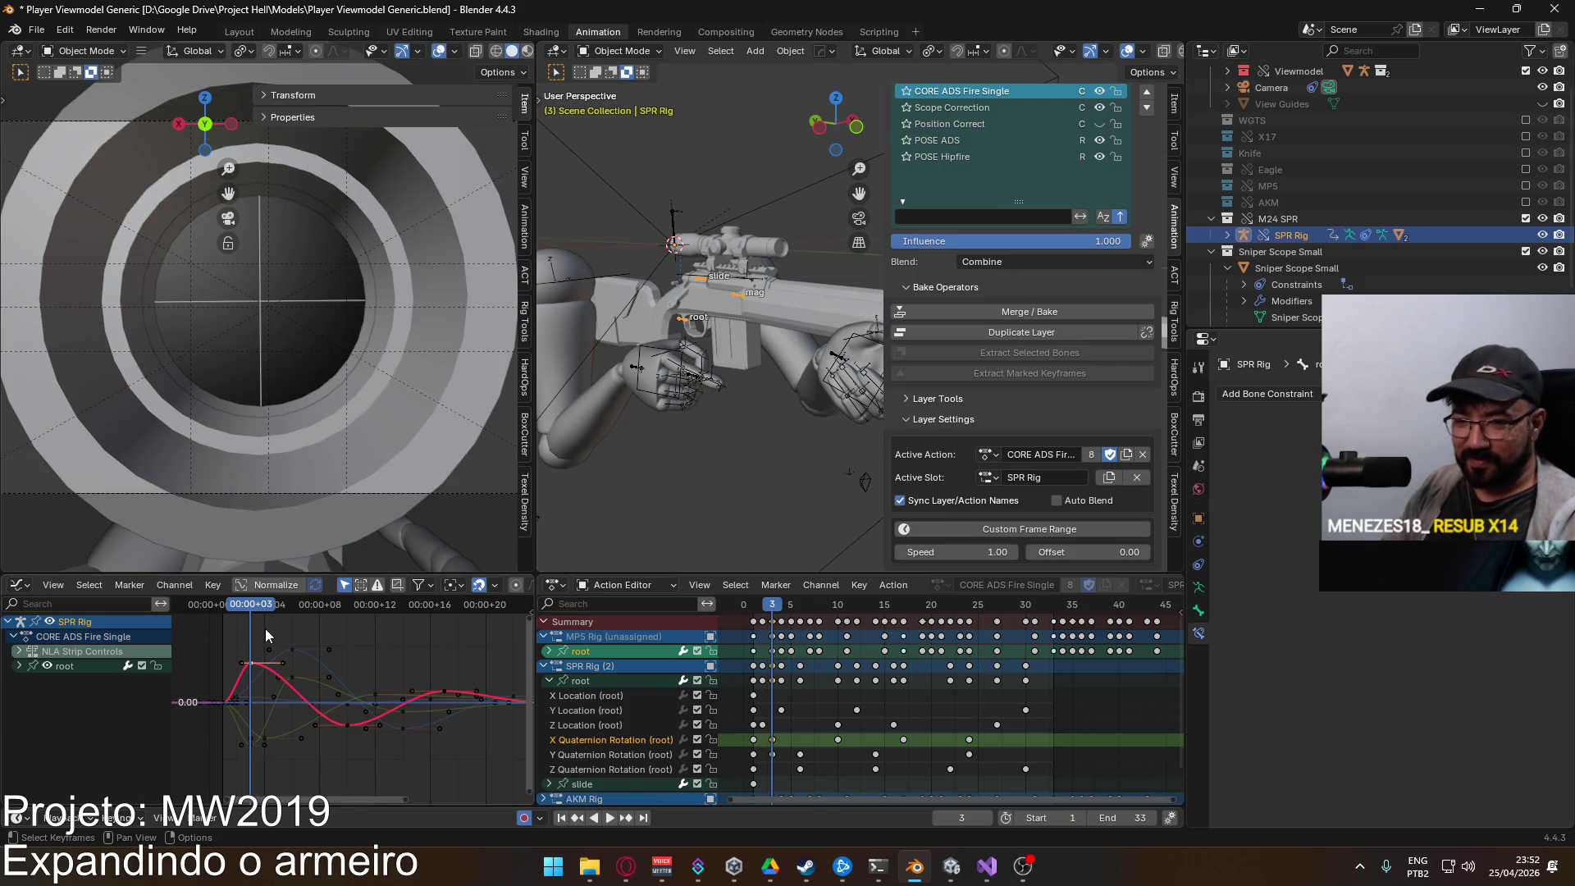
Step: Move two Y Quaternion Rotation keys, placing the low key at about frame 4
click(293, 678)
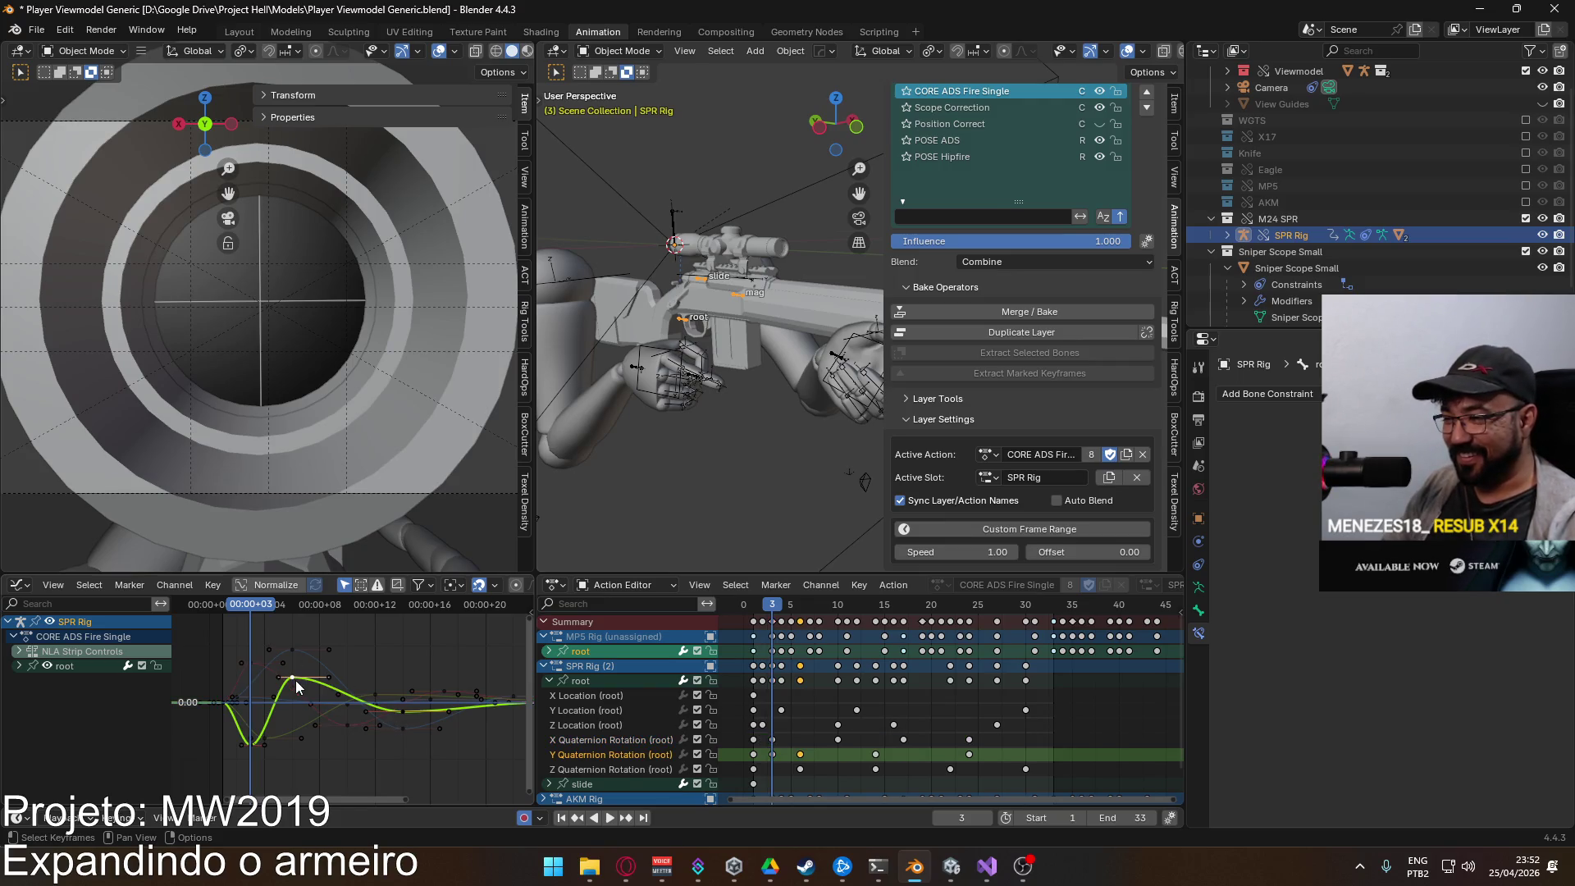
shift+click(400, 711)
scroll(386, 714, right, 3)
key(g)
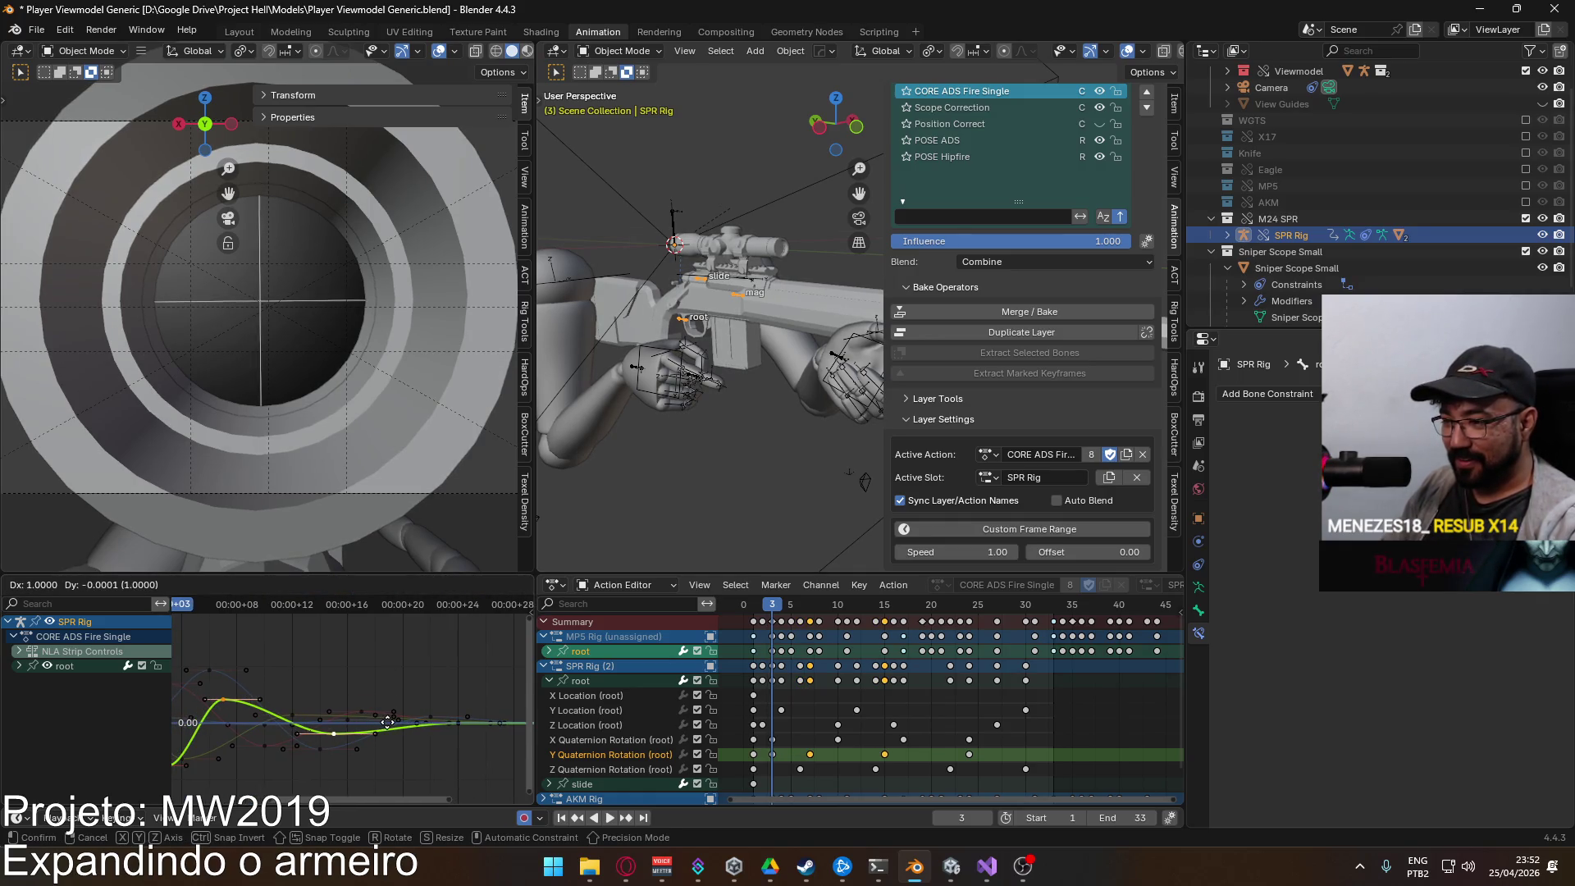
click(392, 724)
scroll(385, 697, left, 3)
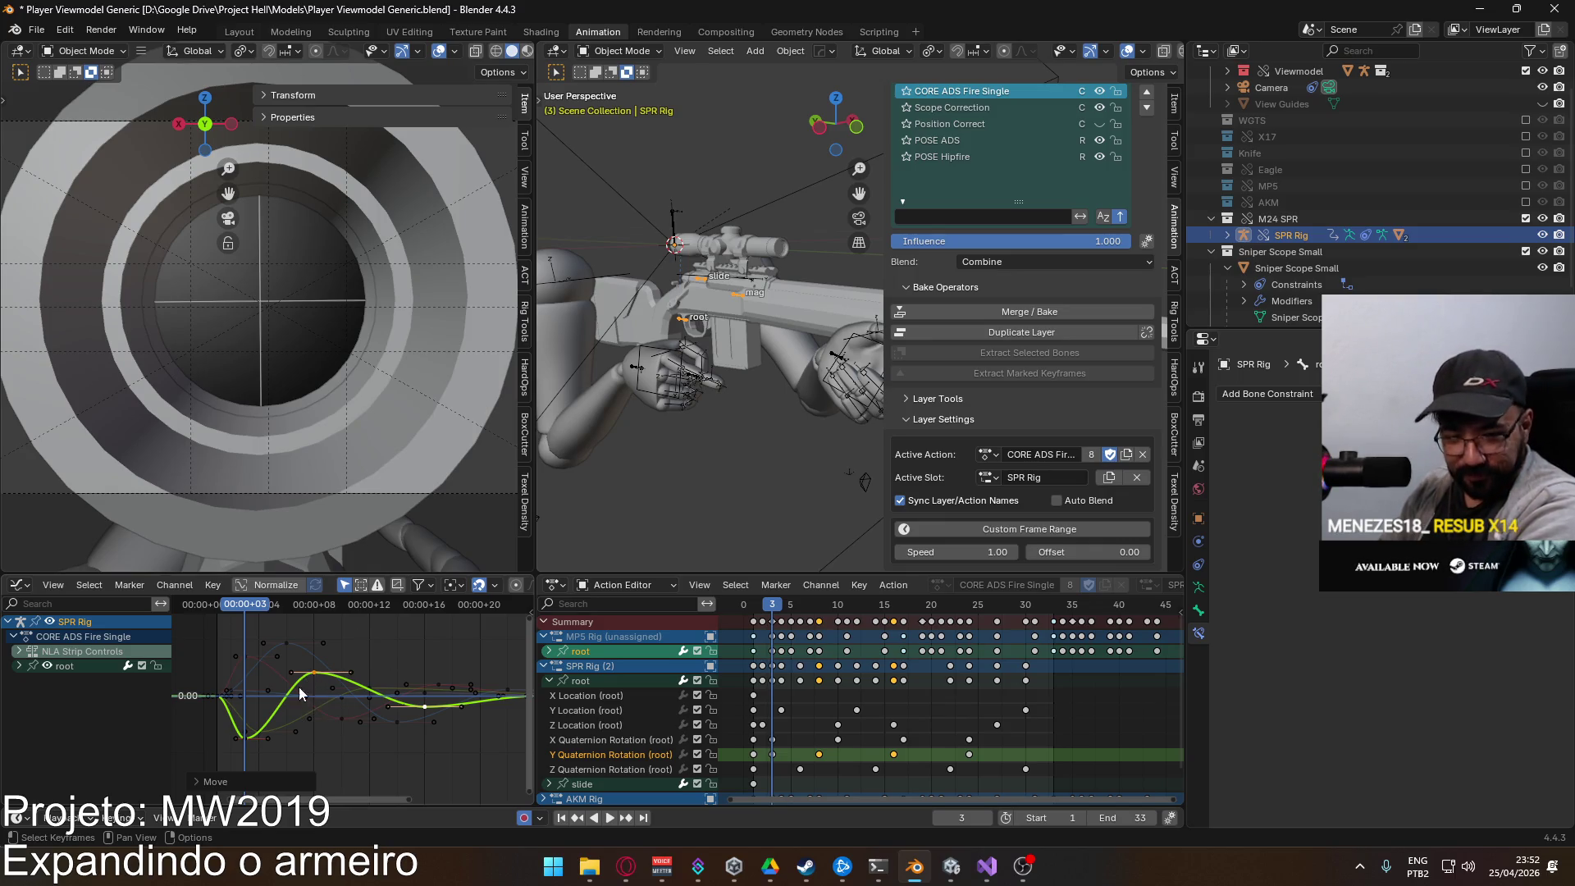
key(g)
click(328, 732)
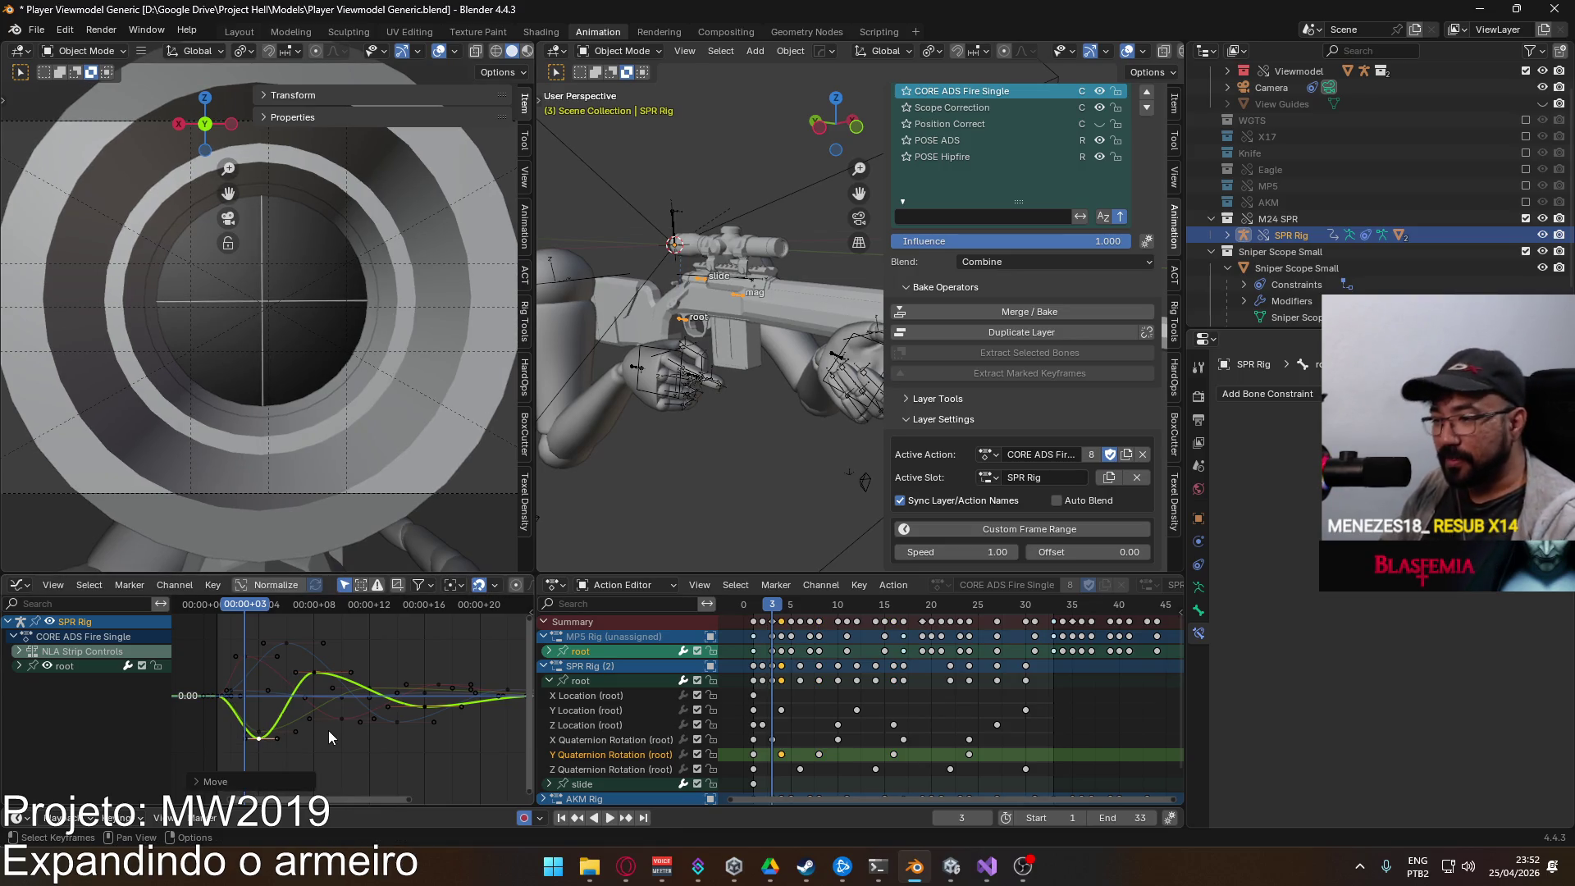
Step: Change only the values of the Y rotation curve's peak key and the key after it
click(425, 707)
click(315, 680)
key(g)
key(y)
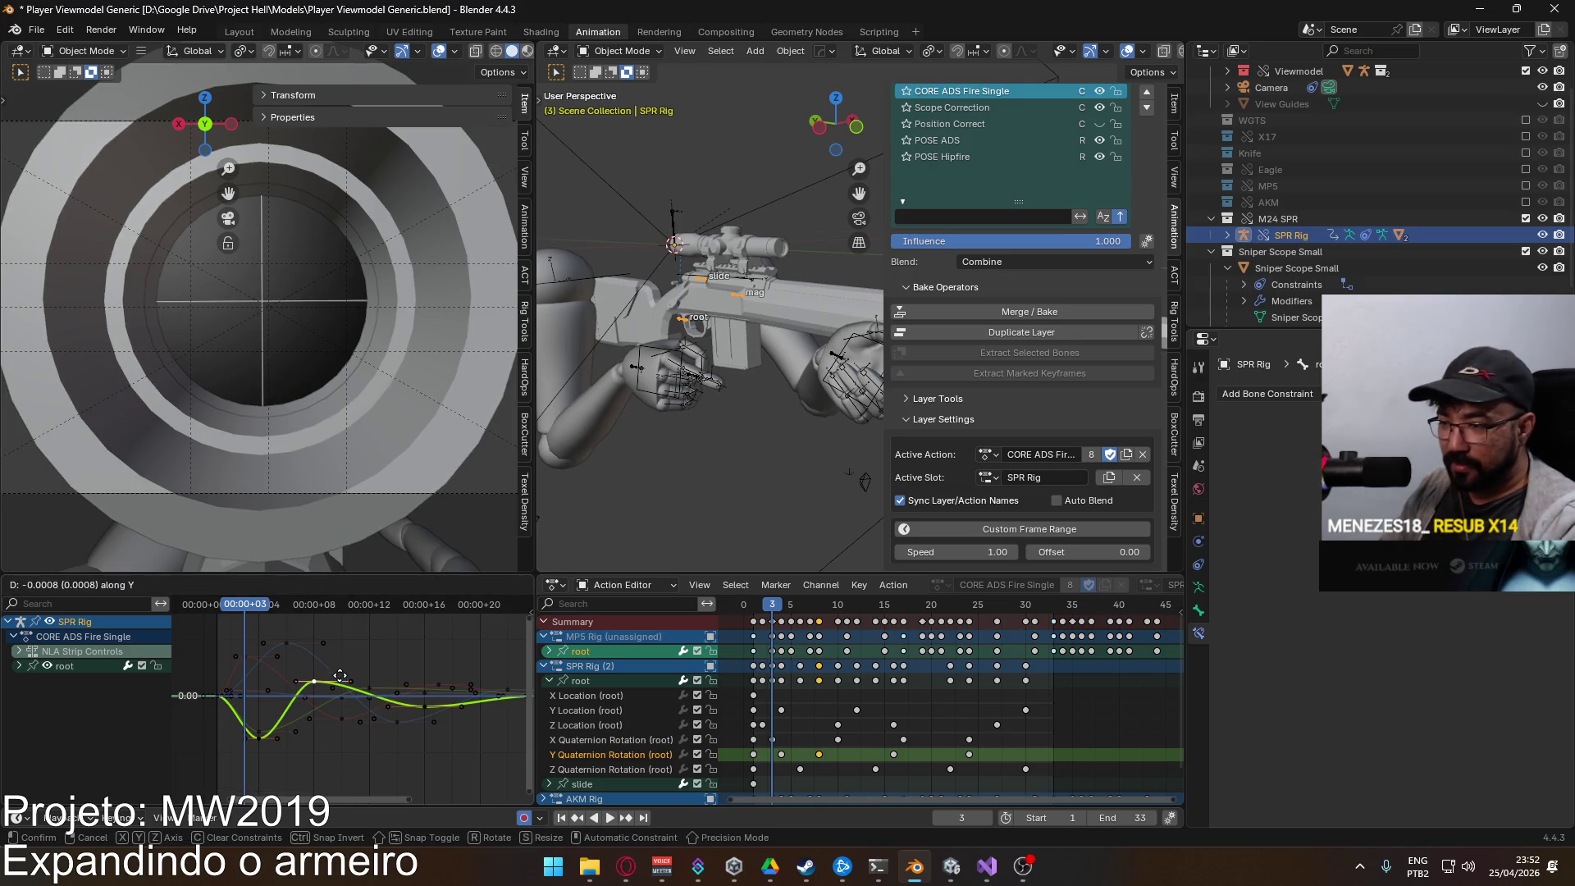
click(341, 673)
click(423, 702)
key(g)
key(y)
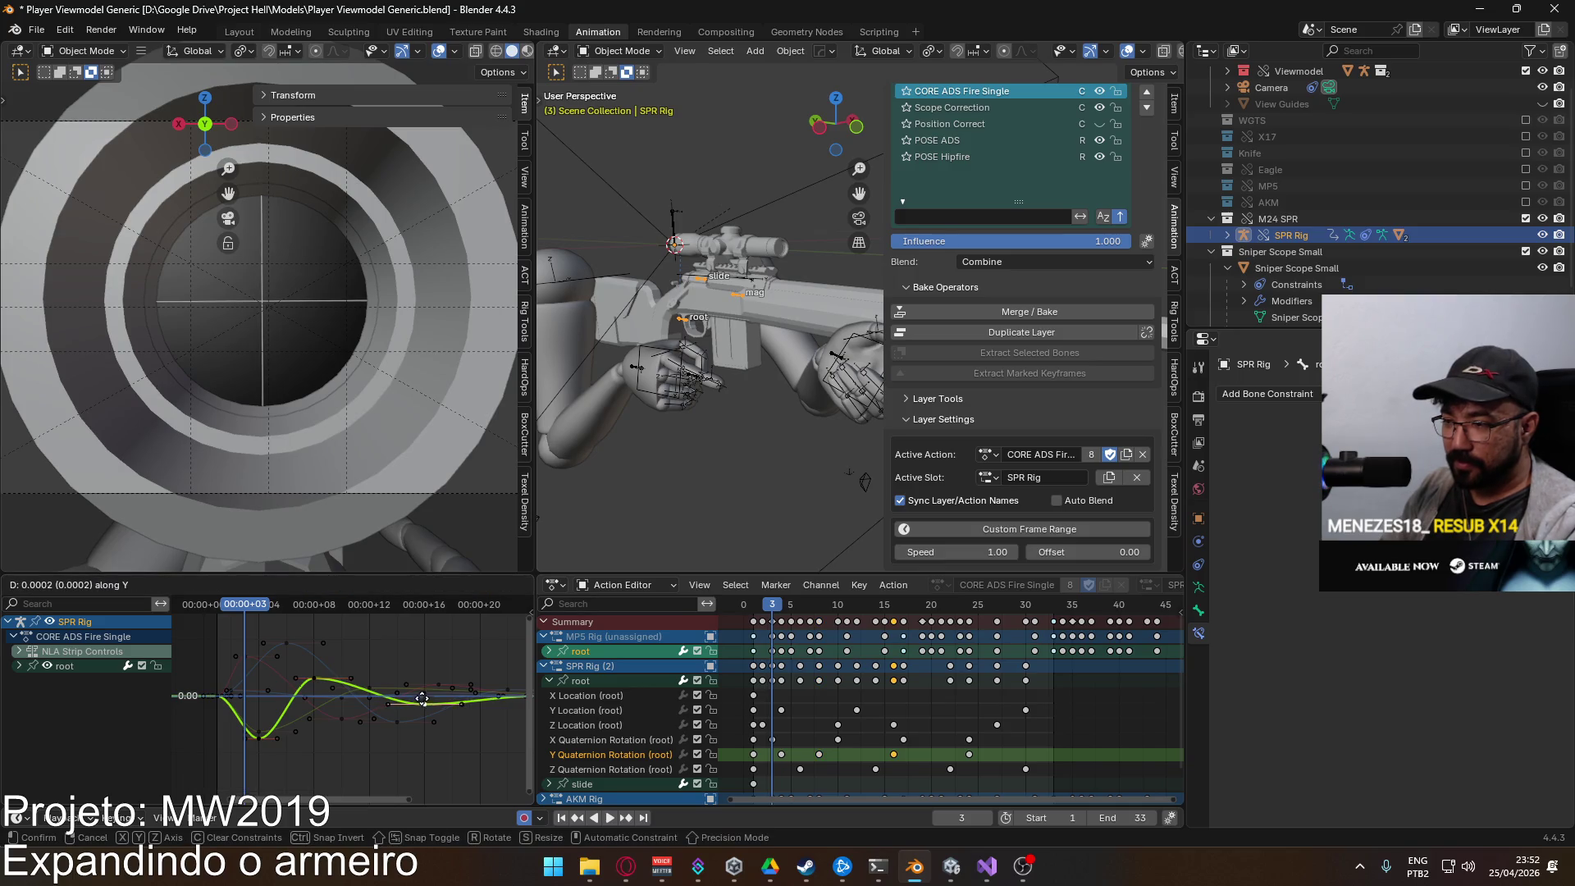
click(423, 698)
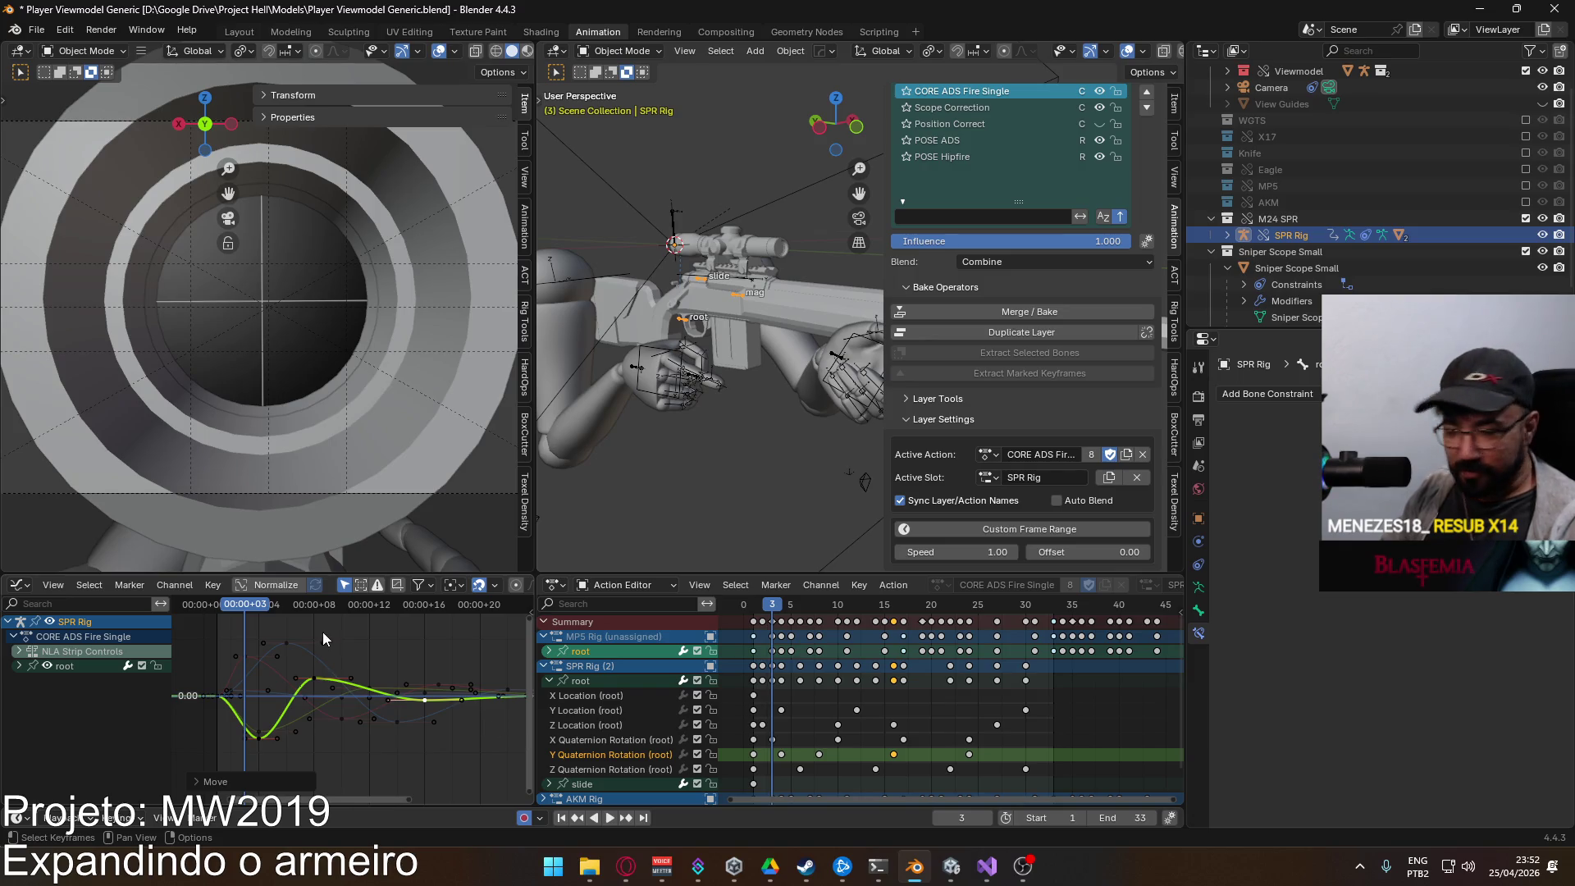
Step: Play and scrub the fire animation to preview the recoil, stopping at frame 1
key(space)
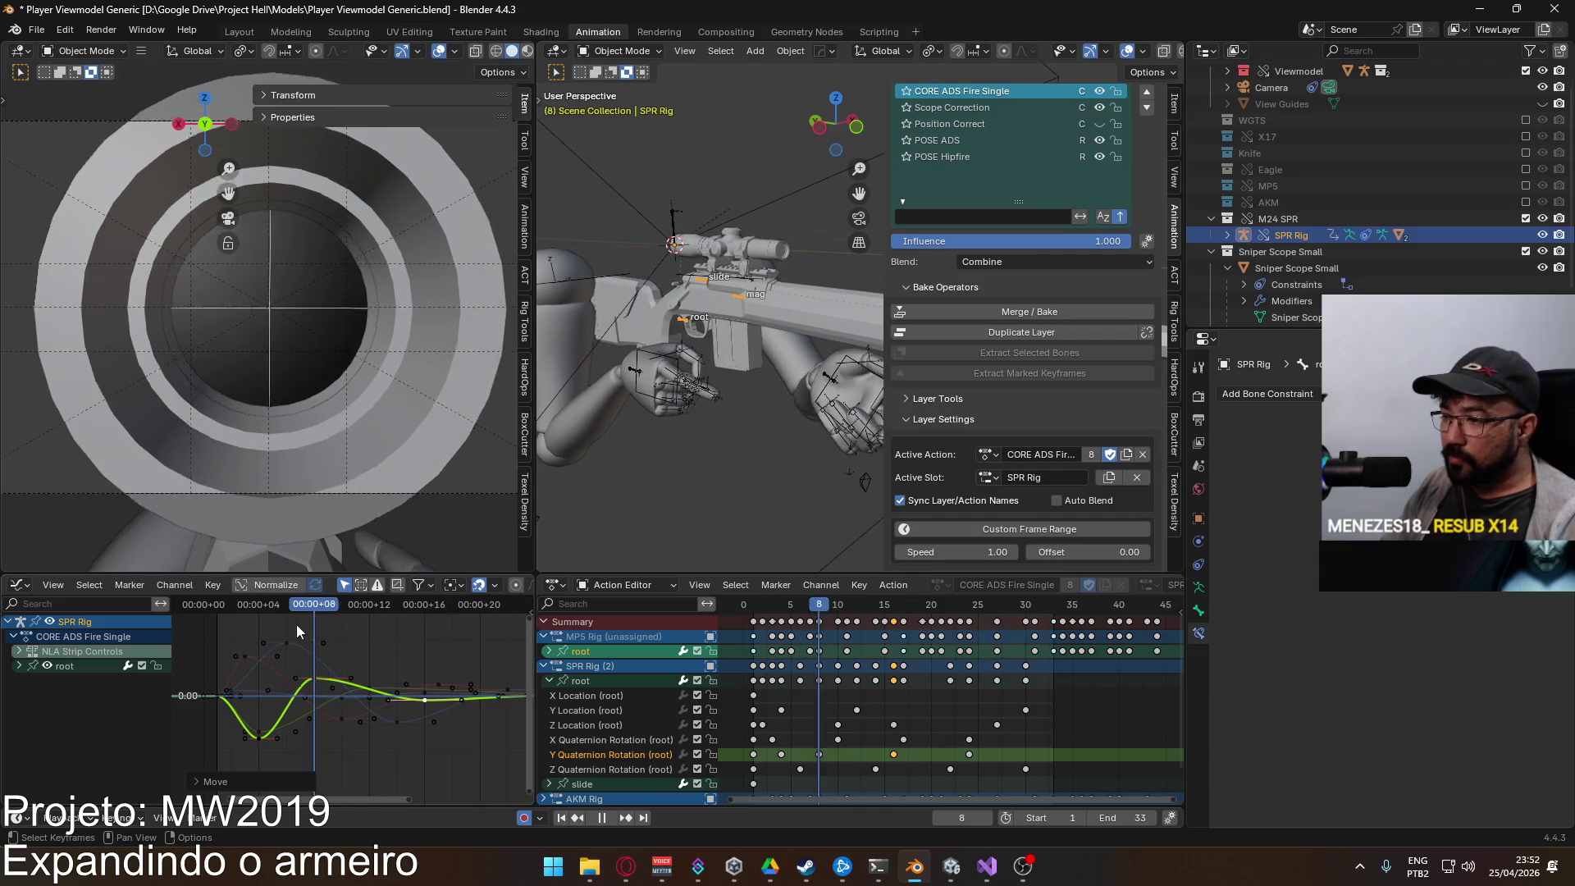
mouse_move(225, 630)
mouse_down()
mouse_move(480, 637)
mouse_move(185, 638)
mouse_move(272, 630)
mouse_move(223, 633)
mouse_up()
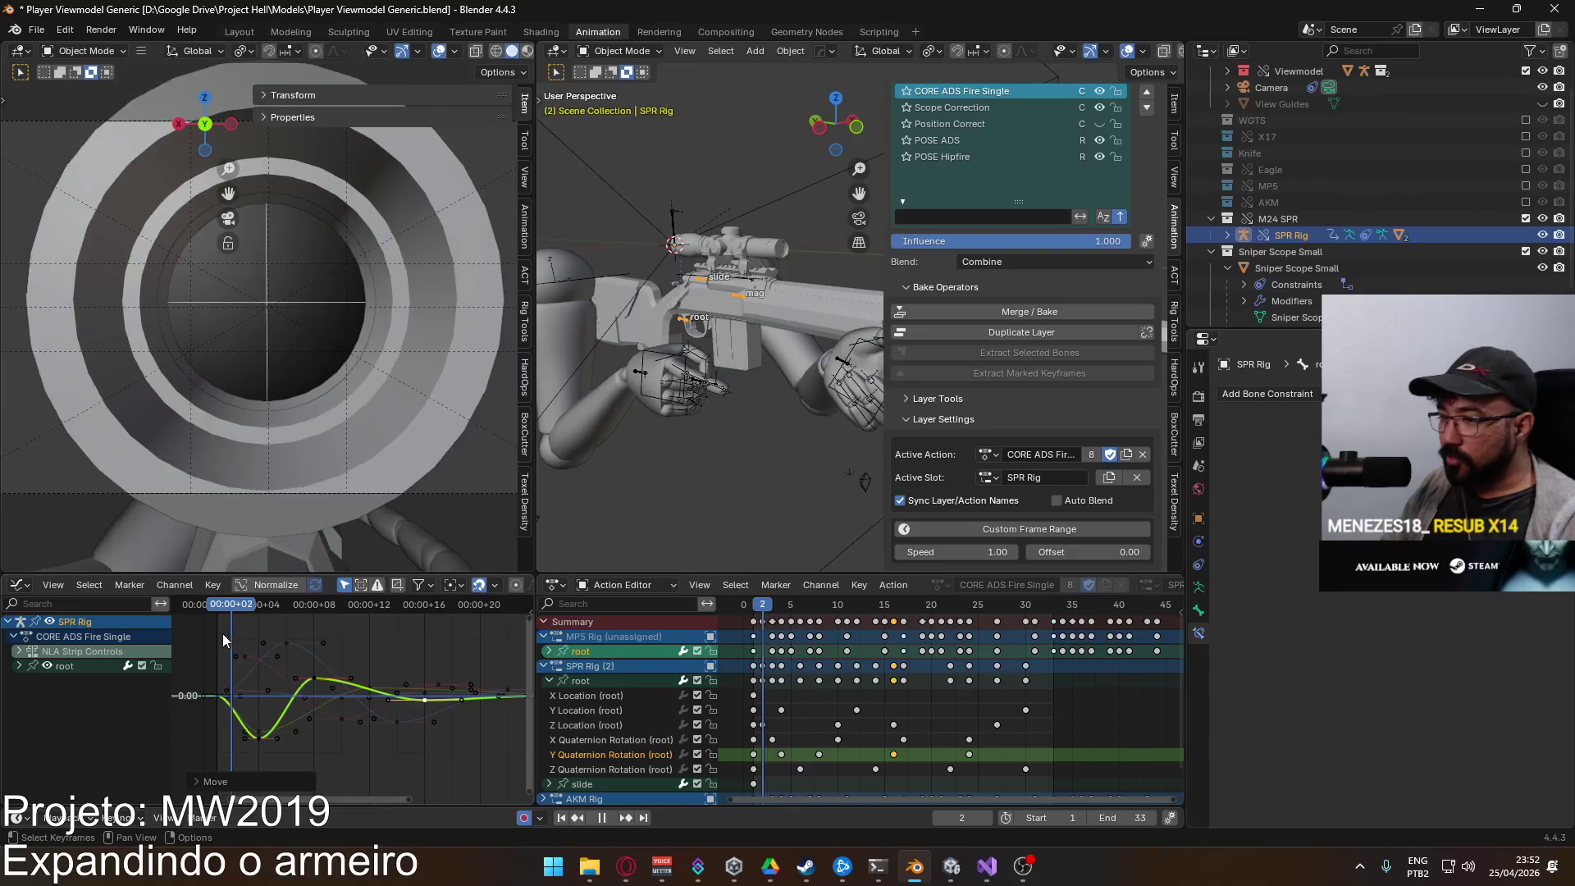
key(space)
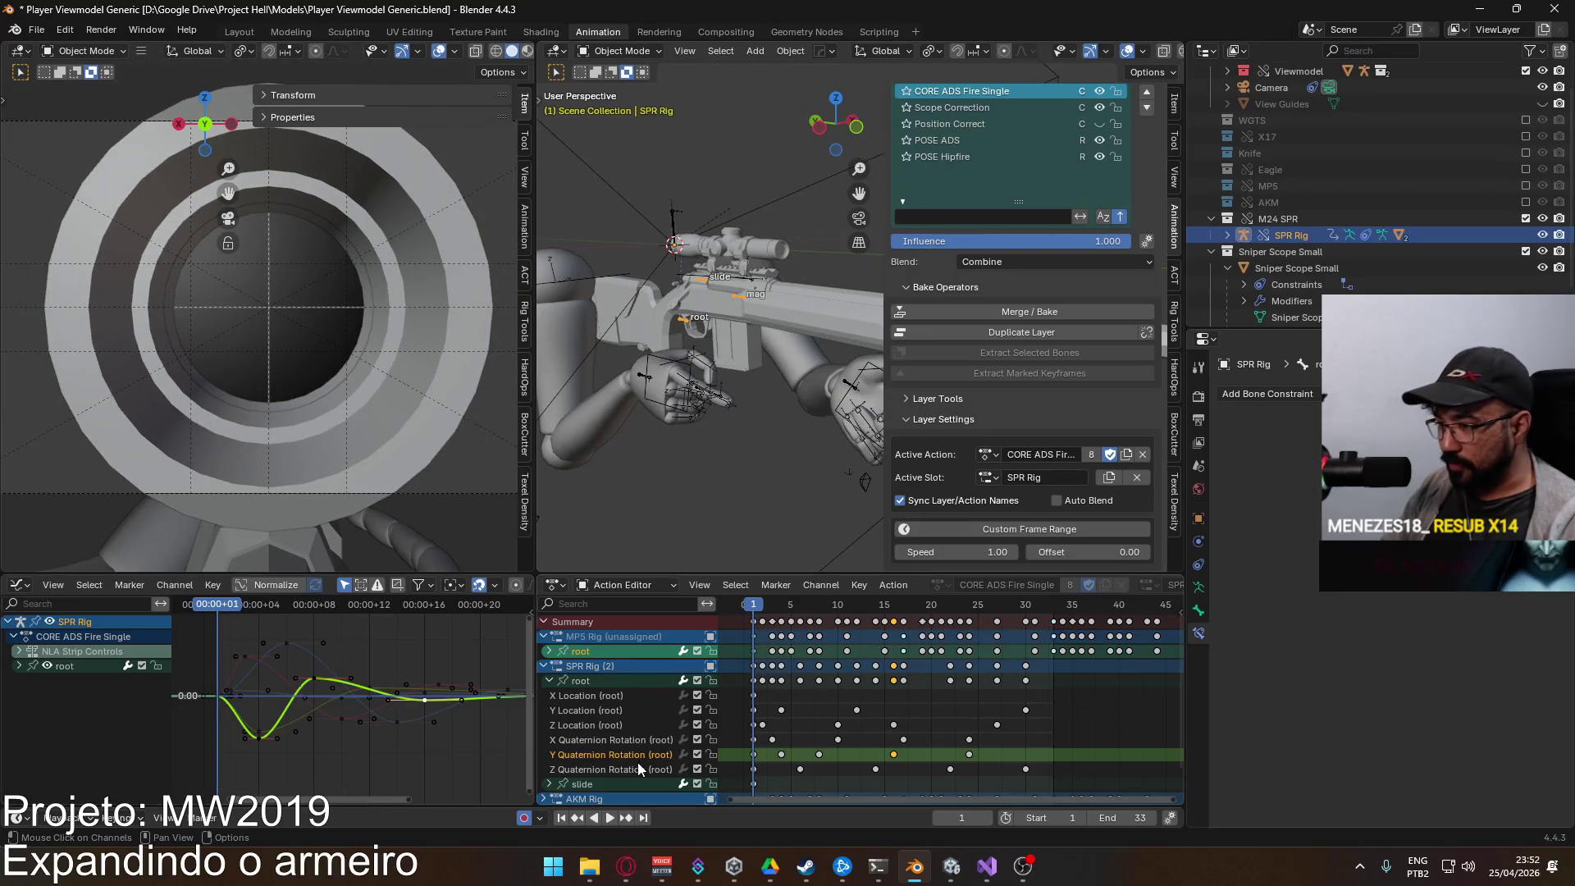
Step: Reposition a Z Quaternion Rotation key, then replay and scrub around frame 4 to check the recoil
click(397, 722)
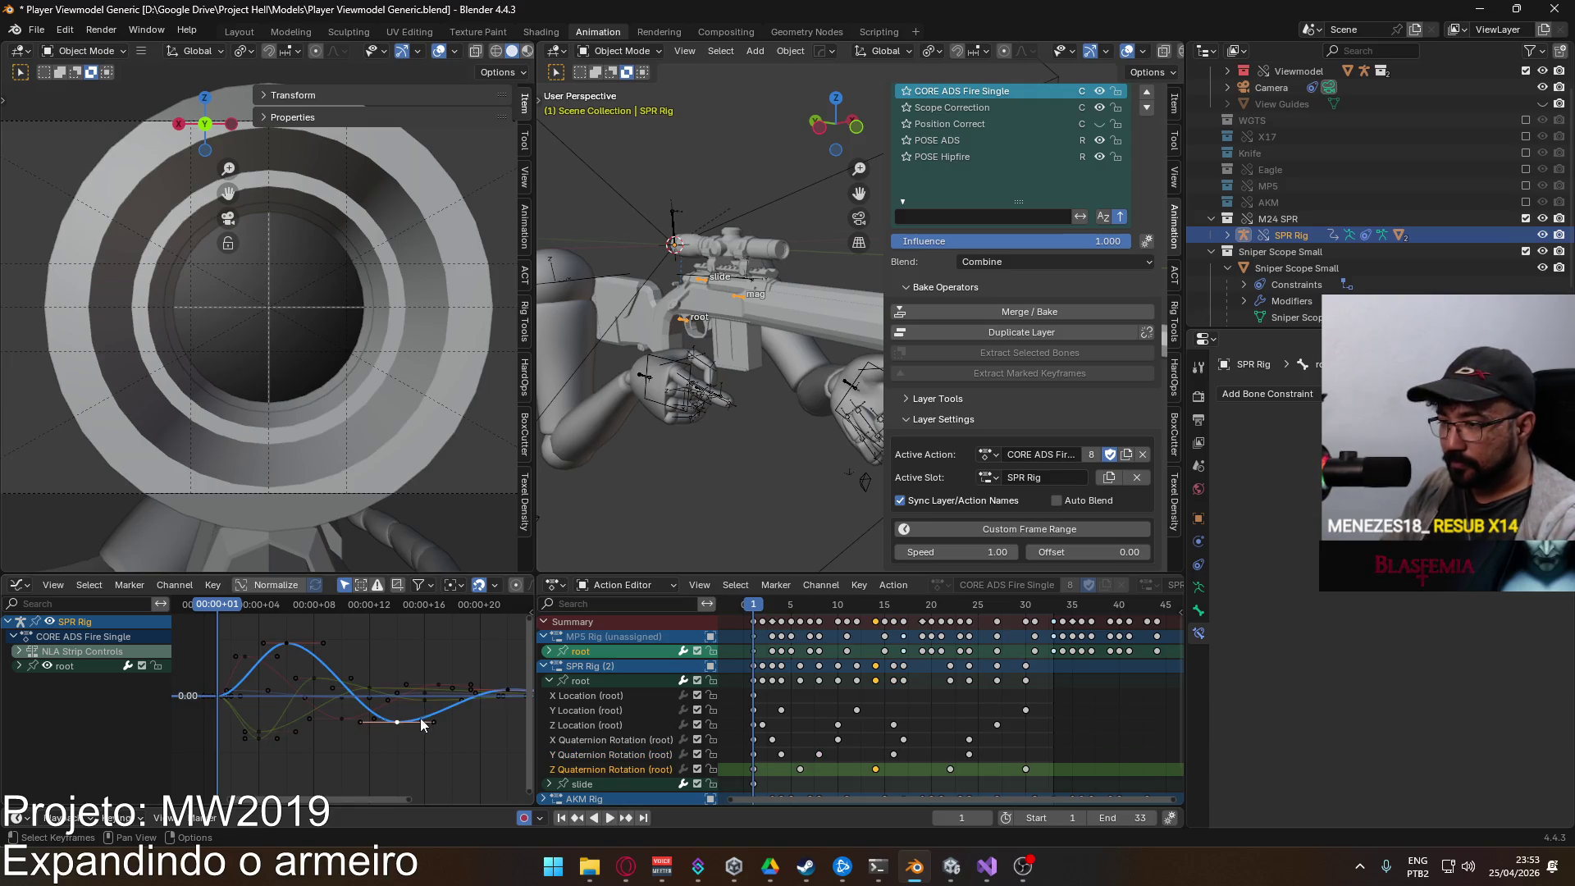
key(g)
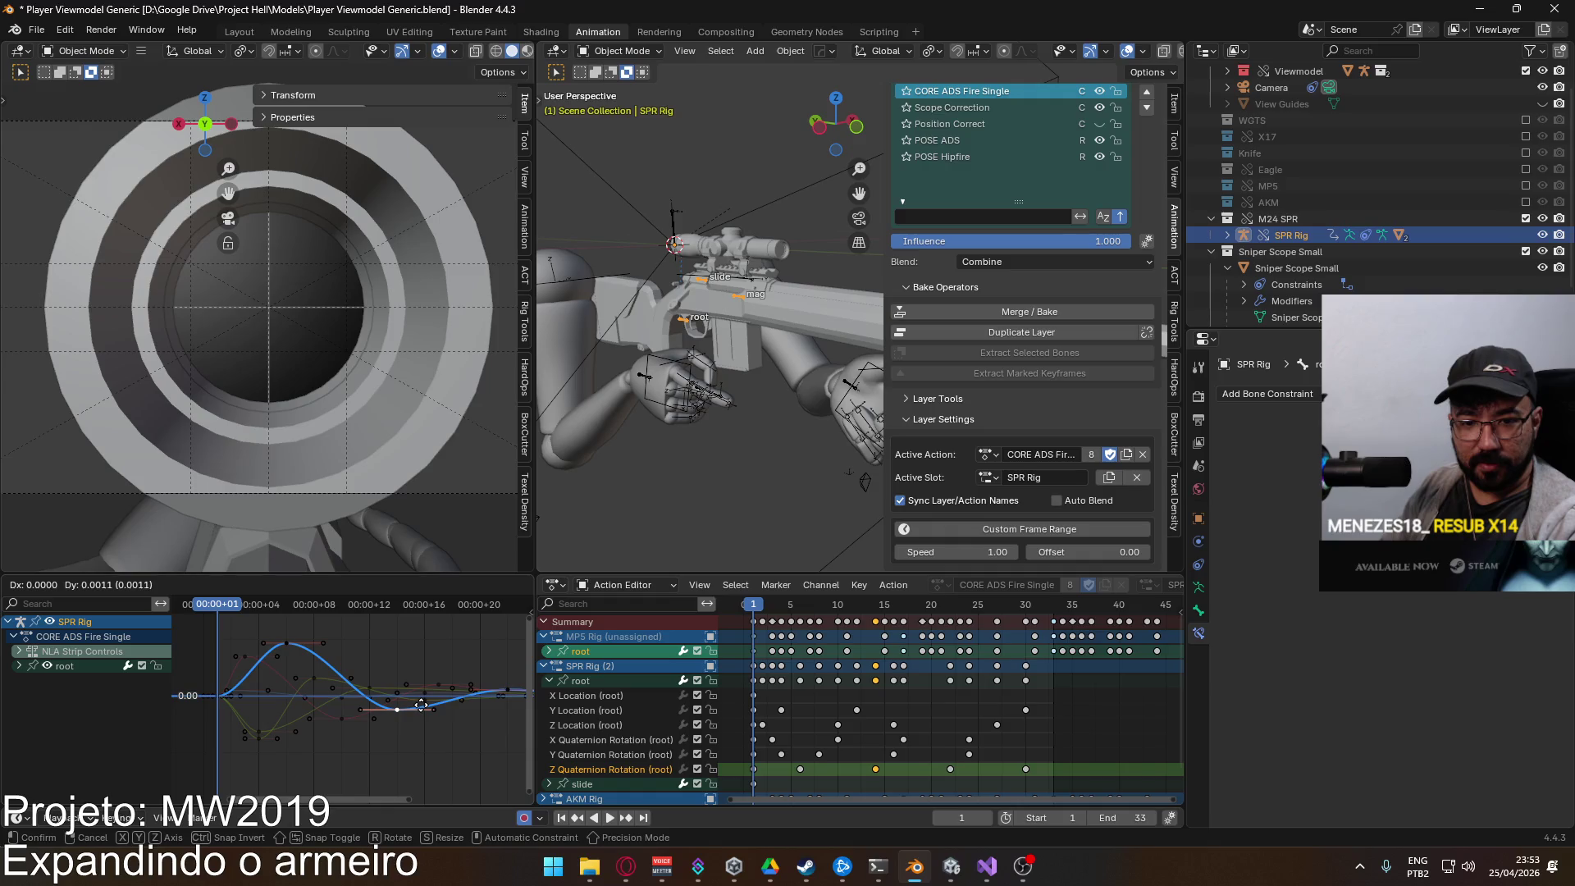
key(Escape)
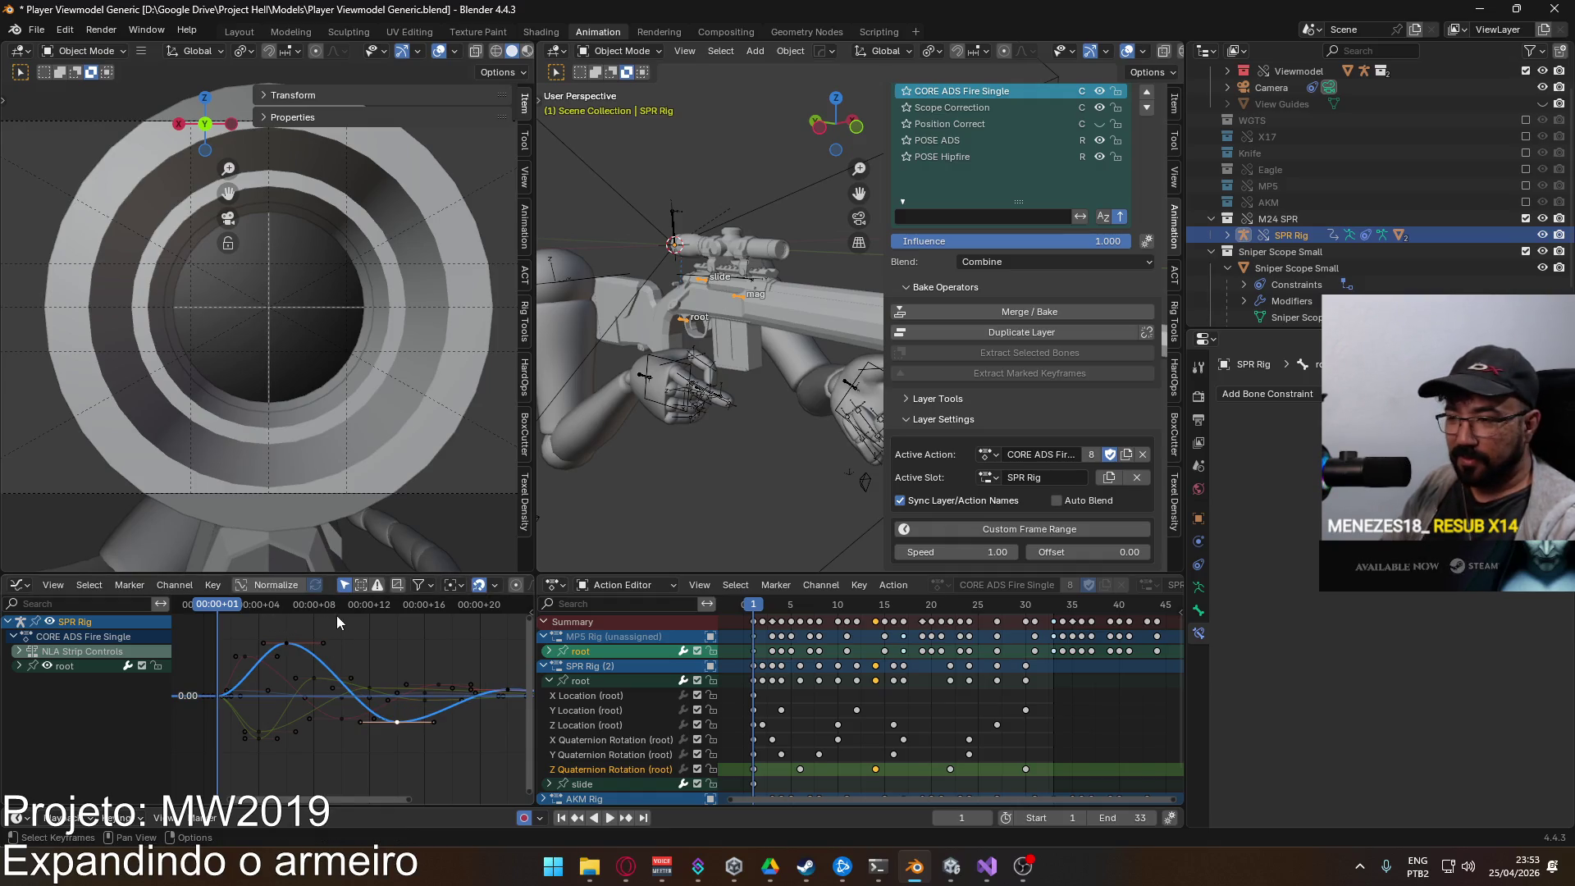
key(space)
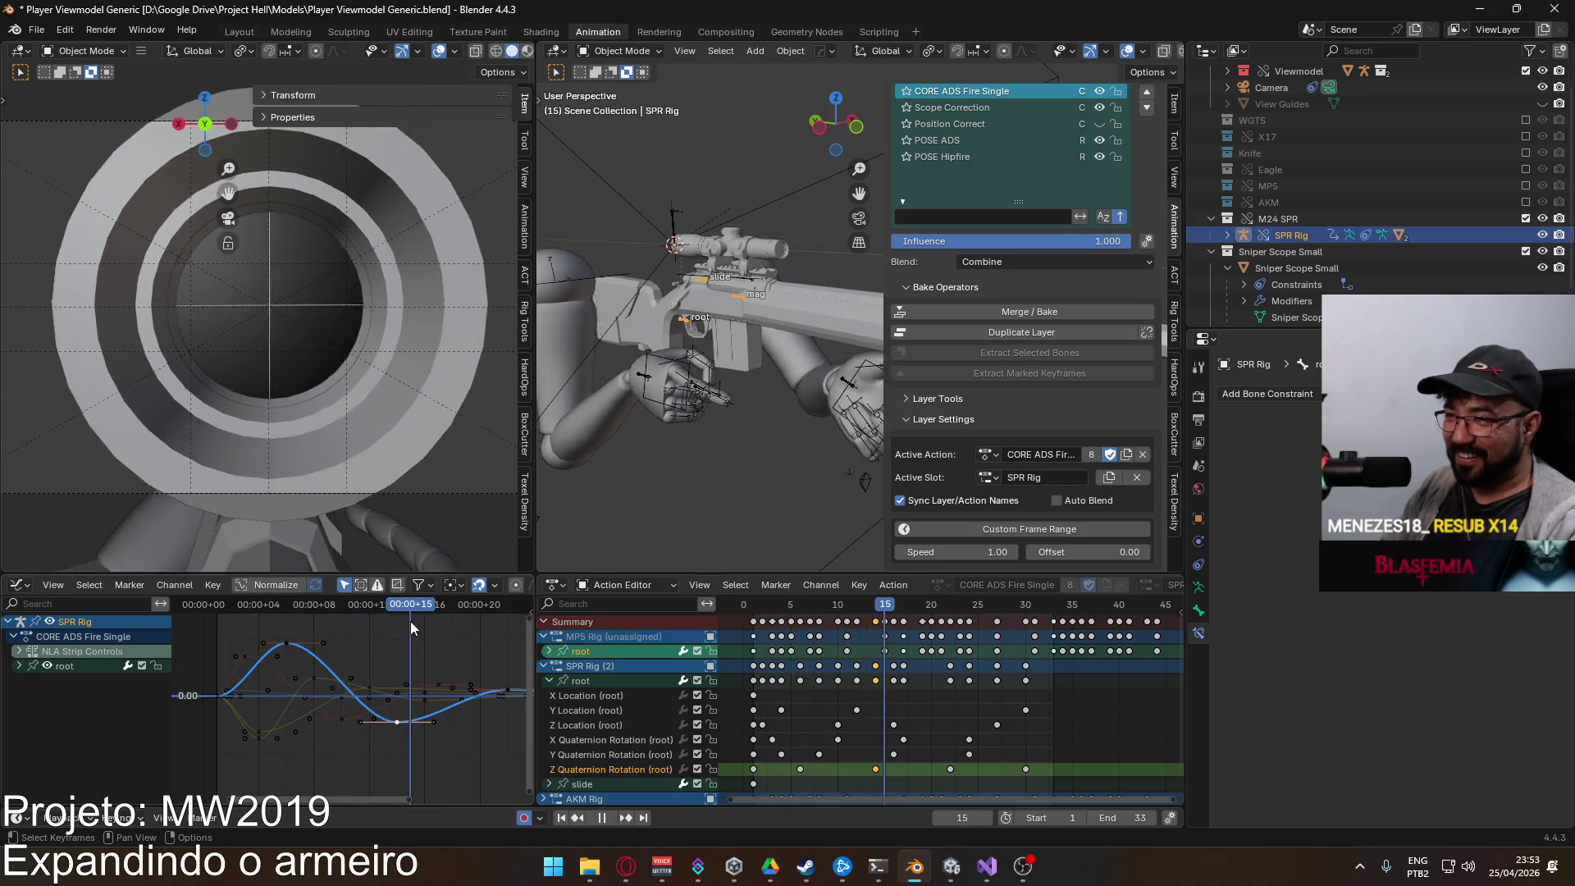
mouse_move(257, 621)
mouse_down()
mouse_move(215, 621)
mouse_move(287, 629)
mouse_move(291, 672)
mouse_up()
key(space)
mouse_move(284, 604)
mouse_down()
mouse_move(229, 612)
mouse_move(574, 629)
mouse_up()
click(261, 614)
mouse_move(261, 613)
mouse_down()
mouse_move(194, 609)
mouse_move(274, 612)
mouse_move(248, 609)
mouse_up()
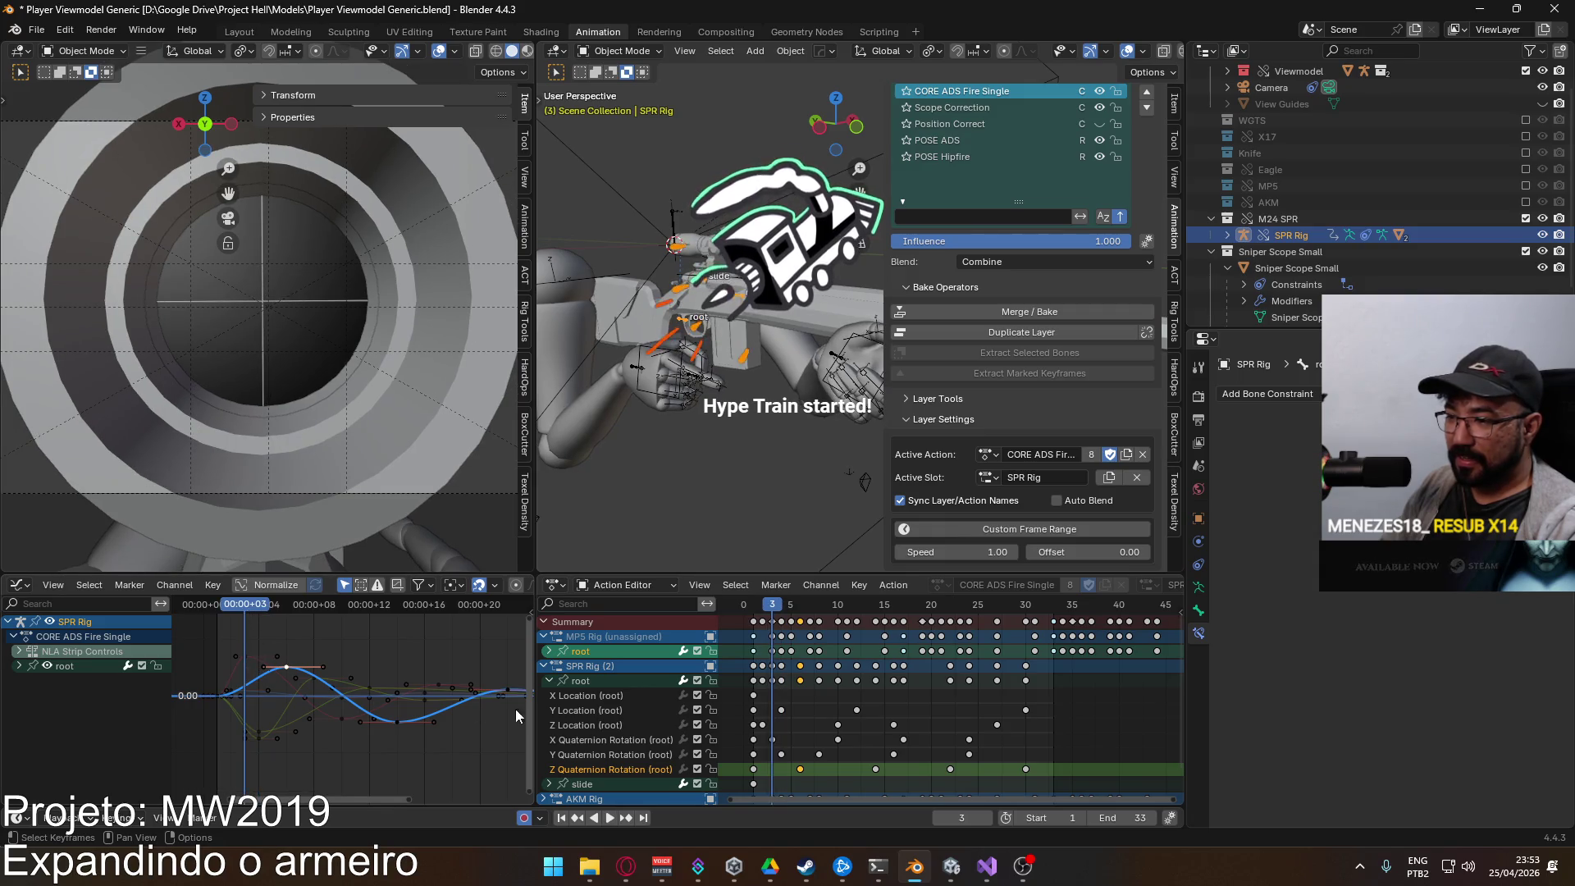
Step: Lower the scene end frame by one, return to frame 1, and collapse the root's rotation channels
click(633, 756)
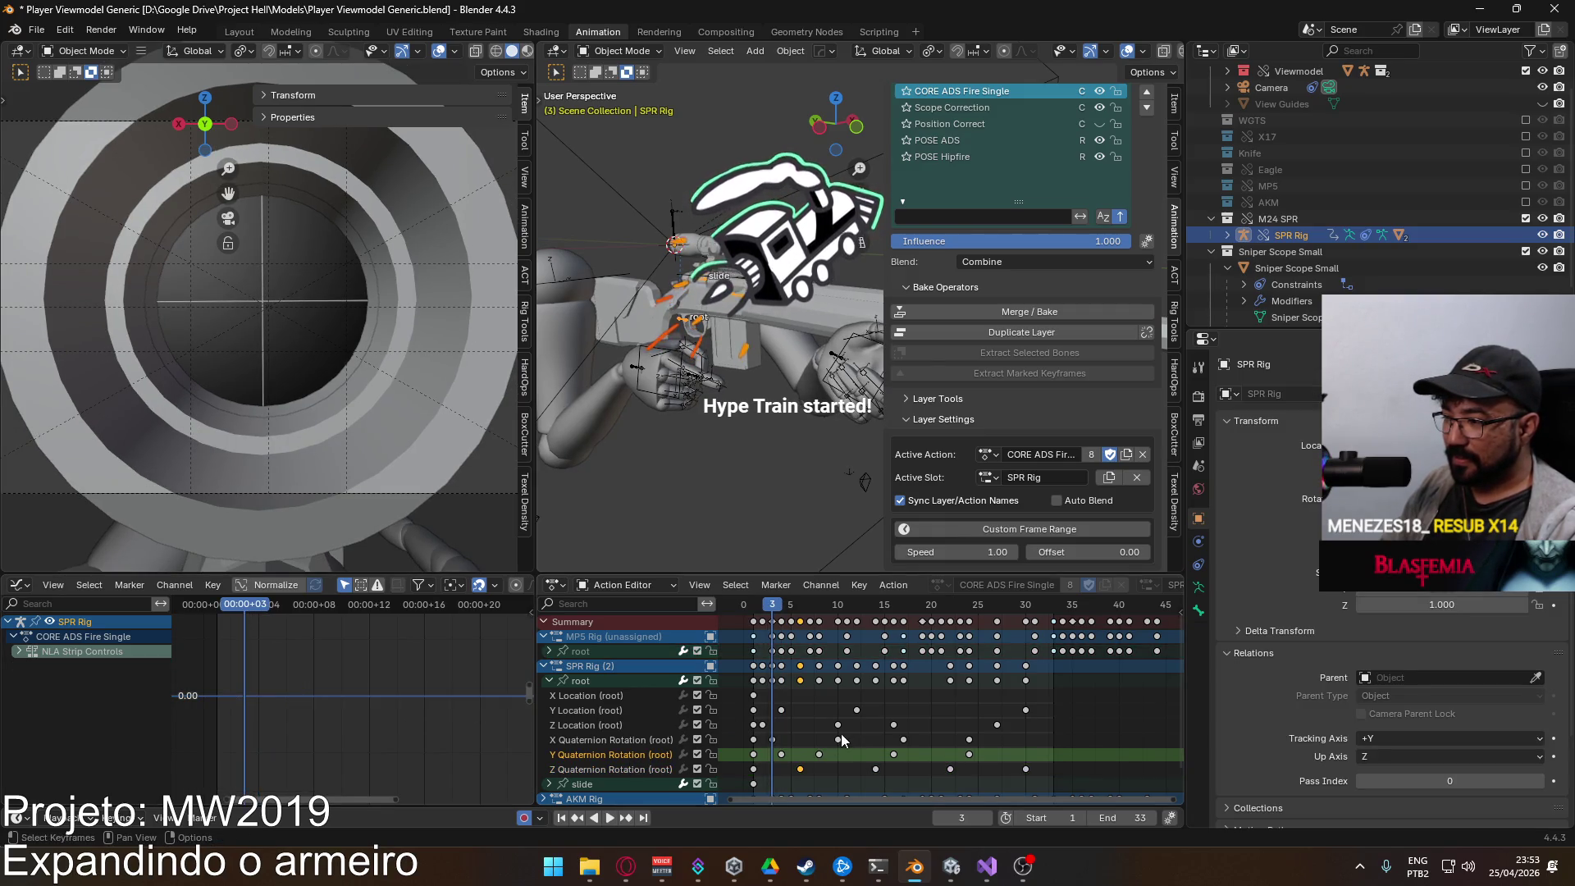
scroll(866, 730, down, 2)
scroll(866, 730, down, 1)
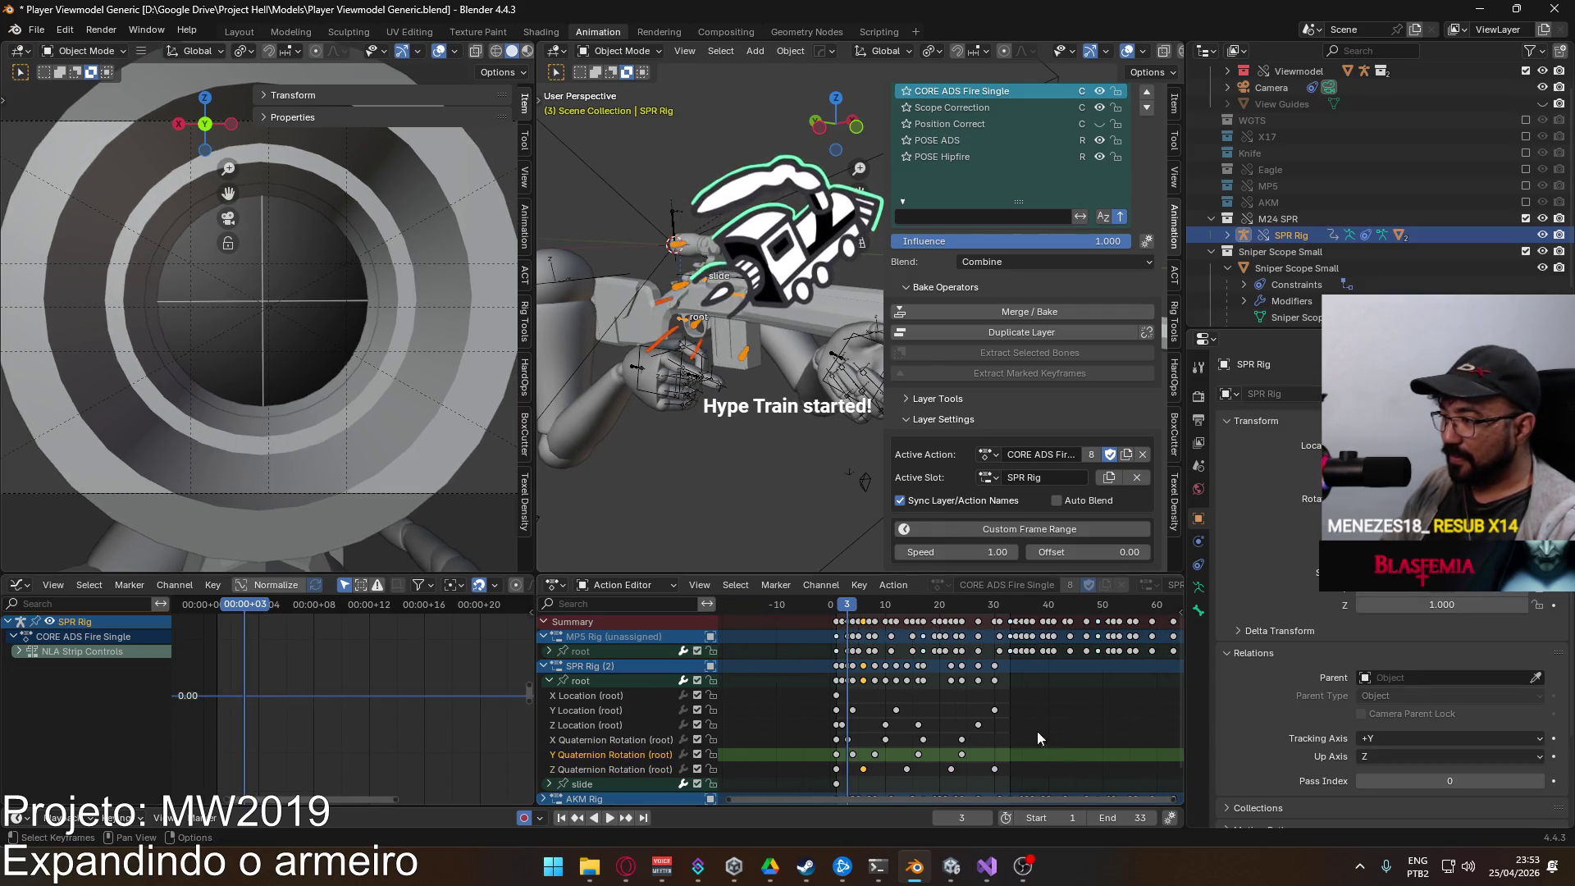
click(1092, 818)
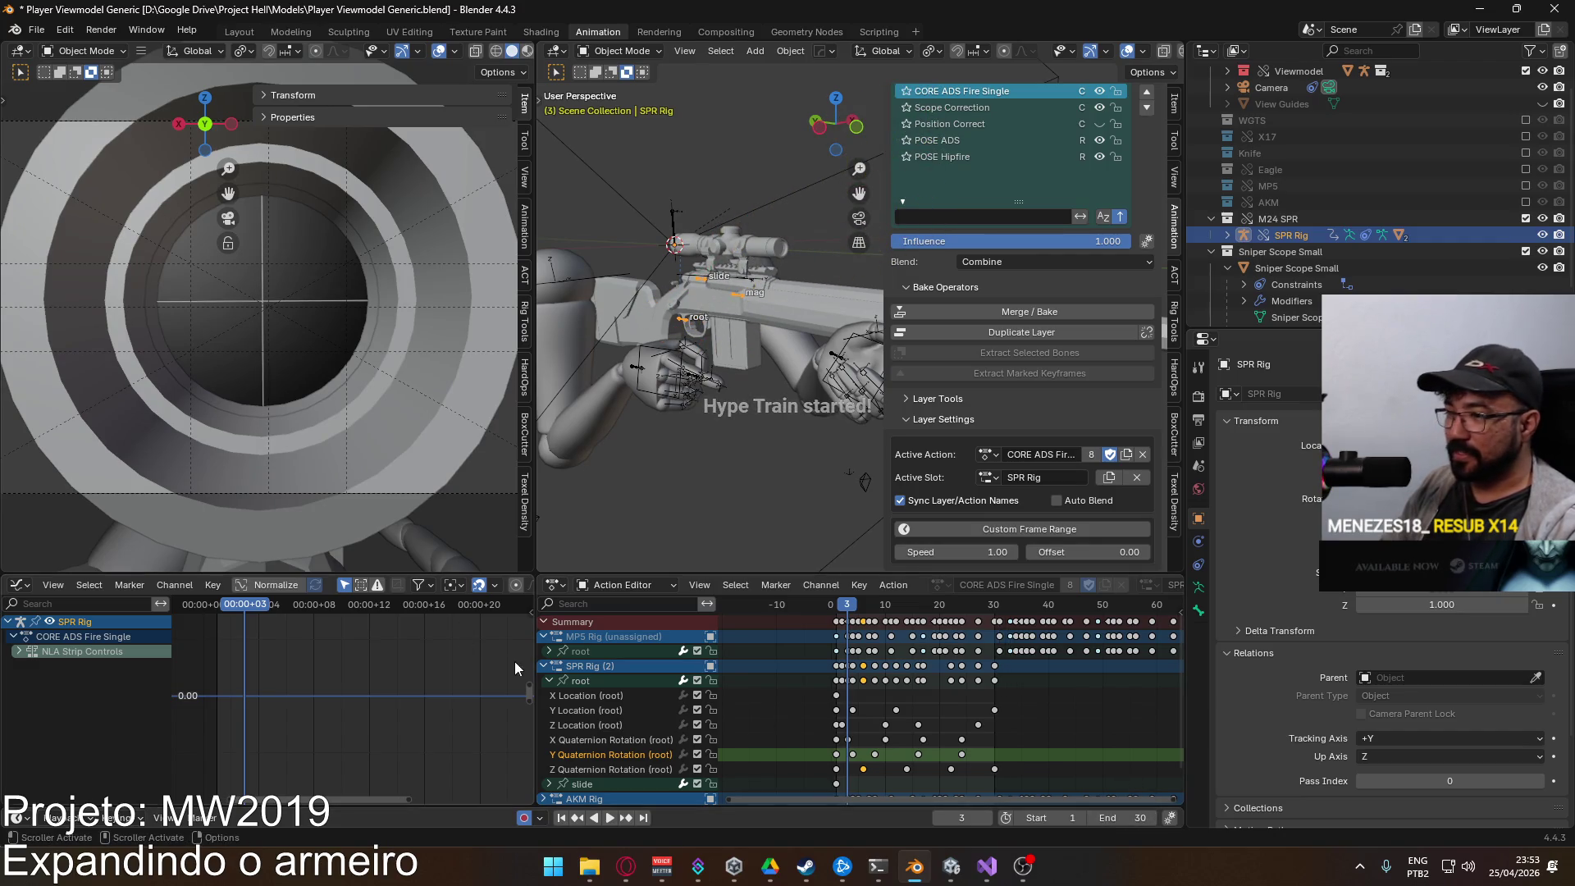
drag(849, 611, 836, 611)
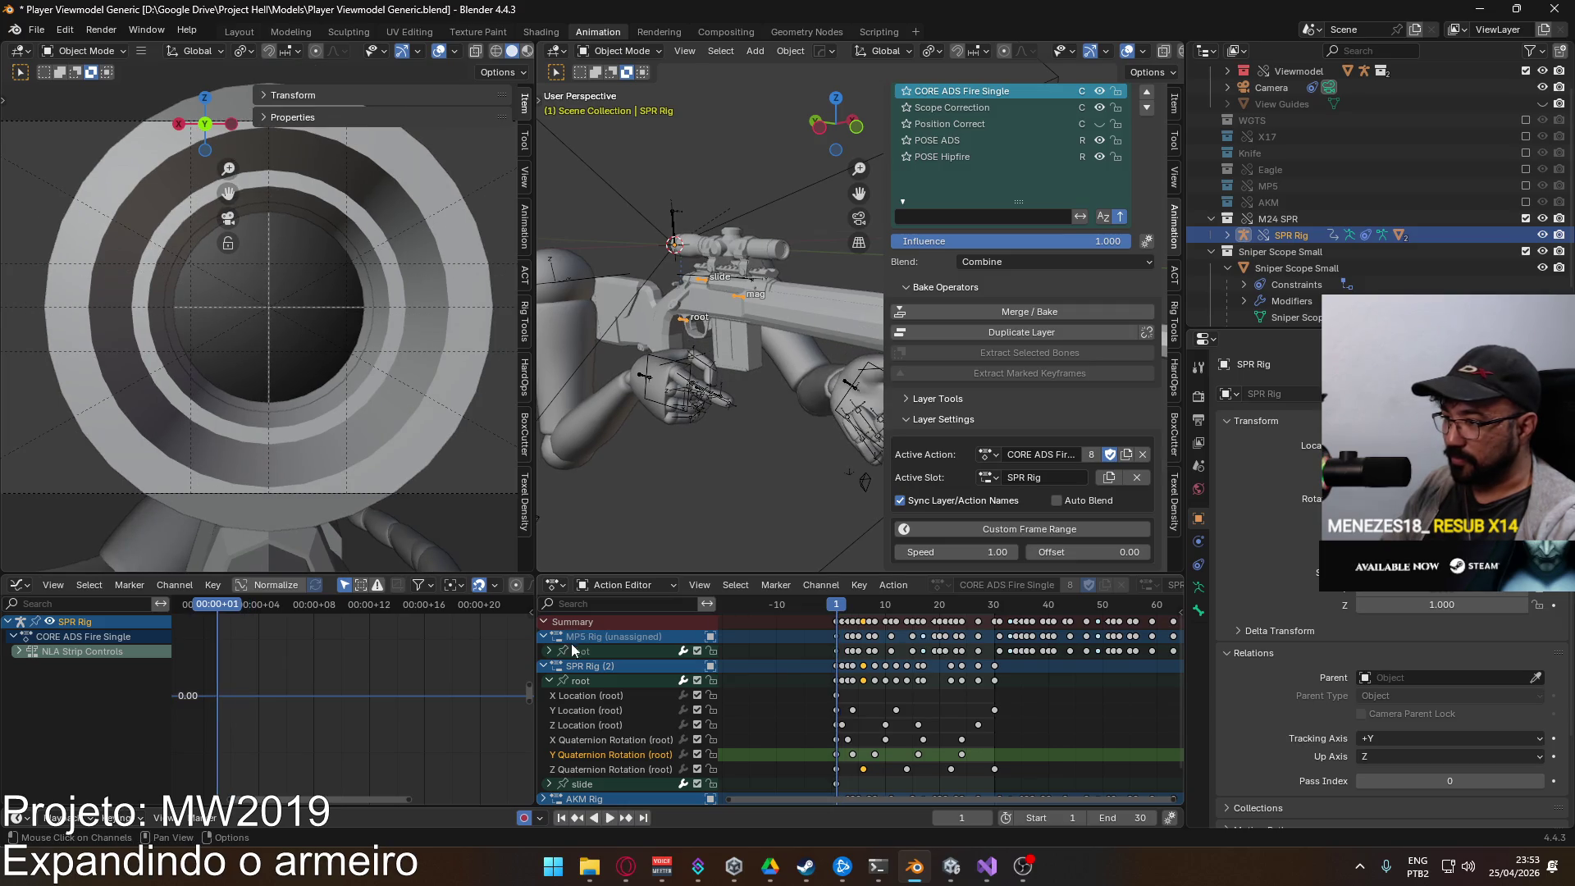
click(546, 680)
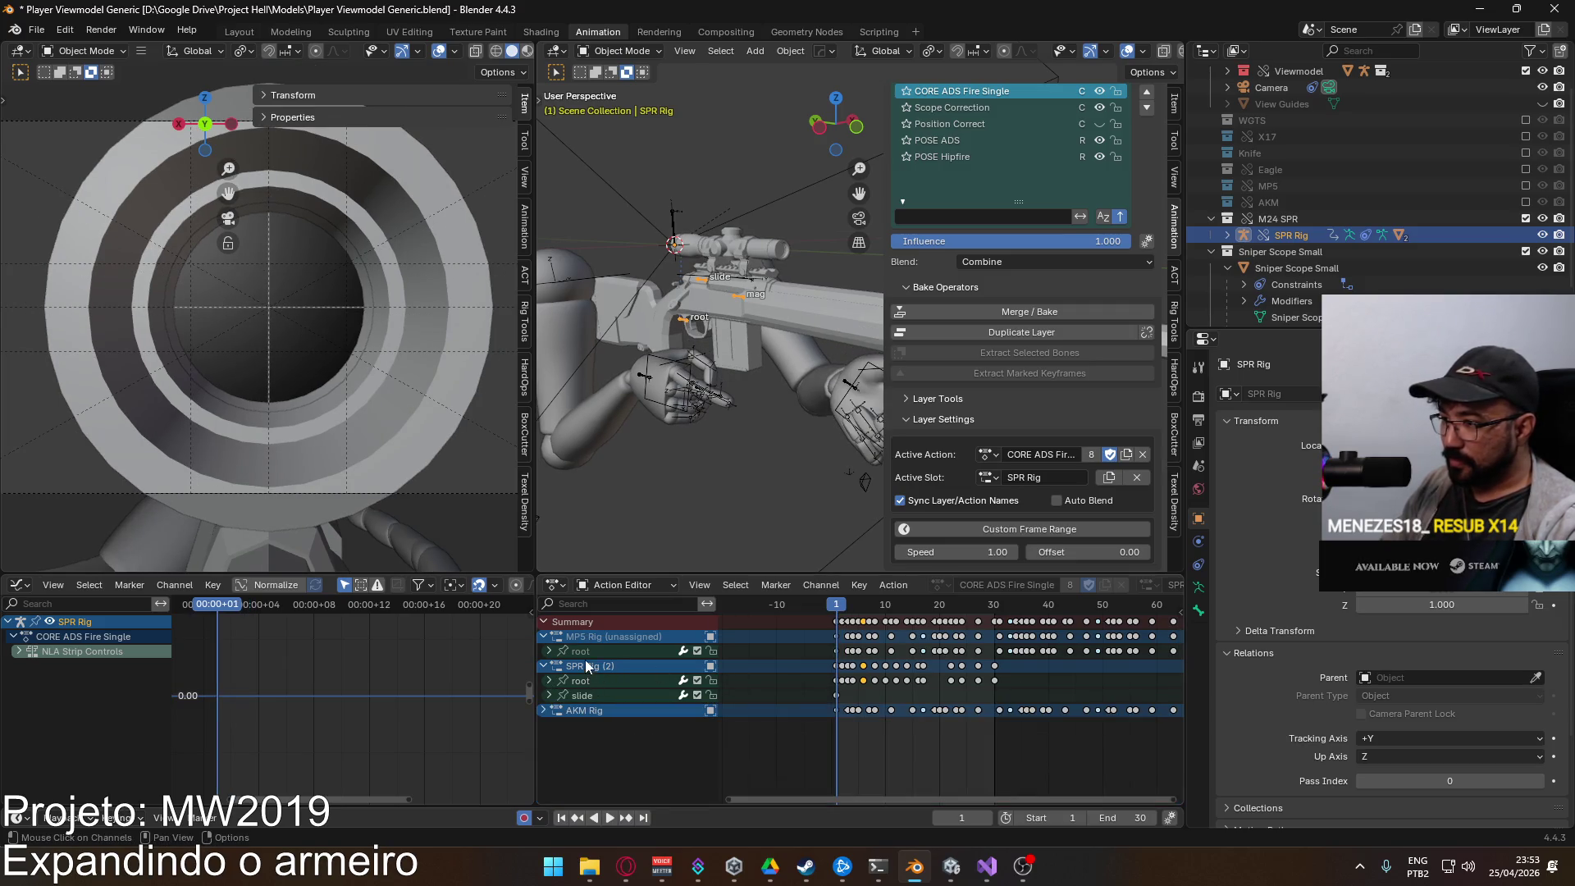
click(589, 682)
Step: Play and scrub through the whole action to review its timing
key(space)
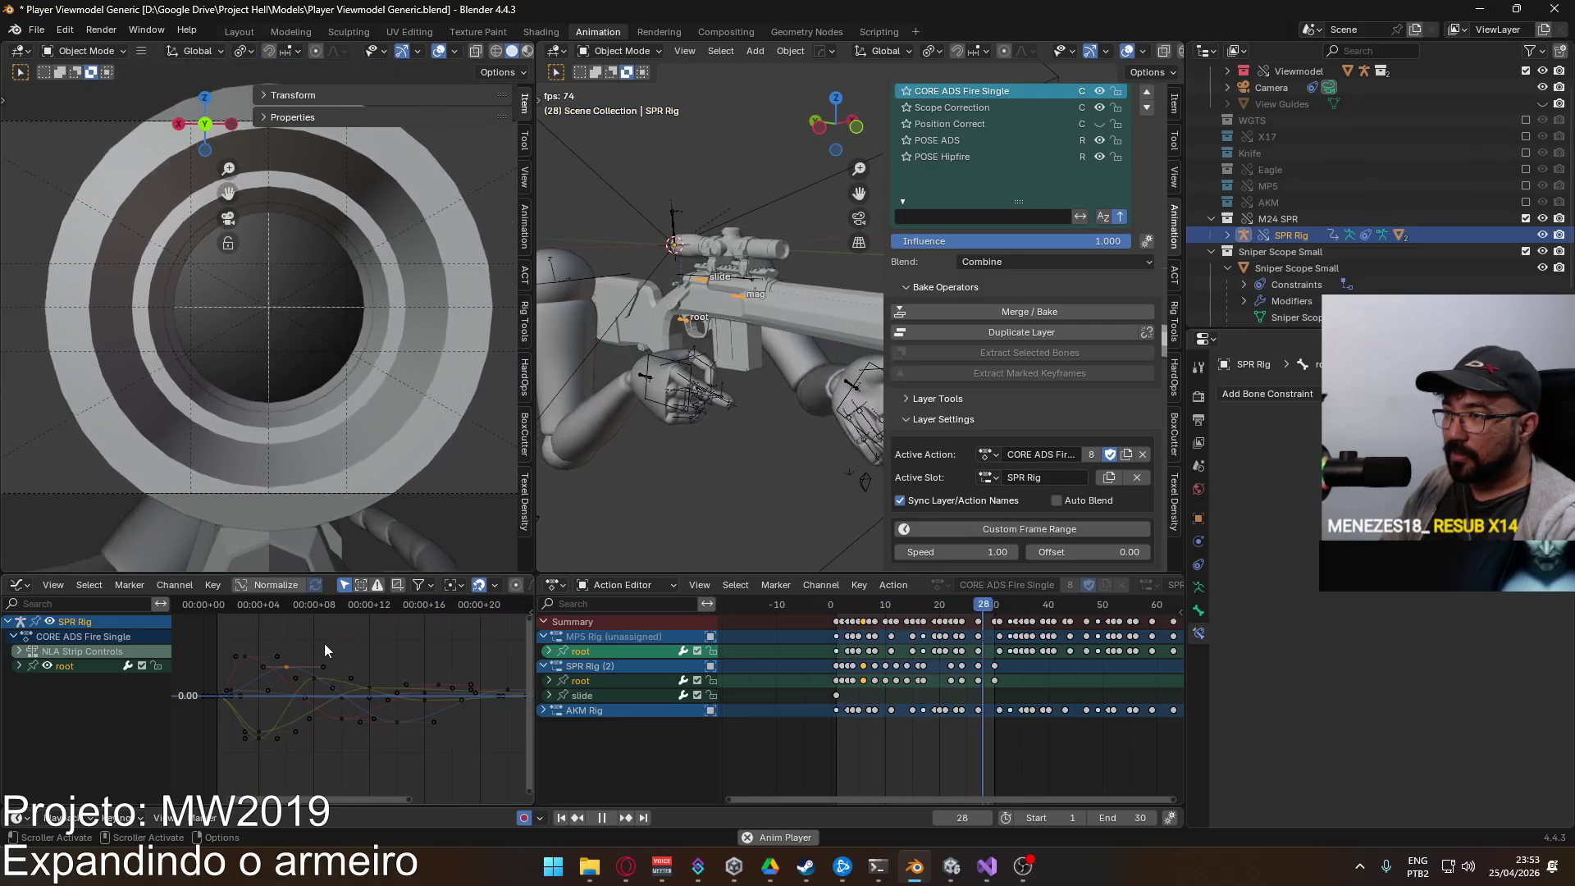
key(Escape)
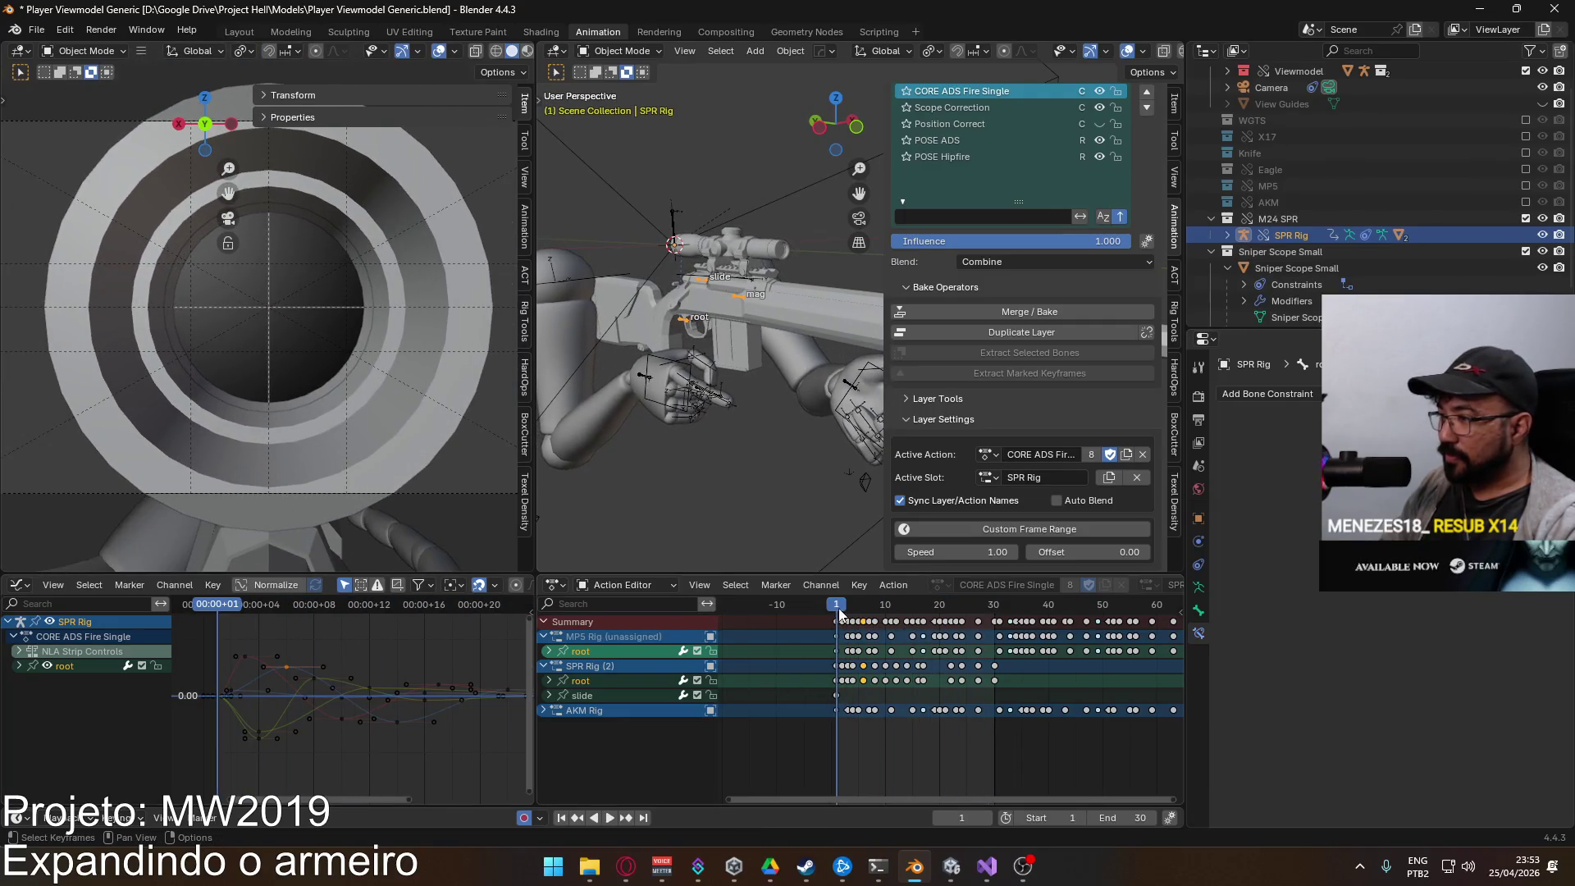
key(space)
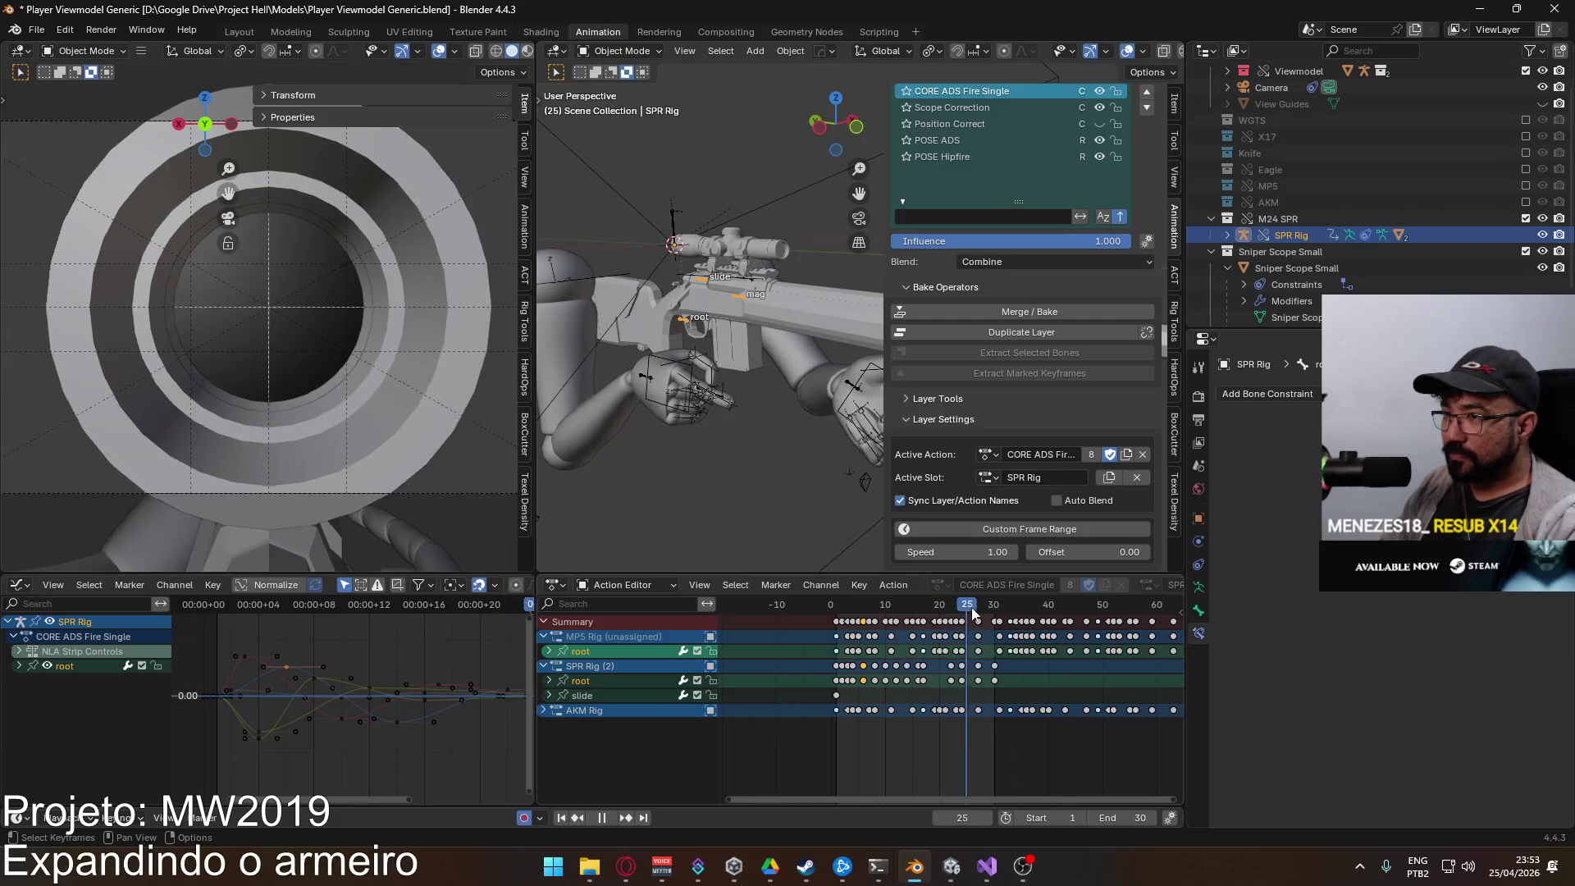
click(836, 617)
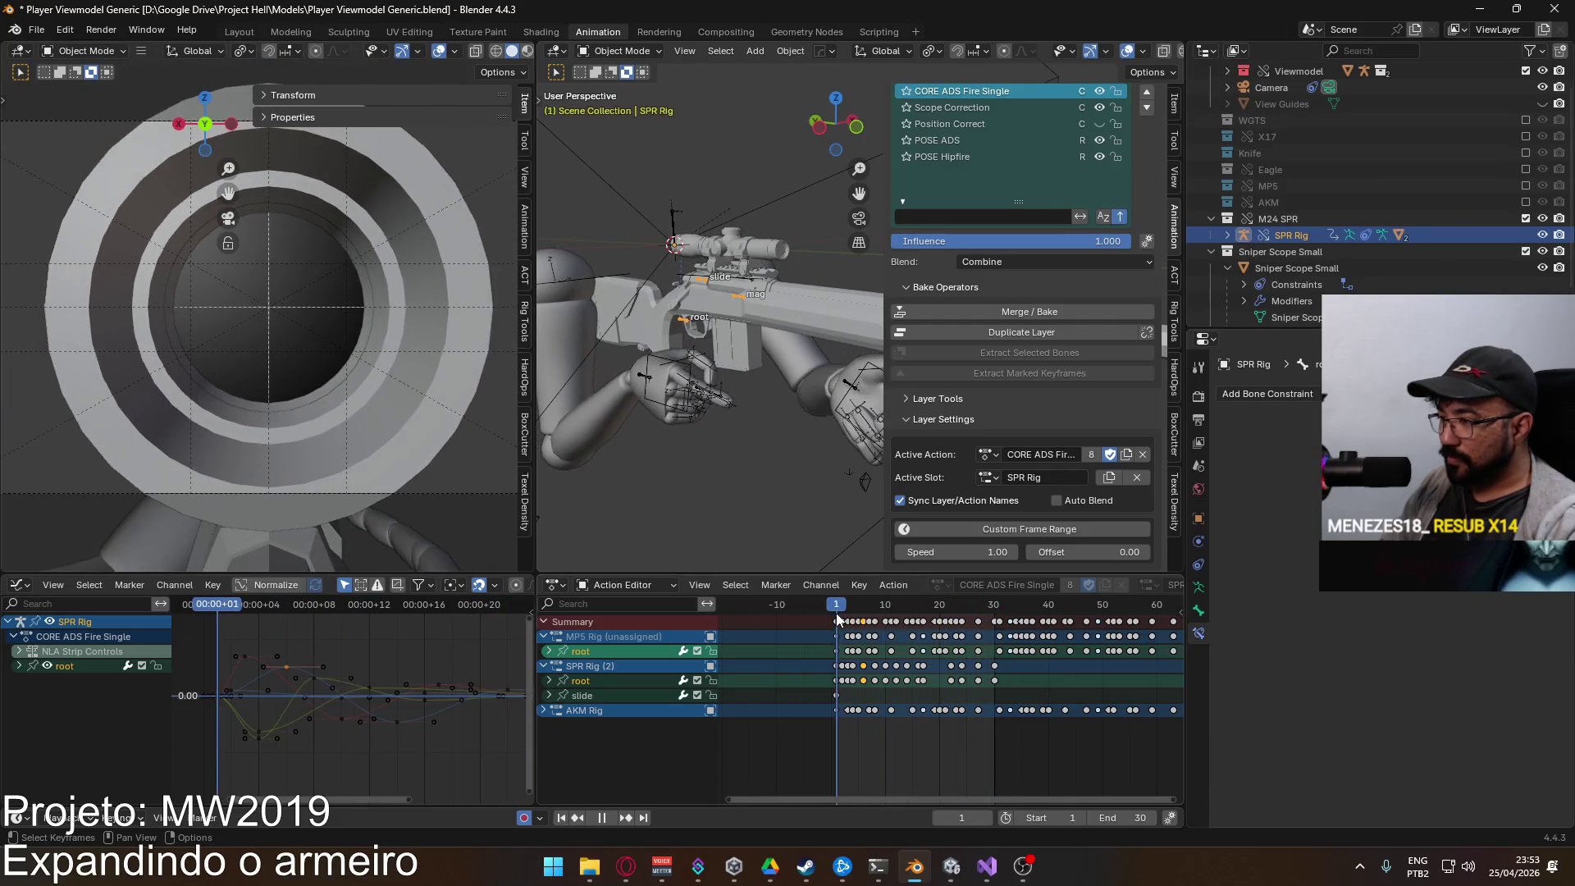
mouse_move(834, 613)
mouse_down()
mouse_move(998, 617)
mouse_move(839, 617)
mouse_up()
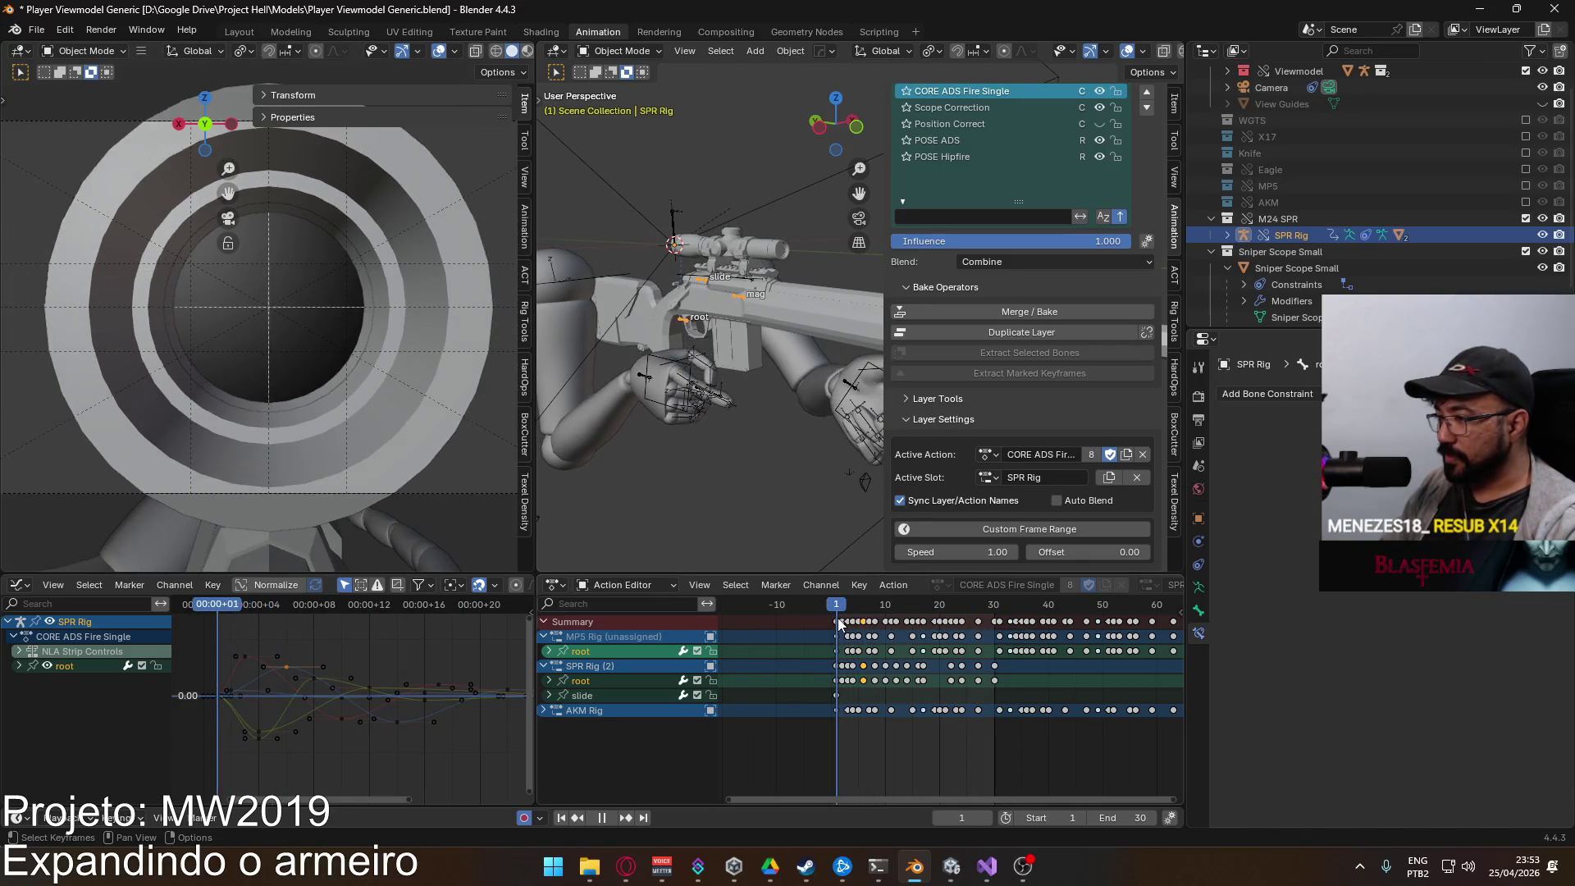
key(space)
Step: Select all root keys from frame 1 to 30 and stretch them in time by 1.5
drag(1015, 688, 828, 671)
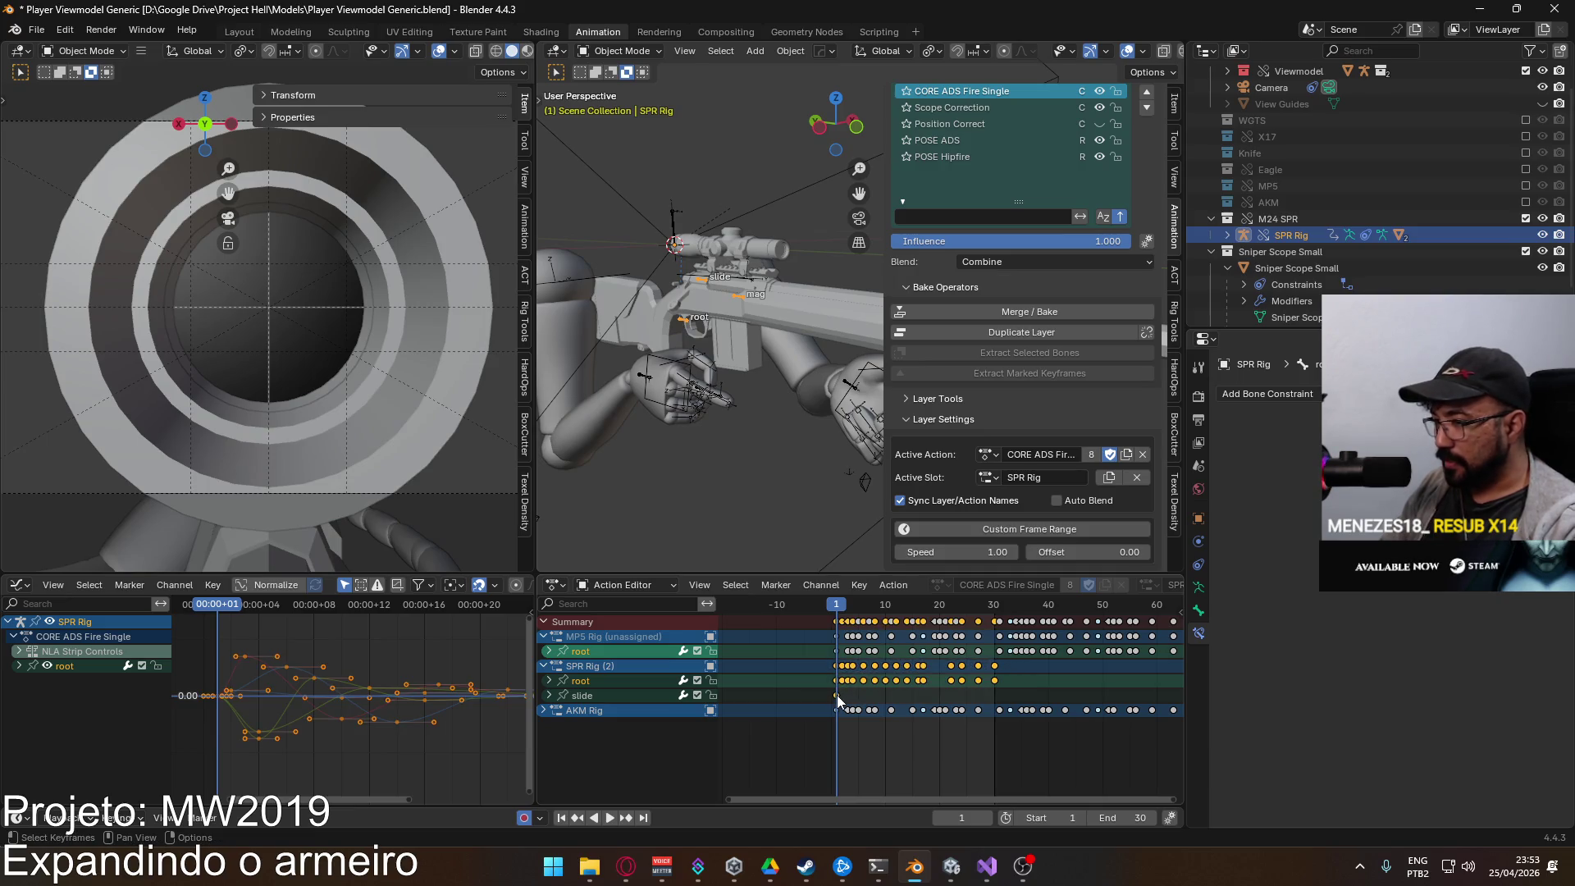
click(836, 694)
drag(1017, 682, 821, 680)
scroll(901, 687, right, 4)
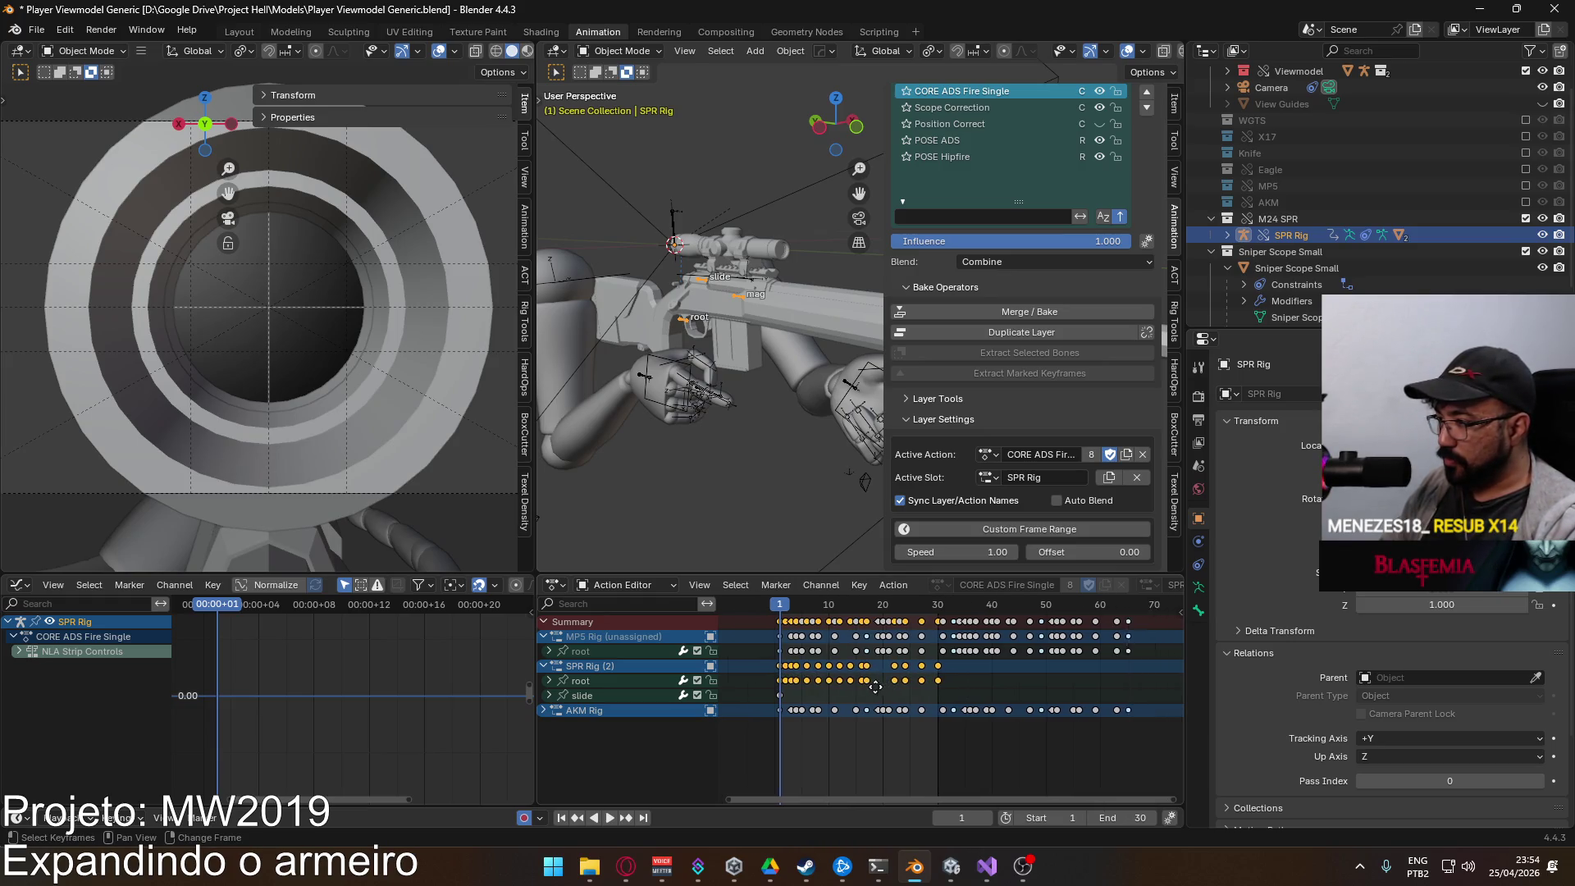
key(Right)
key(Right)
key(Right)
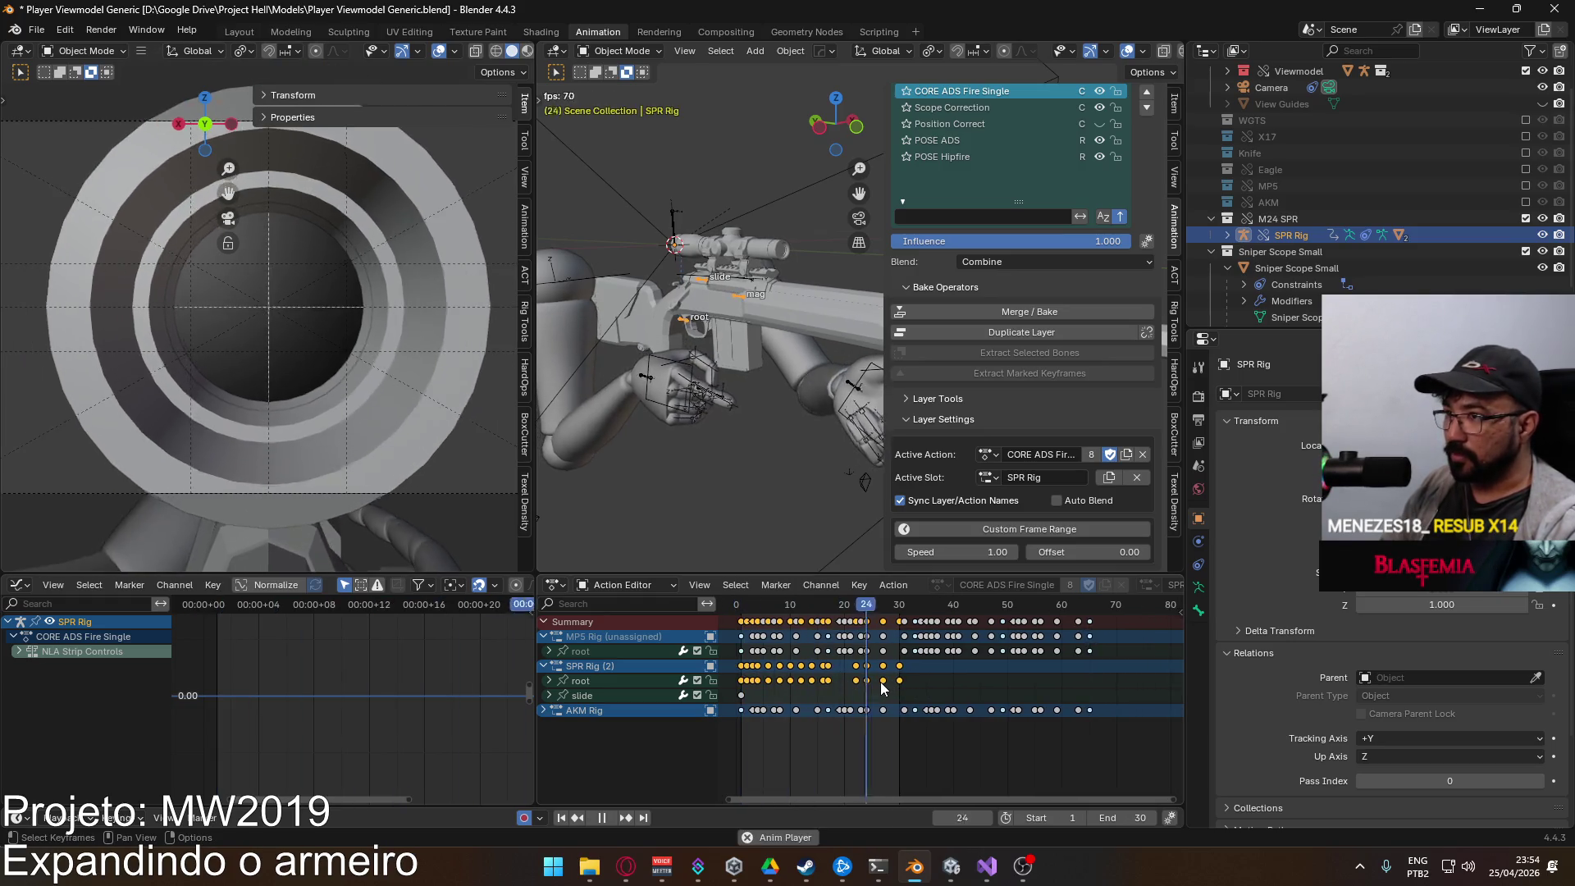
key(space)
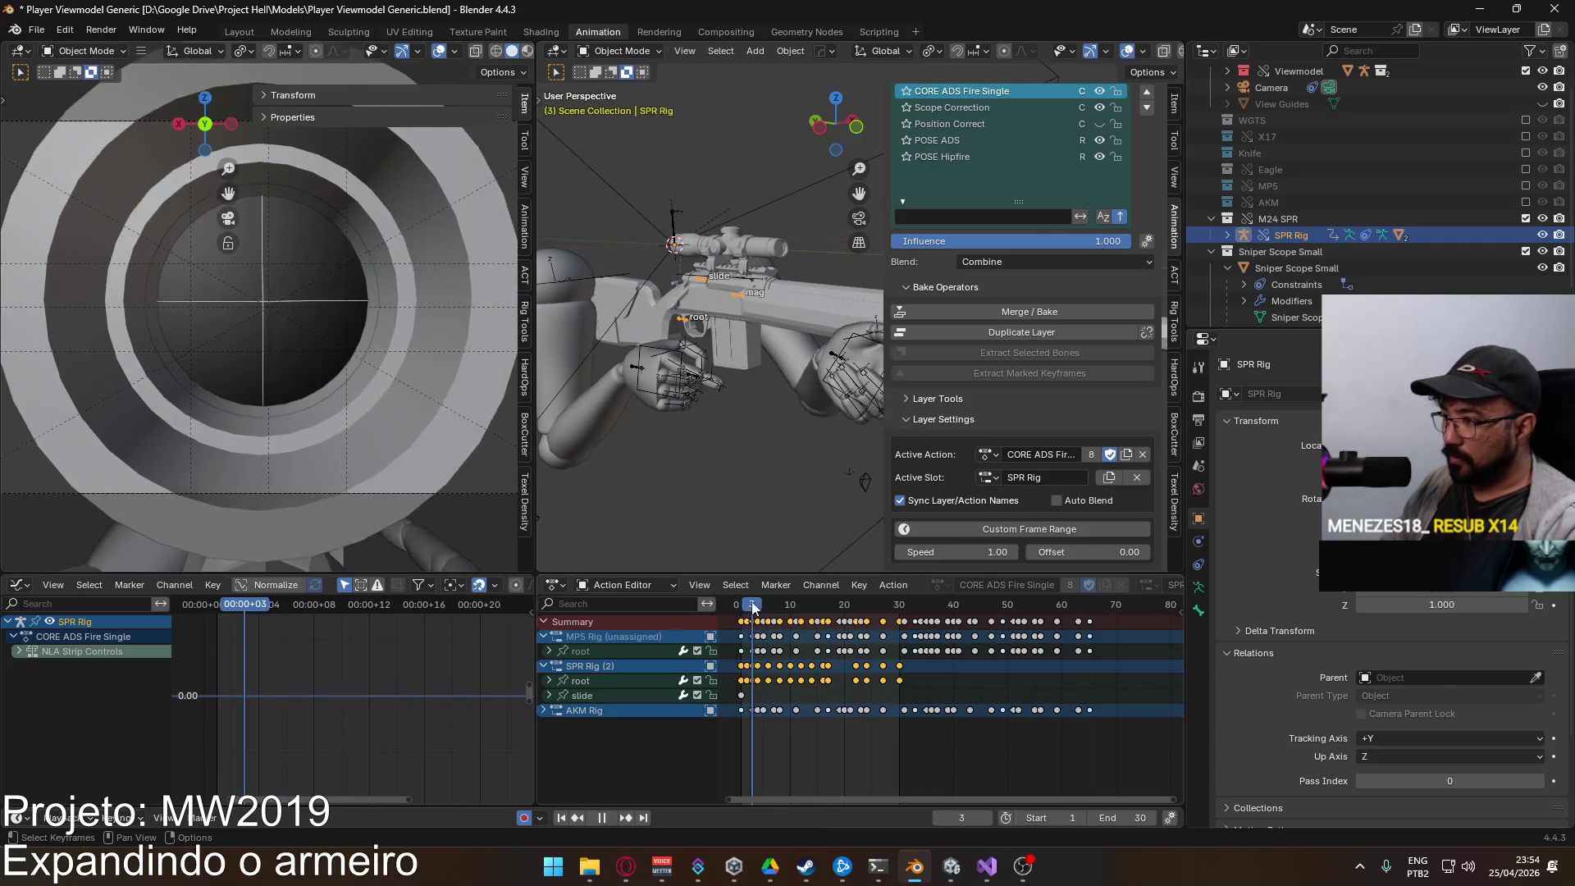
click(743, 607)
key(s)
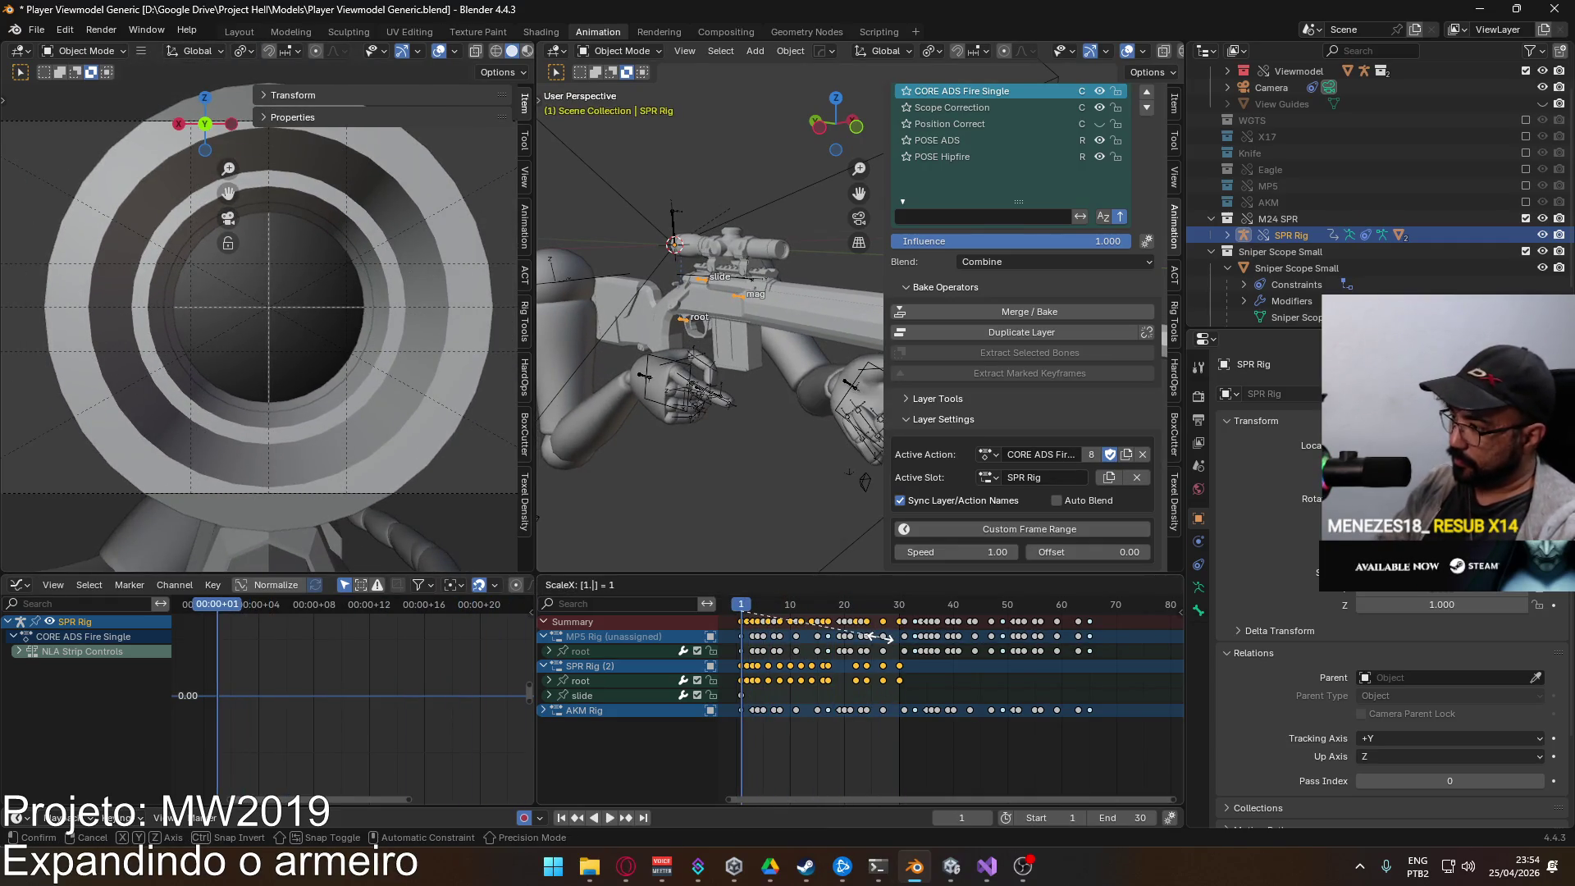
click(885, 638)
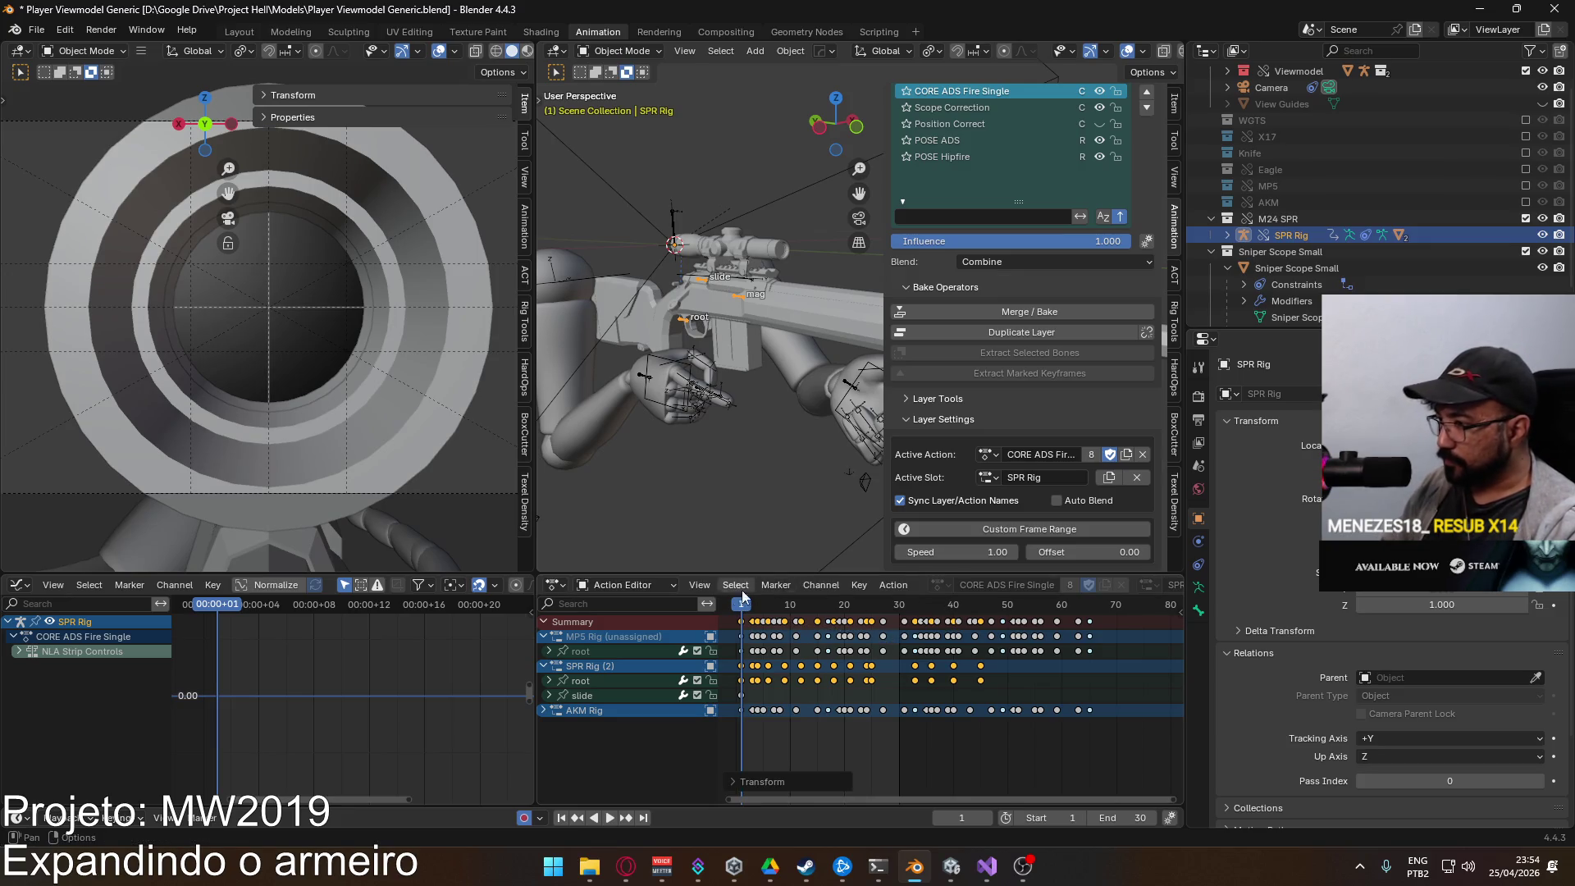
Step: Set the scene end frame to 45 and play the retimed animation
key(space)
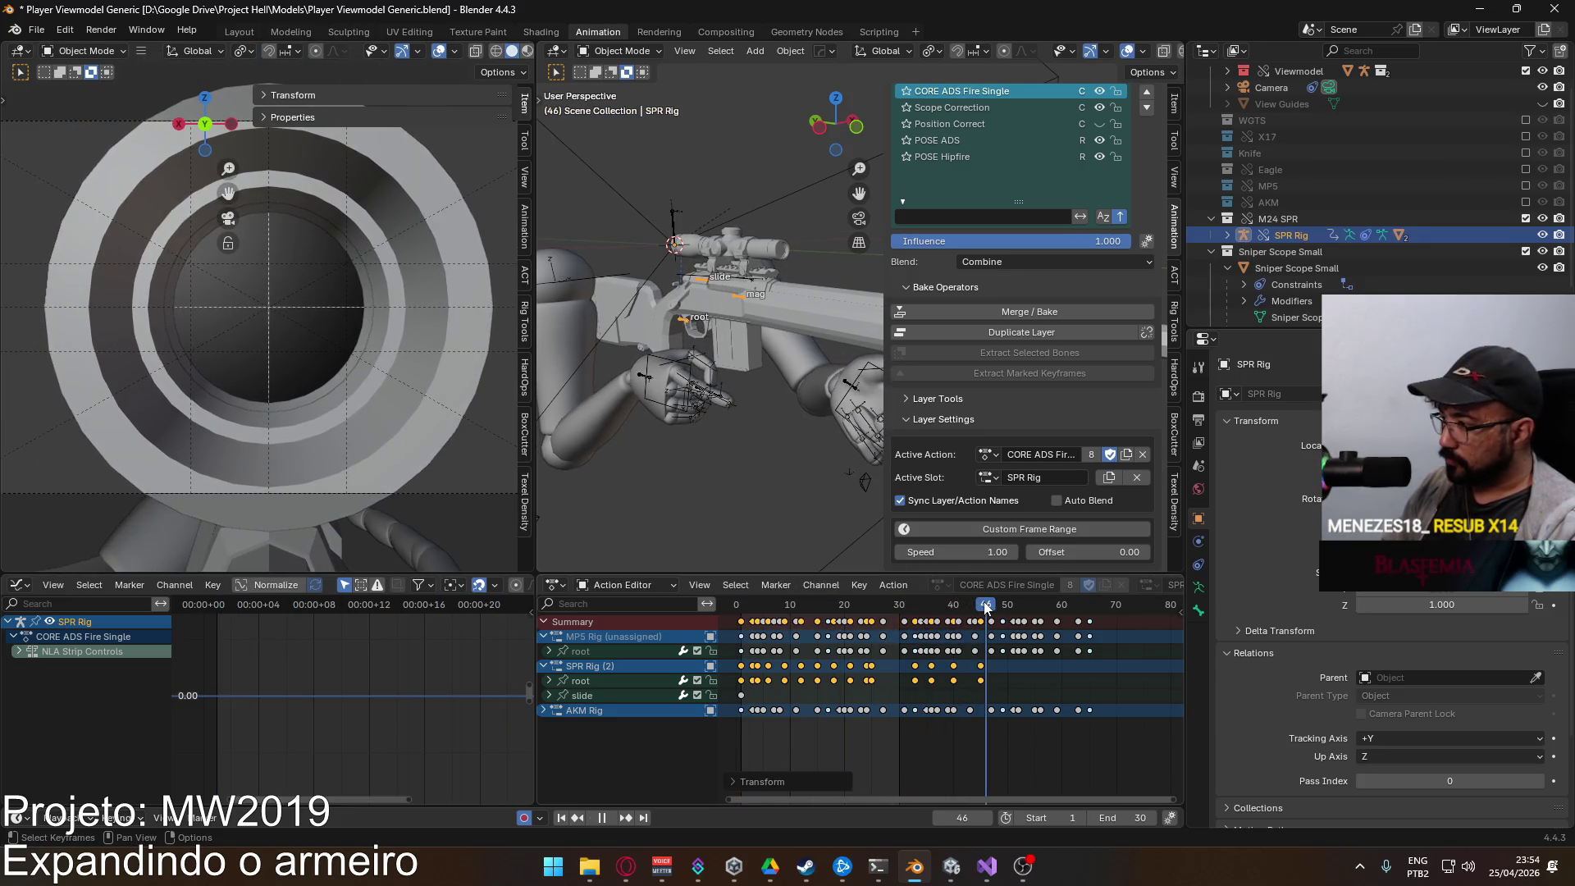
click(986, 612)
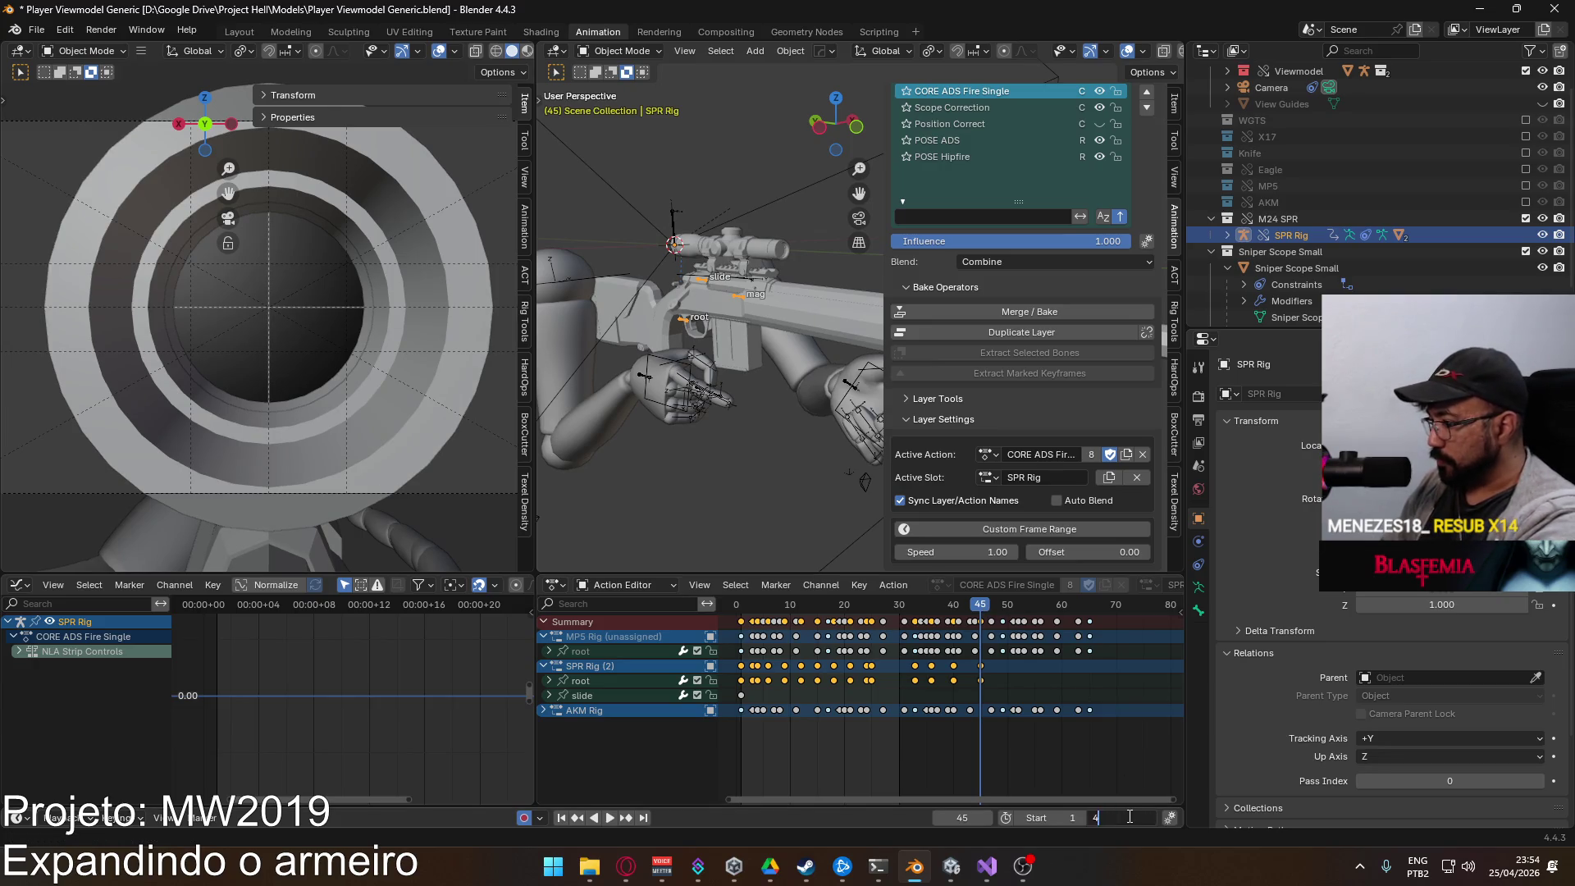
text(5)
key(Return)
key(space)
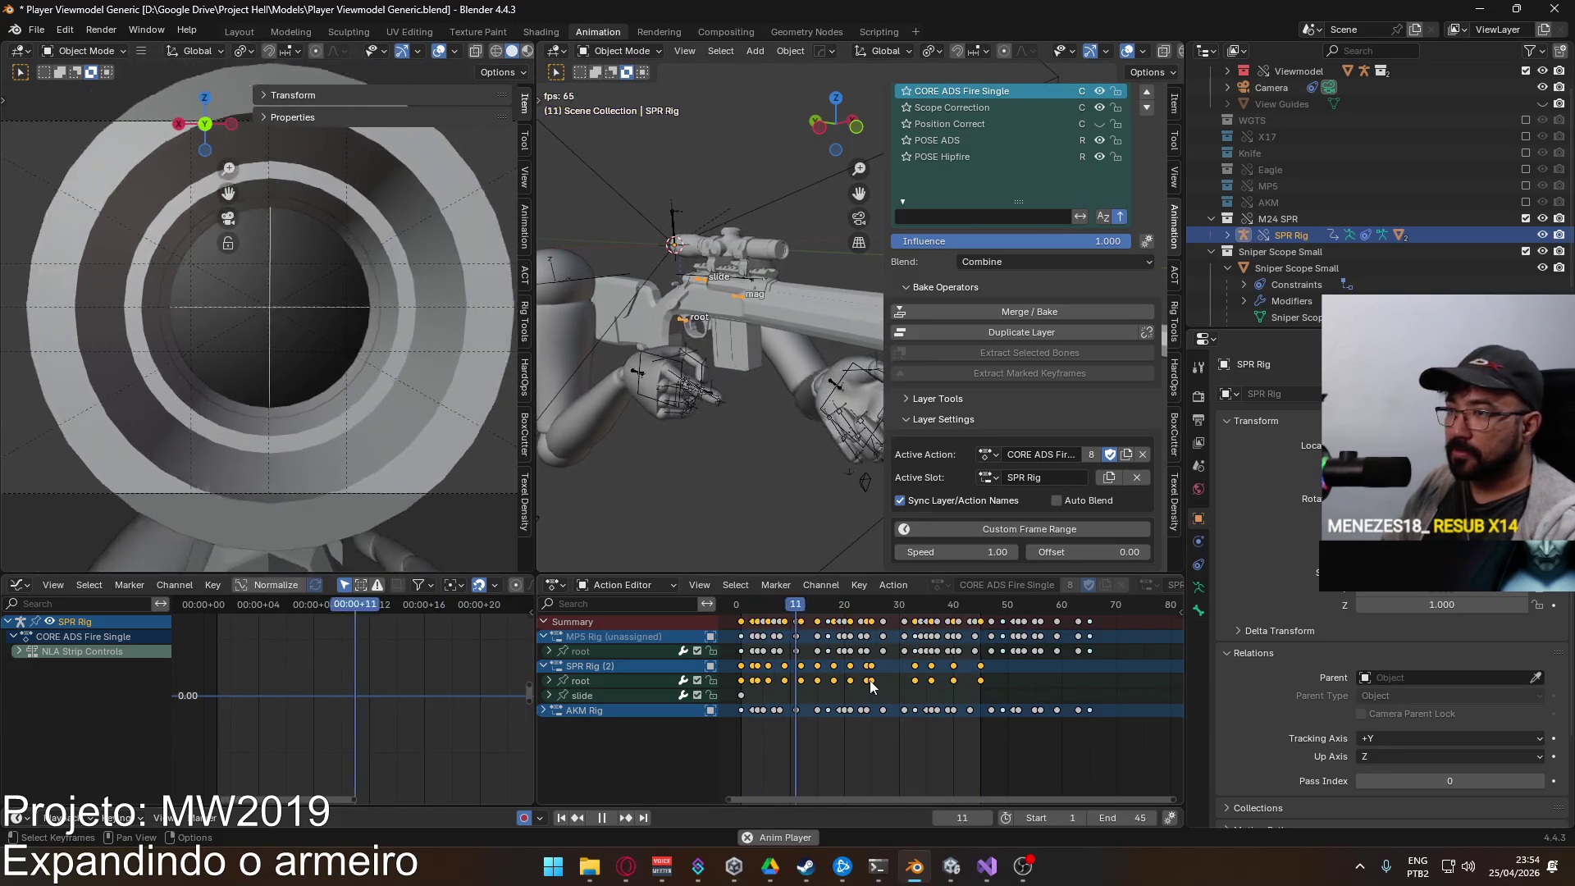
Step: Expand the root bone's channels and inspect the pose at frame 4
click(549, 680)
key(space)
drag(767, 607, 773, 607)
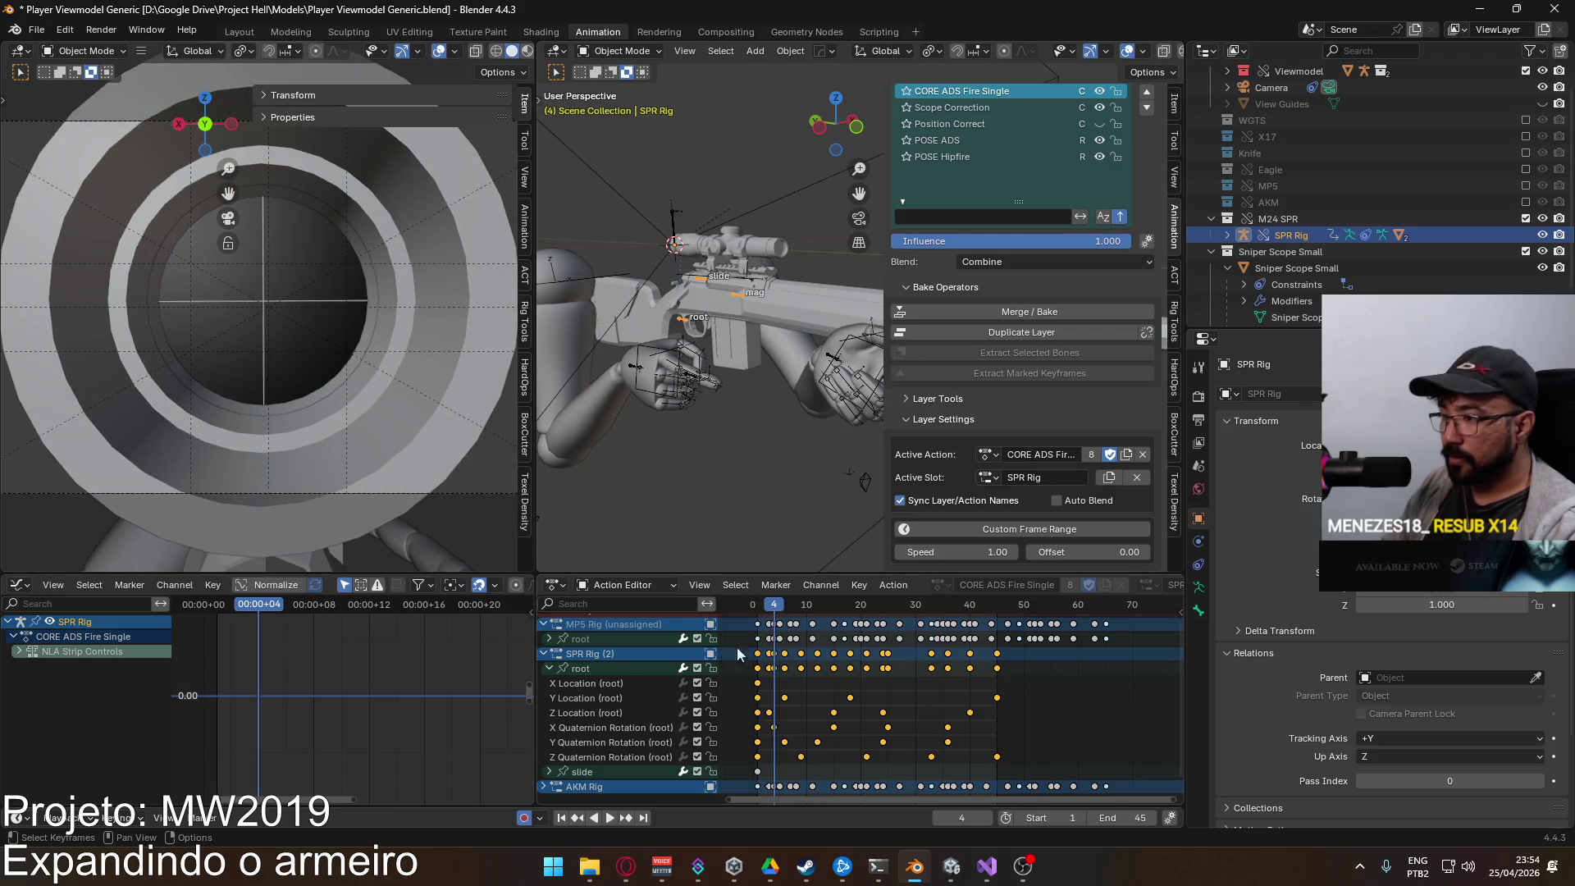
Step: Move the root's Y Location key near frame 5 three frames earlier
click(600, 681)
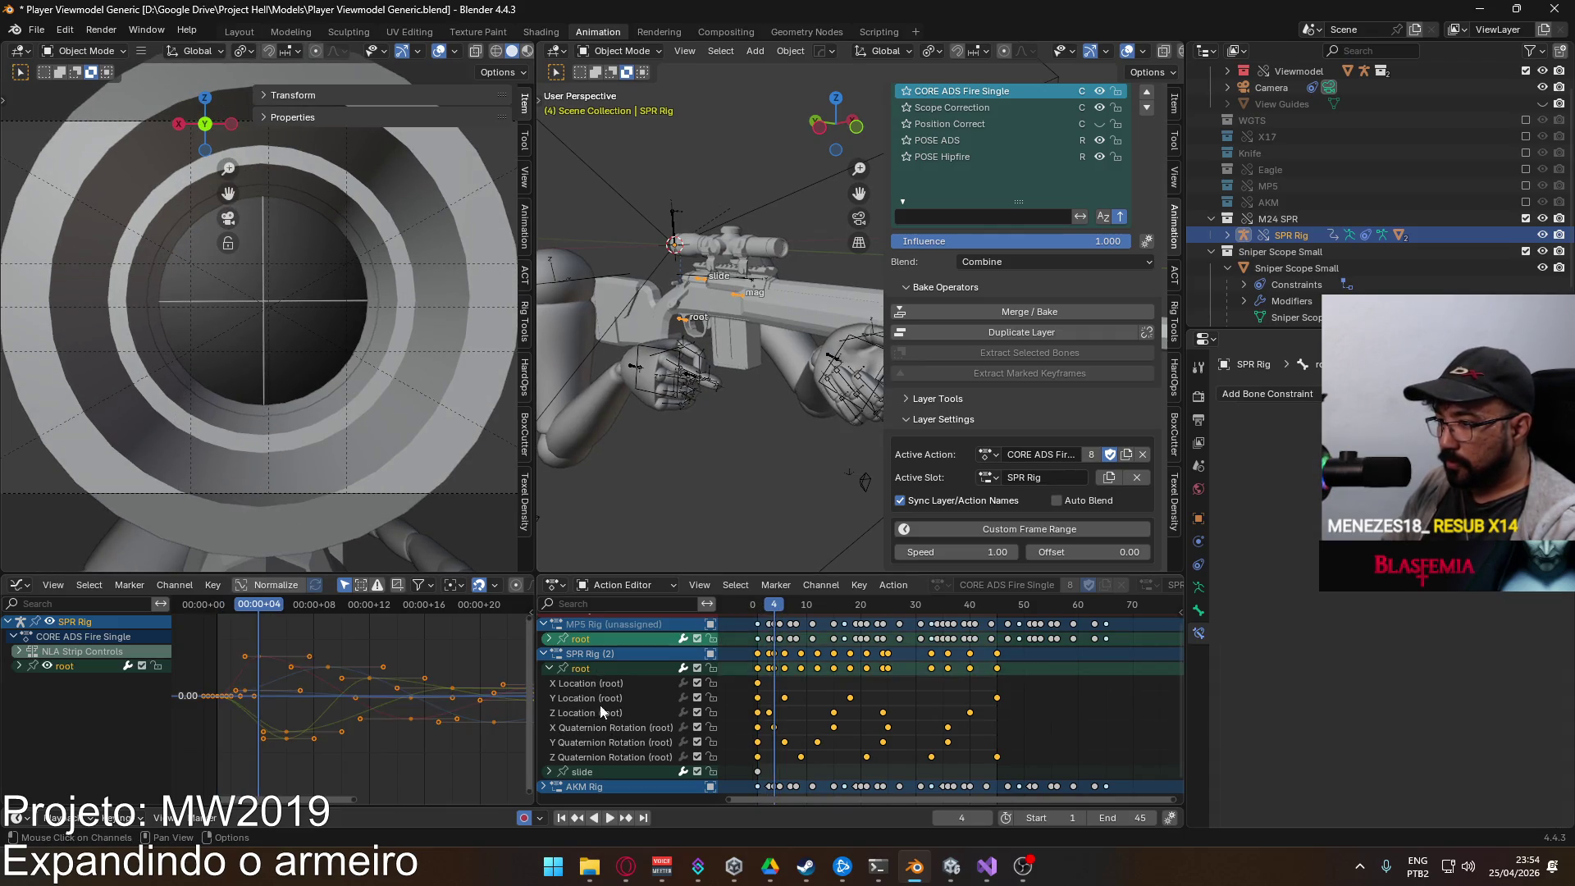
click(603, 714)
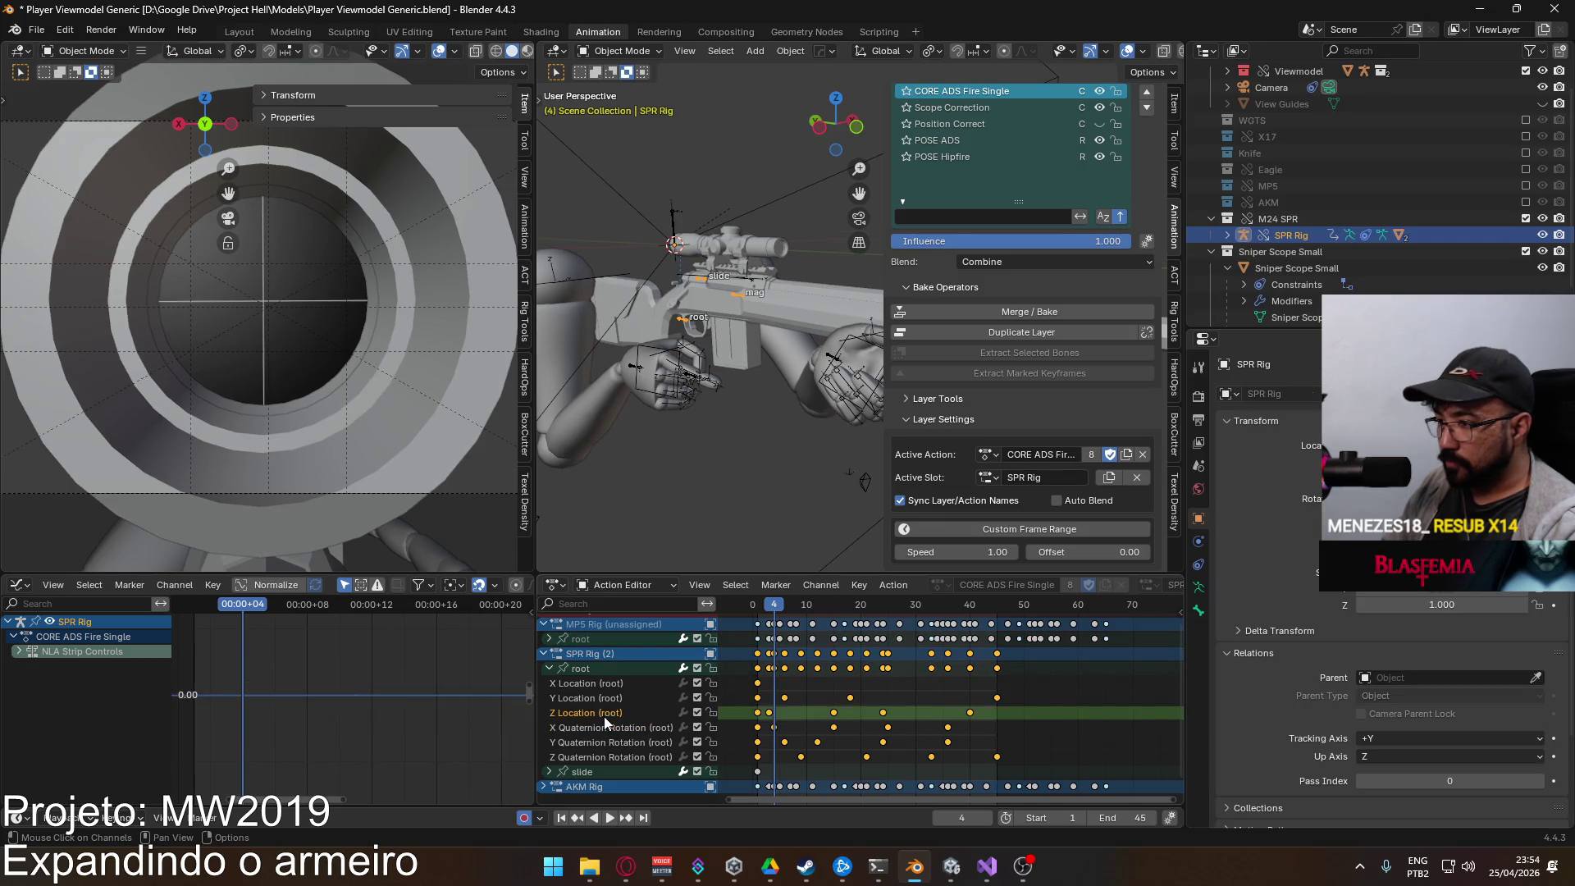
click(596, 677)
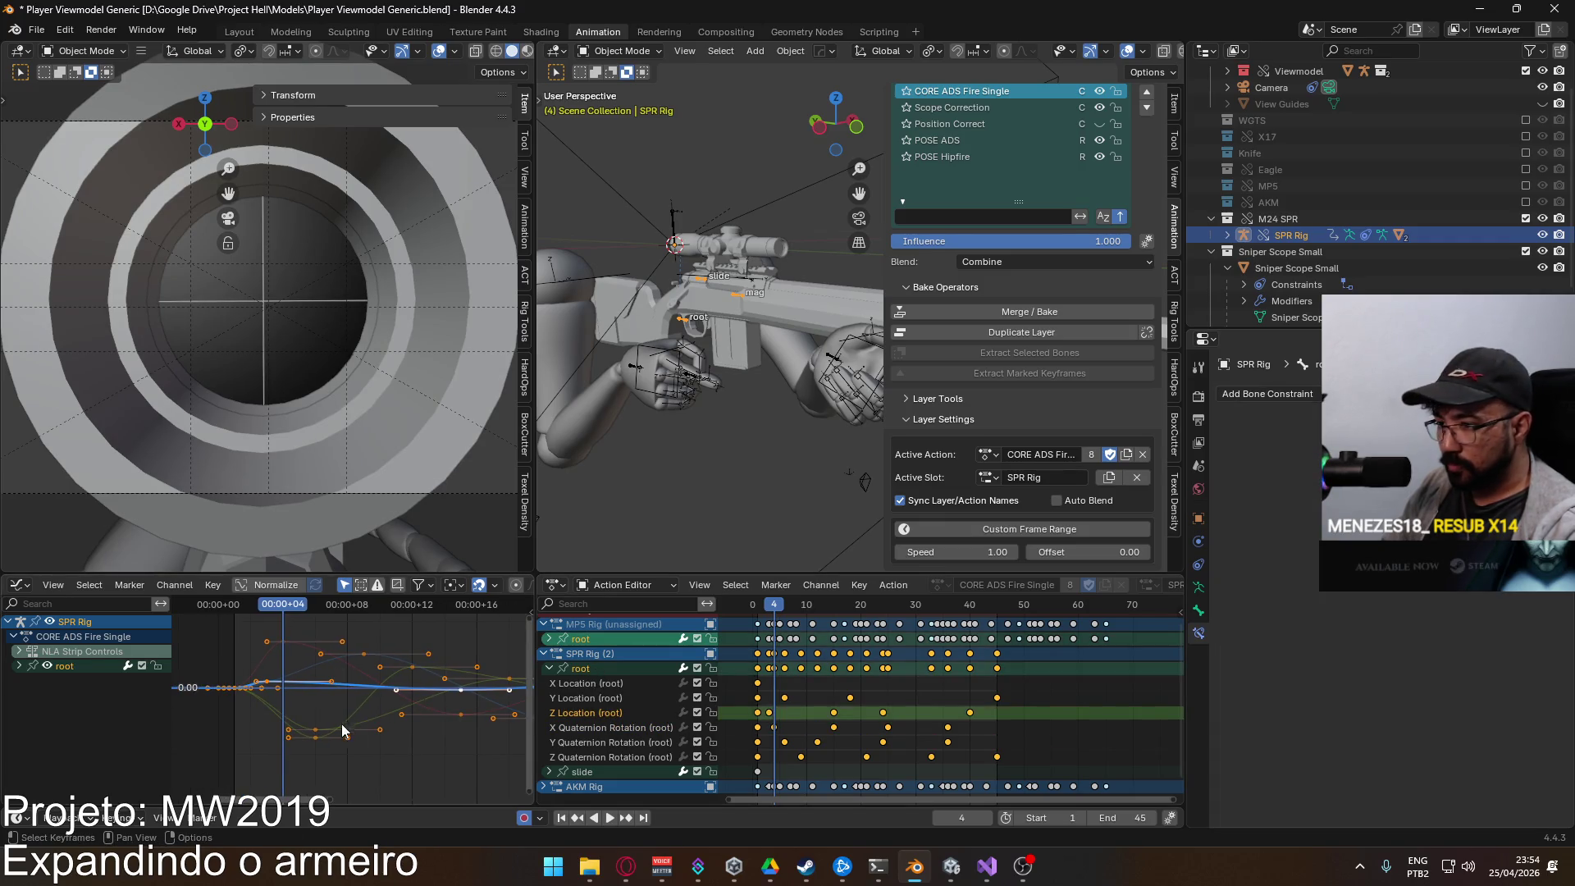
drag(774, 603, 770, 607)
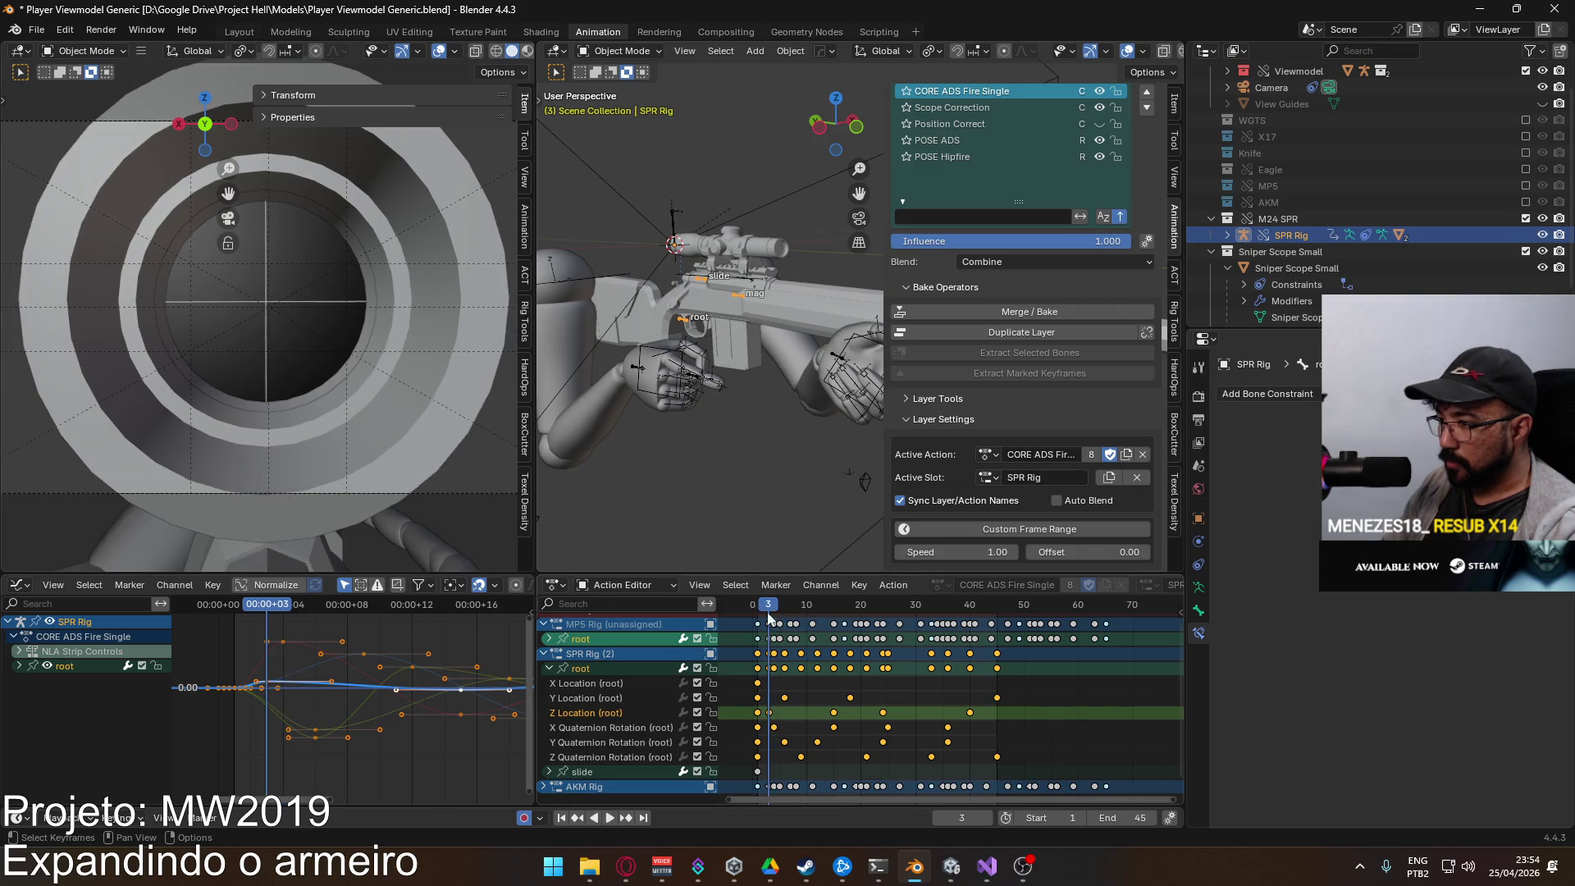
click(782, 699)
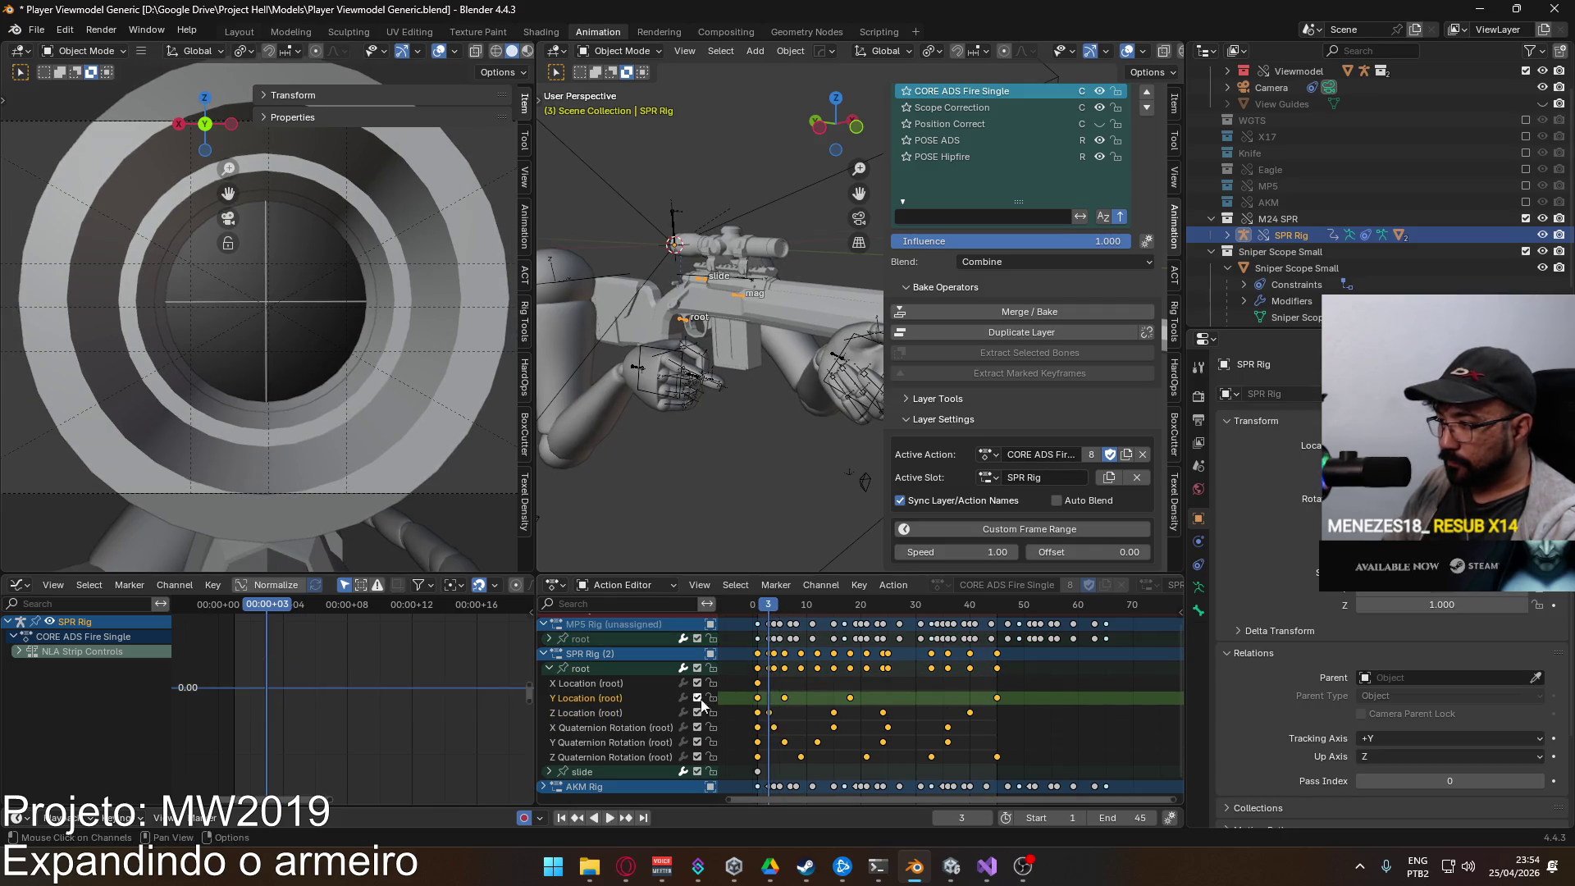
click(784, 697)
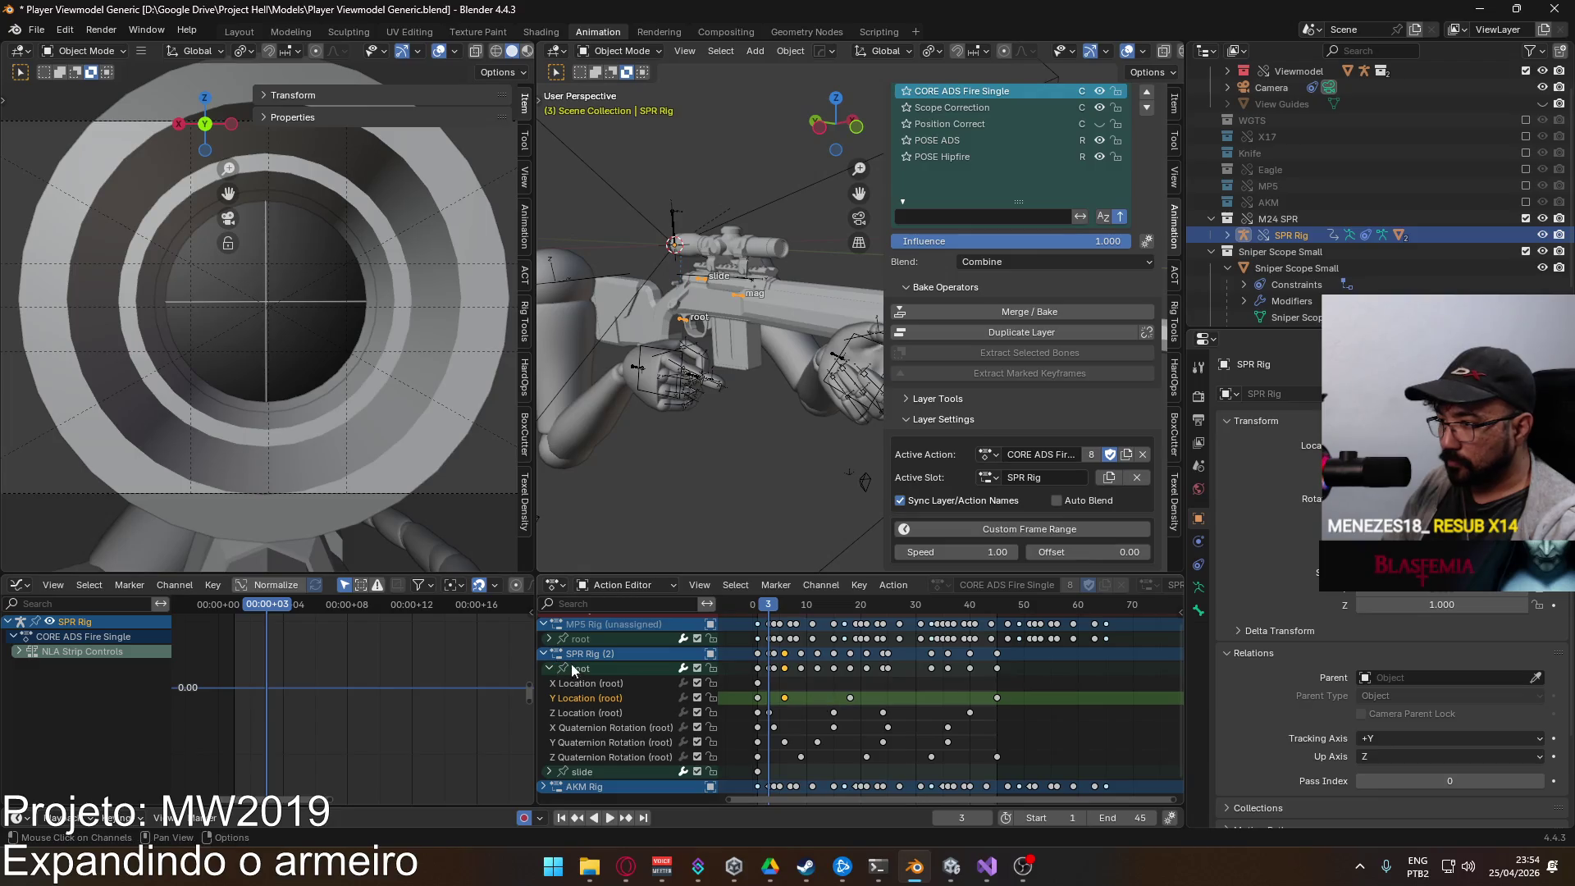
scroll(459, 696, up, 1)
key(g)
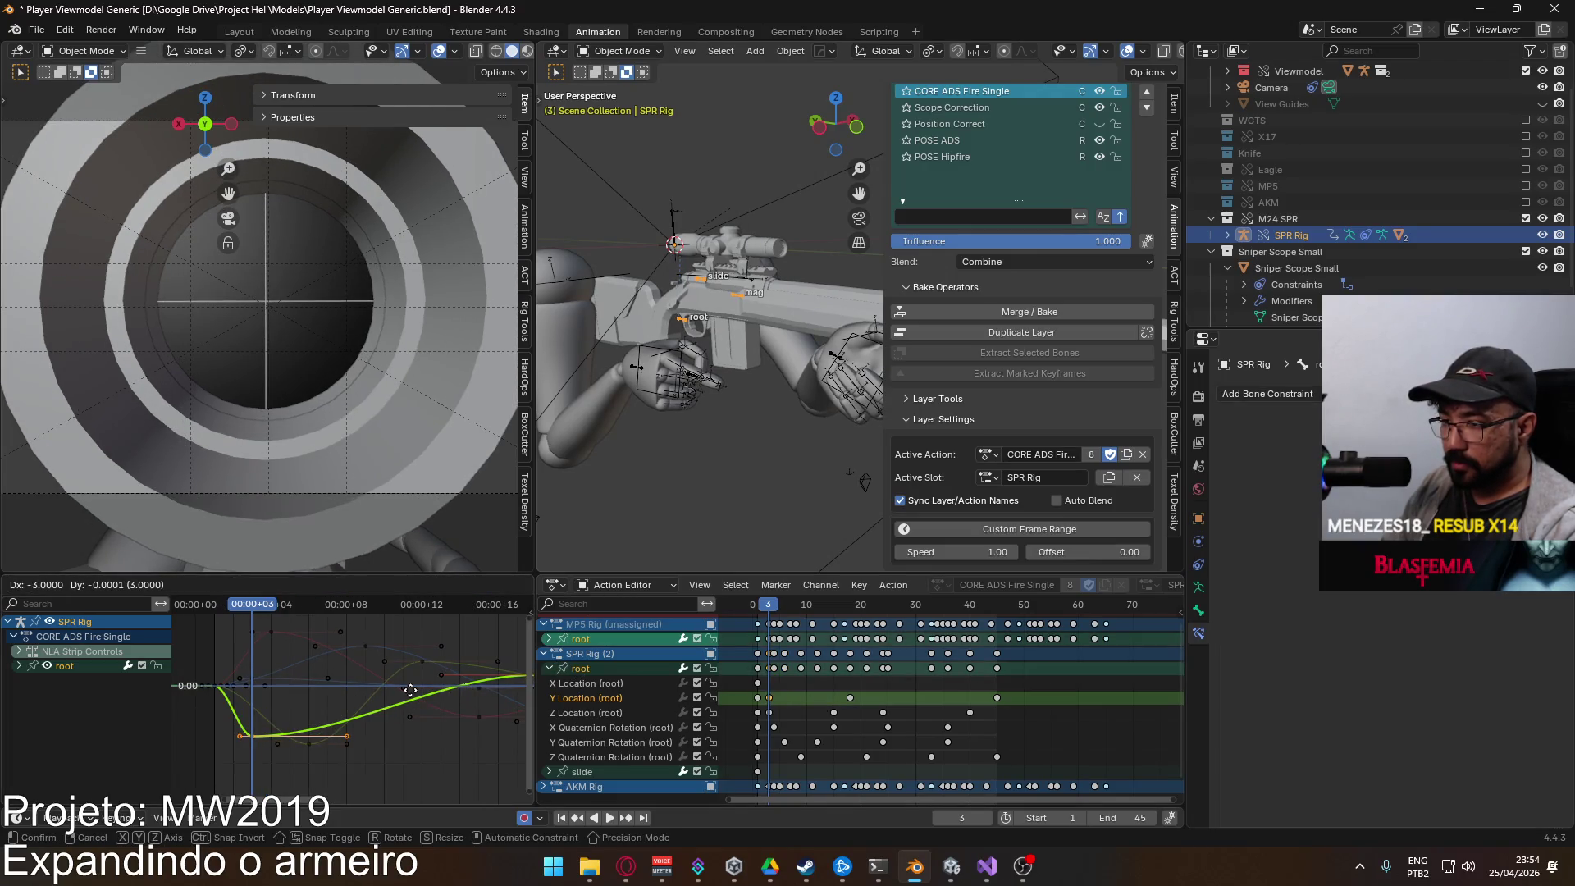
click(410, 690)
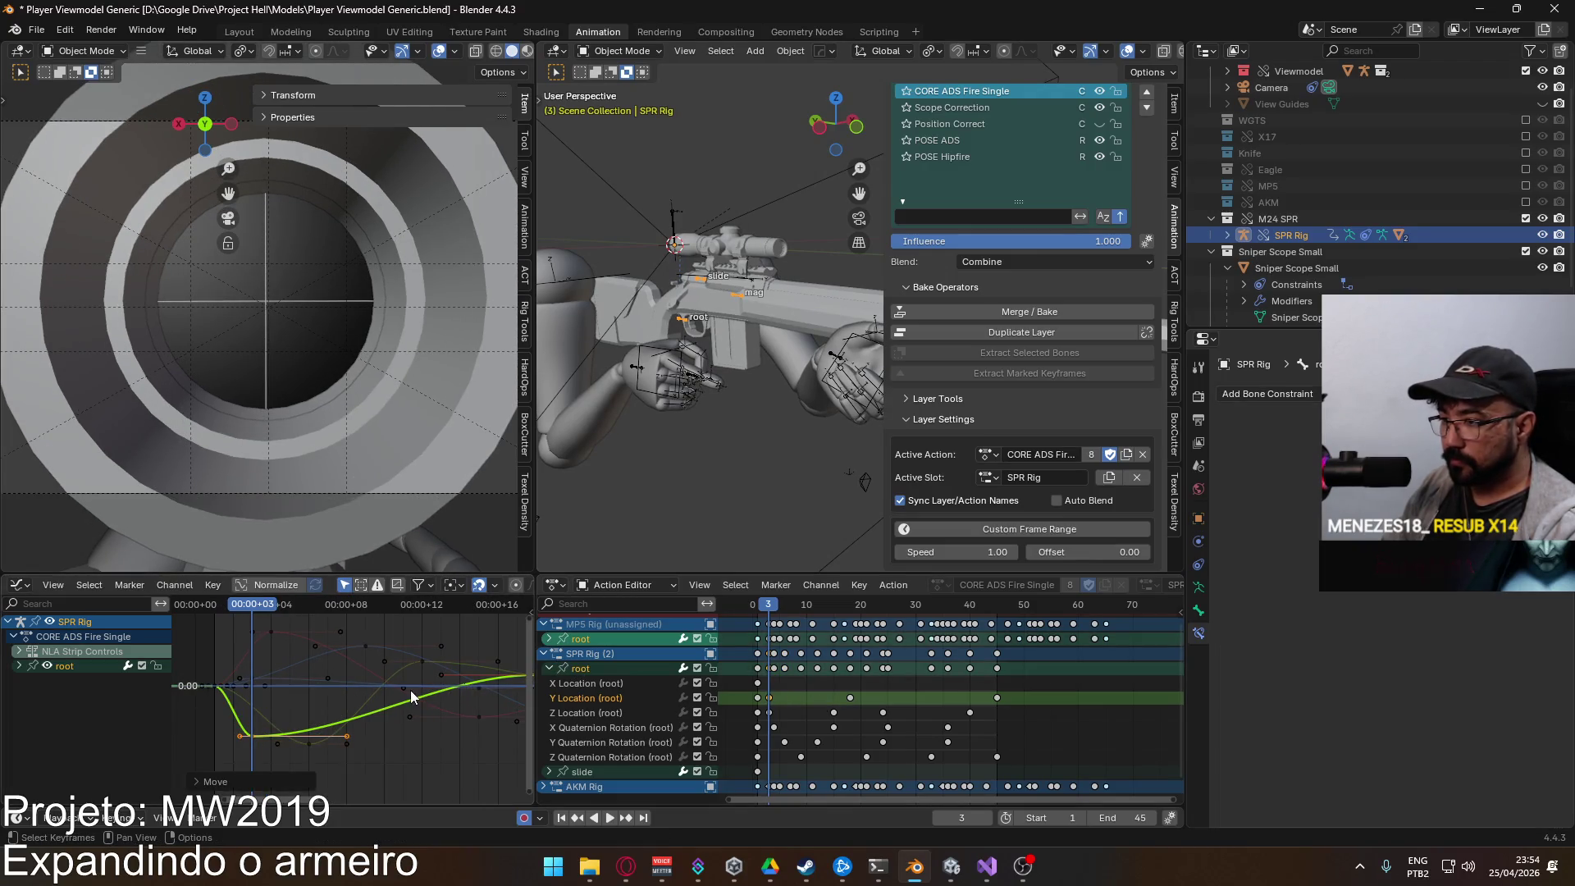
Step: Adjust the value of the Y Location key around frame 18, then shift it earlier in time
click(859, 702)
click(851, 697)
click(597, 697)
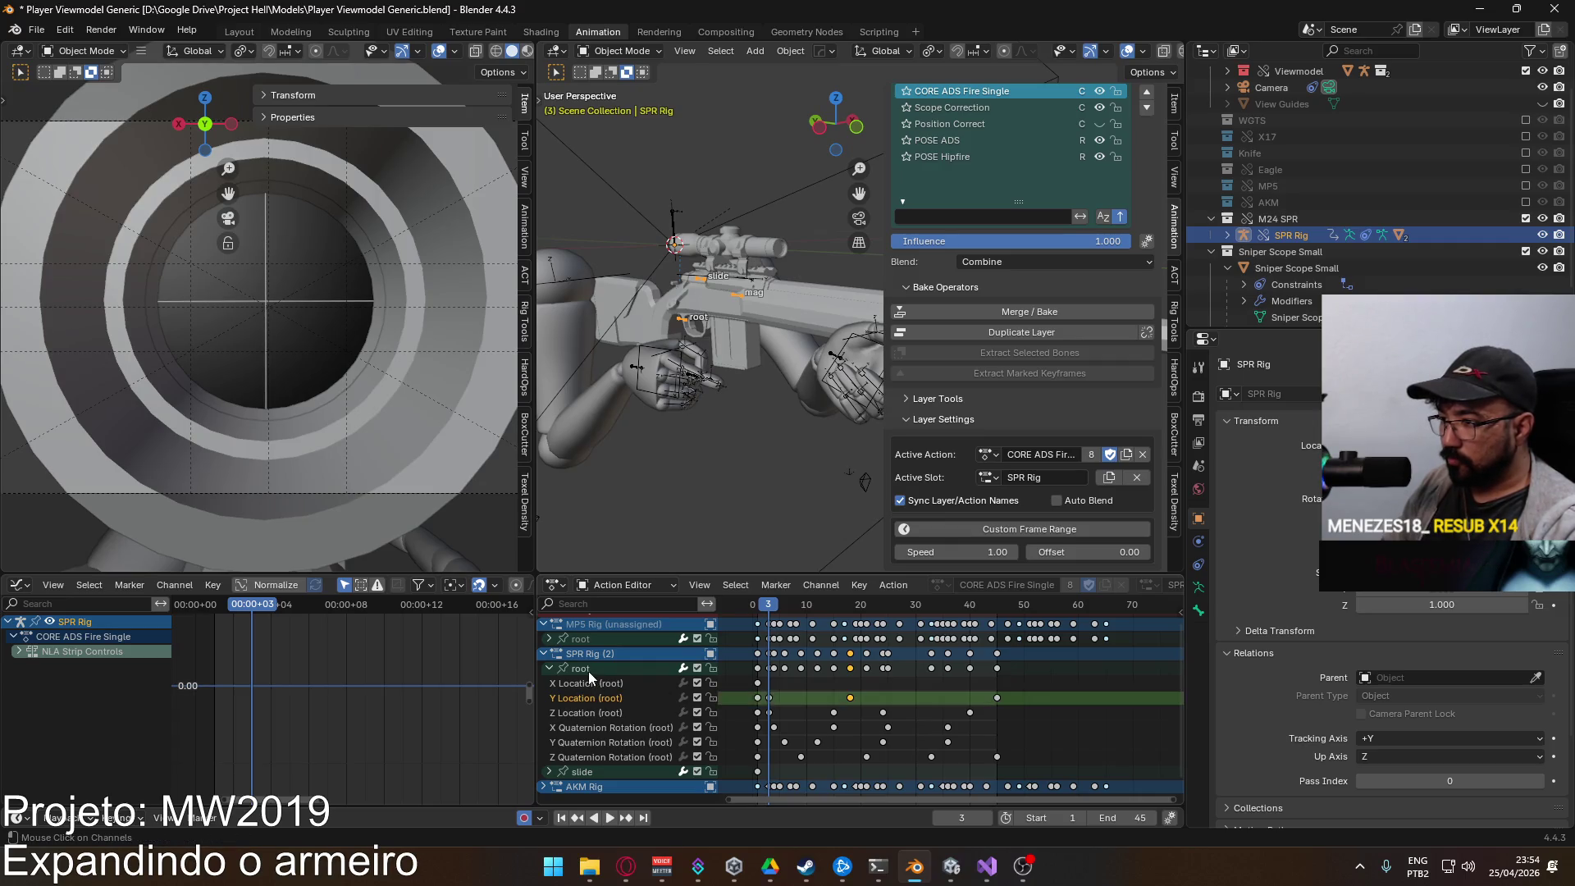
key(g)
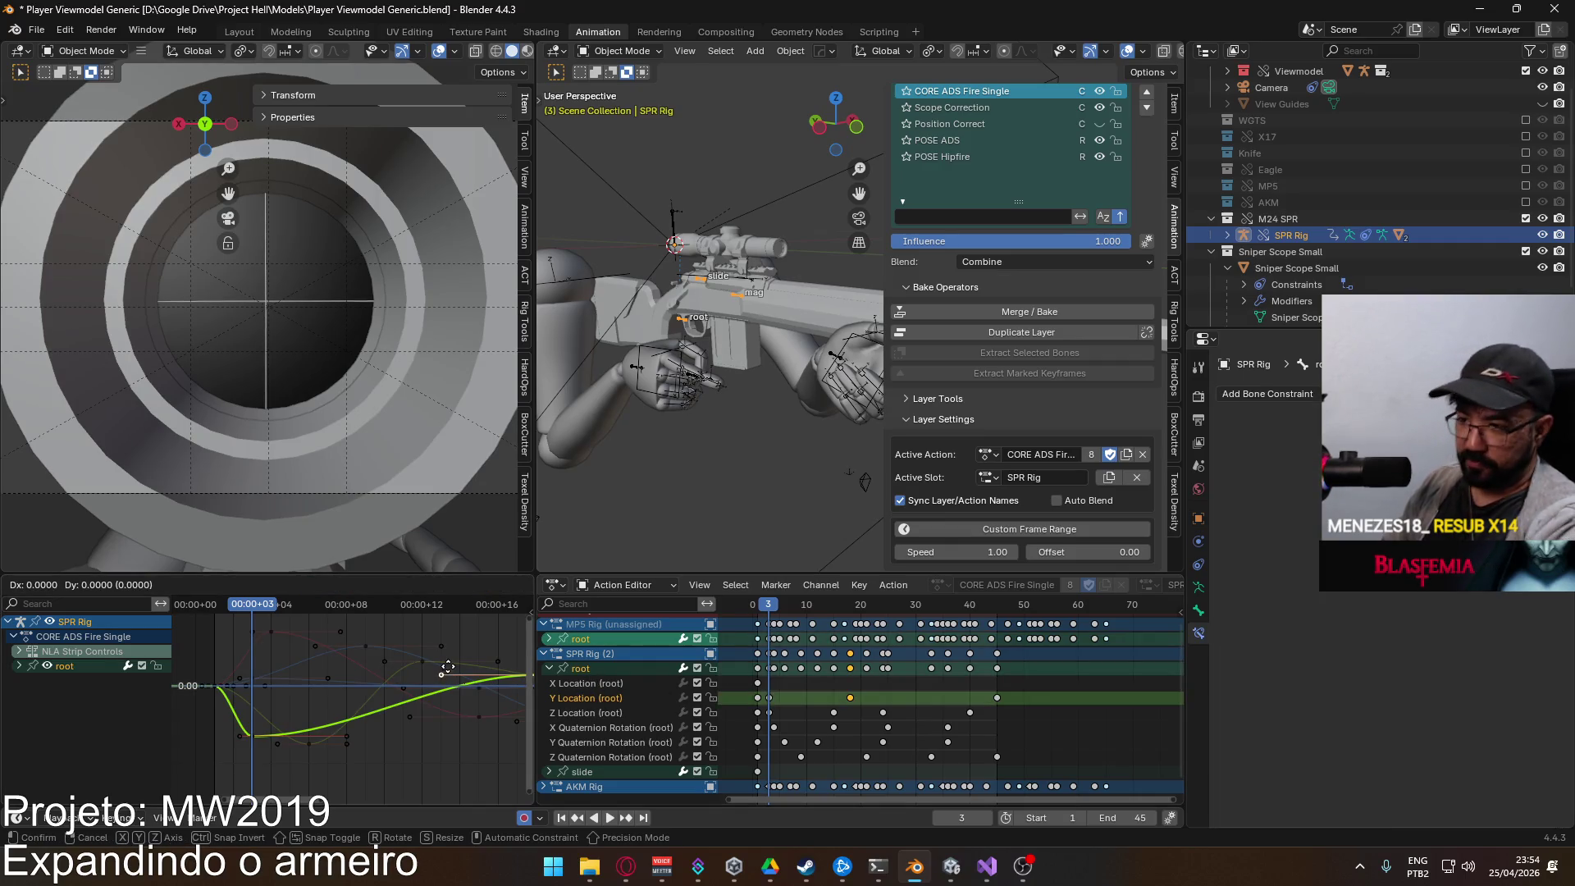
key(y)
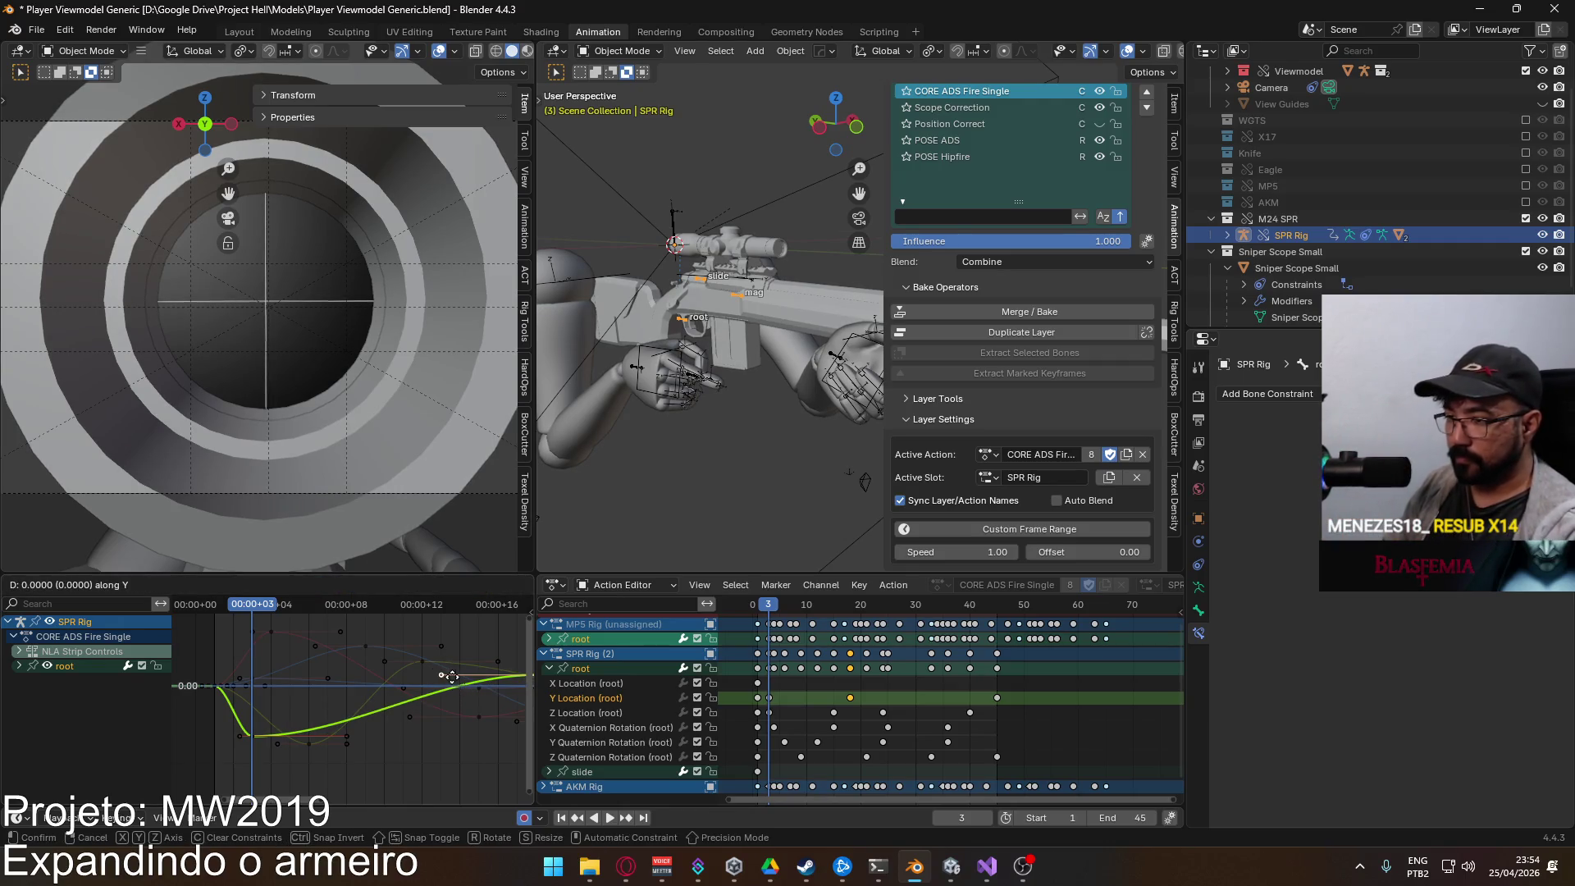
click(207, 672)
scroll(408, 680, down, 2)
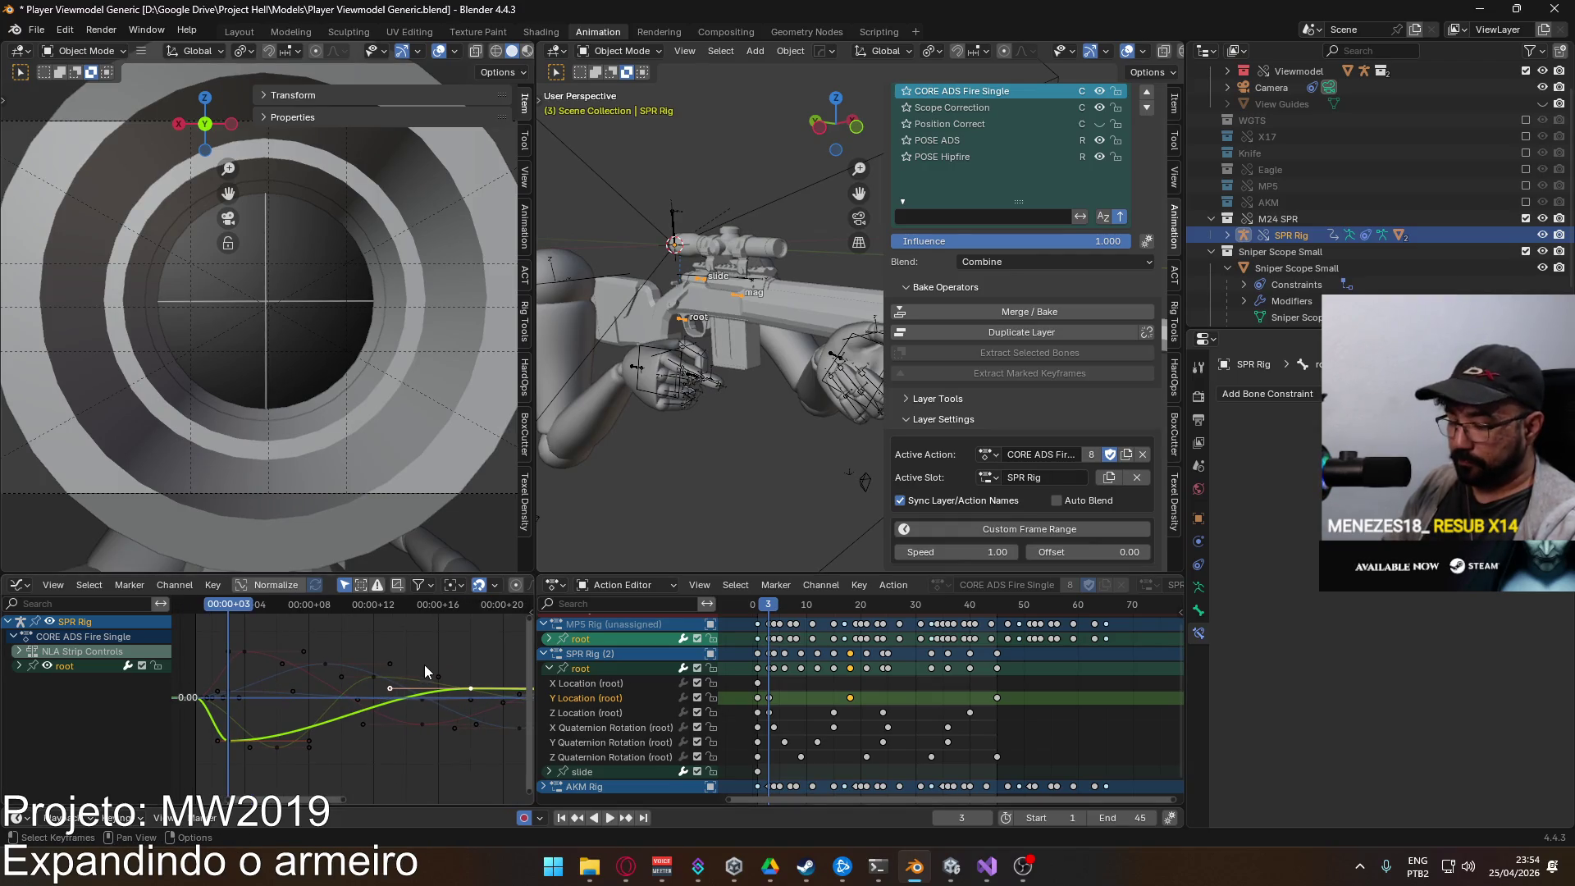
key(g)
key(x)
click(293, 674)
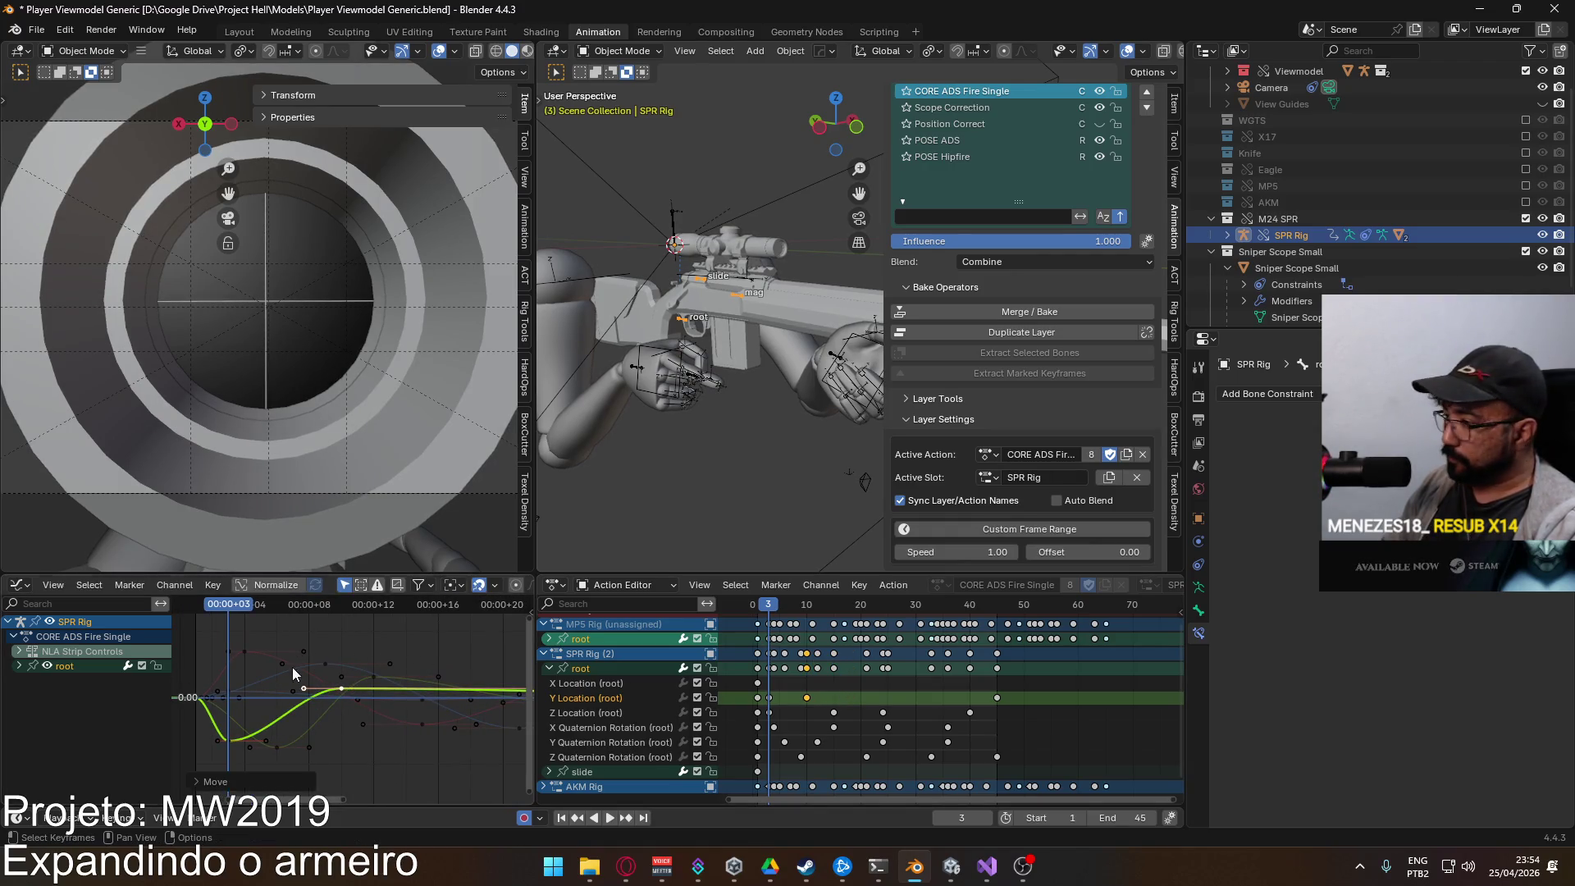
Step: Replay the recoil, reposition the key again, and select the last Y Location keyframe
key(space)
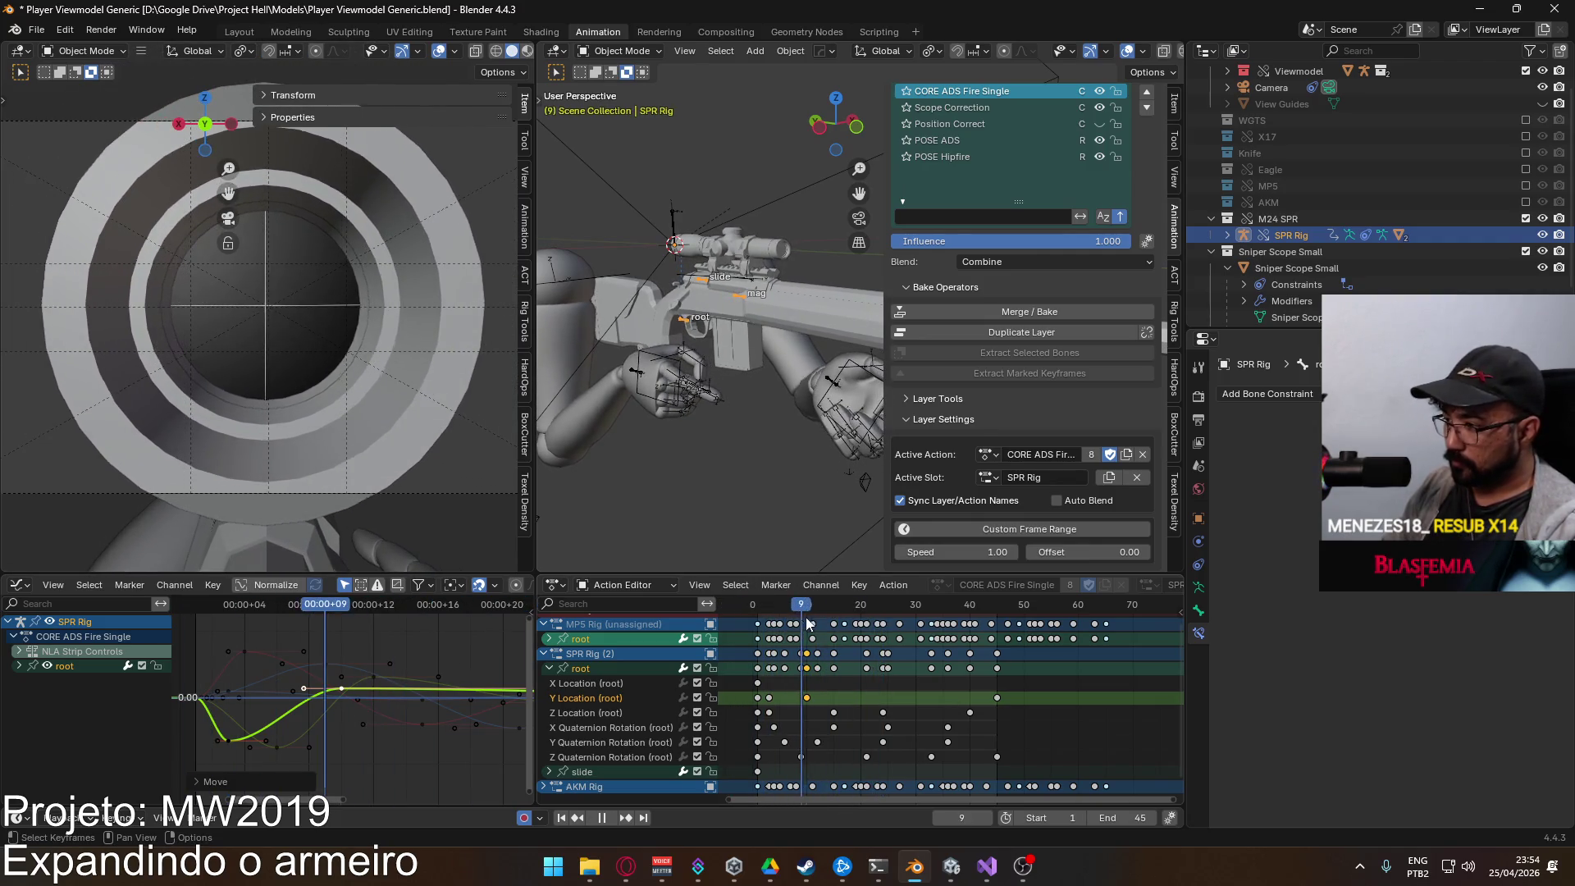
key(space)
key(g)
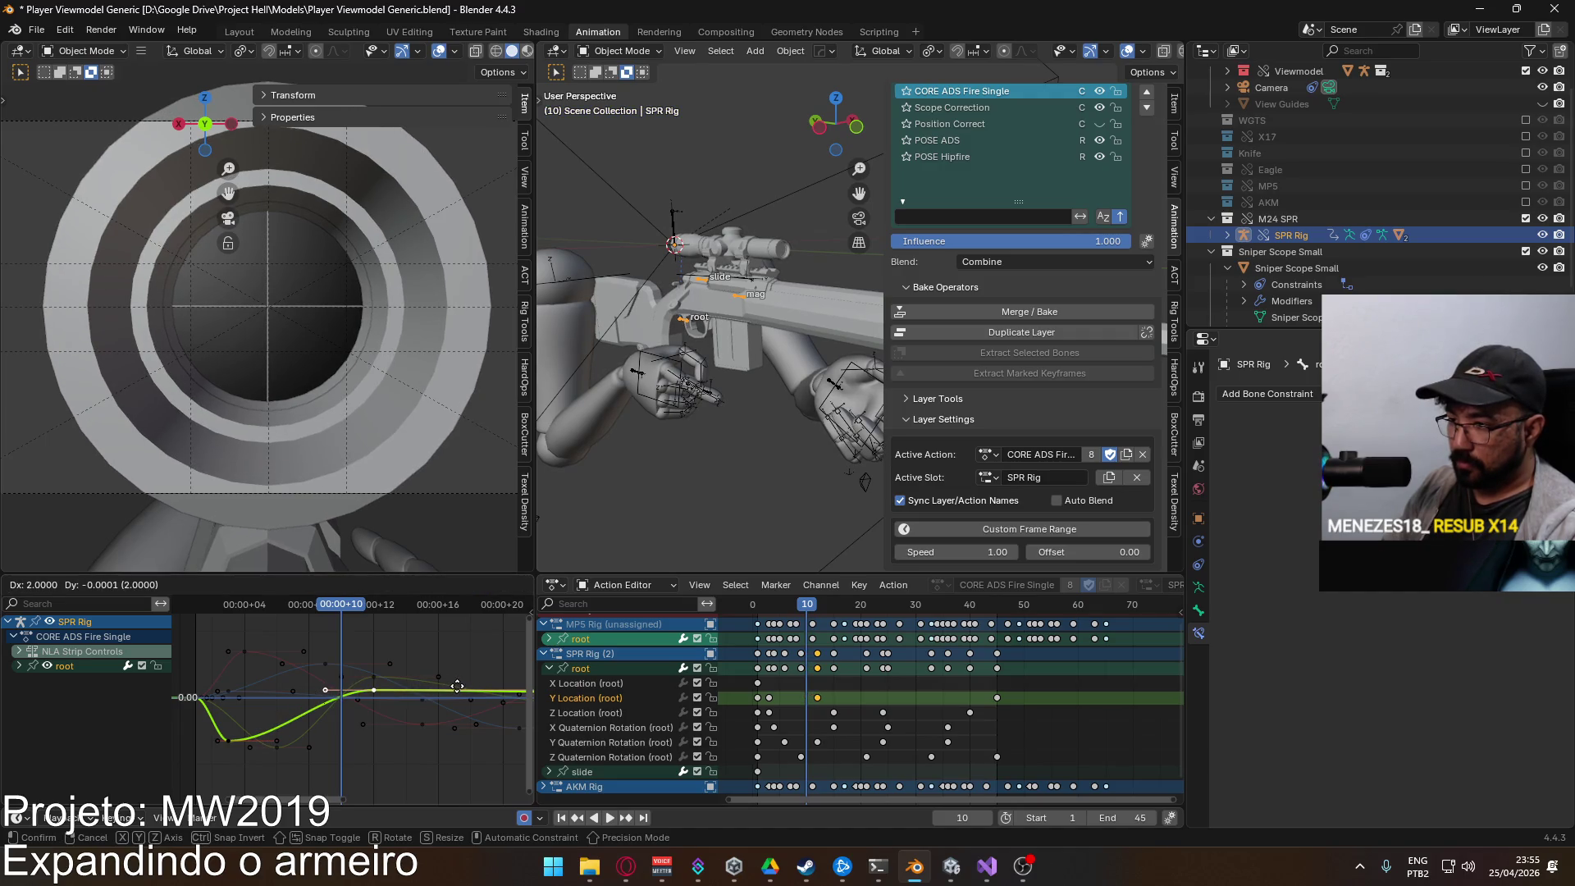
click(456, 686)
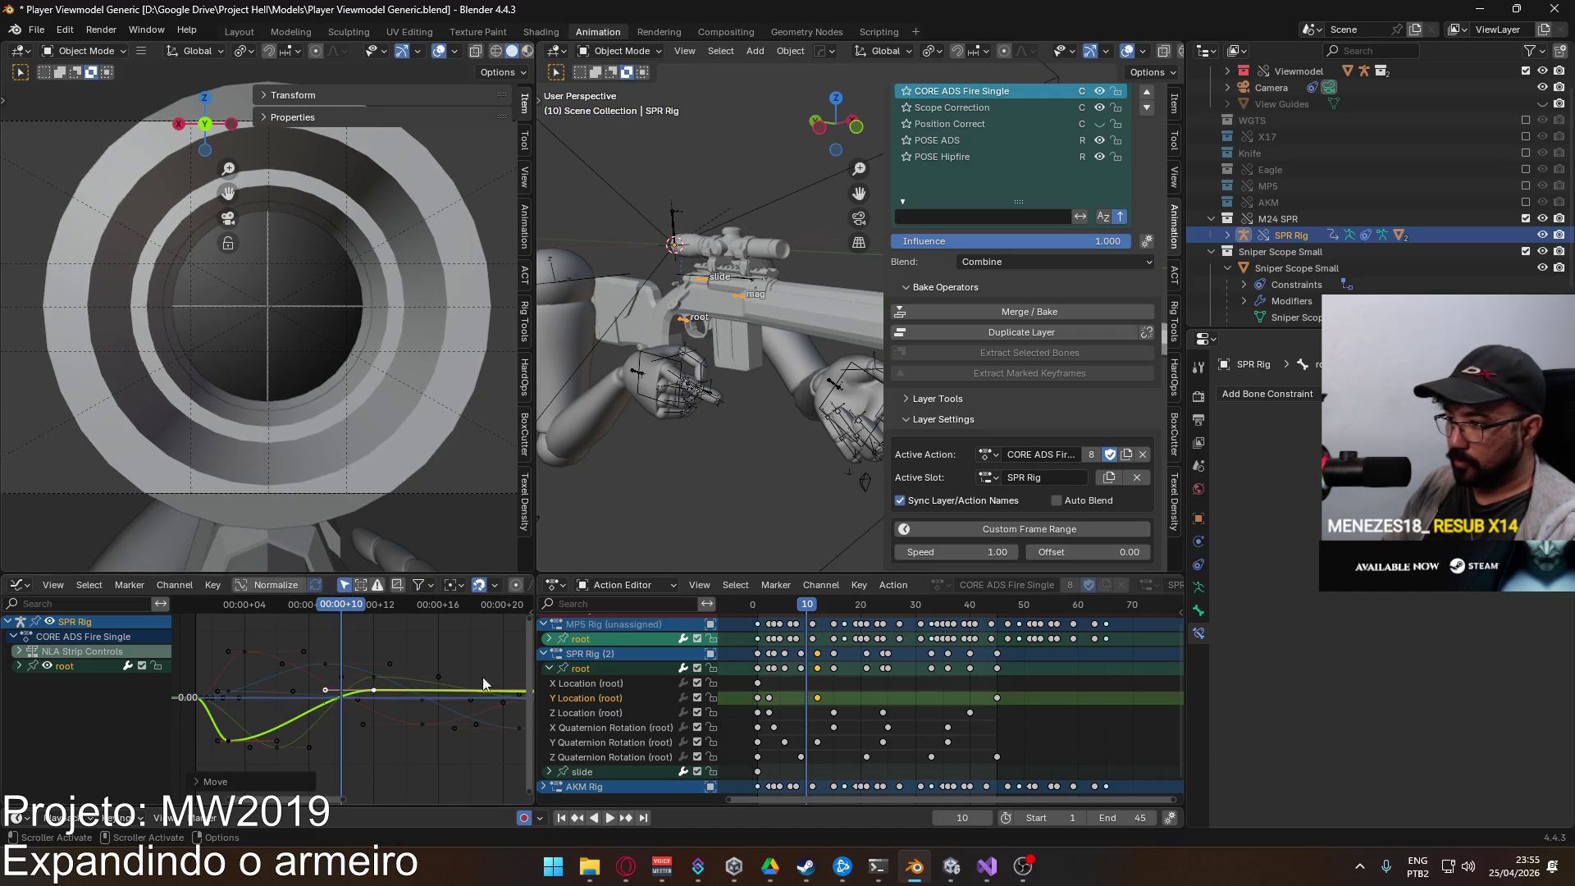
scroll(404, 662, left, 2)
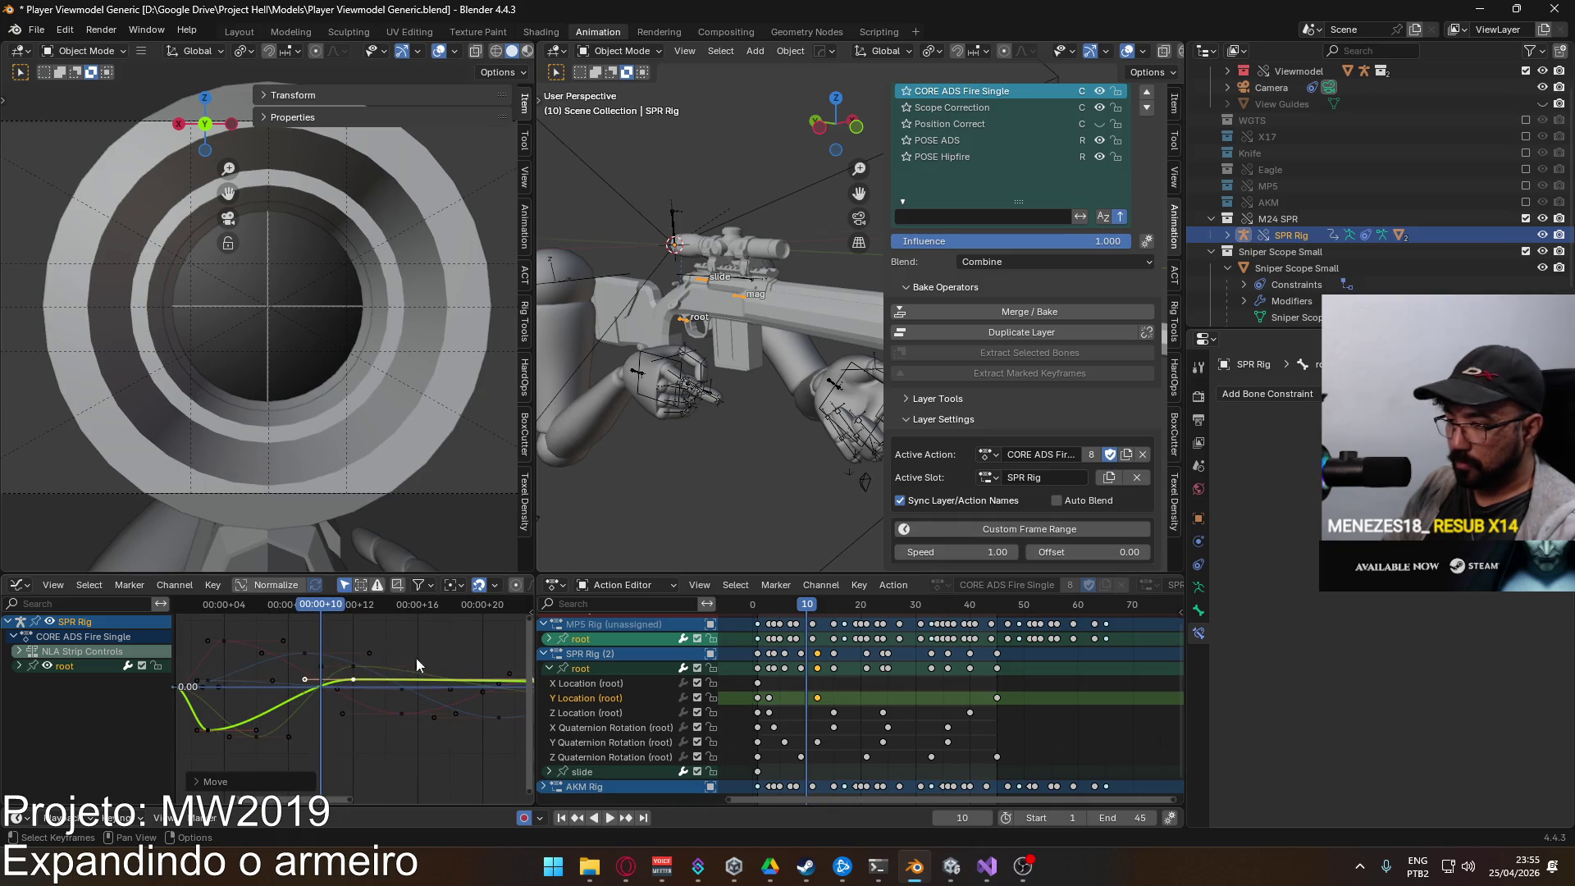
drag(1021, 697, 936, 699)
key(Right)
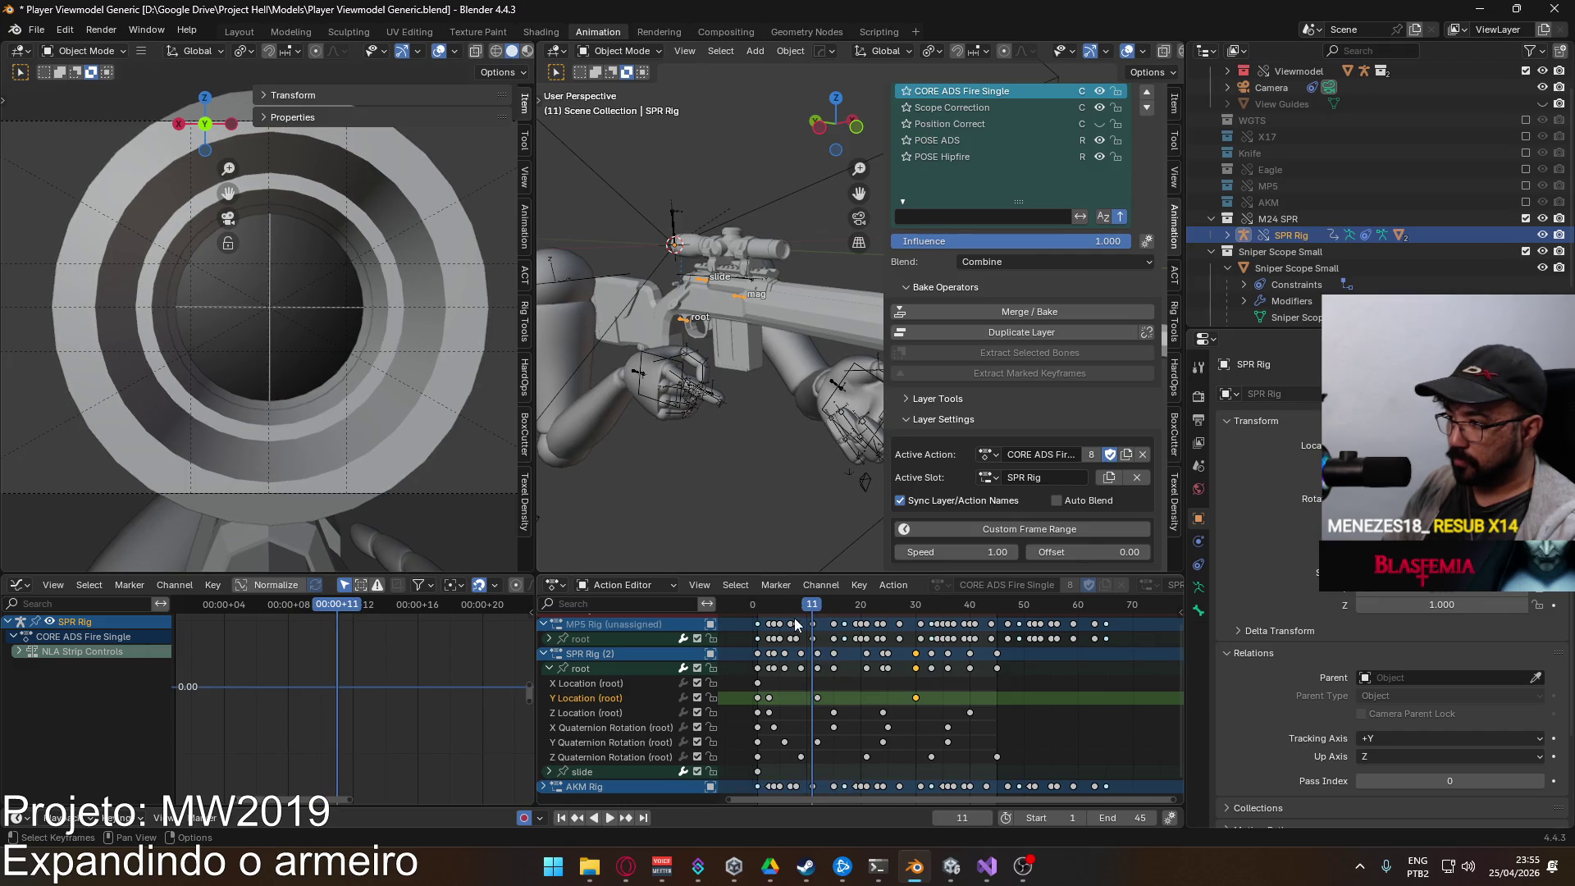
Step: Scrub the animation to review the root motion and select the Z Quaternion Rotation key at frame 9
click(608, 683)
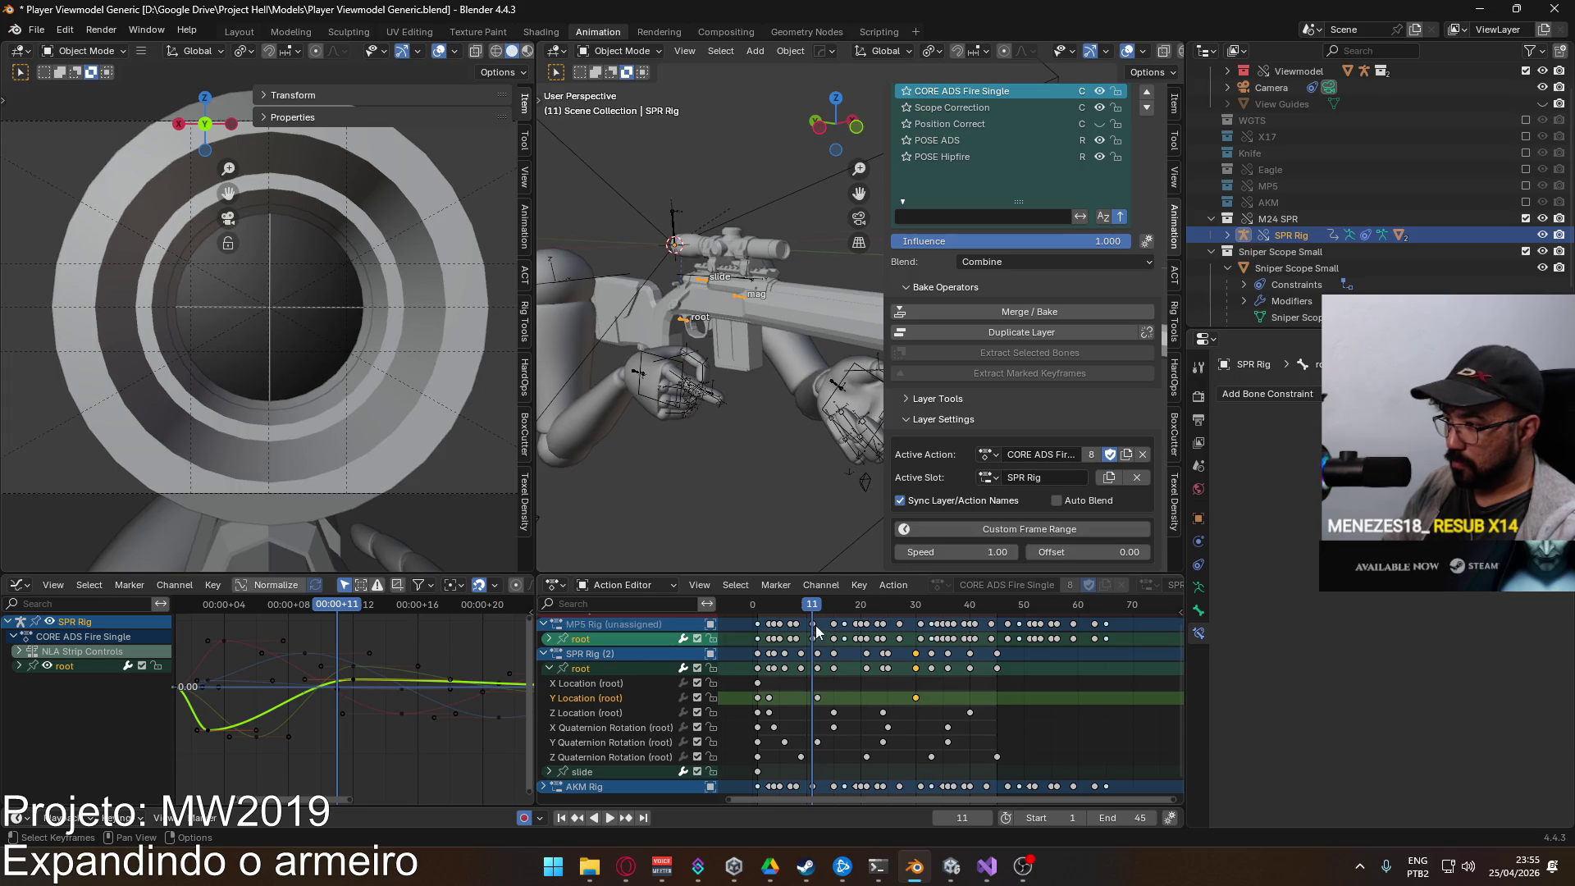
drag(816, 606, 1014, 619)
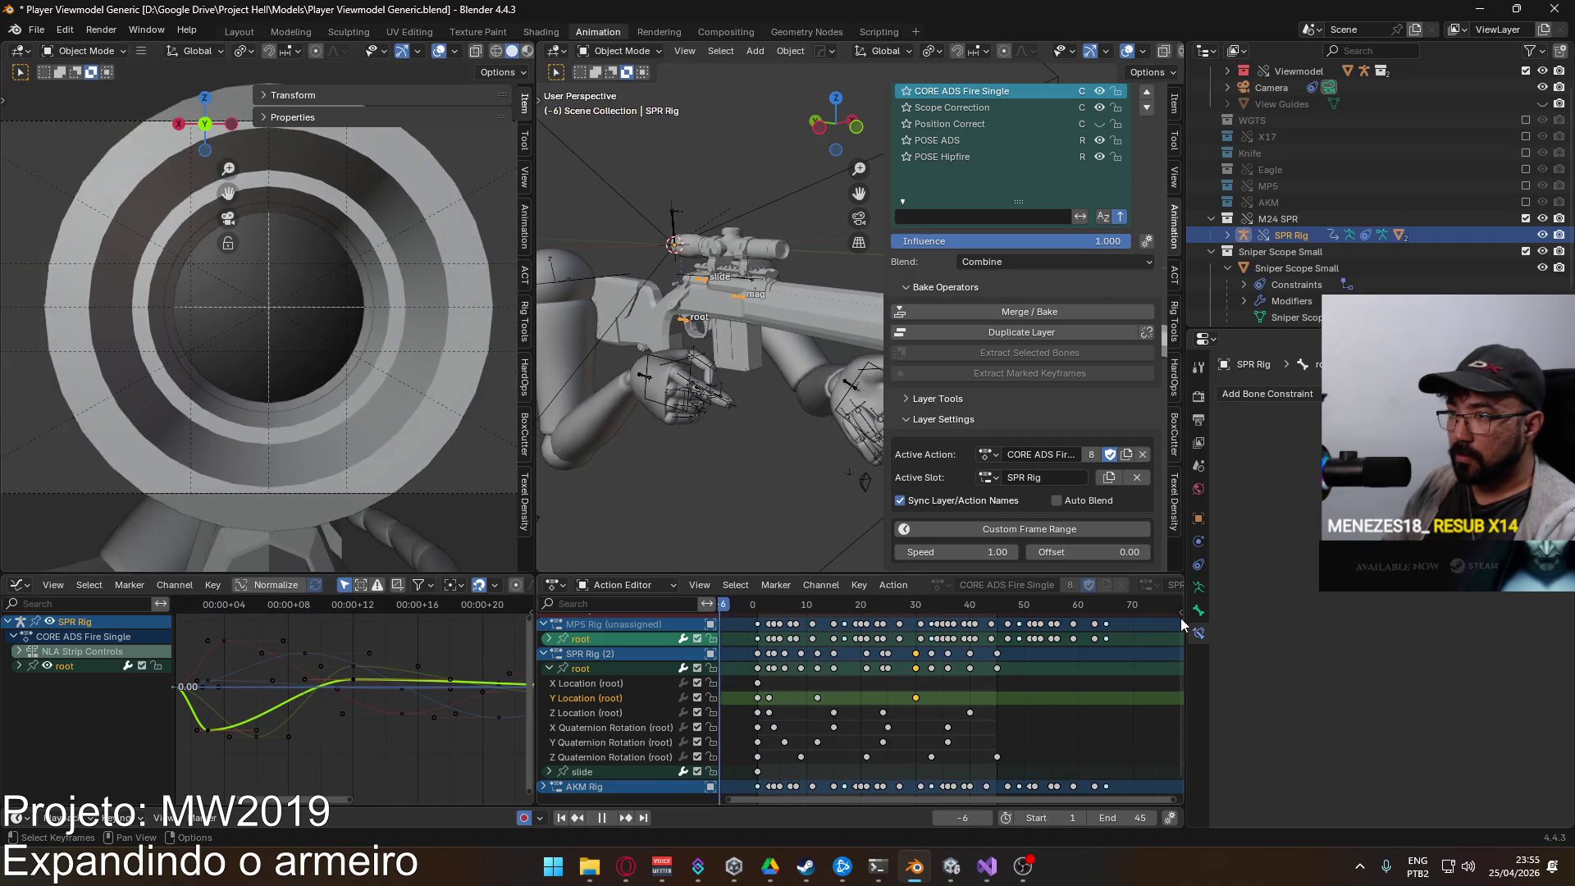
mouse_move(742, 623)
mouse_down()
mouse_move(869, 626)
mouse_move(760, 638)
mouse_up()
click(801, 757)
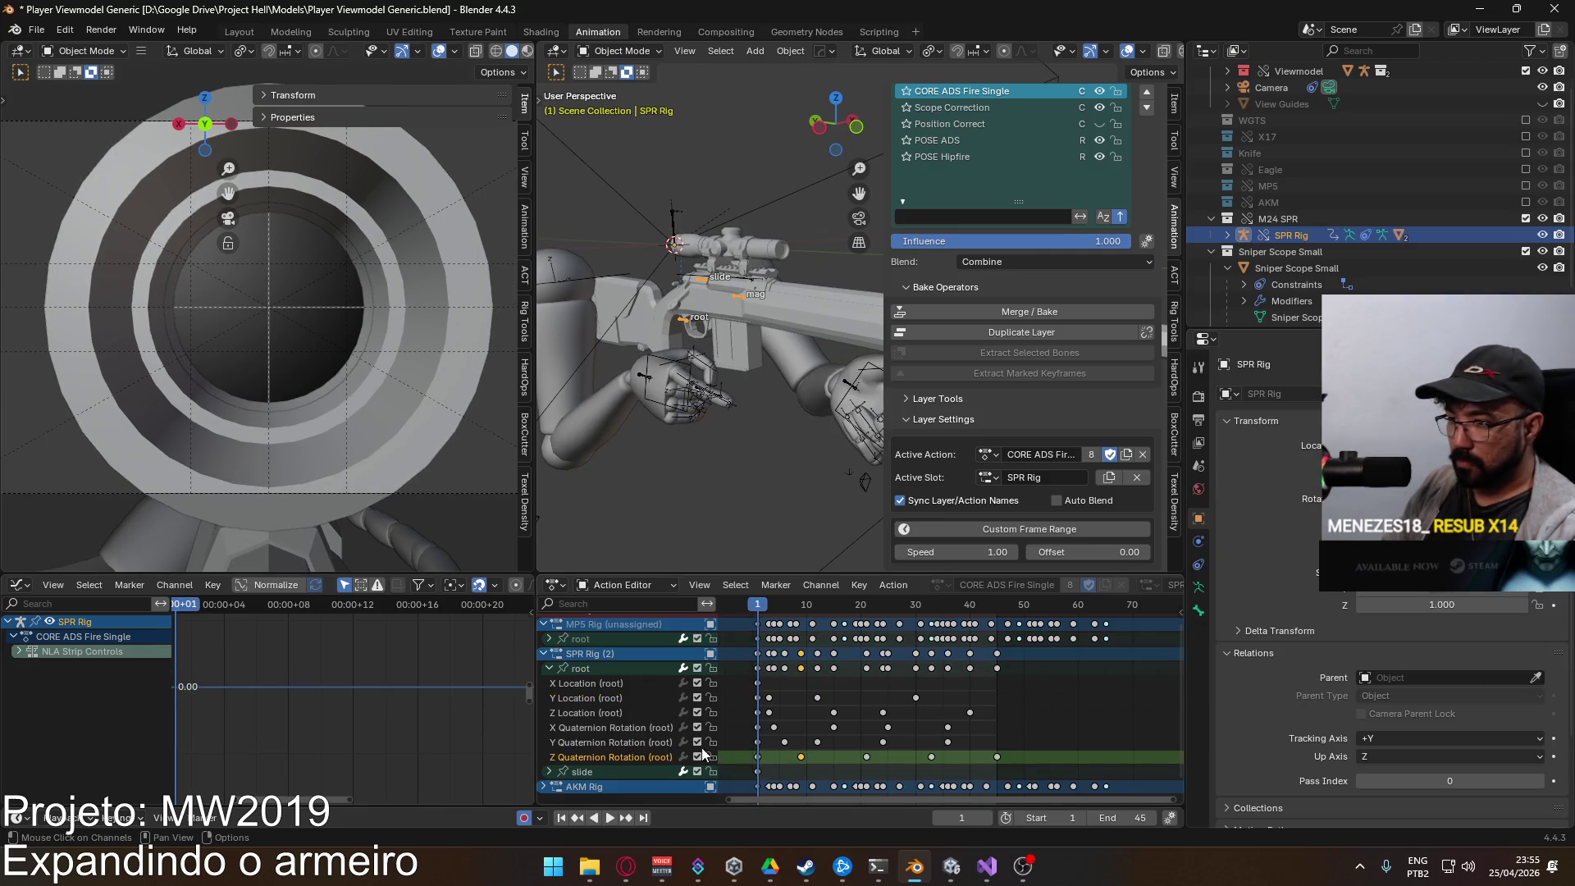
Step: Box-select the root's Z Quaternion Rotation keys, move them four frames earlier, and play back
click(612, 671)
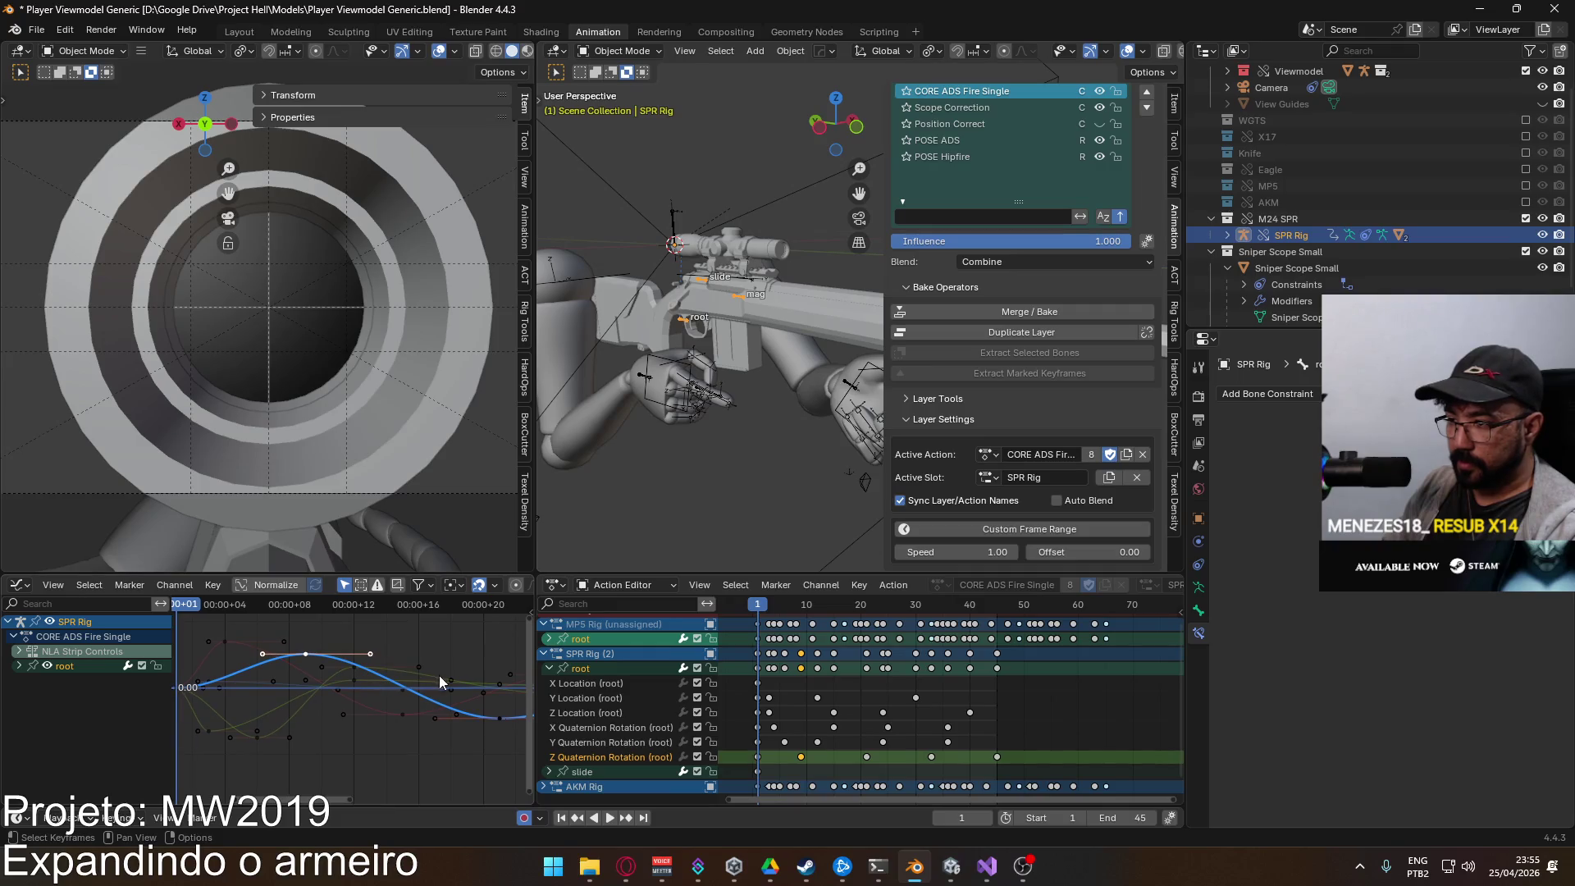
scroll(410, 705, right, 6)
drag(382, 686, 343, 701)
drag(971, 773, 795, 751)
key(Home)
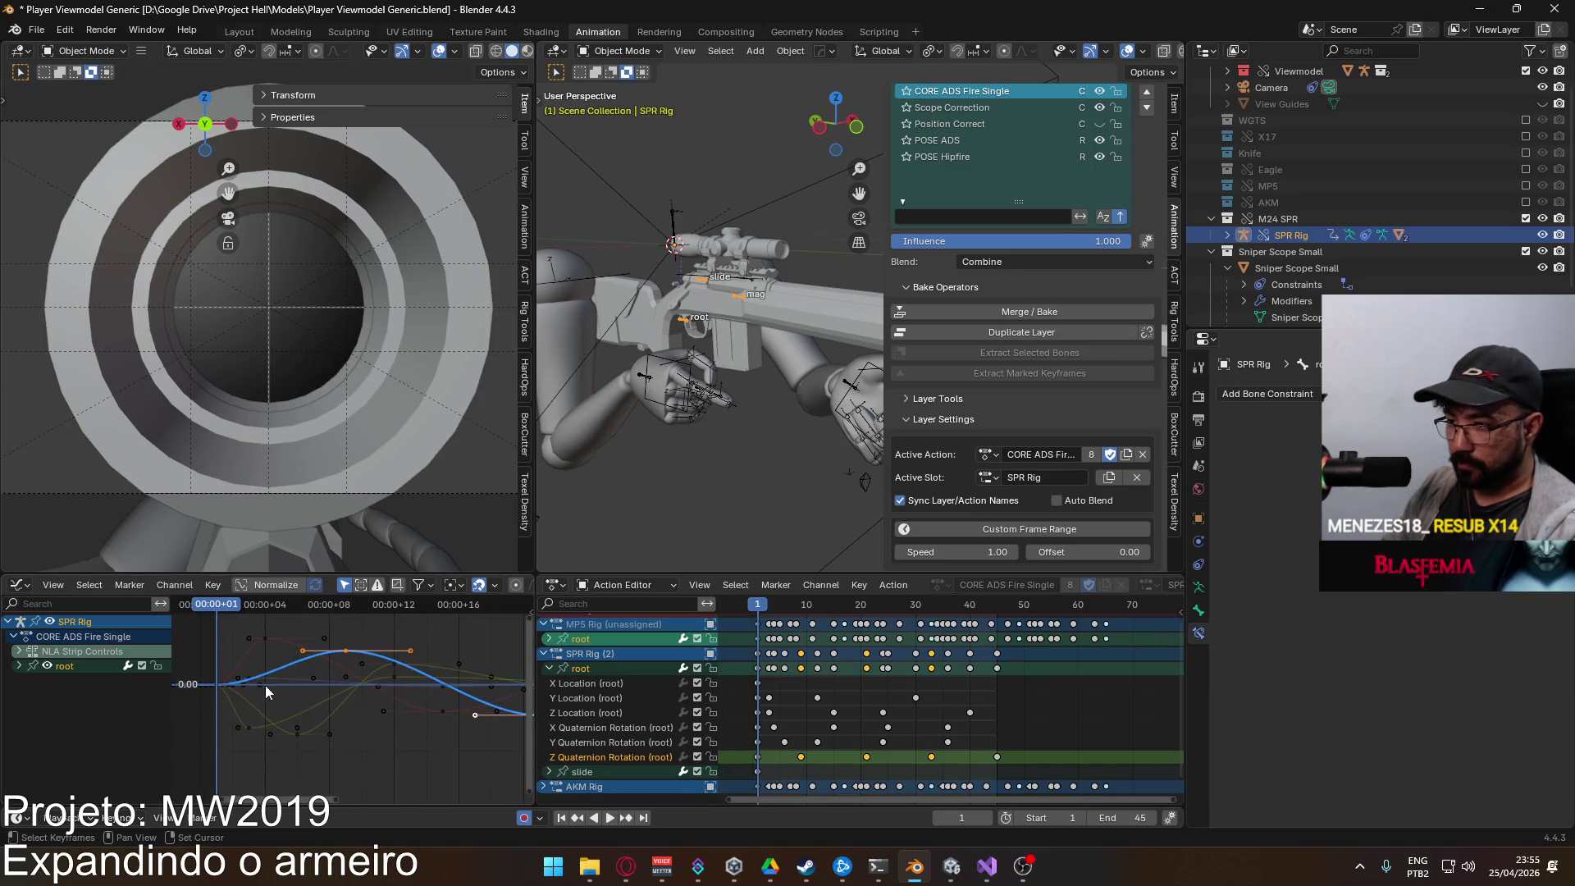
key(g)
click(303, 681)
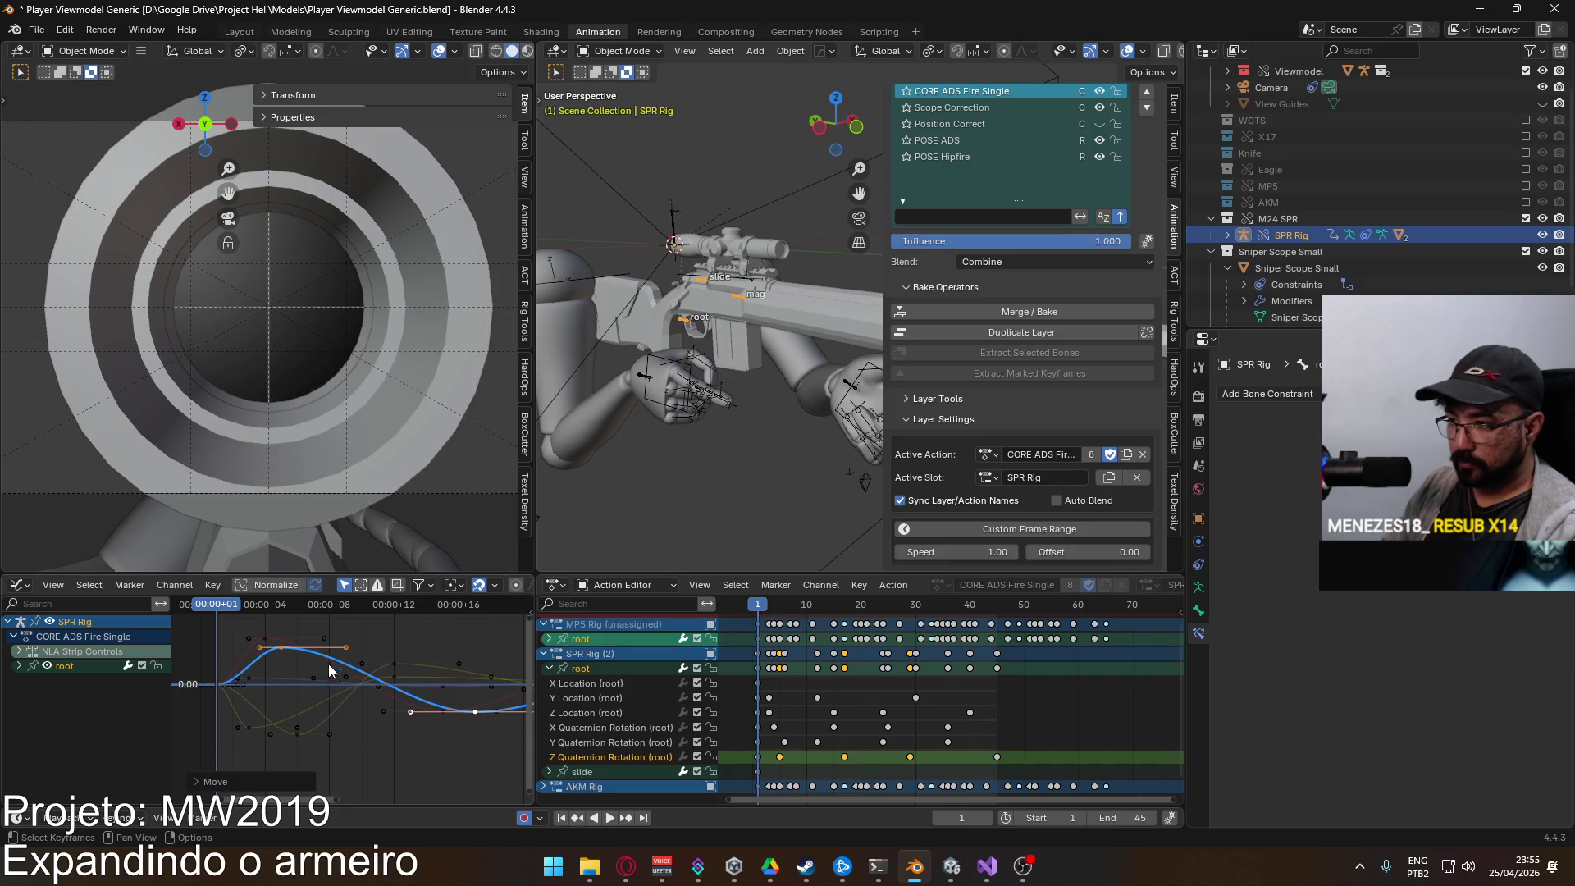
key(space)
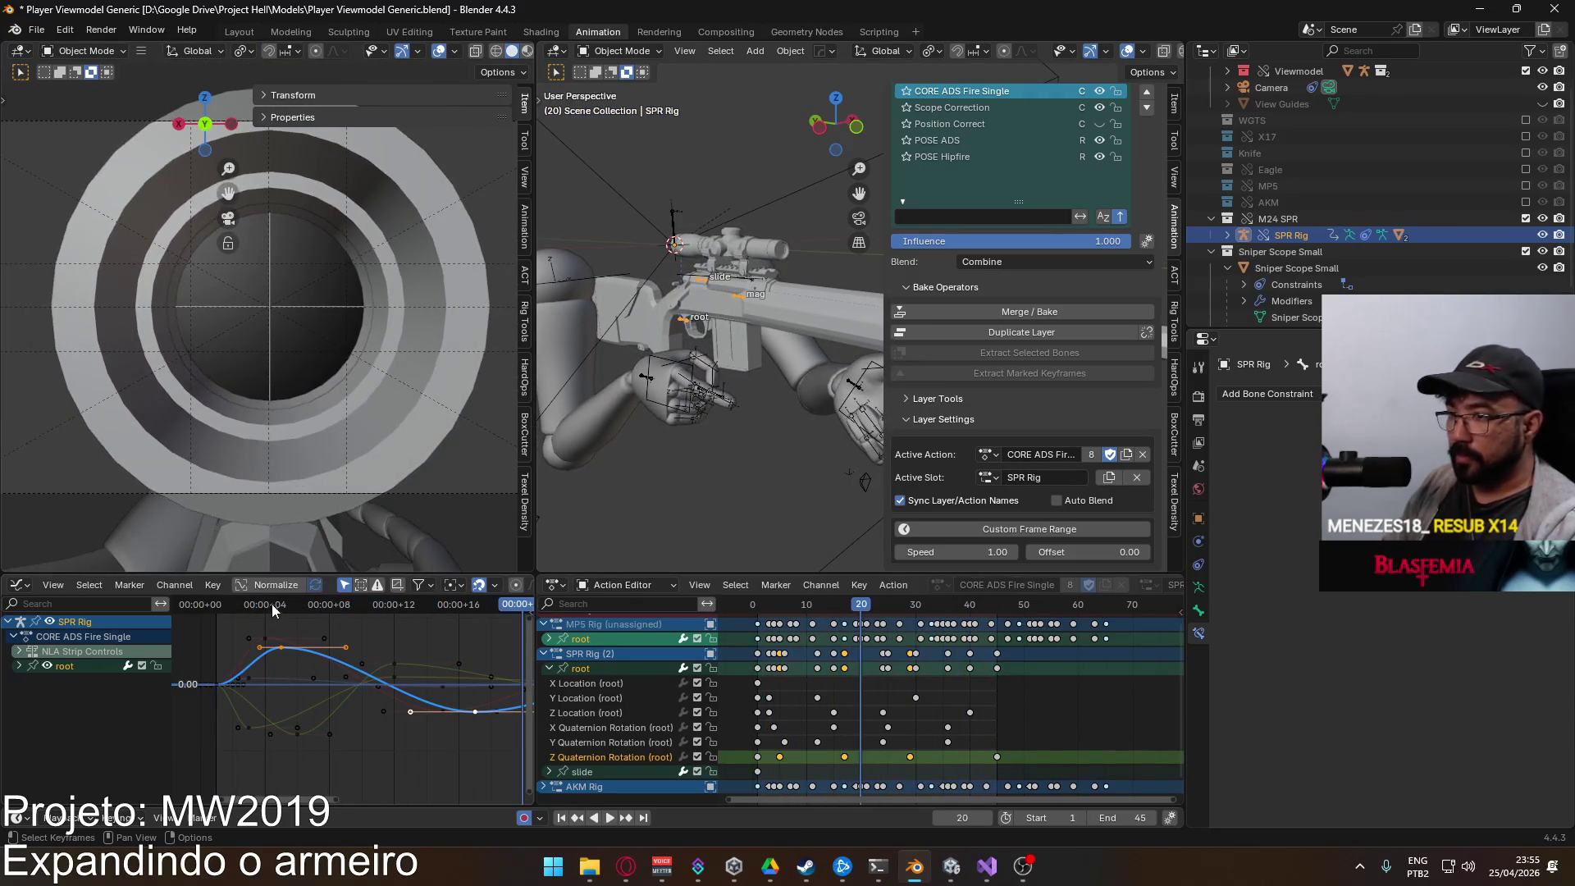
key(Escape)
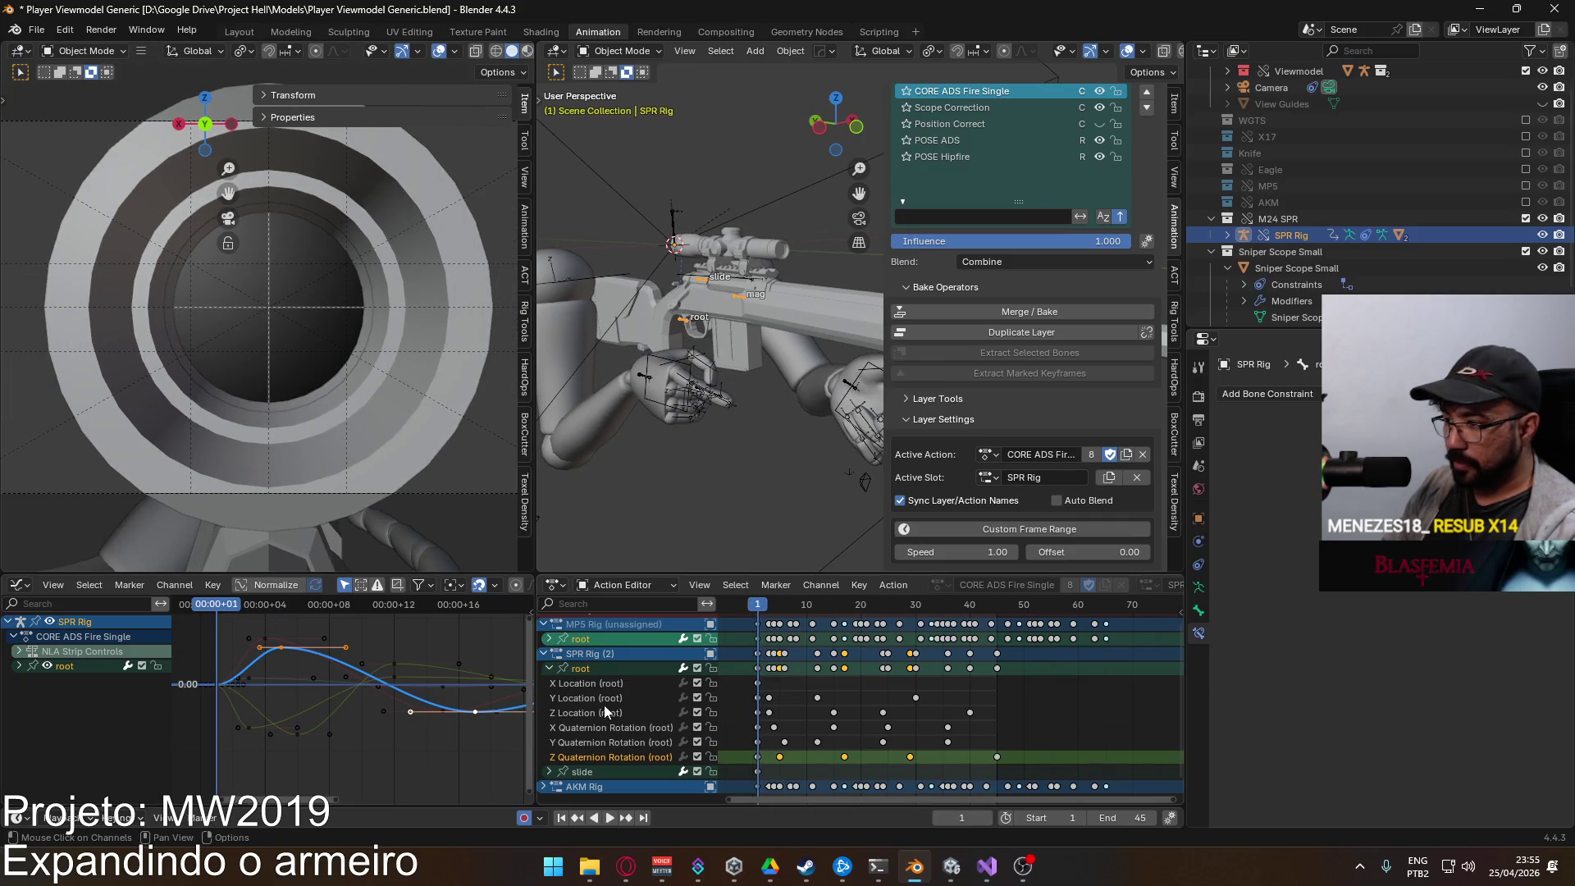
Step: Slide the first Y Location key one frame earlier and preview the result
click(579, 702)
click(580, 669)
click(251, 727)
drag(248, 726, 232, 727)
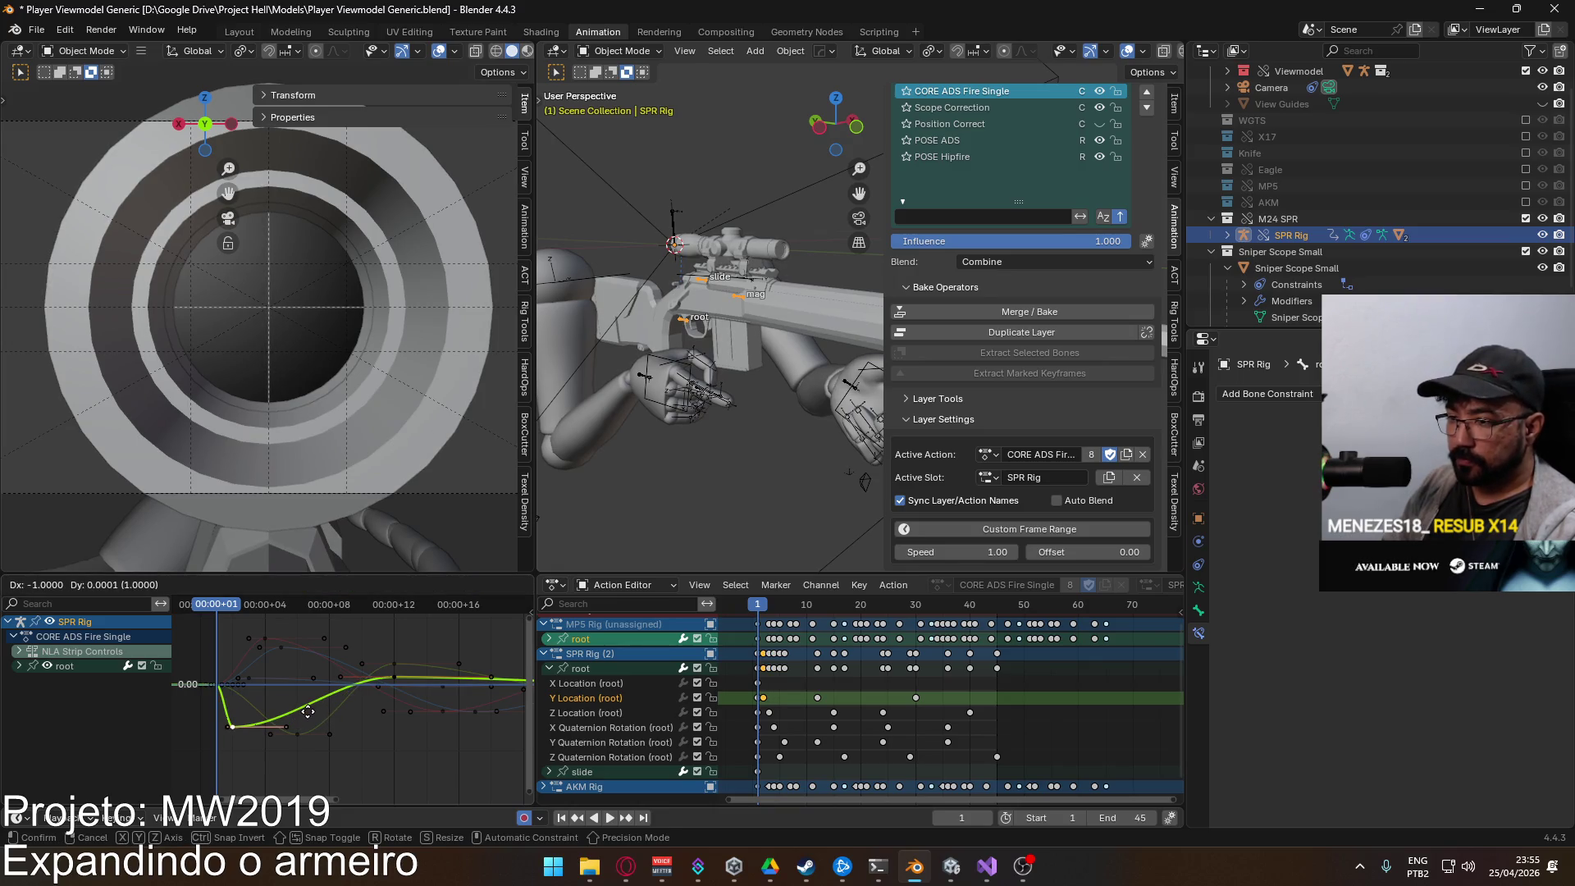
key(space)
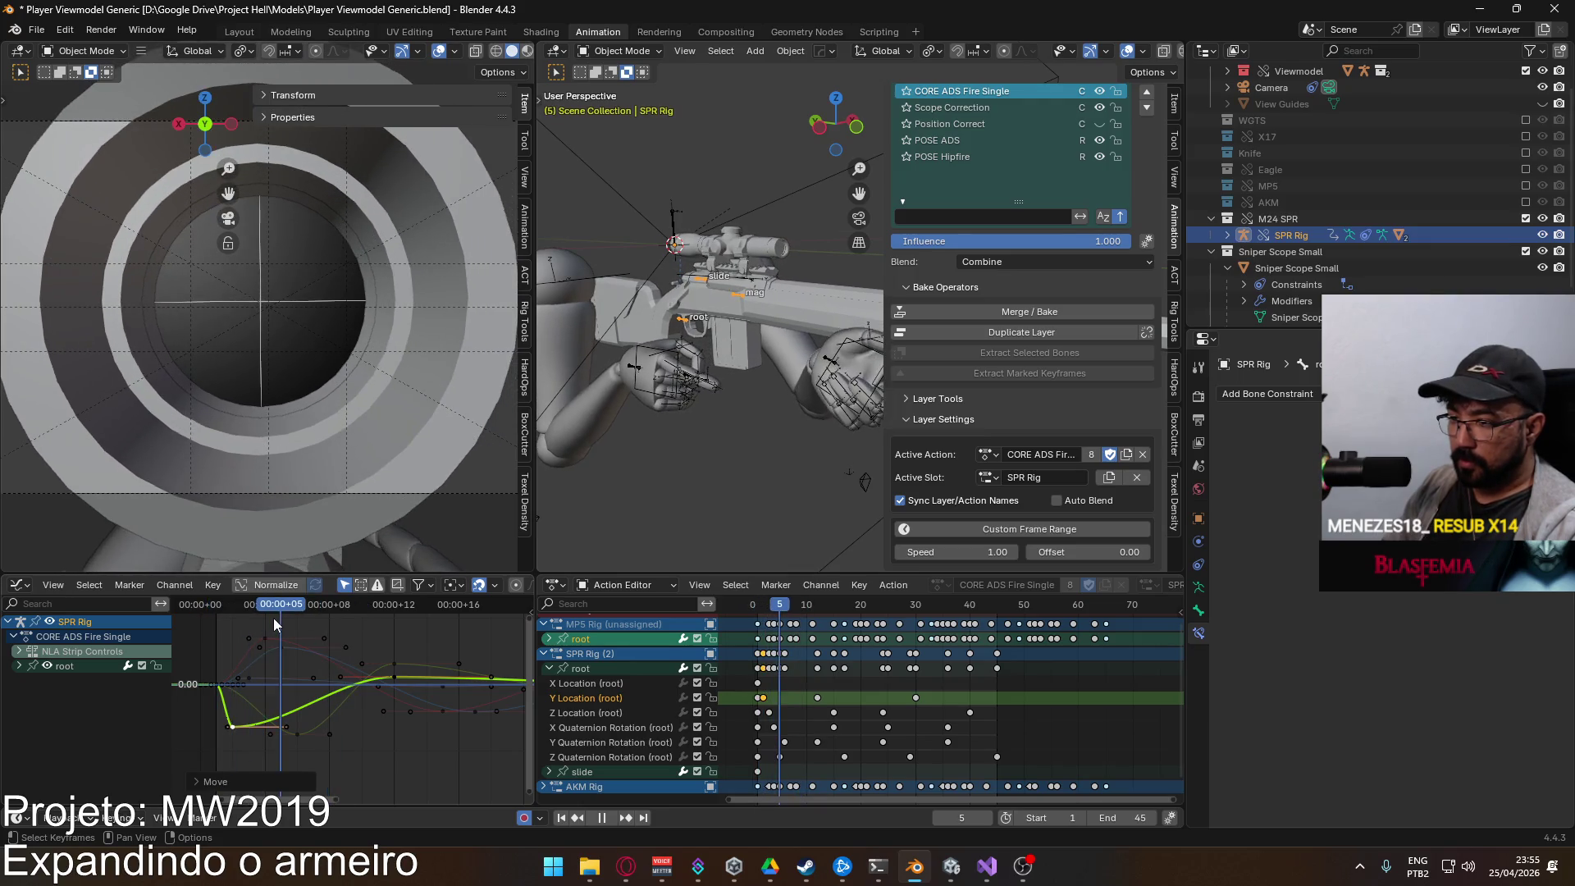
key(space)
key(space)
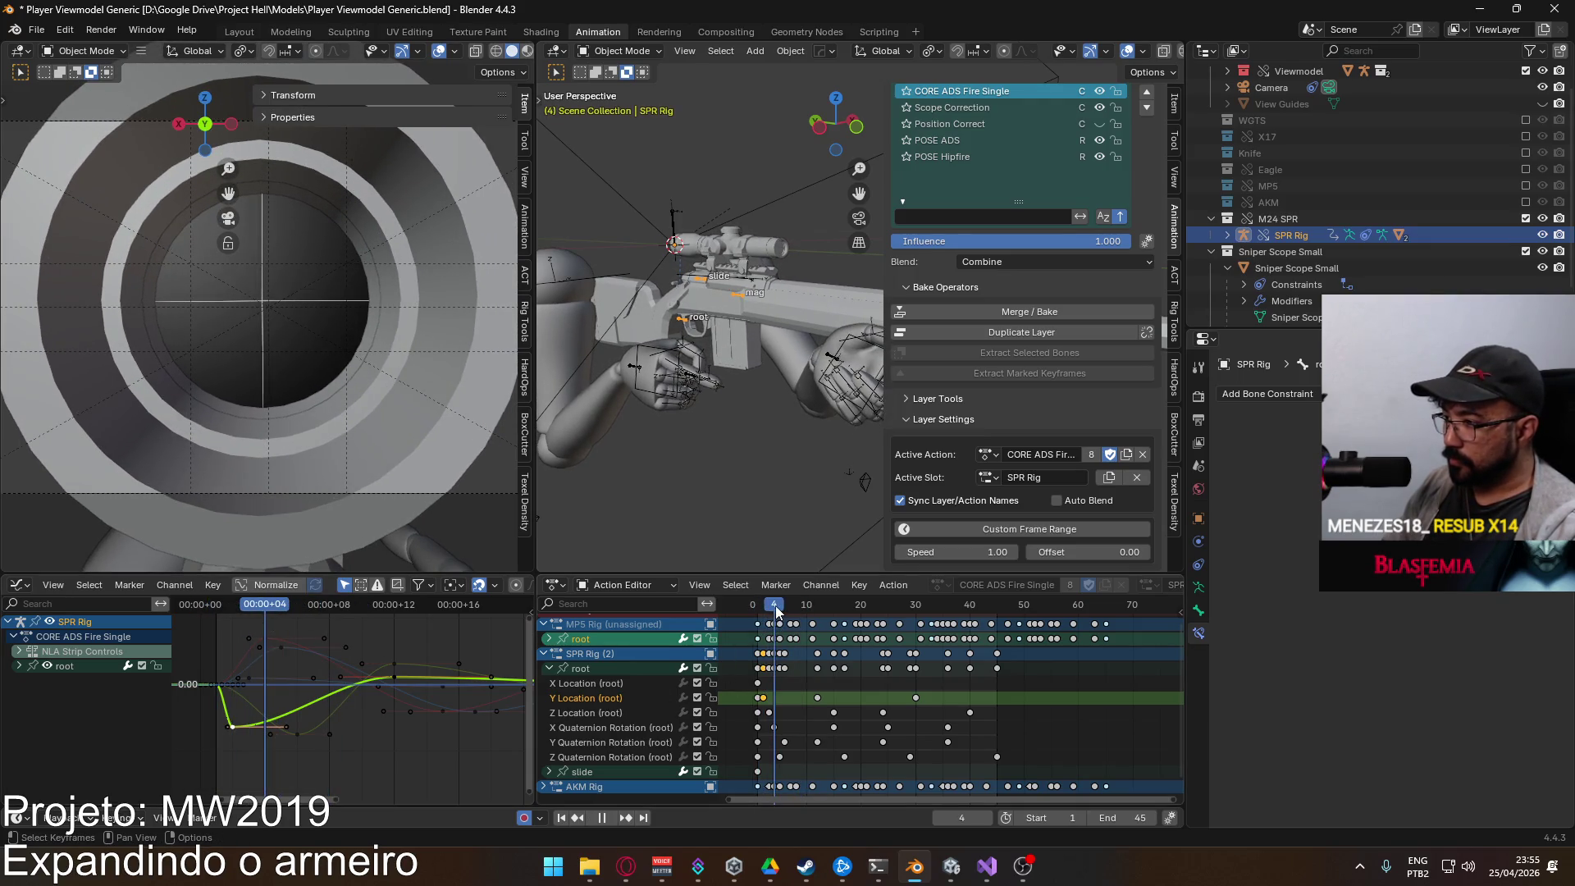
Step: Insert new Y Location keys, dropping one to the curve's low point and adding one at frame 8
key(i)
click(271, 719)
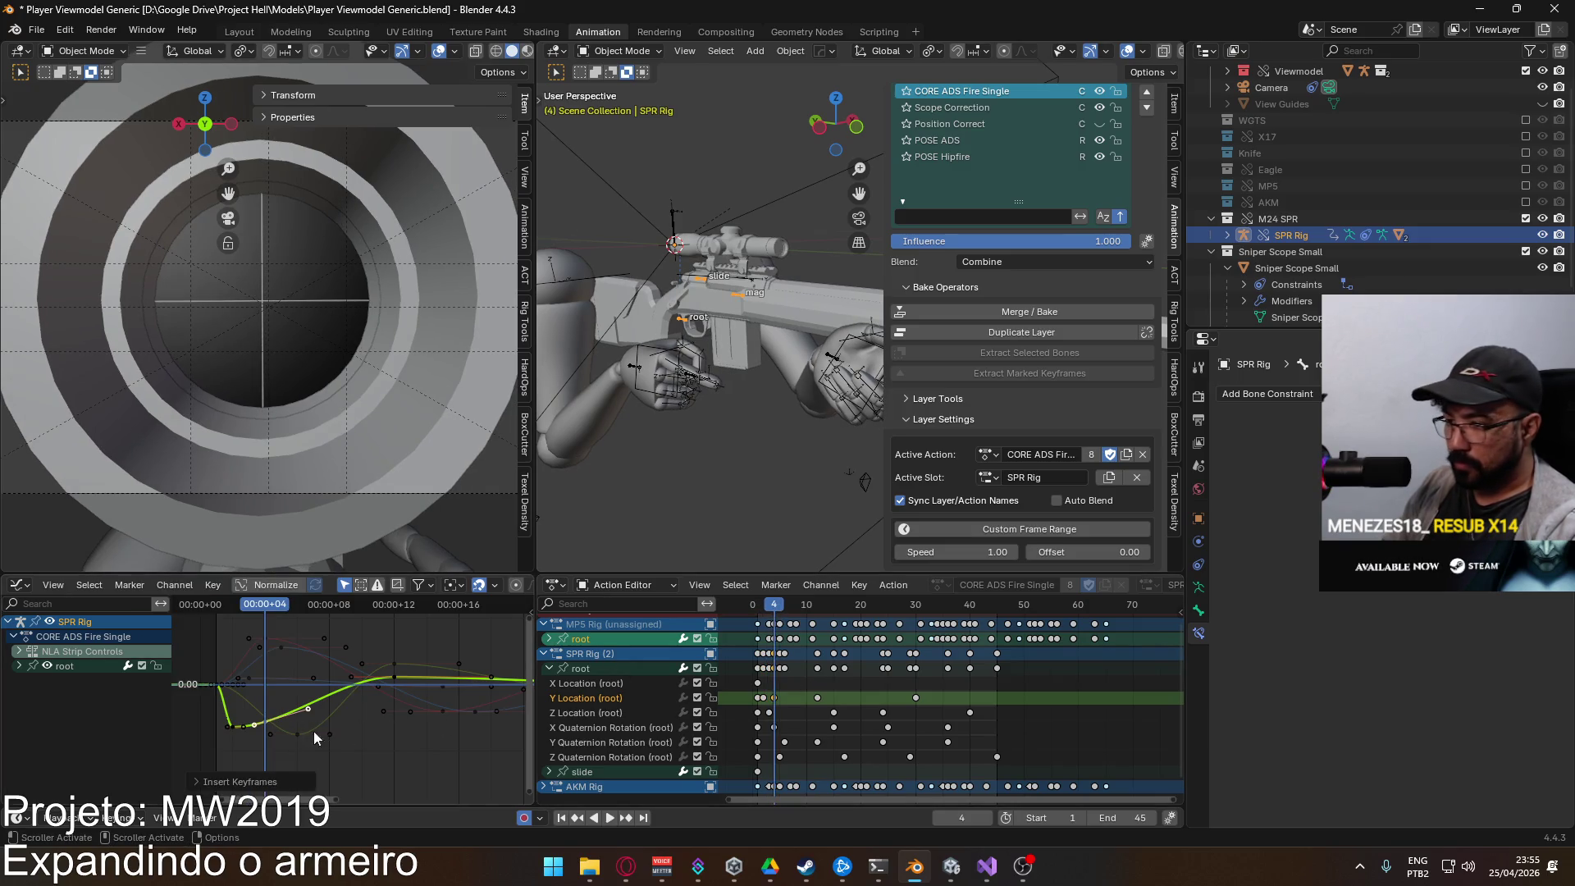
key(g)
click(271, 736)
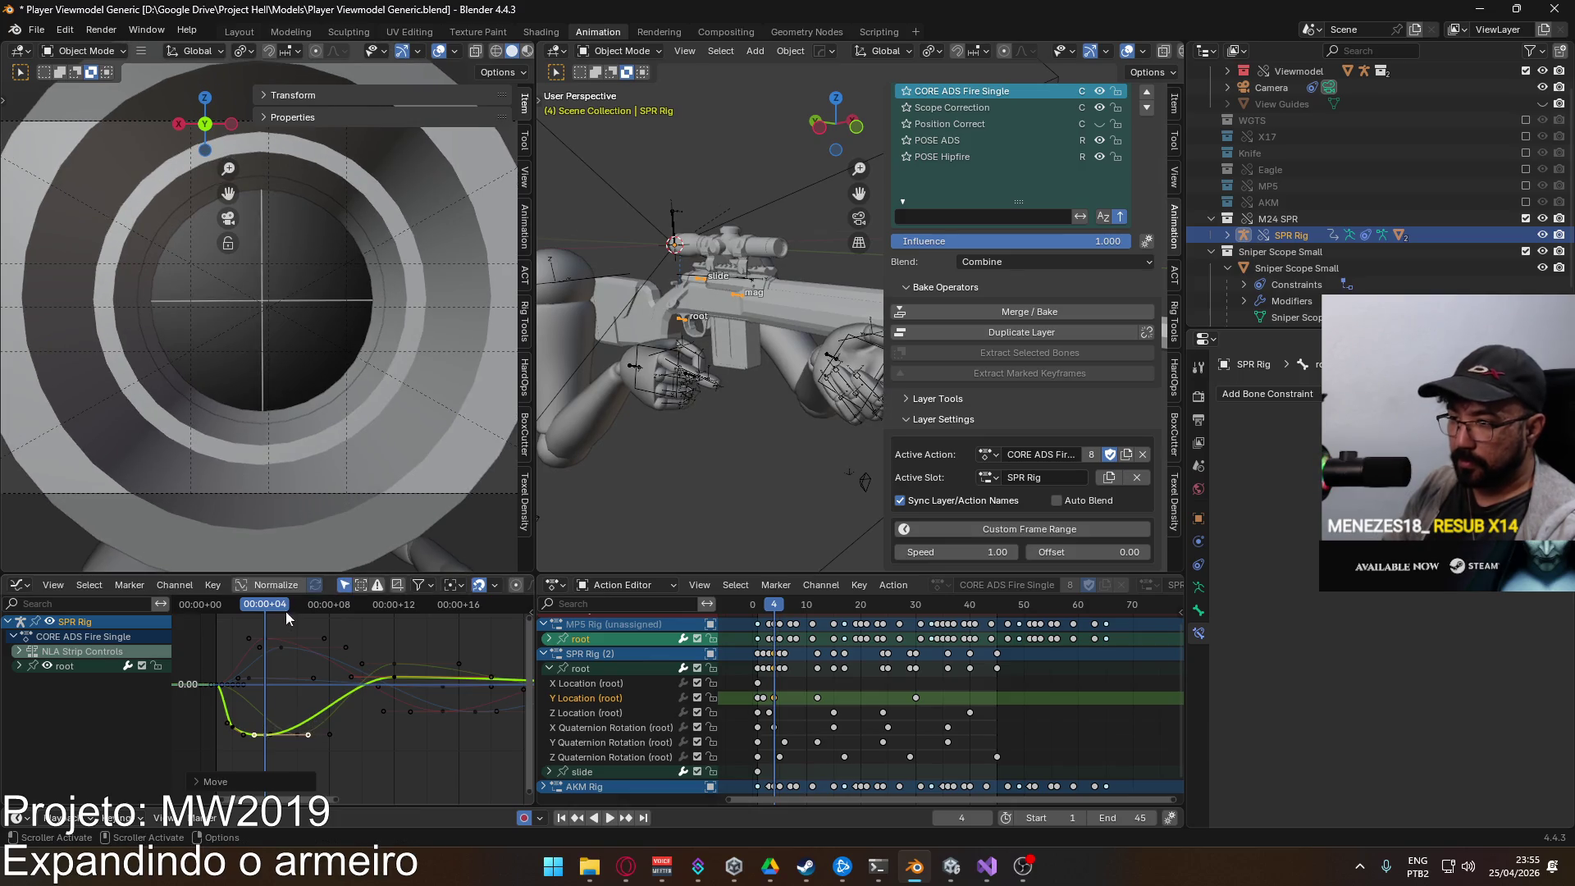
drag(257, 603, 328, 619)
key(i)
click(337, 699)
key(g)
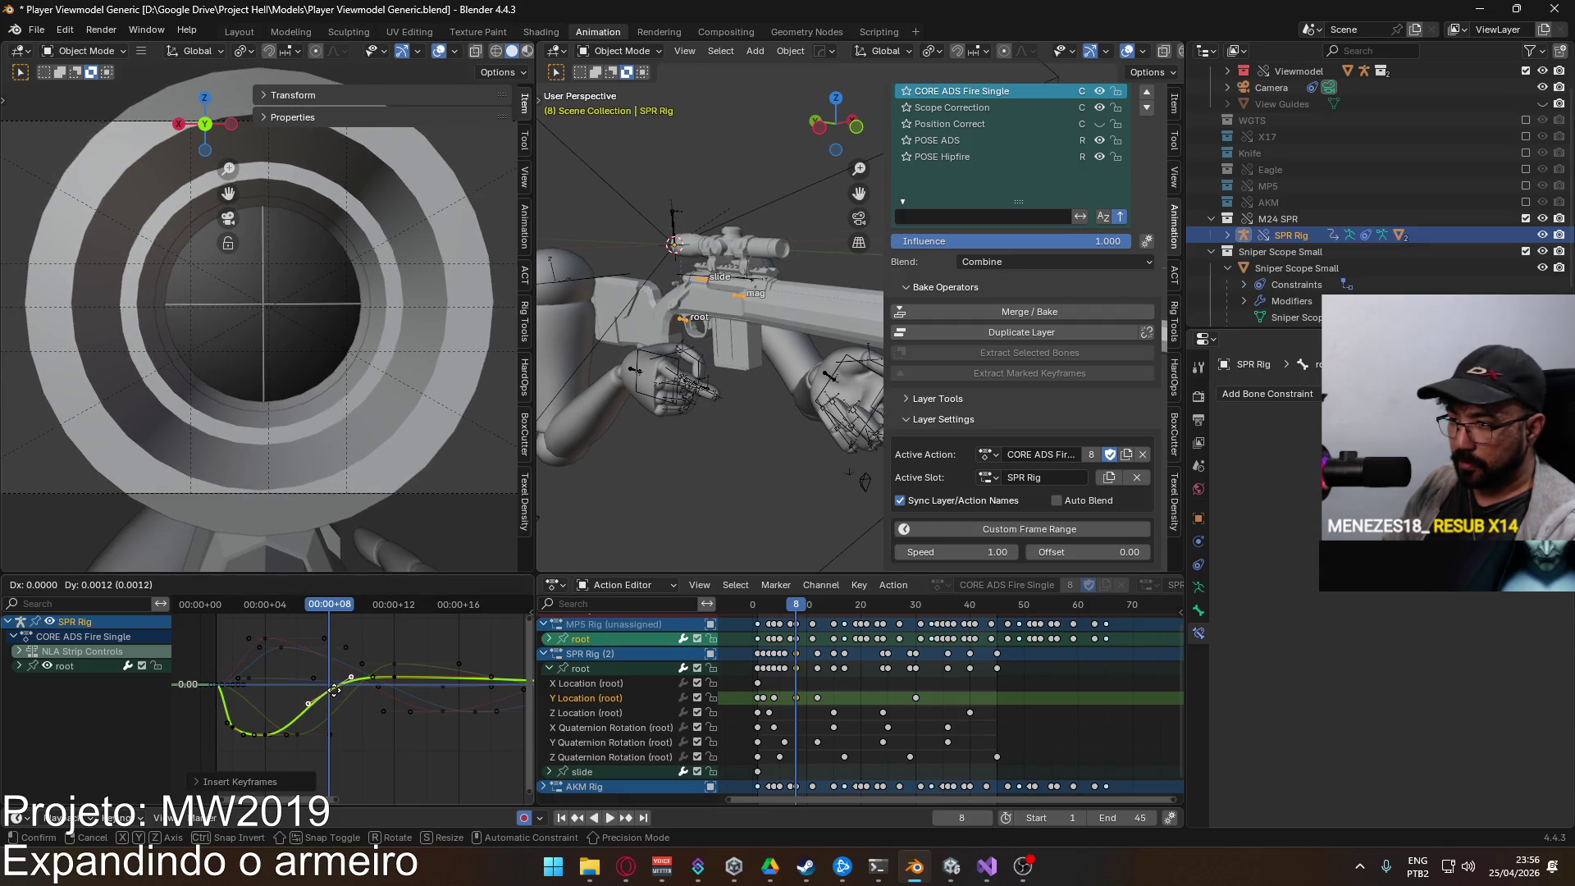
click(337, 696)
Step: Move the frame-30 Y Location key to frame 20, fit the curves, and play the recoil
scroll(232, 702, right, 5)
scroll(232, 702, left, 1)
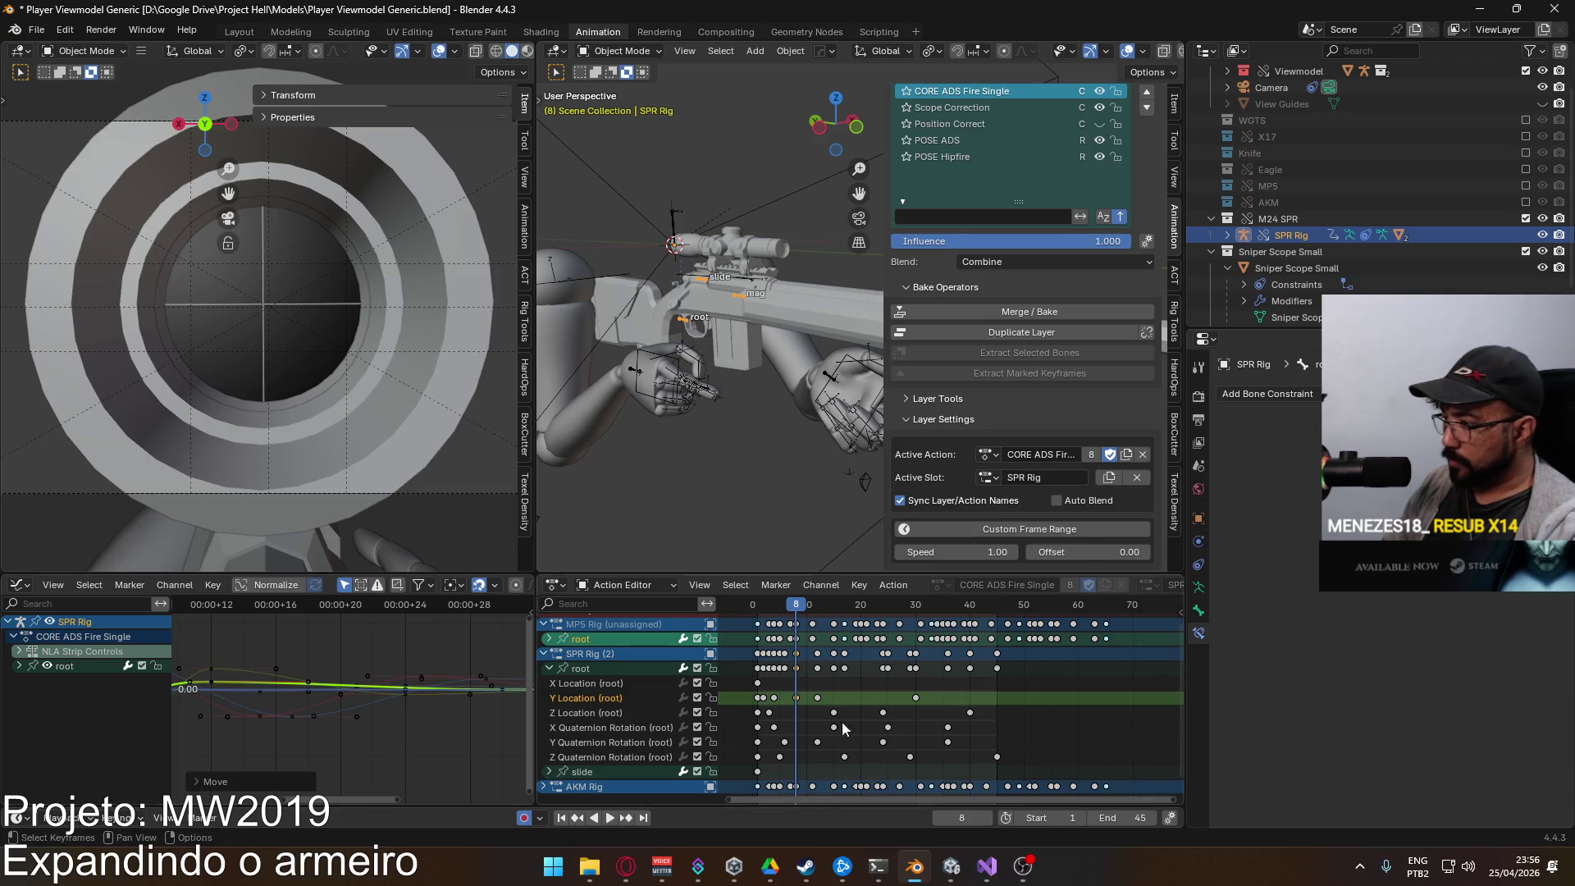
click(915, 698)
key(g)
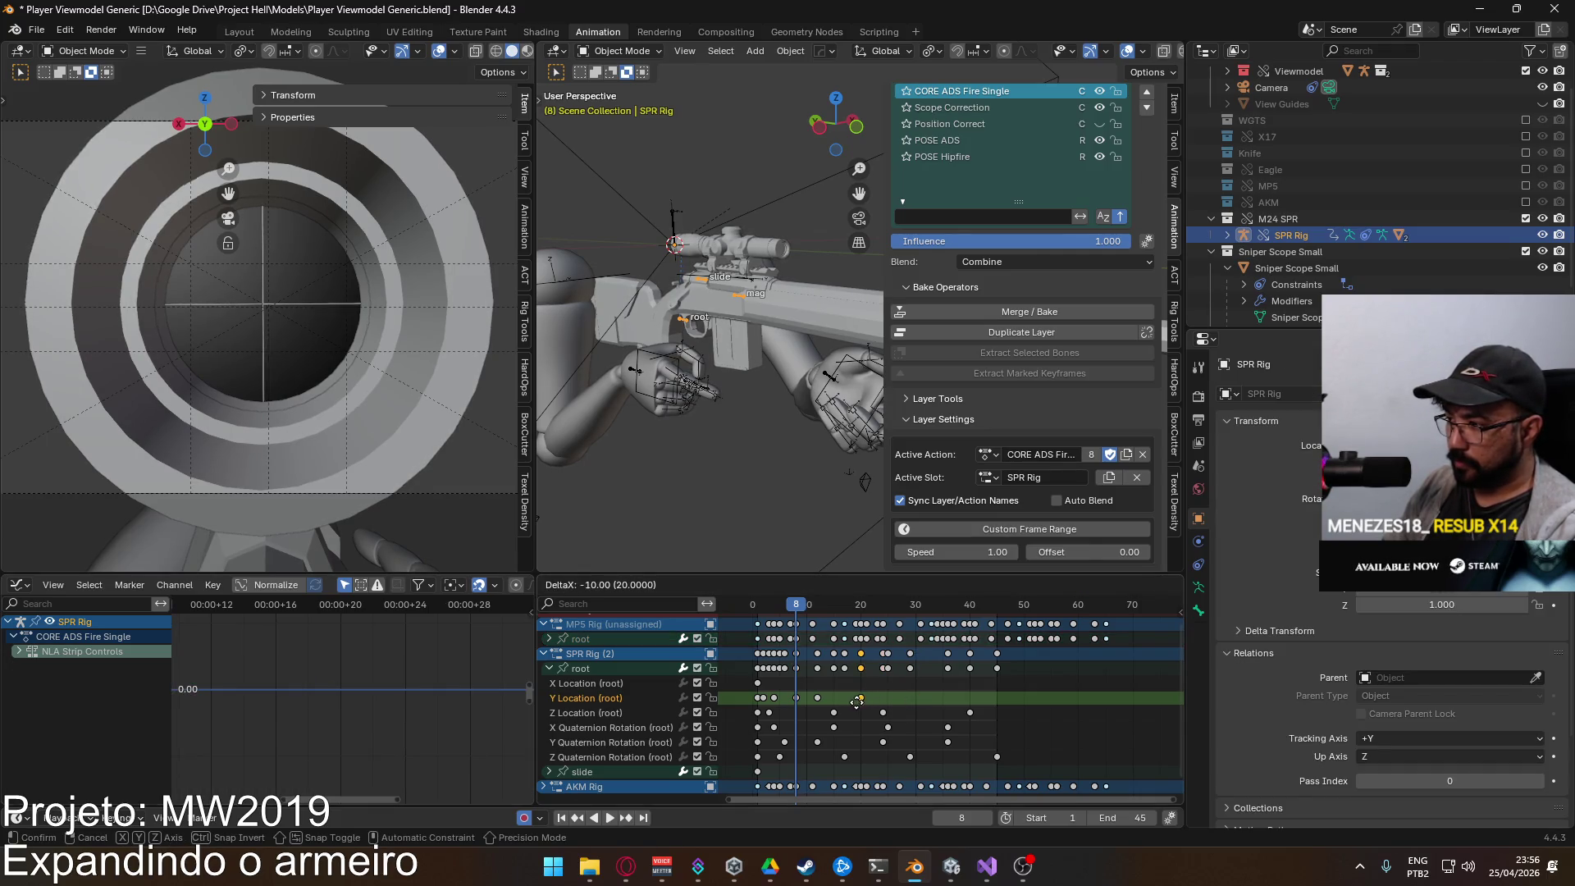
click(857, 701)
click(580, 668)
key(Home)
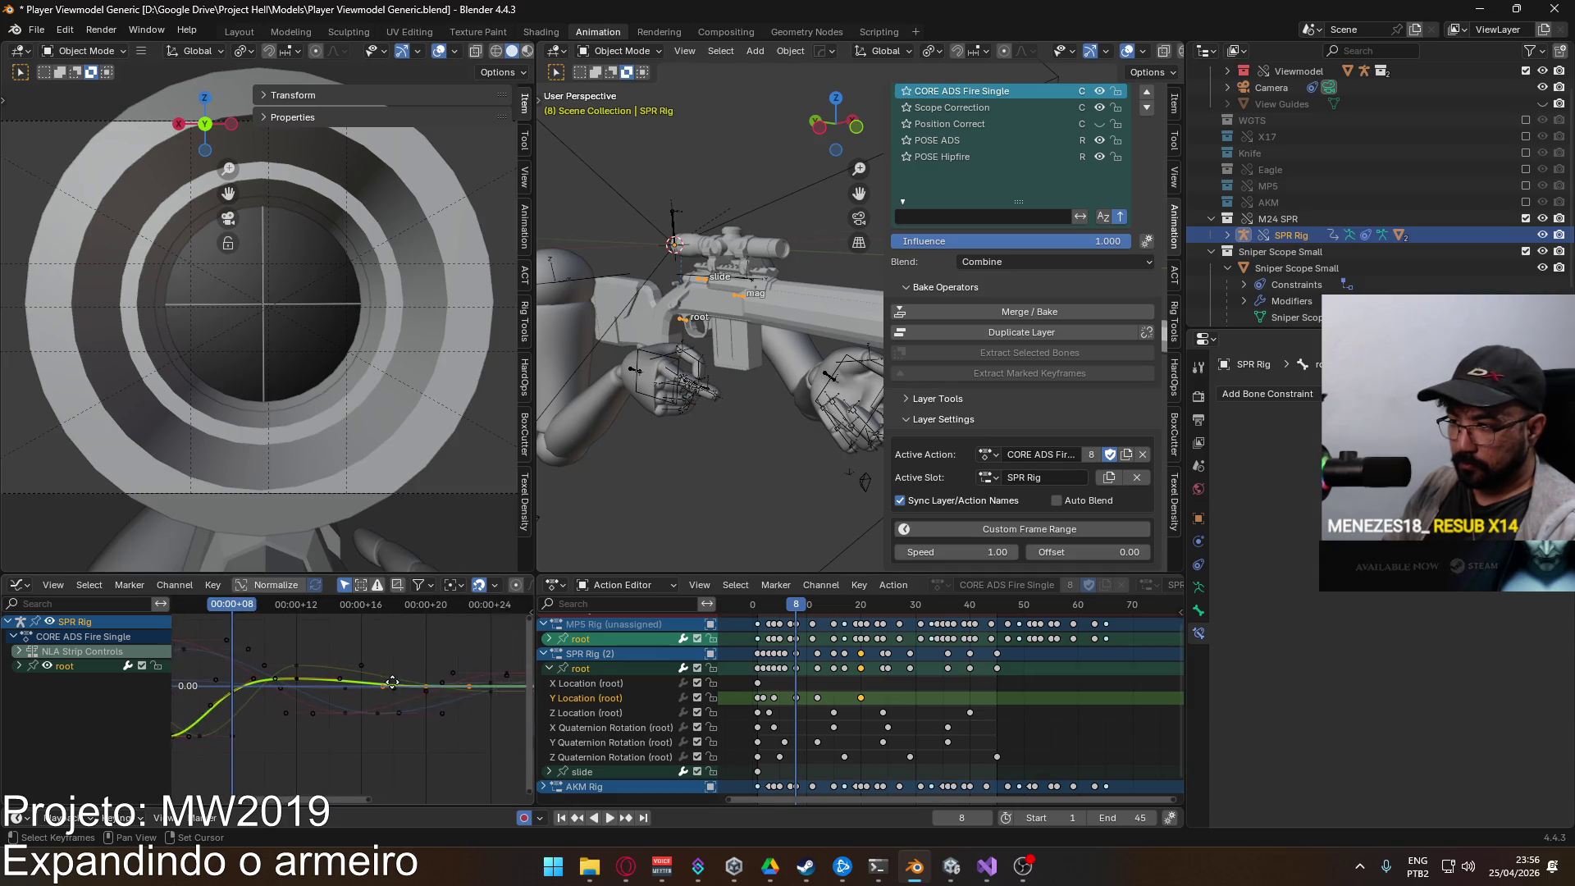
key(space)
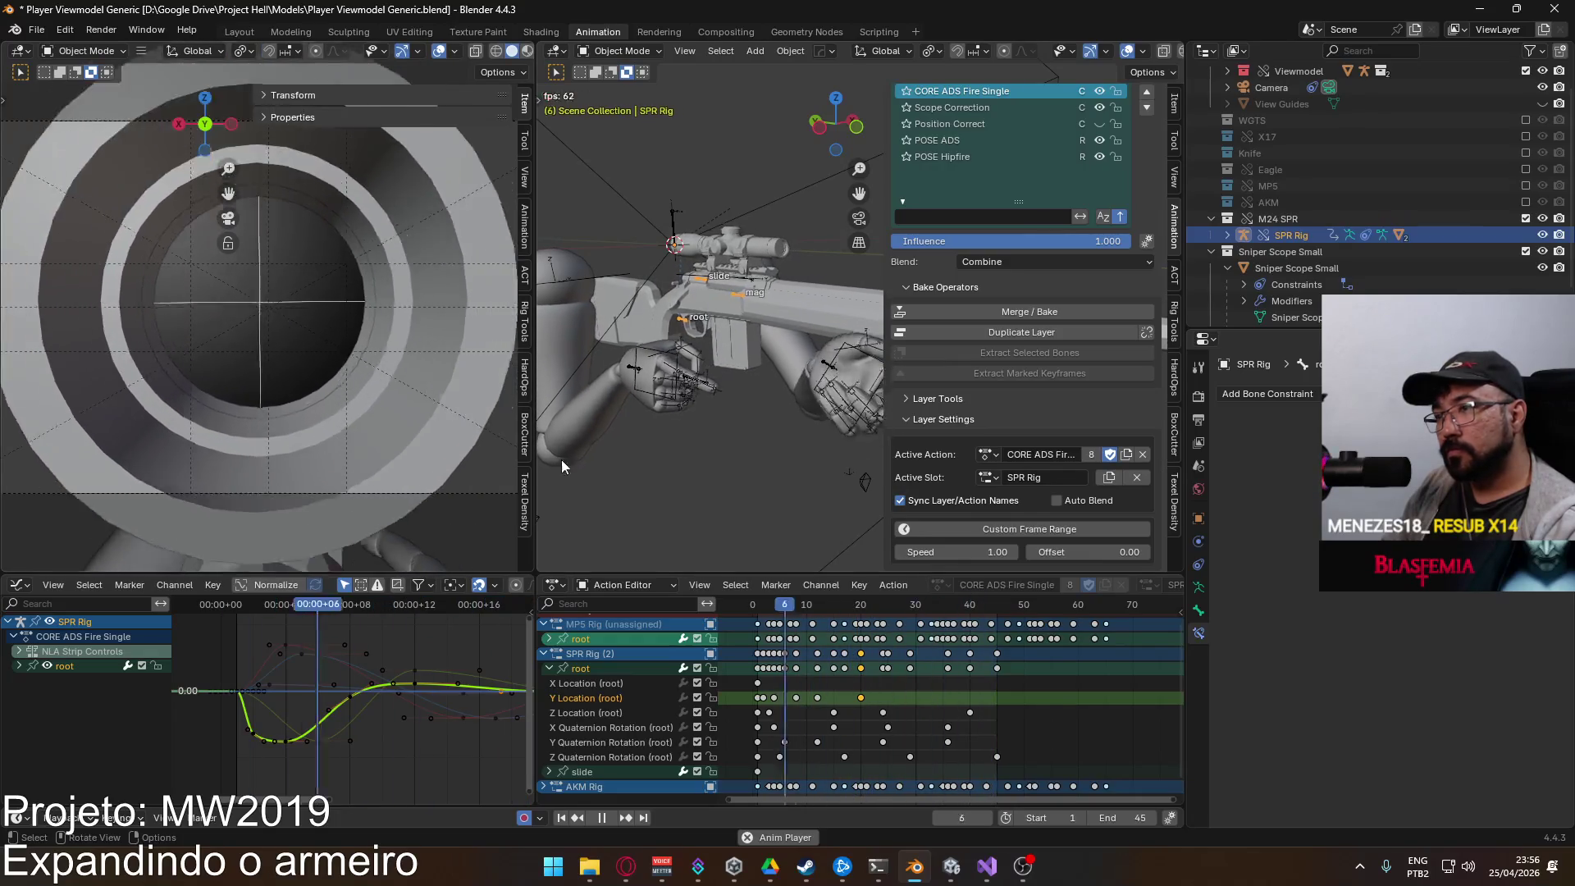
Step: Stop playback at frame 1, collapse the root channels, and save Player Viewmodel Generic.blend
key(space)
click(762, 606)
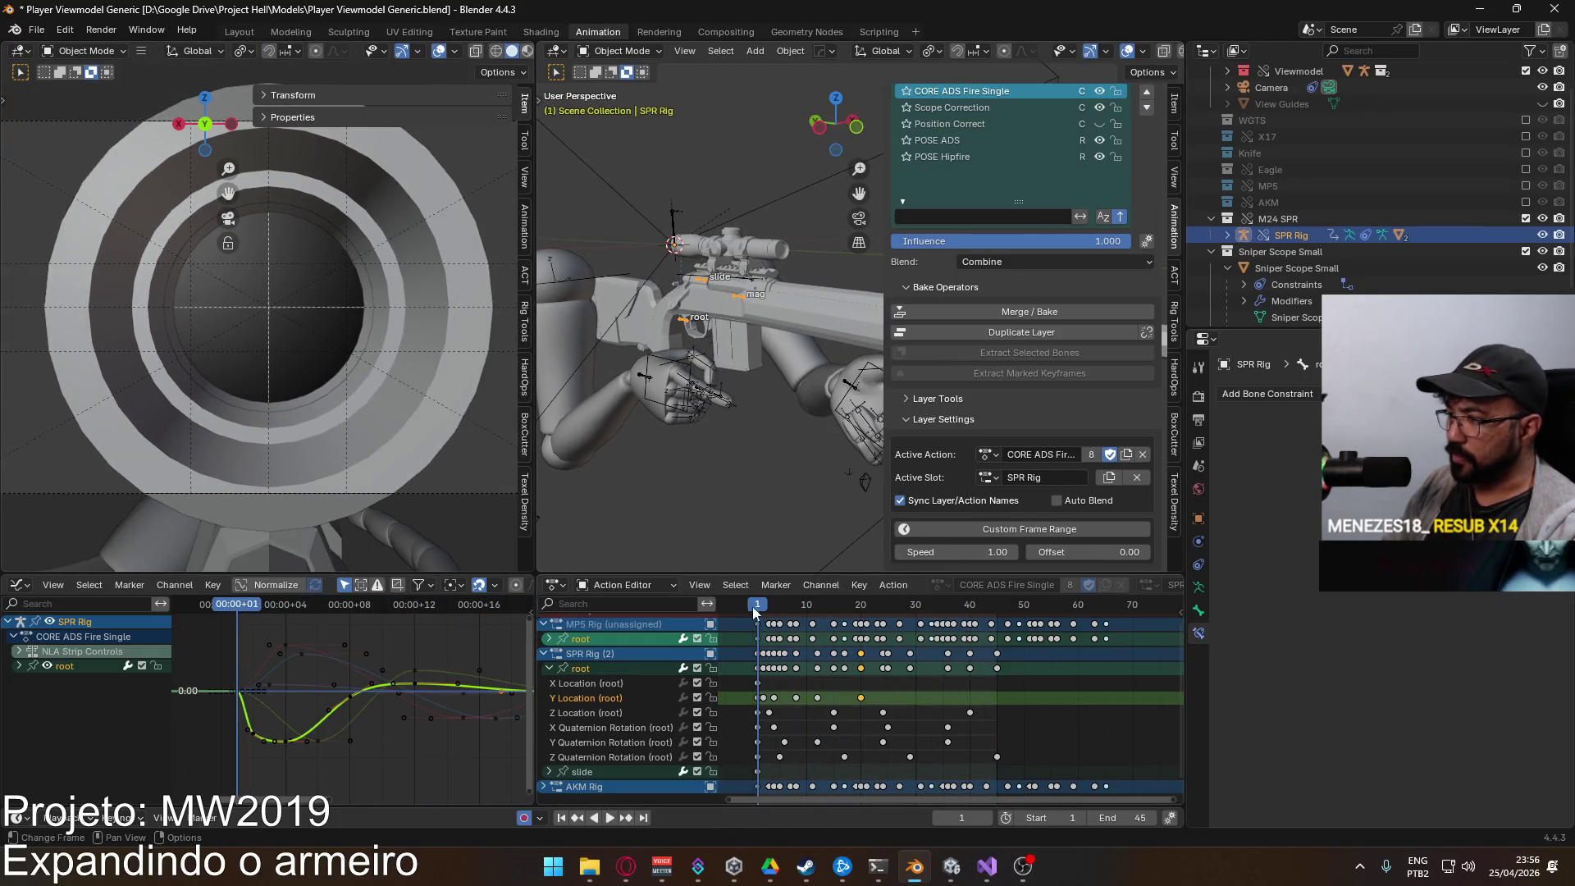
click(548, 668)
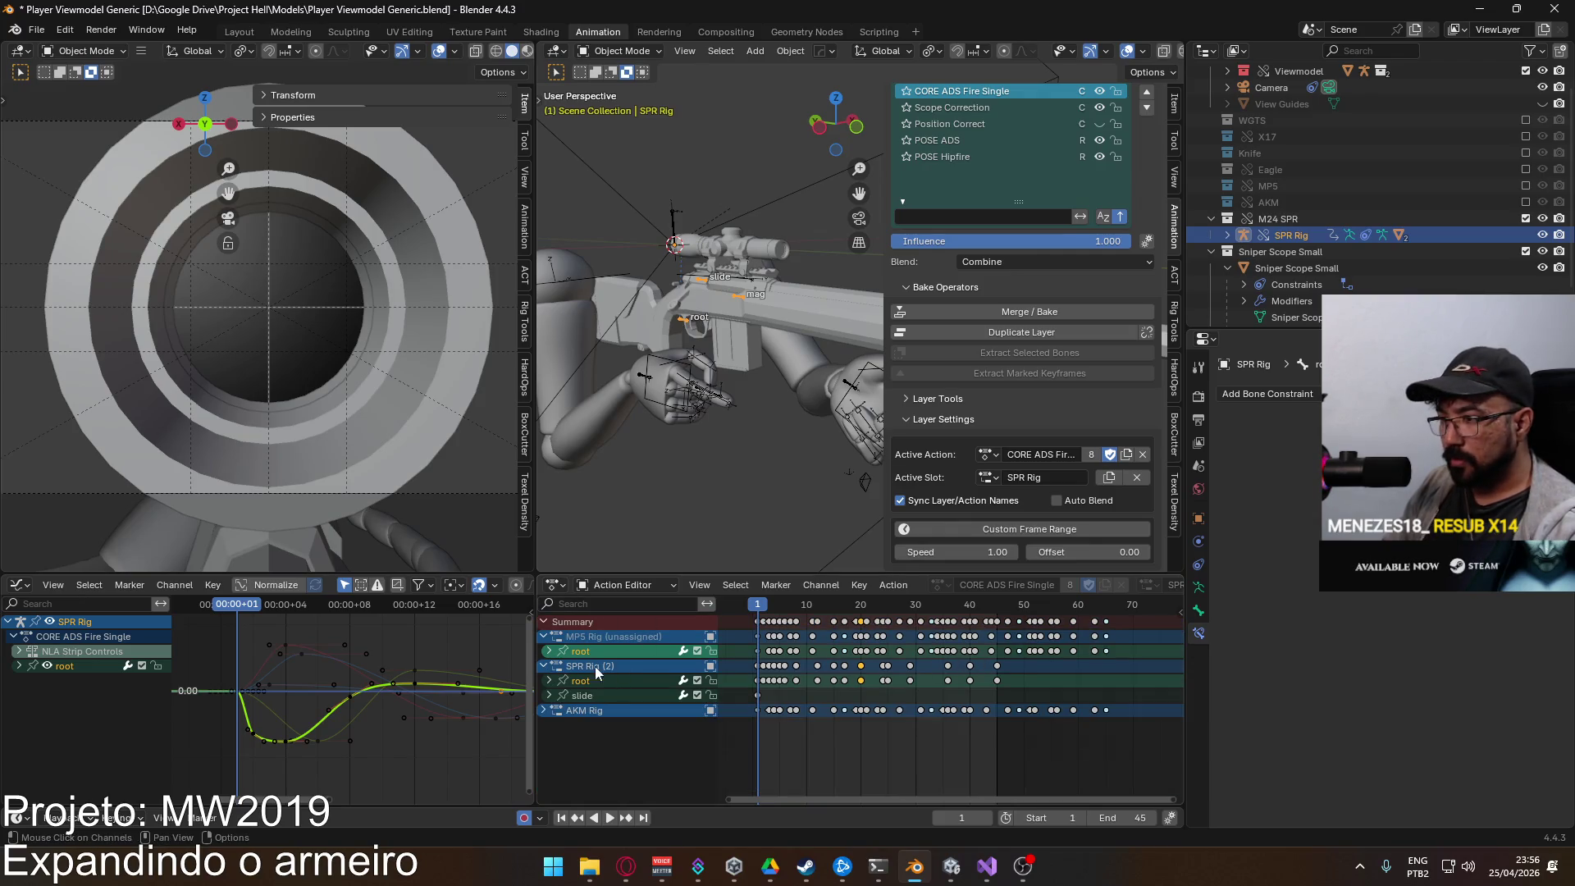
key(ctrl+s)
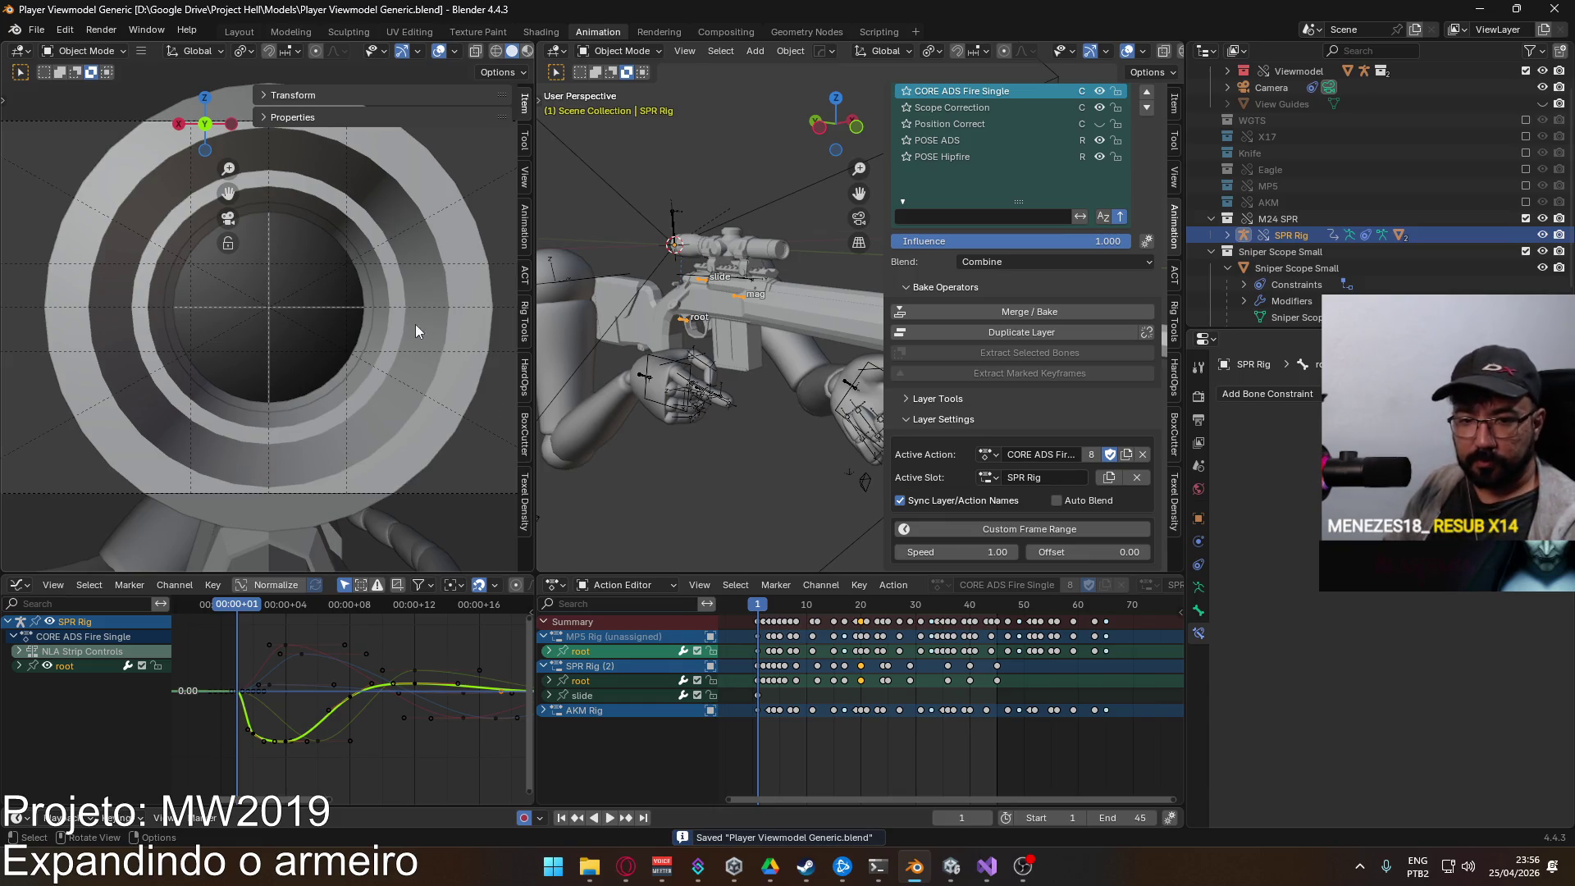
click(642, 52)
click(633, 70)
mouse_move(763, 393)
mouse_down()
mouse_move(633, 450)
mouse_move(677, 410)
mouse_up()
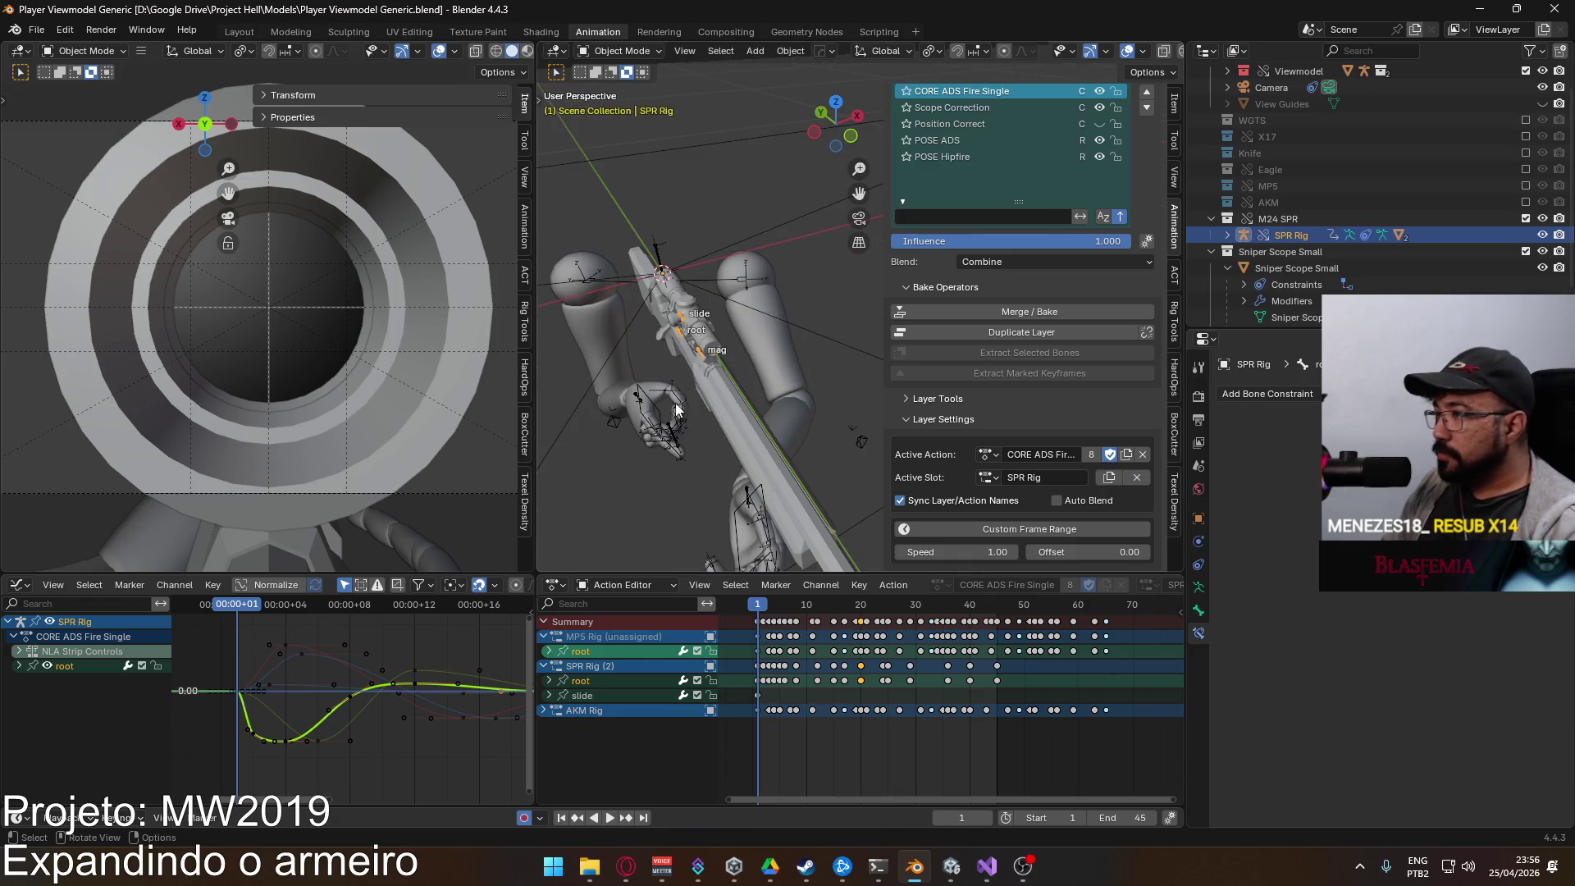
Step: Hide the M24 SPR collection, show the MP5 collection, and make the MP5 Rig active
click(633, 395)
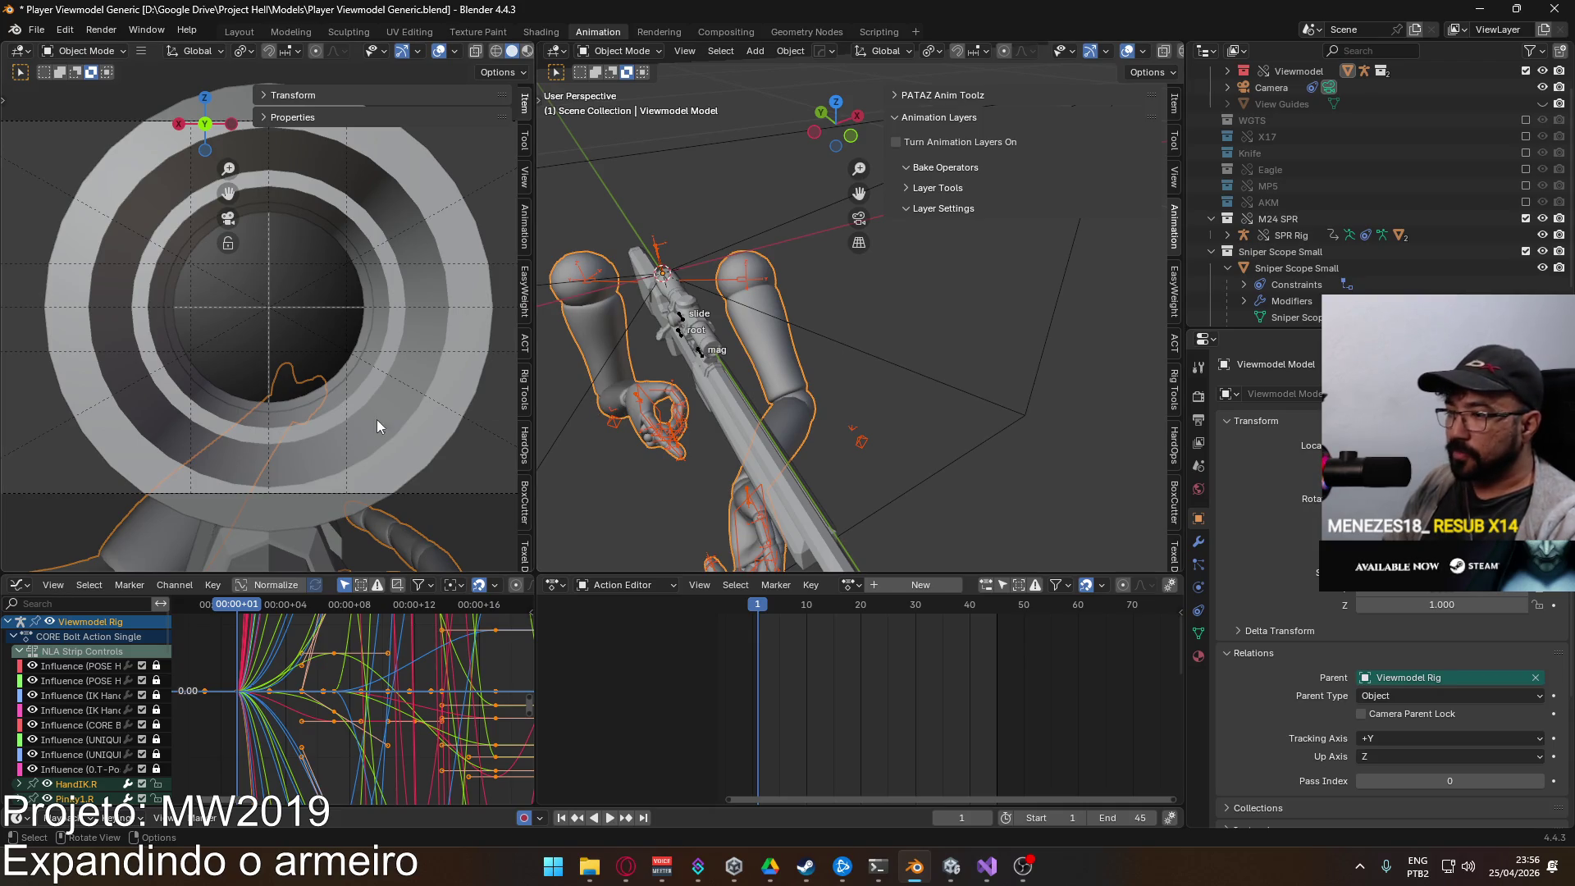
mouse_move(829, 451)
mouse_down()
mouse_move(789, 456)
mouse_move(927, 427)
mouse_up()
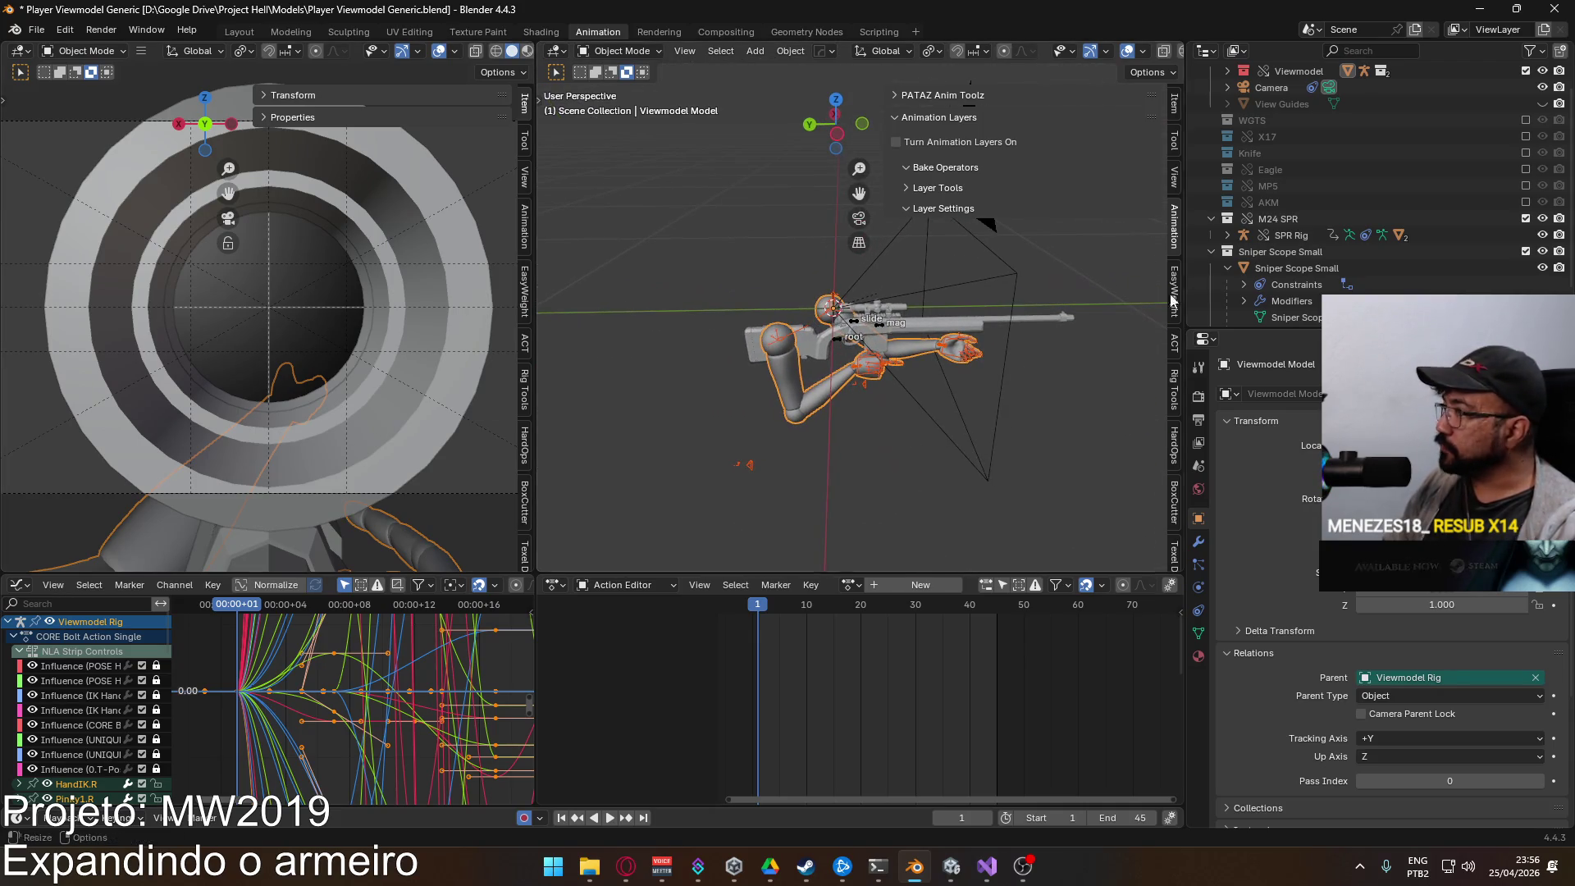
click(1525, 218)
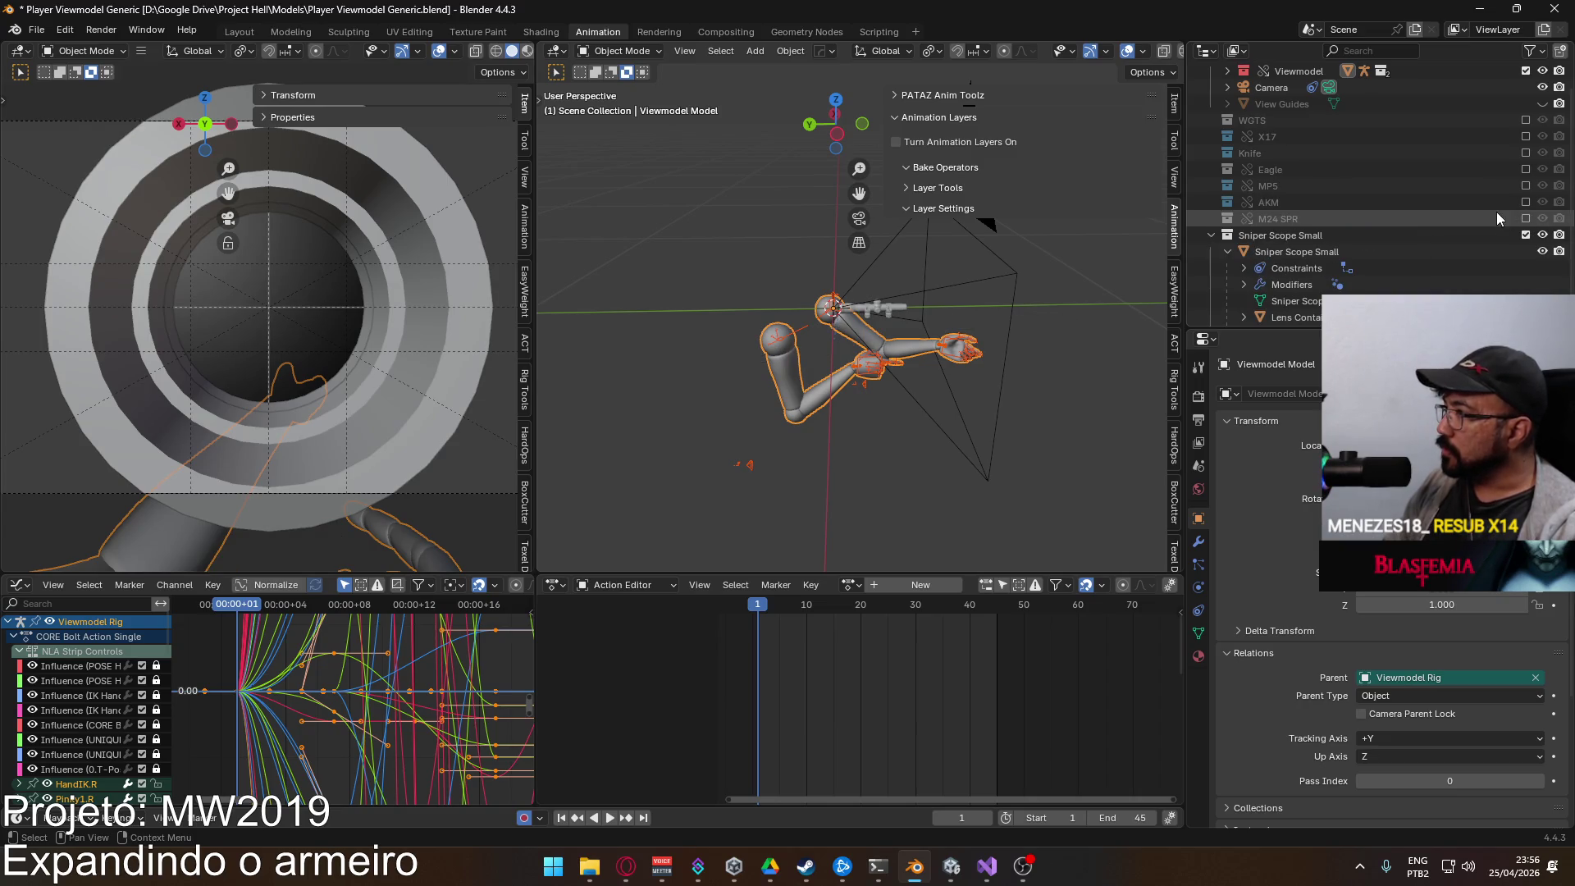
click(1525, 186)
scroll(895, 363, up, 5)
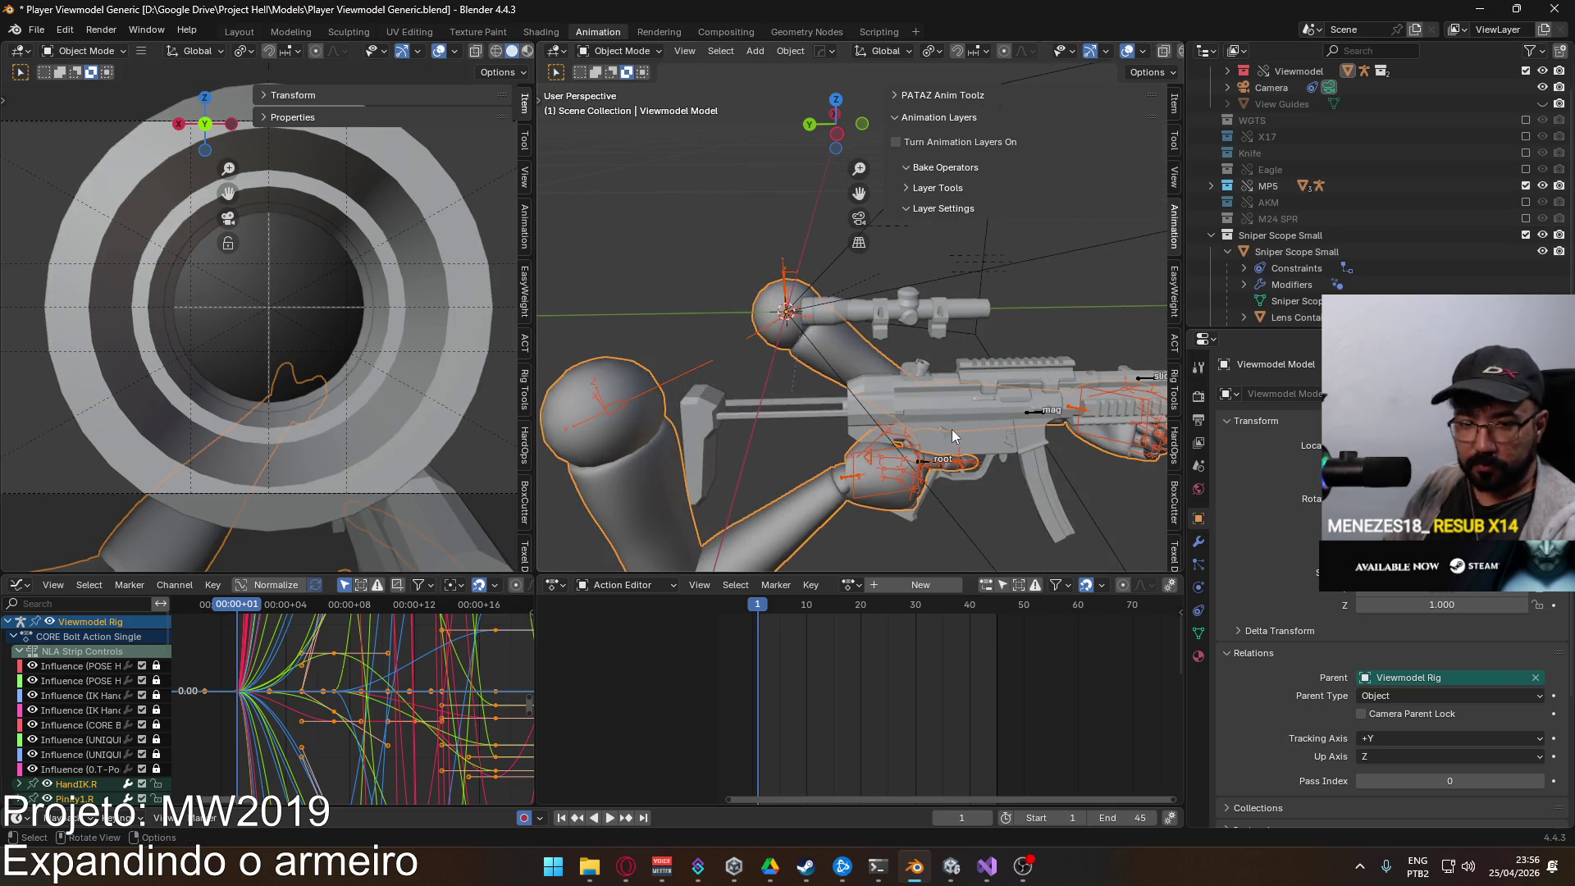
click(1030, 415)
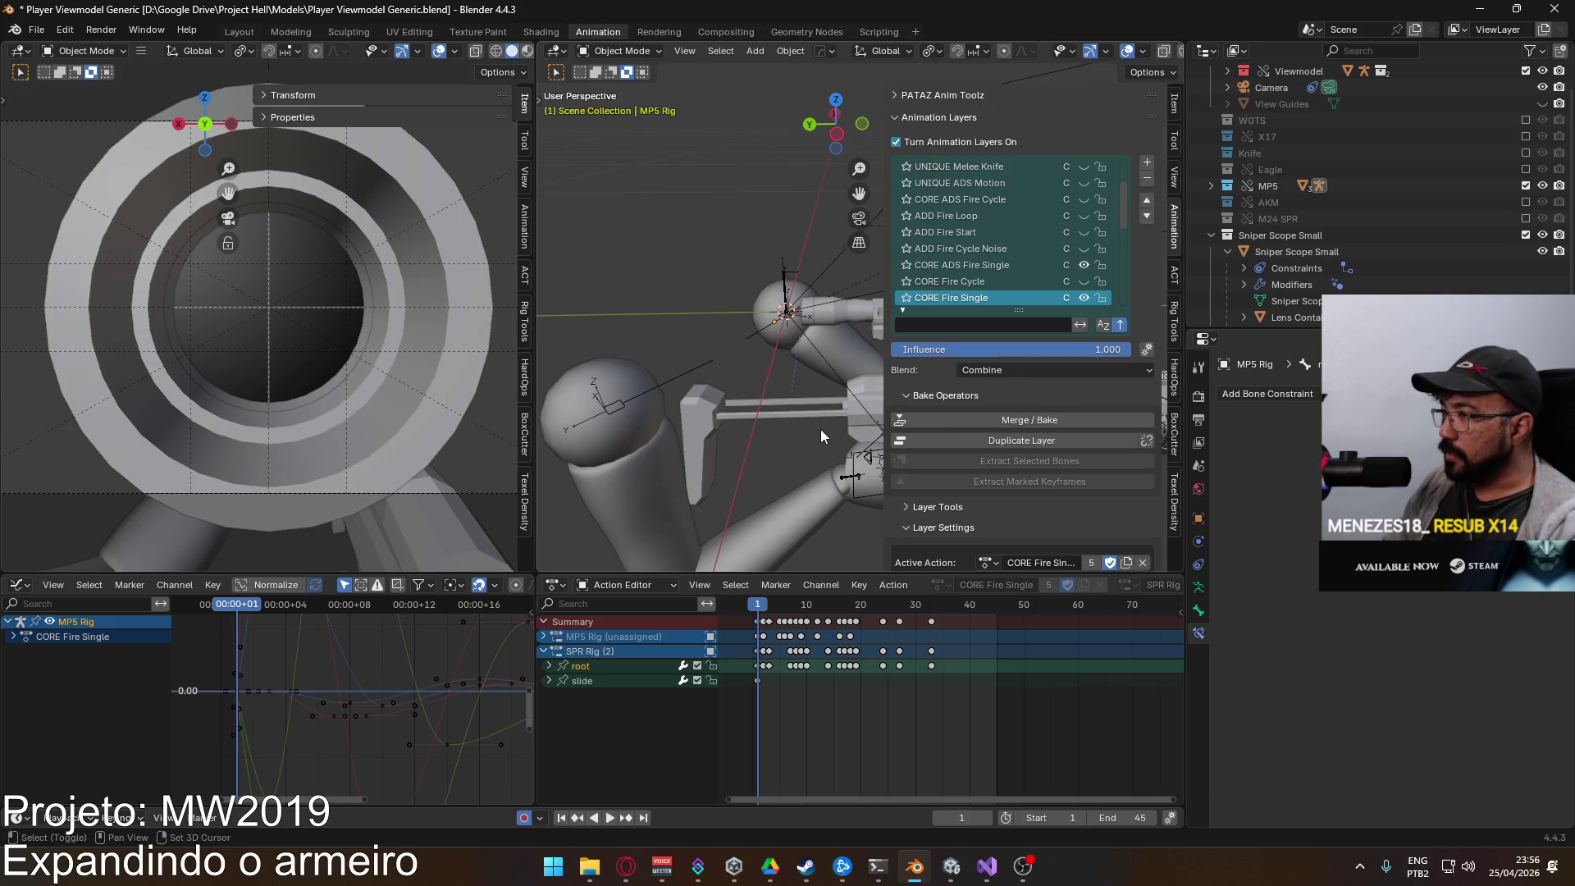
Step: Orbit to the MP5's side, play its fire animation, and stop back at frame 1
drag(681, 411, 639, 382)
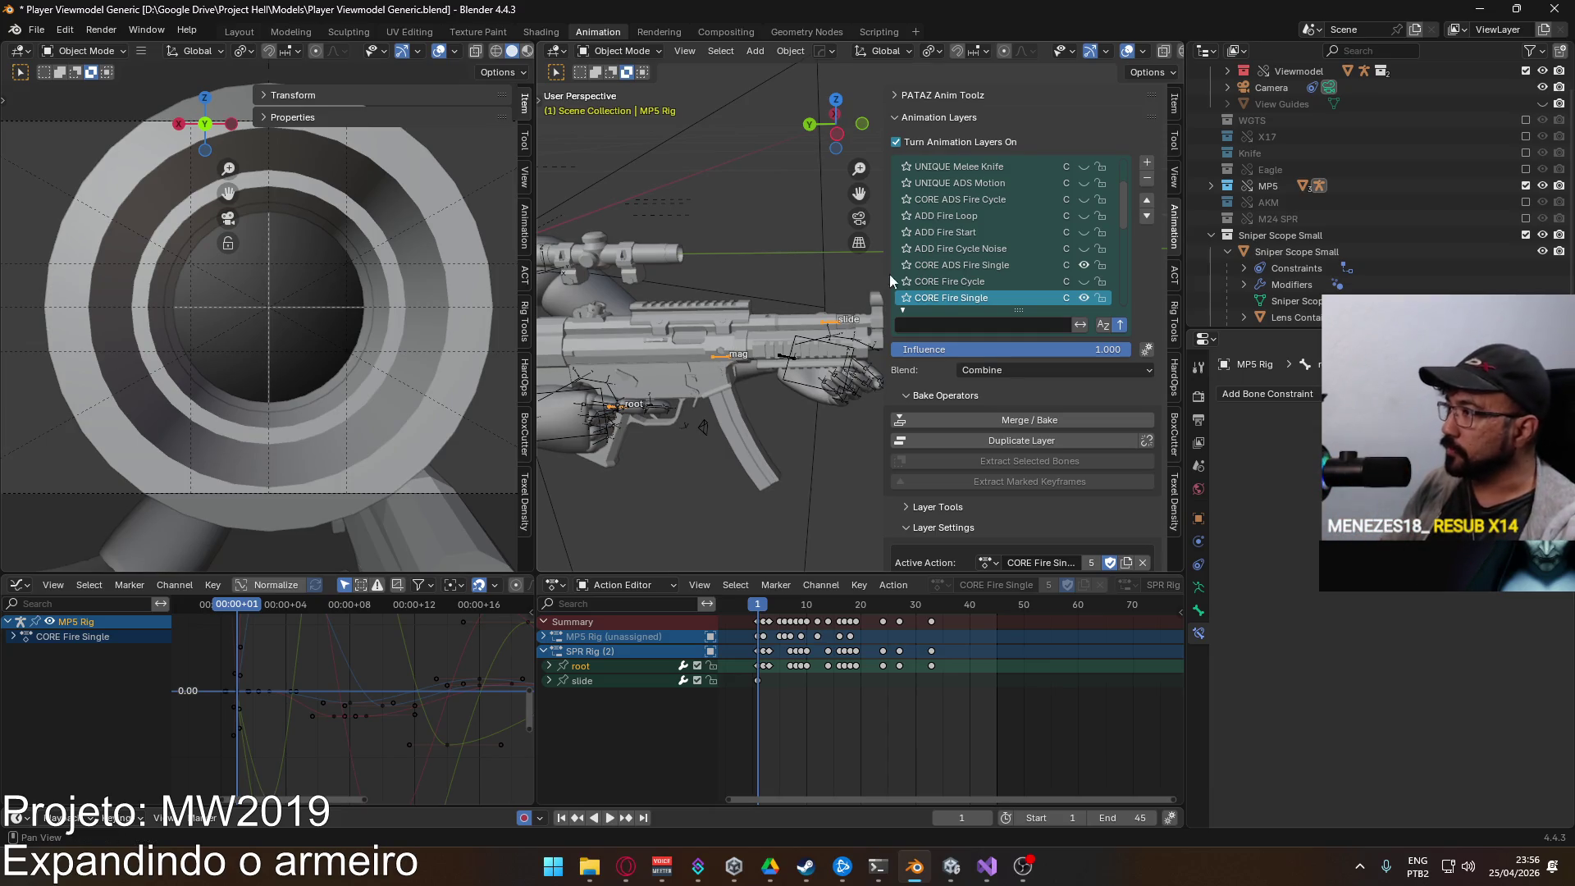
scroll(991, 264, down, 3)
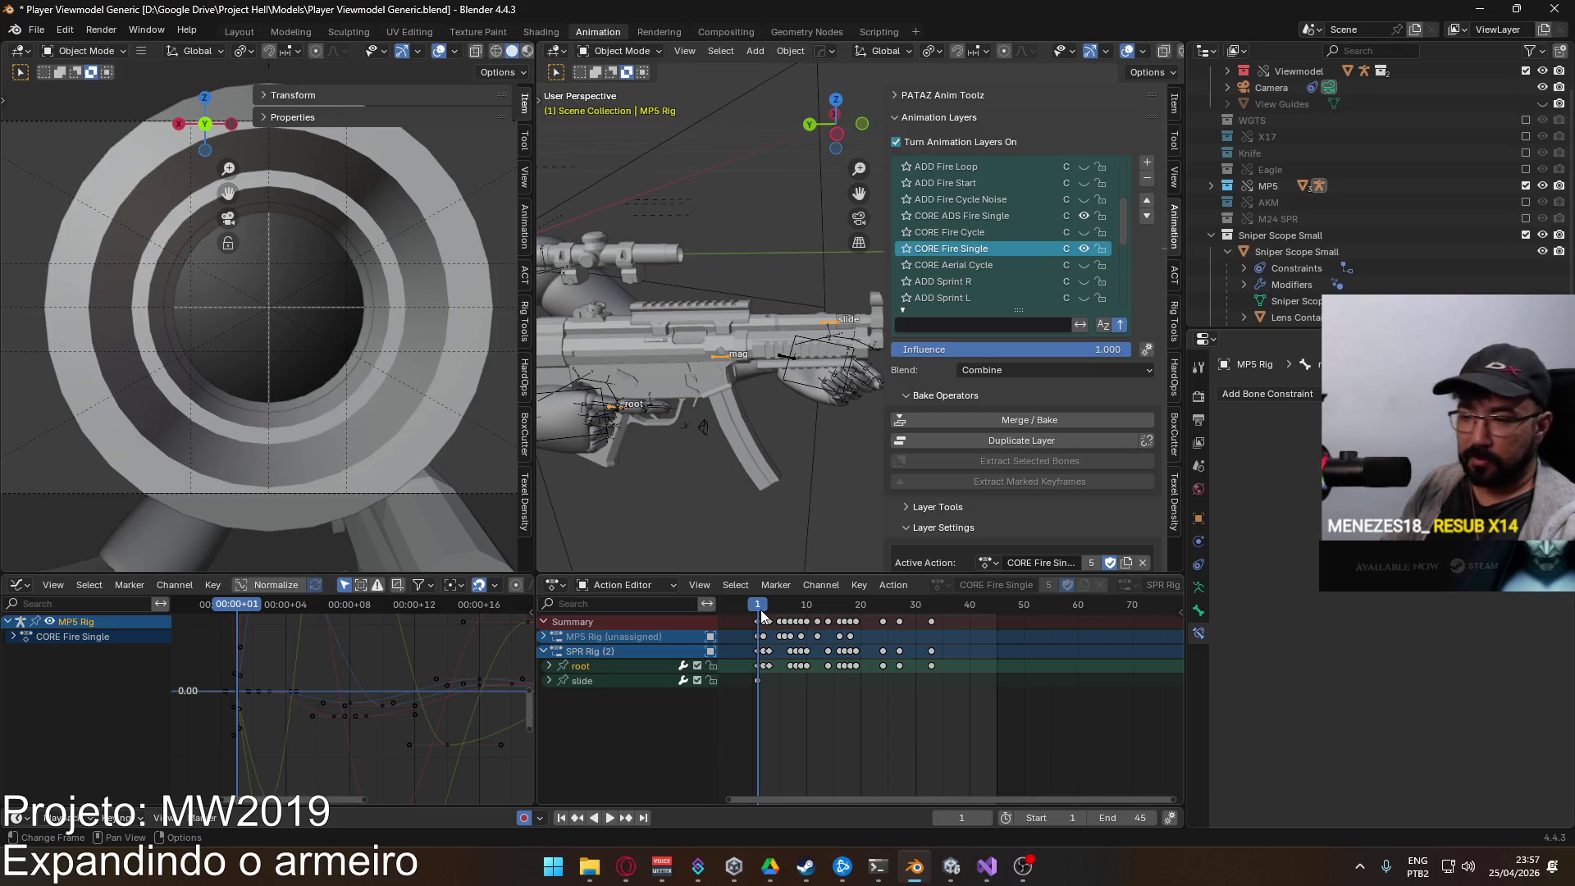
key(space)
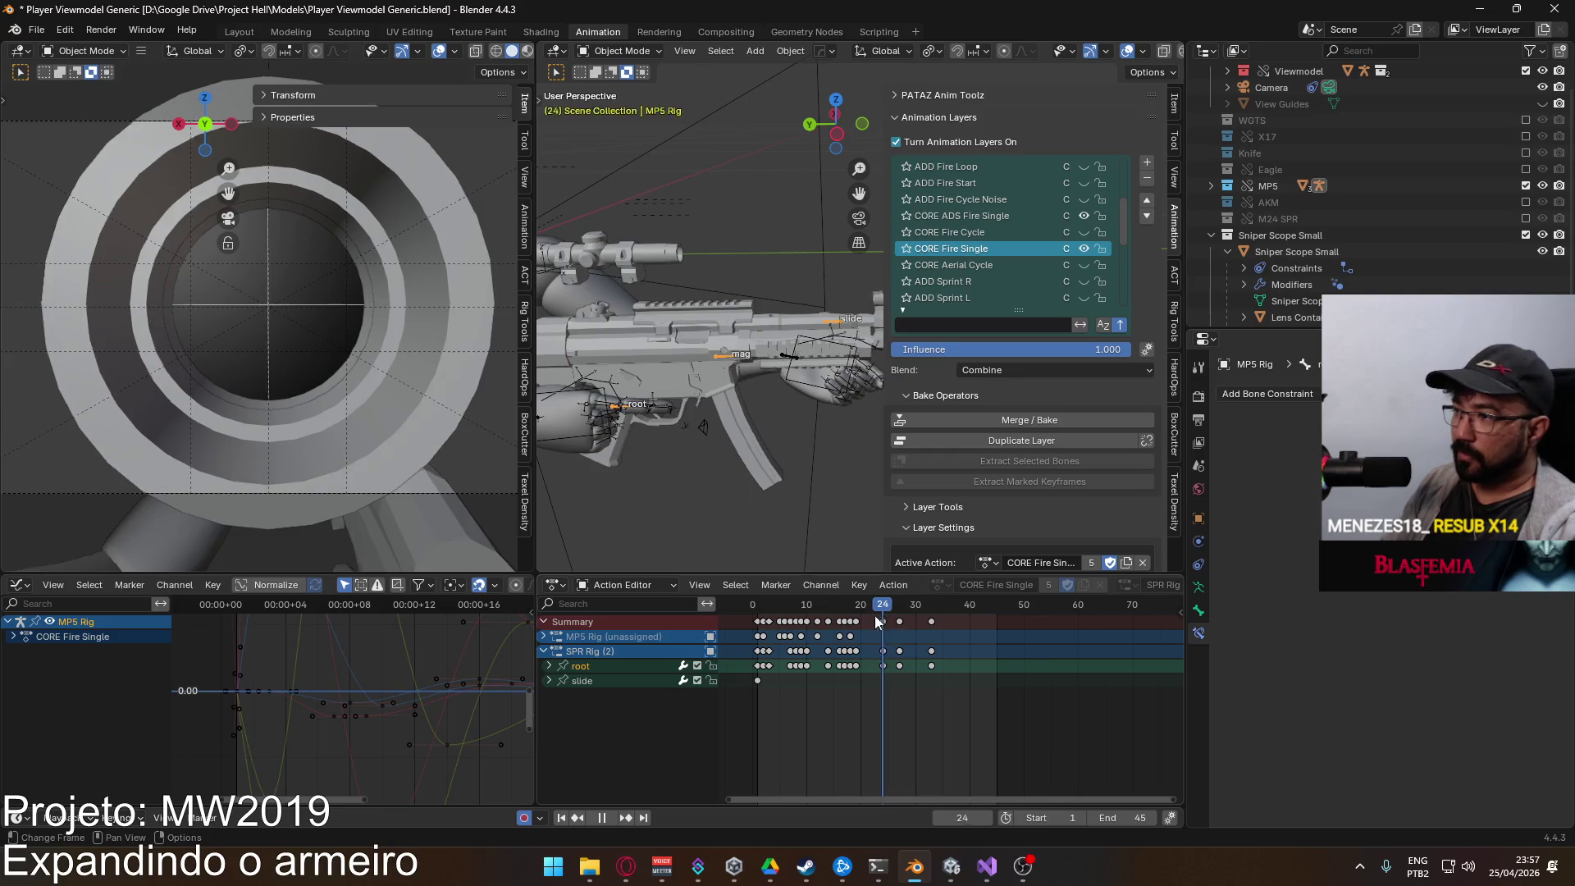
click(794, 614)
key(Escape)
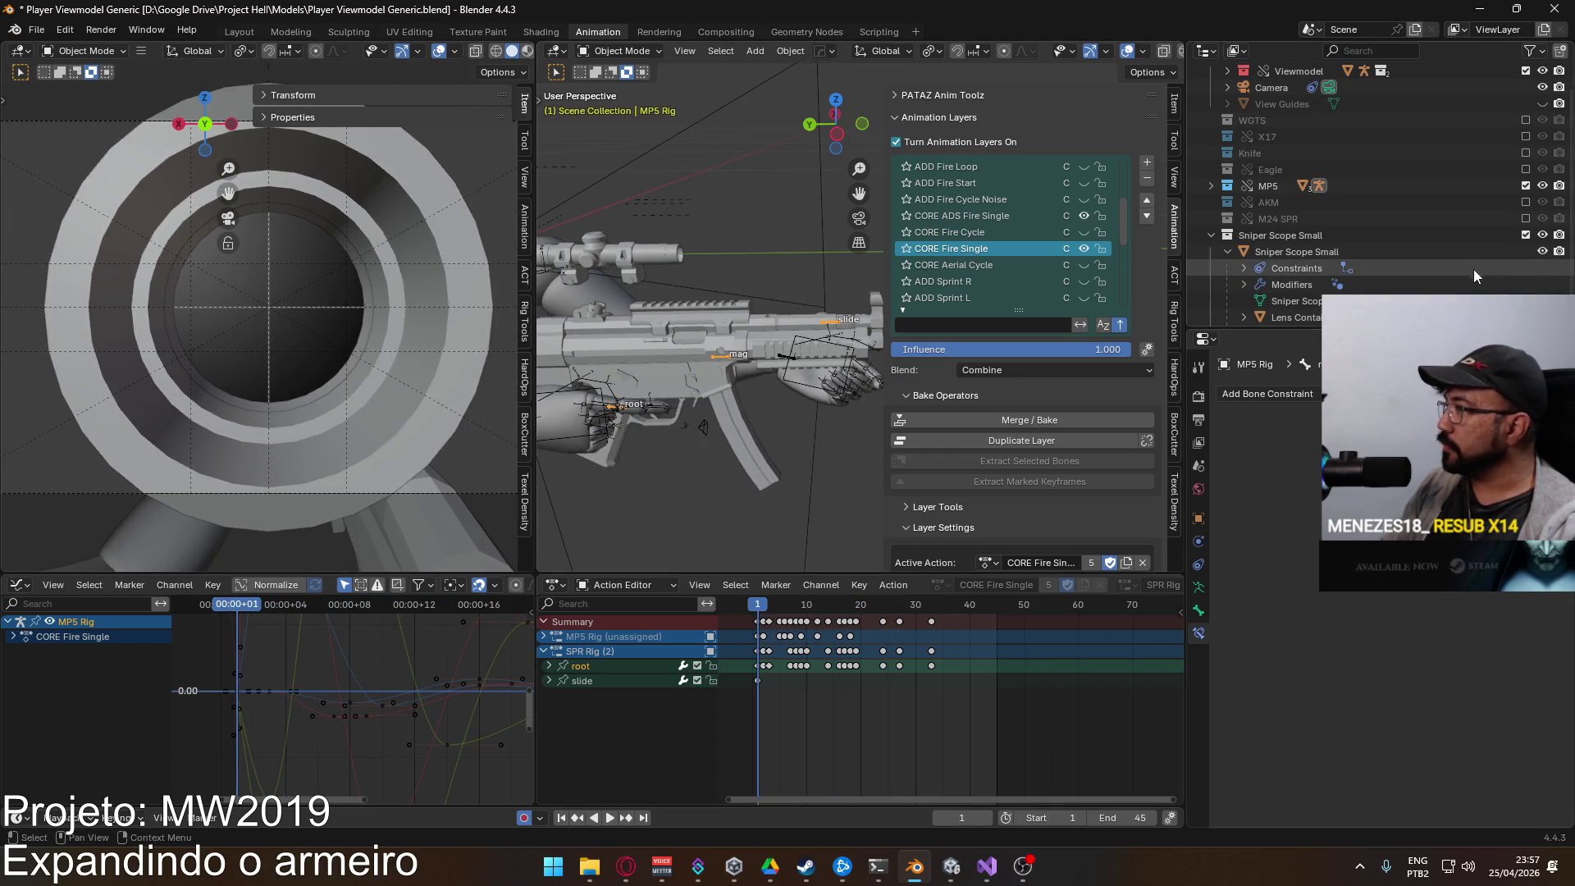
Step: Exclude the Sniper Scope Small collection and turn on the POSE ADS layer
scroll(1530, 249, down, 1)
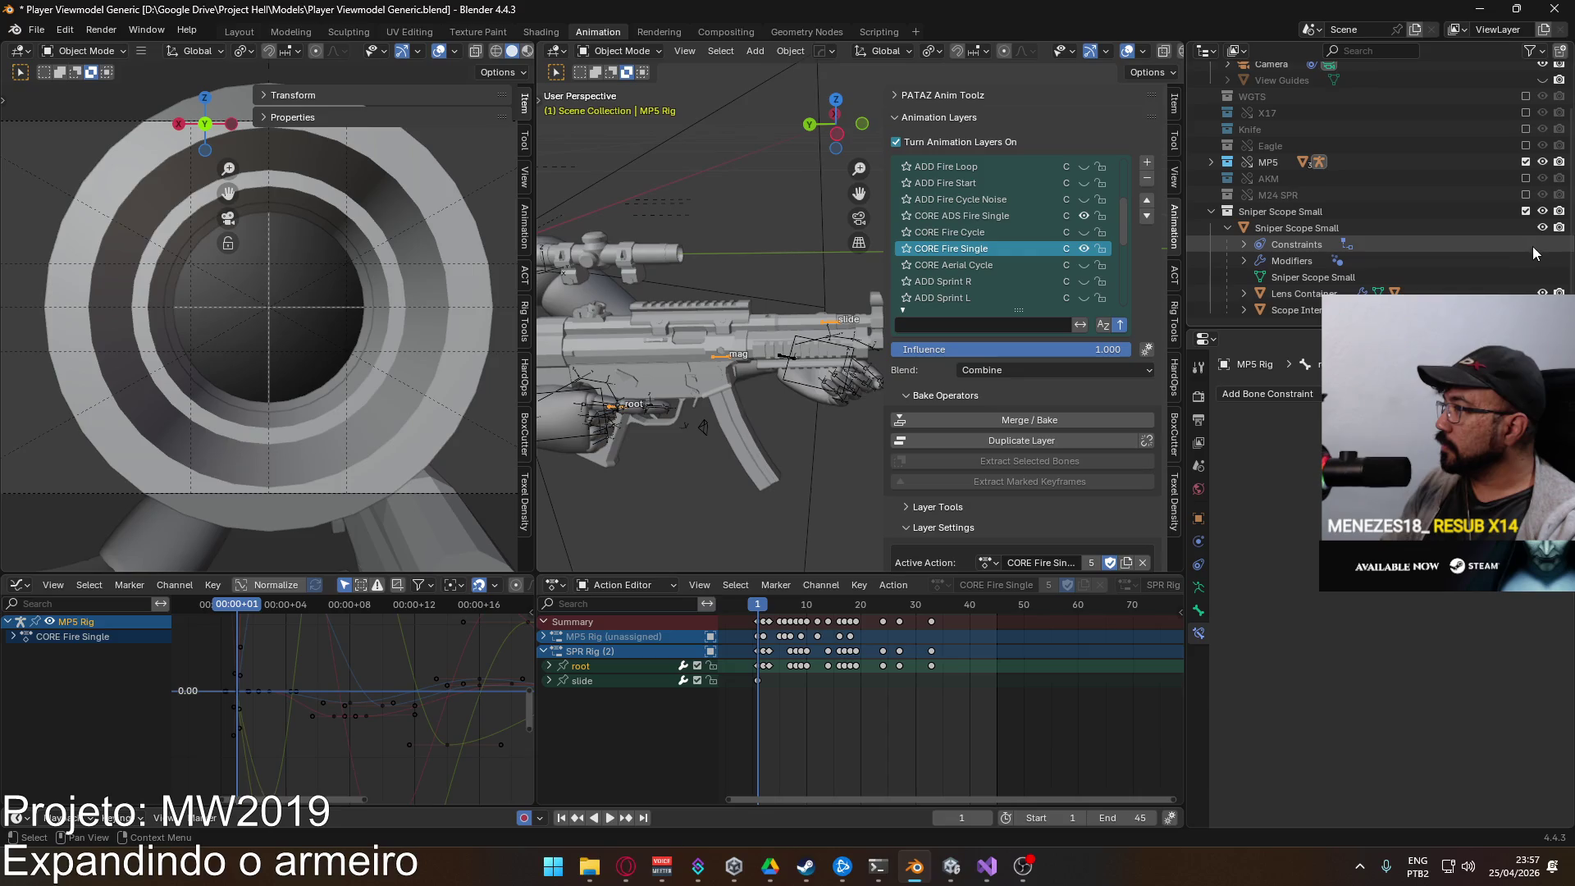
click(1525, 211)
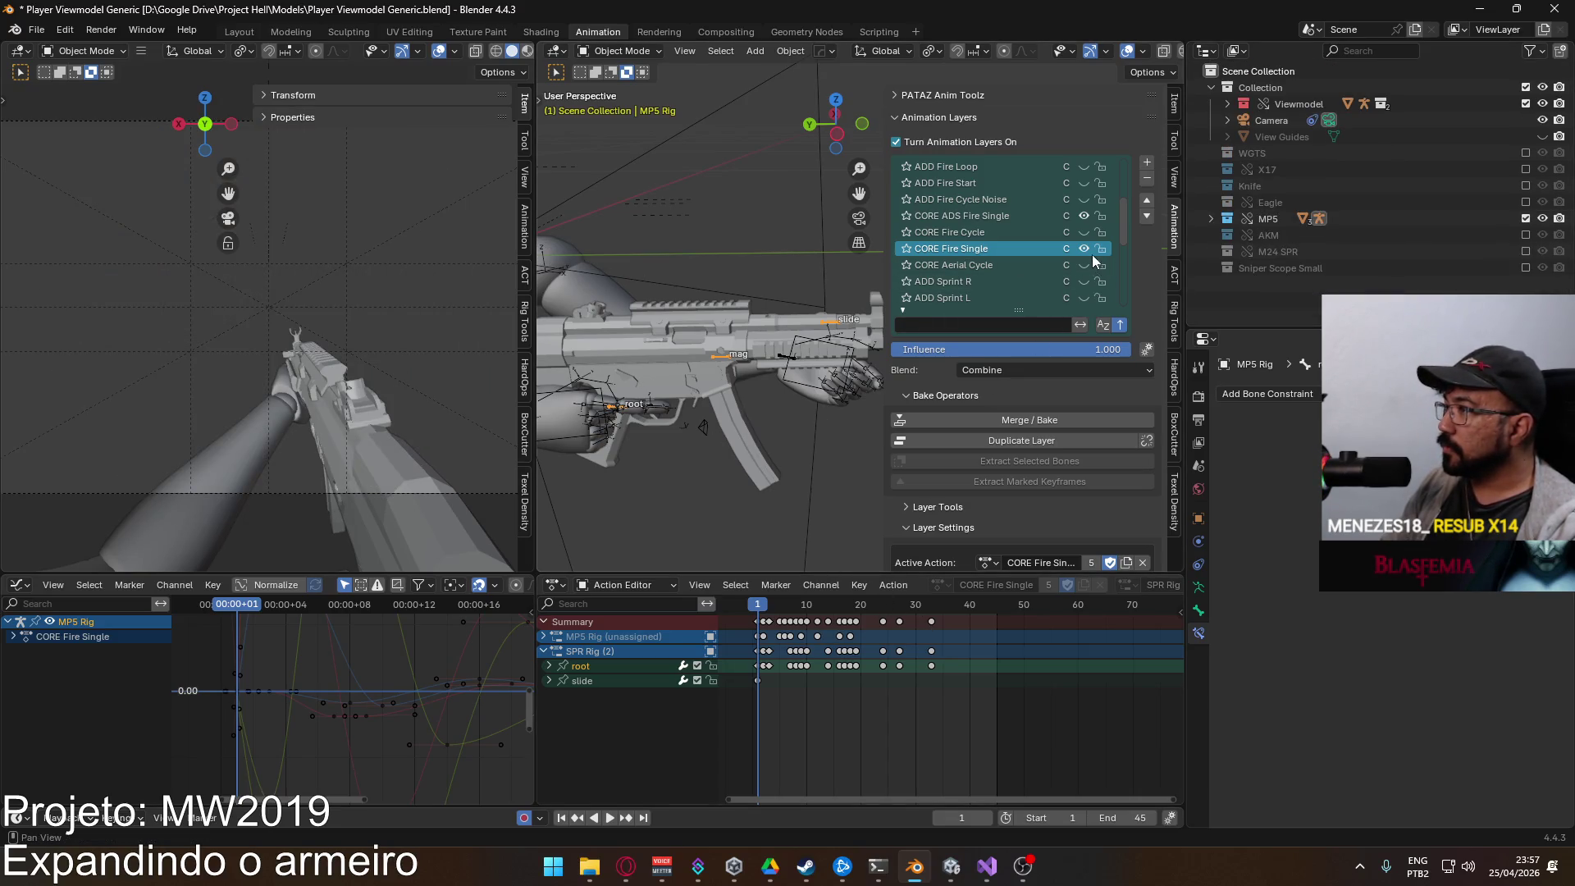
scroll(1086, 253, down, 10)
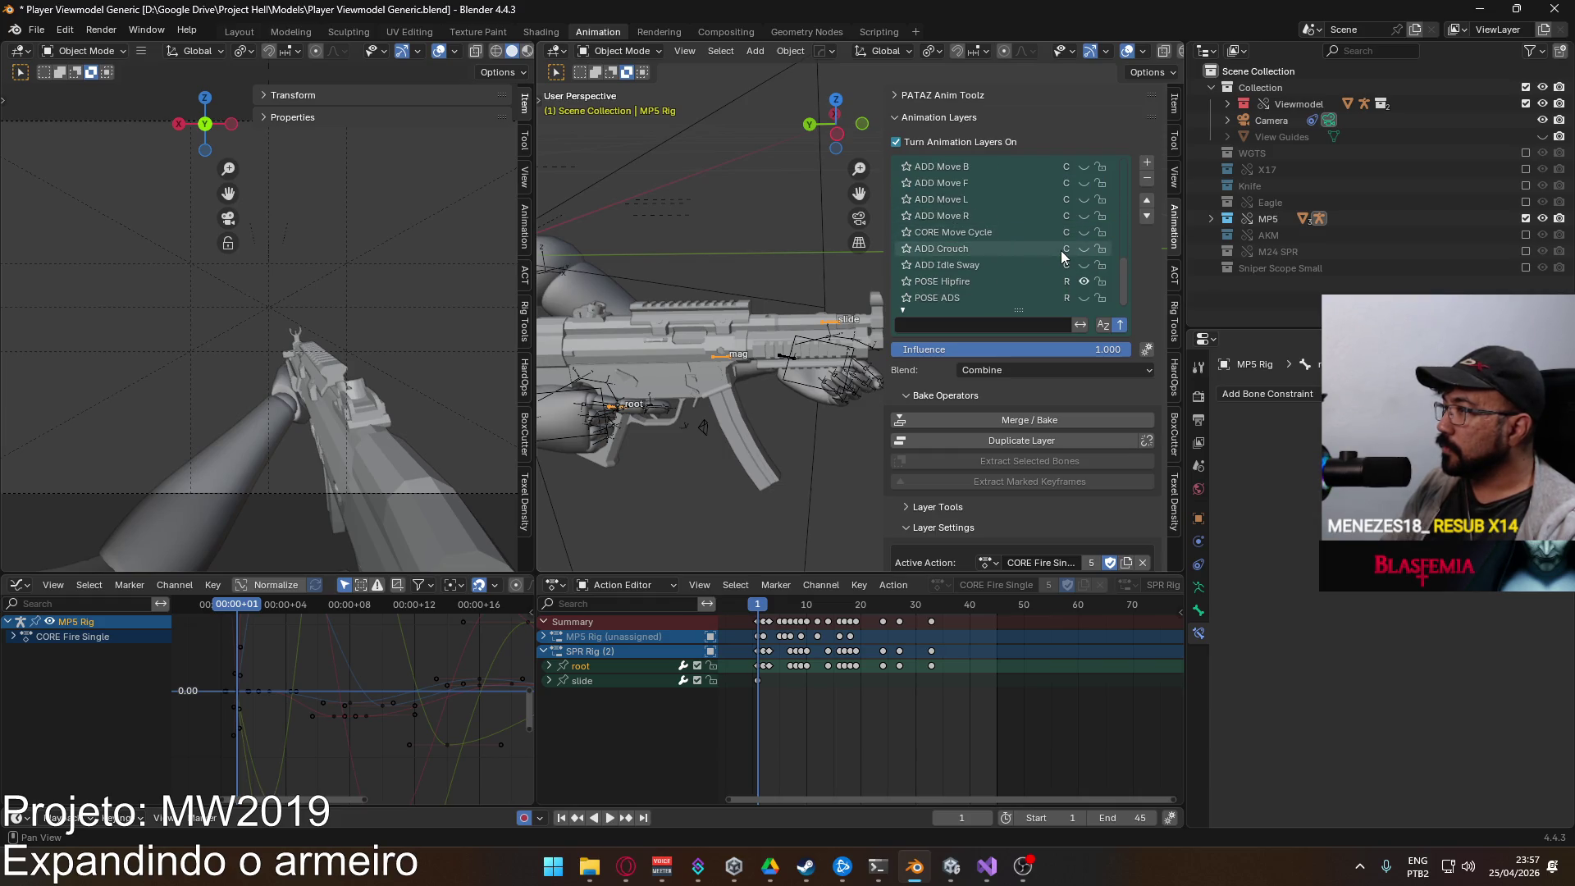
click(1084, 297)
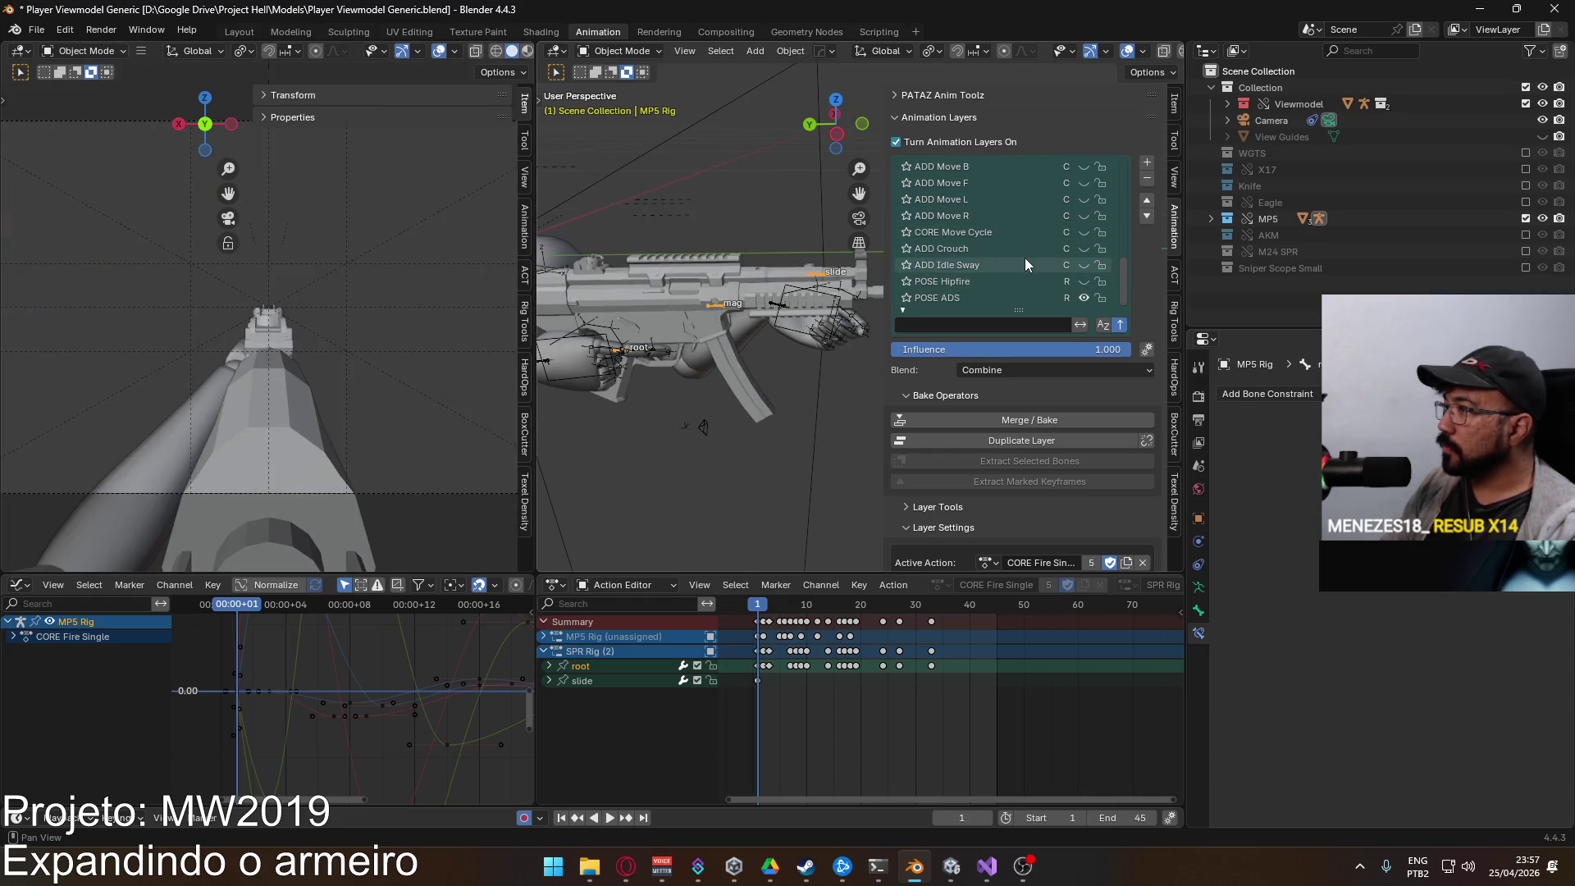
scroll(1025, 258, up, 7)
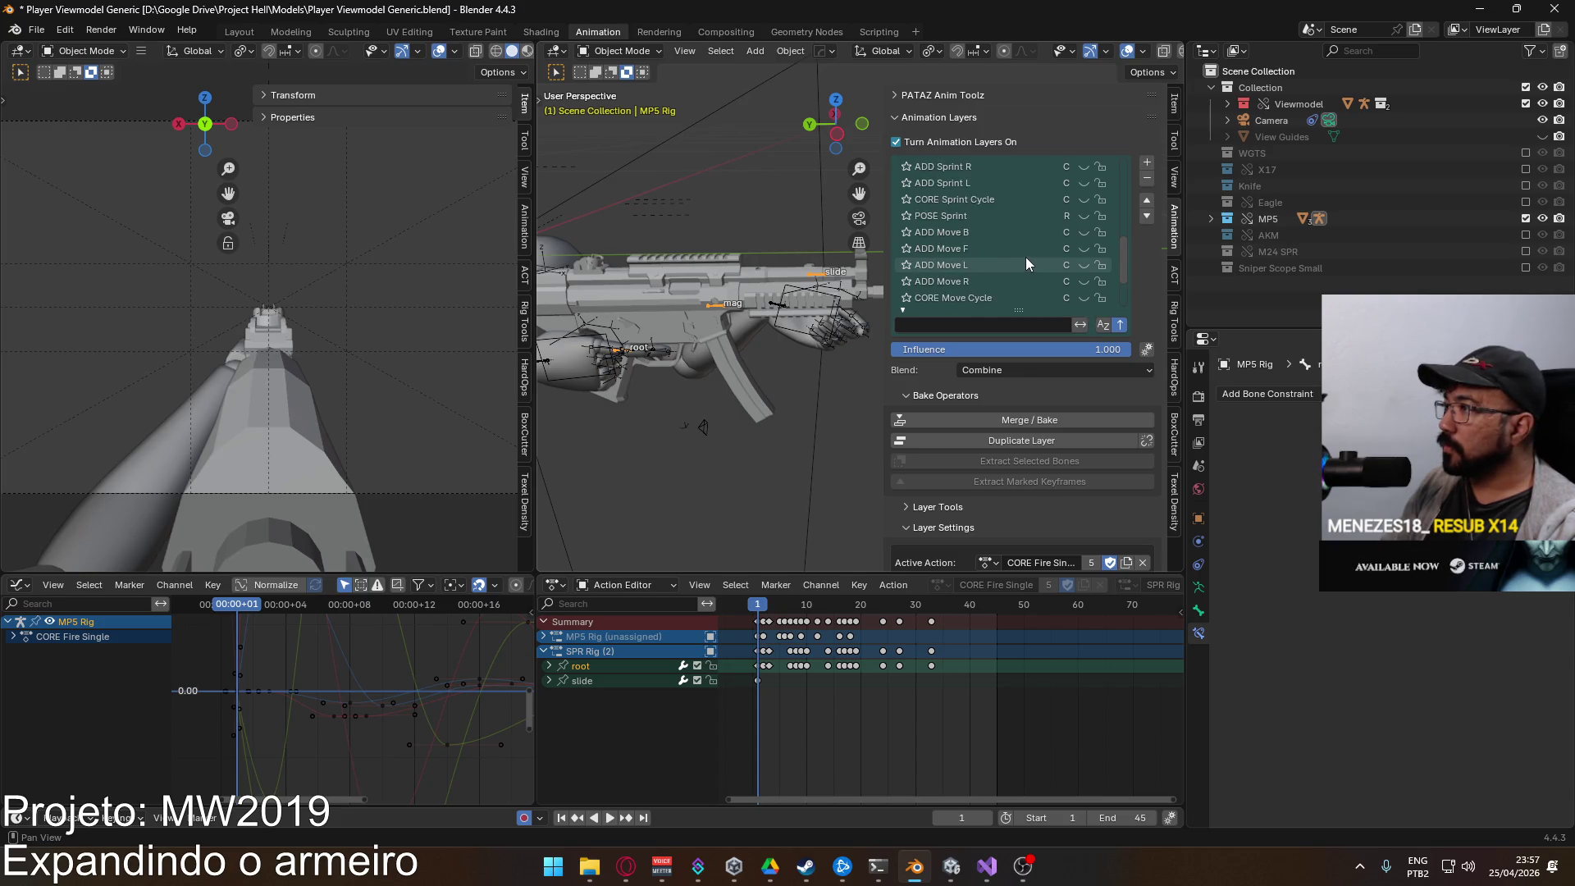
scroll(1034, 254, up, 10)
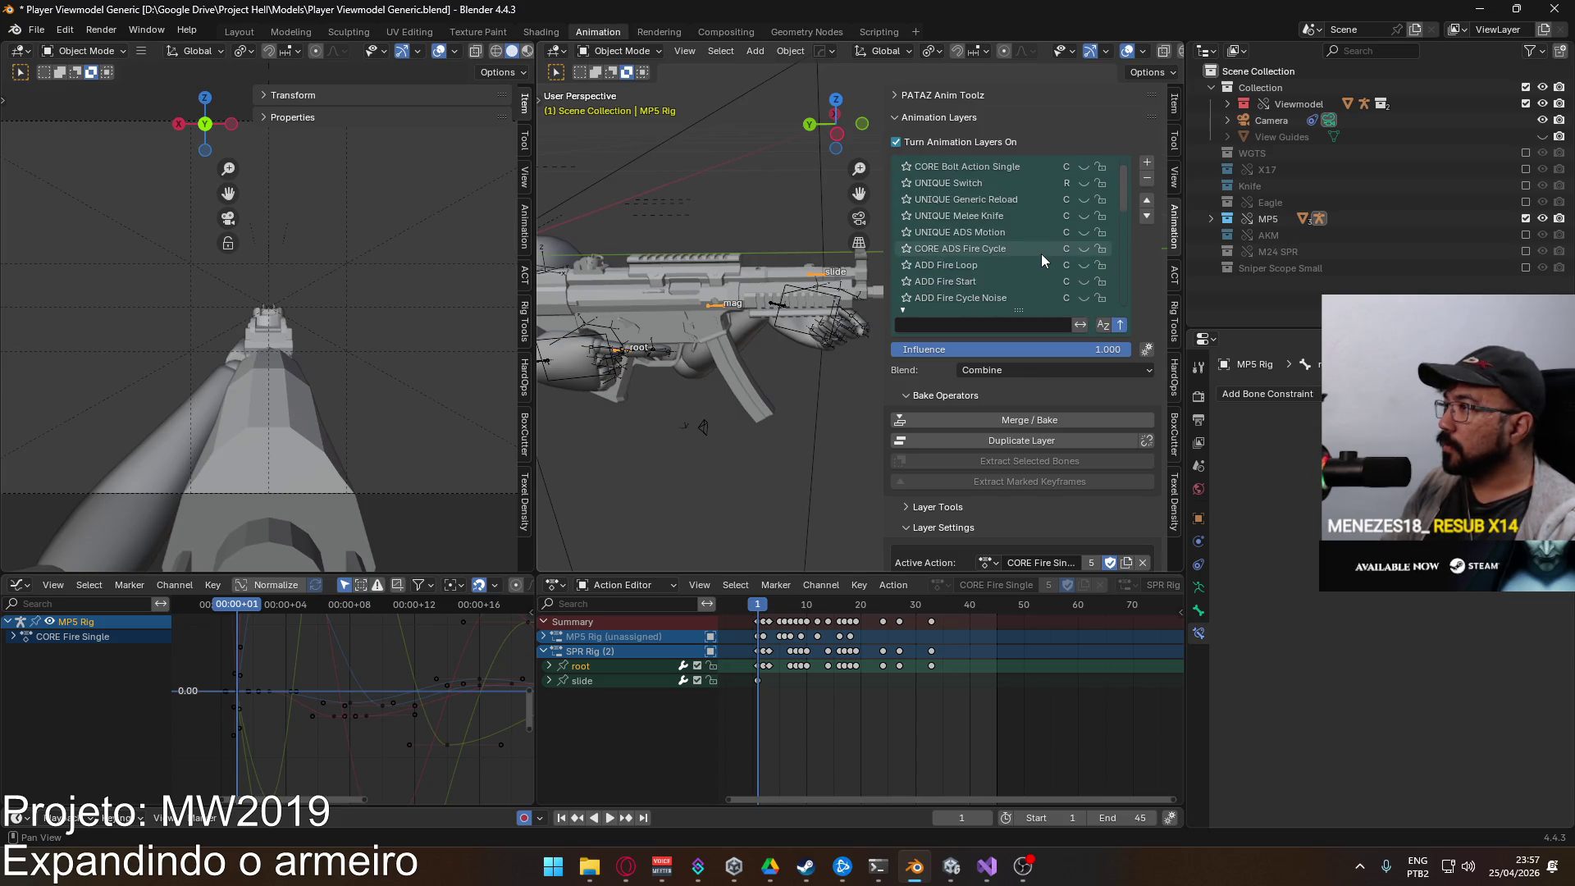
Step: Make the Viewmodel Rig the active object and set the current frame to 1
click(837, 324)
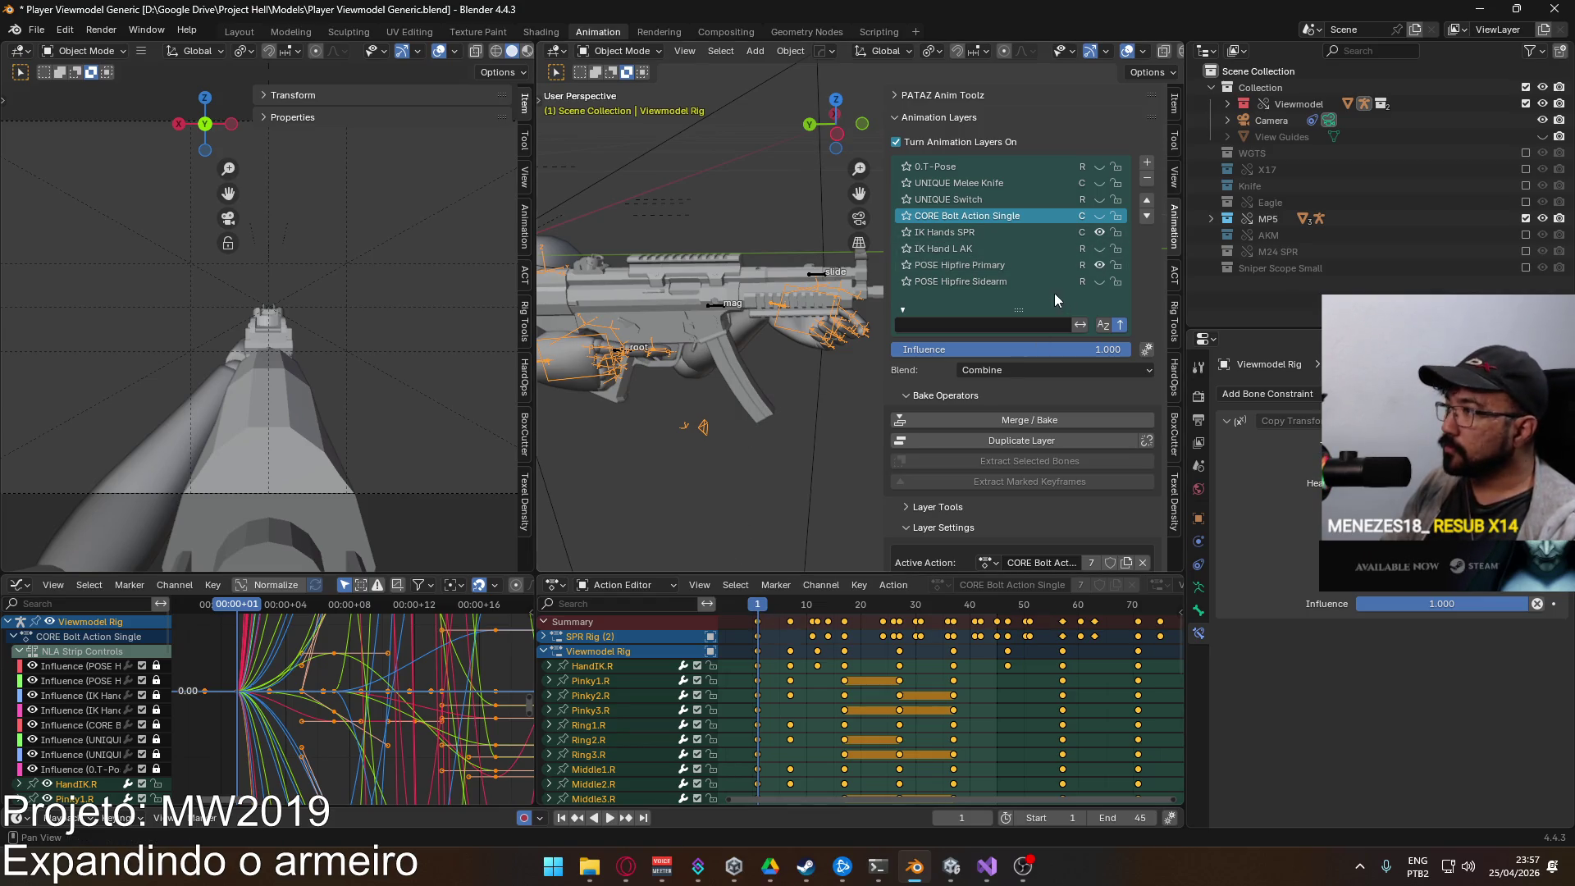
click(746, 344)
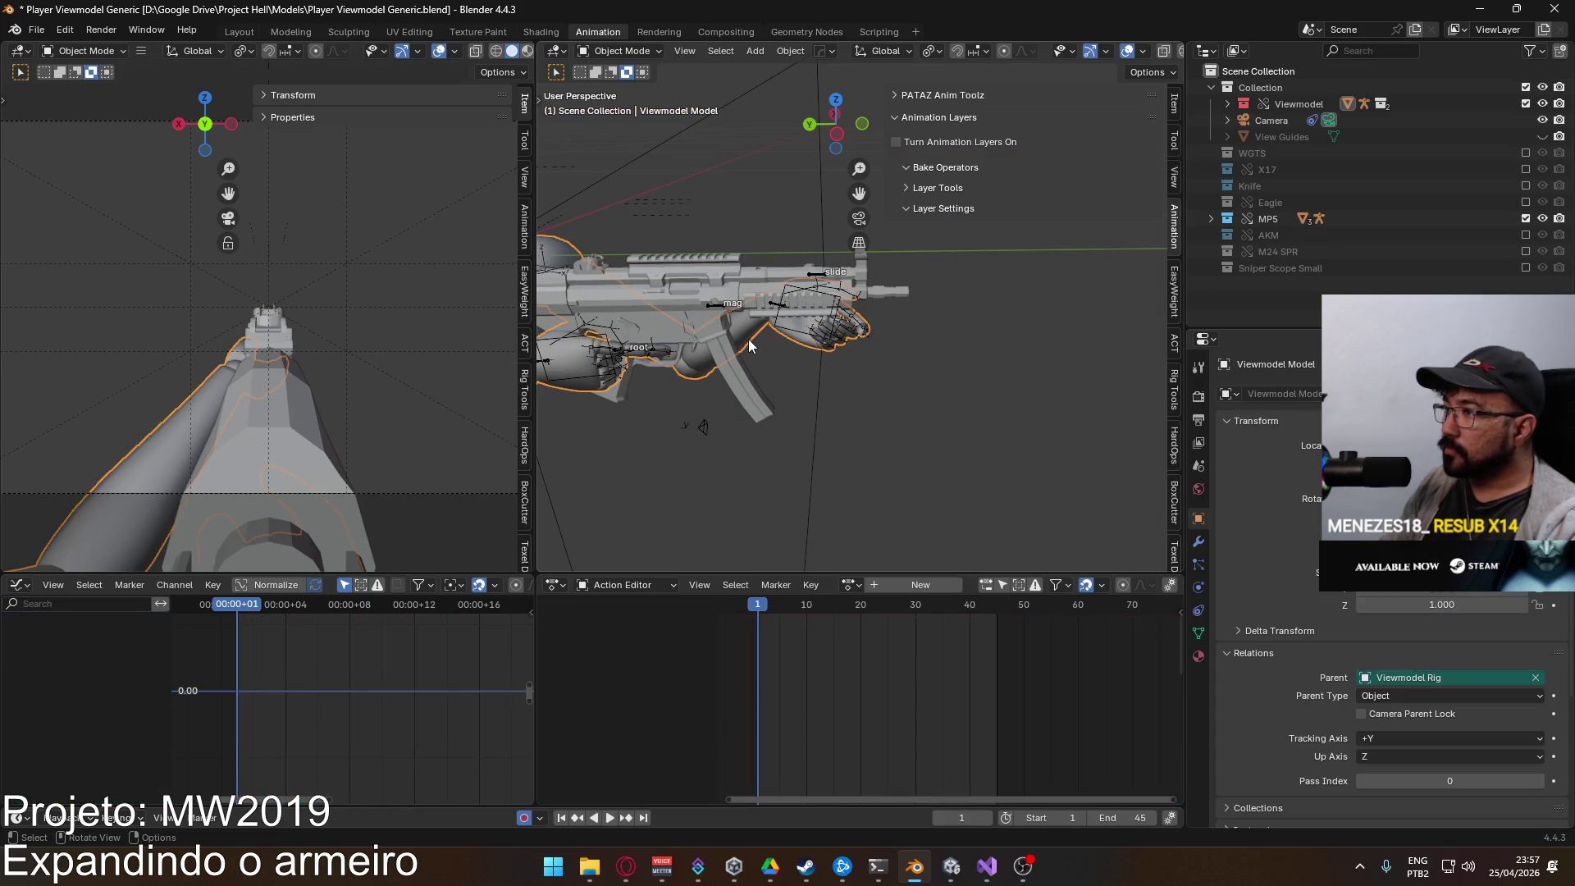
click(599, 345)
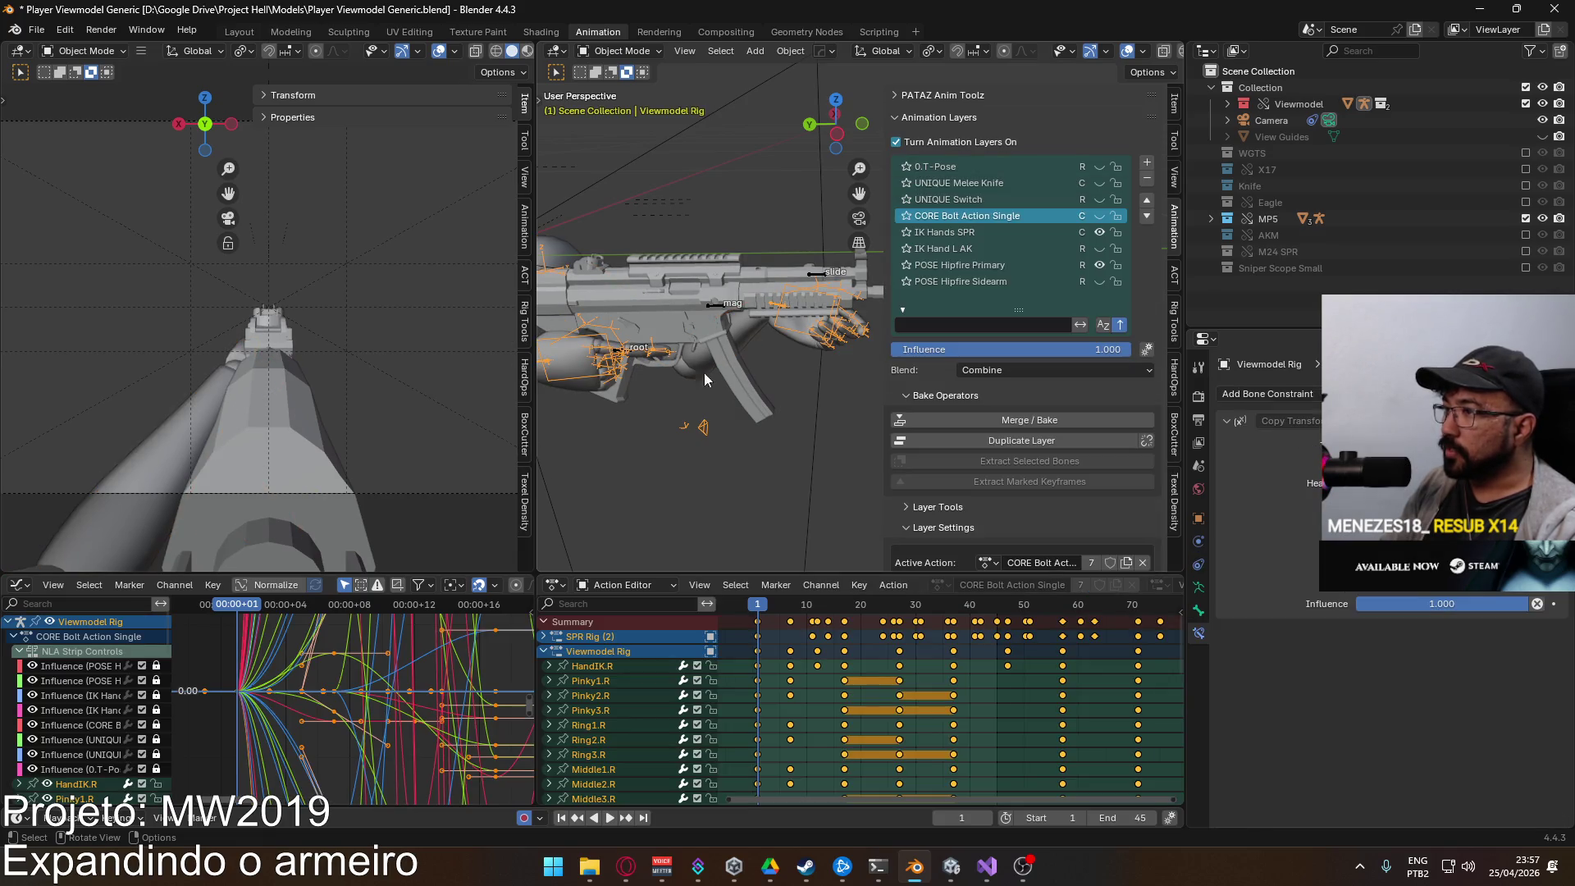
click(756, 619)
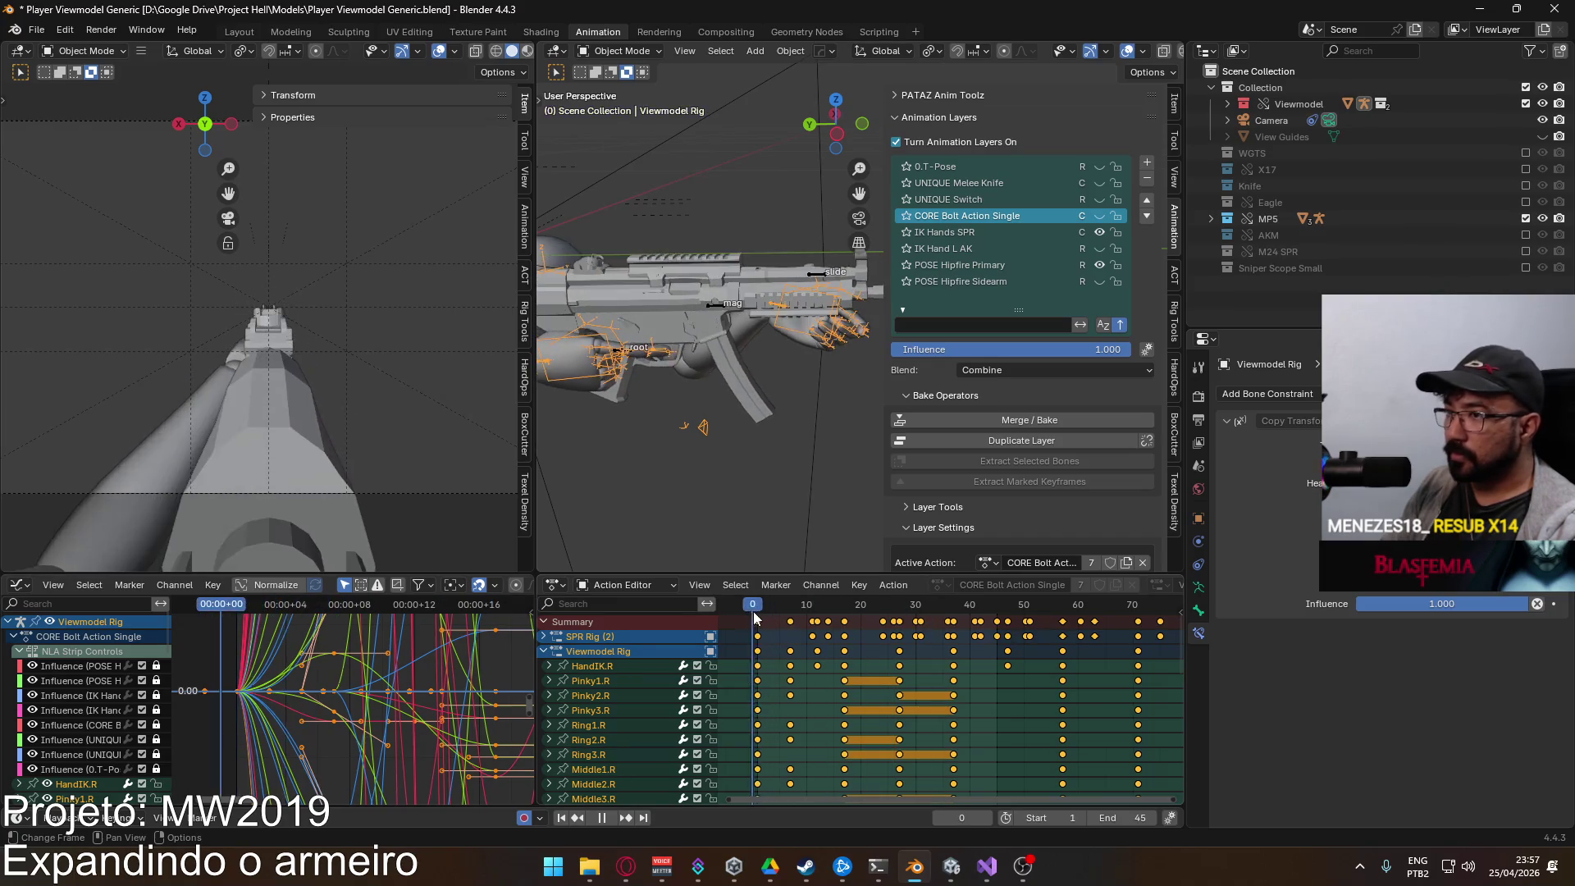
click(755, 618)
drag(756, 611, 759, 611)
Step: Select the MP5 Rig and make CORE ADS Fire Single its active animation layer
click(716, 308)
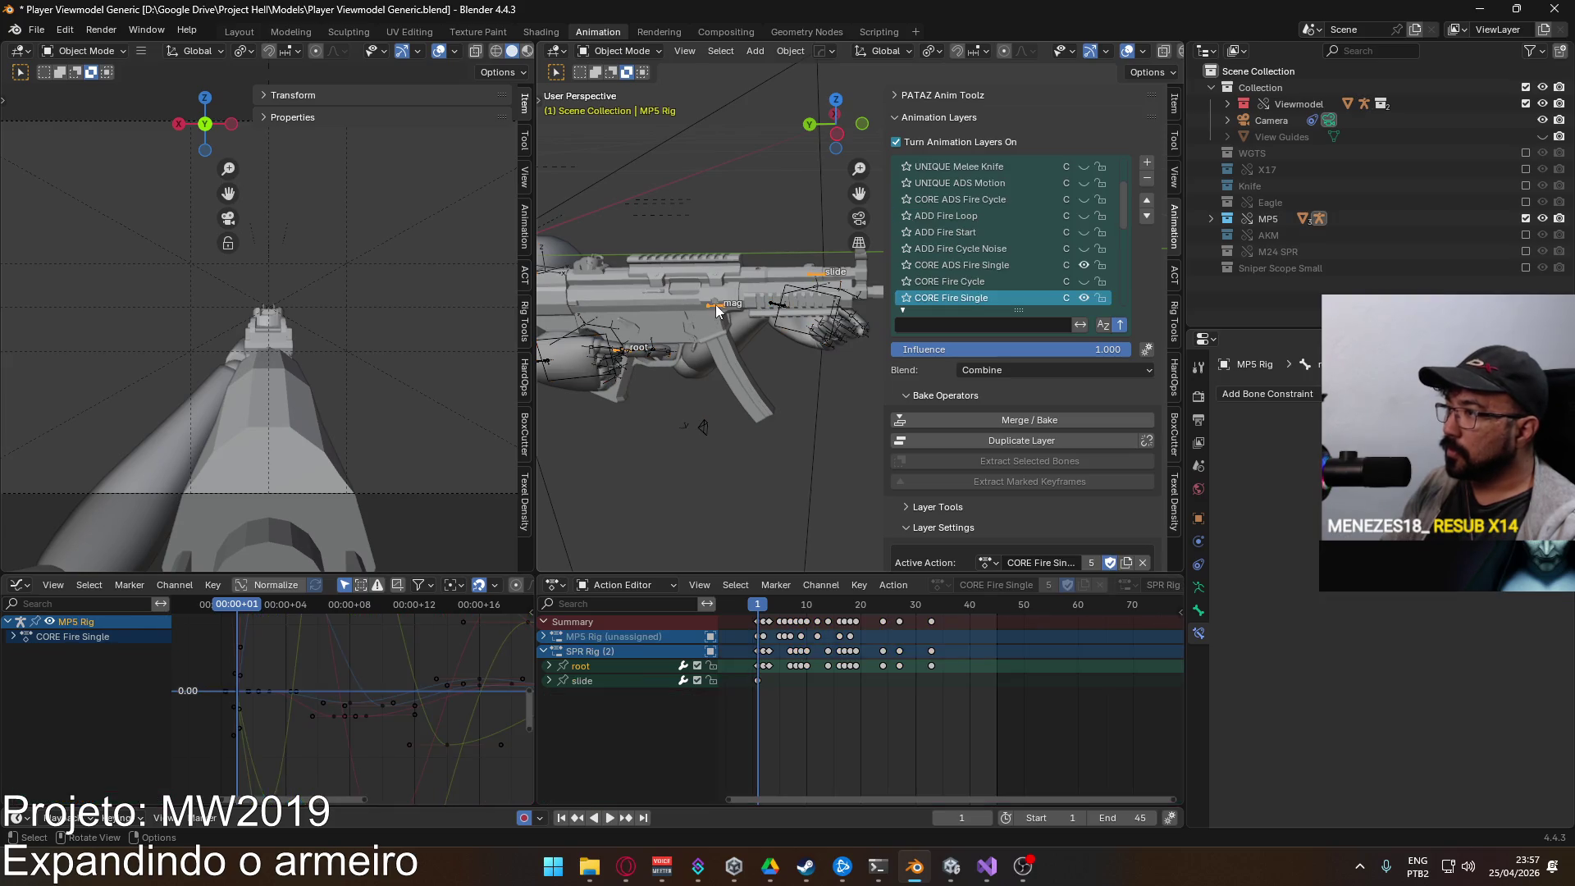
scroll(1066, 275, down, 3)
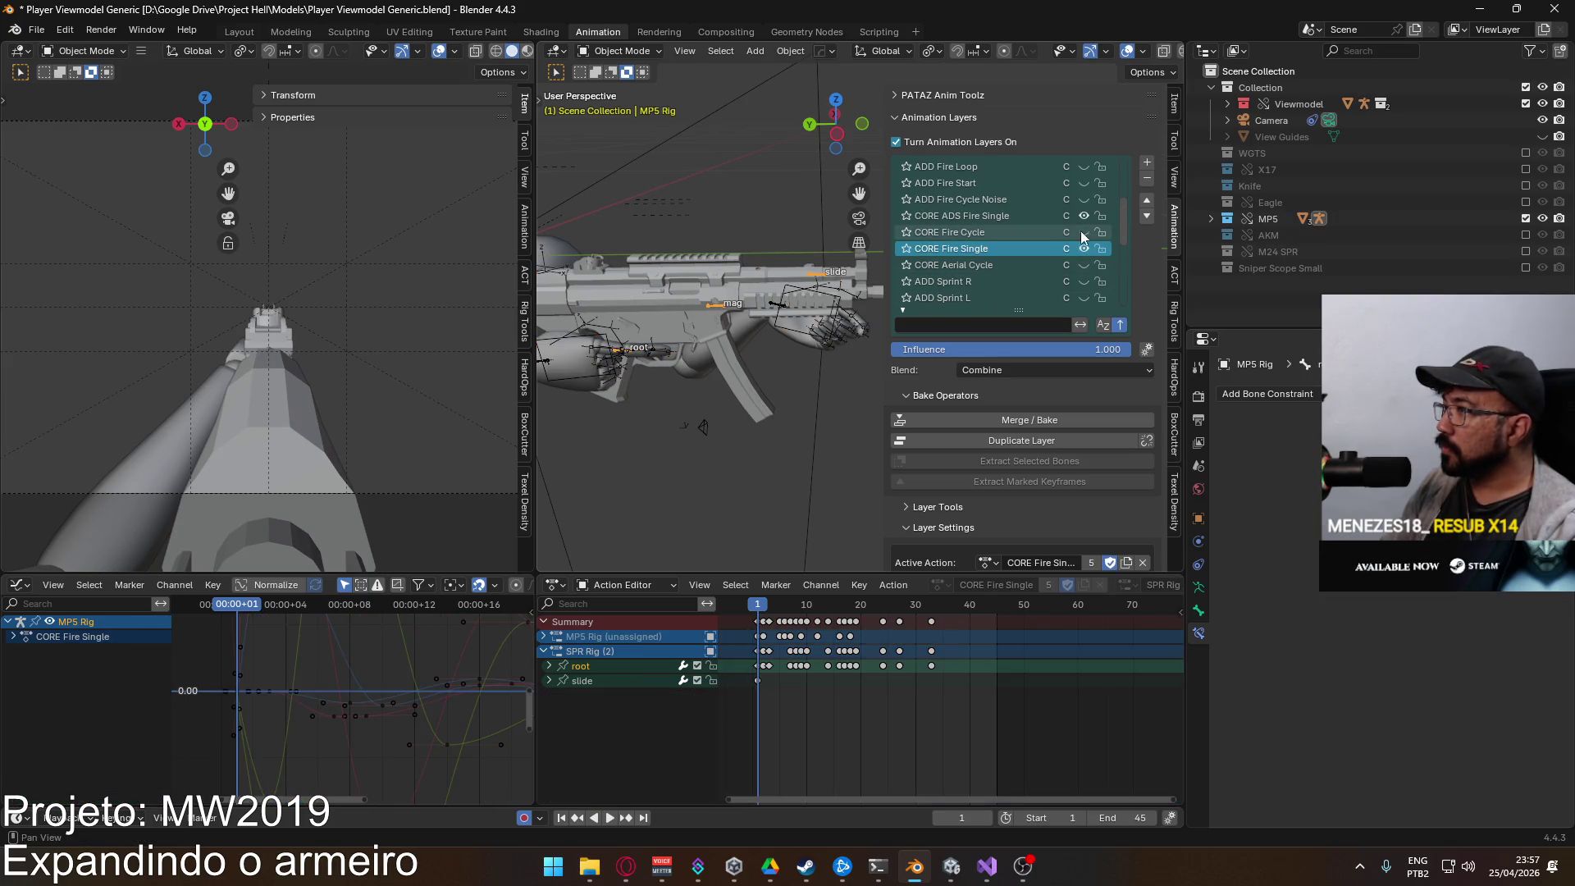
click(1021, 216)
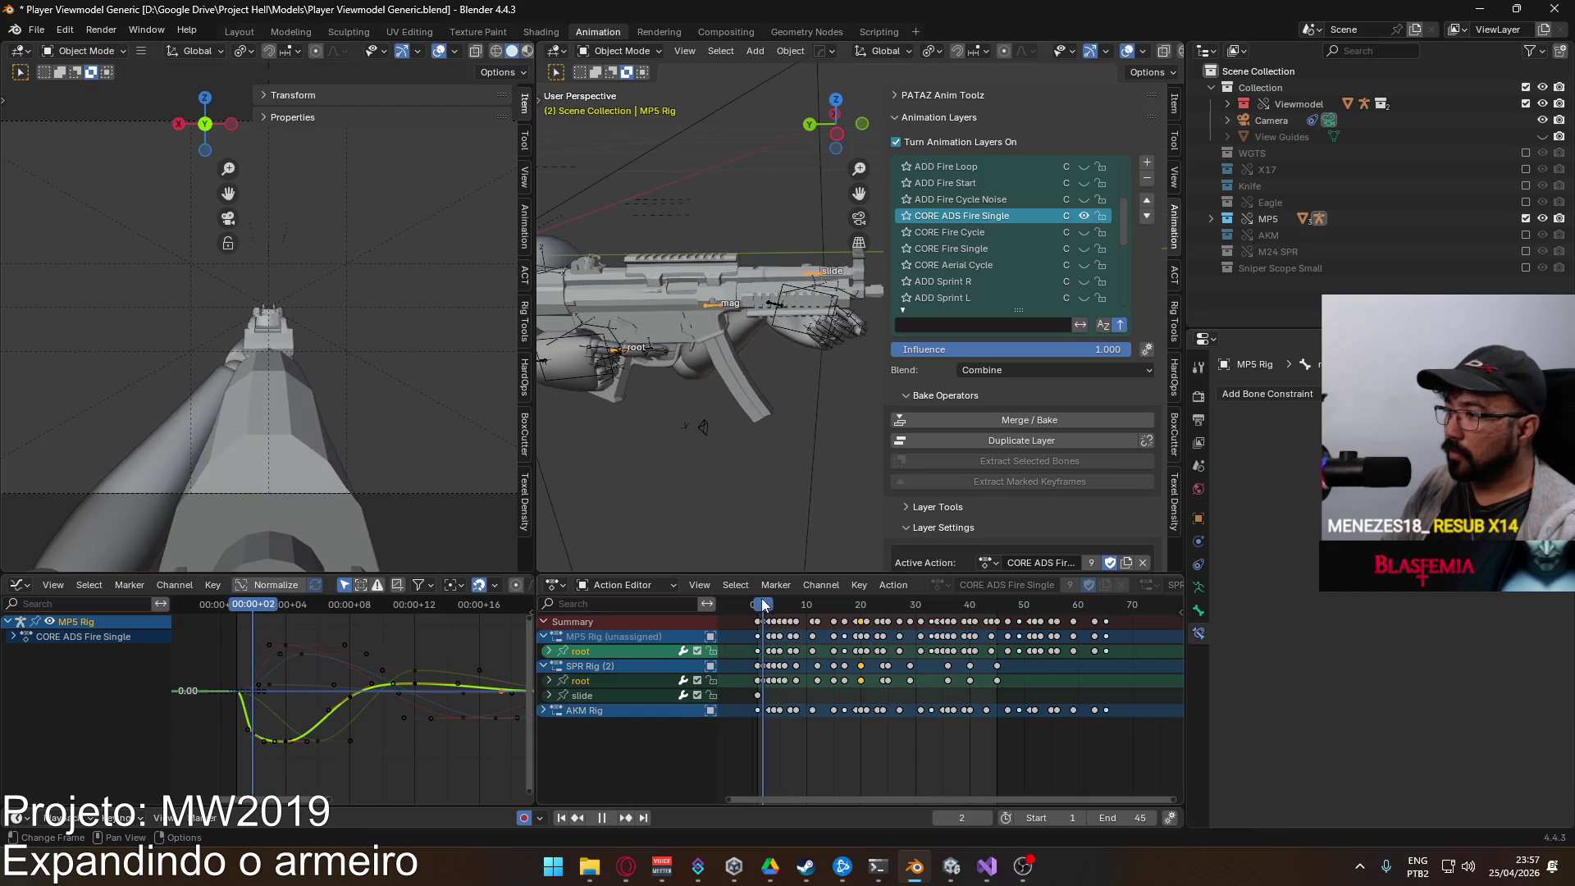
Step: Scrub and play the CORE ADS Fire Single recoil, then re-enable the Sniper Scope Small collection
mouse_move(820, 604)
mouse_down()
mouse_move(992, 611)
mouse_move(764, 612)
mouse_up()
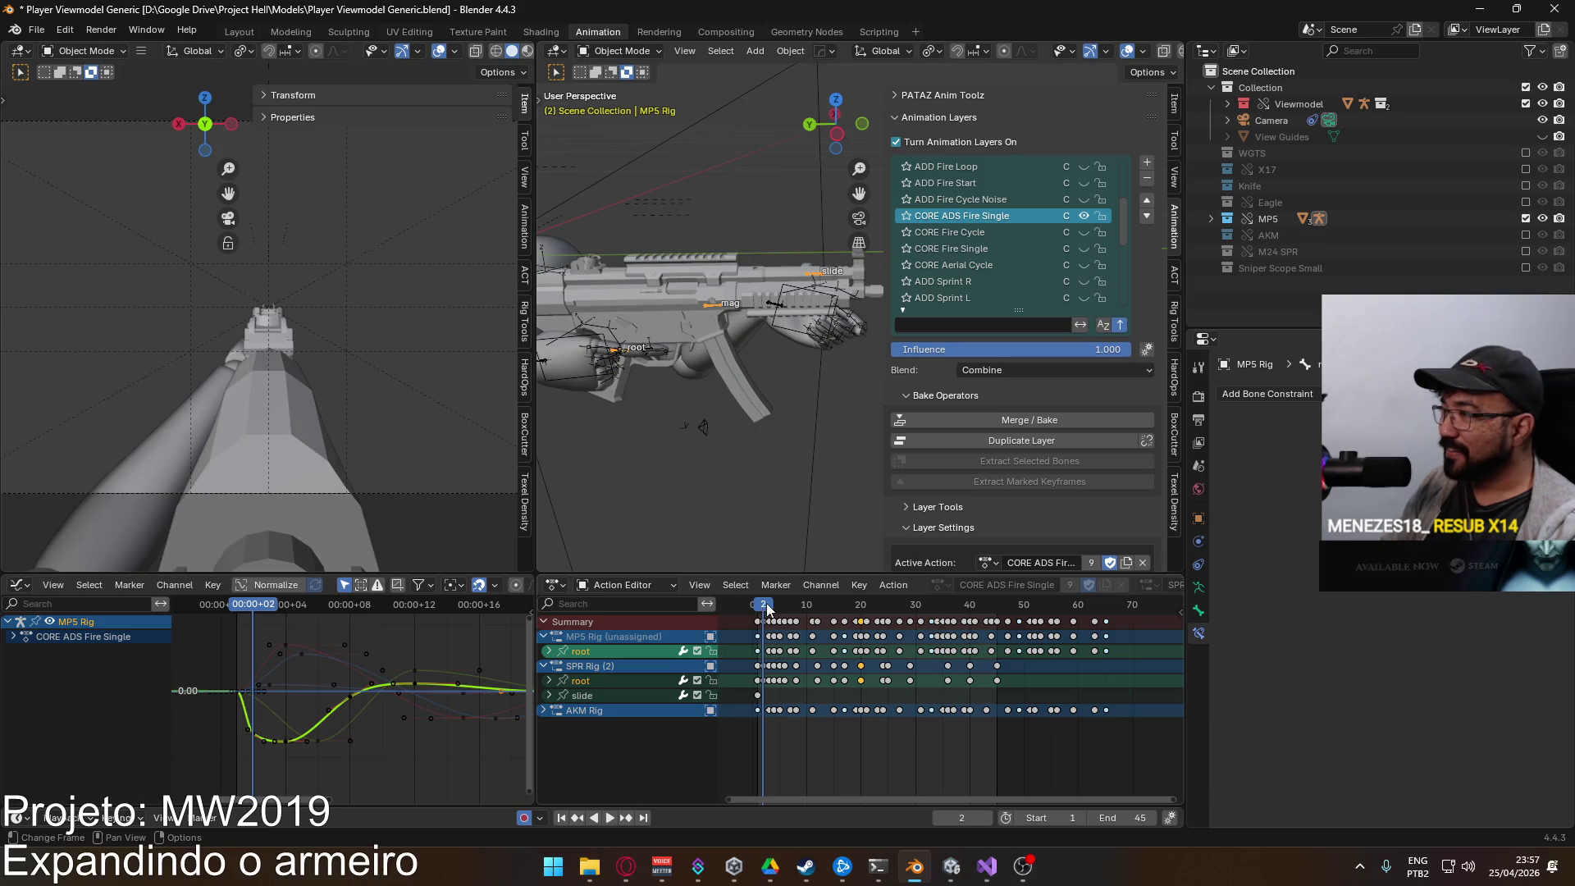
scroll(1013, 269, down, 5)
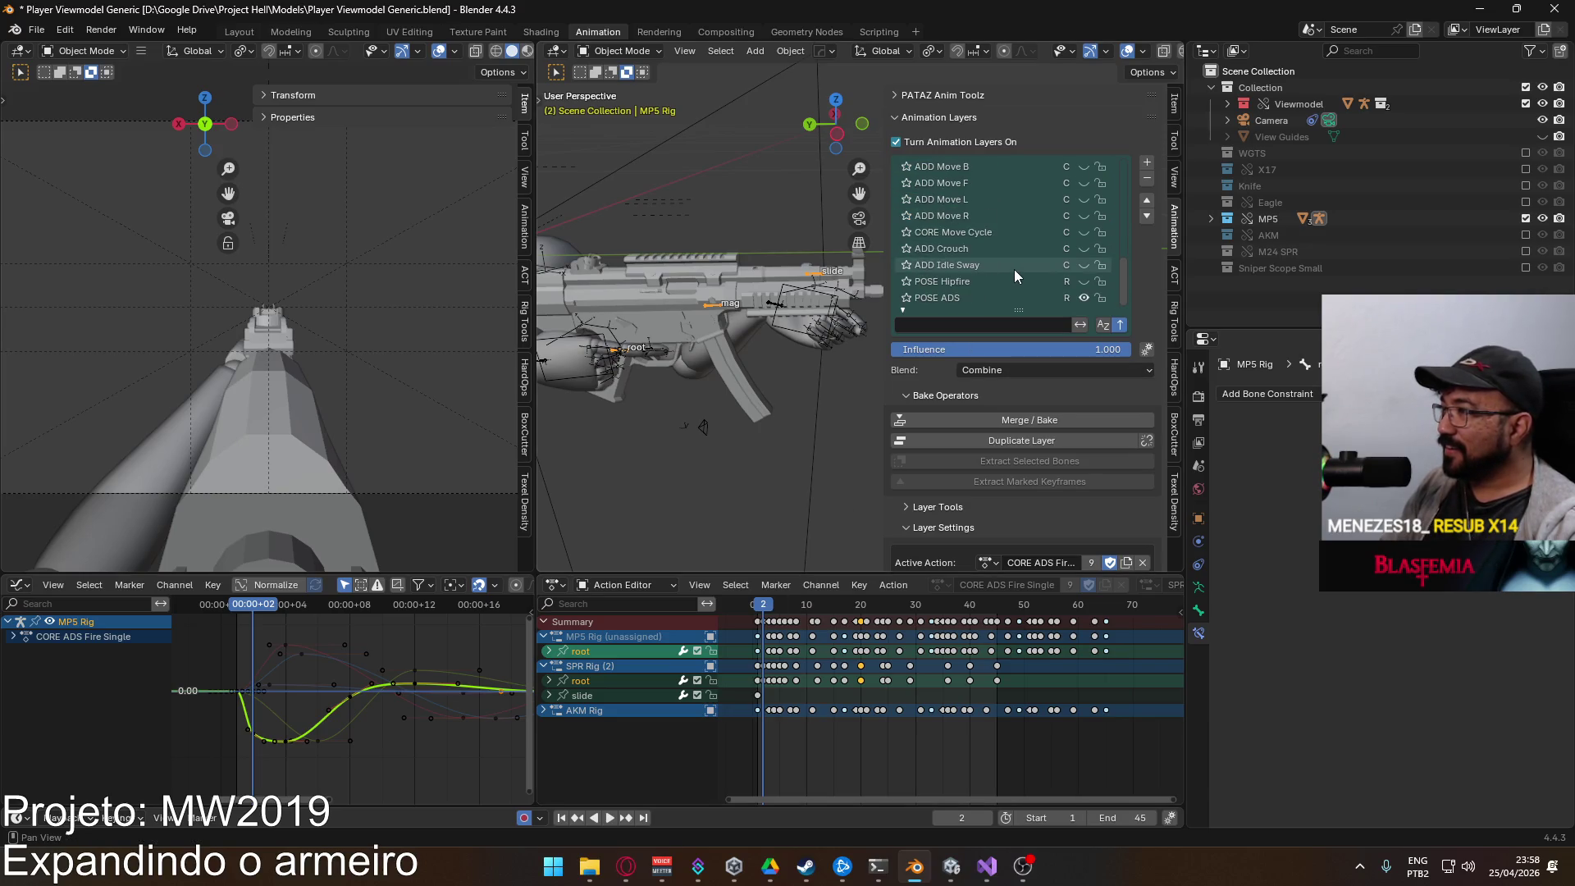
scroll(1013, 269, up, 8)
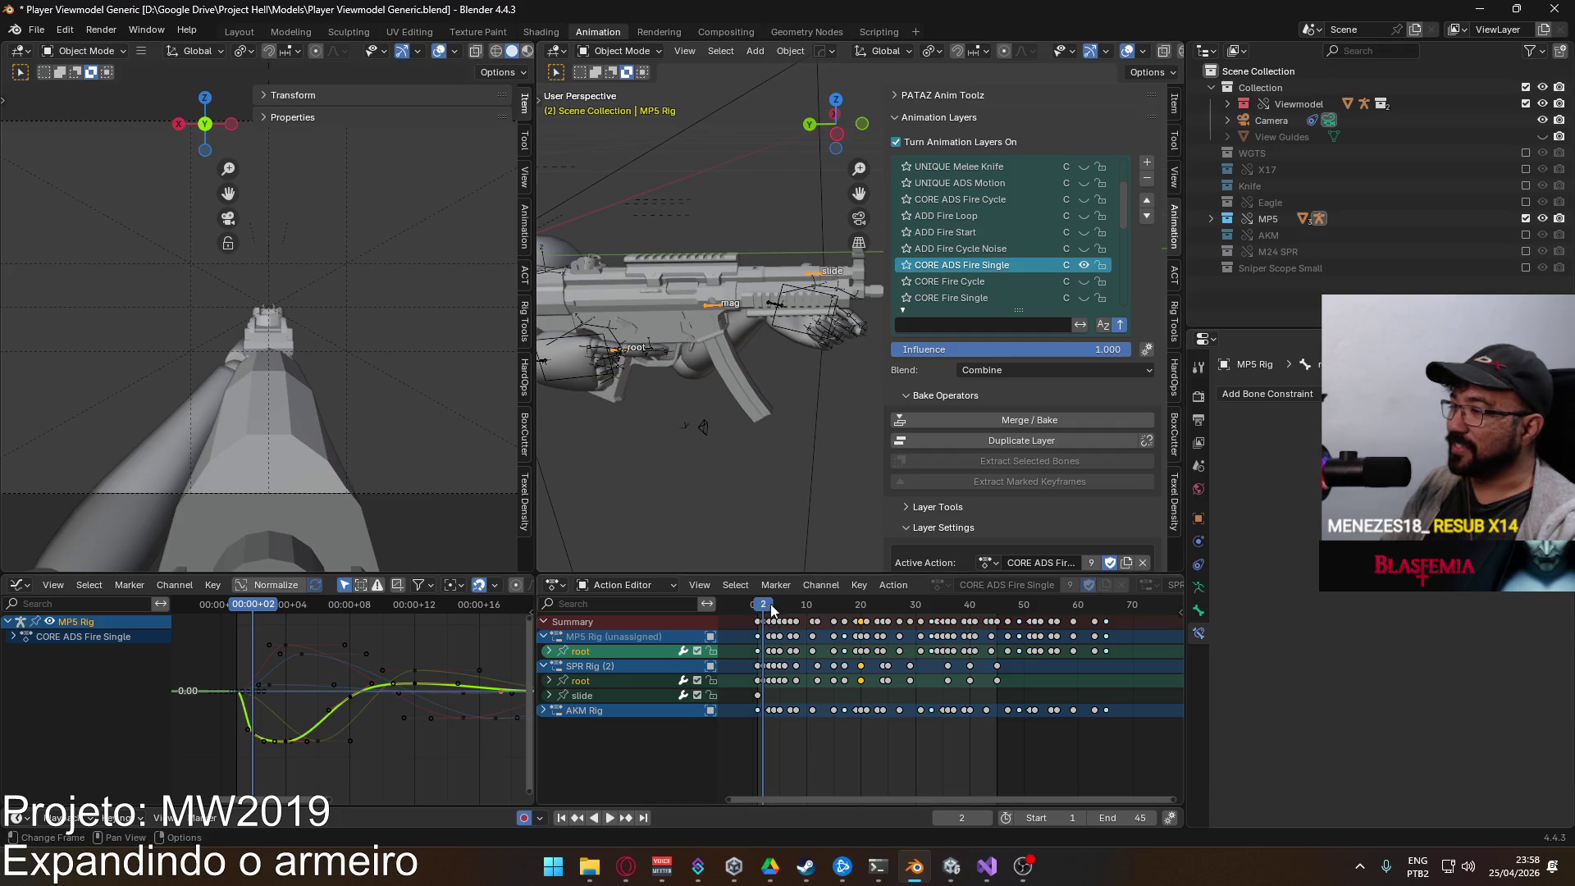
key(space)
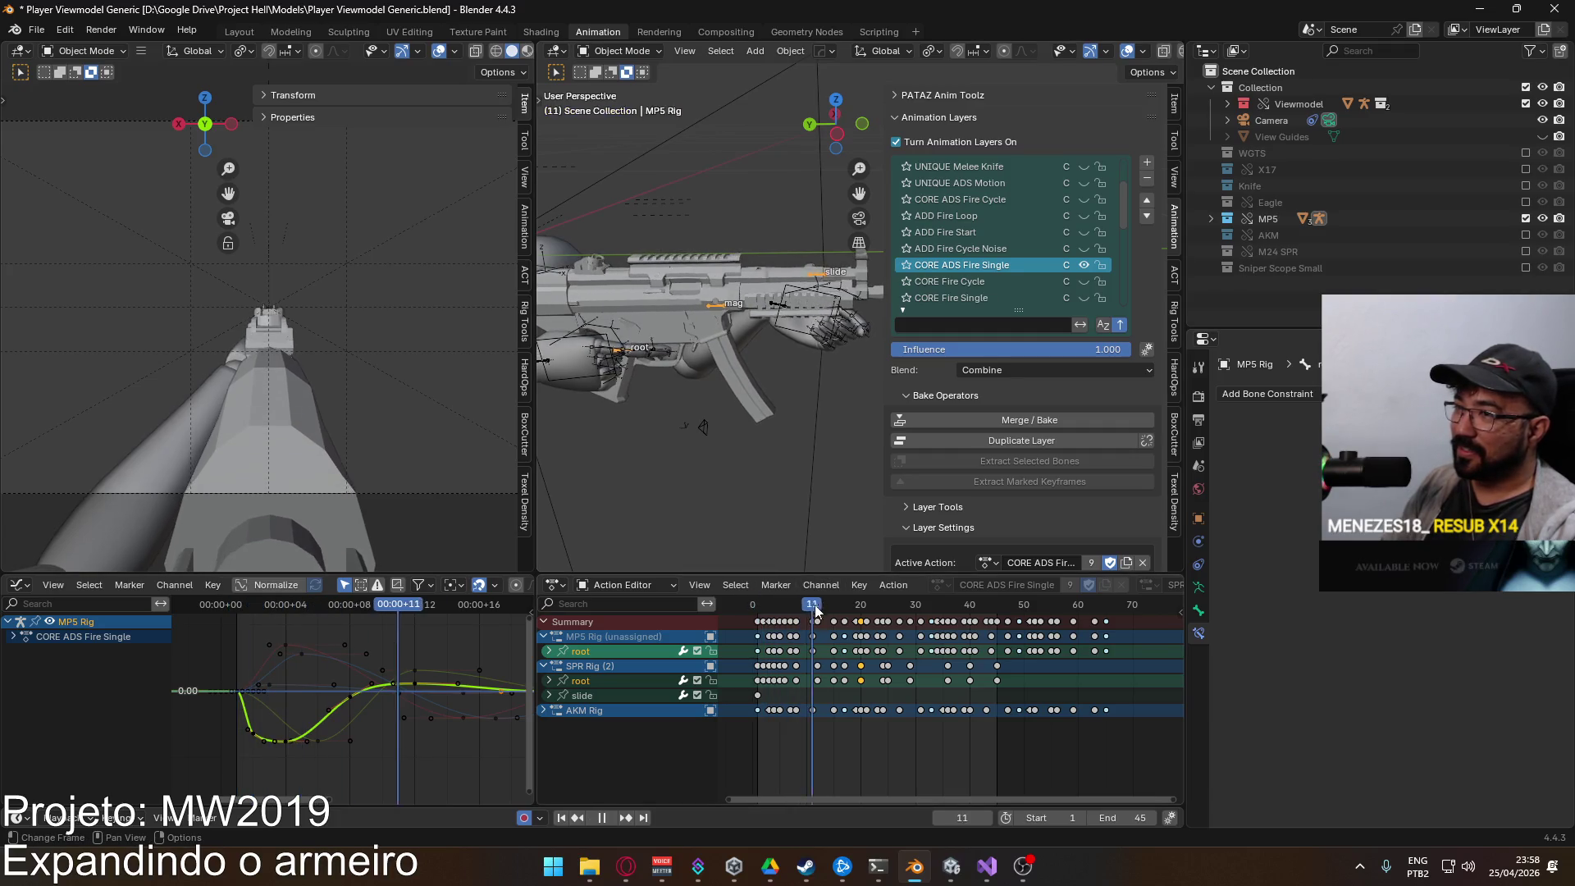
click(765, 605)
key(Escape)
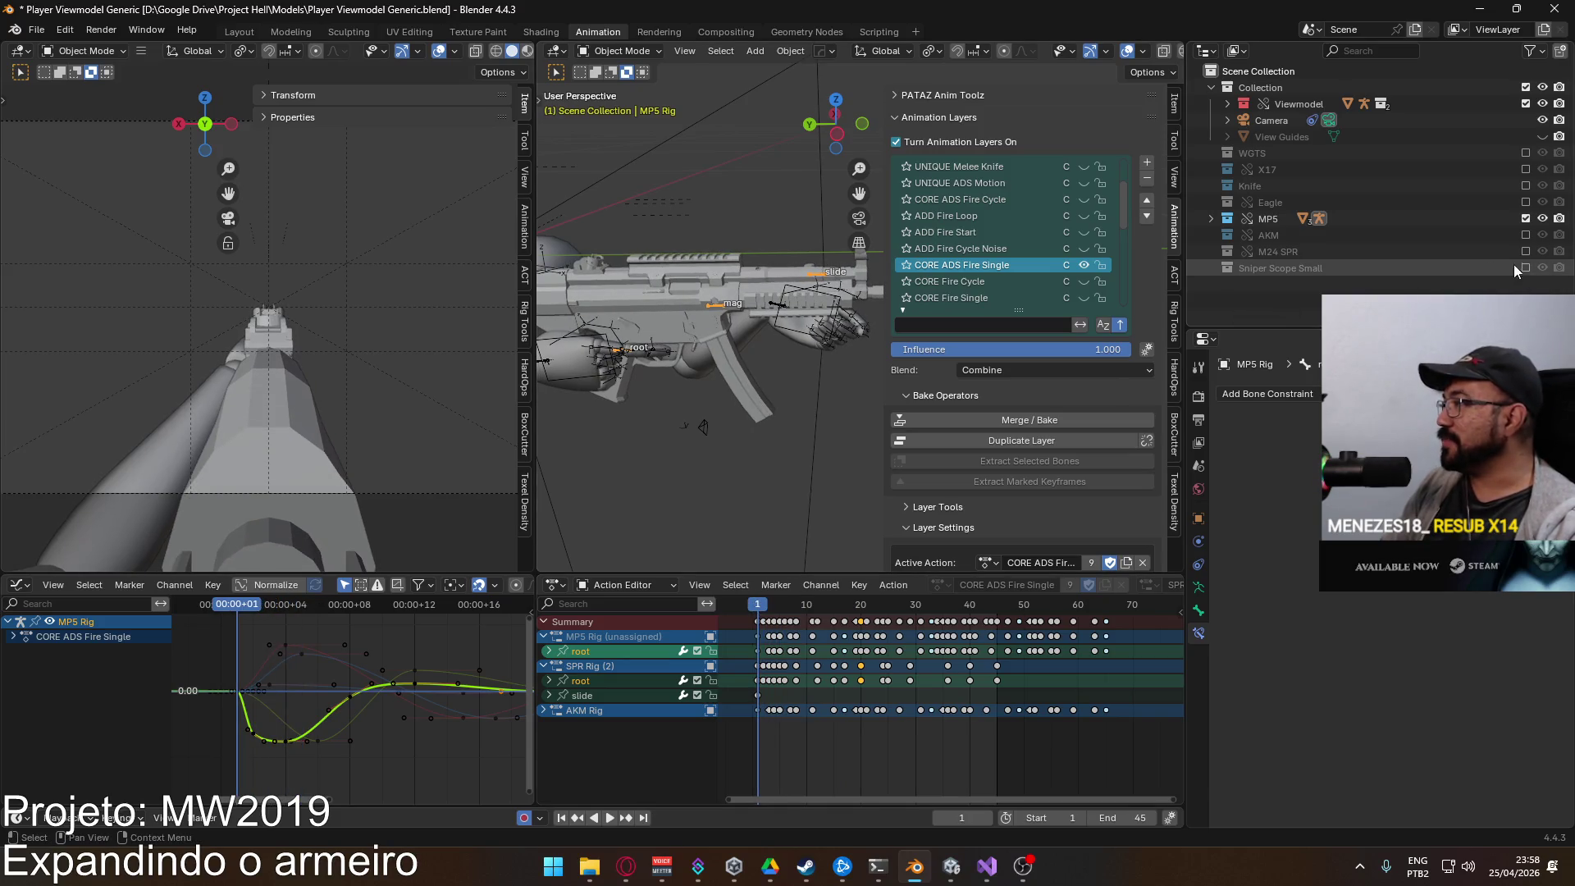
click(1524, 267)
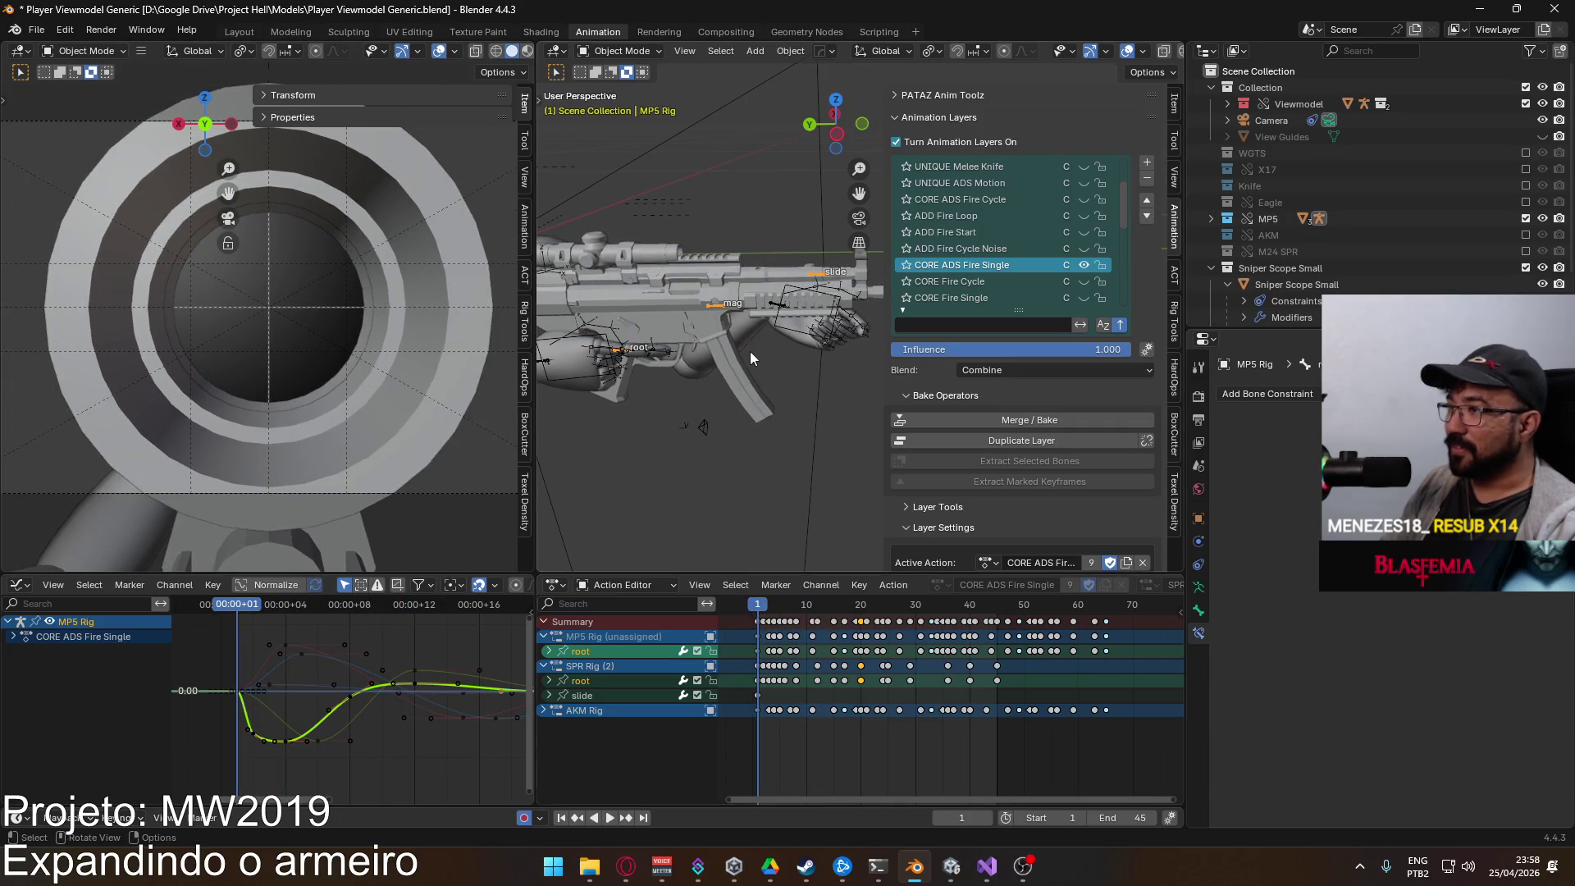
Step: Hide Sniper Scope Small again, make Viewmodel Rig active, and save Player Viewmodel Generic.blend
scroll(749, 351, up, 3)
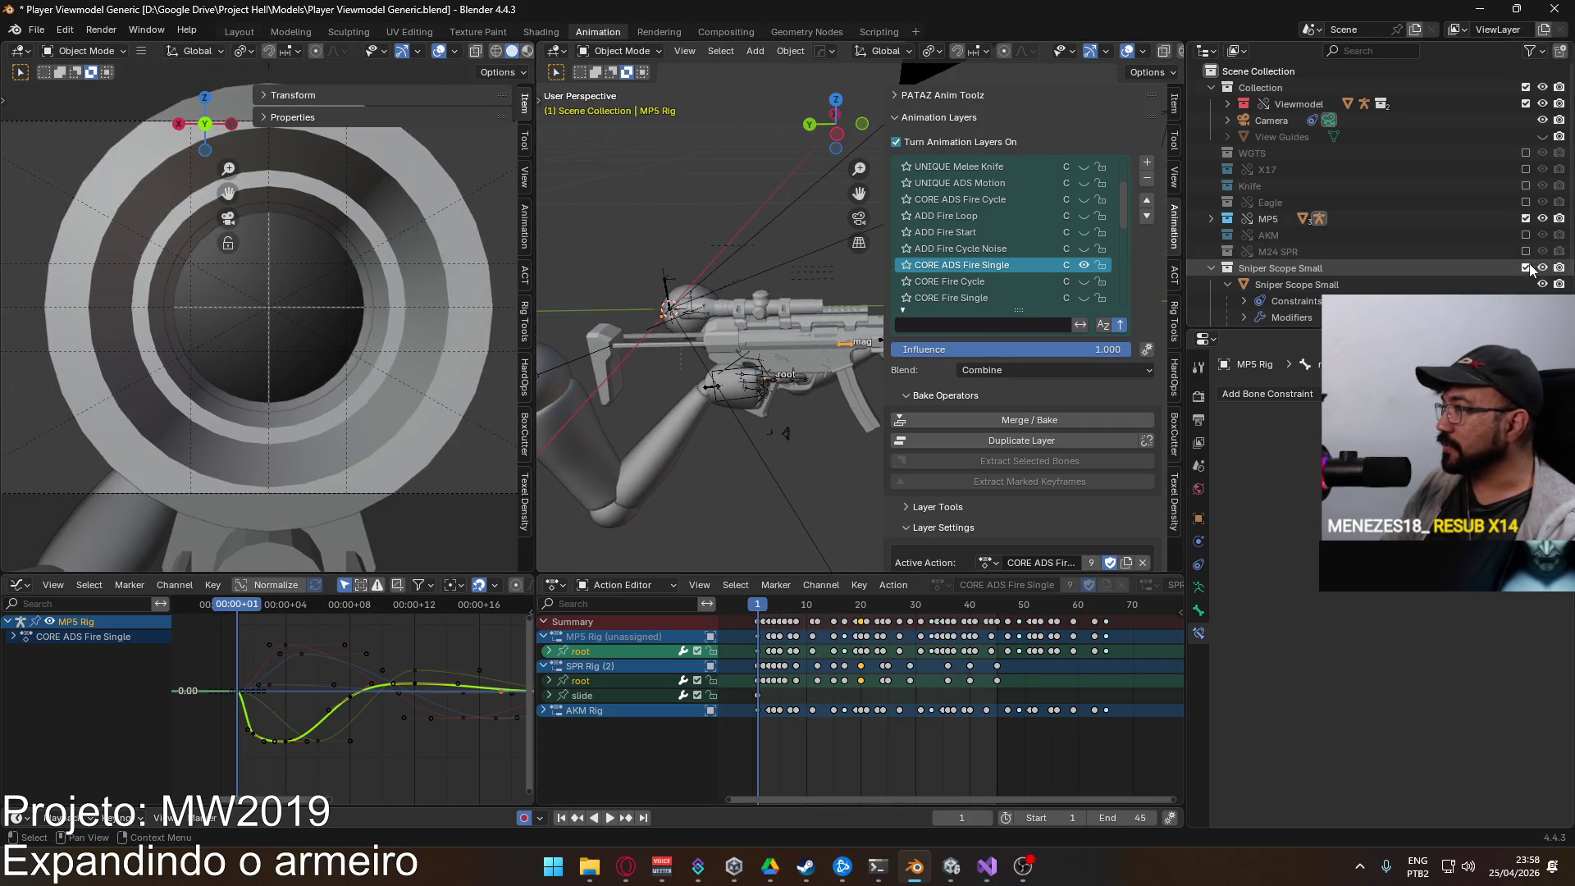
click(1525, 267)
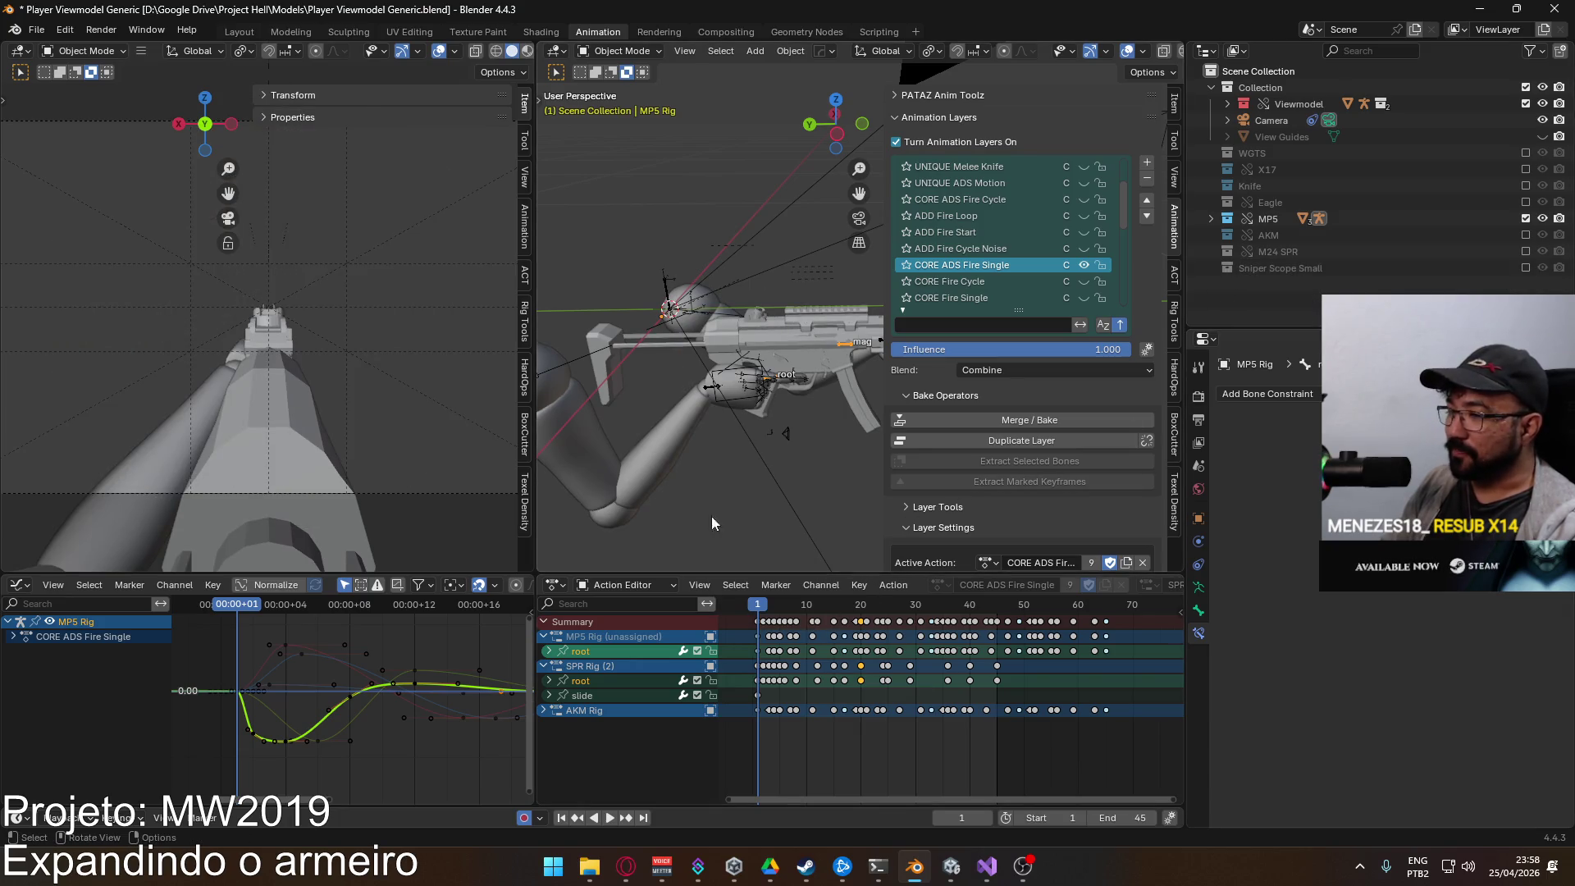
scroll(689, 454, down, 2)
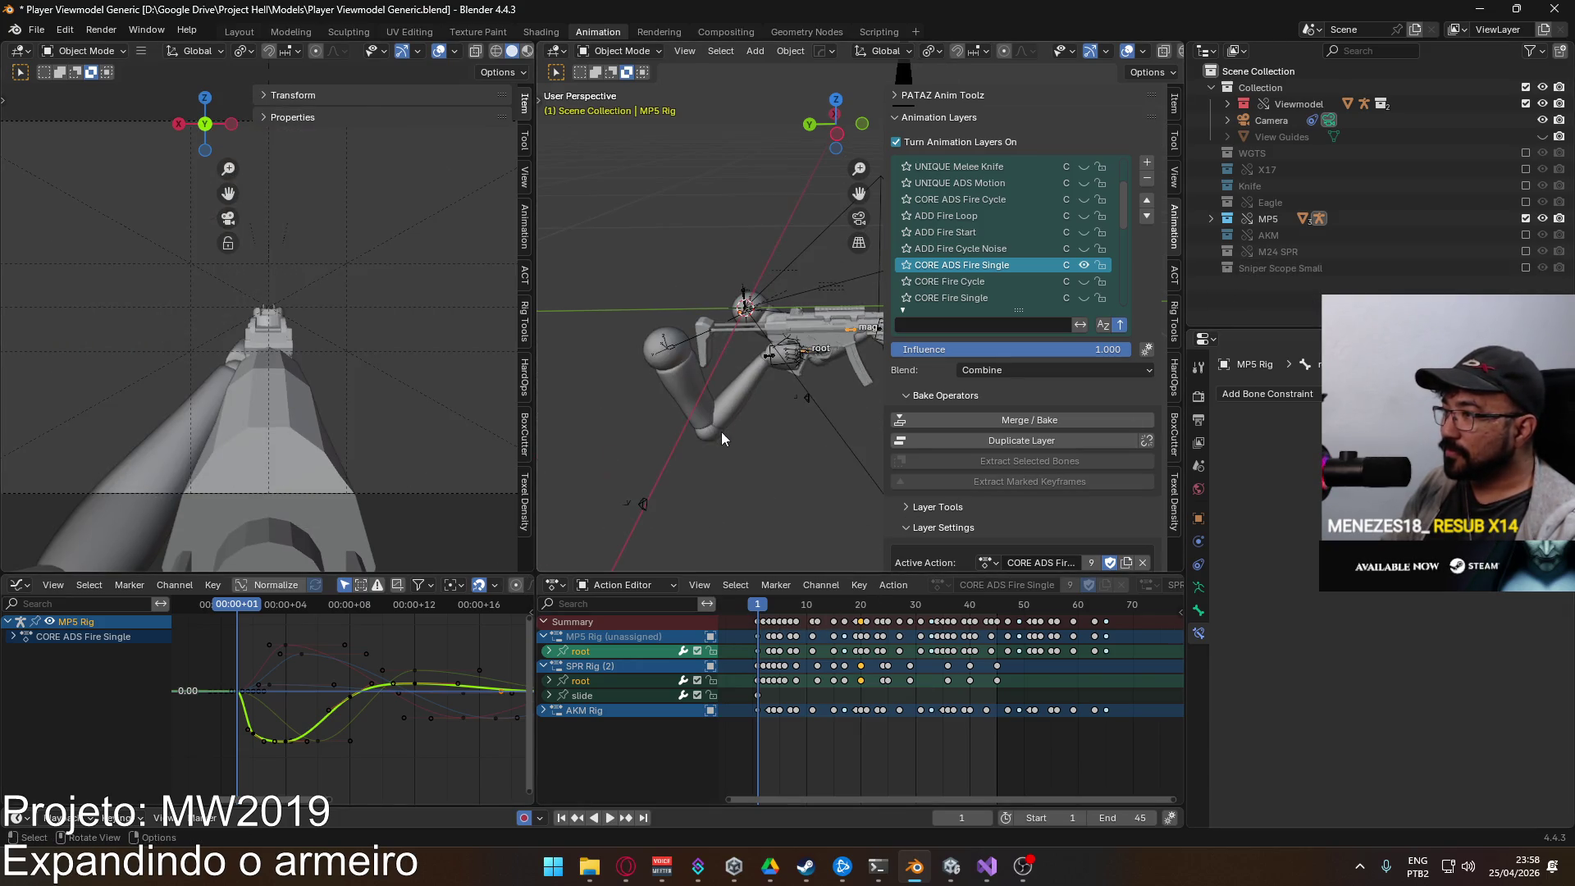
click(755, 394)
shift+click(773, 366)
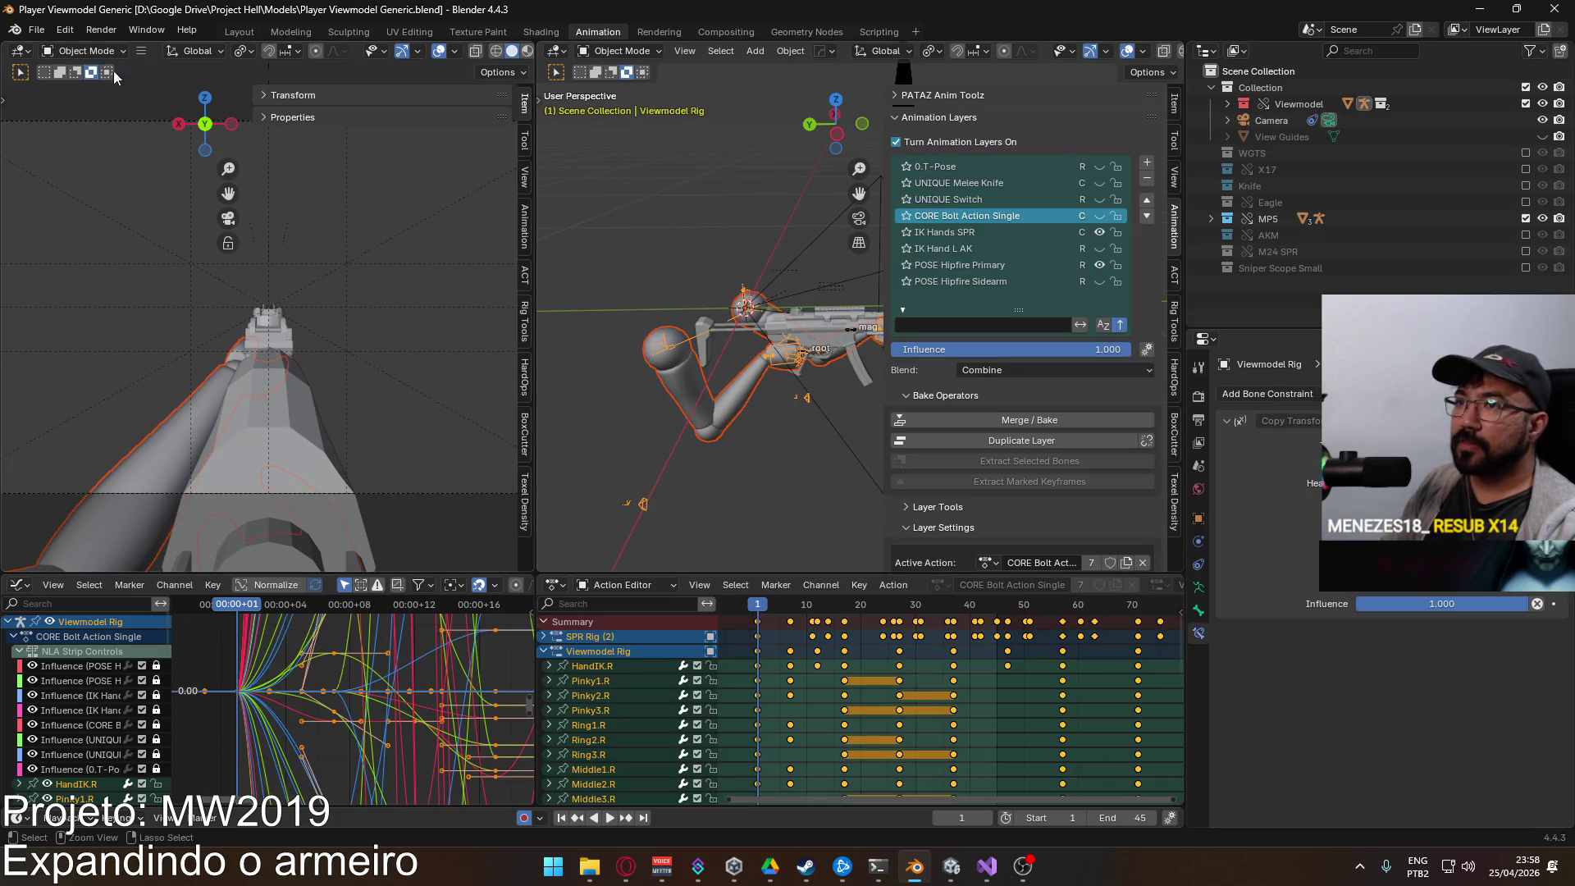
key(ctrl+s)
Step: Export the rig's animation as FBX over Viewmodel@SPR Fire ADS Single.fbx
click(36, 29)
mouse_move(63, 279)
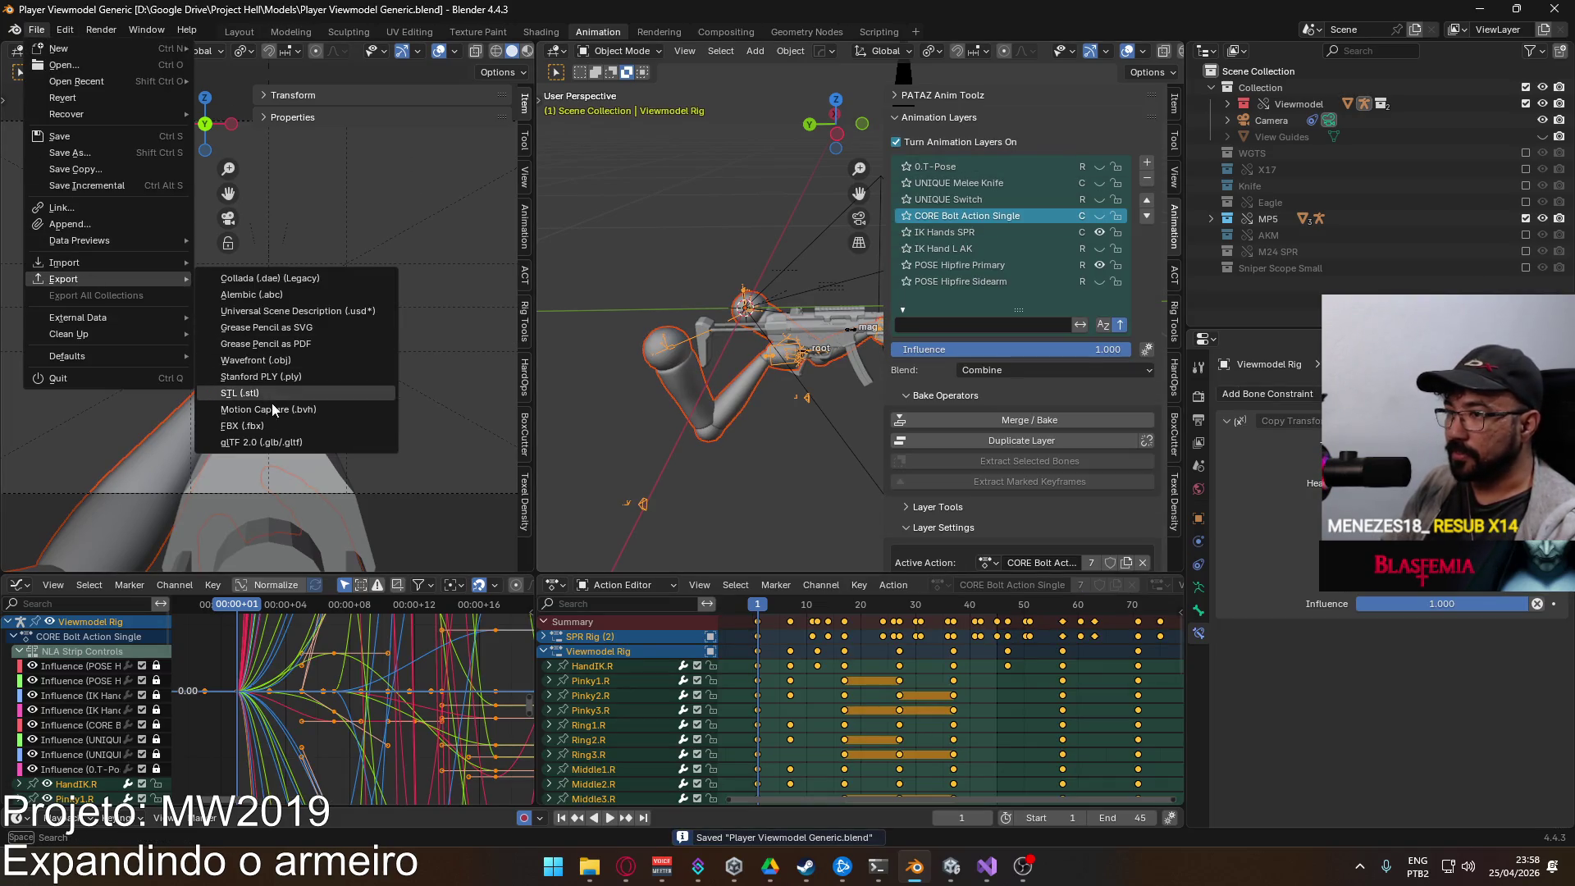
click(242, 426)
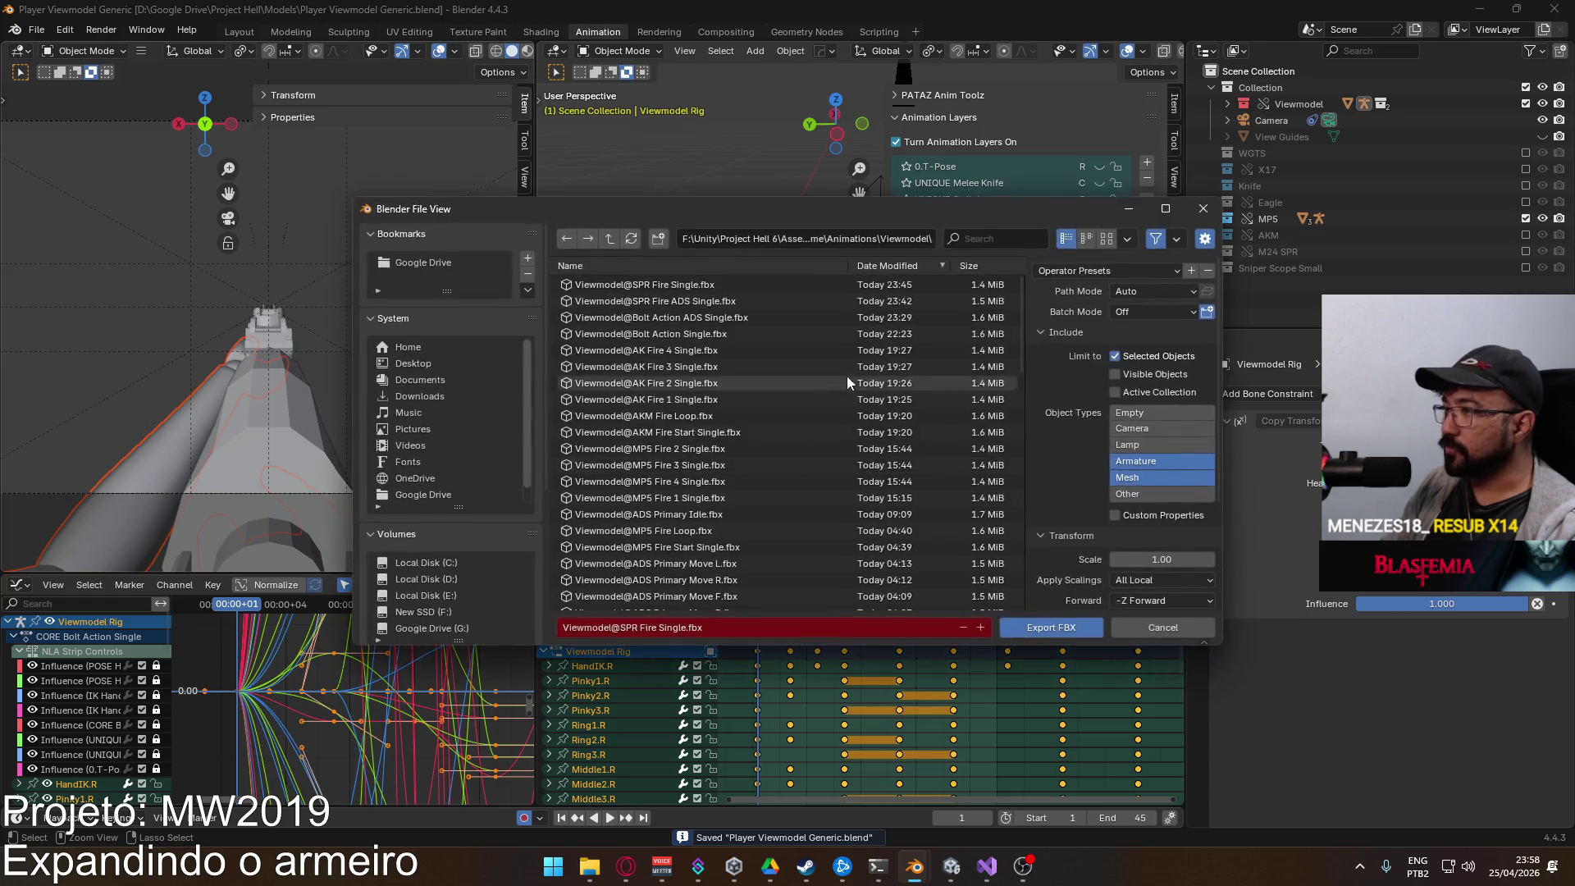
double_click(751, 318)
click(955, 867)
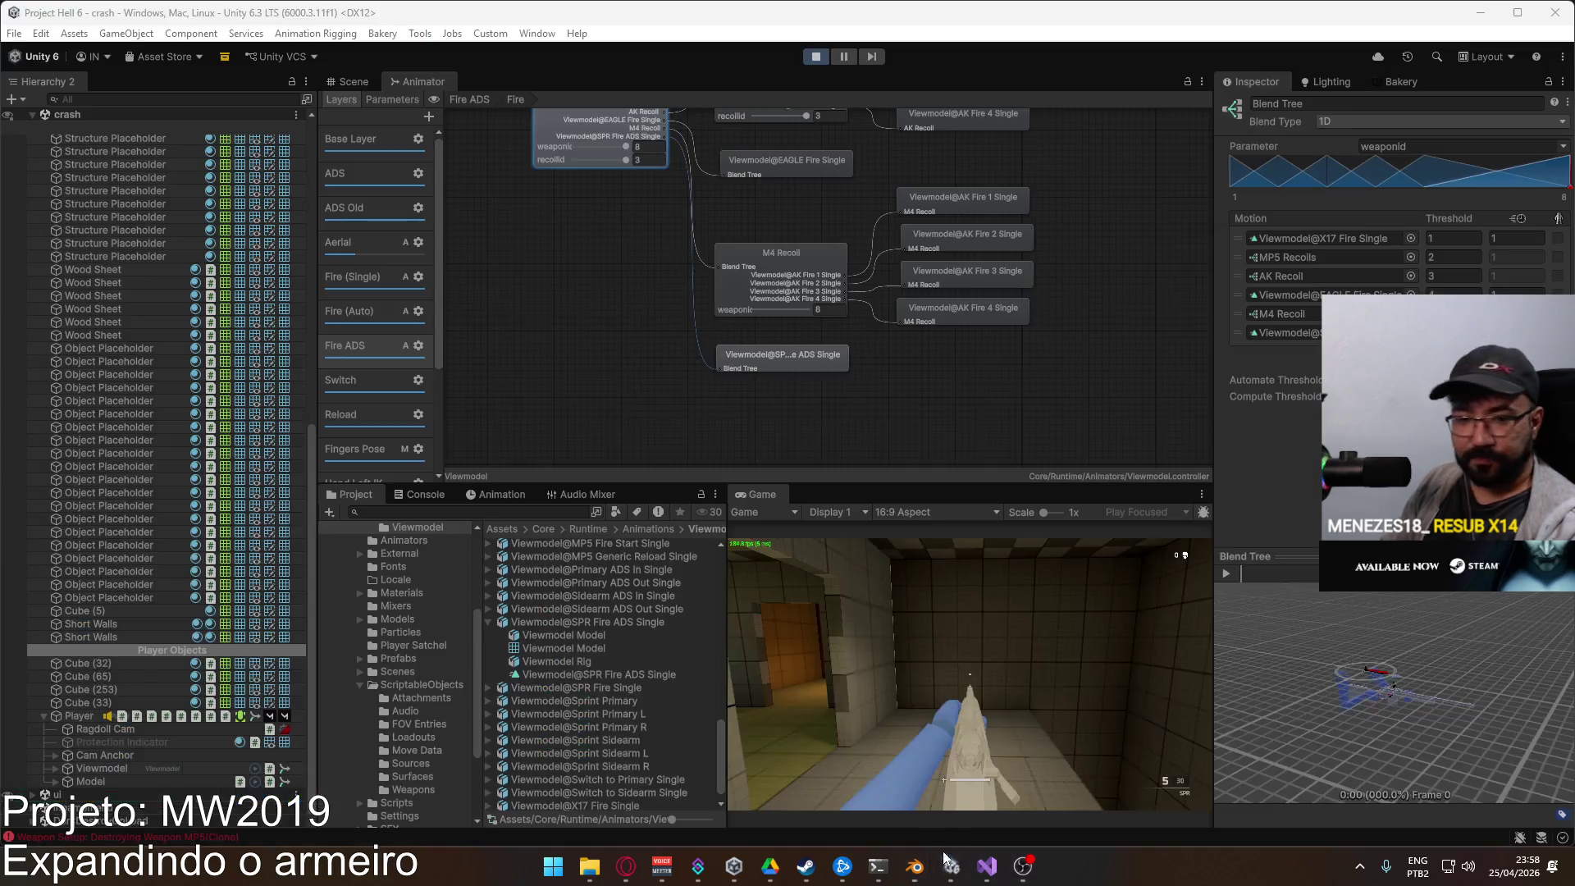
Step: Exit Play mode, maximize the Game view, and host a newly created match on the crash map
click(807, 61)
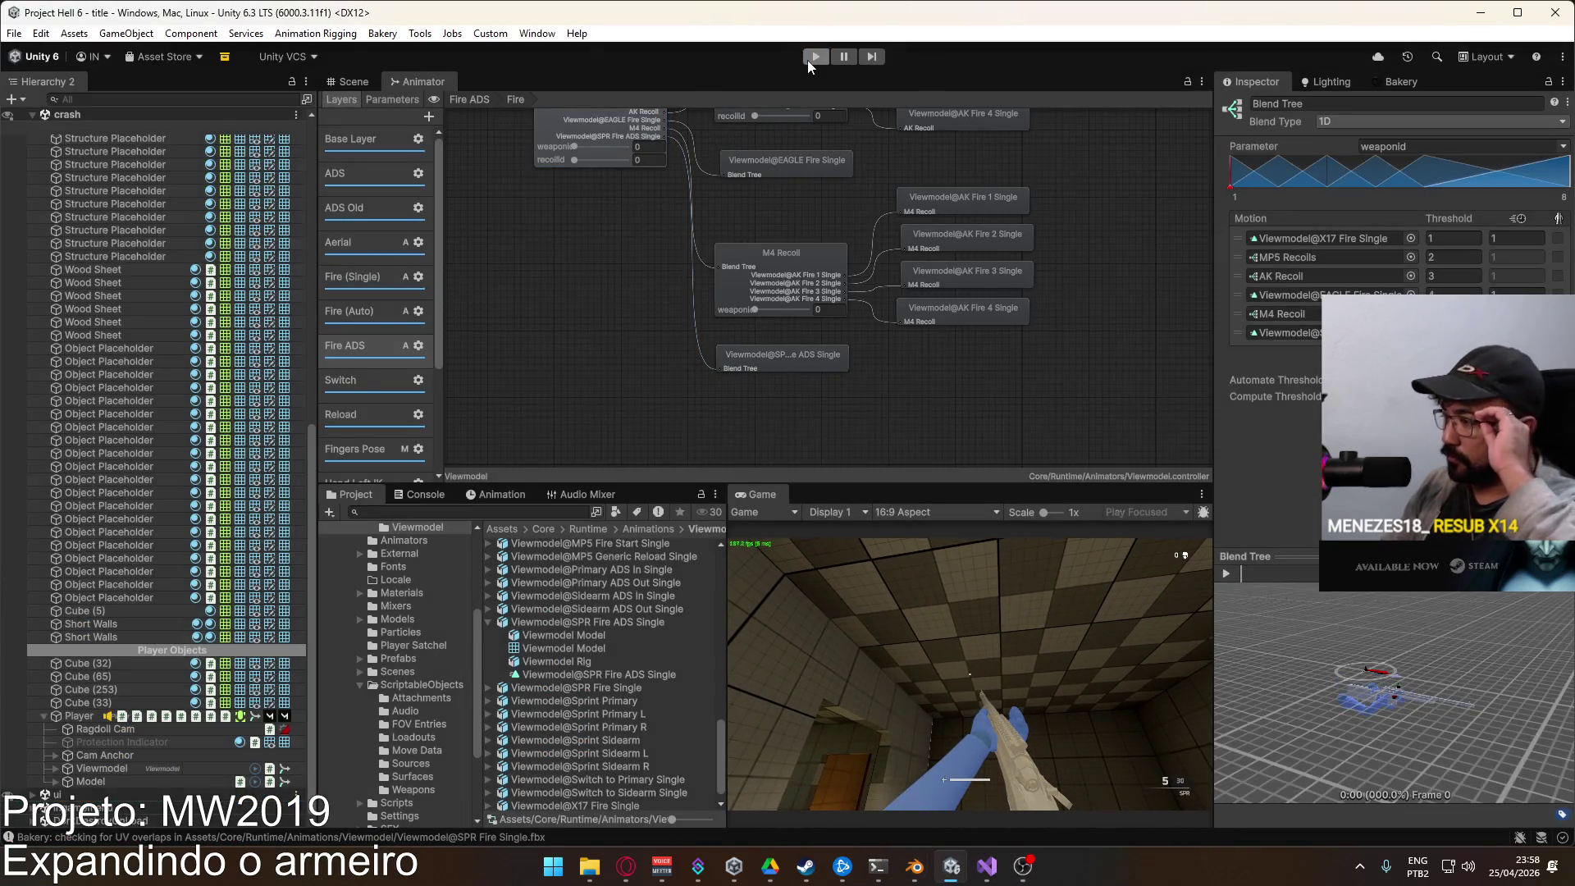
right_click(765, 493)
click(812, 549)
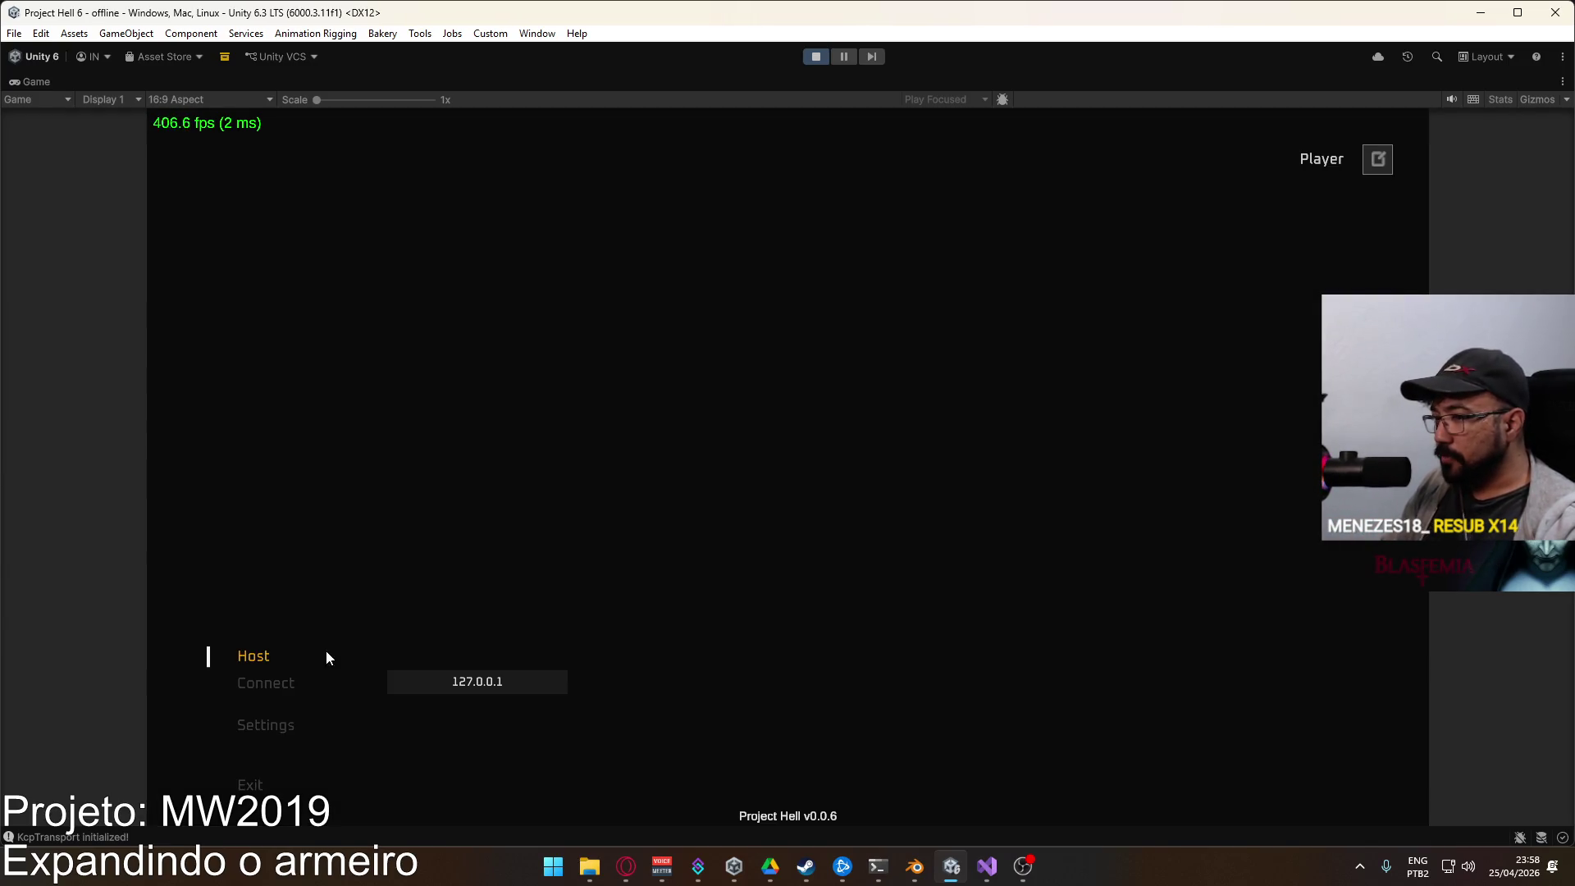
click(334, 656)
click(532, 793)
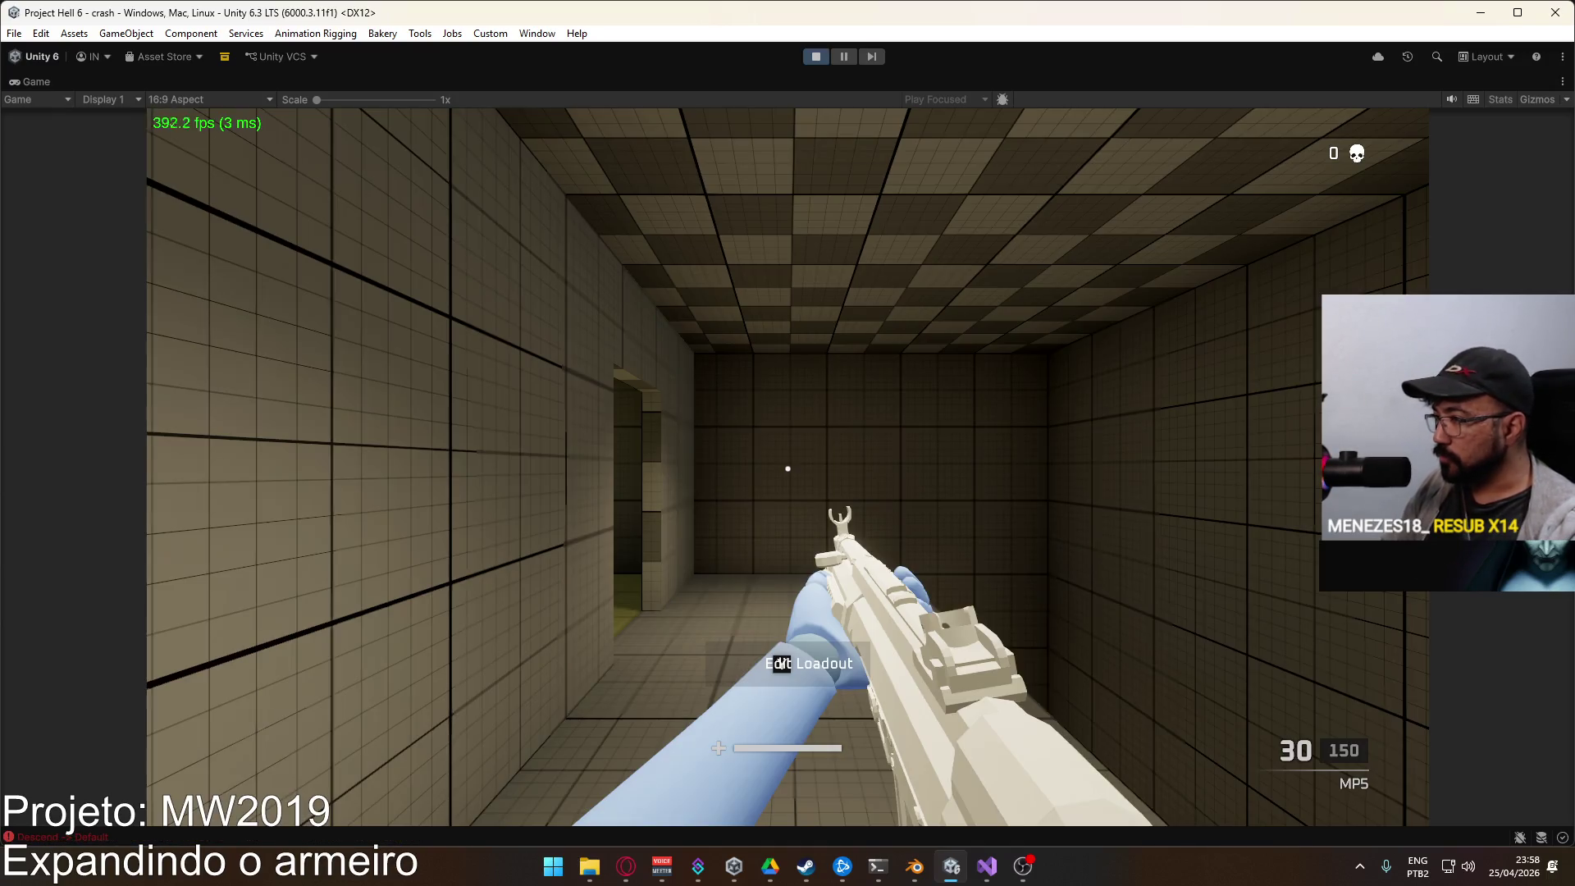
Step: Walk the player forward out of the test room into the open area
key(w)
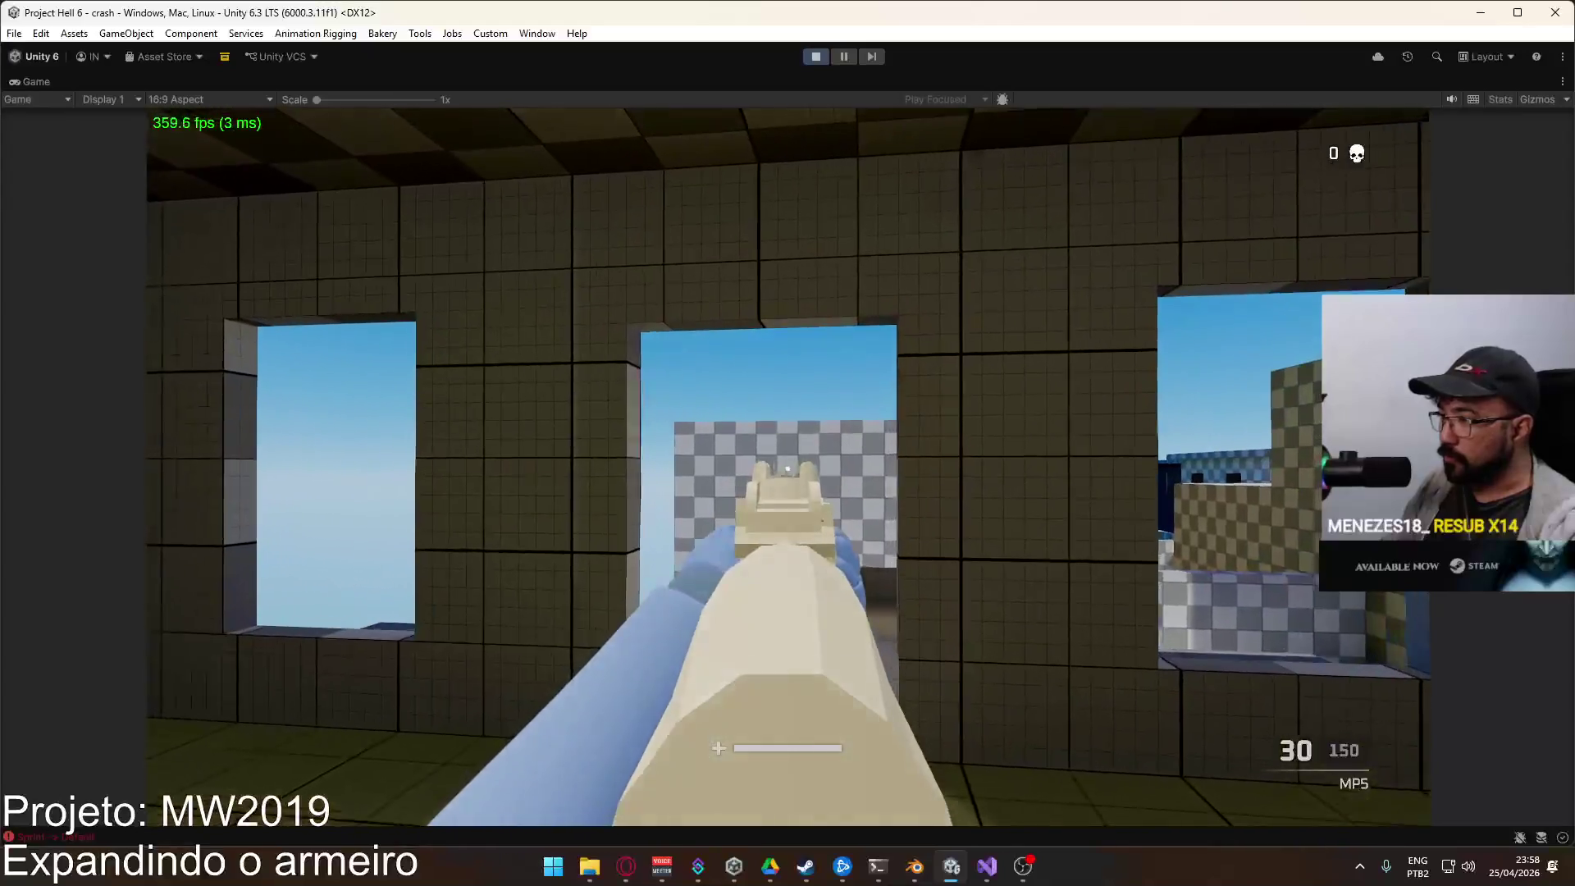
key(w)
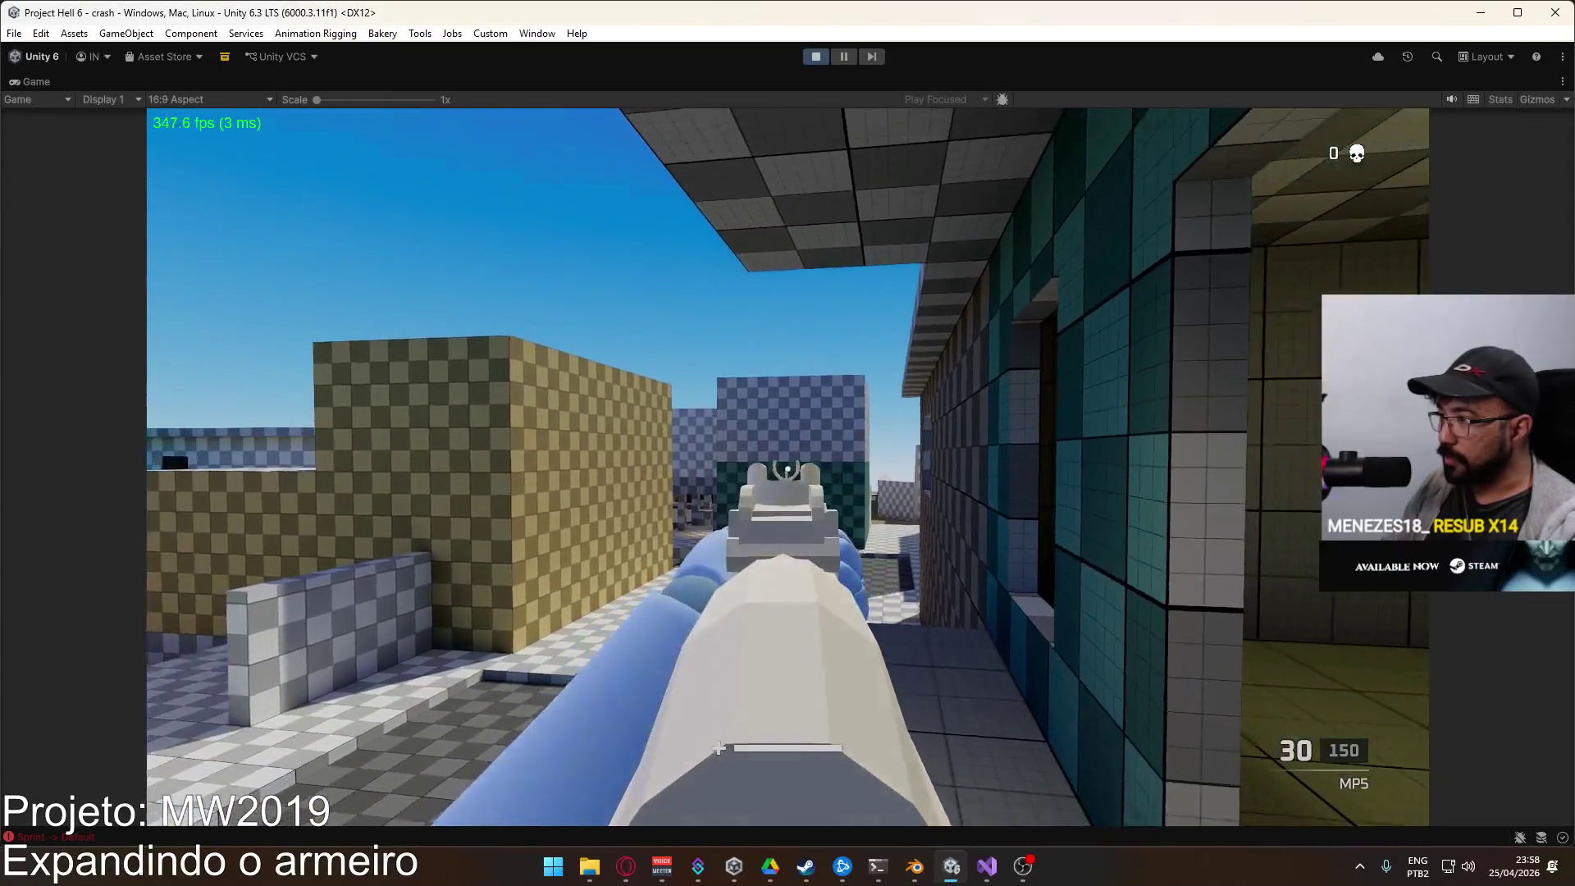
key(w)
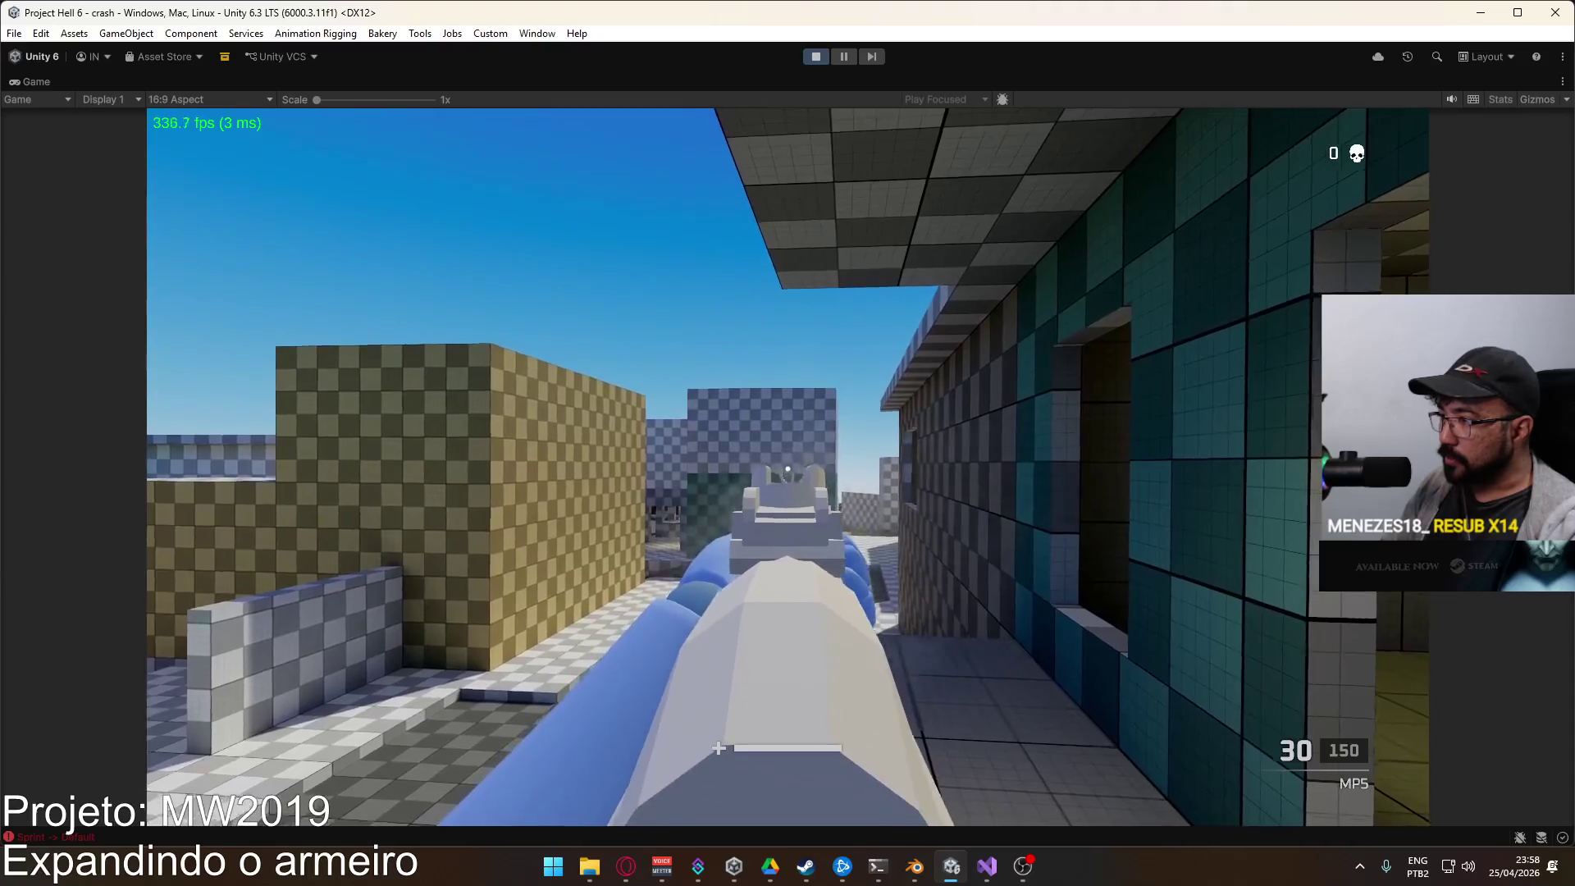
key(w)
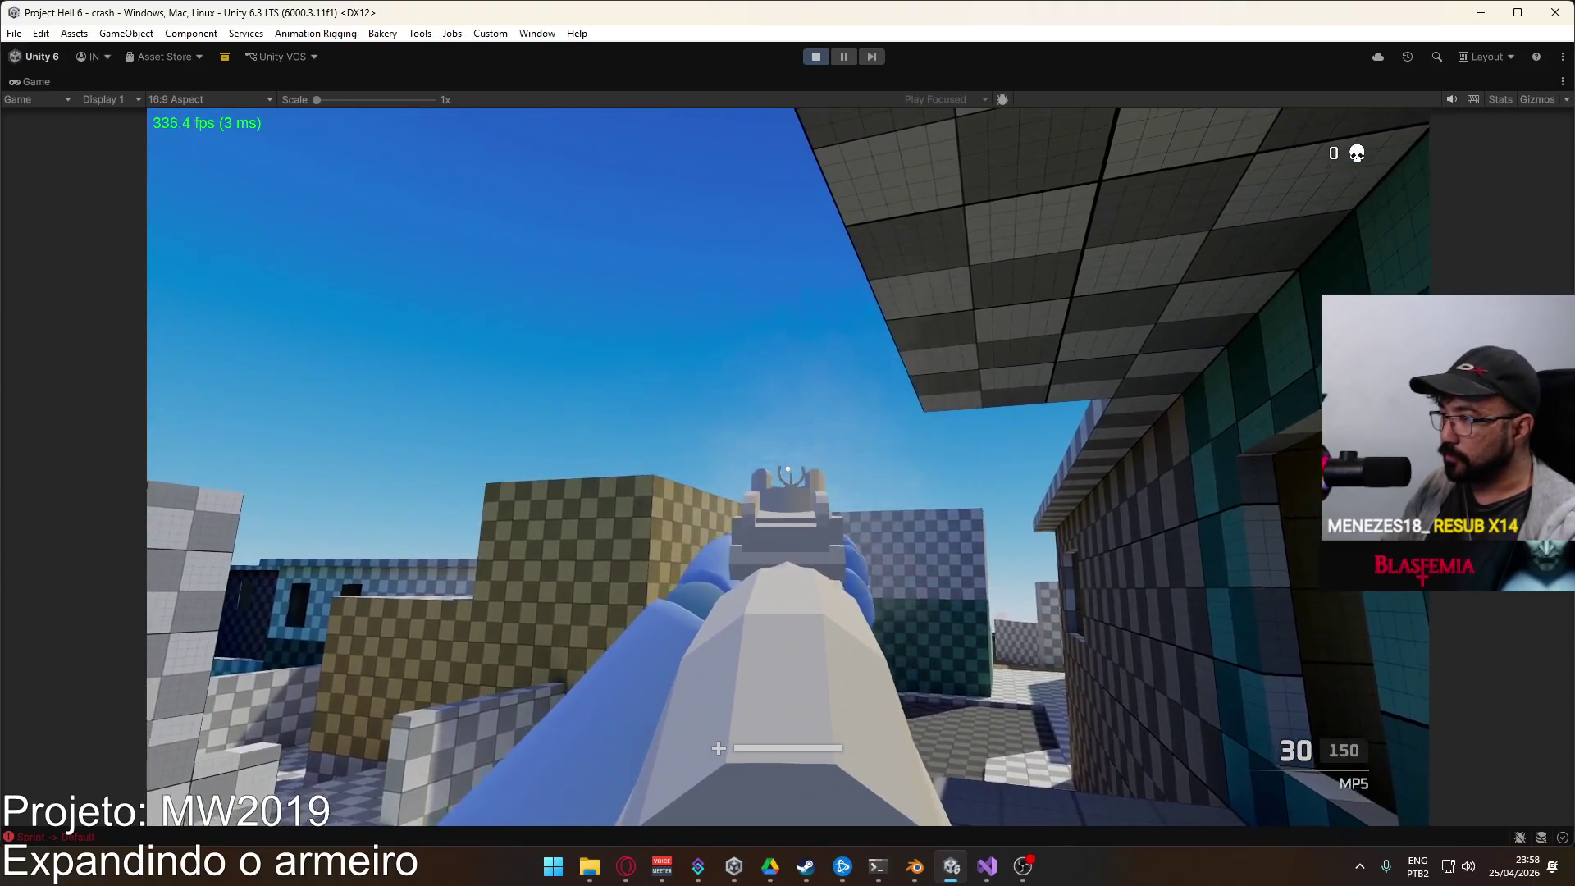
key(w)
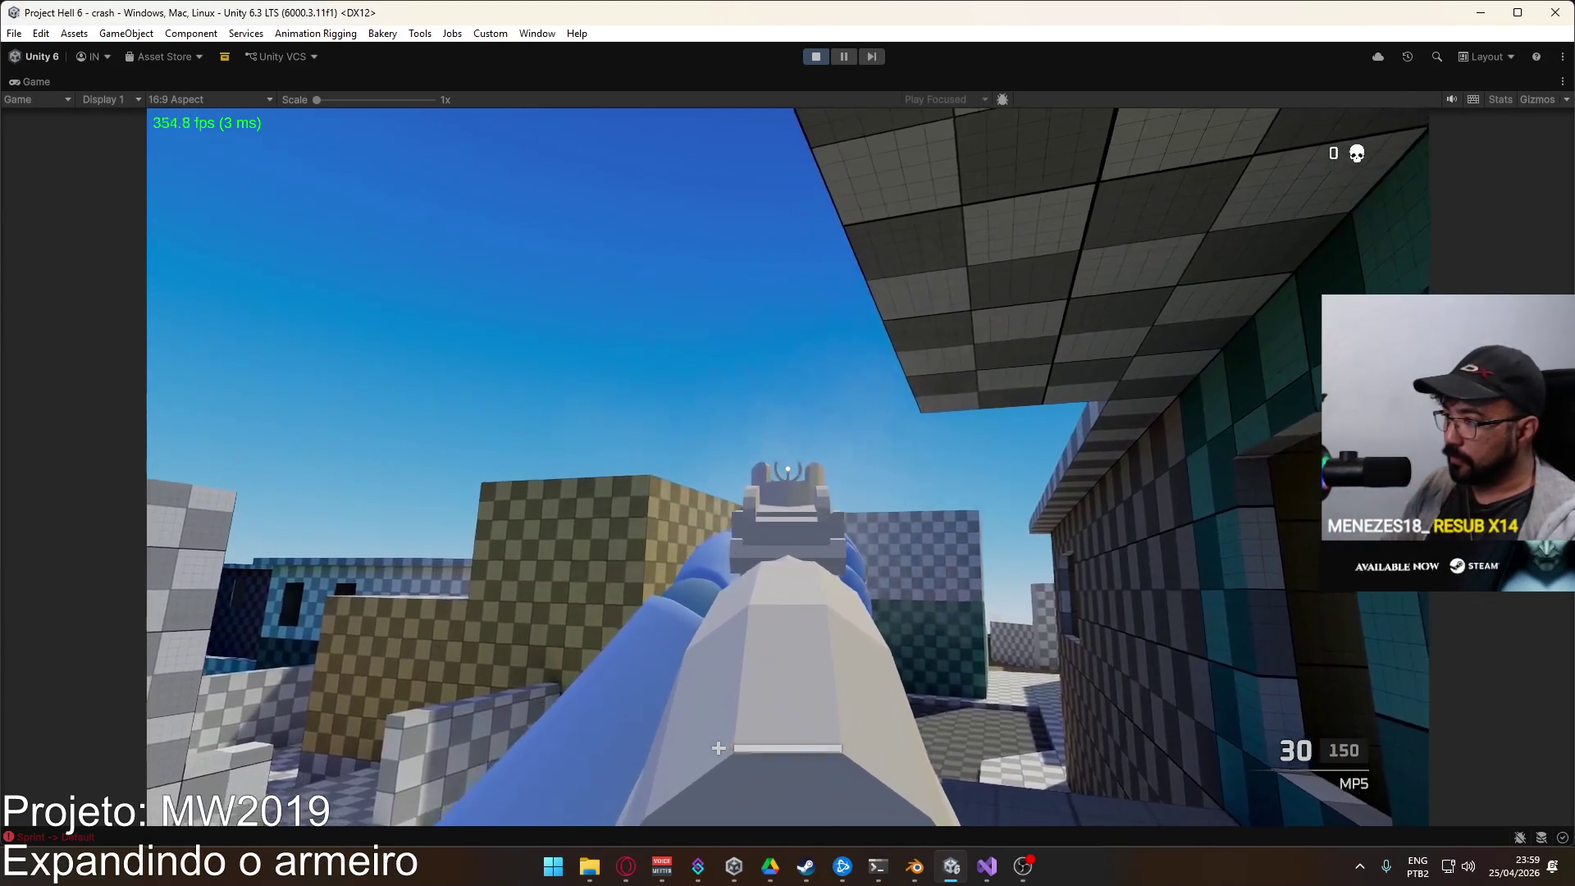
key(w)
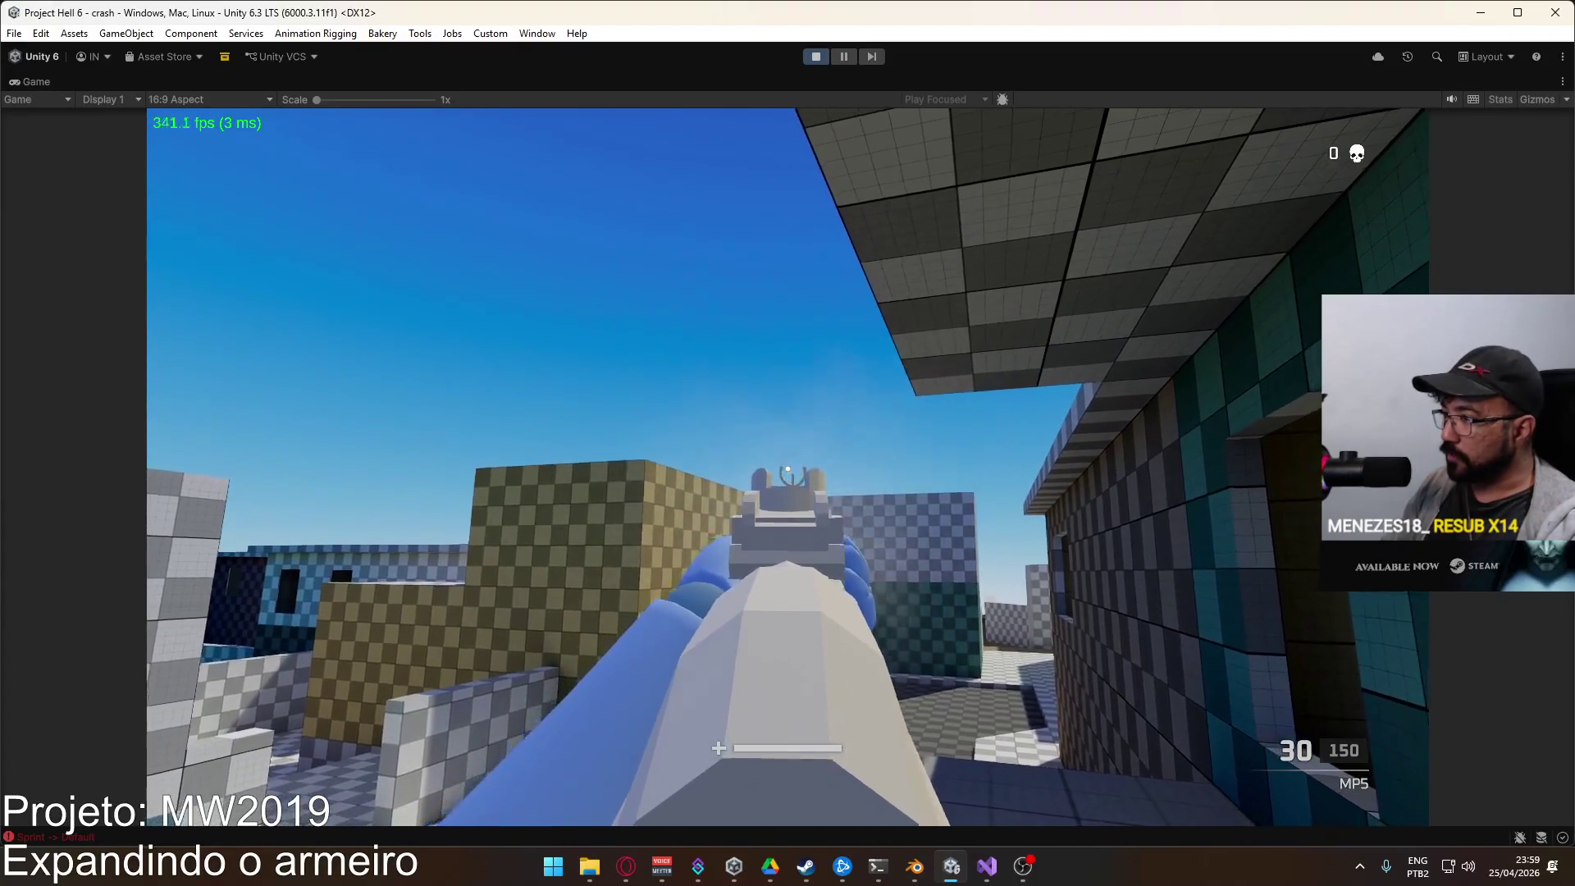
Step: Toggle the rifle between hip and aim-down-sights several times, ending aimed
right_click(787, 467)
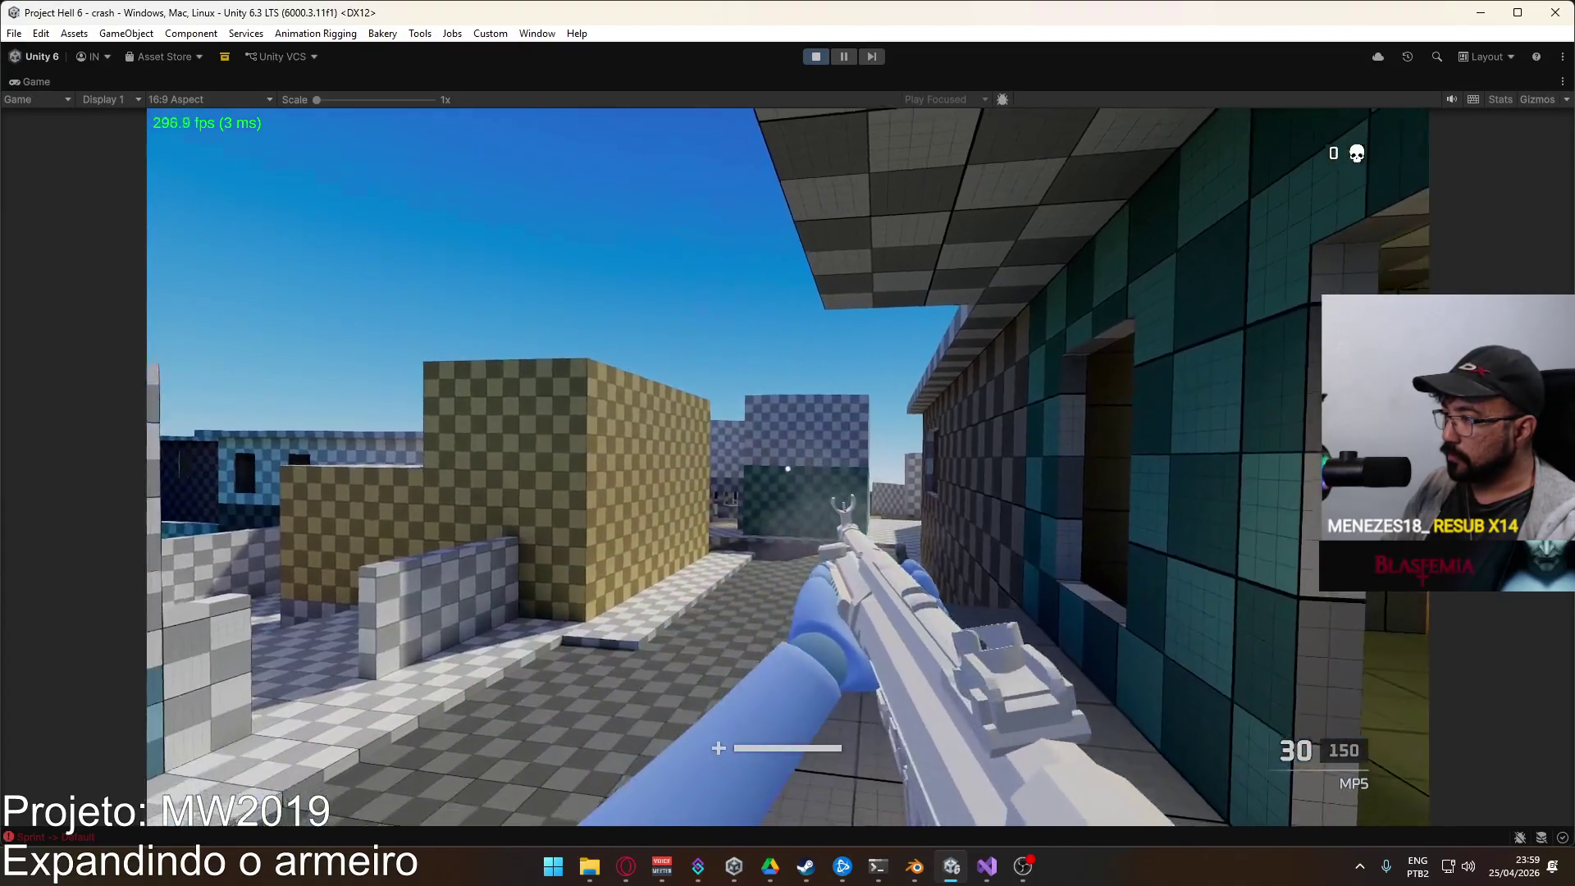
right_click(787, 467)
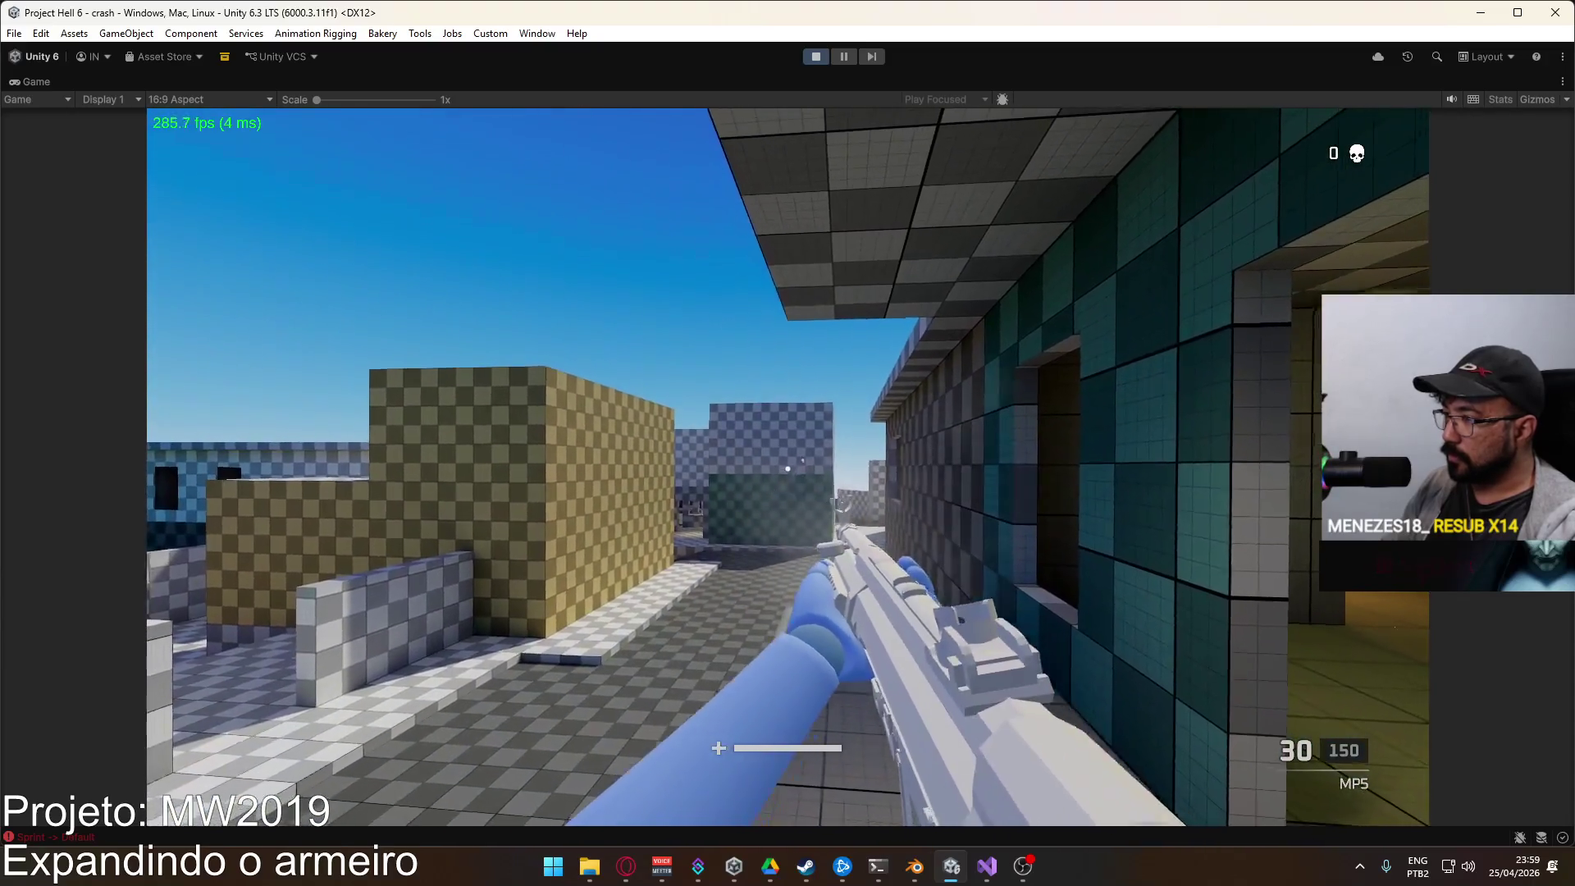
right_click(787, 467)
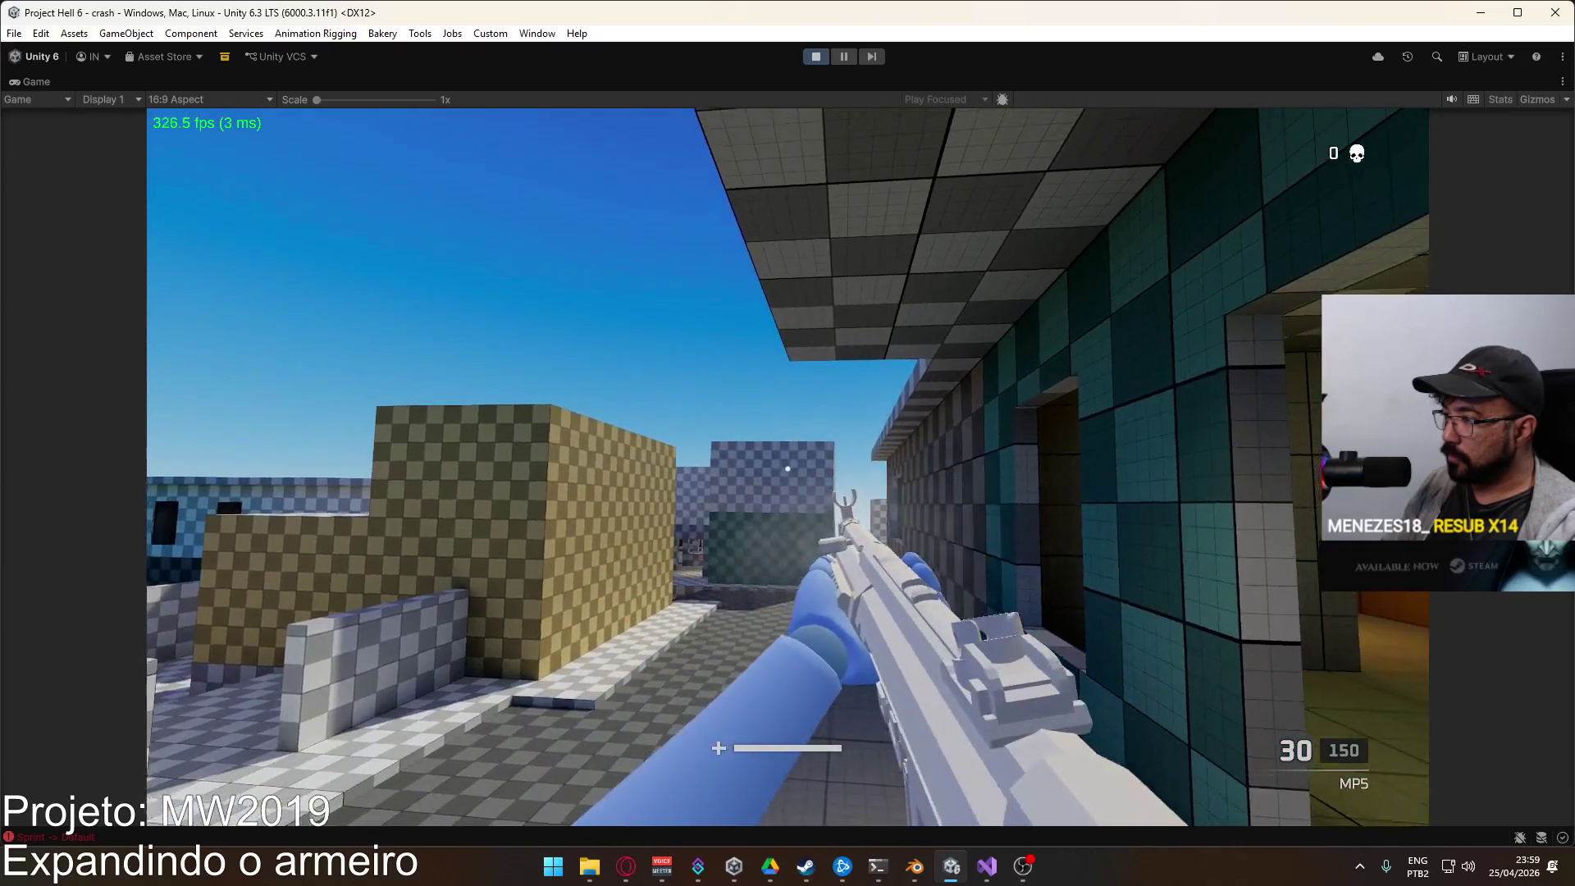
right_click(788, 468)
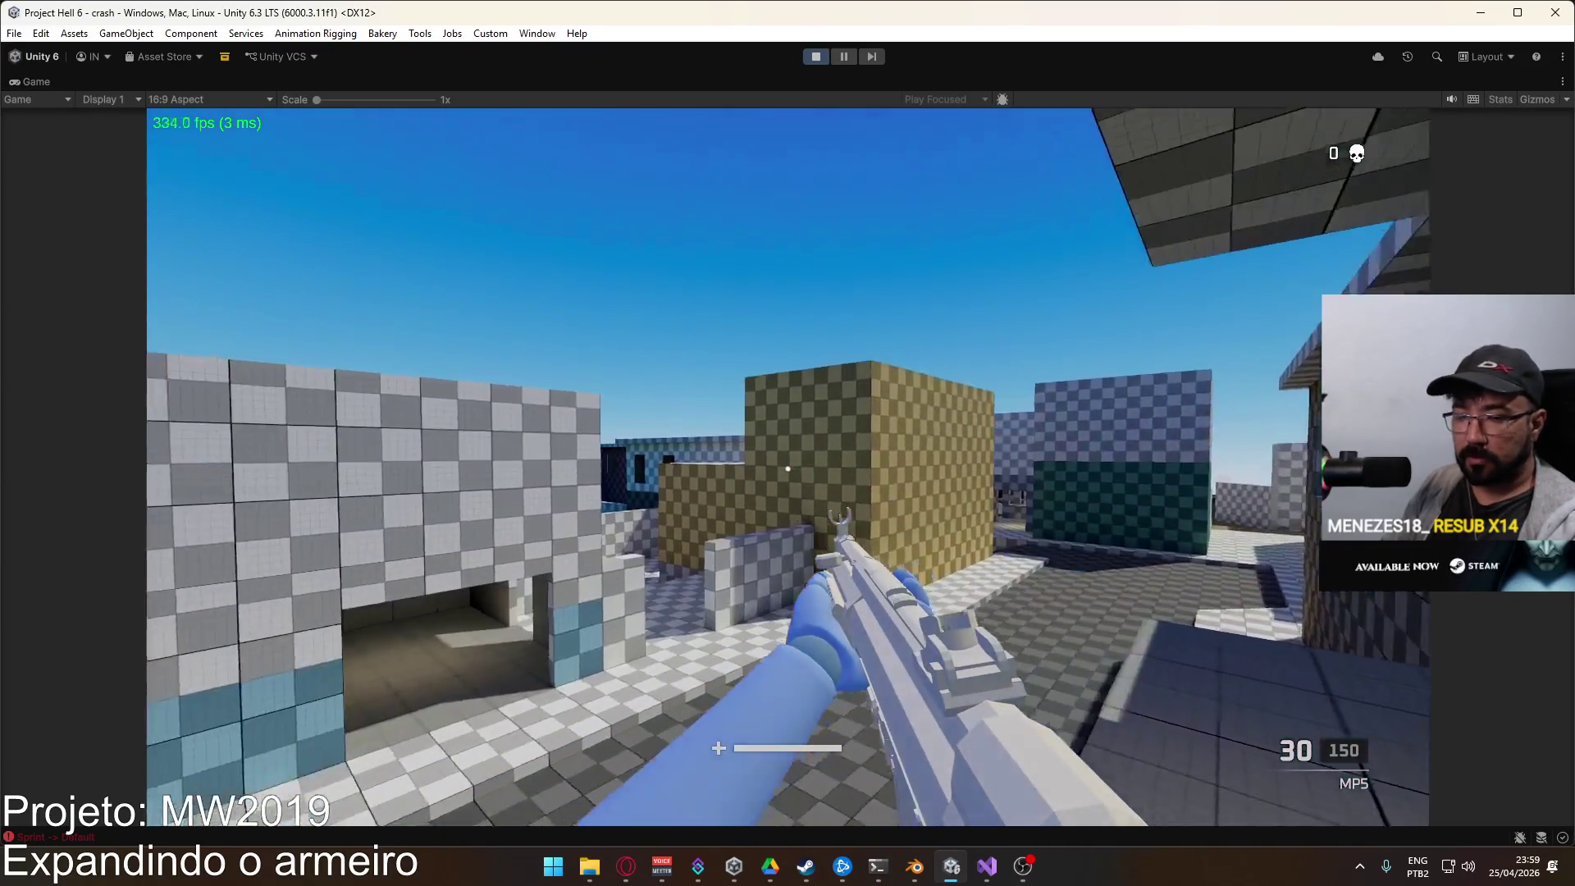
right_click(787, 467)
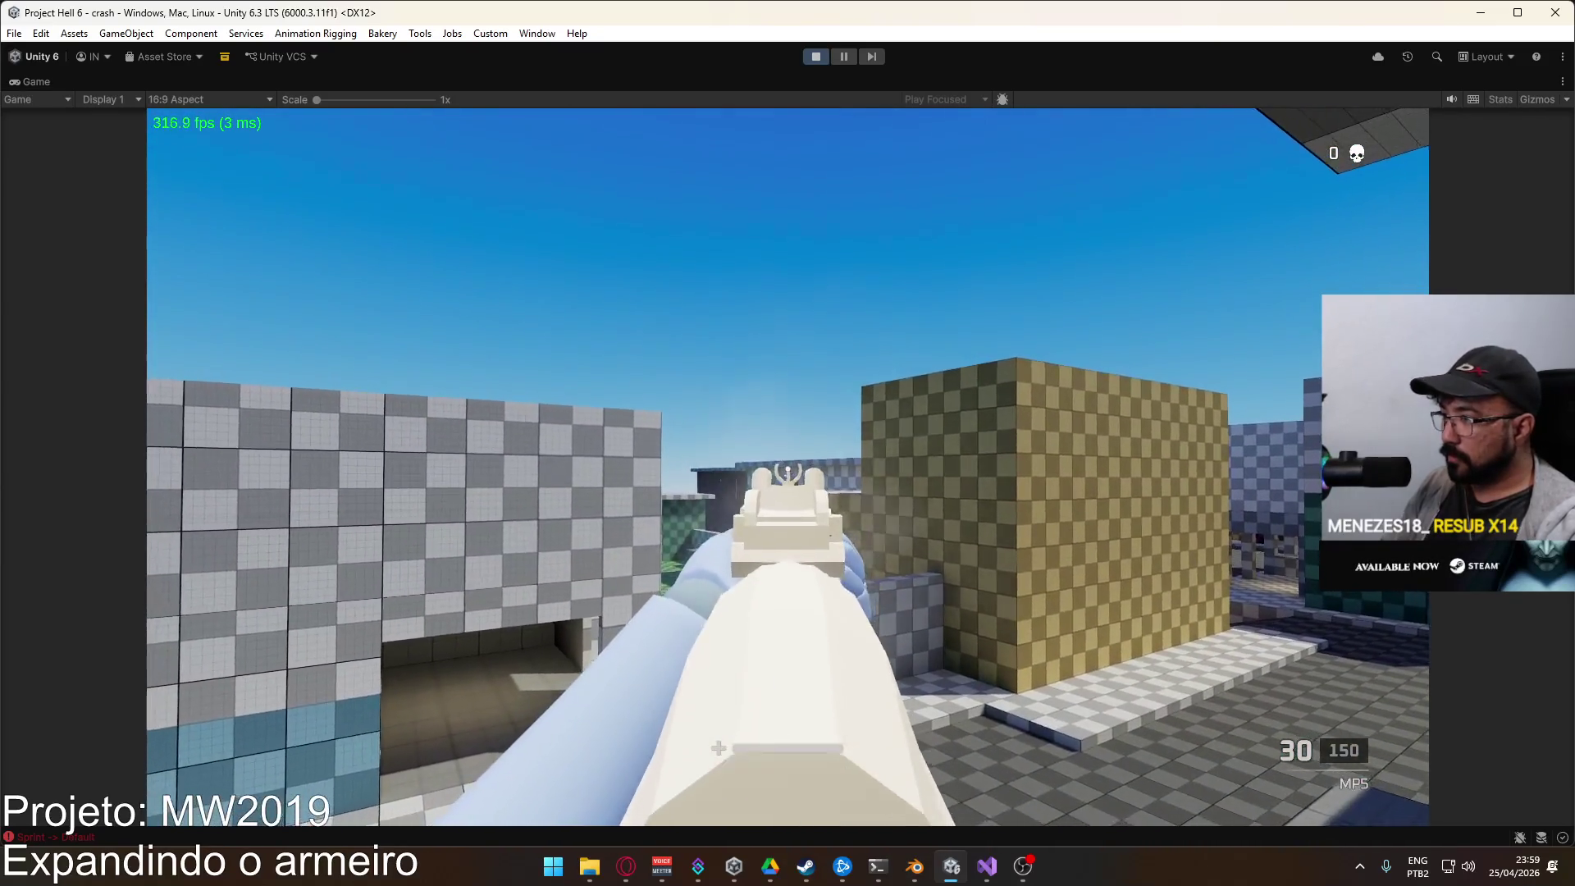
right_click(787, 468)
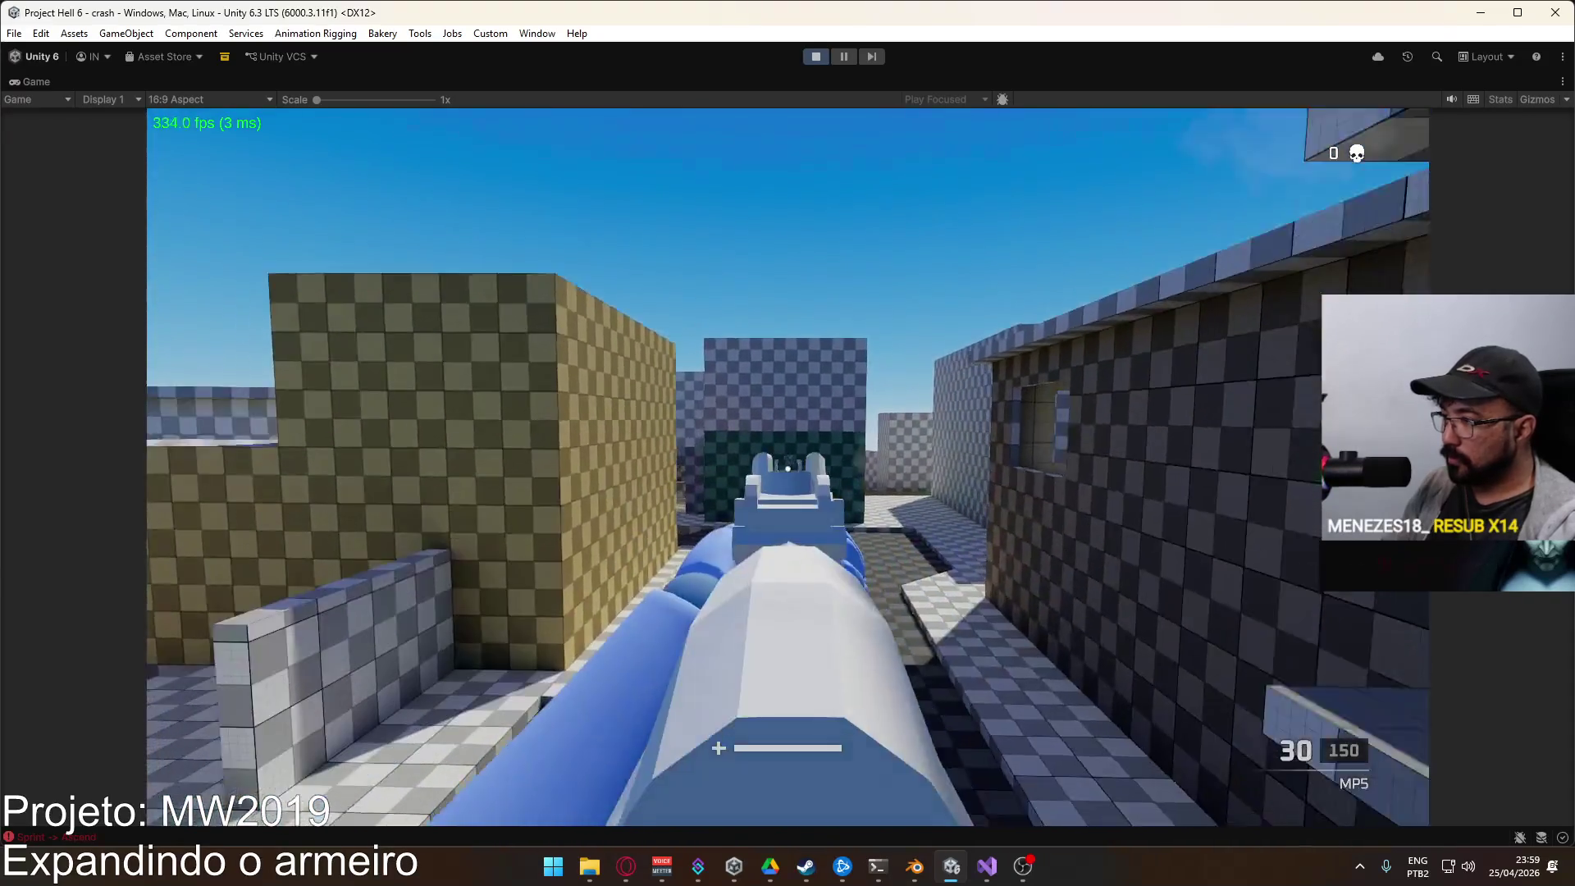
Step: Walk down the corridor aiming, lower the sights, and stop the running game
key(w)
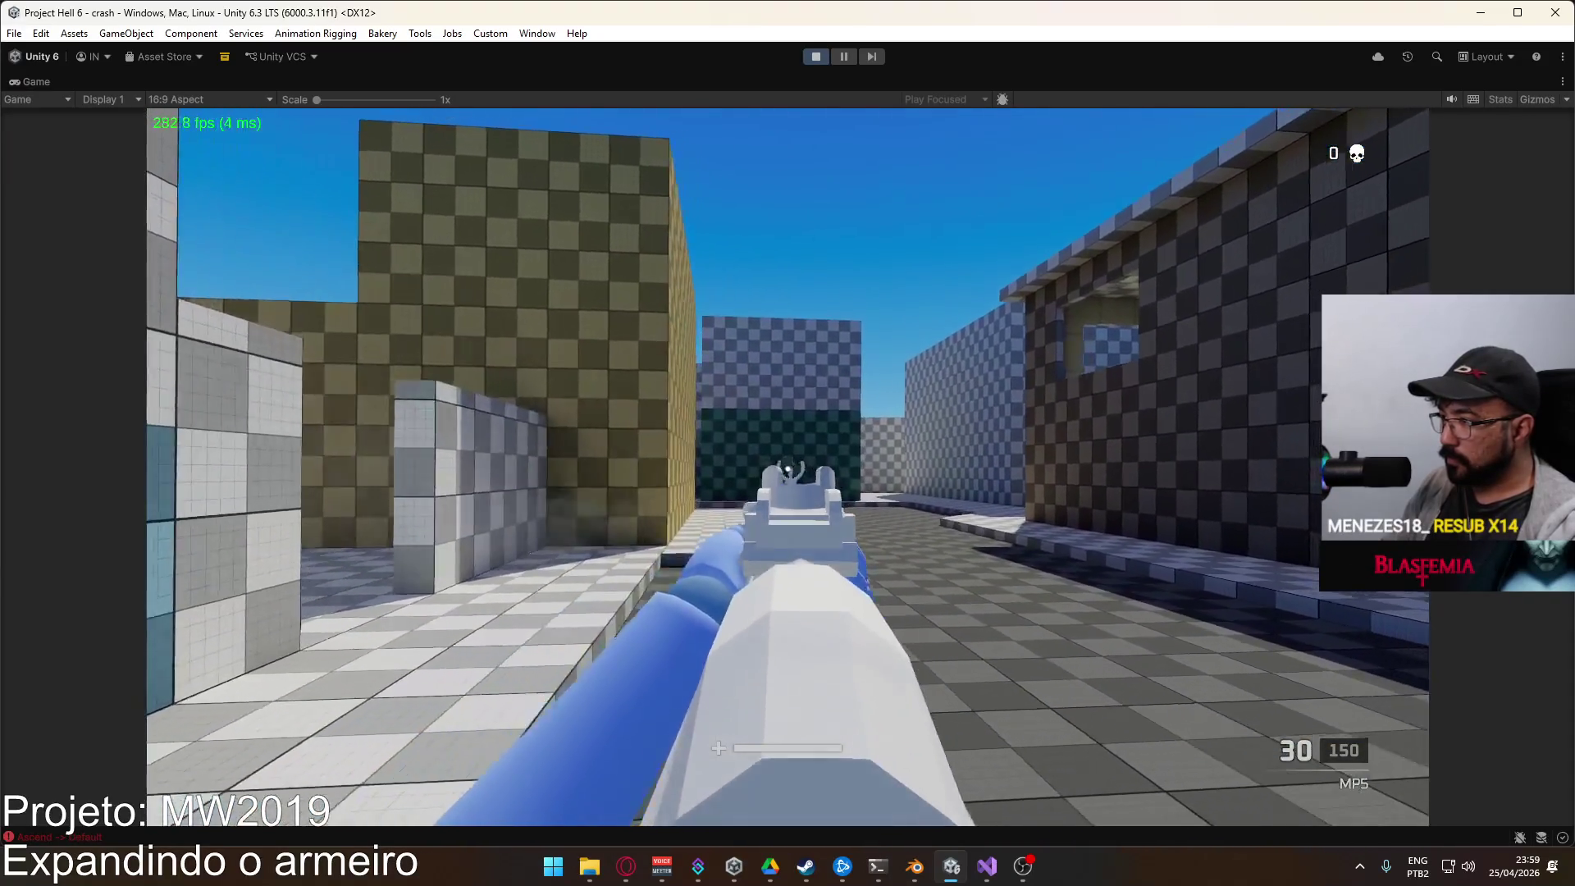
key(w)
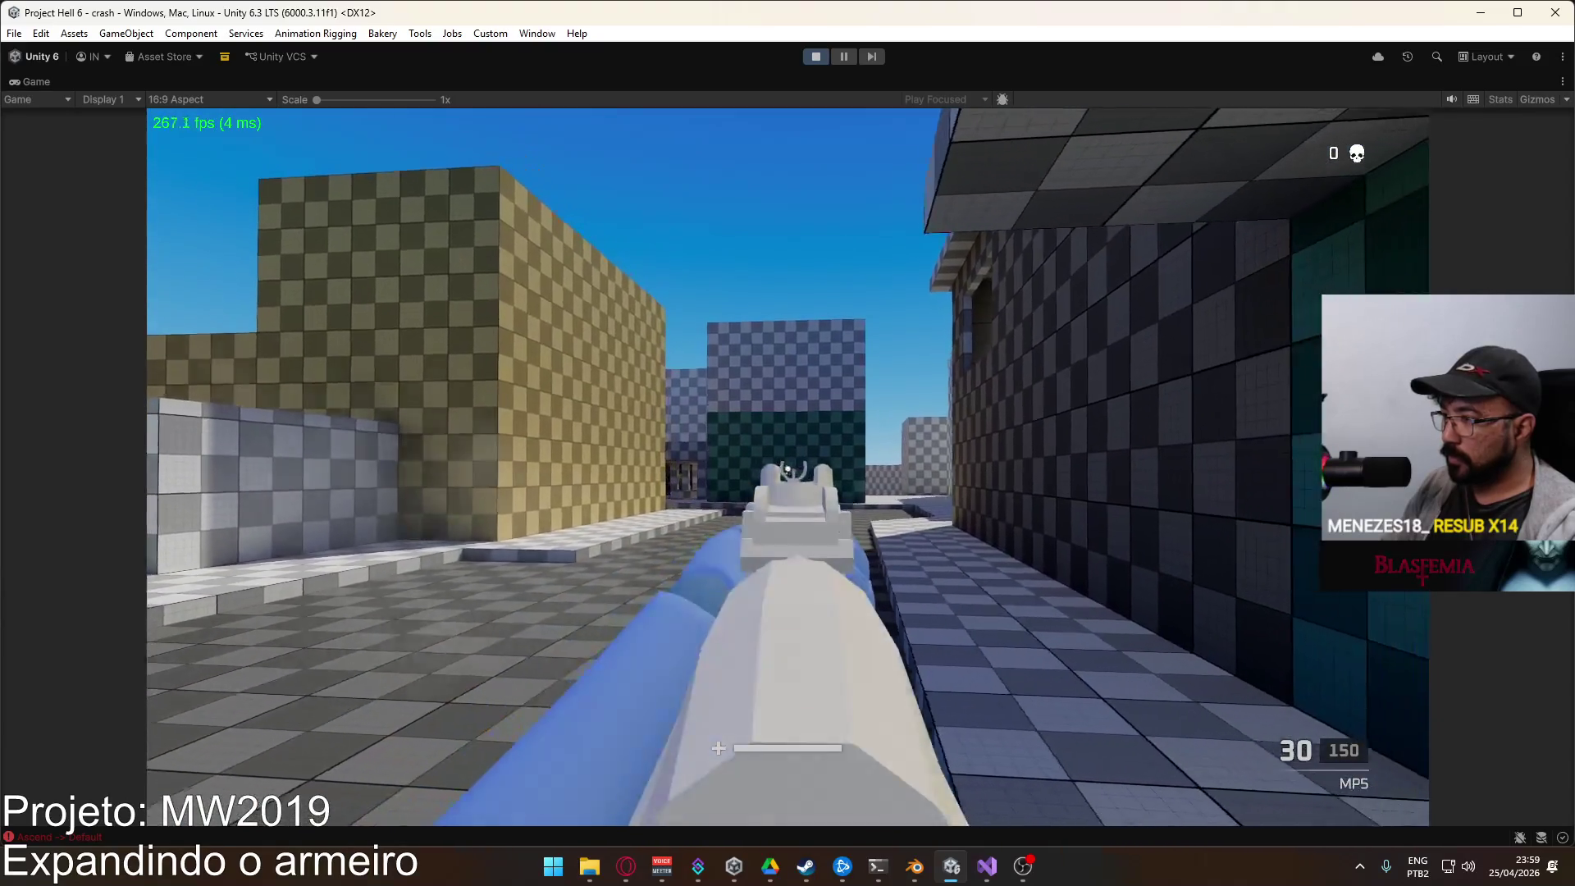
key(w)
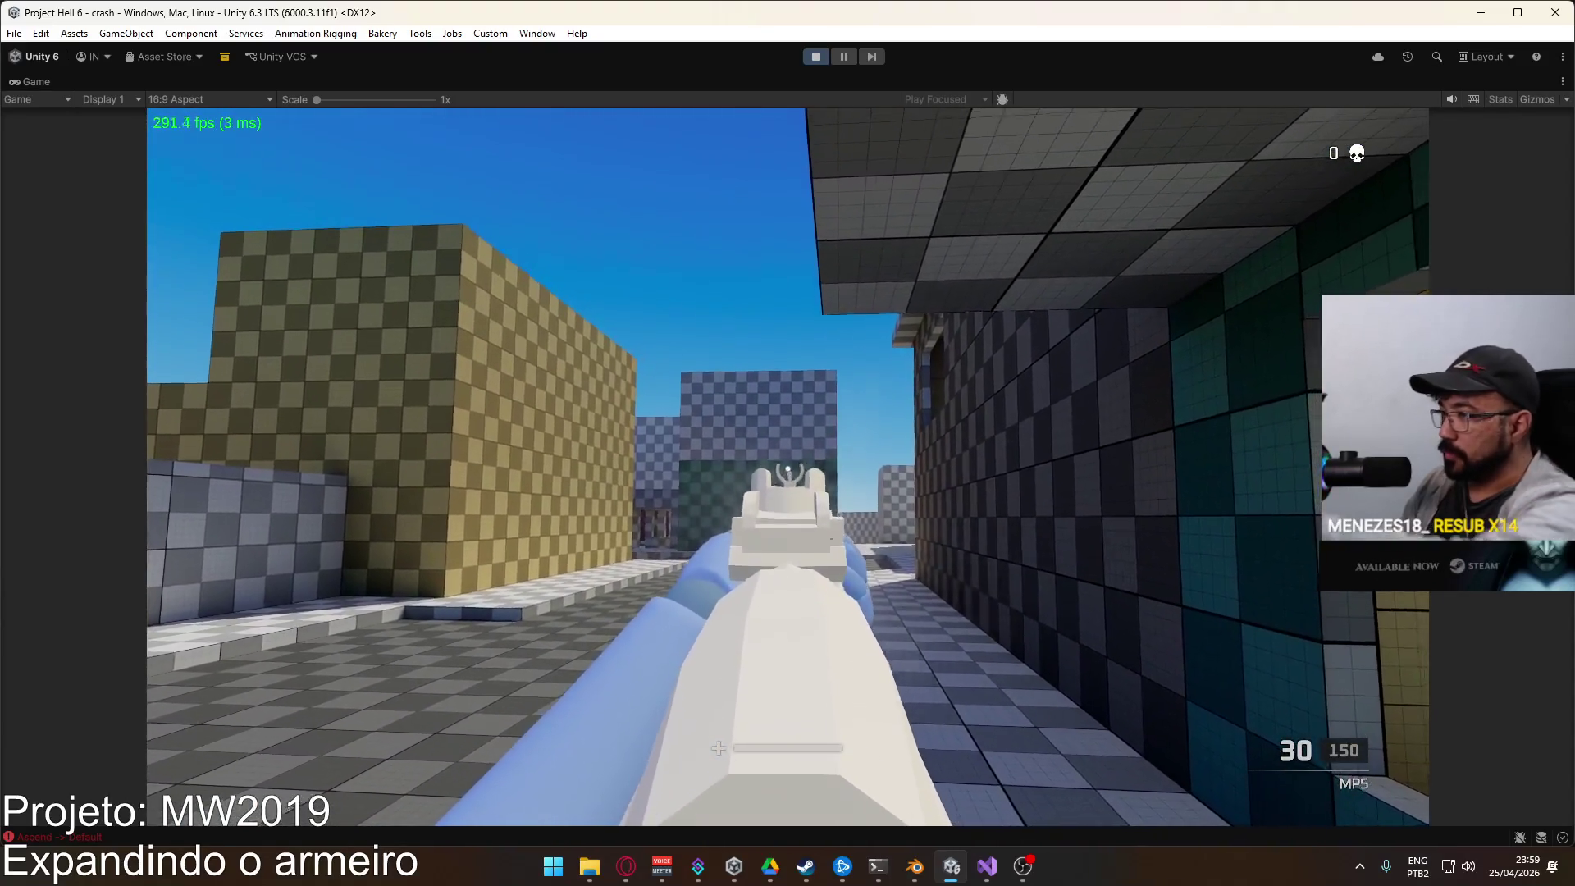
mouse_move(787, 443)
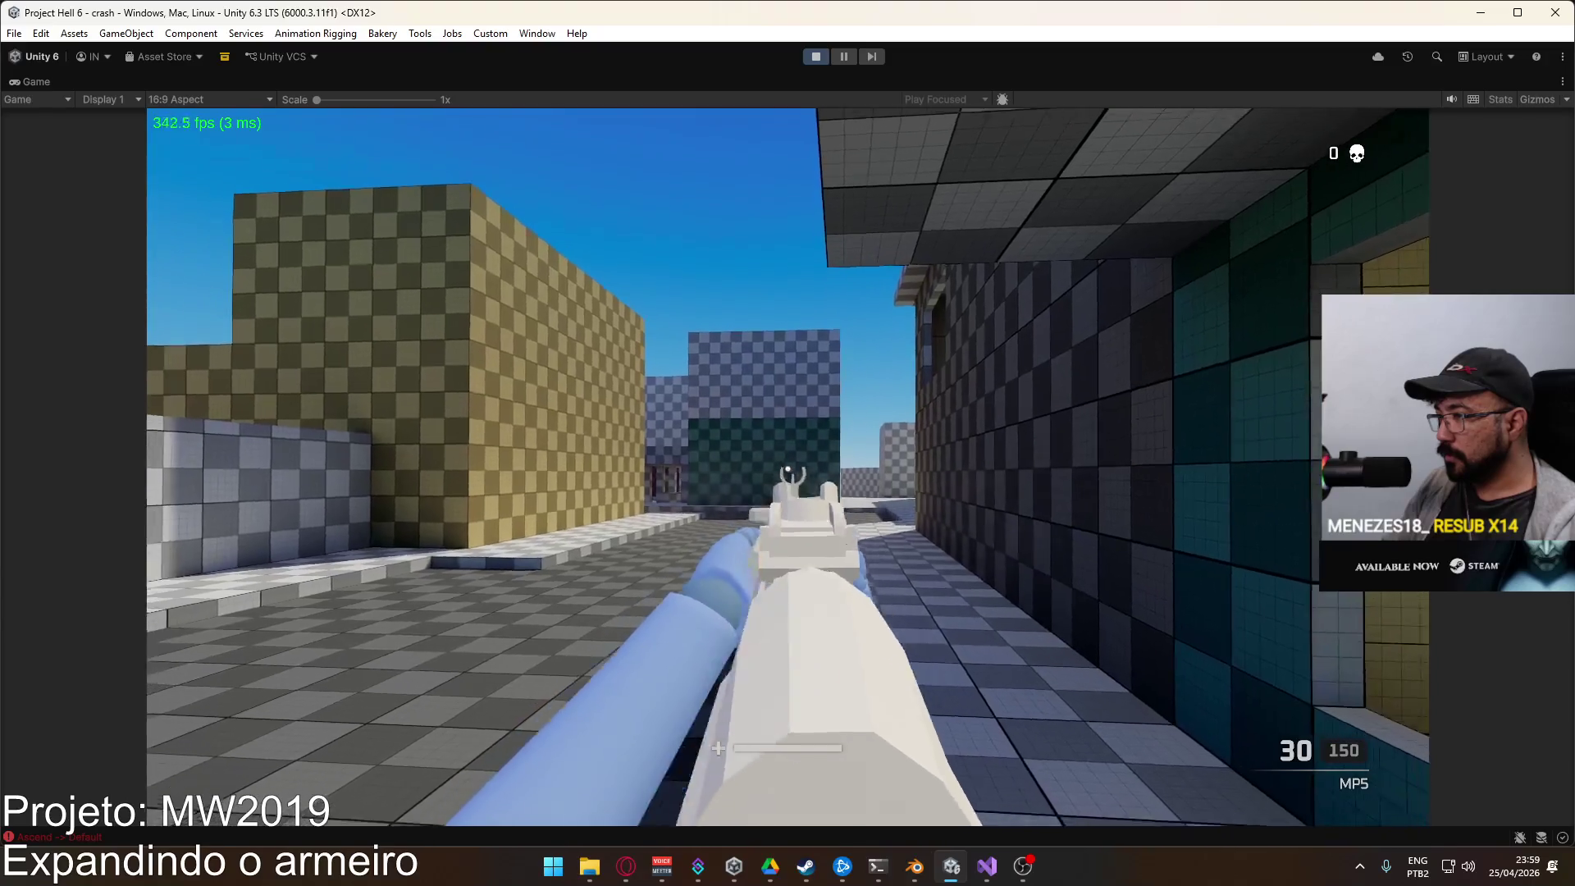
right_click(787, 443)
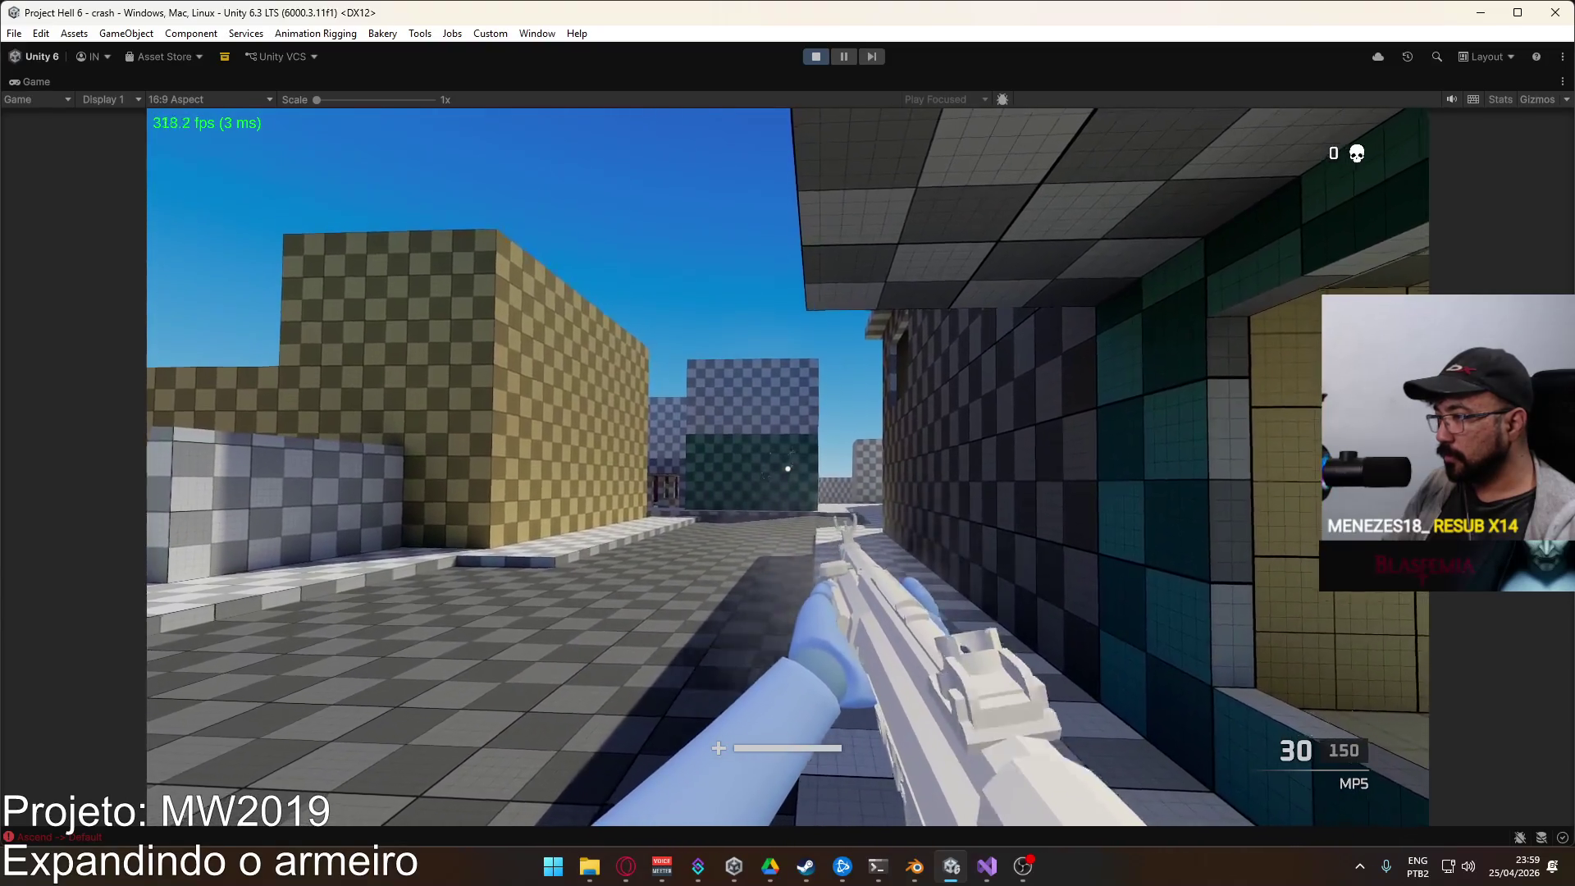
key(super)
click(820, 56)
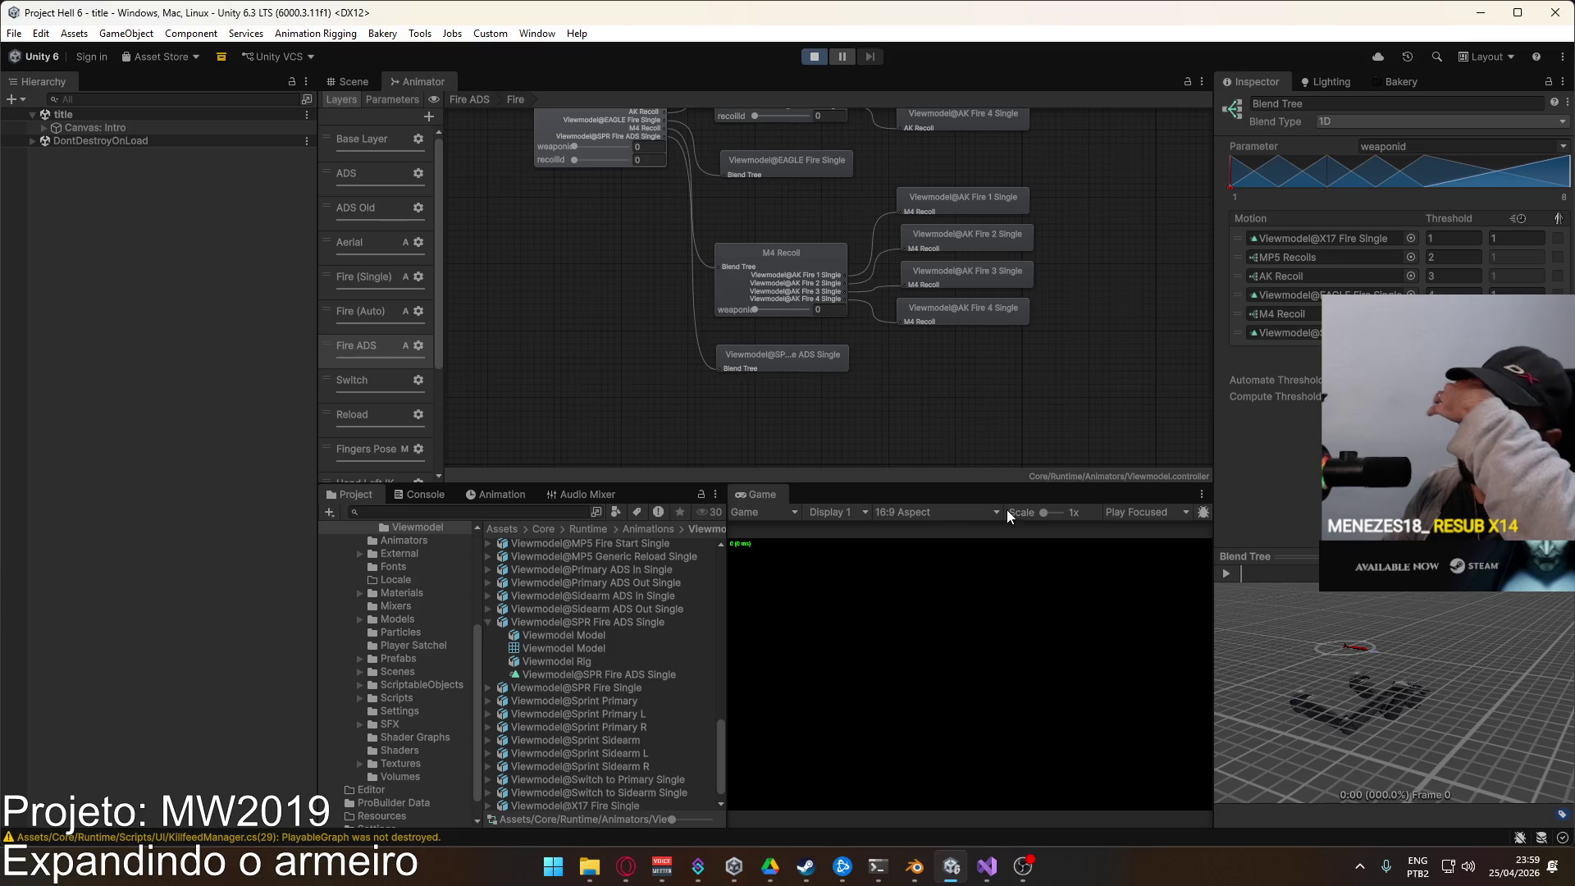
Step: Show the scene view and start an offline crash-map match equipped with the marksman rifle
click(369, 81)
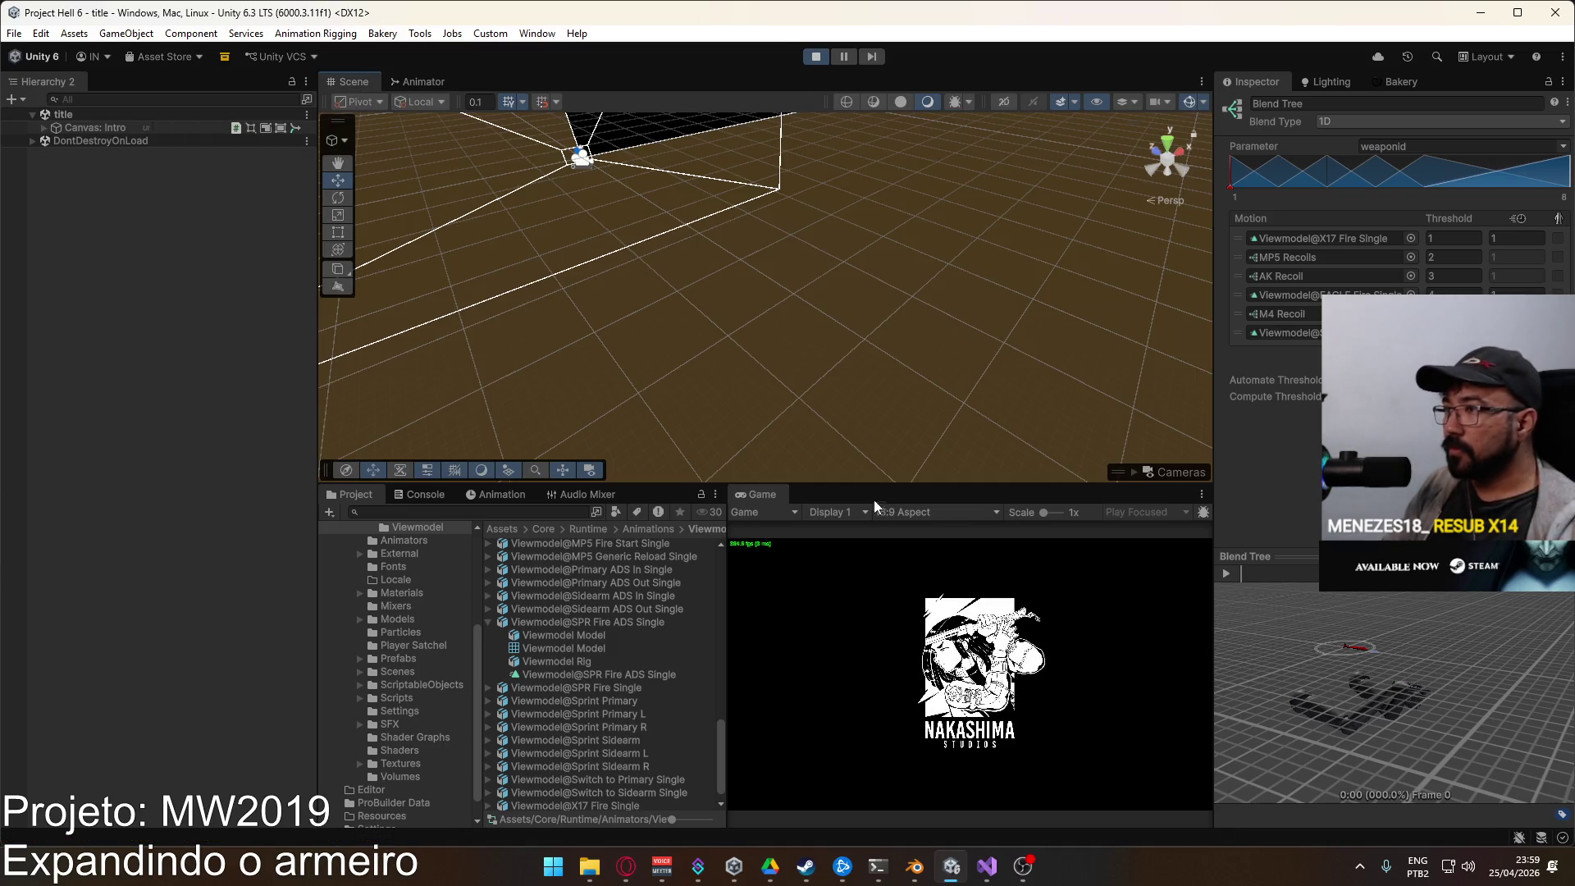
right_click(770, 494)
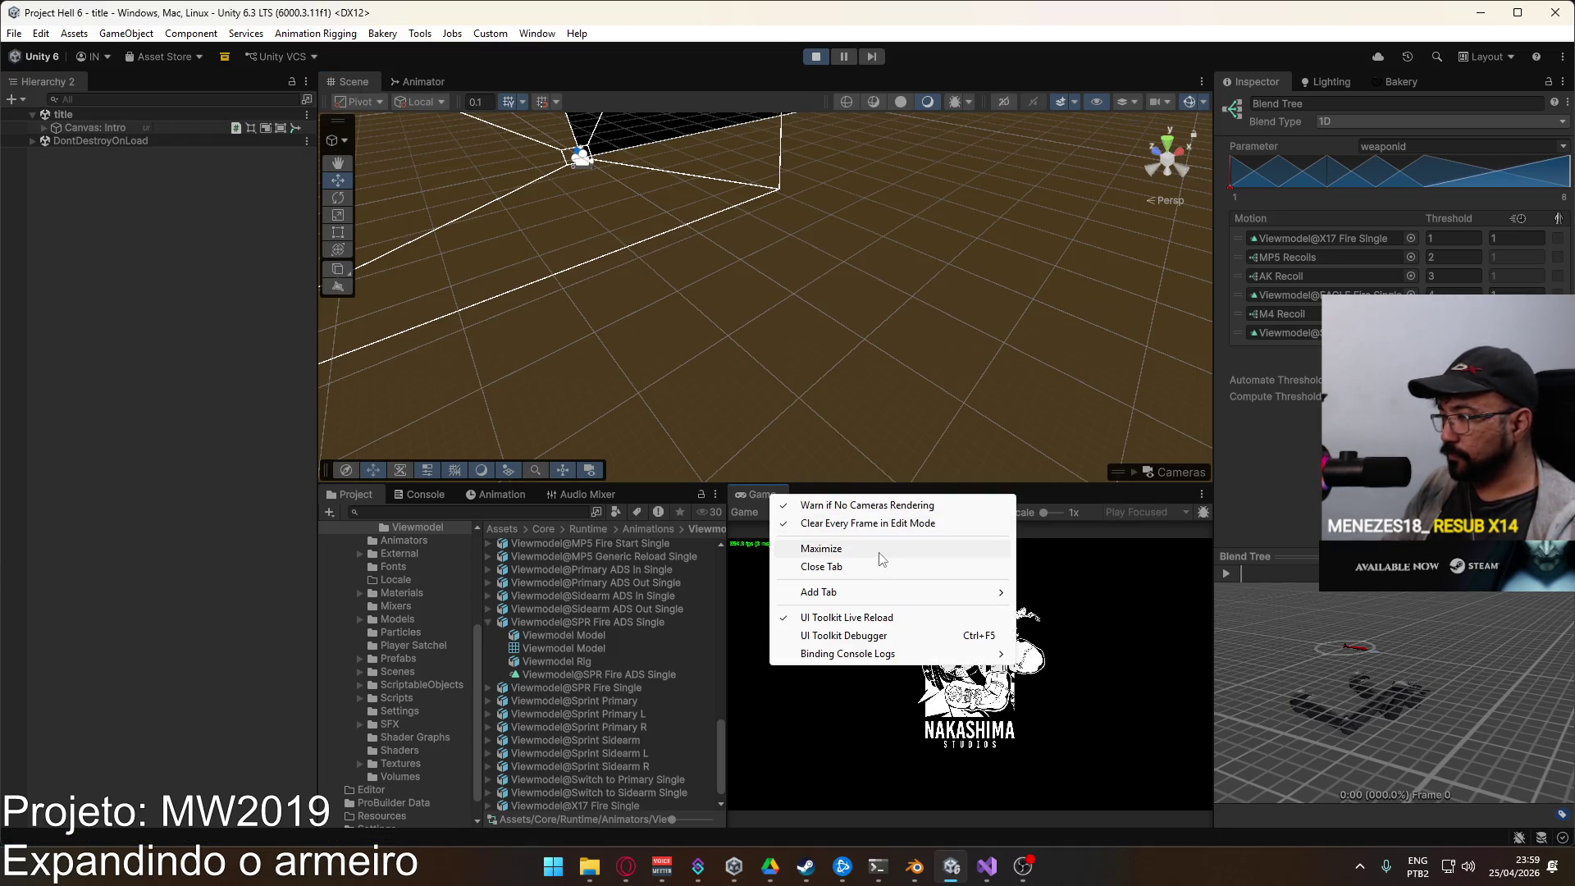
click(1081, 497)
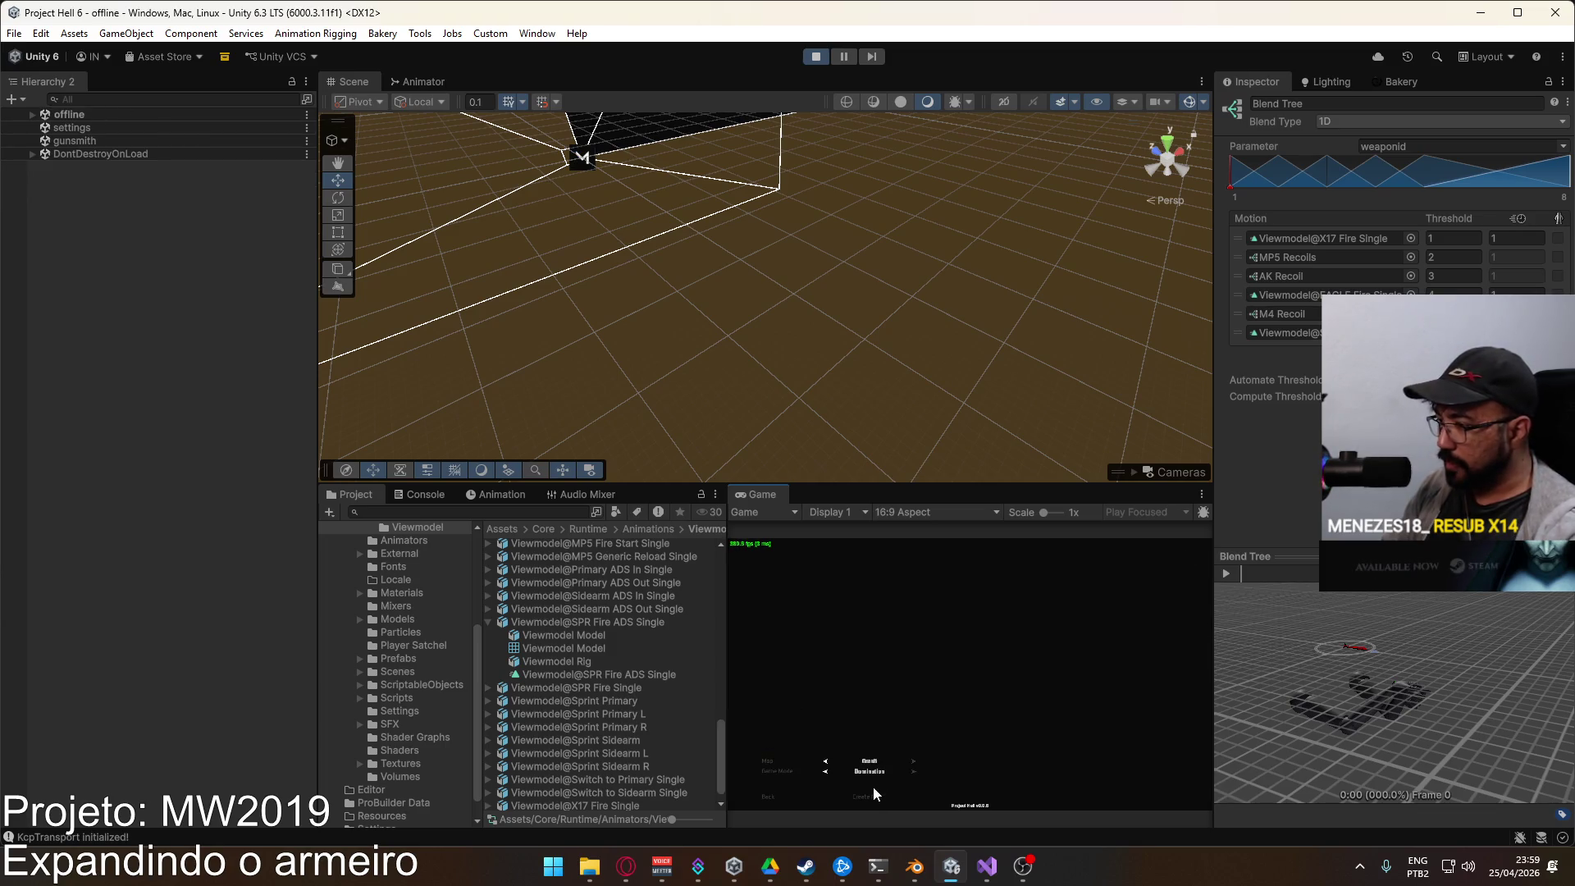
click(867, 795)
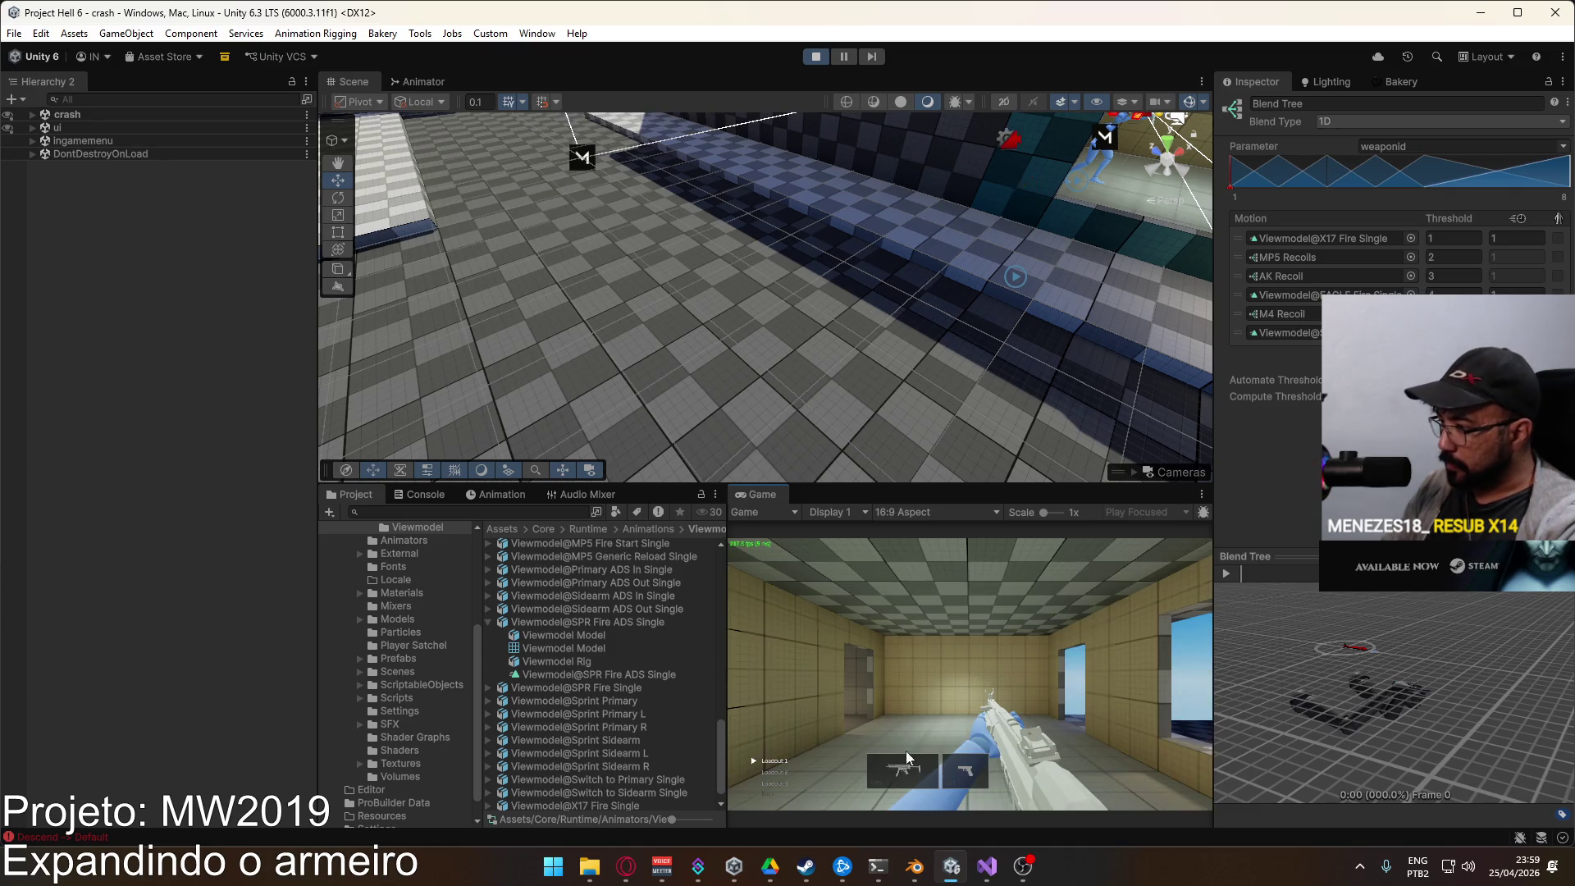
click(857, 703)
click(781, 735)
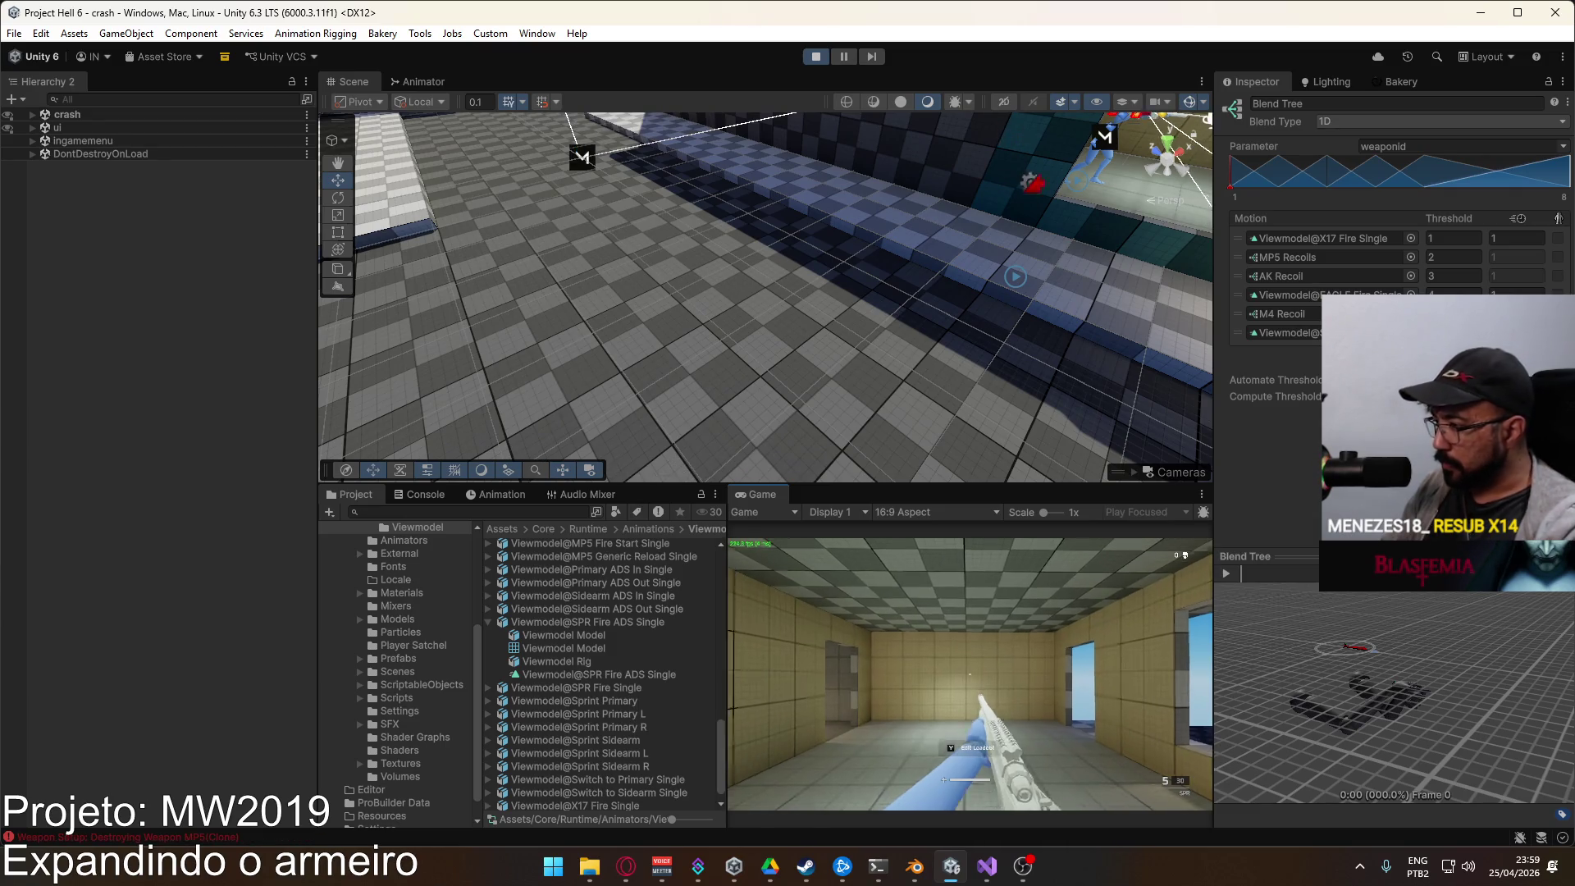
Step: Sprint toward the wall, then free the pointer and bring the Animator graph back
key(shift+w)
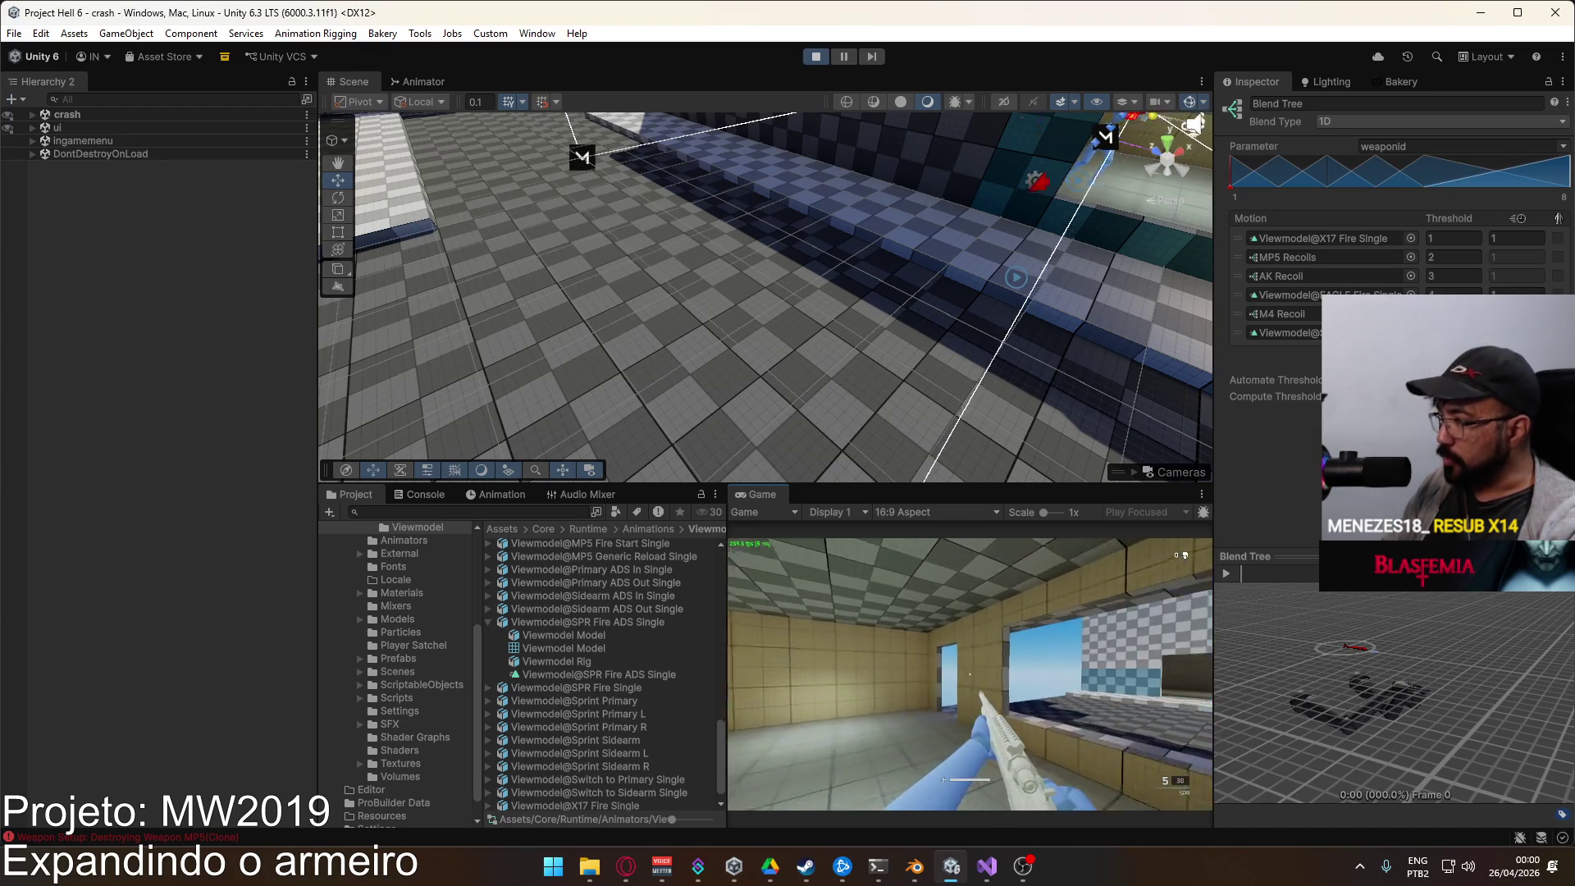
mouse_move(969, 674)
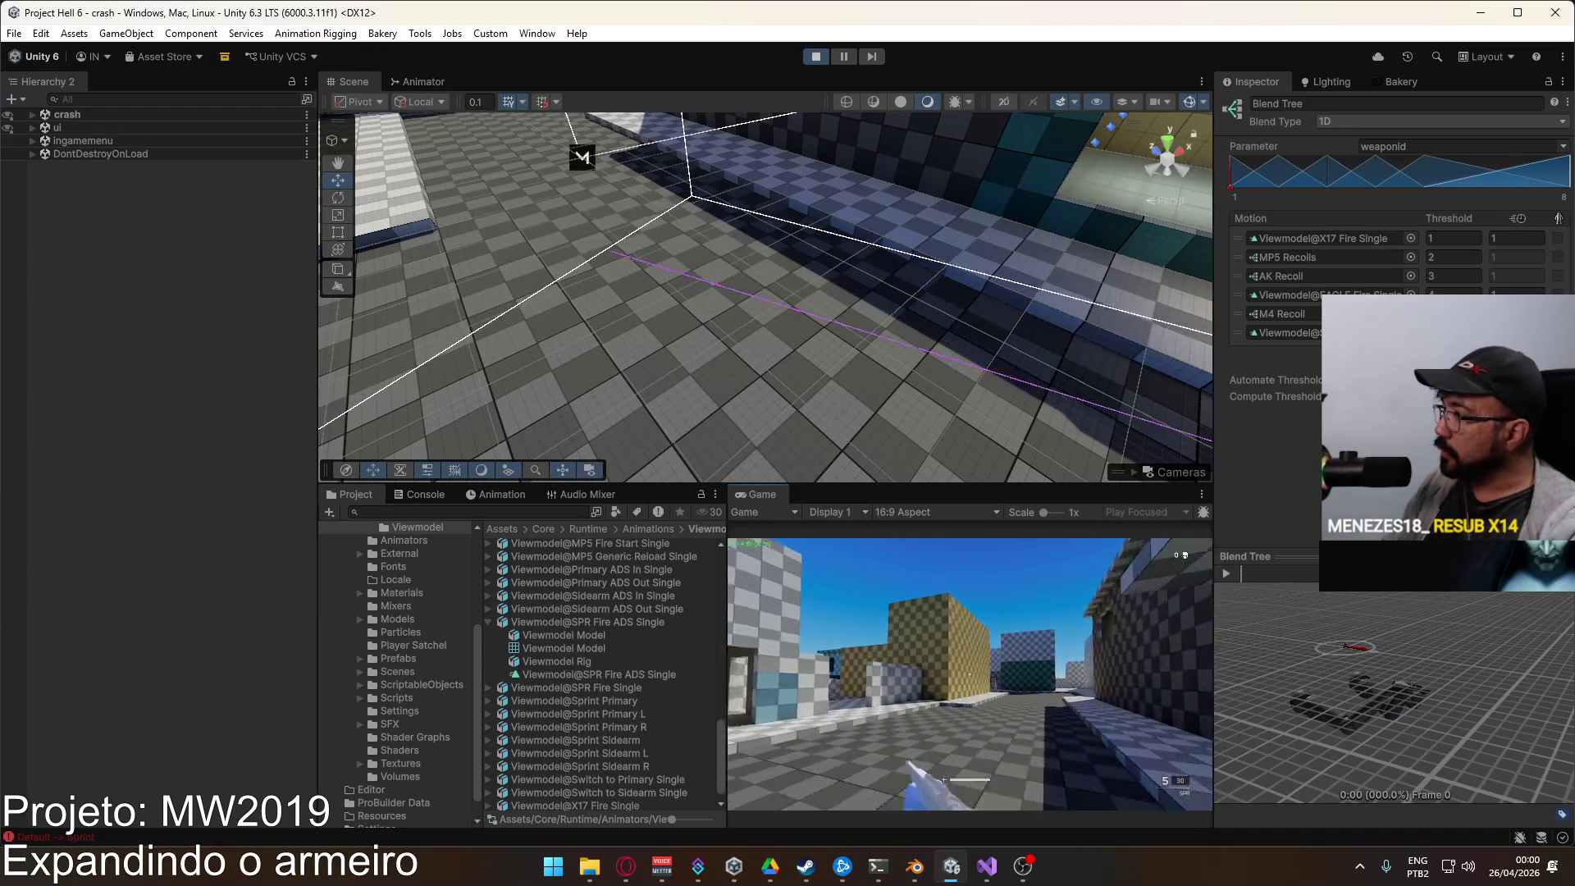
key(super)
key(super)
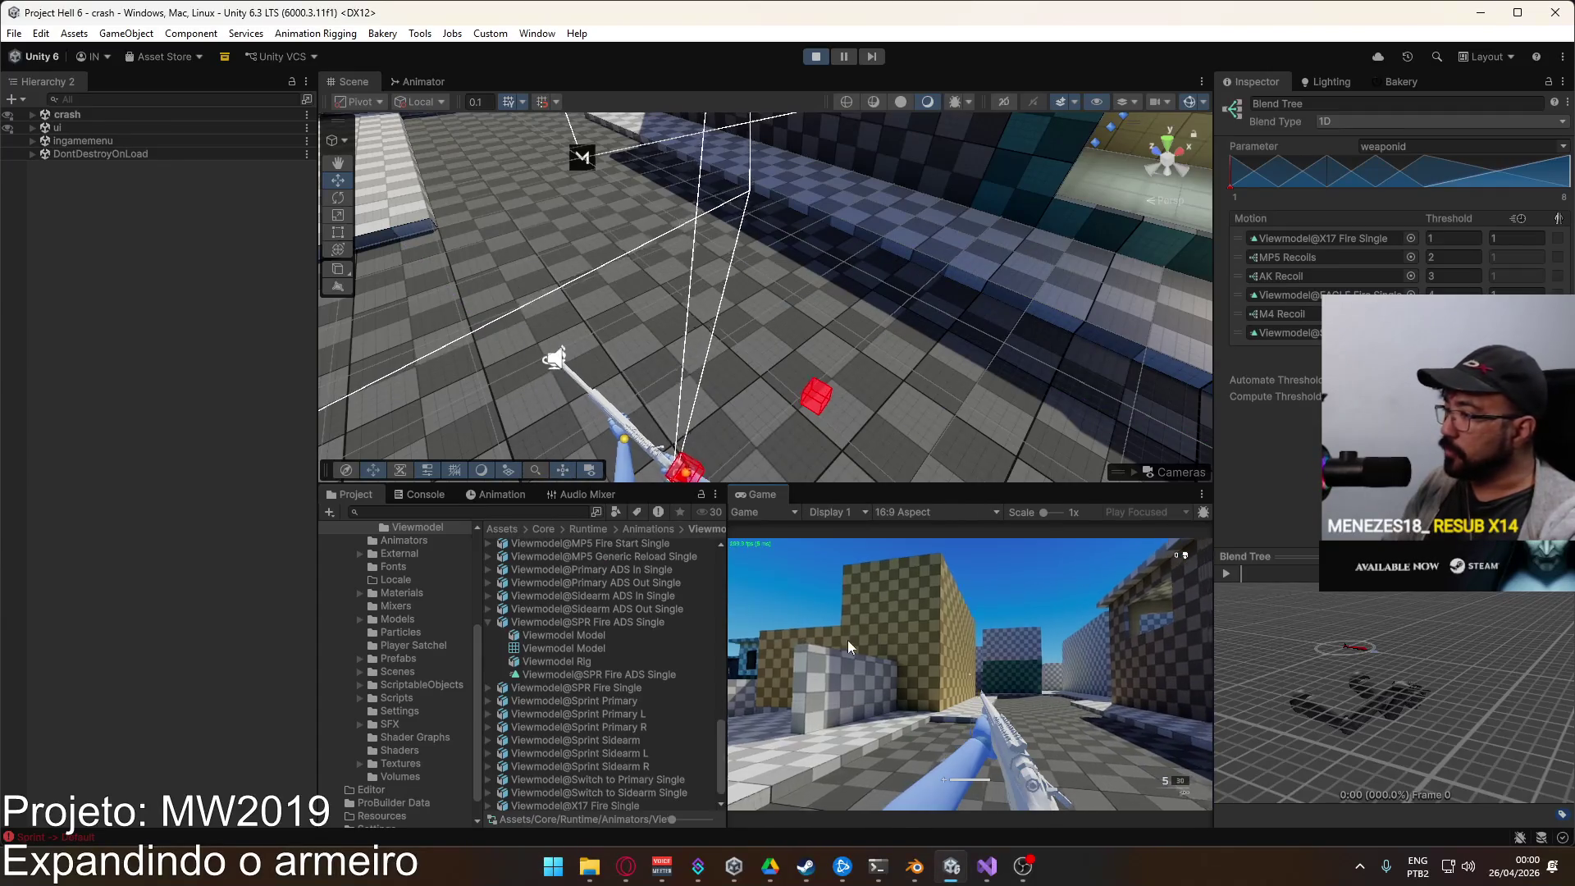
key(super)
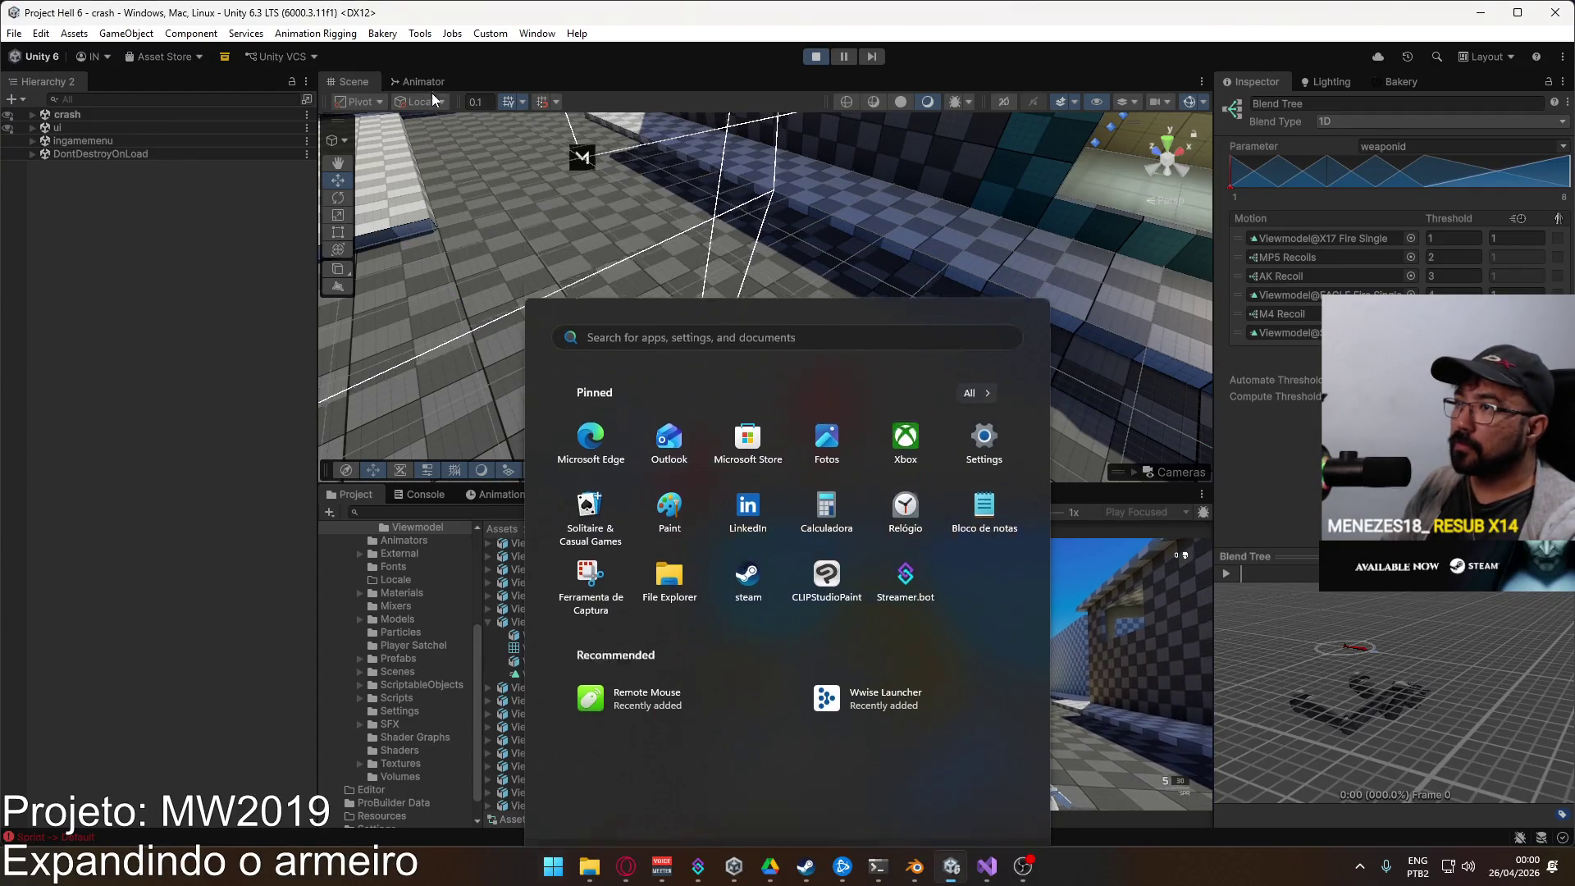
click(431, 90)
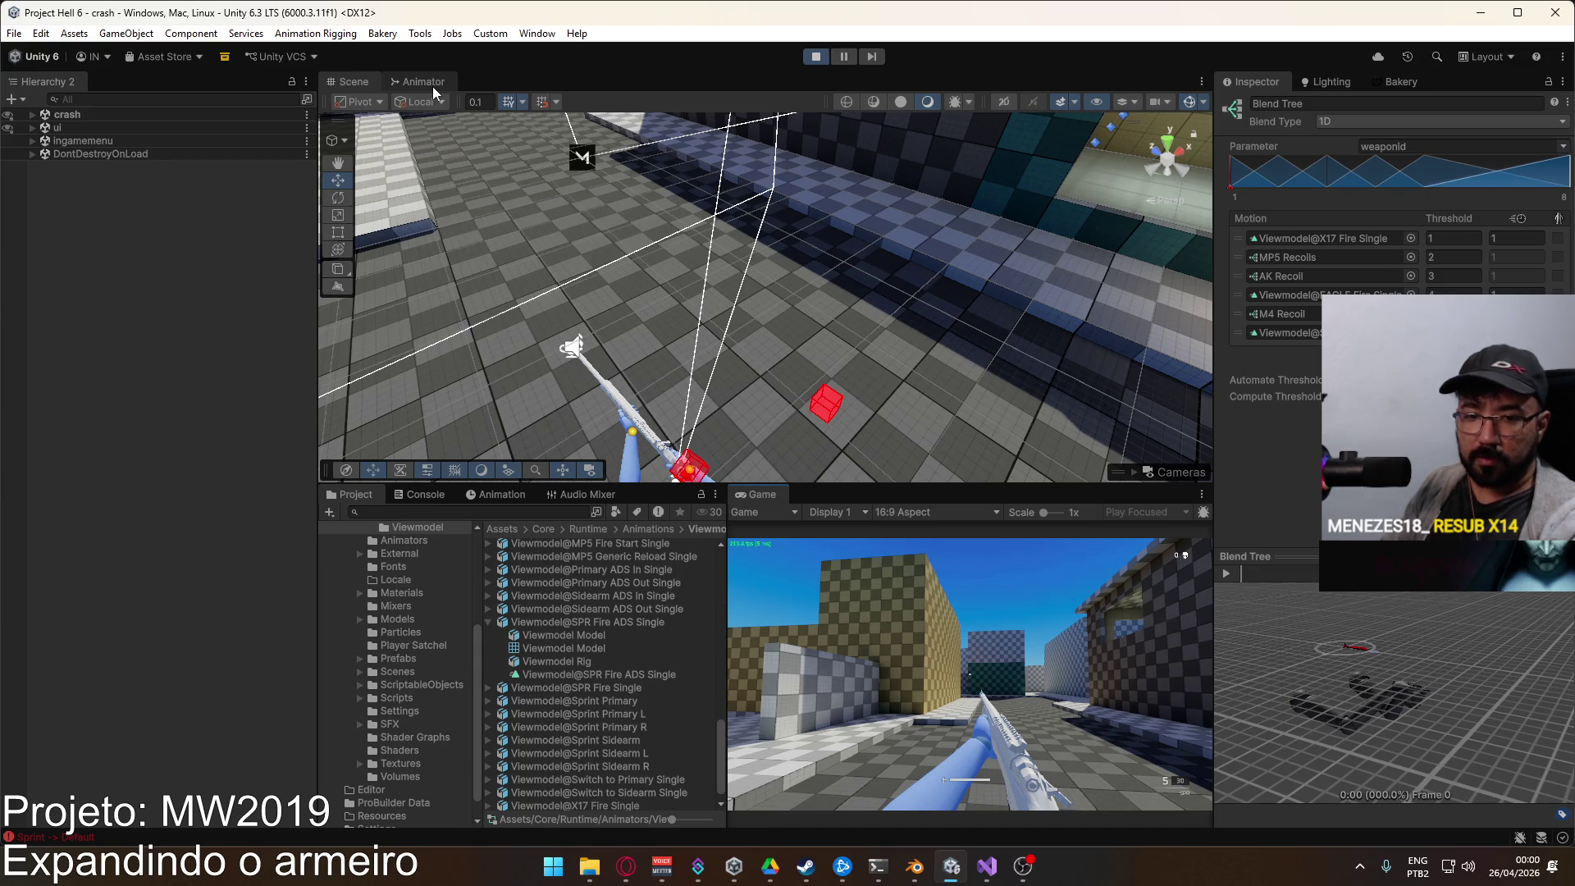
click(431, 87)
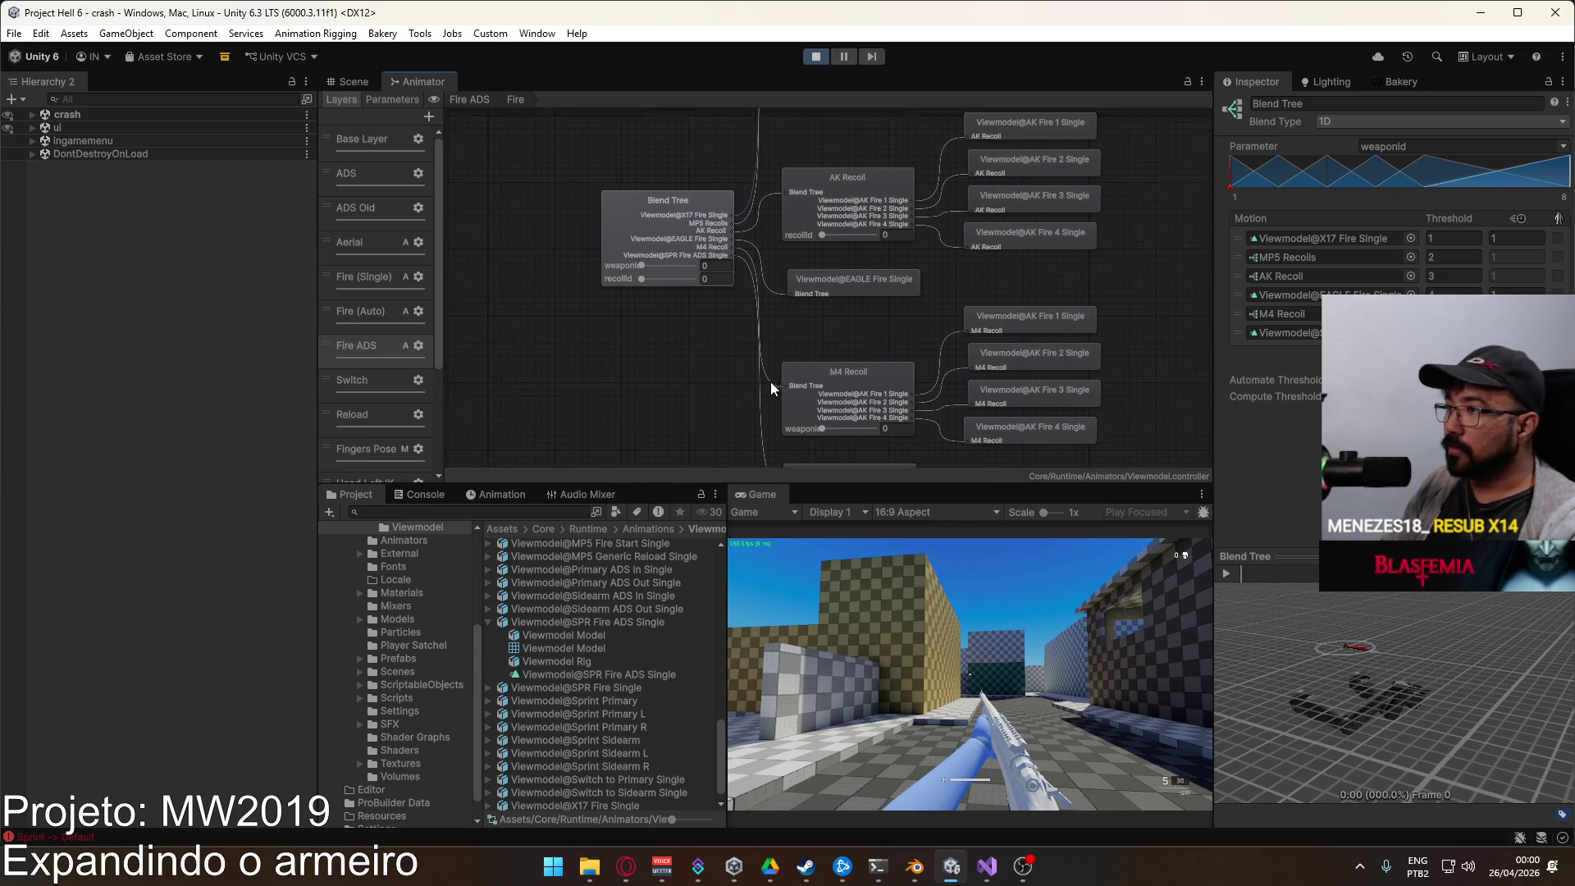
Step: Expand the crash scene hierarchy and select Player > Viewmodel to load its Animator layers
click(479, 98)
click(32, 115)
scroll(151, 466, down, 10)
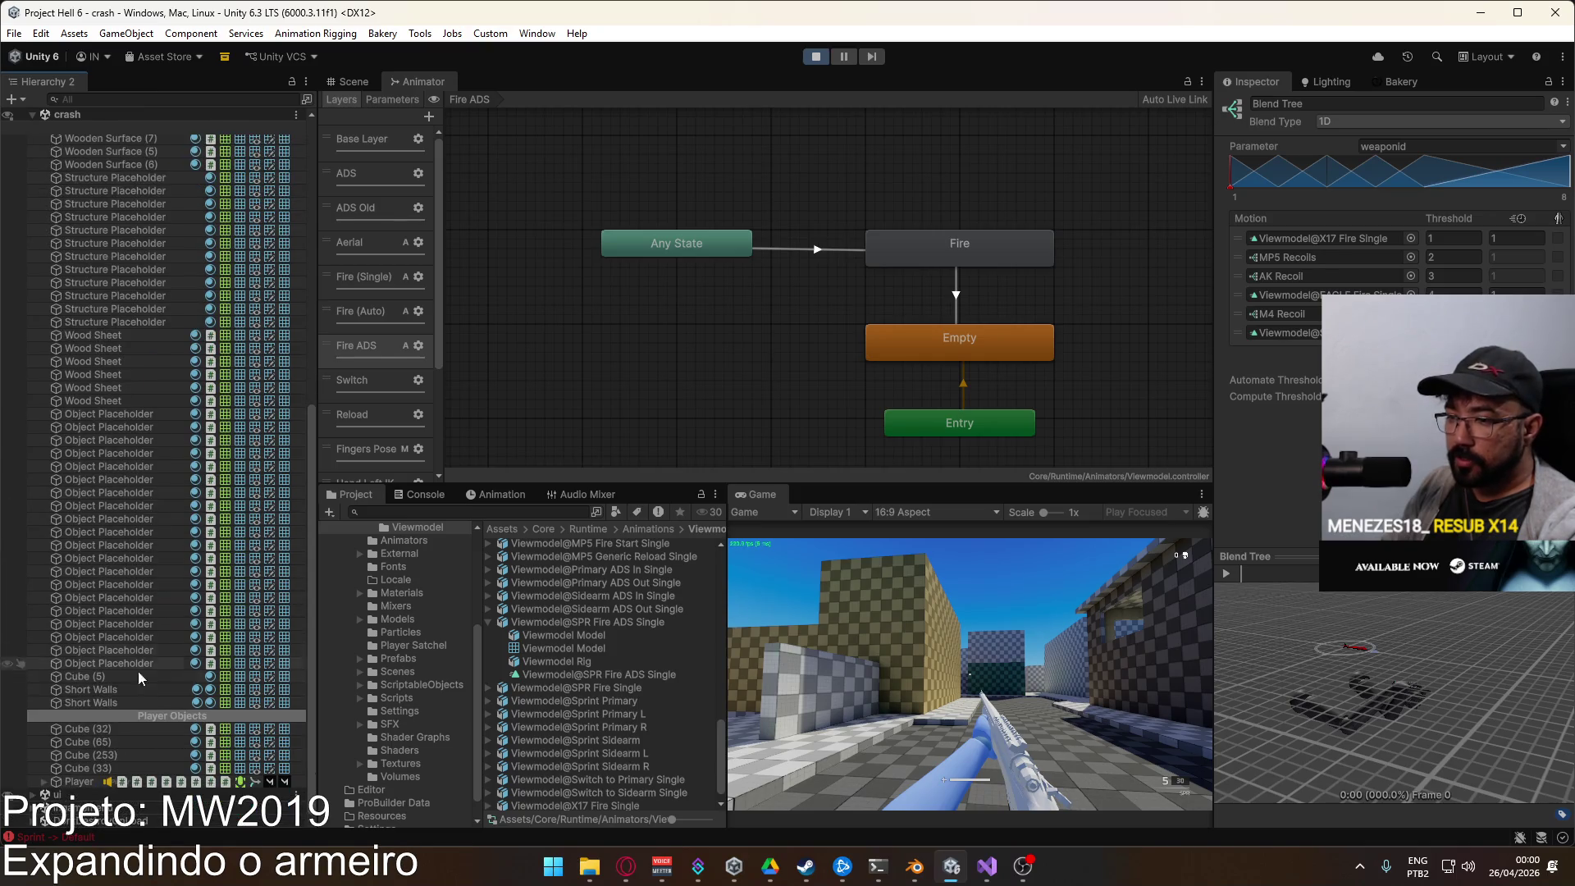
click(85, 782)
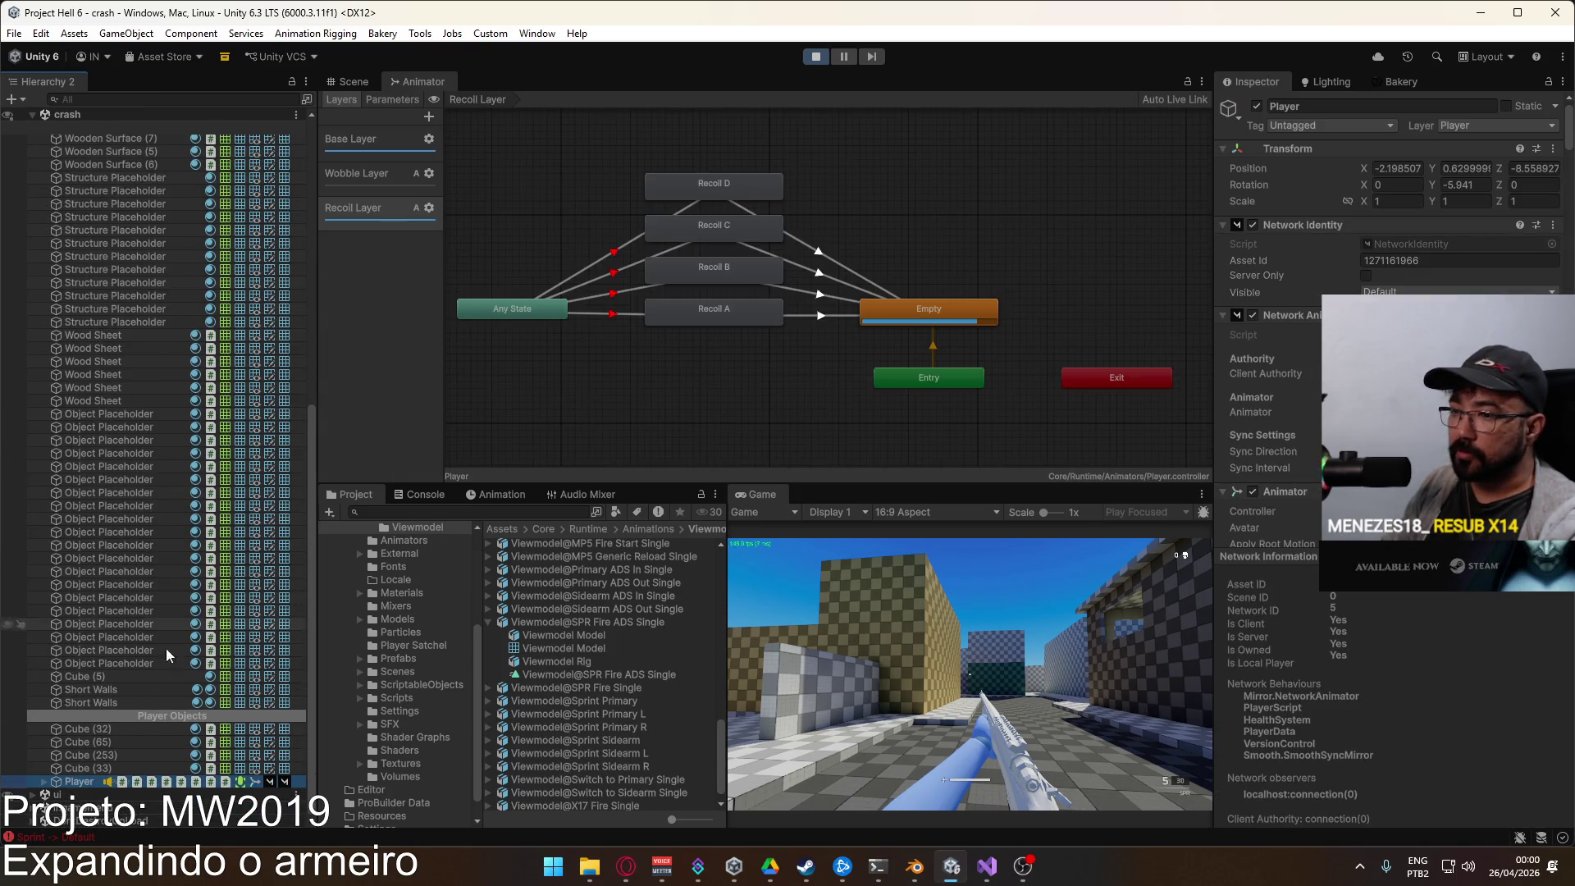
click(44, 781)
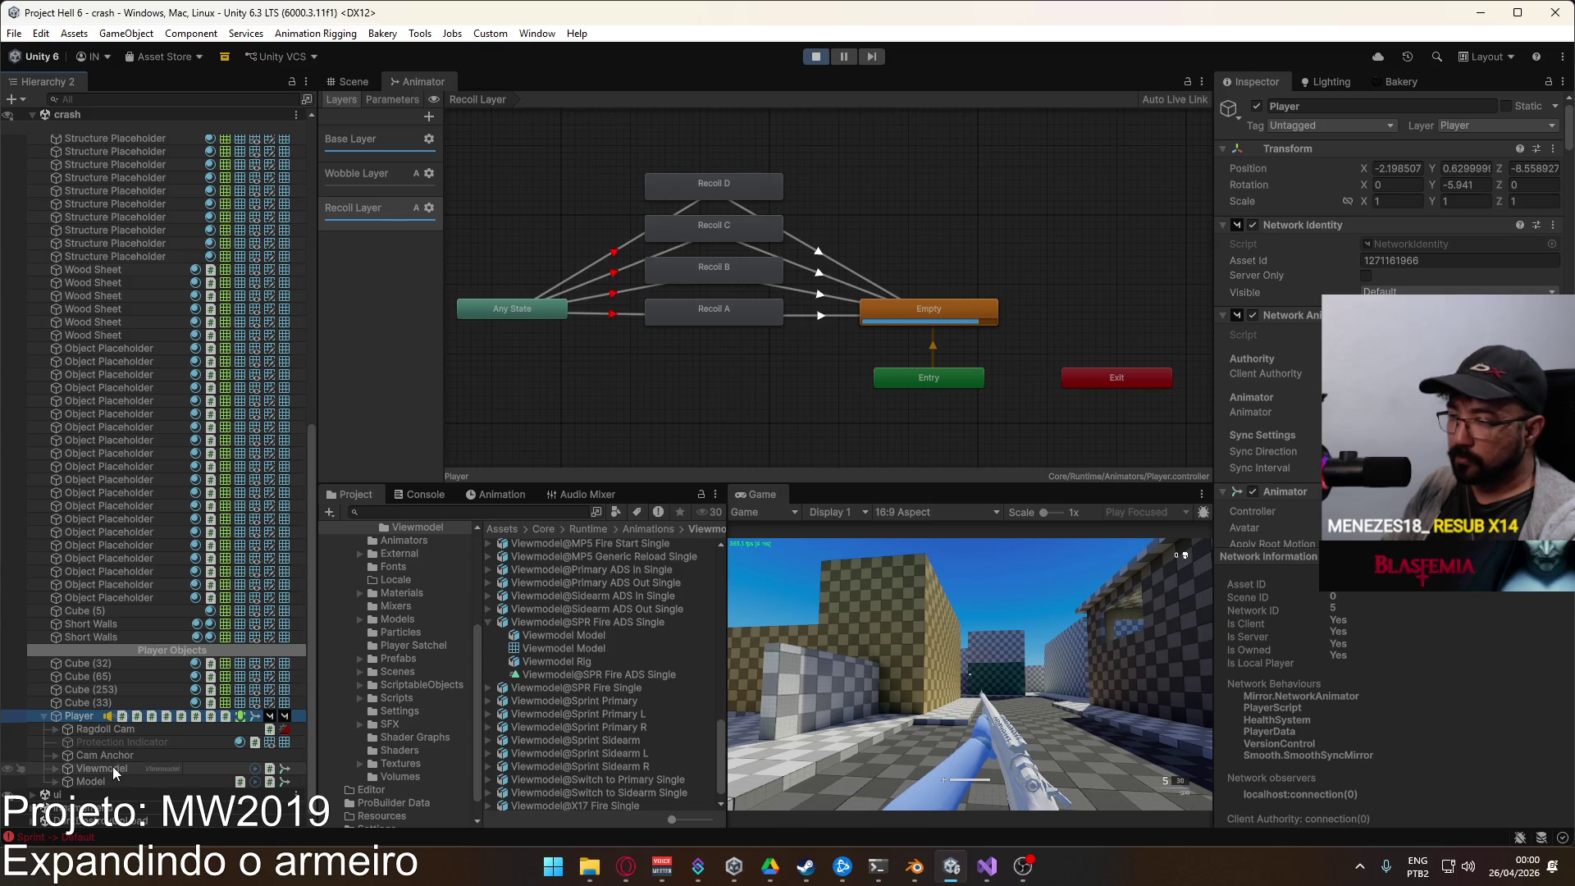
click(101, 768)
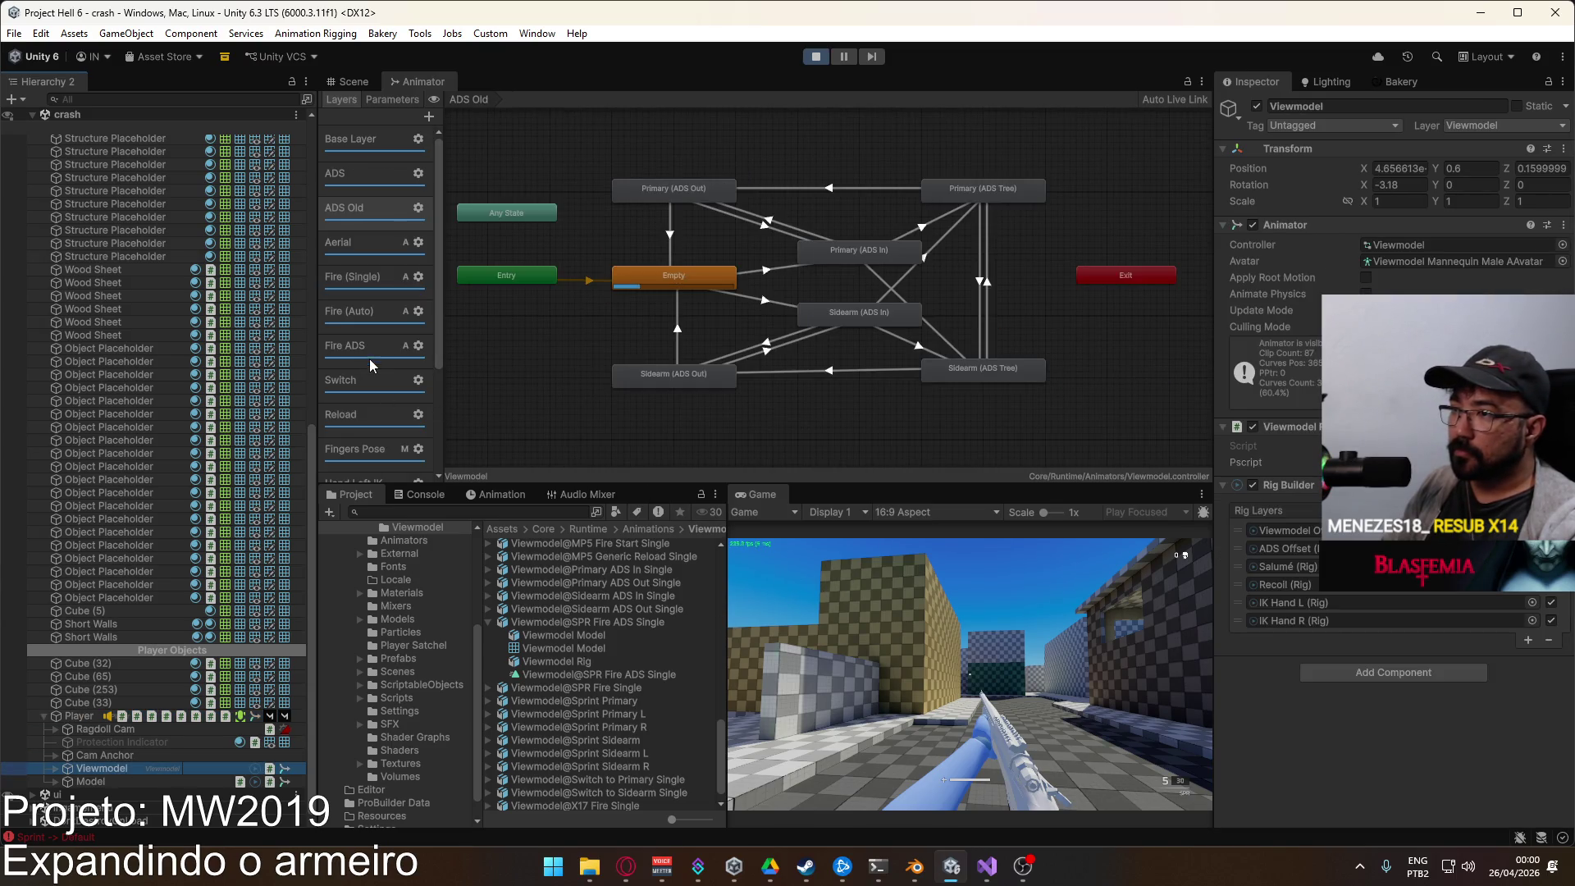
Step: Open the Fire (Single) layer and fire two shots from the rifle in-game
click(375, 283)
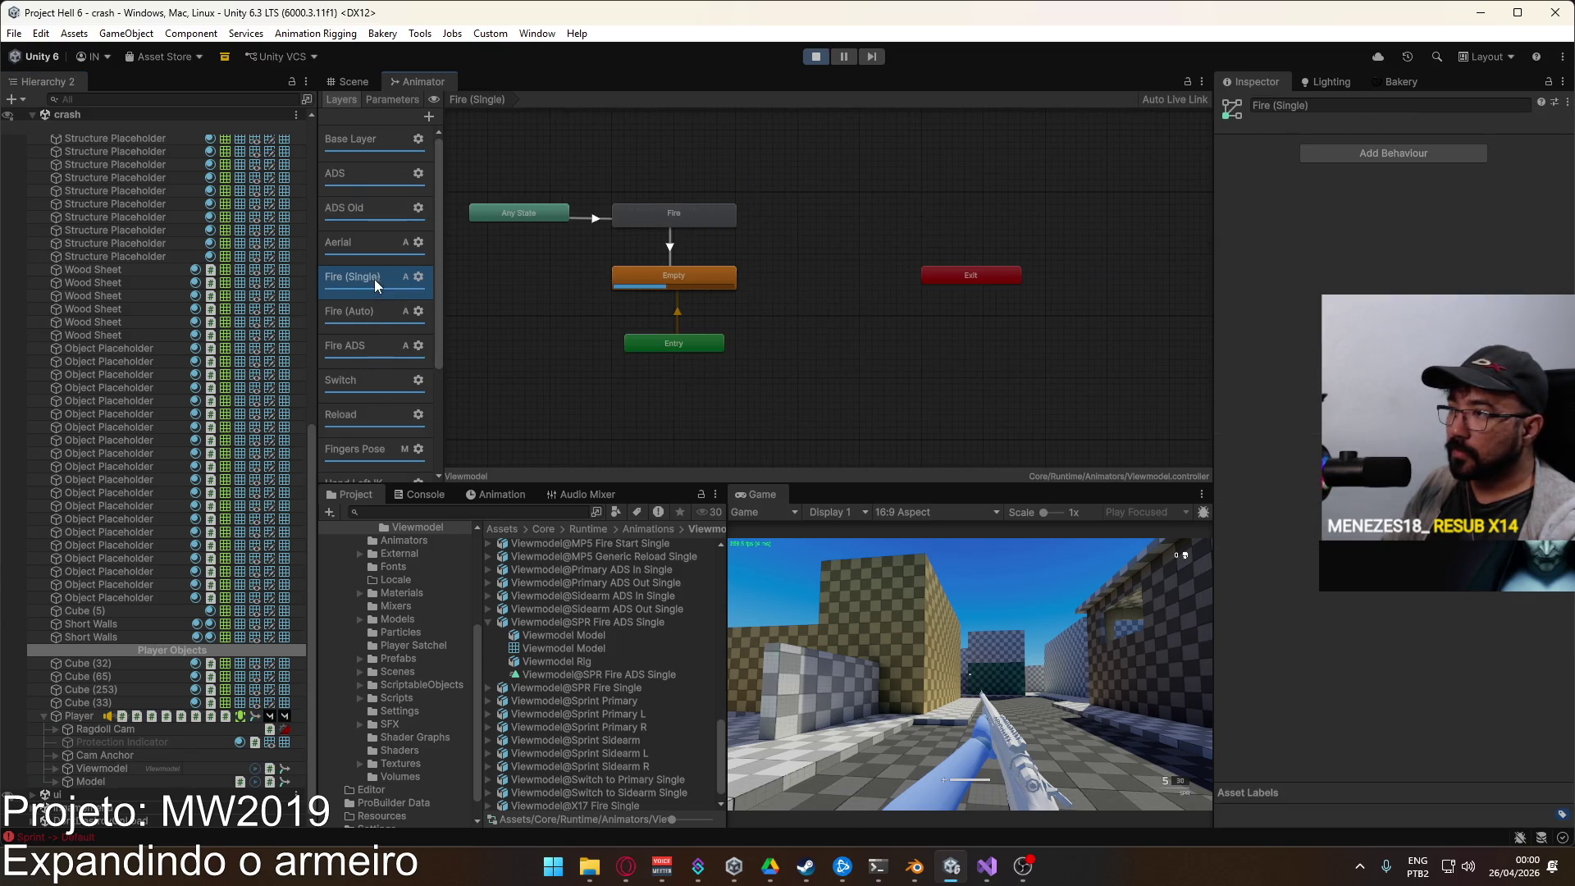
click(1004, 609)
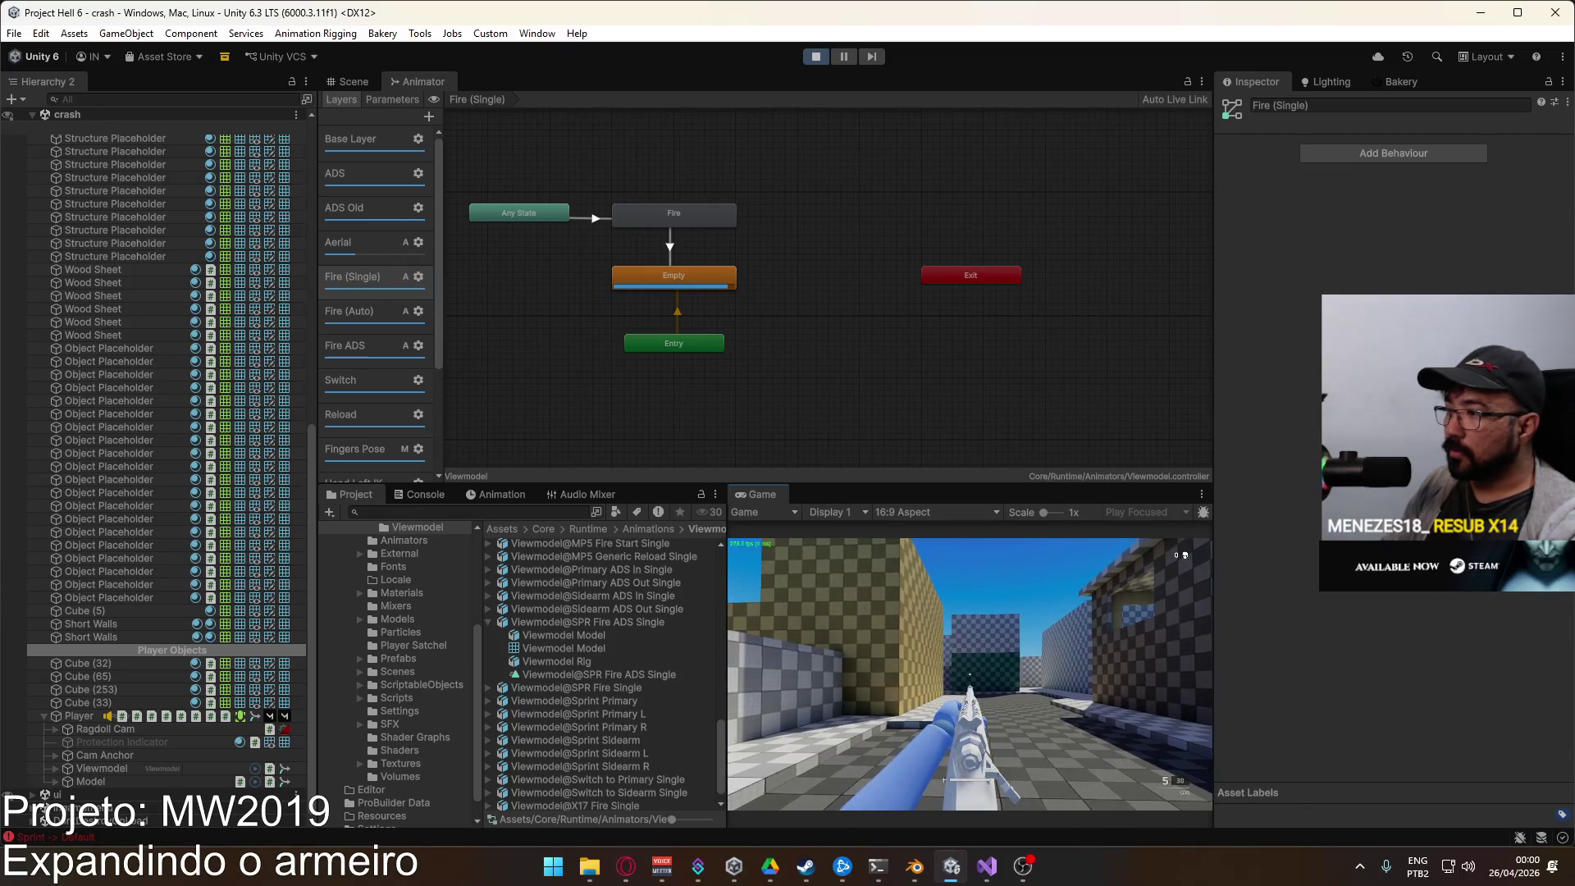
click(969, 674)
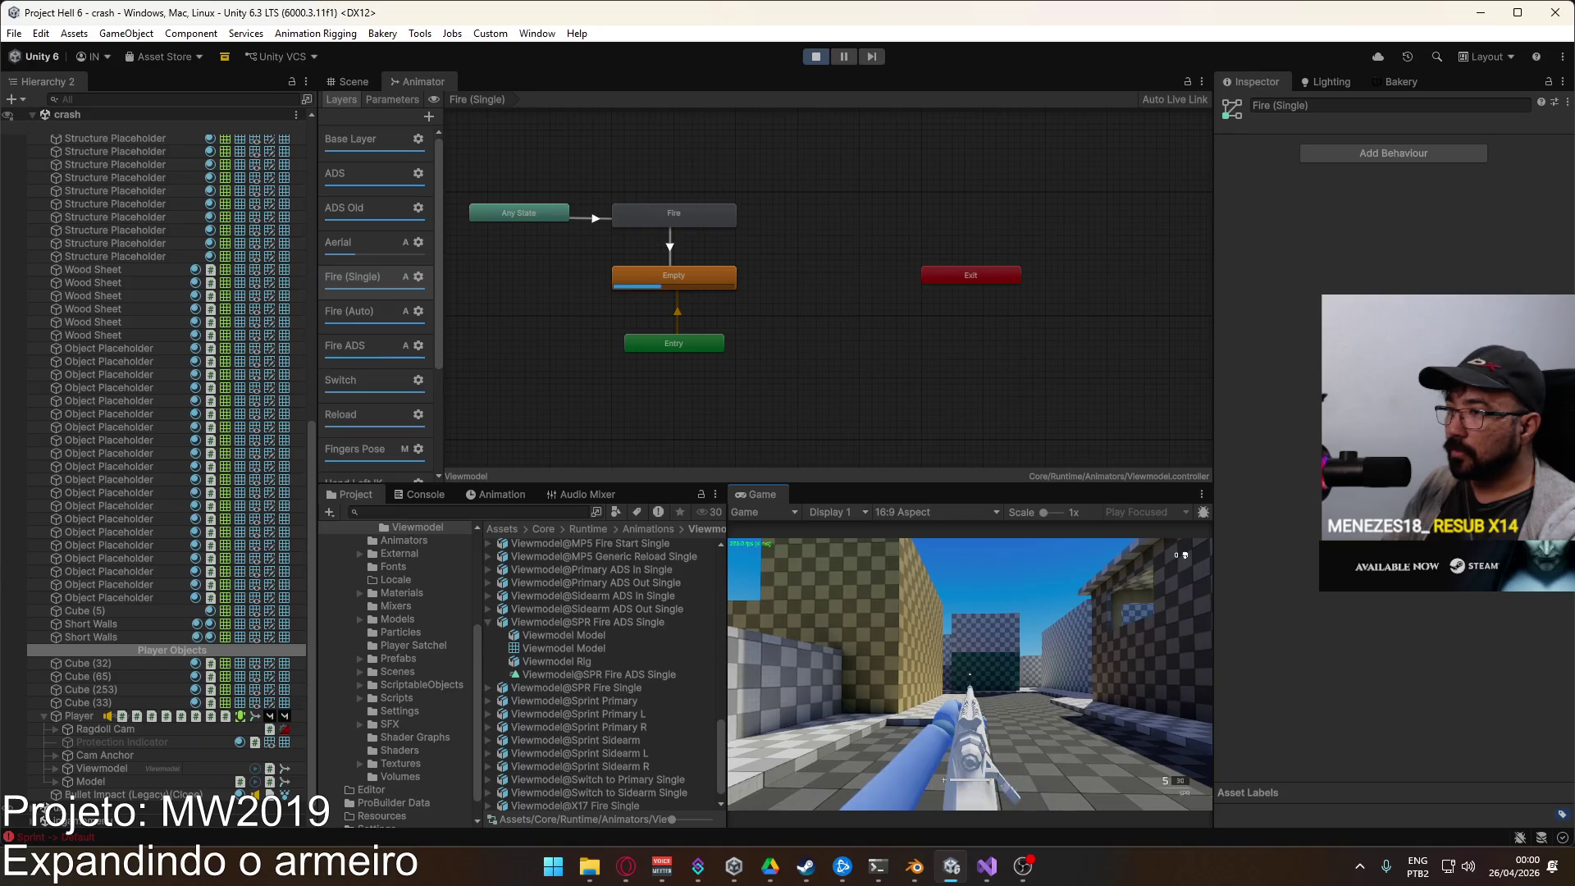
click(969, 674)
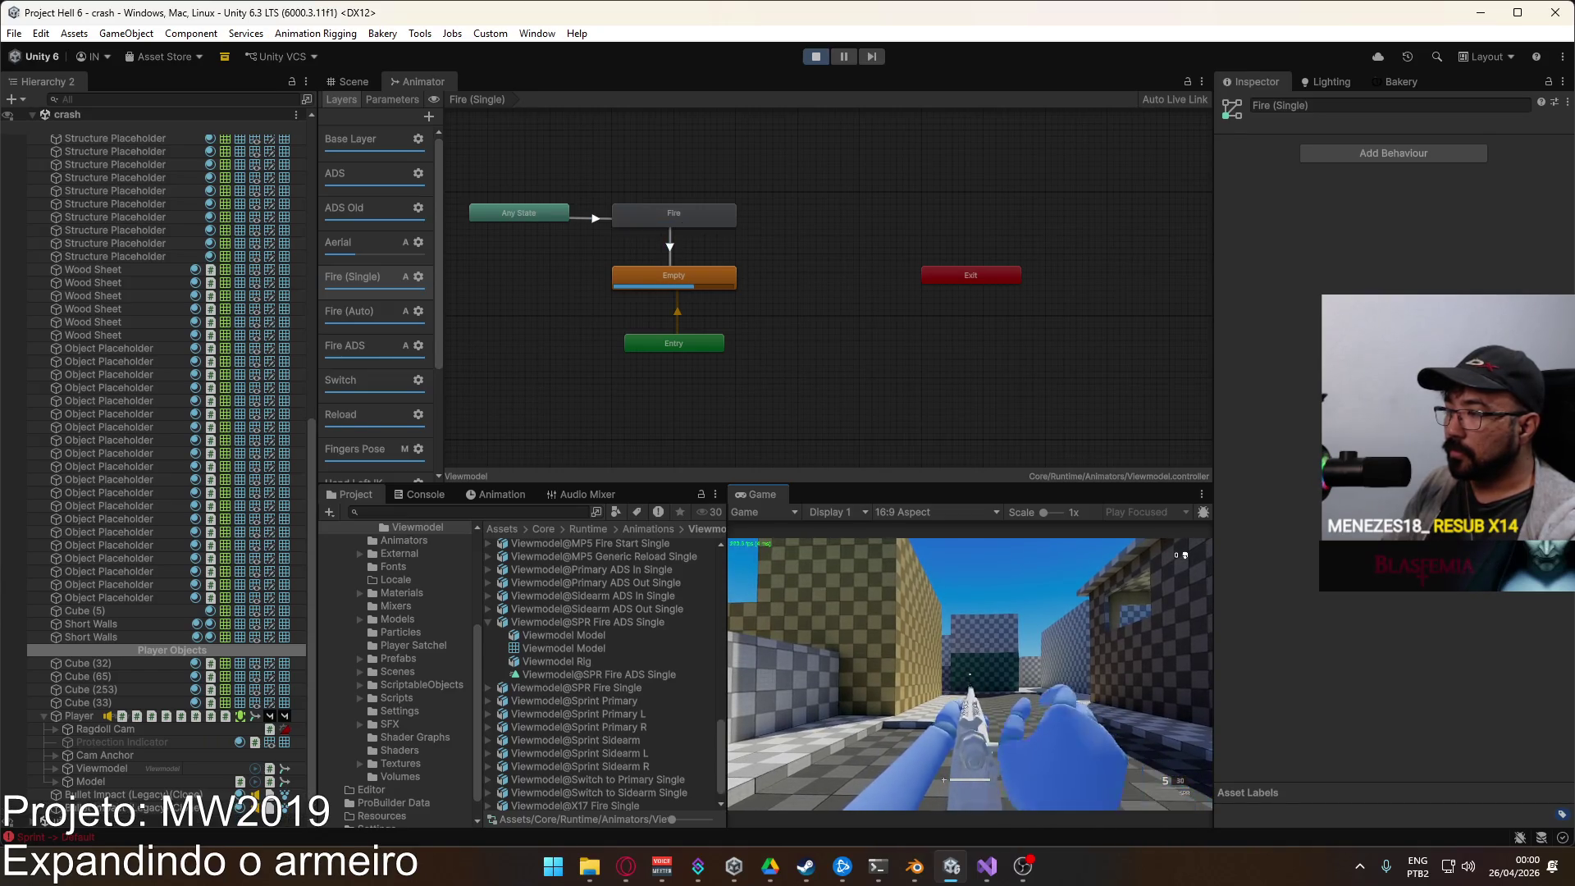
key(super)
Step: Open the Fire blend tree, confirming SPR Fire Single at weaponId threshold 8, then show Fire ADS
click(715, 214)
double_click(716, 214)
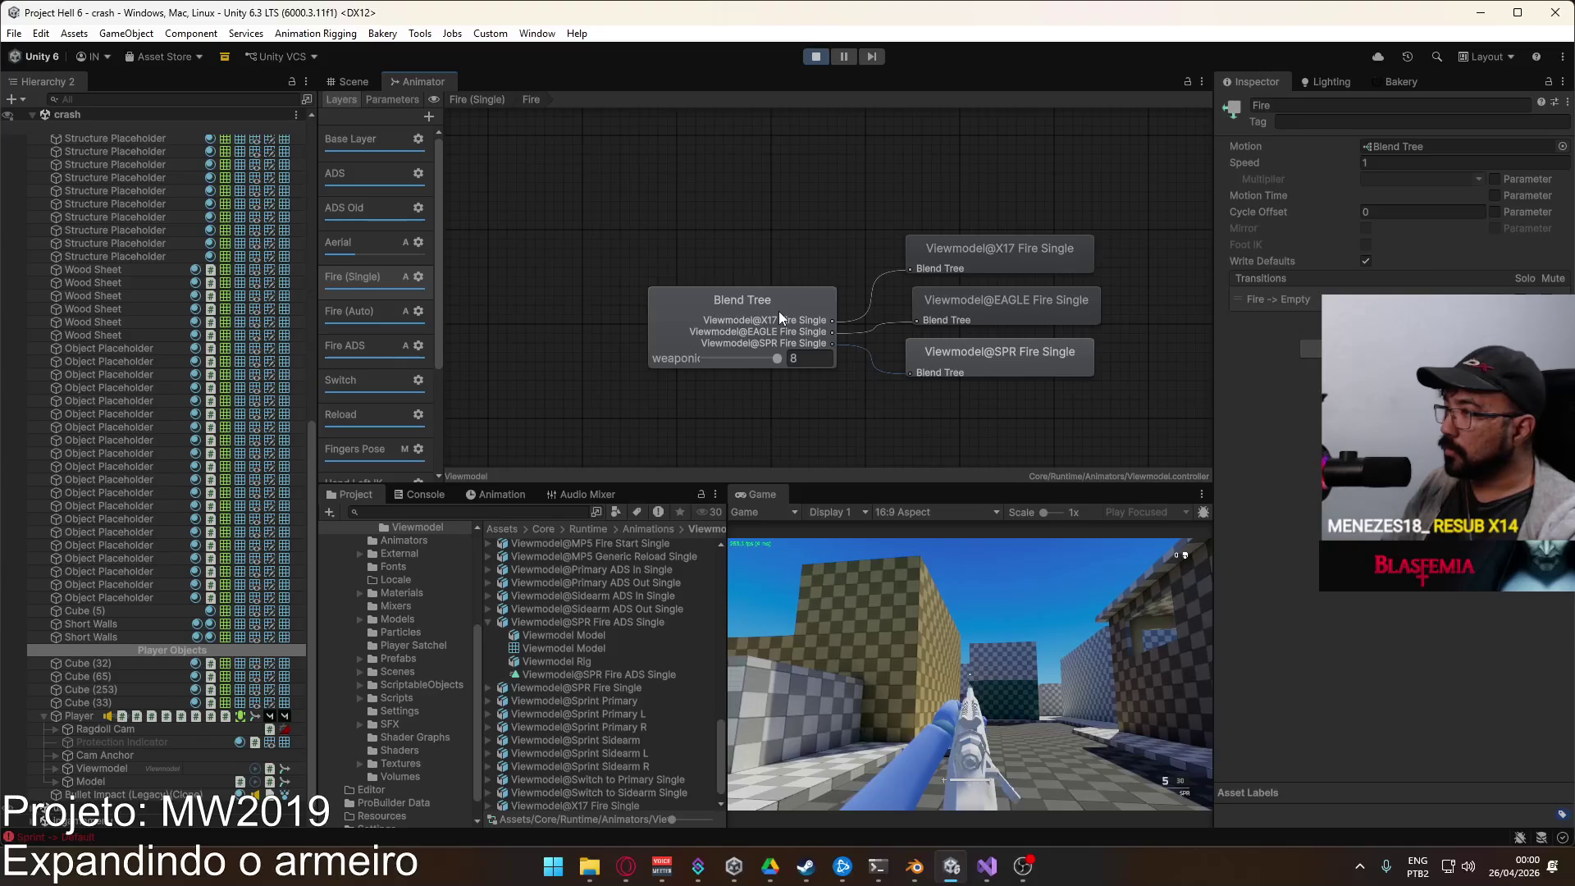
click(1036, 371)
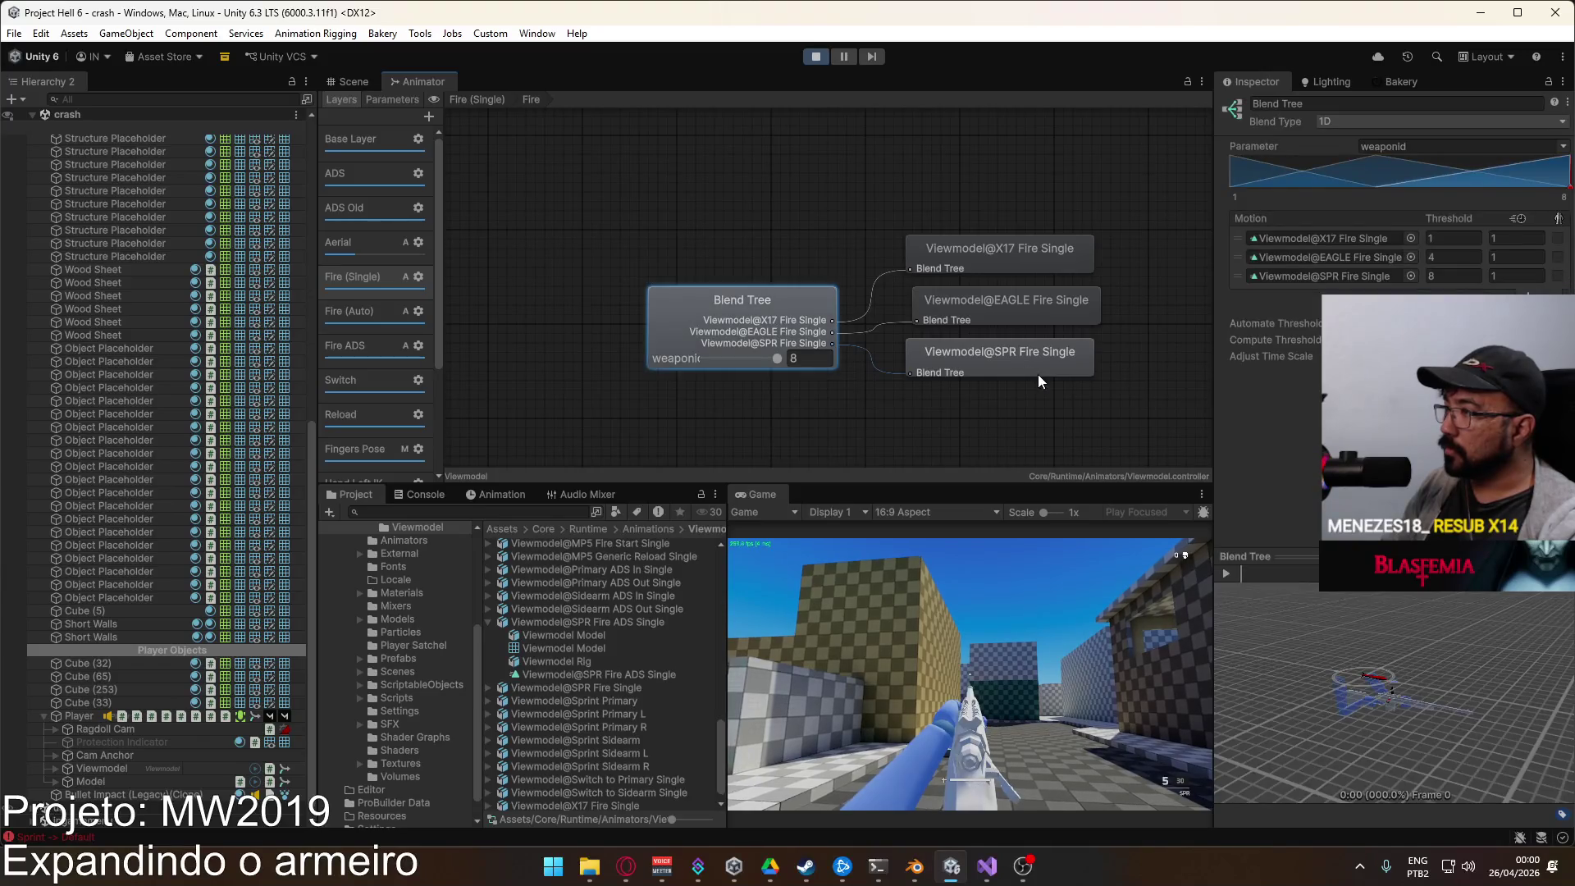
click(767, 304)
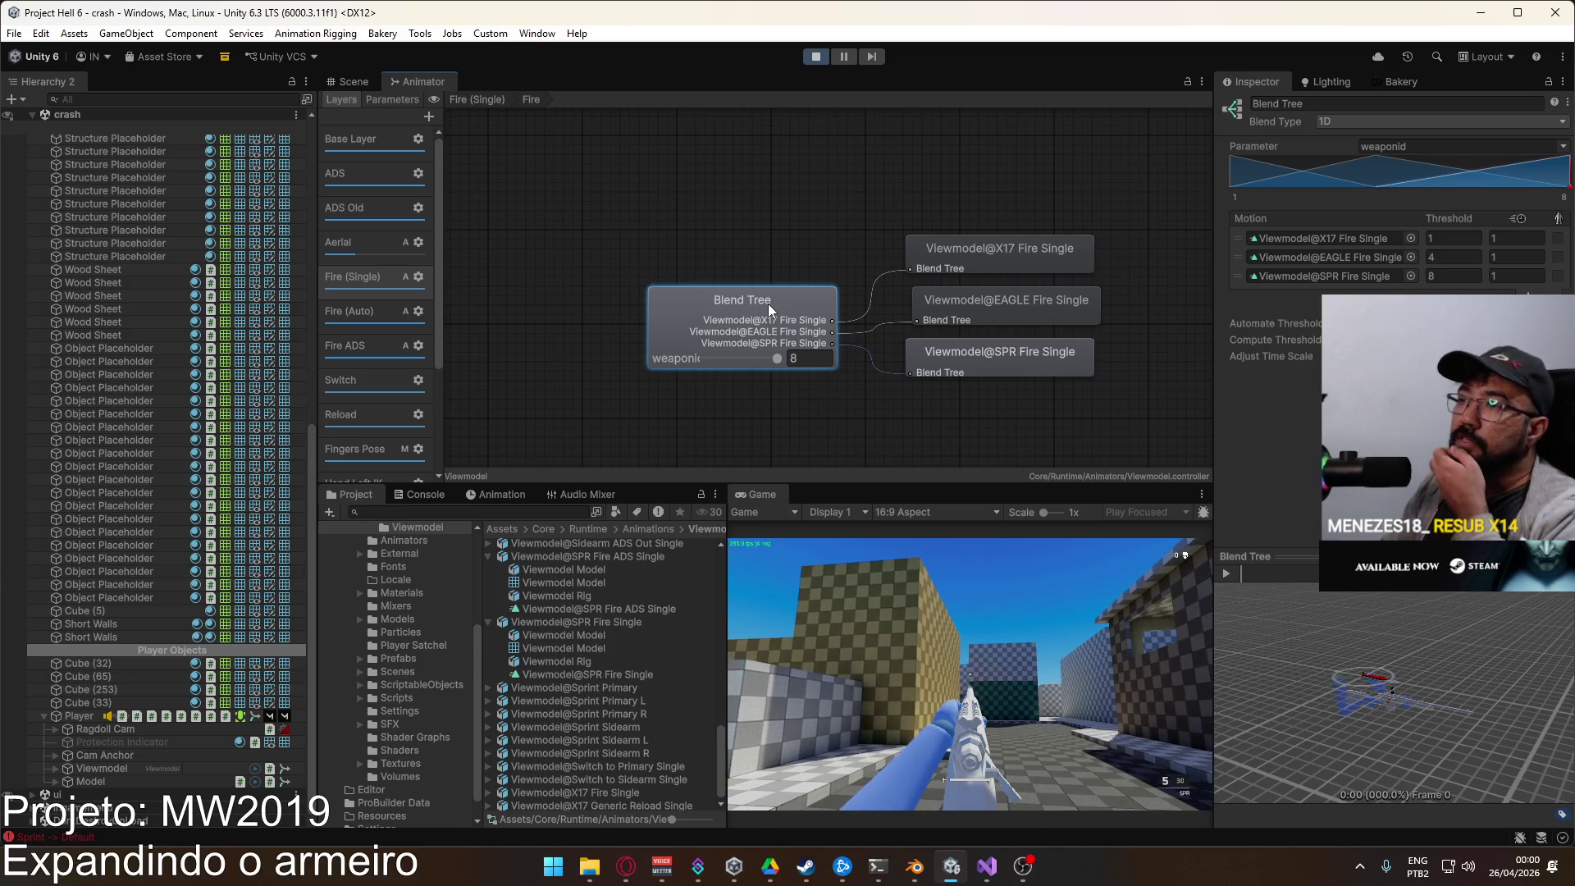
click(346, 354)
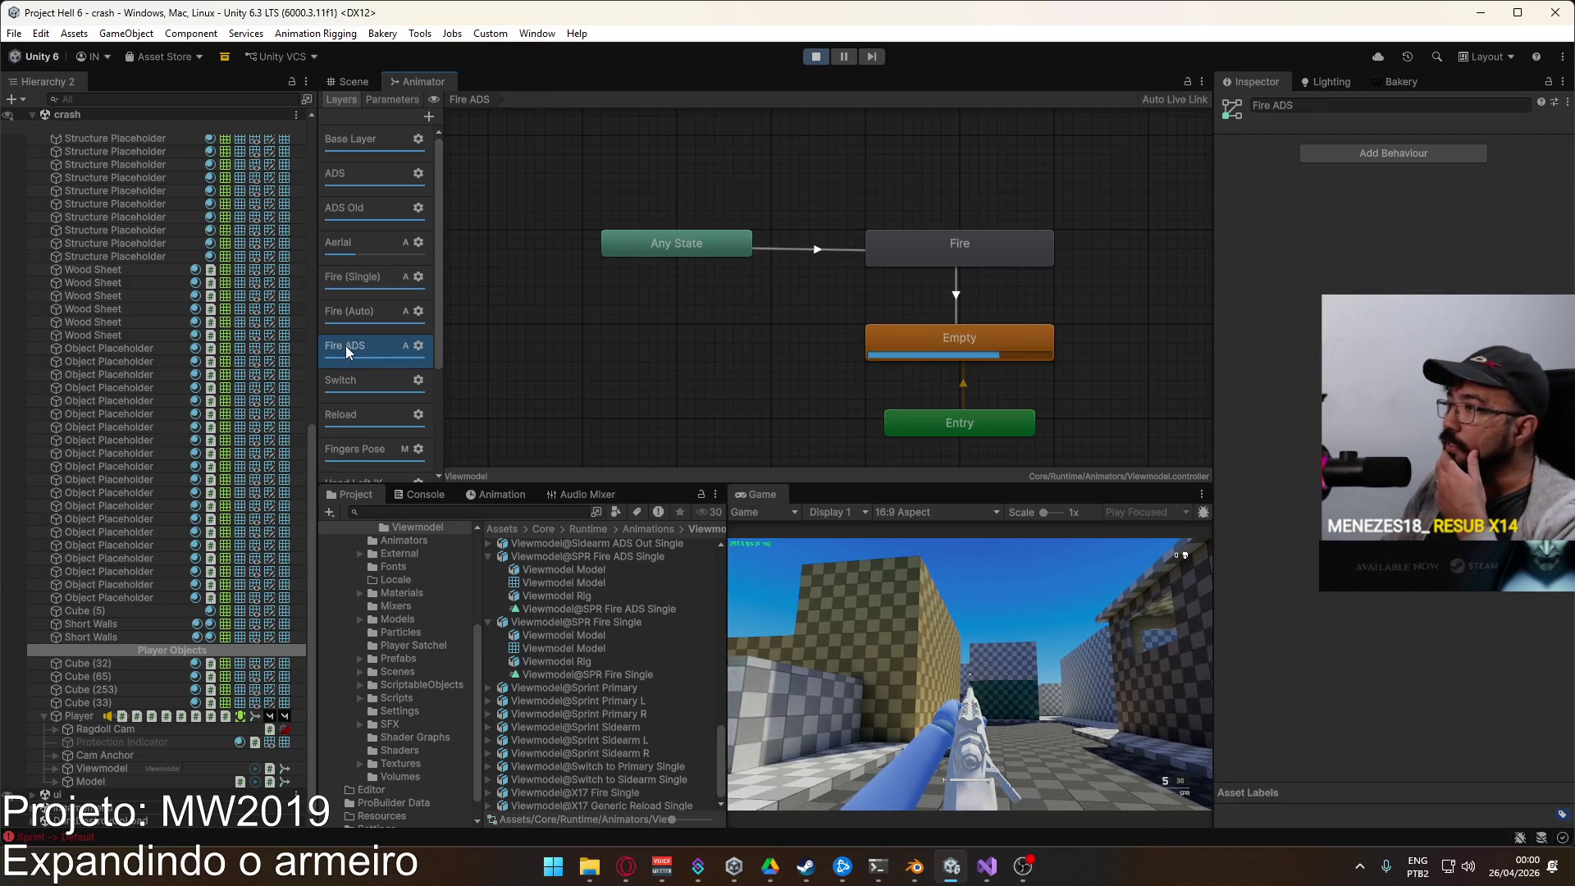
Step: Inspect the Fire ADS layer's Any State to Fire transition and return to its state graph
click(824, 246)
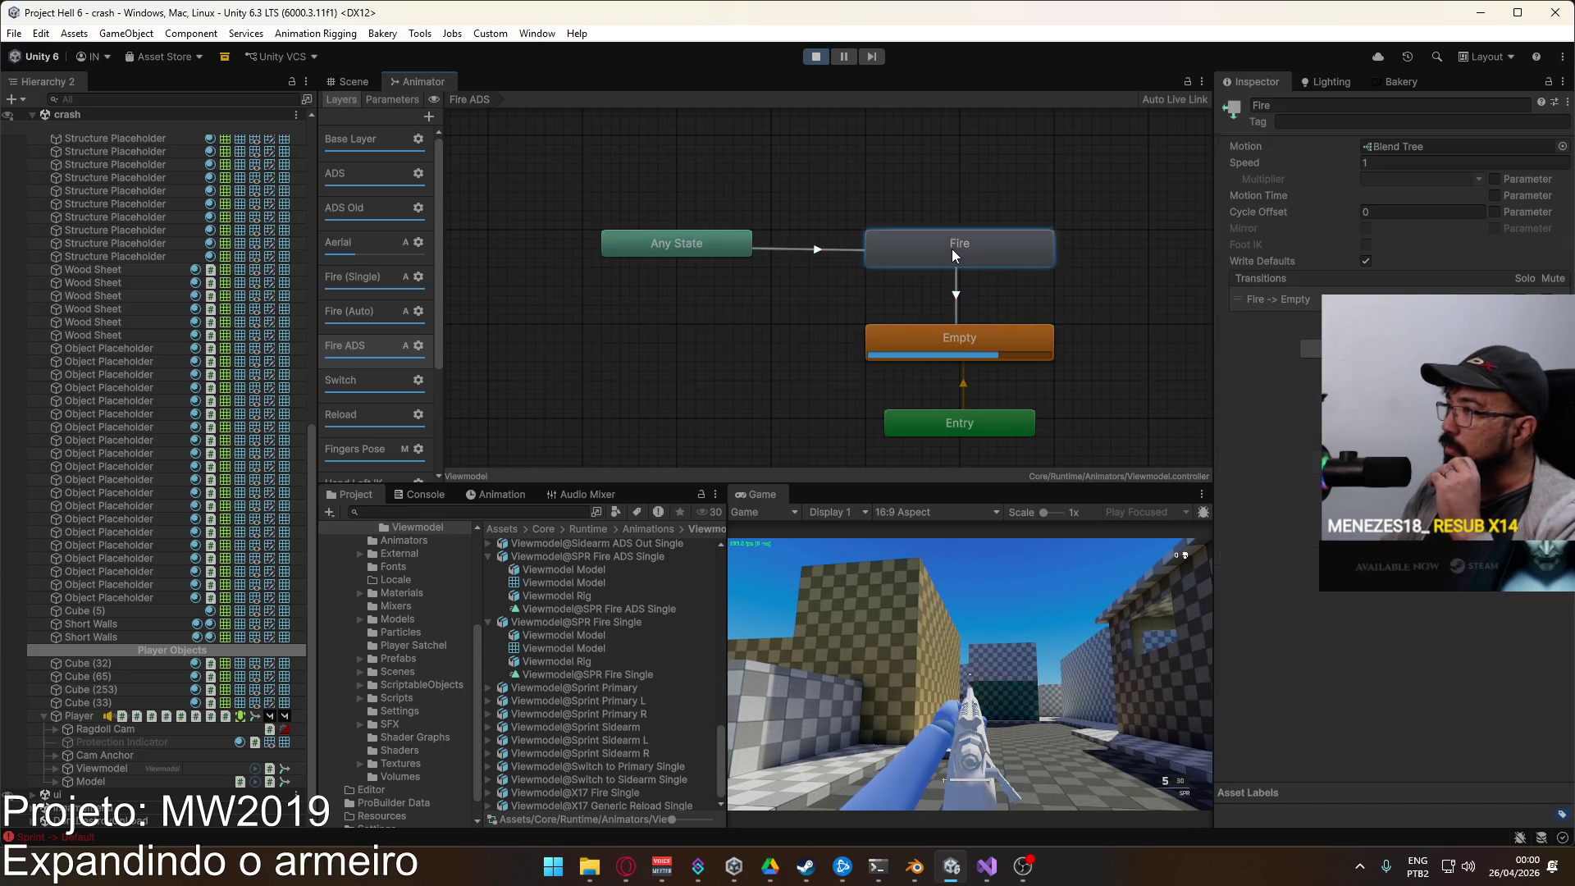
double_click(951, 249)
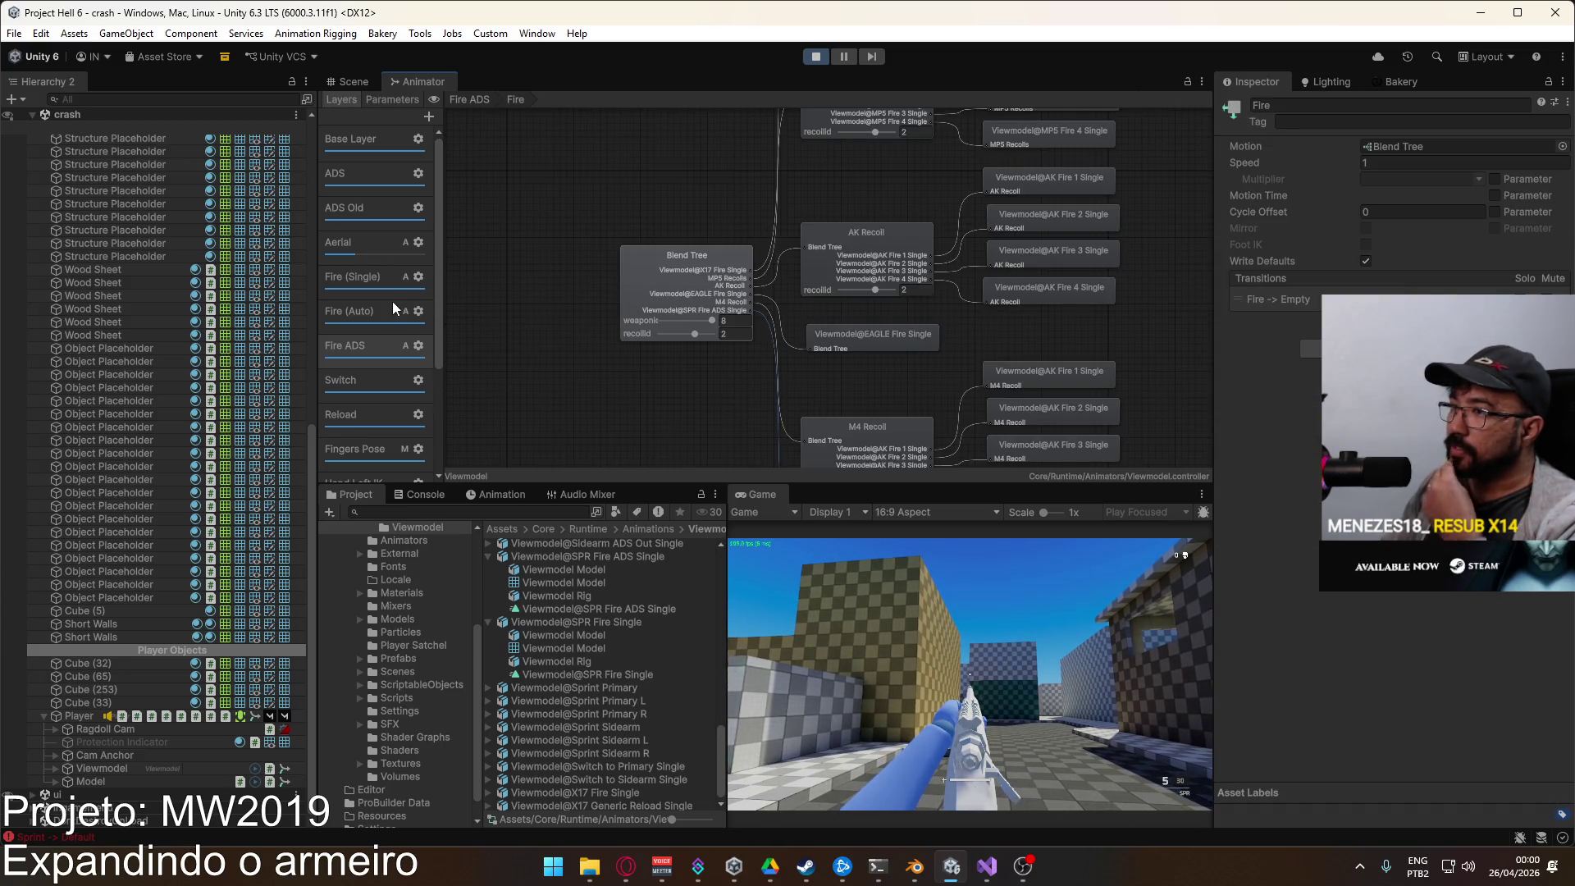
click(375, 284)
click(380, 344)
click(376, 339)
key(Escape)
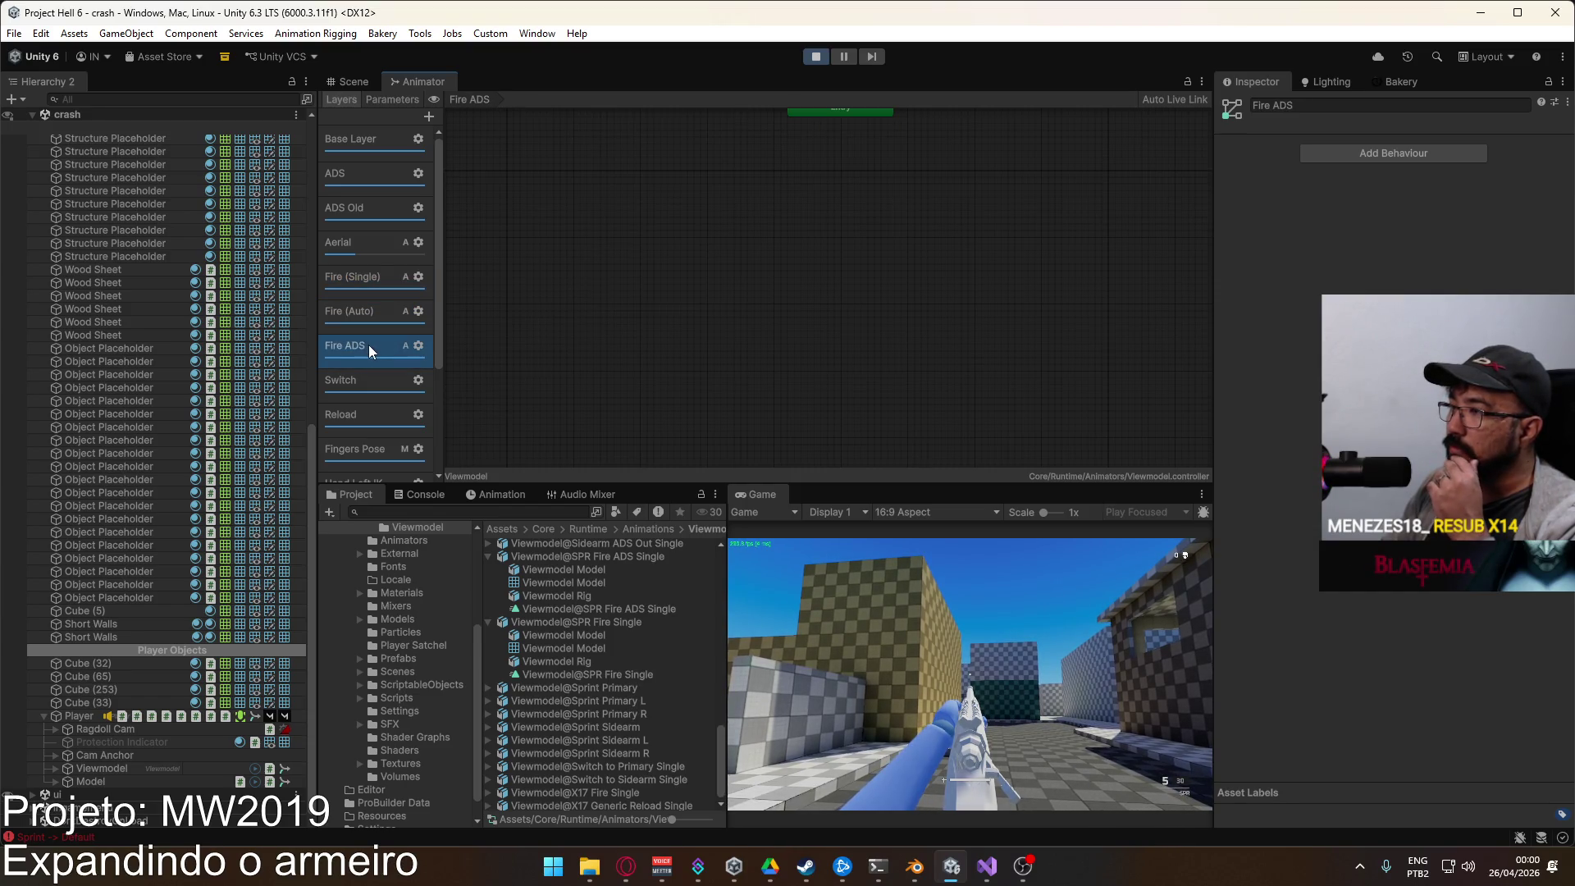
click(972, 670)
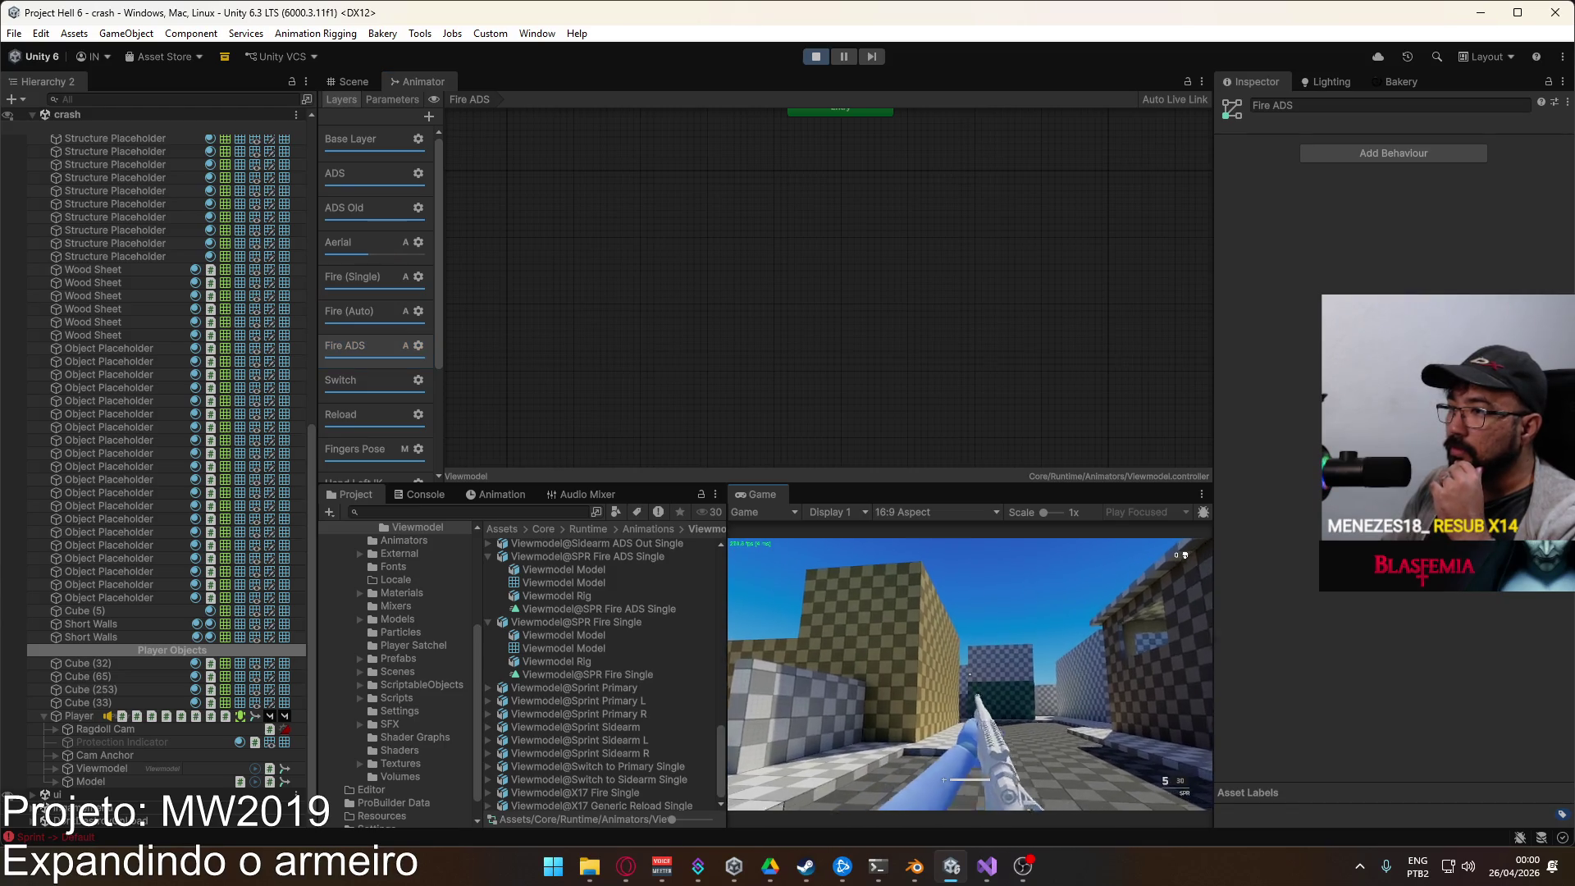
key(super)
click(370, 346)
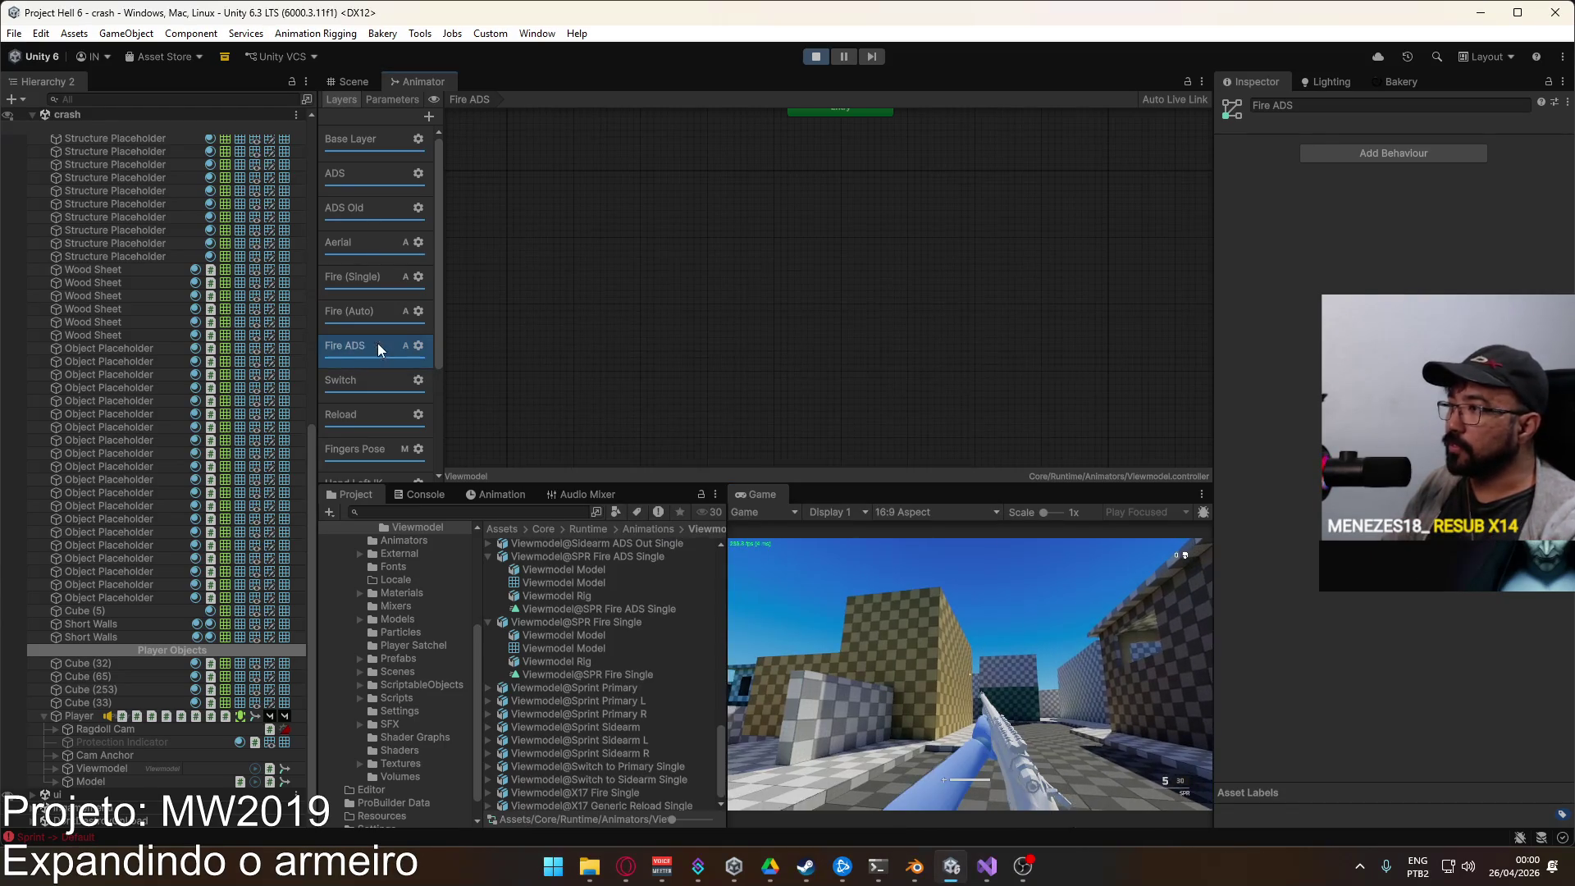
click(396, 343)
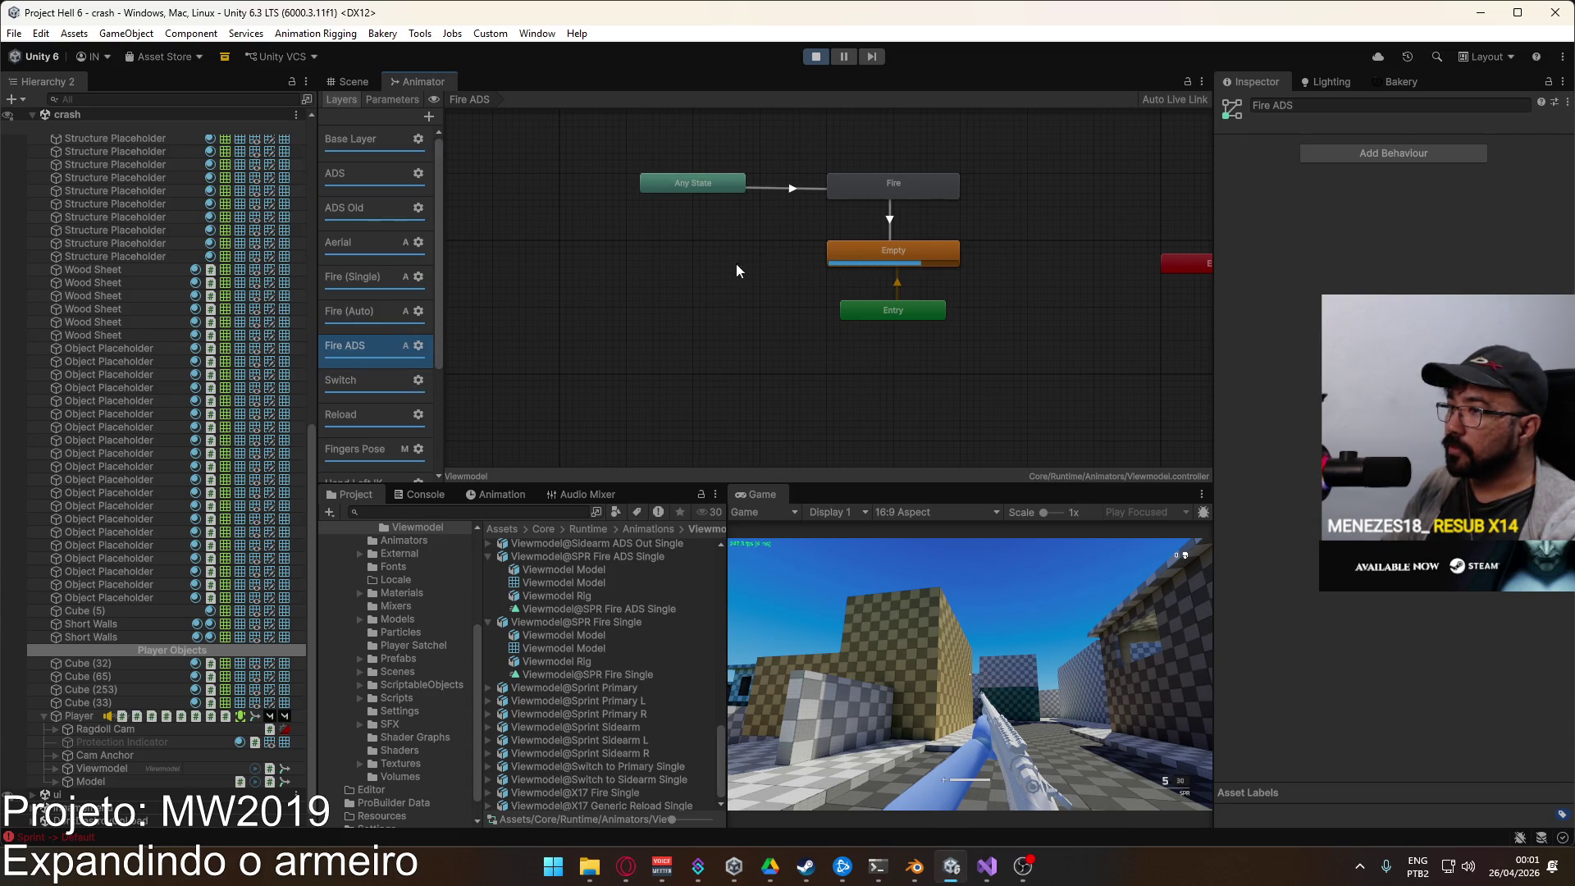
Step: Open the Fire blend tree and ping the Viewmodel@SPR Fire ADS Single clip from its last Motion field
double_click(888, 193)
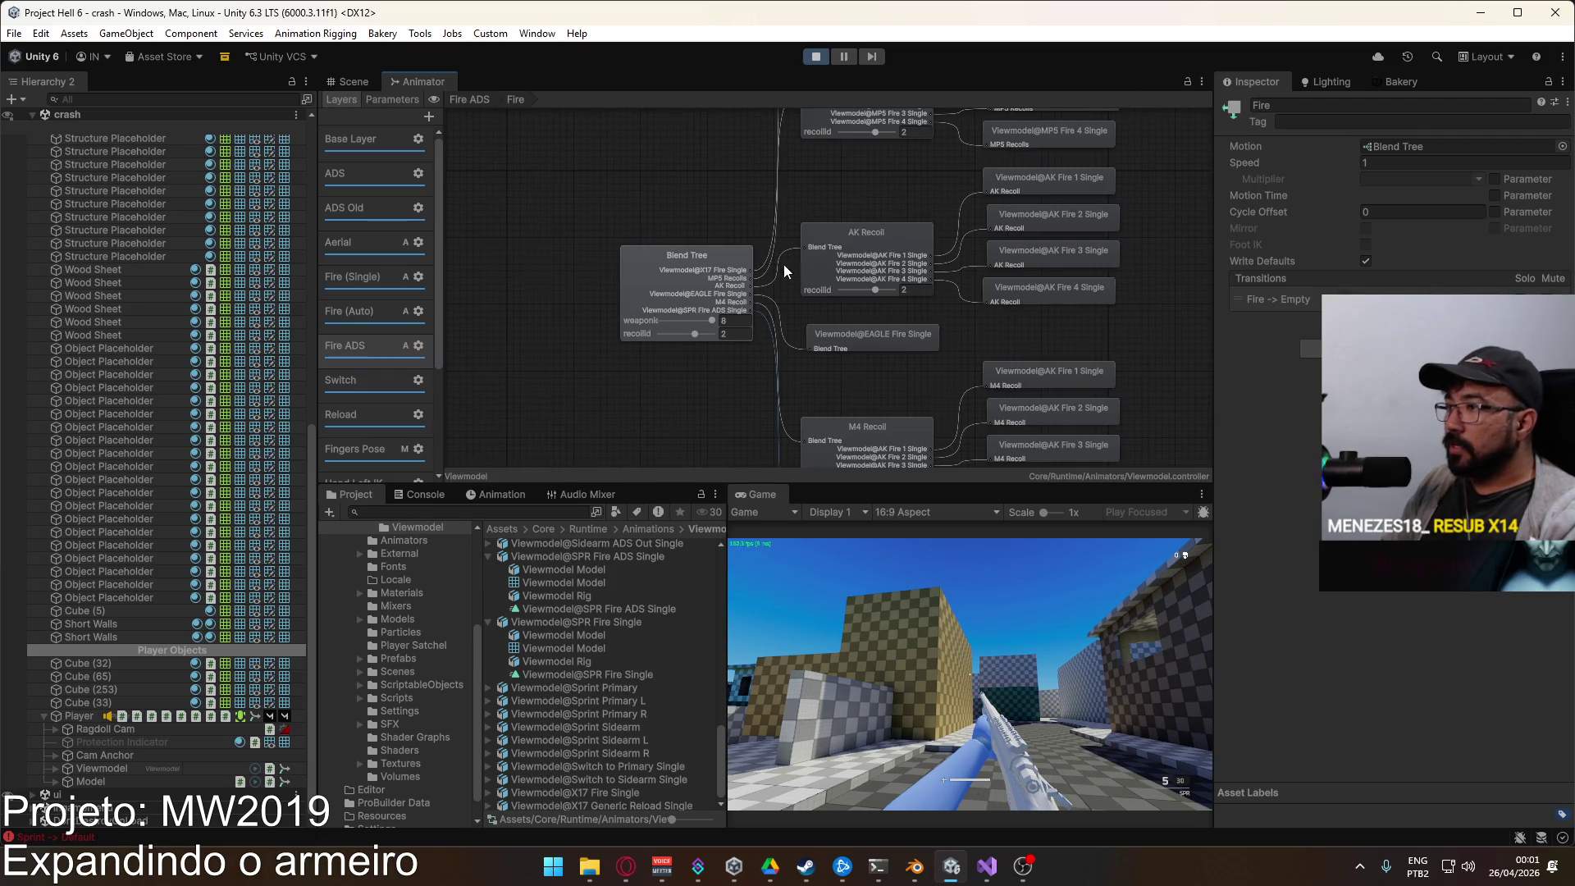
mouse_move(792, 328)
mouse_down()
mouse_move(807, 121)
mouse_move(791, 215)
mouse_up()
key(a)
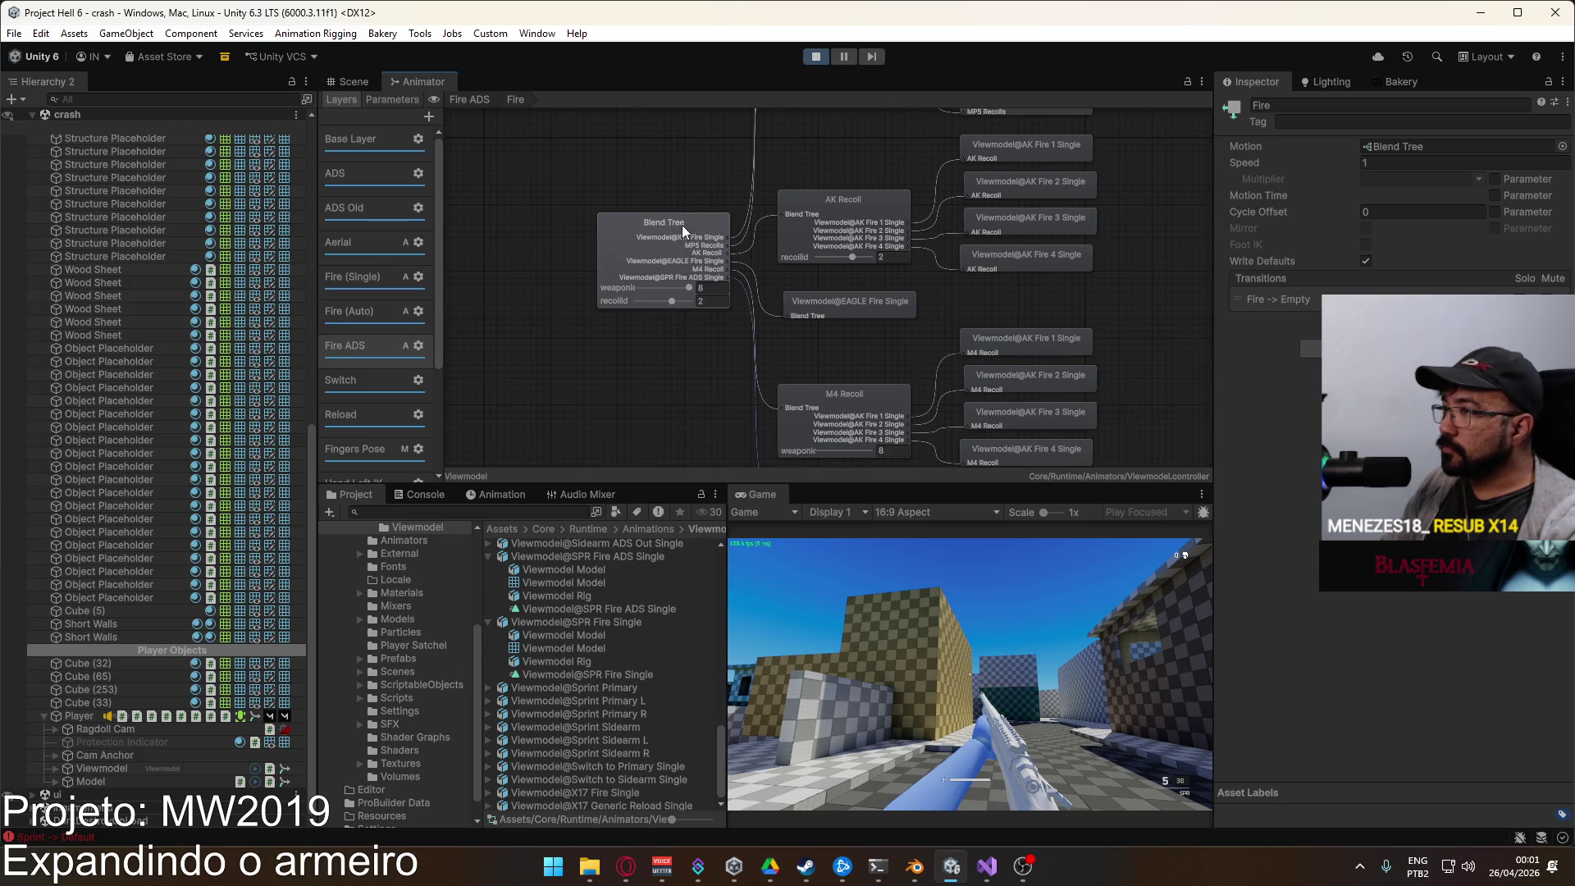
click(681, 224)
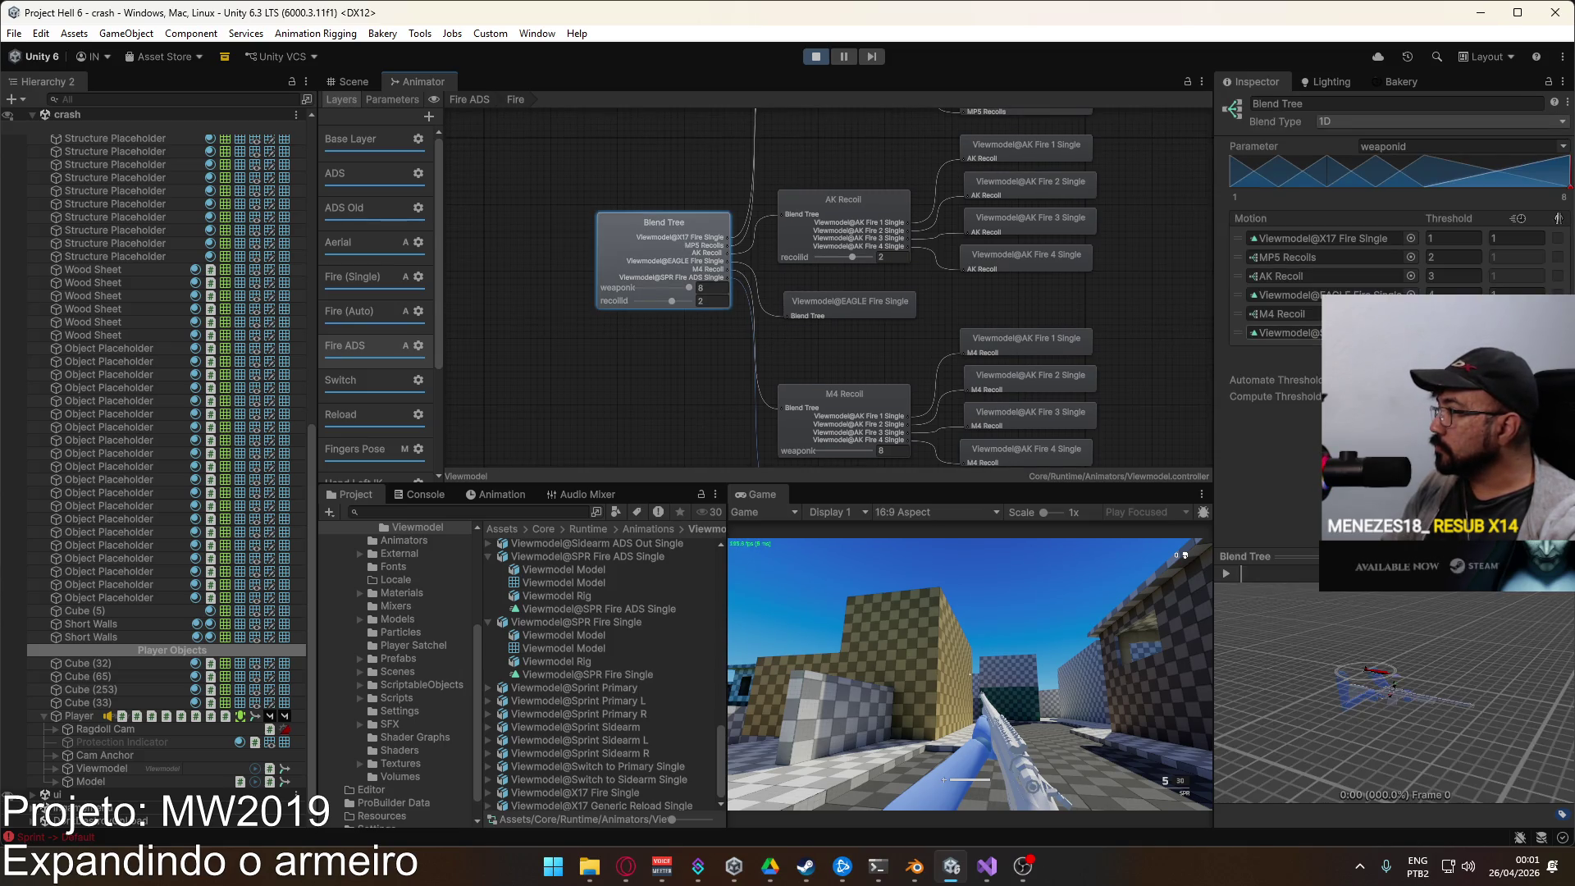
click(1284, 333)
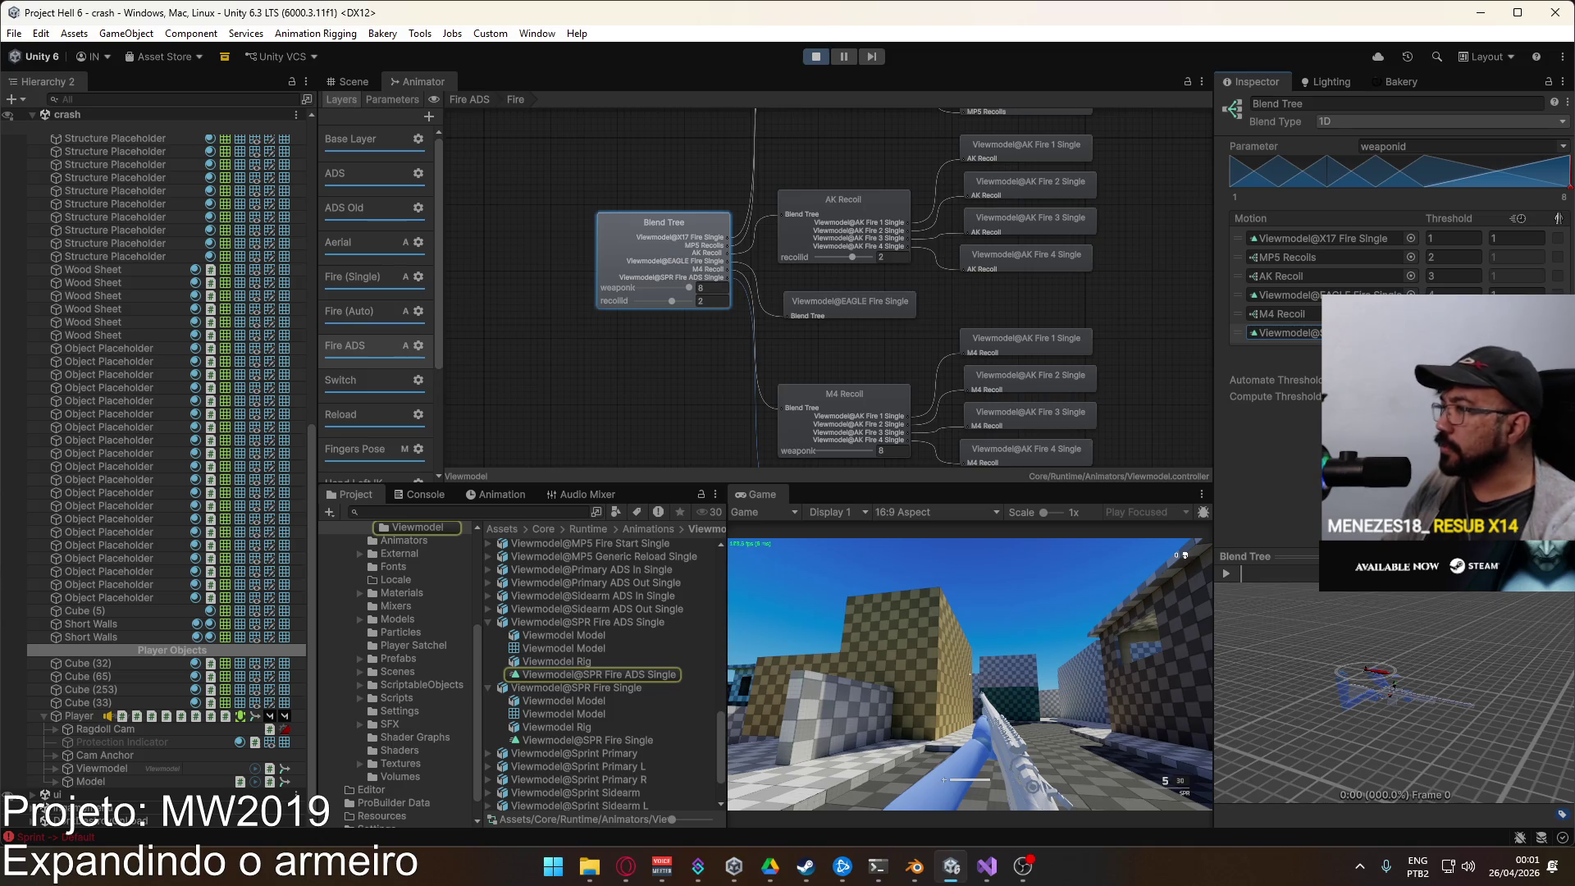
Step: Select the Fire (Single) layer, frame its graph, and inspect the fire-triggered AnyState -> Fire transition
click(362, 283)
click(419, 281)
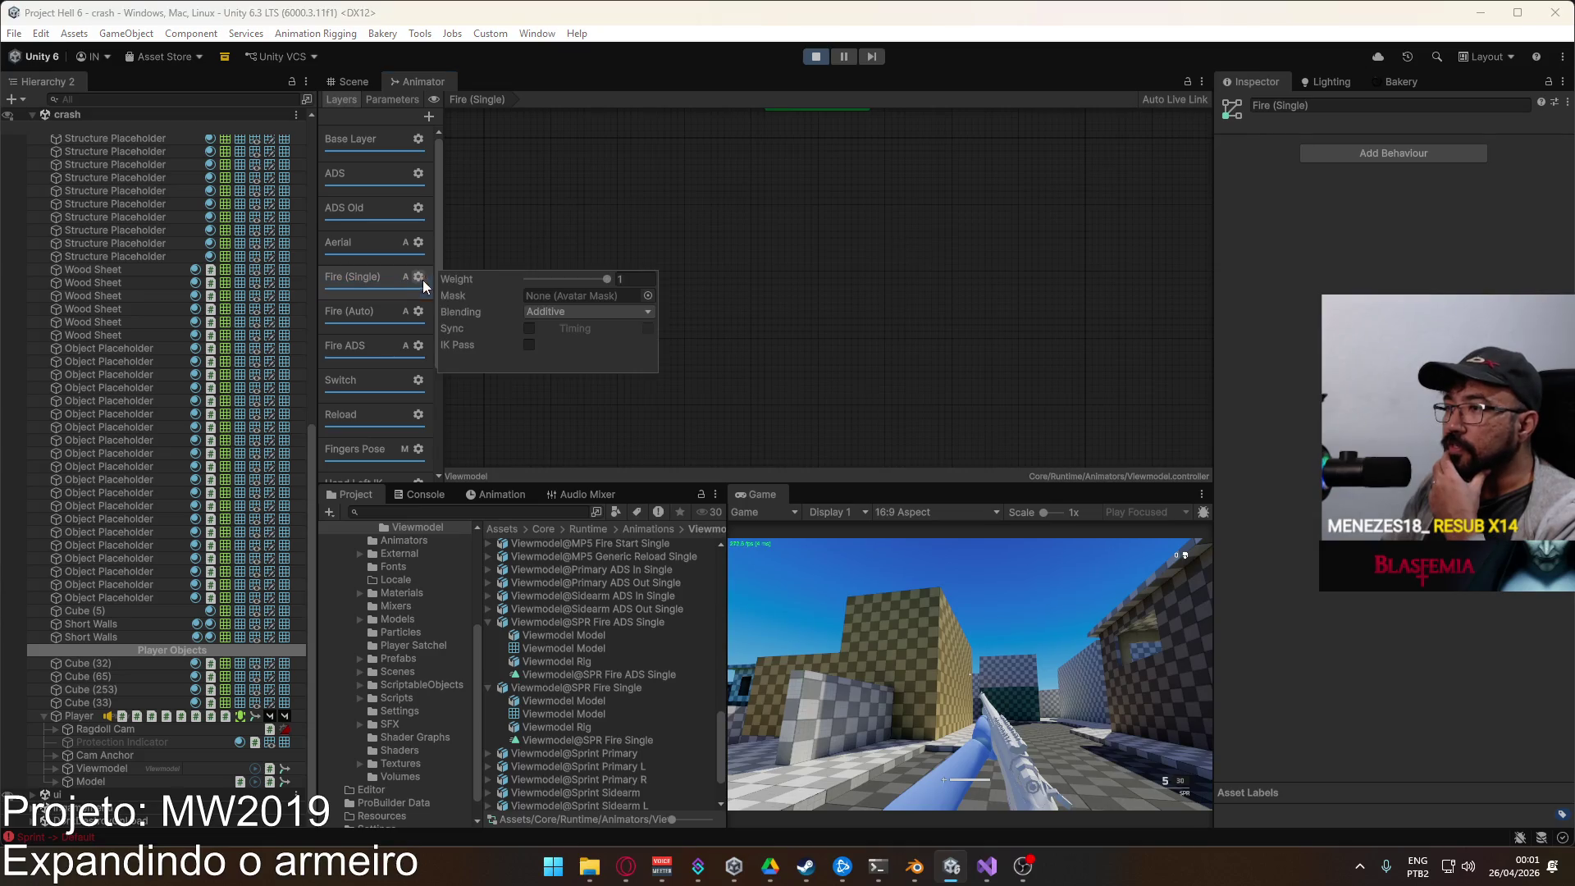
click(385, 262)
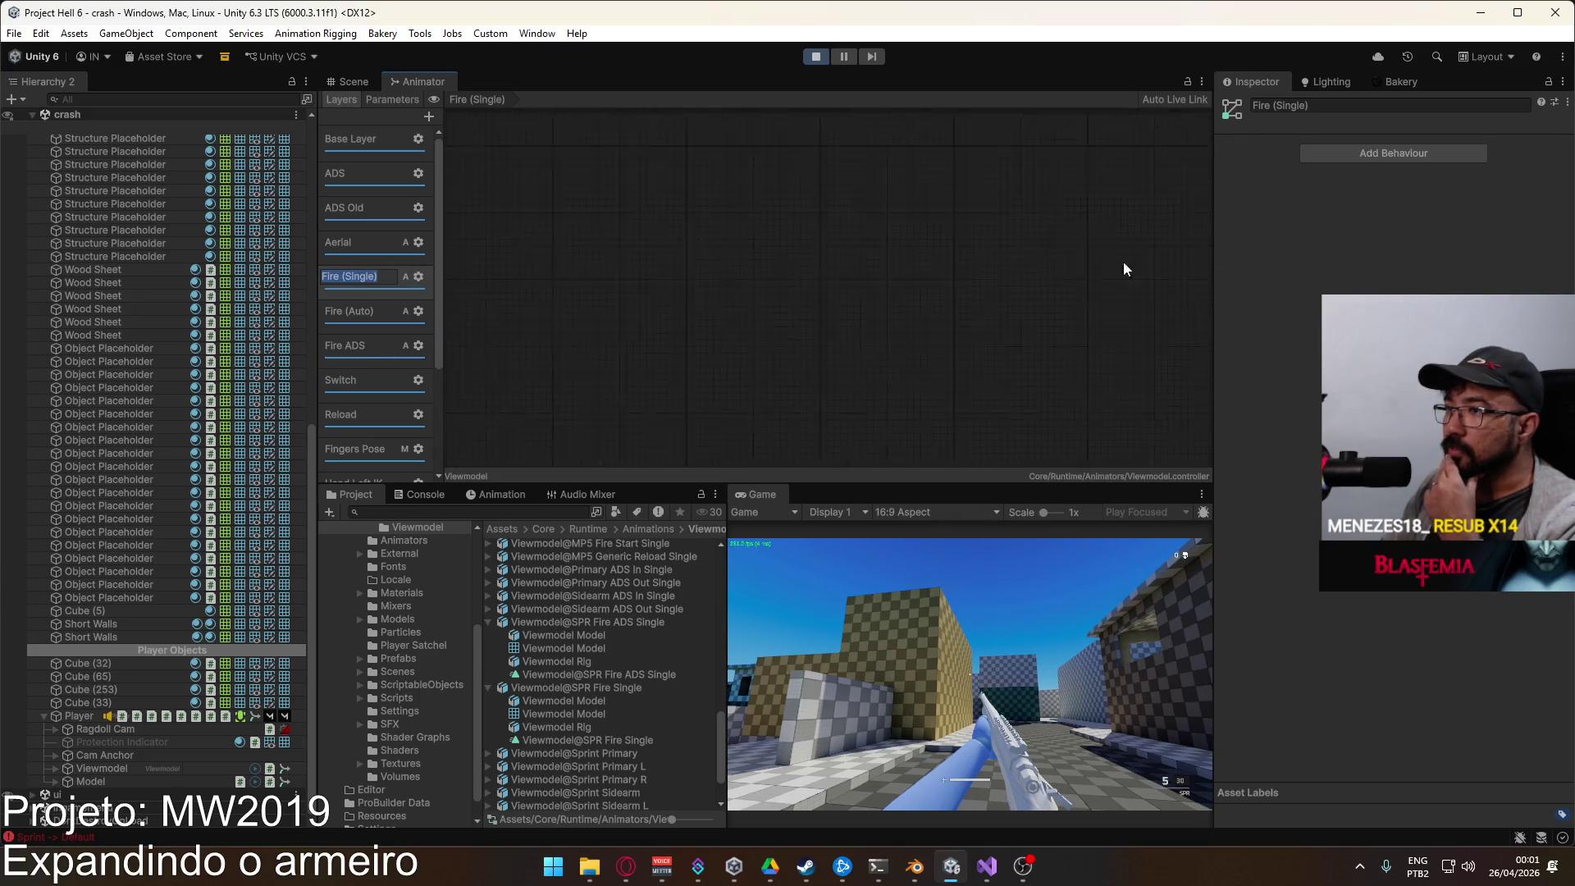
click(703, 246)
key(a)
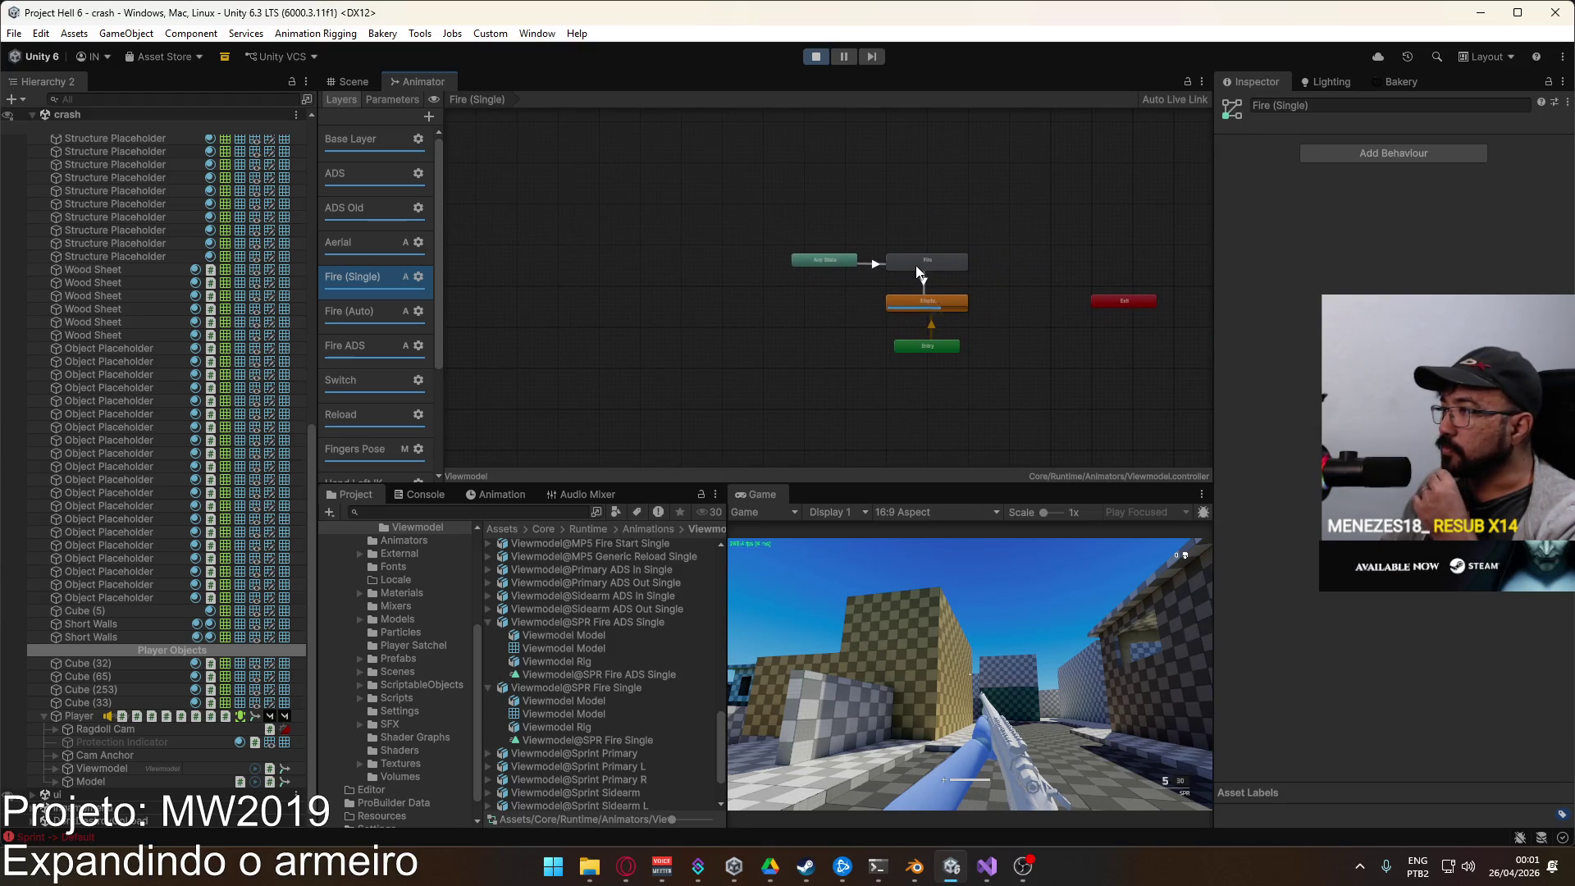
click(876, 264)
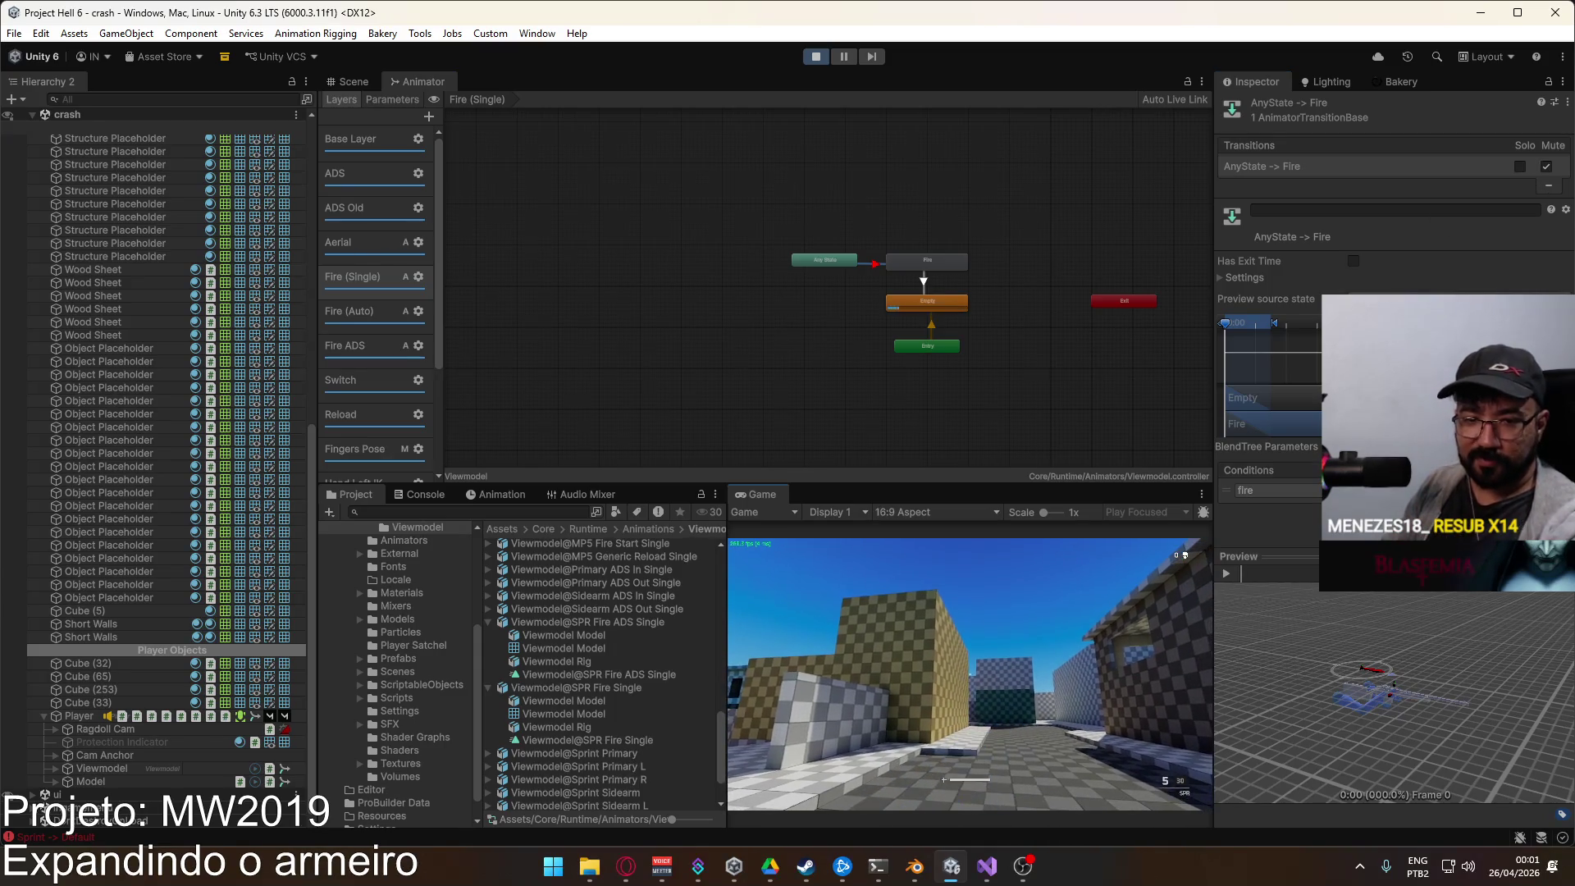
key(1)
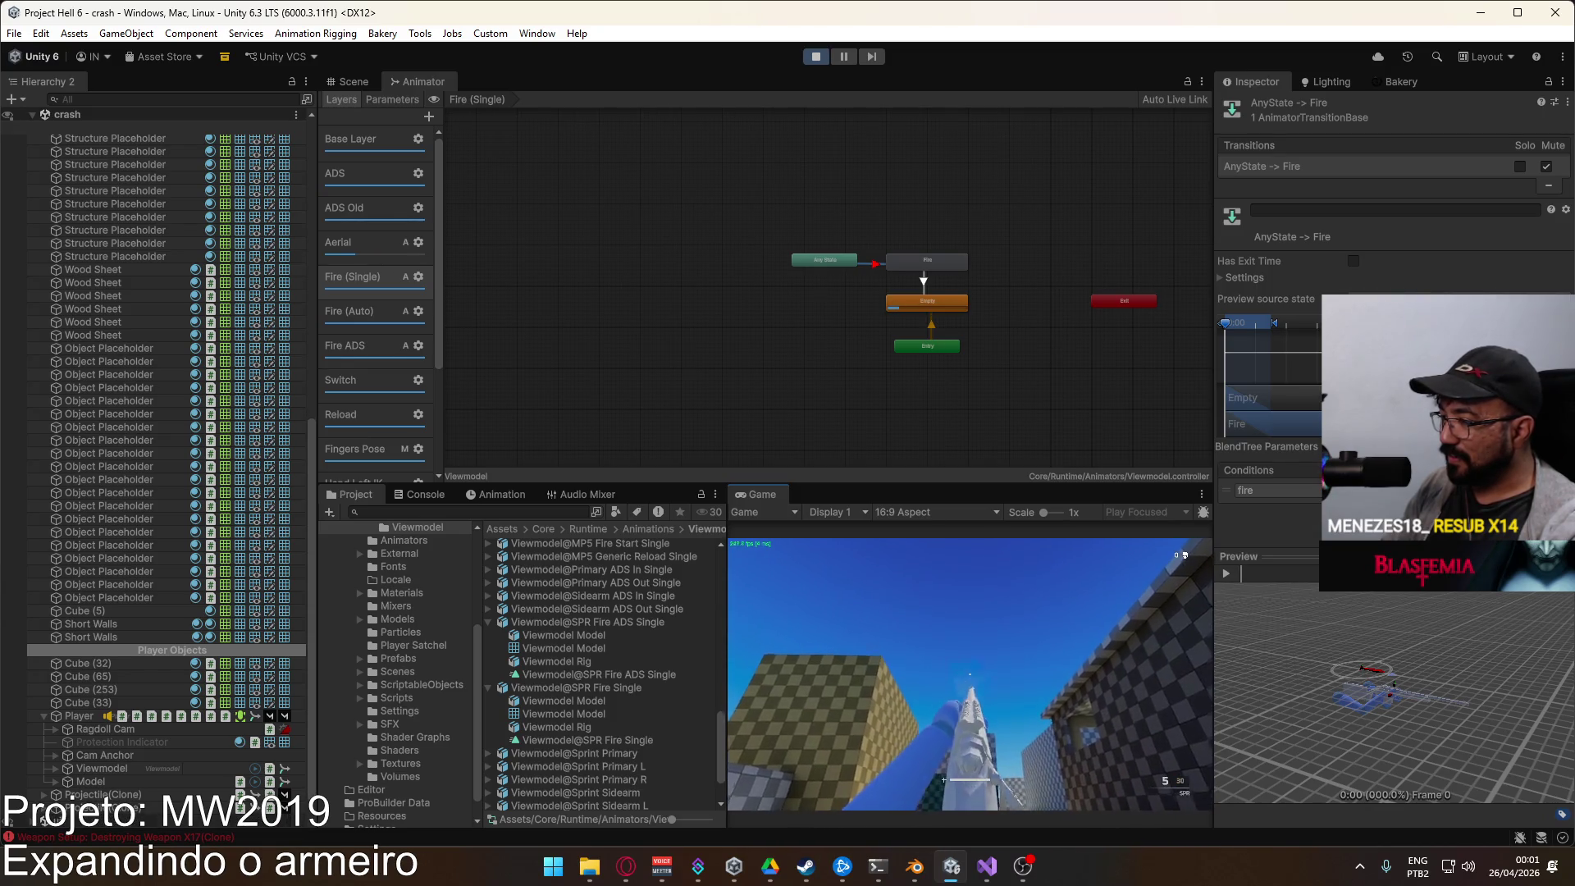
Step: Flip between the Fire (Auto), Fire (Single) and Fire ADS layers while freeing the game's pointer
key(super)
key(super)
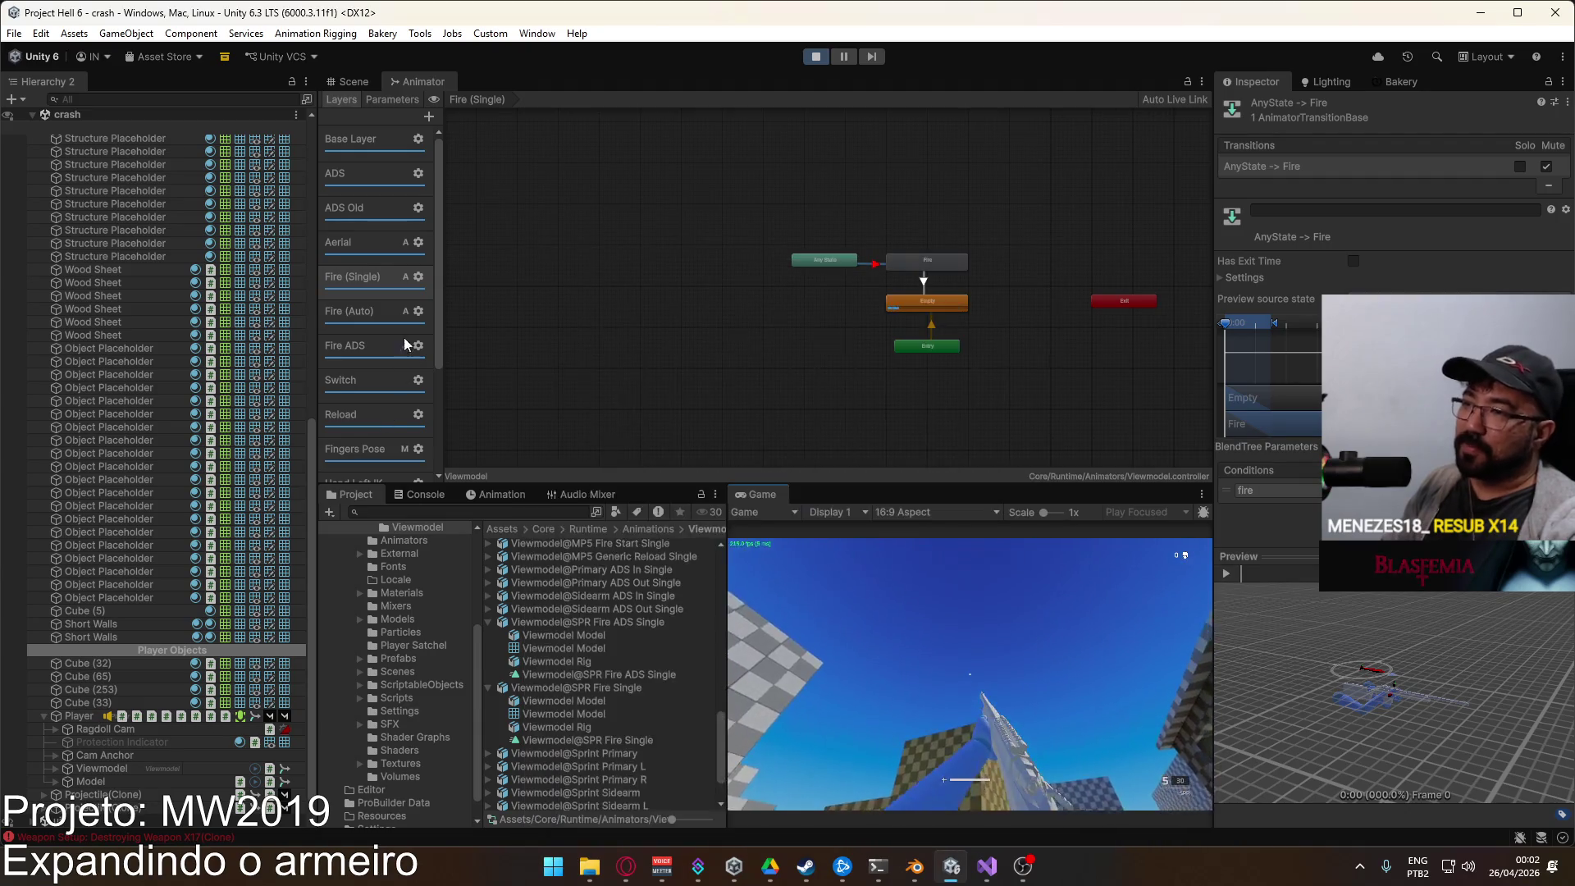
click(390, 316)
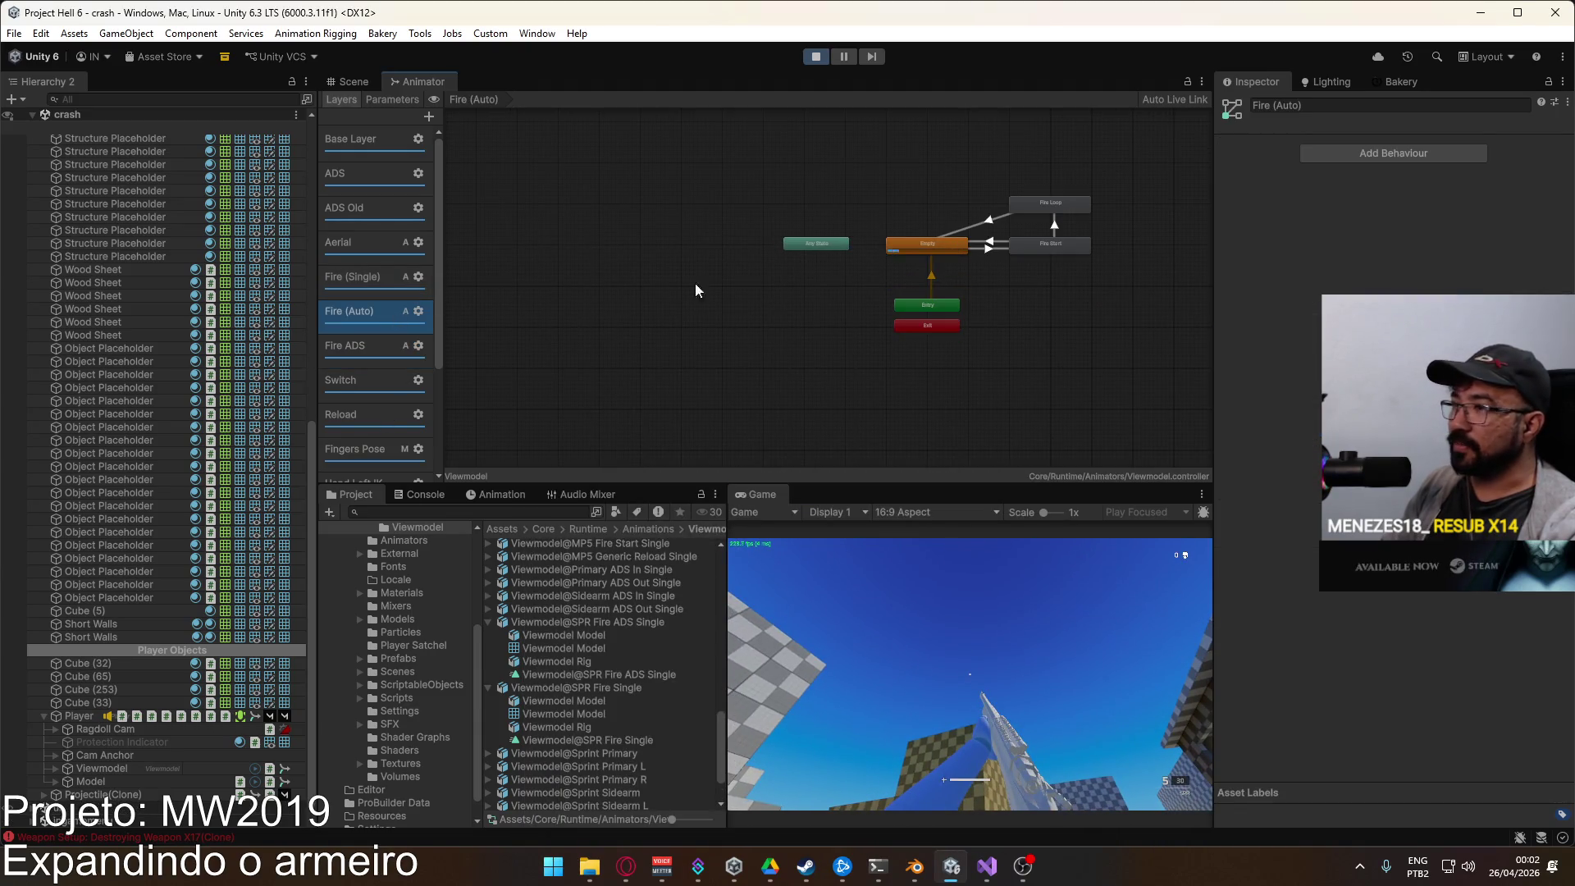
click(992, 594)
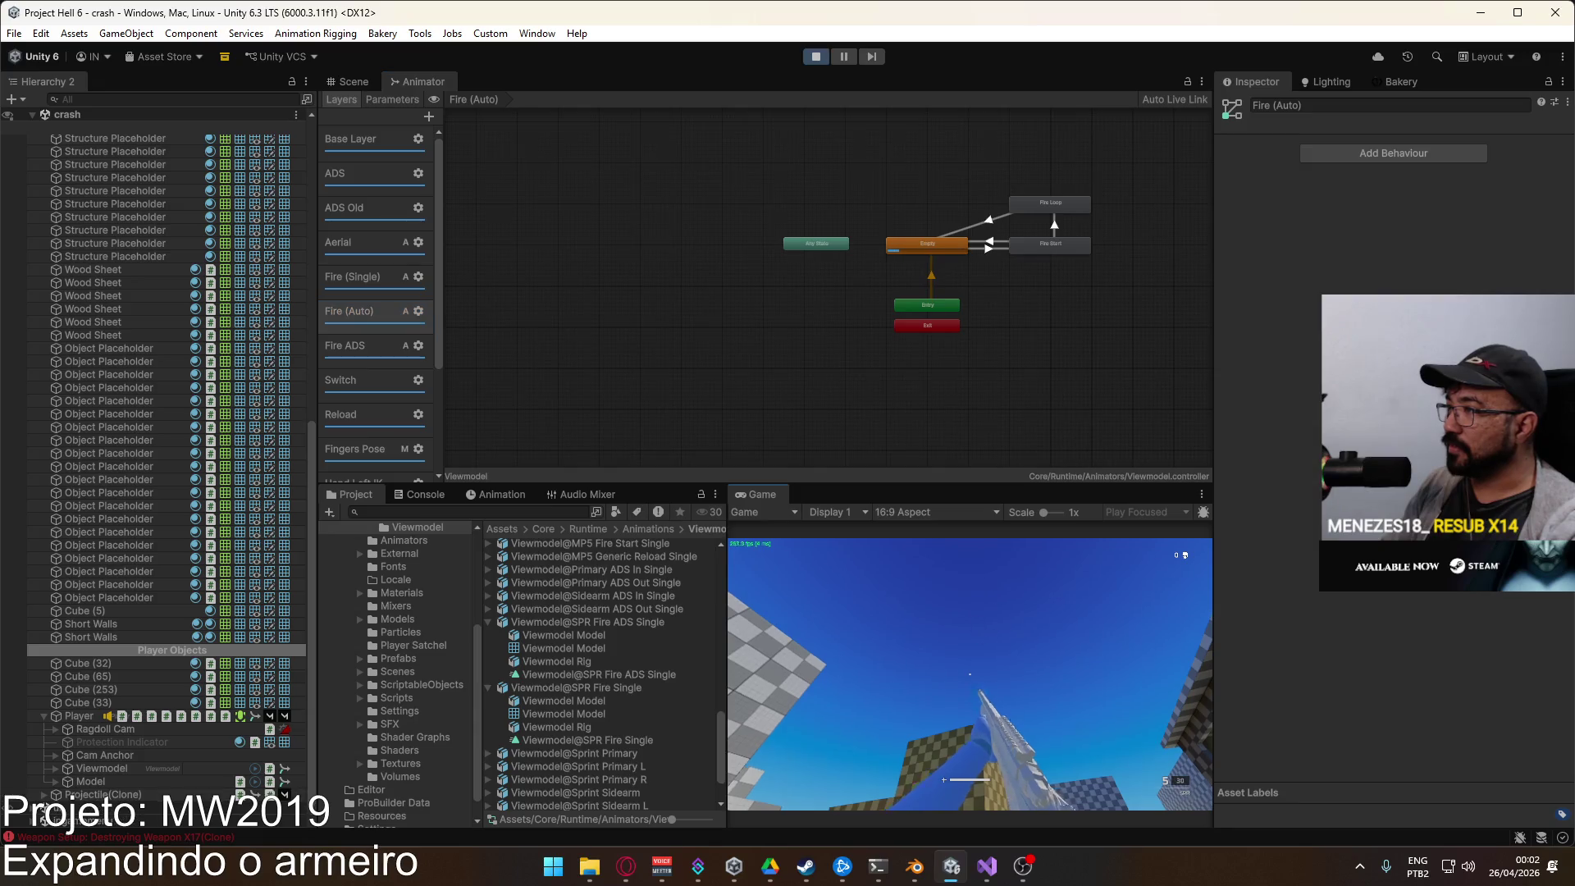
key(super)
key(super)
click(353, 345)
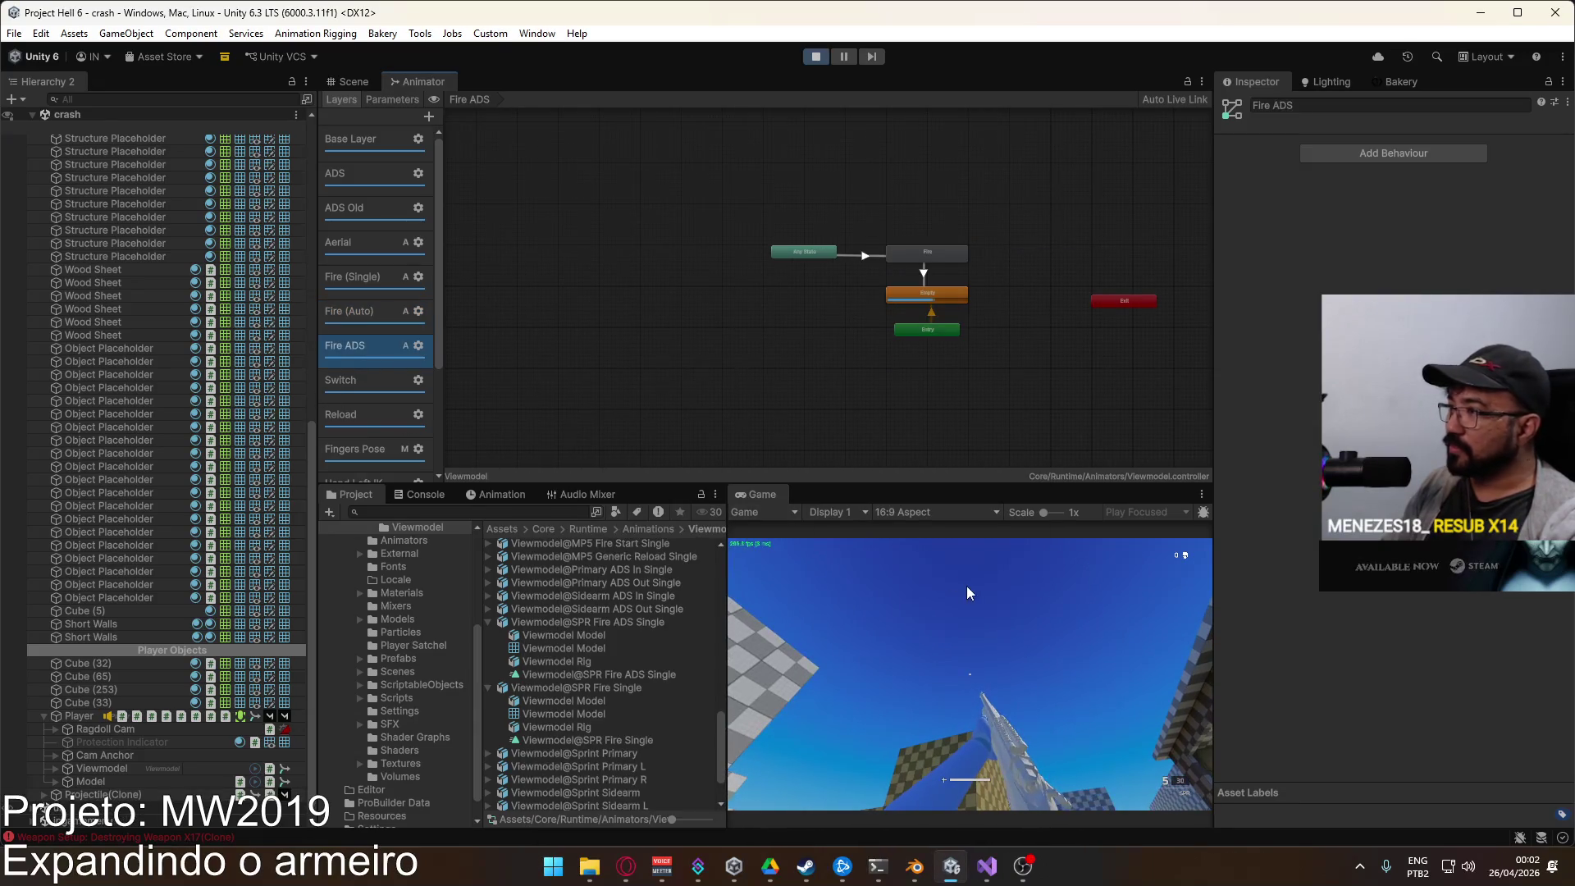
key(super)
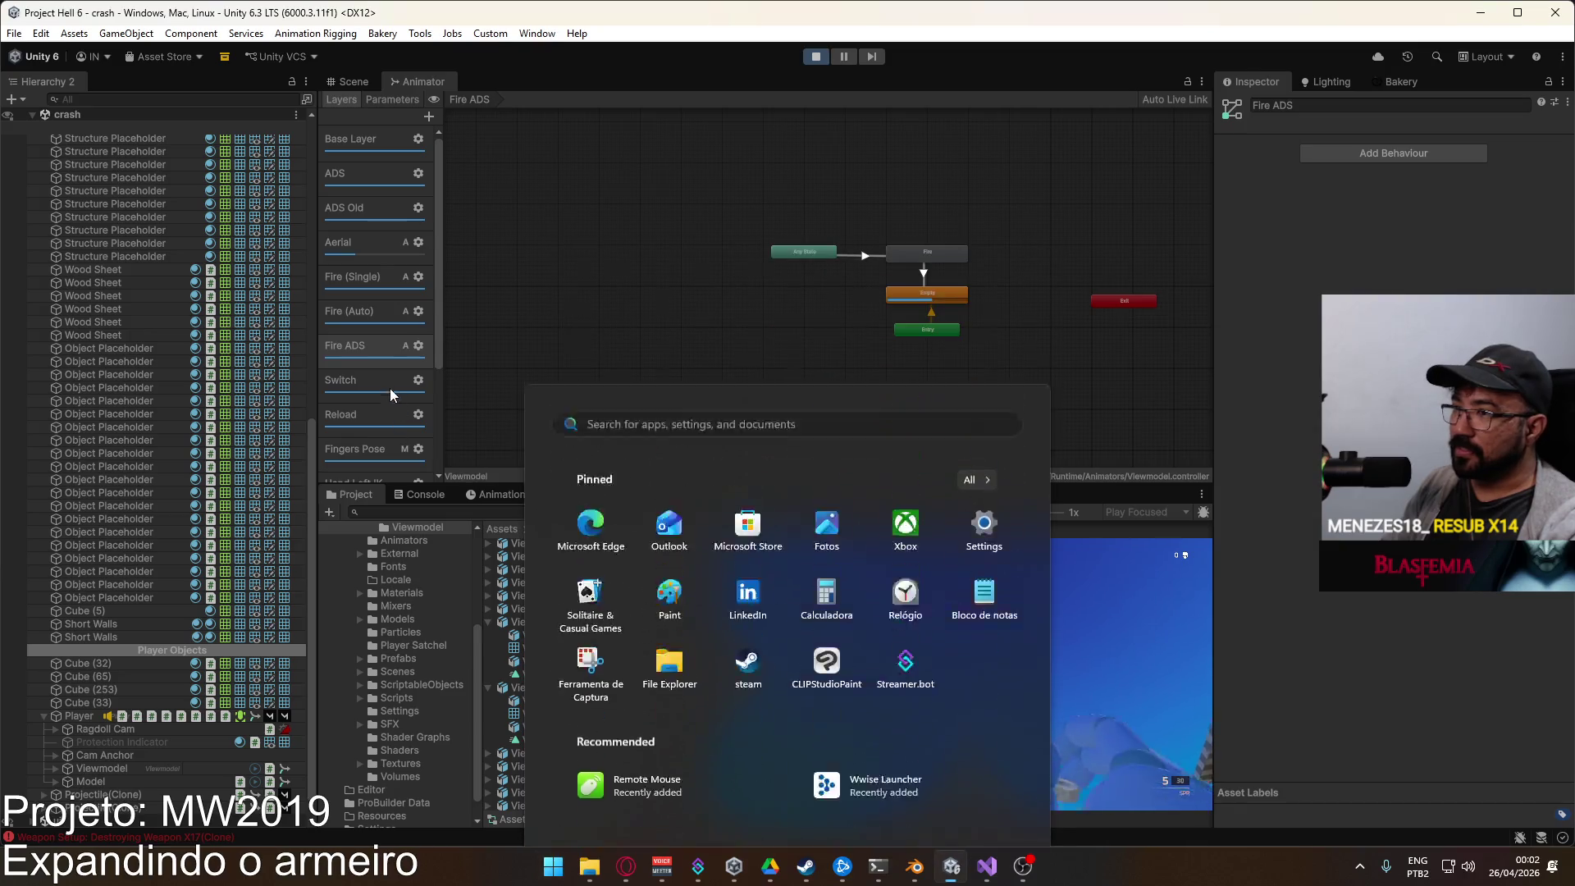
key(super)
click(368, 290)
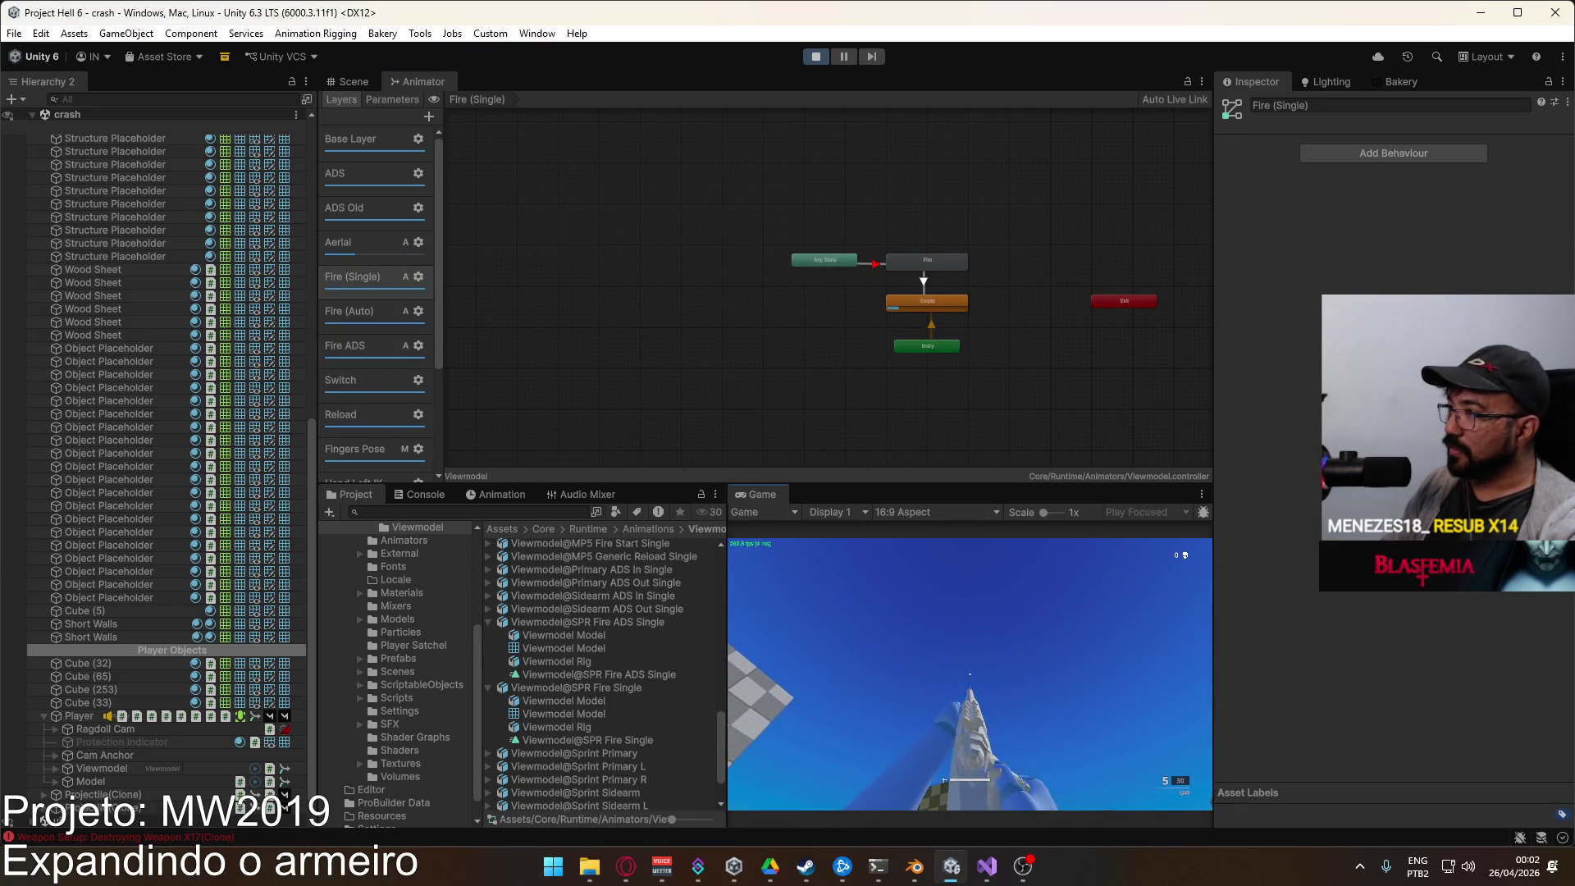
key(super)
key(super)
click(368, 346)
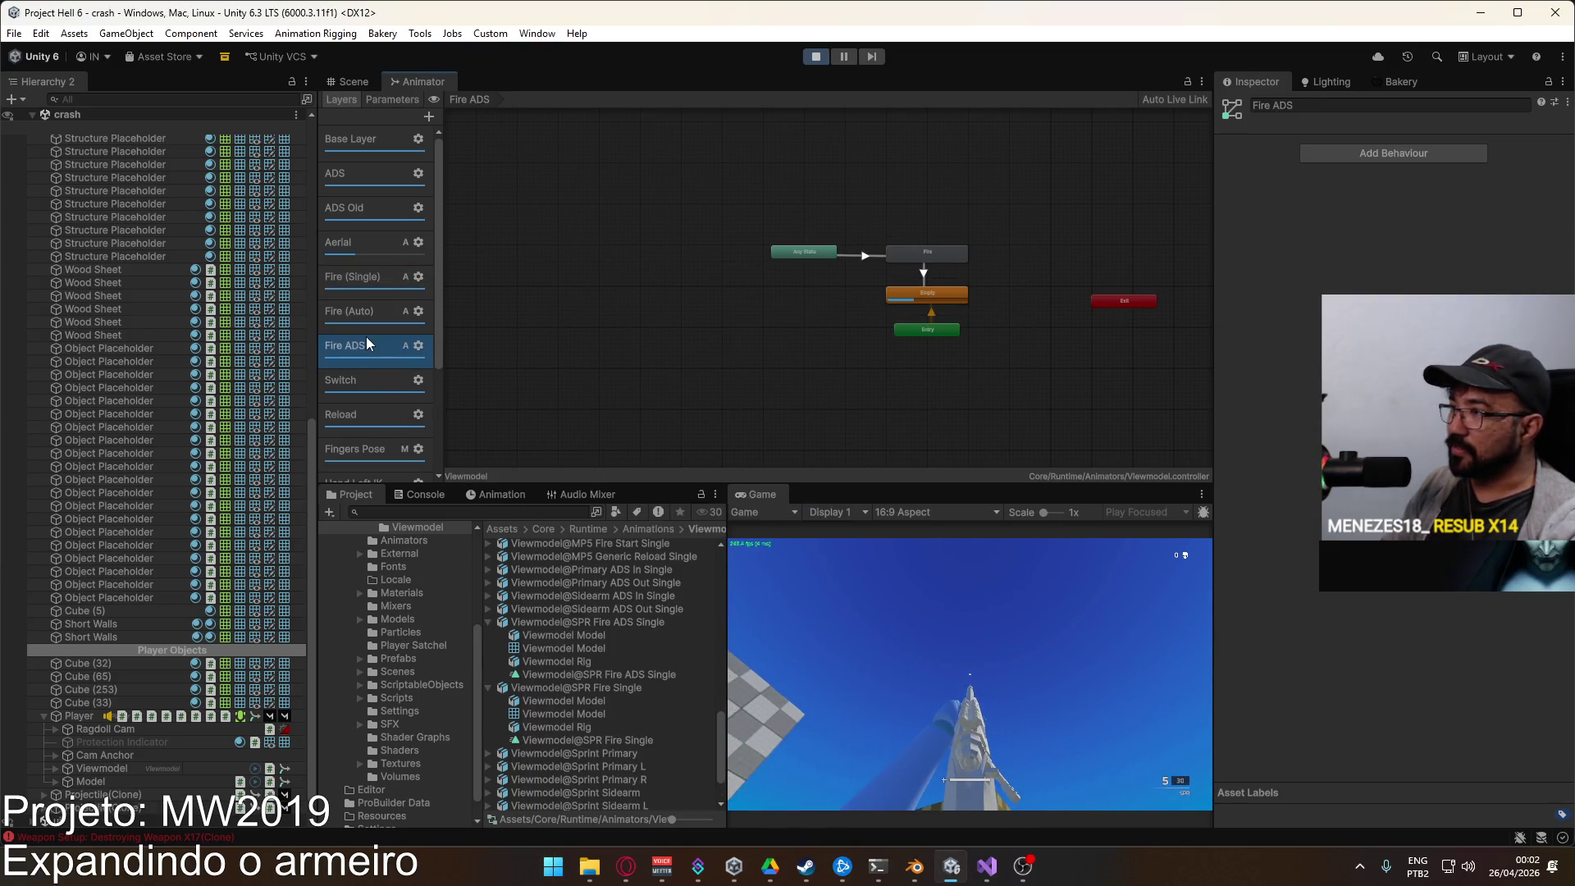
Step: Open the Fire ADS blend tree, ping Viewmodel@SPR Fire ADS Single, and preview it to frame 5
double_click(931, 254)
mouse_move(932, 361)
mouse_down()
mouse_move(958, 294)
mouse_move(966, 398)
mouse_up()
click(910, 605)
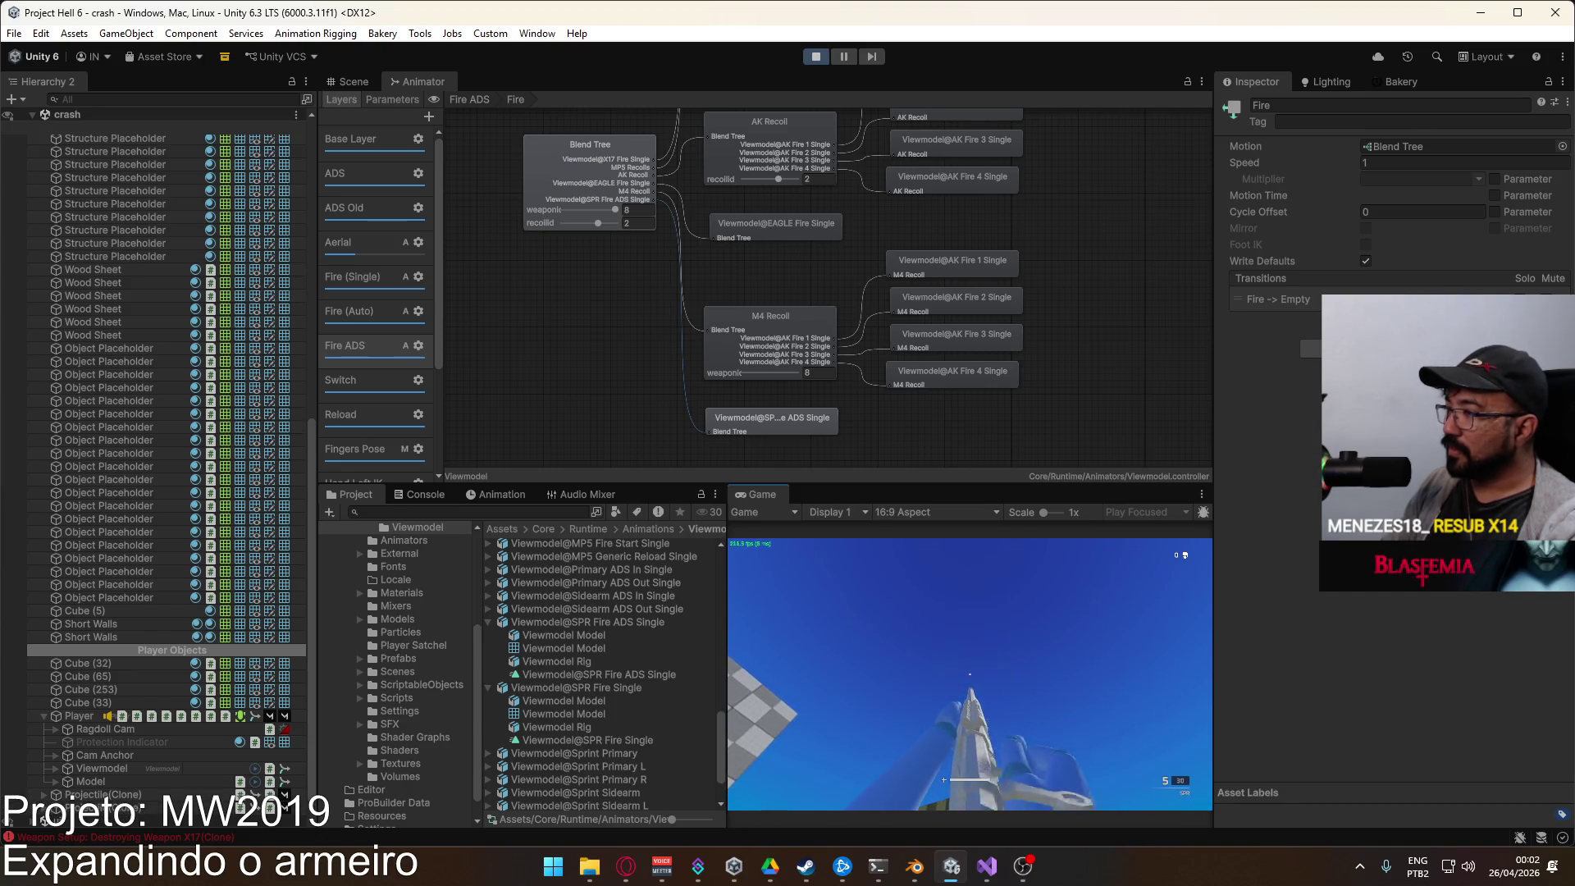
click(590, 164)
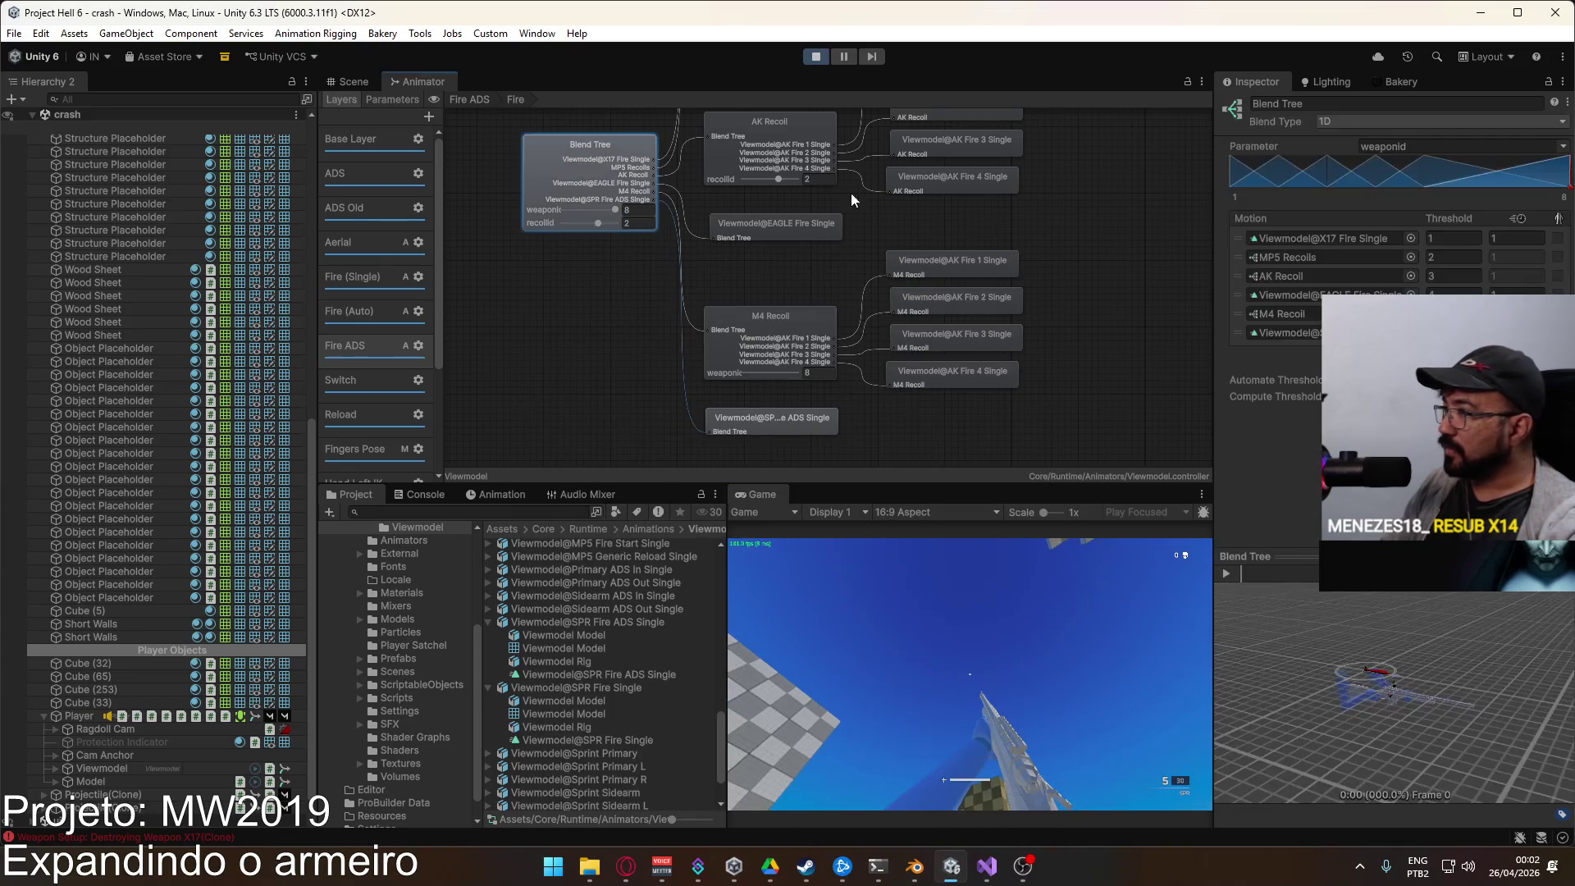
click(1307, 333)
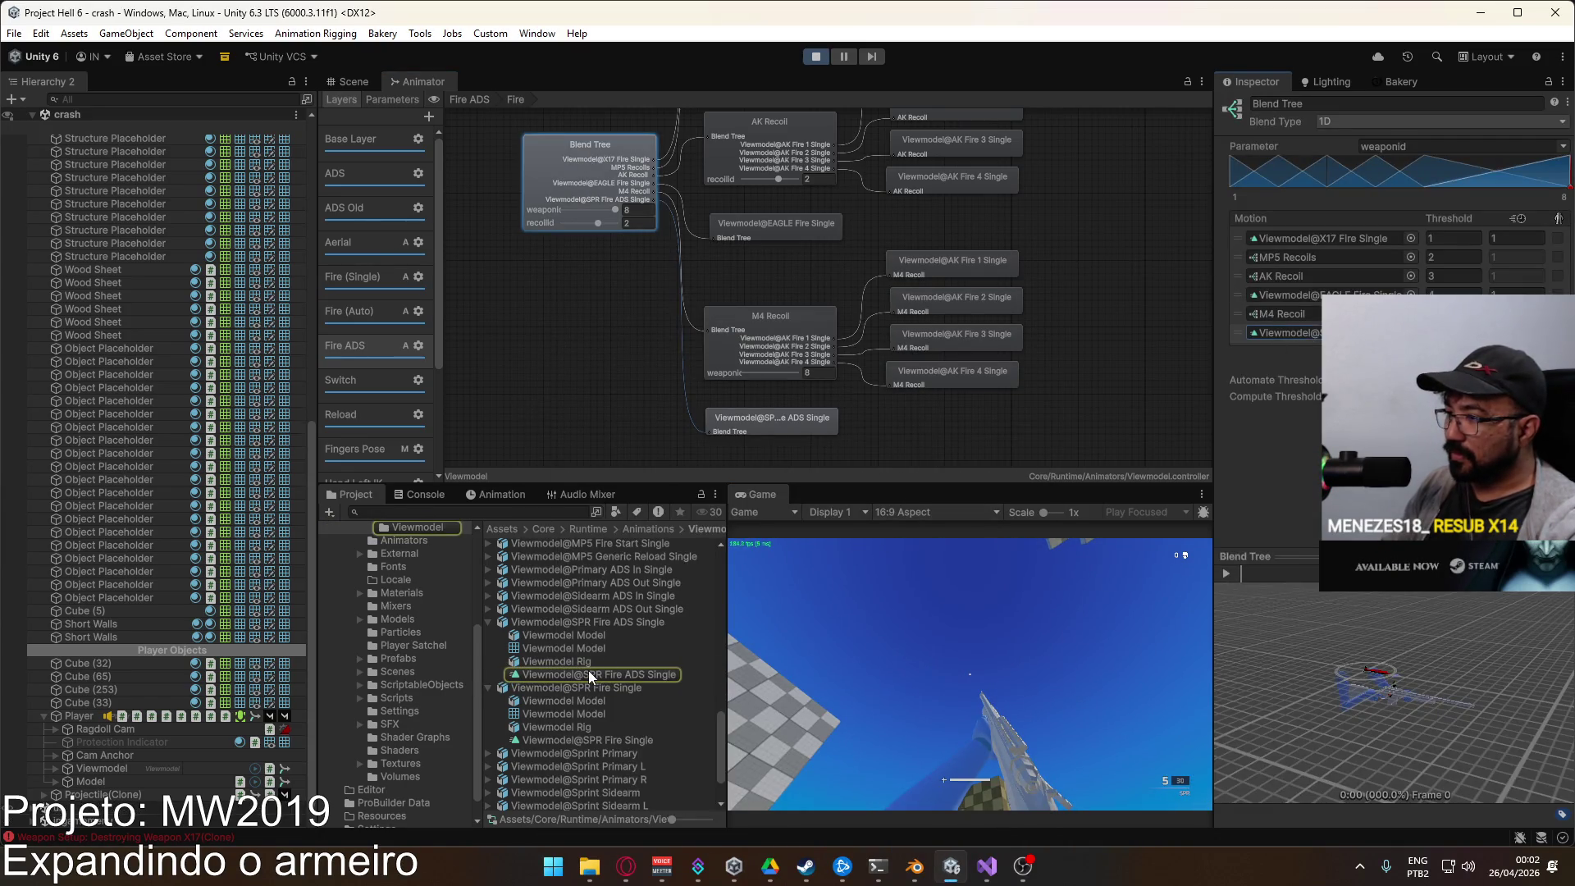
click(590, 676)
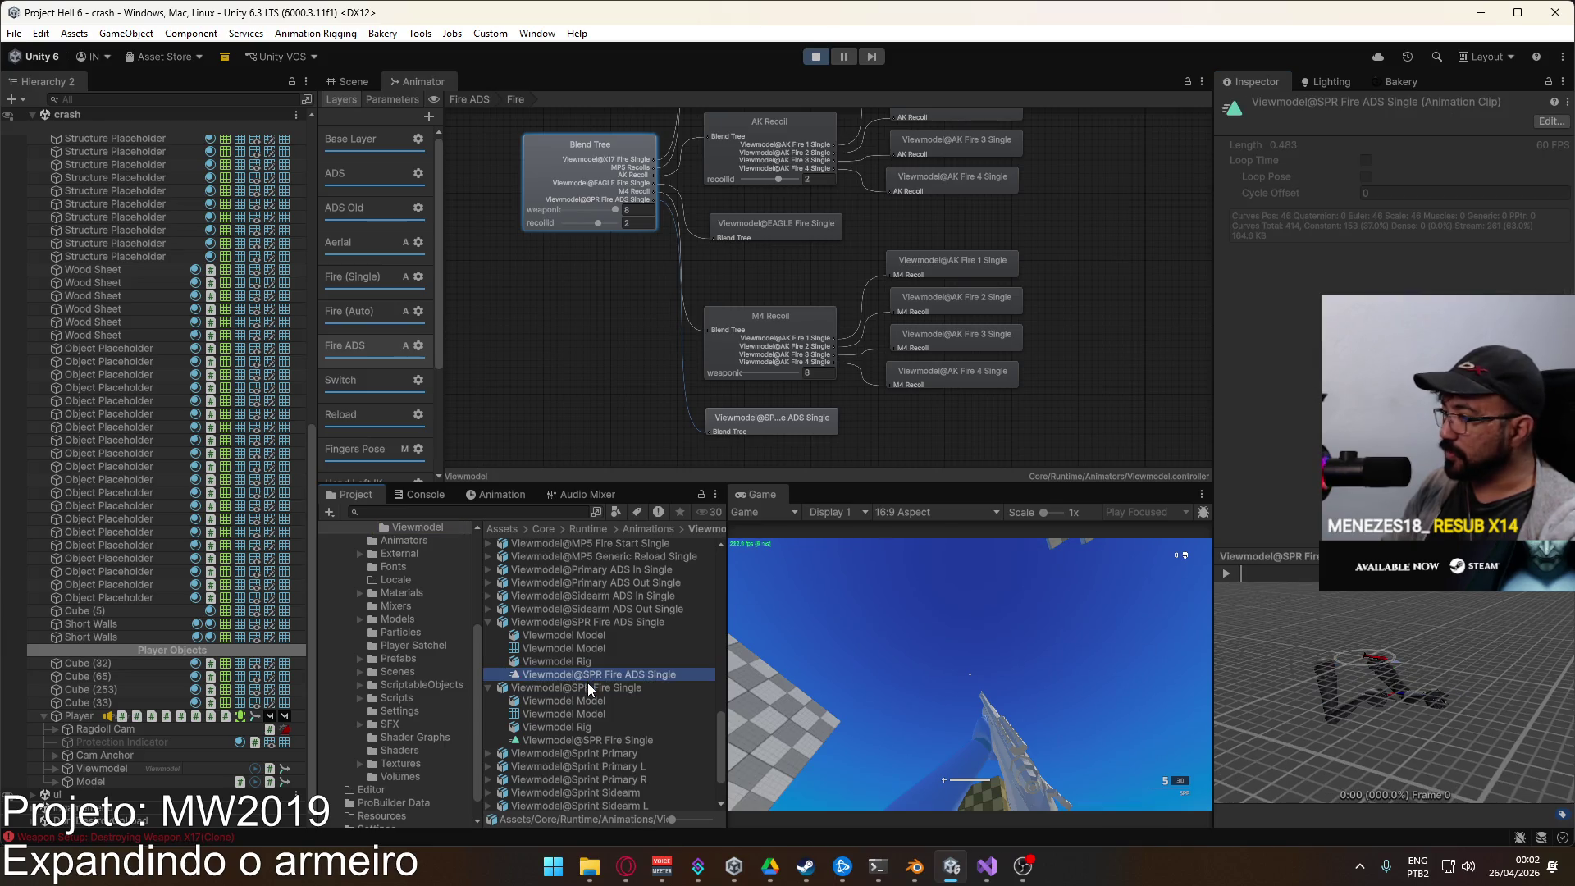
drag(1261, 574, 1284, 571)
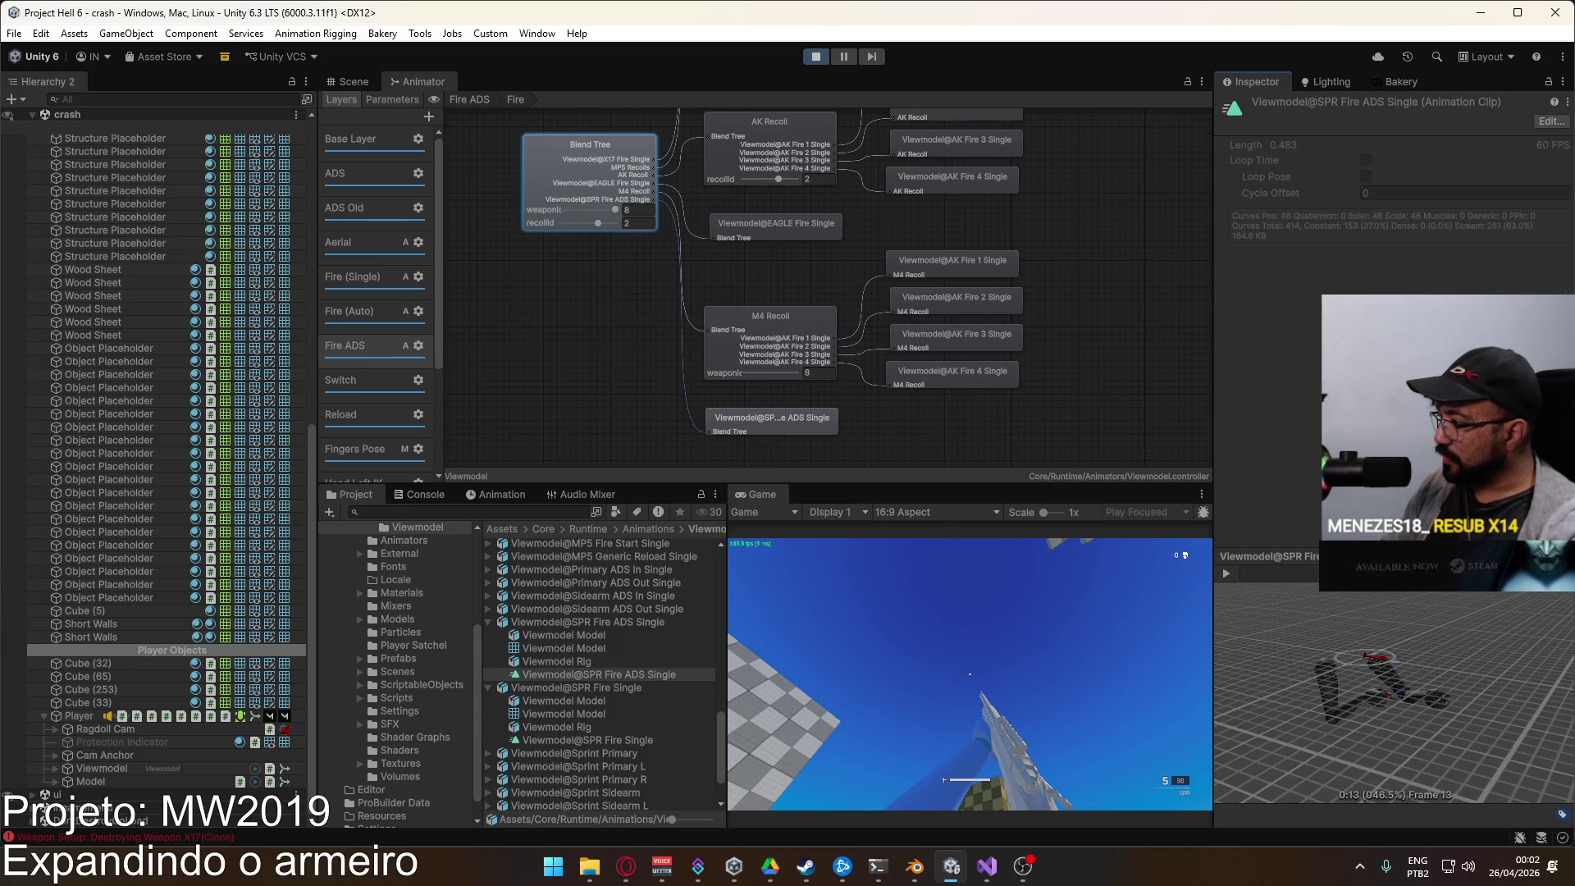
Step: Preview SPR Fire Single to frame 10, return to the Fire ADS layer, and stop the game
click(599, 689)
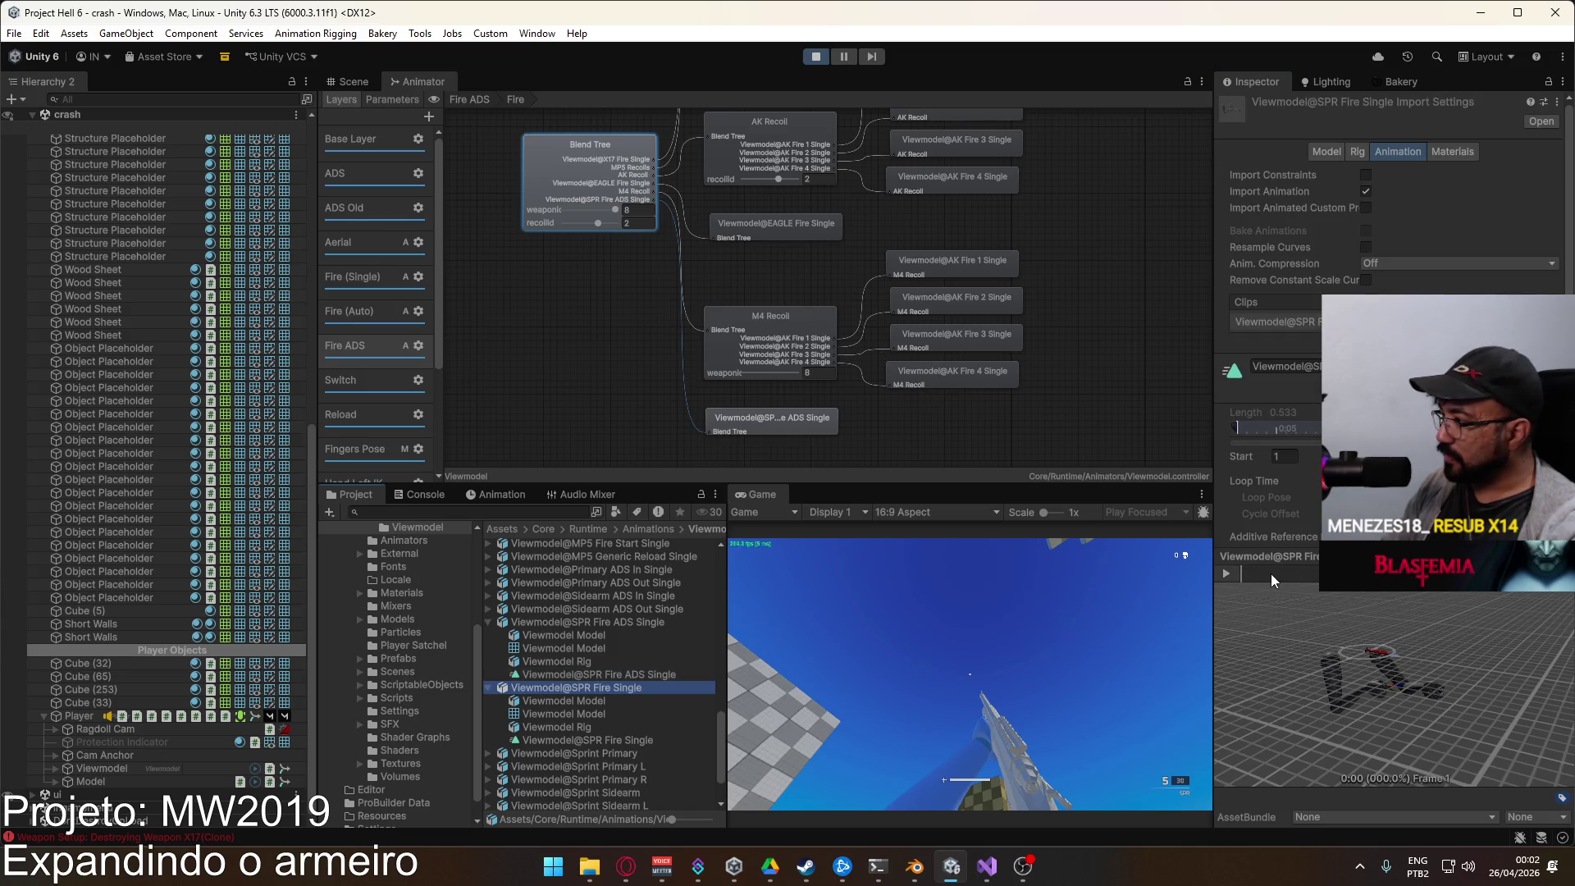
mouse_move(1251, 573)
mouse_down()
mouse_move(1302, 564)
mouse_move(1226, 573)
mouse_up()
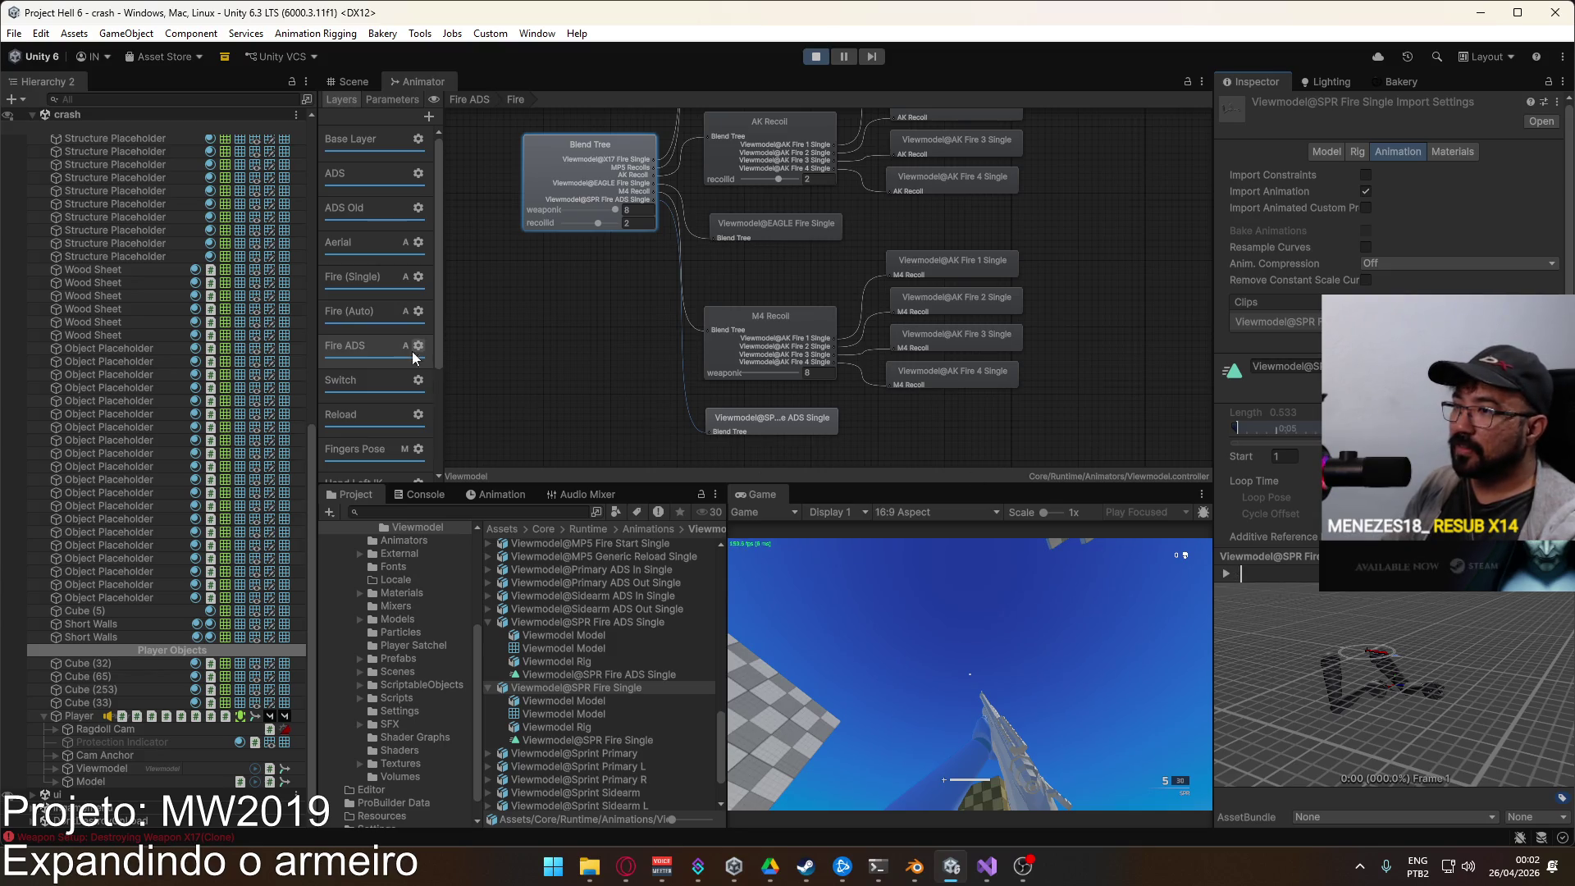
click(376, 277)
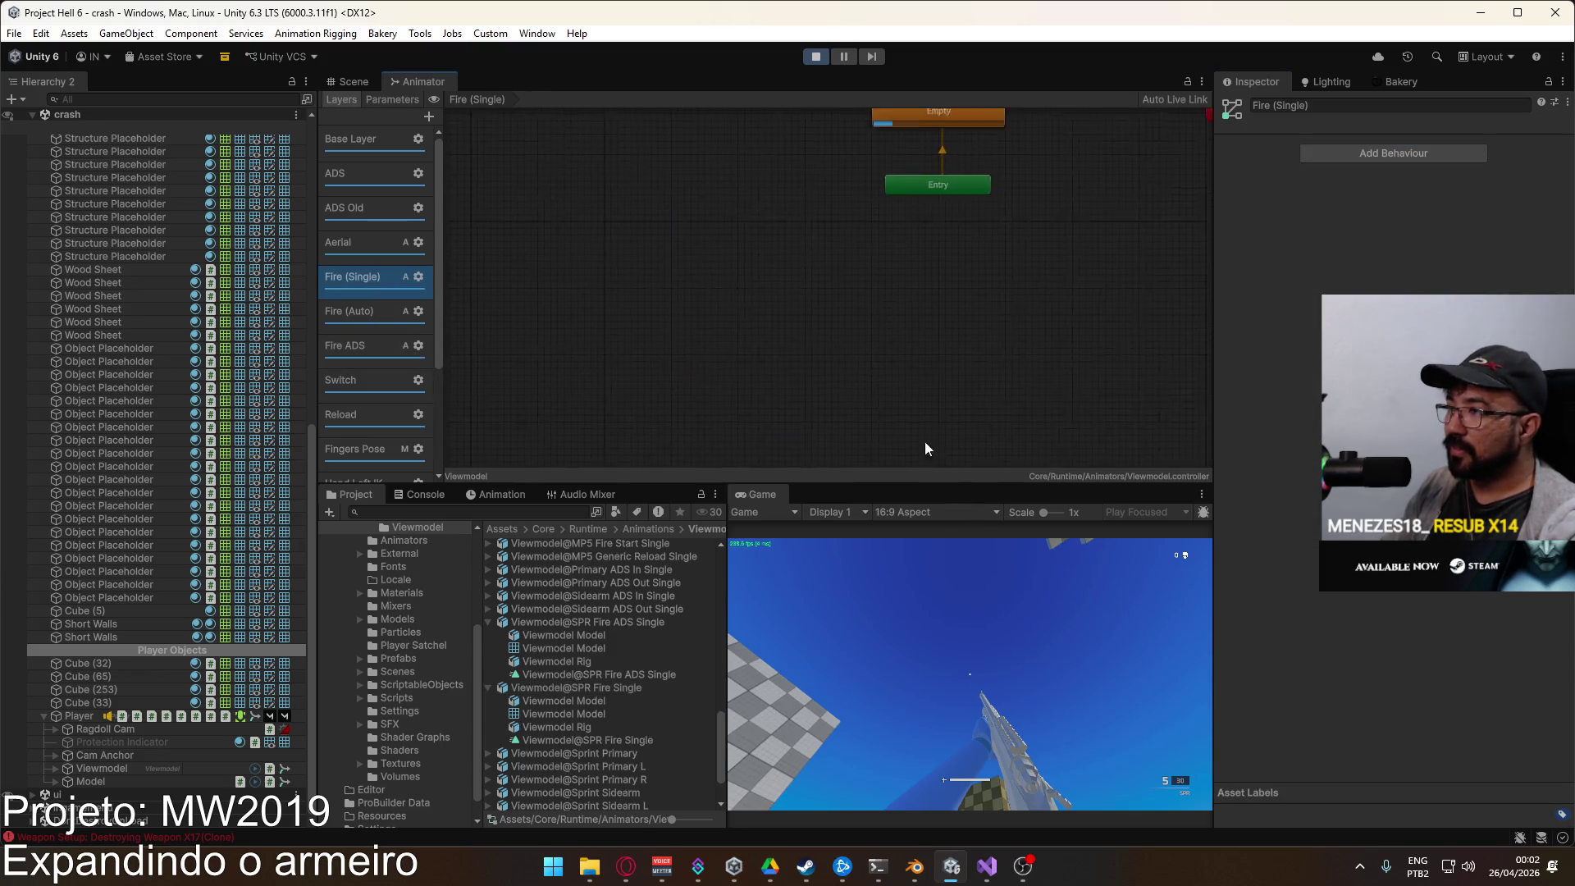
click(956, 635)
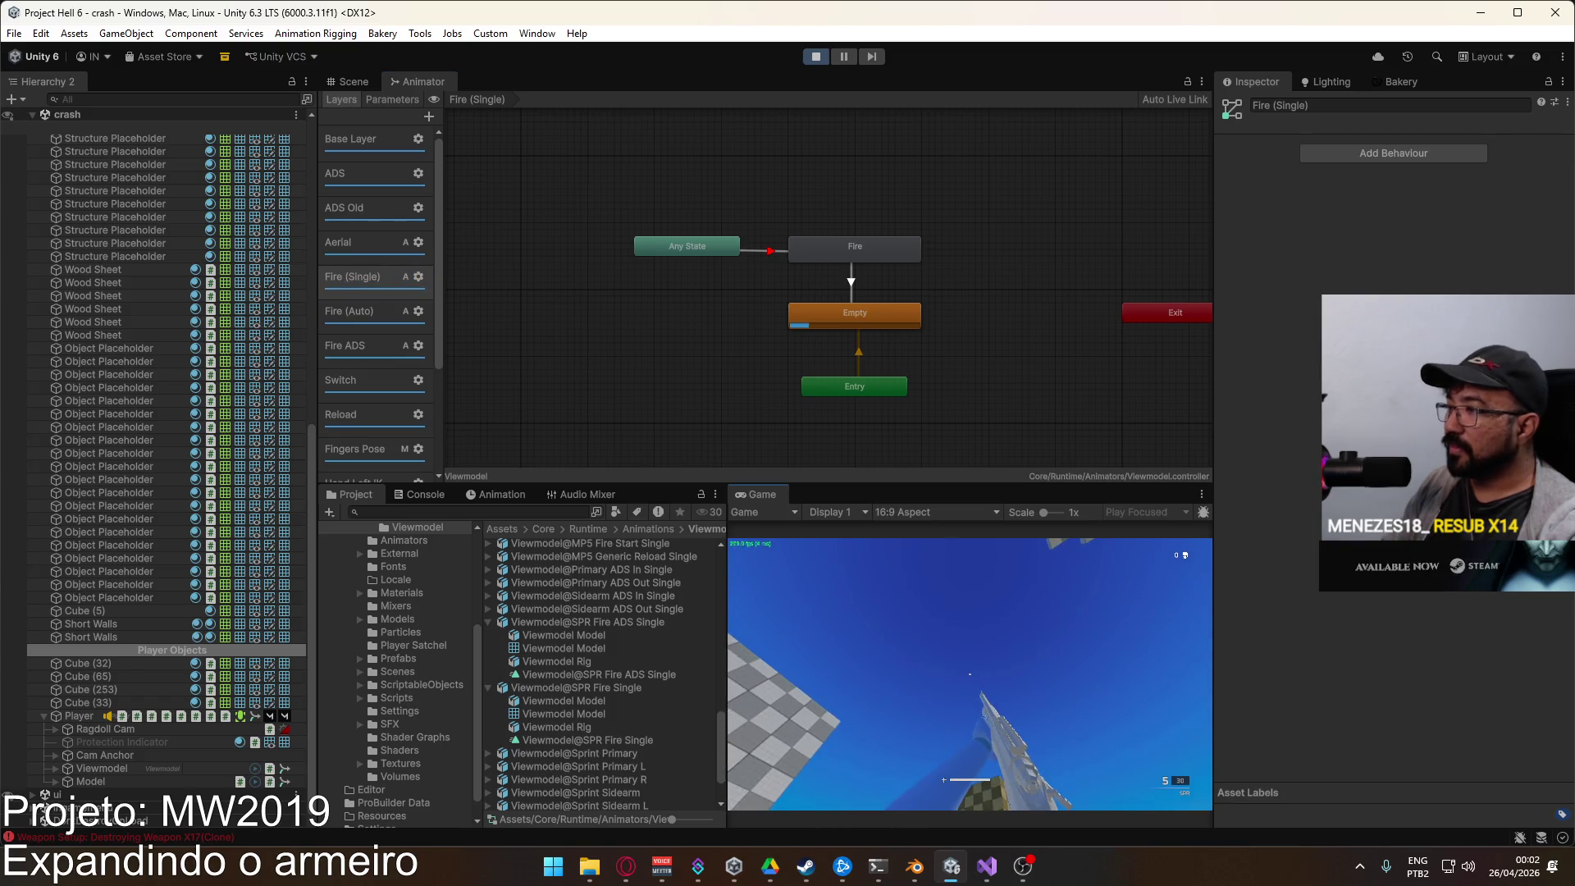
key(super)
click(352, 345)
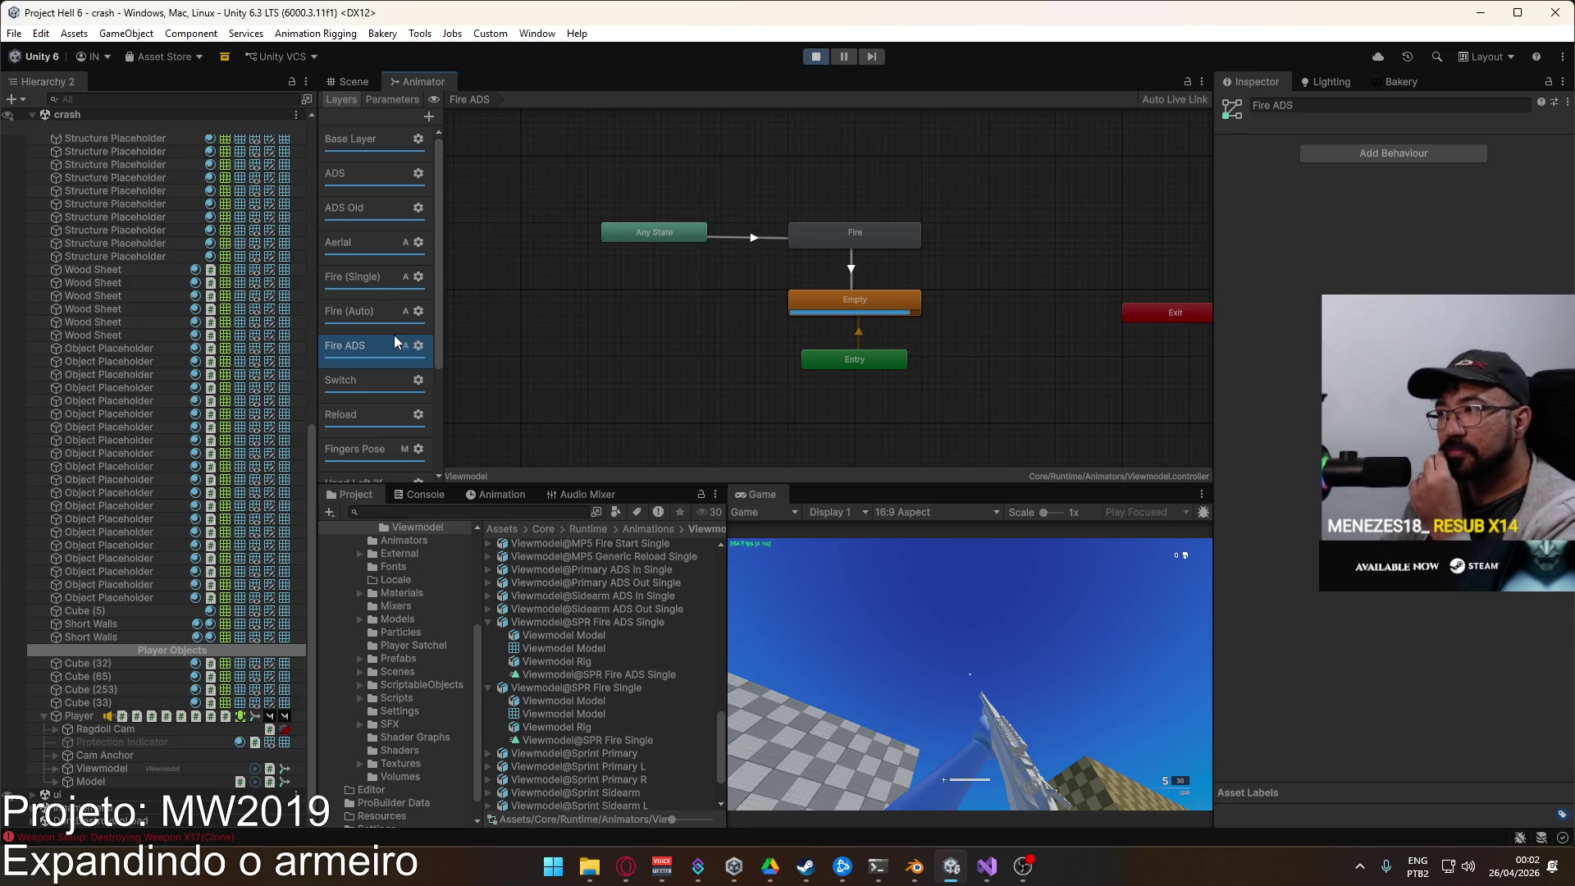
click(825, 56)
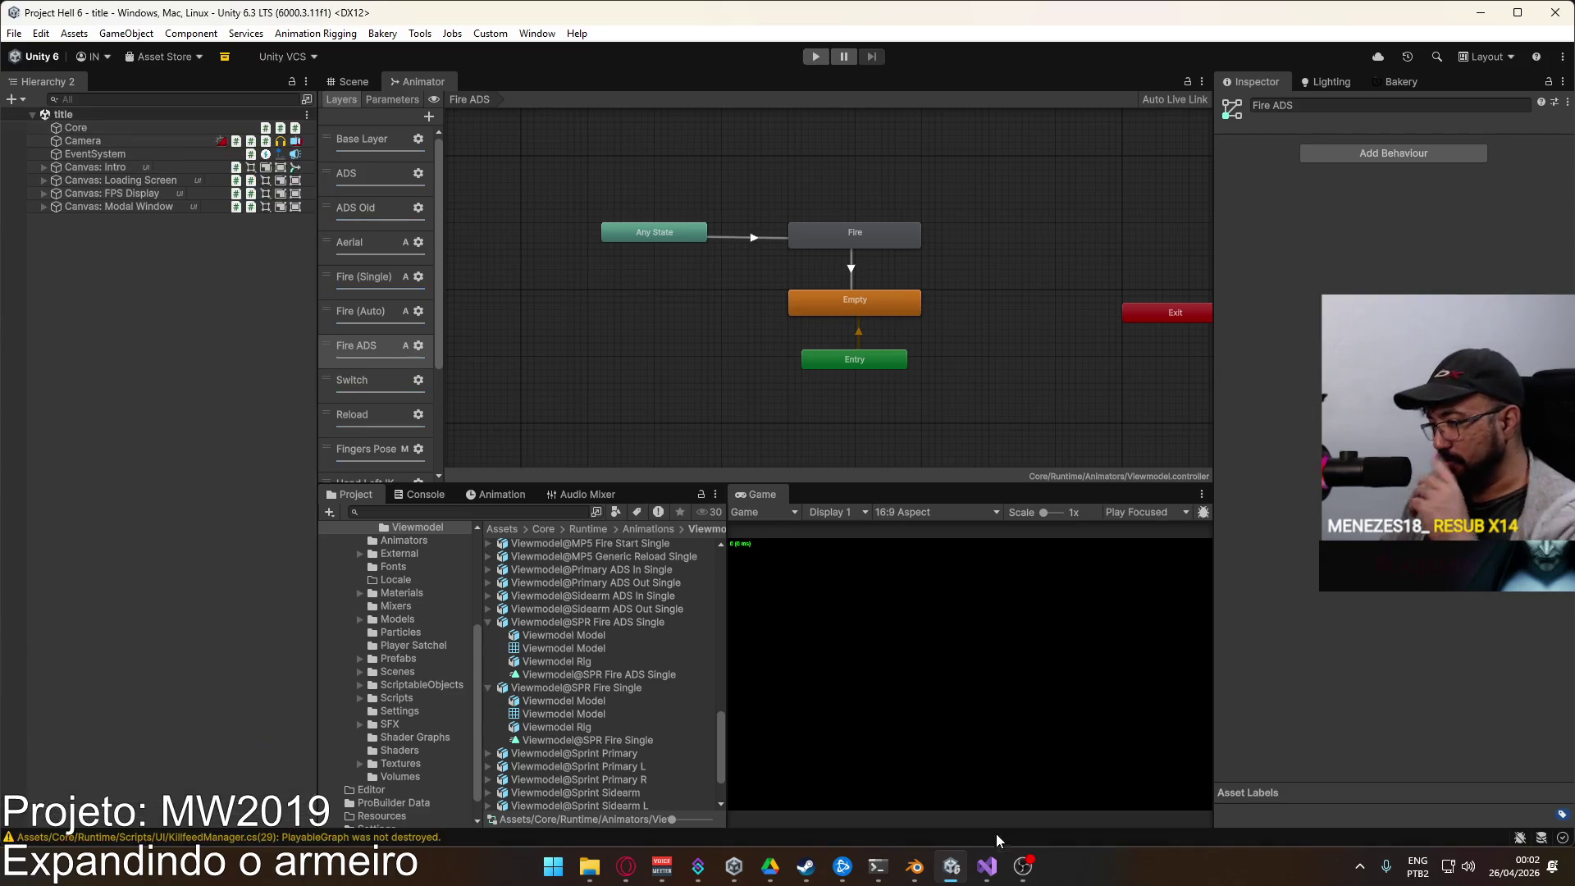
Step: Check the Fire (Auto) layer's Empty to Fire Start conditions (firing, ads), then view the Fire ADS layer
click(986, 866)
scroll(430, 459, up, 4)
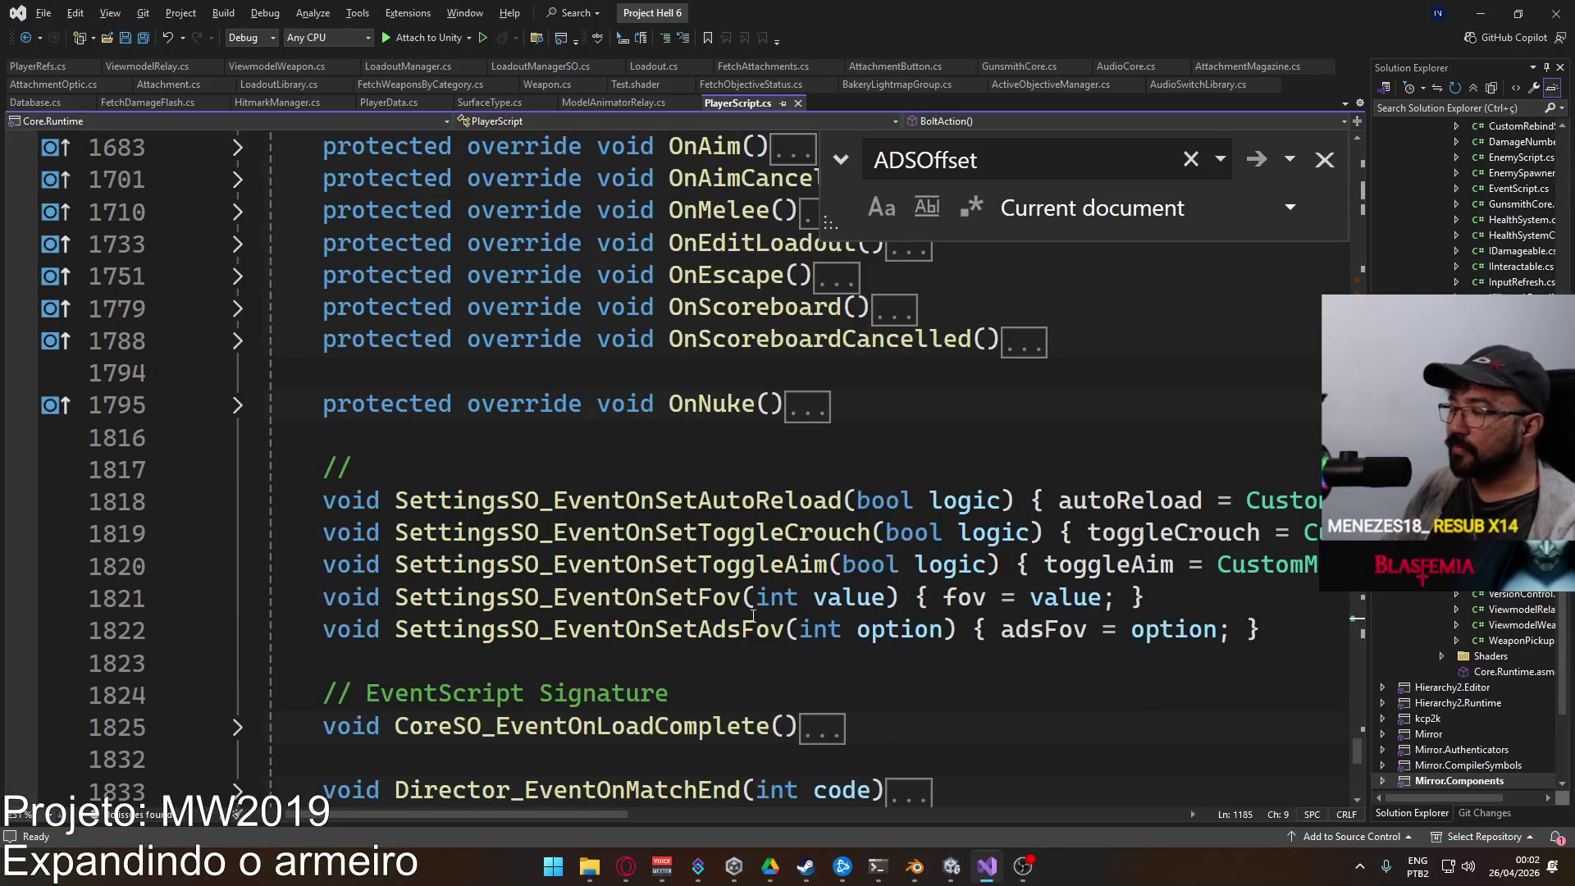
click(944, 857)
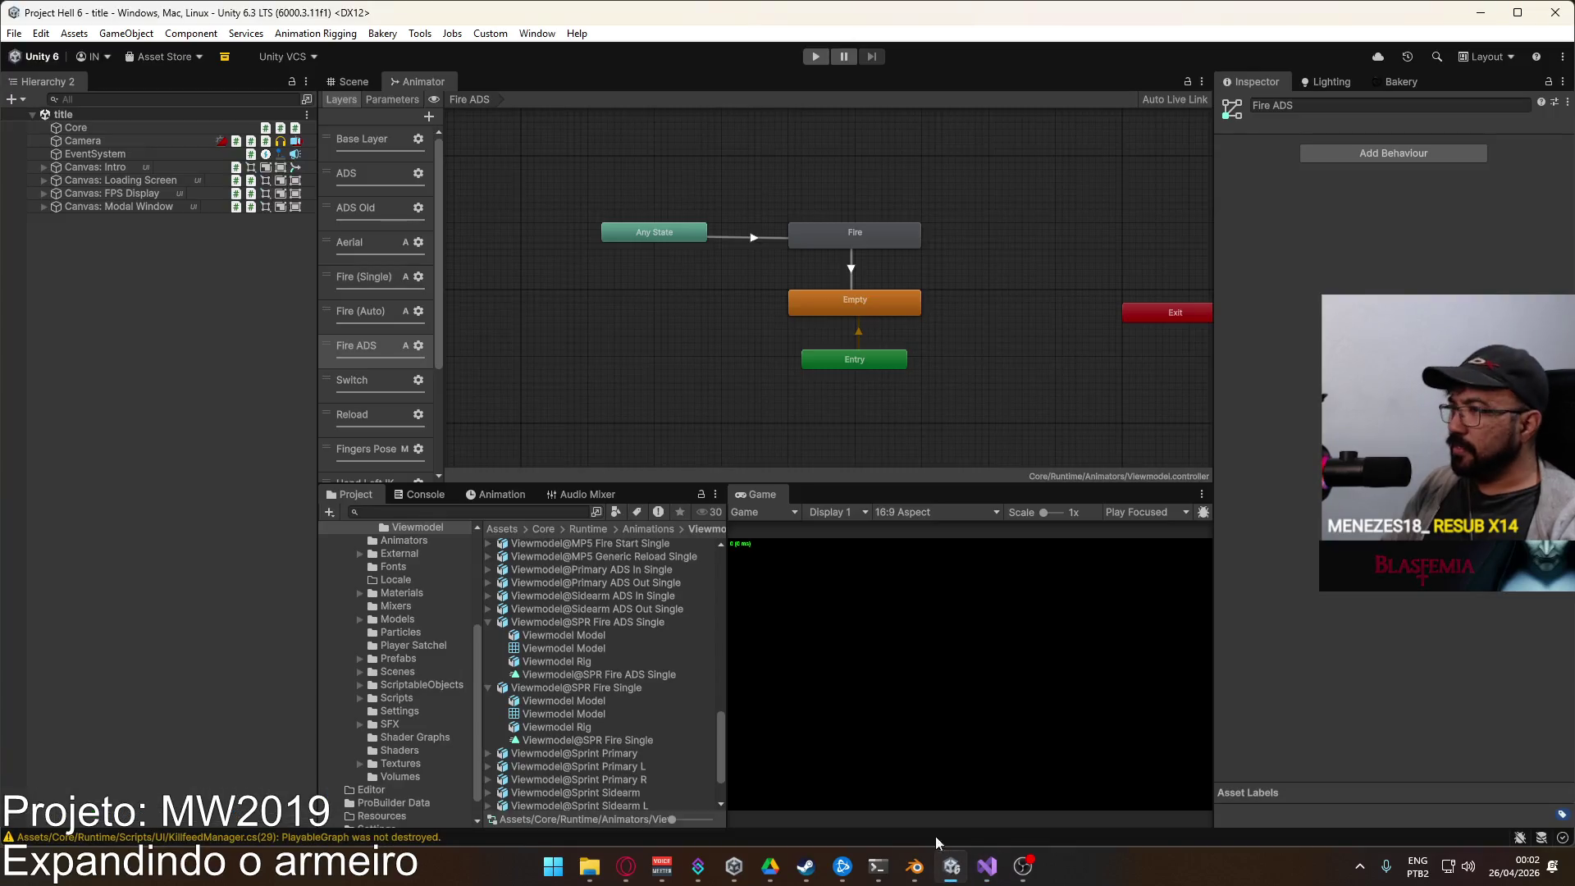
click(367, 318)
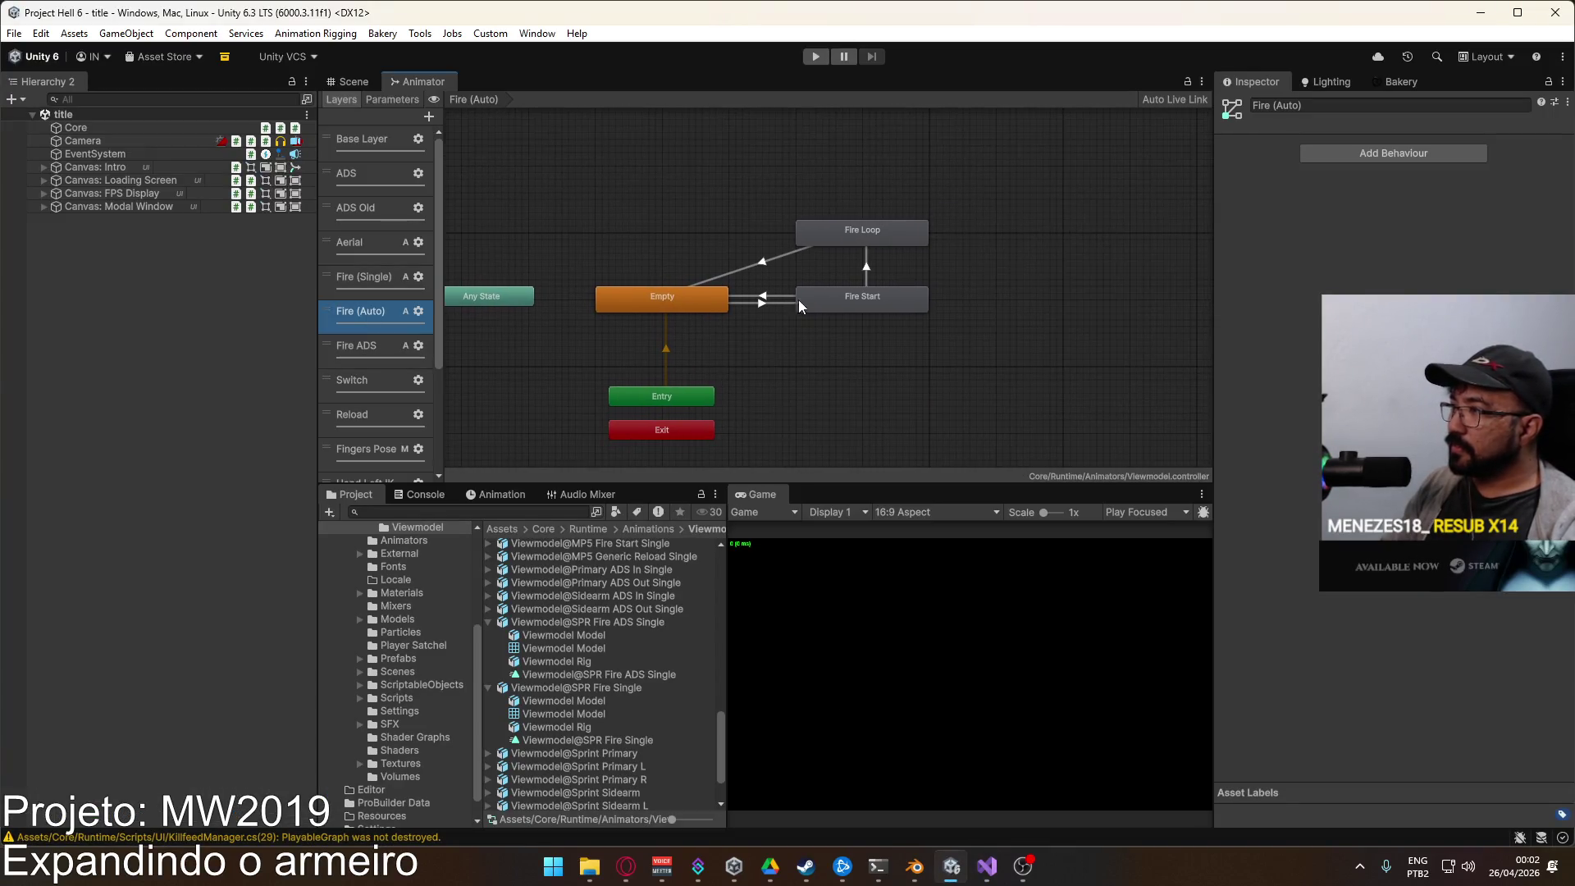
click(767, 303)
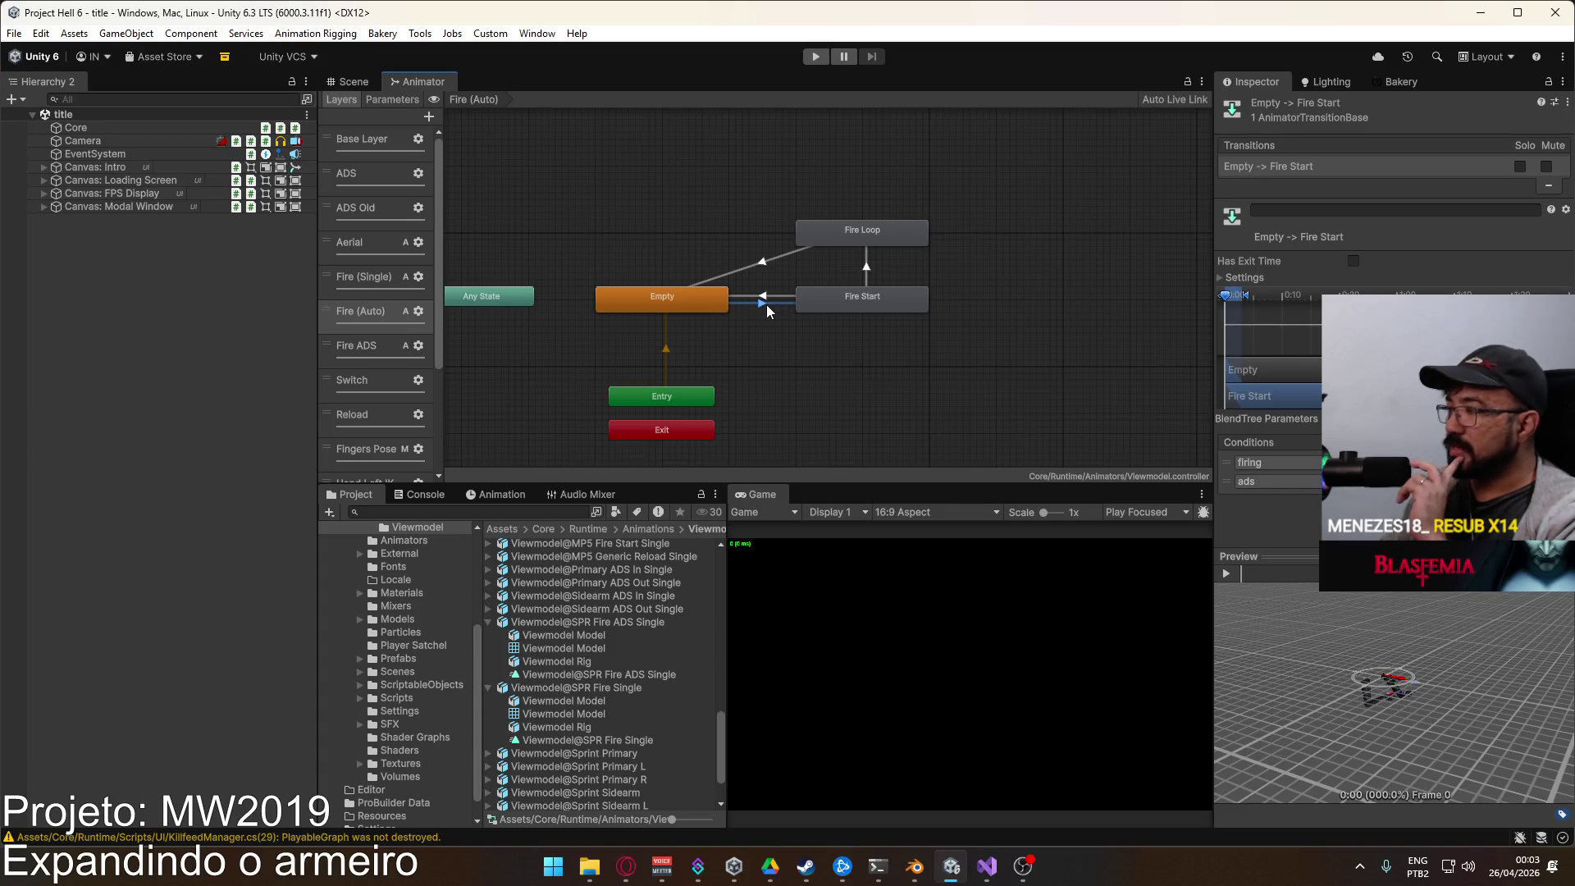
click(388, 344)
Step: Return to PlayerScript.cs in Visual Studio with the ADSOffset search
click(987, 866)
scroll(658, 577, down, 5)
scroll(657, 577, up, 10)
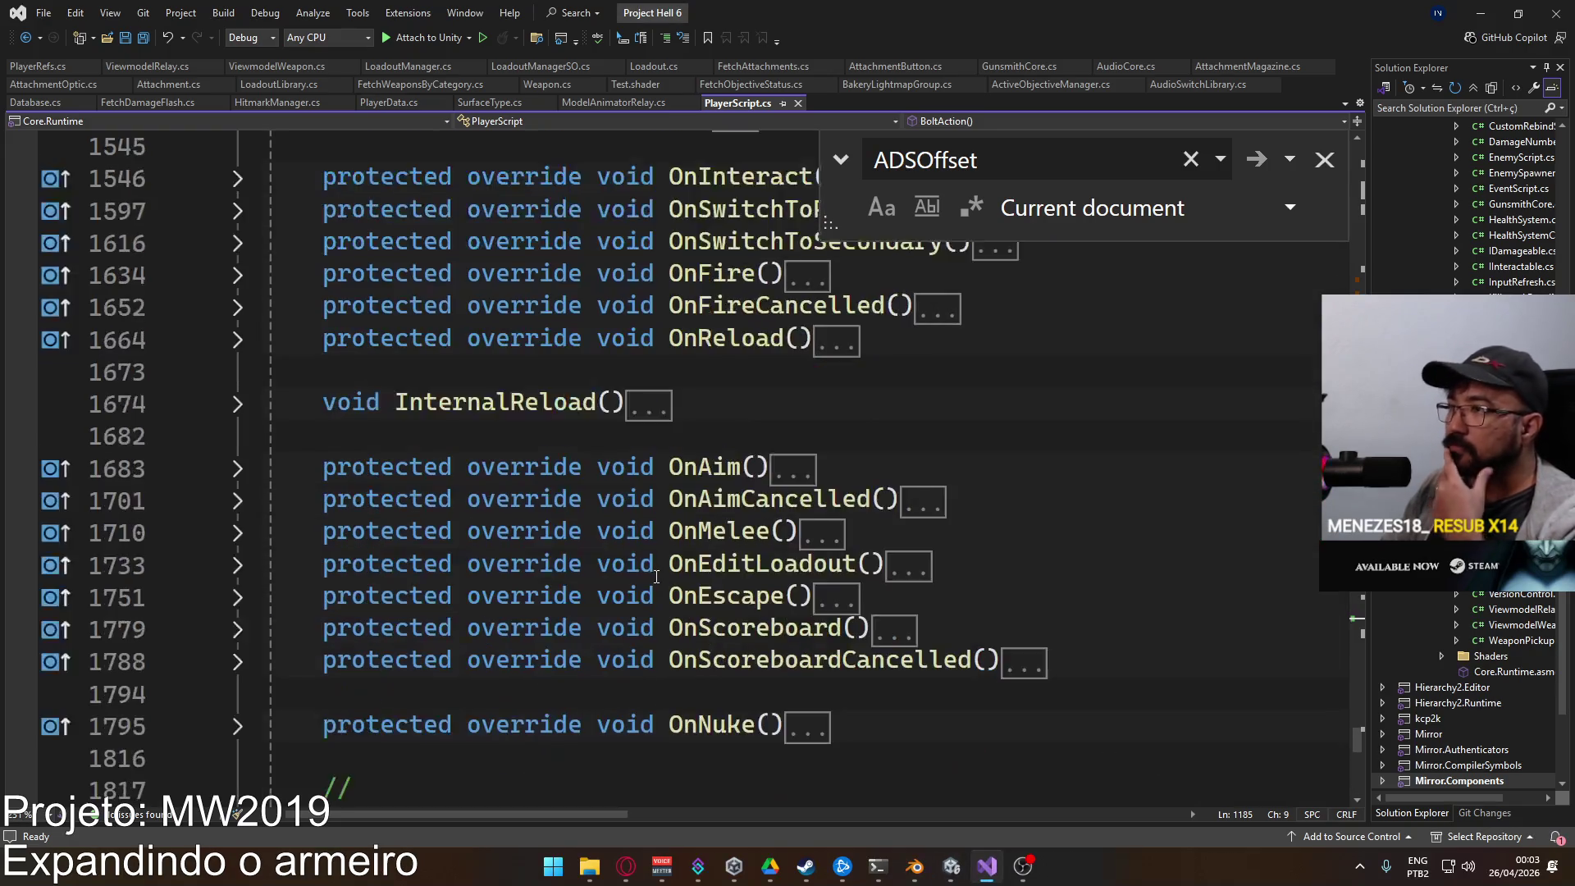
Step: Close the ADSOffset search and collapse the RecoilProcessing method in PlayerScript.cs
scroll(673, 562, up, 7)
click(1323, 159)
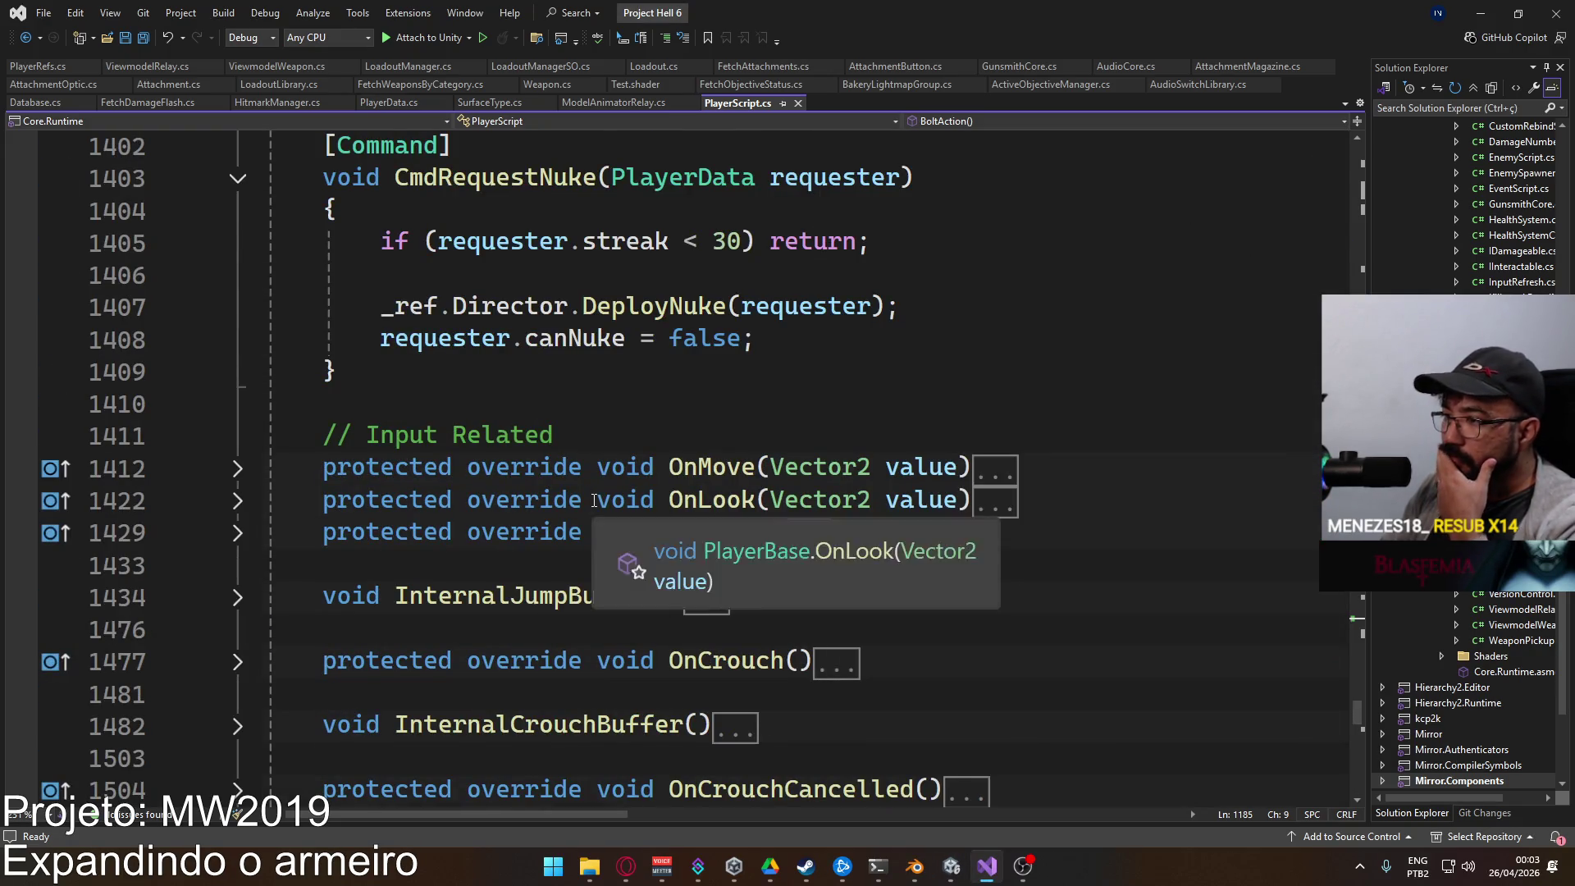
scroll(587, 497, up, 10)
scroll(587, 496, up, 20)
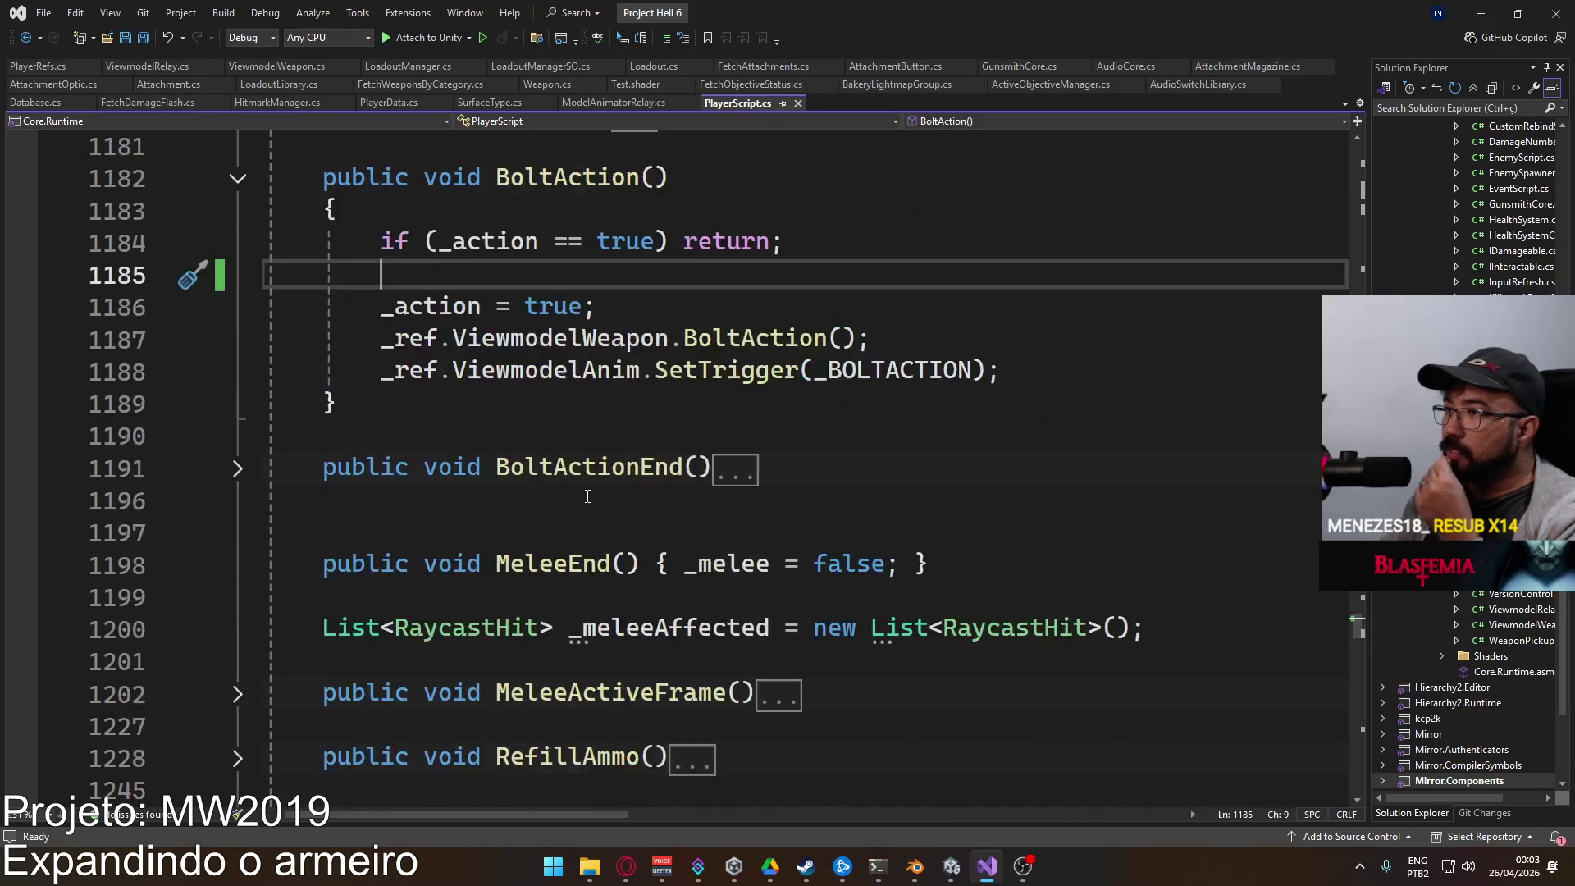
scroll(589, 496, up, 12)
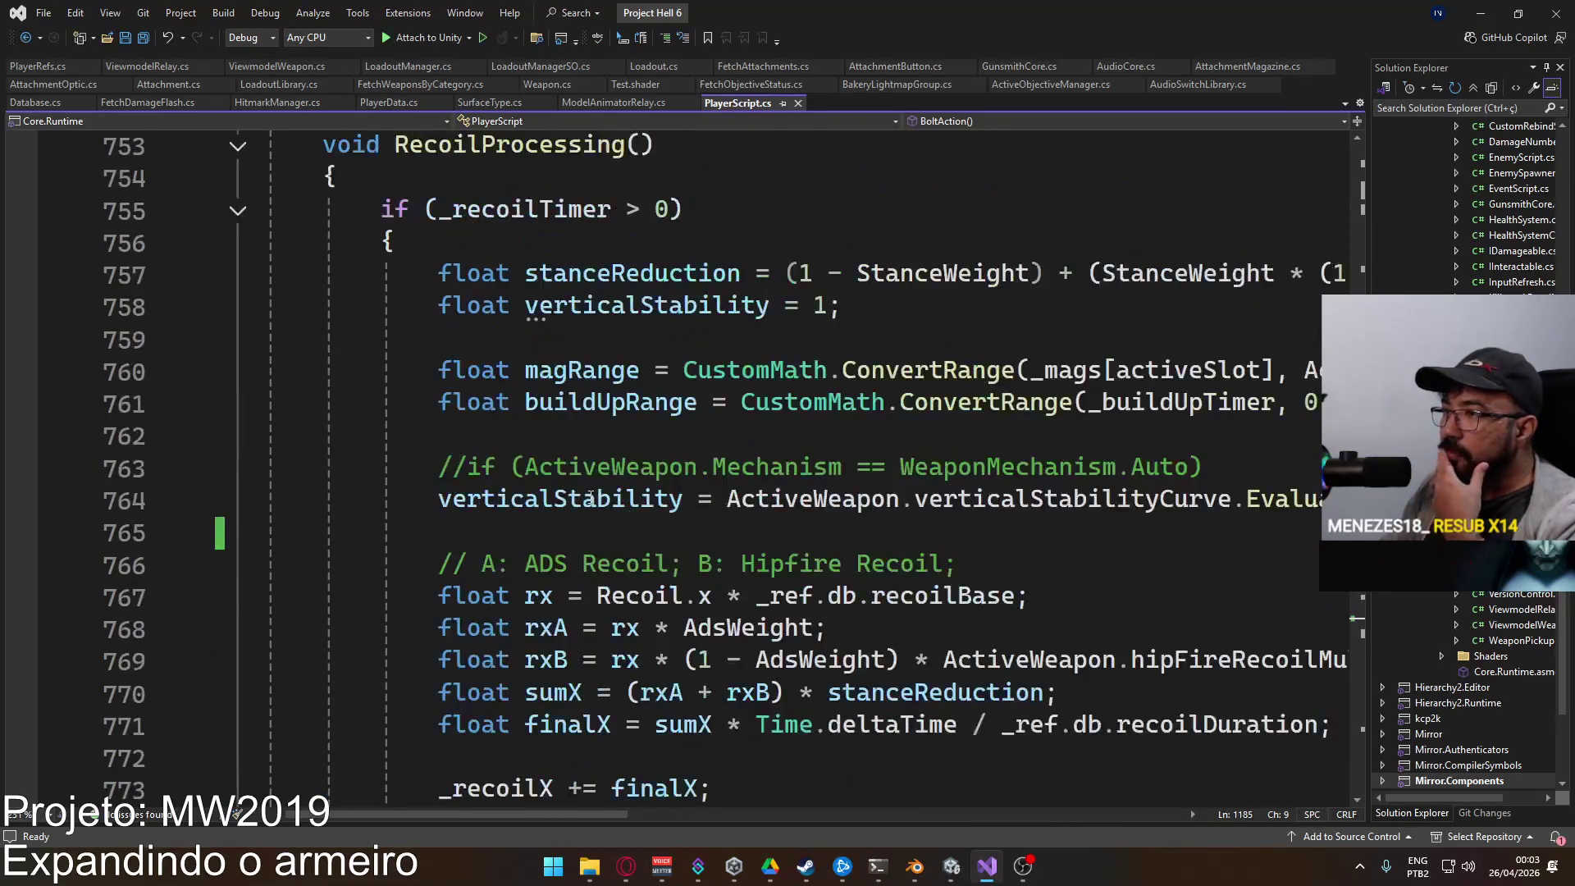
click(237, 532)
Step: Scroll up to the ADS Offset Weight code in Update() and place the cursor after its layer-weight line
scroll(442, 503, up, 8)
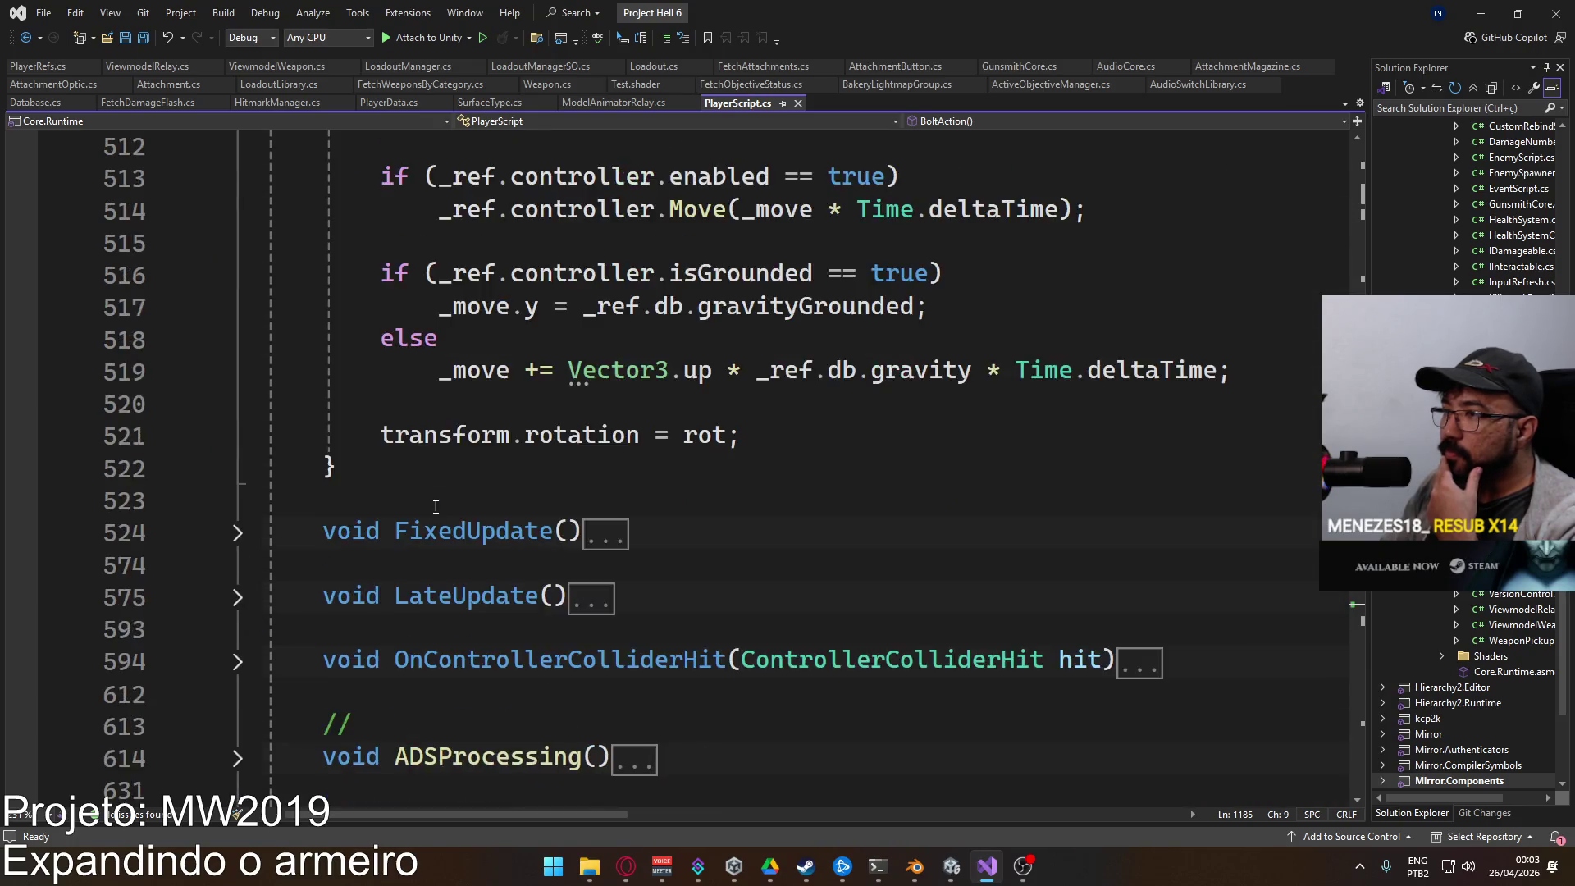
scroll(441, 503, down, 4)
scroll(442, 504, up, 9)
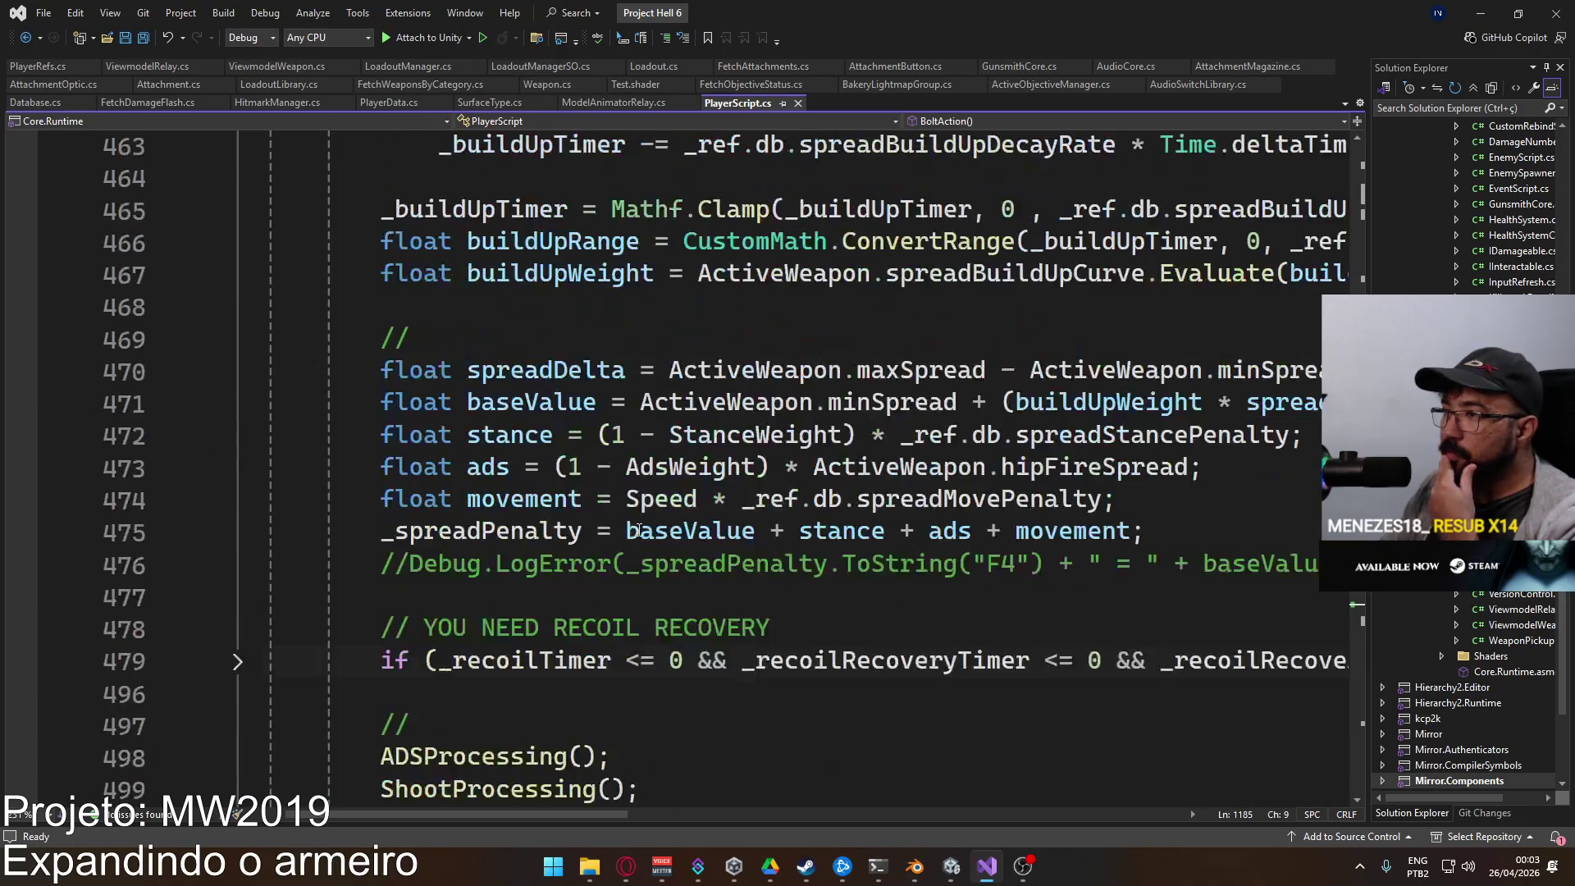
scroll(615, 470, down, 1)
scroll(615, 470, up, 5)
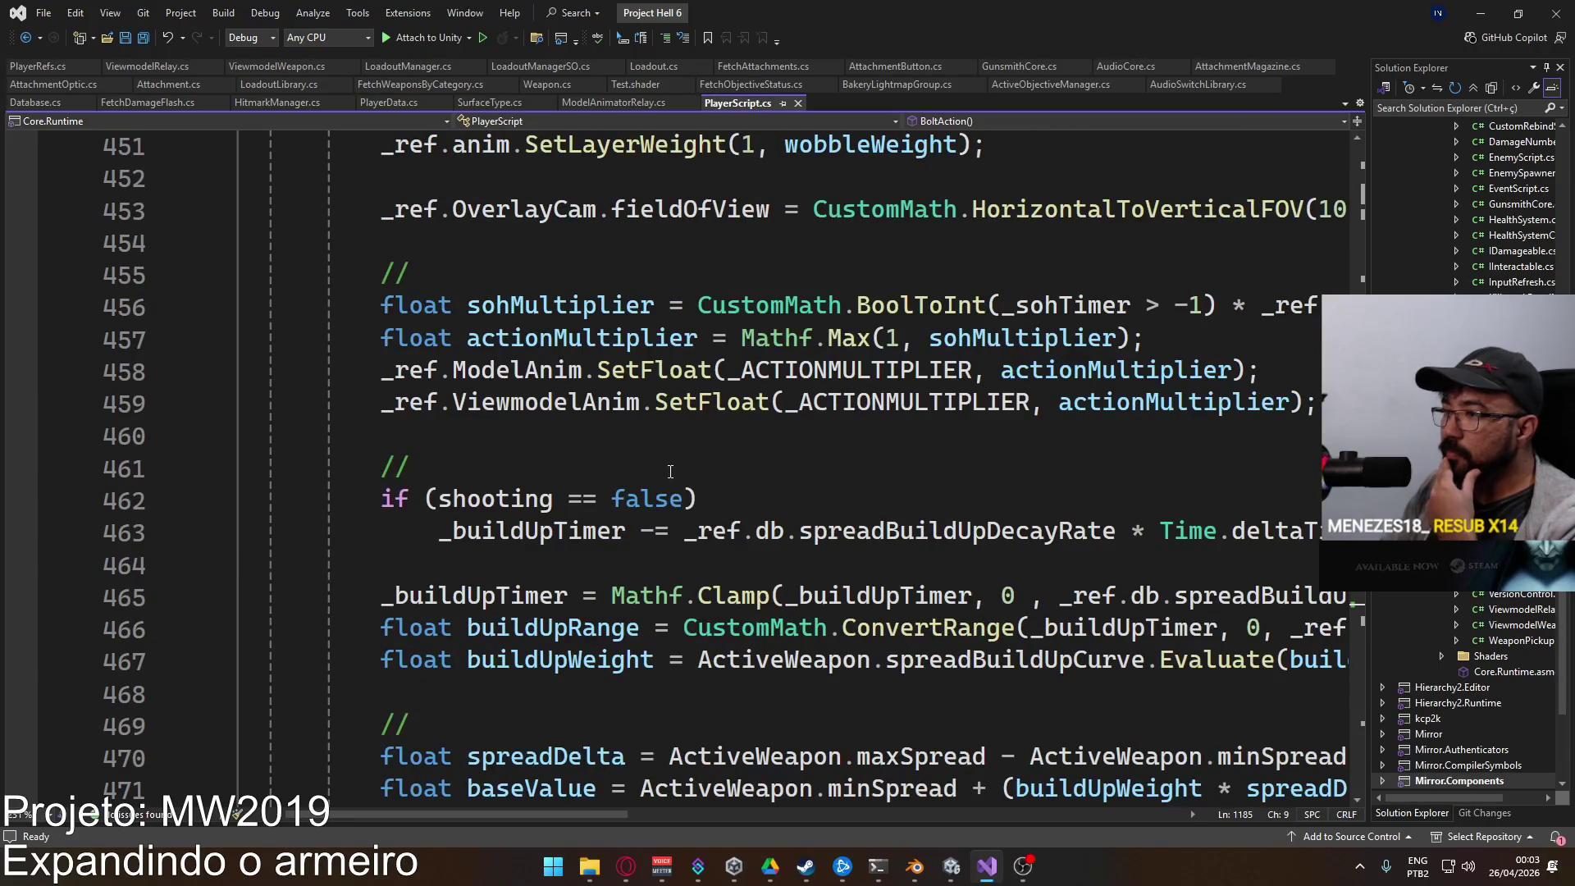
scroll(666, 470, up, 4)
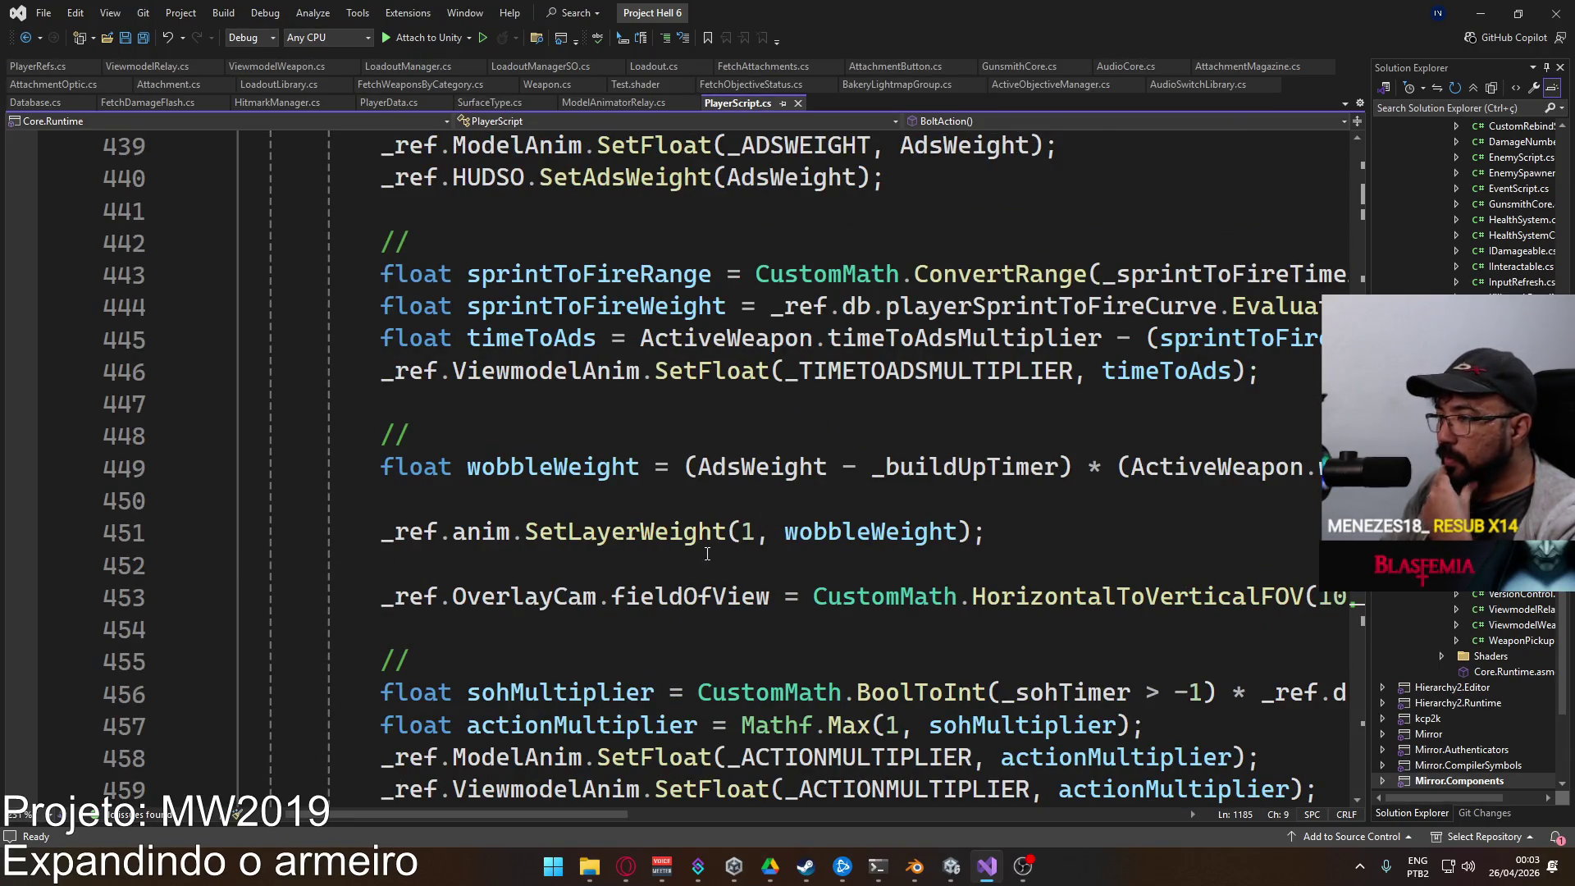
scroll(719, 479, up, 4)
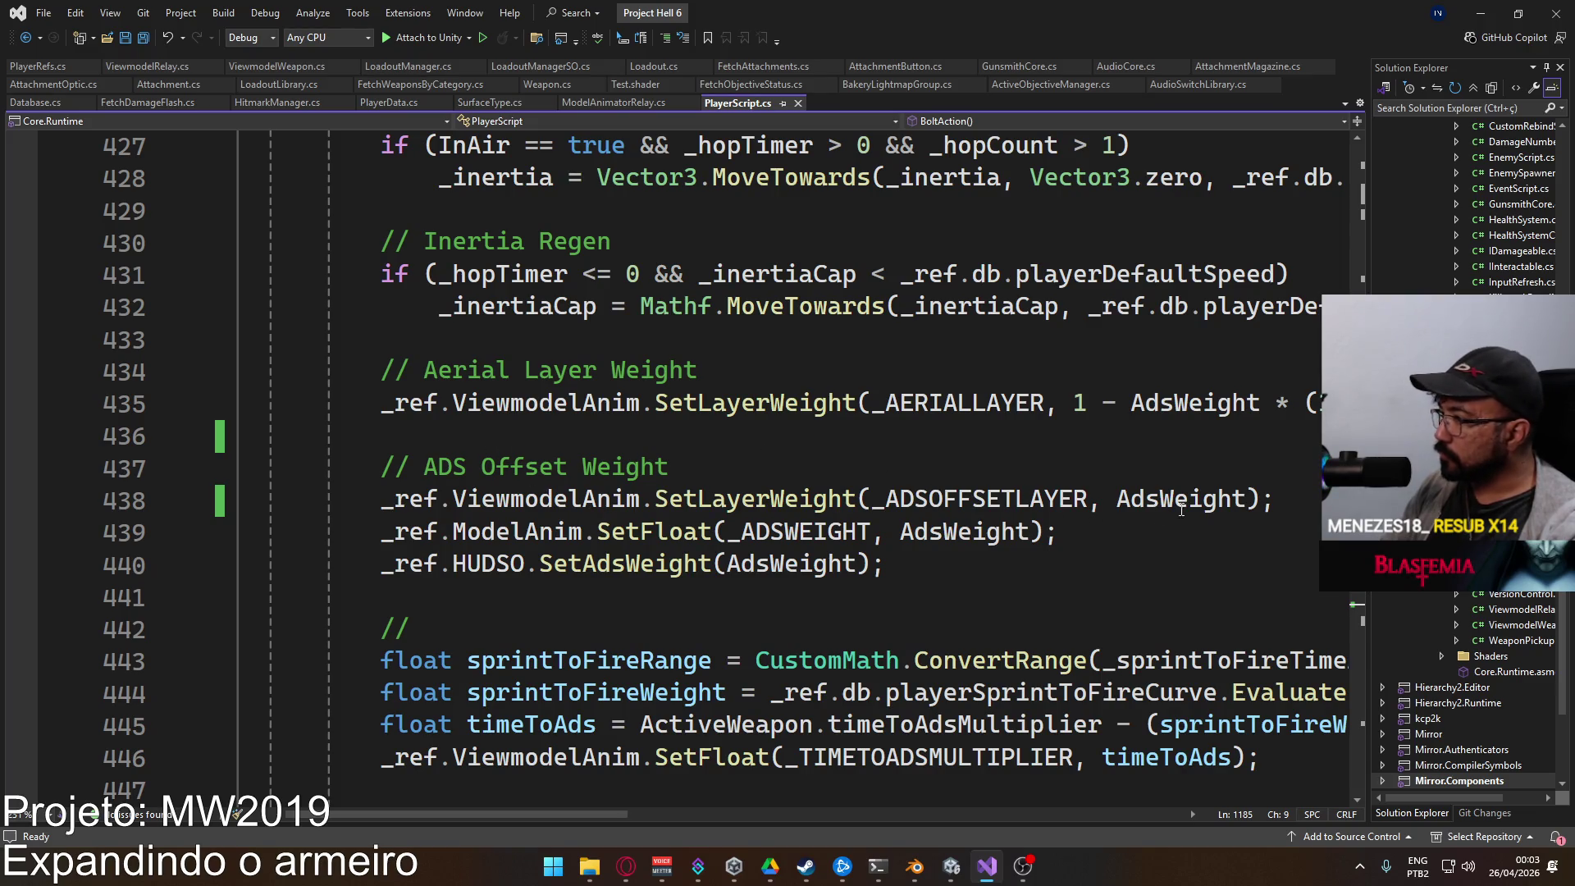
click(1296, 488)
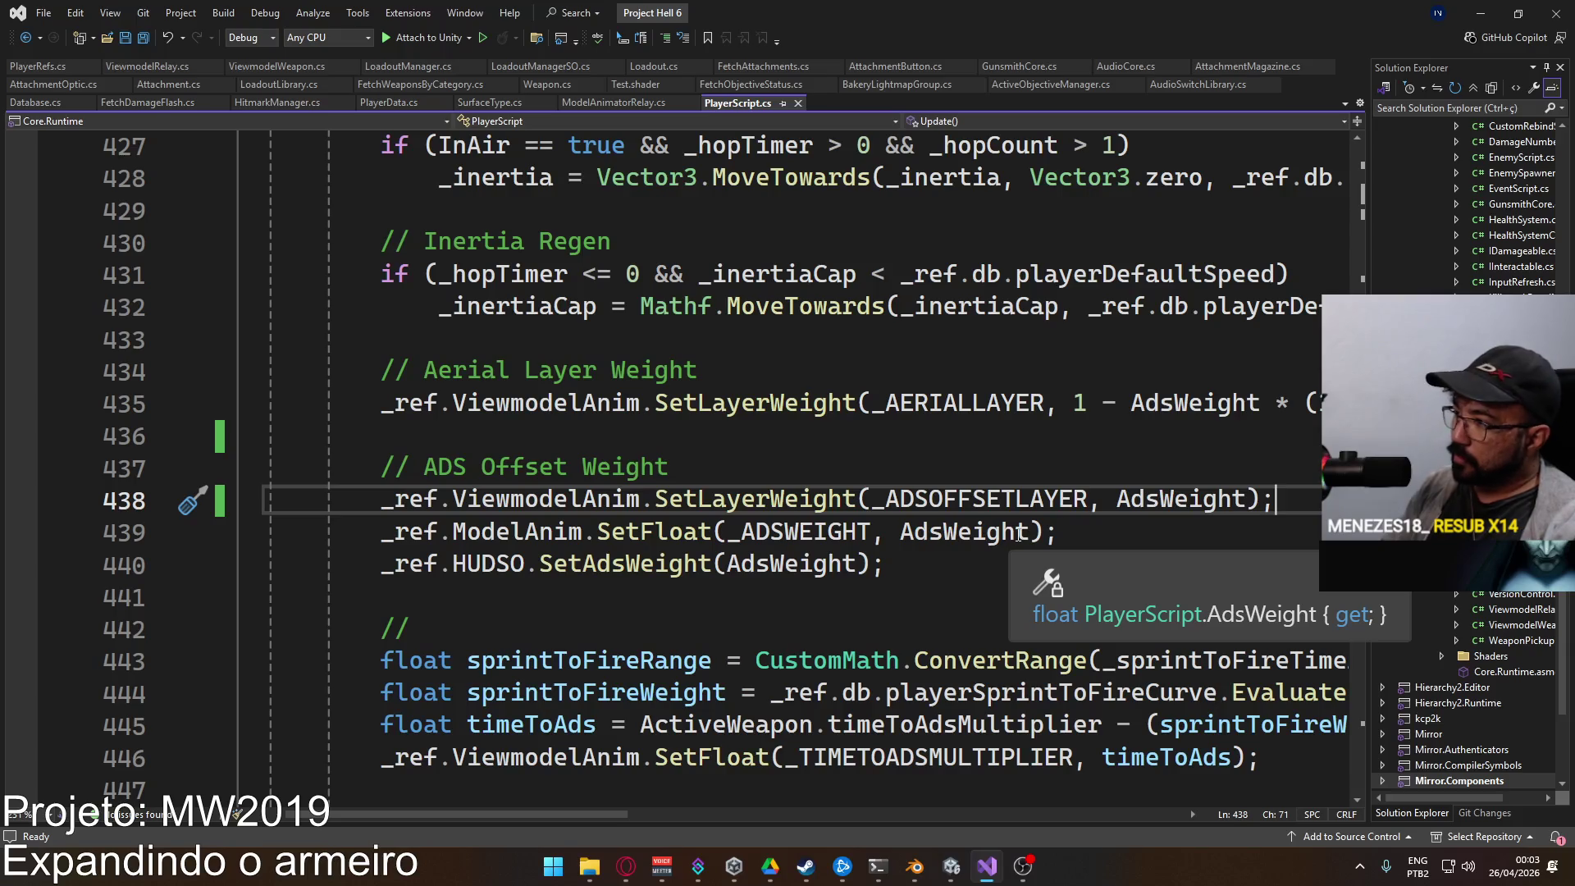
Step: Add a new _ref.ViewmodelAnim.SetLayerWeight line below the ADS Offset weight, then scroll up to the field declarations
key(Return)
text(_ref.Viewmo)
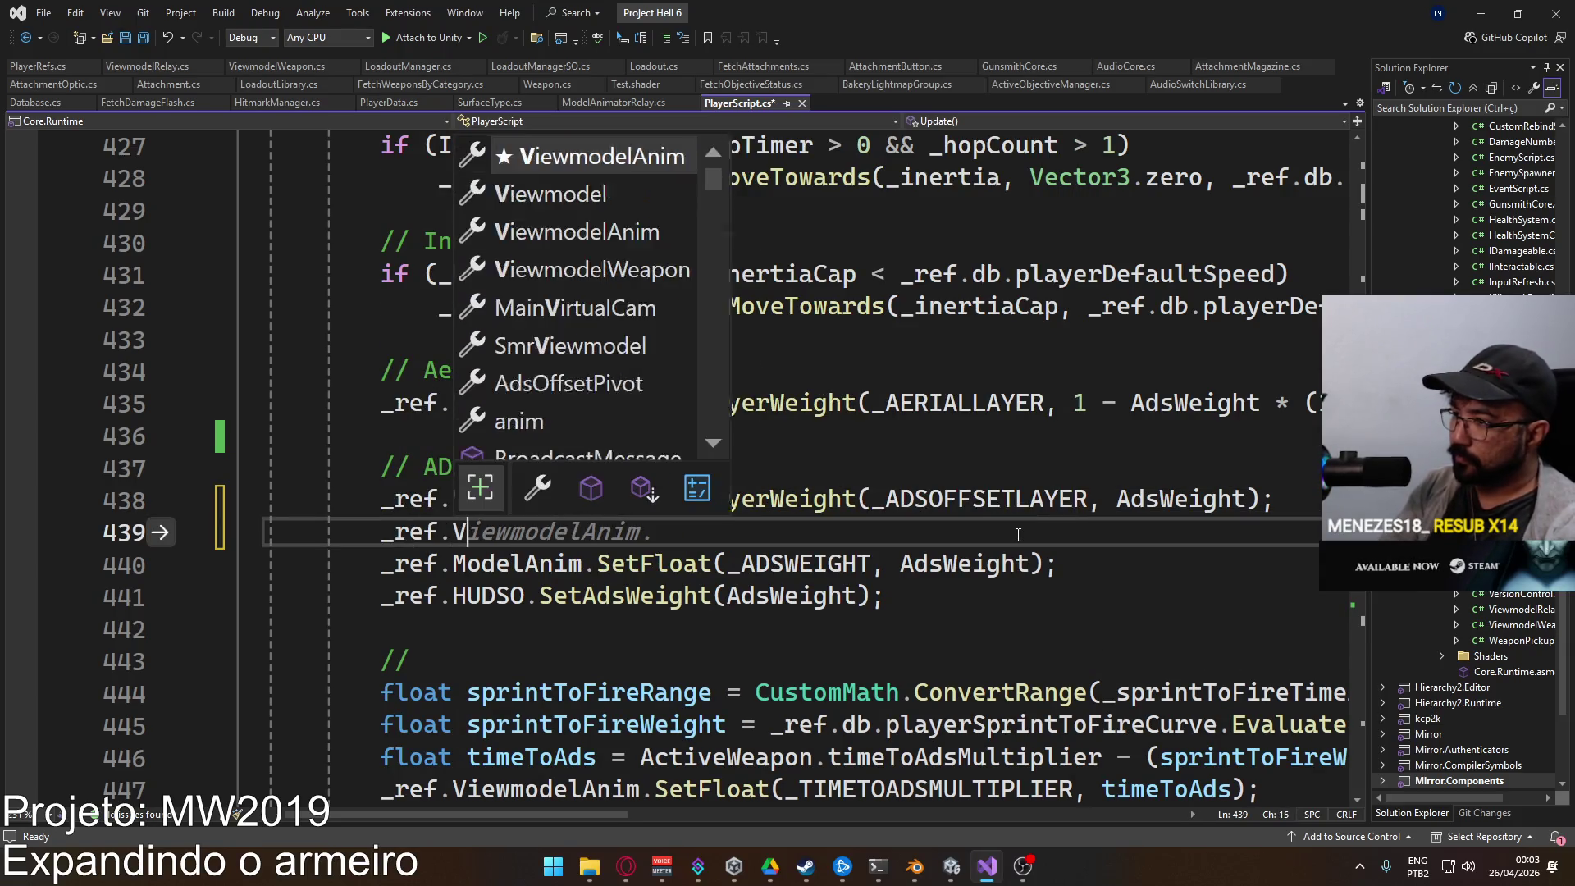
key(BackSpace)
key(BackSpace)
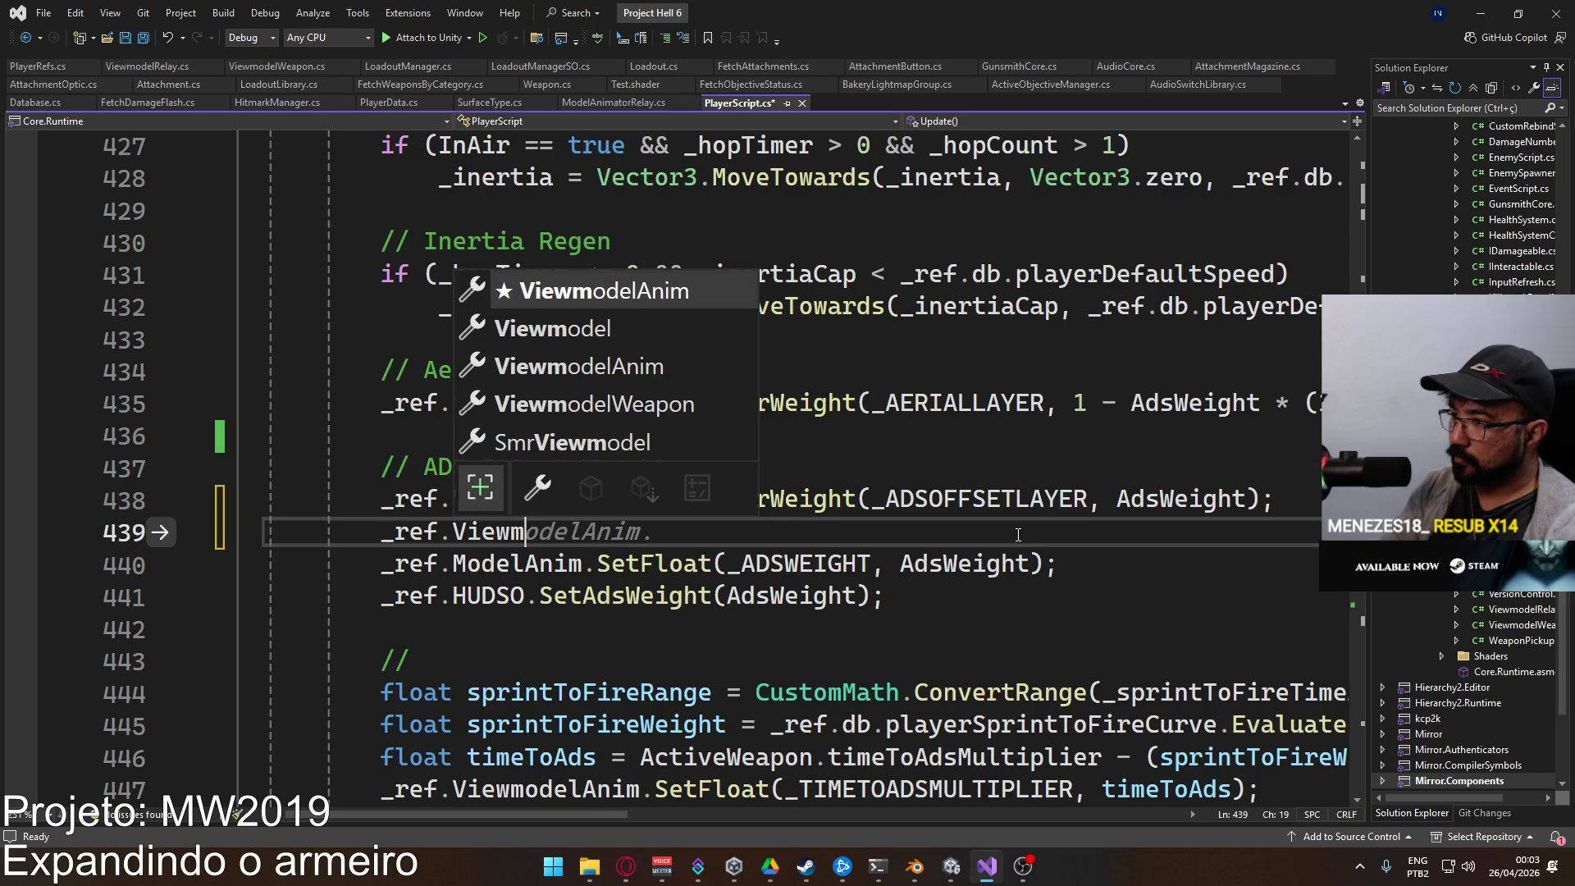
text(modelAnim.)
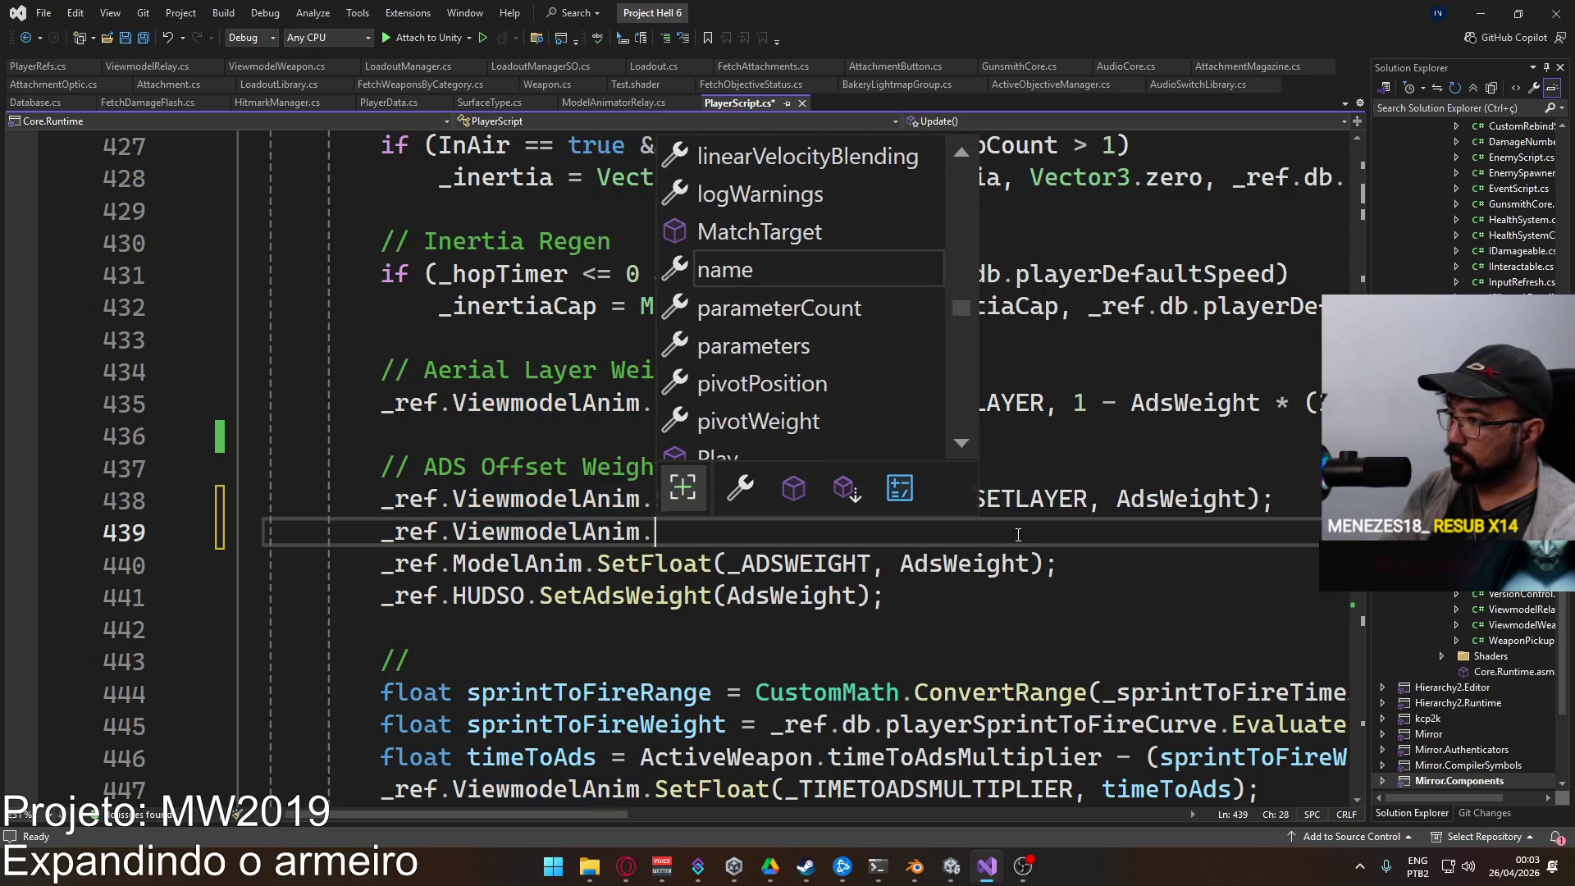
text(SetL)
key(Tab)
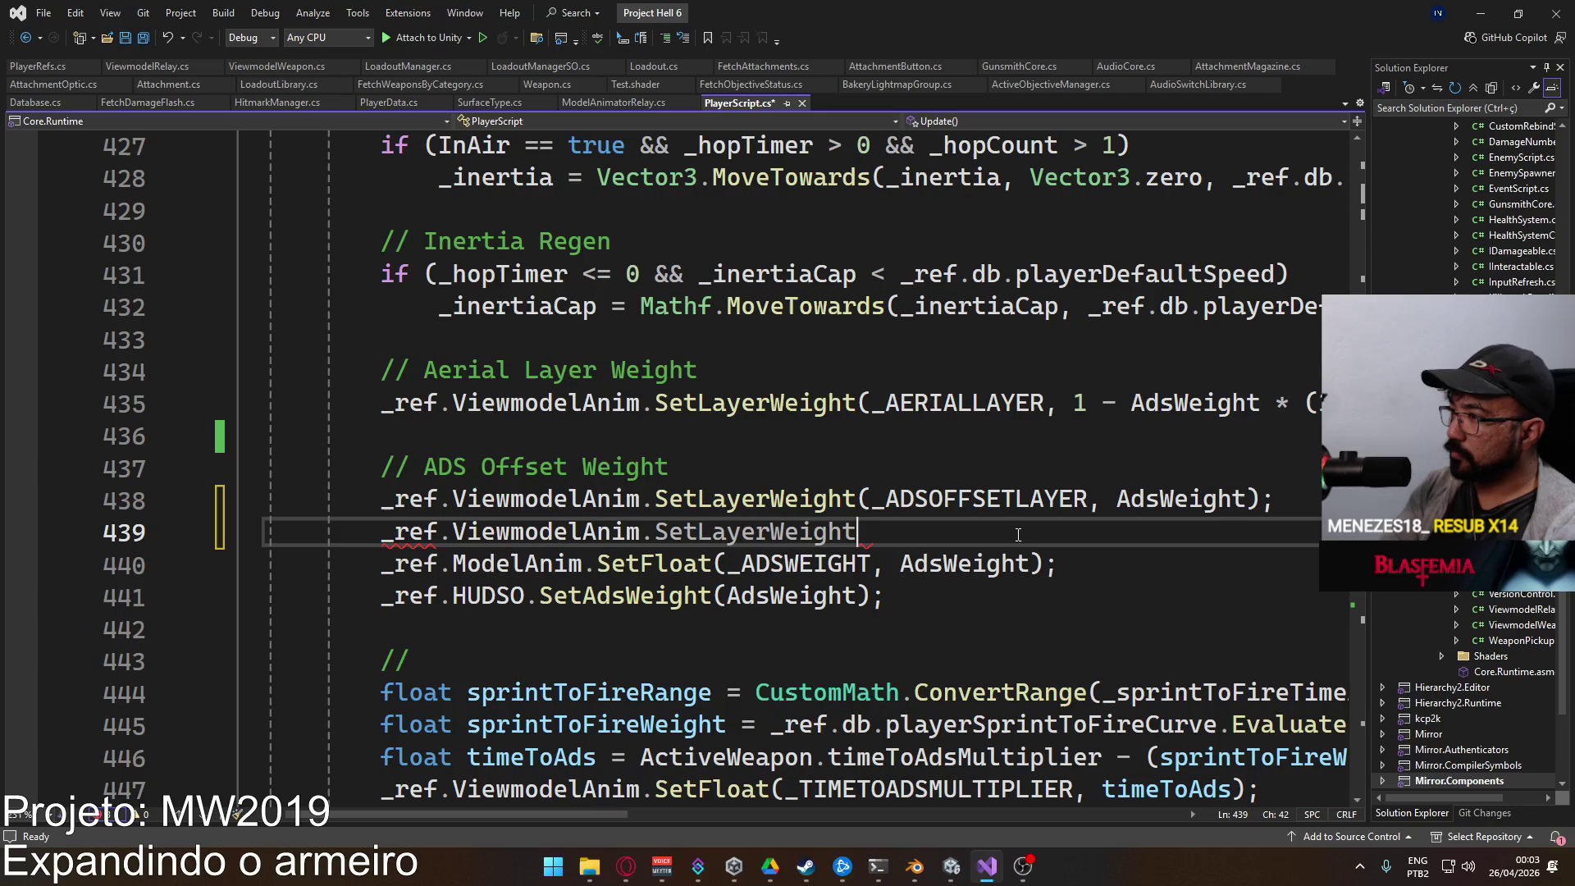
click(1354, 291)
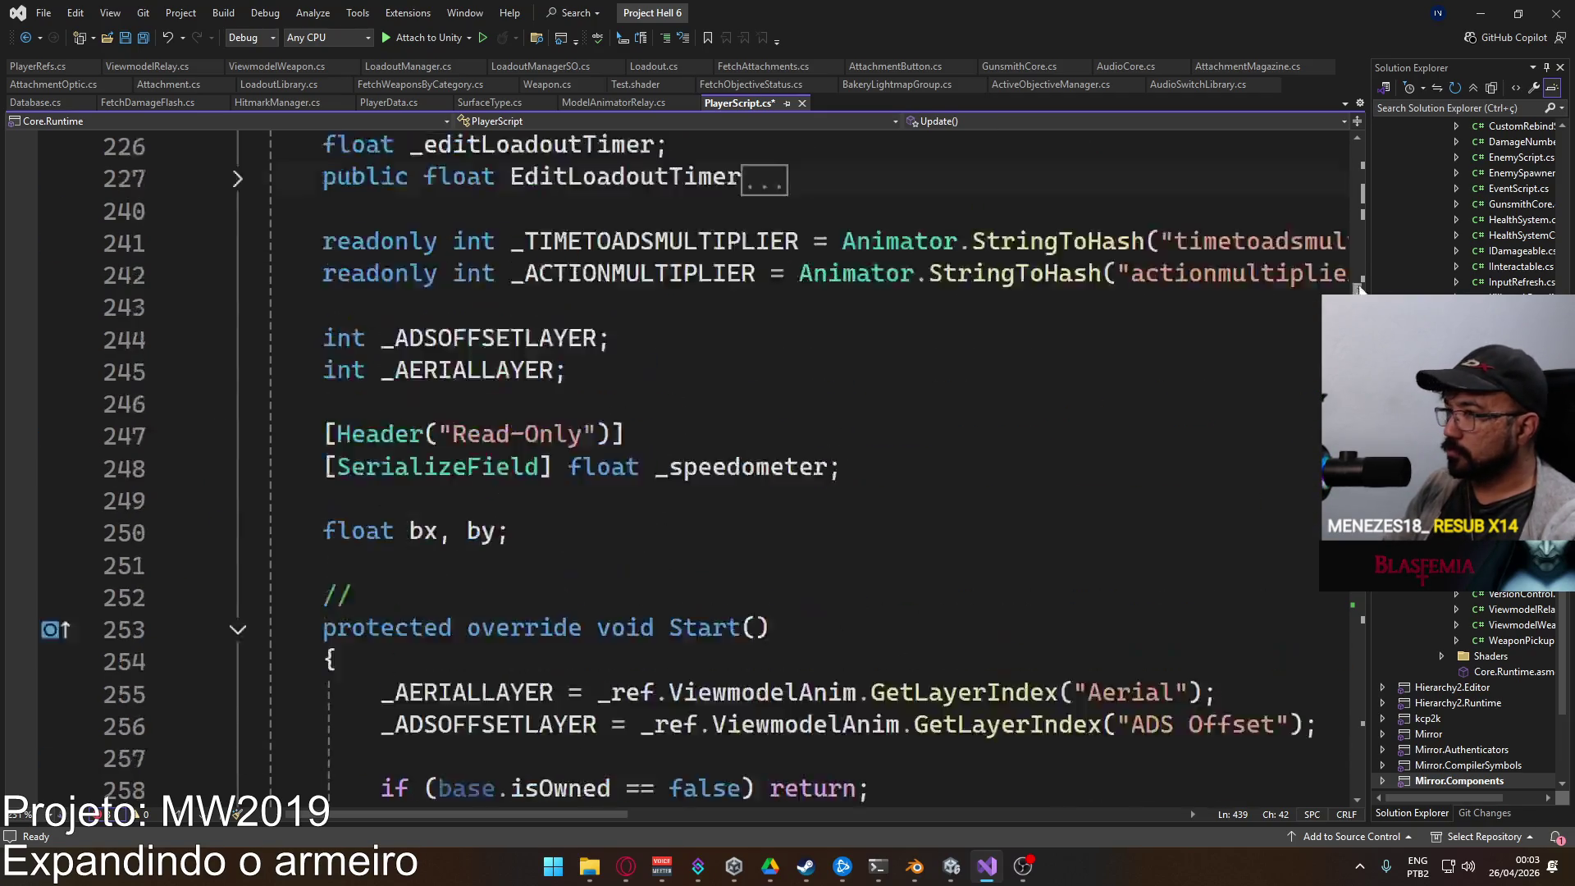
mouse_move(1353, 288)
mouse_down()
mouse_move(1350, 251)
mouse_move(1351, 412)
mouse_move(1330, 213)
mouse_move(1350, 128)
mouse_up()
ctrl+click(730, 271)
scroll(778, 443, down, 4)
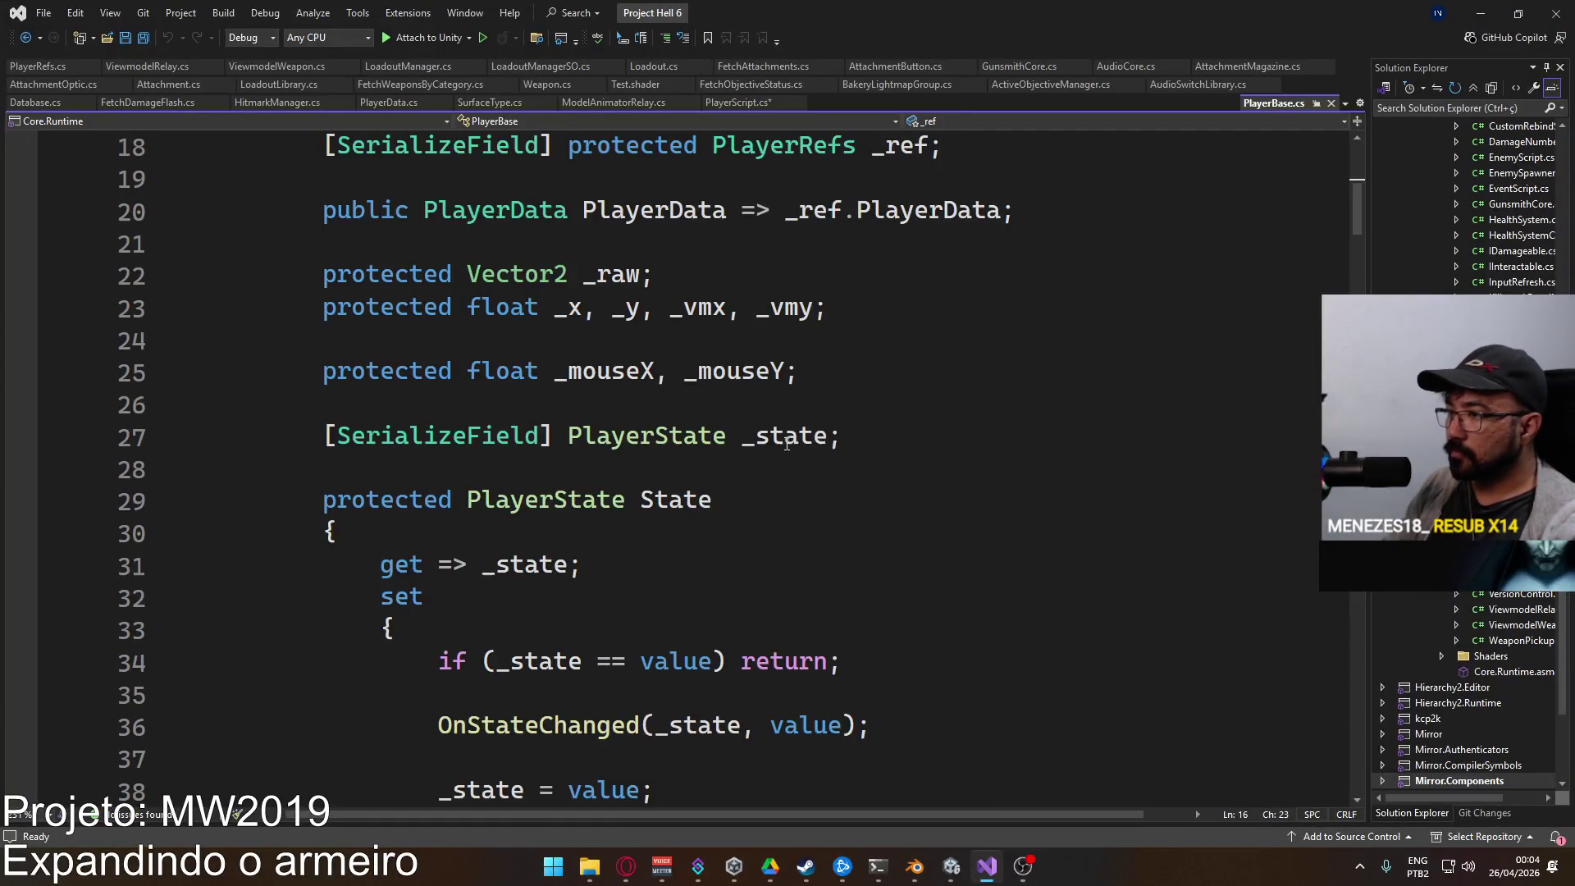
scroll(779, 443, down, 20)
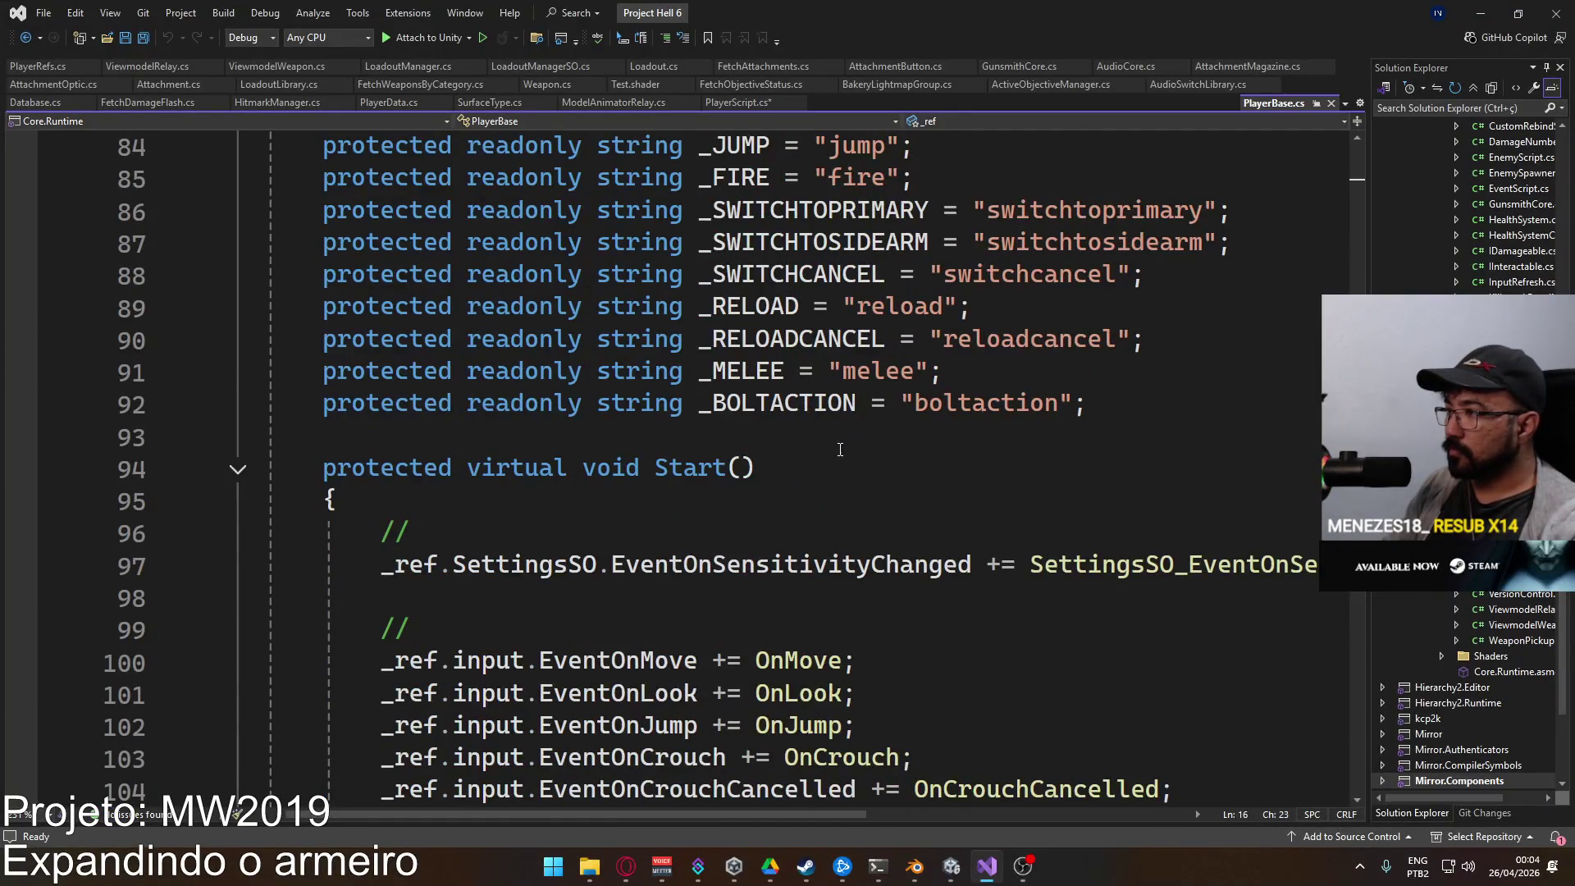
scroll(796, 439, up, 3)
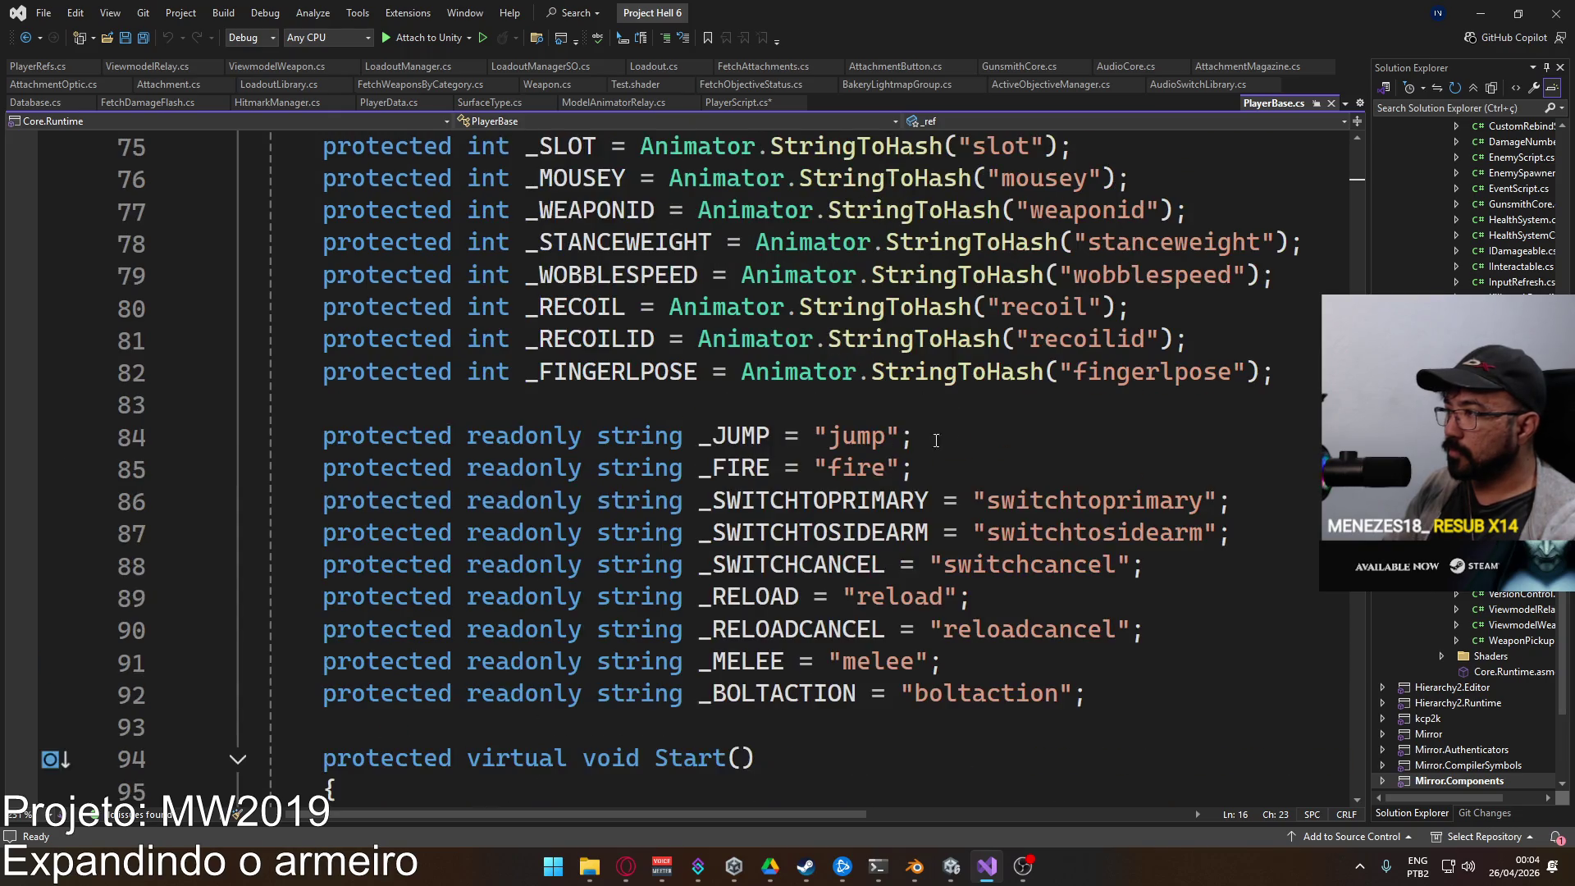
scroll(966, 437, down, 4)
scroll(966, 437, down, 8)
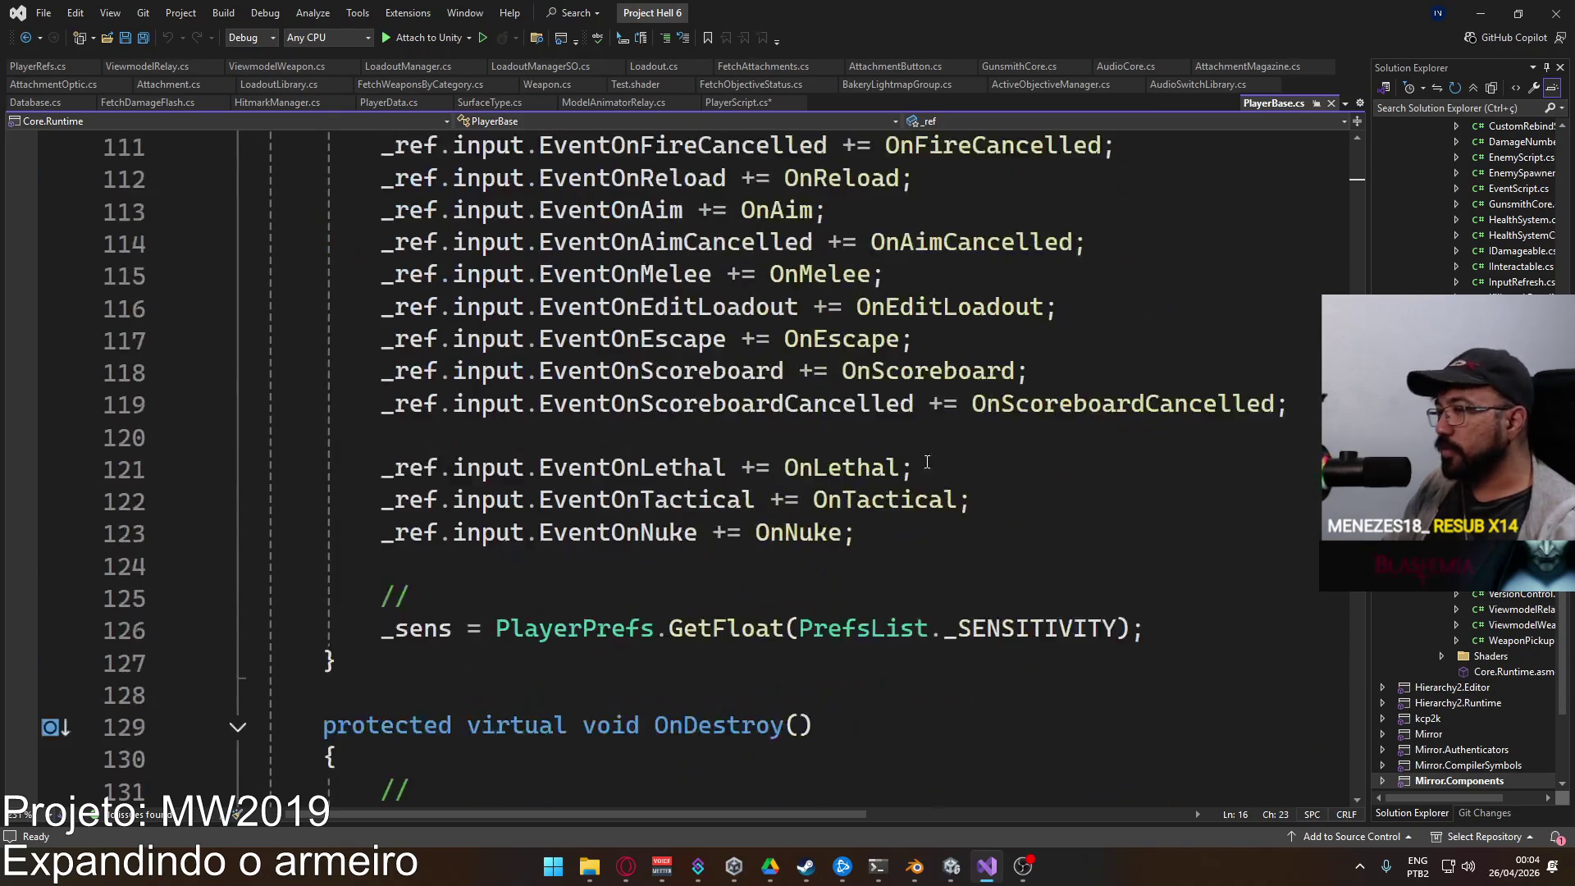
click(1330, 103)
scroll(888, 443, down, 20)
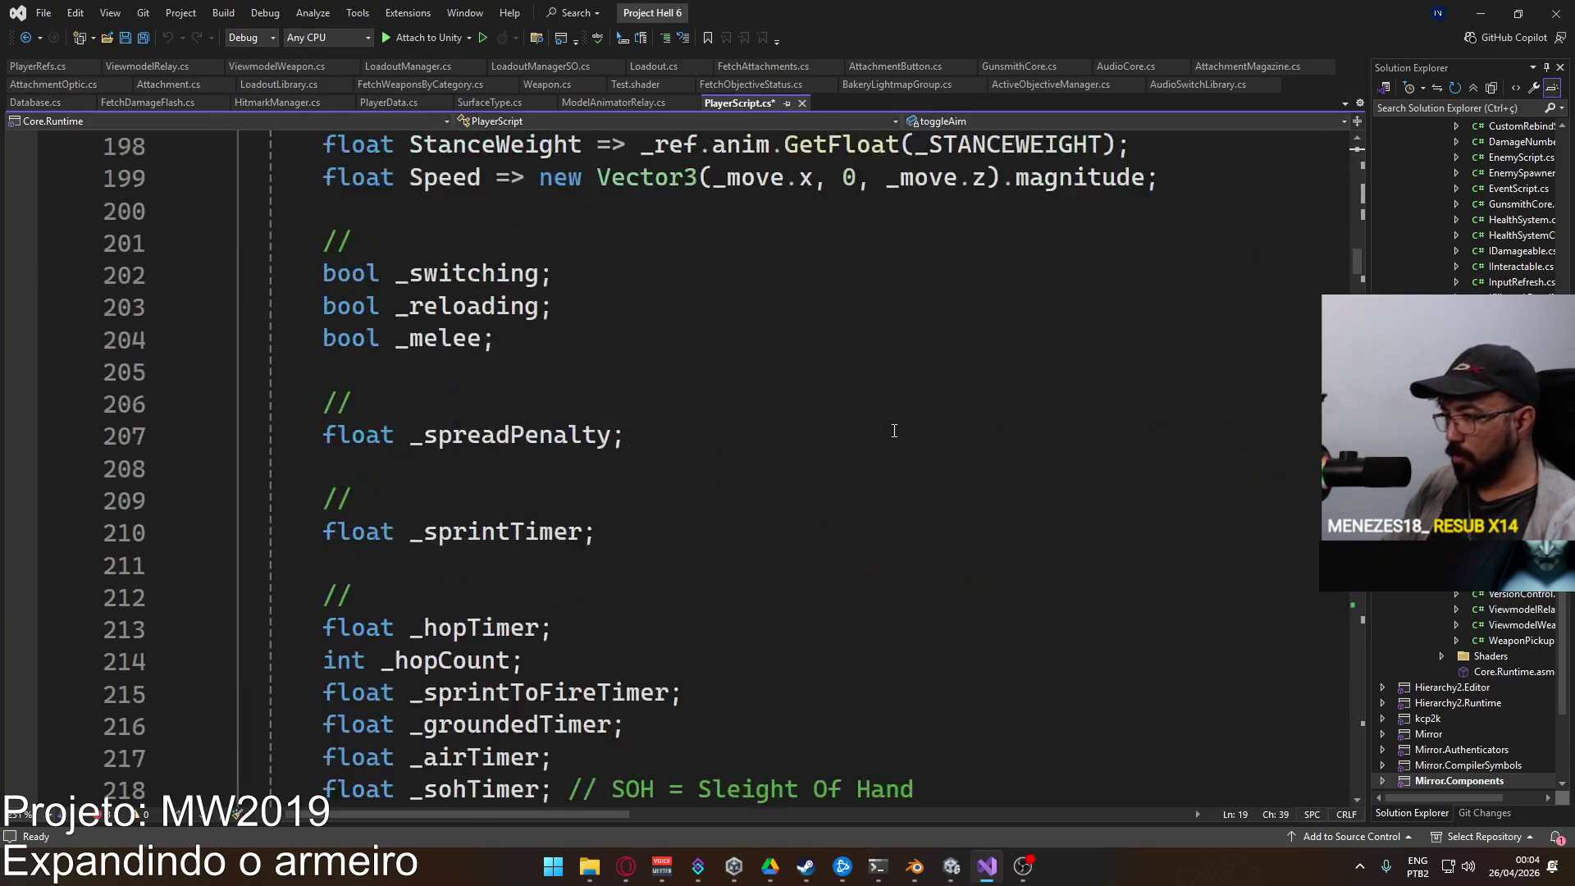
scroll(888, 444, down, 9)
scroll(697, 351, up, 3)
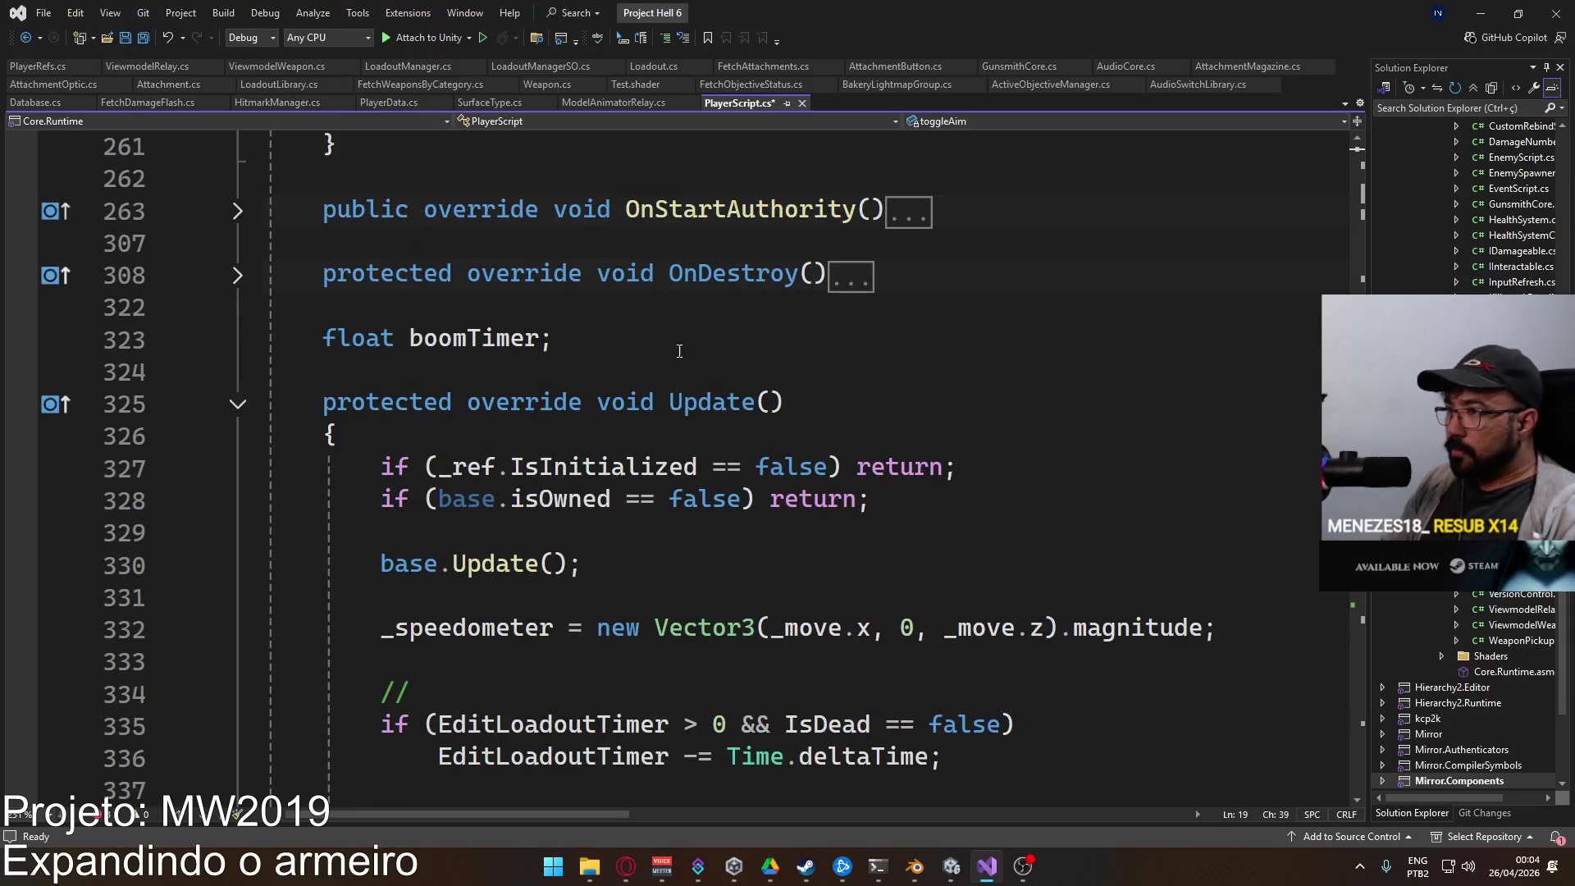
scroll(344, 282, up, 4)
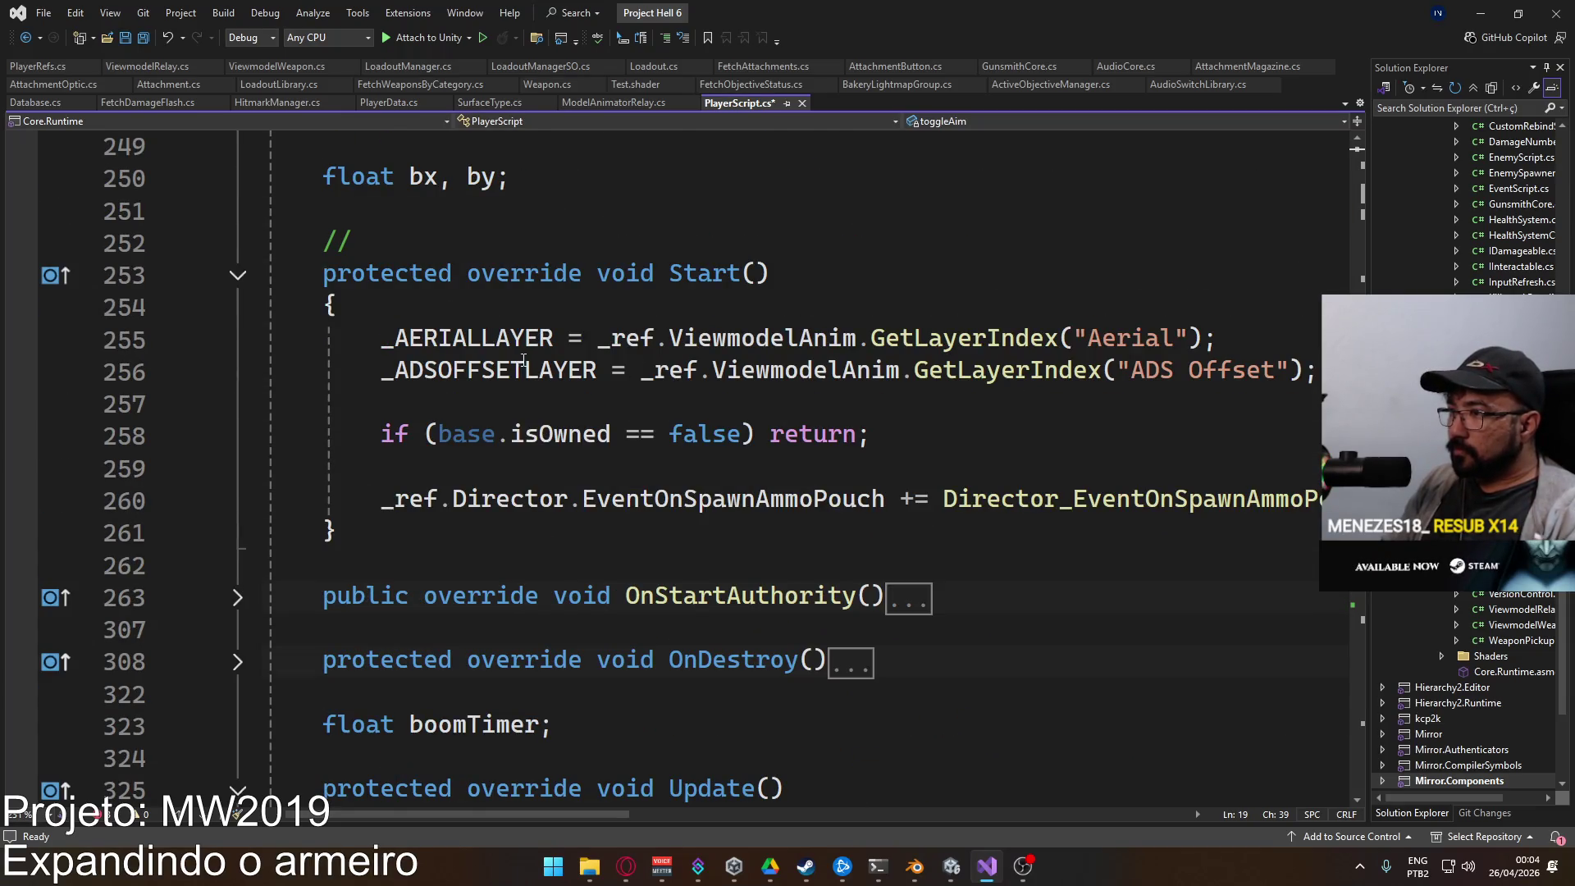
Step: Declare 'int _FIREADSLAYER;' below _AERIALLAYER and save PlayerScript
ctrl+click(523, 341)
key(End)
key(Return)
text(int _)
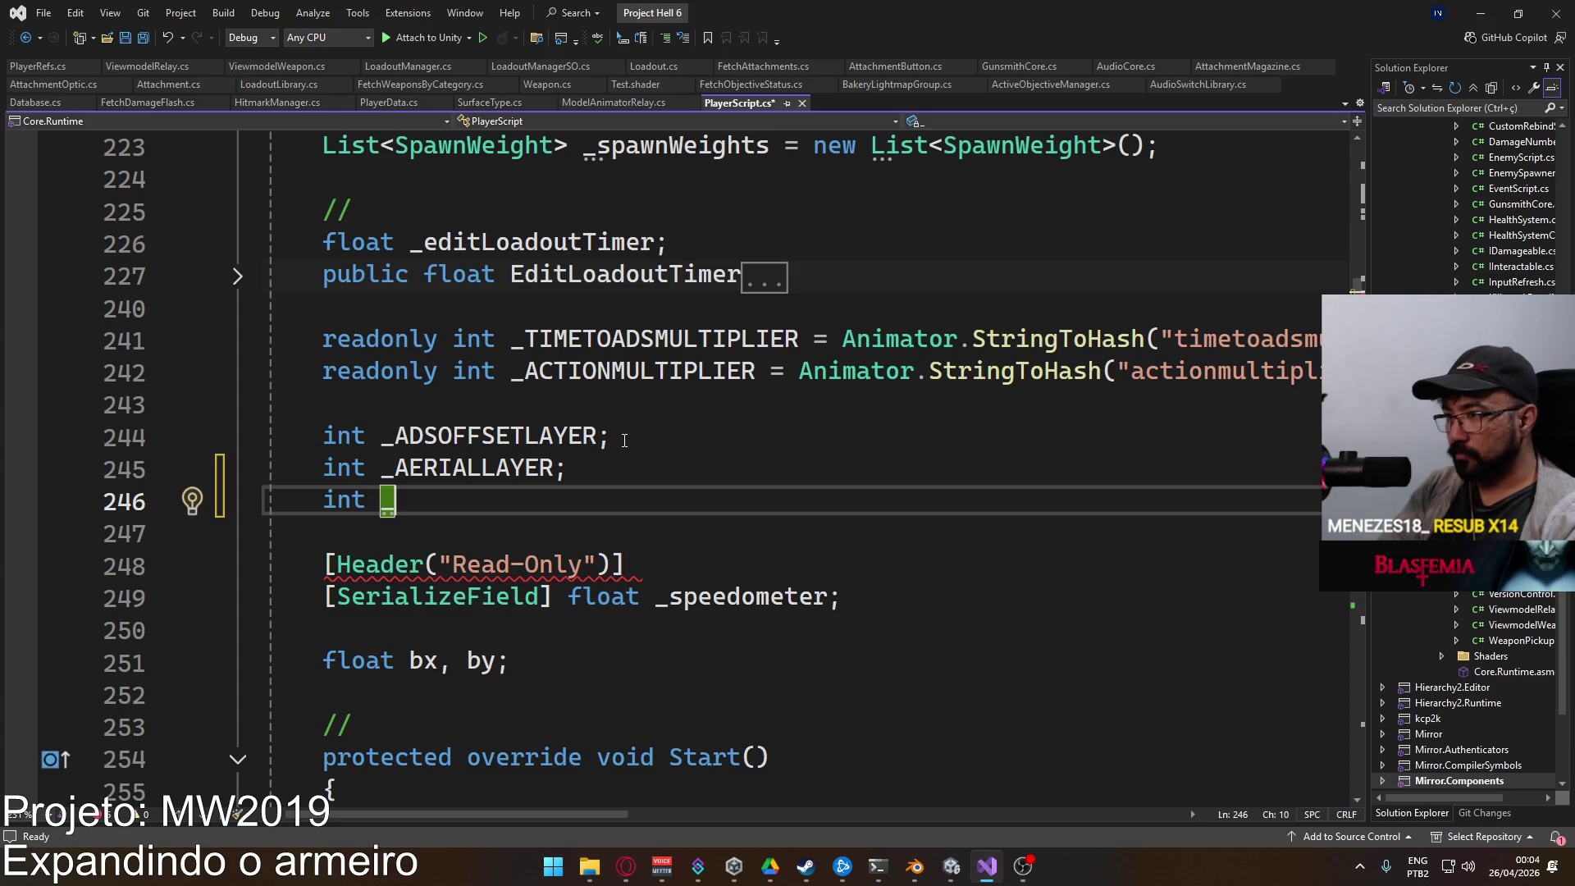
text(FIREADSLA)
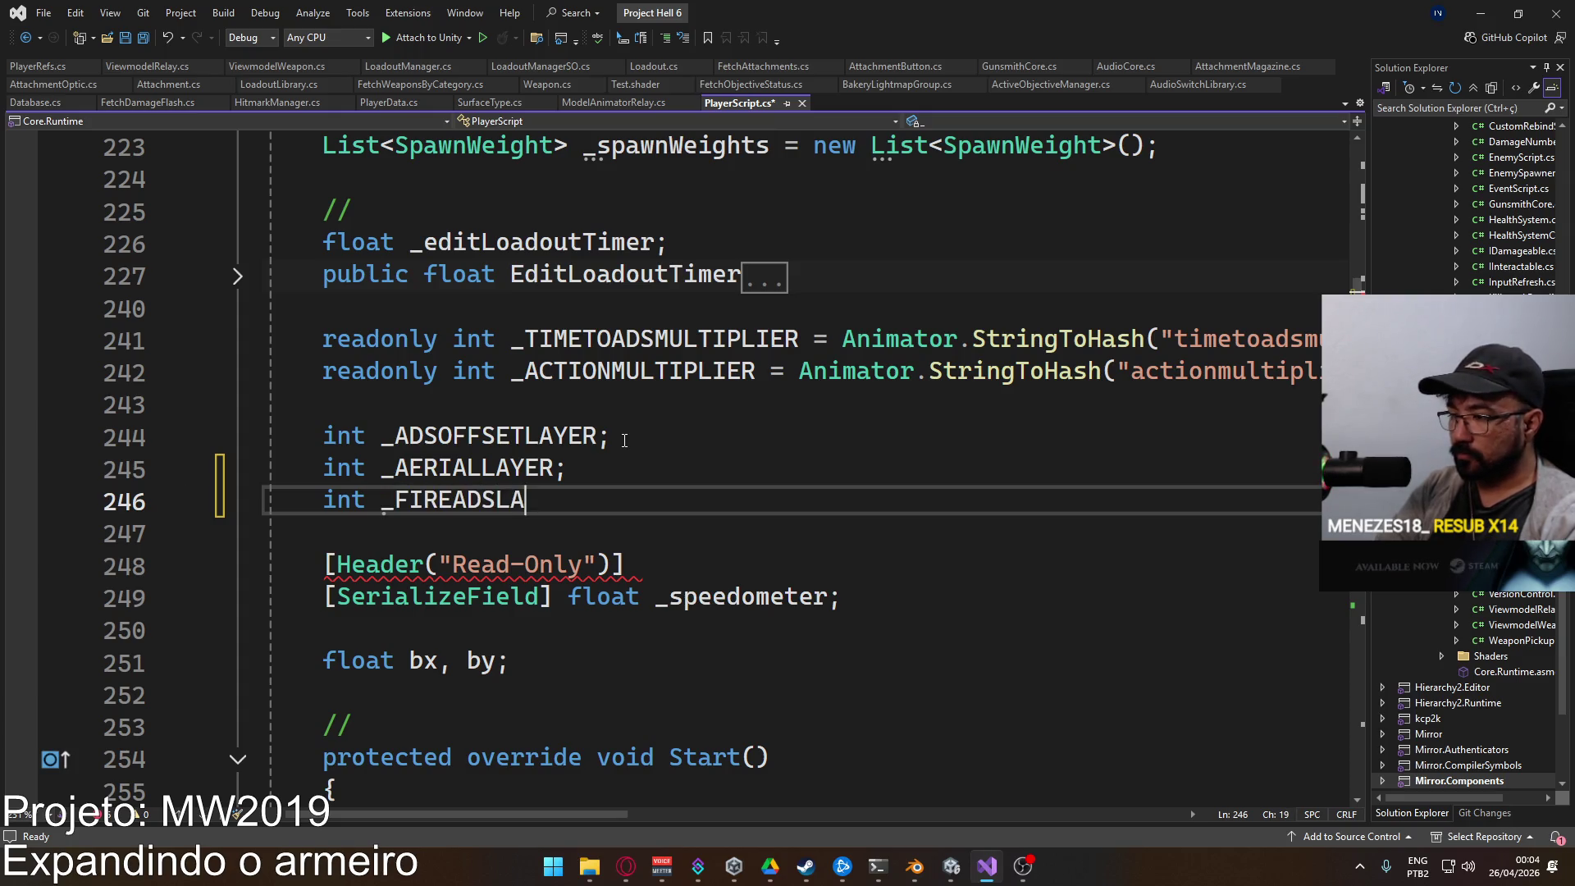
text(YER;)
key(ctrl+s)
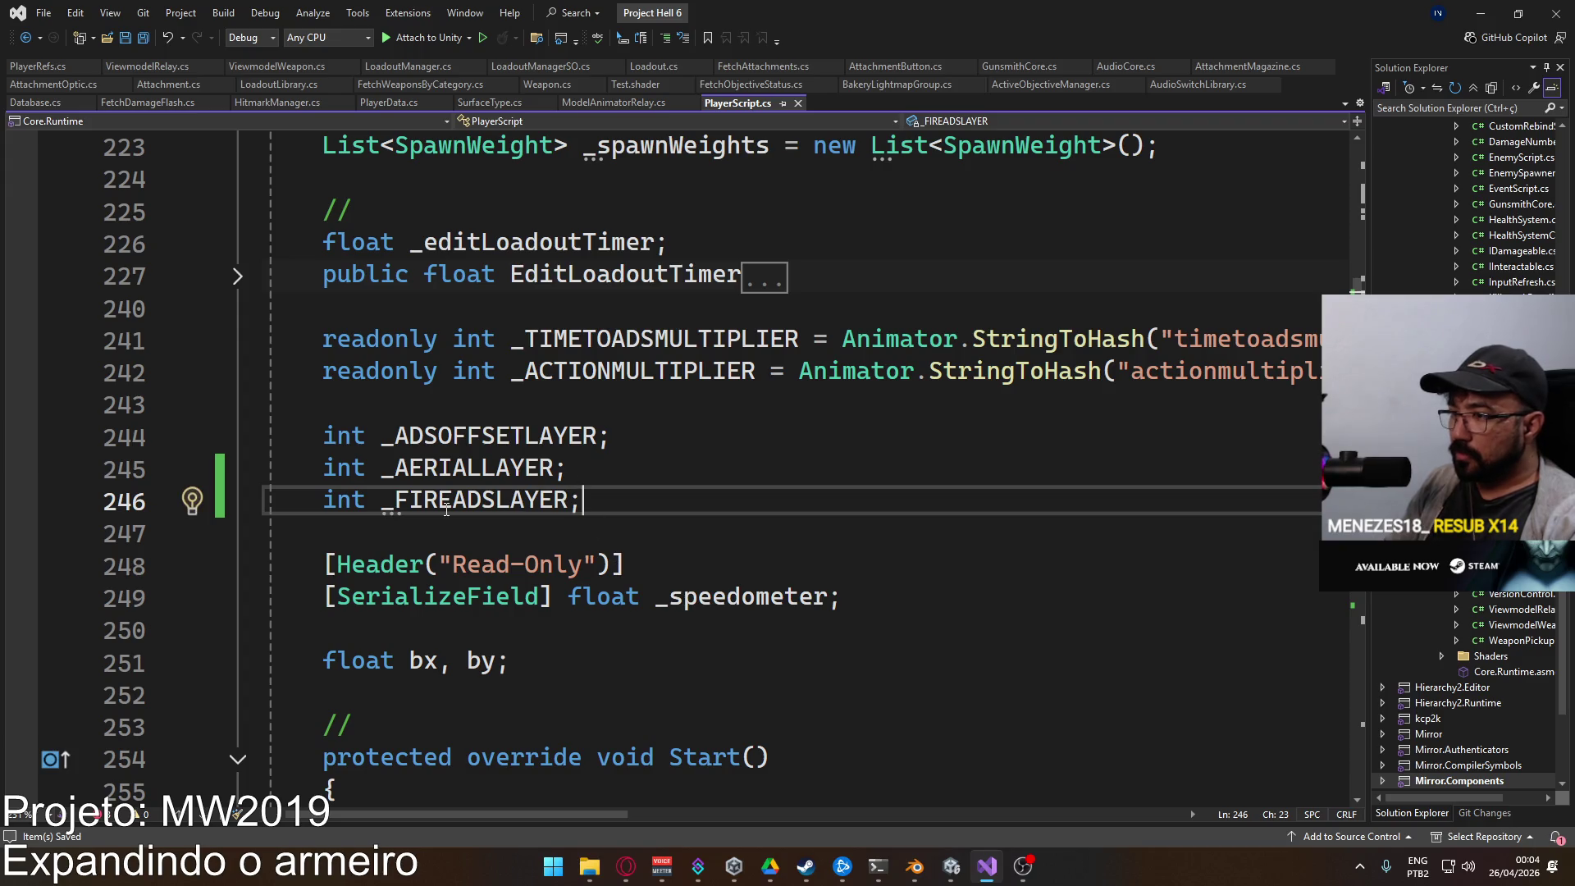
Step: In Start(), begin '_FIREADSLAYER = _ref.view' on a new line after the ADS Offset index line
scroll(500, 457, down, 3)
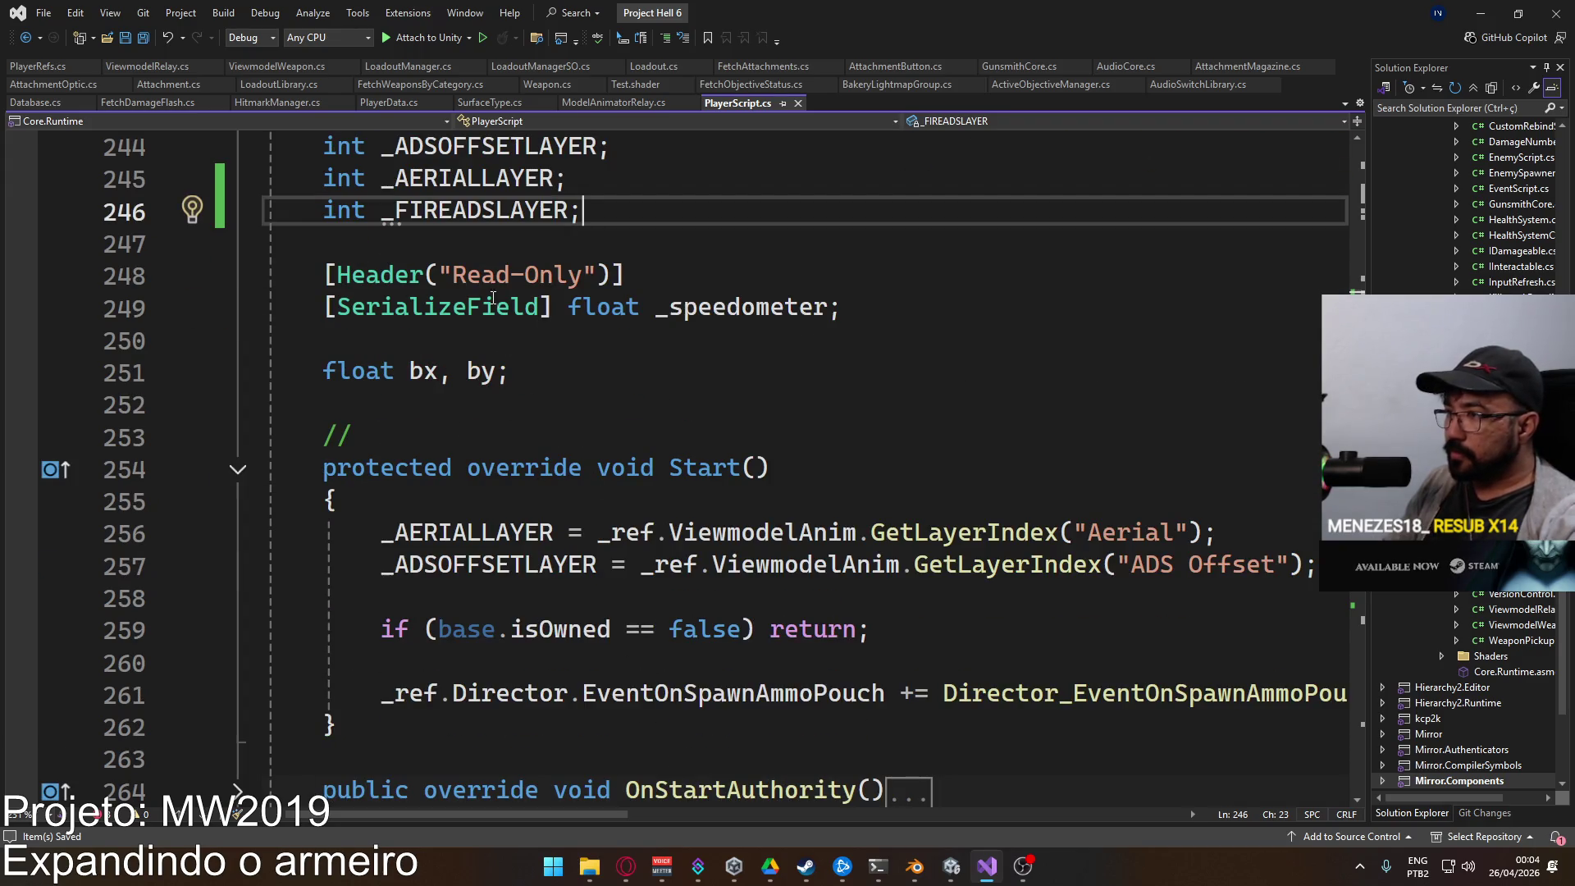
click(1312, 564)
key(Return)
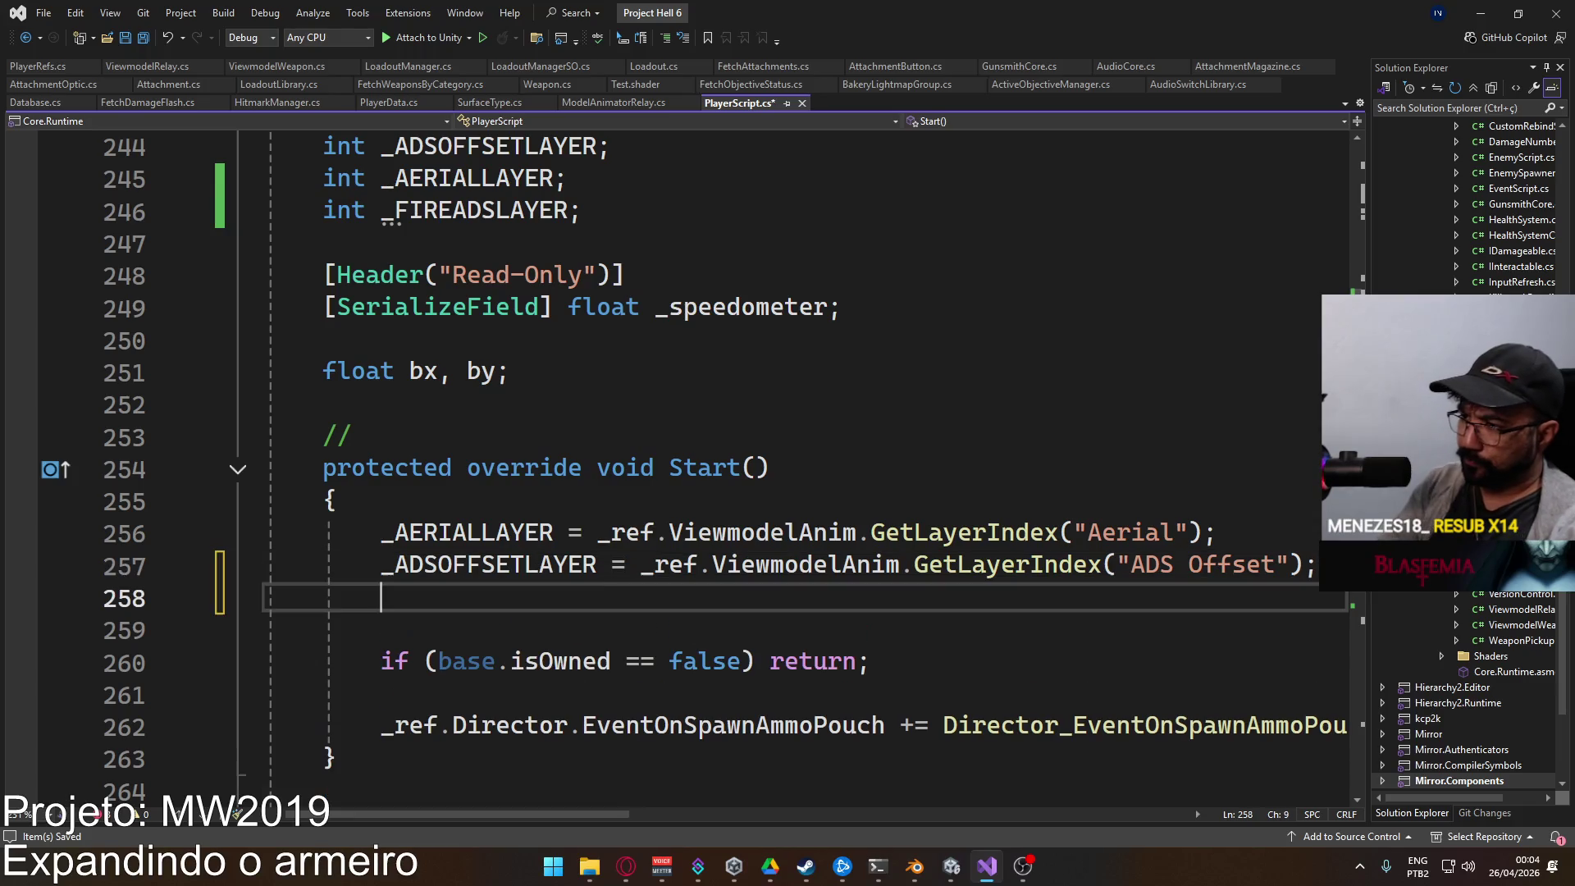
text(_FIRE)
key(Down)
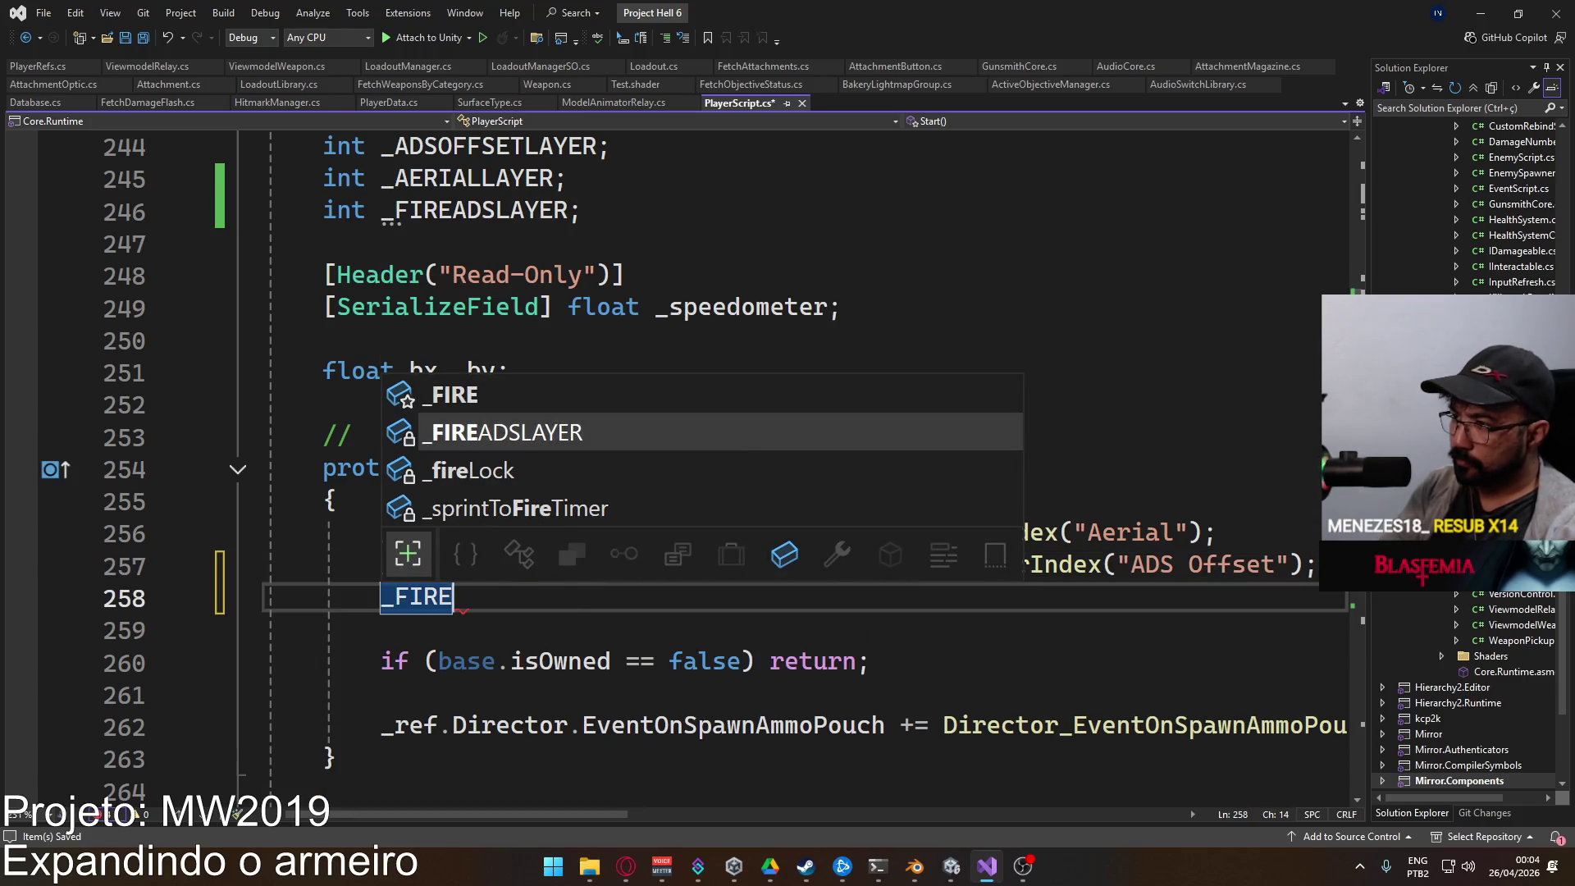
key(Tab)
text(= _ref.view)
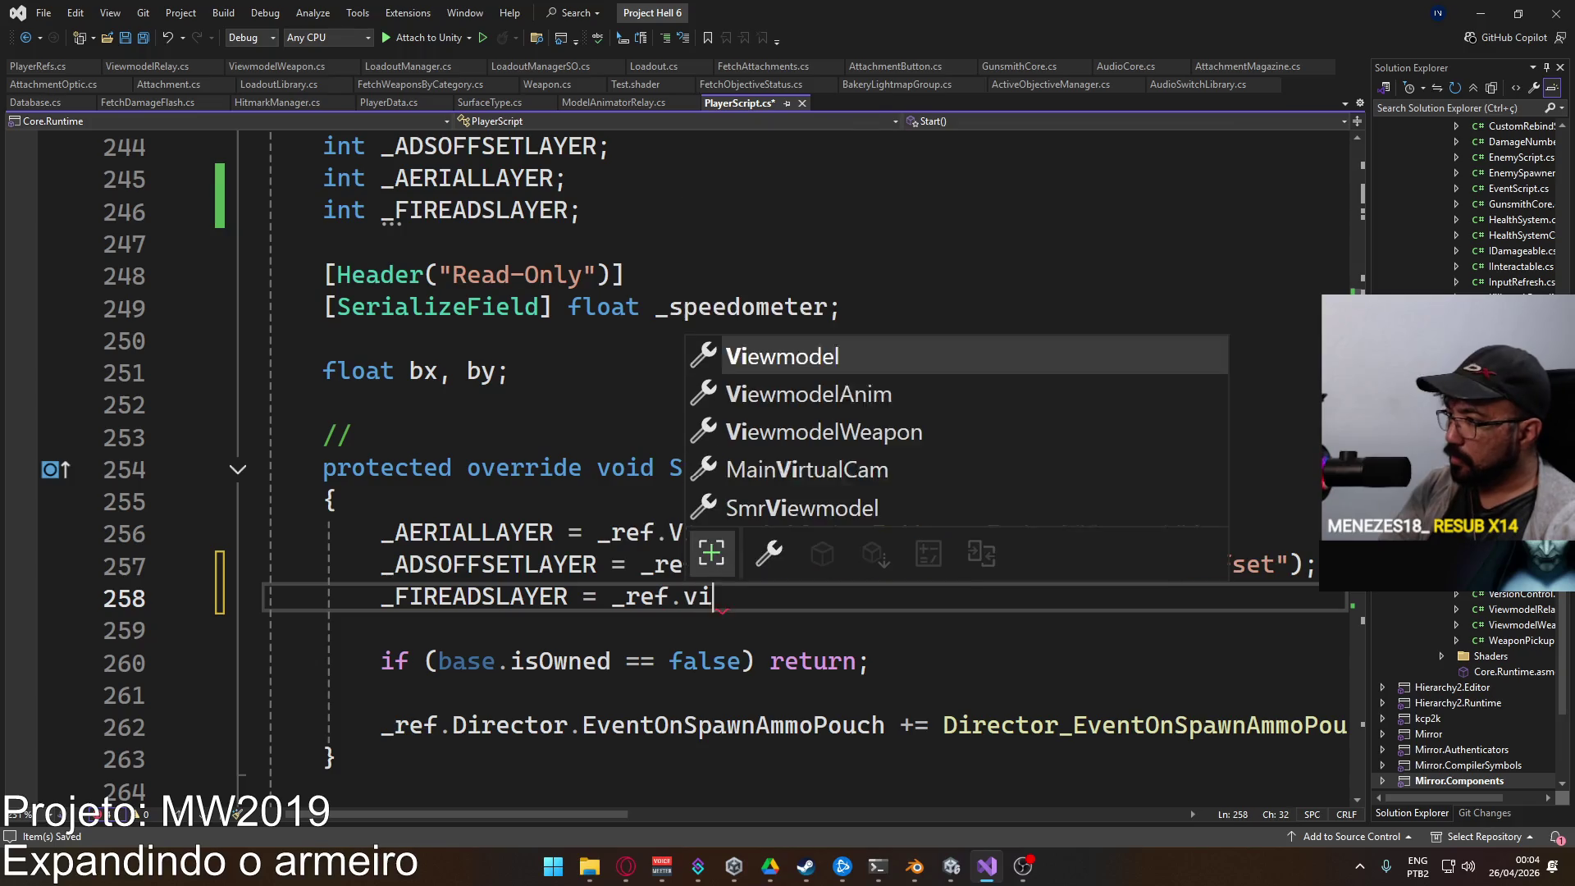